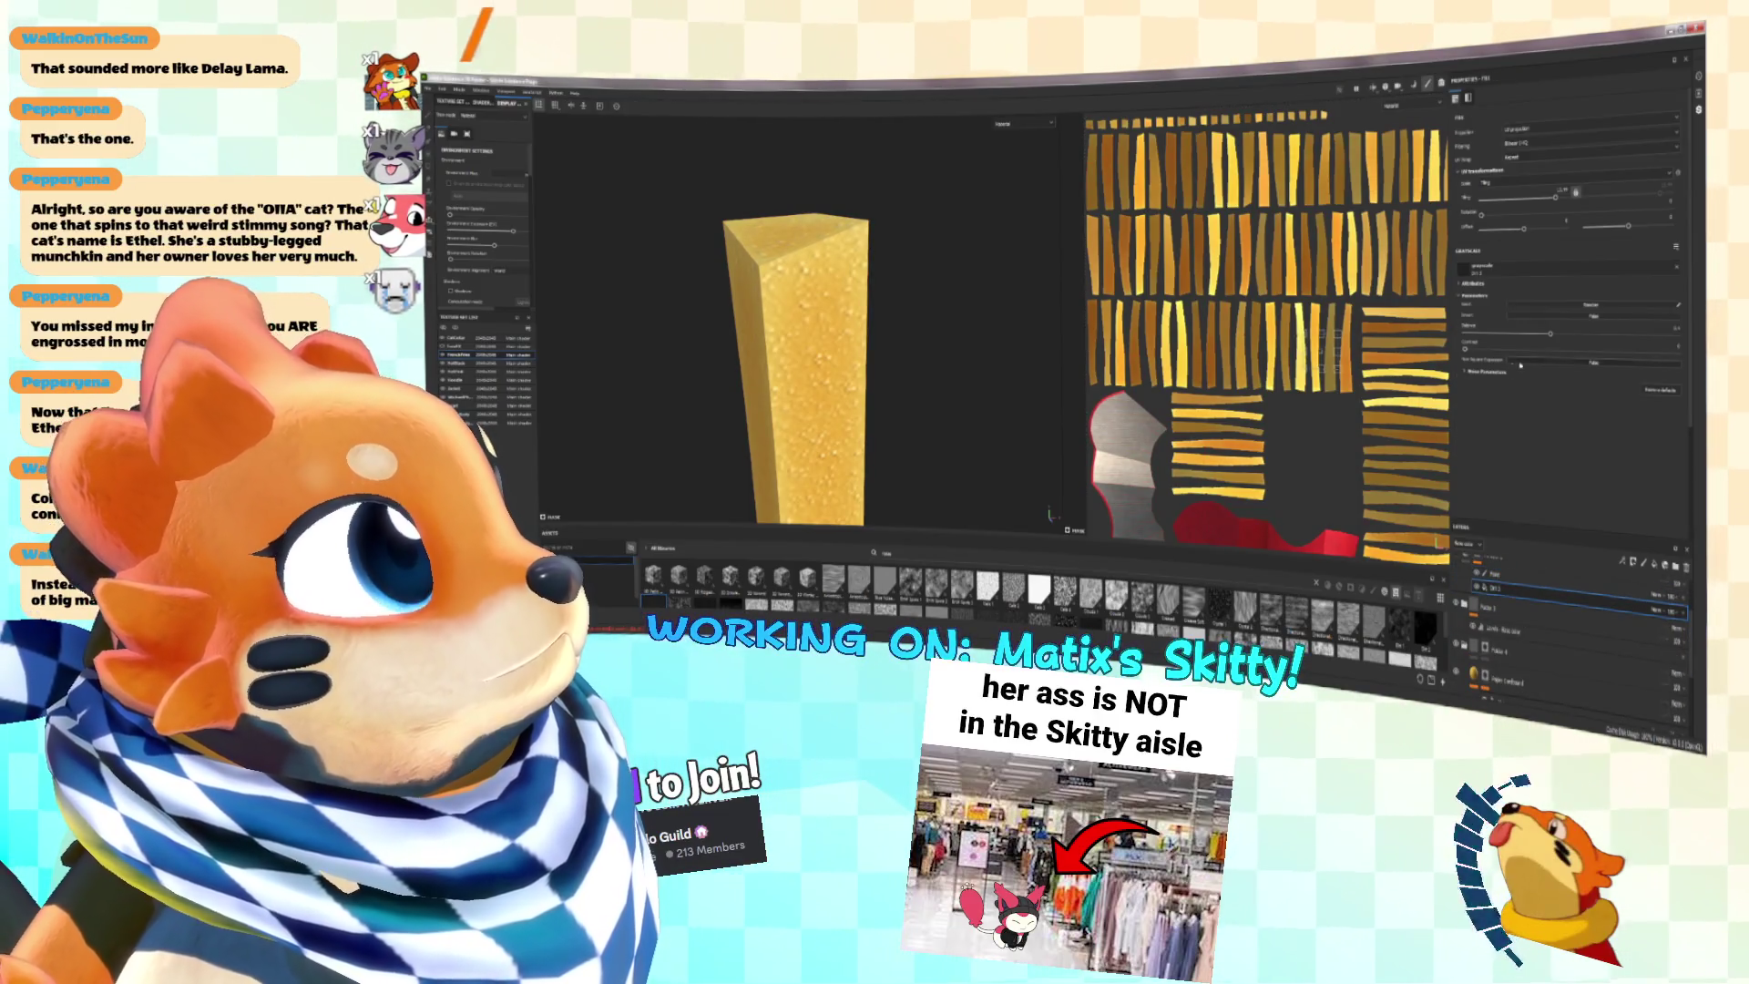
Step: Lower the UV scale of the fries' speckle texture to change the speckles
{"action": "scroll", "coordinate": [914, 330], "scroll_direction": "down", "scroll_amount": 5}
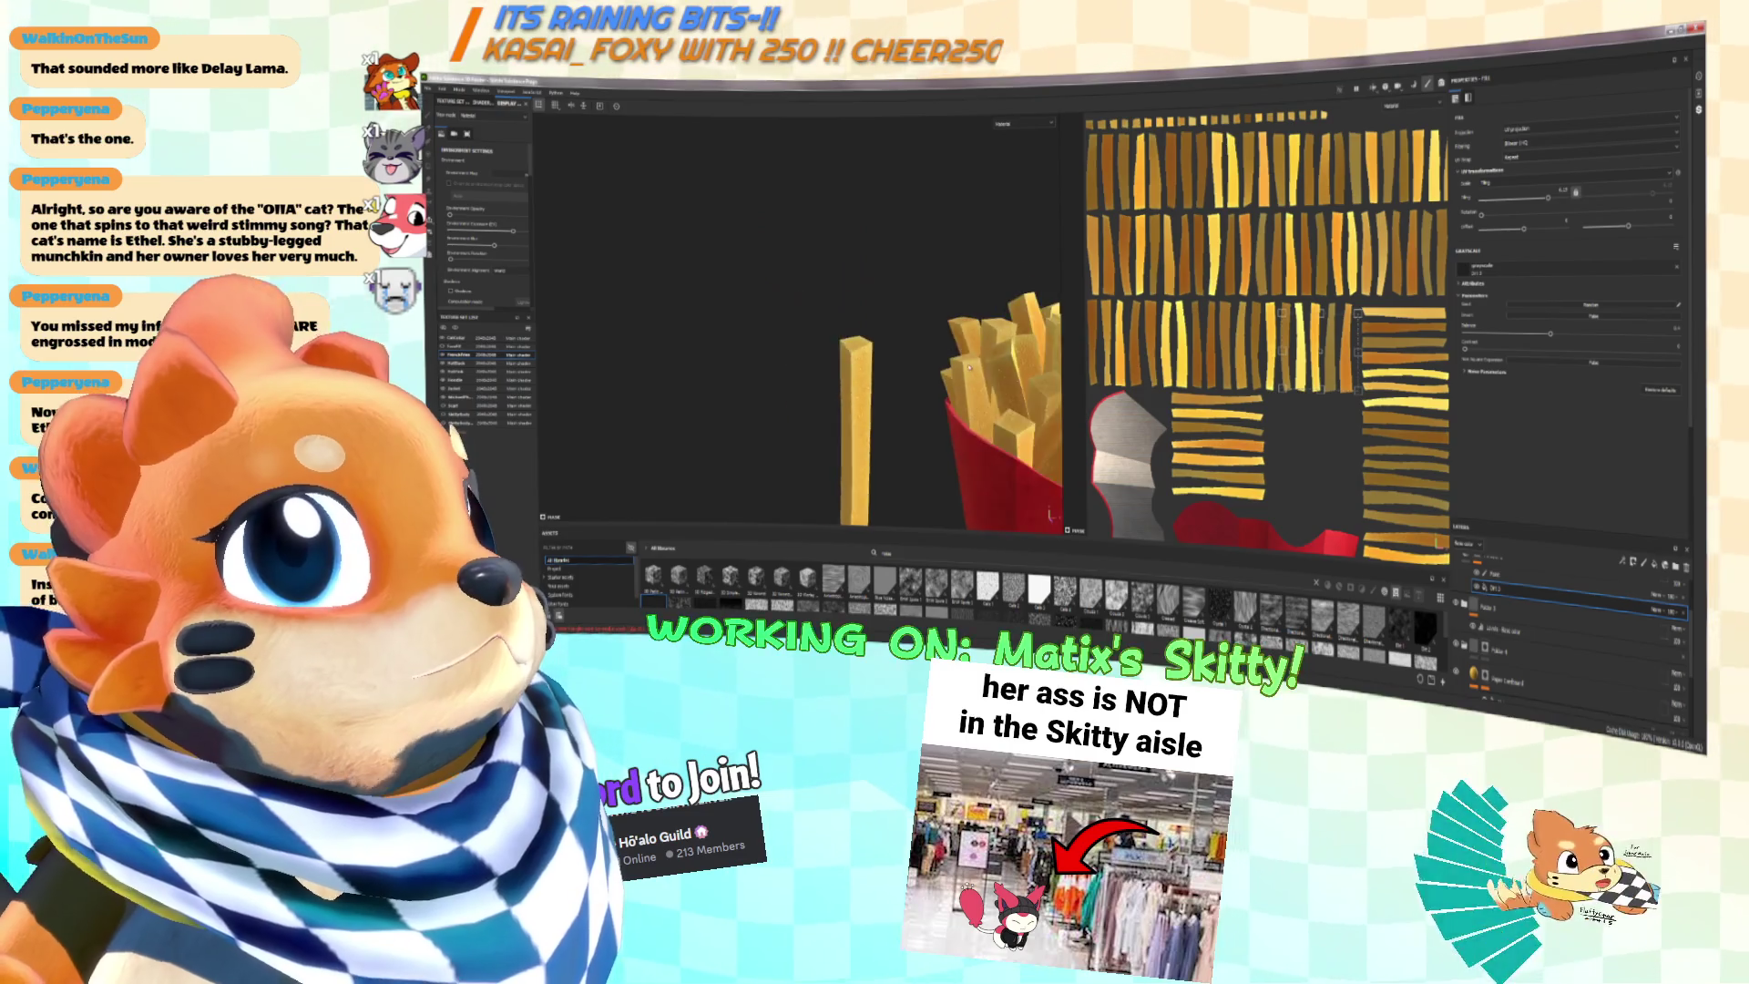
{"action": "scroll", "coordinate": [914, 330], "scroll_direction": "up", "scroll_amount": 3}
{"action": "left_click_drag", "start_coordinate": [1548, 201], "coordinate": [1536, 200]}
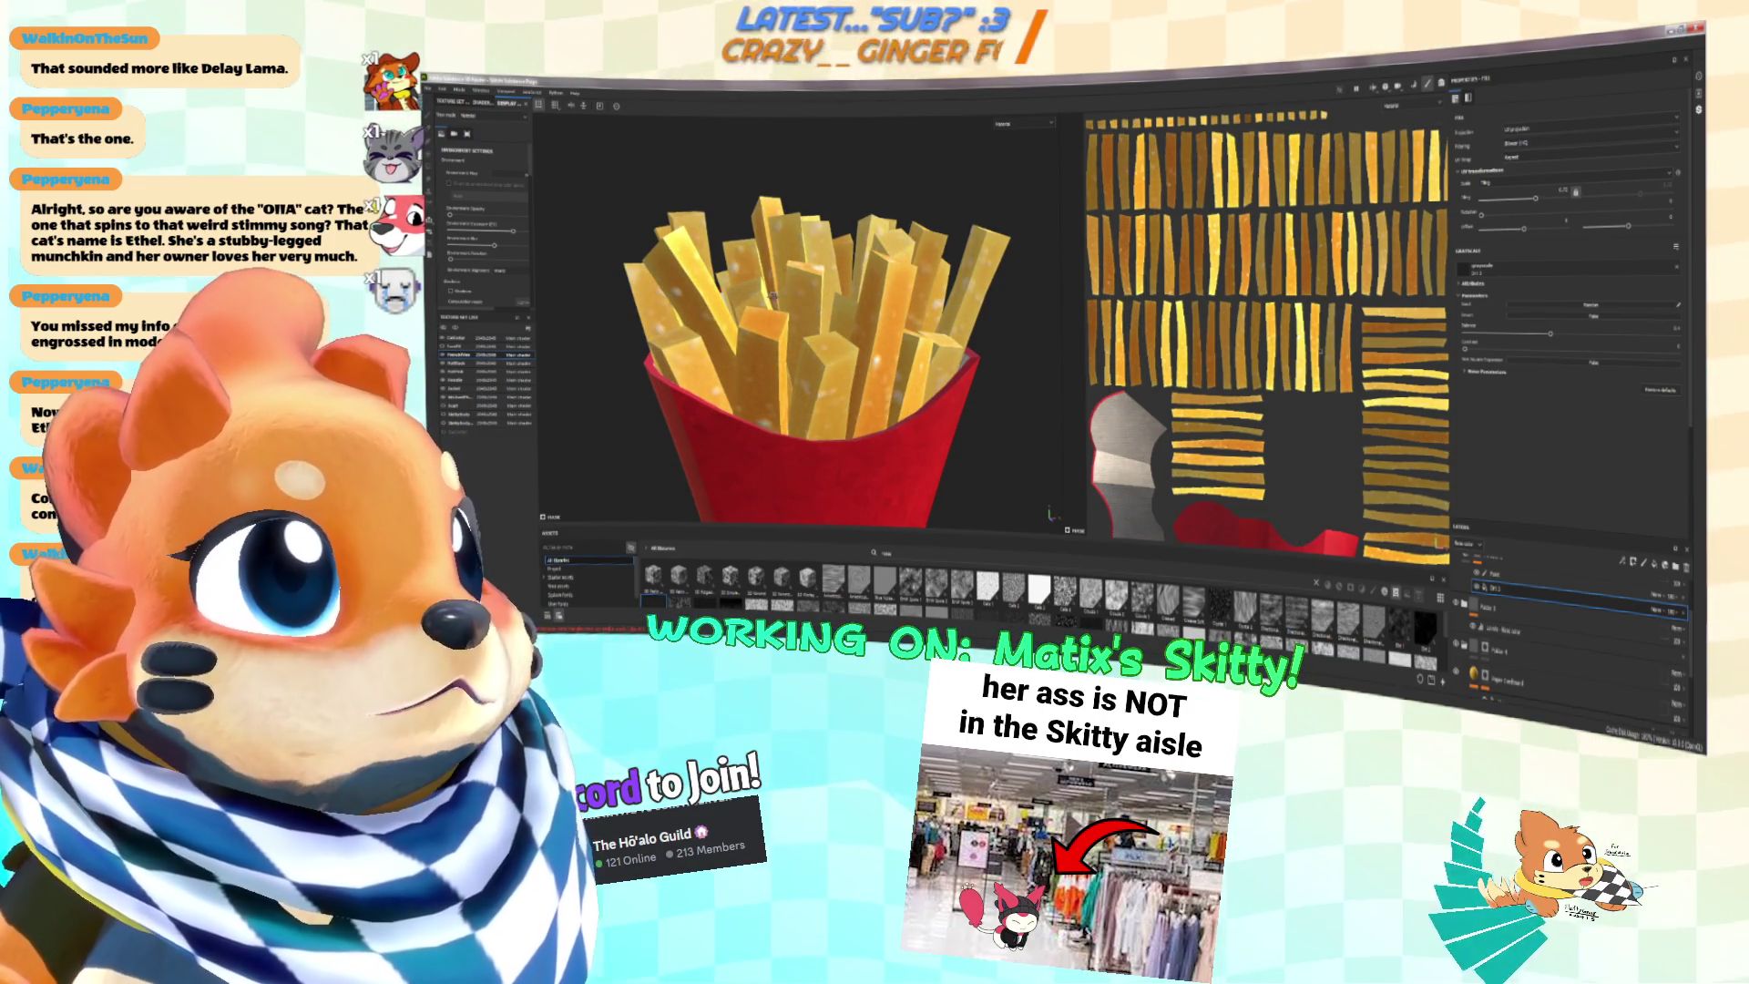
{"action": "scroll", "coordinate": [773, 296], "scroll_direction": "up", "scroll_amount": 2}
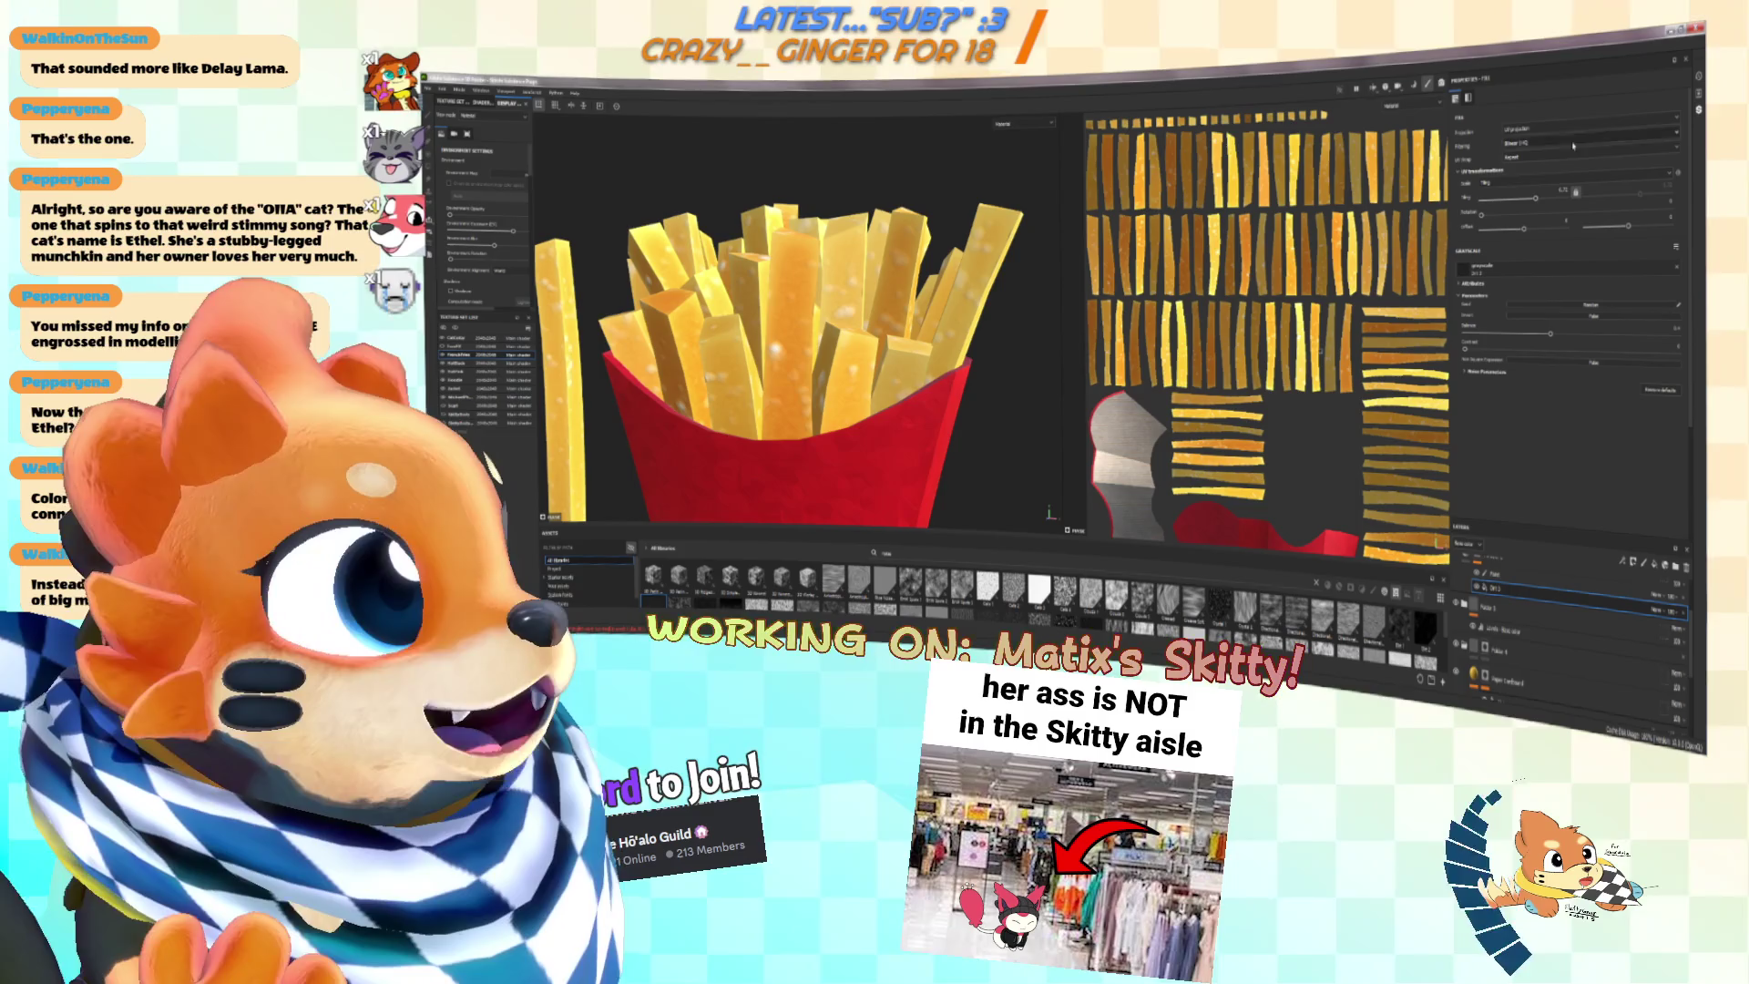
{"action": "left_click_drag", "start_coordinate": [1532, 201], "coordinate": [1551, 197]}
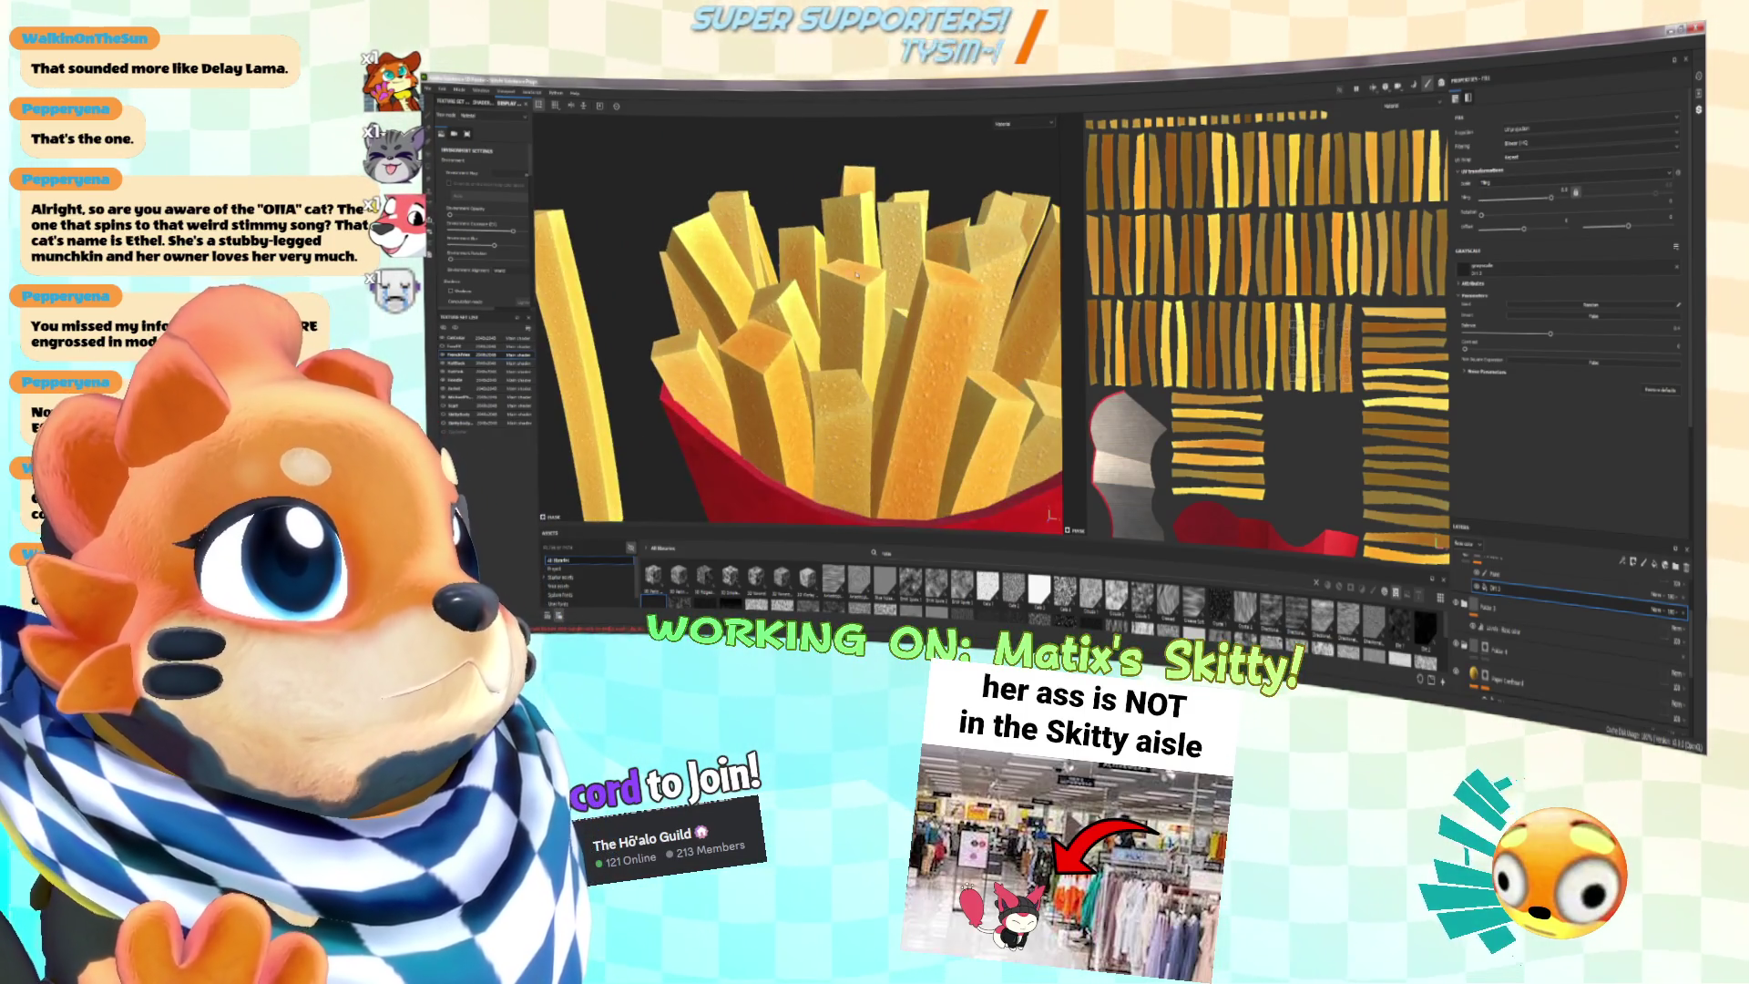
Step: Raise the texture contrast, strengthen the bumps, and fine-tune the UV scale again
{"action": "left_click", "coordinate": [1529, 594]}
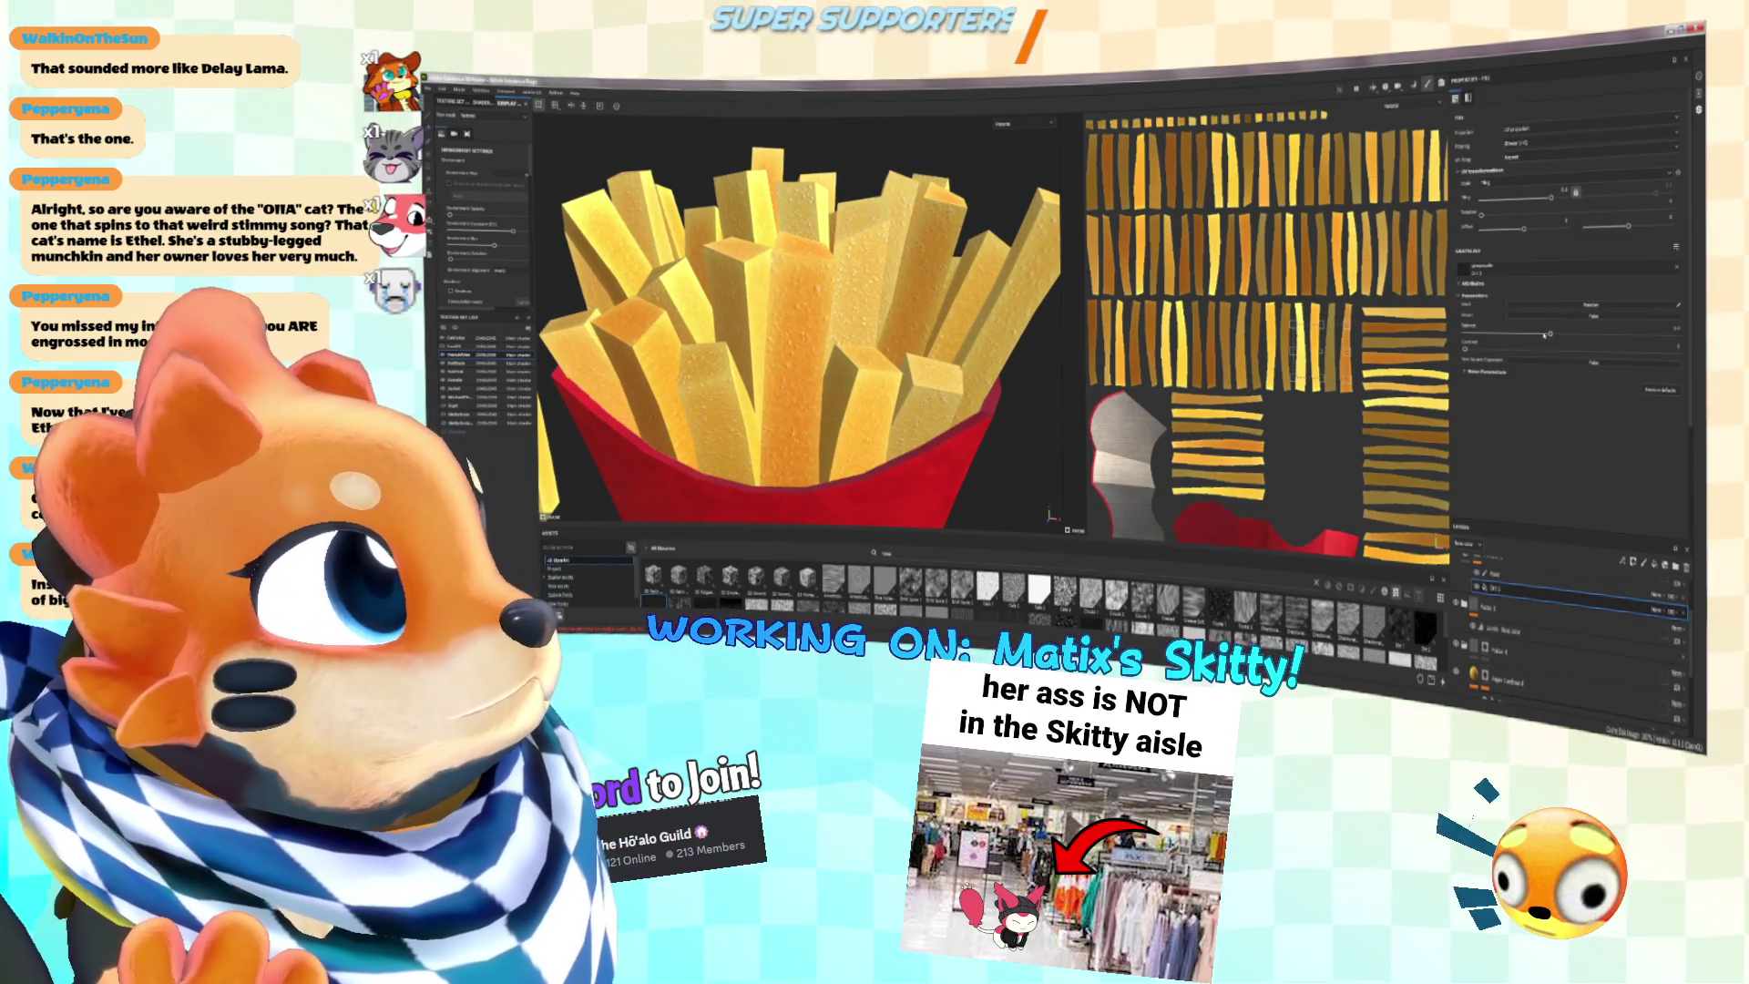
{"action": "mouse_move", "coordinate": [1465, 349]}
{"action": "left_mouse_down"}
{"action": "mouse_move", "coordinate": [1567, 337]}
{"action": "mouse_move", "coordinate": [1546, 335]}
{"action": "left_mouse_up"}
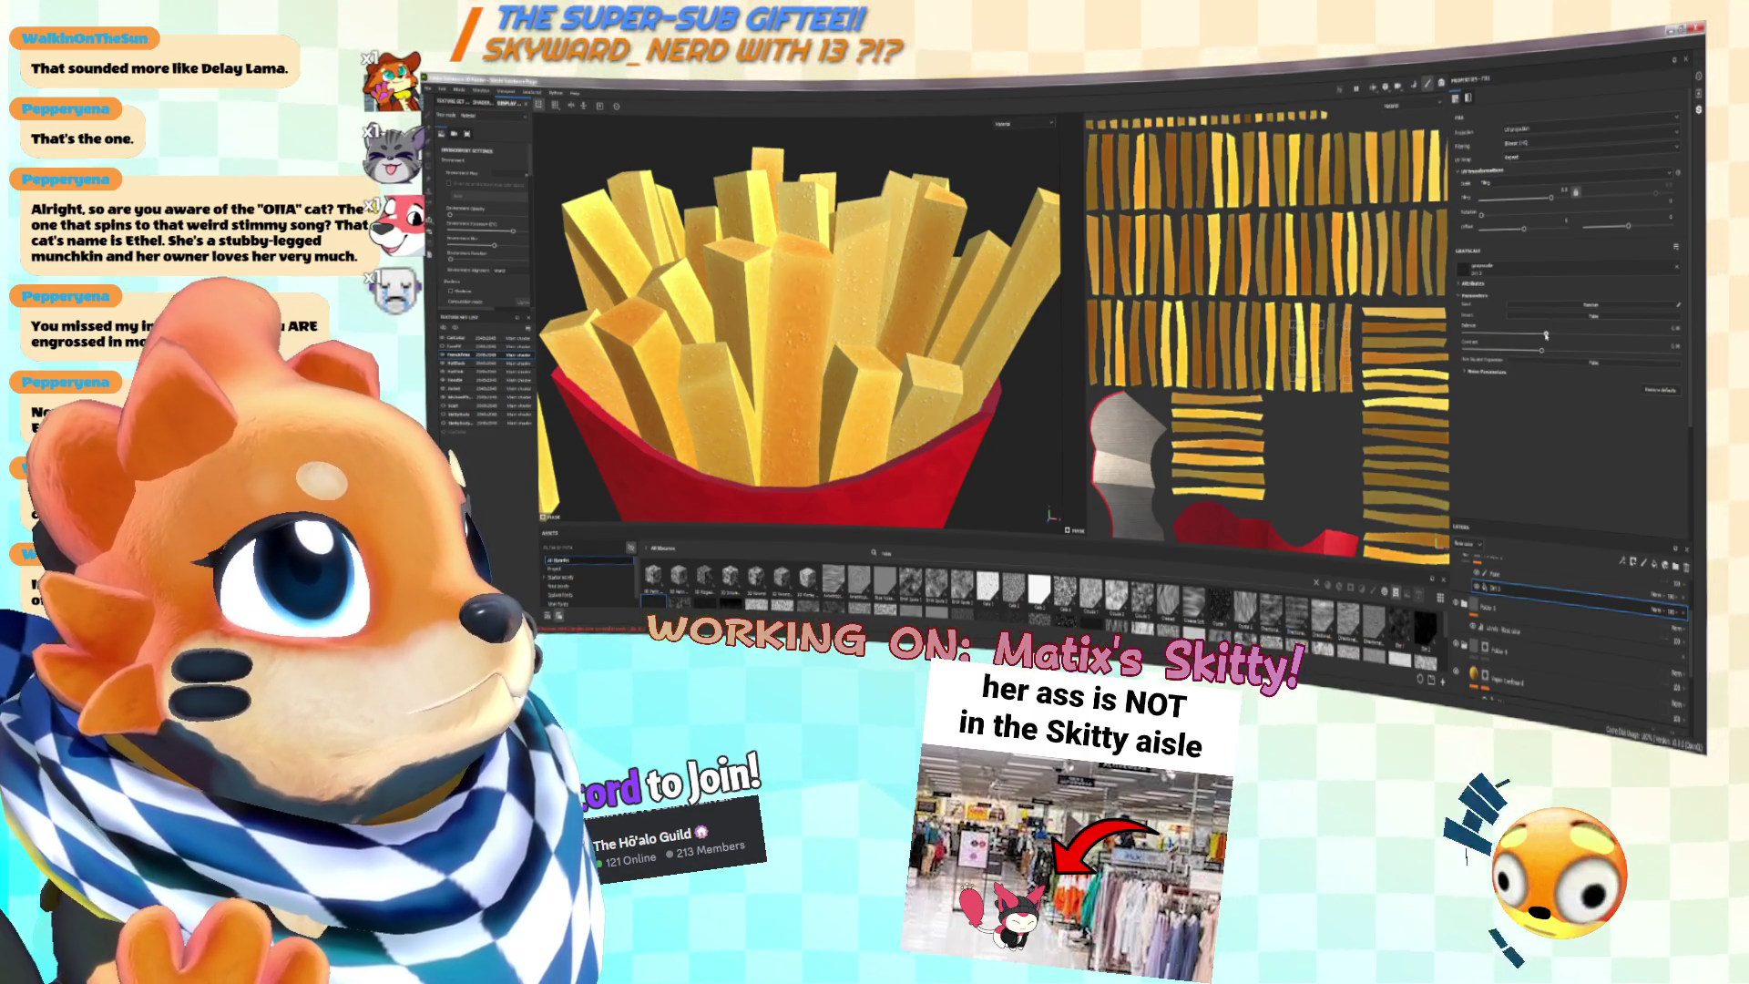
{"action": "left_click_drag", "start_coordinate": [1551, 200], "coordinate": [1545, 198]}
{"action": "left_click_drag", "start_coordinate": [1555, 344], "coordinate": [1582, 336]}
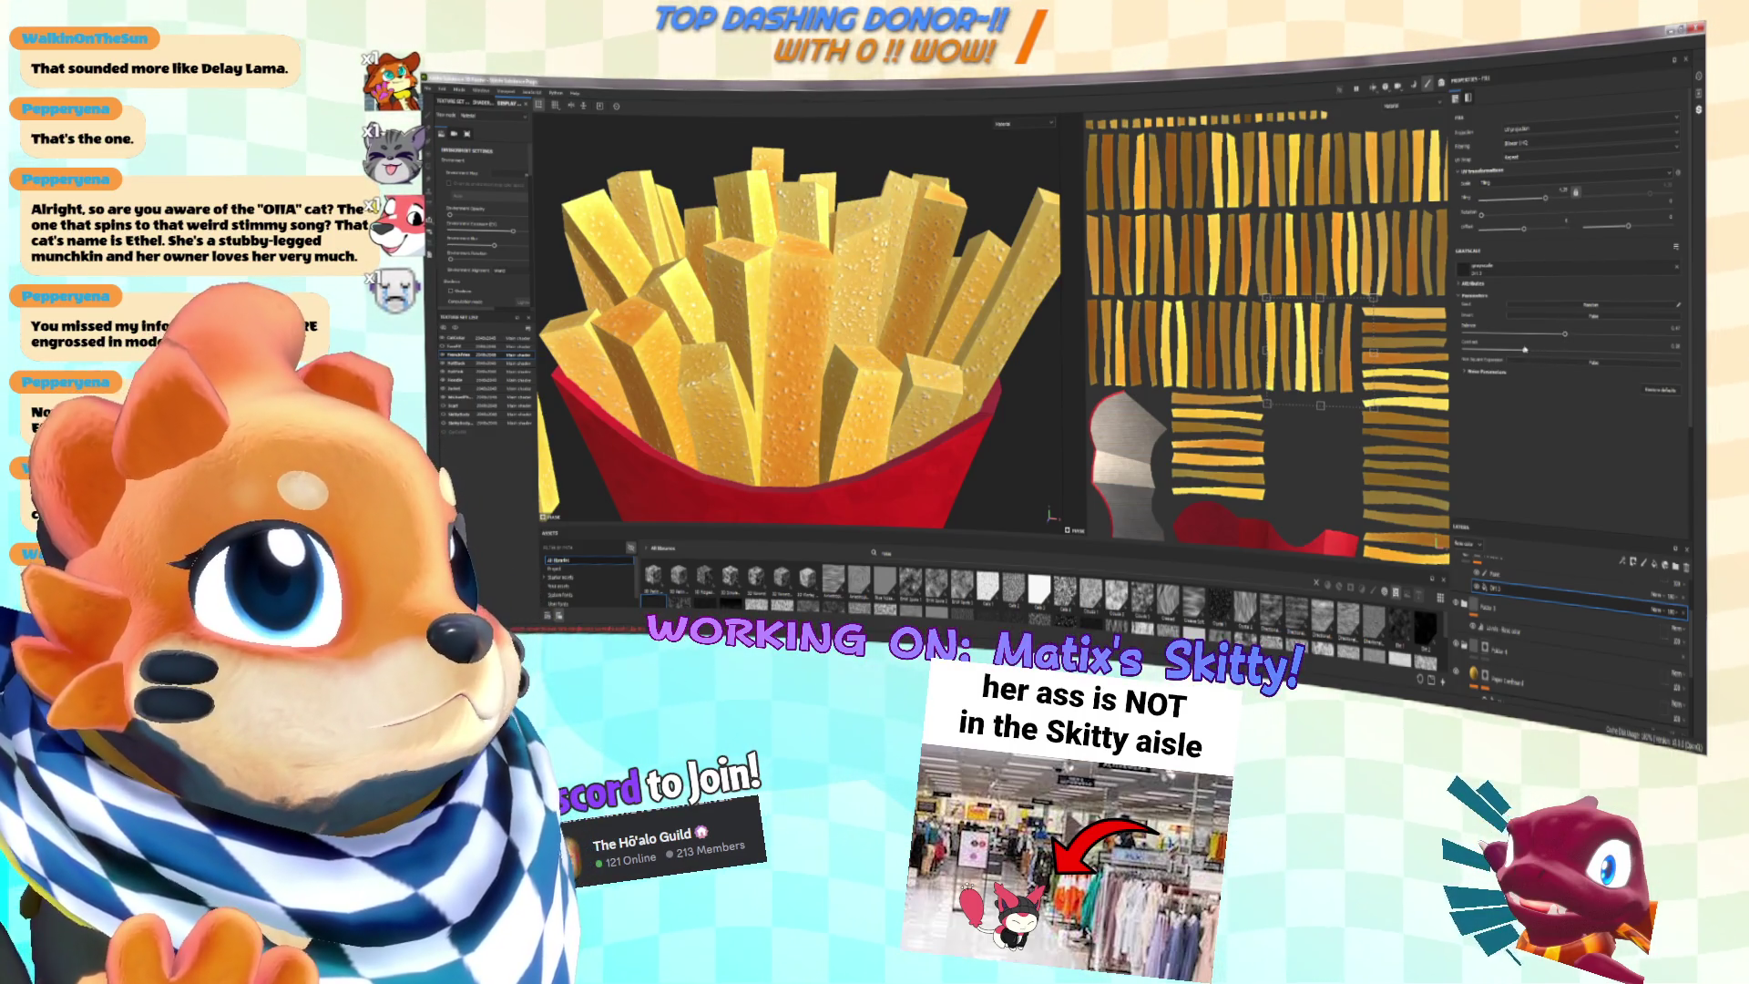
{"action": "left_click_drag", "start_coordinate": [1545, 199], "coordinate": [1558, 203]}
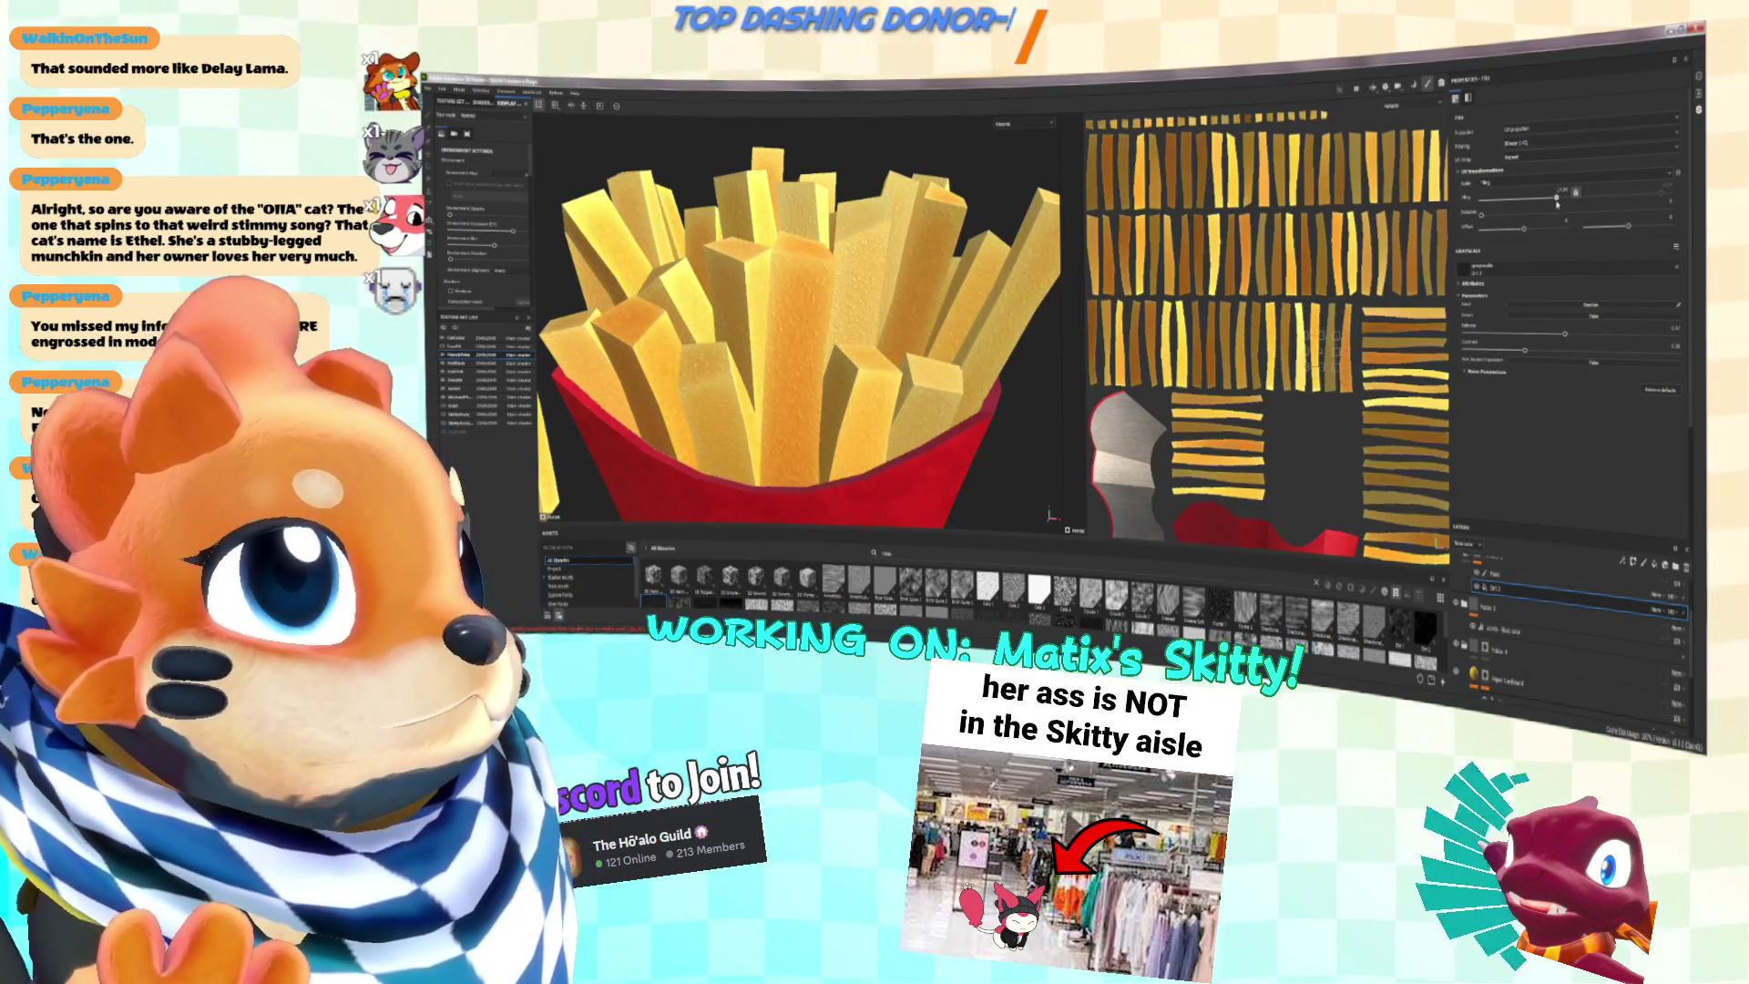
Step: Slightly reduce the fries texture's UV scale and orbit in toward the box
{"action": "scroll", "coordinate": [799, 216], "scroll_direction": "down", "scroll_amount": 5}
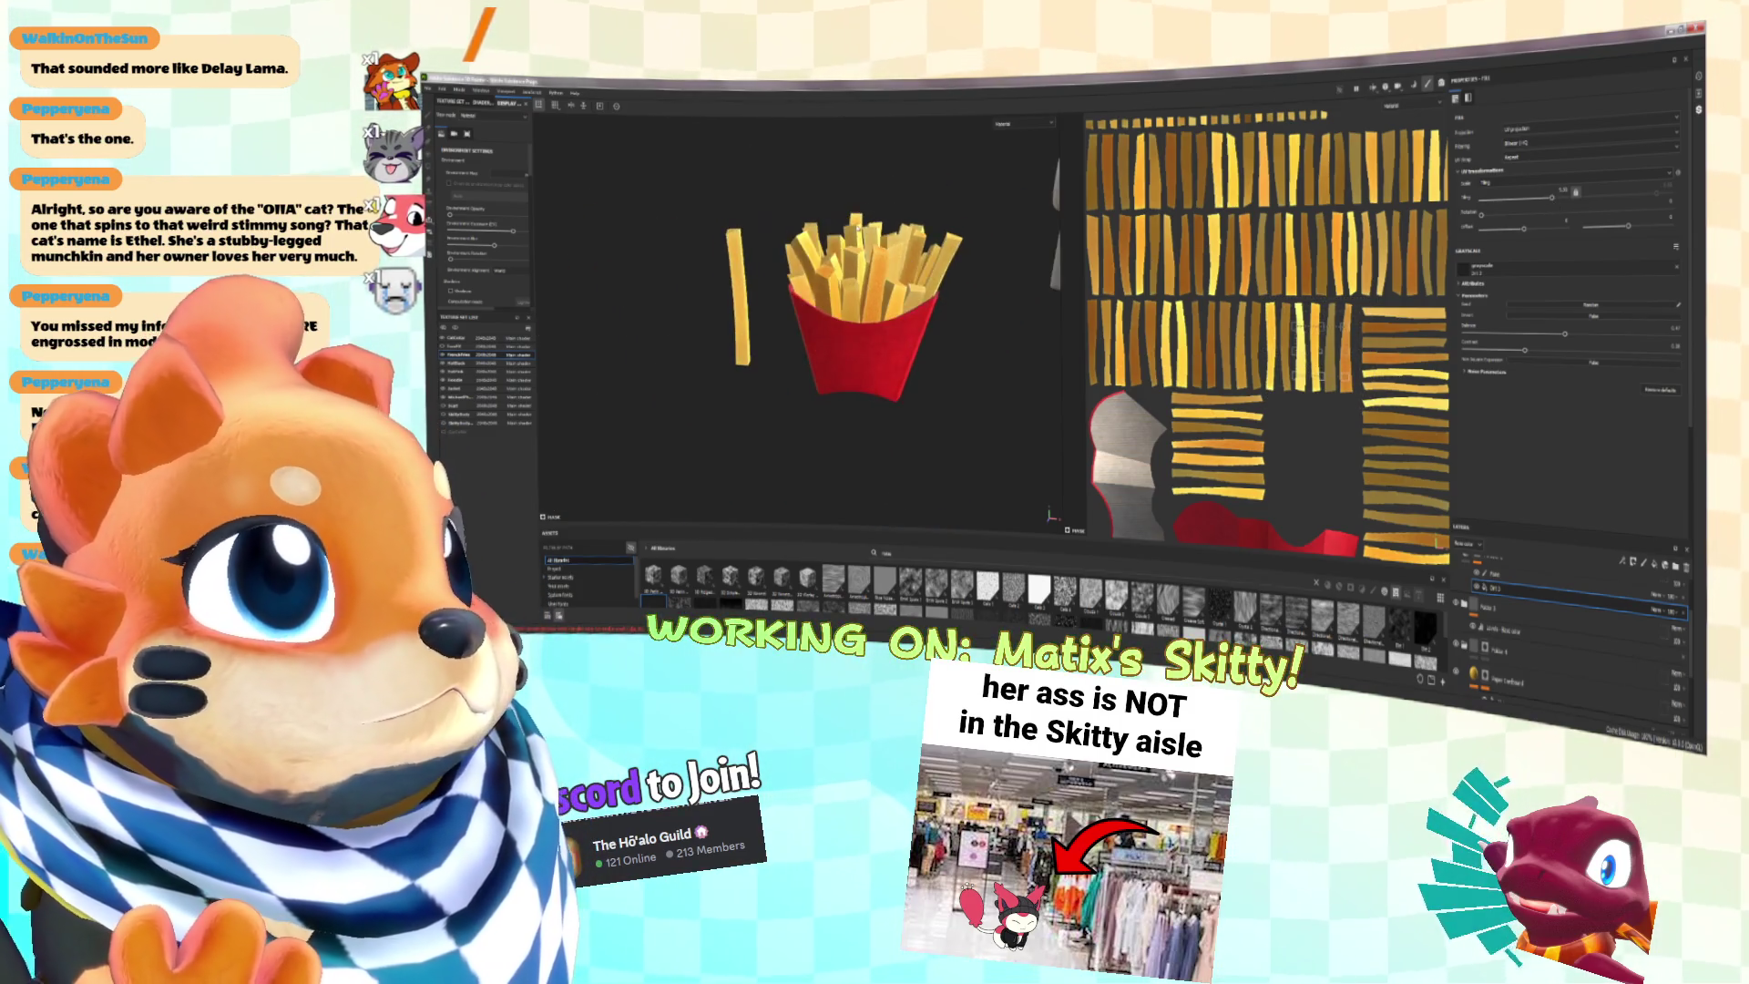
{"action": "scroll", "coordinate": [799, 216], "scroll_direction": "up", "scroll_amount": 5}
{"action": "scroll", "coordinate": [728, 242], "scroll_direction": "down", "scroll_amount": 3}
{"action": "scroll", "coordinate": [656, 268], "scroll_direction": "up", "scroll_amount": 4}
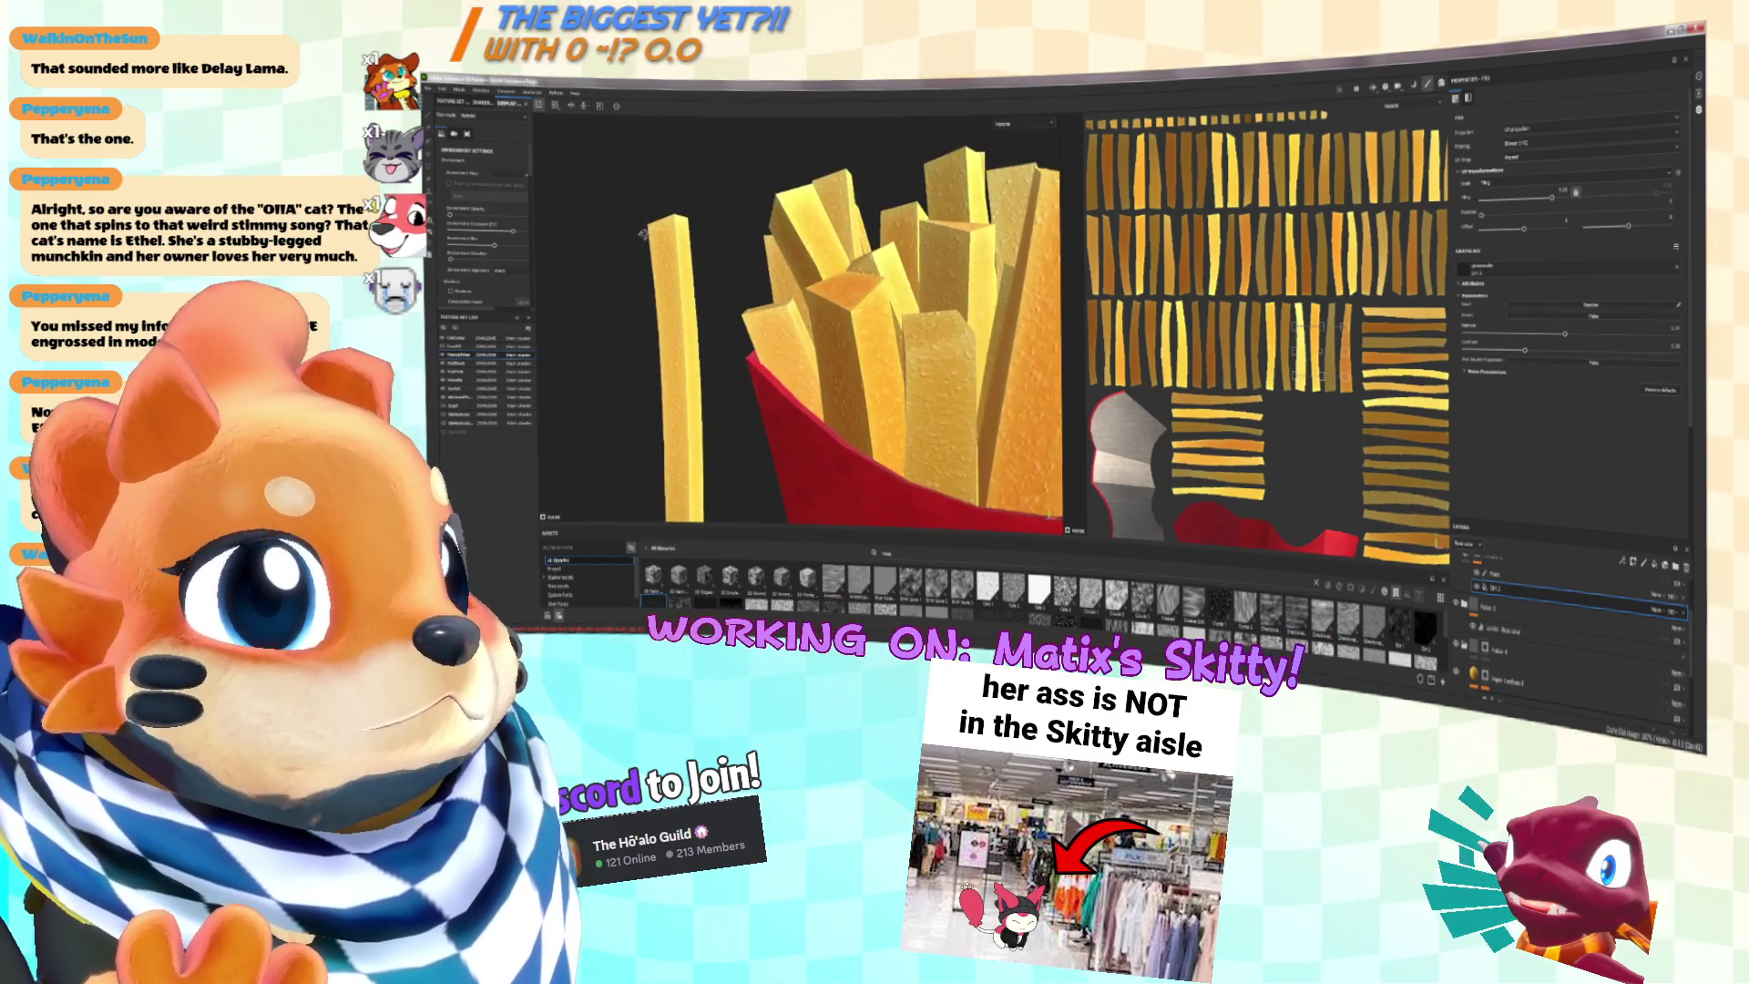
{"action": "scroll", "coordinate": [647, 271], "scroll_direction": "down", "scroll_amount": 3}
{"action": "scroll", "coordinate": [942, 294], "scroll_direction": "up", "scroll_amount": 2}
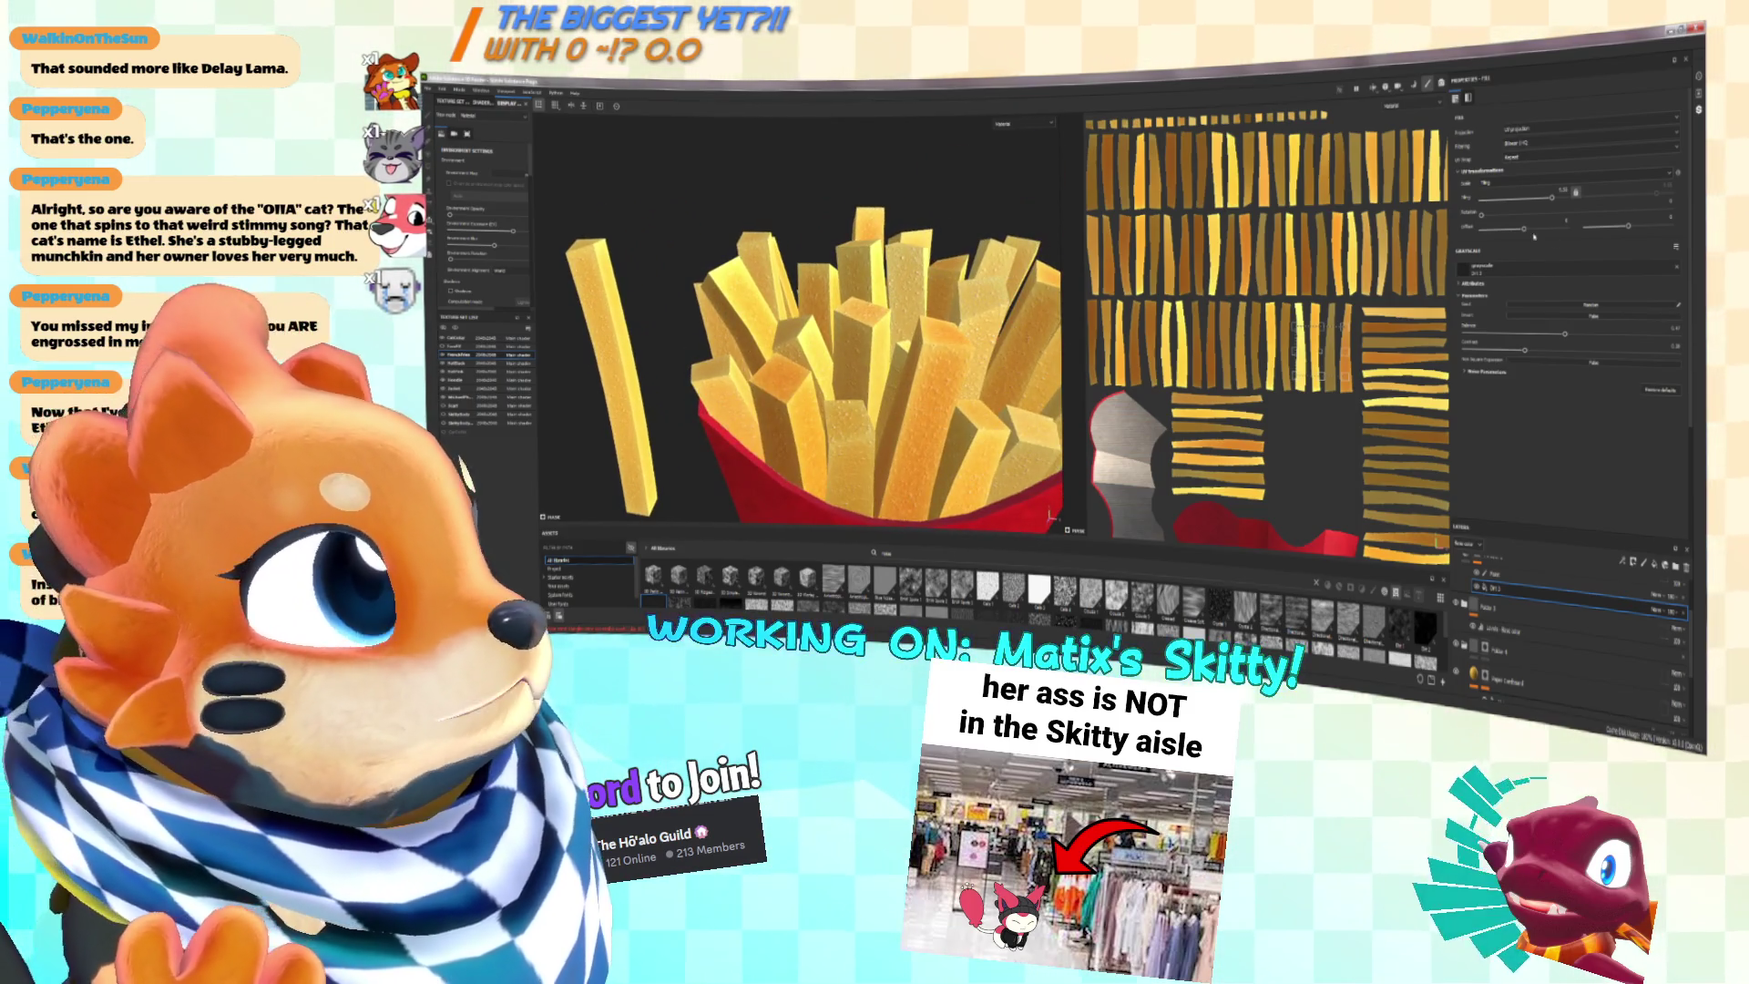
{"action": "left_click_drag", "start_coordinate": [1554, 198], "coordinate": [1549, 198]}
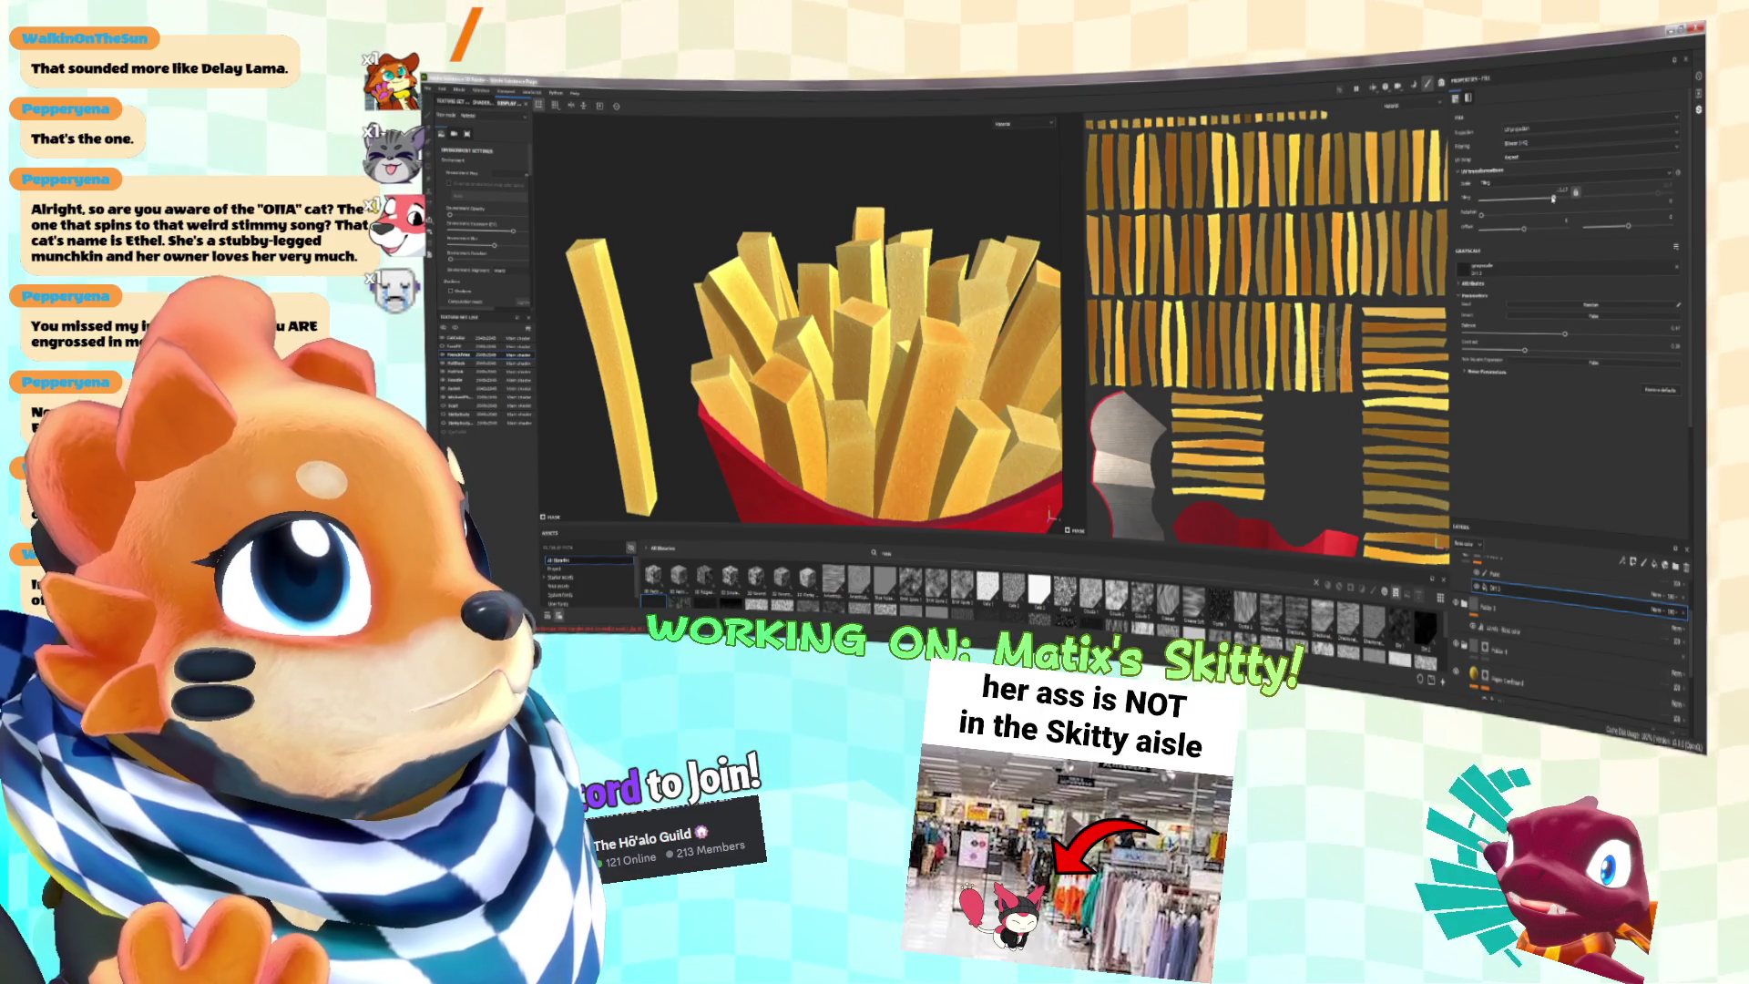
{"action": "left_click_drag", "start_coordinate": [1002, 364], "coordinate": [952, 325], "text": "alt"}
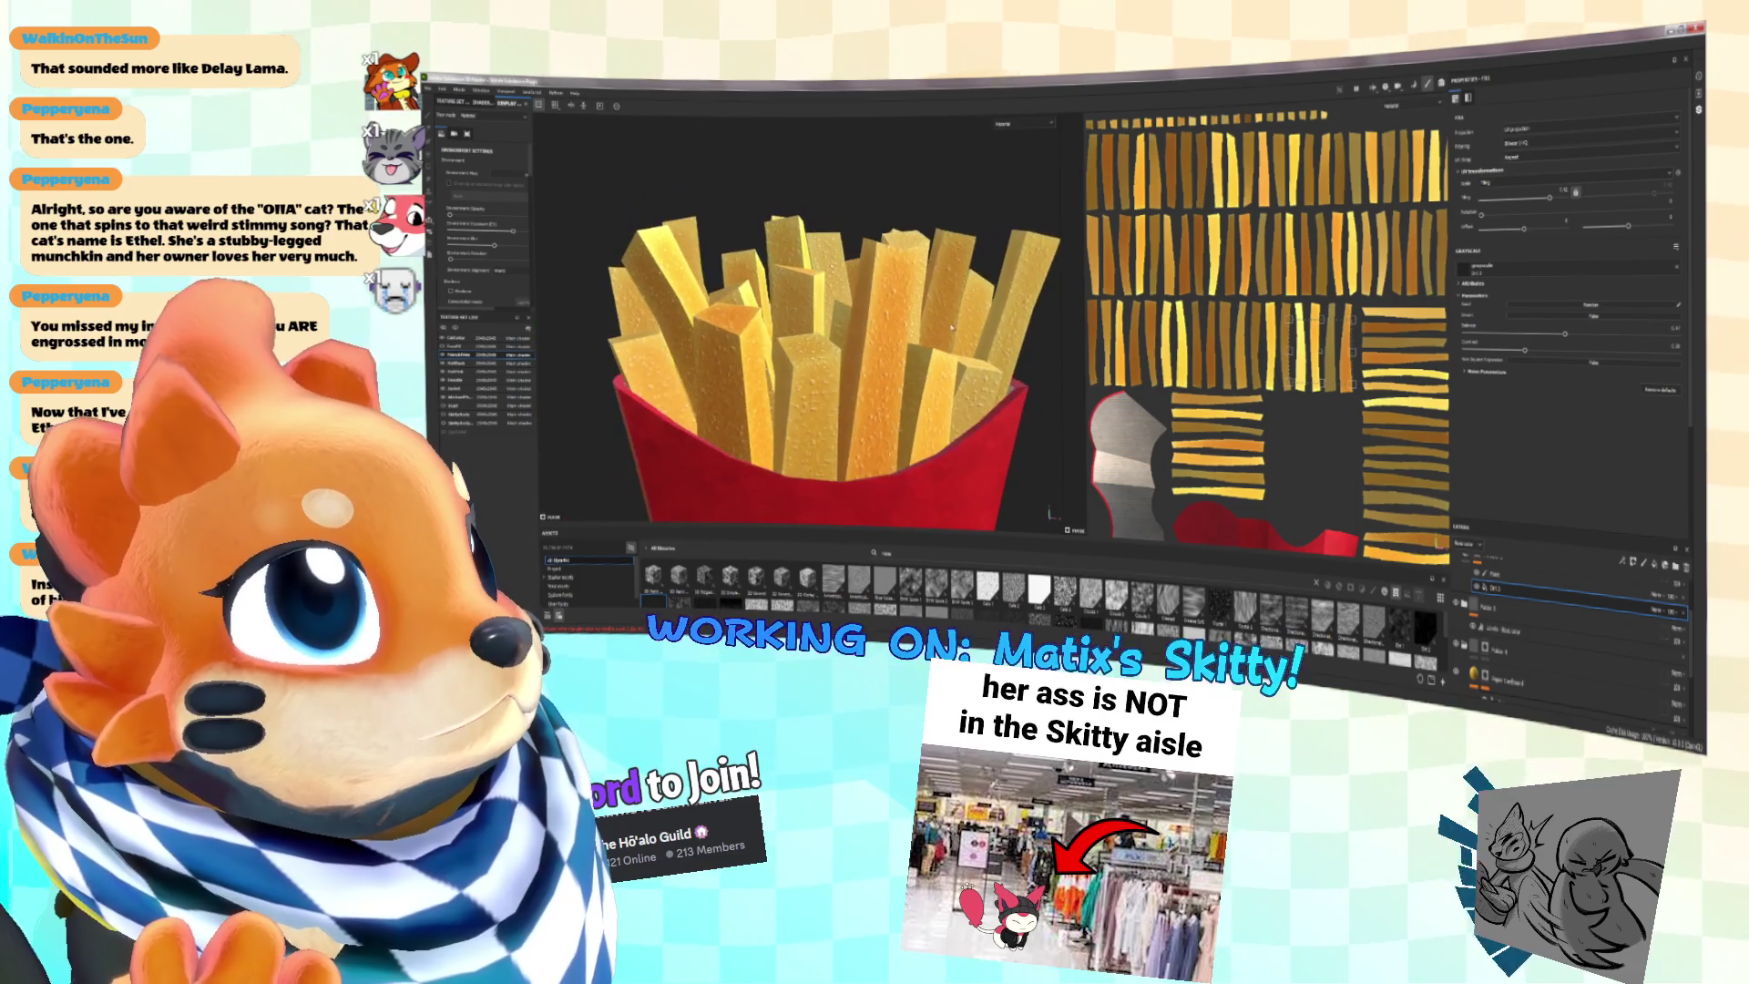
Step: Nudge the UV scale down again, undo the change, and add new layers on top
{"action": "left_click_drag", "start_coordinate": [1551, 197], "coordinate": [1548, 198]}
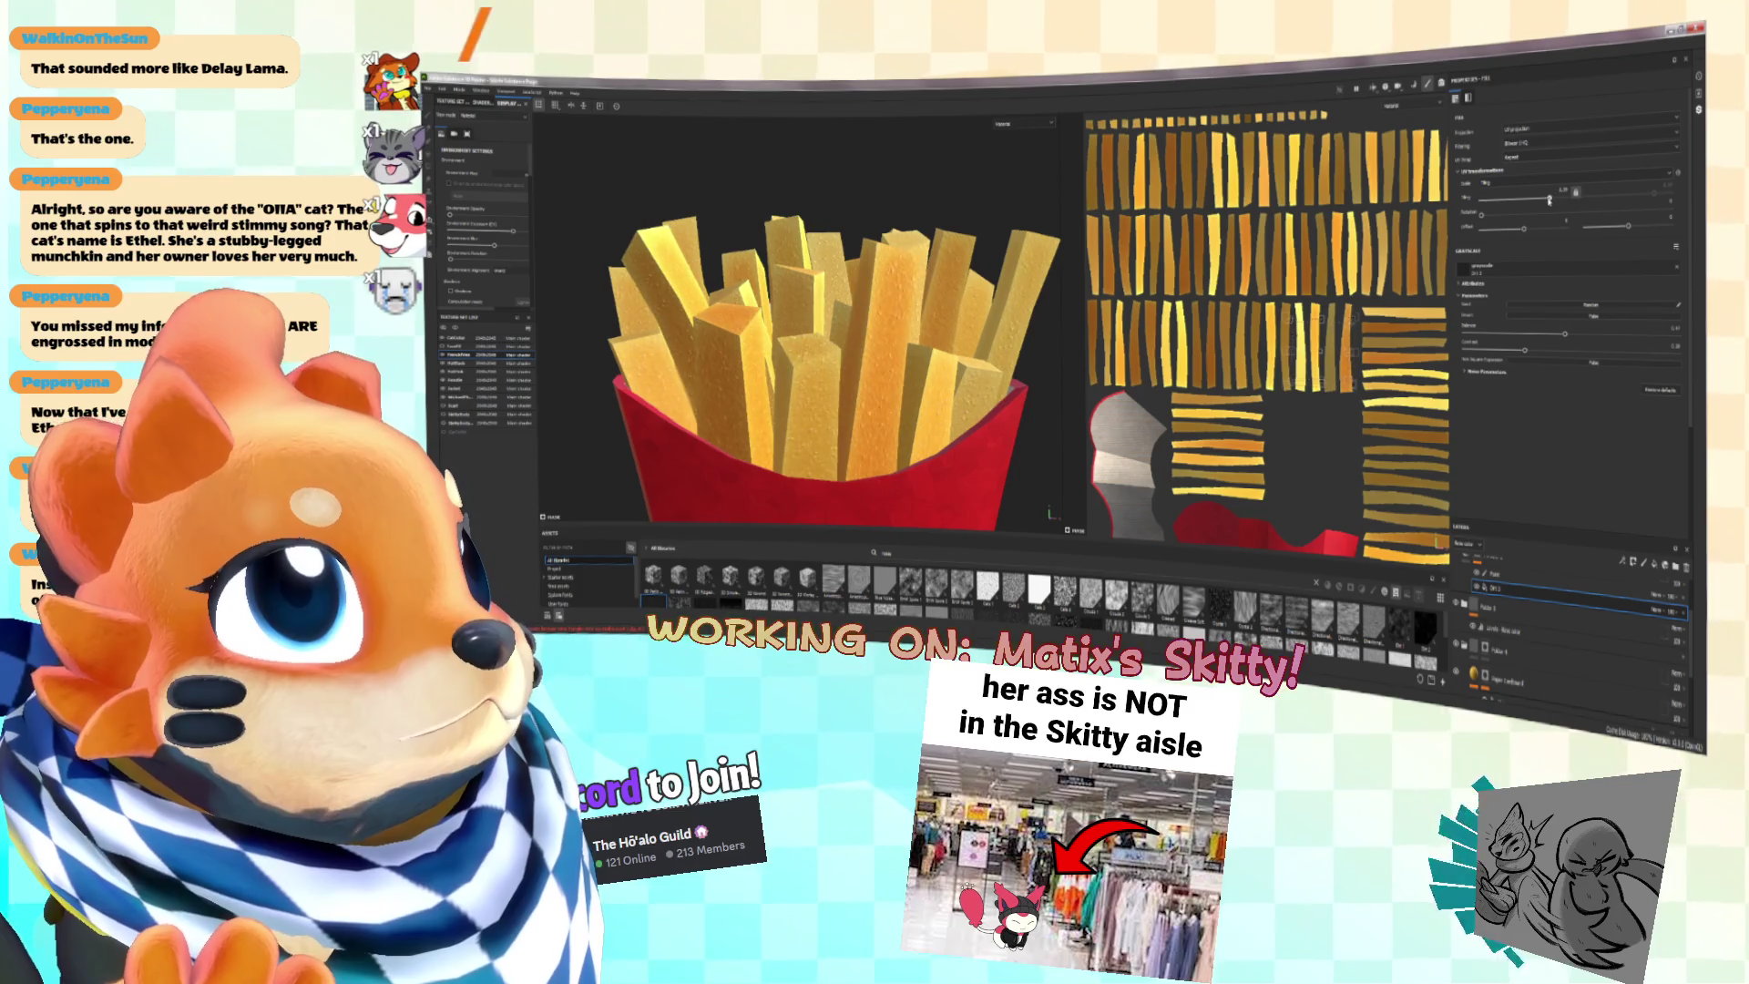
{"action": "left_click_drag", "start_coordinate": [860, 292], "coordinate": [994, 413], "text": "alt"}
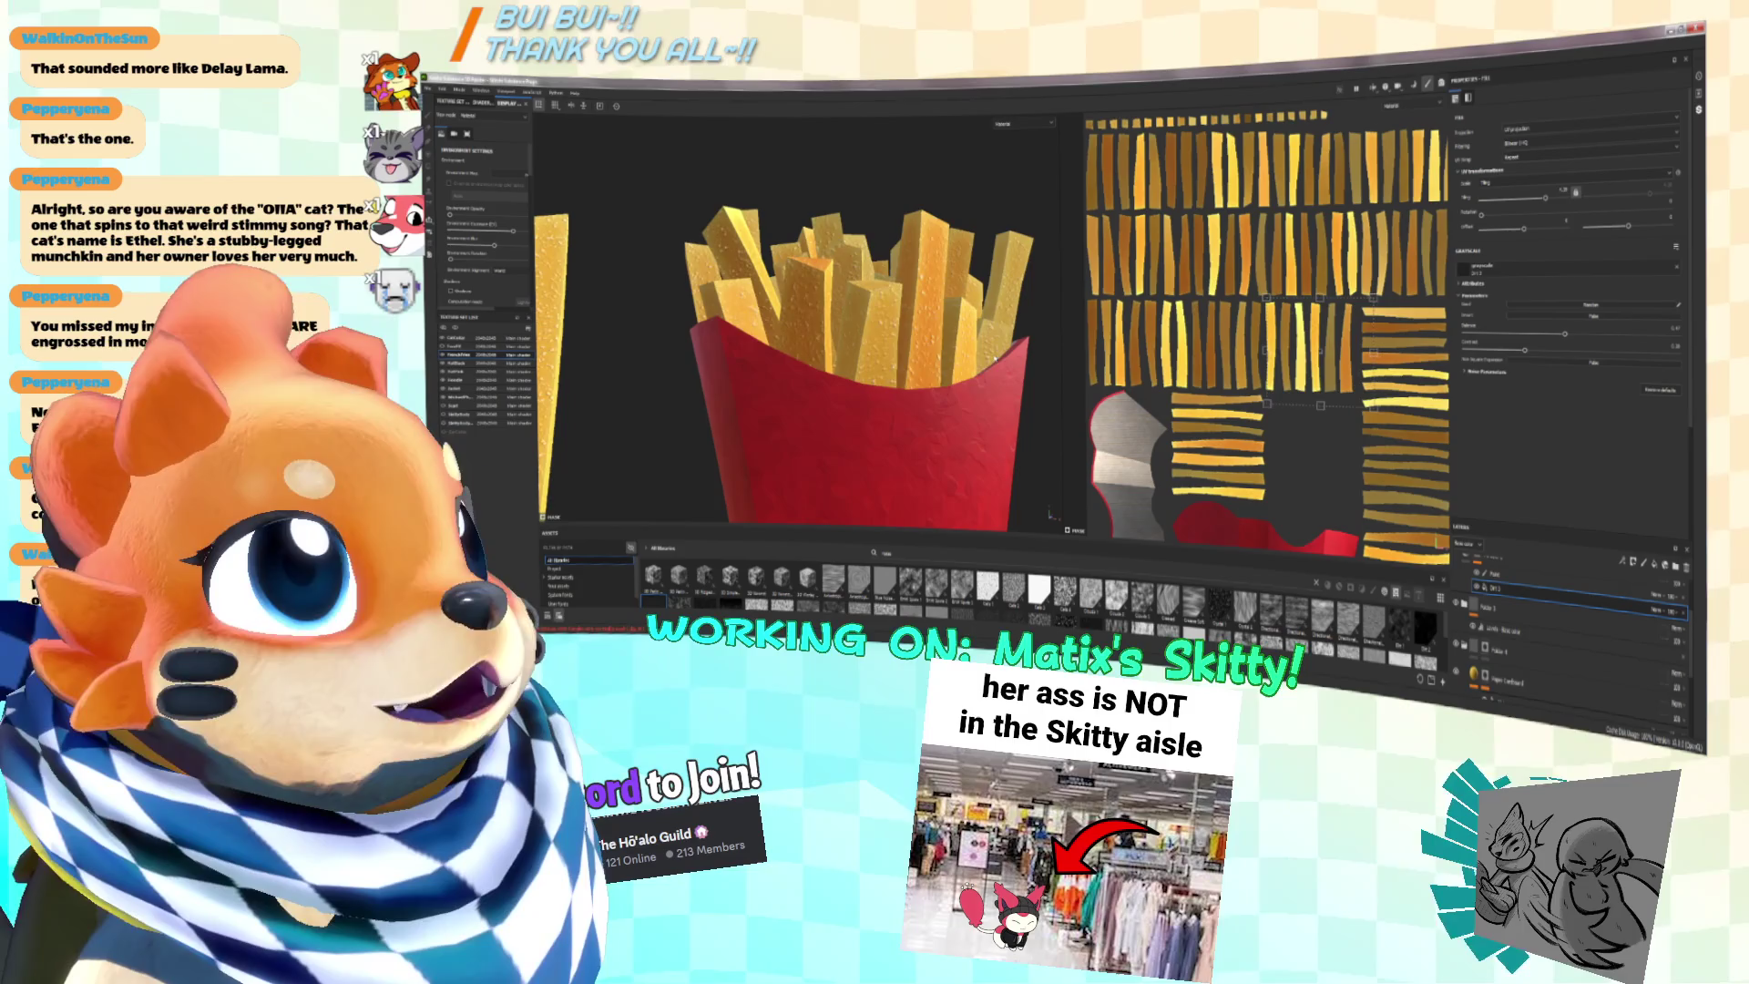
{"action": "key", "text": "ctrl+z"}
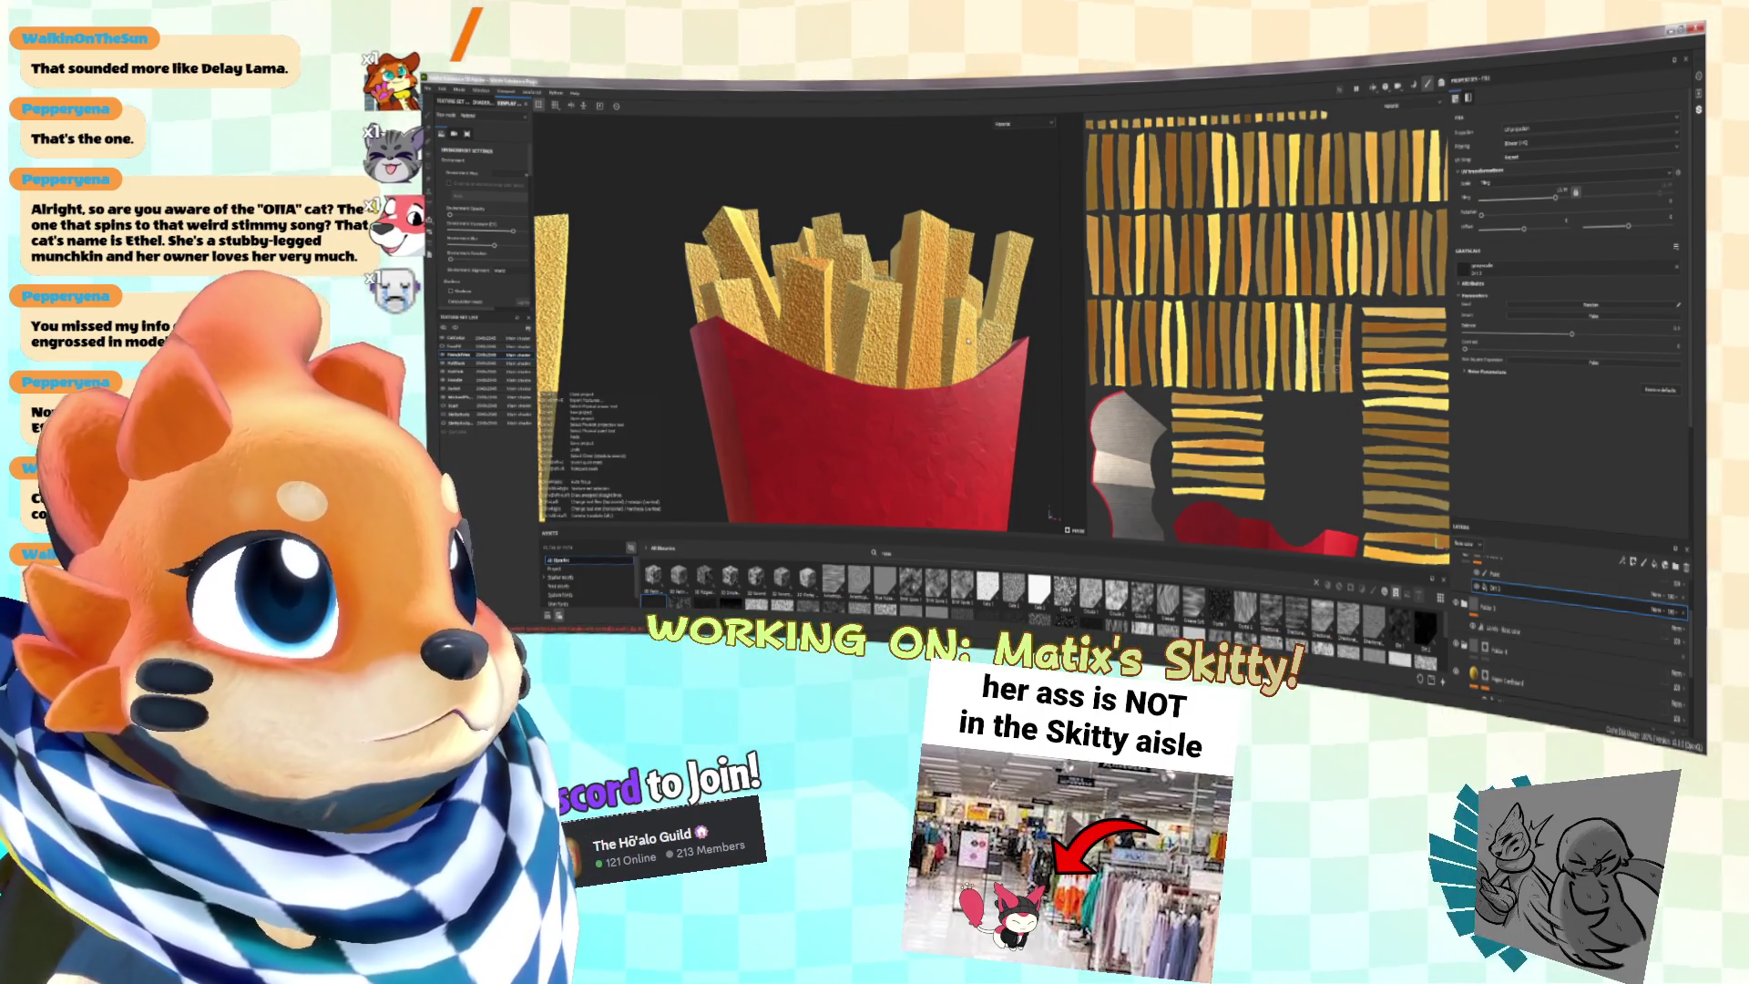
{"action": "key", "text": "ctrl+v"}
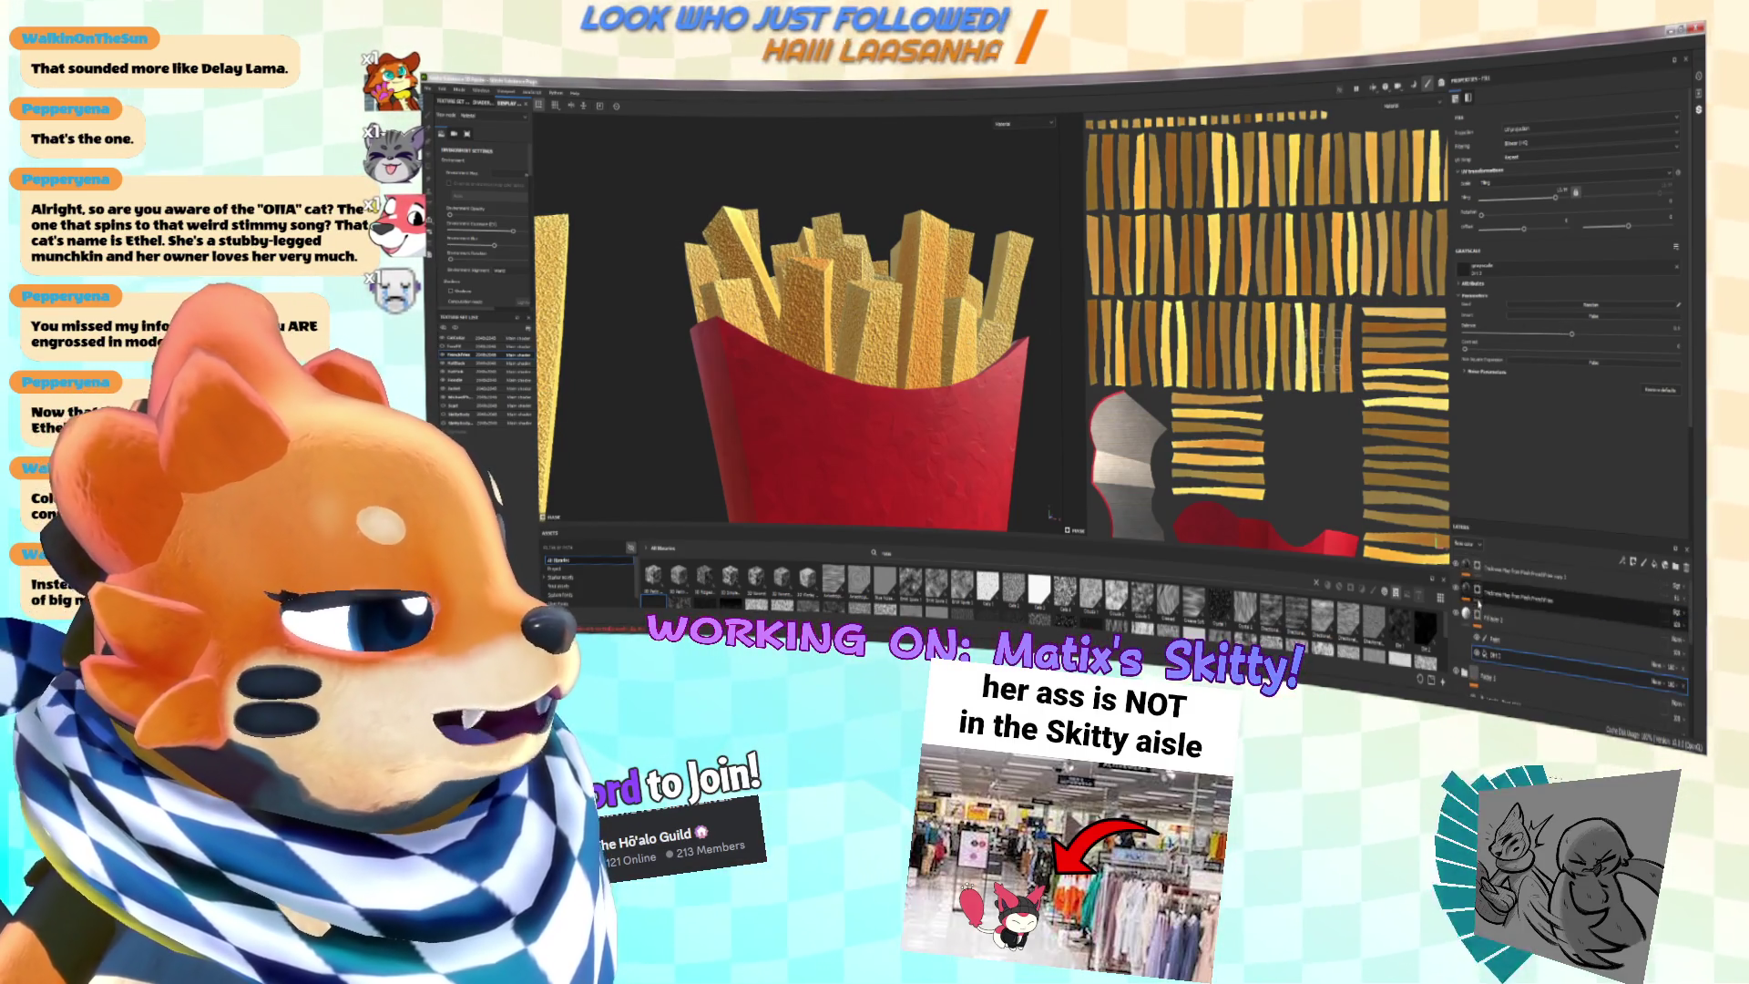
Step: Drag the new layer's Height down to smooth the fries, then reframe on the box
{"action": "left_click_drag", "start_coordinate": [1594, 476], "coordinate": [1563, 475]}
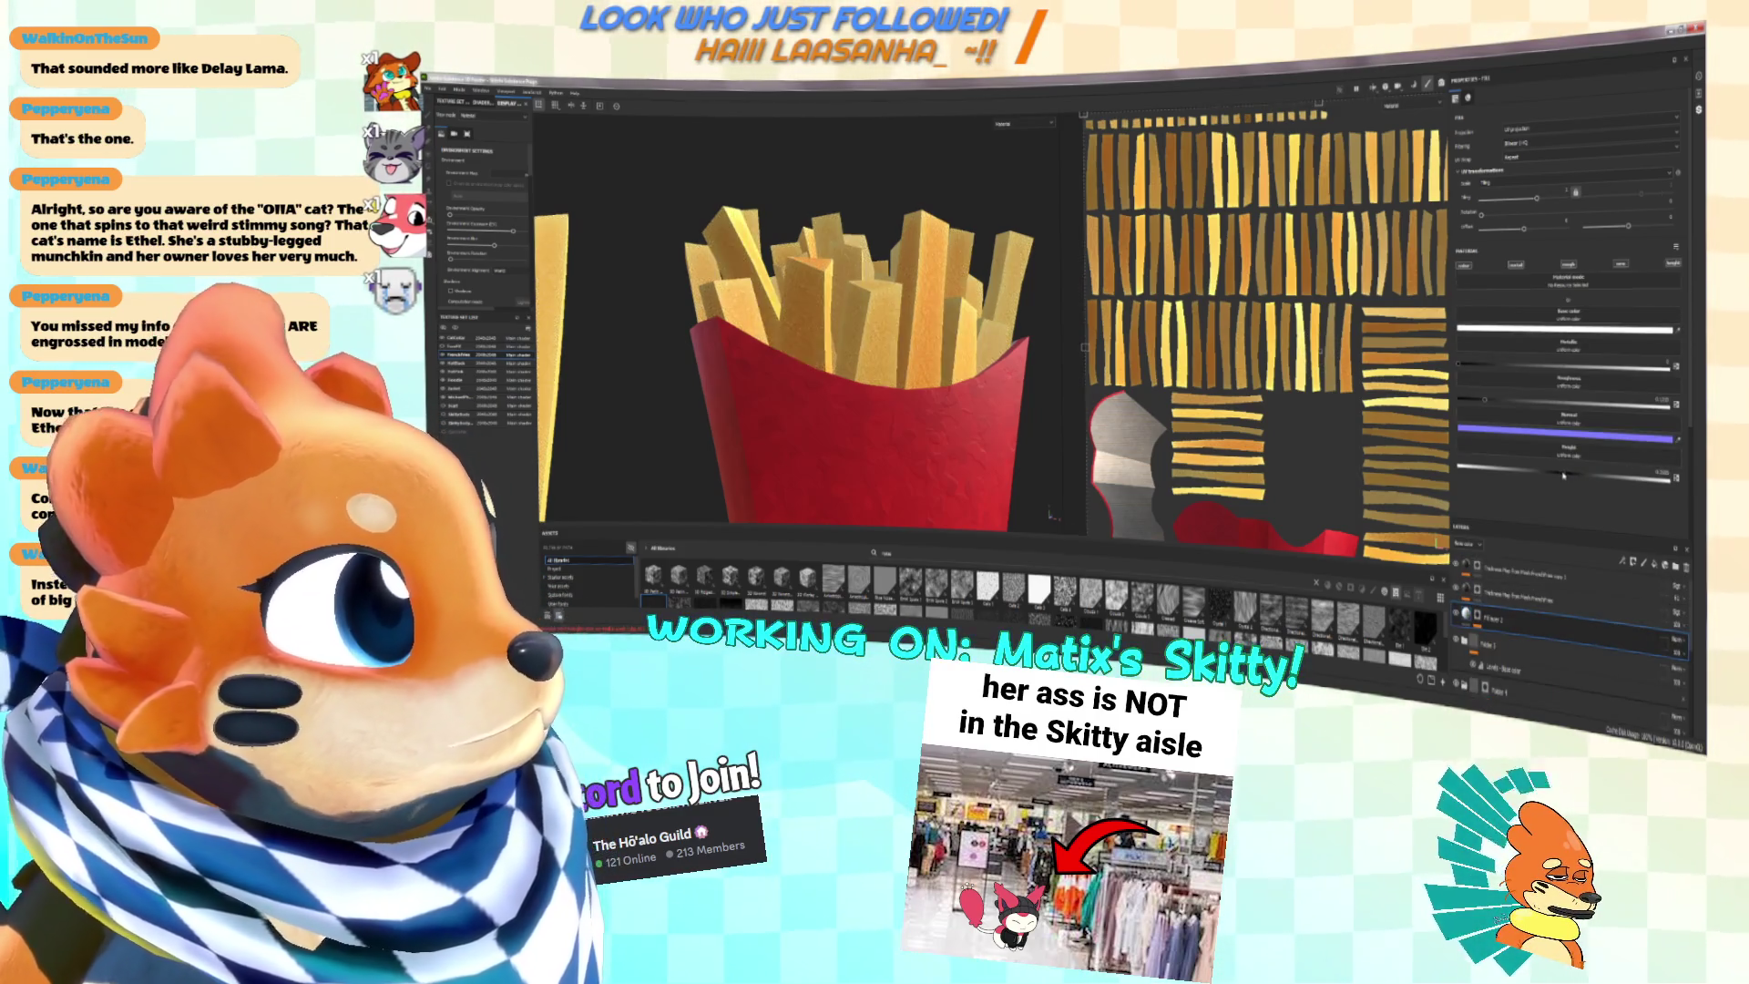
{"action": "mouse_move", "coordinate": [900, 215]}
{"action": "left_mouse_down", "text": "alt"}
{"action": "mouse_move", "coordinate": [918, 278]}
{"action": "mouse_move", "coordinate": [902, 310]}
{"action": "left_mouse_up", "text": "alt"}
{"action": "scroll", "coordinate": [920, 288], "scroll_direction": "up", "scroll_amount": 3}
{"action": "scroll", "coordinate": [919, 288], "scroll_direction": "down", "scroll_amount": 3}
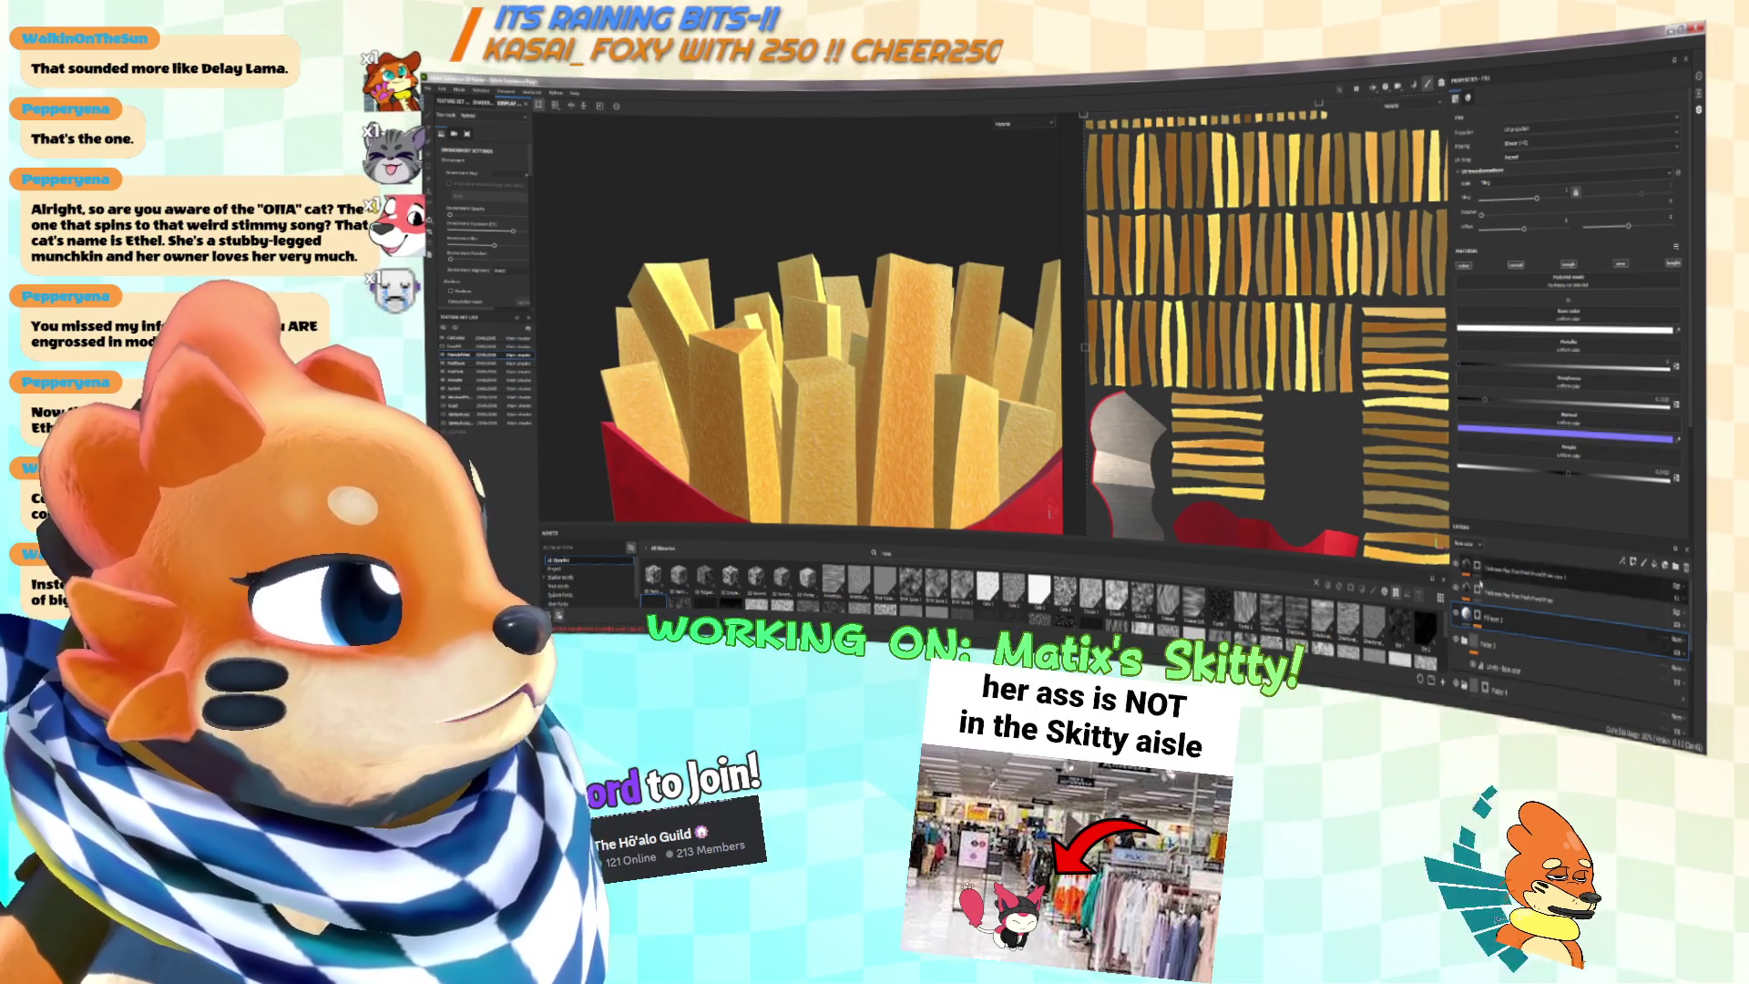
{"action": "scroll", "coordinate": [694, 367], "scroll_direction": "down", "scroll_amount": 5}
{"action": "left_click_drag", "start_coordinate": [688, 360], "coordinate": [740, 312], "text": "alt"}
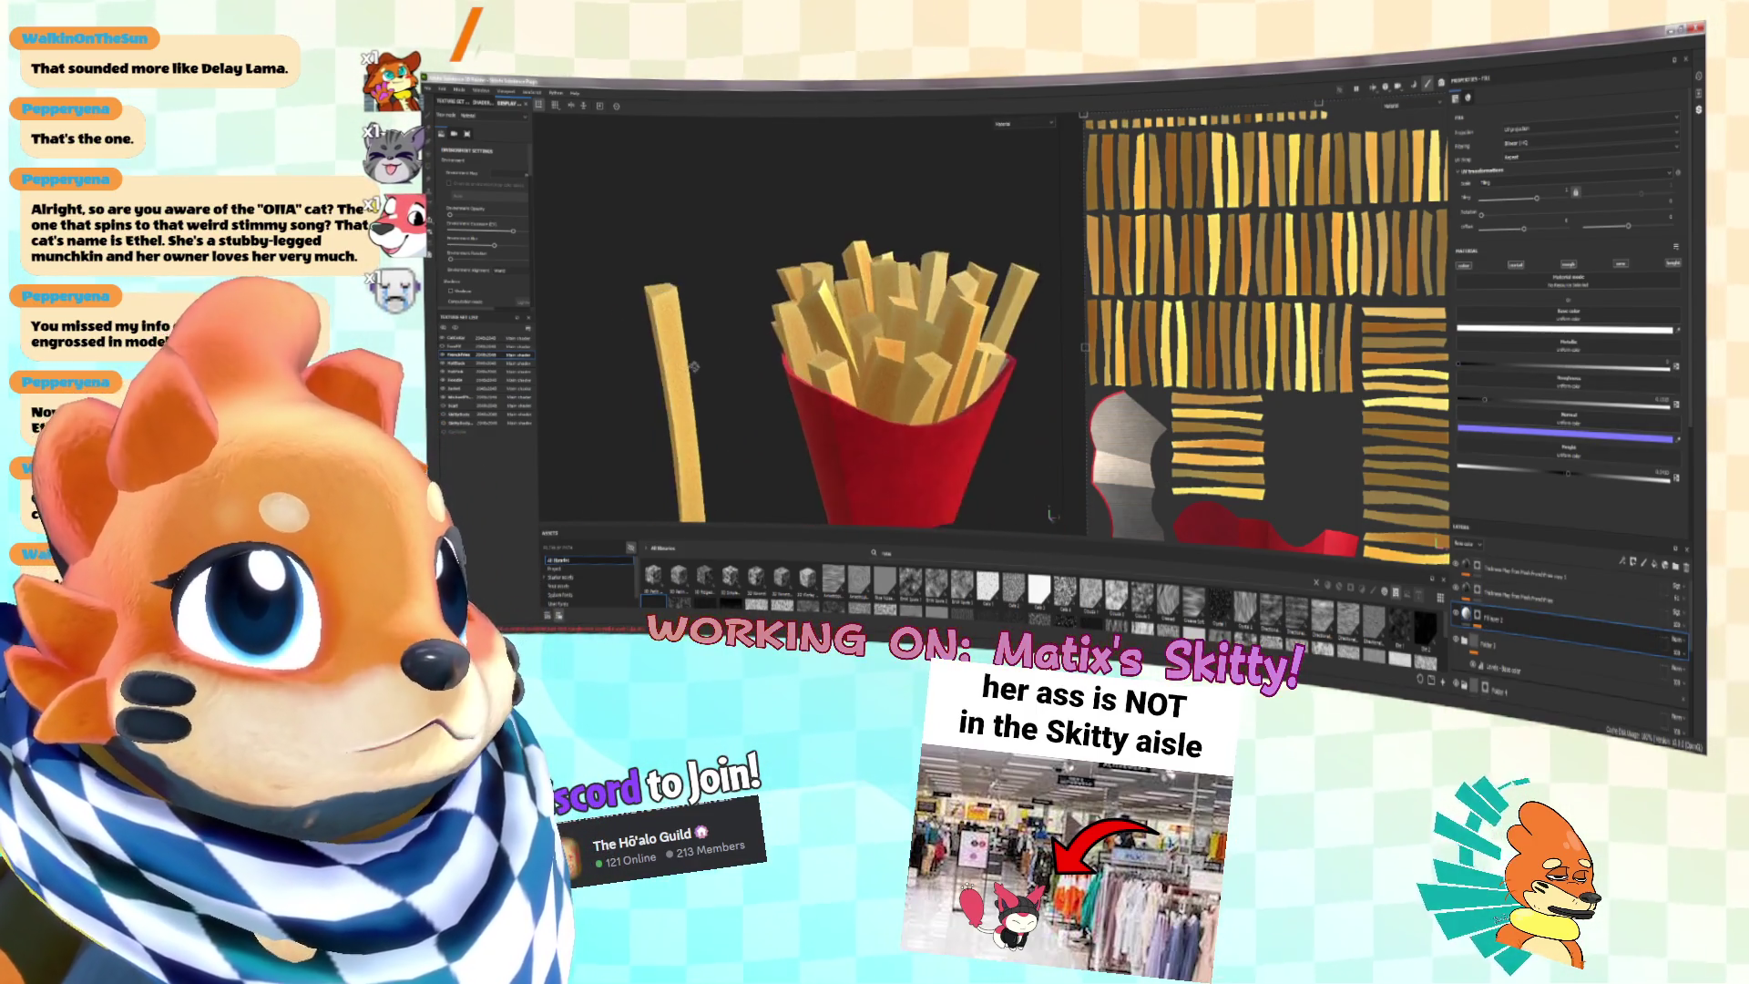
{"action": "scroll", "coordinate": [739, 312], "scroll_direction": "up", "scroll_amount": 3}
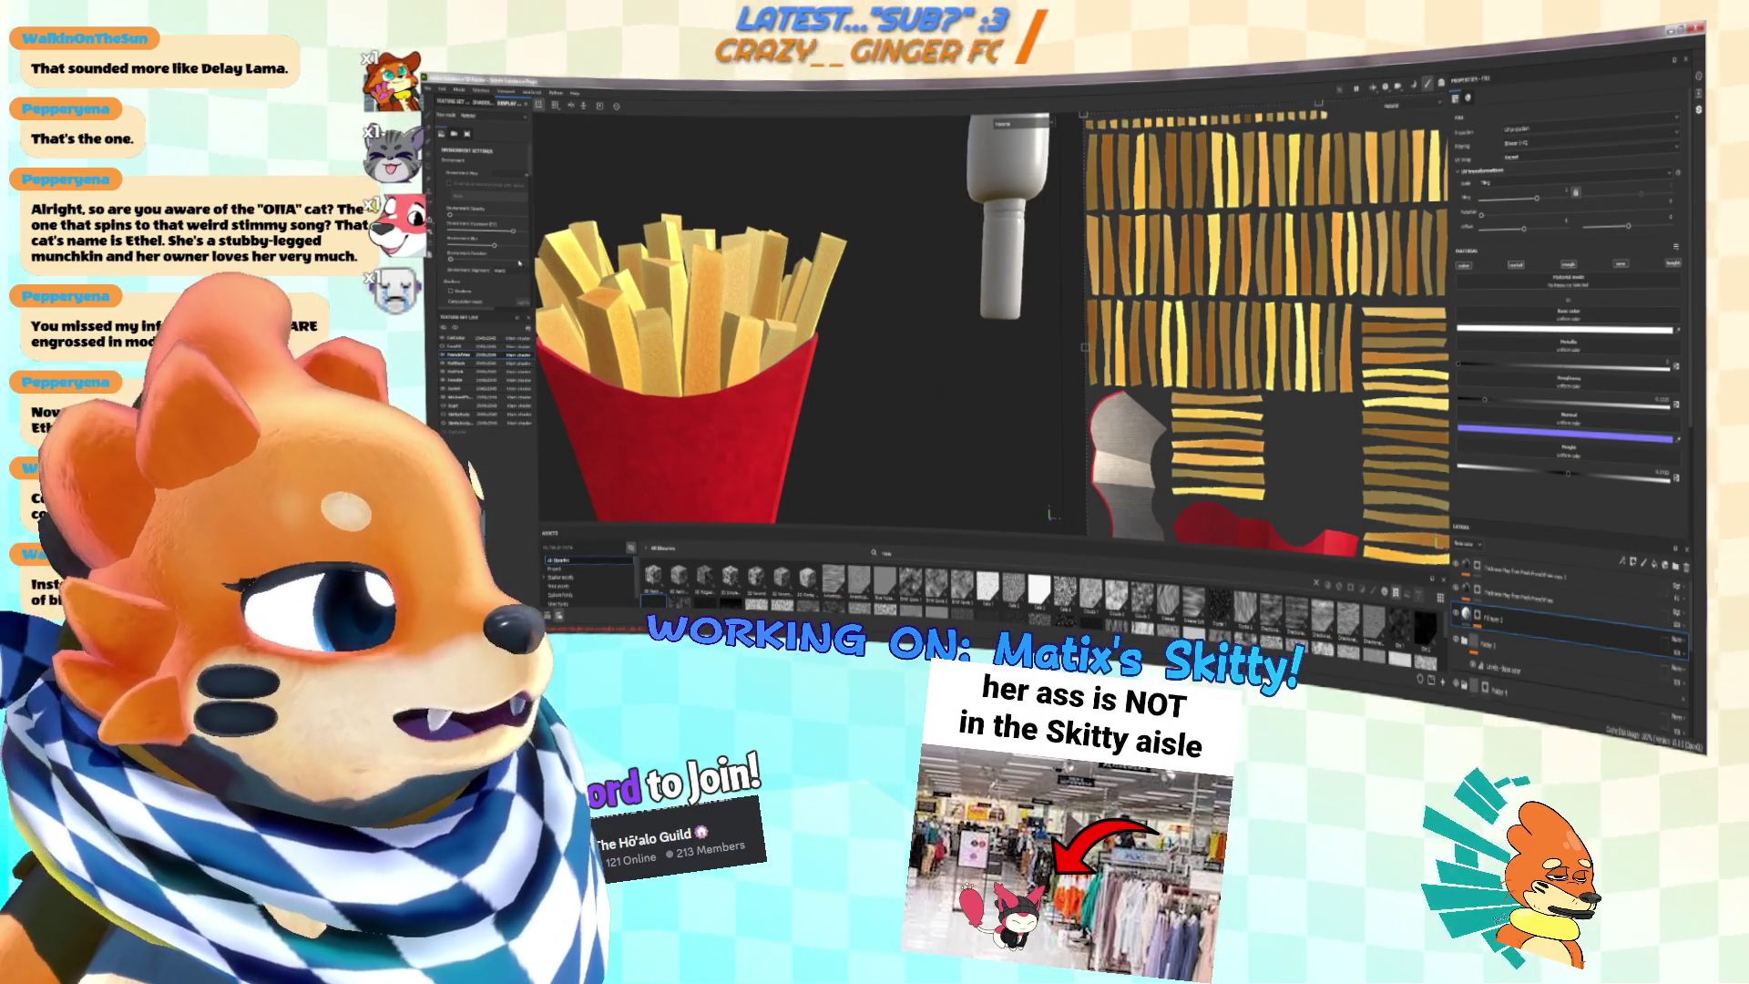
{"action": "key", "text": "f"}
{"action": "left_click", "coordinate": [1013, 123]}
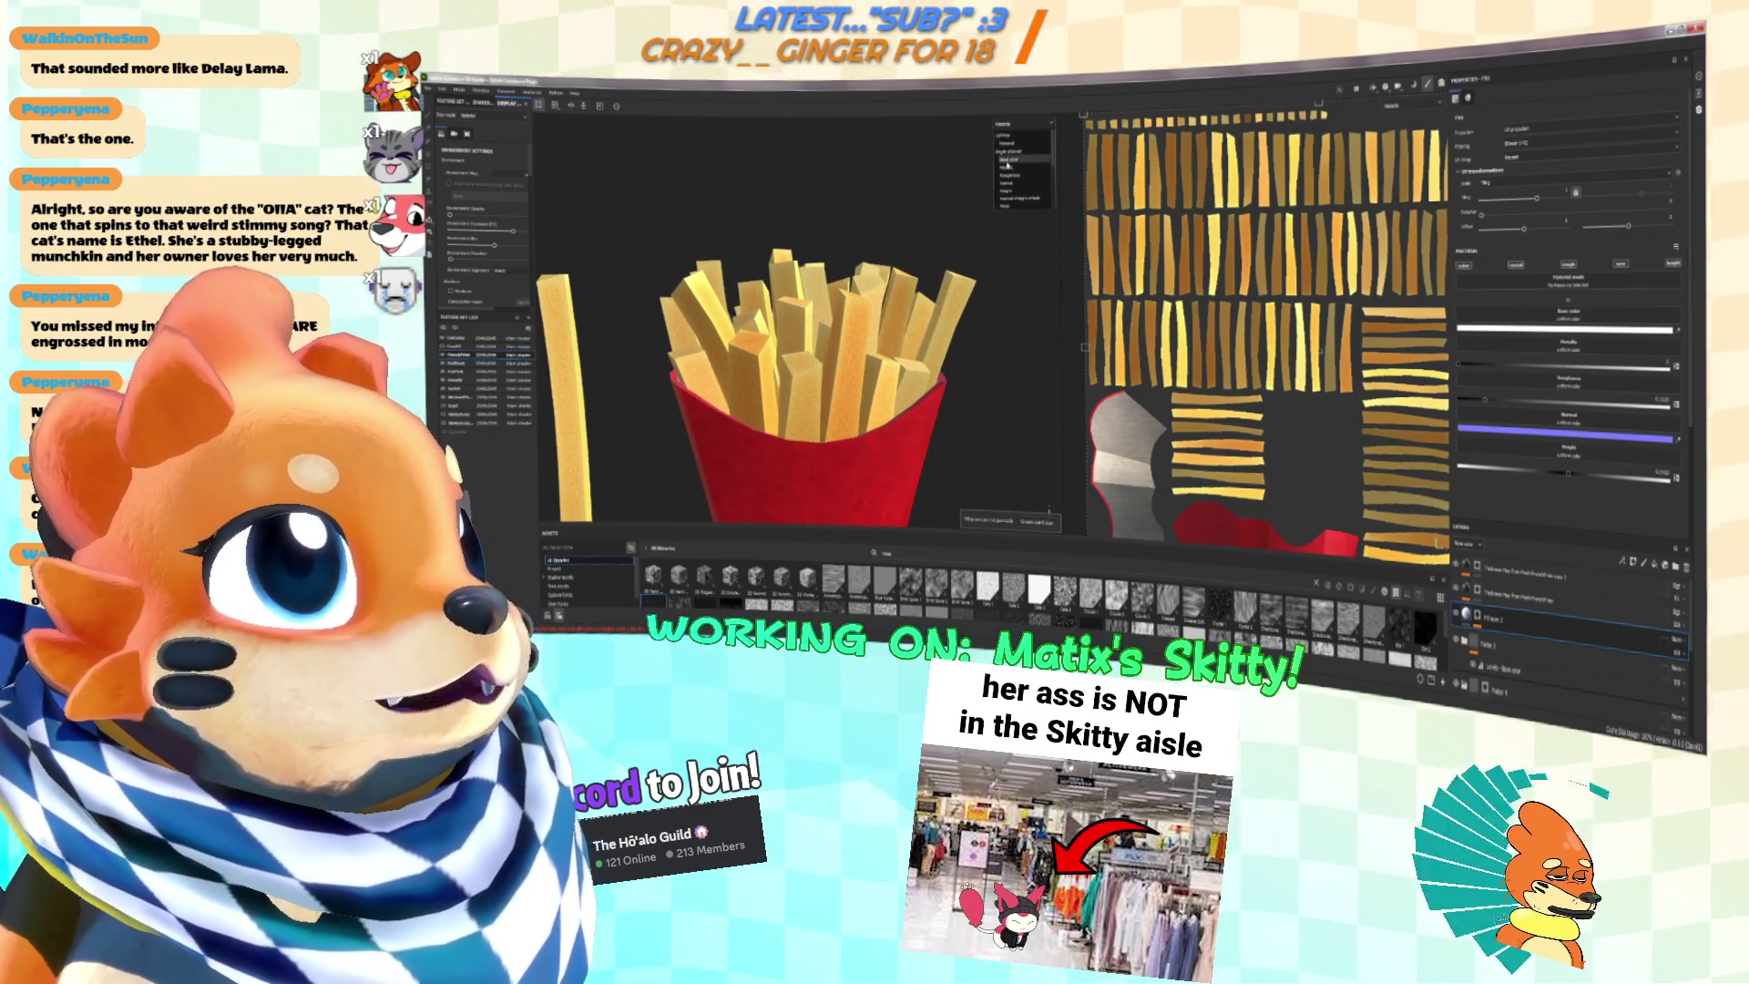
Step: Show the viewport in Base color only, add a mask to Fill layer 2, and select it
{"action": "left_click", "coordinate": [1009, 161]}
{"action": "scroll", "coordinate": [891, 322], "scroll_direction": "up", "scroll_amount": 3}
{"action": "scroll", "coordinate": [892, 322], "scroll_direction": "down", "scroll_amount": 5}
{"action": "scroll", "coordinate": [862, 318], "scroll_direction": "up", "scroll_amount": 3}
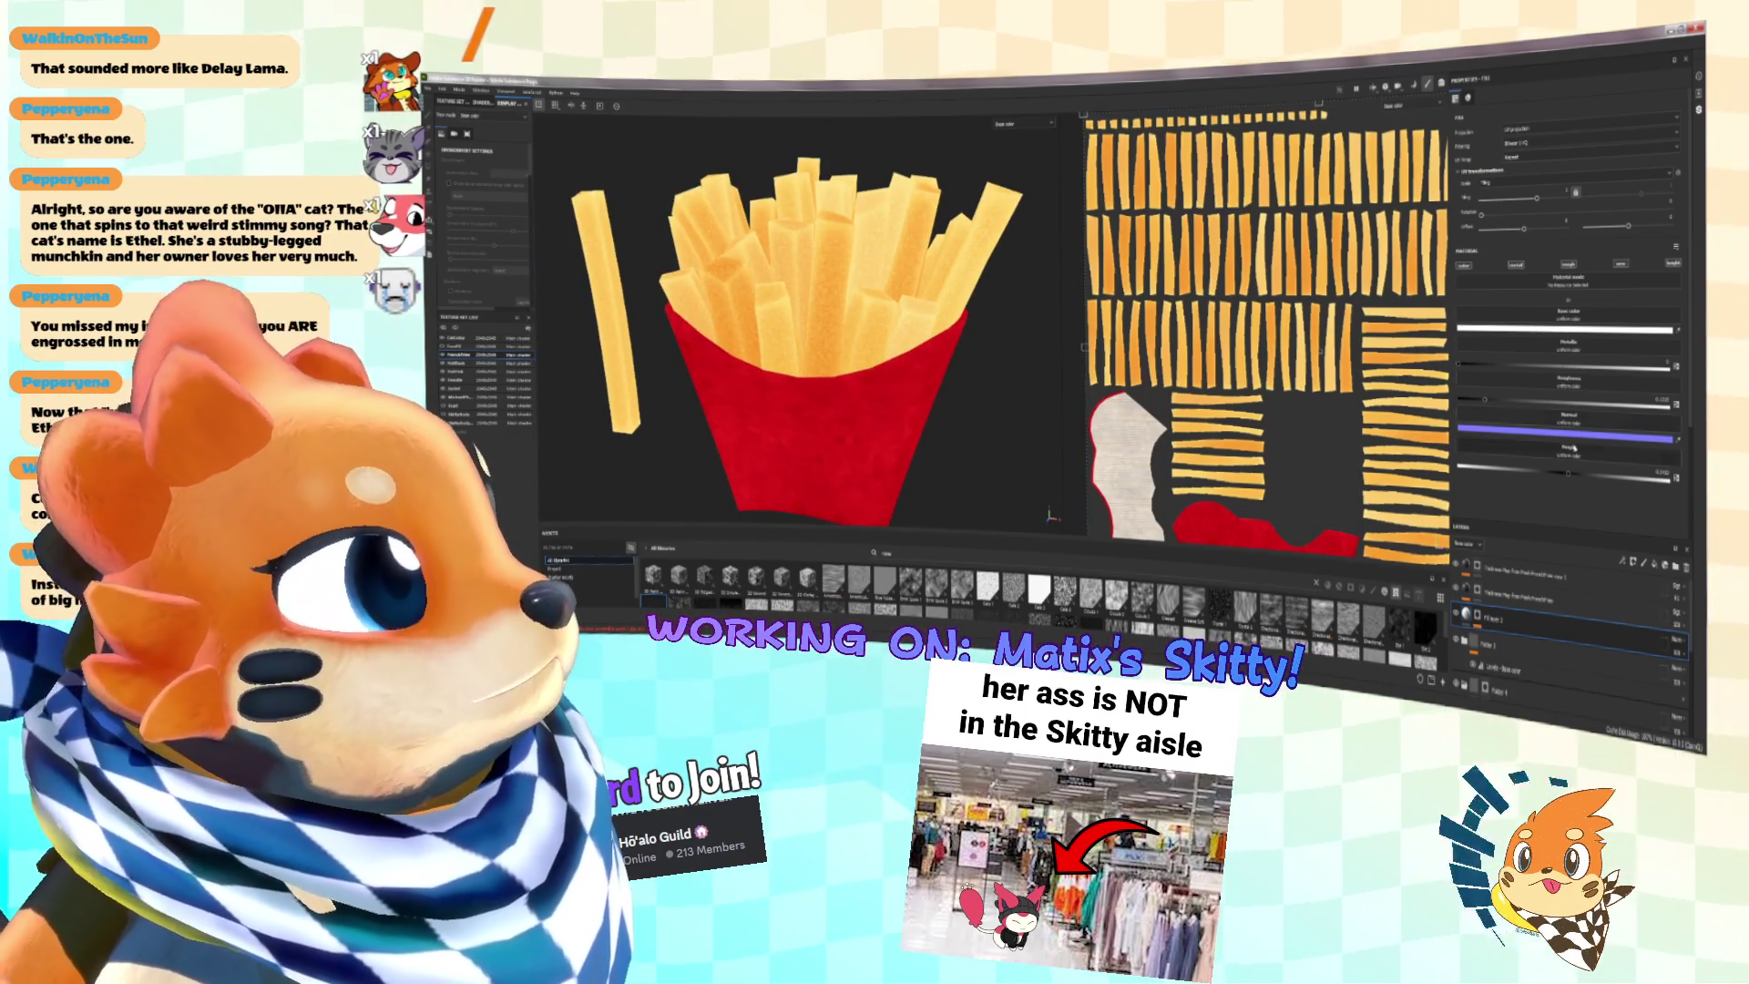
{"action": "scroll", "coordinate": [863, 336], "scroll_direction": "down", "scroll_amount": 5}
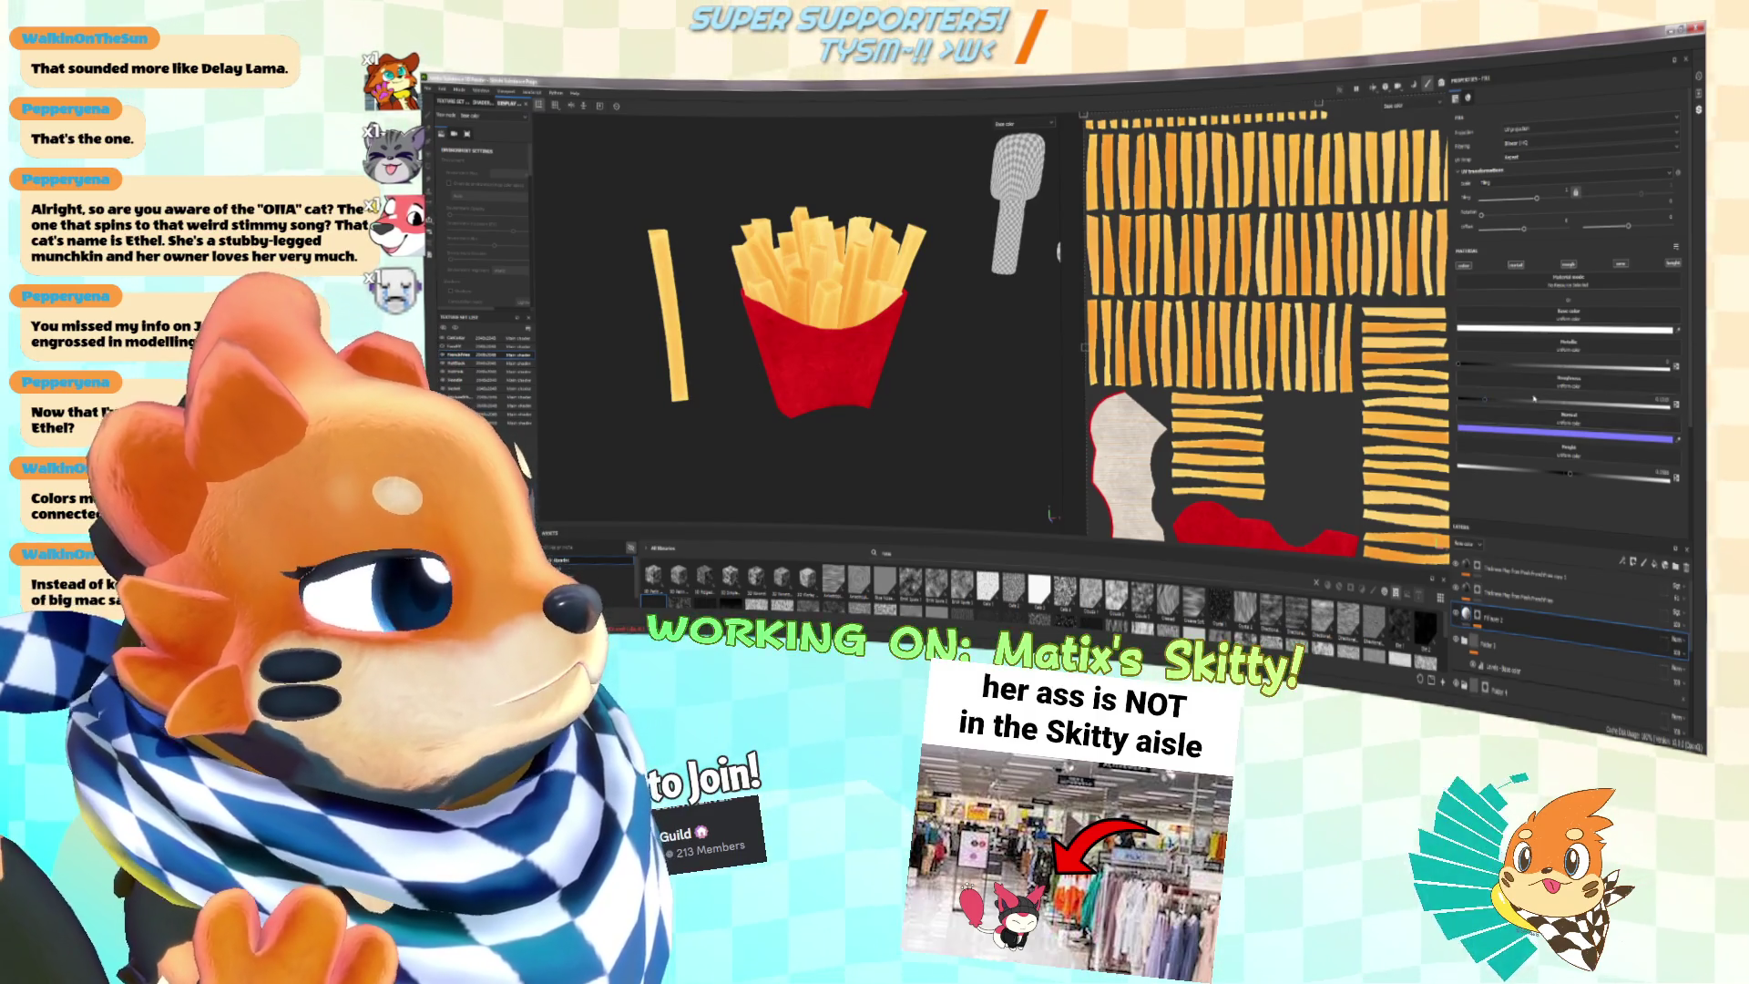
{"action": "key", "text": "4"}
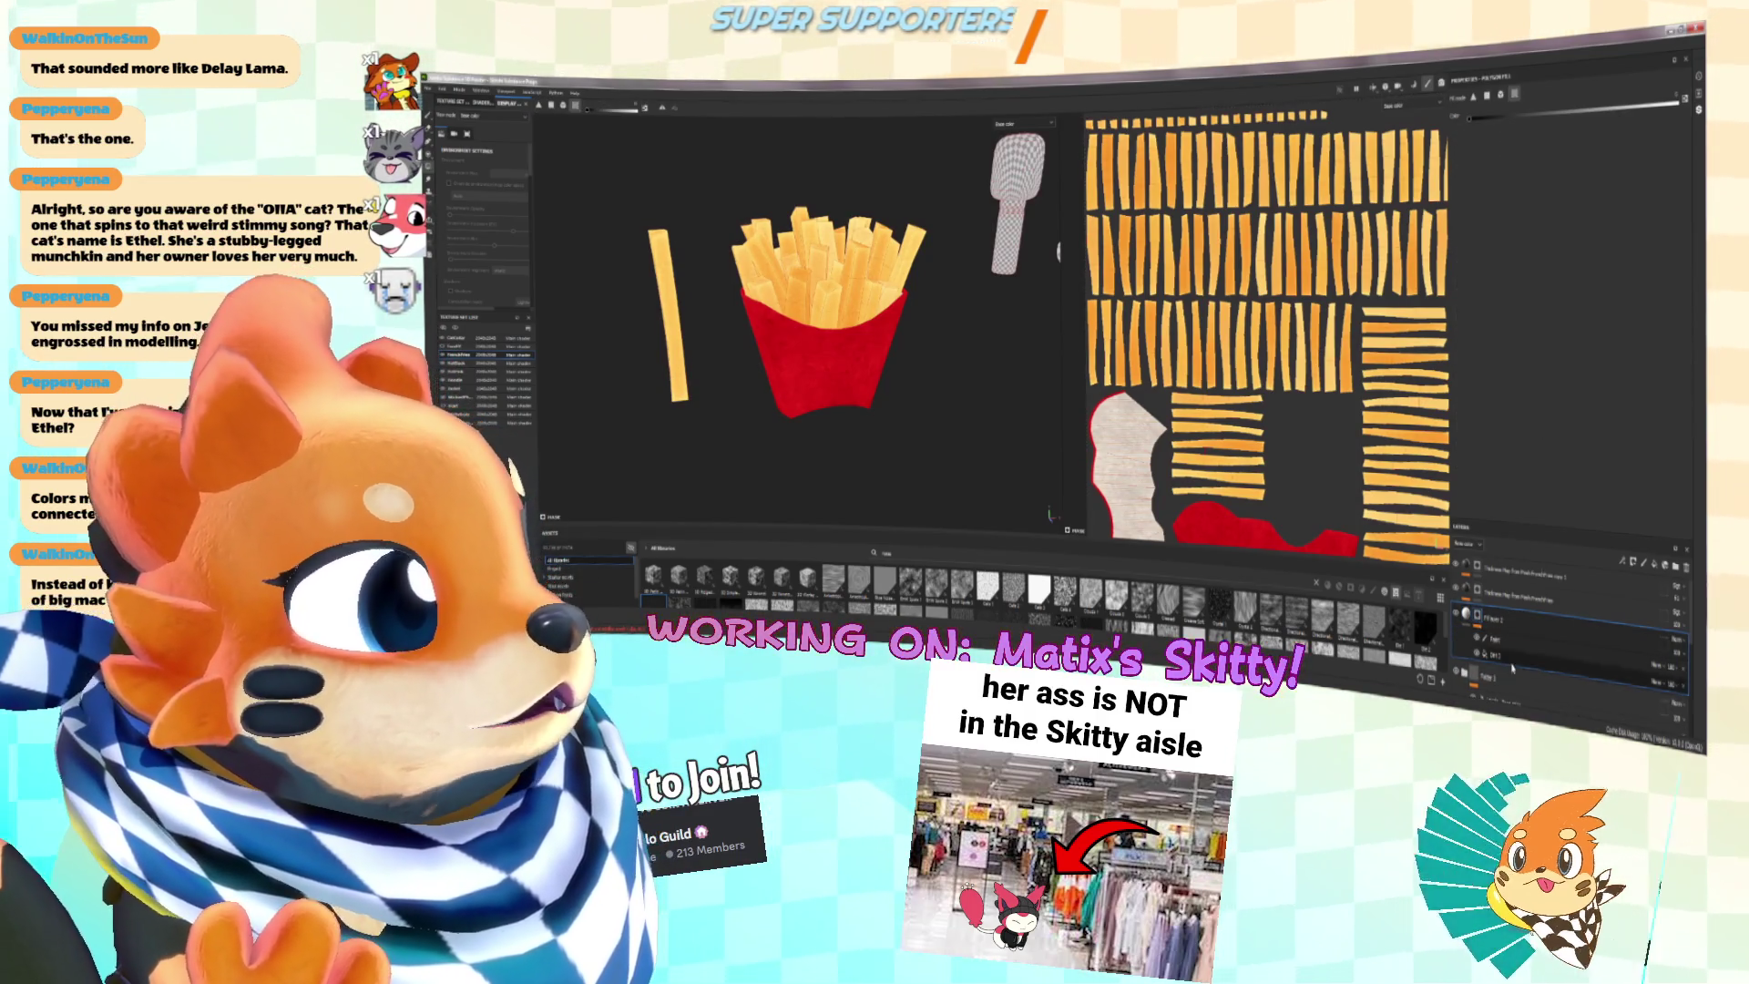
{"action": "left_click", "coordinate": [1521, 654]}
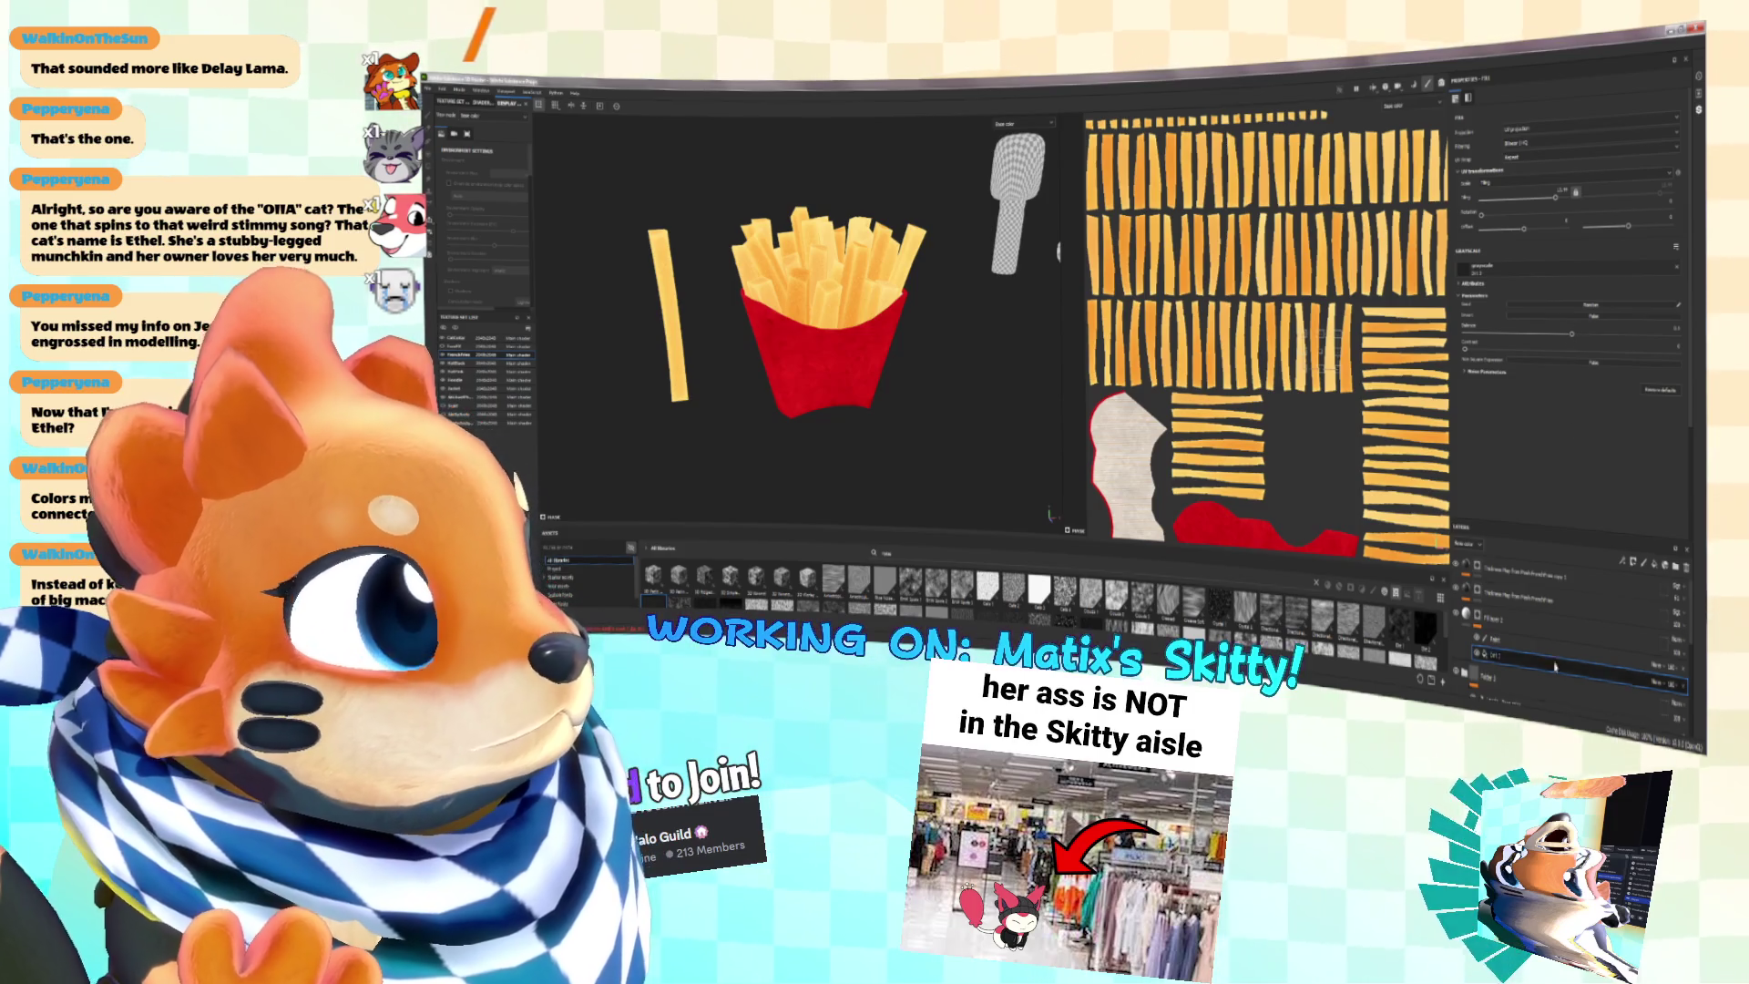
Step: Lower a fill setting on the selected layer and orbit the fries to face front
{"action": "left_click_drag", "start_coordinate": [1571, 336], "coordinate": [1549, 333]}
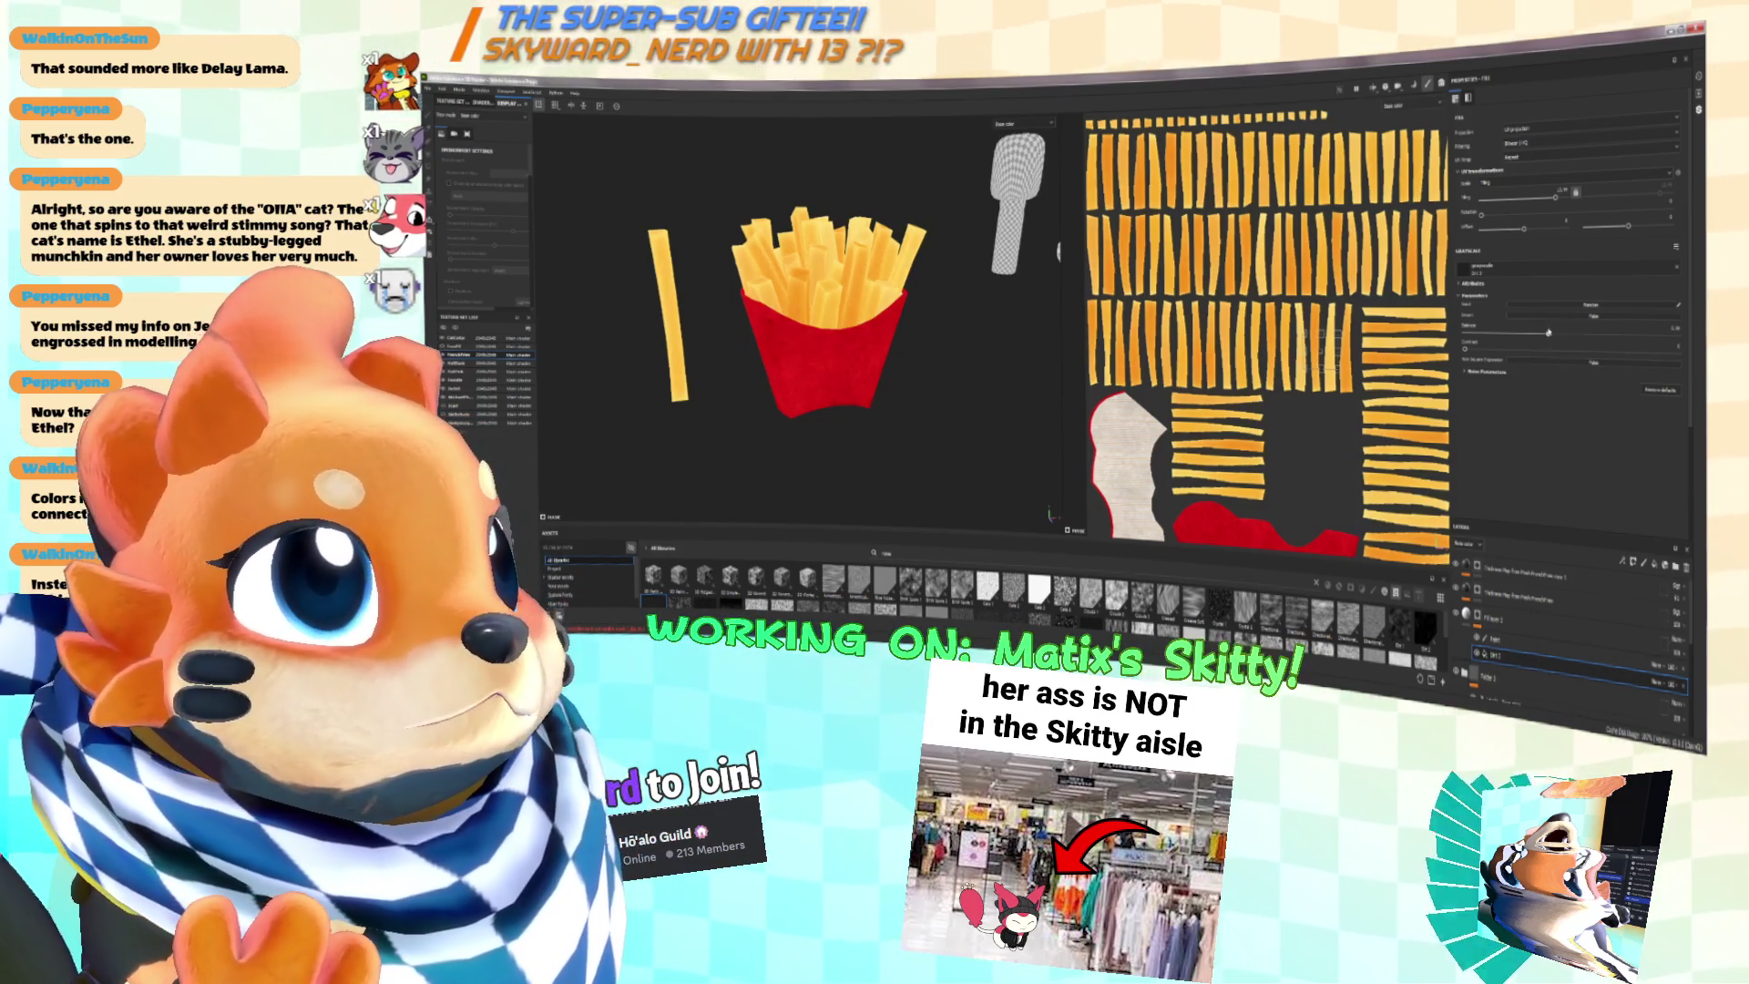
{"action": "scroll", "coordinate": [889, 258], "scroll_direction": "up", "scroll_amount": 3}
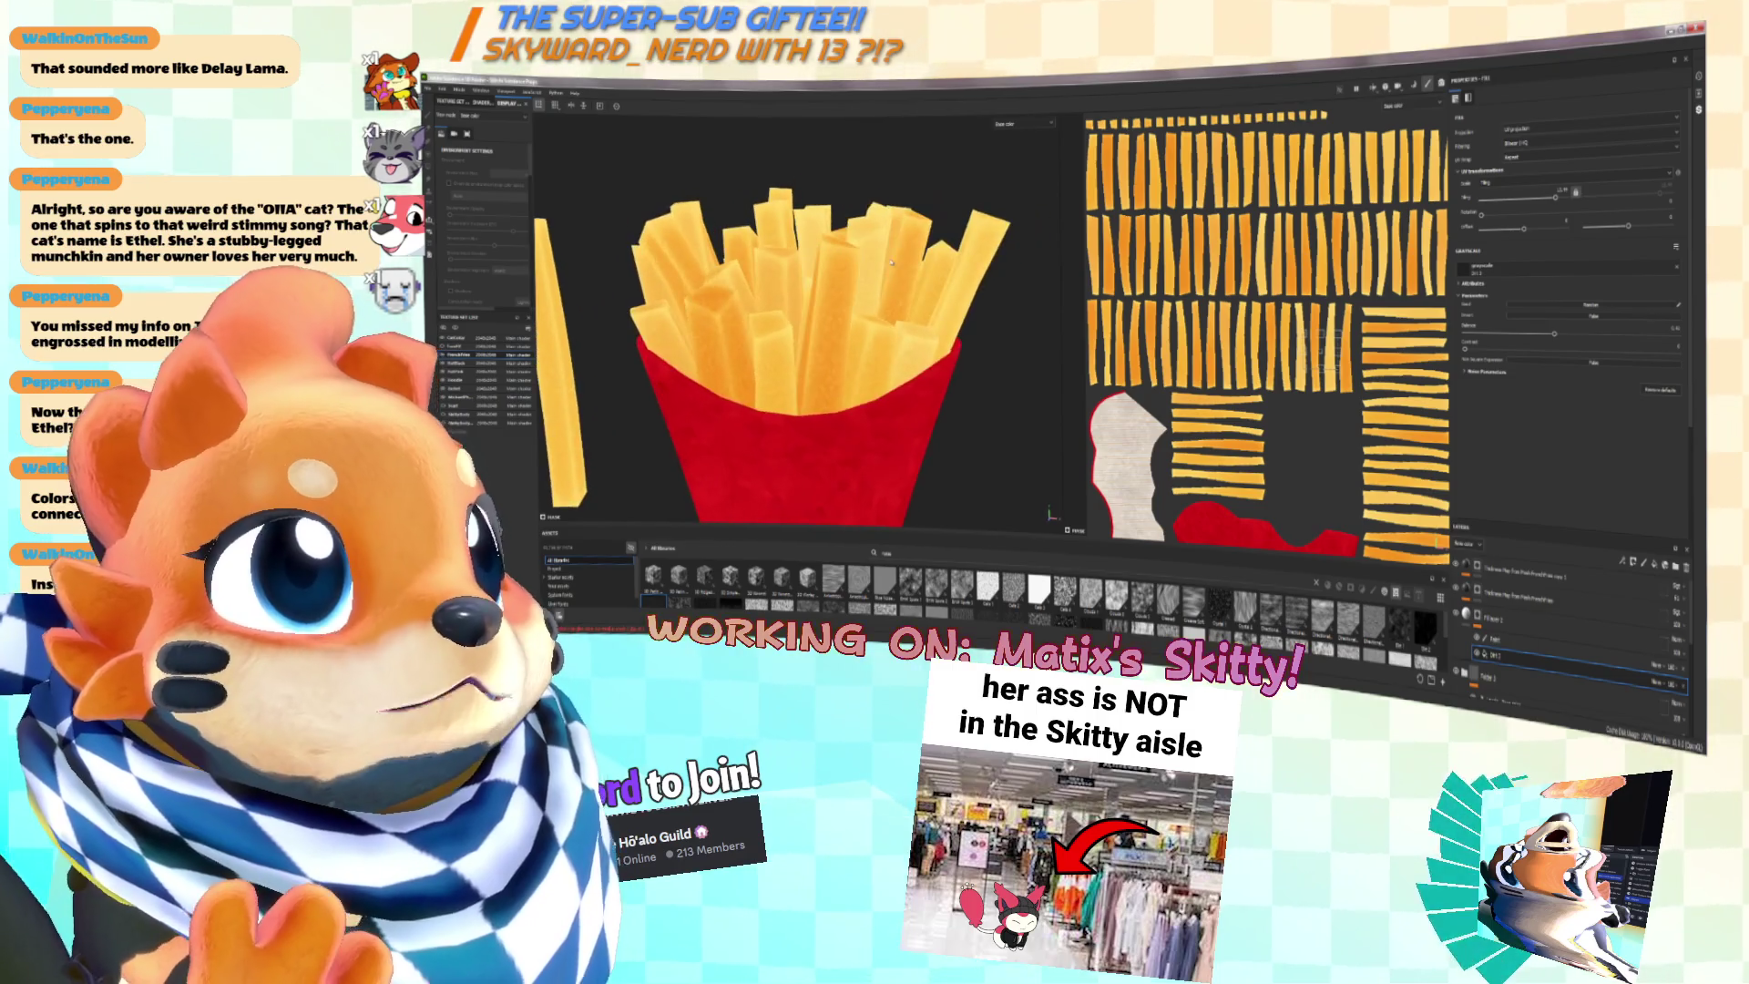
{"action": "left_click_drag", "start_coordinate": [874, 264], "coordinate": [923, 259], "text": "alt"}
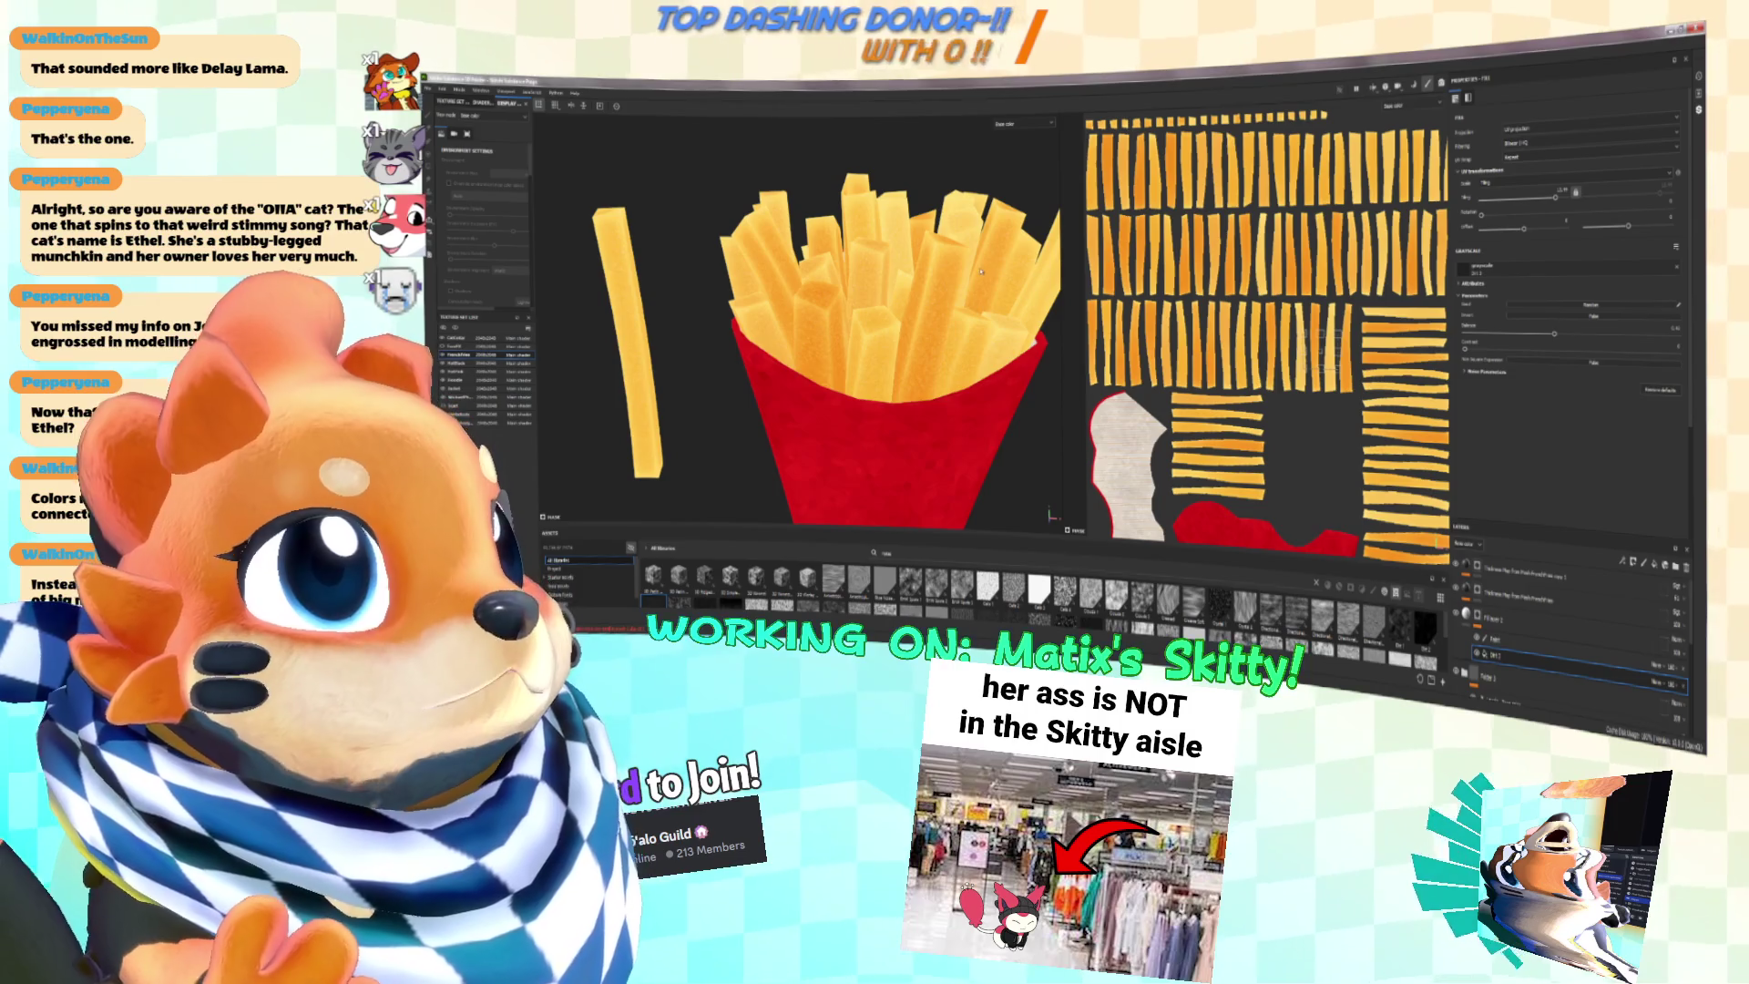
{"action": "scroll", "coordinate": [980, 267], "scroll_direction": "down", "scroll_amount": 3}
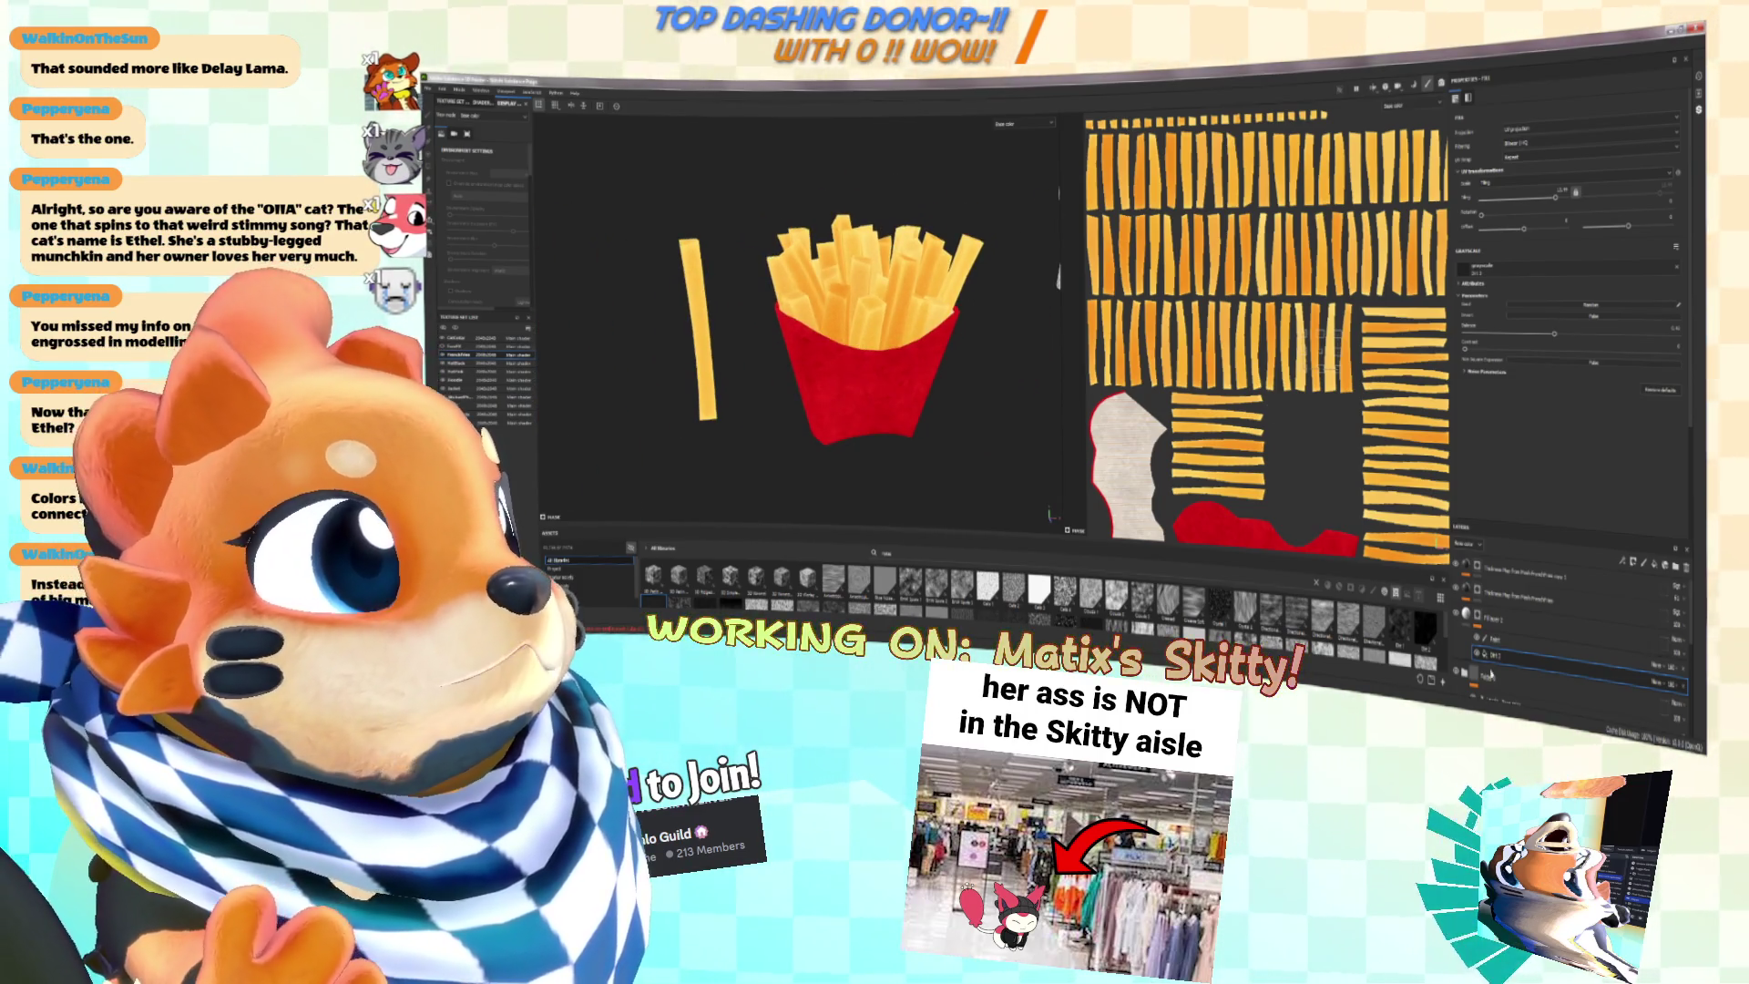
{"action": "key", "text": "ctrl"}
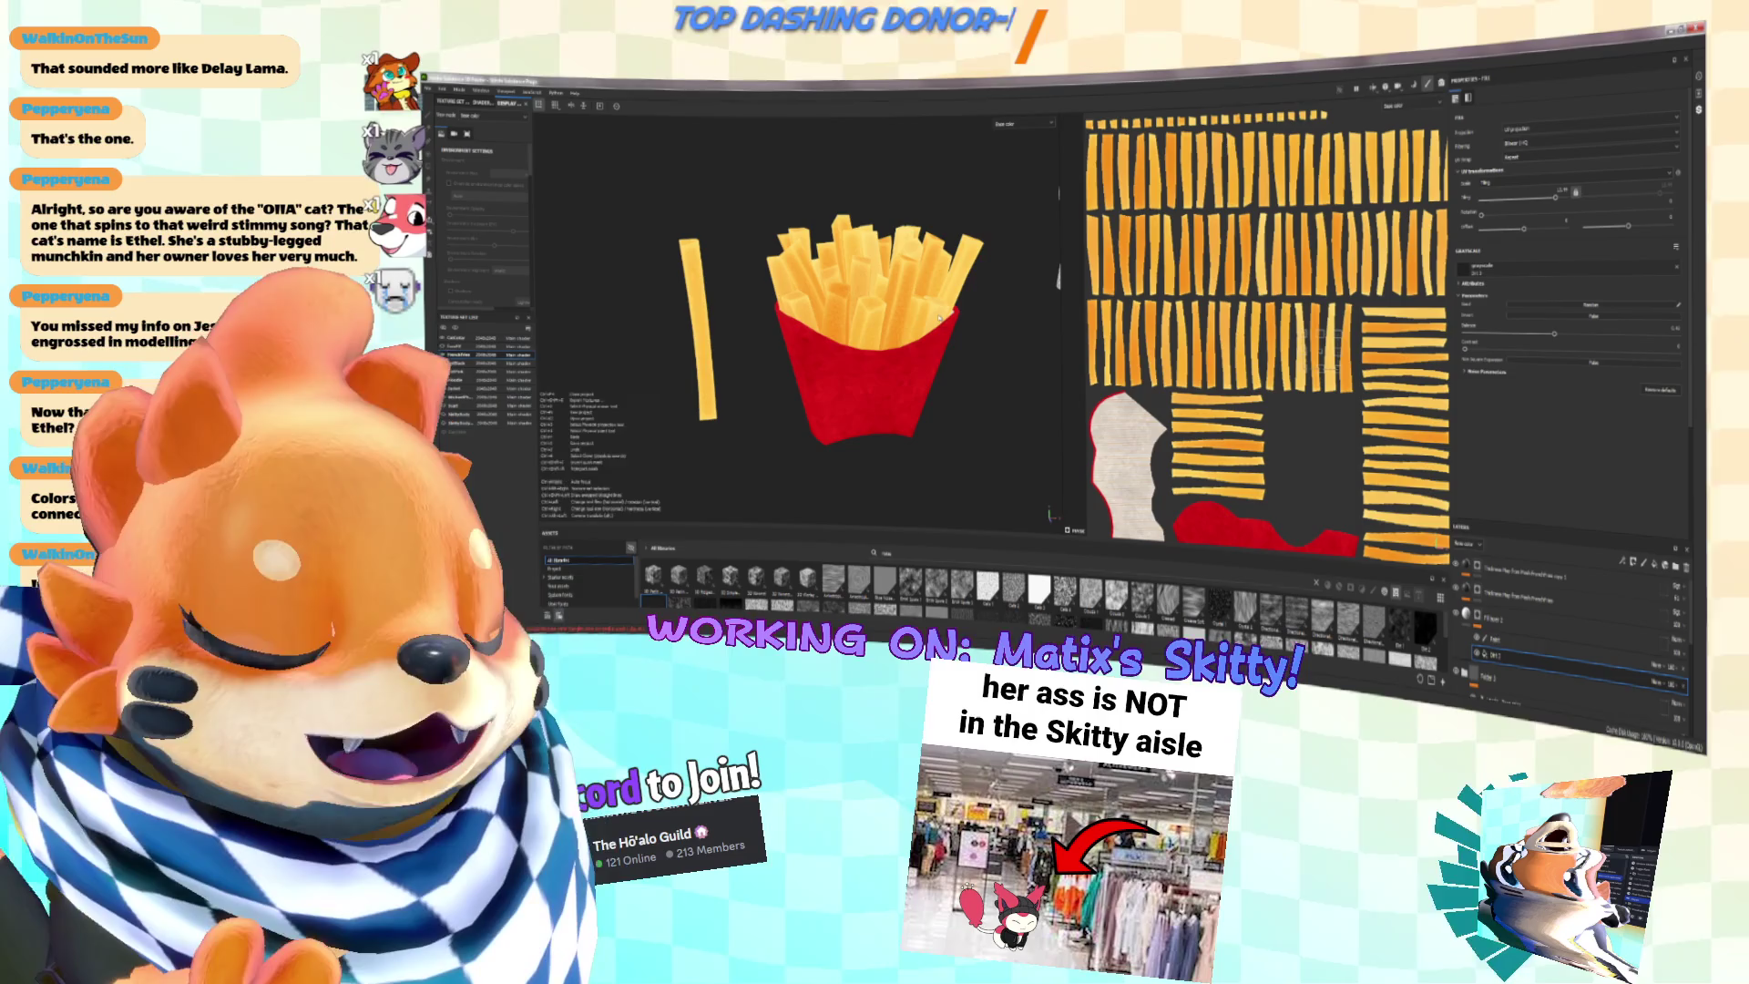
{"action": "left_click_drag", "start_coordinate": [957, 319], "coordinate": [948, 352], "text": "alt"}
Step: Clear the asset search to list all brushes and make the brush shelf taller
{"action": "scroll", "coordinate": [879, 314], "scroll_direction": "up", "scroll_amount": 5}
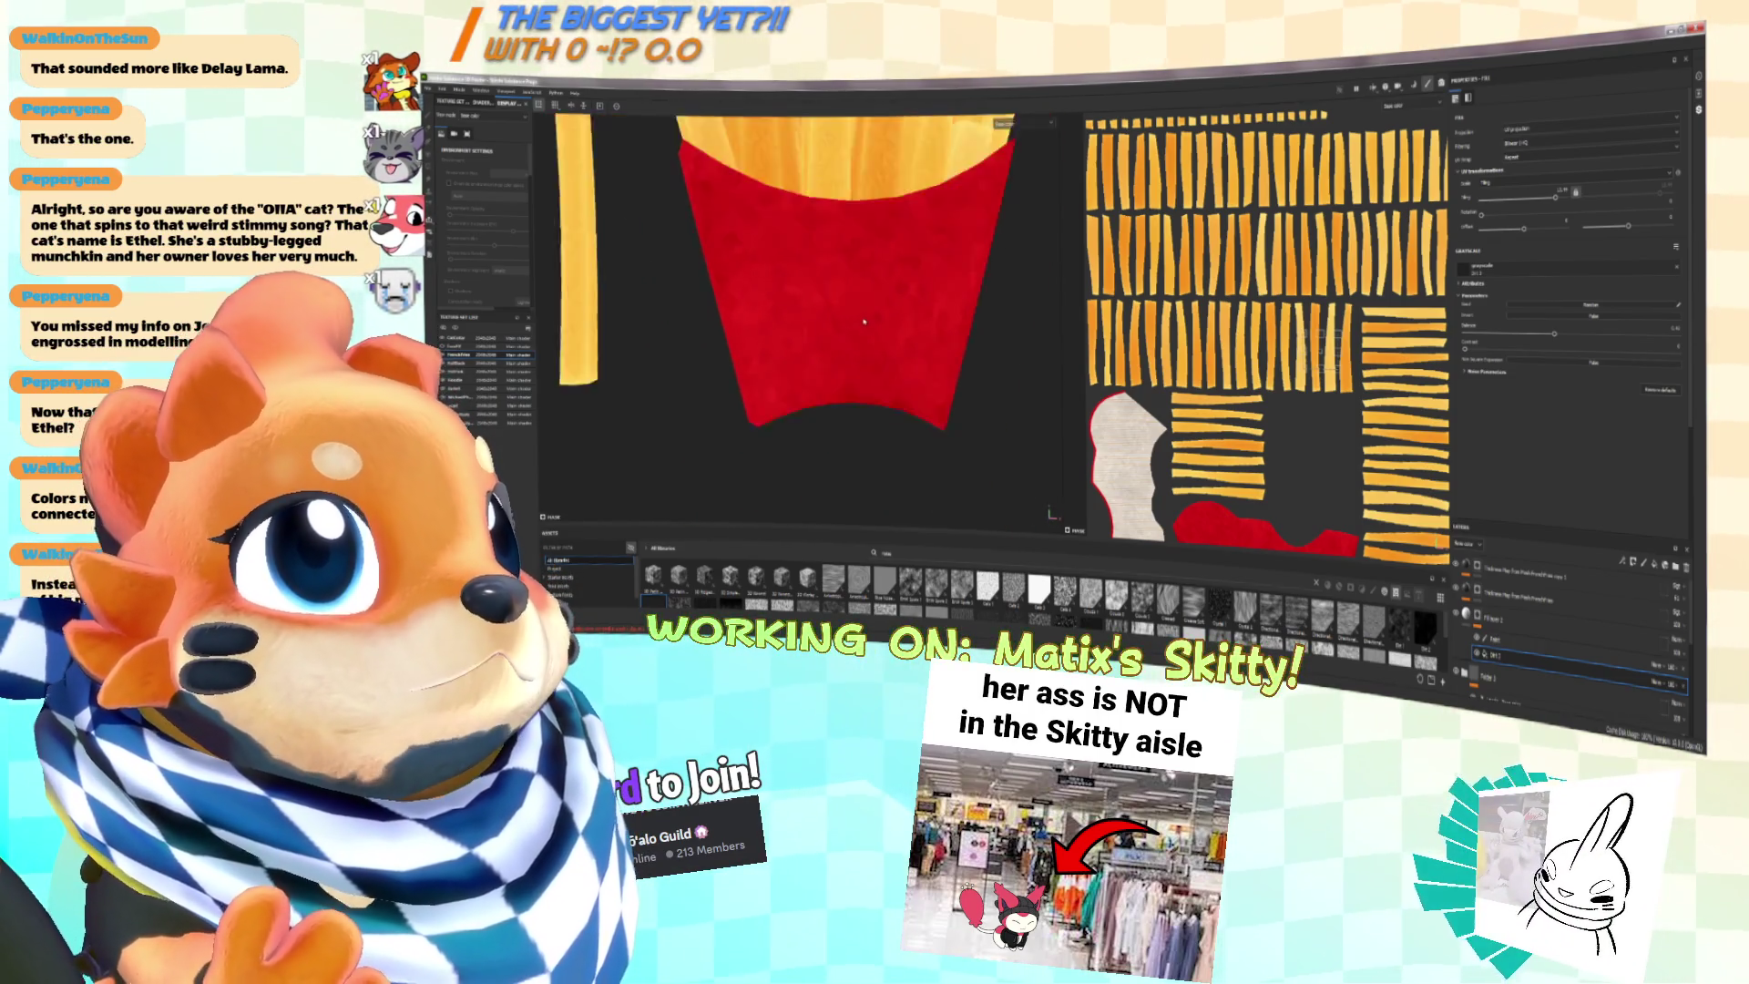
{"action": "scroll", "coordinate": [880, 313], "scroll_direction": "down", "scroll_amount": 3}
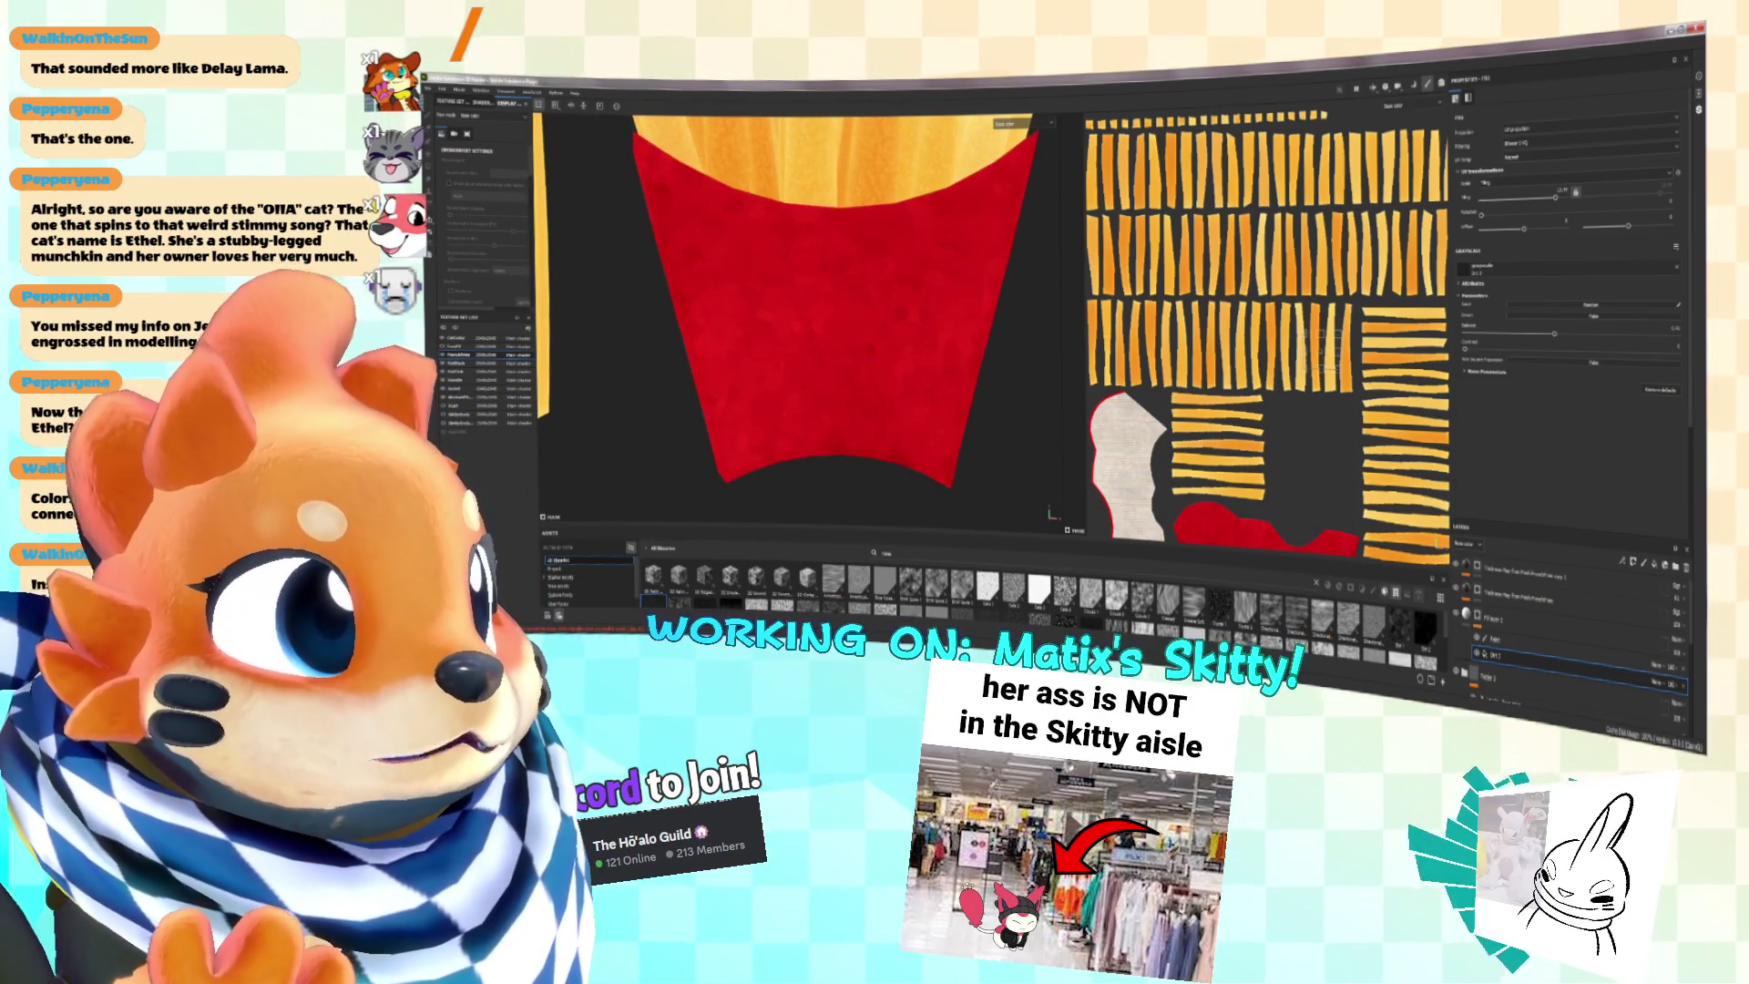
{"action": "left_click", "coordinate": [1315, 584]}
{"action": "left_click_drag", "start_coordinate": [1092, 546], "coordinate": [1091, 474]}
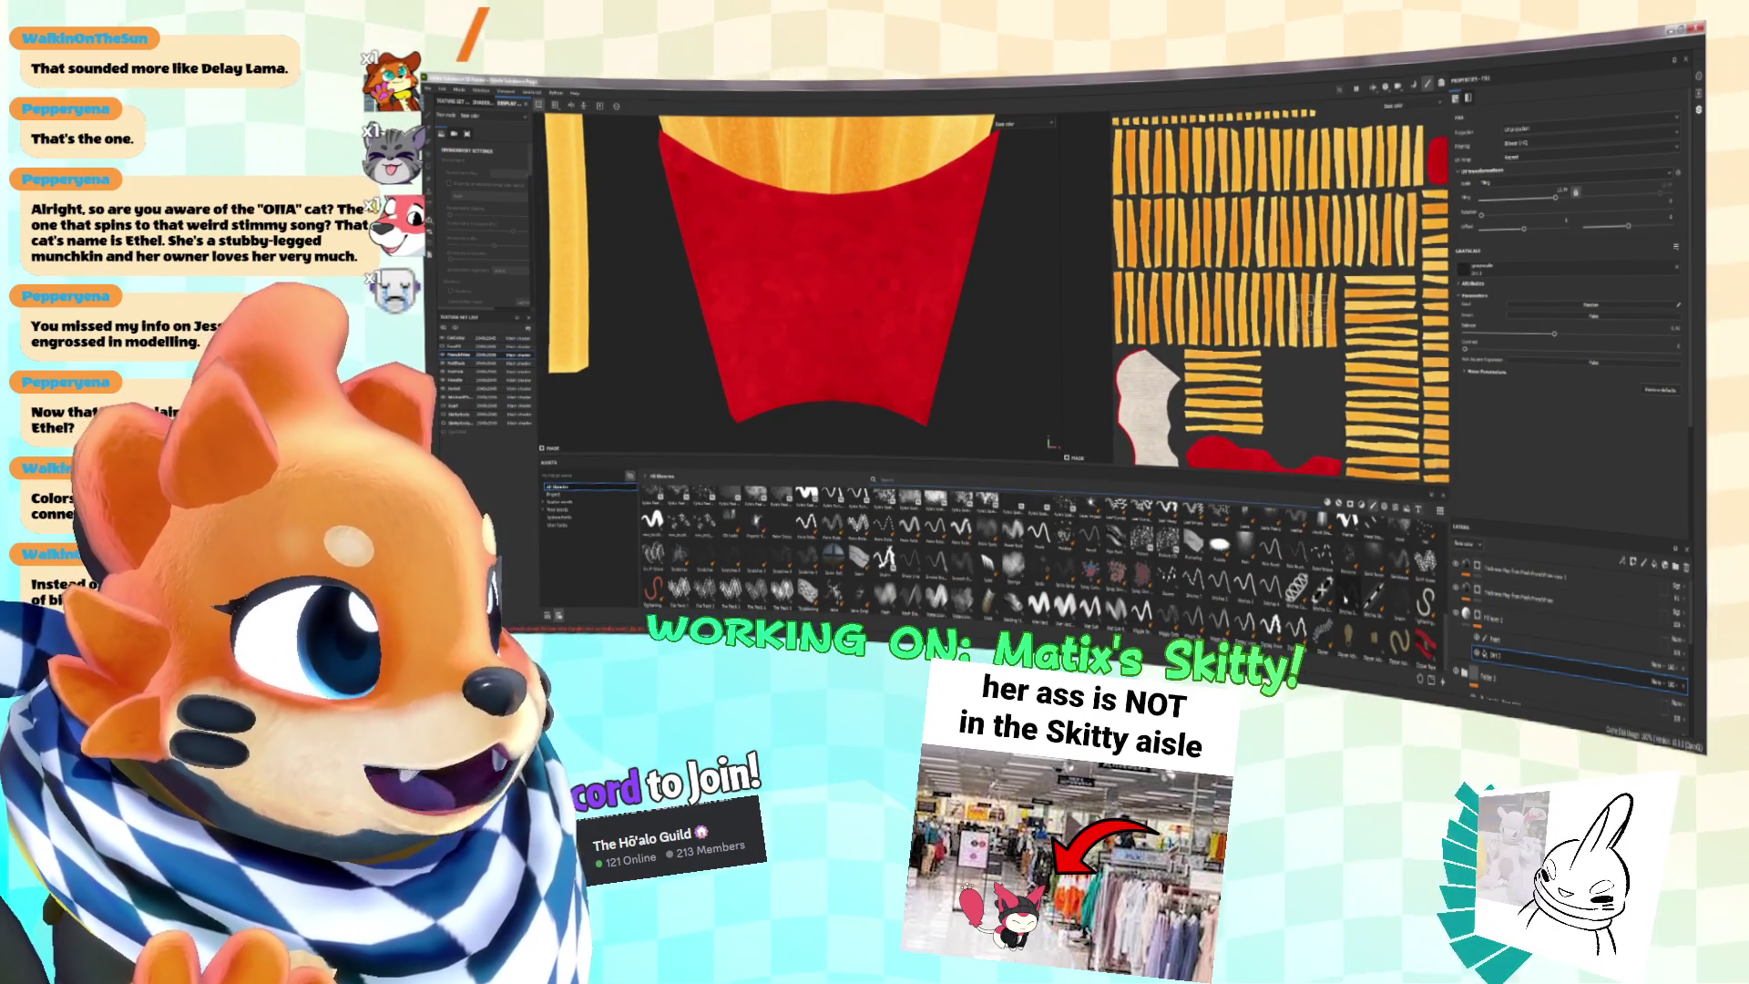
Step: Add a new paint layer at the top of the layer stack
{"action": "scroll", "coordinate": [1328, 558], "scroll_direction": "down", "scroll_amount": 5}
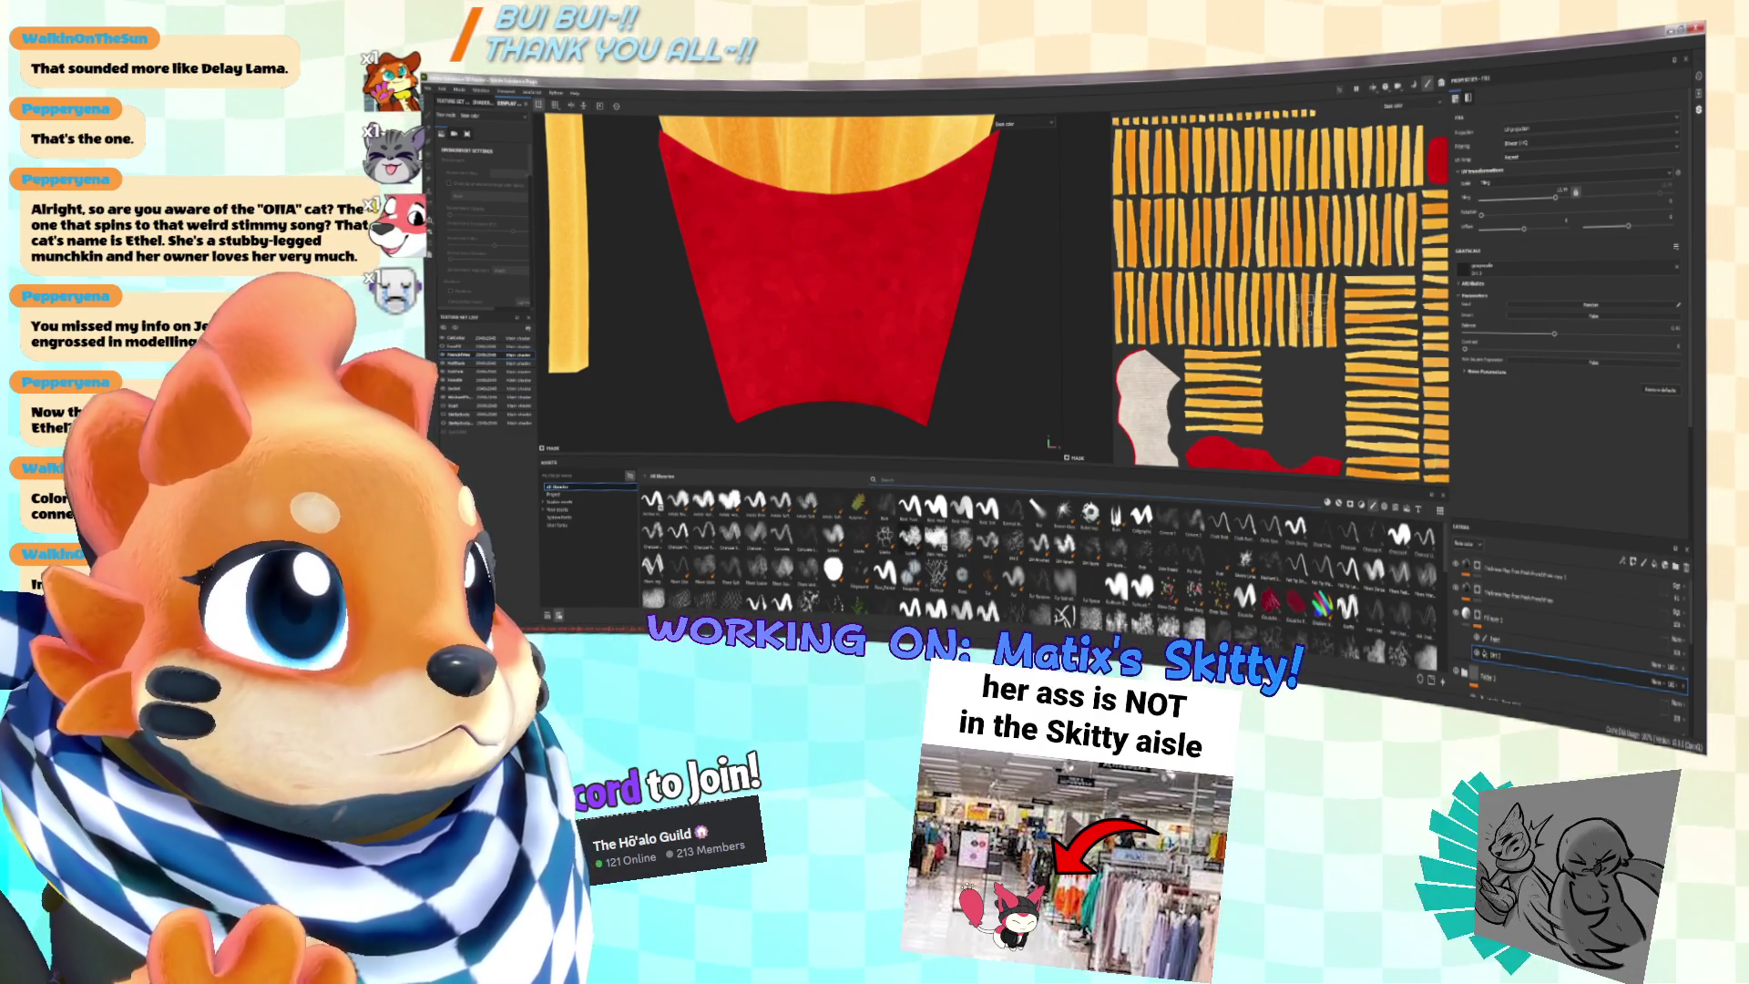
{"action": "left_click", "coordinate": [1665, 569]}
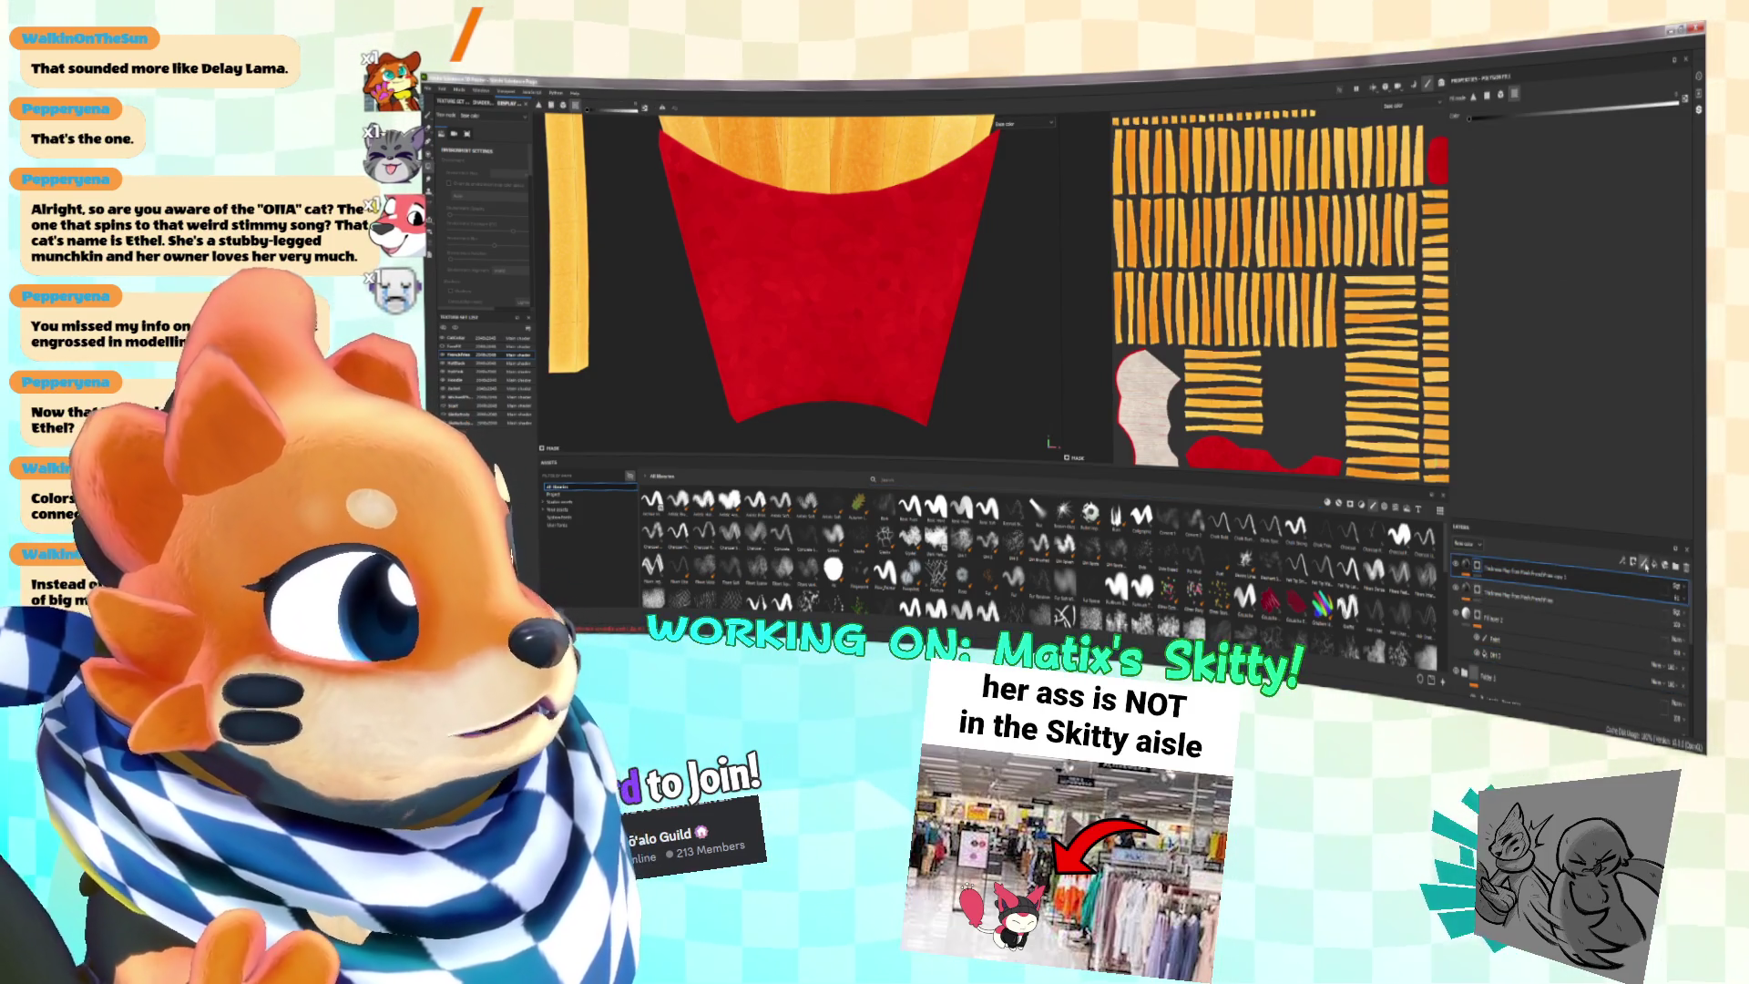
{"action": "left_click", "coordinate": [1646, 563]}
{"action": "right_click", "coordinate": [1547, 576]}
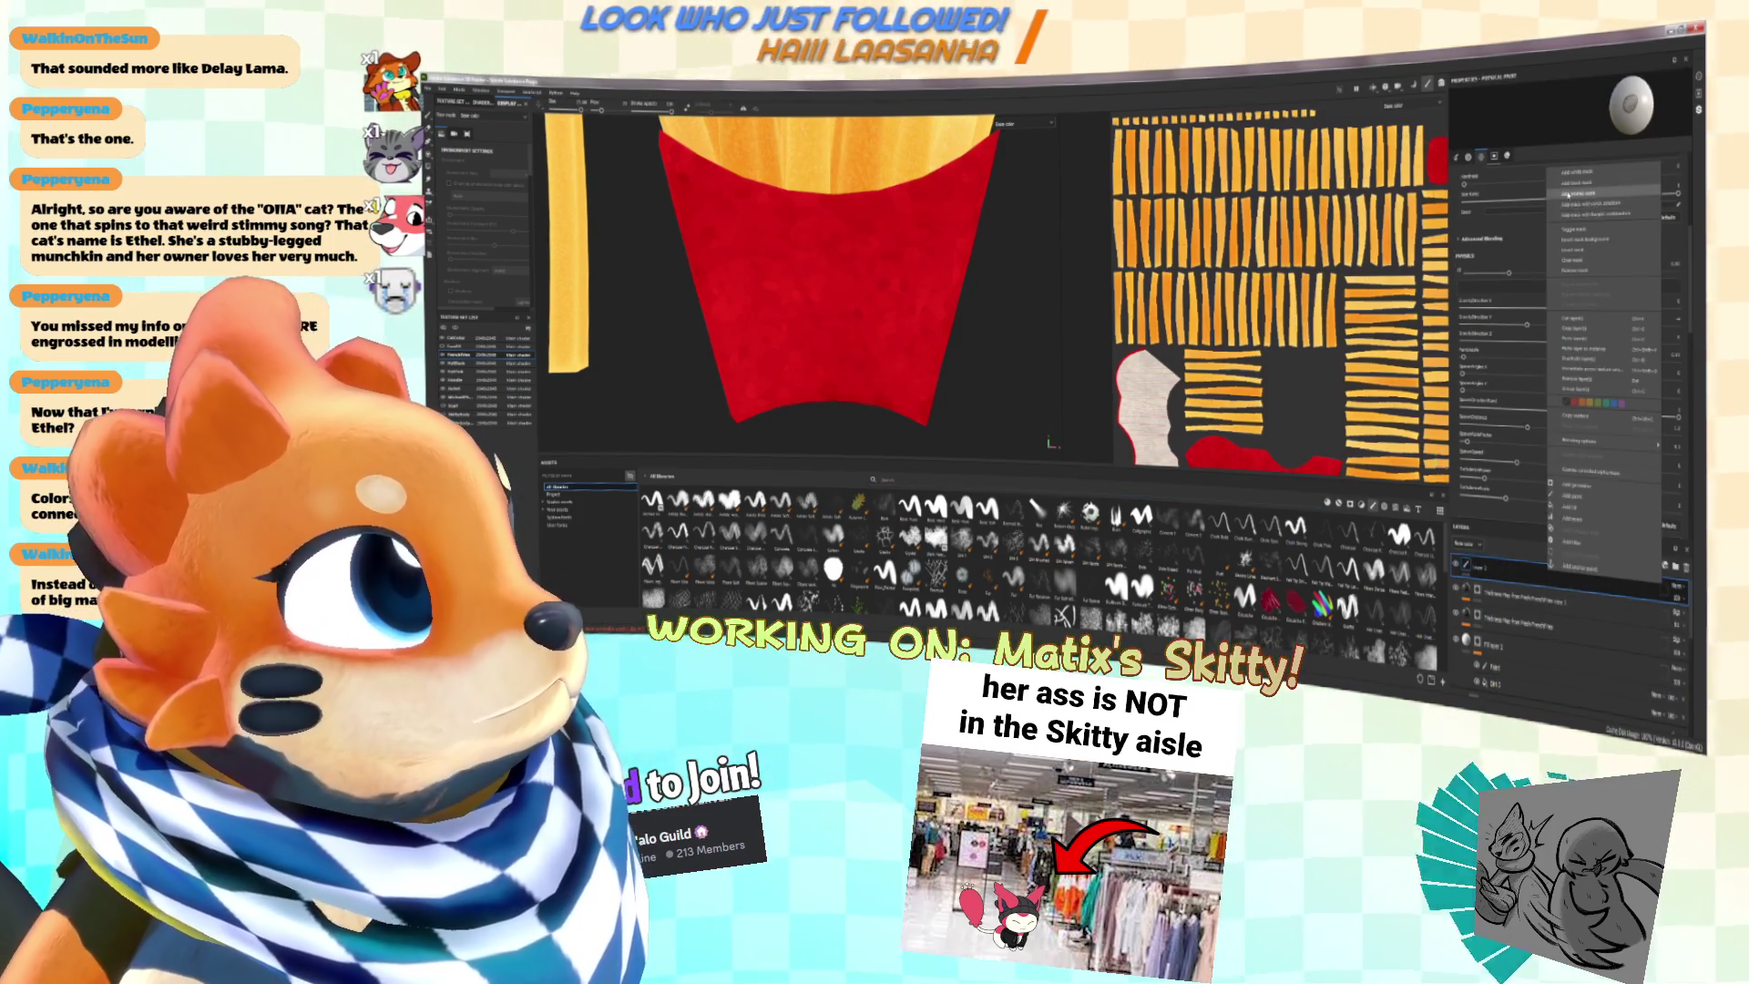
{"action": "left_click", "coordinate": [1604, 192]}
{"action": "scroll", "coordinate": [848, 296], "scroll_direction": "down", "scroll_amount": 5}
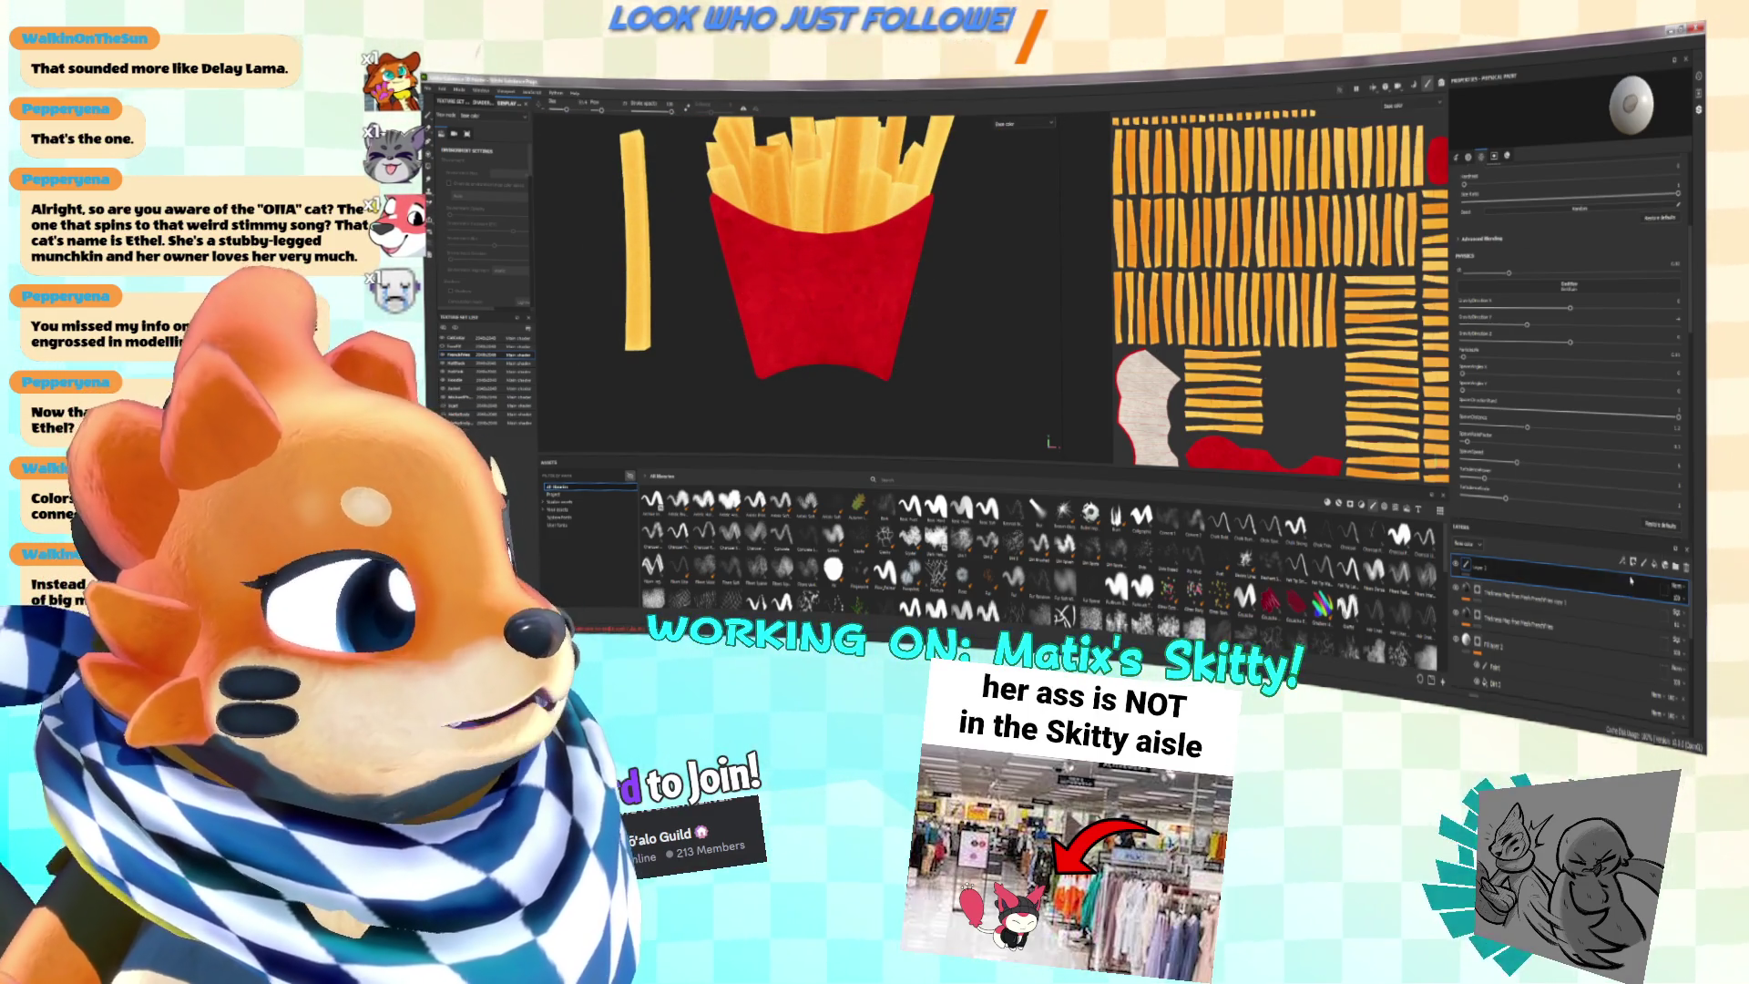
{"action": "left_click", "coordinate": [1677, 570]}
{"action": "left_click", "coordinate": [1669, 471]}
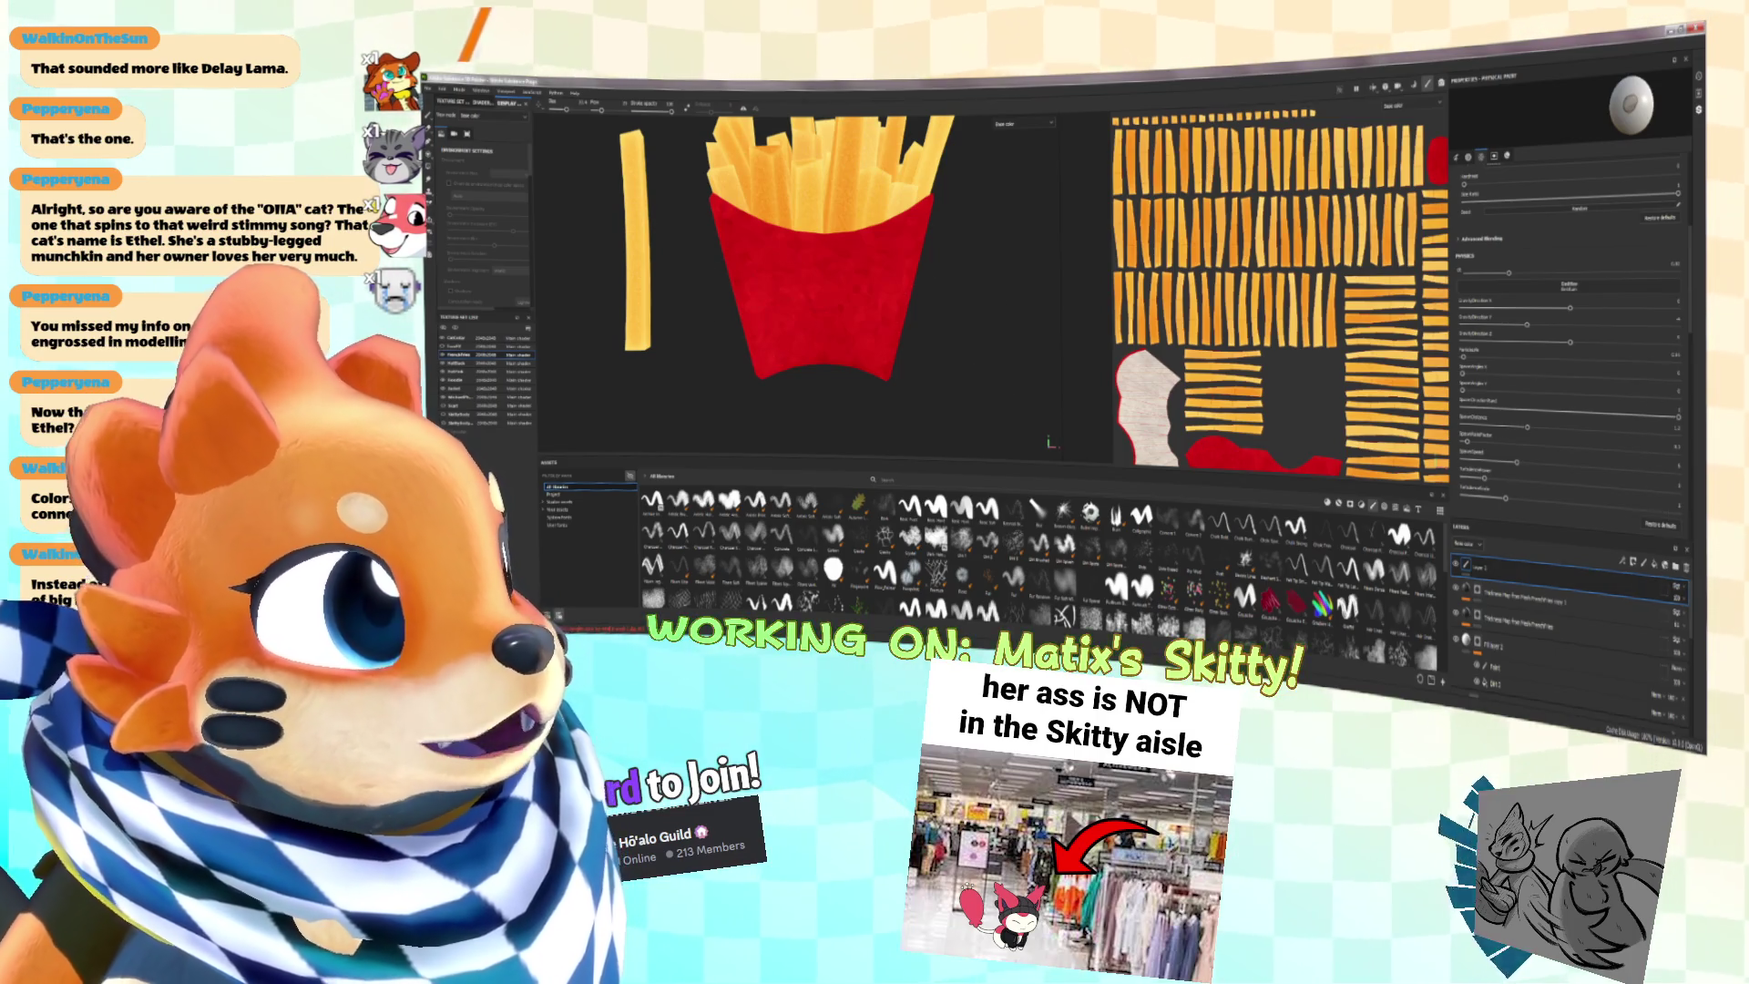
{"action": "scroll", "coordinate": [1596, 420], "scroll_direction": "down", "scroll_amount": 5}
{"action": "scroll", "coordinate": [1596, 420], "scroll_direction": "down", "scroll_amount": 5}
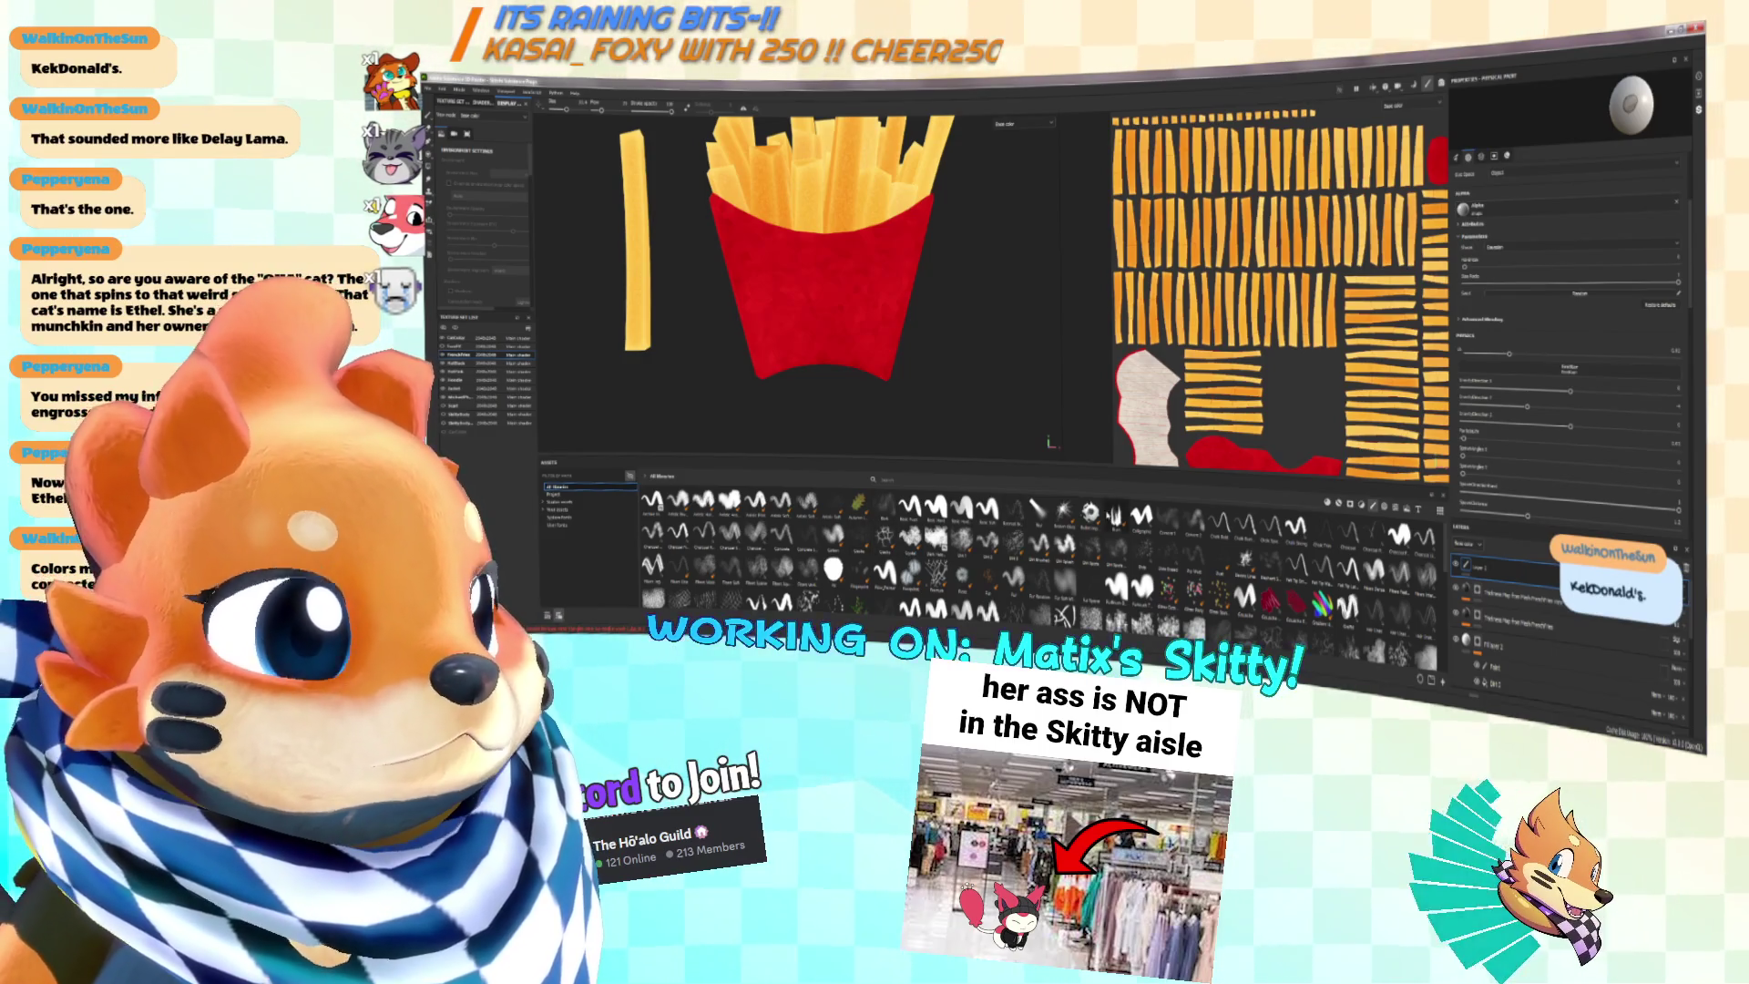
Step: Choose a brush, enlarge it, and try a soft blob alpha with an undone test stroke
{"action": "left_click", "coordinate": [987, 507]}
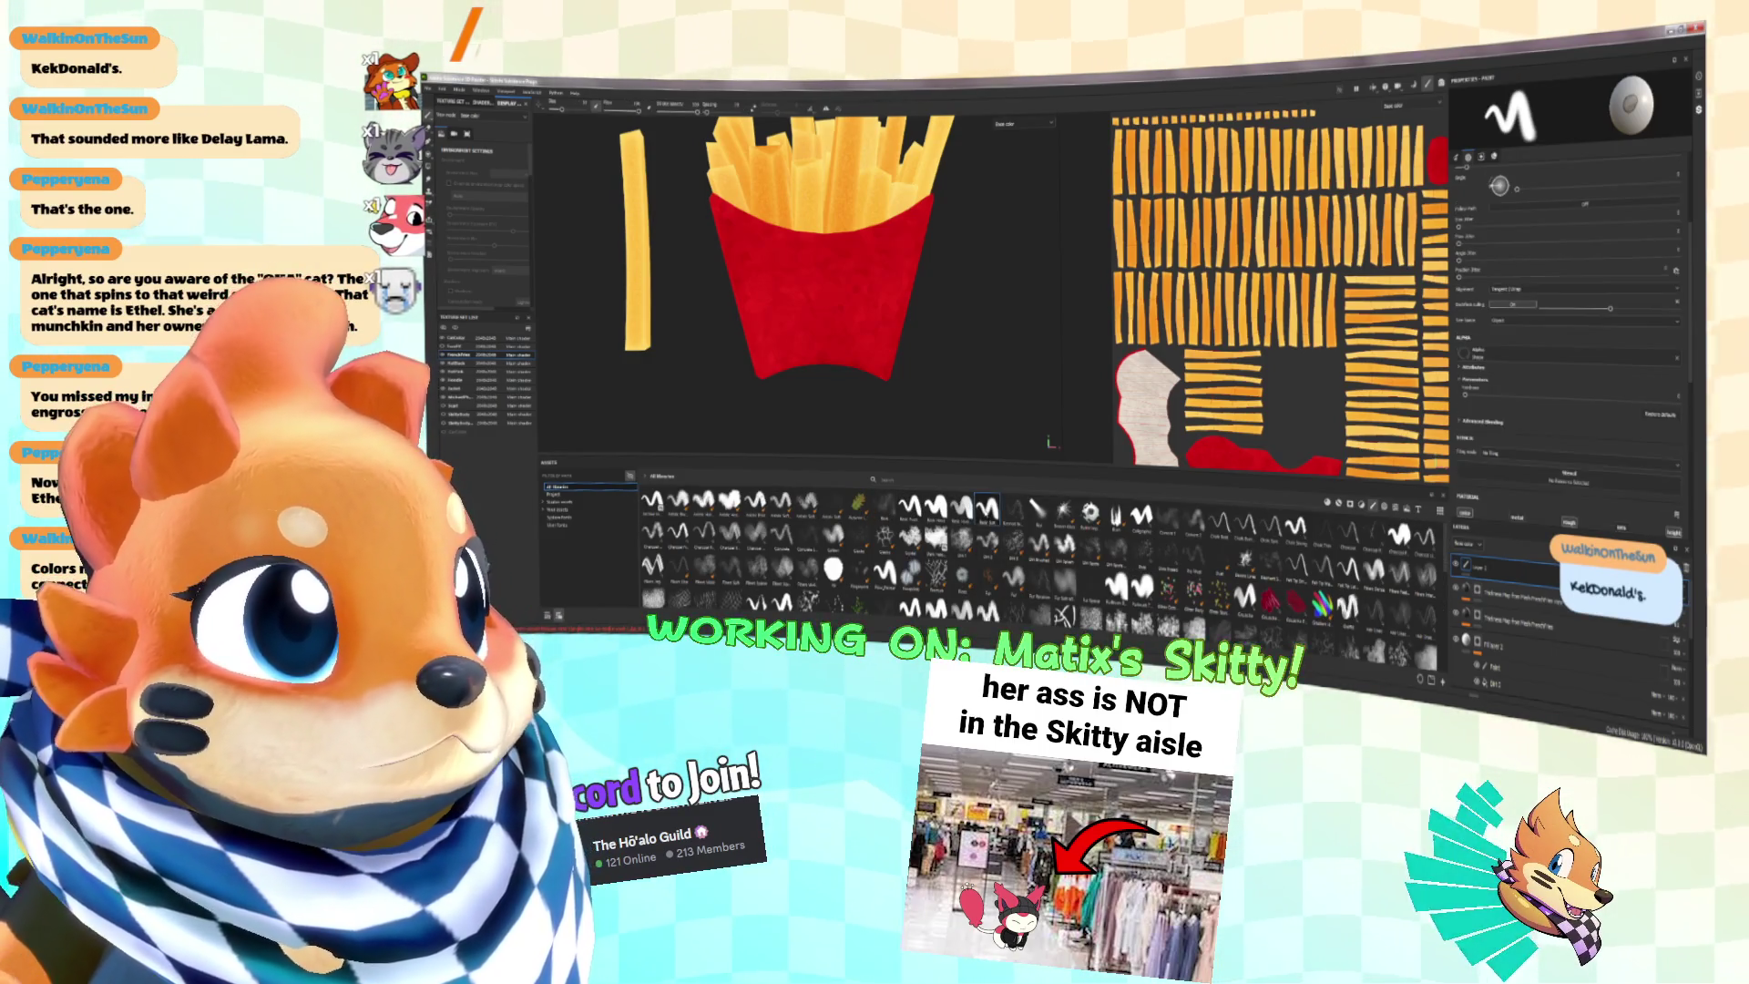
{"action": "key", "text": "bracketright"}
{"action": "key", "text": "bracketright"}
{"action": "key", "text": "bracketright"}
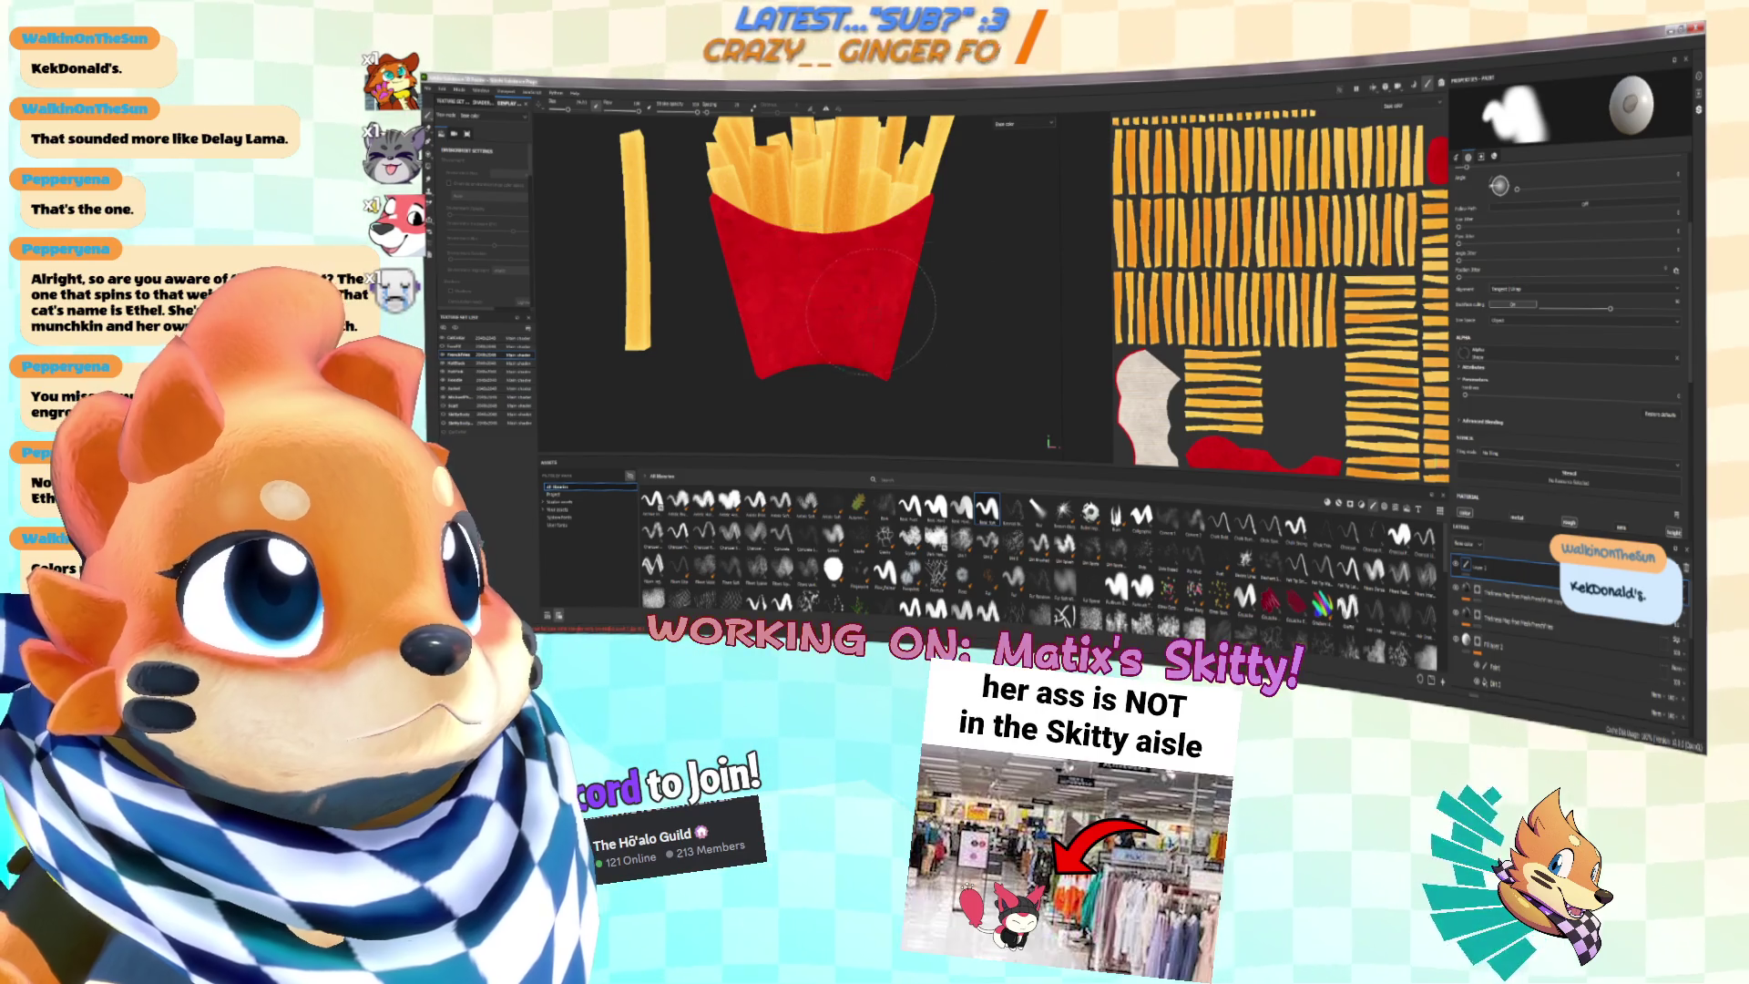
{"action": "scroll", "coordinate": [1640, 416], "scroll_direction": "up", "scroll_amount": 2}
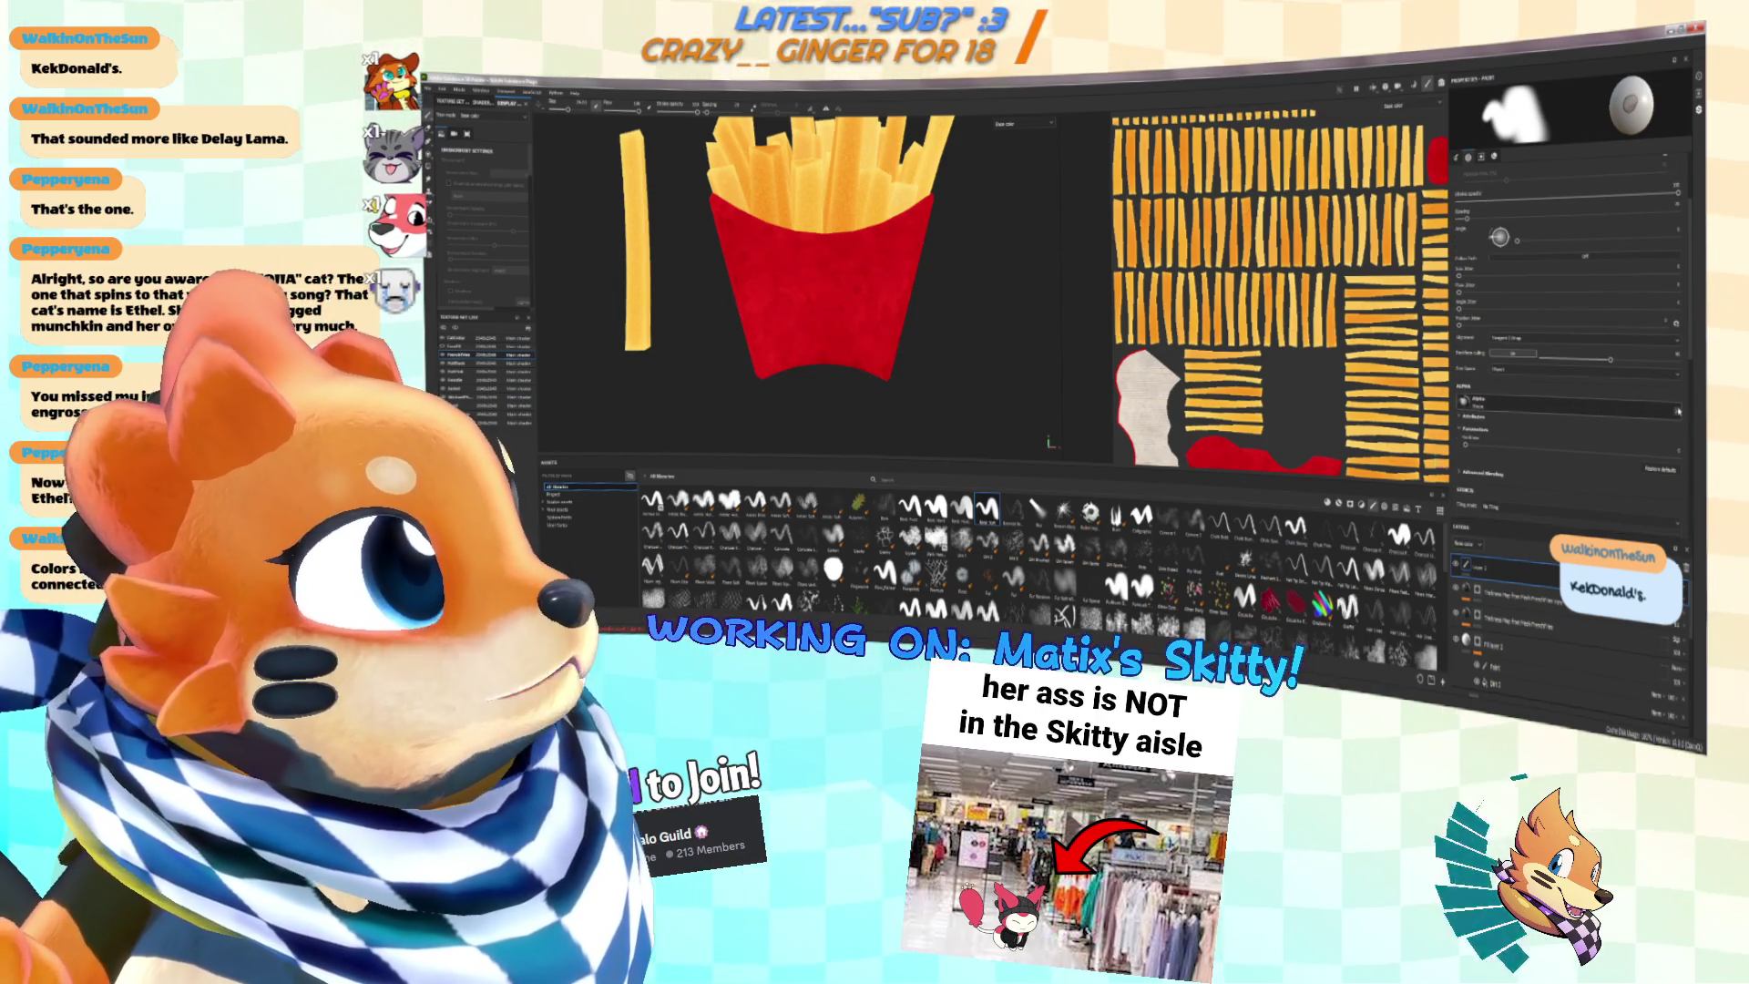
{"action": "left_click", "coordinate": [1677, 411]}
{"action": "left_click", "coordinate": [1540, 409]}
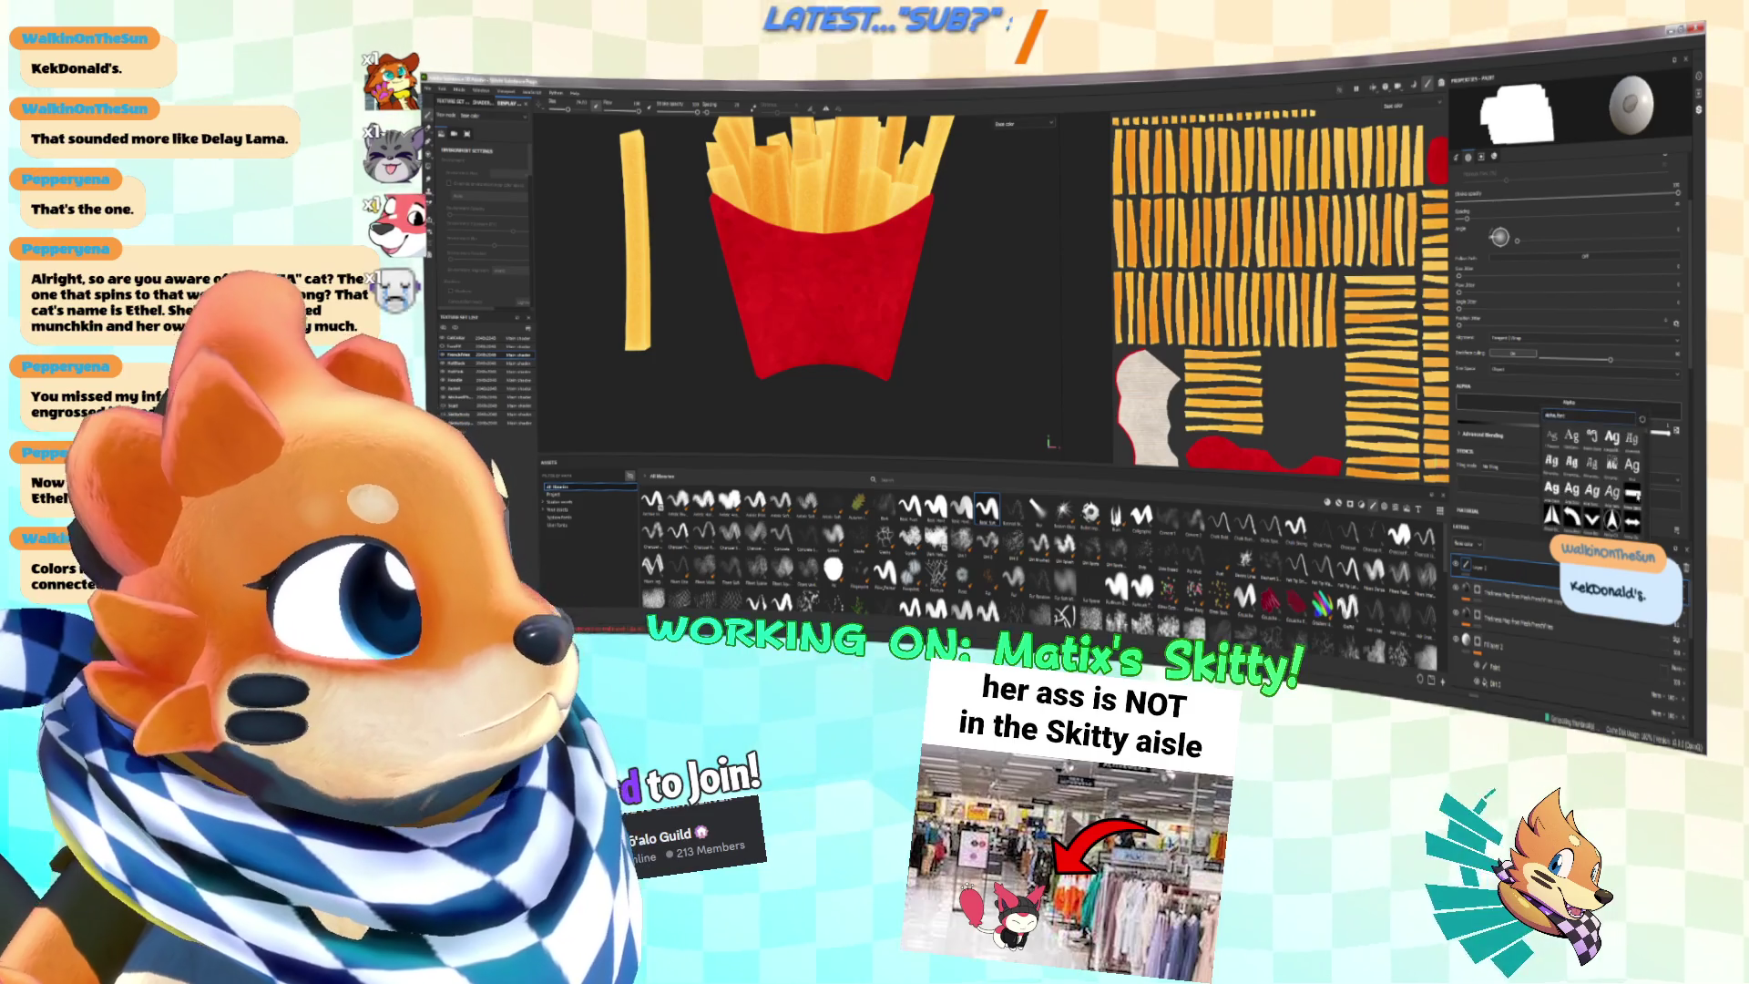
{"action": "scroll", "coordinate": [1627, 497], "scroll_direction": "down", "scroll_amount": 5}
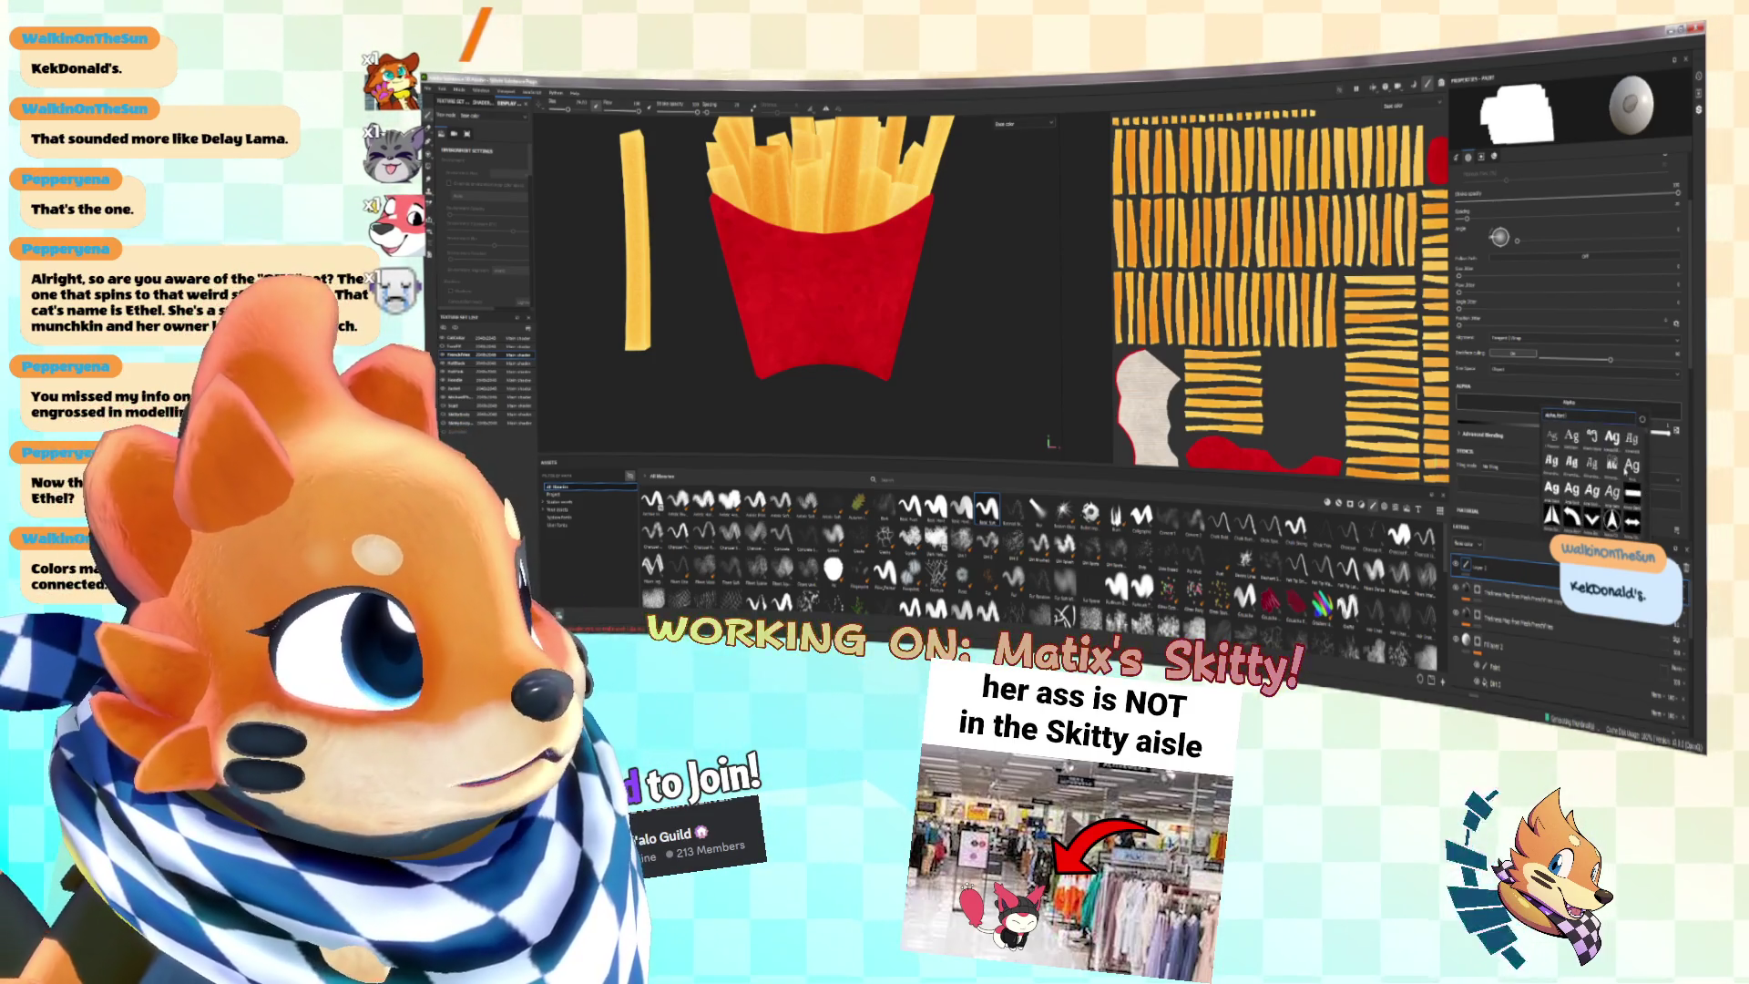
{"action": "scroll", "coordinate": [1594, 473], "scroll_direction": "down", "scroll_amount": 2}
{"action": "left_click", "coordinate": [1612, 461]}
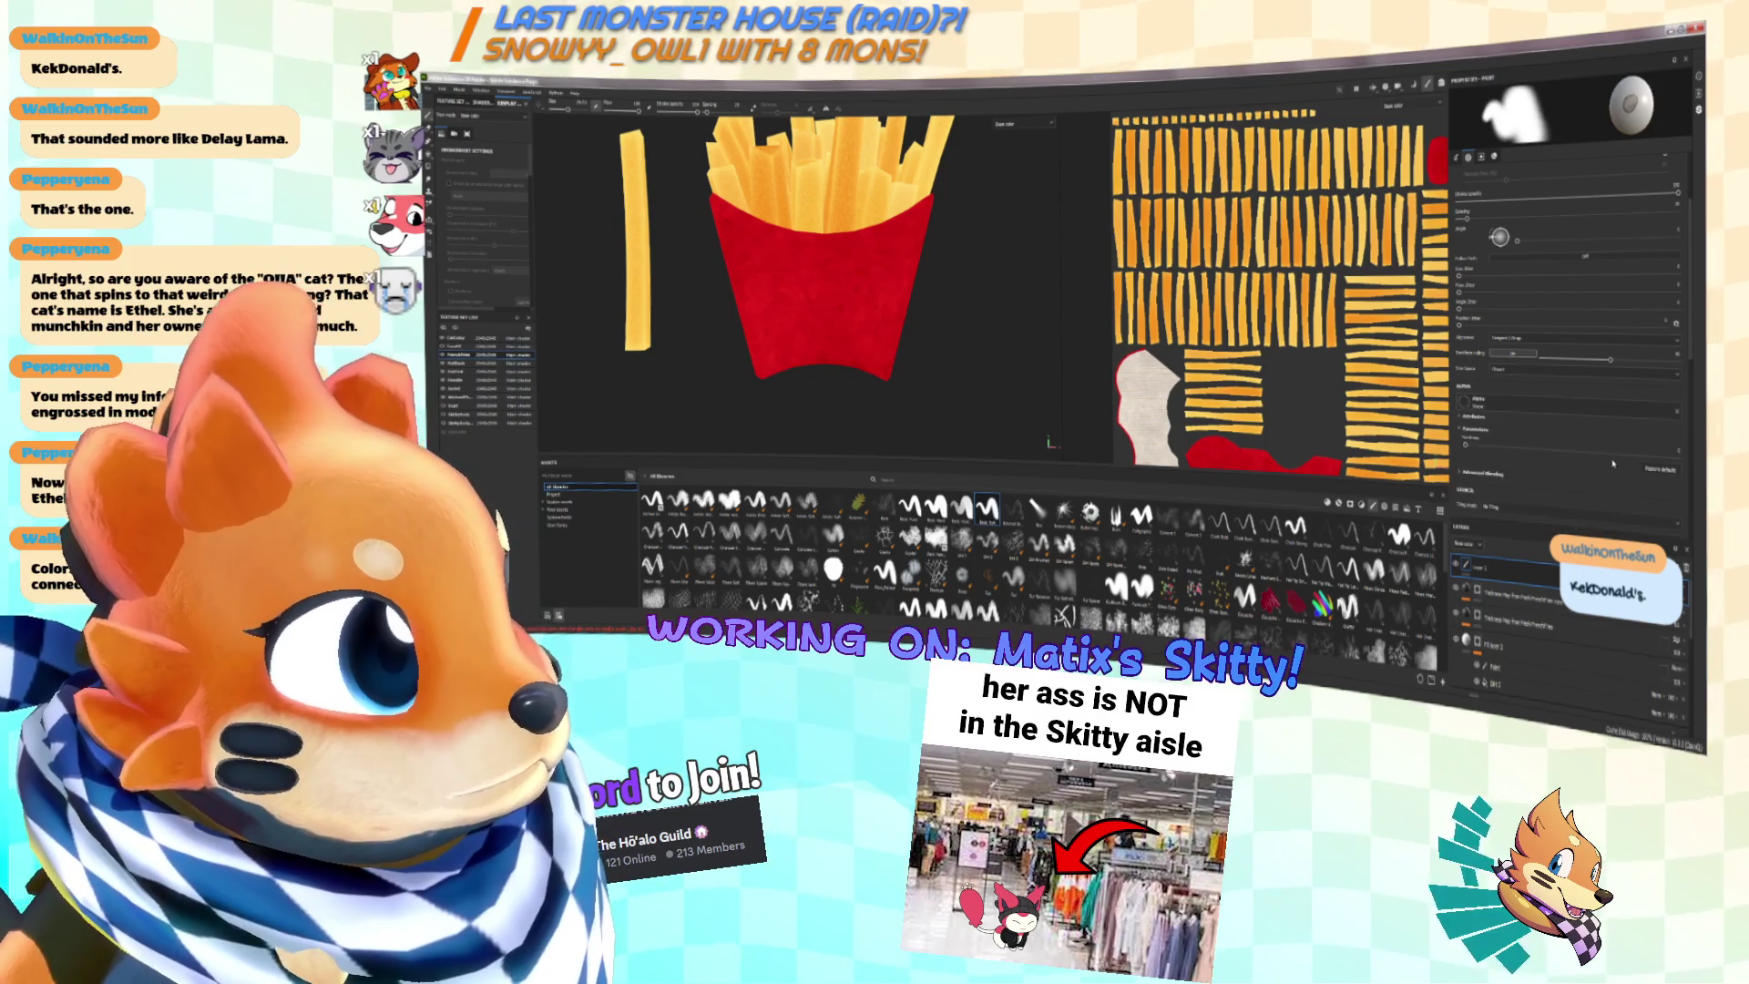
{"action": "left_click_drag", "start_coordinate": [924, 385], "coordinate": [861, 283]}
{"action": "key", "text": "ctrl+z"}
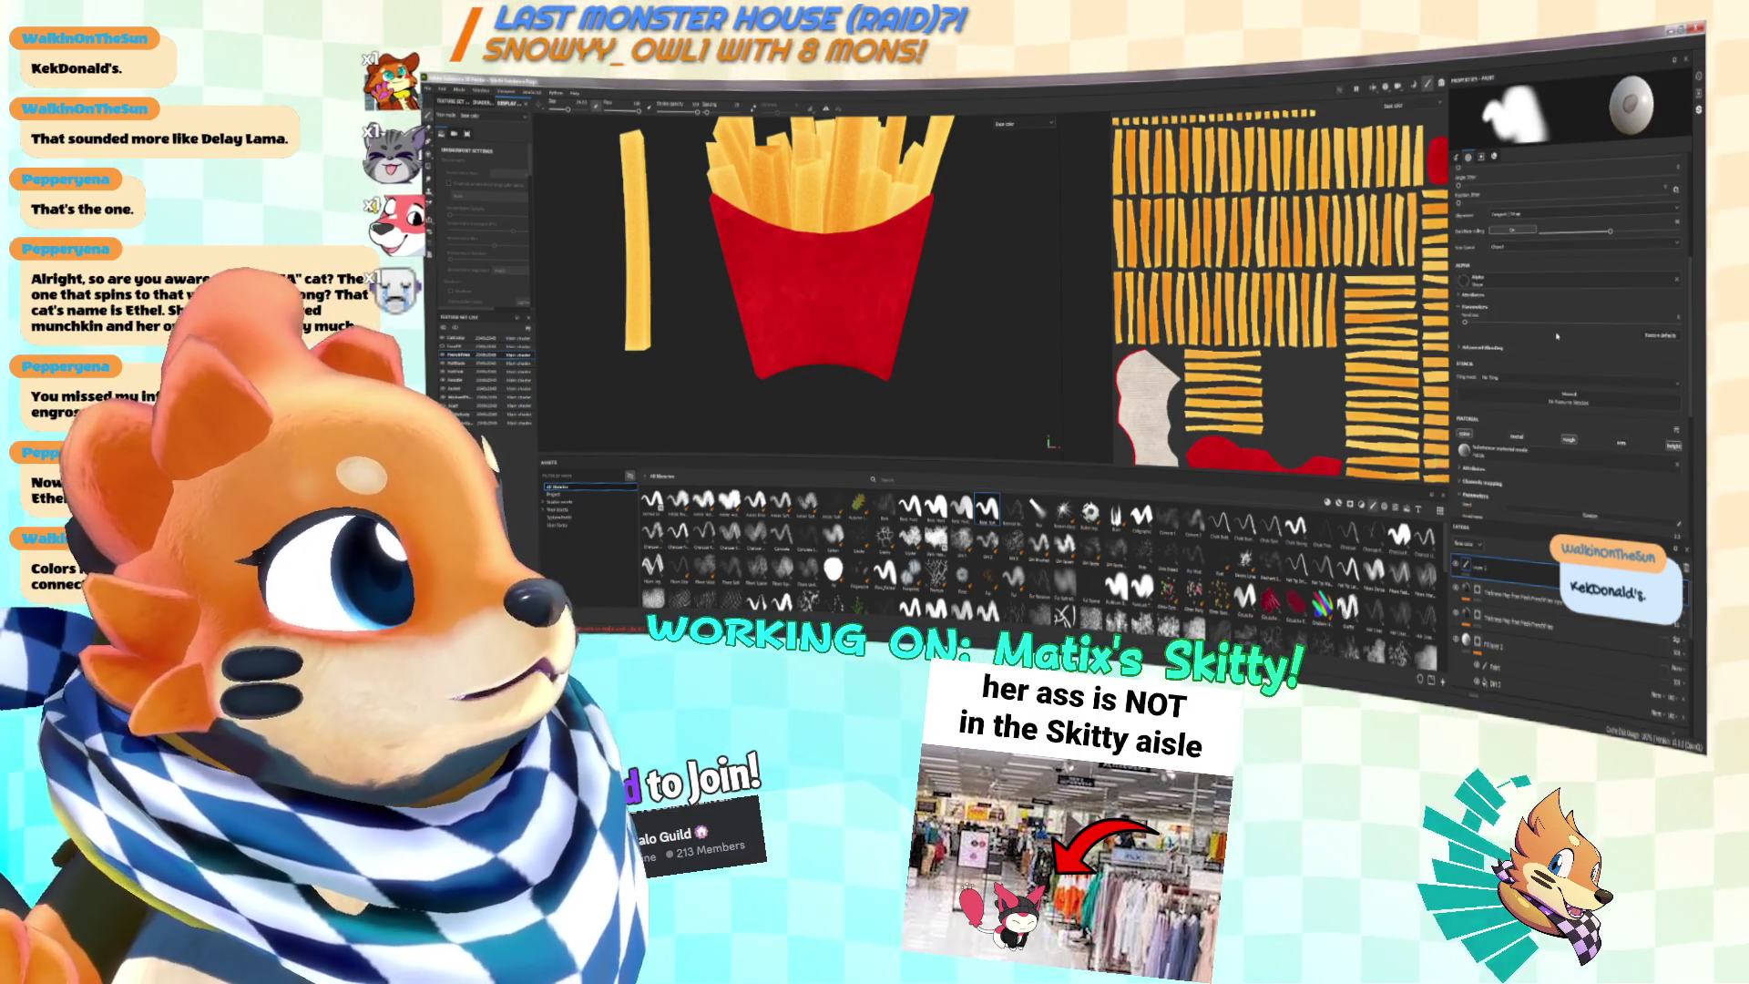
Step: Switch the brush alpha to a stroke shape and limit it to painting base colour only
{"action": "scroll", "coordinate": [1676, 383], "scroll_direction": "down", "scroll_amount": 5}
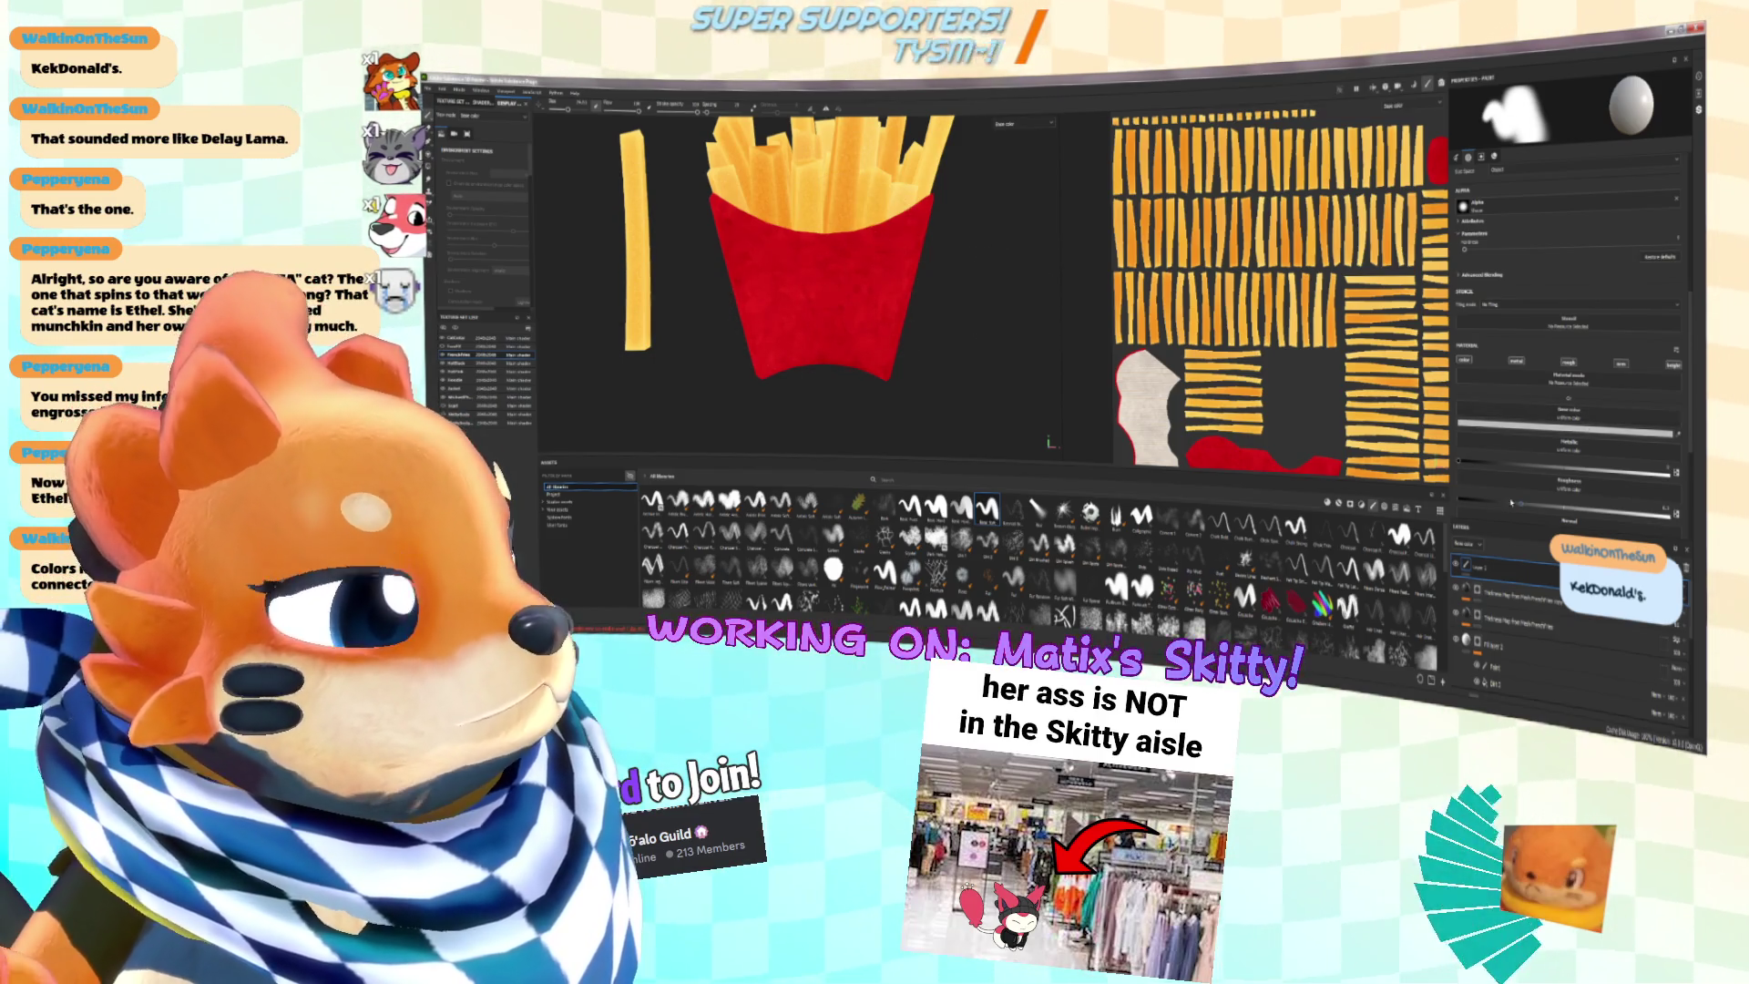
{"action": "left_click", "coordinate": [962, 506]}
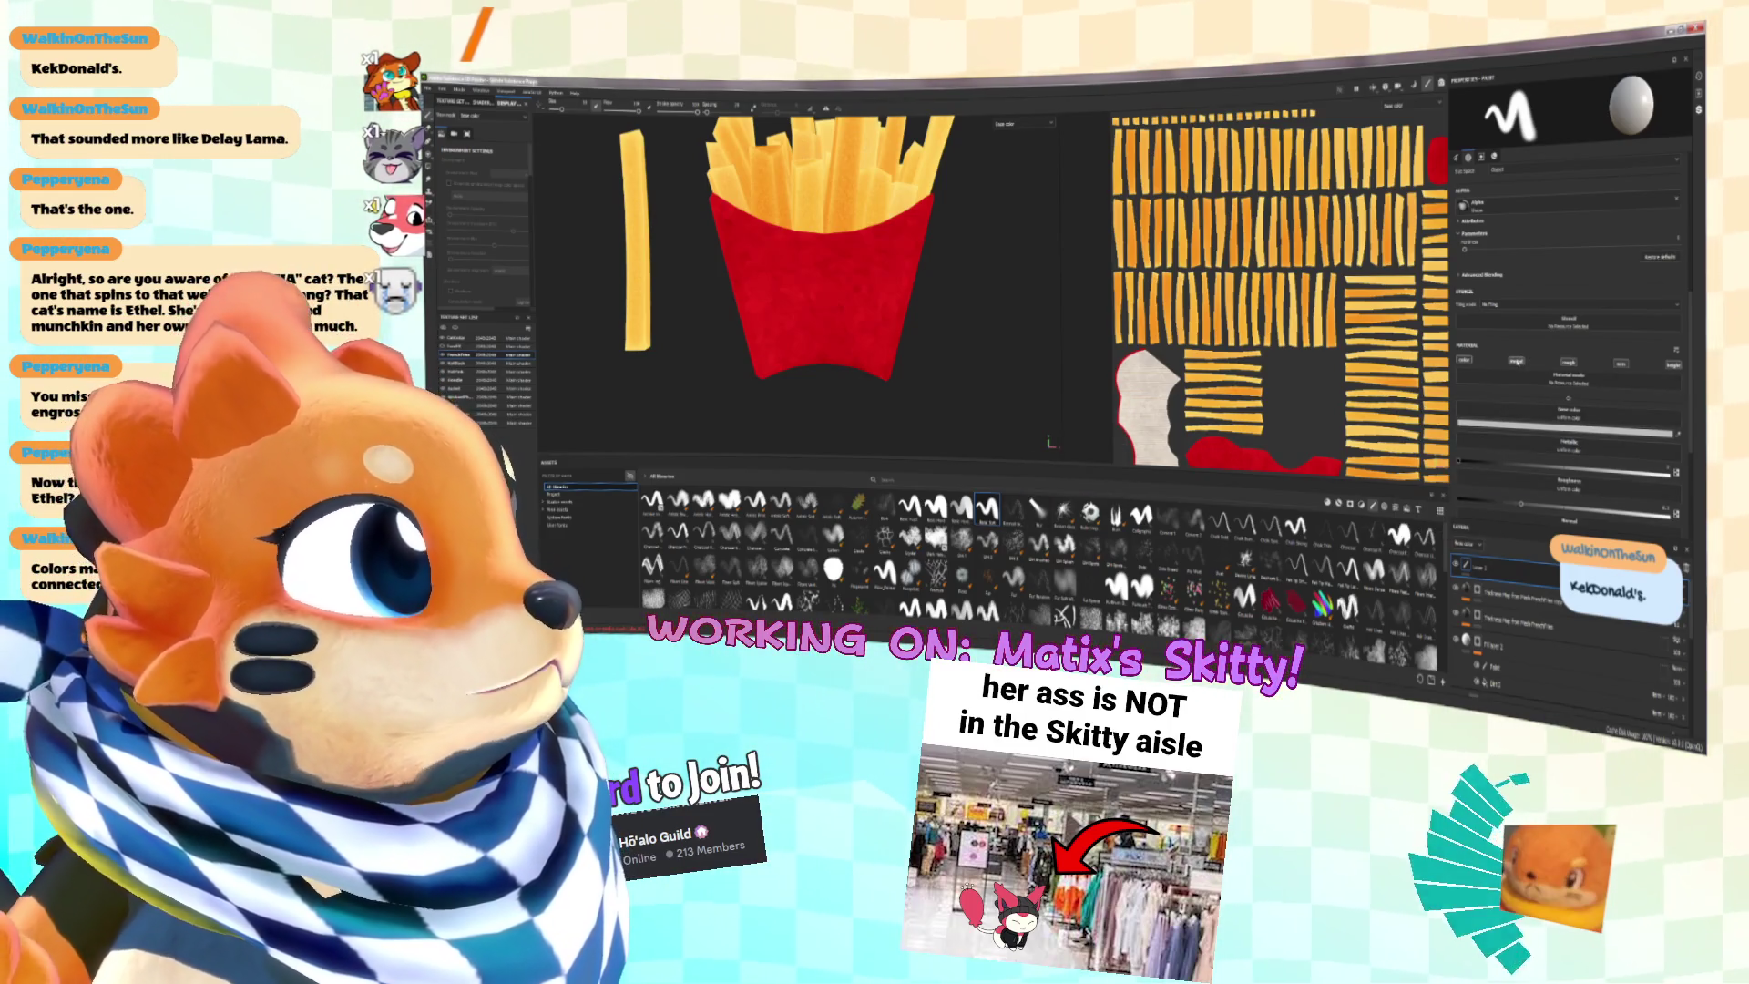
{"action": "left_click", "coordinate": [1516, 361]}
{"action": "left_click", "coordinate": [1569, 363]}
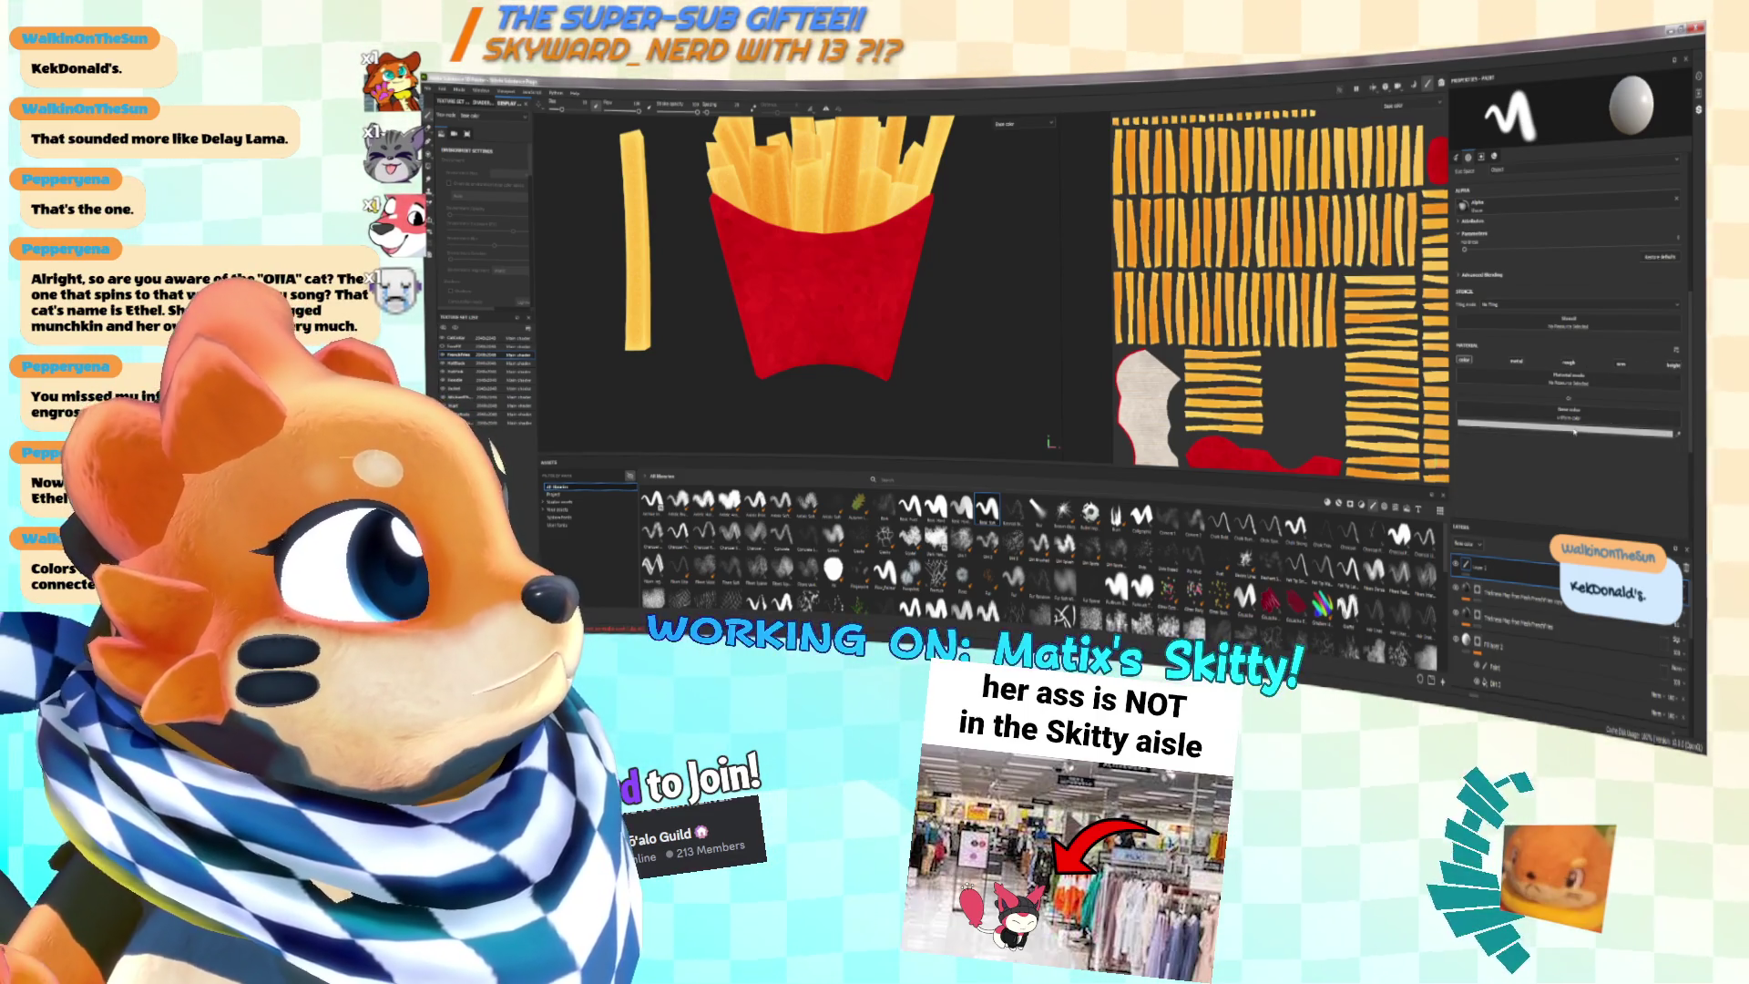
{"action": "left_click", "coordinate": [1573, 431]}
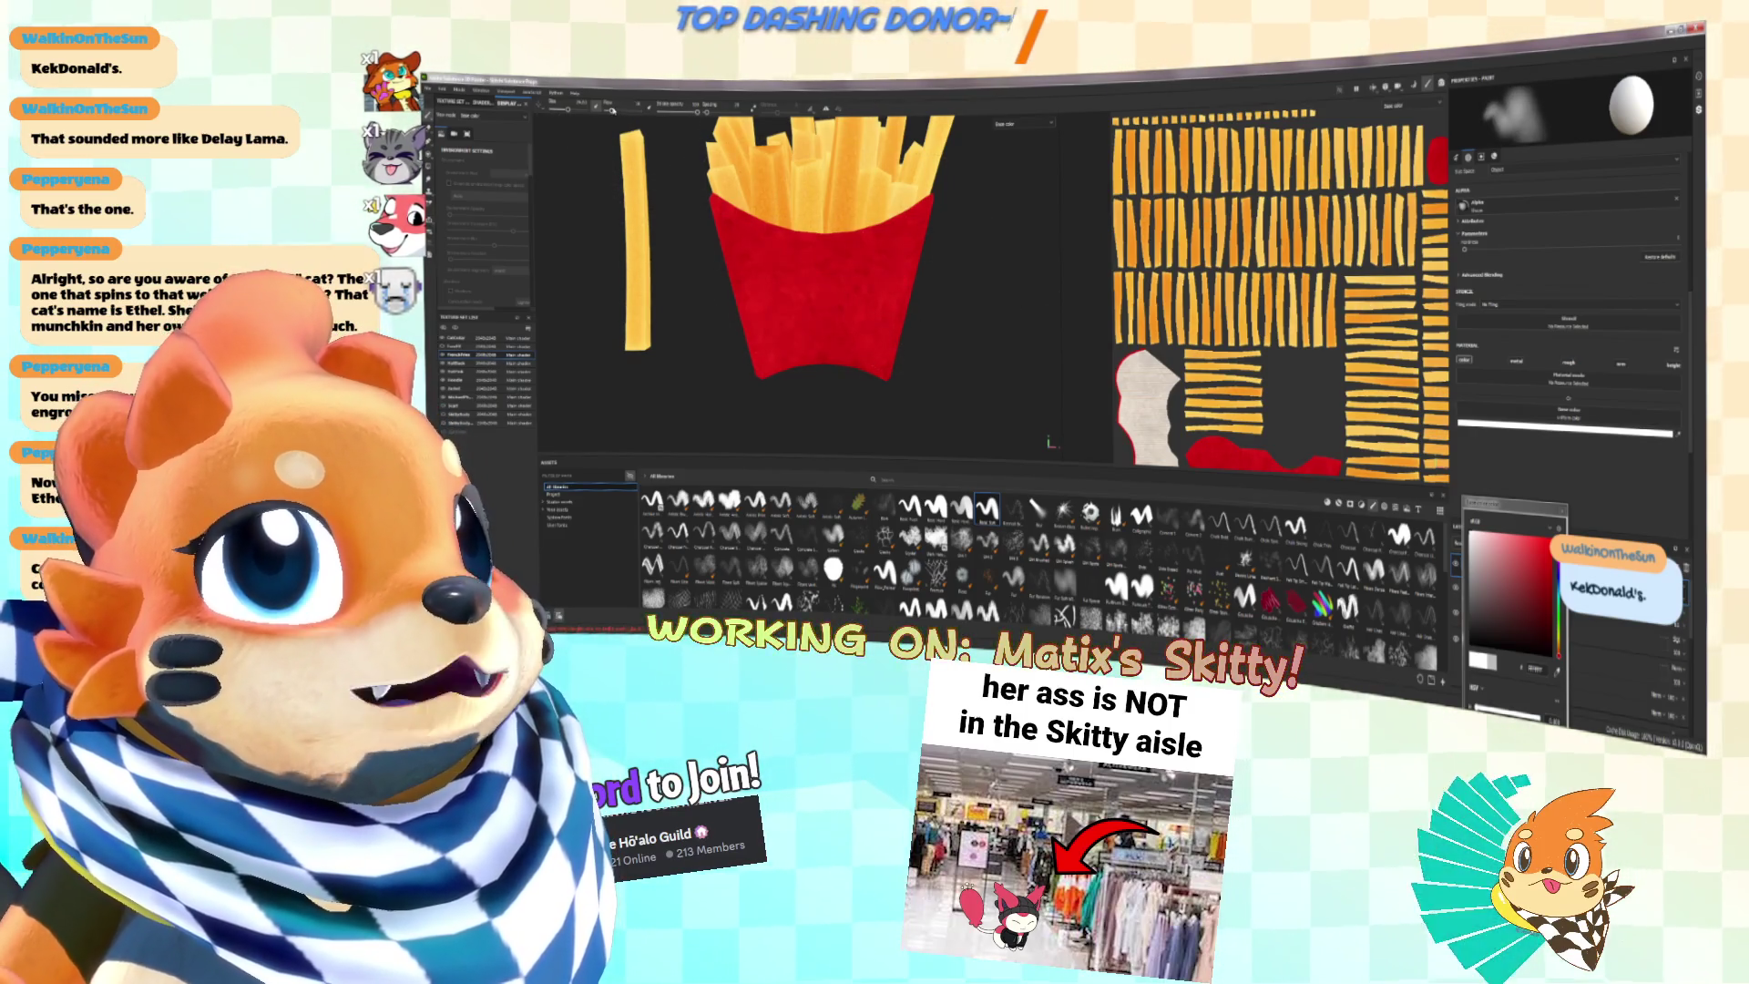
Step: Set the brush colour to red, then pale pink, while orbiting around the fry cup
{"action": "left_click_drag", "start_coordinate": [720, 296], "coordinate": [1016, 319], "text": "alt"}
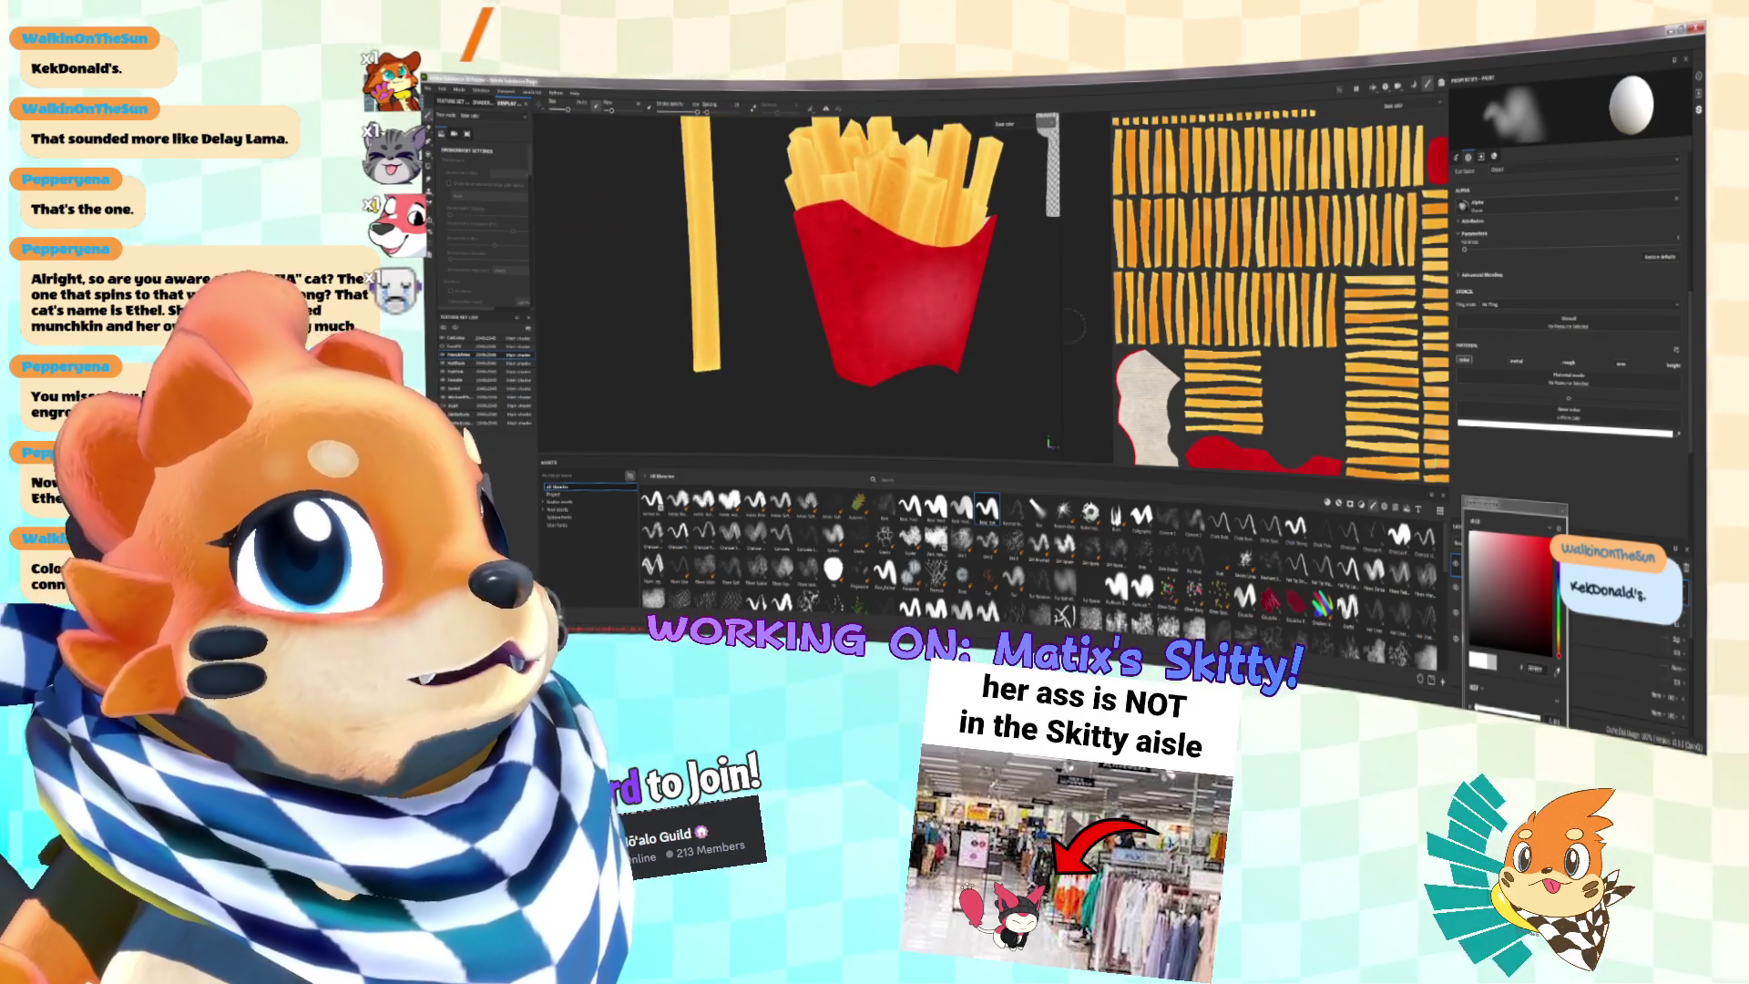
{"action": "left_click_drag", "start_coordinate": [838, 283], "coordinate": [965, 291], "text": "alt"}
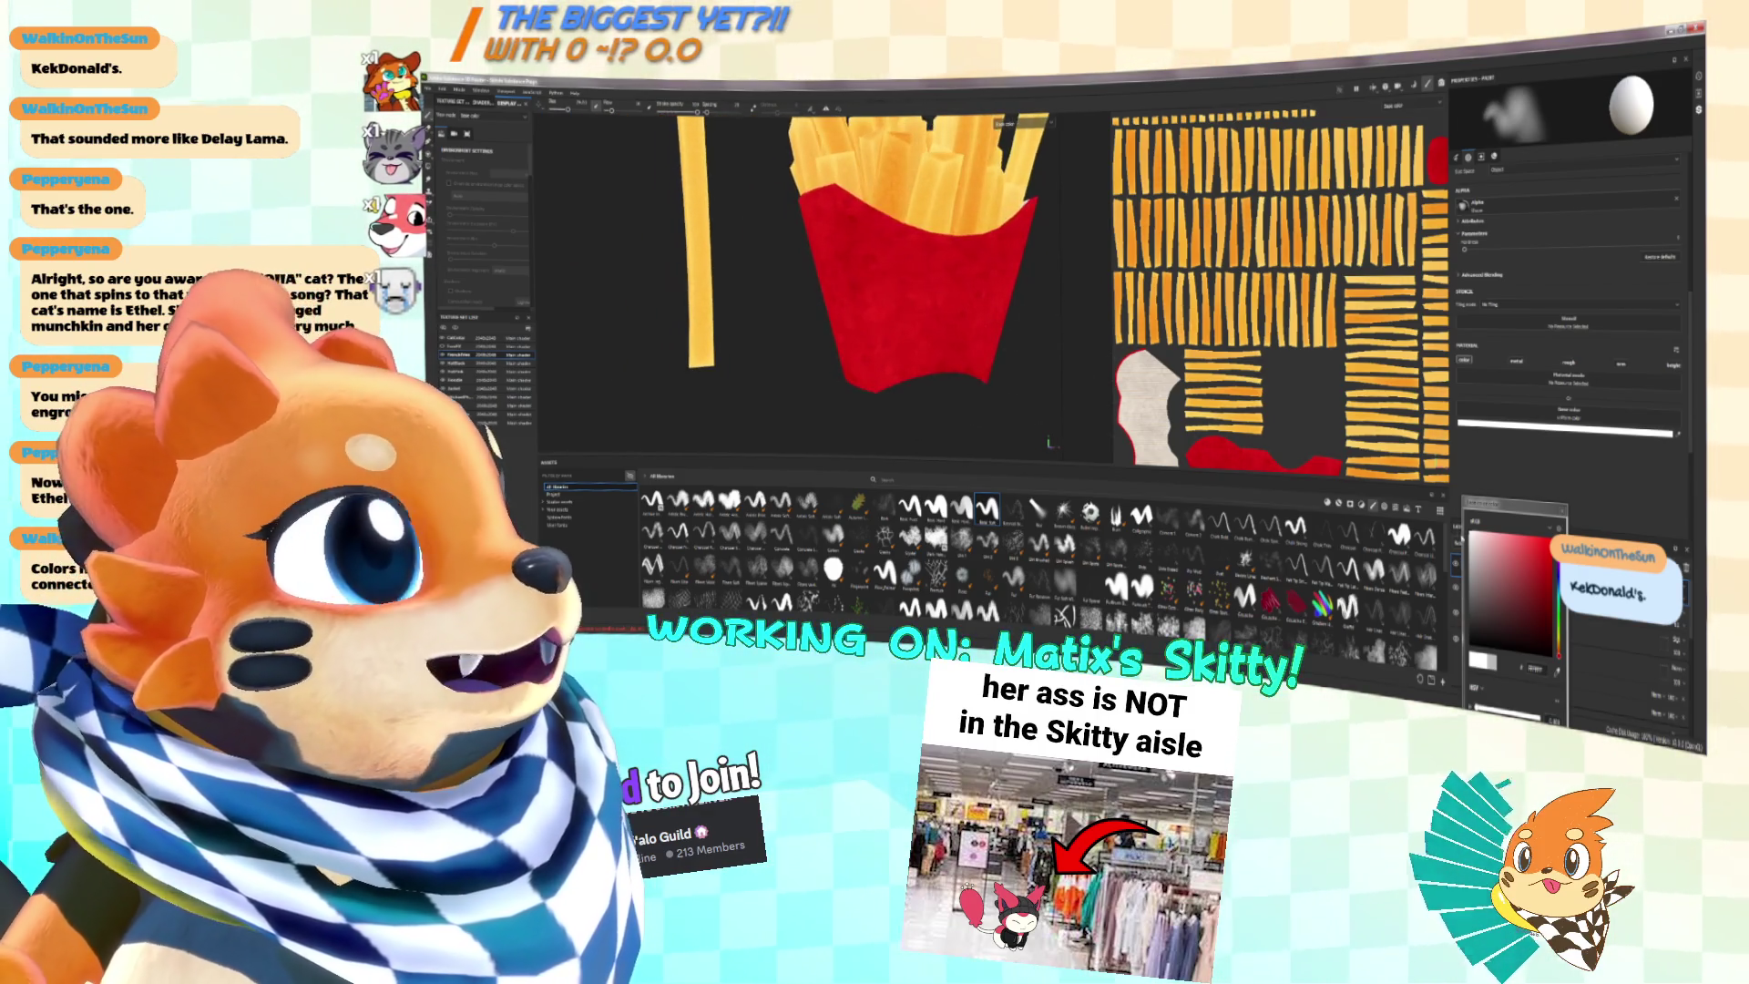
{"action": "left_click", "coordinate": [1536, 547]}
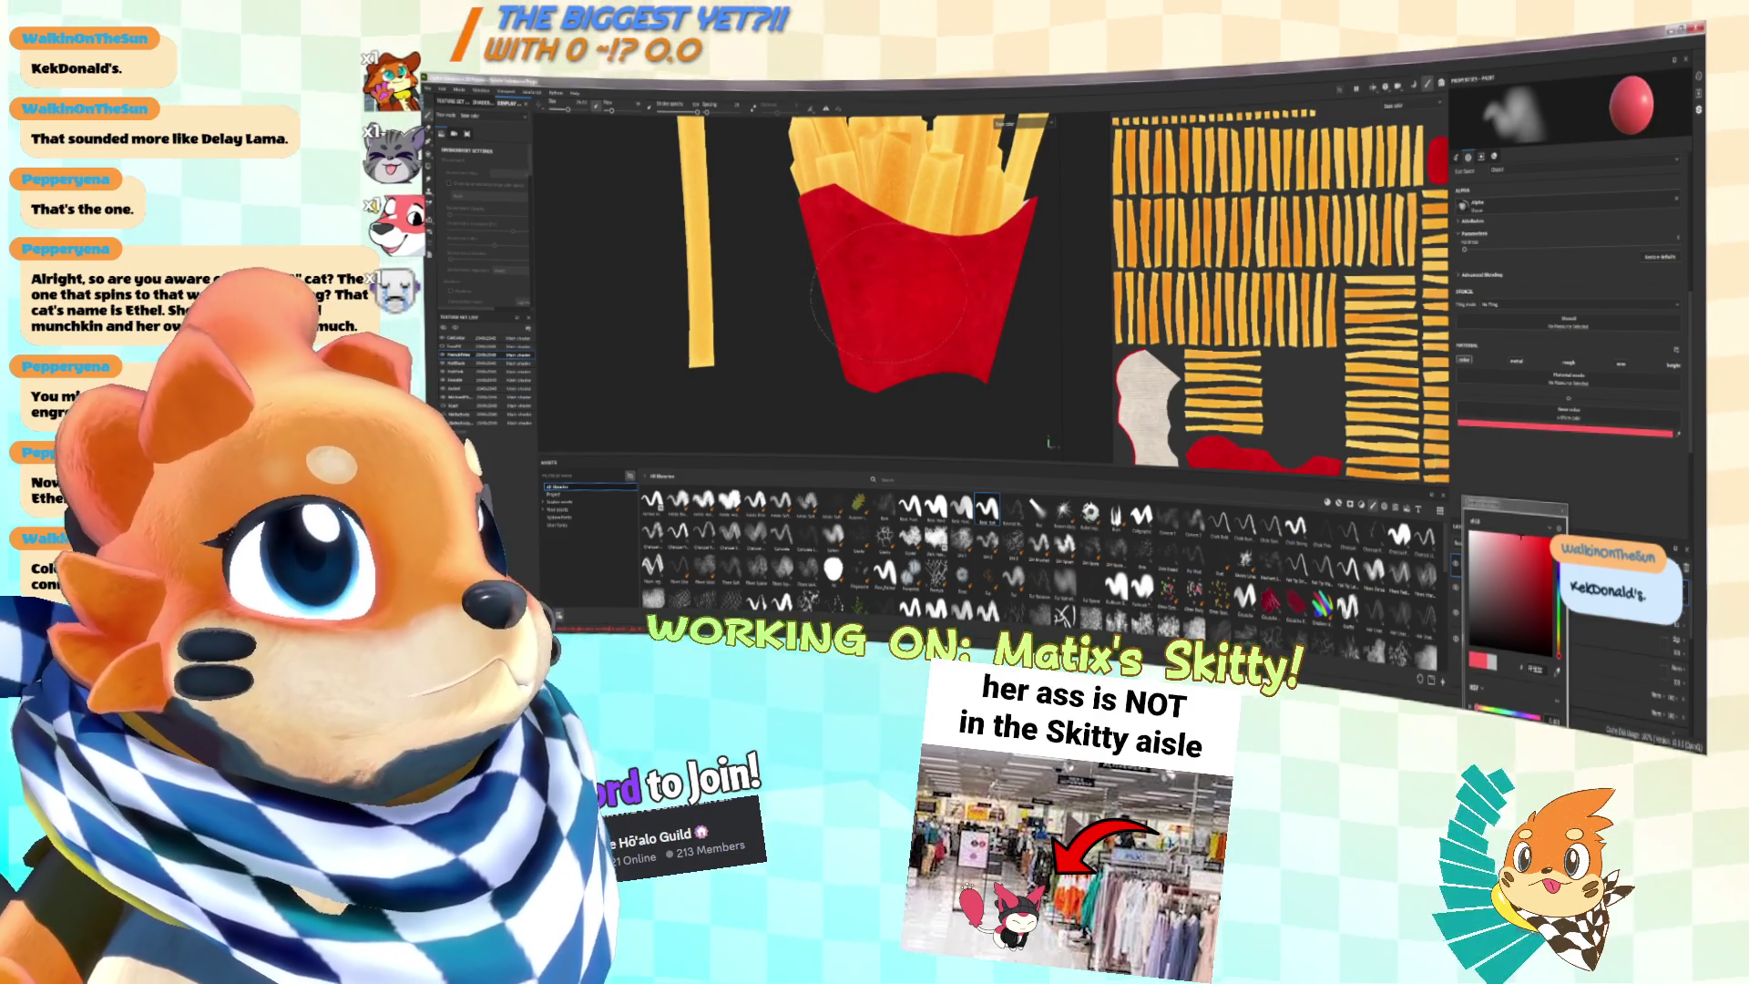
{"action": "left_click", "coordinate": [1478, 533]}
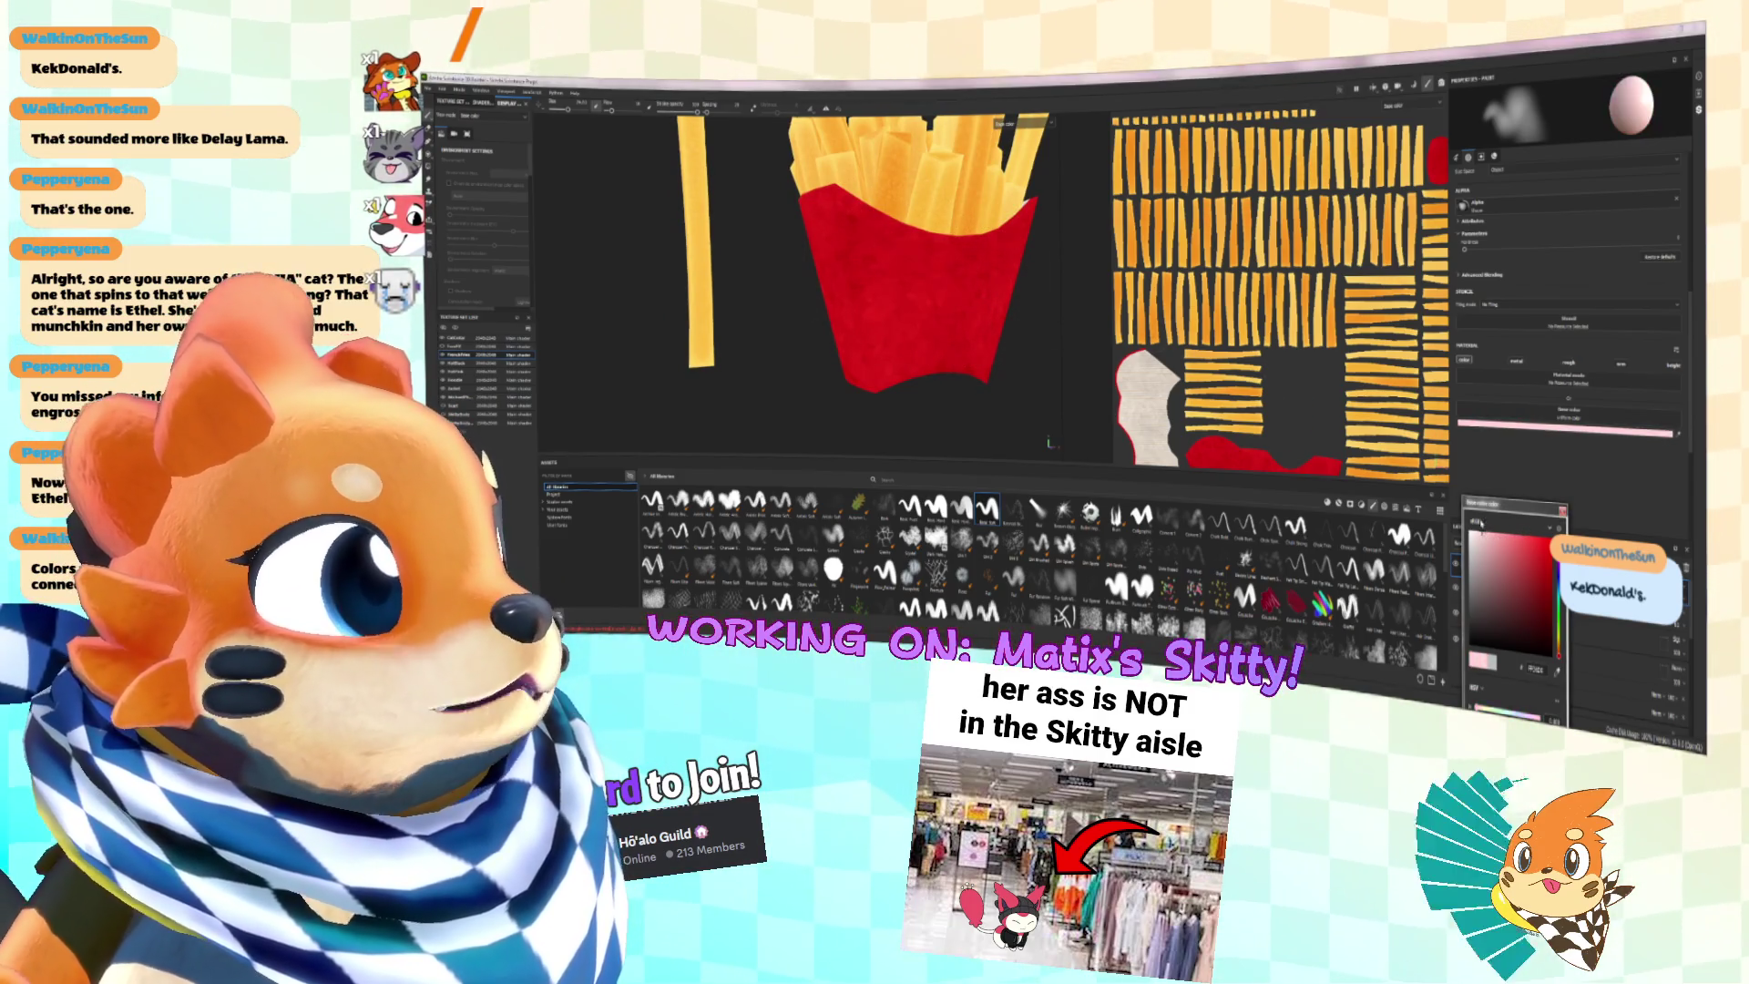
{"action": "mouse_move", "coordinate": [911, 289]}
{"action": "left_mouse_down", "text": "alt"}
{"action": "mouse_move", "coordinate": [965, 285]}
{"action": "mouse_move", "coordinate": [920, 301]}
{"action": "mouse_move", "coordinate": [943, 292]}
{"action": "left_mouse_up", "text": "alt"}
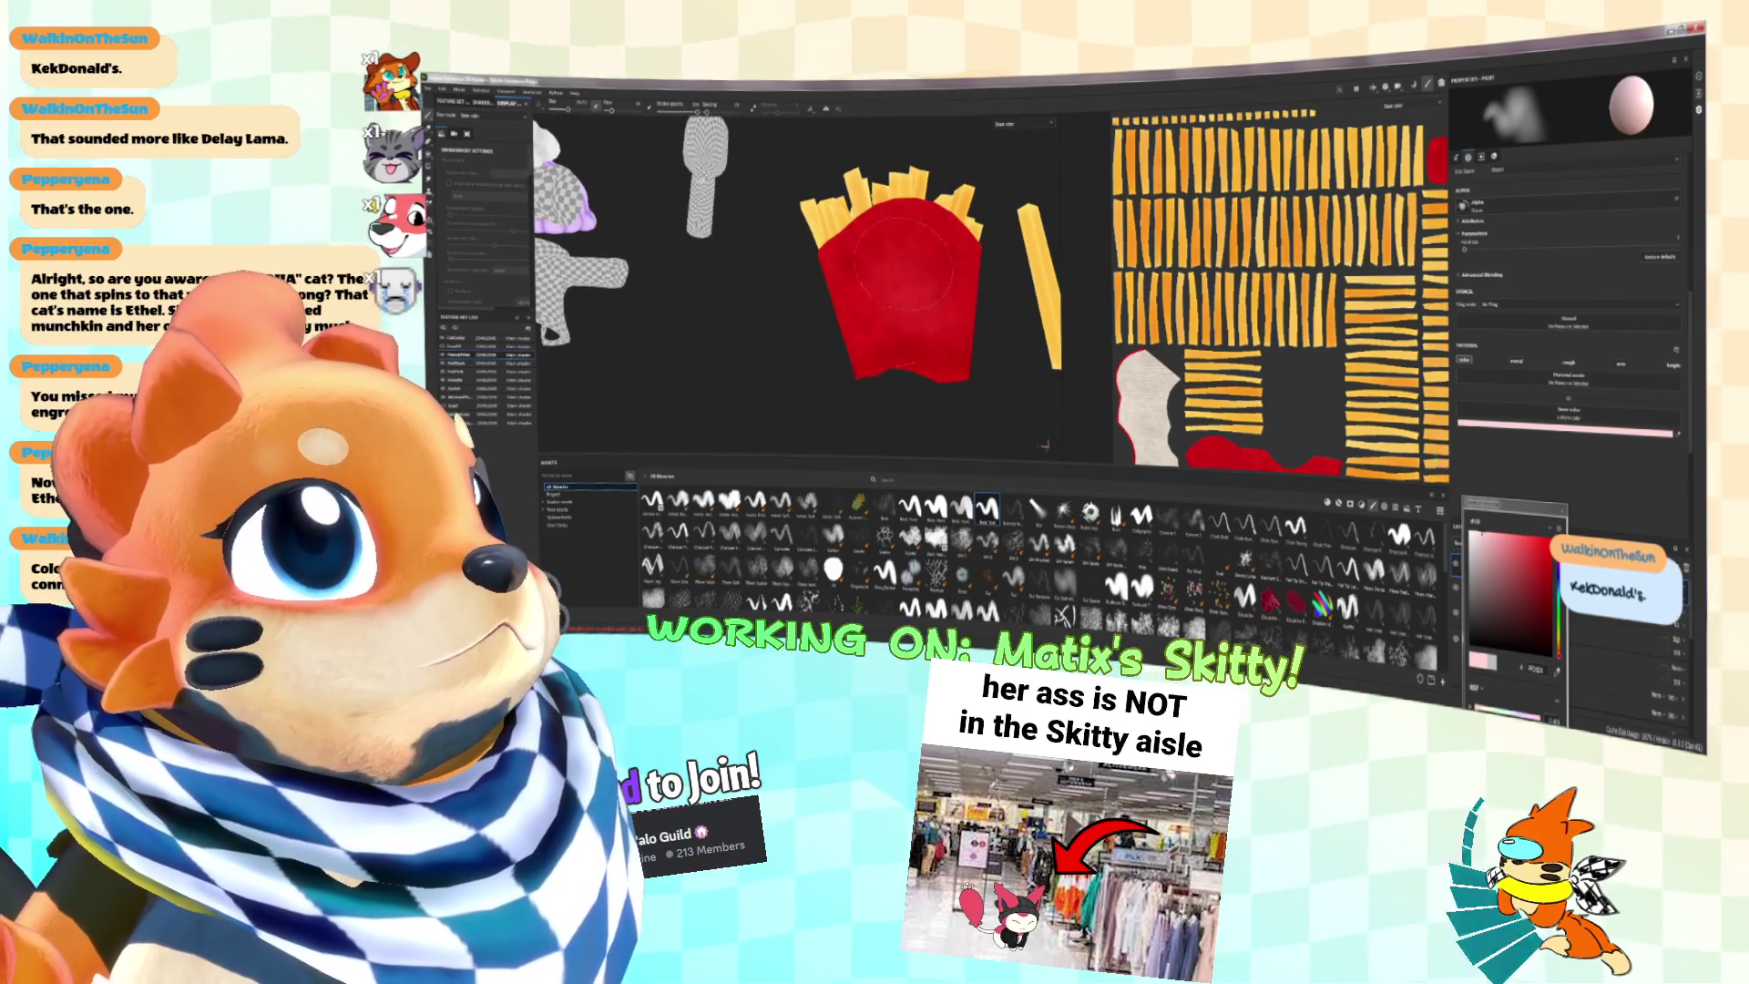
{"action": "mouse_move", "coordinate": [907, 301]}
{"action": "left_mouse_down", "text": "alt"}
{"action": "mouse_move", "coordinate": [920, 297]}
{"action": "mouse_move", "coordinate": [879, 284]}
{"action": "left_mouse_up", "text": "alt"}
{"action": "key", "text": "f"}
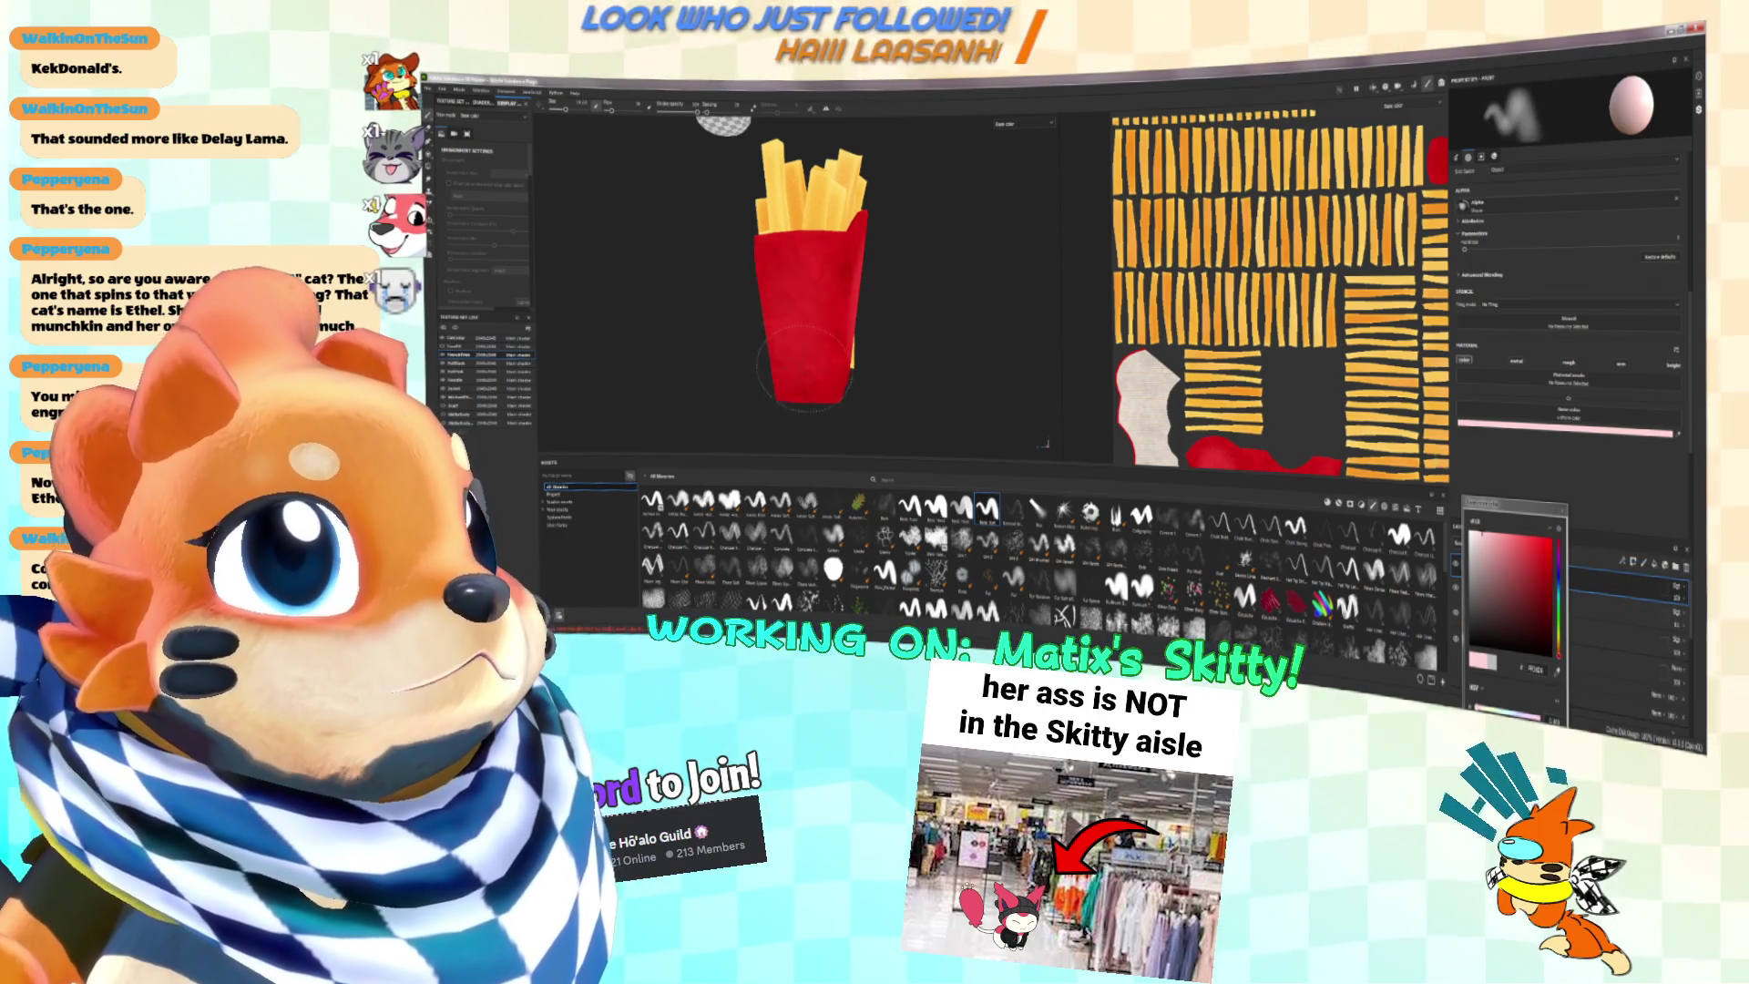
{"action": "left_click_drag", "start_coordinate": [806, 315], "coordinate": [938, 310], "text": "alt"}
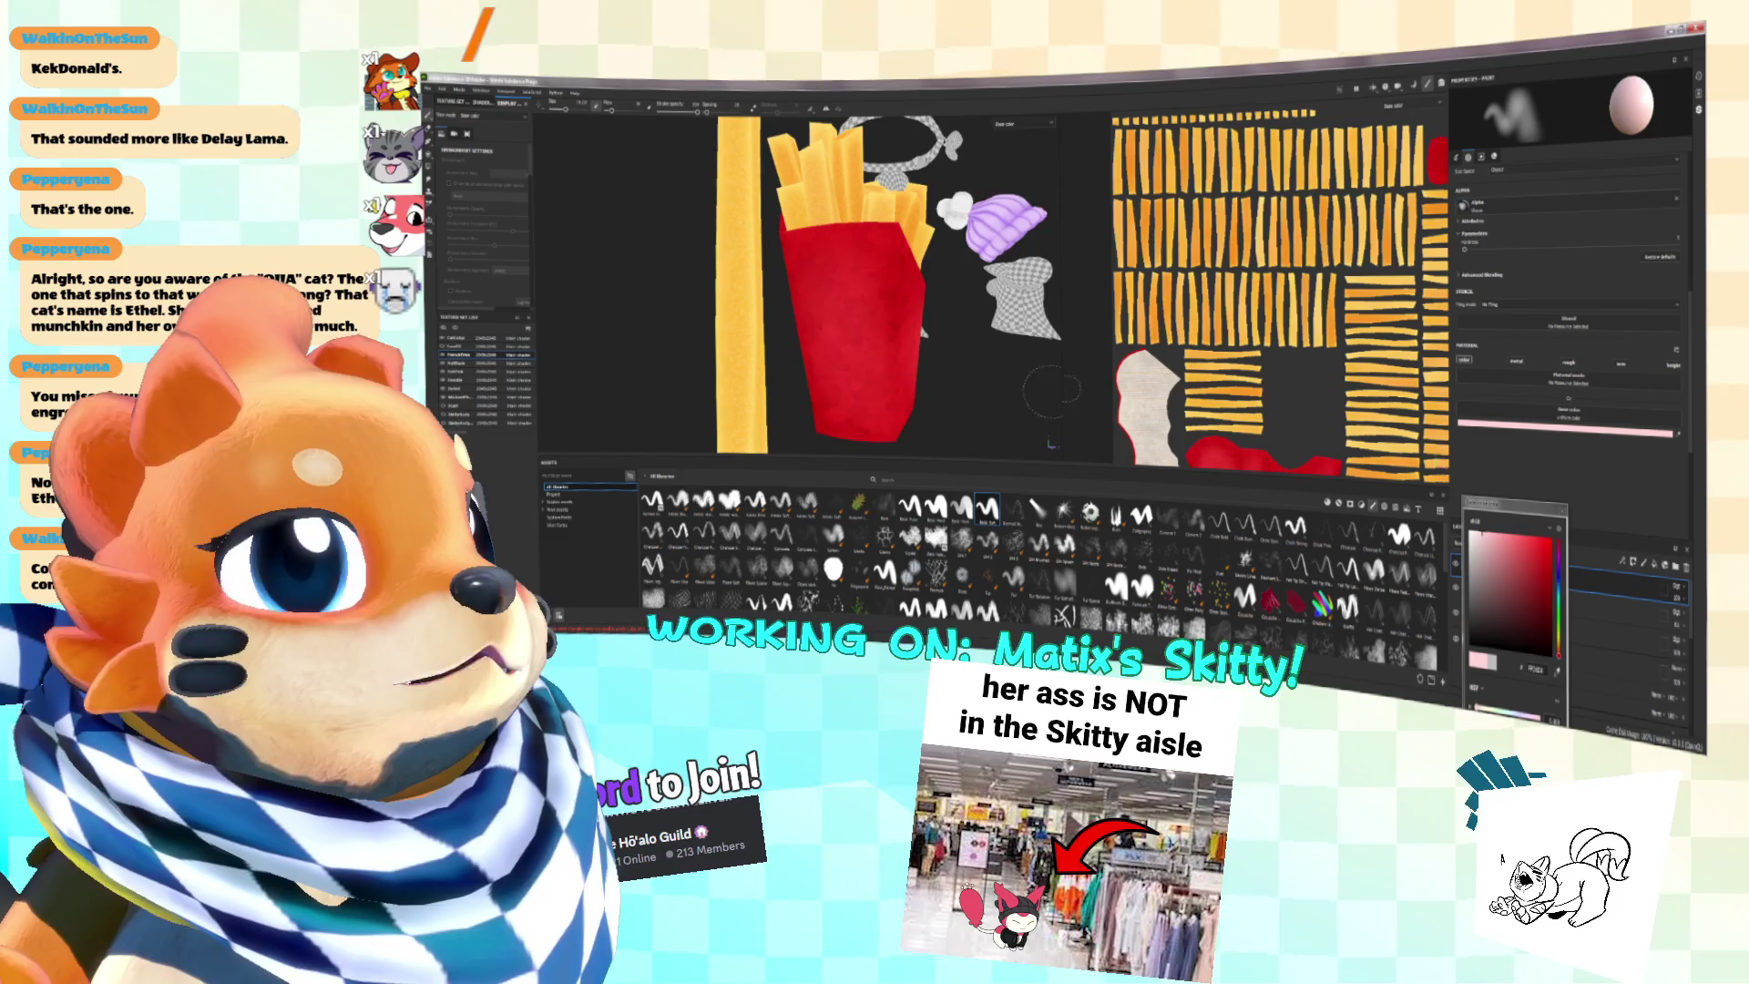
Step: Pick and fine-tune a dark red brush colour and lower the brush strength
{"action": "left_click", "coordinate": [1519, 555]}
{"action": "mouse_move", "coordinate": [874, 429]}
{"action": "left_mouse_down", "text": "alt"}
{"action": "mouse_move", "coordinate": [927, 428]}
{"action": "mouse_move", "coordinate": [866, 264]}
{"action": "left_mouse_up", "text": "alt"}
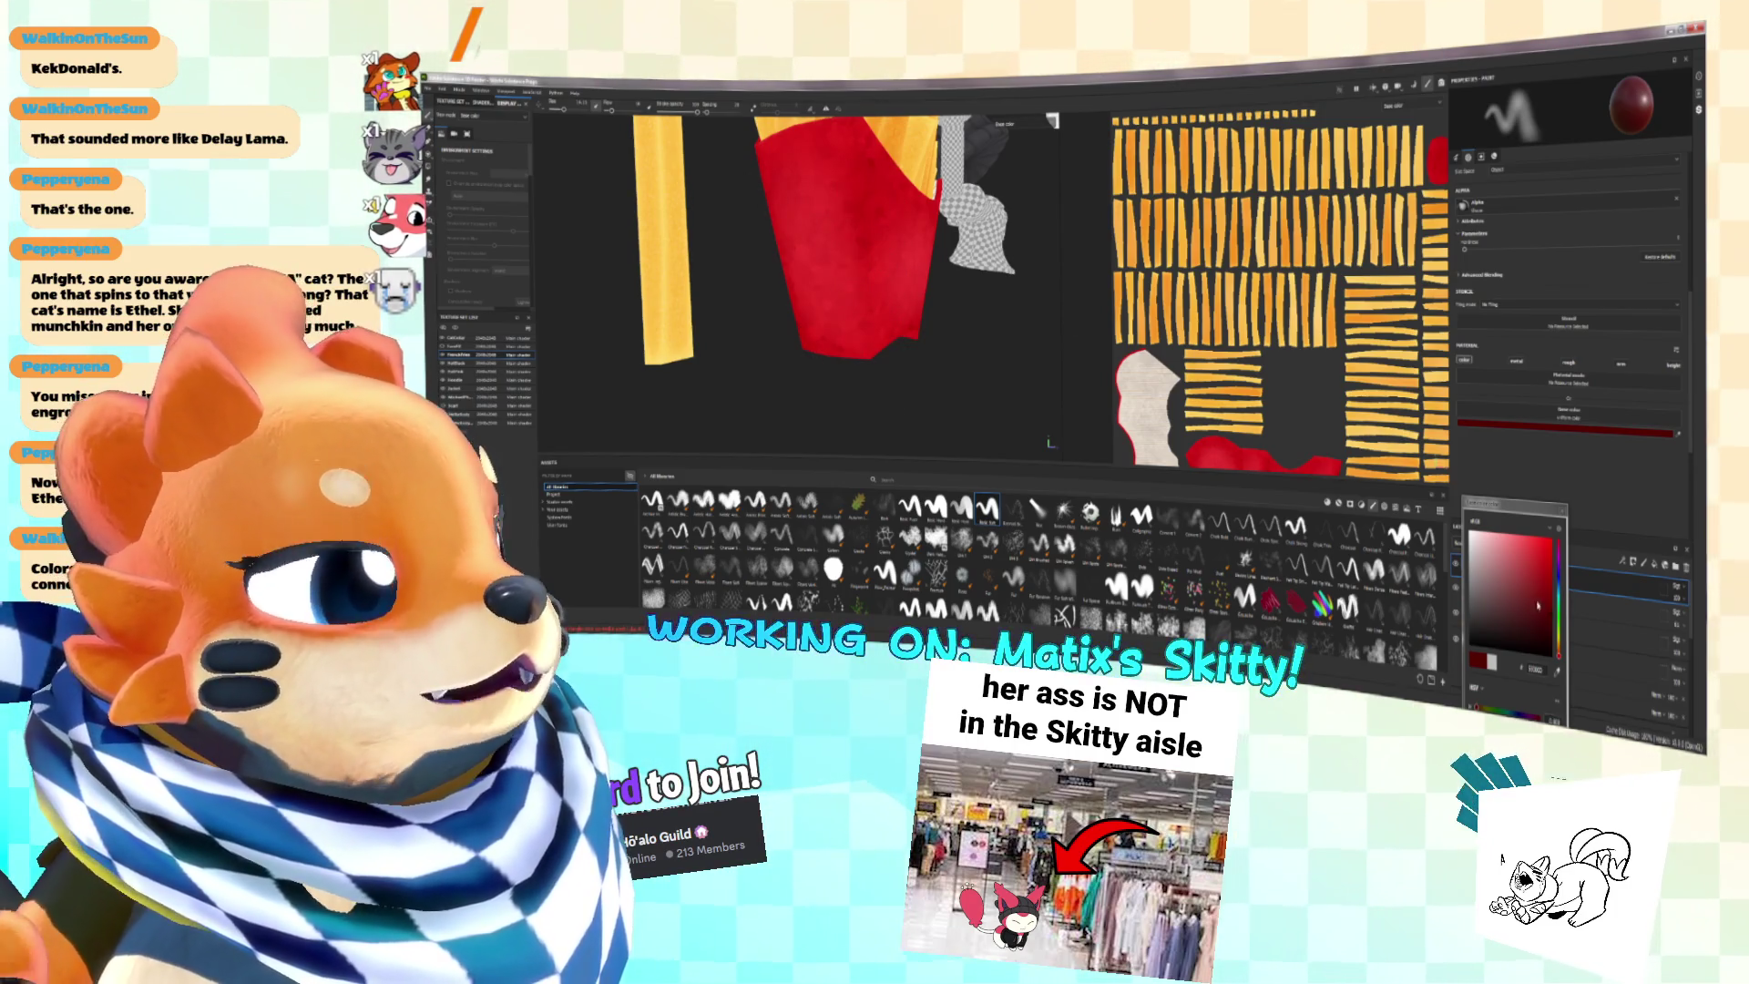
{"action": "left_click_drag", "start_coordinate": [1536, 601], "coordinate": [1534, 622]}
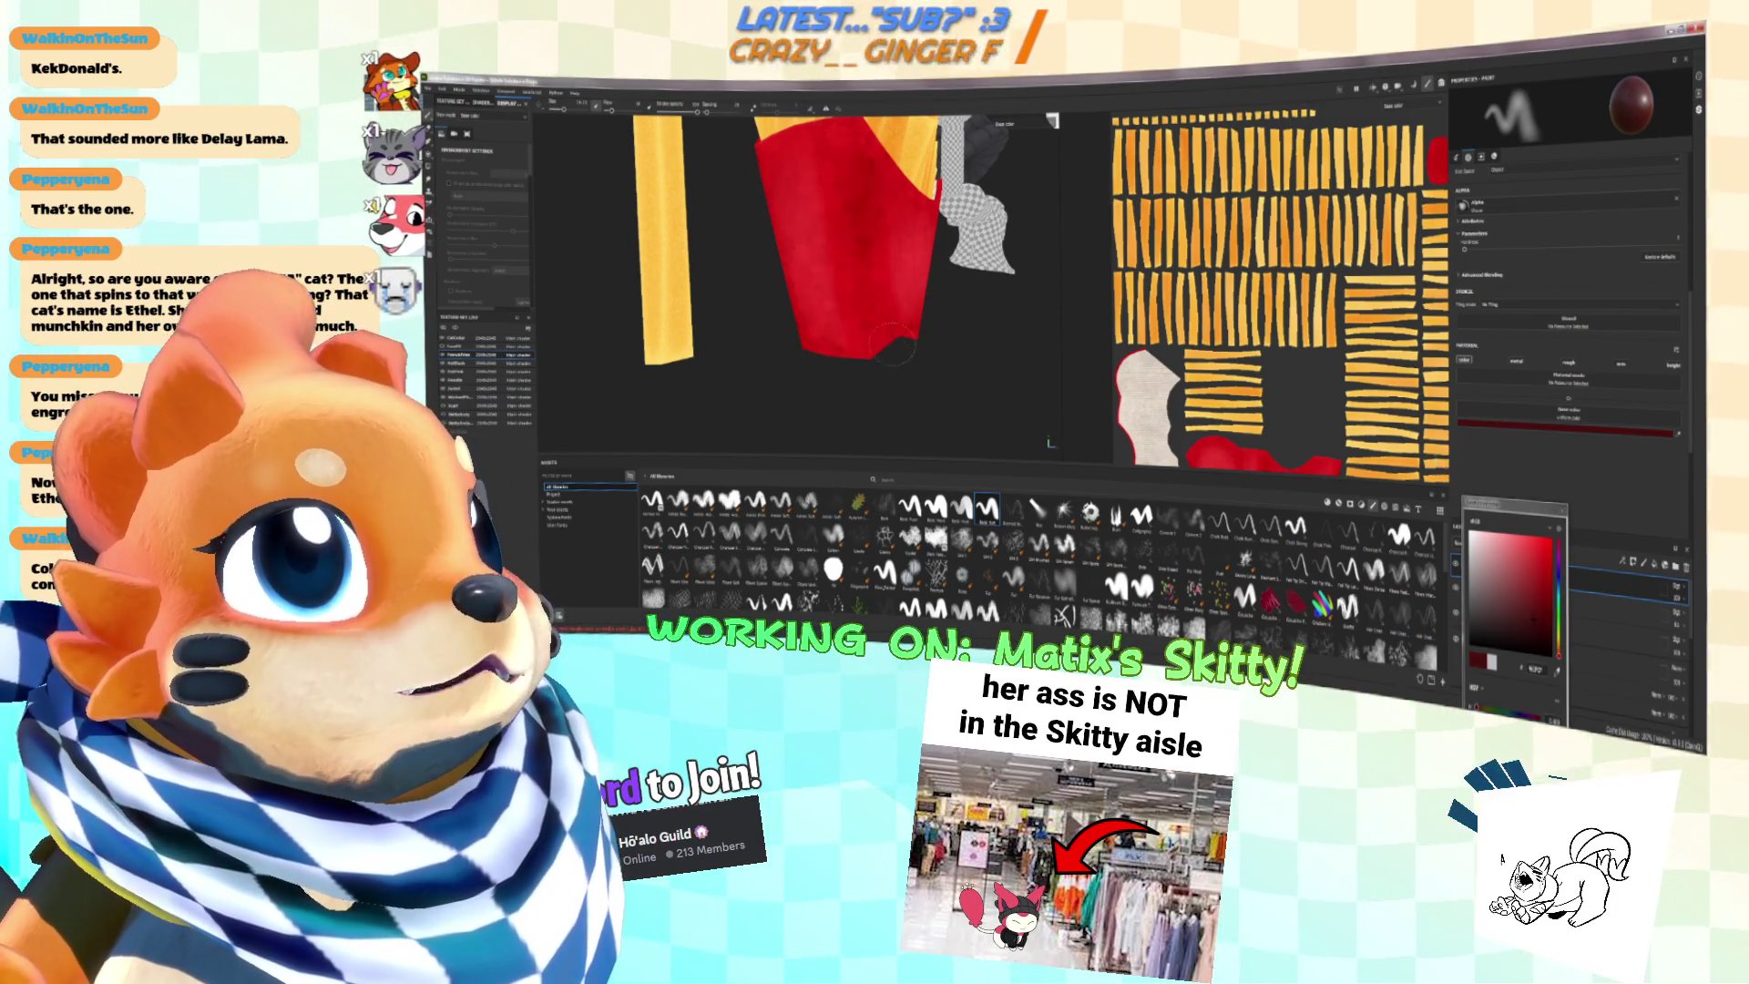
{"action": "left_click", "coordinate": [608, 111]}
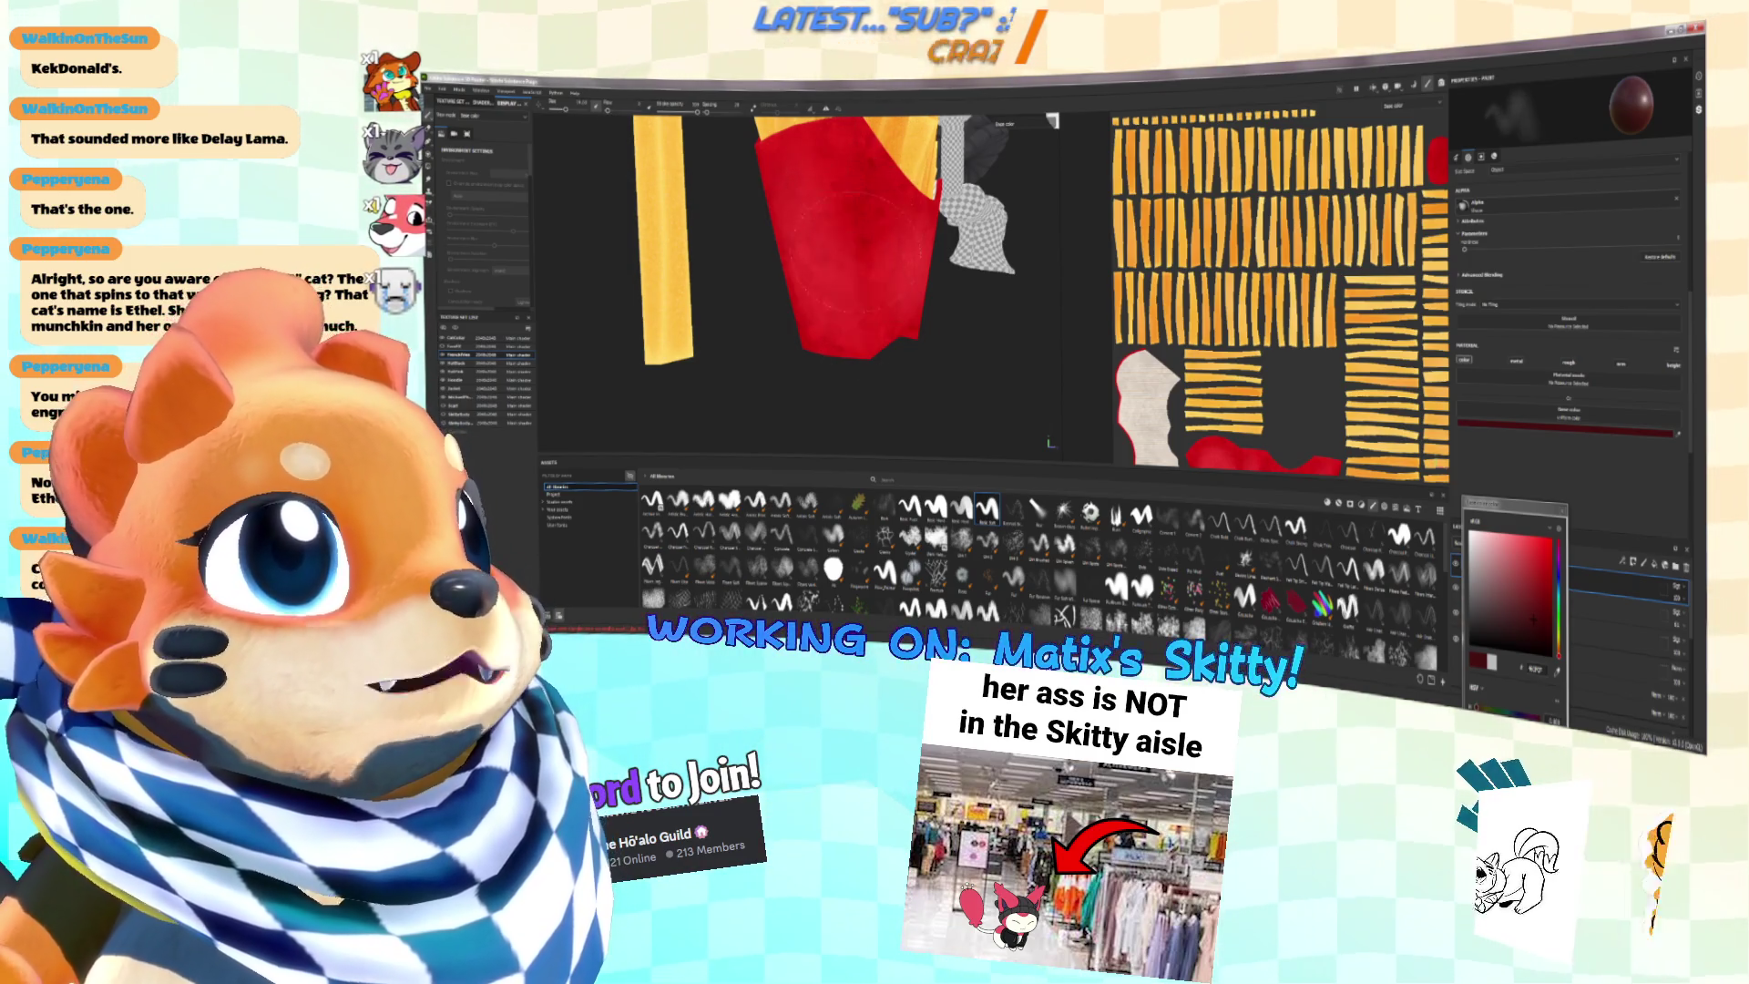
{"action": "scroll", "coordinate": [861, 323], "scroll_direction": "down", "scroll_amount": 5}
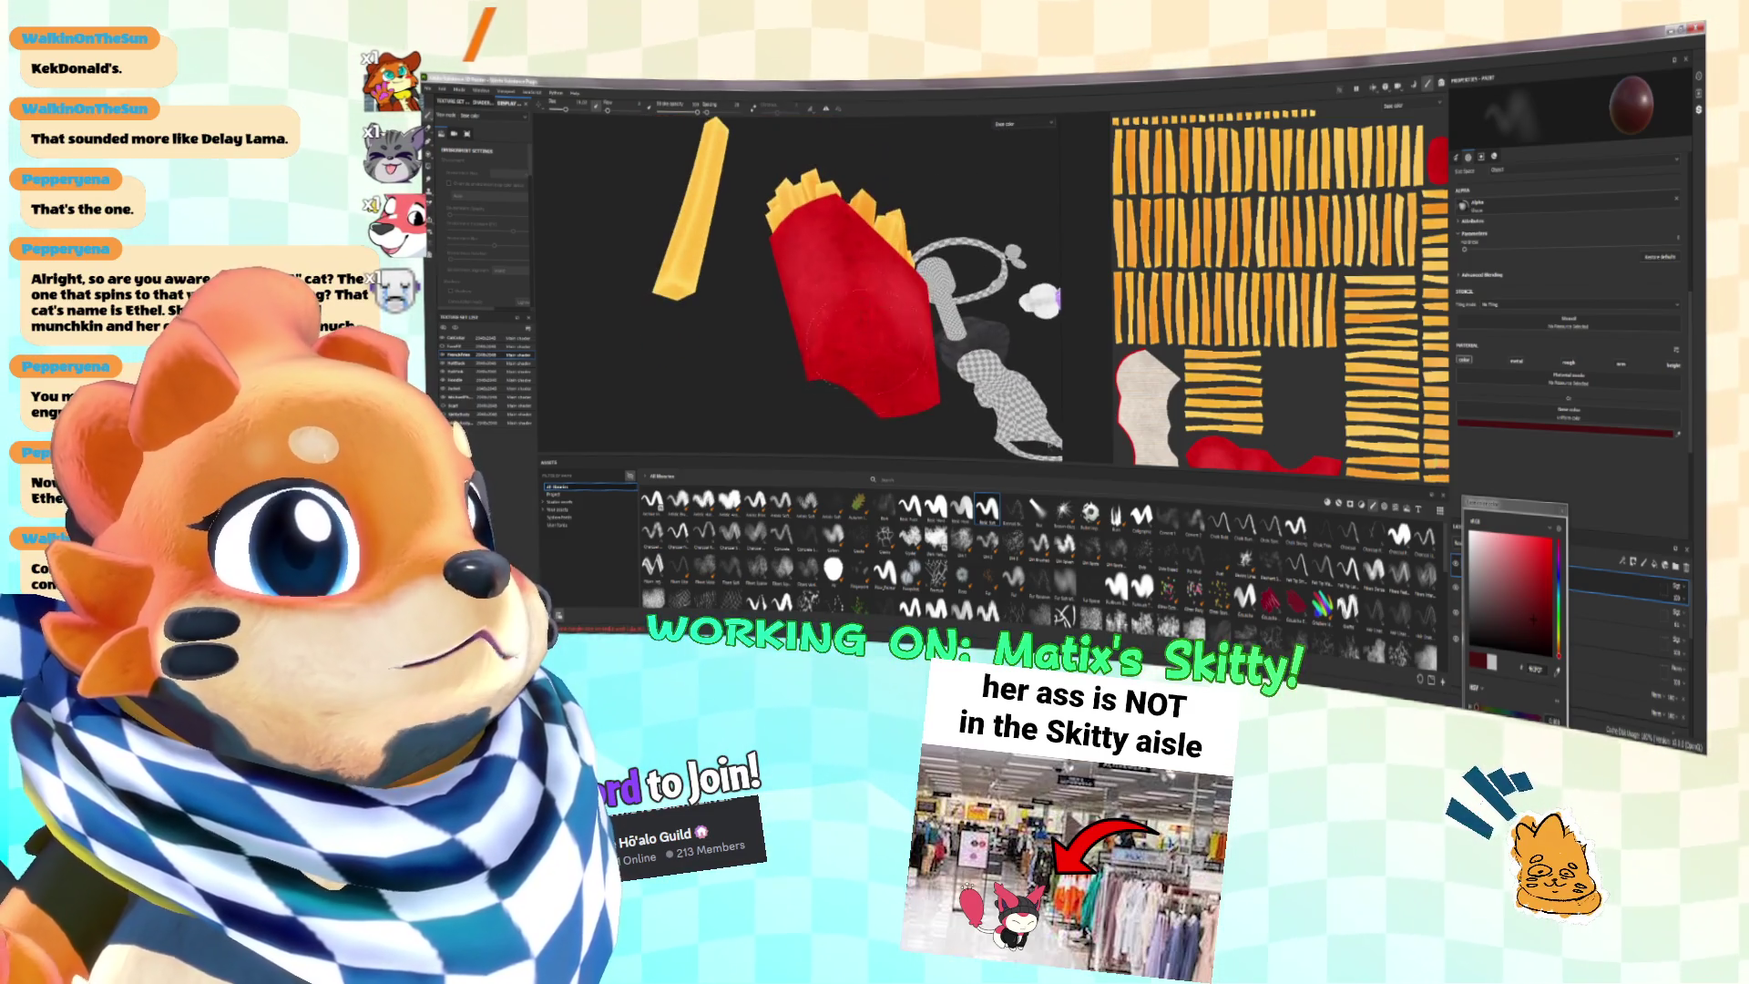
{"action": "mouse_move", "coordinate": [852, 338]}
{"action": "left_mouse_down", "text": "alt"}
{"action": "mouse_move", "coordinate": [930, 351]}
{"action": "mouse_move", "coordinate": [956, 319]}
{"action": "left_mouse_up", "text": "alt"}
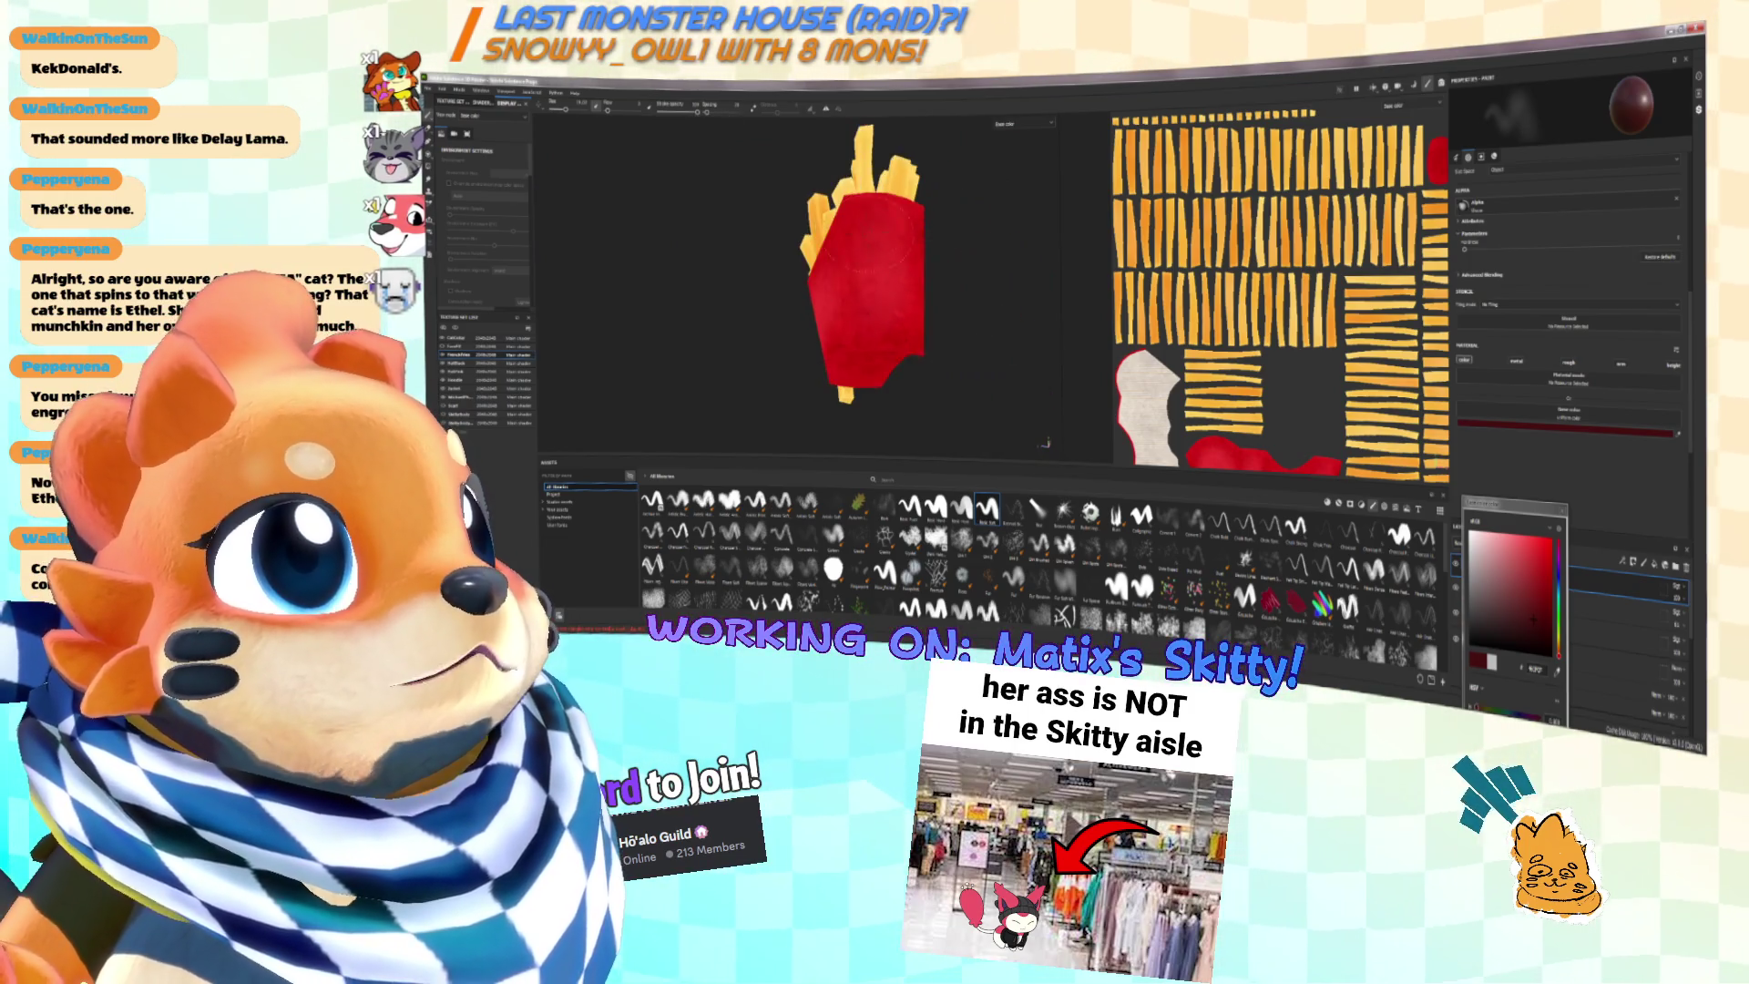
Step: Change the paint colour to light pink, then near-white, and zoom in on the box's texture
{"action": "scroll", "coordinate": [861, 273], "scroll_direction": "up", "scroll_amount": 5}
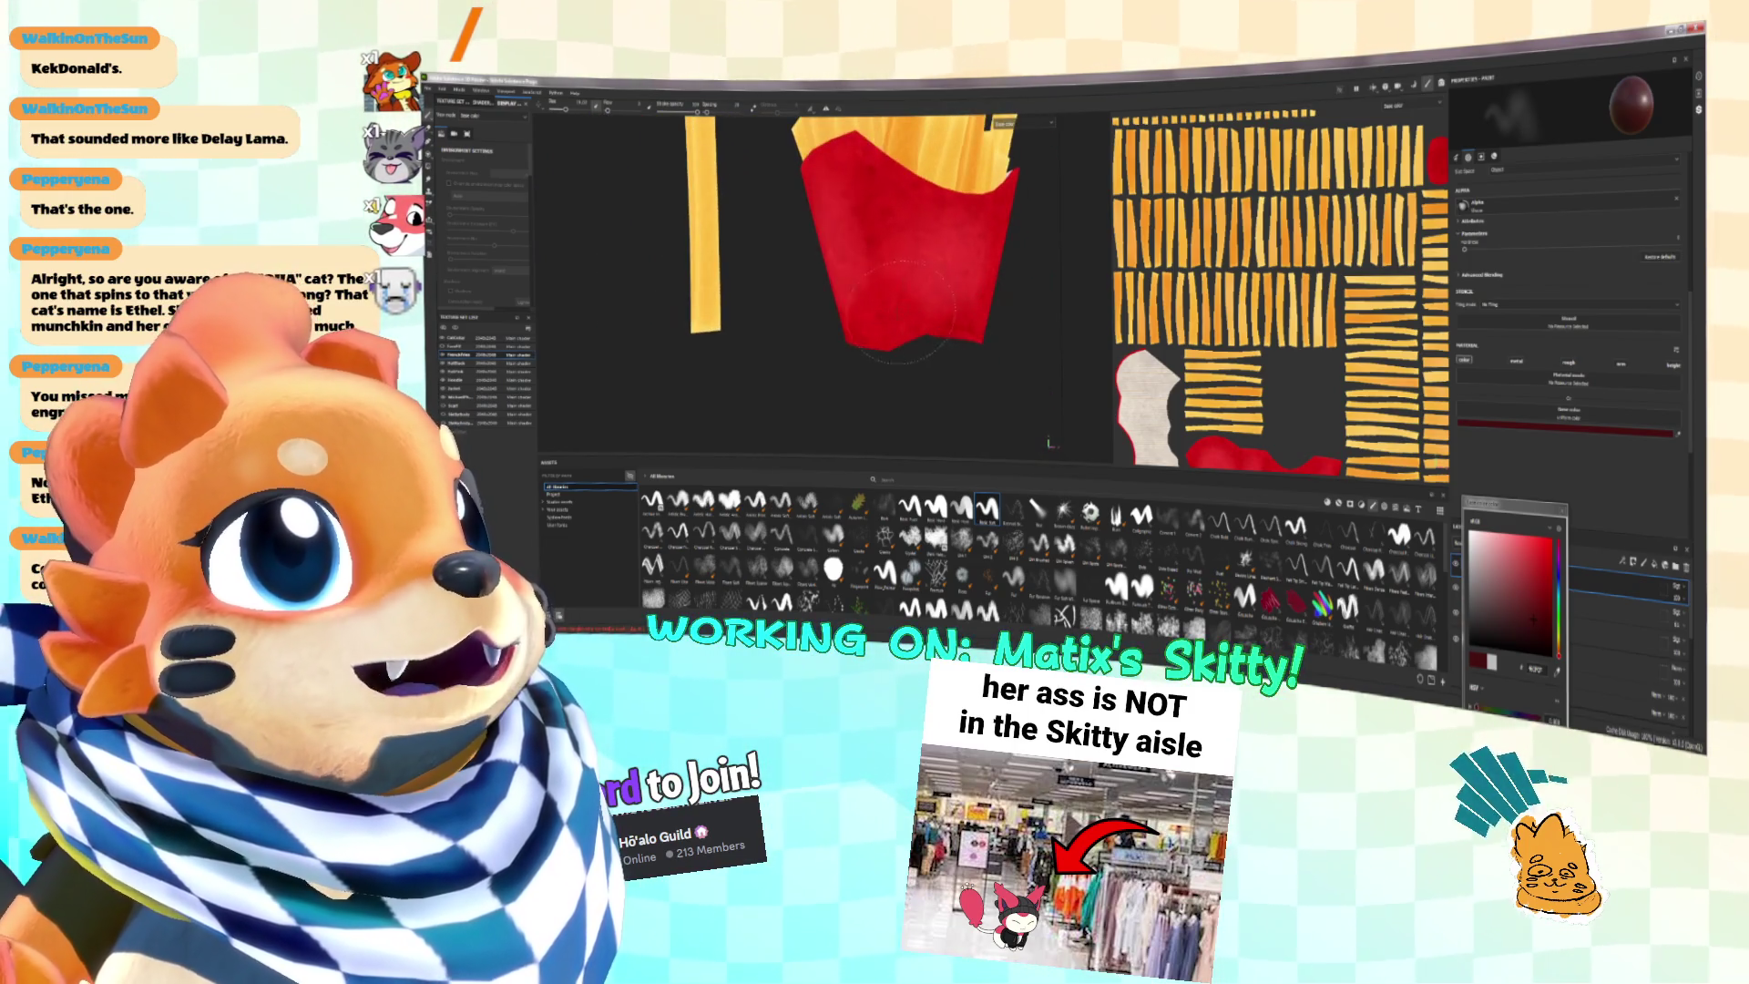
{"action": "scroll", "coordinate": [856, 274], "scroll_direction": "down", "scroll_amount": 3}
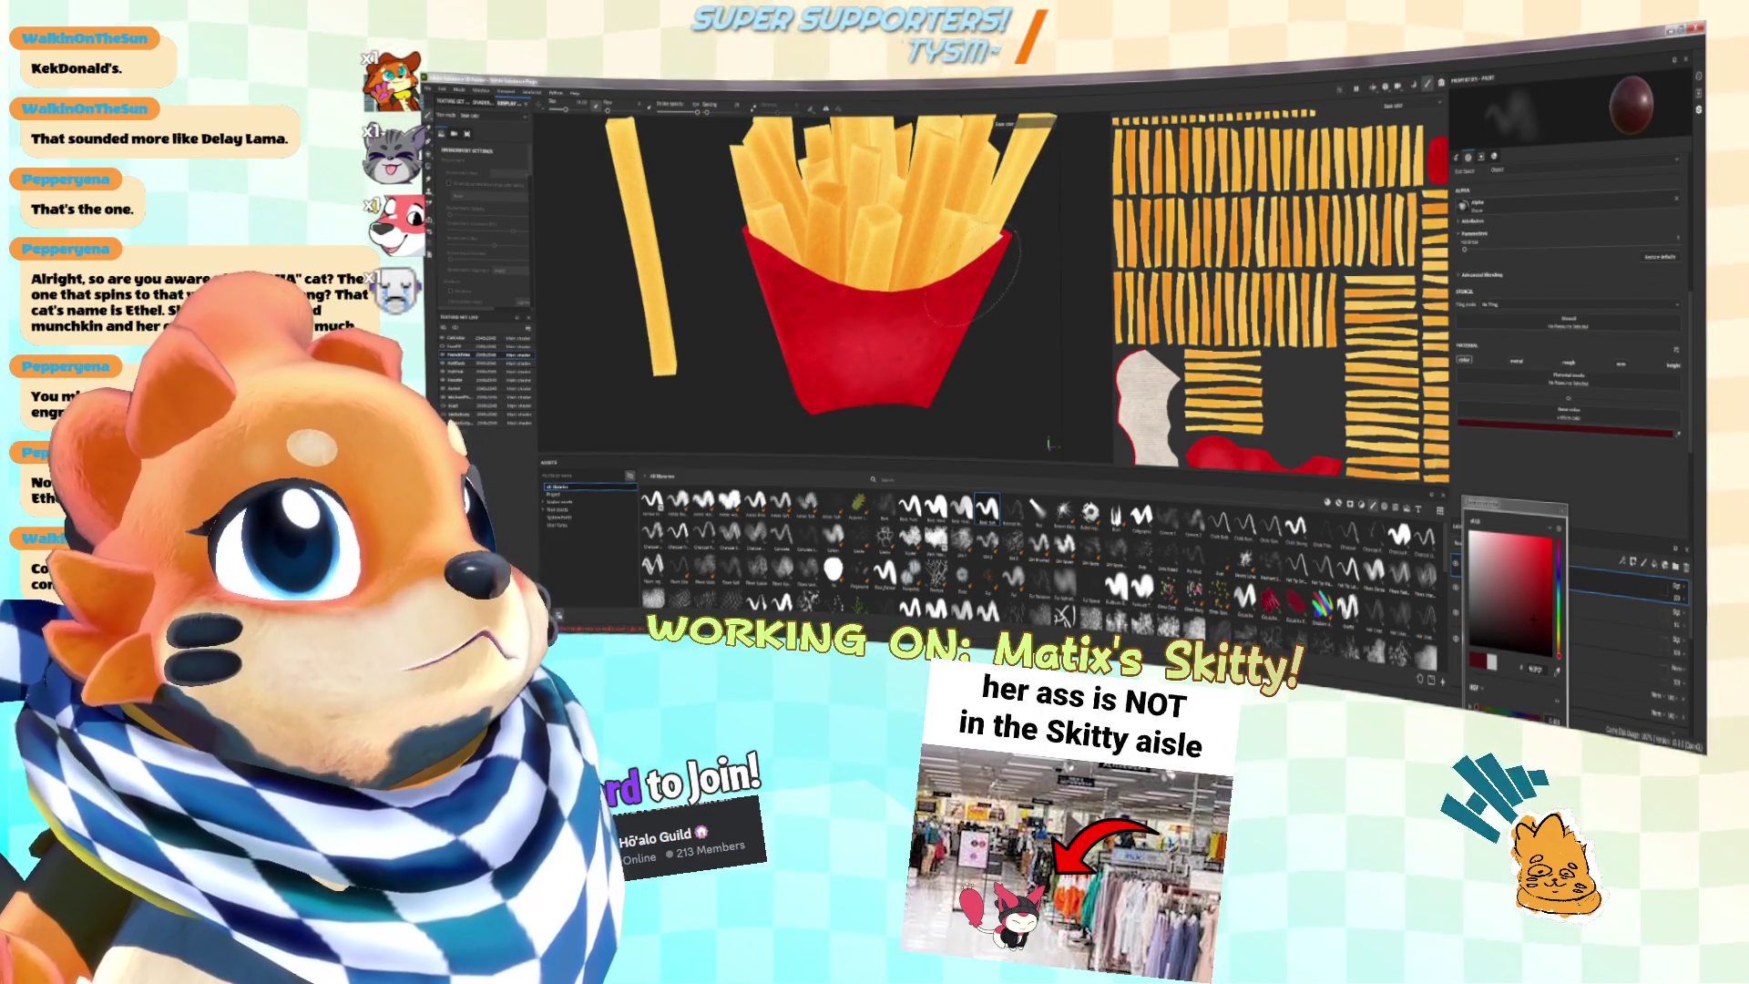
{"action": "left_click", "coordinate": [1485, 556]}
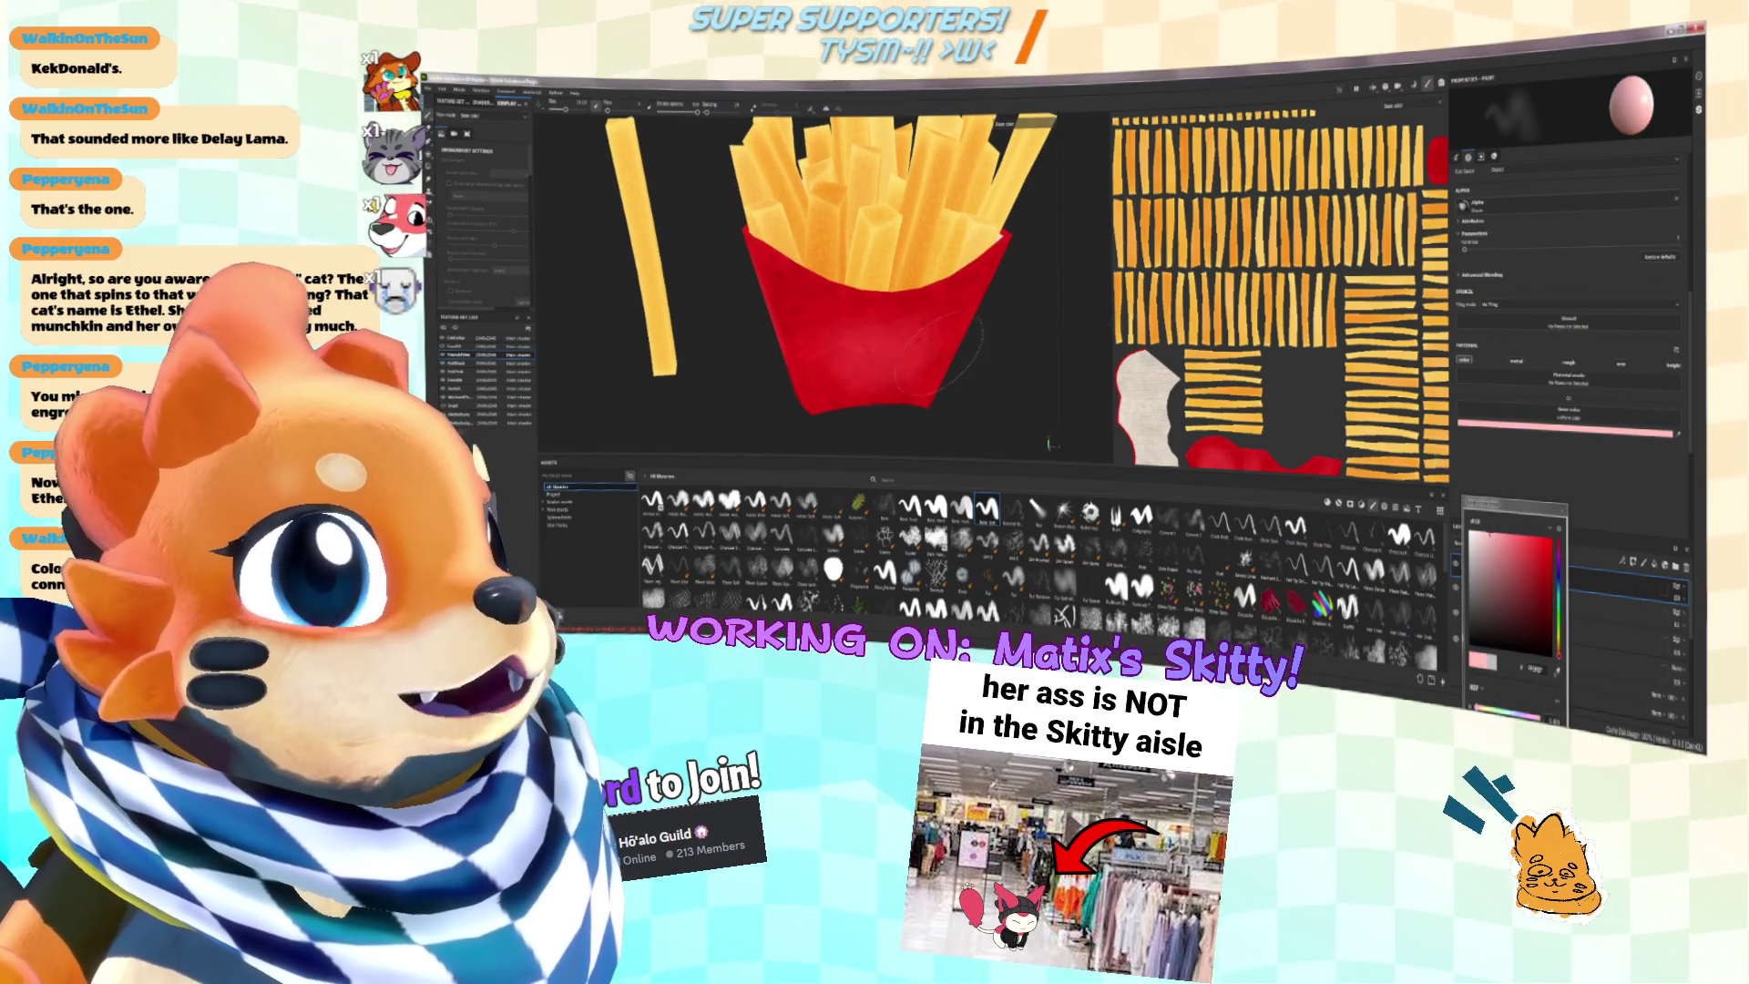
{"action": "scroll", "coordinate": [907, 351], "scroll_direction": "down", "scroll_amount": 3}
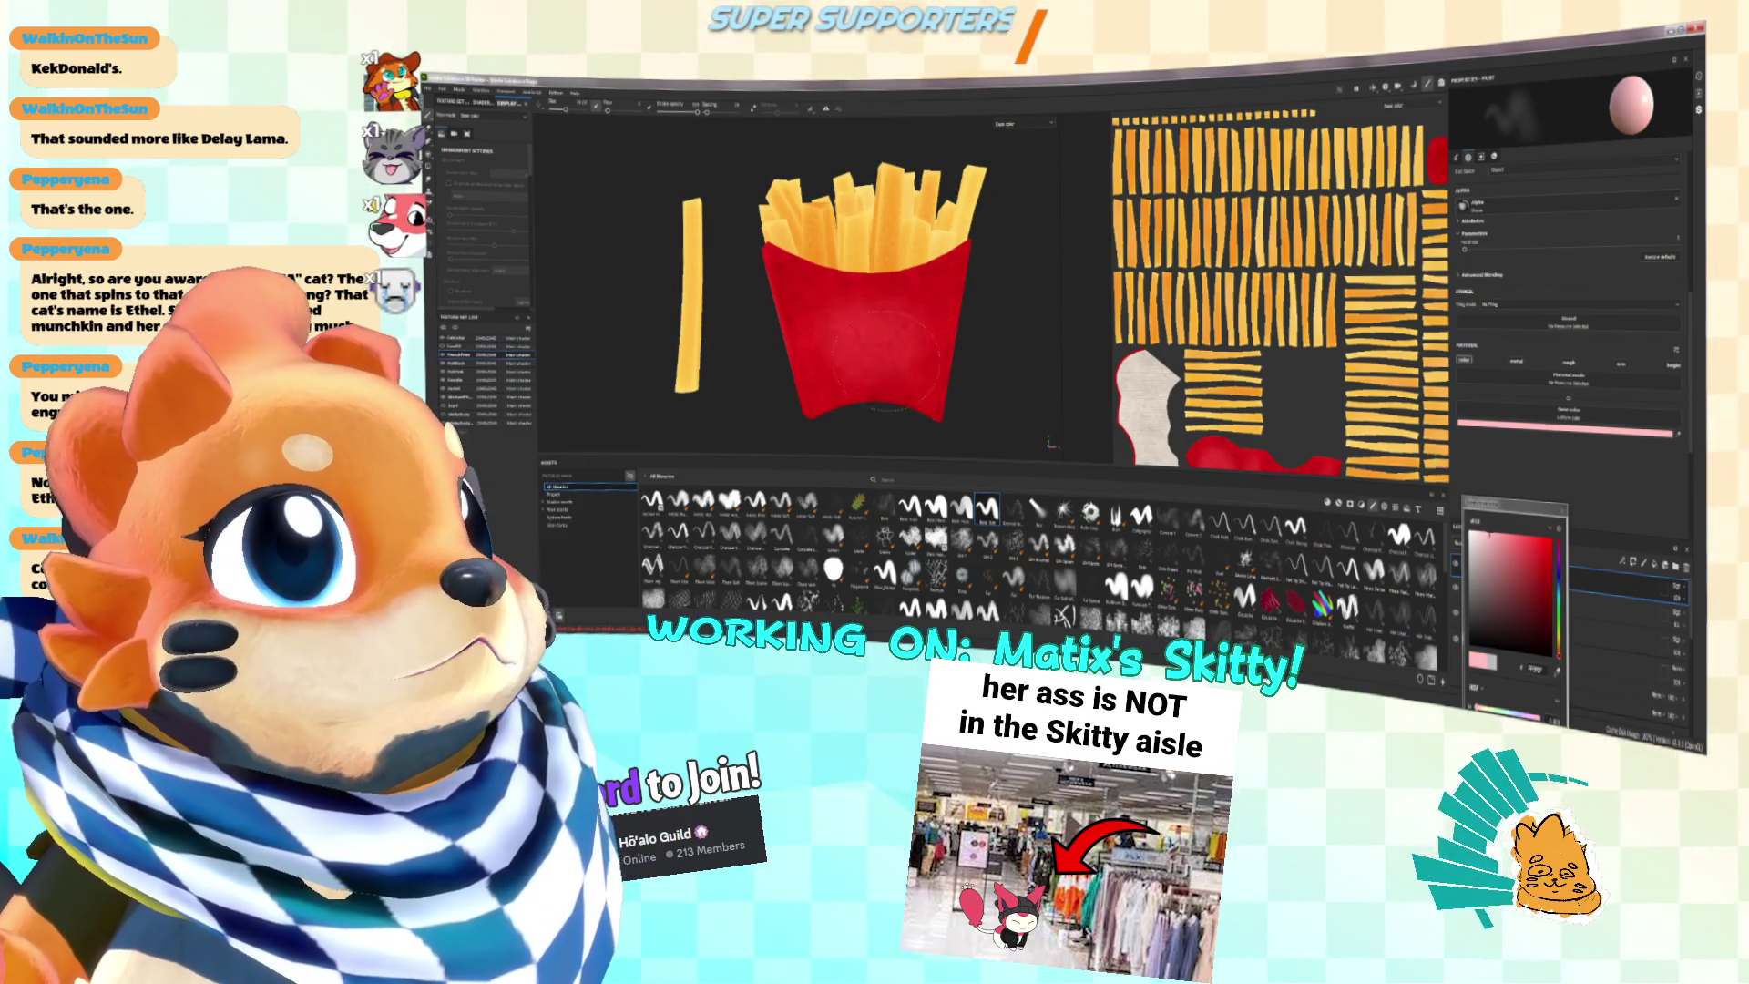
{"action": "left_click", "coordinate": [1481, 542]}
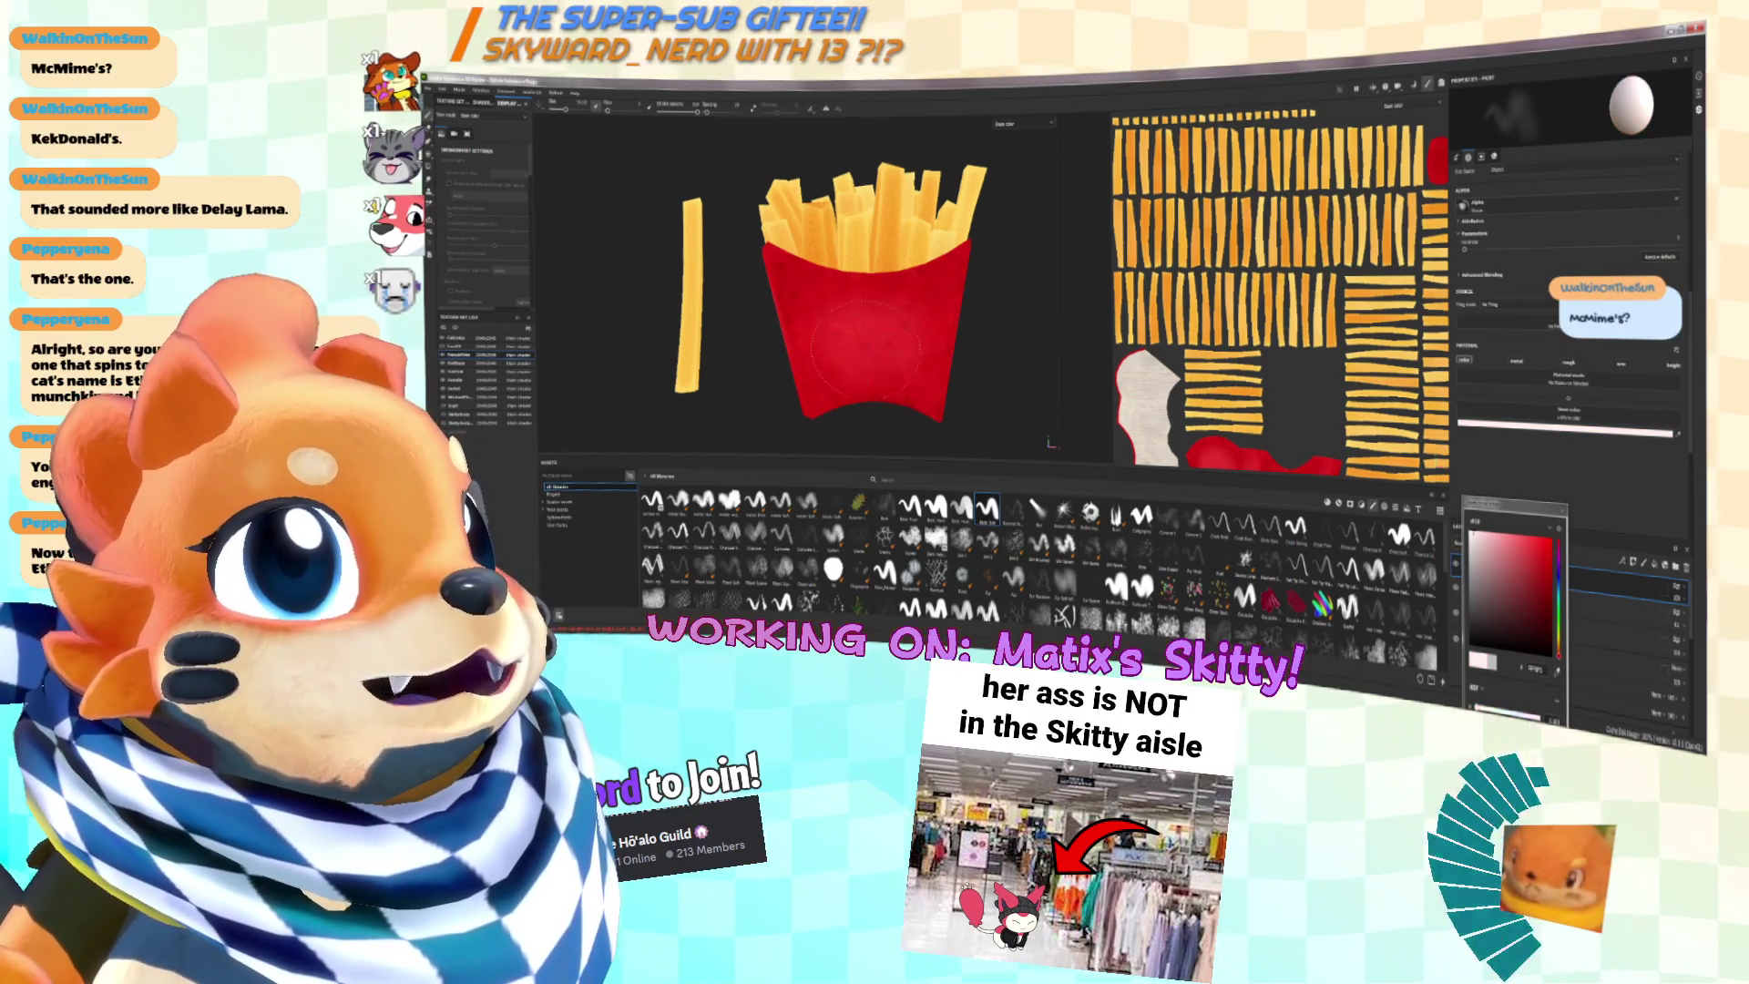
{"action": "mouse_move", "coordinate": [884, 369]}
{"action": "left_mouse_down", "text": "alt"}
{"action": "mouse_move", "coordinate": [915, 309]}
{"action": "mouse_move", "coordinate": [902, 332]}
{"action": "mouse_move", "coordinate": [951, 296]}
{"action": "mouse_move", "coordinate": [897, 360]}
{"action": "mouse_move", "coordinate": [922, 375]}
{"action": "left_mouse_up", "text": "alt"}
{"action": "middle_click_drag", "start_coordinate": [1275, 365], "coordinate": [1270, 268]}
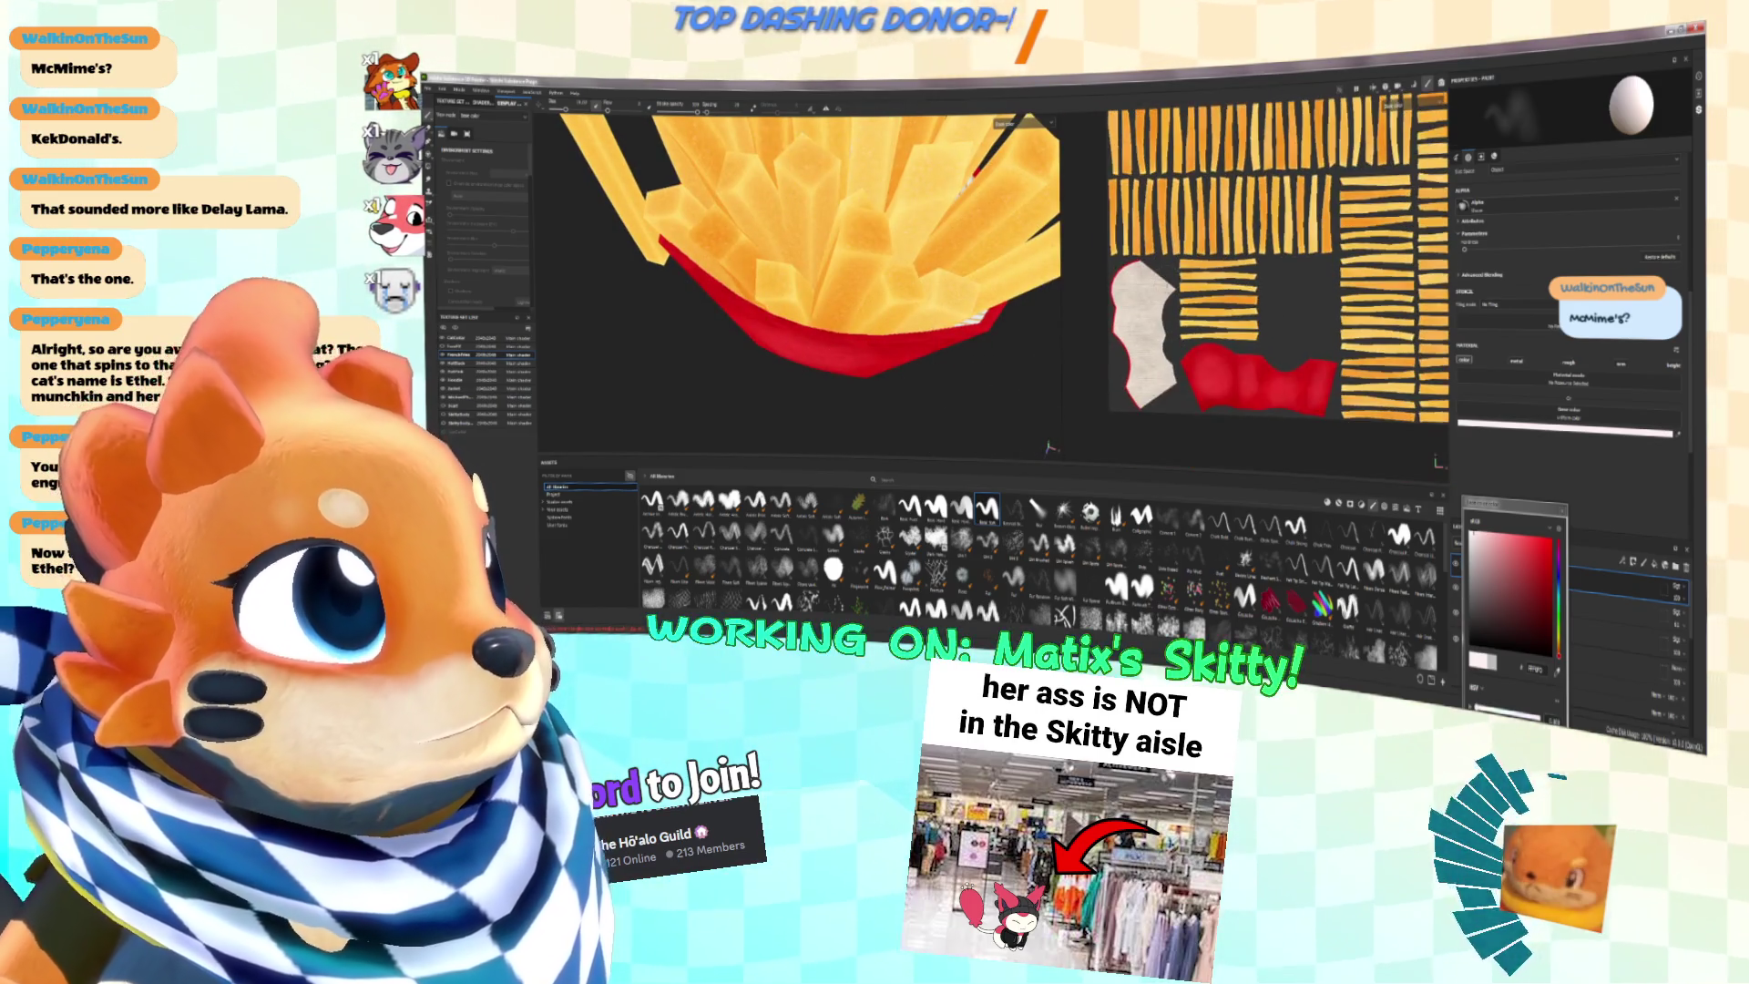
Step: Try red, then a darker red, as the paint colour
{"action": "left_click_drag", "start_coordinate": [1489, 578], "coordinate": [1510, 570]}
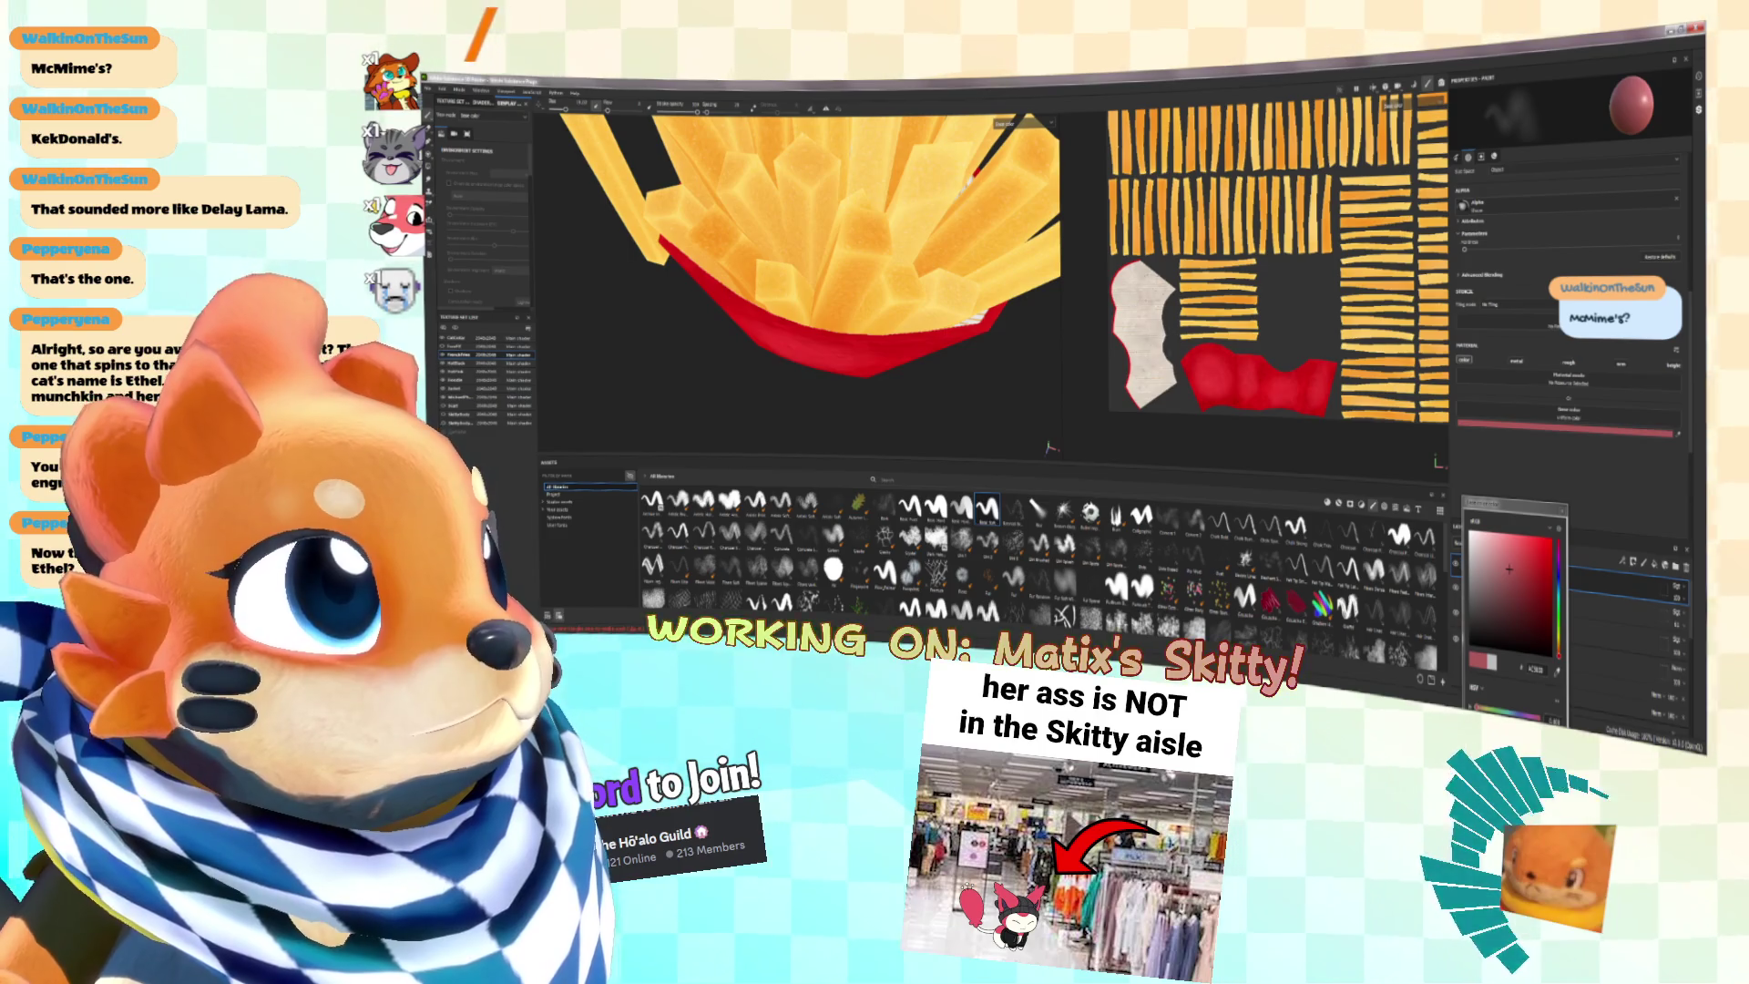
{"action": "scroll", "coordinate": [1157, 182], "scroll_direction": "up", "scroll_amount": 2}
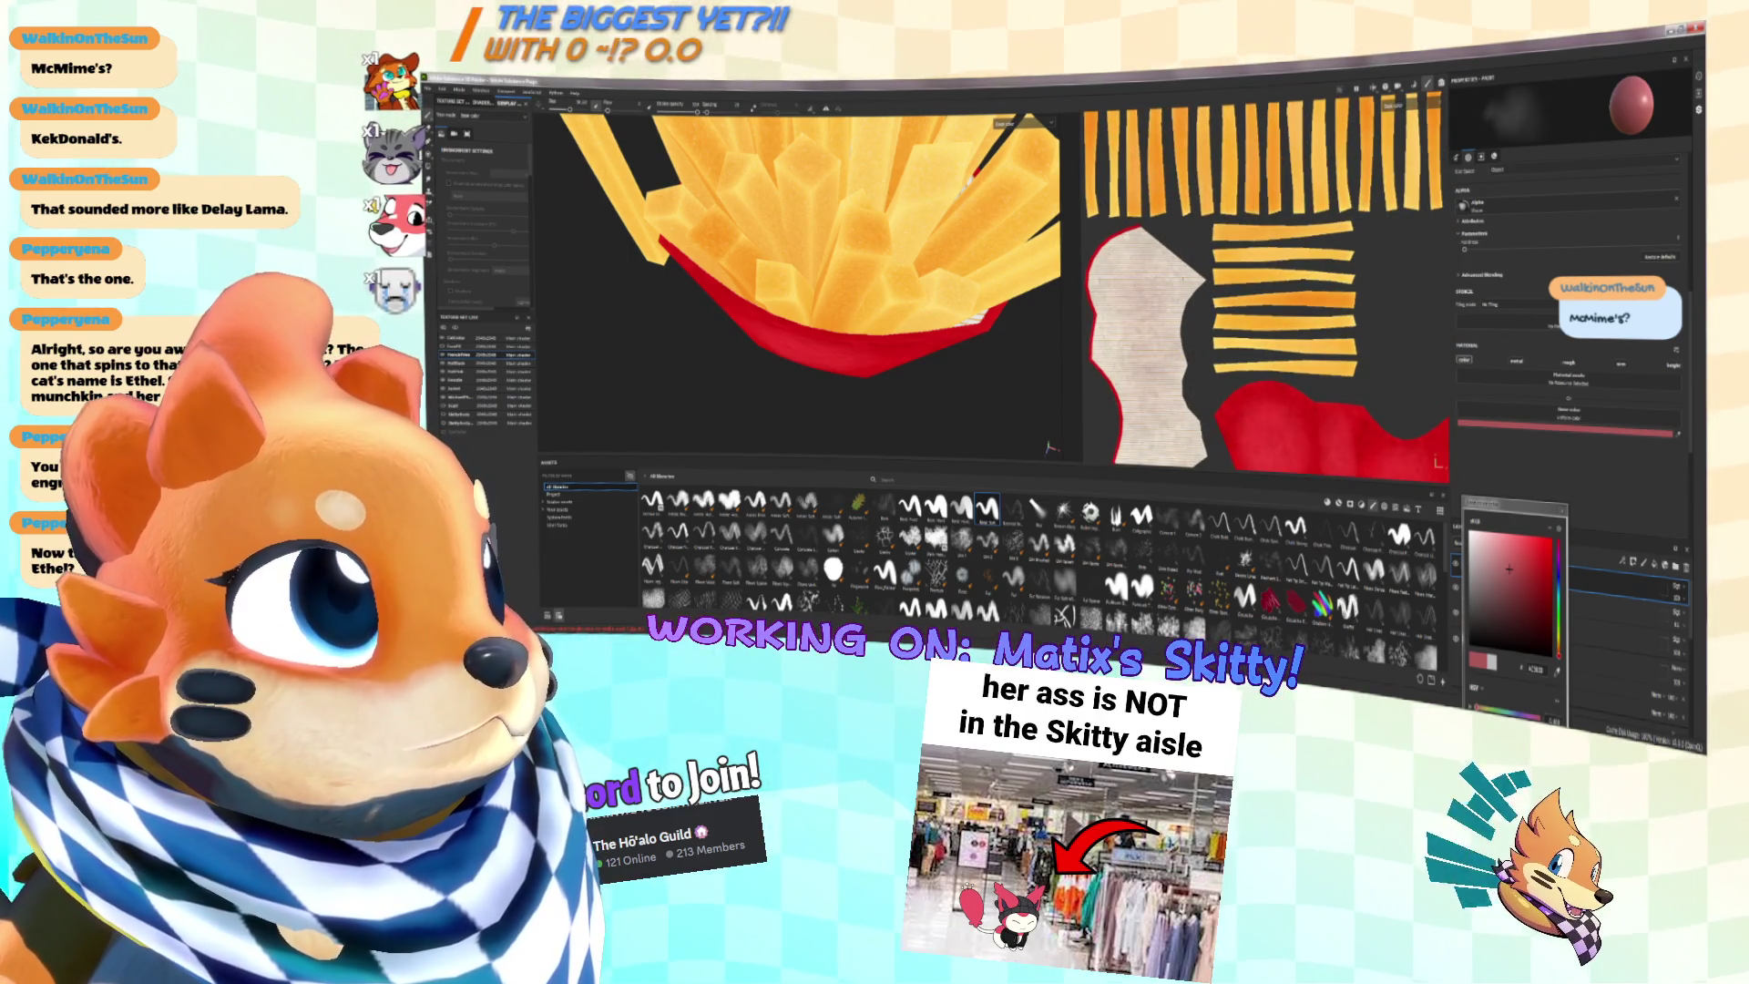
{"action": "scroll", "coordinate": [1166, 296], "scroll_direction": "up", "scroll_amount": 3}
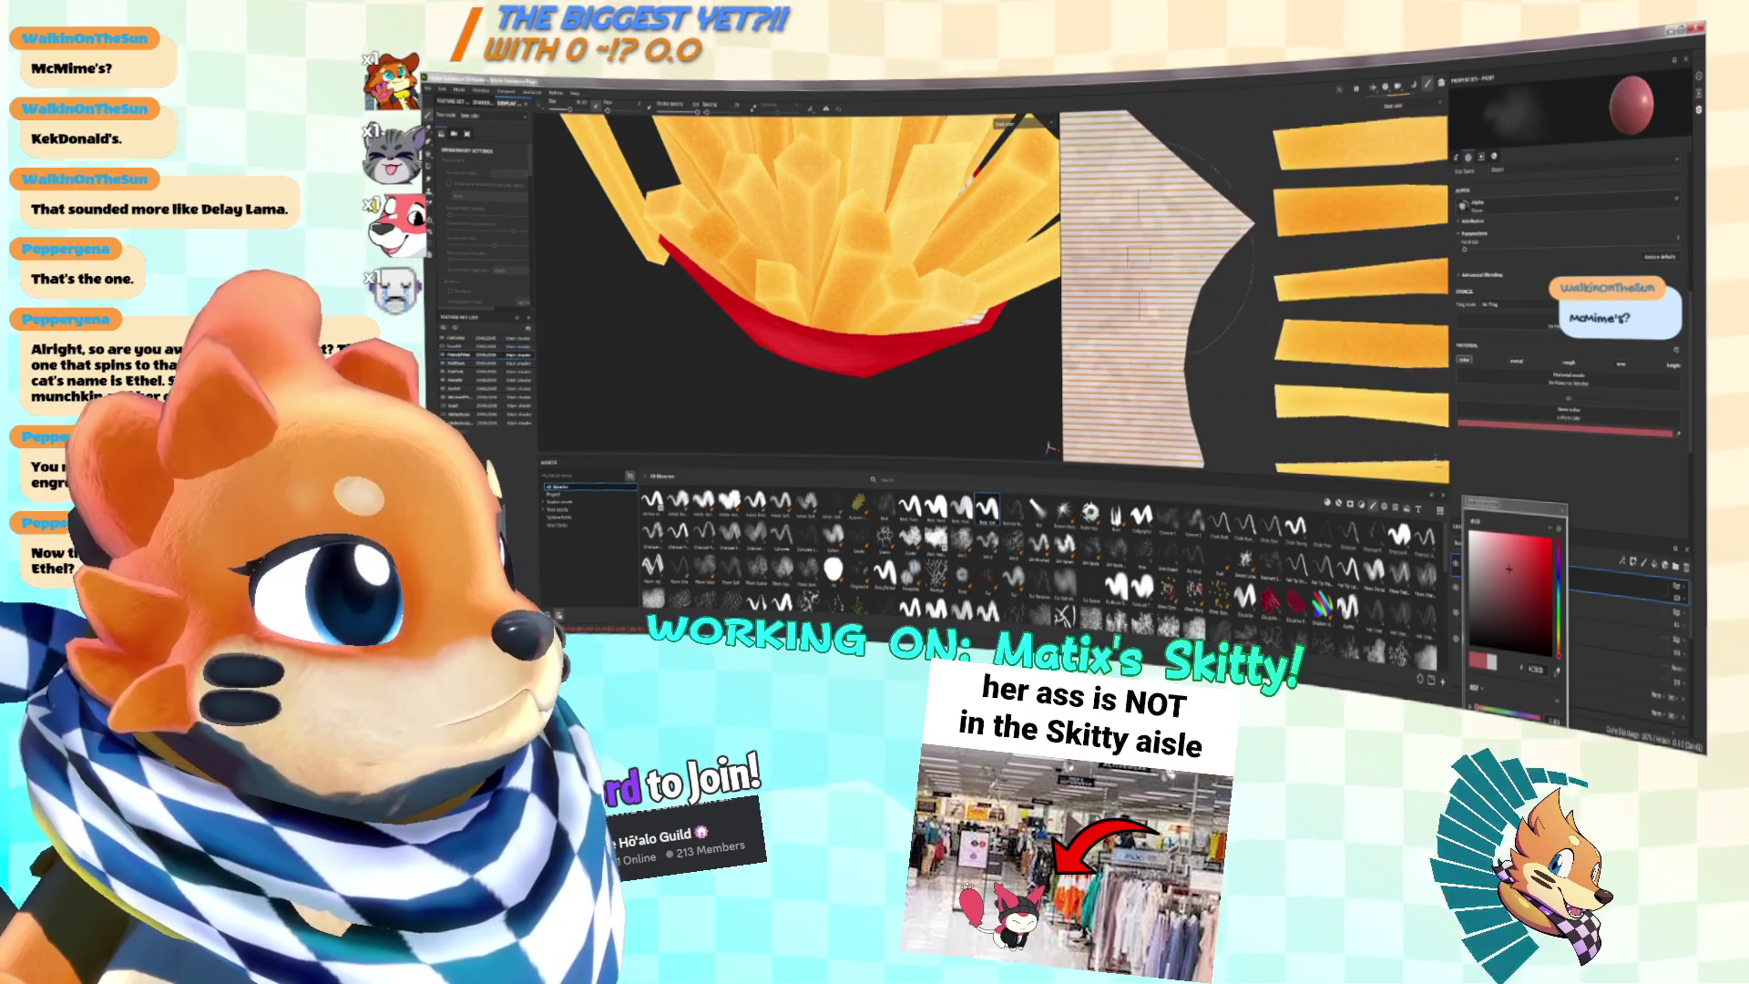
{"action": "left_click_drag", "start_coordinate": [1537, 593], "coordinate": [1540, 605]}
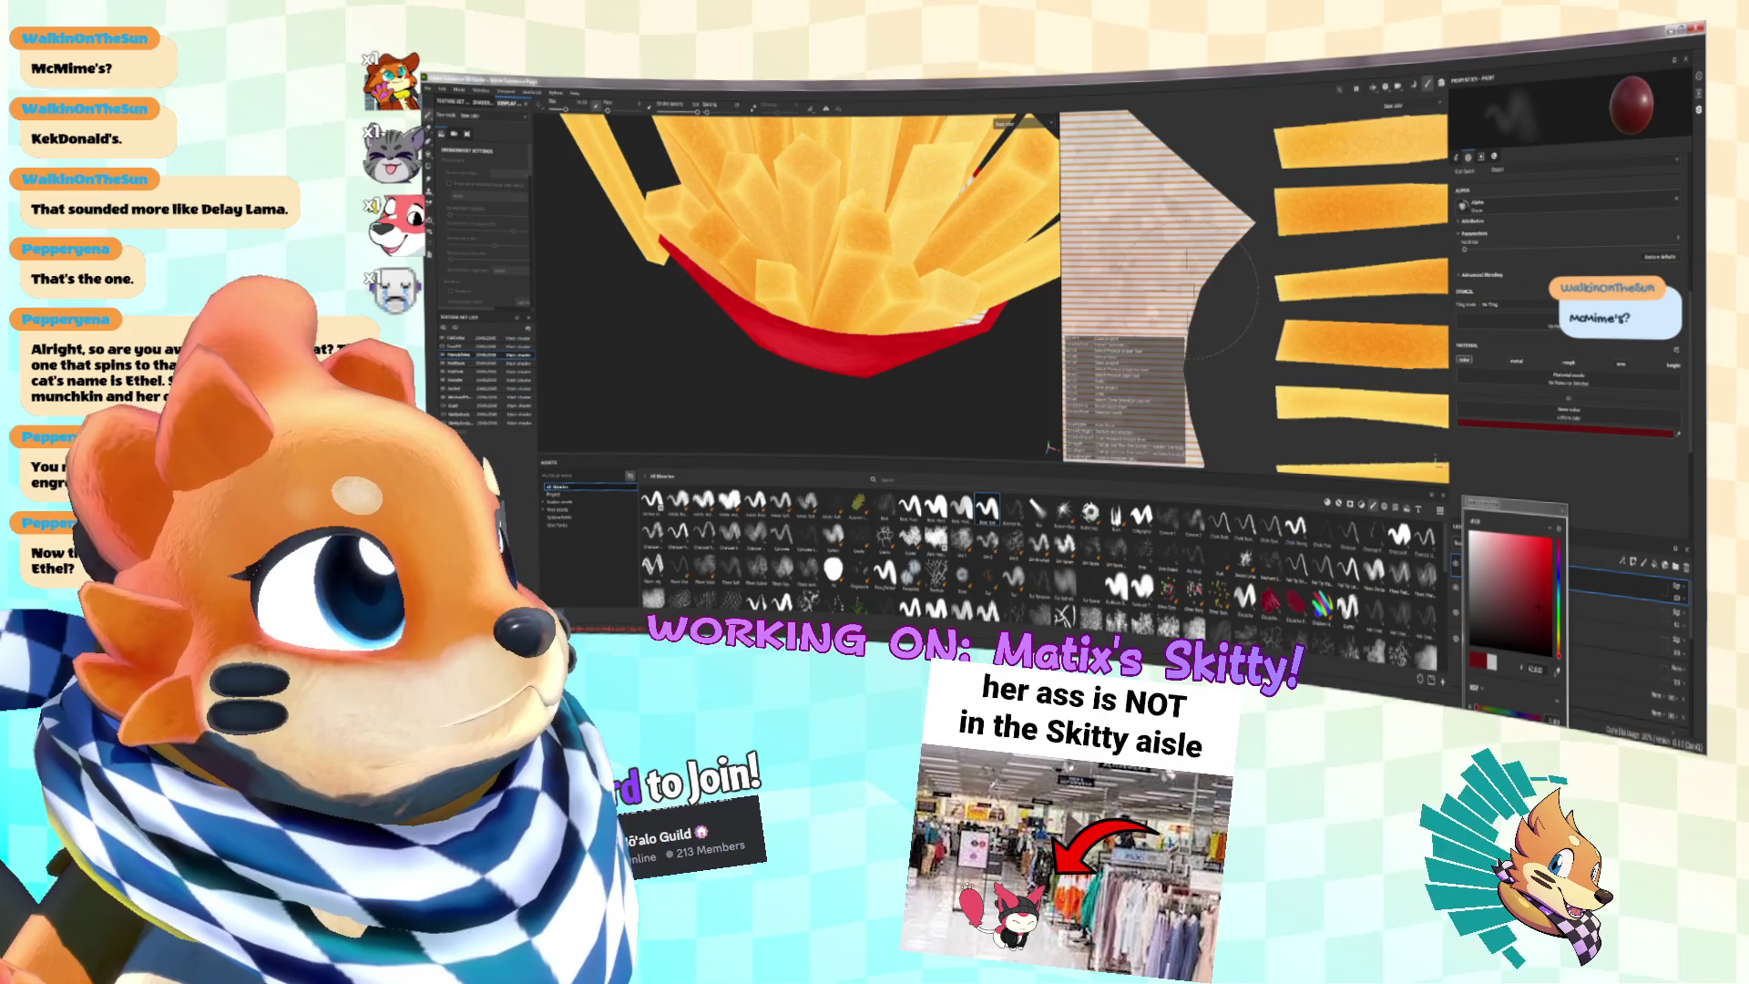
{"action": "scroll", "coordinate": [1253, 292], "scroll_direction": "down", "scroll_amount": 2}
{"action": "scroll", "coordinate": [1255, 282], "scroll_direction": "up", "scroll_amount": 2}
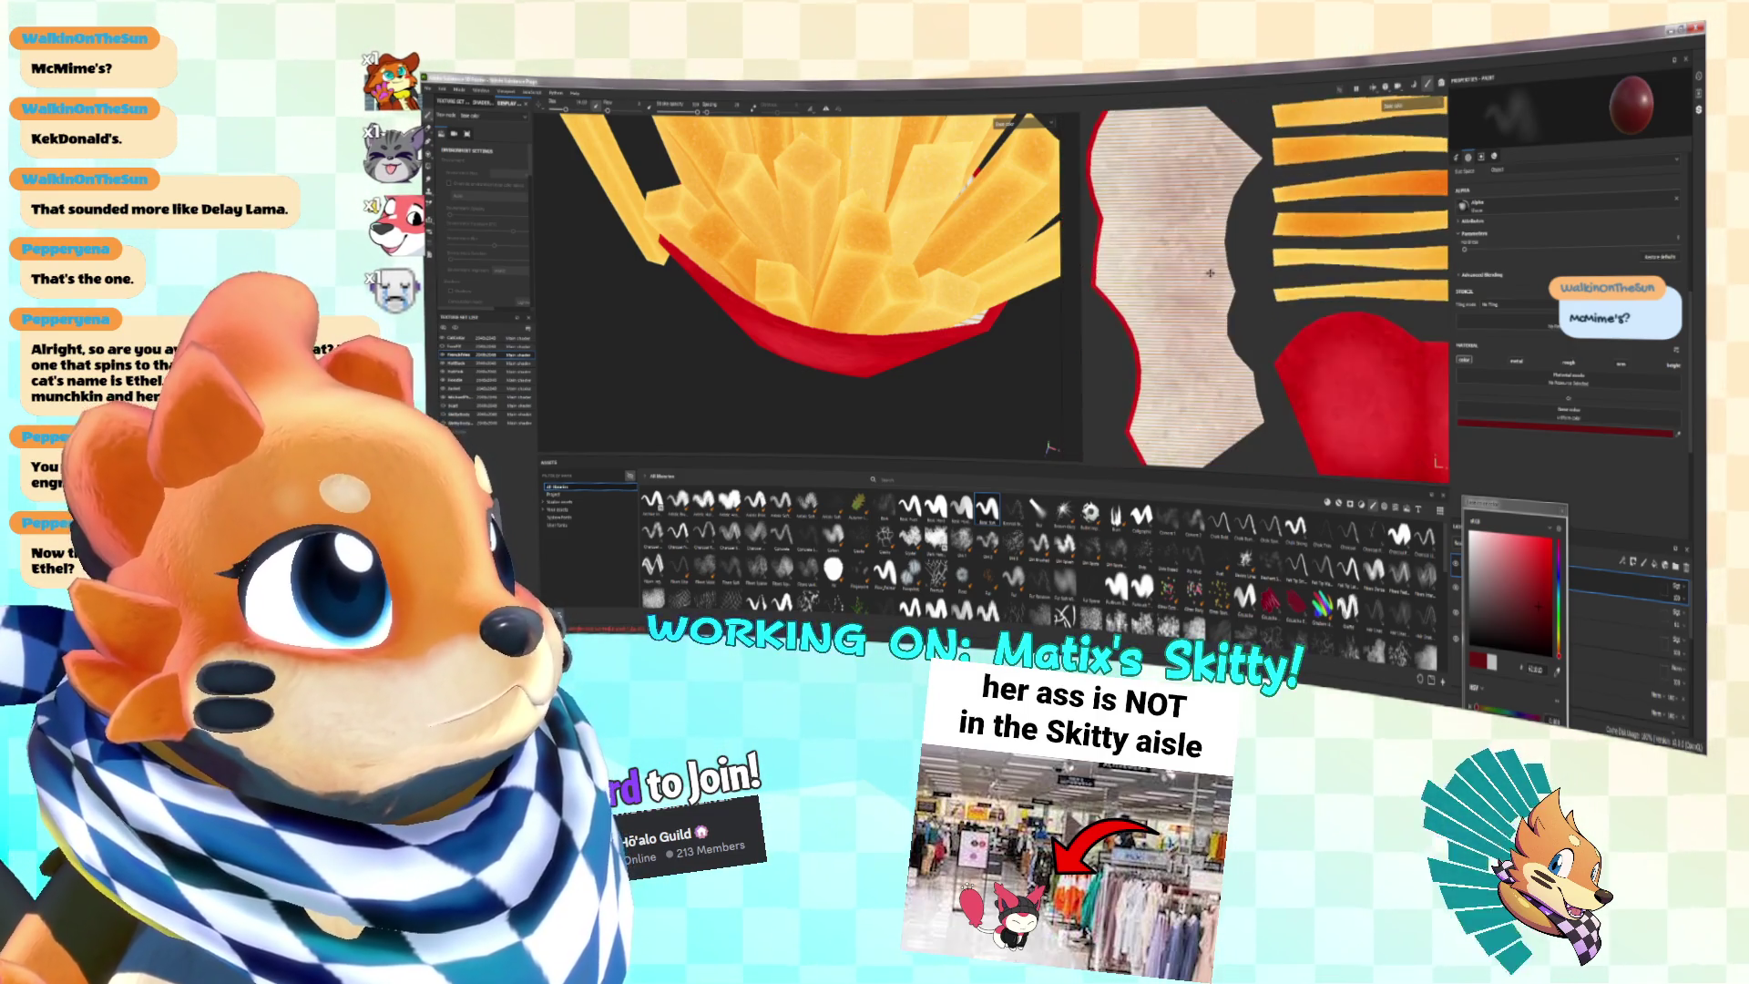
Step: Try dark grey, settle on yellow-orange, and frame the whole fries box
{"action": "left_click_drag", "start_coordinate": [1542, 583], "coordinate": [1494, 649]}
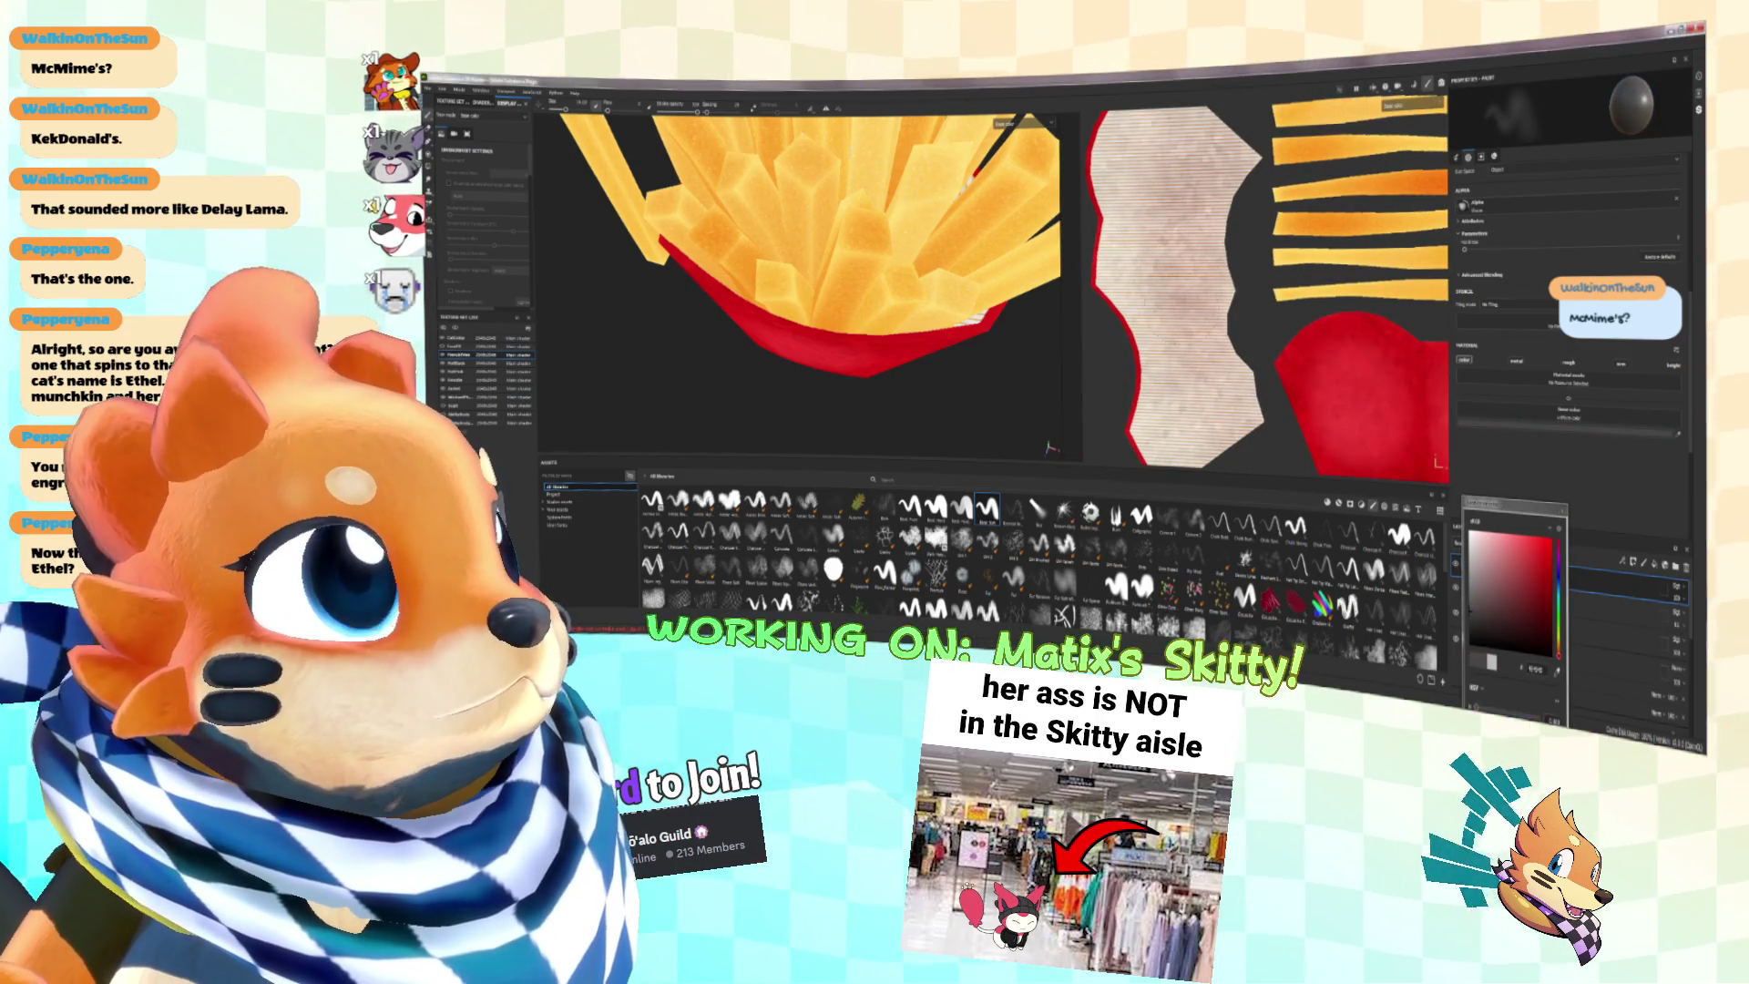
{"action": "left_click", "coordinate": [1559, 648]}
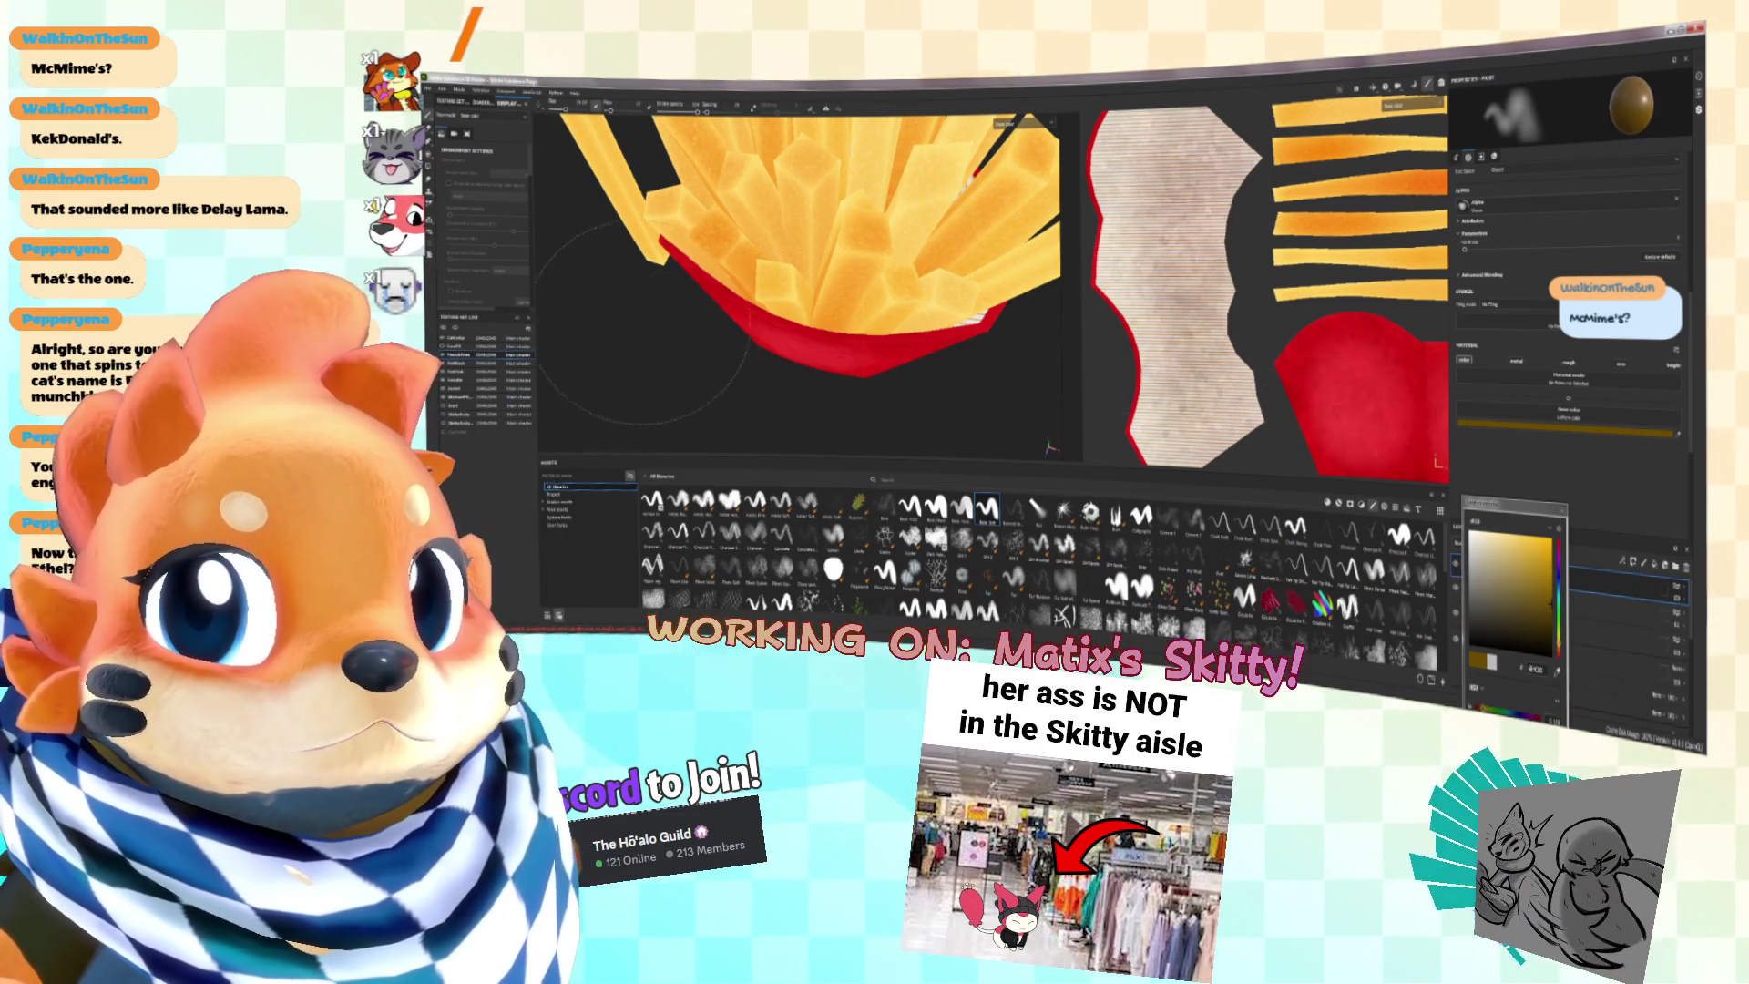
{"action": "key", "text": "f"}
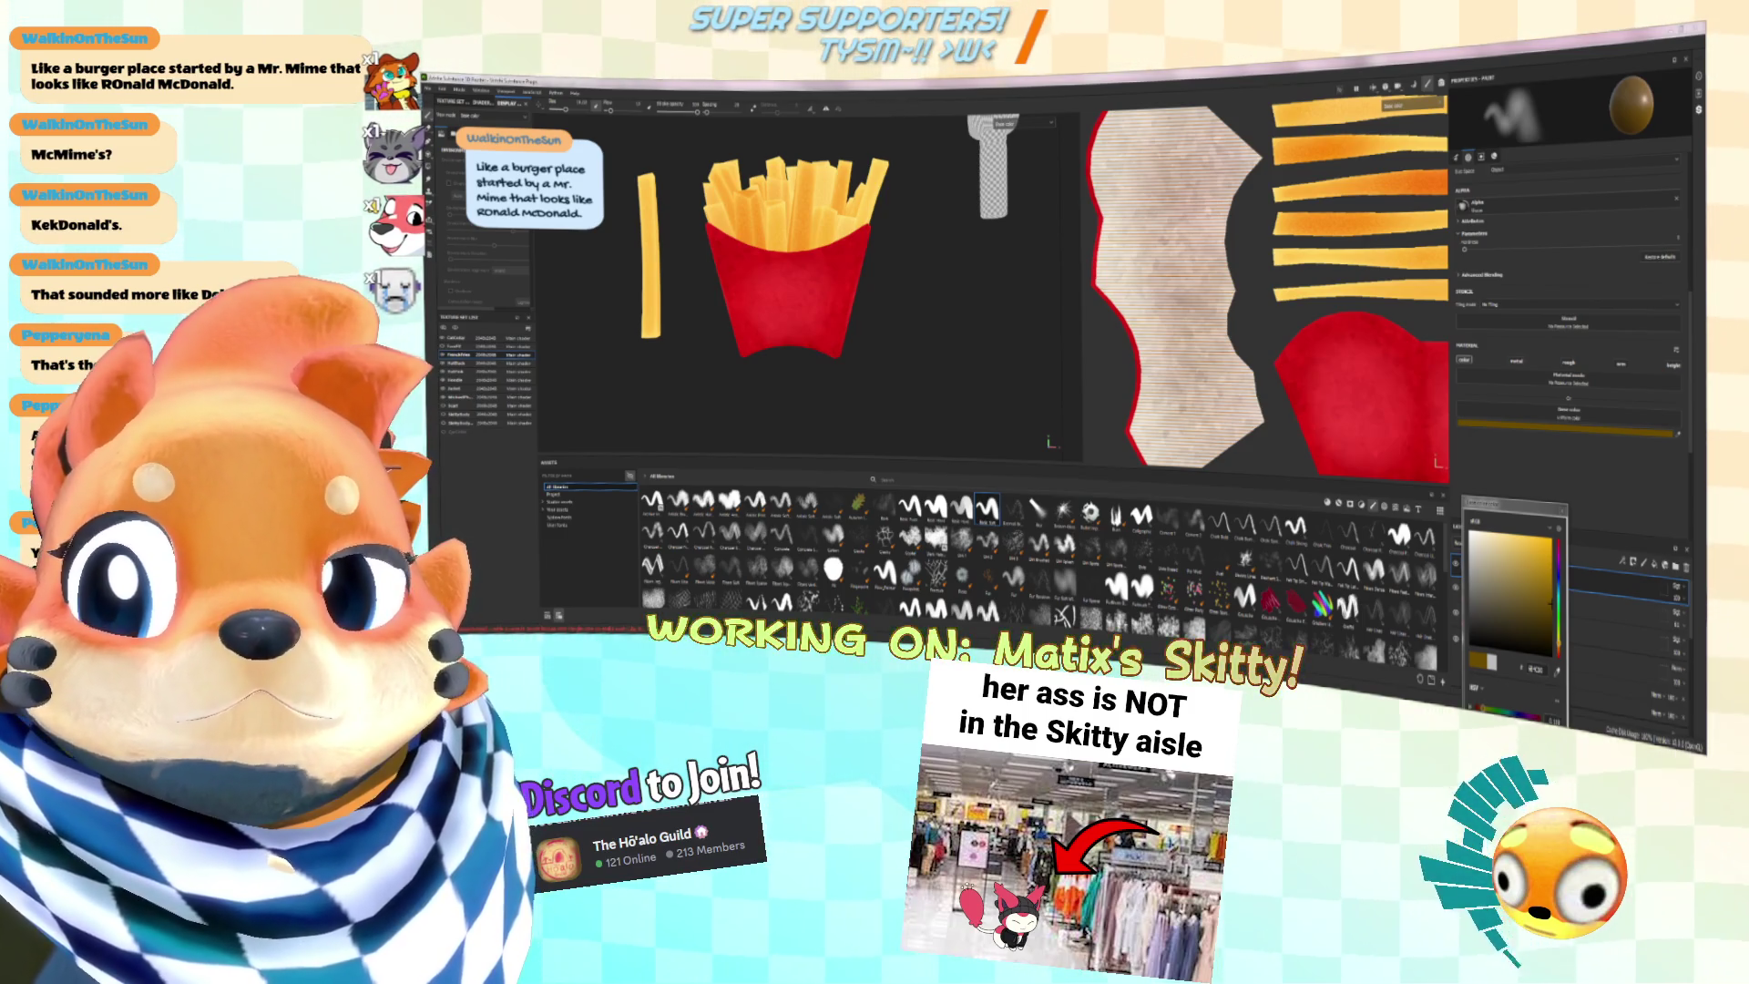
{"action": "key", "text": "alt+Tab"}
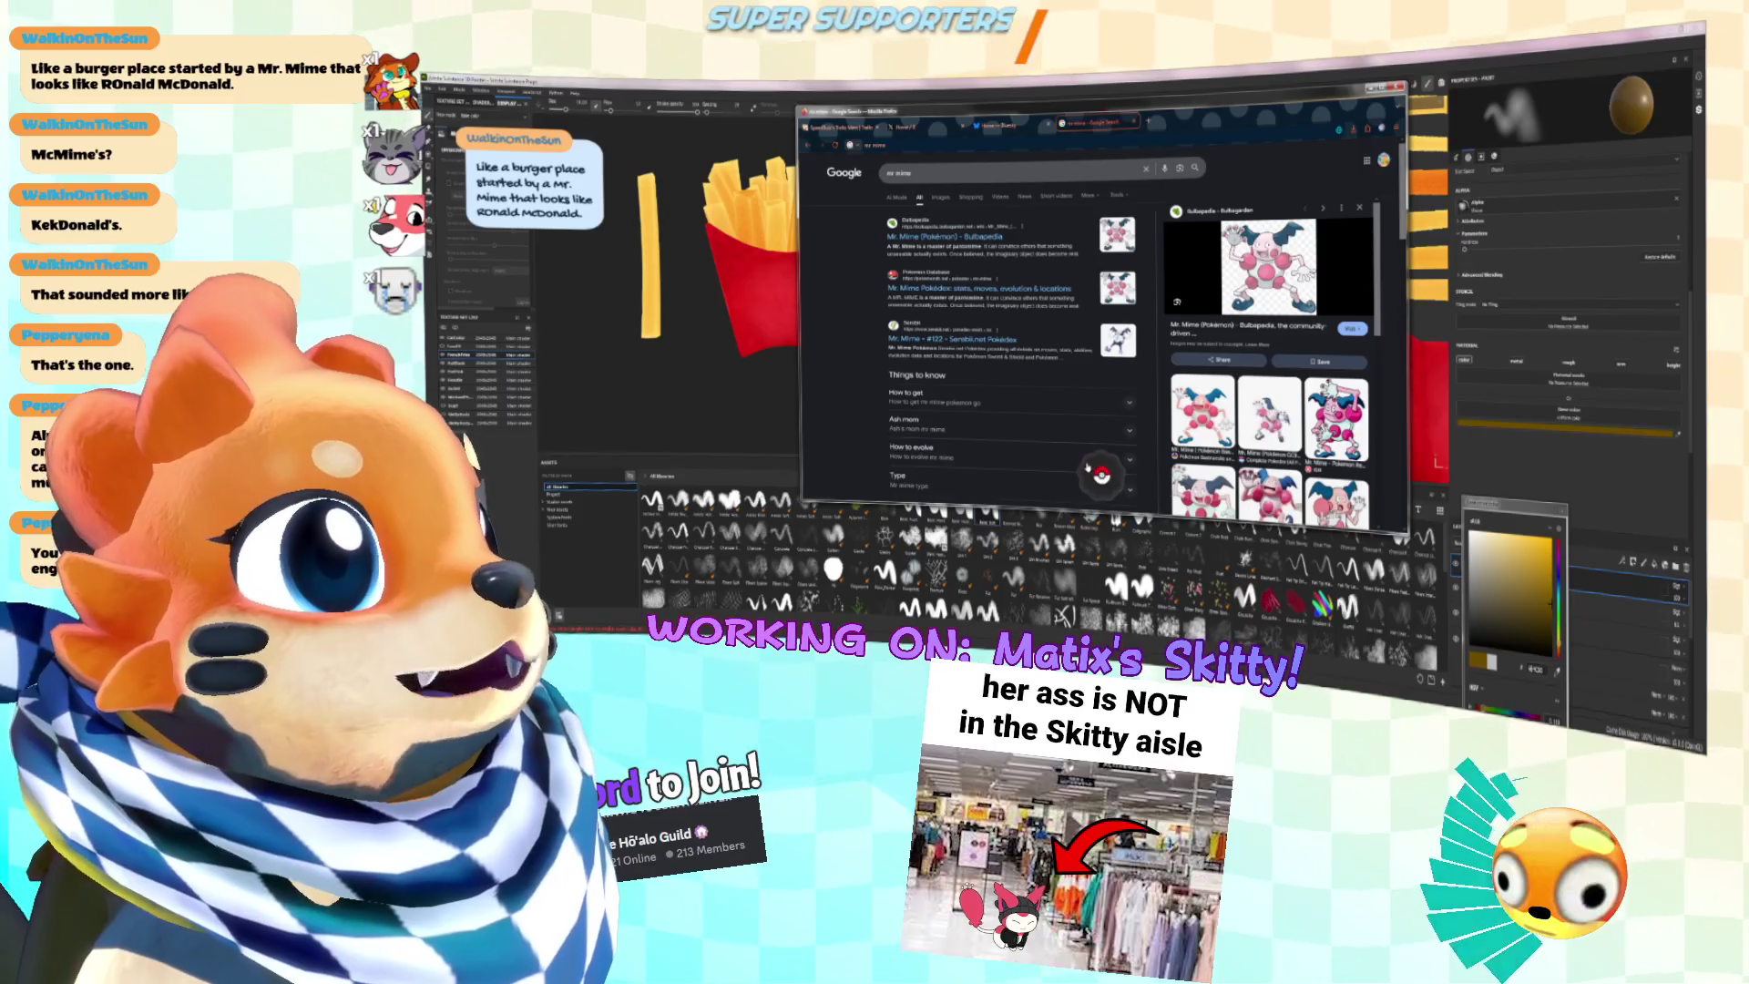
{"action": "left_click", "coordinate": [1101, 476]}
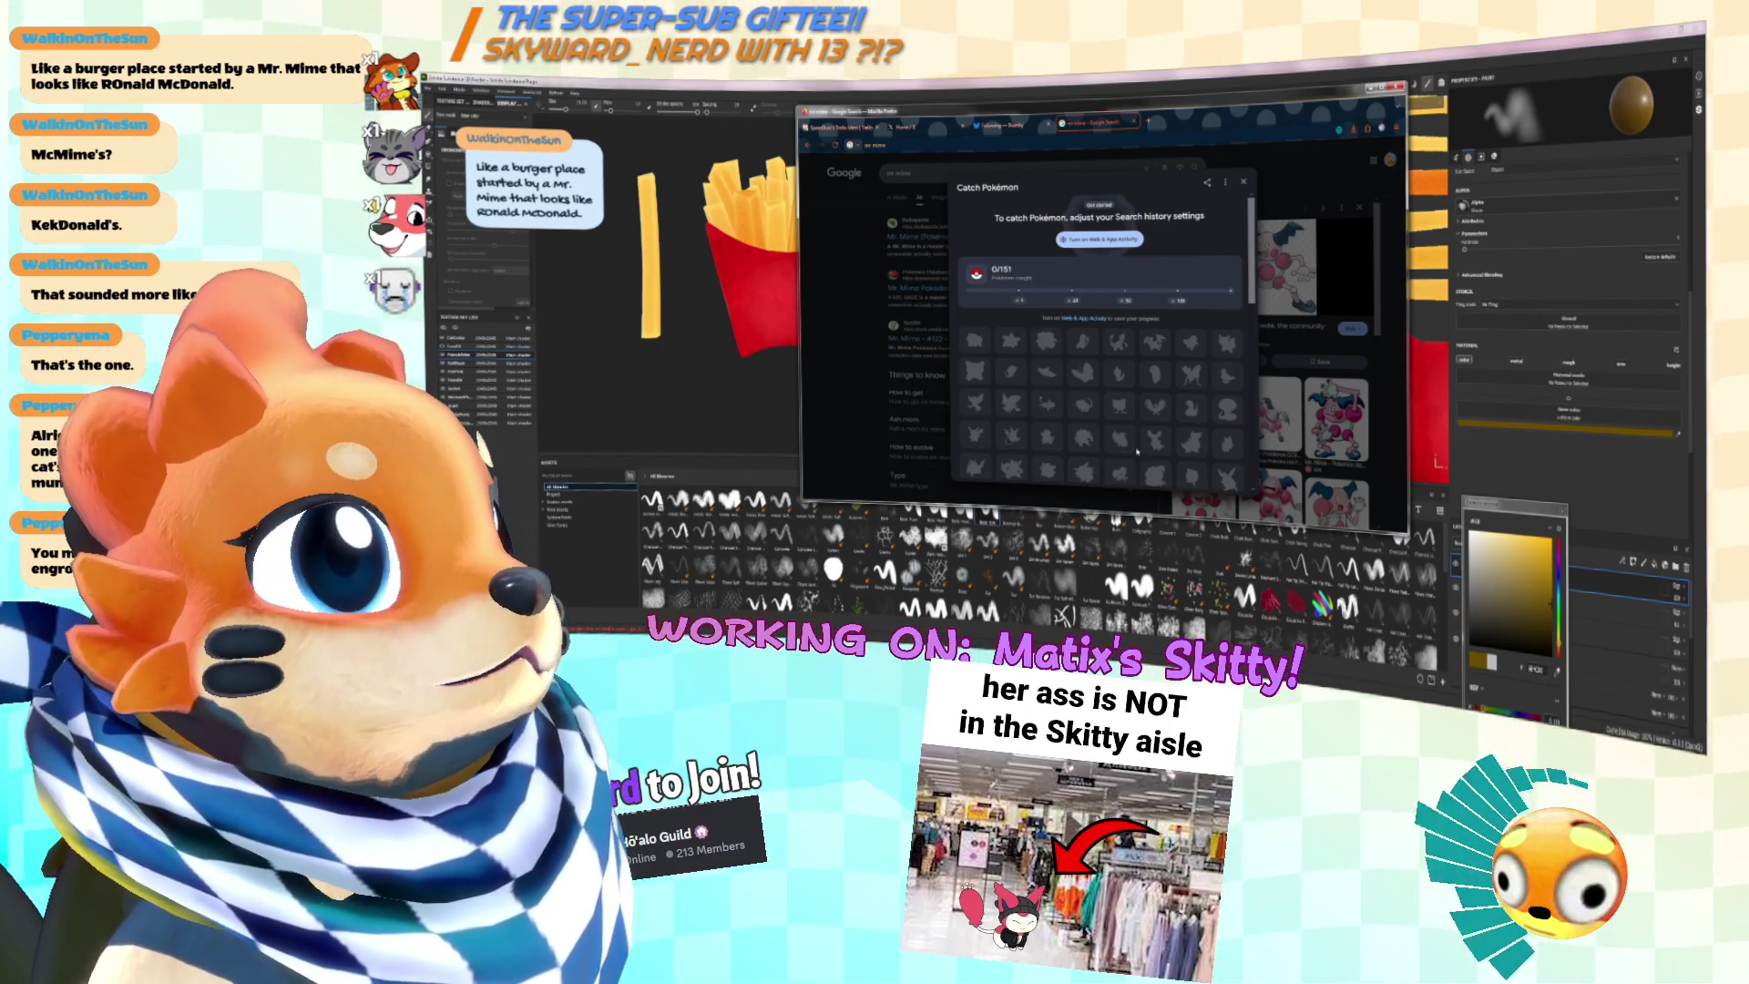
{"action": "scroll", "coordinate": [1143, 450], "scroll_direction": "down", "scroll_amount": 5}
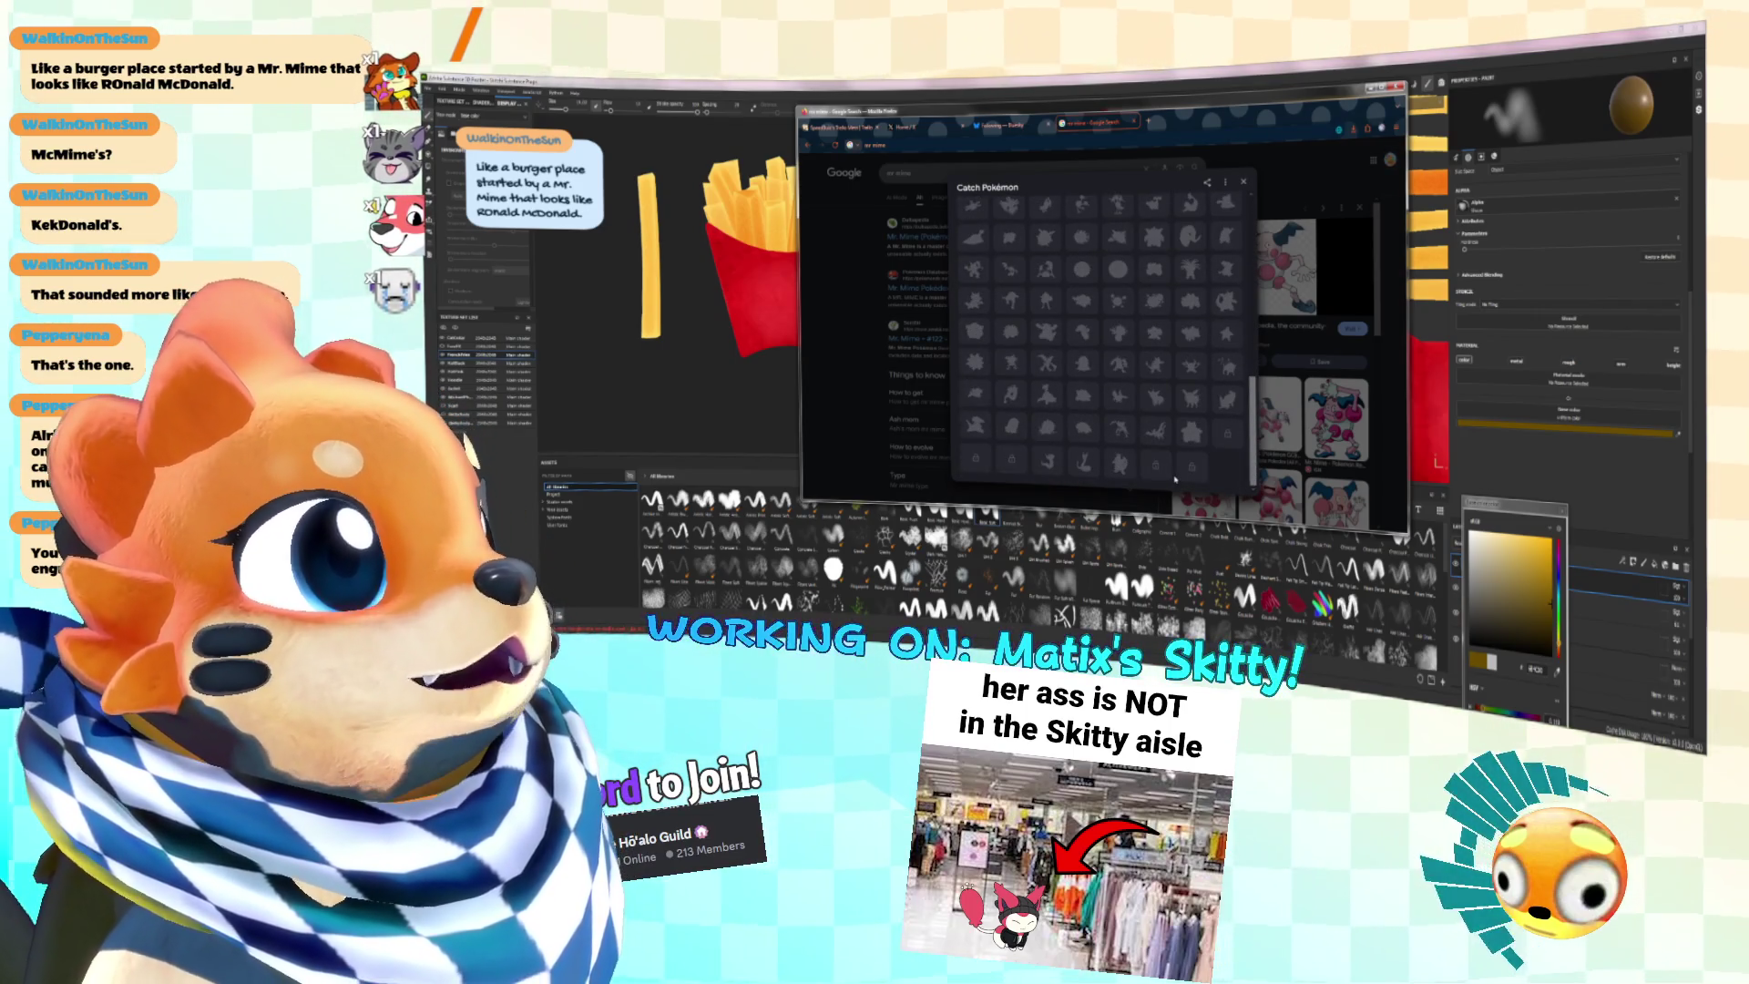
{"action": "scroll", "coordinate": [1193, 479], "scroll_direction": "up", "scroll_amount": 5}
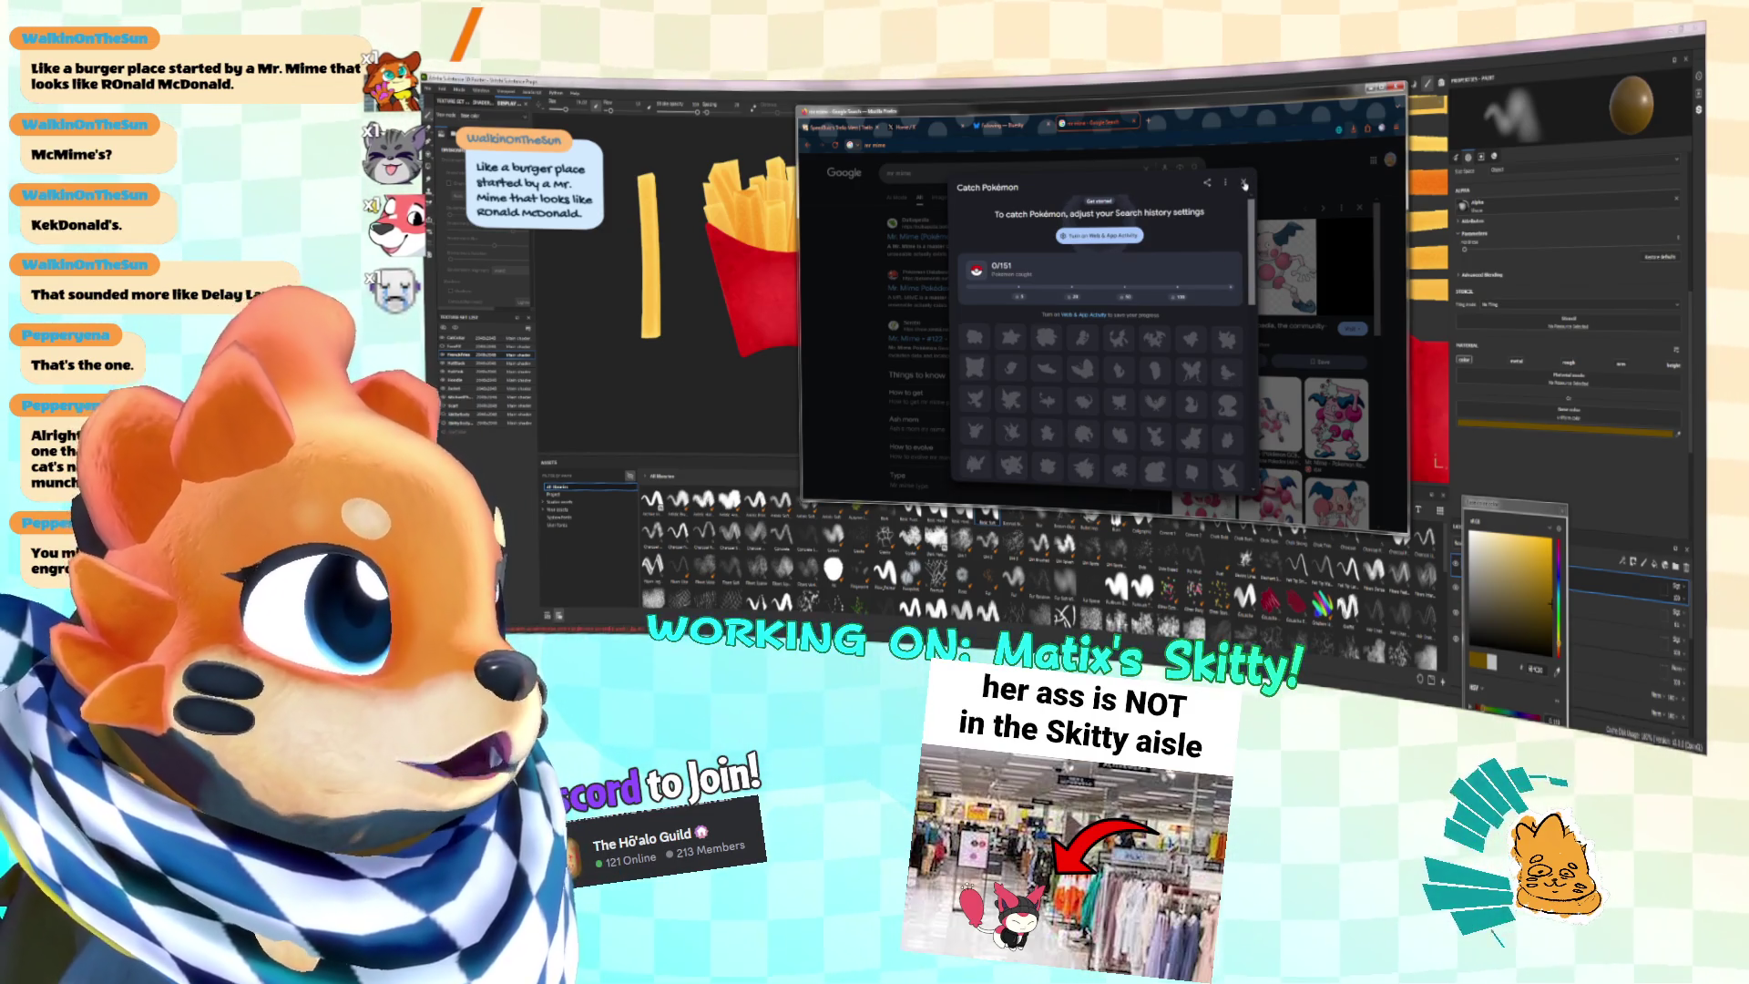
{"action": "left_click", "coordinate": [1244, 182]}
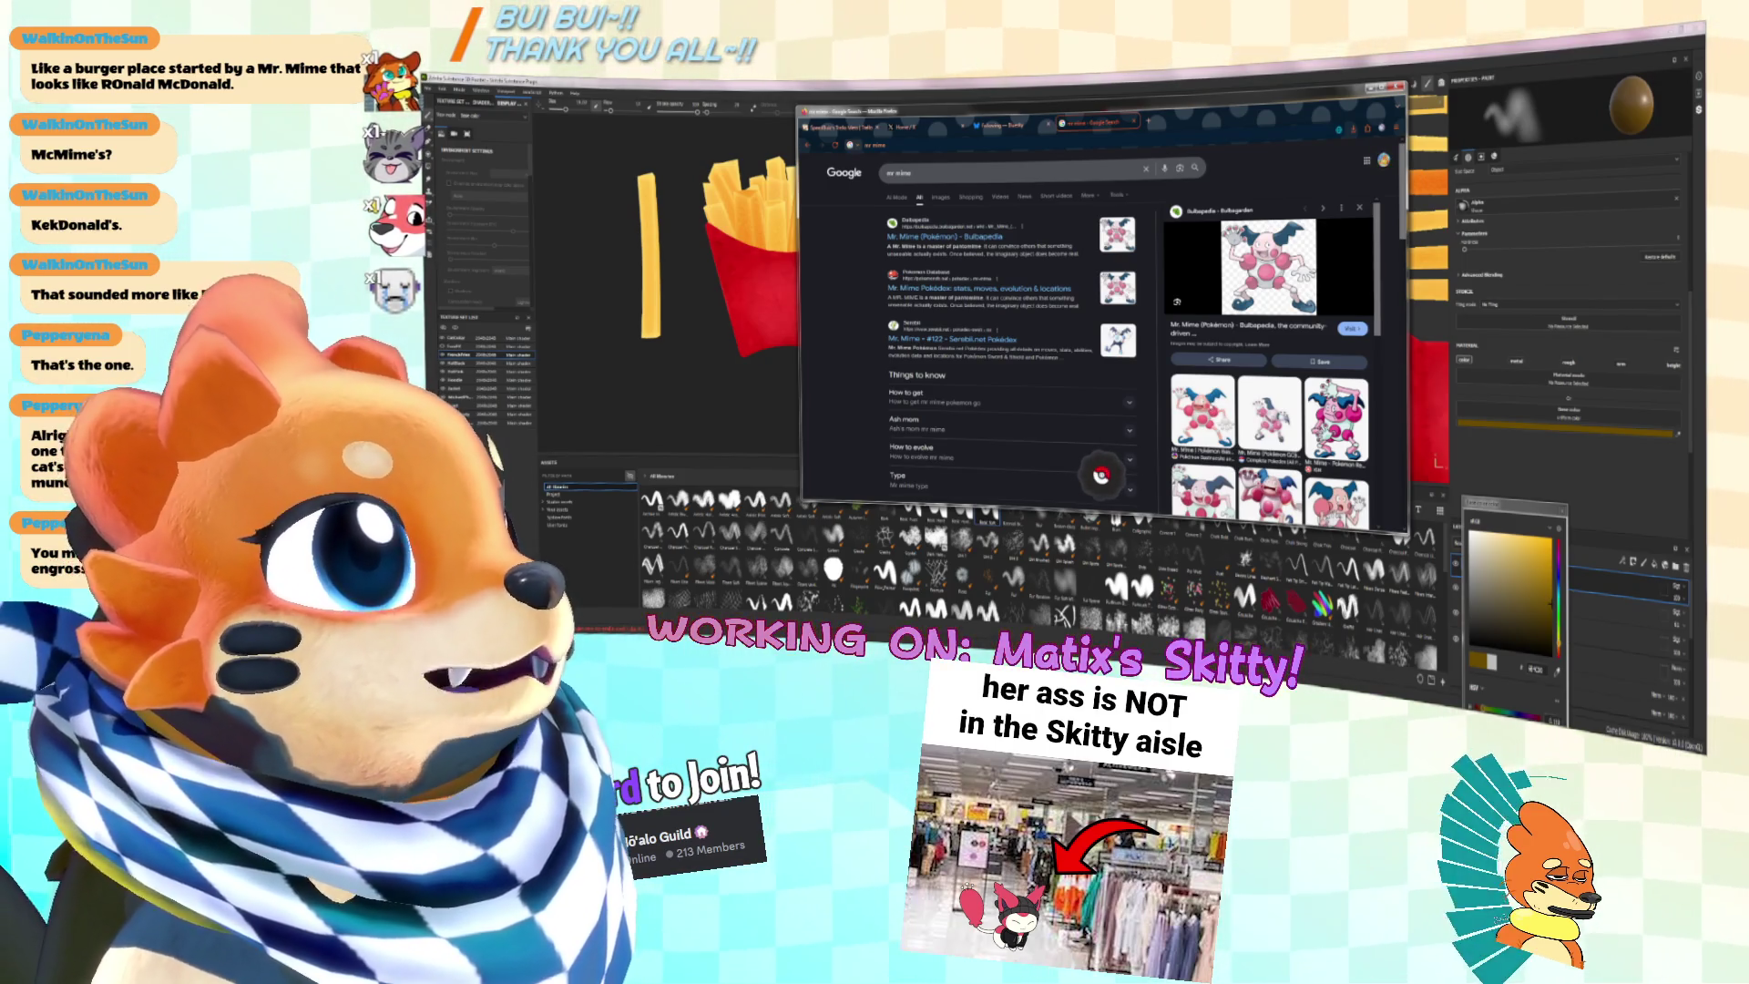
{"action": "left_click", "coordinate": [1336, 419]}
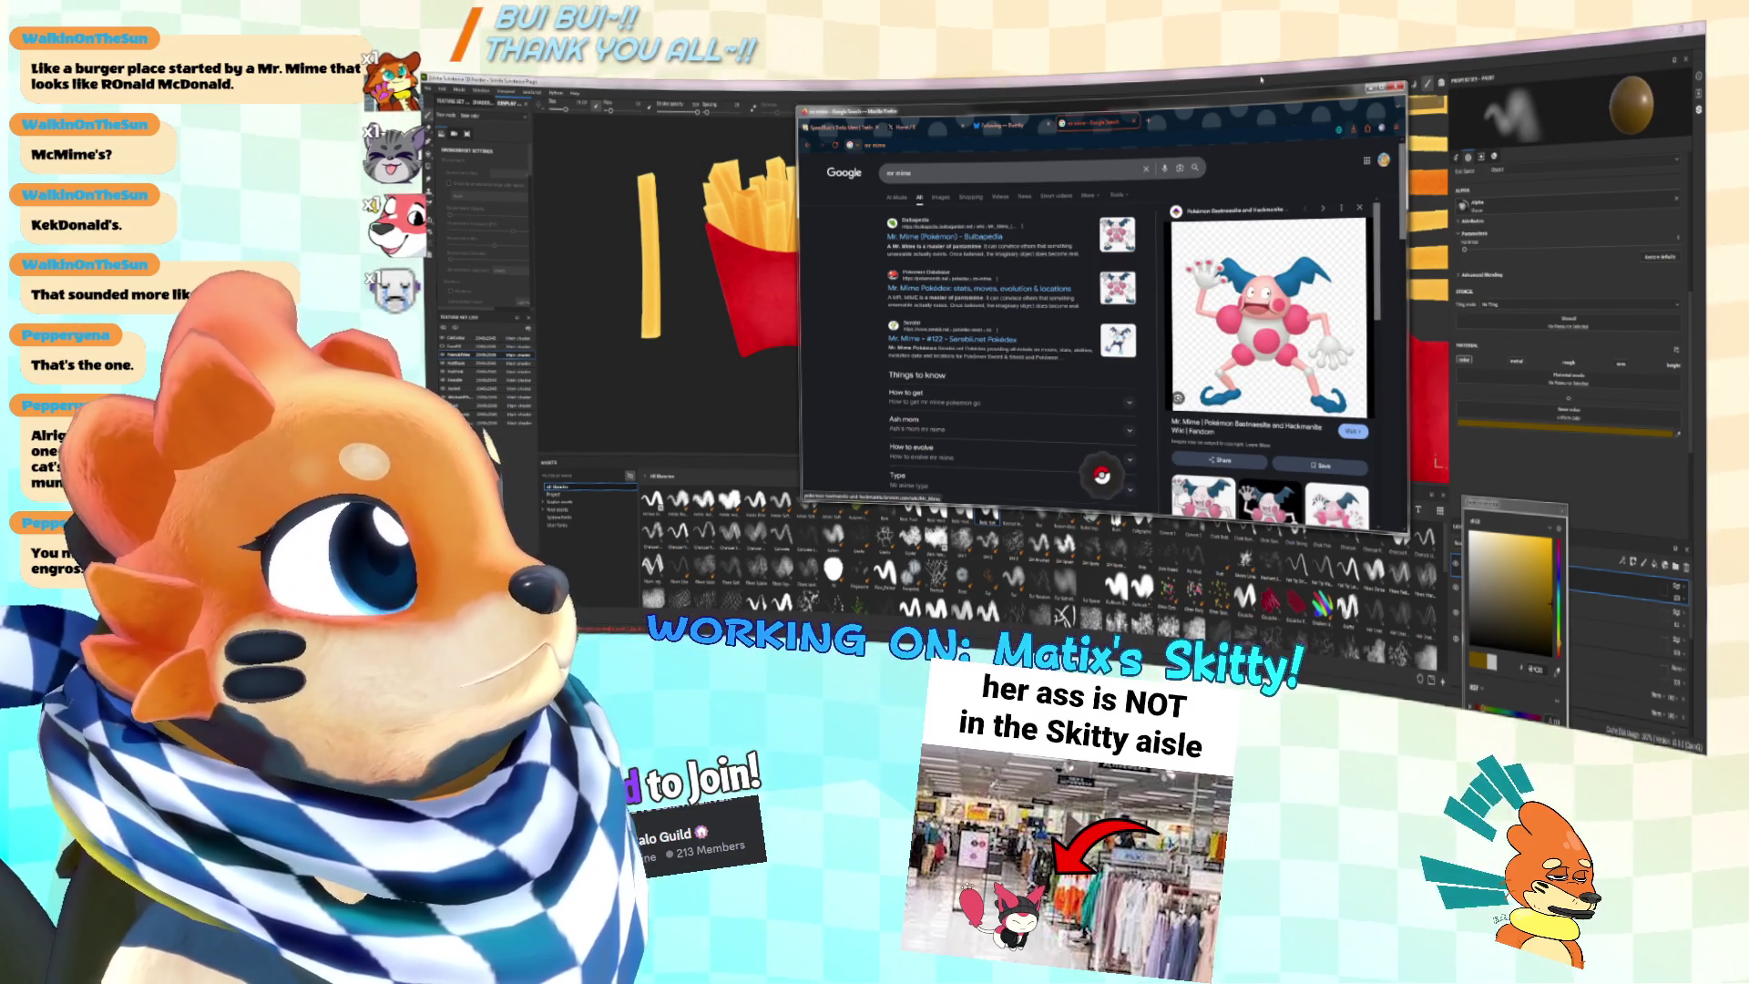
{"action": "left_click_drag", "start_coordinate": [1241, 102], "coordinate": [1158, 169]}
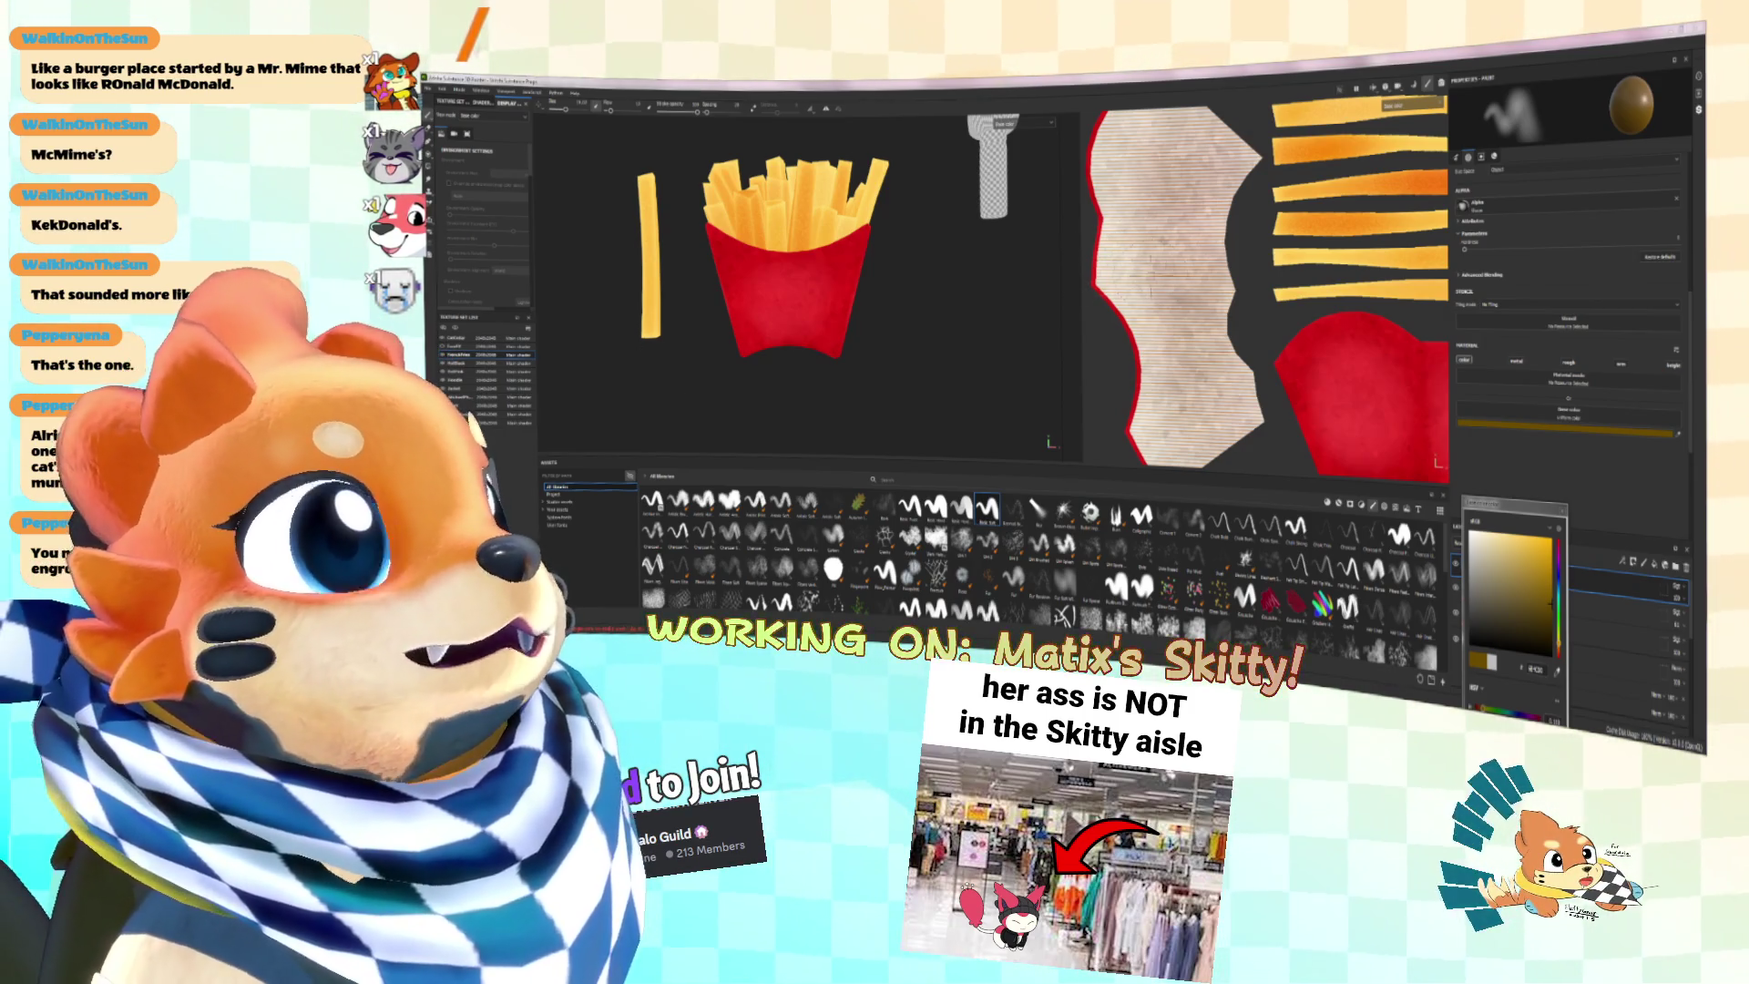
{"action": "scroll", "coordinate": [831, 294], "scroll_direction": "up", "scroll_amount": 3}
{"action": "scroll", "coordinate": [831, 293], "scroll_direction": "up", "scroll_amount": 2}
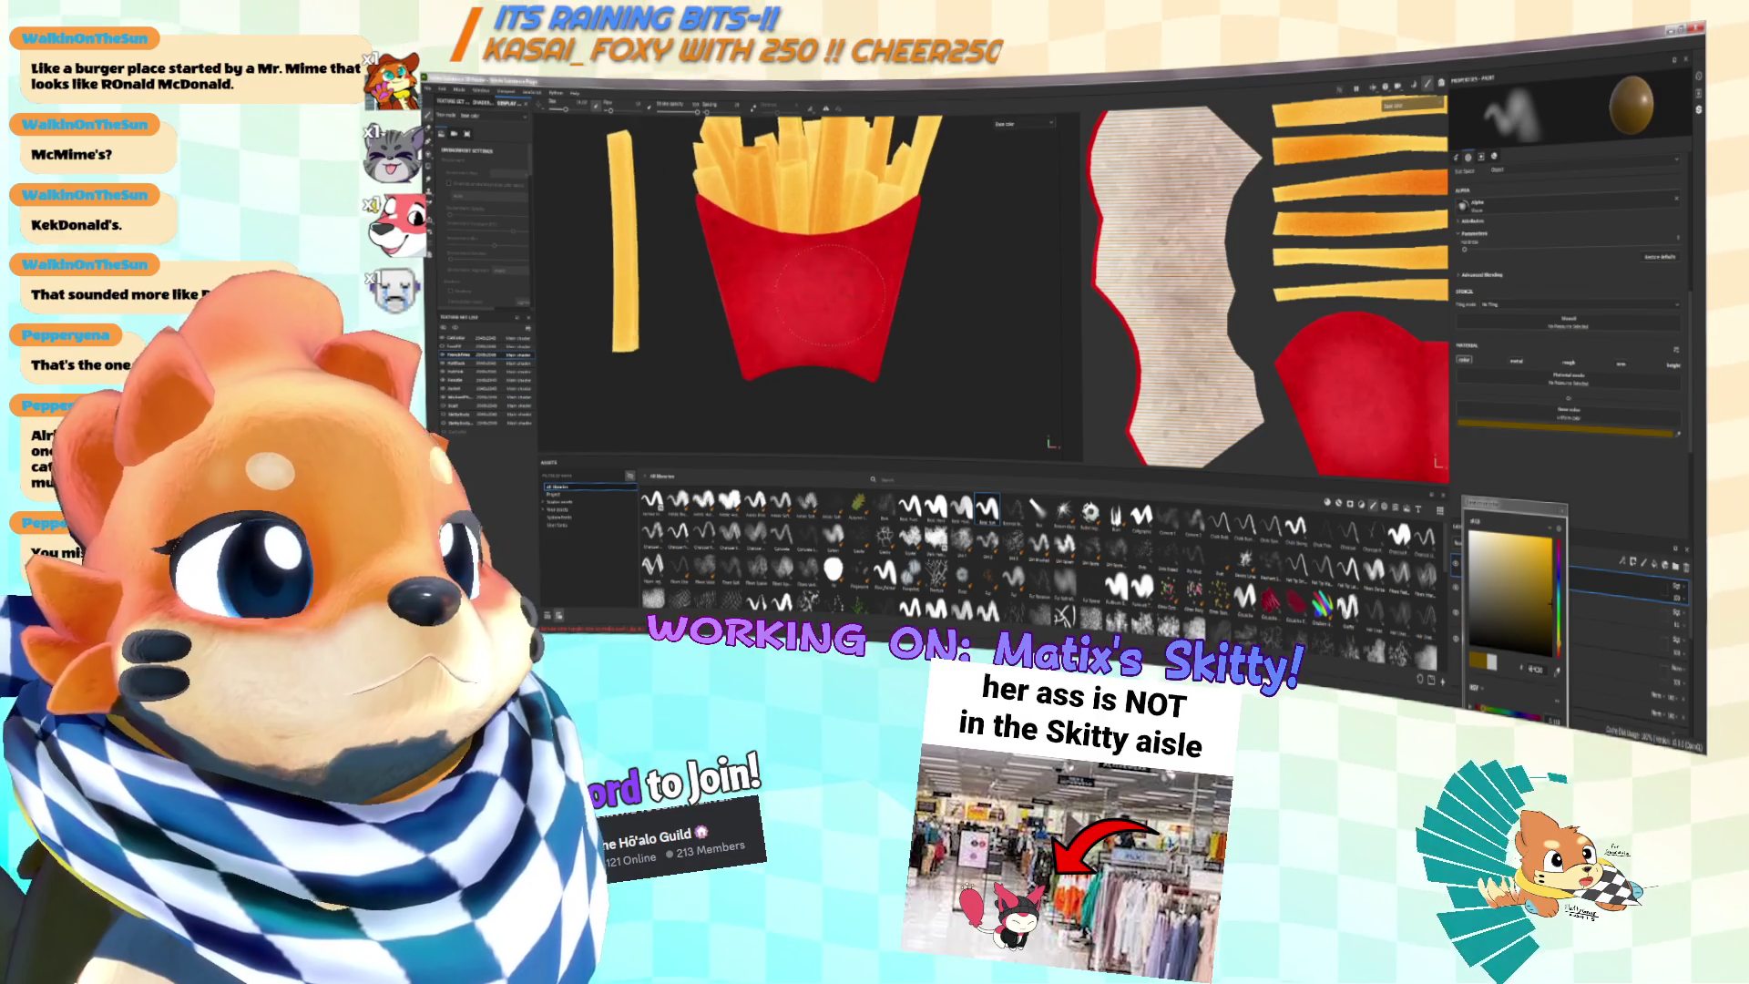
Step: Undo a stray dab on the red box, set the paint colour to red, and move the picker aside
{"action": "scroll", "coordinate": [824, 291], "scroll_direction": "up", "scroll_amount": 2}
{"action": "left_click", "coordinate": [751, 308]}
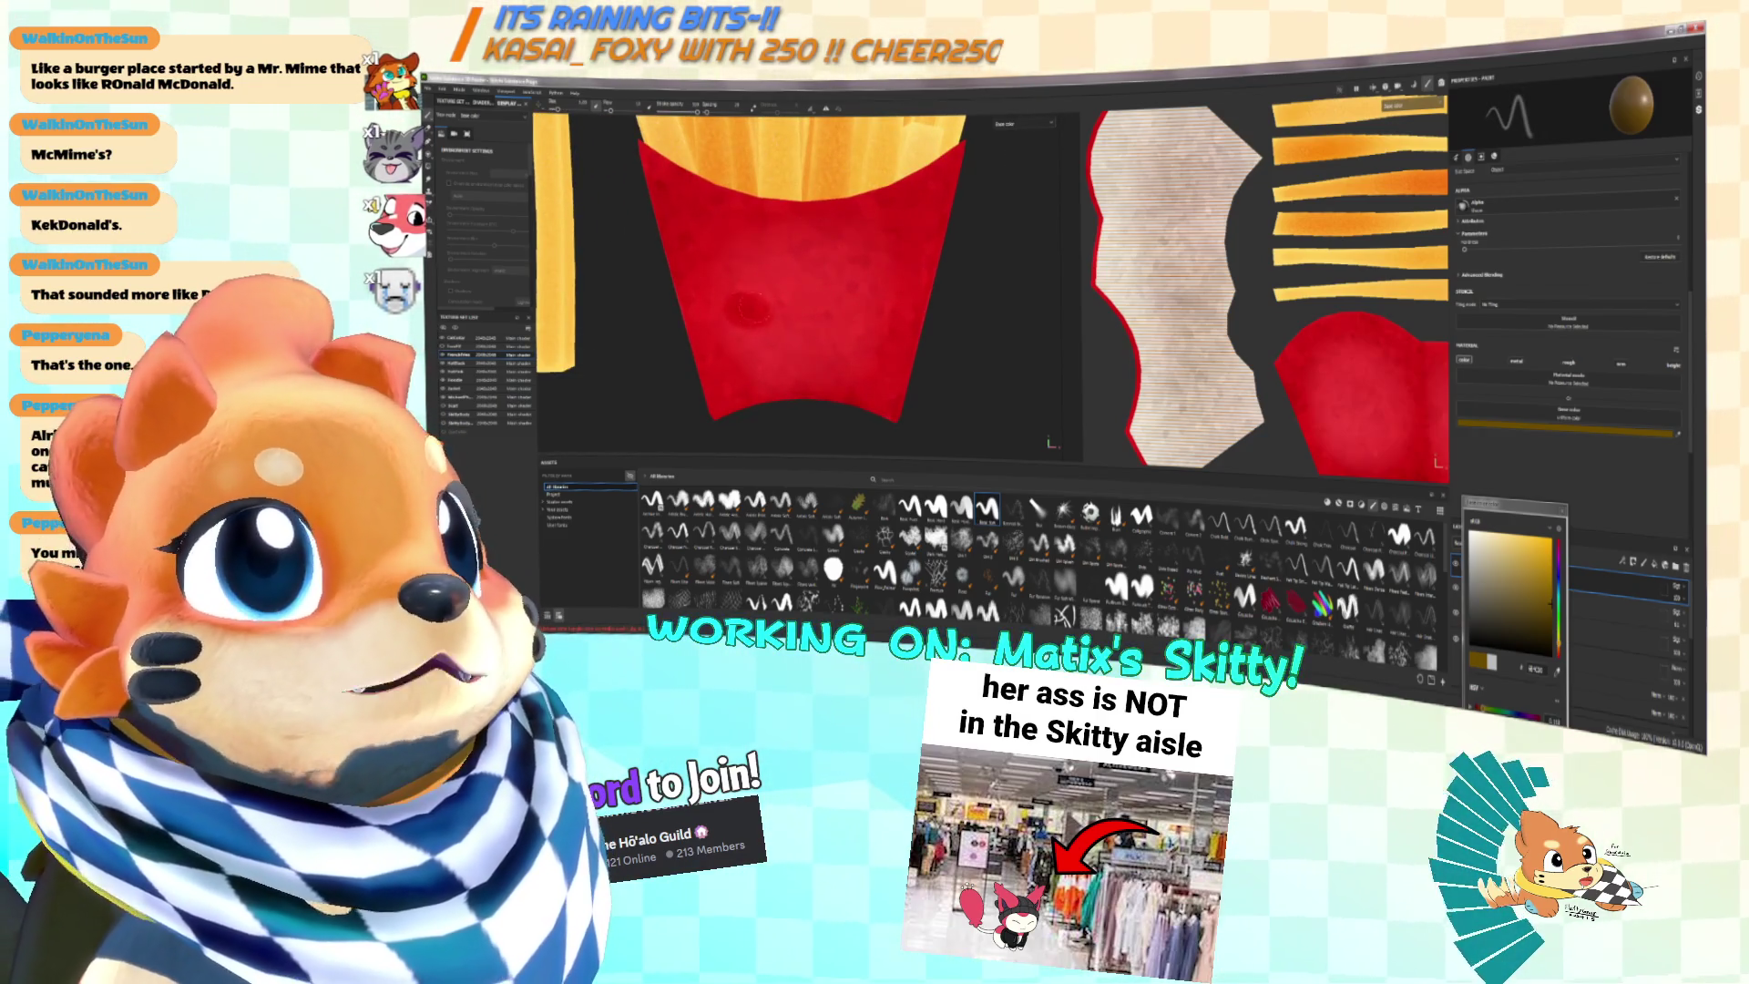
{"action": "key", "text": "ctrl+z"}
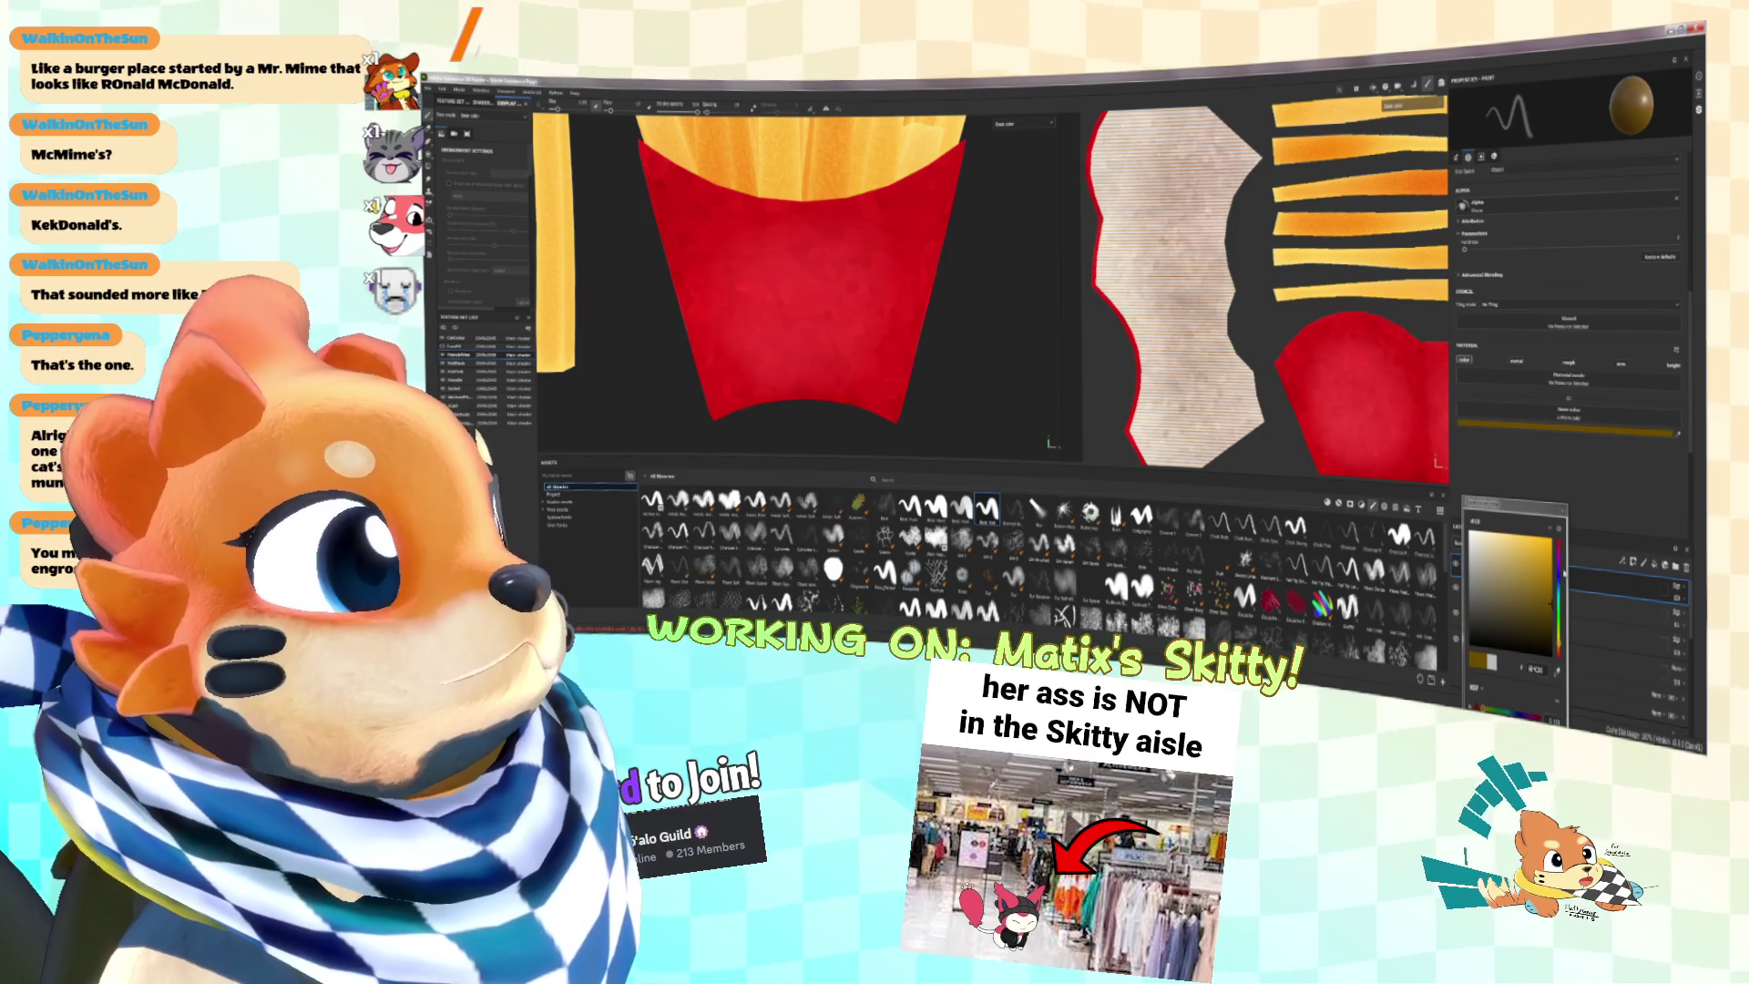
{"action": "left_click_drag", "start_coordinate": [1564, 583], "coordinate": [1561, 545]}
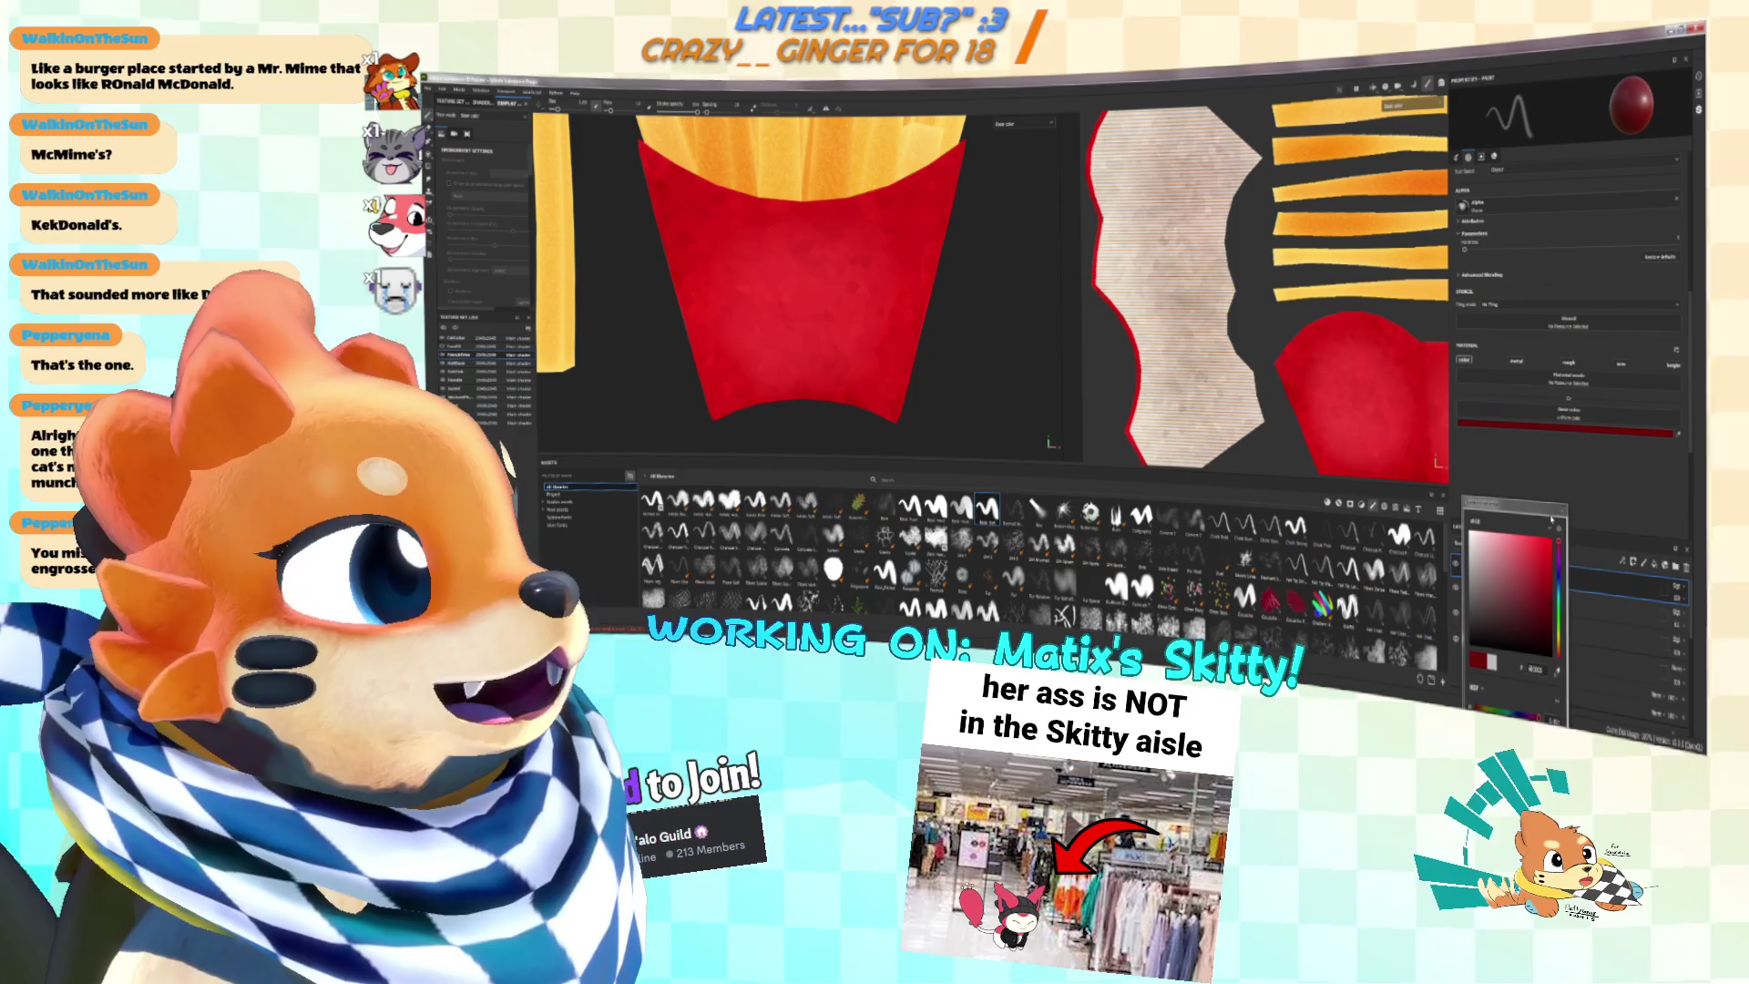
{"action": "left_click_drag", "start_coordinate": [1485, 503], "coordinate": [1344, 473]}
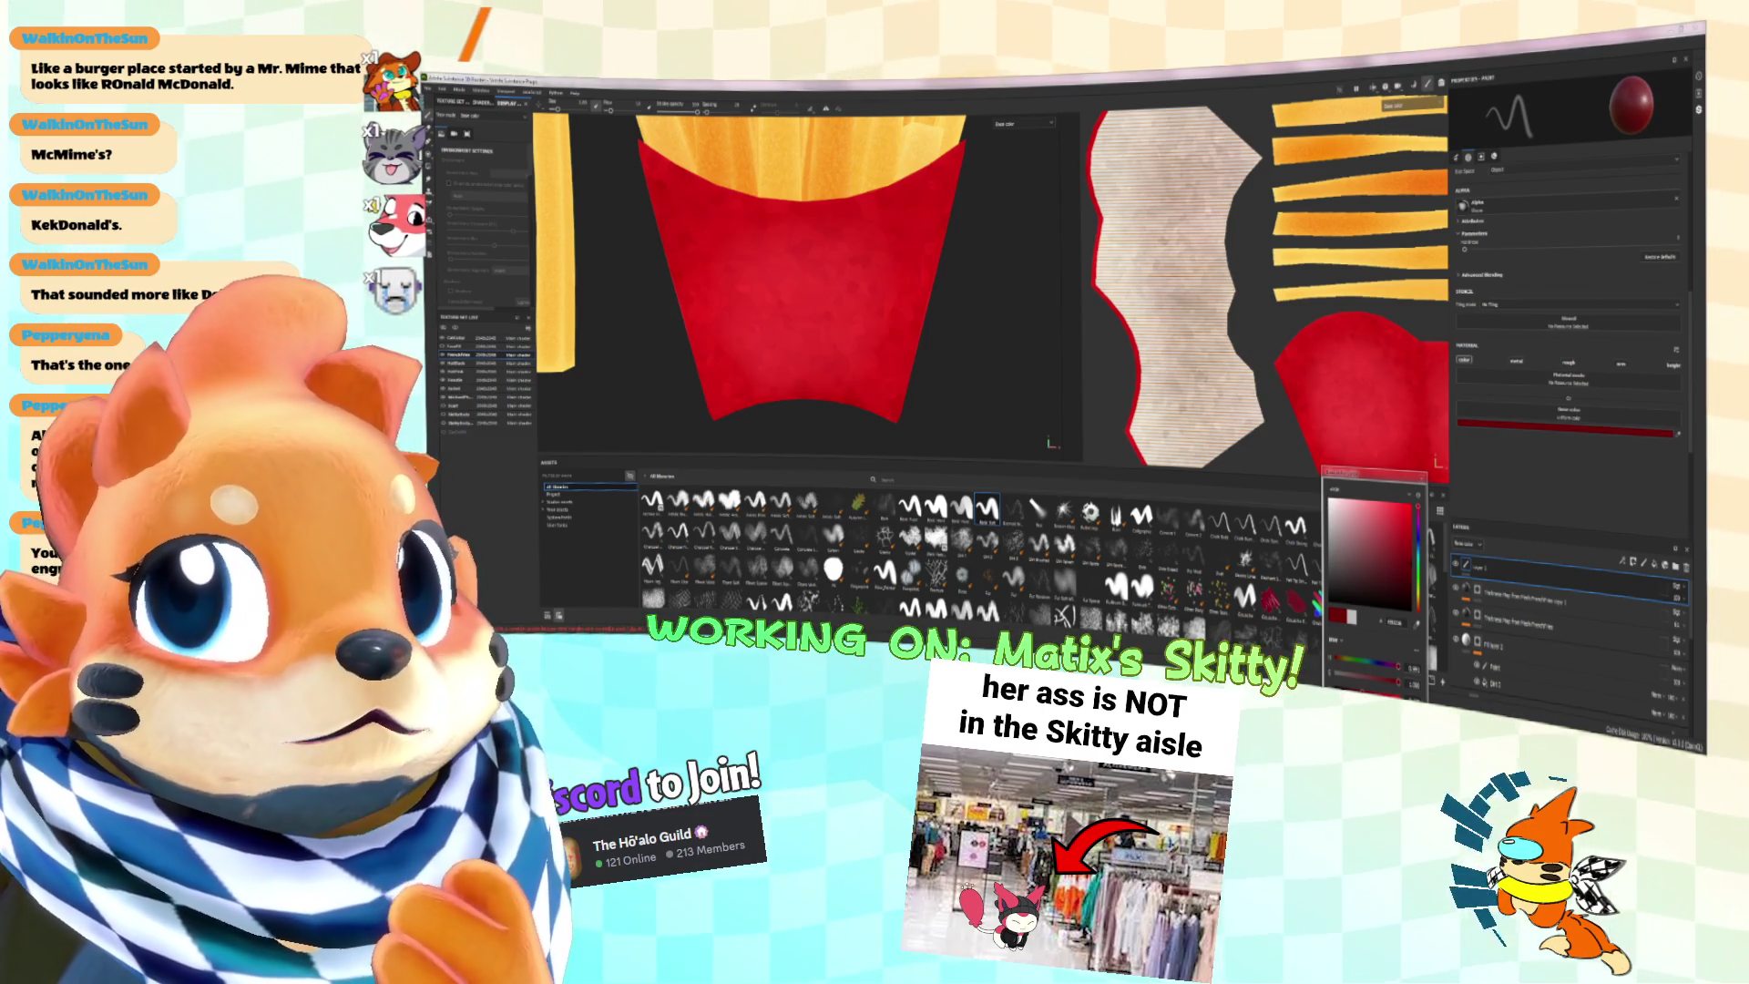
{"action": "key", "text": "alt+Tab"}
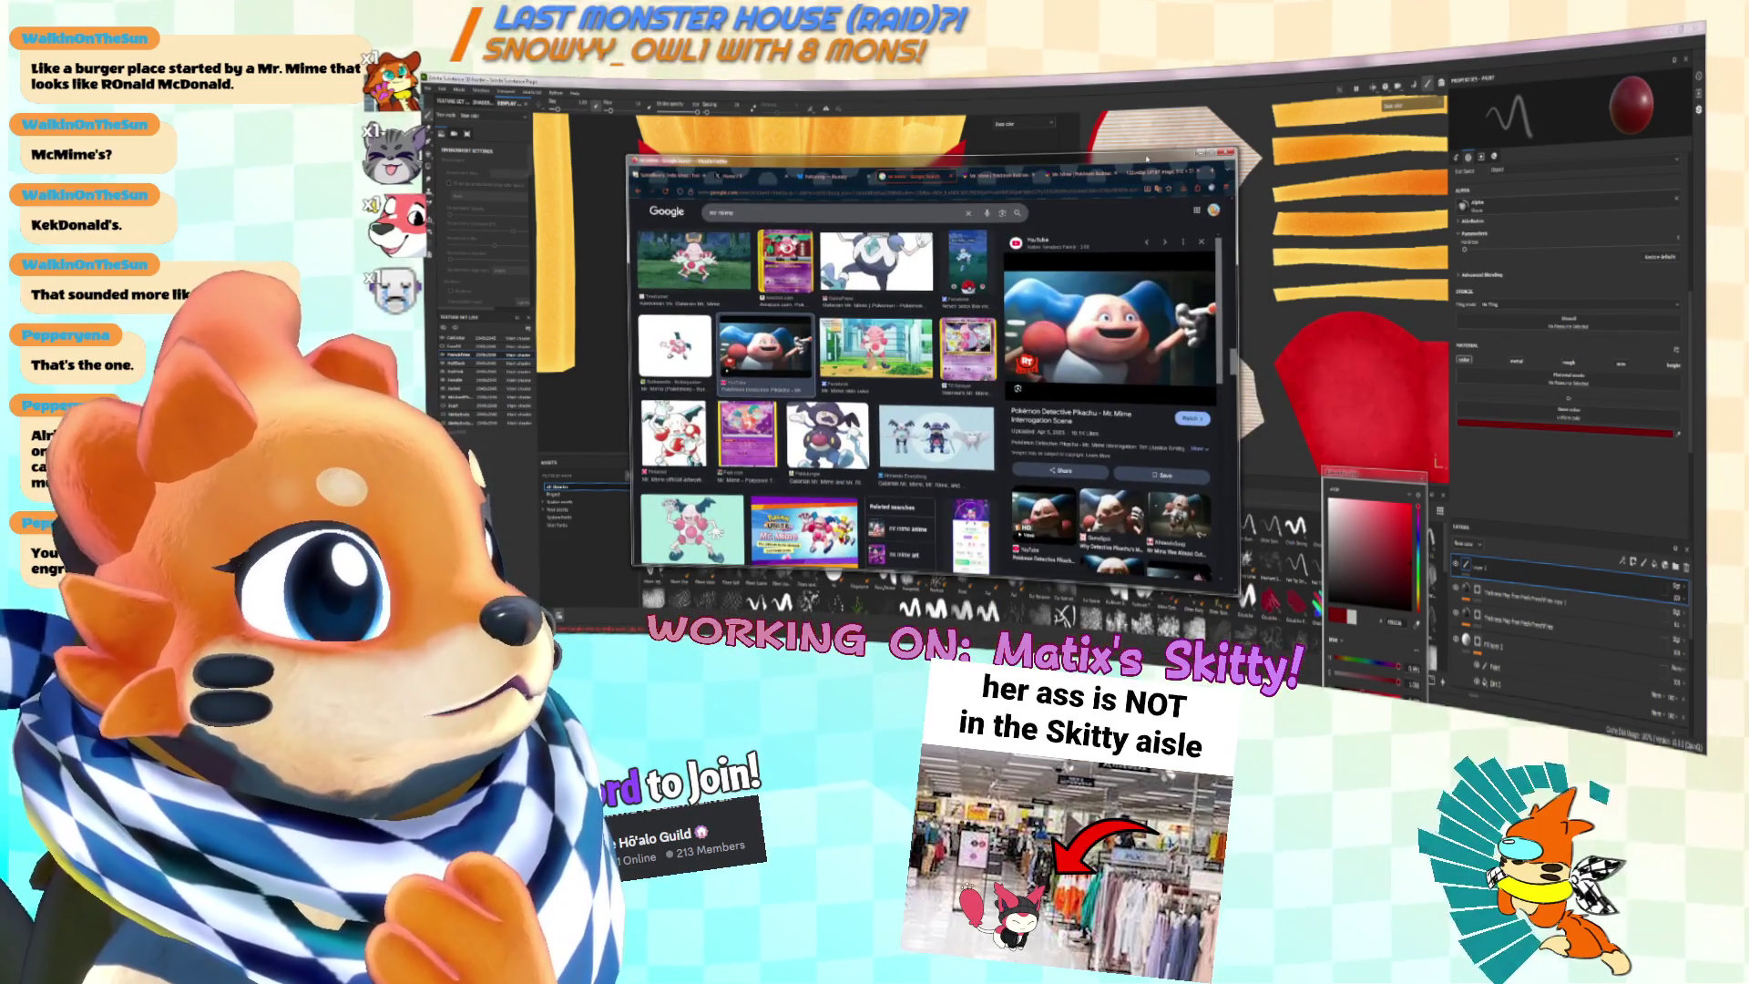
{"action": "key", "text": "alt+Tab"}
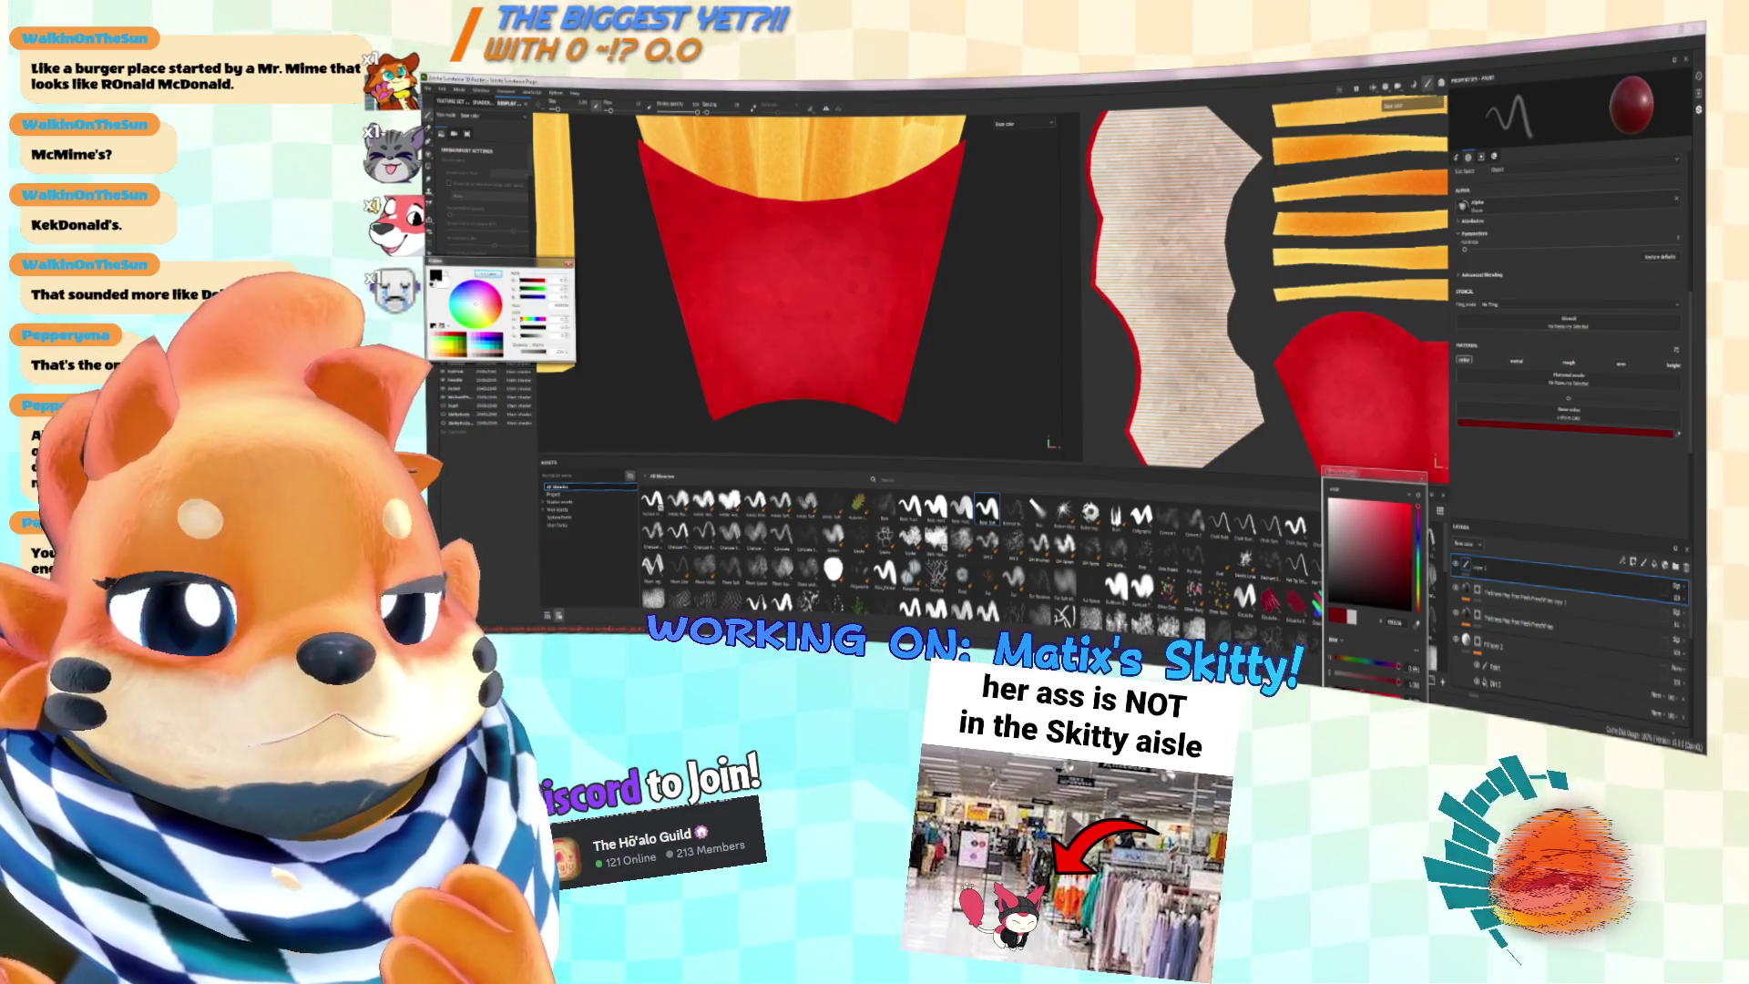
Step: Bring up Paint.NET's Mr. Mime picture, move its window right, then return to the browser
{"action": "key", "text": "alt+Tab"}
{"action": "scroll", "coordinate": [1087, 356], "scroll_direction": "down", "scroll_amount": 3, "text": "ctrl"}
{"action": "mouse_move", "coordinate": [1103, 223]}
{"action": "left_mouse_down"}
{"action": "mouse_move", "coordinate": [1191, 214]}
{"action": "mouse_move", "coordinate": [1279, 164]}
{"action": "left_mouse_up"}
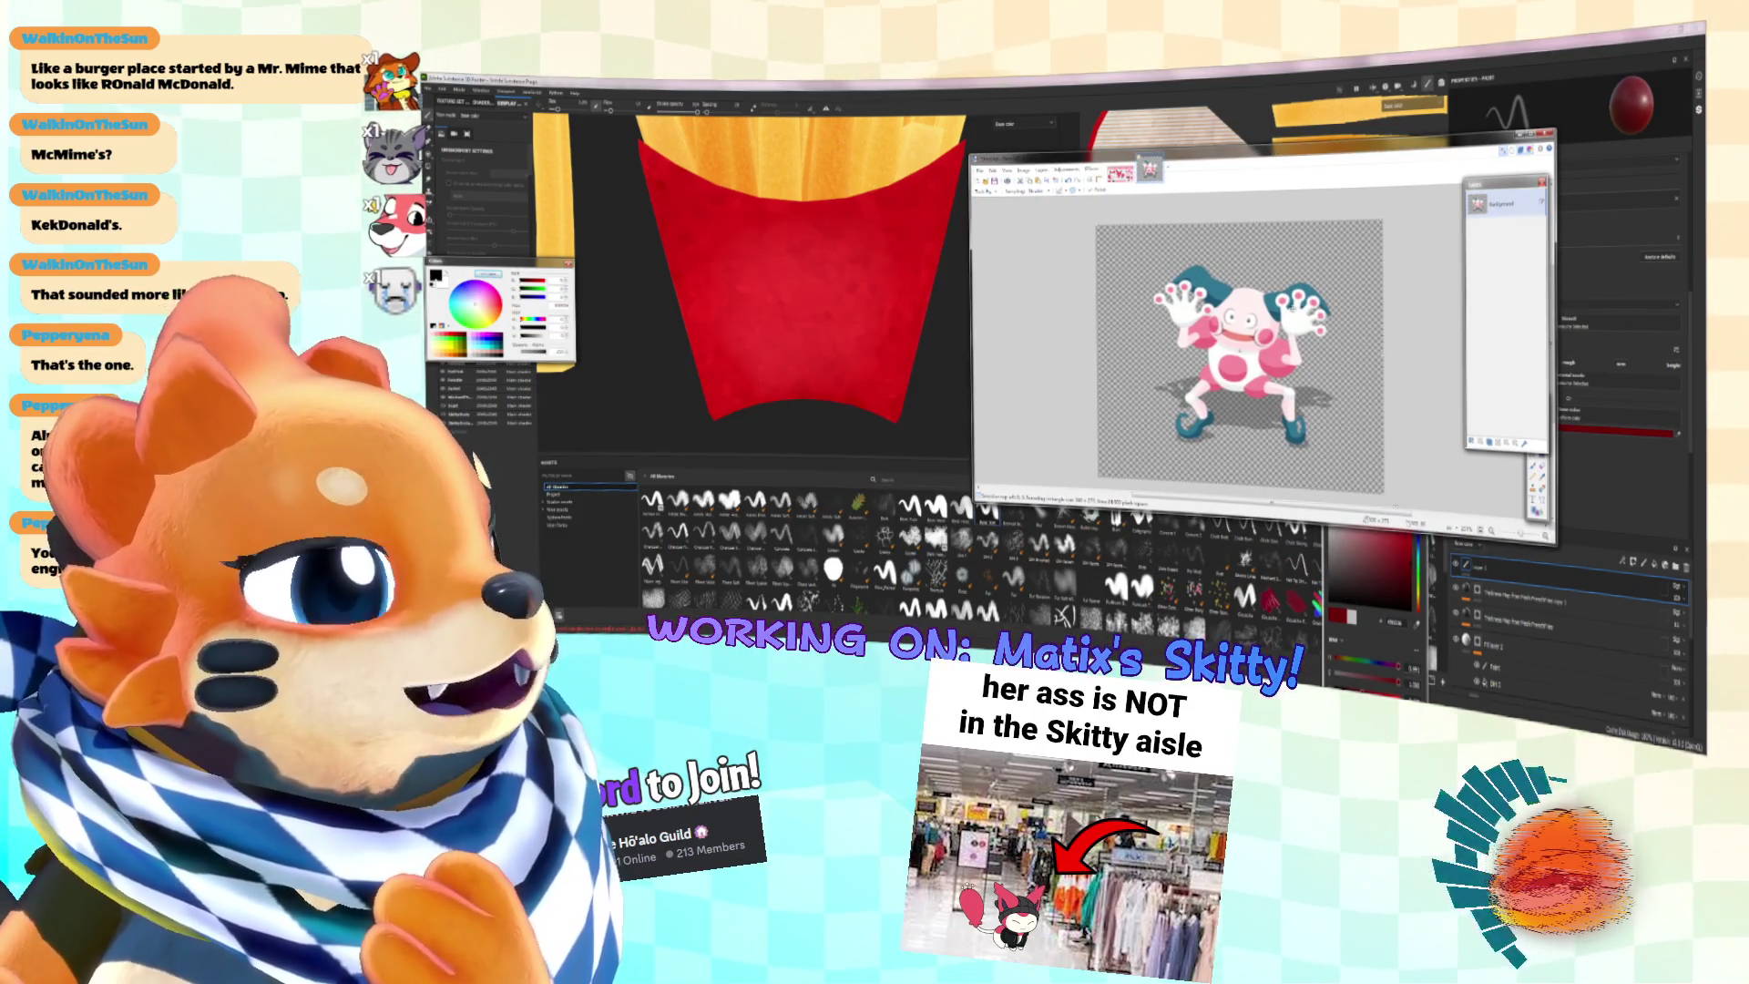
{"action": "scroll", "coordinate": [1292, 307], "scroll_direction": "up", "scroll_amount": 1, "text": "ctrl"}
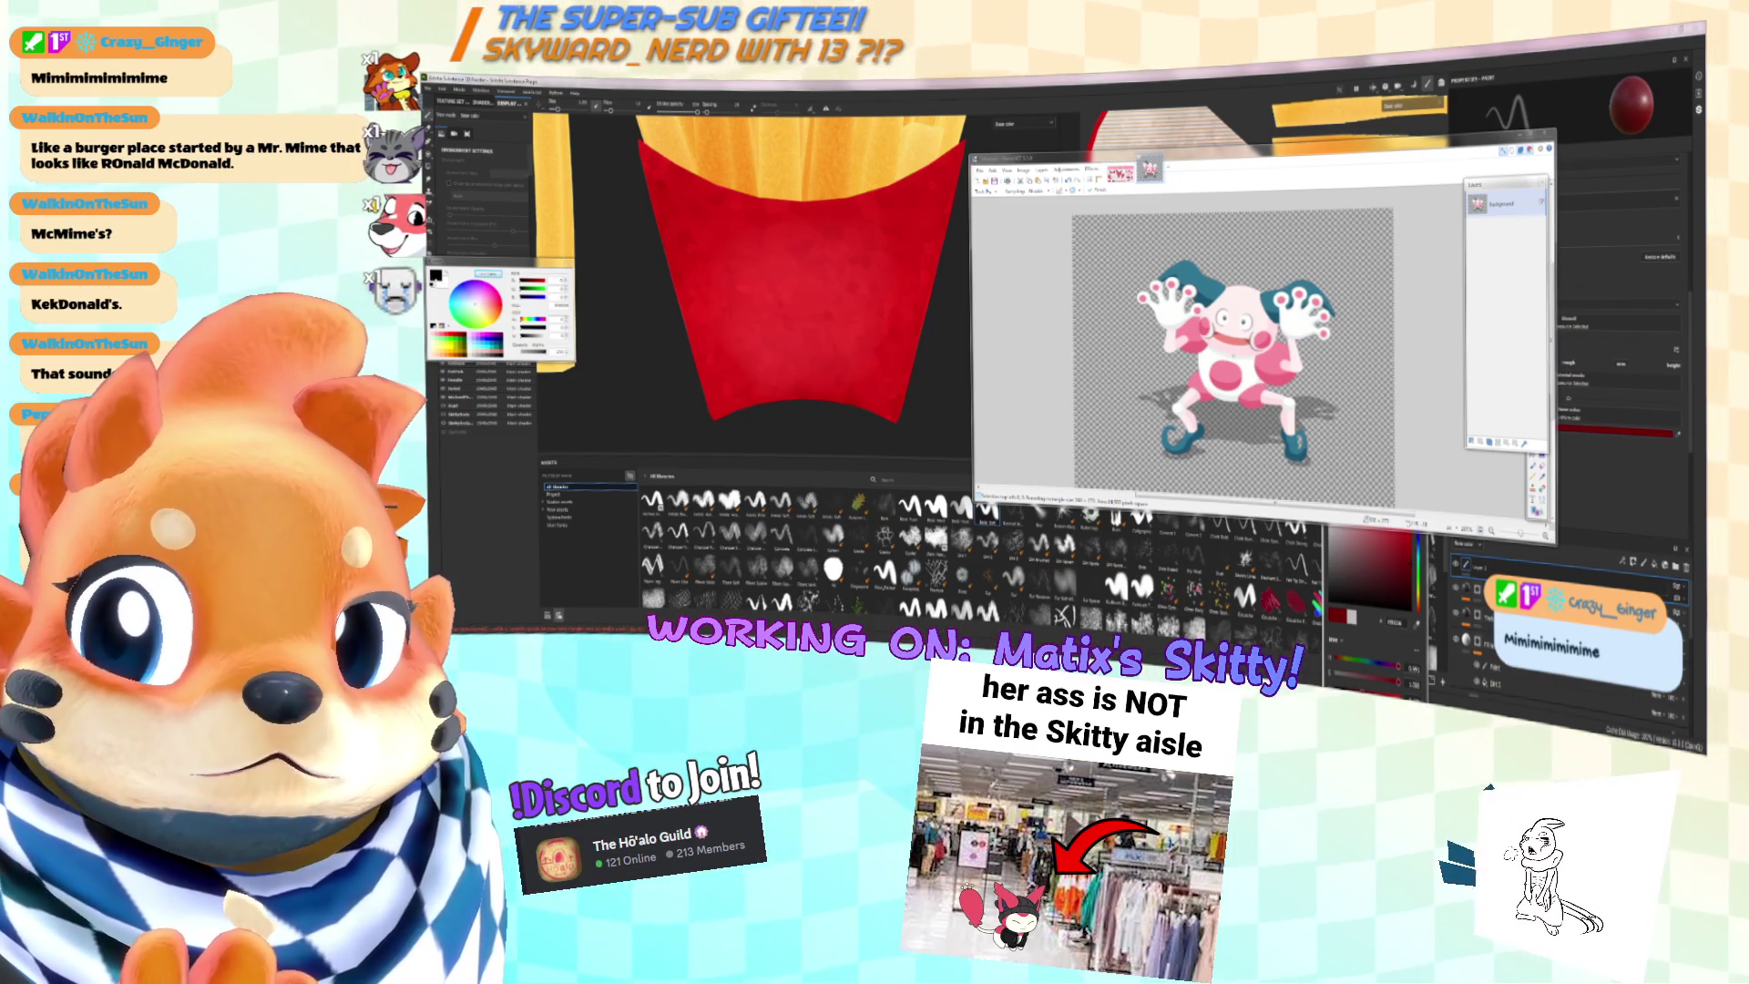
{"action": "key", "text": "alt+Tab"}
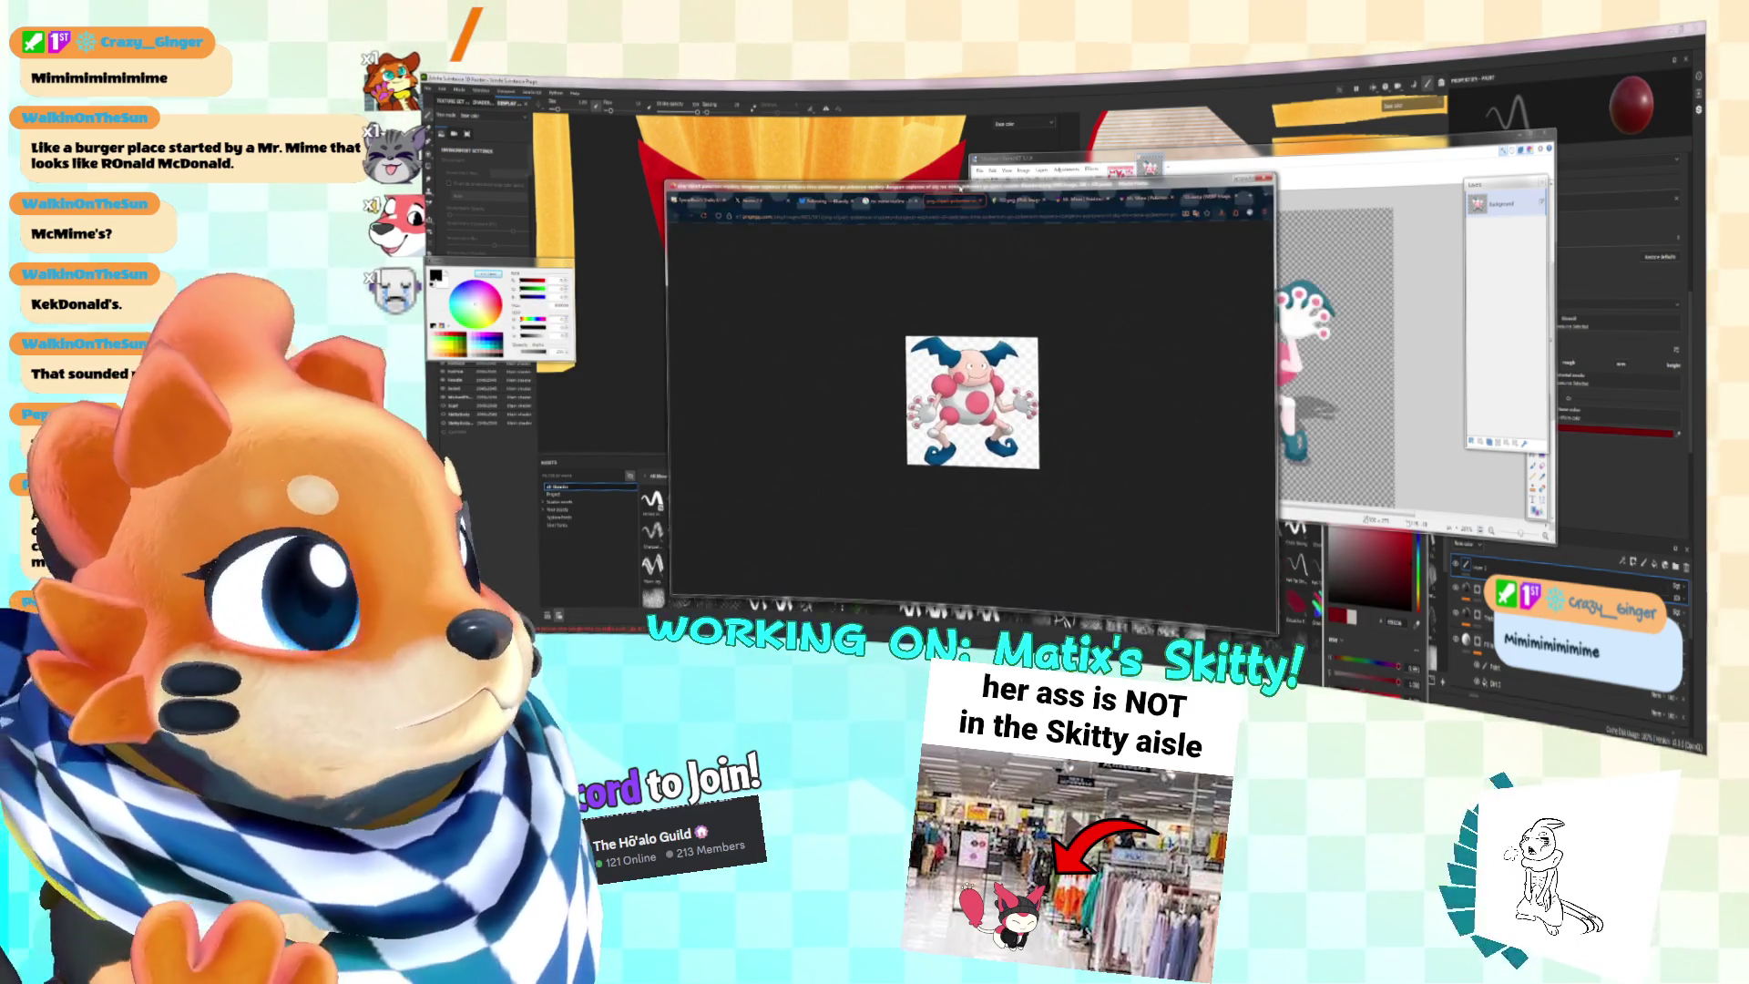
Step: Copy the Mr. Mime image from the Google Images results
{"action": "scroll", "coordinate": [972, 412], "scroll_direction": "up", "scroll_amount": 5, "text": "ctrl"}
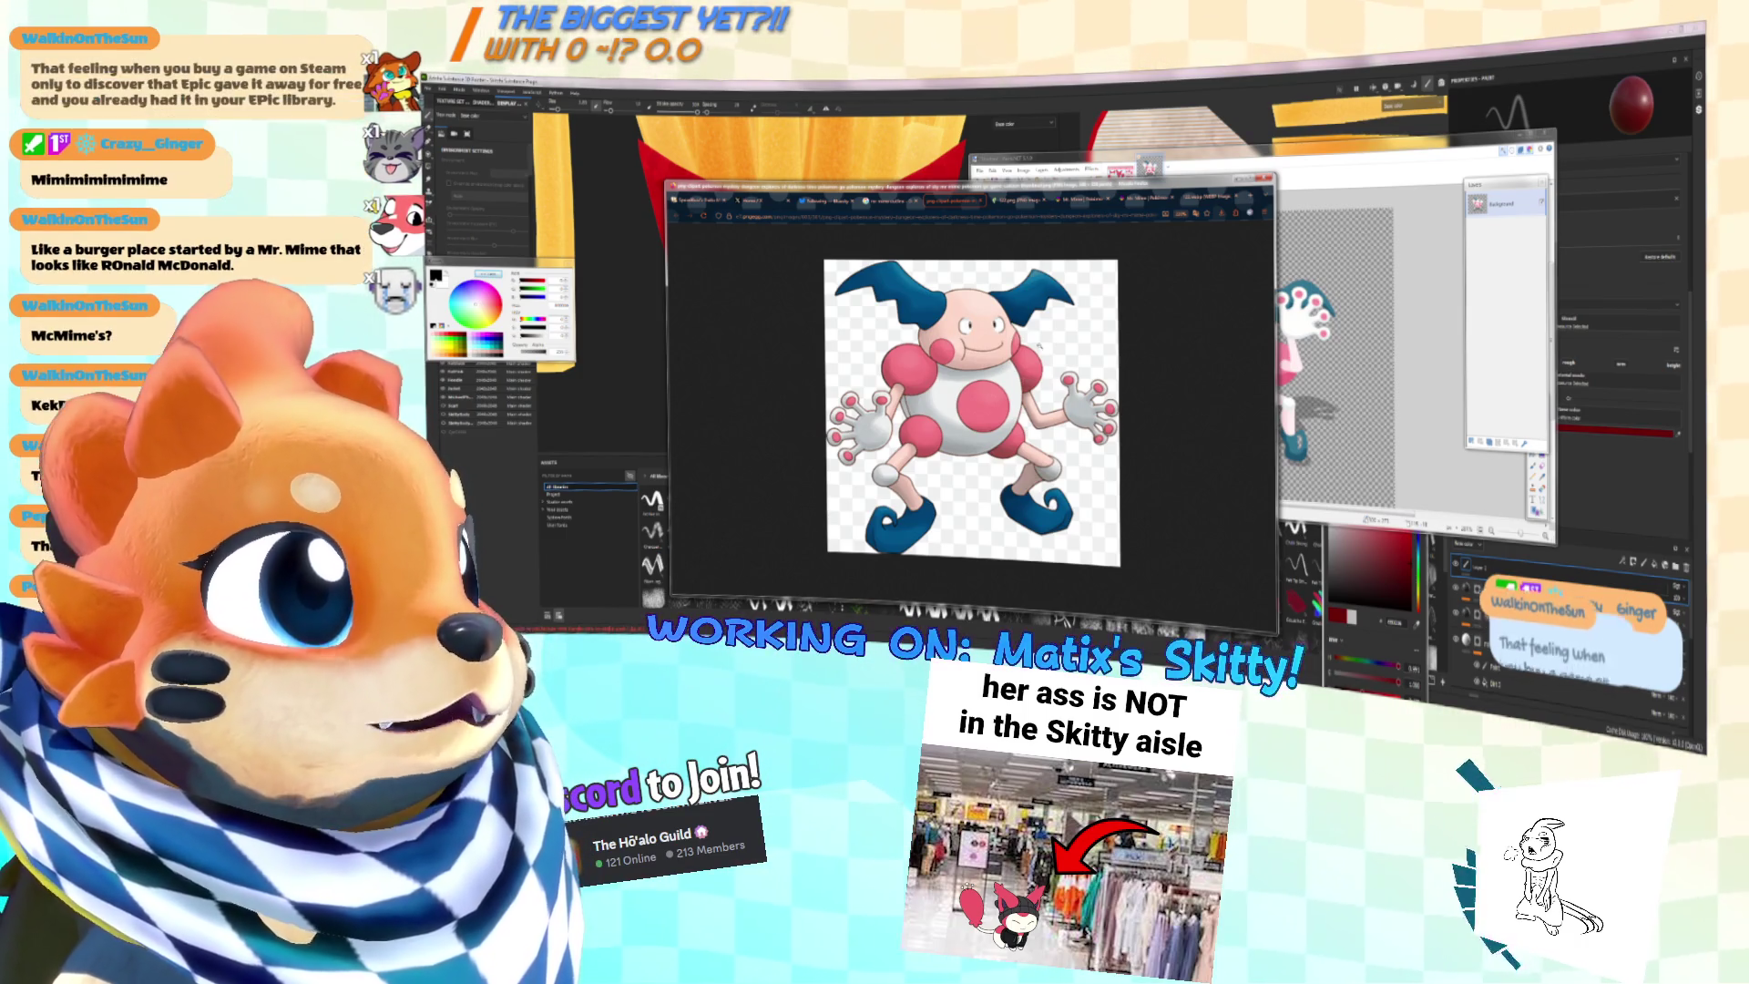
{"action": "right_click", "coordinate": [1039, 346]}
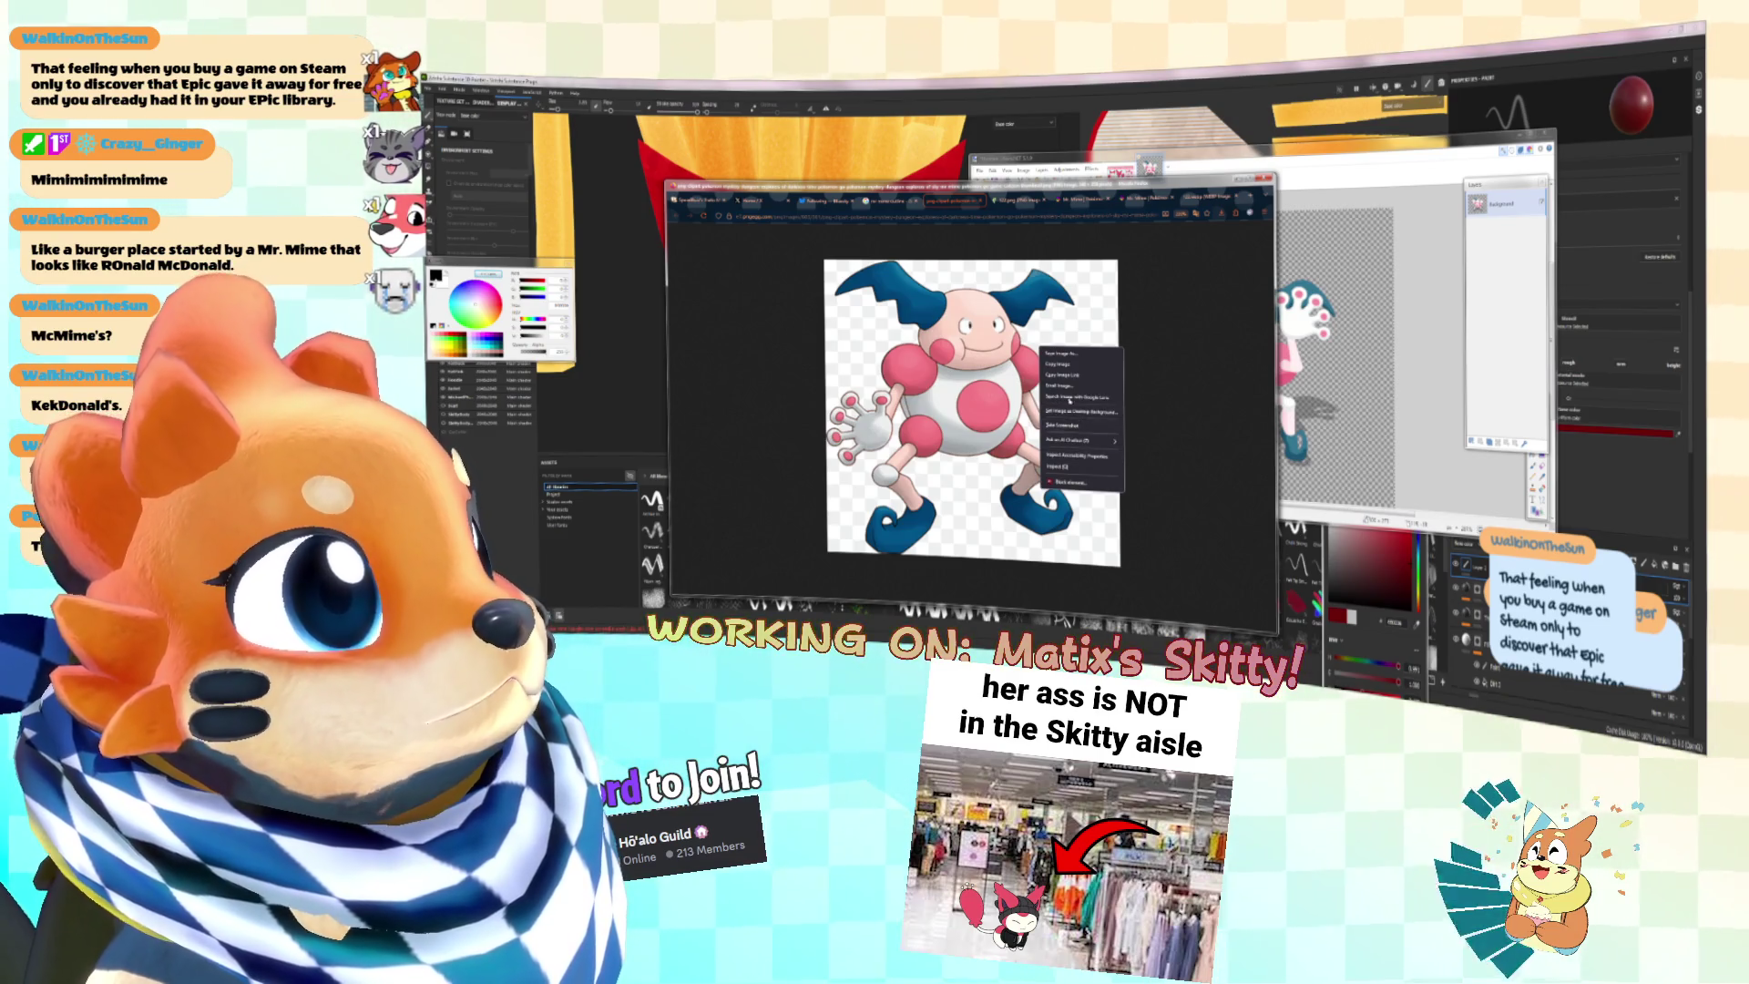
{"action": "left_click", "coordinate": [1062, 363]}
{"action": "left_click_drag", "start_coordinate": [841, 216], "coordinate": [1171, 218]}
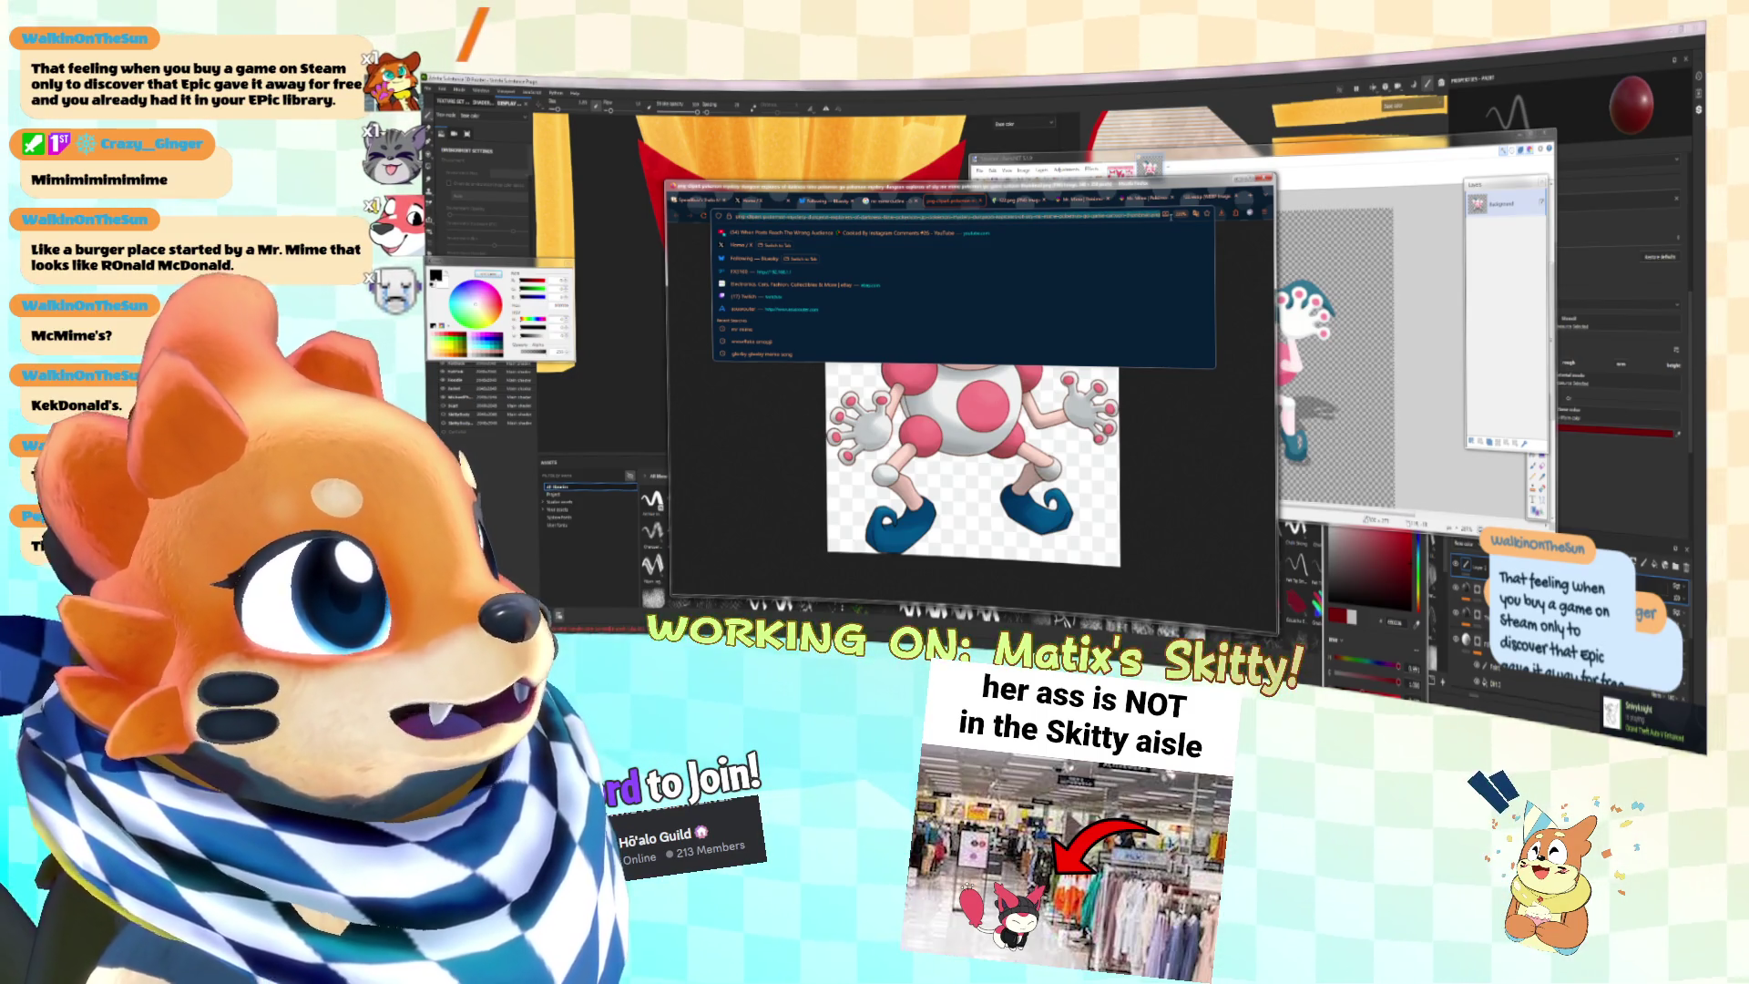
{"action": "left_click", "coordinate": [1220, 299]}
Step: Pull the Mr. Mime image into its own window, copy it, and paste it into Paint.NET as a new image
{"action": "mouse_move", "coordinate": [952, 200]}
{"action": "left_mouse_down"}
{"action": "mouse_move", "coordinate": [790, 231]}
{"action": "mouse_move", "coordinate": [748, 267]}
{"action": "left_mouse_up"}
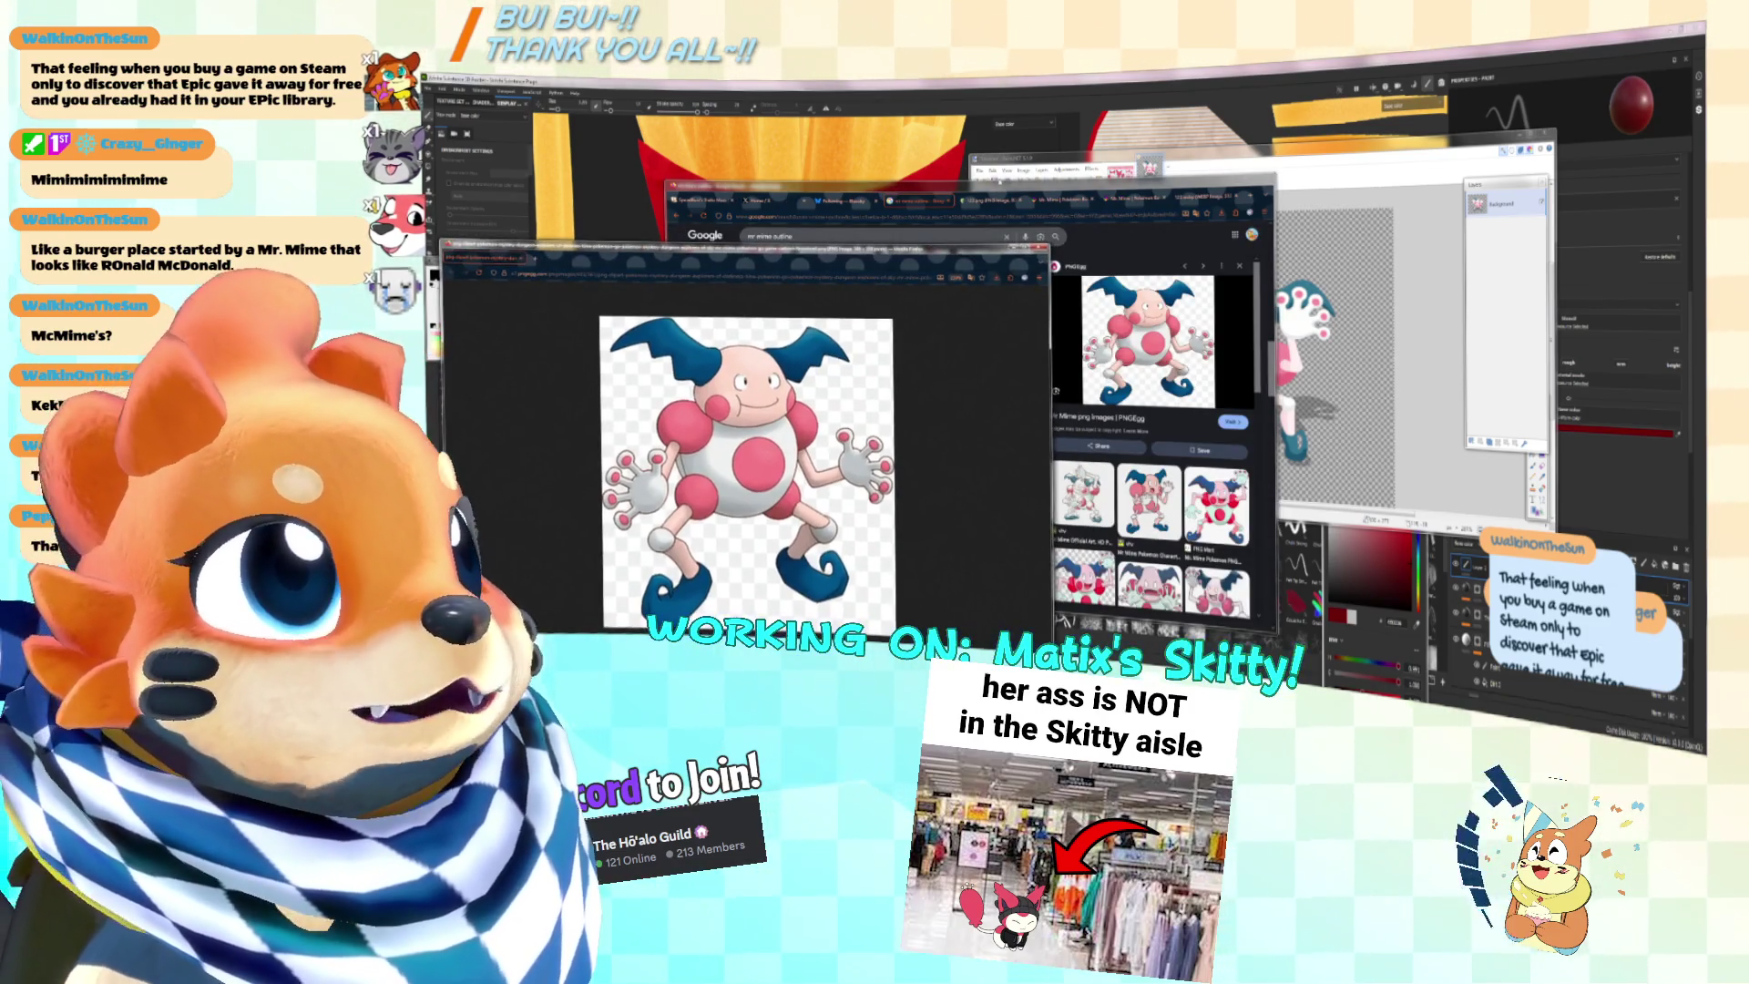
{"action": "right_click", "coordinate": [776, 401]}
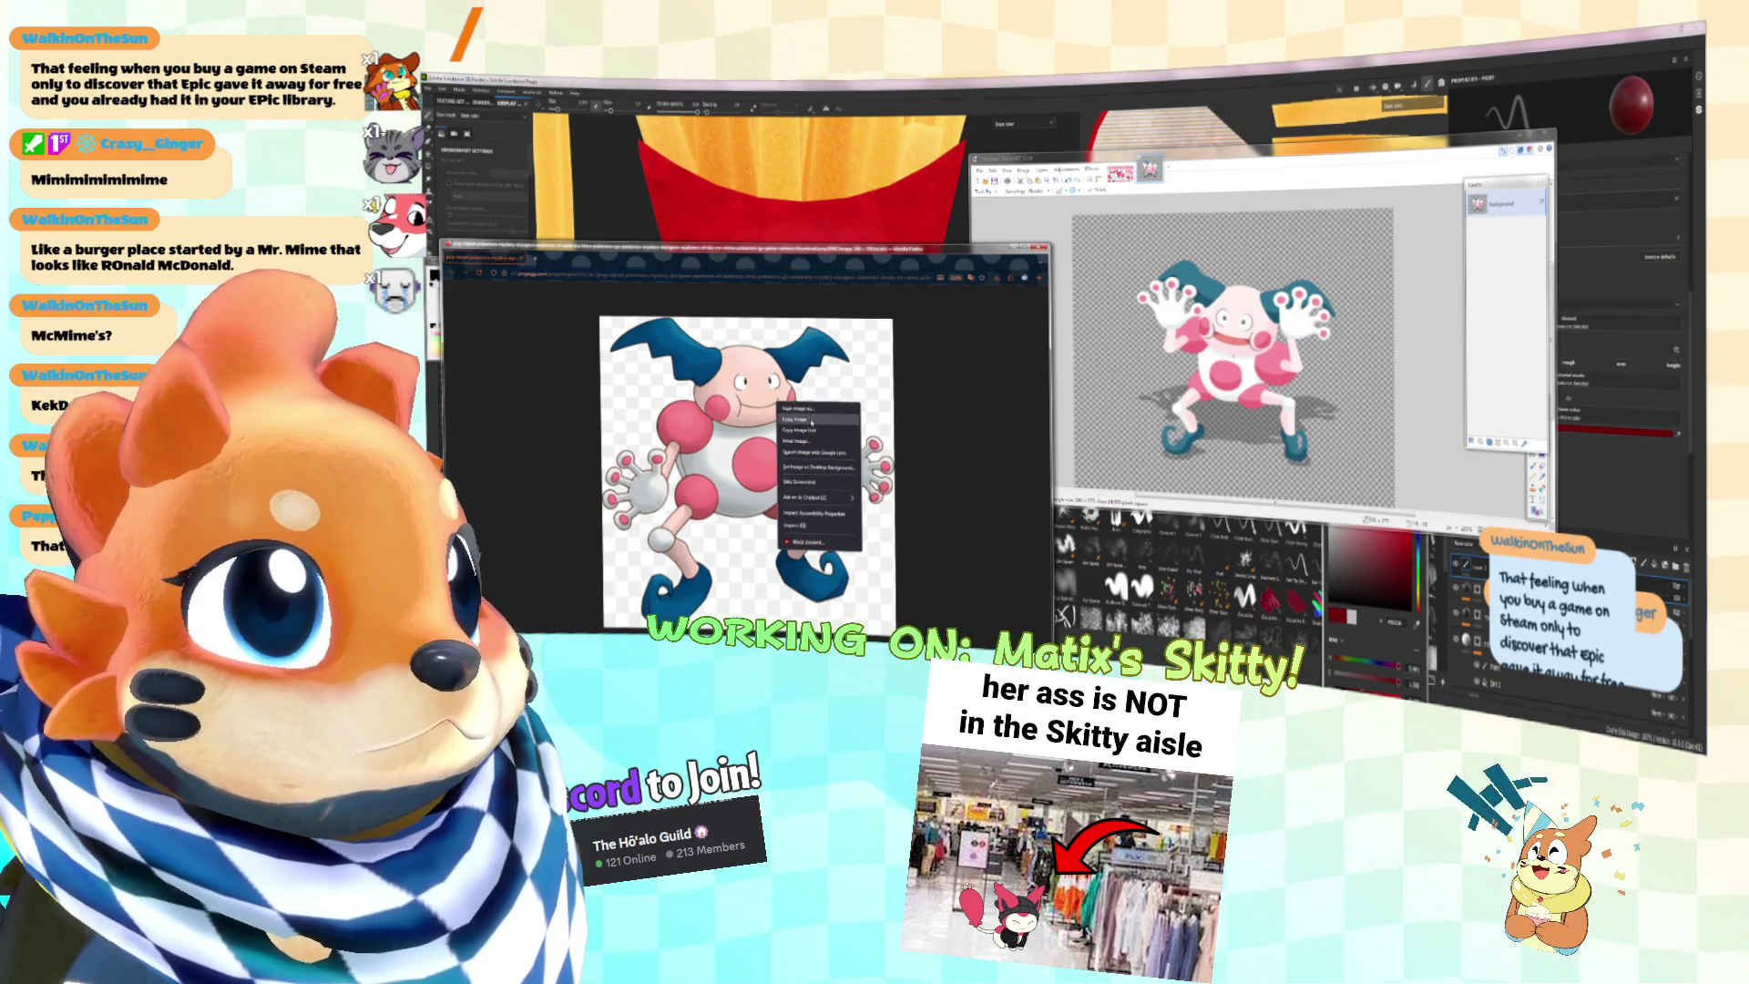
{"action": "left_click", "coordinate": [820, 446]}
{"action": "left_click", "coordinate": [1002, 195]}
{"action": "key", "text": "ctrl+alt+v"}
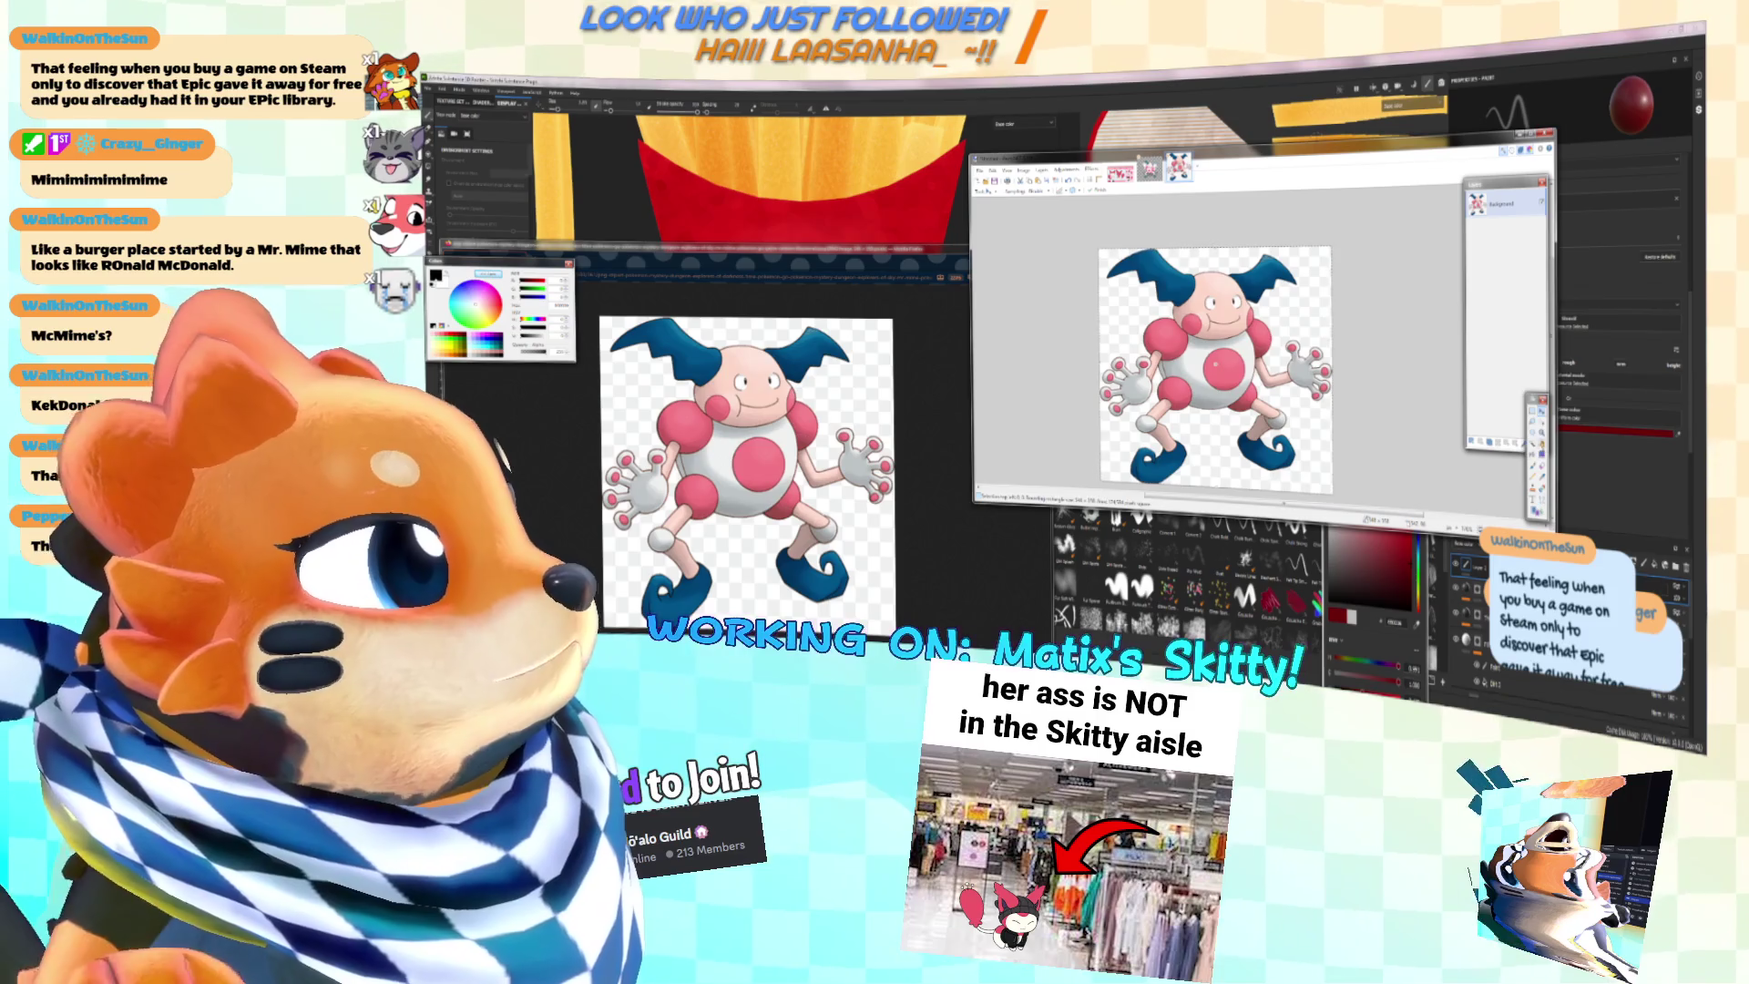
Step: Magic Wand the transparent background around the pasted Mr. Mime, zoom in, and switch to Lasso Select
{"action": "key", "text": "s"}
{"action": "key", "text": "ctrl+a"}
{"action": "key", "text": "ctrl+d"}
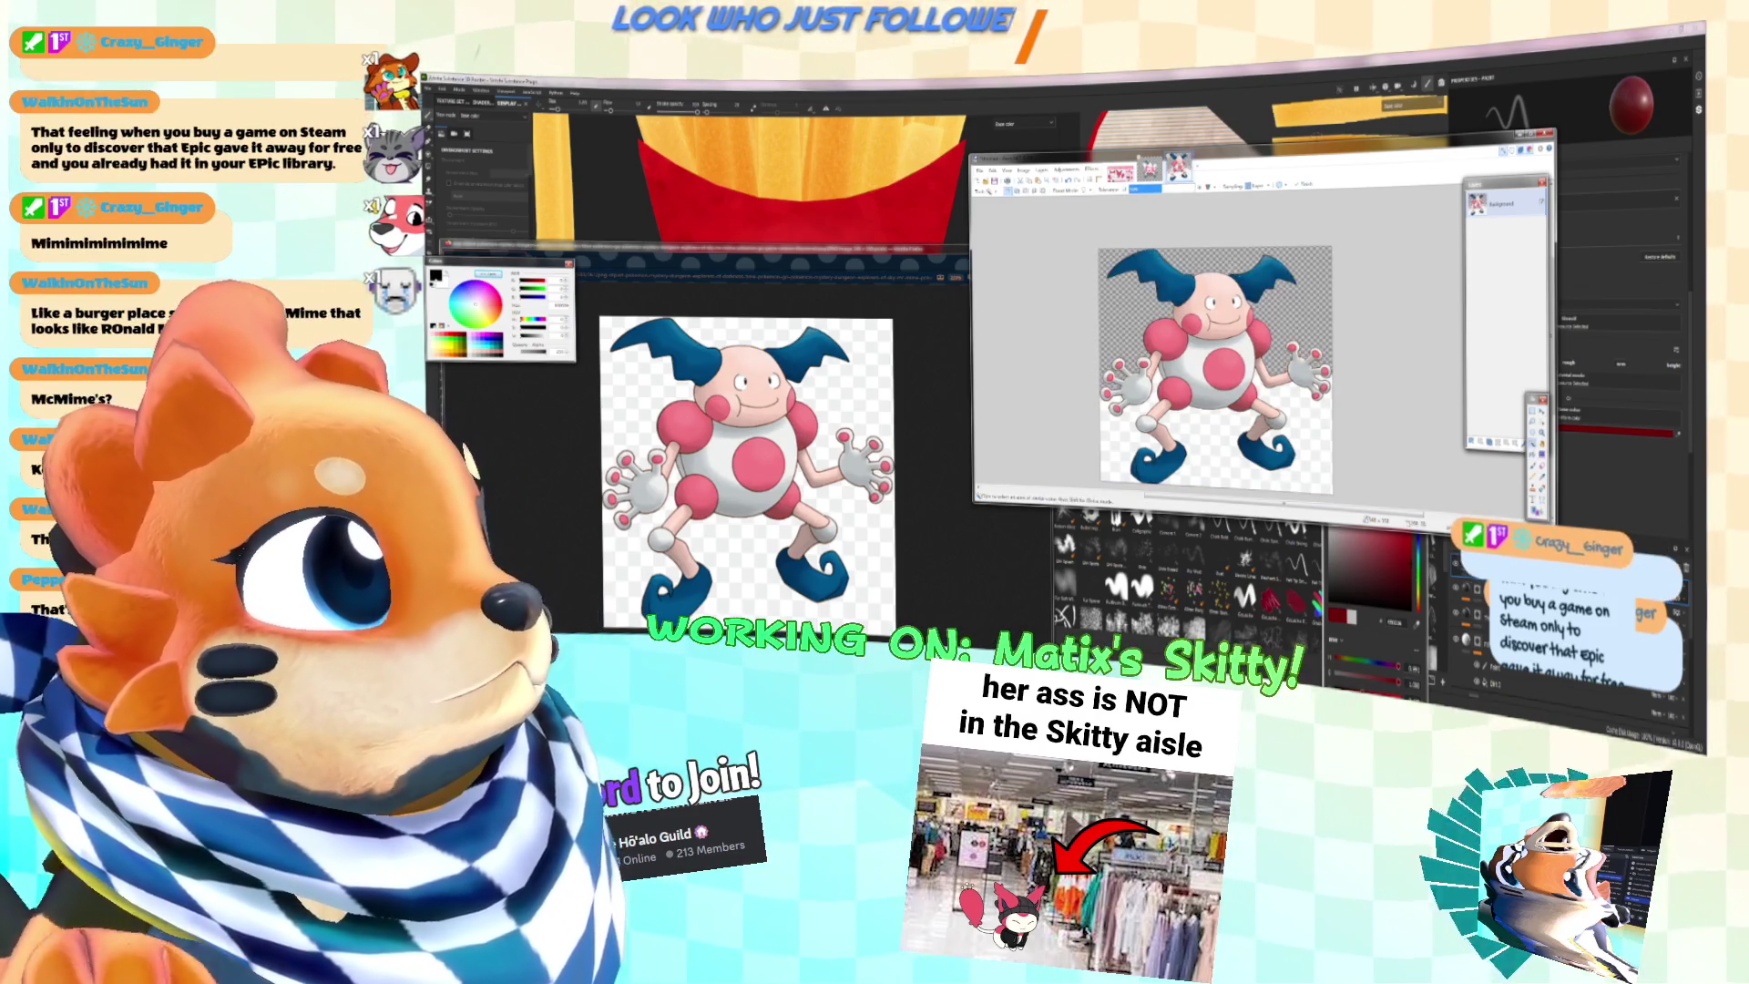
{"action": "key", "text": "s"}
{"action": "left_click", "coordinate": [1321, 456]}
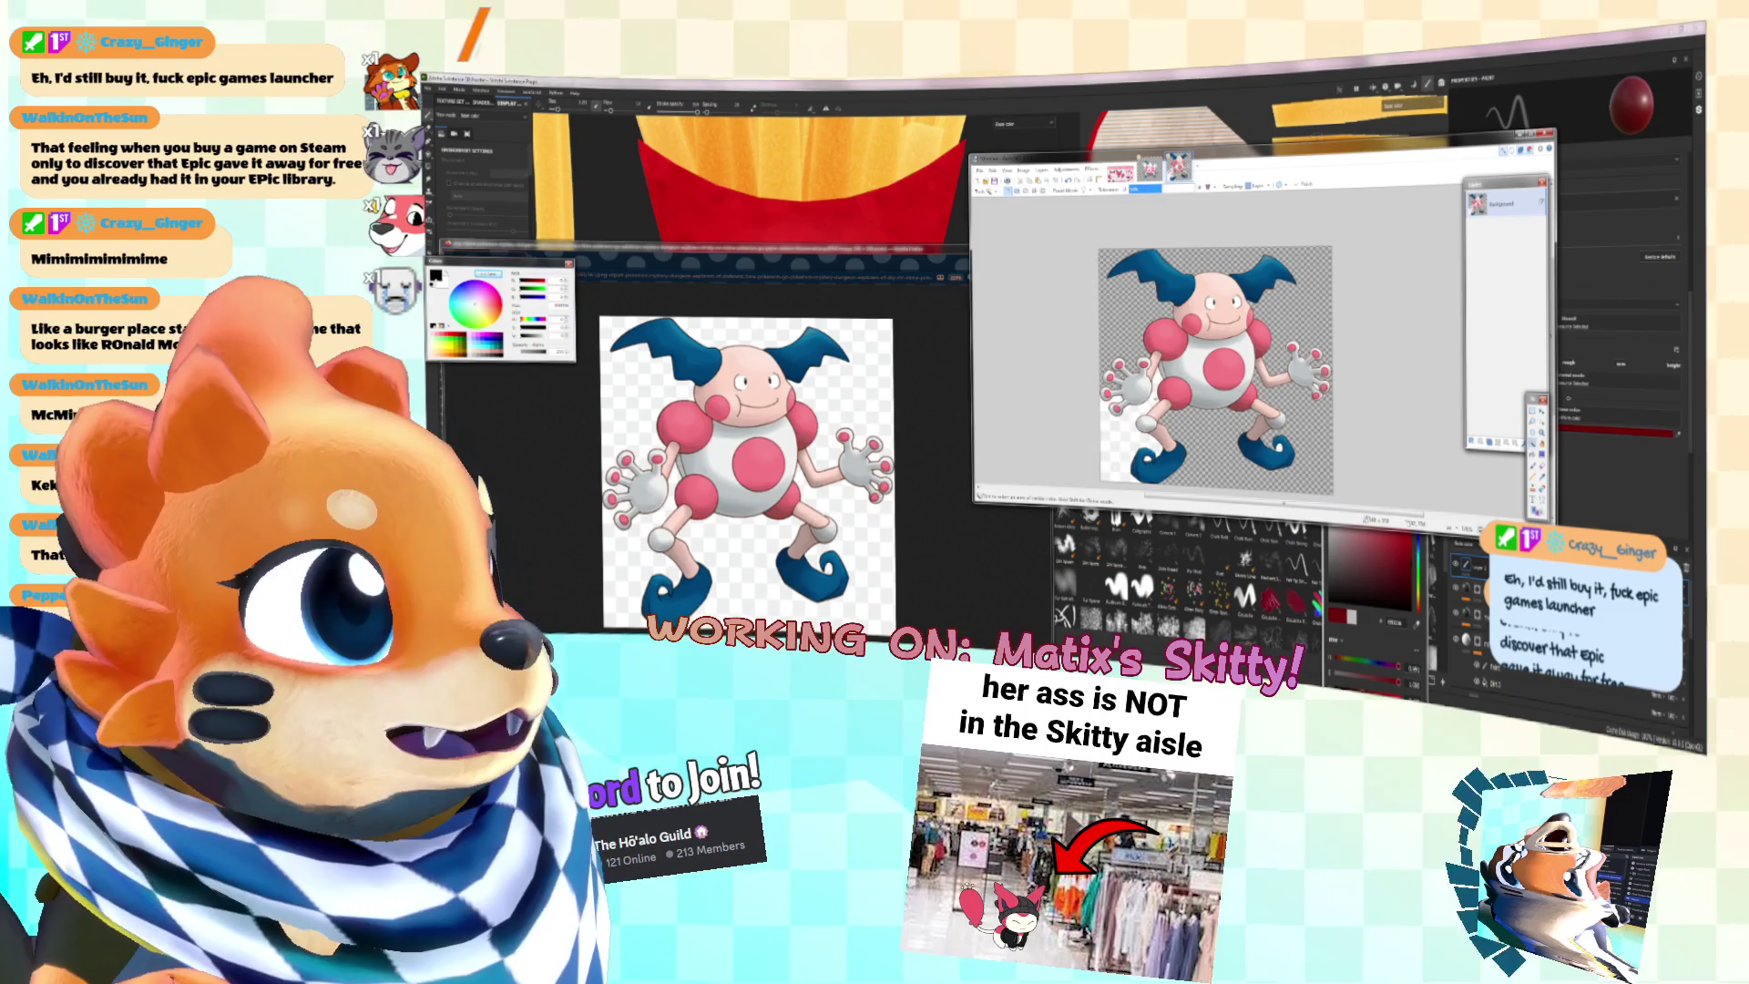
{"action": "key", "text": "ctrl+plus"}
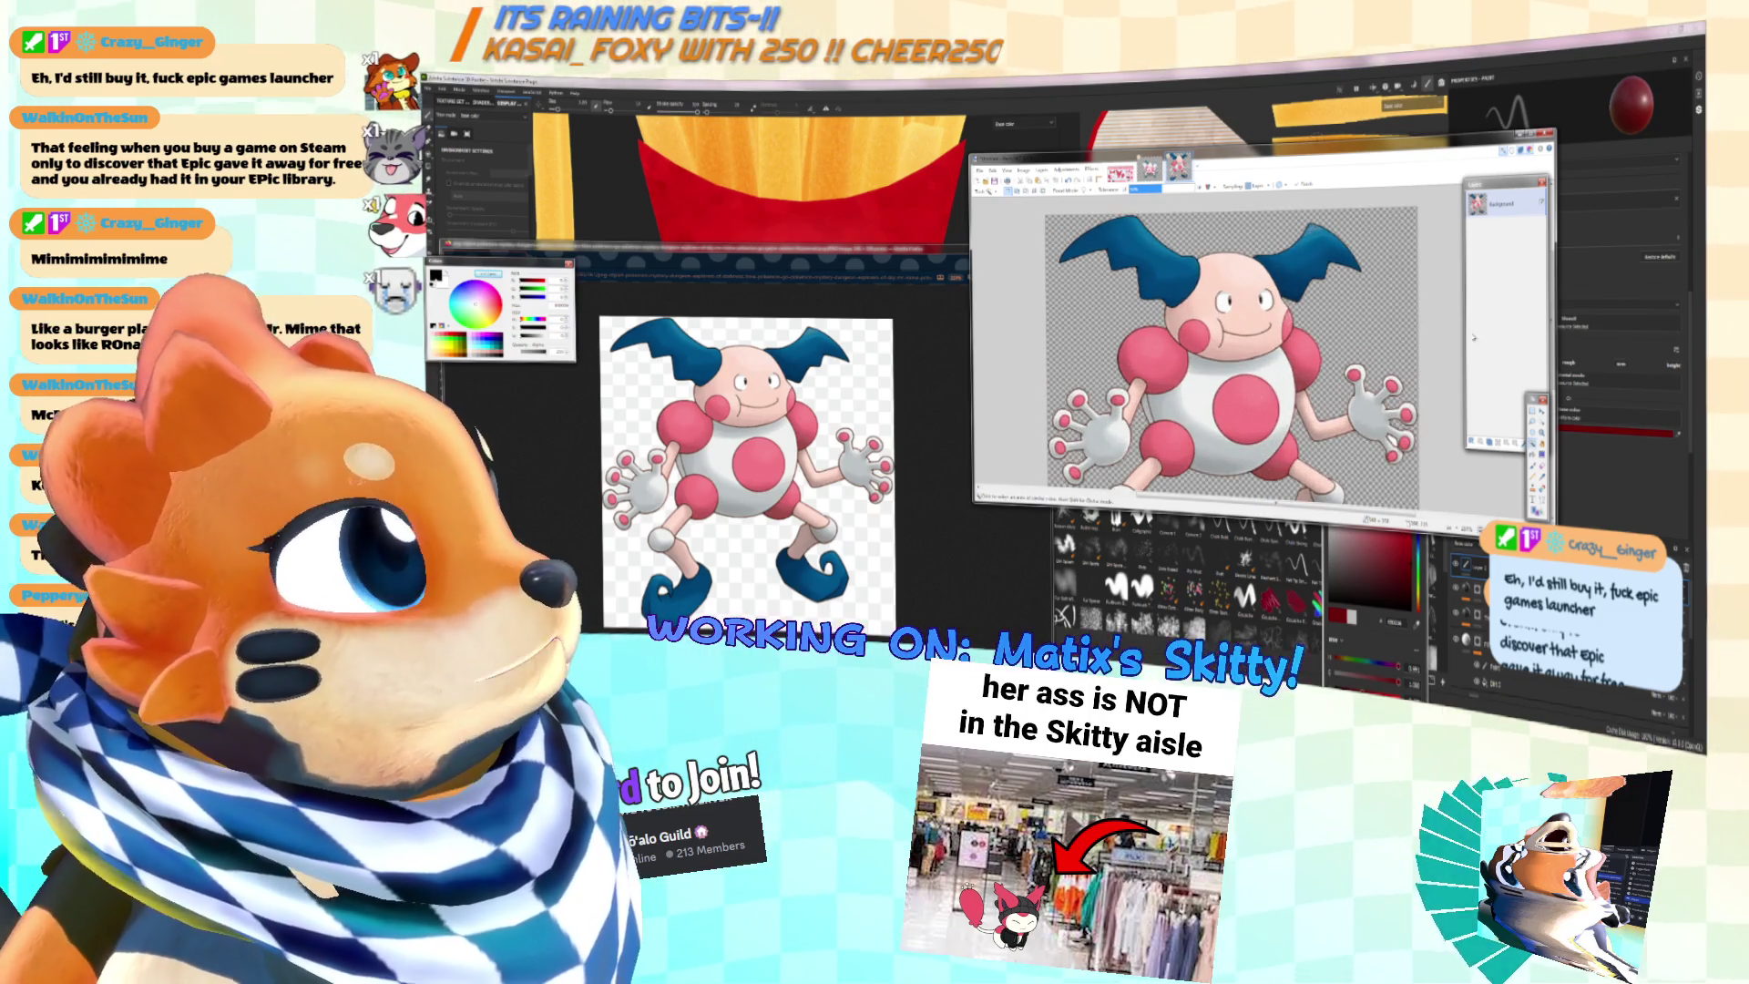
{"action": "left_click", "coordinate": [1533, 422]}
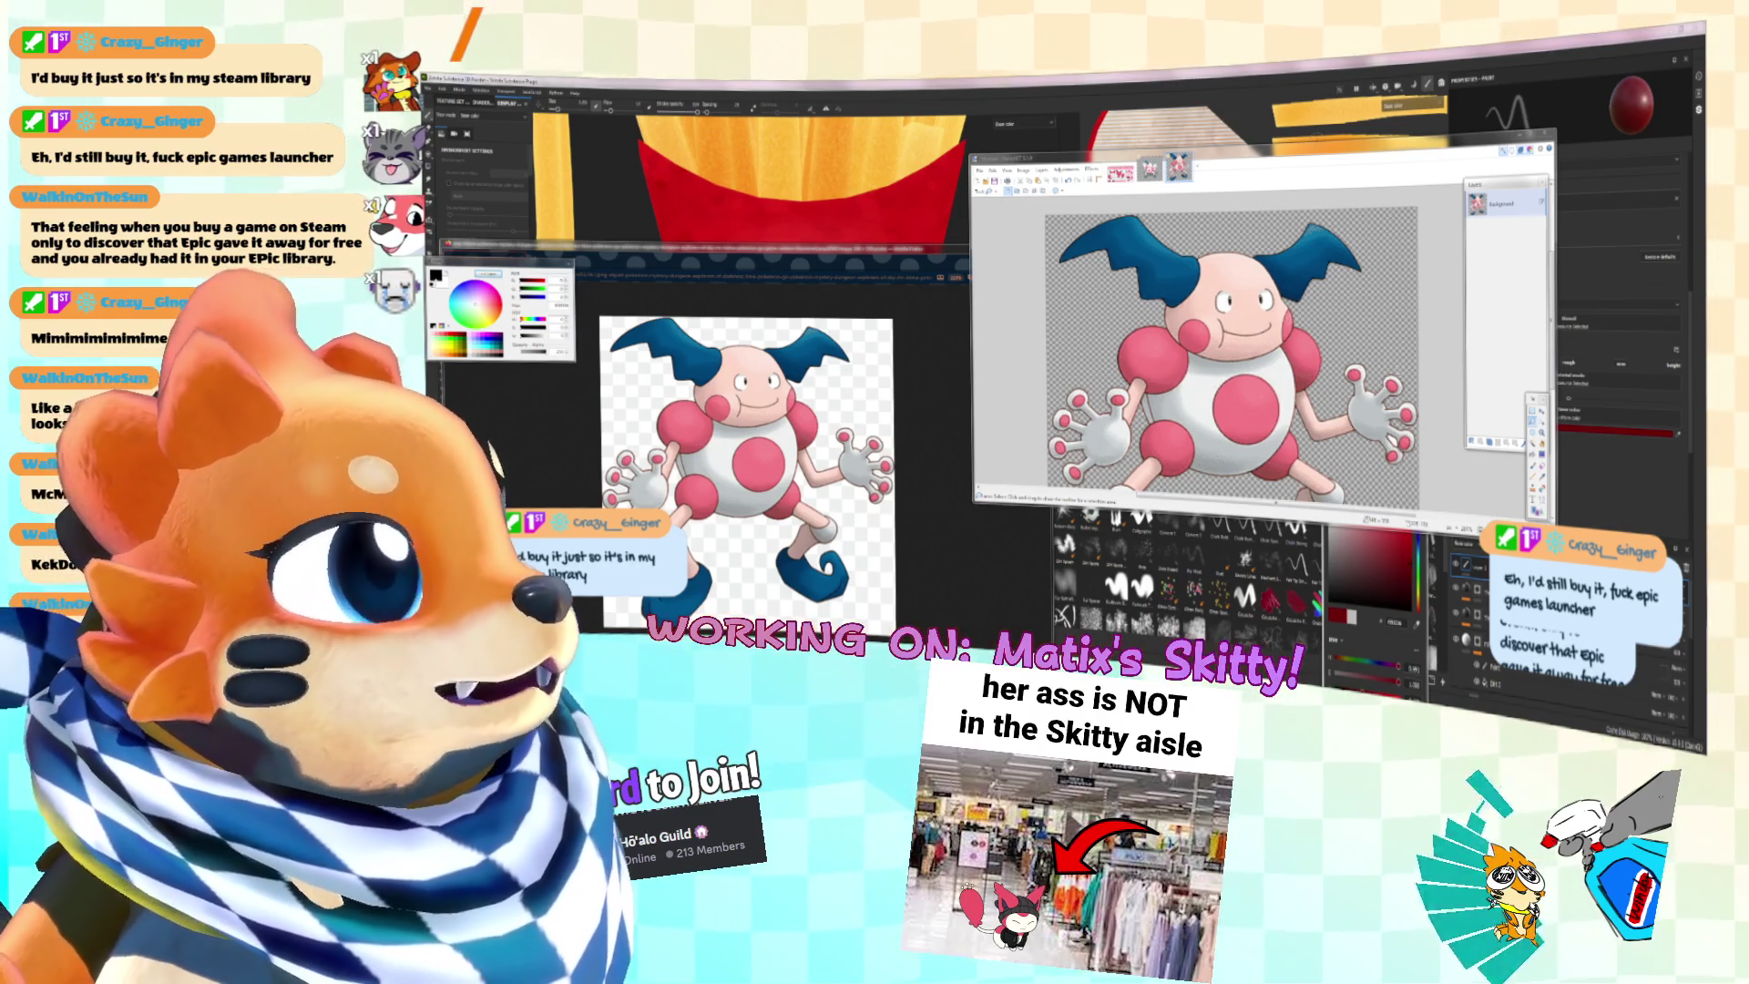
Step: Select Mr. Mime's left shoulder ball by colour, then drop that selection
{"action": "key", "text": "s"}
{"action": "left_click", "coordinate": [1150, 357]}
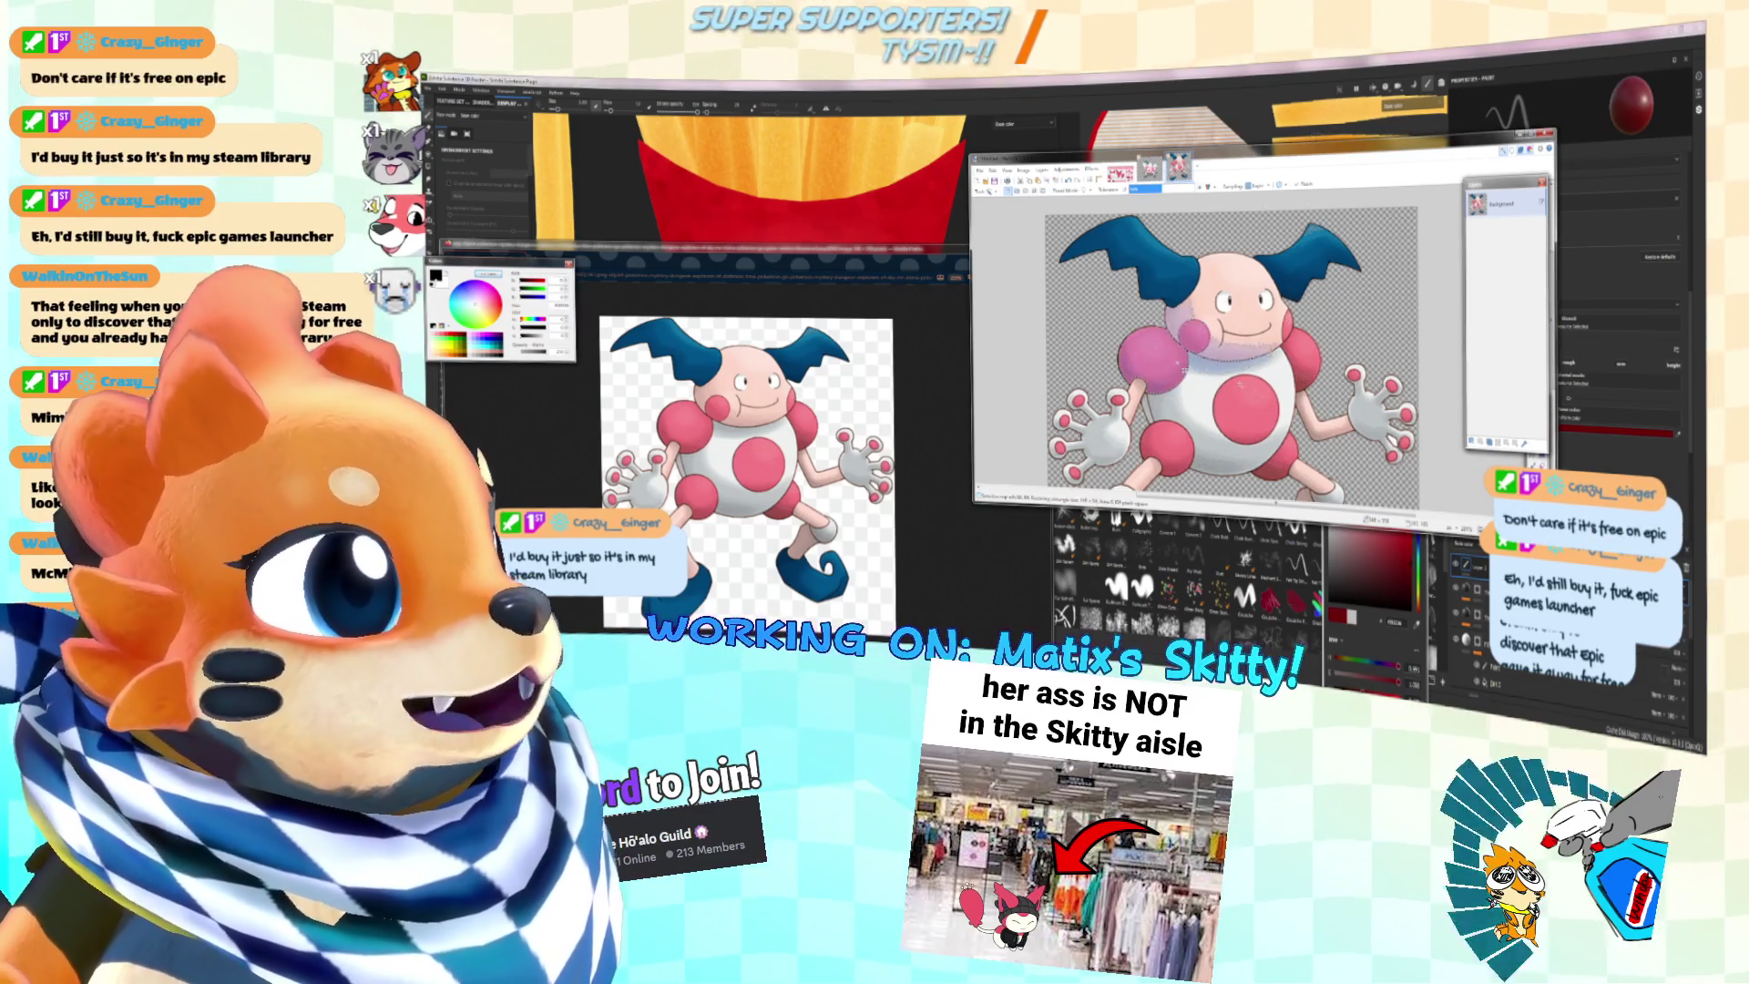
{"action": "left_click", "coordinate": [1149, 361]}
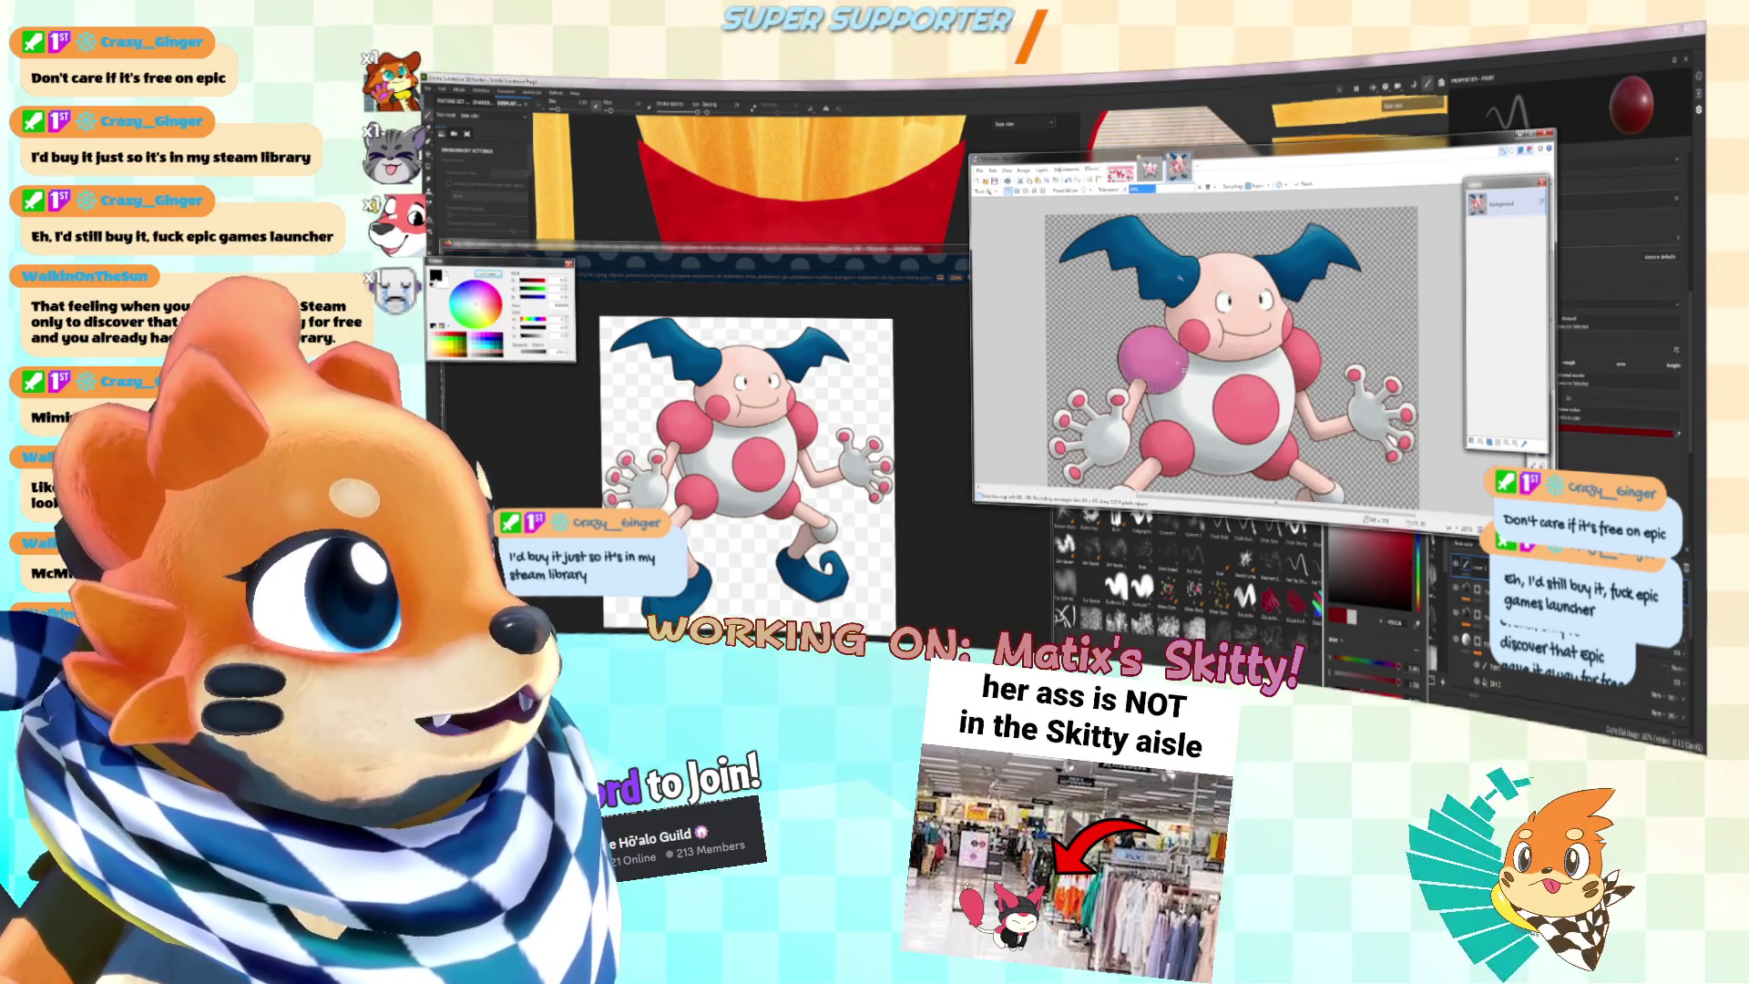
{"action": "key", "text": "F5"}
{"action": "key", "text": "b"}
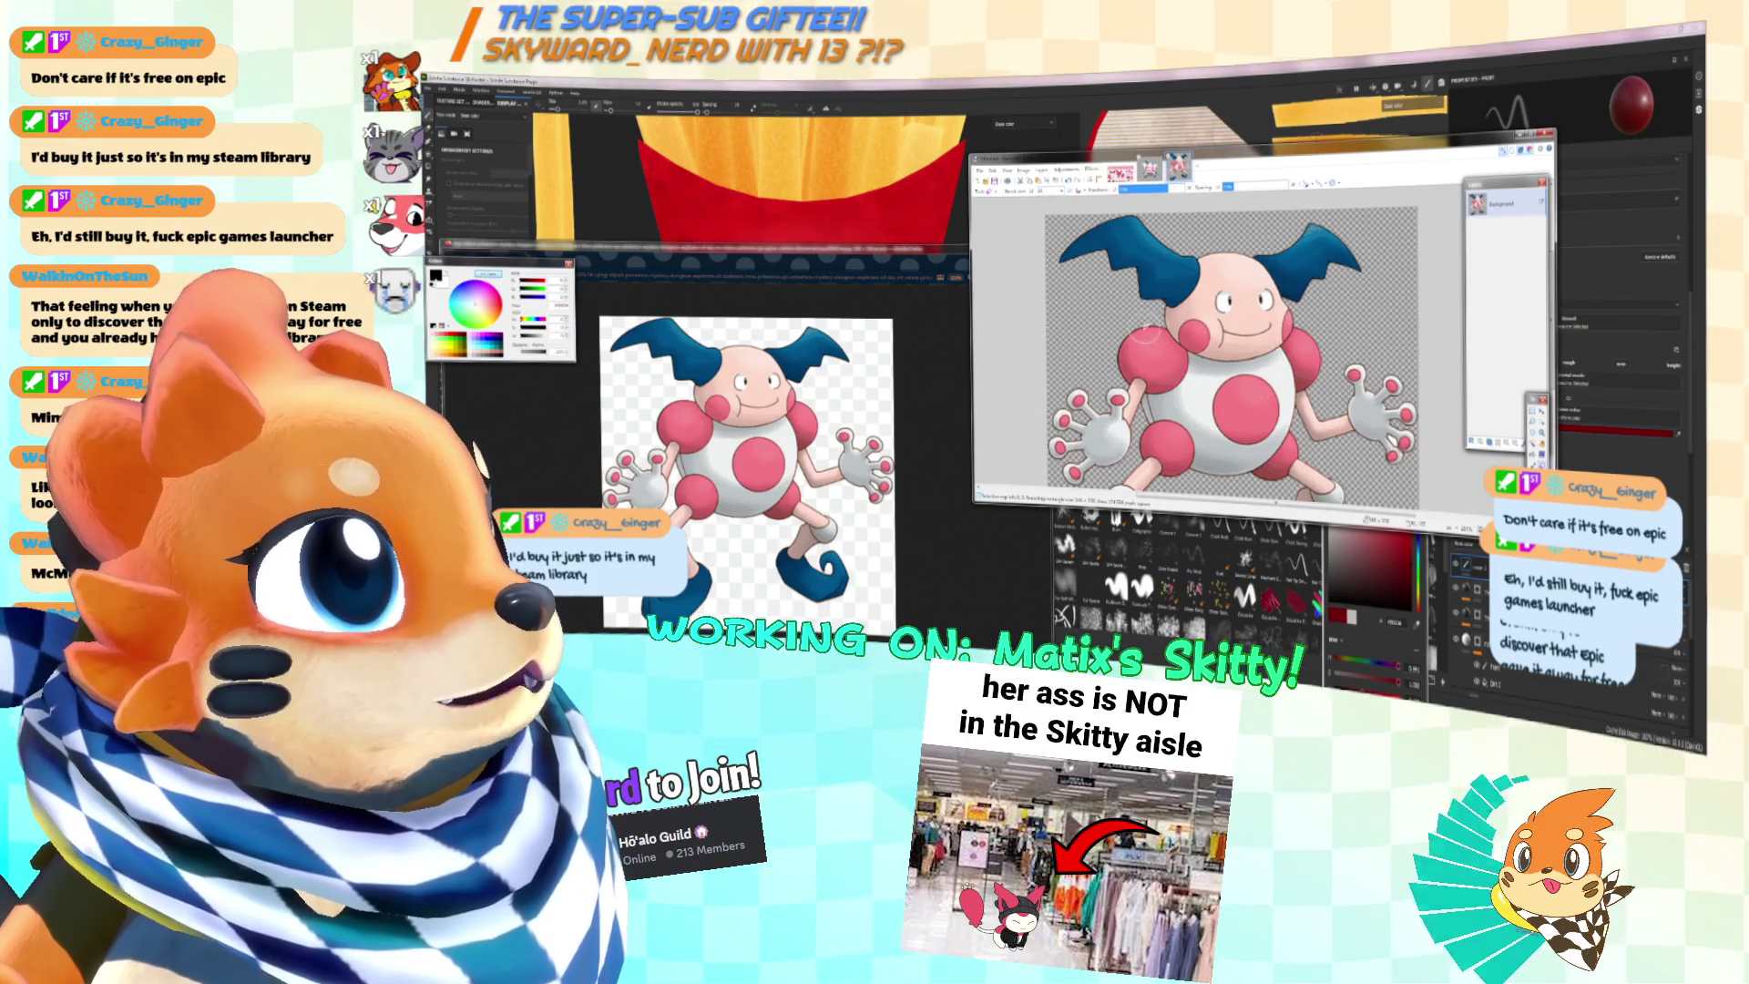
Step: Refine the body selection and delete Mr. Mime's white pink-spotted torso
{"action": "key", "text": "s"}
{"action": "mouse_move", "coordinate": [1148, 332]}
{"action": "left_mouse_down"}
{"action": "mouse_move", "coordinate": [1241, 401]}
{"action": "mouse_move", "coordinate": [1184, 394]}
{"action": "mouse_move", "coordinate": [1128, 339]}
{"action": "left_mouse_up"}
{"action": "key", "text": "ctrl+z"}
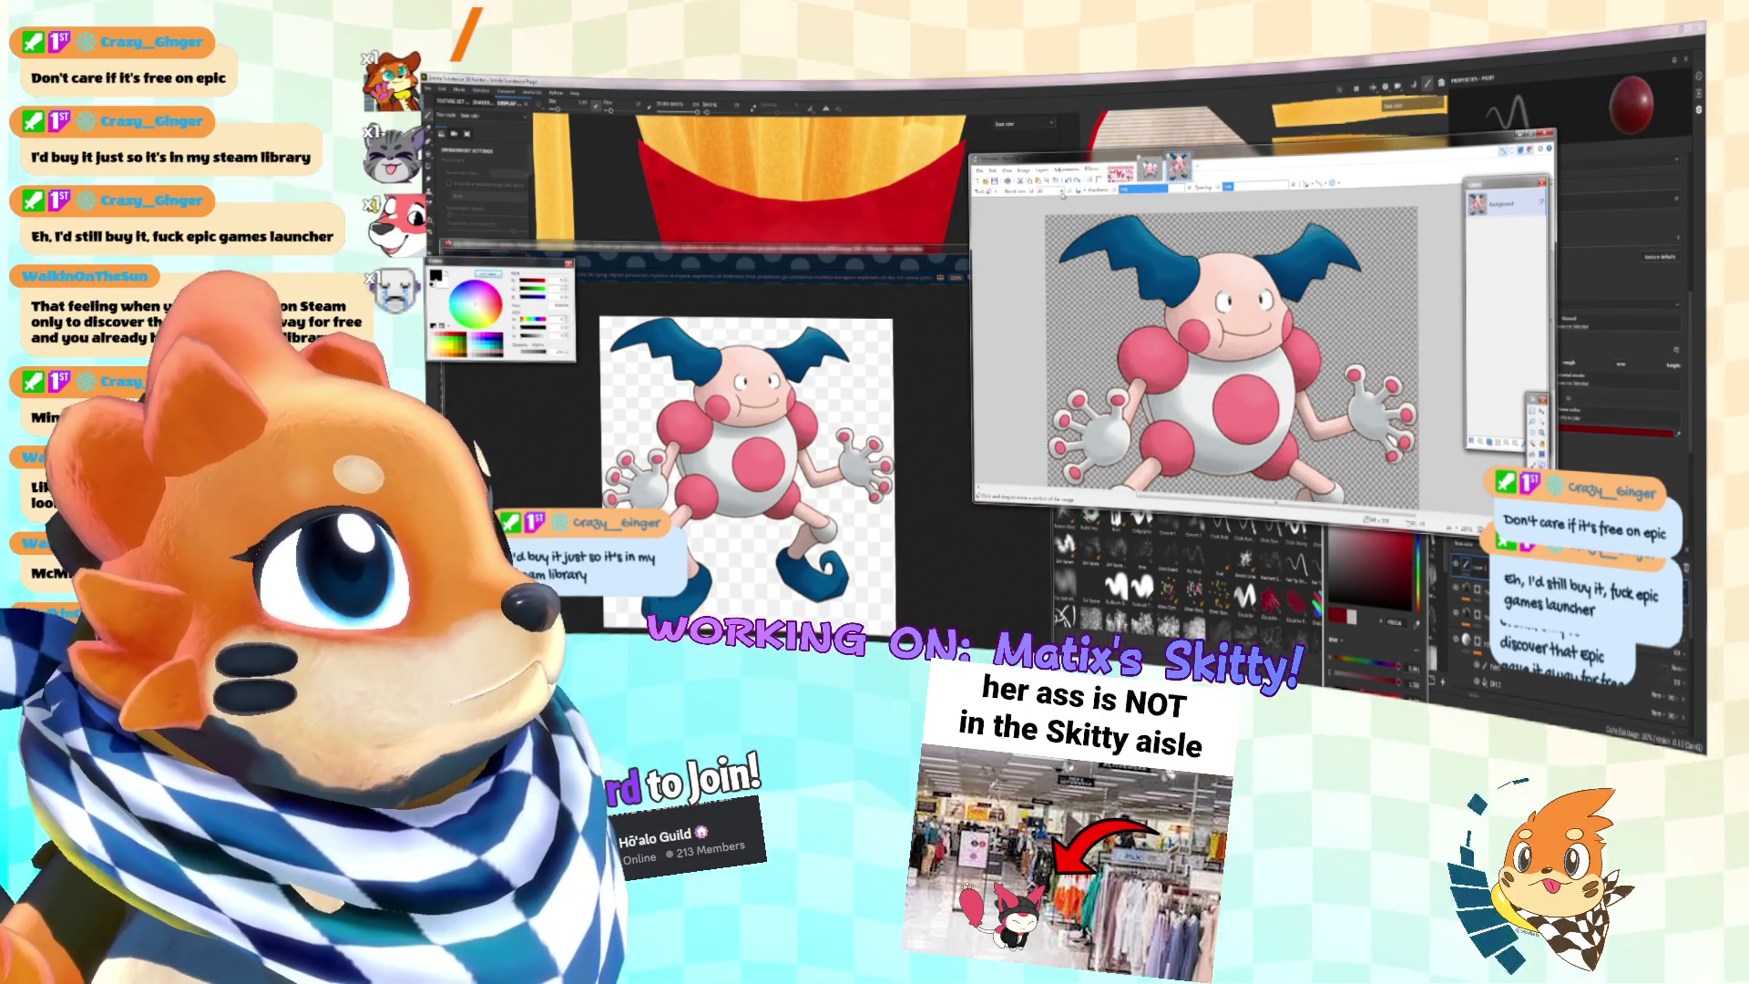
{"action": "left_click", "coordinate": [1059, 191]}
{"action": "left_click", "coordinate": [1052, 291]}
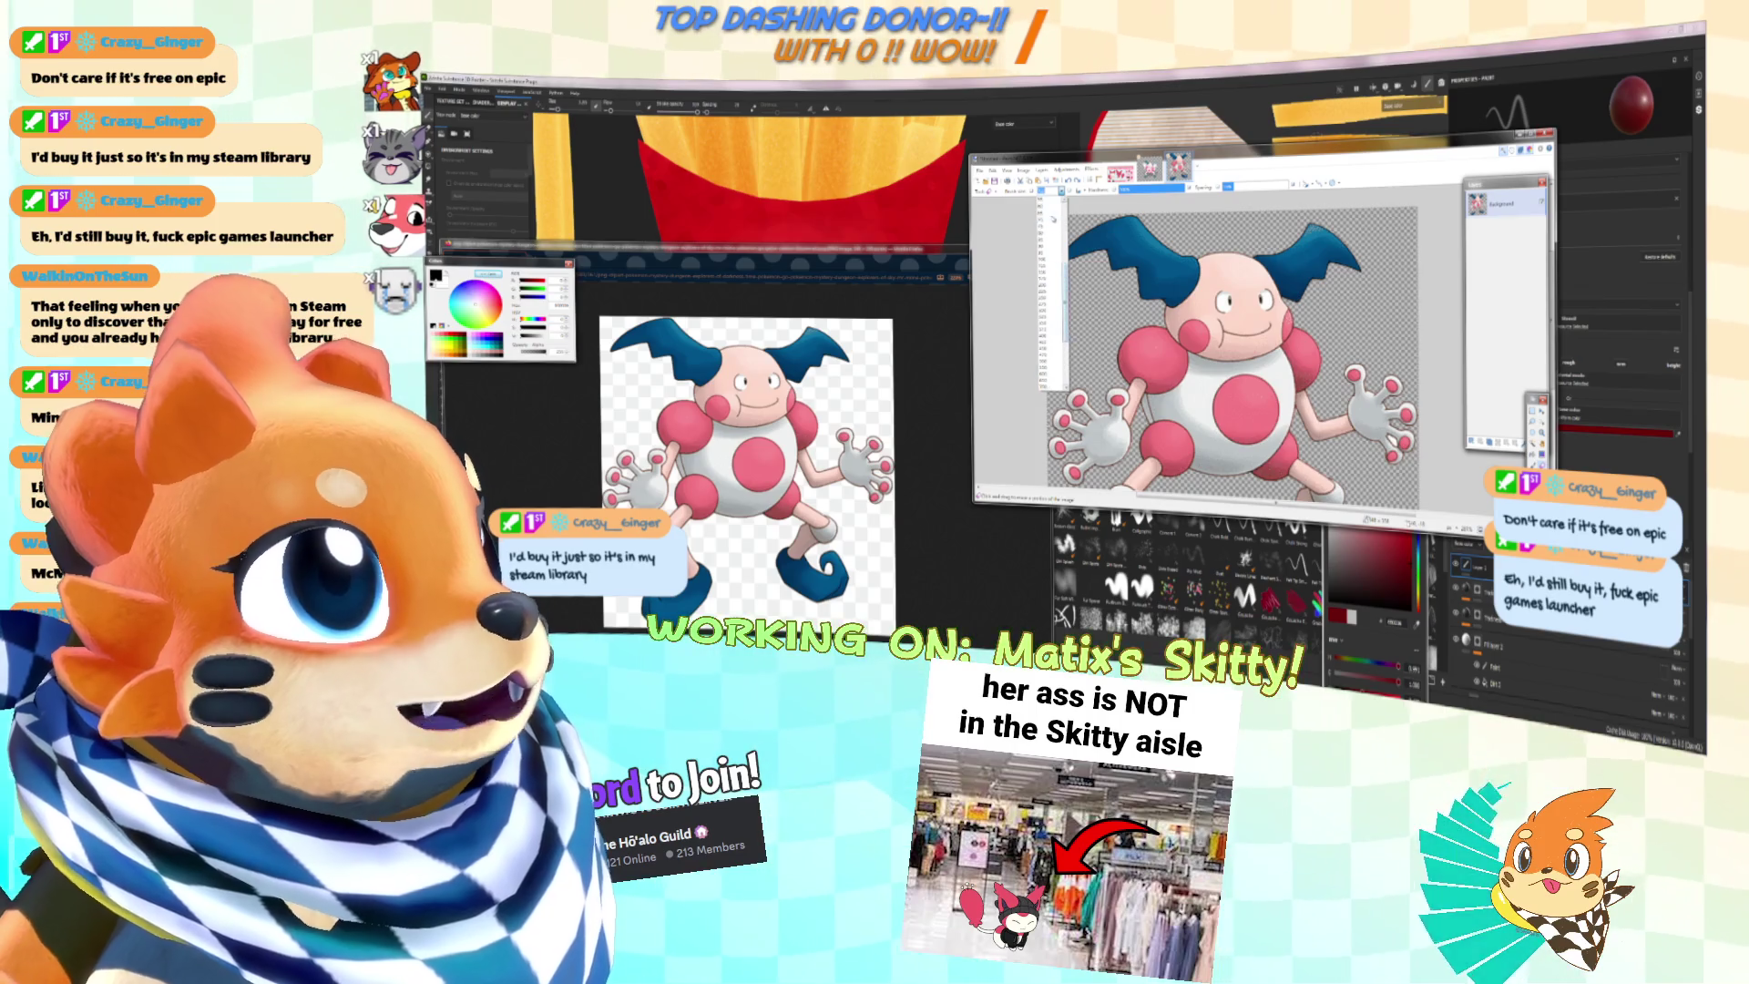
{"action": "left_click", "coordinate": [1057, 273]}
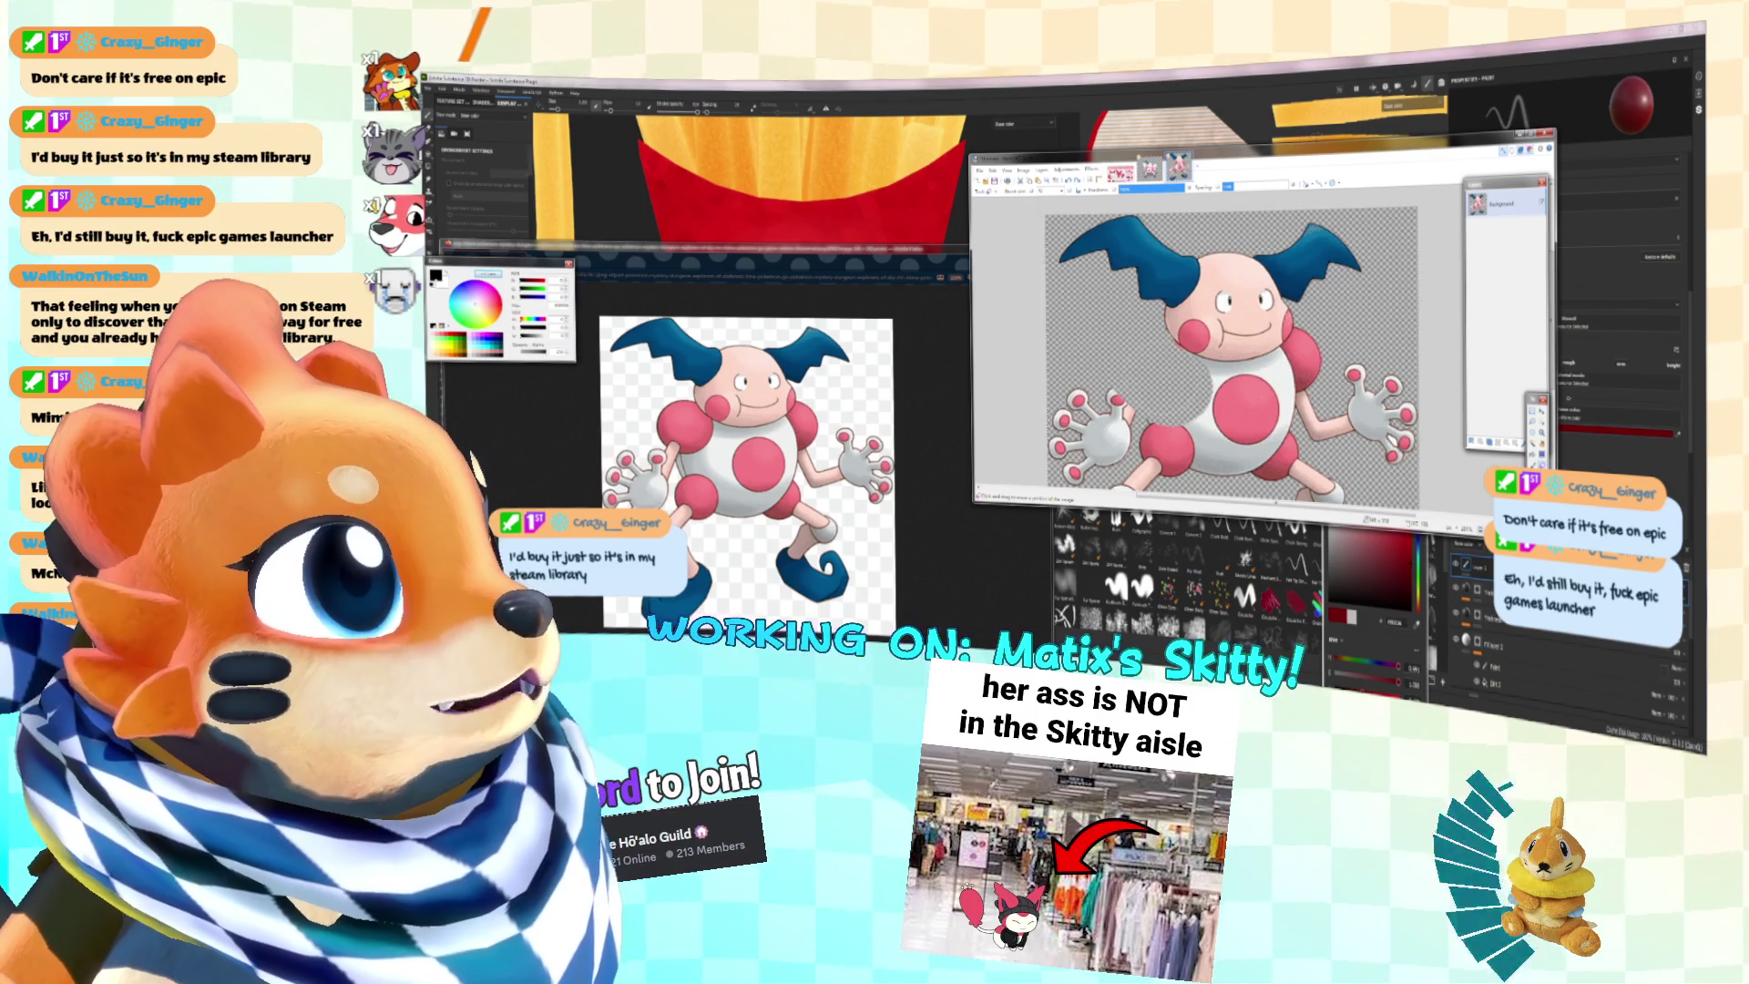
{"action": "key", "text": "Delete"}
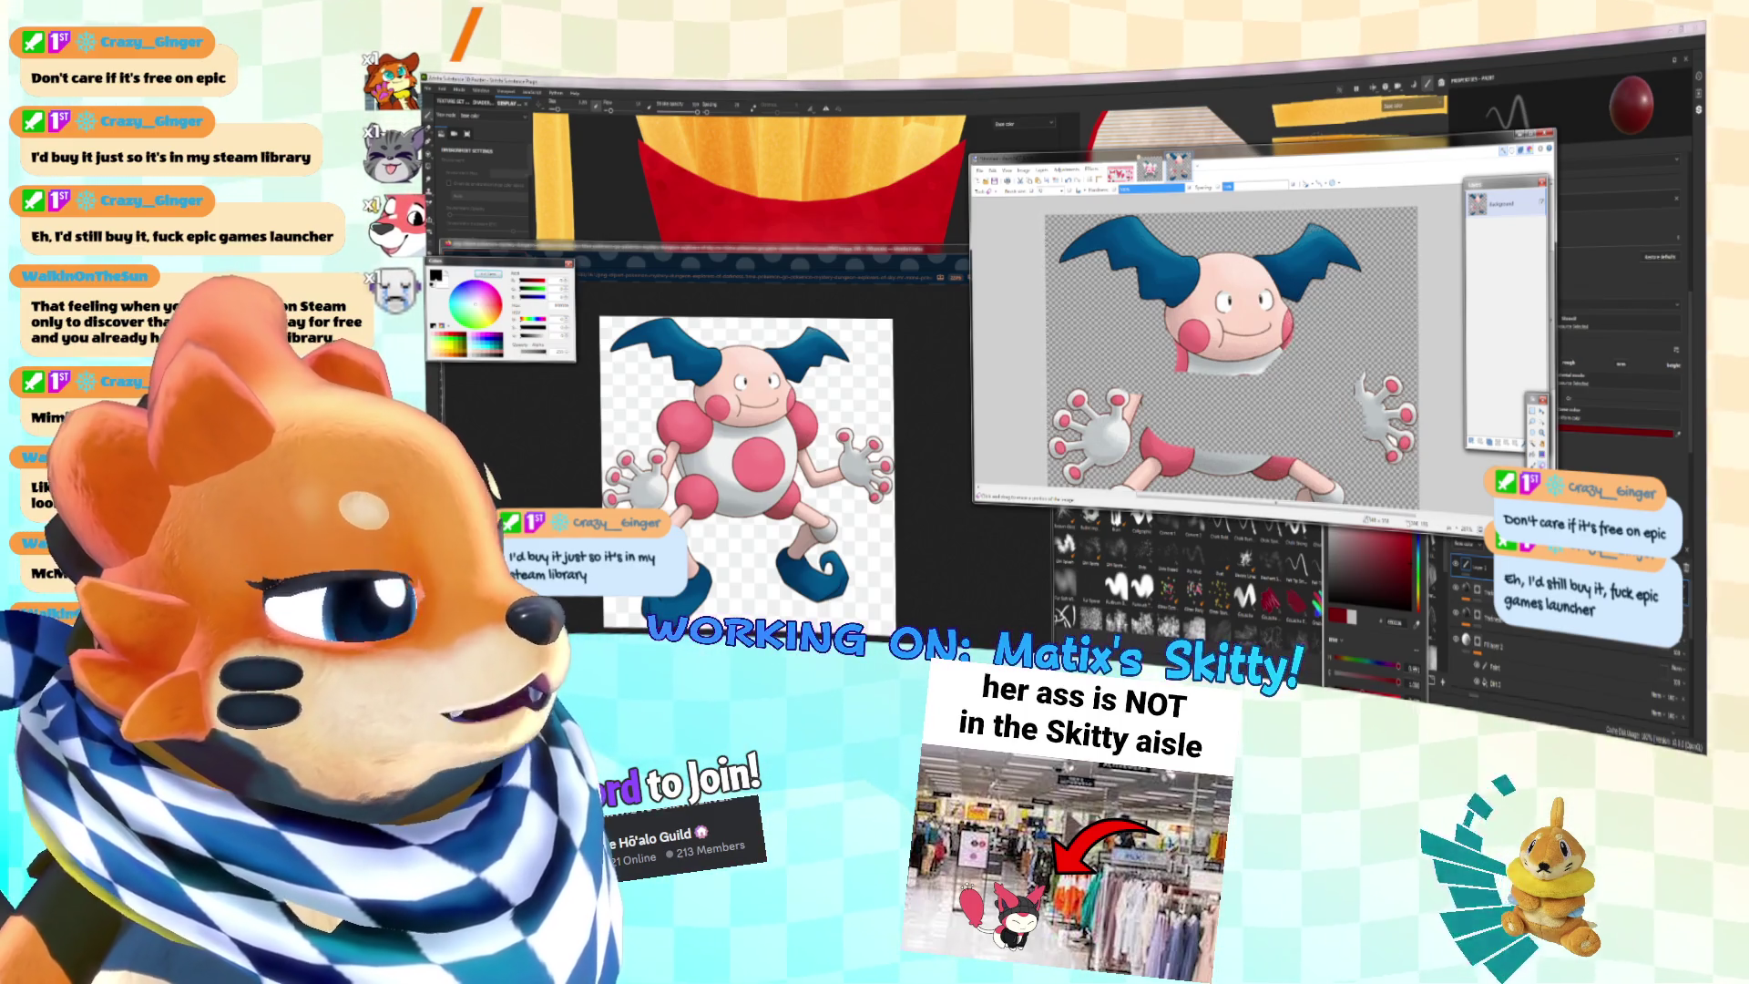
Step: Delete the remaining hand, leg and shoe, keeping the head intact
{"action": "scroll", "coordinate": [1230, 346], "scroll_direction": "down", "scroll_amount": 2}
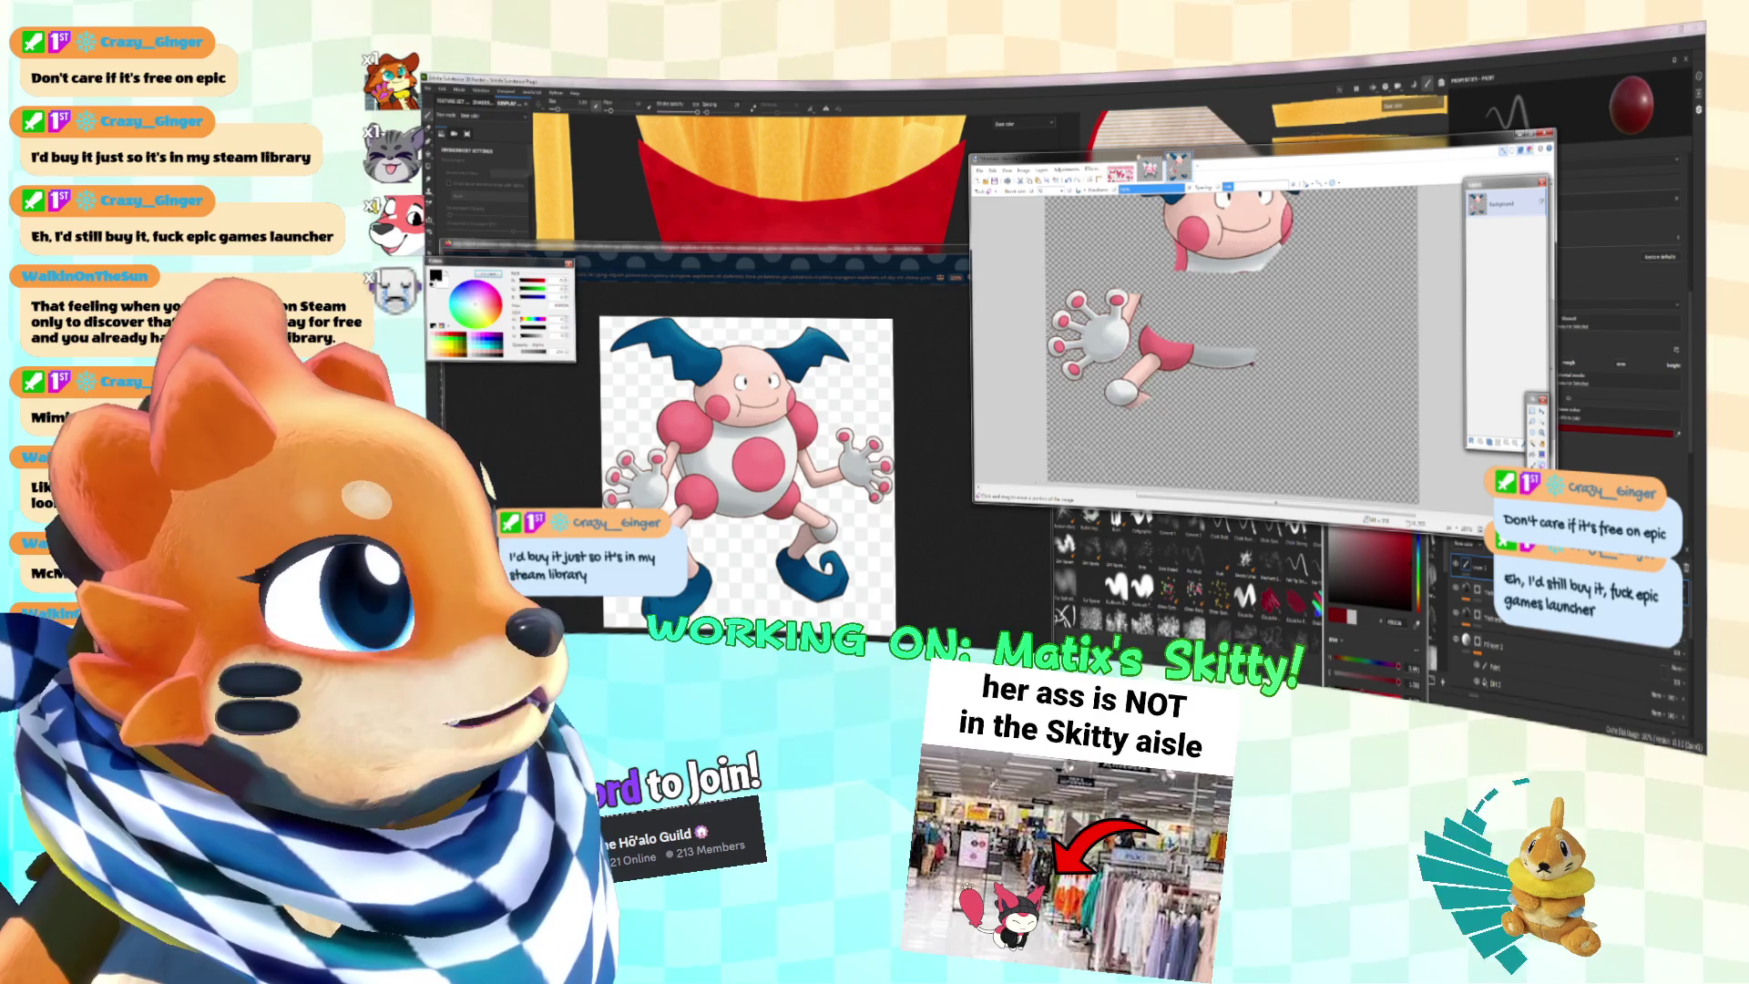
{"action": "key", "text": "Delete"}
{"action": "scroll", "coordinate": [1230, 346], "scroll_direction": "up", "scroll_amount": 2}
{"action": "scroll", "coordinate": [1230, 346], "scroll_direction": "up", "scroll_amount": 3, "text": "ctrl"}
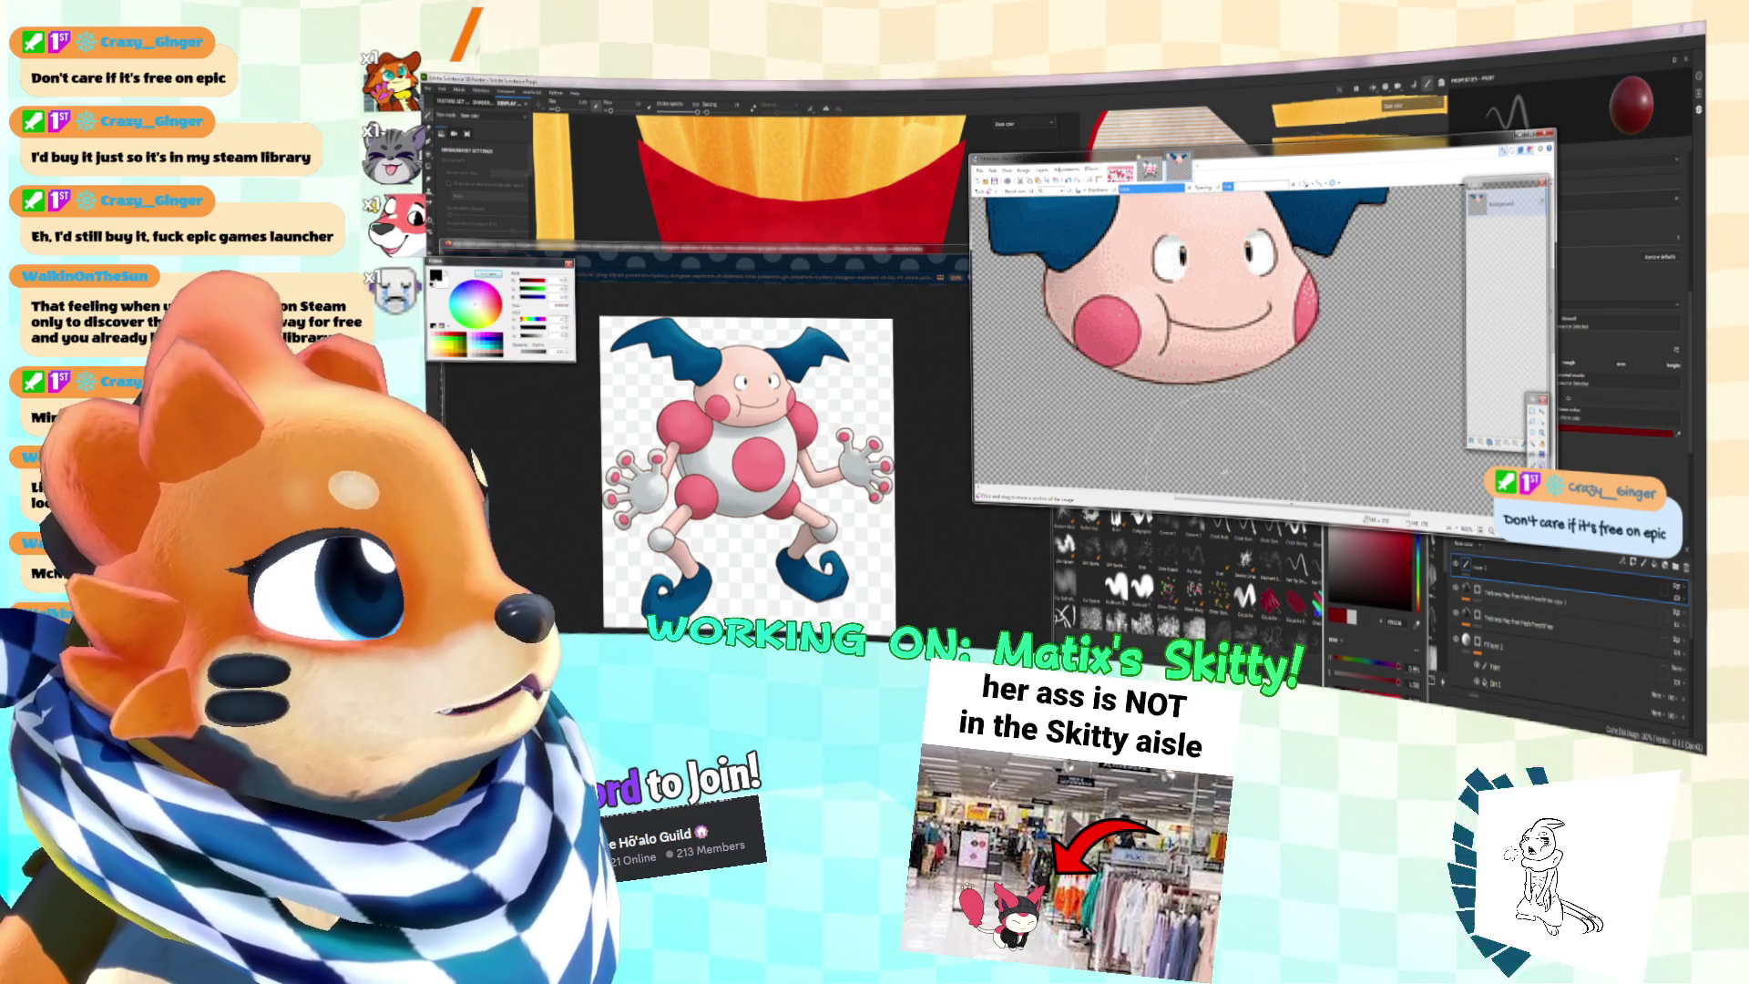
{"action": "key", "text": "ctrl+b"}
{"action": "key", "text": "ctrl+a"}
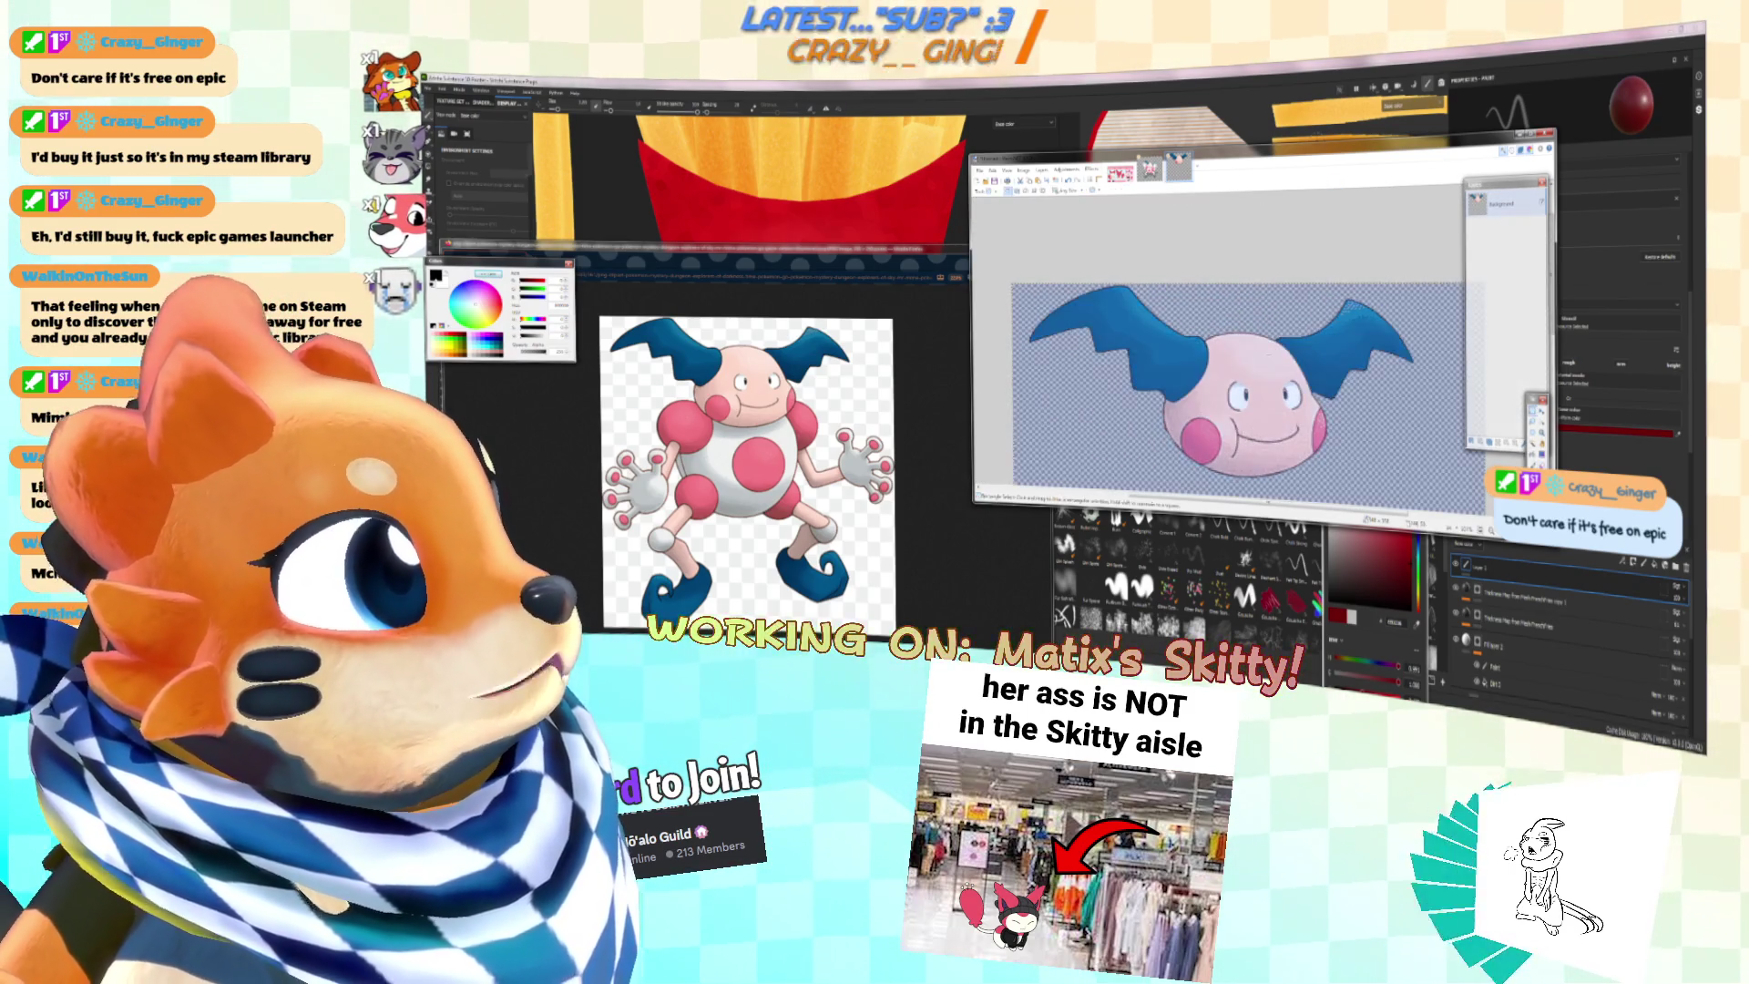
{"action": "key", "text": "Delete"}
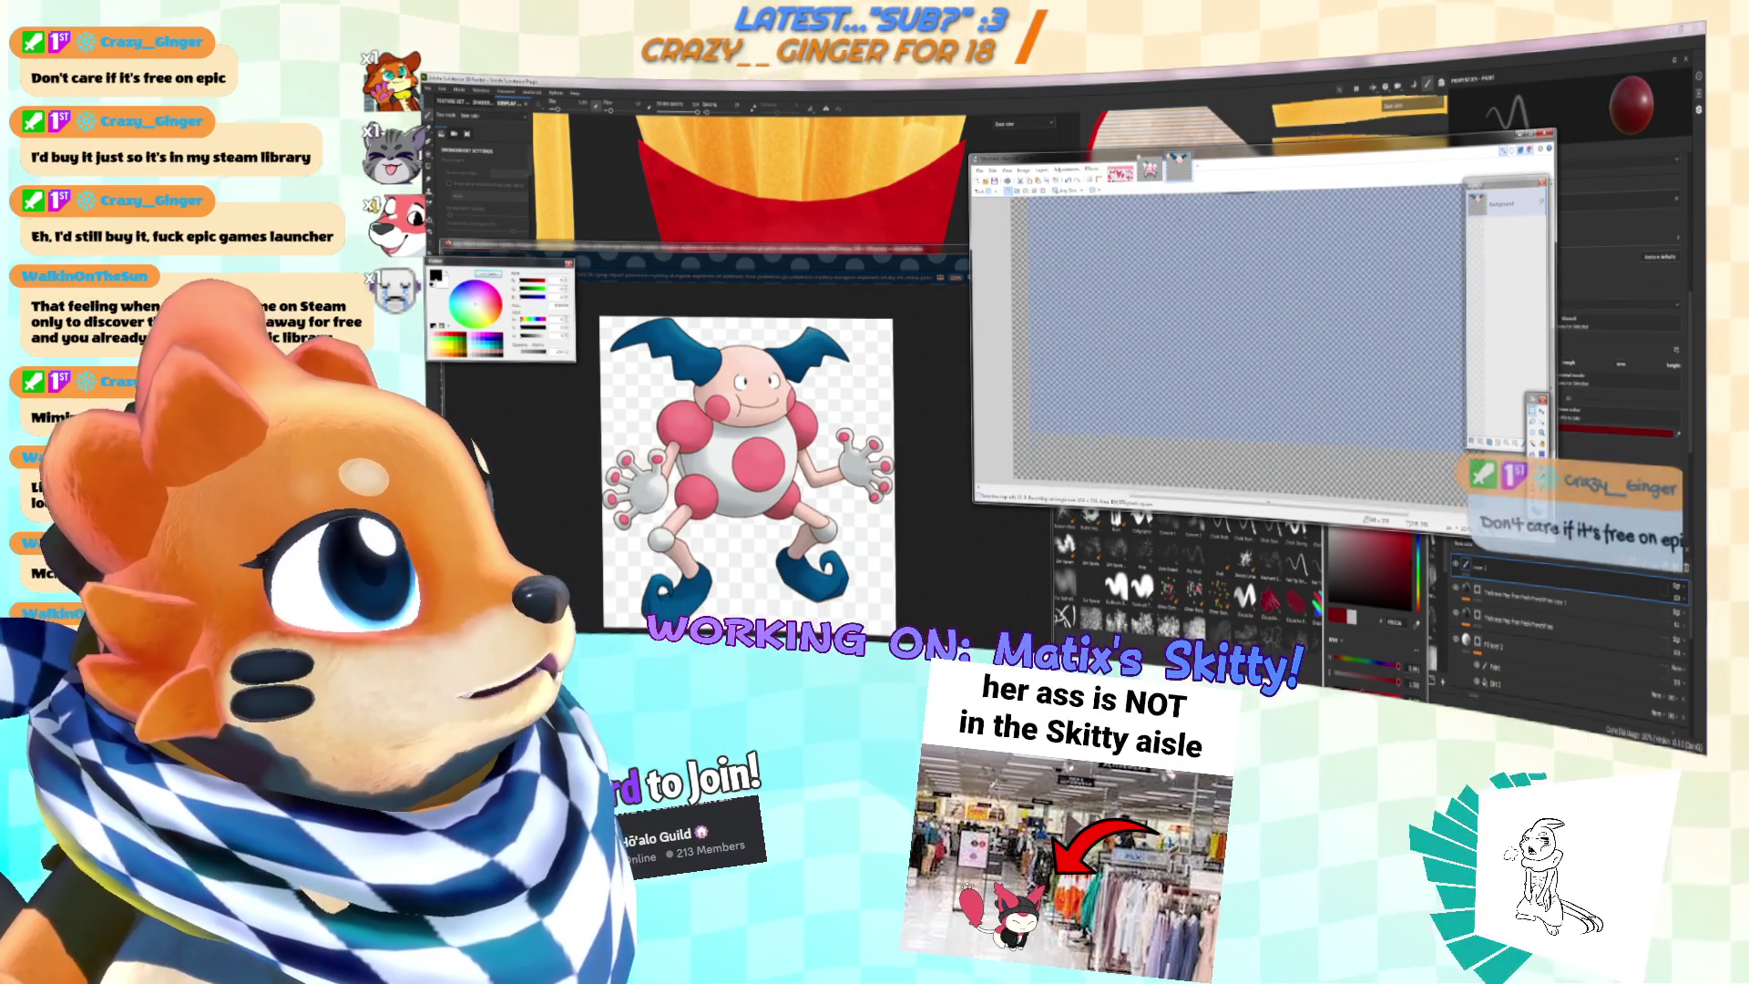
{"action": "key", "text": "ctrl+z"}
{"action": "key", "text": "ctrl+d"}
Step: Rectangle-select the Mr. Mime head and move it right and slightly down
{"action": "left_click_drag", "start_coordinate": [1430, 234], "coordinate": [1014, 435]}
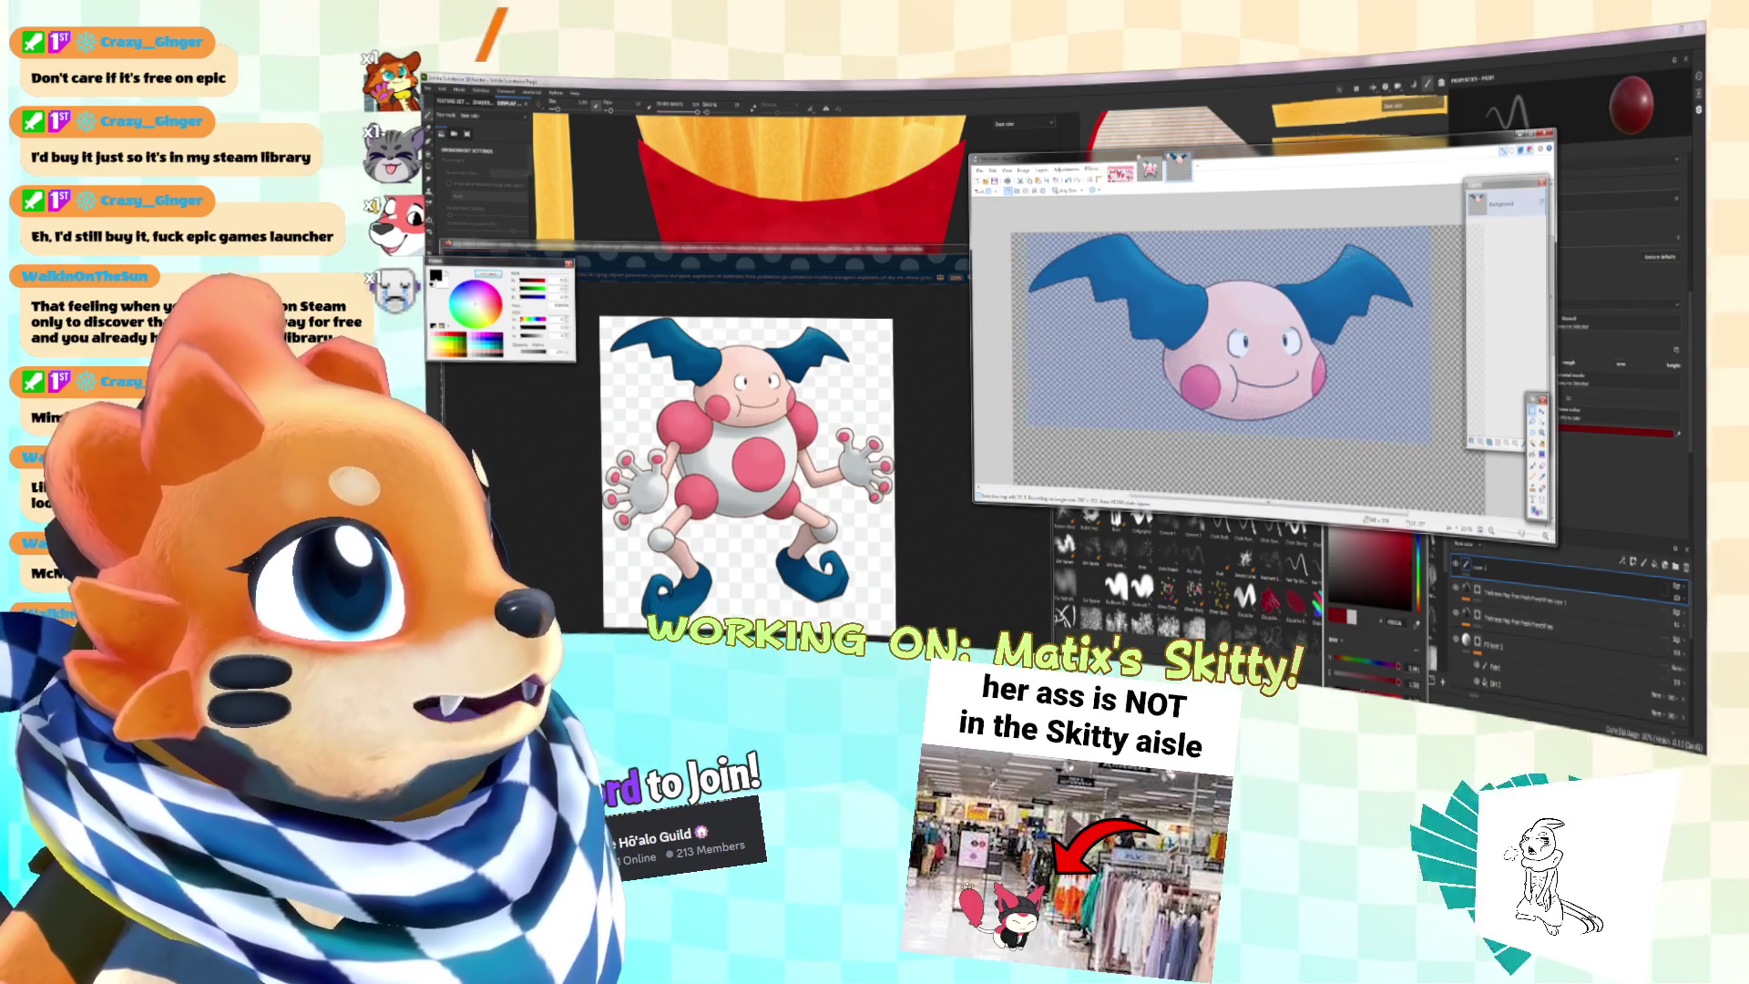
{"action": "key", "text": "m"}
{"action": "left_click_drag", "start_coordinate": [1182, 337], "coordinate": [1261, 396]}
{"action": "scroll", "coordinate": [1193, 437], "scroll_direction": "up", "scroll_amount": 2, "text": "ctrl"}
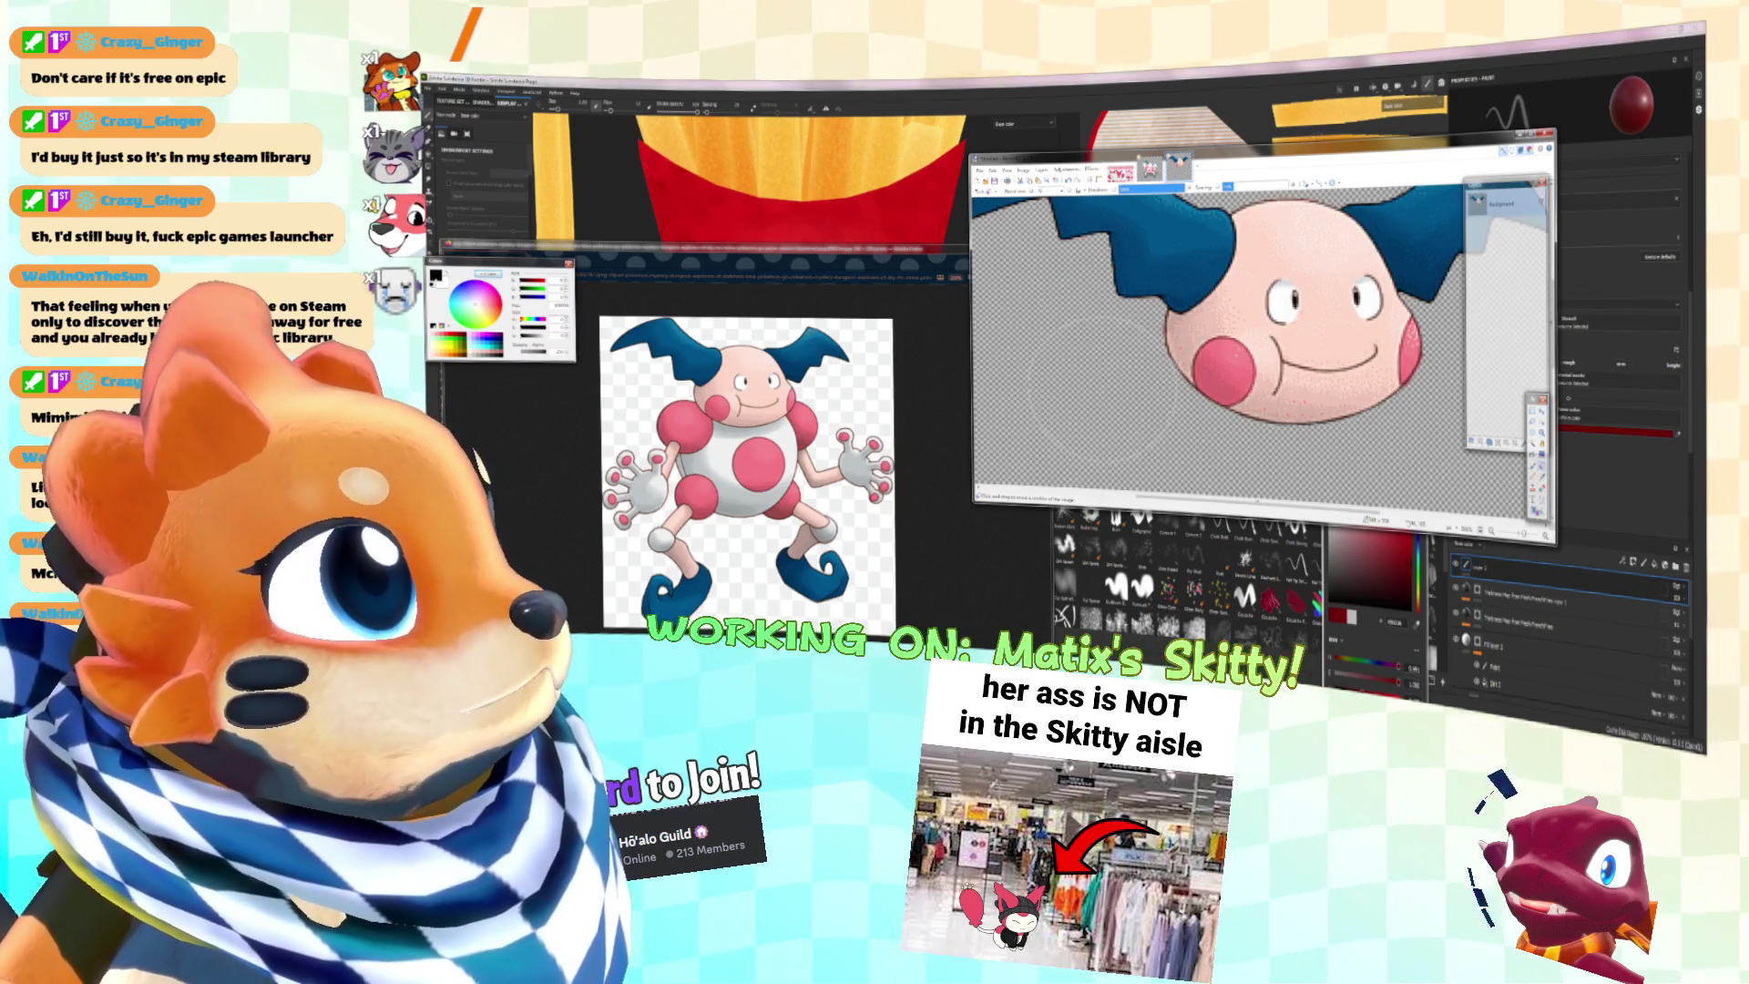
{"action": "scroll", "coordinate": [1203, 382], "scroll_direction": "down", "scroll_amount": 2, "text": "ctrl"}
{"action": "scroll", "coordinate": [1203, 382], "scroll_direction": "up", "scroll_amount": 1, "text": "ctrl"}
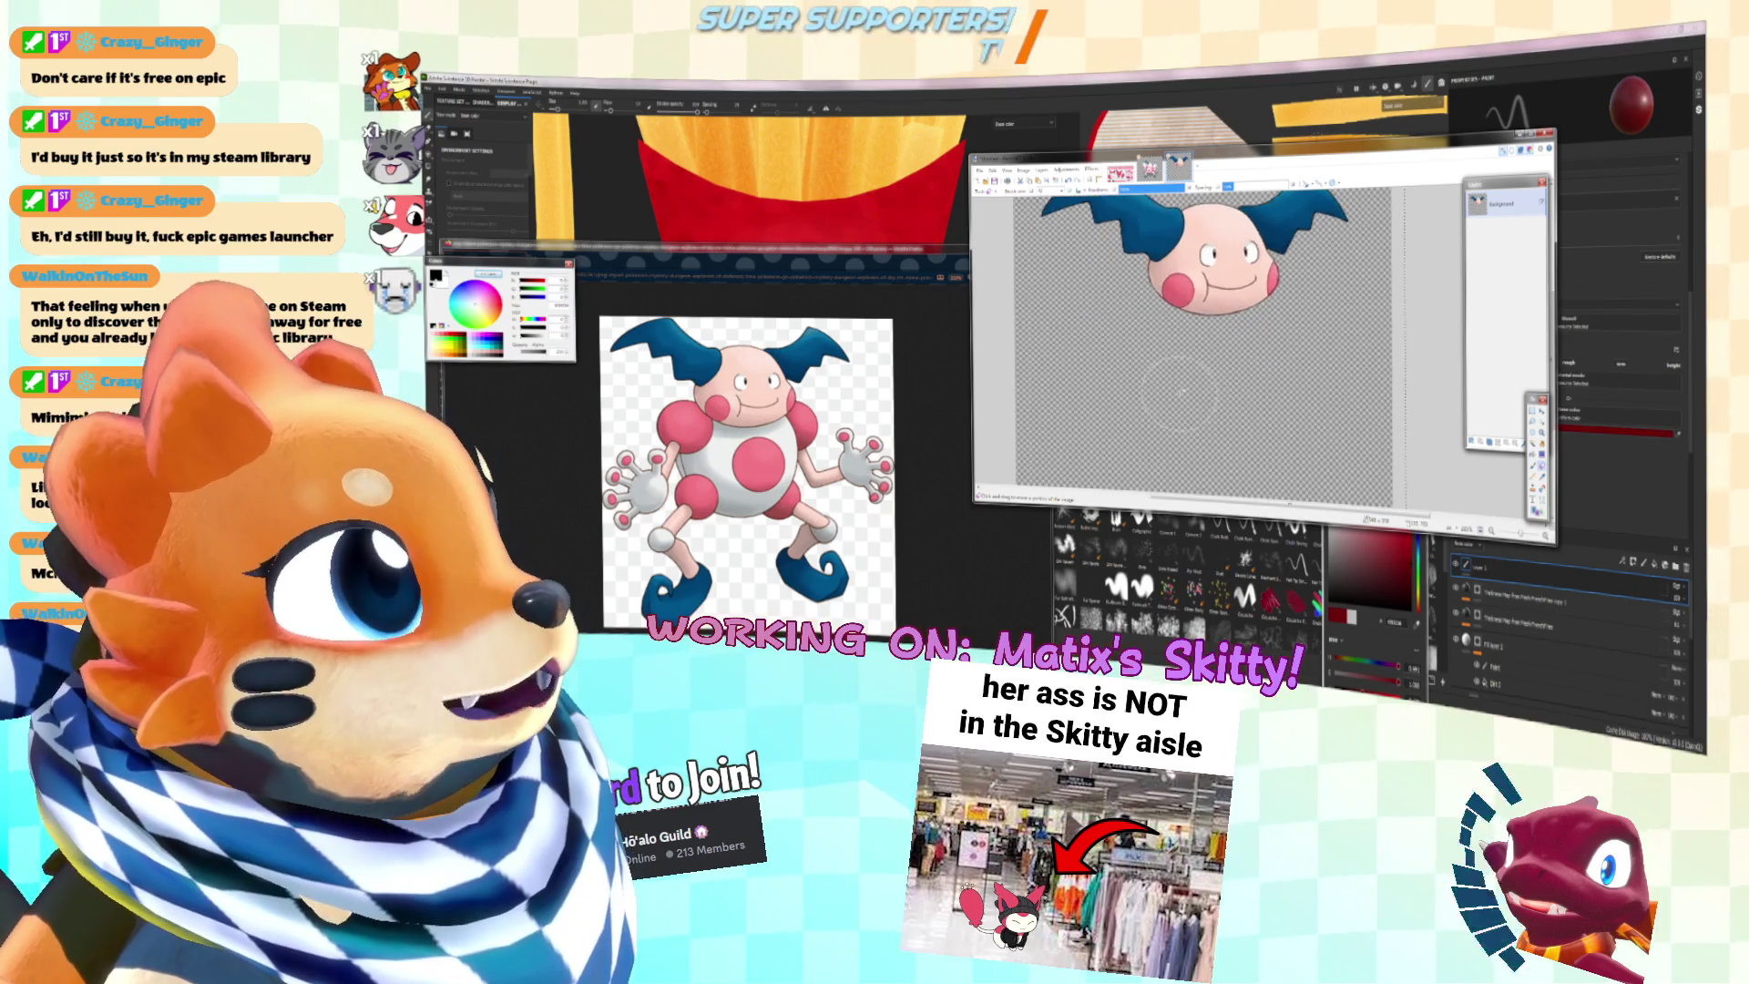
{"action": "scroll", "coordinate": [1203, 383], "scroll_direction": "down", "scroll_amount": 1, "text": "ctrl"}
{"action": "scroll", "coordinate": [1203, 383], "scroll_direction": "up", "scroll_amount": 2, "text": "ctrl"}
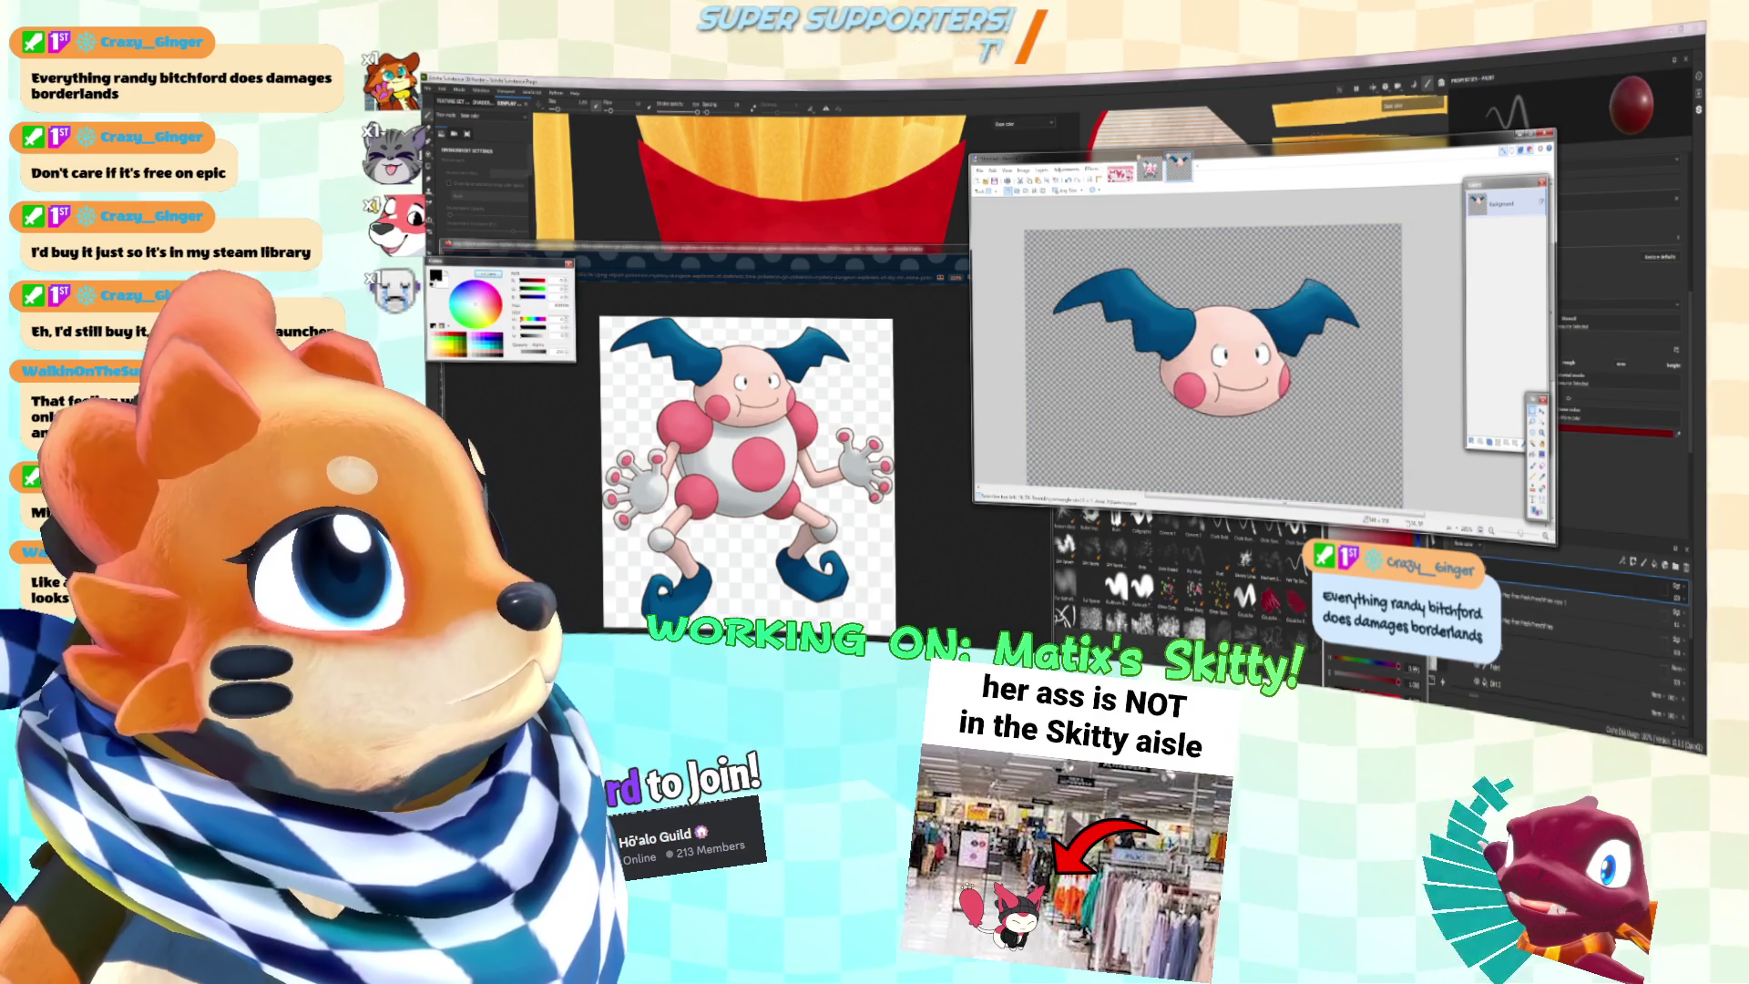
{"action": "left_click_drag", "start_coordinate": [1048, 255], "coordinate": [1375, 451]}
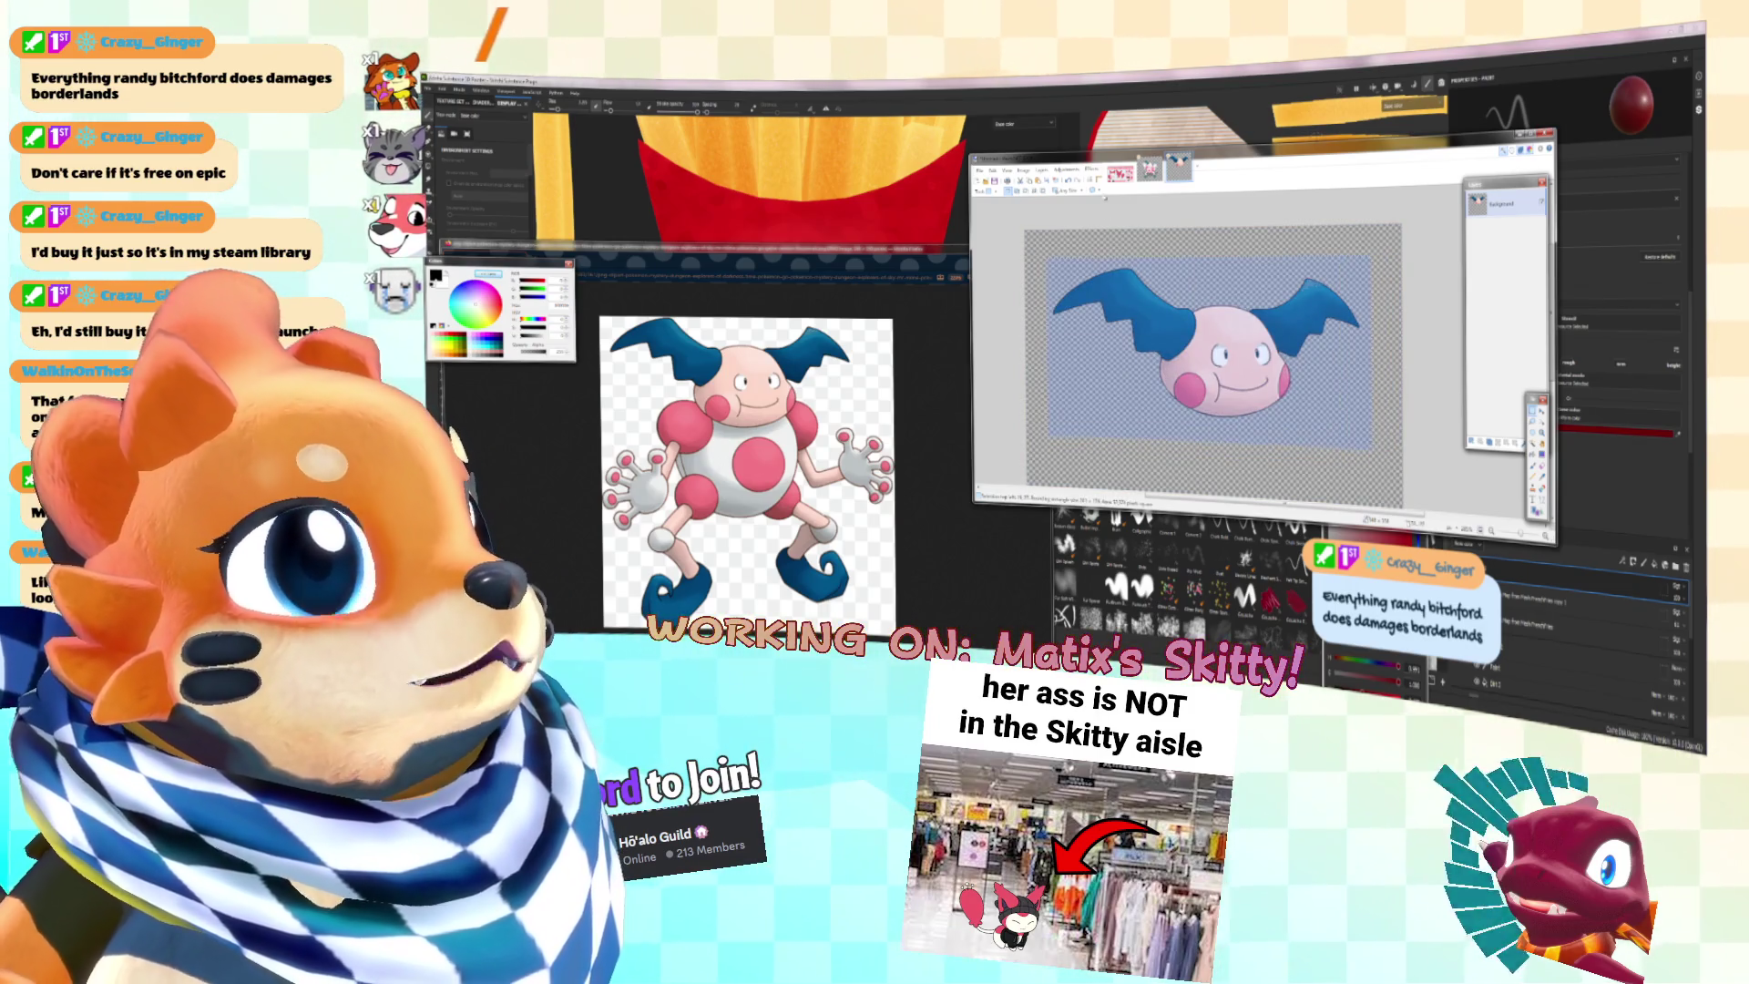
{"action": "left_click", "coordinate": [1009, 84]}
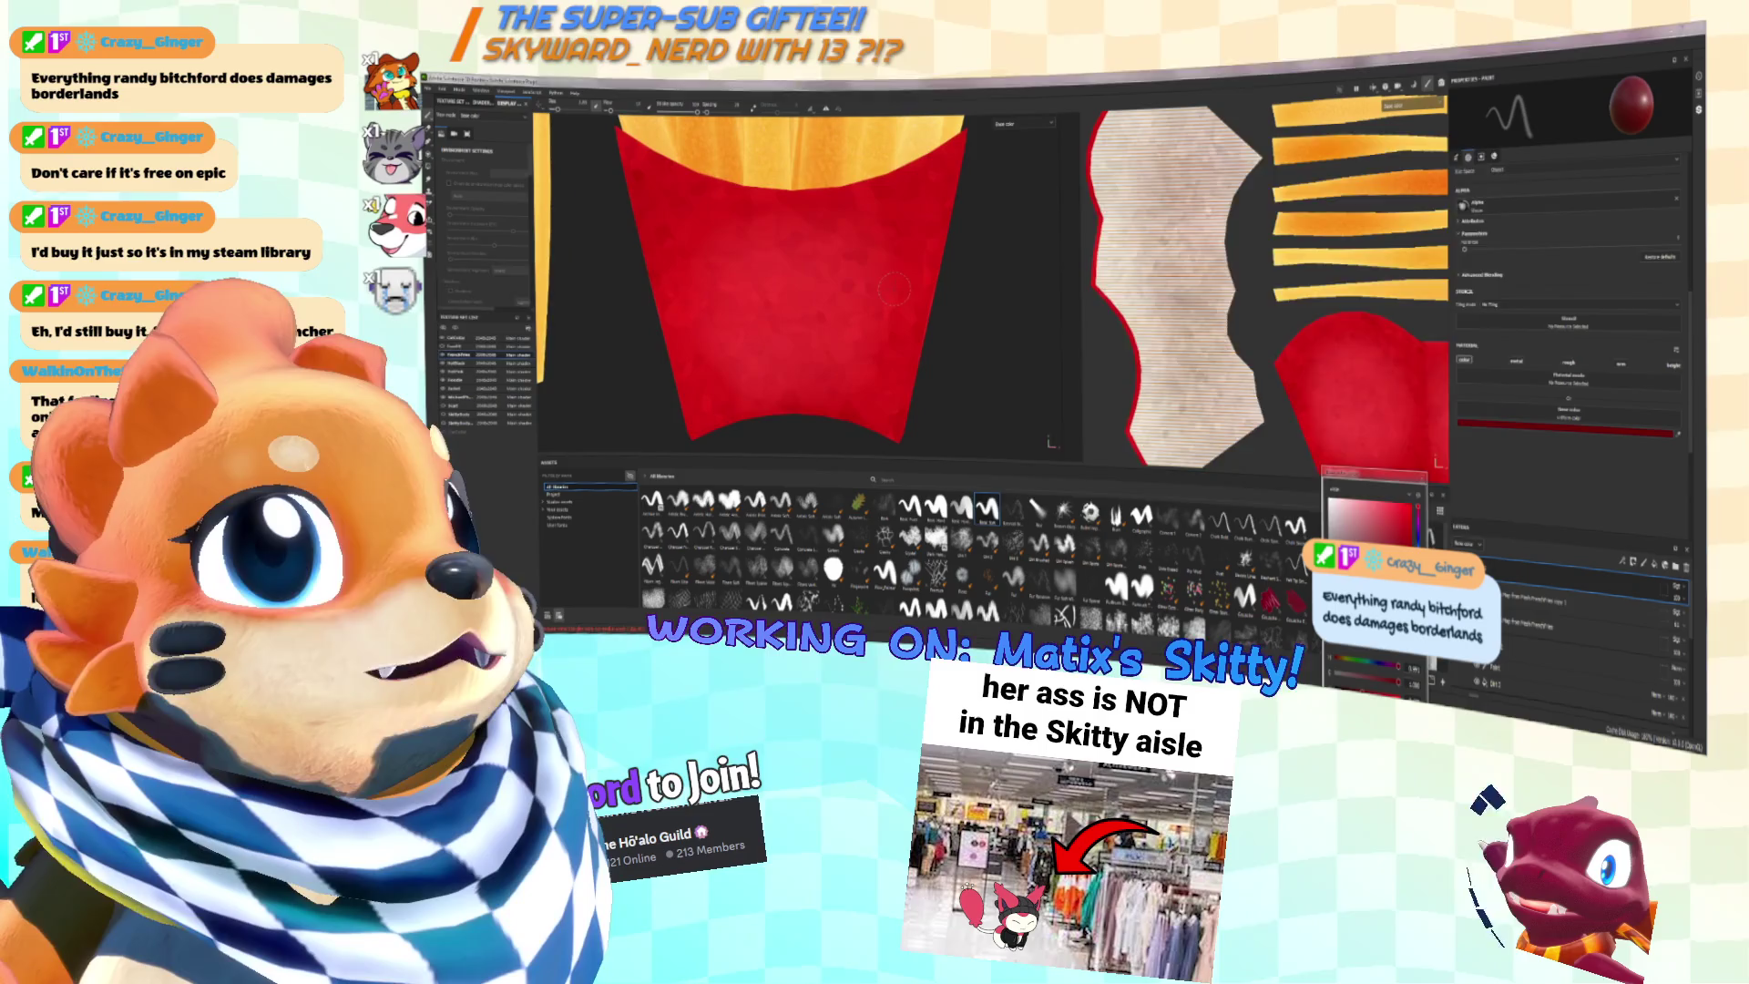
Step: Alt+Tab to the Substance Painter fries project, then back to the Paint.NET head image
{"action": "key", "text": "alt+Tab"}
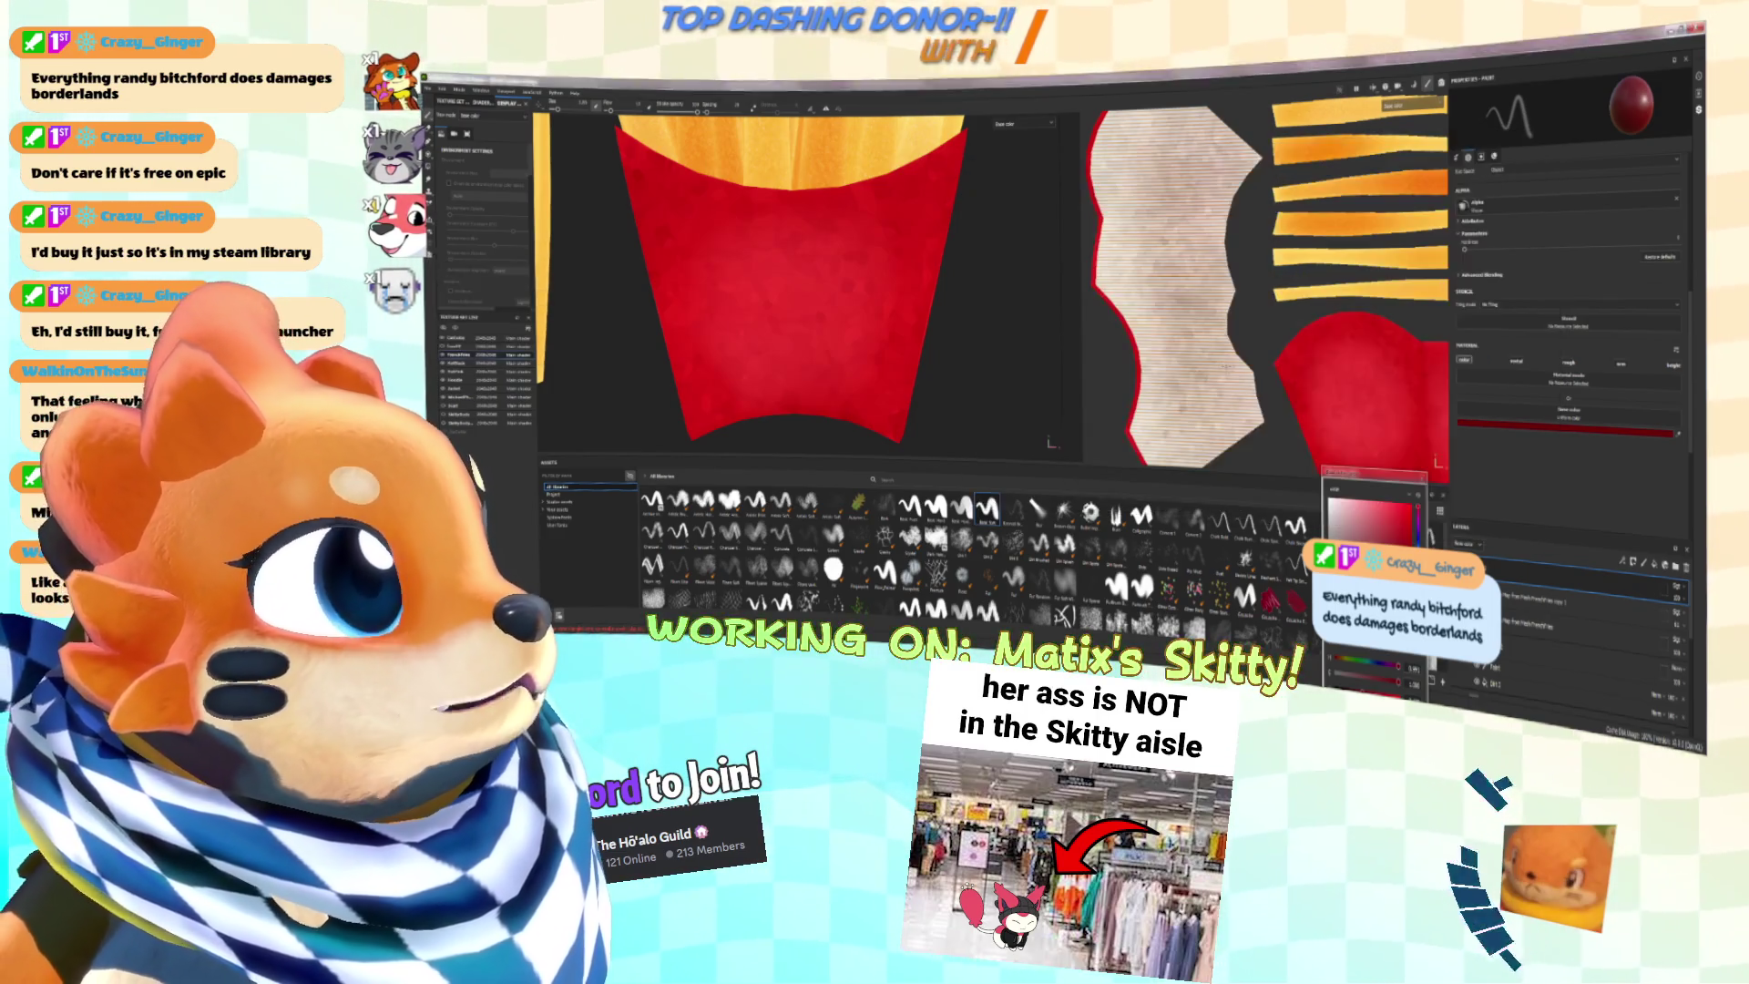
{"action": "key", "text": "alt+Tab"}
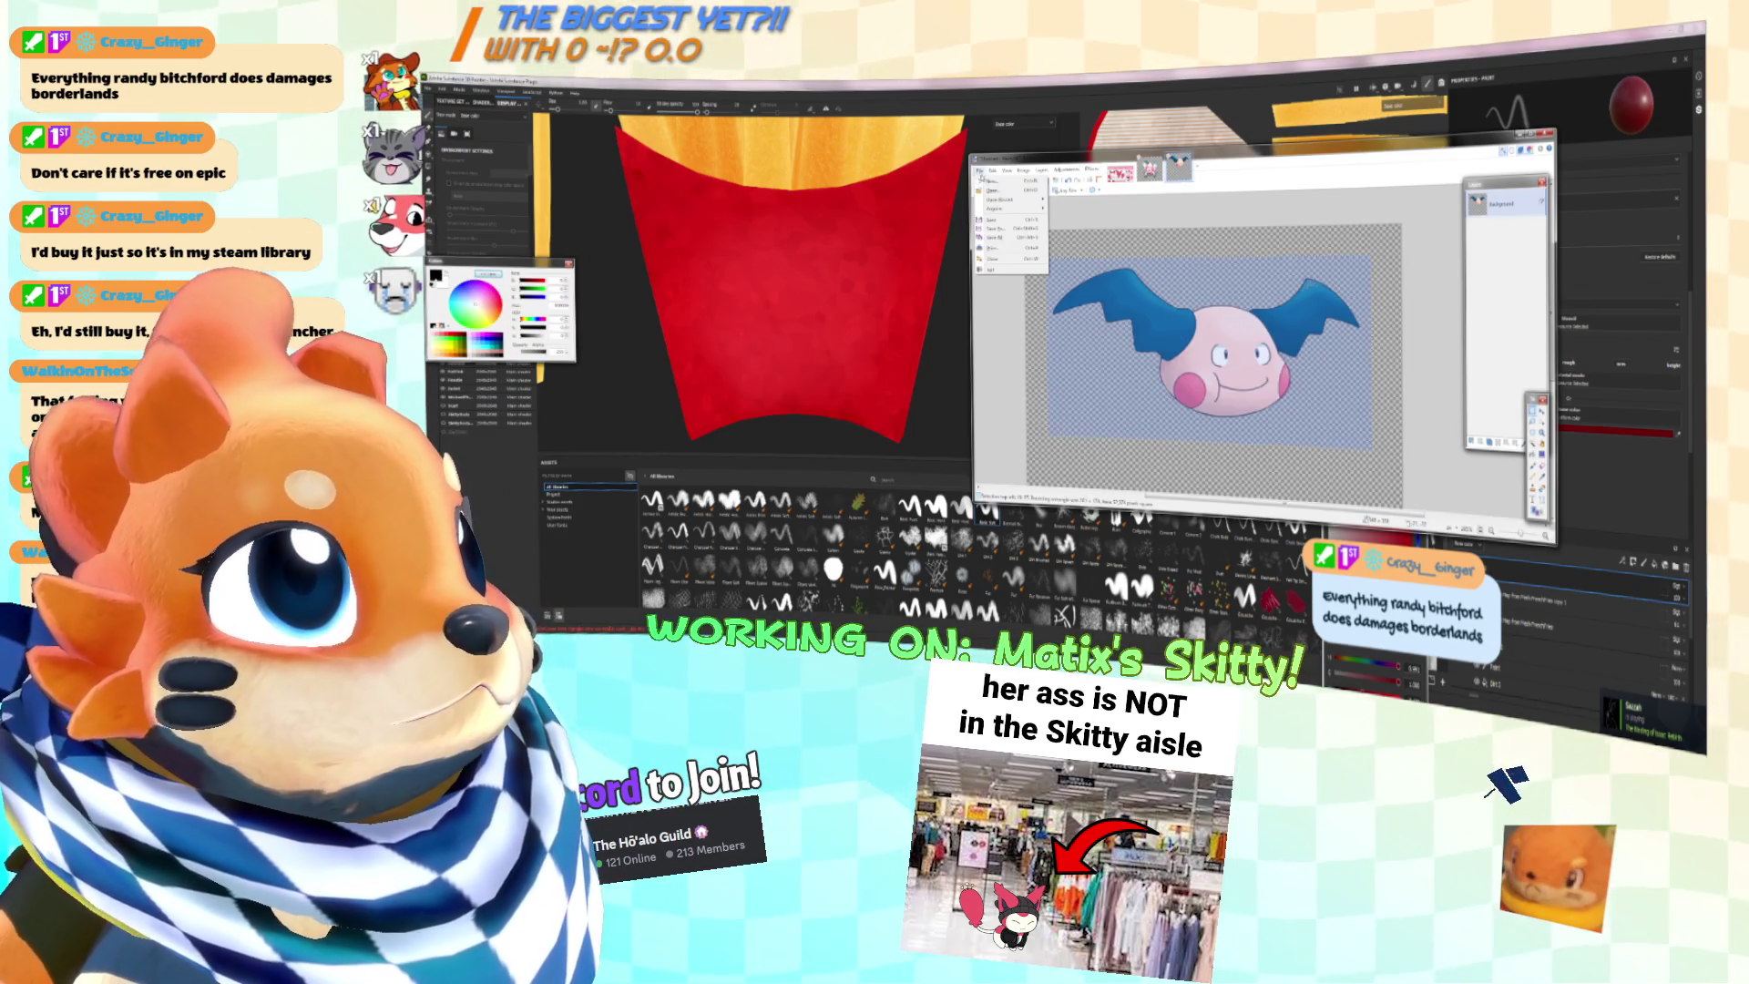
Step: Save the head image to the Desktop as 'skitty'
{"action": "key", "text": "ctrl+s"}
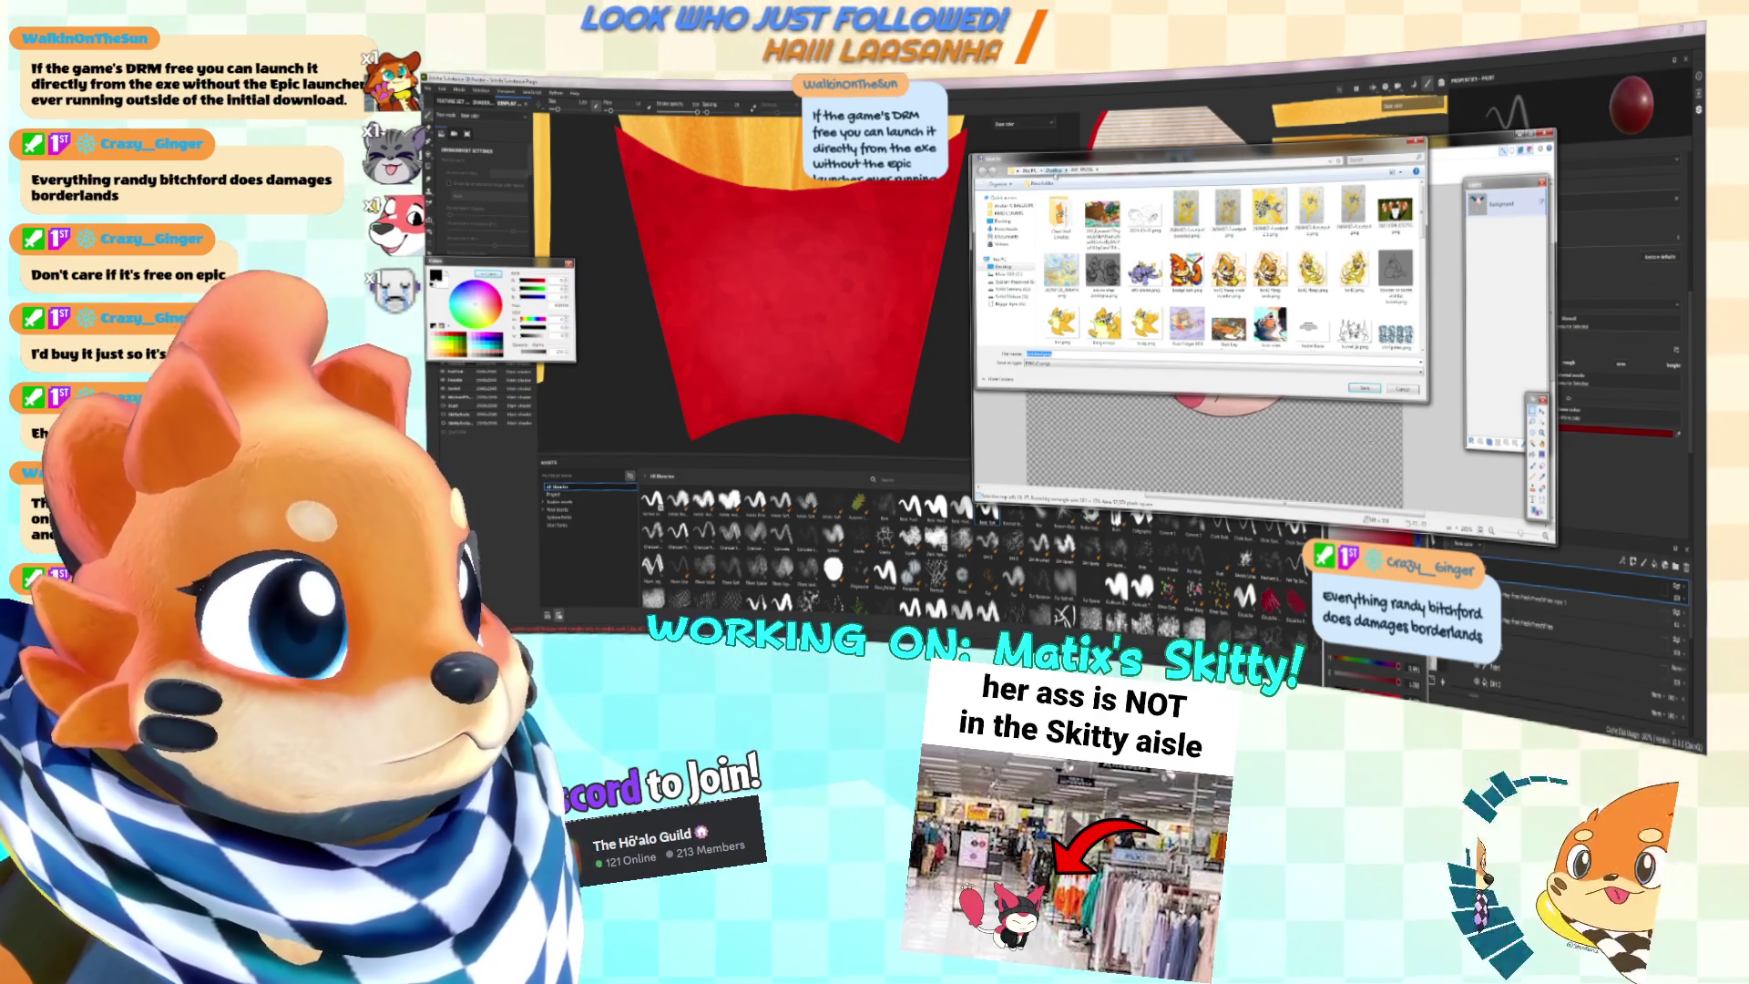
{"action": "left_click", "coordinate": [1054, 170]}
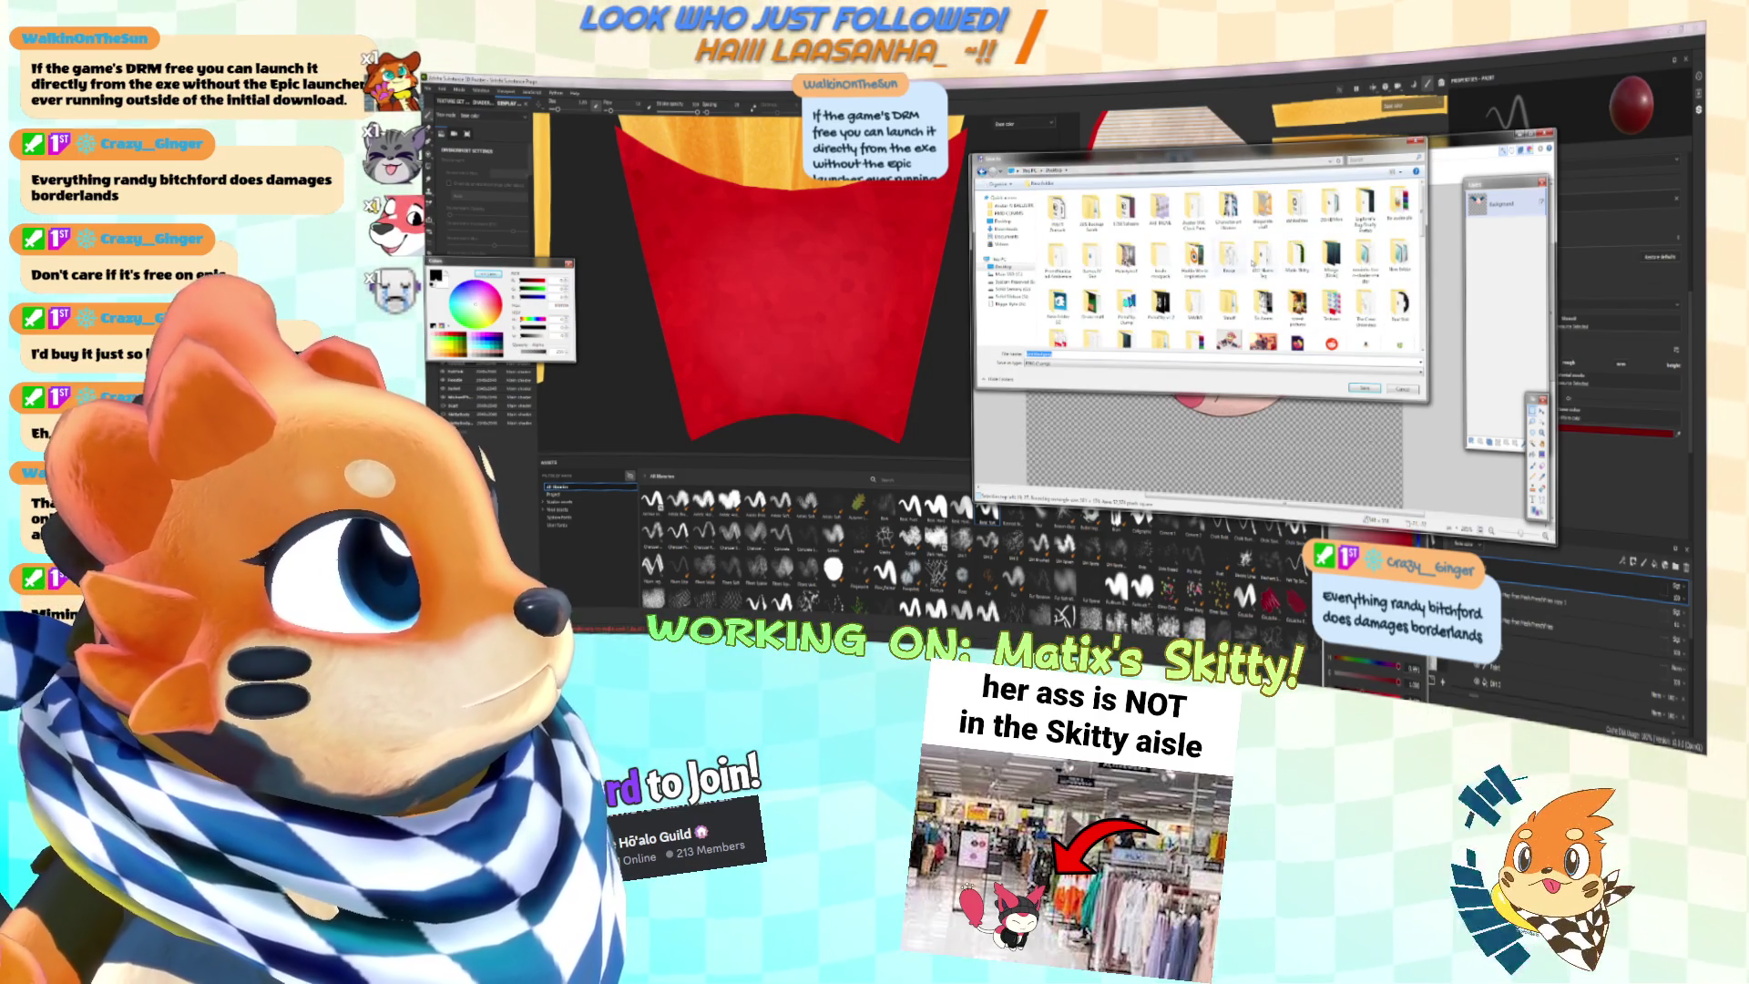
{"action": "double_click", "coordinate": [1331, 263]}
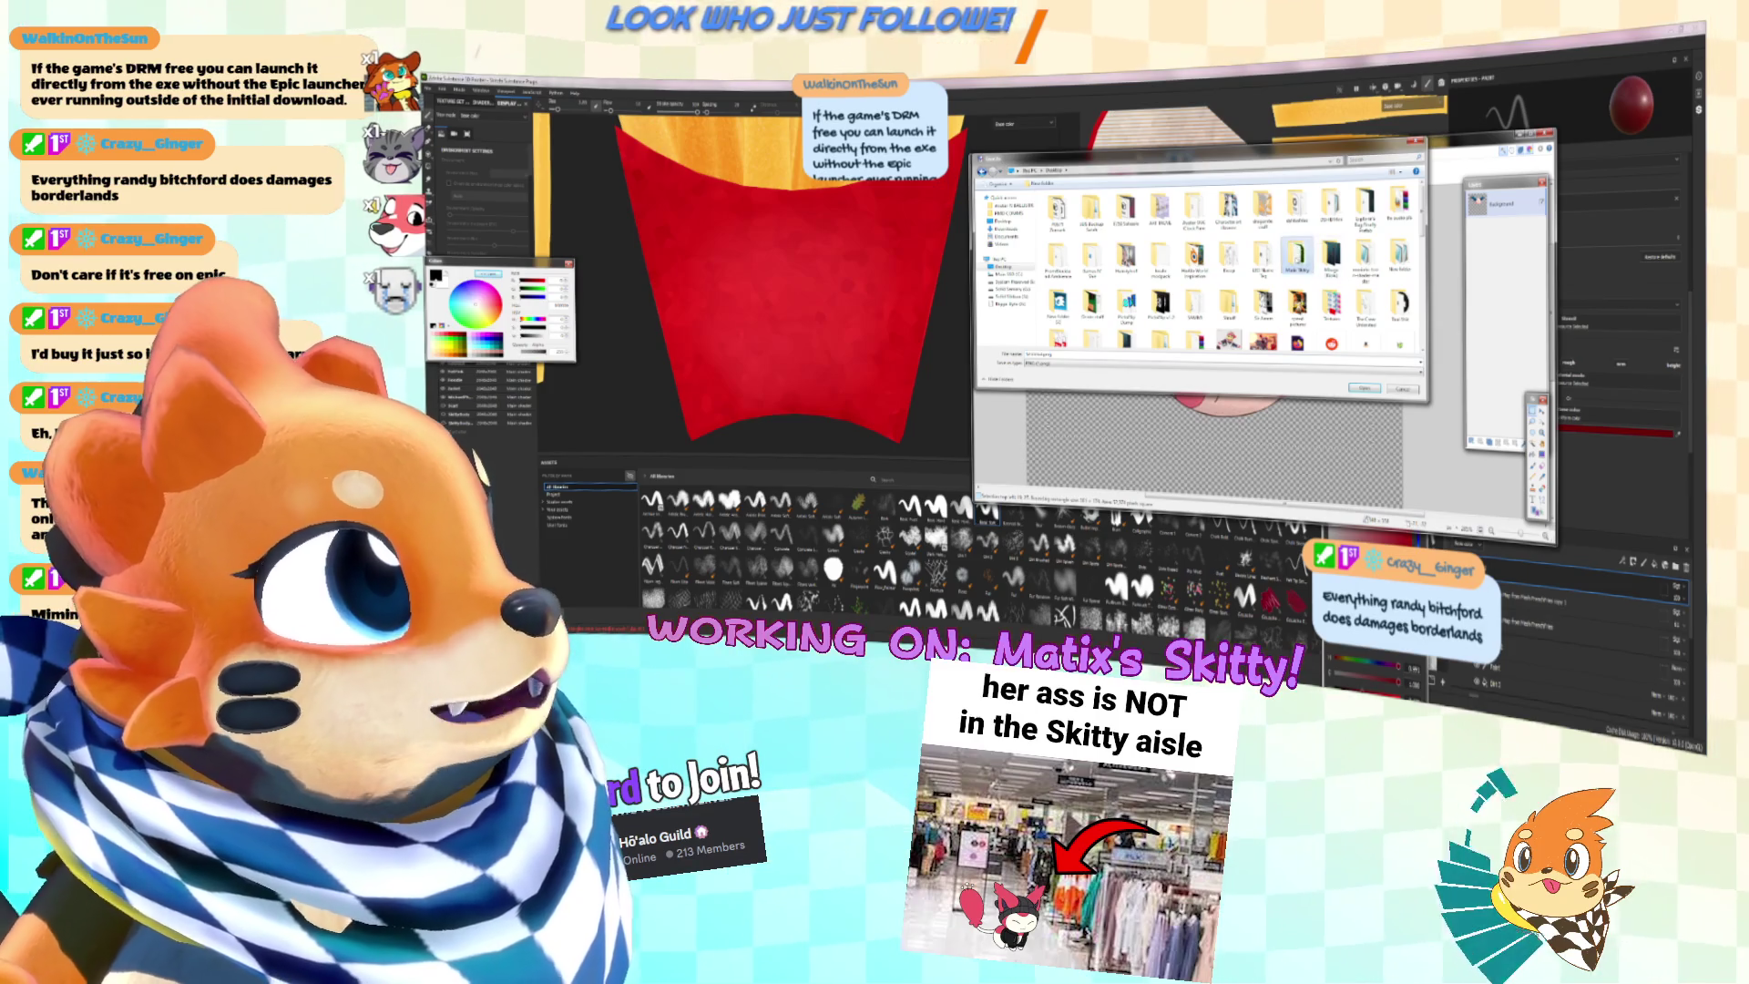
{"action": "double_click", "coordinate": [1163, 358]}
{"action": "type", "text": "skitty"}
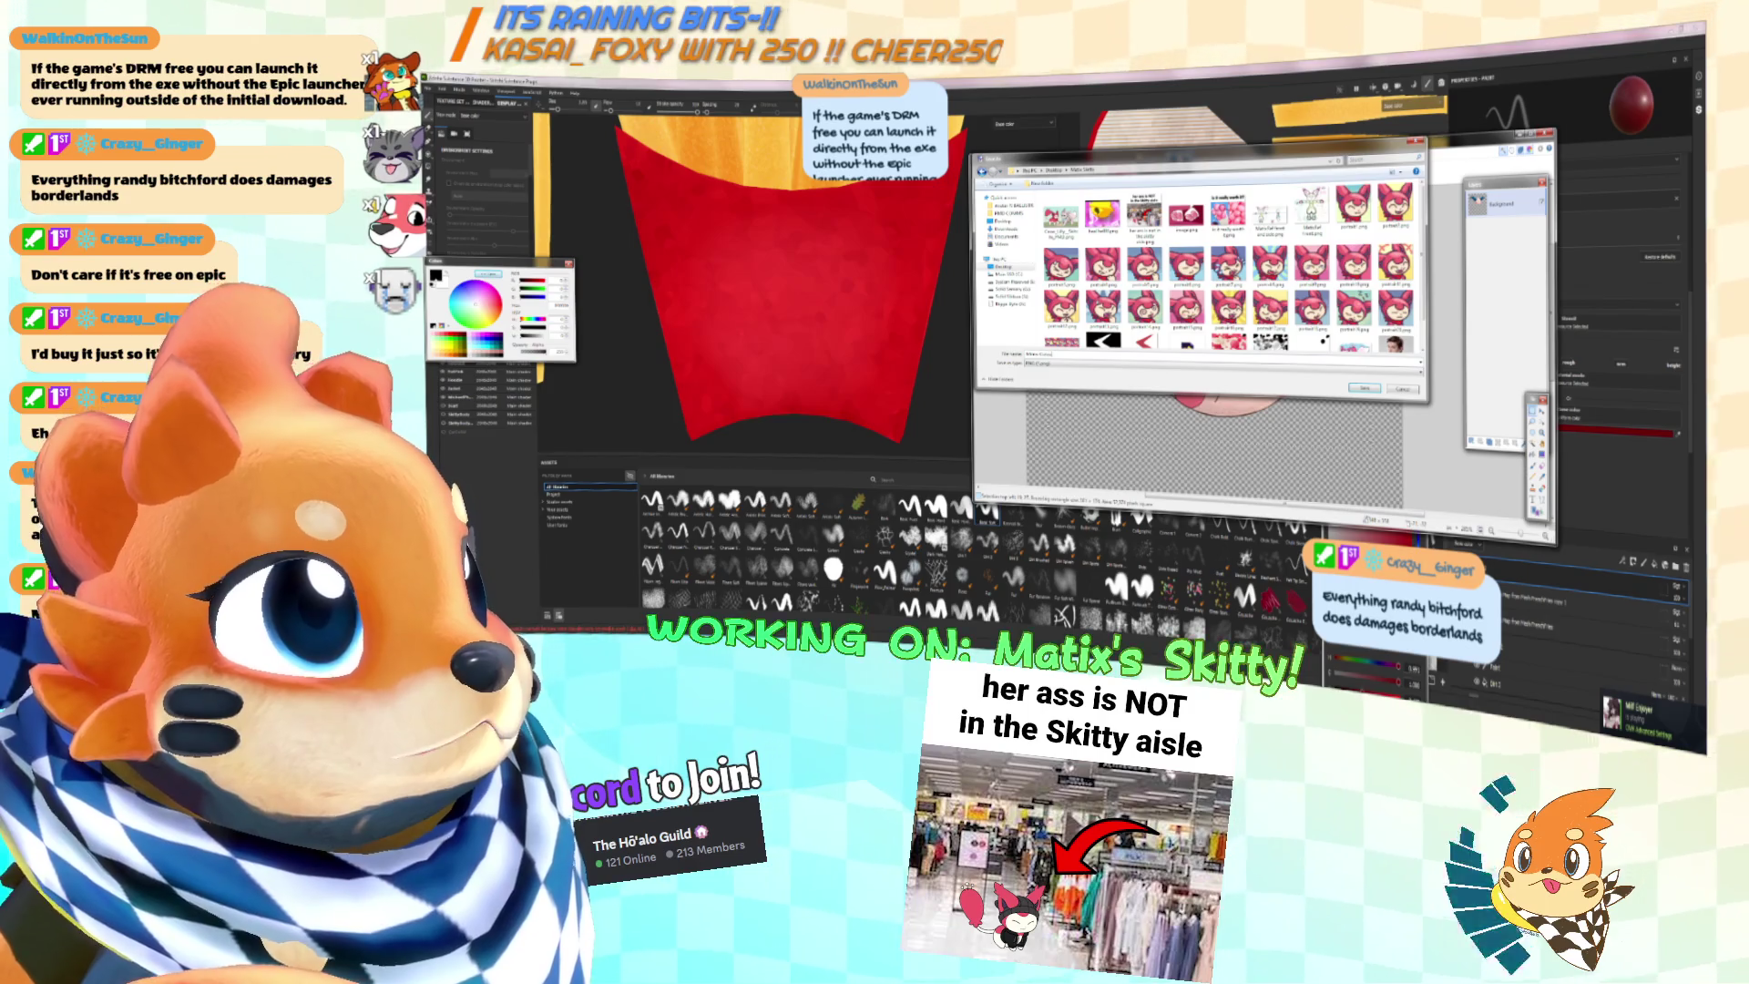
{"action": "key", "text": "Return"}
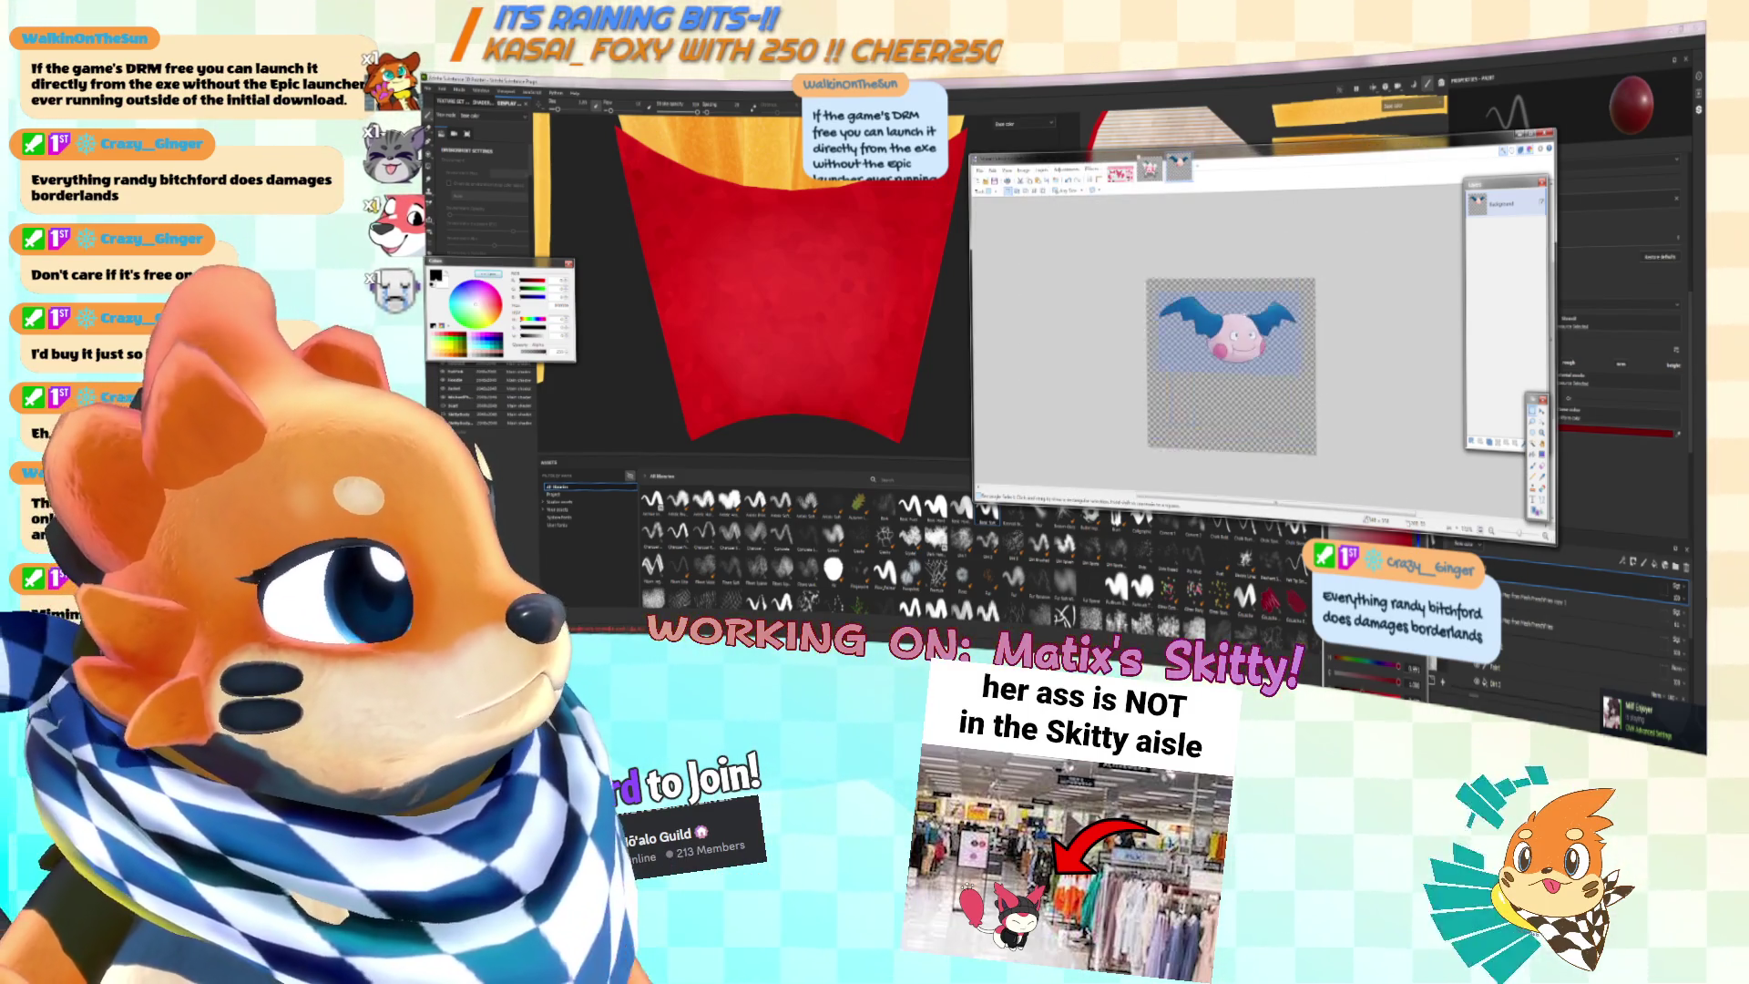
Step: Deselect the Mr. Mime head, zoom the view, and nudge the image window up
{"action": "left_click", "coordinate": [1542, 411]}
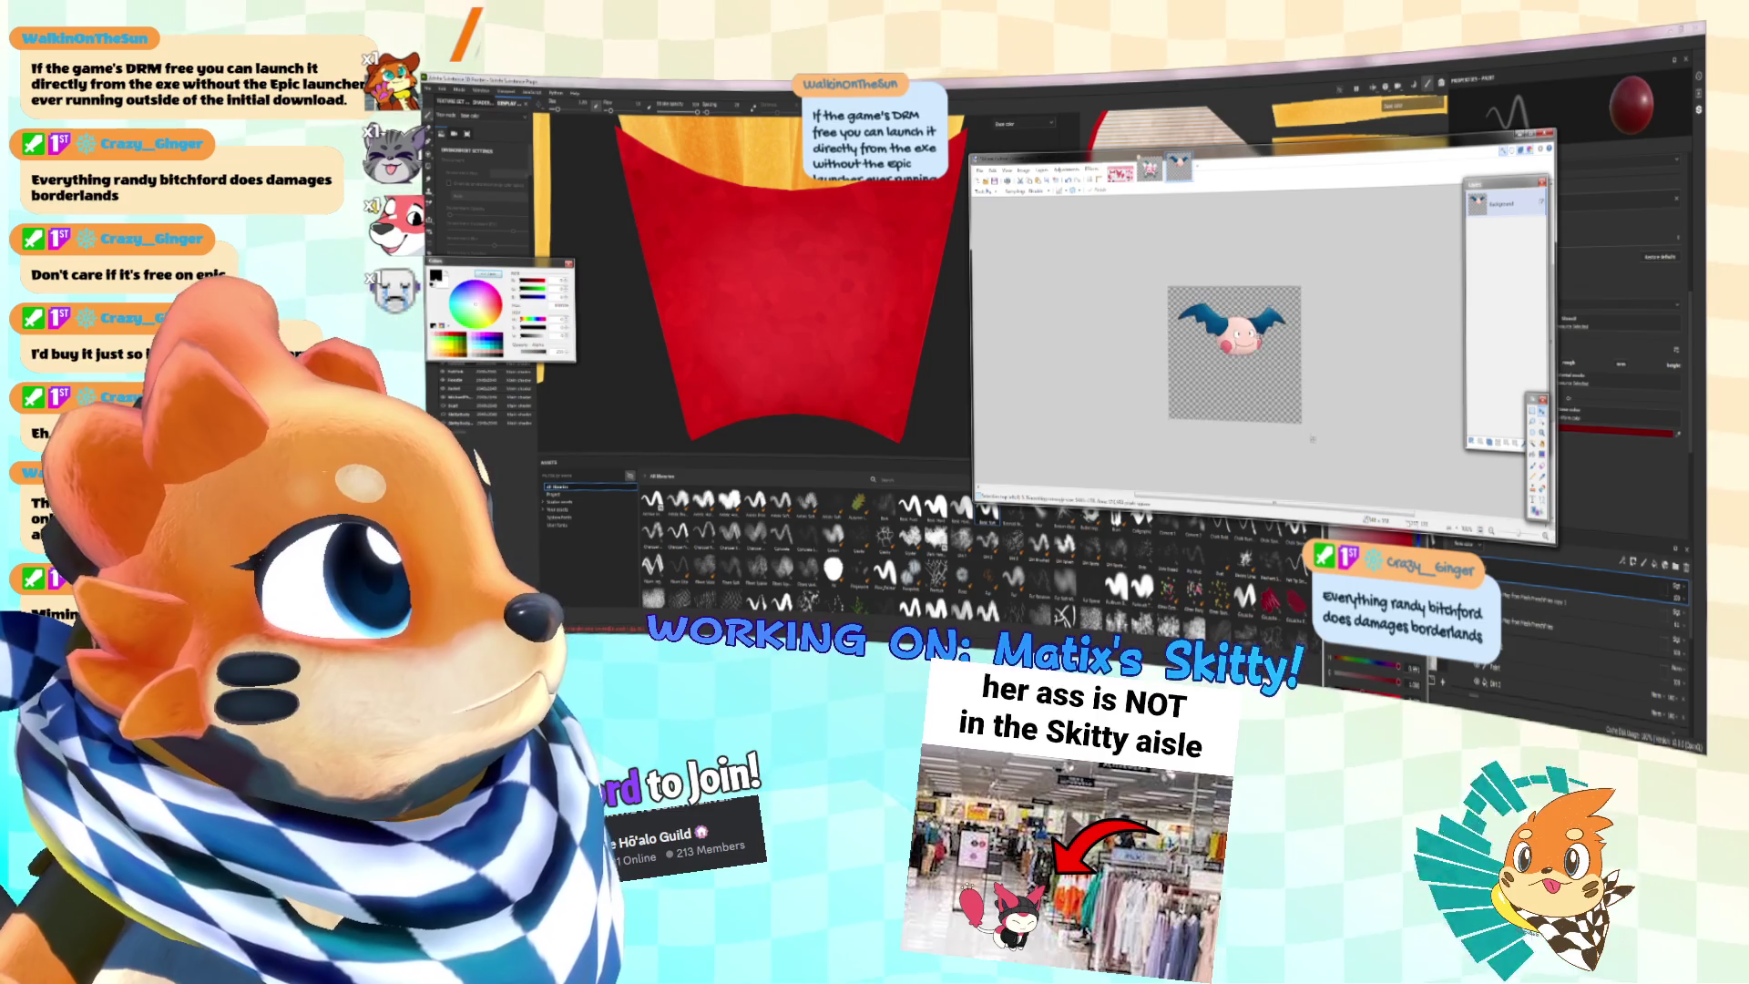
{"action": "left_click", "coordinate": [1312, 452]}
{"action": "scroll", "coordinate": [1312, 452], "scroll_direction": "up", "scroll_amount": 4, "text": "ctrl"}
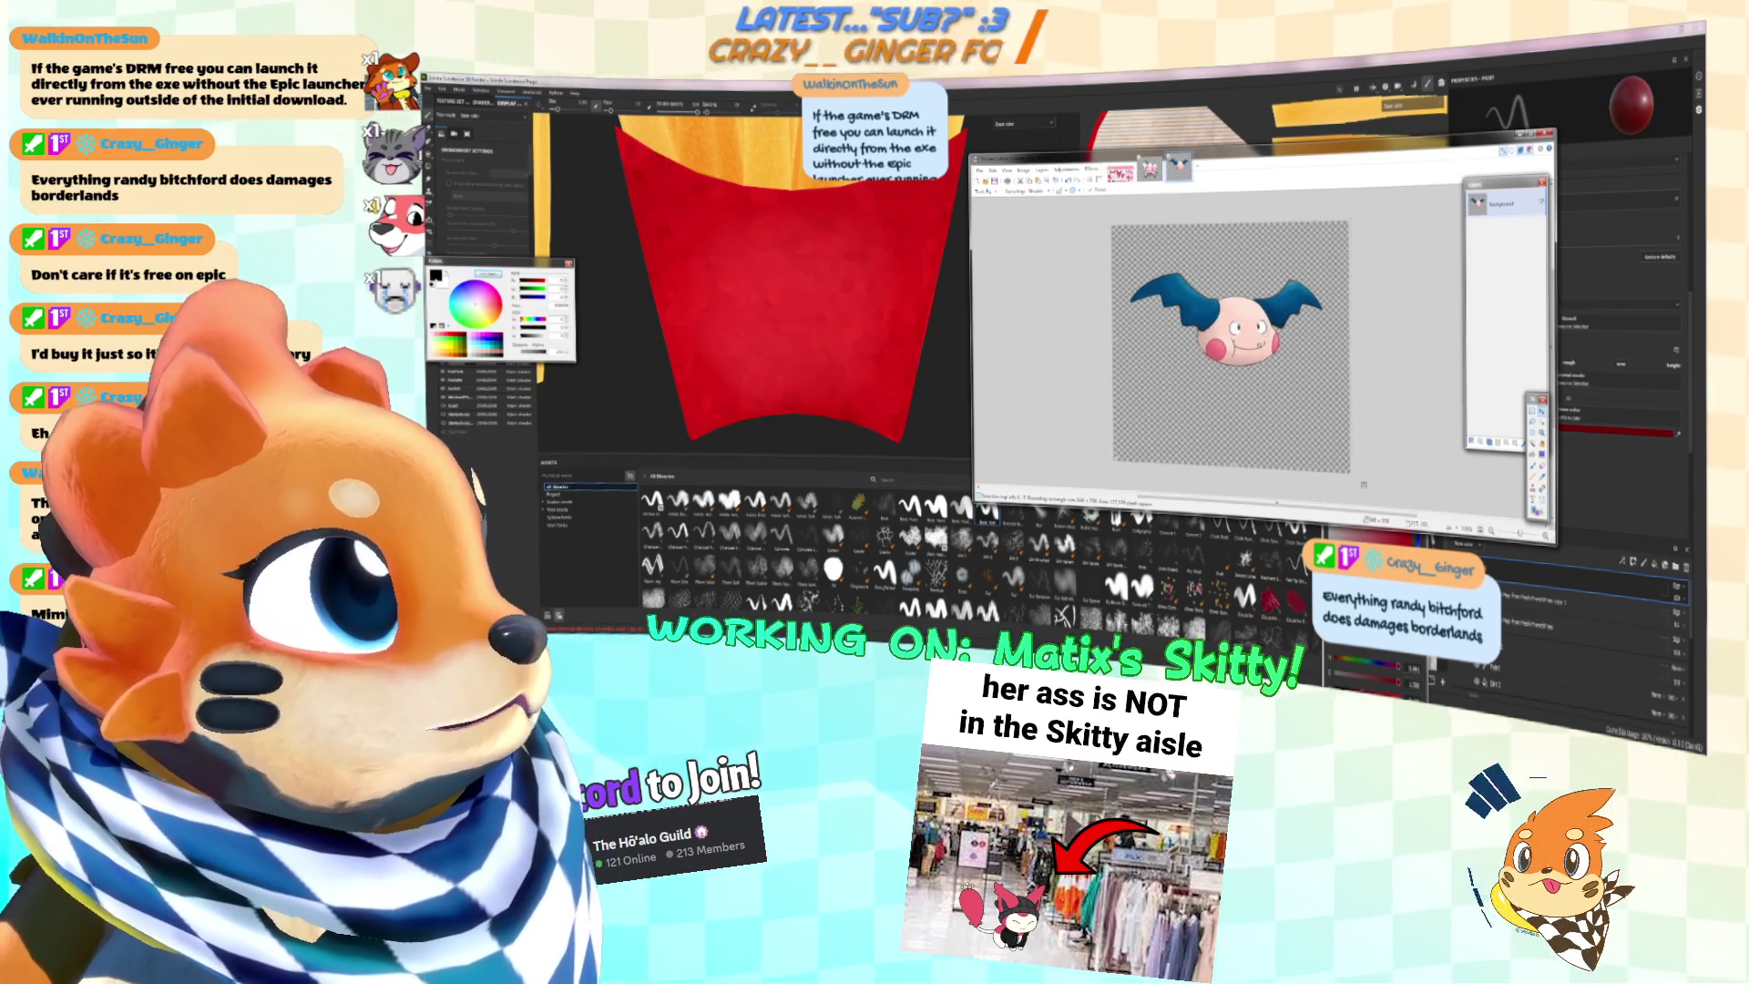
{"action": "scroll", "coordinate": [1184, 347], "scroll_direction": "up", "scroll_amount": 1, "text": "ctrl"}
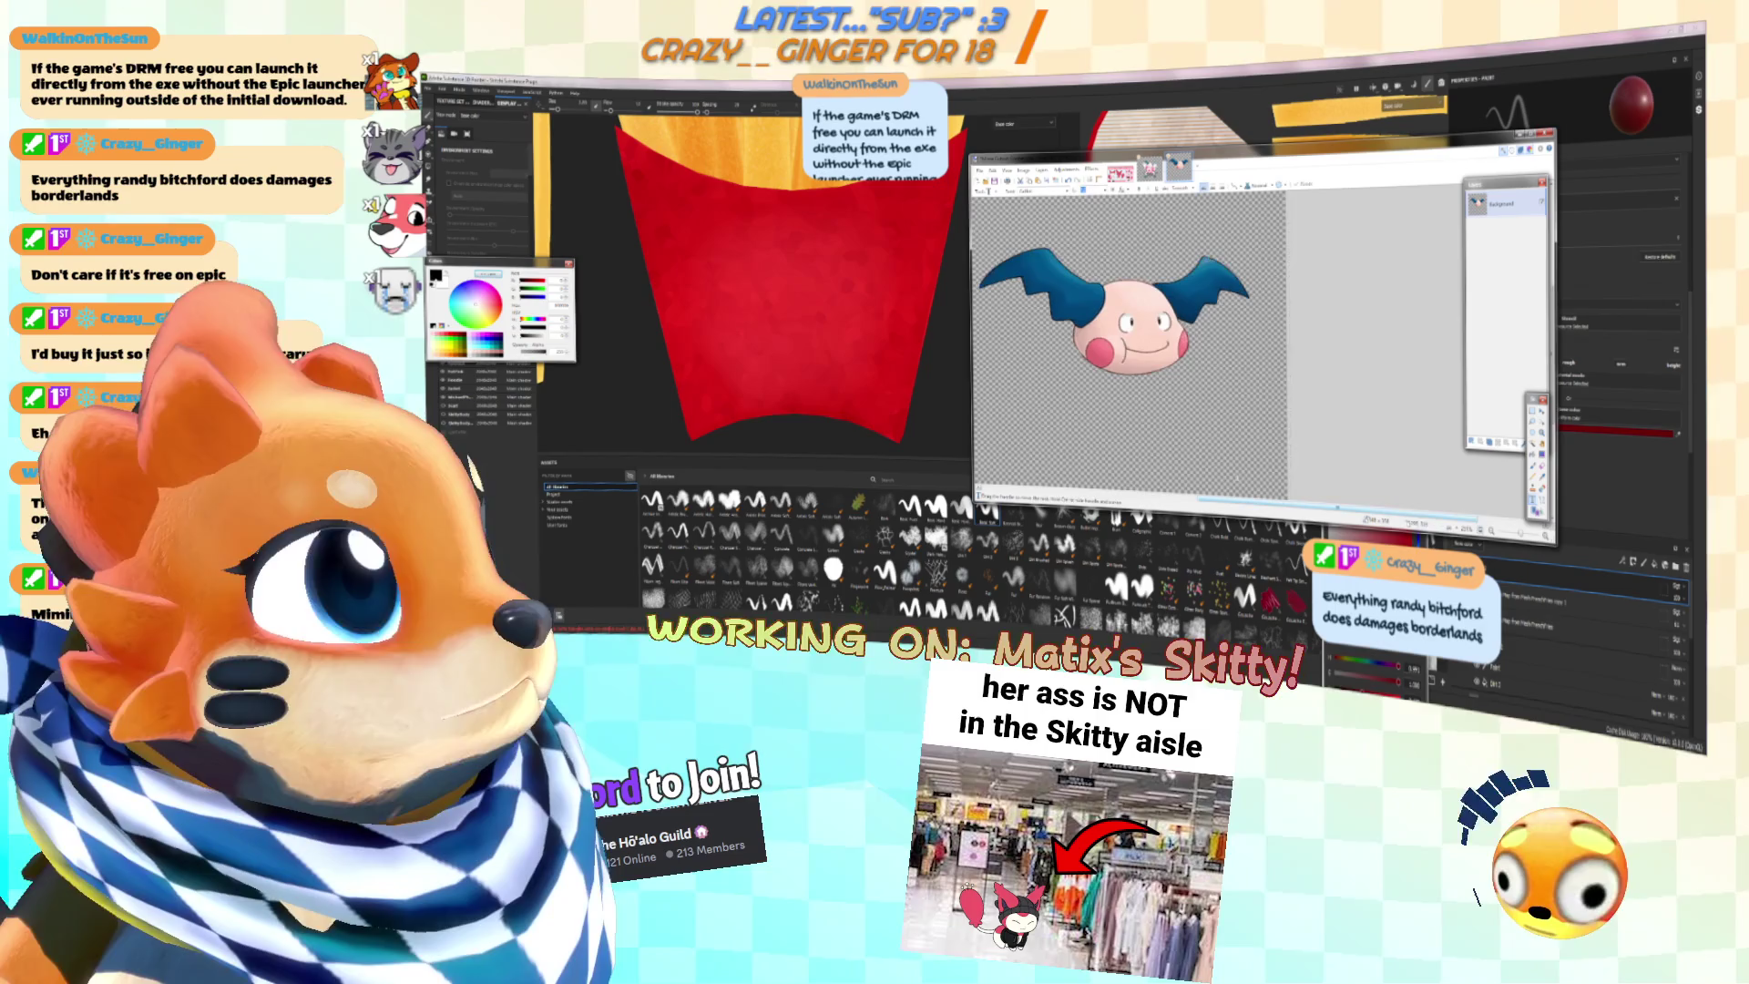
{"action": "scroll", "coordinate": [1184, 347], "scroll_direction": "down", "scroll_amount": 3, "text": "ctrl"}
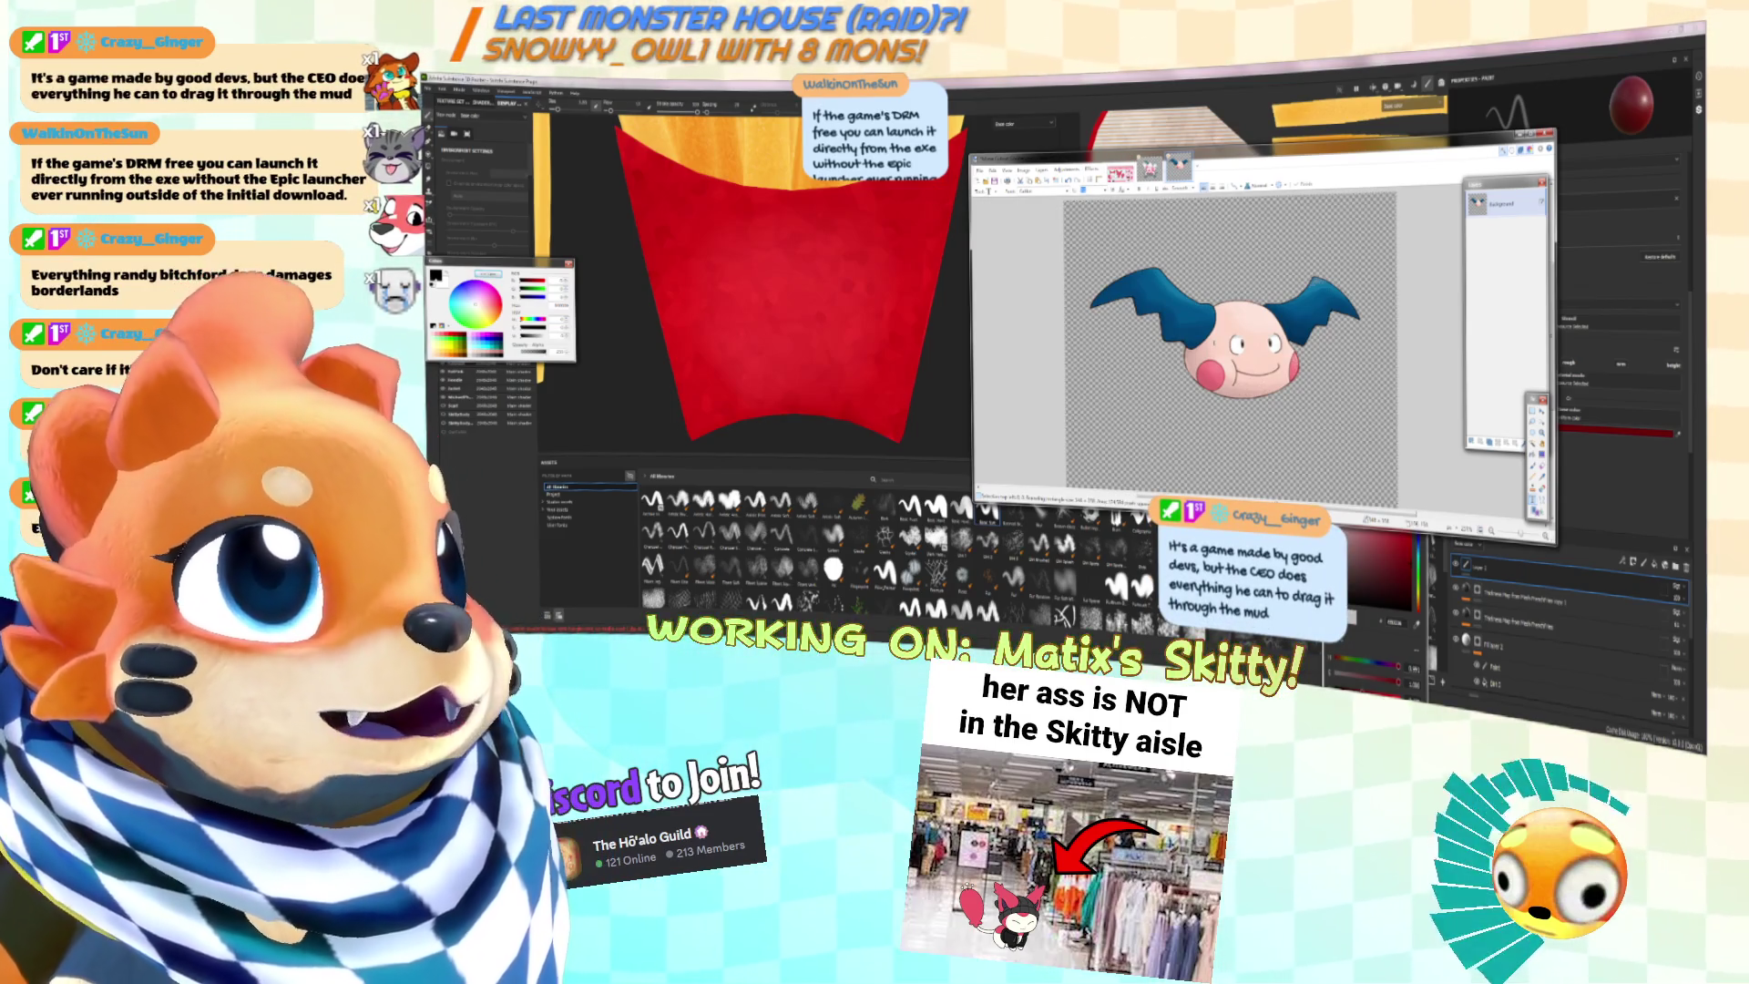
{"action": "scroll", "coordinate": [1230, 346], "scroll_direction": "up", "scroll_amount": 1}
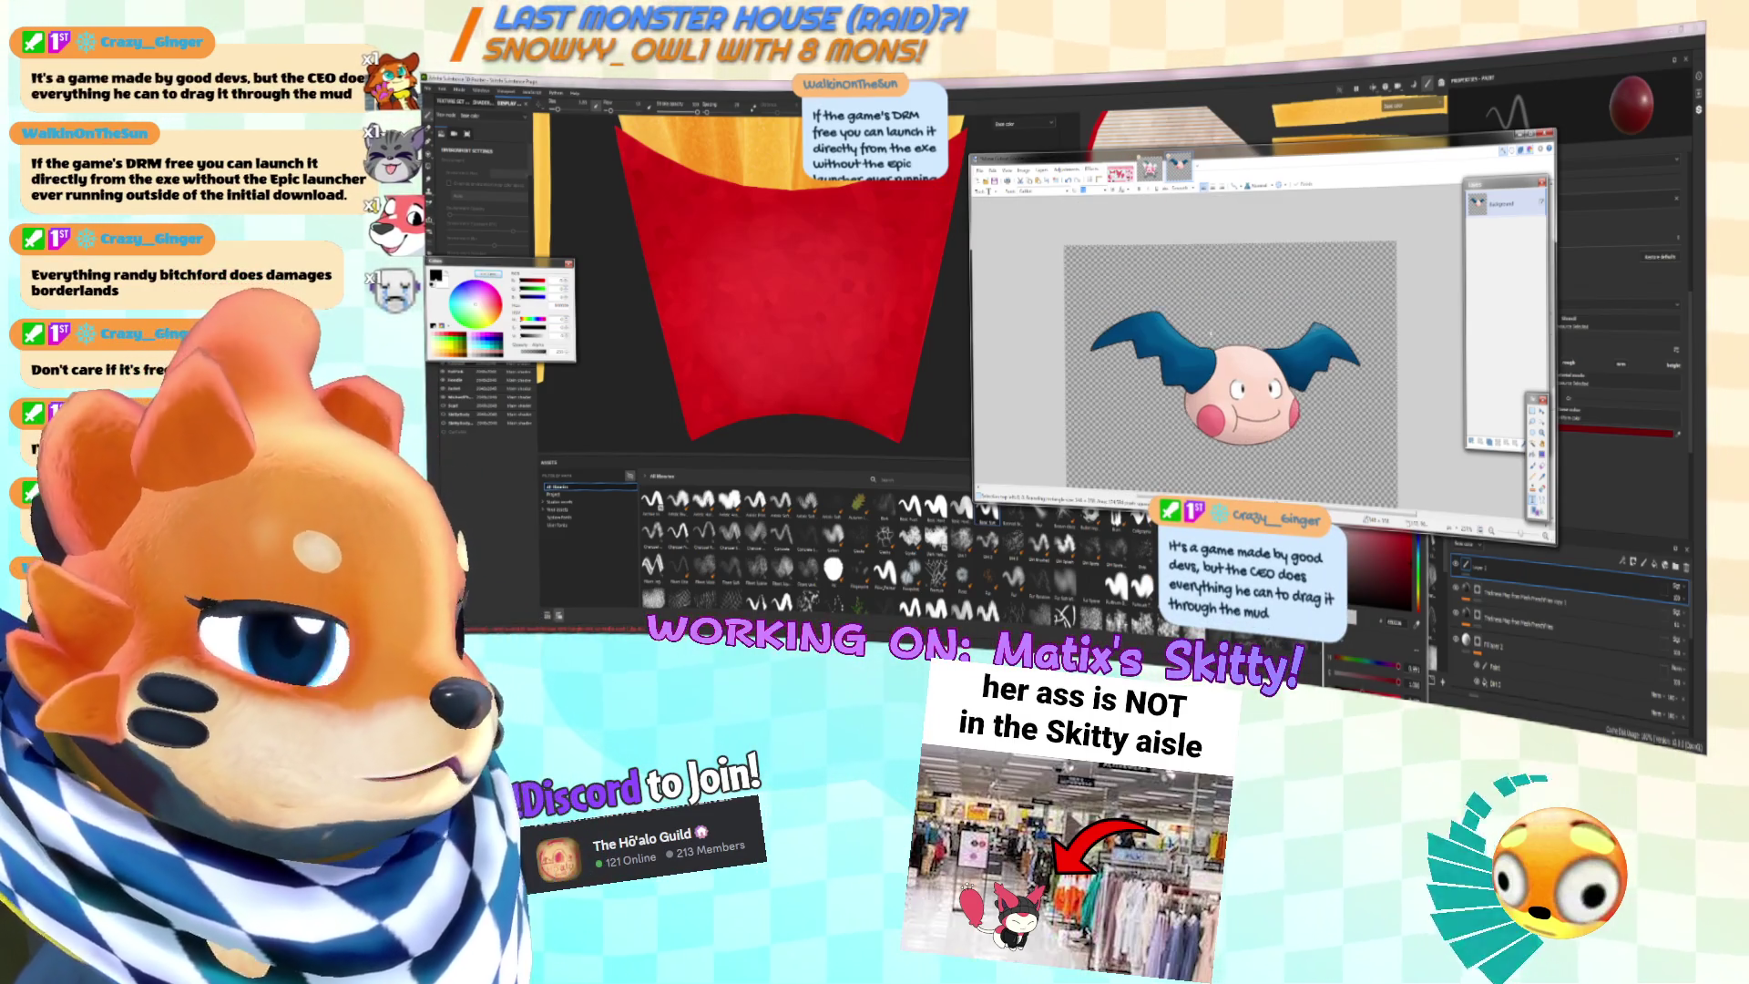
{"action": "scroll", "coordinate": [1230, 347], "scroll_direction": "down", "scroll_amount": 1}
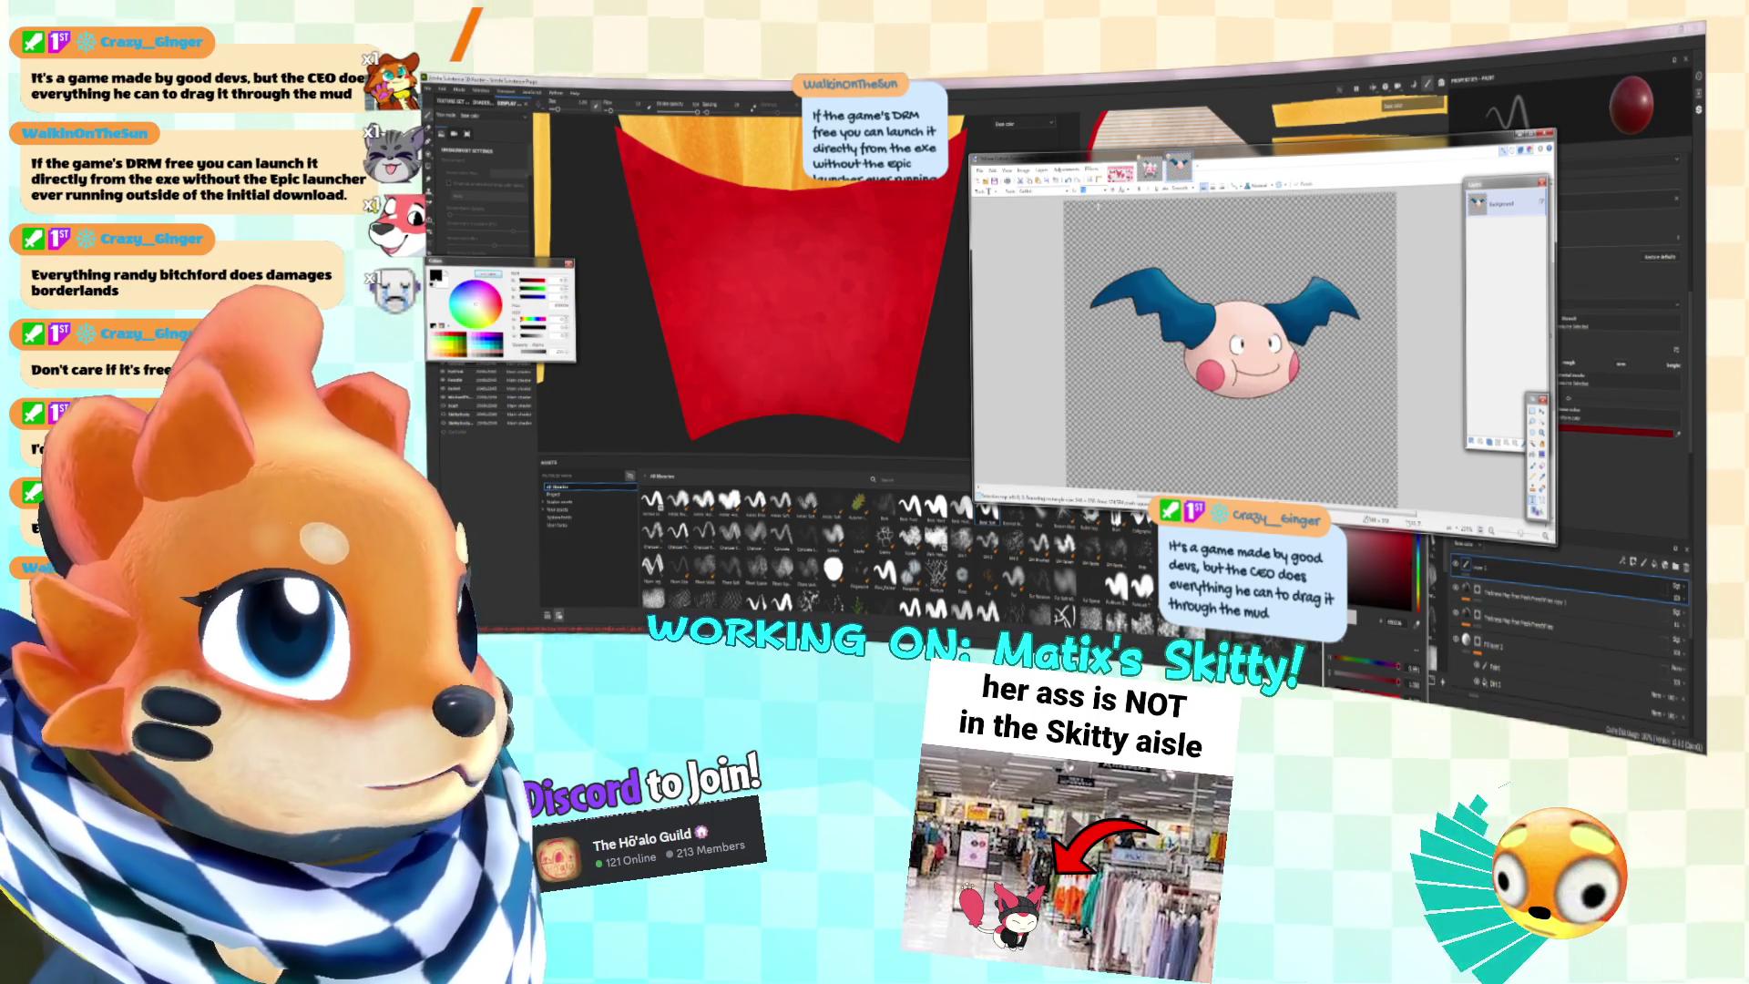
{"action": "left_click_drag", "start_coordinate": [1075, 160], "coordinate": [1052, 131]}
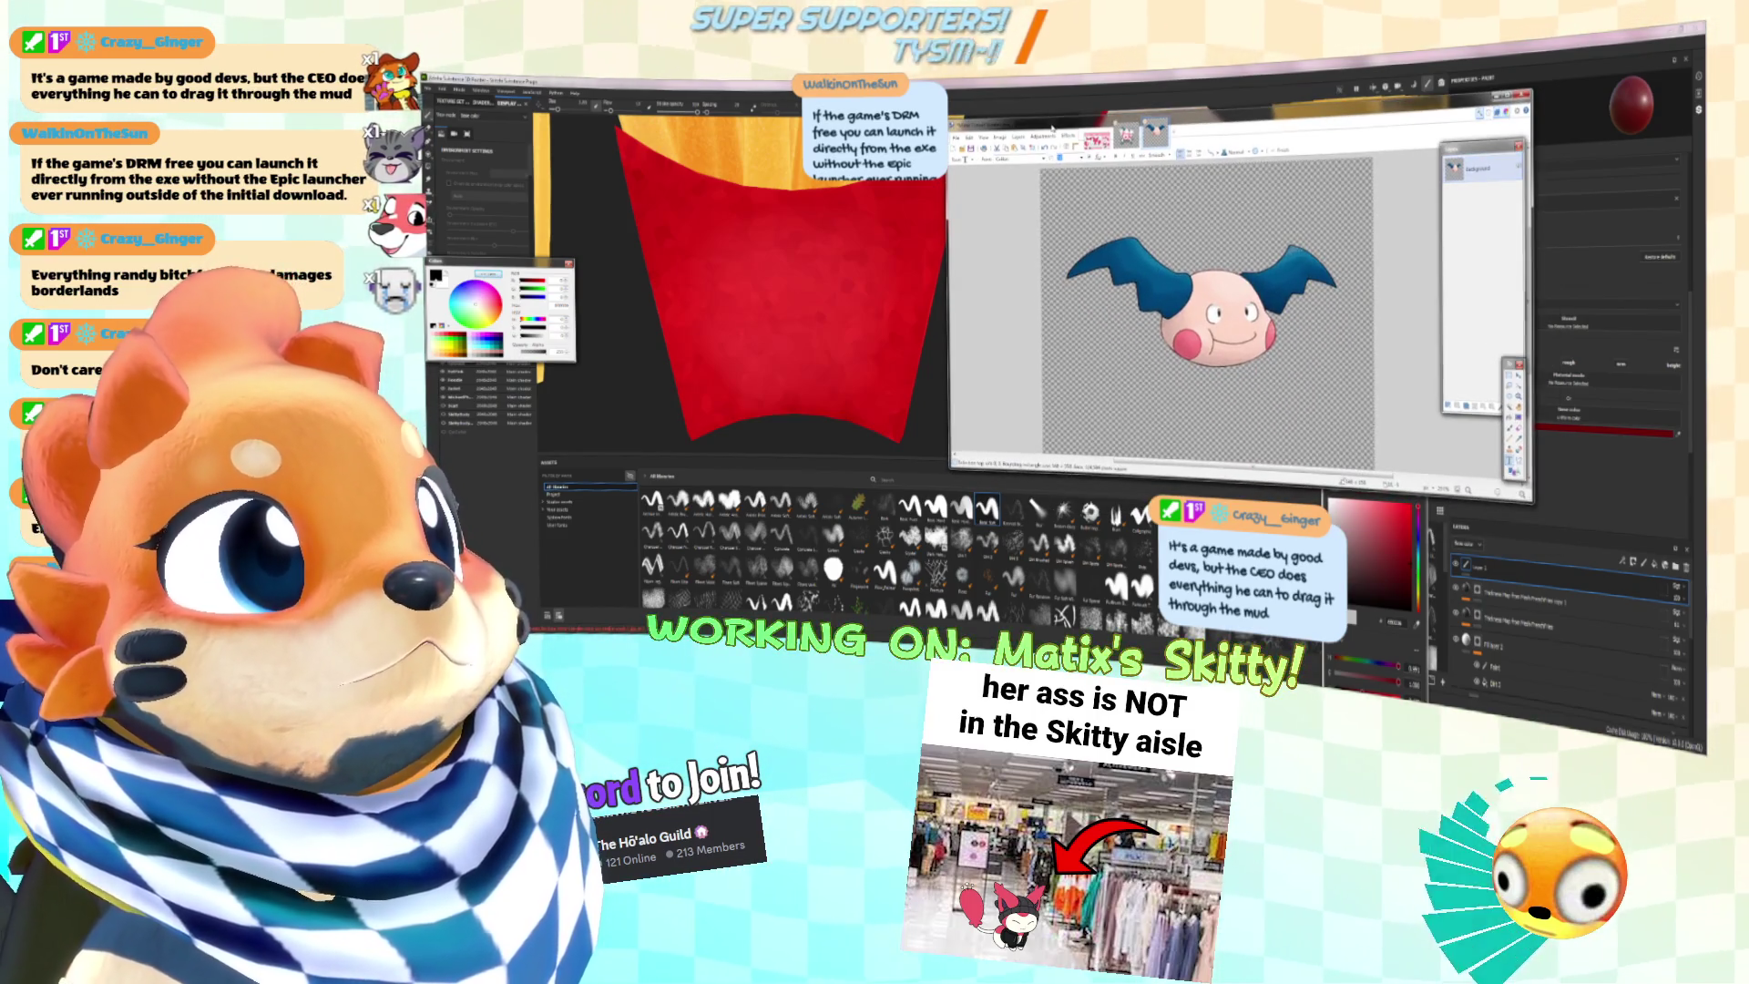
Step: Try raising brightness and contrast, then cancel the Brightness/Contrast change
{"action": "left_click", "coordinate": [1039, 137]}
{"action": "left_click", "coordinate": [1066, 187]}
{"action": "mouse_move", "coordinate": [1239, 249]}
{"action": "left_mouse_down"}
{"action": "mouse_move", "coordinate": [1430, 256]}
{"action": "mouse_move", "coordinate": [1449, 311]}
{"action": "mouse_move", "coordinate": [1380, 329]}
{"action": "left_mouse_up"}
{"action": "left_click", "coordinate": [1488, 312]}
{"action": "left_click", "coordinate": [1487, 331]}
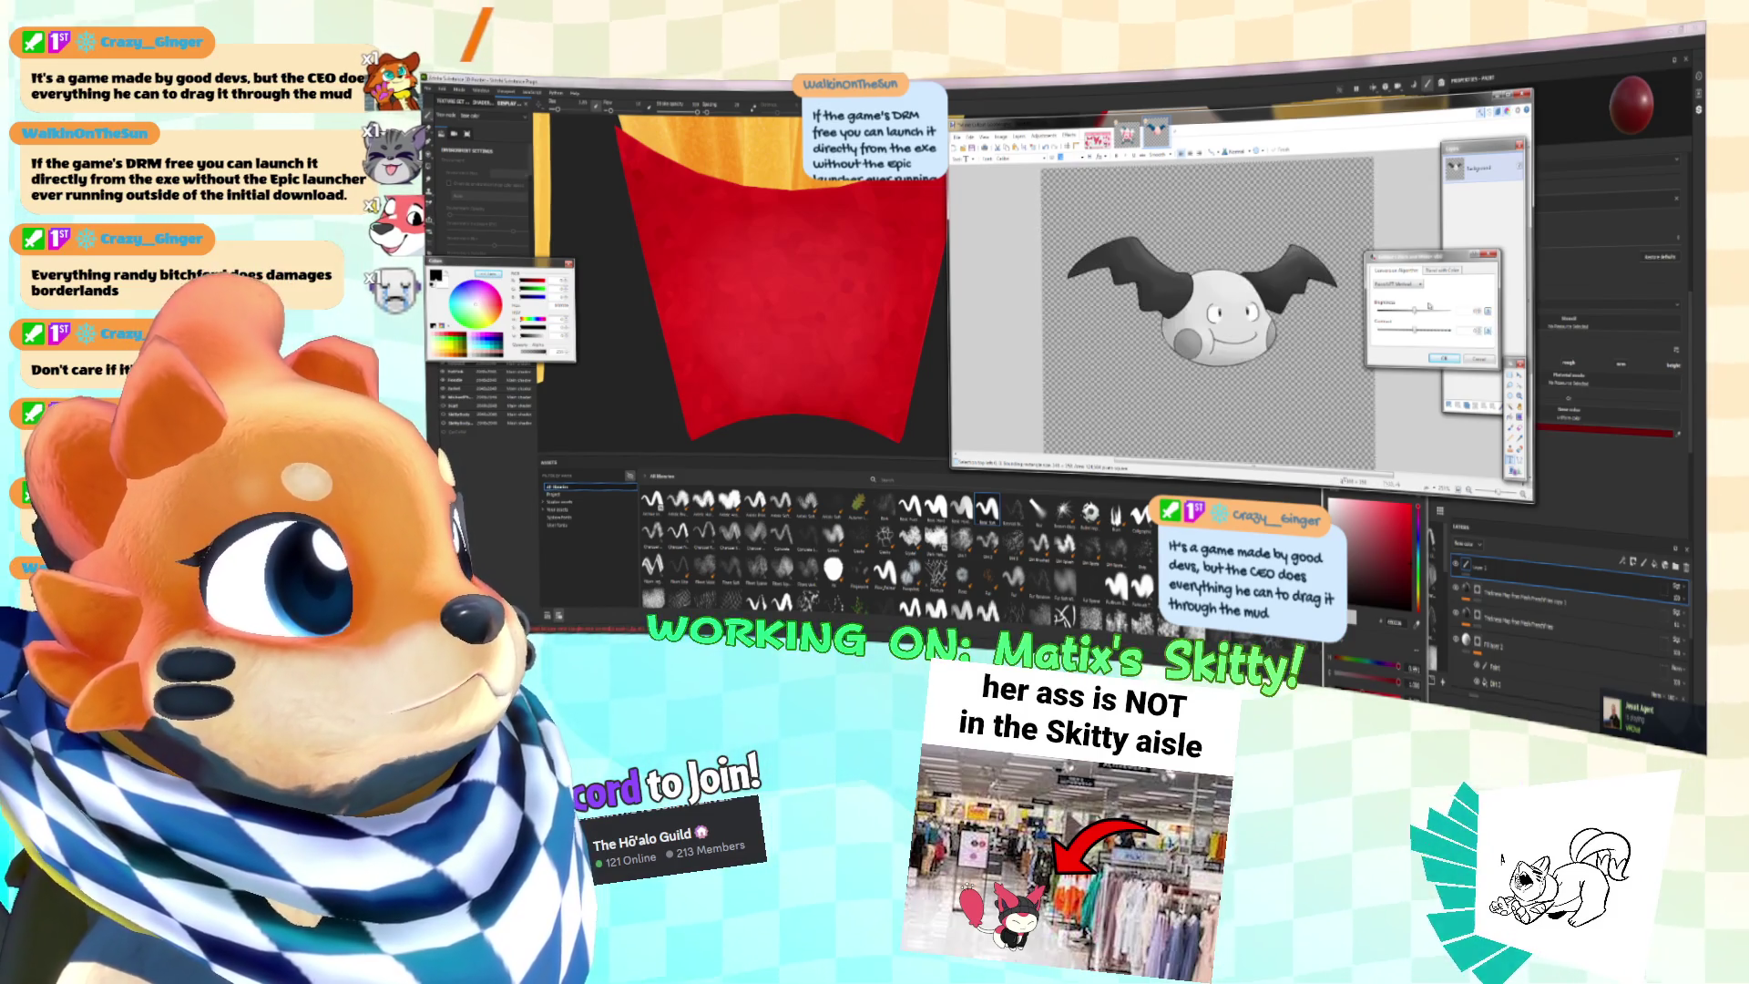
{"action": "left_click_drag", "start_coordinate": [1416, 330], "coordinate": [1456, 343]}
{"action": "left_click", "coordinate": [1478, 358]}
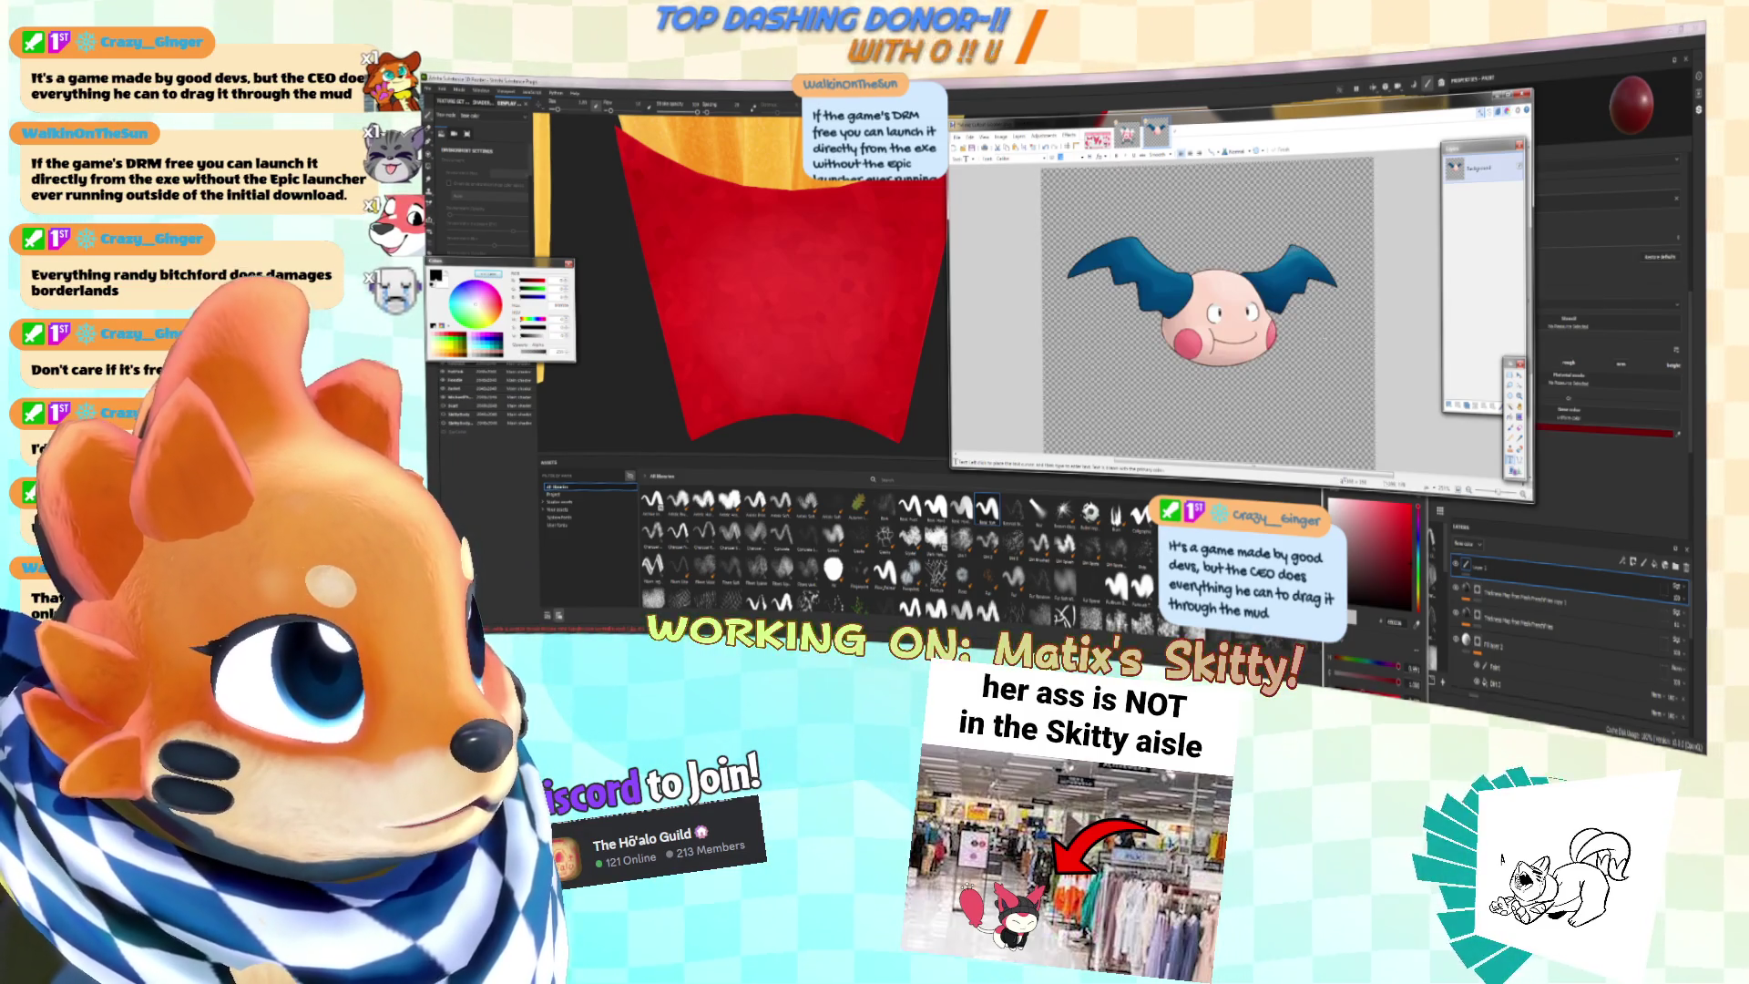
Step: Desaturate the head to greyscale with Hue/Saturation
{"action": "left_click", "coordinate": [1070, 136]}
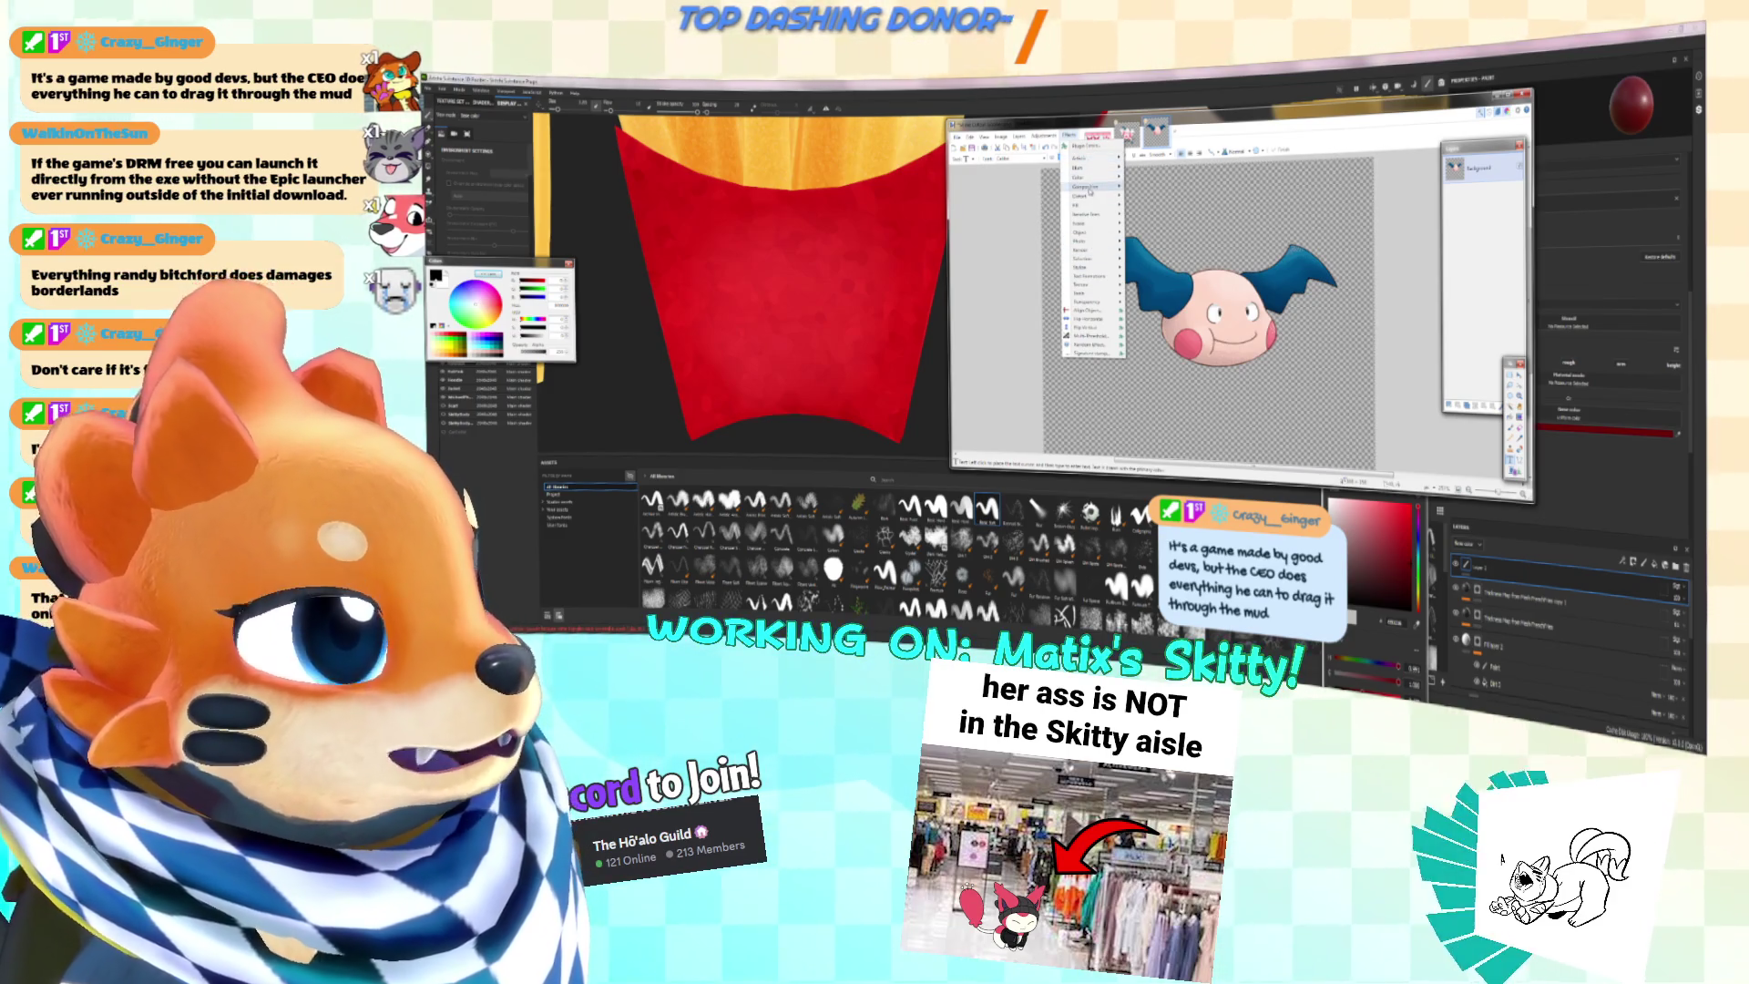
{"action": "mouse_move", "coordinate": [1089, 176]}
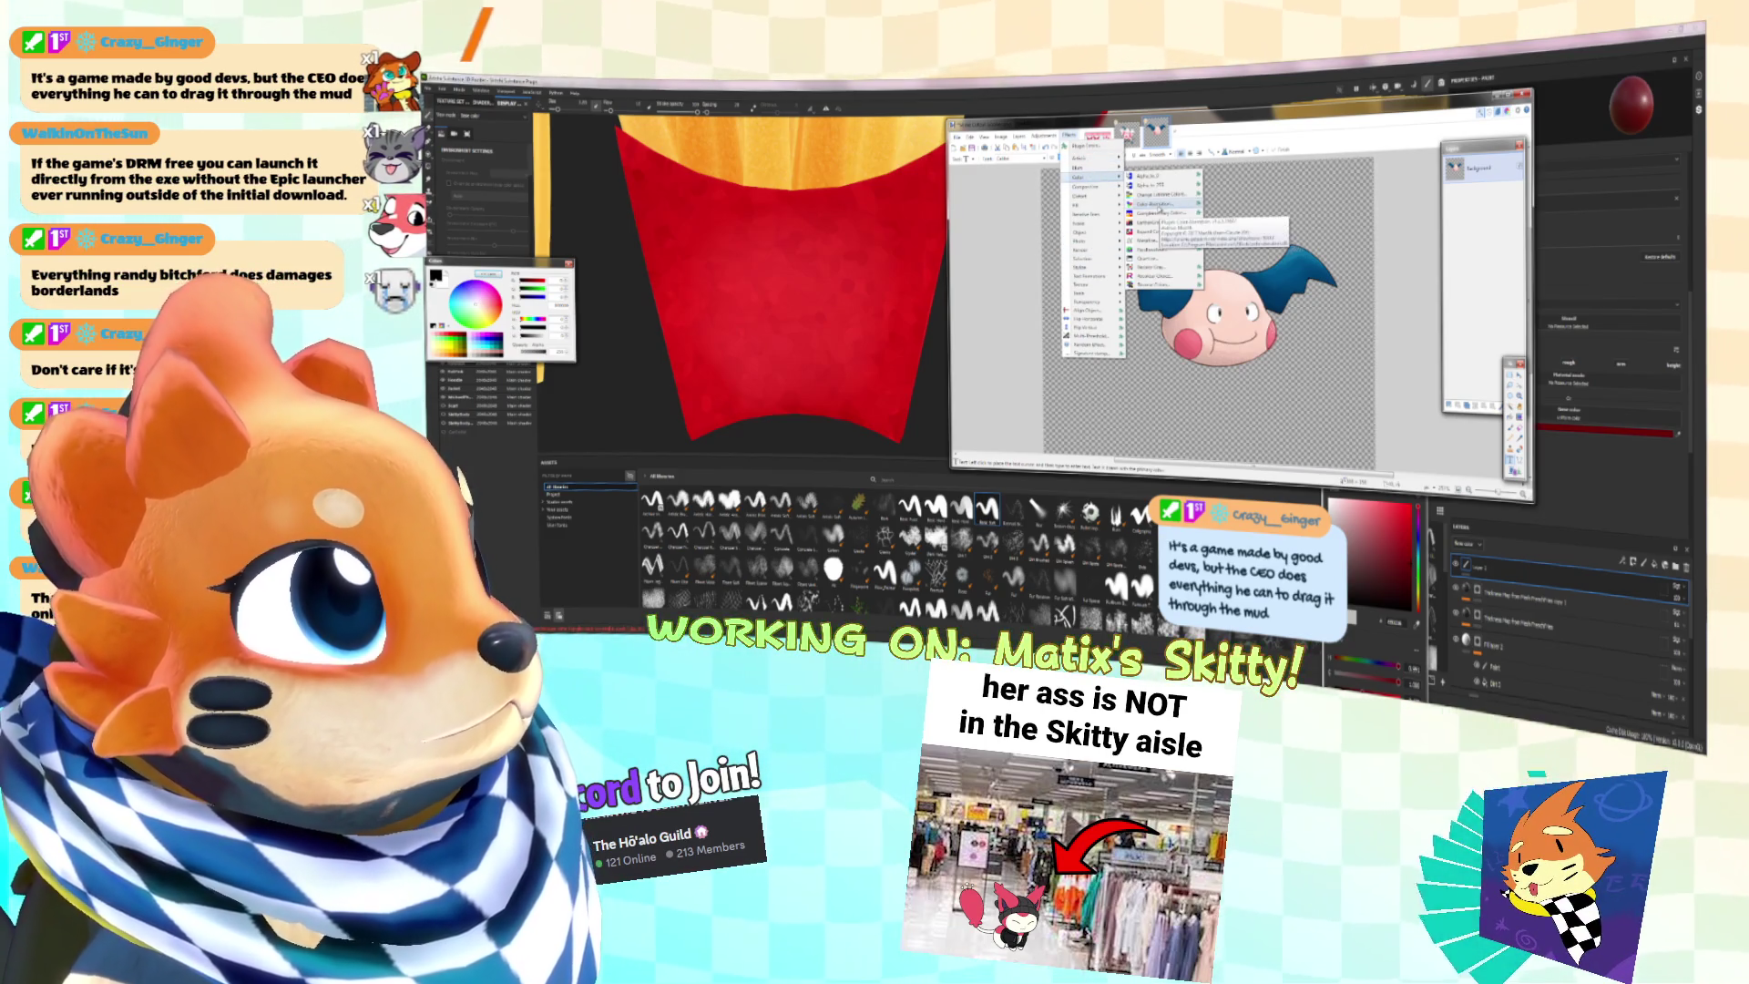
{"action": "left_click", "coordinate": [1070, 136]}
{"action": "left_click", "coordinate": [1045, 135]}
{"action": "left_click", "coordinate": [1046, 135]}
{"action": "left_click", "coordinate": [1045, 135]}
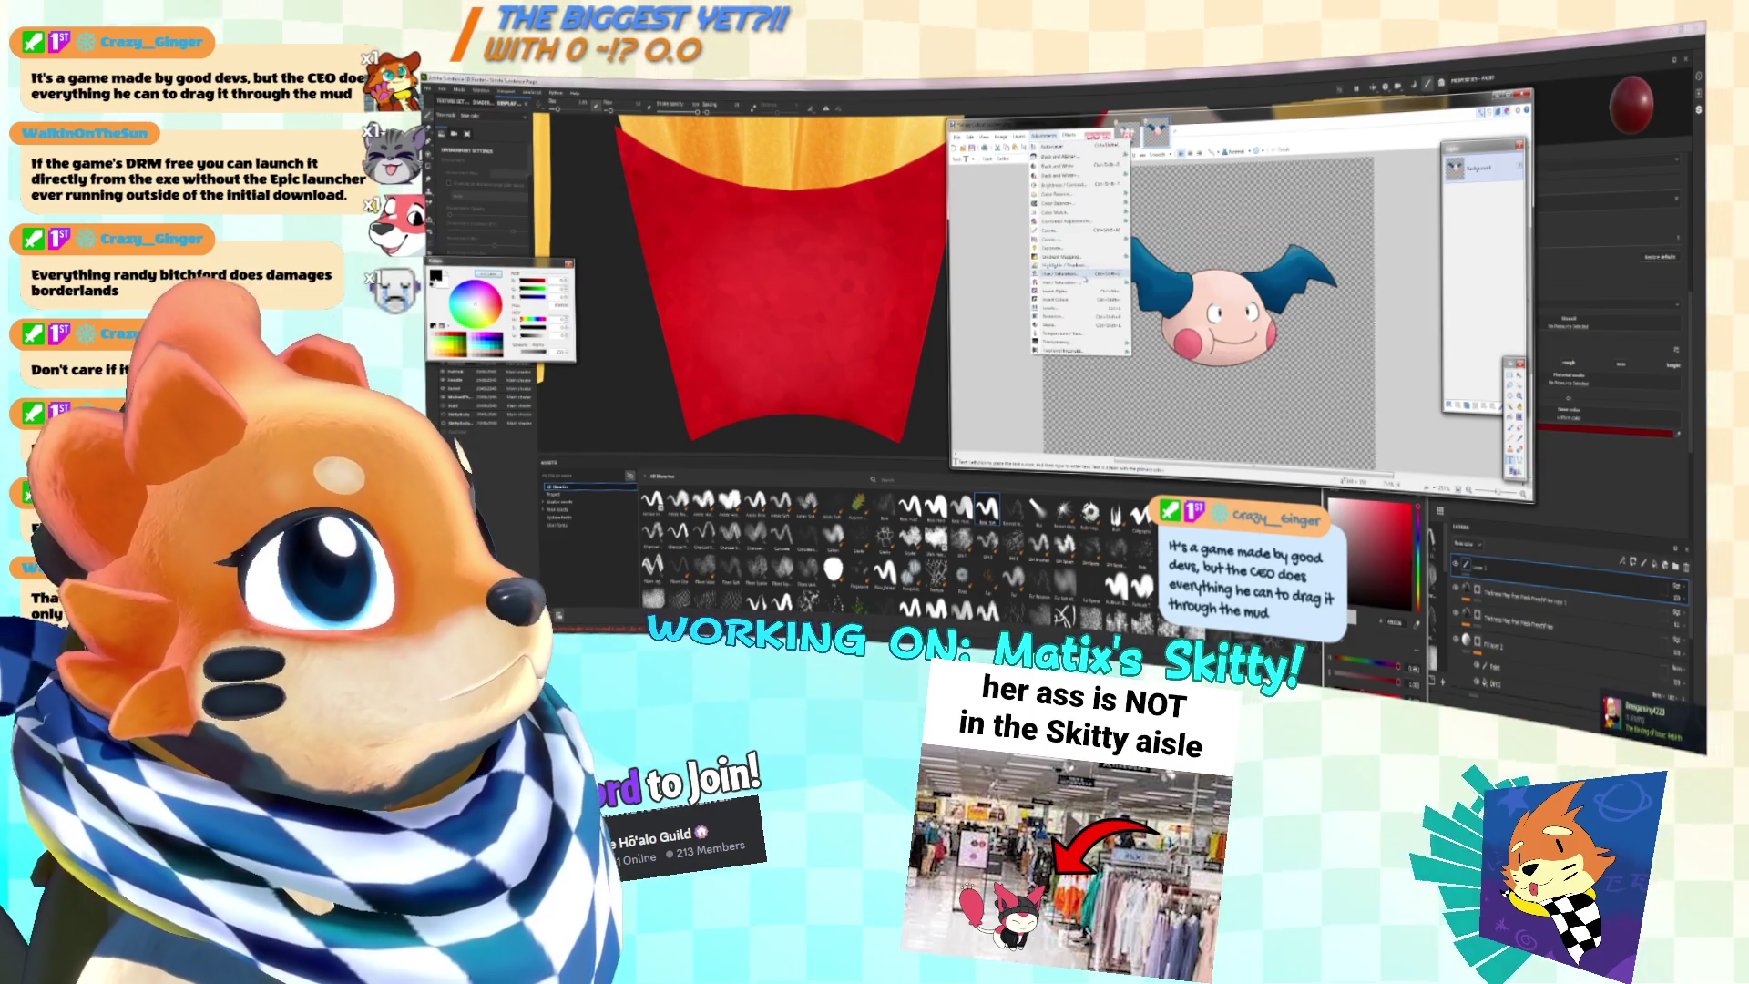
{"action": "left_click", "coordinate": [1094, 273]}
{"action": "mouse_move", "coordinate": [1224, 299]}
{"action": "left_mouse_down"}
{"action": "mouse_move", "coordinate": [1182, 299]}
{"action": "mouse_move", "coordinate": [1390, 257]}
{"action": "left_mouse_up"}
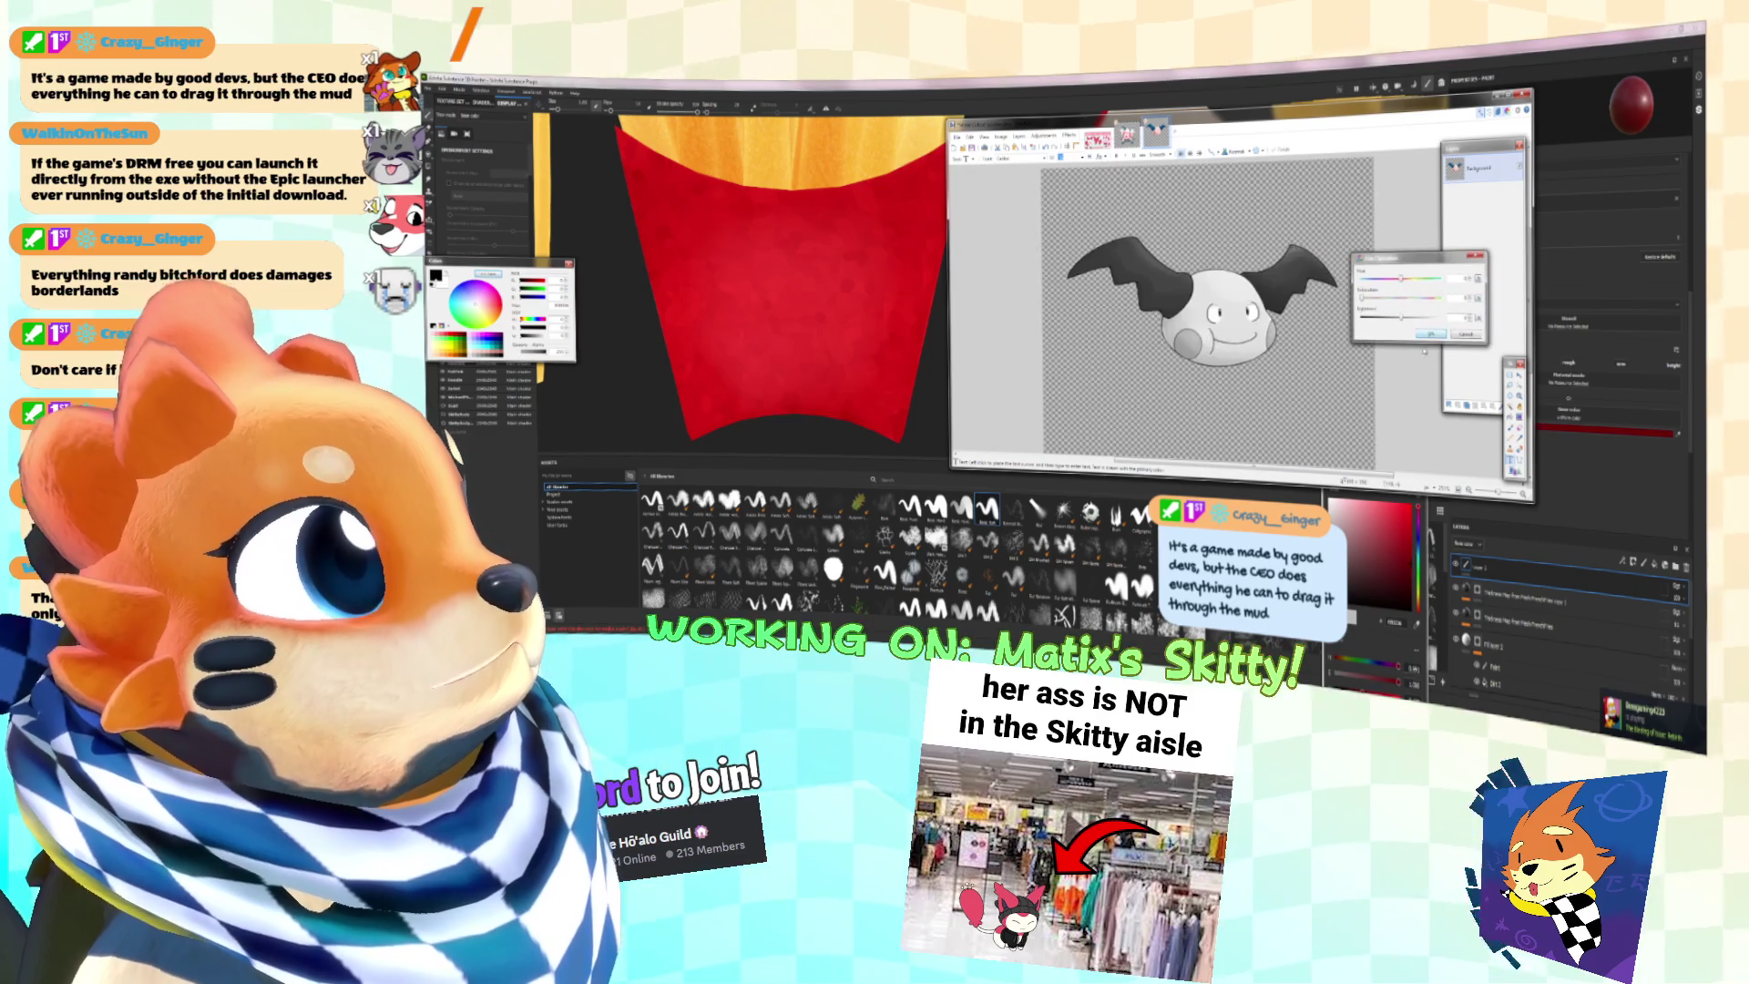
{"action": "left_click", "coordinate": [1430, 335]}
Step: Tint the grey head yellow with Curves, giving the wings a darker brownish olive
{"action": "left_click", "coordinate": [1045, 136]}
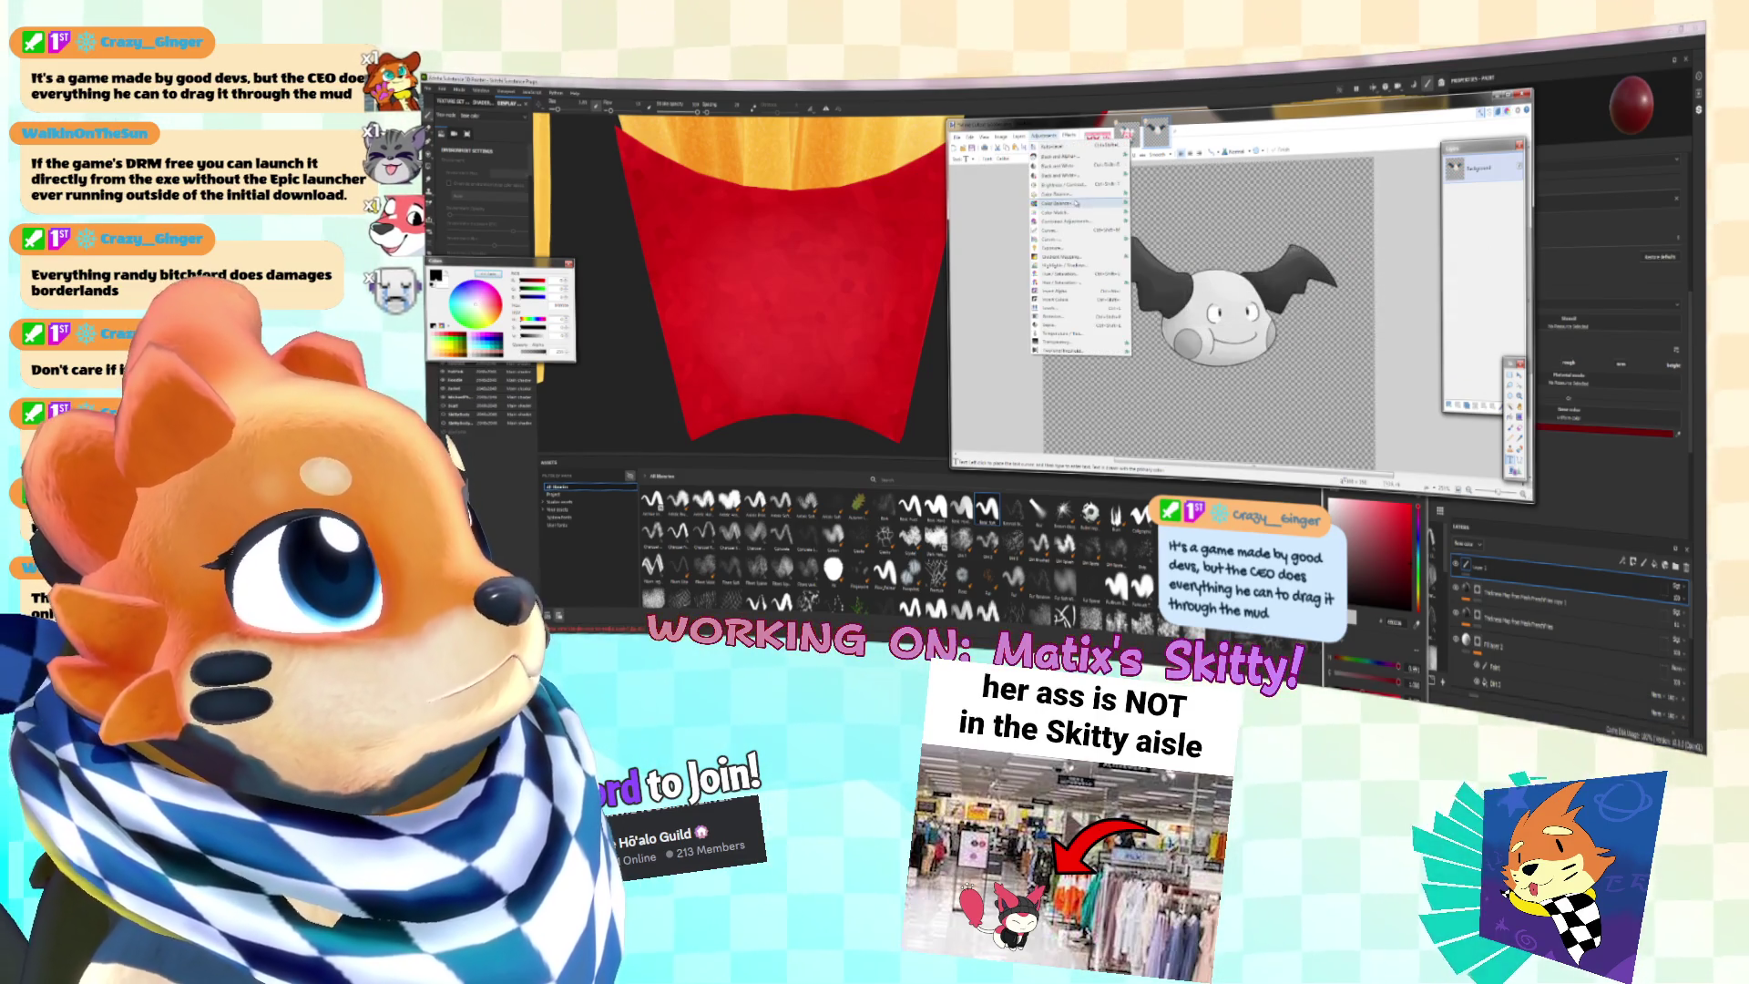
{"action": "left_click", "coordinate": [1076, 195]}
{"action": "mouse_move", "coordinate": [1212, 239]}
{"action": "left_mouse_down"}
{"action": "mouse_move", "coordinate": [1502, 239]}
{"action": "mouse_move", "coordinate": [1468, 257]}
{"action": "left_mouse_up"}
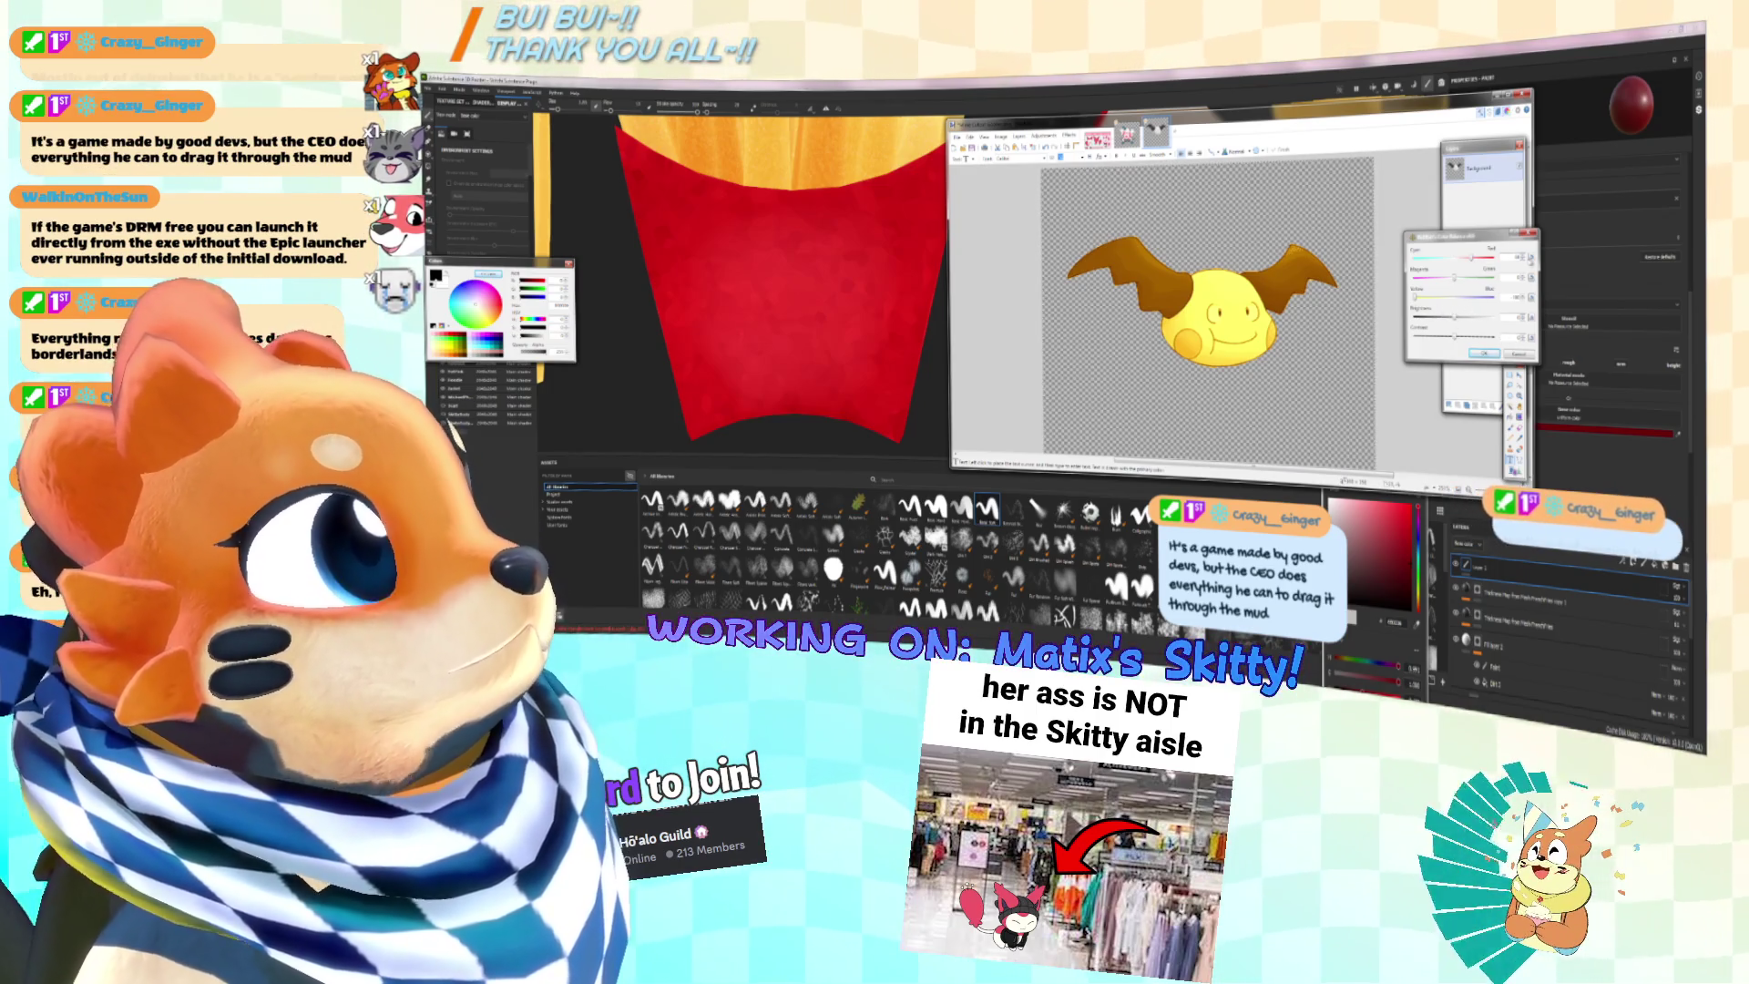
{"action": "left_click_drag", "start_coordinate": [1474, 270], "coordinate": [1465, 270]}
{"action": "left_click_drag", "start_coordinate": [1456, 337], "coordinate": [1459, 320]}
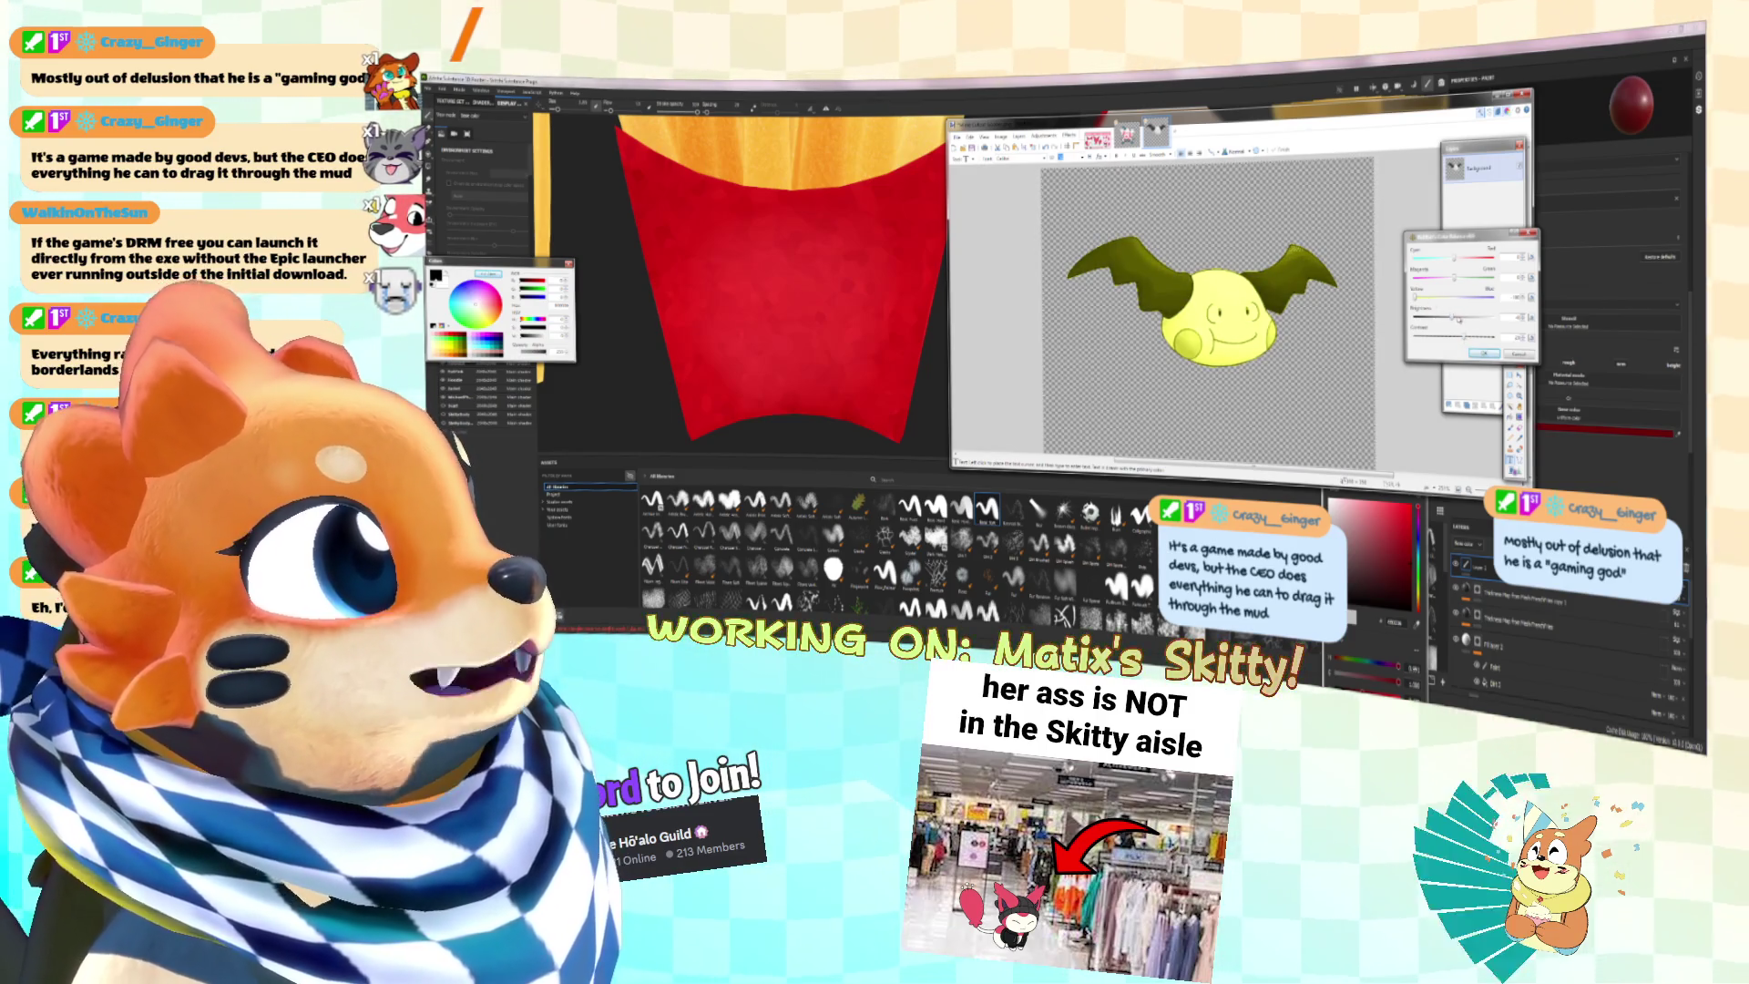
{"action": "left_click_drag", "start_coordinate": [1455, 258], "coordinate": [1461, 259]}
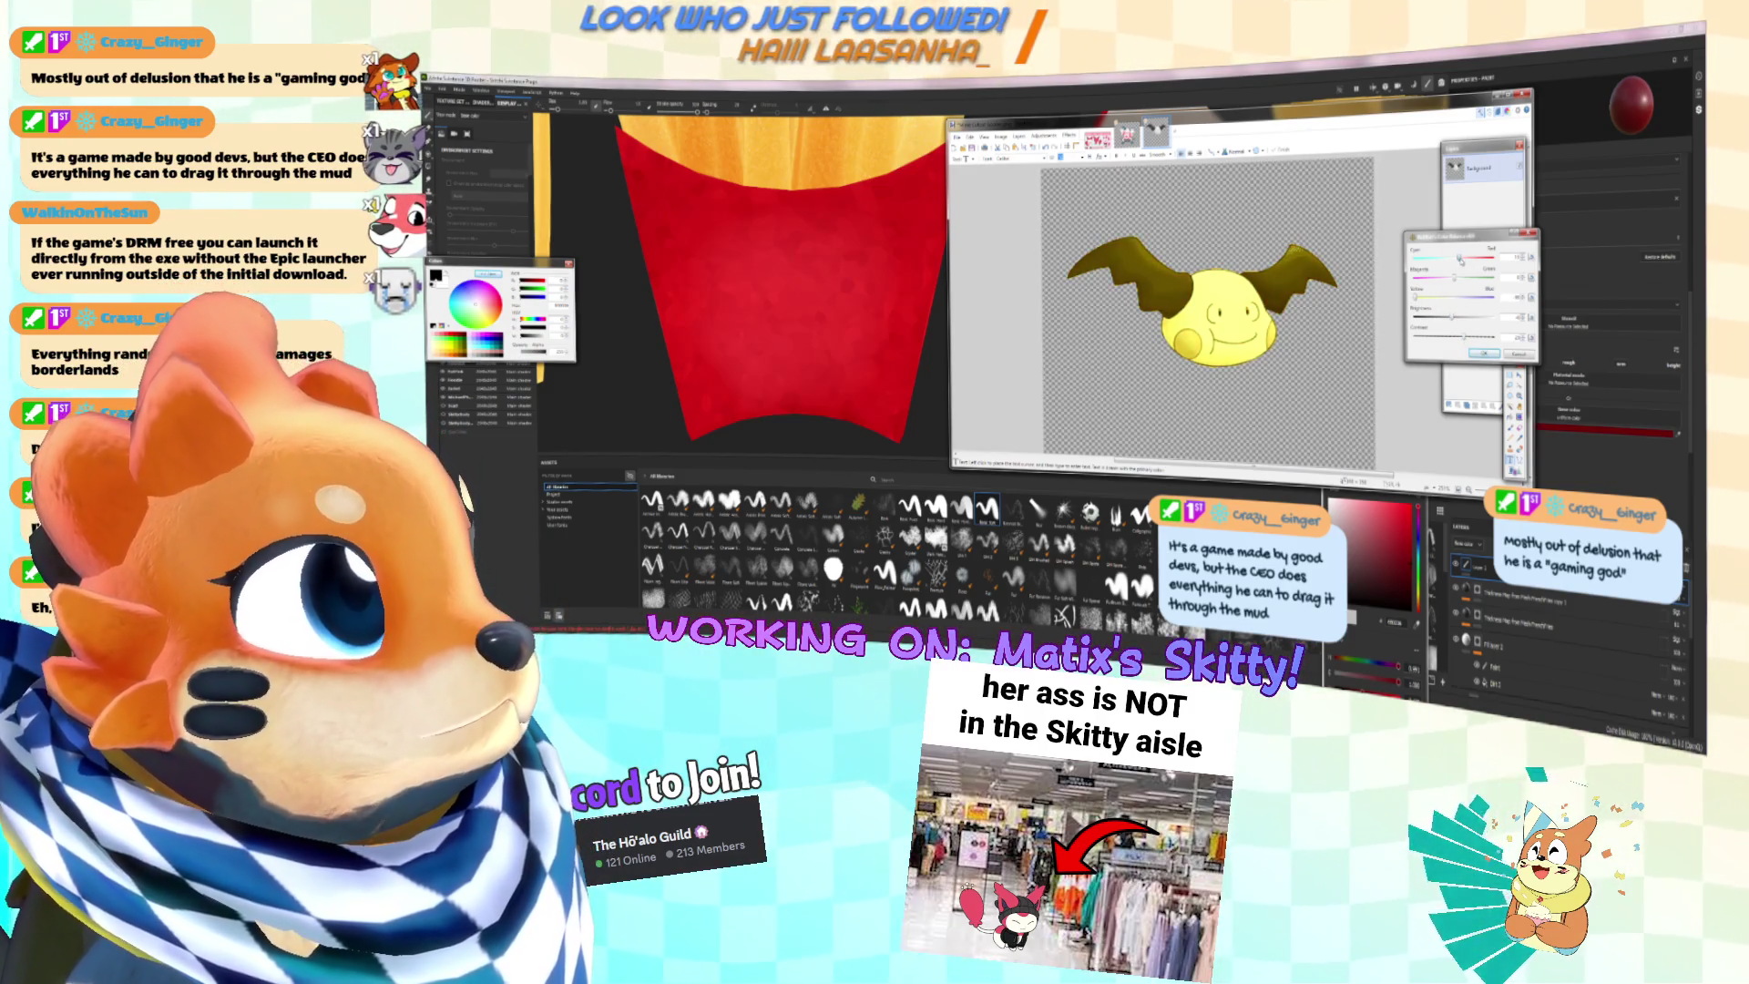
{"action": "key", "text": "Return"}
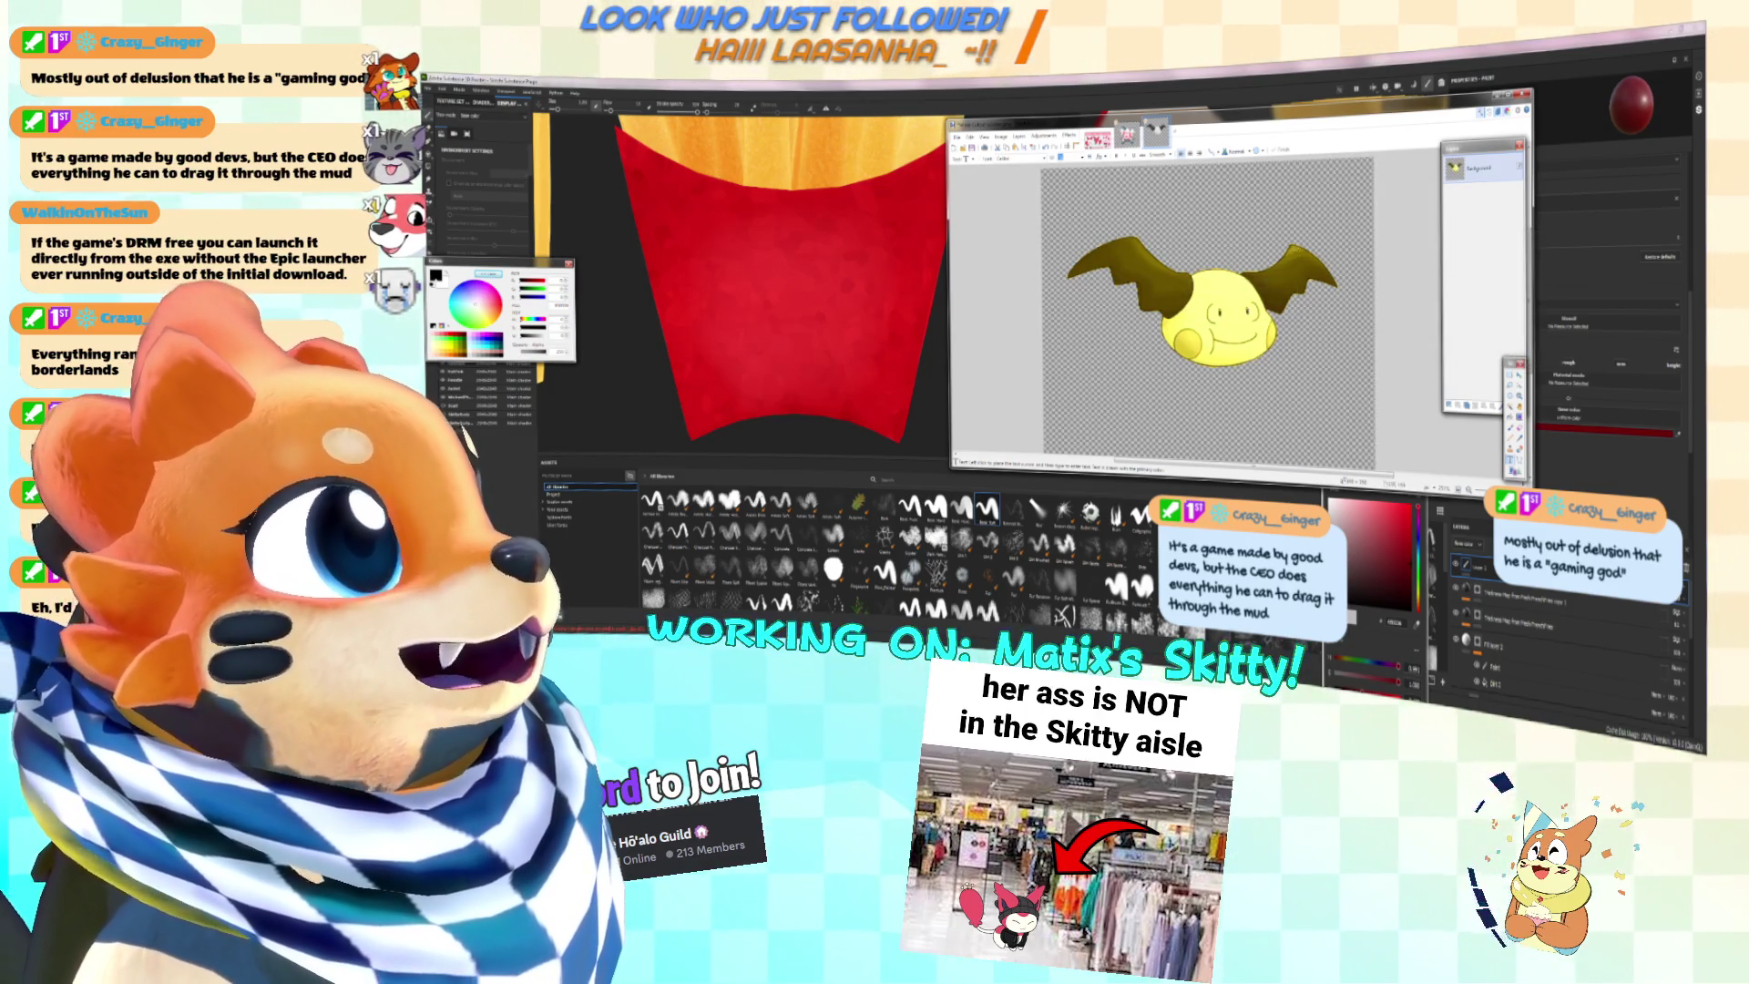
Step: Paint white over the left and right eyes with the Paintbrush
{"action": "scroll", "coordinate": [1211, 319], "scroll_direction": "up", "scroll_amount": 3, "text": "ctrl"}
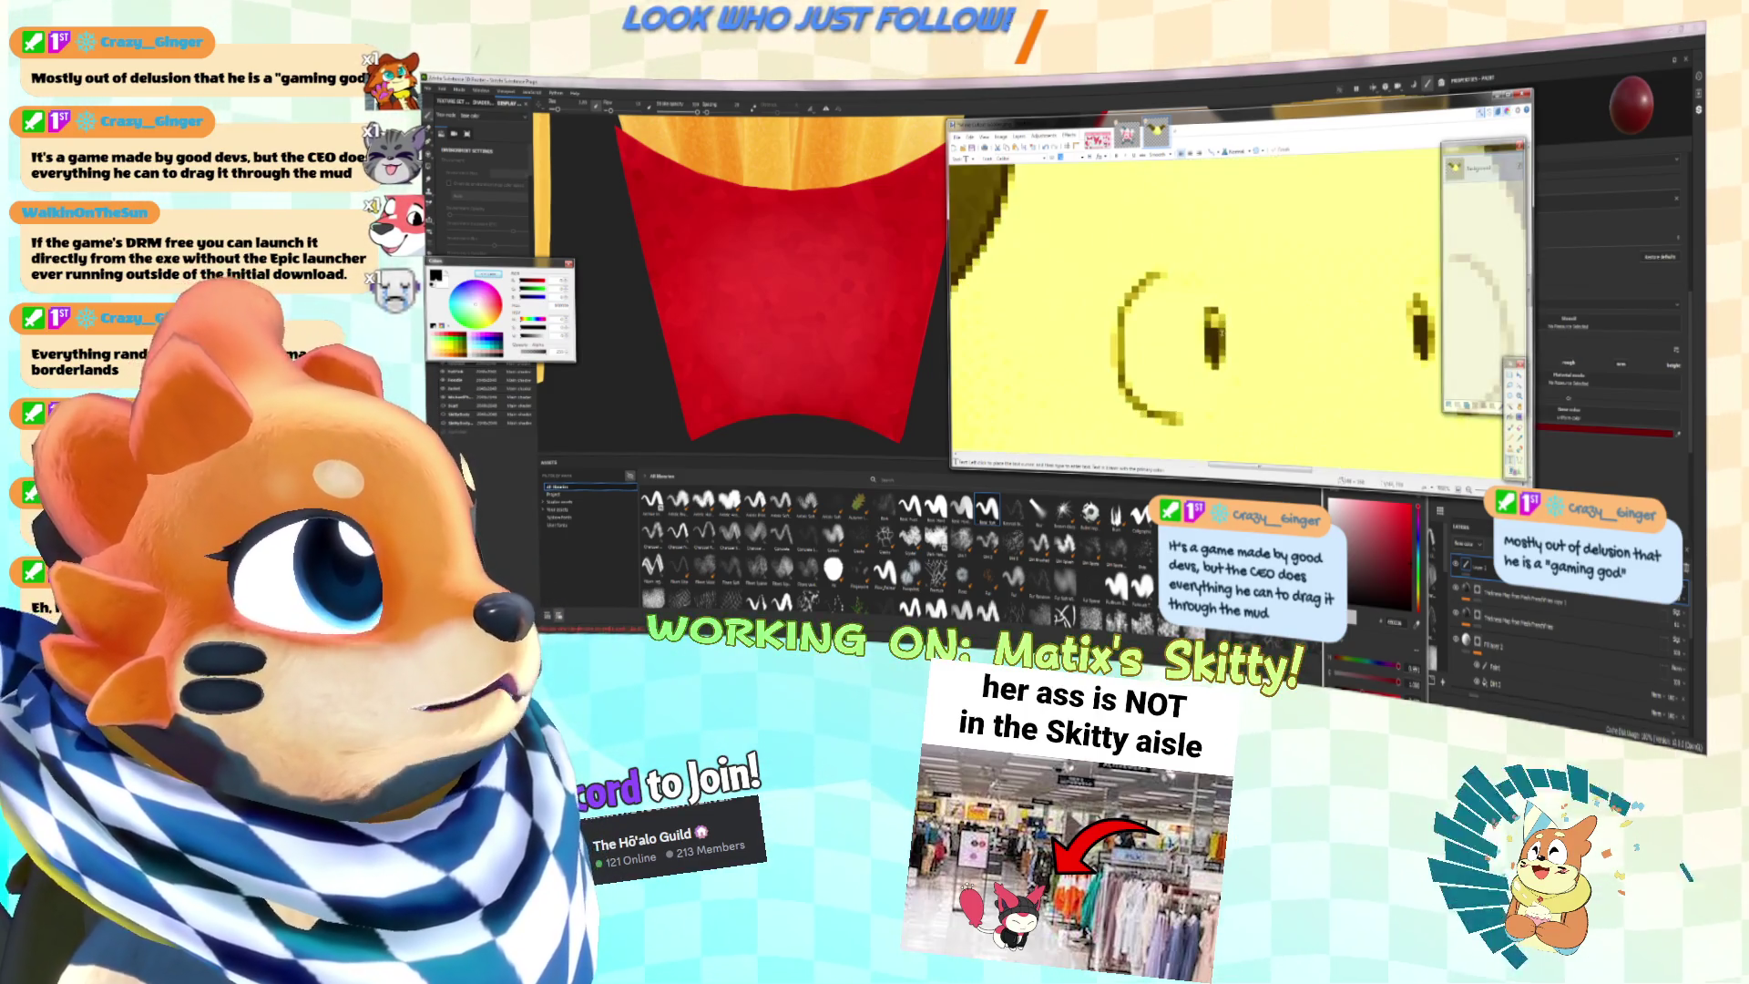
{"action": "key", "text": "b"}
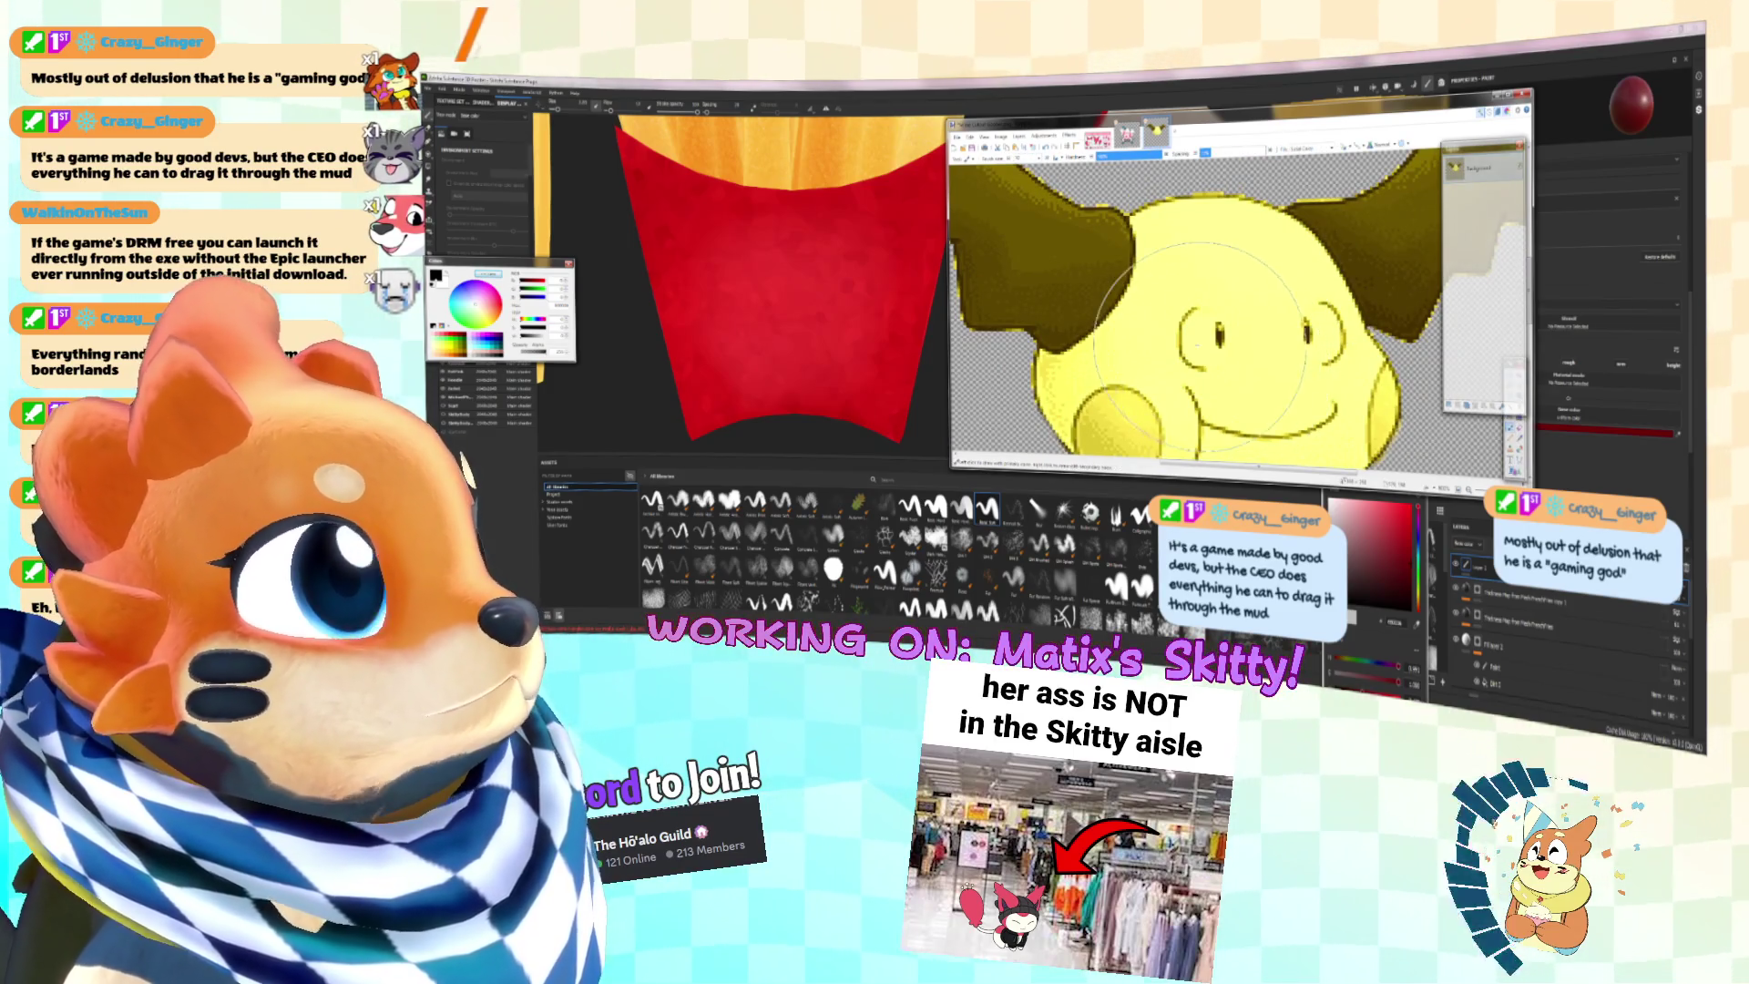
{"action": "scroll", "coordinate": [1127, 235], "scroll_direction": "up", "scroll_amount": 2, "text": "ctrl"}
{"action": "left_click", "coordinate": [1199, 325]}
{"action": "mouse_move", "coordinate": [1199, 325]}
{"action": "left_mouse_down"}
{"action": "mouse_move", "coordinate": [1194, 310]}
{"action": "mouse_move", "coordinate": [1211, 337]}
{"action": "mouse_move", "coordinate": [1184, 328]}
{"action": "mouse_move", "coordinate": [1217, 343]}
{"action": "mouse_move", "coordinate": [1190, 330]}
{"action": "left_mouse_up"}
{"action": "mouse_move", "coordinate": [1366, 326]}
{"action": "left_mouse_down"}
{"action": "mouse_move", "coordinate": [1381, 303]}
{"action": "mouse_move", "coordinate": [1377, 346]}
{"action": "left_mouse_up"}
{"action": "scroll", "coordinate": [1371, 305], "scroll_direction": "down", "scroll_amount": 3, "text": "ctrl"}
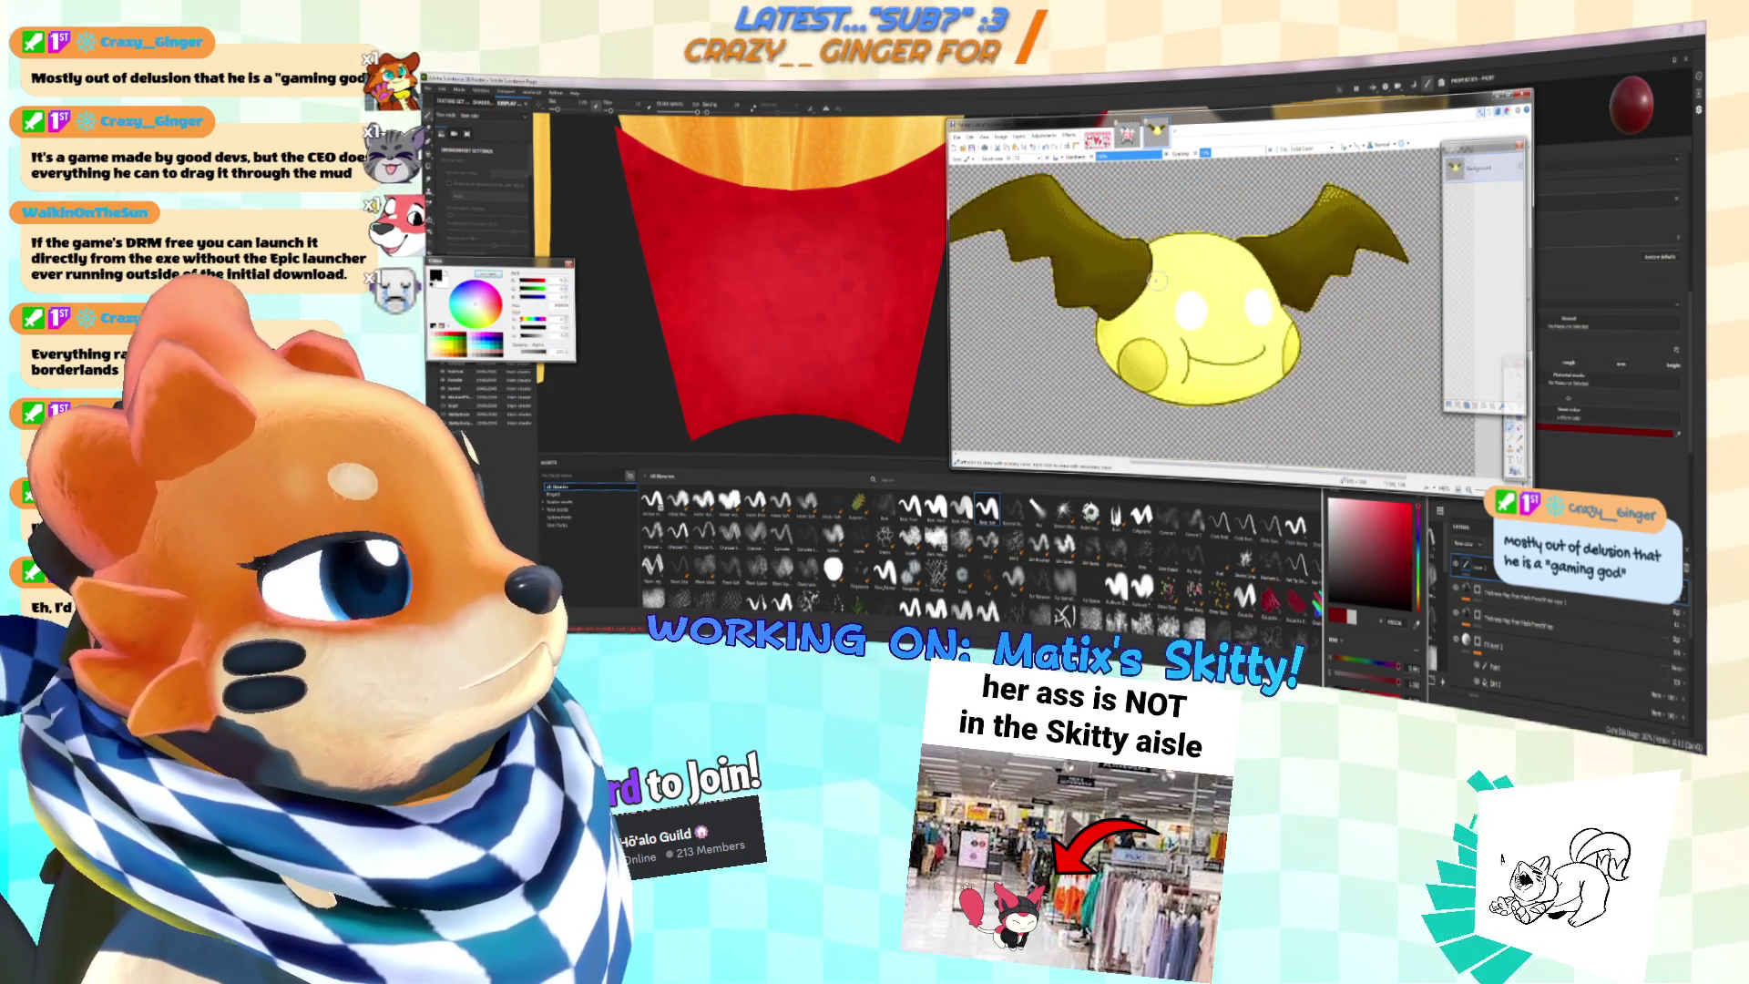
{"action": "scroll", "coordinate": [1211, 310], "scroll_direction": "up", "scroll_amount": 3, "text": "ctrl"}
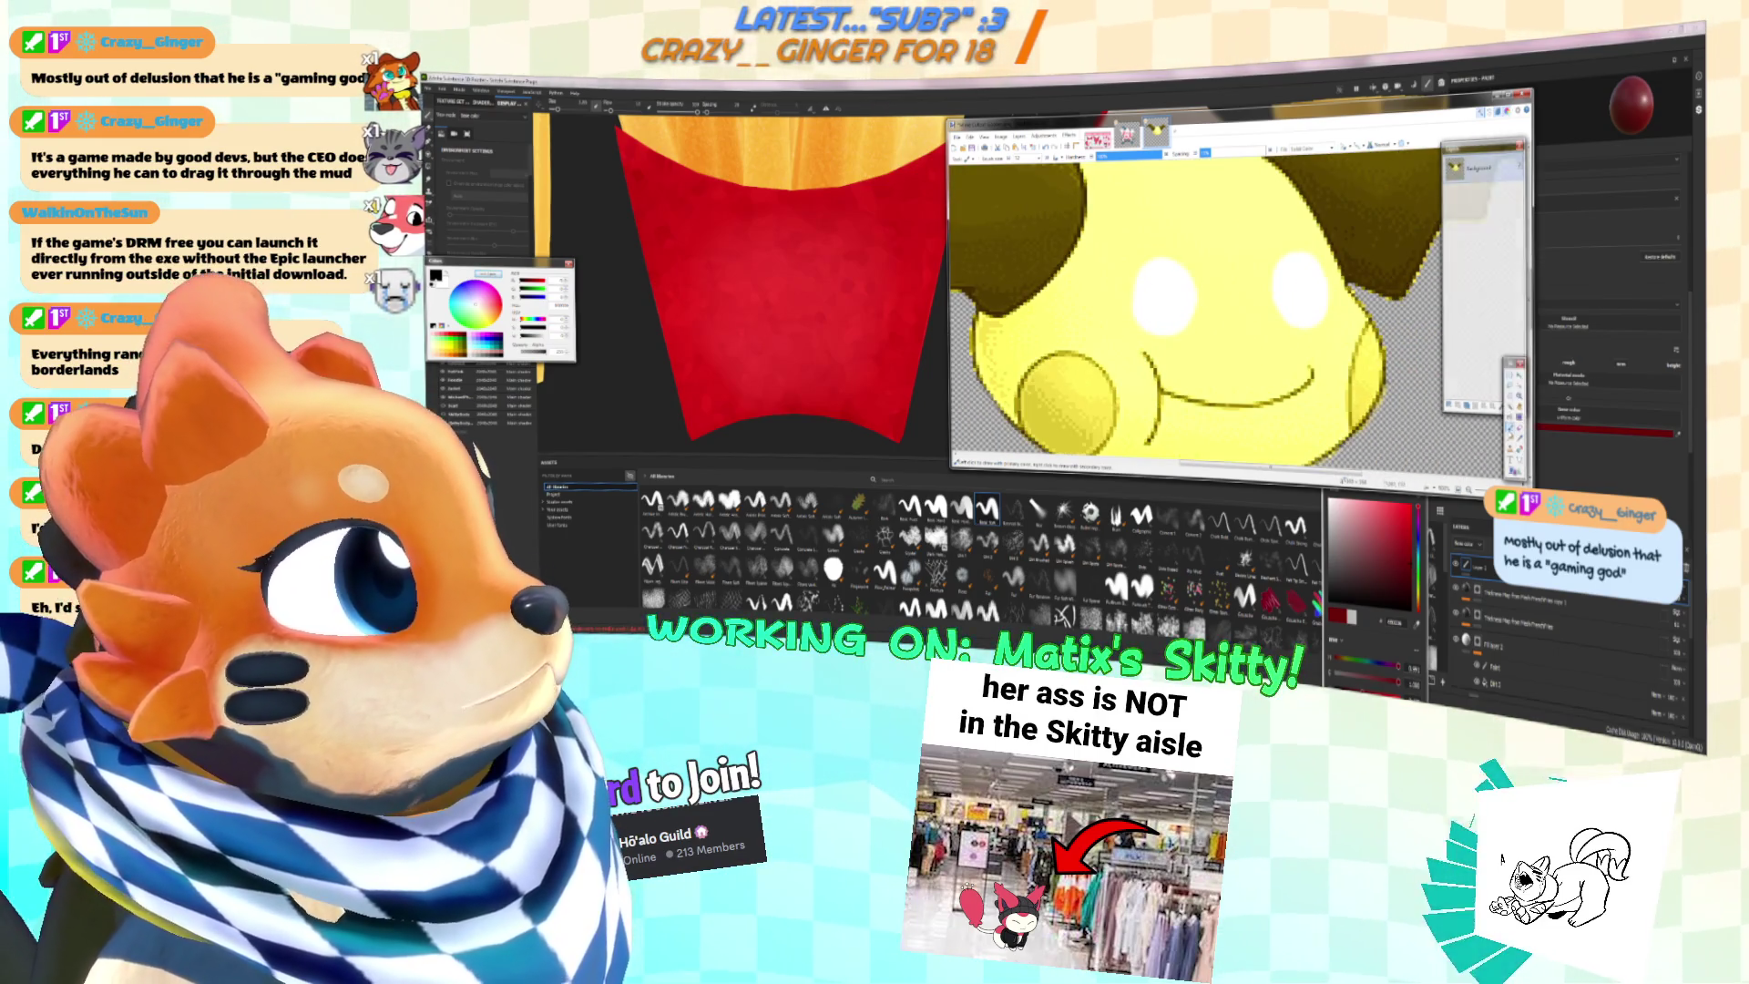
{"action": "scroll", "coordinate": [1164, 293], "scroll_direction": "down", "scroll_amount": 3, "text": "ctrl"}
{"action": "scroll", "coordinate": [1212, 306], "scroll_direction": "up", "scroll_amount": 5, "text": "ctrl"}
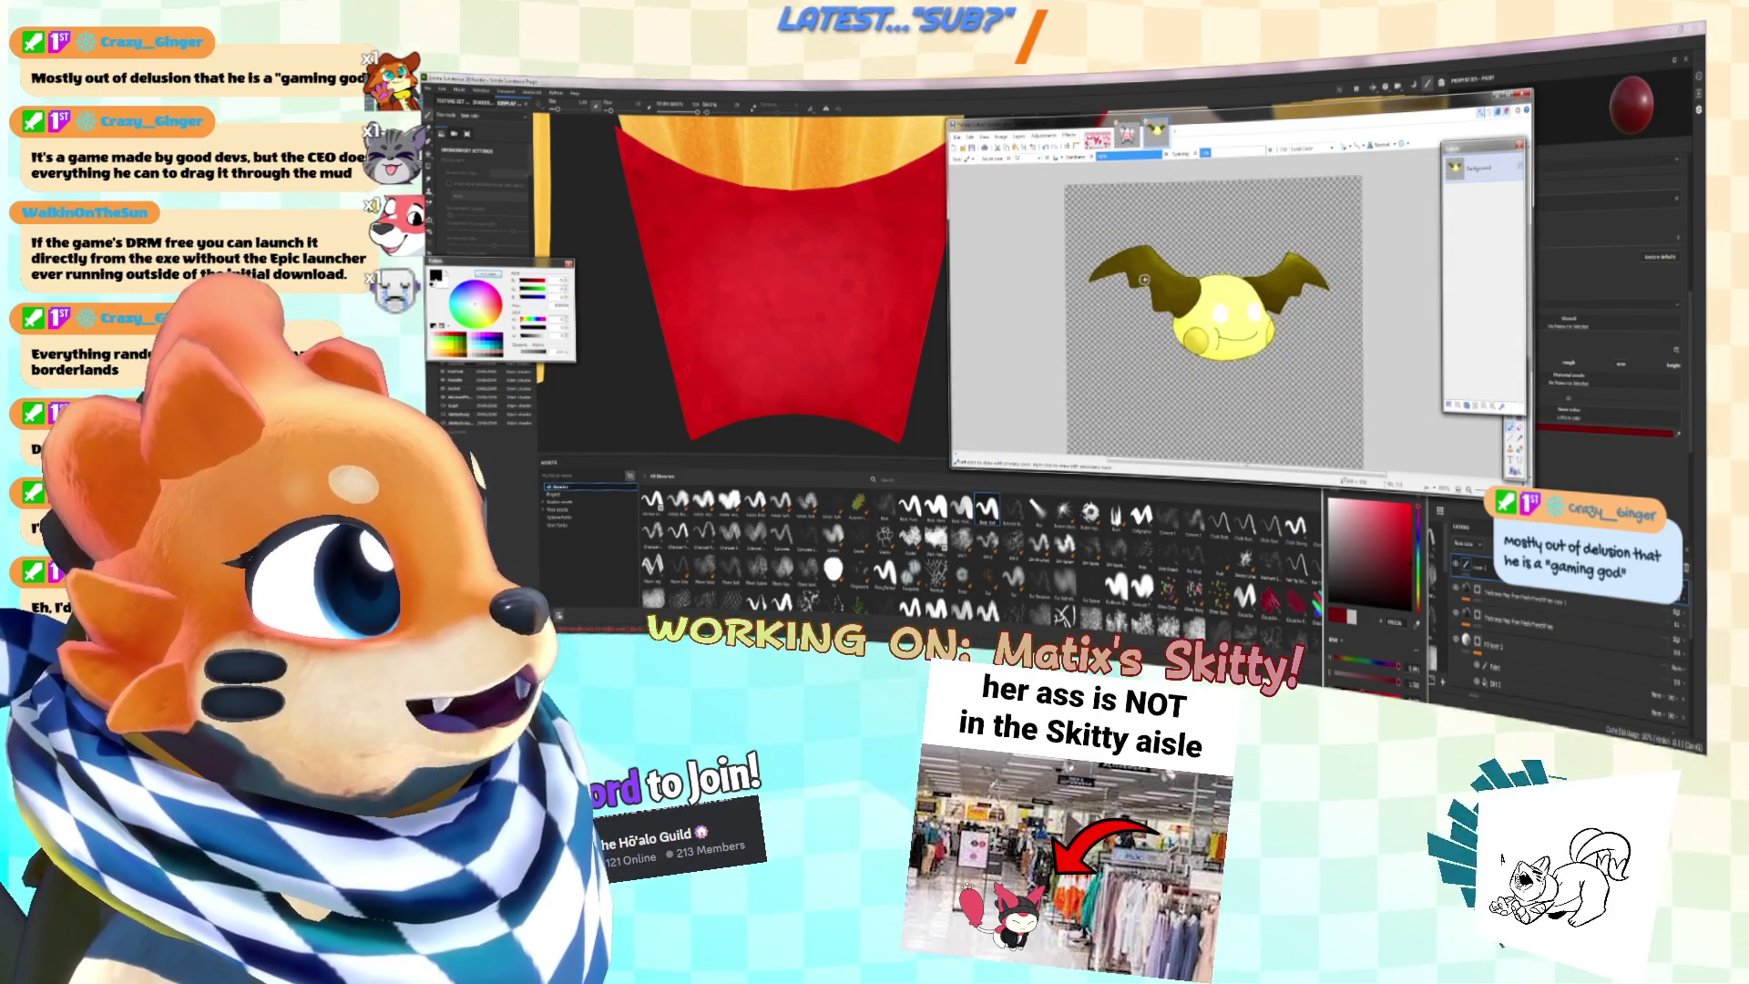
Step: Undo the white eye paint while keeping the yellow recolouring
{"action": "key", "text": "ctrl+shift+g"}
{"action": "key", "text": "ctrl+z"}
{"action": "key", "text": "ctrl+y"}
{"action": "key", "text": "ctrl+z"}
{"action": "scroll", "coordinate": [1203, 330], "scroll_direction": "up", "scroll_amount": 1, "text": "ctrl"}
{"action": "scroll", "coordinate": [1200, 330], "scroll_direction": "up", "scroll_amount": 4, "text": "ctrl"}
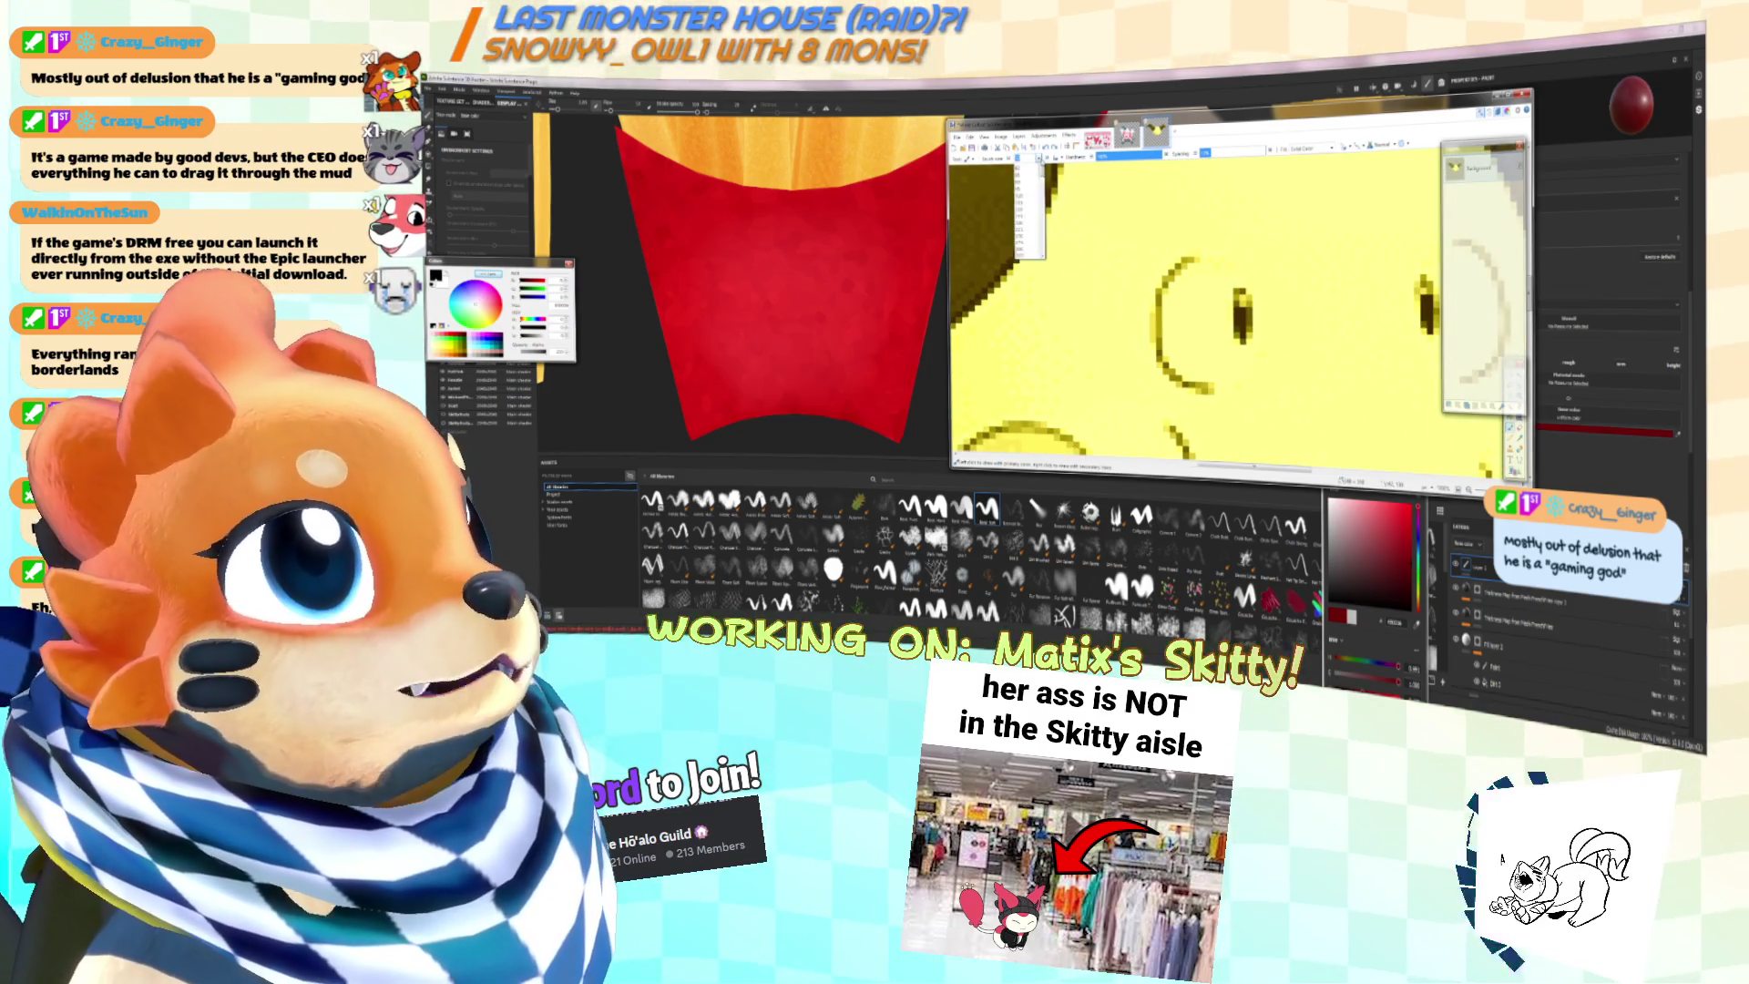
Step: Repaint both eyes white around the pupils, then zoom out to the whole drawing
{"action": "left_click", "coordinate": [1217, 294]}
{"action": "key", "text": "ctrl+z"}
{"action": "left_click", "coordinate": [1207, 298]}
{"action": "mouse_move", "coordinate": [1211, 336]}
{"action": "left_mouse_down"}
{"action": "mouse_move", "coordinate": [1221, 357]}
{"action": "mouse_move", "coordinate": [1175, 372]}
{"action": "mouse_move", "coordinate": [1177, 287]}
{"action": "left_mouse_up"}
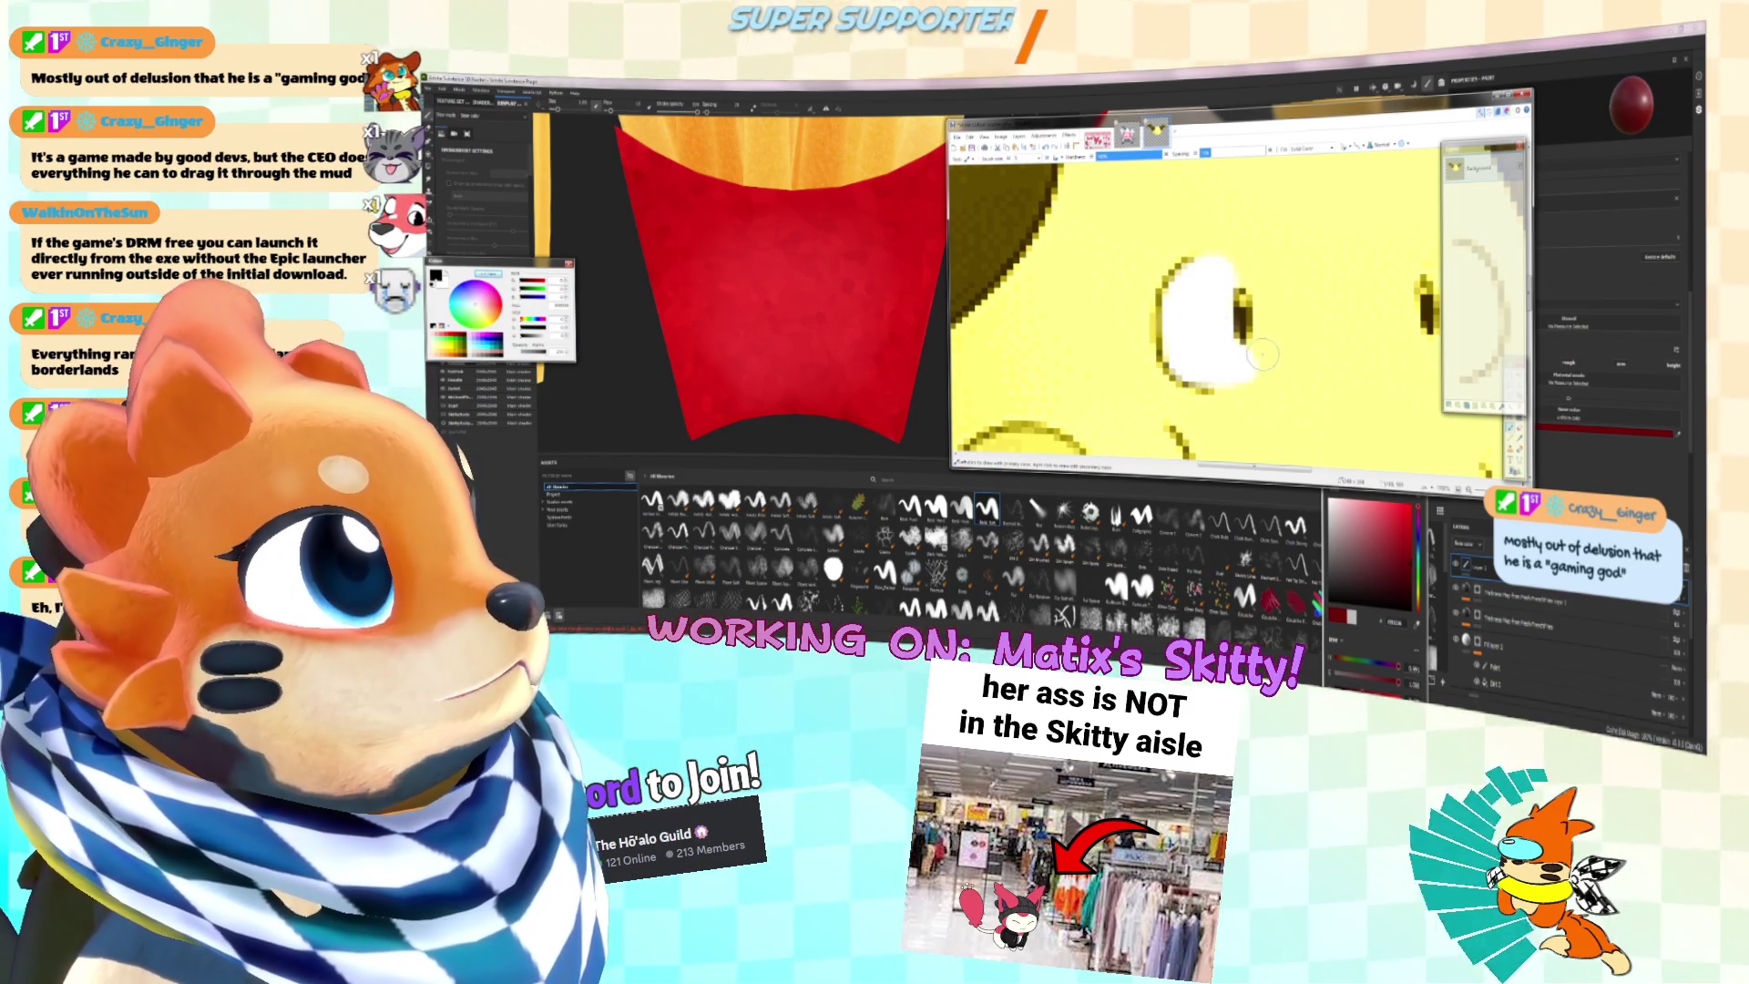
{"action": "scroll", "coordinate": [1195, 360], "scroll_direction": "down", "scroll_amount": 3, "text": "ctrl"}
{"action": "mouse_move", "coordinate": [1262, 352]}
{"action": "left_mouse_down"}
{"action": "mouse_move", "coordinate": [1264, 278]}
{"action": "mouse_move", "coordinate": [1292, 264]}
{"action": "mouse_move", "coordinate": [1305, 317]}
{"action": "left_mouse_up"}
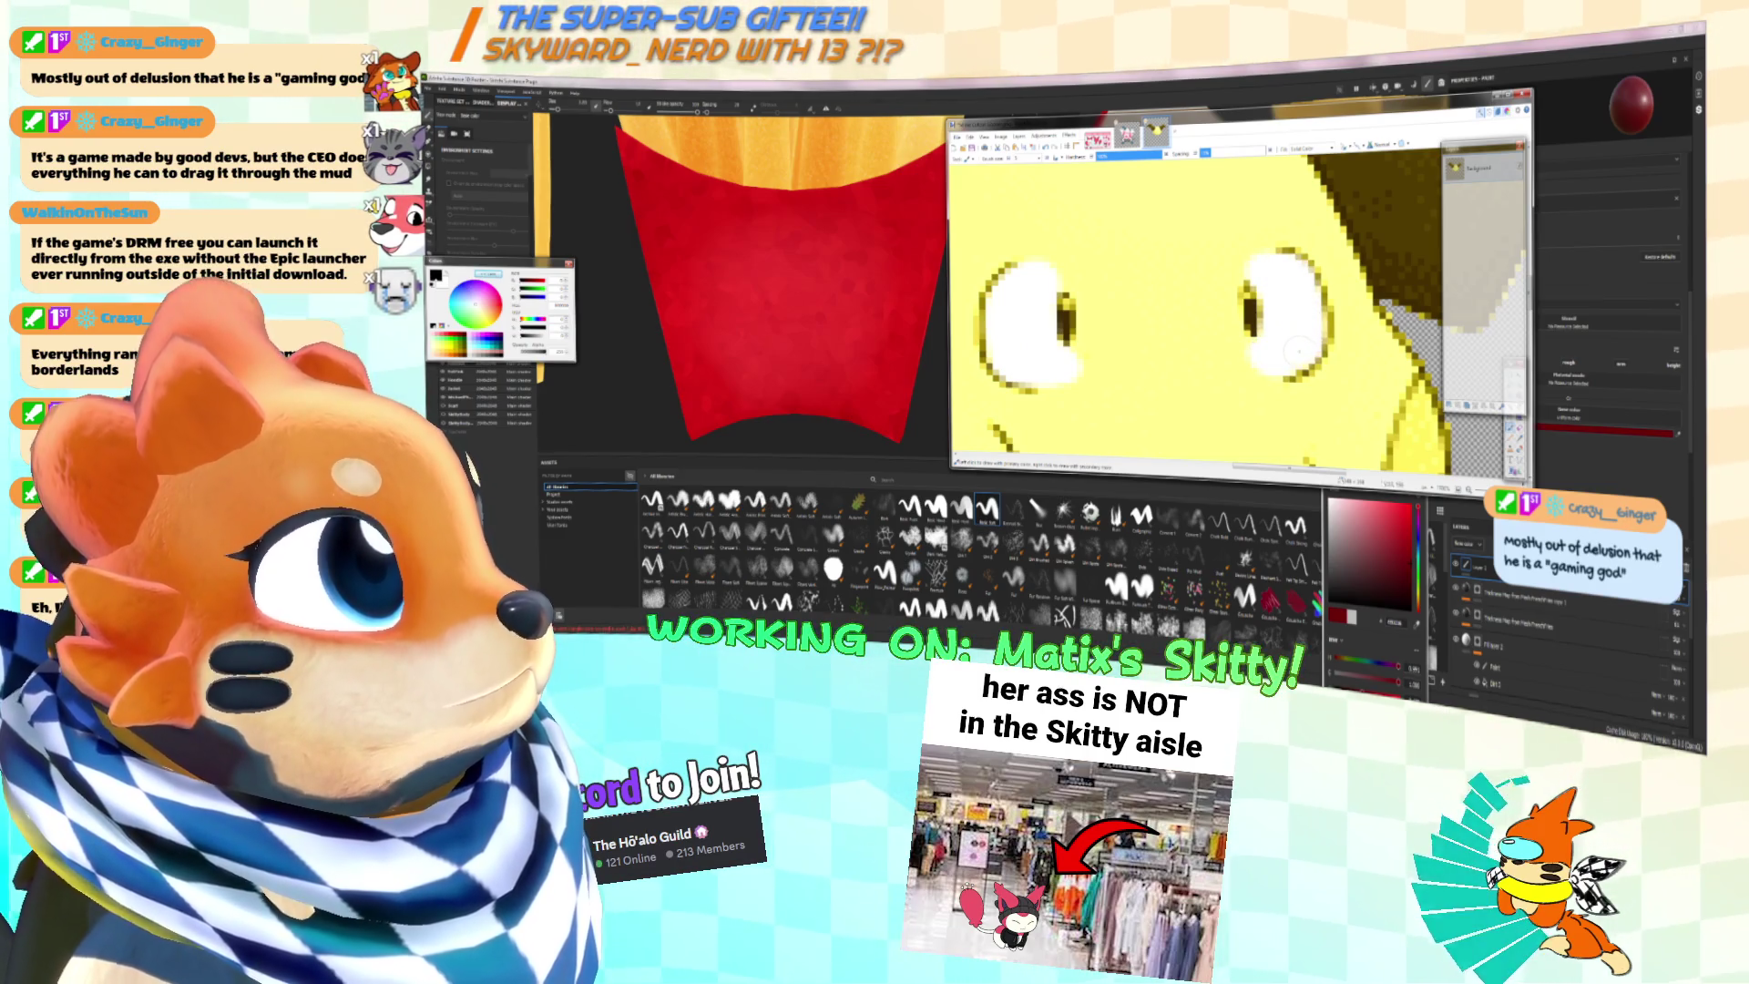
{"action": "scroll", "coordinate": [1305, 318], "scroll_direction": "down", "scroll_amount": 6, "text": "ctrl"}
{"action": "scroll", "coordinate": [1276, 296], "scroll_direction": "up", "scroll_amount": 5, "text": "ctrl"}
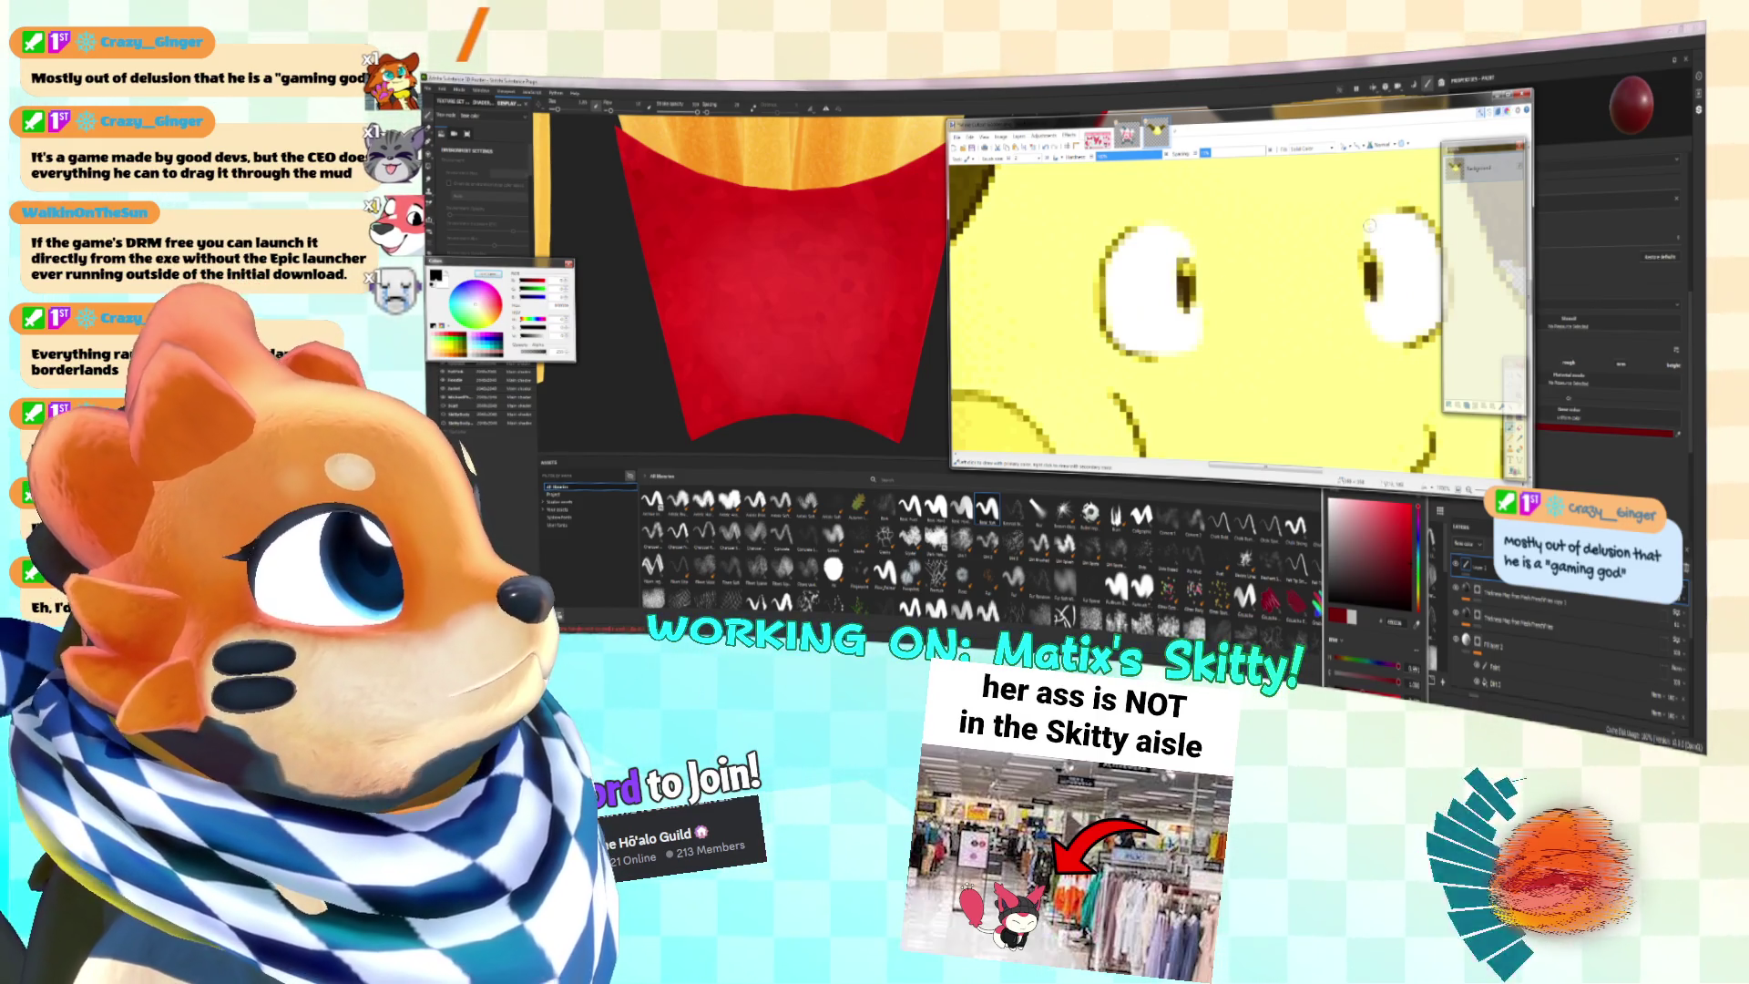
{"action": "key", "text": "ctrl+b"}
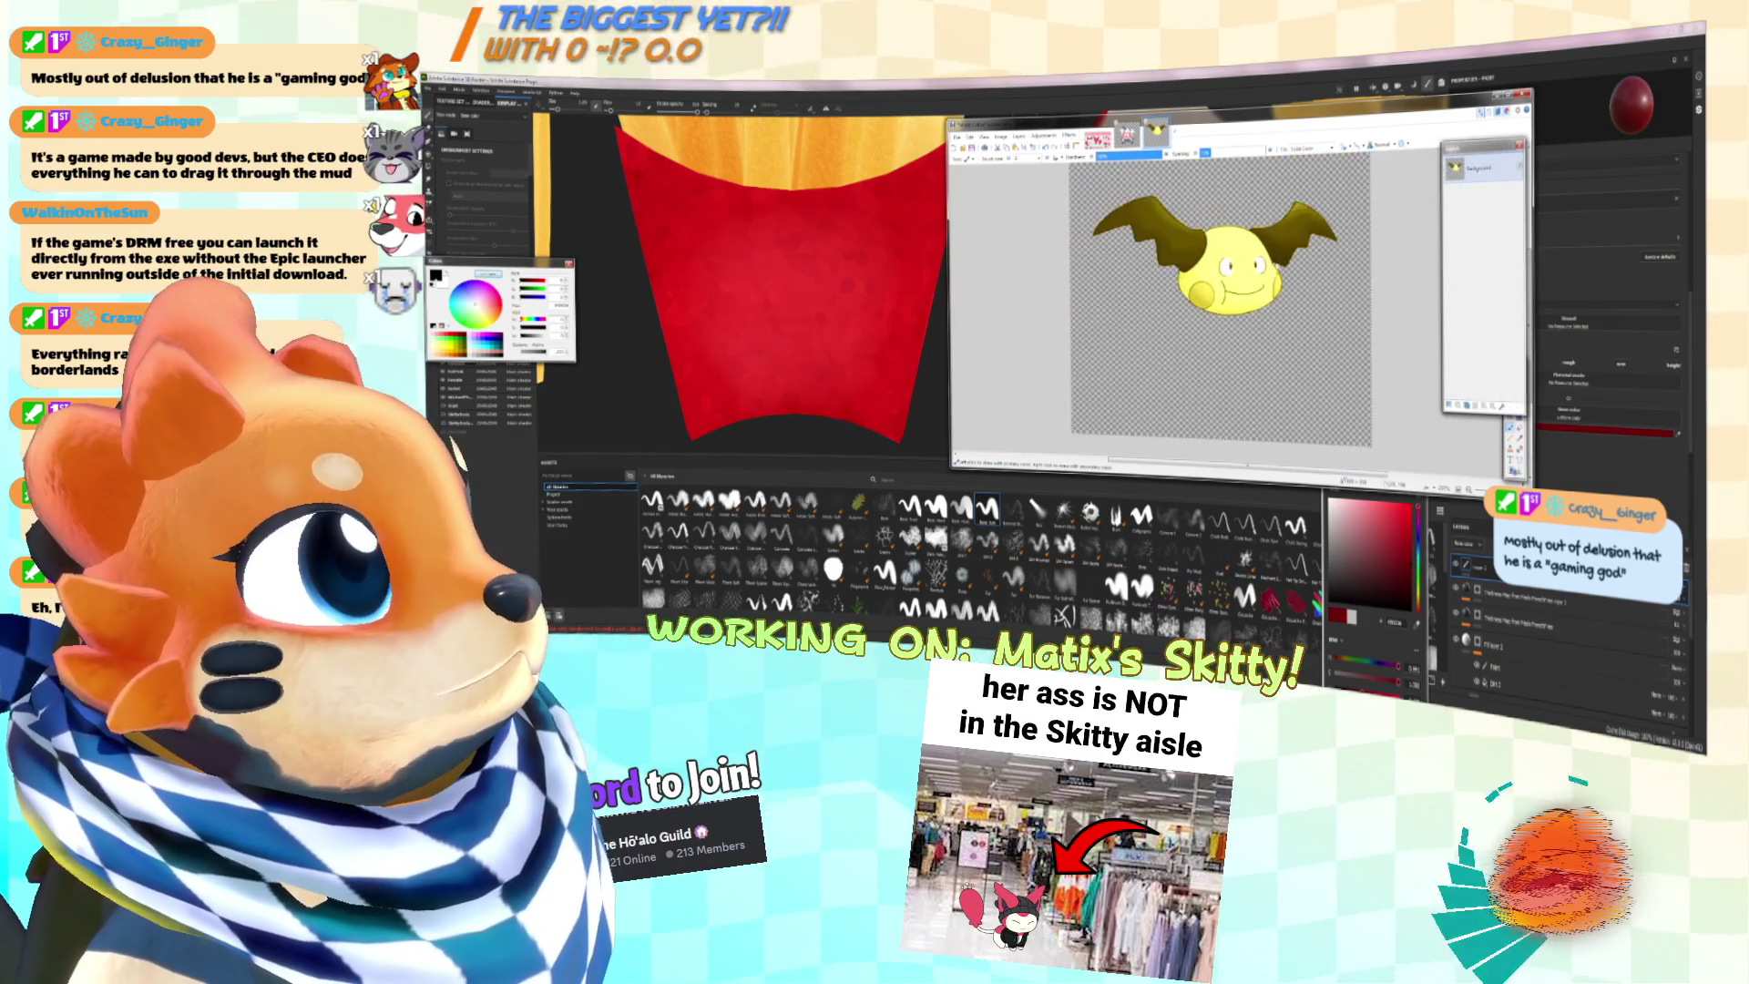
Step: Make red the primary colour and raise the Paint Bucket's fill tolerance
{"action": "scroll", "coordinate": [1211, 292], "scroll_direction": "up", "scroll_amount": 2, "text": "ctrl"}
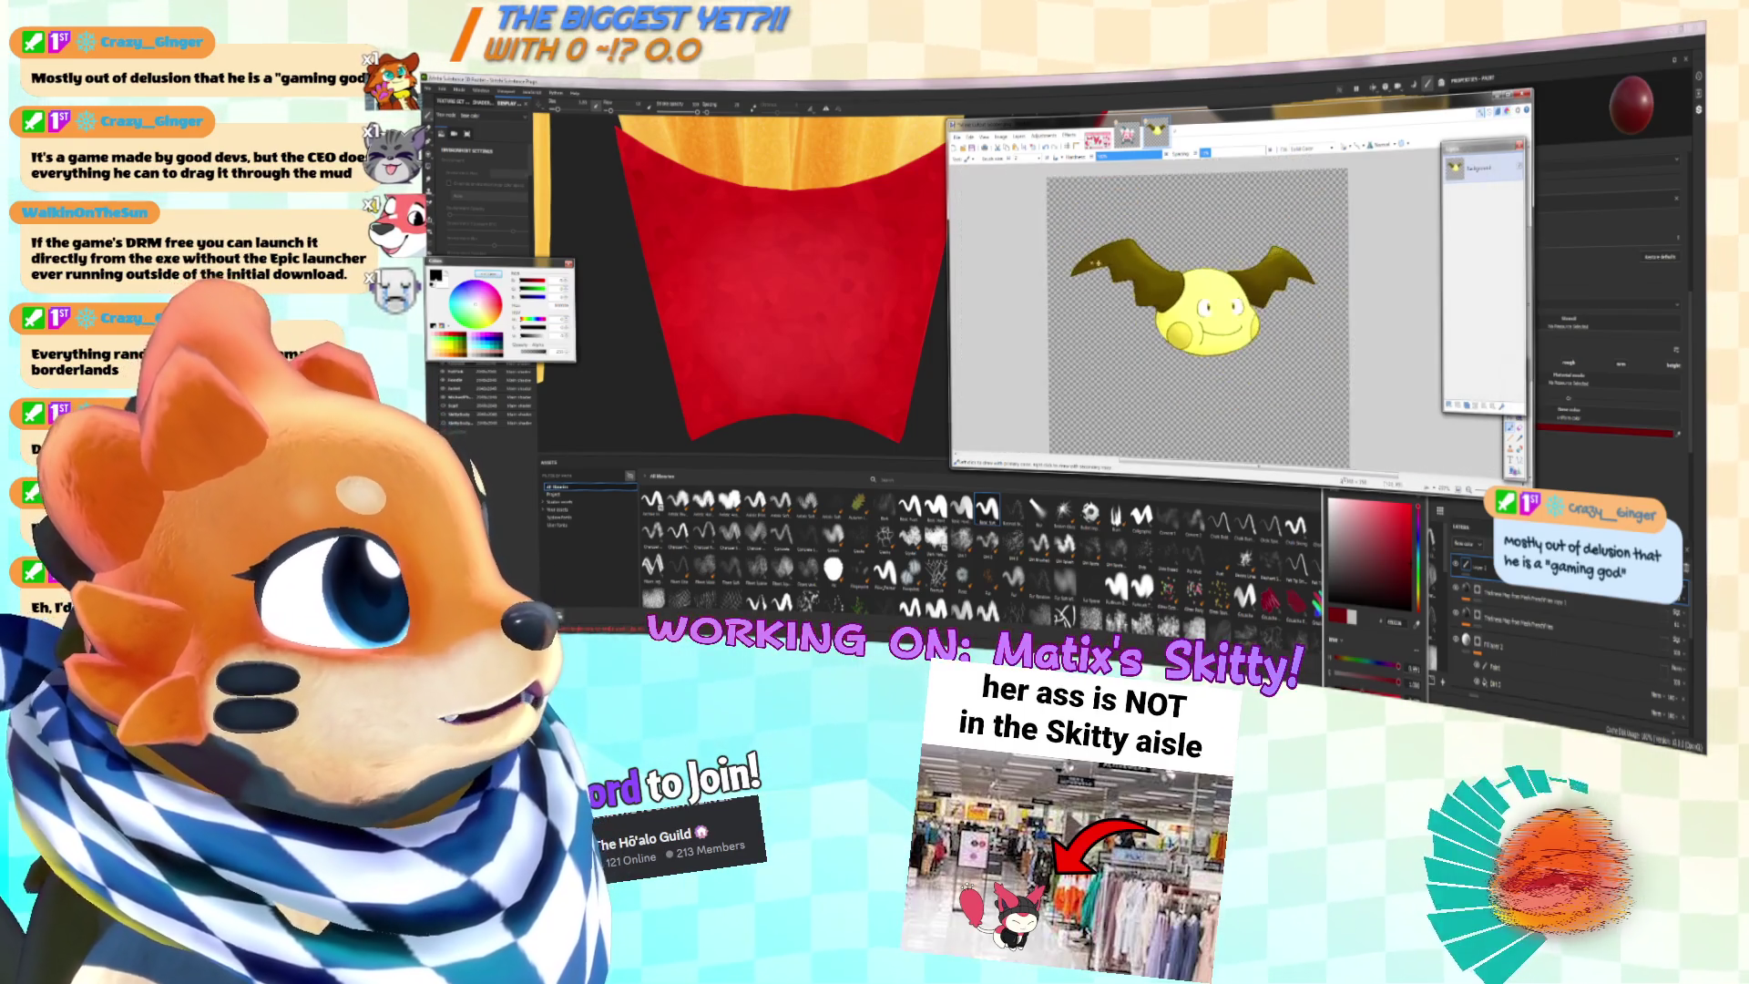
{"action": "scroll", "coordinate": [1184, 301], "scroll_direction": "down", "scroll_amount": 1, "text": "ctrl"}
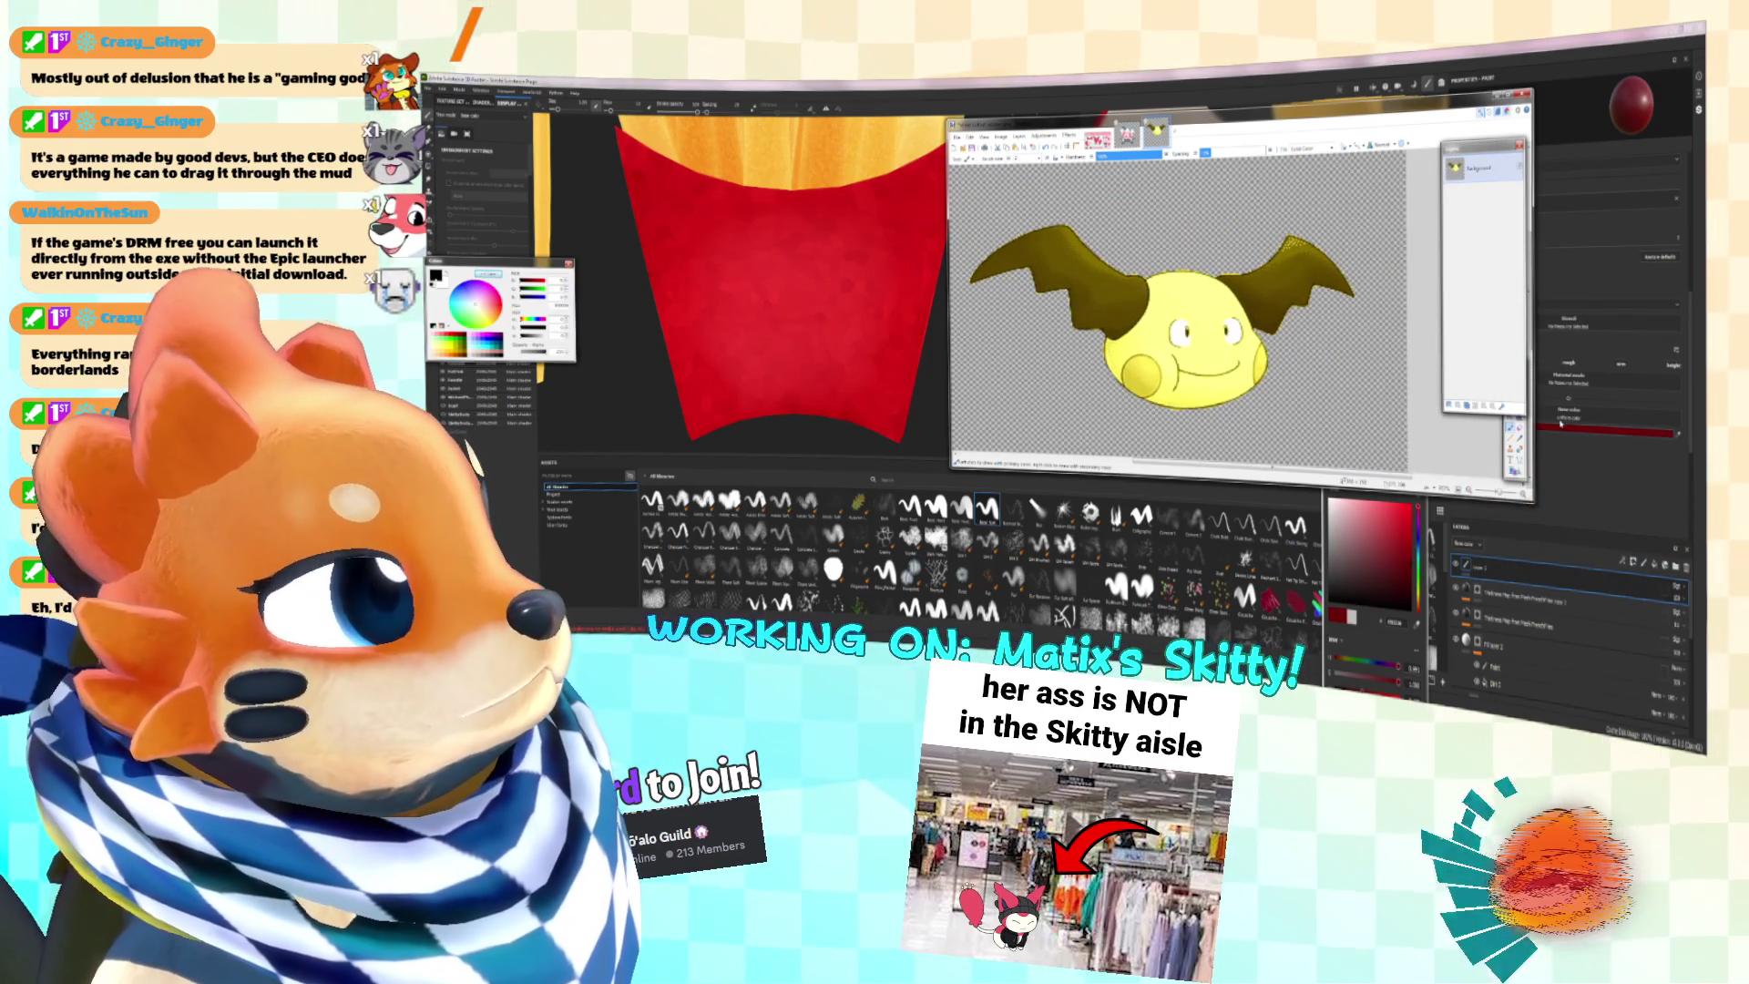
{"action": "left_click_drag", "start_coordinate": [1467, 146], "coordinate": [1649, 141]}
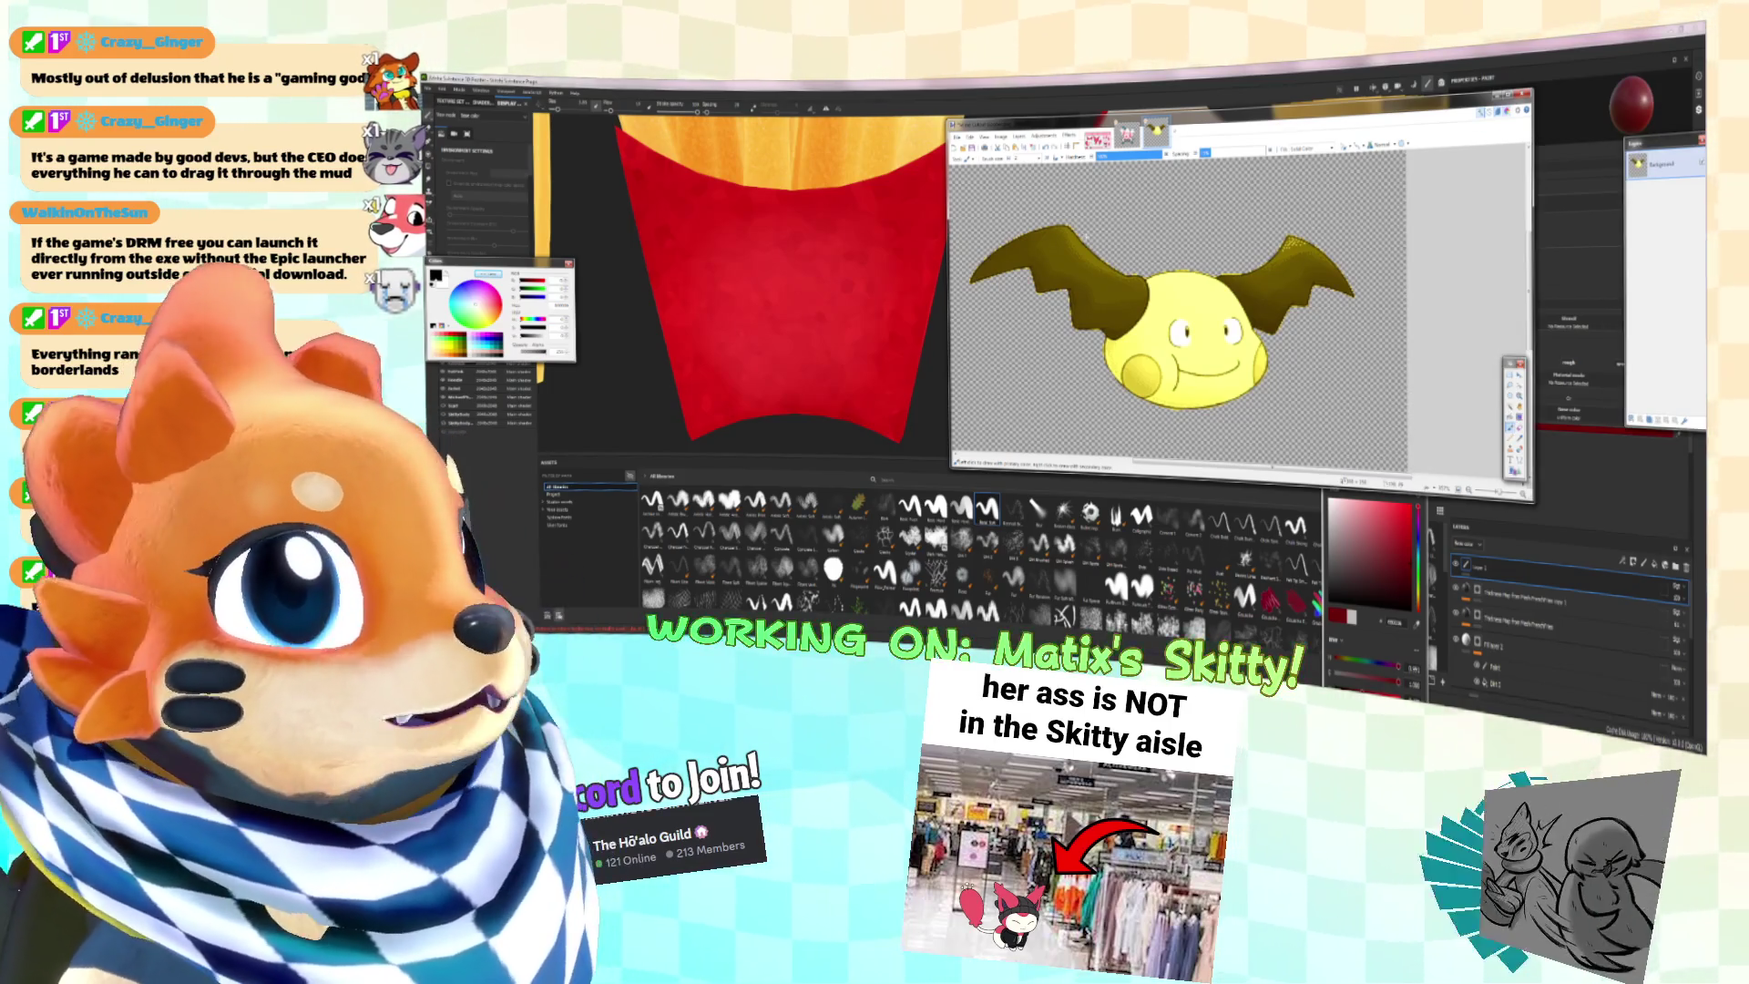
{"action": "left_click", "coordinate": [497, 302]}
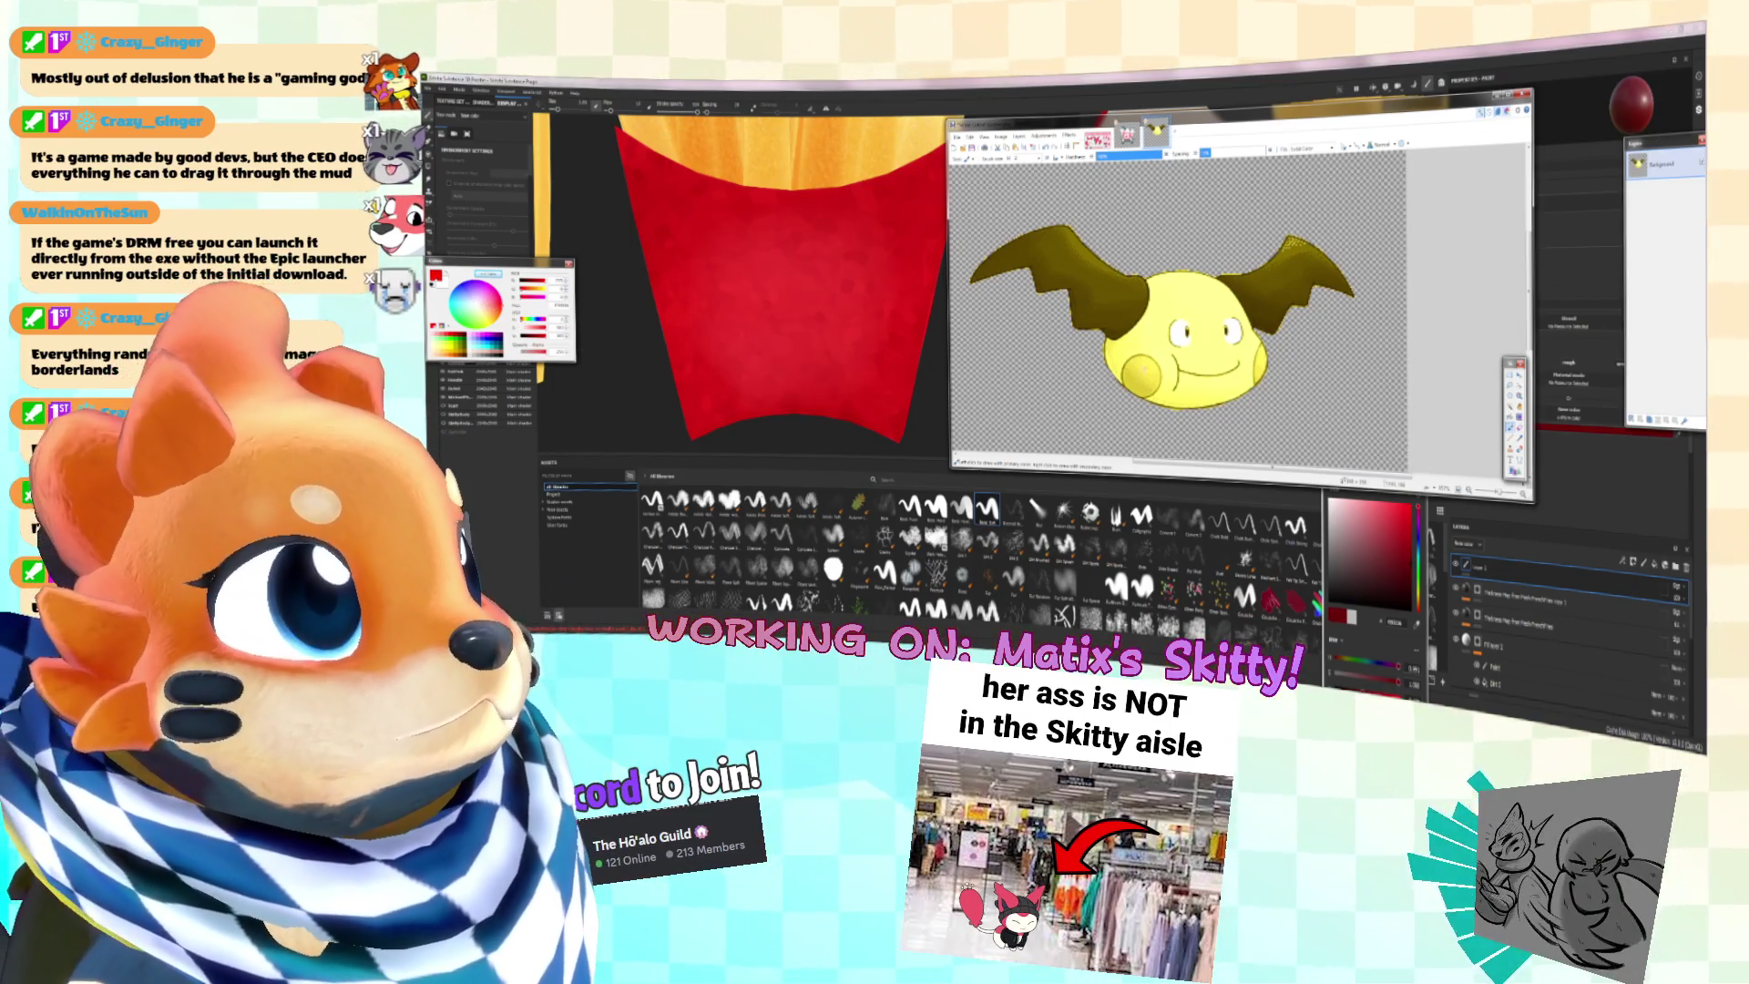
{"action": "key", "text": "f"}
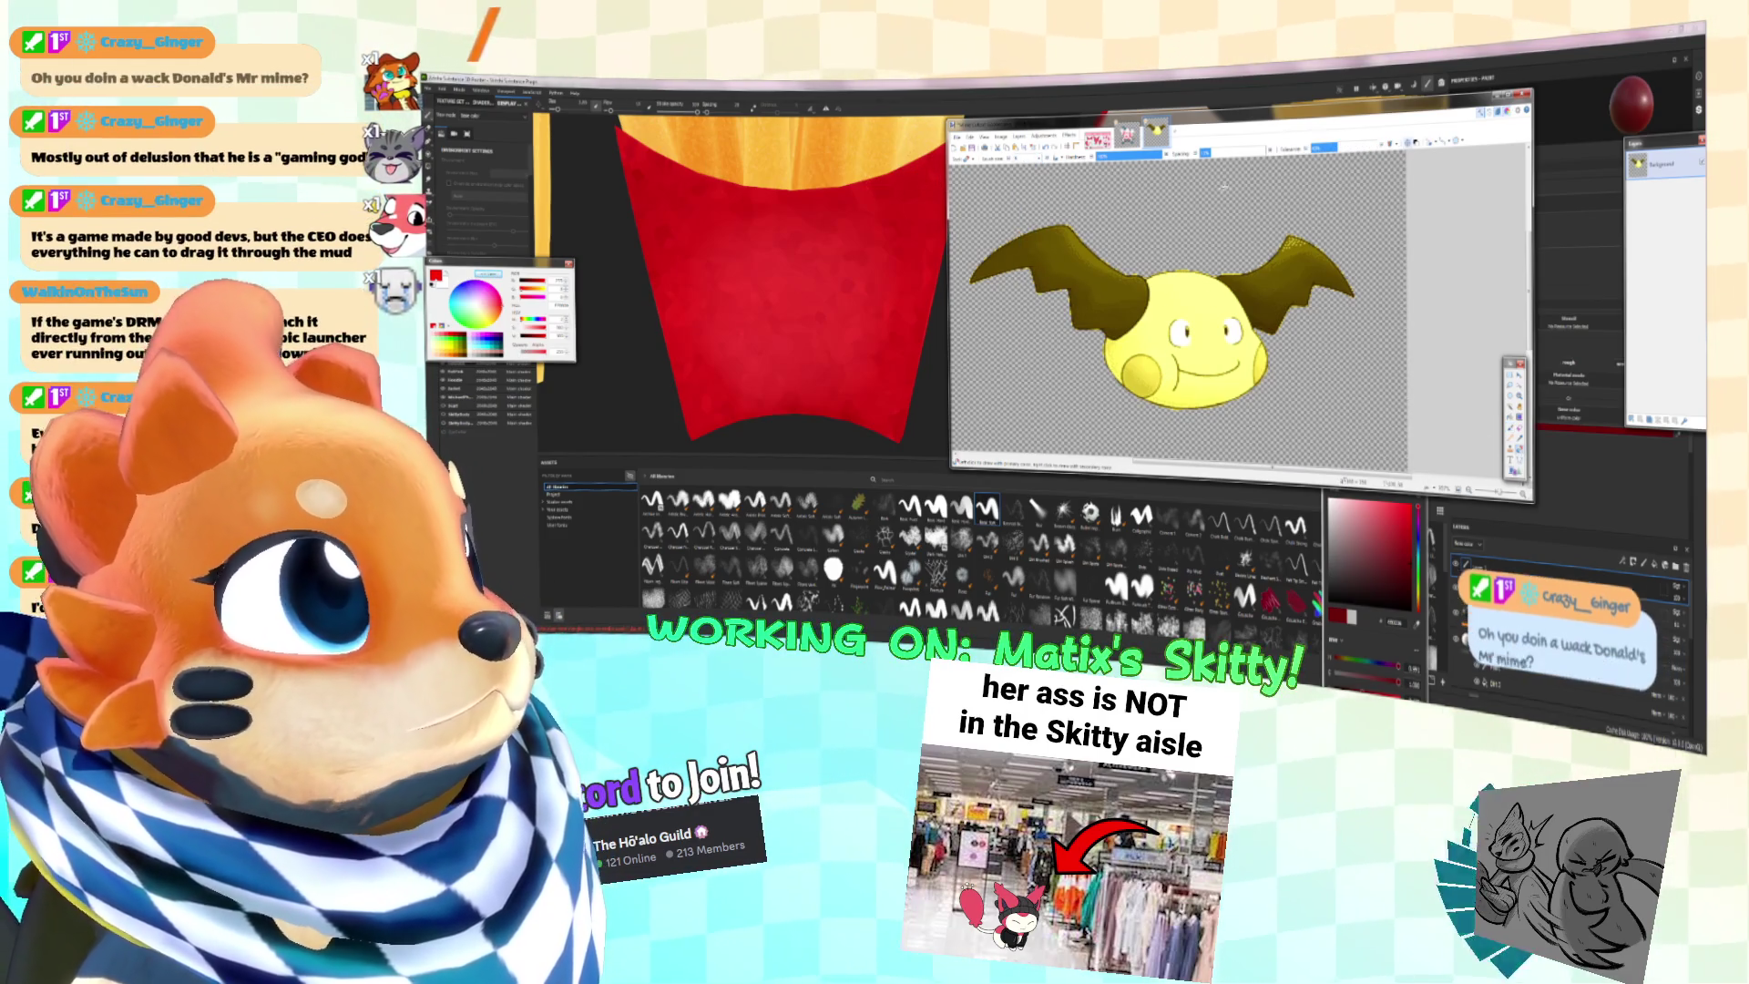
{"action": "left_click_drag", "start_coordinate": [1338, 146], "coordinate": [1375, 146]}
{"action": "scroll", "coordinate": [1184, 319], "scroll_direction": "up", "scroll_amount": 3, "text": "ctrl"}
{"action": "scroll", "coordinate": [1184, 319], "scroll_direction": "down", "scroll_amount": 1, "text": "ctrl"}
Step: Fill the left and right cheeks solid red, including the yellow crescent inside the left one
{"action": "left_click", "coordinate": [1134, 378]}
{"action": "key", "text": "ctrl+z"}
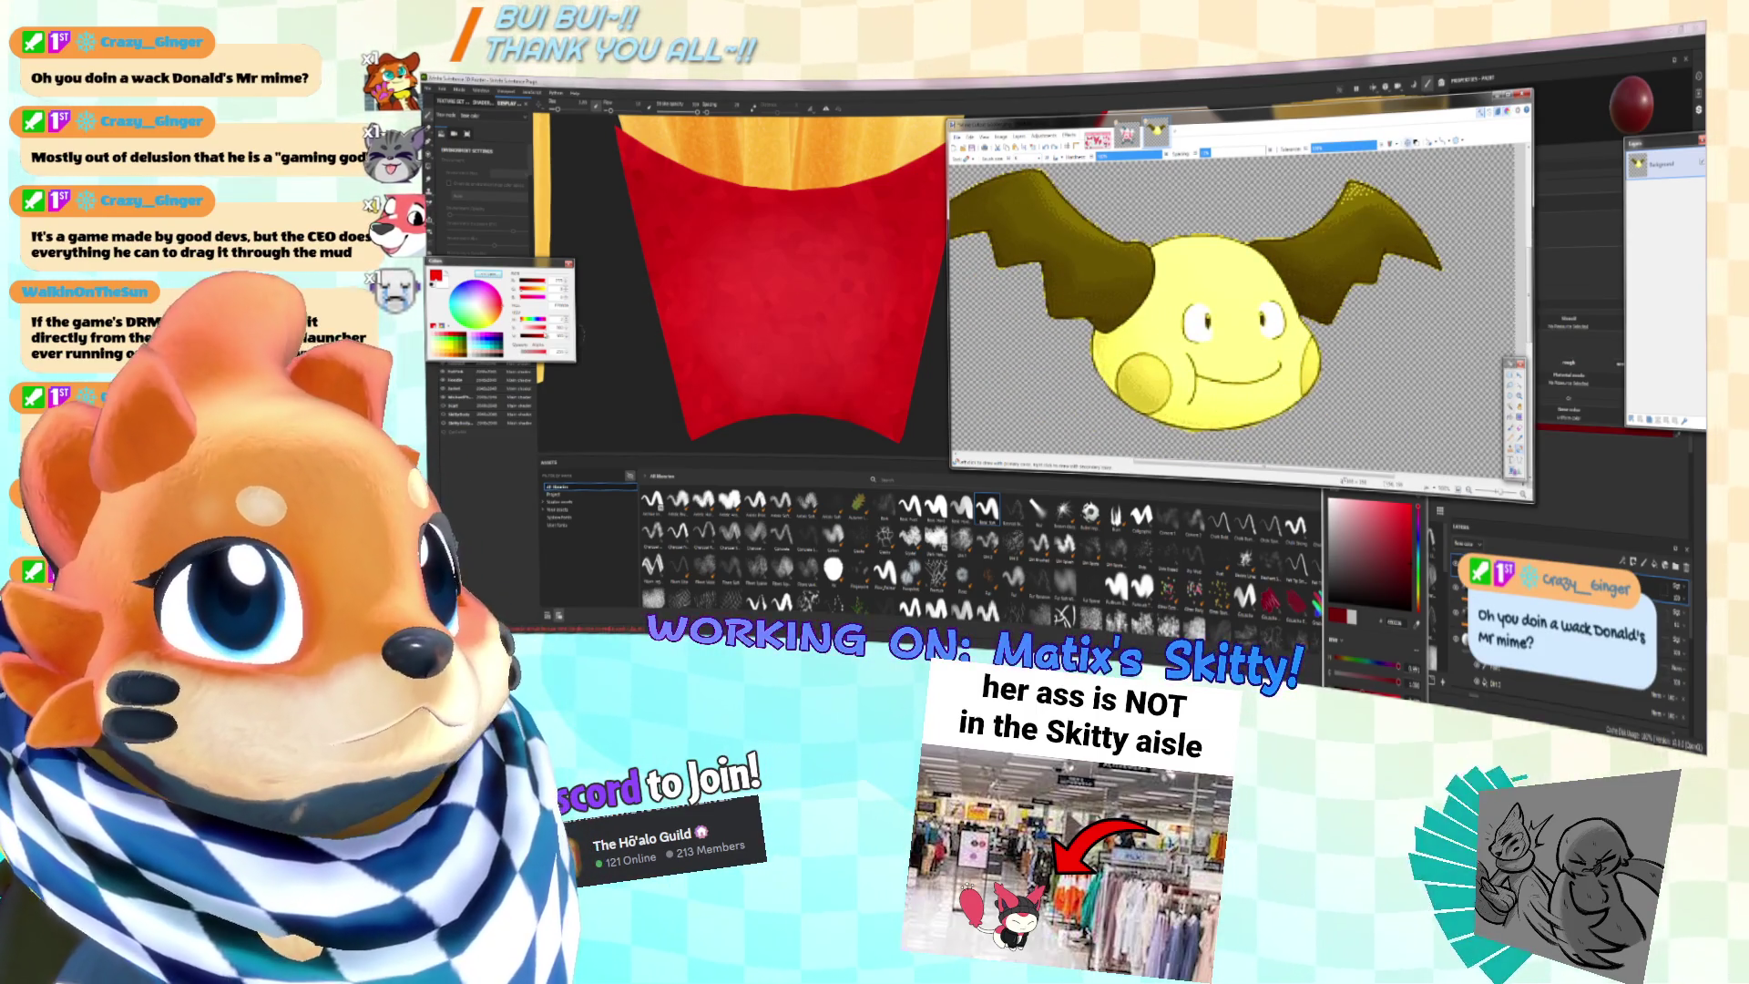
{"action": "left_click", "coordinate": [1134, 378]}
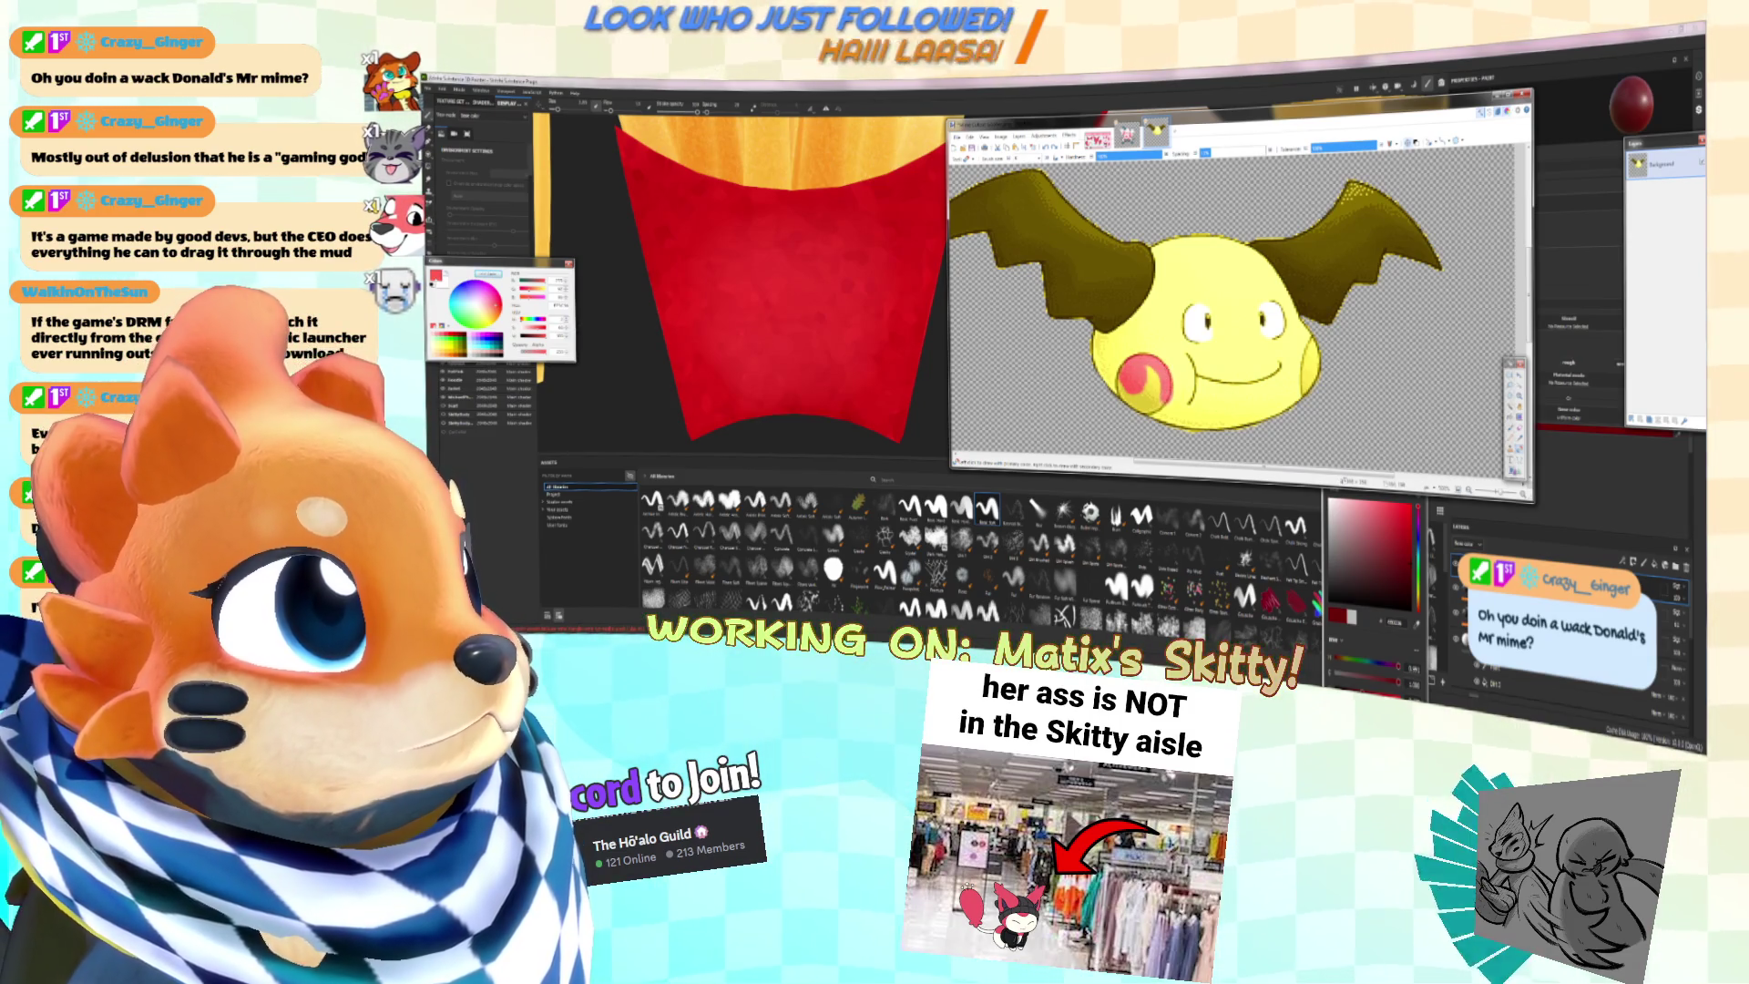
{"action": "left_click", "coordinate": [1146, 387]}
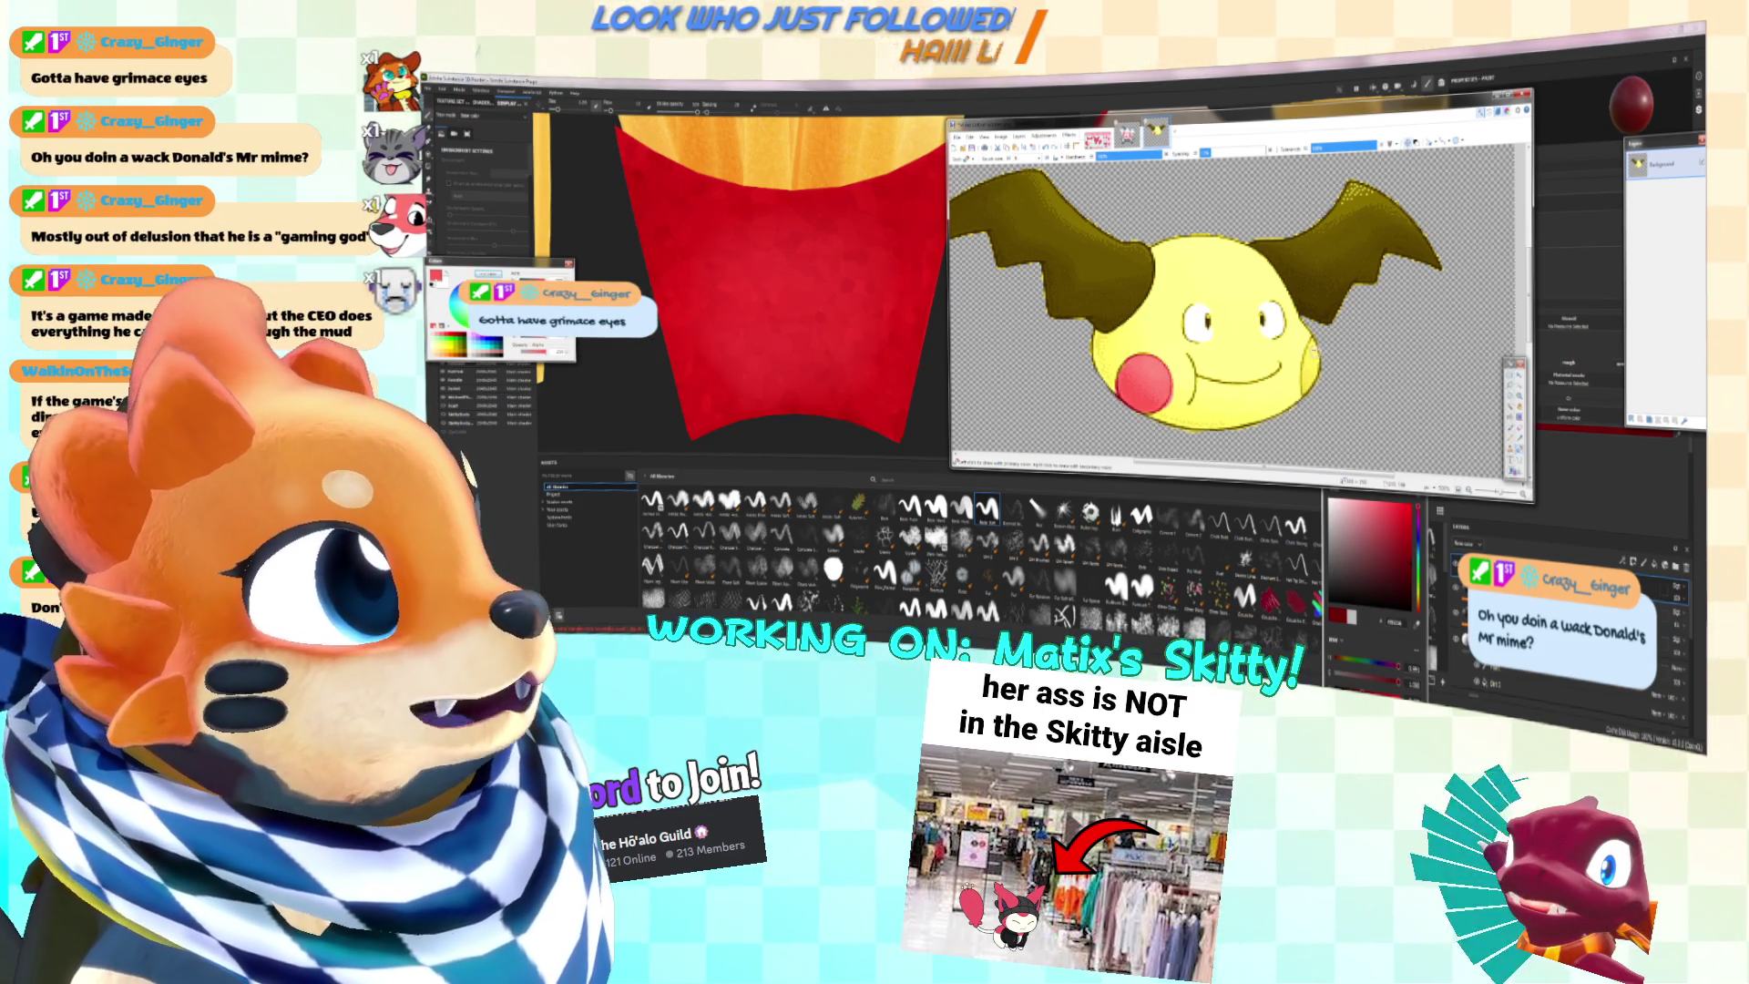
{"action": "left_click", "coordinate": [1312, 360]}
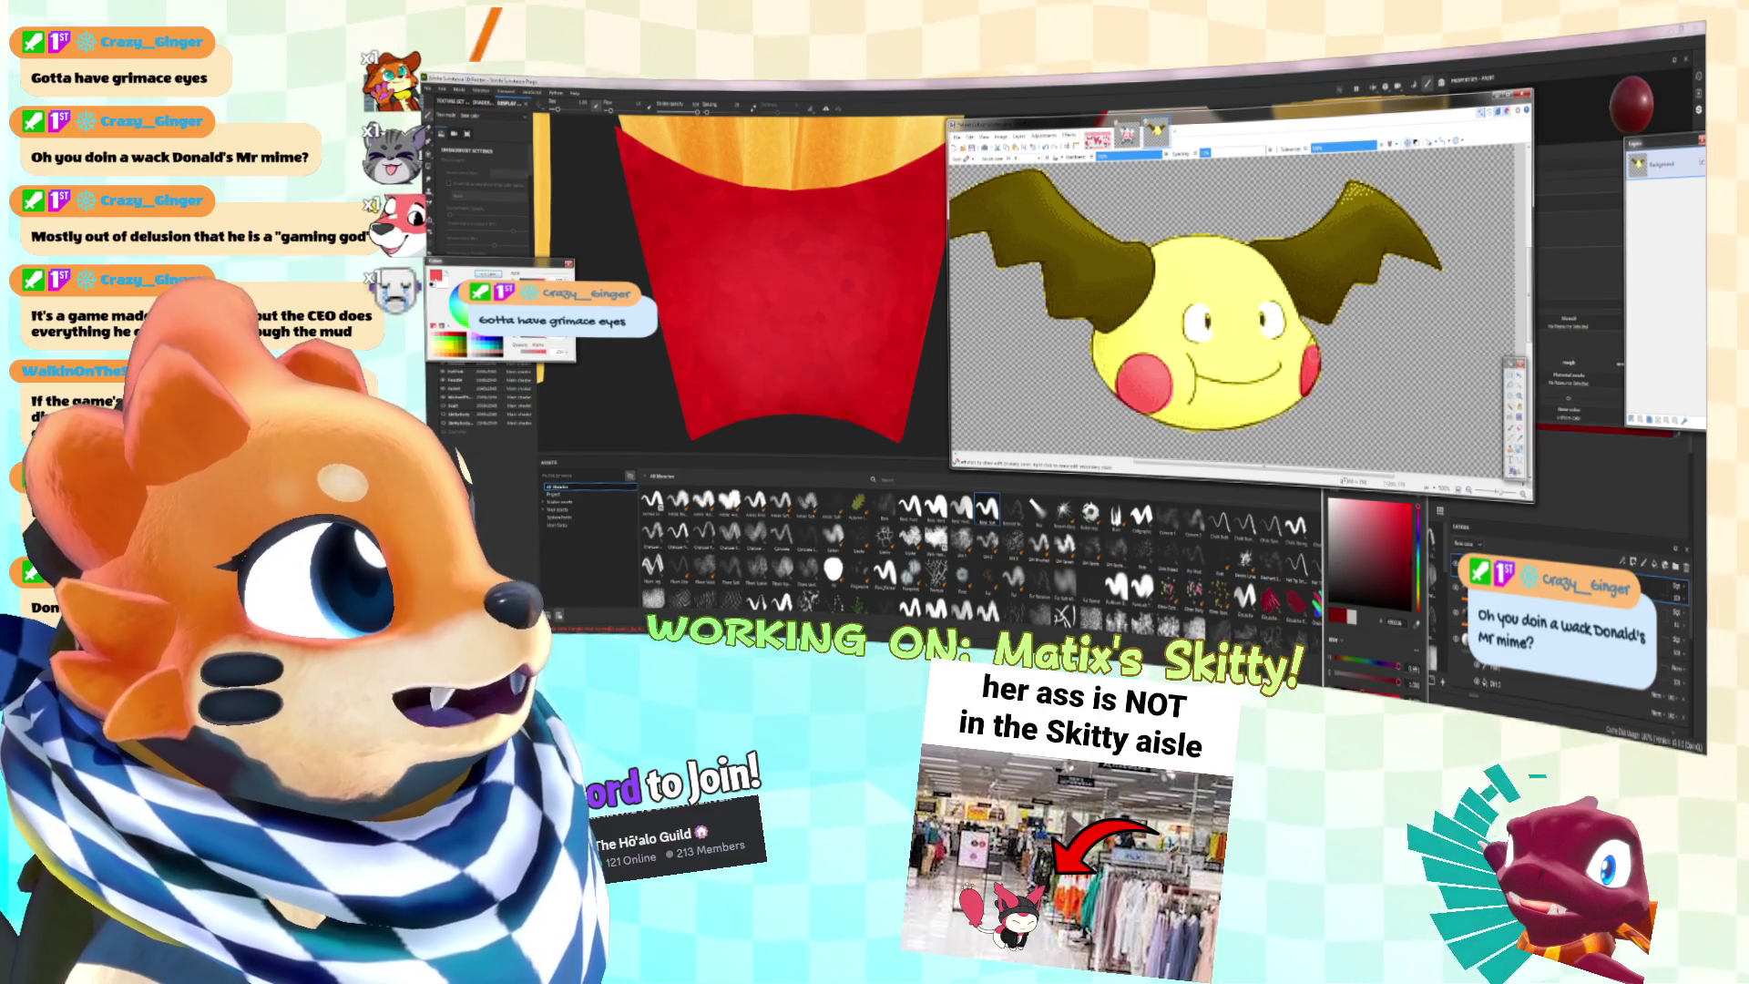
{"action": "scroll", "coordinate": [1313, 375], "scroll_direction": "down", "scroll_amount": 4, "text": "ctrl"}
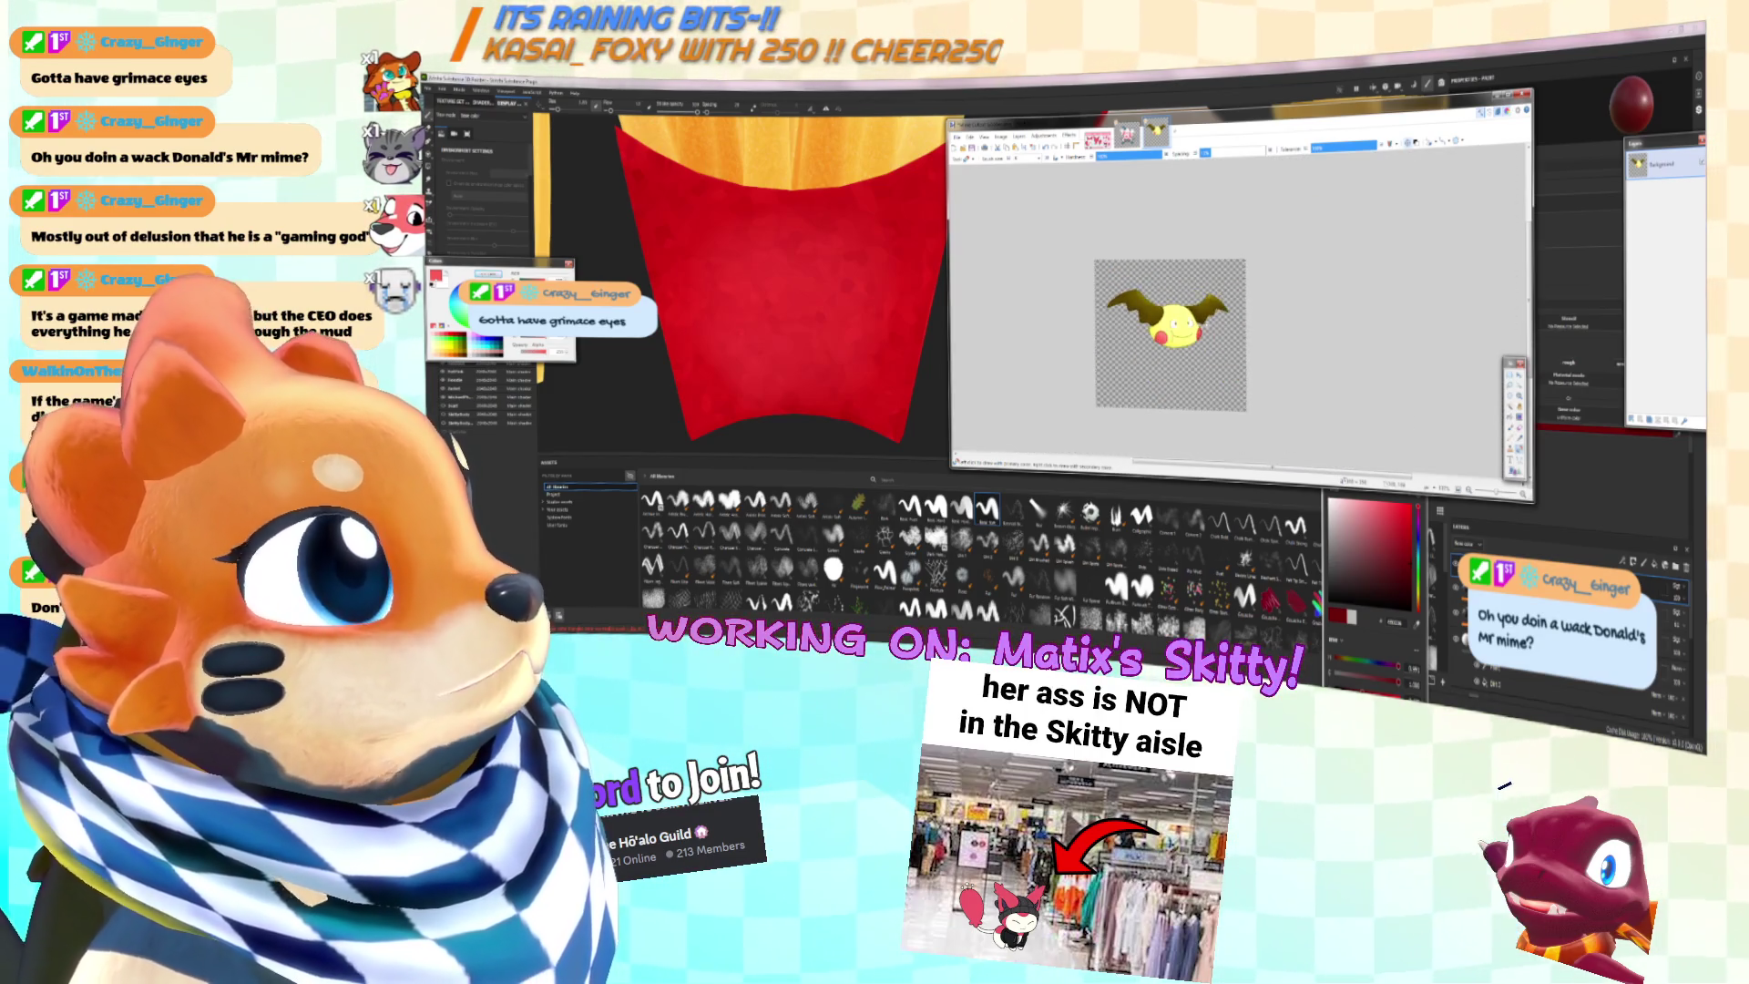
{"action": "scroll", "coordinate": [1313, 376], "scroll_direction": "up", "scroll_amount": 2, "text": "ctrl"}
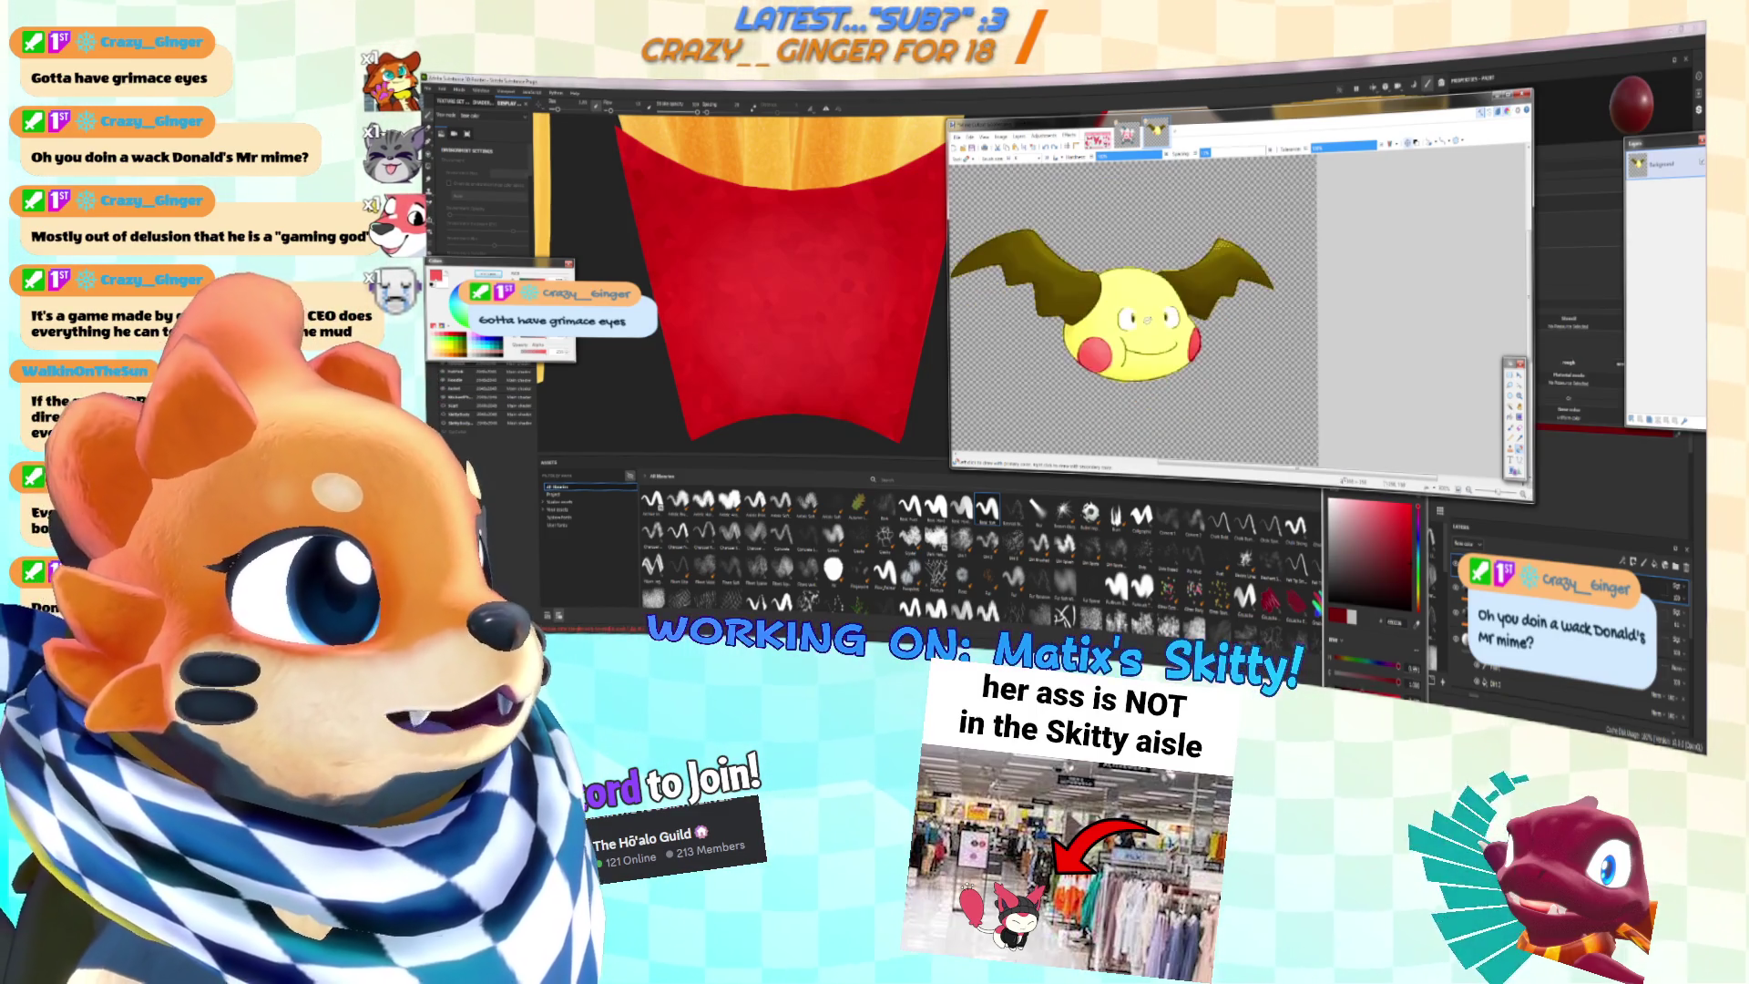
Step: Dab a small red nose onto the face
{"action": "scroll", "coordinate": [1185, 313], "scroll_direction": "up", "scroll_amount": 2, "text": "ctrl"}
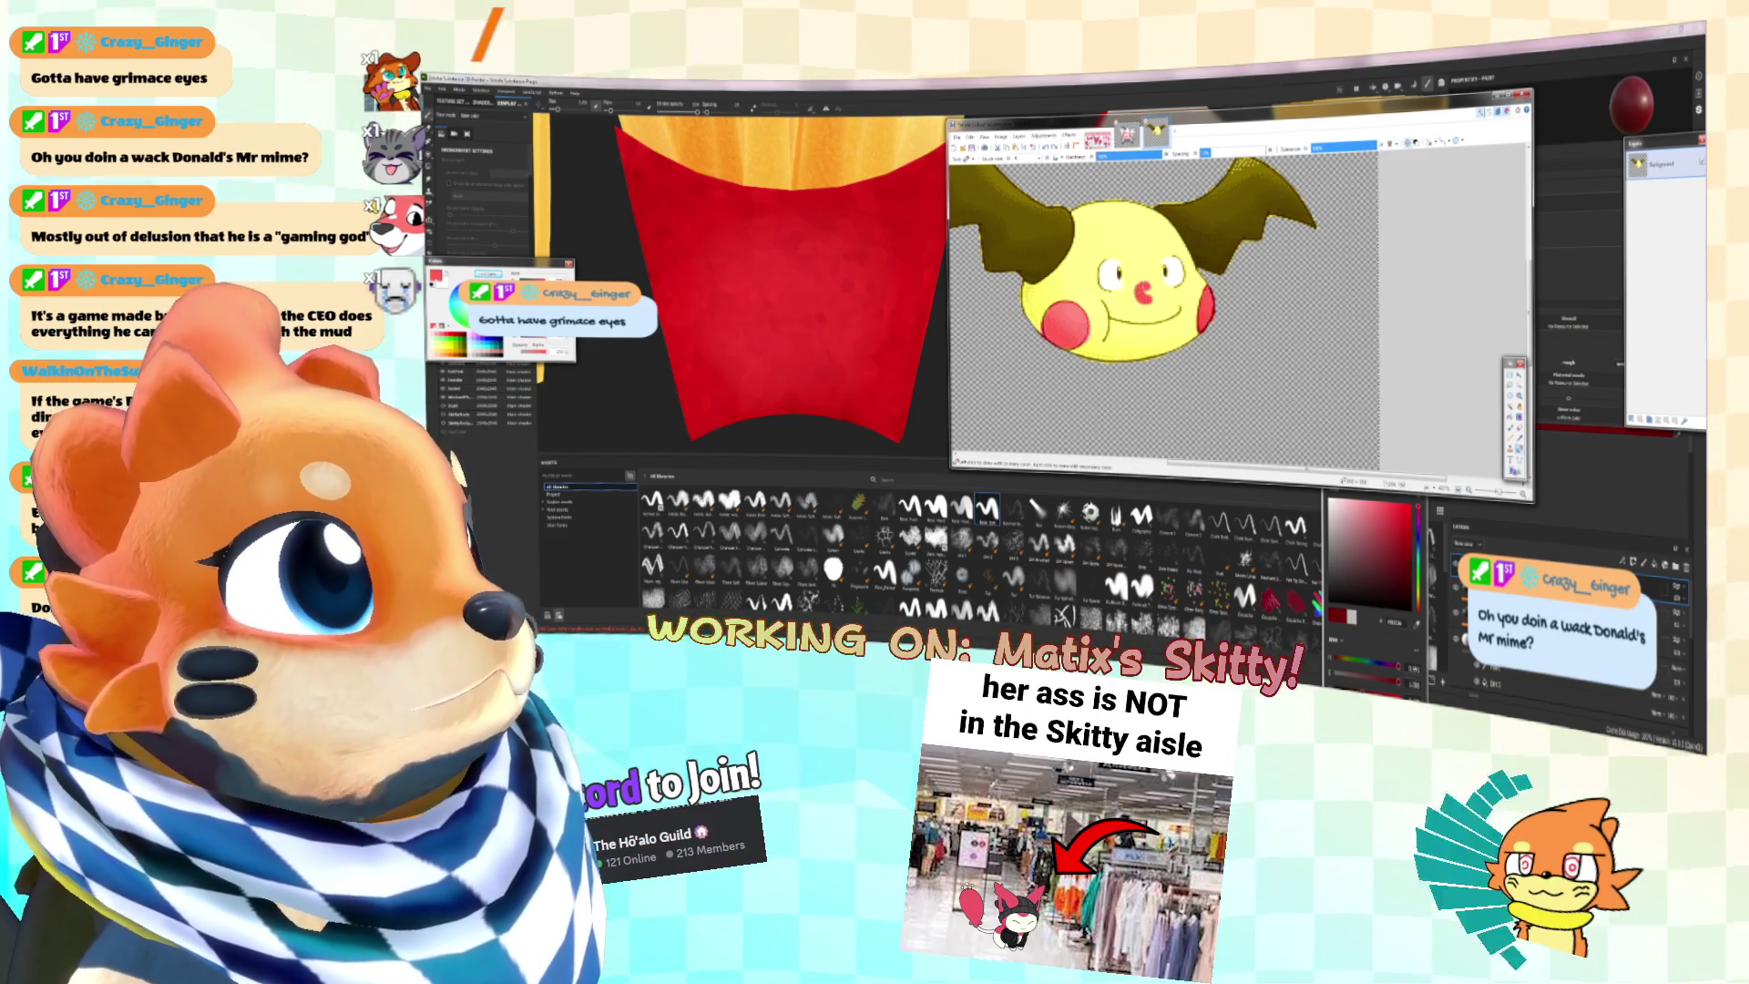
{"action": "left_click", "coordinate": [1152, 296]}
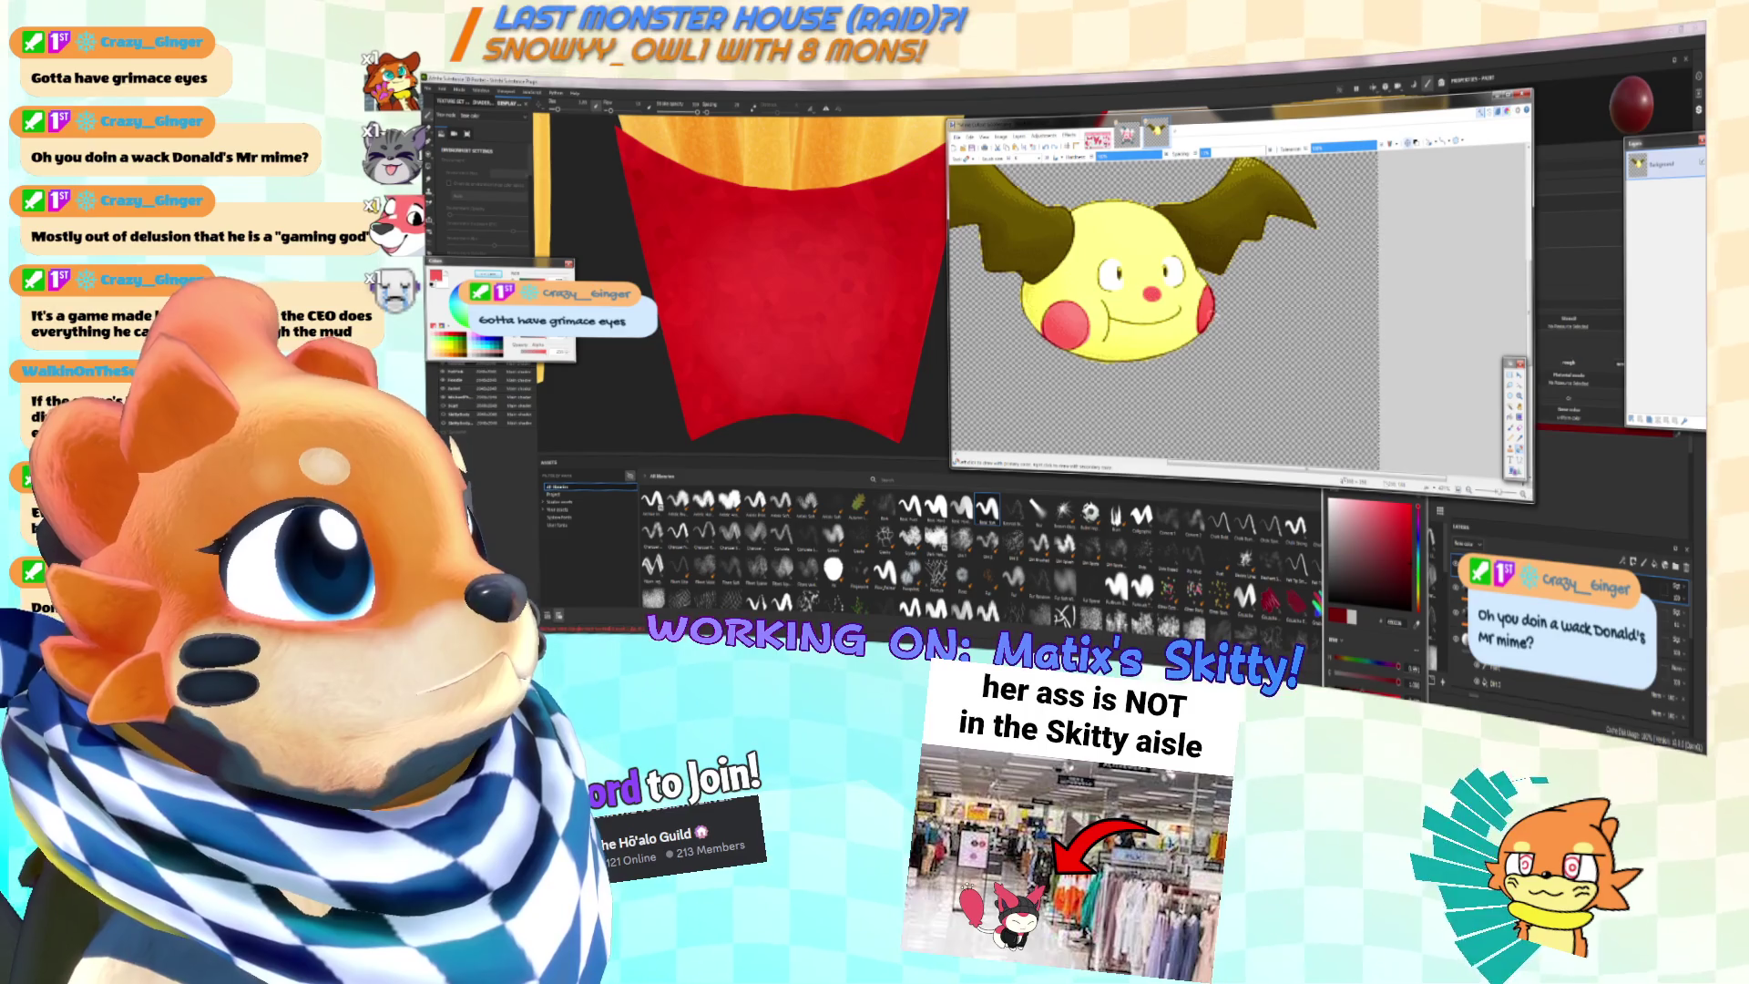
{"action": "scroll", "coordinate": [1199, 310], "scroll_direction": "down", "scroll_amount": 2, "text": "ctrl"}
{"action": "scroll", "coordinate": [1159, 266], "scroll_direction": "up", "scroll_amount": 5, "text": "ctrl"}
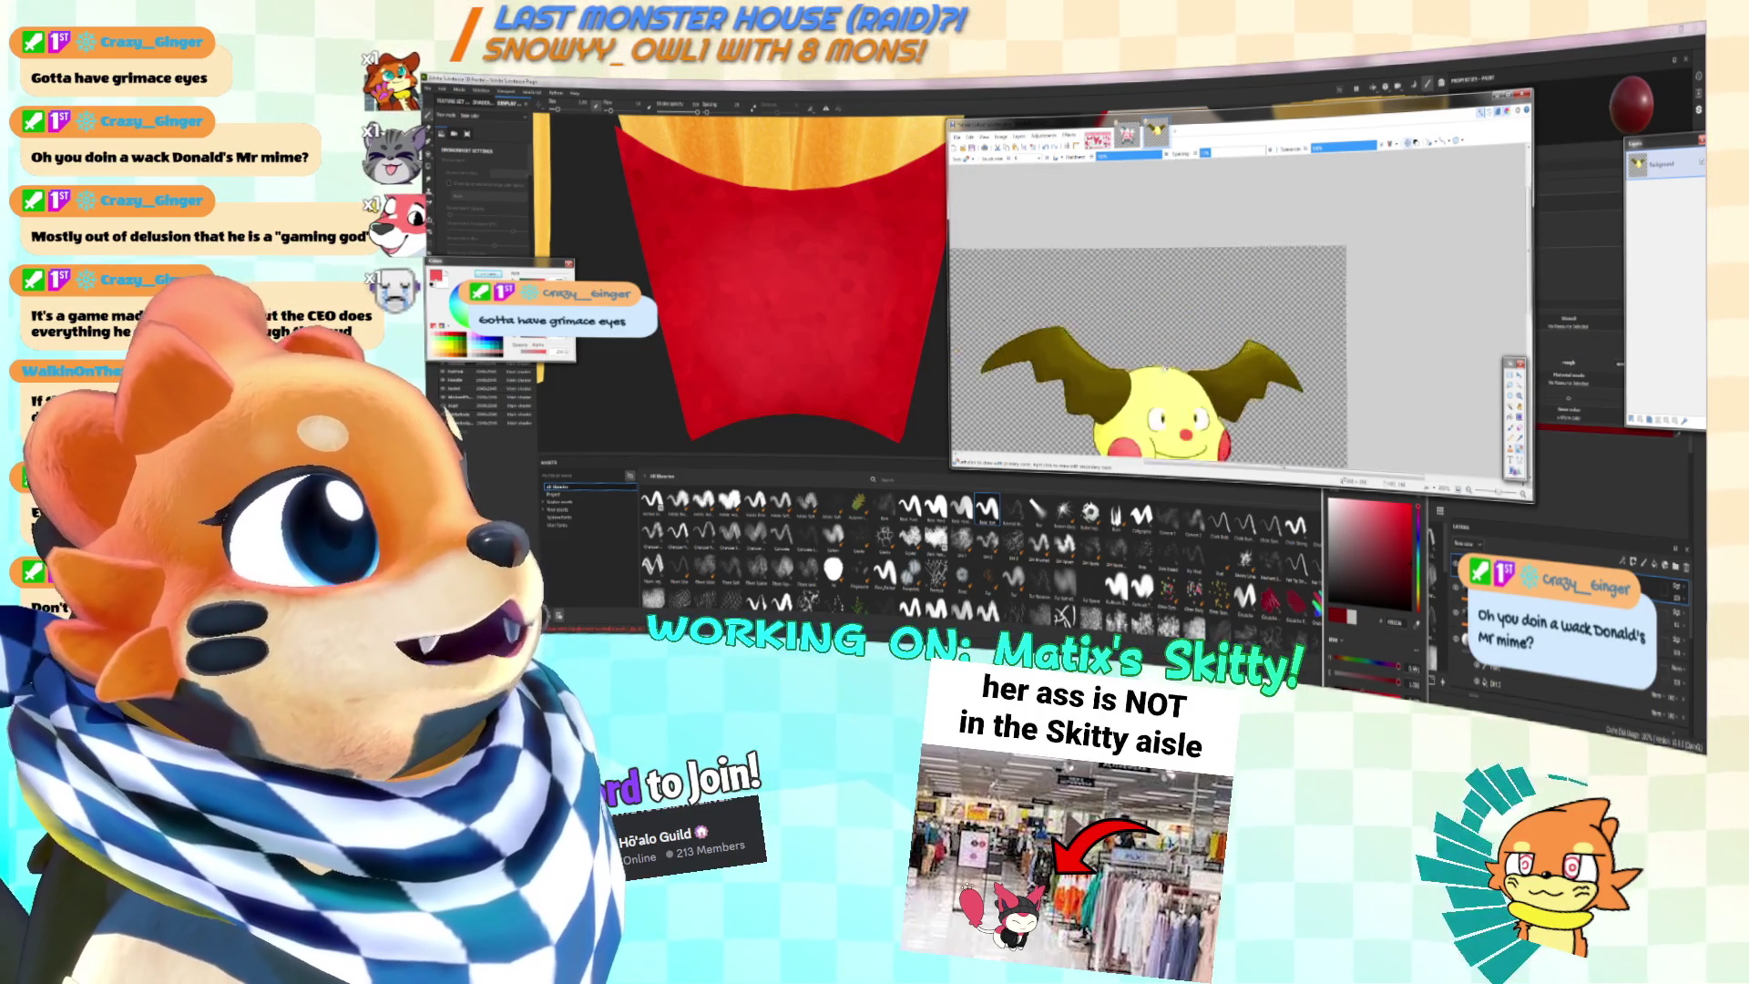
{"action": "scroll", "coordinate": [1197, 291], "scroll_direction": "up", "scroll_amount": 1, "text": "ctrl"}
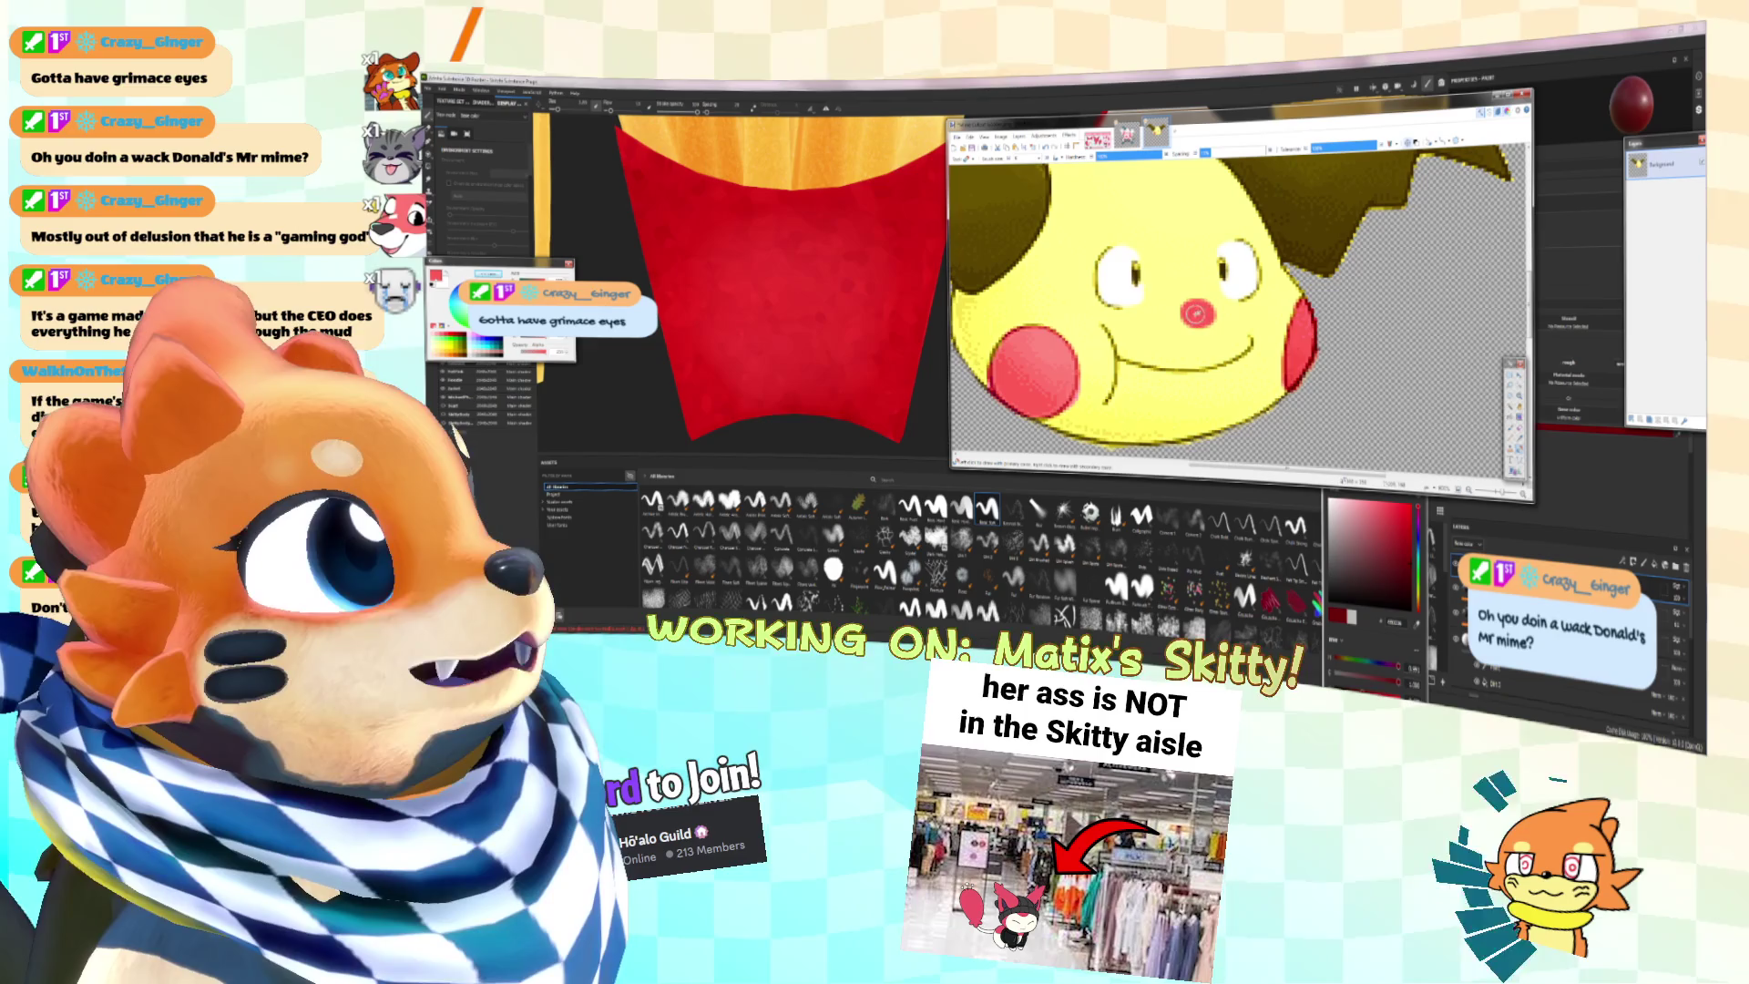
{"action": "scroll", "coordinate": [1196, 313], "scroll_direction": "up", "scroll_amount": 2, "text": "ctrl"}
Step: Switch to the Paintbrush with a new brush width, then look through the Effects menu
{"action": "key", "text": "k"}
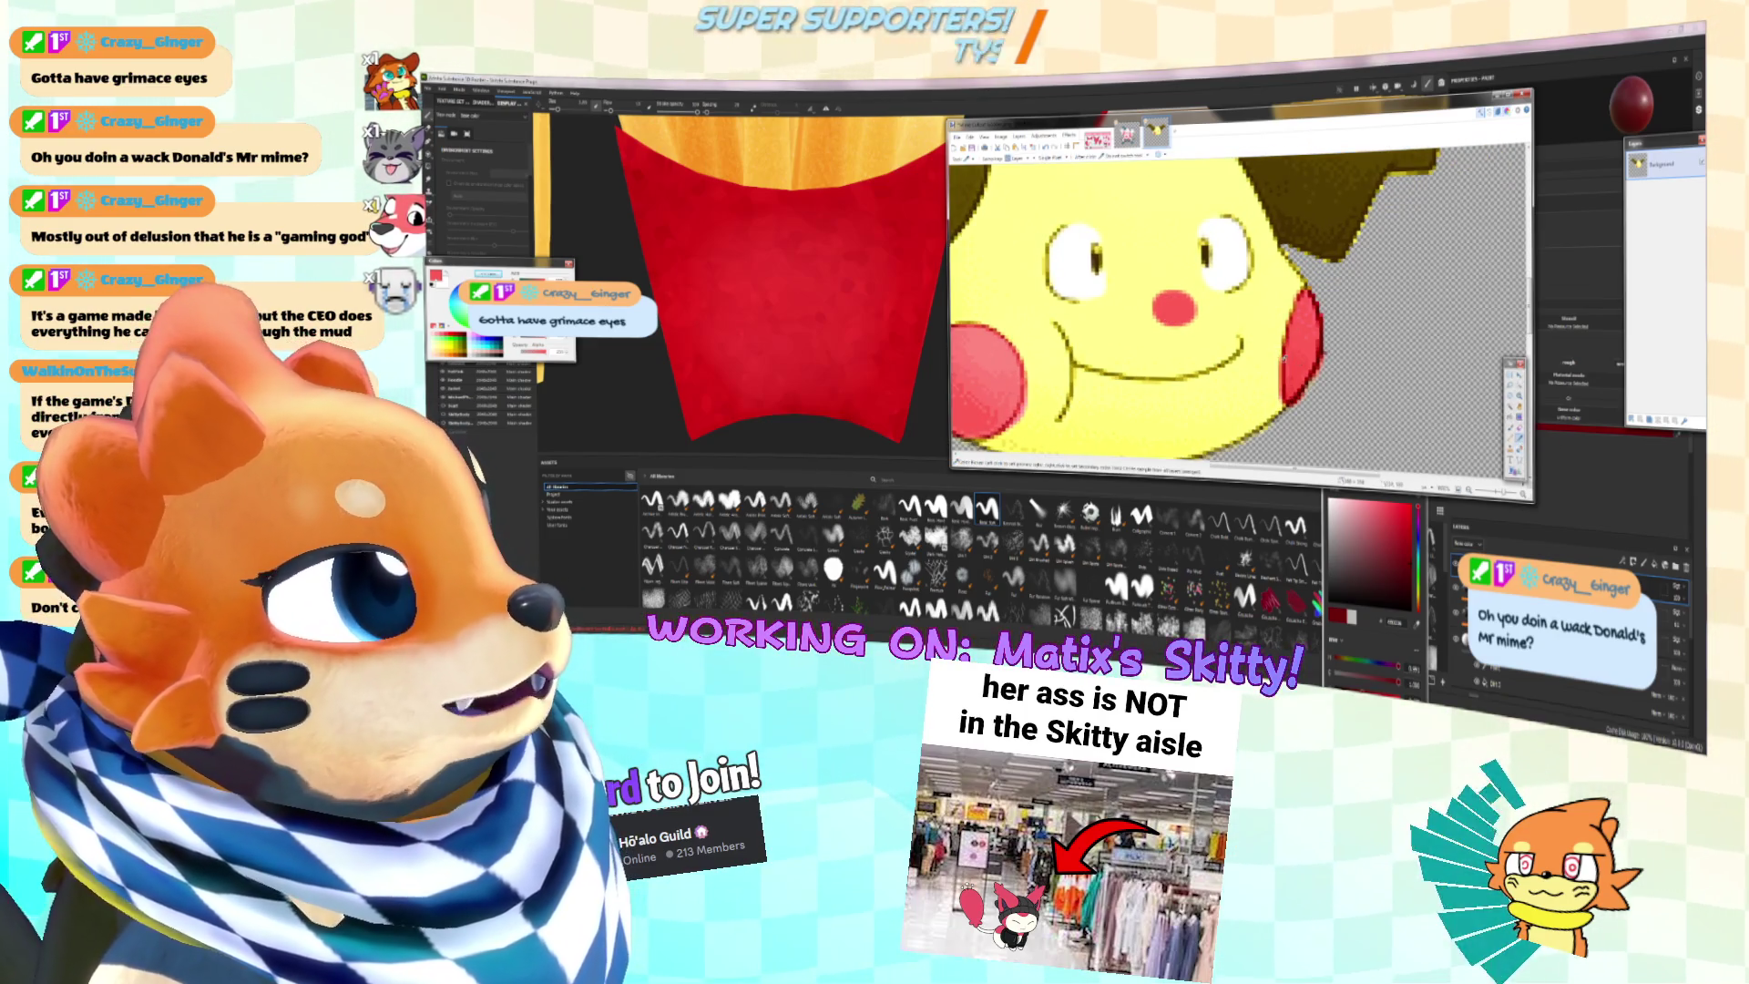
{"action": "left_click", "coordinate": [1512, 440]}
{"action": "scroll", "coordinate": [1276, 301], "scroll_direction": "up", "scroll_amount": 3}
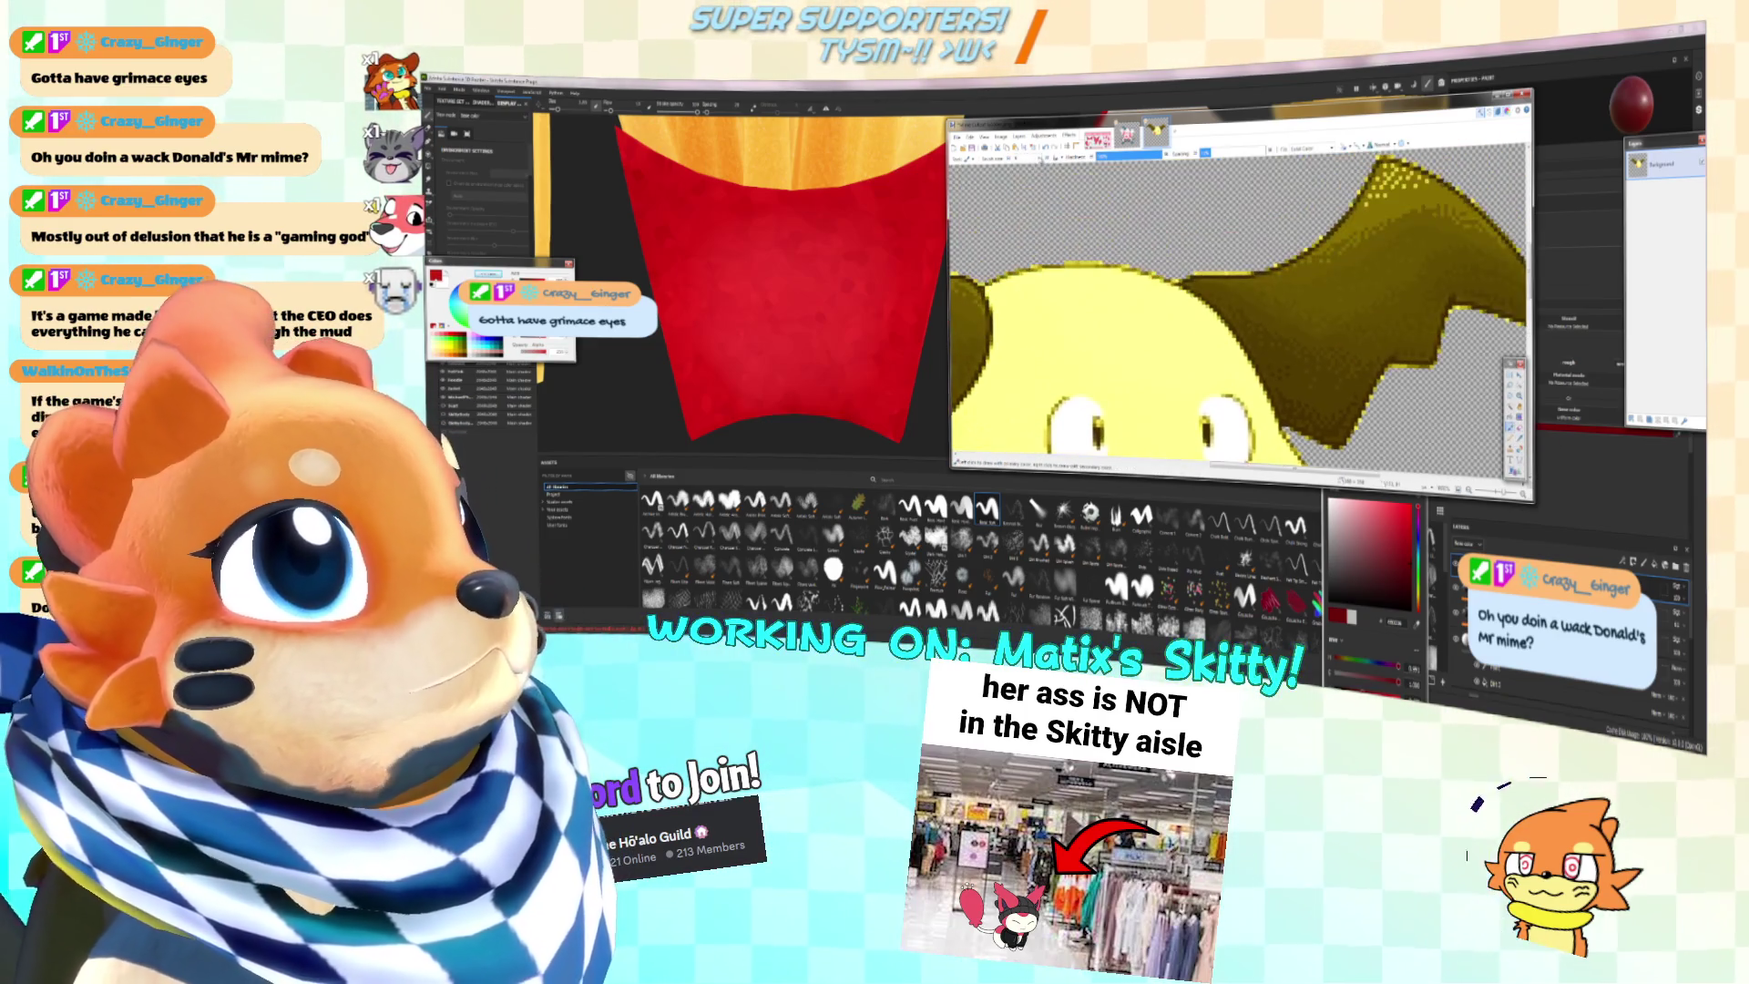
{"action": "left_click", "coordinate": [1023, 160]}
{"action": "left_click", "coordinate": [1024, 167]}
{"action": "scroll", "coordinate": [1239, 301], "scroll_direction": "down", "scroll_amount": 2}
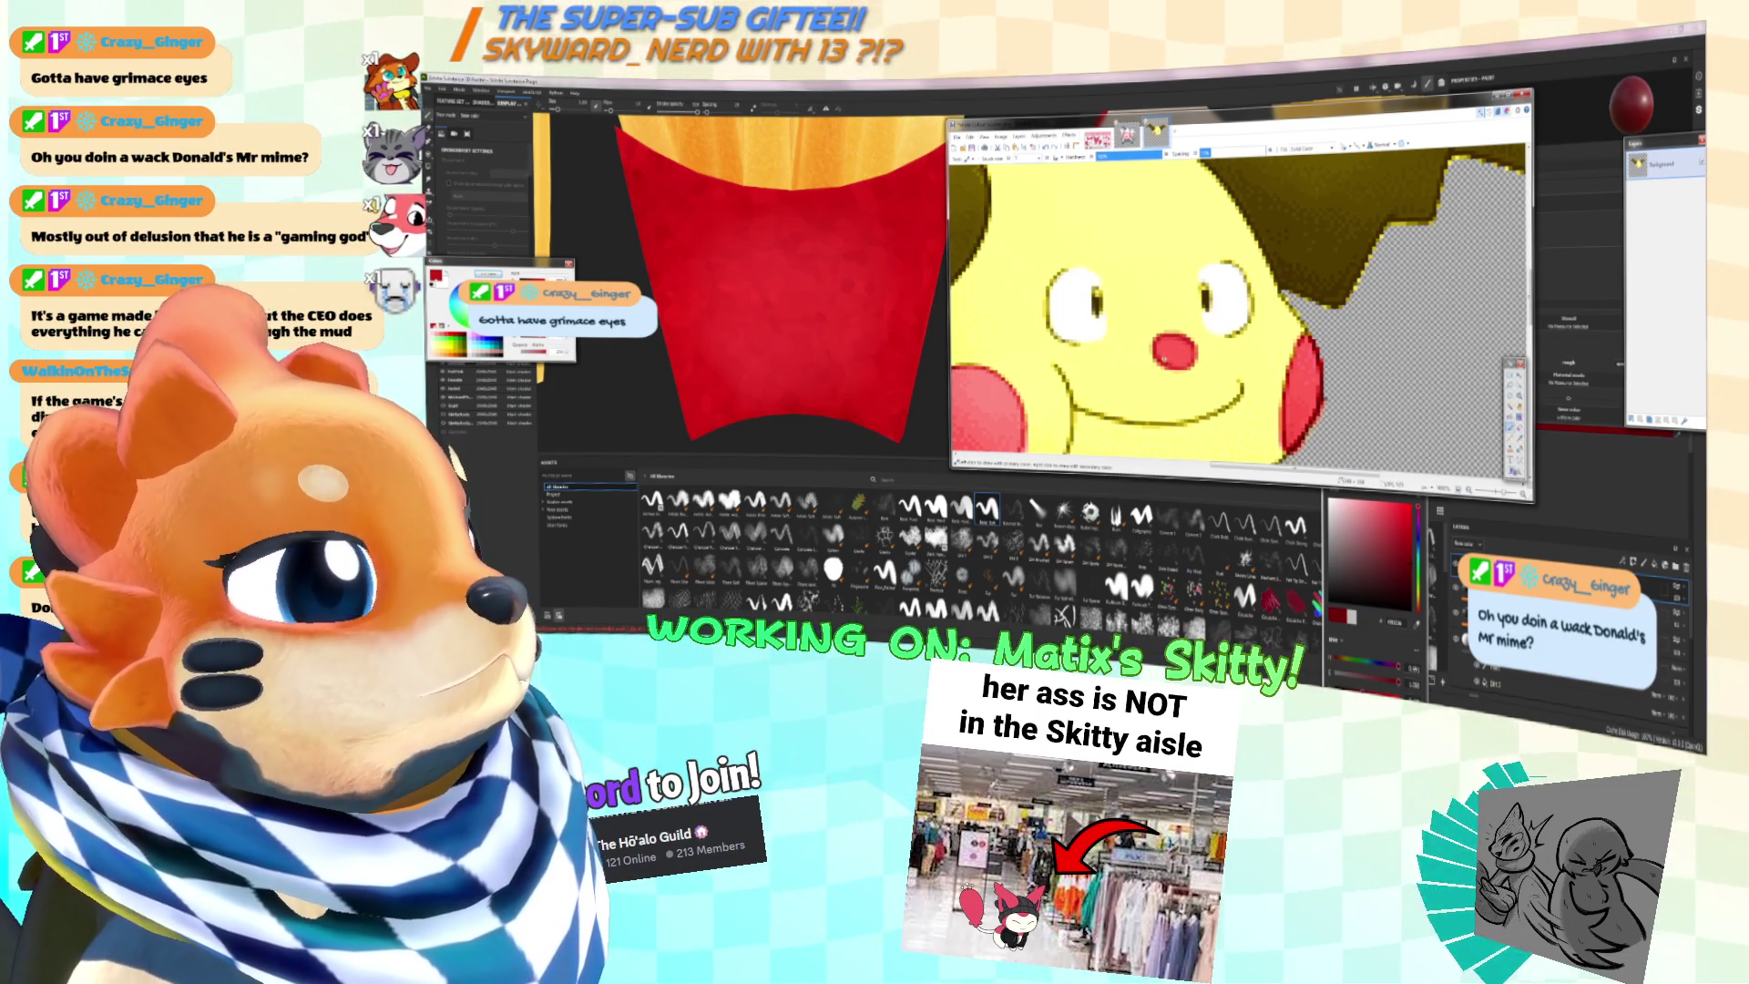
{"action": "scroll", "coordinate": [1239, 310], "scroll_direction": "down", "scroll_amount": 3, "text": "ctrl"}
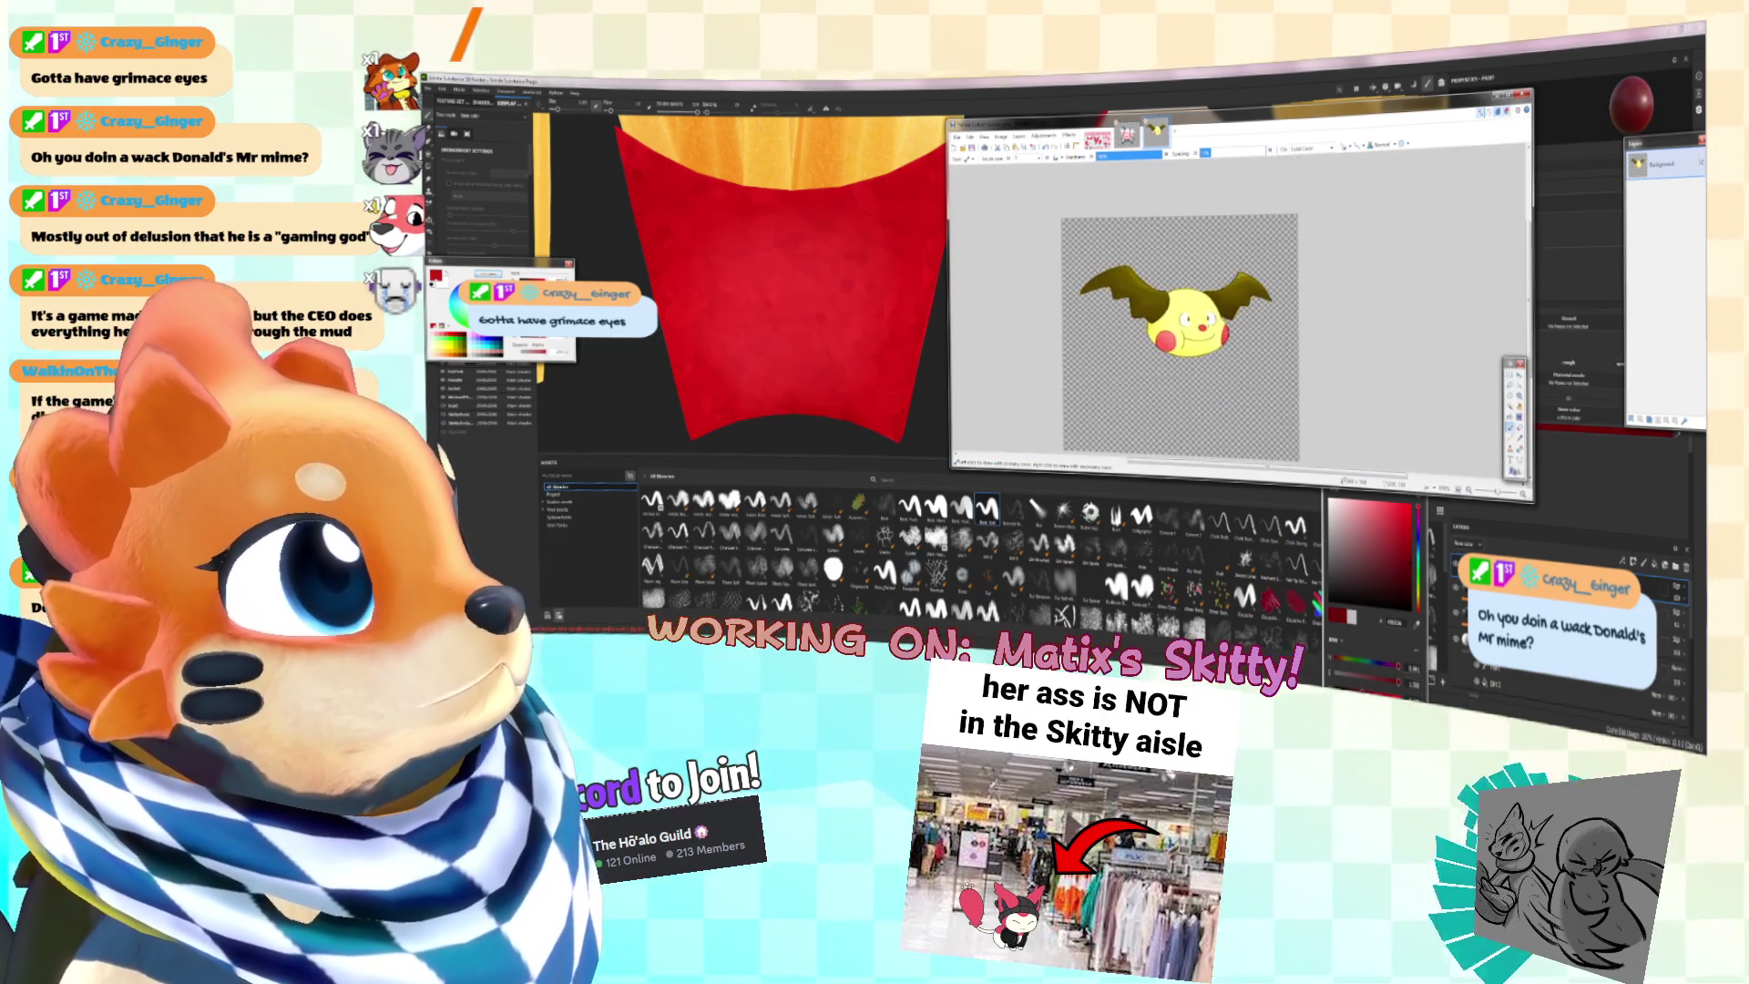
{"action": "scroll", "coordinate": [1239, 310], "scroll_direction": "up", "scroll_amount": 3, "text": "ctrl"}
{"action": "scroll", "coordinate": [1285, 338], "scroll_direction": "up", "scroll_amount": 1, "text": "ctrl"}
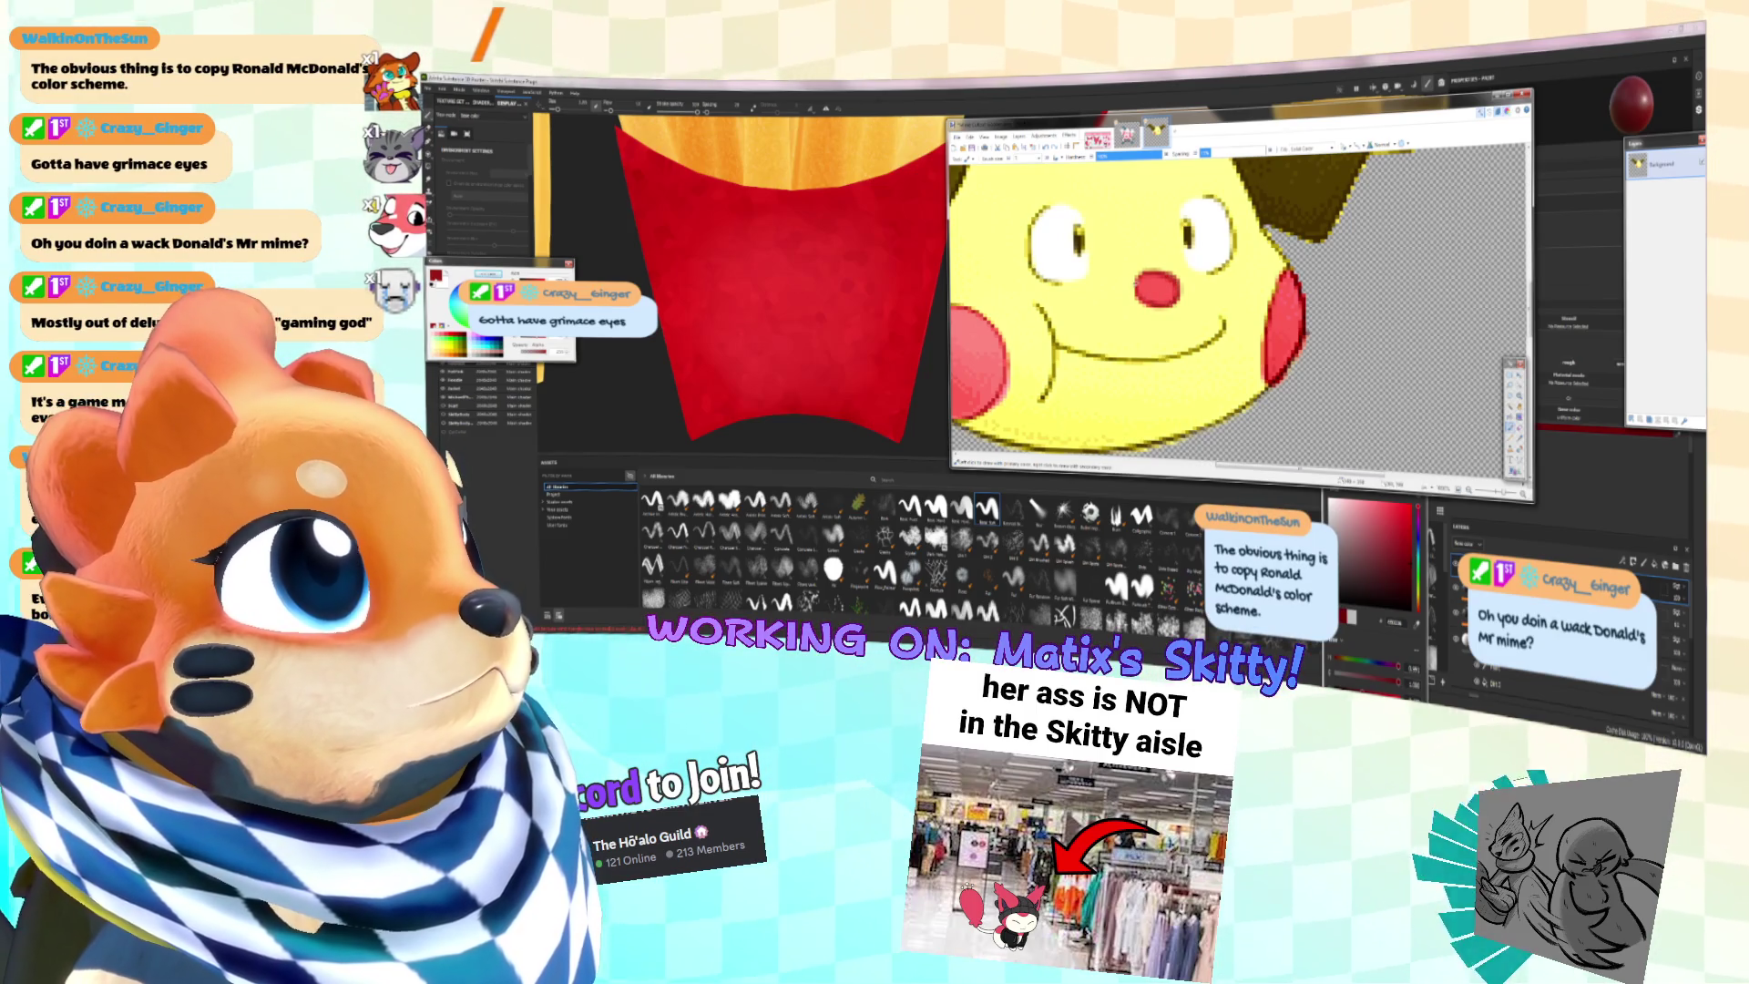
{"action": "scroll", "coordinate": [1175, 301], "scroll_direction": "down", "scroll_amount": 4, "text": "ctrl"}
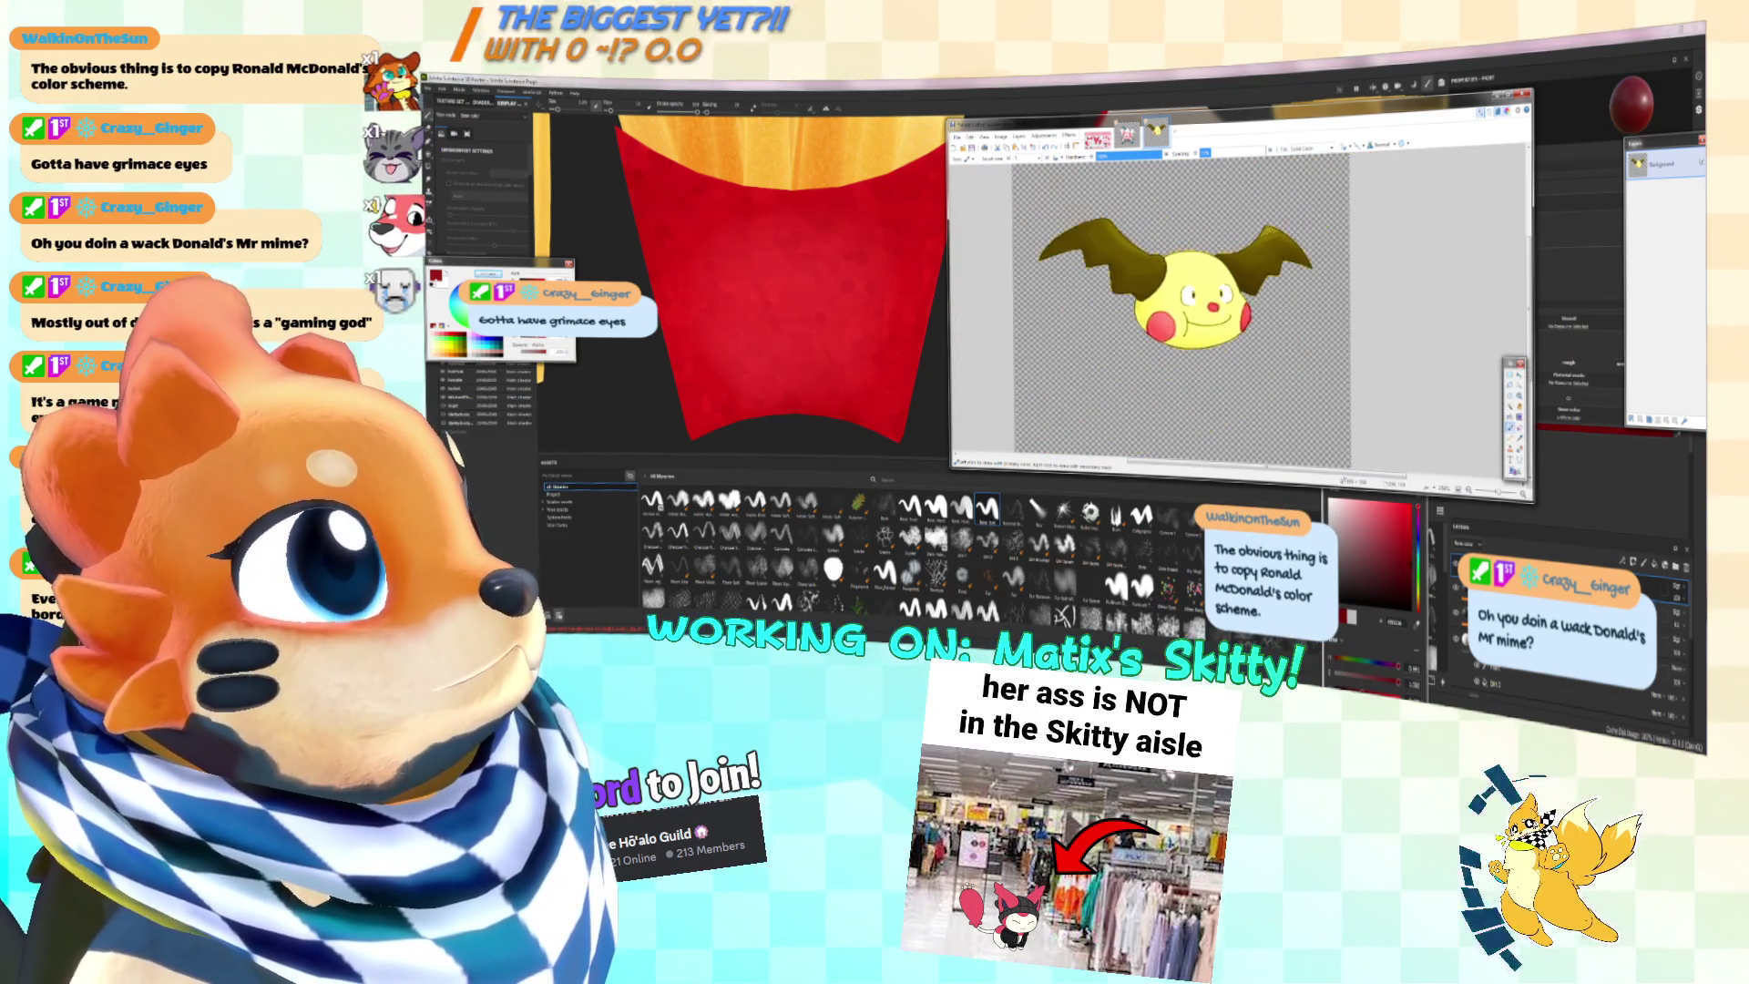
{"action": "scroll", "coordinate": [1175, 300], "scroll_direction": "up", "scroll_amount": 1, "text": "ctrl"}
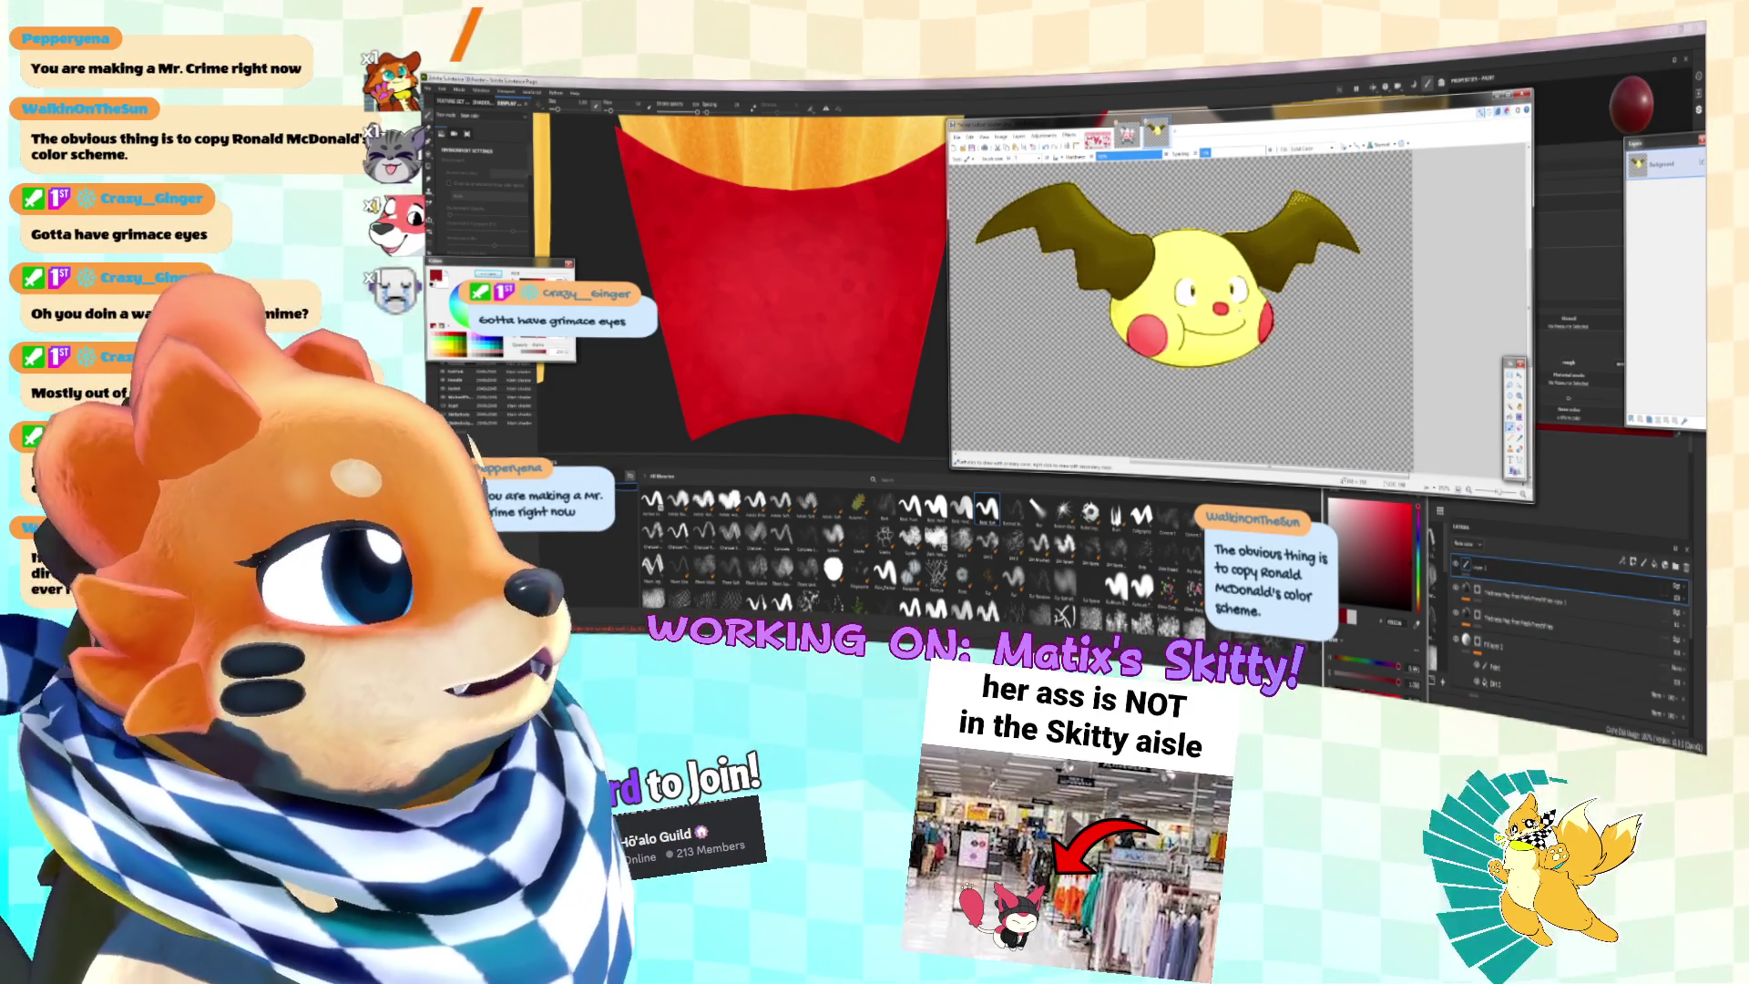
{"action": "scroll", "coordinate": [1180, 301], "scroll_direction": "up", "scroll_amount": 2, "text": "ctrl"}
{"action": "scroll", "coordinate": [1180, 301], "scroll_direction": "down", "scroll_amount": 2, "text": "ctrl"}
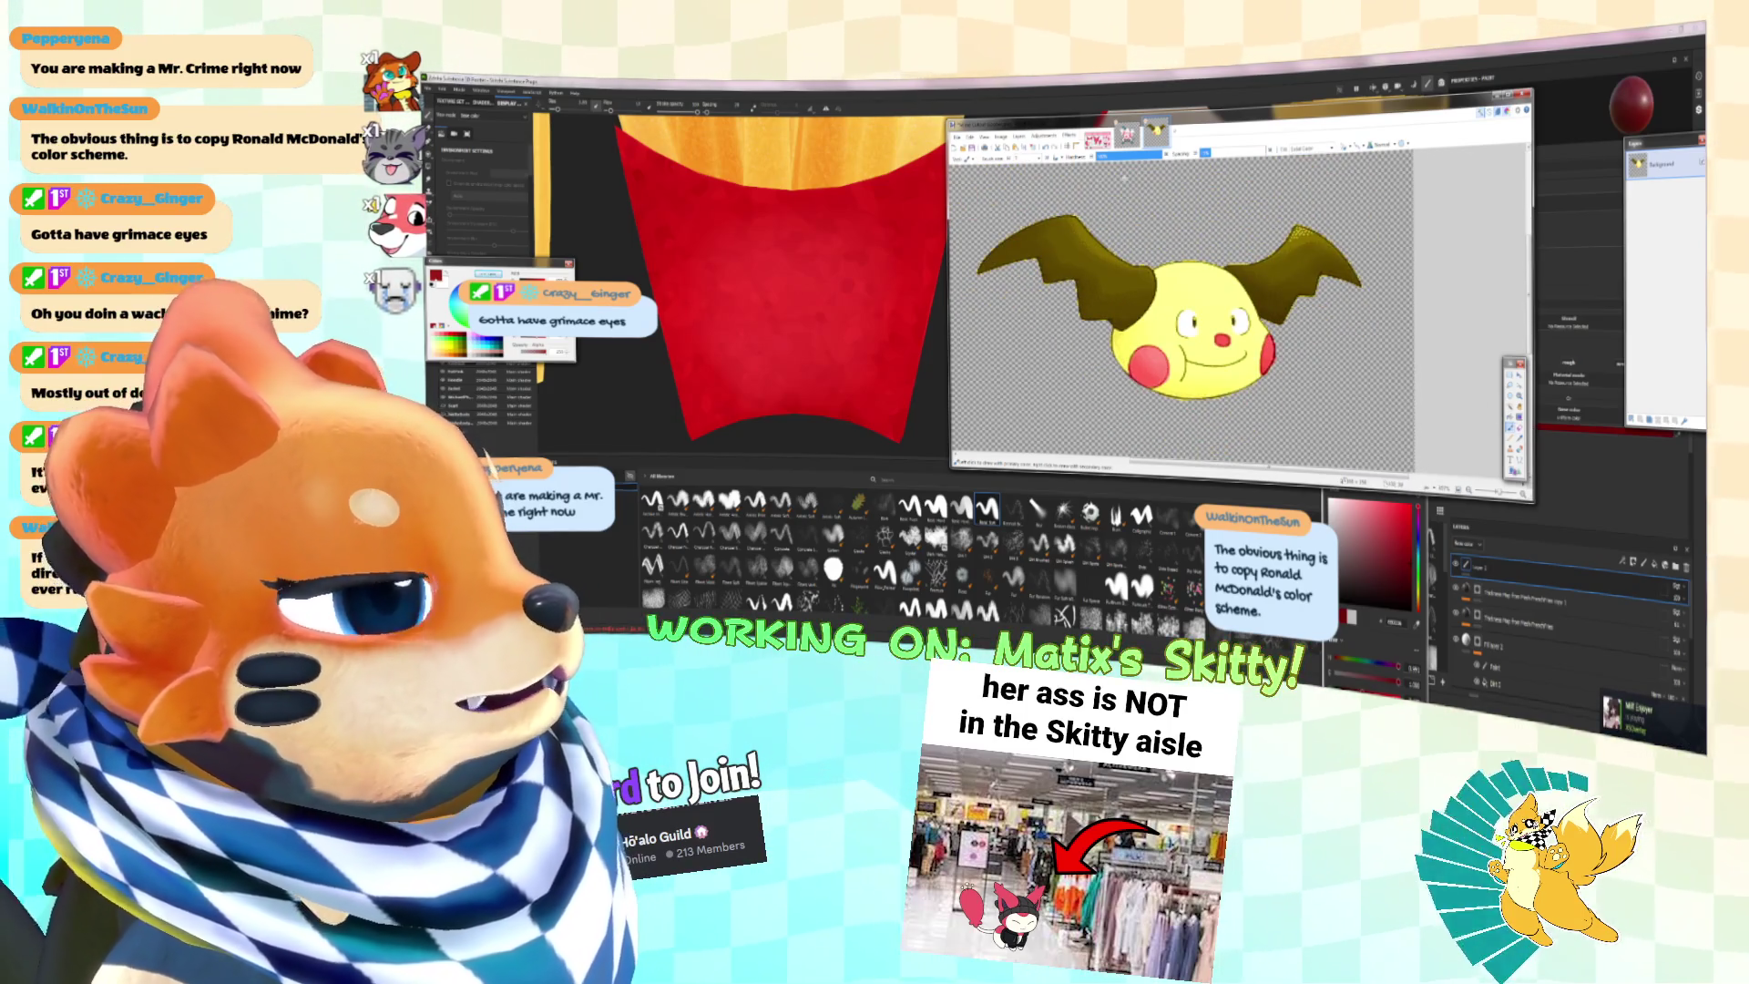
{"action": "left_click", "coordinate": [1068, 135]}
{"action": "mouse_move", "coordinate": [1084, 233]}
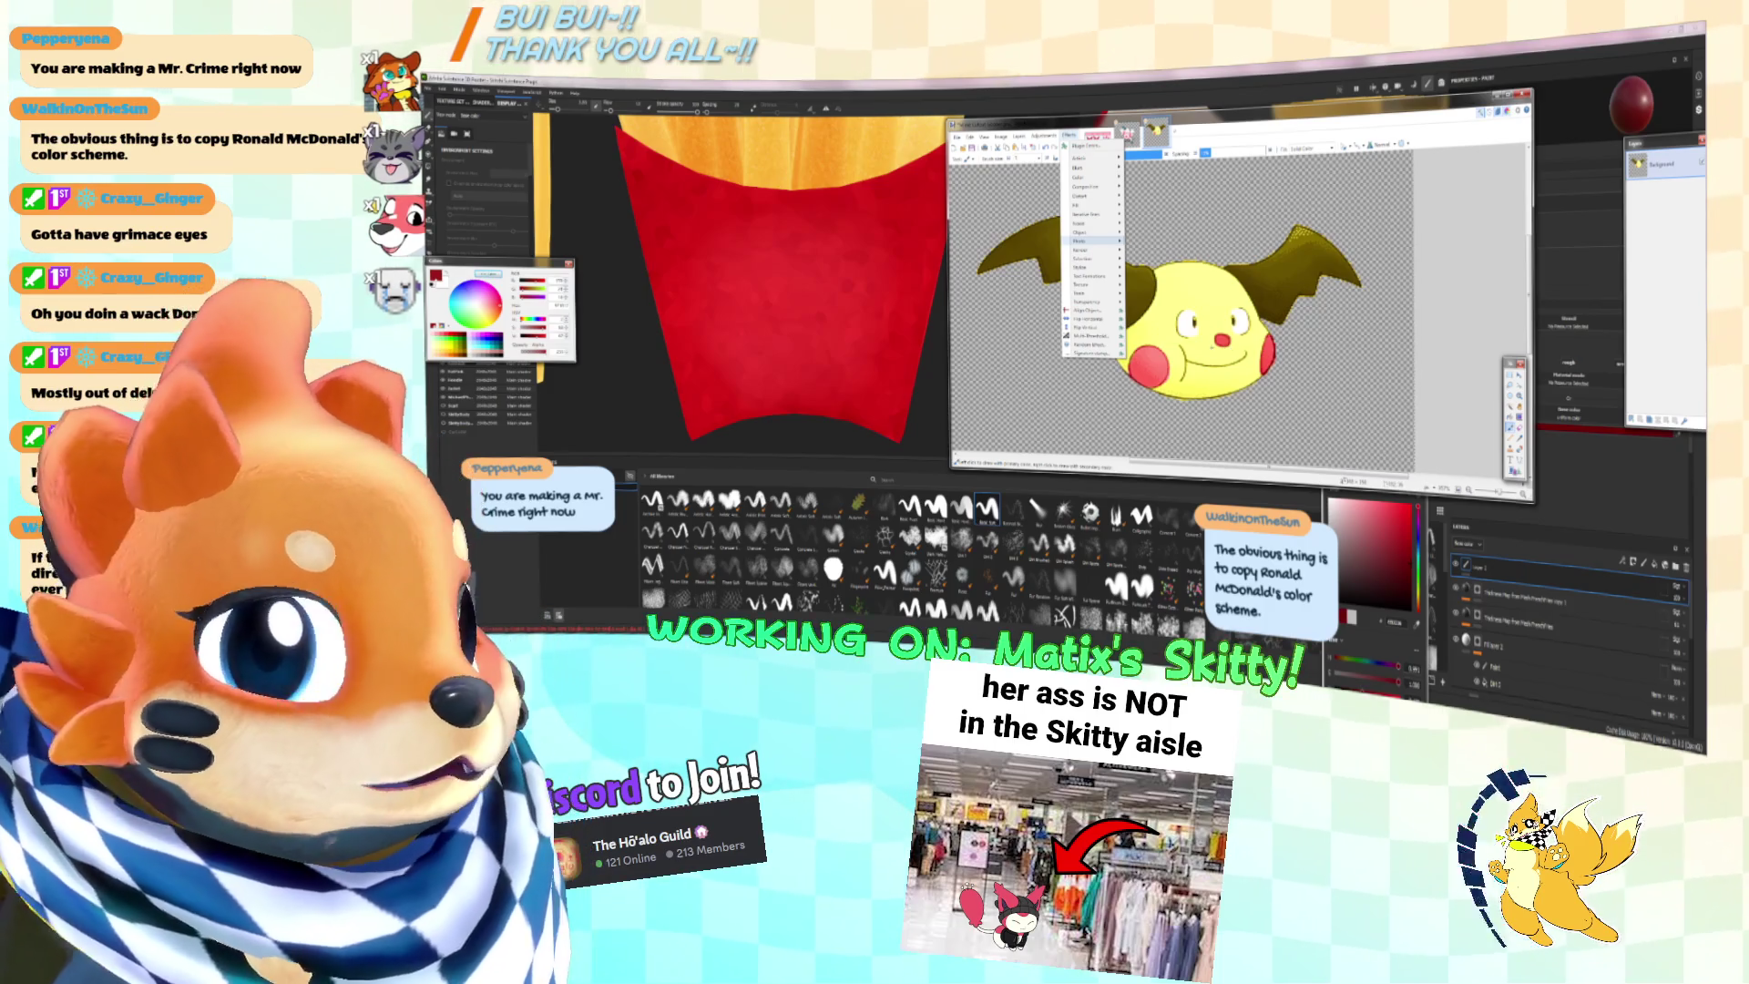
Step: Dismiss the Effects menu, check the 3D painting app, and return to the zoomed-out drawing
{"action": "key", "text": "Escape"}
{"action": "key", "text": "alt+Tab"}
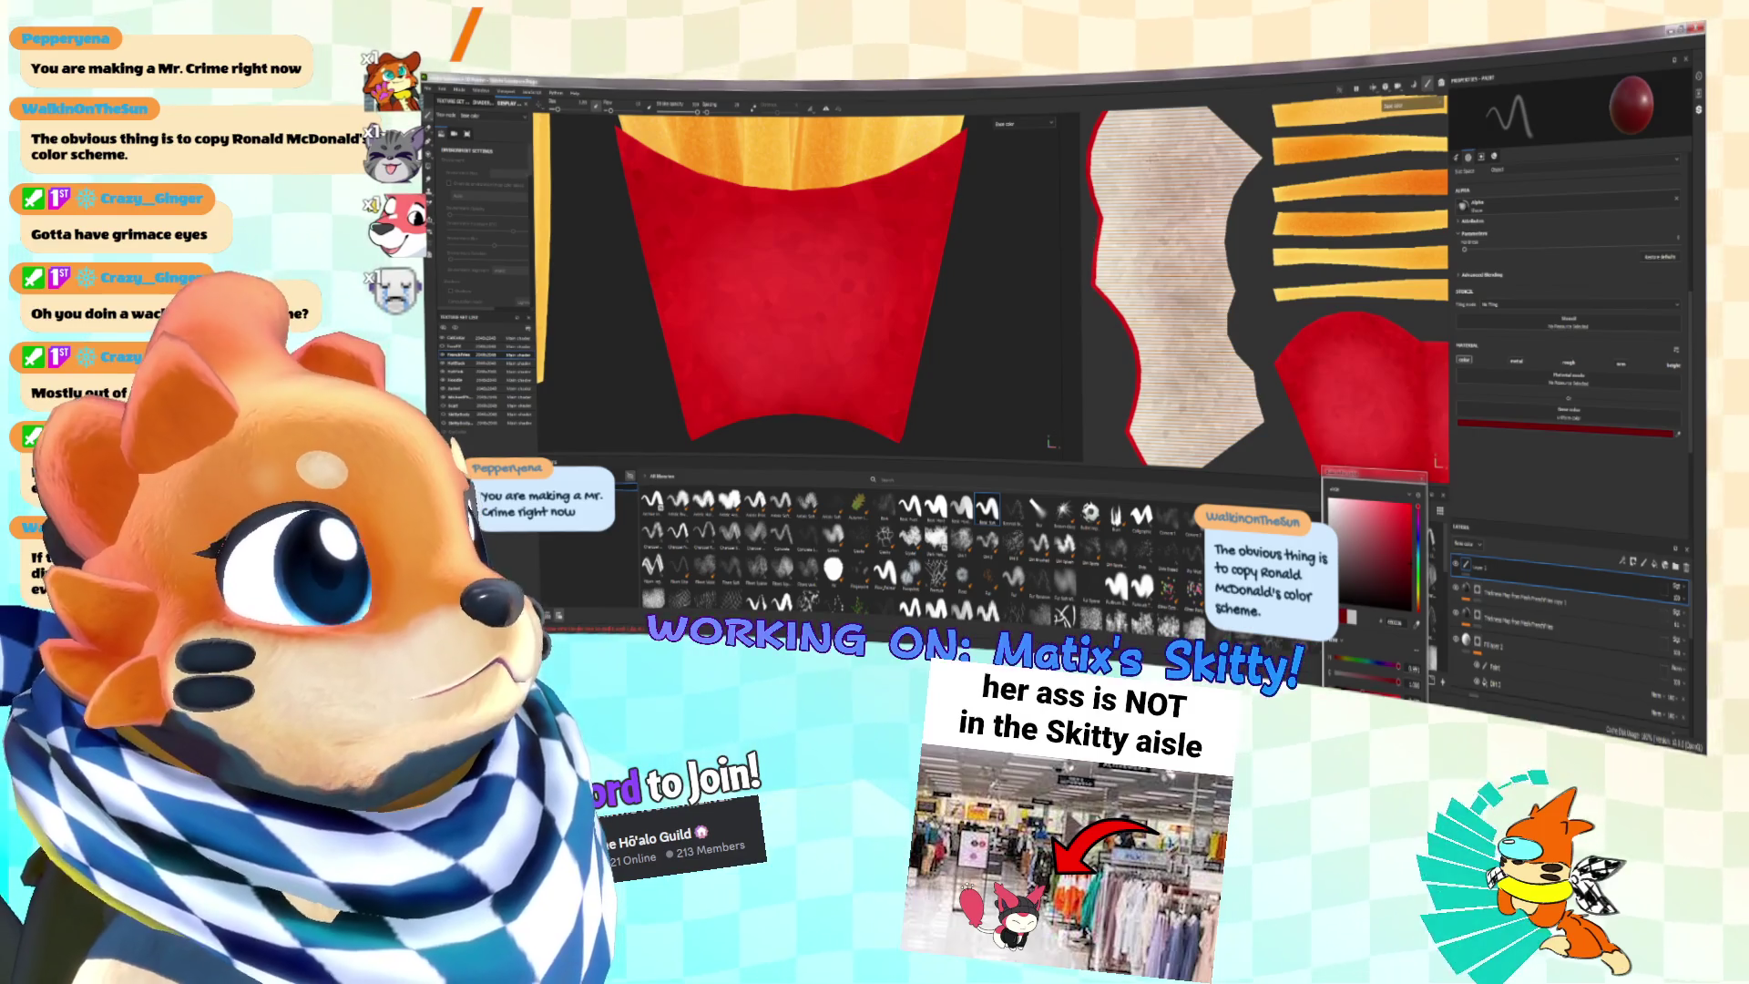
{"action": "key", "text": "alt+Tab"}
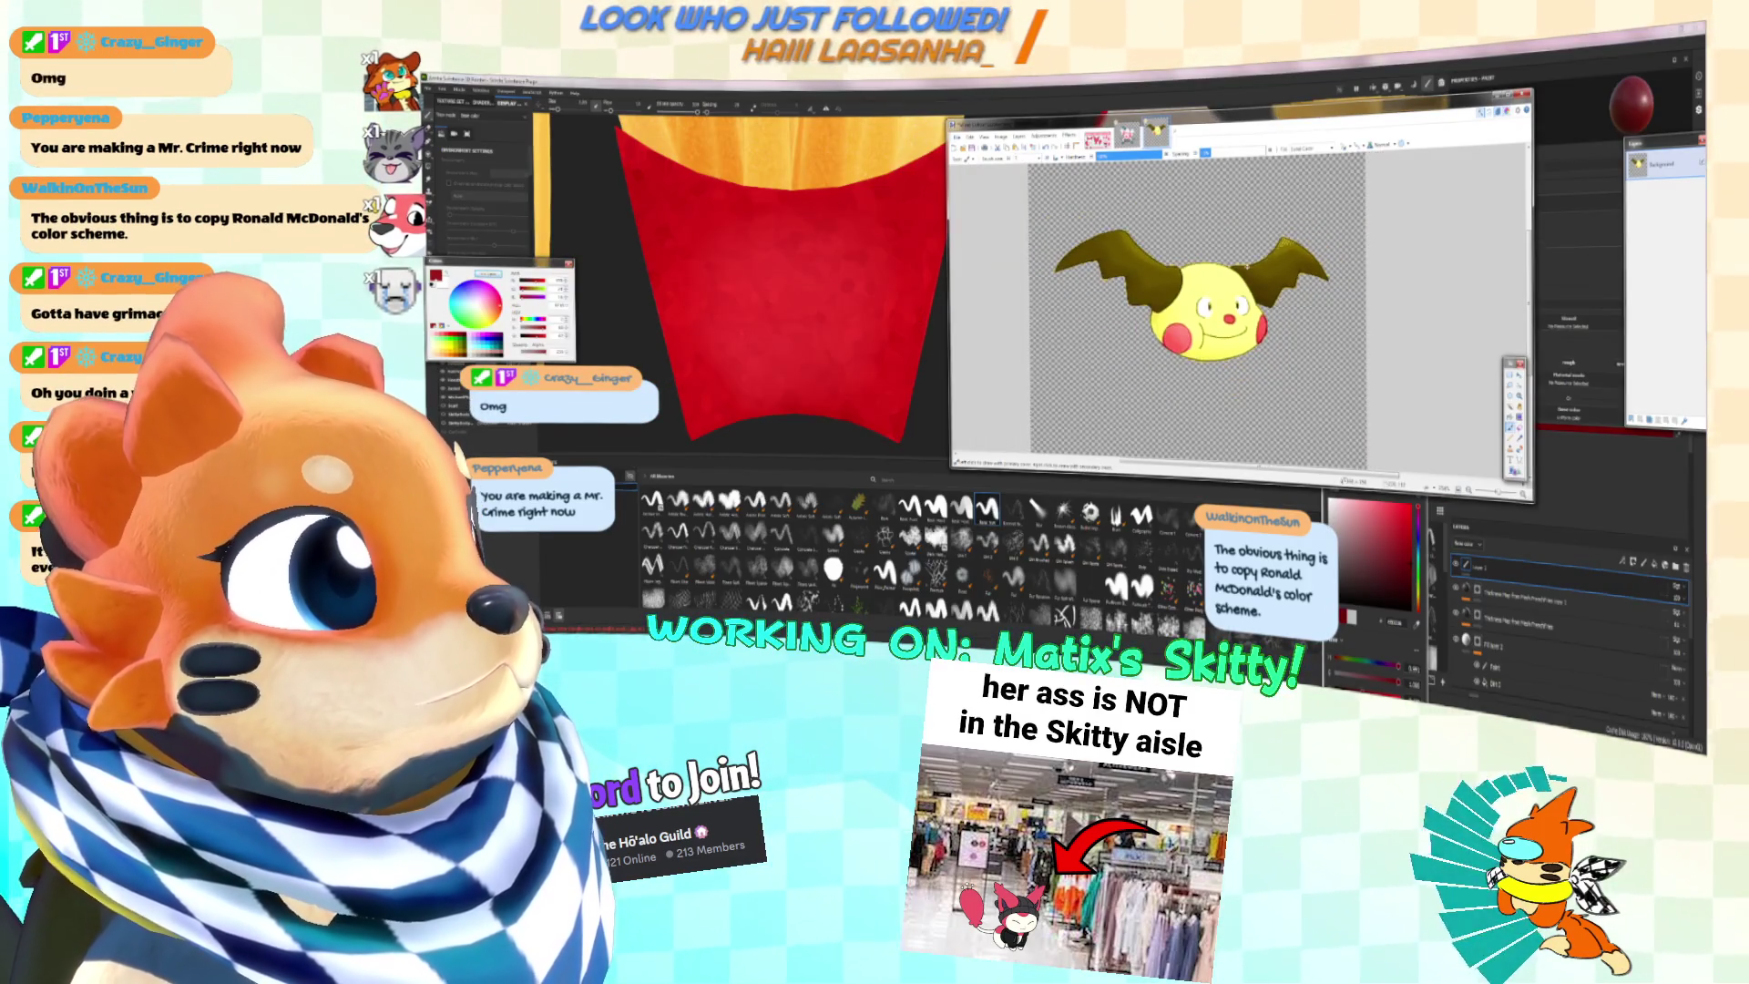
{"action": "key", "text": "ctrl+minus"}
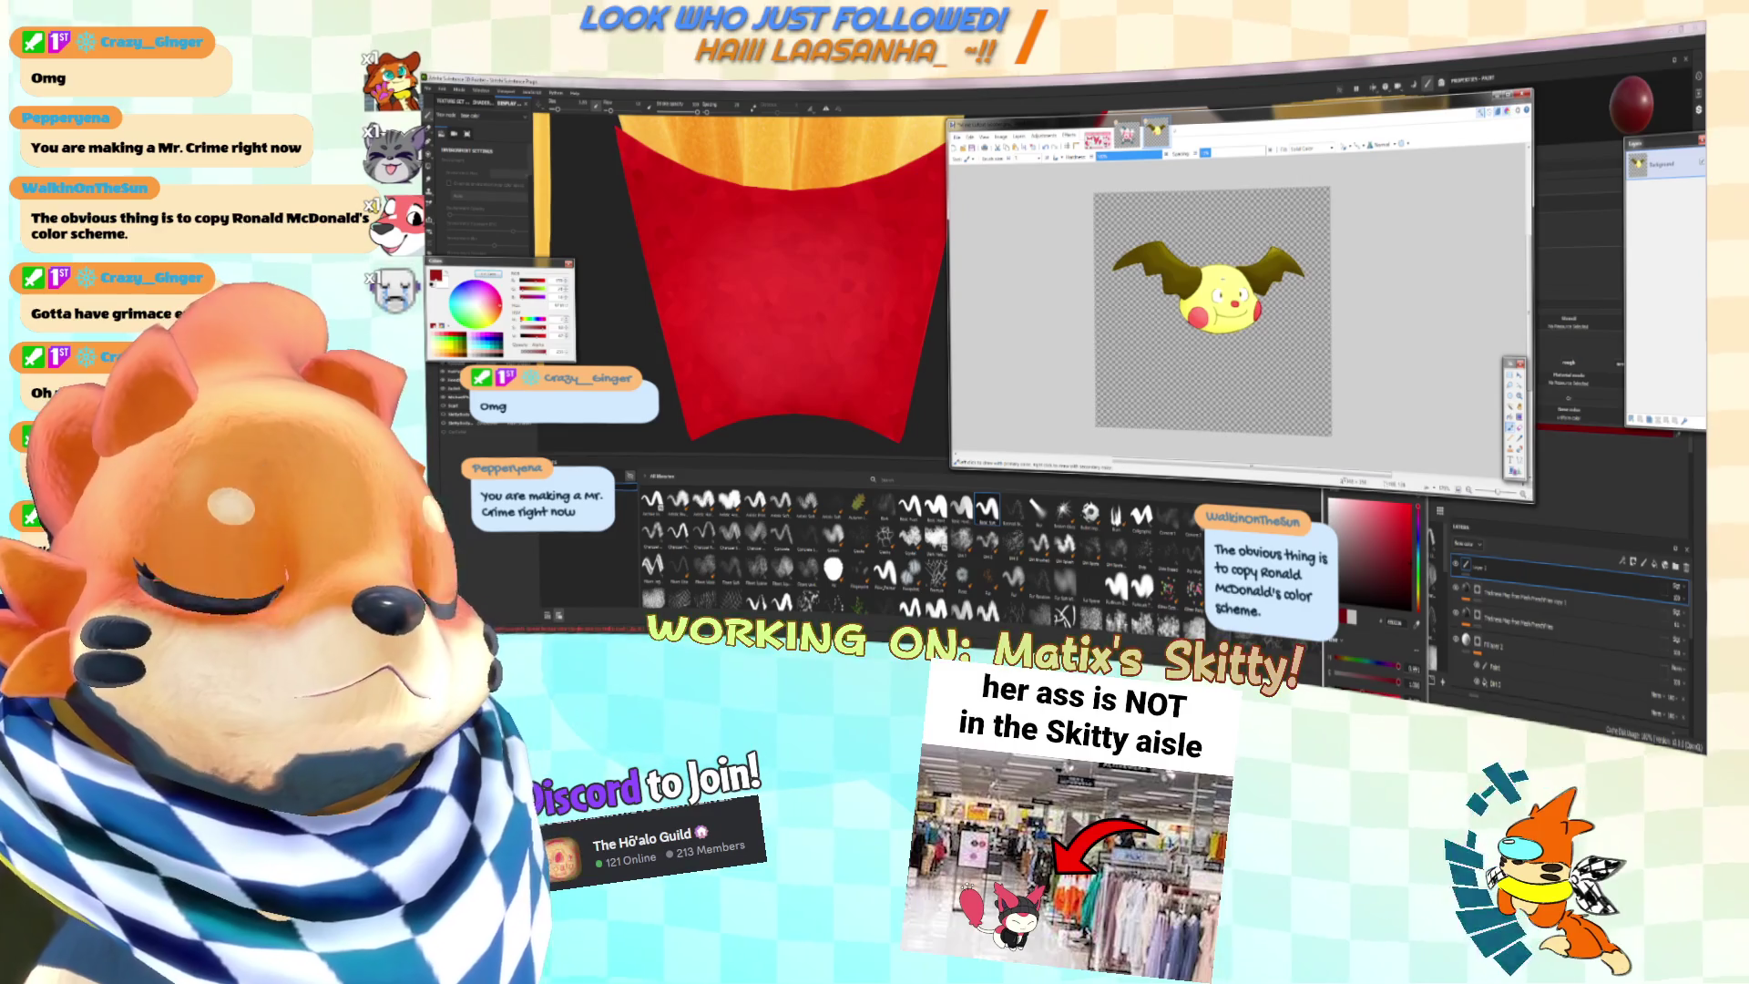
Step: Step through undo/redo history back to the smaller head, then copy the olive wings onto a new layer
{"action": "key", "text": "ctrl+plus"}
{"action": "key", "text": "ctrl+z"}
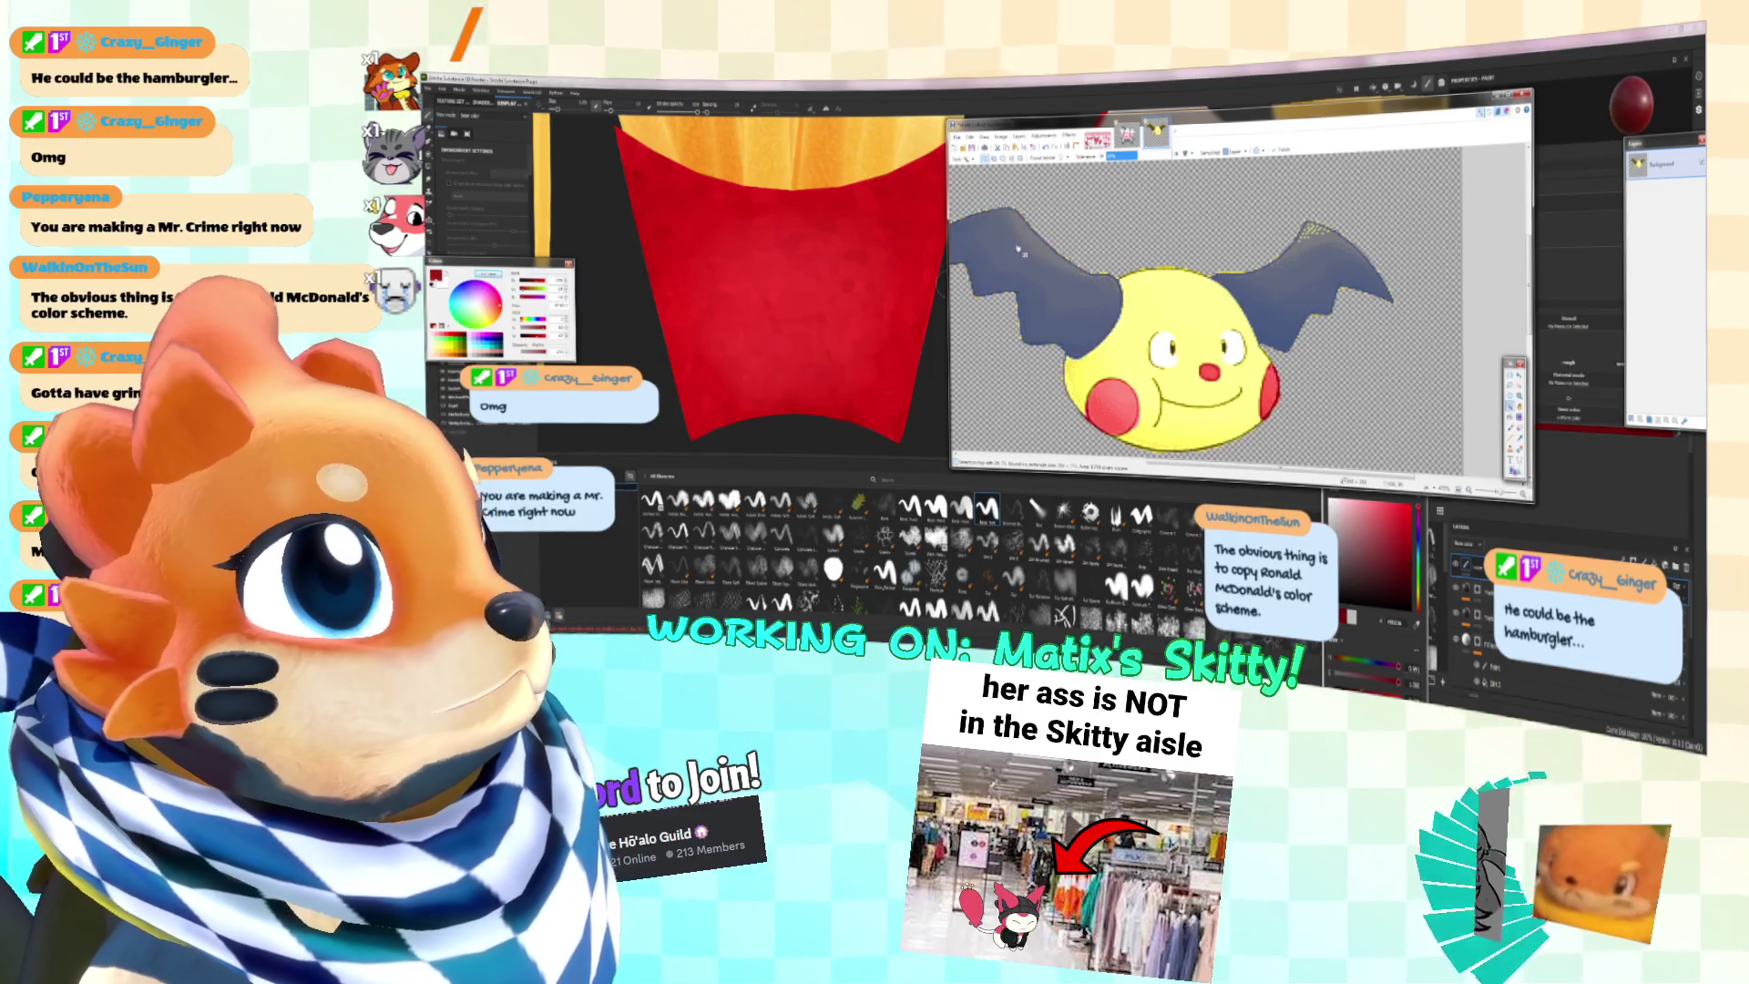
{"action": "key", "text": "ctrl+z"}
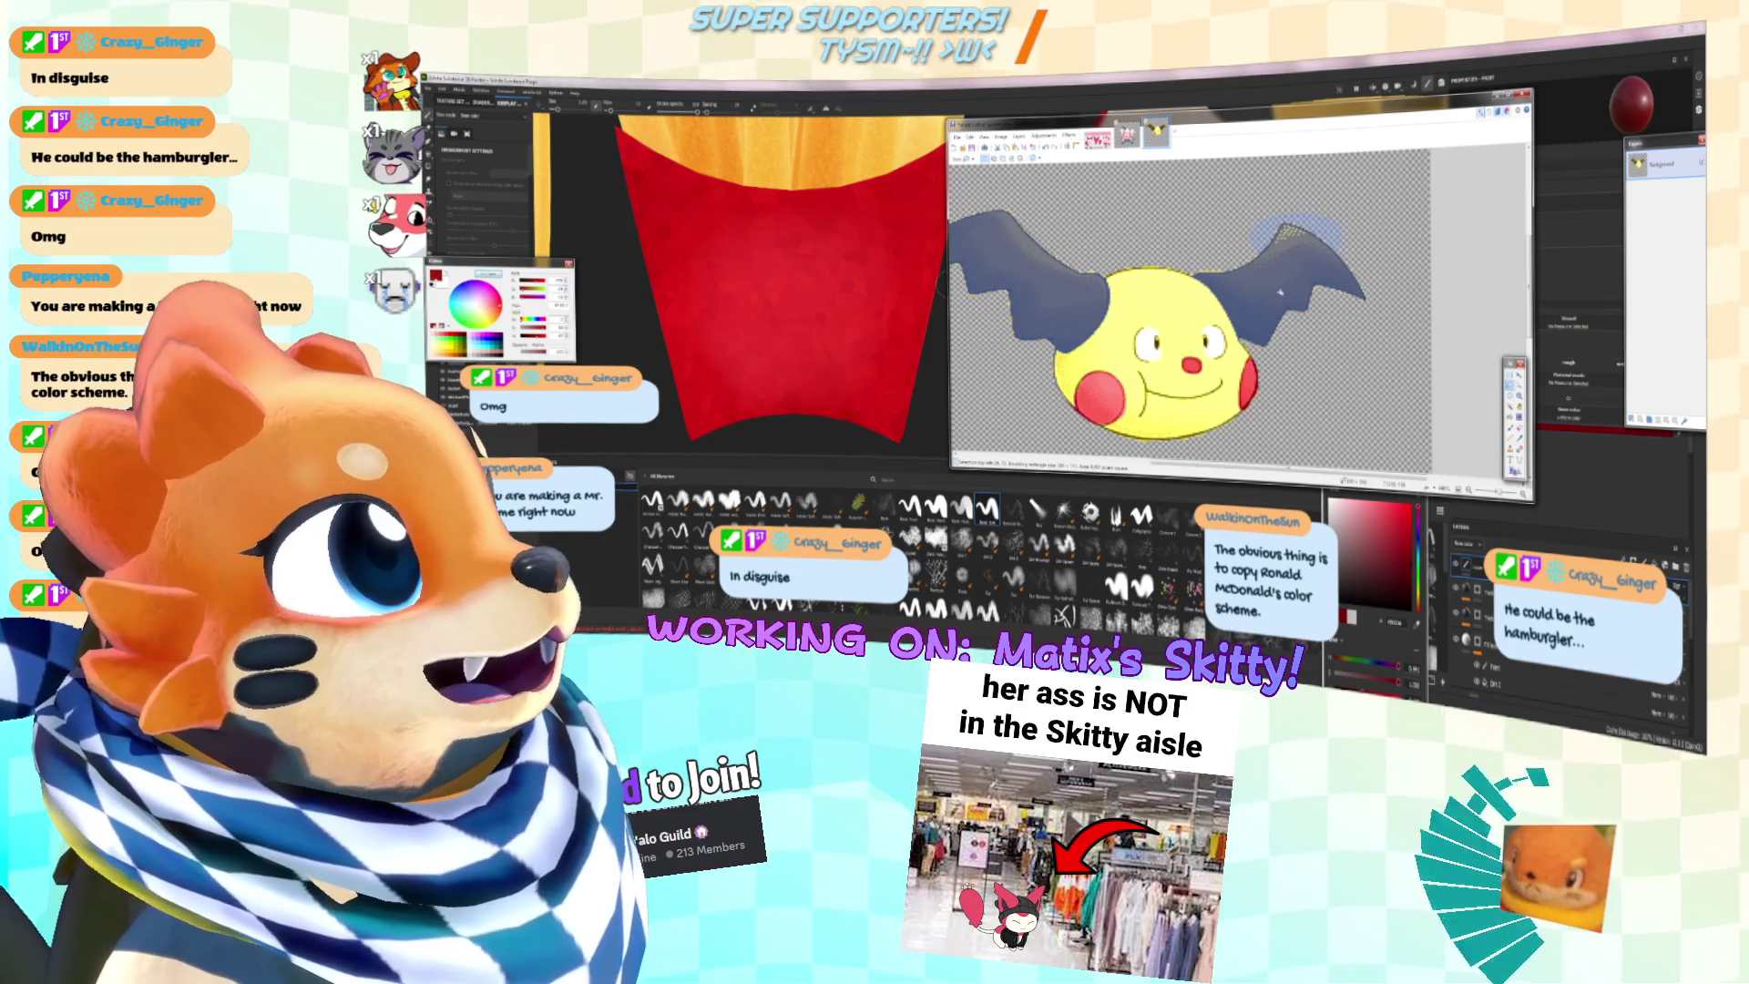
{"action": "key", "text": "ctrl+y"}
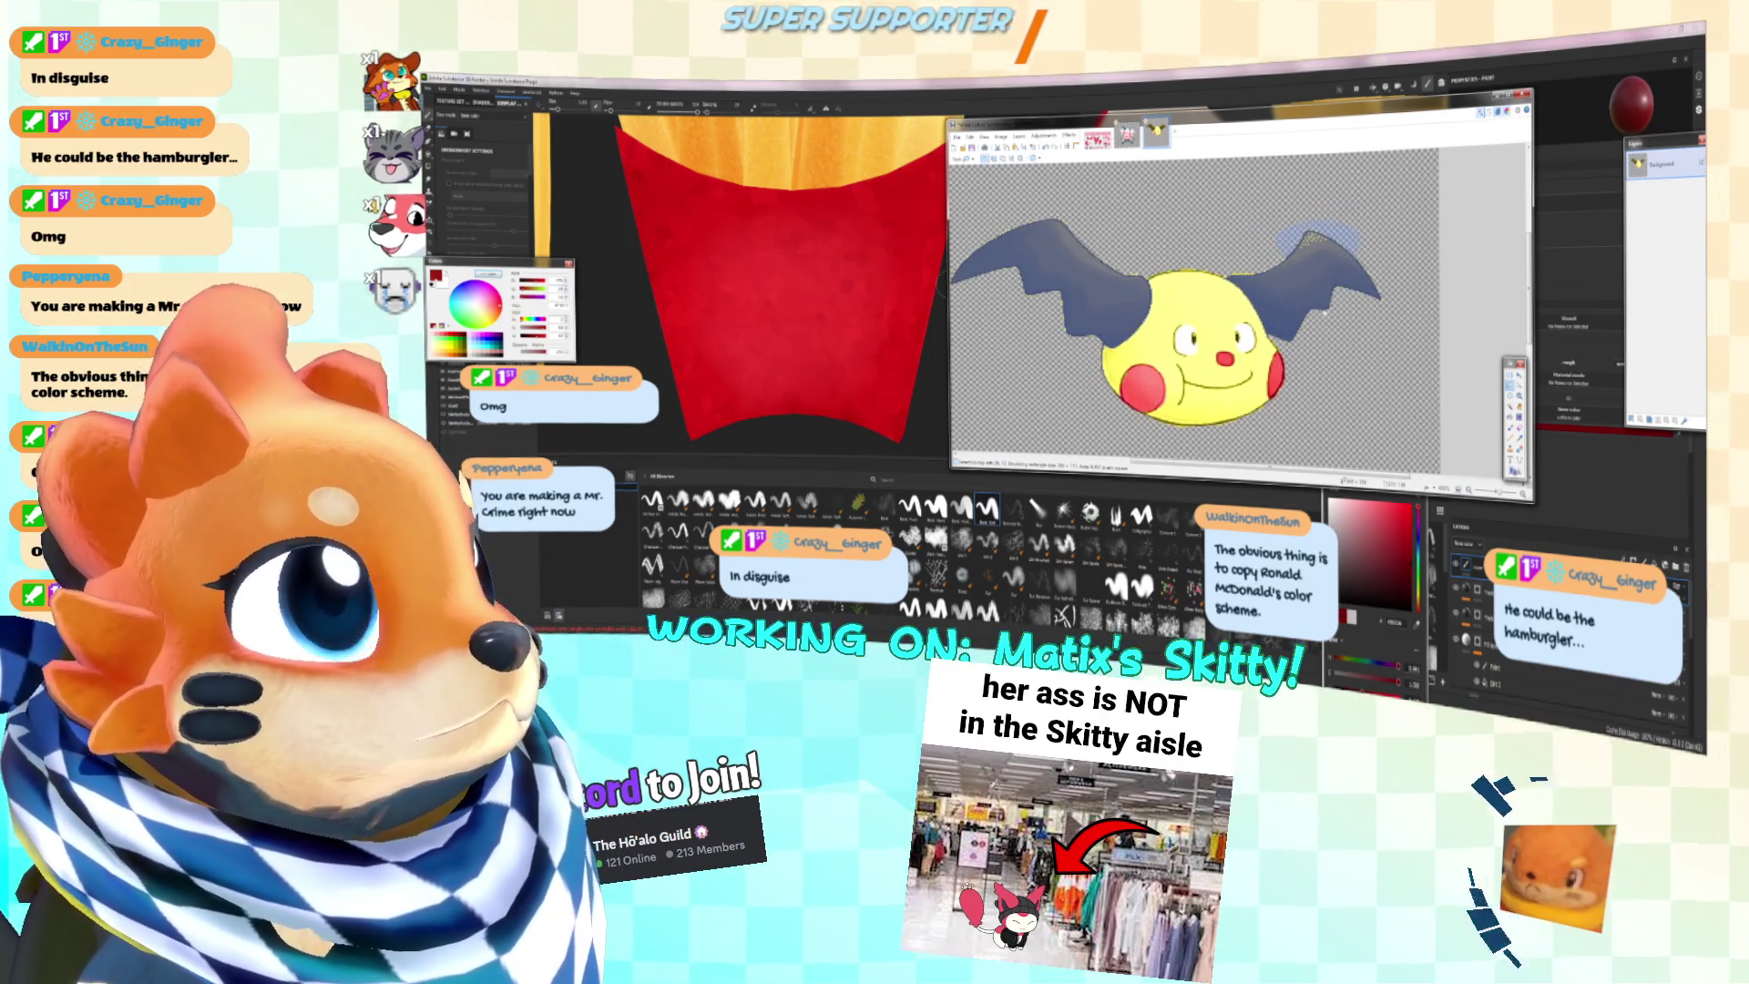
{"action": "key", "text": "ctrl+minus"}
{"action": "key", "text": "ctrl+shift+d"}
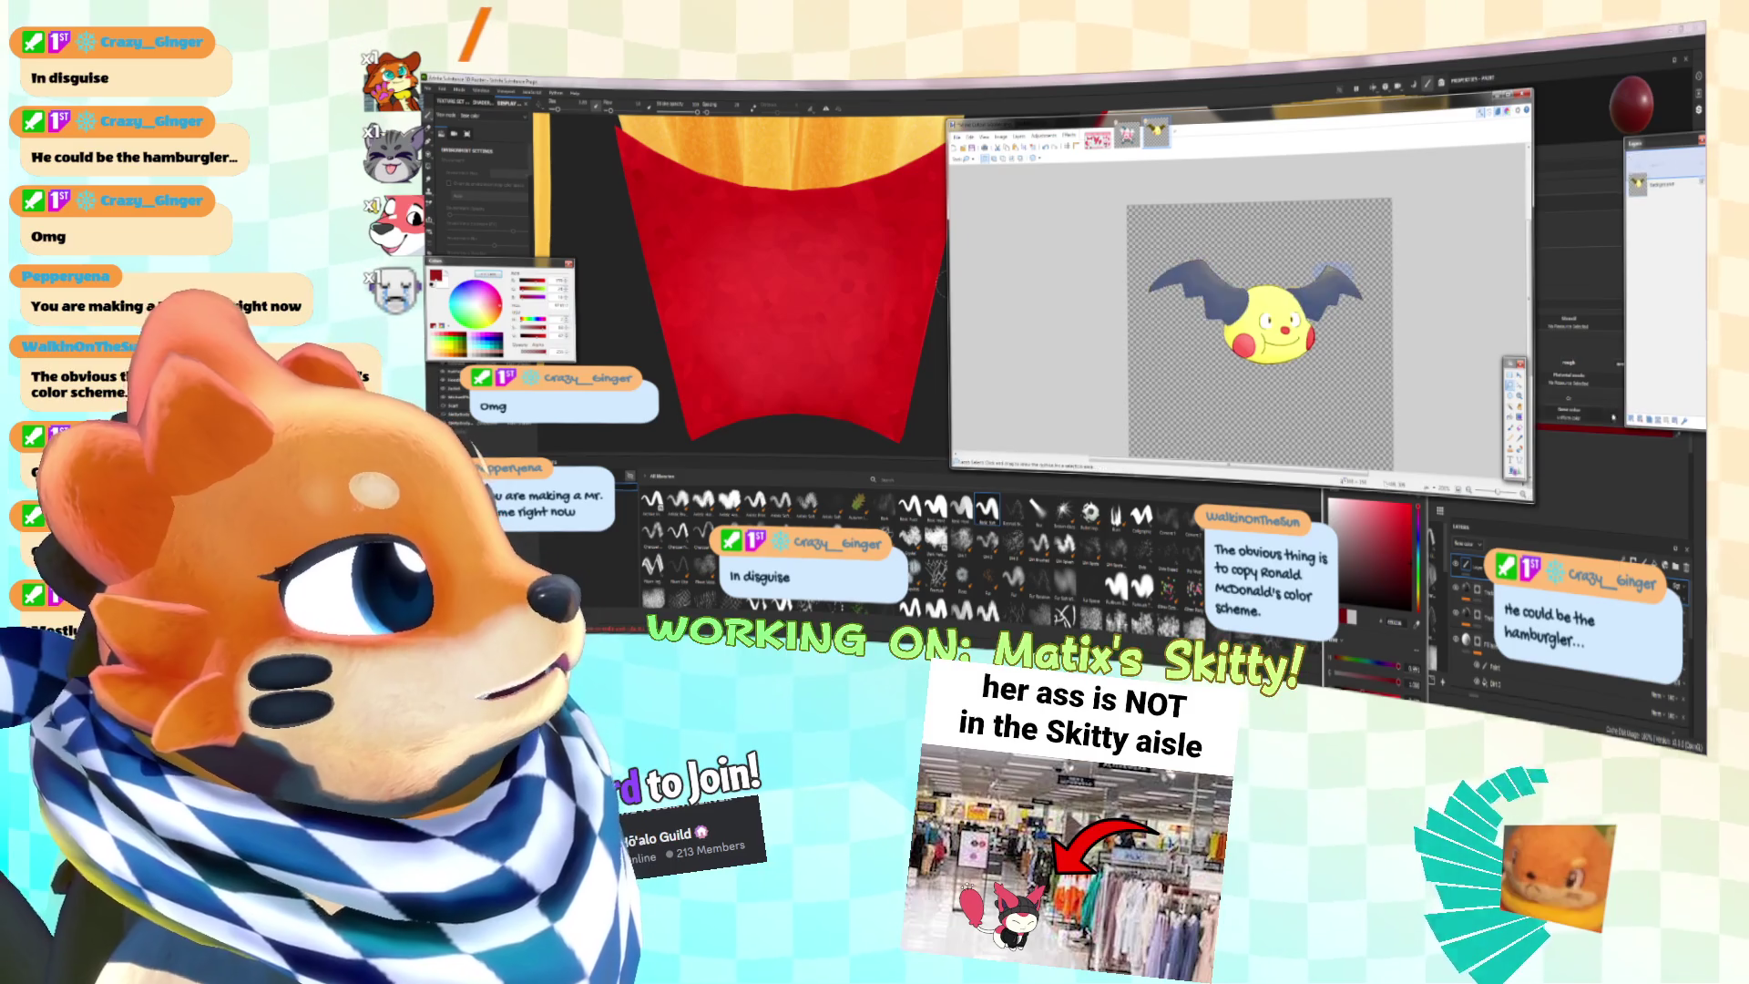
{"action": "scroll", "coordinate": [1231, 386], "scroll_direction": "up", "scroll_amount": 3, "text": "ctrl"}
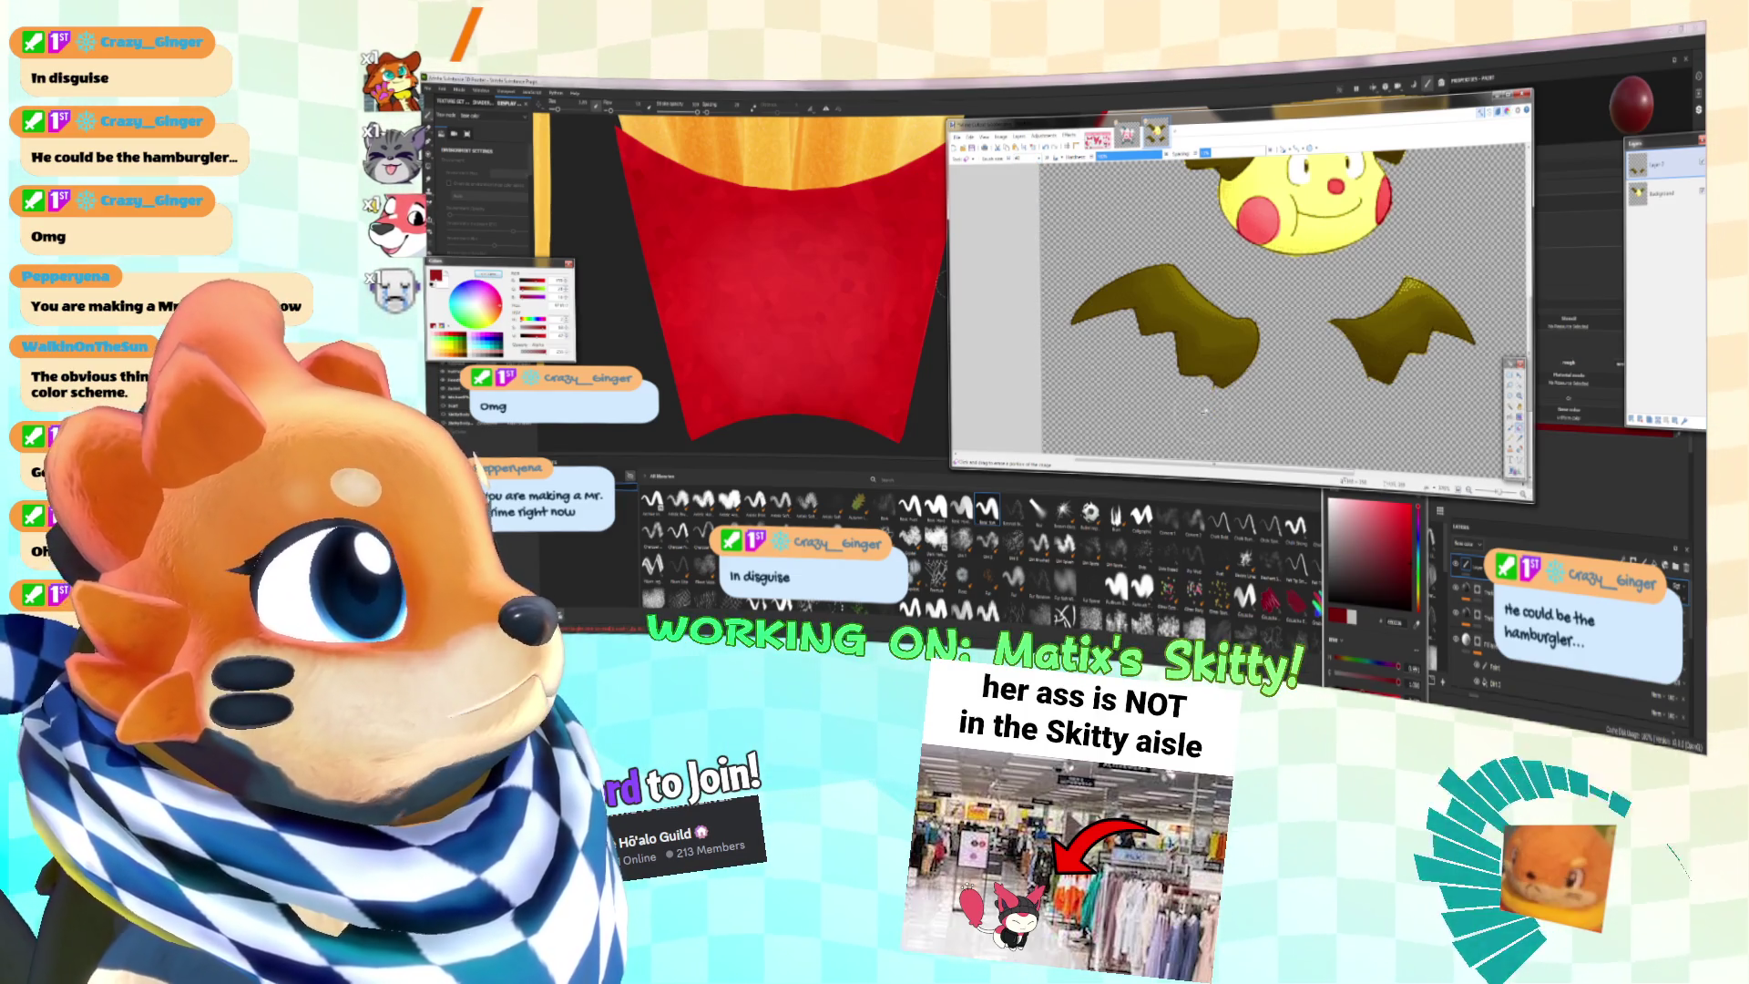
Step: Select the right and left wing copies and rotate the left wing to lie horizontally
{"action": "scroll", "coordinate": [1301, 415], "scroll_direction": "right", "scroll_amount": 2, "text": "shift"}
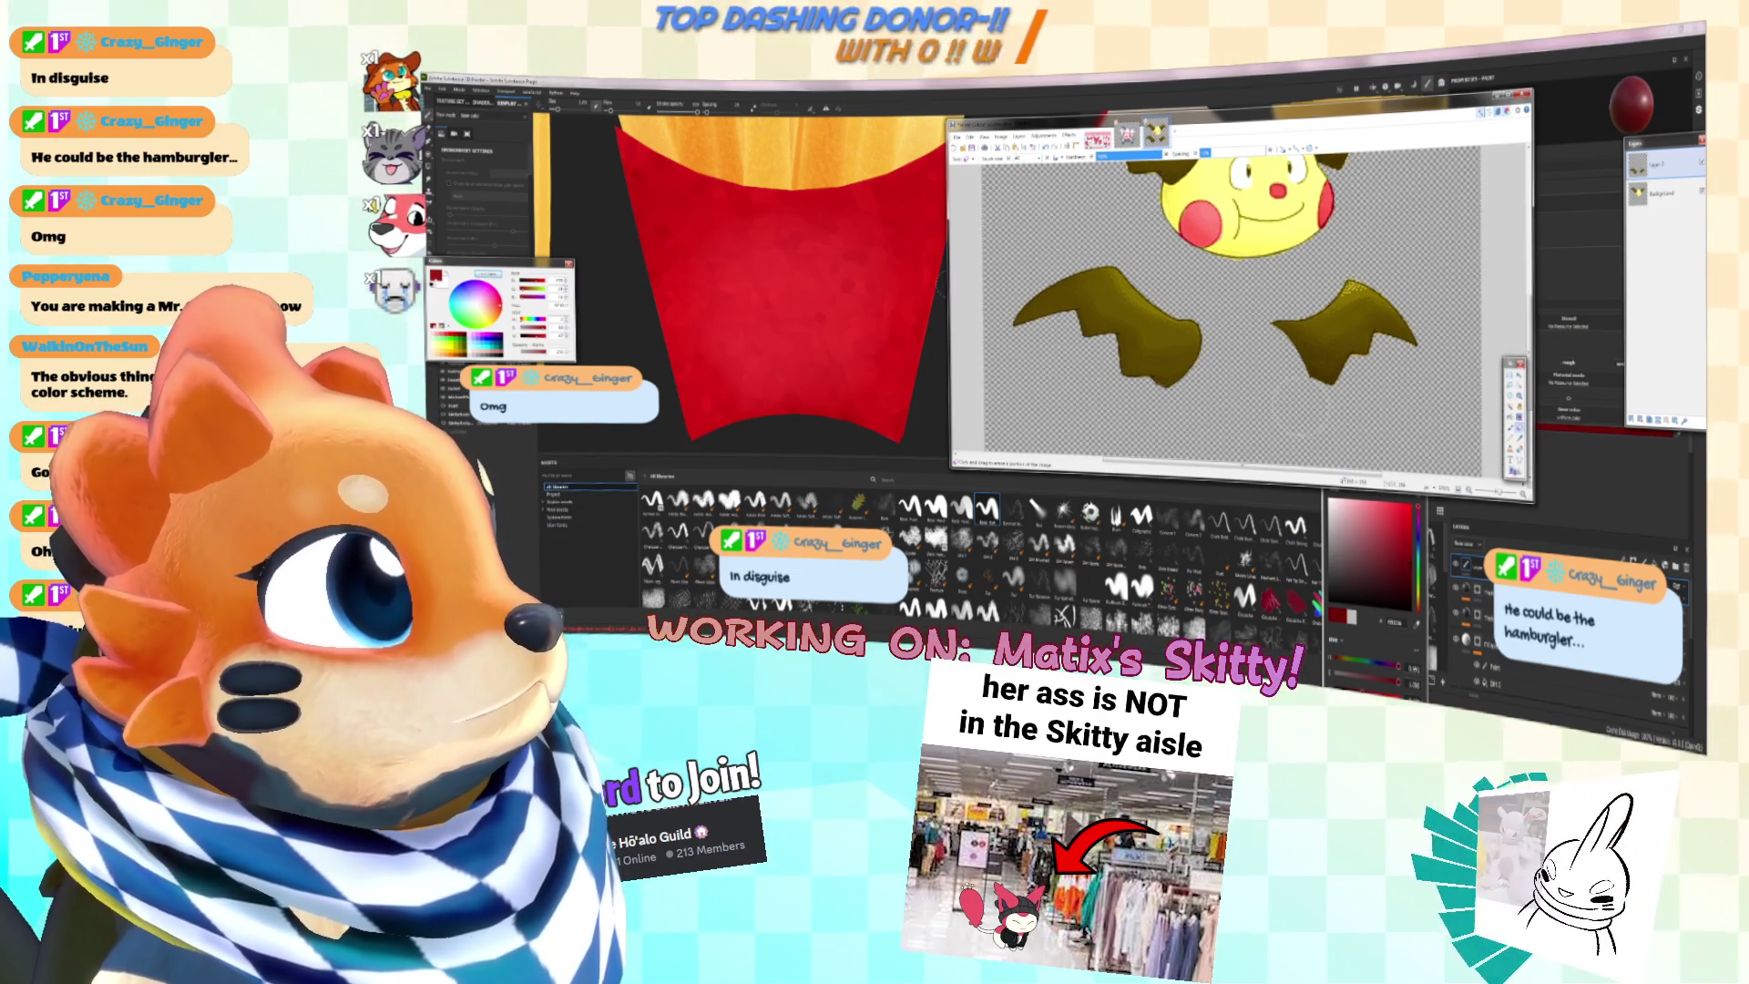
{"action": "scroll", "coordinate": [1303, 402], "scroll_direction": "down", "scroll_amount": 2, "text": "ctrl"}
{"action": "key", "text": "s"}
{"action": "mouse_move", "coordinate": [1257, 289]}
{"action": "left_mouse_down"}
{"action": "mouse_move", "coordinate": [1377, 349]}
{"action": "mouse_move", "coordinate": [1391, 407]}
{"action": "mouse_move", "coordinate": [1348, 401]}
{"action": "left_mouse_up"}
{"action": "key", "text": "m"}
{"action": "left_click", "coordinate": [1509, 374]}
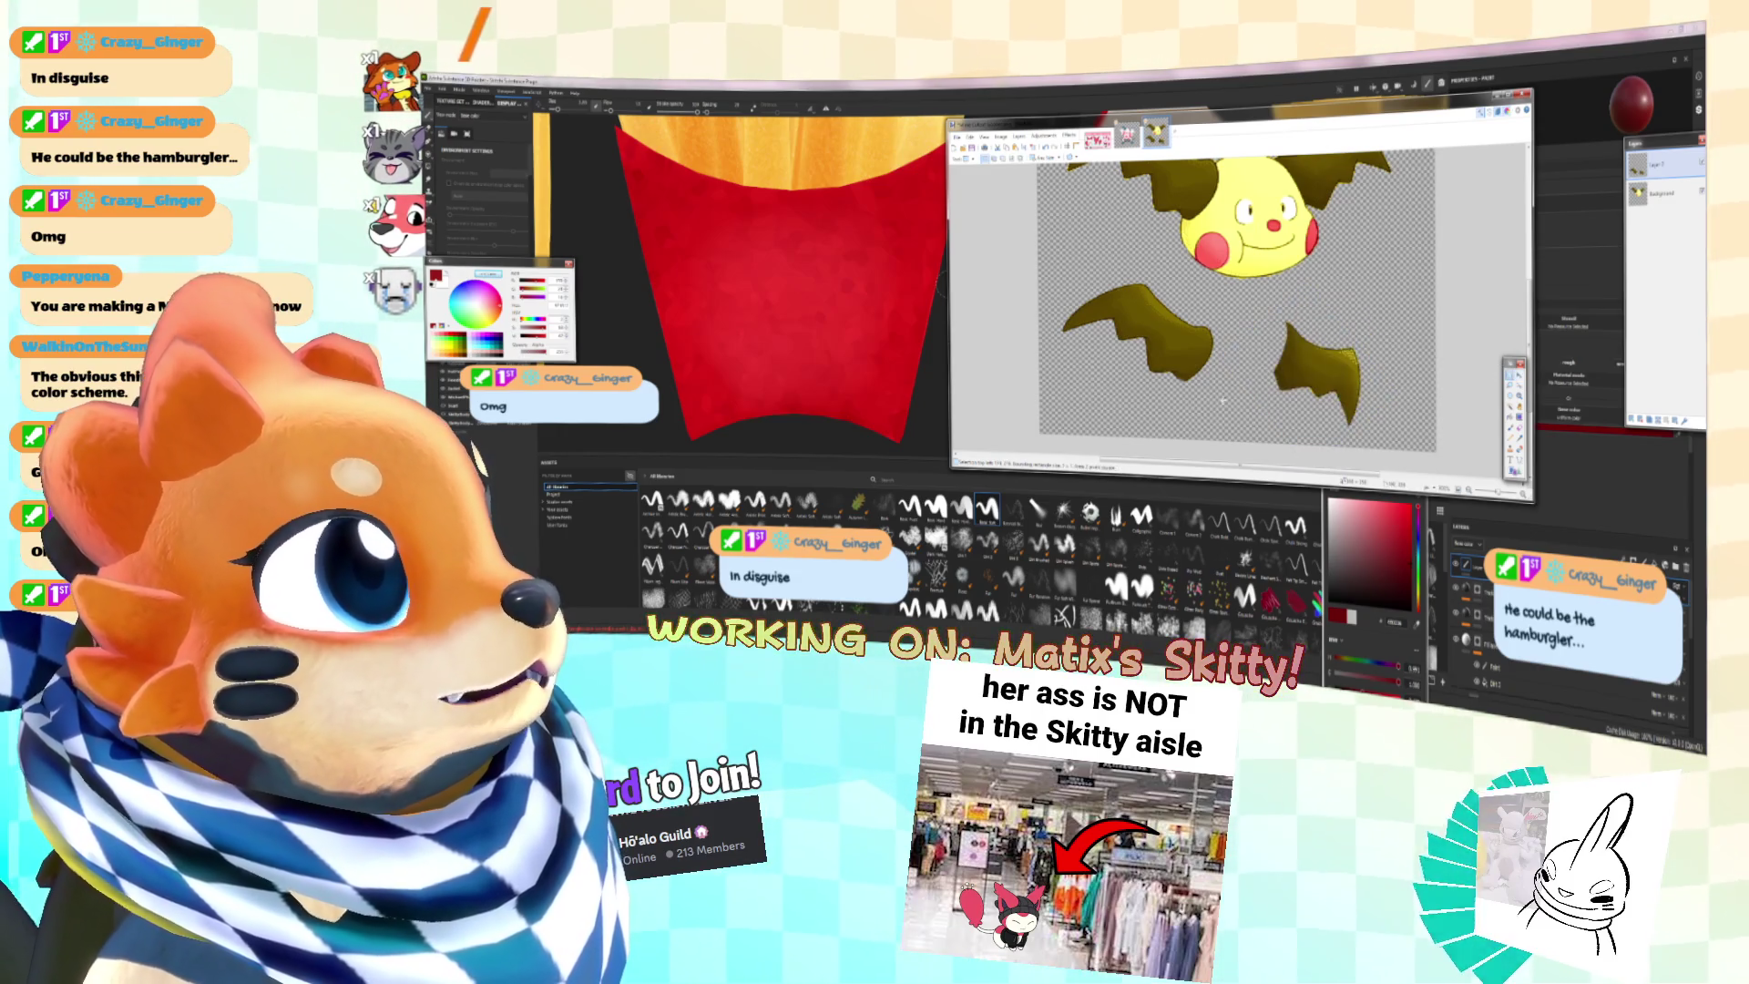
{"action": "left_click_drag", "start_coordinate": [1062, 280], "coordinate": [1226, 403]}
{"action": "key", "text": "m"}
{"action": "mouse_move", "coordinate": [1139, 341]}
{"action": "left_mouse_down"}
{"action": "mouse_move", "coordinate": [1175, 301]}
{"action": "mouse_move", "coordinate": [1202, 343]}
{"action": "mouse_move", "coordinate": [1172, 342]}
{"action": "left_mouse_up"}
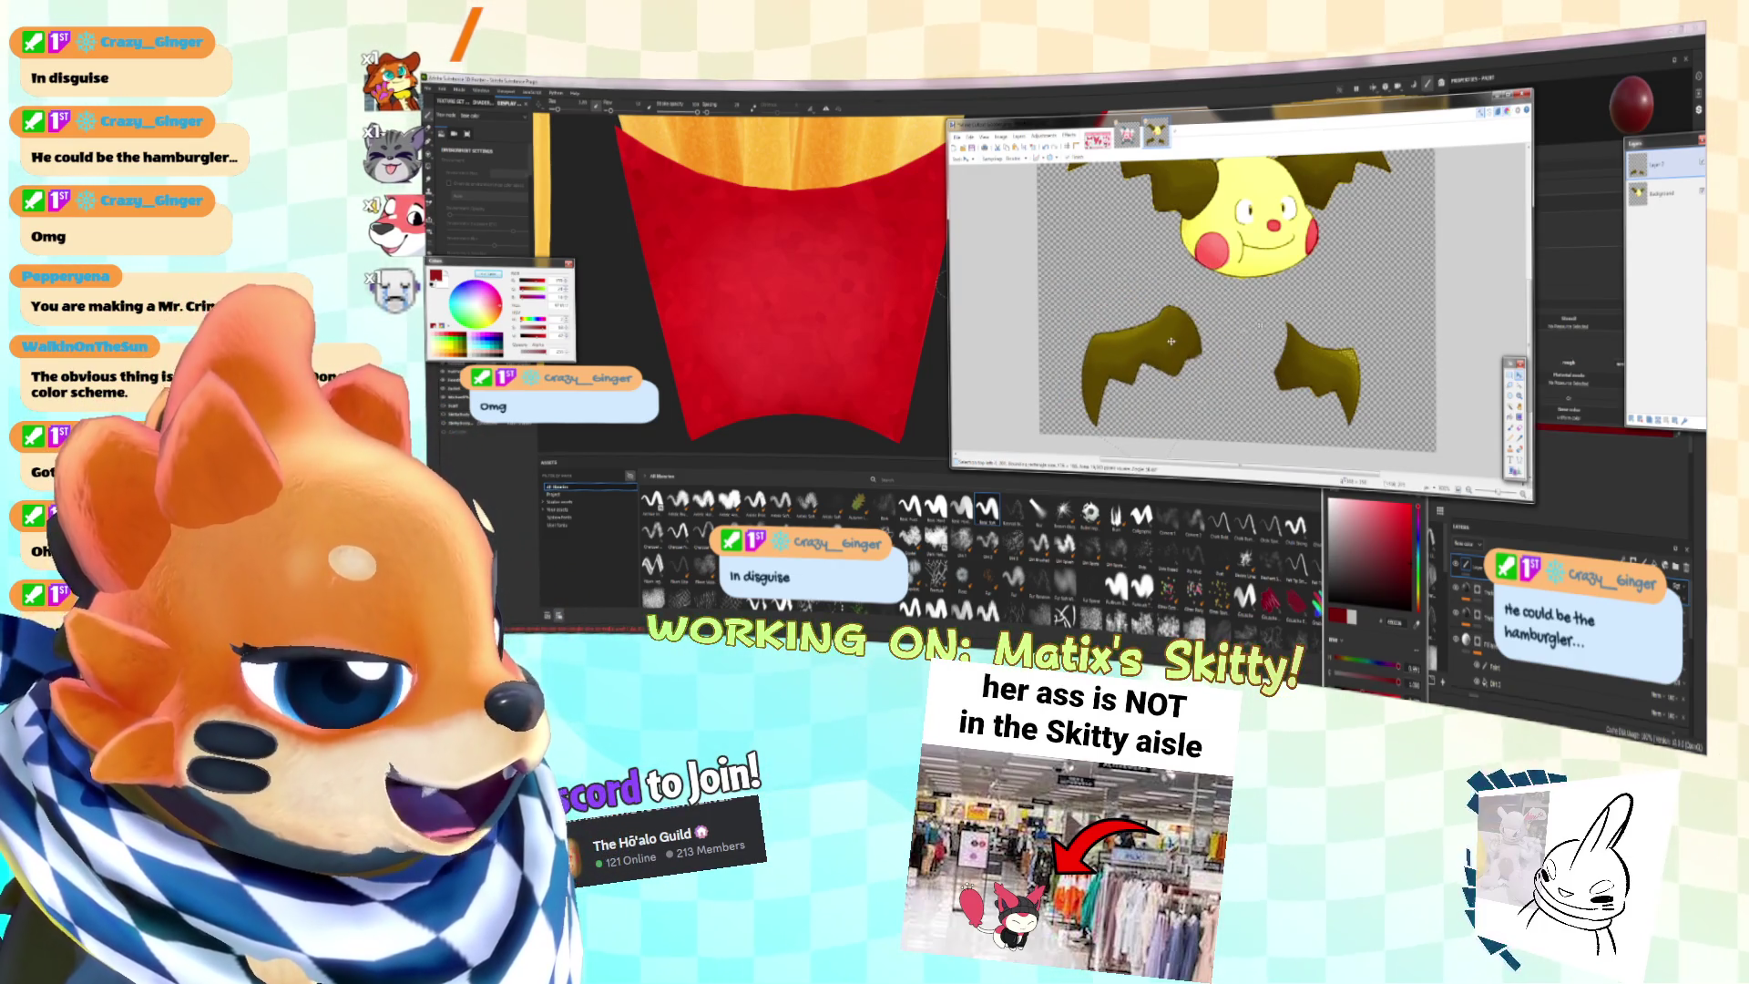
{"action": "mouse_move", "coordinate": [1173, 275]}
{"action": "left_mouse_down"}
{"action": "mouse_move", "coordinate": [1269, 378]}
{"action": "mouse_move", "coordinate": [1253, 354]}
{"action": "left_mouse_up"}
Step: Turn the right wing downward, then duplicate it and slide the copy to extend the left wing
{"action": "left_click_drag", "start_coordinate": [1349, 423], "coordinate": [1404, 420]}
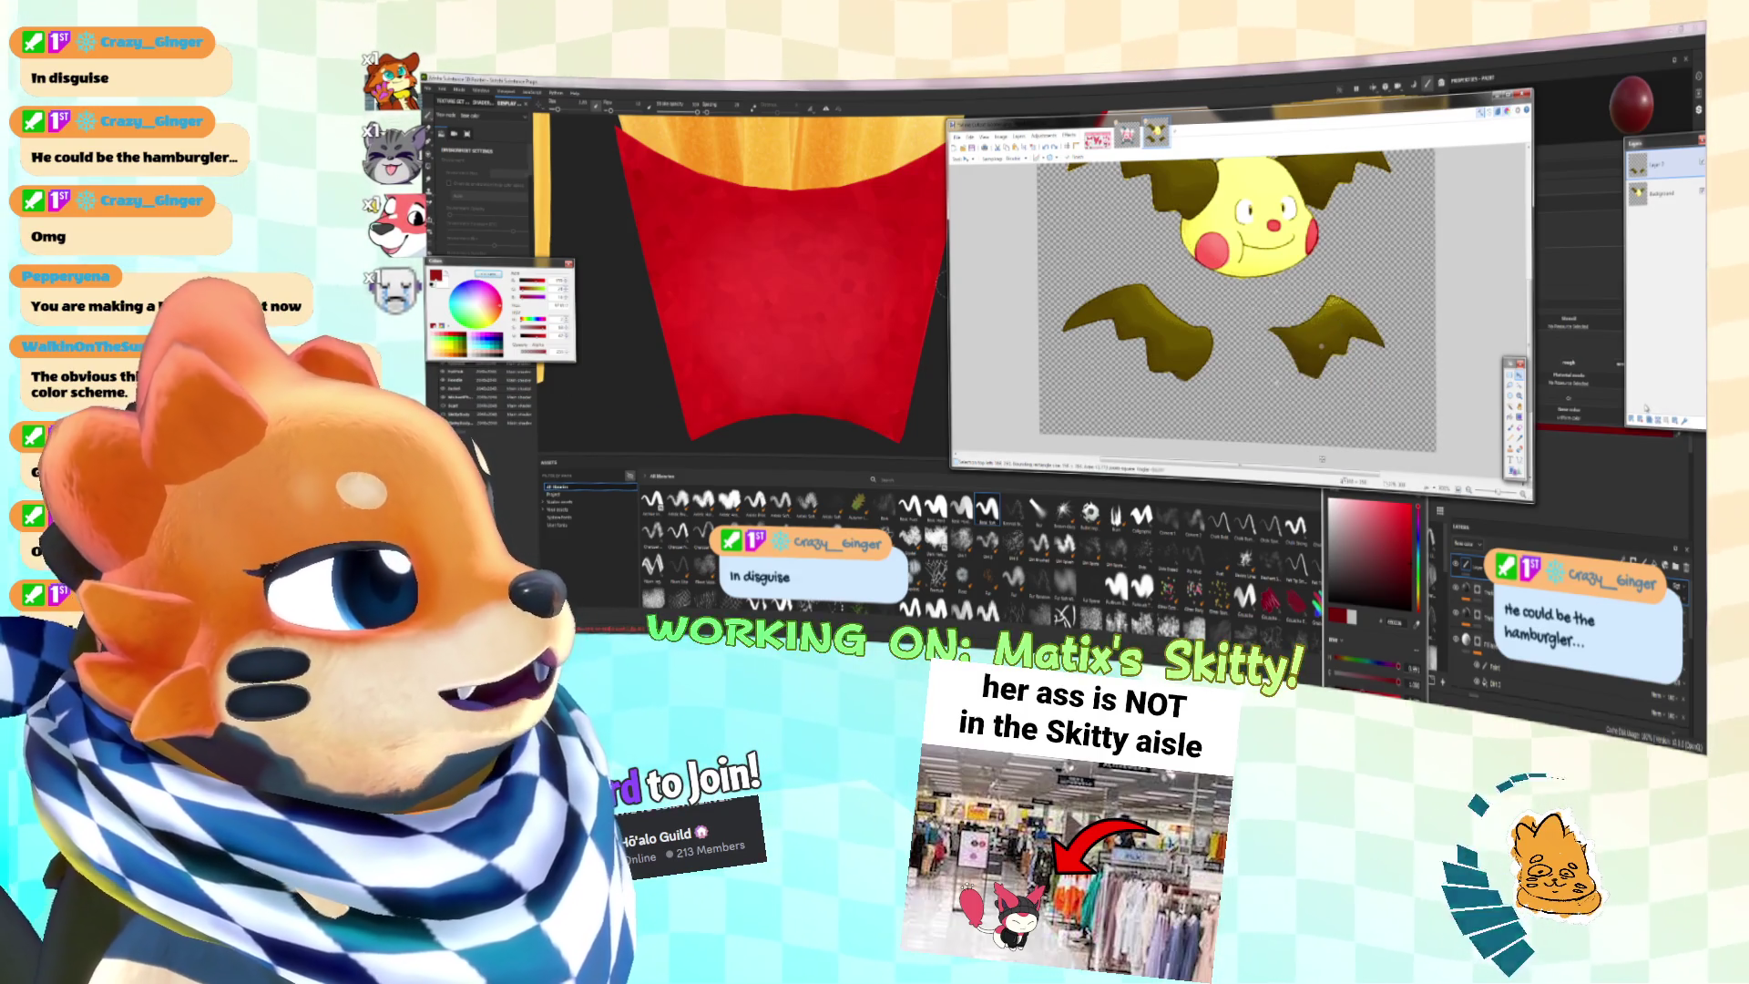
{"action": "left_click_drag", "start_coordinate": [1341, 321], "coordinate": [1307, 374]}
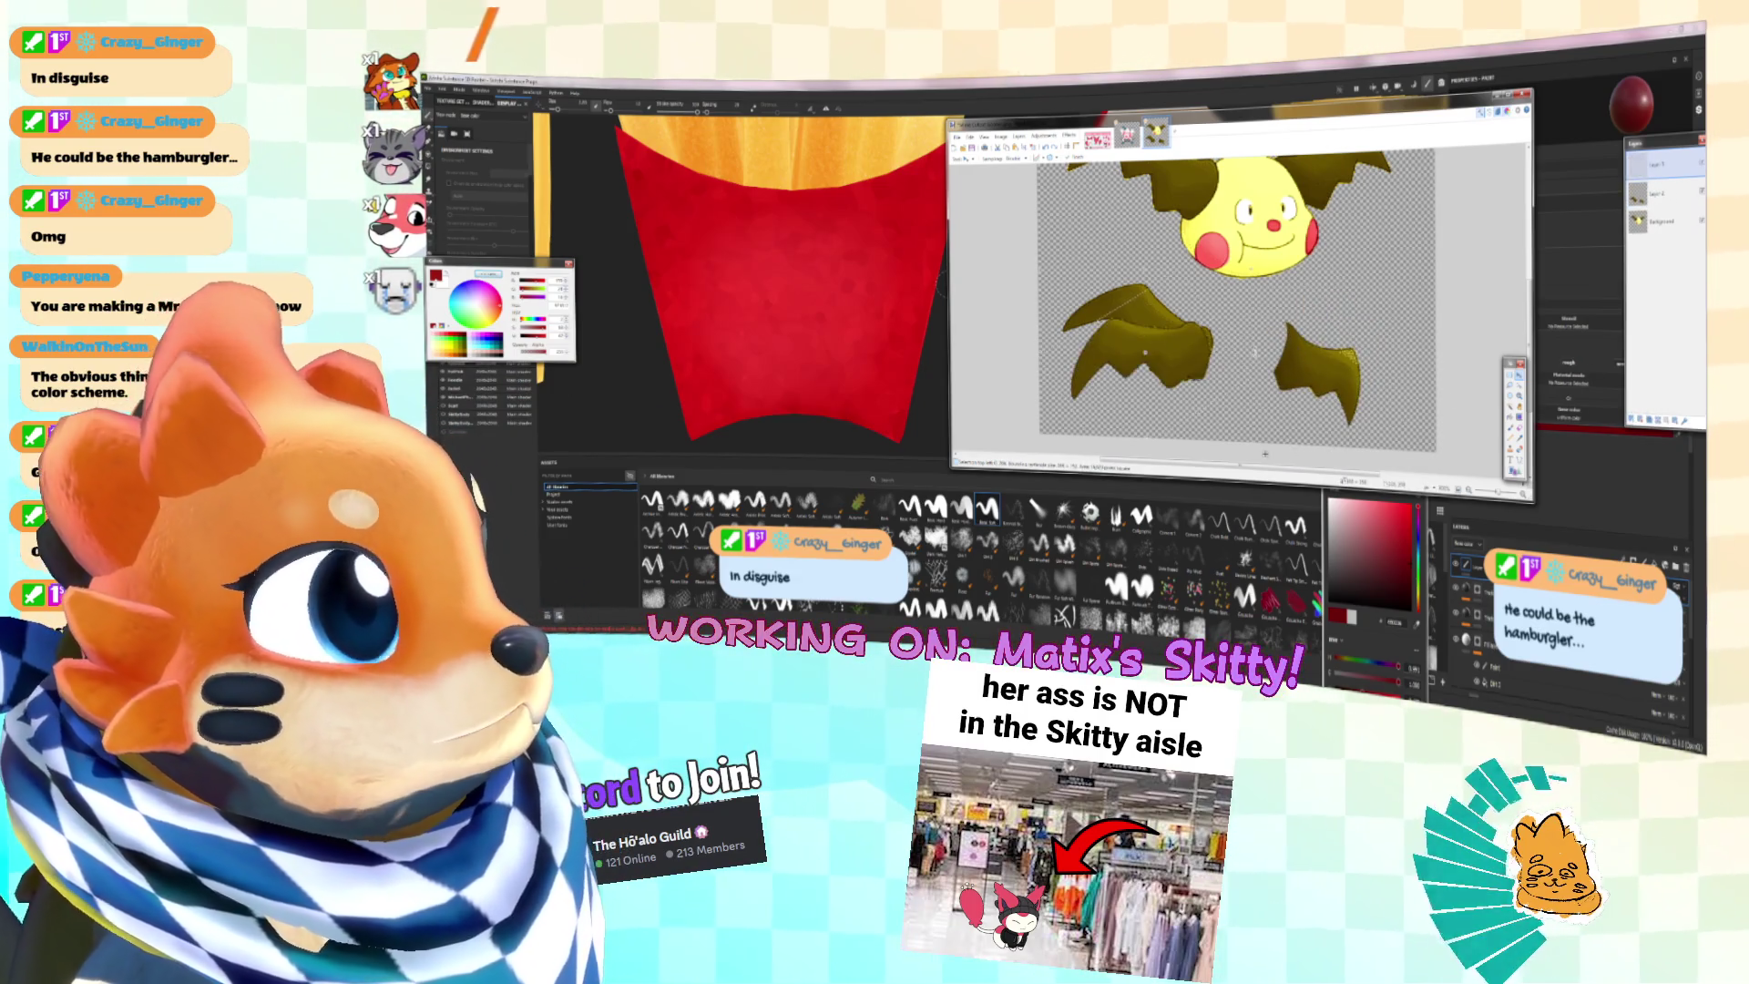
{"action": "key", "text": "ctrl+shift+v"}
{"action": "mouse_move", "coordinate": [1184, 328]}
{"action": "left_mouse_down"}
{"action": "mouse_move", "coordinate": [1212, 346]}
{"action": "mouse_move", "coordinate": [1331, 339]}
{"action": "mouse_move", "coordinate": [1312, 356]}
{"action": "mouse_move", "coordinate": [1335, 369]}
{"action": "left_mouse_up"}
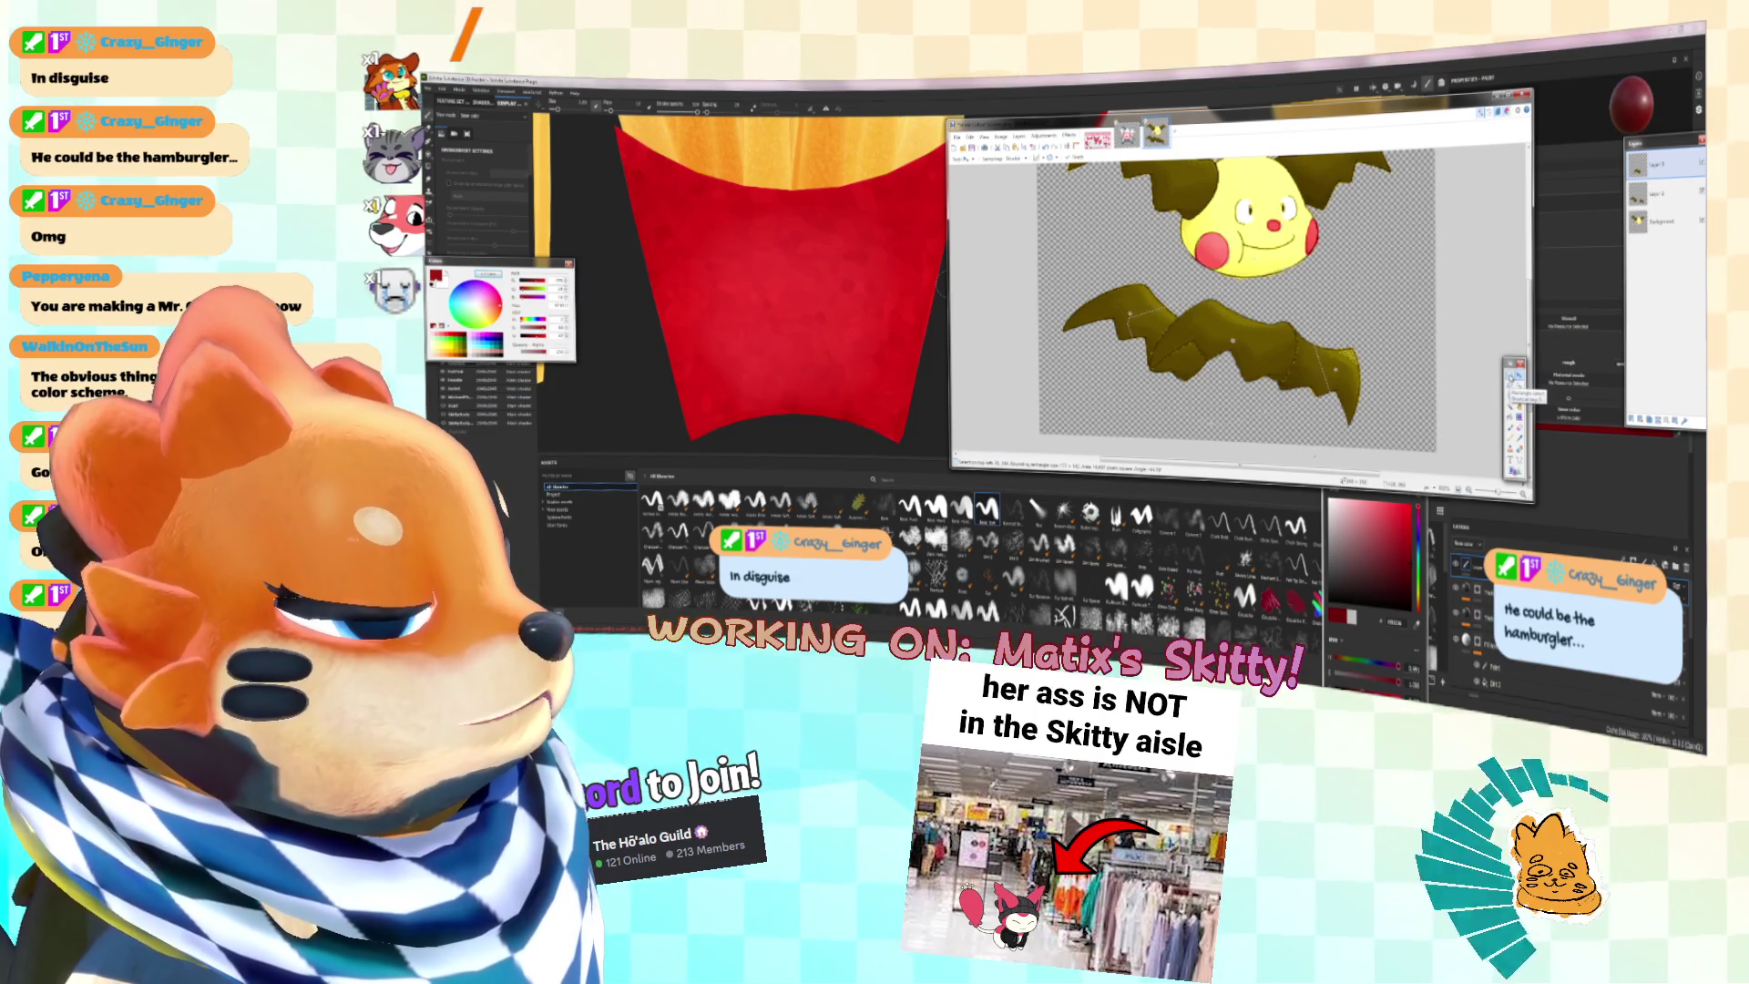
Step: Drop the wing selection and ready the Paintbrush, undoing a stray white stroke on the wing
{"action": "scroll", "coordinate": [1181, 281], "scroll_direction": "up", "scroll_amount": 2, "text": "ctrl"}
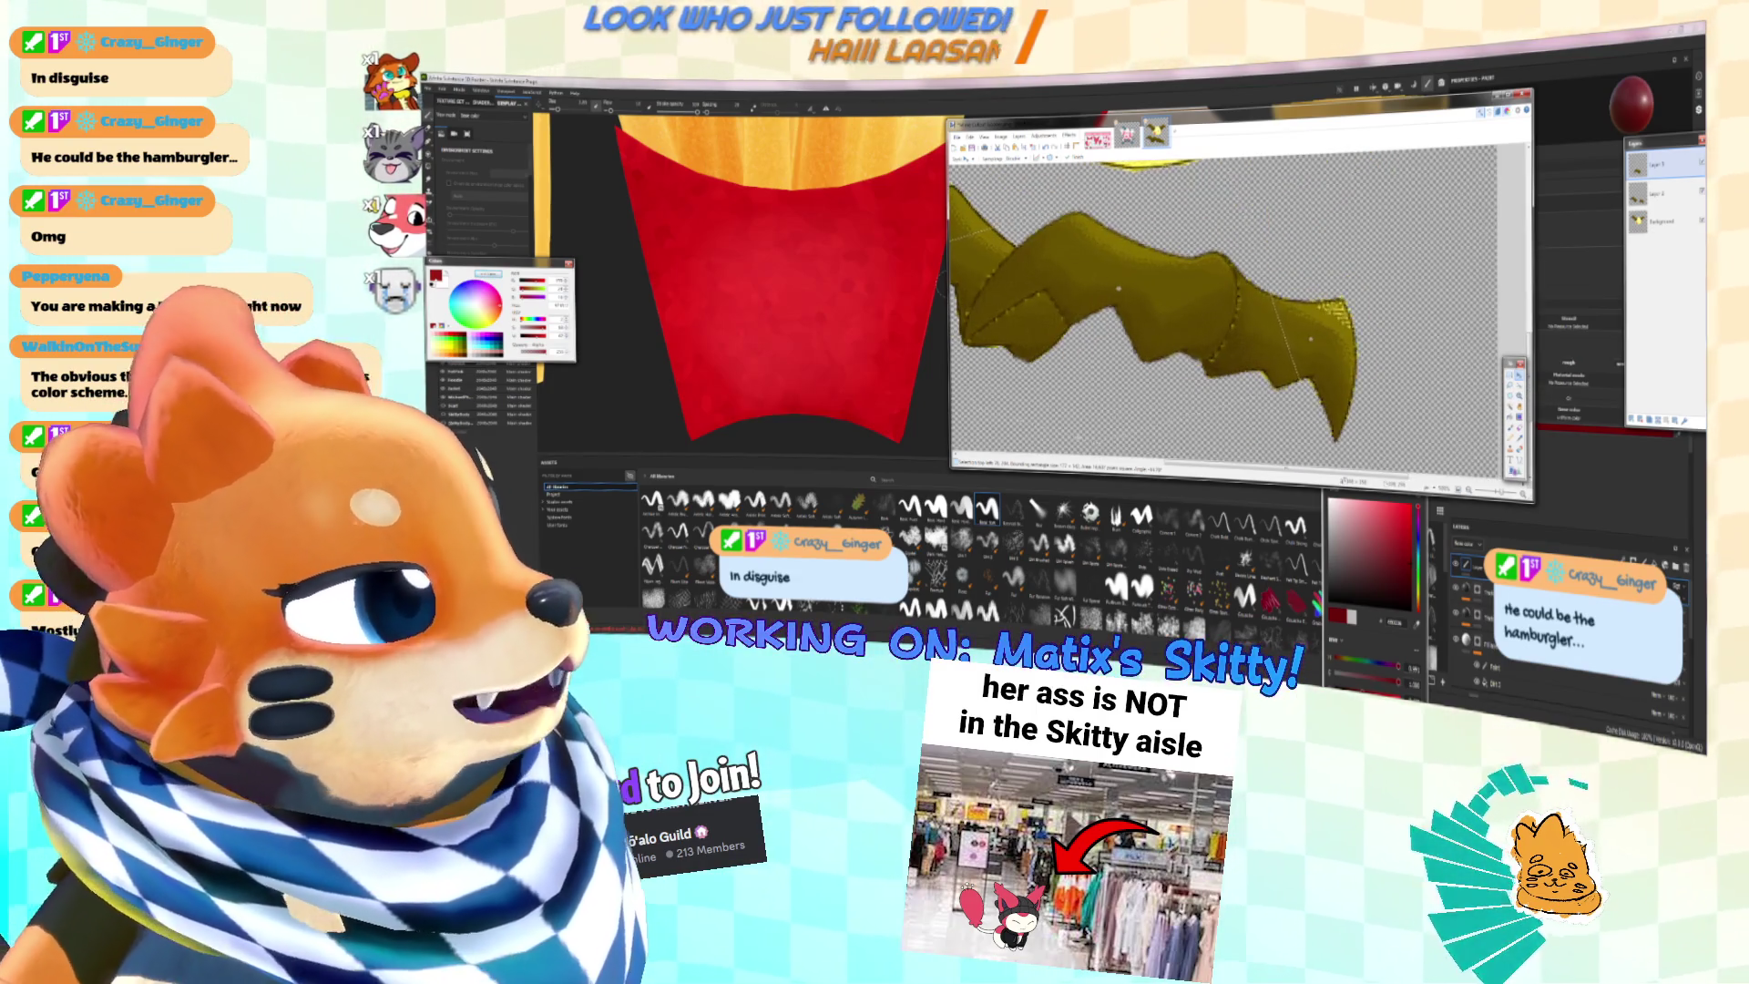
{"action": "scroll", "coordinate": [1181, 281], "scroll_direction": "down", "scroll_amount": 3, "text": "ctrl"}
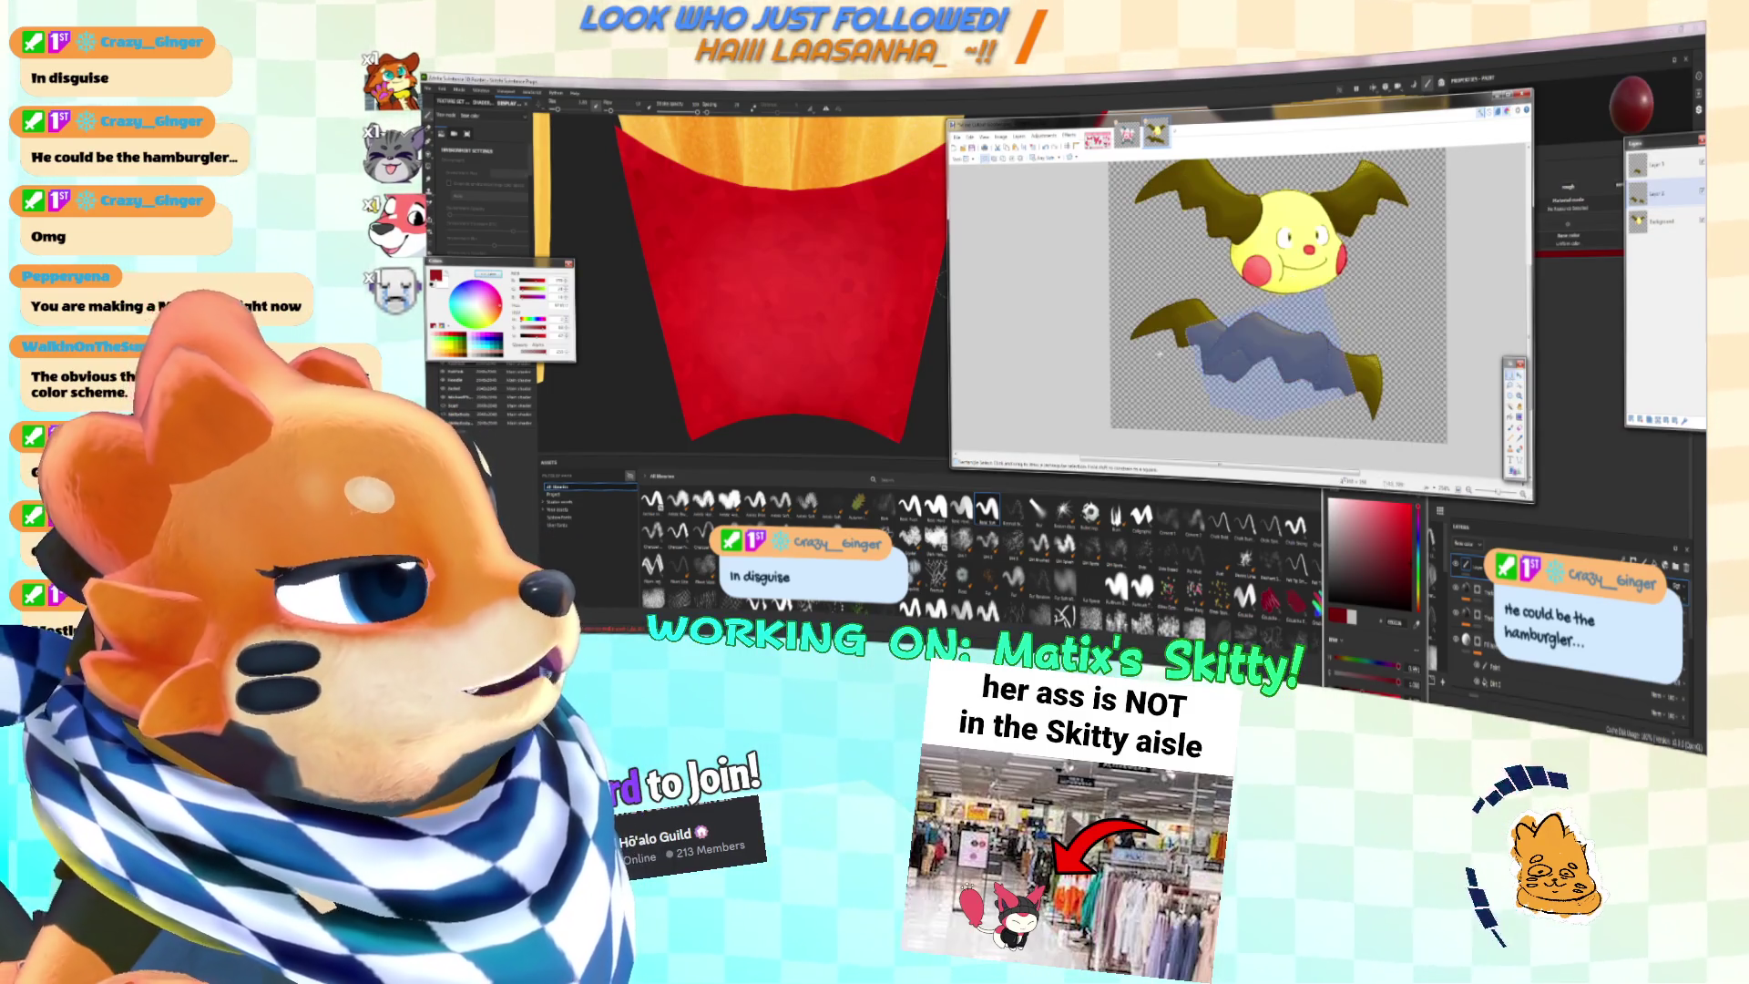
{"action": "key", "text": "s"}
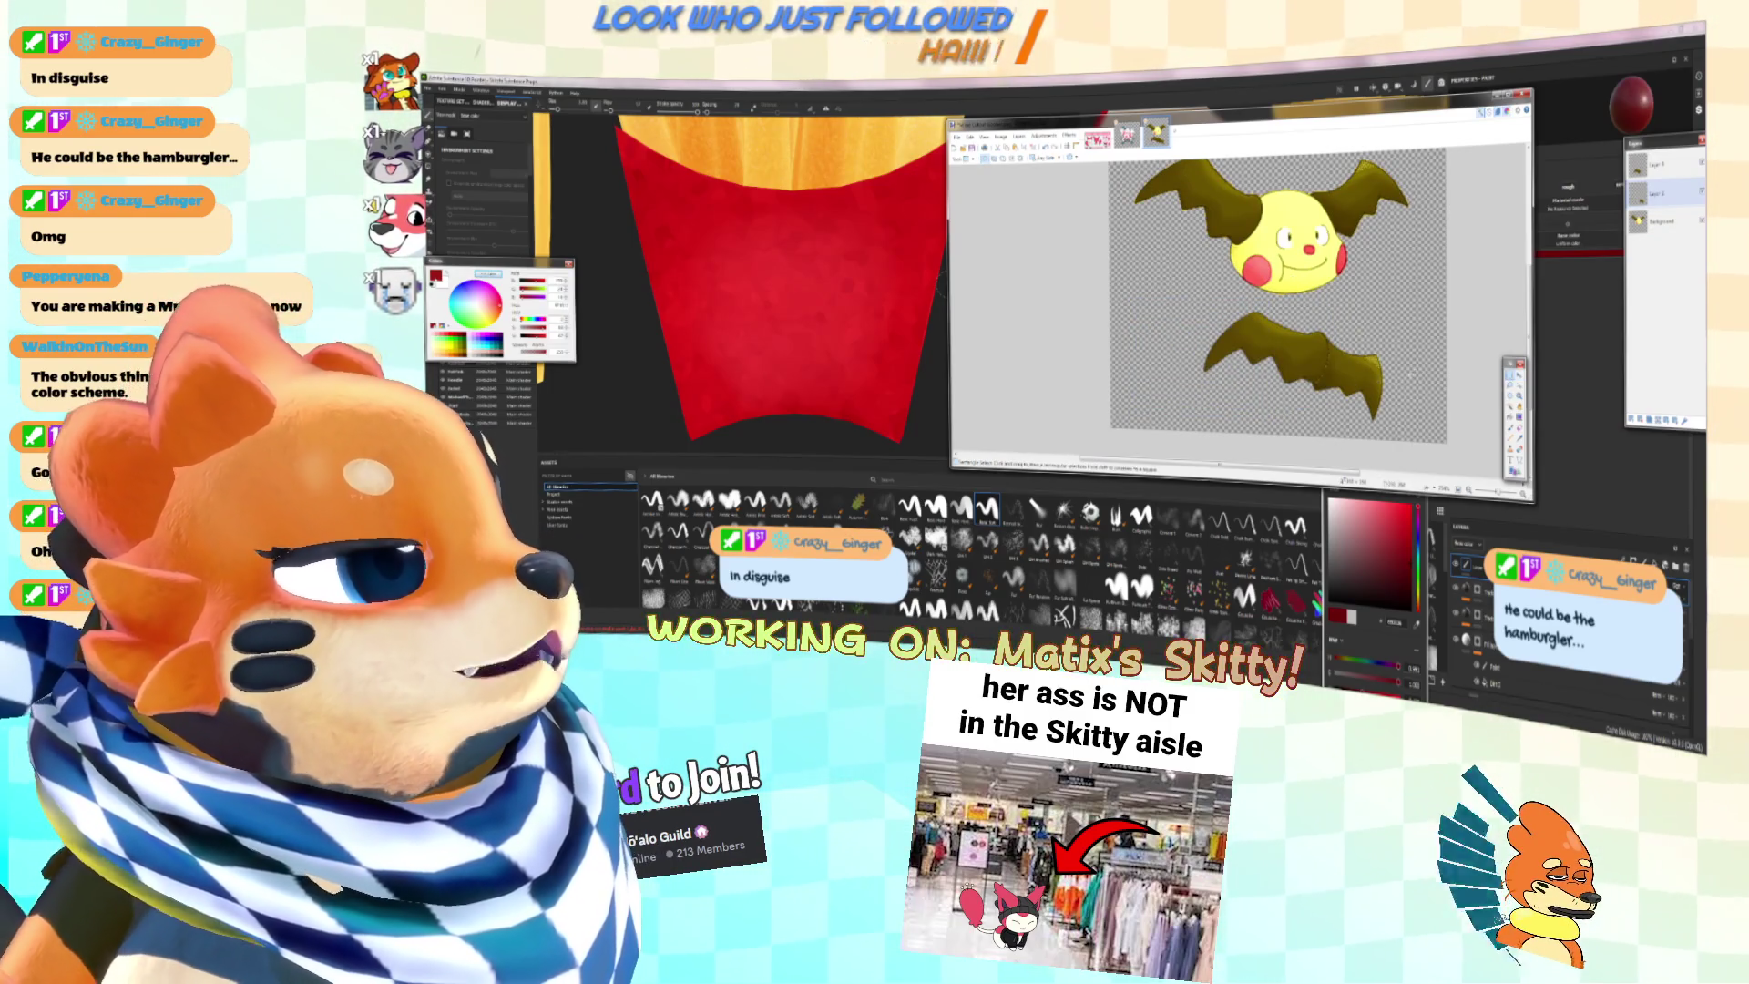
{"action": "scroll", "coordinate": [1304, 340], "scroll_direction": "up", "scroll_amount": 3, "text": "ctrl"}
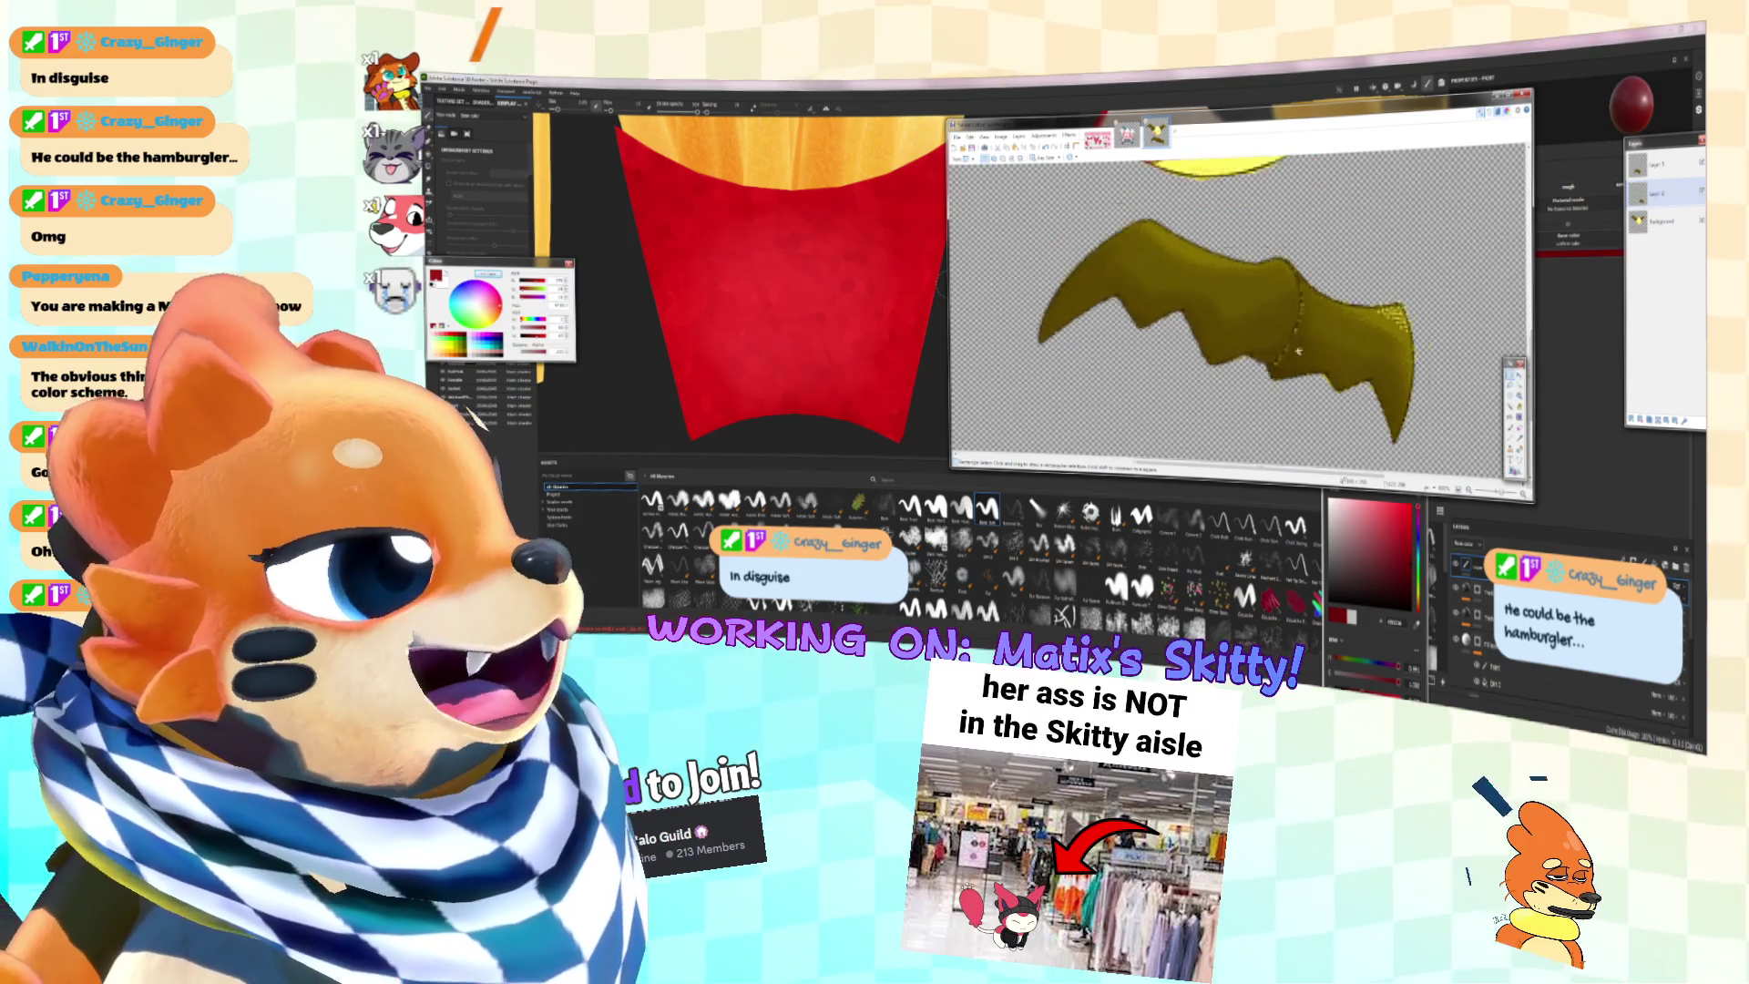
{"action": "scroll", "coordinate": [1304, 339], "scroll_direction": "down", "scroll_amount": 3, "text": "ctrl"}
{"action": "scroll", "coordinate": [1304, 339], "scroll_direction": "up", "scroll_amount": 3, "text": "ctrl"}
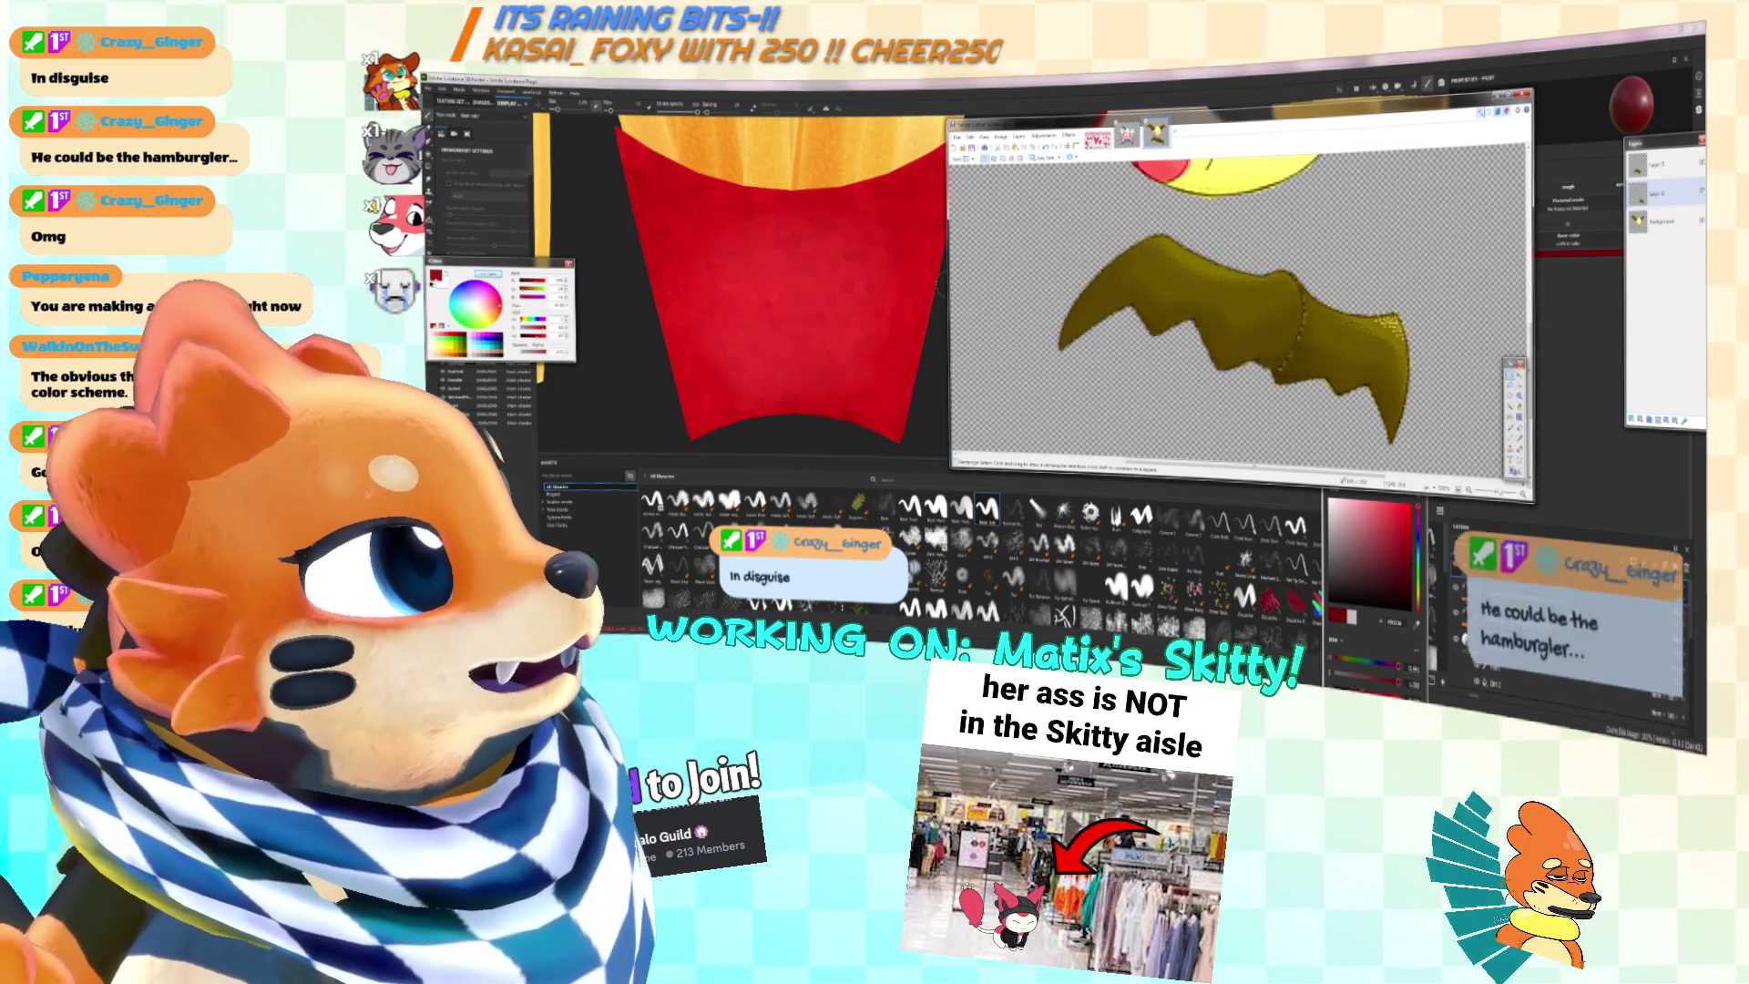
{"action": "mouse_move", "coordinate": [1697, 91]}
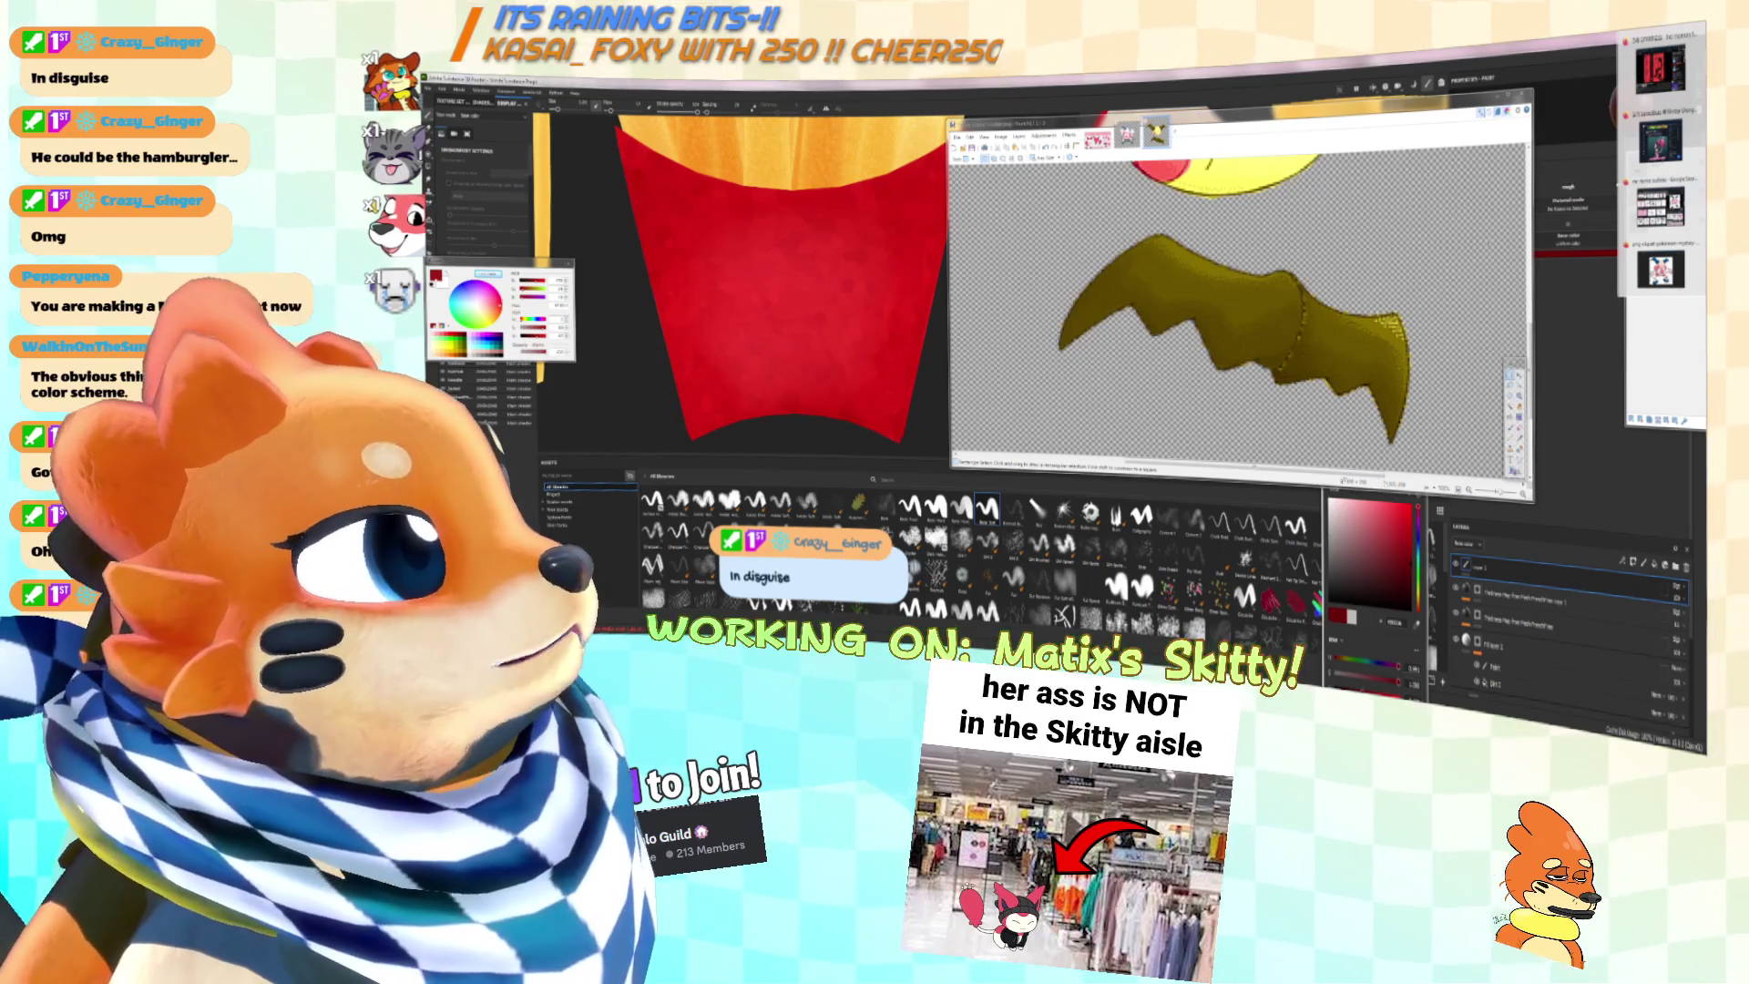
{"action": "key", "text": "b"}
{"action": "scroll", "coordinate": [1230, 292], "scroll_direction": "down", "scroll_amount": 2, "text": "ctrl"}
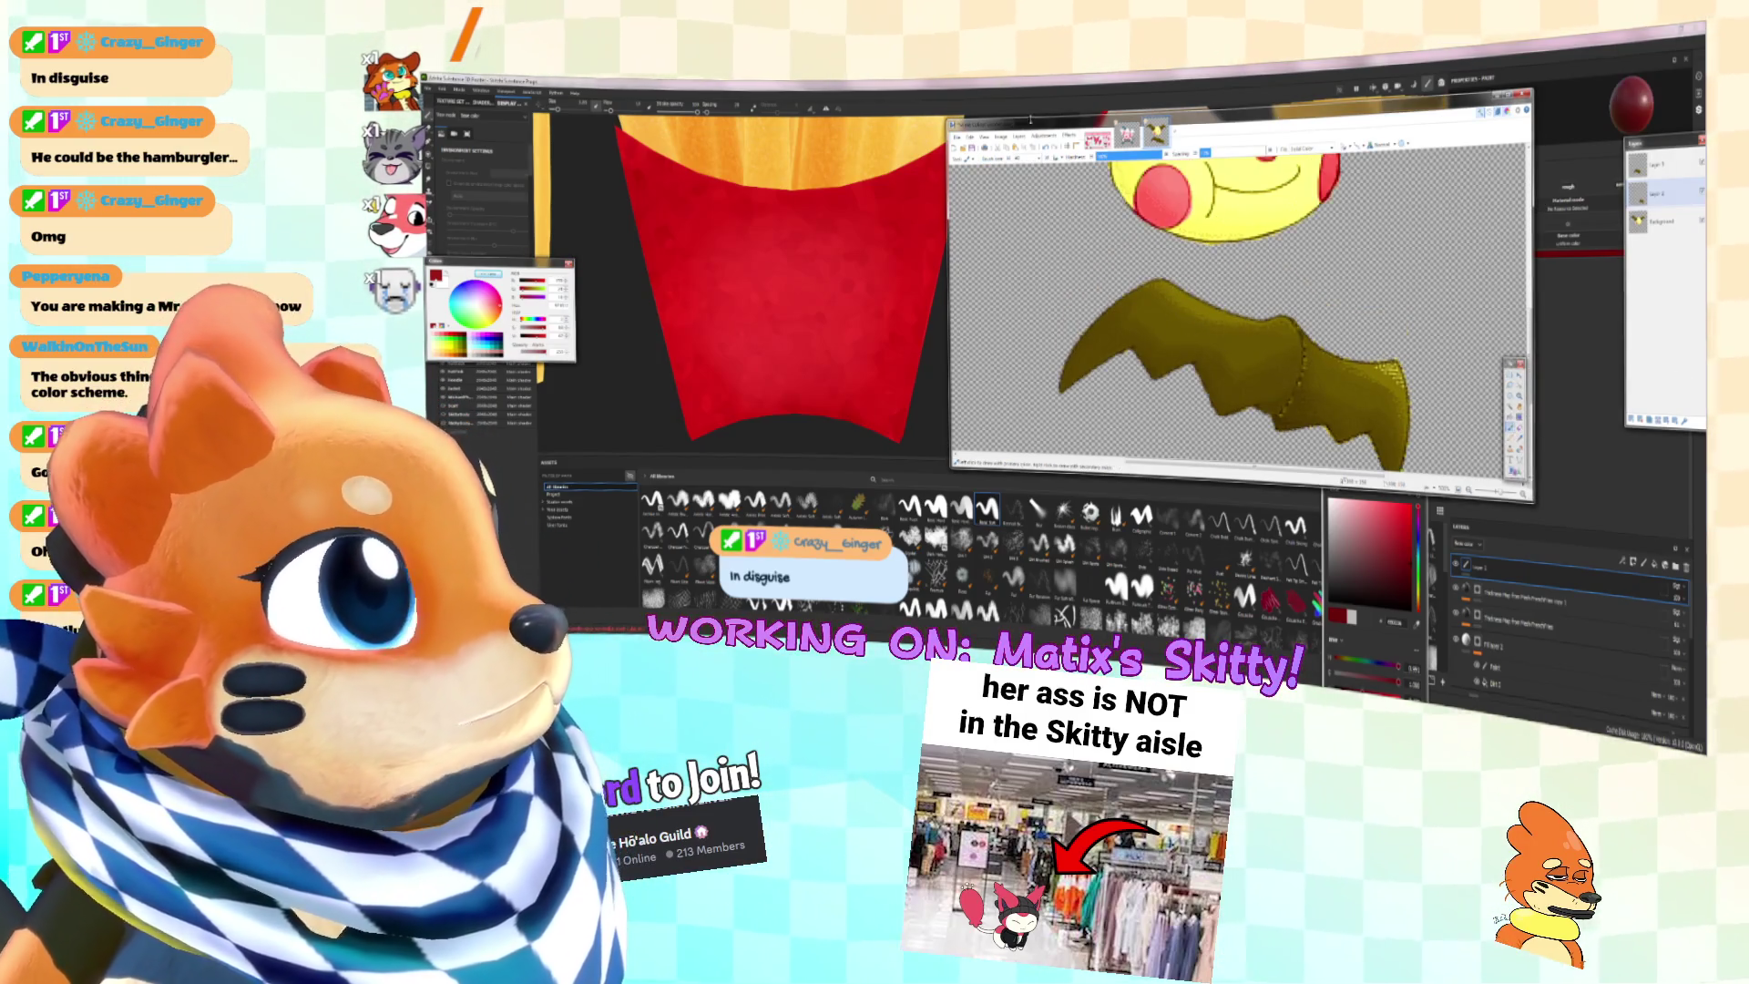
{"action": "scroll", "coordinate": [1059, 186], "scroll_direction": "up", "scroll_amount": 3, "text": "ctrl"}
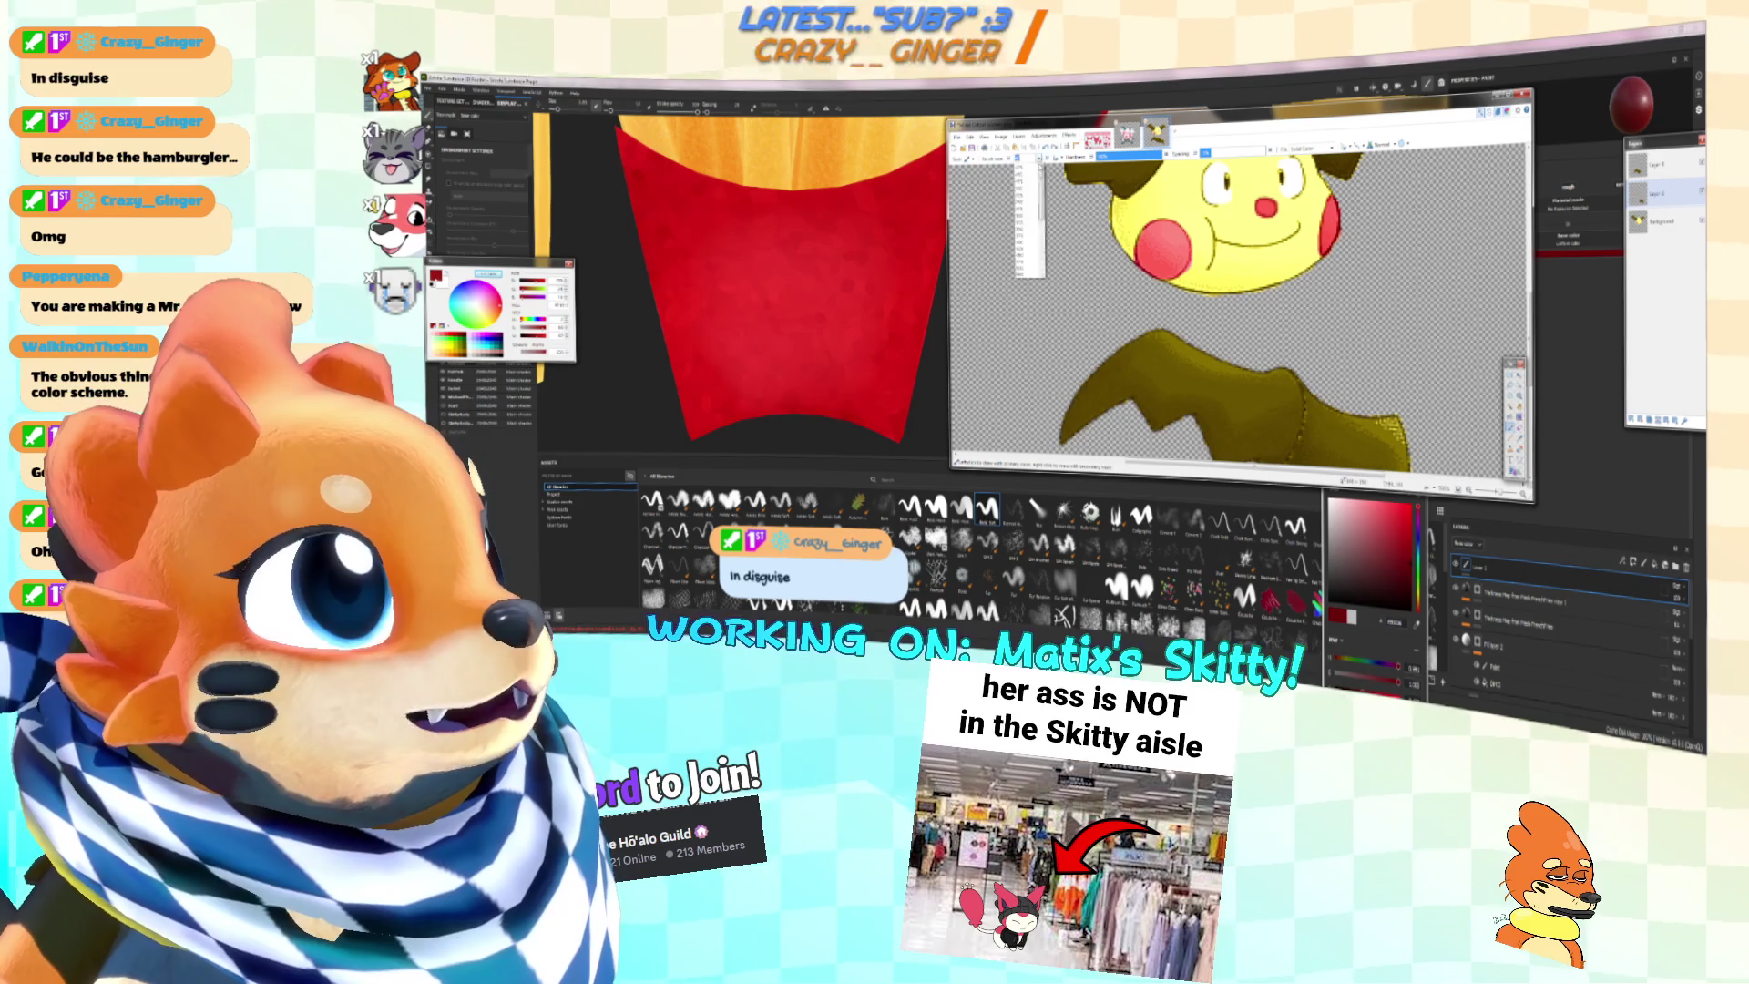
{"action": "scroll", "coordinate": [1060, 186], "scroll_direction": "down", "scroll_amount": 2}
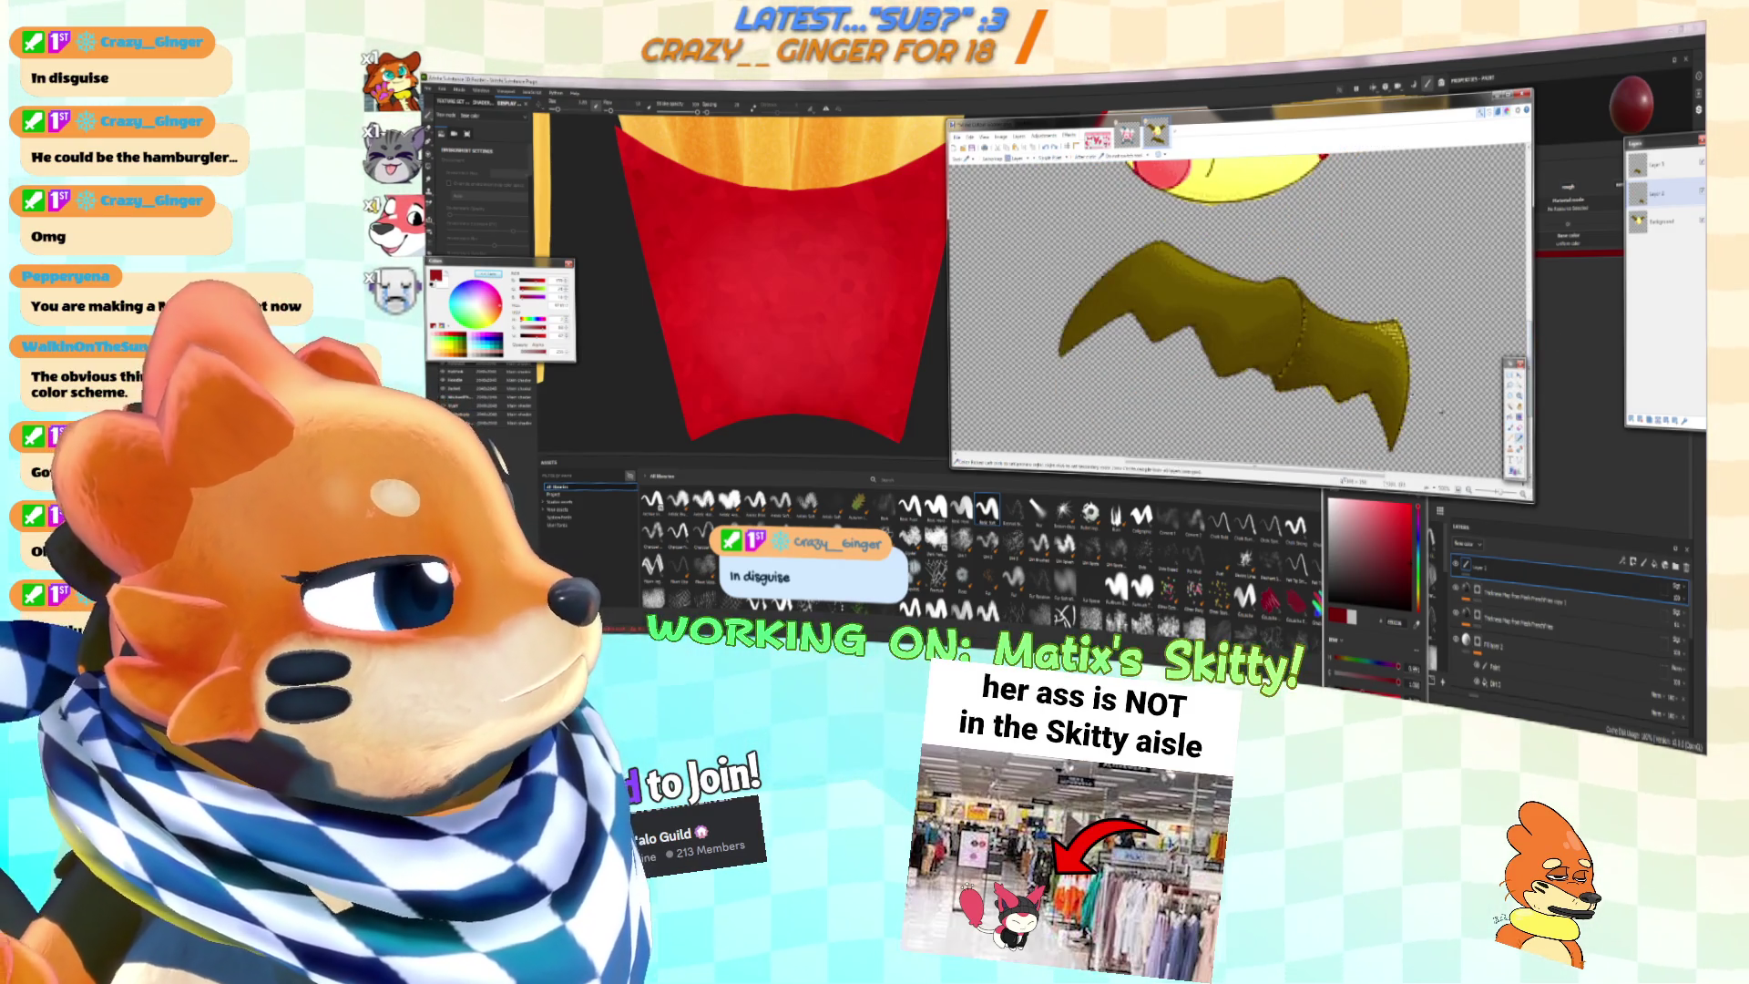
{"action": "key", "text": "k"}
{"action": "key", "text": "b"}
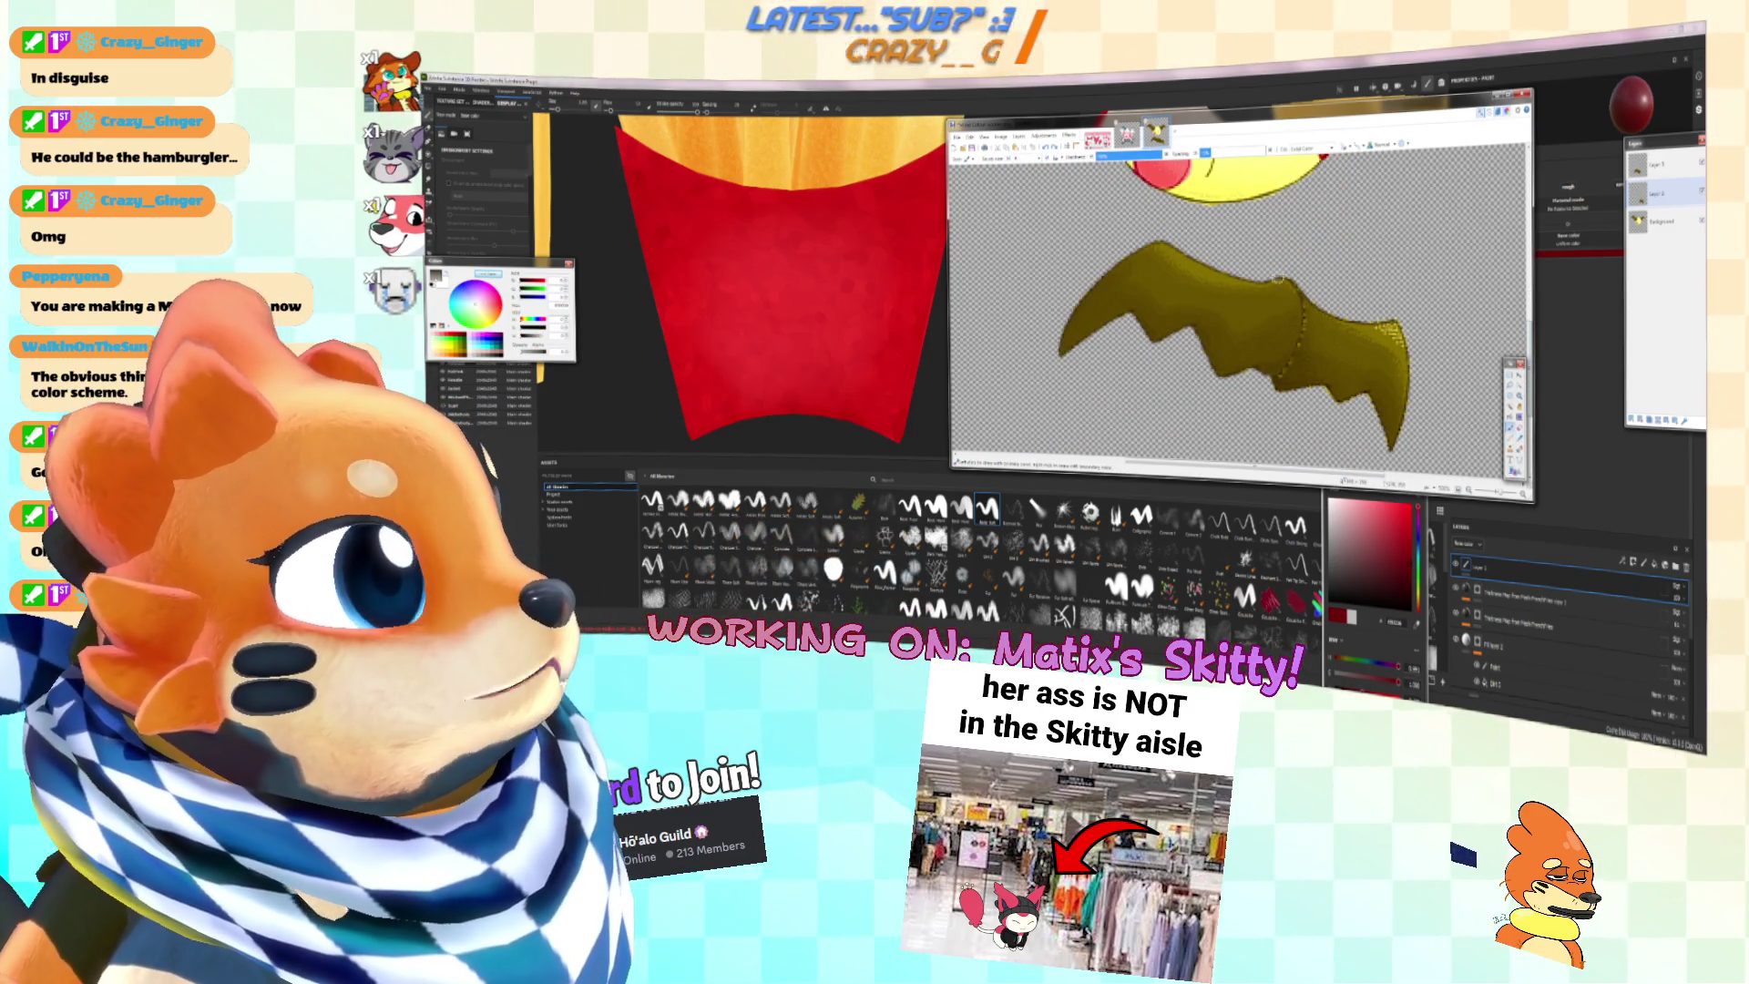
{"action": "left_click_drag", "start_coordinate": [1232, 270], "coordinate": [1255, 257]}
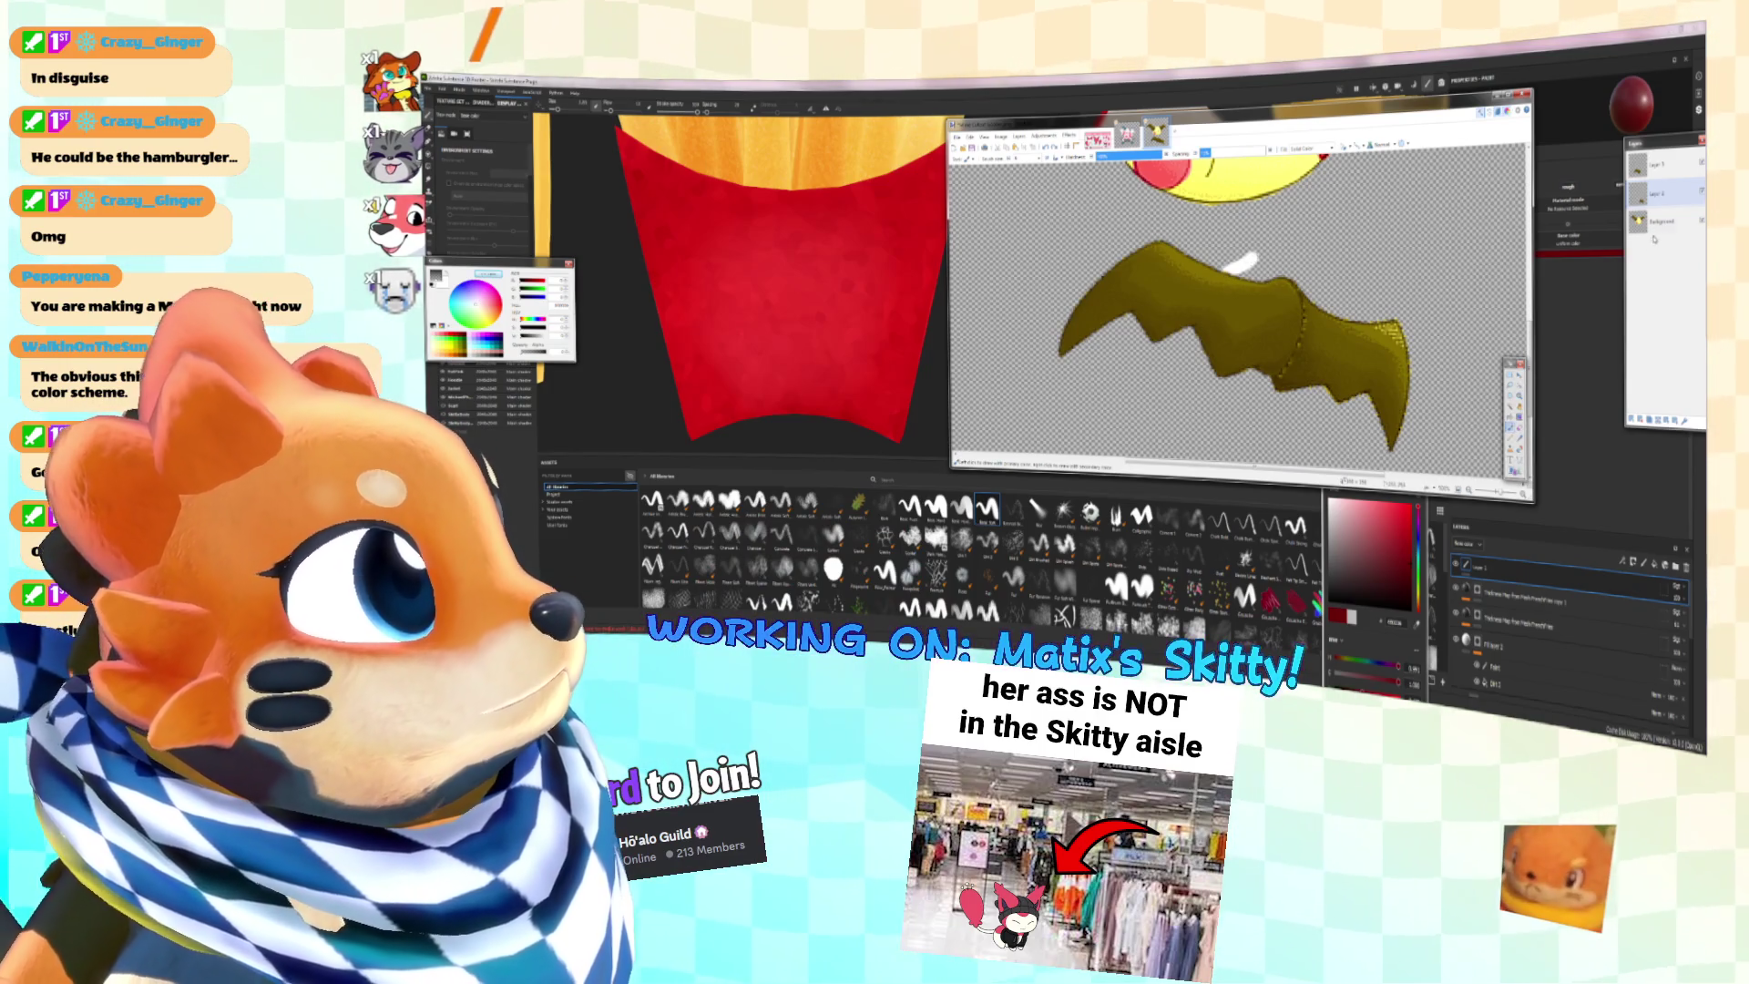
{"action": "key", "text": "ctrl+z"}
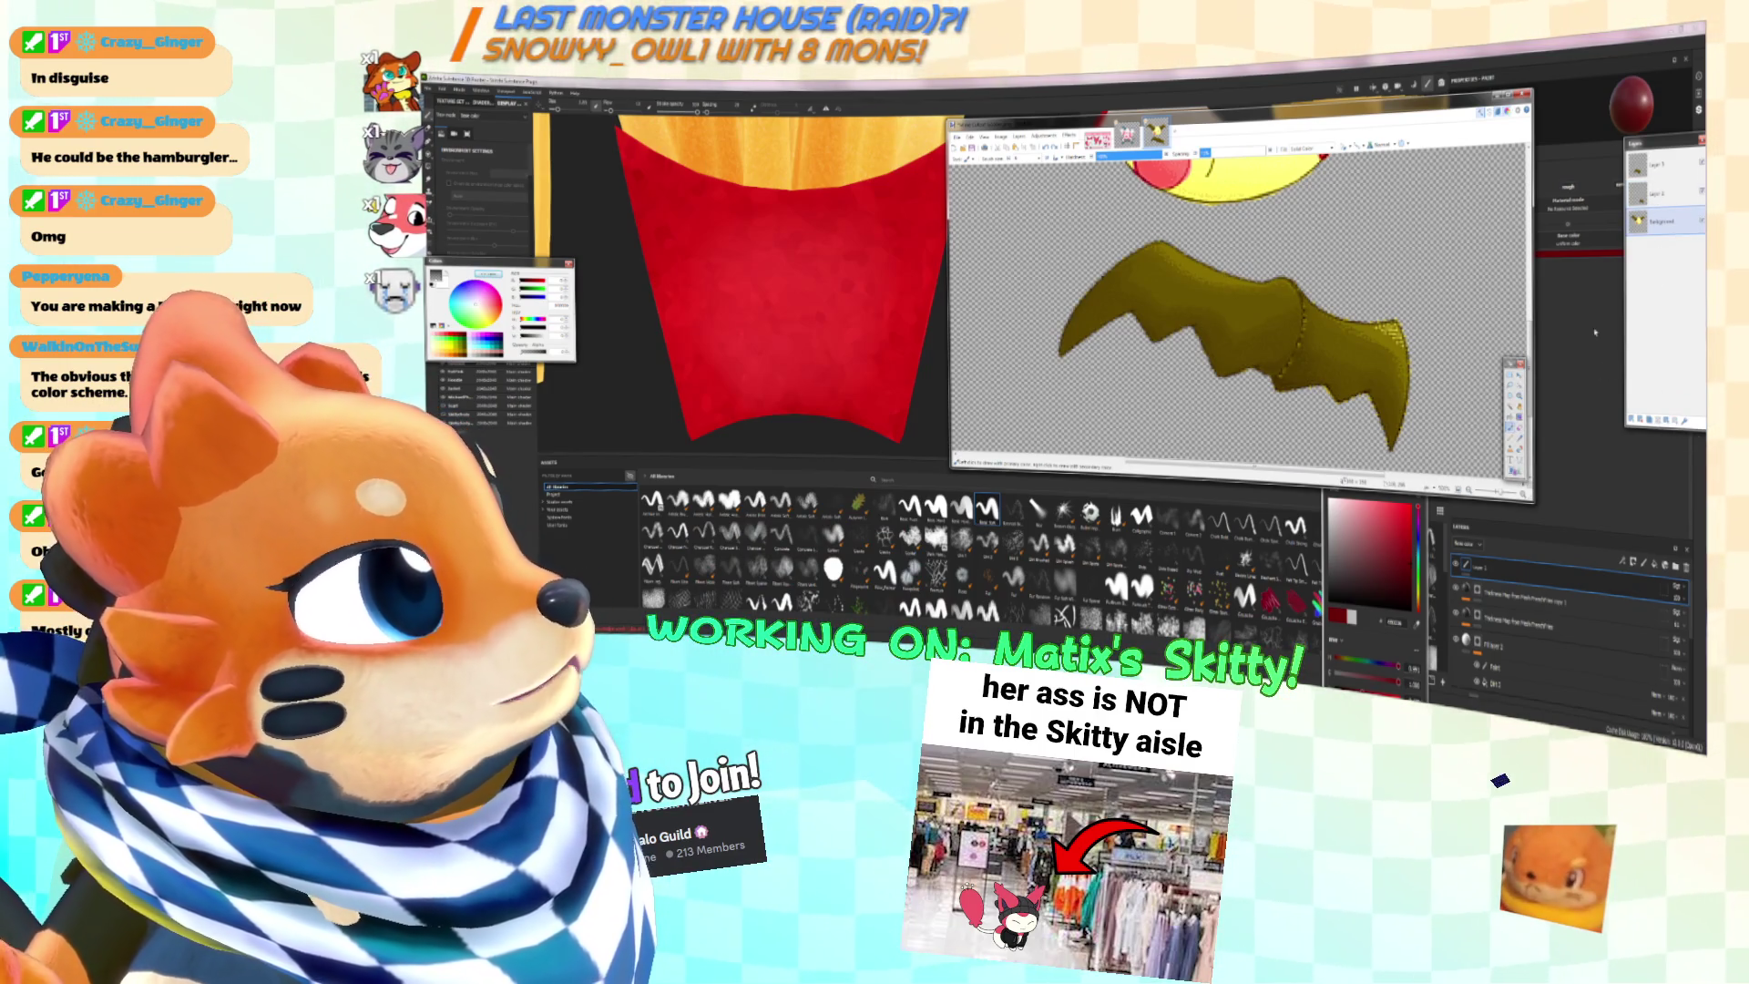
Step: On Layer 1, sample the wing's olive colour and paint along its upper edge
{"action": "left_click", "coordinate": [1653, 165]}
{"action": "key", "text": "k"}
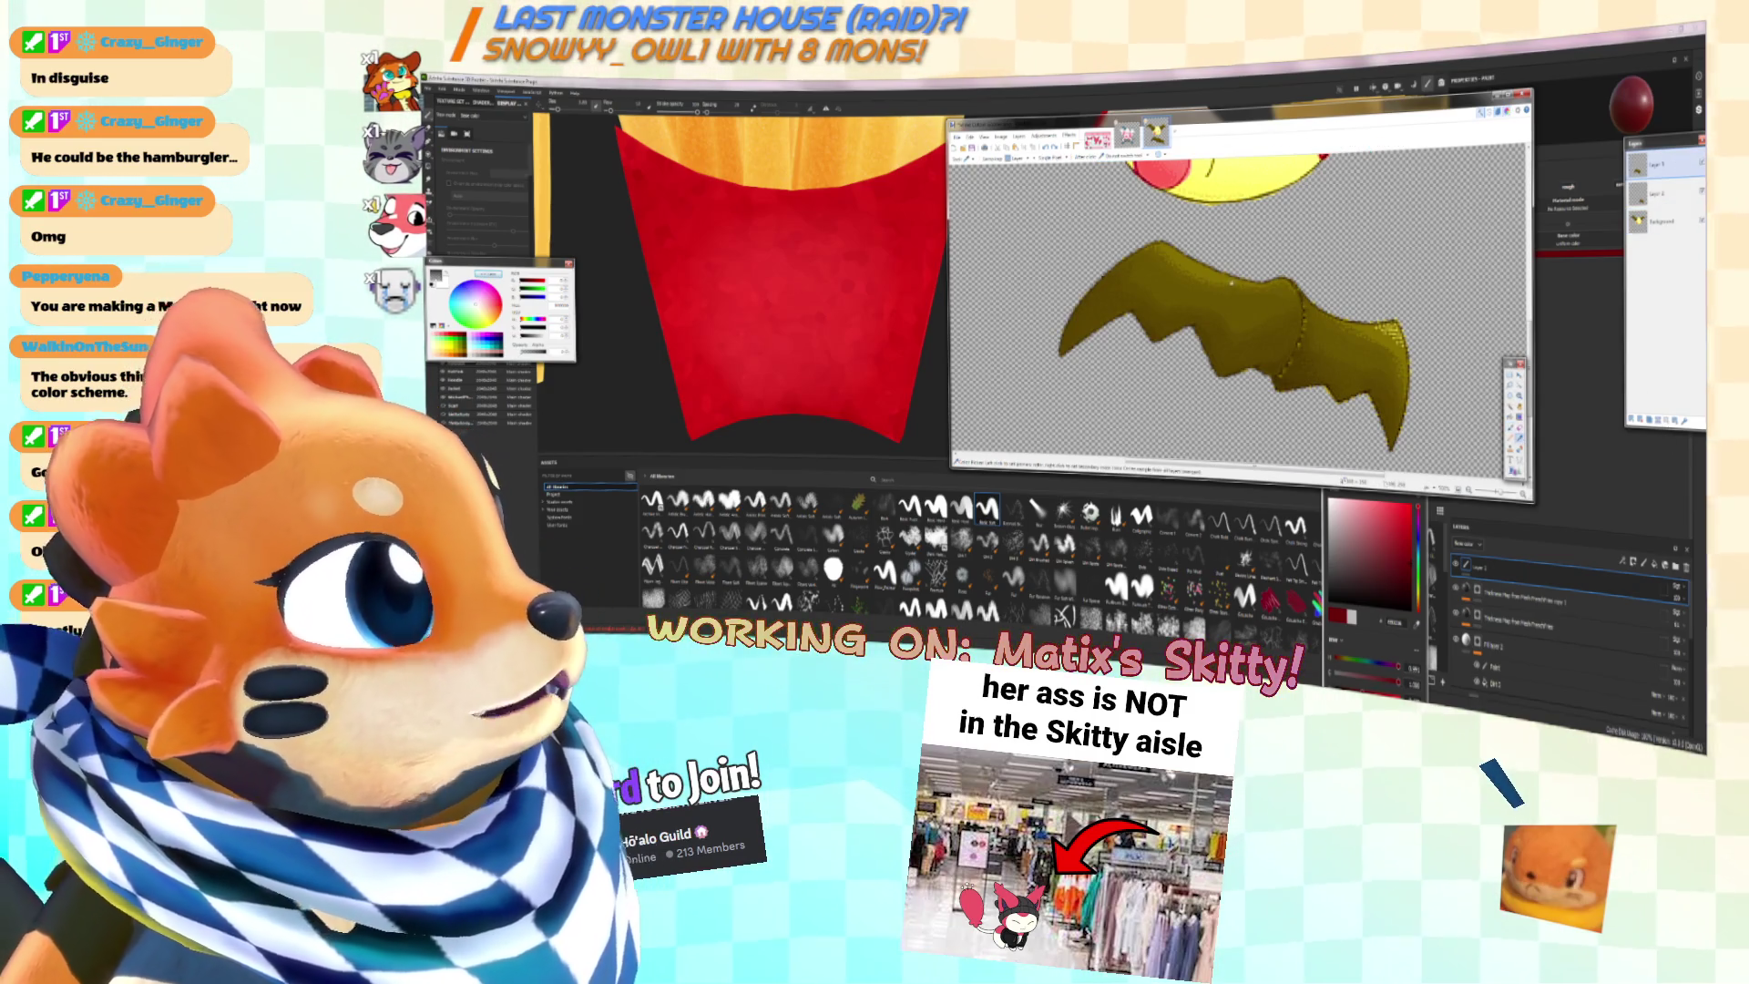
{"action": "left_click", "coordinate": [1236, 281]}
{"action": "key", "text": "b"}
{"action": "mouse_move", "coordinate": [1219, 271]}
{"action": "left_mouse_down"}
{"action": "mouse_move", "coordinate": [1335, 293]}
{"action": "mouse_move", "coordinate": [1342, 318]}
{"action": "left_mouse_up"}
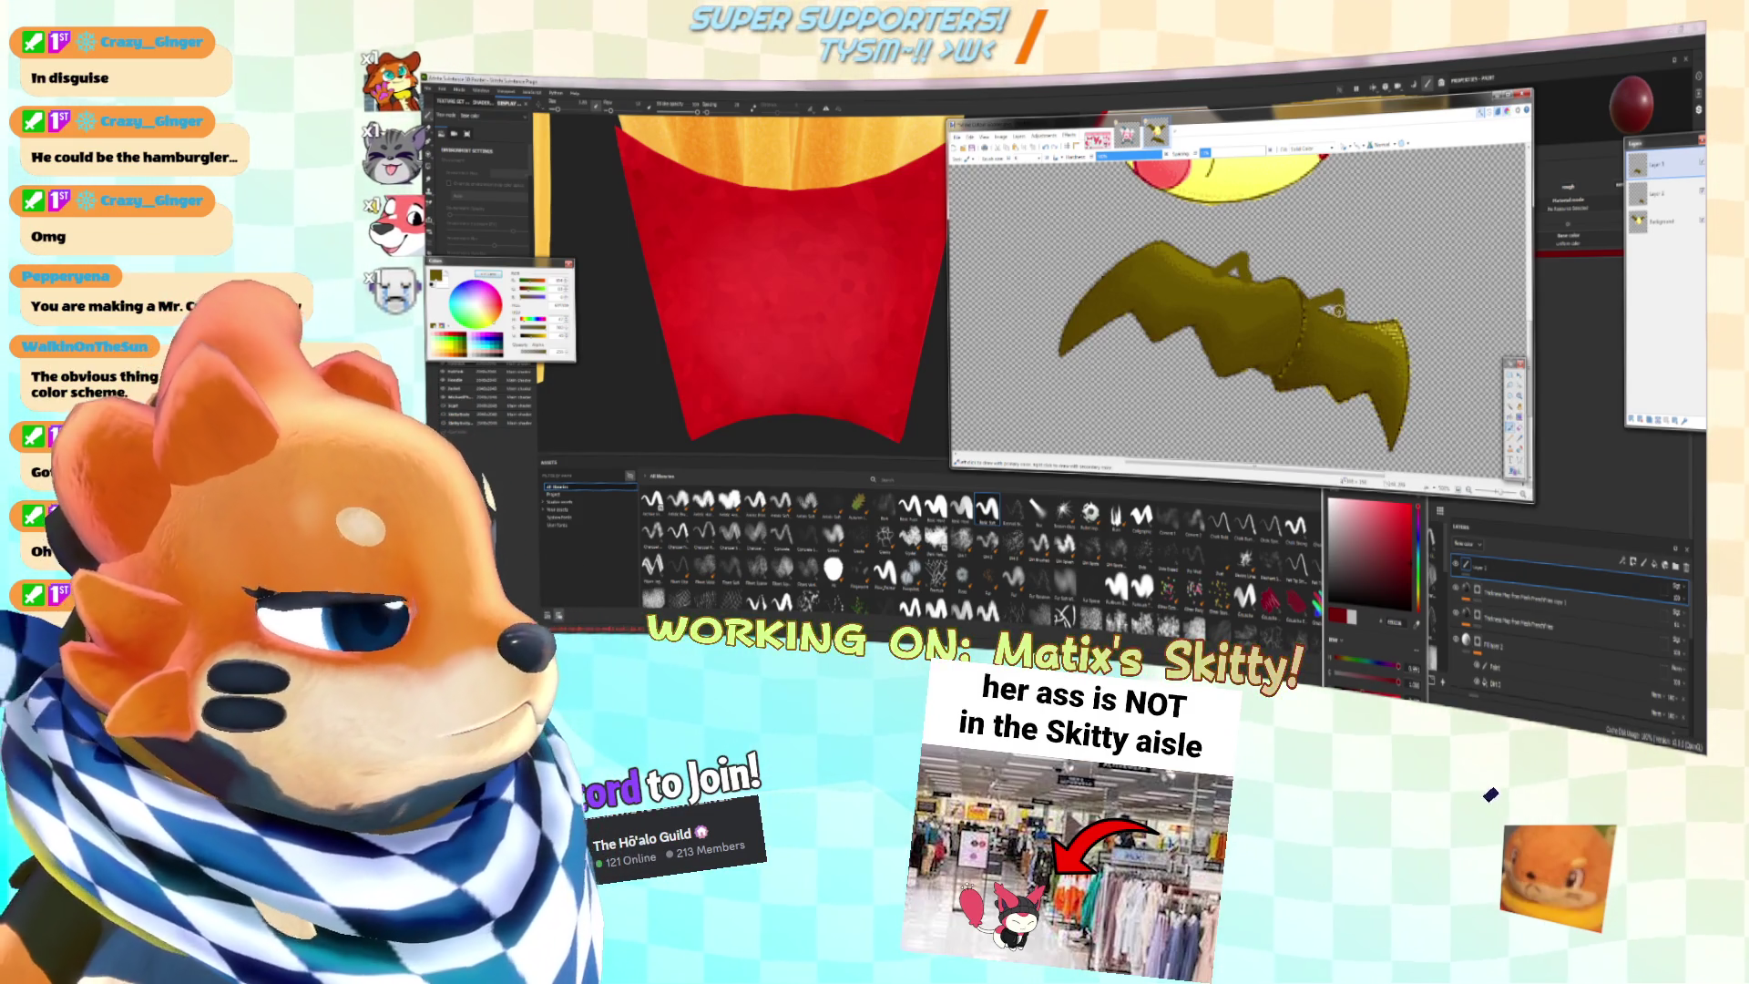
Step: Undo the last olive strokes on the wing
{"action": "scroll", "coordinate": [1338, 310], "scroll_direction": "down", "scroll_amount": 1, "text": "ctrl"}
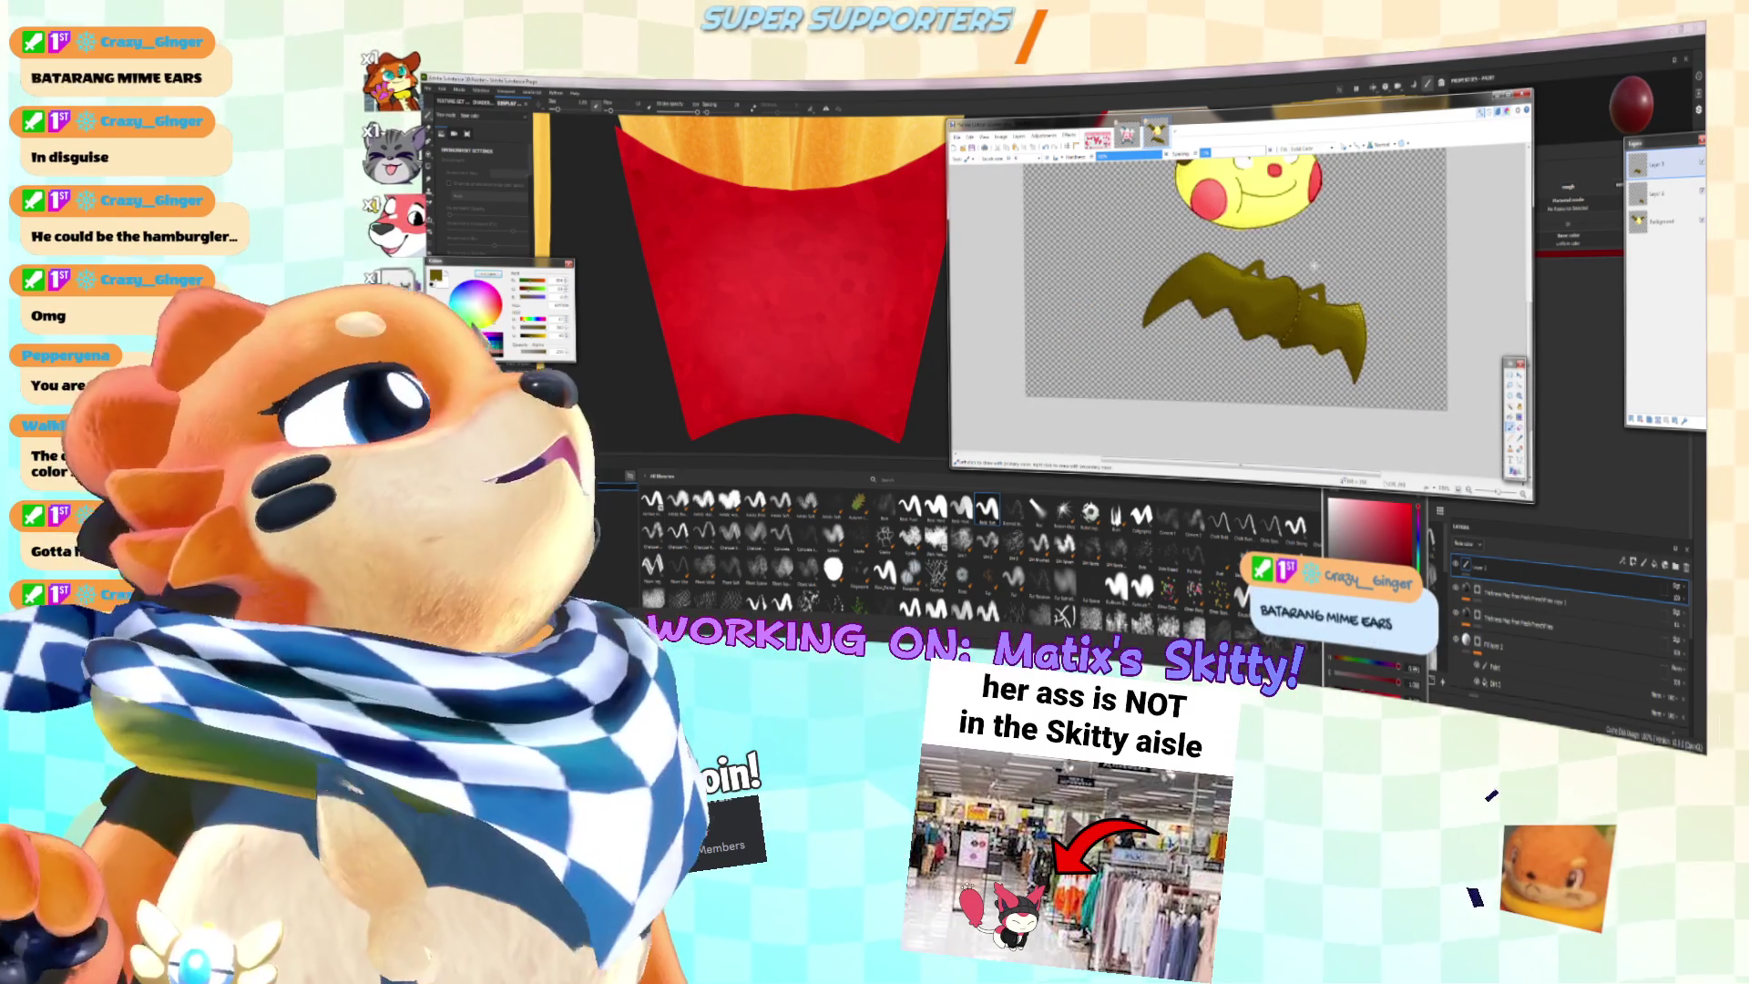
{"action": "scroll", "coordinate": [1314, 266], "scroll_direction": "up", "scroll_amount": 2, "text": "ctrl"}
{"action": "scroll", "coordinate": [1315, 266], "scroll_direction": "down", "scroll_amount": 1, "text": "ctrl"}
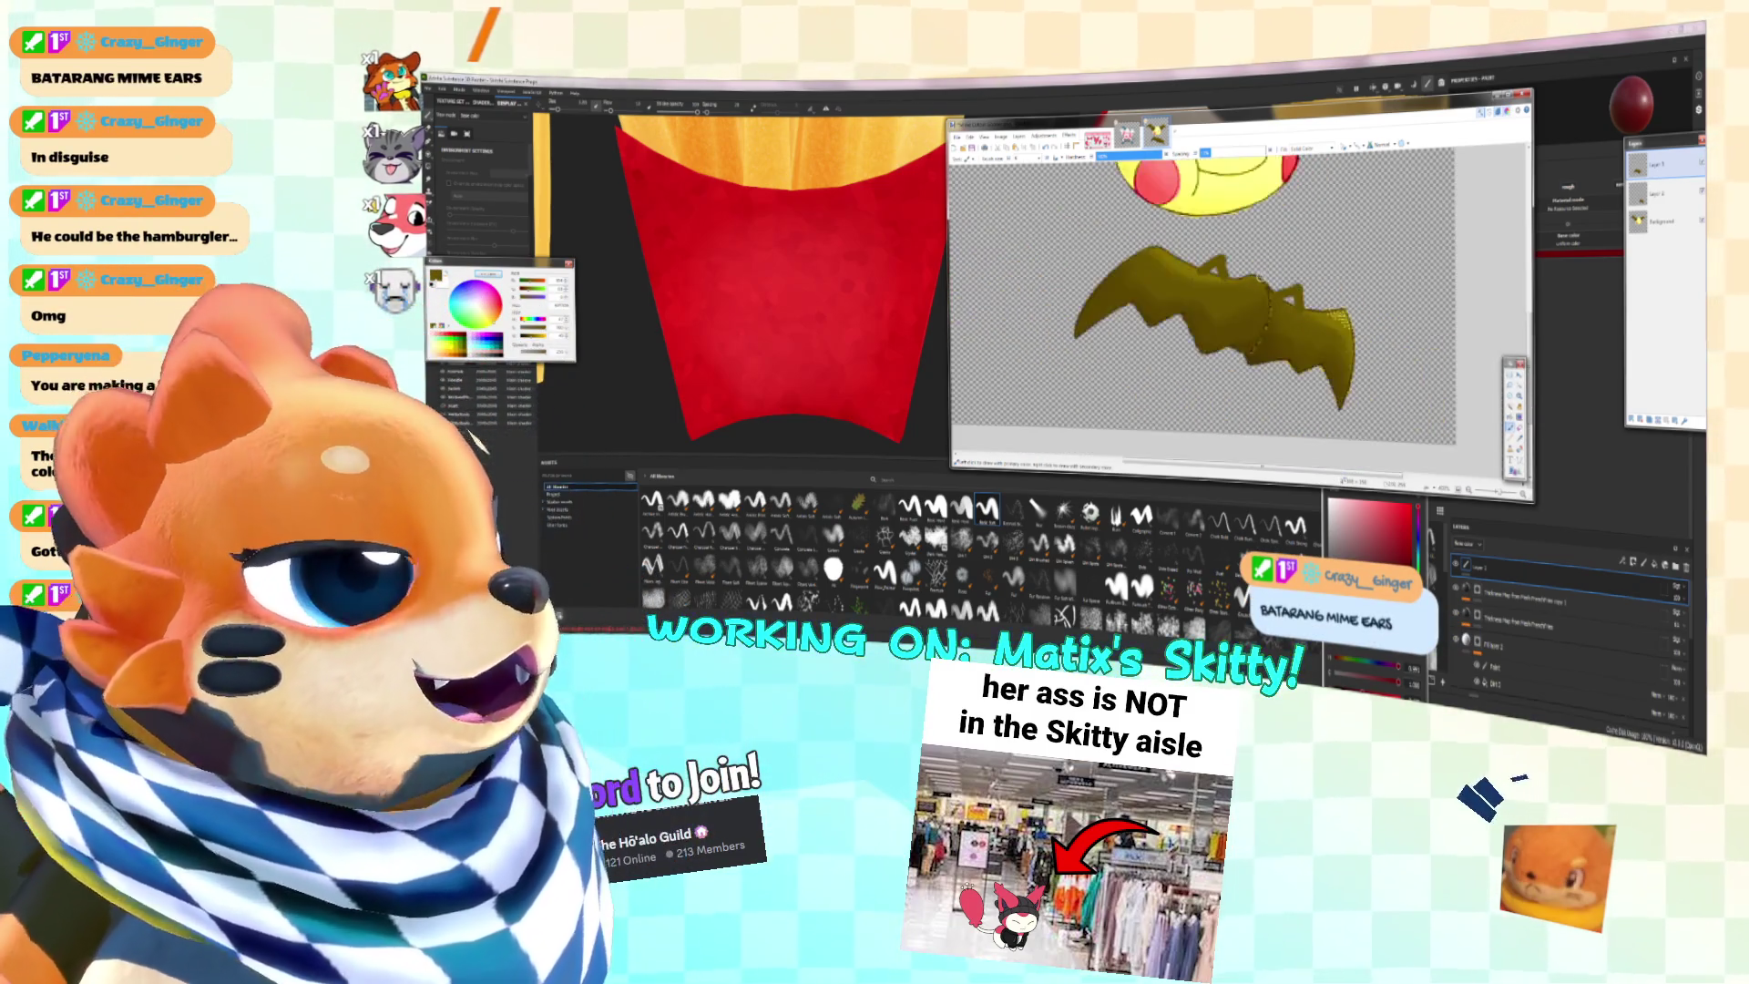
{"action": "key", "text": "ctrl+z"}
{"action": "key", "text": "ctrl+z"}
{"action": "scroll", "coordinate": [1221, 291], "scroll_direction": "down", "scroll_amount": 1, "text": "ctrl"}
{"action": "scroll", "coordinate": [1221, 292], "scroll_direction": "up", "scroll_amount": 1, "text": "ctrl"}
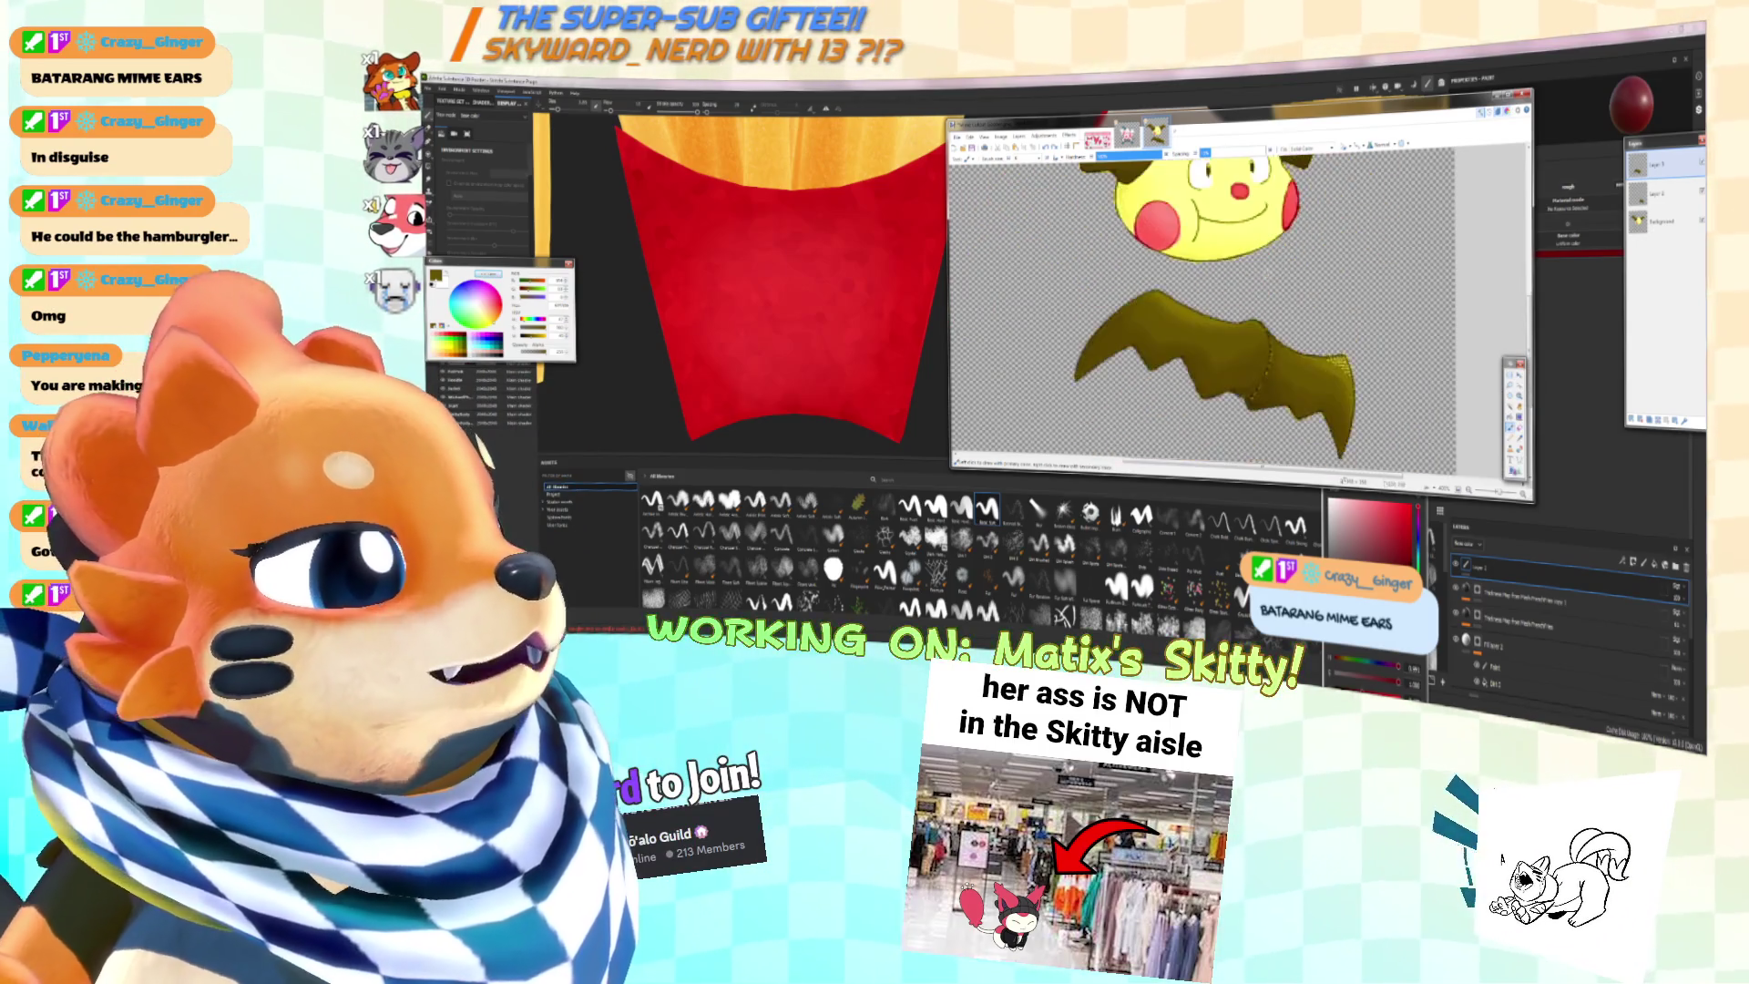
Step: Undo the wing edits back to two separate wing pieces
{"action": "scroll", "coordinate": [1221, 292], "scroll_direction": "down", "scroll_amount": 1, "text": "ctrl"}
{"action": "key", "text": "ctrl+z"}
{"action": "key", "text": "ctrl+z"}
{"action": "key", "text": "ctrl+z"}
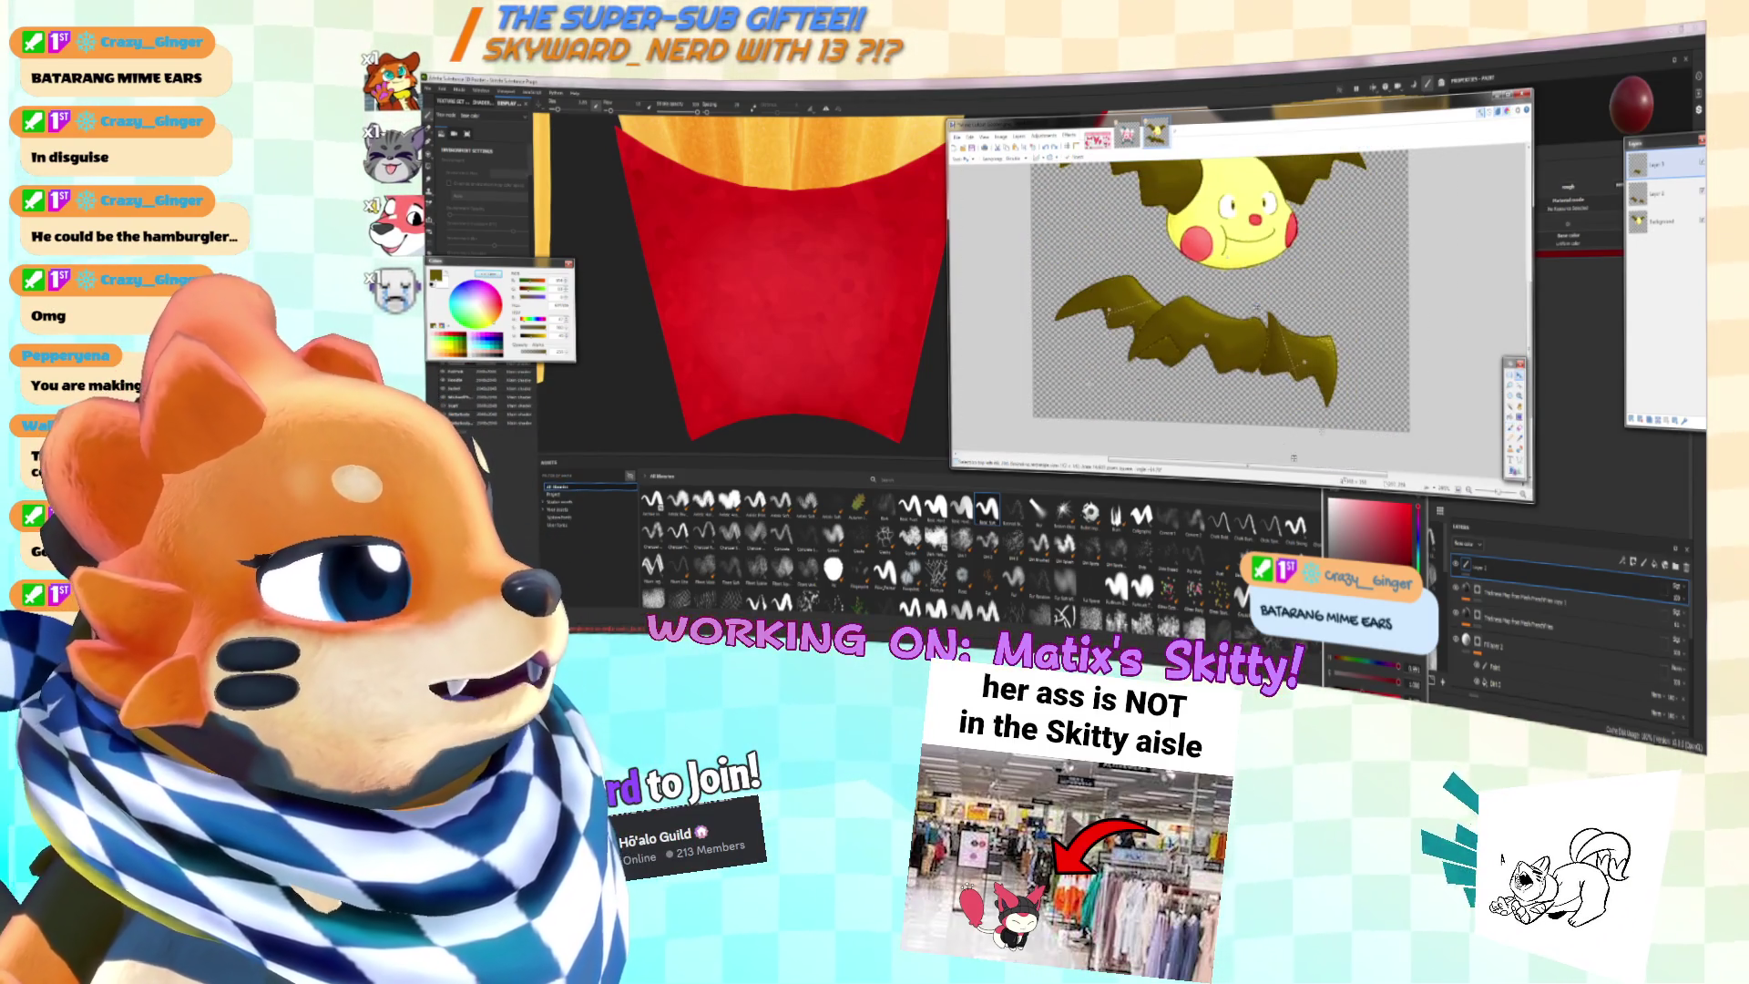
{"action": "scroll", "coordinate": [1221, 291], "scroll_direction": "up", "scroll_amount": 1, "text": "ctrl"}
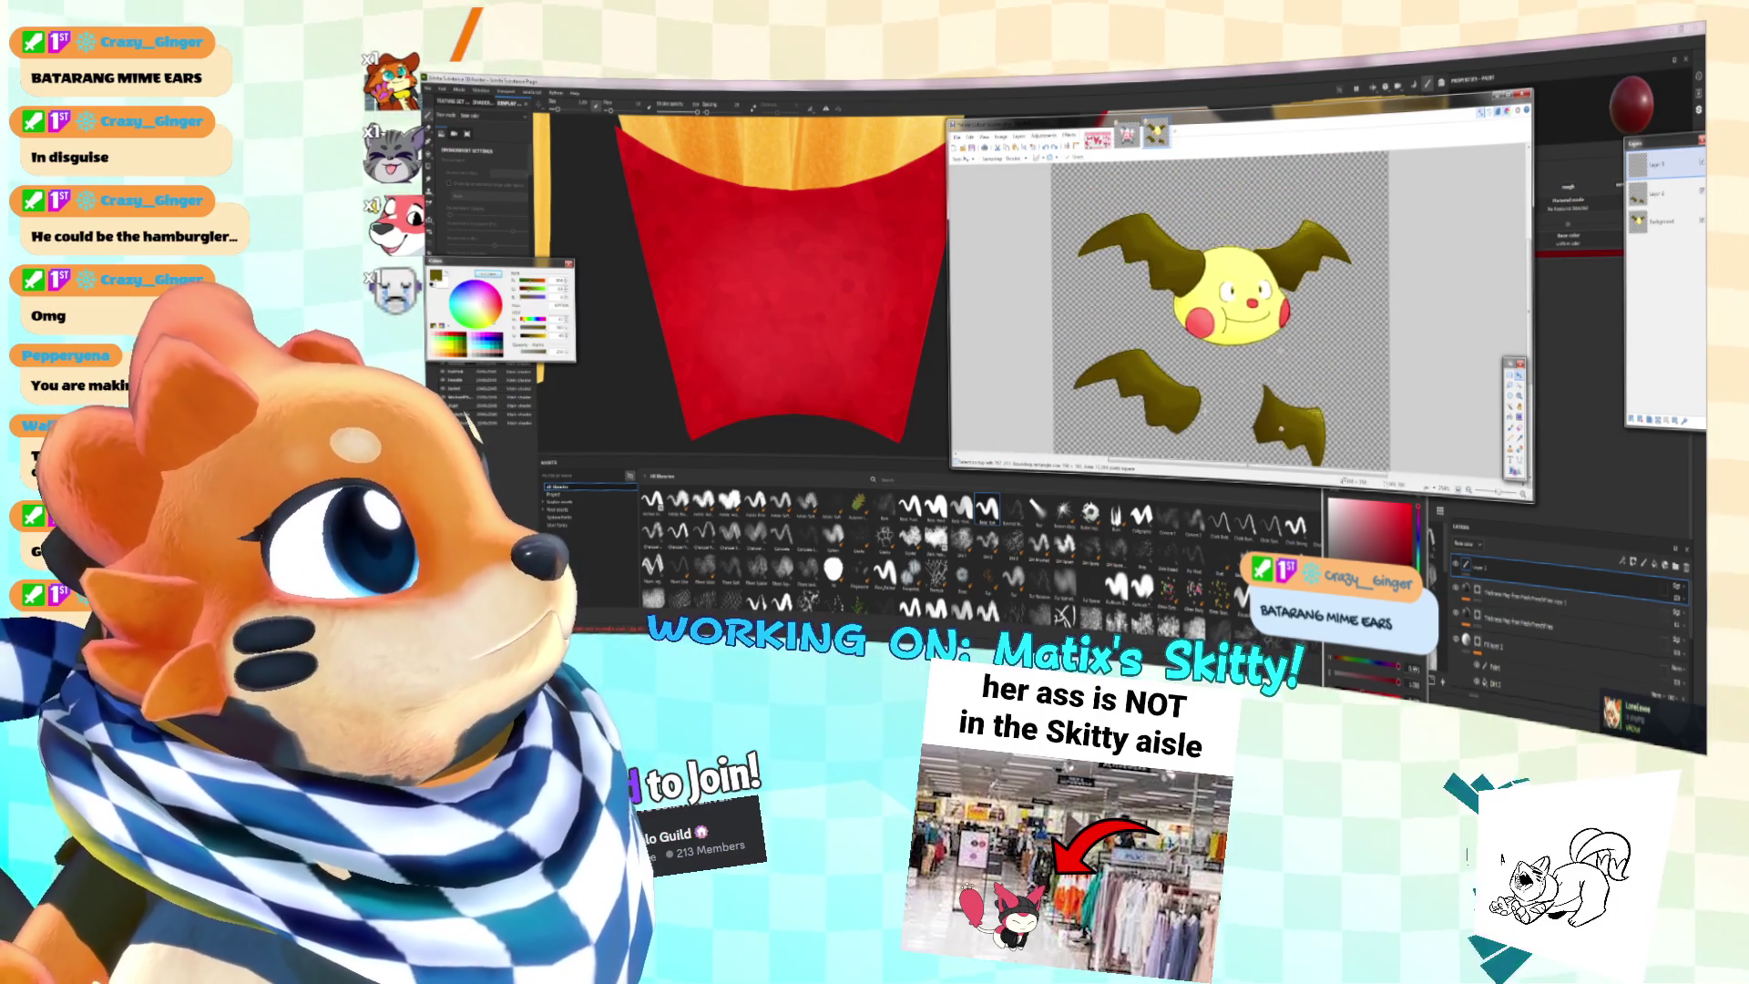
{"action": "scroll", "coordinate": [1221, 242], "scroll_direction": "up", "scroll_amount": 1, "text": "ctrl"}
{"action": "scroll", "coordinate": [1220, 242], "scroll_direction": "down", "scroll_amount": 2, "text": "ctrl"}
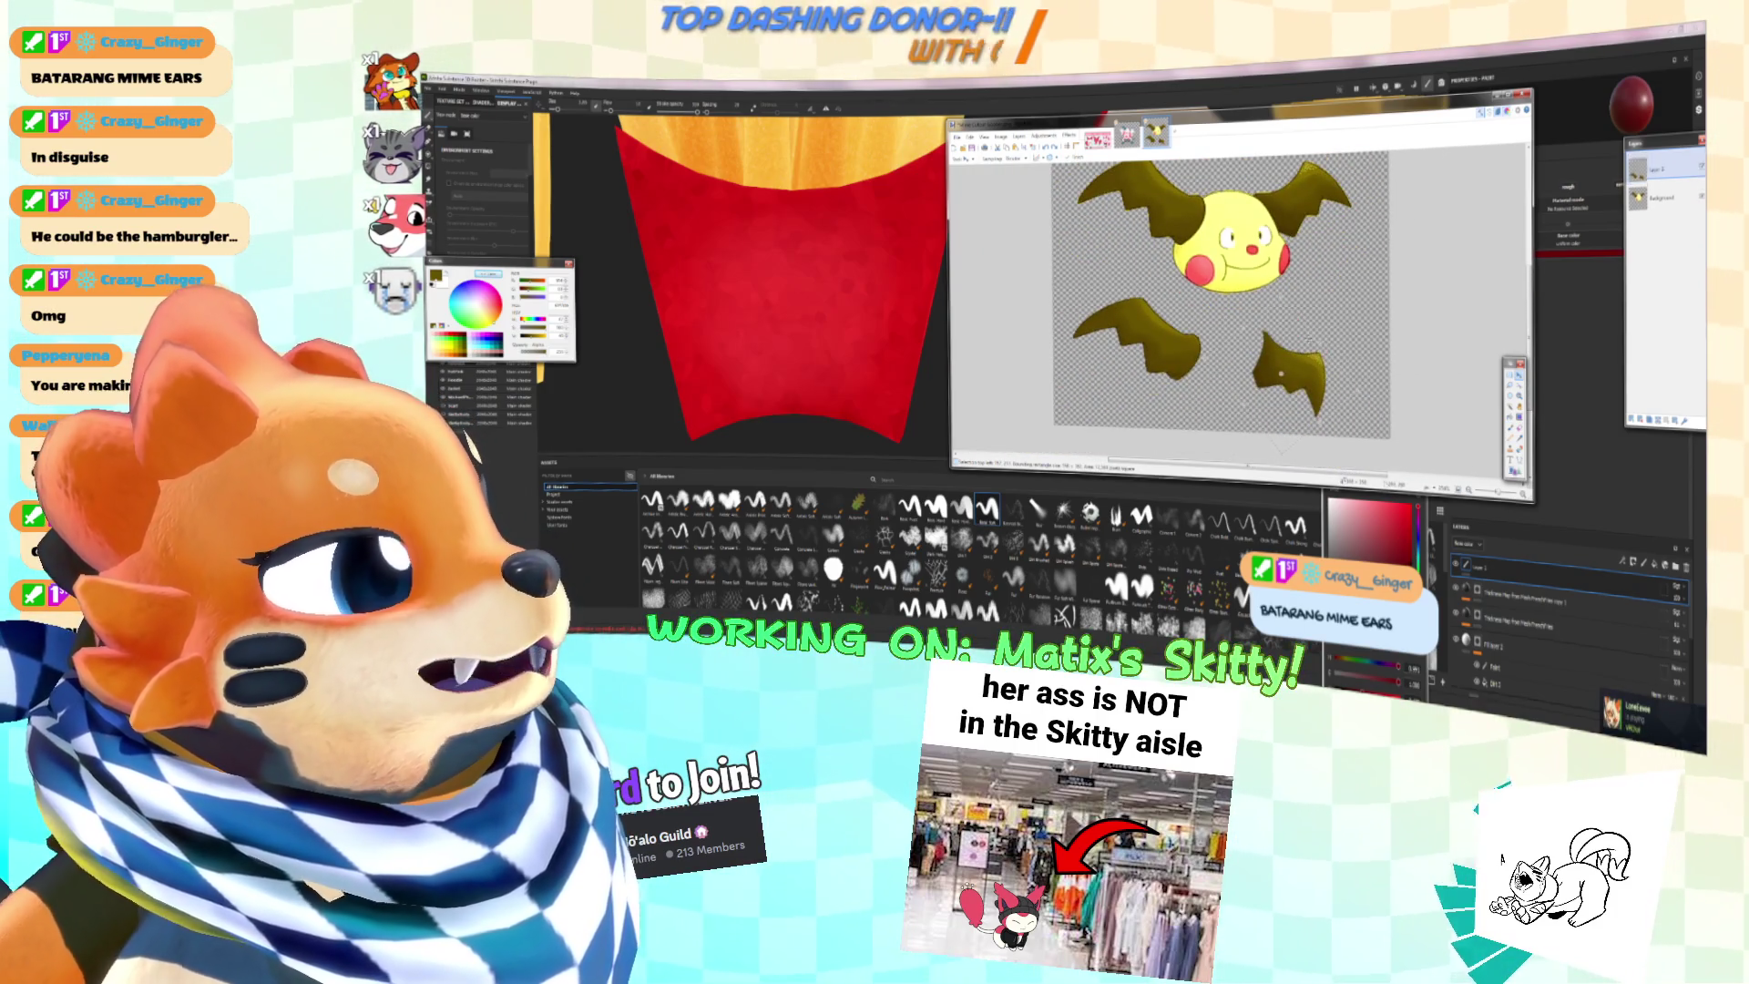
{"action": "key", "text": "ctrl+y"}
{"action": "key", "text": "ctrl+y"}
{"action": "key", "text": "ctrl+y"}
{"action": "key", "text": "ctrl+z"}
{"action": "key", "text": "ctrl+z"}
{"action": "key", "text": "ctrl+z"}
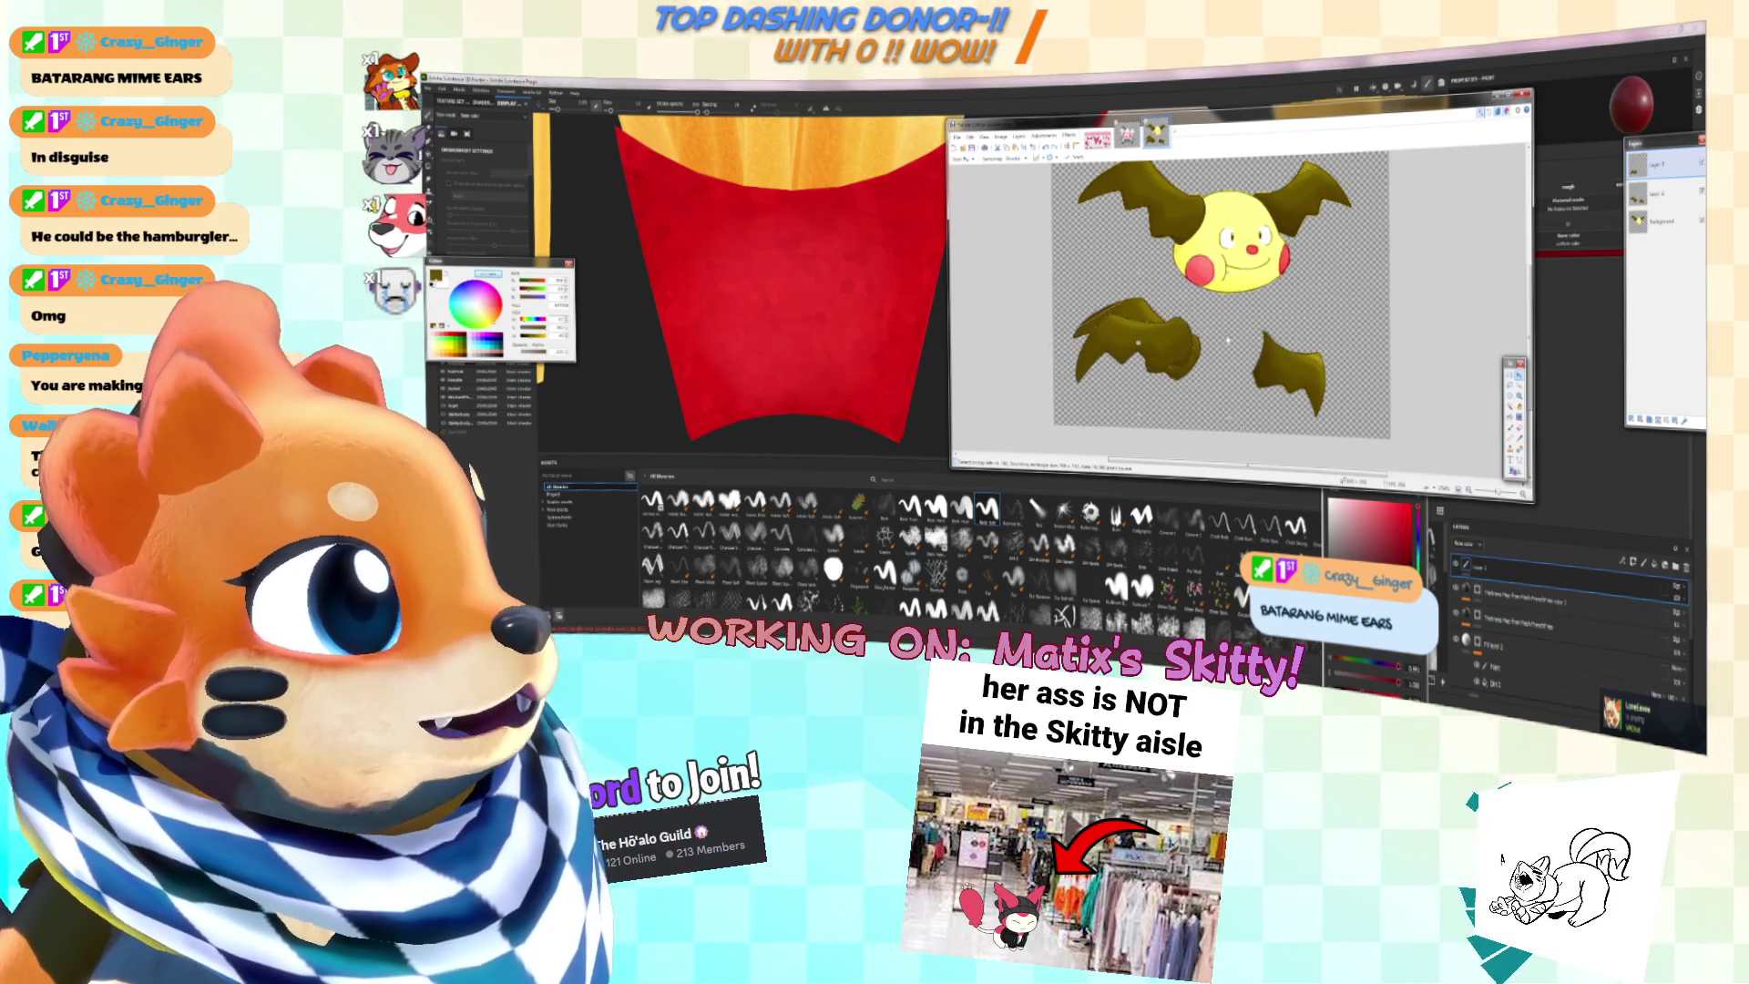
Step: Shift and slightly rotate the lower-left wing, then add a new empty layer above Layer 1
{"action": "left_click_drag", "start_coordinate": [1266, 415], "coordinate": [1192, 351]}
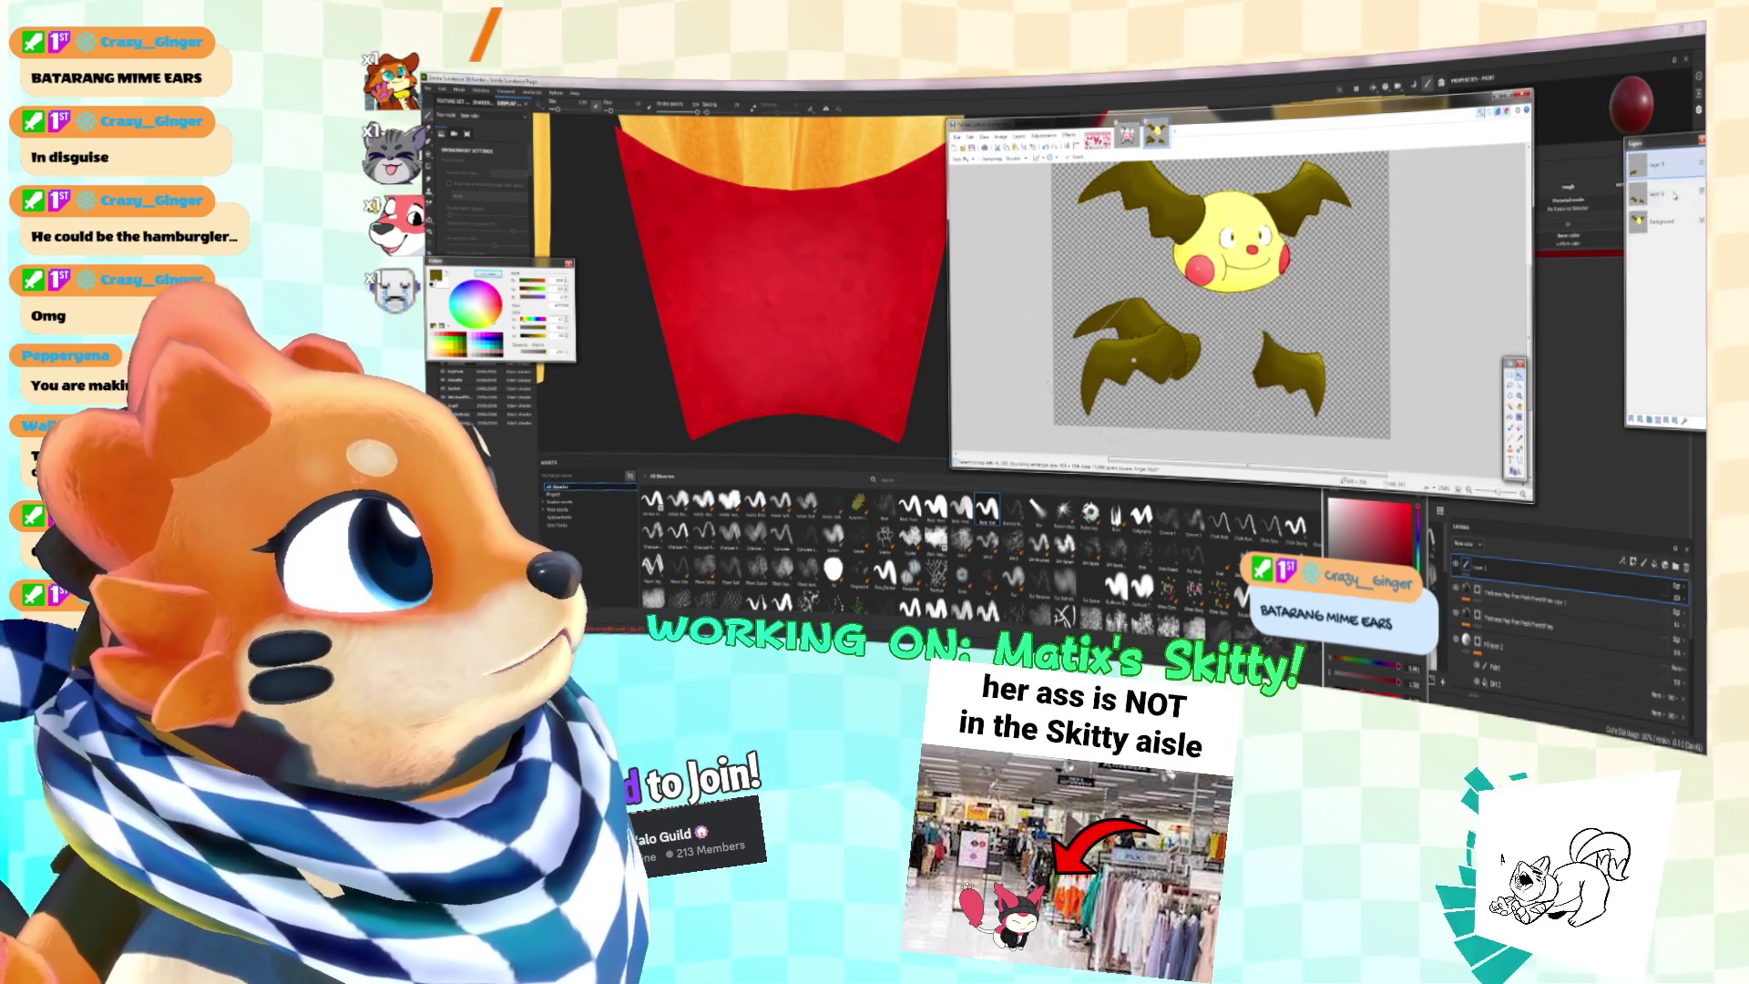
{"action": "left_click", "coordinate": [1676, 194]}
{"action": "left_click", "coordinate": [1514, 374]}
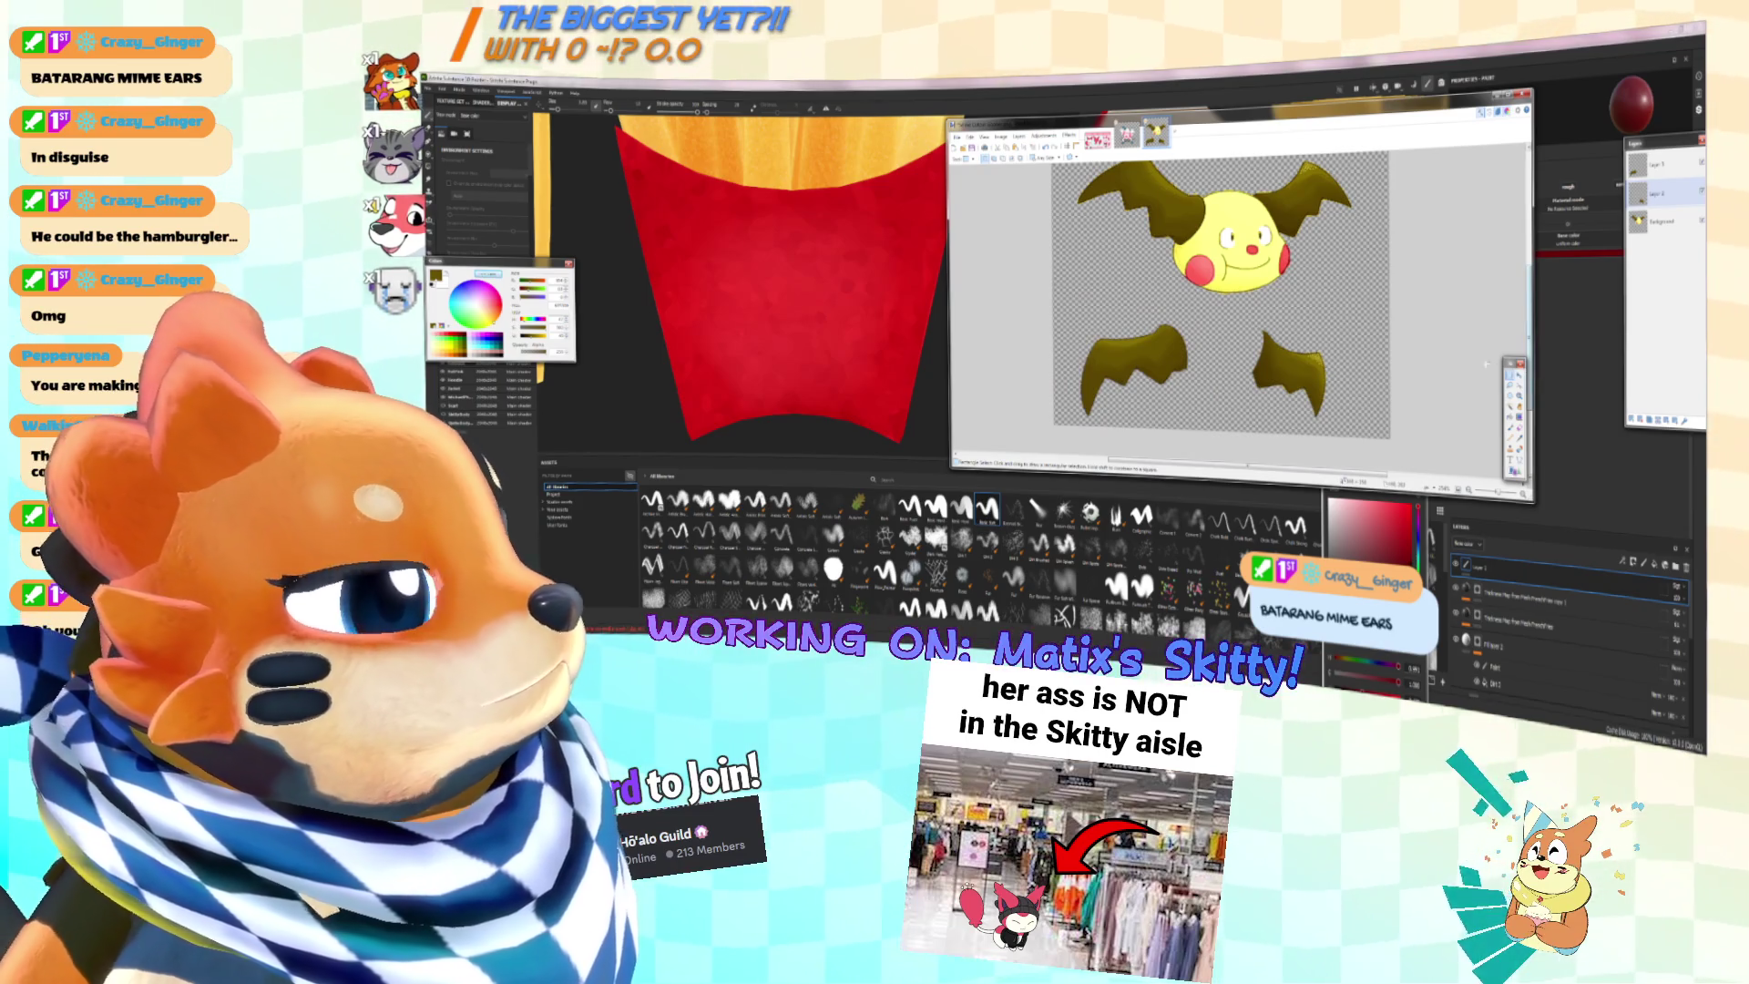
{"action": "left_click", "coordinate": [1510, 436]}
{"action": "left_click", "coordinate": [1654, 165]}
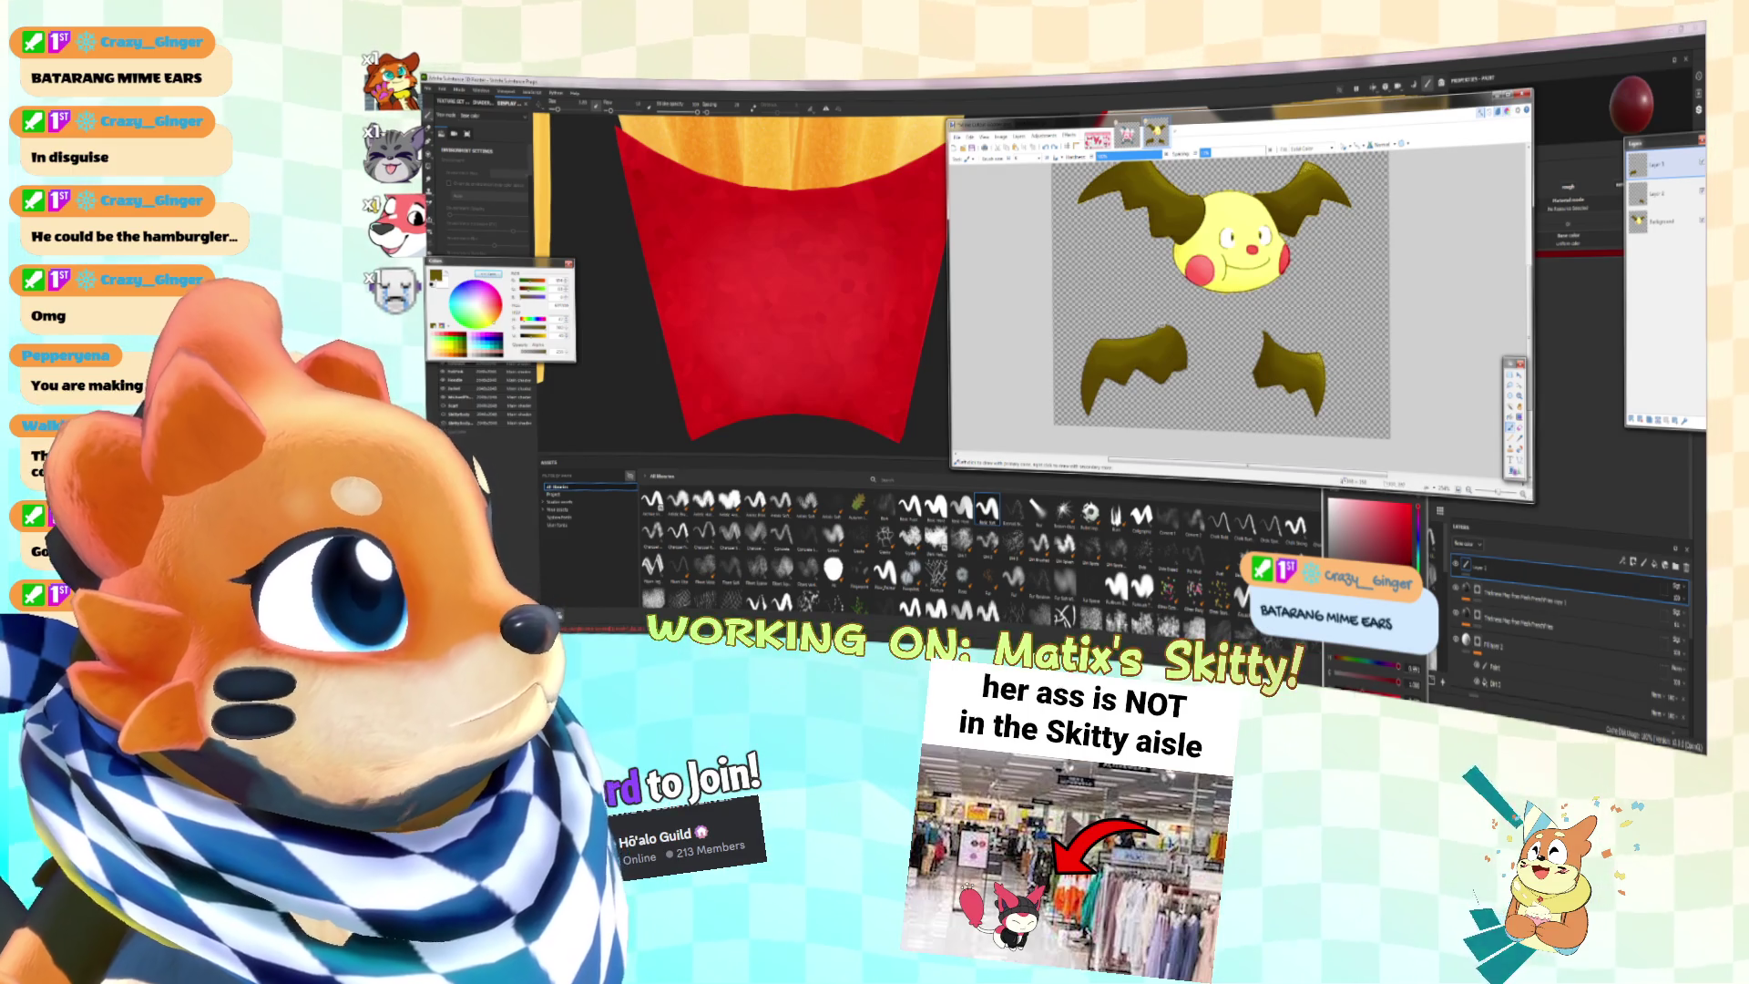
{"action": "left_click", "coordinate": [1631, 421]}
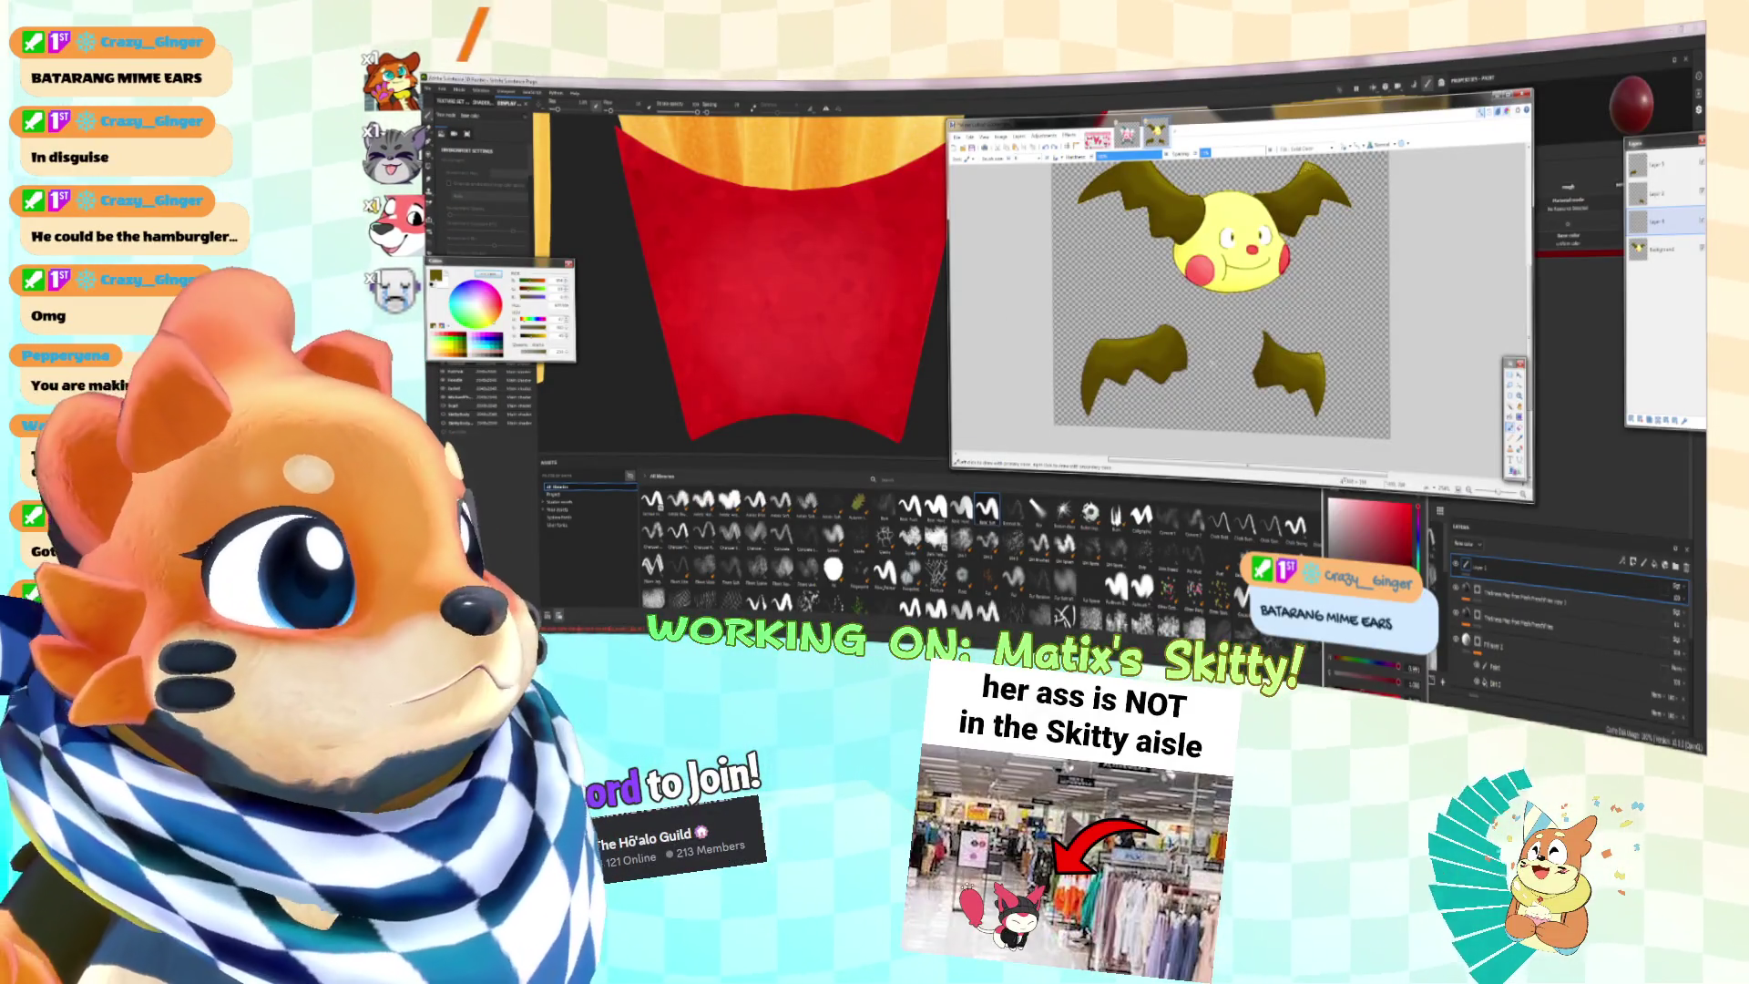
Step: Try white strokes across the lower-left wing and undo them
{"action": "left_click_drag", "start_coordinate": [1168, 344], "coordinate": [1216, 321]}
{"action": "key", "text": "ctrl+z"}
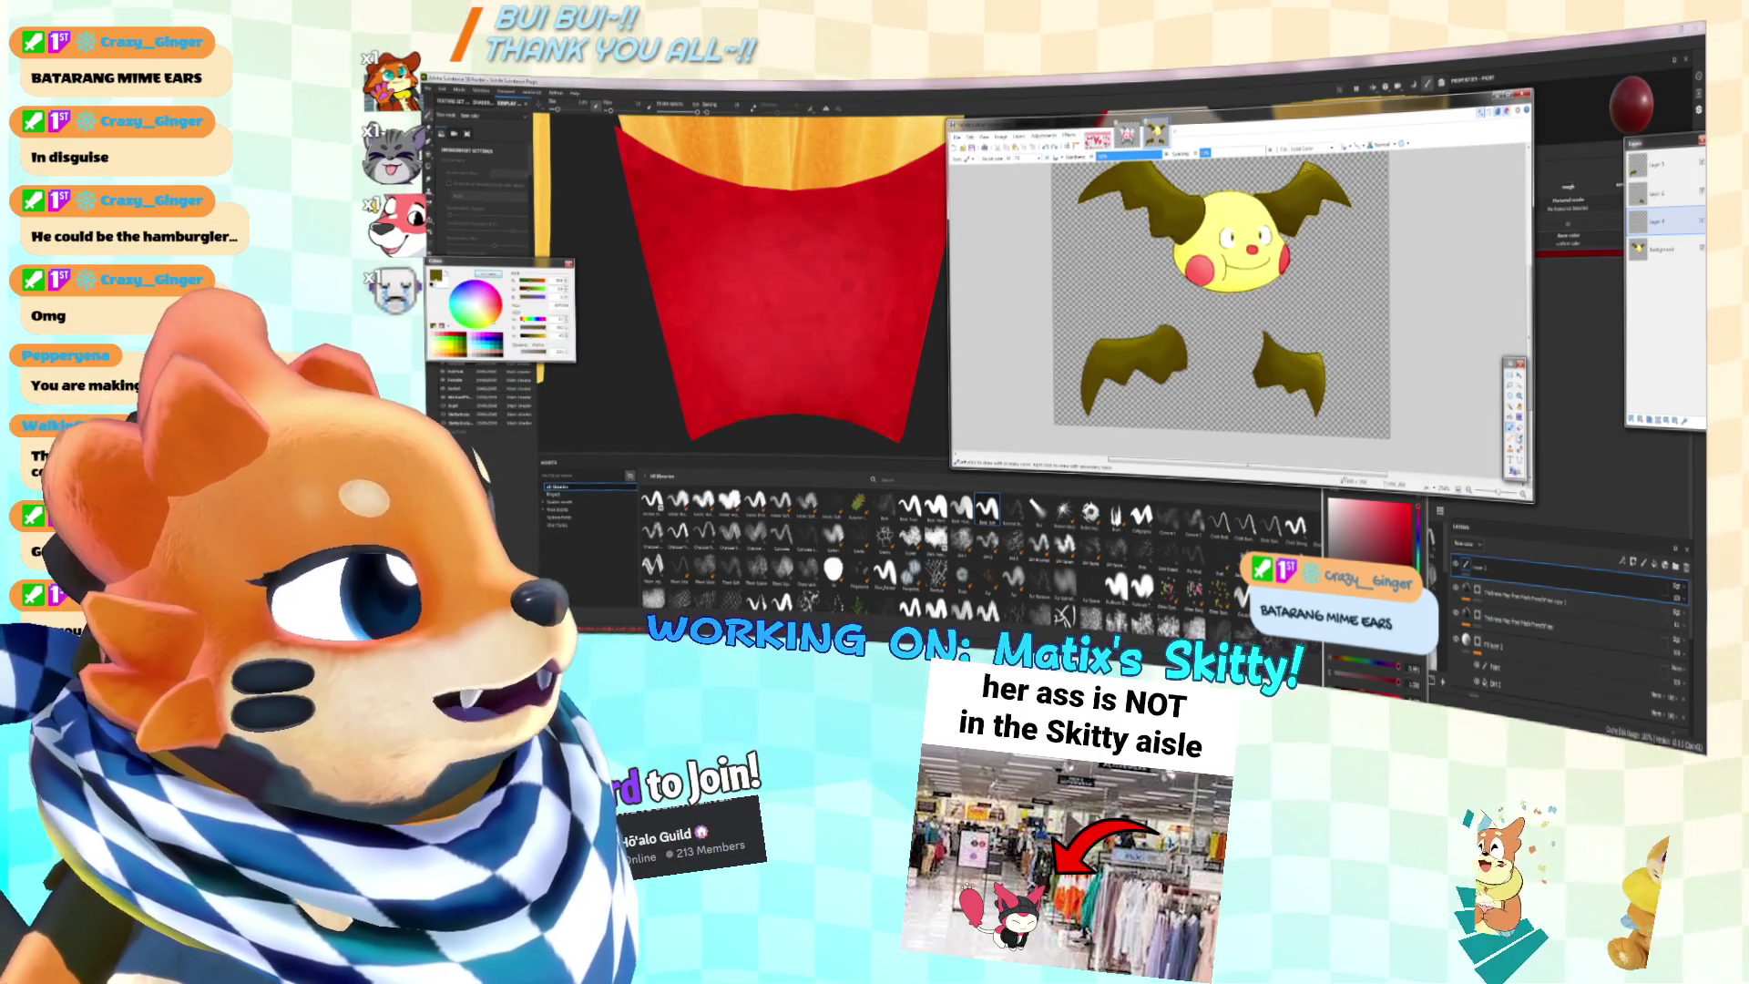
{"action": "left_click", "coordinate": [1520, 439]}
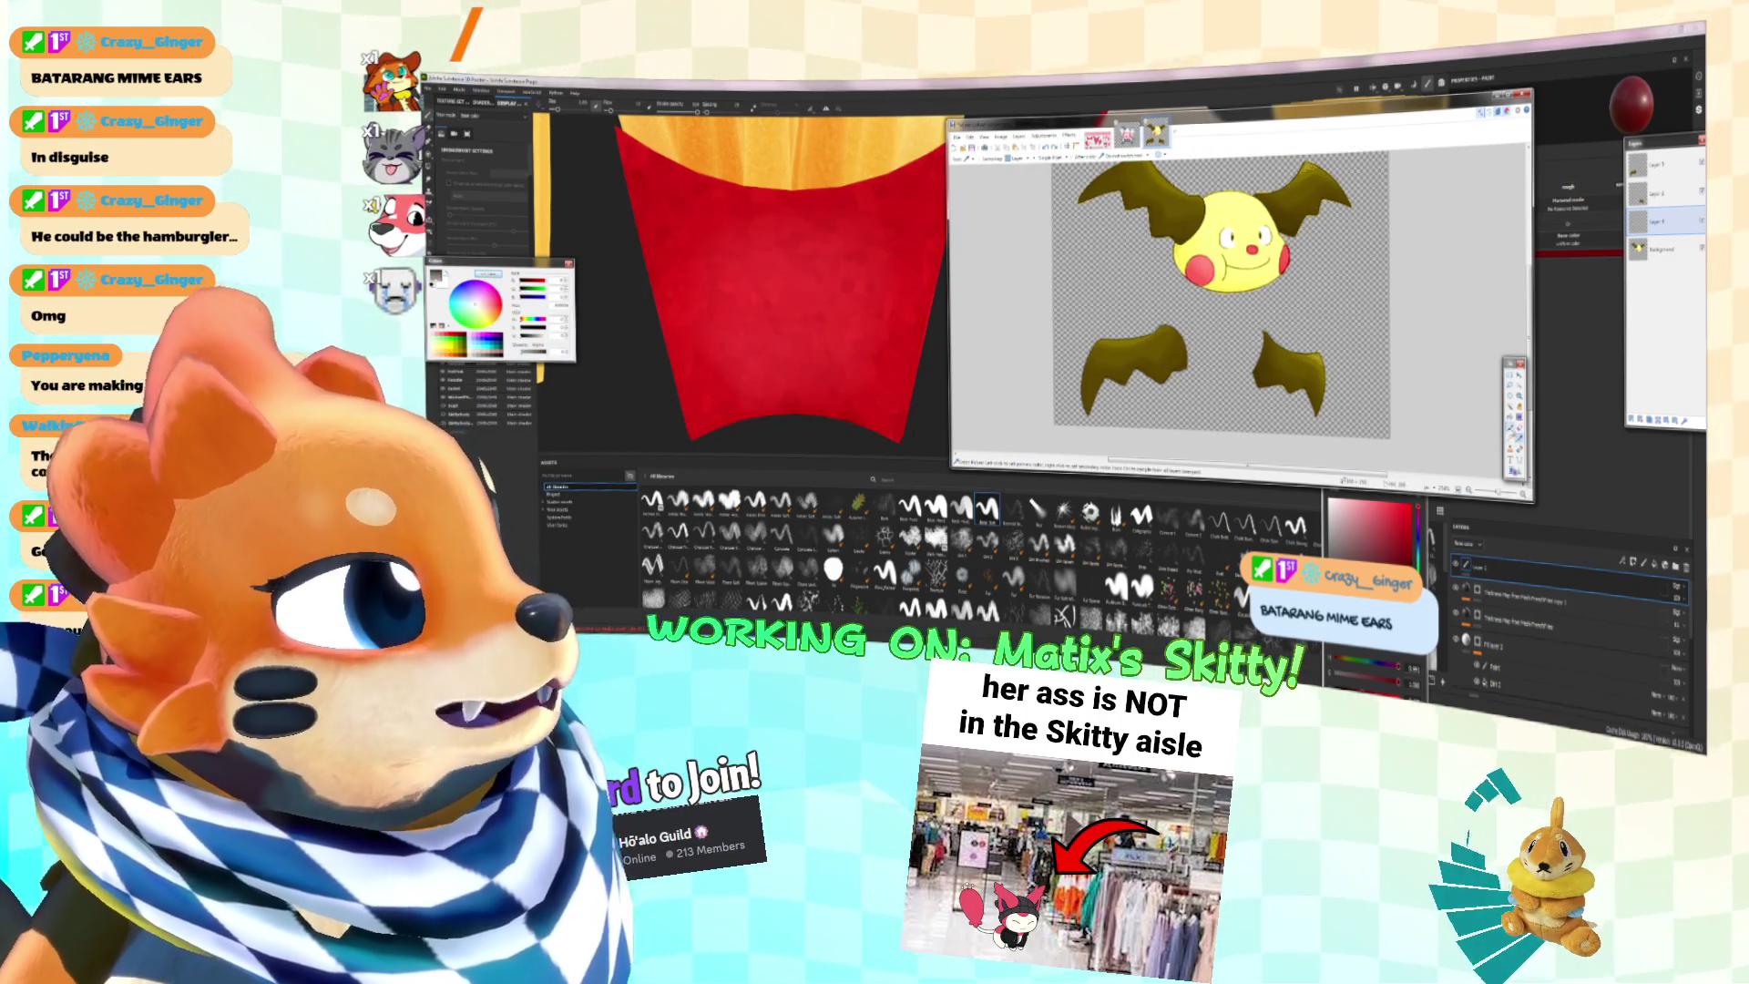
{"action": "left_click", "coordinate": [1510, 429]}
{"action": "left_click", "coordinate": [1170, 325]}
{"action": "left_click_drag", "start_coordinate": [1168, 333], "coordinate": [1221, 314]}
{"action": "key", "text": "ctrl+z"}
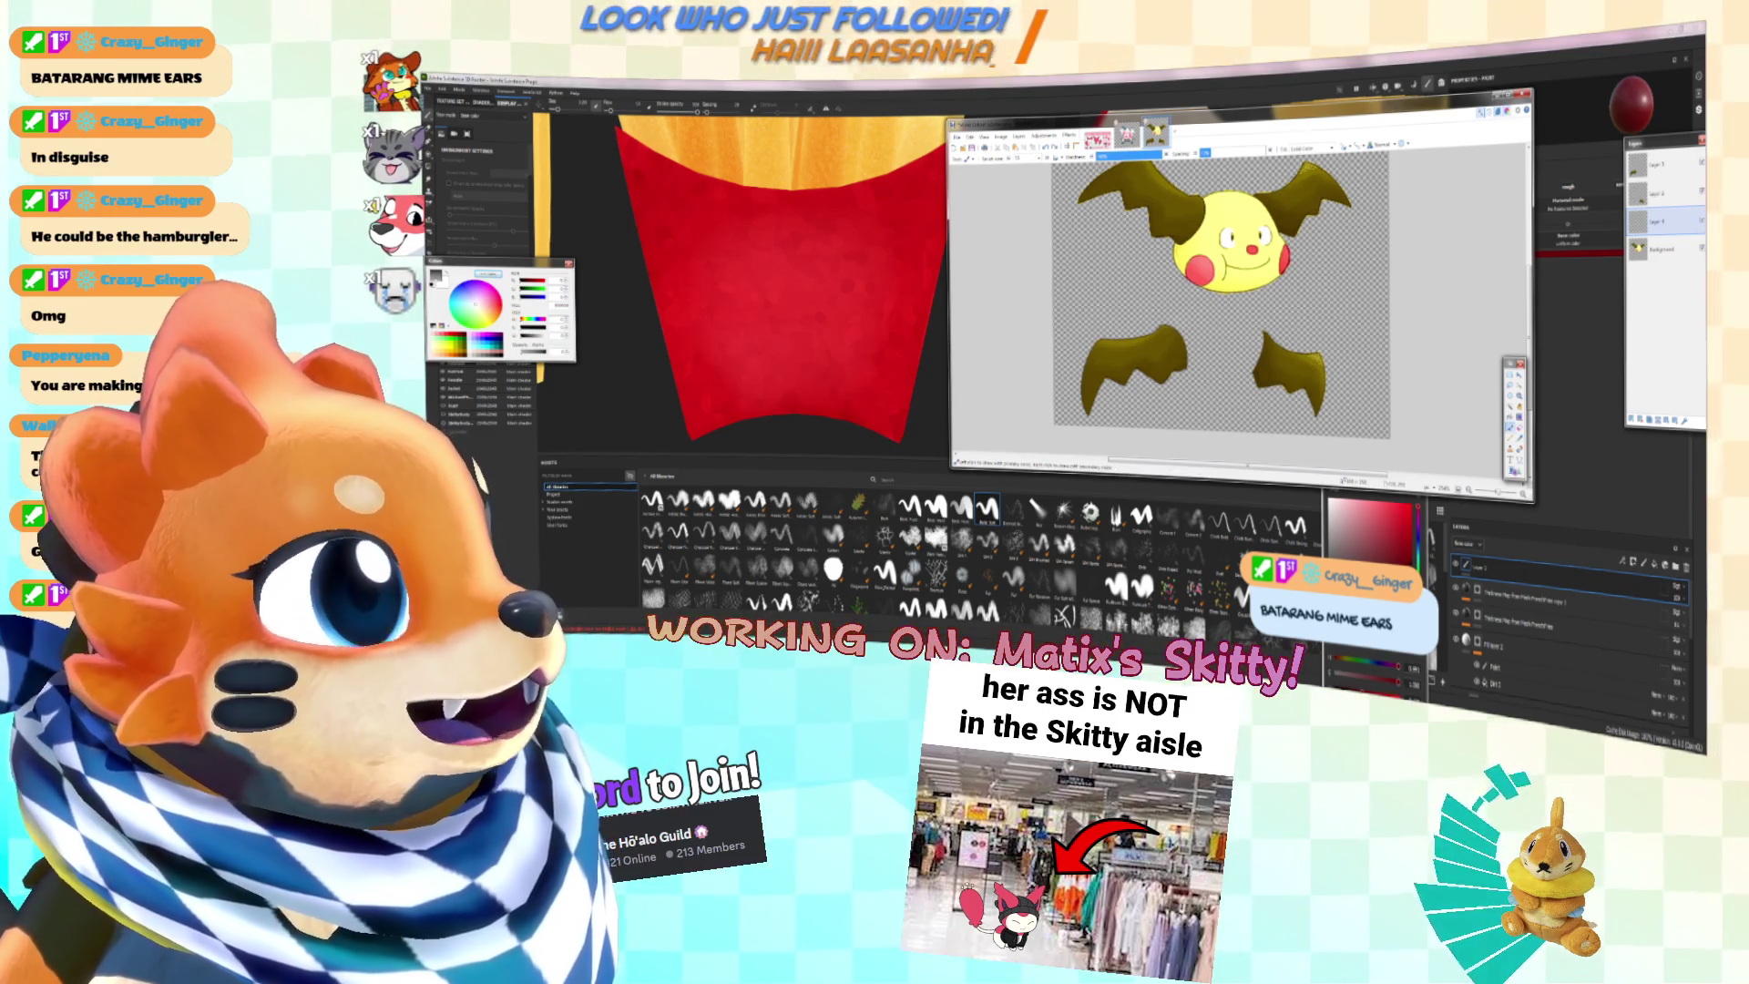
Step: Sample the head's yellow from the Background layer and brush a tail stroke below the head
{"action": "key", "text": "alt+Page_Down"}
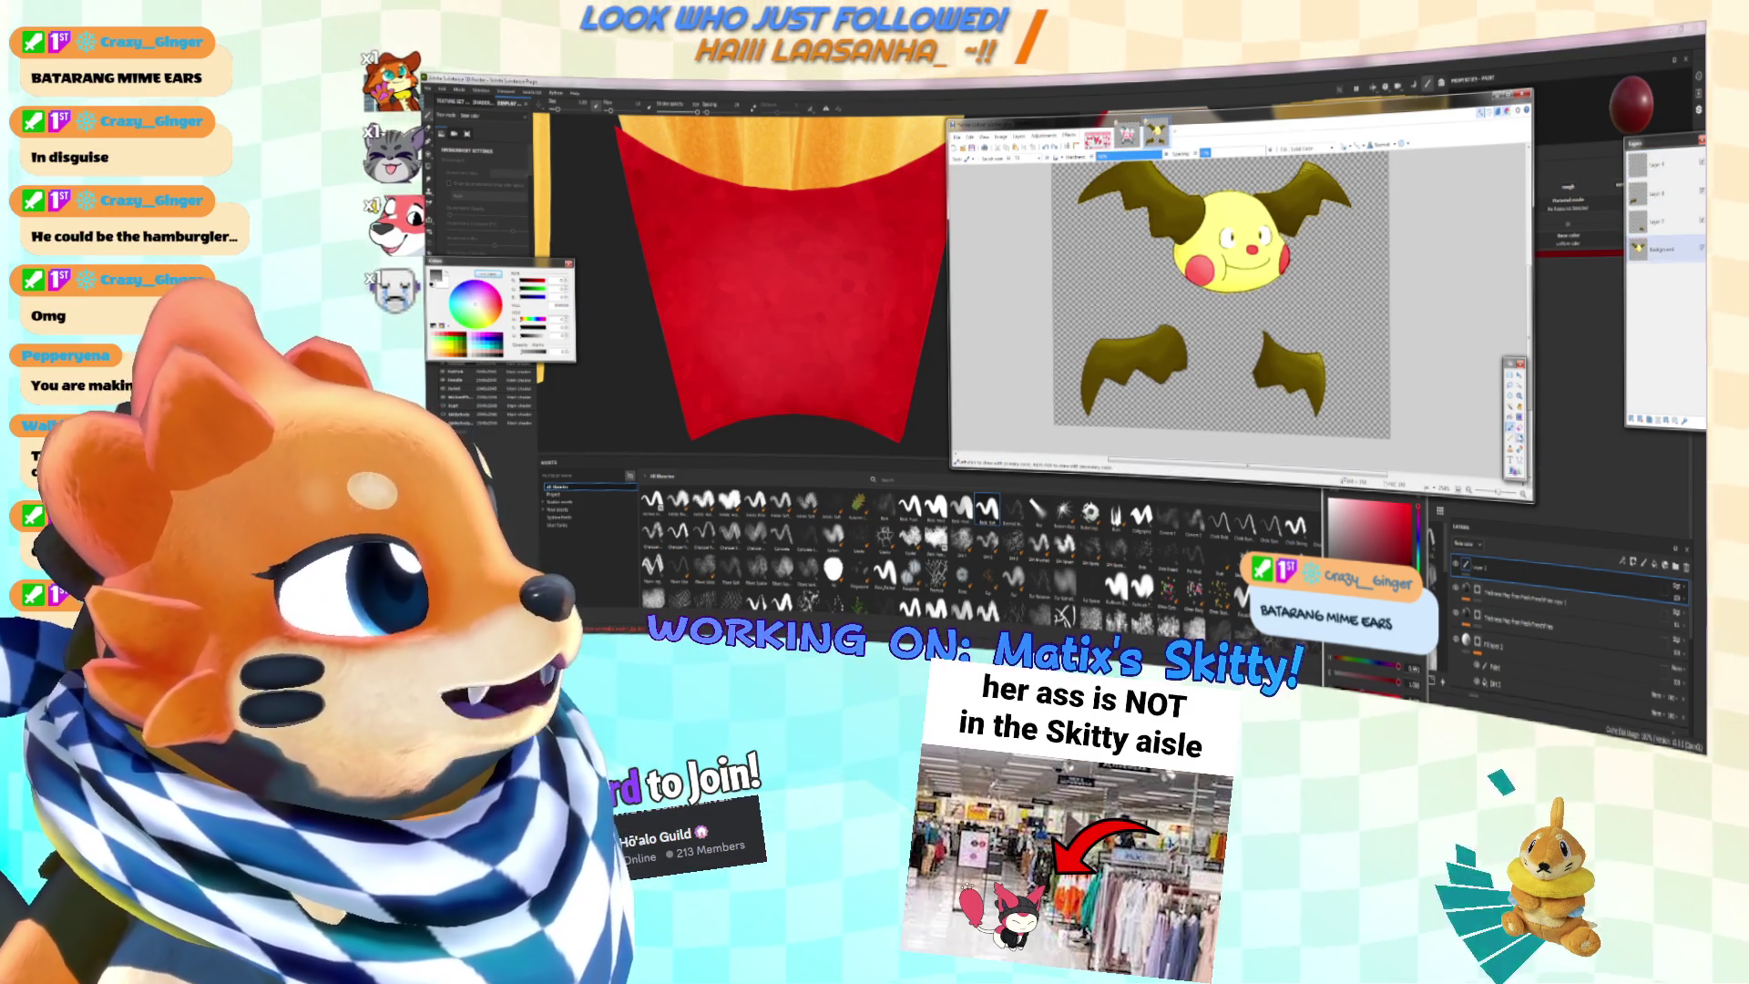
{"action": "key", "text": "k"}
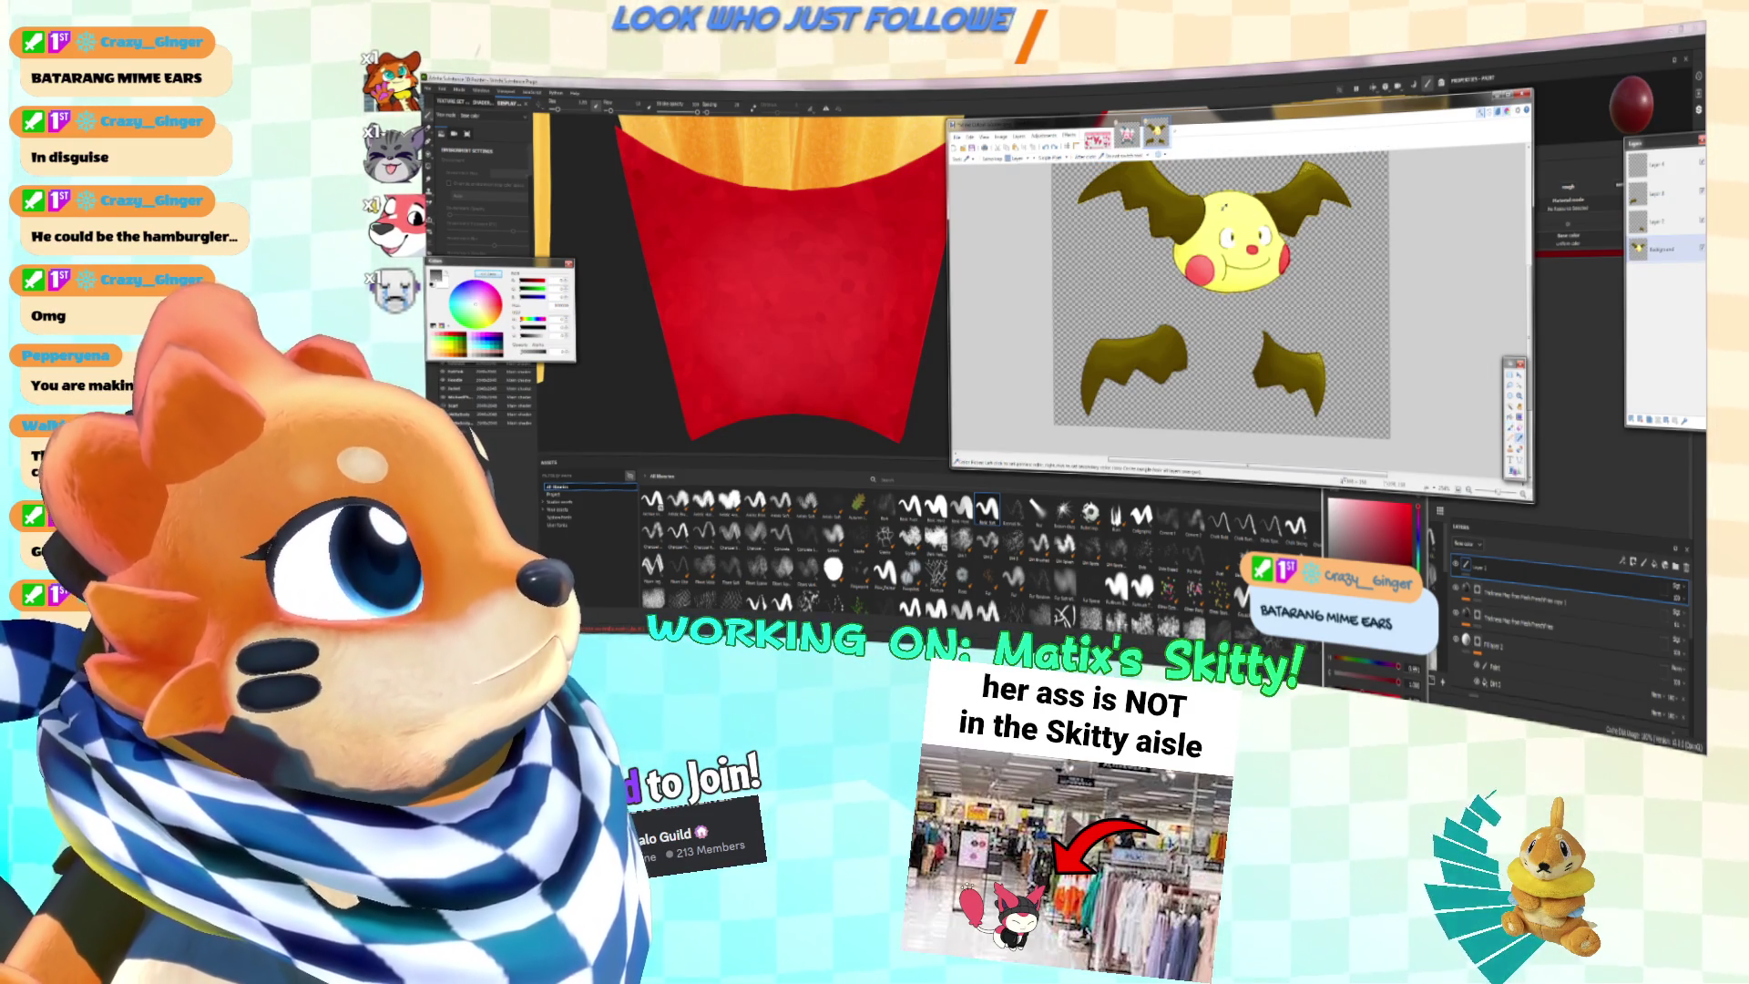
{"action": "left_click", "coordinate": [1212, 233]}
{"action": "left_click", "coordinate": [1672, 224]}
{"action": "left_click", "coordinate": [1510, 428]}
{"action": "mouse_move", "coordinate": [1154, 339]}
{"action": "left_mouse_down"}
{"action": "mouse_move", "coordinate": [1211, 314]}
{"action": "mouse_move", "coordinate": [1256, 326]}
{"action": "mouse_move", "coordinate": [1261, 363]}
{"action": "mouse_move", "coordinate": [1212, 392]}
{"action": "mouse_move", "coordinate": [1180, 350]}
{"action": "mouse_move", "coordinate": [1190, 381]}
{"action": "mouse_move", "coordinate": [1267, 360]}
{"action": "mouse_move", "coordinate": [1261, 390]}
{"action": "mouse_move", "coordinate": [1168, 342]}
{"action": "mouse_move", "coordinate": [1199, 312]}
{"action": "mouse_move", "coordinate": [1268, 336]}
{"action": "mouse_move", "coordinate": [1241, 375]}
{"action": "mouse_move", "coordinate": [1186, 346]}
{"action": "mouse_move", "coordinate": [1202, 347]}
{"action": "left_mouse_up"}
{"action": "key", "text": "ctrl+z"}
{"action": "key", "text": "ctrl+z"}
{"action": "key", "text": "ctrl+z"}
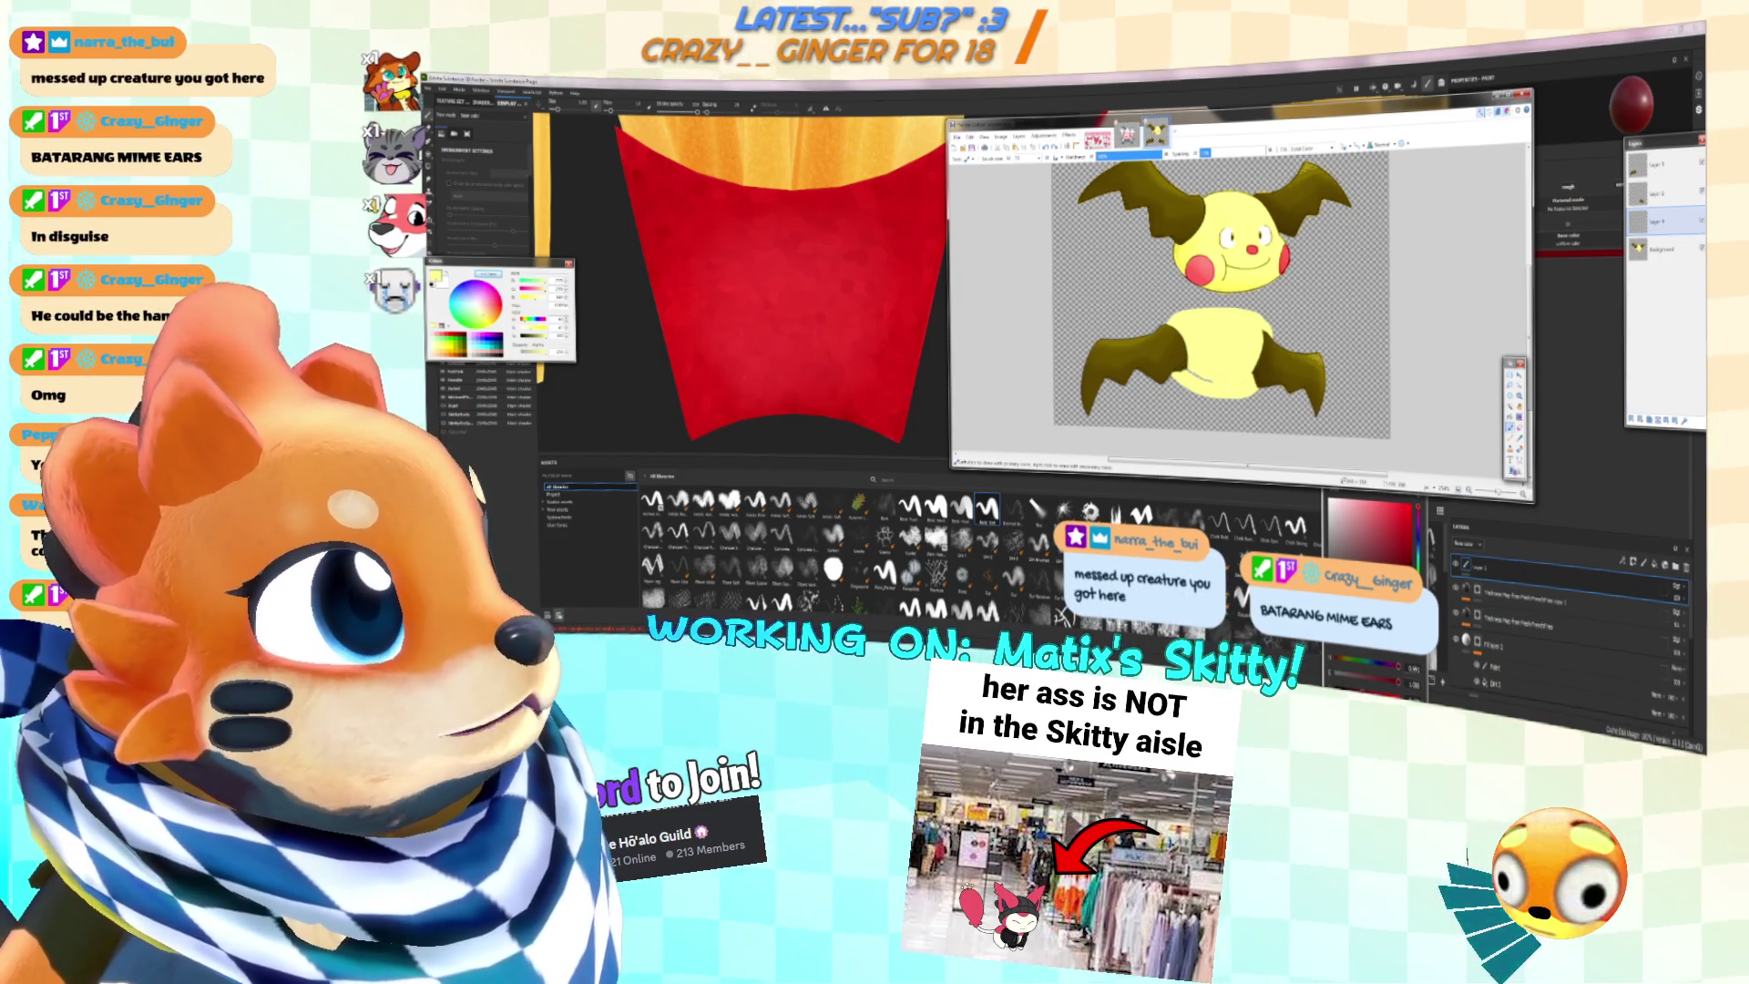
Step: Remove the yellow body between the lower wings and glance at the pink Skitty reference image
{"action": "scroll", "coordinate": [1252, 373], "scroll_direction": "up", "scroll_amount": 2, "text": "ctrl"}
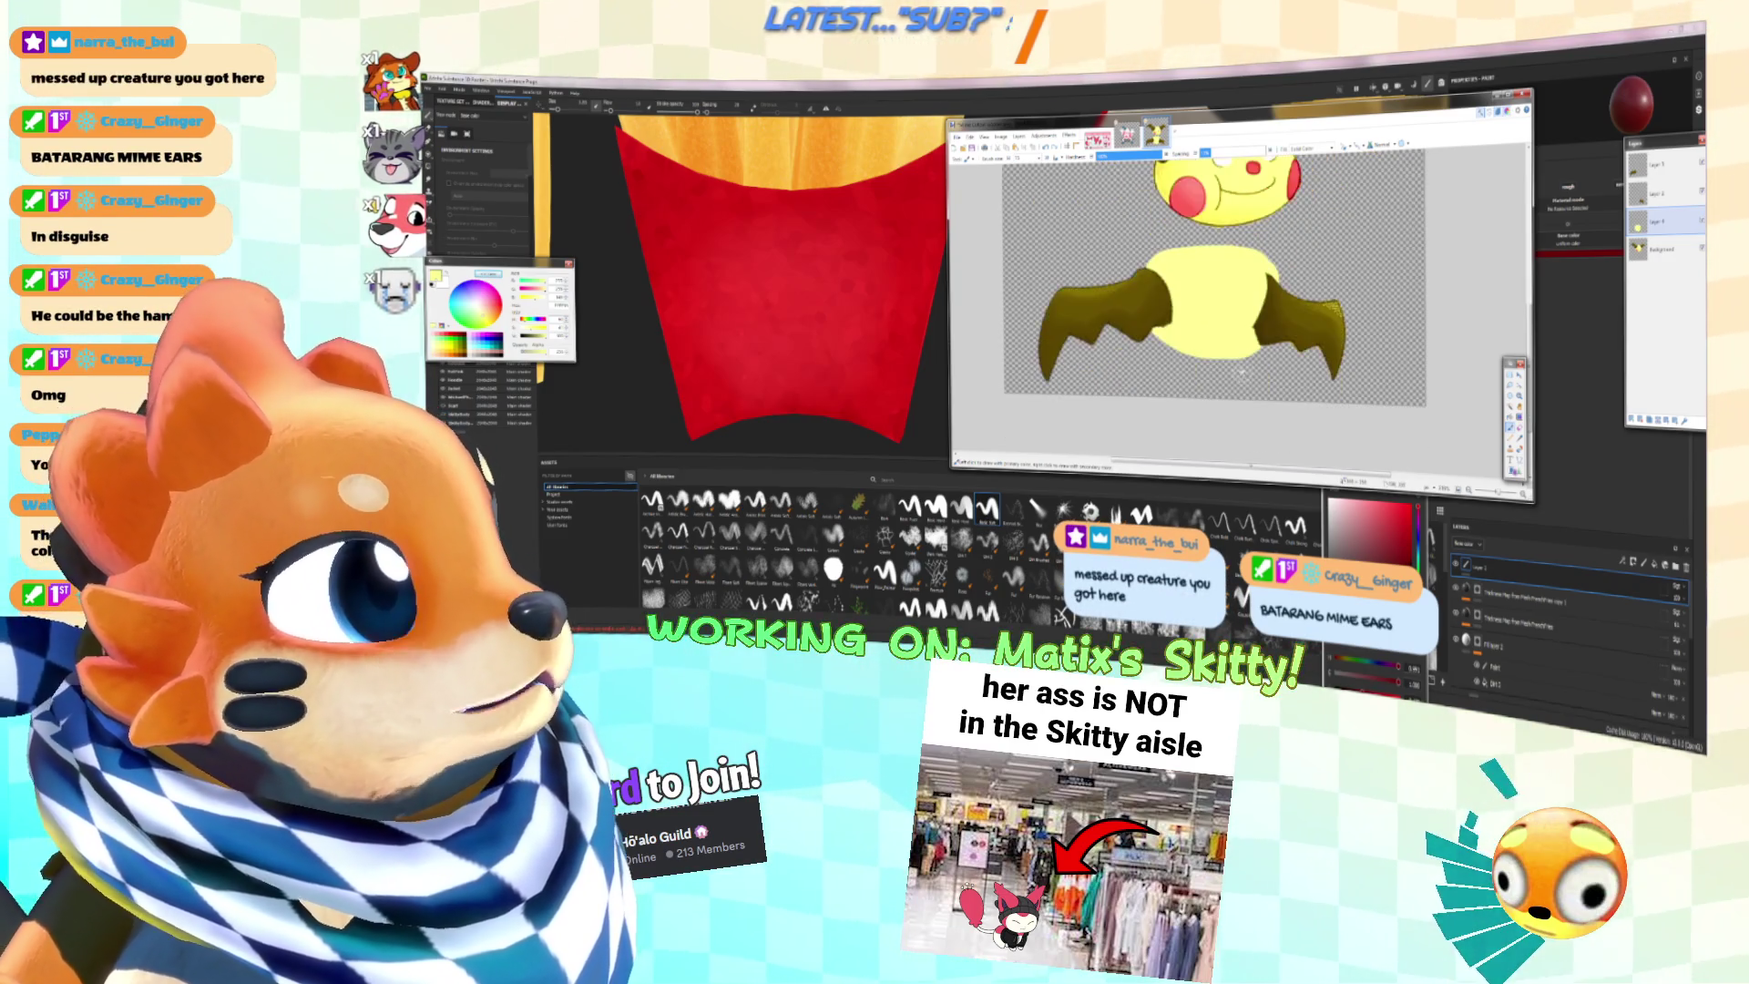
{"action": "key", "text": "ctrl+z"}
{"action": "scroll", "coordinate": [1227, 319], "scroll_direction": "down", "scroll_amount": 3, "text": "ctrl"}
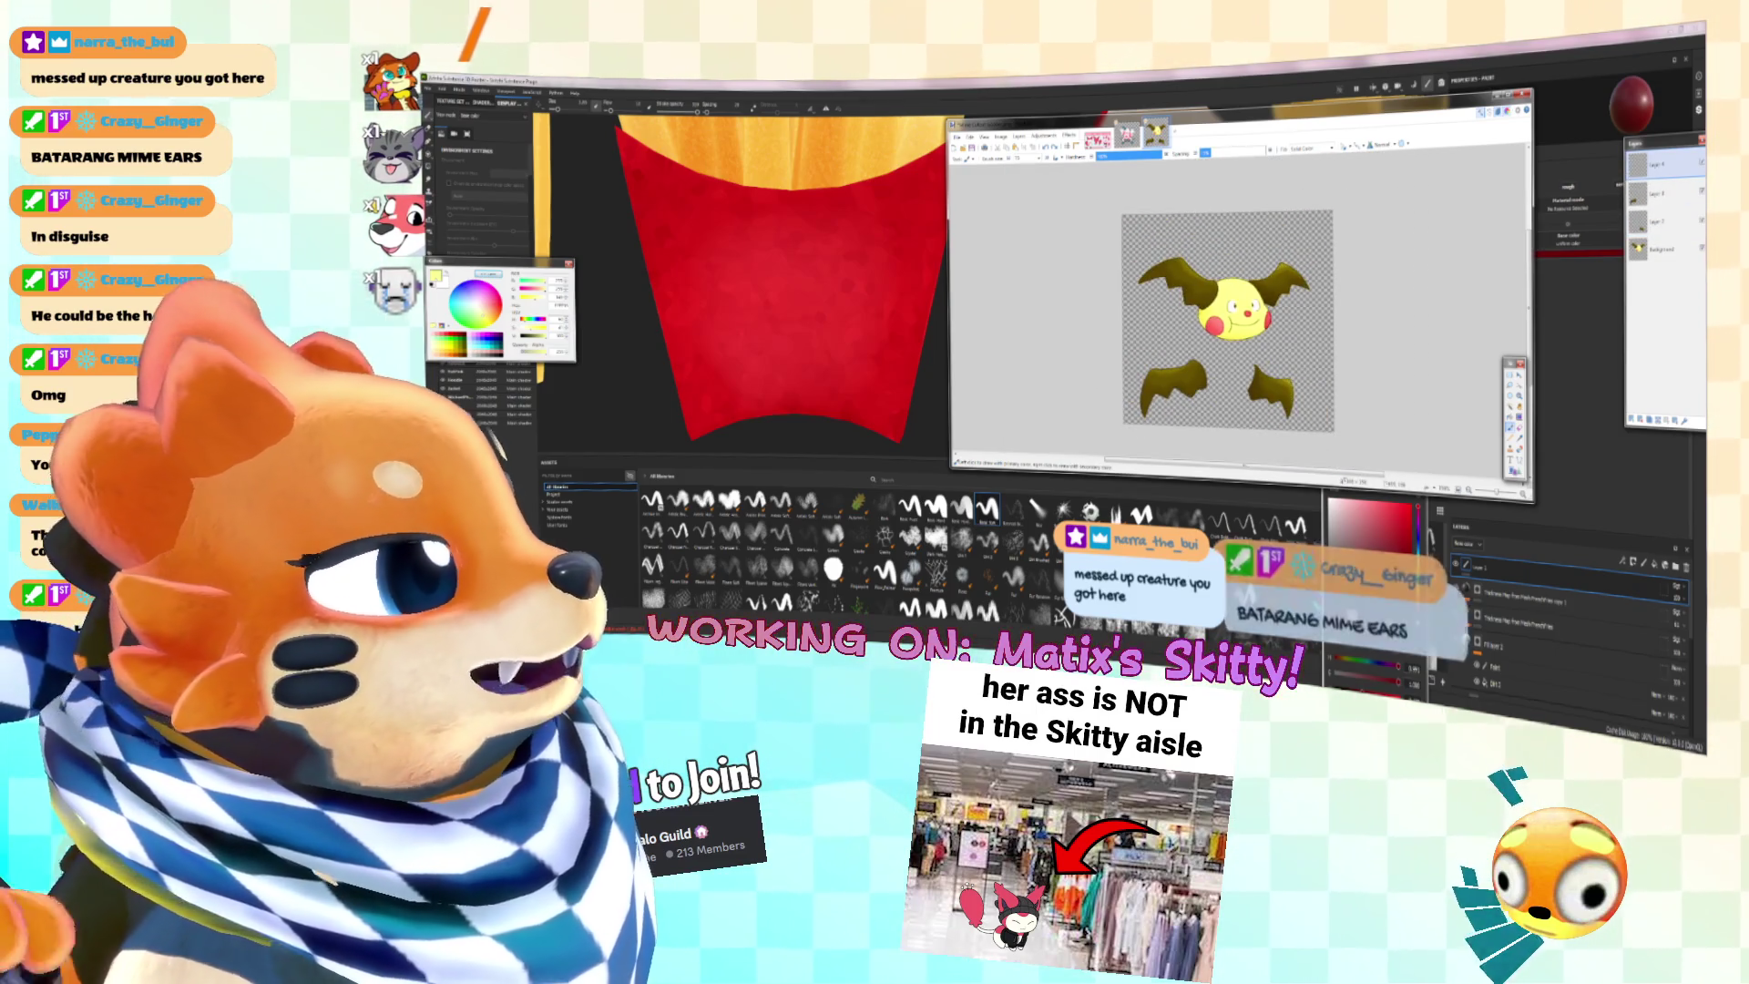
{"action": "left_click", "coordinate": [1098, 137]}
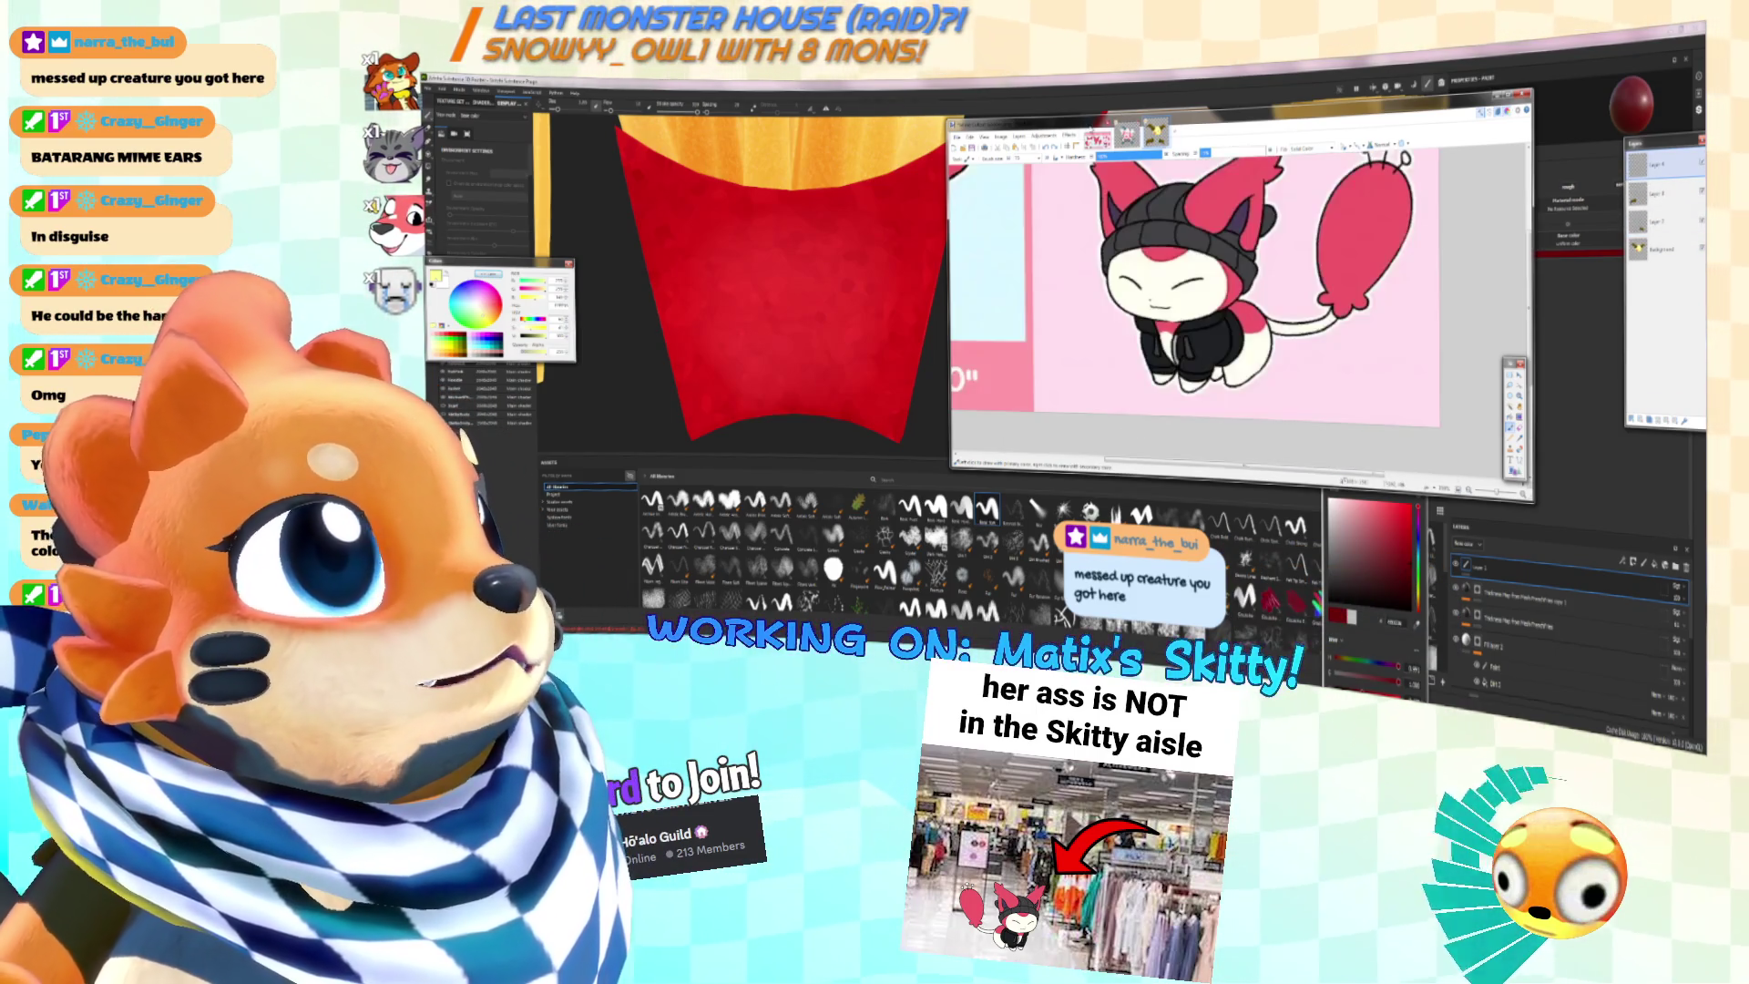
{"action": "left_click", "coordinate": [1155, 134]}
{"action": "mouse_move", "coordinate": [1042, 135]}
{"action": "left_mouse_down"}
{"action": "mouse_move", "coordinate": [1436, 267]}
{"action": "mouse_move", "coordinate": [1337, 208]}
{"action": "mouse_move", "coordinate": [839, 145]}
{"action": "mouse_move", "coordinate": [1107, 149]}
{"action": "mouse_move", "coordinate": [985, 144]}
{"action": "left_mouse_up"}
Step: Zoom into the head and rectangle-select the area around the left eye
{"action": "scroll", "coordinate": [1250, 308], "scroll_direction": "up", "scroll_amount": 3, "text": "ctrl"}
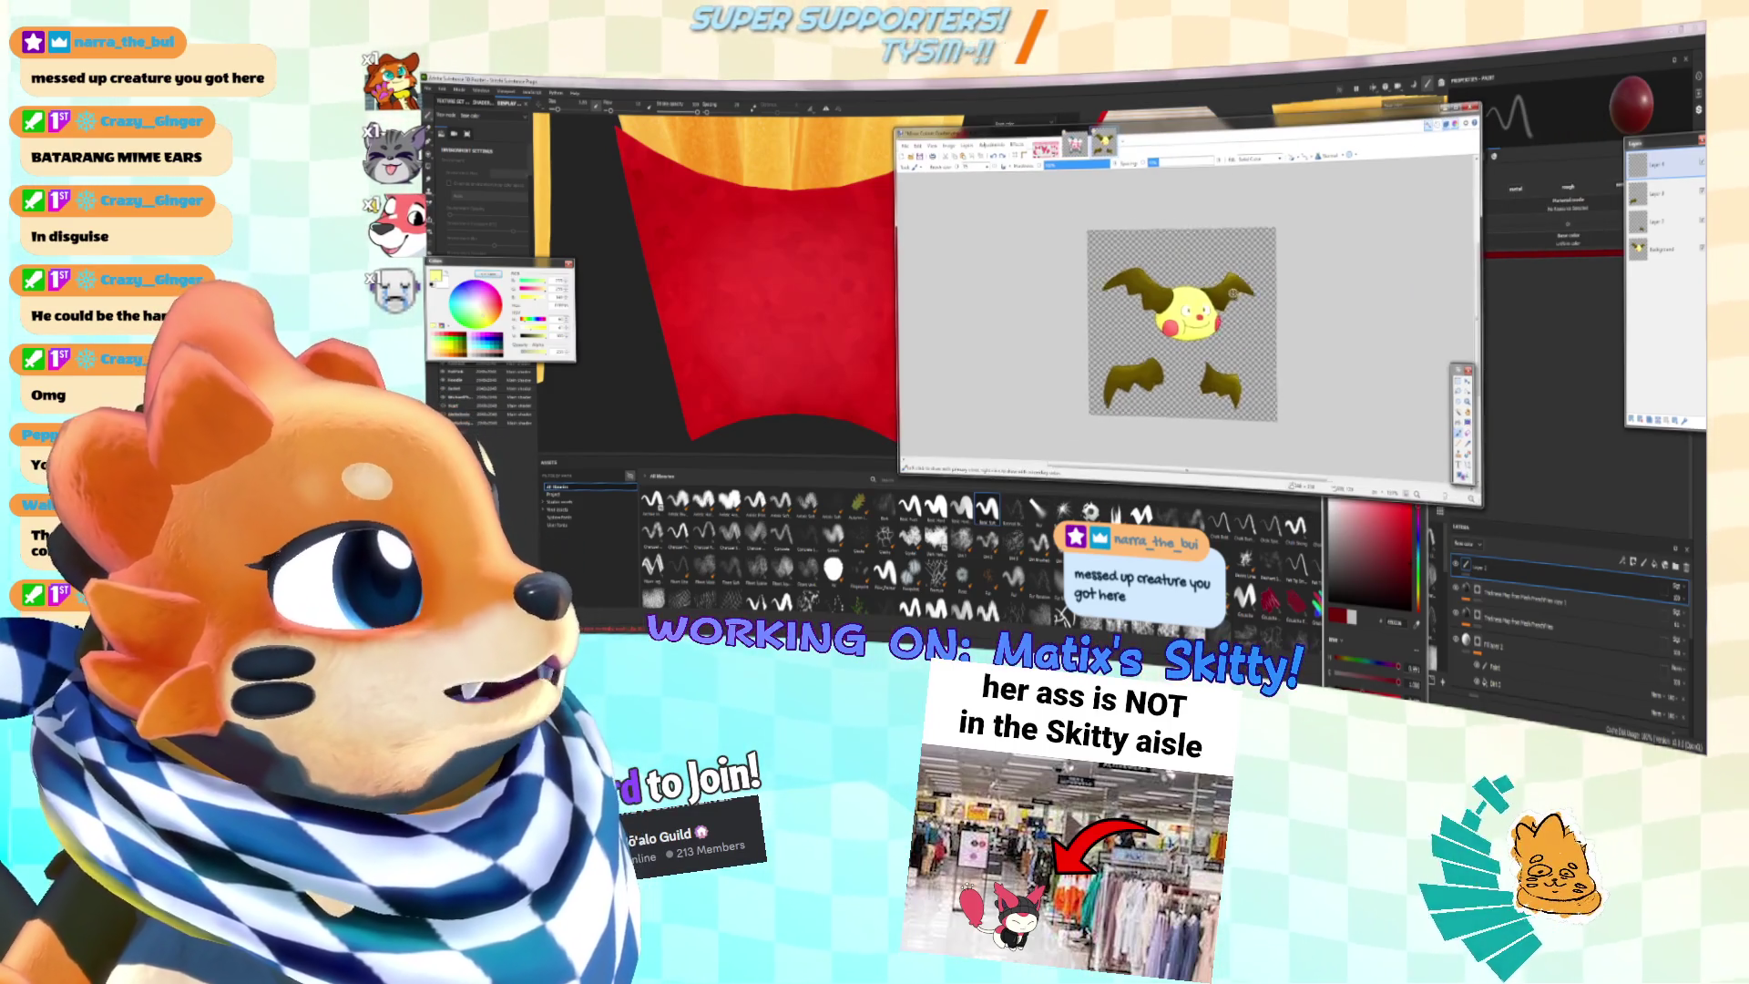
{"action": "scroll", "coordinate": [1218, 319], "scroll_direction": "up", "scroll_amount": 2, "text": "ctrl"}
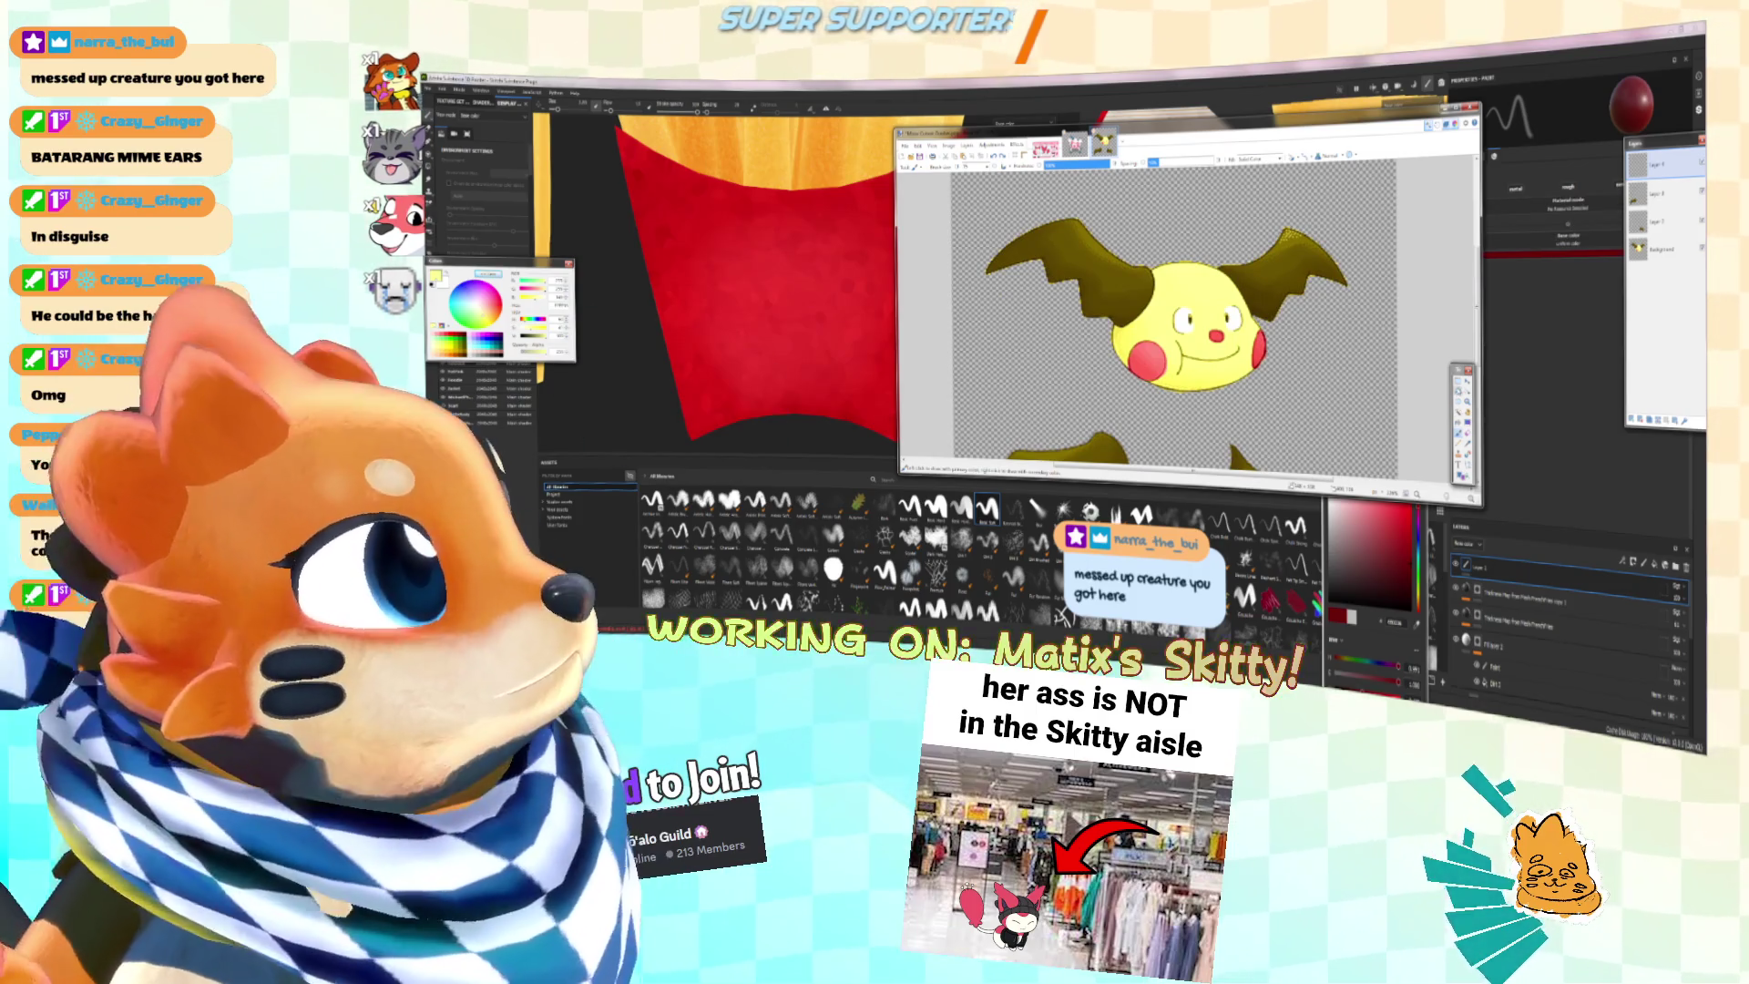
{"action": "key", "text": "s"}
{"action": "scroll", "coordinate": [1143, 321], "scroll_direction": "up", "scroll_amount": 1, "text": "ctrl"}
{"action": "mouse_move", "coordinate": [1189, 301]}
{"action": "left_mouse_down"}
{"action": "mouse_move", "coordinate": [1217, 348]}
{"action": "mouse_move", "coordinate": [1269, 328]}
{"action": "left_mouse_up"}
Step: Add a new layer above the Background, paint both eyes white, and change the sampling option
{"action": "left_click", "coordinate": [1658, 248]}
{"action": "key", "text": "ctrl+shift+n"}
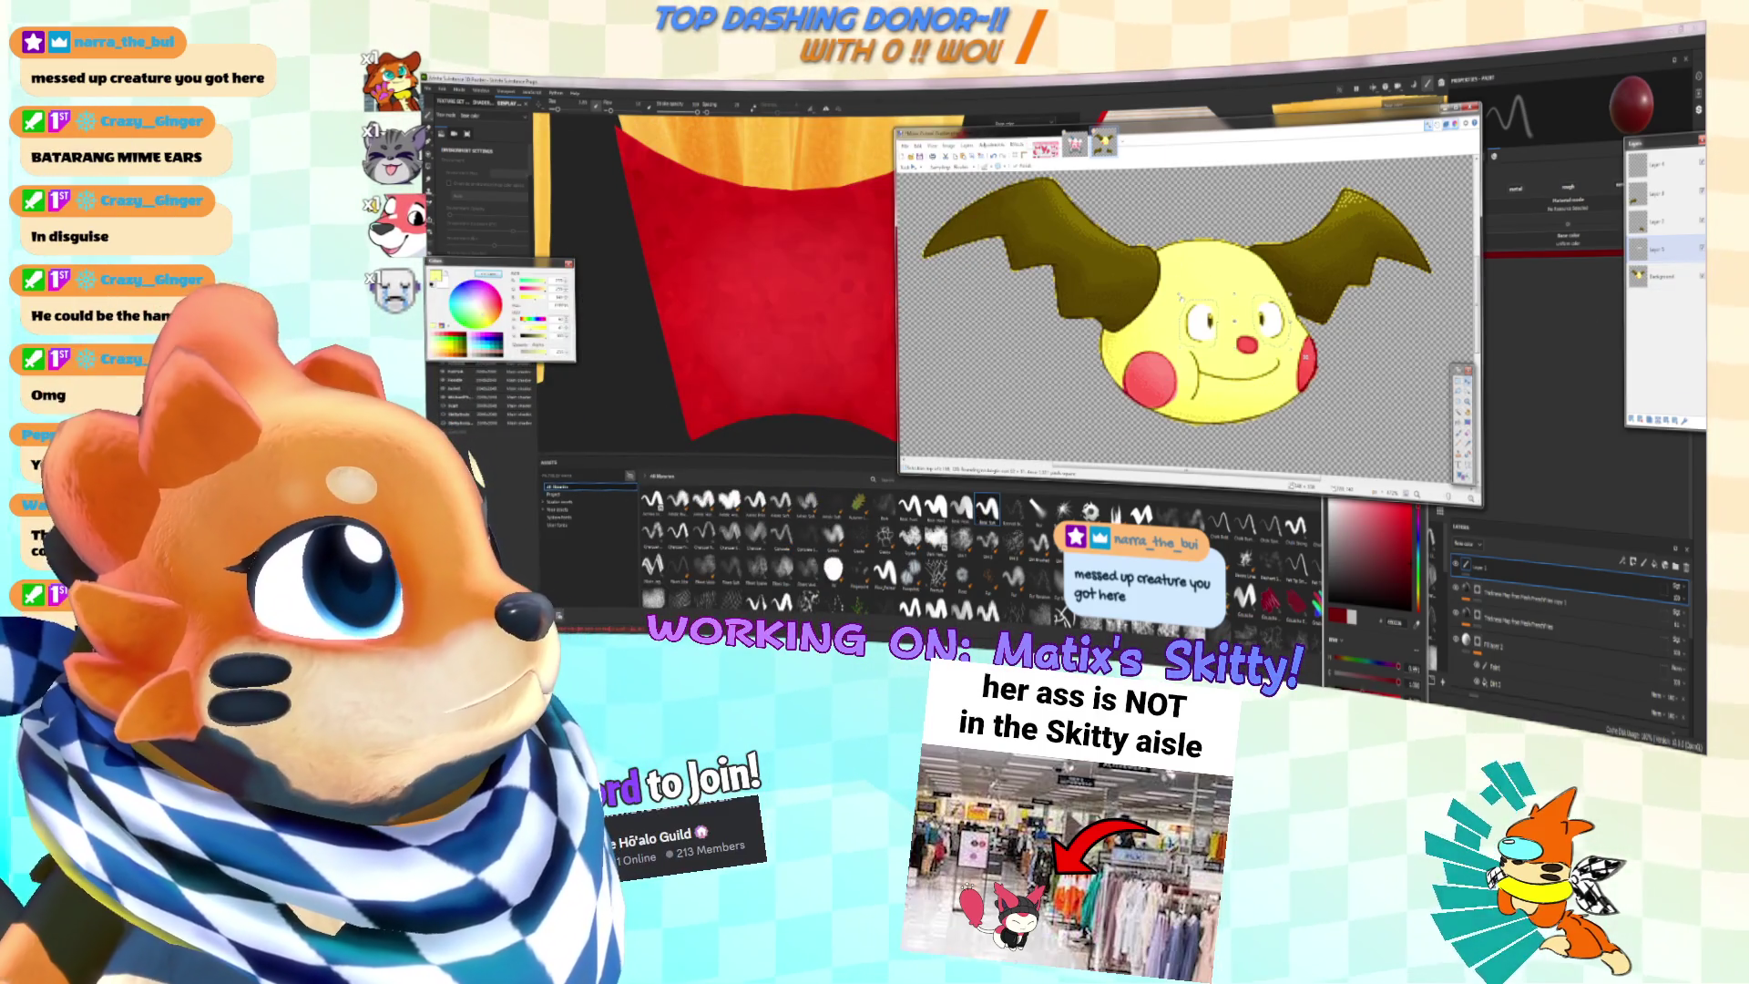
{"action": "left_click_drag", "start_coordinate": [1177, 301], "coordinate": [1200, 341]}
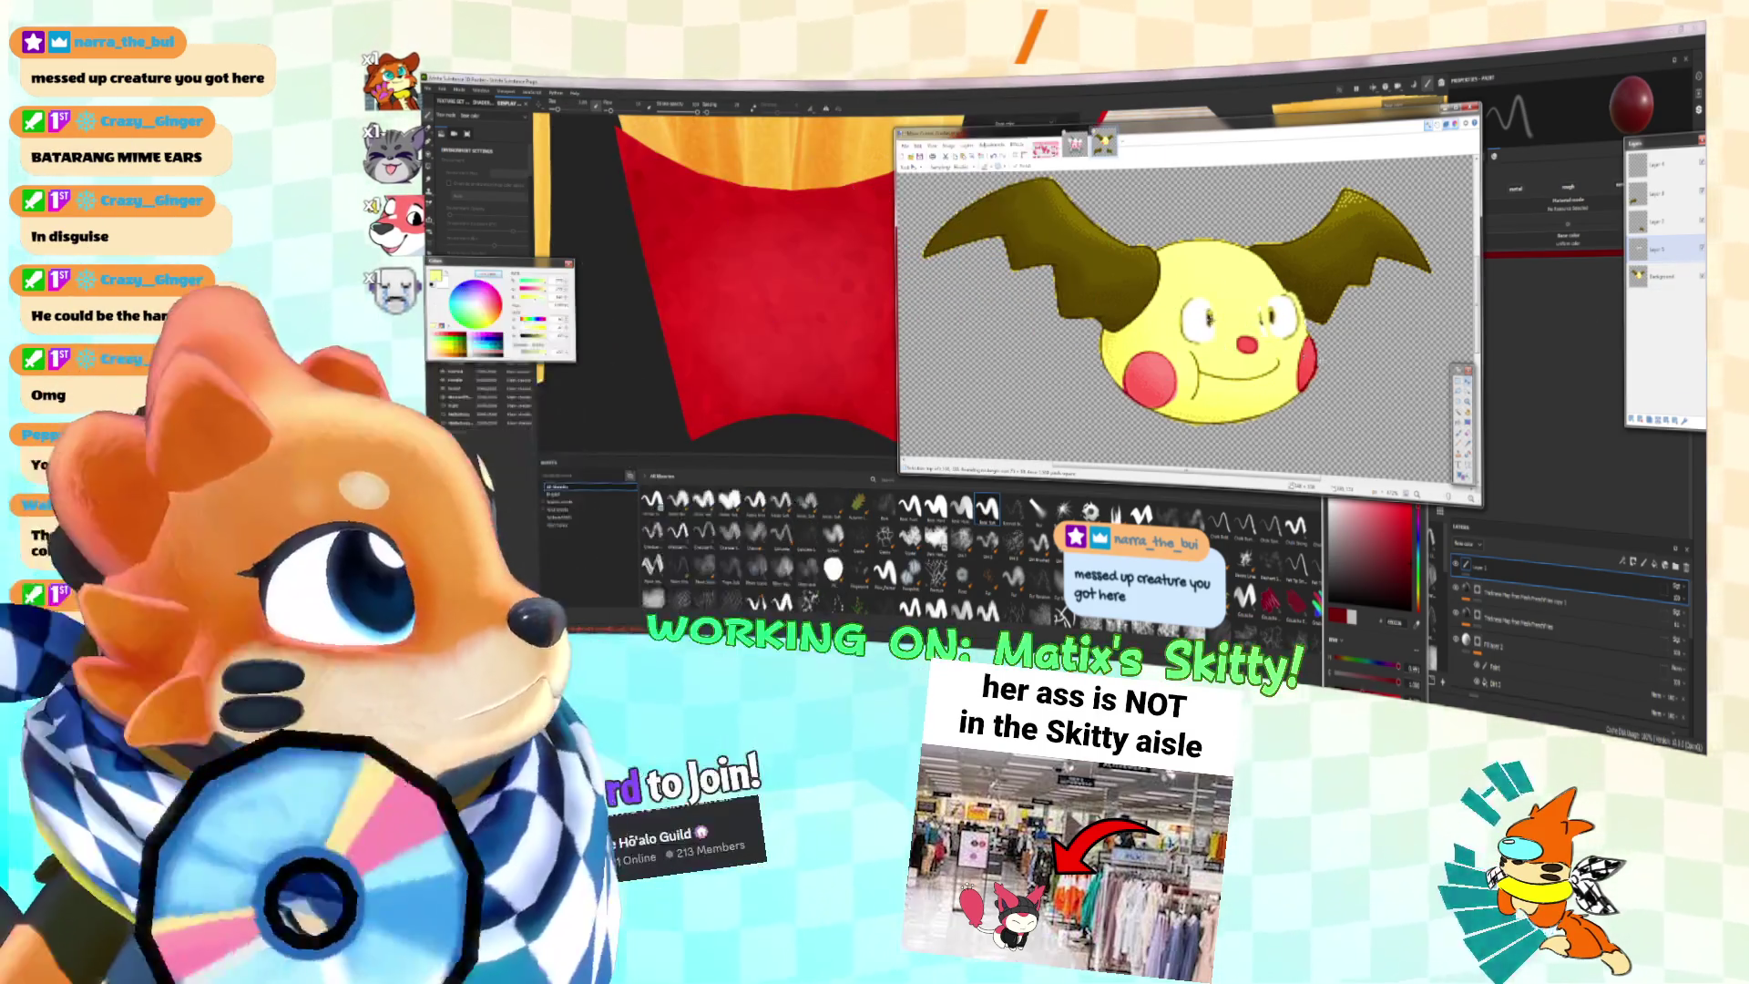
{"action": "left_click_drag", "start_coordinate": [1280, 291], "coordinate": [1303, 337]}
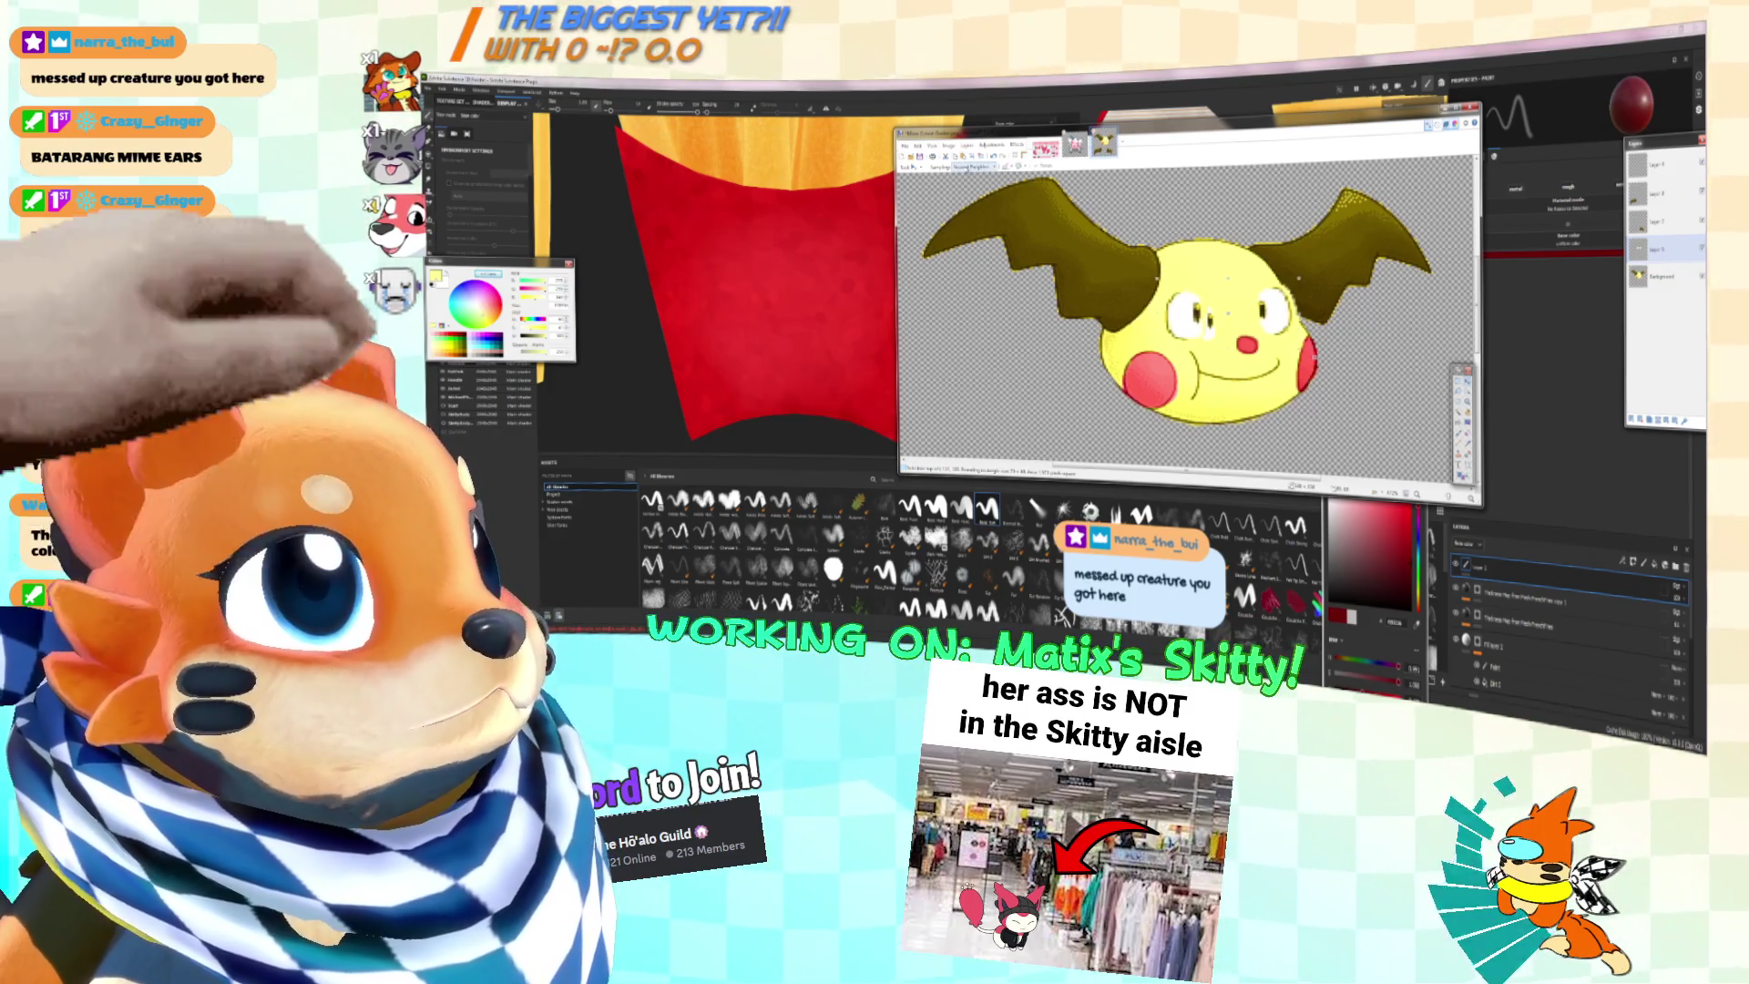
{"action": "left_click", "coordinate": [963, 167]}
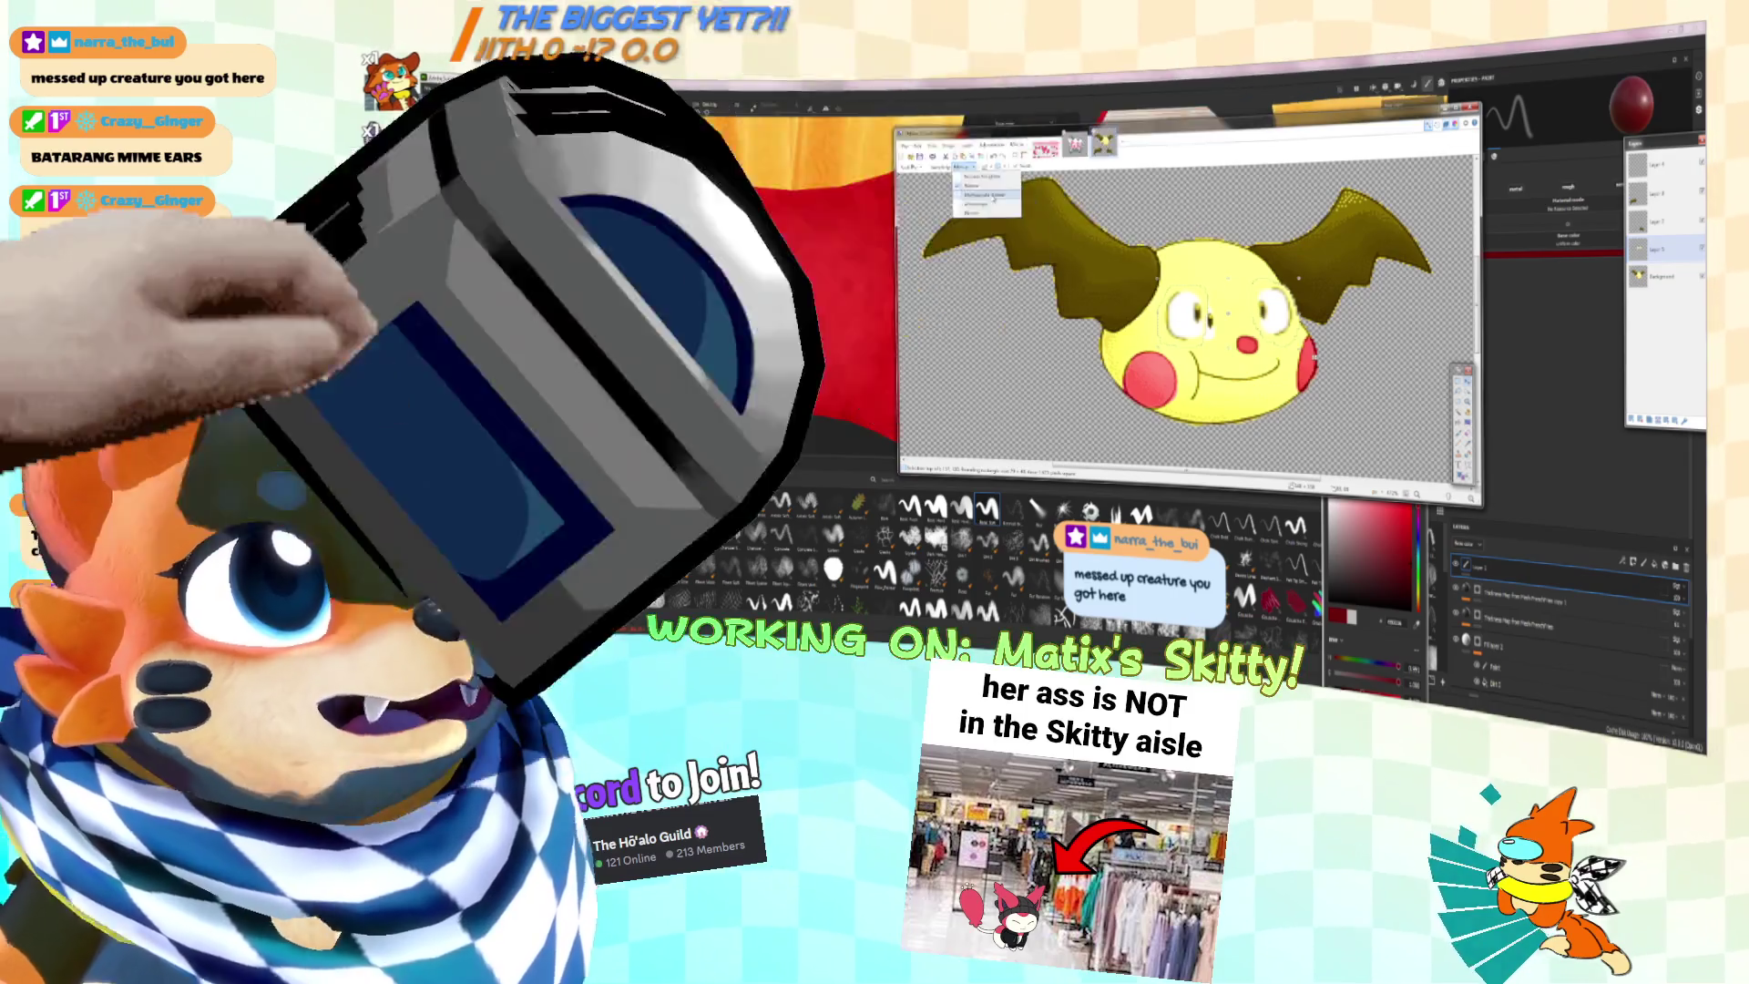
{"action": "left_click", "coordinate": [992, 195]}
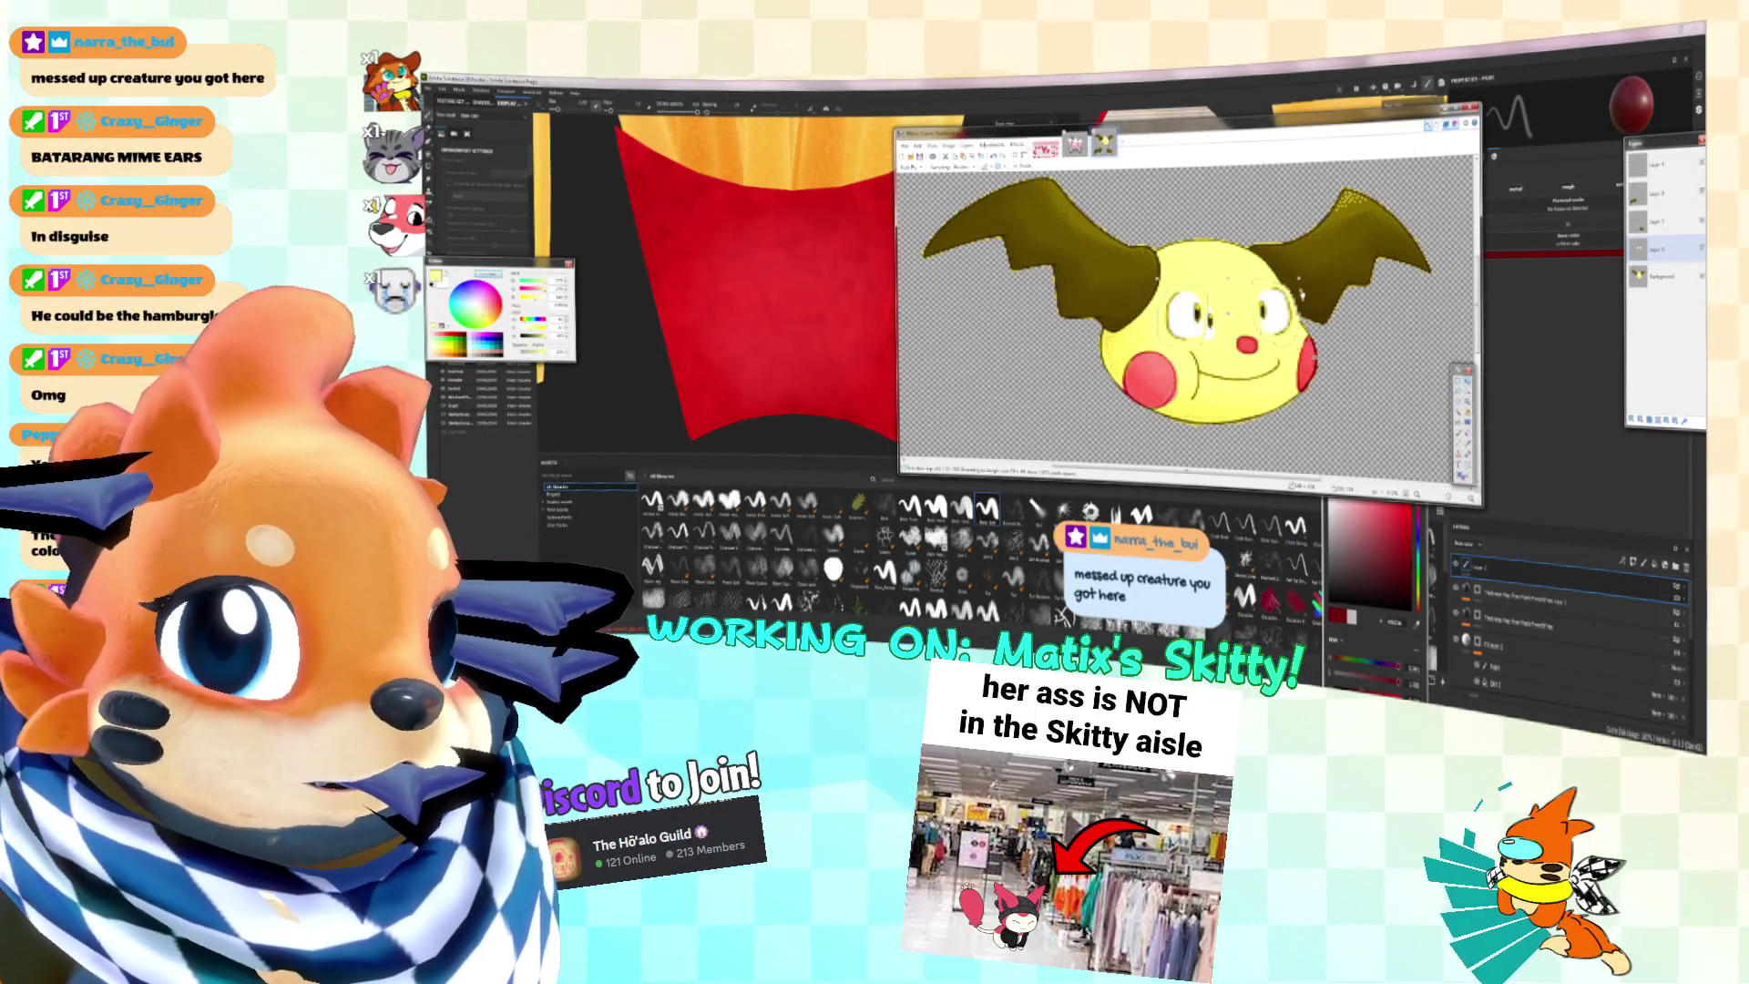
Step: Select the right eye, then select the left eye and enlarge it with Move Selected Pixels, comparing with undo/redo
{"action": "scroll", "coordinate": [1166, 319], "scroll_direction": "up", "scroll_amount": 2, "text": "ctrl"}
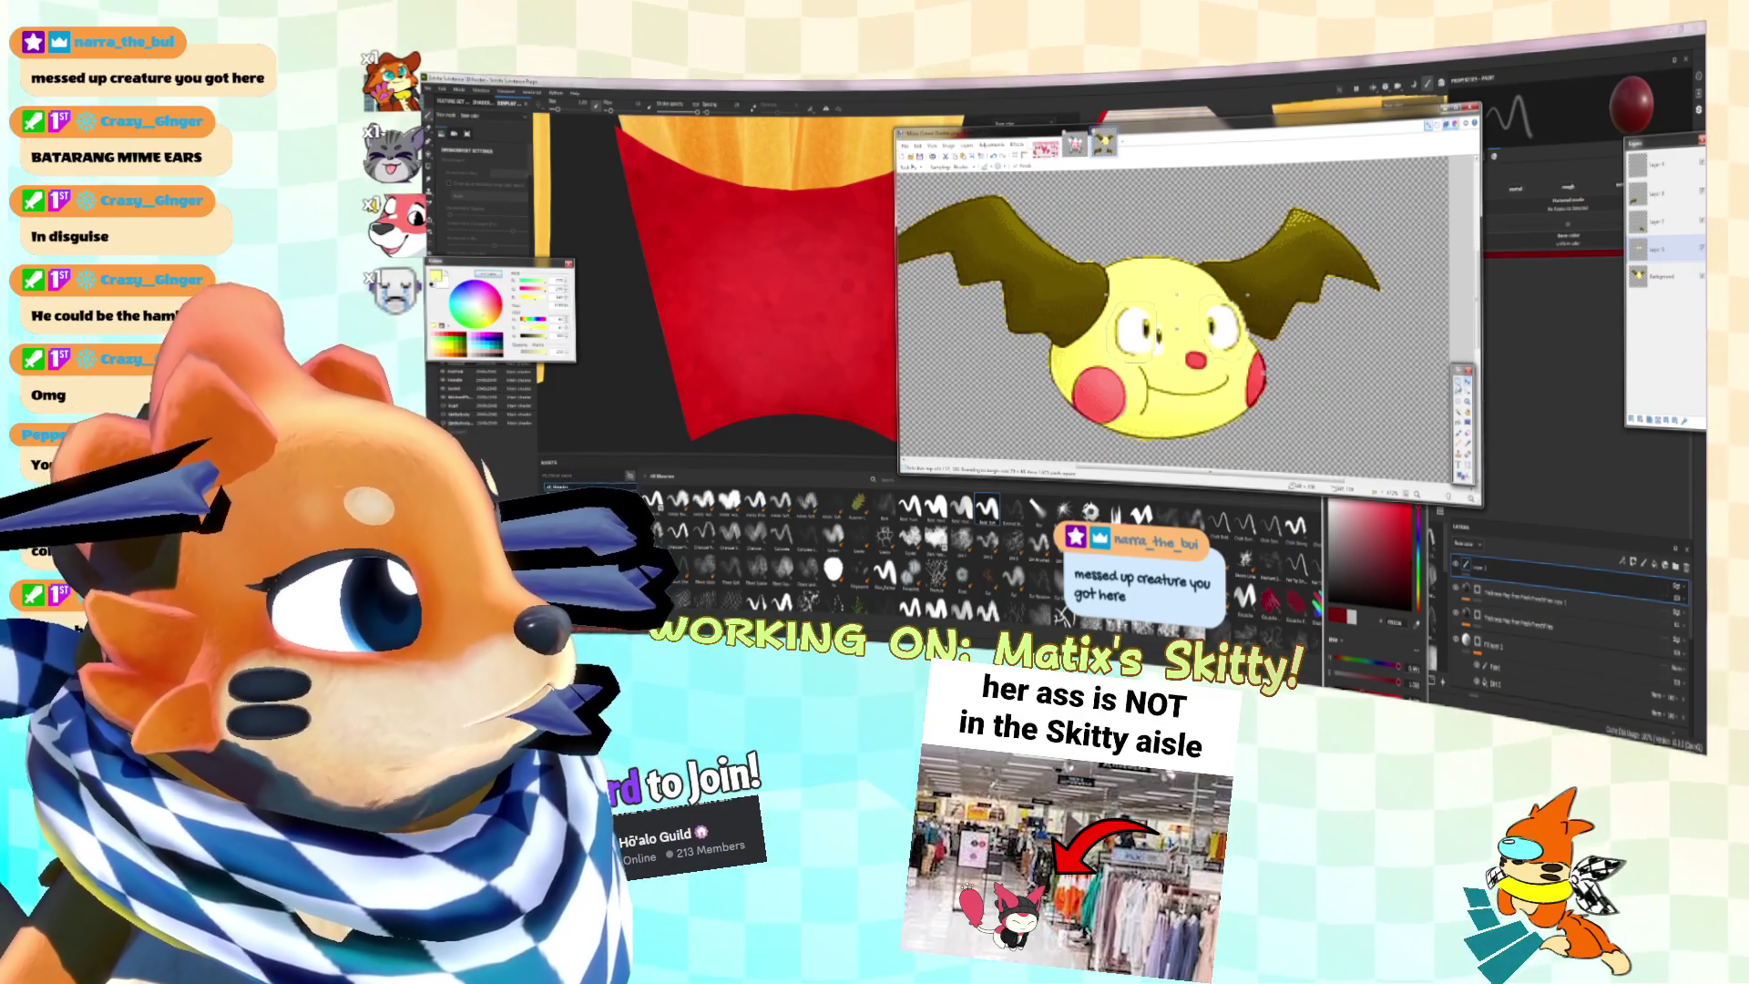
{"action": "mouse_move", "coordinate": [1196, 298]}
{"action": "left_mouse_down"}
{"action": "mouse_move", "coordinate": [1261, 350]}
{"action": "mouse_move", "coordinate": [1234, 324]}
{"action": "left_mouse_up"}
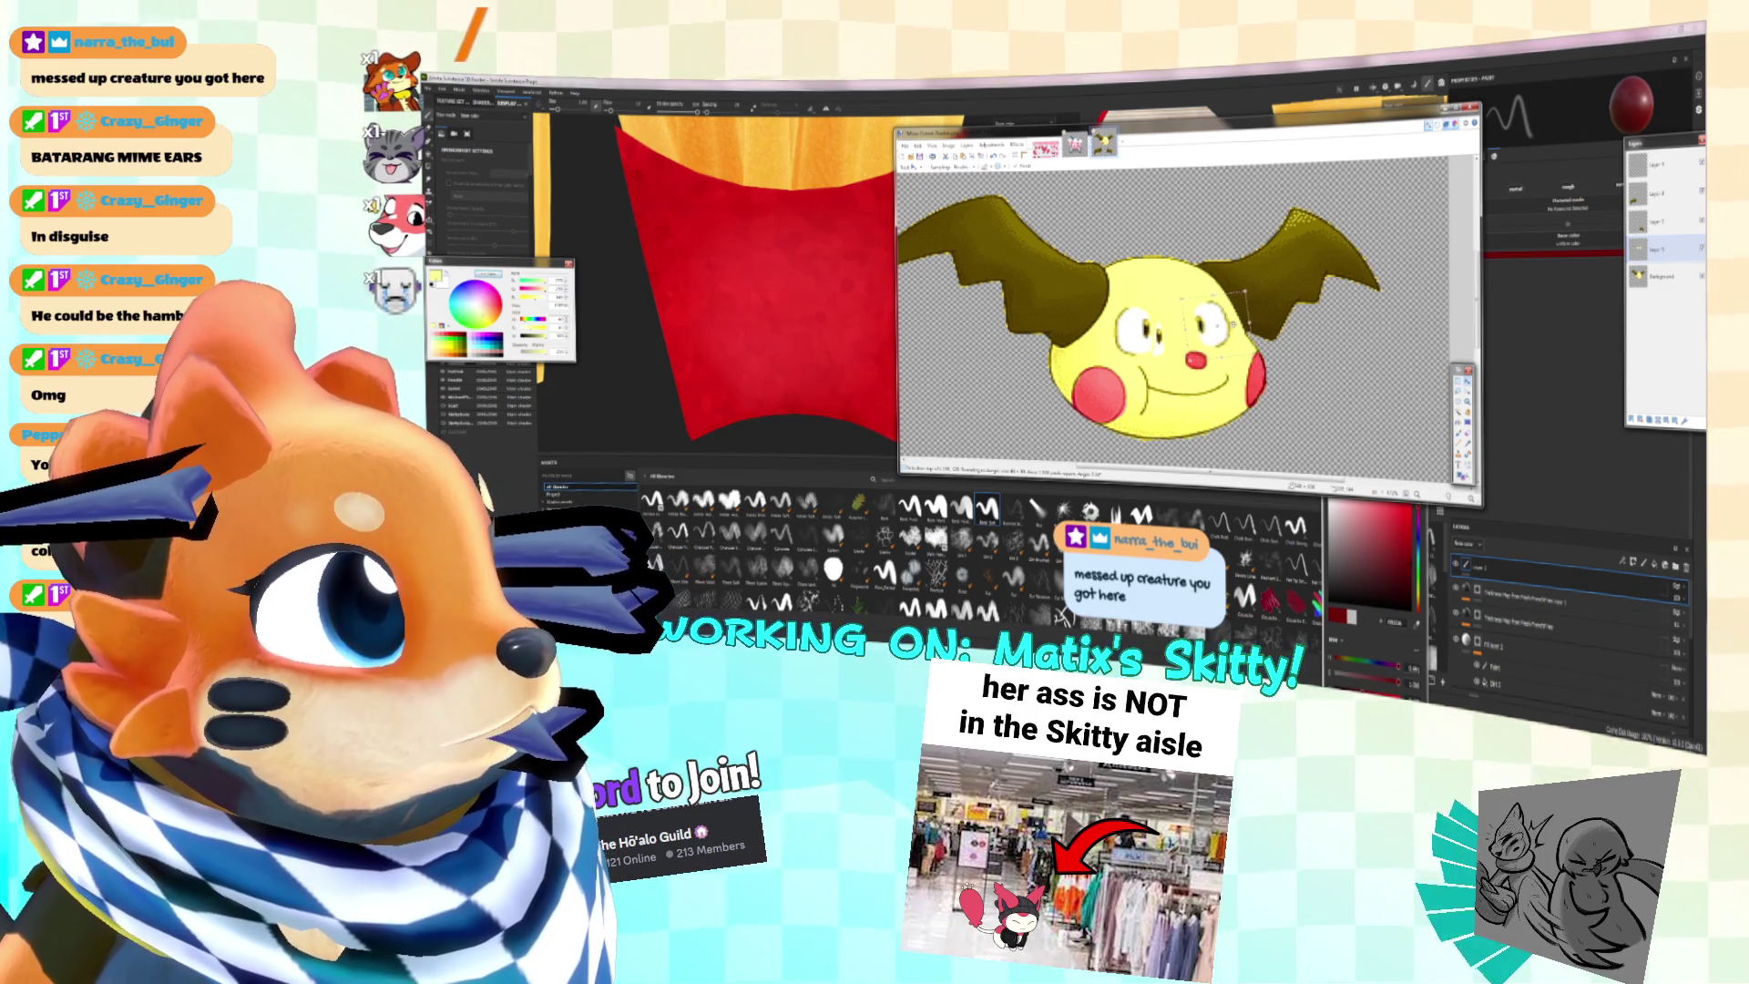
{"action": "key", "text": "ctrl+d"}
{"action": "mouse_move", "coordinate": [1159, 289]}
{"action": "left_mouse_down"}
{"action": "mouse_move", "coordinate": [1105, 364]}
{"action": "mouse_move", "coordinate": [1179, 378]}
{"action": "left_mouse_up"}
{"action": "key", "text": "m"}
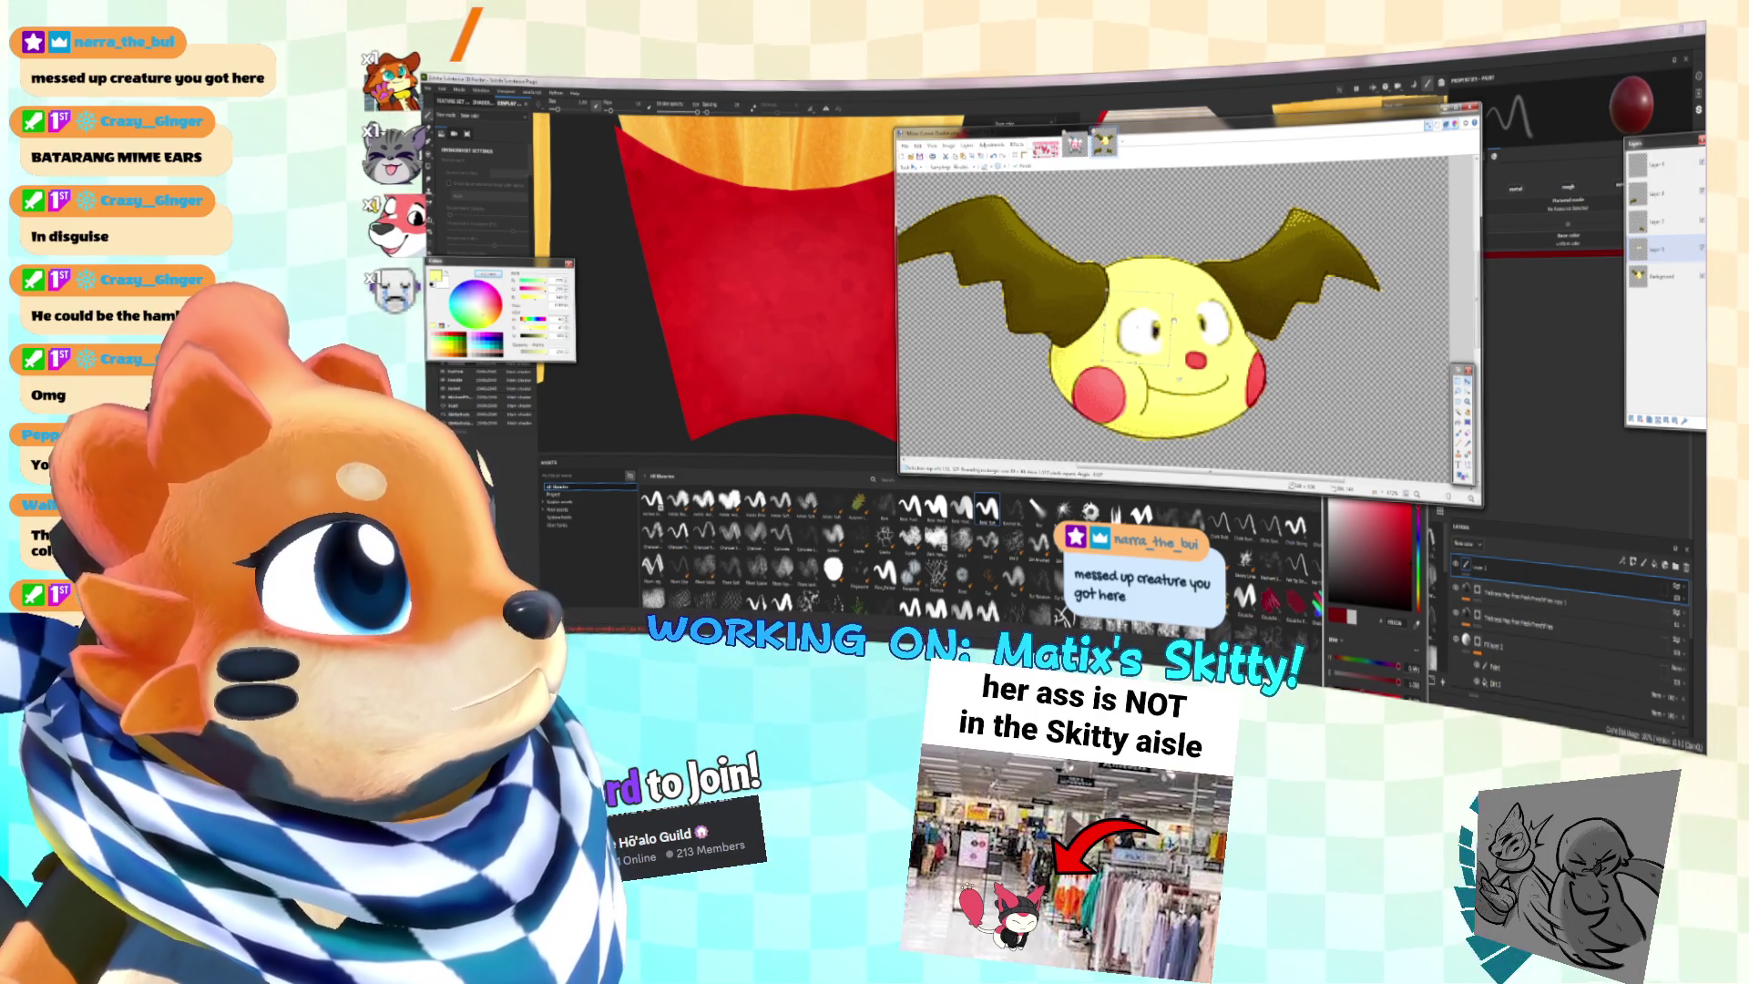
{"action": "scroll", "coordinate": [1173, 321], "scroll_direction": "down", "scroll_amount": 2, "text": "ctrl"}
{"action": "scroll", "coordinate": [1184, 337], "scroll_direction": "up", "scroll_amount": 3, "text": "ctrl"}
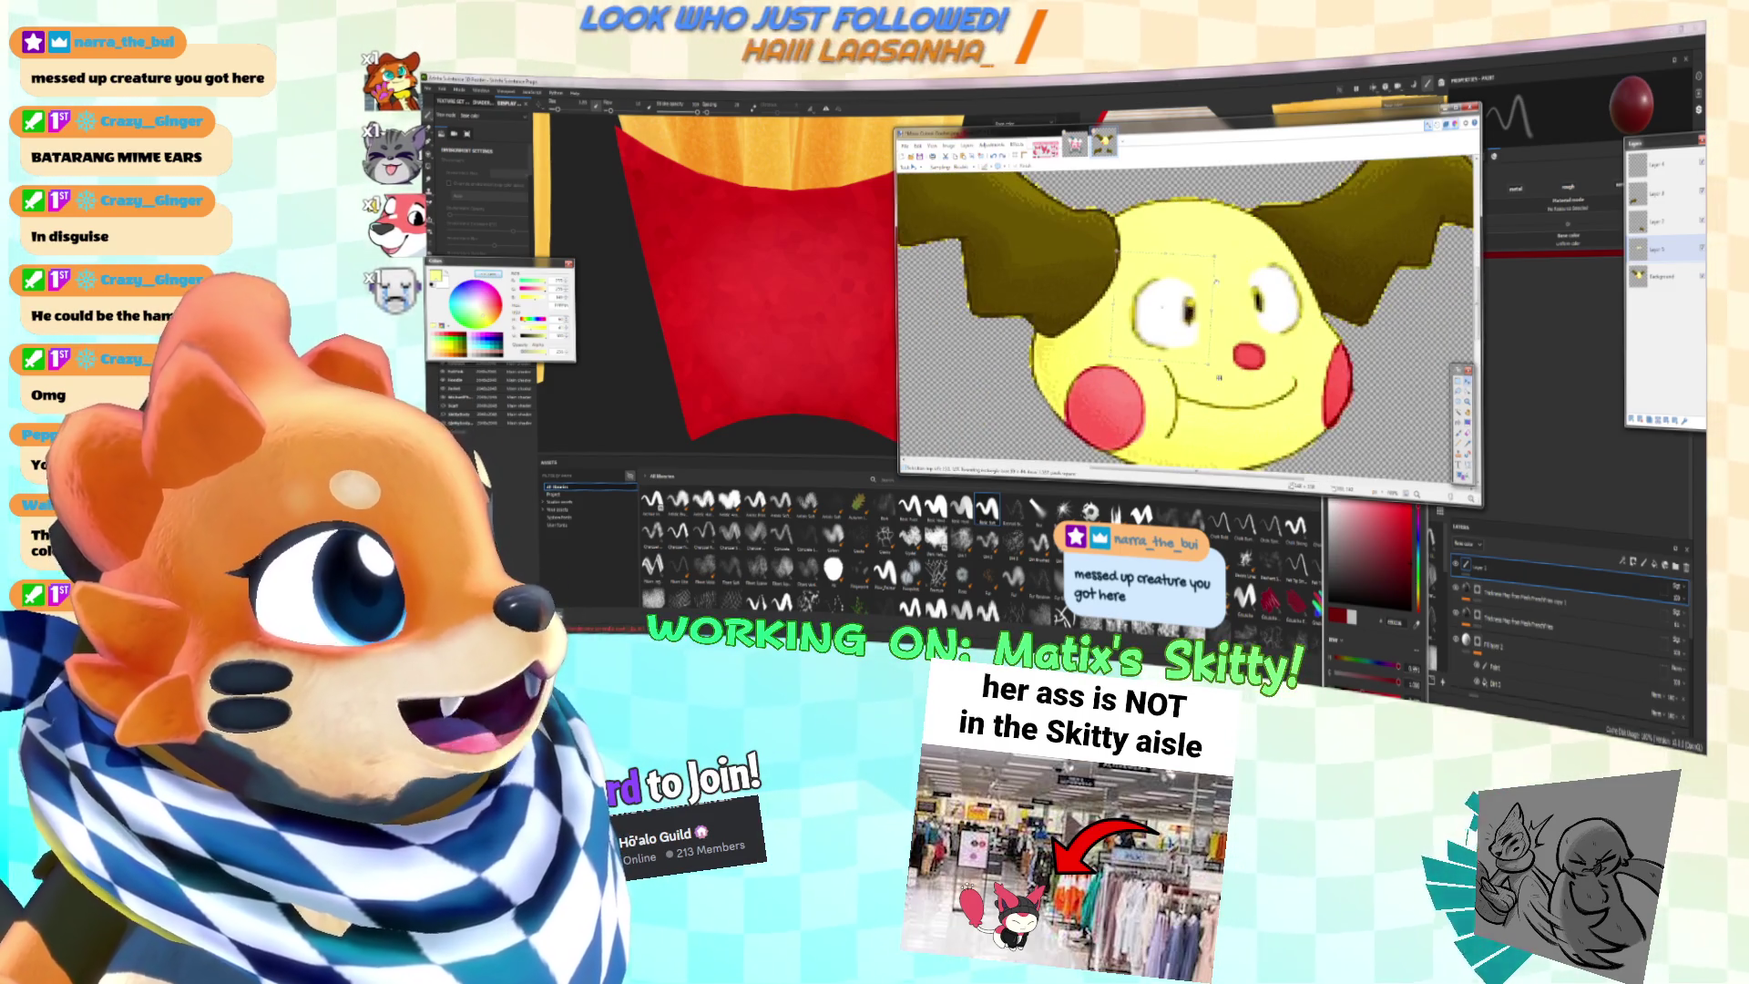
{"action": "key", "text": "ctrl+z"}
{"action": "key", "text": "ctrl+y"}
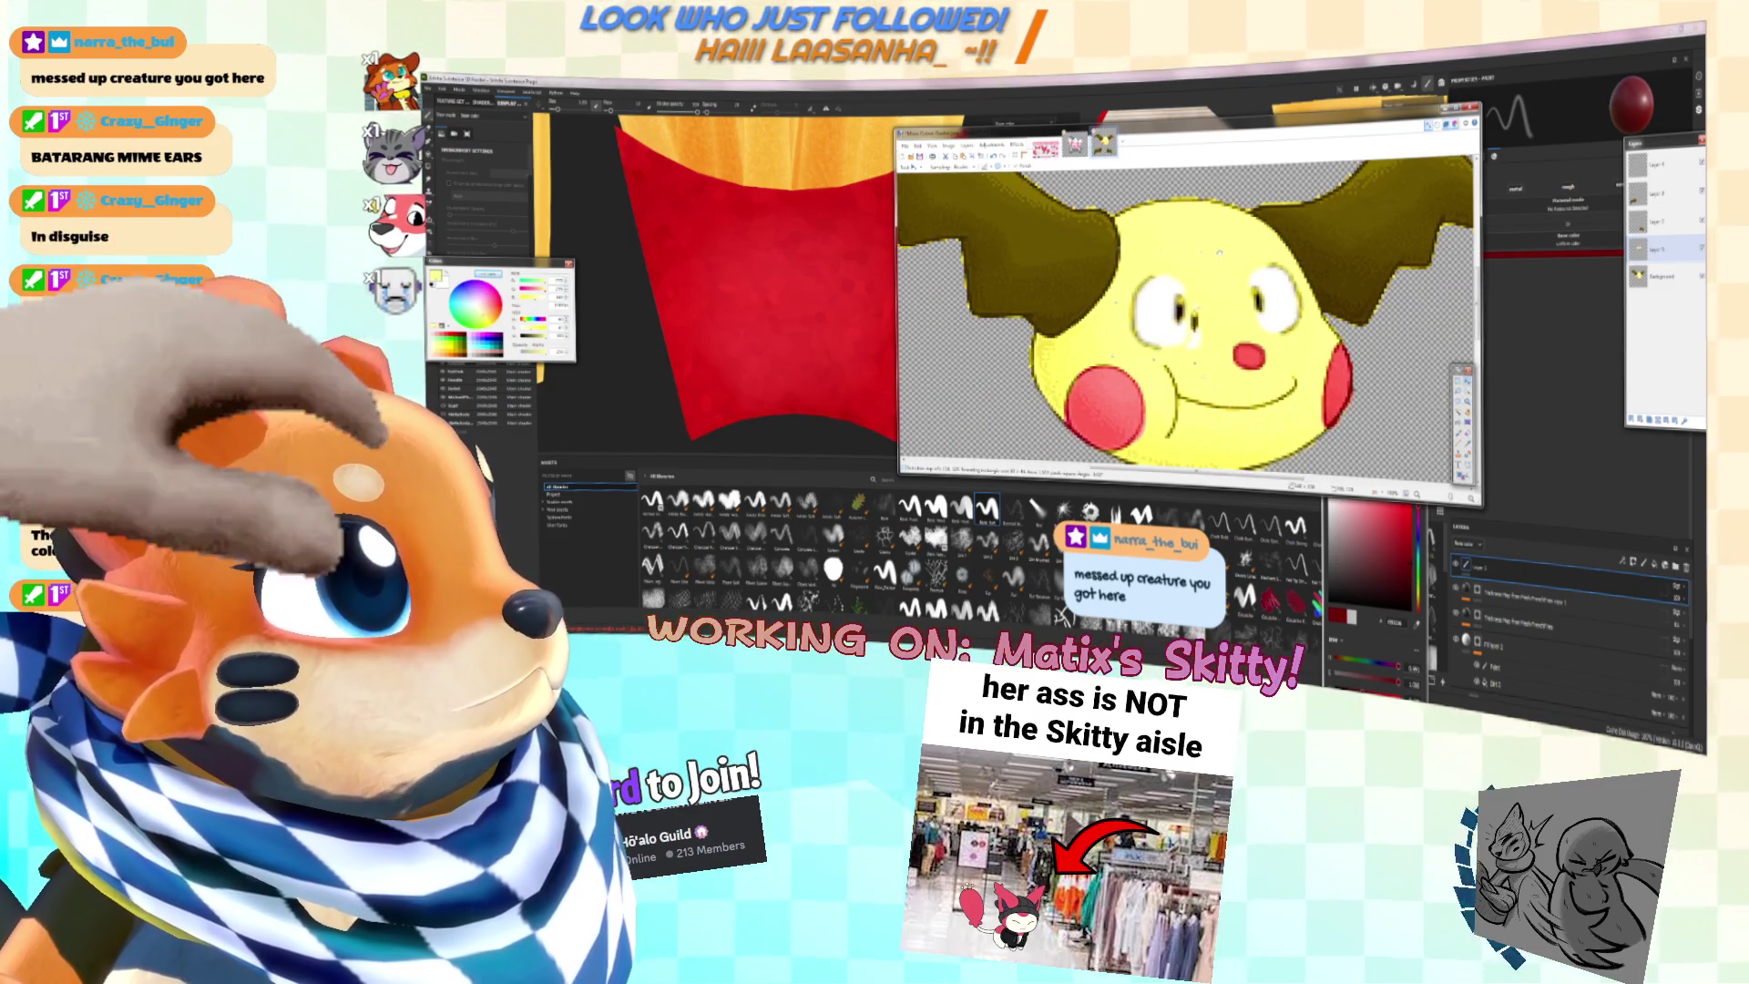
{"action": "key", "text": "ctrl+z"}
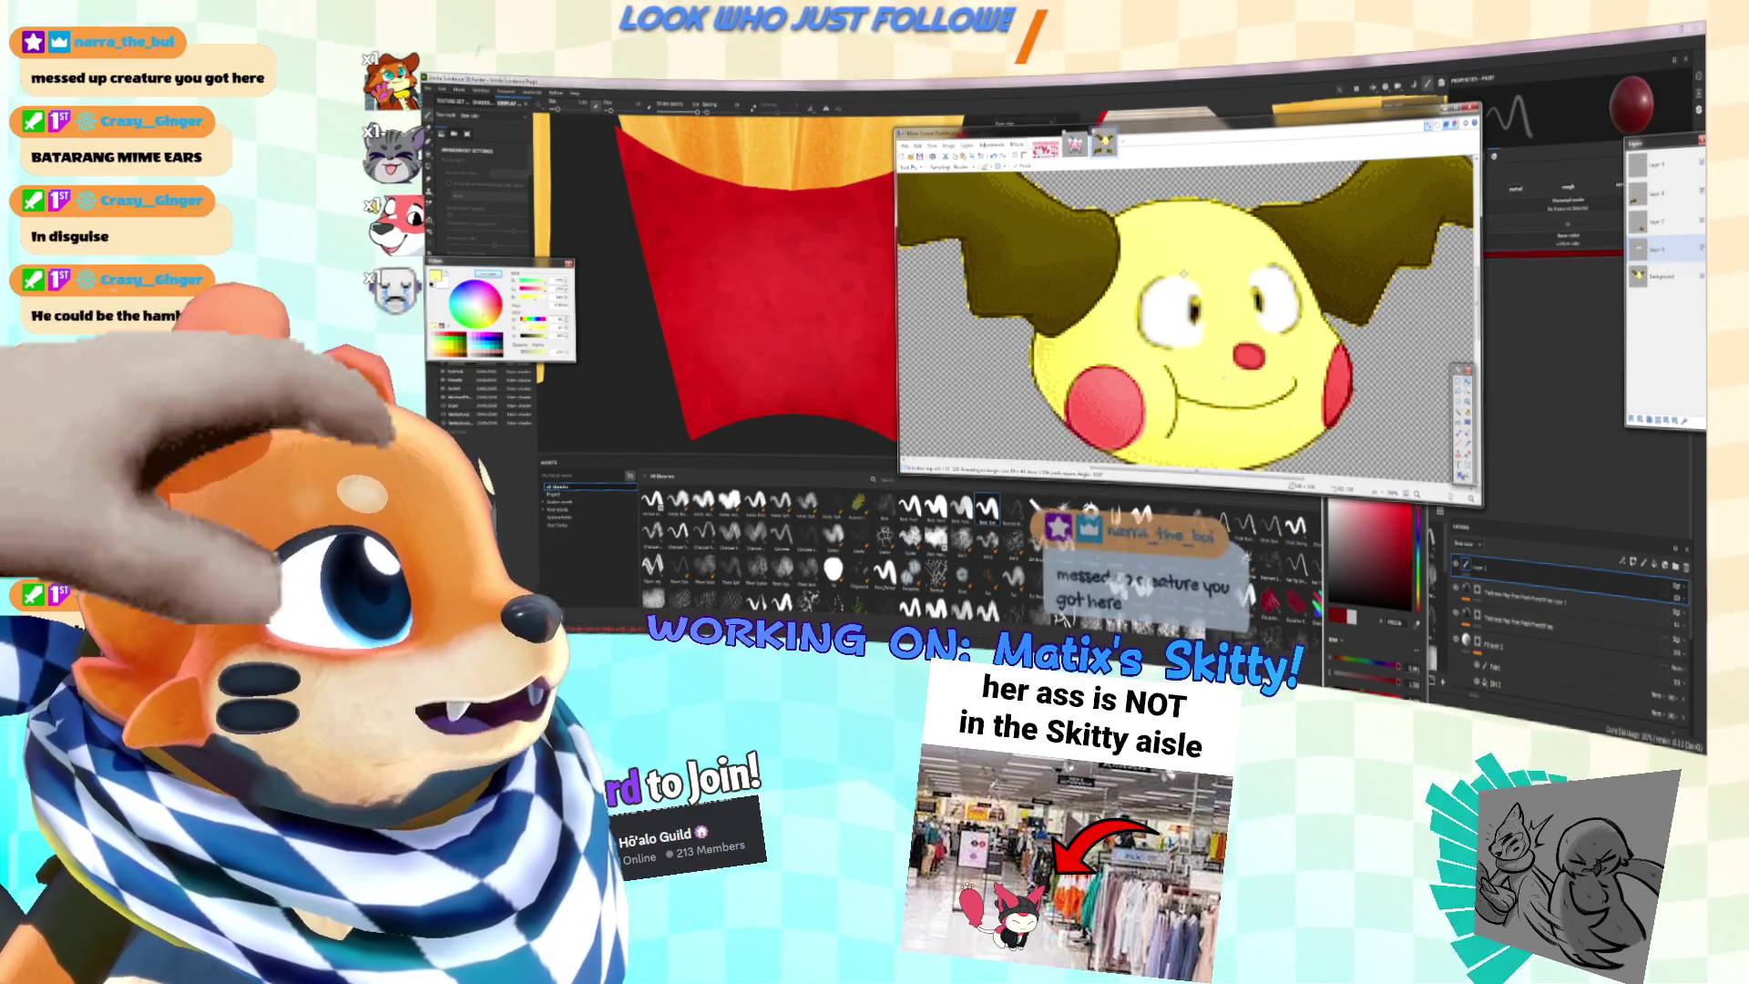
{"action": "scroll", "coordinate": [1222, 376], "scroll_direction": "down", "scroll_amount": 2, "text": "ctrl"}
{"action": "scroll", "coordinate": [1186, 350], "scroll_direction": "up", "scroll_amount": 1, "text": "ctrl"}
Step: Copy the red nose onto a new layer, try moving it to the forehead, then undo and deselect
{"action": "key", "text": "s"}
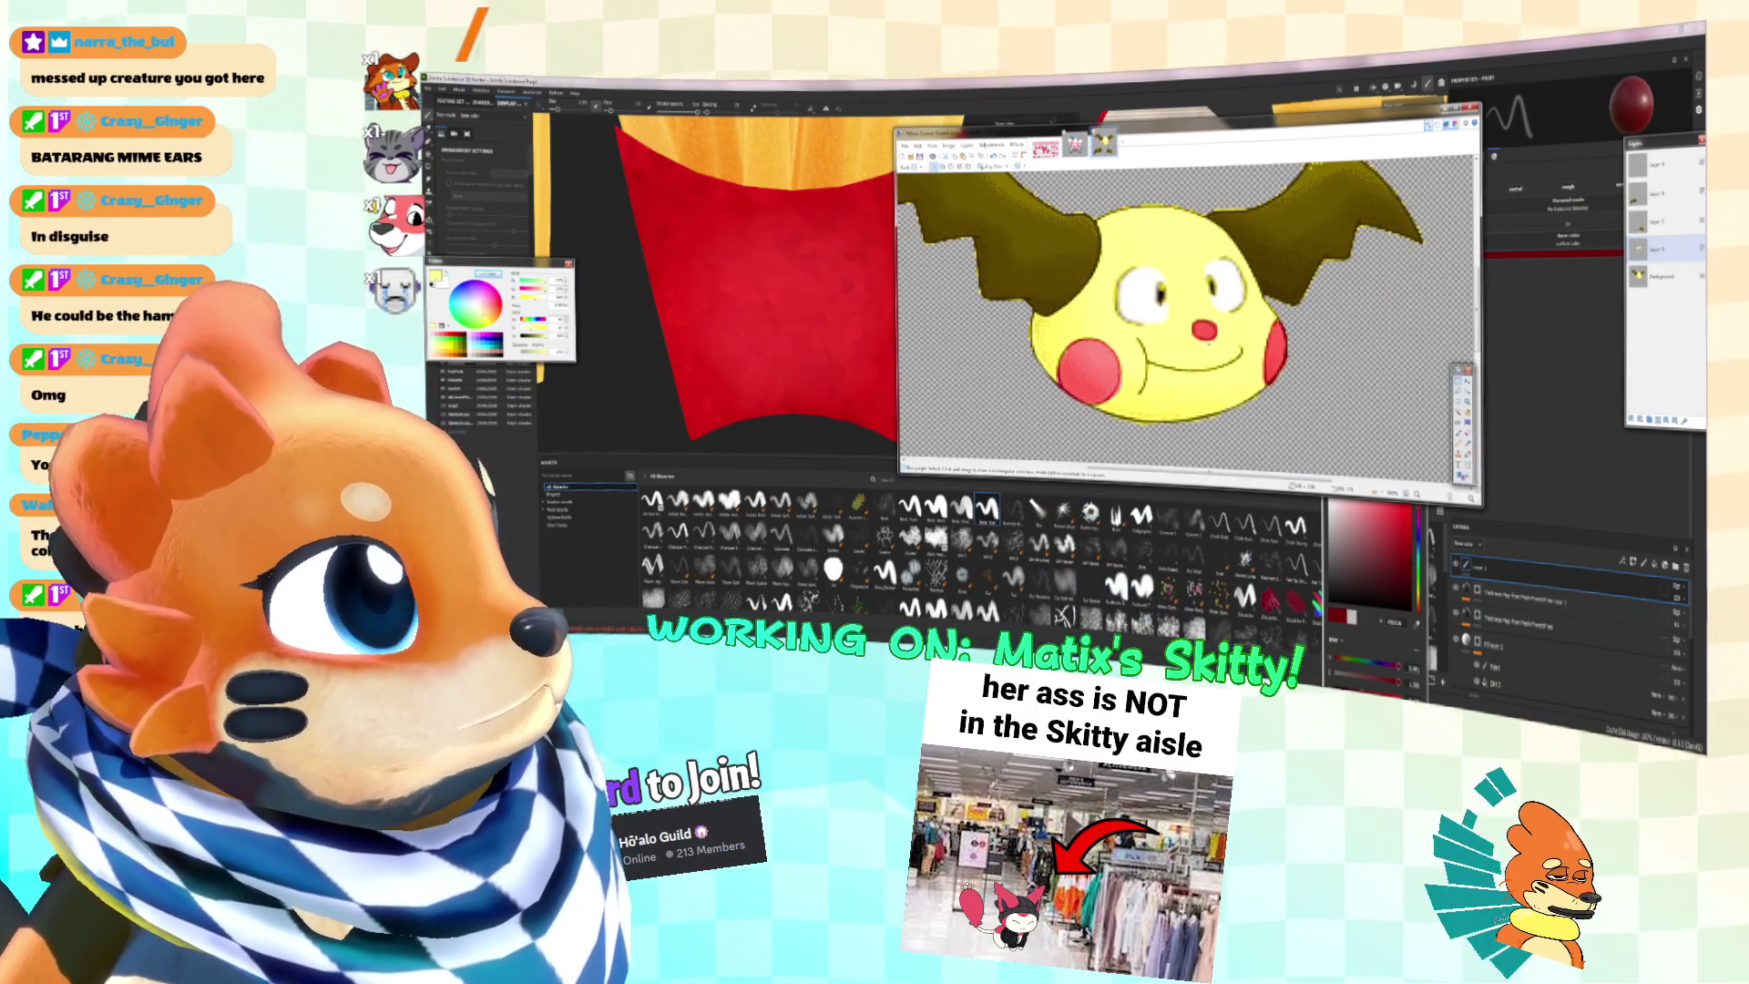
{"action": "left_click_drag", "start_coordinate": [1179, 312], "coordinate": [1223, 343]}
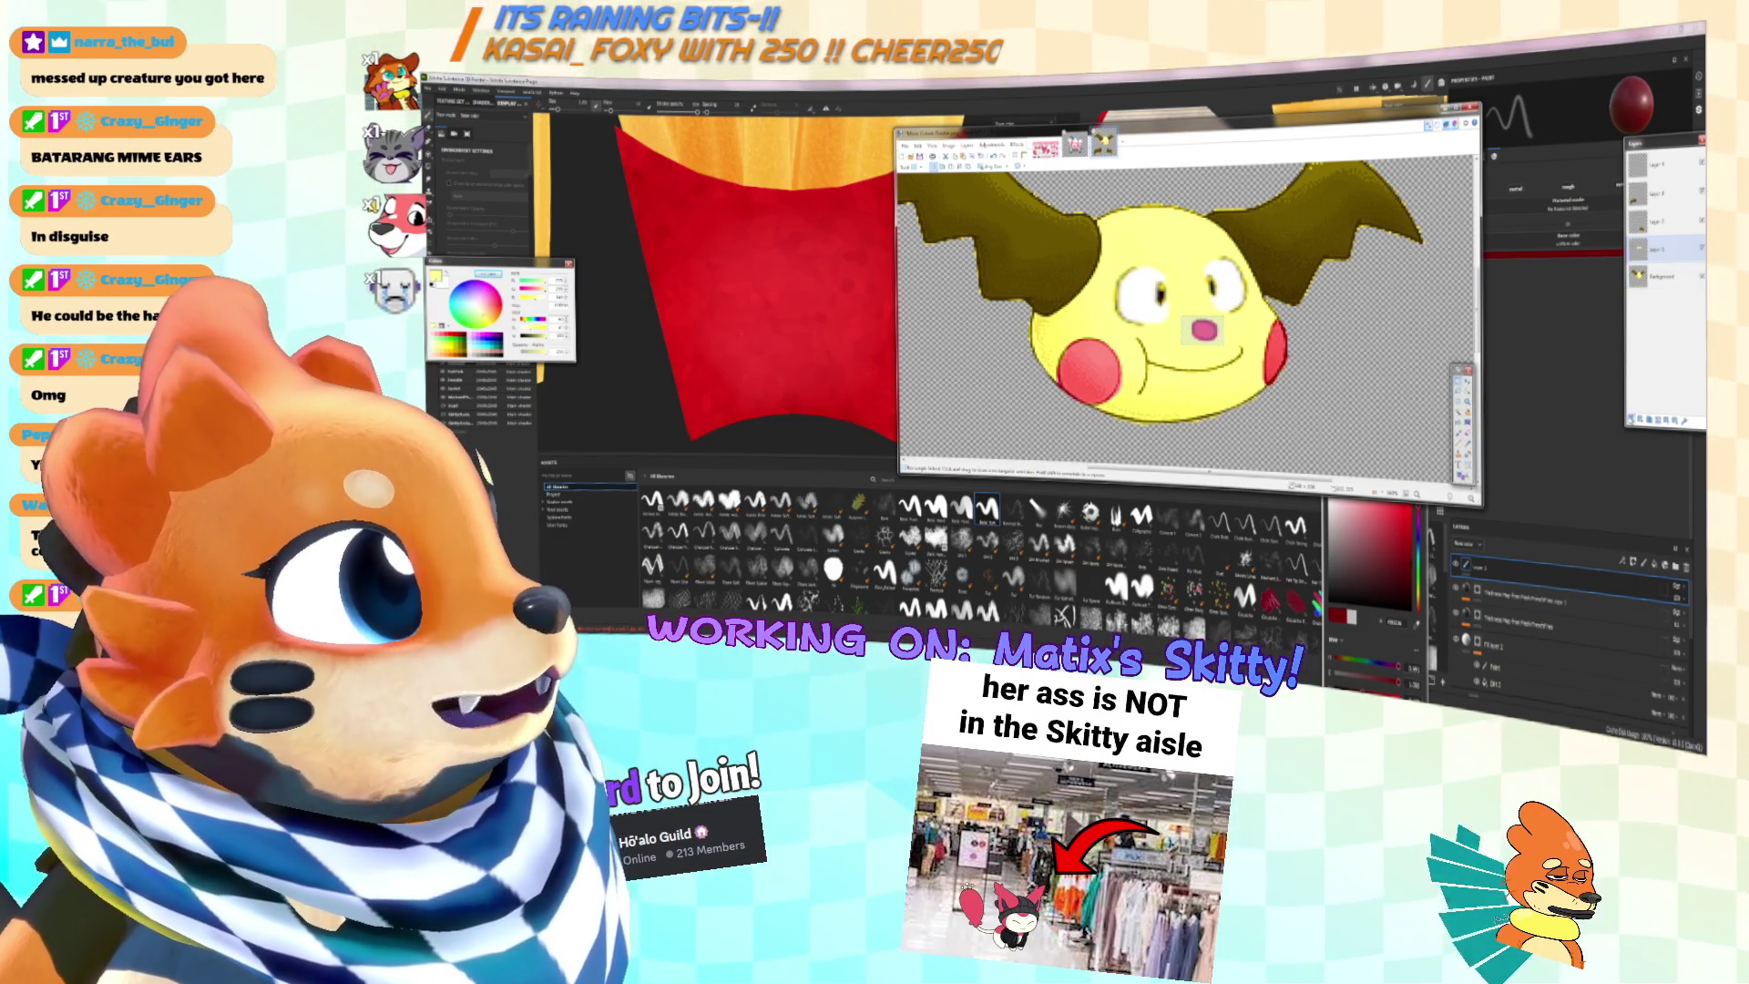
{"action": "key", "text": "ctrl+c"}
{"action": "key", "text": "ctrl+shift+v"}
{"action": "mouse_move", "coordinate": [1202, 330]}
{"action": "left_mouse_down"}
{"action": "mouse_move", "coordinate": [1141, 248]}
{"action": "mouse_move", "coordinate": [1184, 259]}
{"action": "left_mouse_up"}
{"action": "key", "text": "ctrl+z"}
{"action": "key", "text": "ctrl+z"}
{"action": "key", "text": "ctrl+z"}
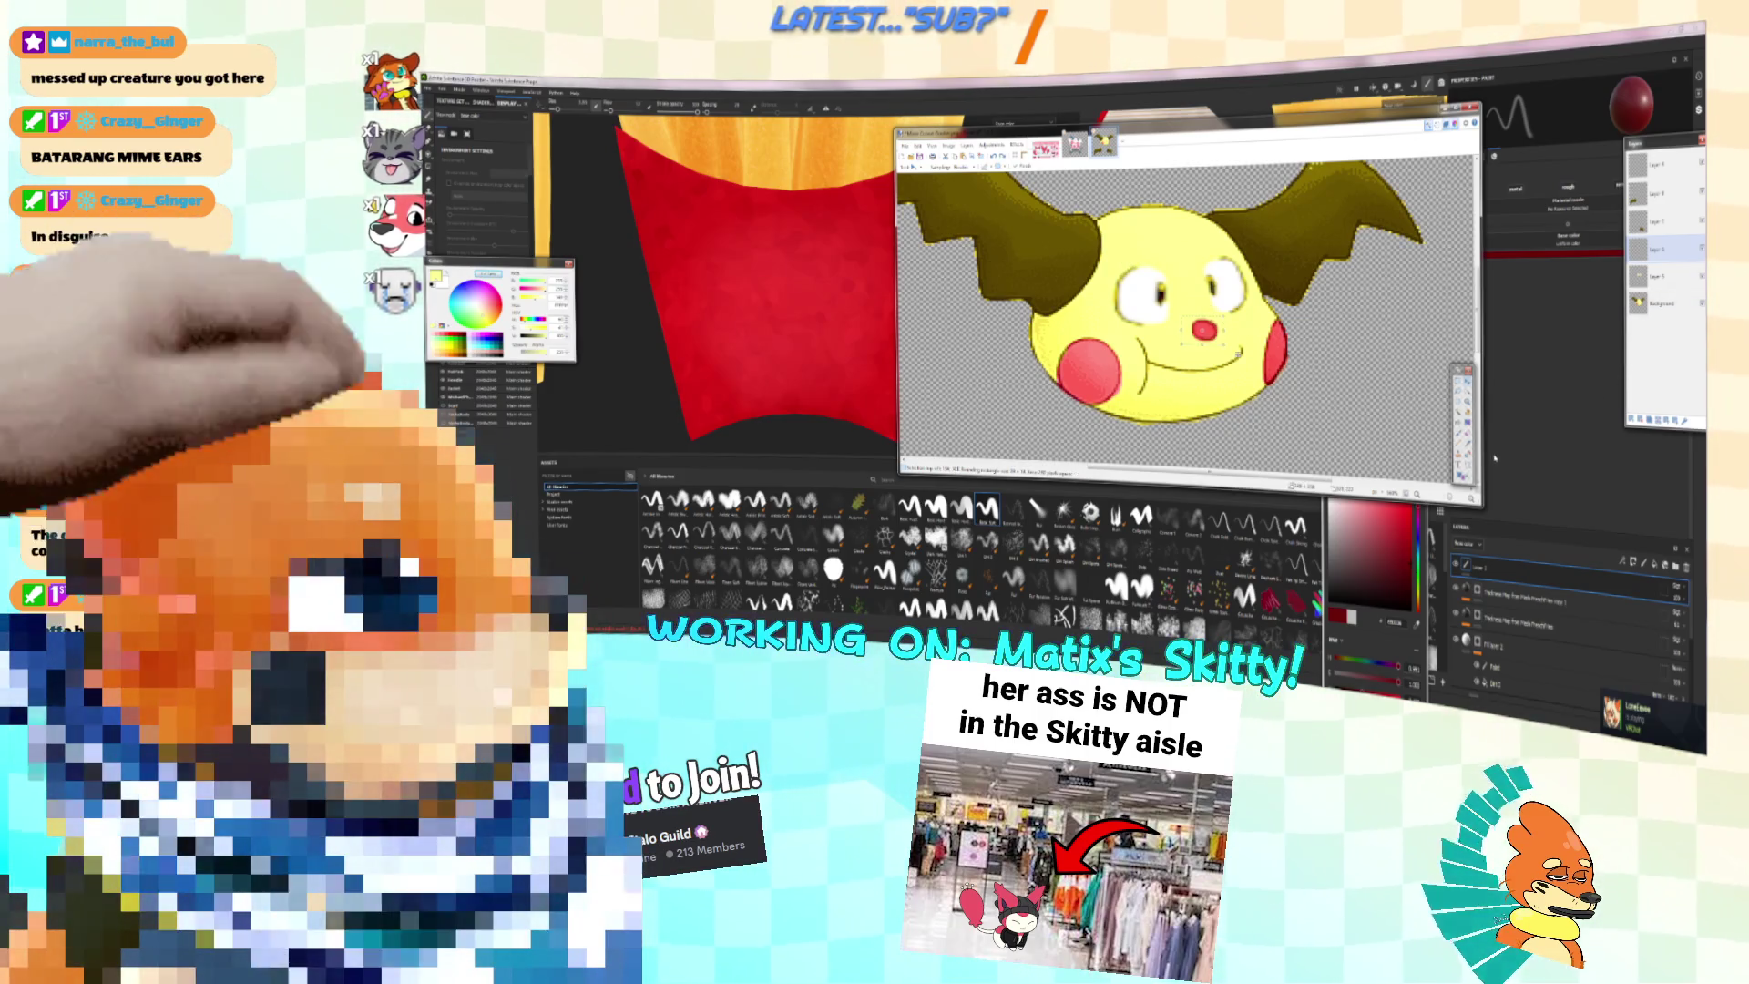
{"action": "left_click", "coordinate": [1458, 382]}
{"action": "key", "text": "ctrl+d"}
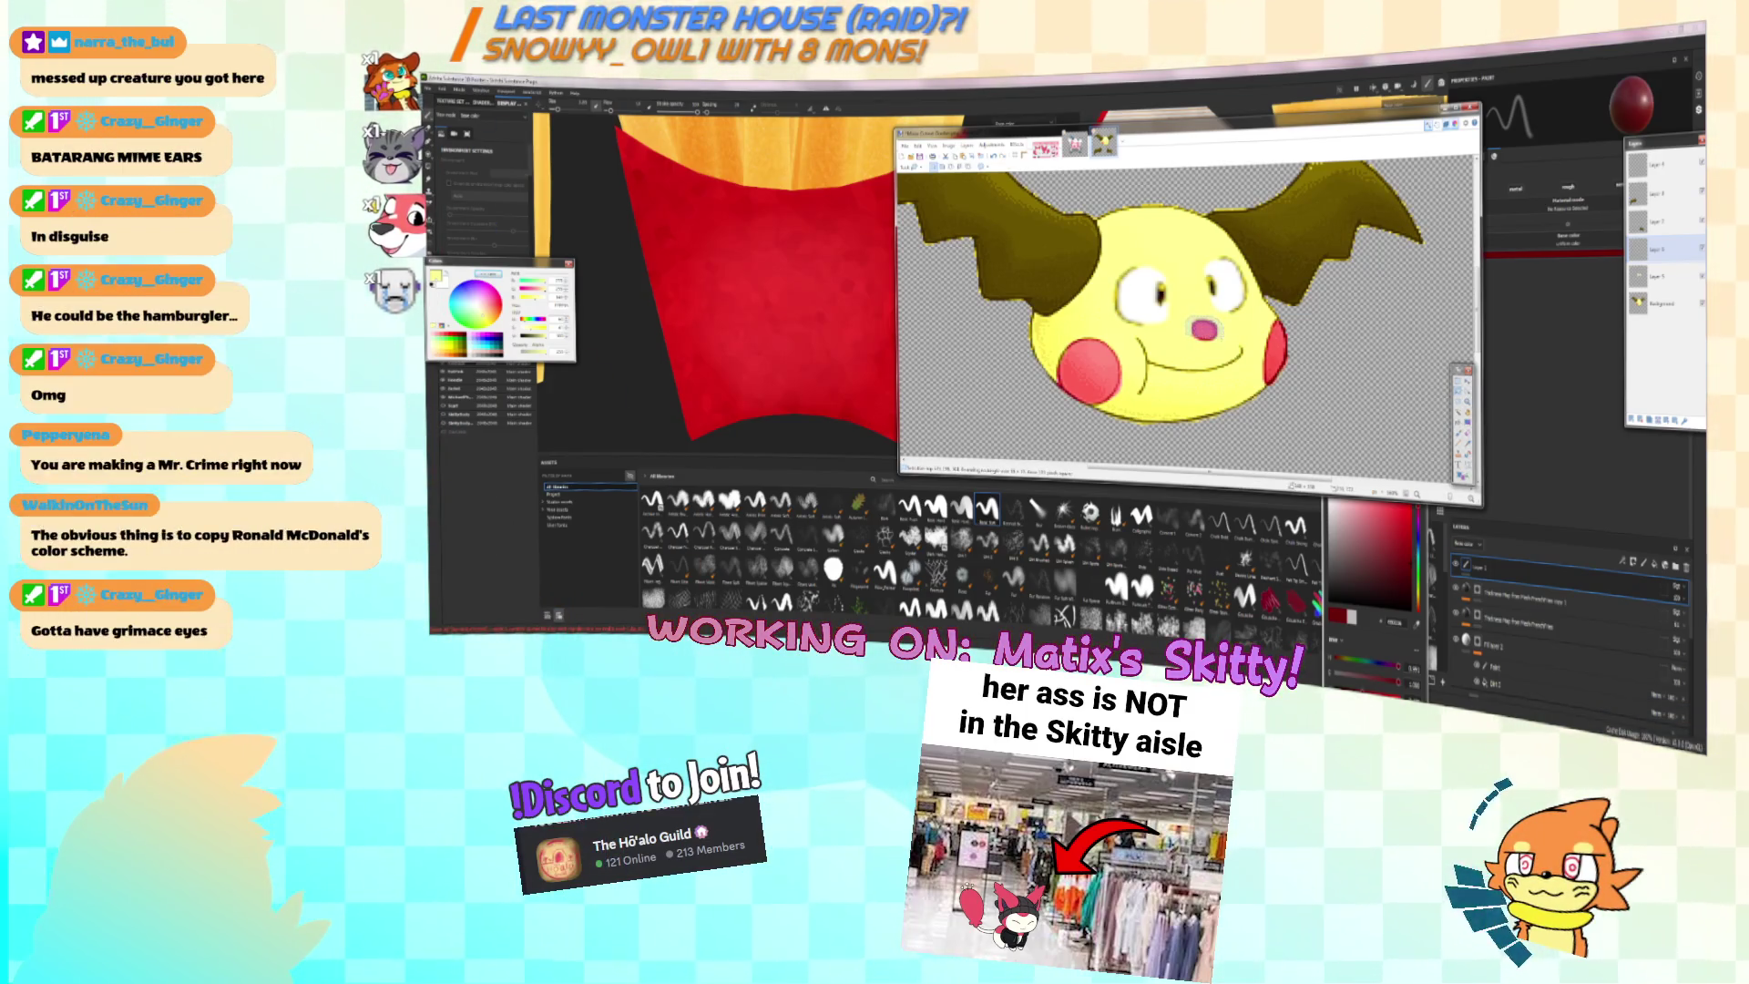
Step: Return to the nose layer and drag nose copies up onto the forehead as red dots
{"action": "left_click", "coordinate": [1651, 276]}
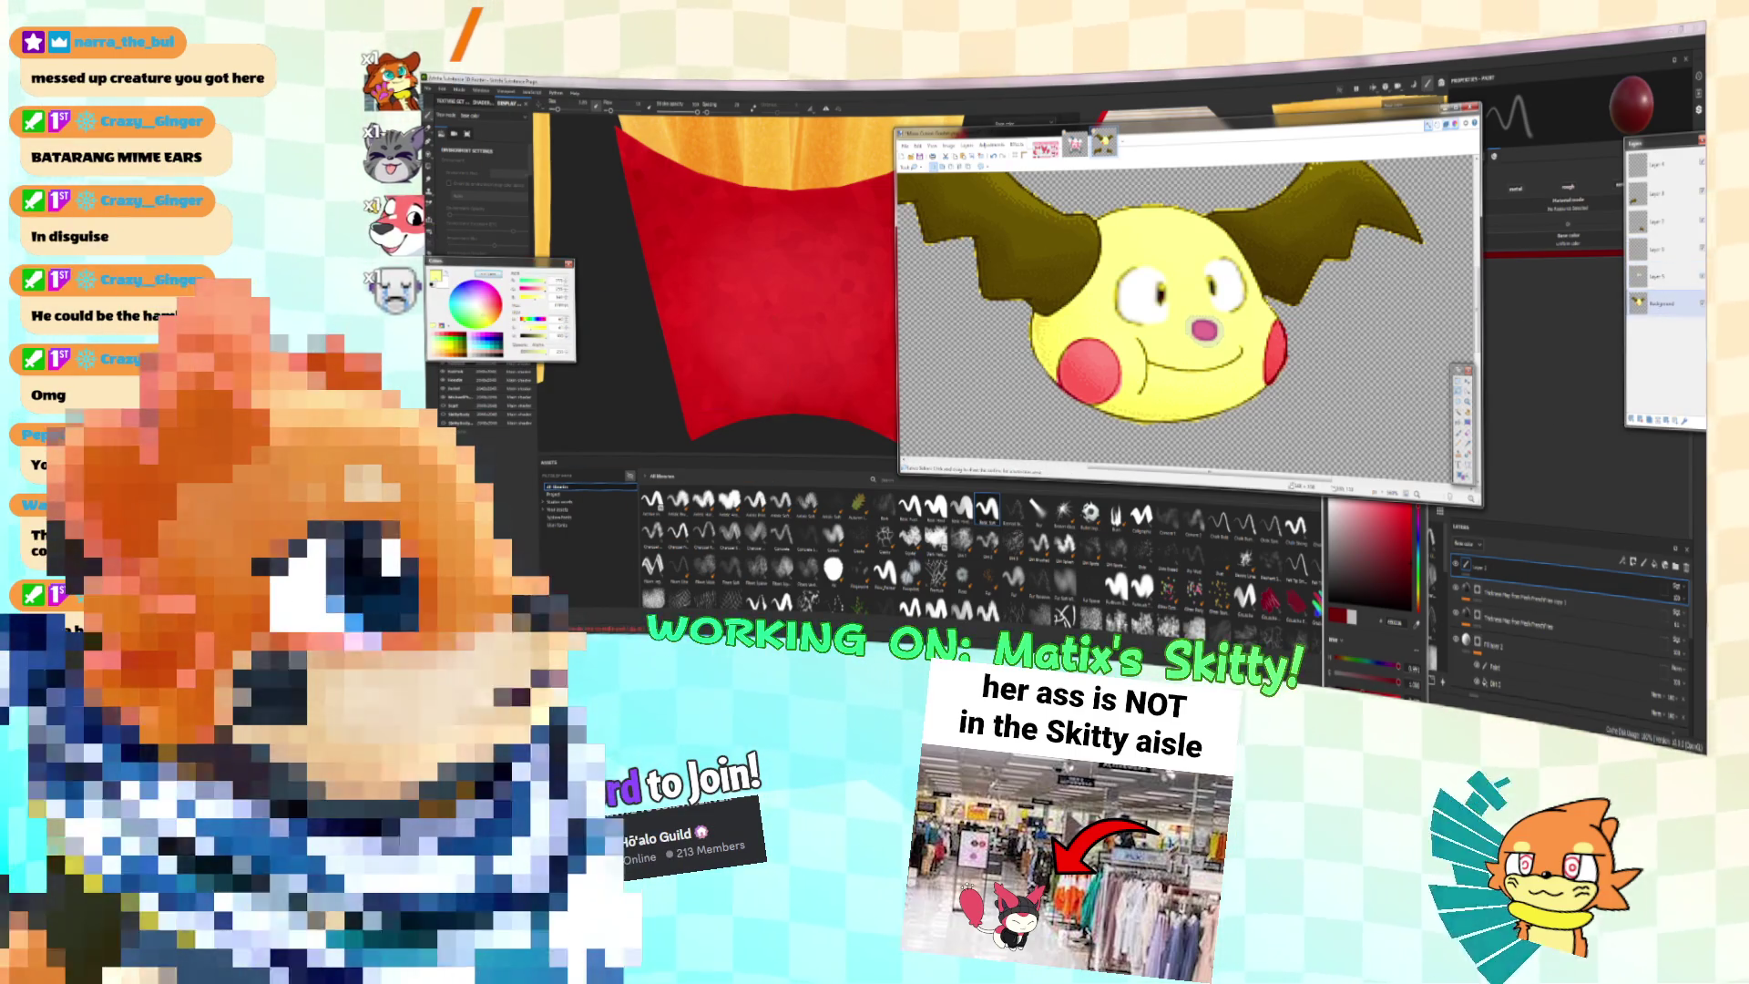
{"action": "left_click", "coordinate": [1651, 248]}
{"action": "key", "text": "s"}
{"action": "left_click", "coordinate": [1205, 330]}
{"action": "mouse_move", "coordinate": [1191, 281]}
{"action": "left_mouse_down", "text": "ctrl"}
{"action": "mouse_move", "coordinate": [1166, 244]}
{"action": "mouse_move", "coordinate": [1181, 246]}
{"action": "left_mouse_up", "text": "ctrl"}
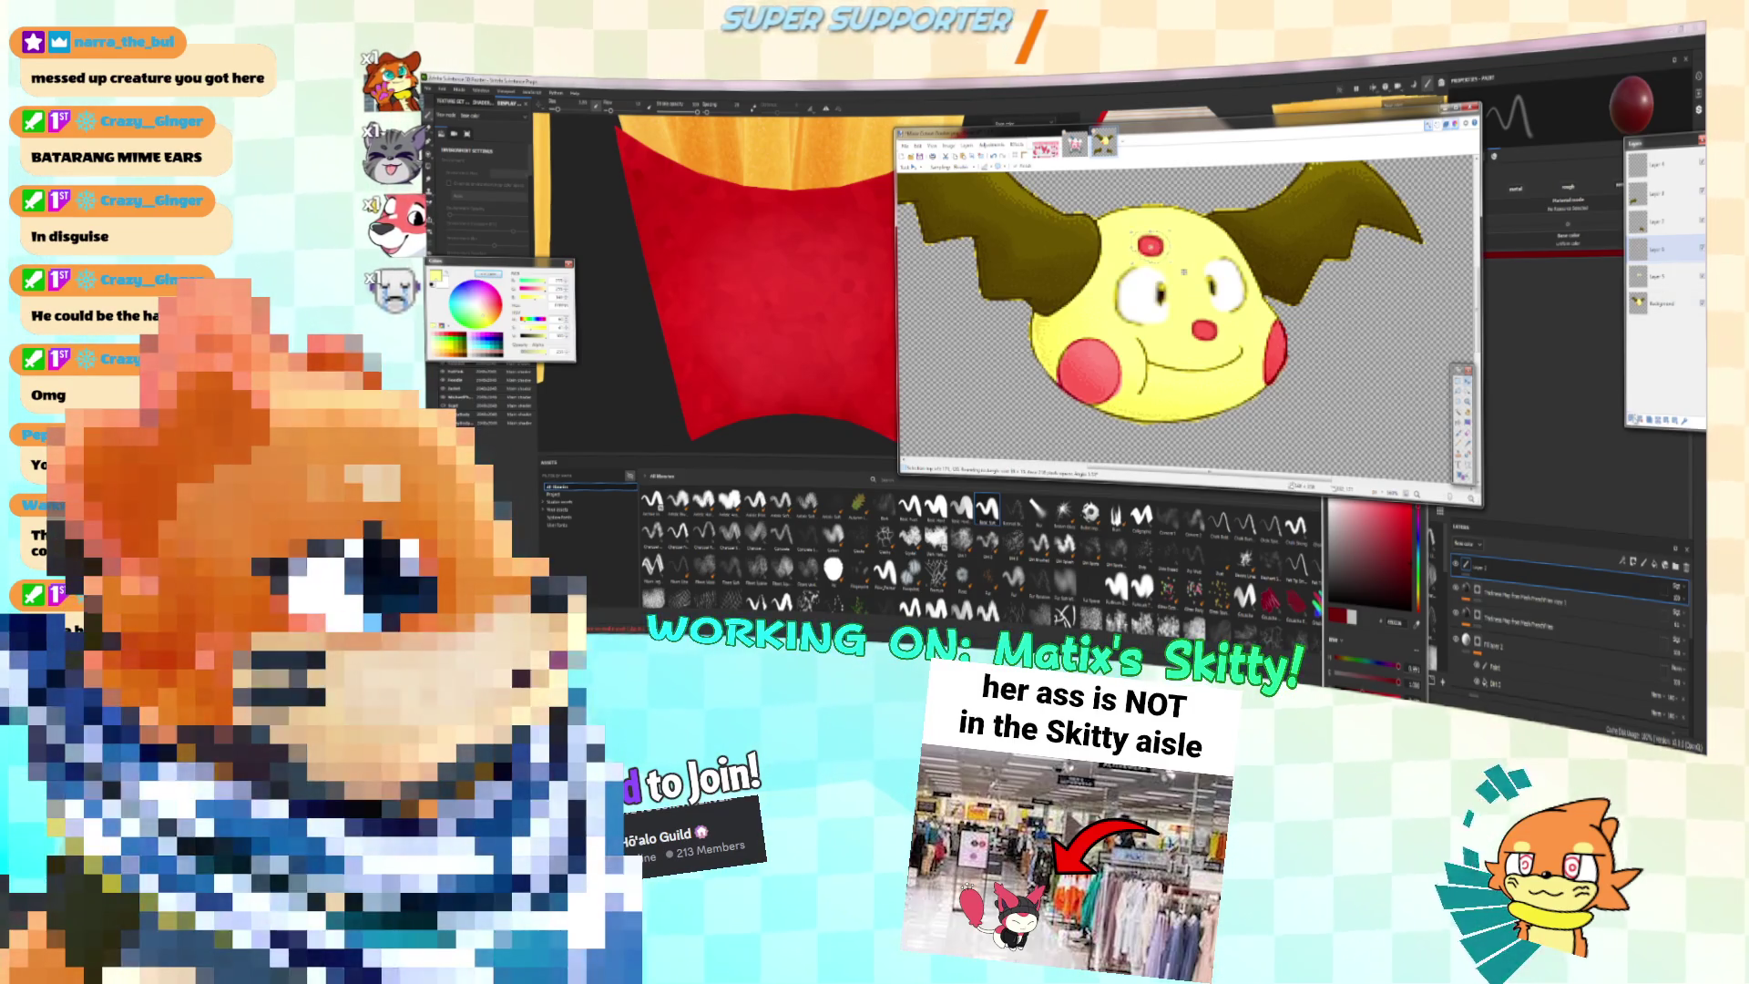
{"action": "mouse_move", "coordinate": [1204, 326]}
{"action": "left_mouse_down", "text": "ctrl"}
{"action": "mouse_move", "coordinate": [1205, 239]}
{"action": "mouse_move", "coordinate": [1212, 259]}
{"action": "left_mouse_up", "text": "ctrl"}
{"action": "key", "text": "ctrl+z"}
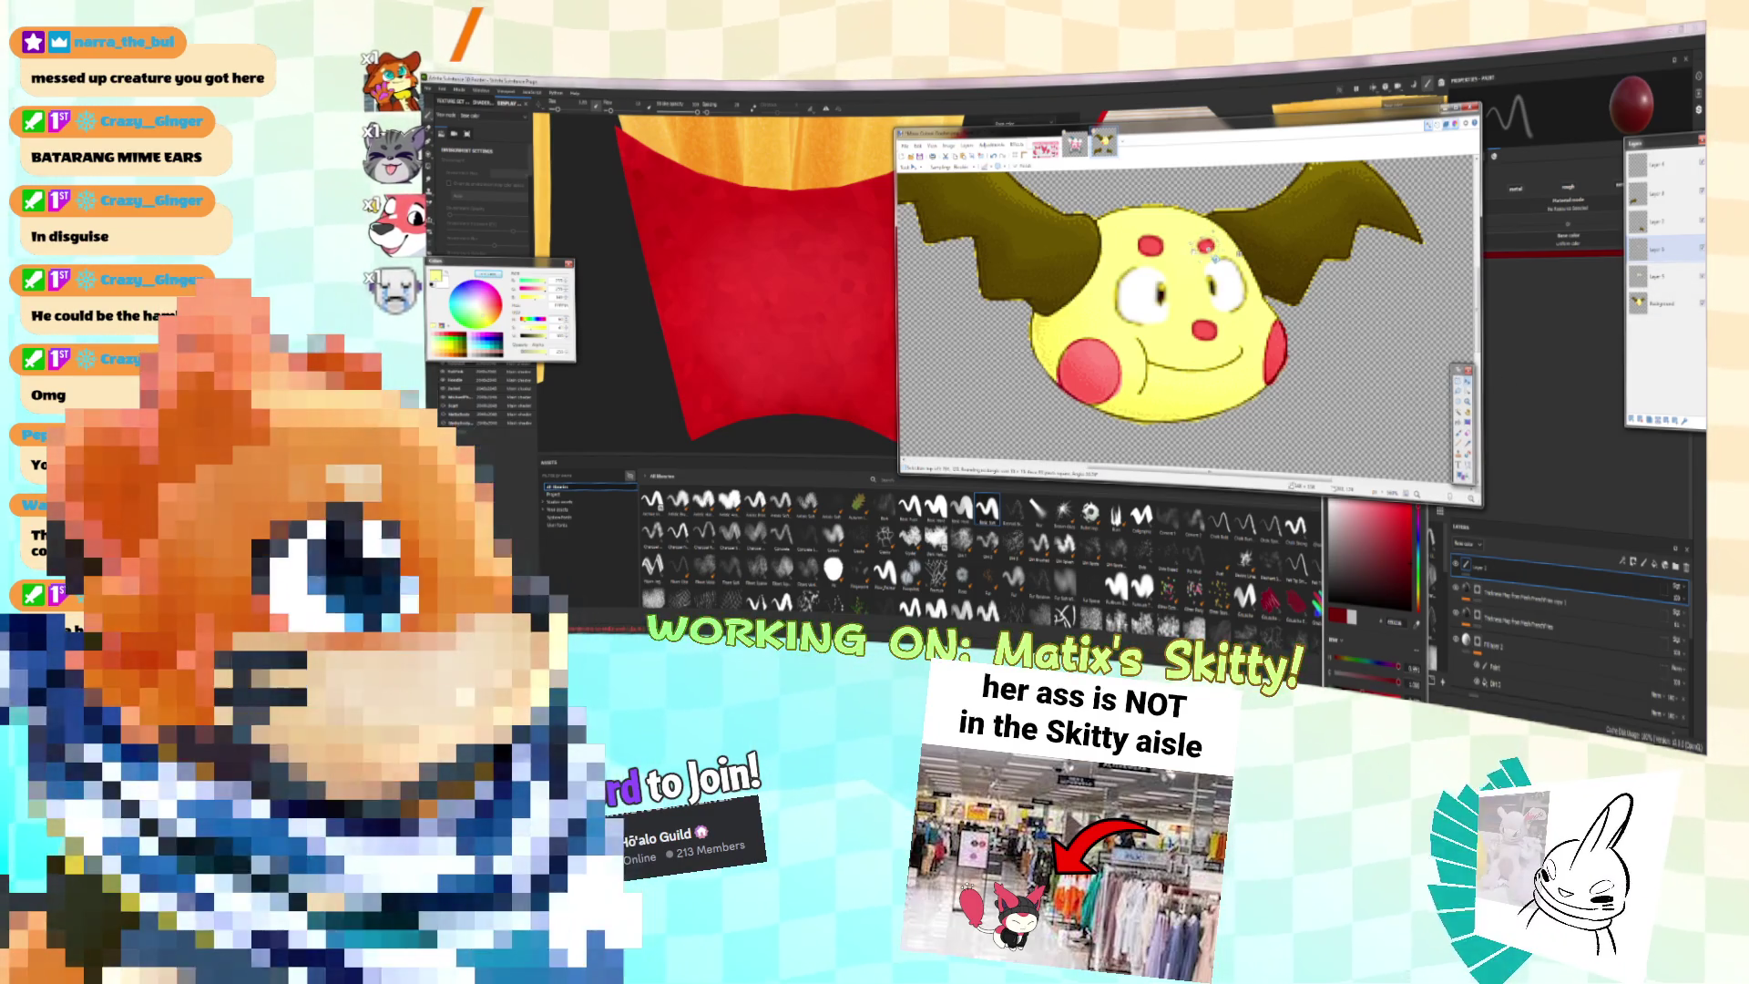
{"action": "left_click", "coordinate": [1468, 380]}
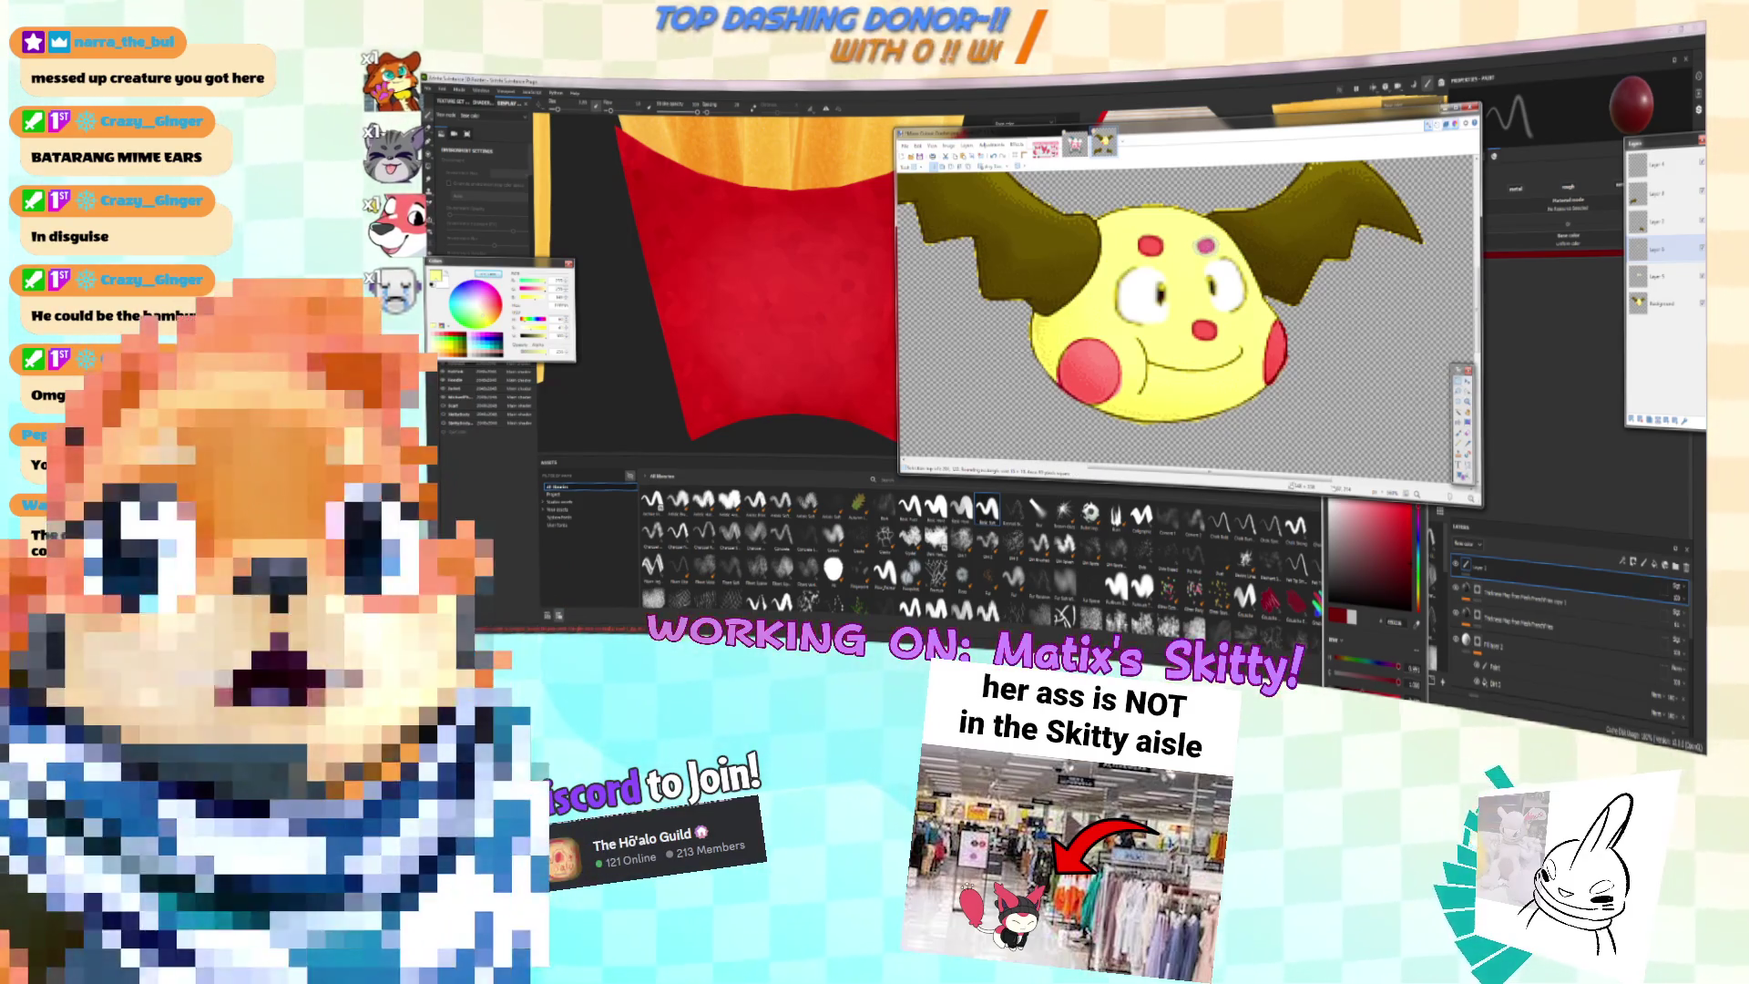
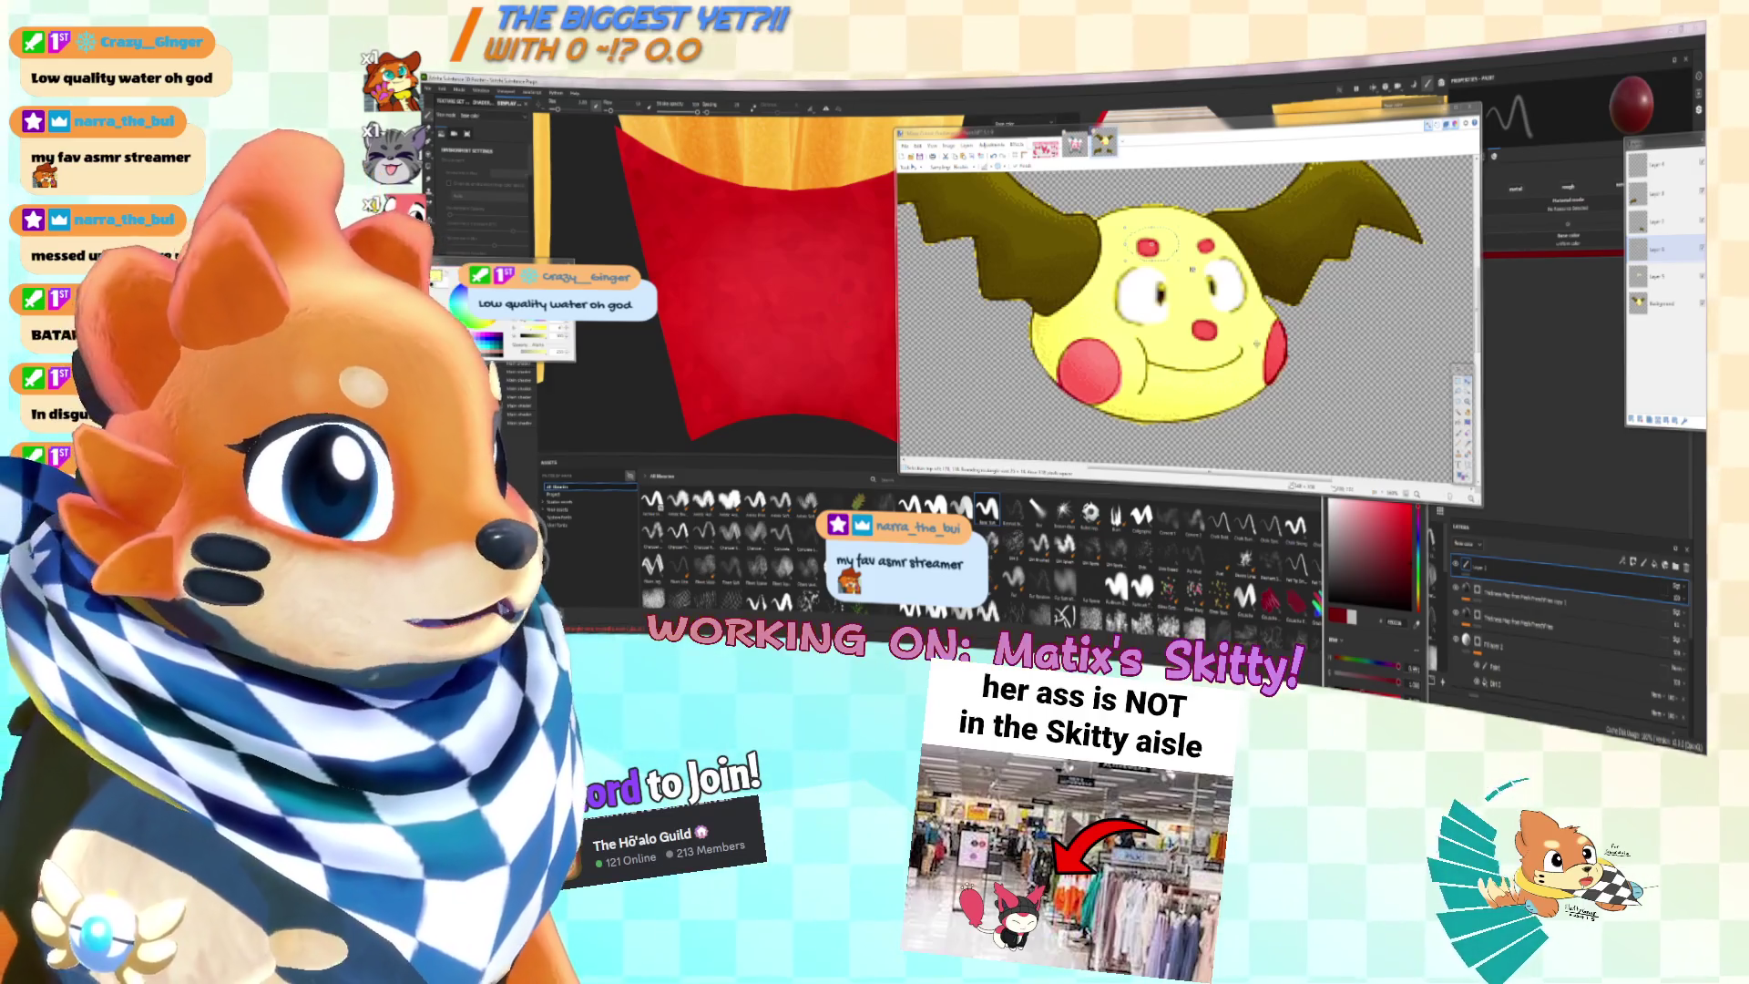
Step: Check the whole fries box in Substance Painter, then return to Paint.NET
{"action": "key", "text": "alt+Tab"}
{"action": "key", "text": "s"}
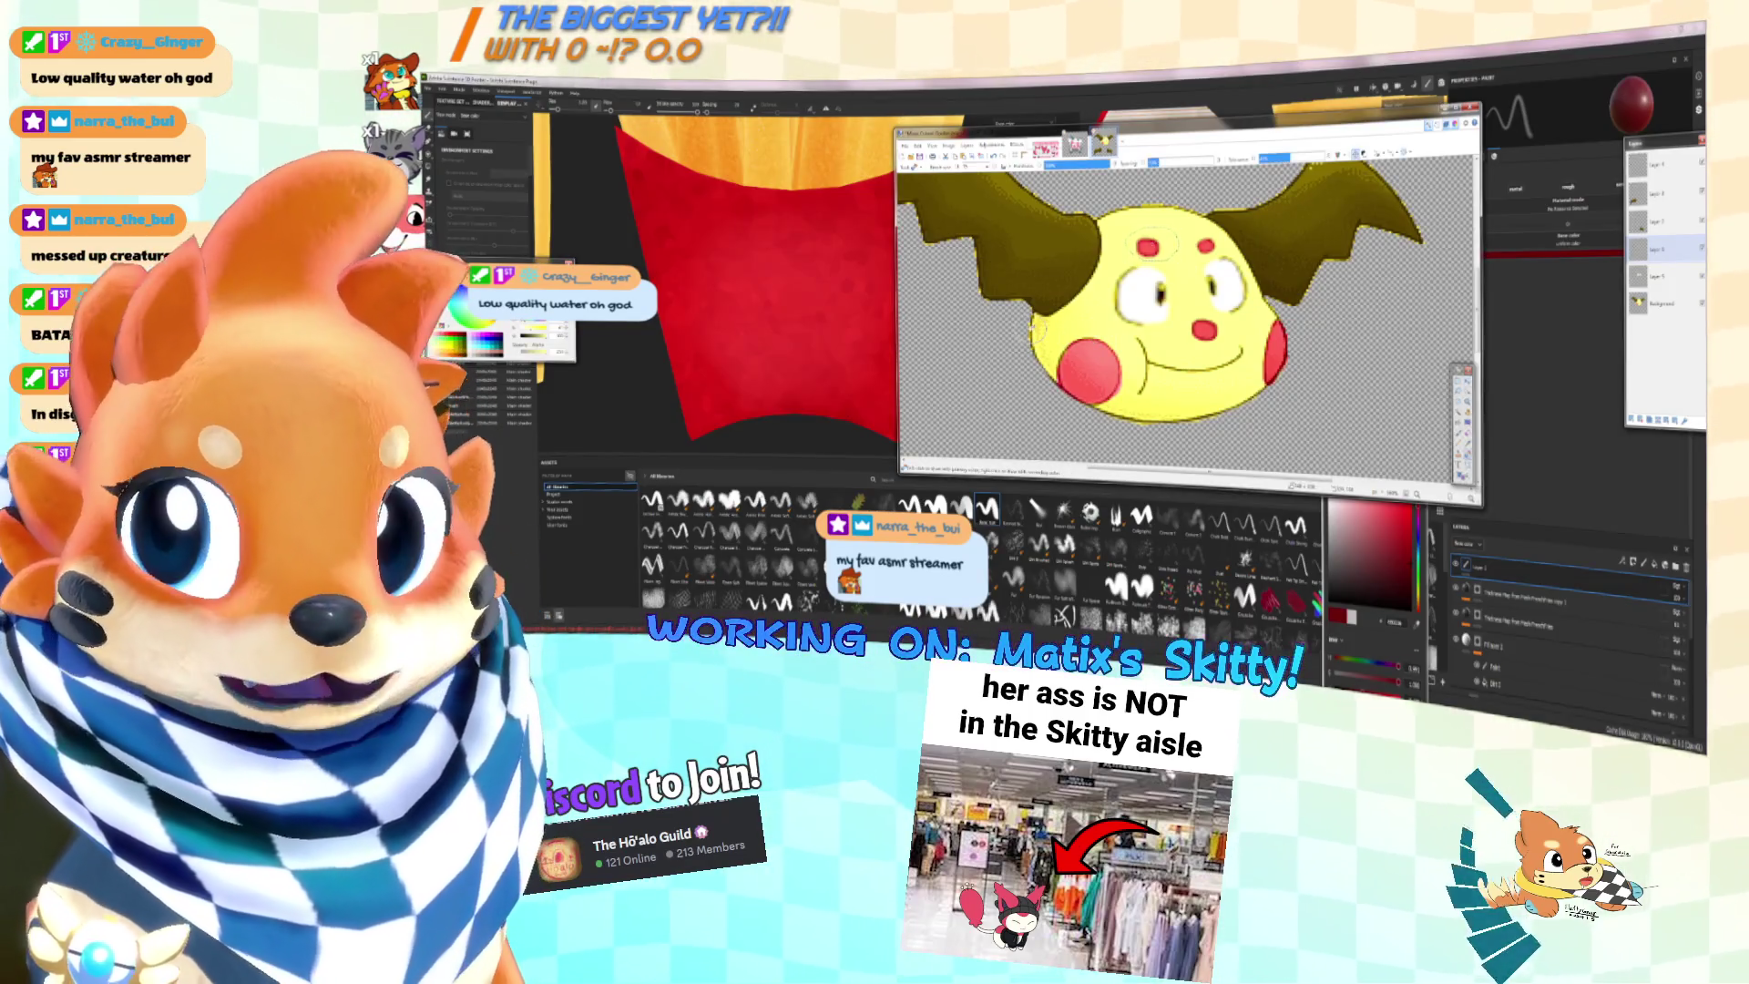
{"action": "key", "text": "alt+Tab"}
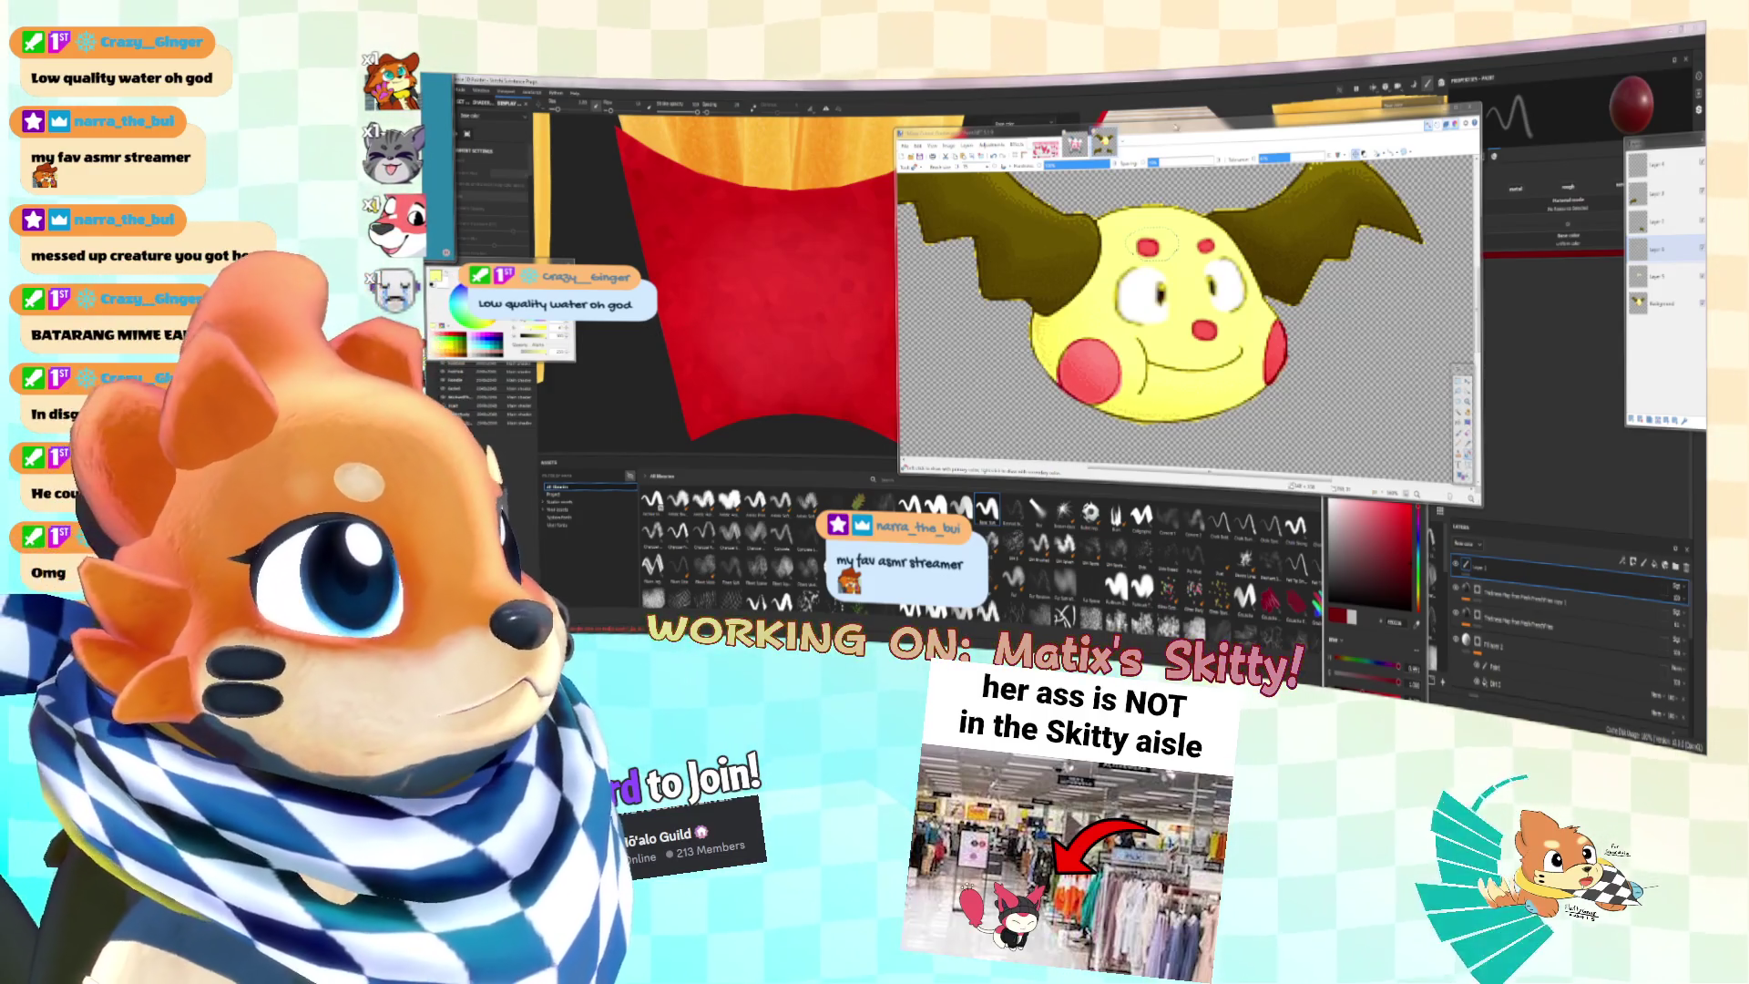
{"action": "key", "text": "alt+Tab"}
{"action": "scroll", "coordinate": [991, 311], "scroll_direction": "down", "scroll_amount": 3}
{"action": "left_click_drag", "start_coordinate": [991, 311], "coordinate": [1035, 342], "text": "alt"}
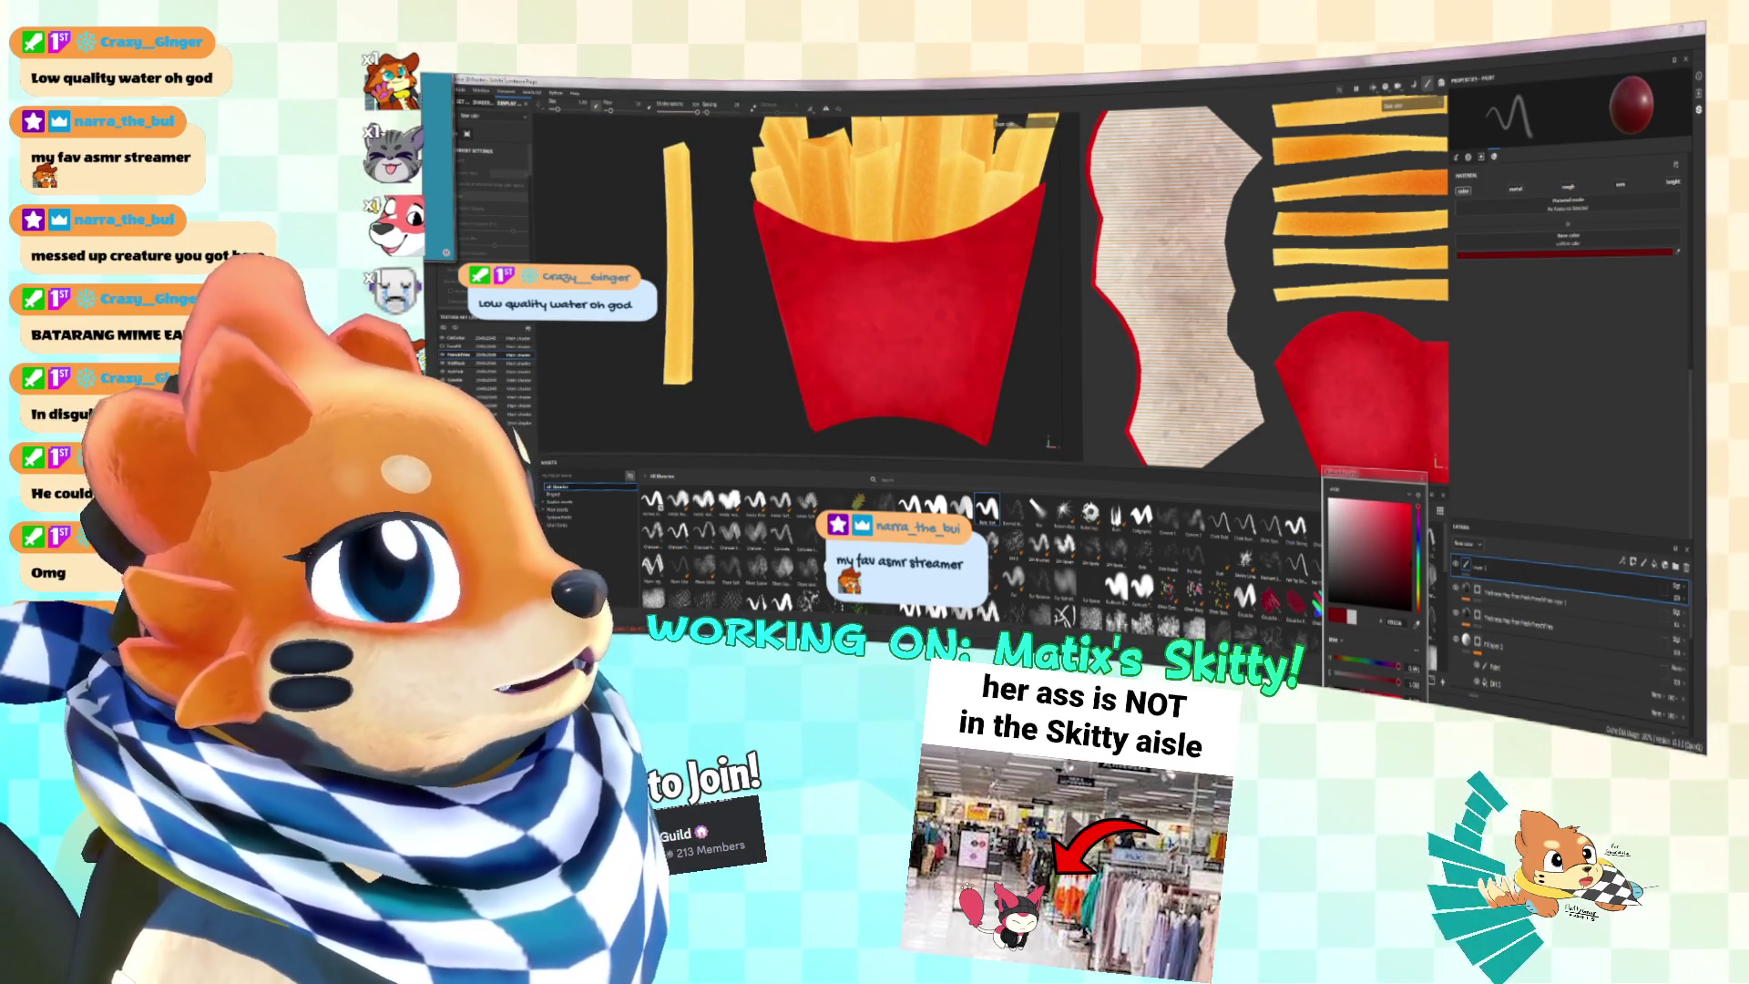
{"action": "key", "text": "alt+Tab"}
Step: Zoom out in Paint.NET to see the whole Skitty drawing
{"action": "left_click", "coordinate": [991, 144]}
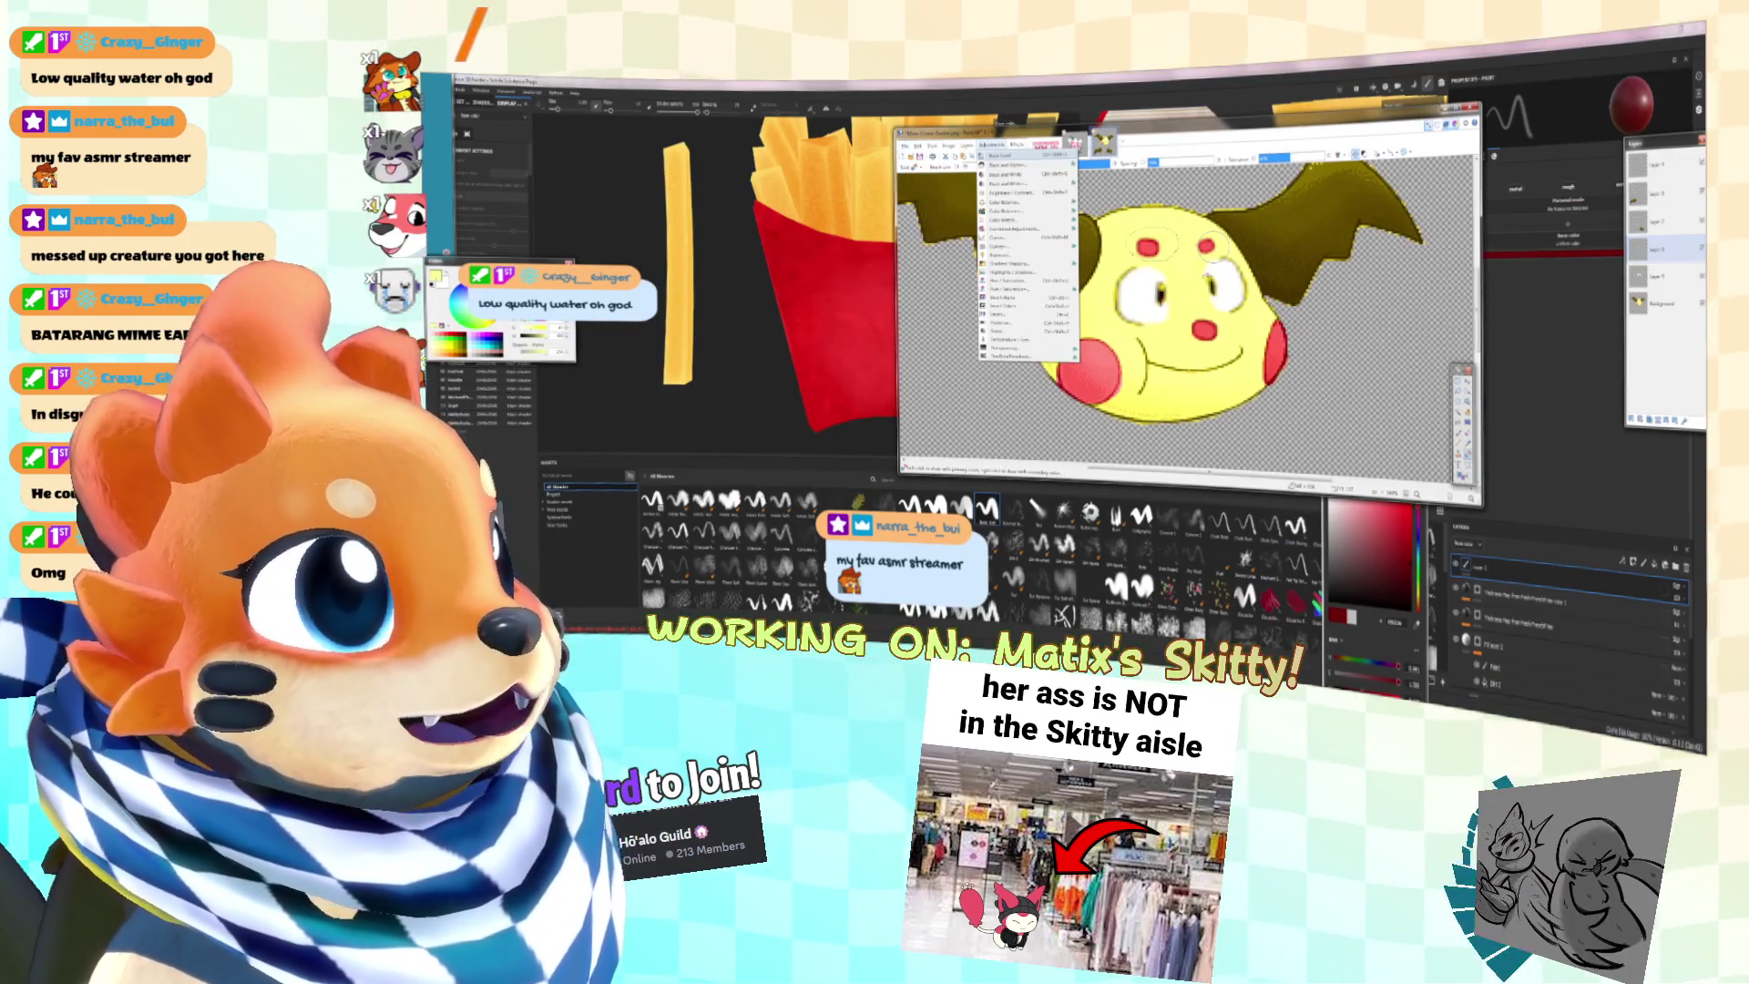
{"action": "key", "text": "Escape"}
{"action": "key", "text": "ctrl+minus"}
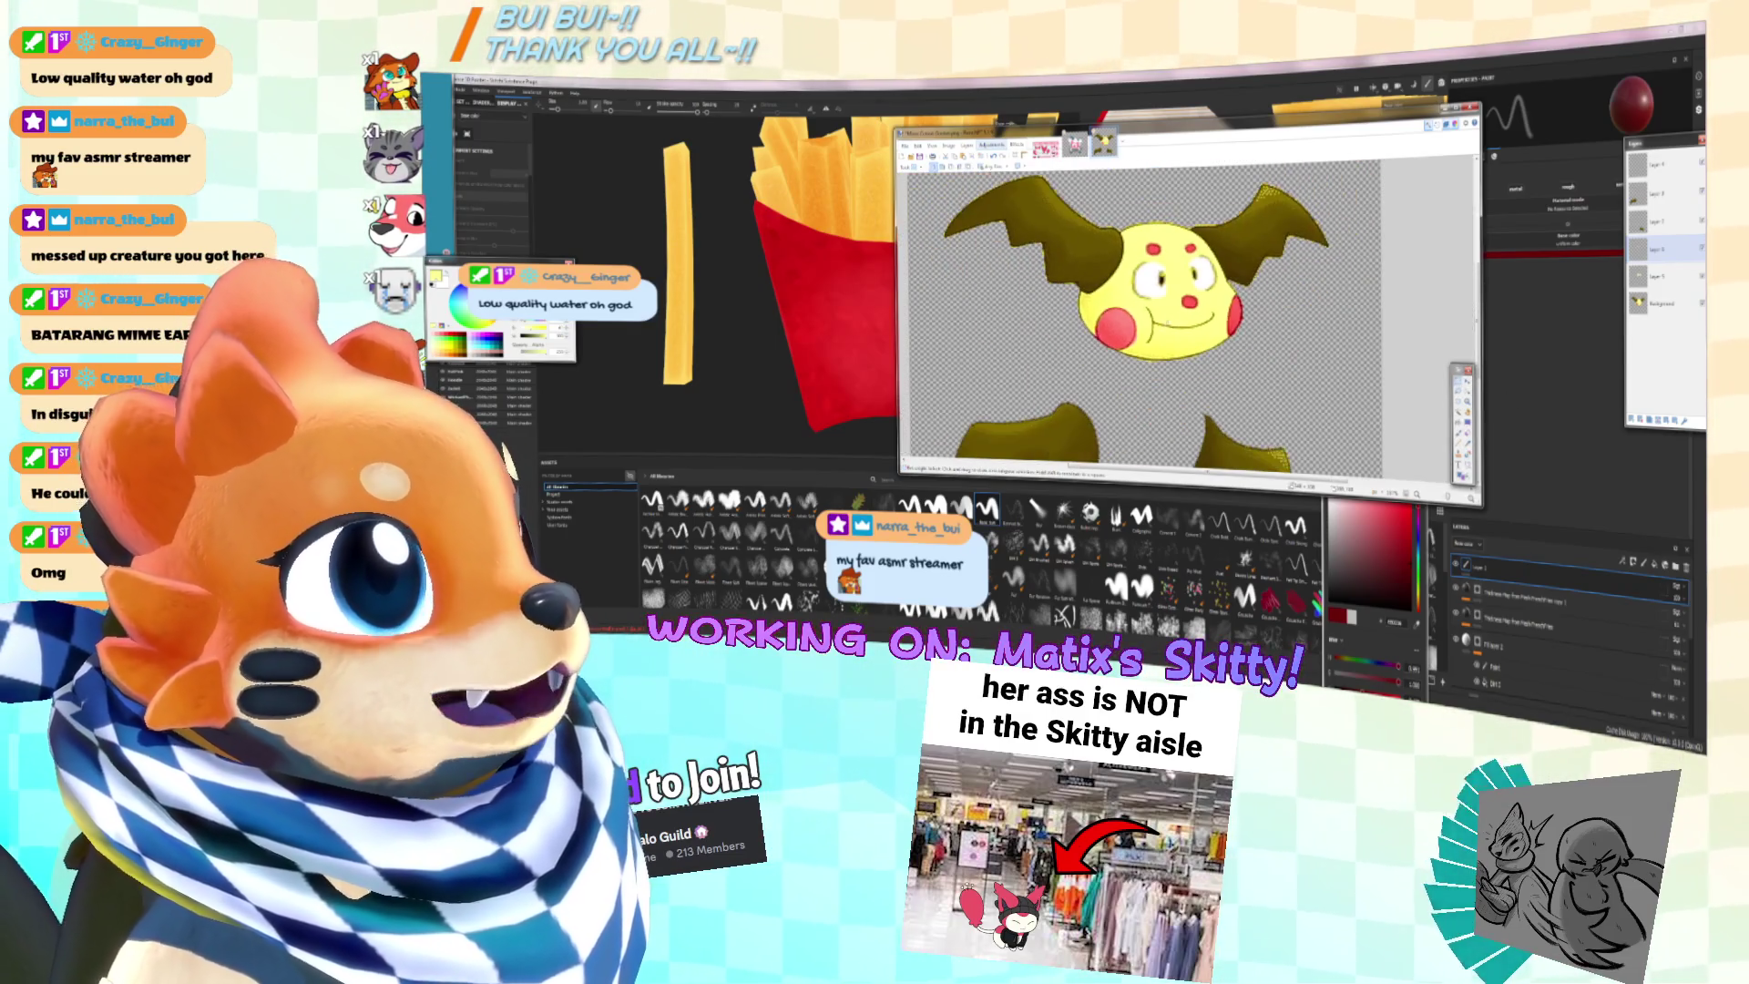
{"action": "key", "text": "ctrl+minus"}
{"action": "key", "text": "s"}
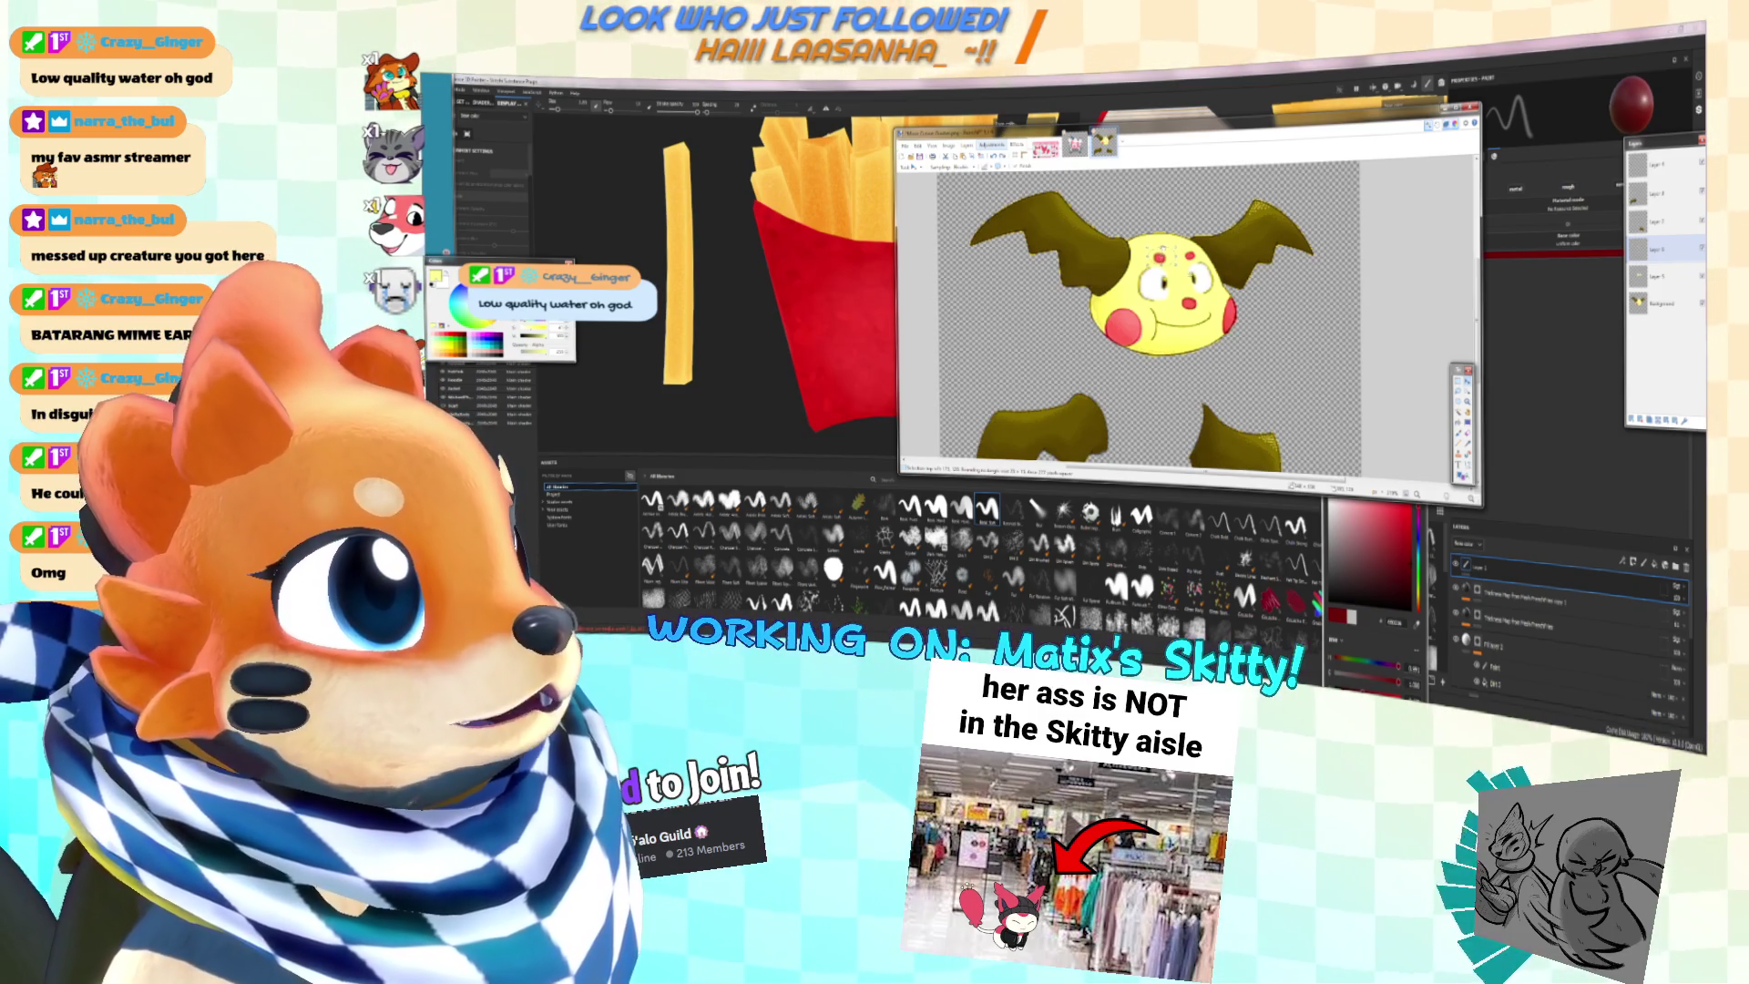
{"action": "scroll", "coordinate": [1212, 314], "scroll_direction": "up", "scroll_amount": 1, "text": "ctrl"}
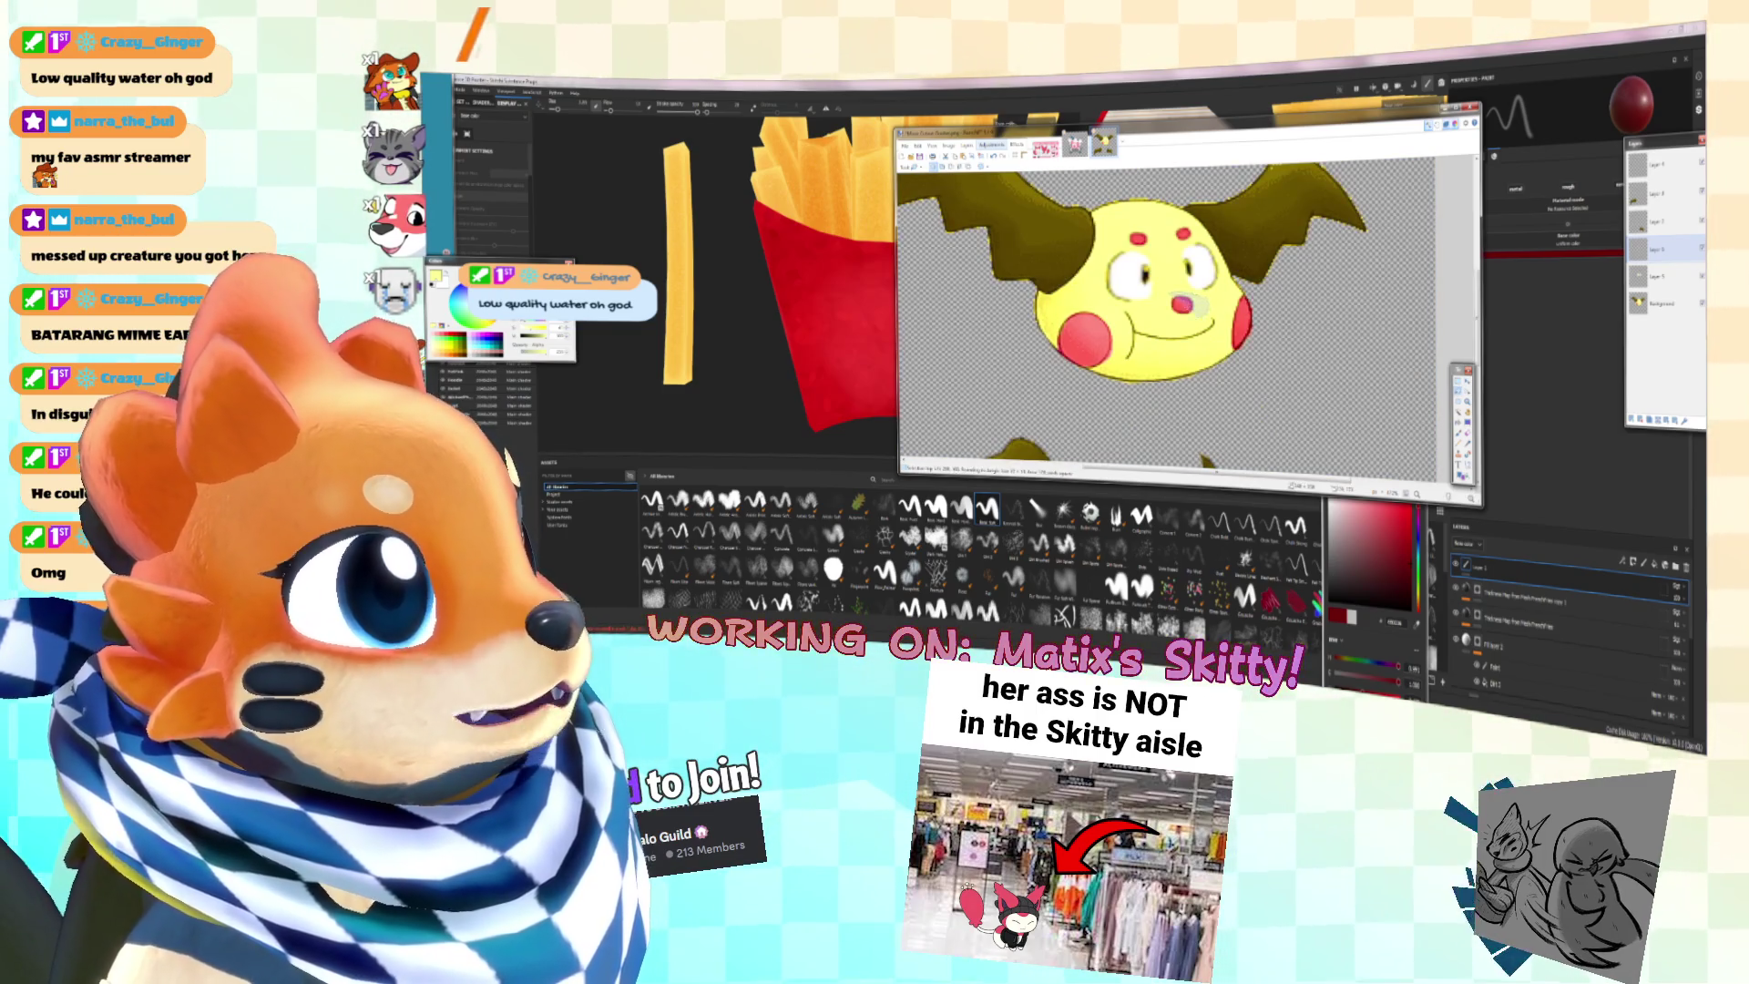
Step: Select the Skitty's nose and mouth area by colour on the upper layer
{"action": "key", "text": "k"}
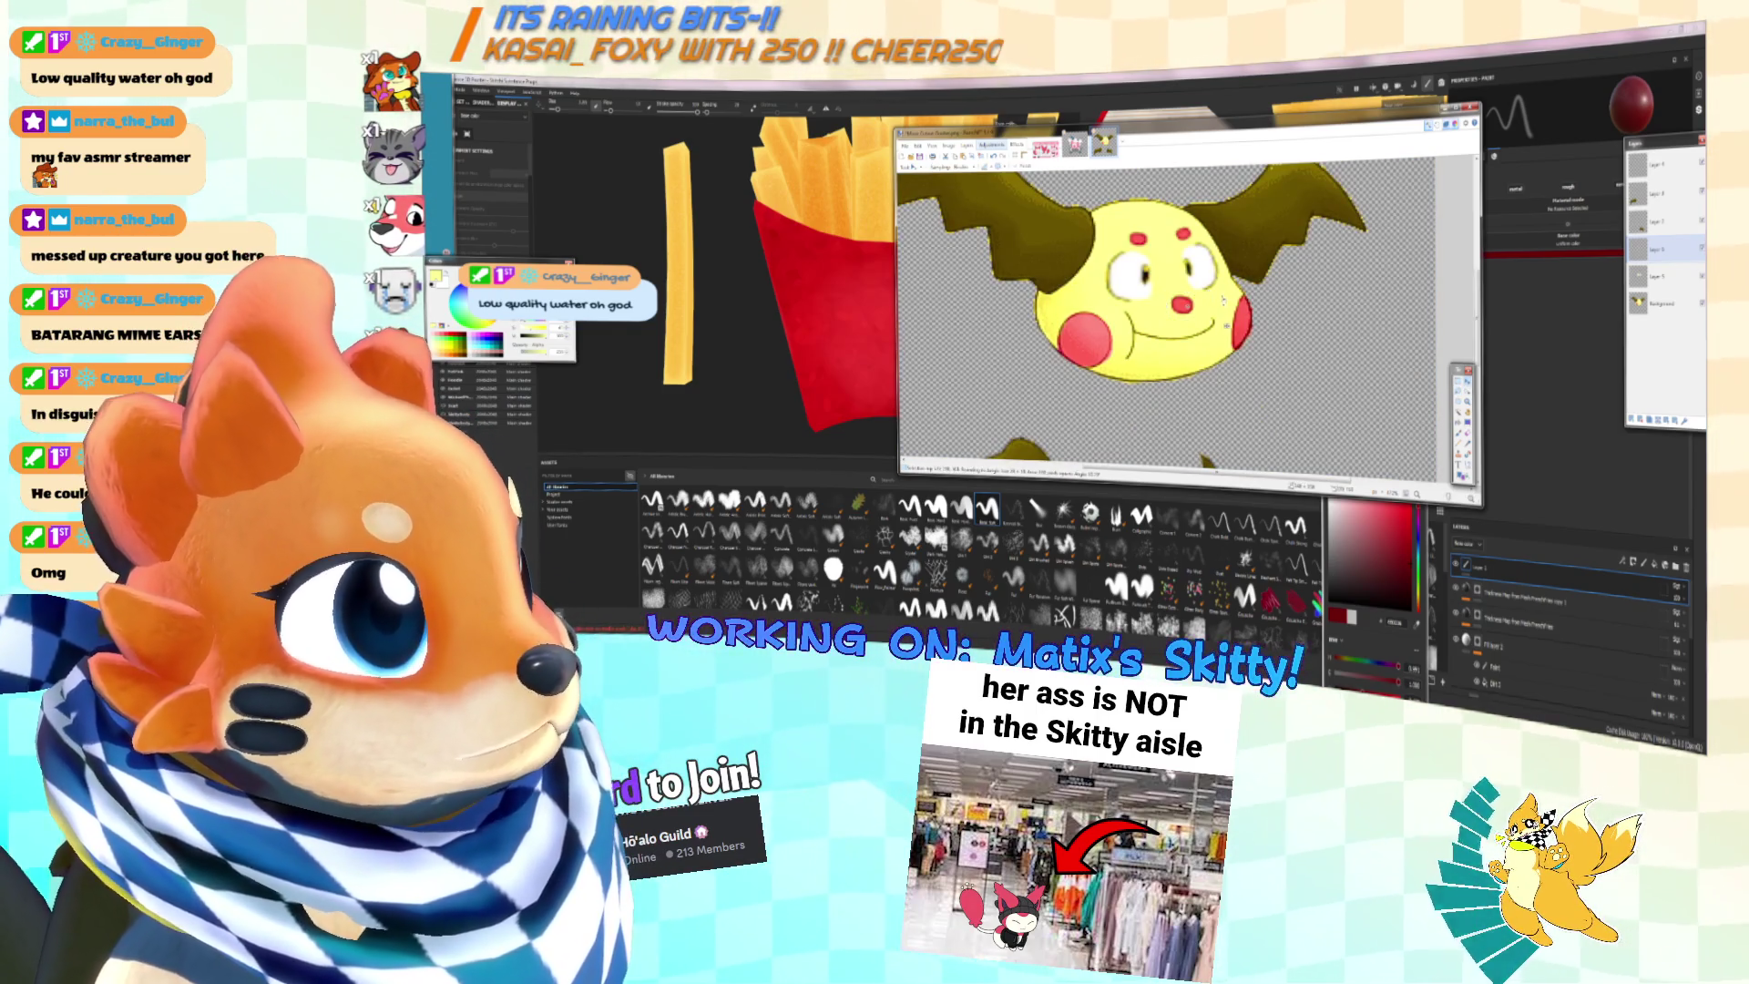
{"action": "key", "text": "alt+Page_Down"}
{"action": "key", "text": "alt+Page_Down"}
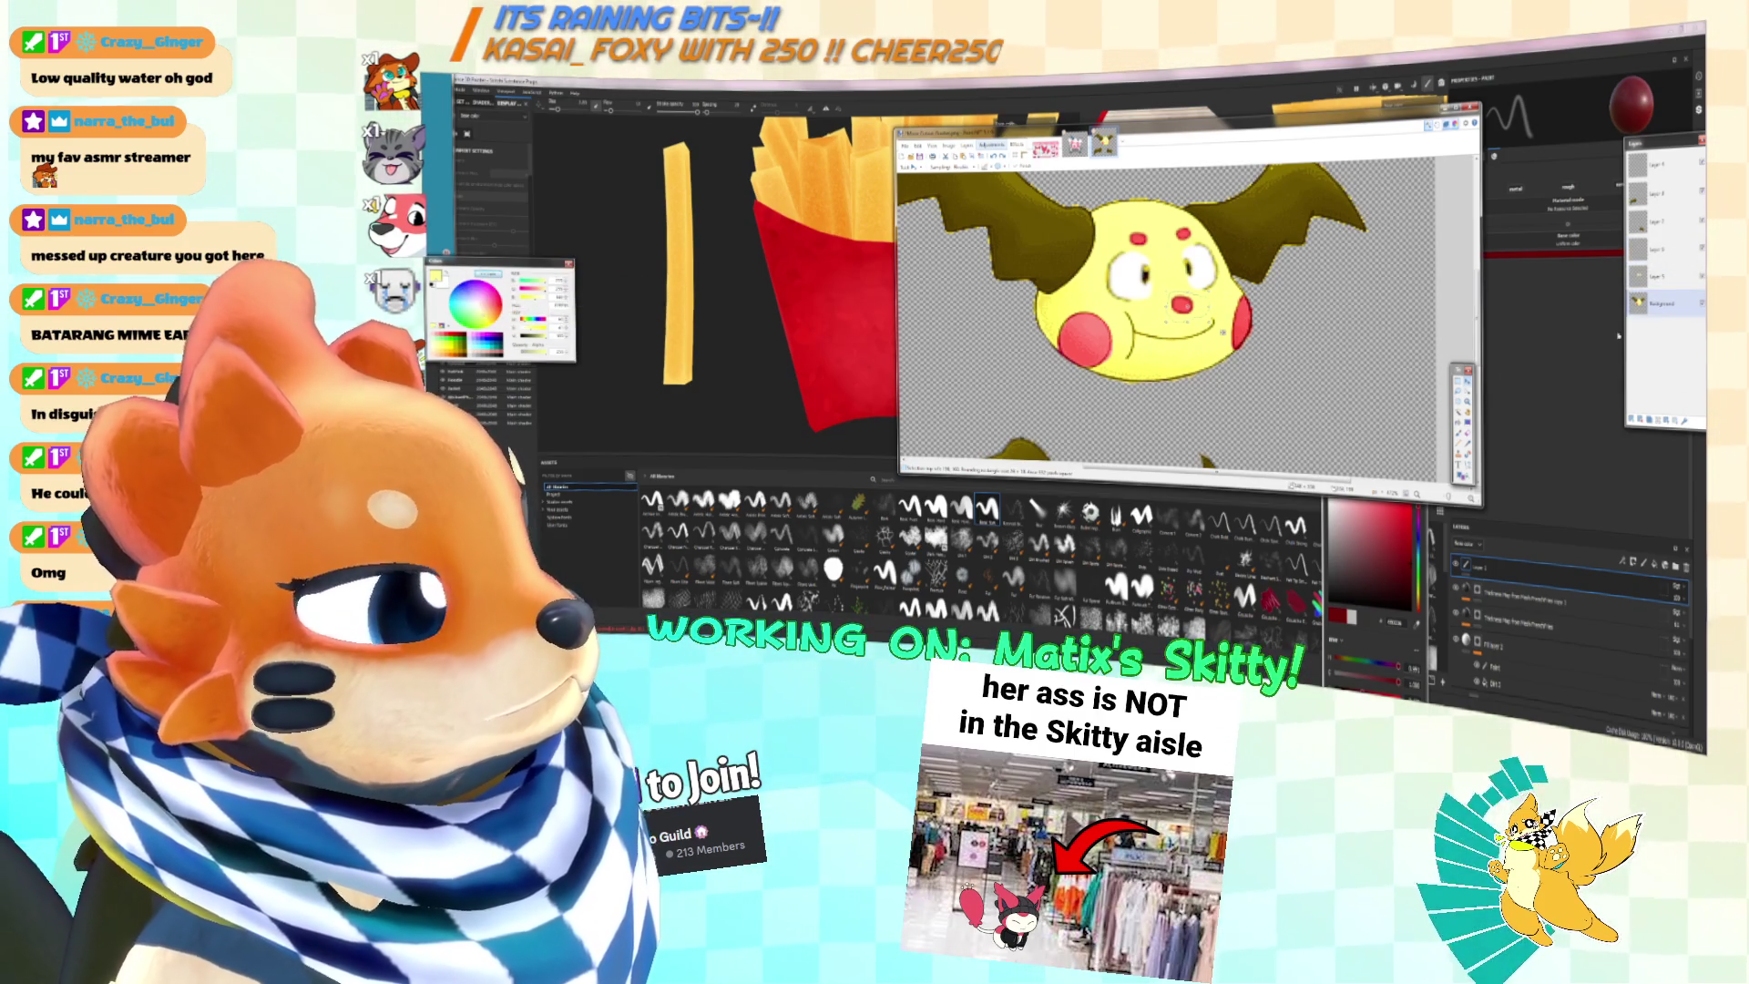
{"action": "key", "text": "alt+Page_Up"}
{"action": "key", "text": "alt+Page_Up"}
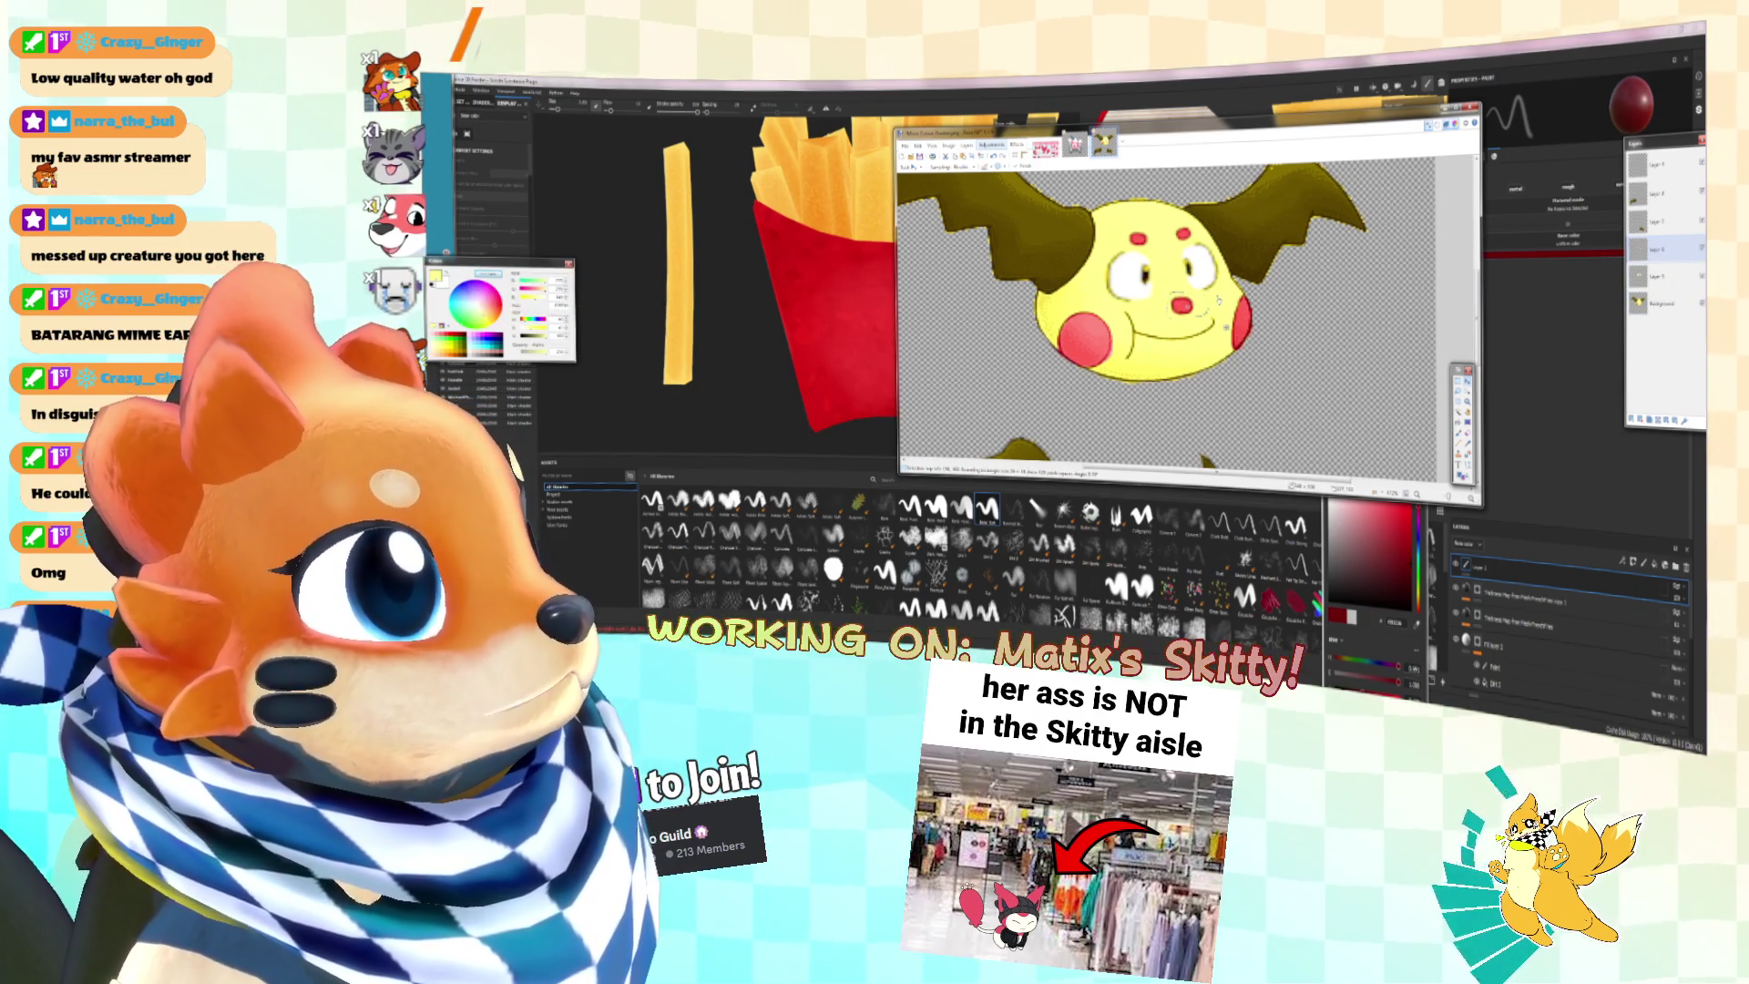
{"action": "left_click", "coordinate": [1212, 301]}
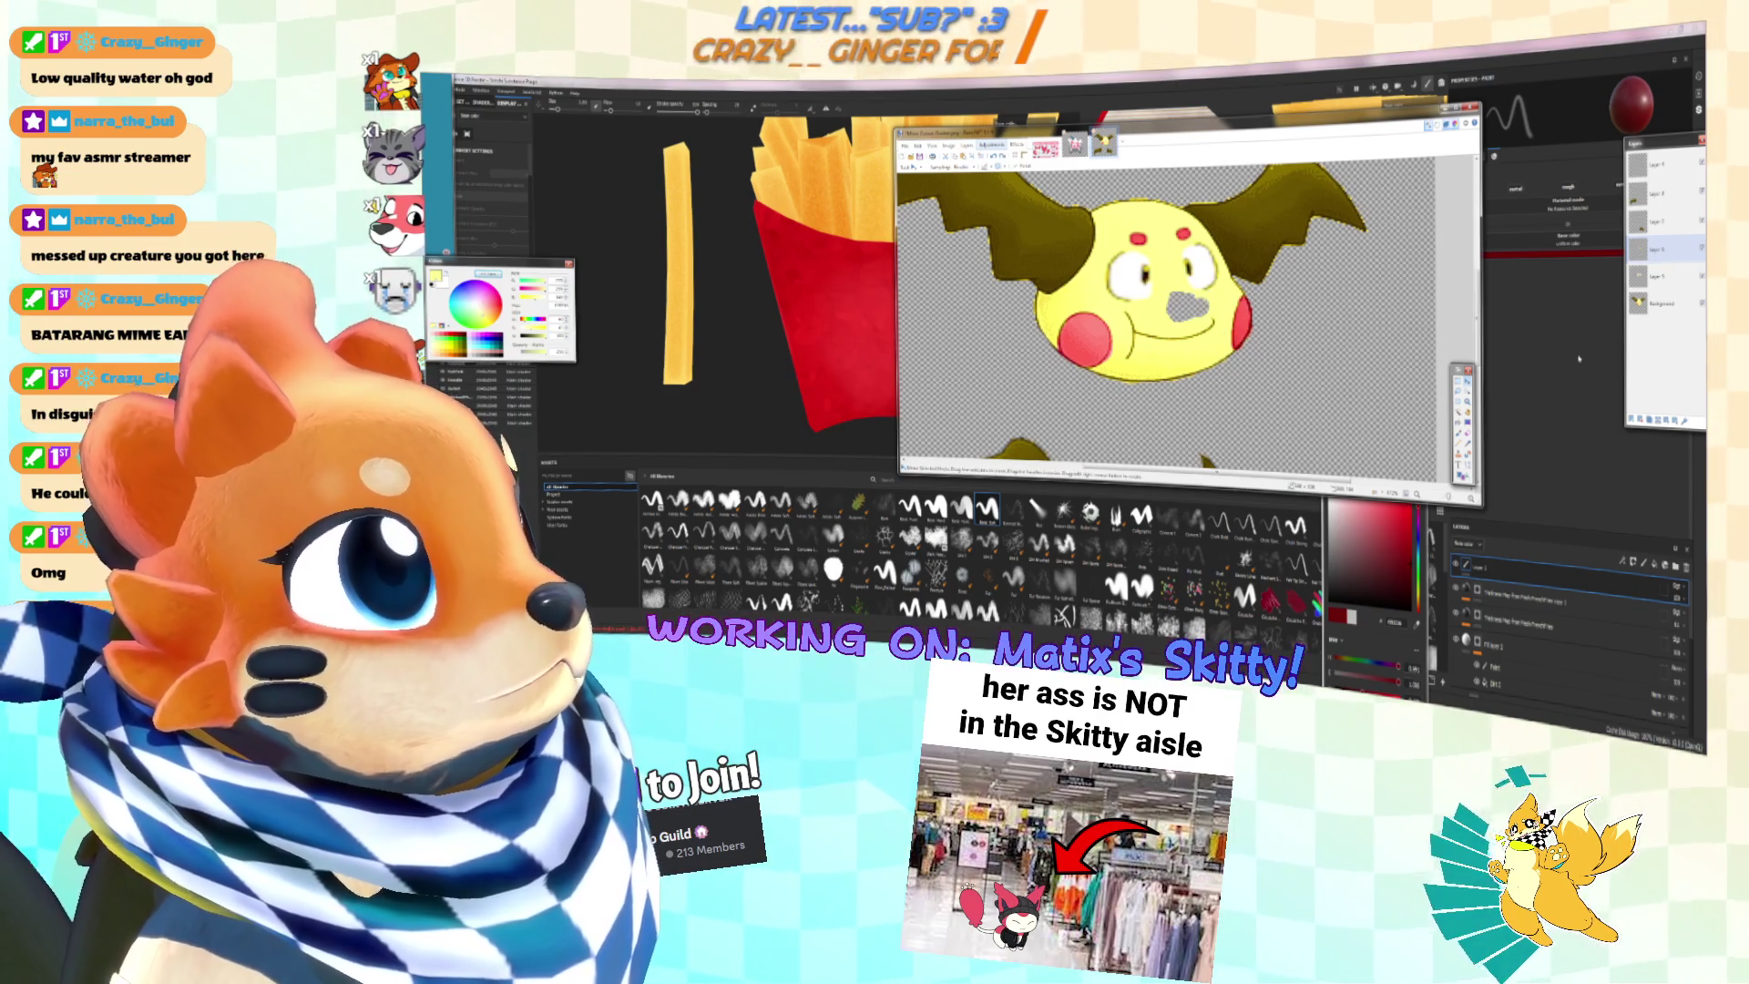
{"action": "key", "text": "alt+Page_Down"}
{"action": "key", "text": "alt+Page_Down"}
{"action": "key", "text": "alt+Page_Up"}
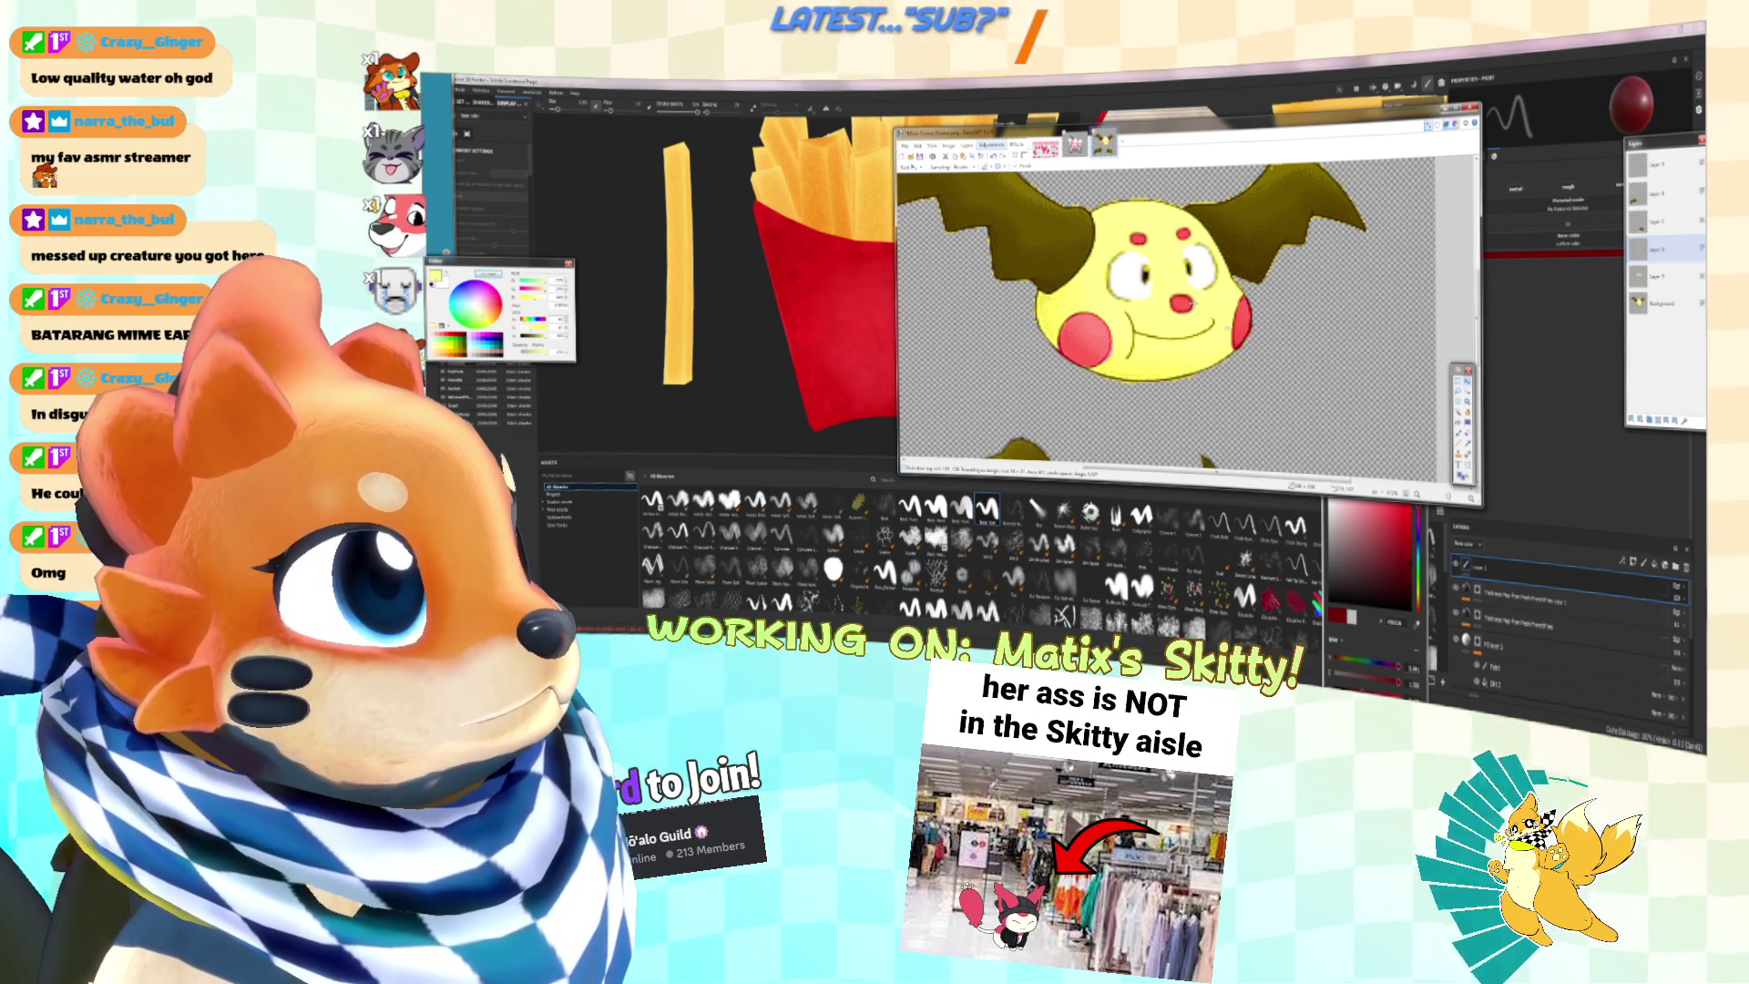
{"action": "scroll", "coordinate": [1182, 304], "scroll_direction": "down", "scroll_amount": 4, "text": "ctrl"}
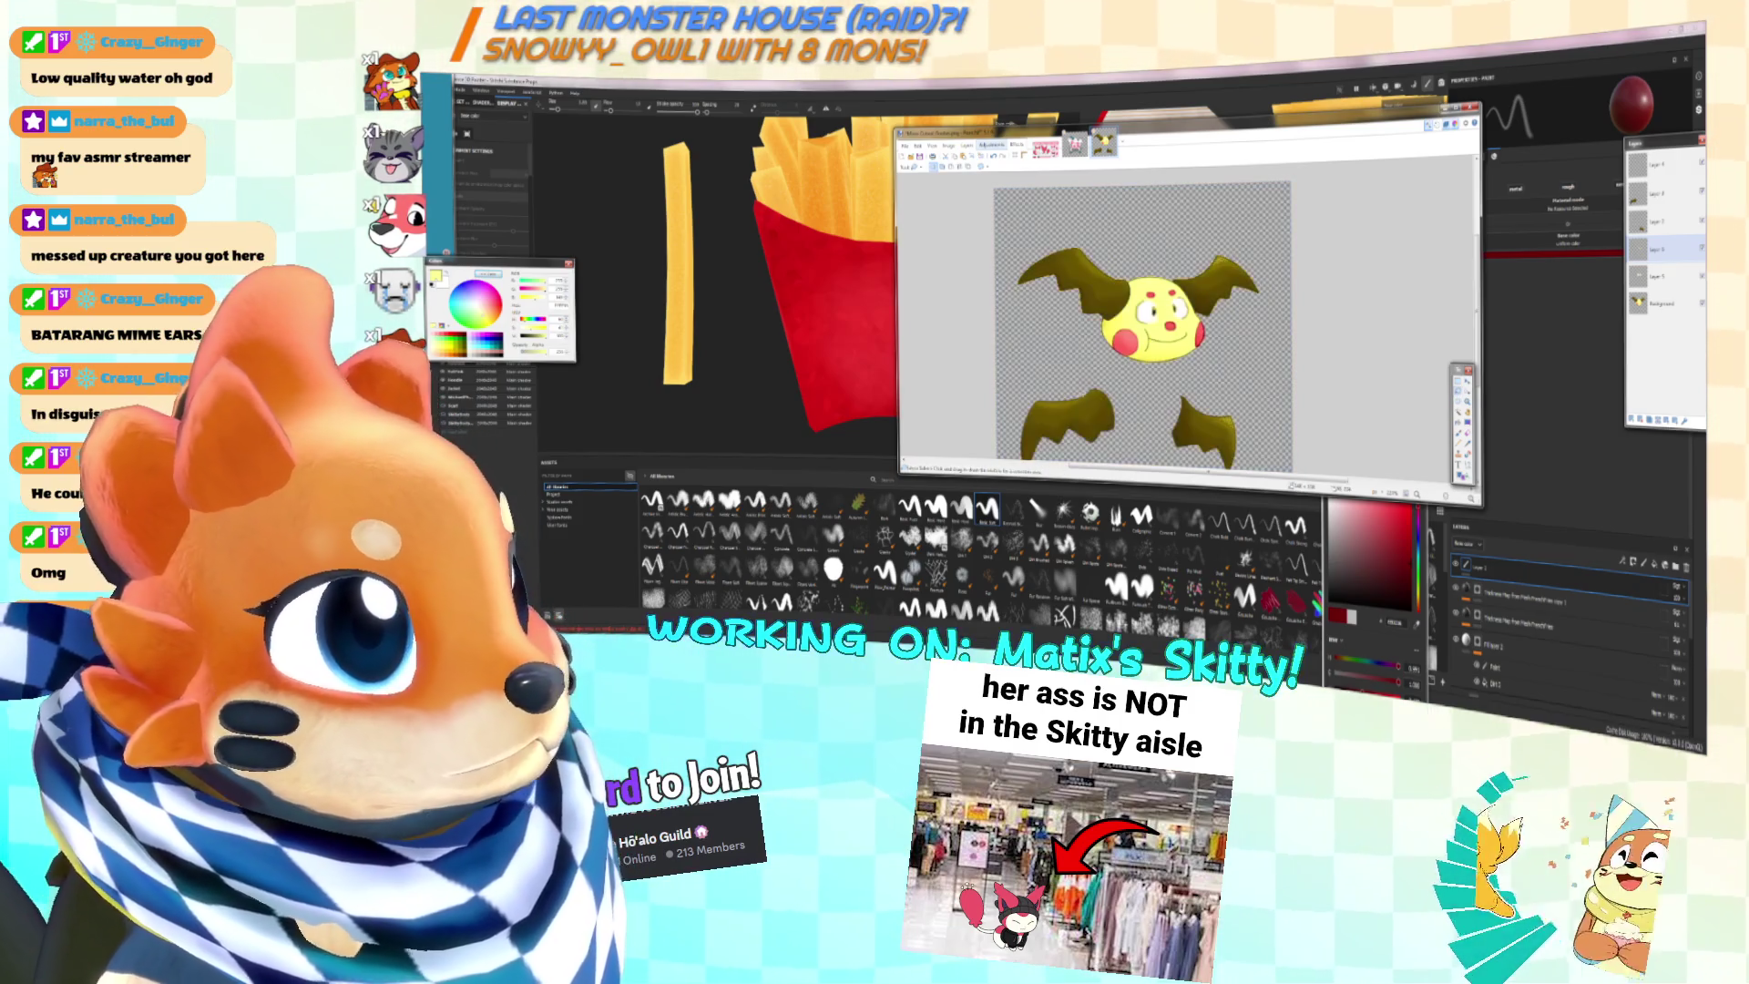
Step: Select the lower wing pieces and delete the extra layers, including the Background
{"action": "left_click_drag", "start_coordinate": [1002, 365], "coordinate": [1012, 460]}
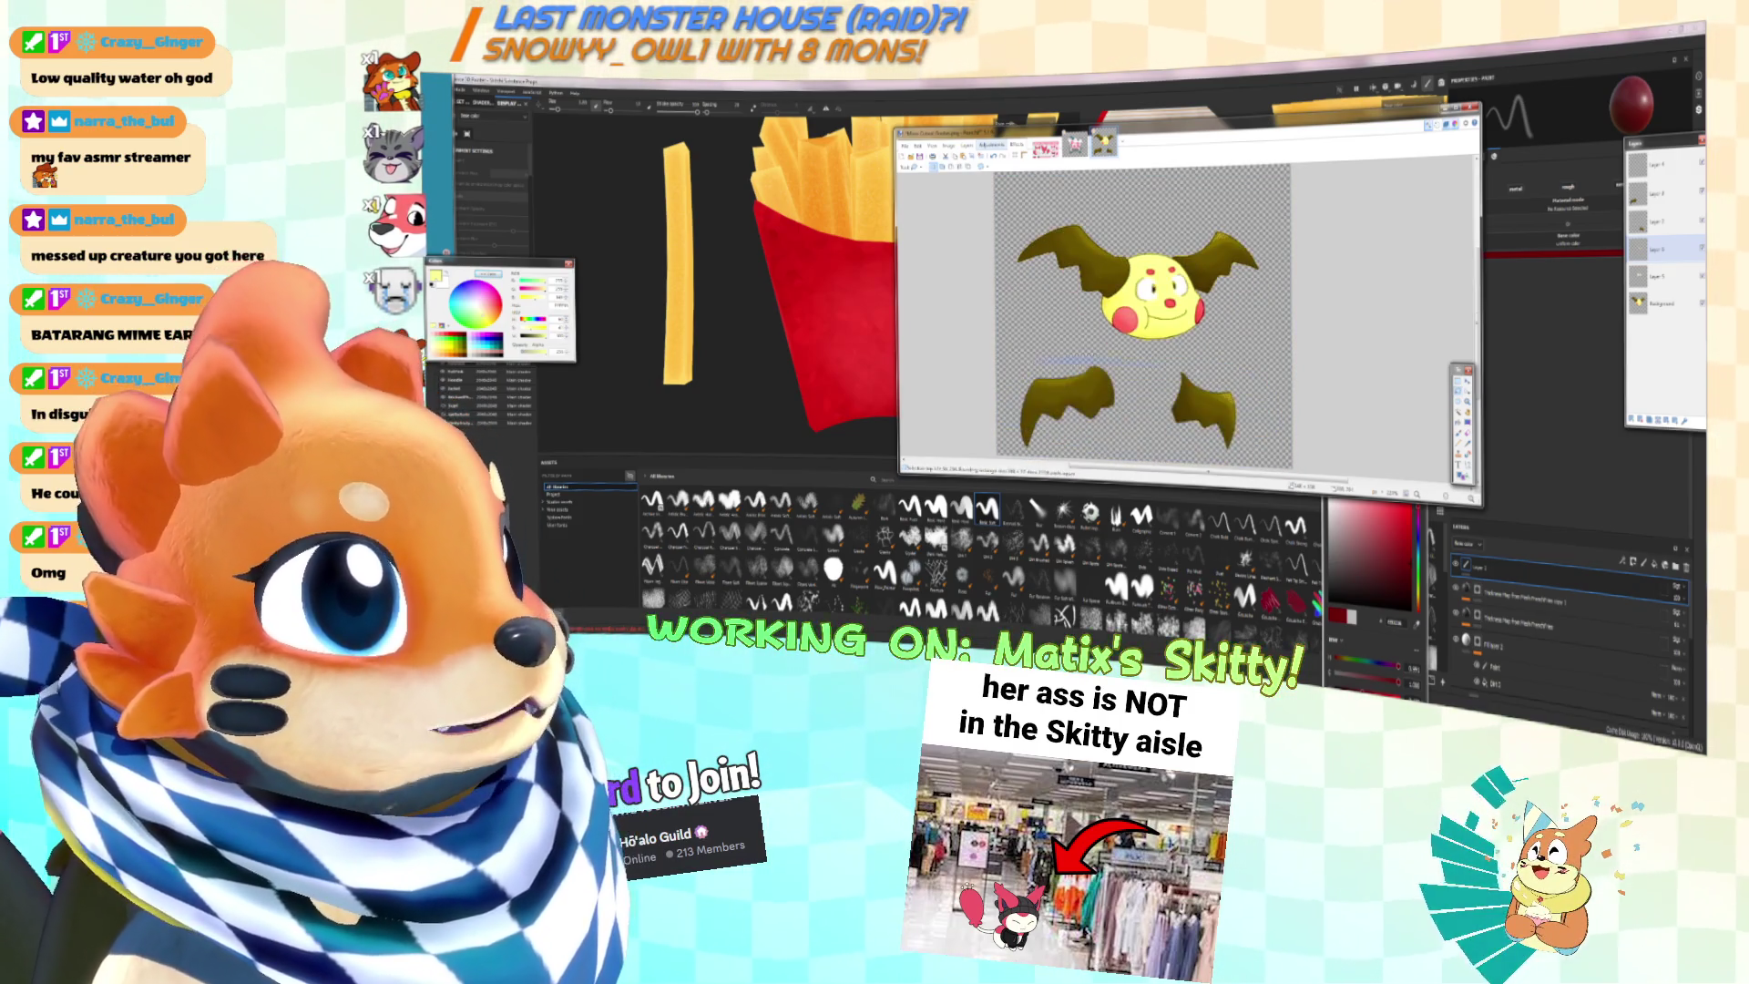
{"action": "key", "text": "ctrl+d"}
{"action": "key", "text": "ctrl+z"}
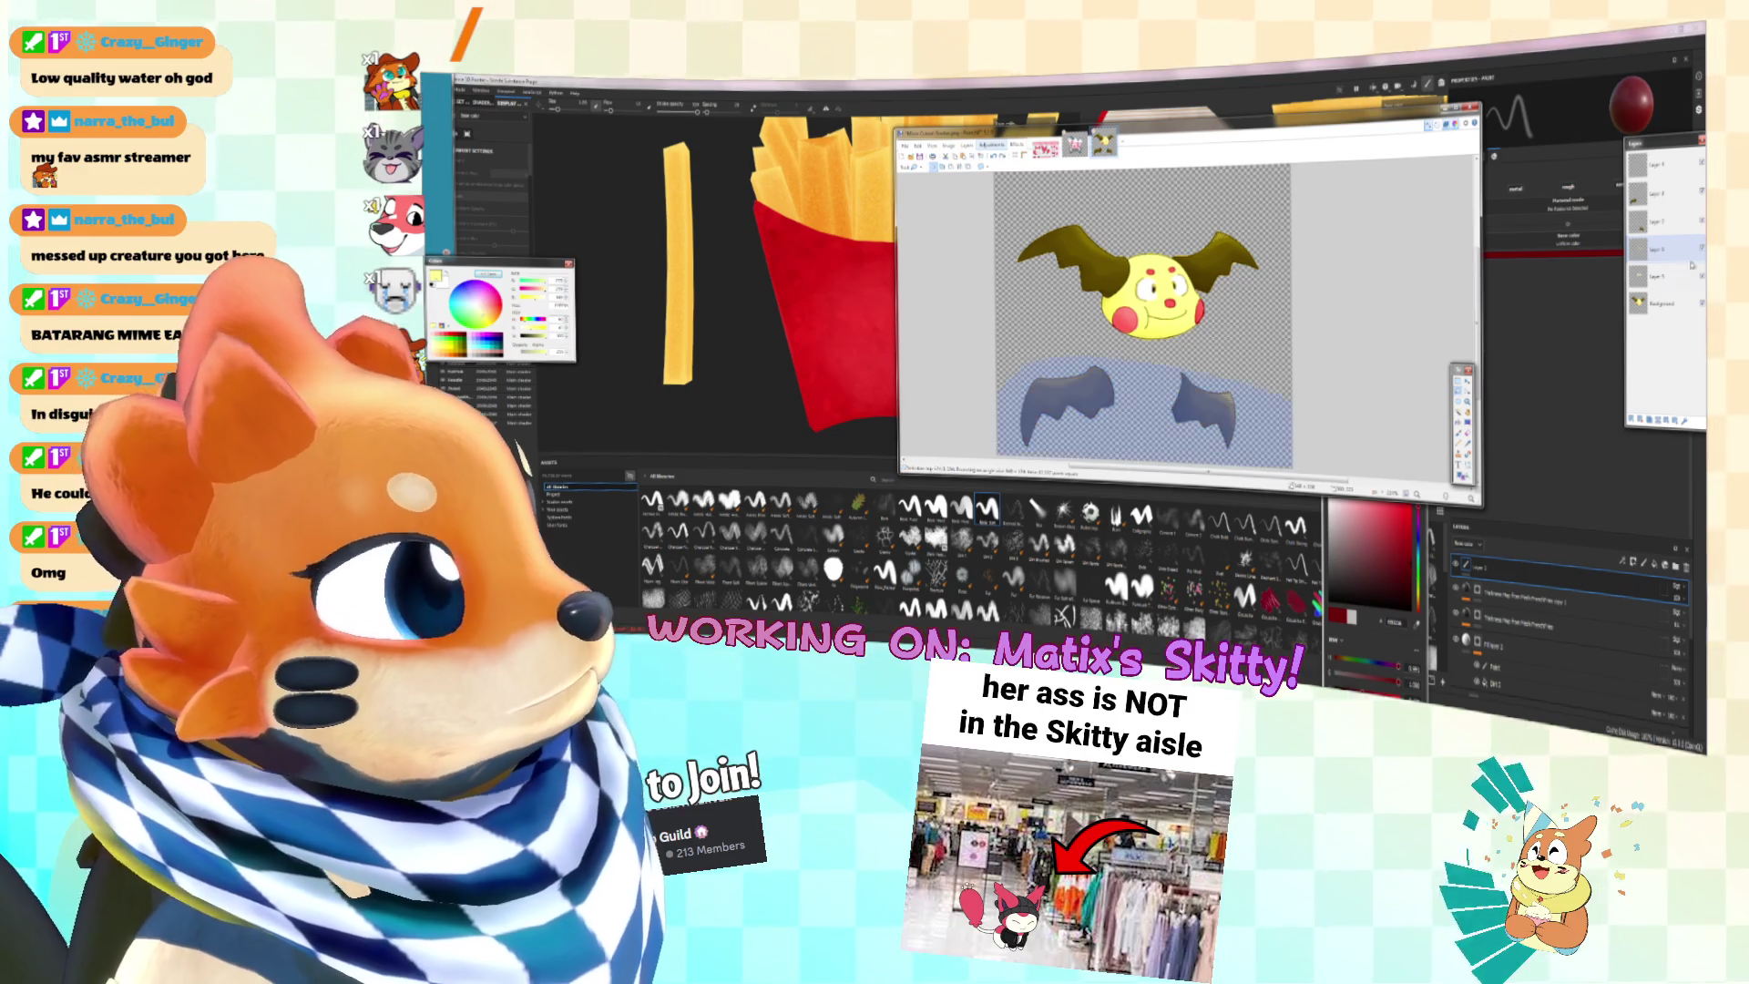
{"action": "left_click", "coordinate": [1663, 304]}
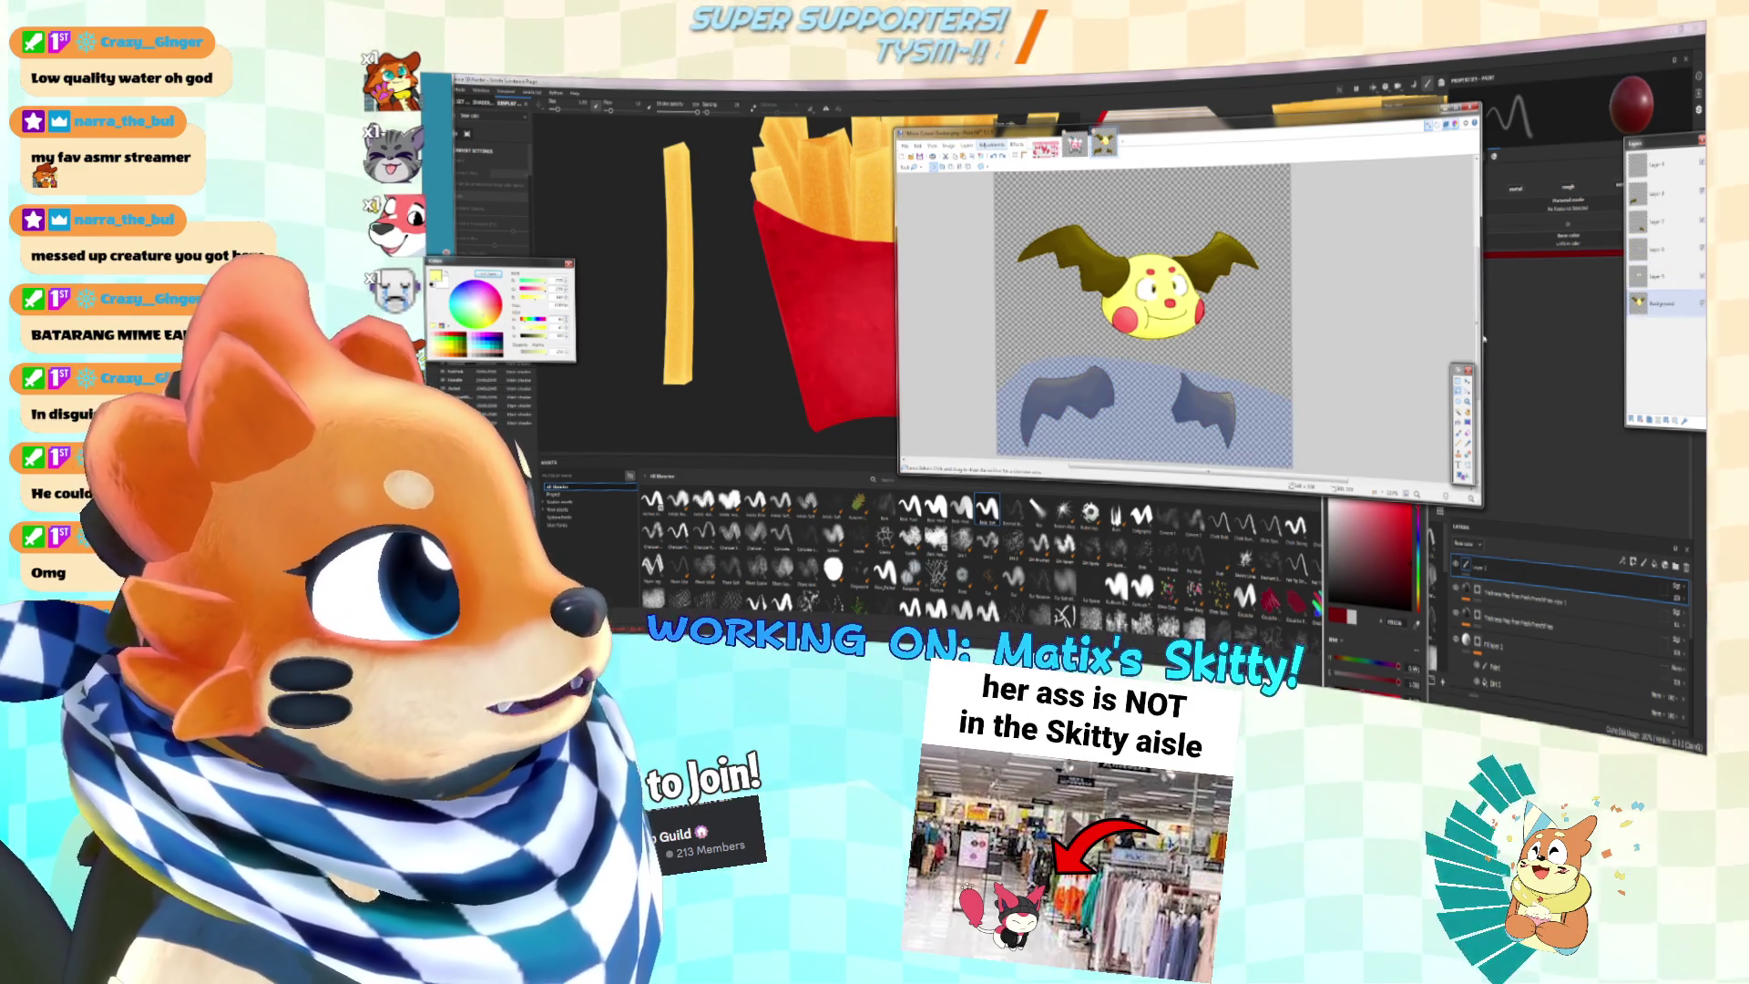
{"action": "key", "text": "ctrl+shift+Delete"}
{"action": "key", "text": "ctrl+shift+Delete"}
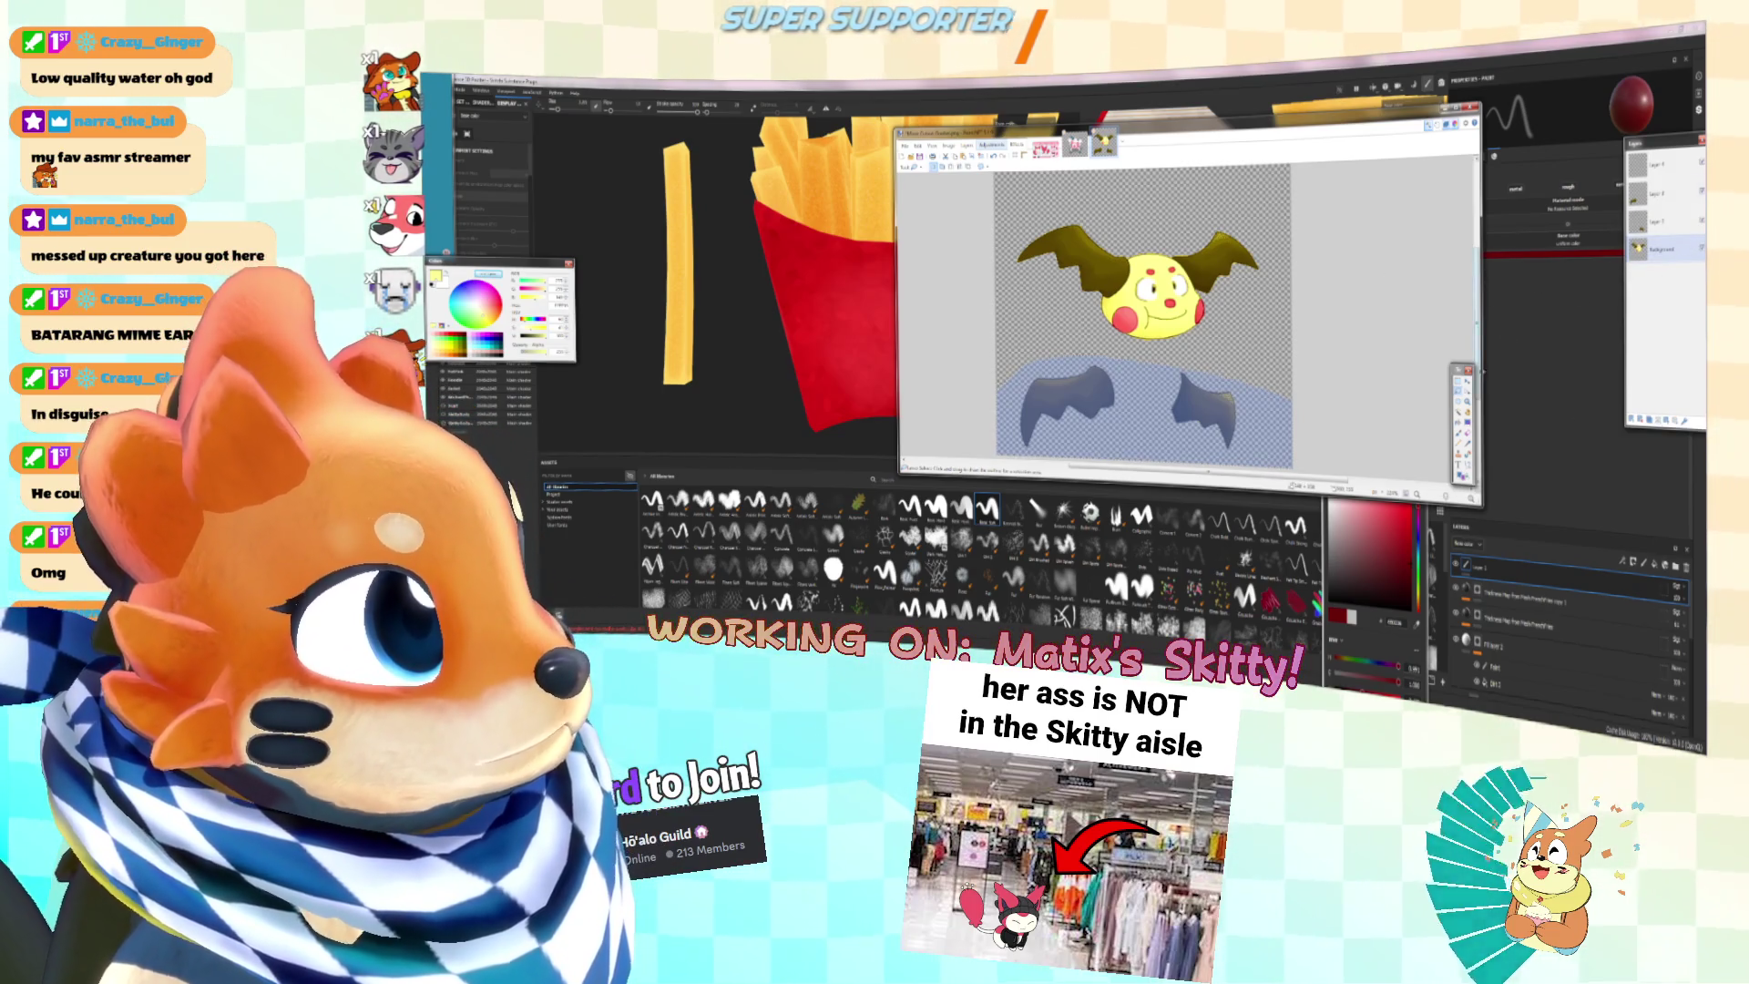
Step: Select the head and upper wings and cut them out
{"action": "mouse_move", "coordinate": [1048, 210]}
{"action": "left_mouse_down"}
{"action": "mouse_move", "coordinate": [1257, 228]}
{"action": "mouse_move", "coordinate": [1285, 364]}
{"action": "mouse_move", "coordinate": [1057, 341]}
{"action": "mouse_move", "coordinate": [1048, 215]}
{"action": "left_mouse_up"}
{"action": "key", "text": "Delete"}
{"action": "key", "text": "ctrl+z"}
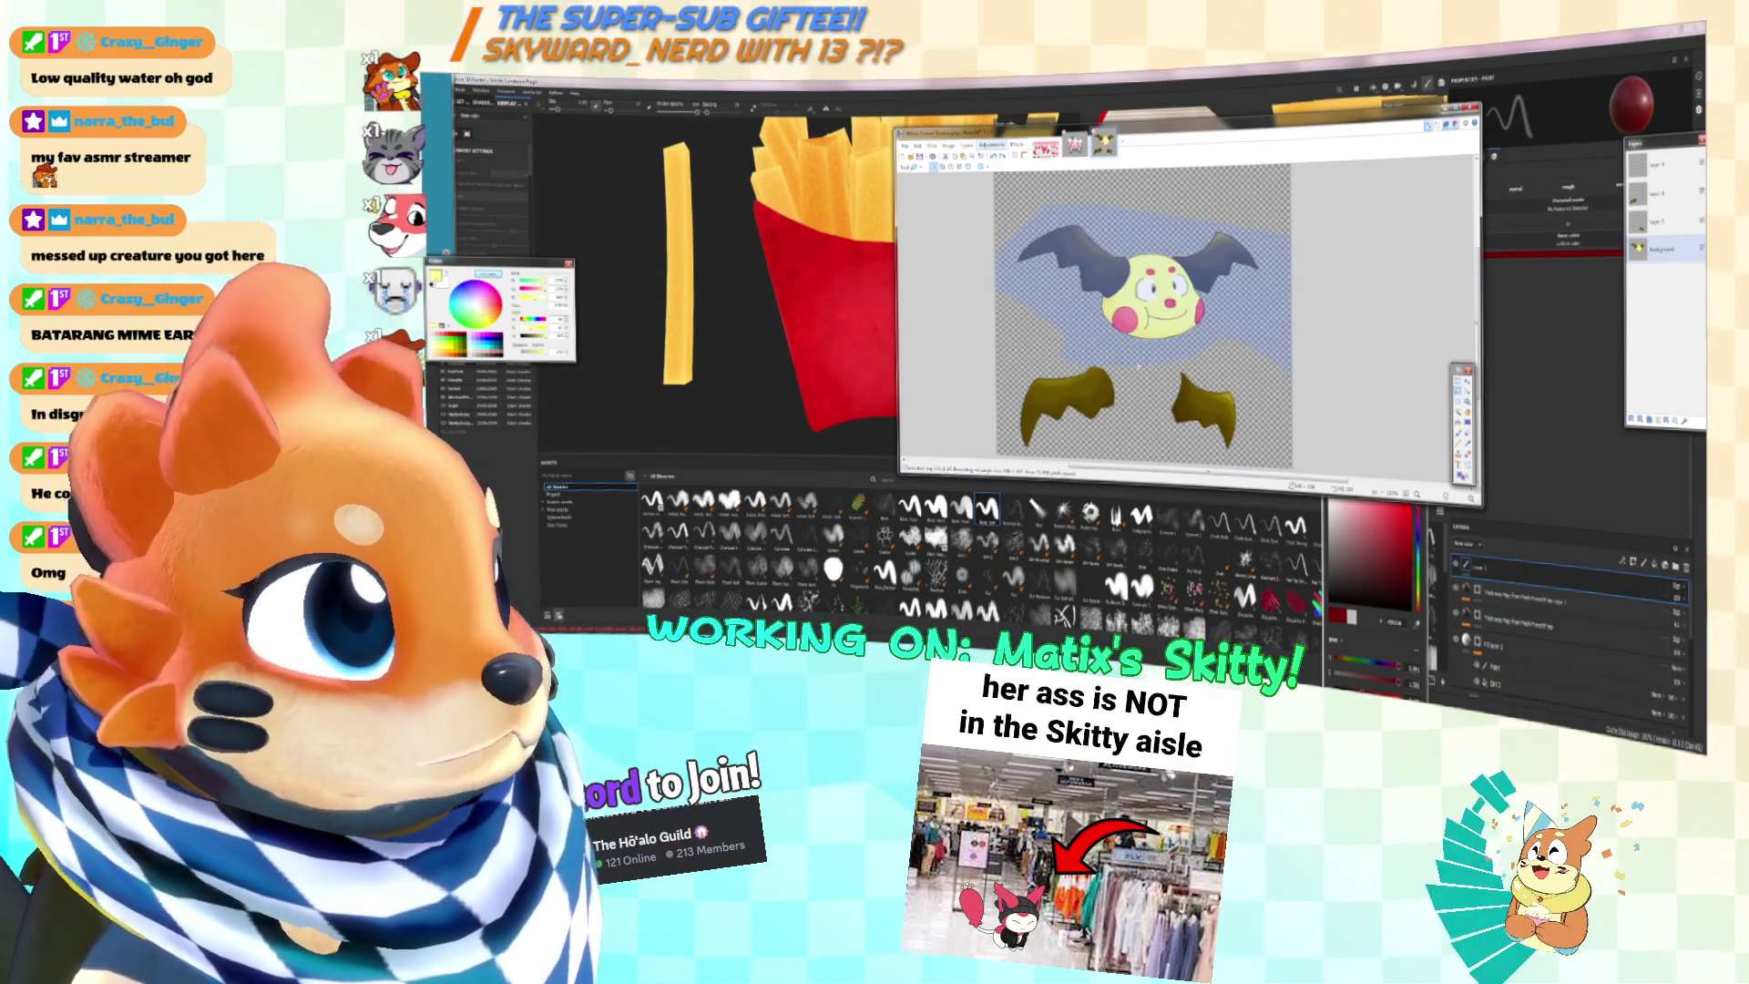
{"action": "key", "text": "ctrl+d"}
{"action": "key", "text": "Delete"}
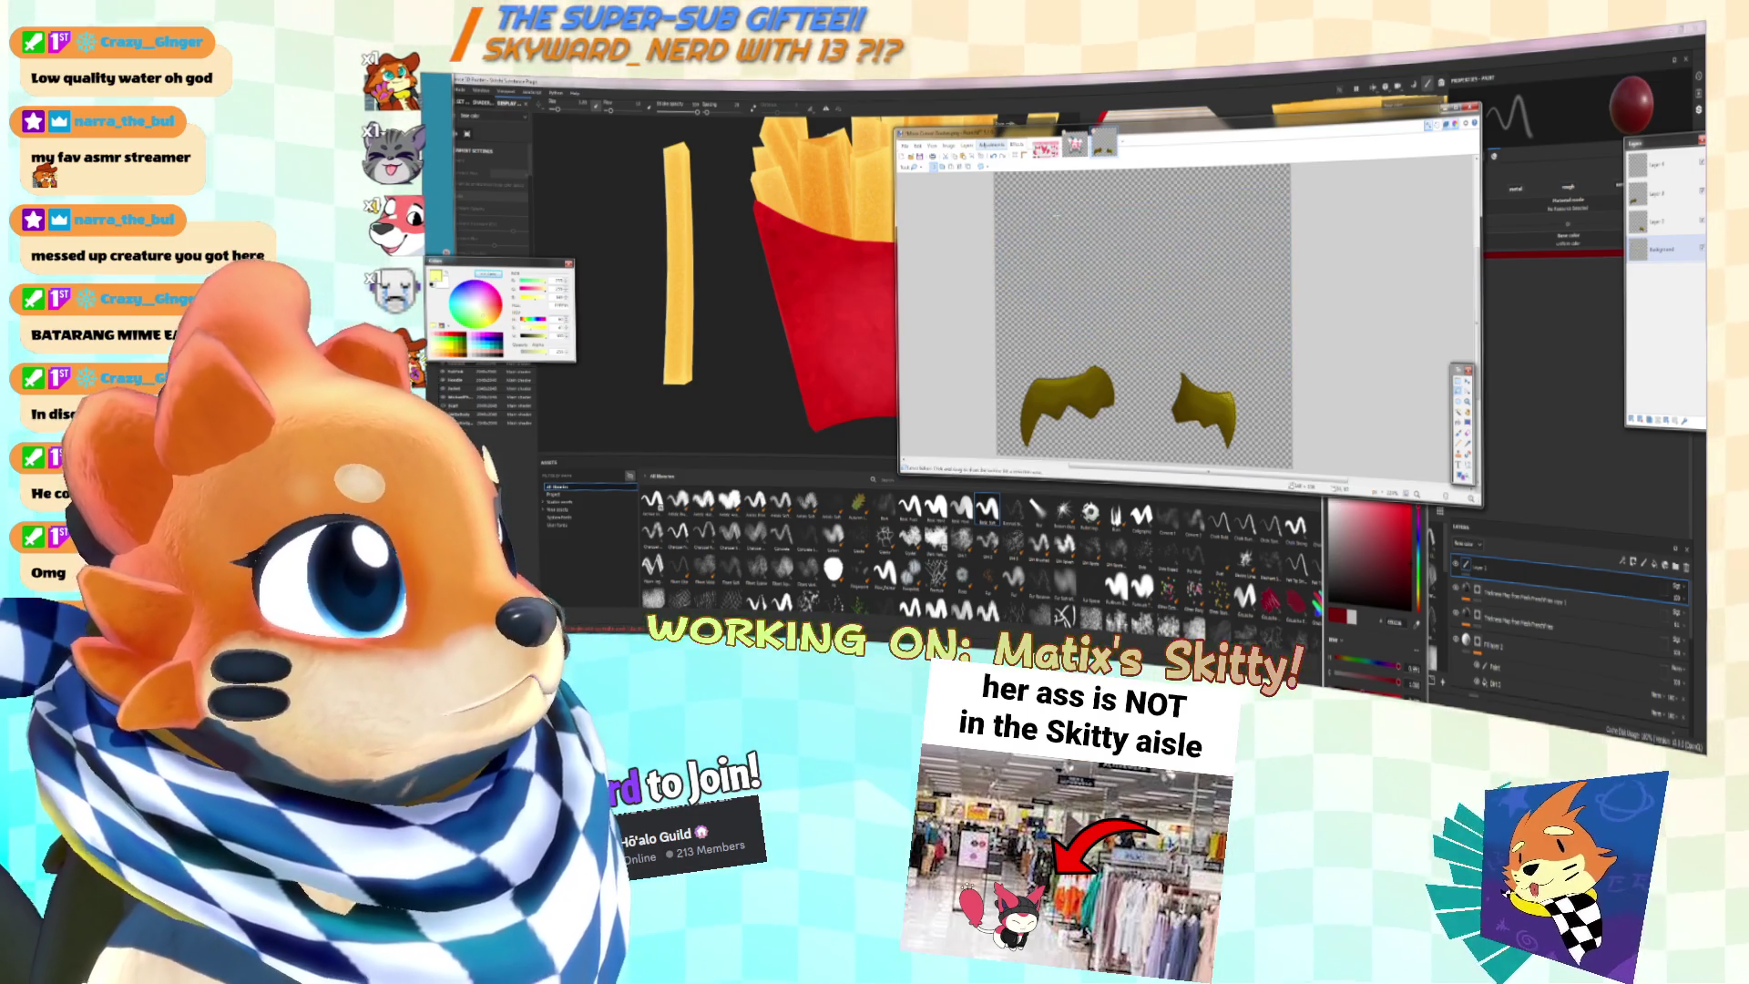
Step: Paste the head into a new image and scale it up about 1.4x
{"action": "key", "text": "ctrl+r"}
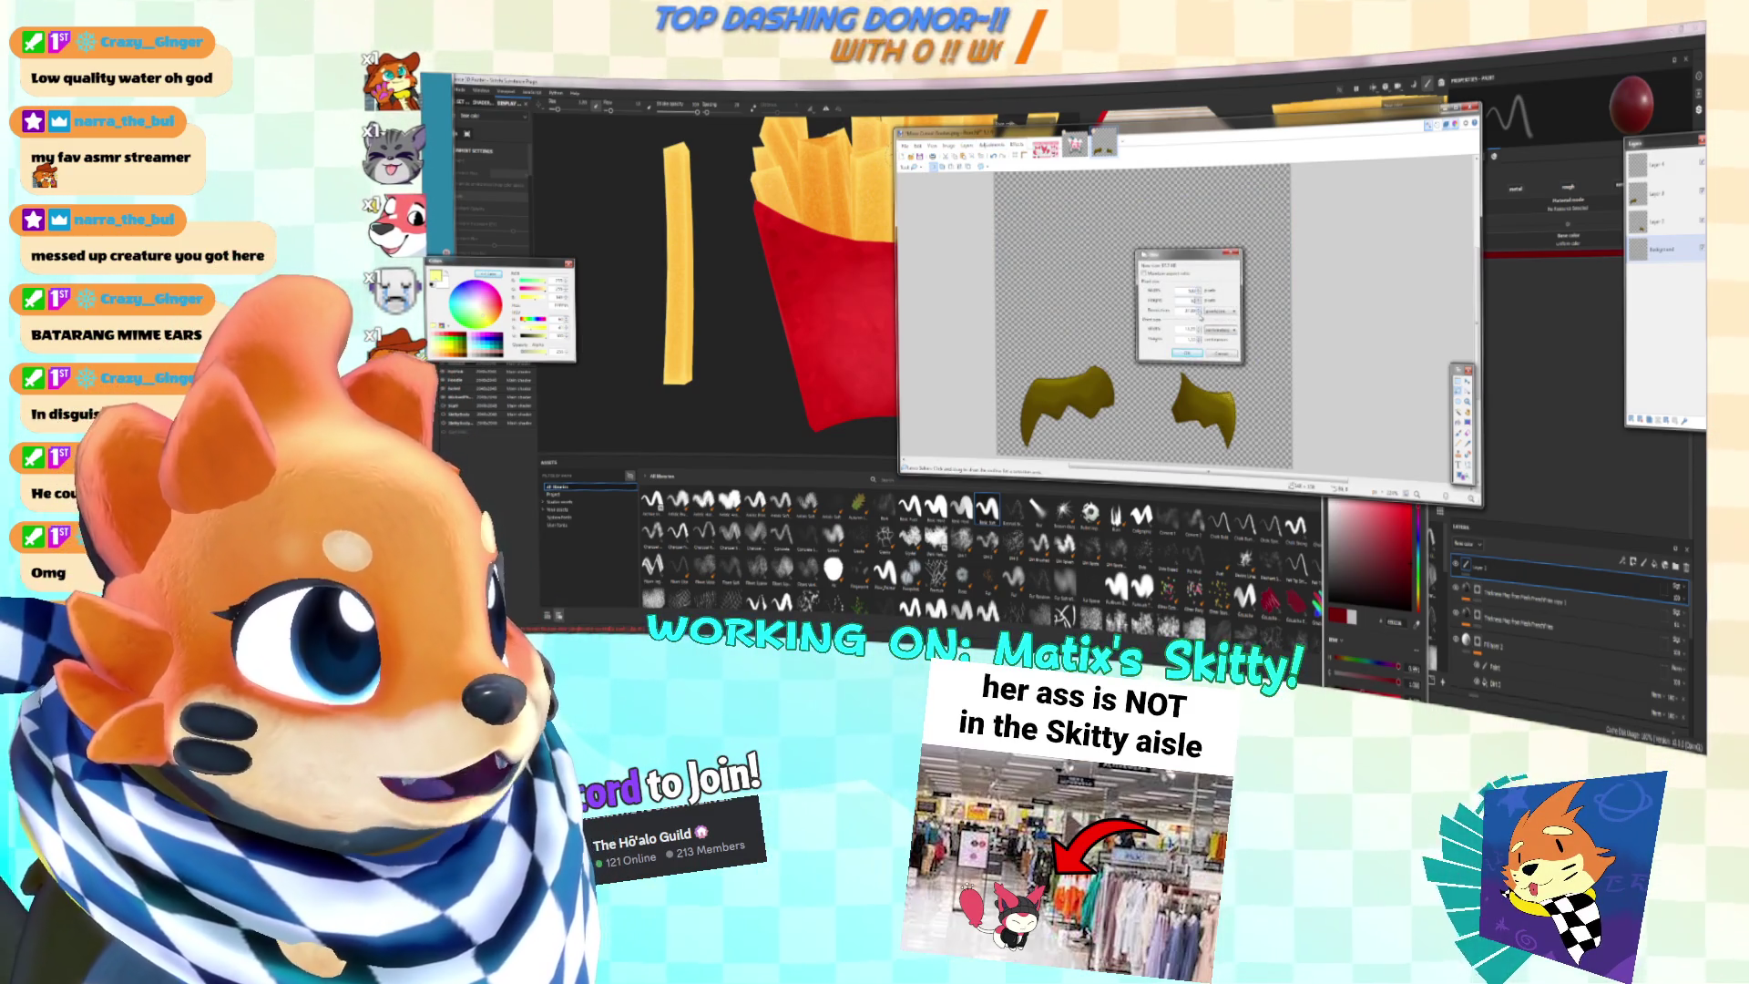
{"action": "key", "text": "shift+Tab"}
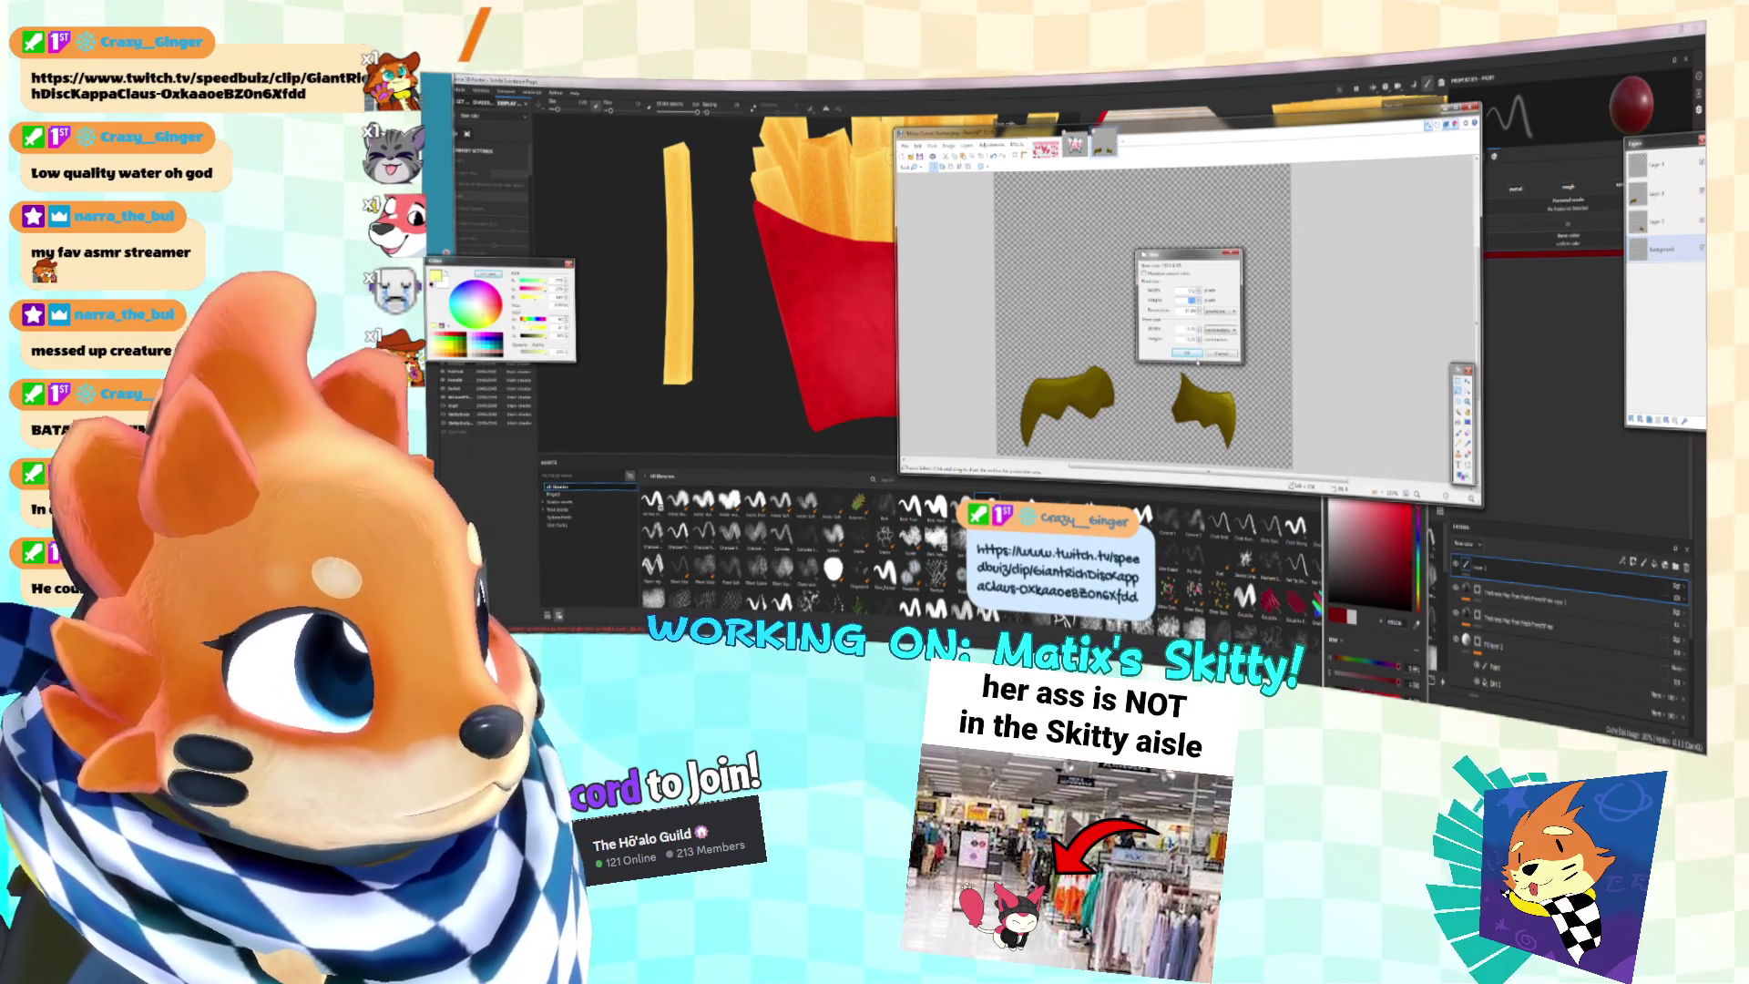
{"action": "left_click", "coordinate": [1188, 354]}
{"action": "key", "text": "ctrl+alt+v"}
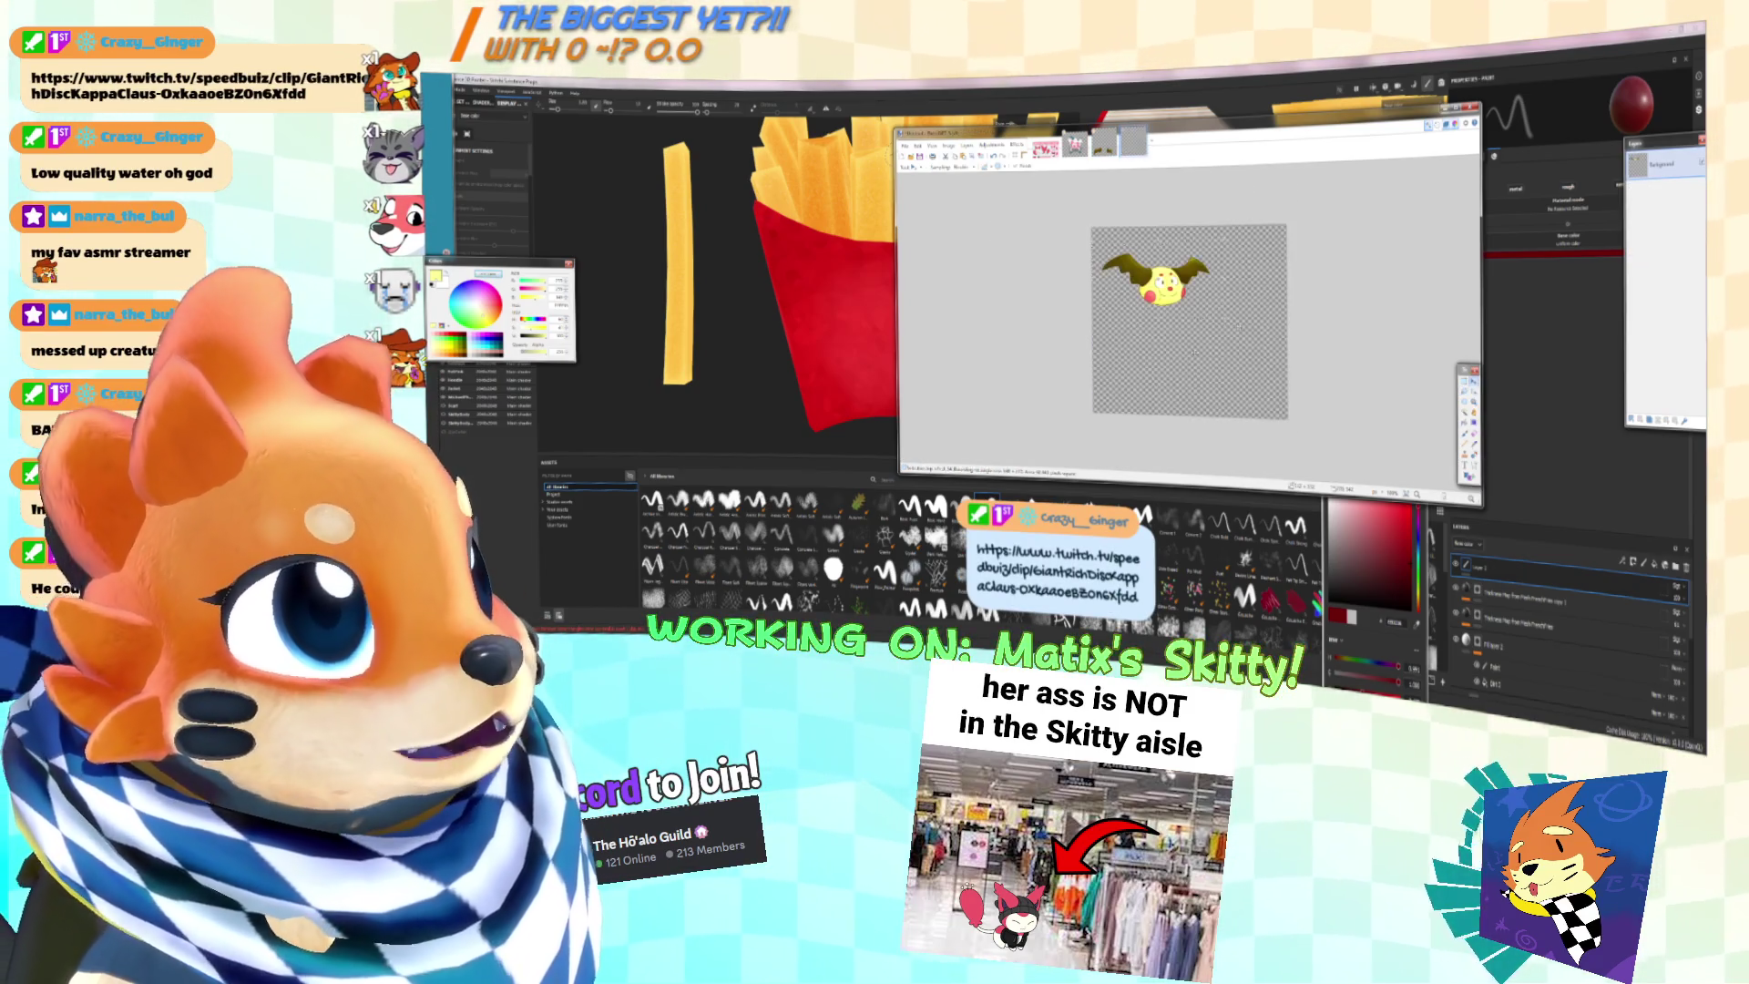
{"action": "scroll", "coordinate": [1166, 319], "scroll_direction": "up", "scroll_amount": 3, "text": "ctrl"}
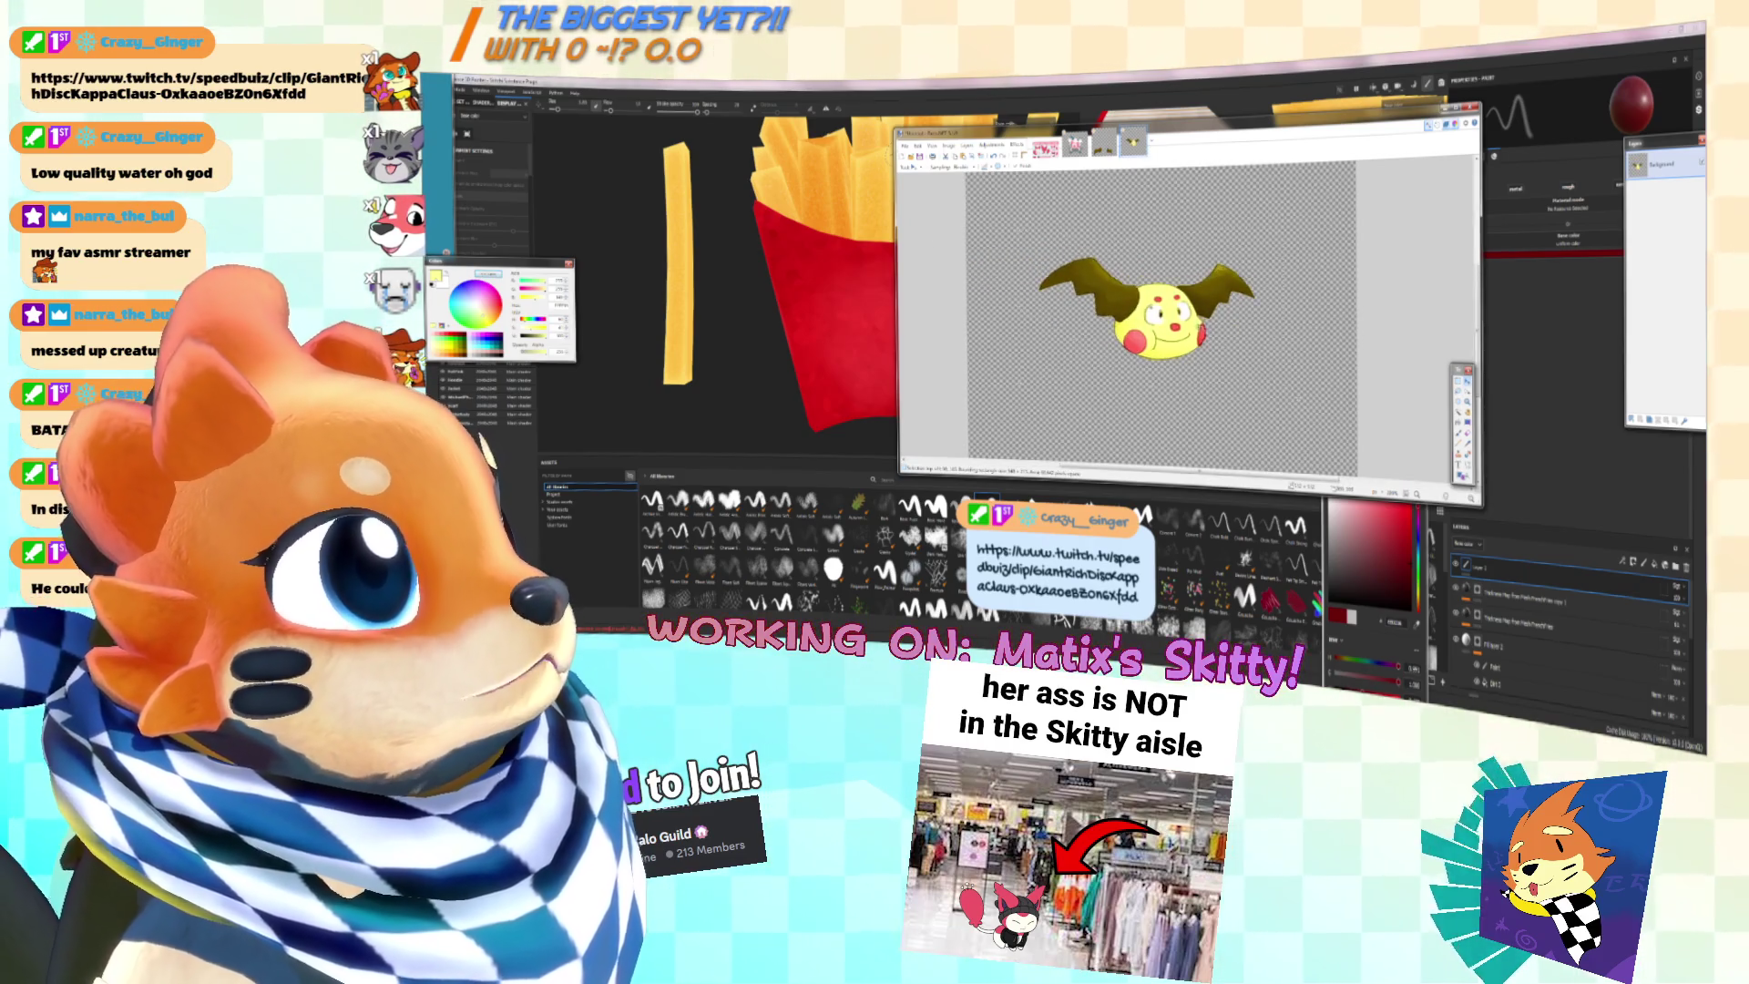
{"action": "scroll", "coordinate": [1225, 321], "scroll_direction": "down", "scroll_amount": 3, "text": "ctrl"}
{"action": "left_click_drag", "start_coordinate": [1253, 271], "coordinate": [1271, 269]}
Step: Save the image over Mikee Cutout and close Paint.NET
{"action": "left_click", "coordinate": [904, 146]}
{"action": "left_click", "coordinate": [929, 202]}
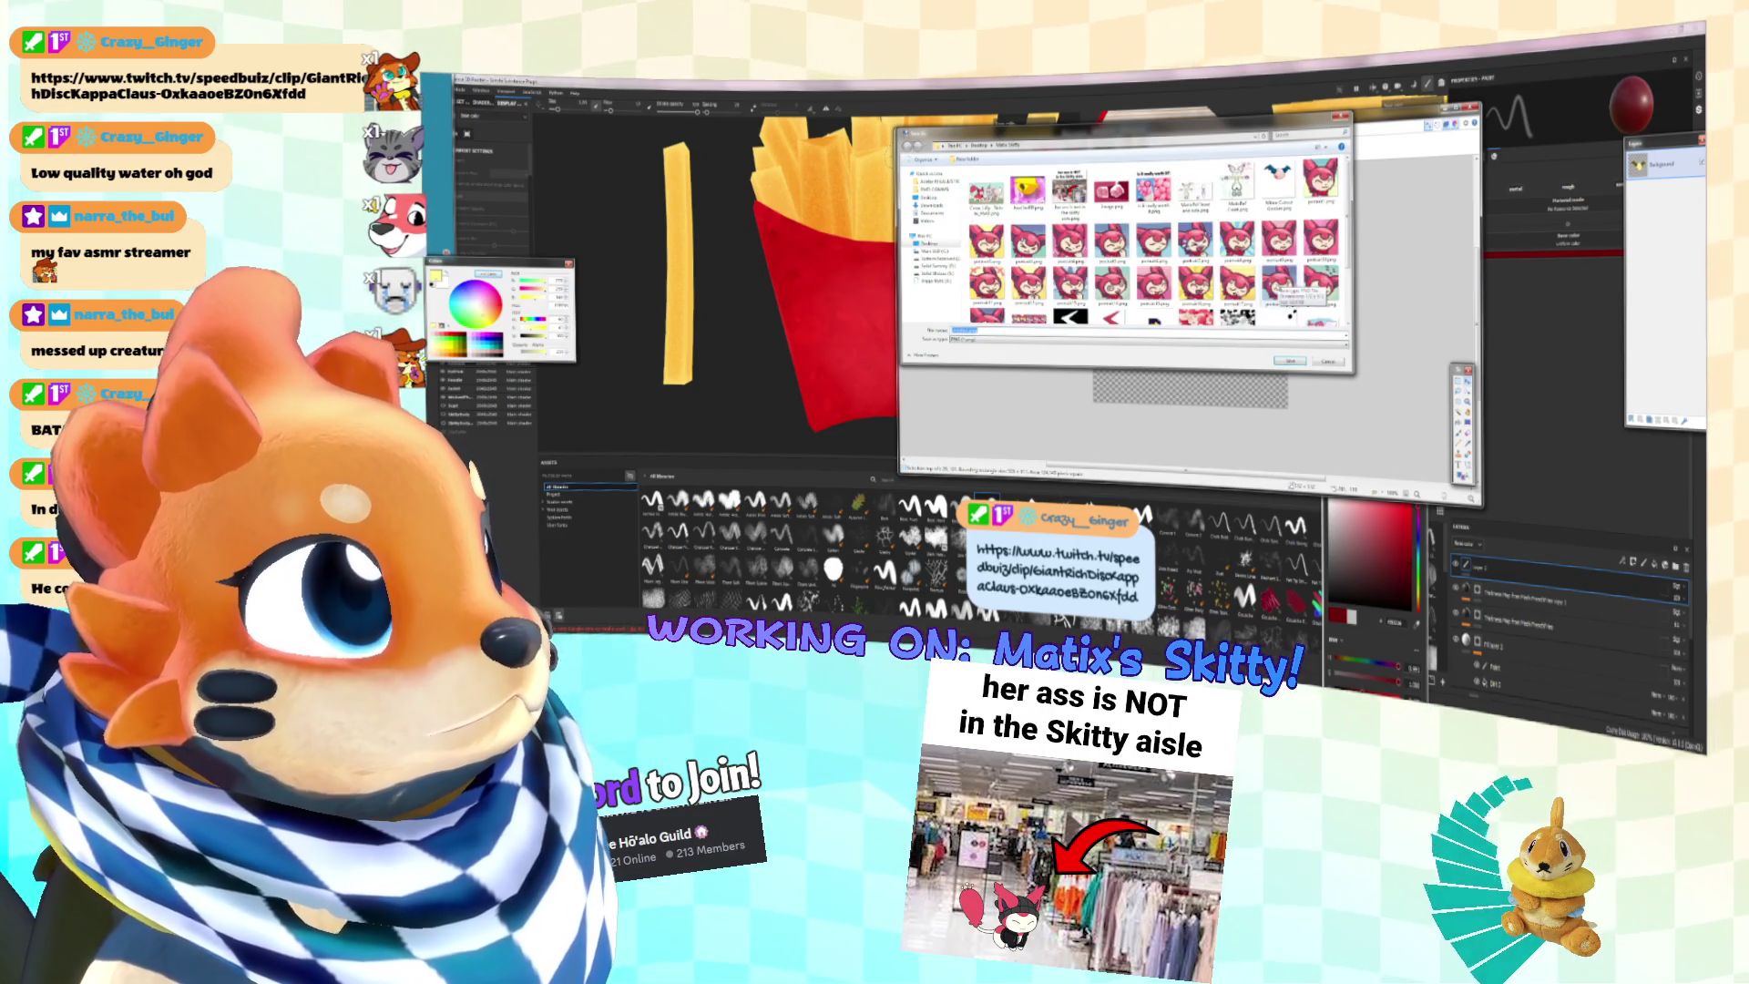
{"action": "left_click", "coordinate": [1275, 187]}
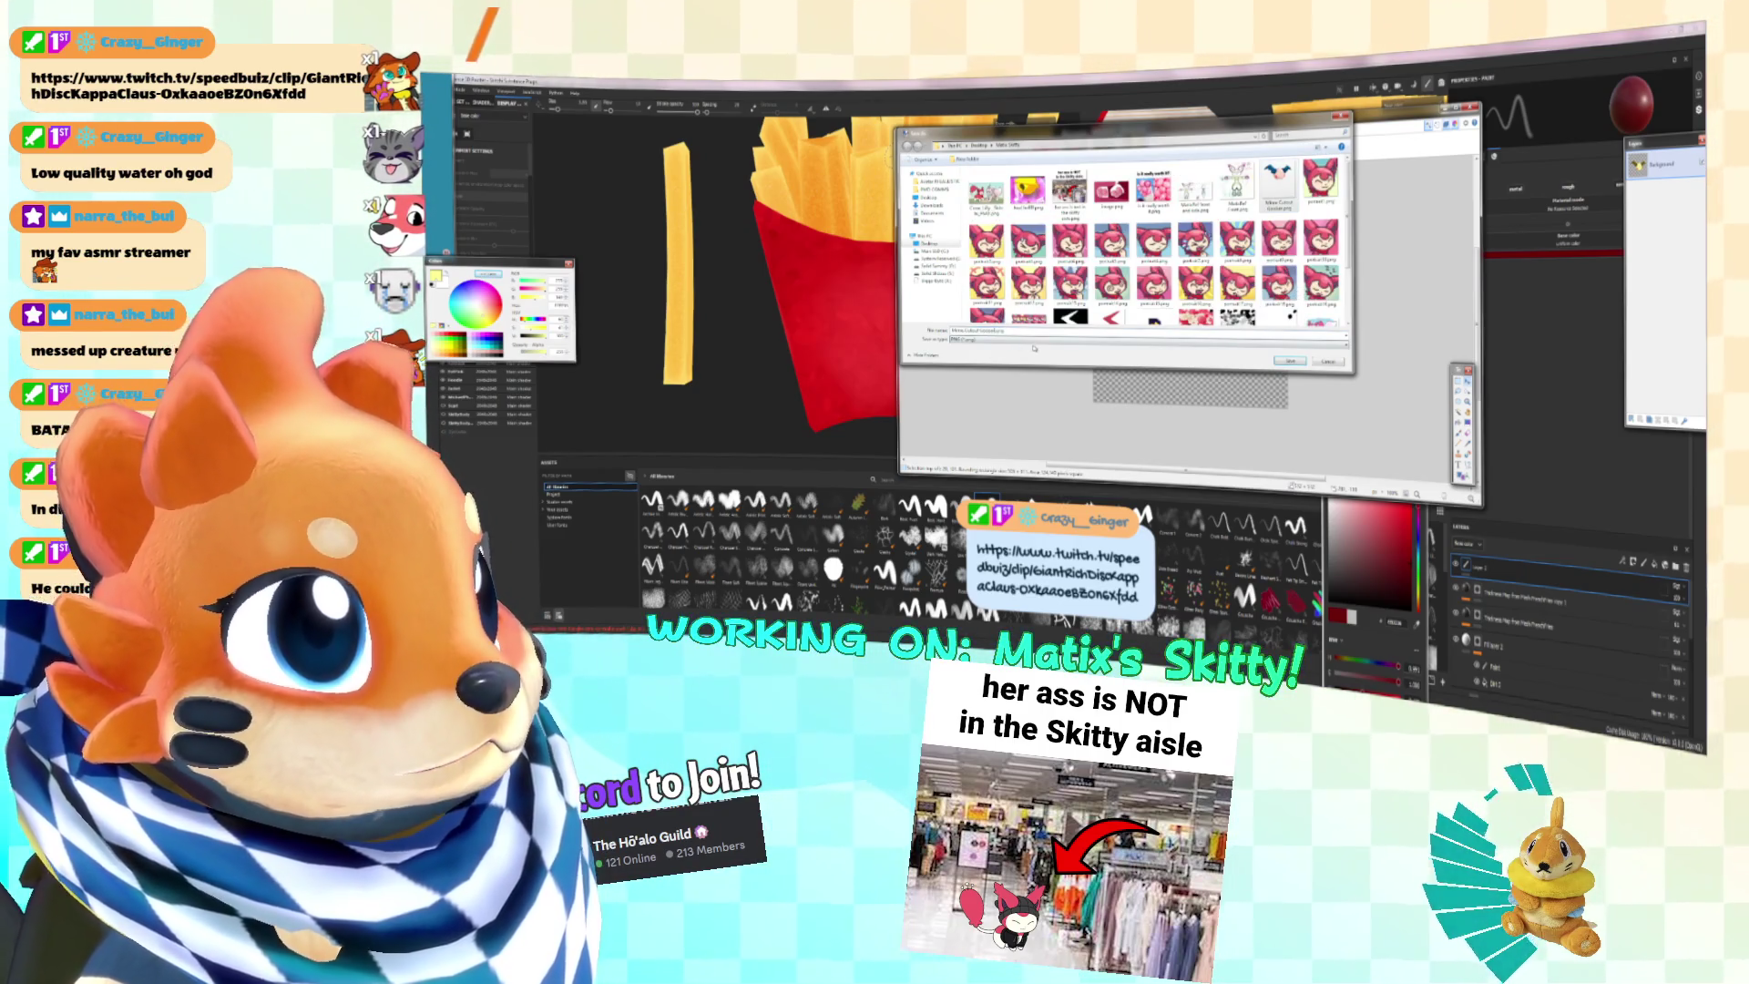
{"action": "key", "text": "Return"}
{"action": "key", "text": "alt+Tab"}
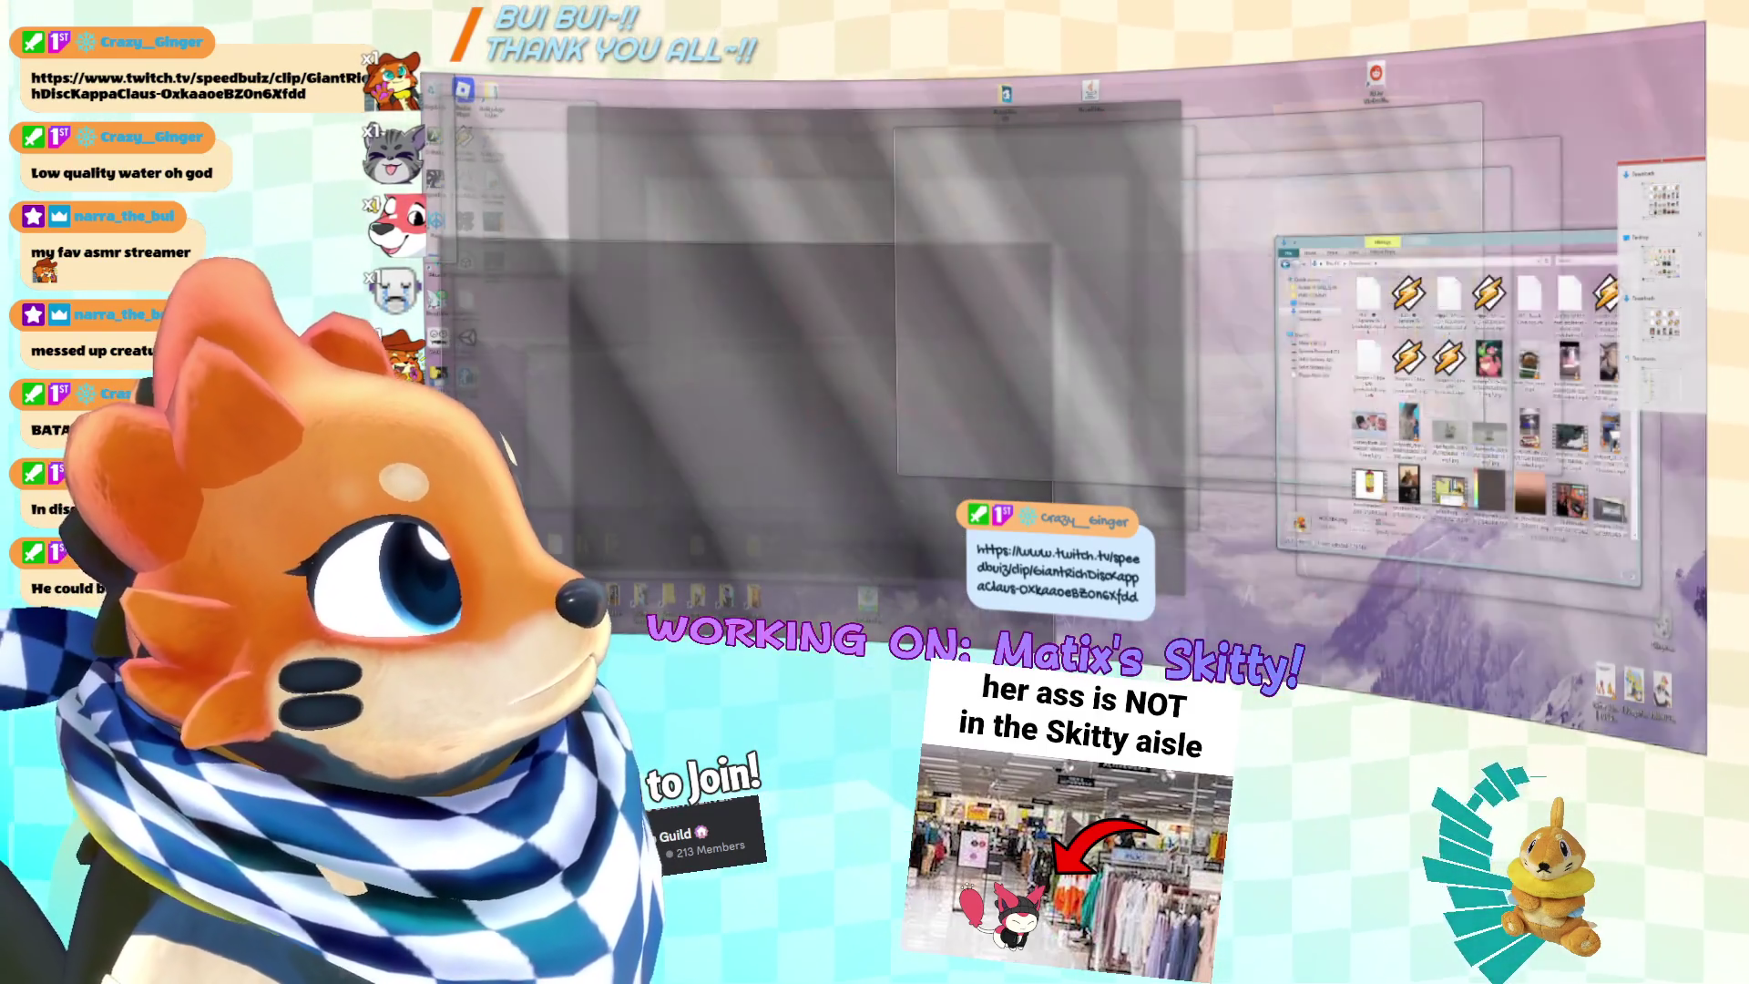
Step: Import the Skitty image from the Desktop's Matix Skitty folder into Painter
{"action": "left_click", "coordinate": [1658, 383]}
{"action": "left_click", "coordinate": [1332, 327]}
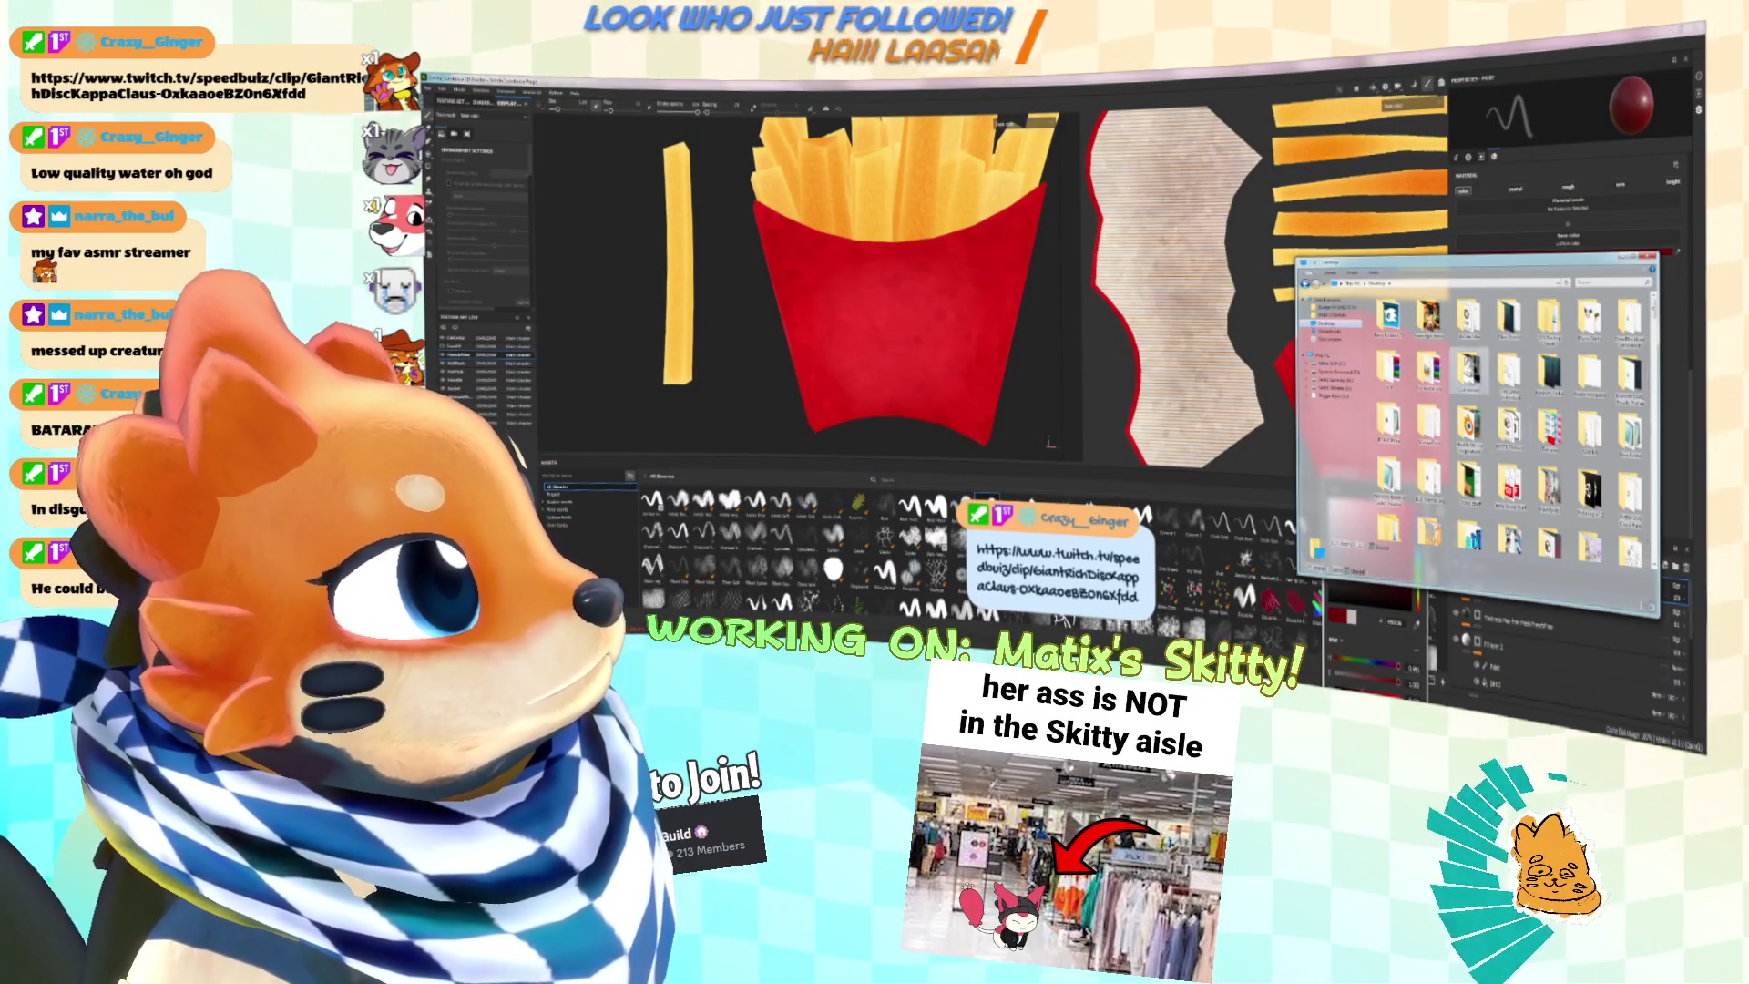
{"action": "double_click", "coordinate": [1590, 319]}
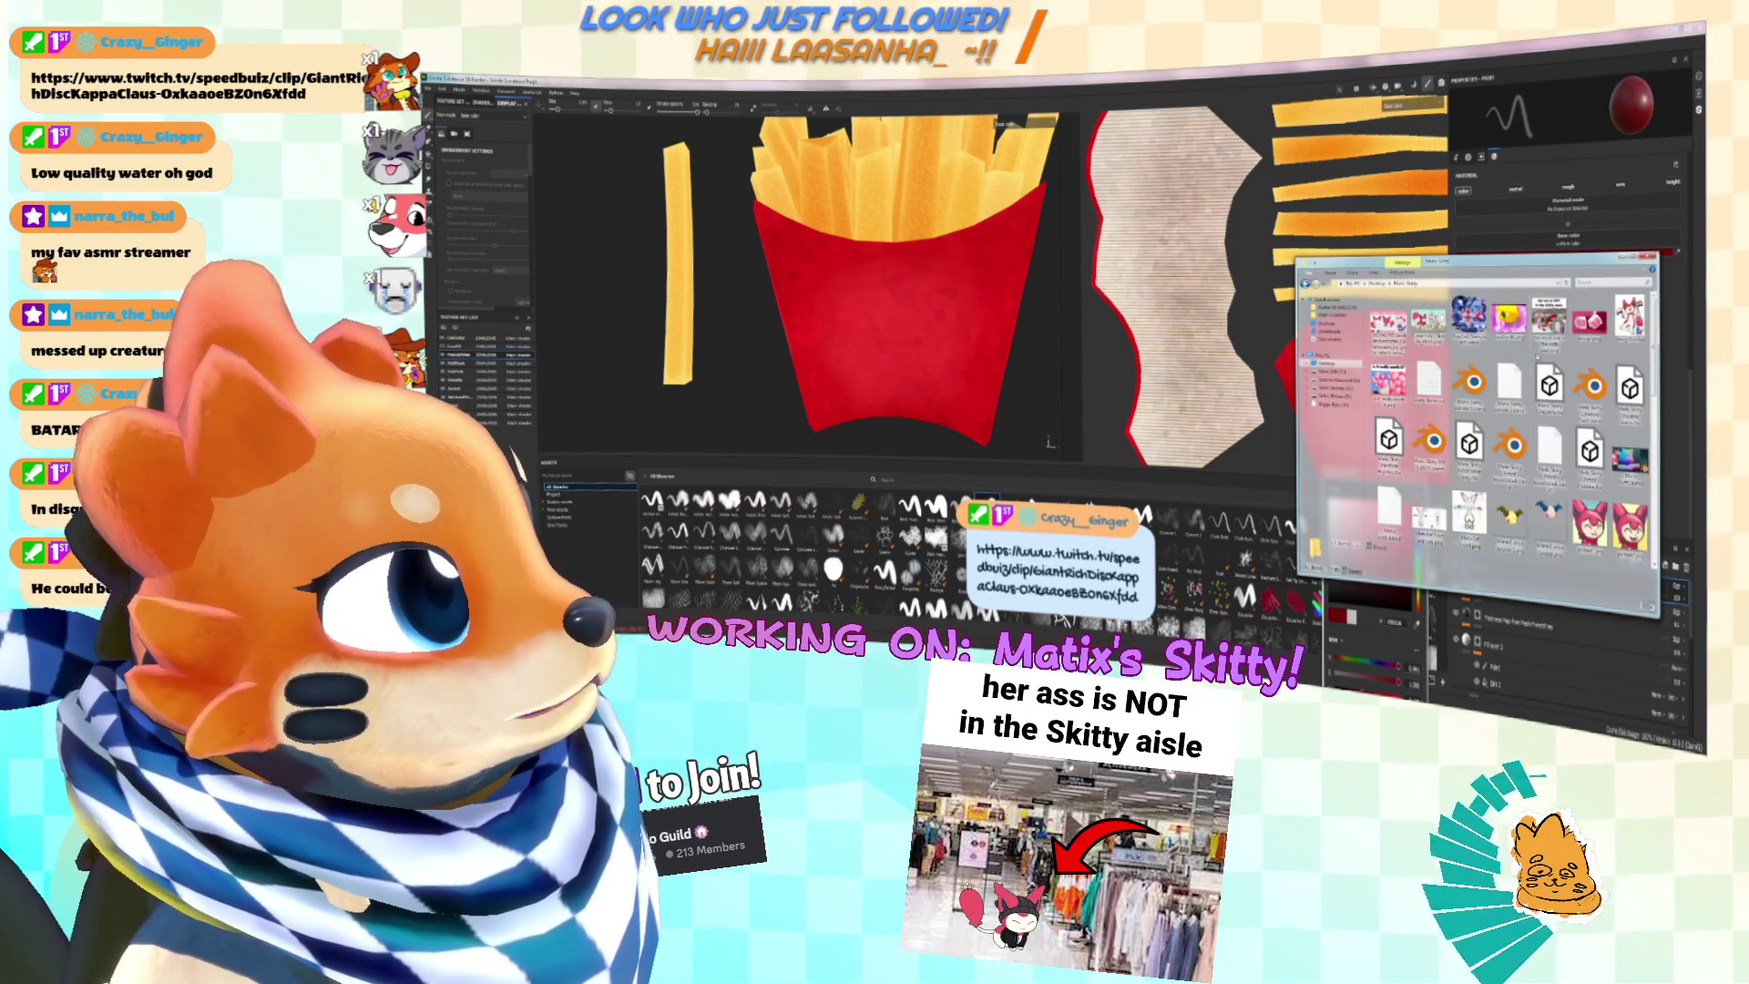
{"action": "scroll", "coordinate": [1476, 419], "scroll_direction": "down", "scroll_amount": 3}
{"action": "mouse_move", "coordinate": [1510, 364]}
{"action": "left_mouse_down"}
{"action": "mouse_move", "coordinate": [1112, 446]}
{"action": "mouse_move", "coordinate": [1111, 471]}
{"action": "left_mouse_up"}
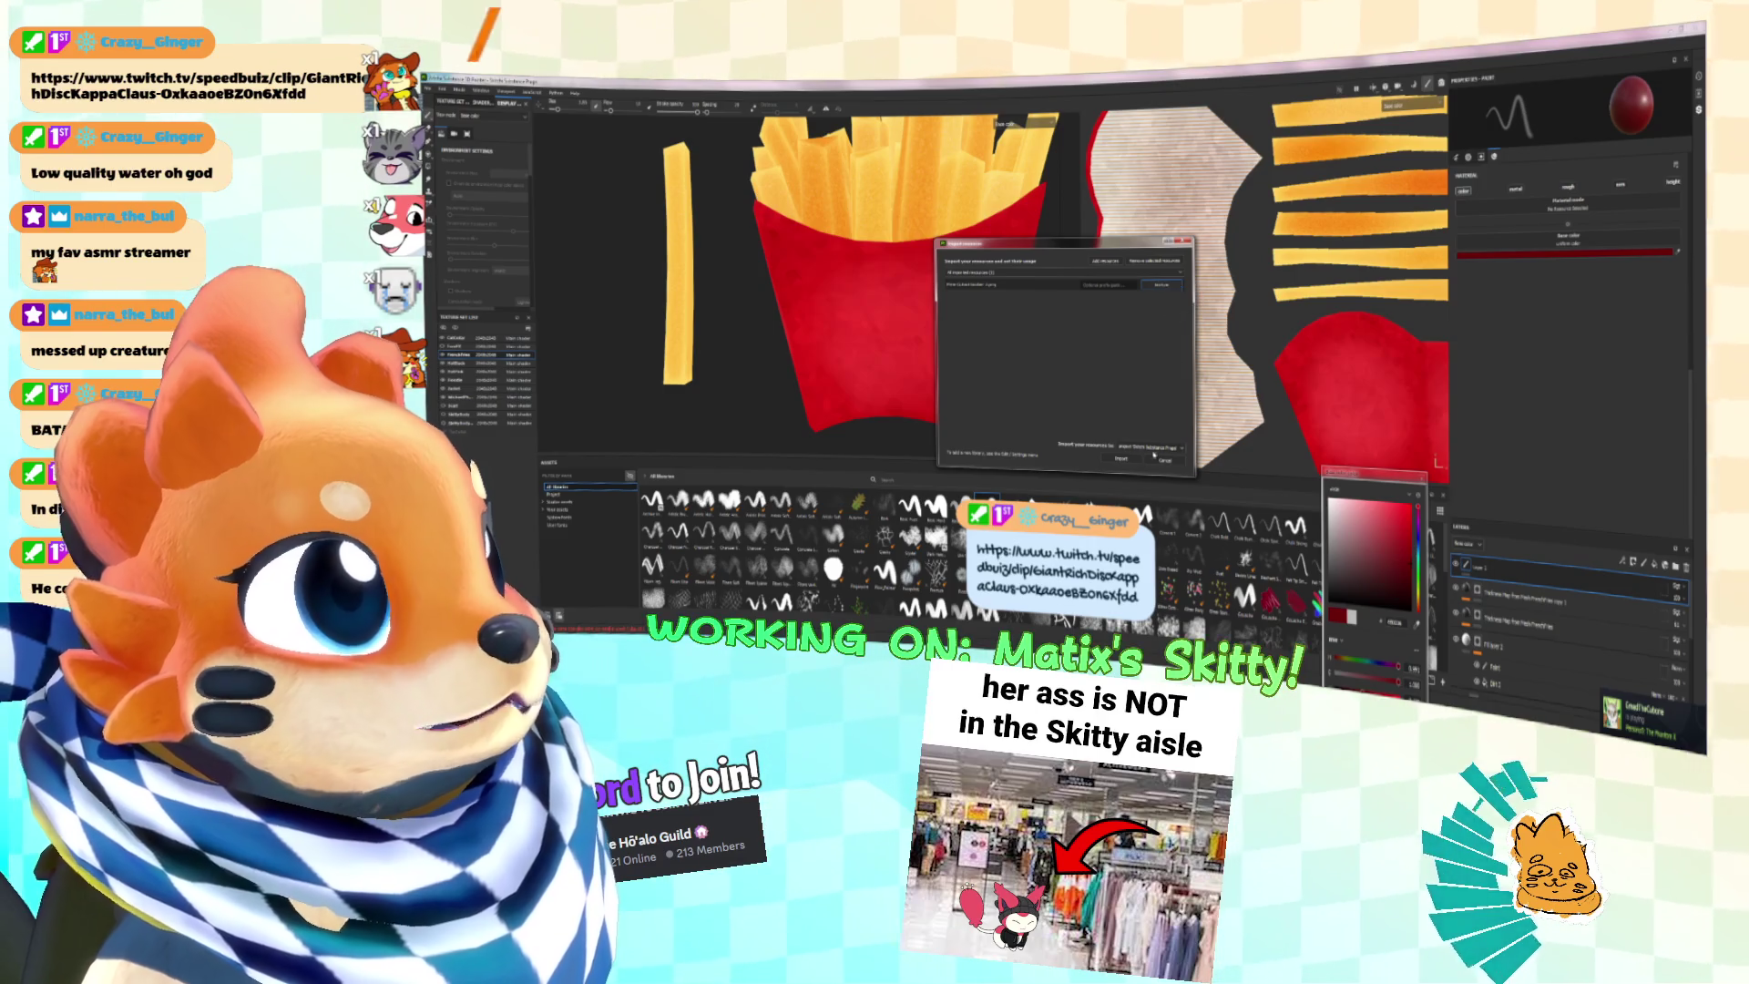
{"action": "left_click", "coordinate": [1130, 459]}
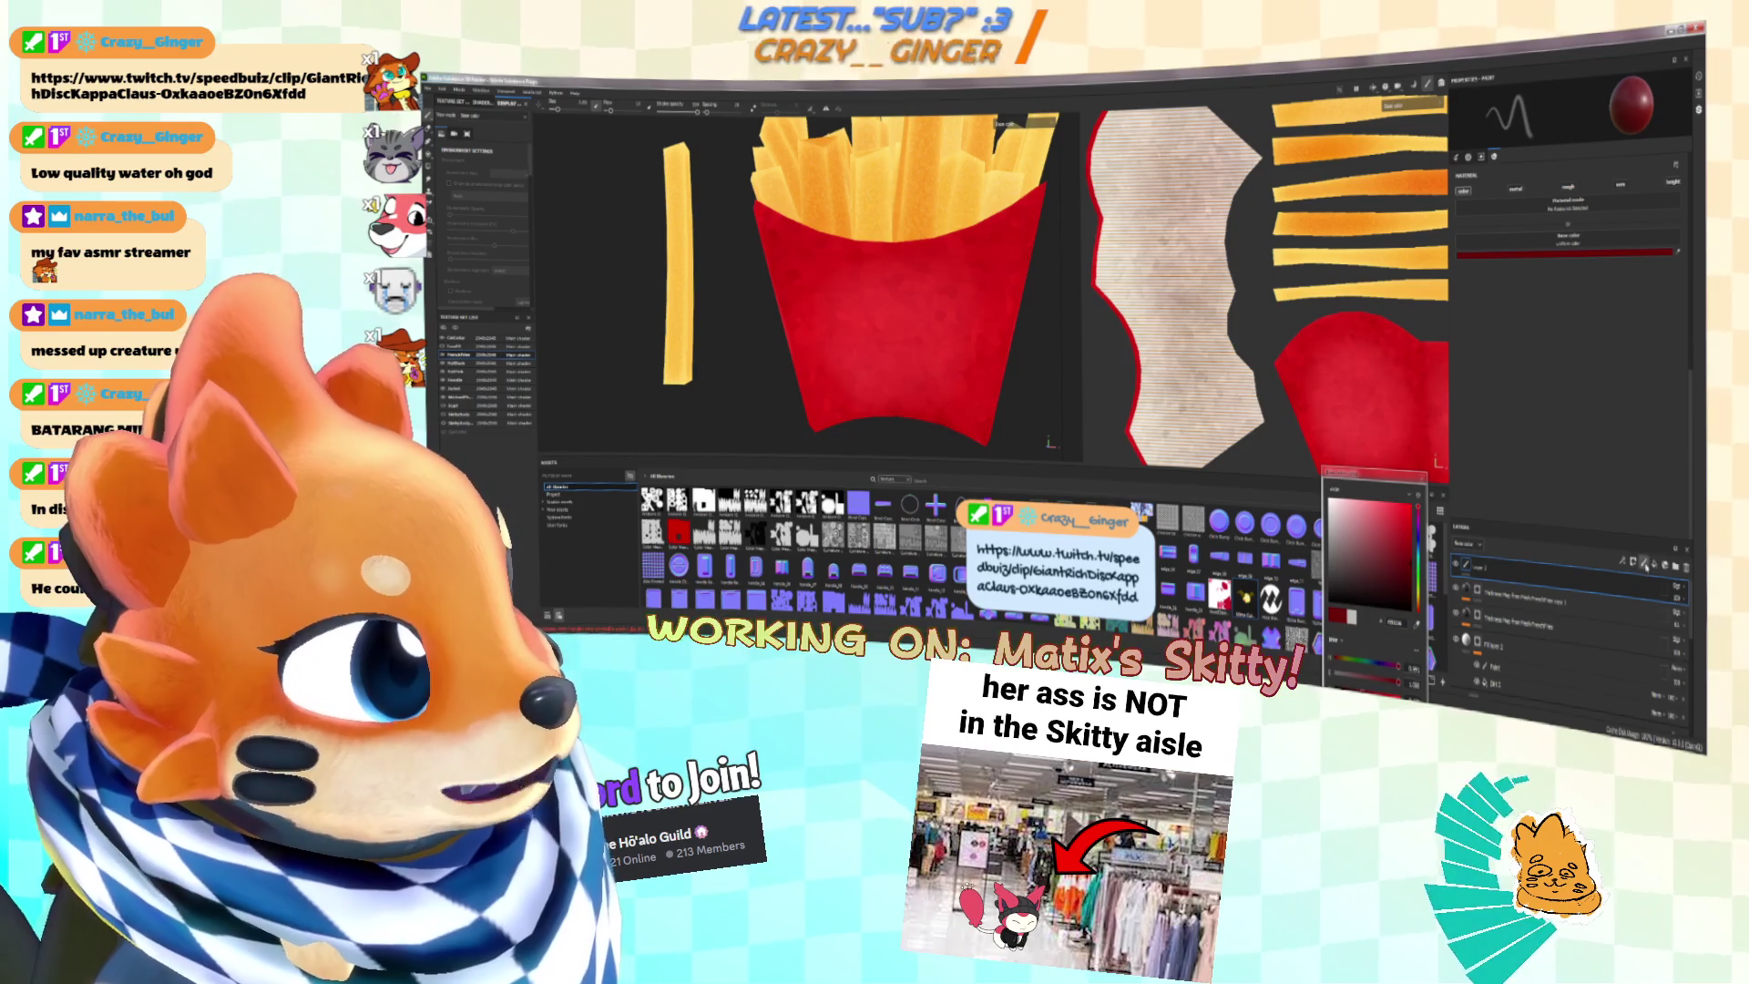
Step: Load the creature face image into the brush and stamp it on the red fry box
{"action": "left_click", "coordinate": [1564, 380]}
{"action": "middle_click_drag", "start_coordinate": [1006, 329], "coordinate": [918, 319]}
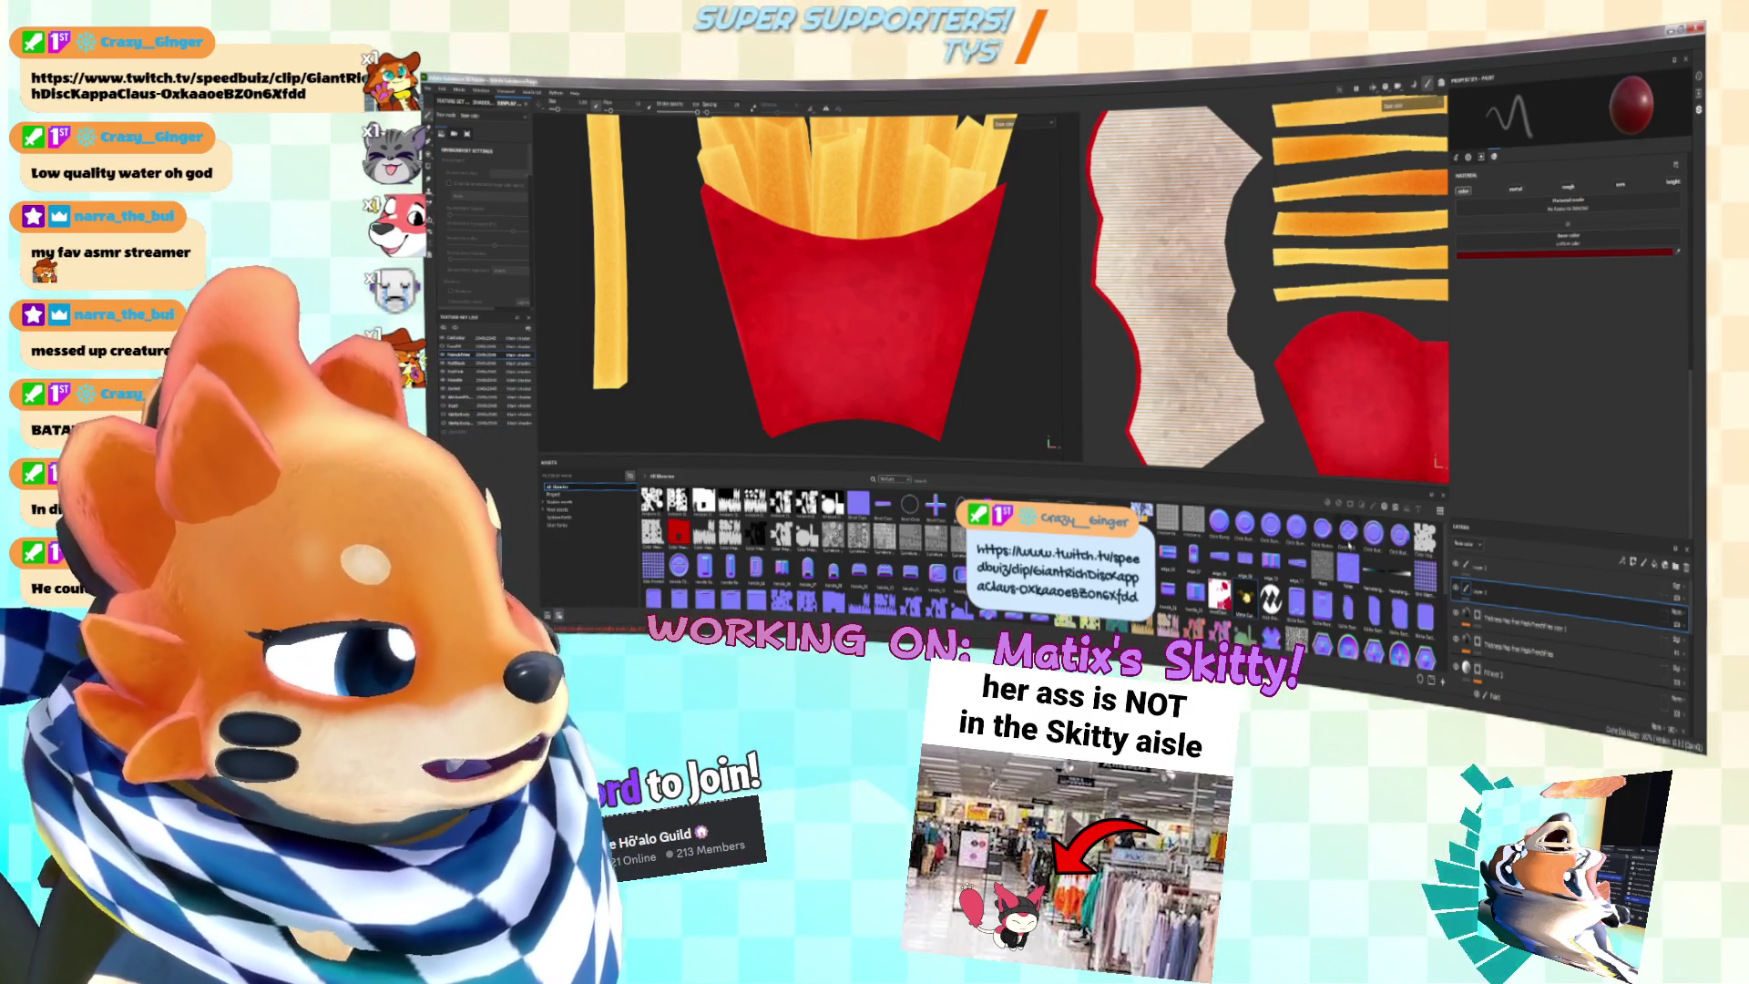
{"action": "left_click", "coordinate": [1281, 549]}
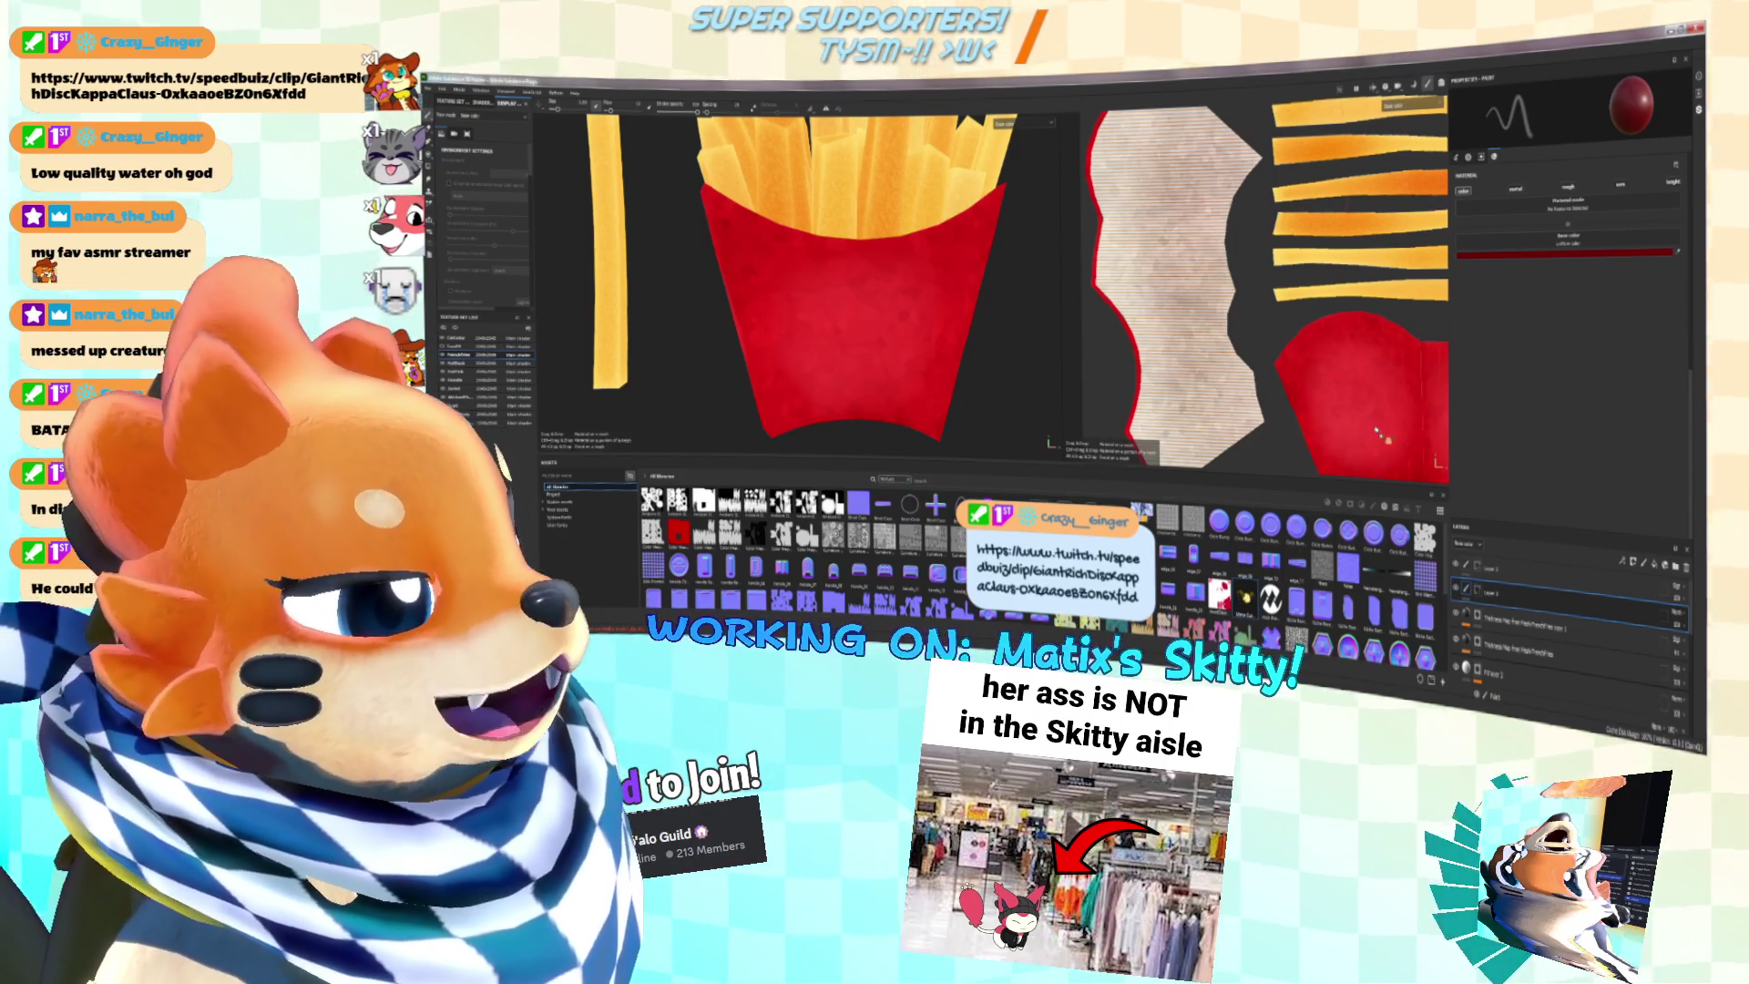
{"action": "left_click", "coordinate": [857, 314]}
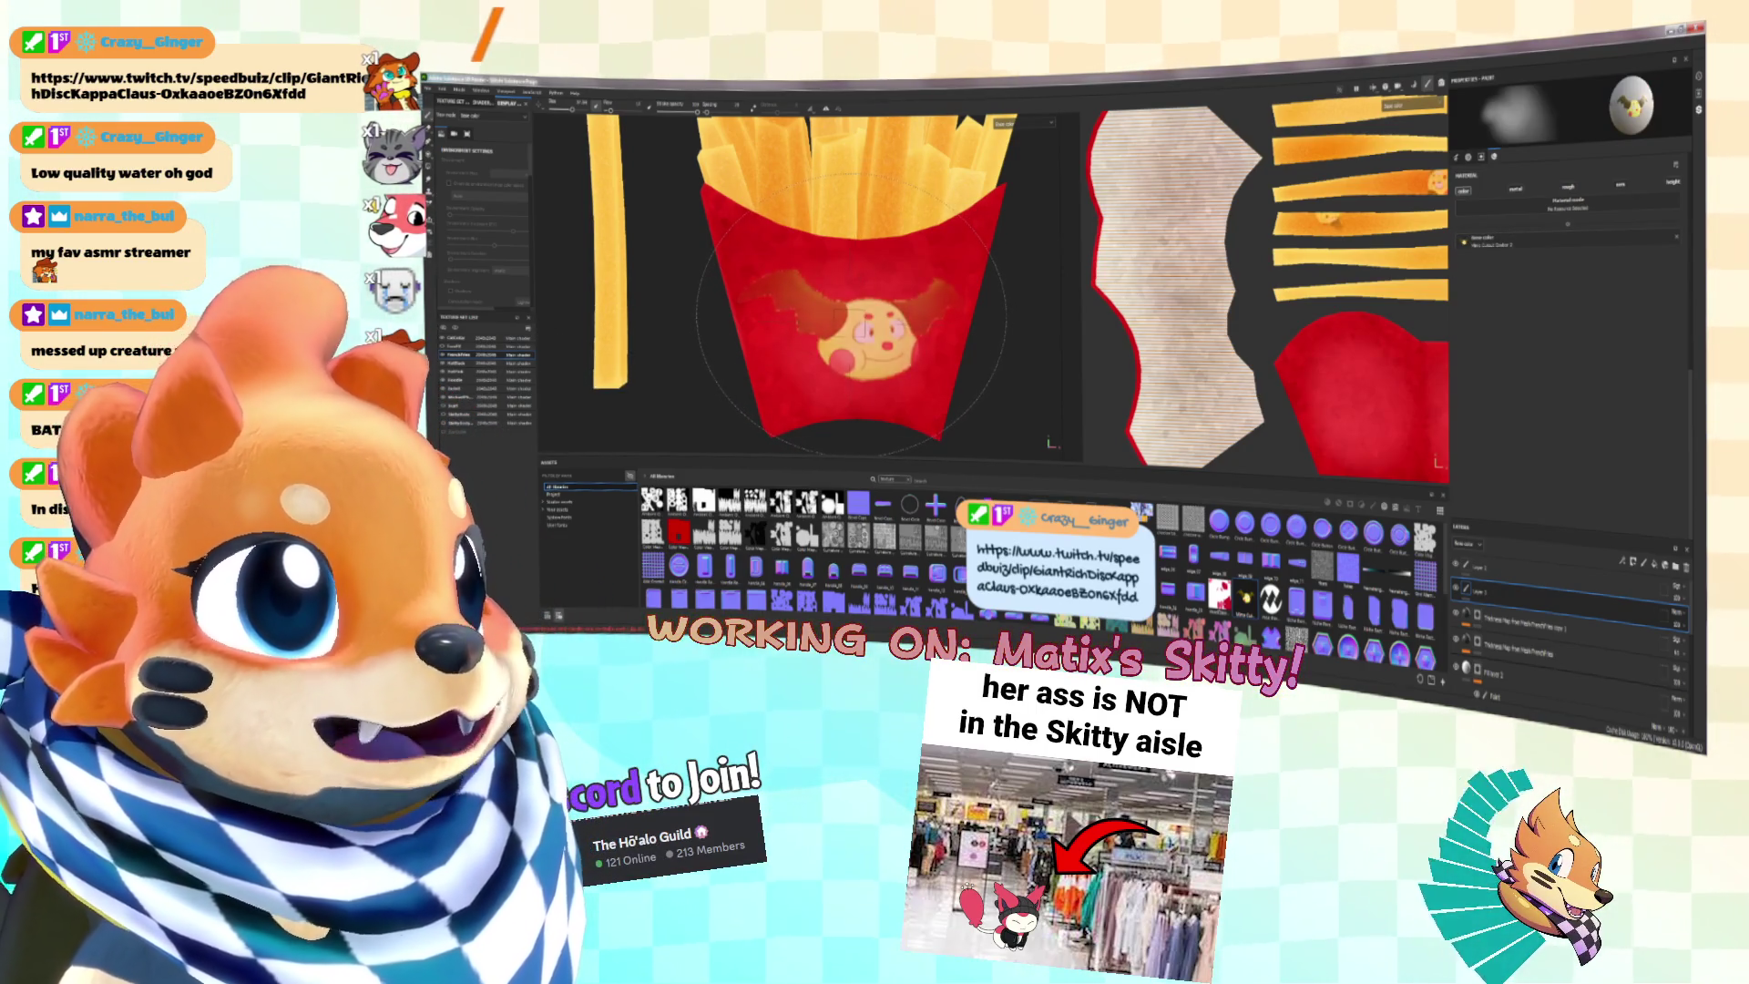
Step: Test-stamp the face on the fry box several times, undo the last stamp, and return to Paint.NET
{"action": "key", "text": "ctrl+z"}
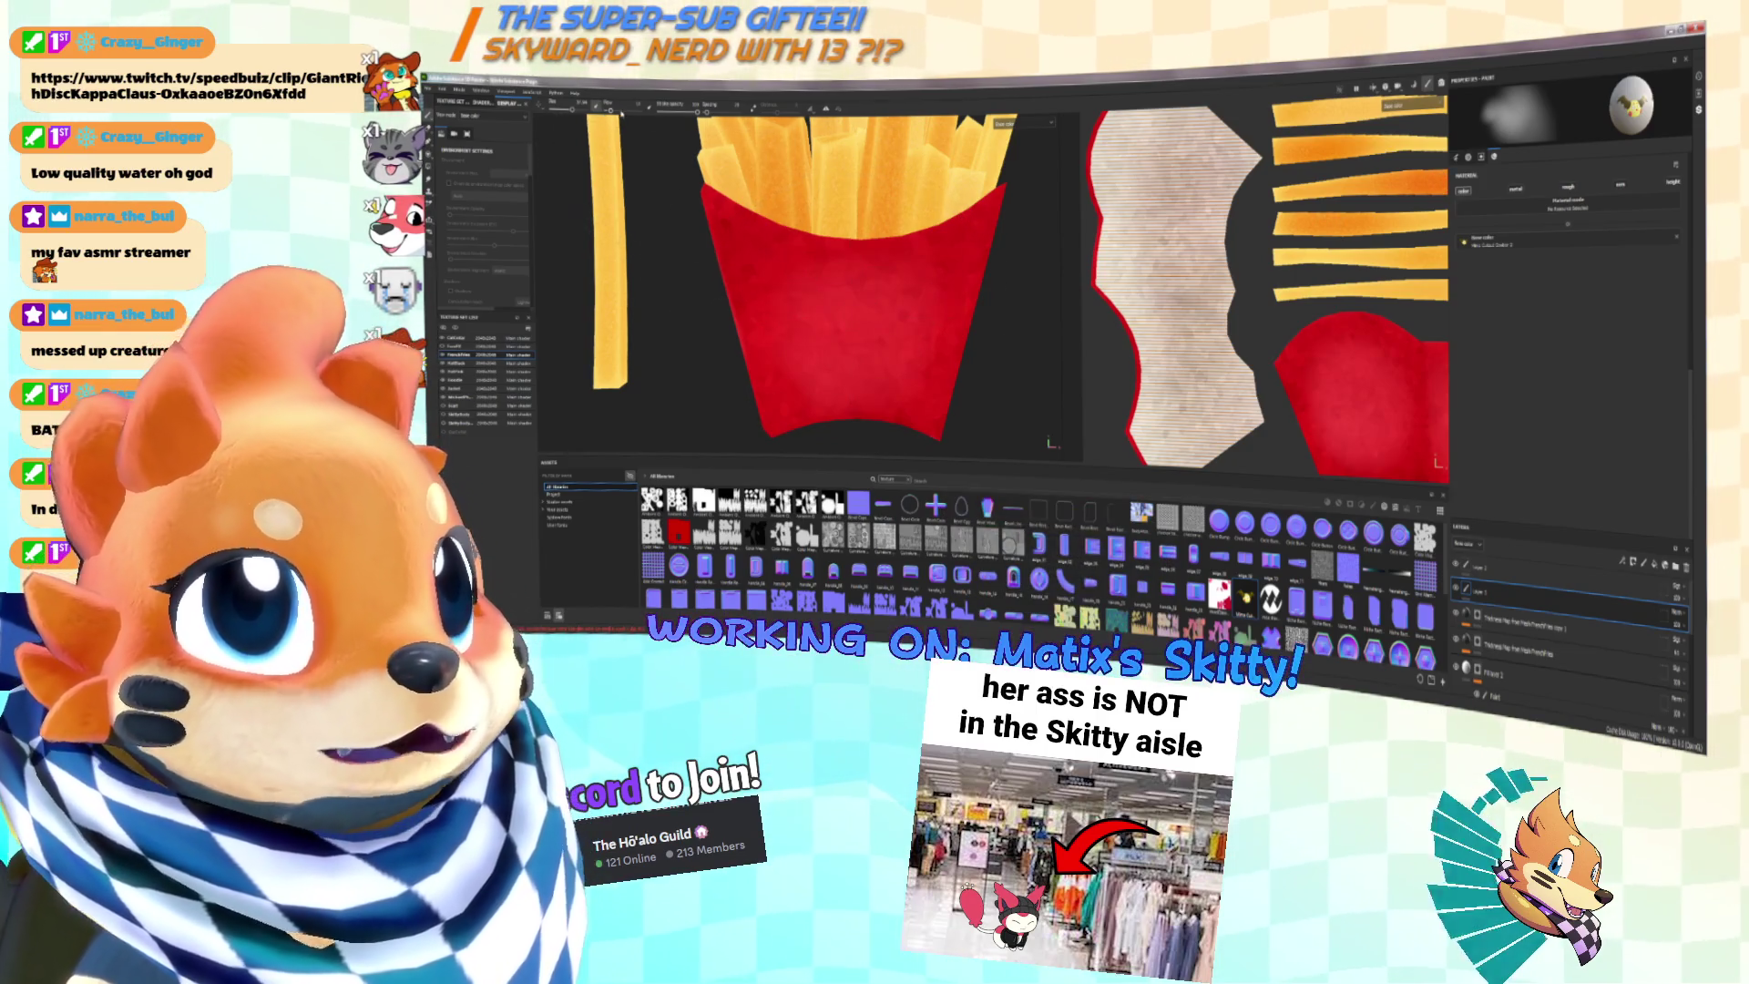
{"action": "left_click", "coordinate": [857, 328]}
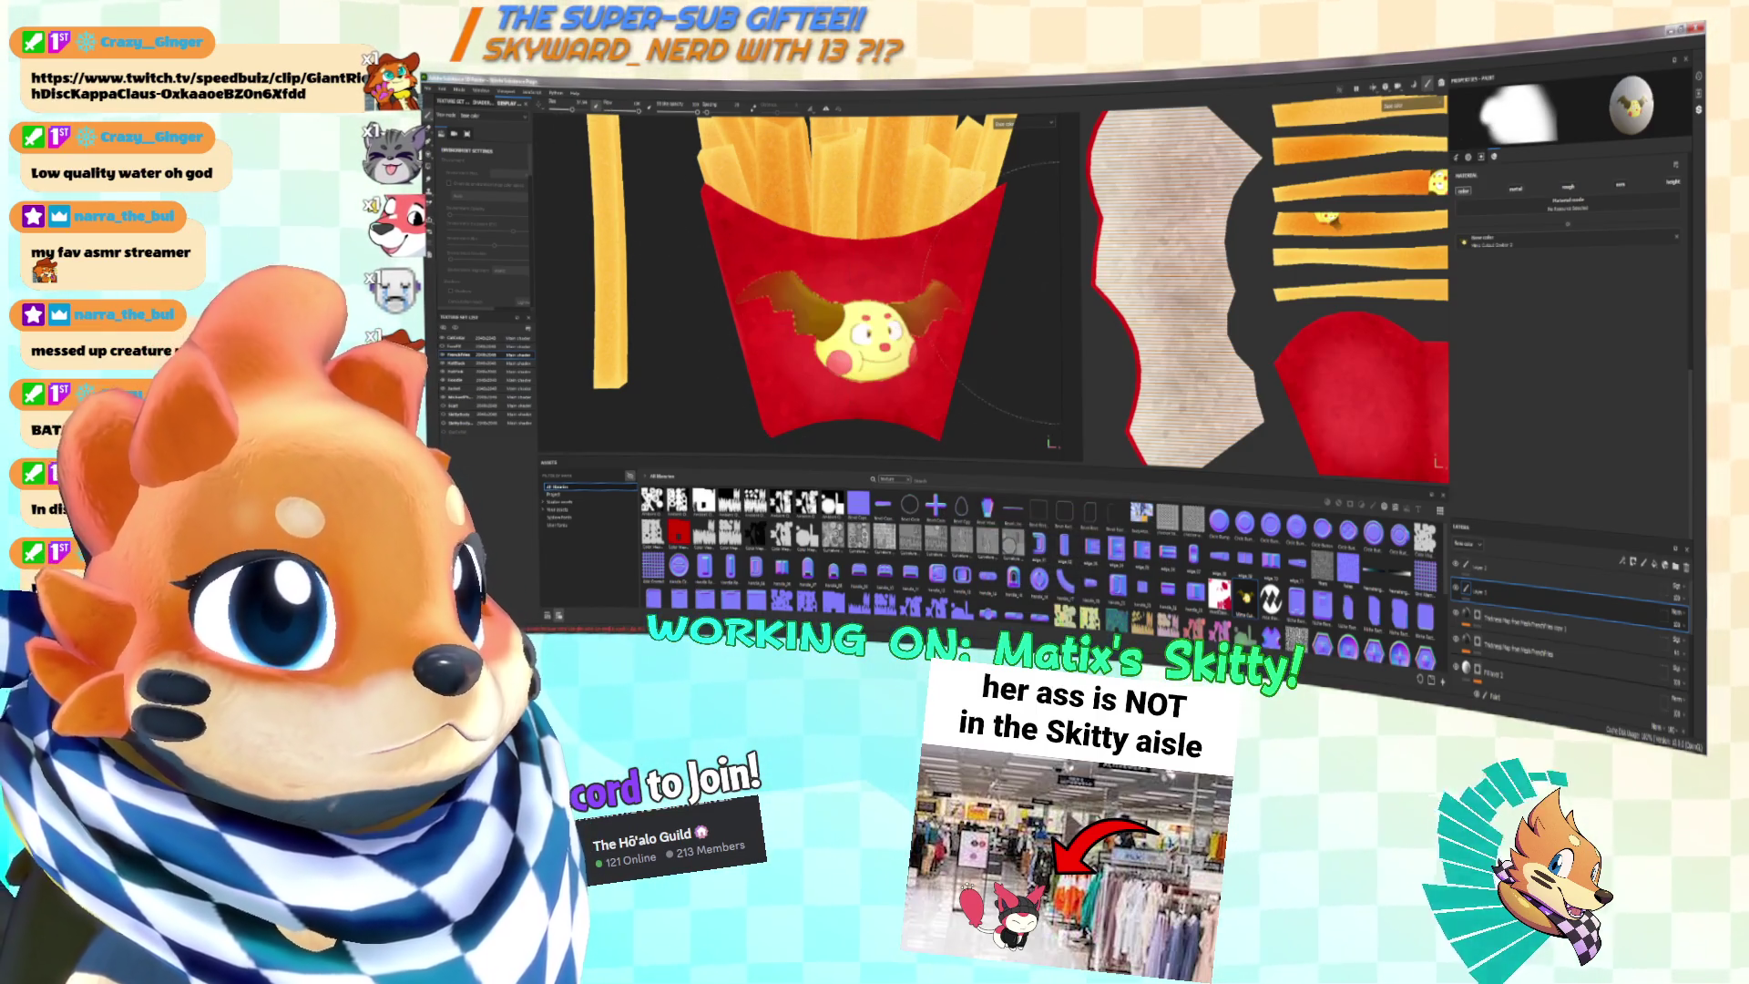
{"action": "key", "text": "ctrl+z"}
{"action": "left_click", "coordinate": [857, 330]}
{"action": "scroll", "coordinate": [857, 330], "scroll_direction": "down", "scroll_amount": 3}
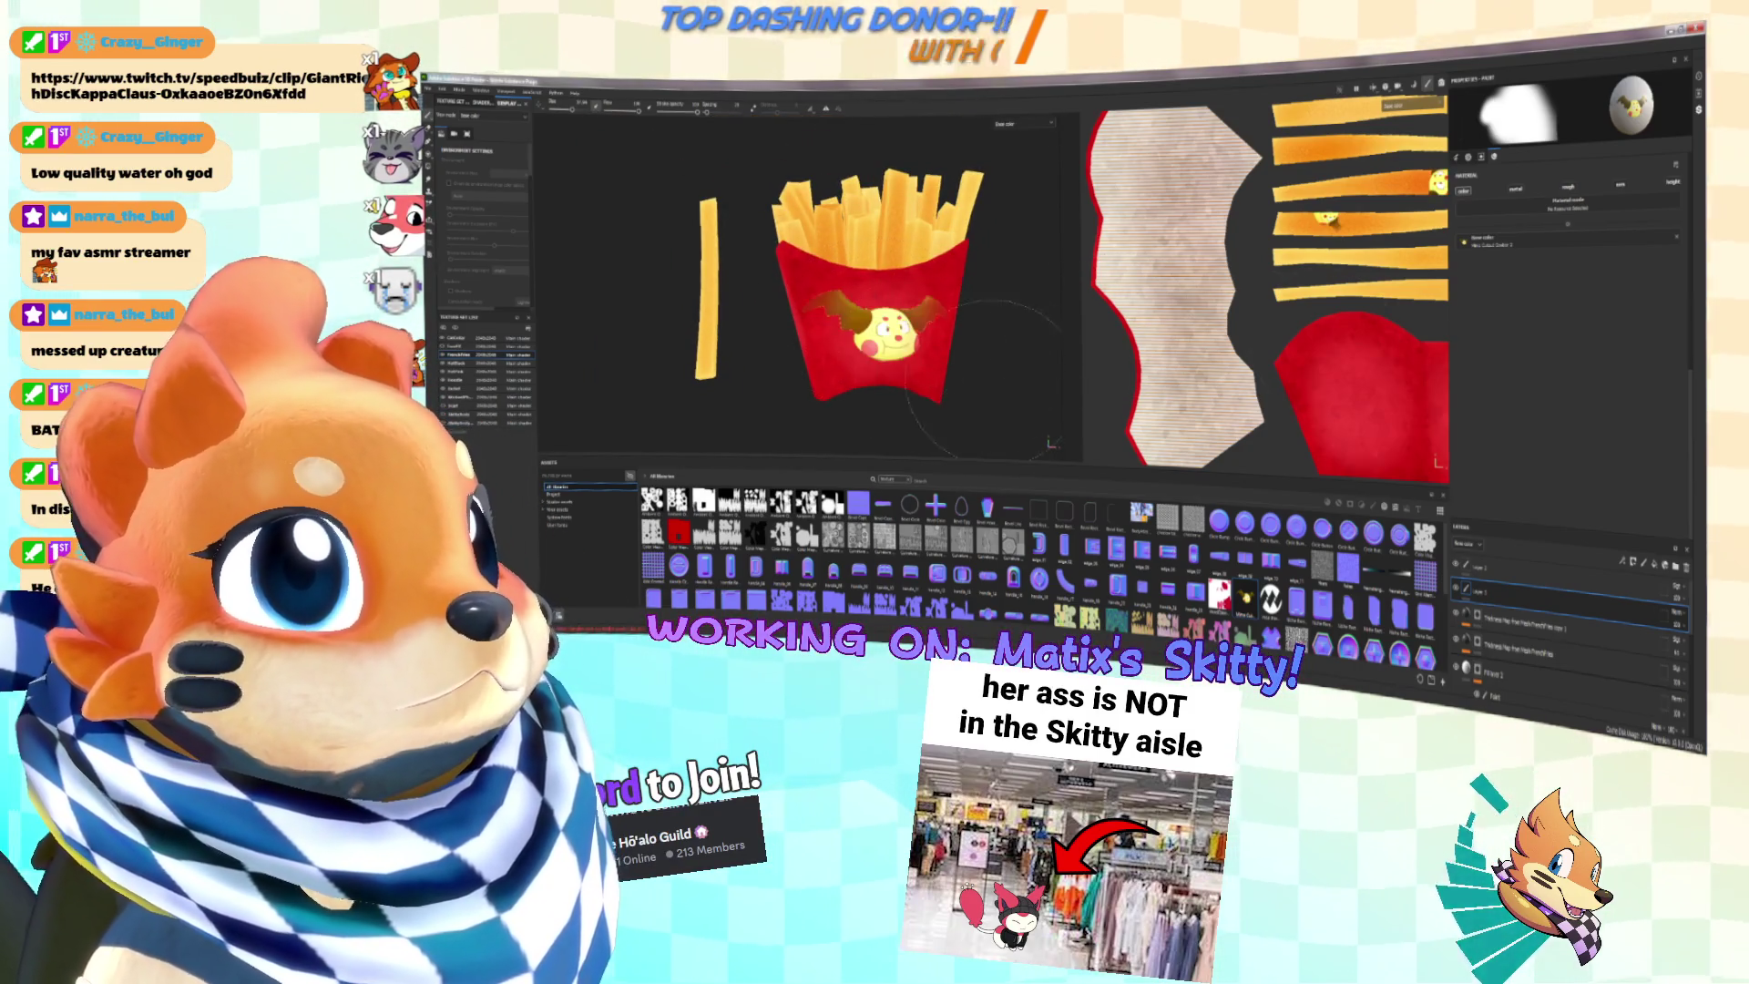
{"action": "key", "text": "ctrl+z"}
{"action": "left_click", "coordinate": [876, 332]}
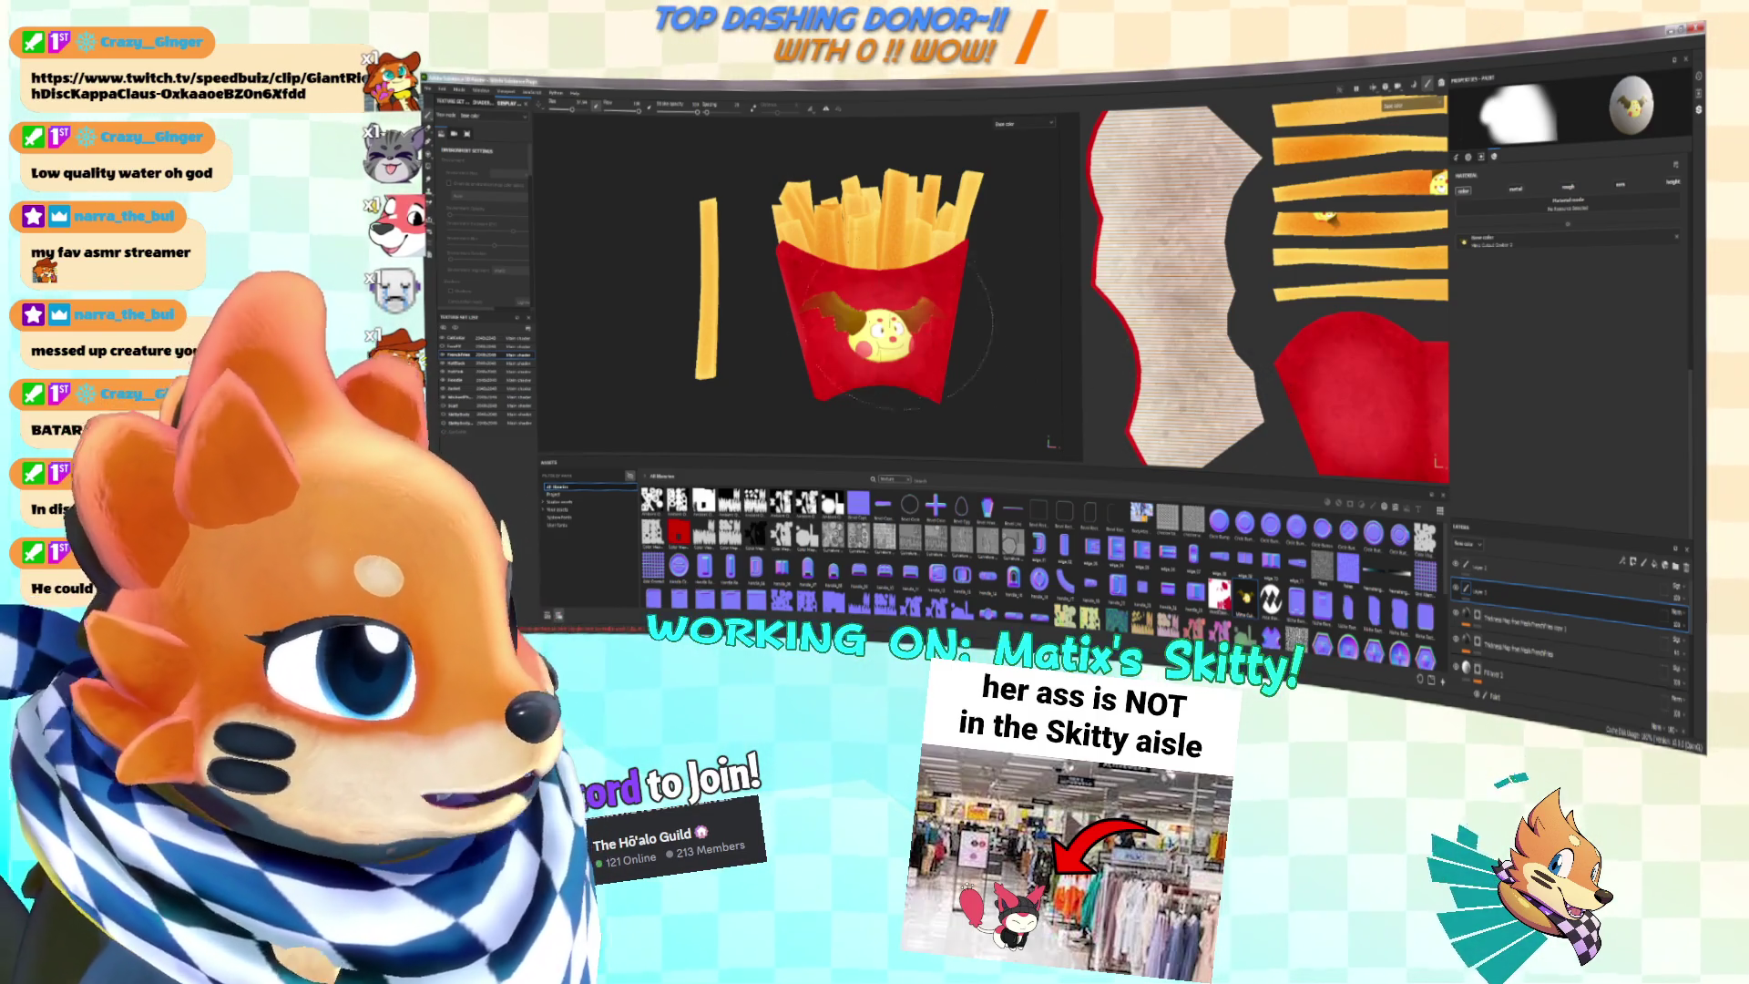
{"action": "scroll", "coordinate": [848, 291], "scroll_direction": "up", "scroll_amount": 5}
{"action": "key", "text": "ctrl+z"}
{"action": "key", "text": "alt+Tab"}
{"action": "key", "text": "alt+Tab"}
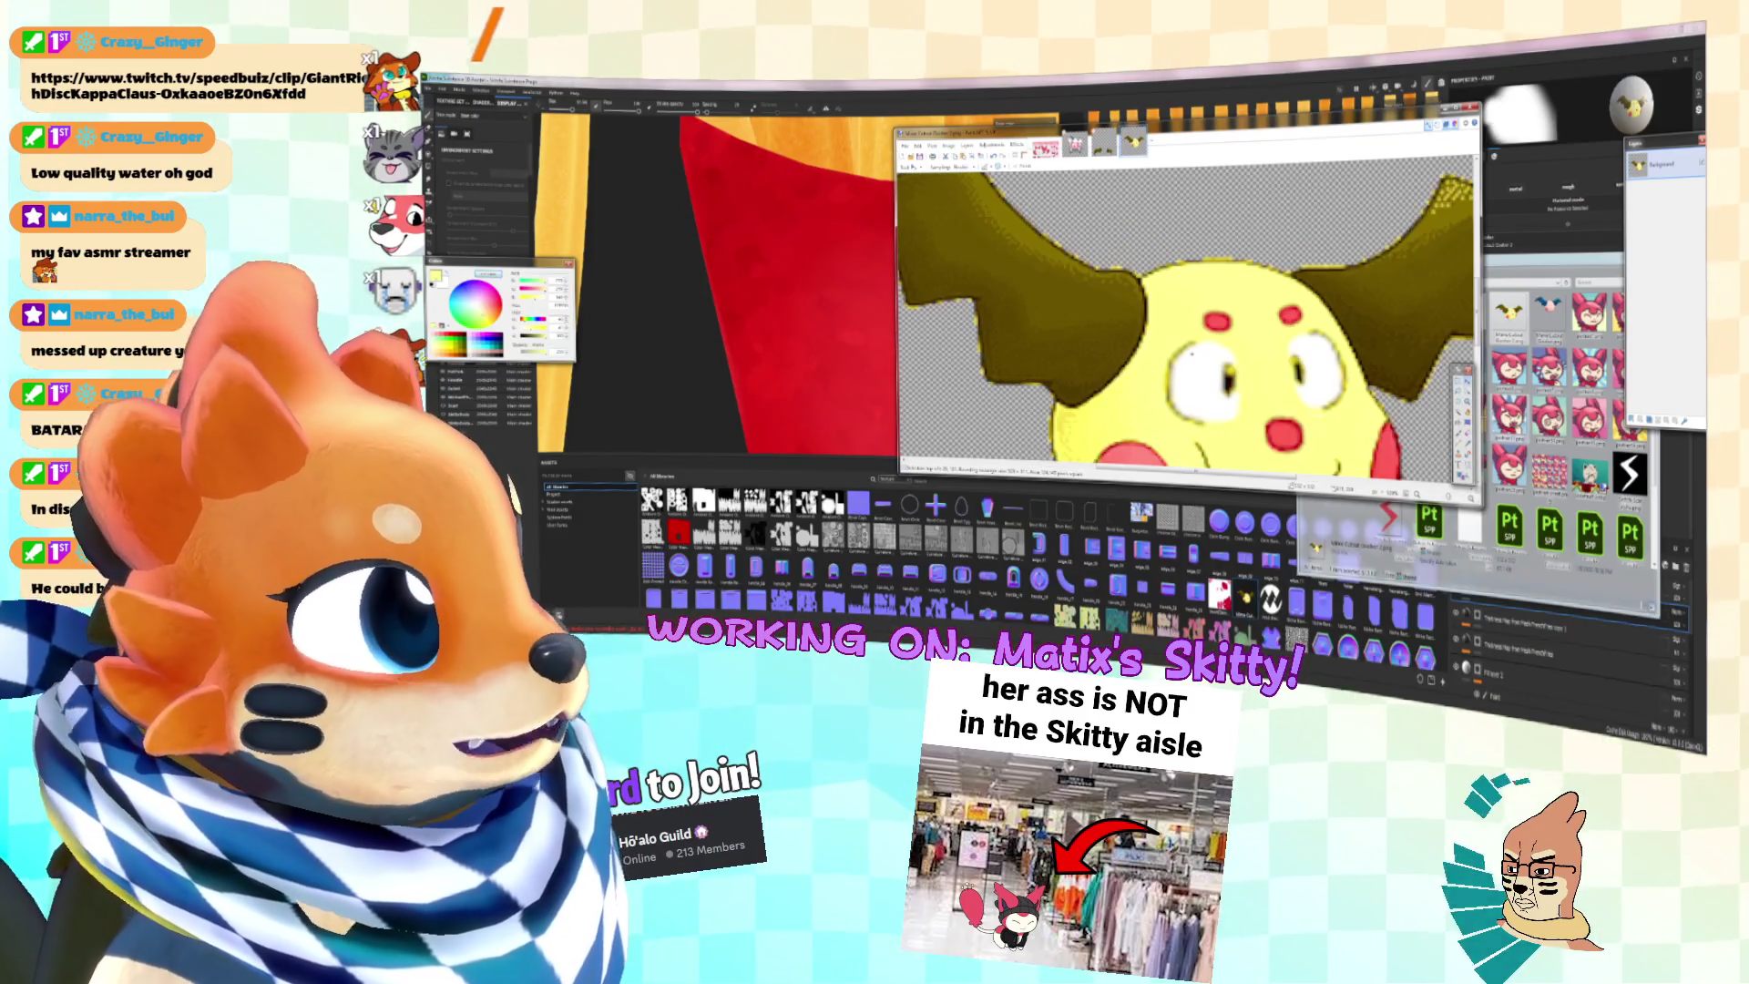
Step: Apply an Object effect to the creature drawing with slightly higher strength
{"action": "key", "text": "s"}
{"action": "key", "text": "ctrl+minus"}
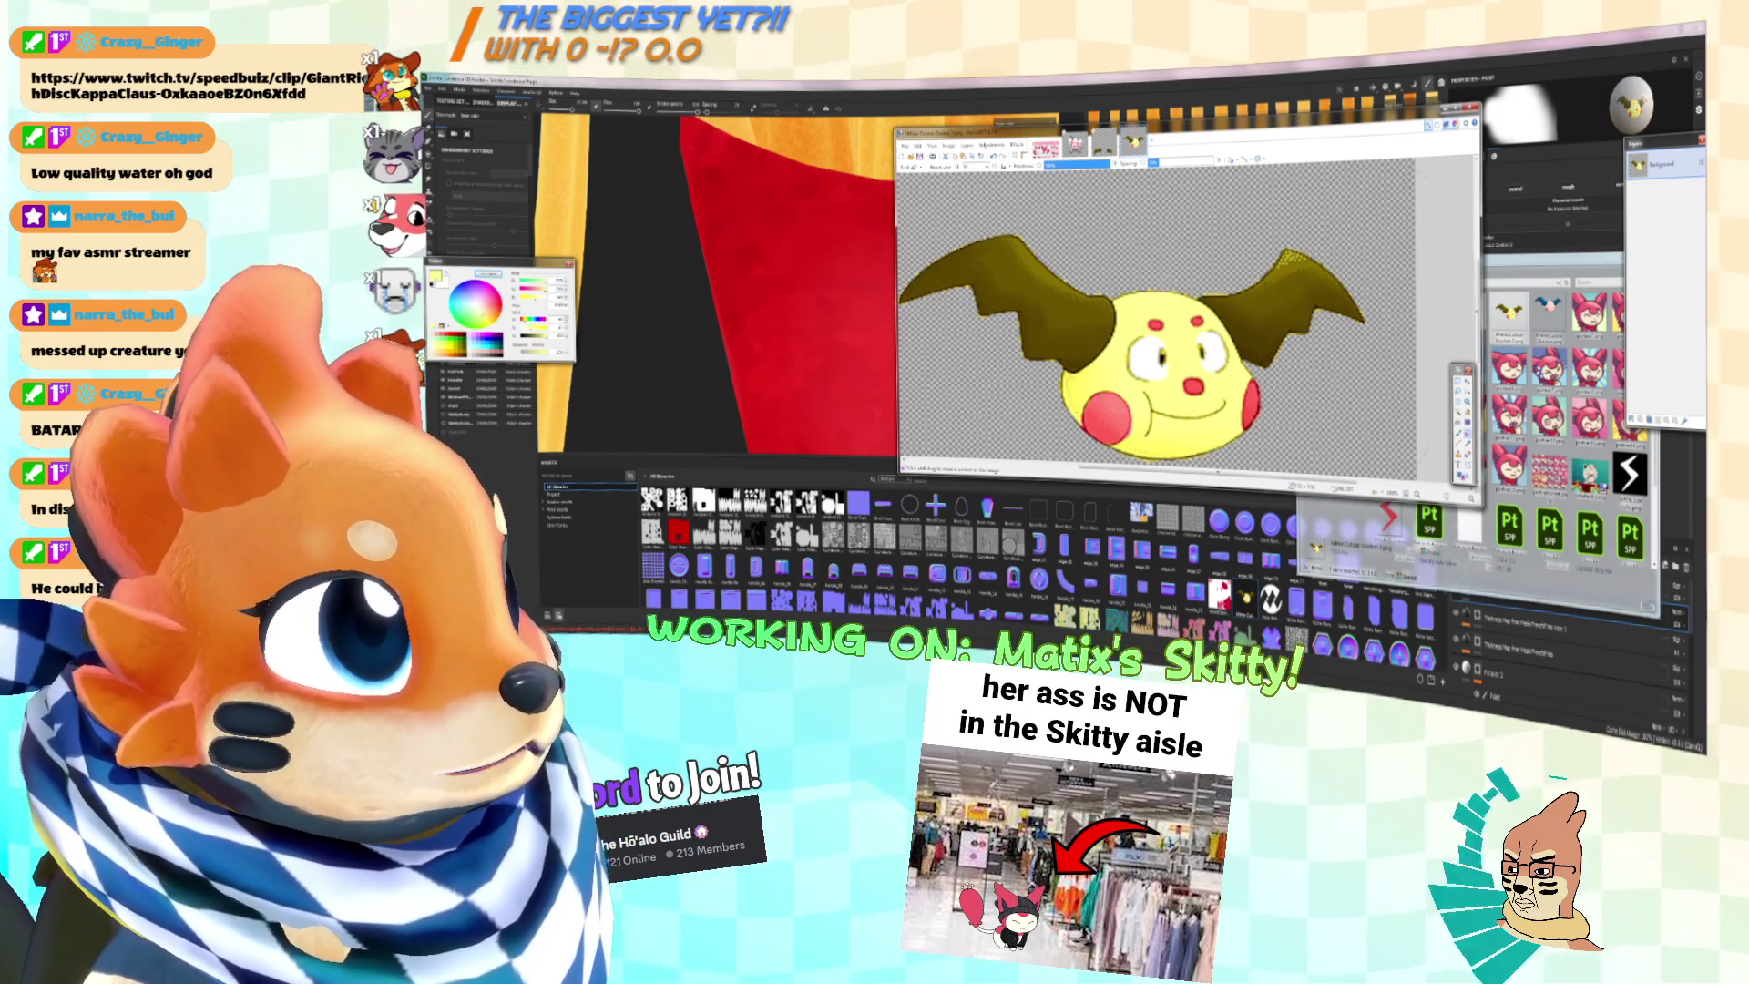
{"action": "left_click", "coordinate": [1017, 145]}
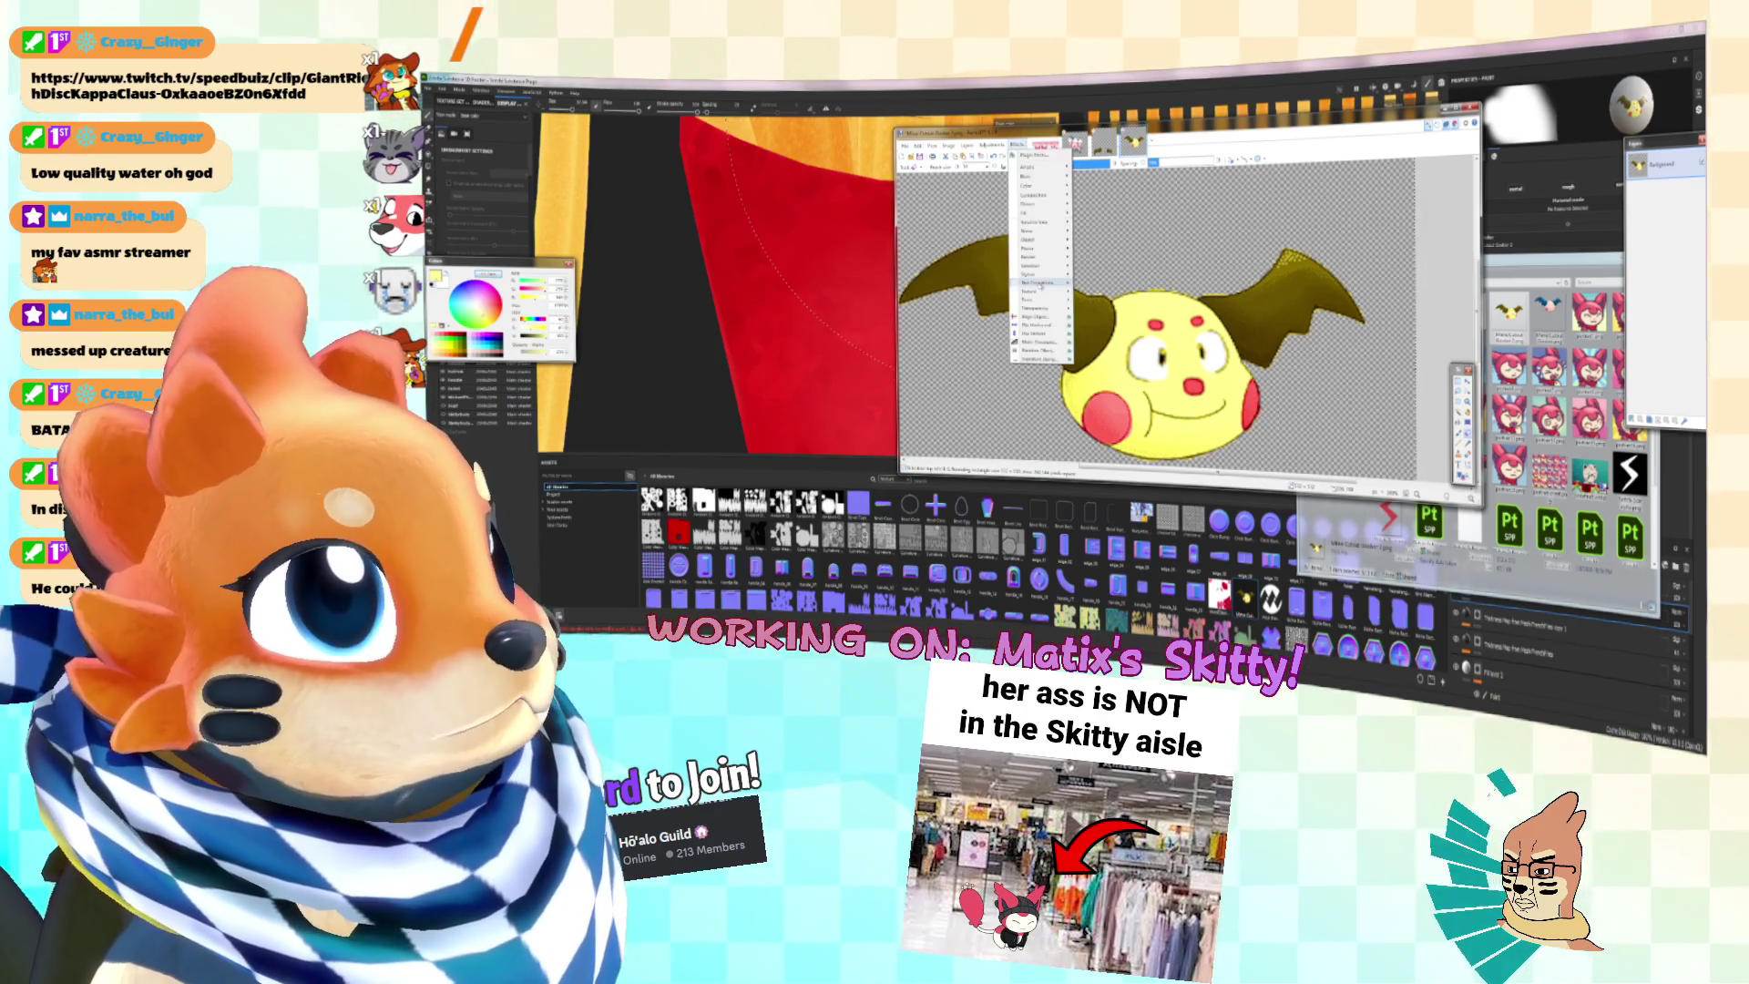
{"action": "mouse_move", "coordinate": [1038, 240]}
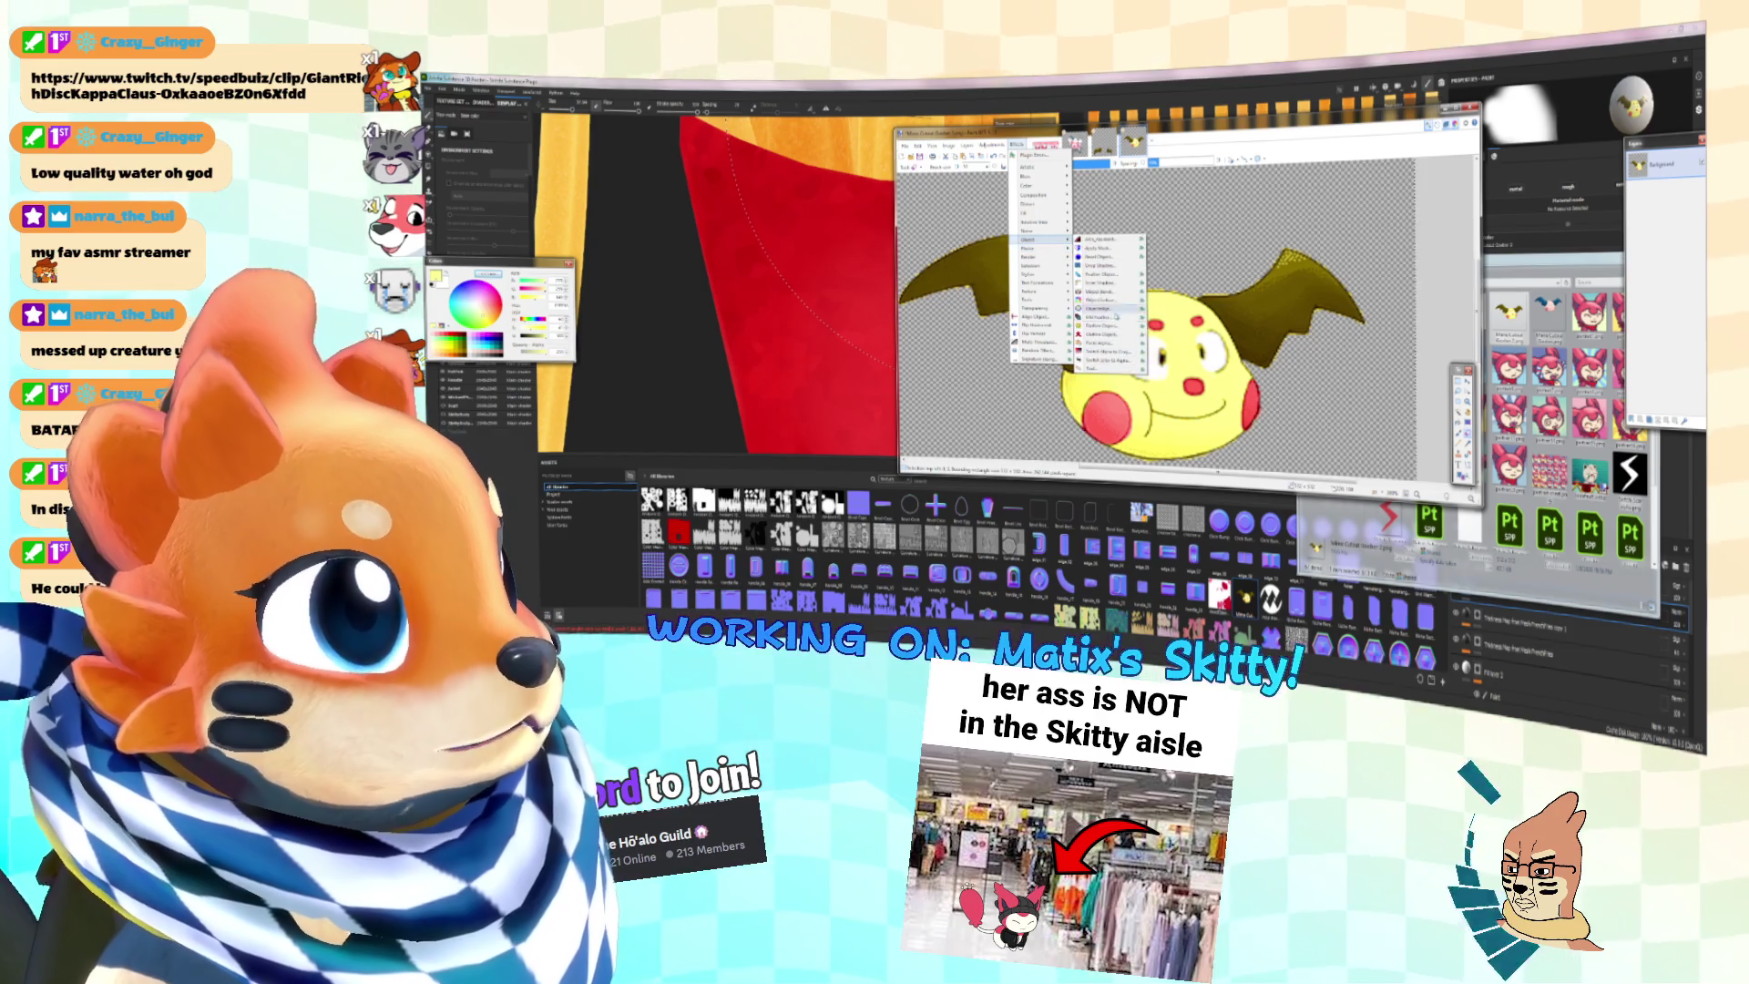
{"action": "left_click", "coordinate": [1107, 291]}
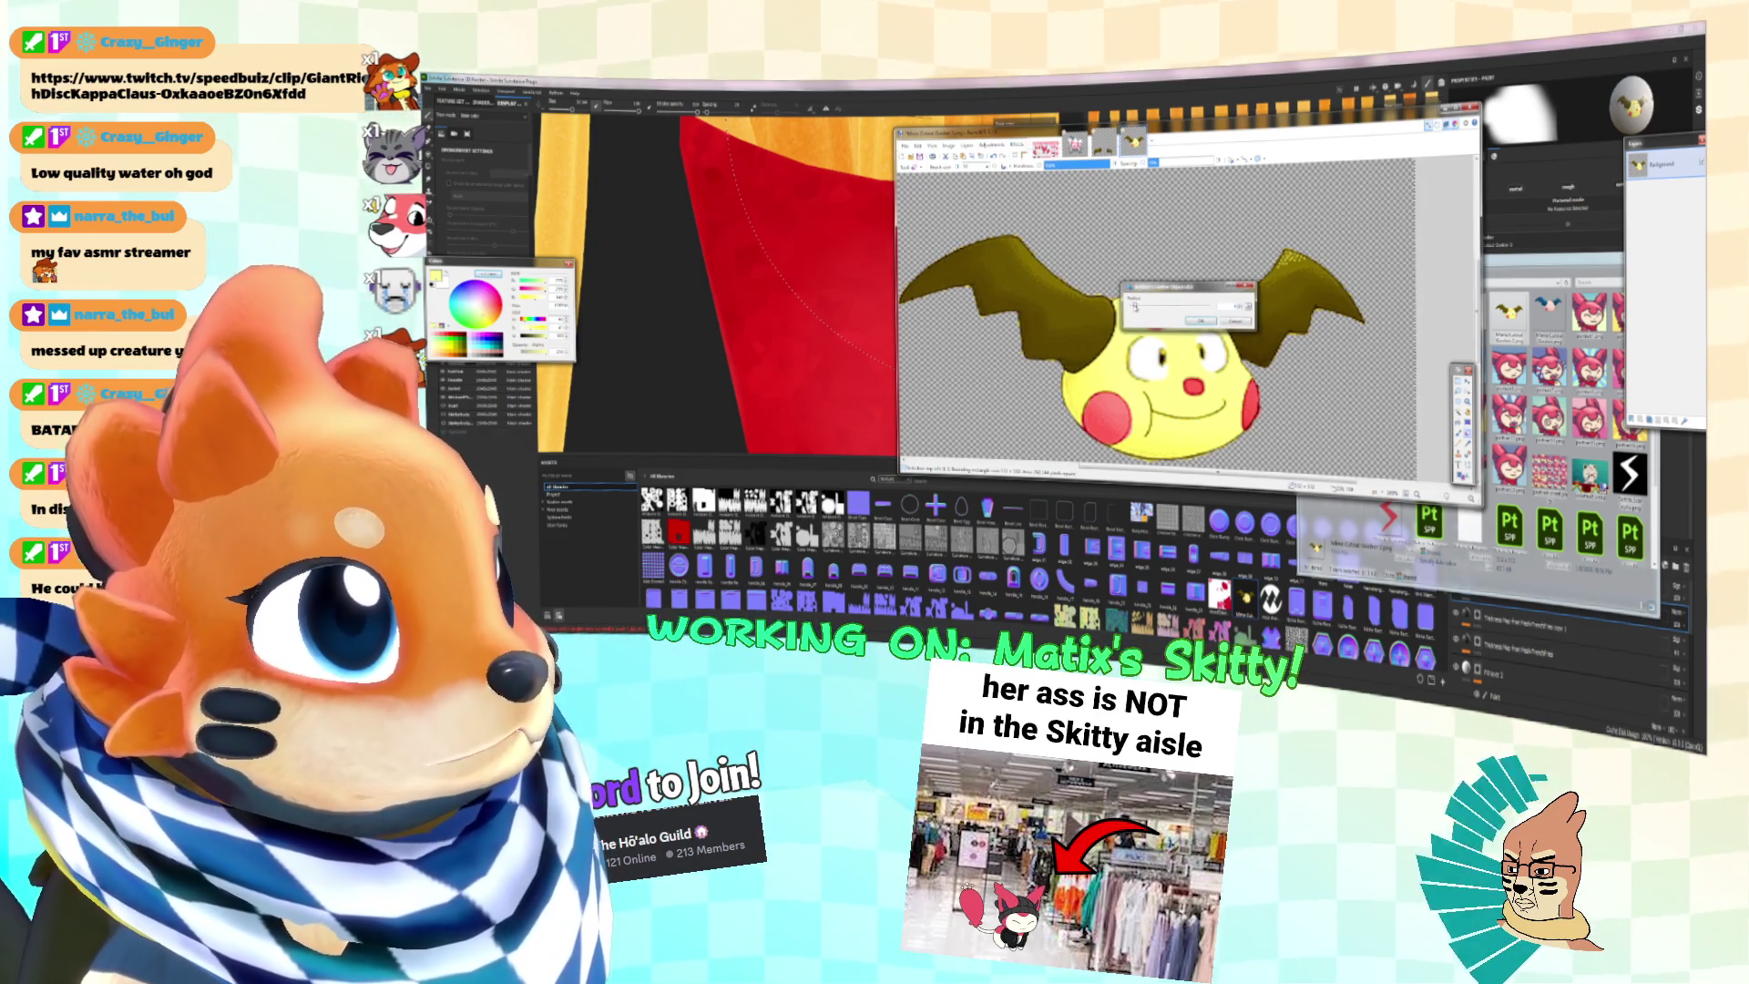
{"action": "left_click_drag", "start_coordinate": [1134, 307], "coordinate": [1139, 307]}
{"action": "left_click", "coordinate": [1201, 321]}
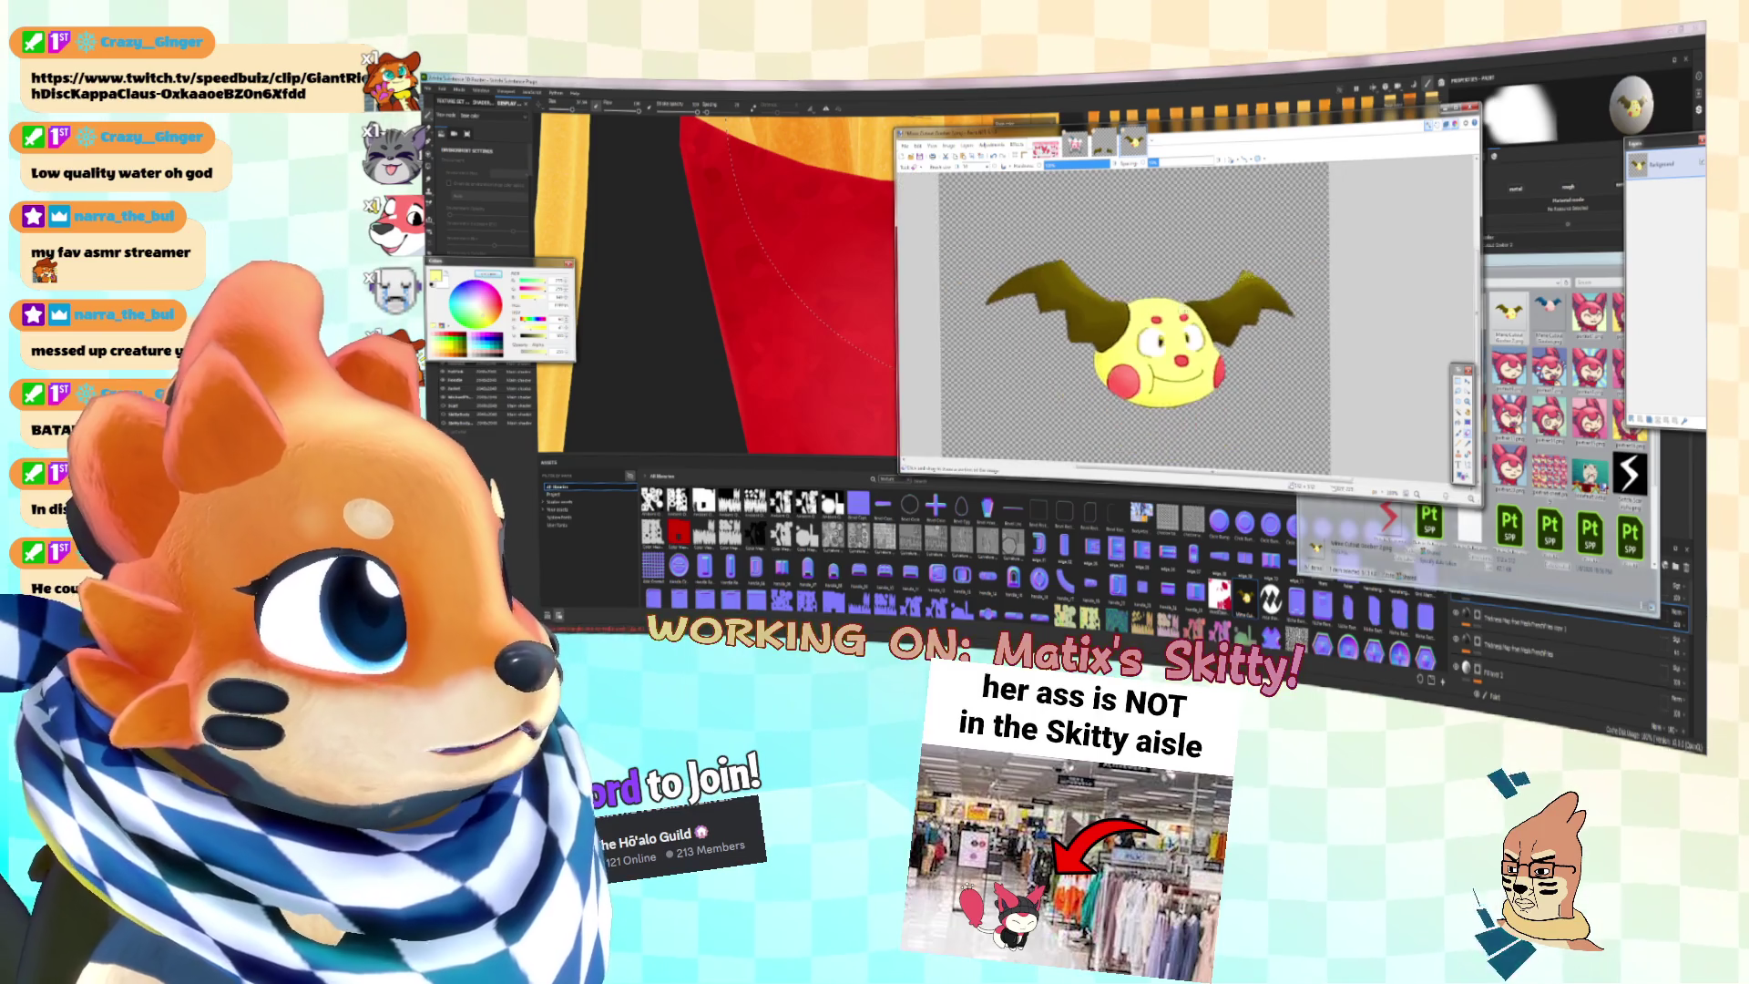
Step: Apply an Outline effect with a dark red-brown colour to the drawing
{"action": "left_click", "coordinate": [1017, 144]}
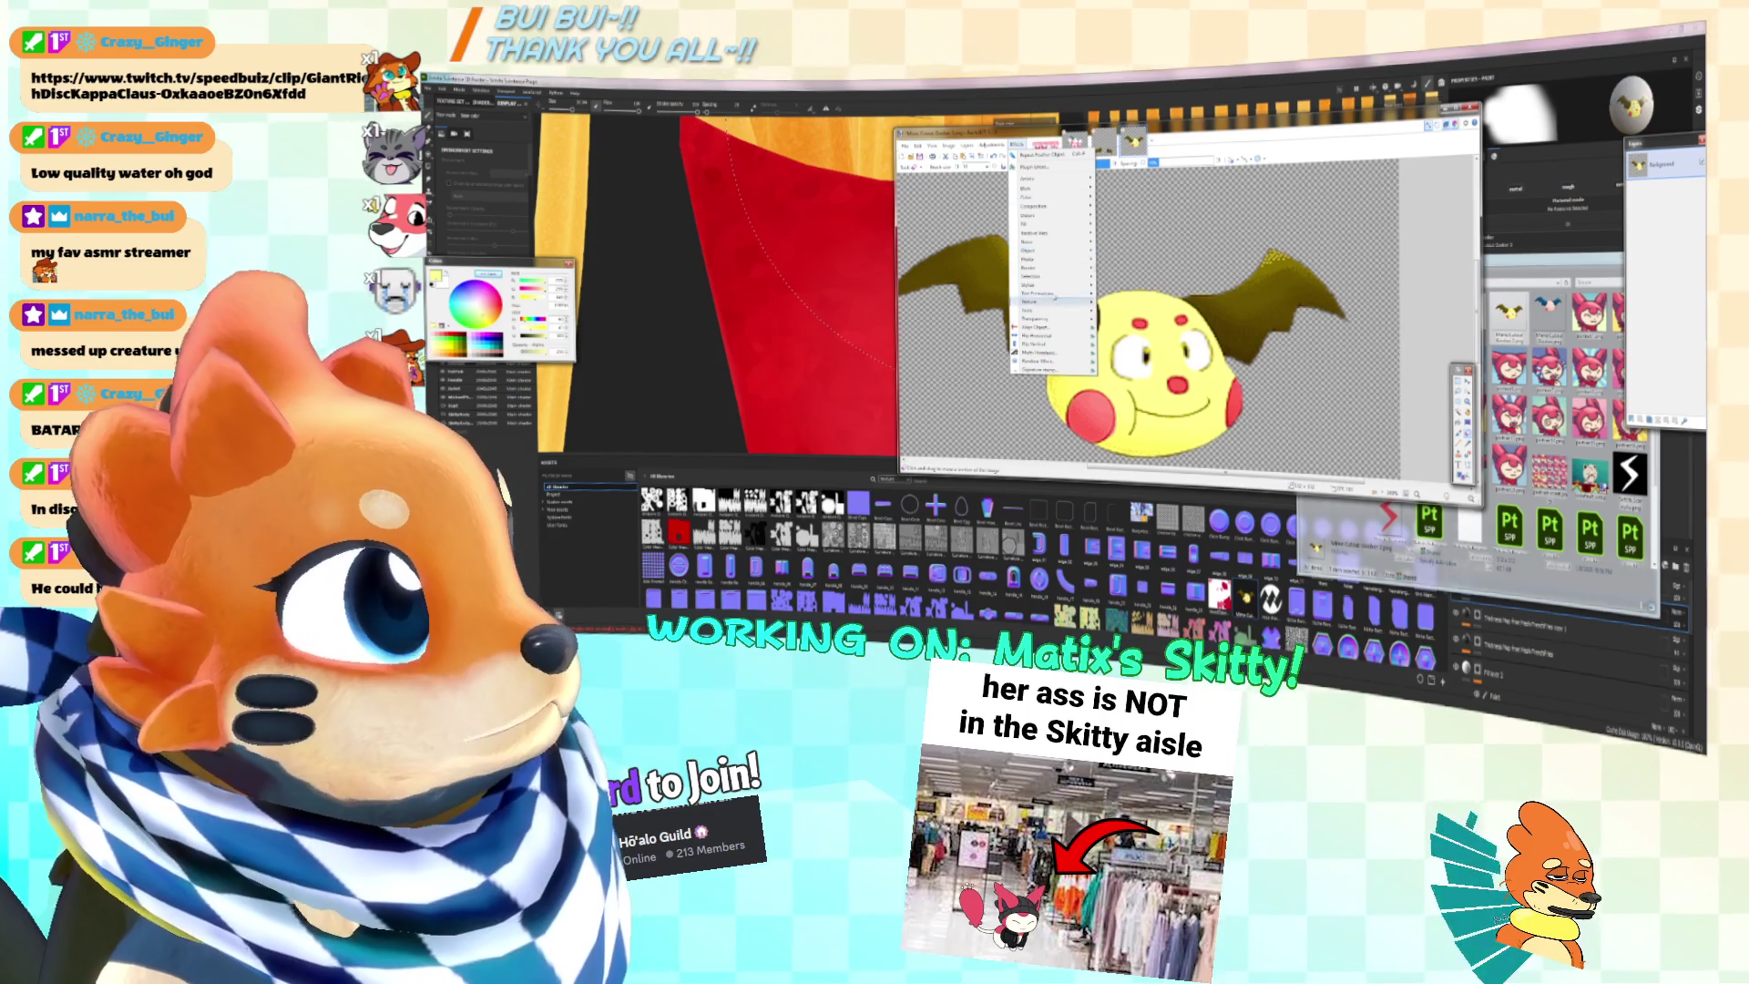
{"action": "mouse_move", "coordinate": [1039, 260]}
{"action": "left_click", "coordinate": [1134, 311]}
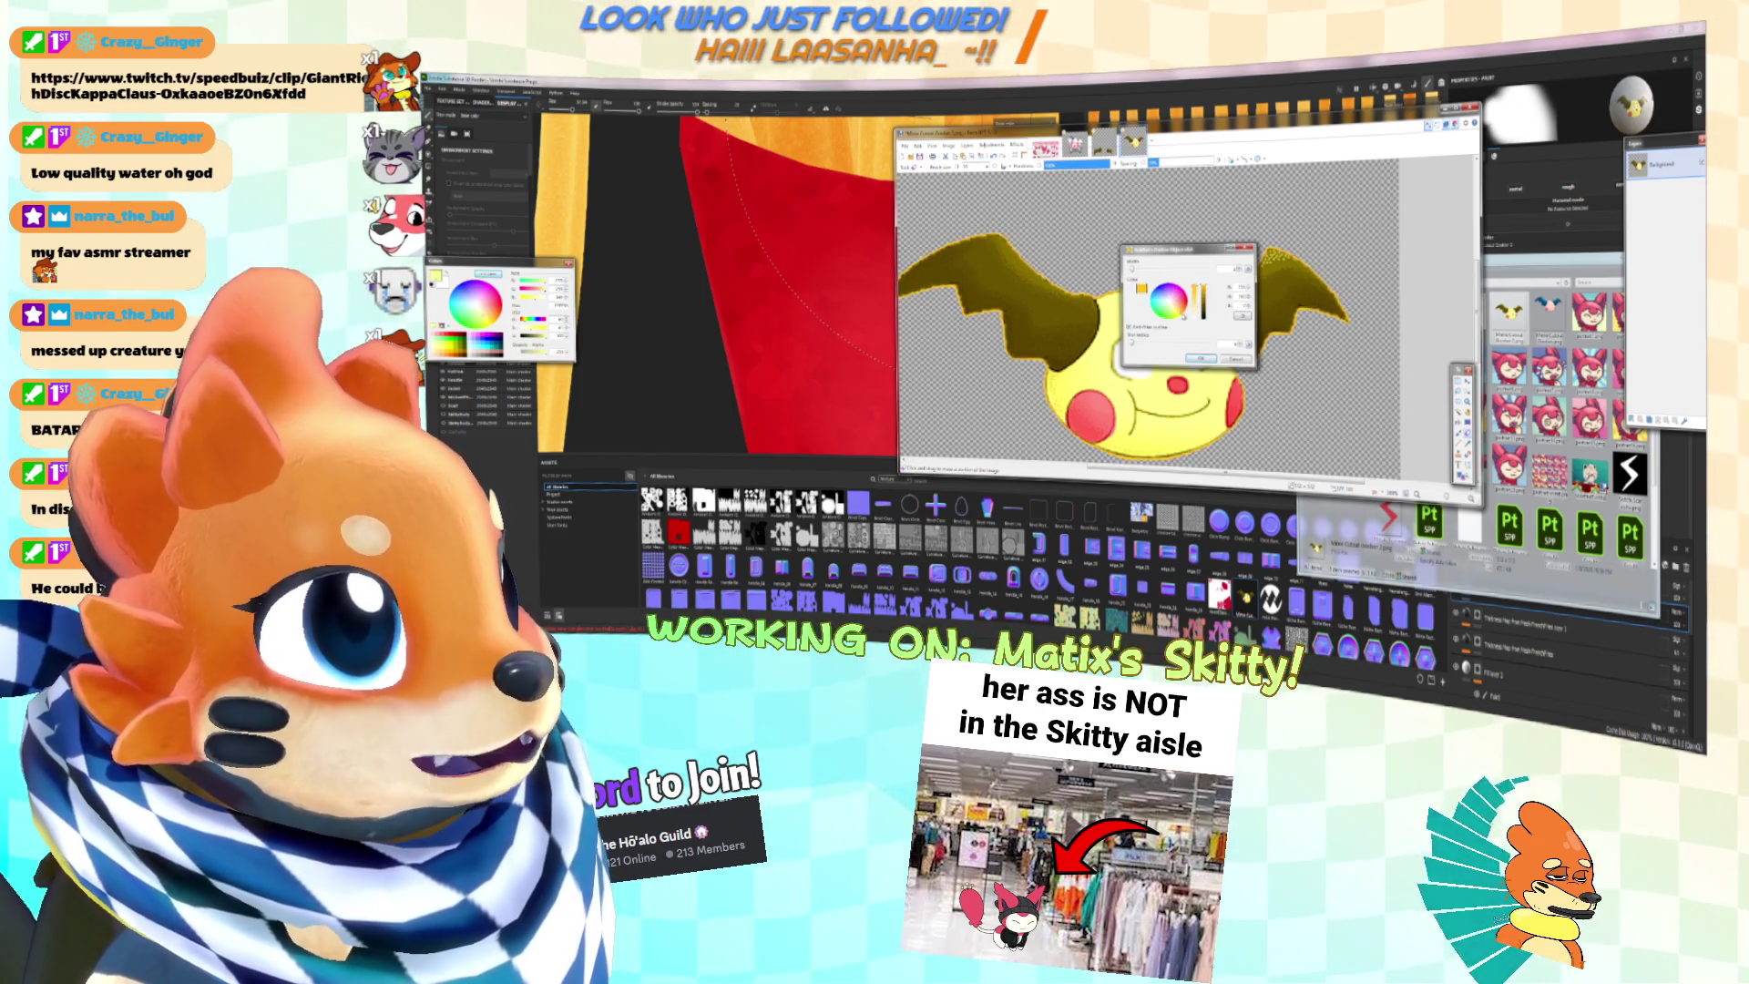
{"action": "left_click_drag", "start_coordinate": [1189, 318], "coordinate": [1204, 311]}
{"action": "left_click_drag", "start_coordinate": [1184, 248], "coordinate": [1326, 247]}
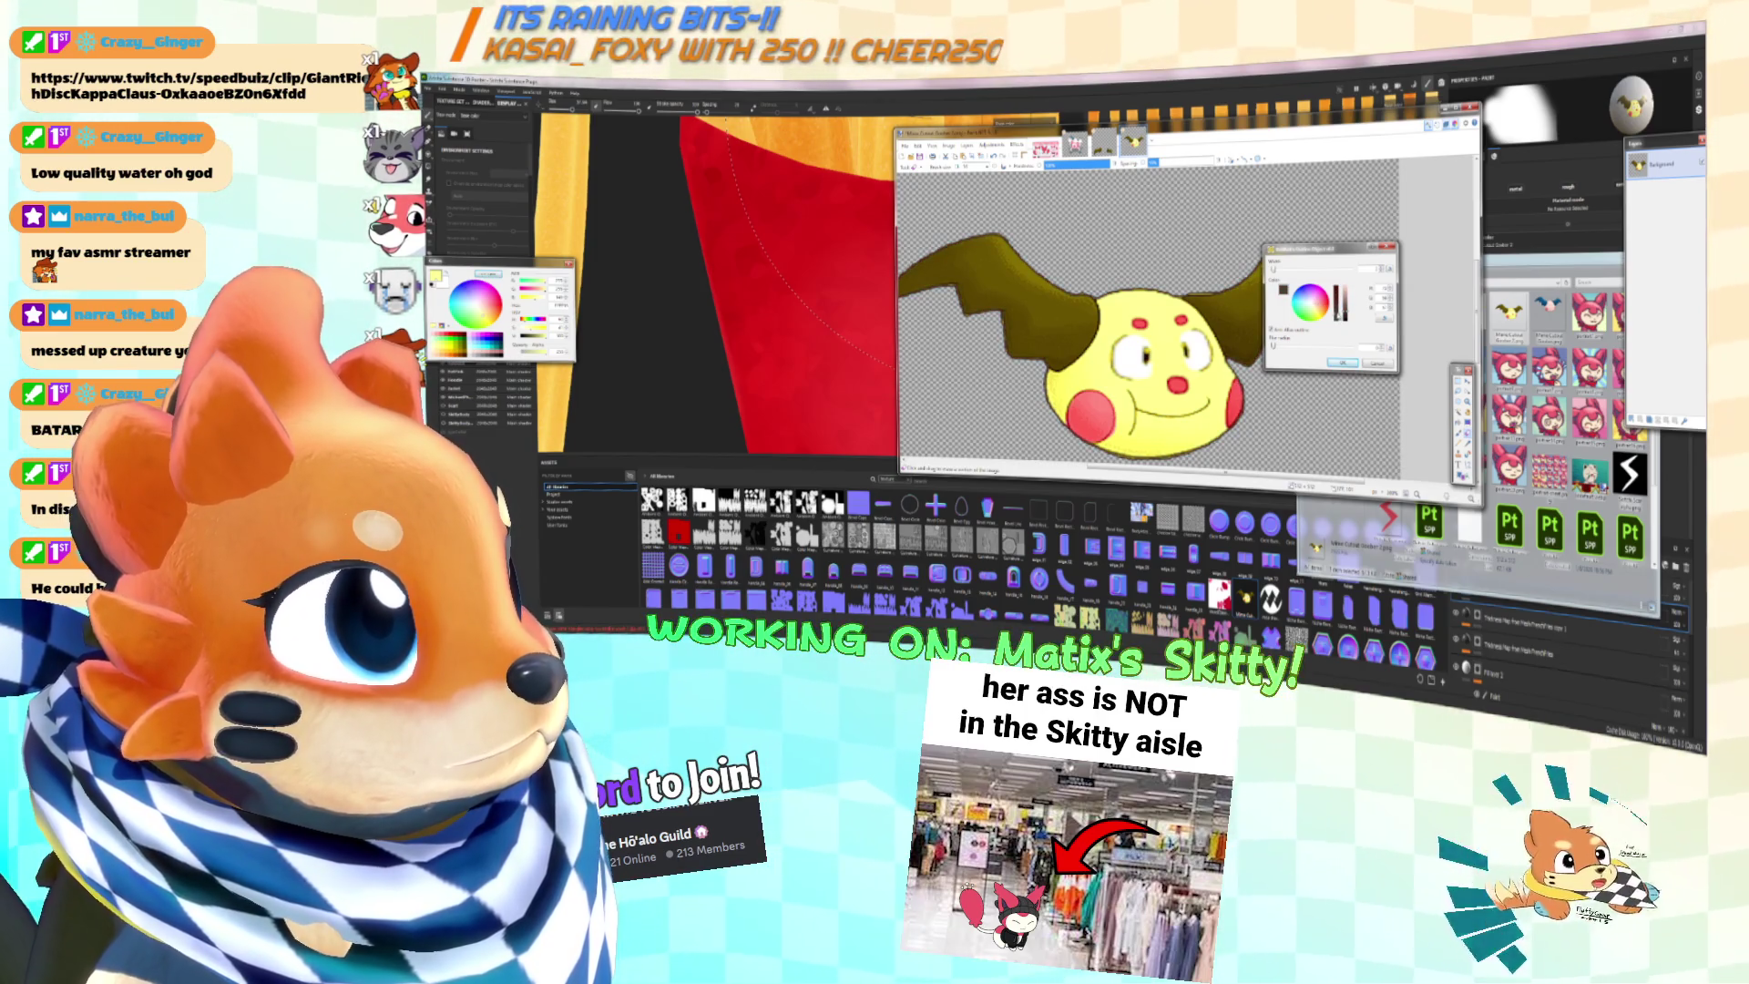
{"action": "left_click_drag", "start_coordinate": [1309, 310], "coordinate": [1311, 308]}
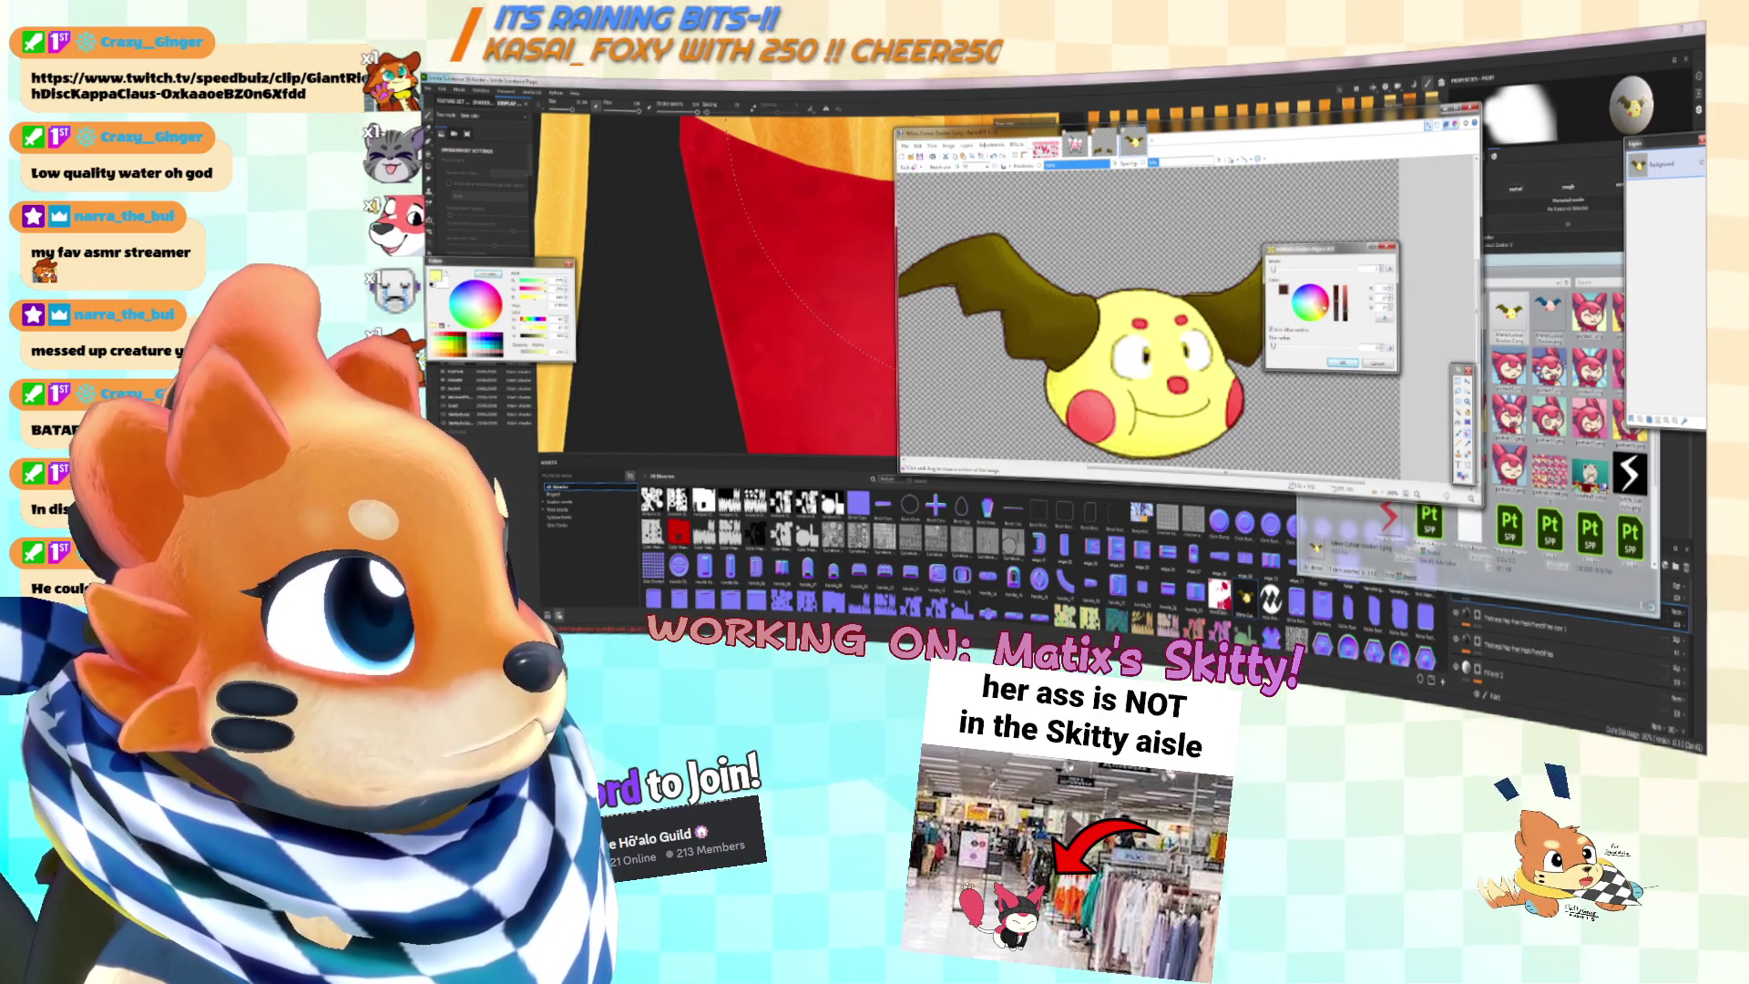
{"action": "left_click", "coordinate": [1343, 363]}
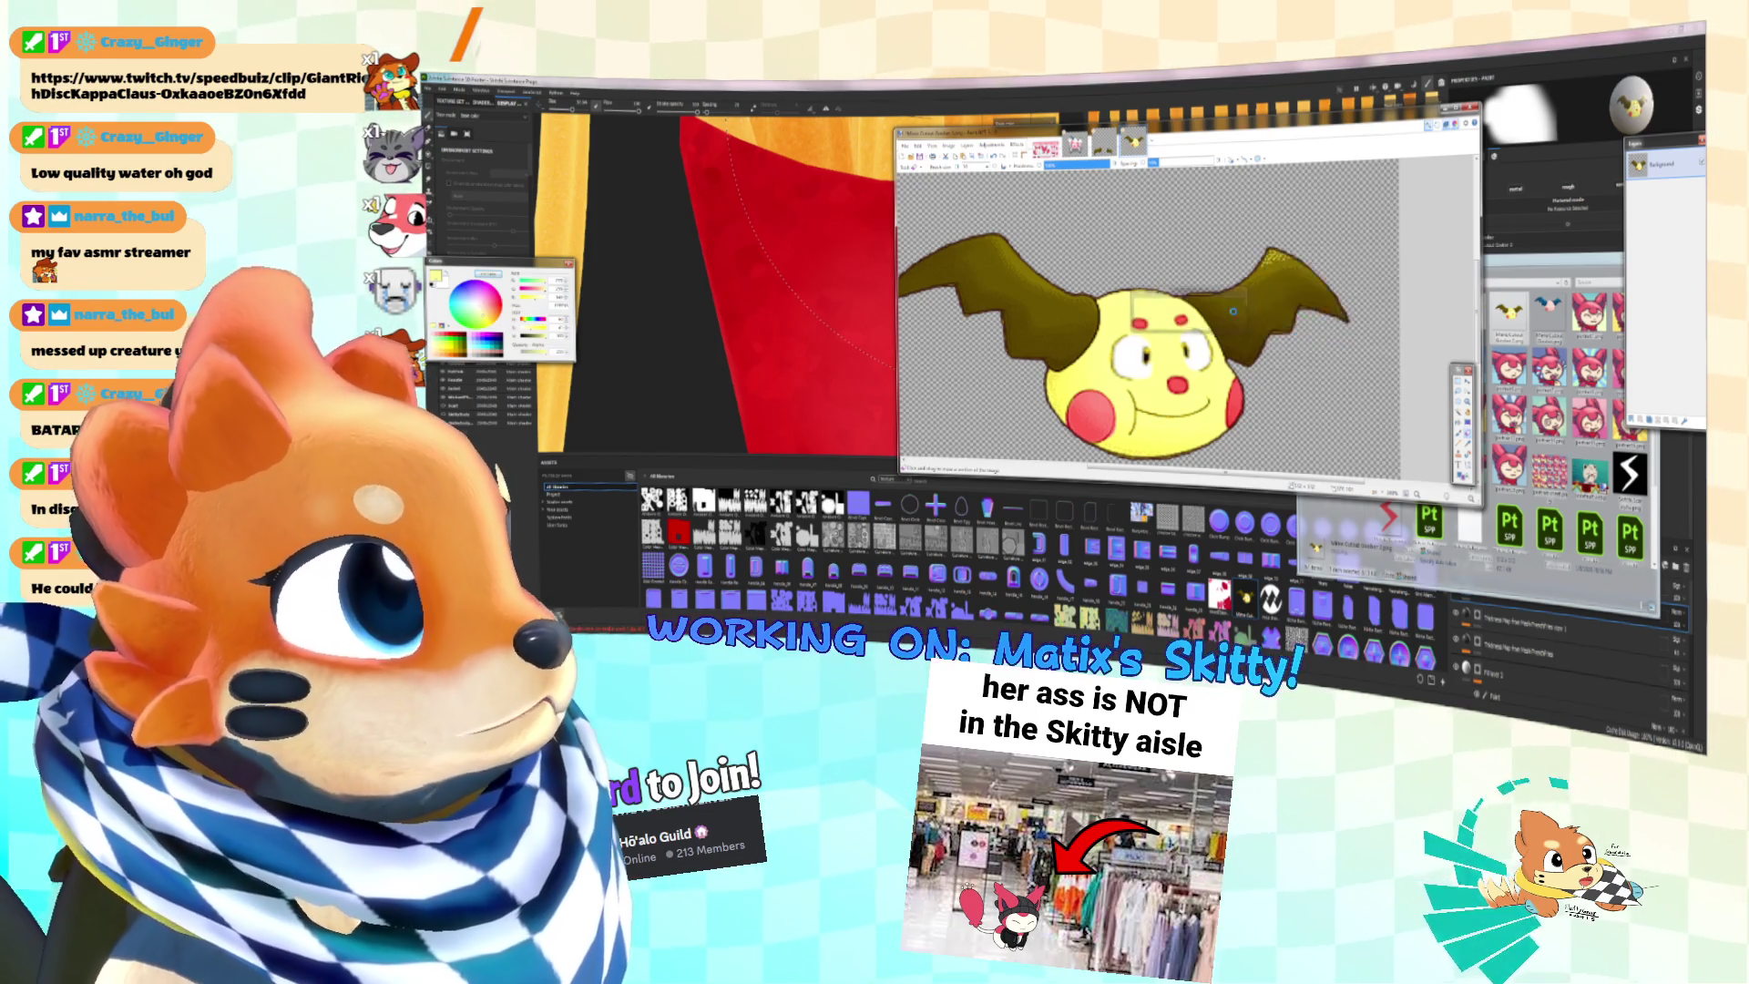
Step: Zoom and pan around the left ear and face to inspect the outlined edges
{"action": "scroll", "coordinate": [1227, 322], "scroll_direction": "up", "scroll_amount": 2, "text": "ctrl"}
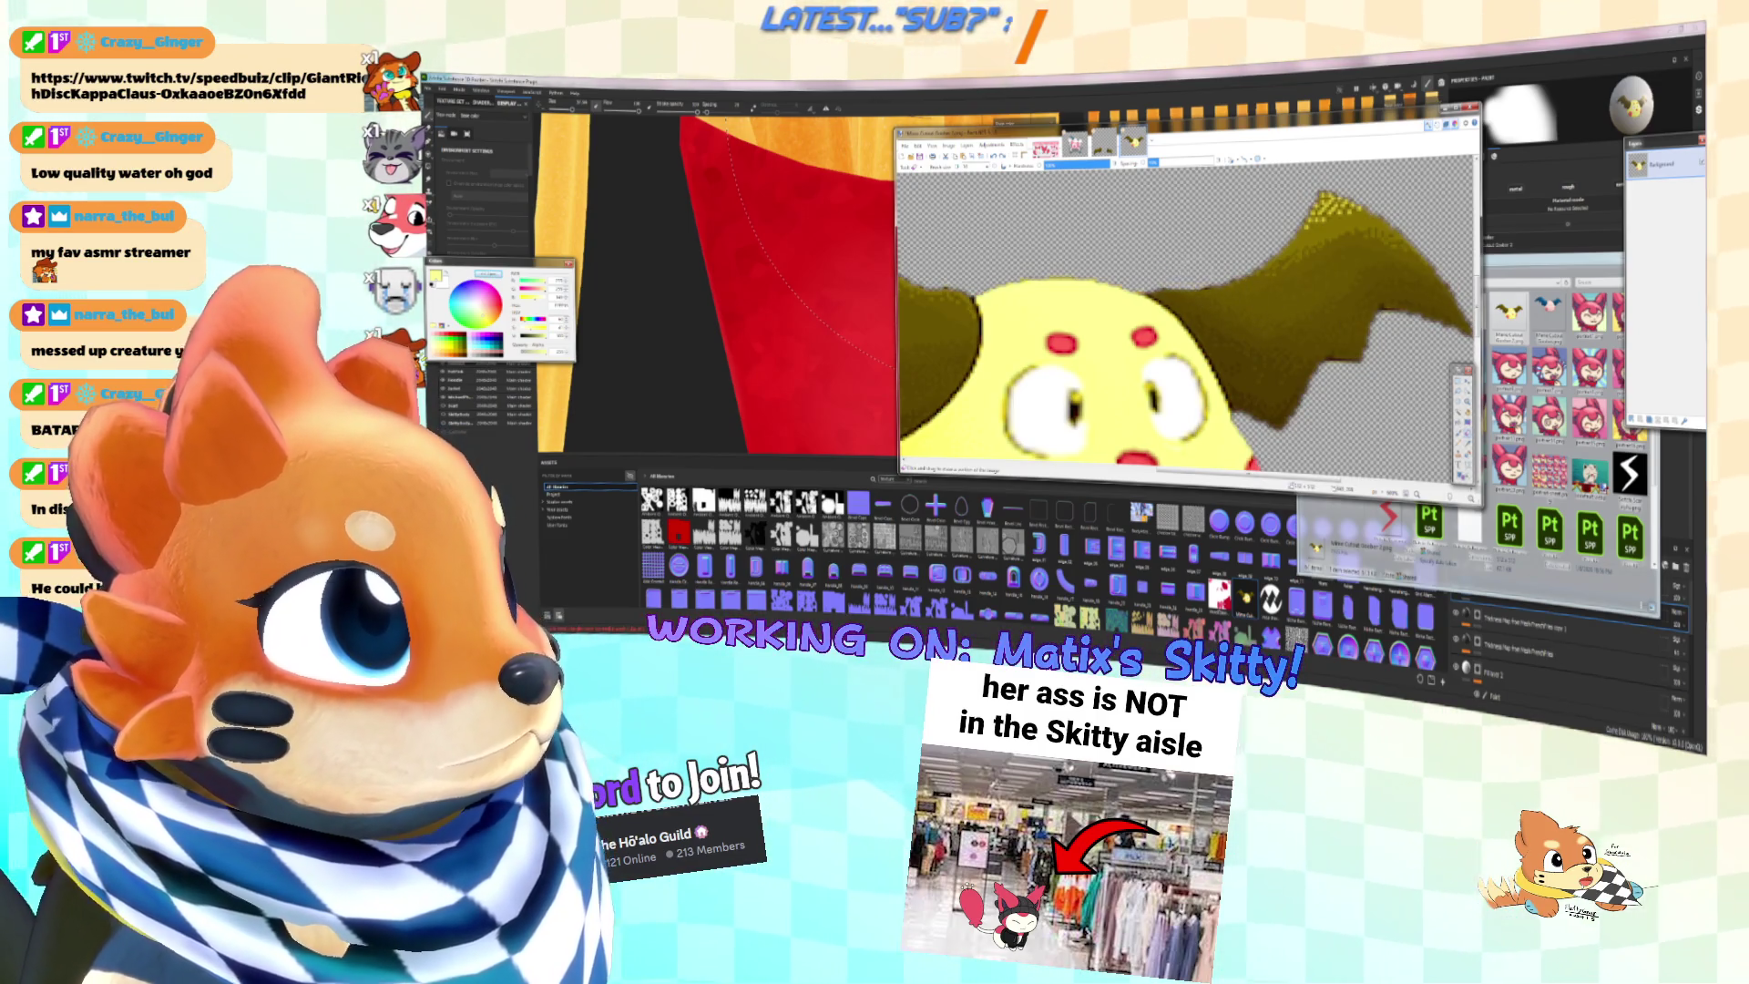
{"action": "scroll", "coordinate": [1226, 310], "scroll_direction": "down", "scroll_amount": 1}
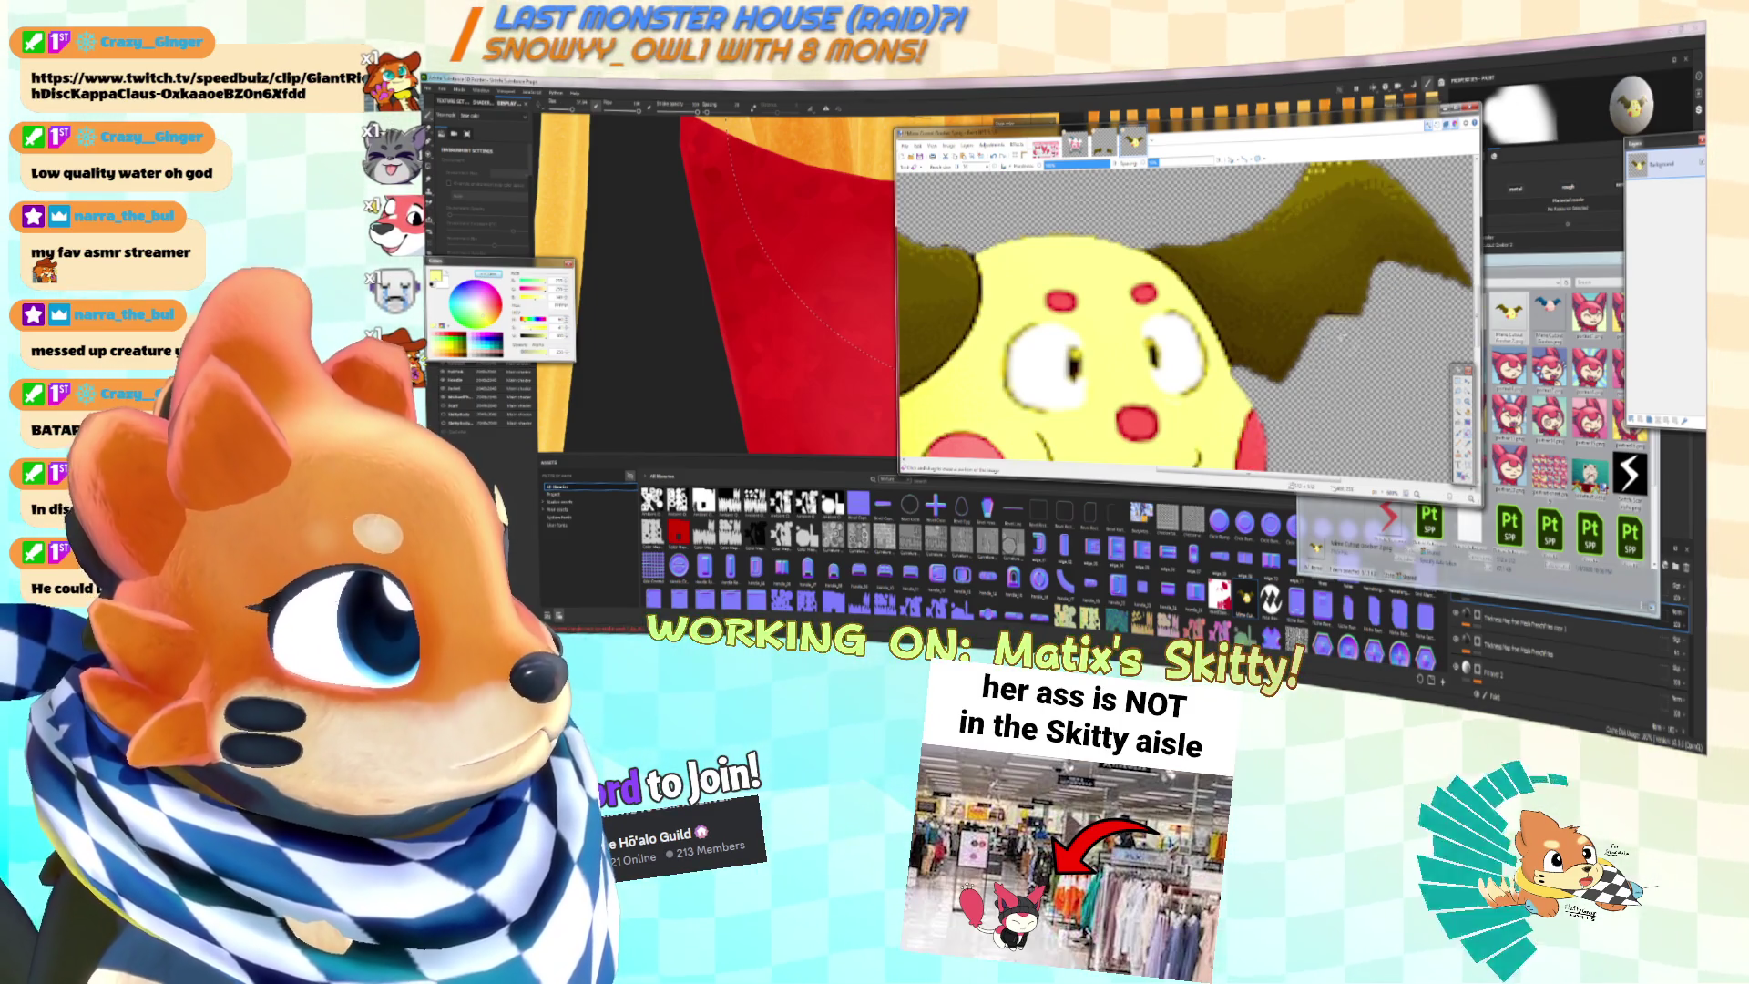
{"action": "scroll", "coordinate": [1343, 337], "scroll_direction": "down", "scroll_amount": 1, "text": "ctrl"}
{"action": "scroll", "coordinate": [1343, 337], "scroll_direction": "down", "scroll_amount": 1, "text": "ctrl"}
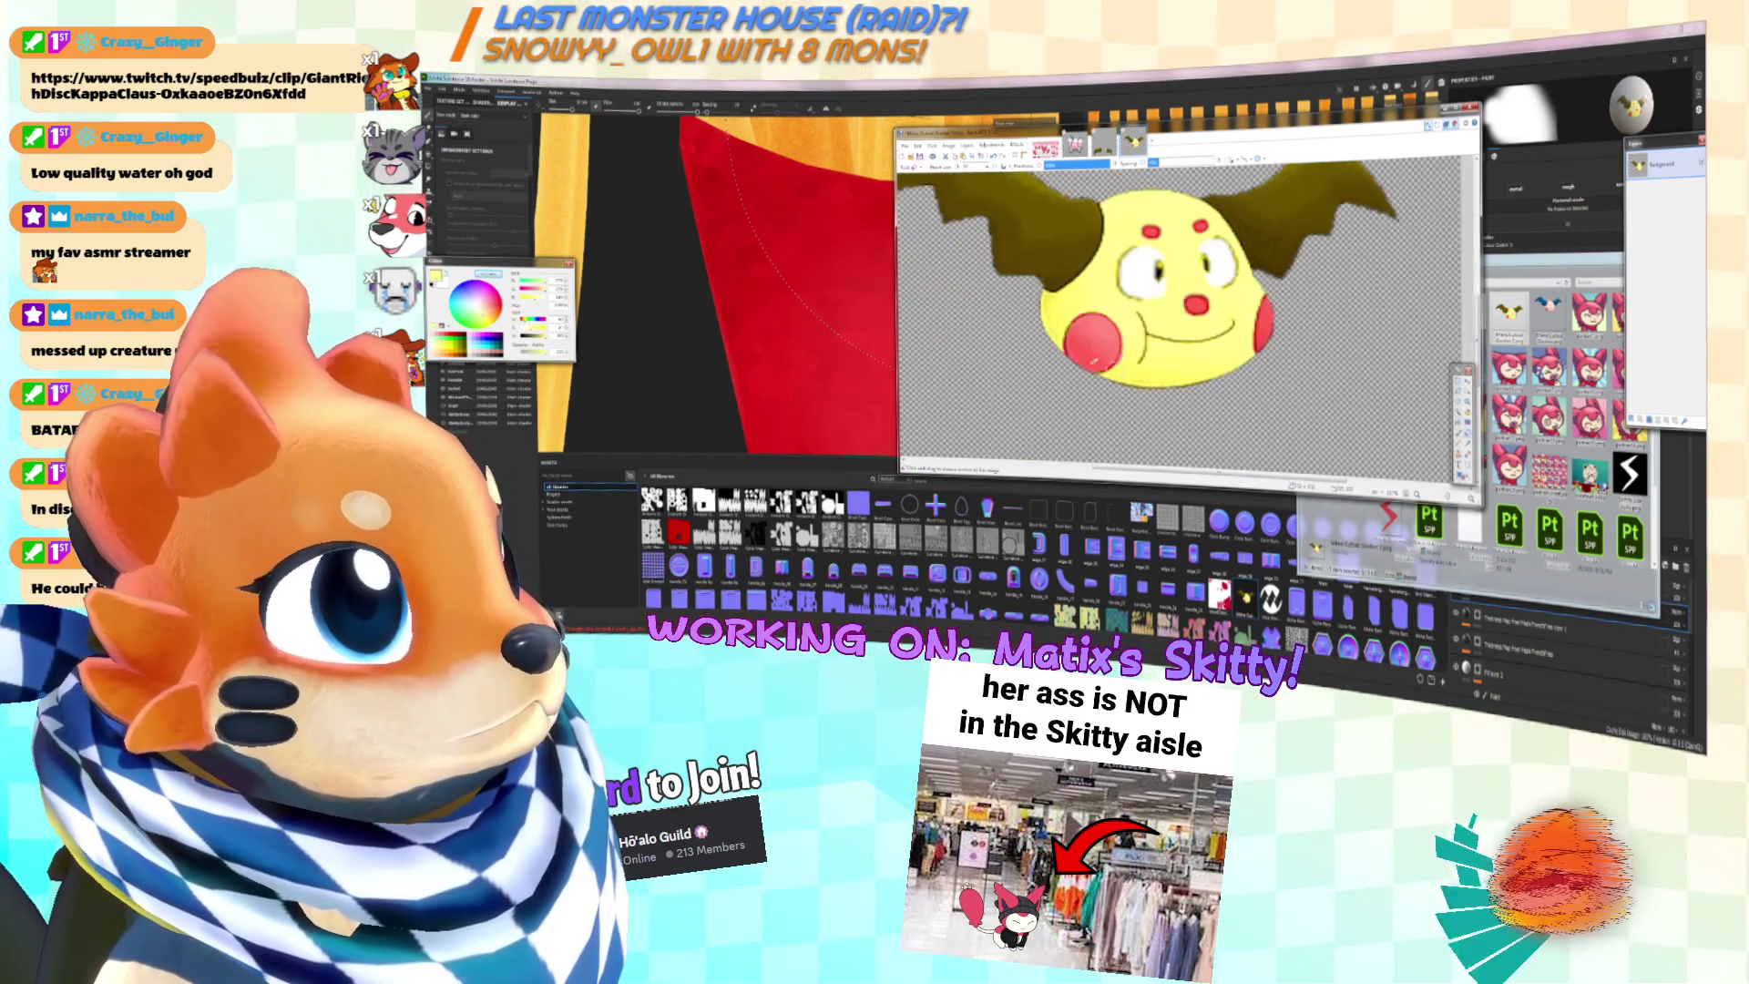
{"action": "scroll", "coordinate": [1189, 296], "scroll_direction": "up", "scroll_amount": 1}
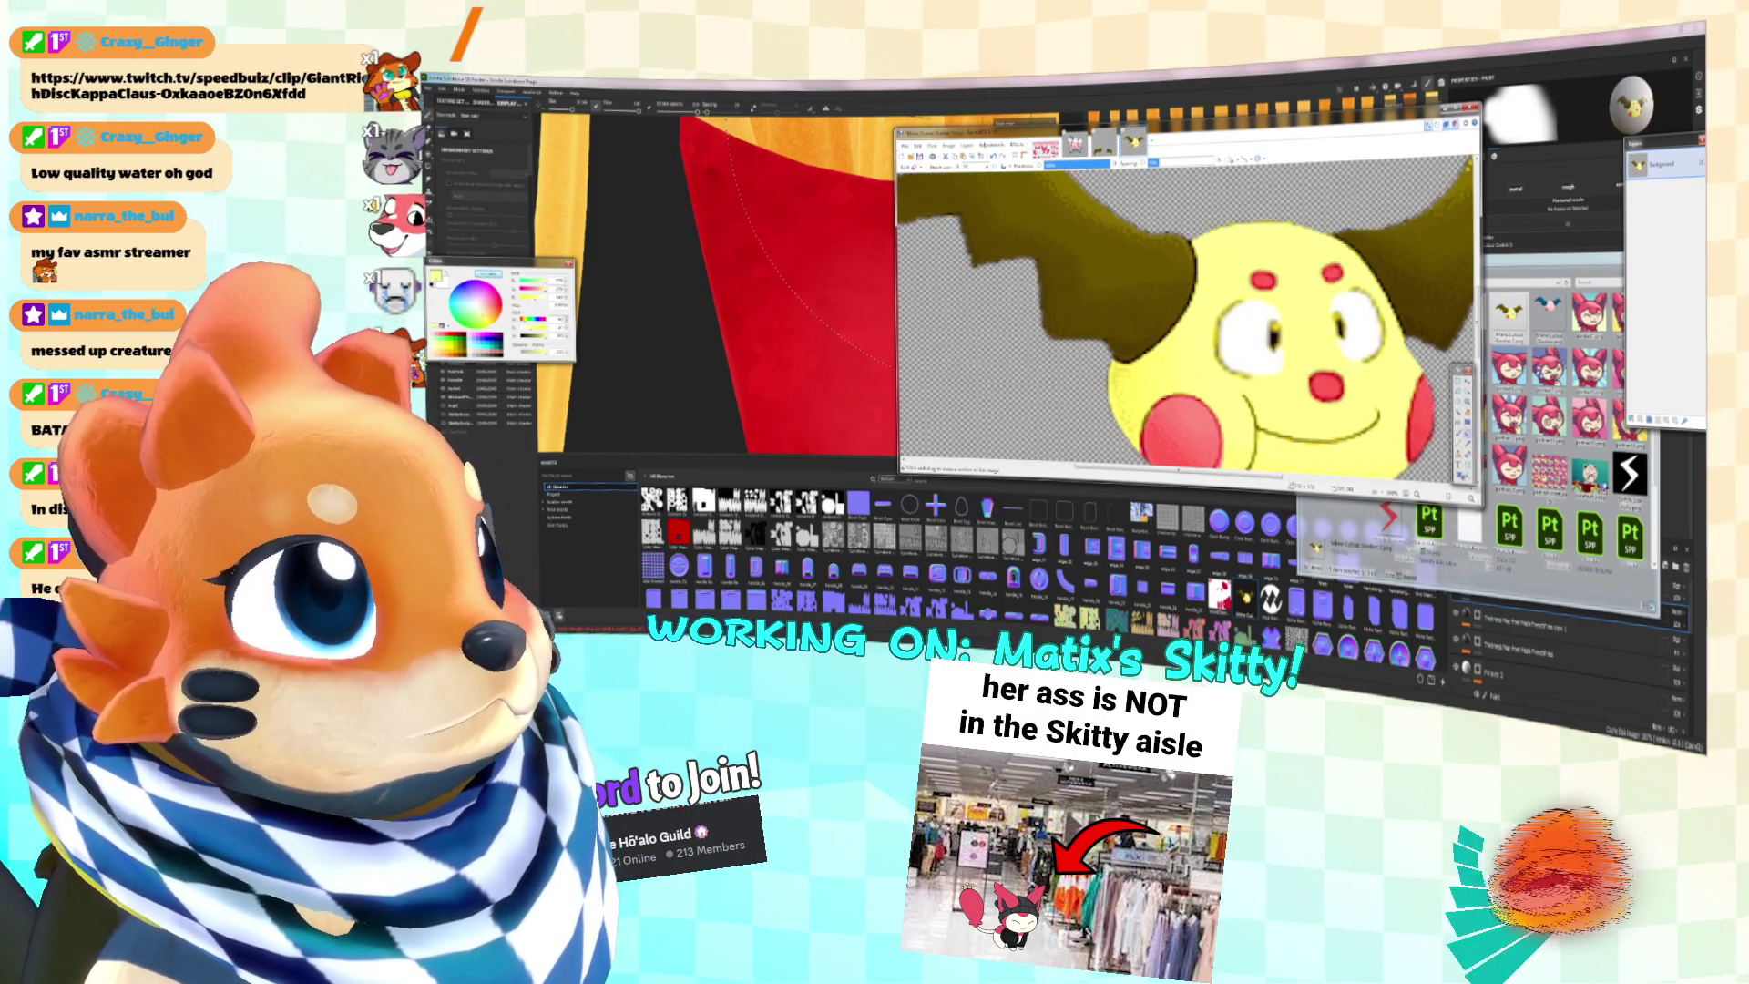
{"action": "scroll", "coordinate": [1043, 317], "scroll_direction": "up", "scroll_amount": 3, "text": "ctrl"}
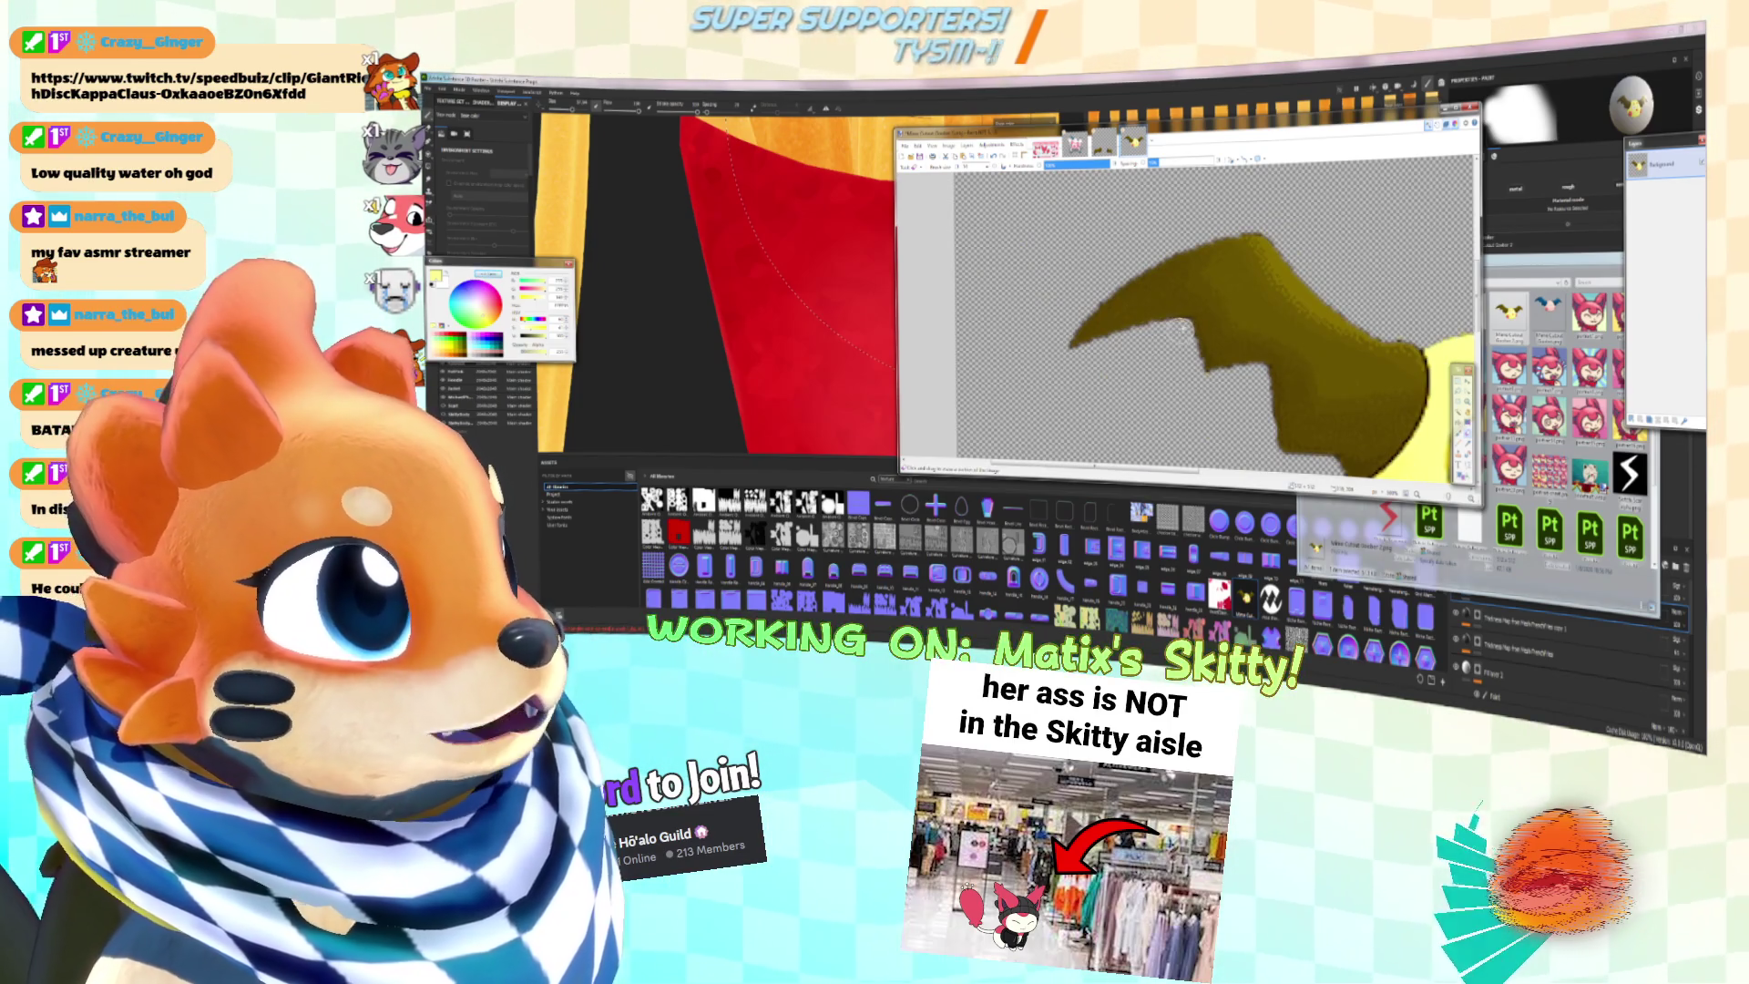
{"action": "middle_click_drag", "start_coordinate": [1194, 328], "coordinate": [1141, 364]}
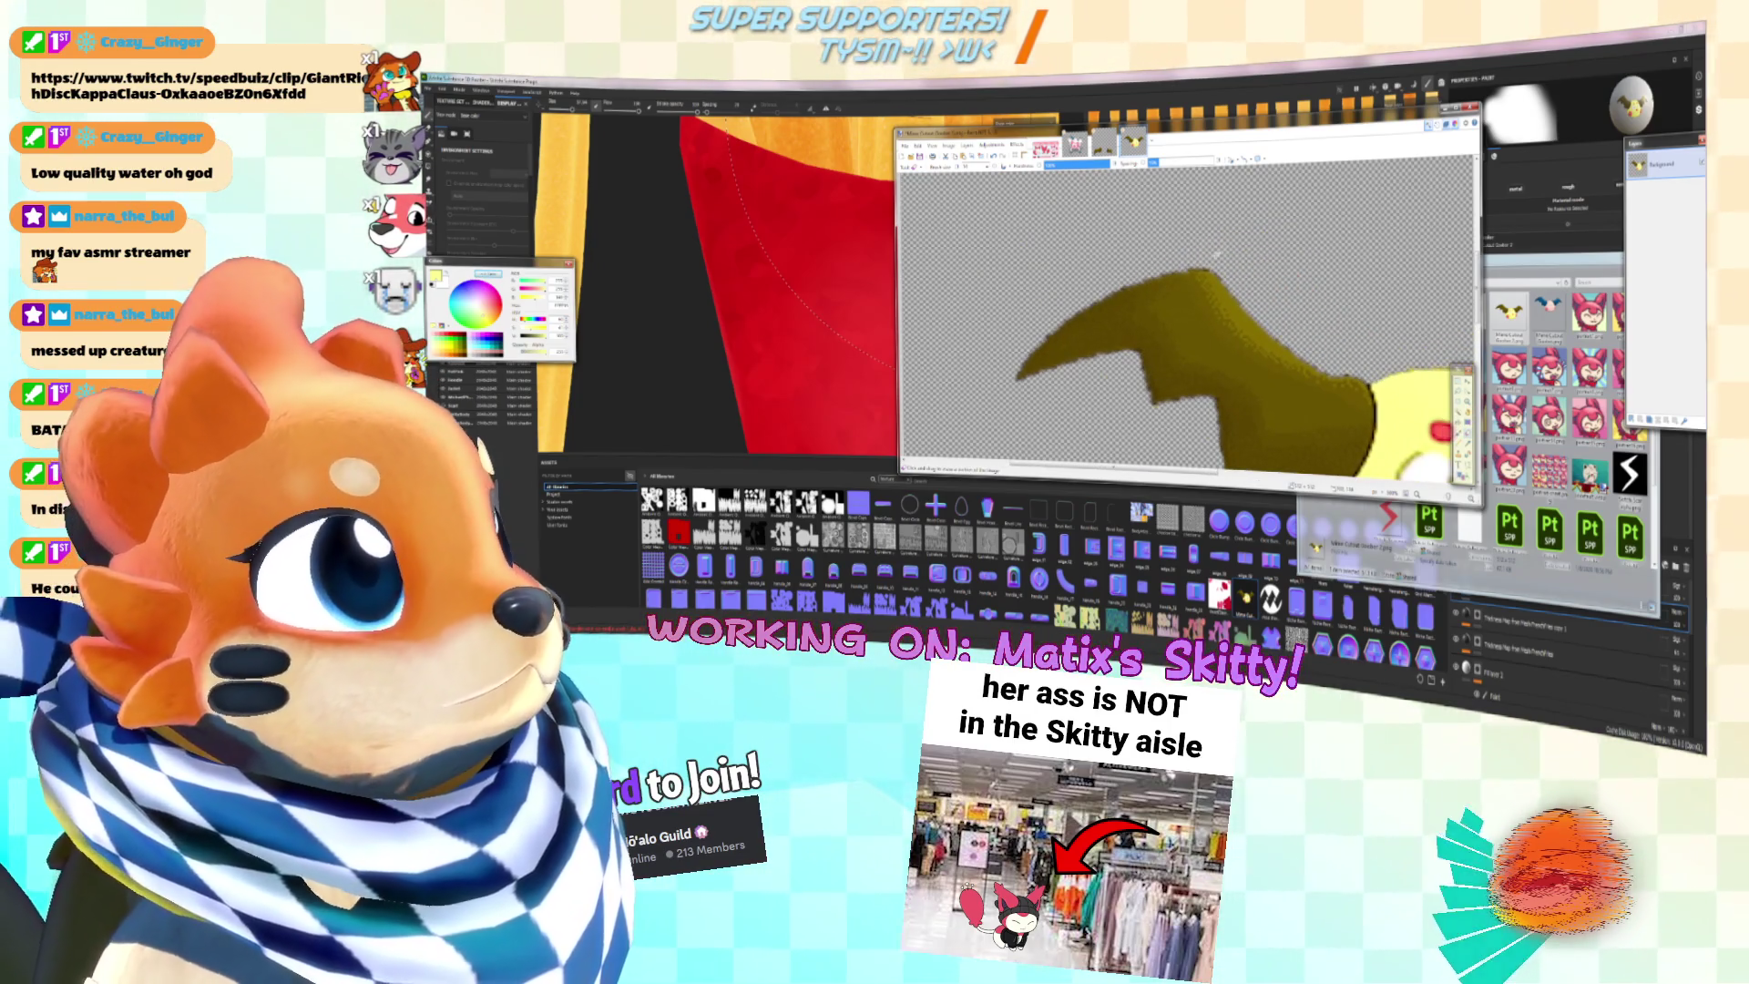
{"action": "middle_click_drag", "start_coordinate": [1219, 250], "coordinate": [1075, 219]}
{"action": "mouse_move", "coordinate": [1312, 464]}
{"action": "middle_mouse_down"}
{"action": "mouse_move", "coordinate": [1143, 315]}
{"action": "mouse_move", "coordinate": [1128, 325]}
{"action": "middle_mouse_up"}
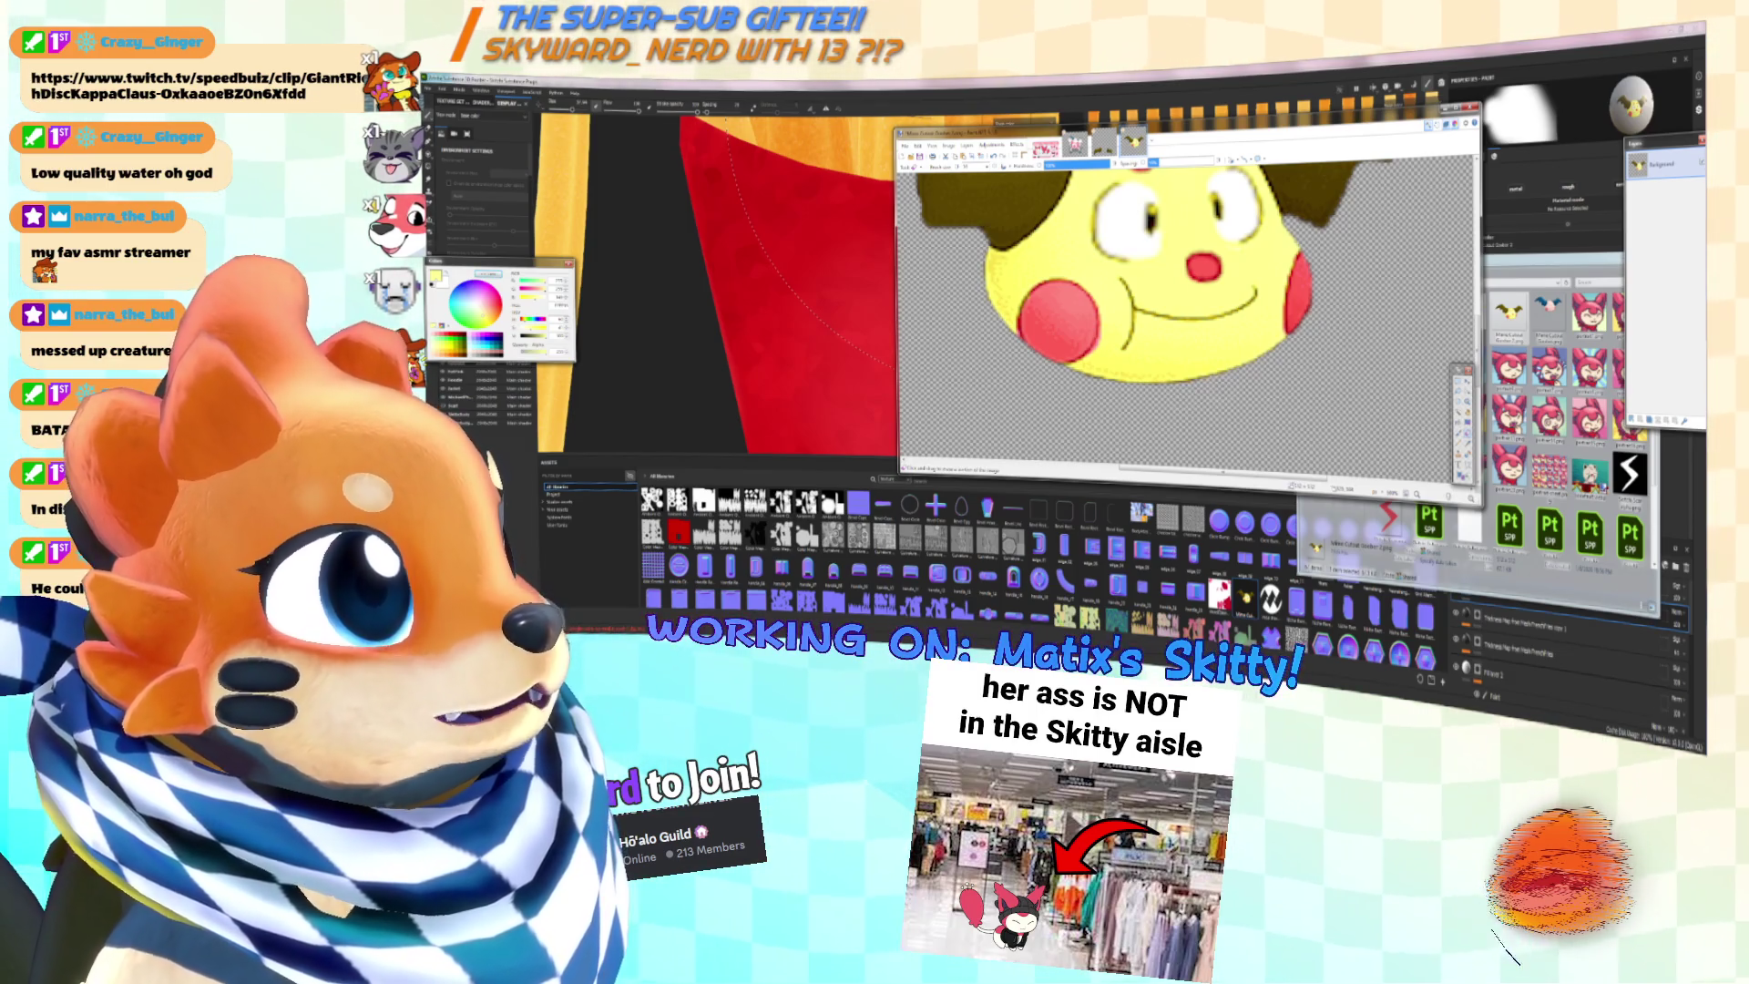
{"action": "scroll", "coordinate": [1229, 359], "scroll_direction": "up", "scroll_amount": 3}
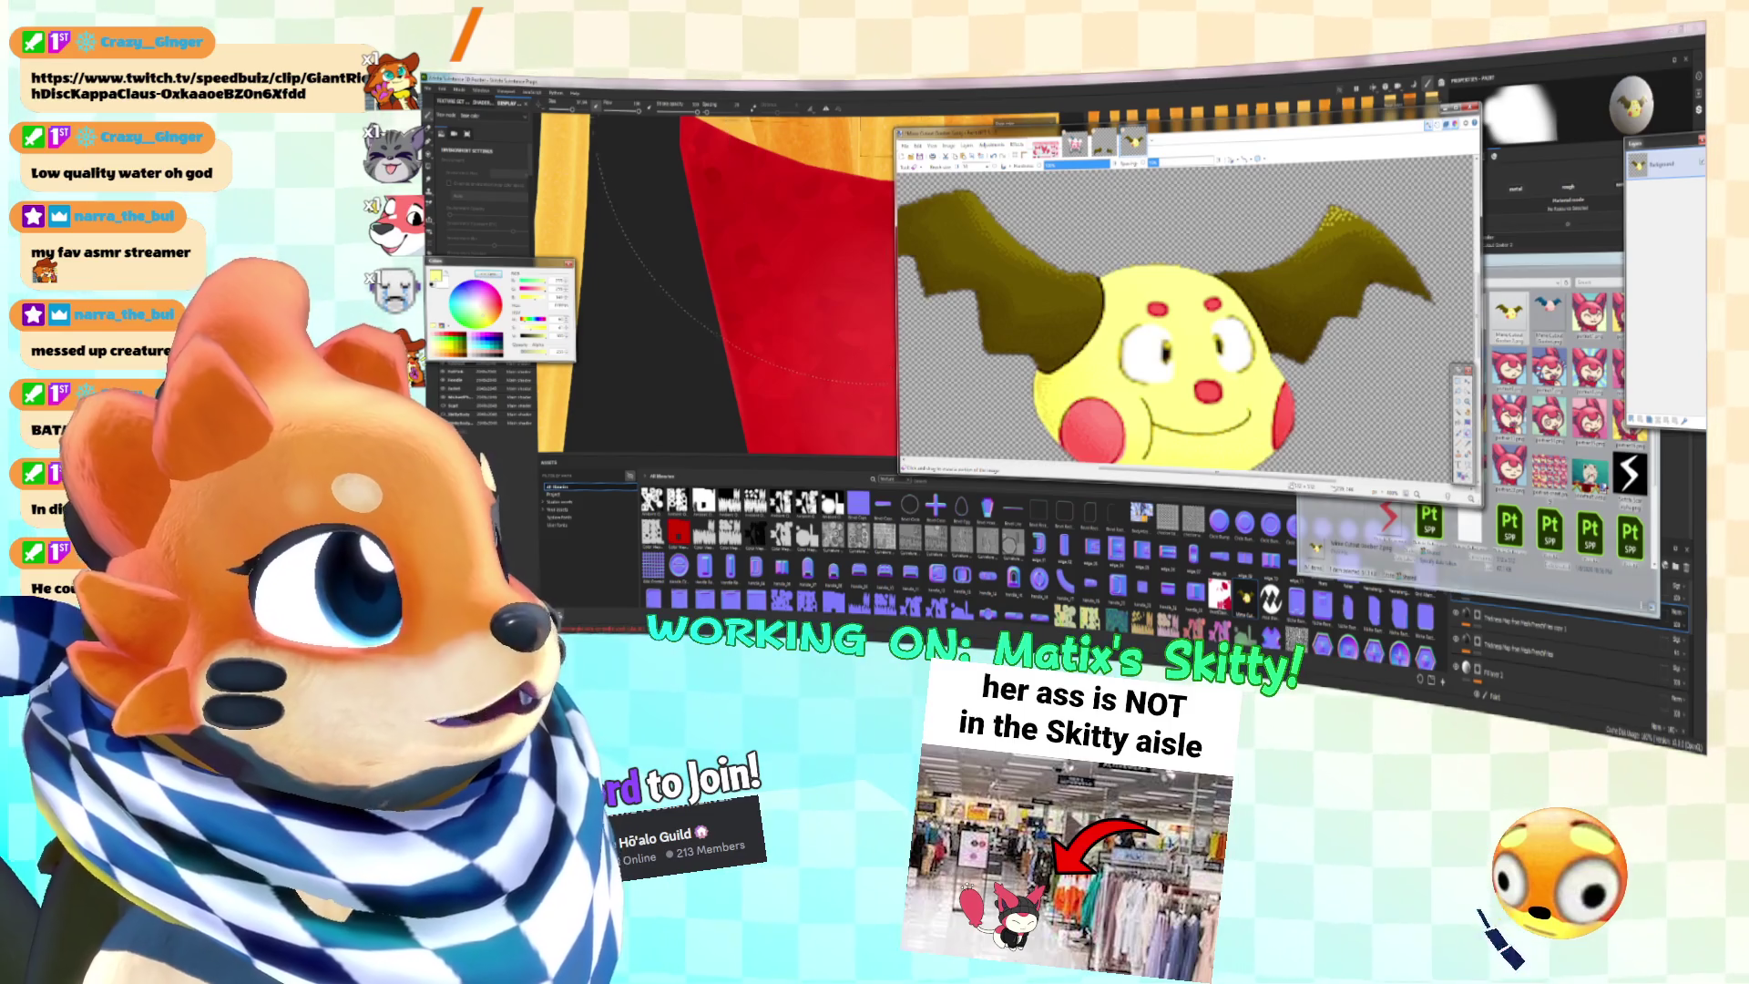
Step: Reapply the outline effect to darken the edges further
{"action": "left_click", "coordinate": [1016, 145]}
{"action": "left_click", "coordinate": [1039, 160]}
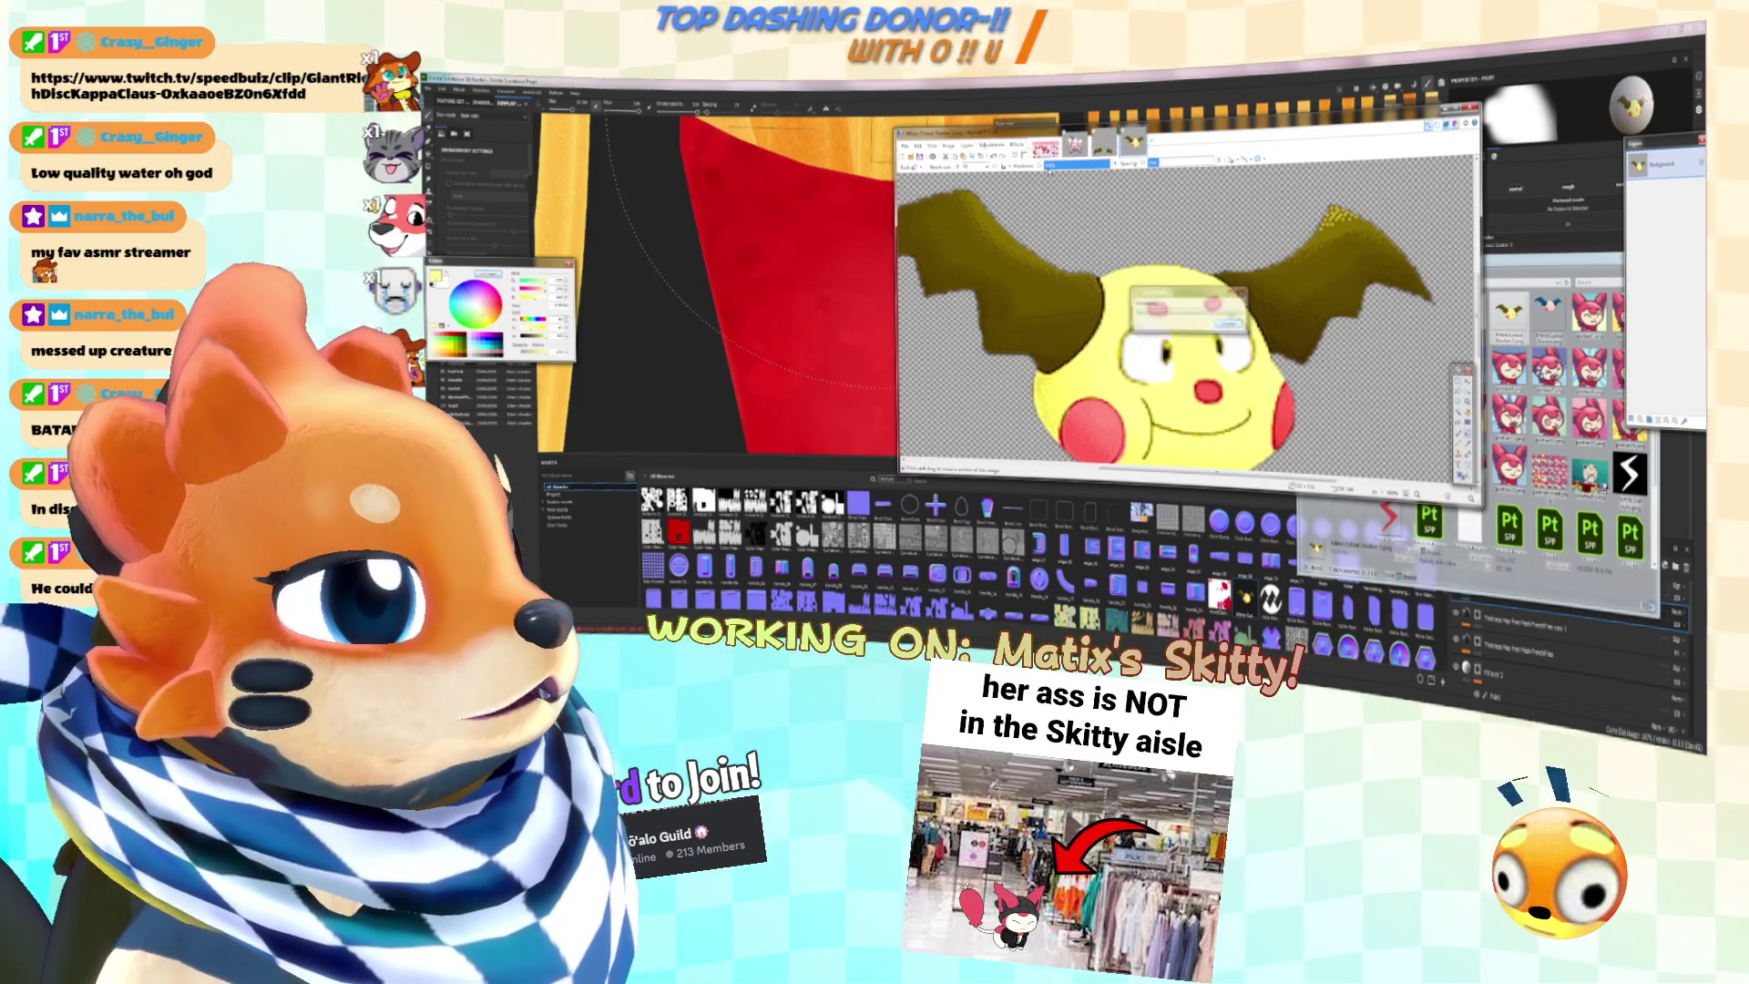
{"action": "scroll", "coordinate": [1257, 246], "scroll_direction": "down", "scroll_amount": 2, "text": "ctrl"}
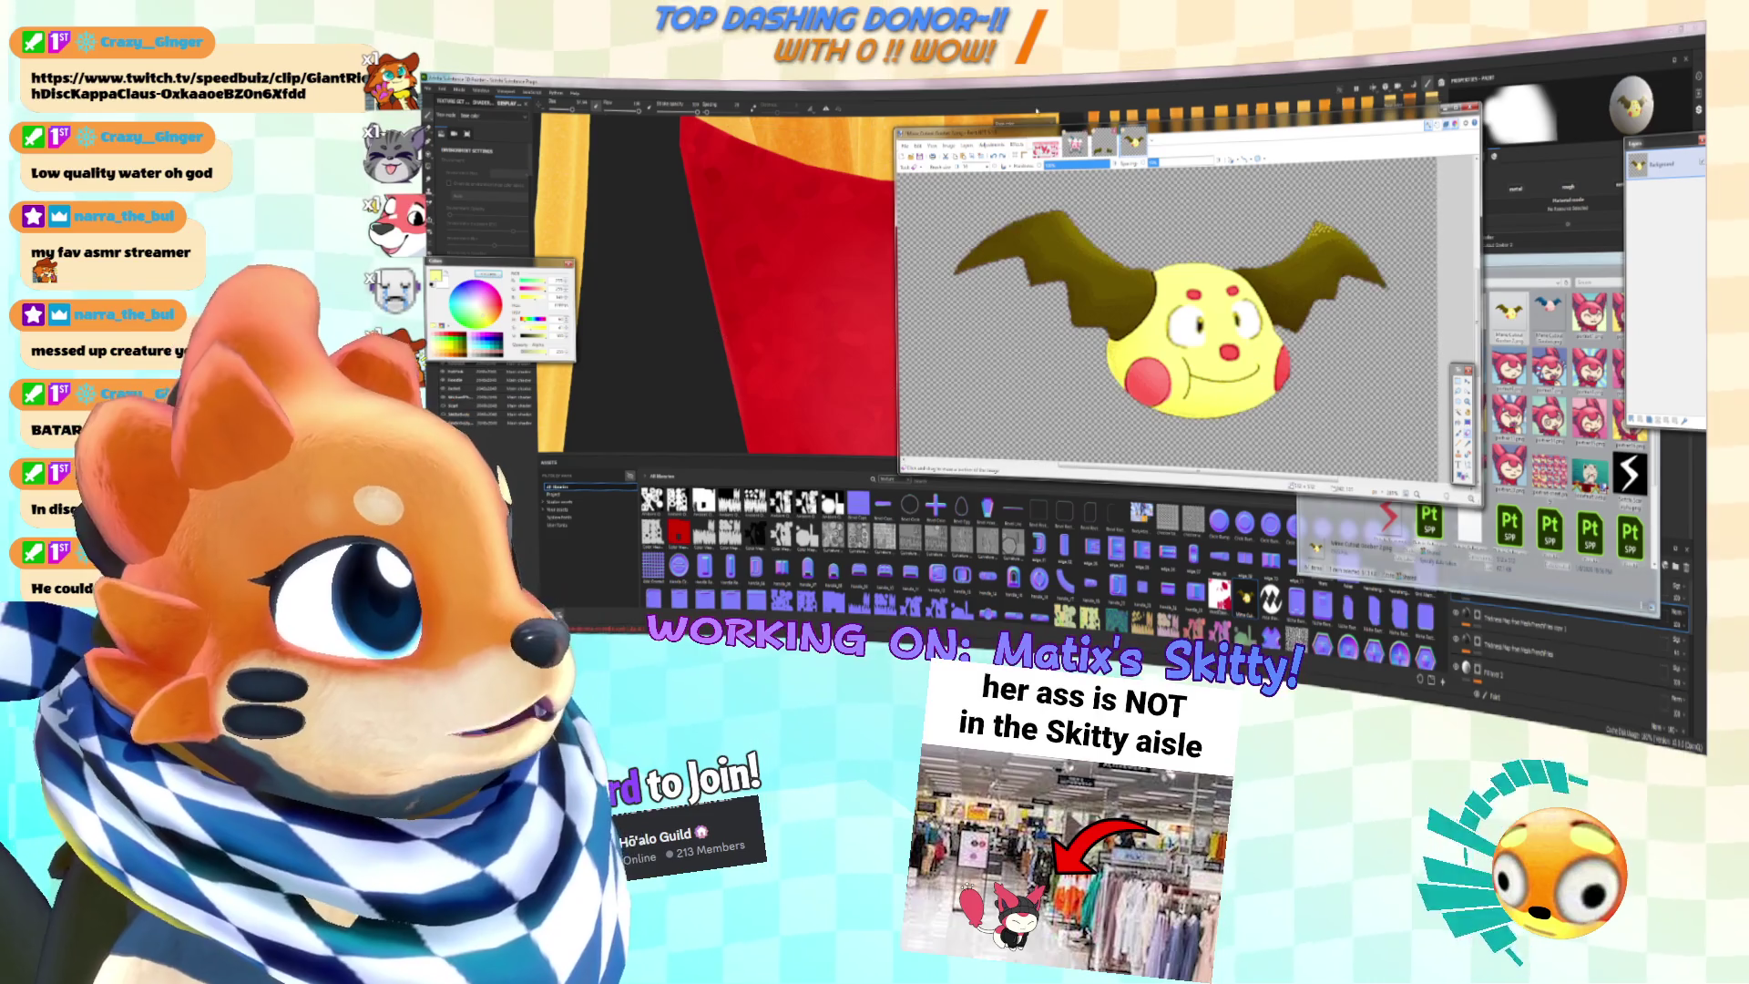
{"action": "left_click", "coordinate": [1015, 145]}
Step: Add an Outline object effect in dark red with a wider width and apply it
{"action": "mouse_move", "coordinate": [1057, 249]}
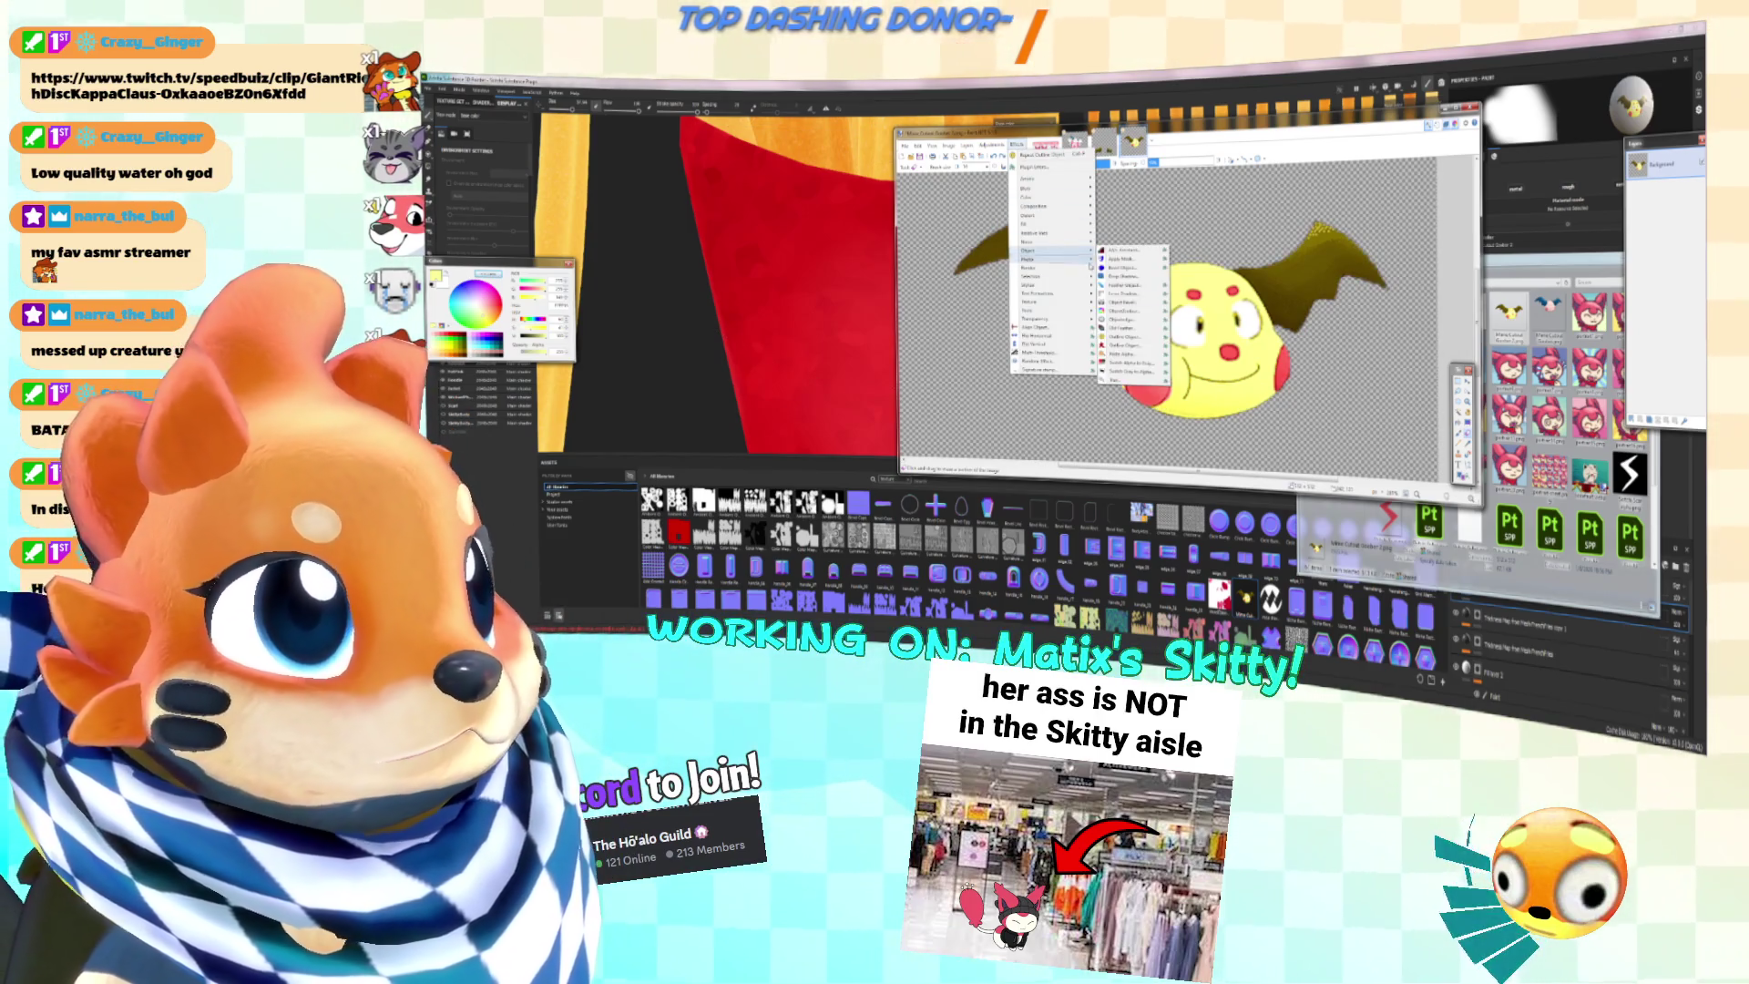
{"action": "left_click", "coordinate": [1153, 337]}
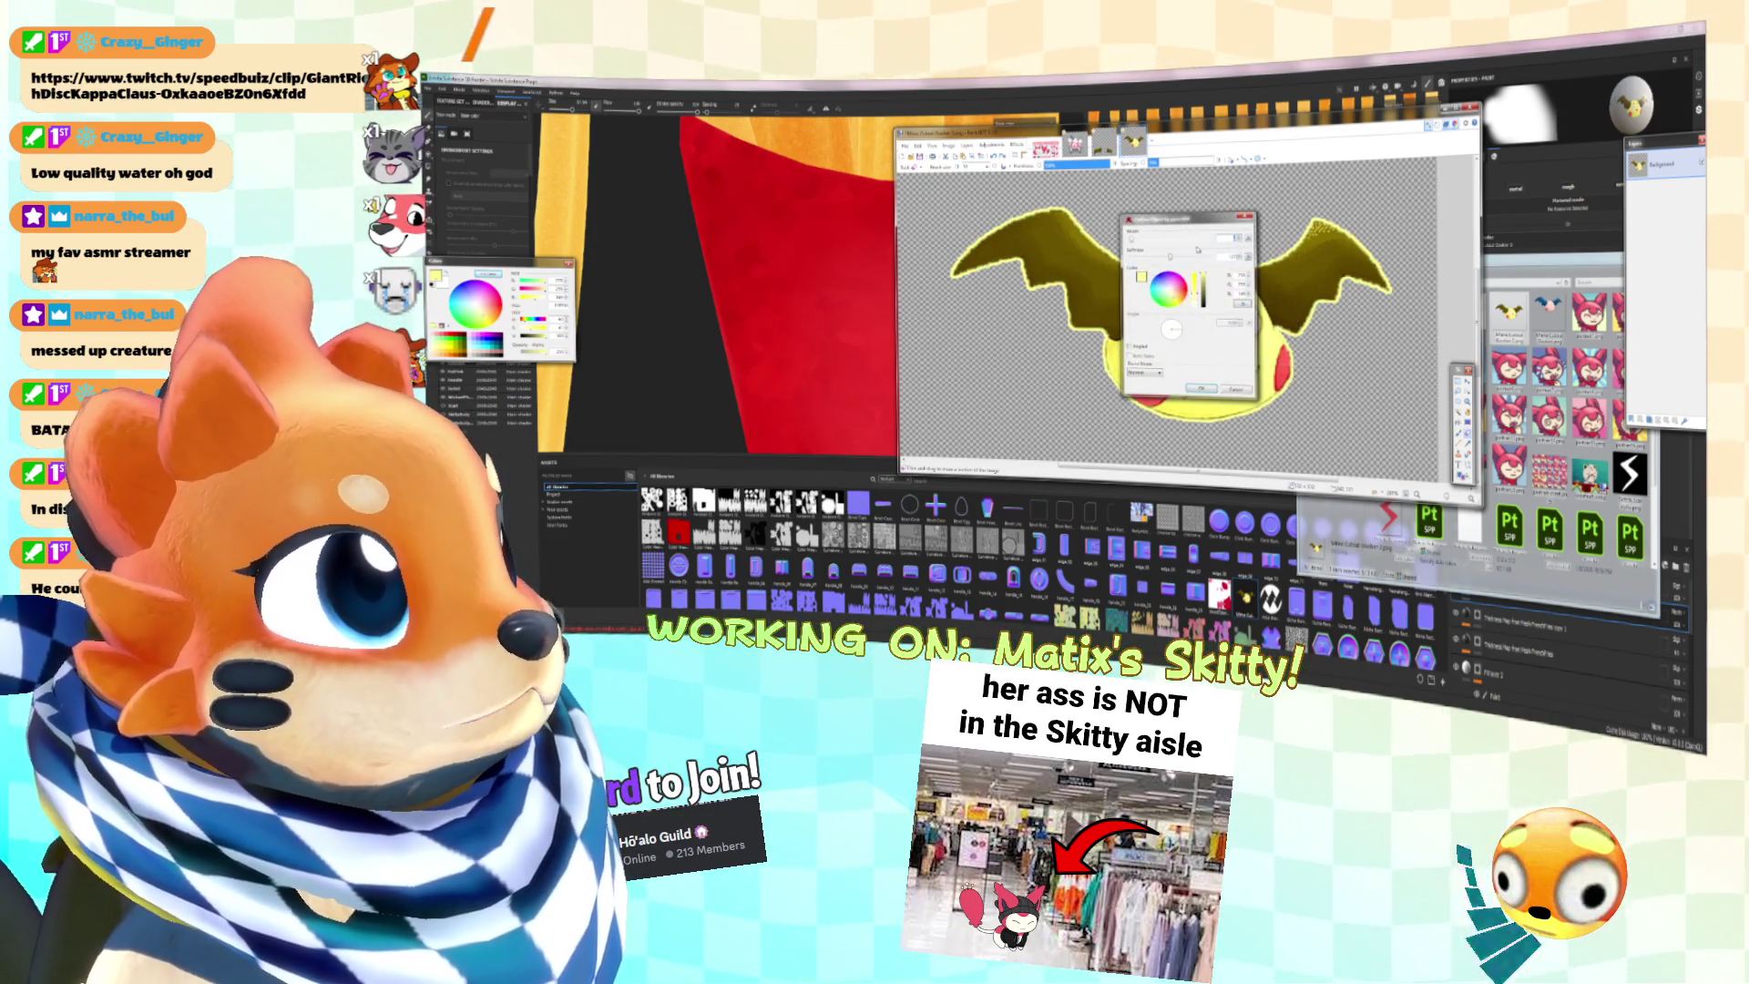
{"action": "left_click_drag", "start_coordinate": [1185, 219], "coordinate": [1371, 230]}
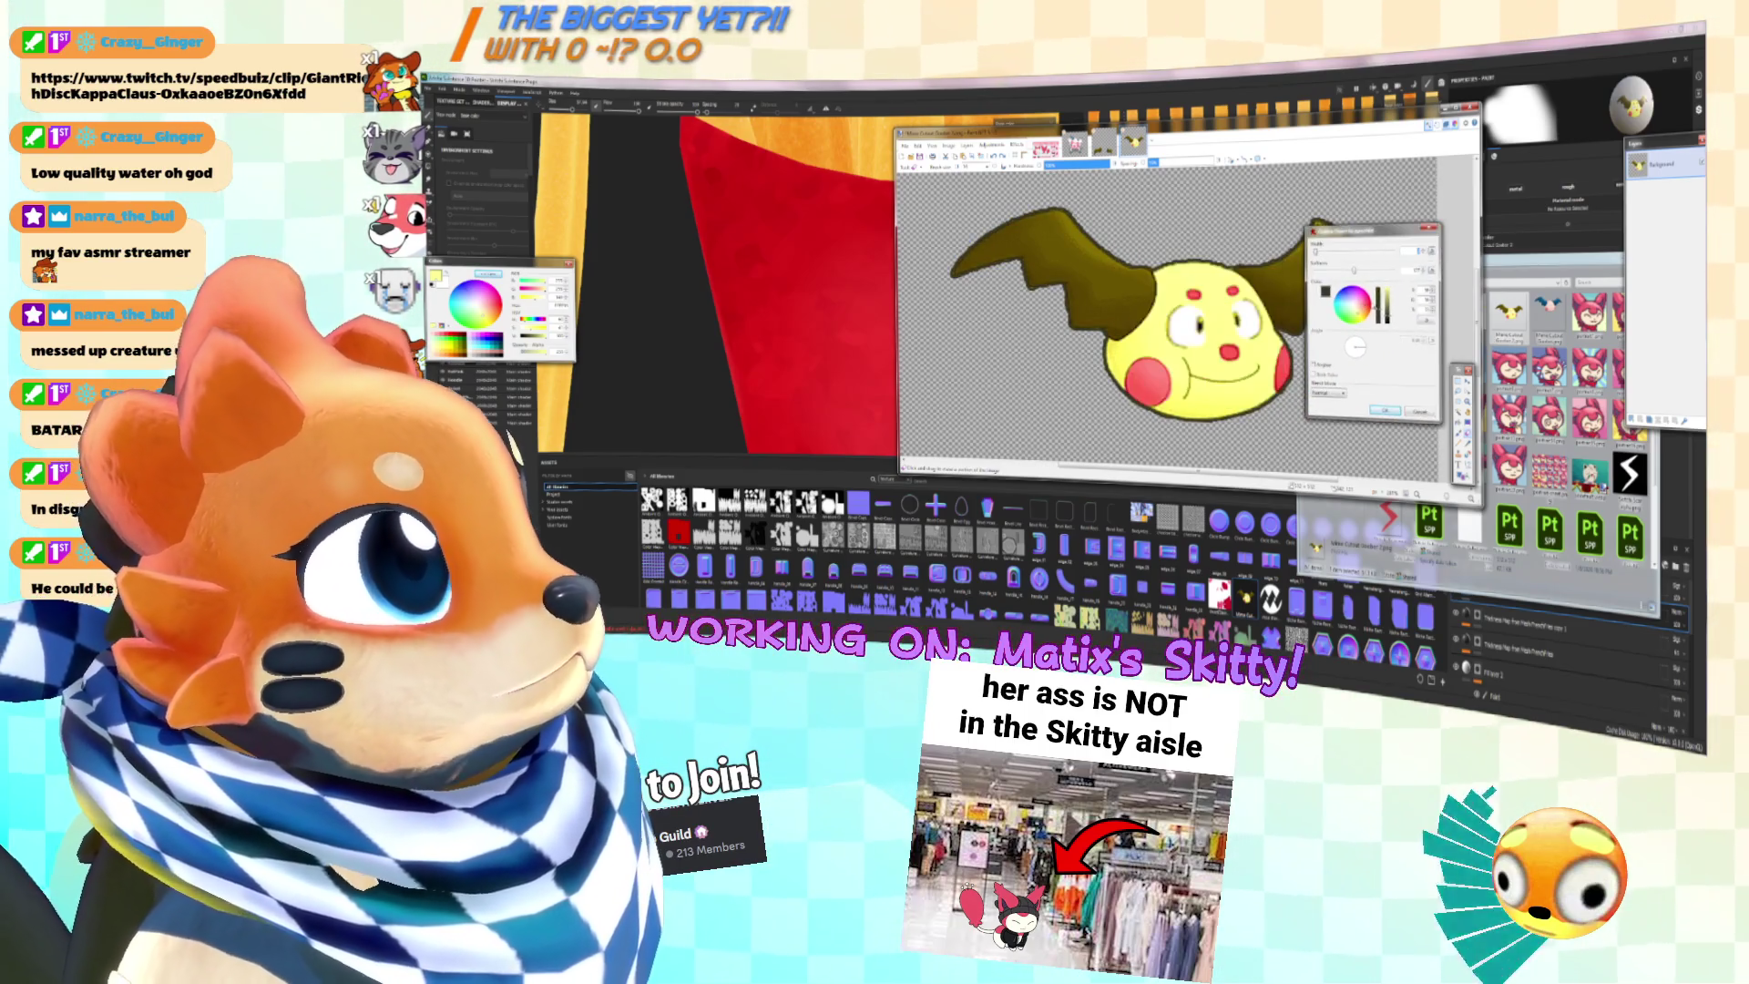
{"action": "left_click", "coordinate": [1315, 254]}
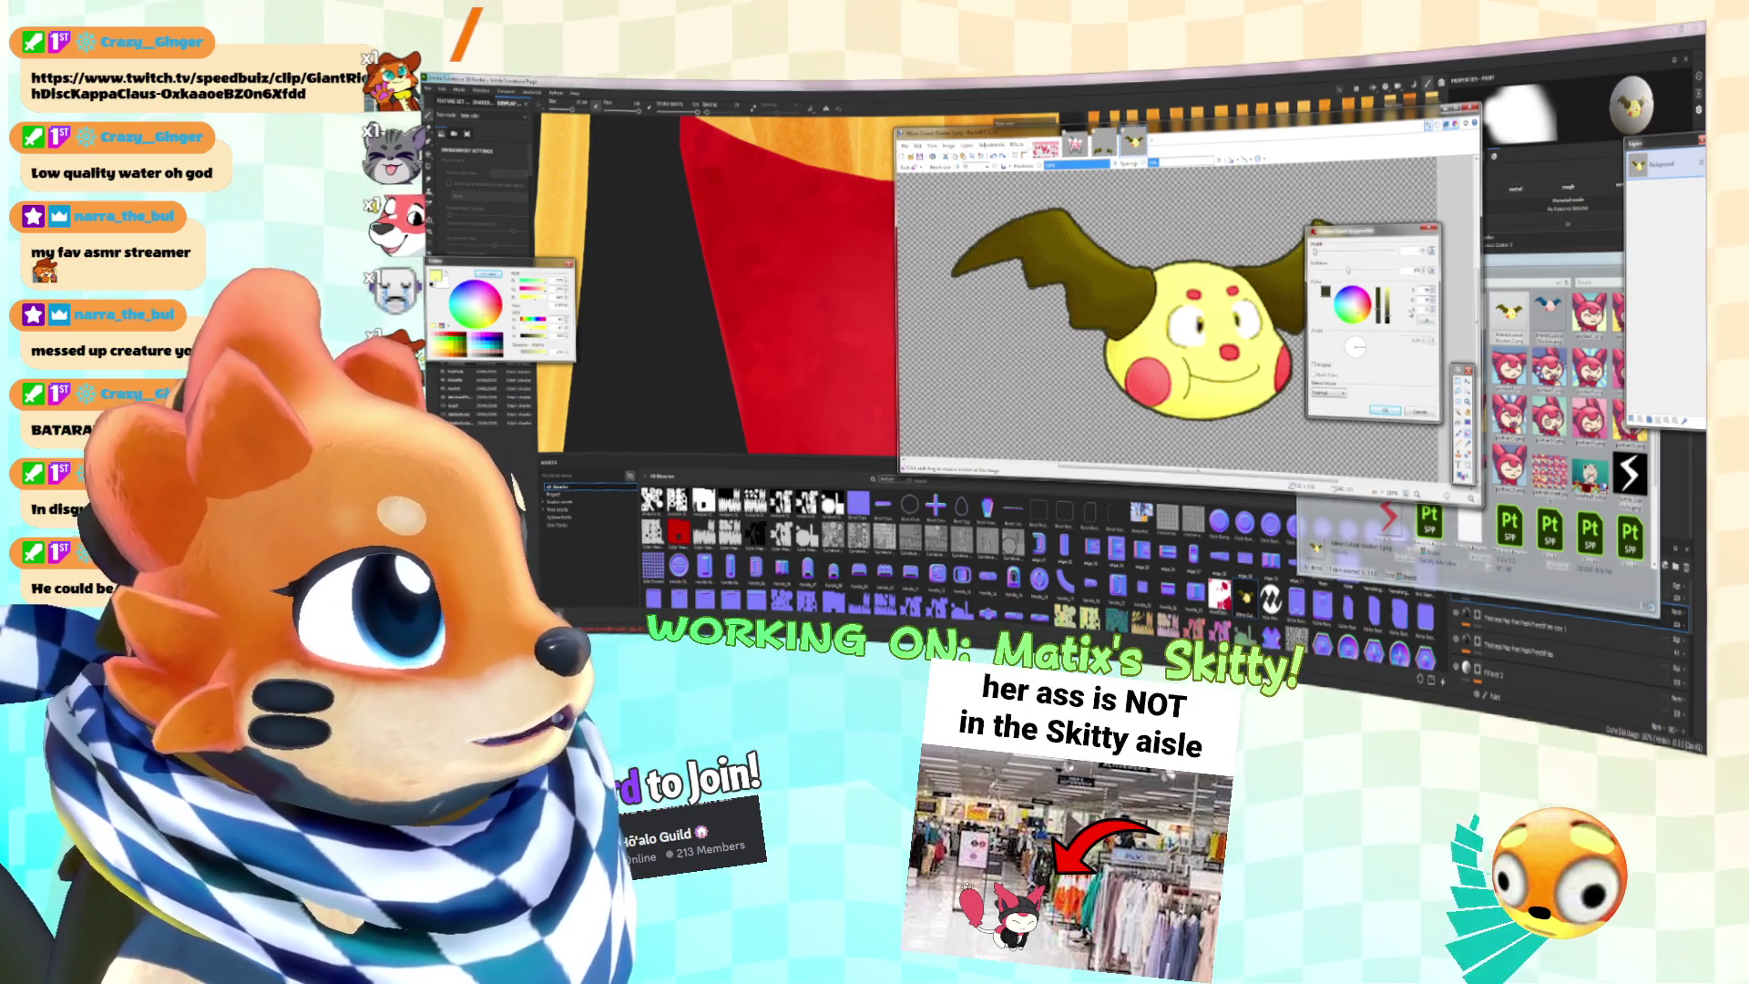
{"action": "left_click", "coordinate": [1389, 320]}
{"action": "left_click", "coordinate": [1390, 315]}
{"action": "left_click", "coordinate": [1383, 301]}
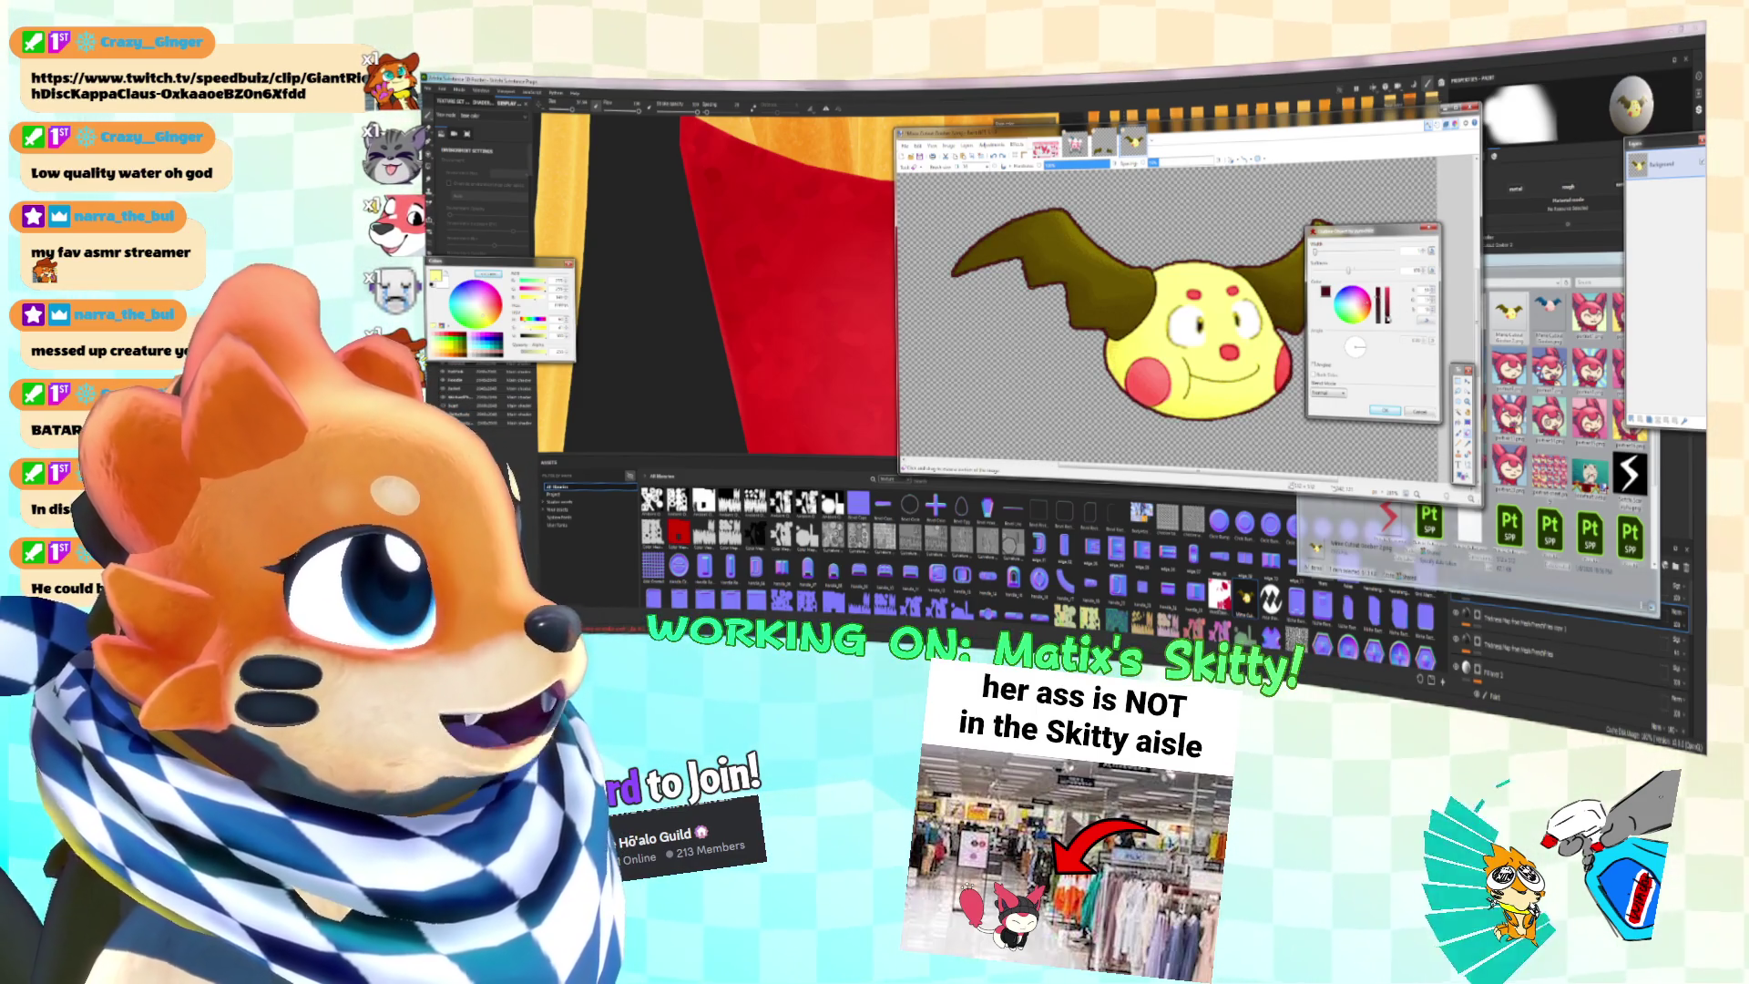
{"action": "mouse_move", "coordinate": [1381, 299]}
{"action": "left_mouse_down"}
{"action": "mouse_move", "coordinate": [1339, 273]}
{"action": "mouse_move", "coordinate": [1359, 272]}
{"action": "left_mouse_up"}
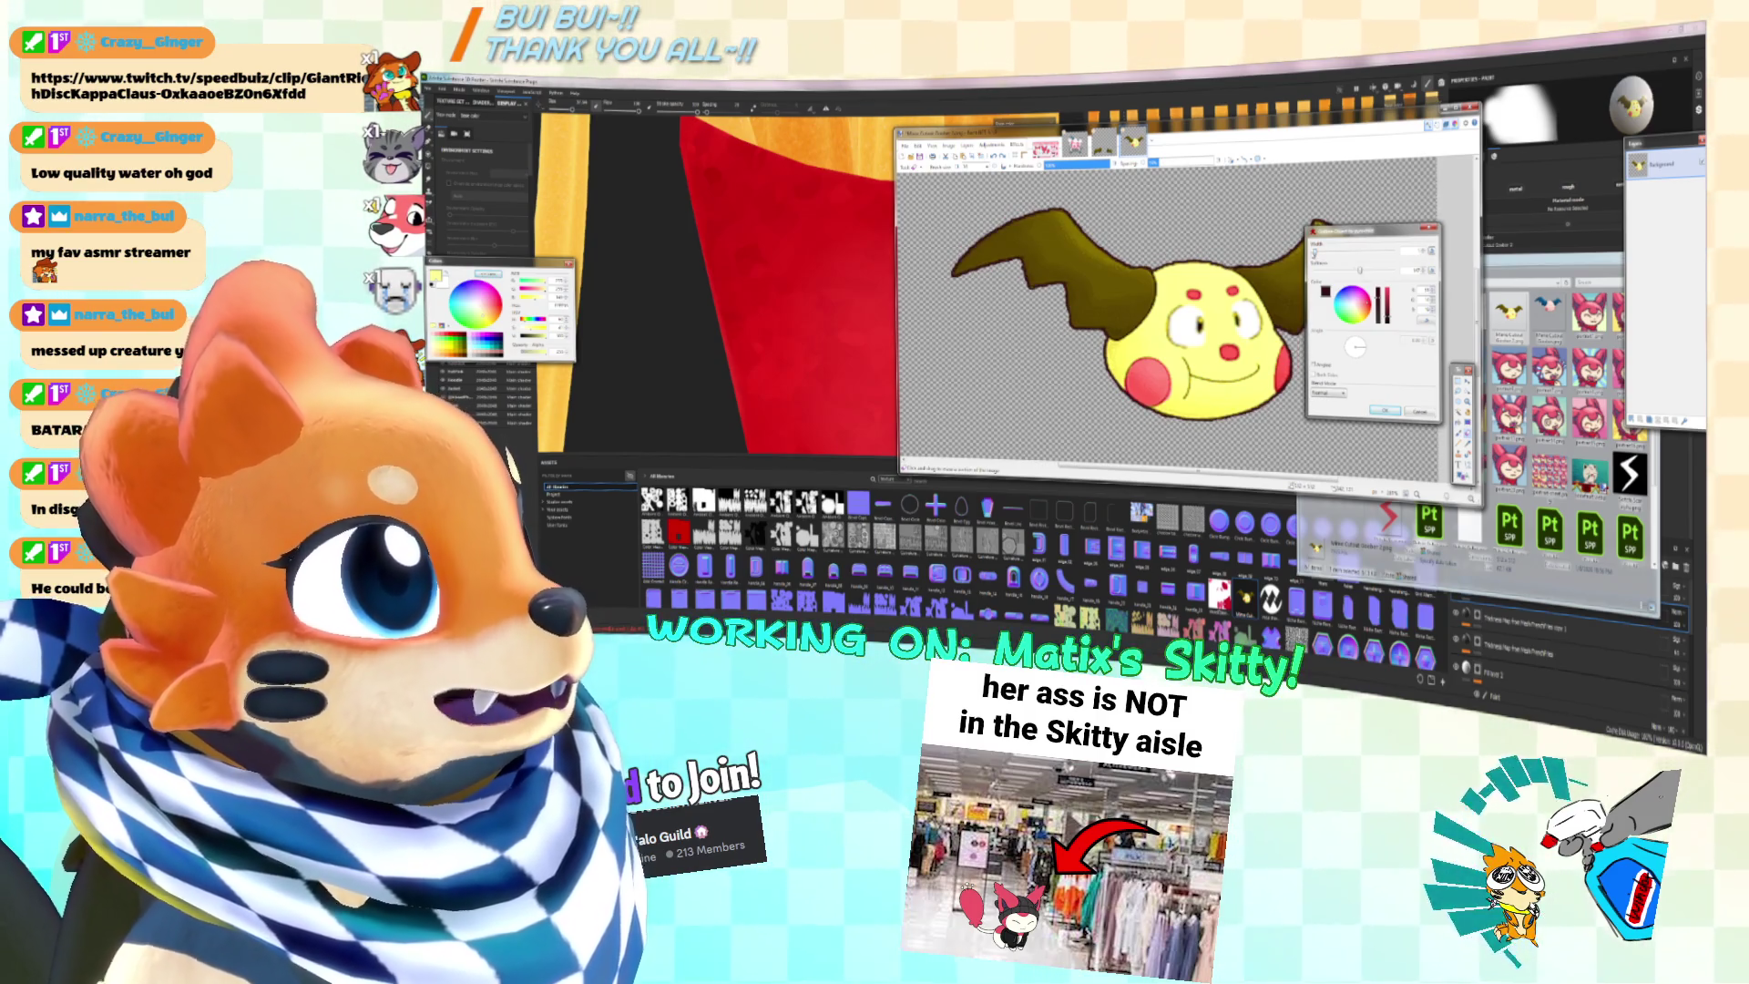
{"action": "left_click_drag", "start_coordinate": [1359, 271], "coordinate": [1393, 272]}
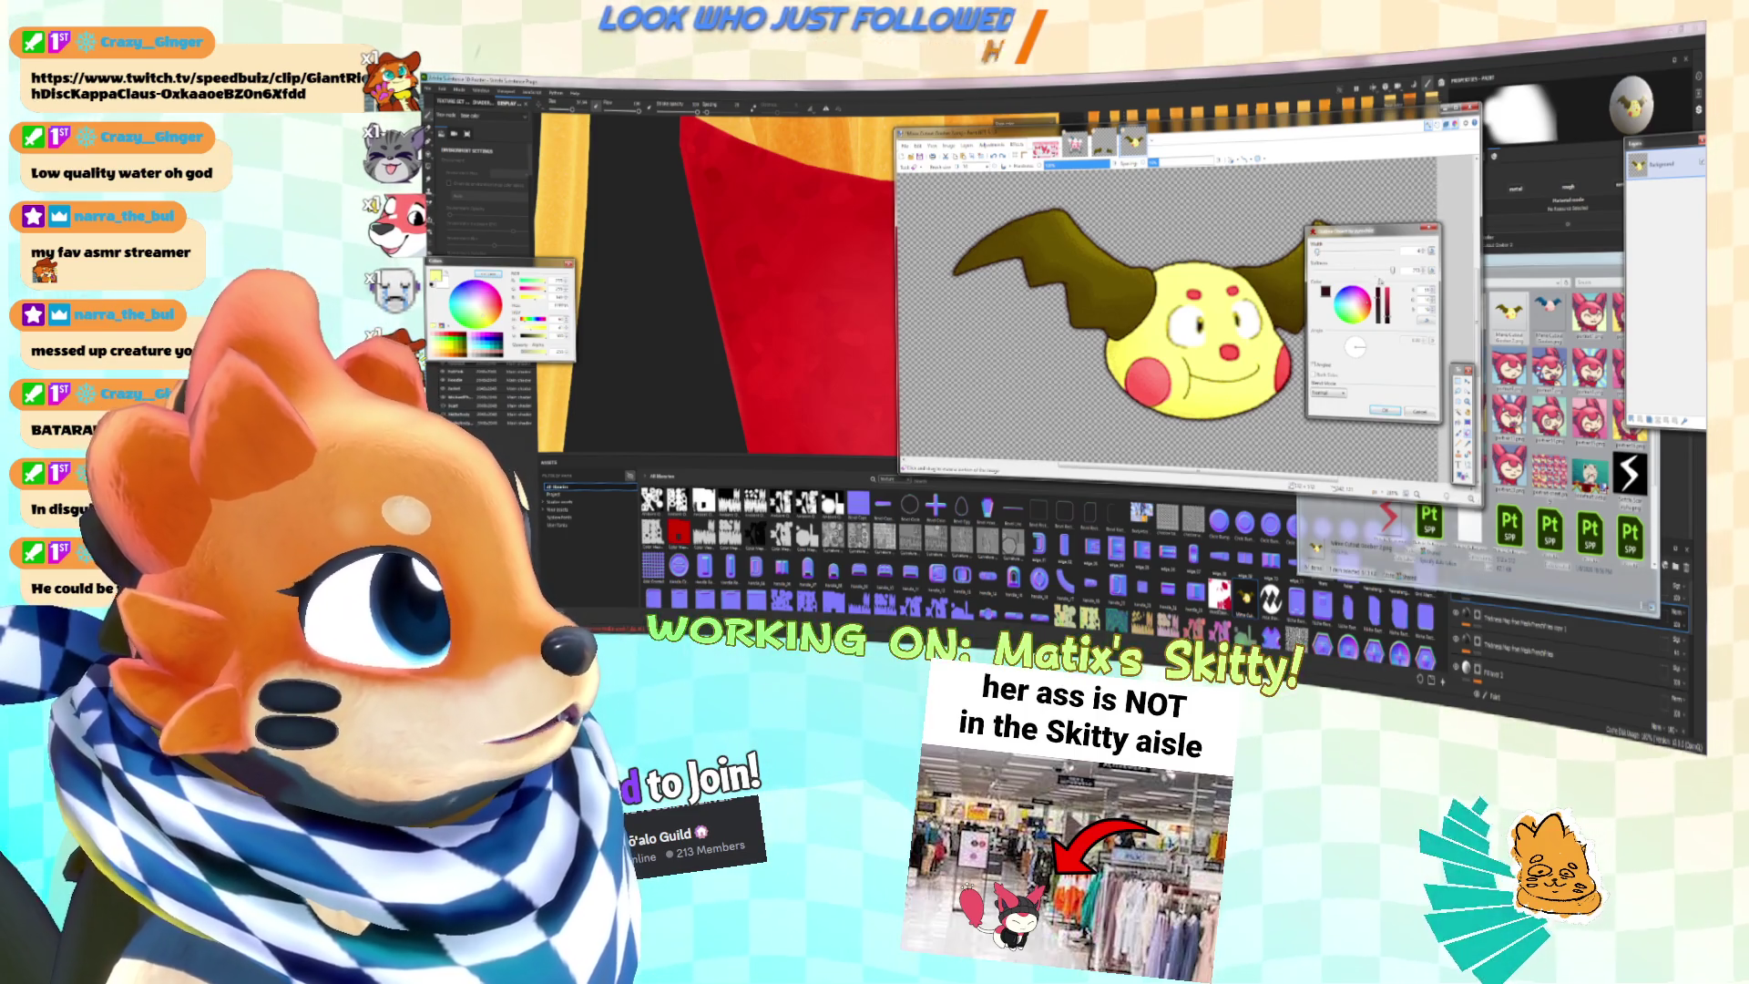
{"action": "left_click_drag", "start_coordinate": [1391, 272], "coordinate": [1393, 270]}
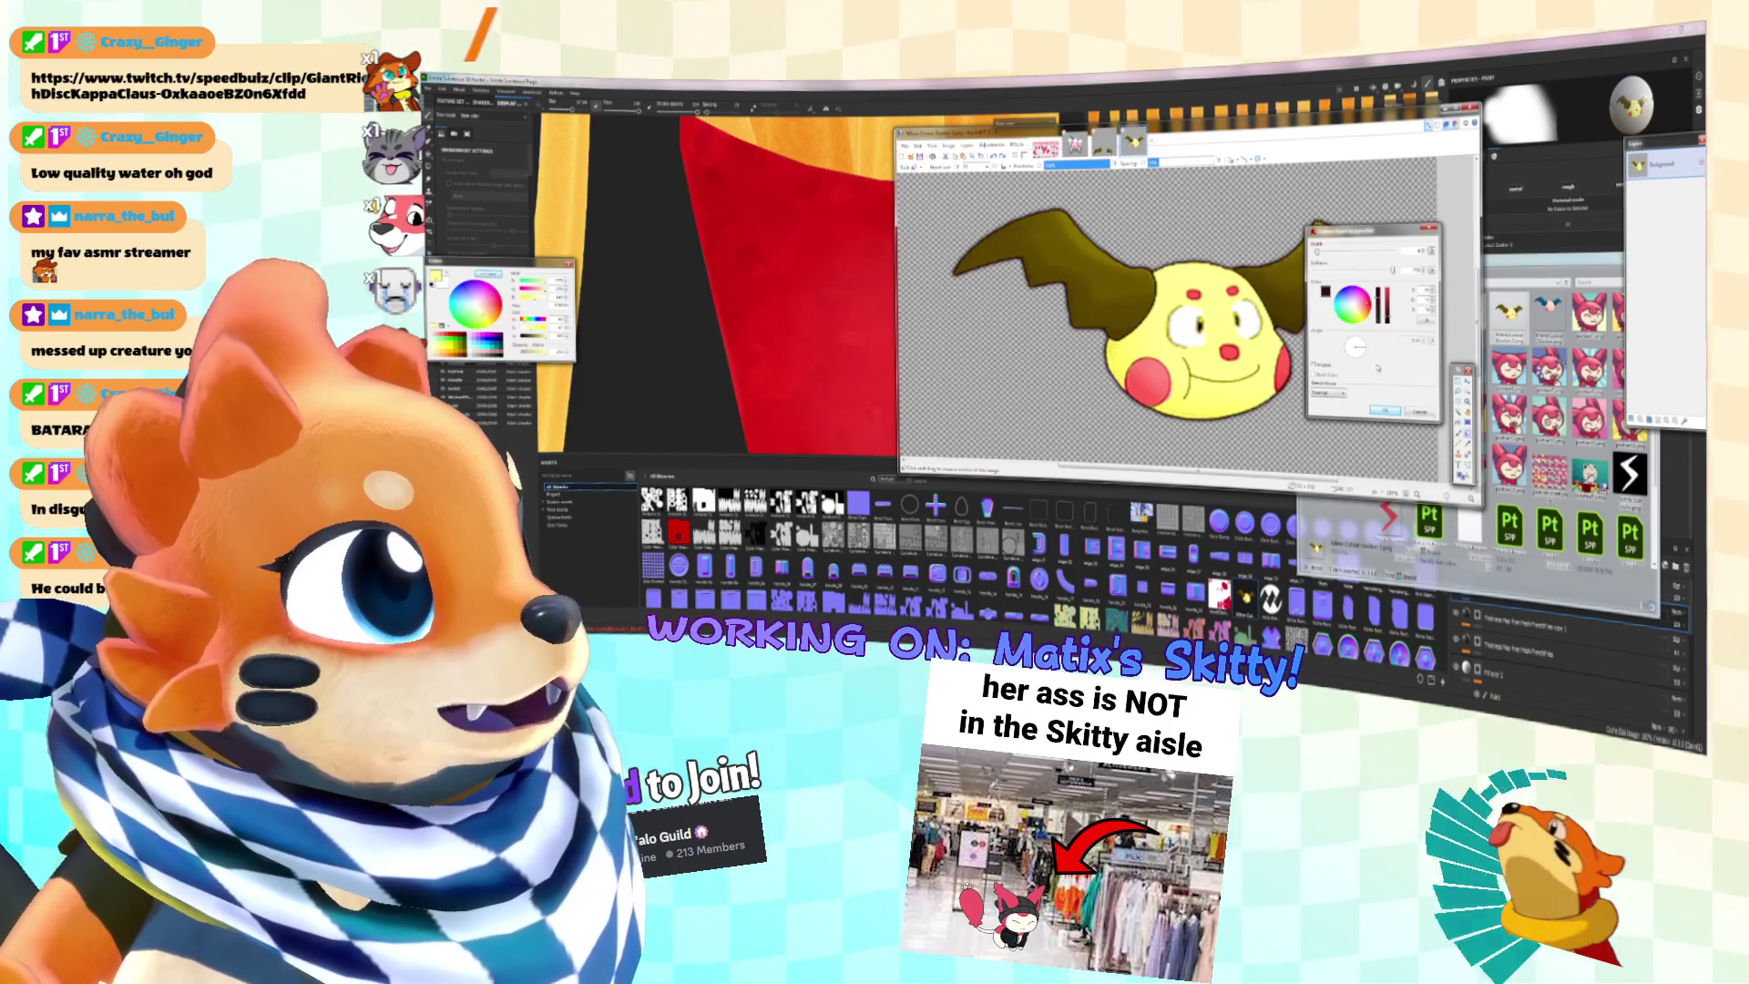
{"action": "left_click", "coordinate": [1385, 411]}
{"action": "scroll", "coordinate": [1228, 343], "scroll_direction": "down", "scroll_amount": 2, "text": "ctrl"}
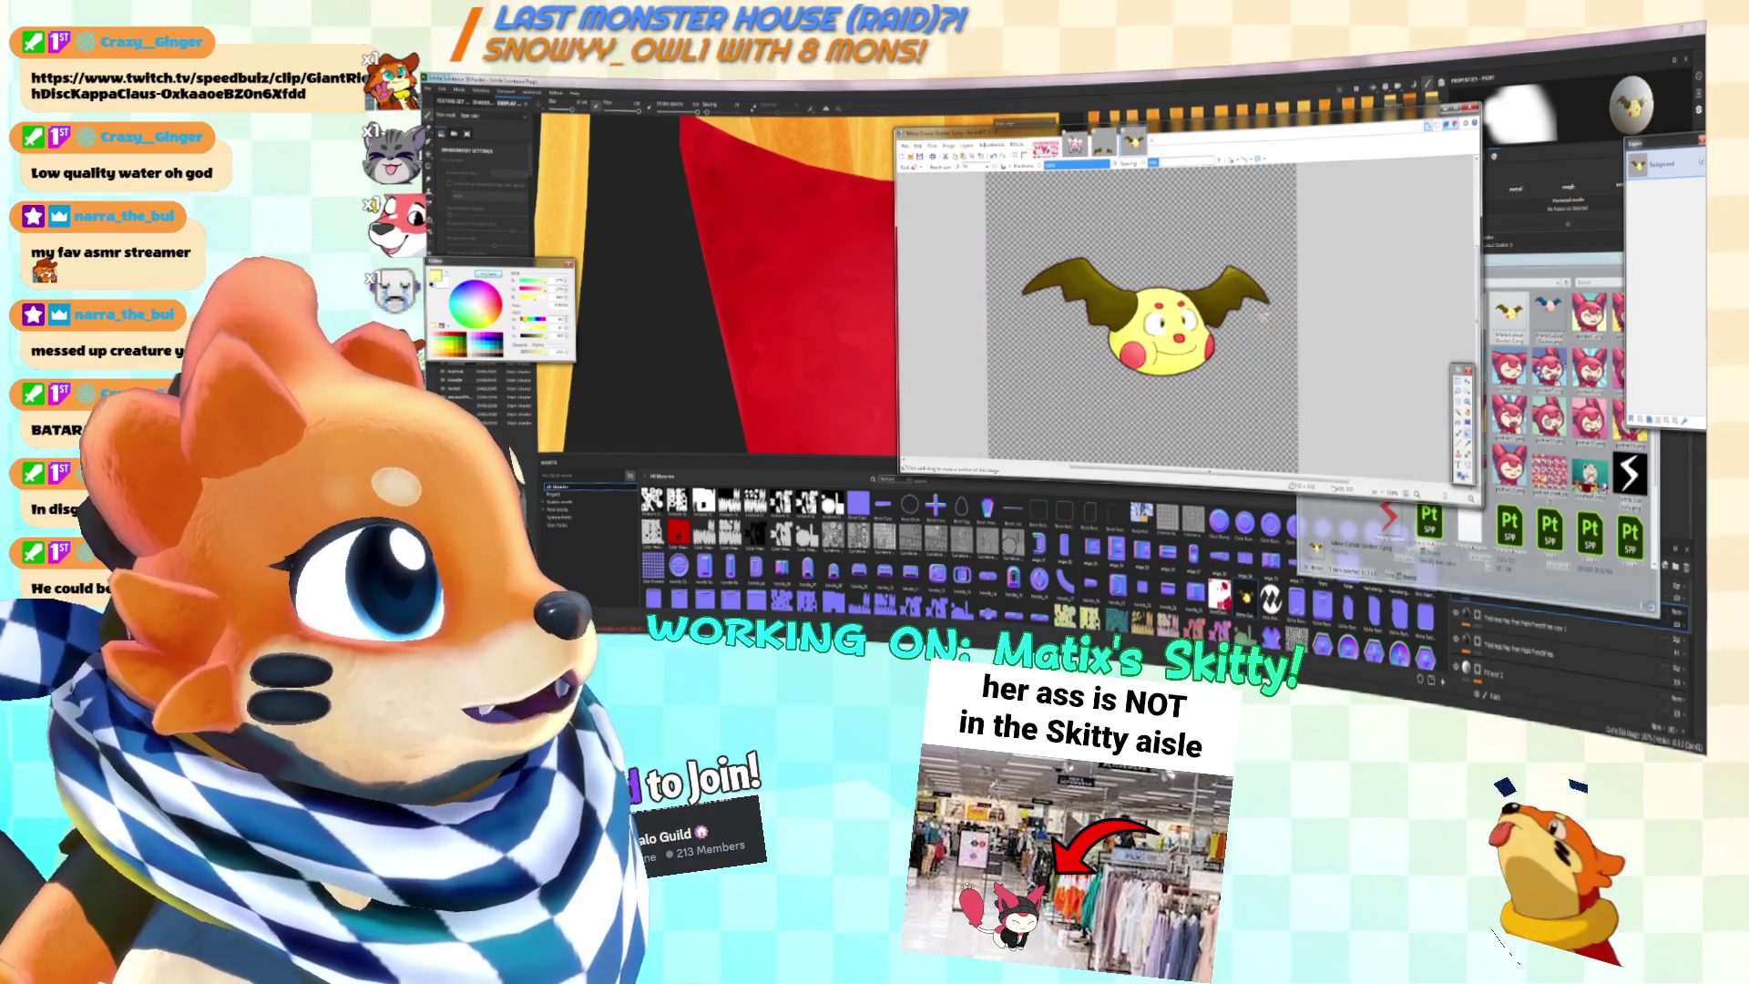
Step: Confirm importing the creature image as a resource and add it to the shelf
{"action": "key", "text": "alt+Tab"}
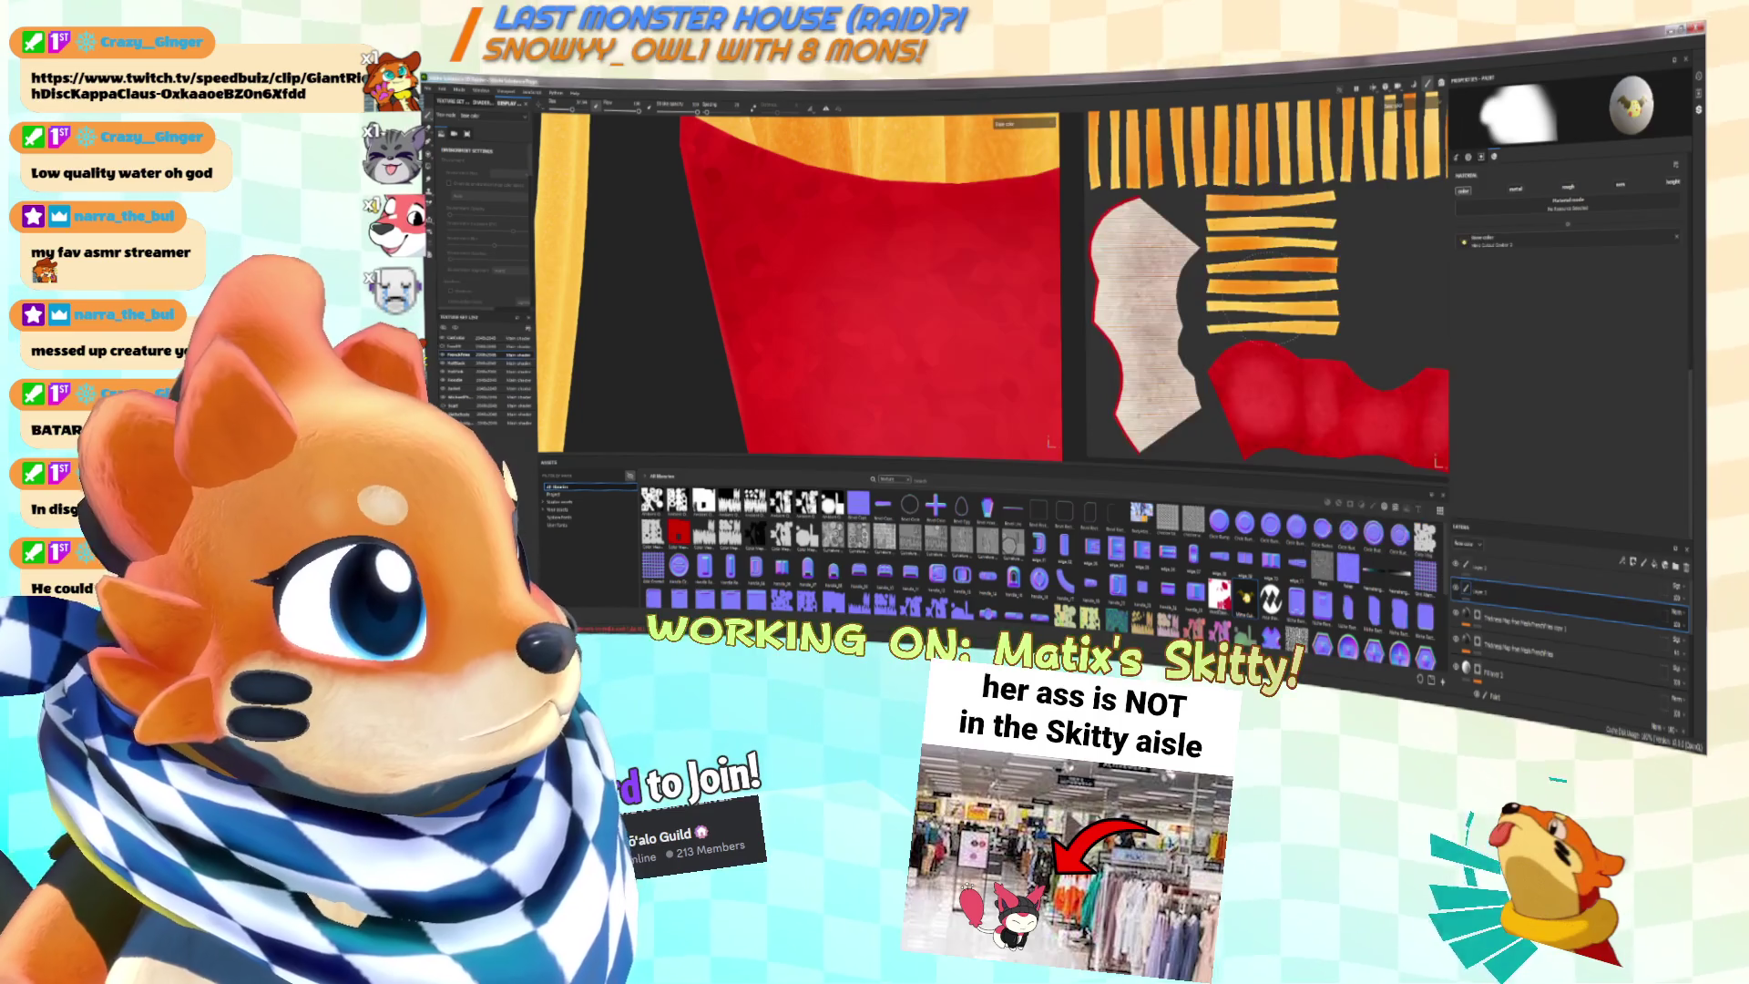
{"action": "key", "text": "alt+Tab"}
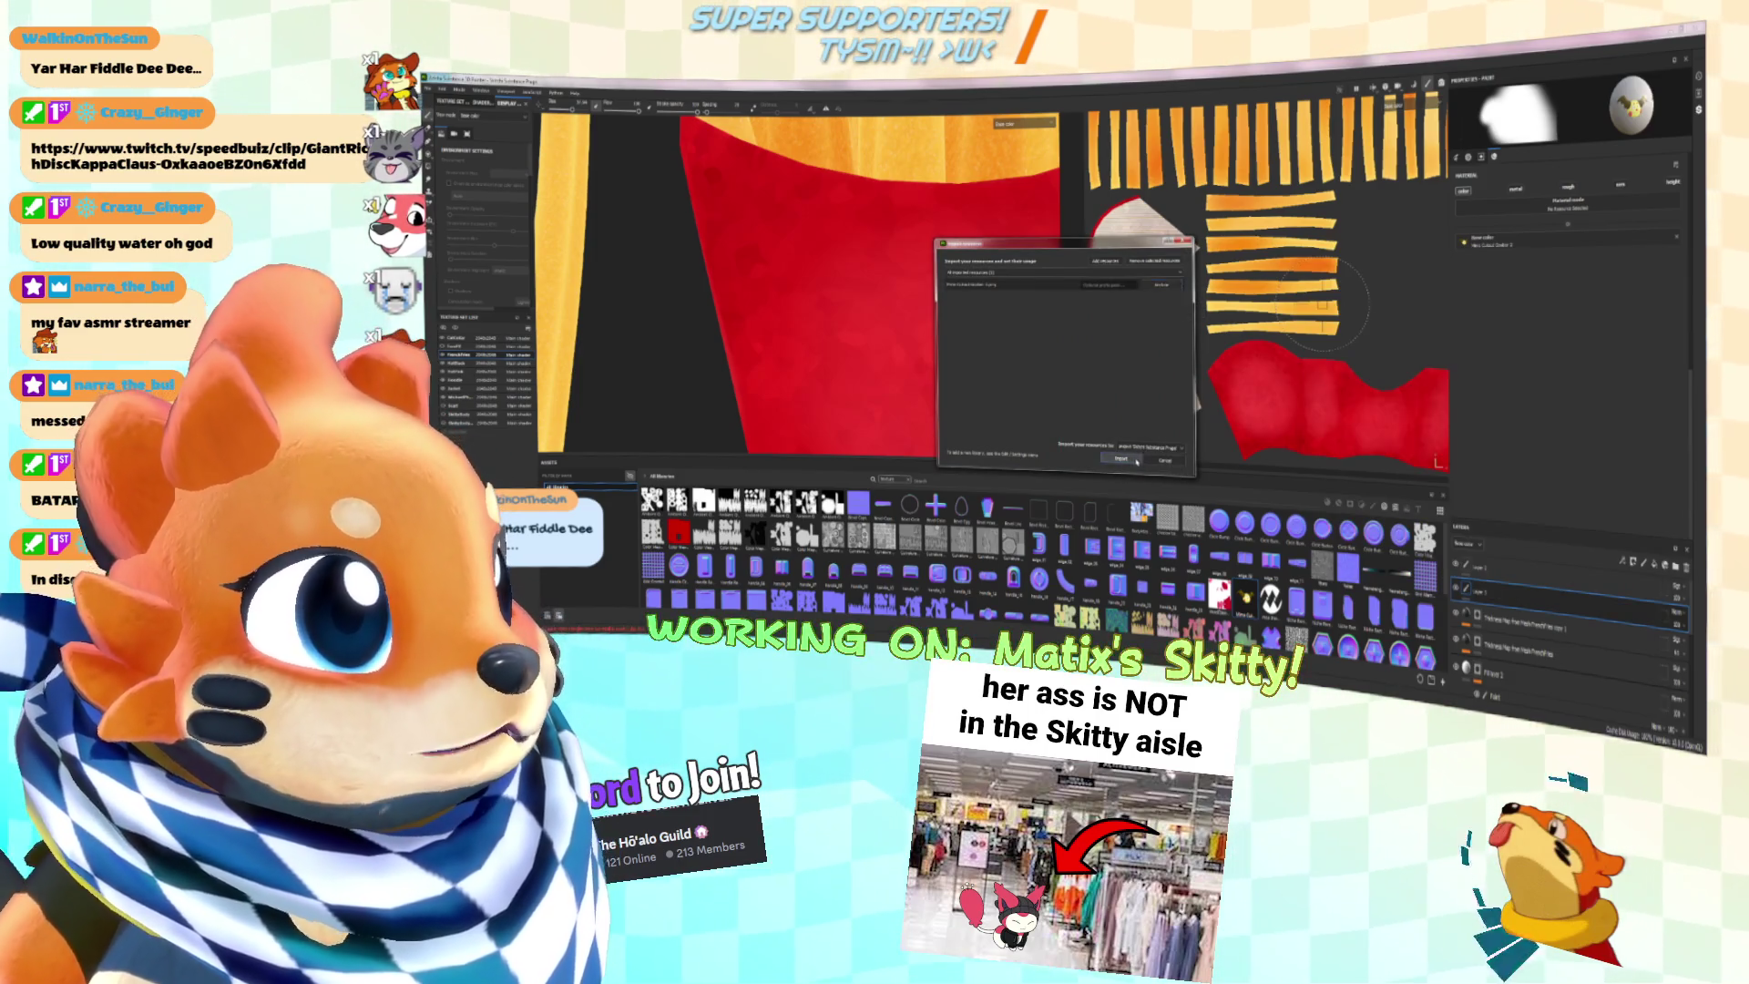
{"action": "left_click", "coordinate": [1121, 458]}
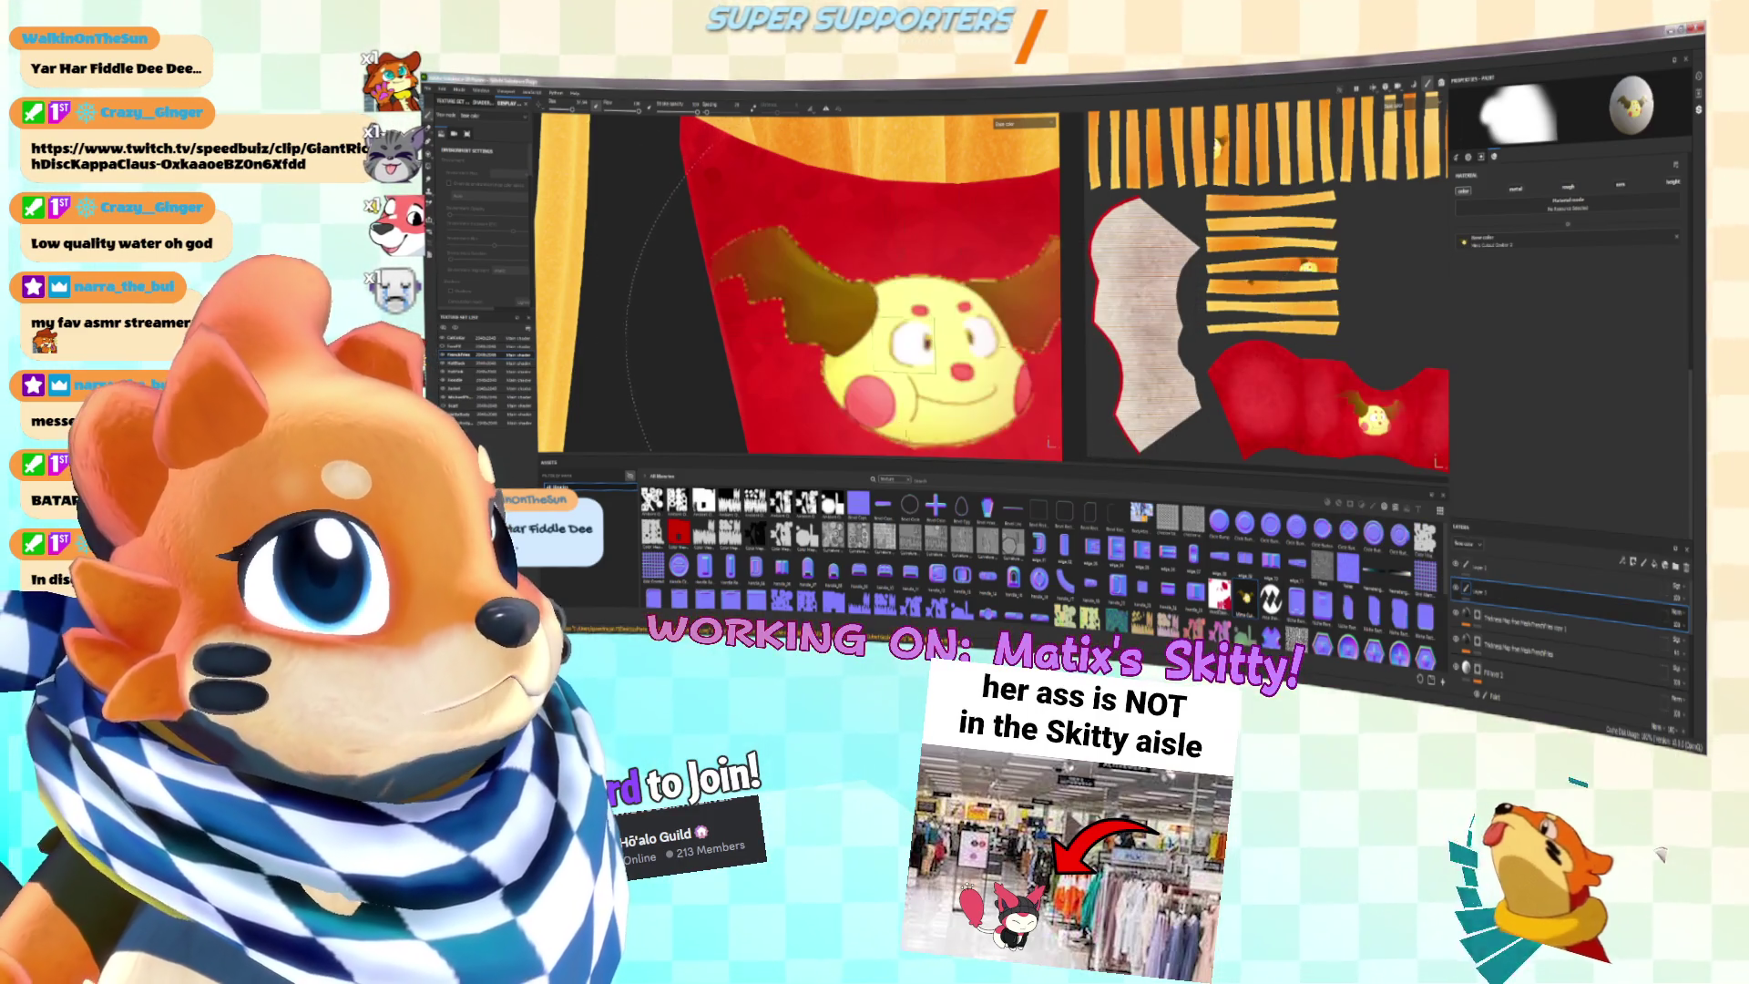
{"action": "right_click", "coordinate": [1256, 553]}
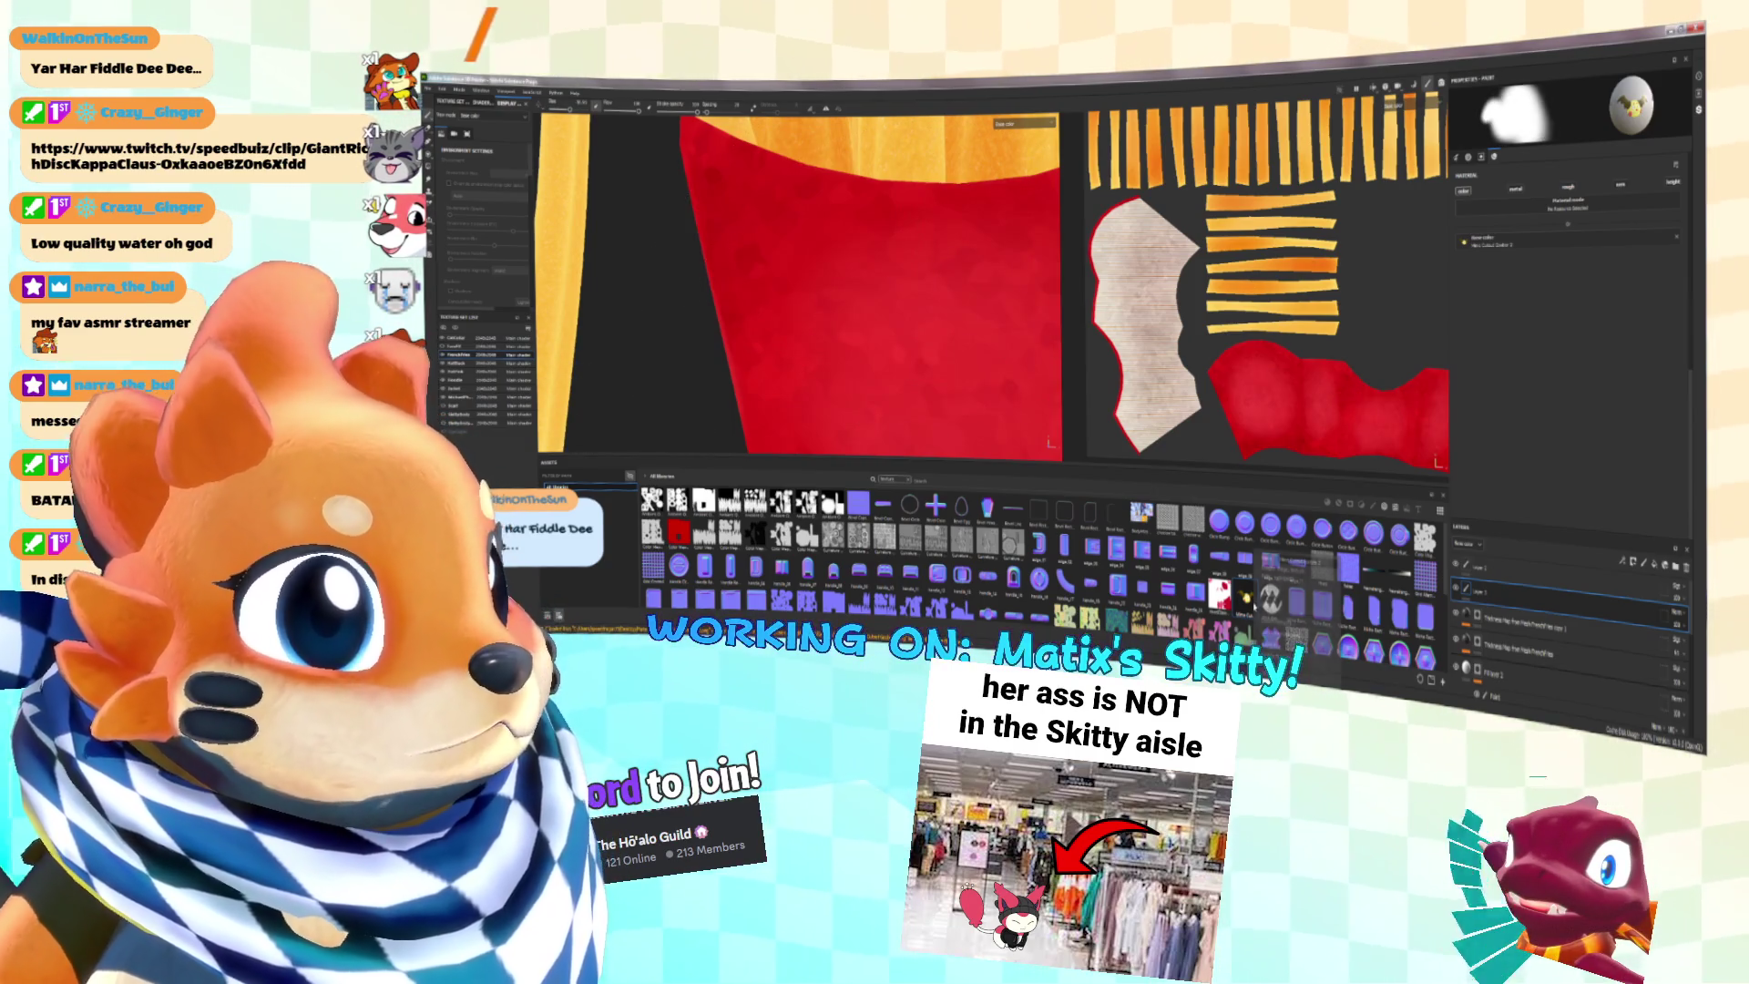
{"action": "left_click", "coordinate": [1275, 643]}
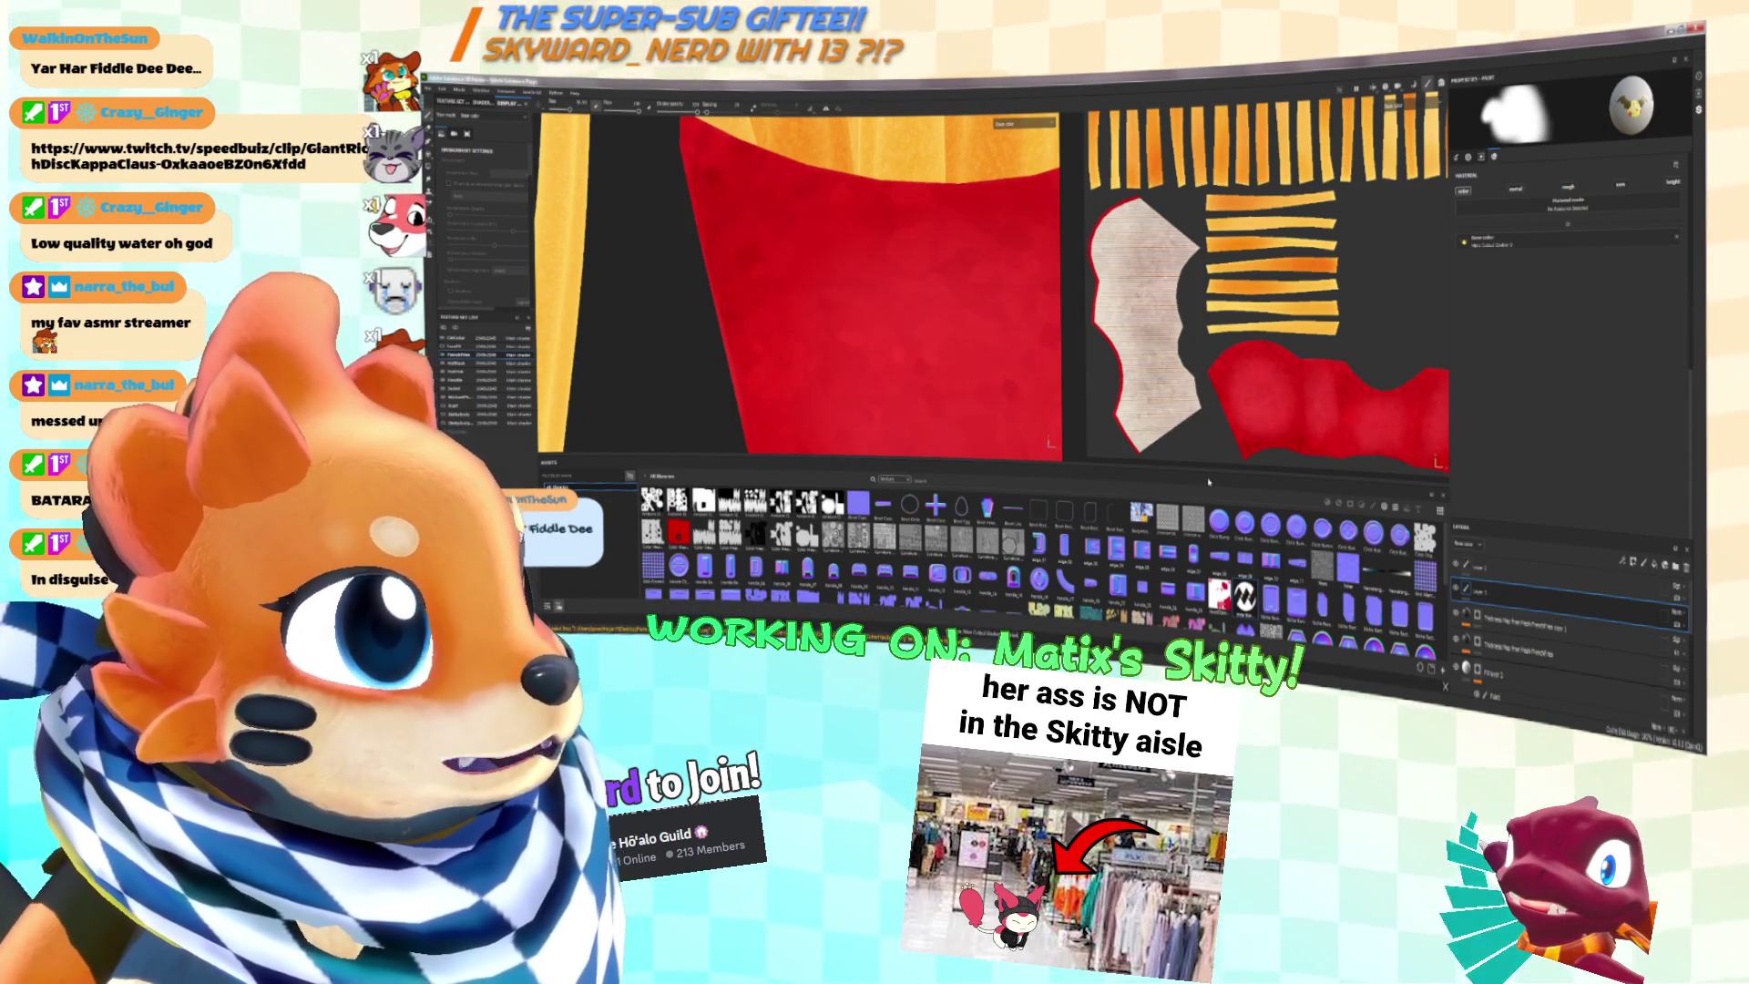
Step: Drag the outlined creature image from the folder into Painter and finish importing it
{"action": "key", "text": "alt+Tab"}
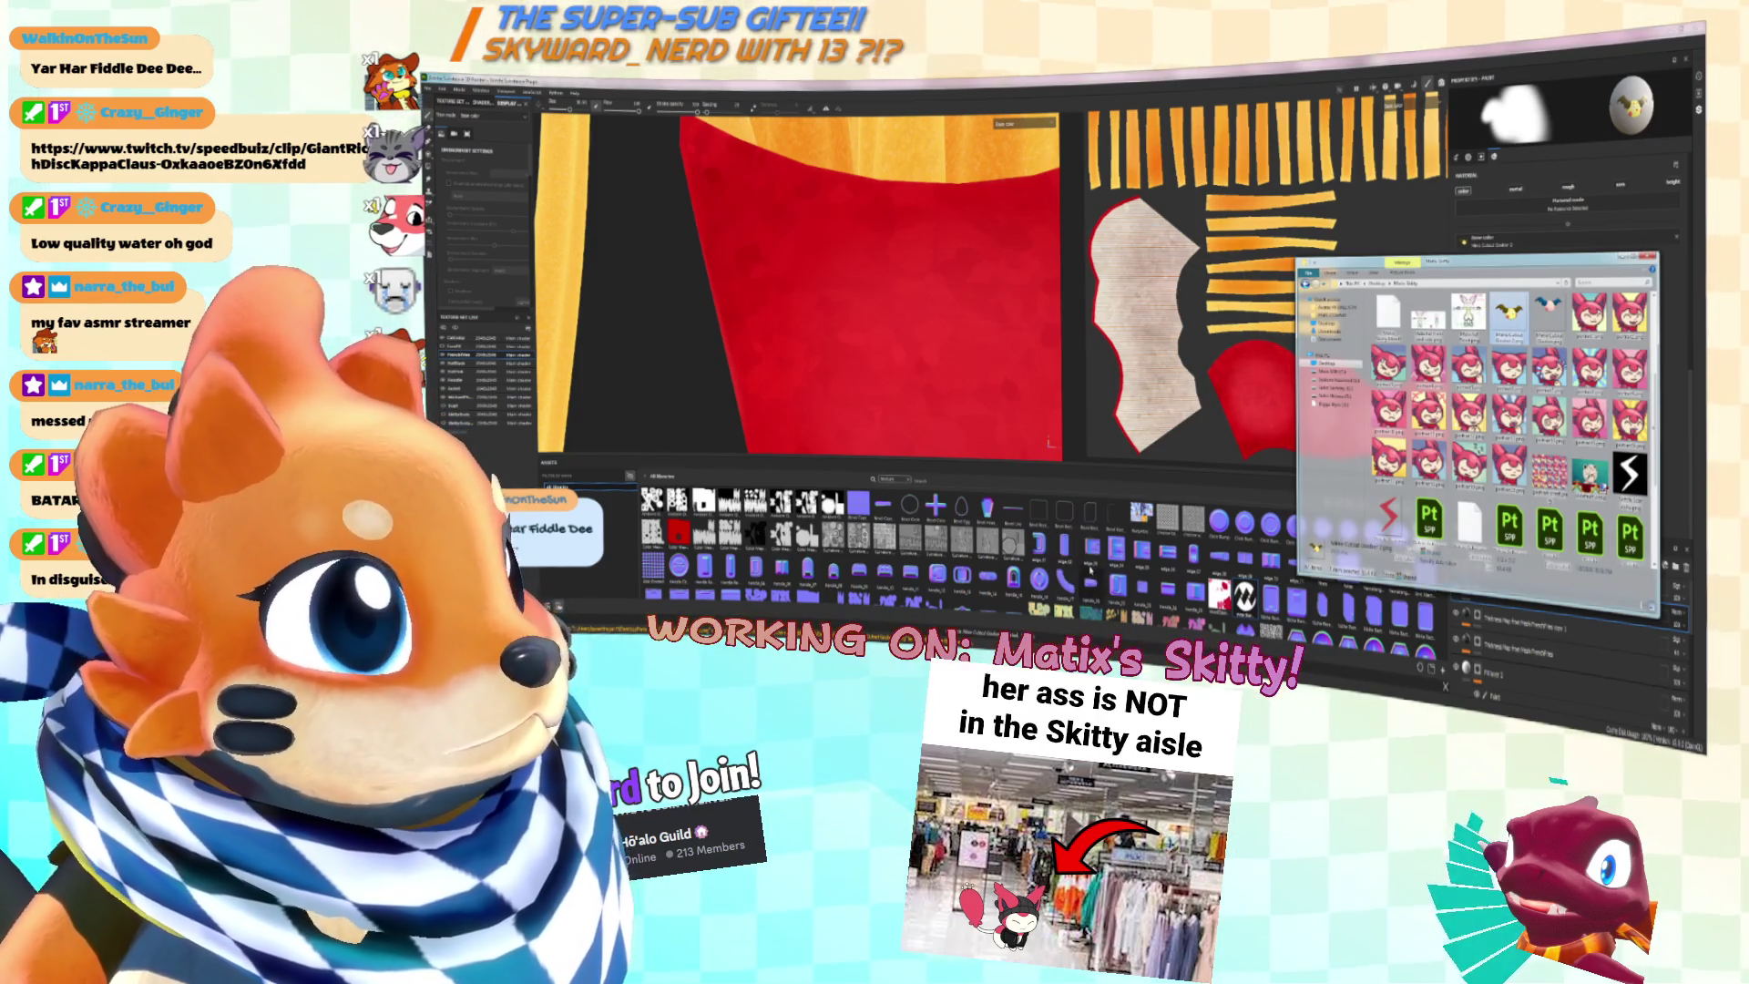
{"action": "left_click_drag", "start_coordinate": [1090, 570], "coordinate": [1053, 321]}
{"action": "left_click", "coordinate": [1043, 361]}
{"action": "left_click", "coordinate": [1122, 460]}
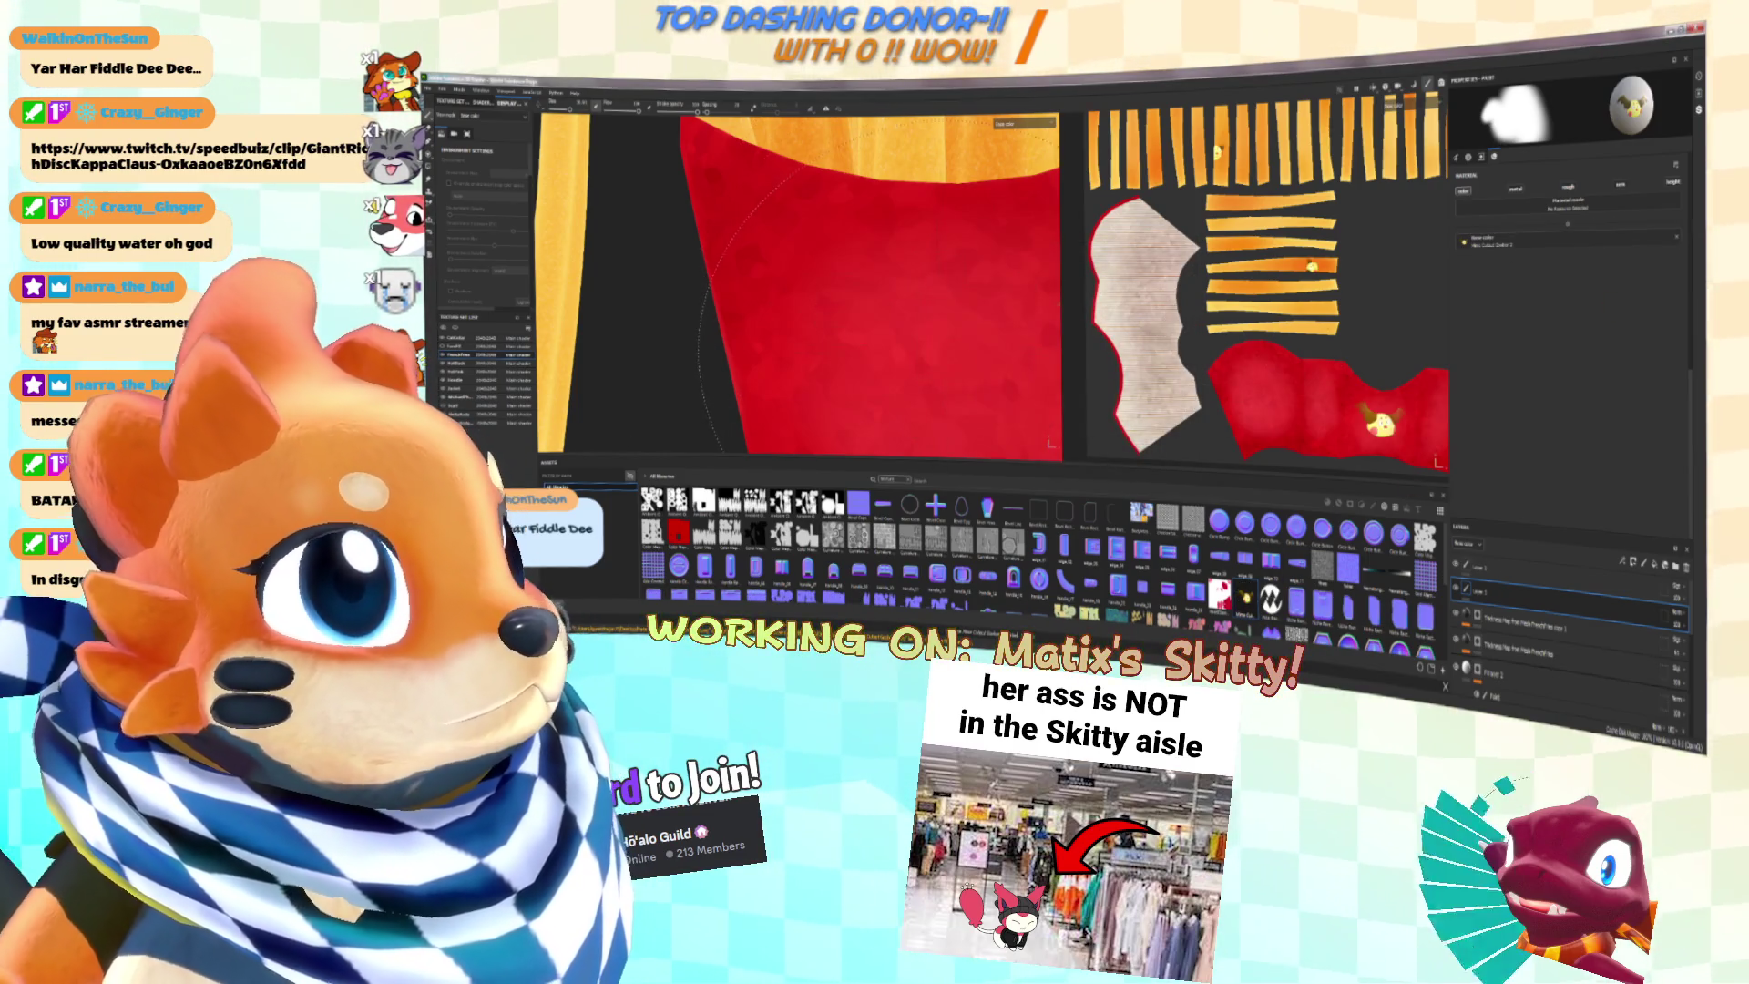
{"action": "scroll", "coordinate": [920, 342], "scroll_direction": "down", "scroll_amount": 3}
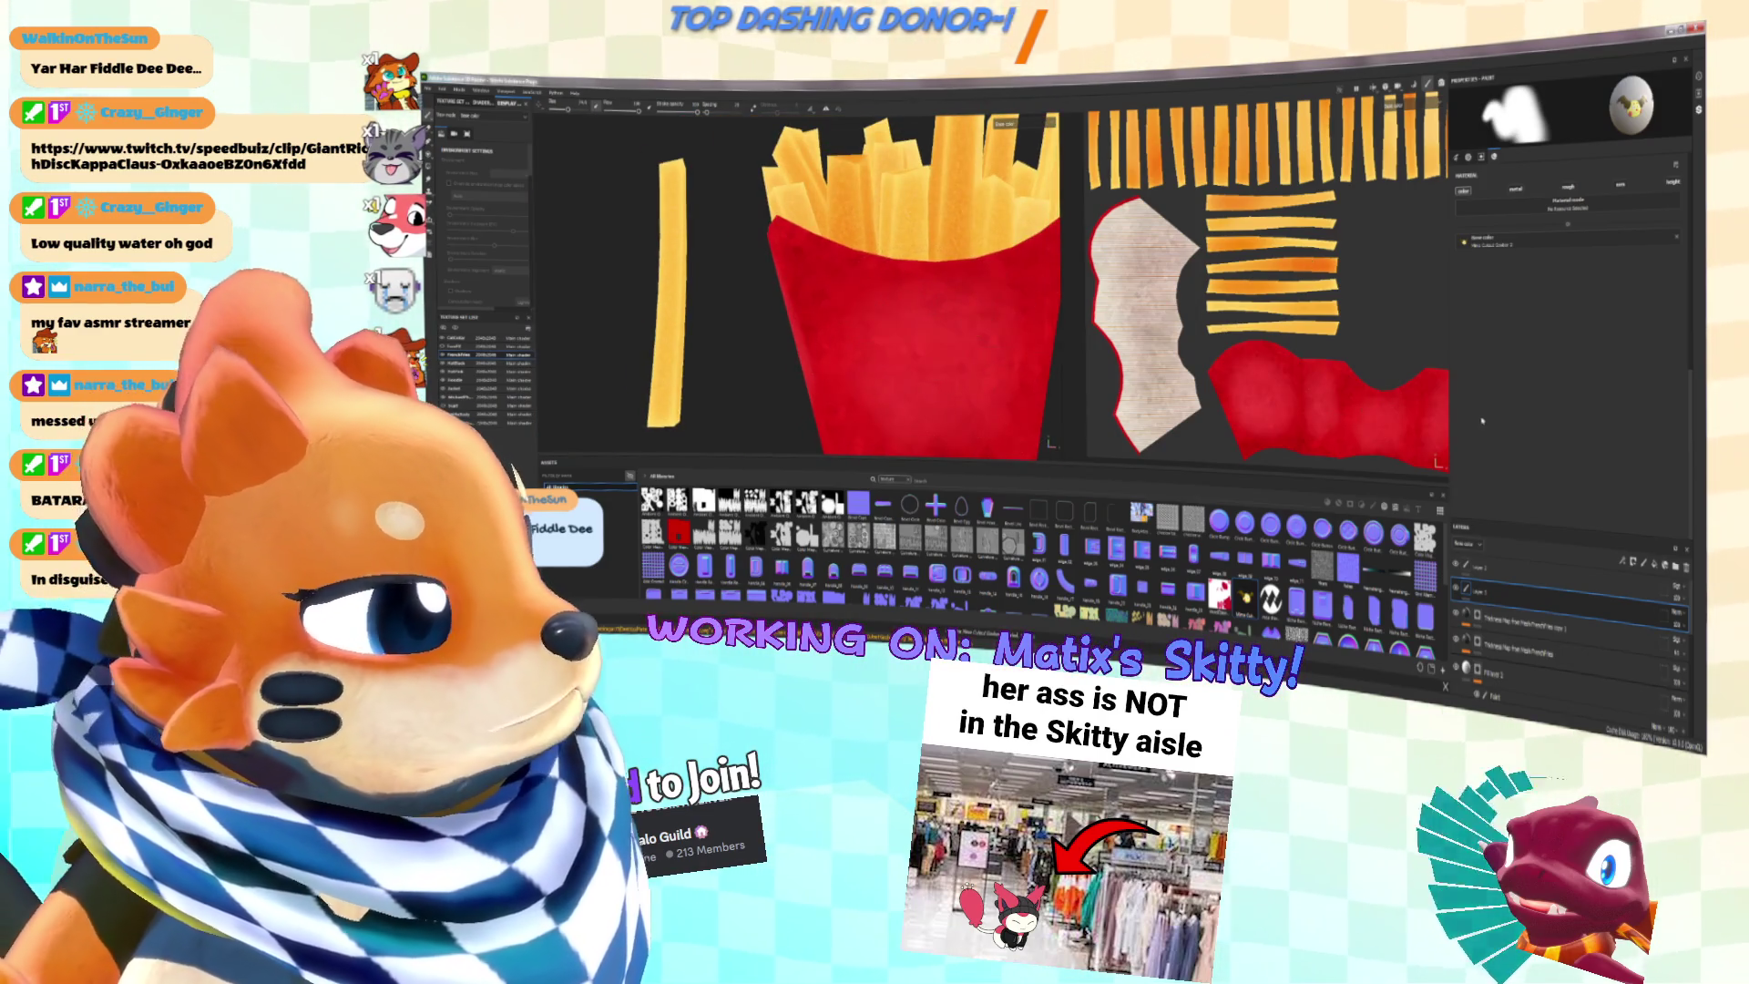
Step: Orbit and zoom the view so the front of the red fries carton is centred
{"action": "scroll", "coordinate": [1482, 421], "scroll_direction": "up", "scroll_amount": 3}
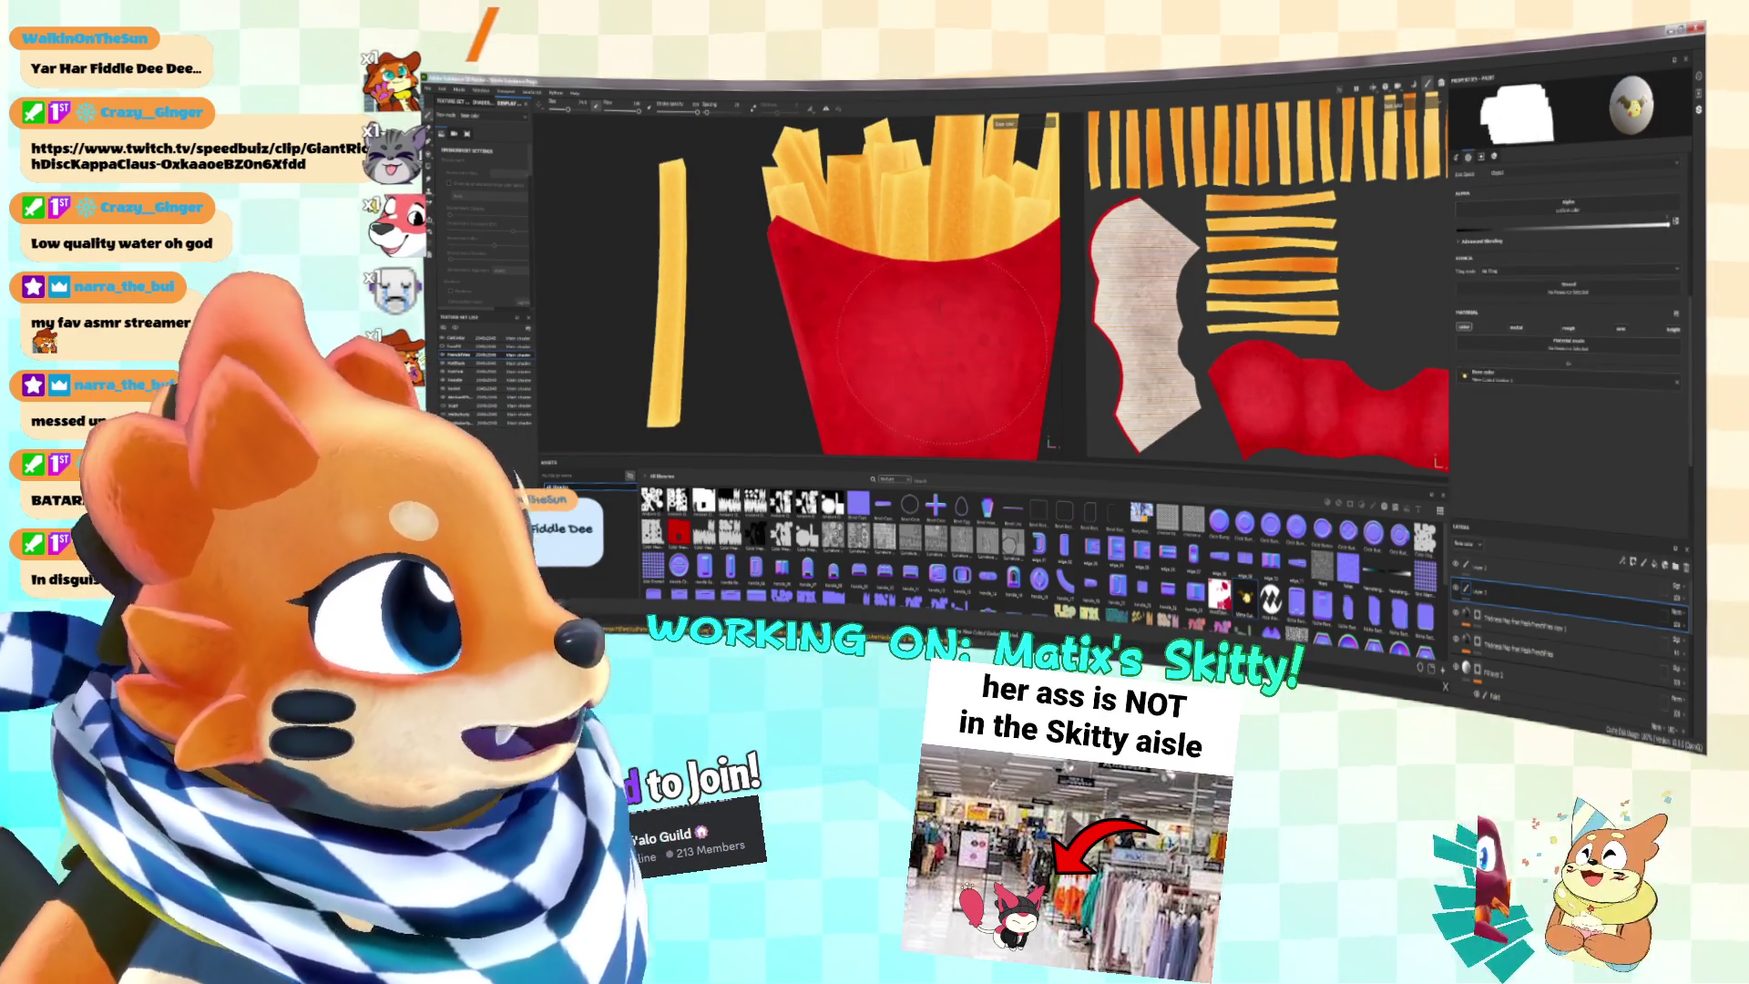
{"action": "scroll", "coordinate": [929, 369], "scroll_direction": "down", "scroll_amount": 3}
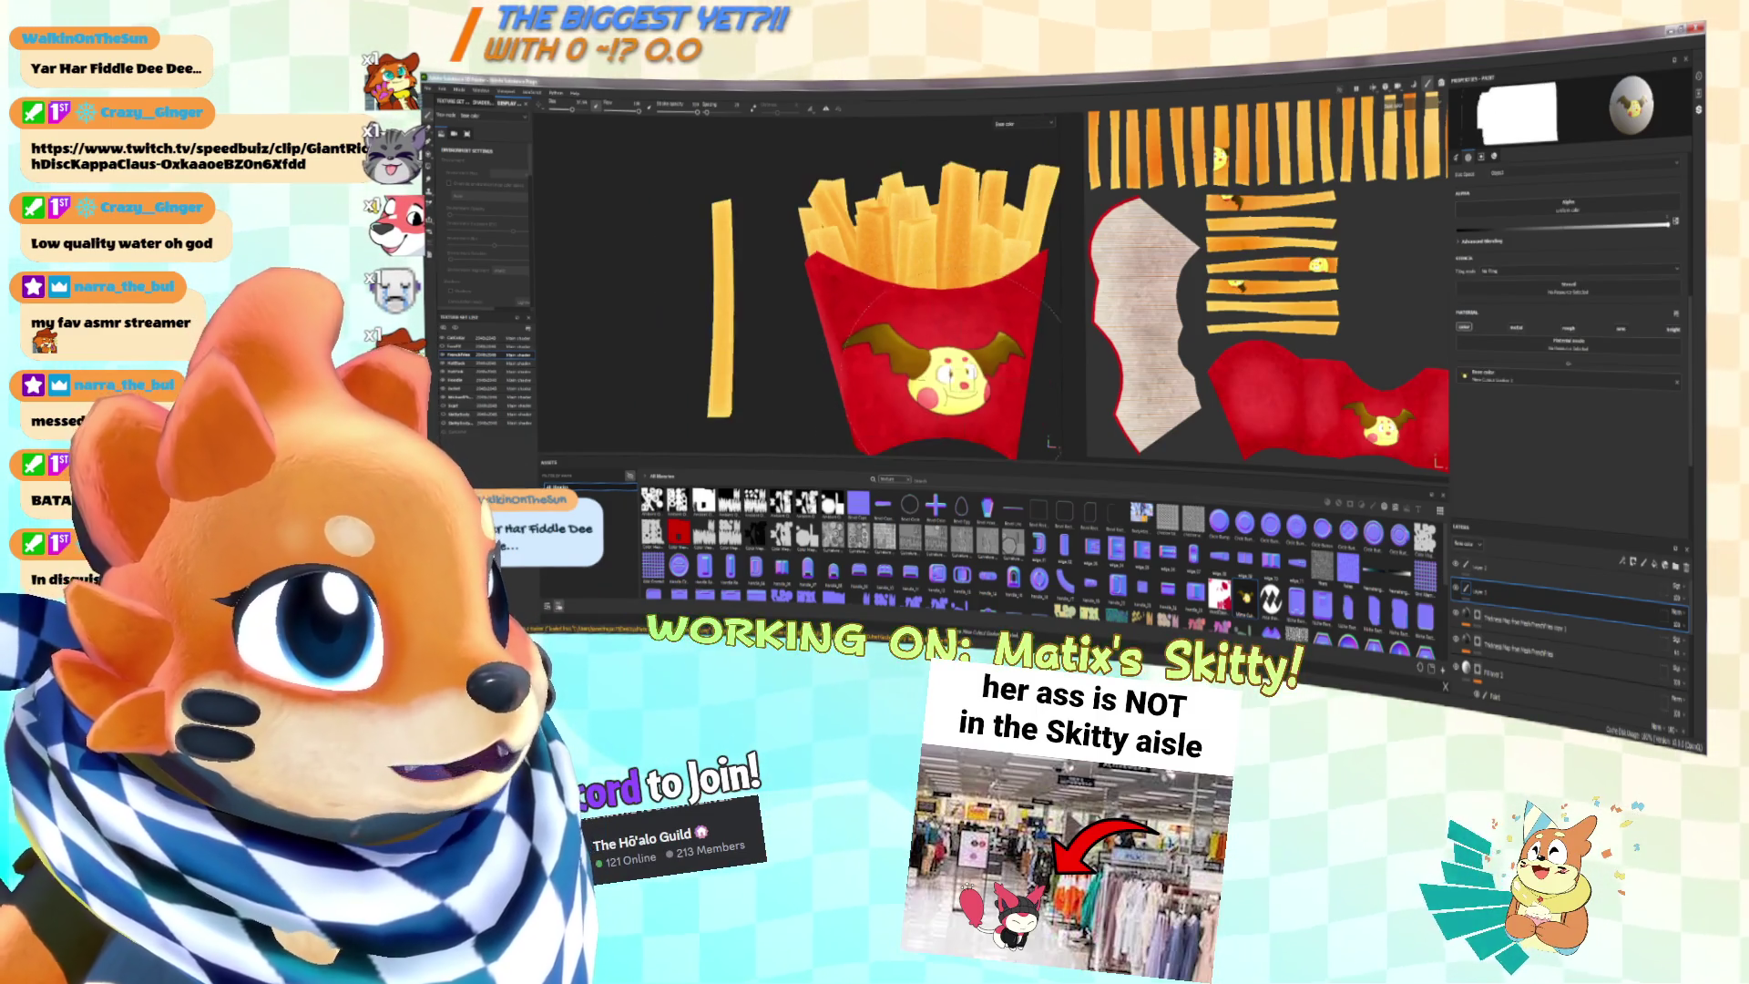
{"action": "mouse_move", "coordinate": [930, 369]}
{"action": "left_mouse_down", "text": "alt"}
{"action": "mouse_move", "coordinate": [911, 351]}
{"action": "mouse_move", "coordinate": [923, 339]}
{"action": "left_mouse_up", "text": "alt"}
{"action": "middle_click_drag", "start_coordinate": [923, 339], "coordinate": [897, 326], "text": "alt"}
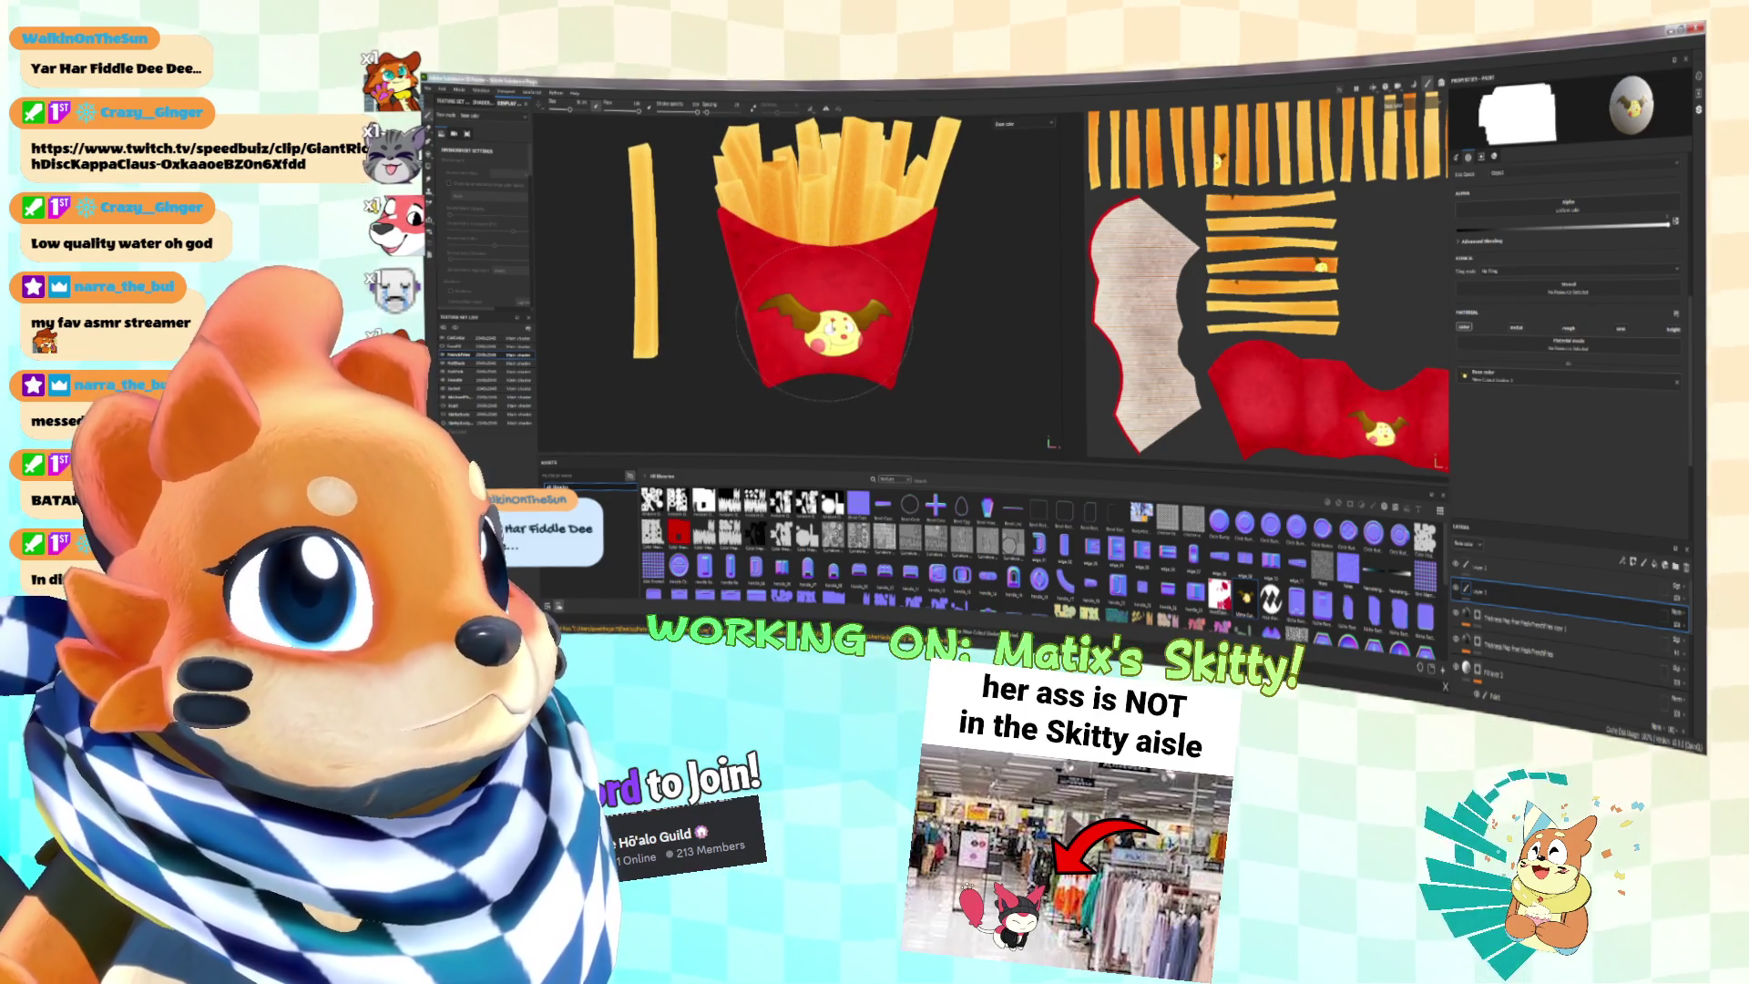
{"action": "scroll", "coordinate": [842, 334], "scroll_direction": "up", "scroll_amount": 3}
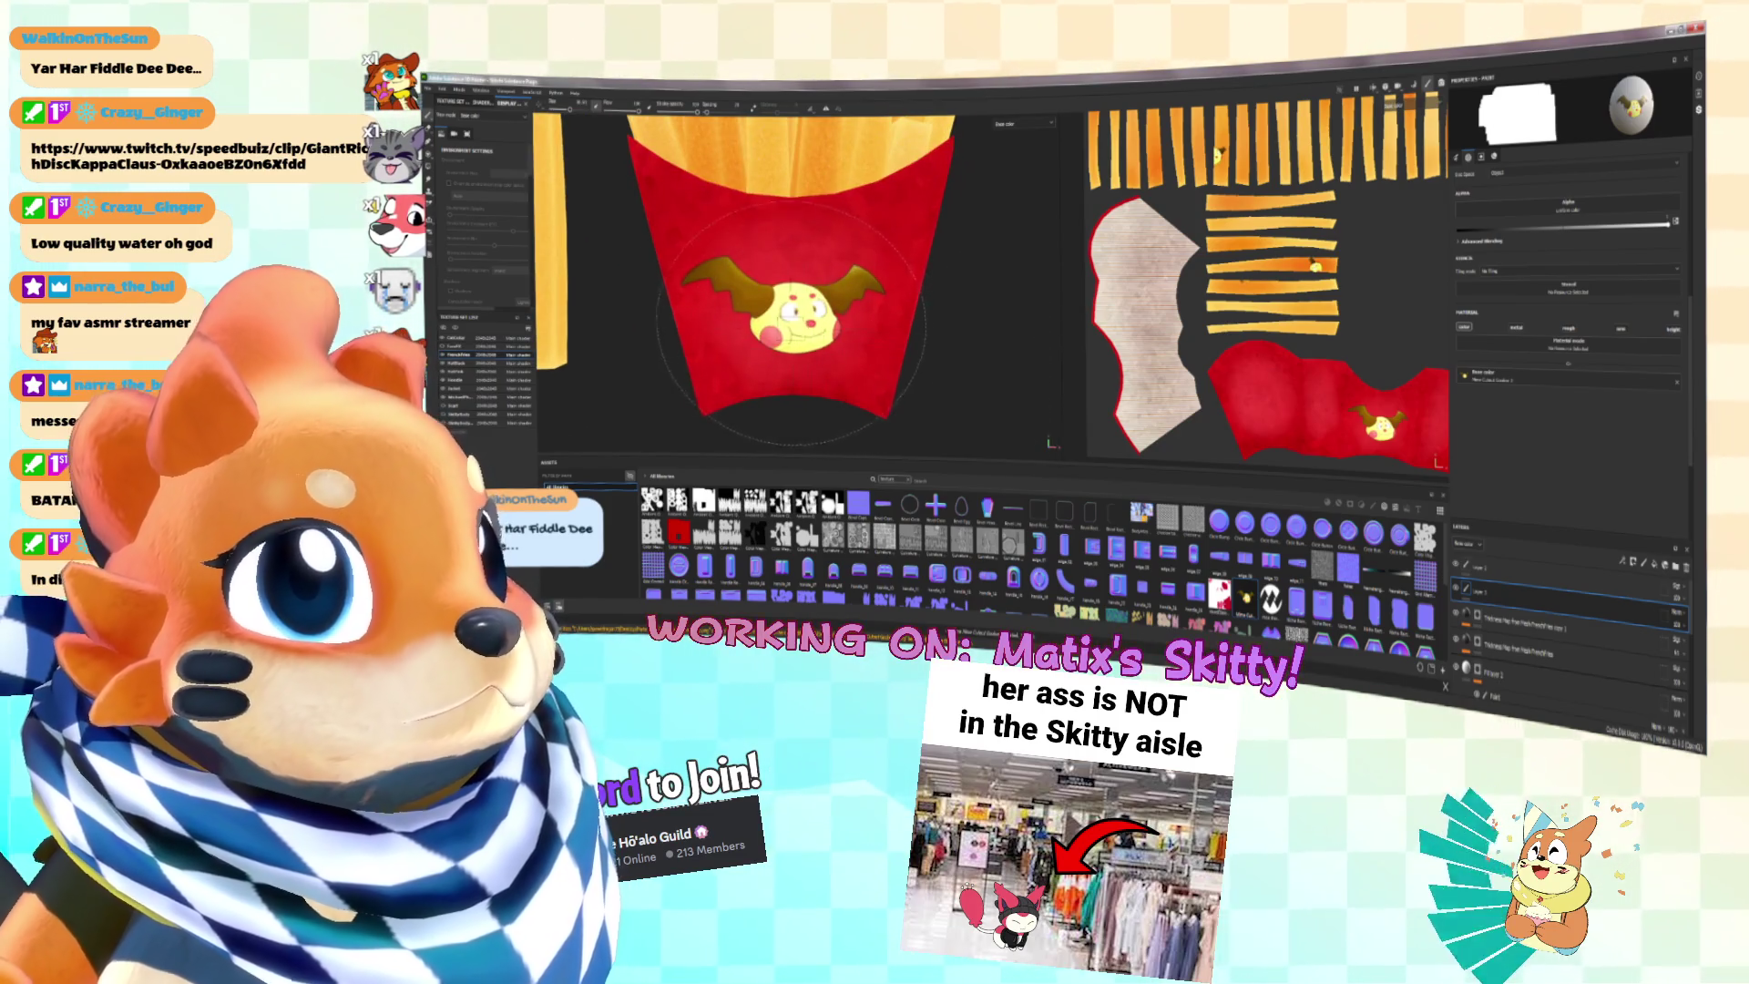
{"action": "scroll", "coordinate": [803, 323], "scroll_direction": "up", "scroll_amount": 5}
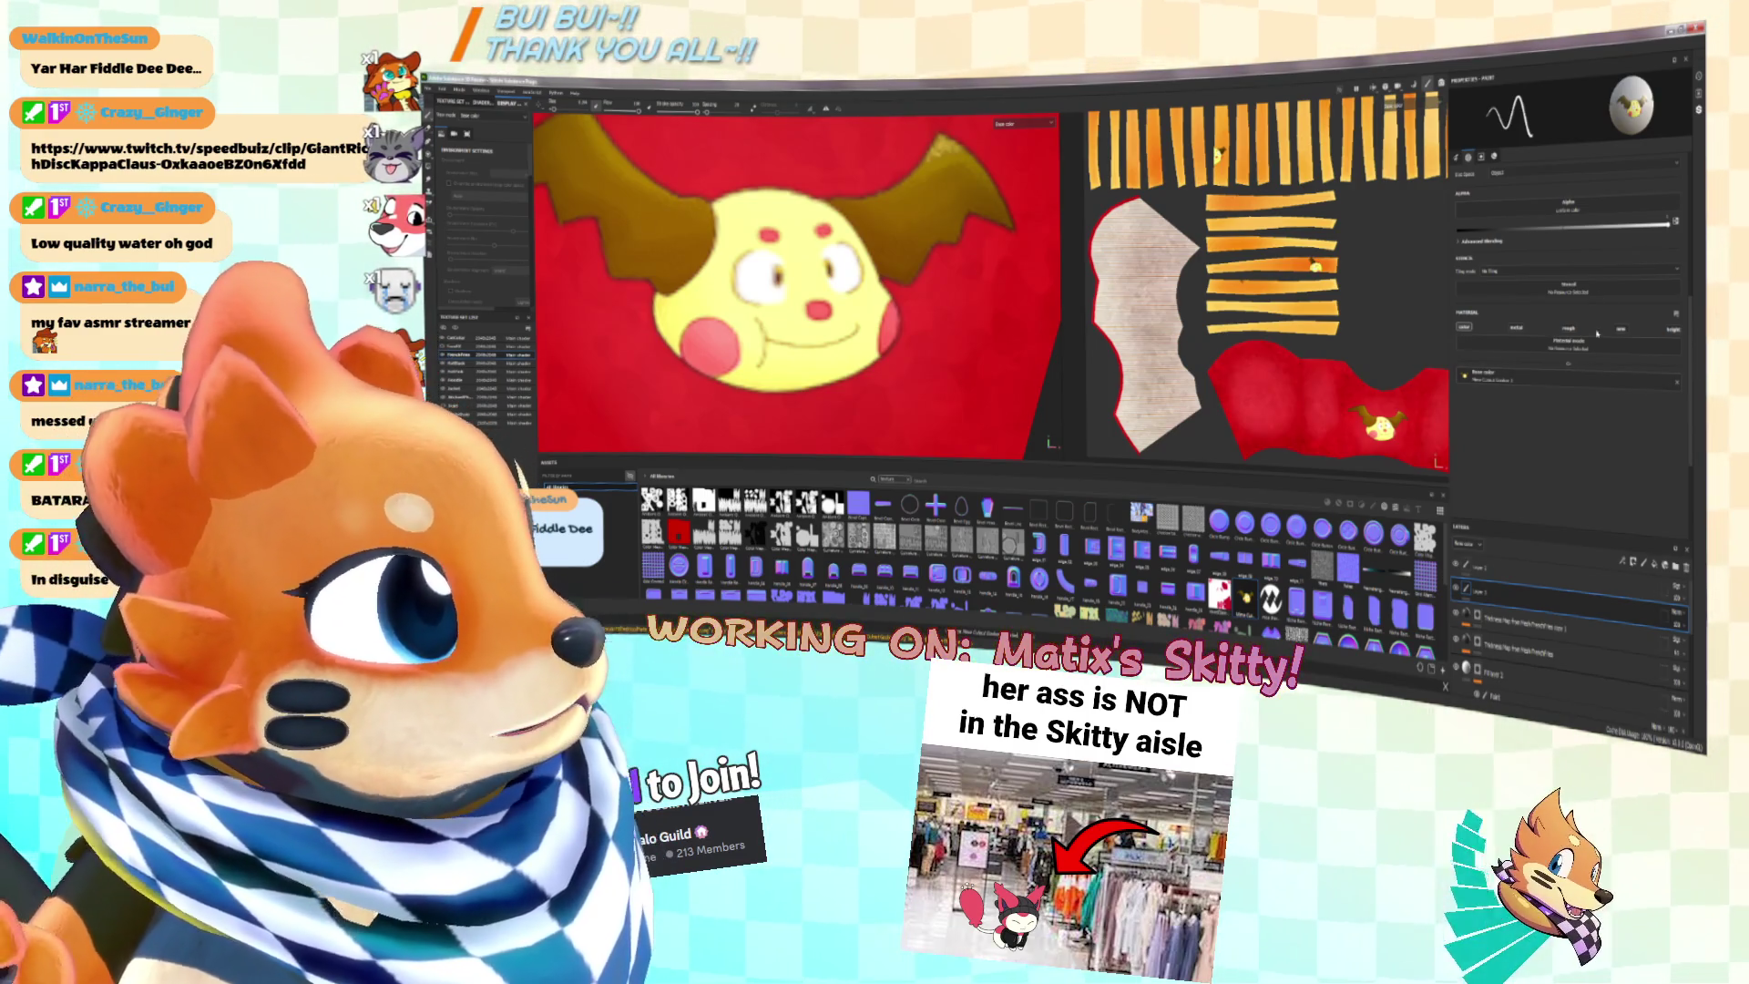
Step: Sample the creature's yellow face and pink cheek colours from the model
{"action": "left_click", "coordinate": [1677, 384]}
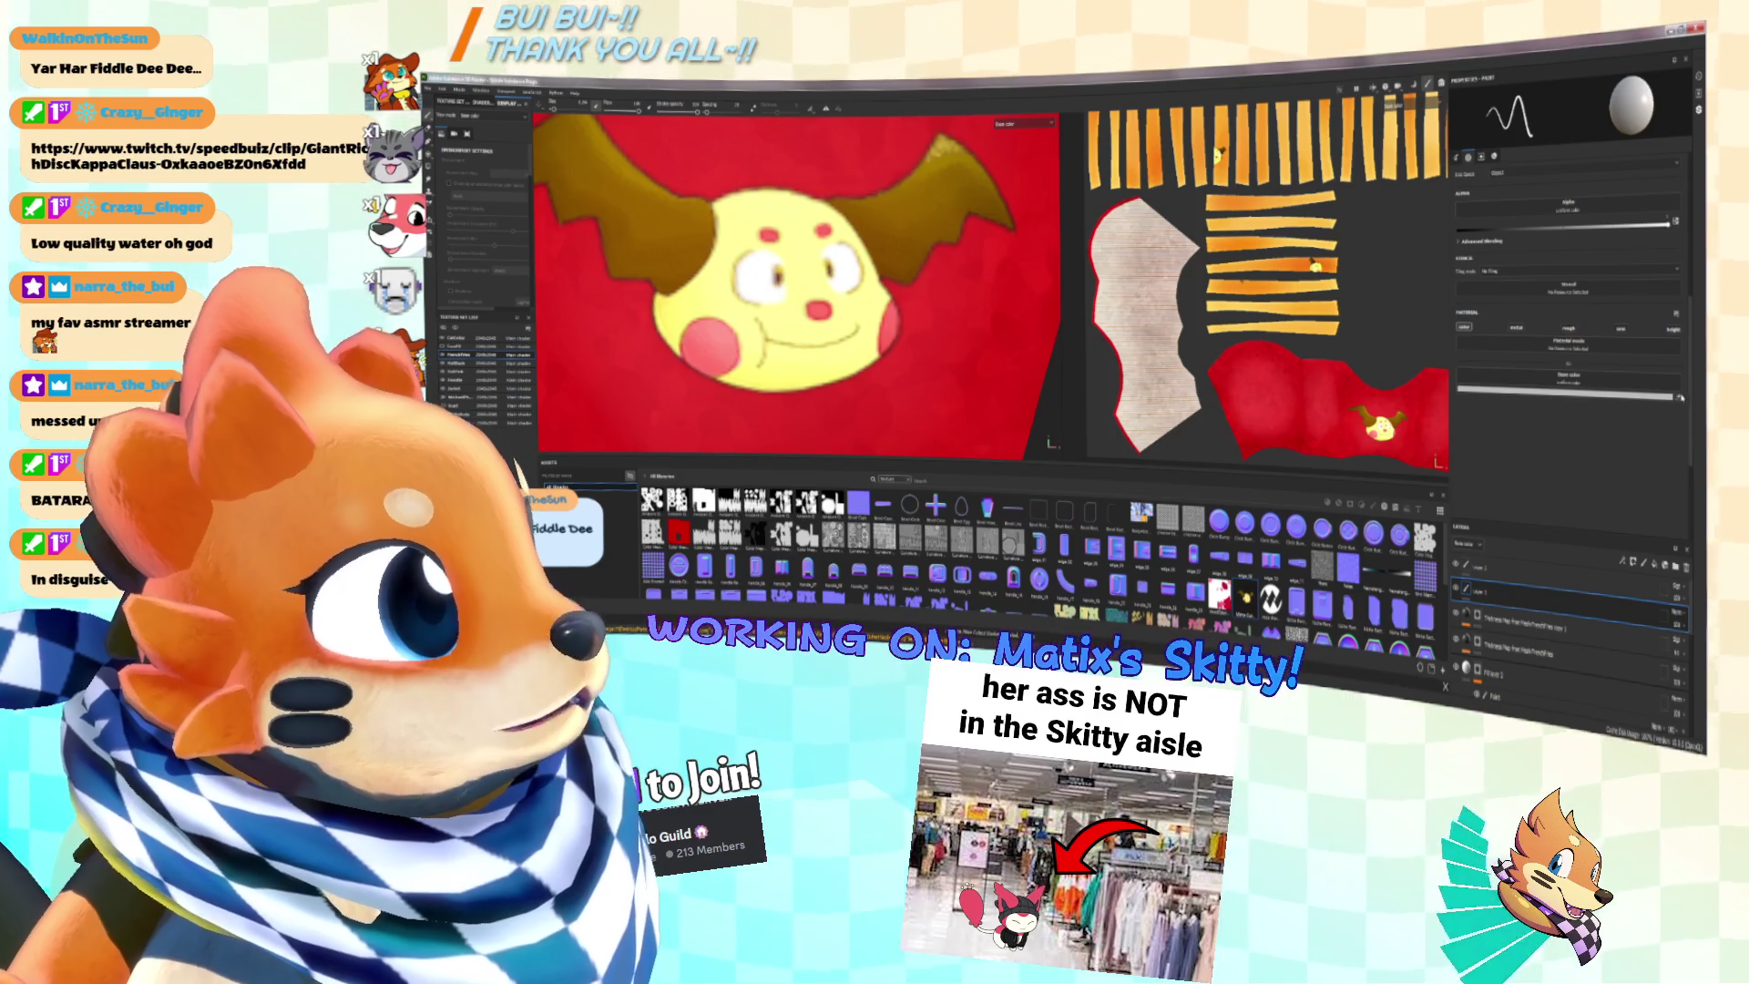
{"action": "left_click", "coordinate": [796, 313]}
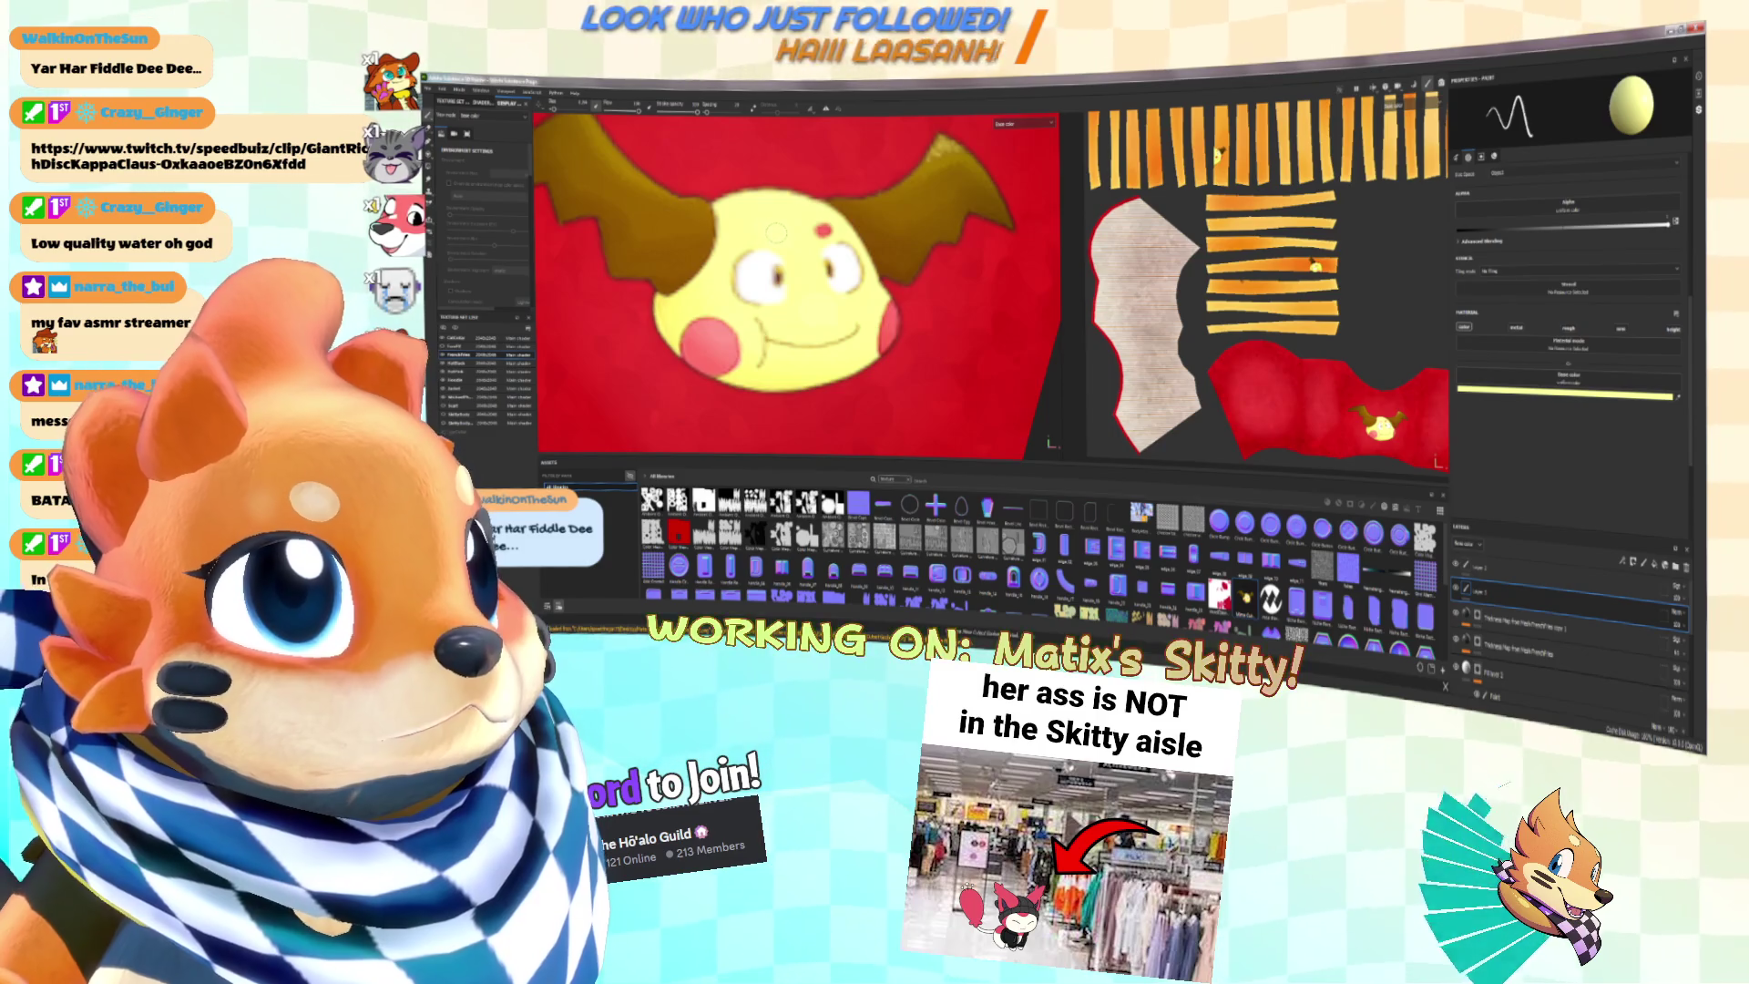
{"action": "key", "text": "f"}
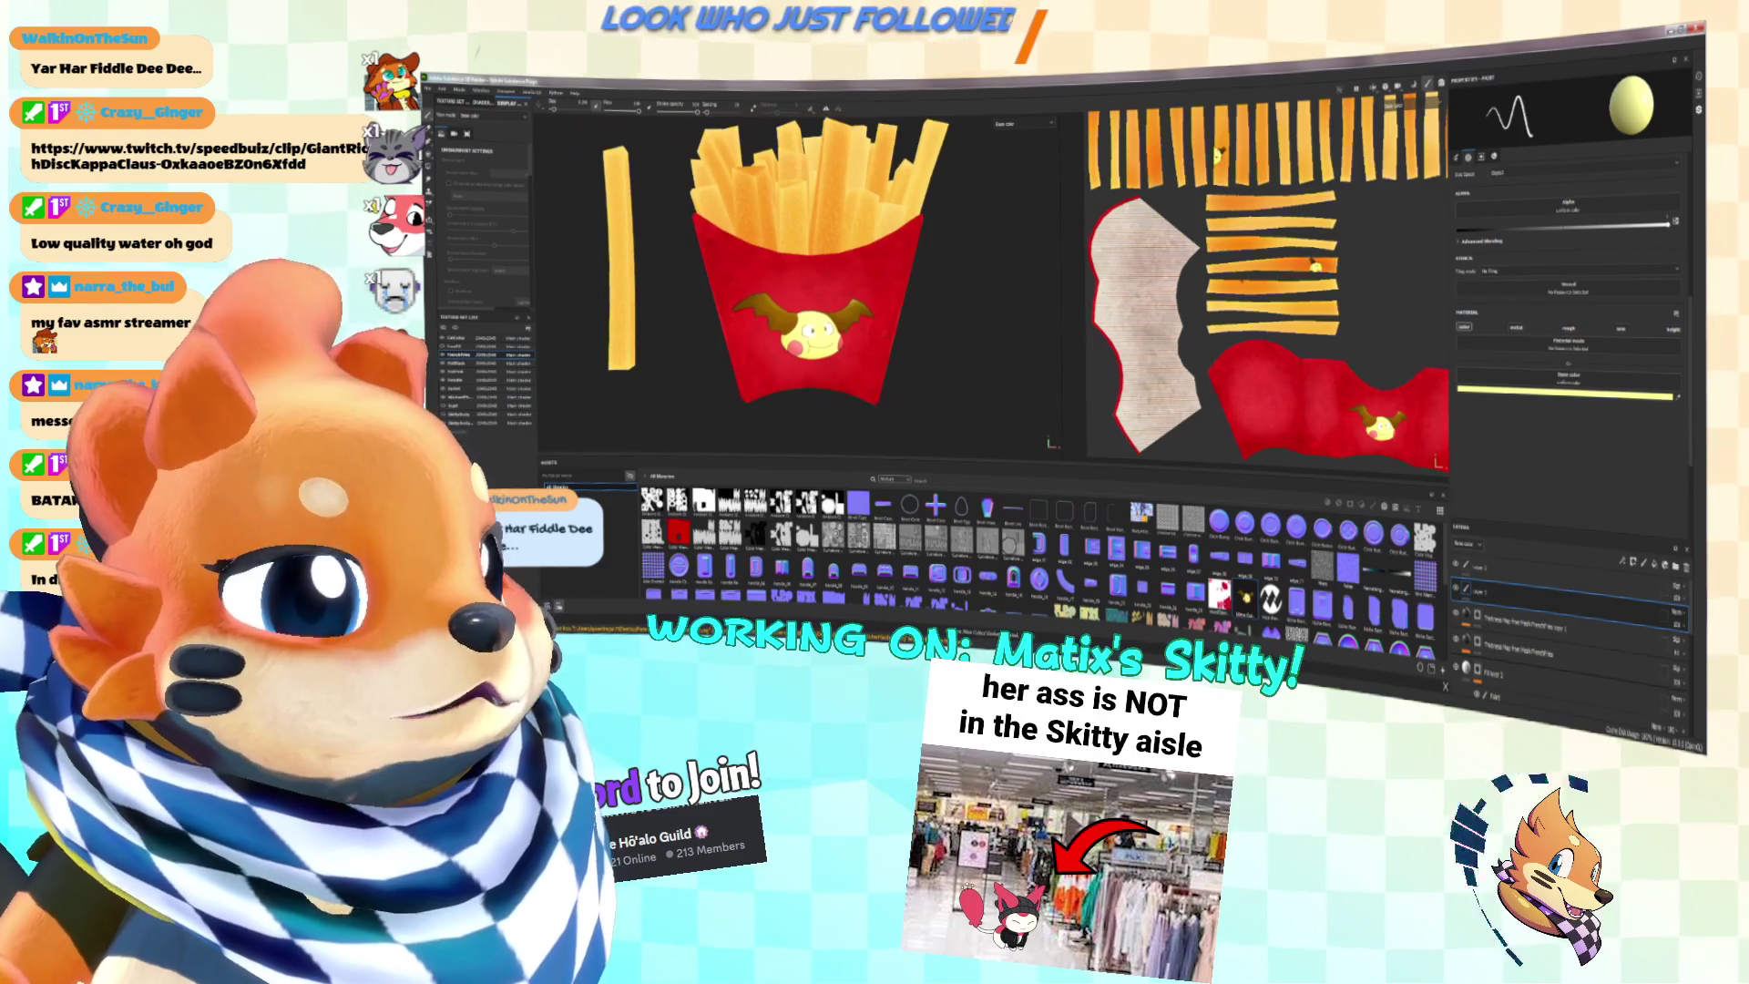
{"action": "scroll", "coordinate": [801, 333], "scroll_direction": "up", "scroll_amount": 5}
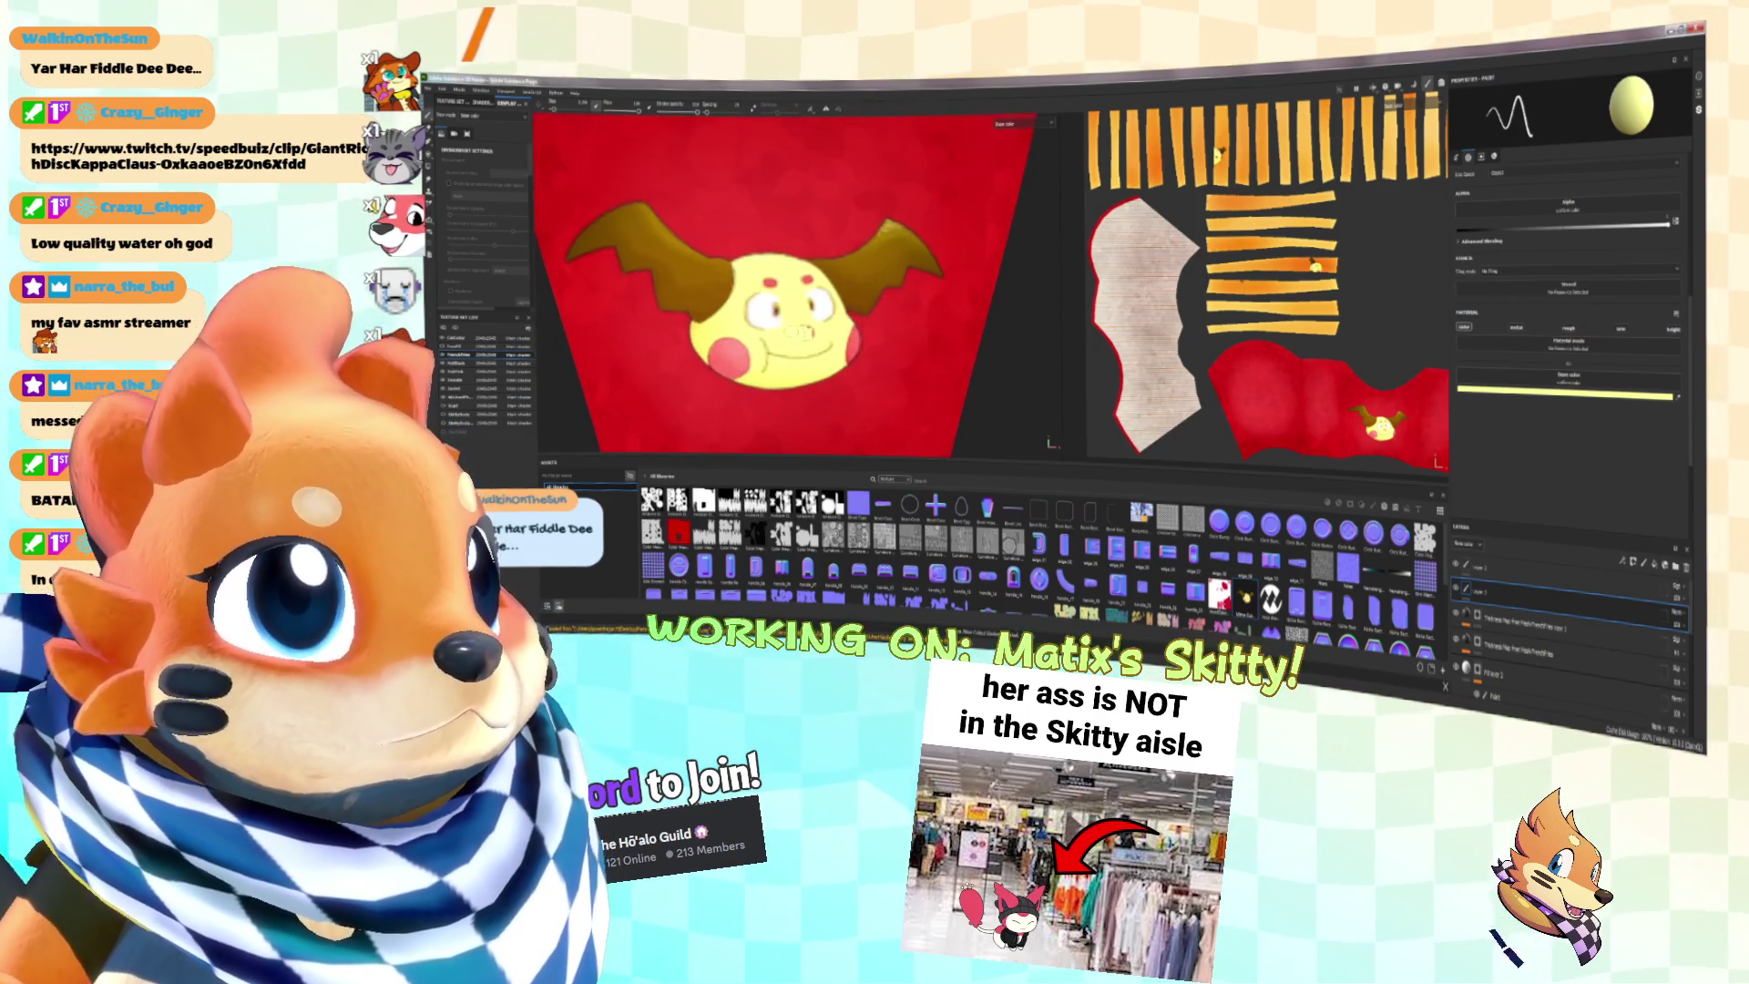
{"action": "scroll", "coordinate": [793, 329], "scroll_direction": "down", "scroll_amount": 5}
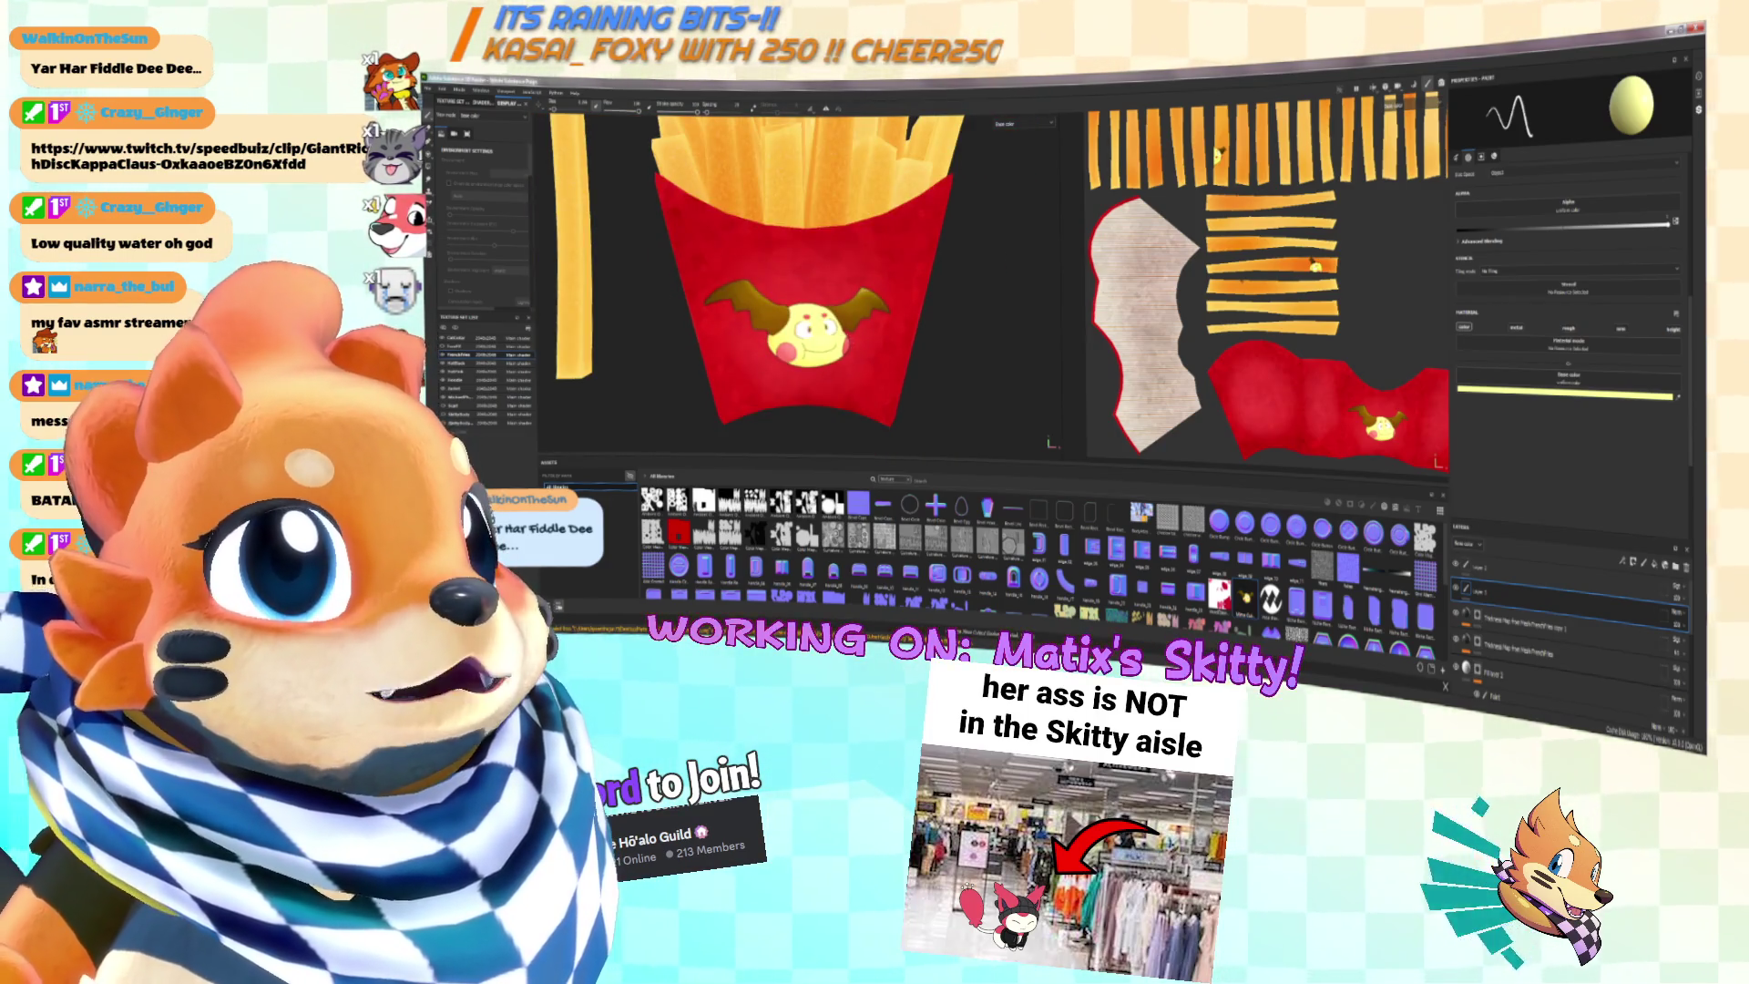
{"action": "scroll", "coordinate": [793, 273], "scroll_direction": "down", "scroll_amount": 3}
{"action": "scroll", "coordinate": [792, 273], "scroll_direction": "up", "scroll_amount": 6}
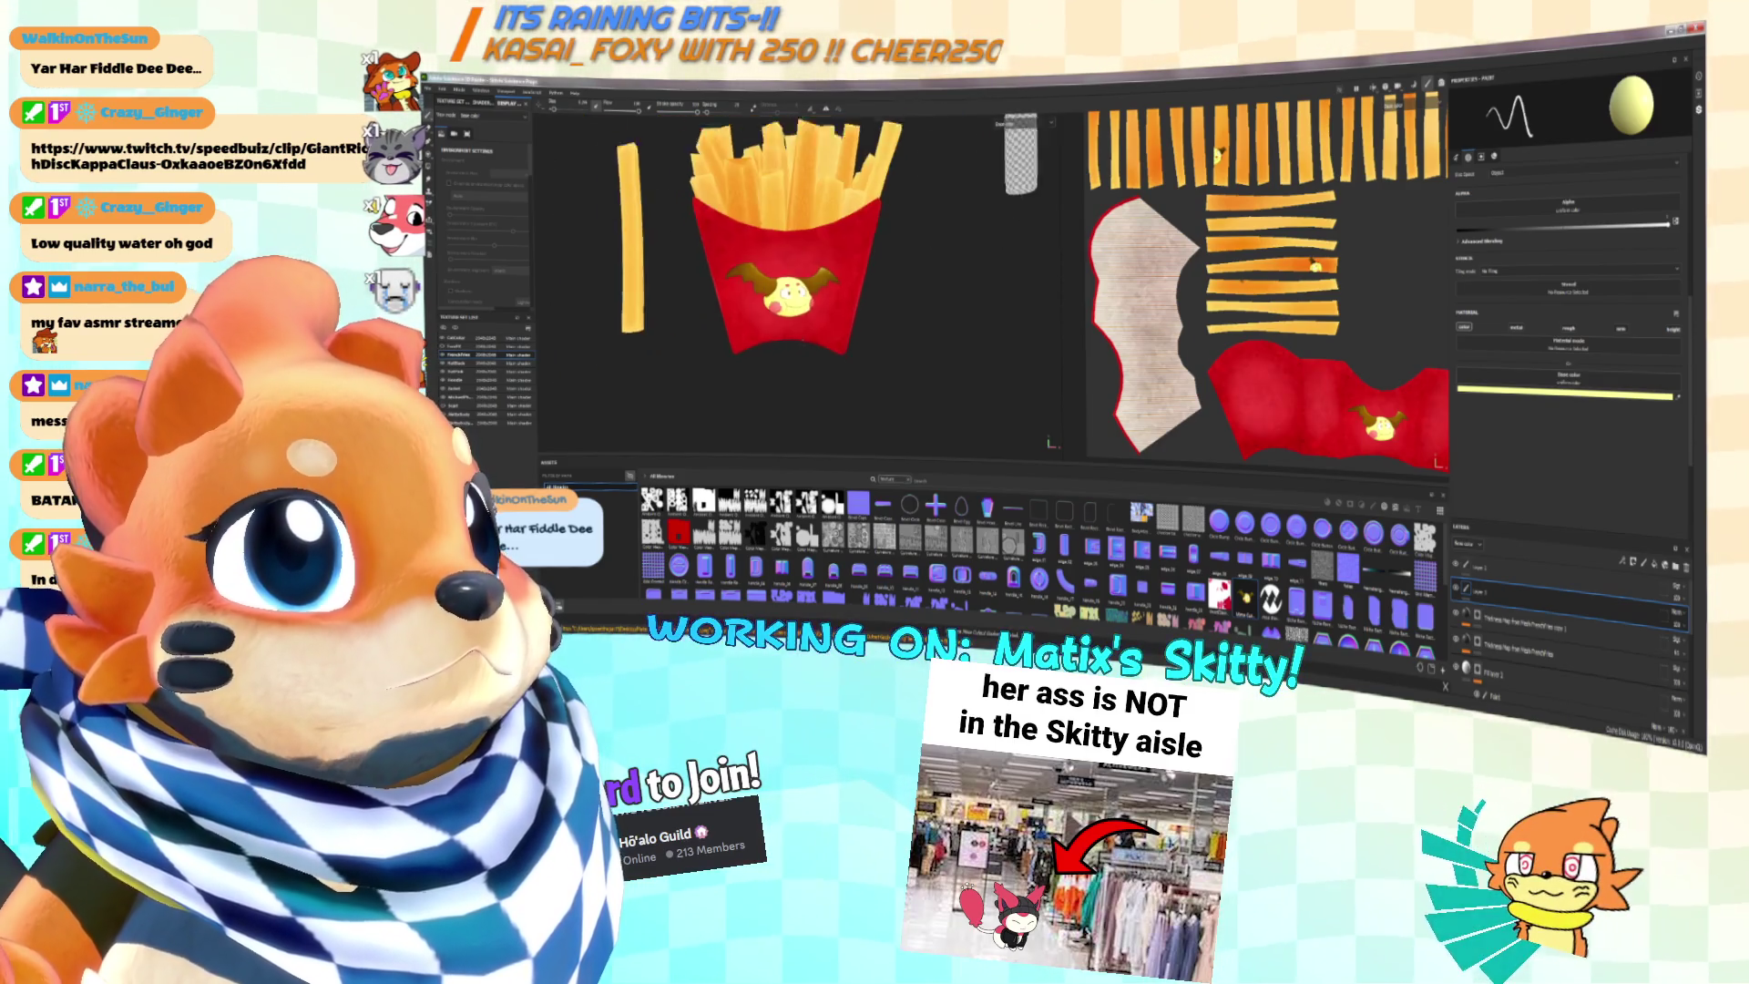
{"action": "scroll", "coordinate": [793, 273], "scroll_direction": "down", "scroll_amount": 5}
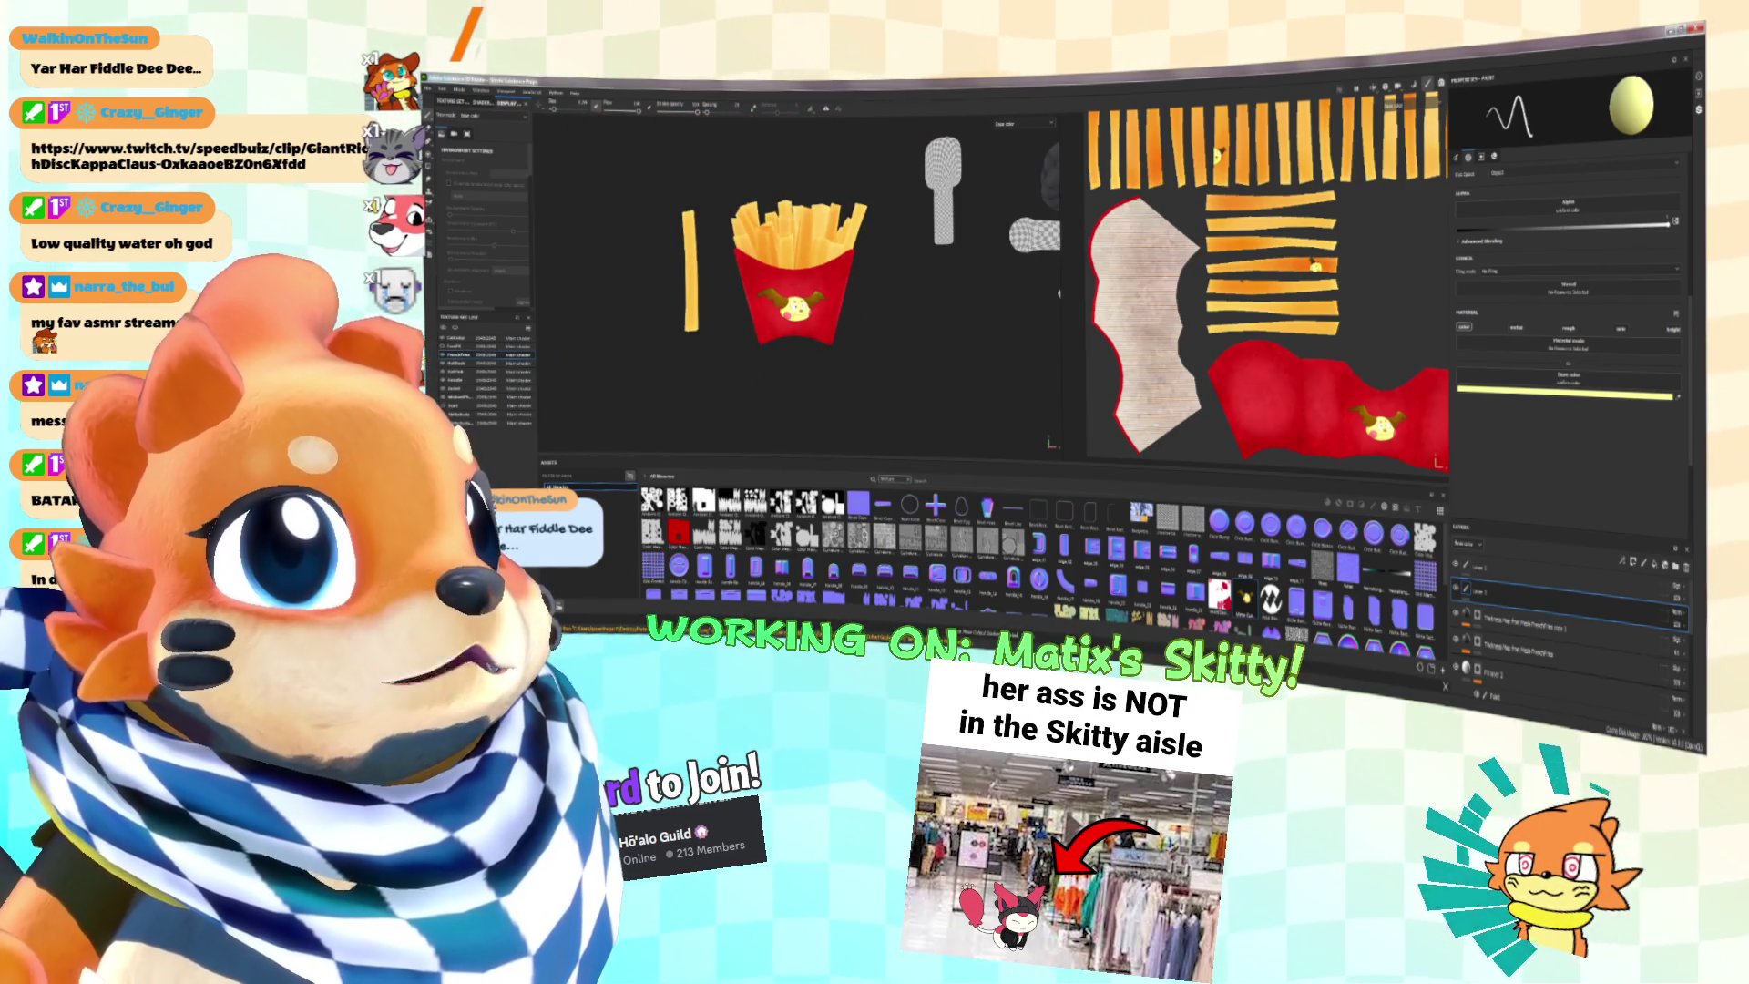
{"action": "scroll", "coordinate": [793, 305], "scroll_direction": "up", "scroll_amount": 6}
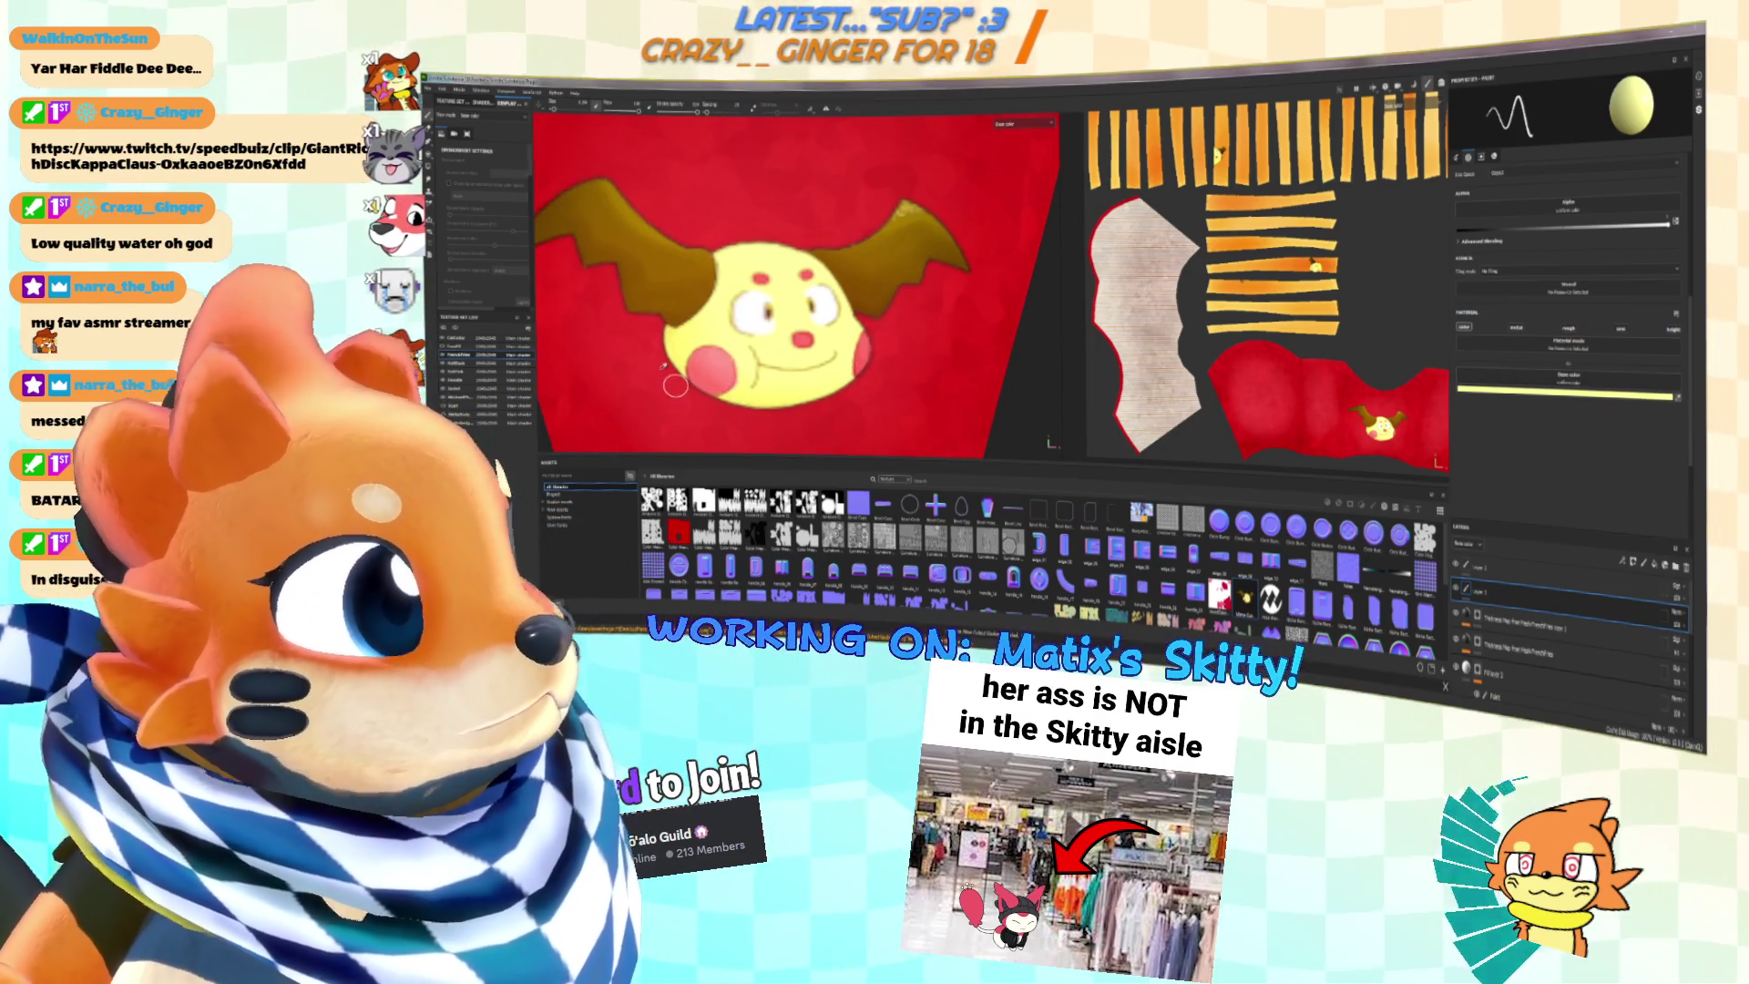
{"action": "left_click", "coordinate": [715, 367]}
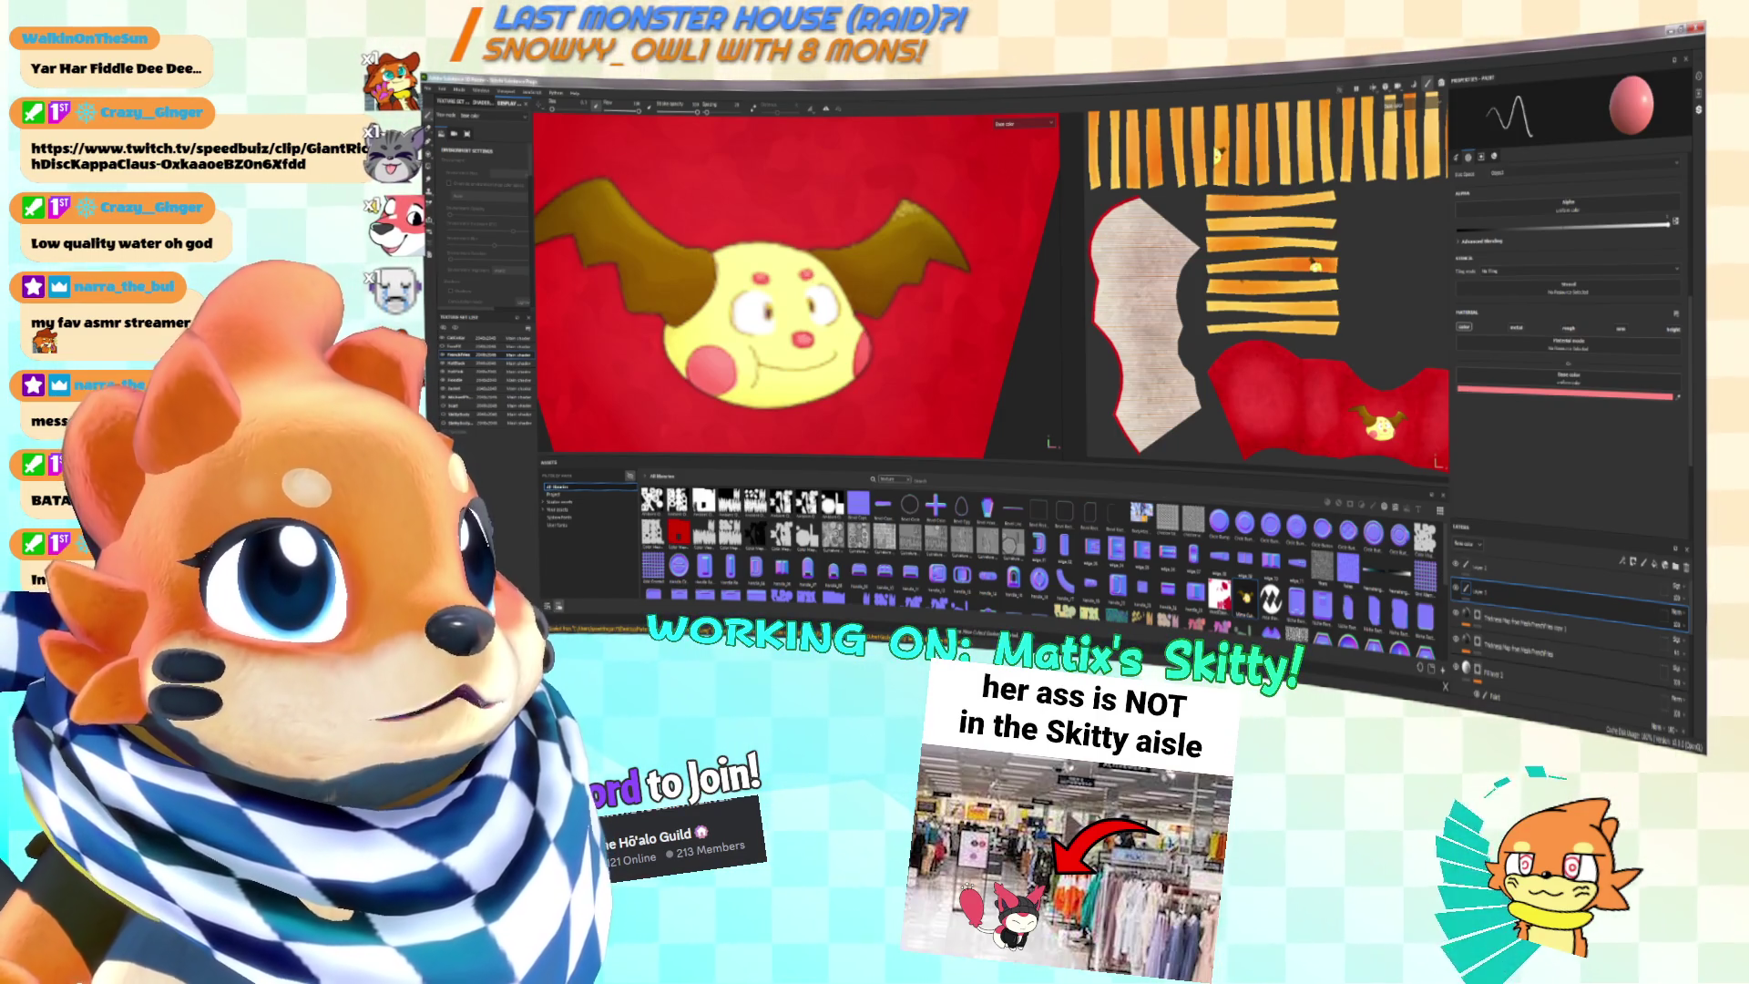
Step: Paint trial strokes along the fries box bottom, undoing the first two
{"action": "scroll", "coordinate": [928, 311], "scroll_direction": "down", "scroll_amount": 10}
{"action": "mouse_move", "coordinate": [928, 311]}
{"action": "left_mouse_down", "text": "alt"}
{"action": "mouse_move", "coordinate": [911, 310]}
{"action": "mouse_move", "coordinate": [929, 311]}
{"action": "left_mouse_up", "text": "alt"}
{"action": "scroll", "coordinate": [928, 311], "scroll_direction": "up", "scroll_amount": 5}
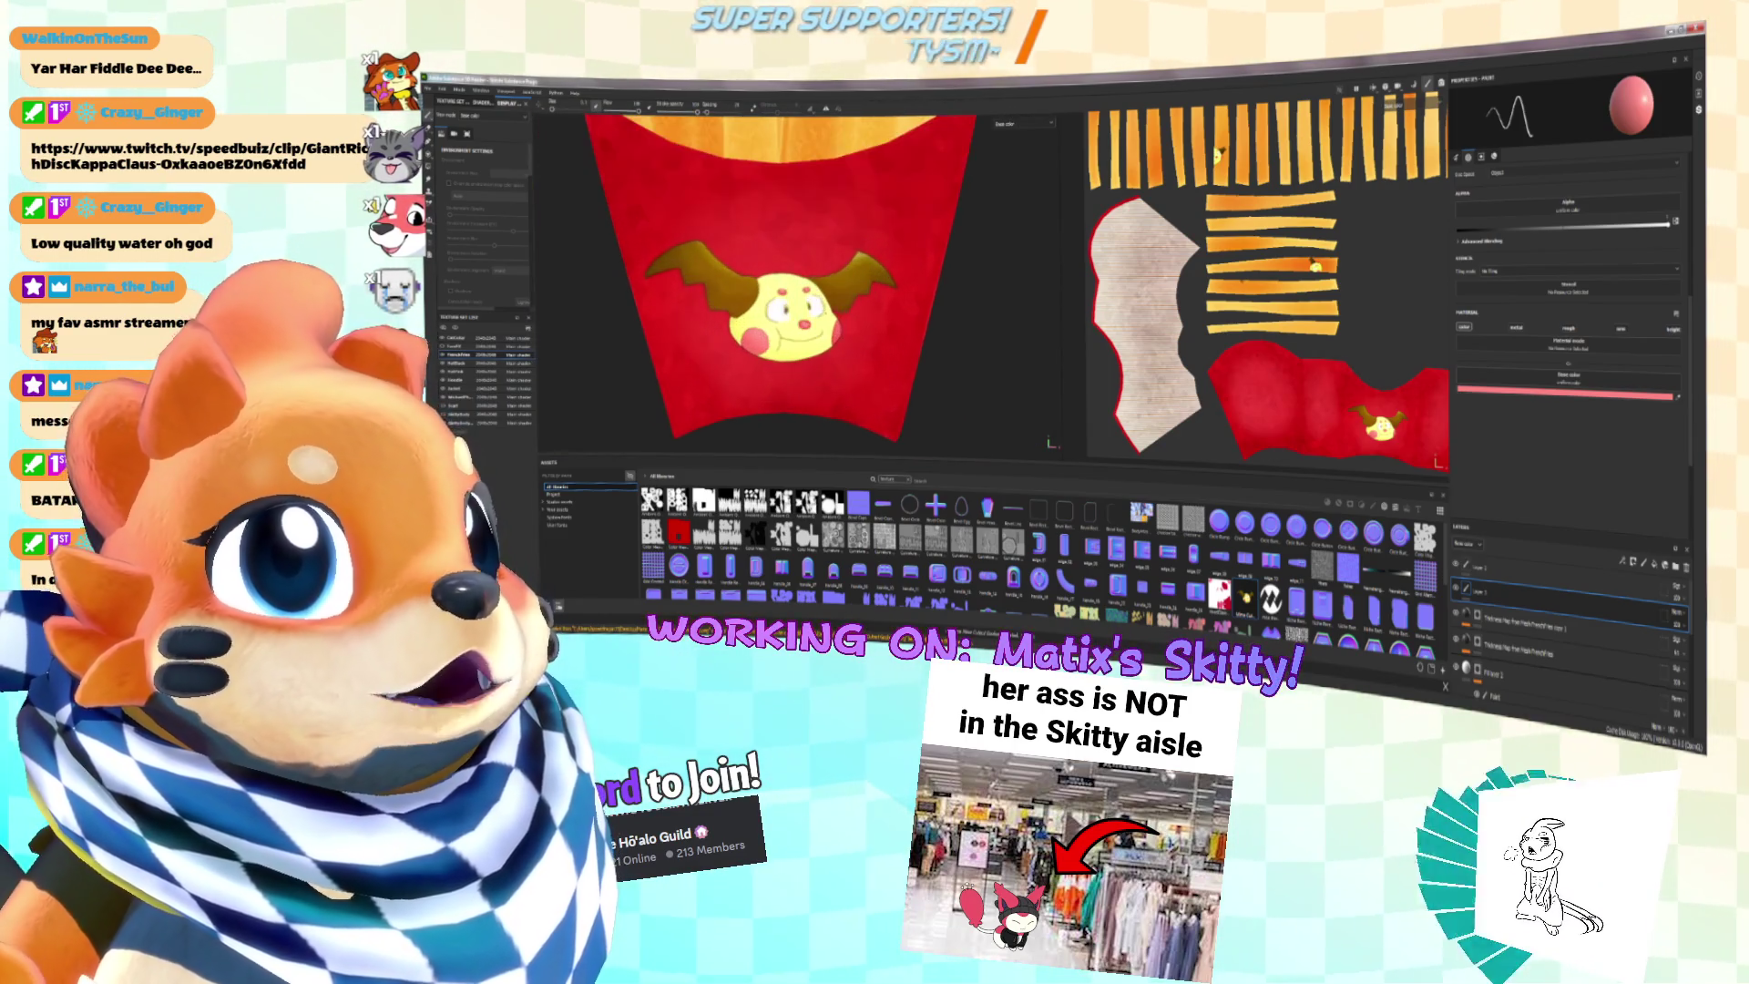
{"action": "scroll", "coordinate": [806, 283], "scroll_direction": "down", "scroll_amount": 8}
{"action": "scroll", "coordinate": [806, 282], "scroll_direction": "up", "scroll_amount": 7}
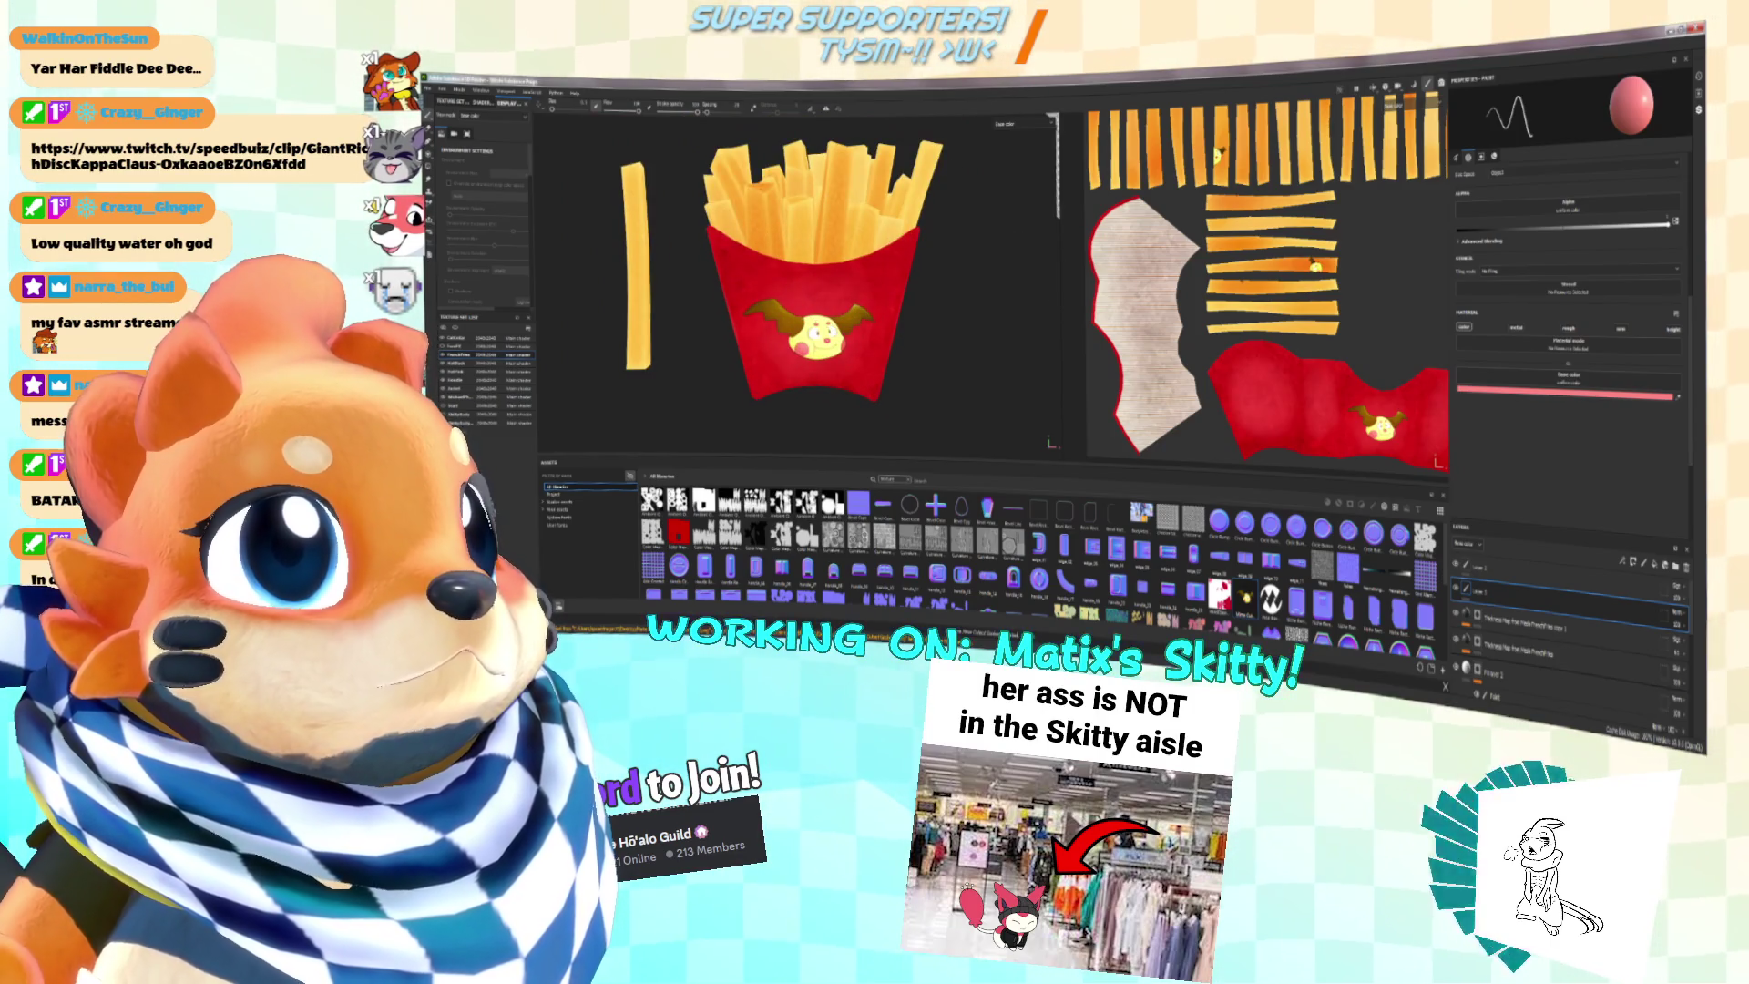
{"action": "scroll", "coordinate": [807, 282], "scroll_direction": "down", "scroll_amount": 5}
{"action": "scroll", "coordinate": [806, 282], "scroll_direction": "up", "scroll_amount": 8}
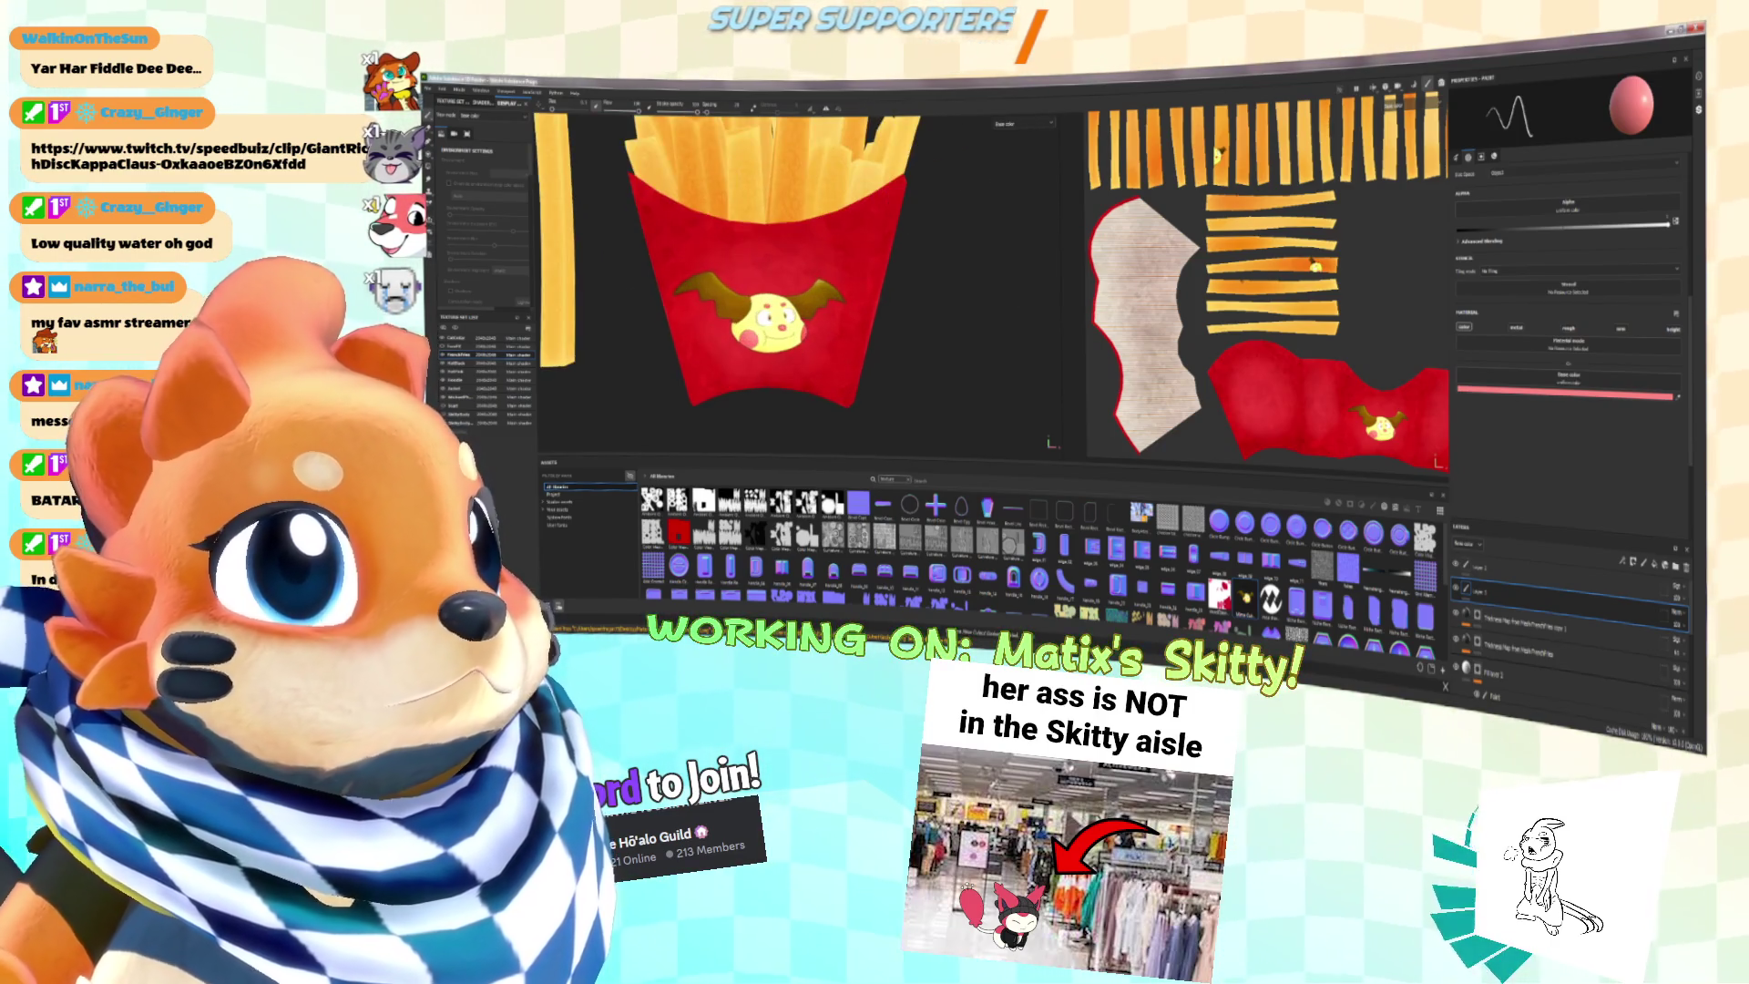
{"action": "left_click_drag", "start_coordinate": [706, 372], "coordinate": [847, 369]}
{"action": "key", "text": "ctrl+z"}
{"action": "left_click_drag", "start_coordinate": [706, 369], "coordinate": [829, 367]}
{"action": "key", "text": "ctrl+z"}
{"action": "middle_click_drag", "start_coordinate": [802, 365], "coordinate": [835, 352]}
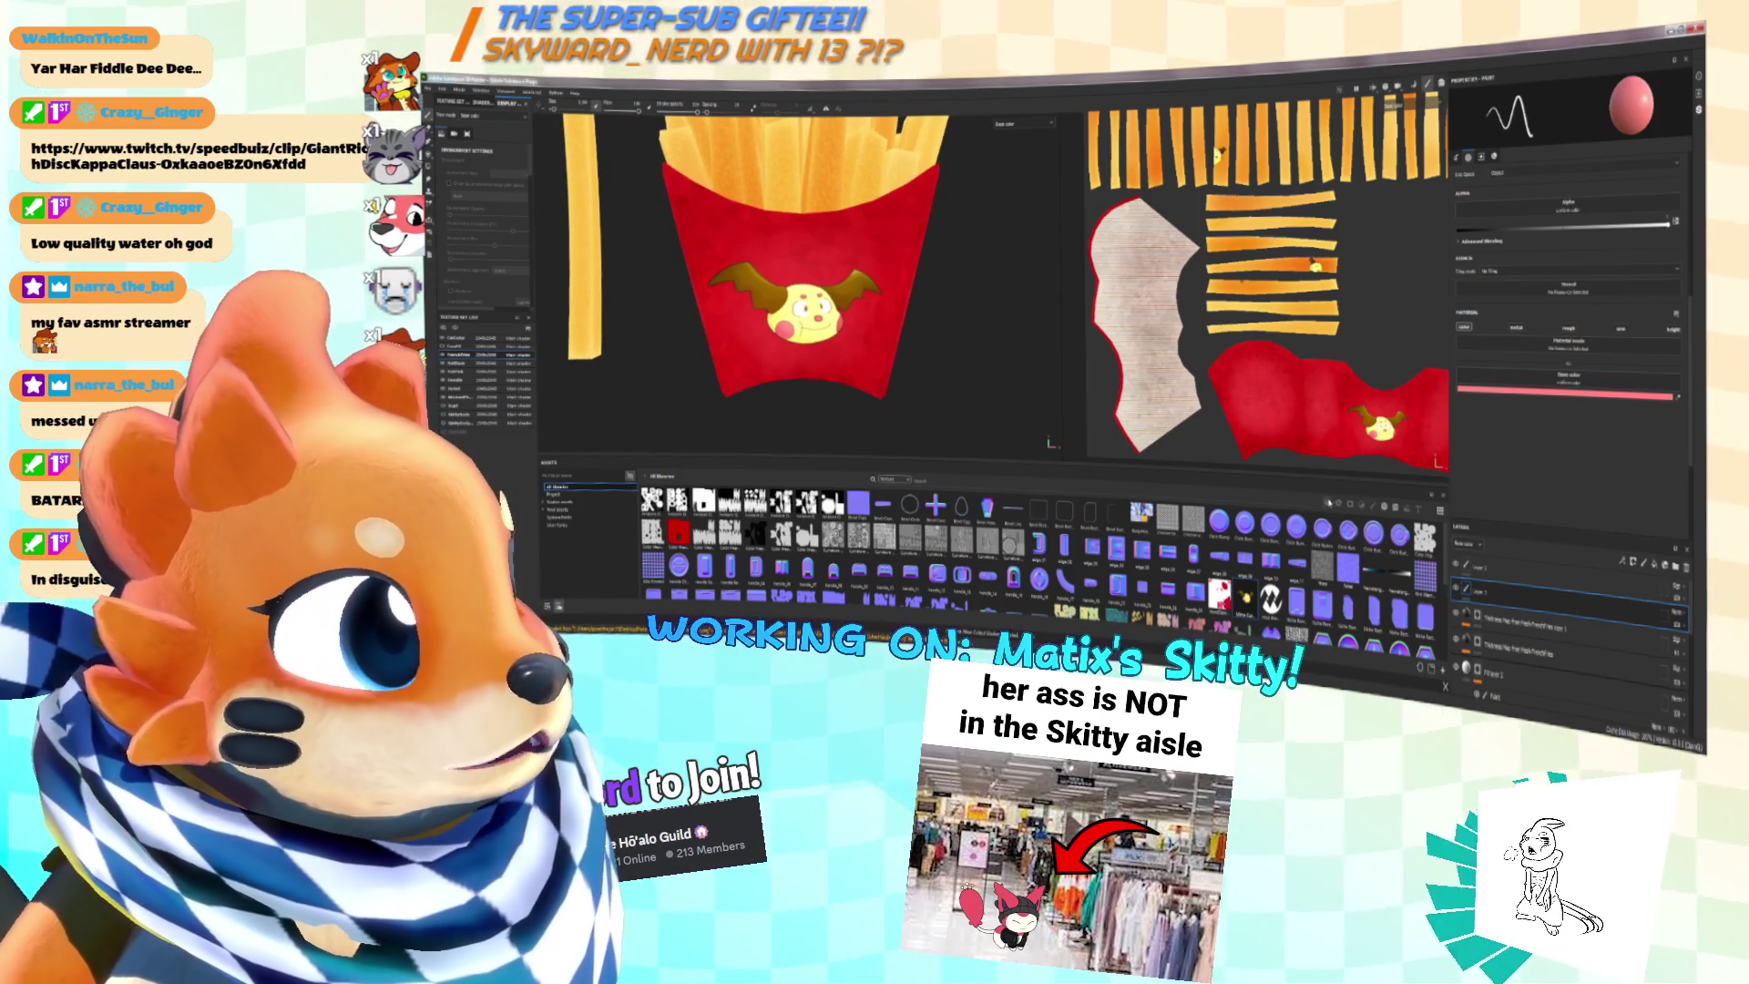
{"action": "scroll", "coordinate": [885, 338], "scroll_direction": "down", "scroll_amount": 3}
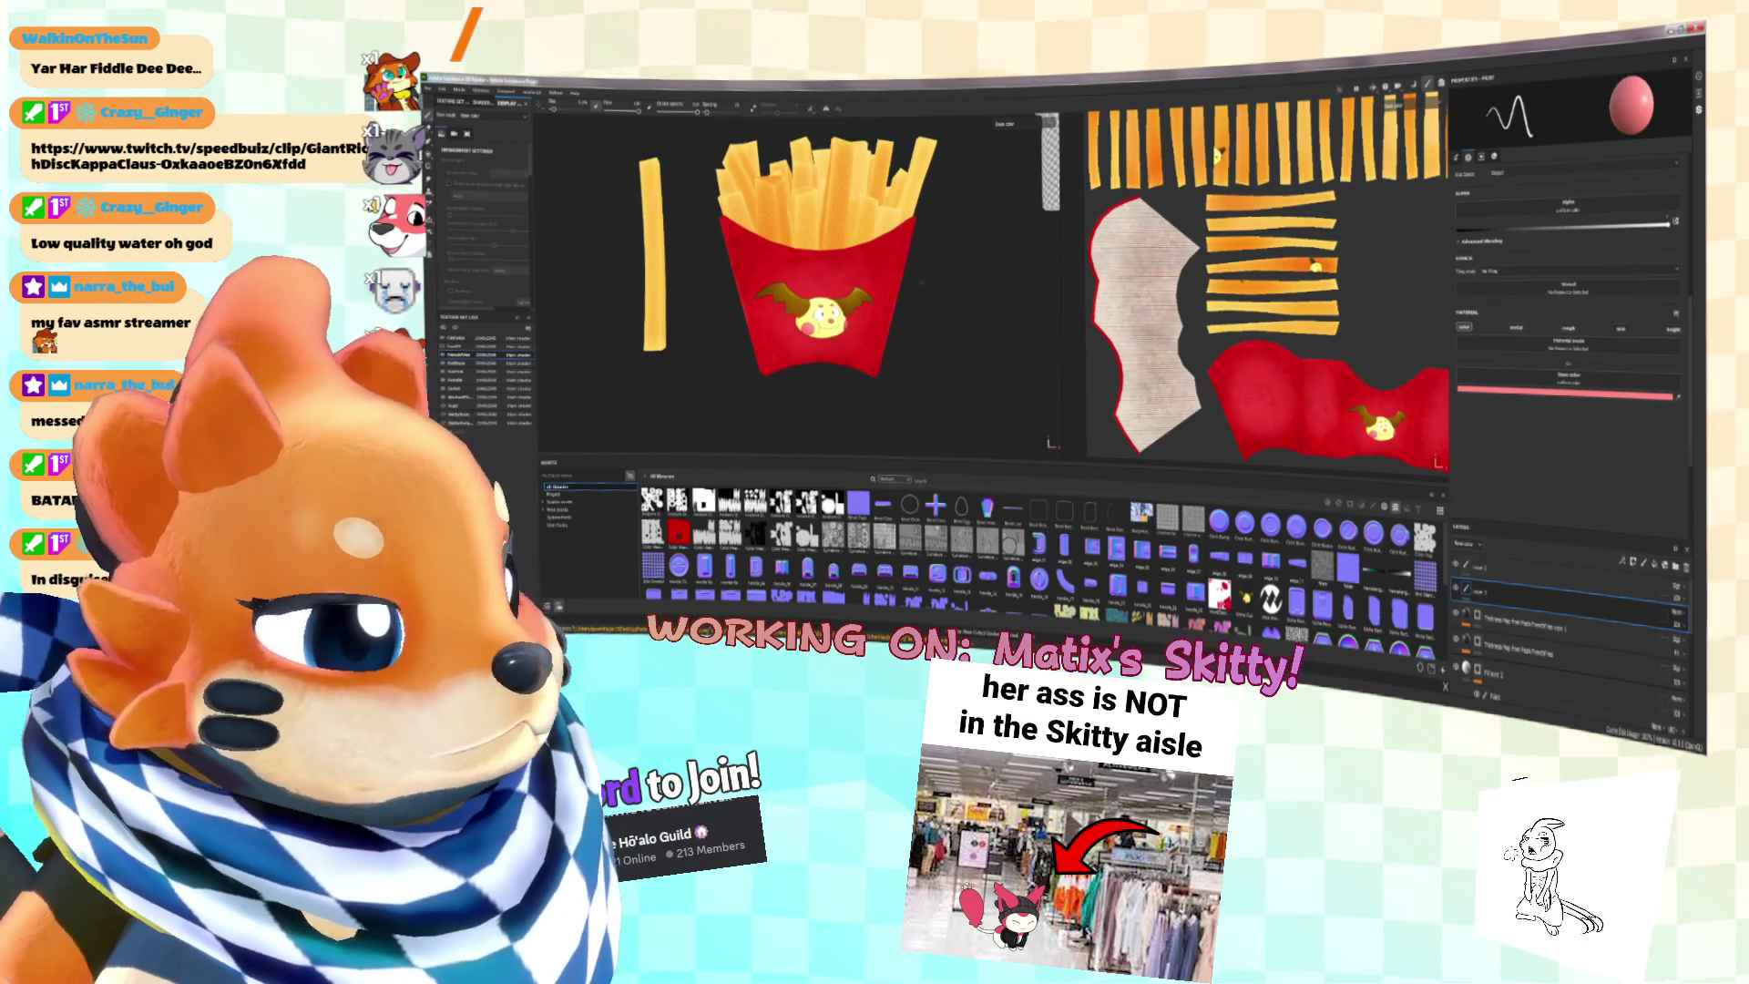
{"action": "scroll", "coordinate": [820, 274], "scroll_direction": "up", "scroll_amount": 3}
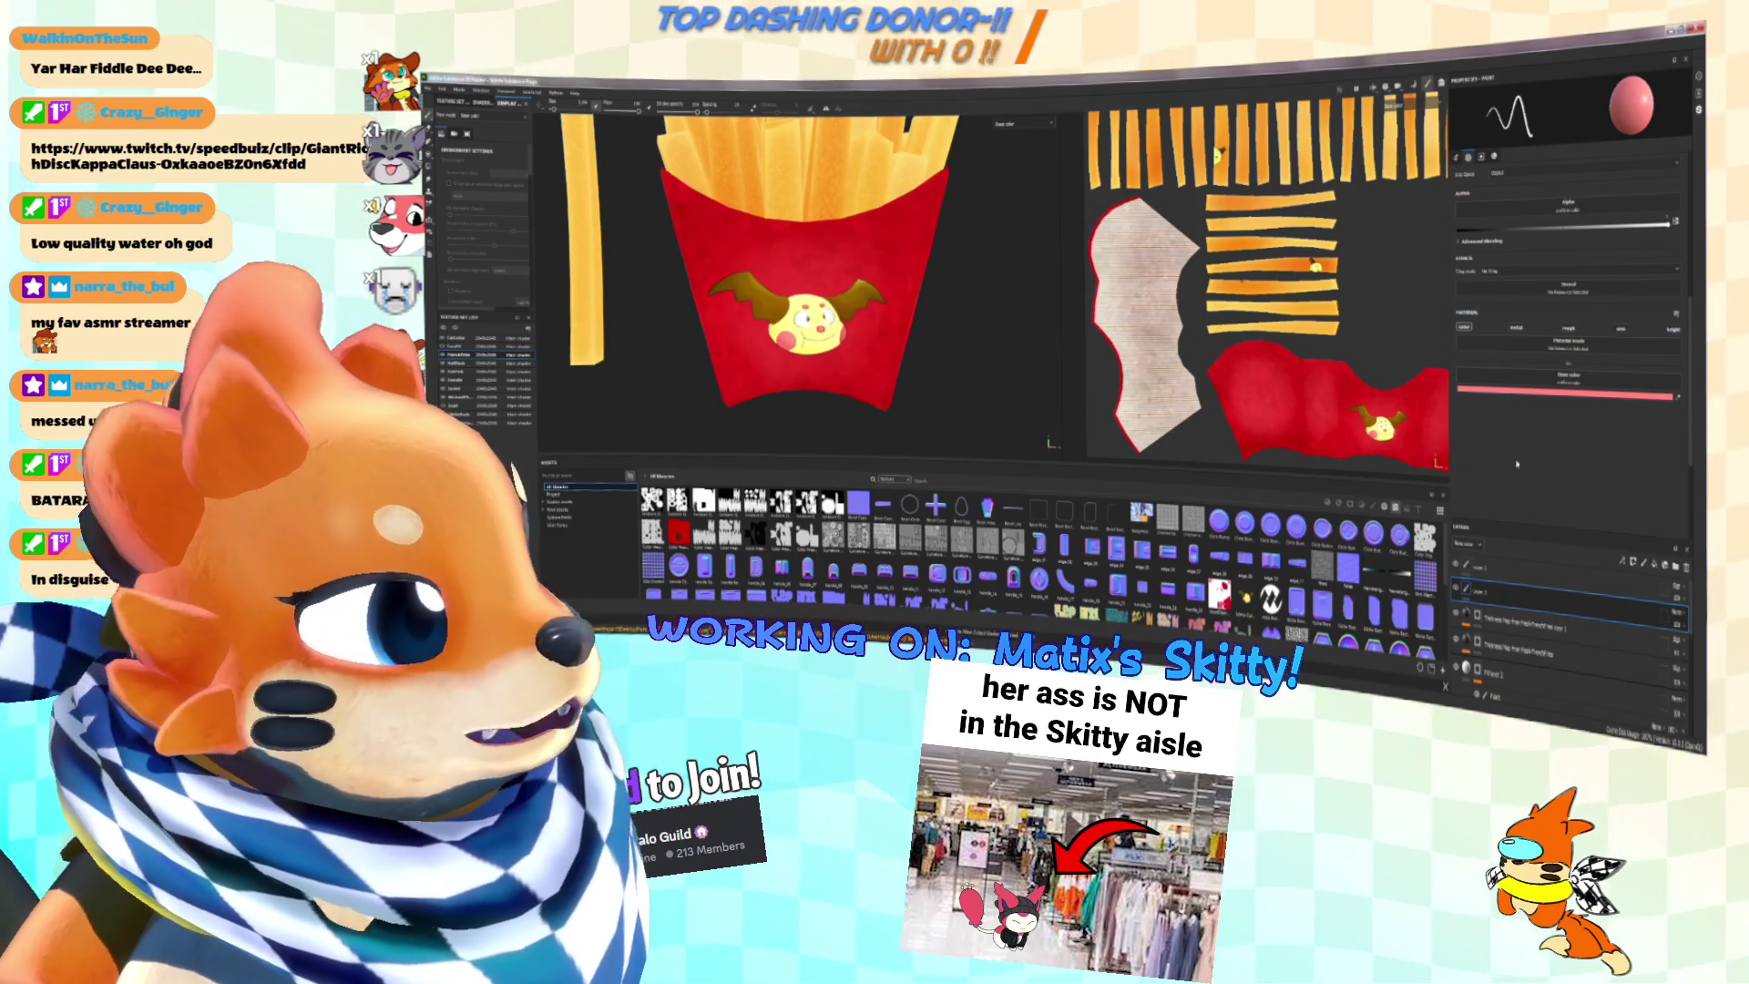
Step: Add a filter effect to the decal layer and list the available filters
{"action": "left_click", "coordinate": [1624, 565]}
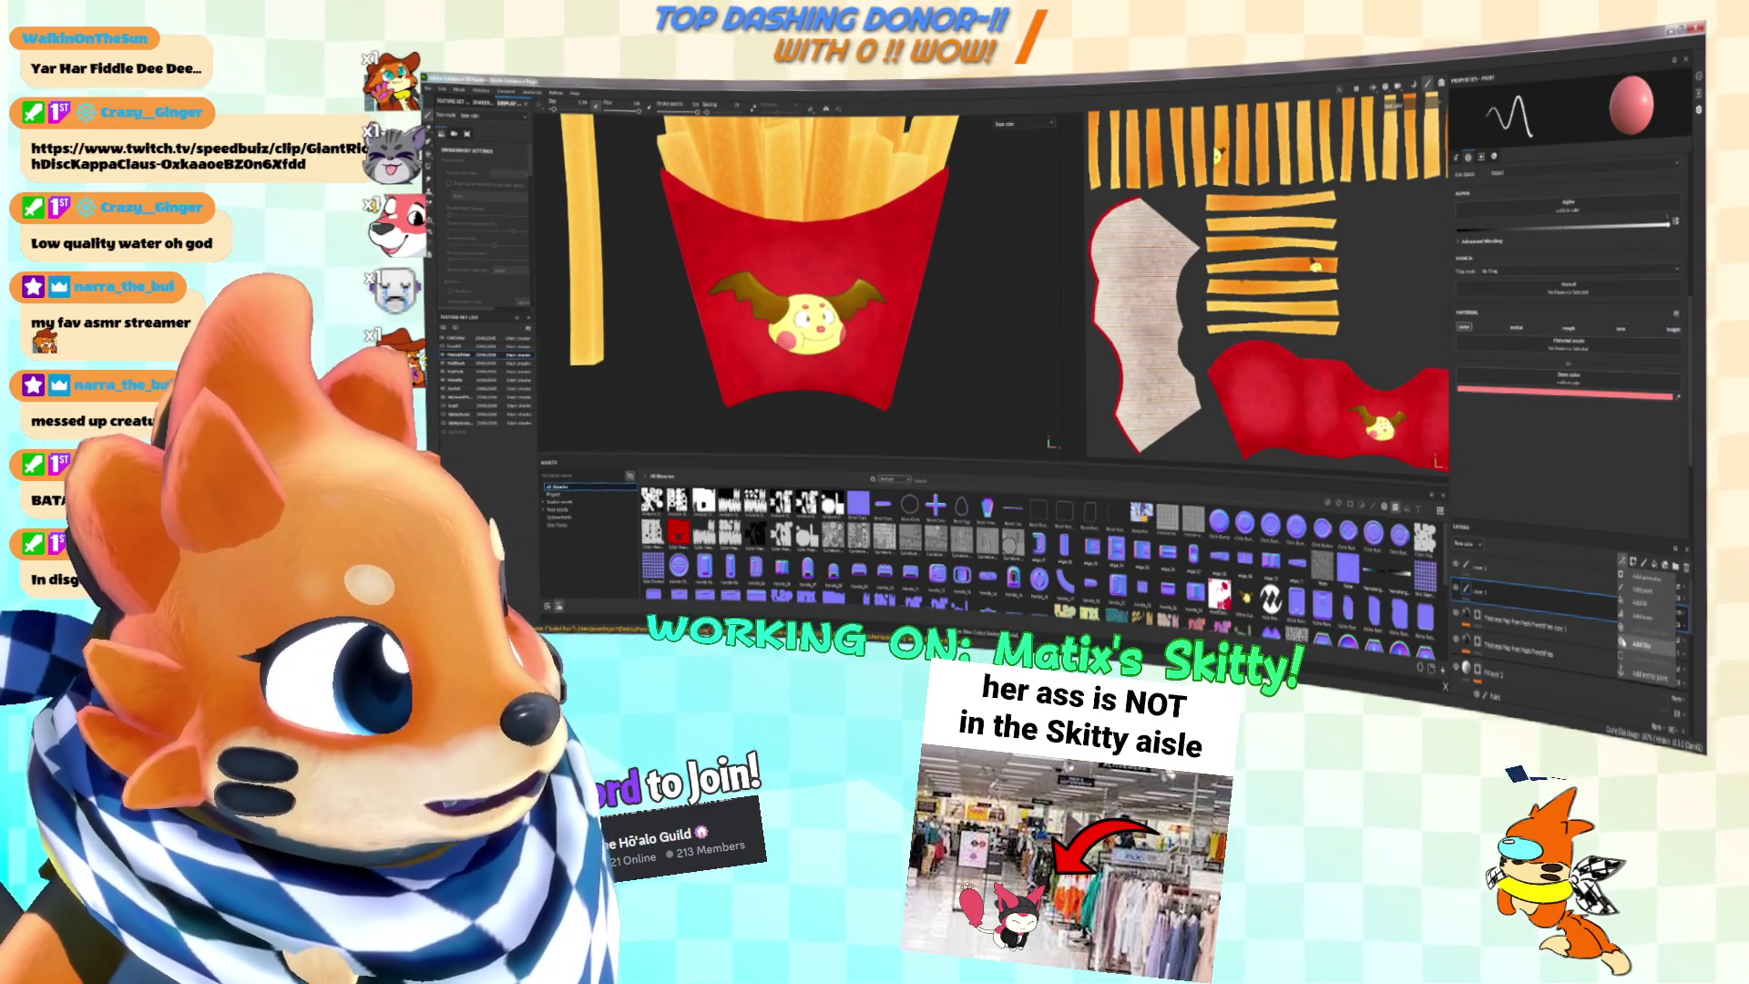
{"action": "left_click", "coordinate": [1640, 645]}
{"action": "left_click", "coordinate": [1590, 133]}
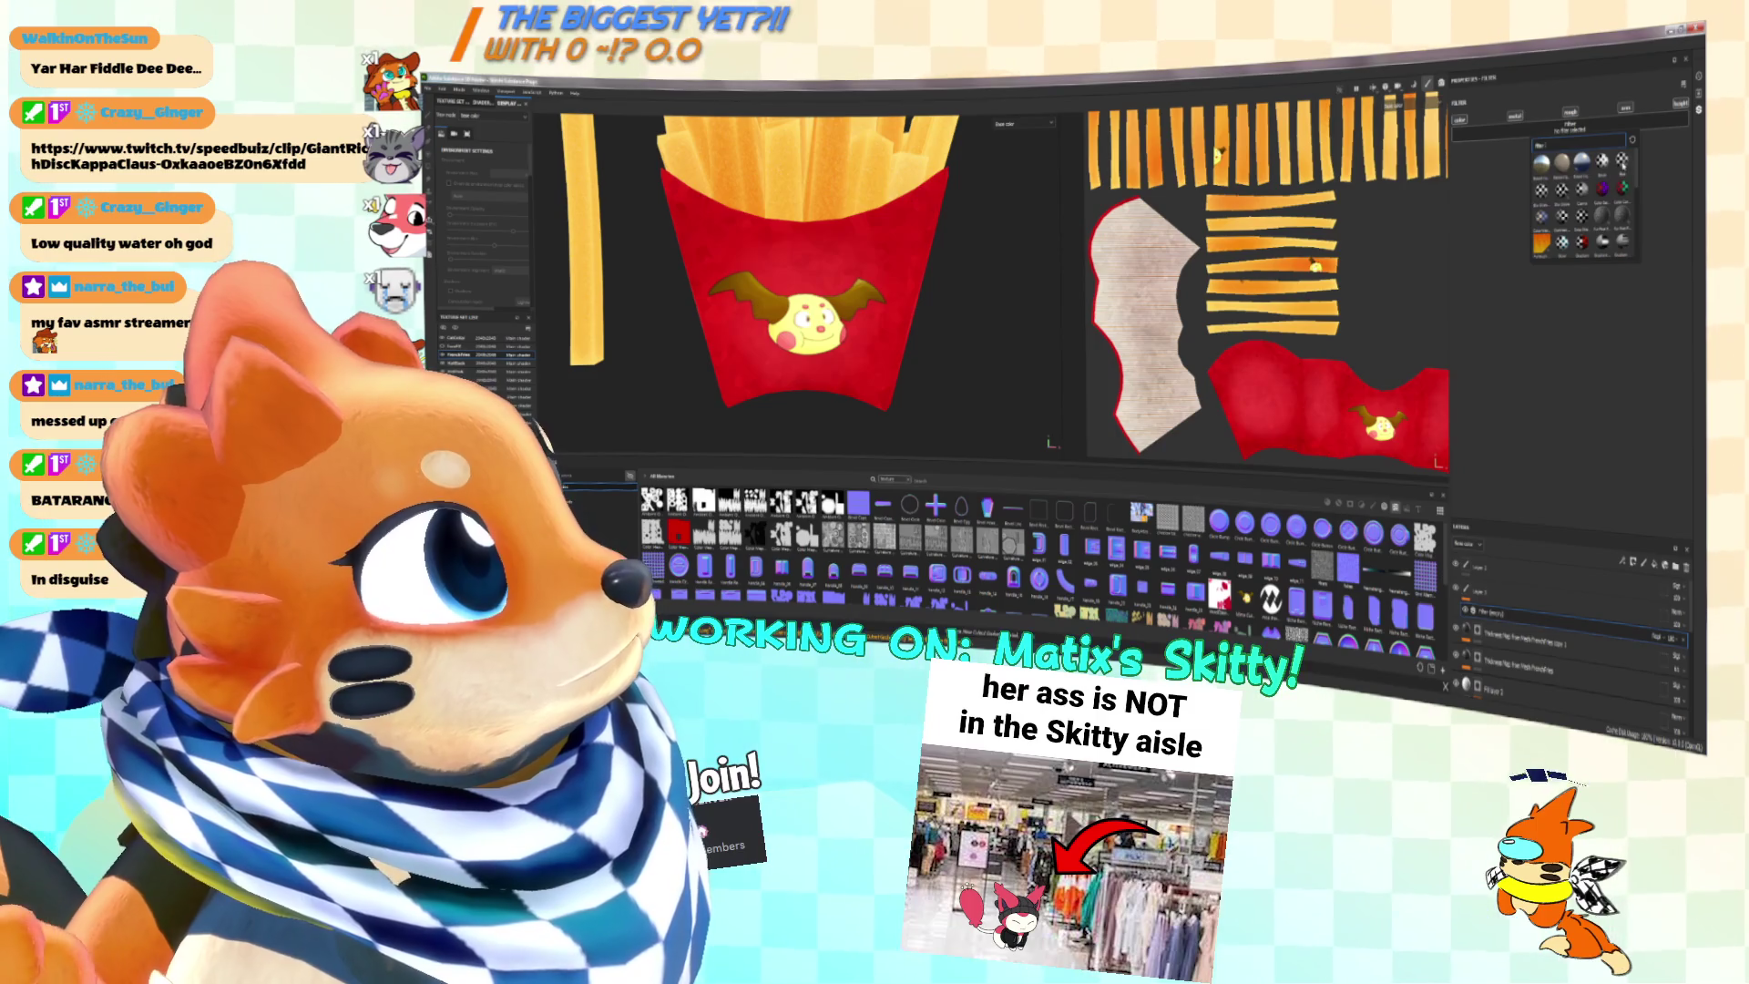
Step: Apply a Blur filter to the face decal and adjust its strength
{"action": "left_click", "coordinate": [1562, 164]}
{"action": "scroll", "coordinate": [825, 370], "scroll_direction": "down", "scroll_amount": 3}
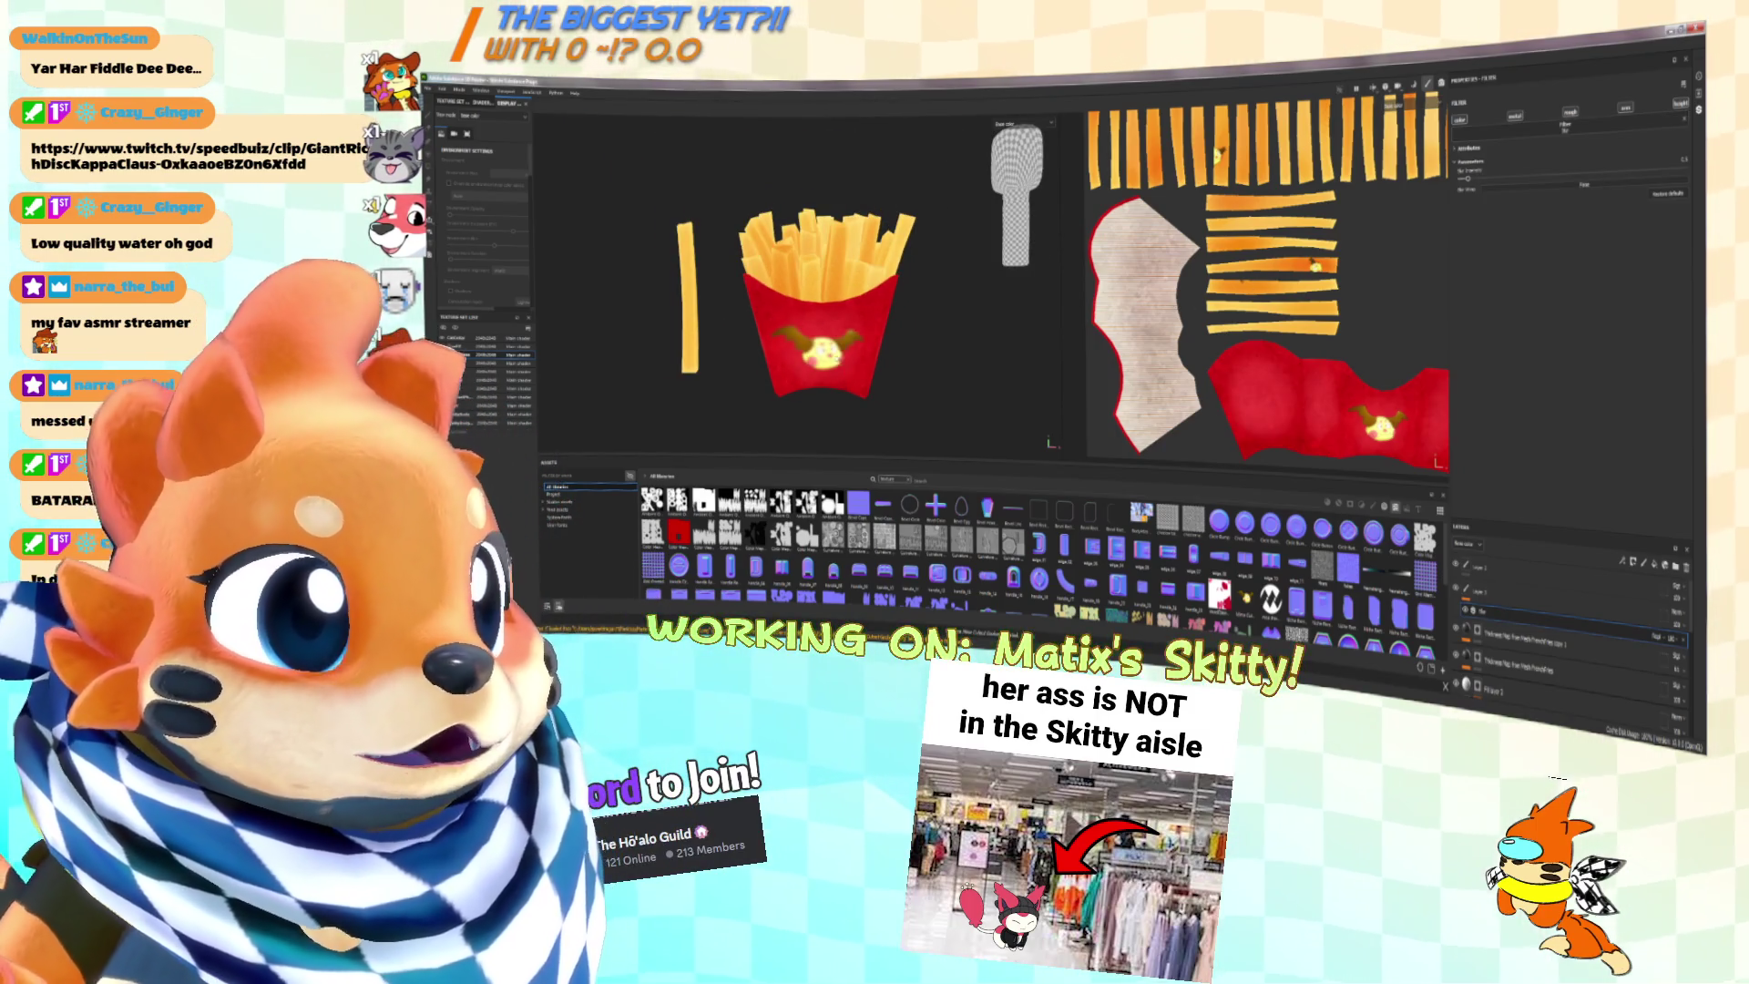
{"action": "scroll", "coordinate": [792, 301], "scroll_direction": "up", "scroll_amount": 5}
{"action": "mouse_move", "coordinate": [1468, 179]}
{"action": "left_mouse_down"}
{"action": "mouse_move", "coordinate": [1504, 178]}
{"action": "mouse_move", "coordinate": [1455, 181]}
{"action": "mouse_move", "coordinate": [1470, 178]}
{"action": "left_mouse_up"}
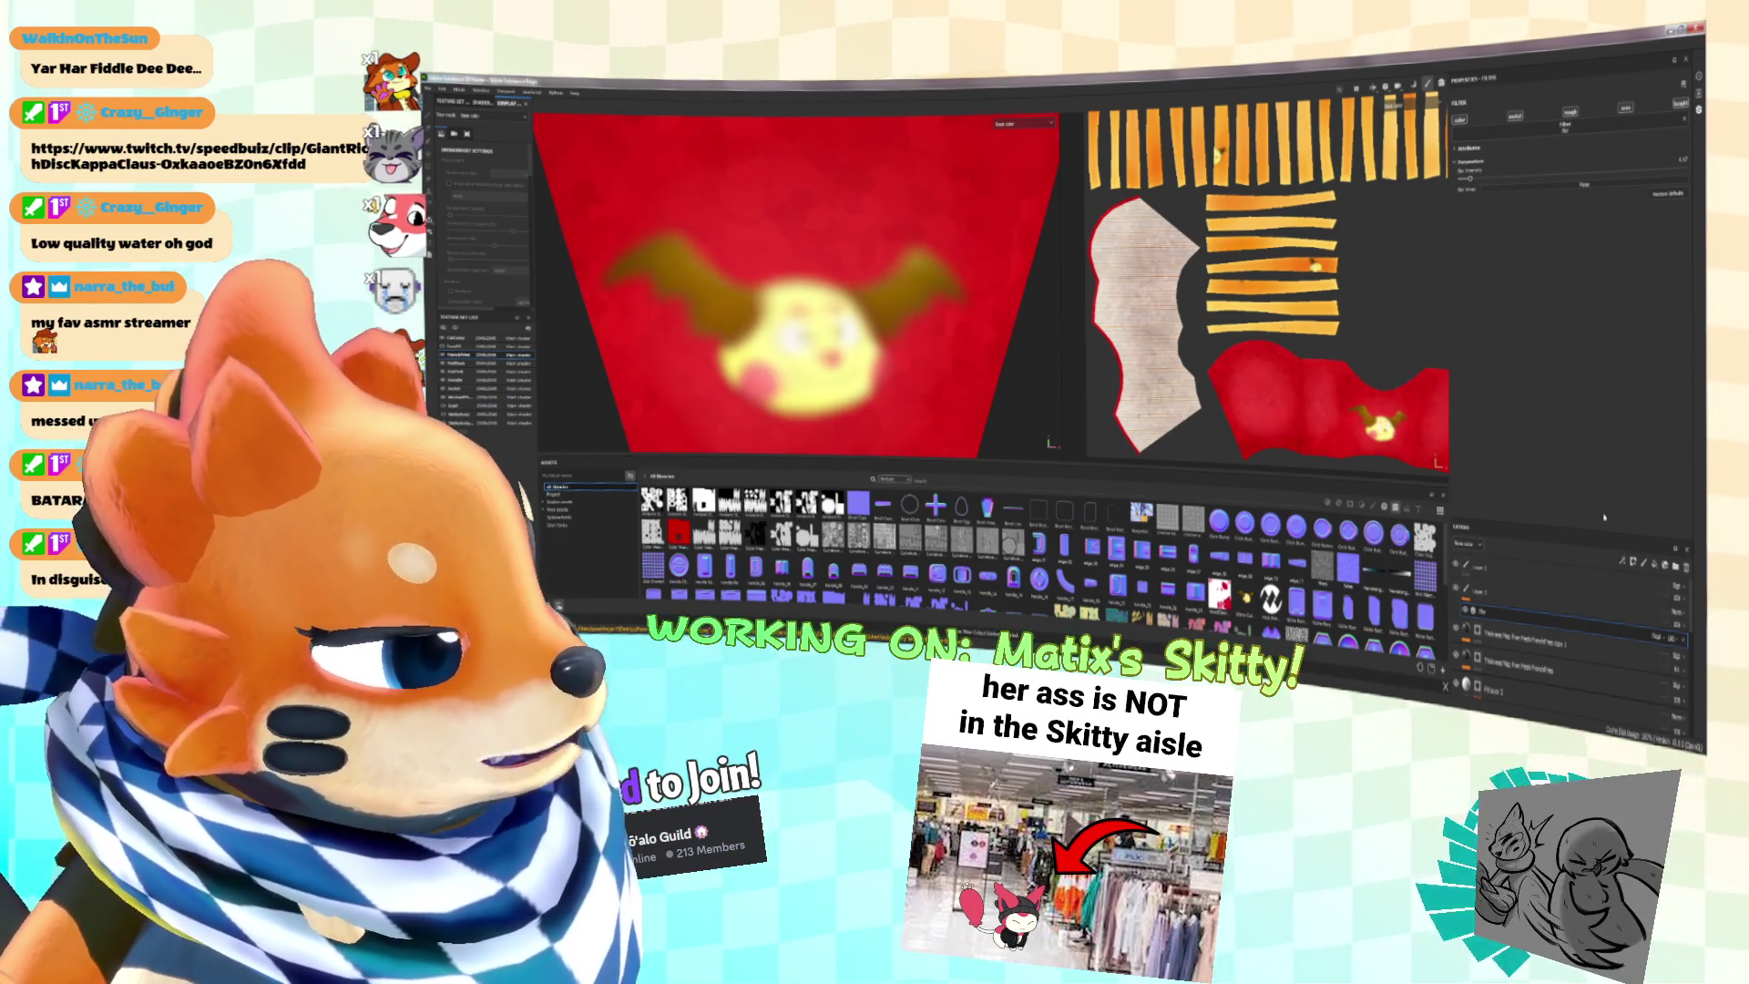
Step: Switch the filter to Blur Directional and turn its intensity down to 0
{"action": "left_click", "coordinate": [1566, 128]}
{"action": "left_click", "coordinate": [1590, 219]}
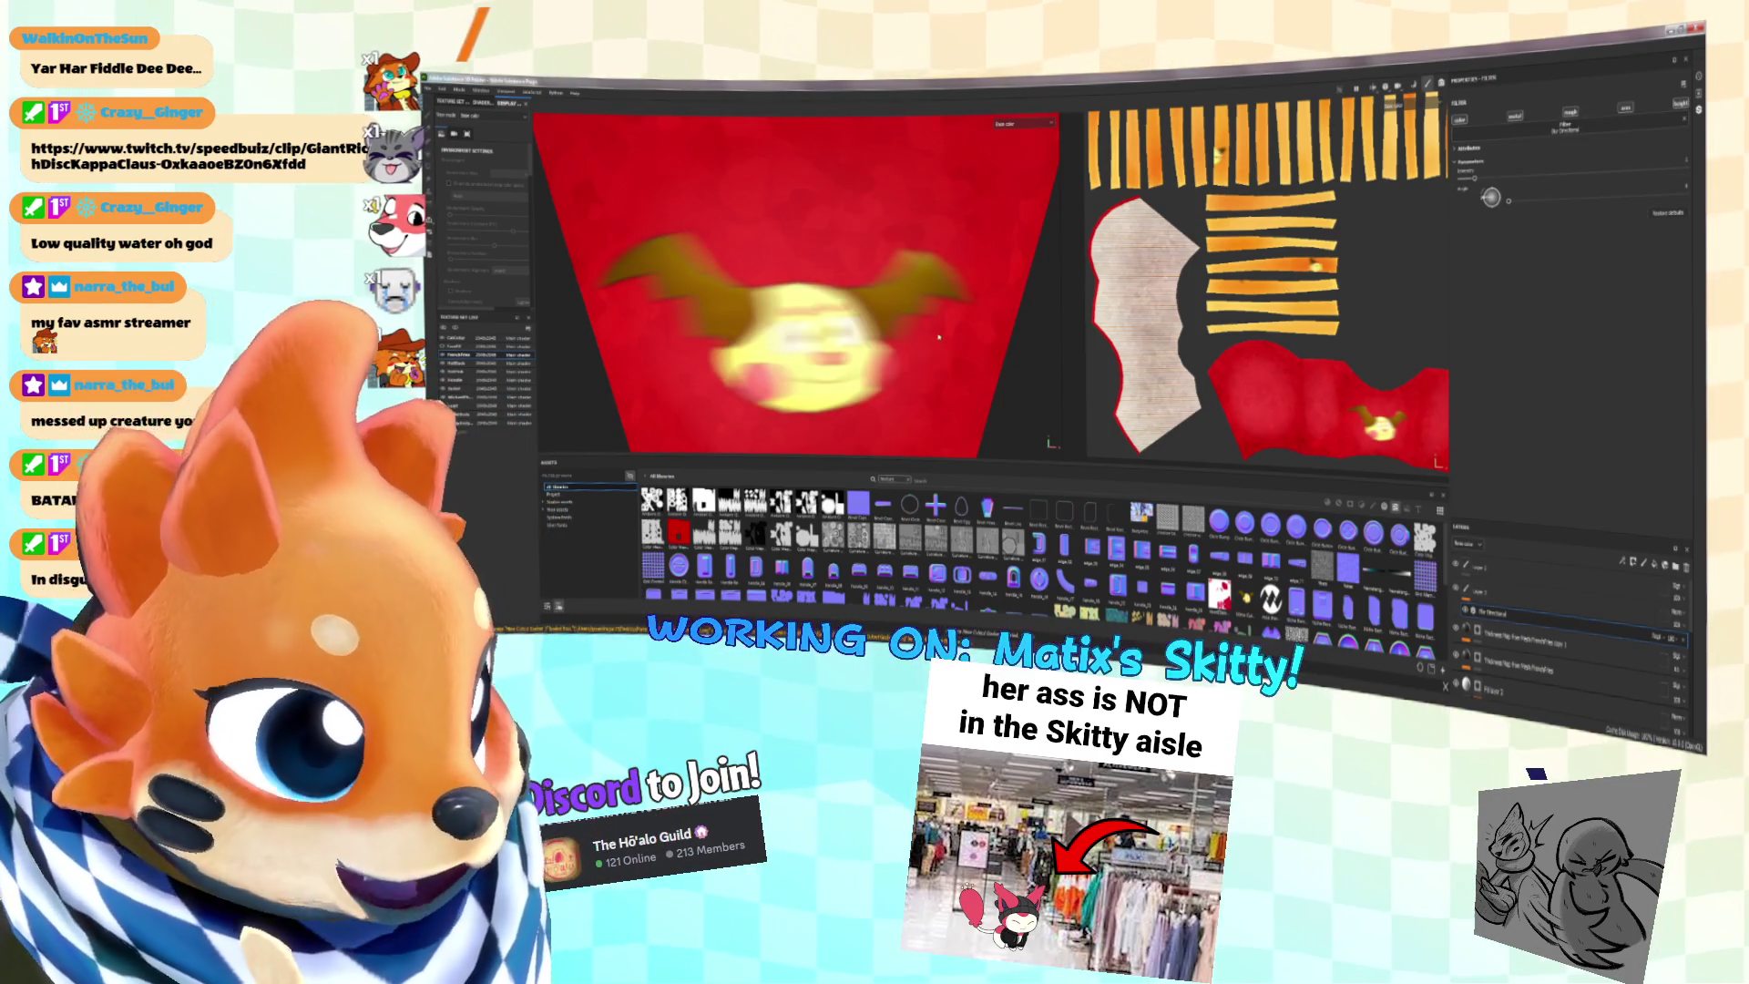
{"action": "scroll", "coordinate": [939, 337], "scroll_direction": "down", "scroll_amount": 3}
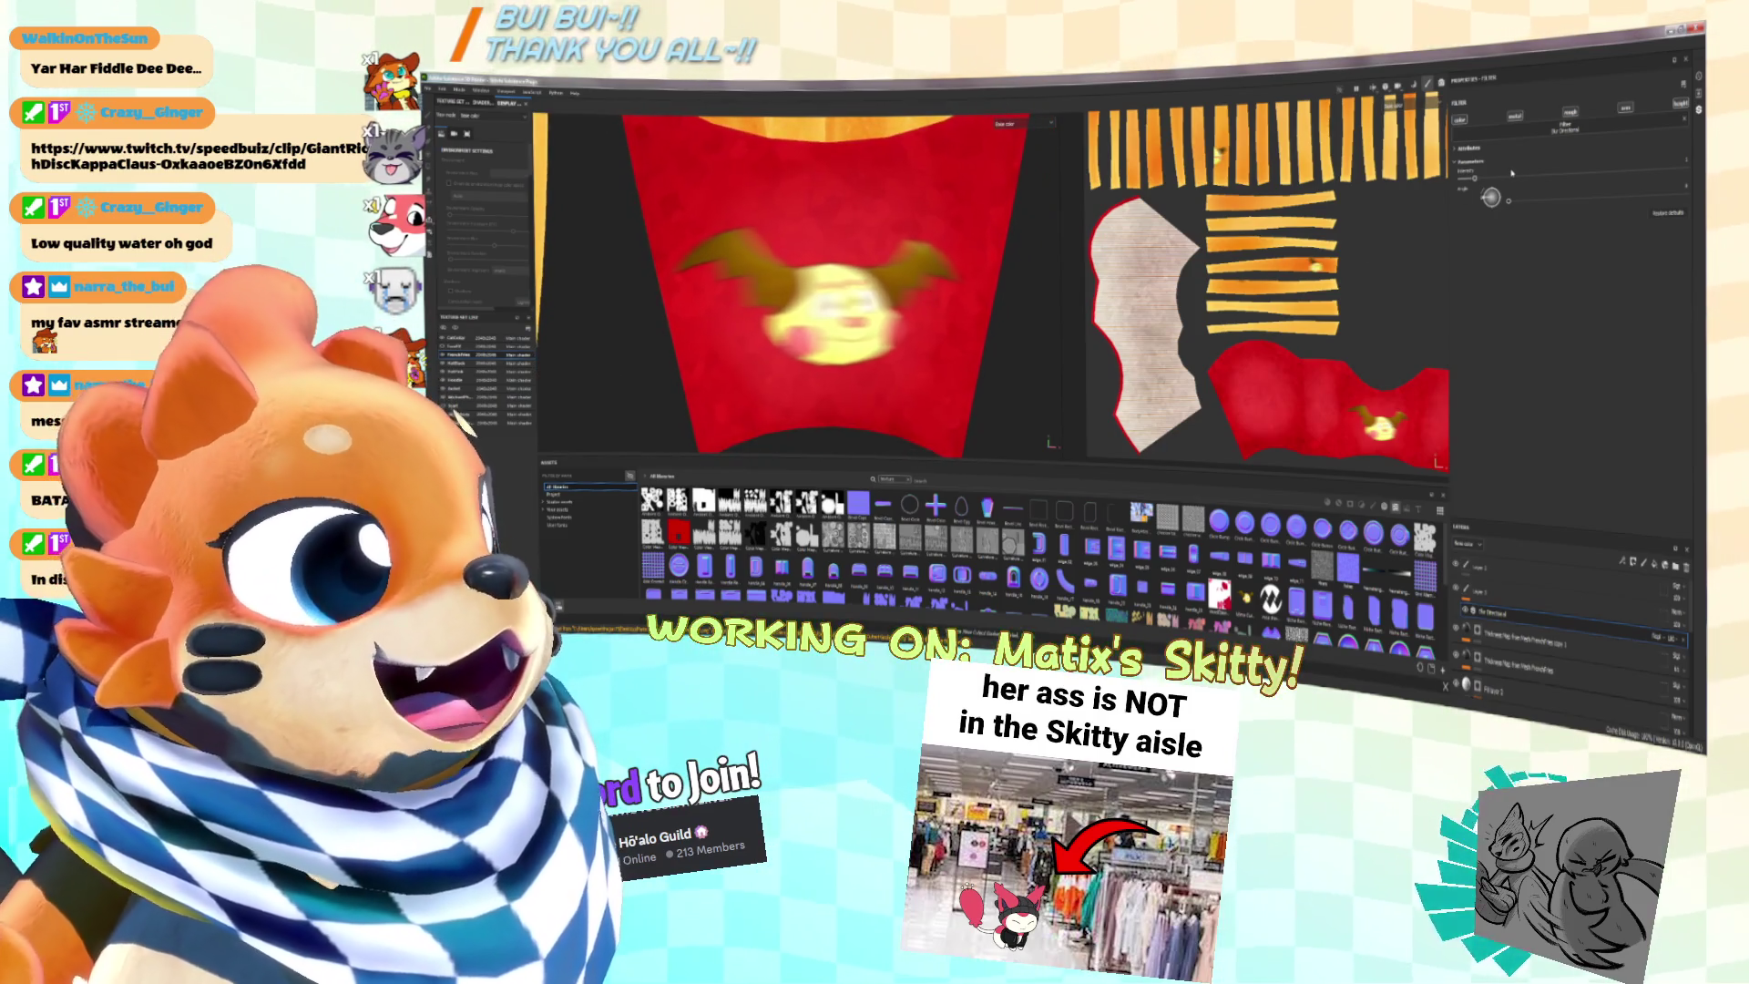
{"action": "left_click_drag", "start_coordinate": [1475, 178], "coordinate": [1460, 180]}
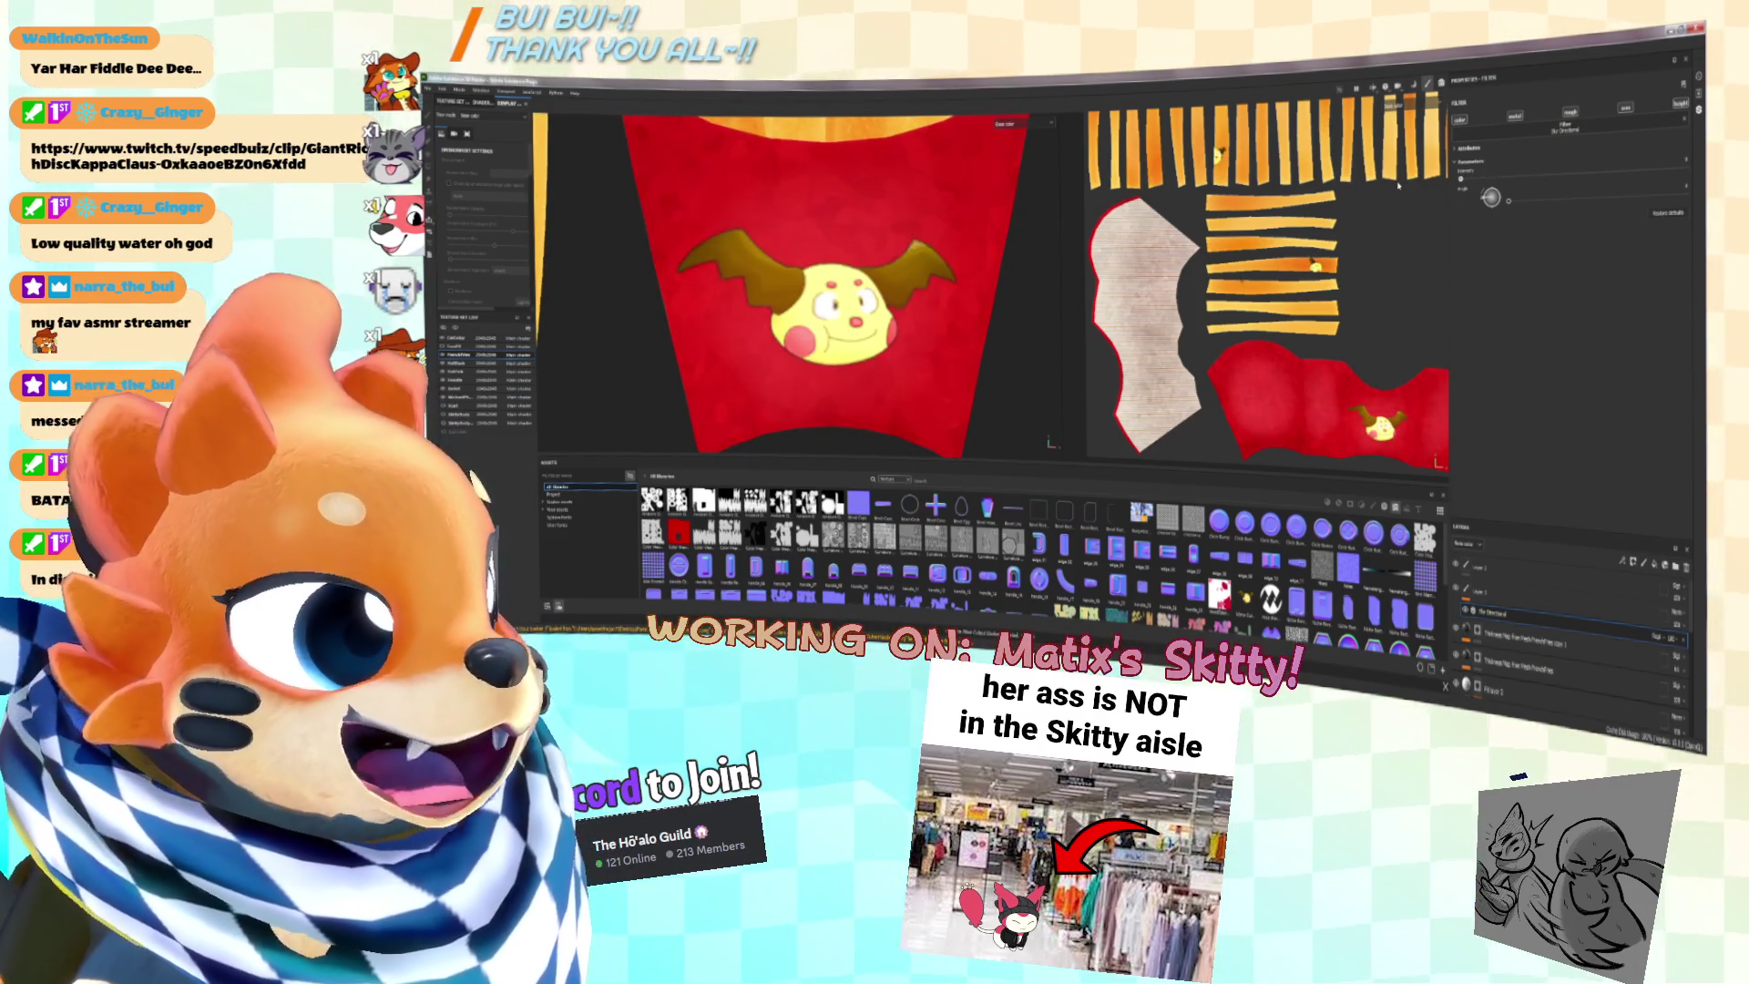
{"action": "mouse_move", "coordinate": [1461, 173]}
{"action": "left_mouse_down"}
{"action": "mouse_move", "coordinate": [1503, 175]}
{"action": "mouse_move", "coordinate": [1455, 194]}
{"action": "left_mouse_up"}
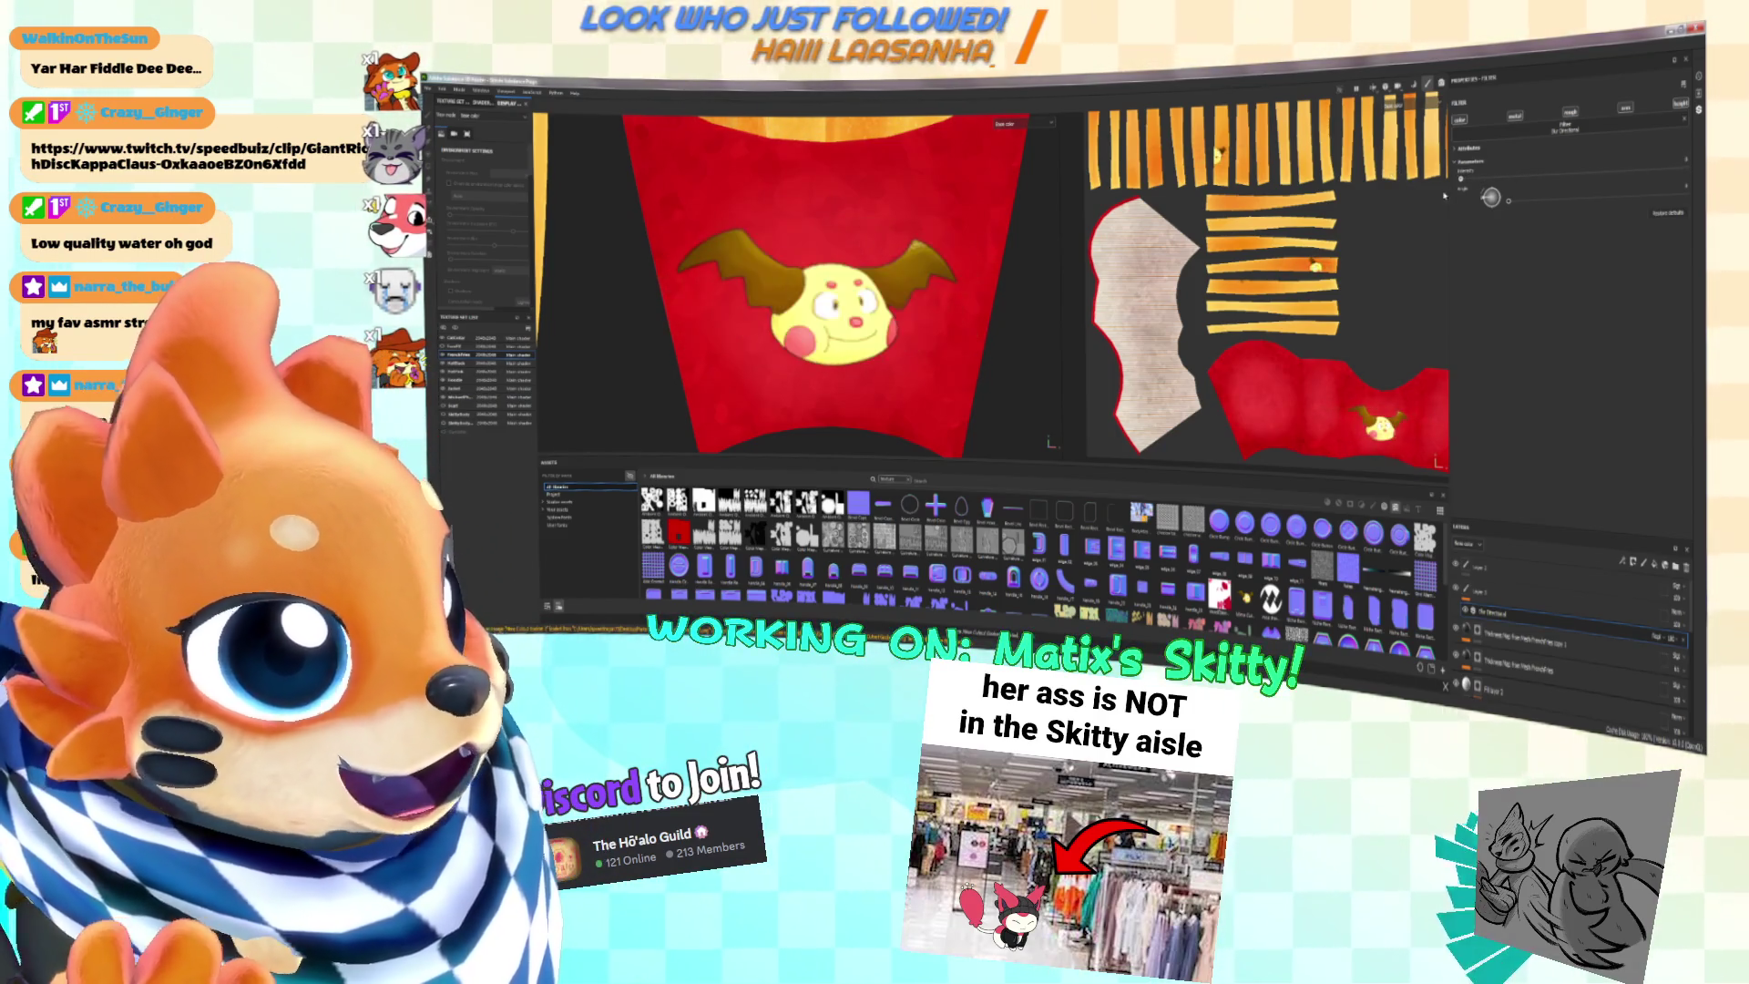
Step: Switch to a crystallize filter with intensity 0, then select the paint layer
{"action": "left_click", "coordinate": [1566, 128]}
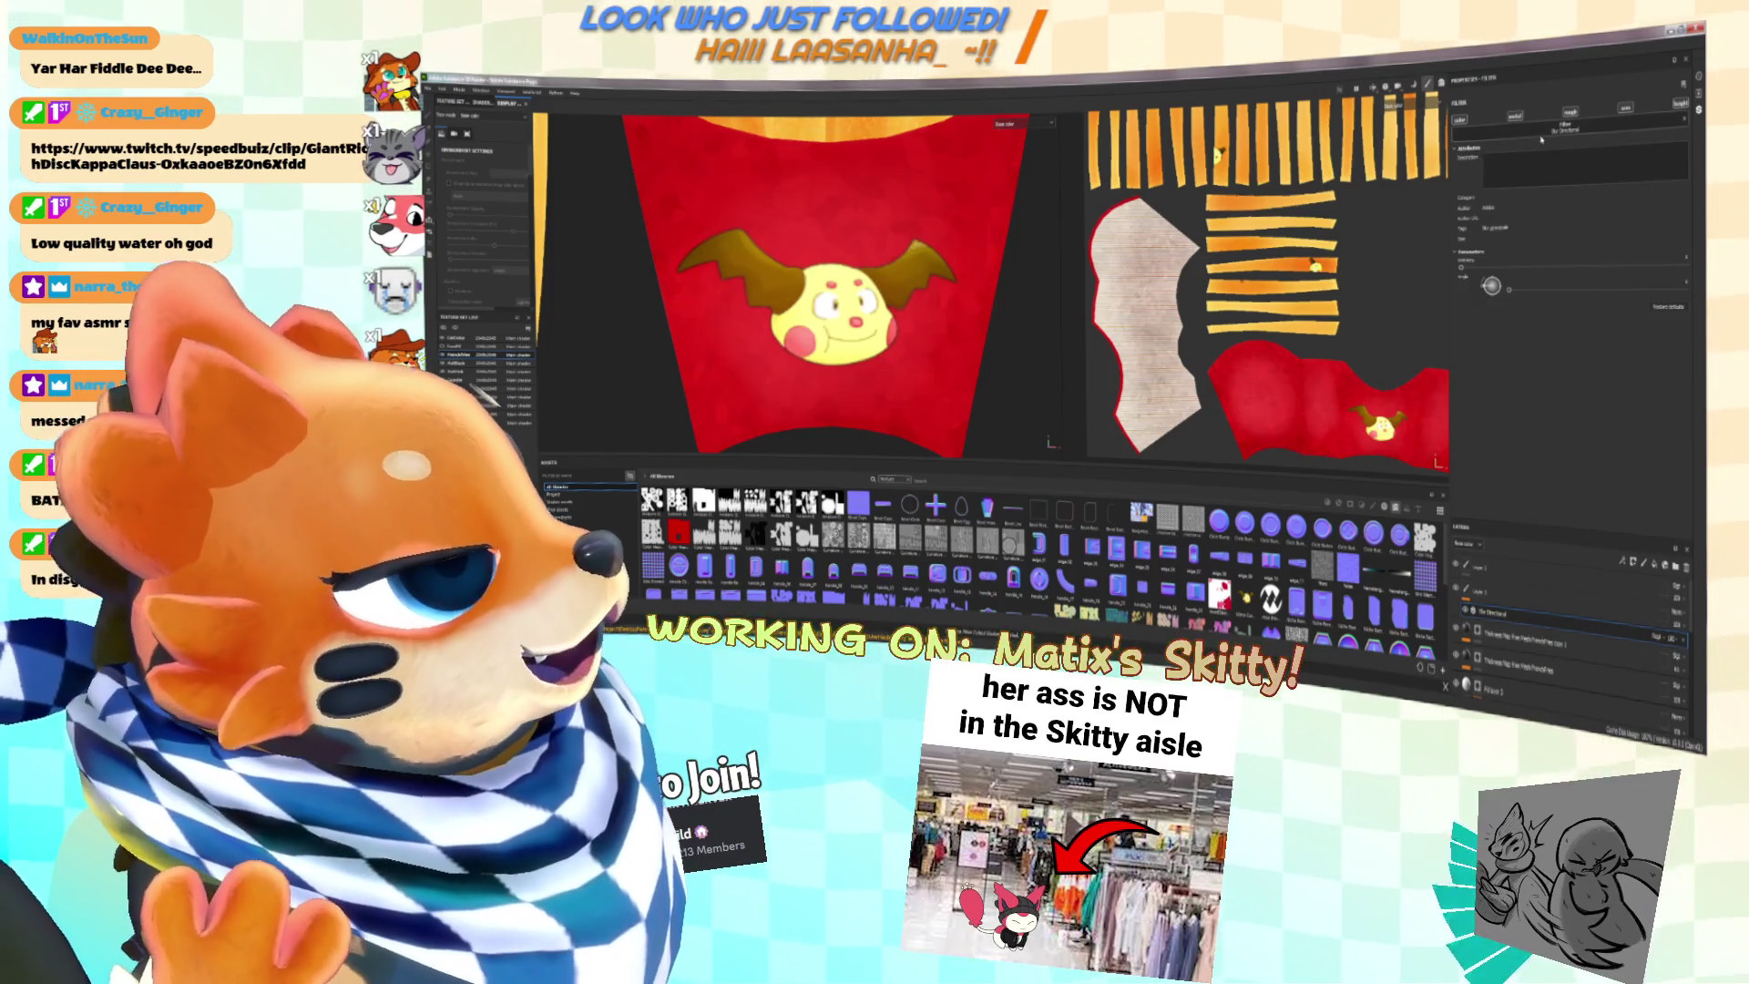
{"action": "left_click", "coordinate": [1573, 194]}
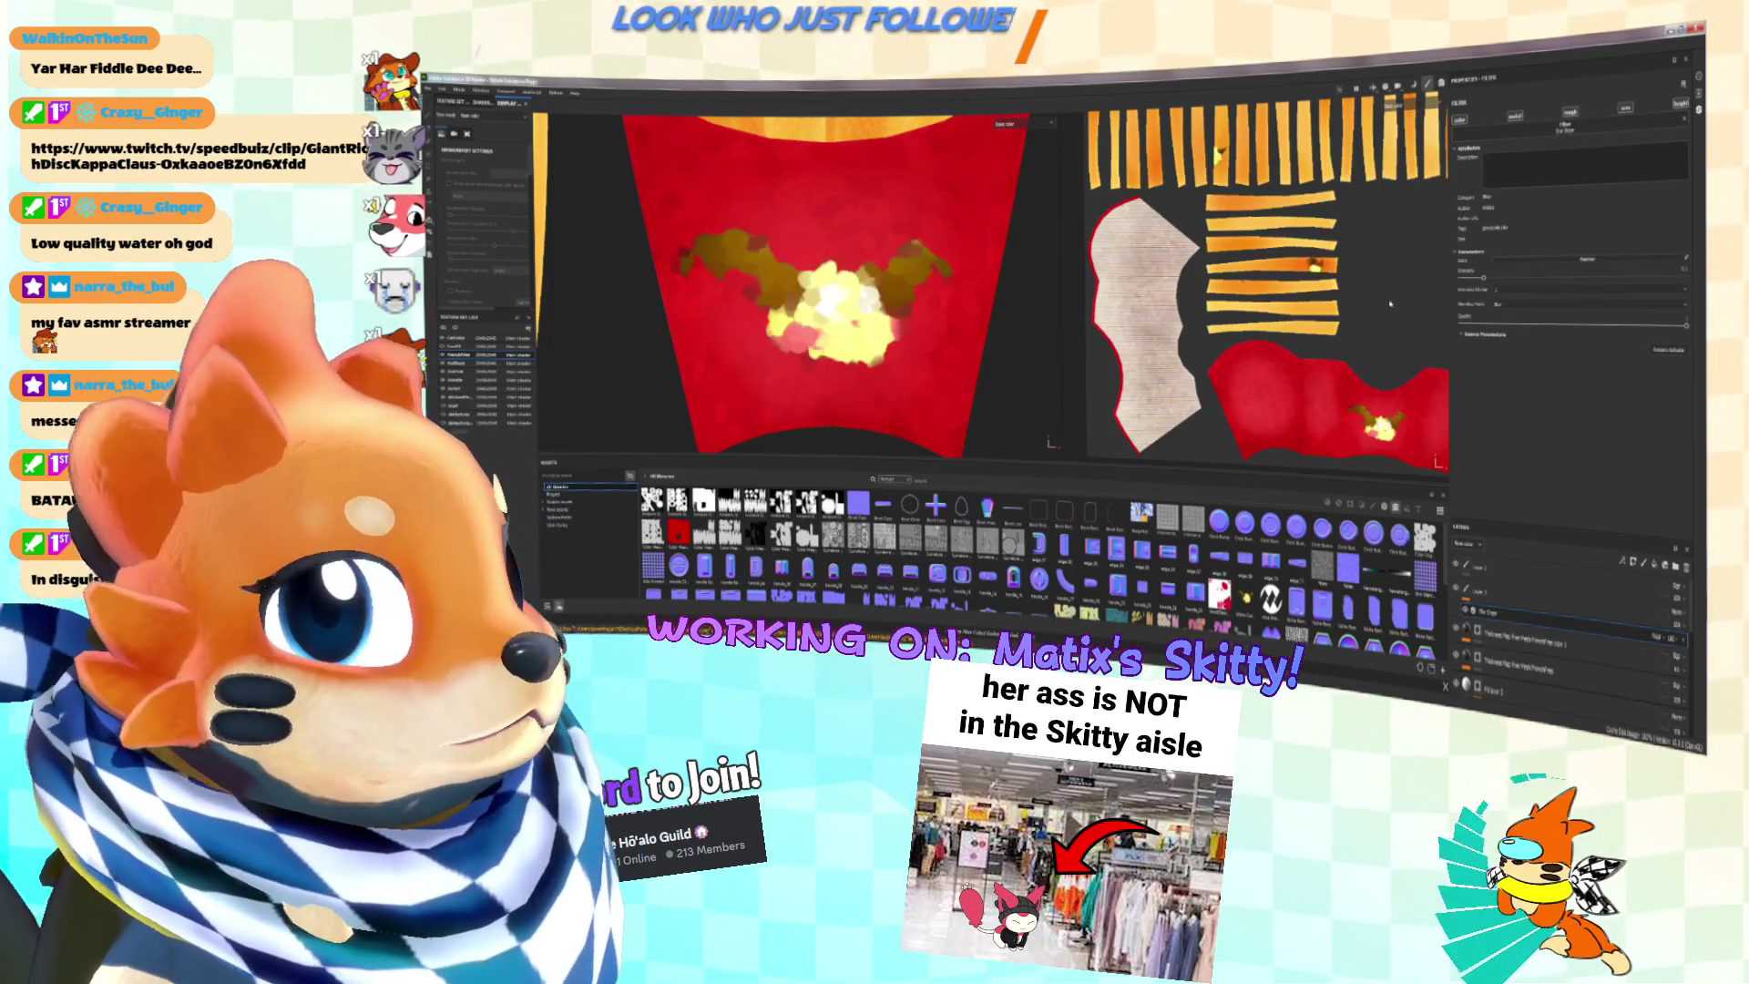
{"action": "left_click_drag", "start_coordinate": [1482, 278], "coordinate": [1446, 280]}
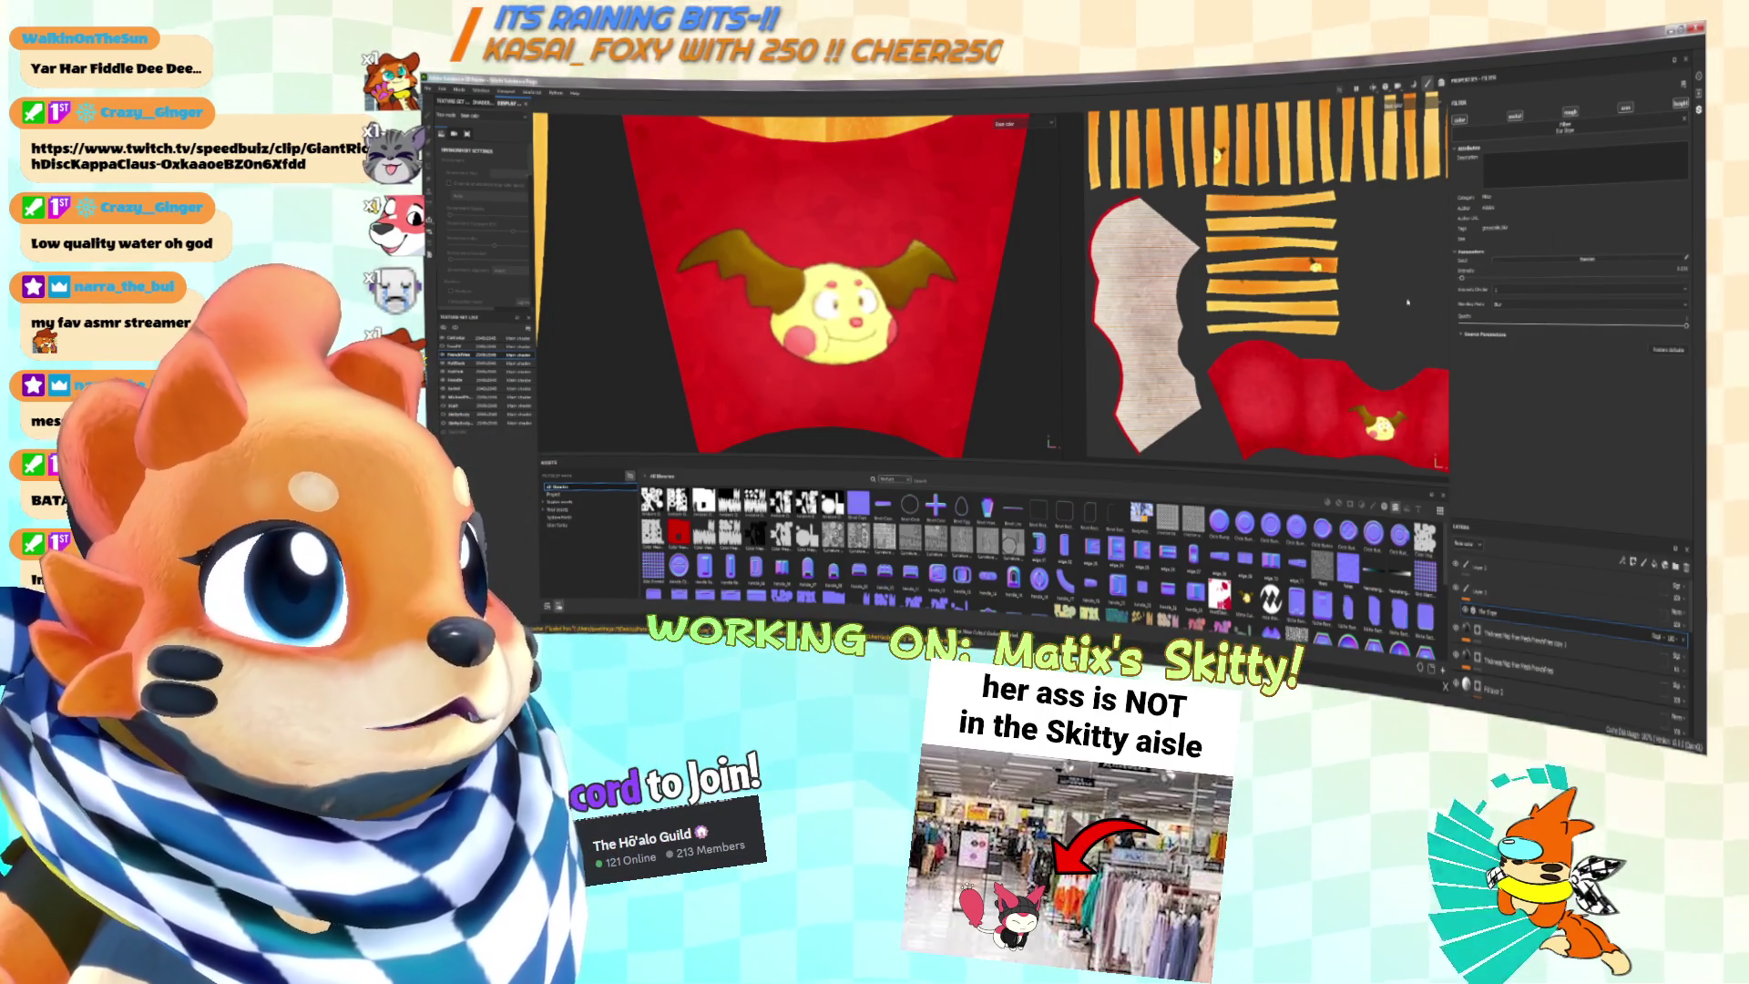
{"action": "scroll", "coordinate": [881, 360], "scroll_direction": "down", "scroll_amount": 3}
{"action": "scroll", "coordinate": [881, 360], "scroll_direction": "up", "scroll_amount": 3}
{"action": "scroll", "coordinate": [881, 359], "scroll_direction": "down", "scroll_amount": 3}
{"action": "mouse_move", "coordinate": [881, 360]}
{"action": "left_mouse_down", "text": "alt"}
{"action": "mouse_move", "coordinate": [886, 376]}
{"action": "mouse_move", "coordinate": [986, 381]}
{"action": "mouse_move", "coordinate": [941, 344]}
{"action": "left_mouse_up", "text": "alt"}
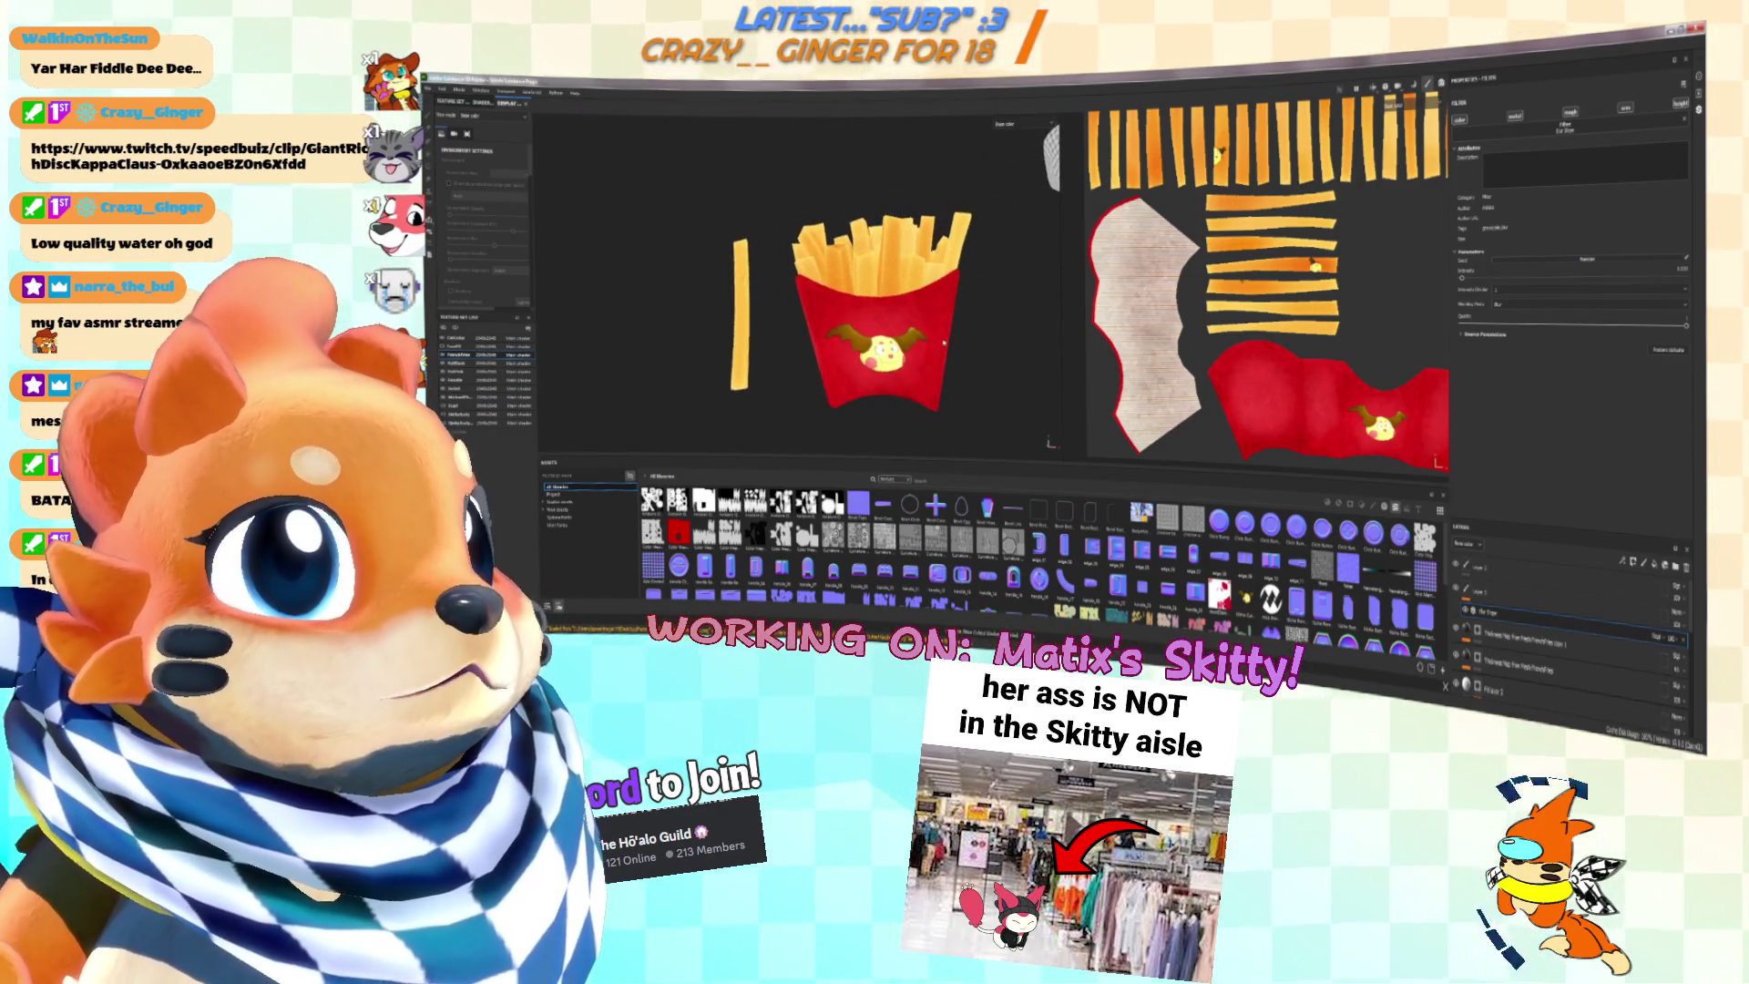
{"action": "mouse_move", "coordinate": [948, 347]}
{"action": "left_mouse_down", "text": "alt"}
{"action": "mouse_move", "coordinate": [996, 342]}
{"action": "mouse_move", "coordinate": [755, 260]}
{"action": "left_mouse_up", "text": "alt"}
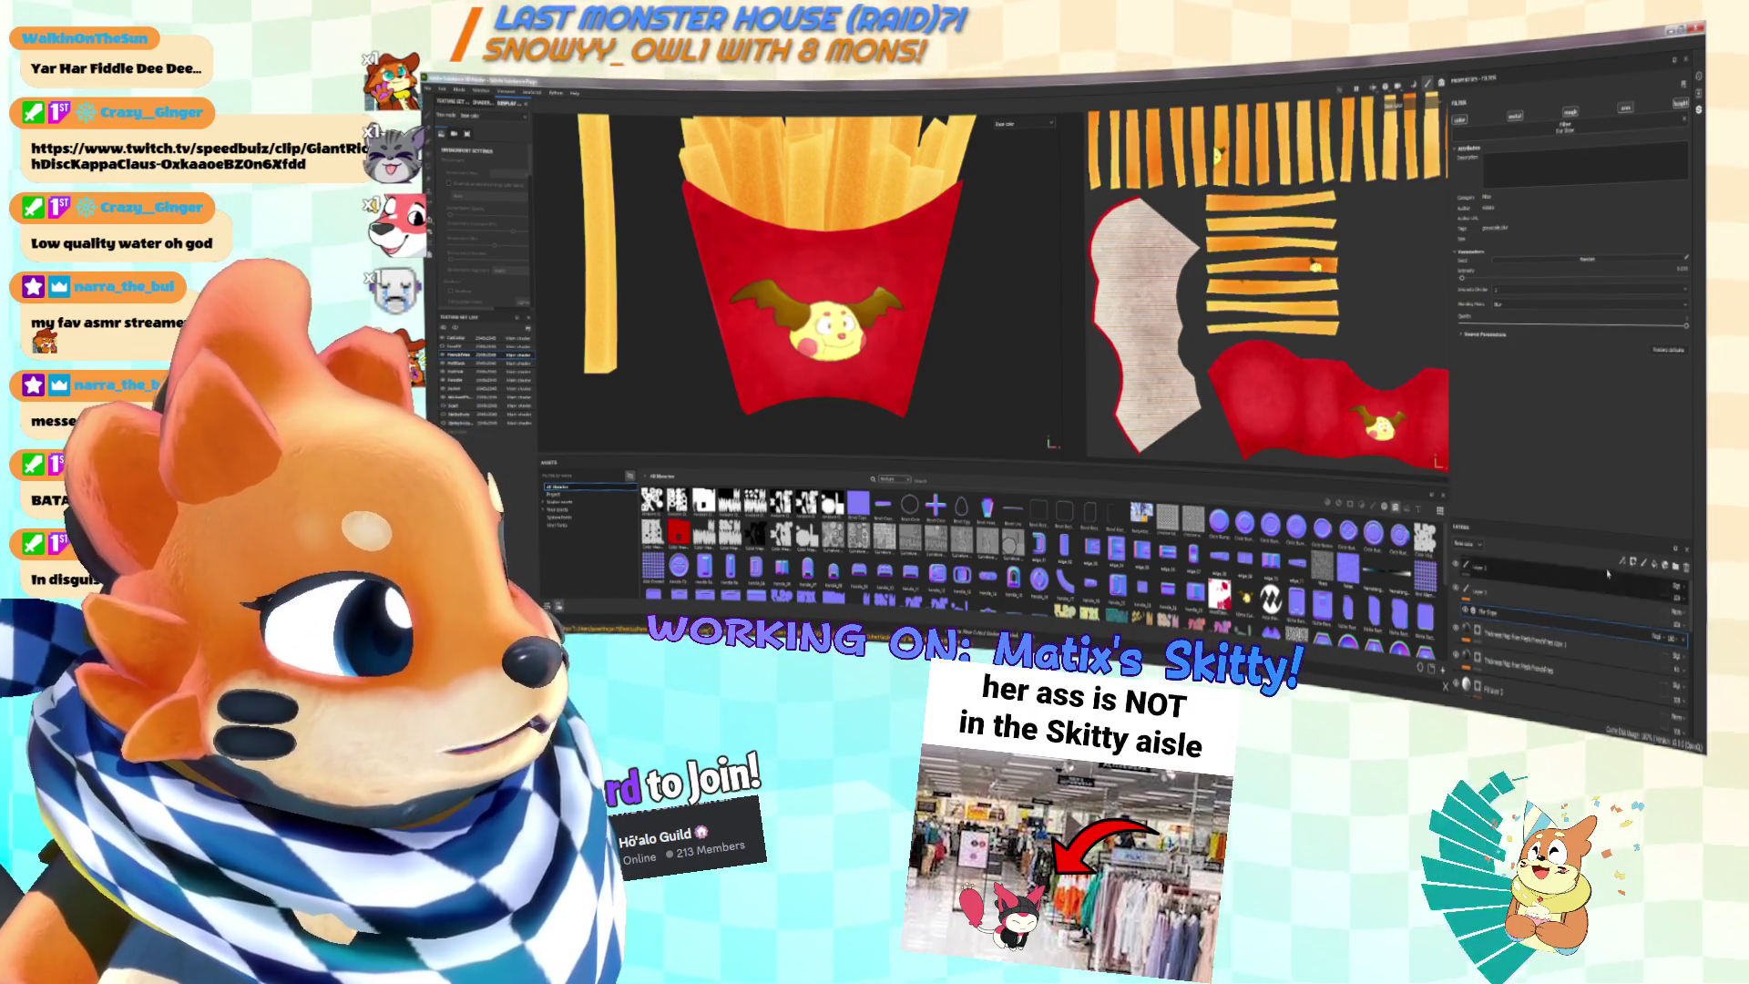
{"action": "left_click", "coordinate": [1586, 587]}
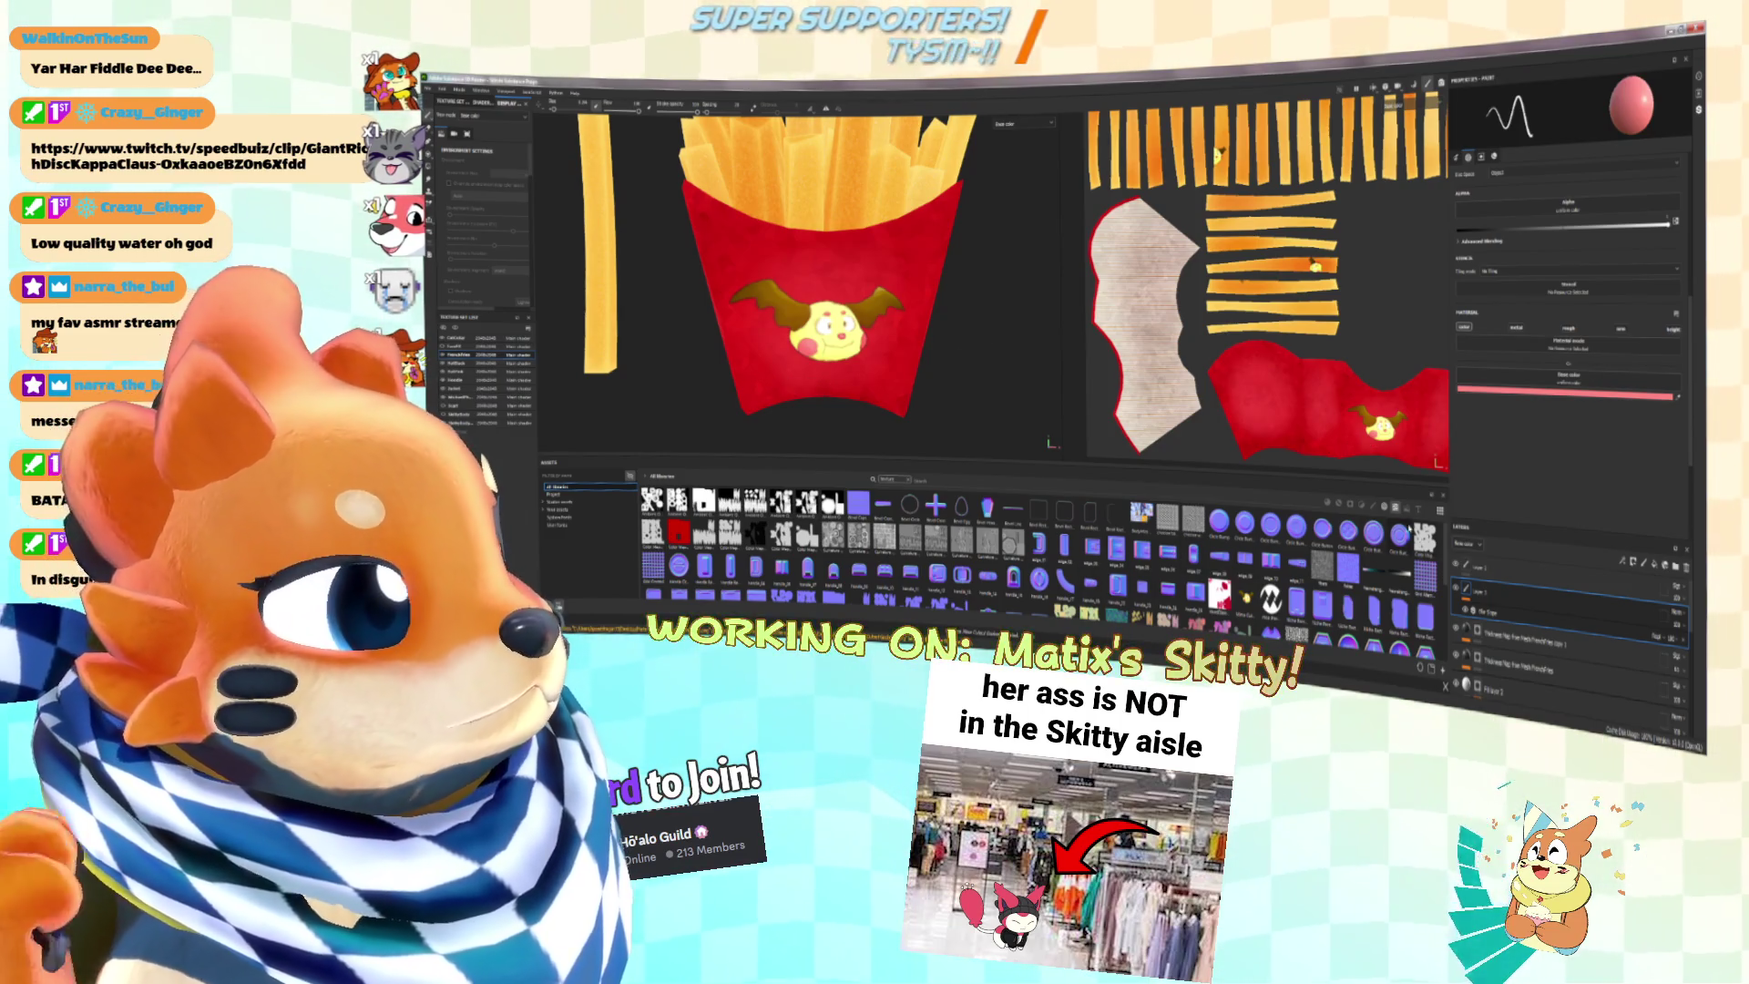
Step: Clear the asset library filter and load a font into the text brush
{"action": "left_click", "coordinate": [1380, 507]}
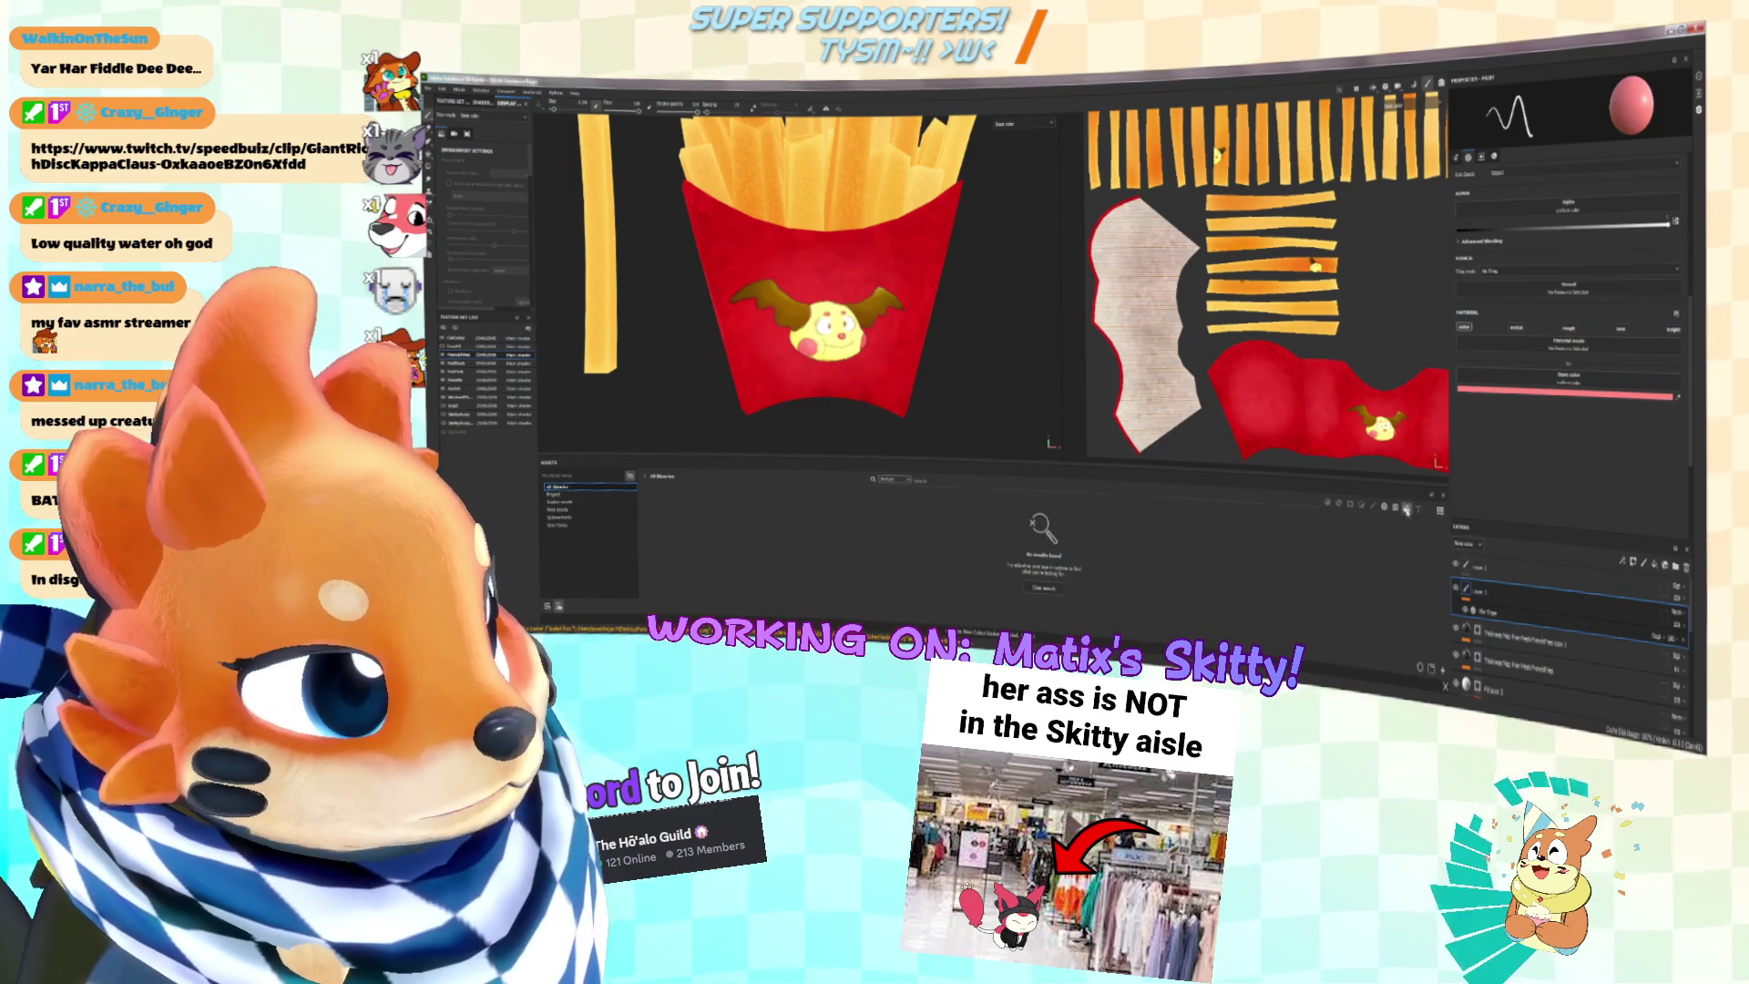
{"action": "left_click", "coordinate": [909, 481]}
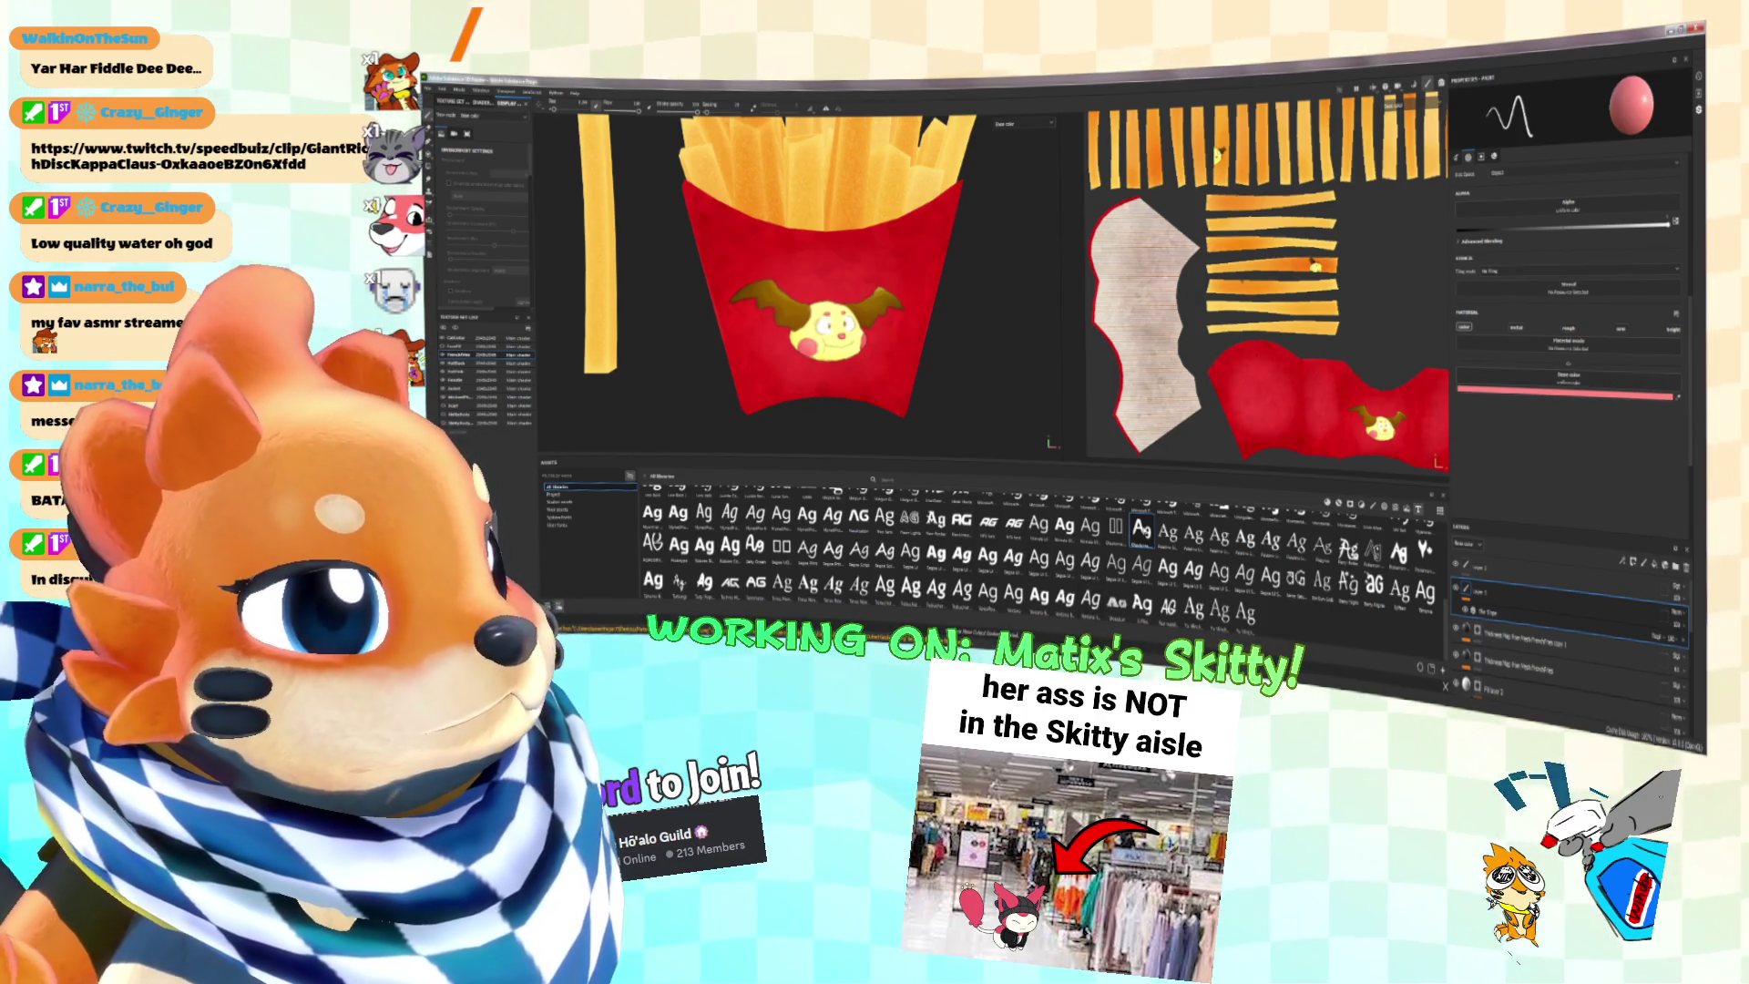
{"action": "scroll", "coordinate": [1532, 379], "scroll_direction": "down", "scroll_amount": 1}
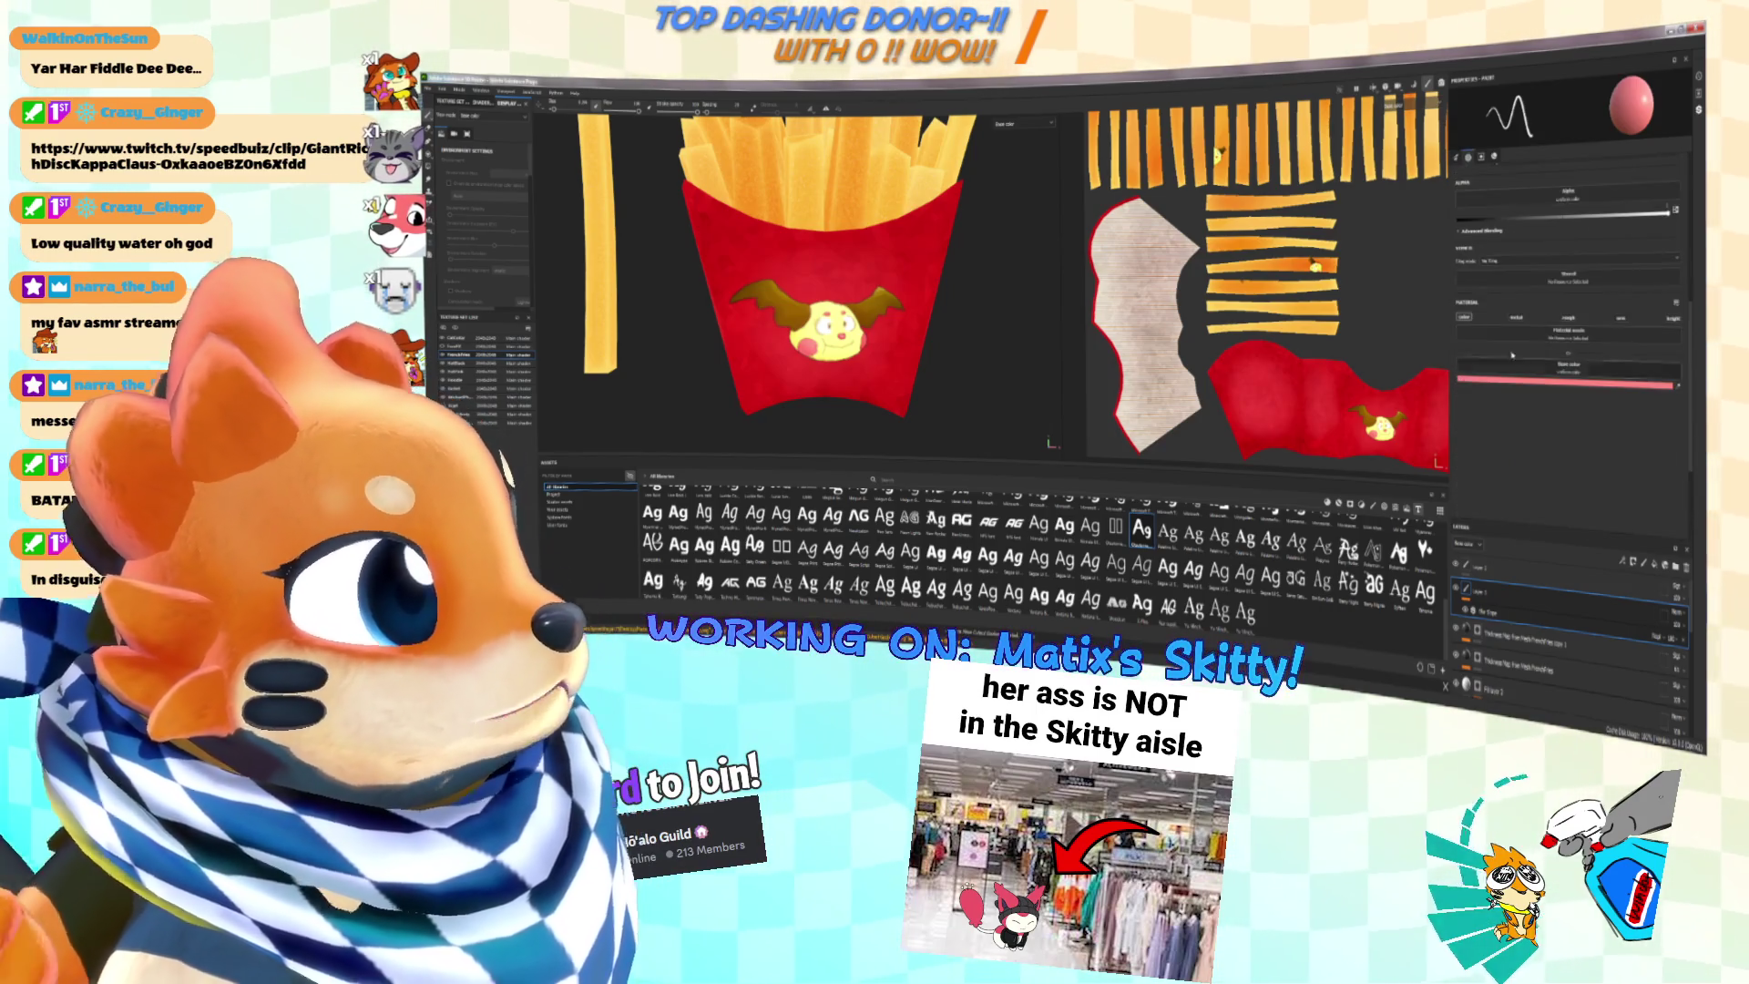
{"action": "mouse_move", "coordinate": [1113, 524]}
{"action": "left_mouse_down"}
{"action": "mouse_move", "coordinate": [1590, 360]}
{"action": "mouse_move", "coordinate": [1571, 369]}
{"action": "left_mouse_up"}
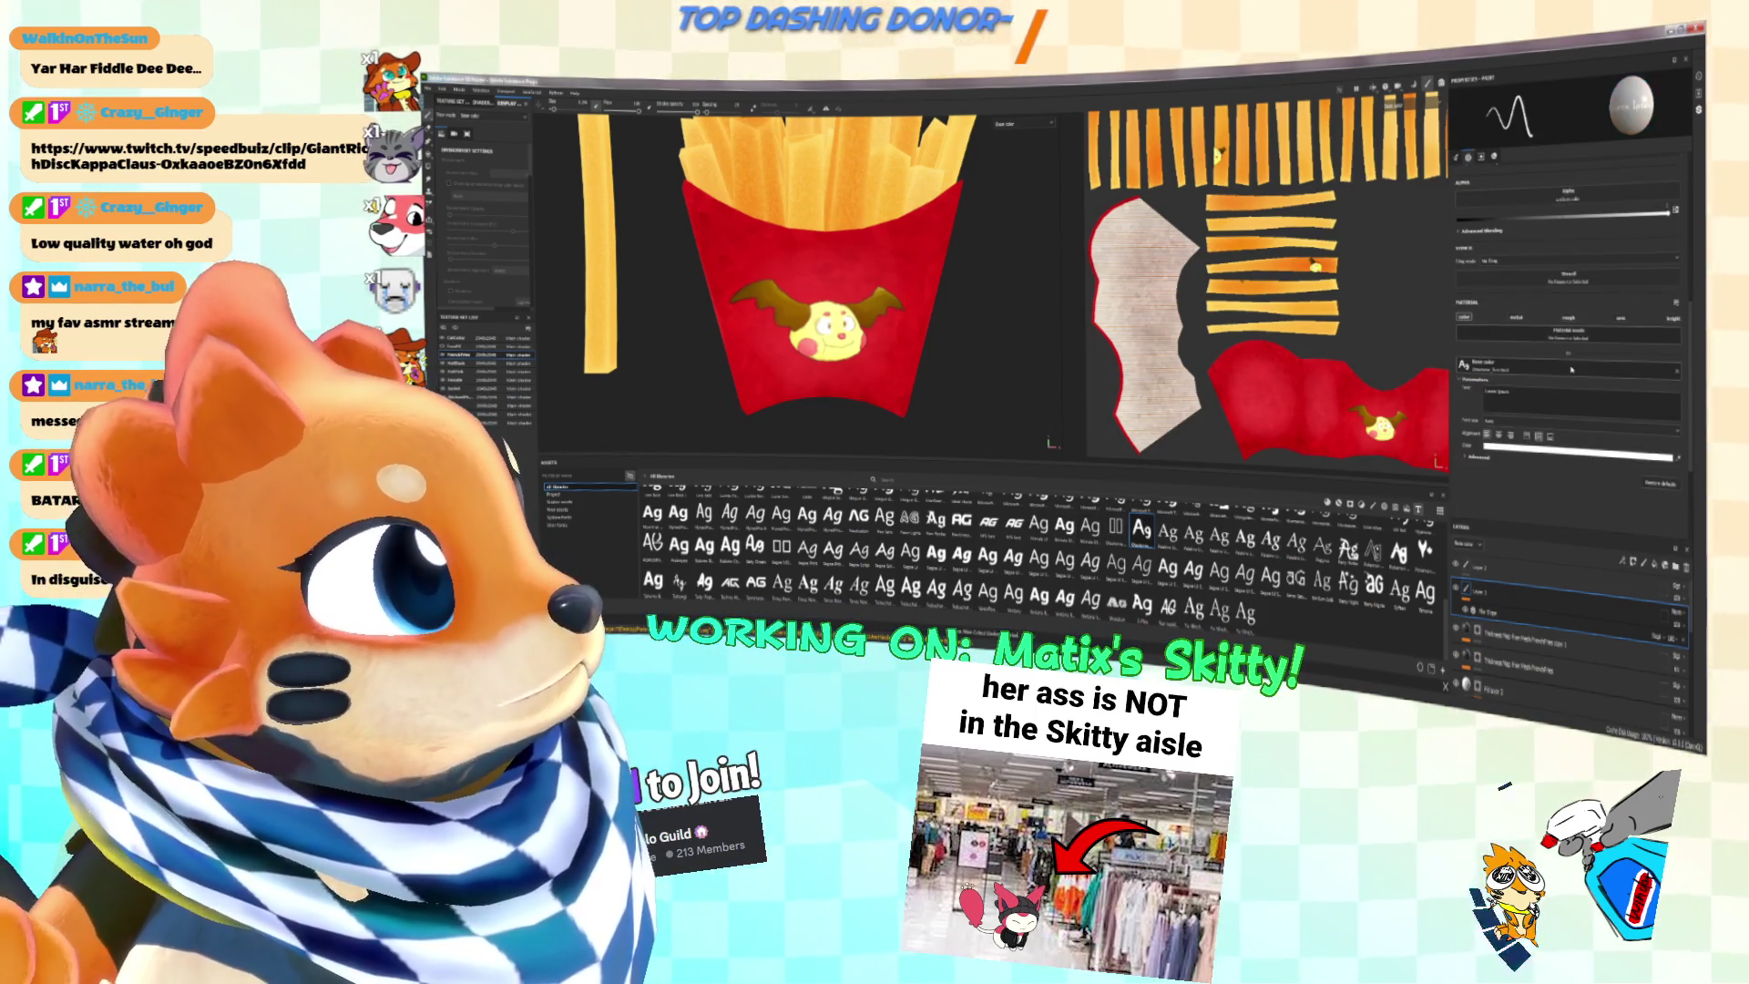
Step: Replace the Lorem Ipsum sample text with 'Matix' and stamp it onto the fries box
{"action": "key", "text": "ctrl+a"}
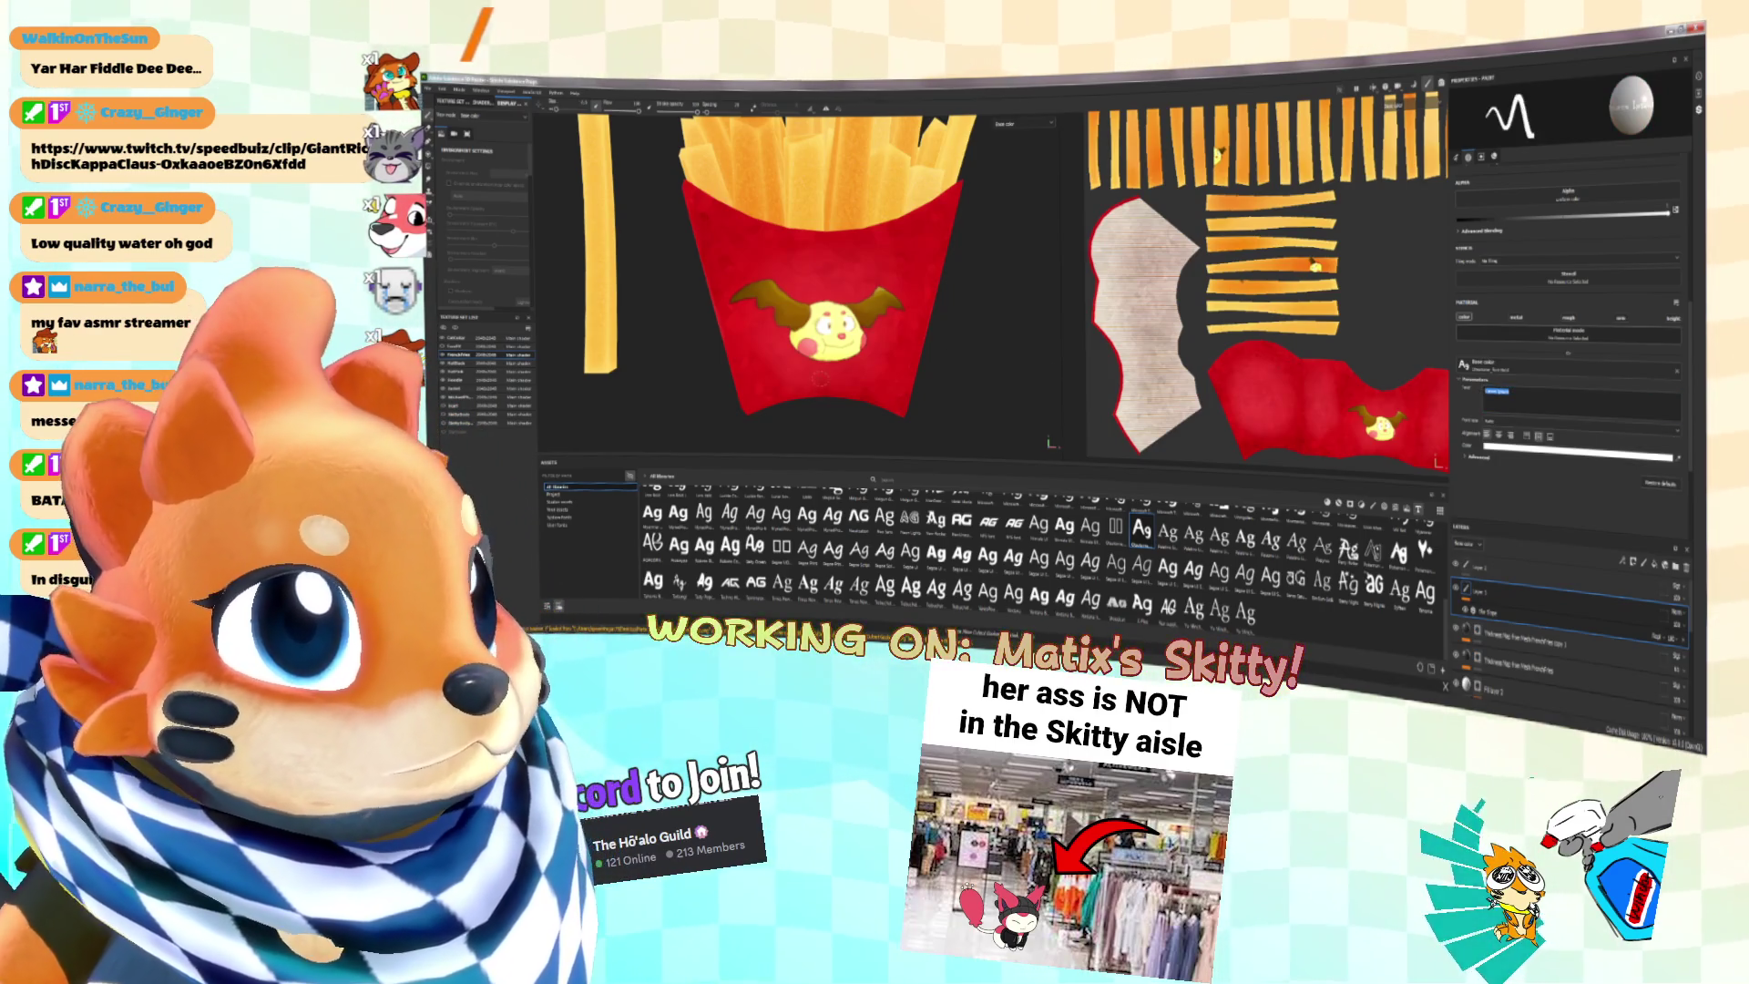
{"action": "right_click_drag", "start_coordinate": [820, 378], "coordinate": [827, 383], "text": "ctrl"}
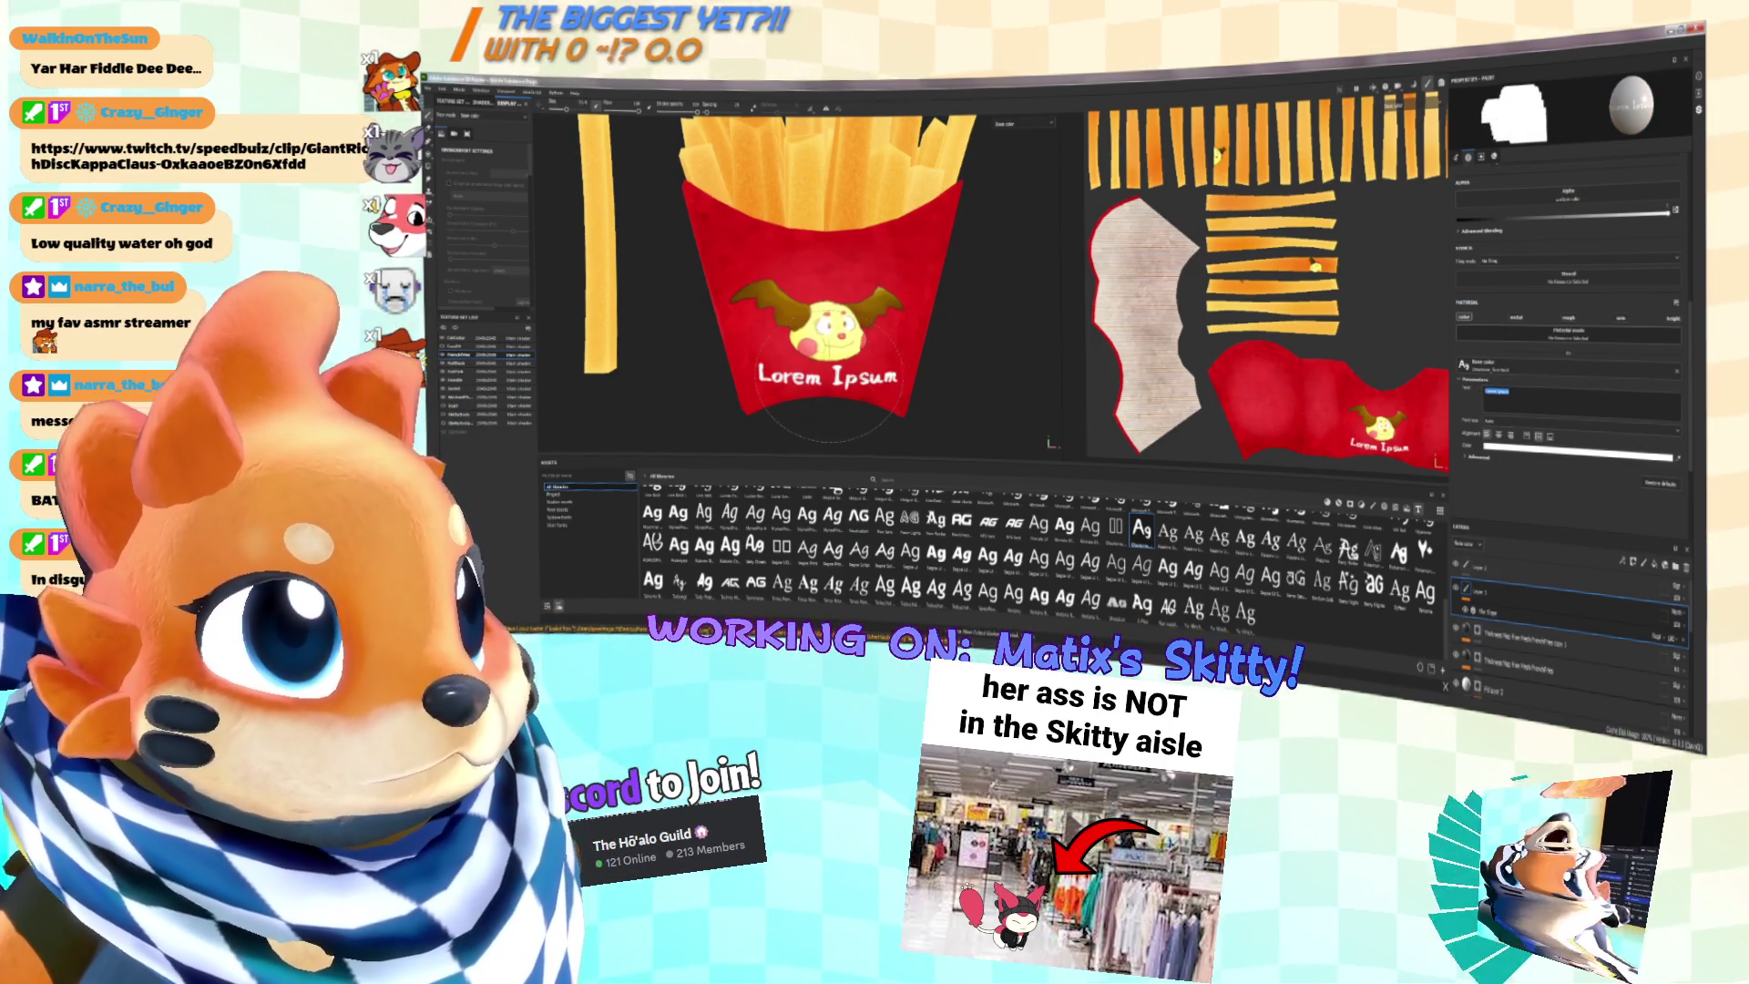
{"action": "left_click_drag", "start_coordinate": [827, 375], "coordinate": [857, 355], "text": "alt"}
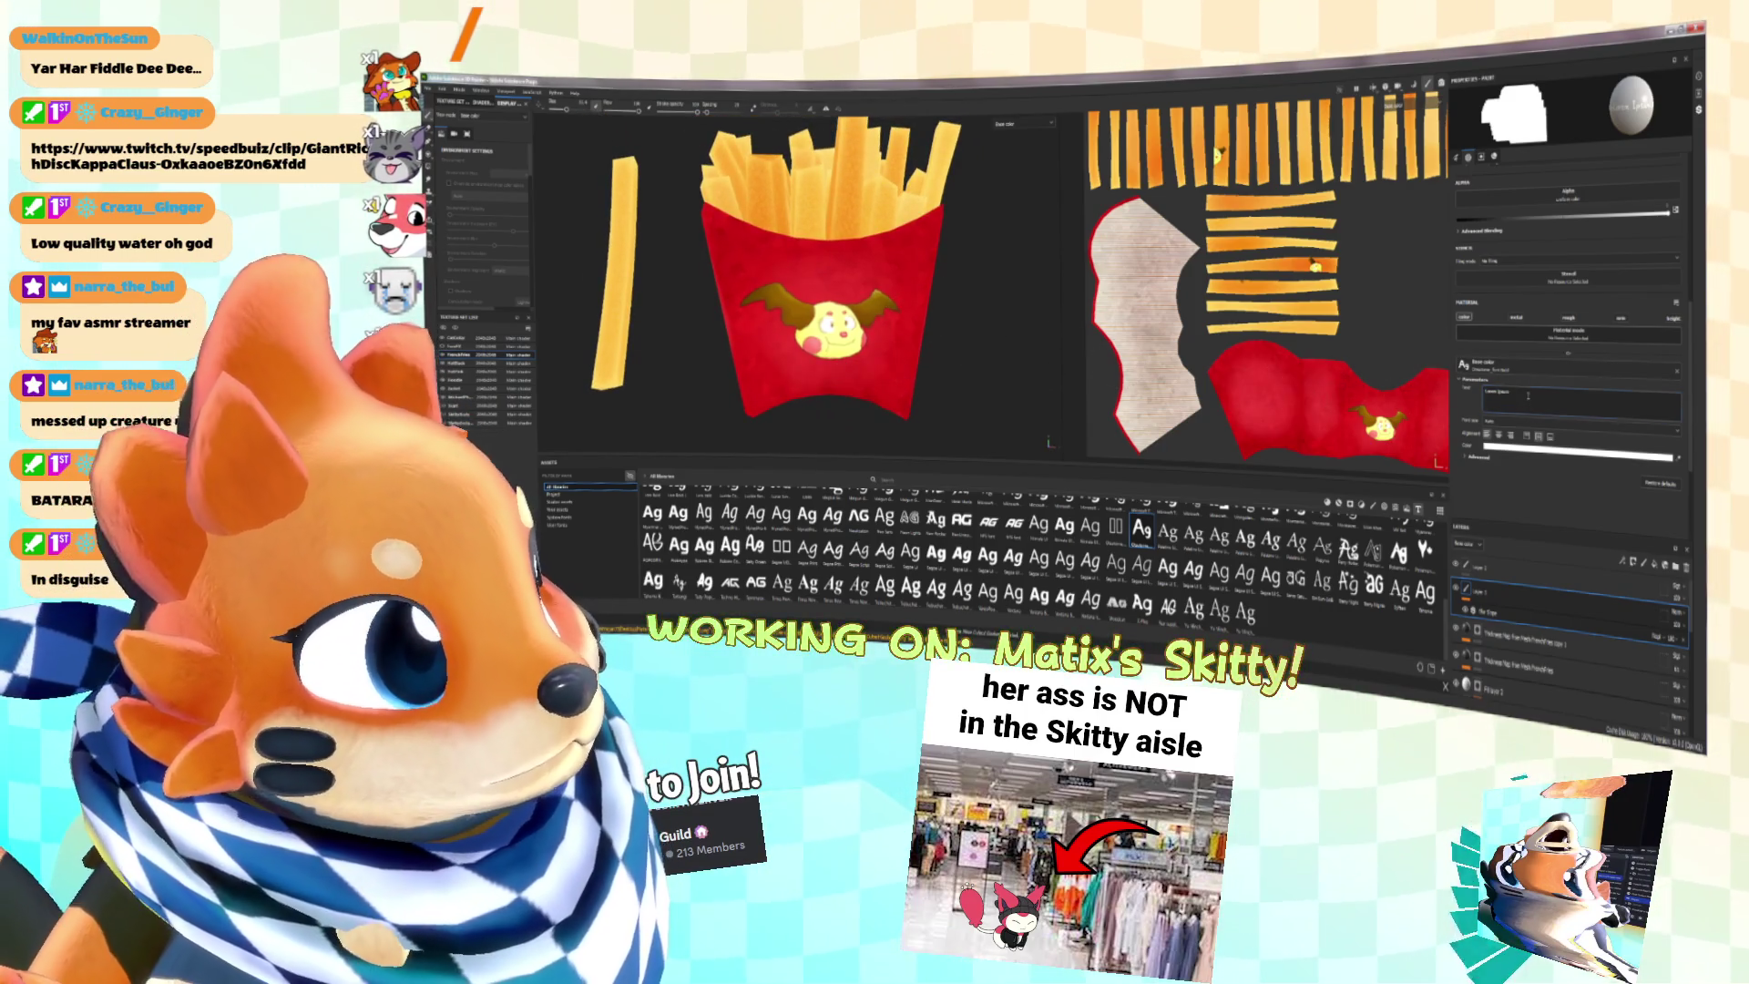
{"action": "triple_click", "coordinate": [1528, 392]}
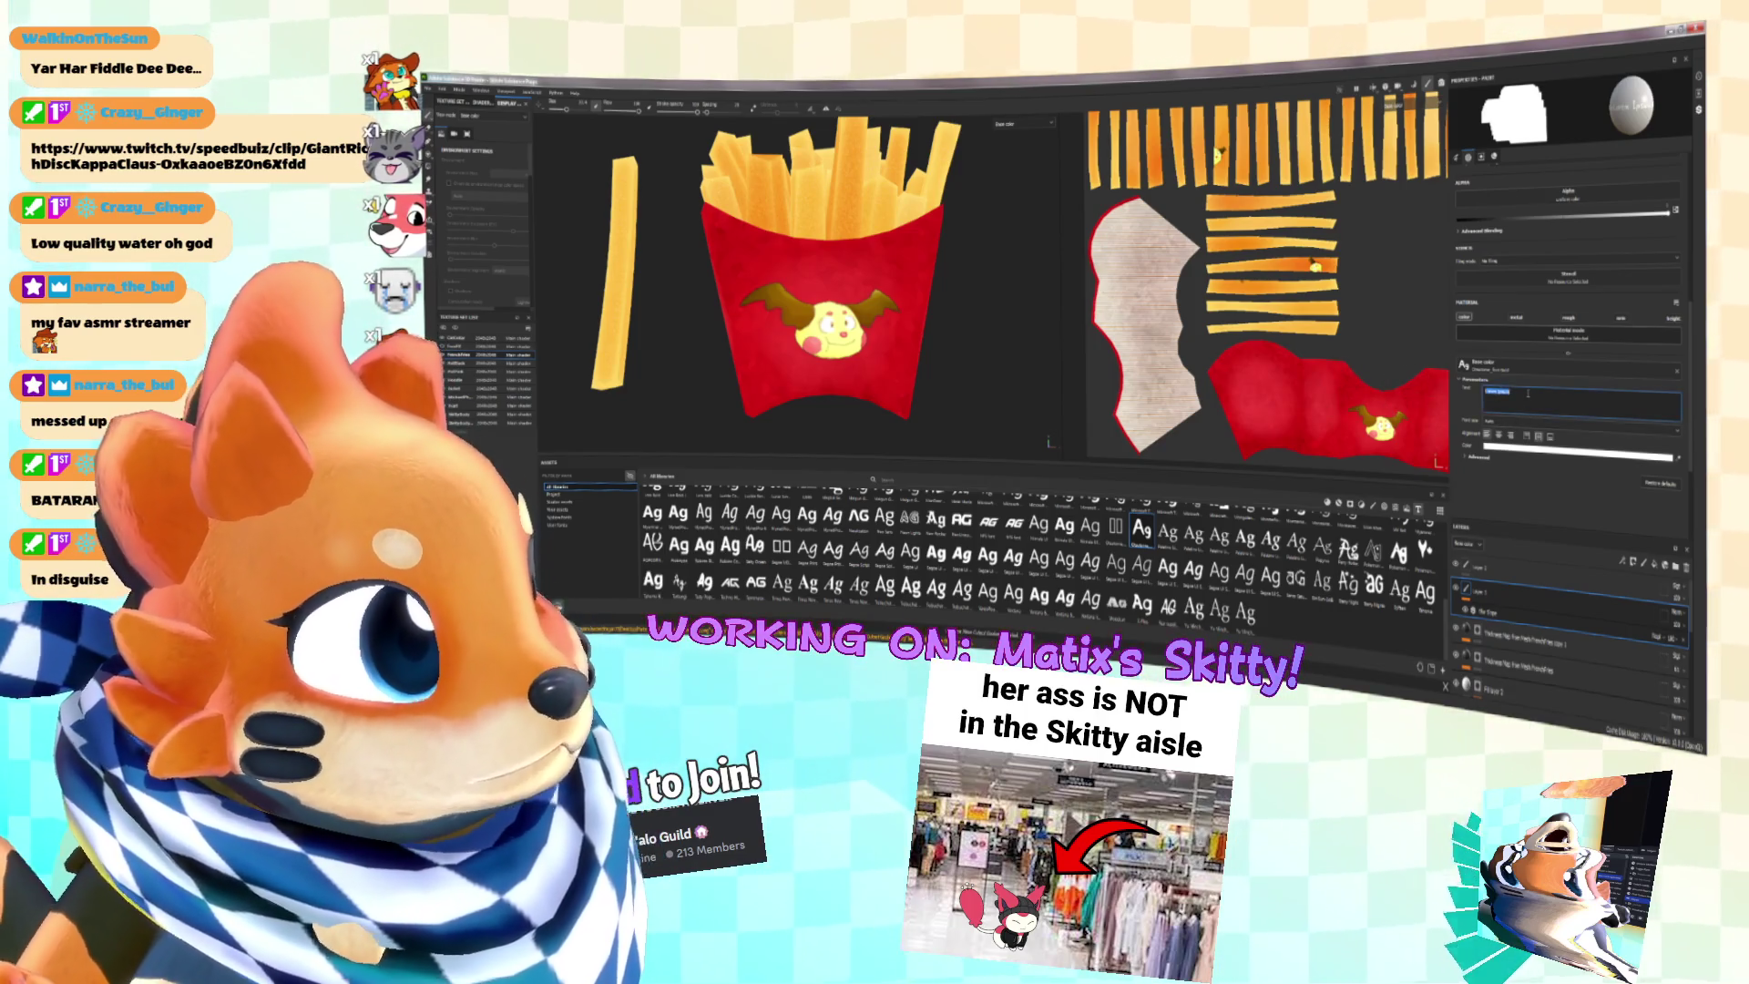
{"action": "type", "text": "Matix"}
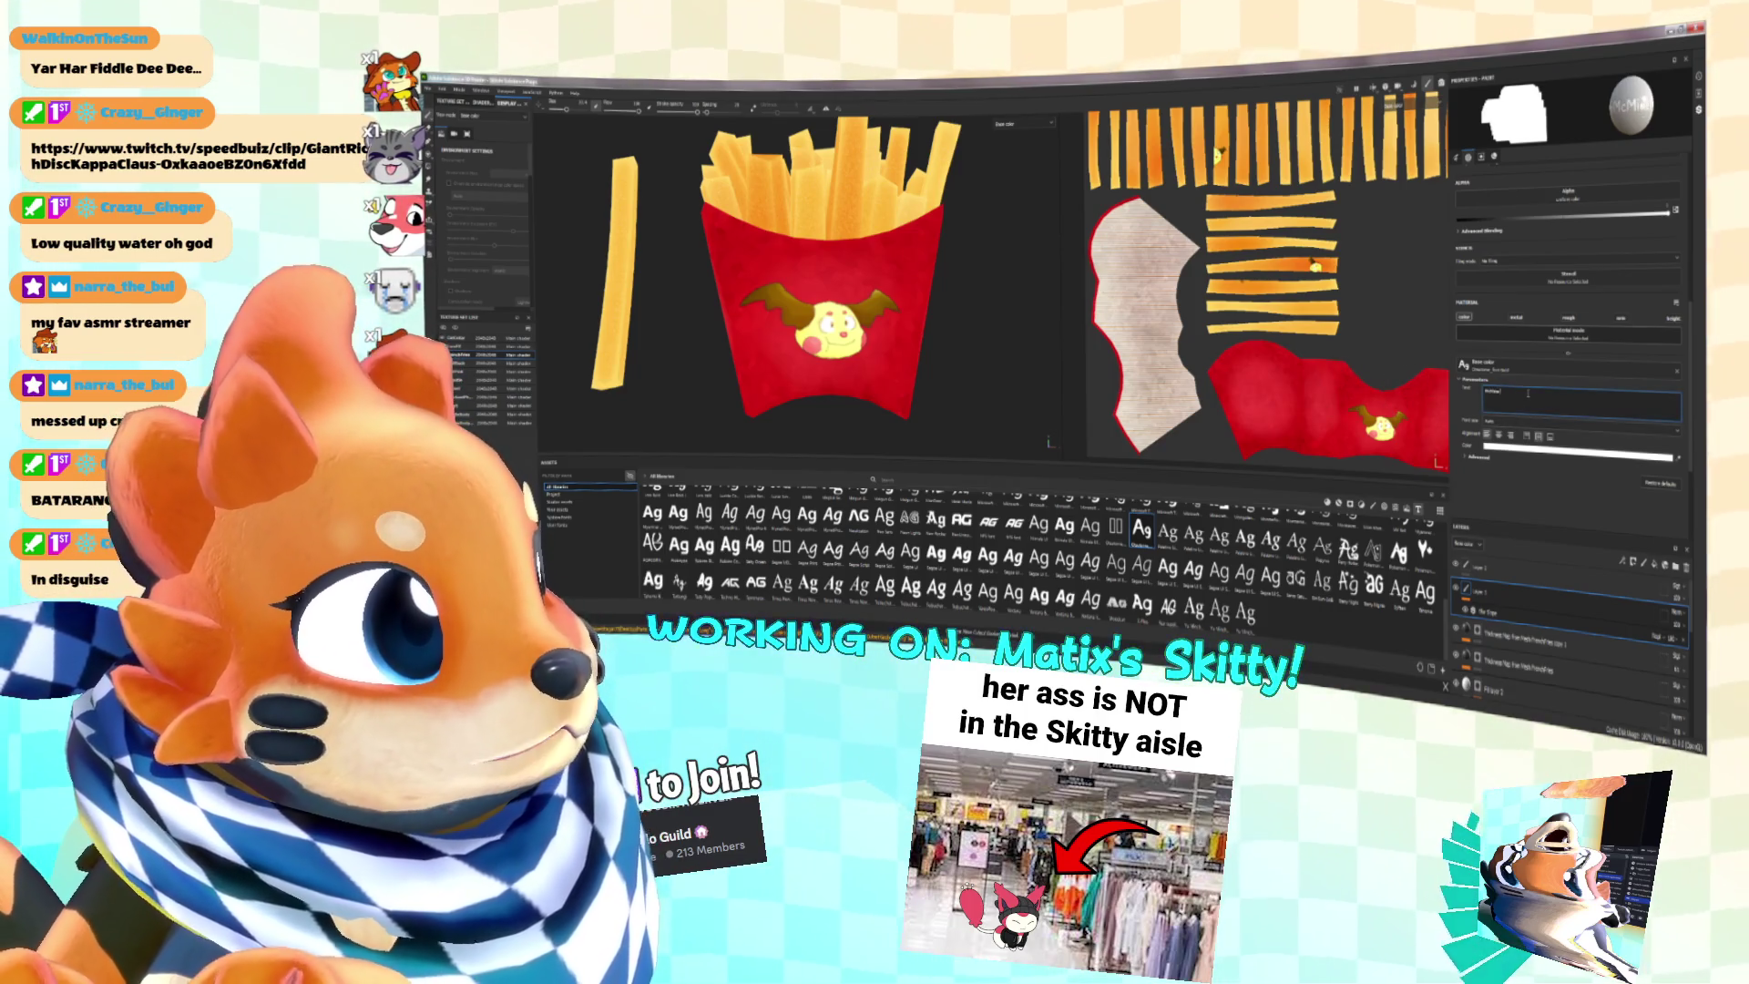
{"action": "key", "text": "Return"}
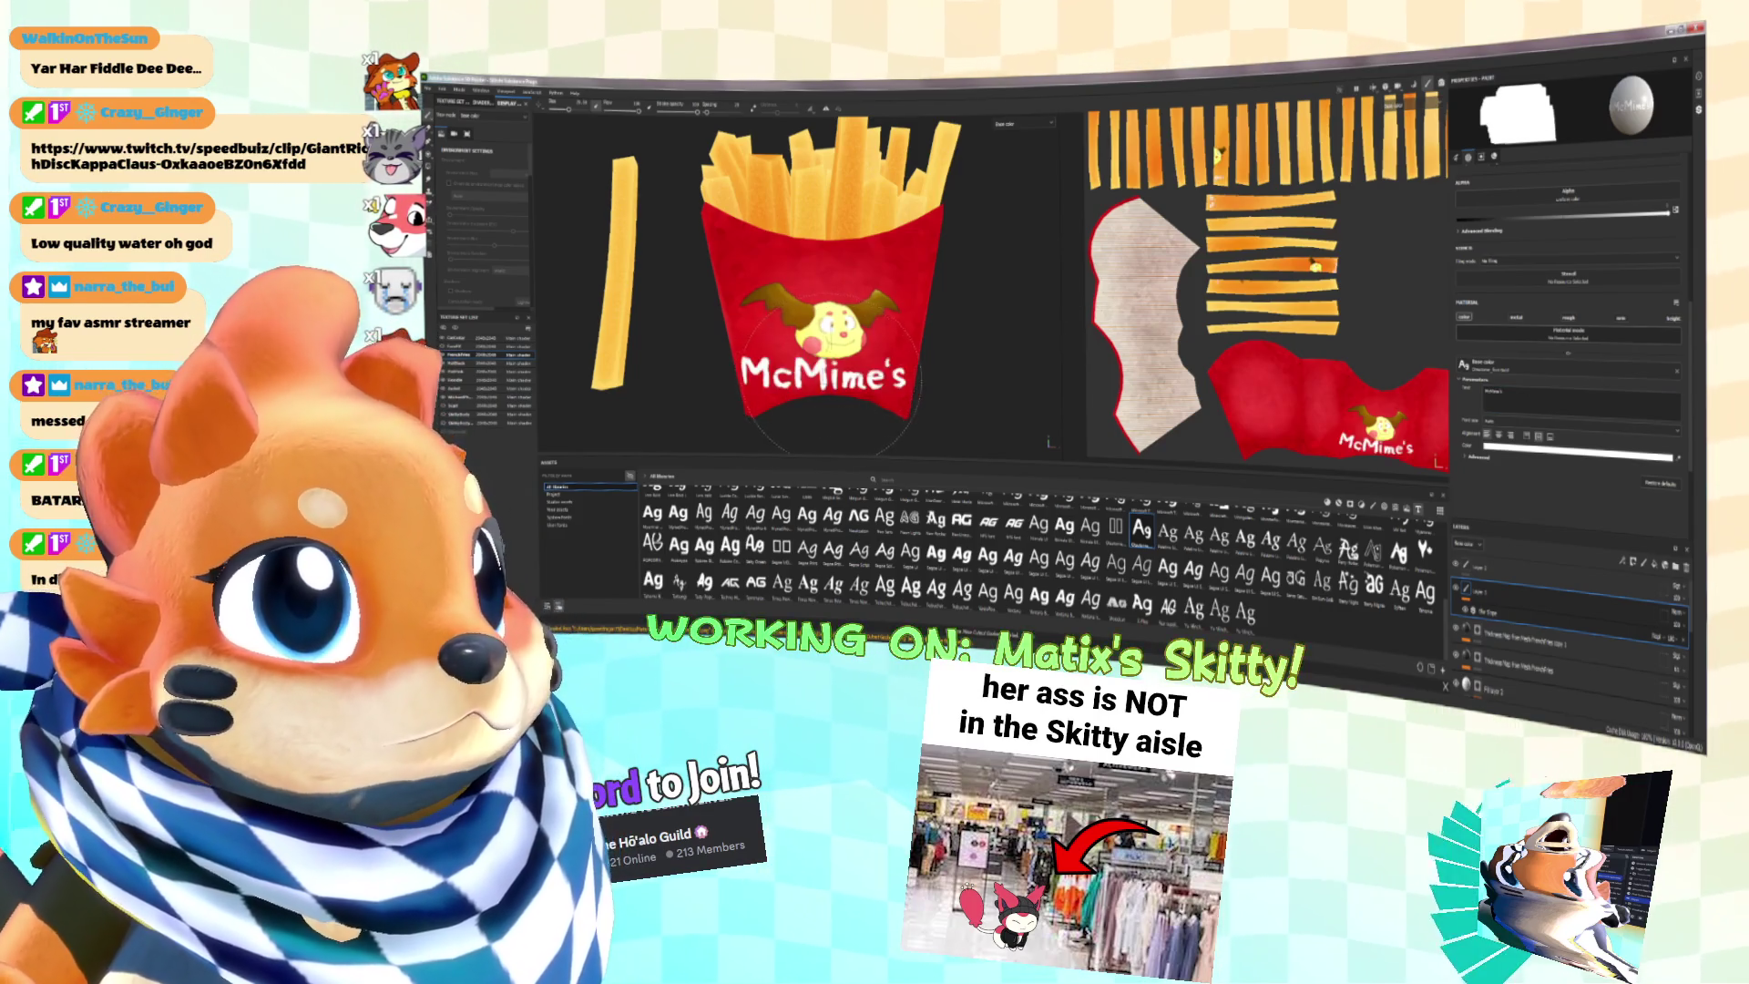
{"action": "left_click", "coordinate": [832, 374]}
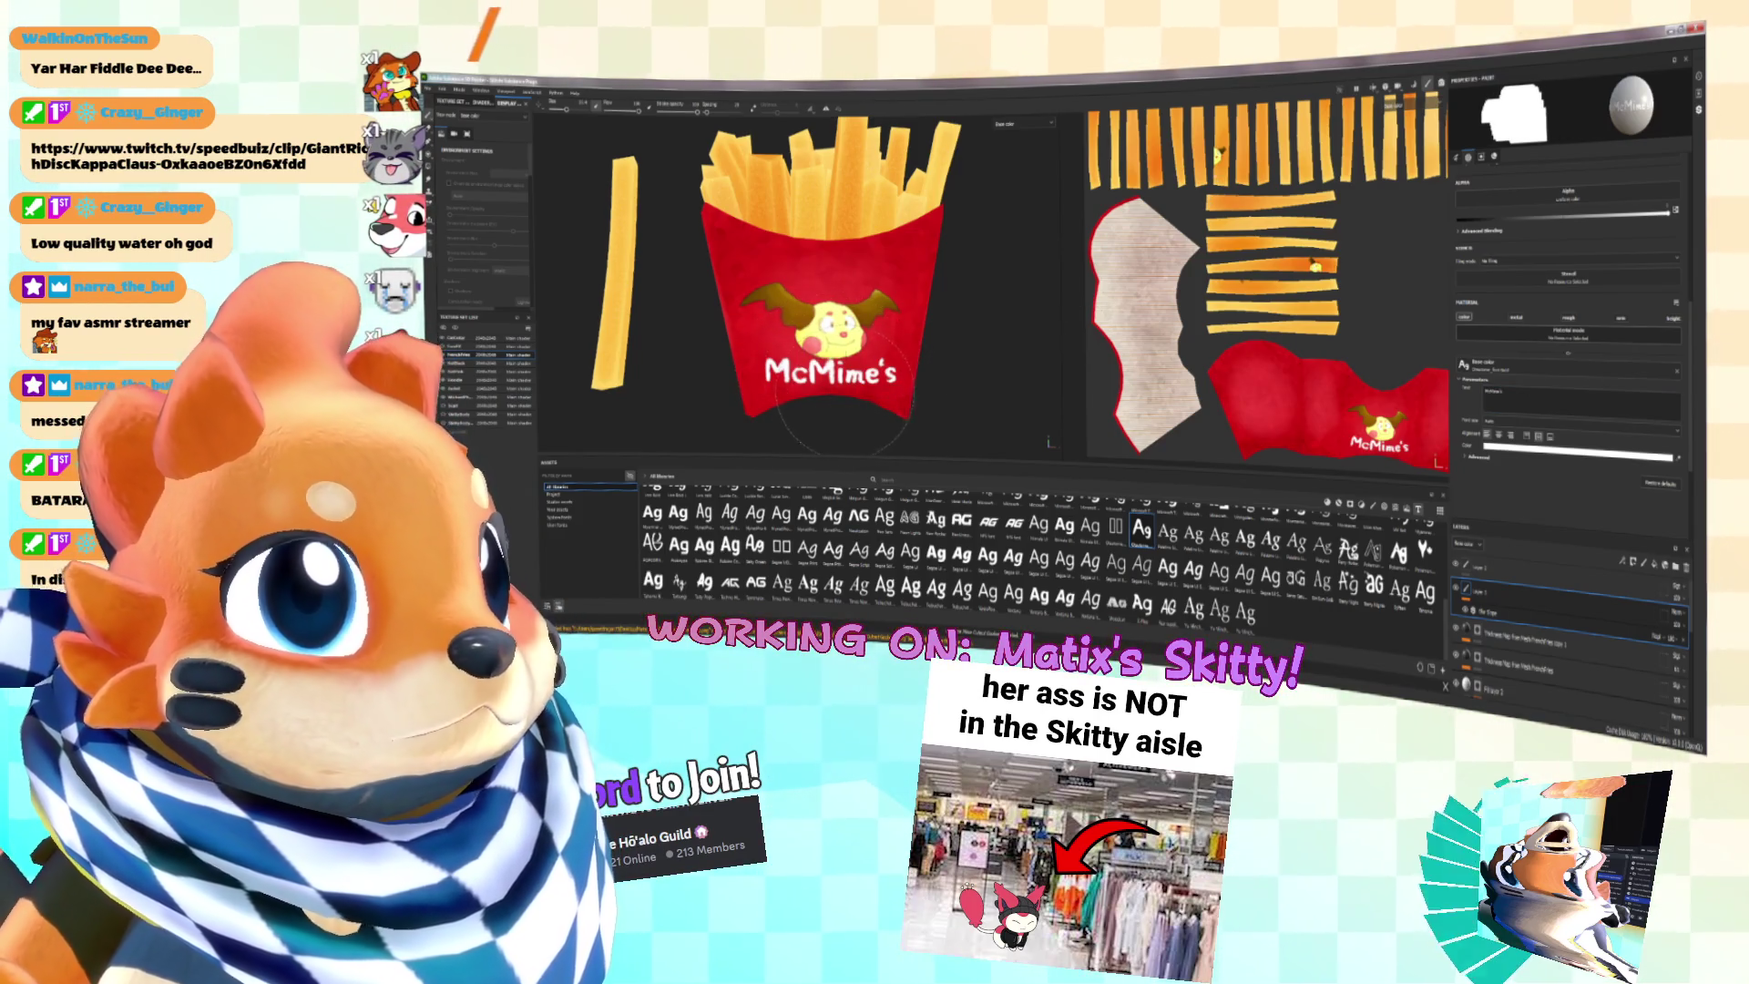
Step: Set the text colour to red and bring up the Skitty image folder
{"action": "scroll", "coordinate": [844, 393], "scroll_direction": "up", "scroll_amount": 3}
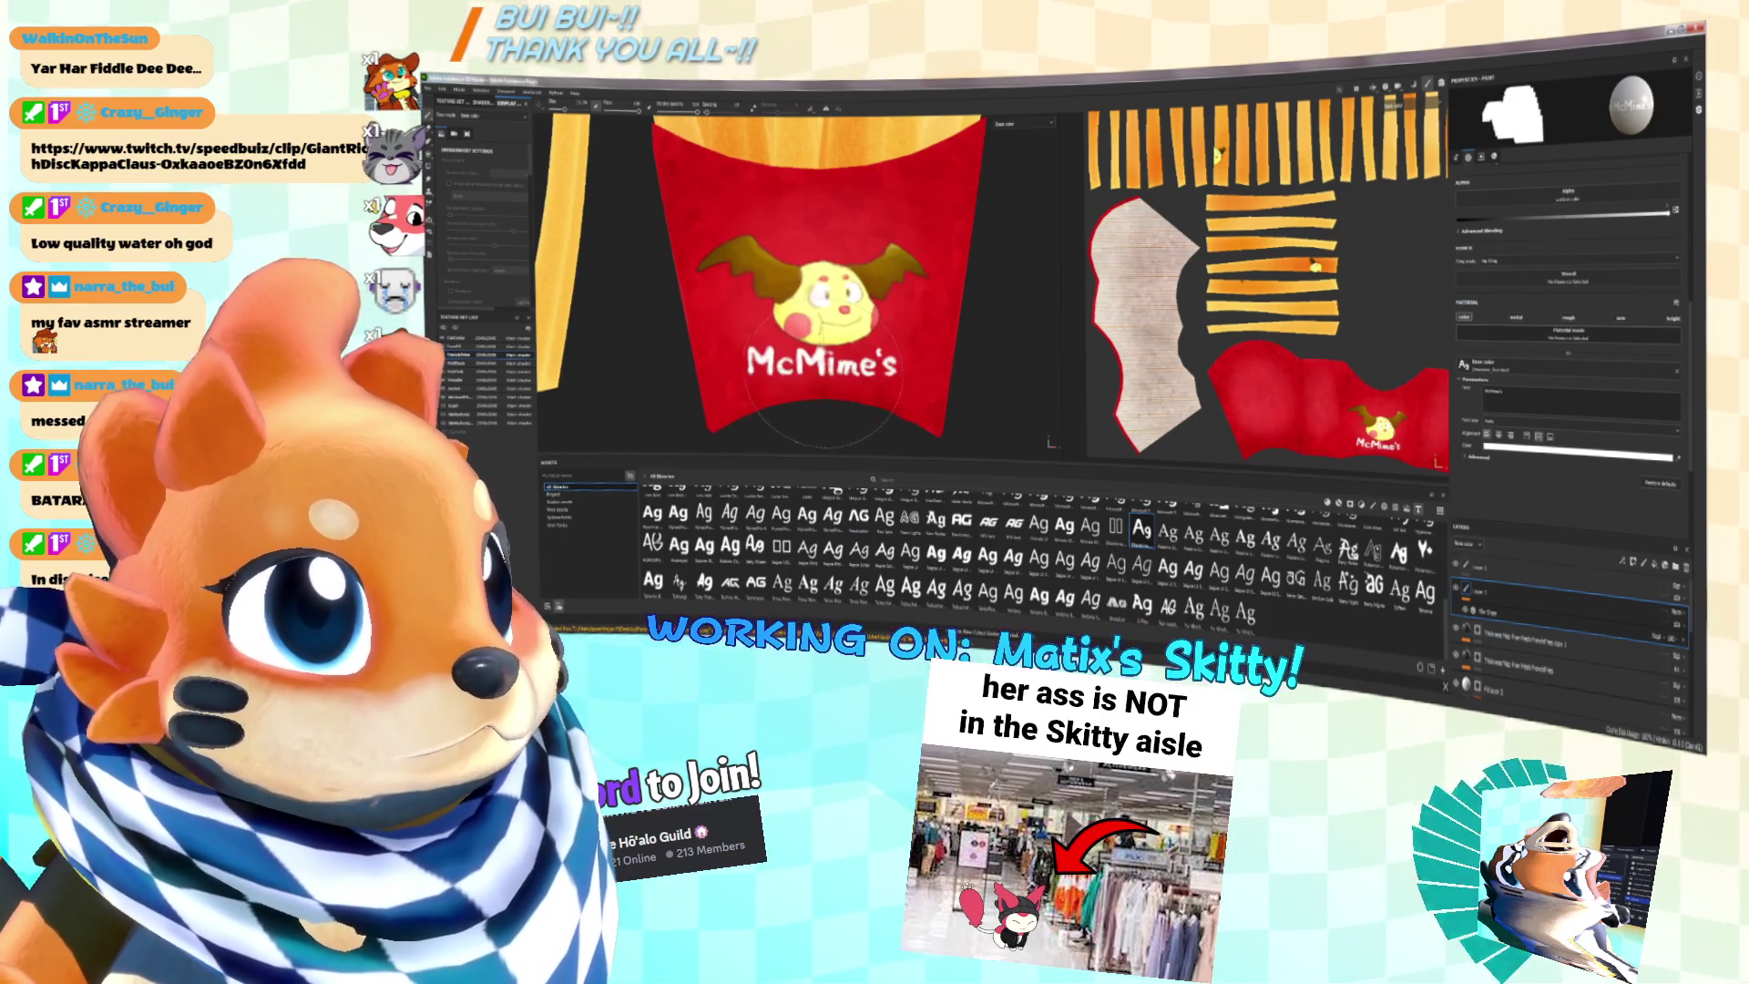
{"action": "scroll", "coordinate": [865, 415], "scroll_direction": "down", "scroll_amount": 4}
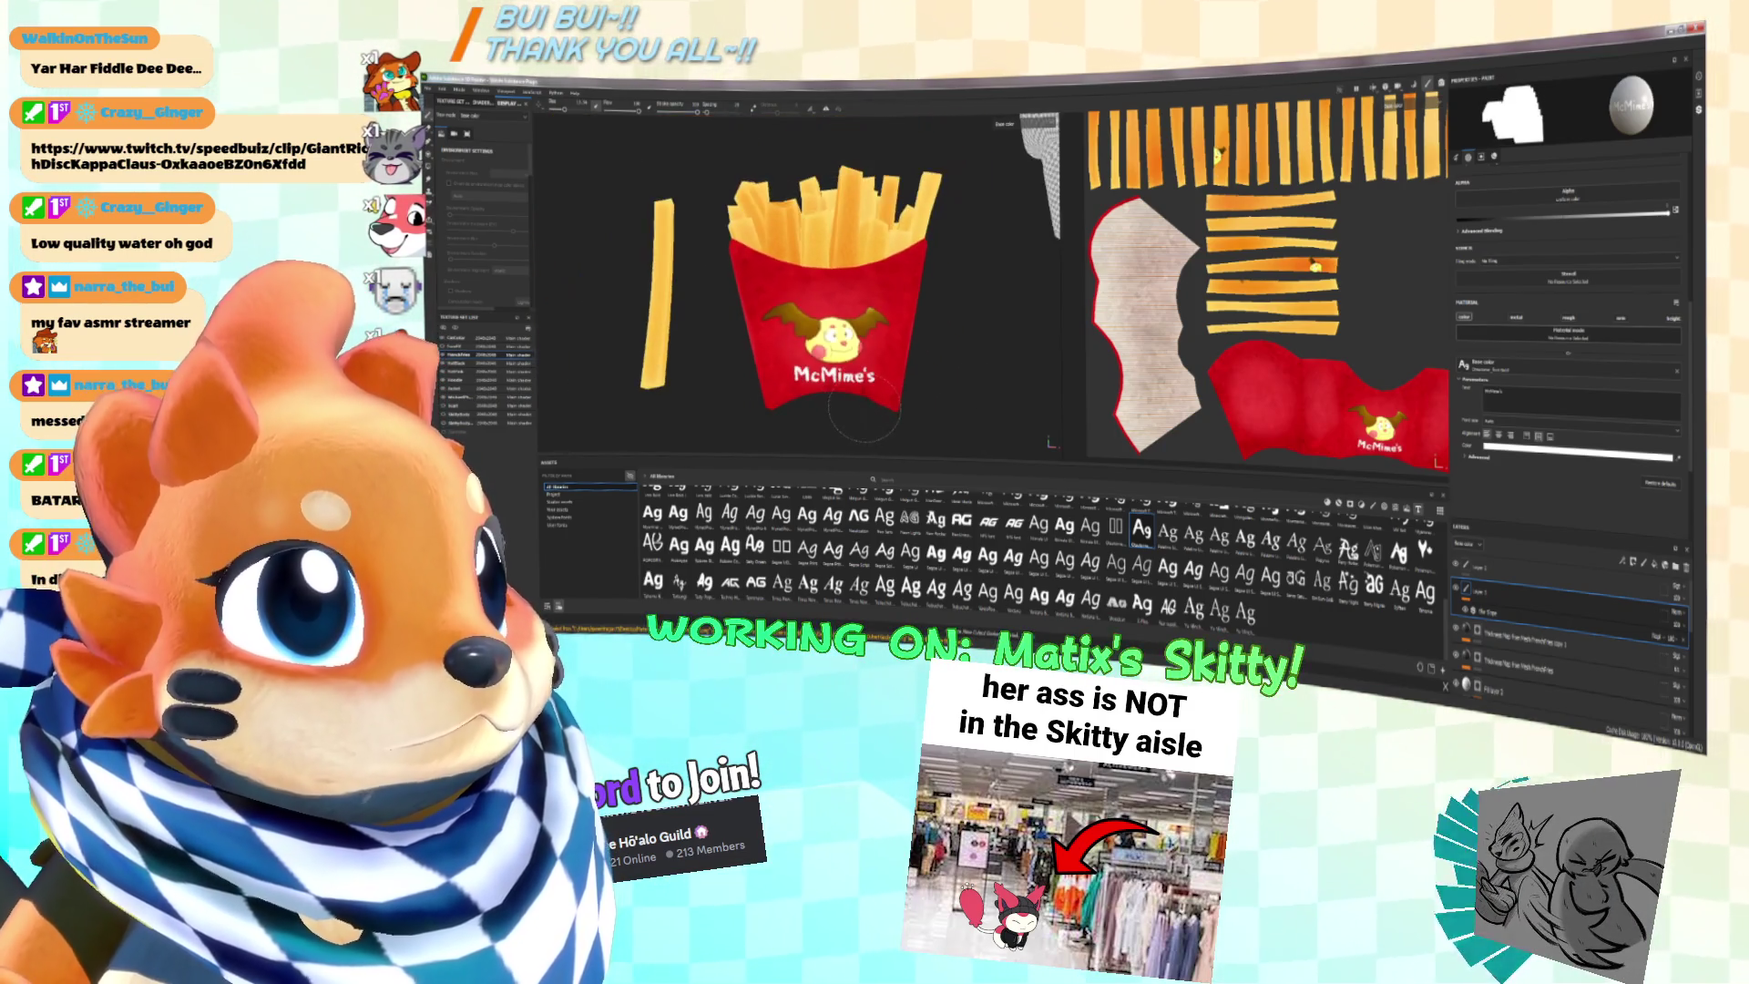
{"action": "left_click", "coordinate": [1585, 449]}
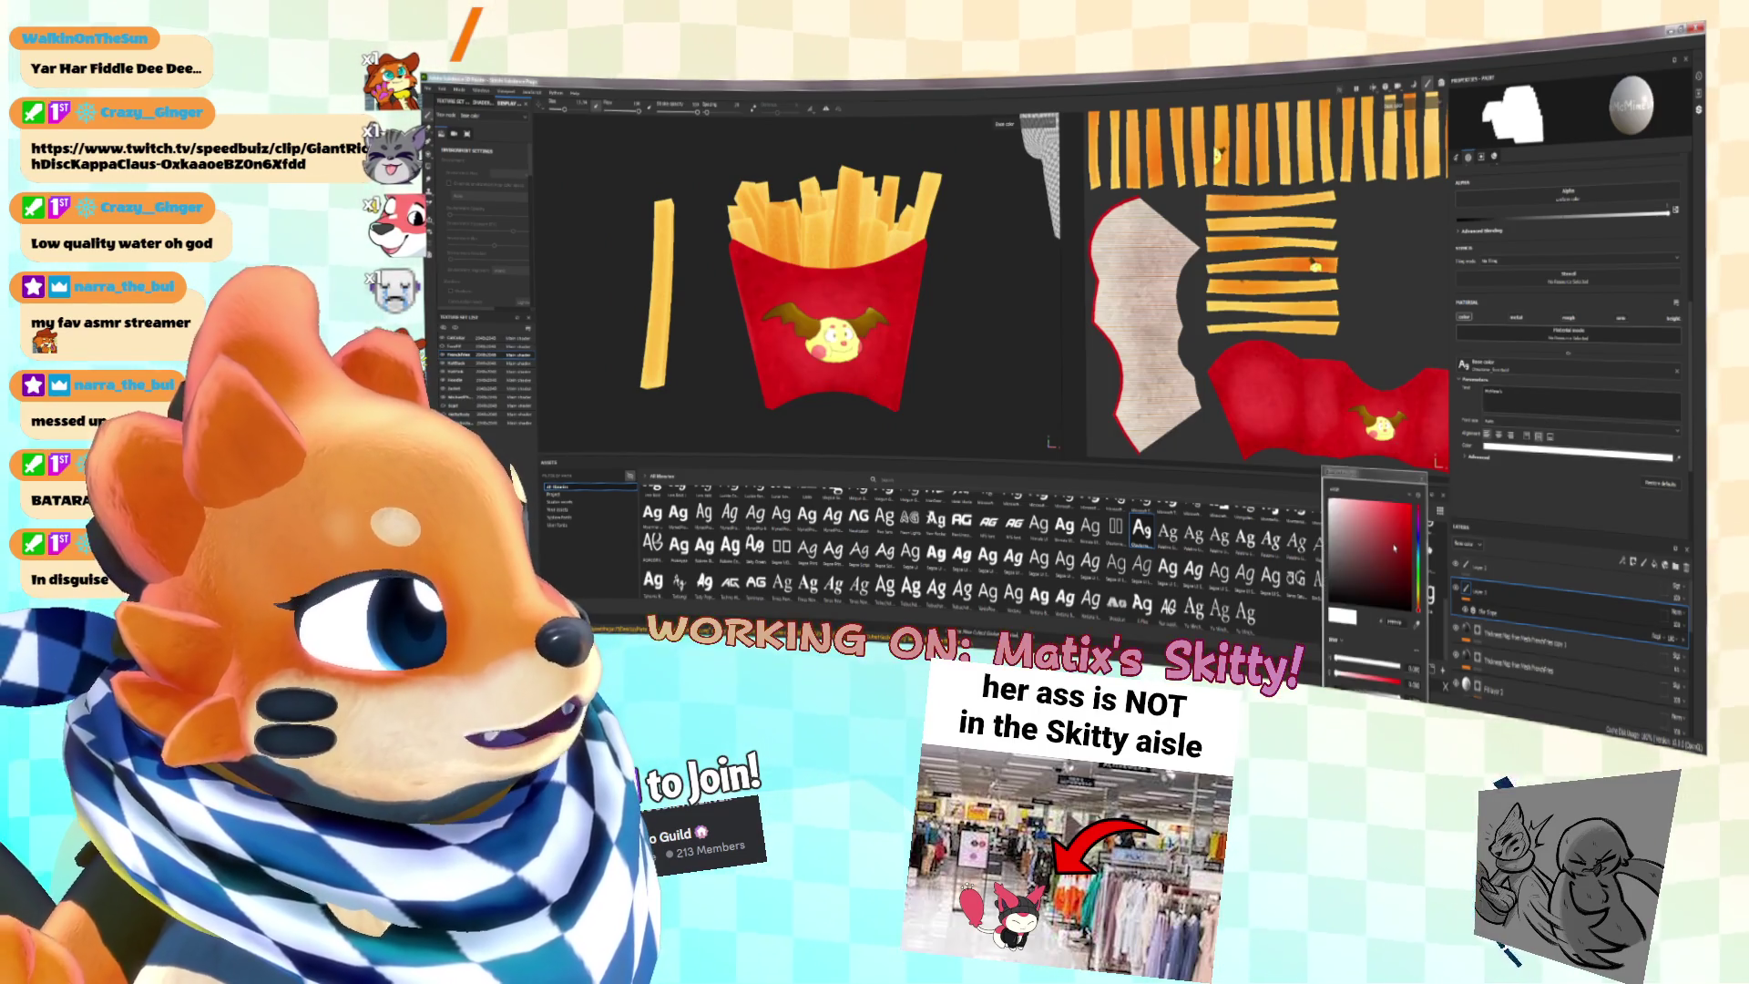
{"action": "left_click", "coordinate": [1418, 597]}
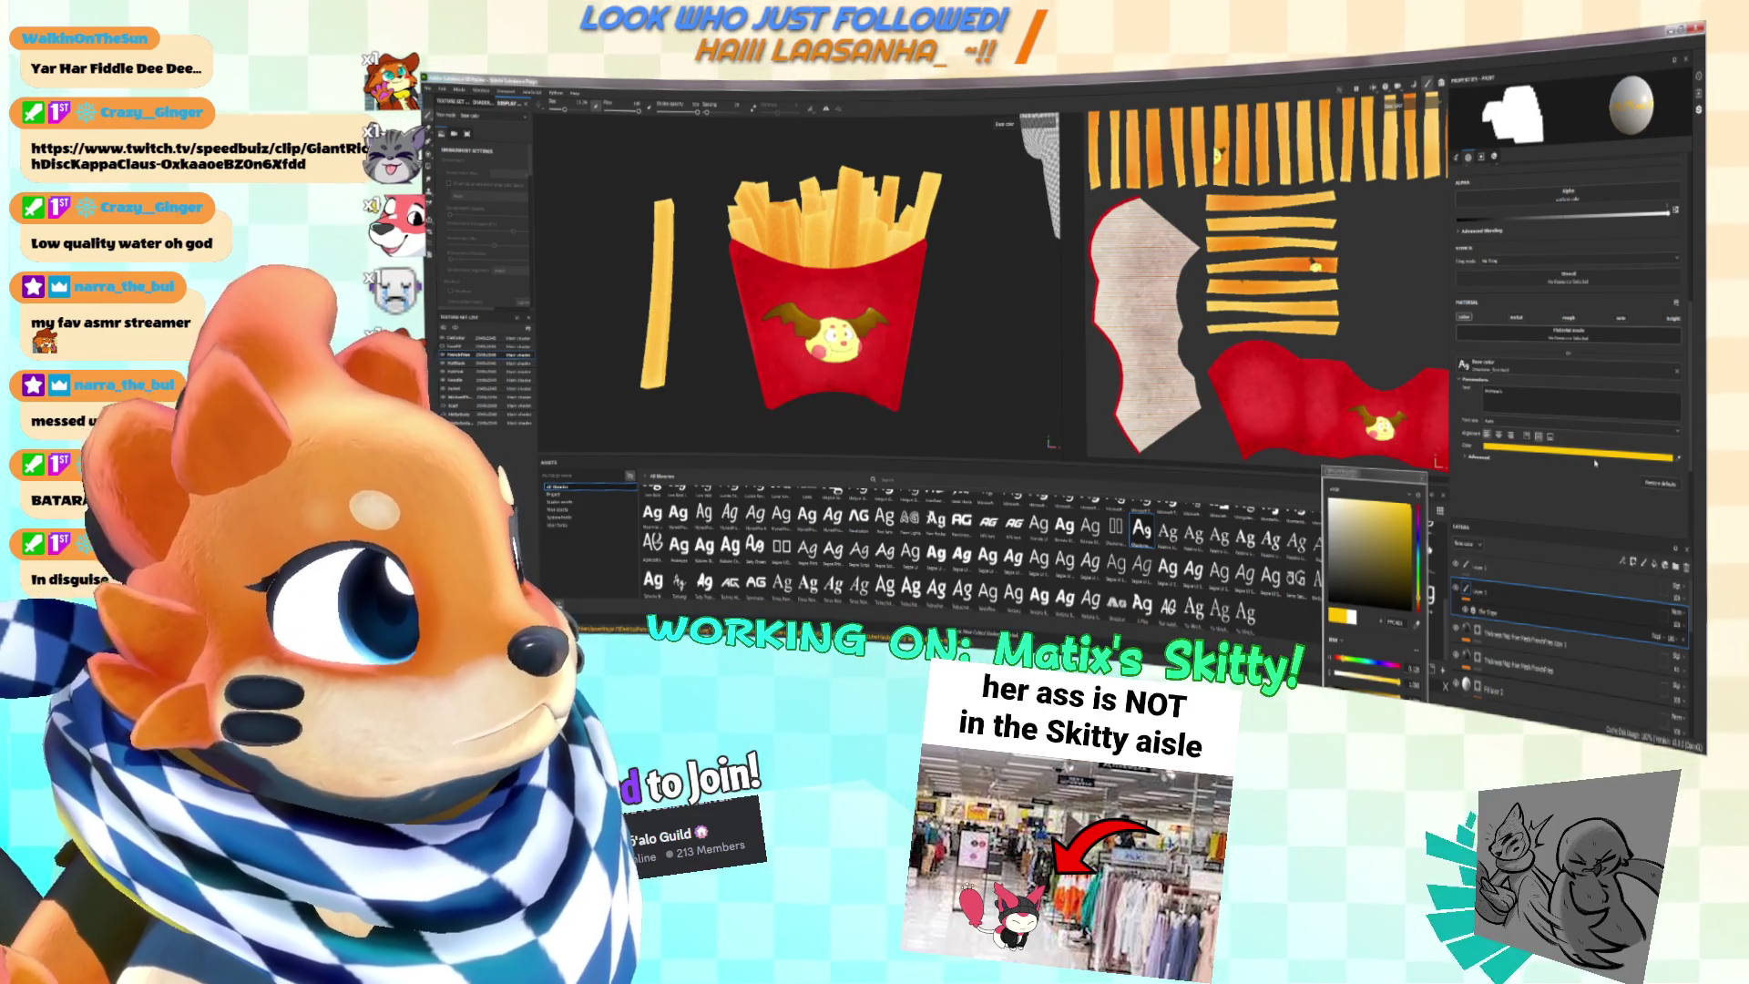
{"action": "left_click", "coordinate": [1371, 515]}
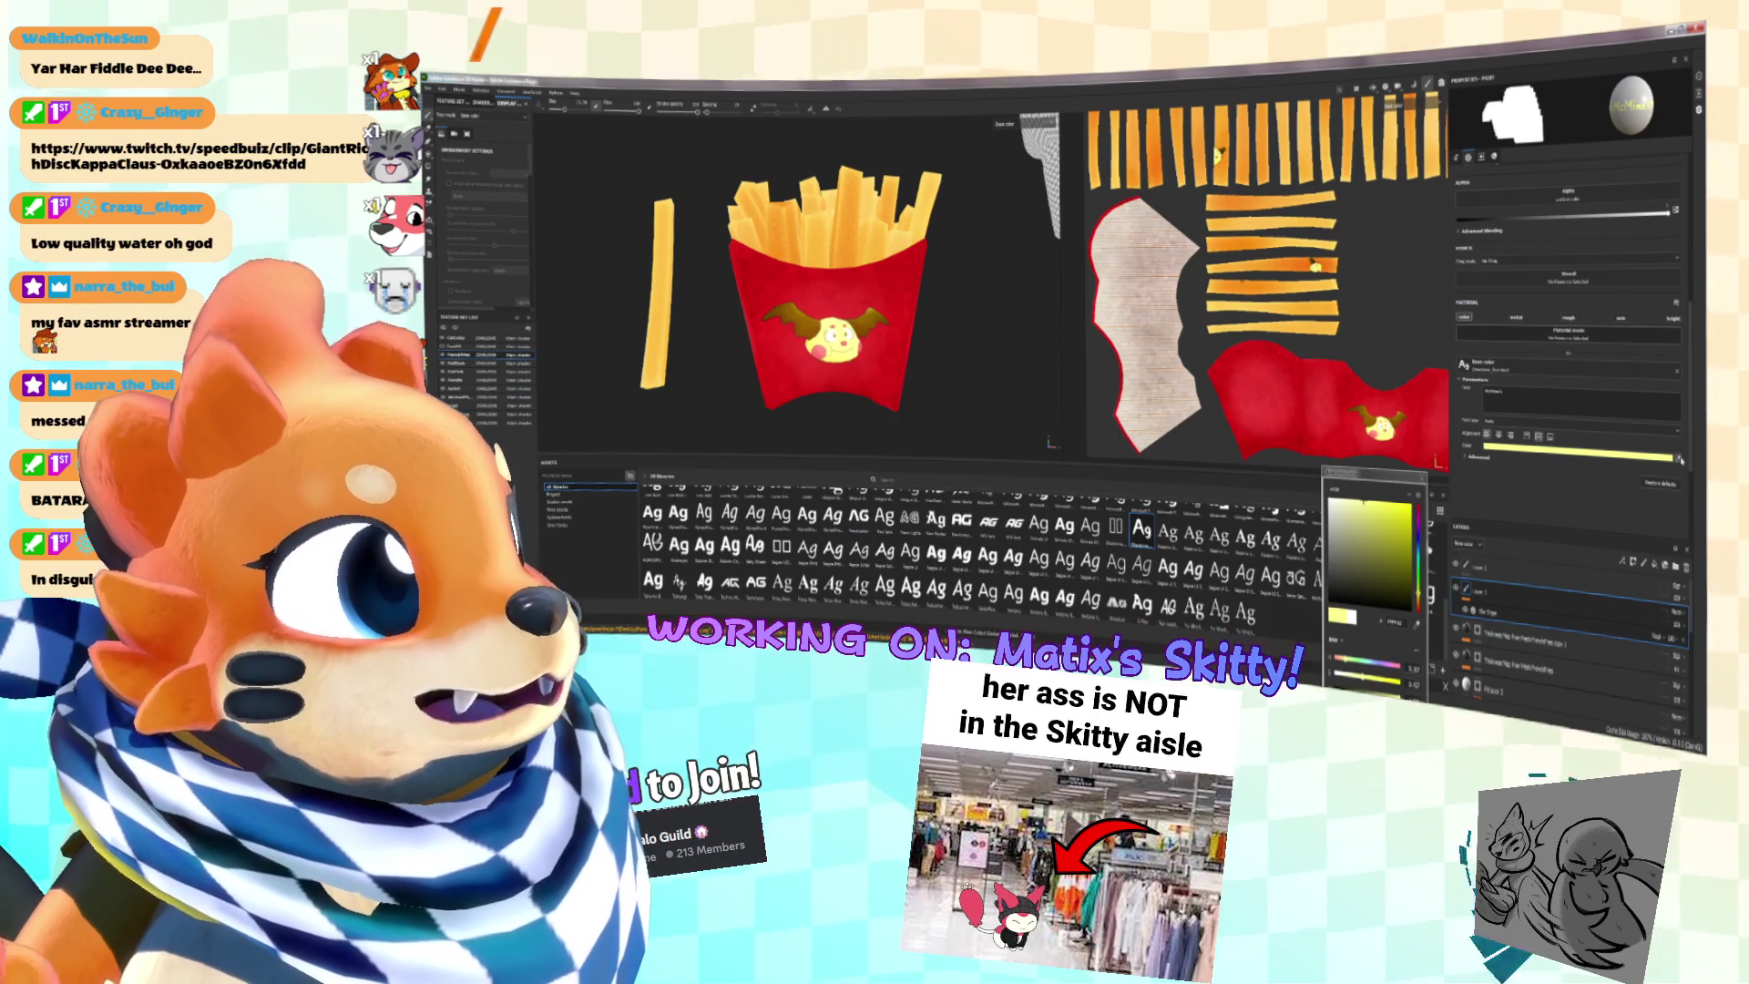
{"action": "left_click", "coordinate": [834, 373]}
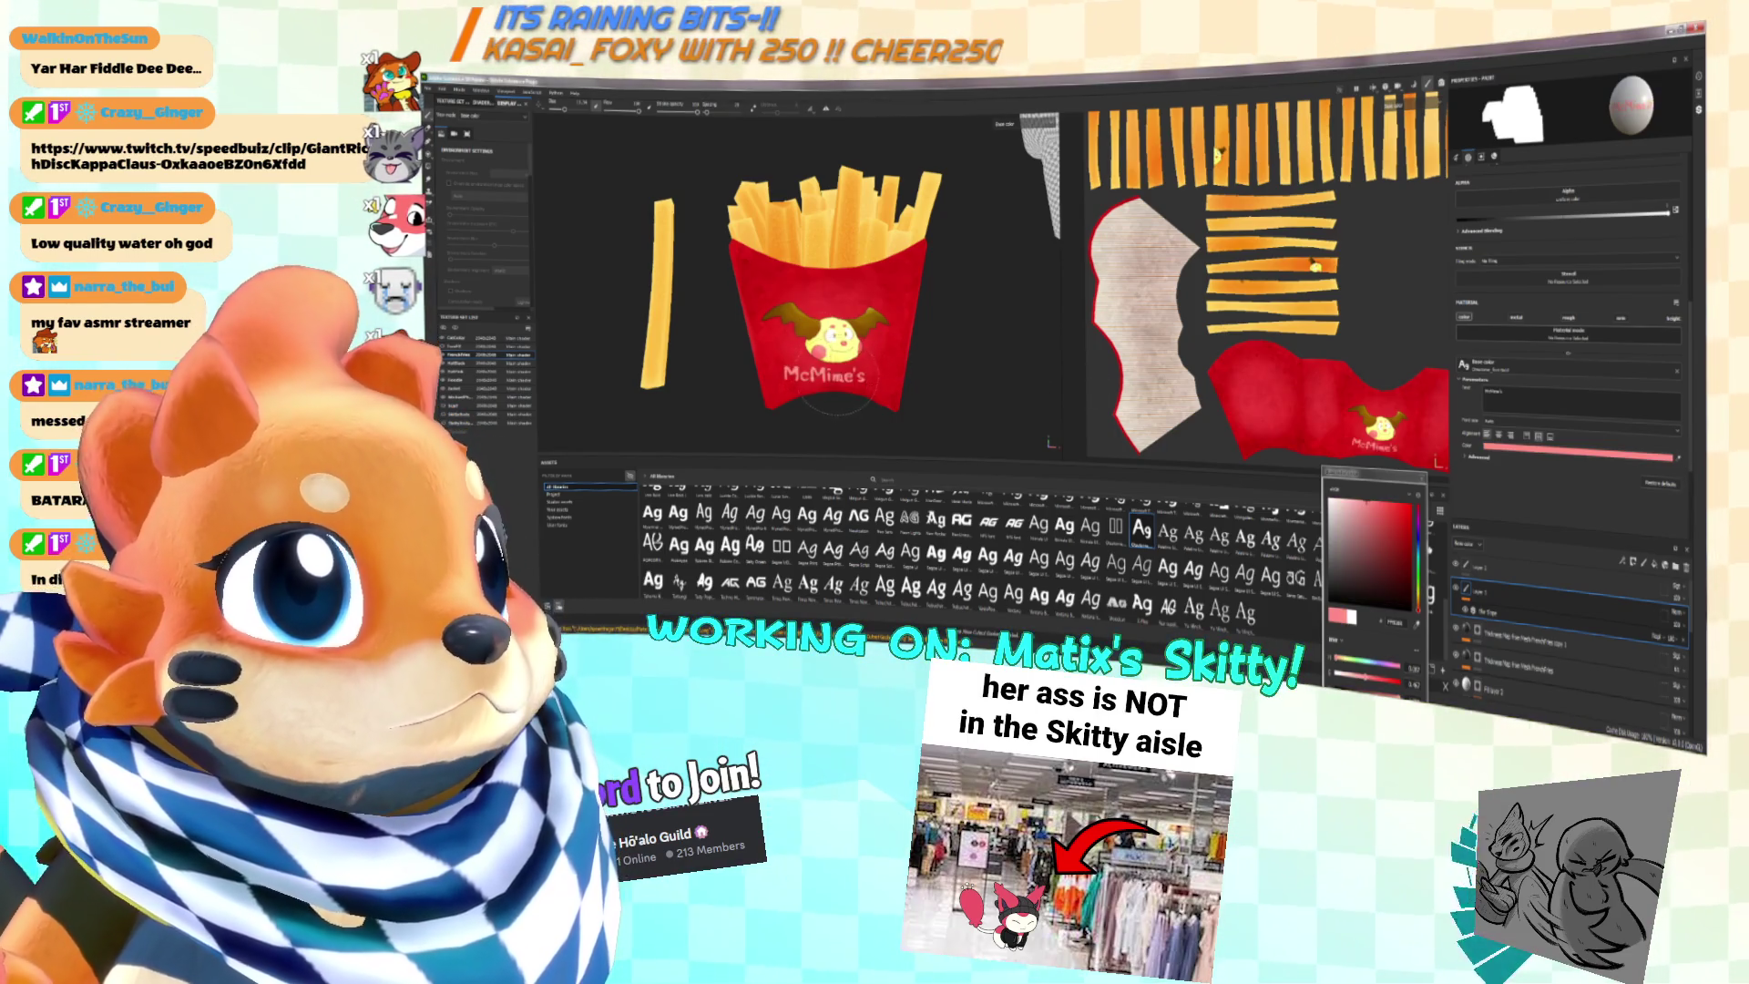
{"action": "key", "text": "alt+Tab"}
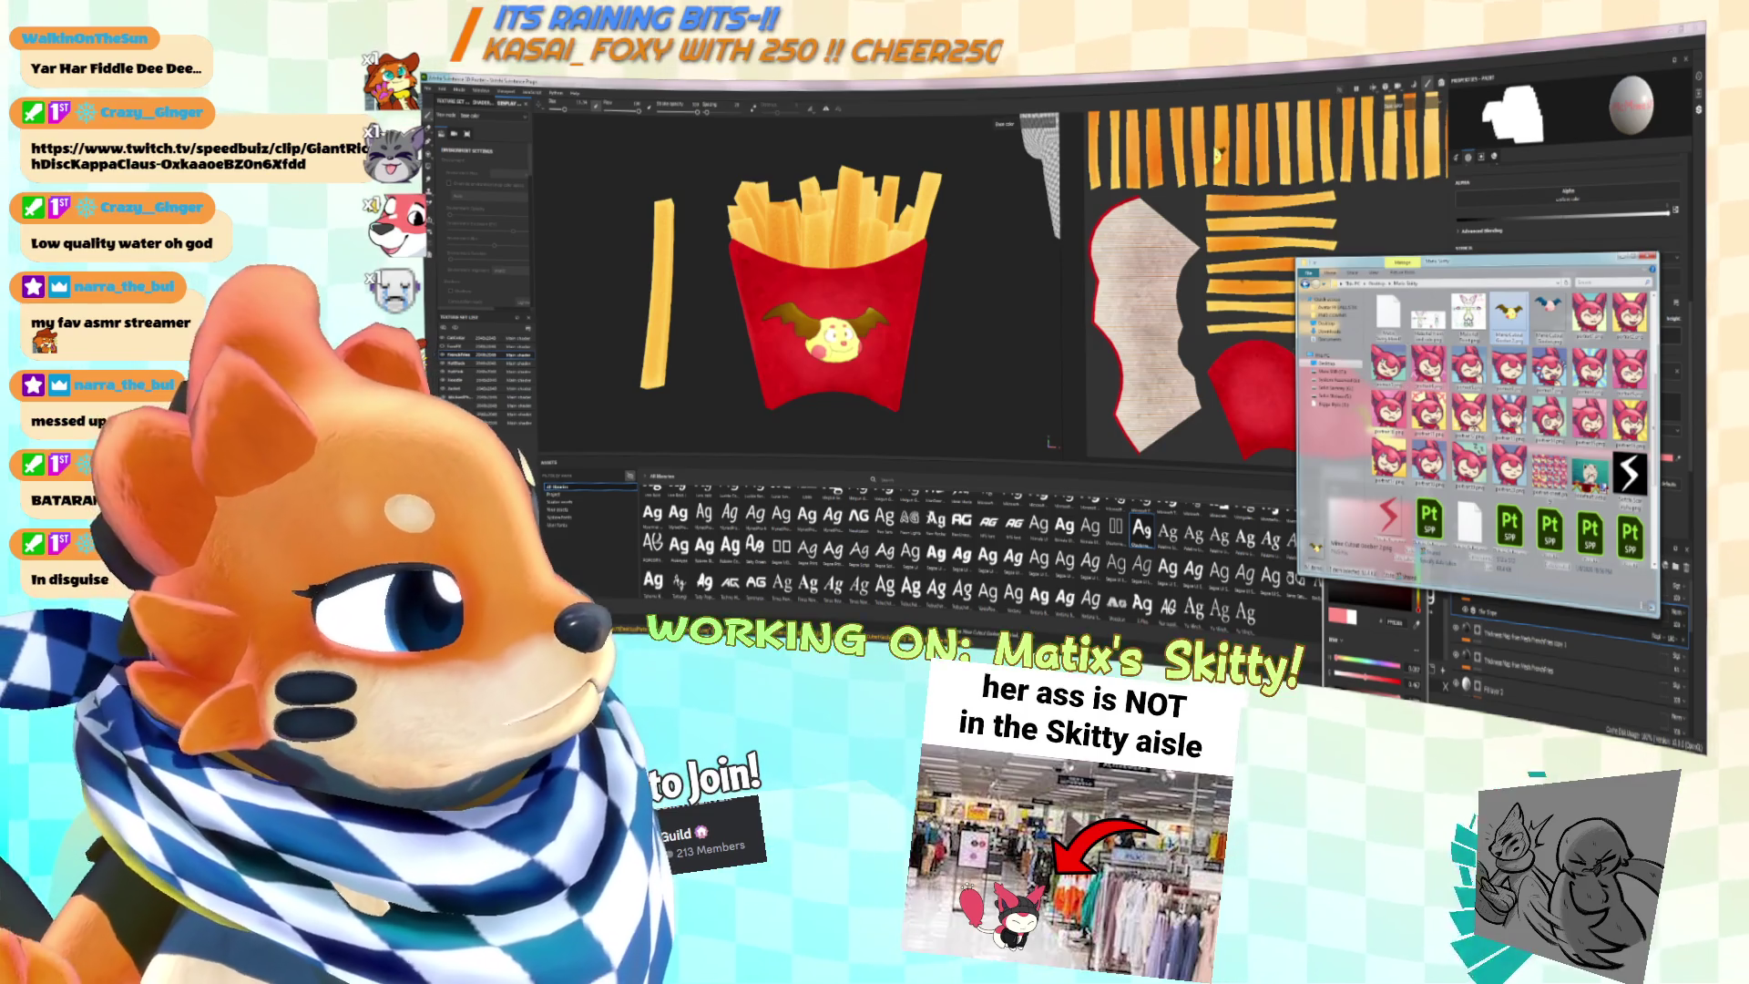
Step: Open the Skitty face image in Paint.NET and zoom in on it
{"action": "key", "text": "Return"}
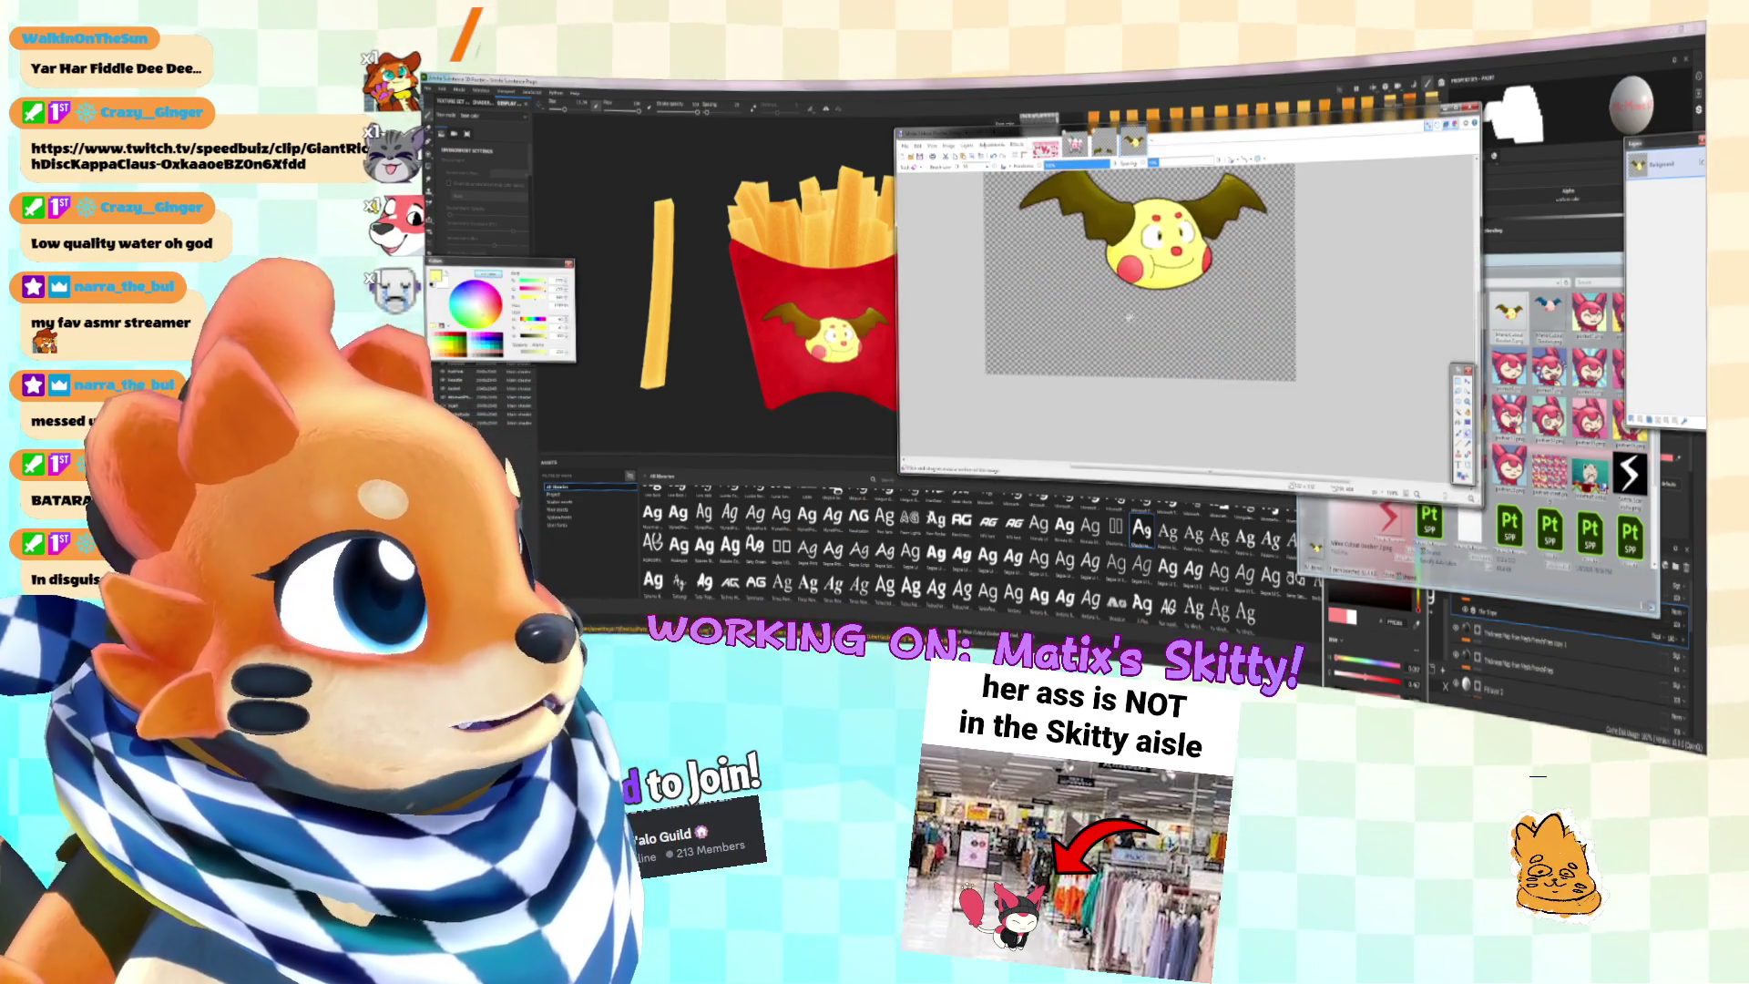
{"action": "scroll", "coordinate": [1139, 301], "scroll_direction": "up", "scroll_amount": 2}
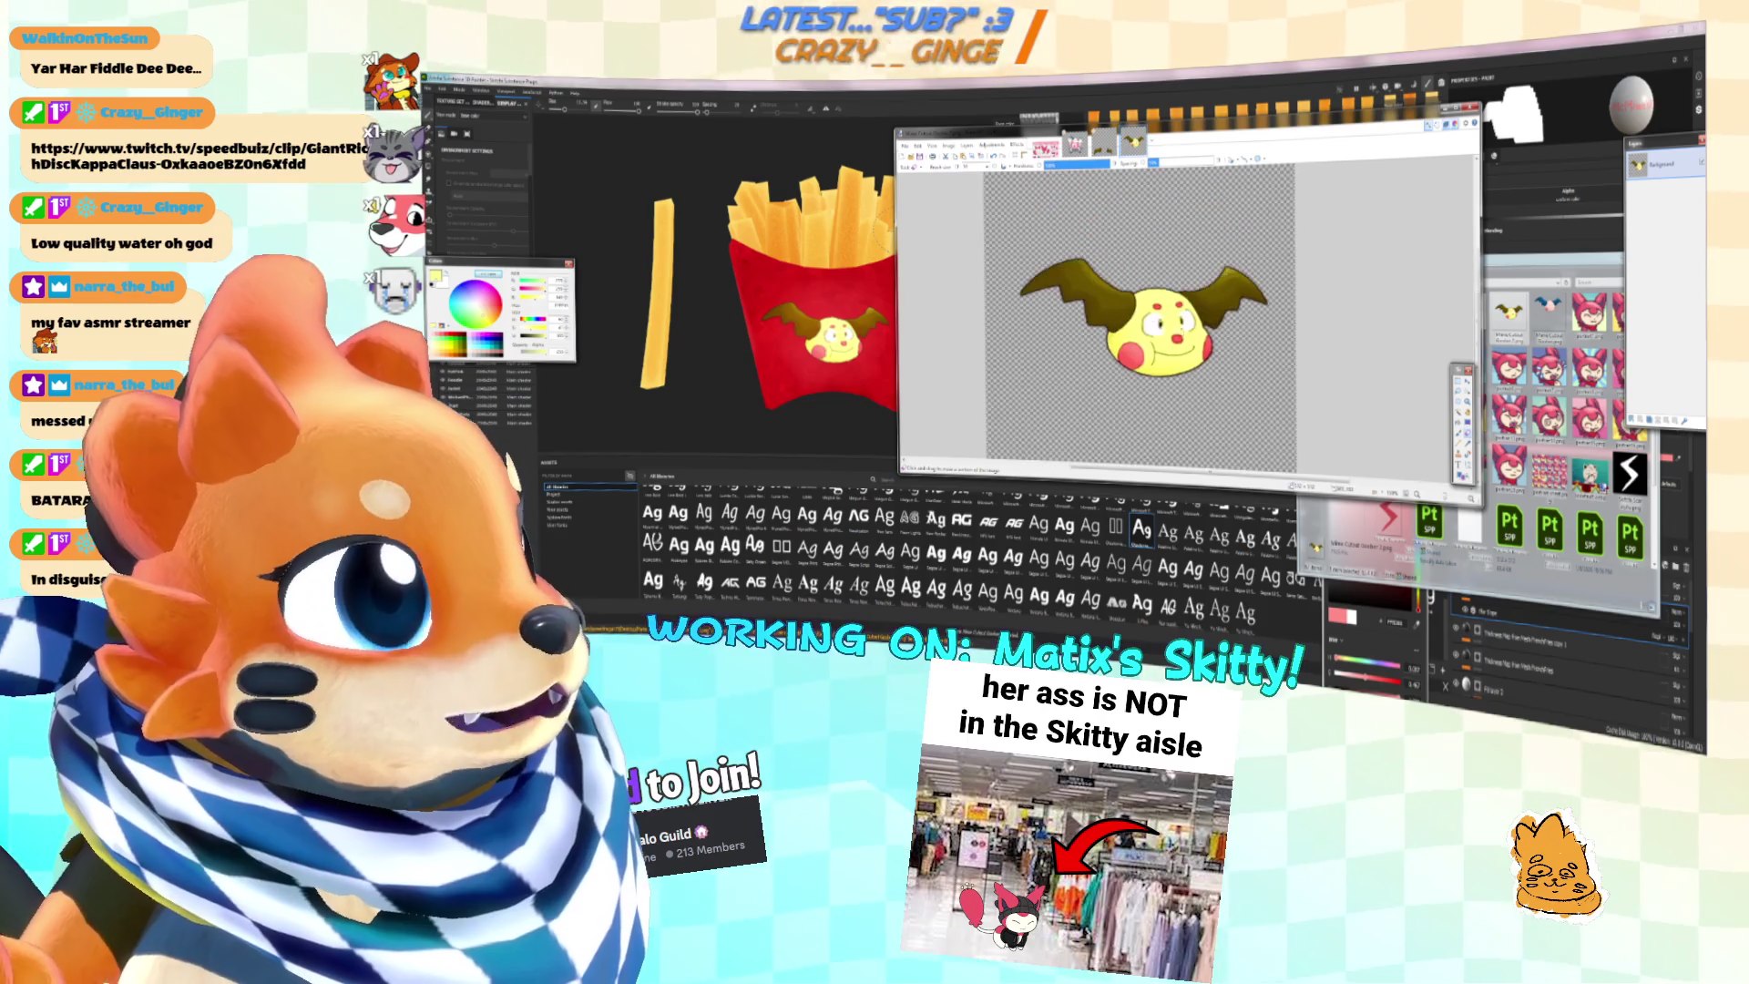
{"action": "scroll", "coordinate": [1139, 301], "scroll_direction": "down", "scroll_amount": 2}
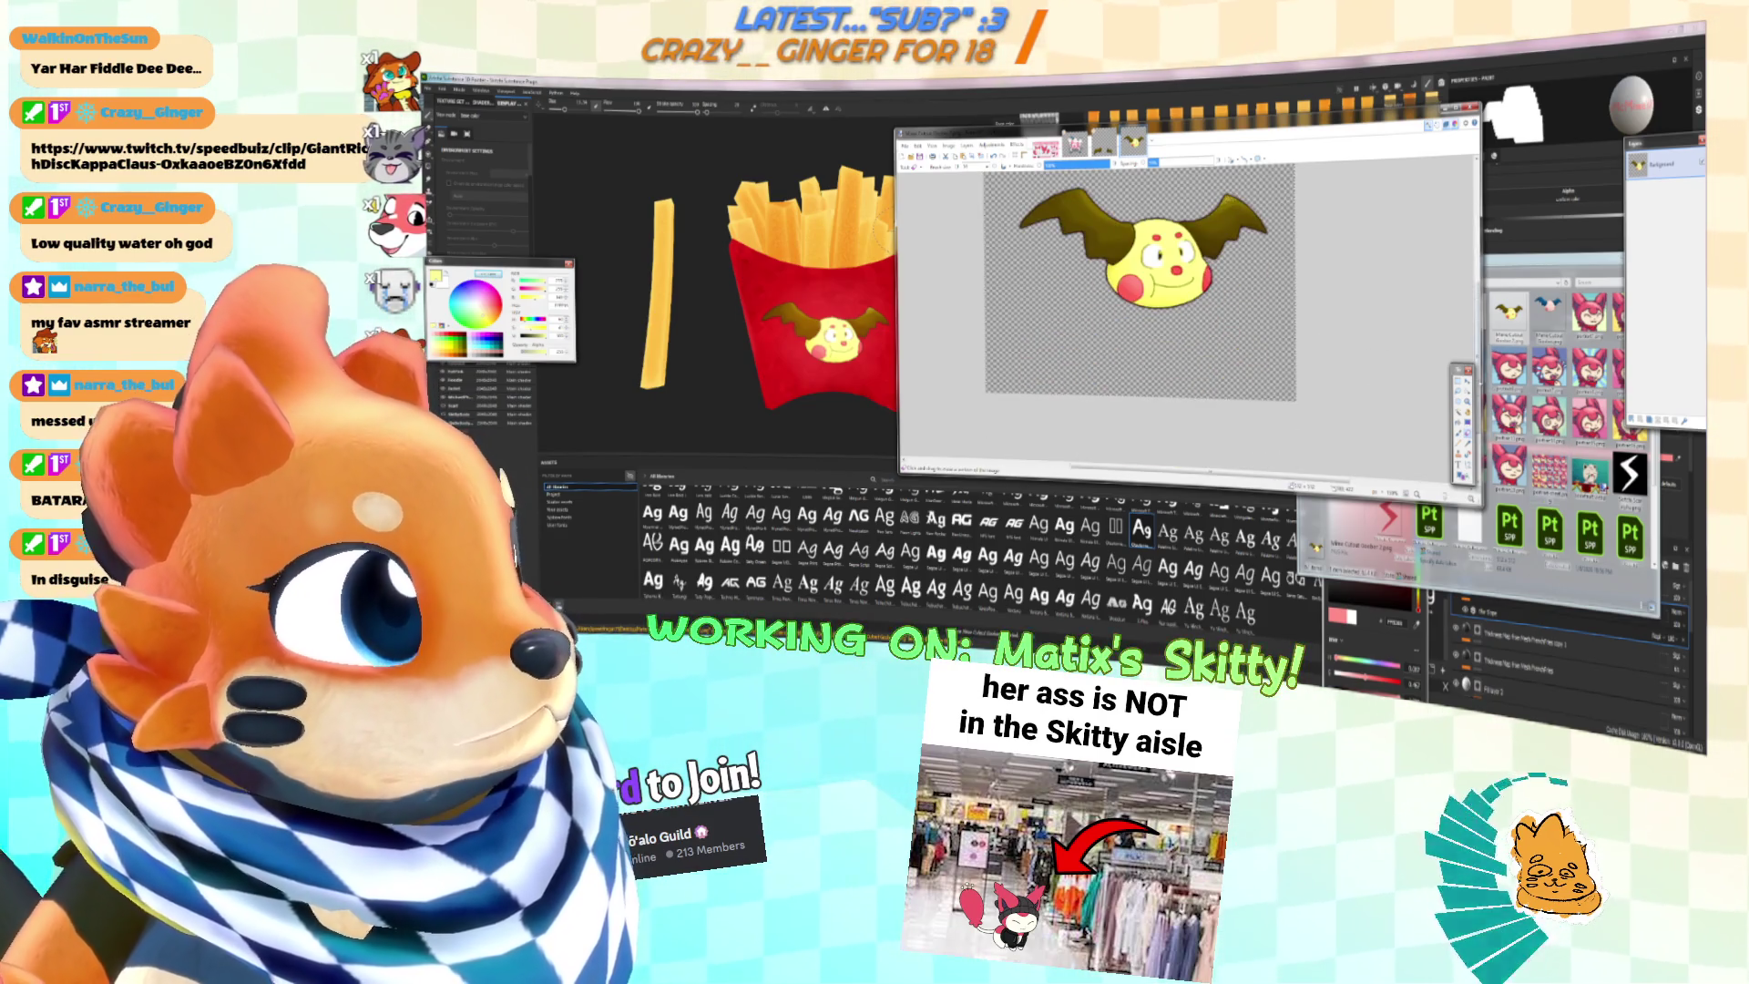
{"action": "scroll", "coordinate": [1301, 451], "scroll_direction": "up", "scroll_amount": 2}
{"action": "scroll", "coordinate": [1301, 451], "scroll_direction": "up", "scroll_amount": 3, "text": "ctrl"}
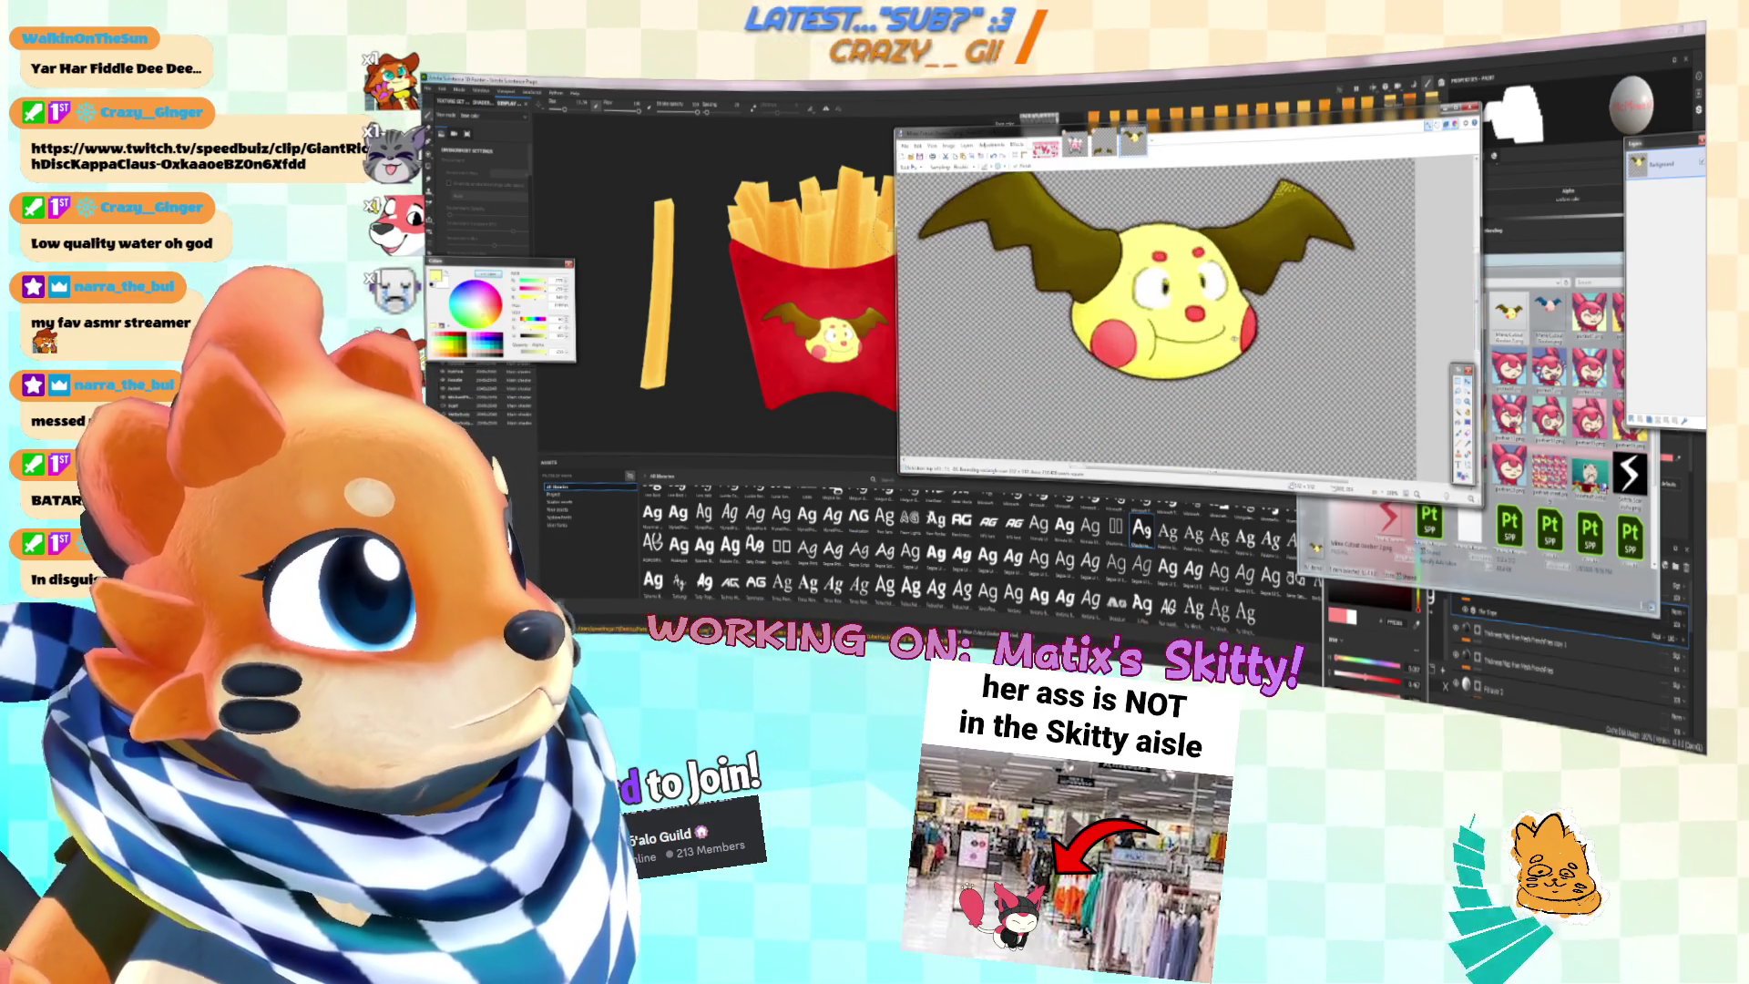
{"action": "scroll", "coordinate": [1184, 300], "scroll_direction": "up", "scroll_amount": 2, "text": "ctrl"}
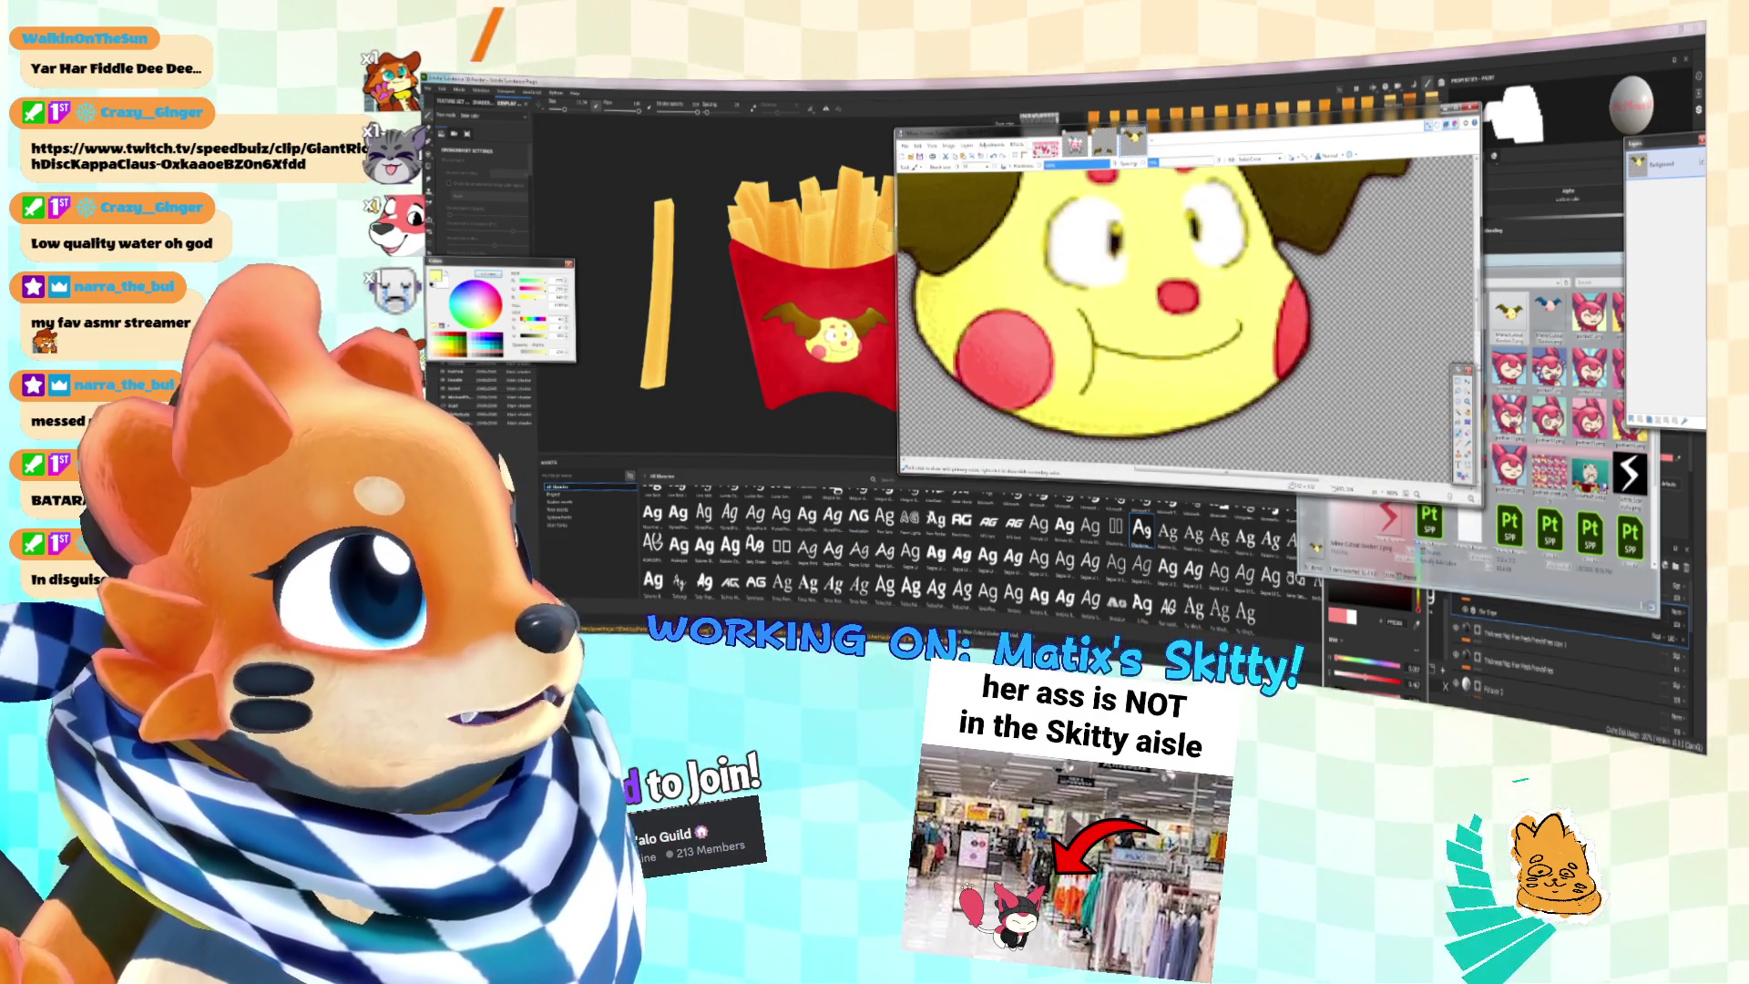
{"action": "key", "text": "k"}
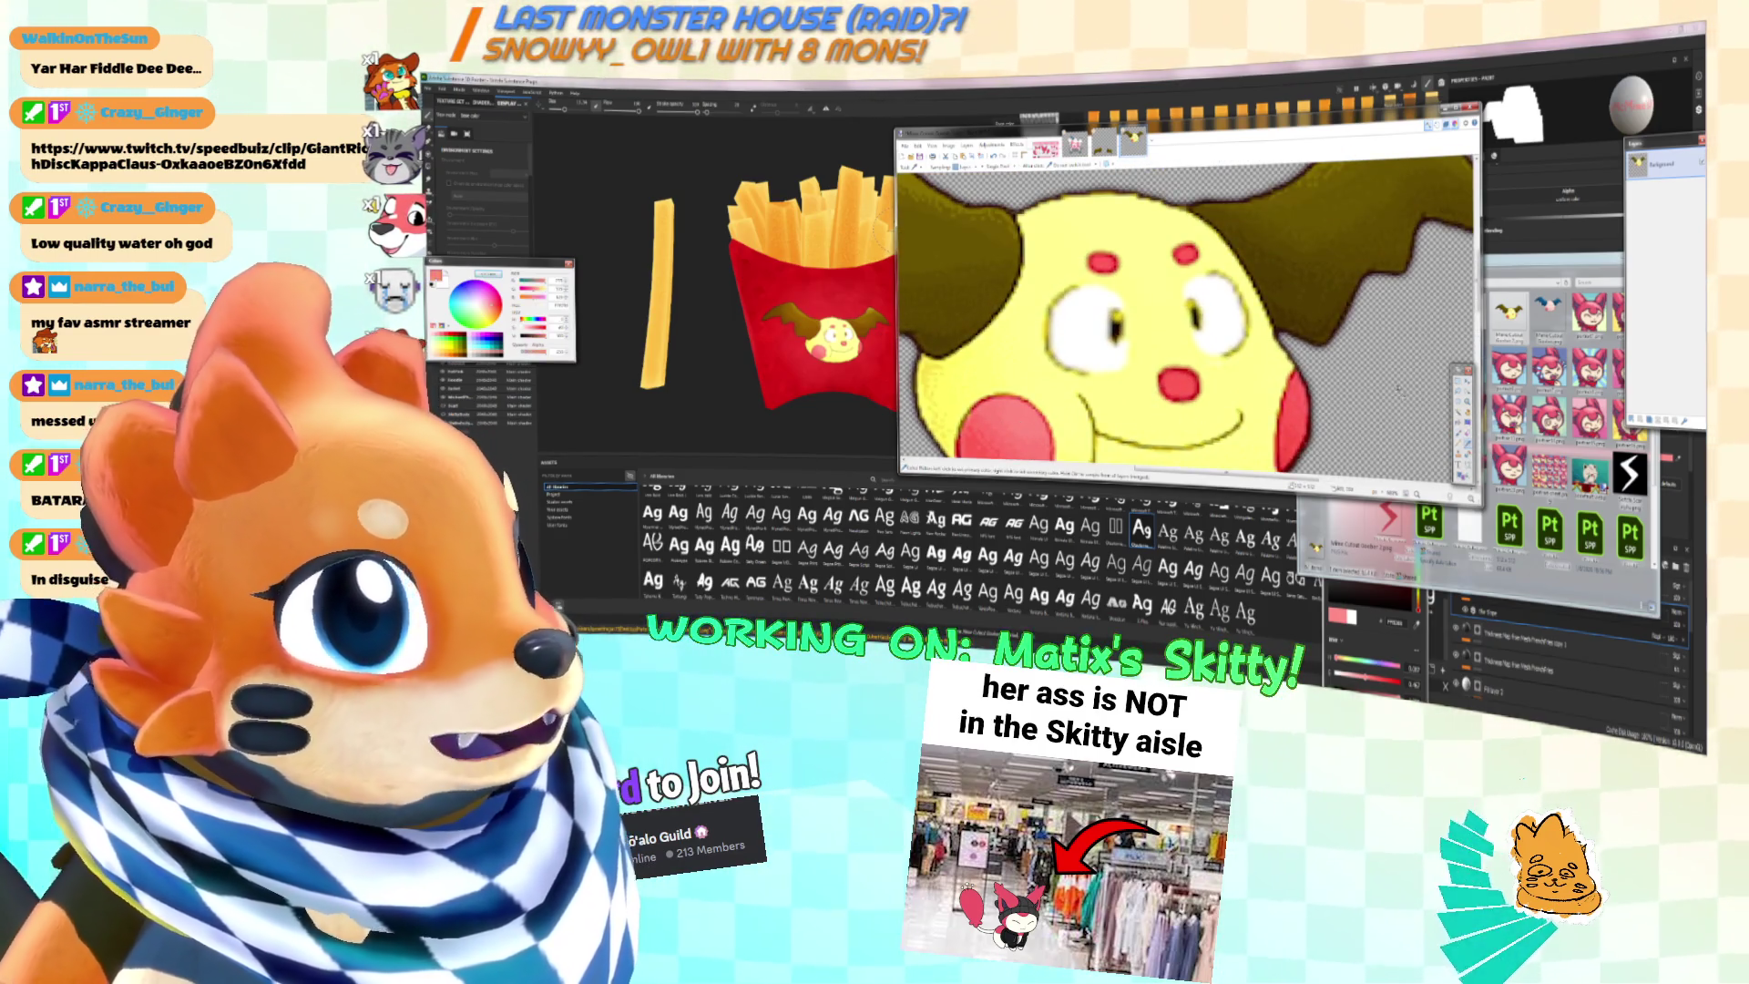
{"action": "key", "text": "b"}
{"action": "scroll", "coordinate": [1169, 401], "scroll_direction": "up", "scroll_amount": 1, "text": "ctrl"}
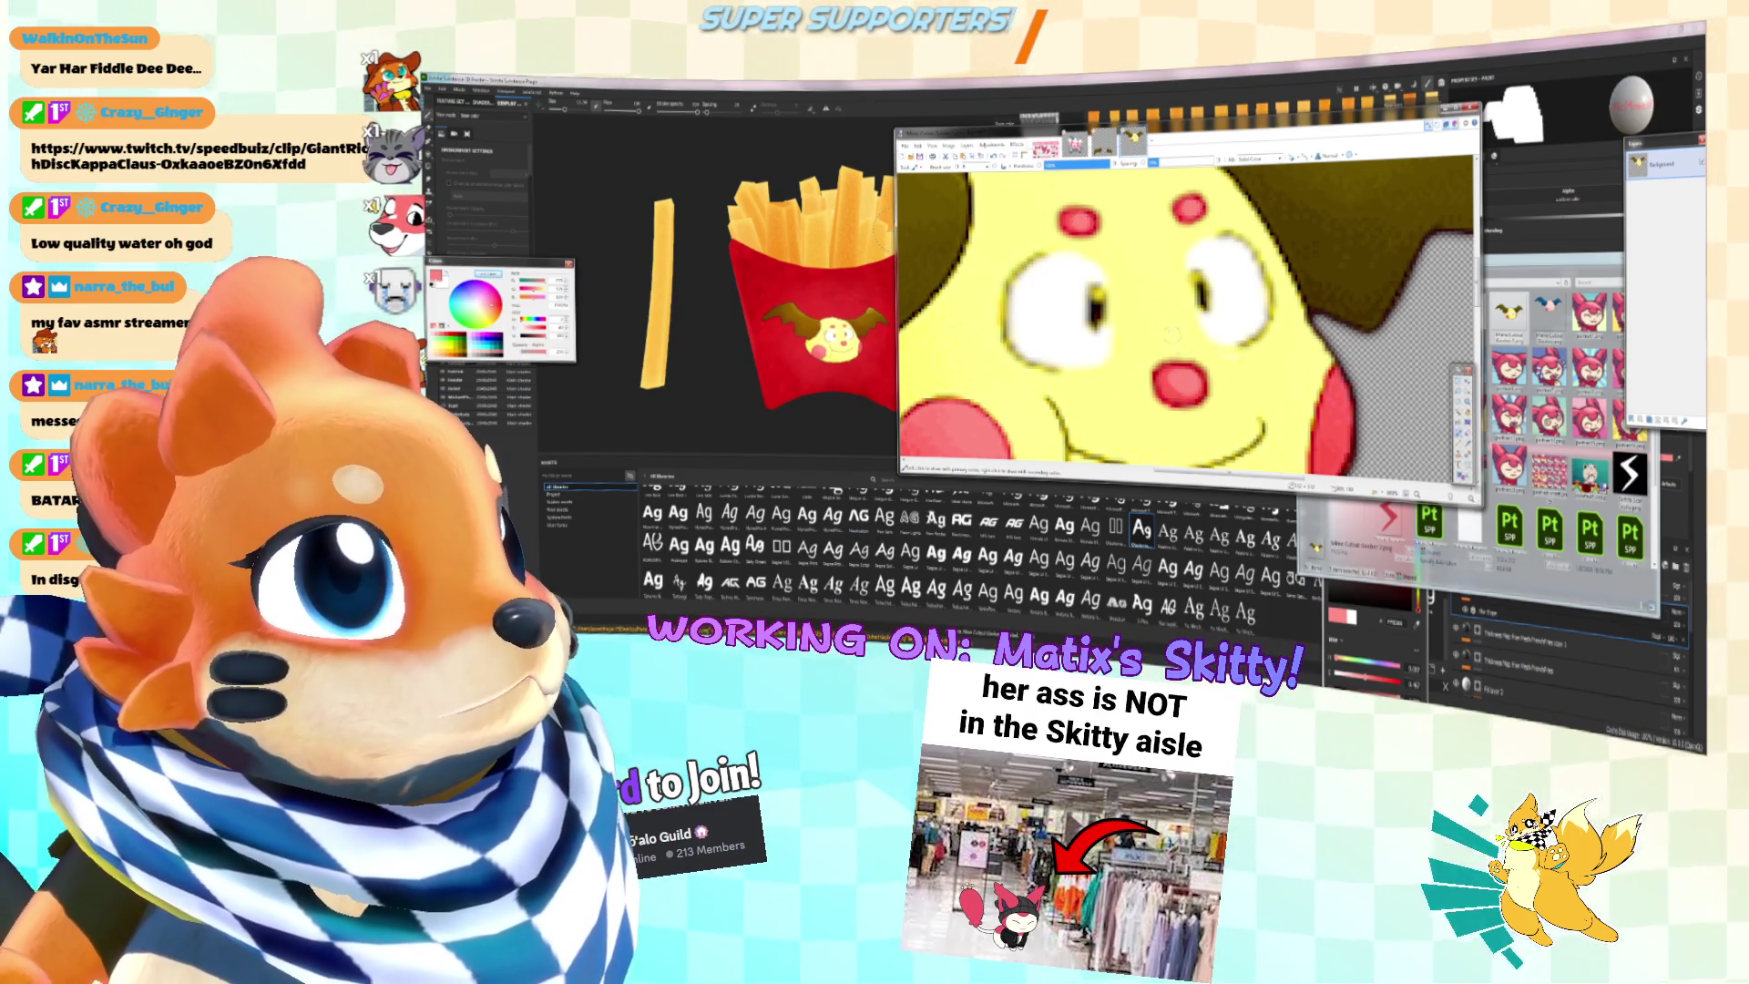
{"action": "left_click_drag", "start_coordinate": [1215, 128], "coordinate": [1123, 119]}
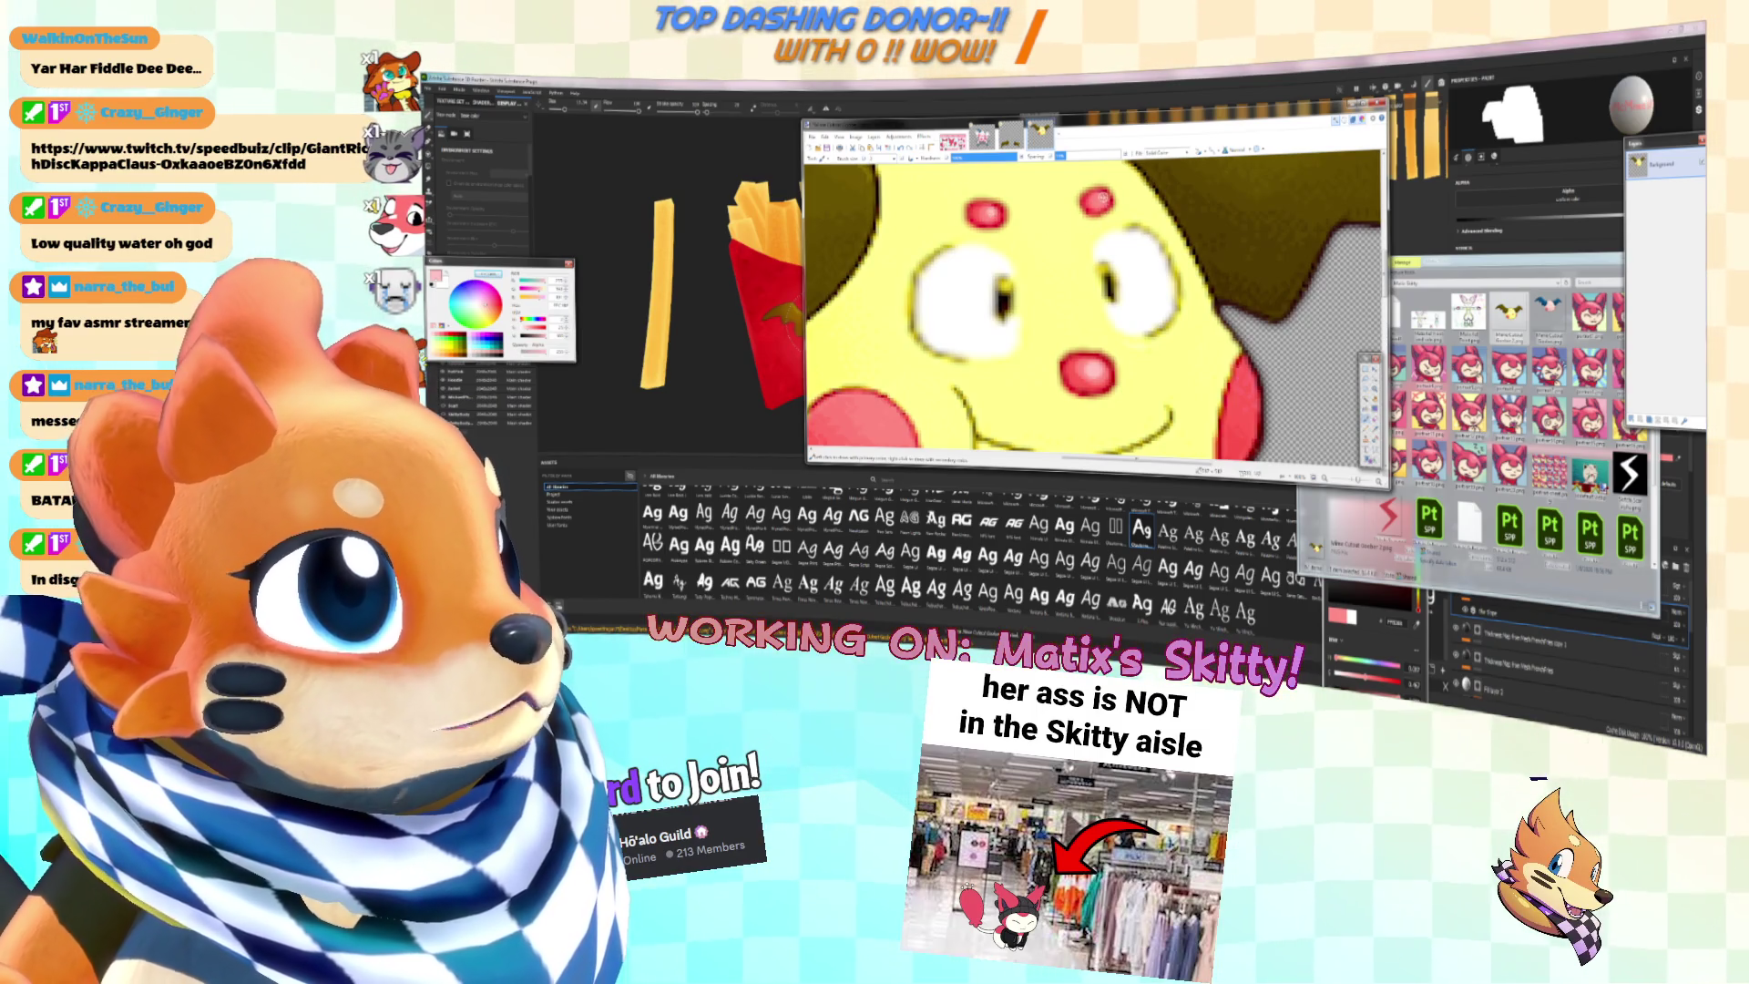
{"action": "scroll", "coordinate": [999, 280], "scroll_direction": "down", "scroll_amount": 3}
{"action": "scroll", "coordinate": [999, 316], "scroll_direction": "up", "scroll_amount": 3}
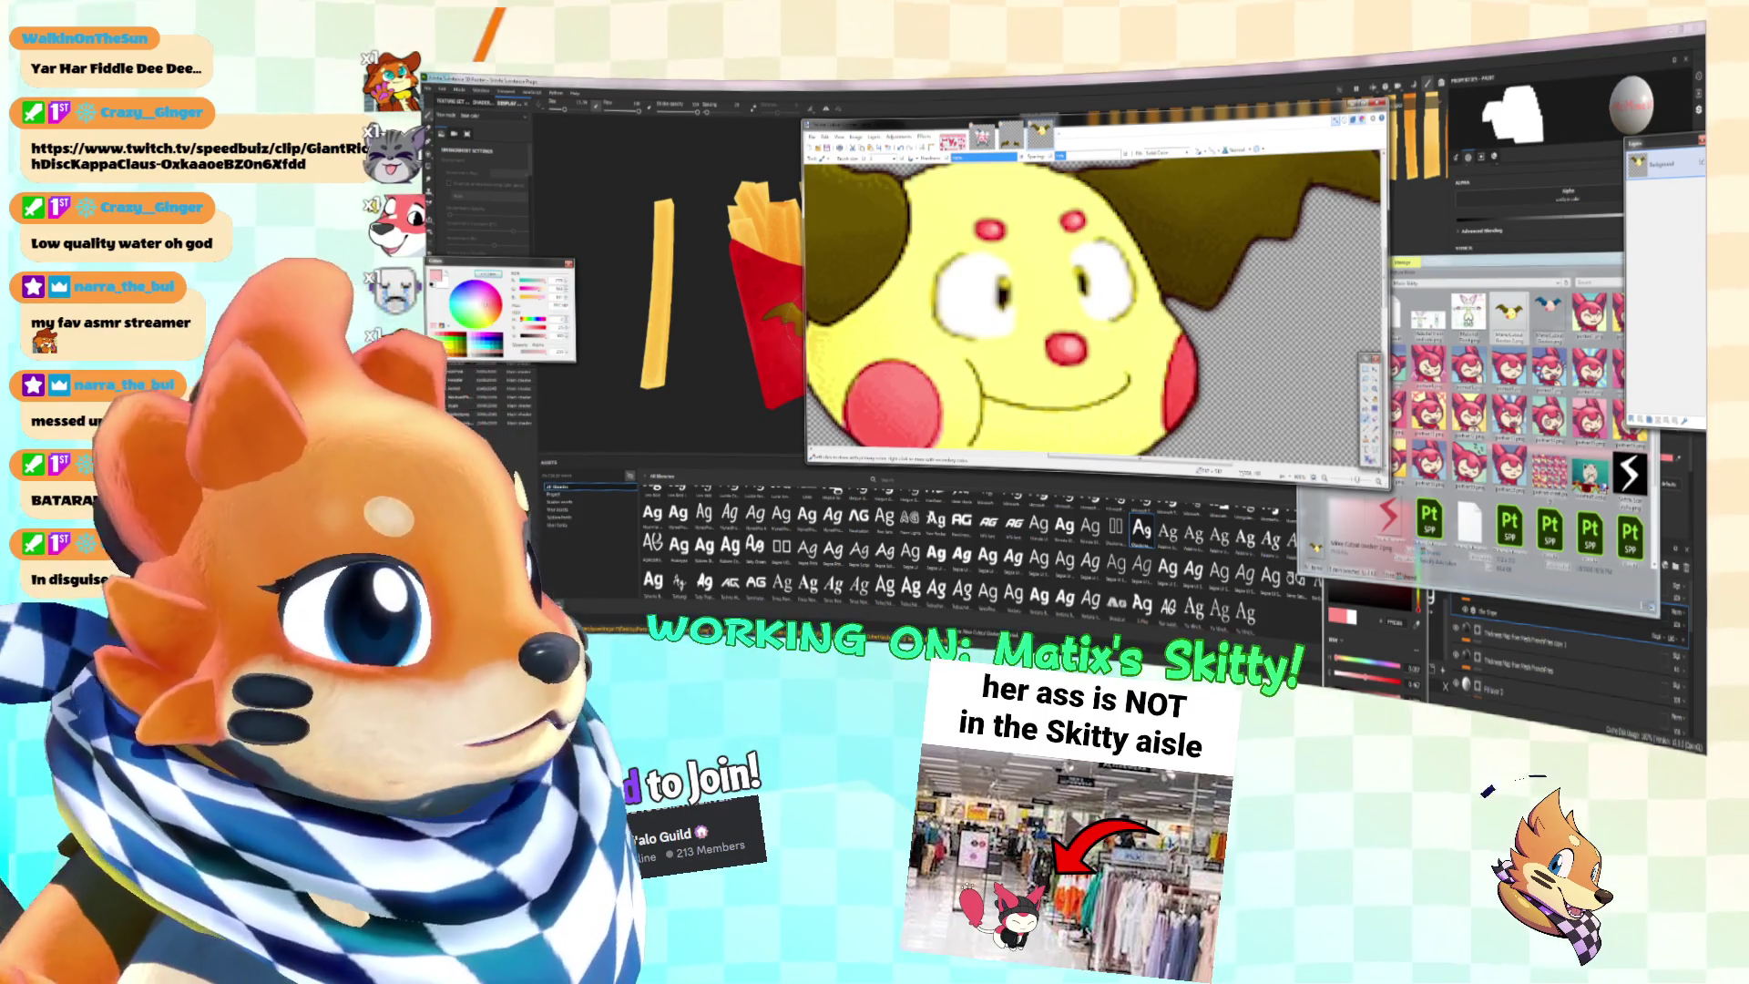
{"action": "scroll", "coordinate": [1103, 303], "scroll_direction": "down", "scroll_amount": 1}
{"action": "scroll", "coordinate": [1028, 258], "scroll_direction": "left", "scroll_amount": 1}
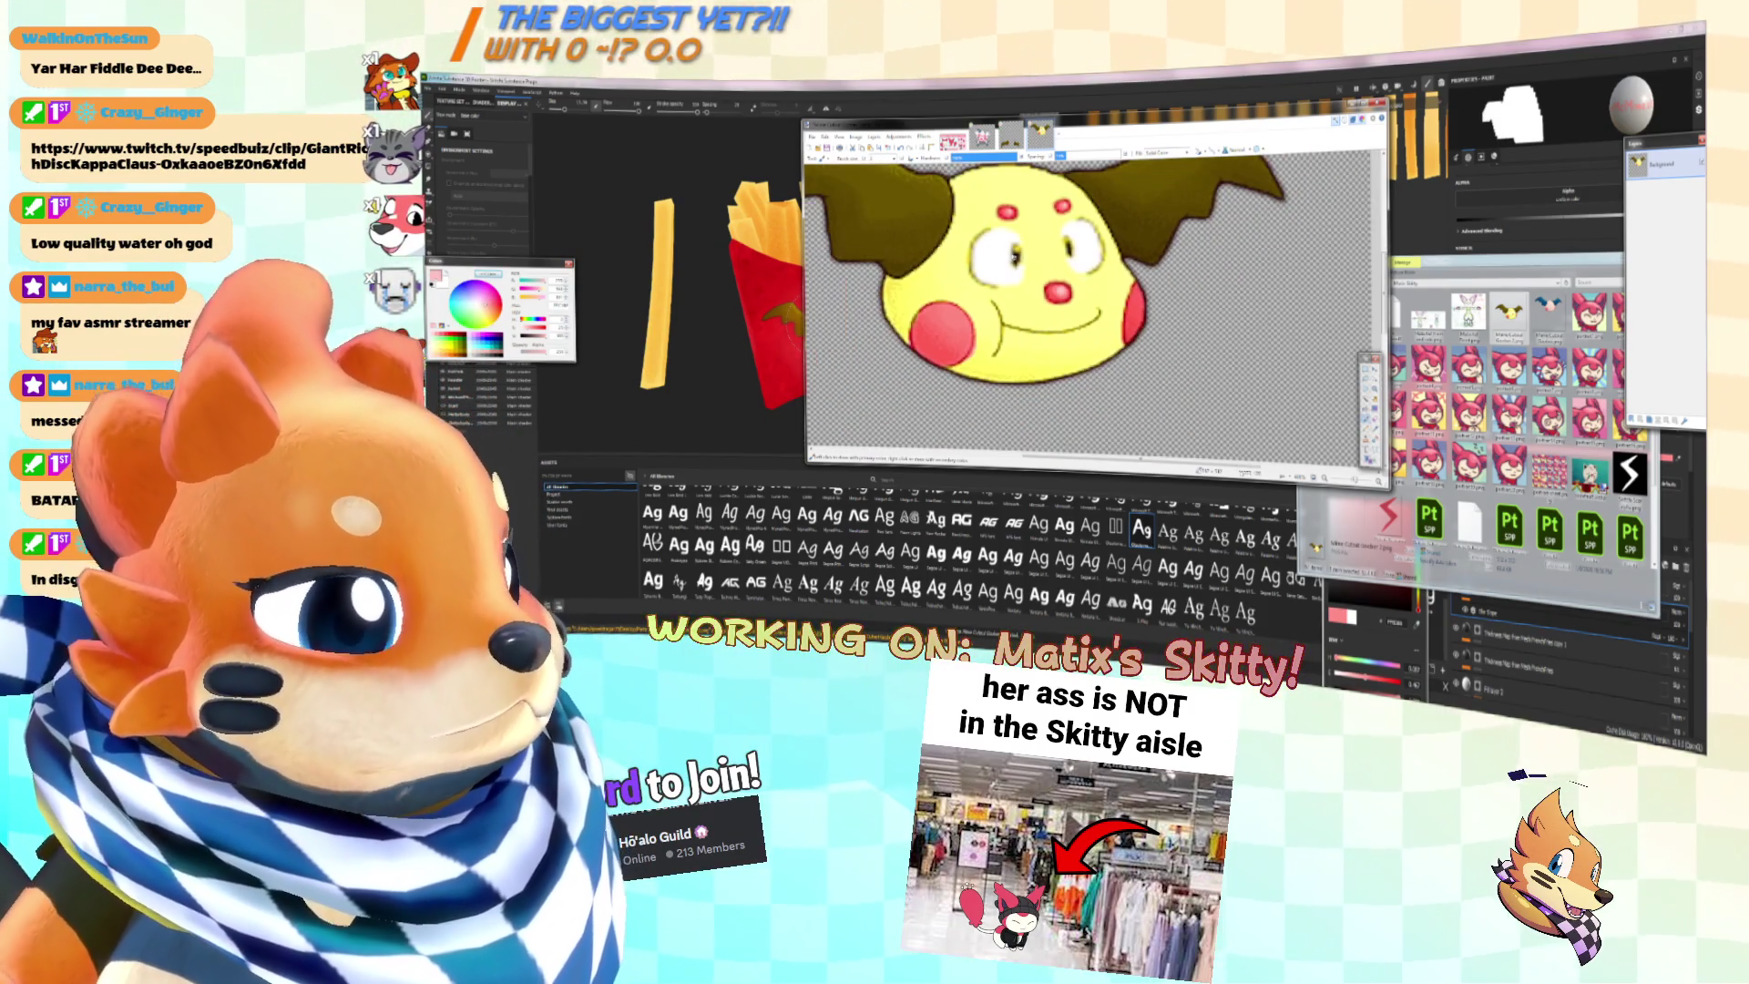
Step: Sample the dark brown outline colour and paint trial eye strokes, undoing both
{"action": "left_click", "coordinate": [1370, 441]}
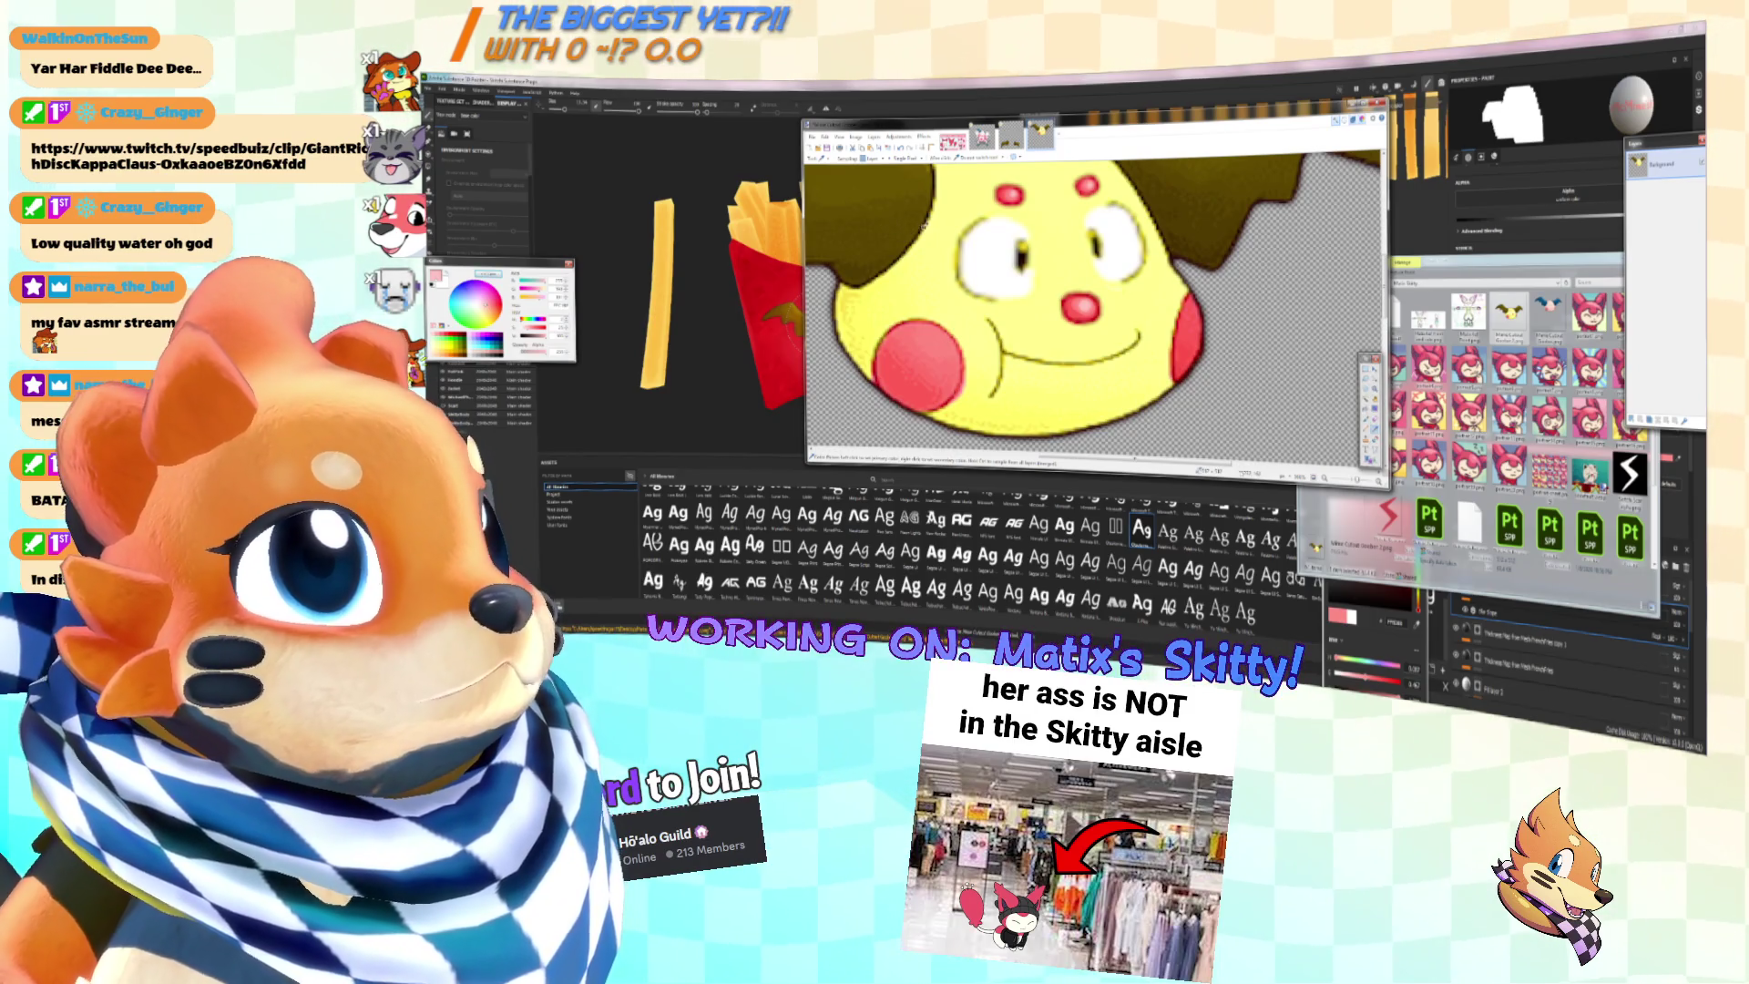
{"action": "left_click", "coordinate": [939, 193]}
{"action": "left_click", "coordinate": [1366, 410]}
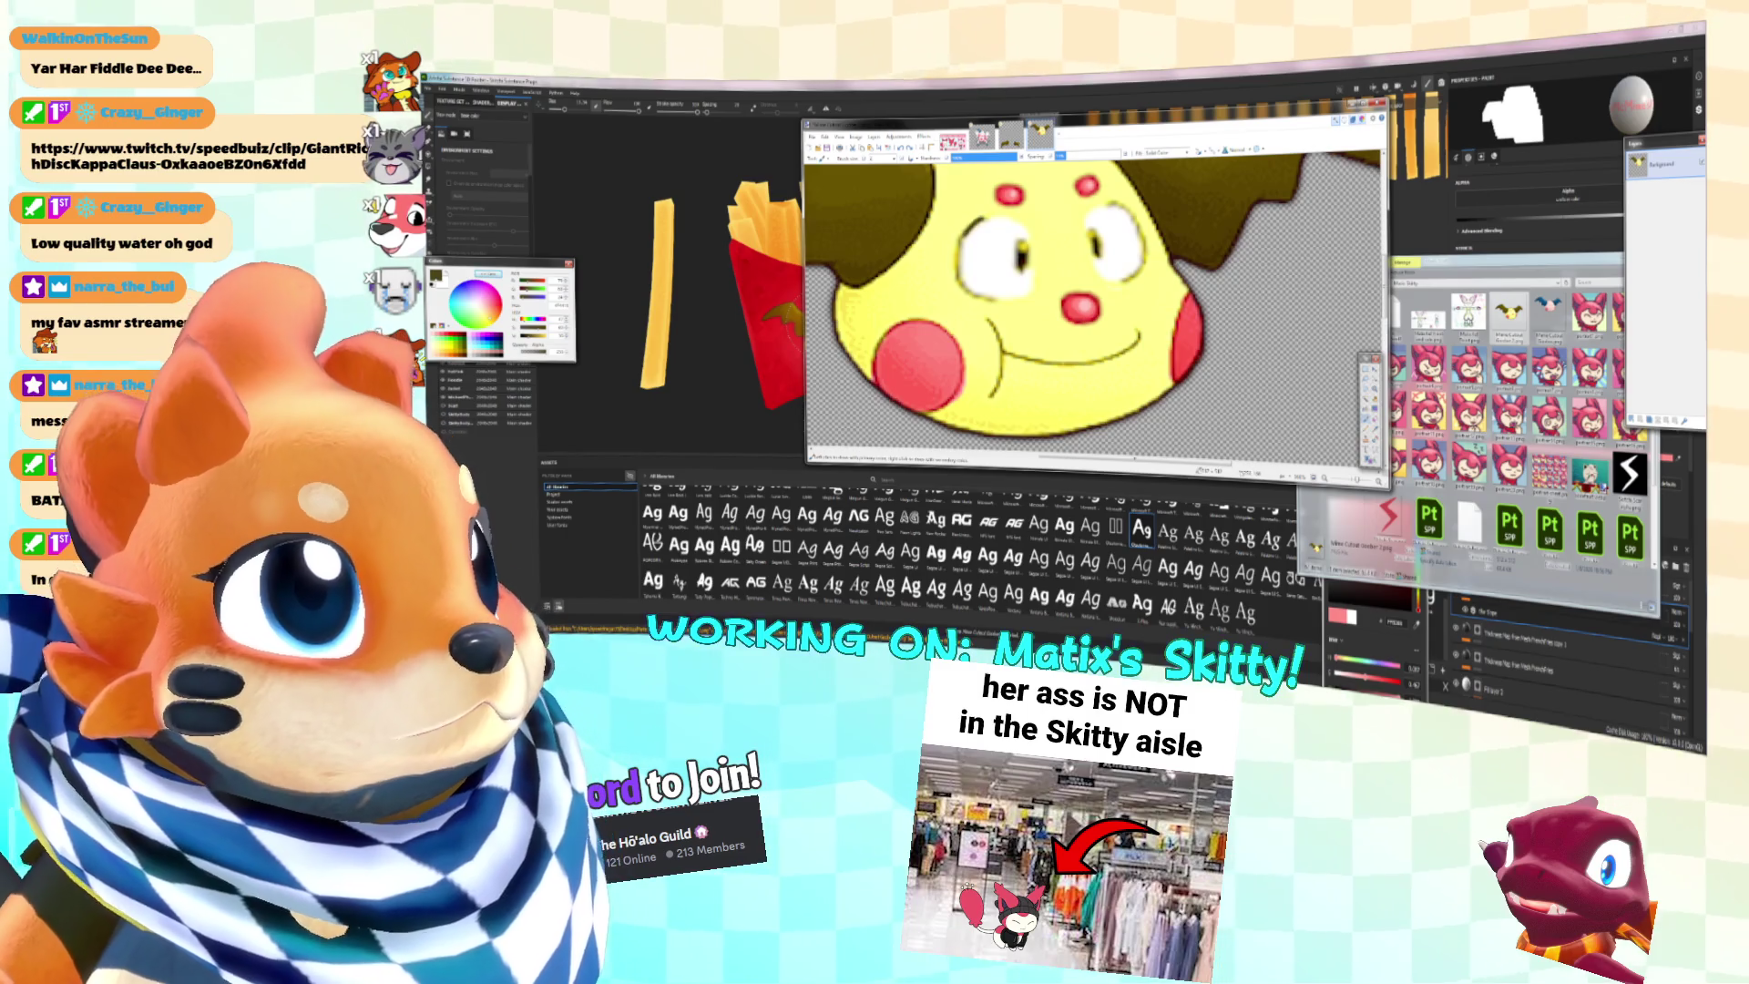
{"action": "left_click_drag", "start_coordinate": [987, 217], "coordinate": [957, 264]}
{"action": "key", "text": "ctrl+z"}
{"action": "left_click_drag", "start_coordinate": [987, 217], "coordinate": [960, 270]}
{"action": "key", "text": "ctrl+z"}
{"action": "key", "text": "ctrl+z"}
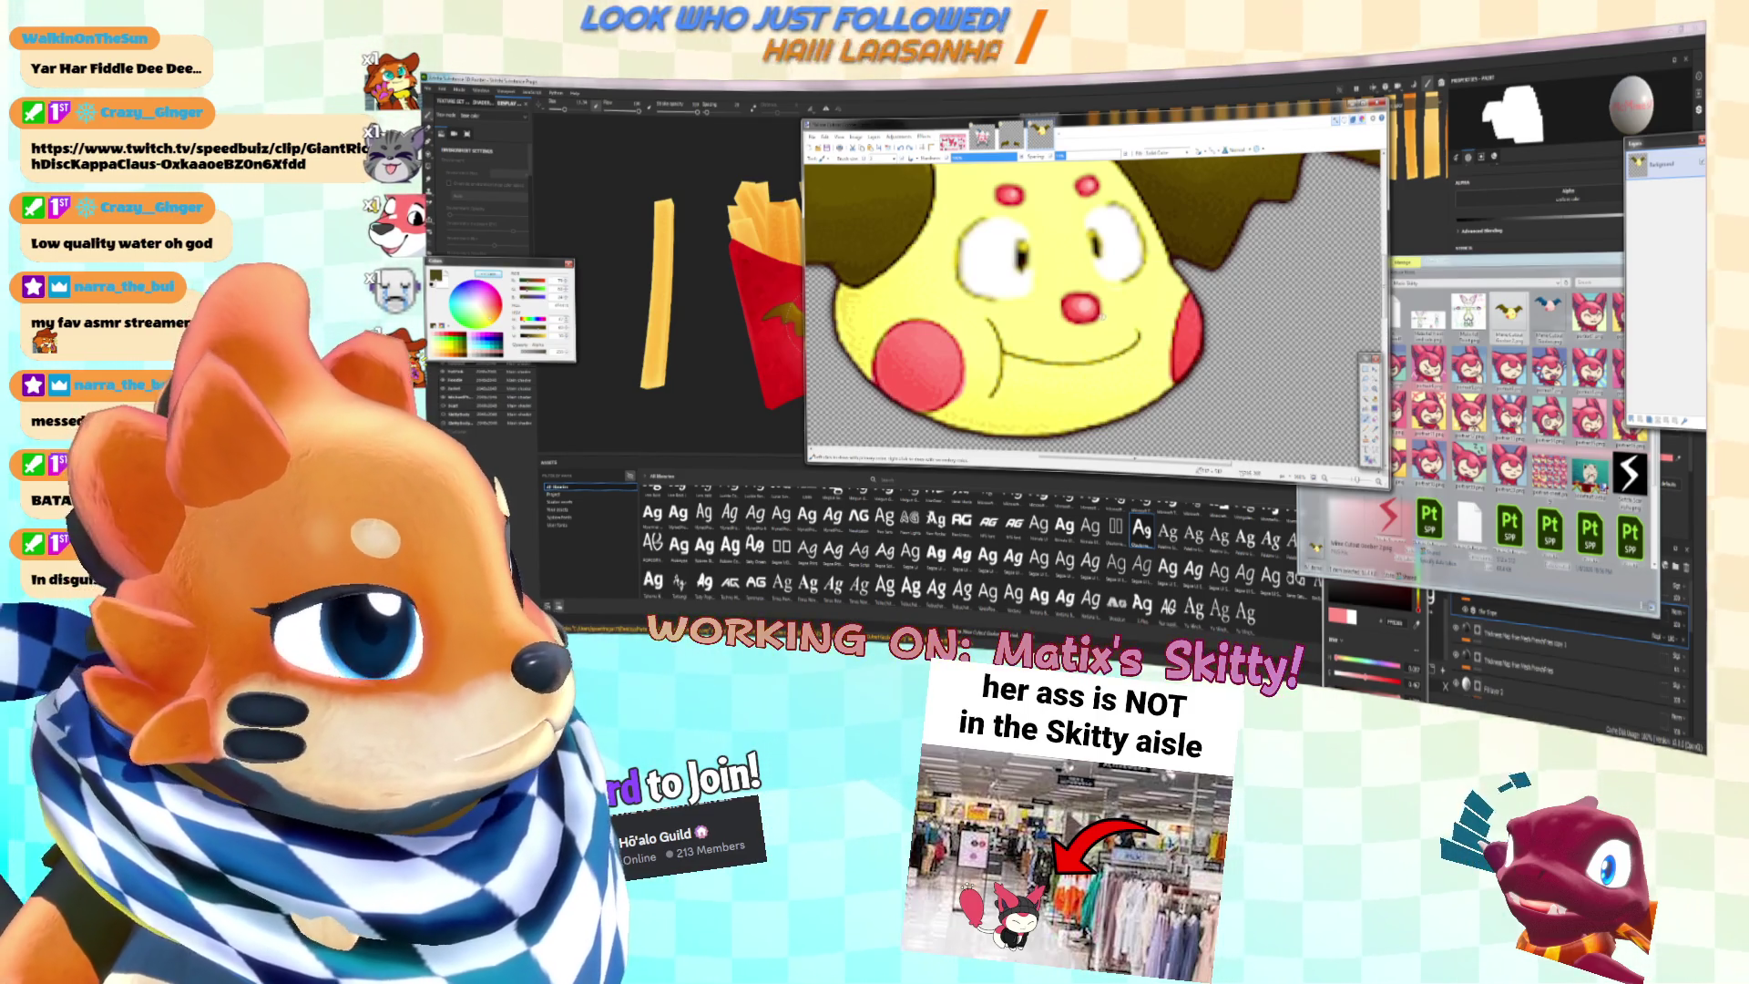
Step: Zoom out to the whole head and choose rectangular selection
{"action": "key", "text": "ctrl+minus"}
{"action": "left_click", "coordinate": [1367, 368]}
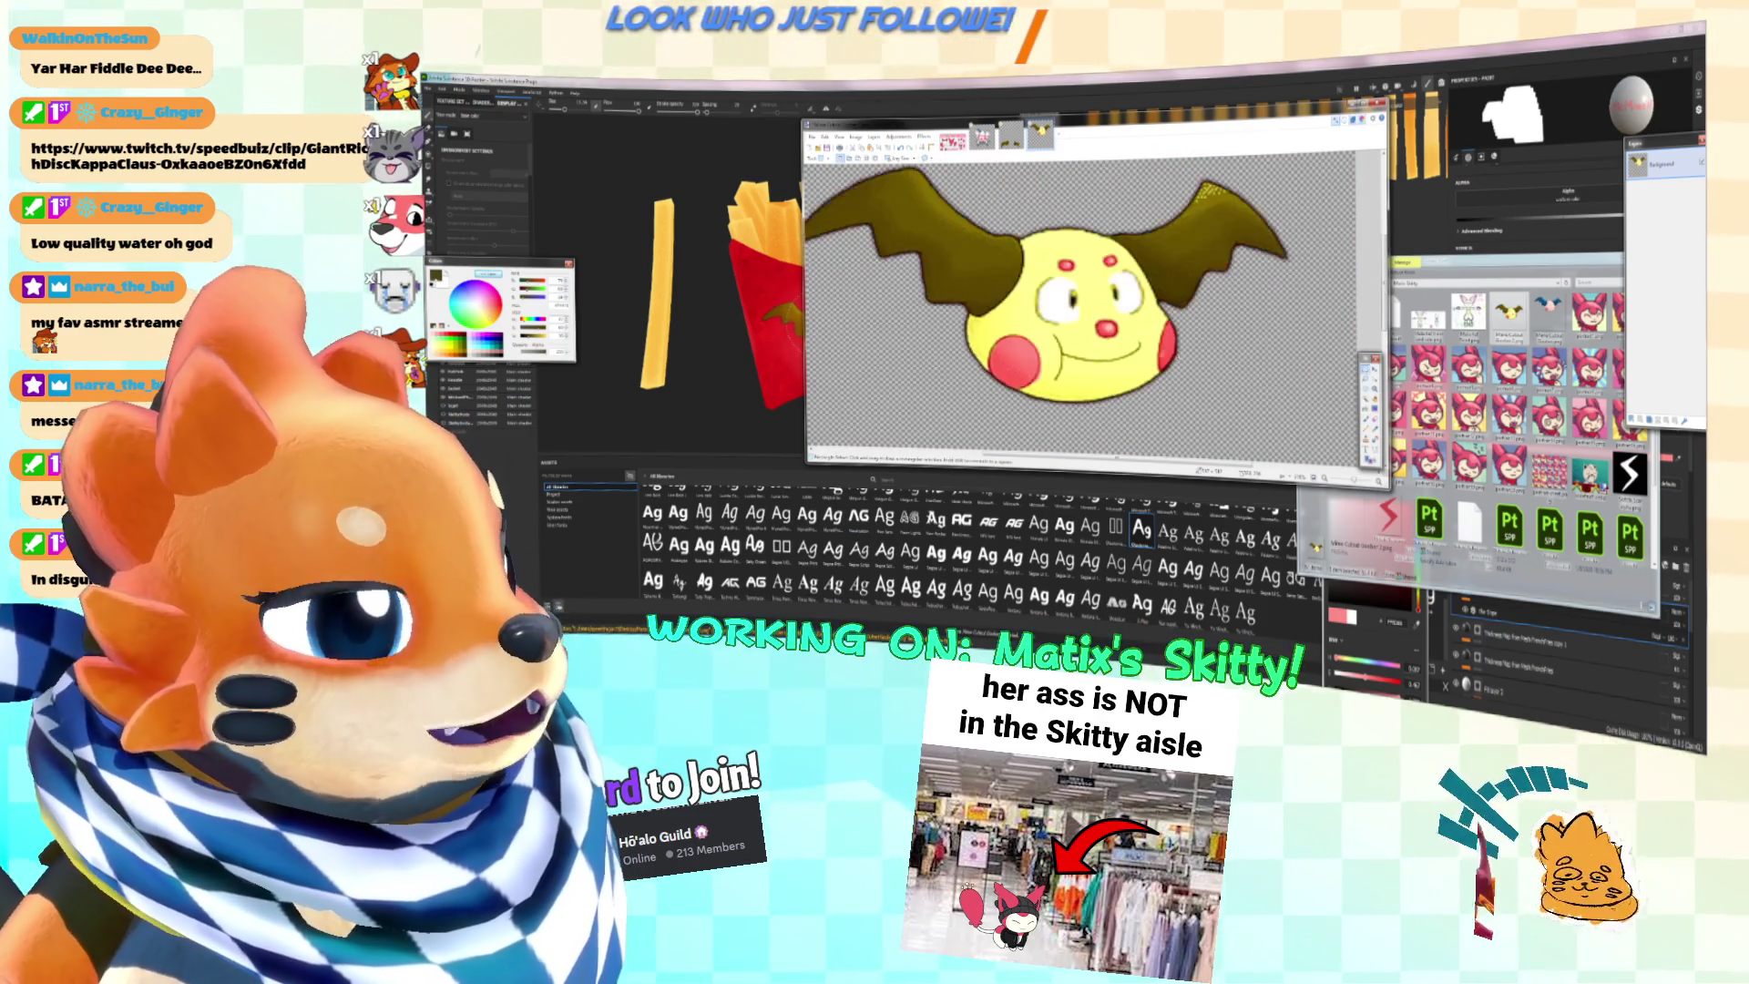
{"action": "scroll", "coordinate": [1093, 305], "scroll_direction": "down", "scroll_amount": 3}
{"action": "scroll", "coordinate": [1093, 306], "scroll_direction": "up", "scroll_amount": 2}
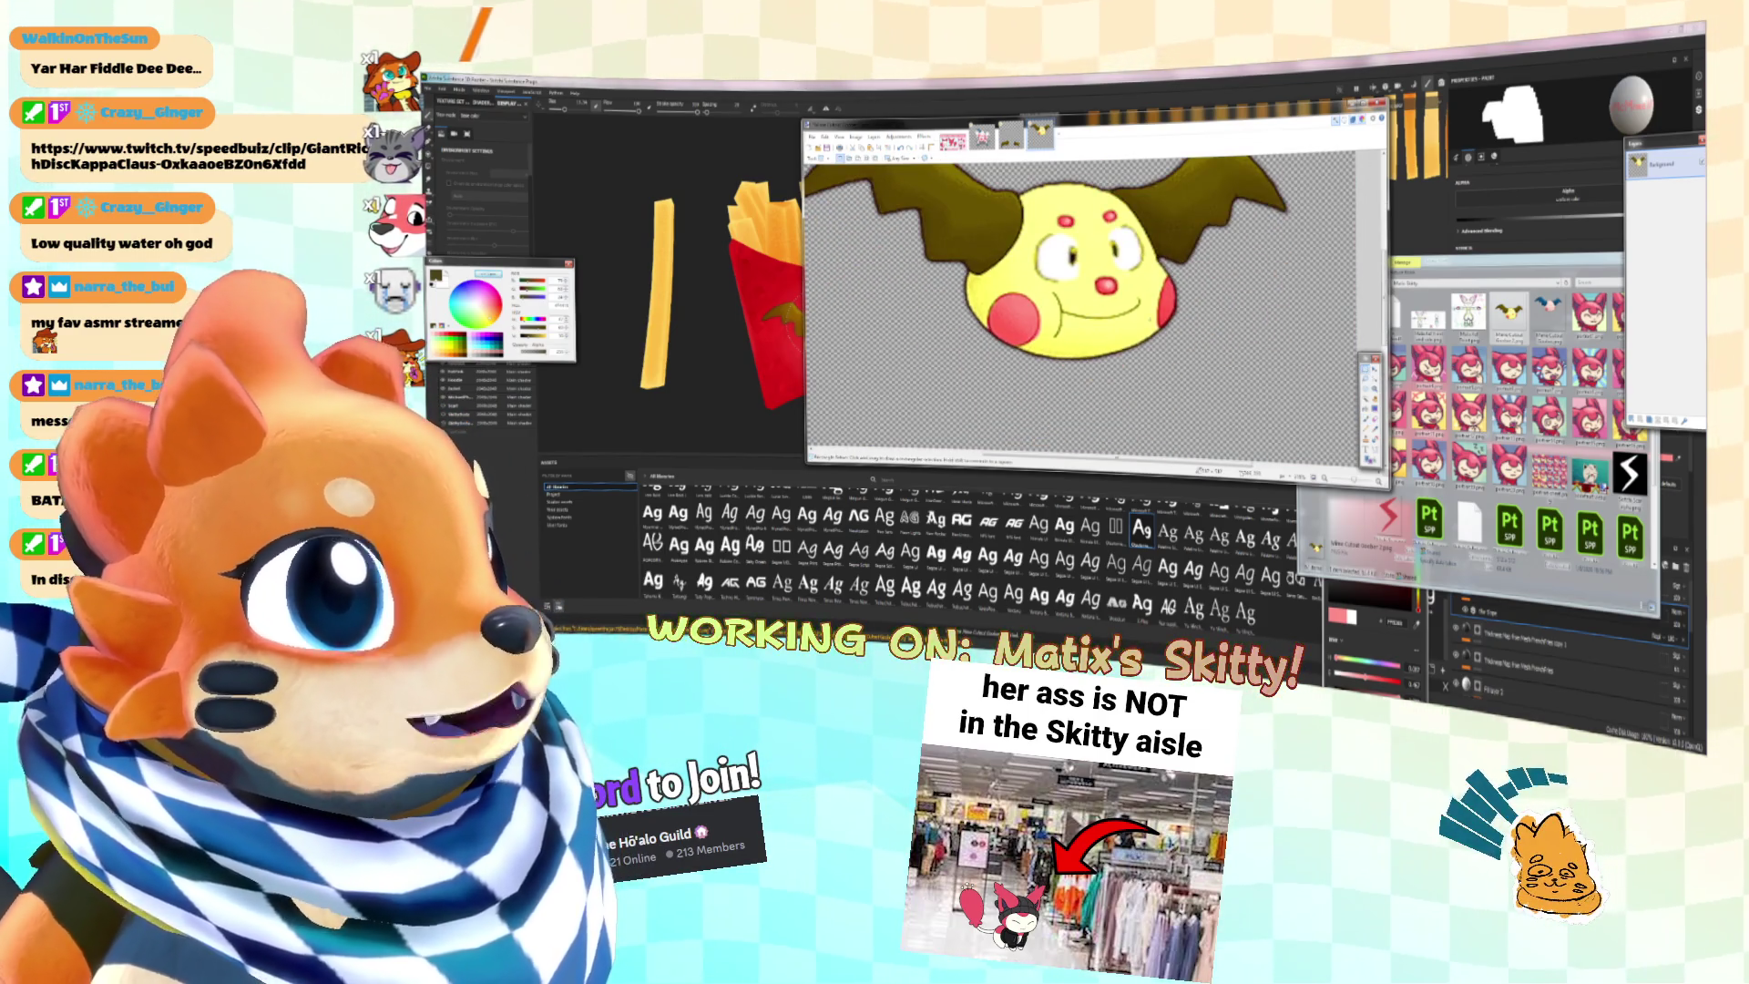
{"action": "scroll", "coordinate": [1093, 282], "scroll_direction": "up", "scroll_amount": 1}
{"action": "key", "text": "ctrl+minus"}
{"action": "key", "text": "ctrl+minus"}
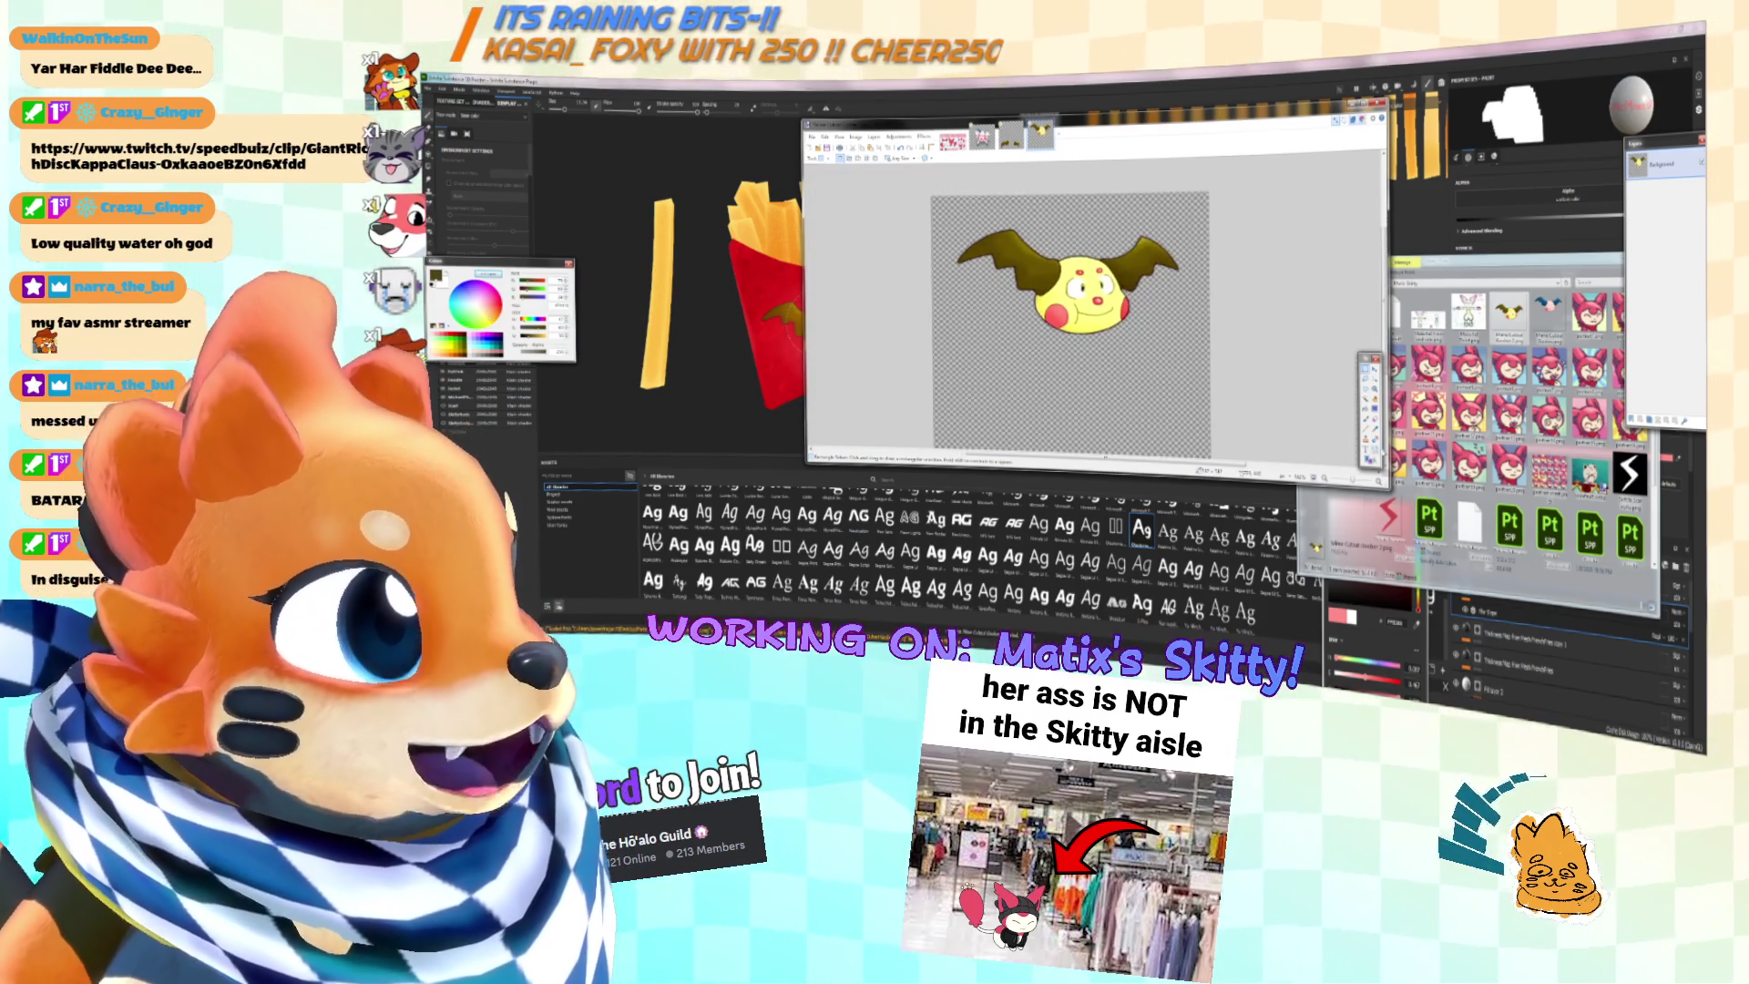
{"action": "left_click", "coordinate": [1366, 451]}
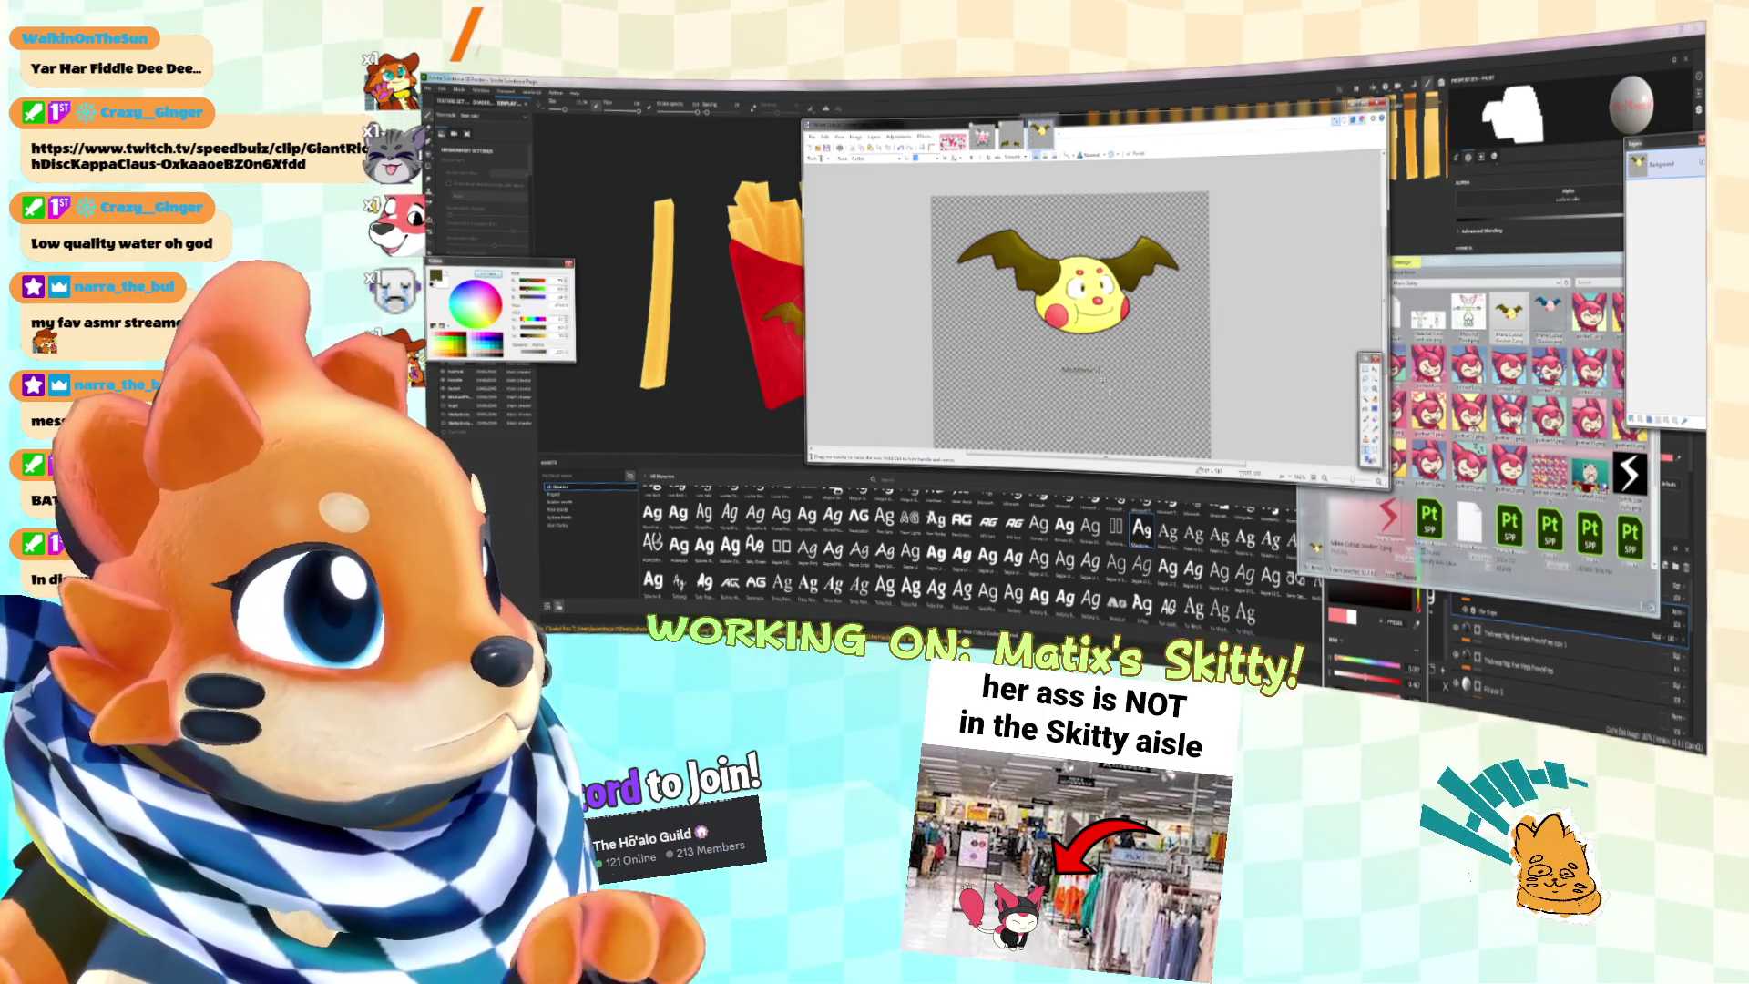
{"action": "left_click", "coordinate": [900, 158]}
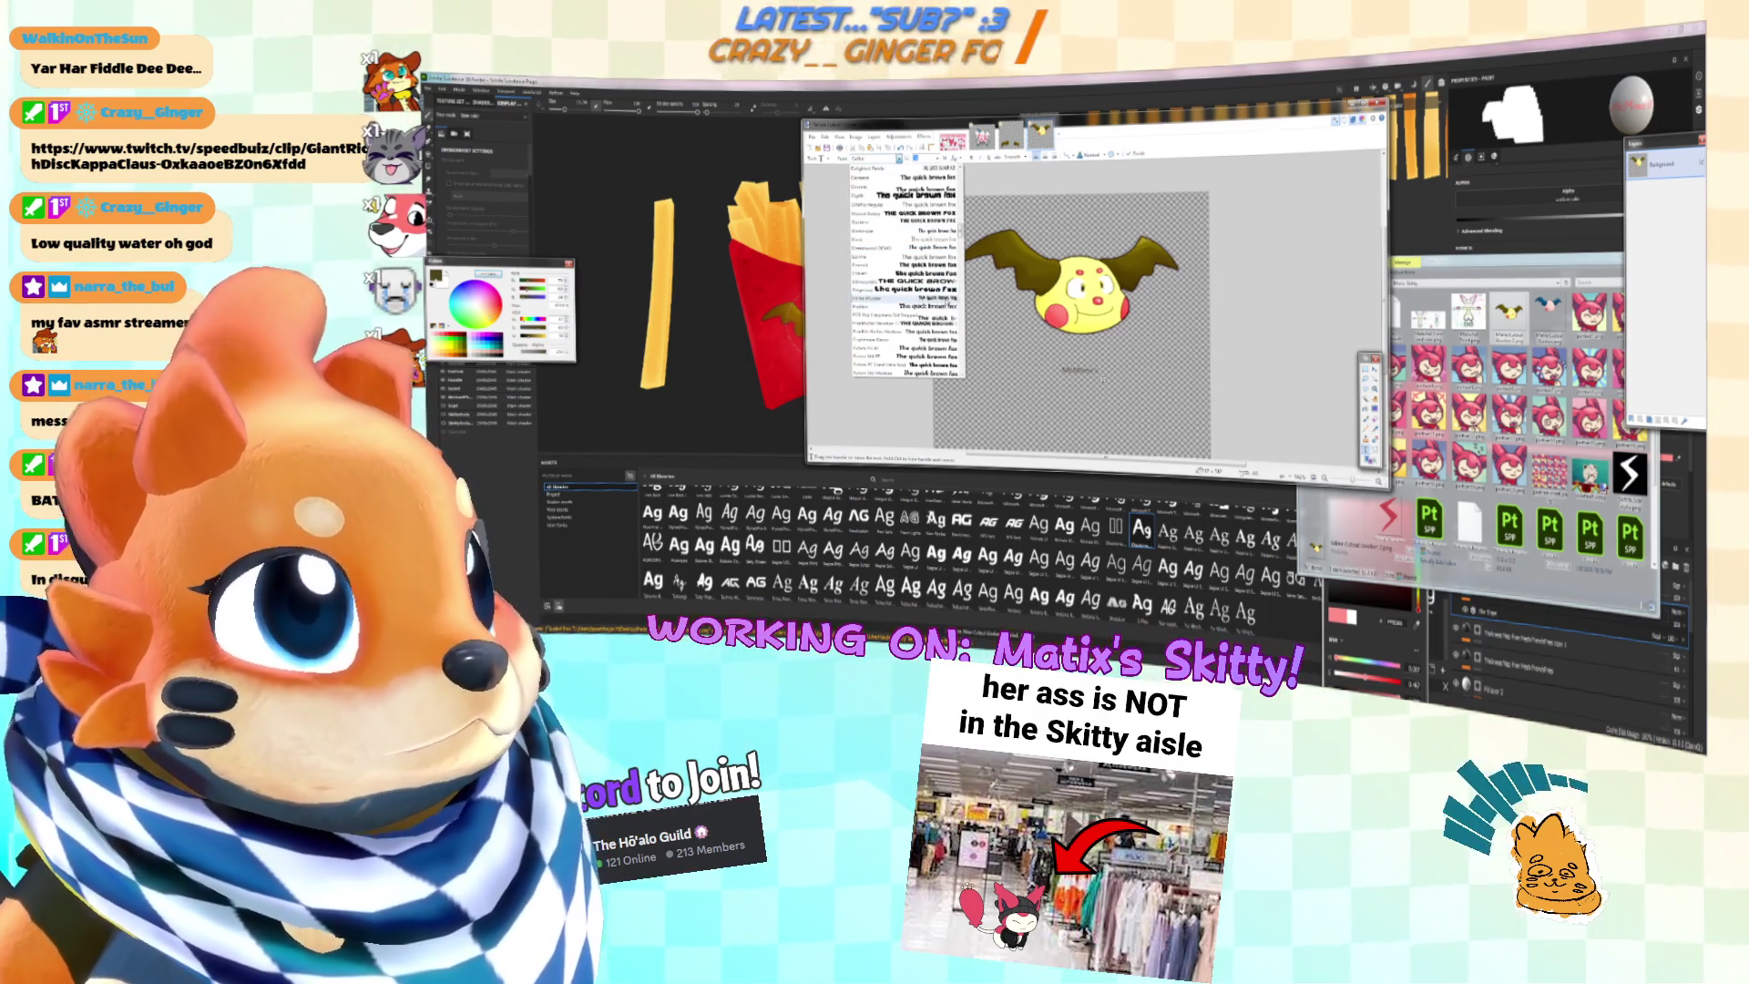
{"action": "scroll", "coordinate": [905, 274], "scroll_direction": "down", "scroll_amount": 10}
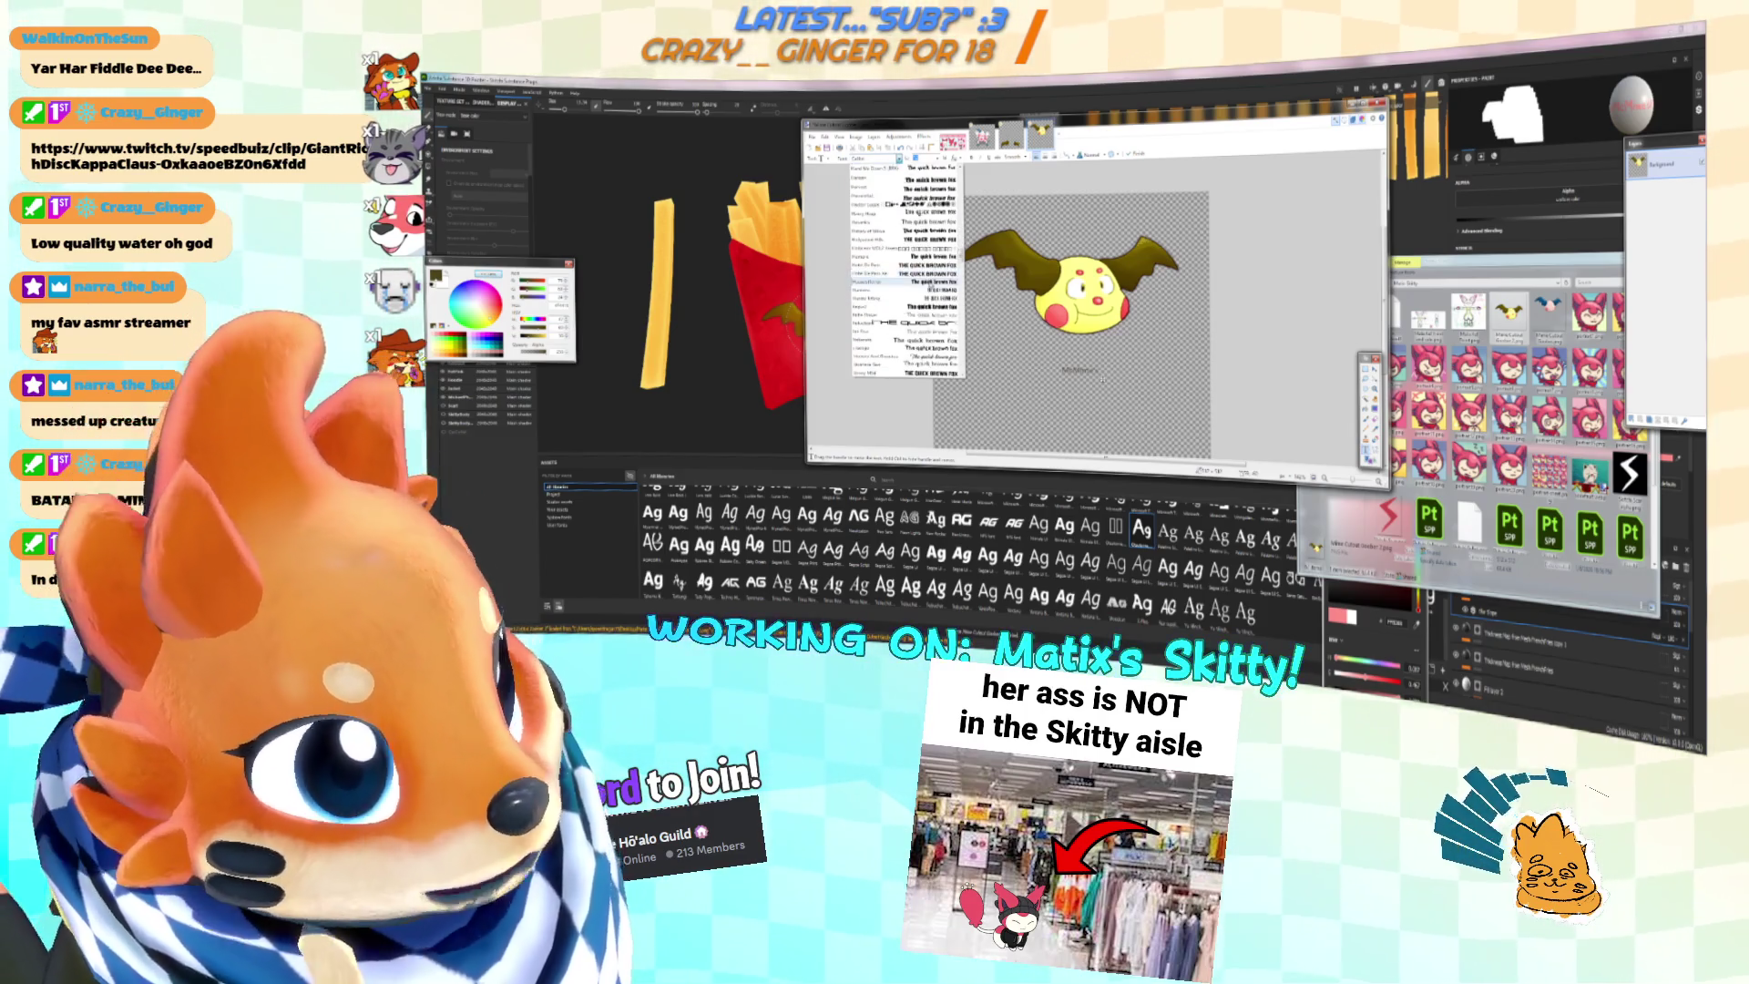
{"action": "scroll", "coordinate": [931, 290], "scroll_direction": "down", "scroll_amount": 10}
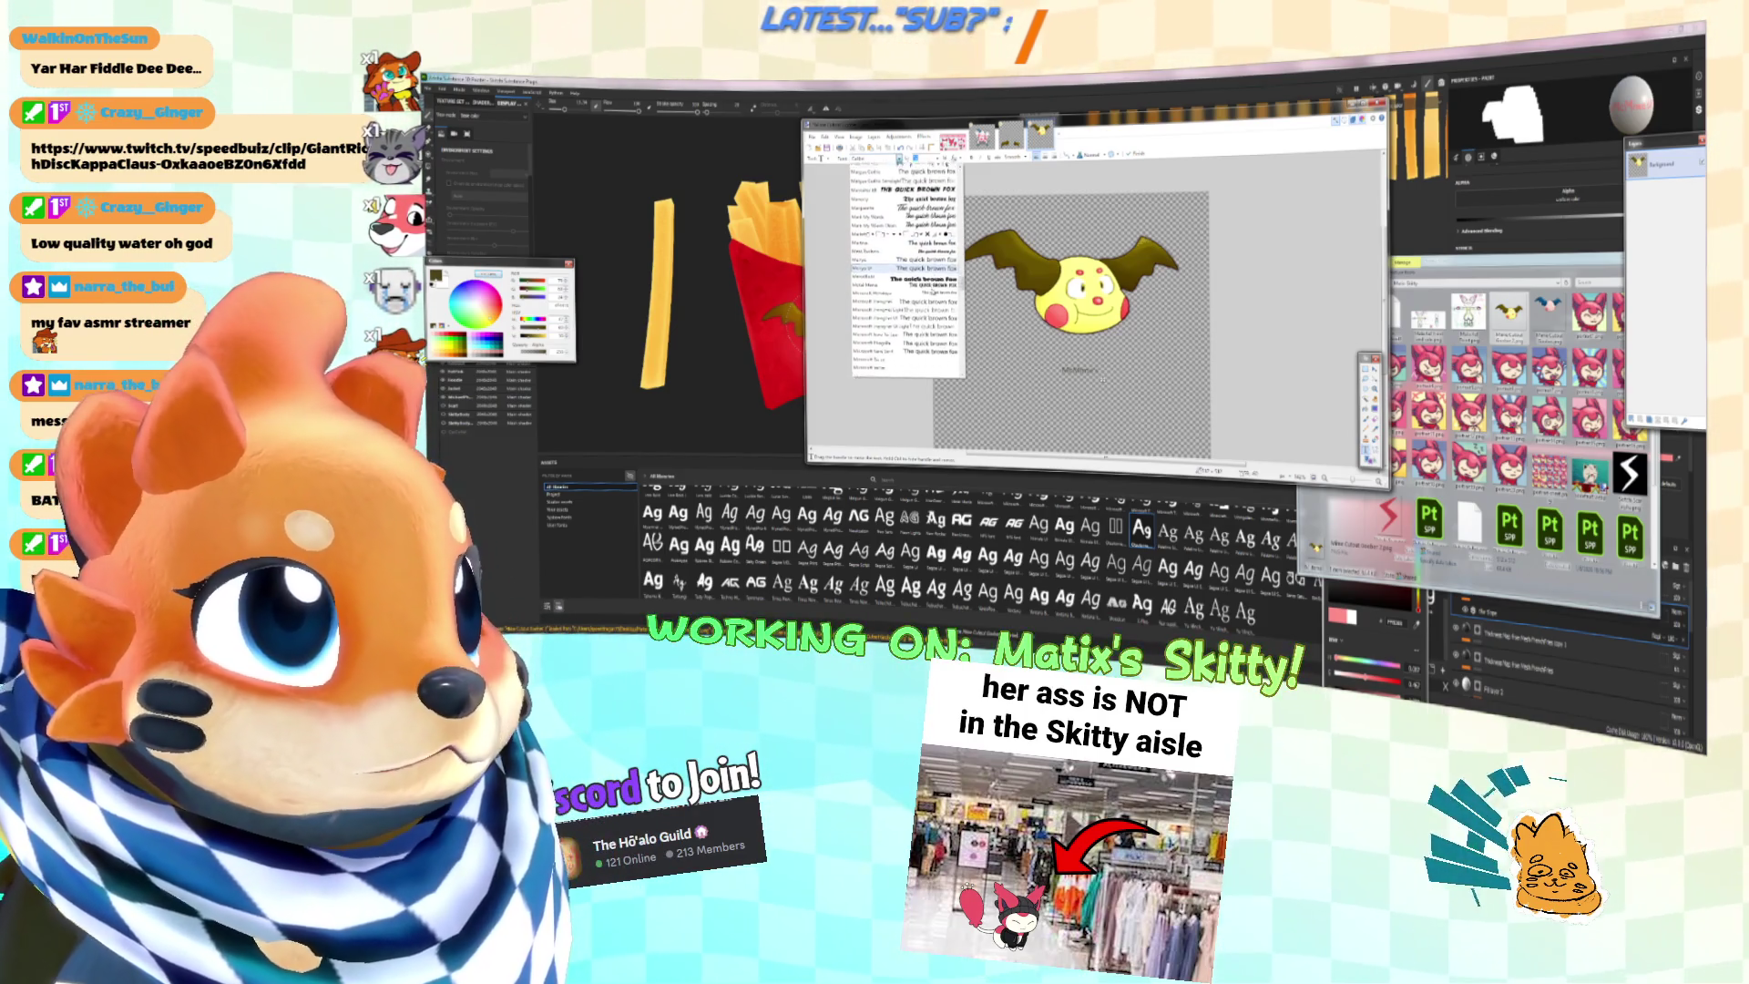
{"action": "scroll", "coordinate": [931, 289], "scroll_direction": "down", "scroll_amount": 6}
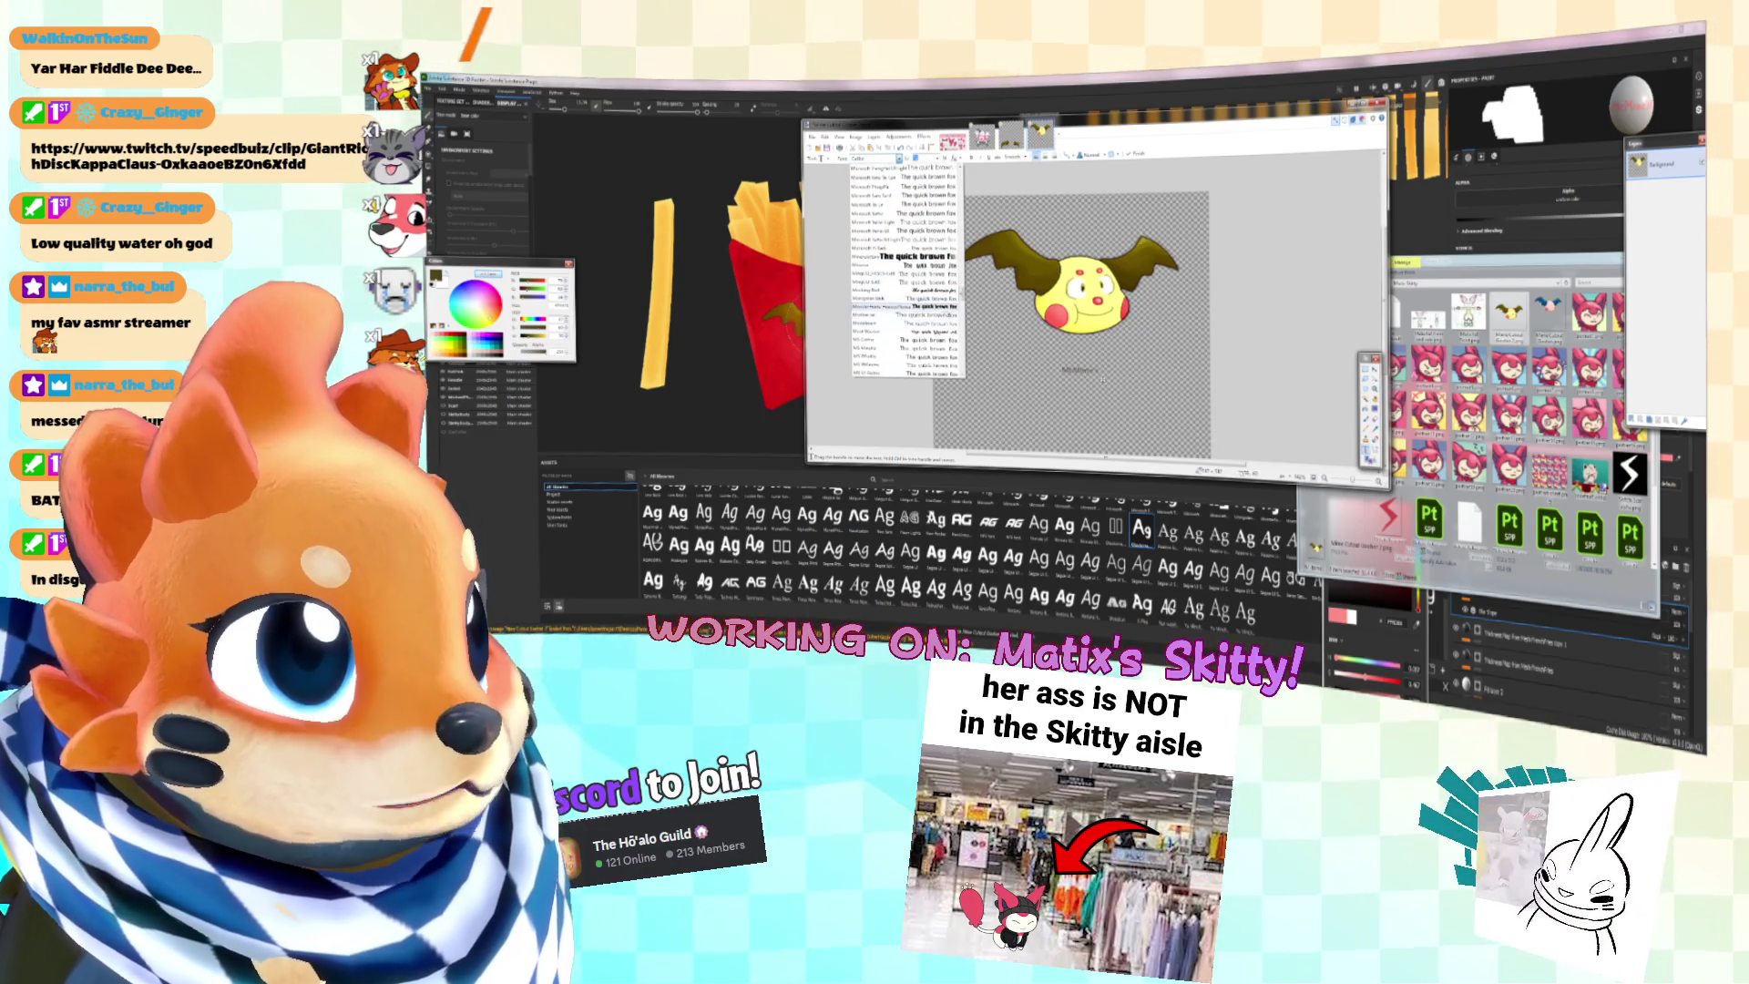
{"action": "left_click", "coordinate": [906, 307]}
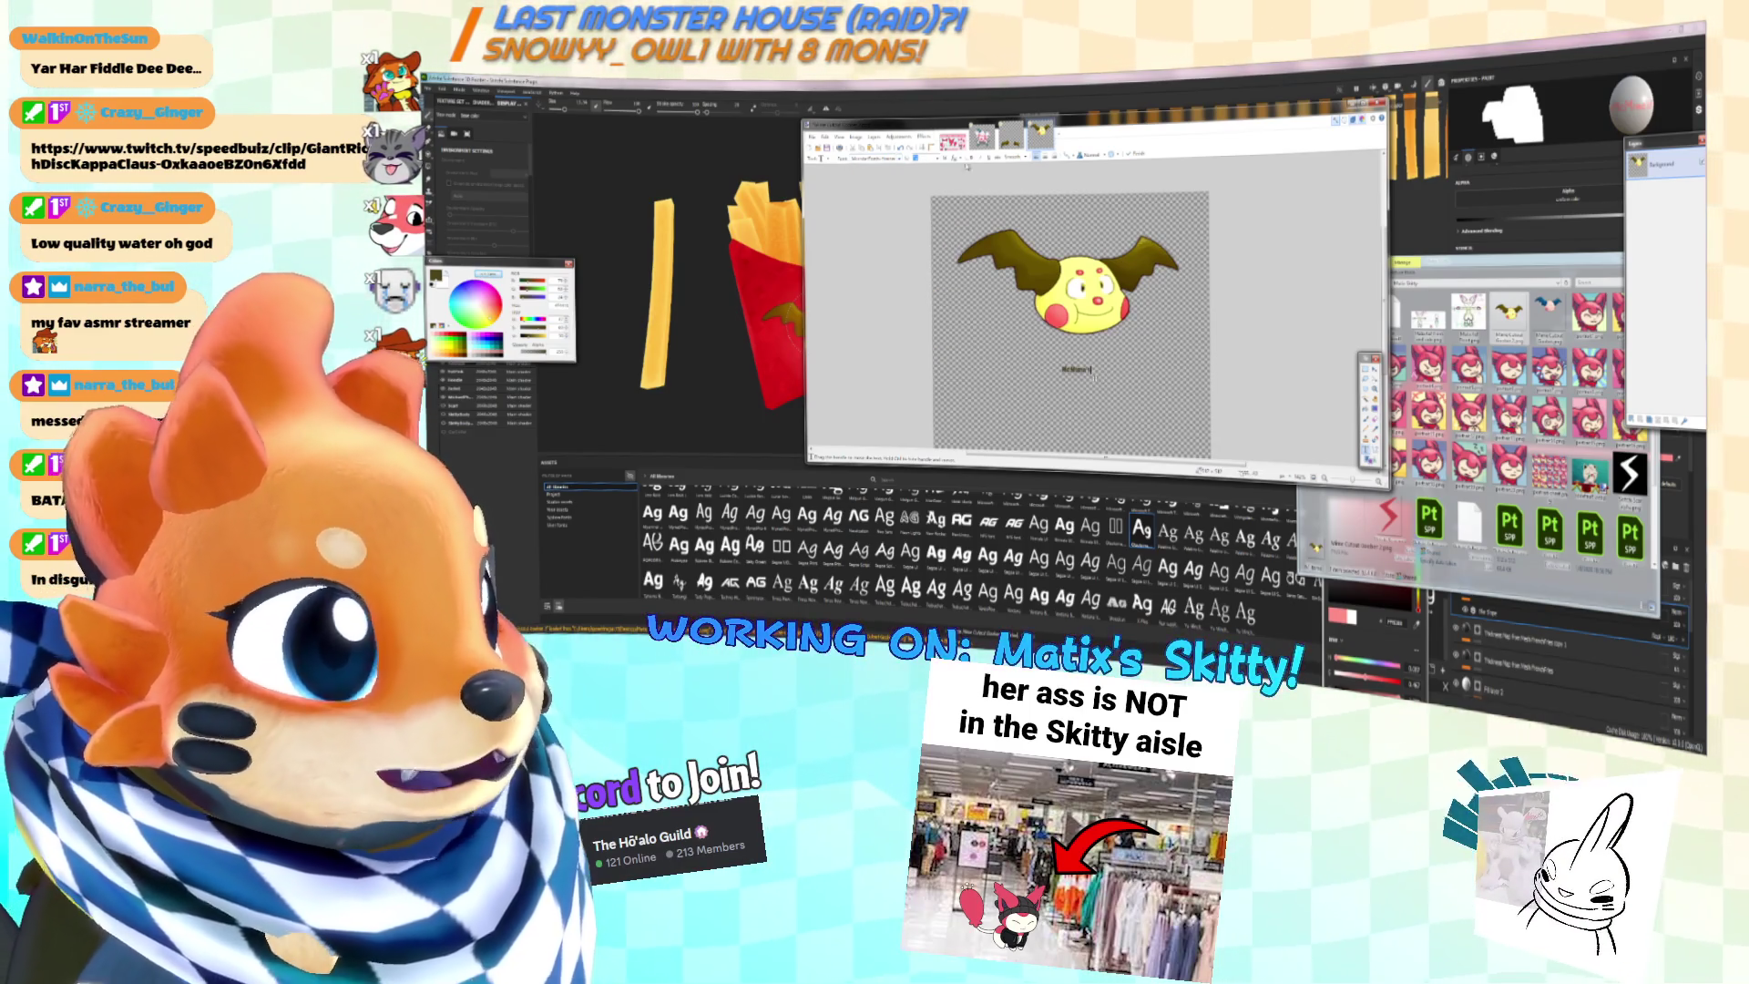
{"action": "left_click", "coordinate": [939, 159]}
{"action": "left_click", "coordinate": [929, 262]}
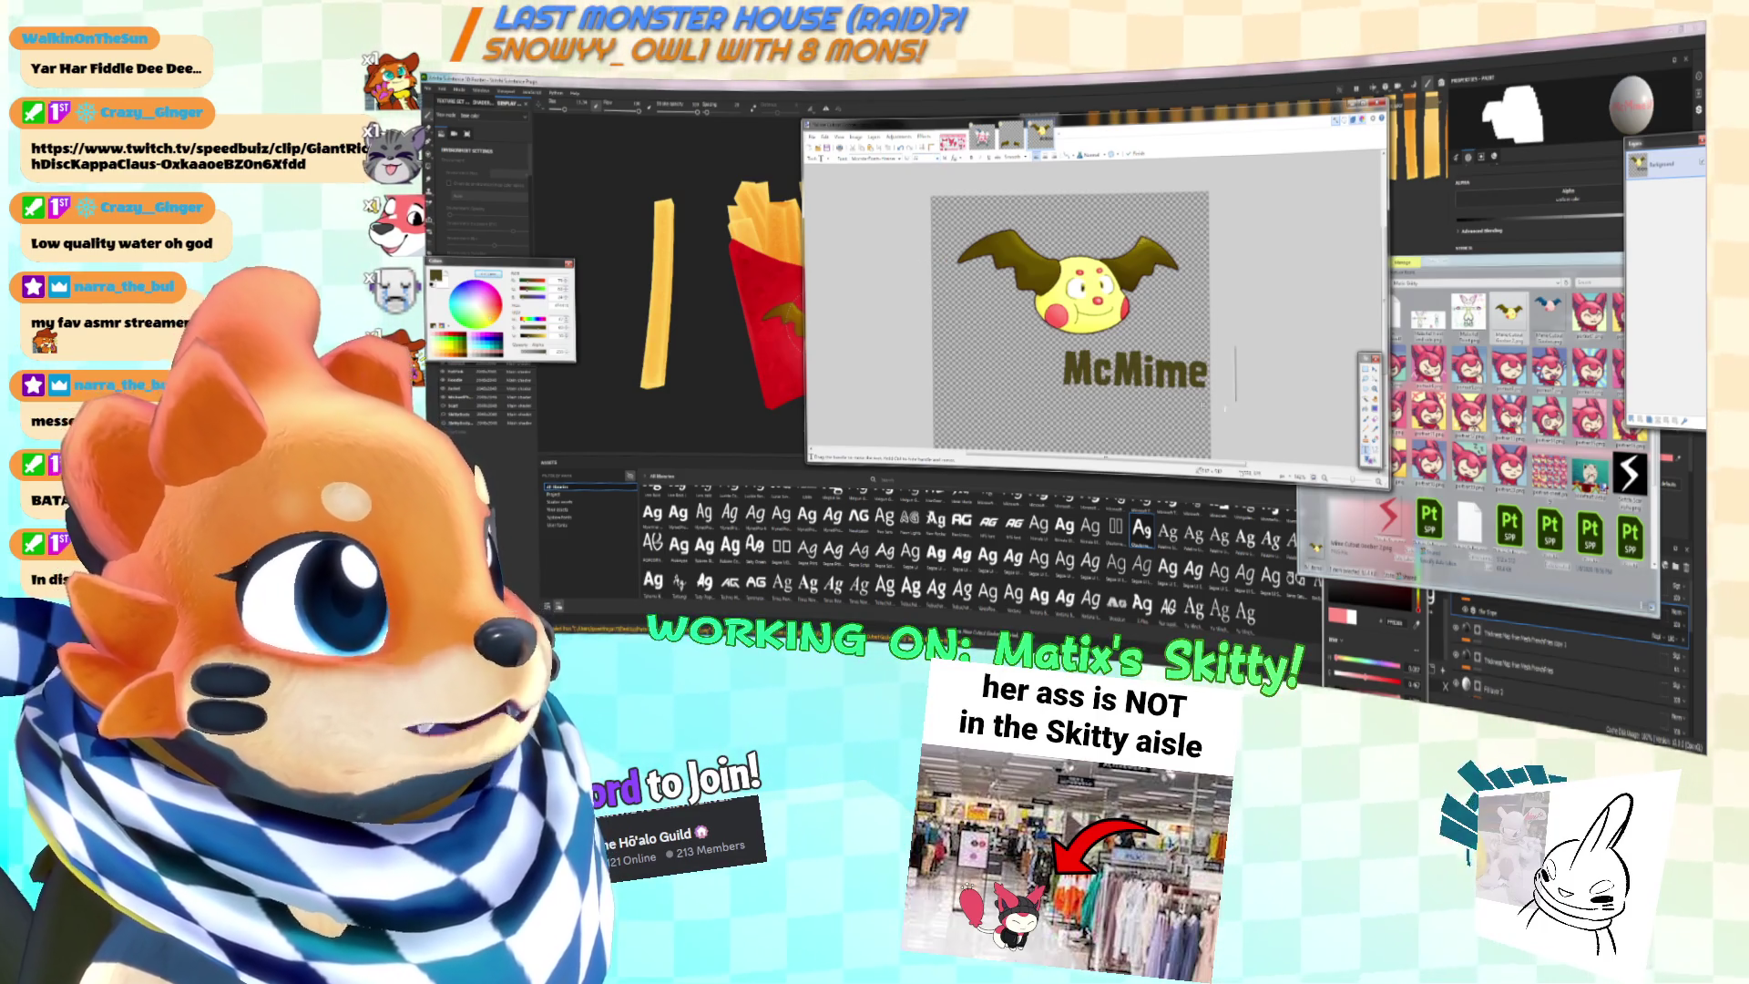
{"action": "type", "text": "'s"}
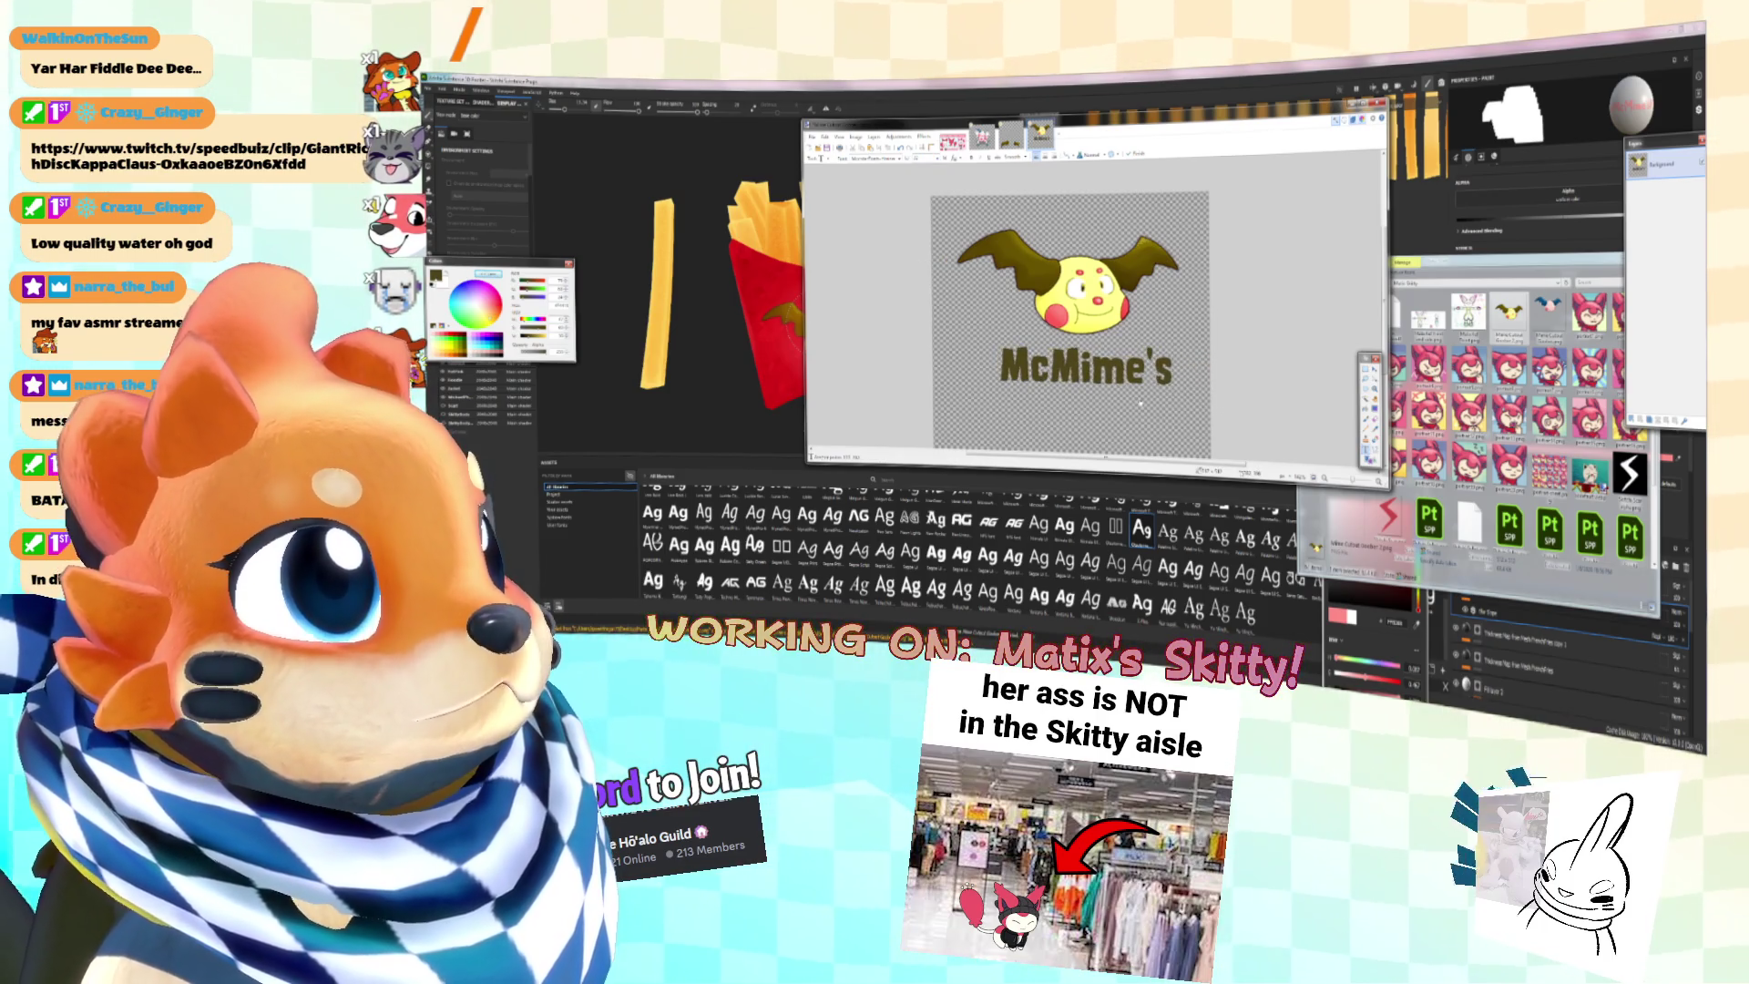
{"action": "left_click", "coordinate": [902, 158]}
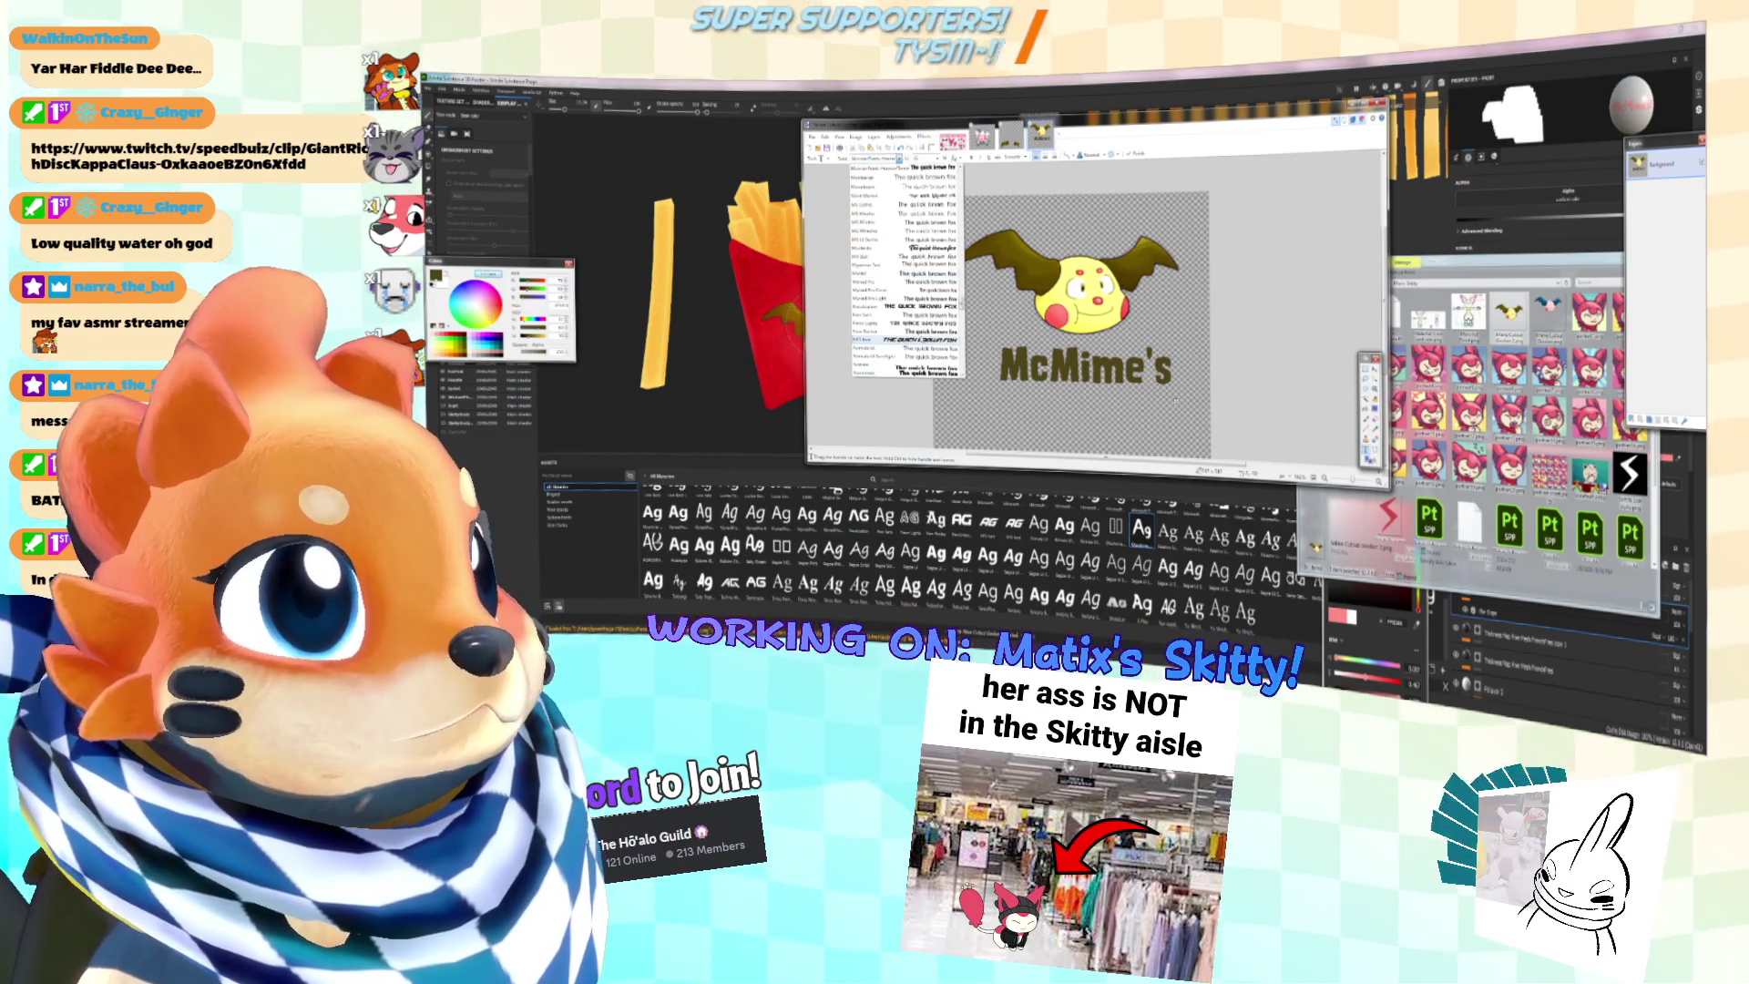
{"action": "scroll", "coordinate": [906, 274], "scroll_direction": "down", "scroll_amount": 5}
{"action": "scroll", "coordinate": [907, 328], "scroll_direction": "down", "scroll_amount": 3}
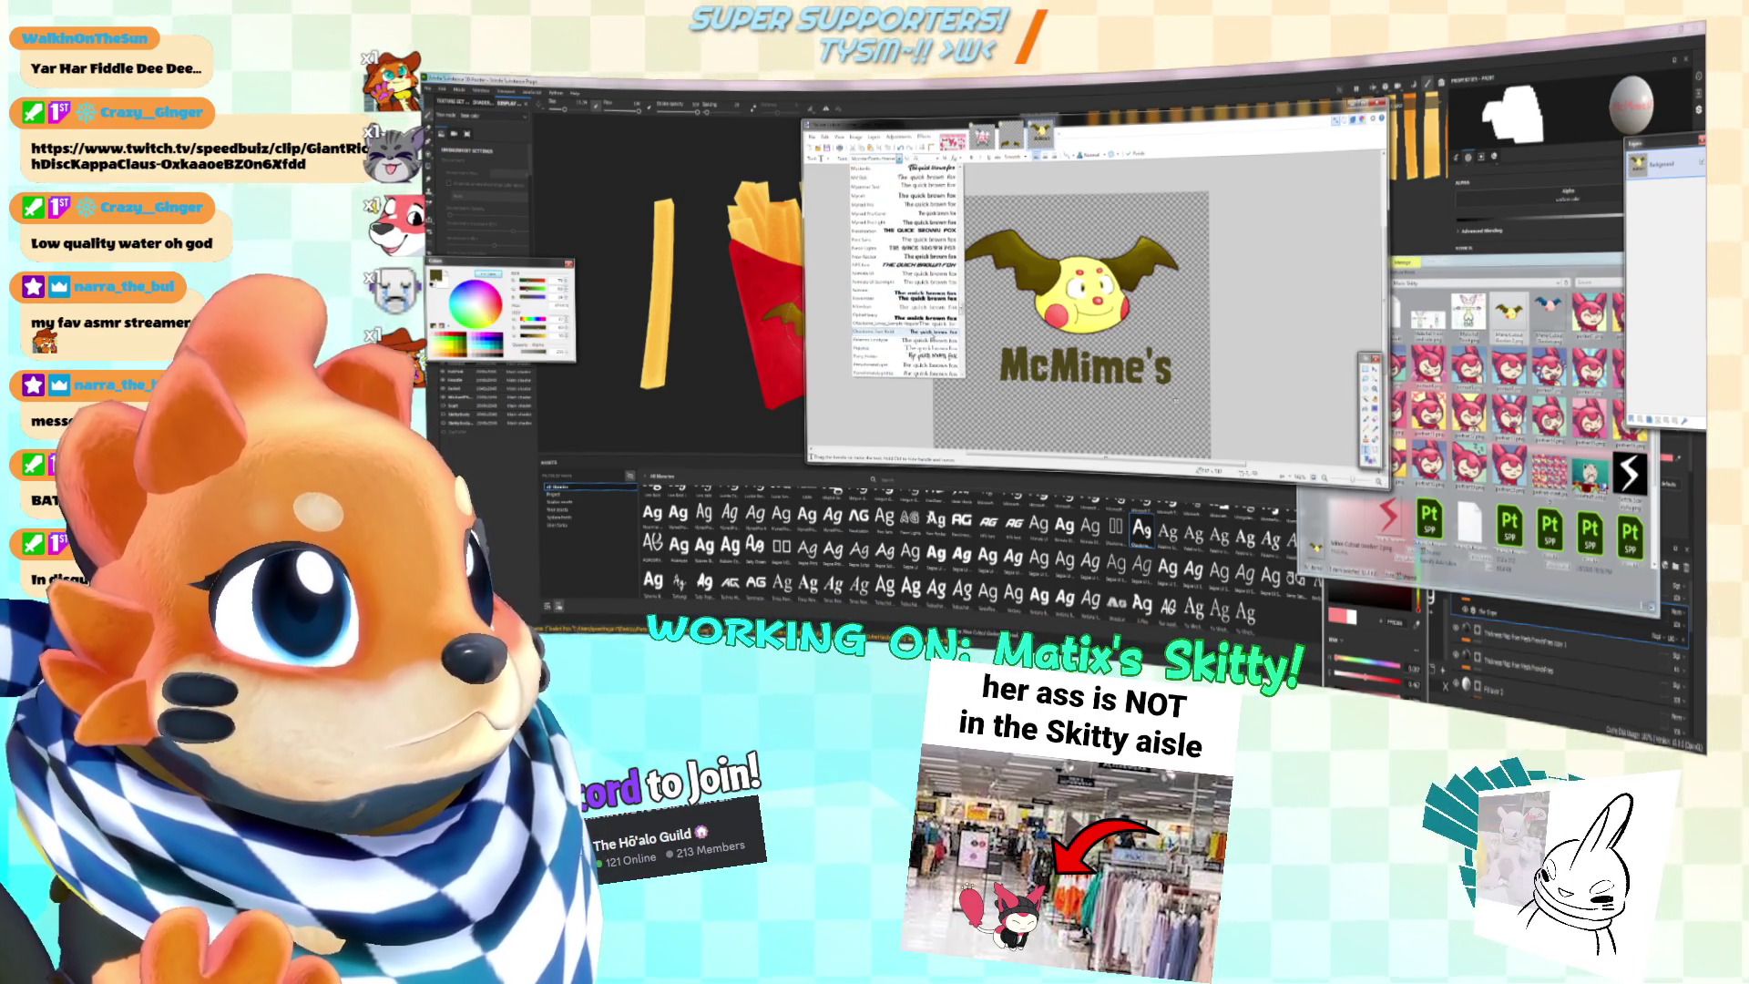
{"action": "left_click", "coordinate": [902, 337]}
{"action": "key", "text": "Down"}
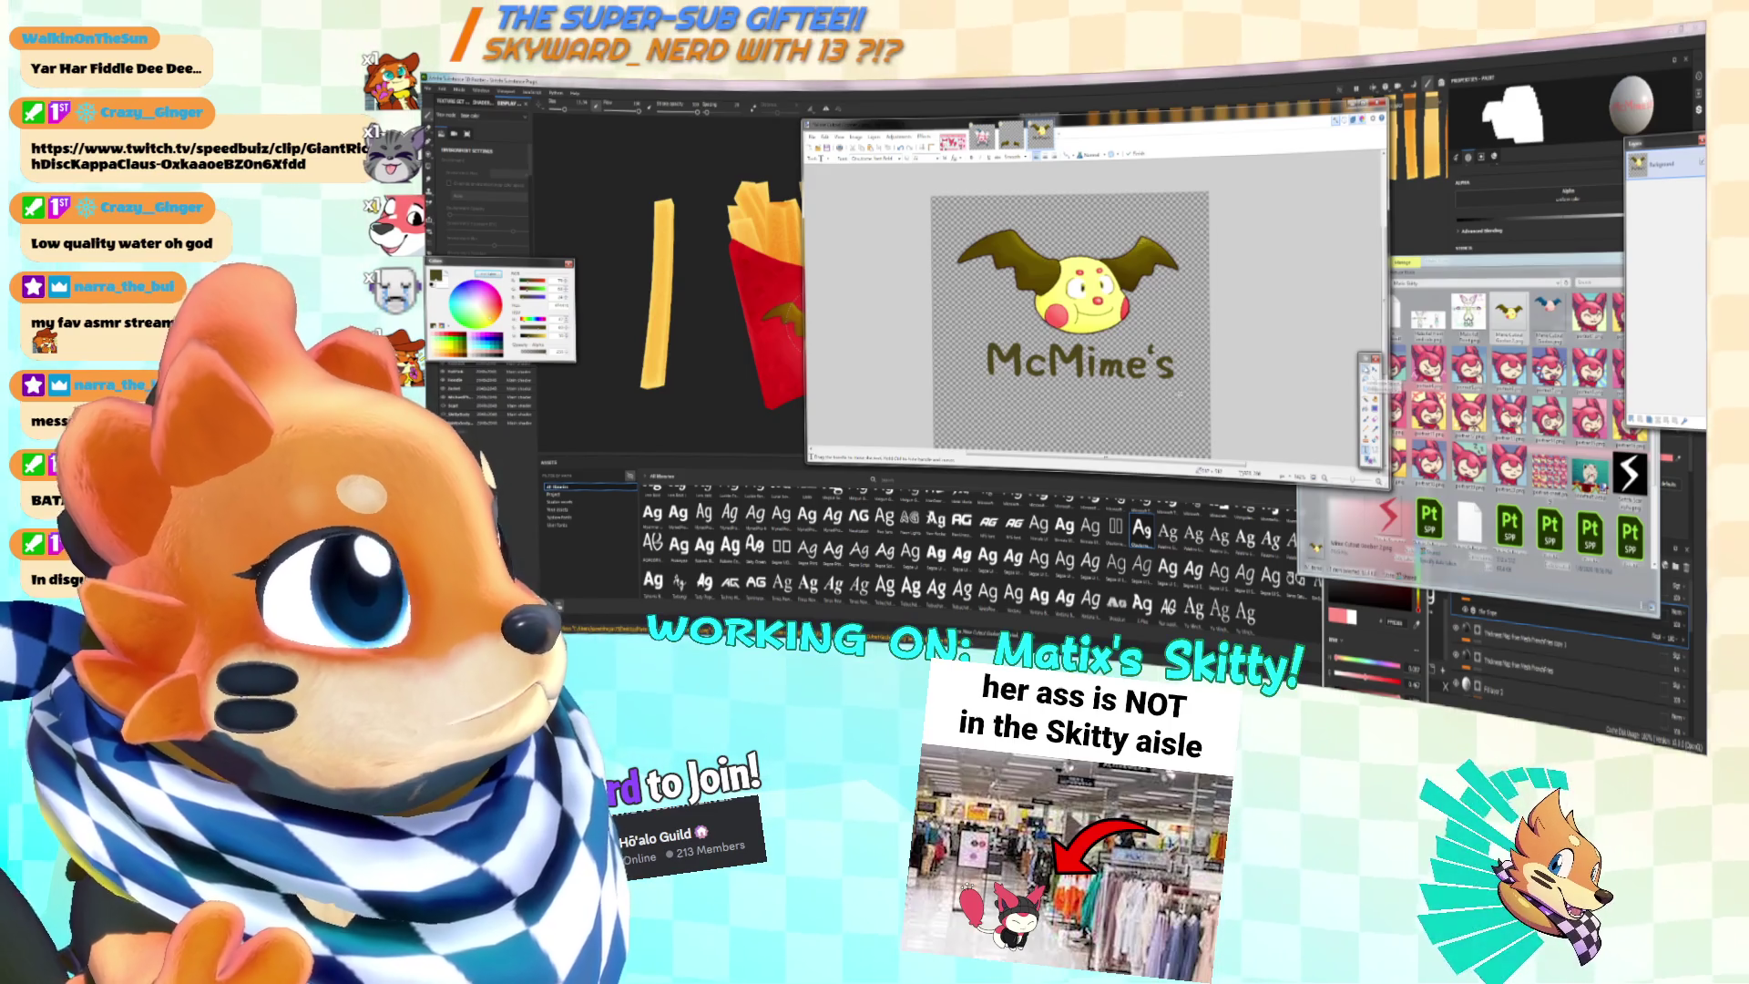
{"action": "key", "text": "Escape"}
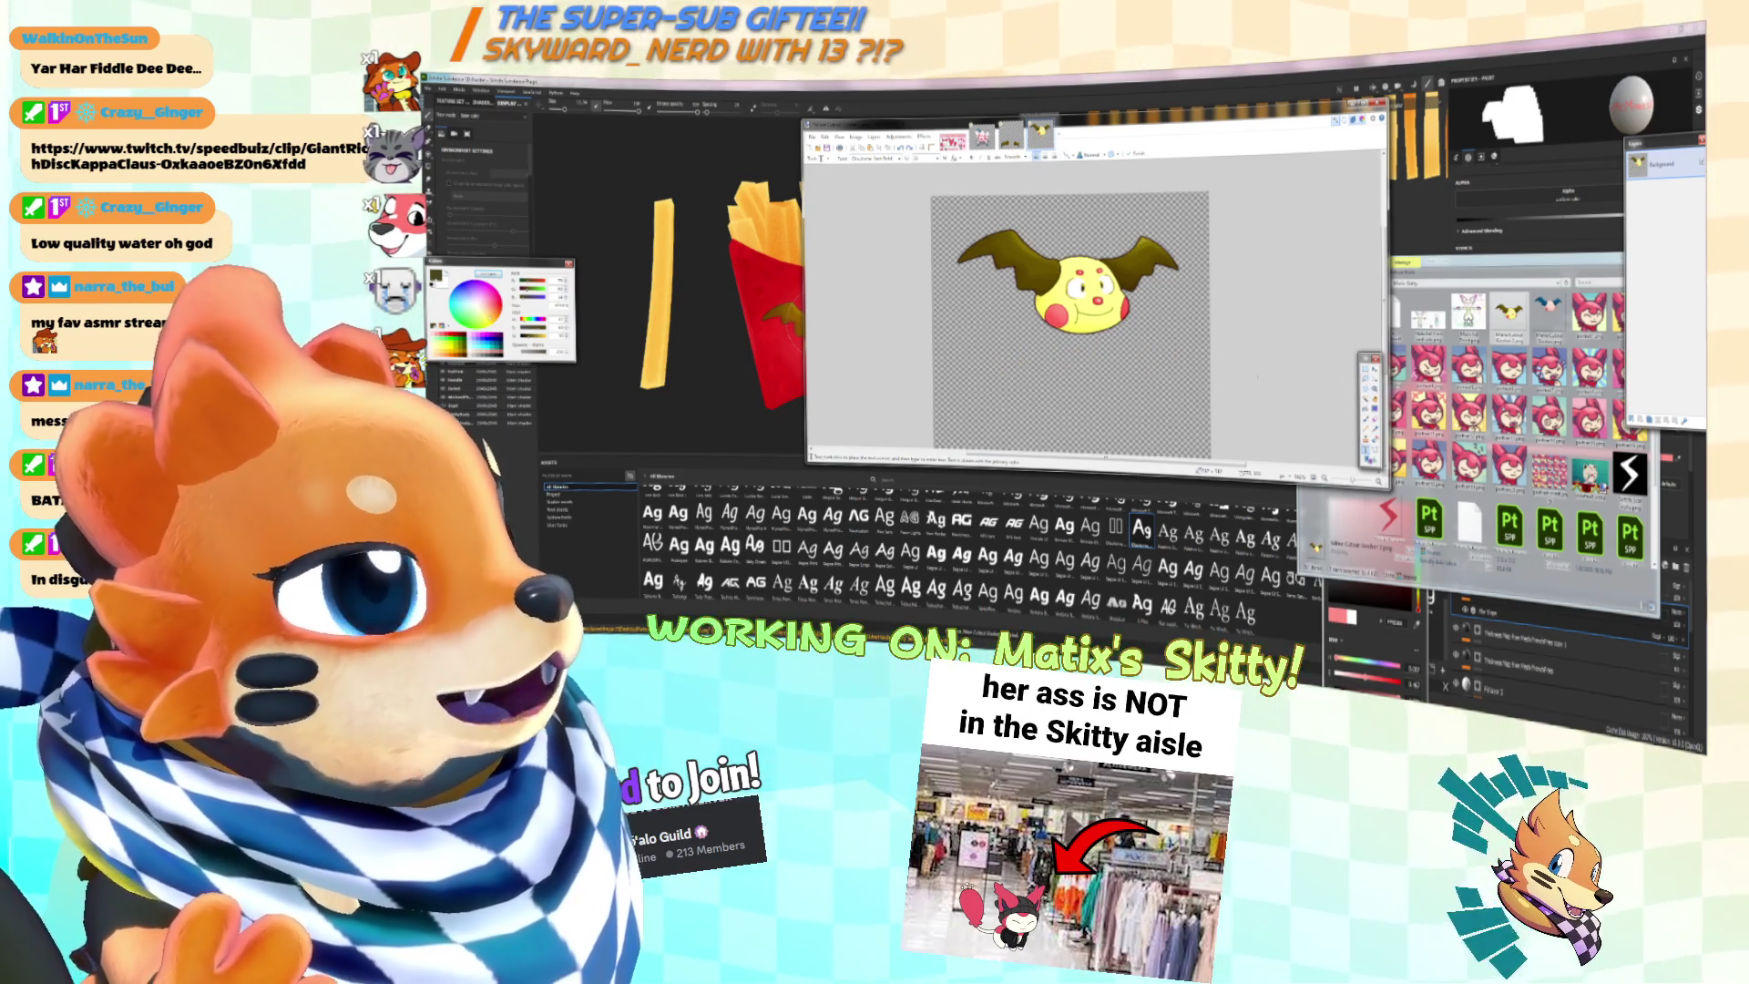
Step: Add a new layer with yellow 'McMime's' text below the mime creature
{"action": "key", "text": "ctrl+shift+n"}
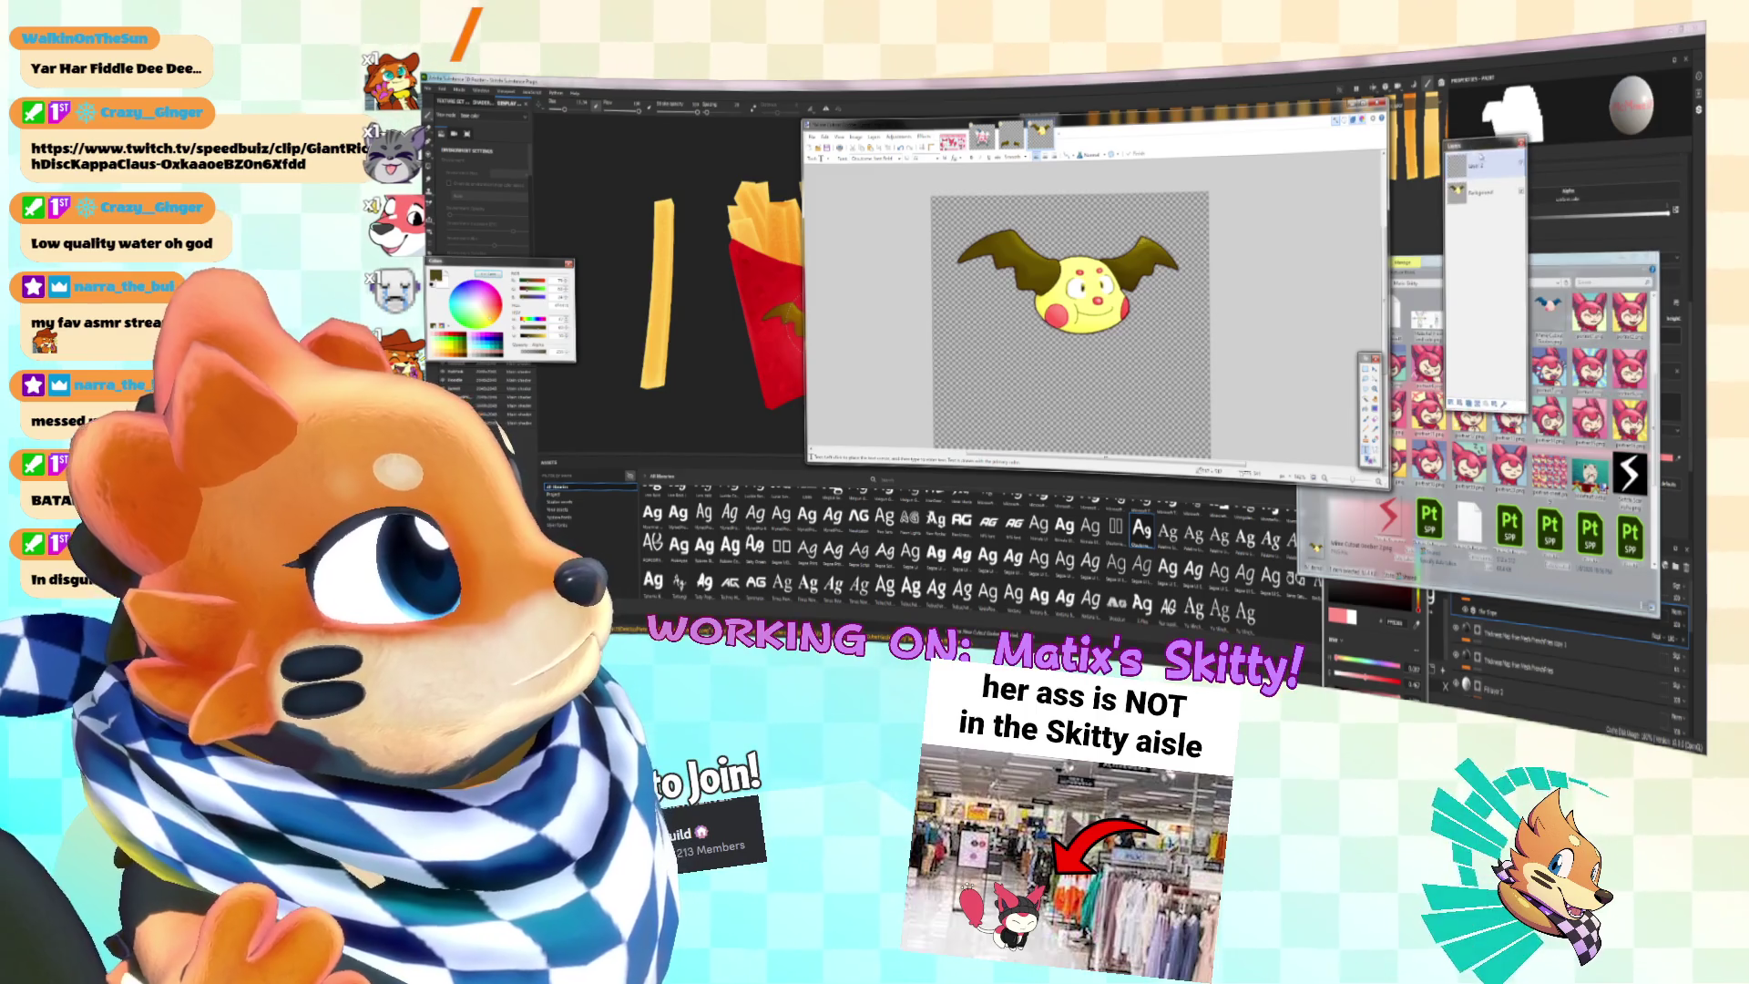
{"action": "left_click", "coordinate": [1042, 354]}
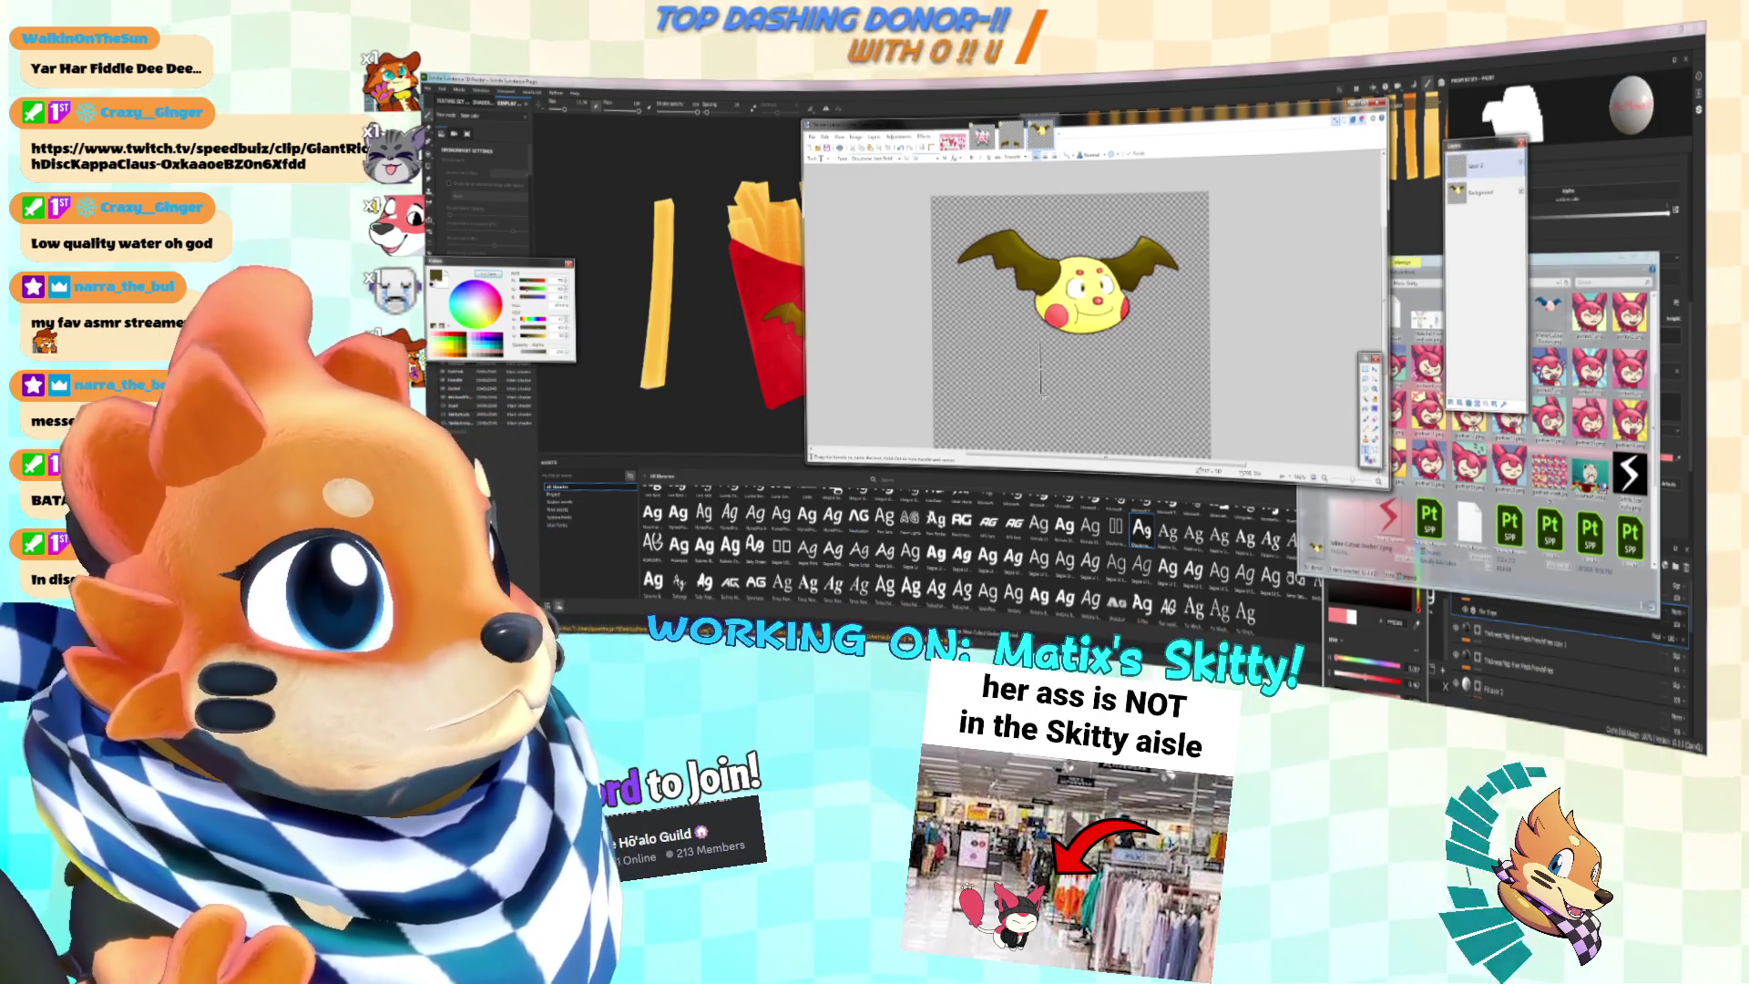
{"action": "type", "text": "McMime'"}
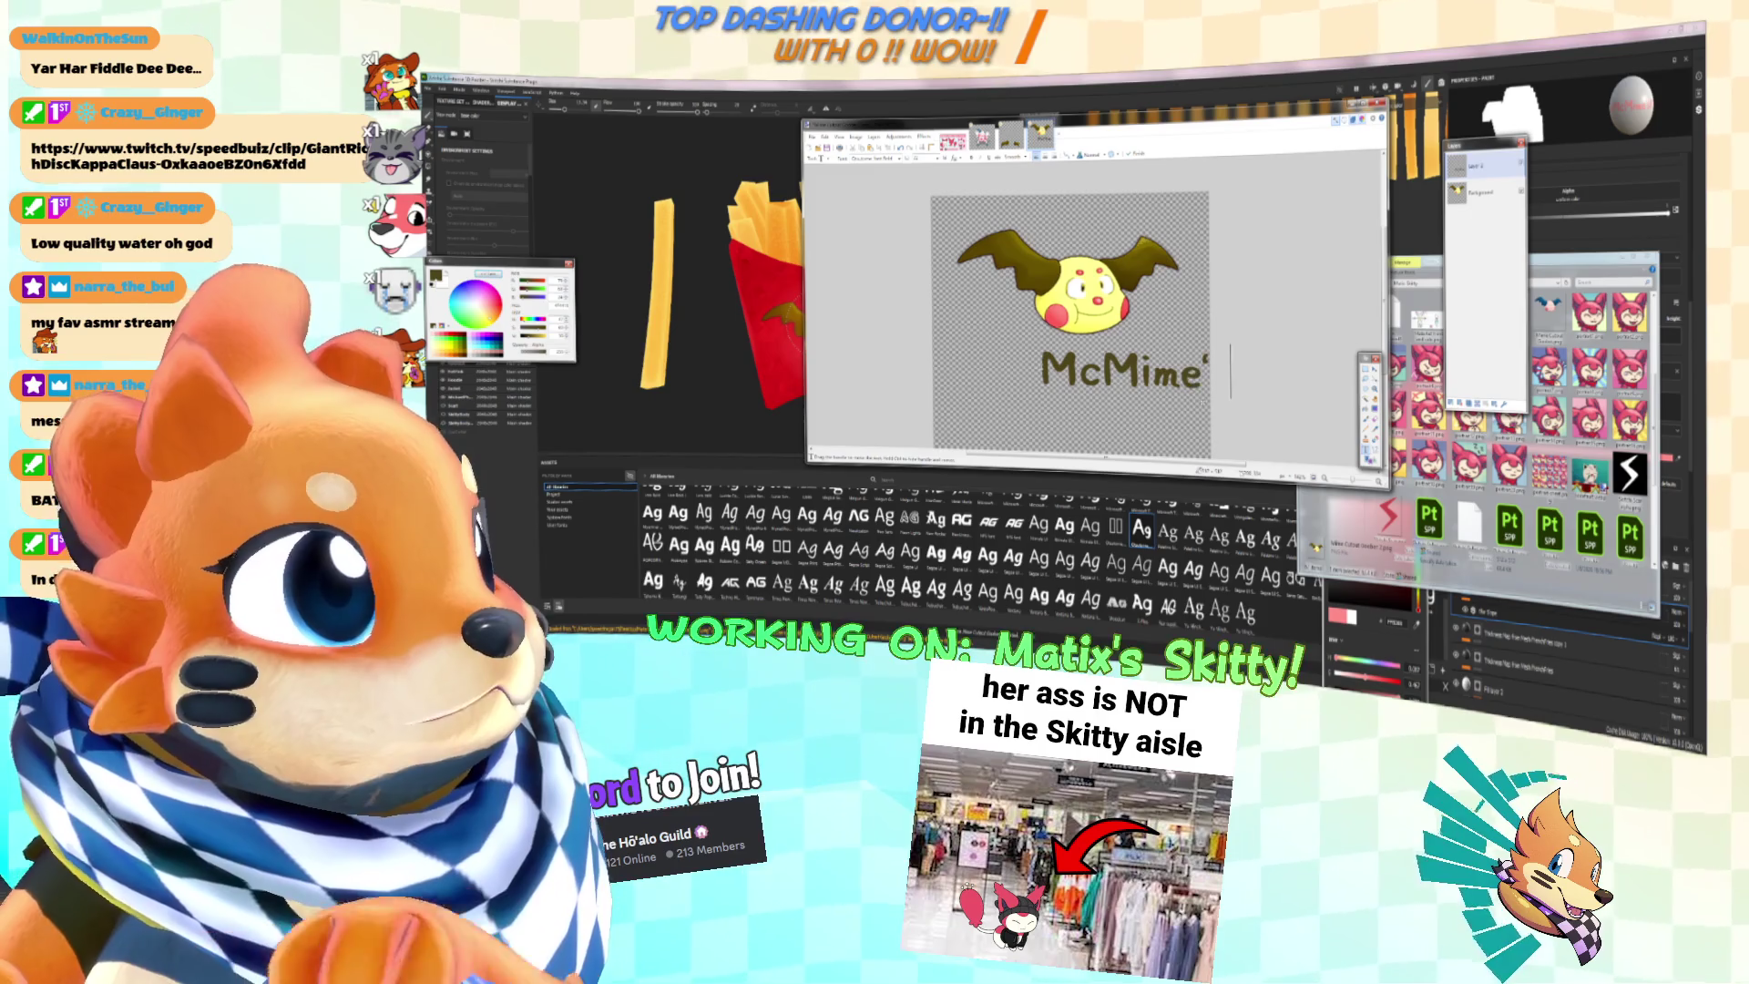
{"action": "type", "text": "s"}
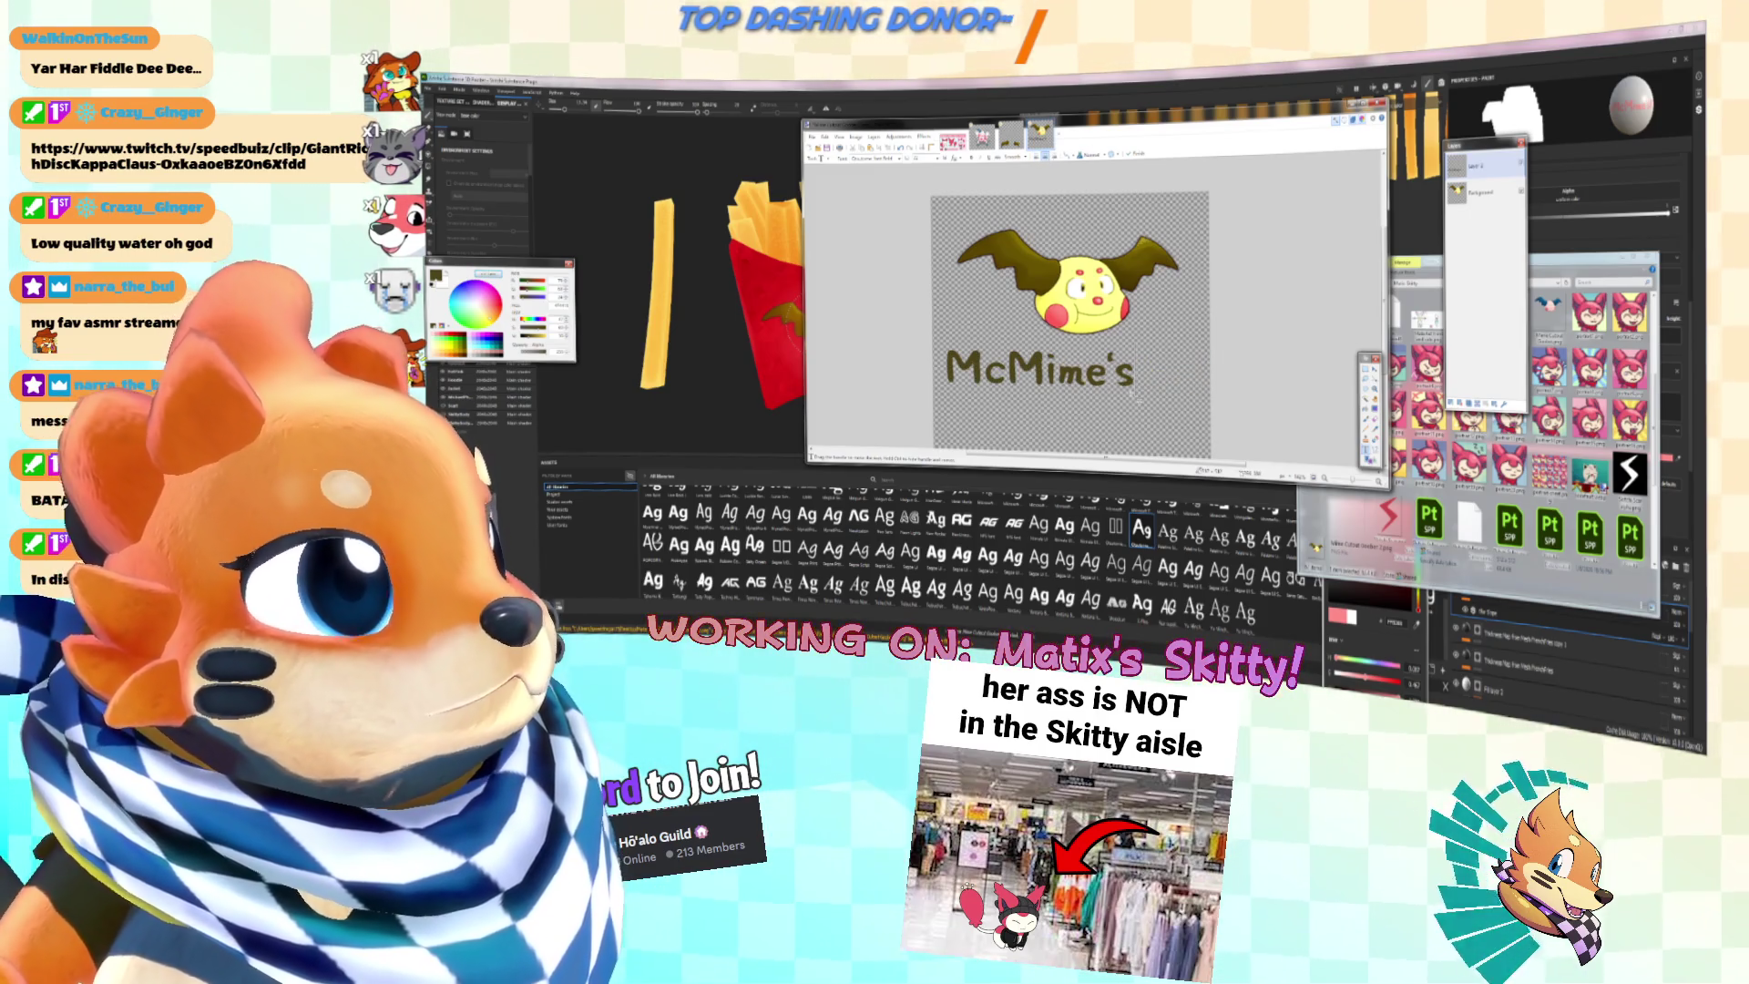
{"action": "left_click_drag", "start_coordinate": [1141, 401], "coordinate": [1177, 398]}
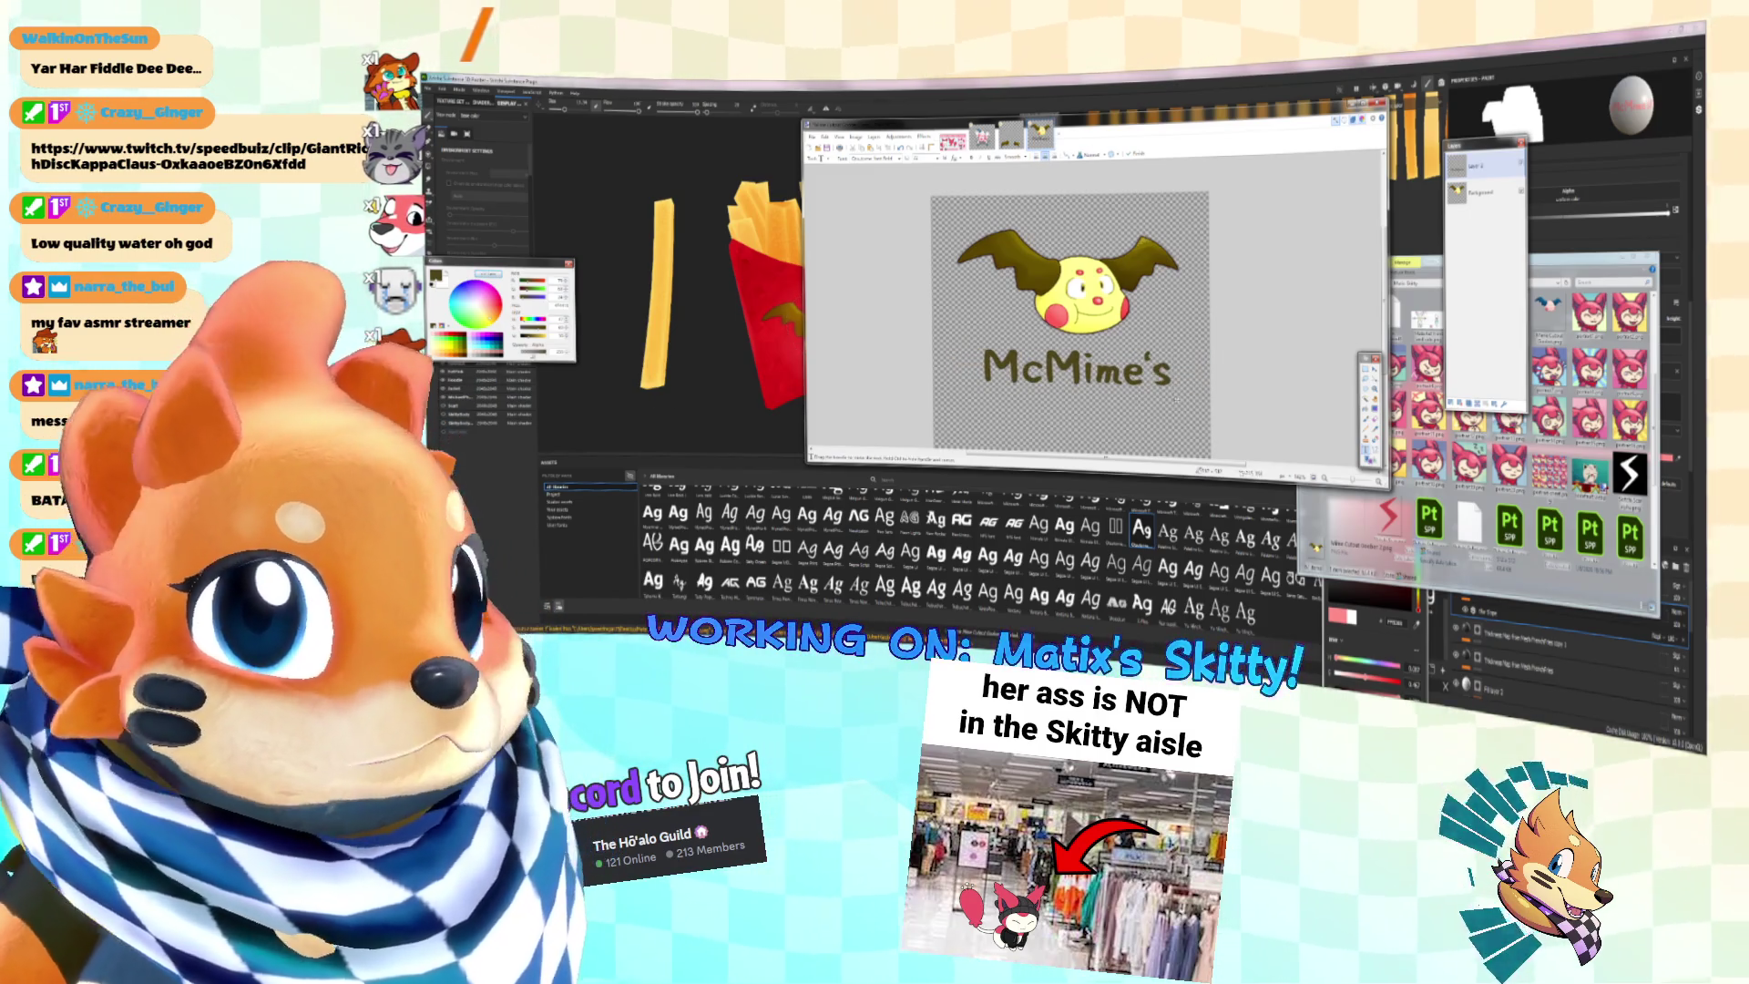
{"action": "scroll", "coordinate": [1175, 398], "scroll_direction": "down", "scroll_amount": 2}
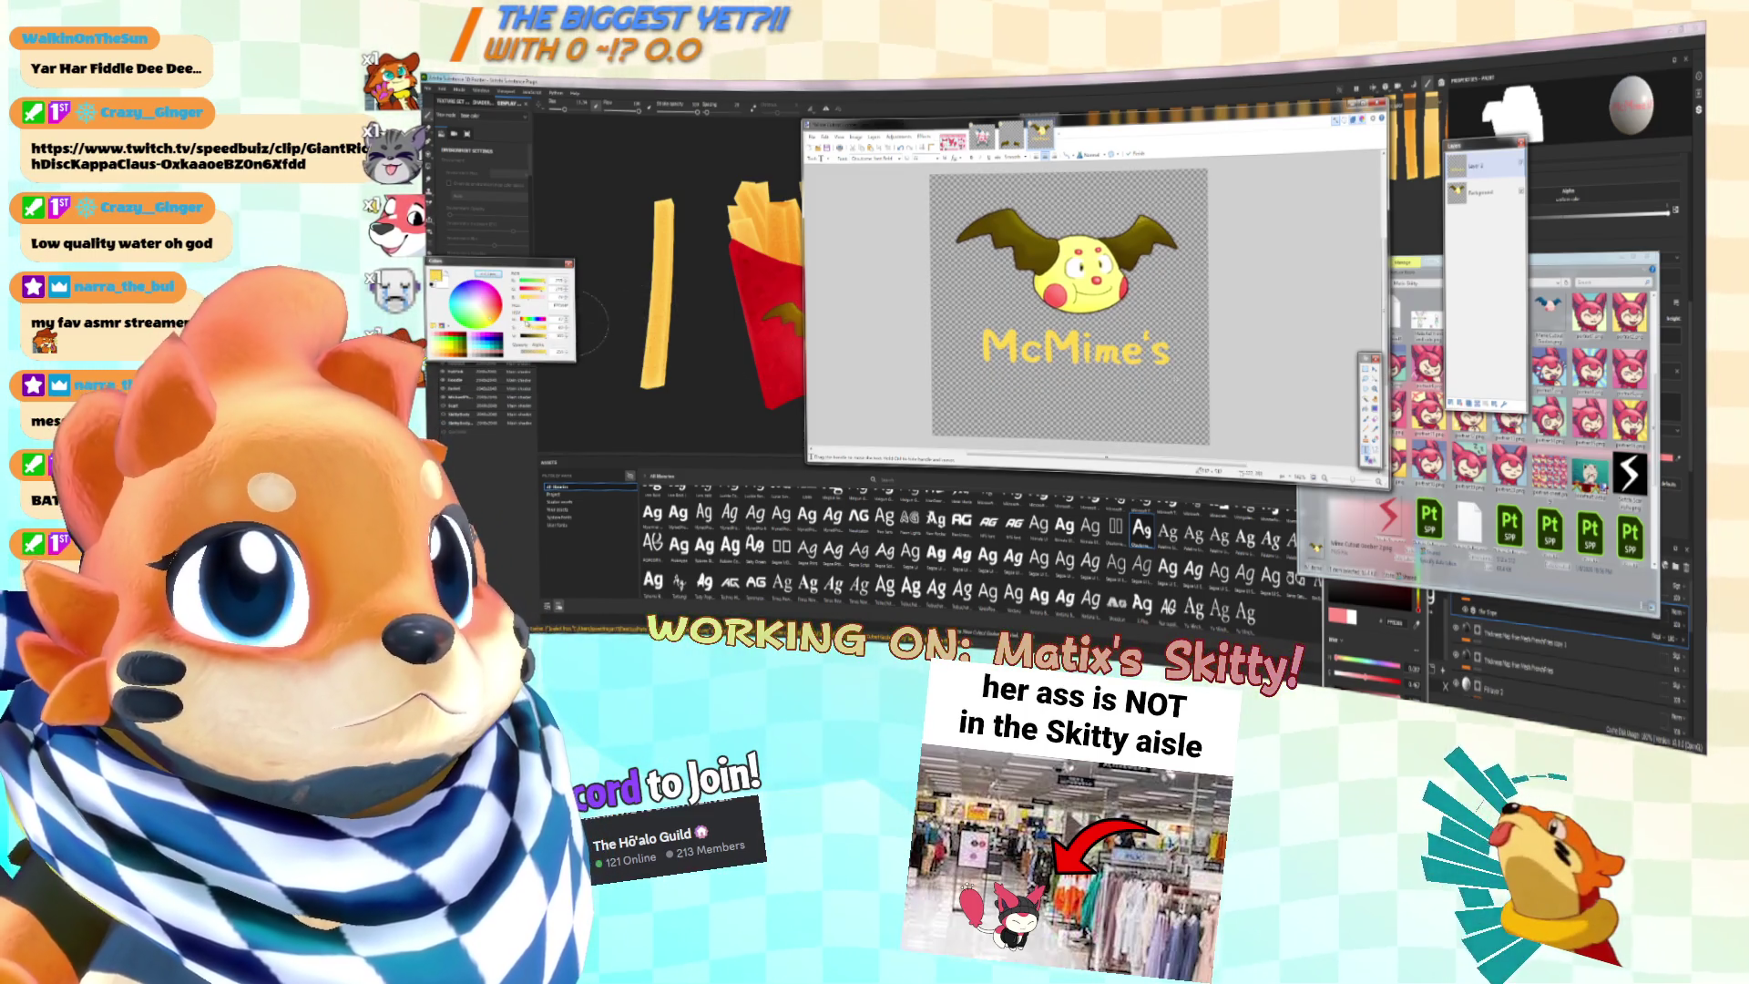
{"action": "key", "text": "Escape"}
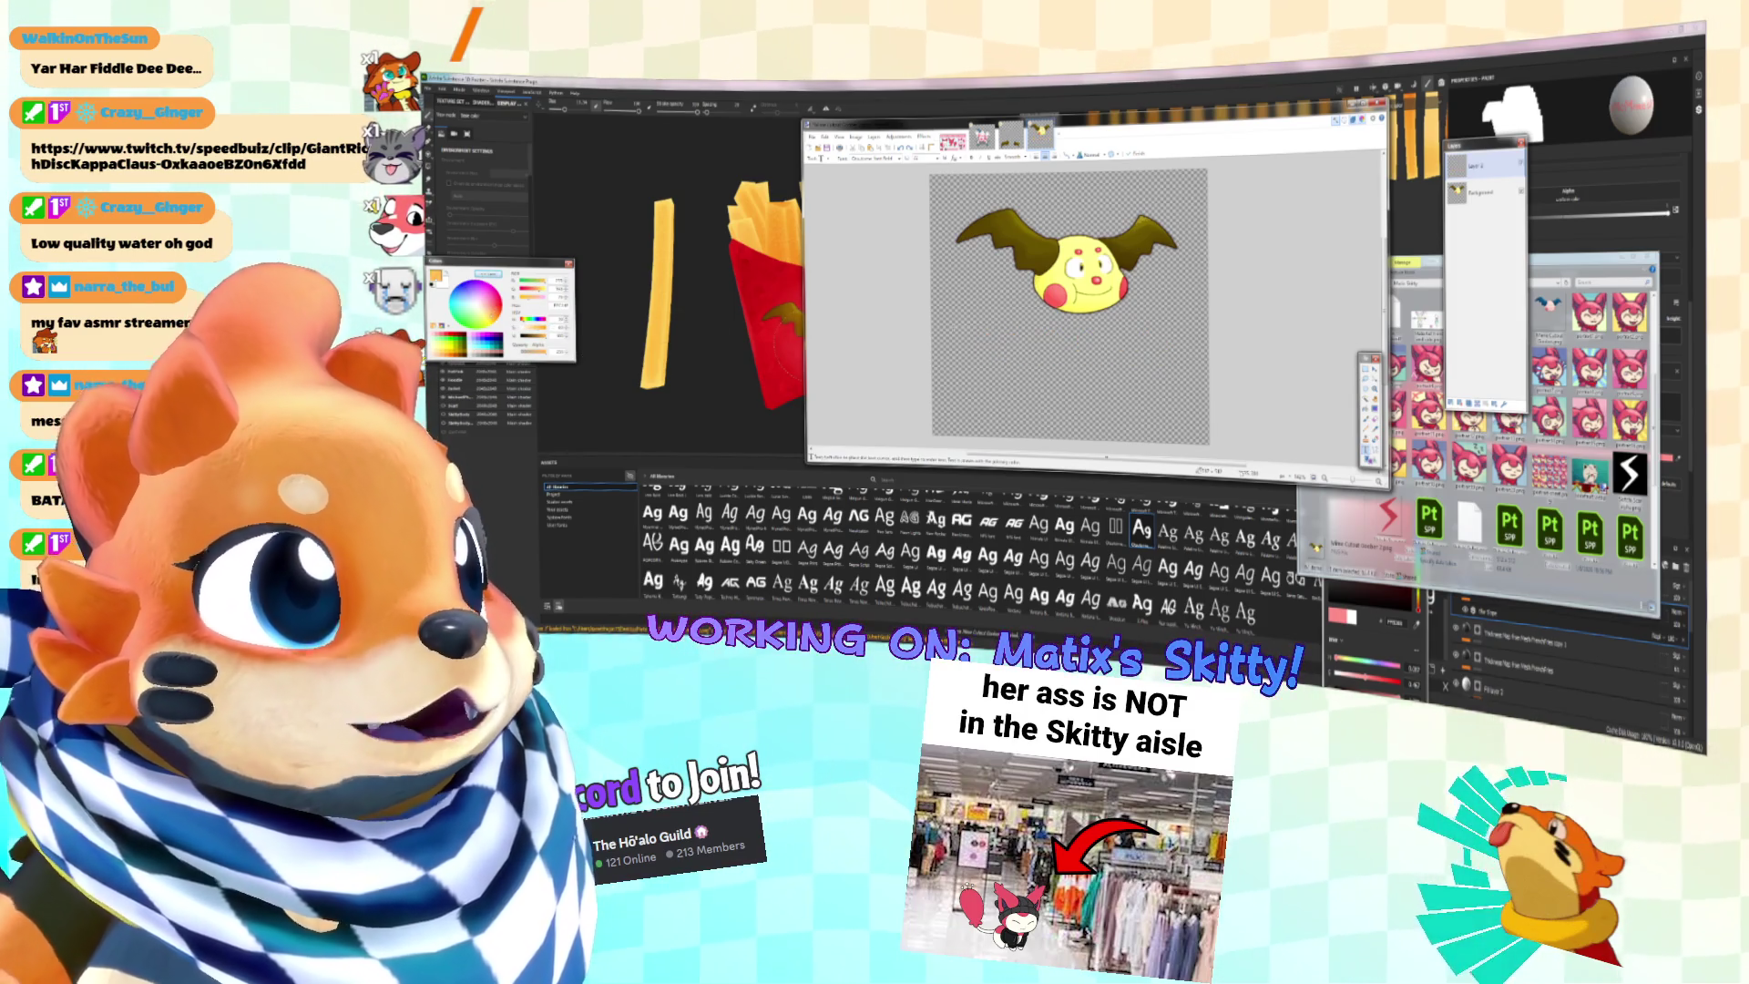
{"action": "key", "text": "ctrl+z"}
Step: Select the creature's Background layer and apply Hue/Saturation, then reopen it
{"action": "left_click", "coordinate": [1480, 192]}
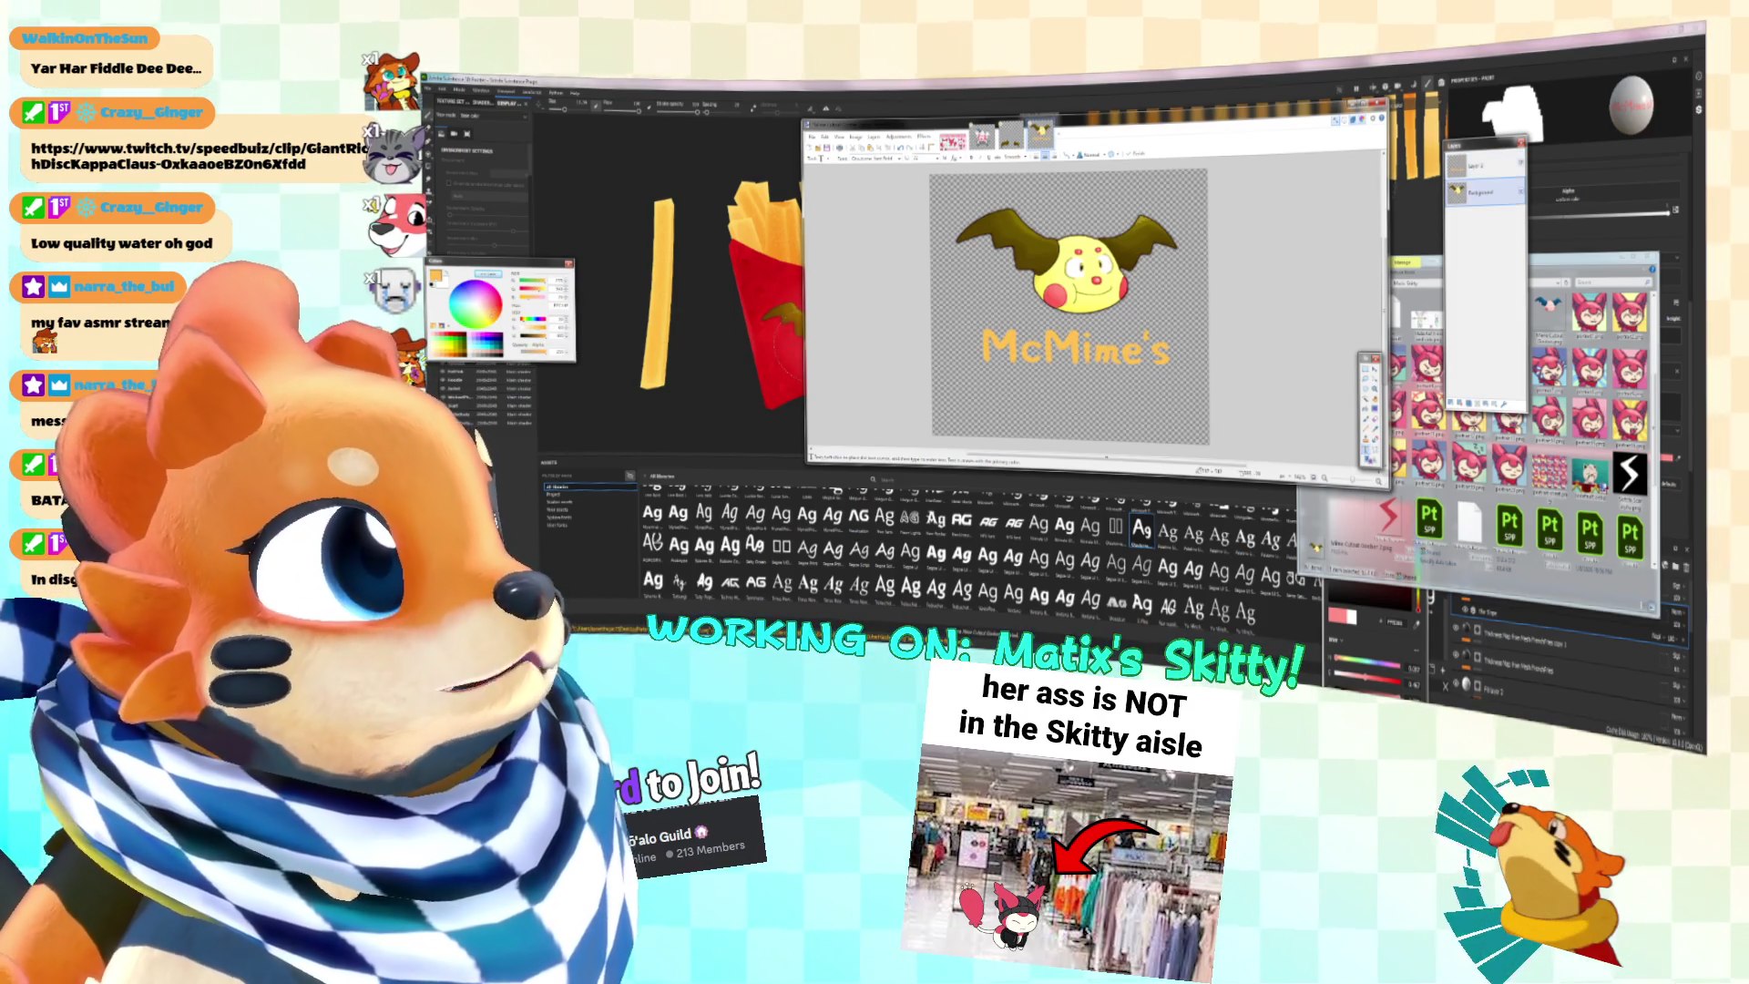
{"action": "left_click", "coordinate": [899, 136]}
{"action": "left_click", "coordinate": [929, 274]}
{"action": "key", "text": "Return"}
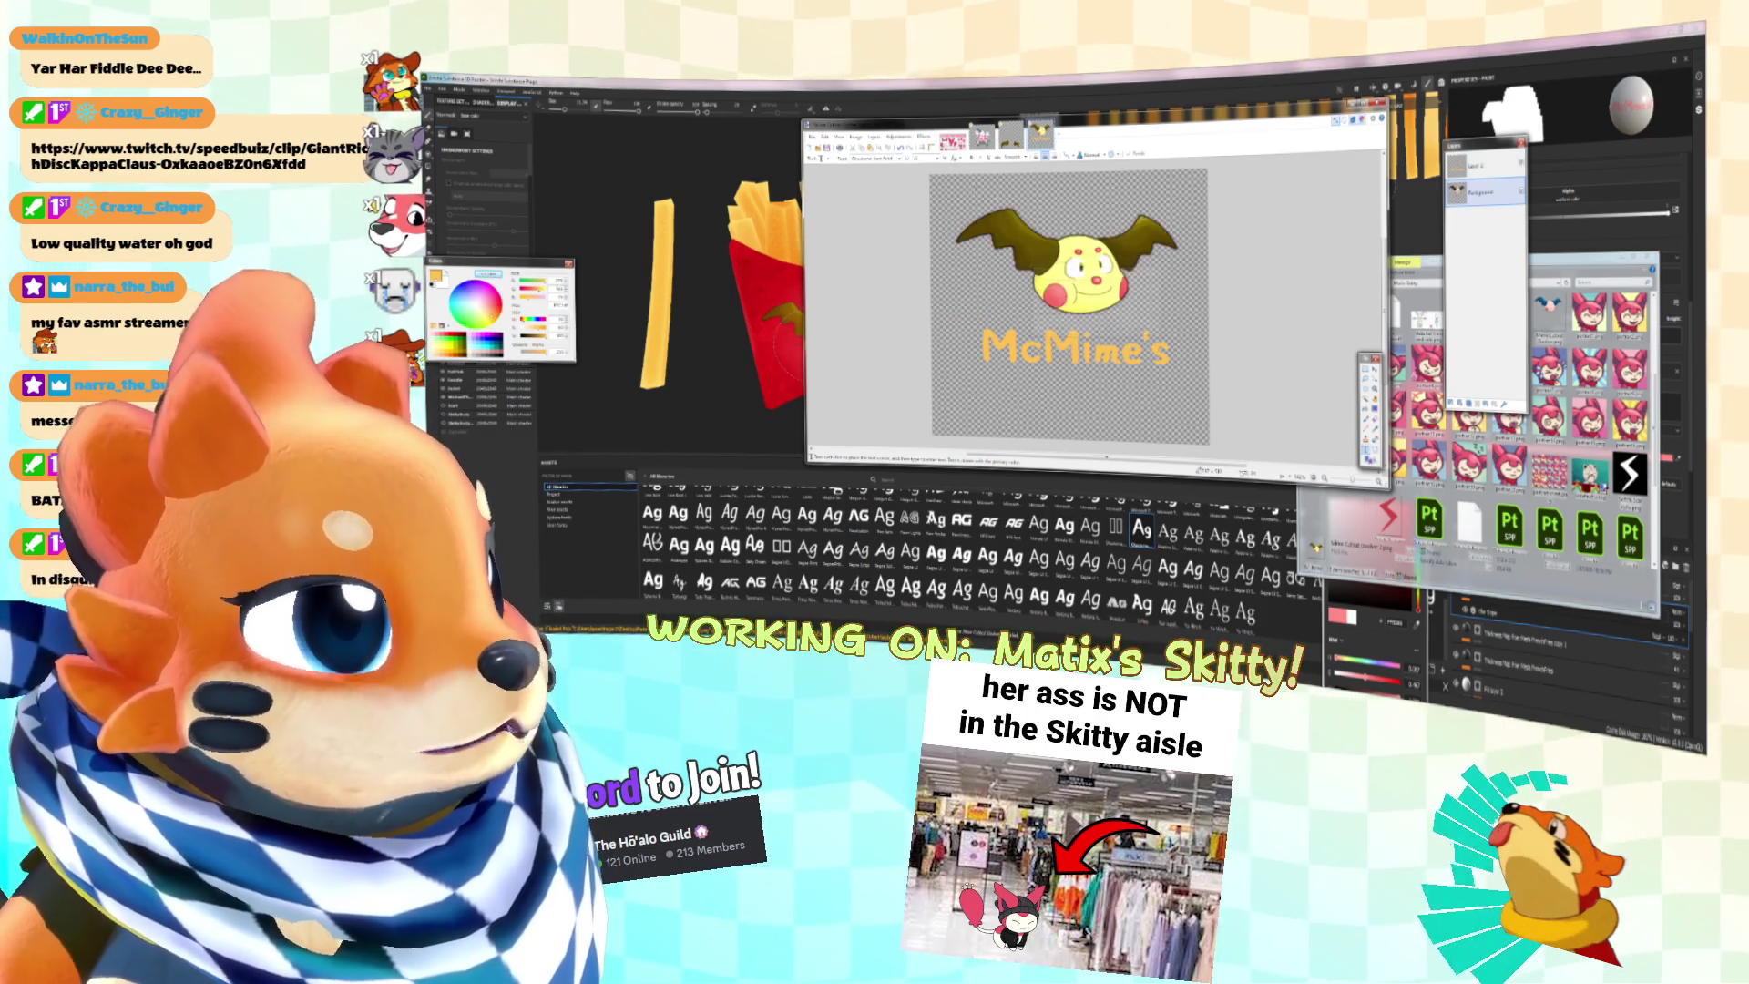
{"action": "left_click", "coordinate": [898, 136]}
{"action": "left_click", "coordinate": [929, 289]}
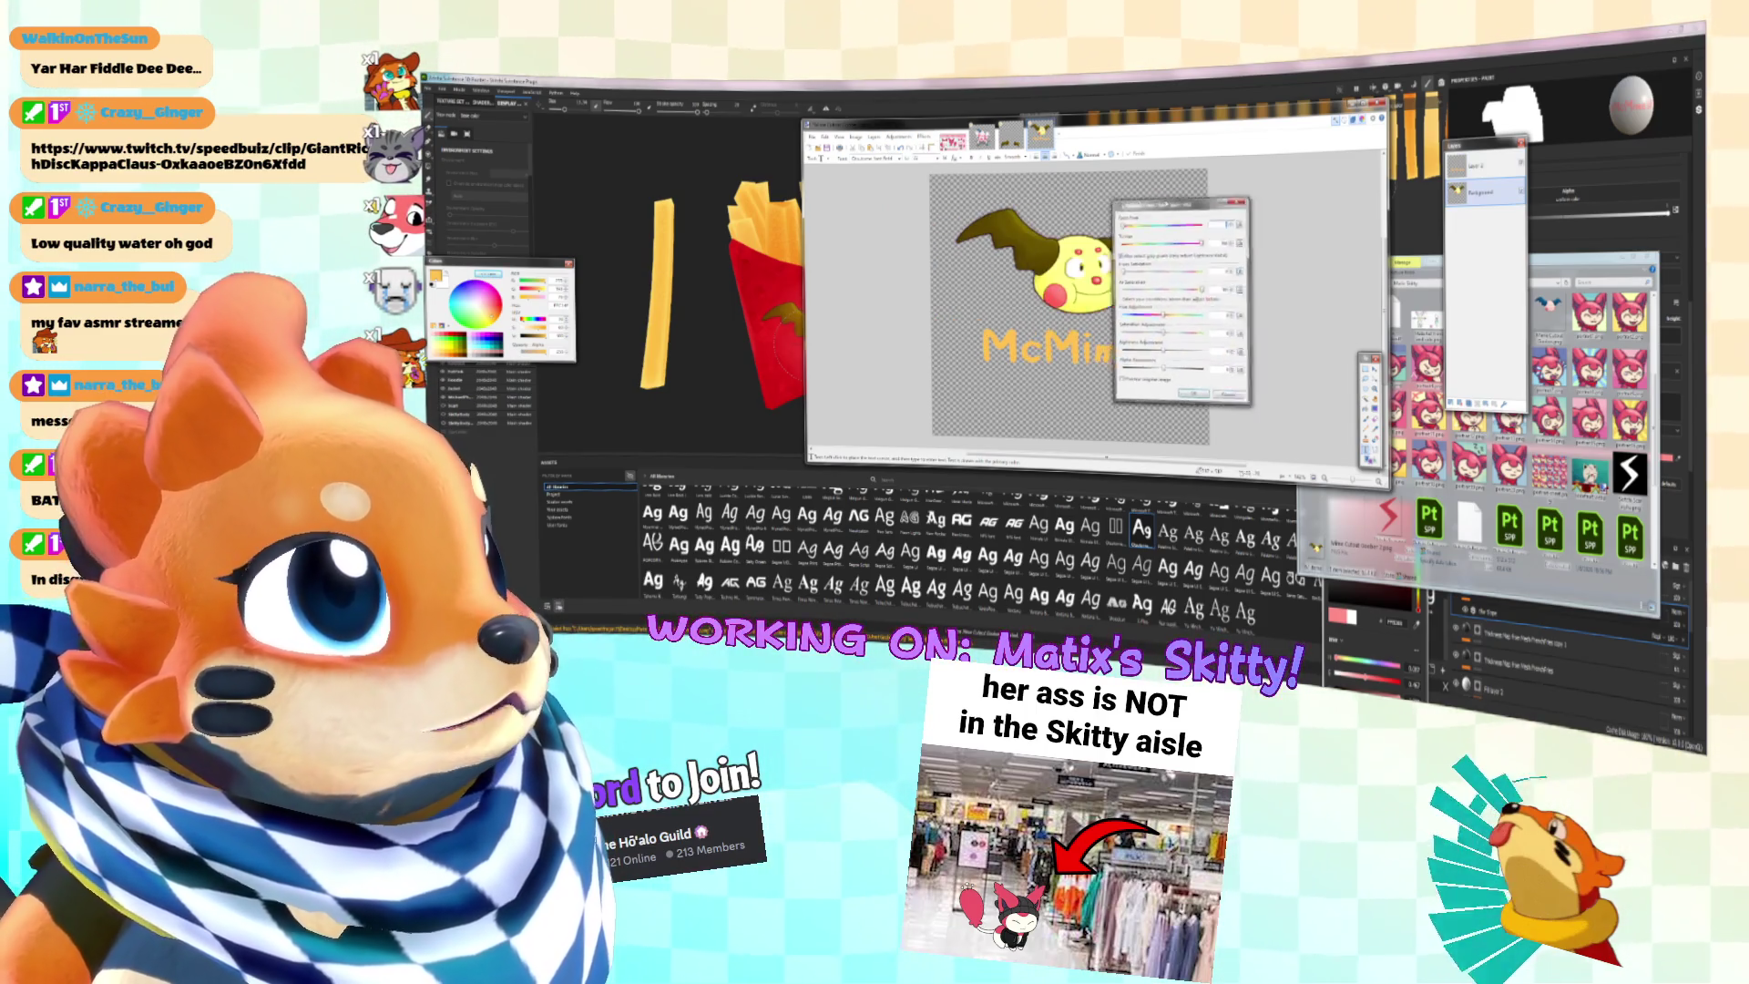
Step: Shift the Hue slider until the olive wings turn brown and apply it
{"action": "left_click_drag", "start_coordinate": [1215, 318], "coordinate": [1211, 317]}
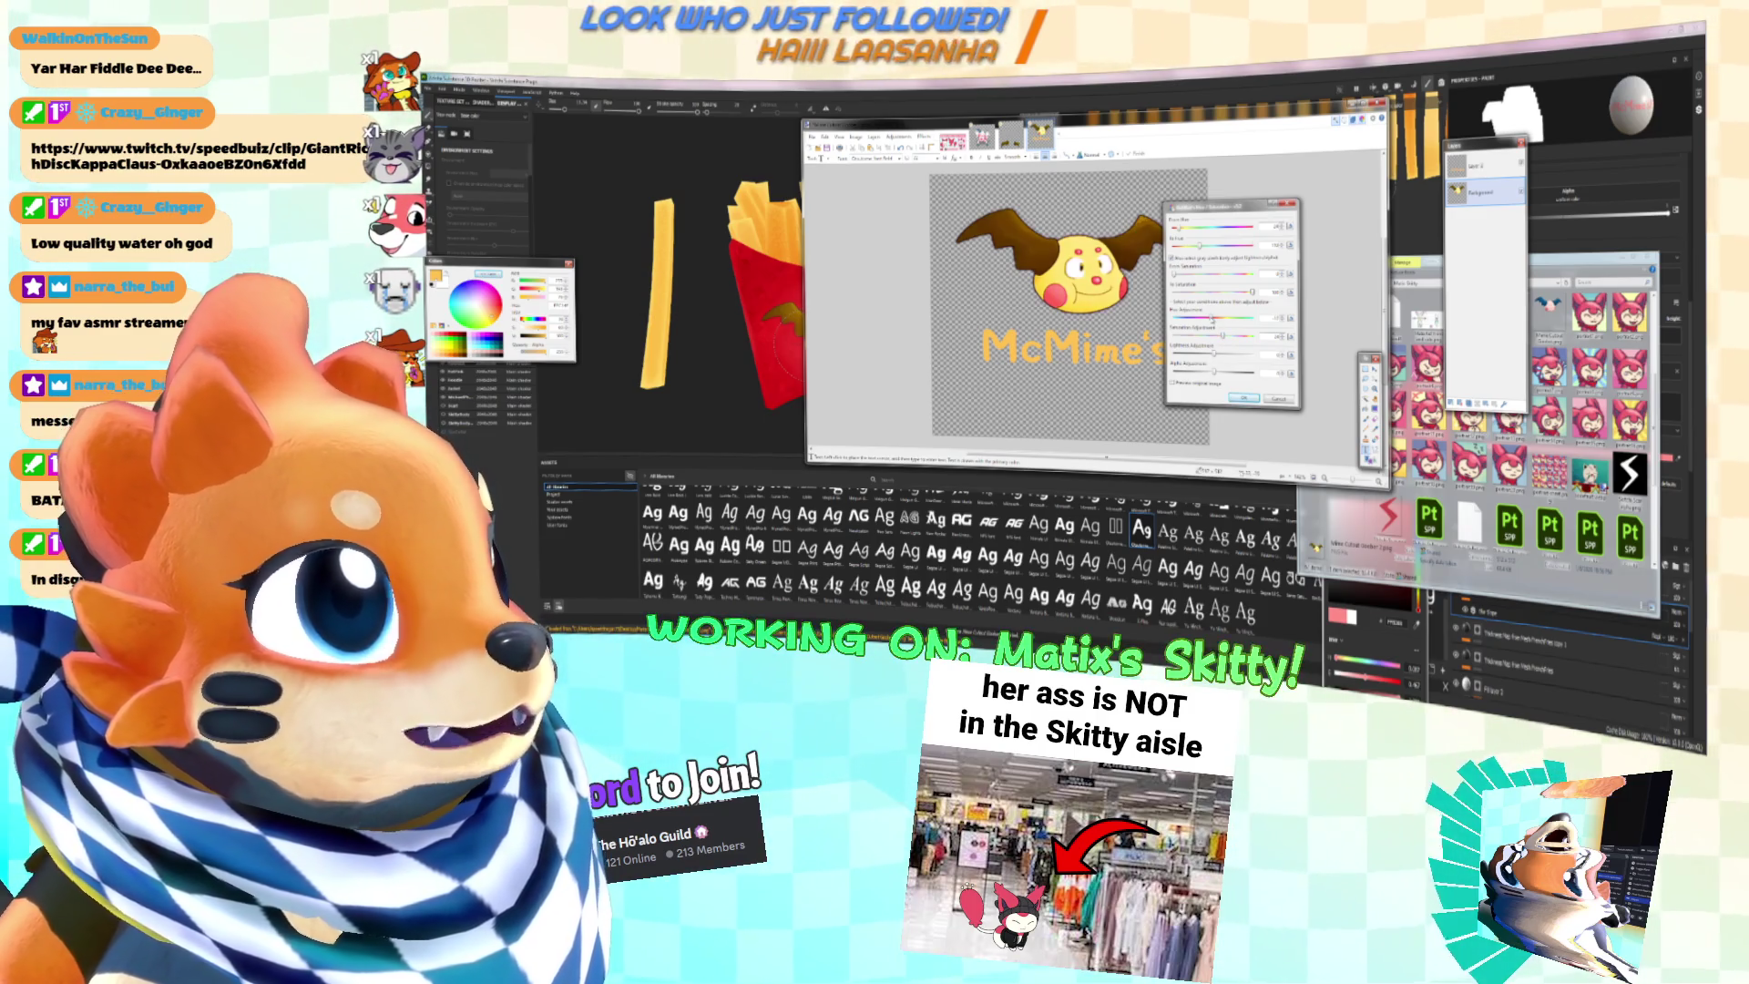
{"action": "left_click", "coordinate": [1244, 399]}
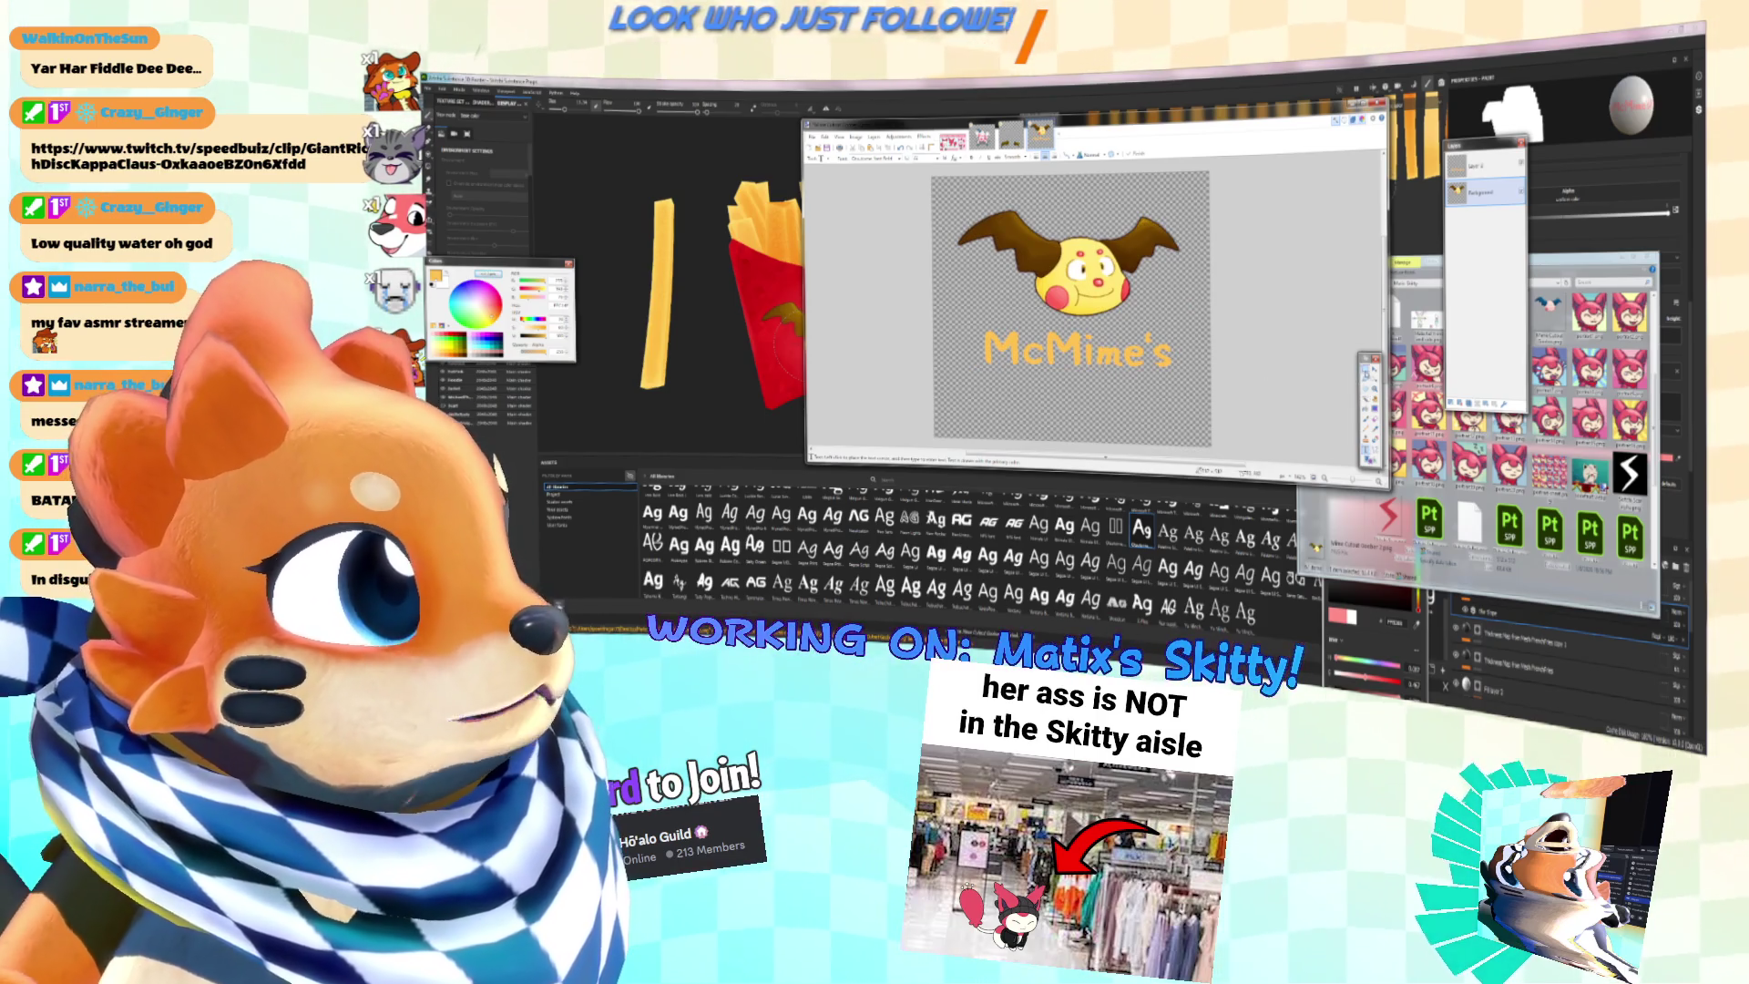
{"action": "left_click", "coordinate": [1364, 370]}
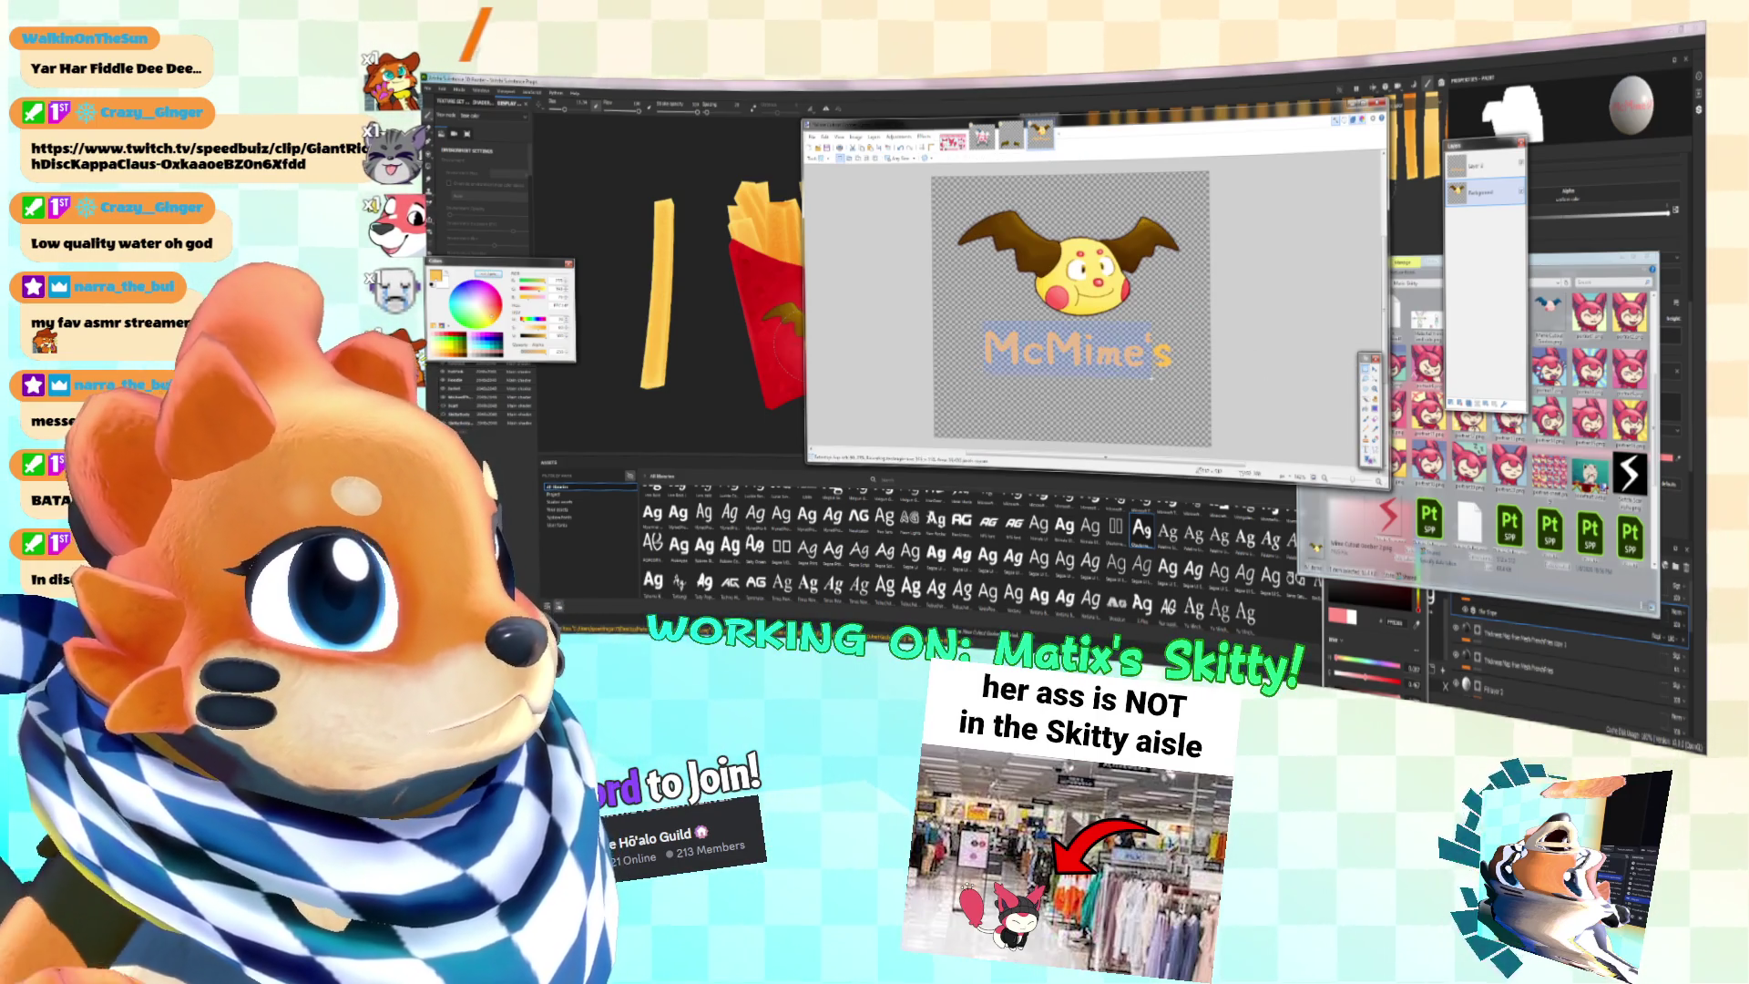
Step: Deselect and remove the old McMime's text, then select the Background layer
{"action": "key", "text": "ctrl+d"}
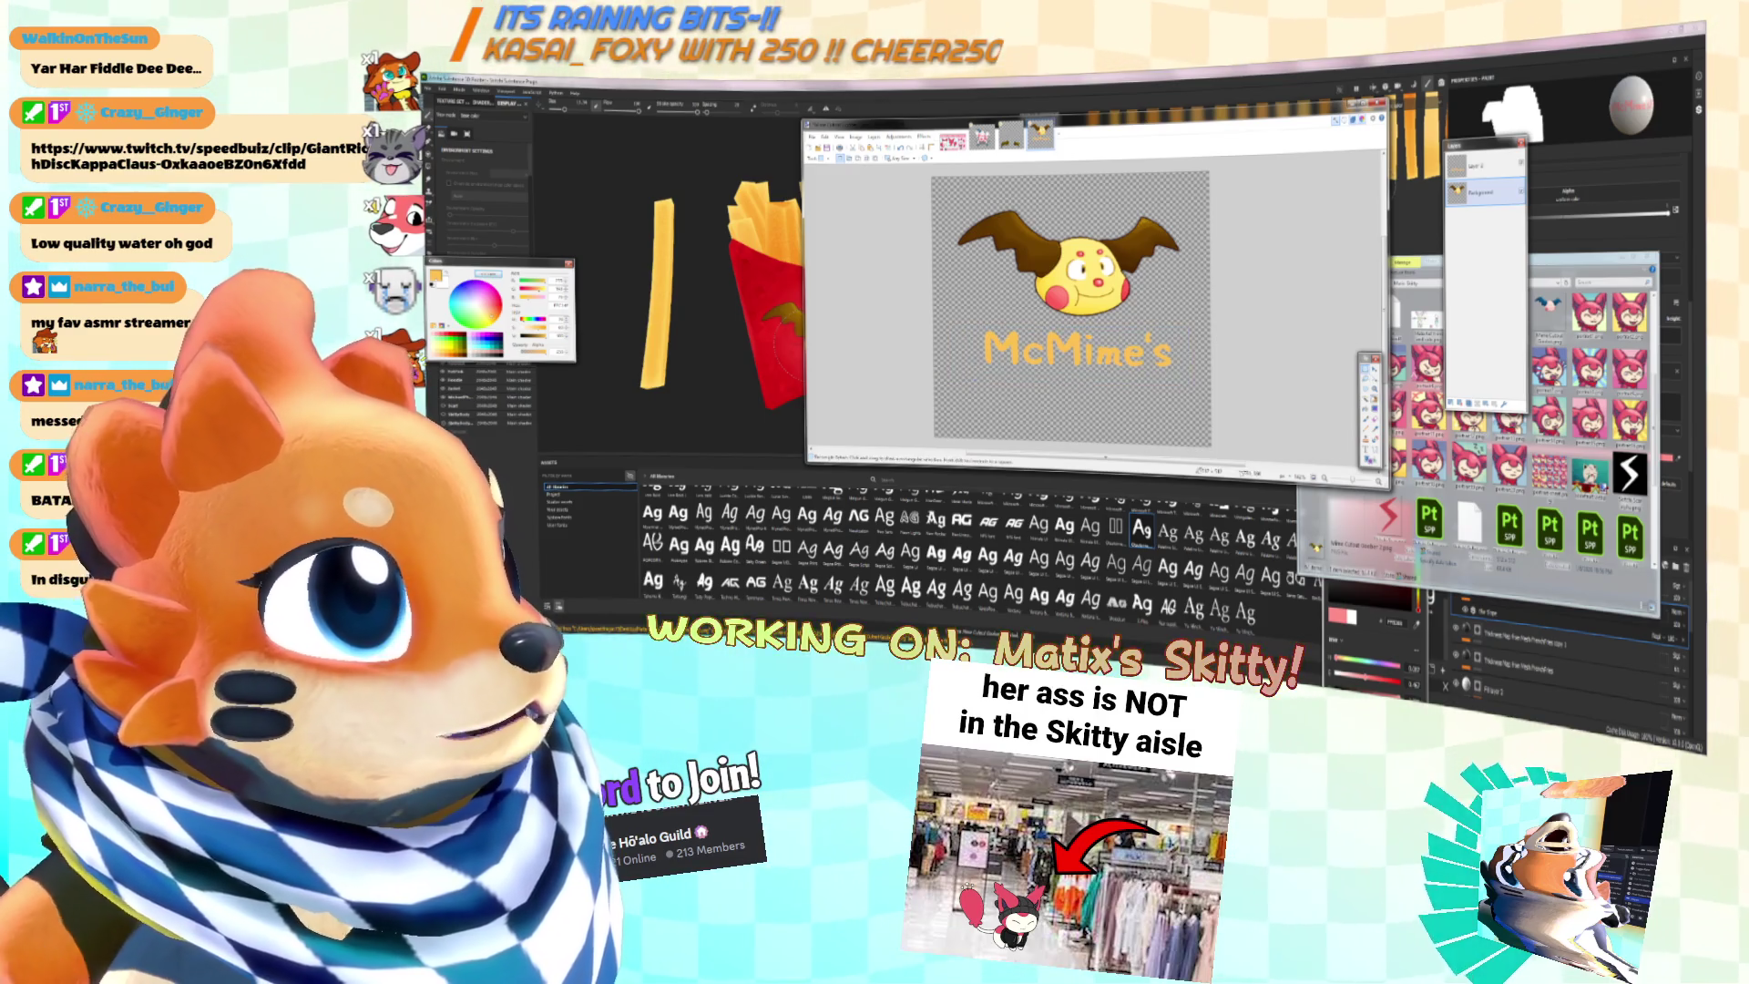
{"action": "key", "text": "ctrl+z"}
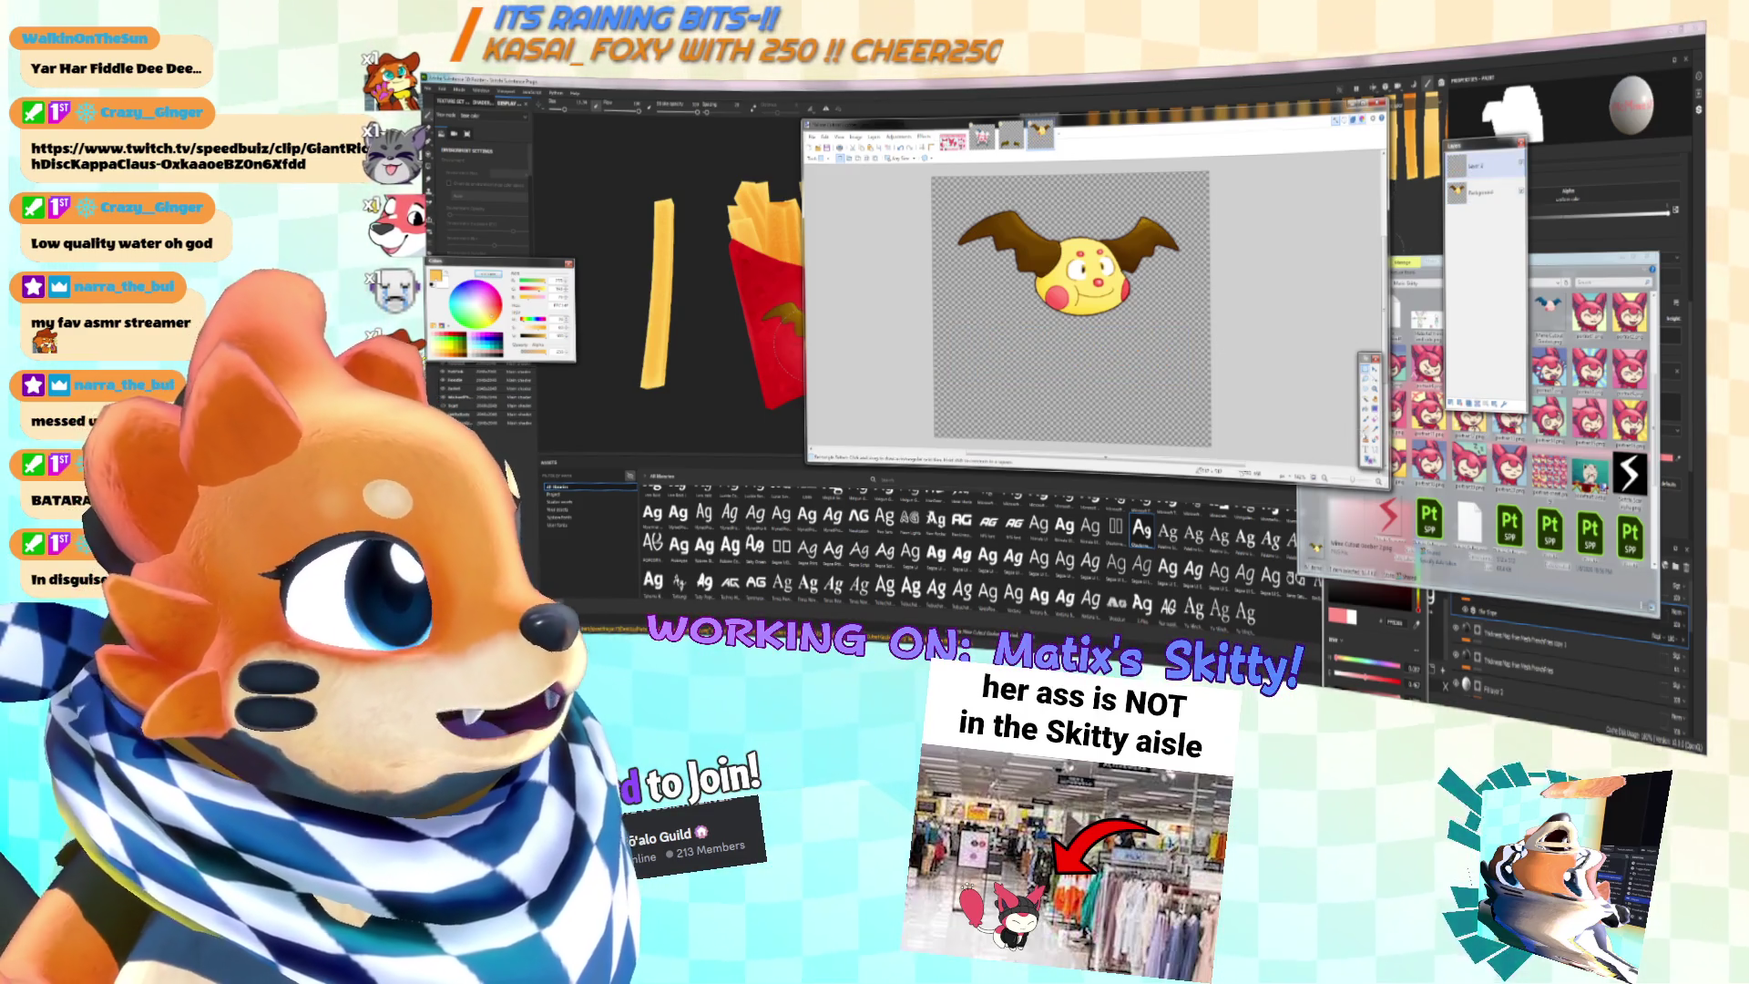
{"action": "key", "text": "k"}
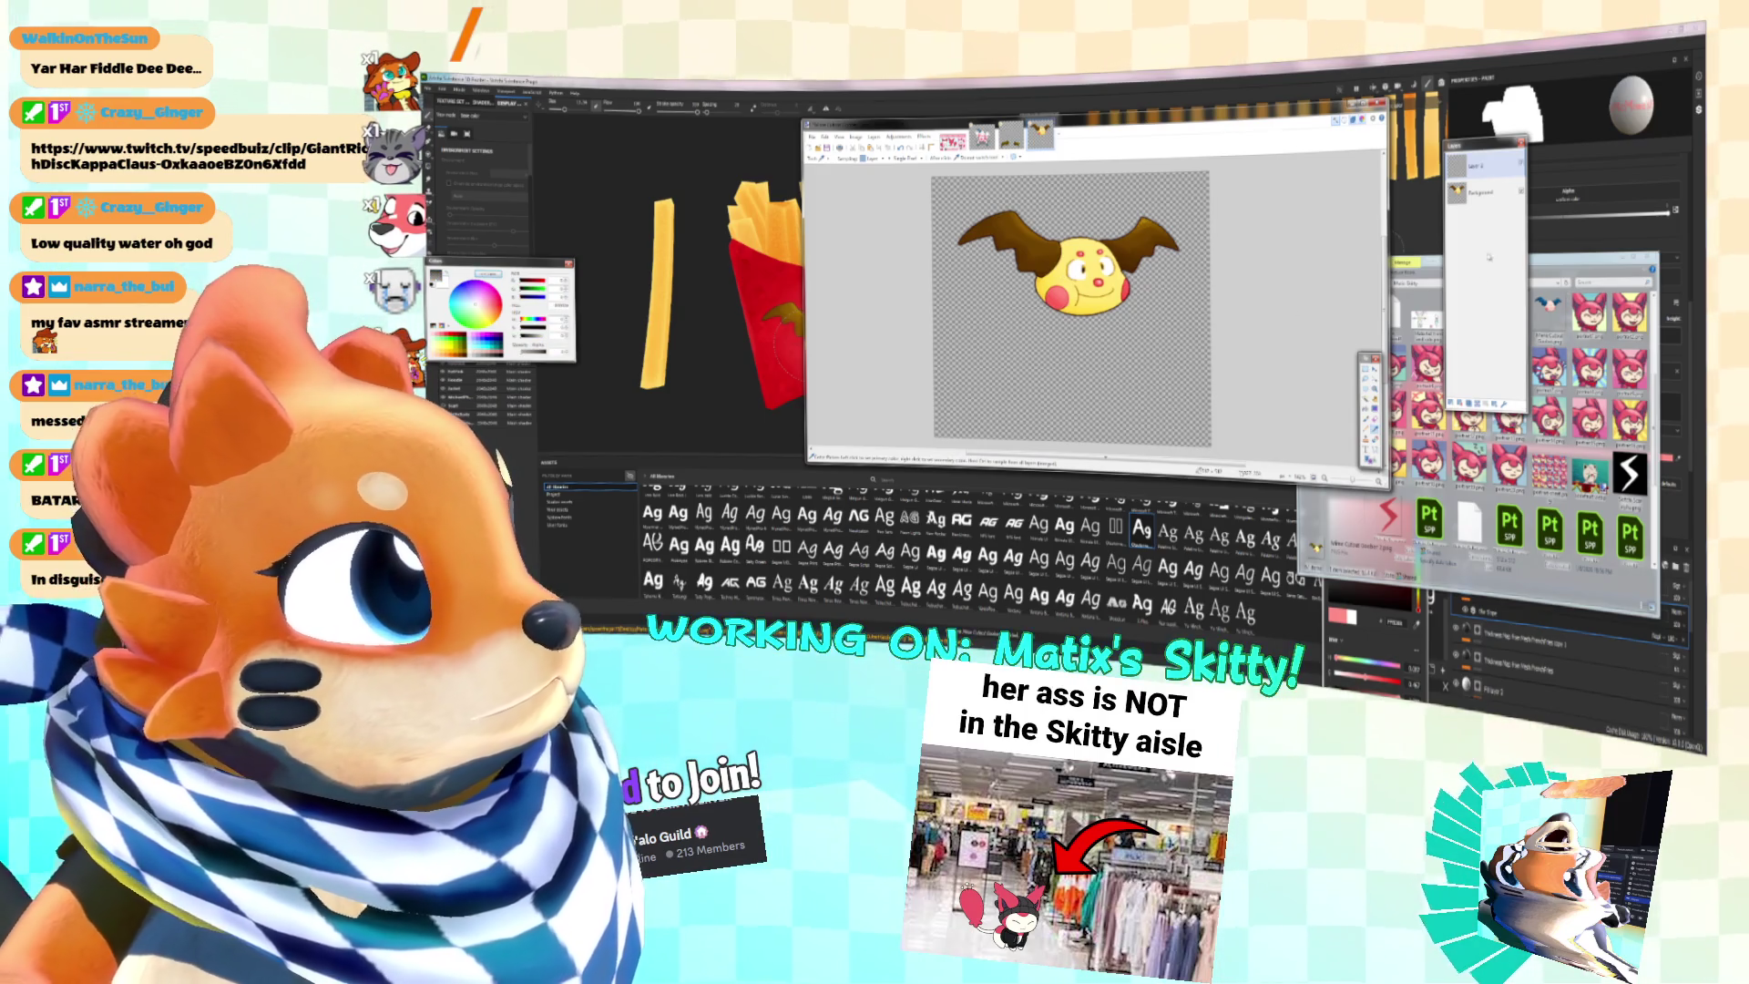
{"action": "left_click", "coordinate": [1480, 192]}
{"action": "key", "text": "t"}
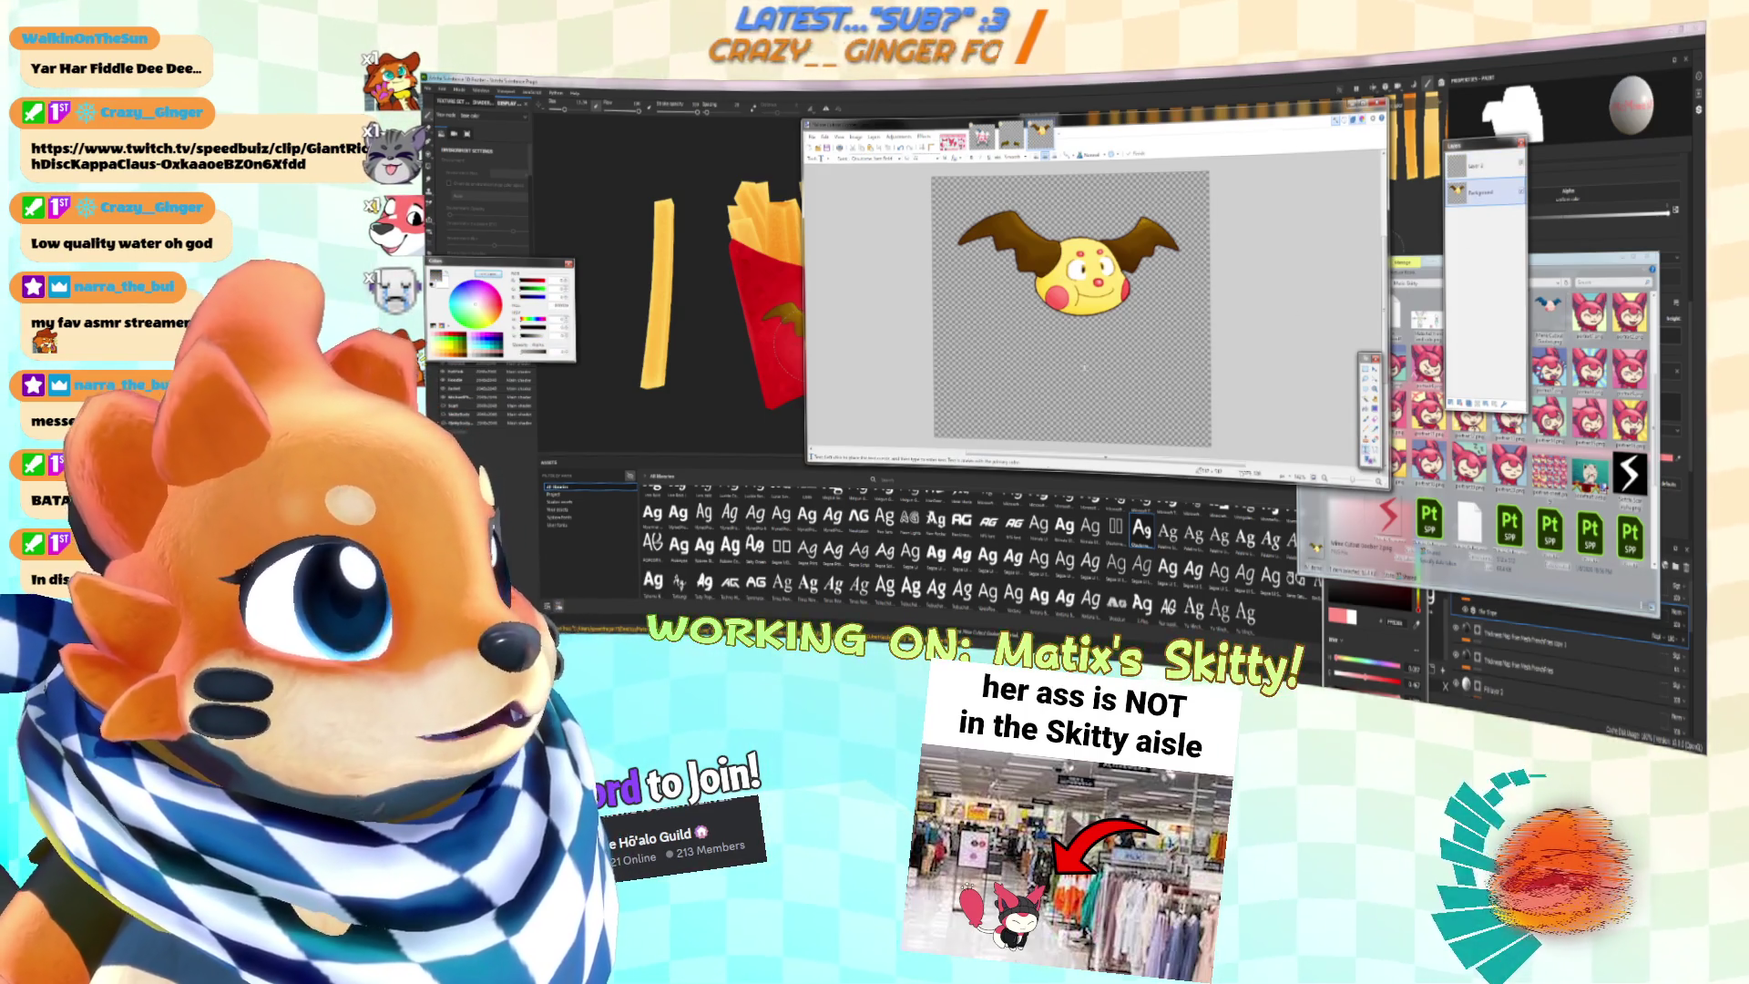
{"action": "left_click", "coordinate": [1077, 308]}
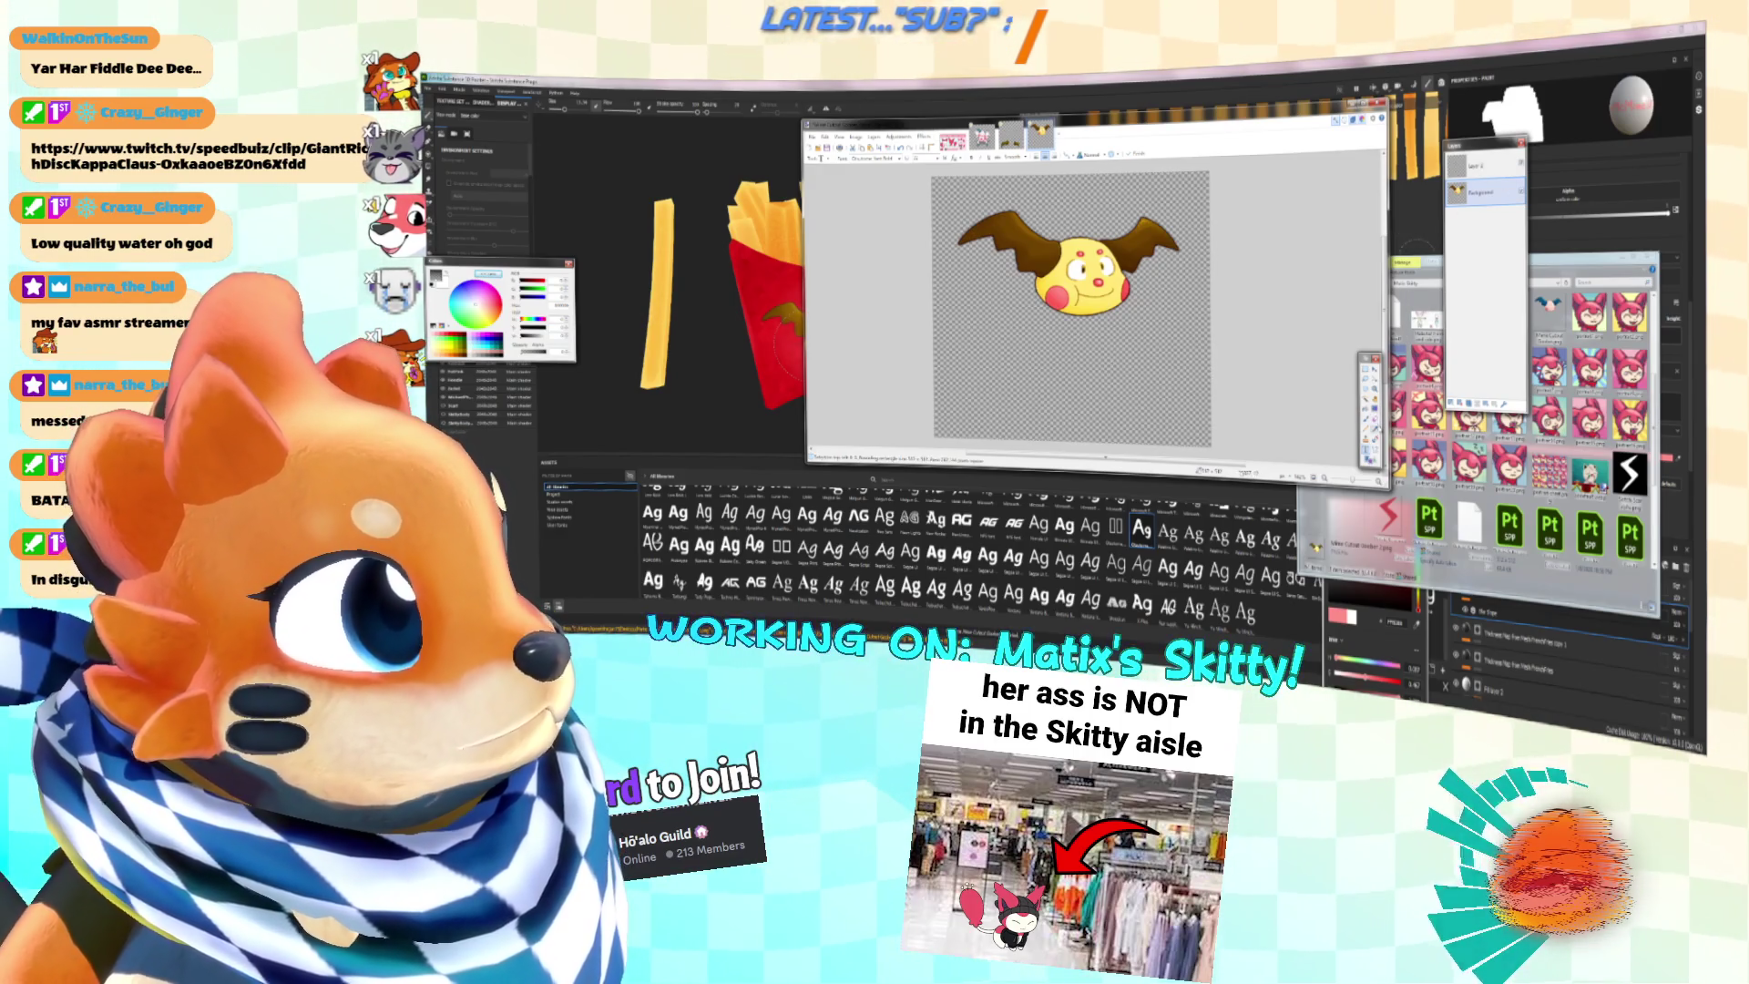
Step: Sample the face's yellow and type 'McMime's' on Layer 2, centred under the creature
{"action": "left_click", "coordinate": [1374, 421]}
{"action": "left_click", "coordinate": [1061, 266]}
{"action": "left_click", "coordinate": [1478, 165]}
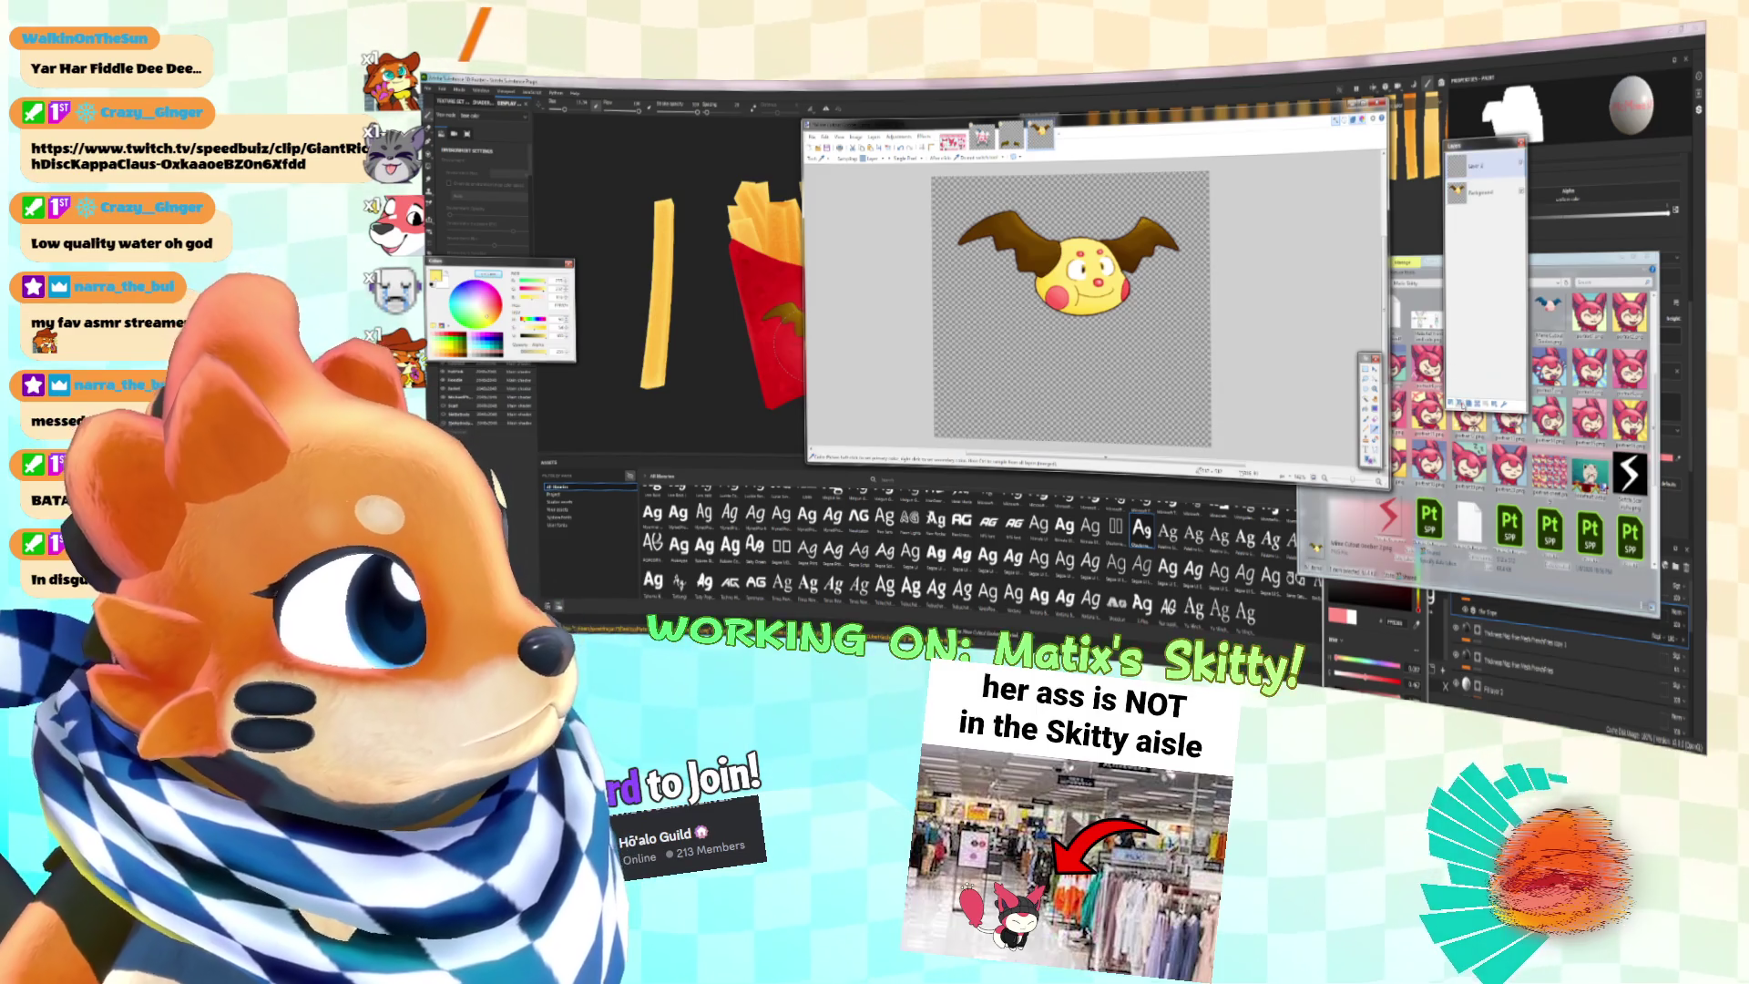
{"action": "left_click", "coordinate": [1369, 446]}
{"action": "left_click", "coordinate": [971, 319]}
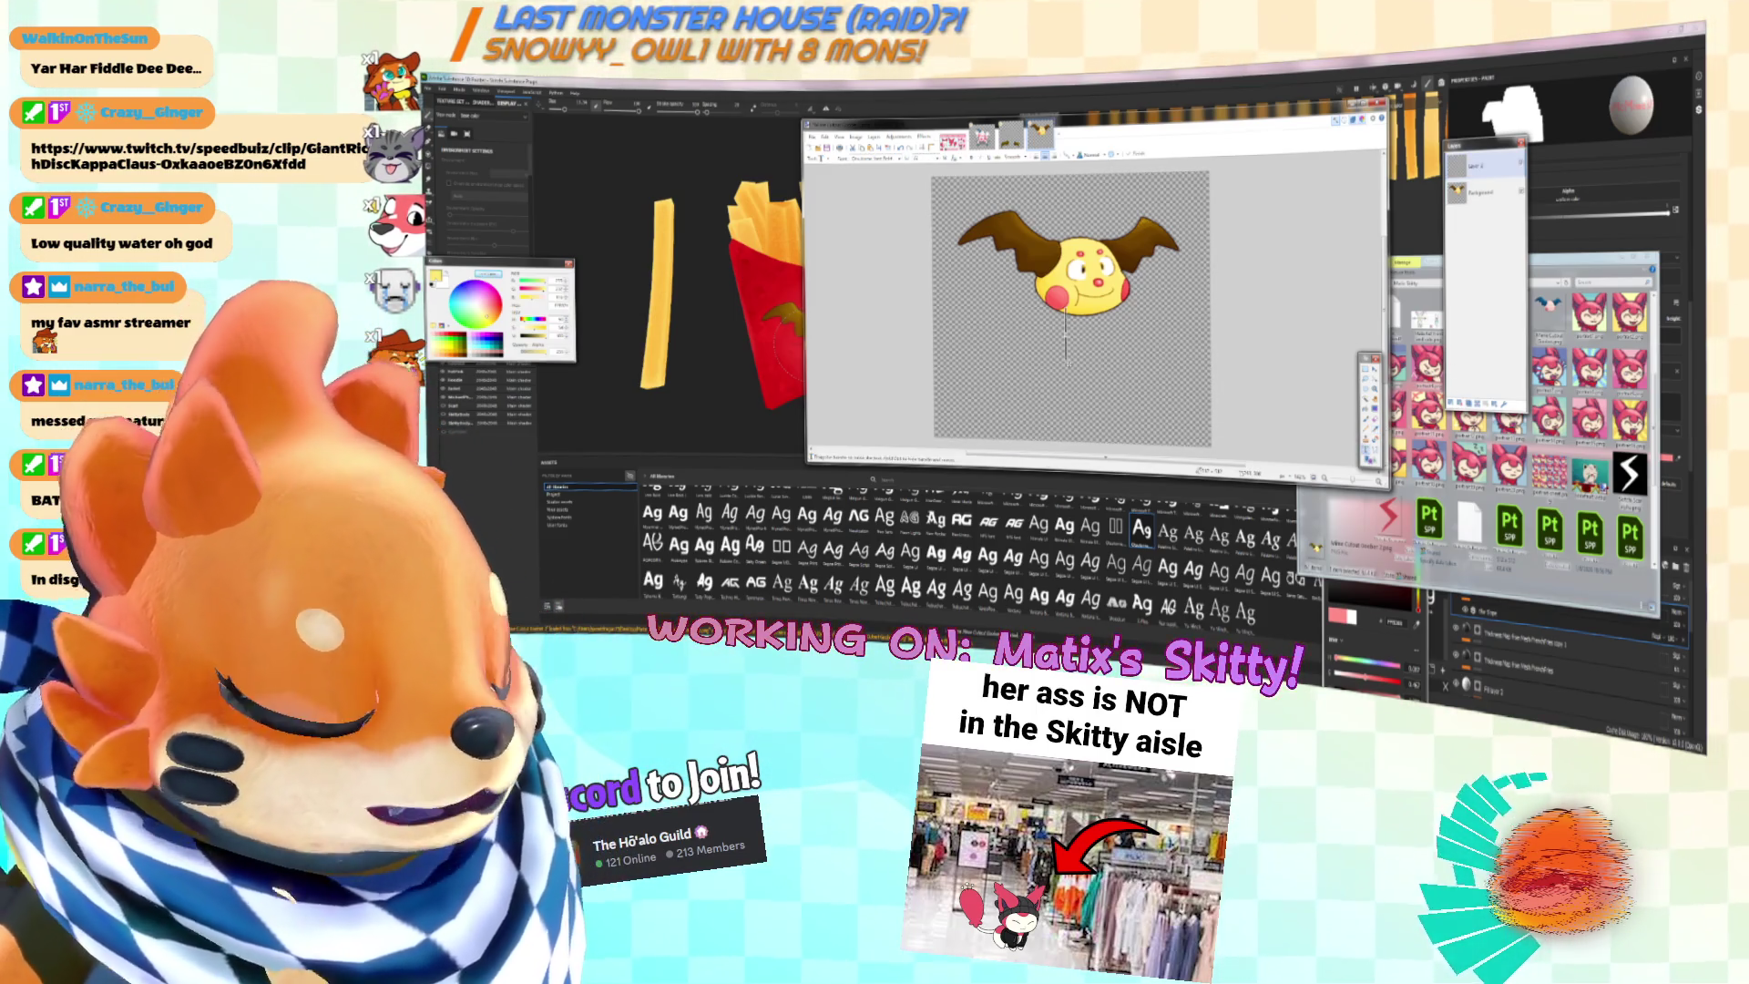
{"action": "type", "text": "McMime's"}
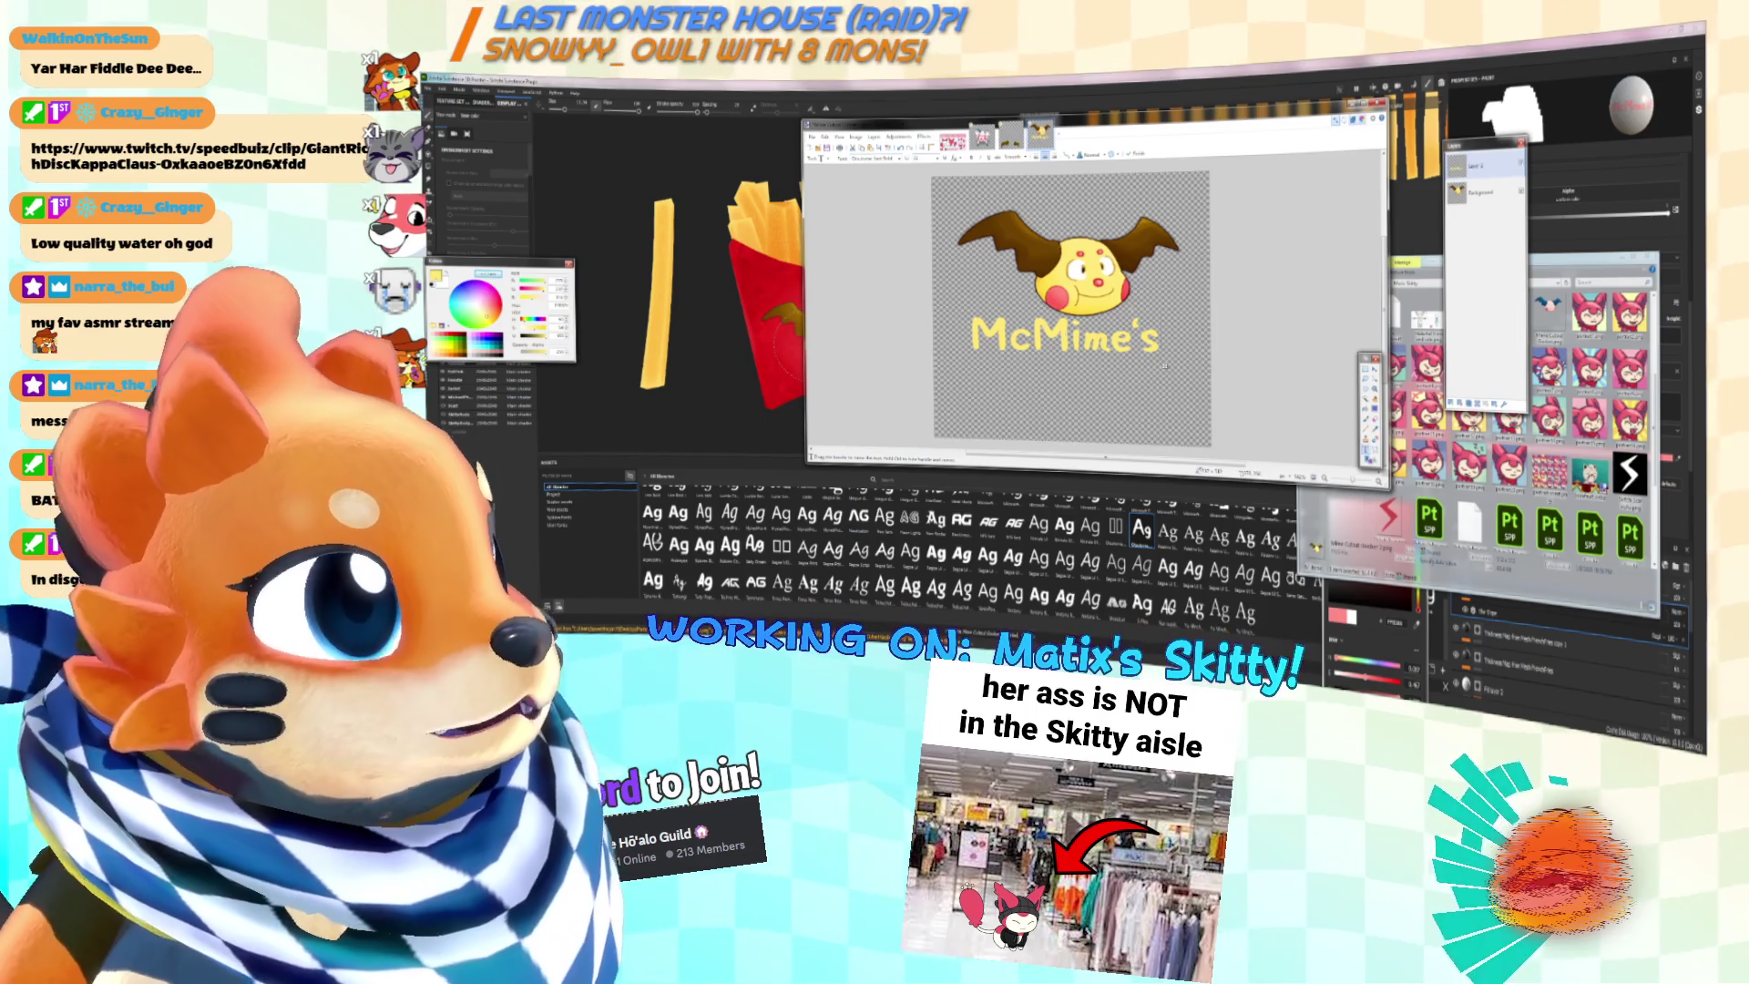
{"action": "left_click_drag", "start_coordinate": [1165, 365], "coordinate": [1184, 372]}
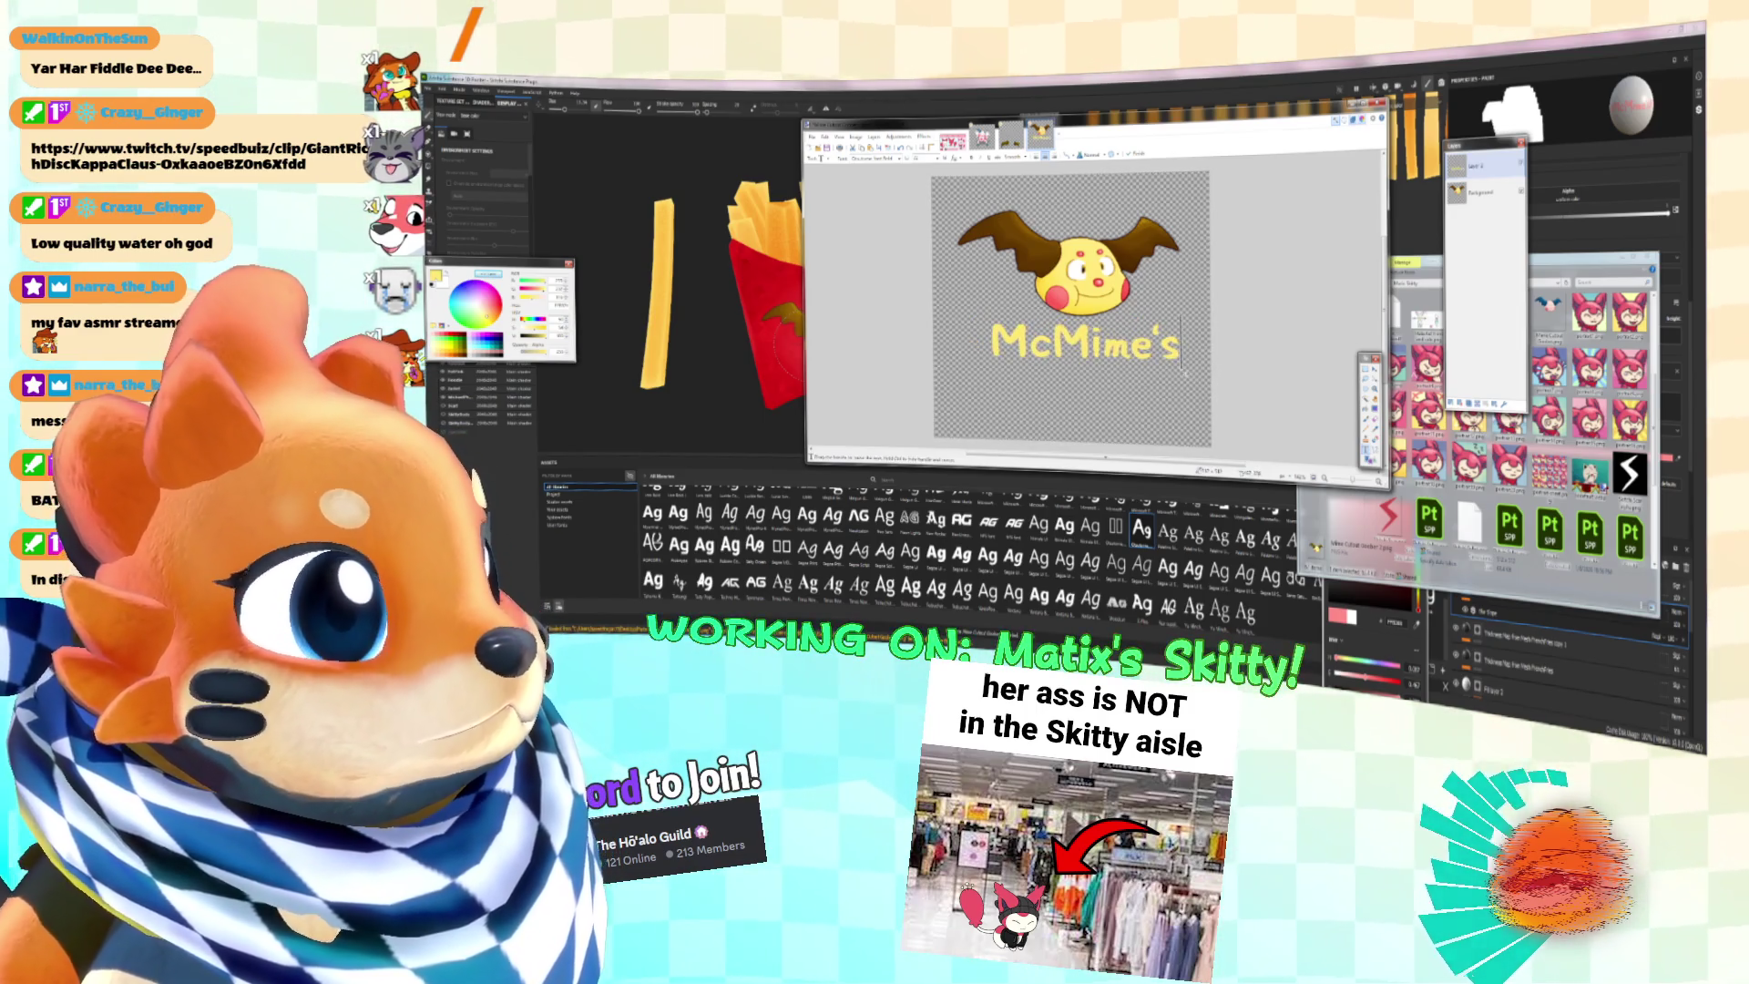
{"action": "left_click", "coordinate": [925, 136]}
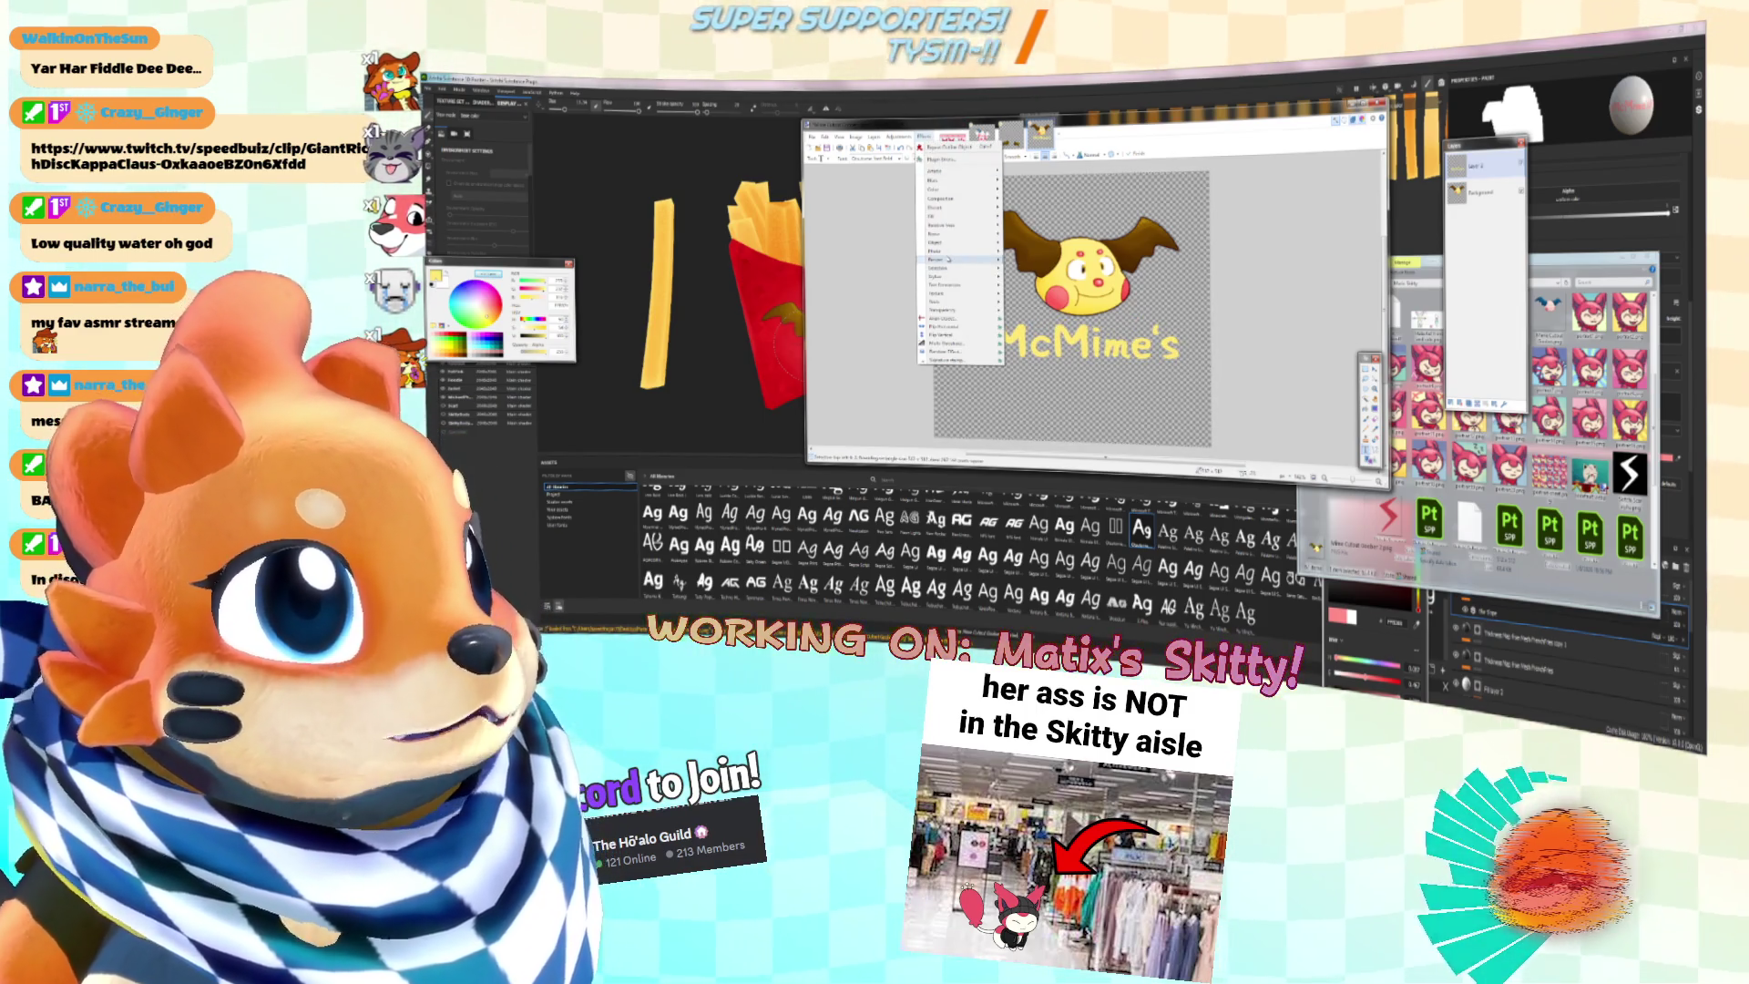
{"action": "mouse_move", "coordinate": [957, 241]}
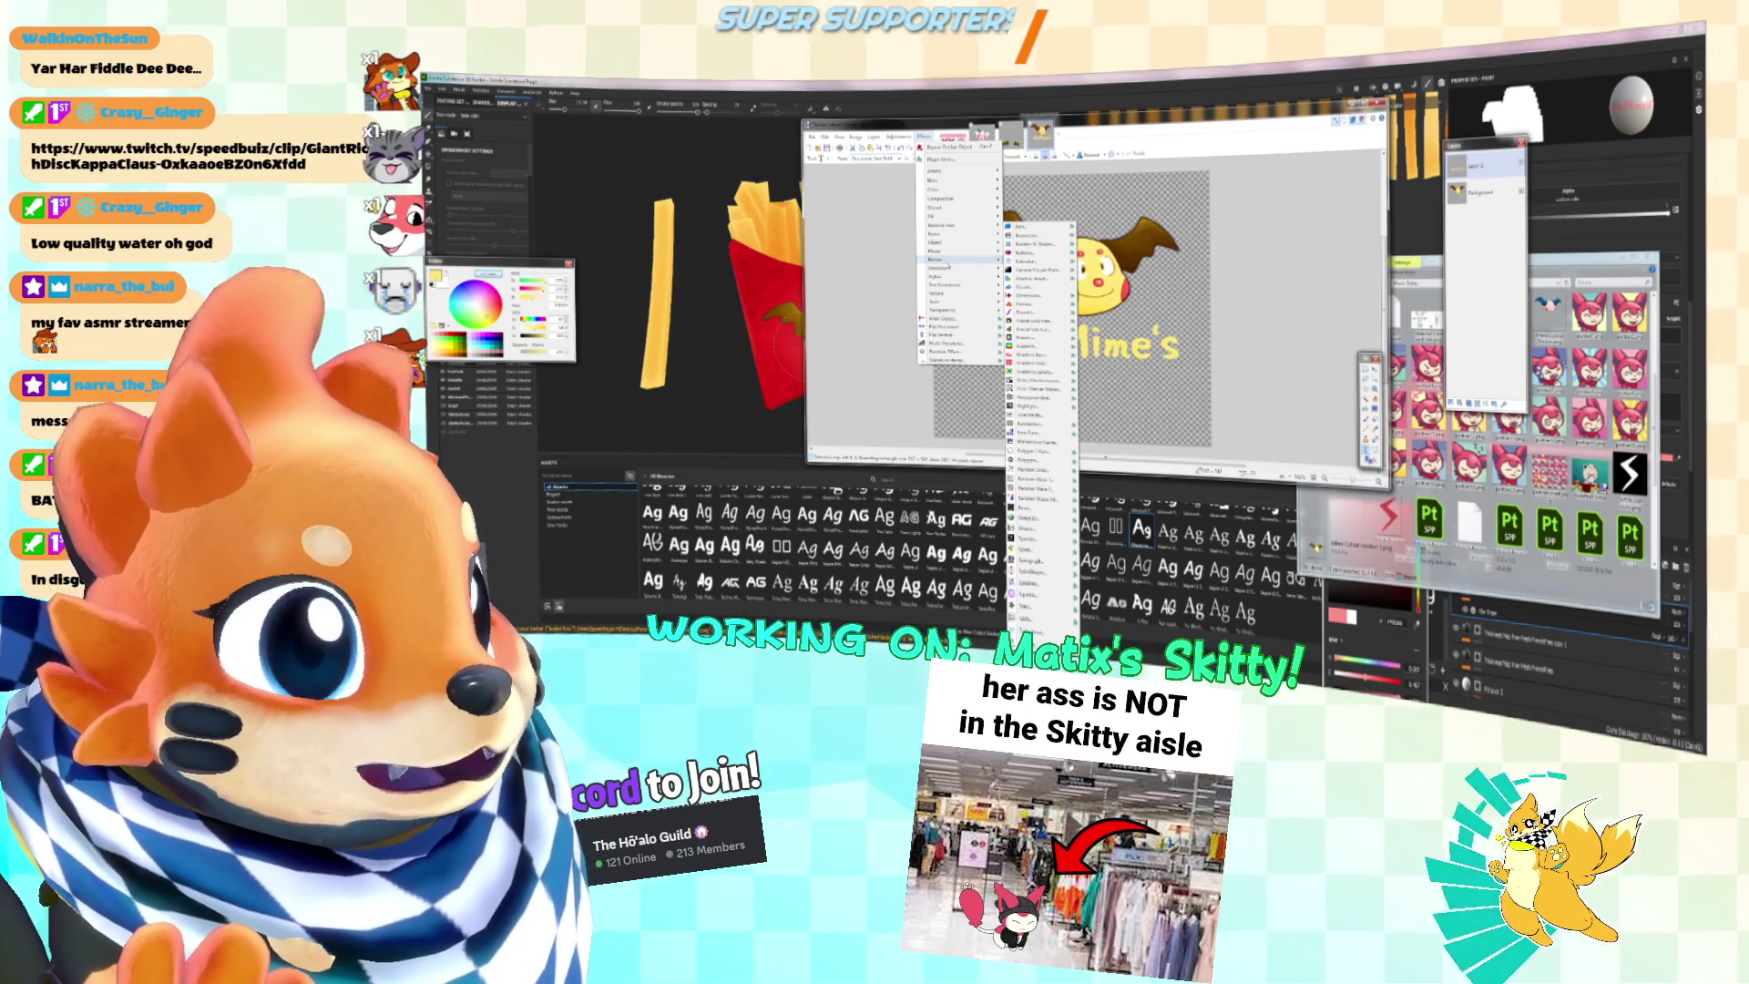
{"action": "mouse_move", "coordinate": [939, 208]}
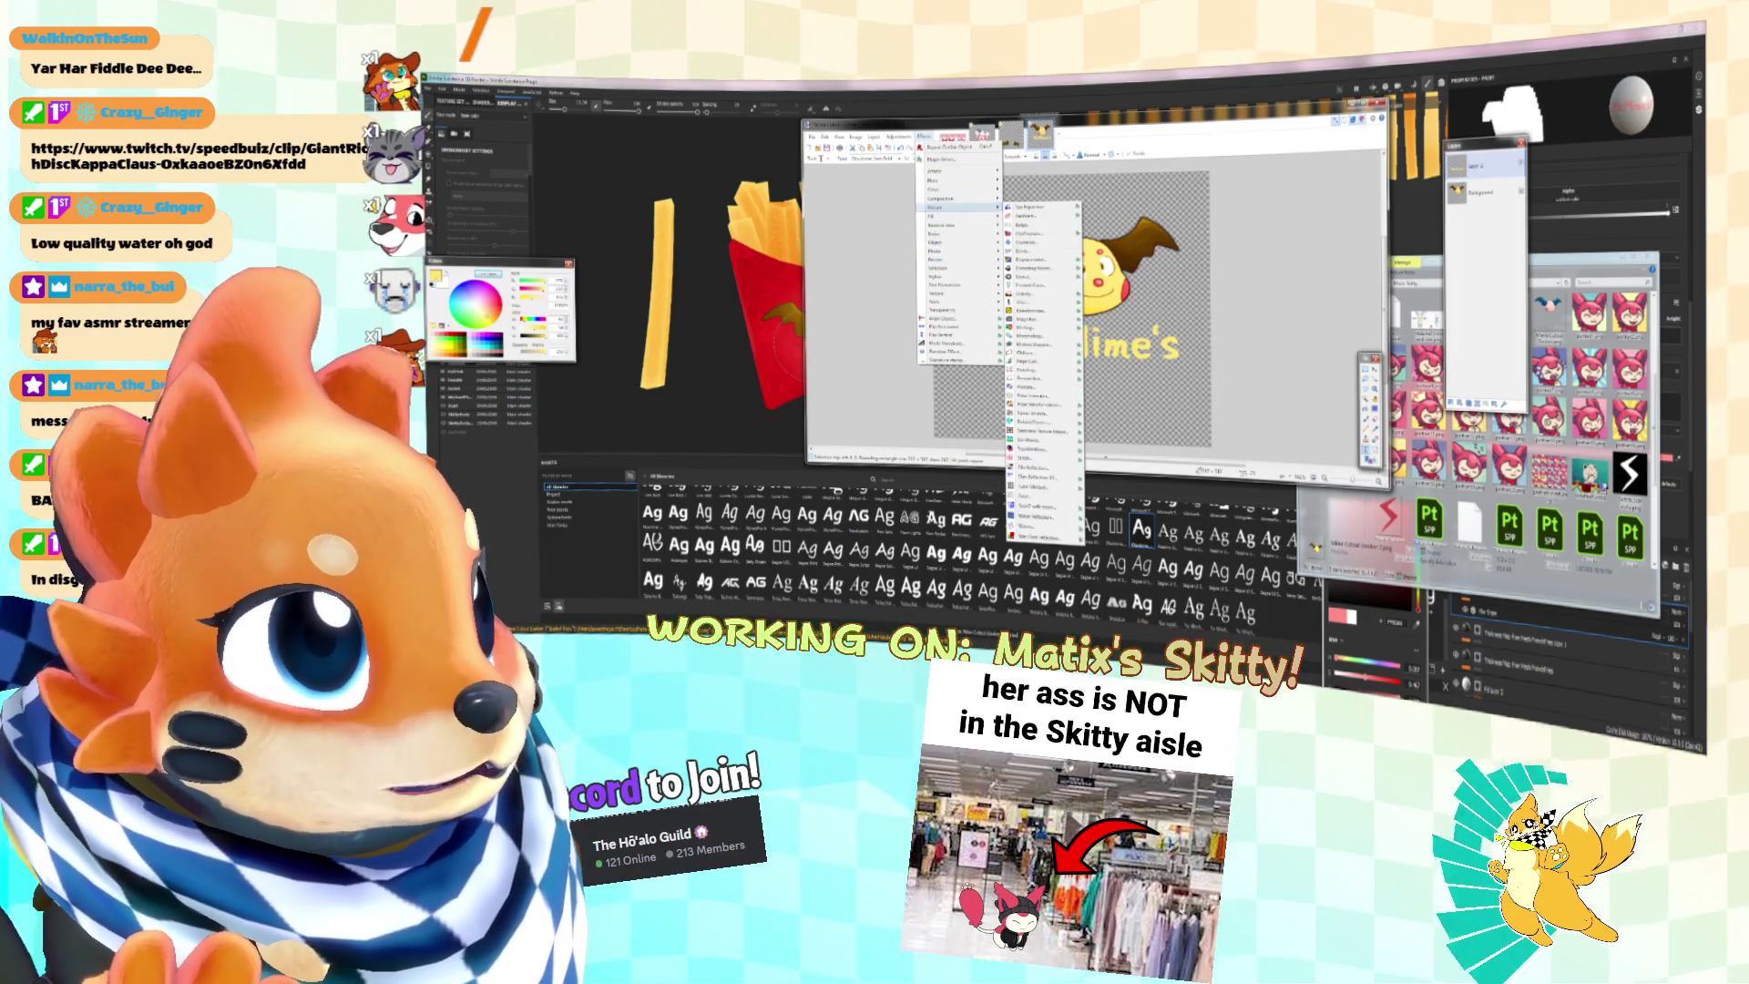
{"action": "left_click", "coordinate": [1030, 295]}
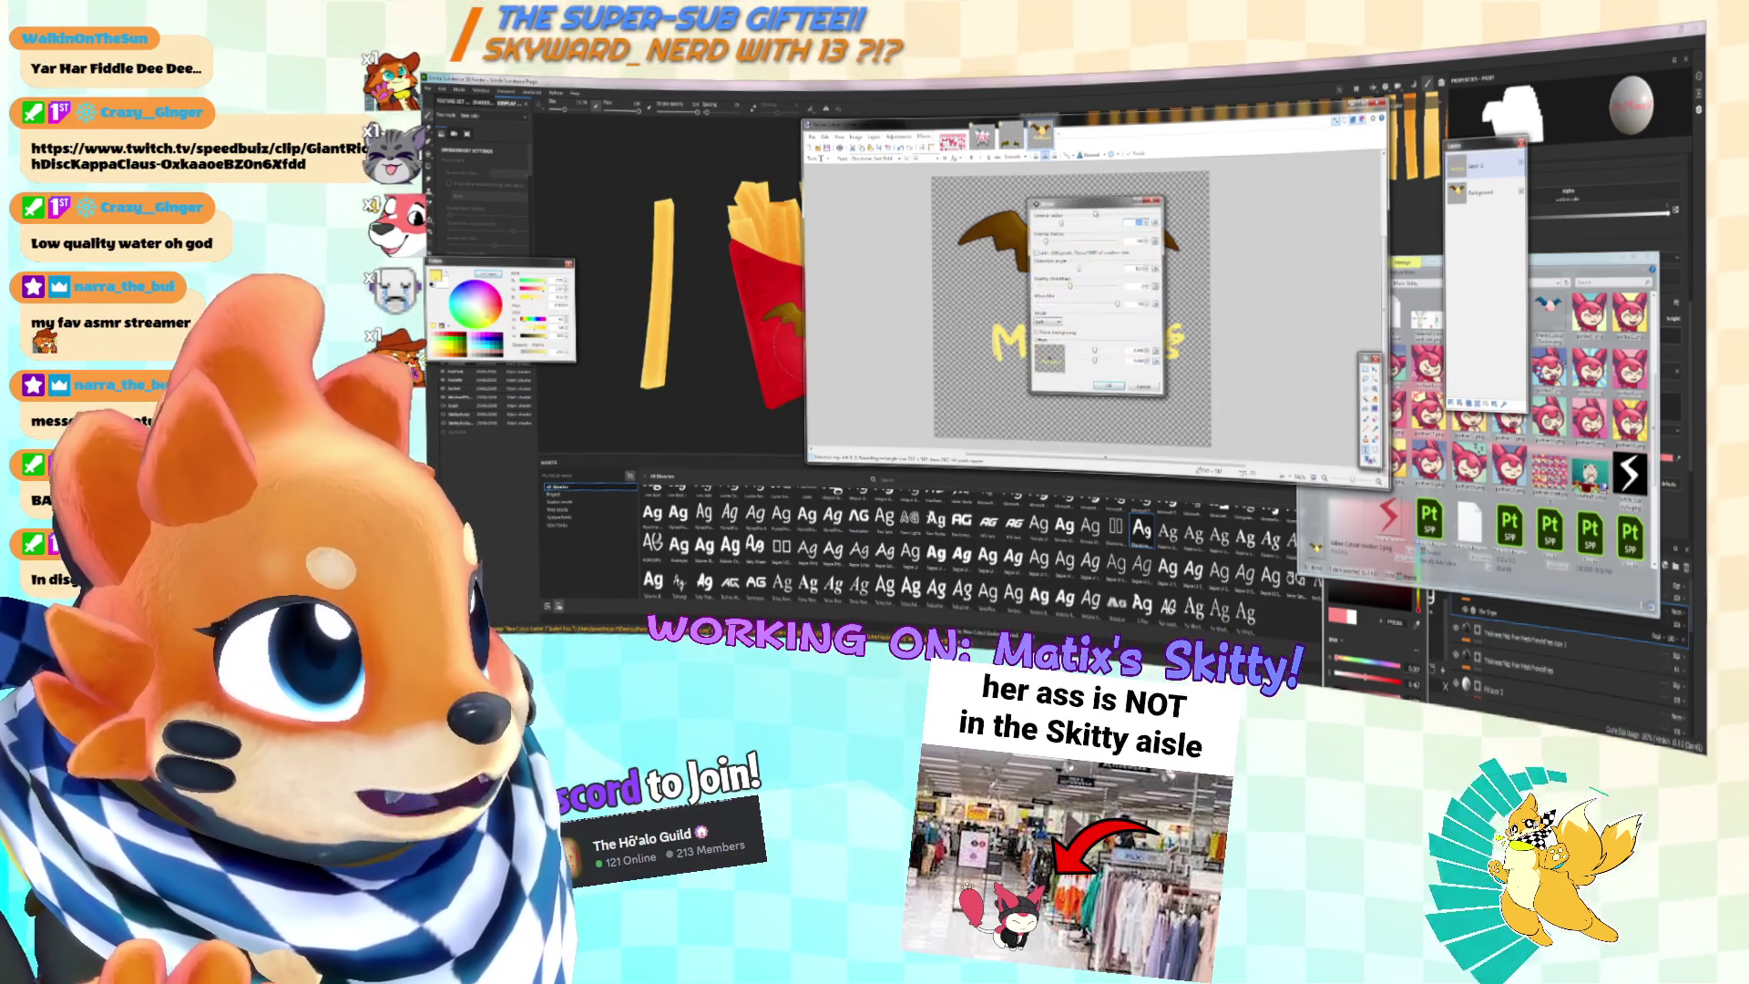
{"action": "left_click_drag", "start_coordinate": [1093, 202], "coordinate": [1344, 215]}
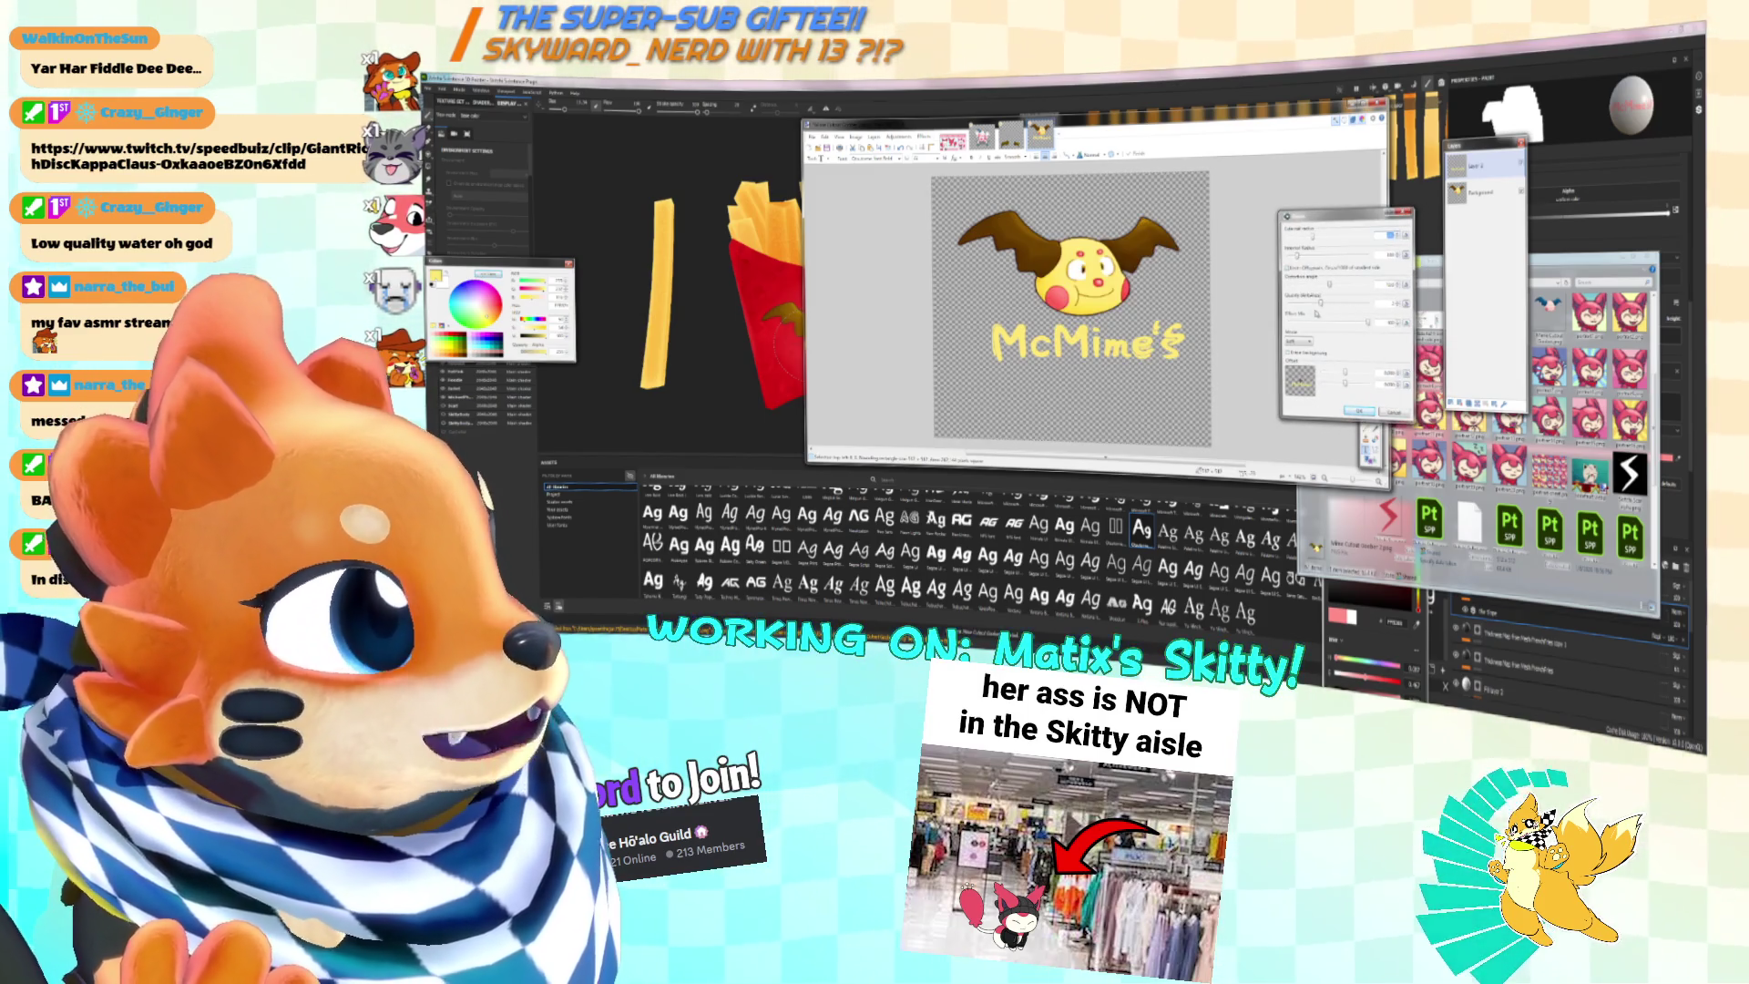
{"action": "left_click", "coordinate": [1289, 353]}
{"action": "left_click", "coordinate": [1289, 353]}
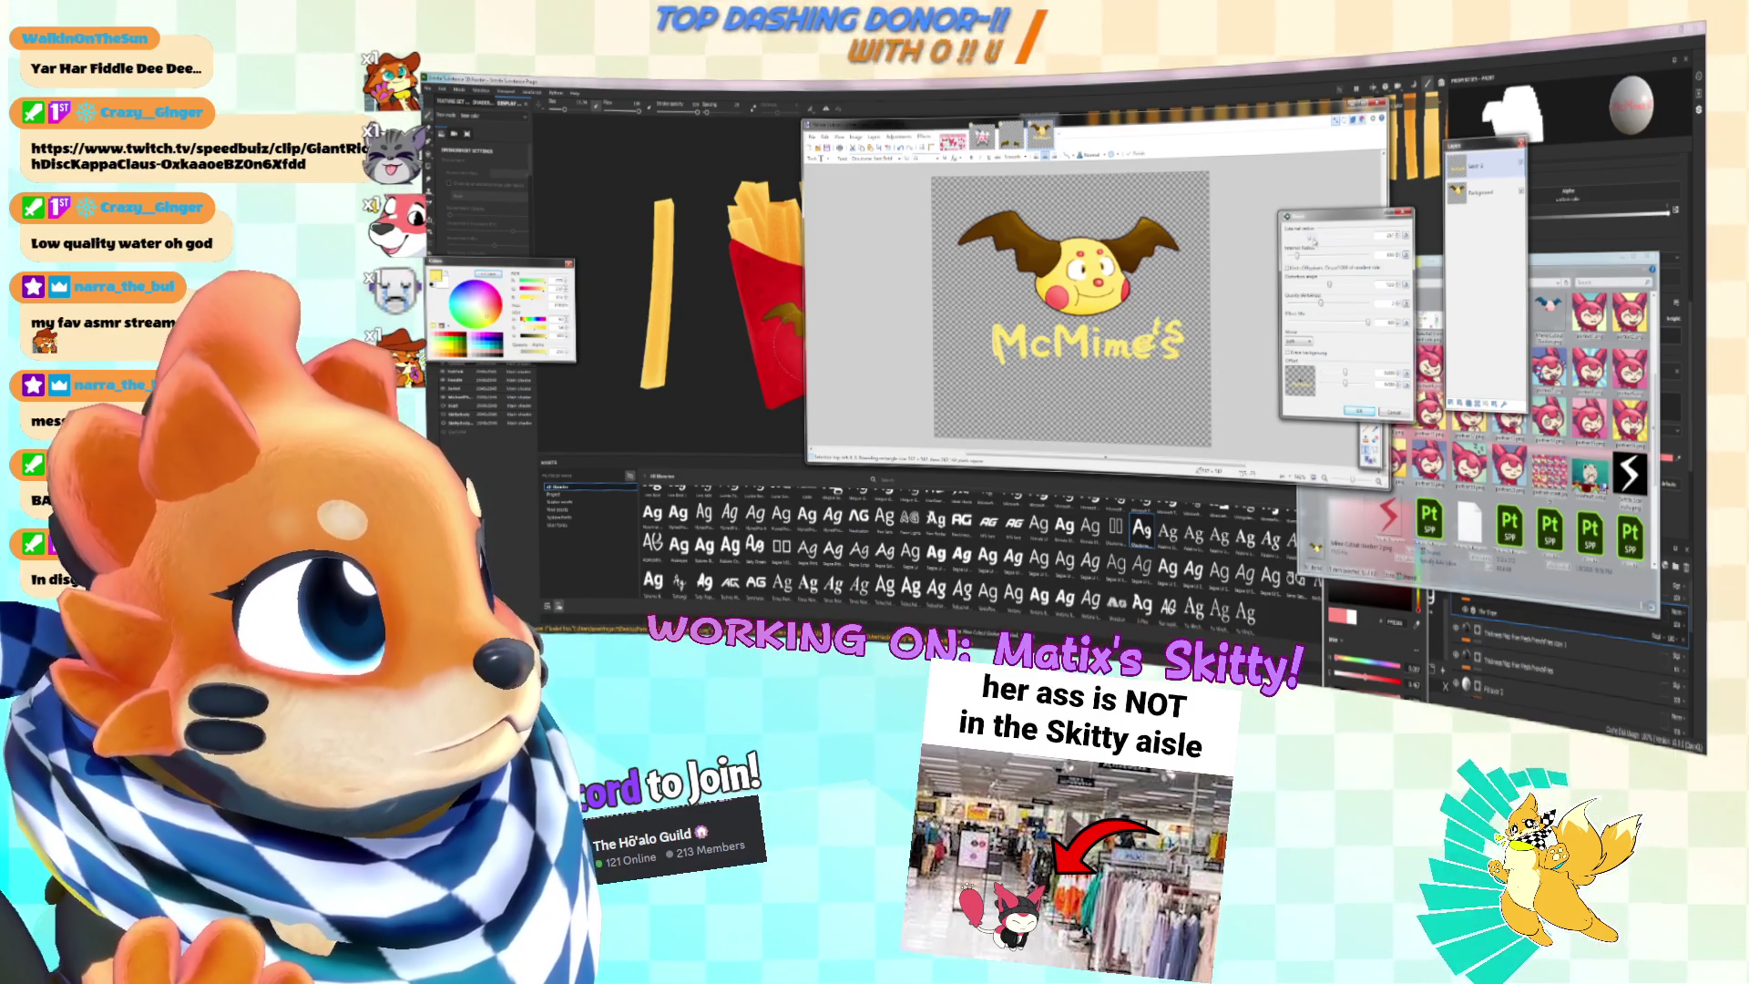
{"action": "left_click_drag", "start_coordinate": [1337, 287], "coordinate": [1333, 287]}
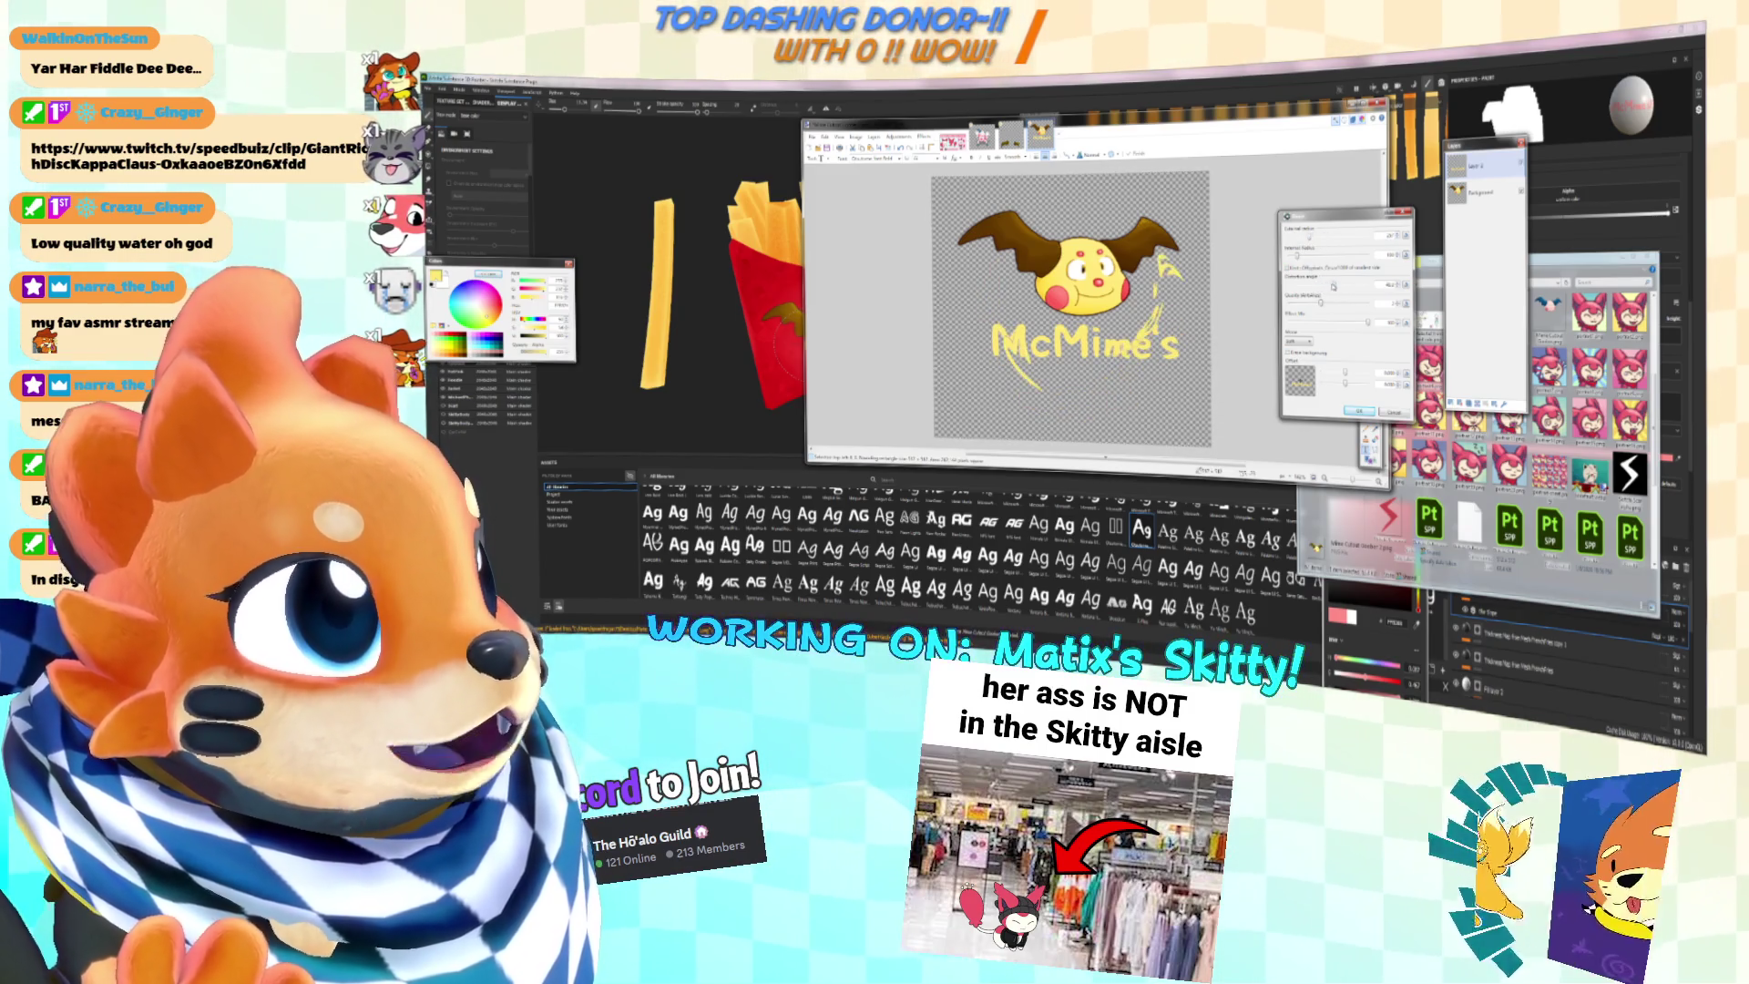
{"action": "left_click", "coordinate": [1394, 412]}
{"action": "left_click", "coordinate": [924, 136]}
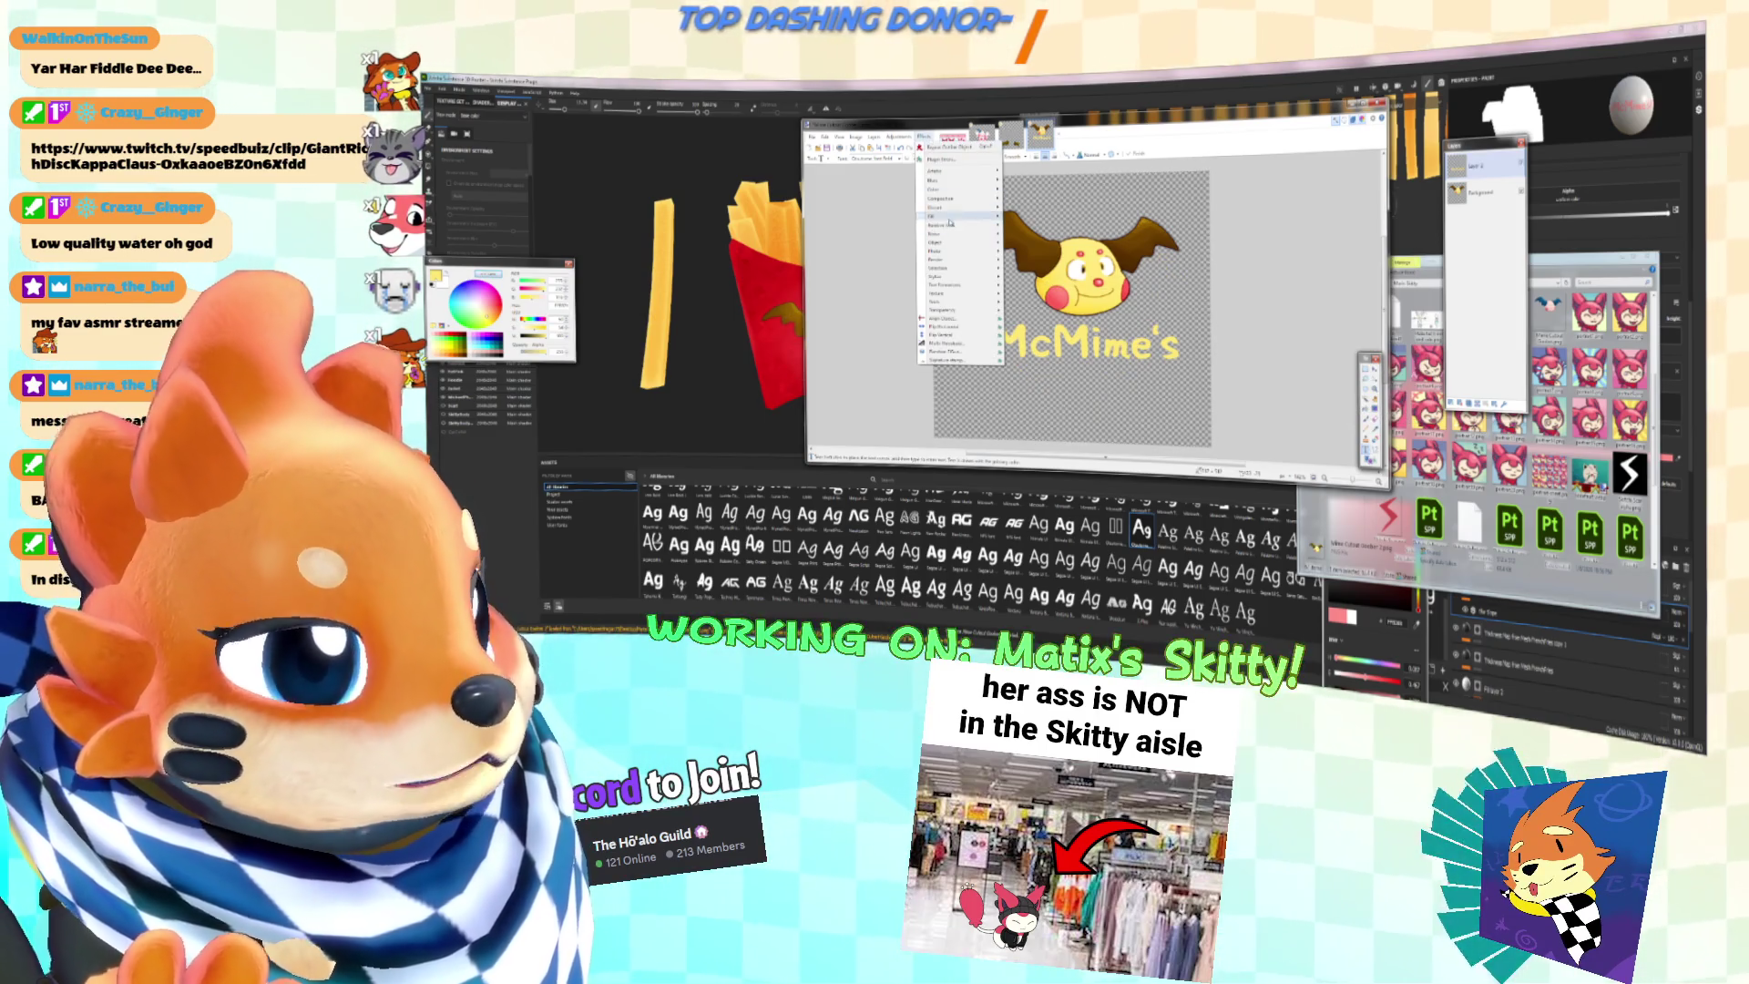
Step: Try a Bulge effect on the text, adjusting edges and centre, then cancel it
{"action": "mouse_move", "coordinate": [956, 228]}
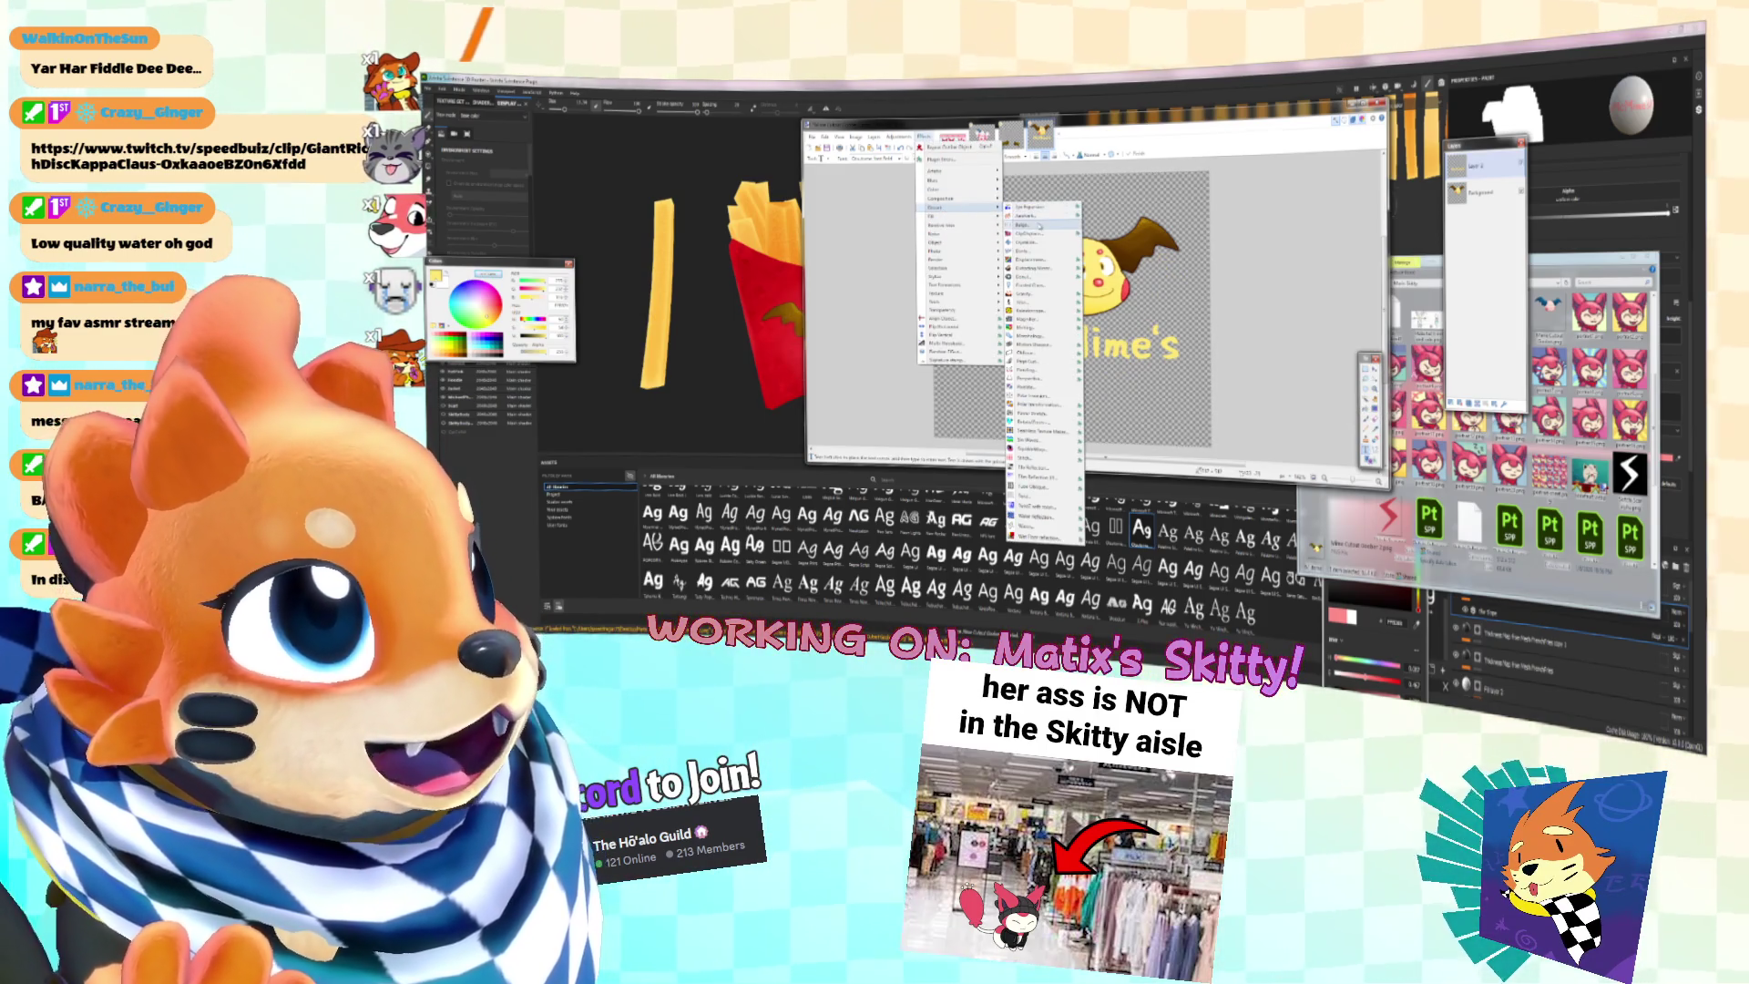
{"action": "left_click", "coordinate": [1039, 223]}
{"action": "mouse_move", "coordinate": [1084, 243]}
{"action": "left_mouse_down"}
{"action": "mouse_move", "coordinate": [1234, 231]}
{"action": "mouse_move", "coordinate": [1238, 271]}
{"action": "mouse_move", "coordinate": [1209, 325]}
{"action": "mouse_move", "coordinate": [1248, 274]}
{"action": "left_mouse_up"}
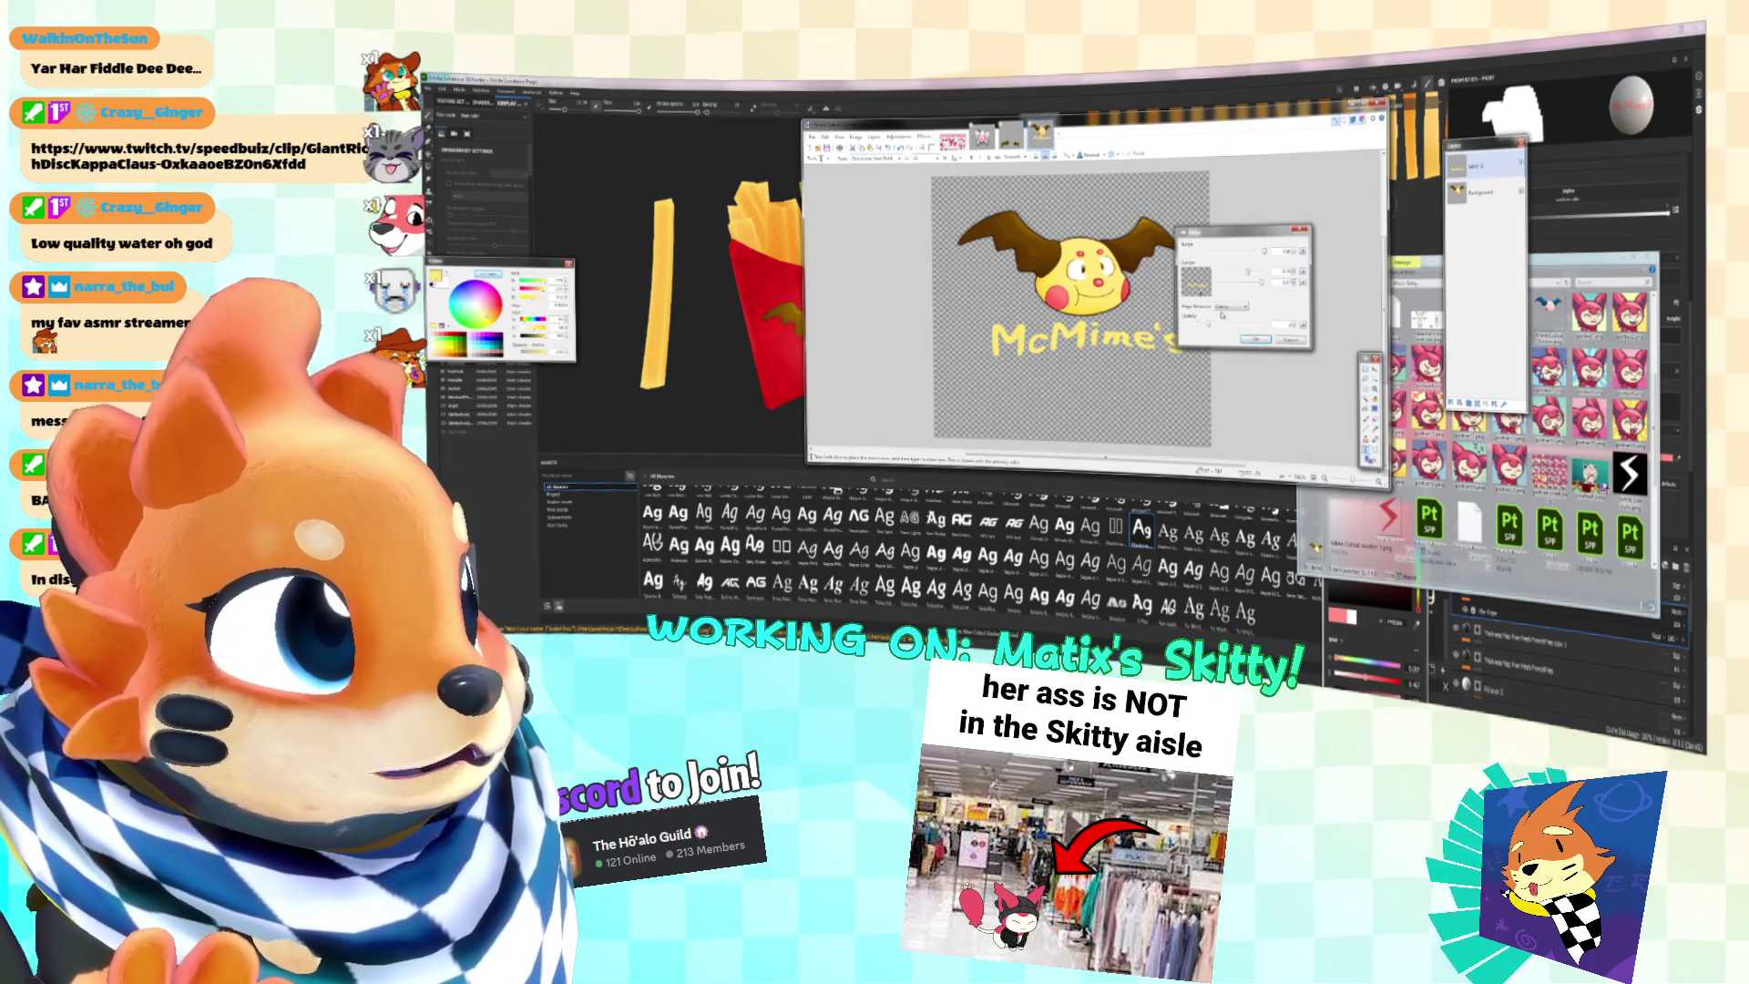
{"action": "left_click", "coordinate": [1226, 307]}
{"action": "left_click", "coordinate": [1231, 317]}
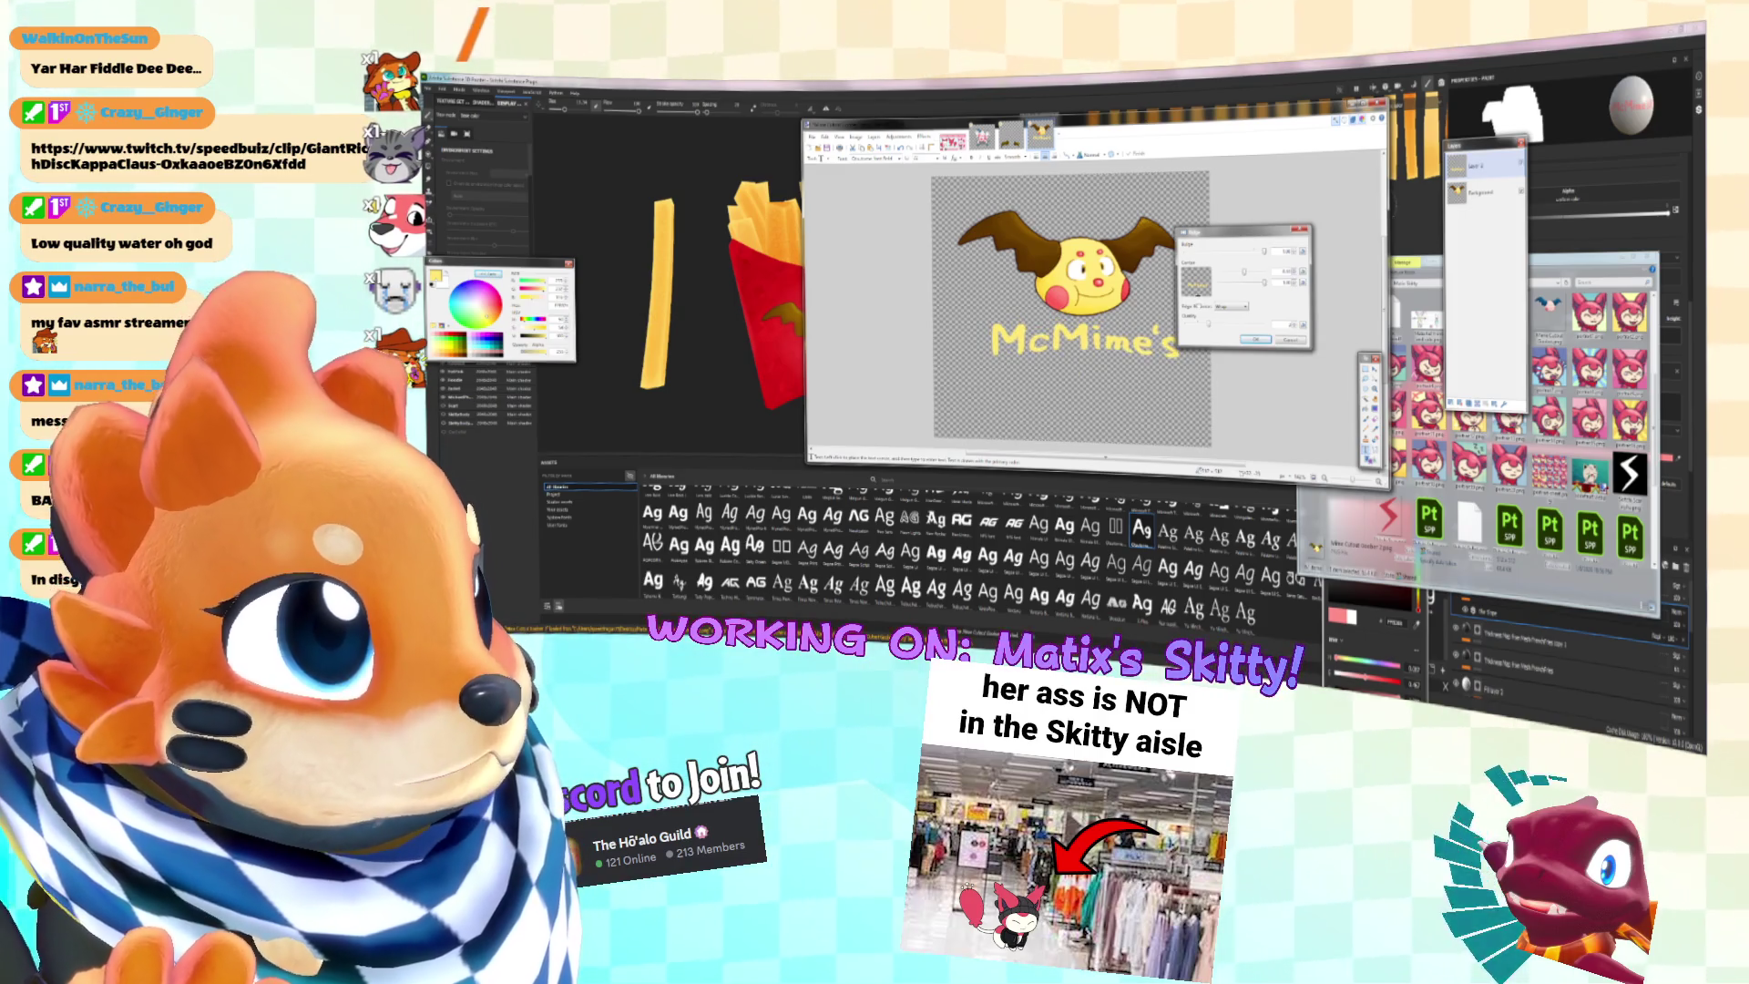
{"action": "left_click_drag", "start_coordinate": [1264, 282], "coordinate": [1250, 282]}
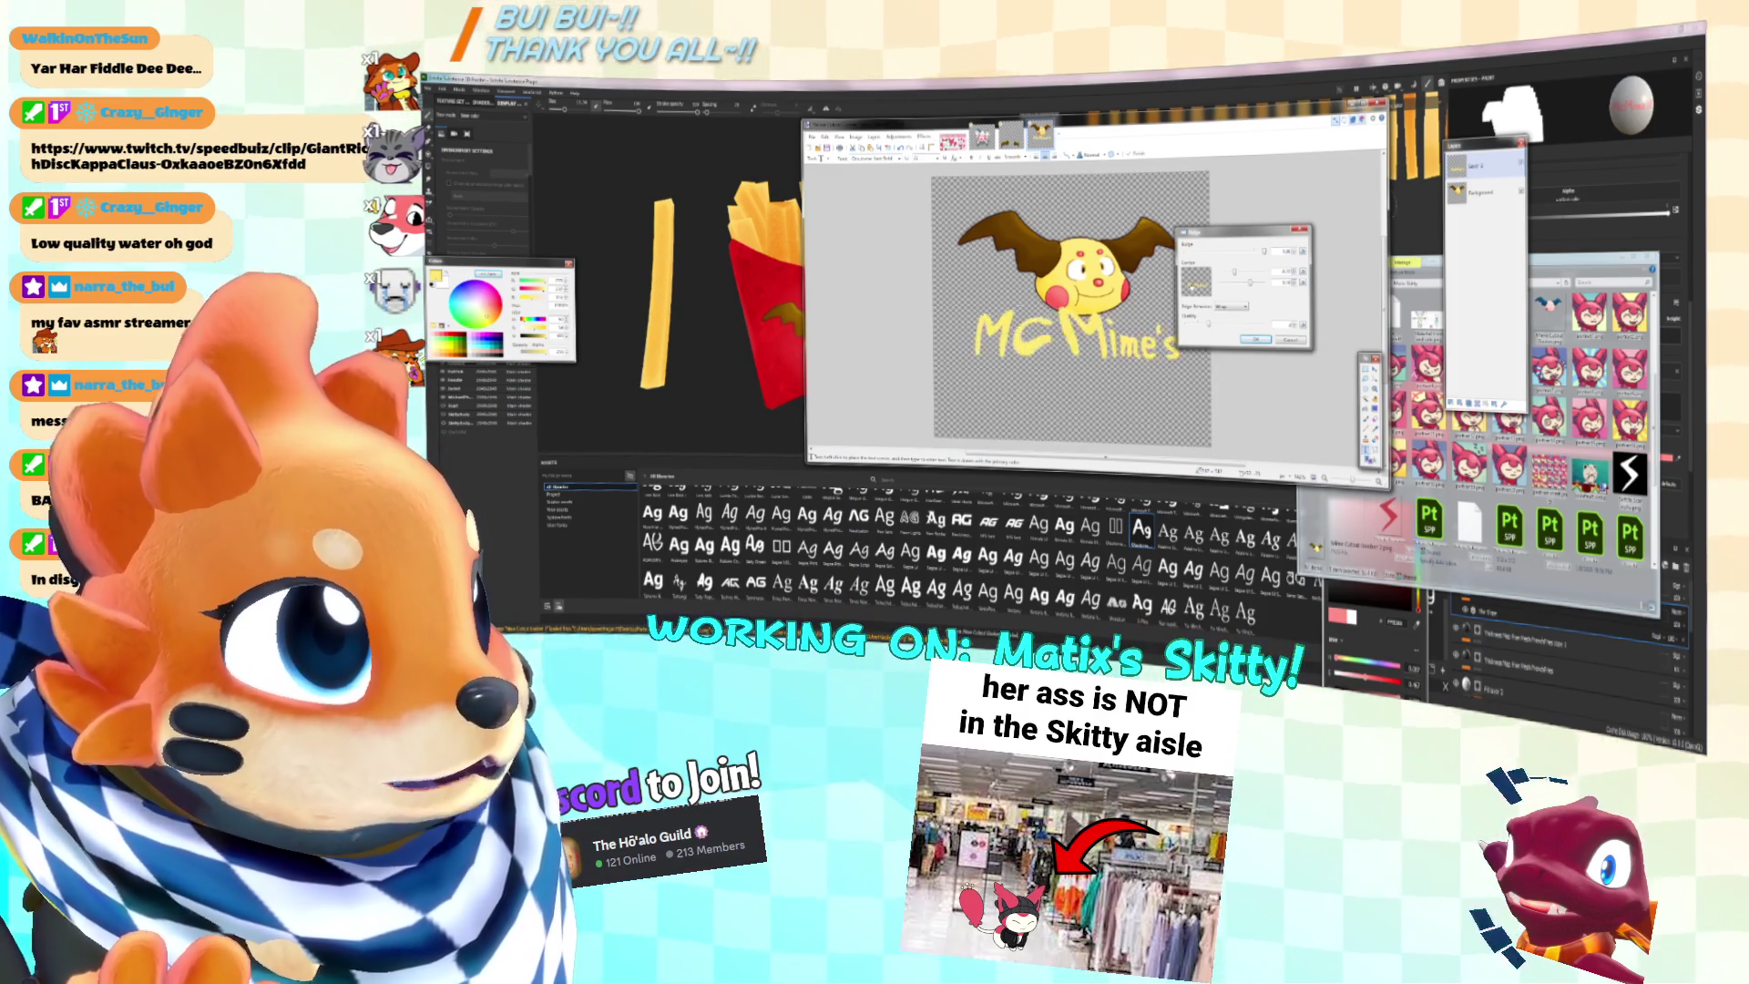
{"action": "left_click", "coordinate": [1292, 340]}
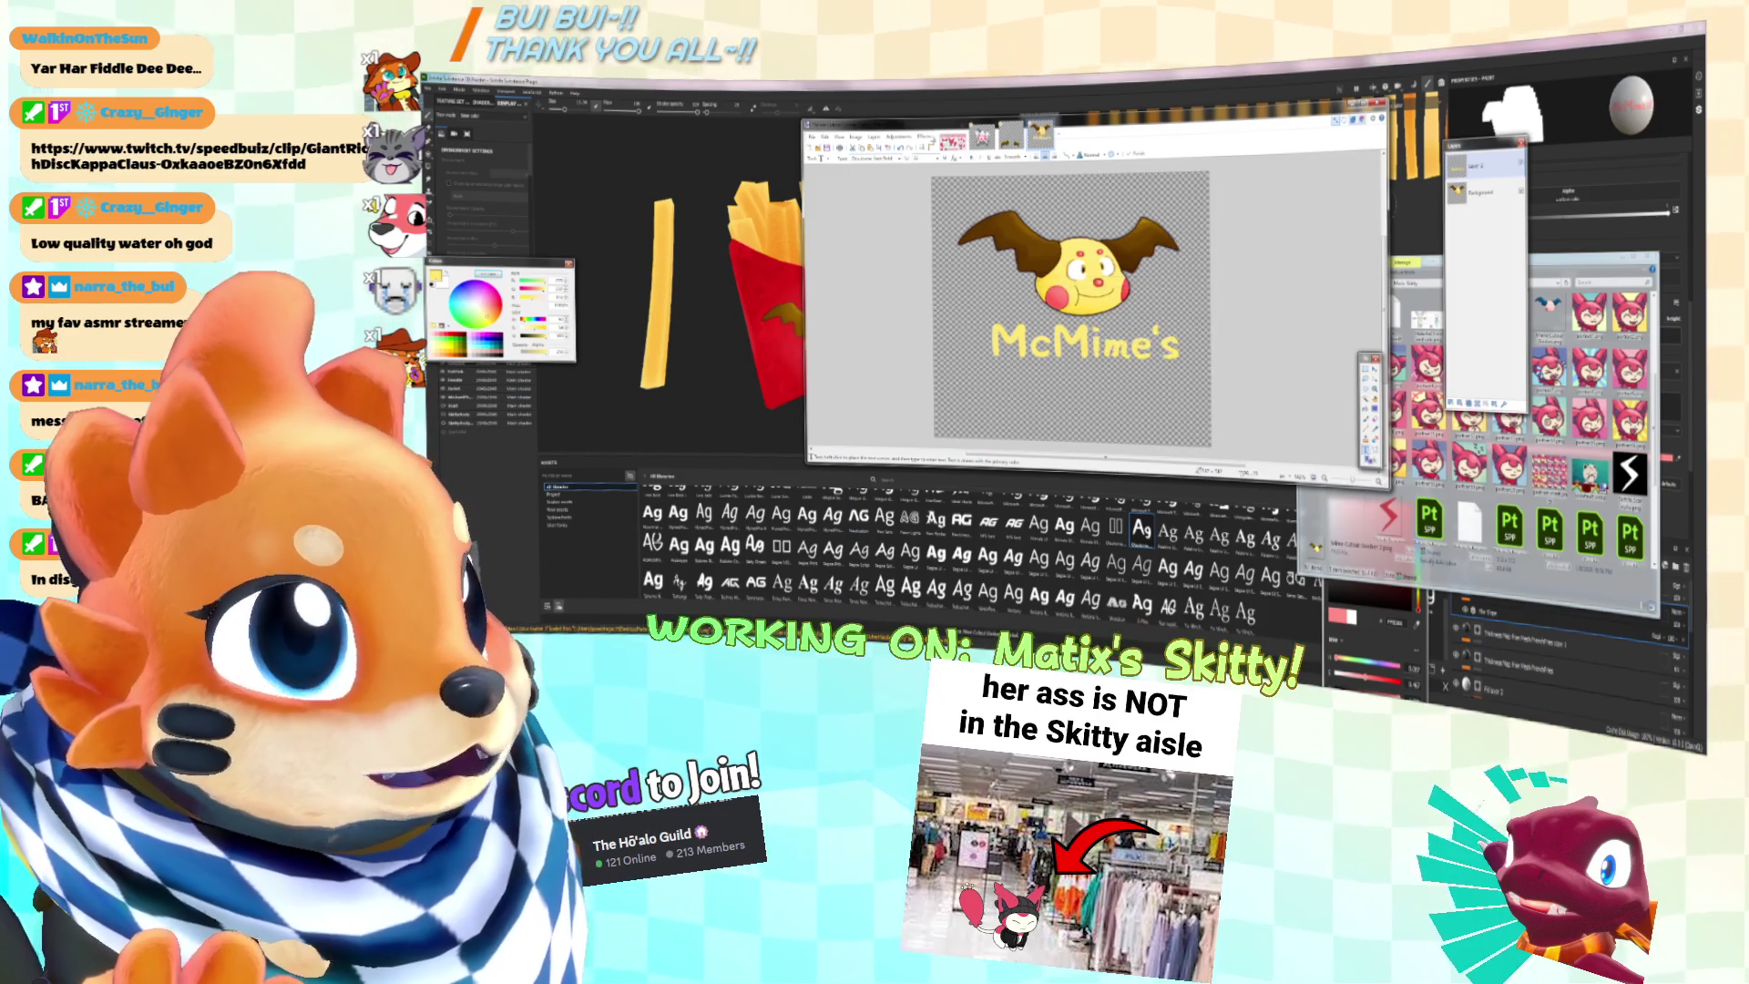
Step: Try Tile Reflection with a changed tile size on the logo, then cancel it
{"action": "left_click", "coordinate": [925, 137]}
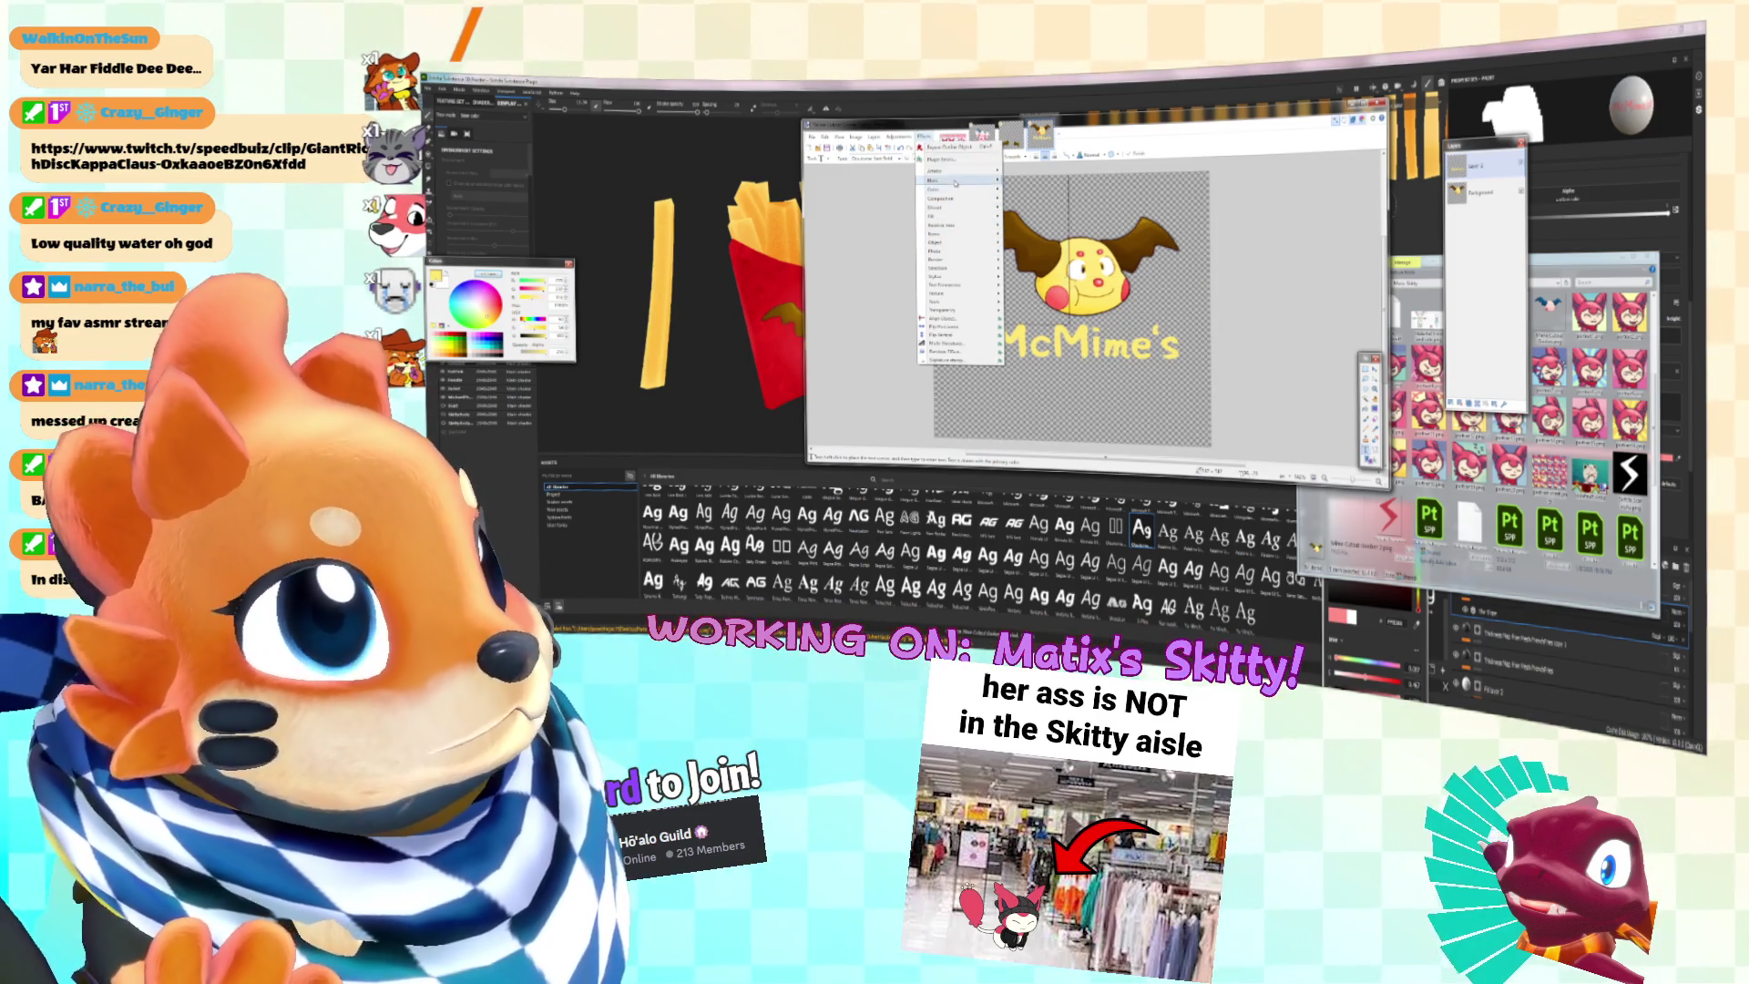
{"action": "mouse_move", "coordinate": [954, 208]}
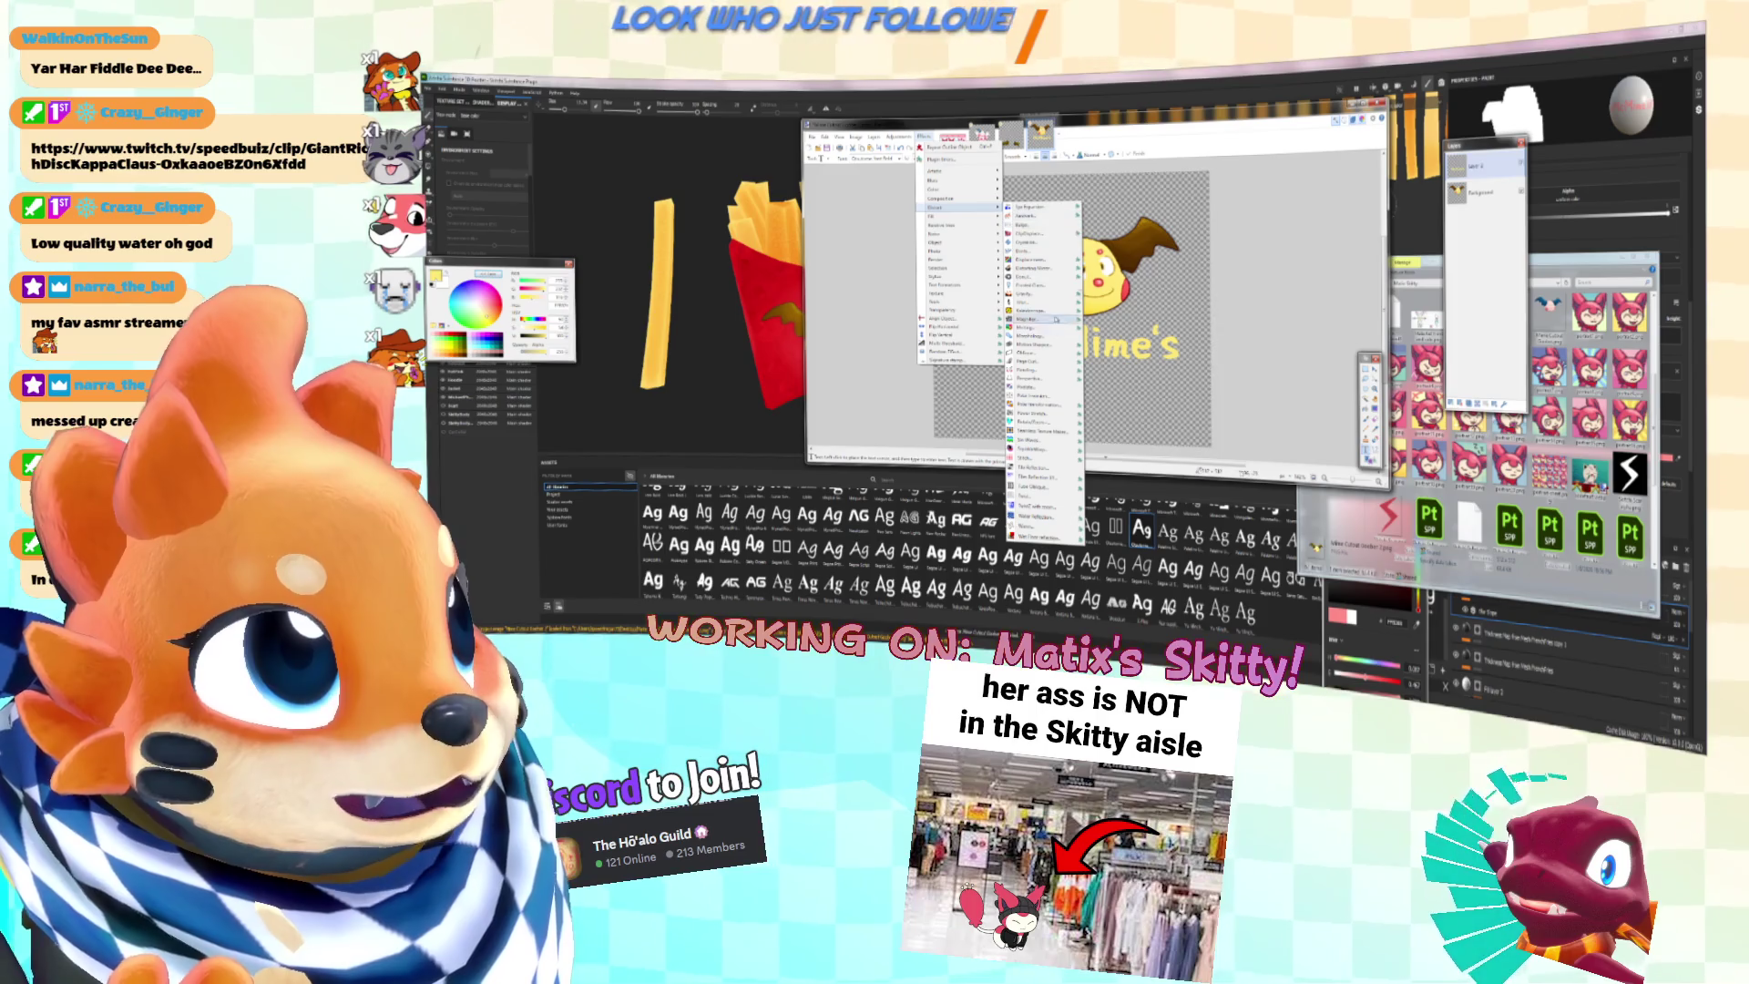
{"action": "left_click", "coordinate": [1019, 215]}
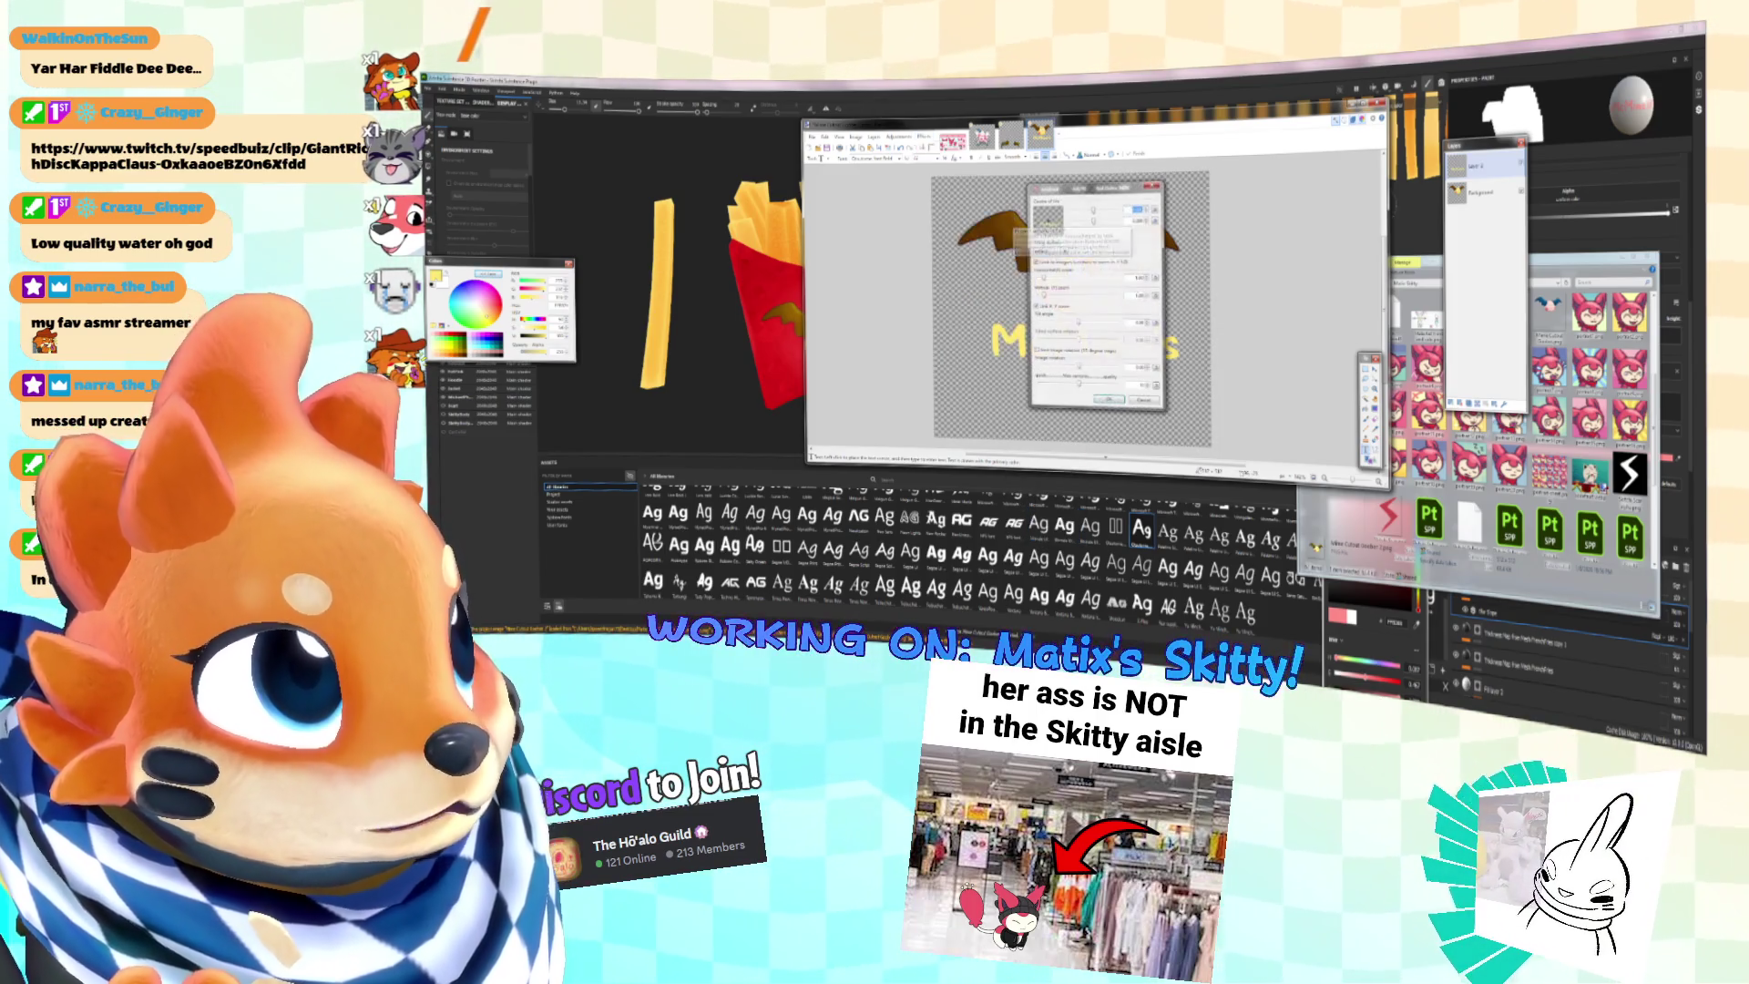
{"action": "left_click", "coordinate": [1178, 296]}
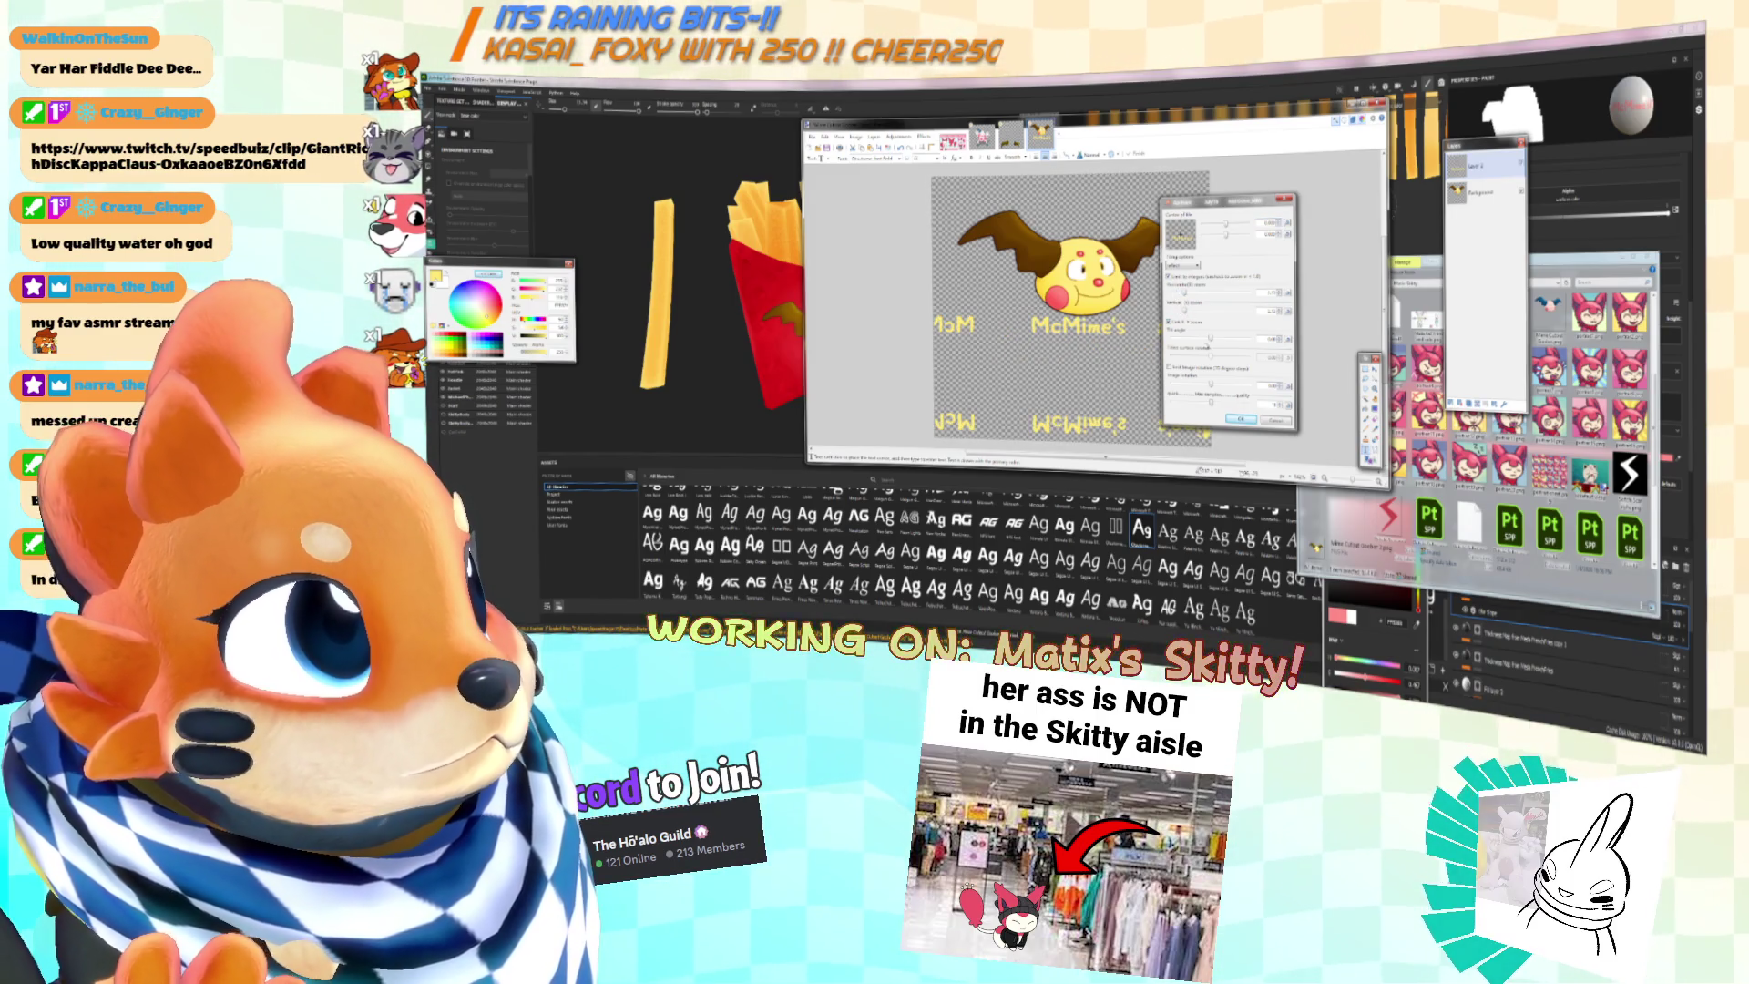
{"action": "mouse_move", "coordinate": [1212, 339]}
{"action": "left_mouse_down"}
{"action": "mouse_move", "coordinate": [1250, 344]}
{"action": "mouse_move", "coordinate": [1230, 340]}
{"action": "left_mouse_up"}
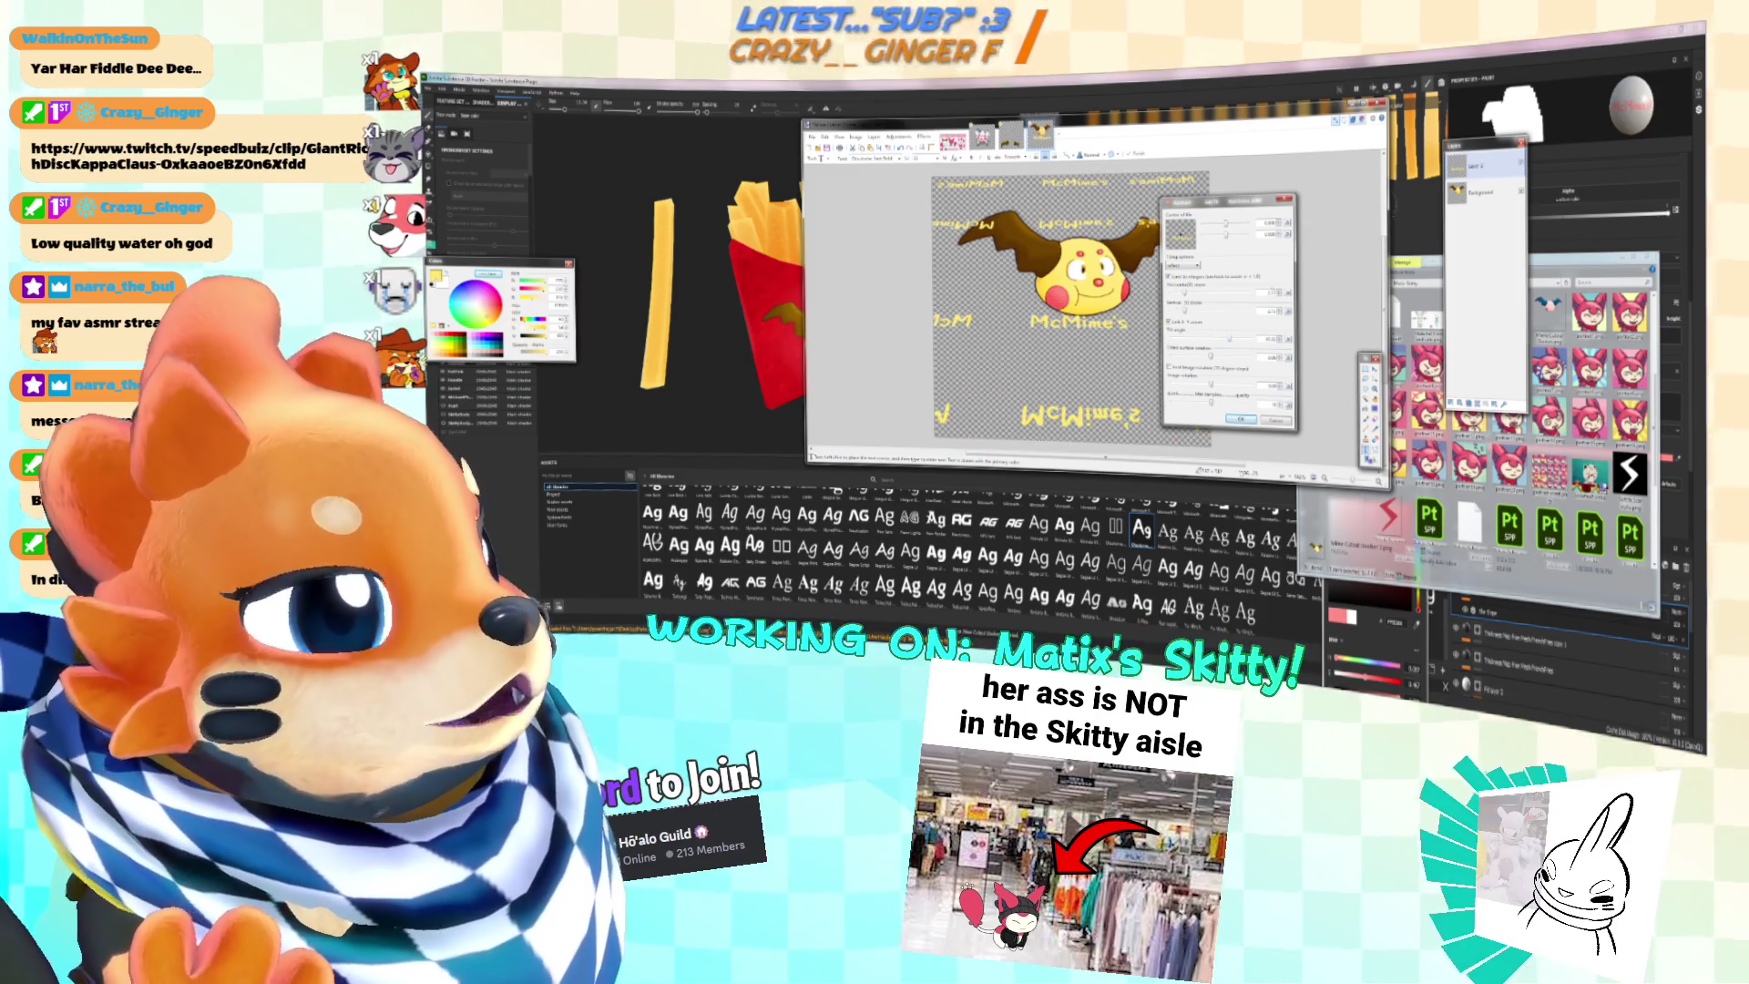
{"action": "left_click", "coordinate": [1275, 420]}
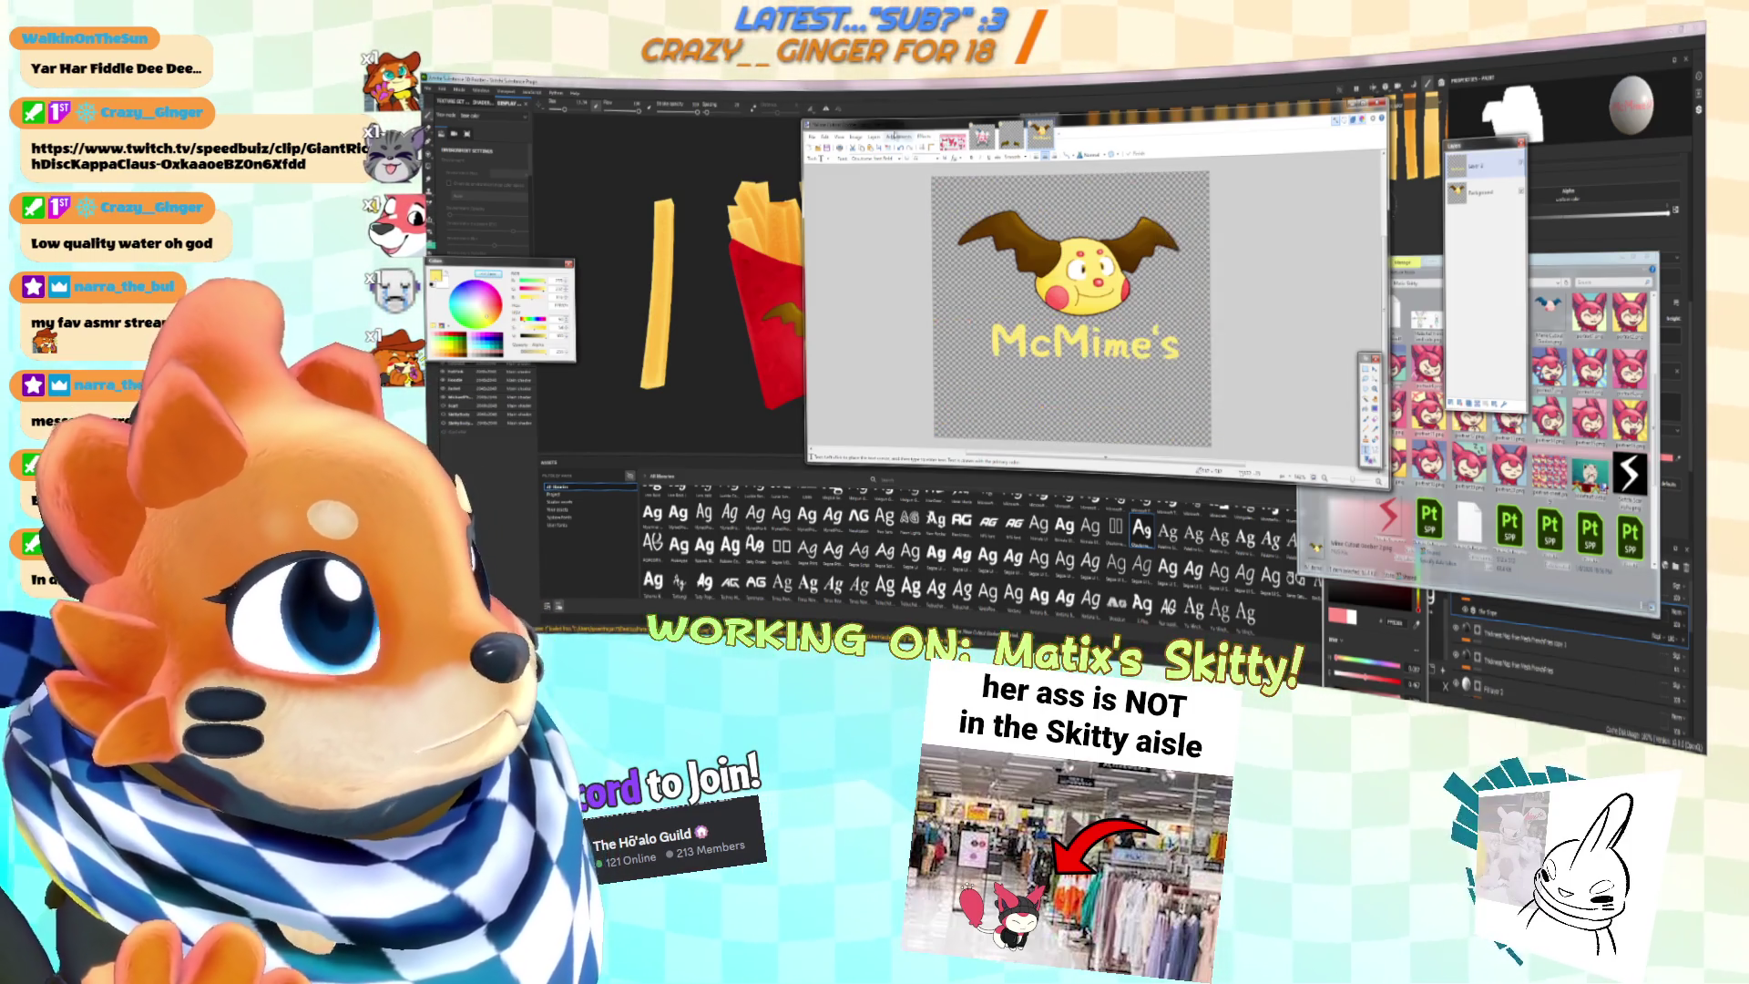
Step: Try the Magnifier effect, moving the lens and weakening its strength, then cancel it
{"action": "left_click", "coordinate": [924, 136]}
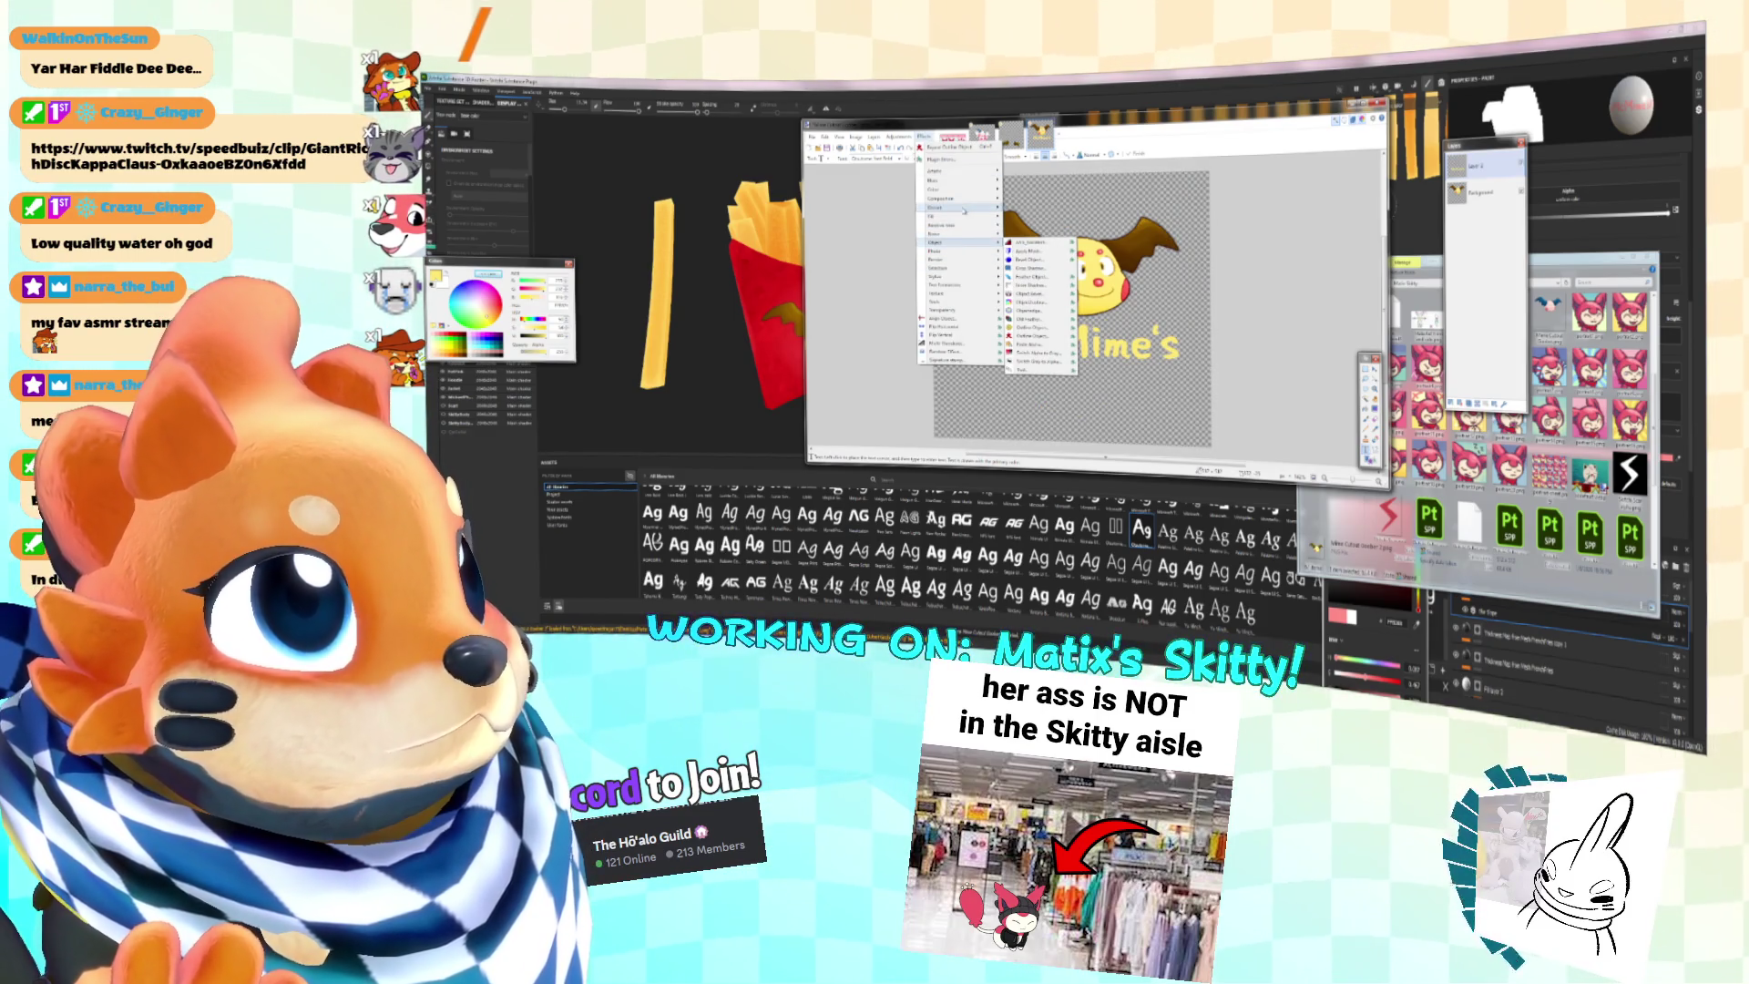
{"action": "left_click", "coordinate": [1048, 319]}
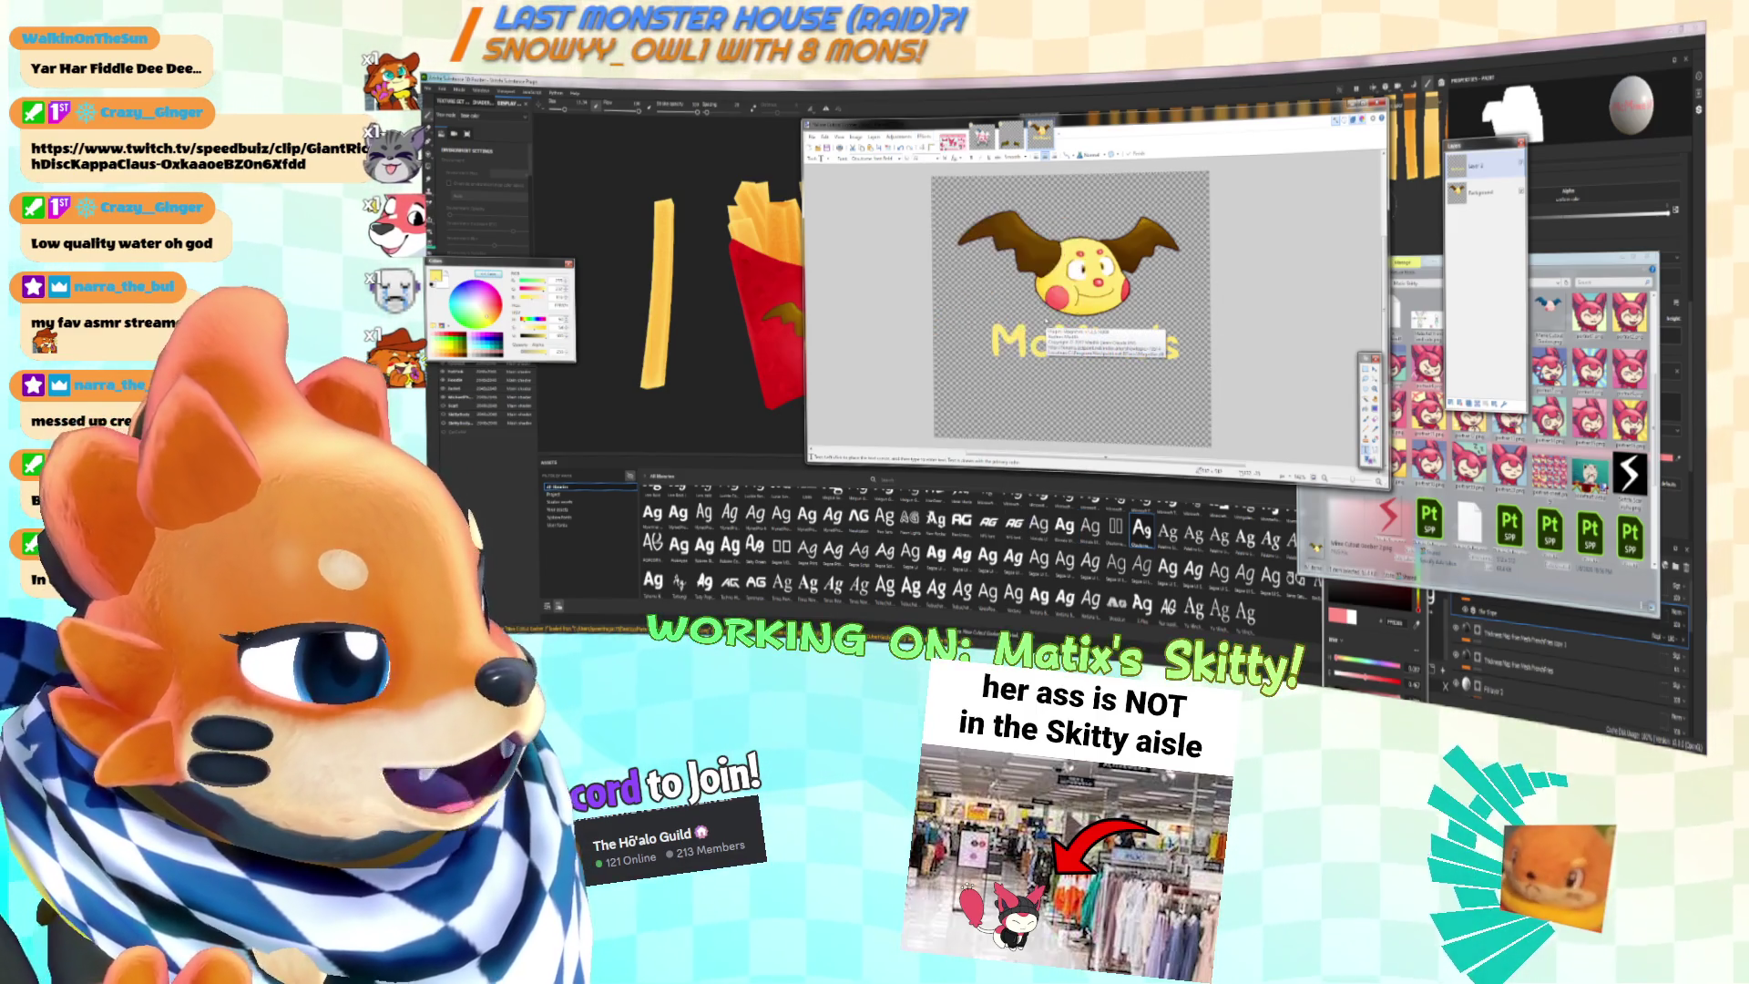
{"action": "left_click_drag", "start_coordinate": [1087, 230], "coordinate": [1270, 234]}
{"action": "left_click_drag", "start_coordinate": [1271, 316], "coordinate": [1284, 316]}
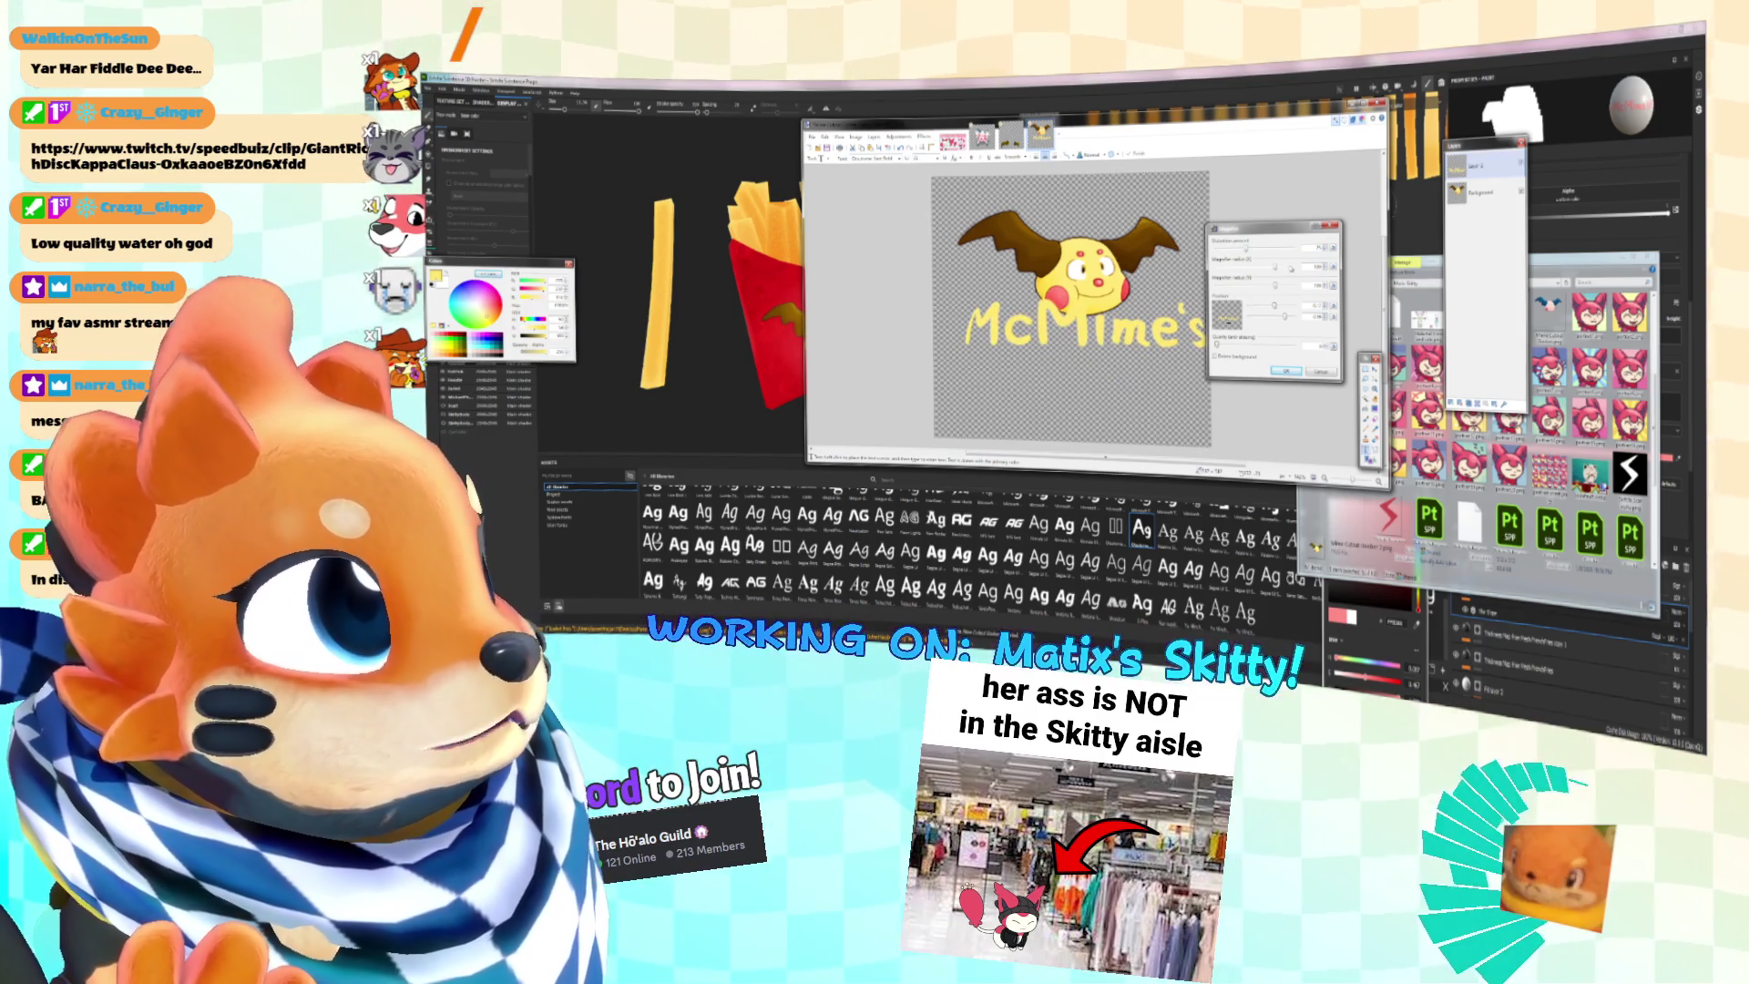
{"action": "left_click_drag", "start_coordinate": [1247, 250], "coordinate": [1271, 285]}
{"action": "left_click", "coordinate": [1331, 226]}
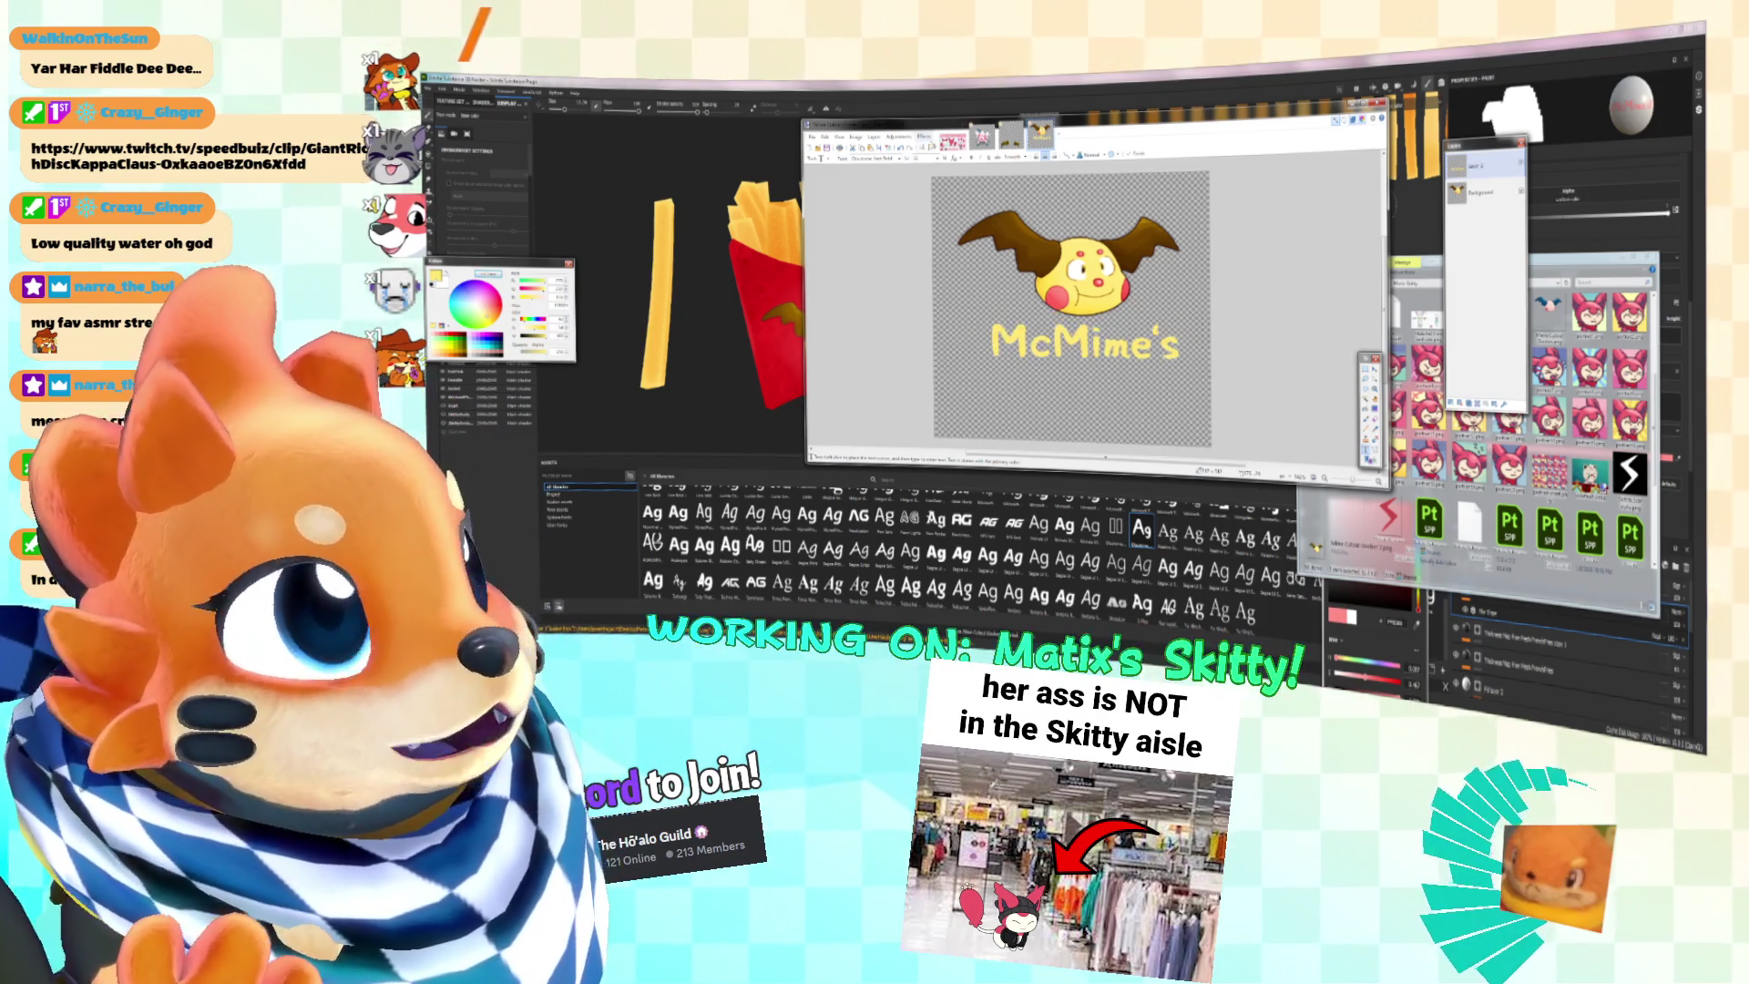
{"action": "left_click", "coordinate": [925, 136]}
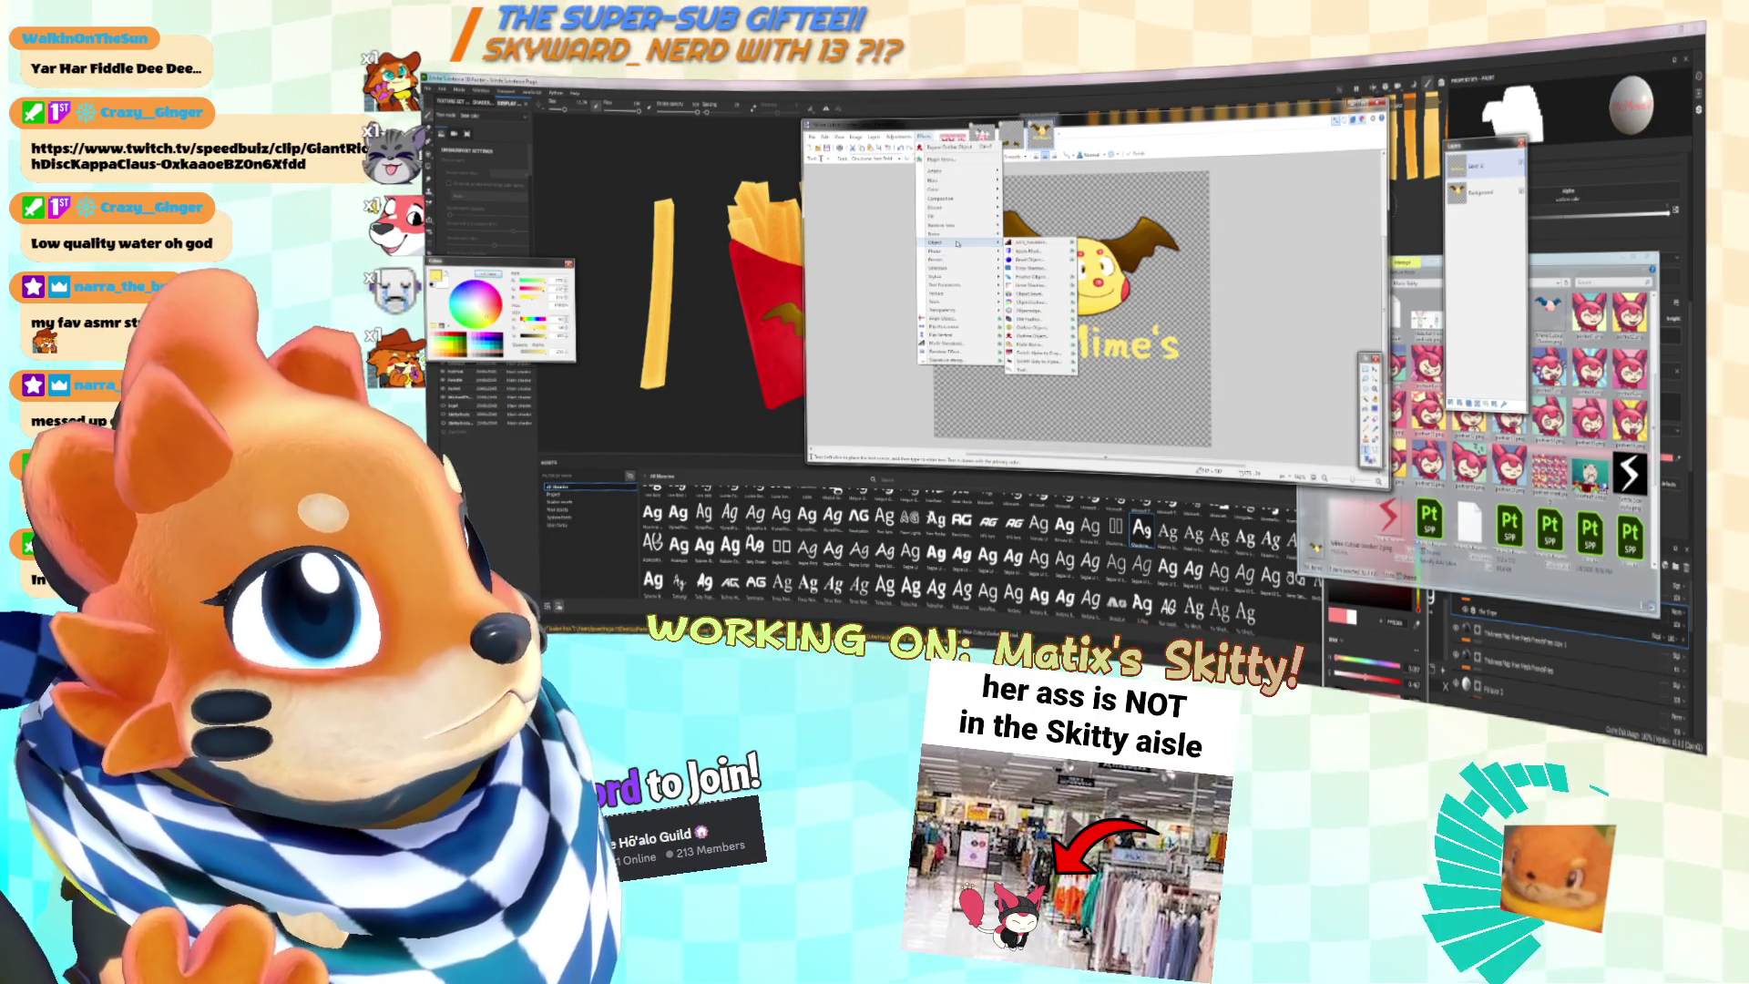
{"action": "mouse_move", "coordinate": [958, 206]}
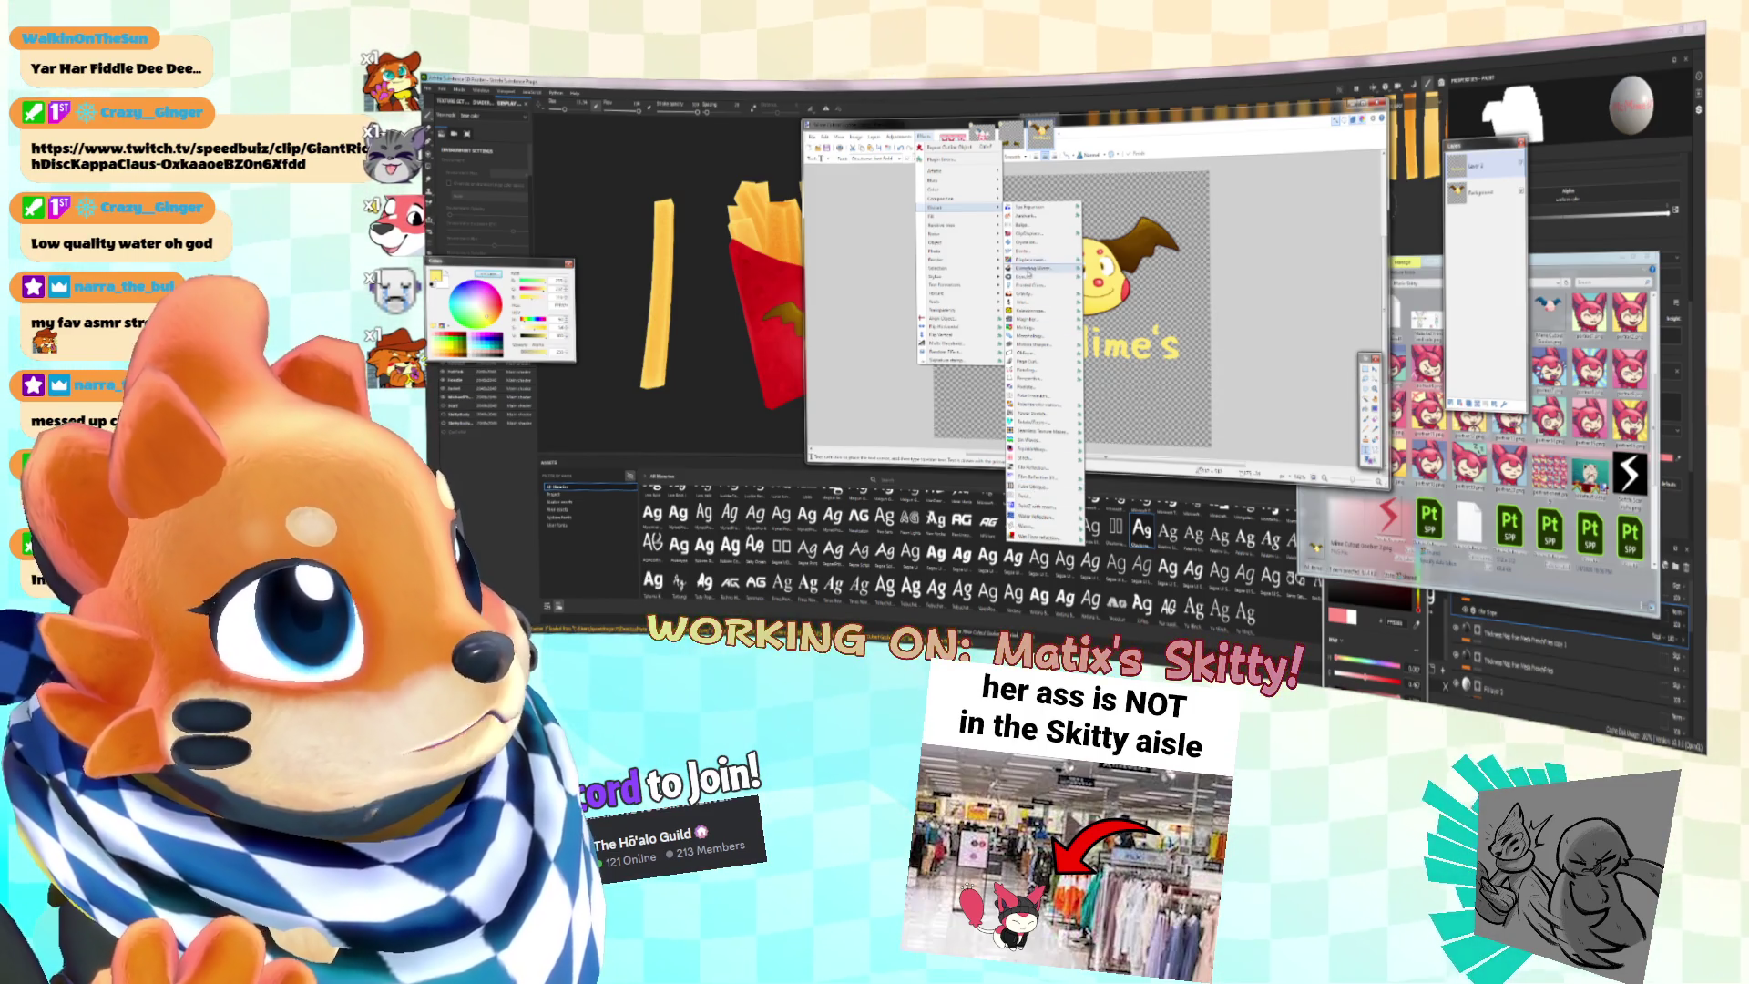
Step: Try a different distortion effect on the McMime's text, then cancel it
{"action": "left_click", "coordinate": [1030, 233]}
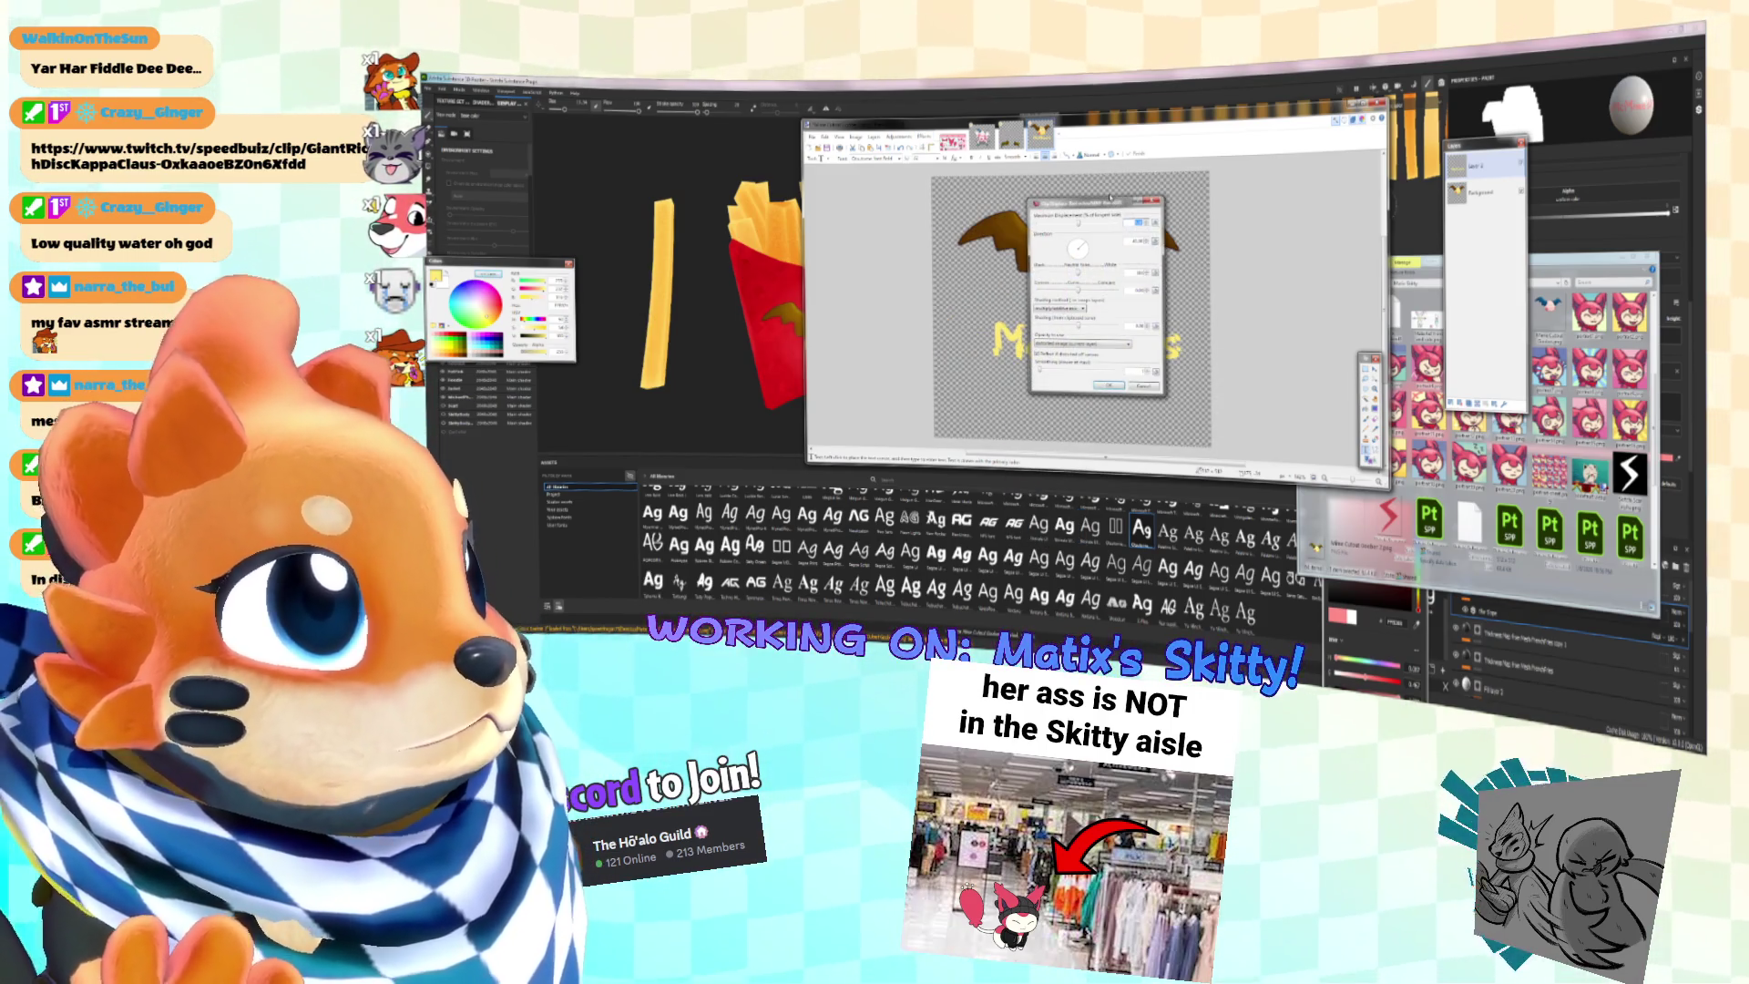
{"action": "left_click_drag", "start_coordinate": [1110, 198], "coordinate": [1257, 202]}
{"action": "left_click", "coordinate": [1231, 228]}
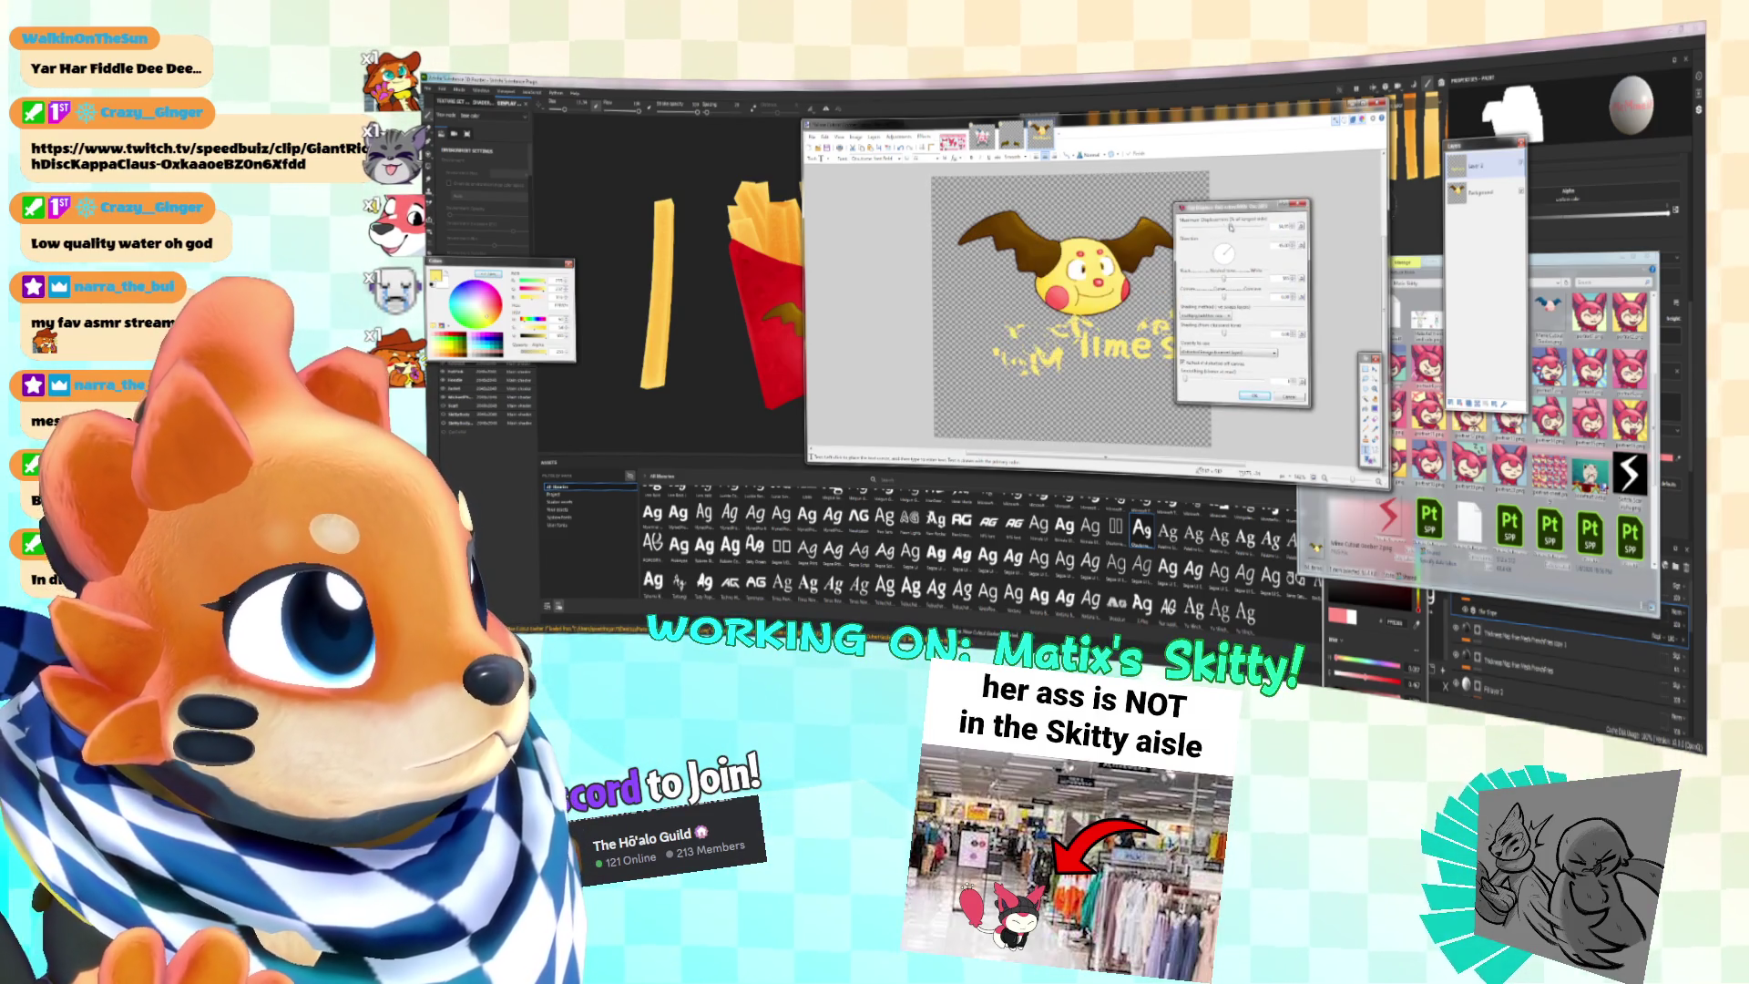
{"action": "left_click", "coordinate": [1289, 396]}
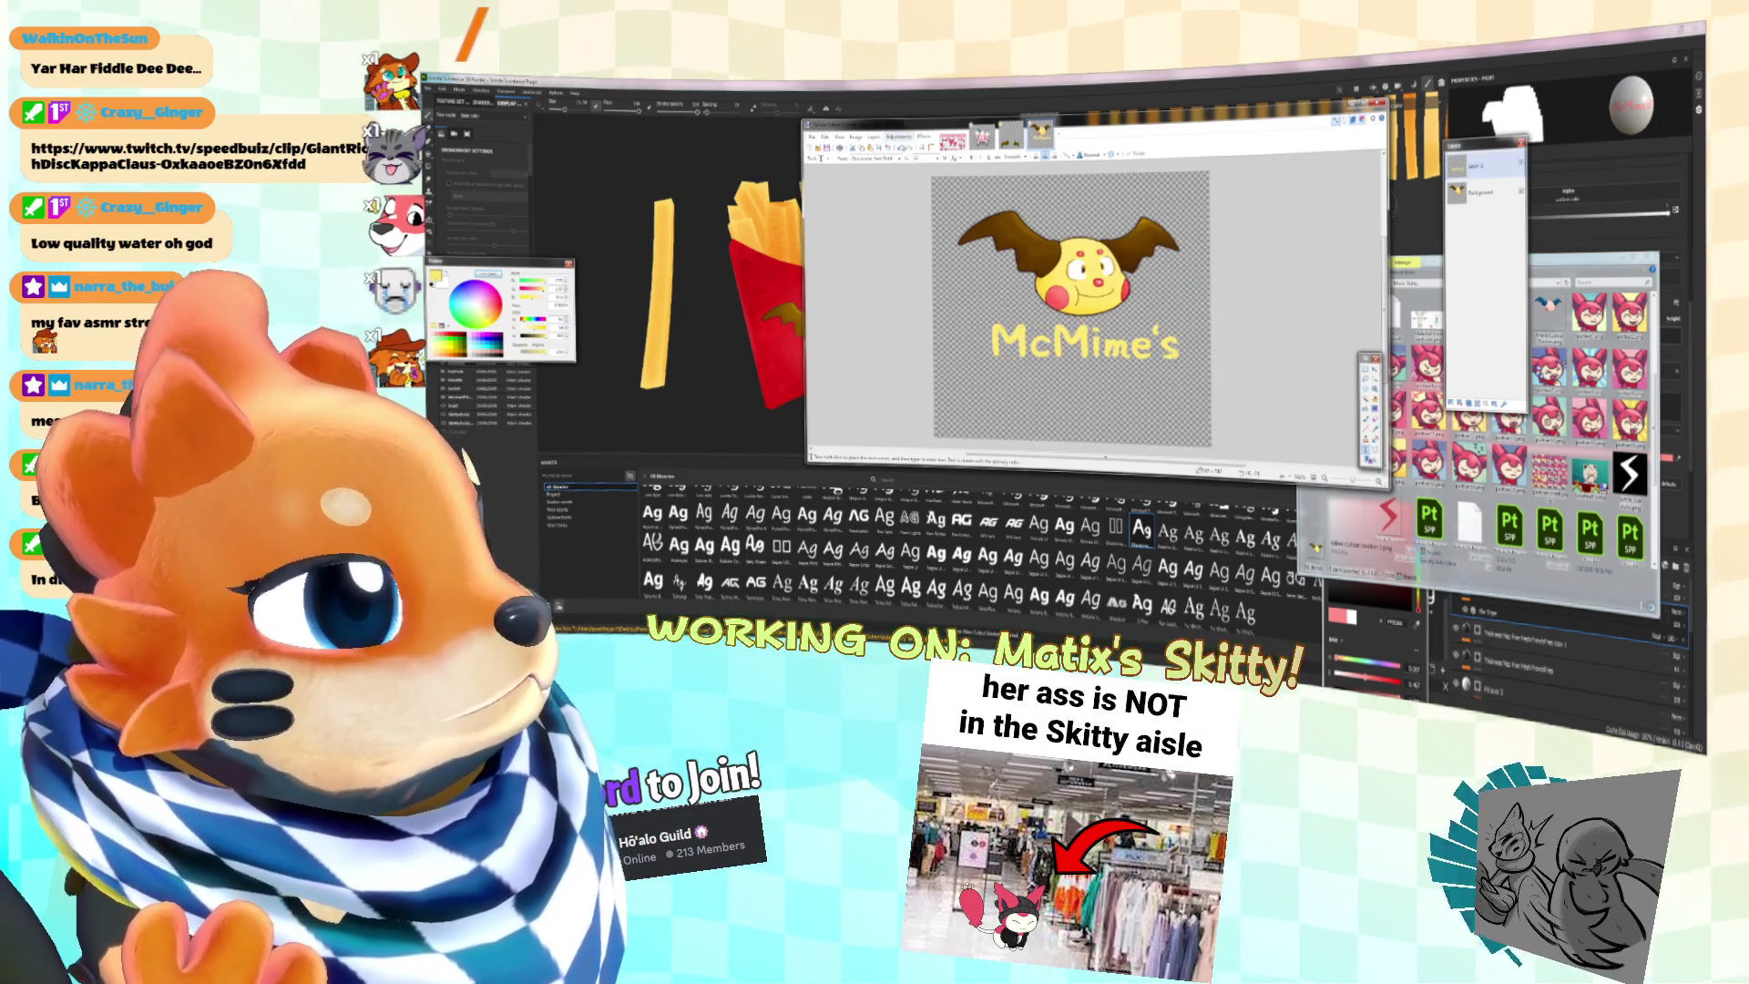
Step: Bend the McMime's text into an arch beneath the mime face and apply a dark outline
{"action": "left_click", "coordinate": [924, 137]}
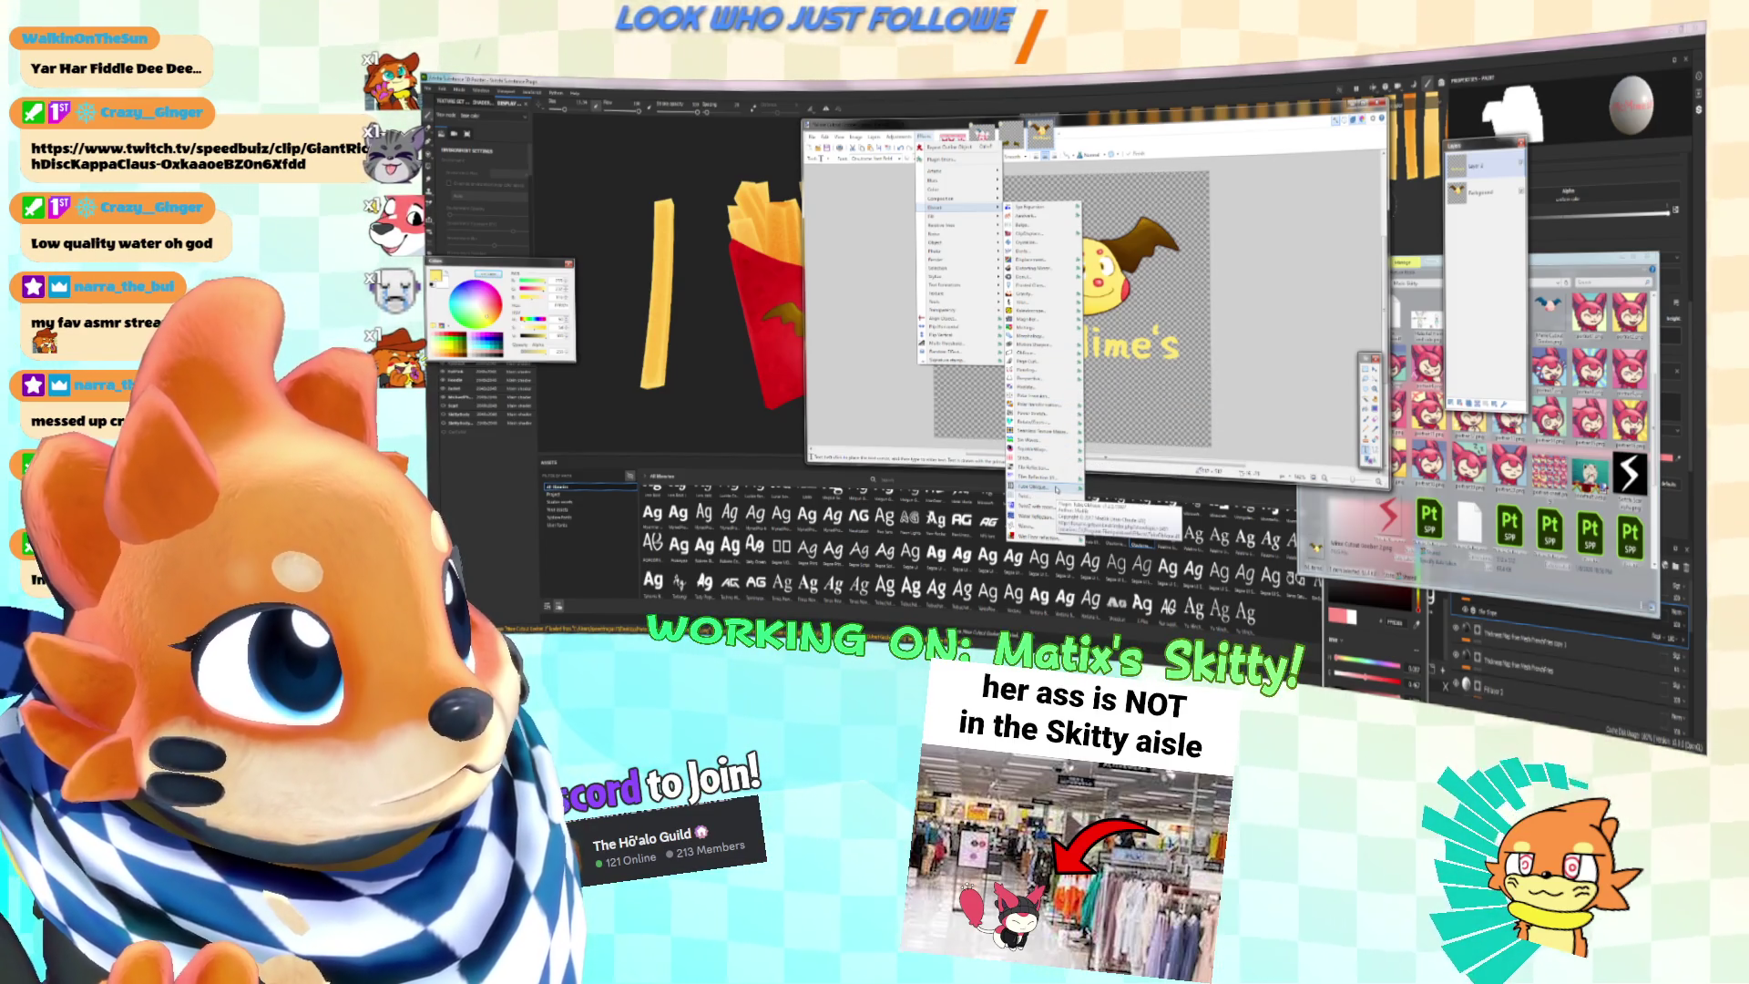
{"action": "left_click", "coordinate": [1057, 487]}
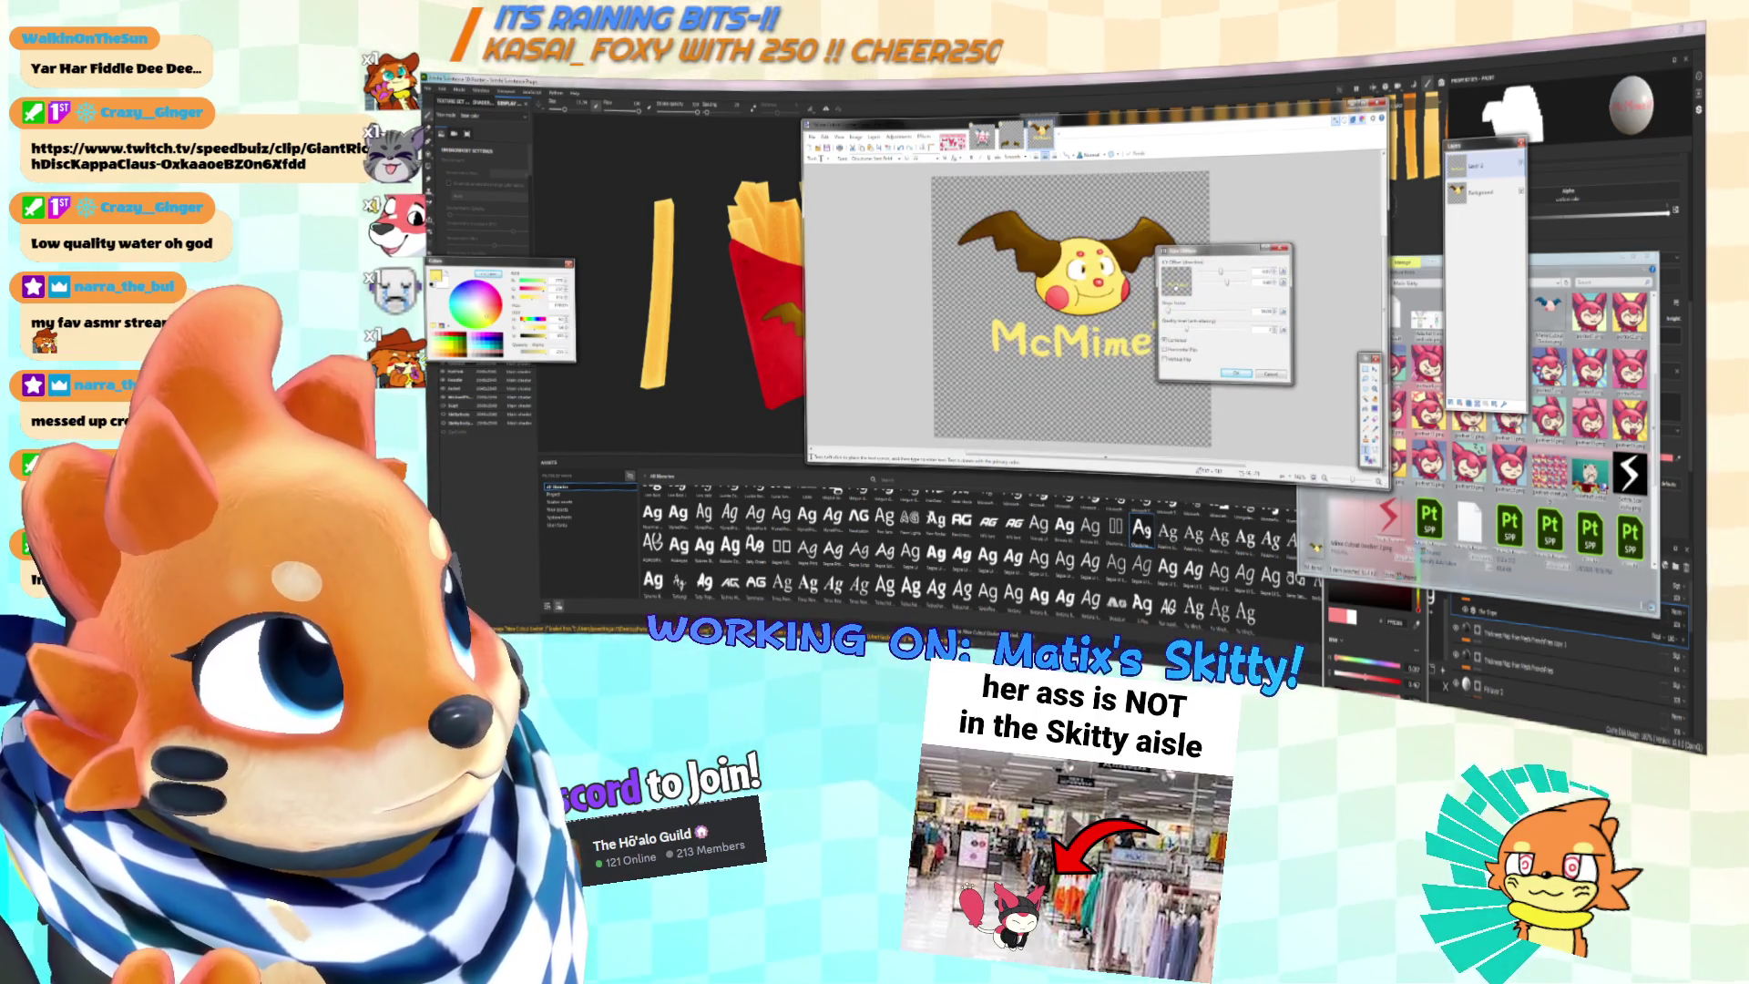
{"action": "mouse_move", "coordinate": [1203, 250]}
{"action": "left_mouse_down"}
{"action": "mouse_move", "coordinate": [1357, 241]}
{"action": "mouse_move", "coordinate": [1374, 263]}
{"action": "left_mouse_up"}
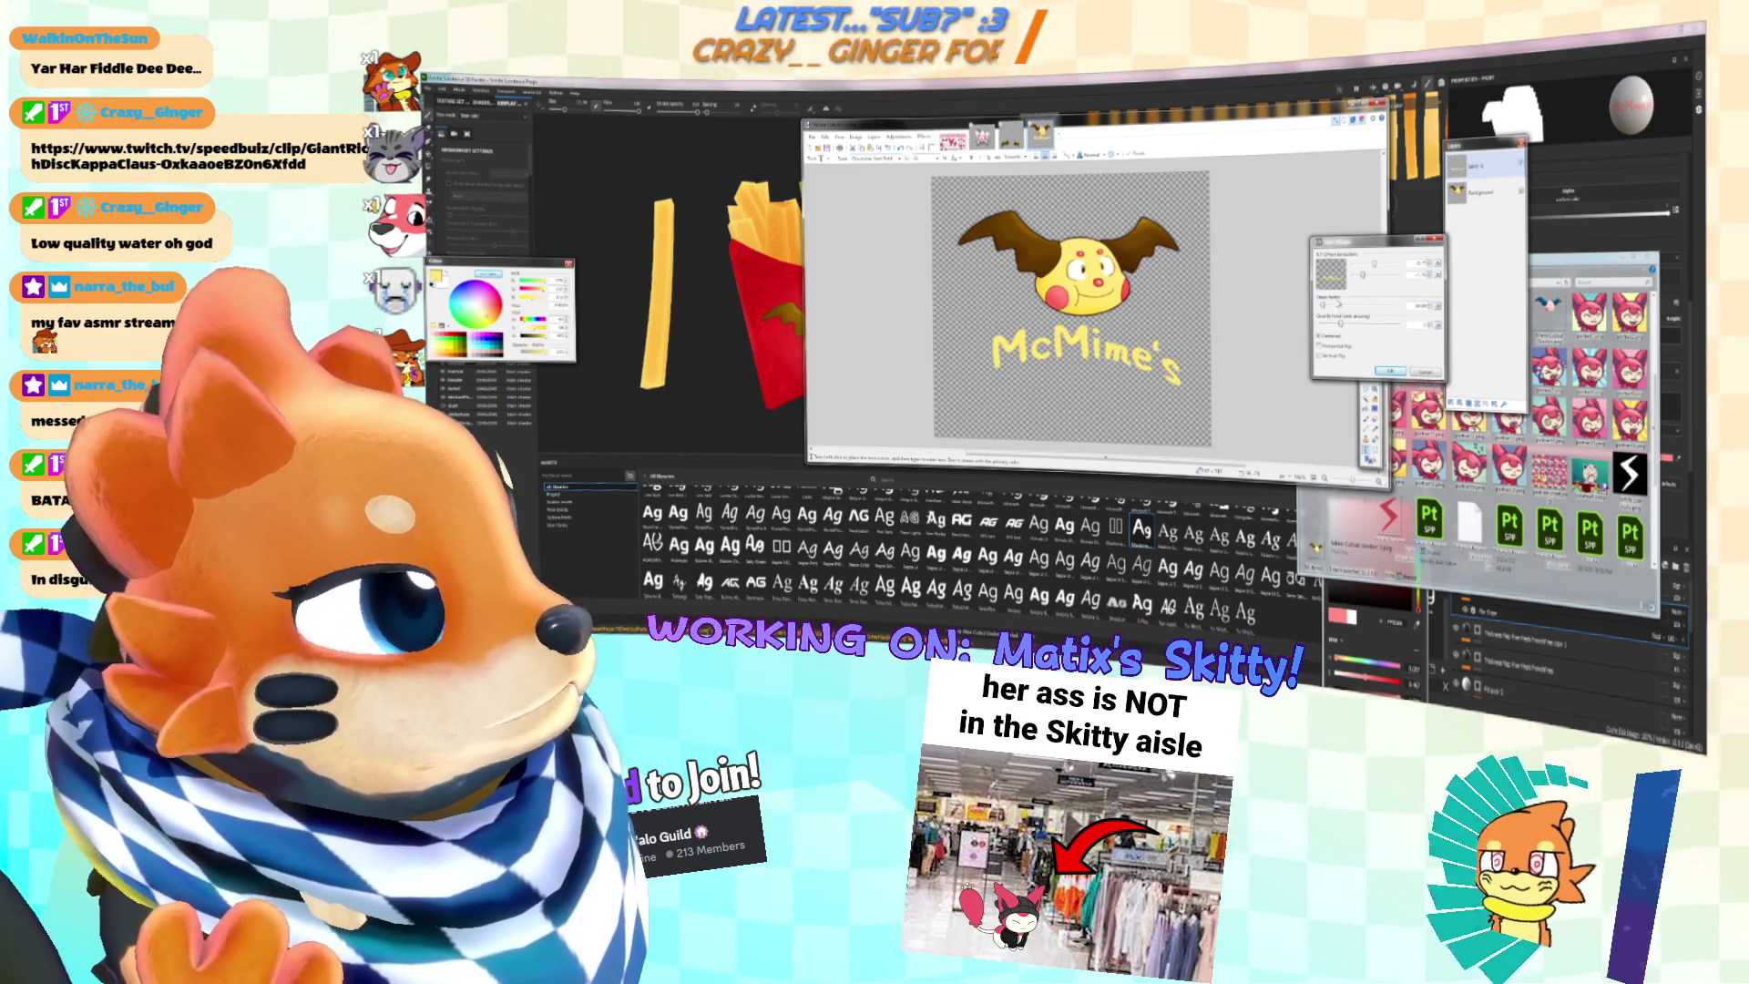
{"action": "left_click", "coordinate": [1329, 306]}
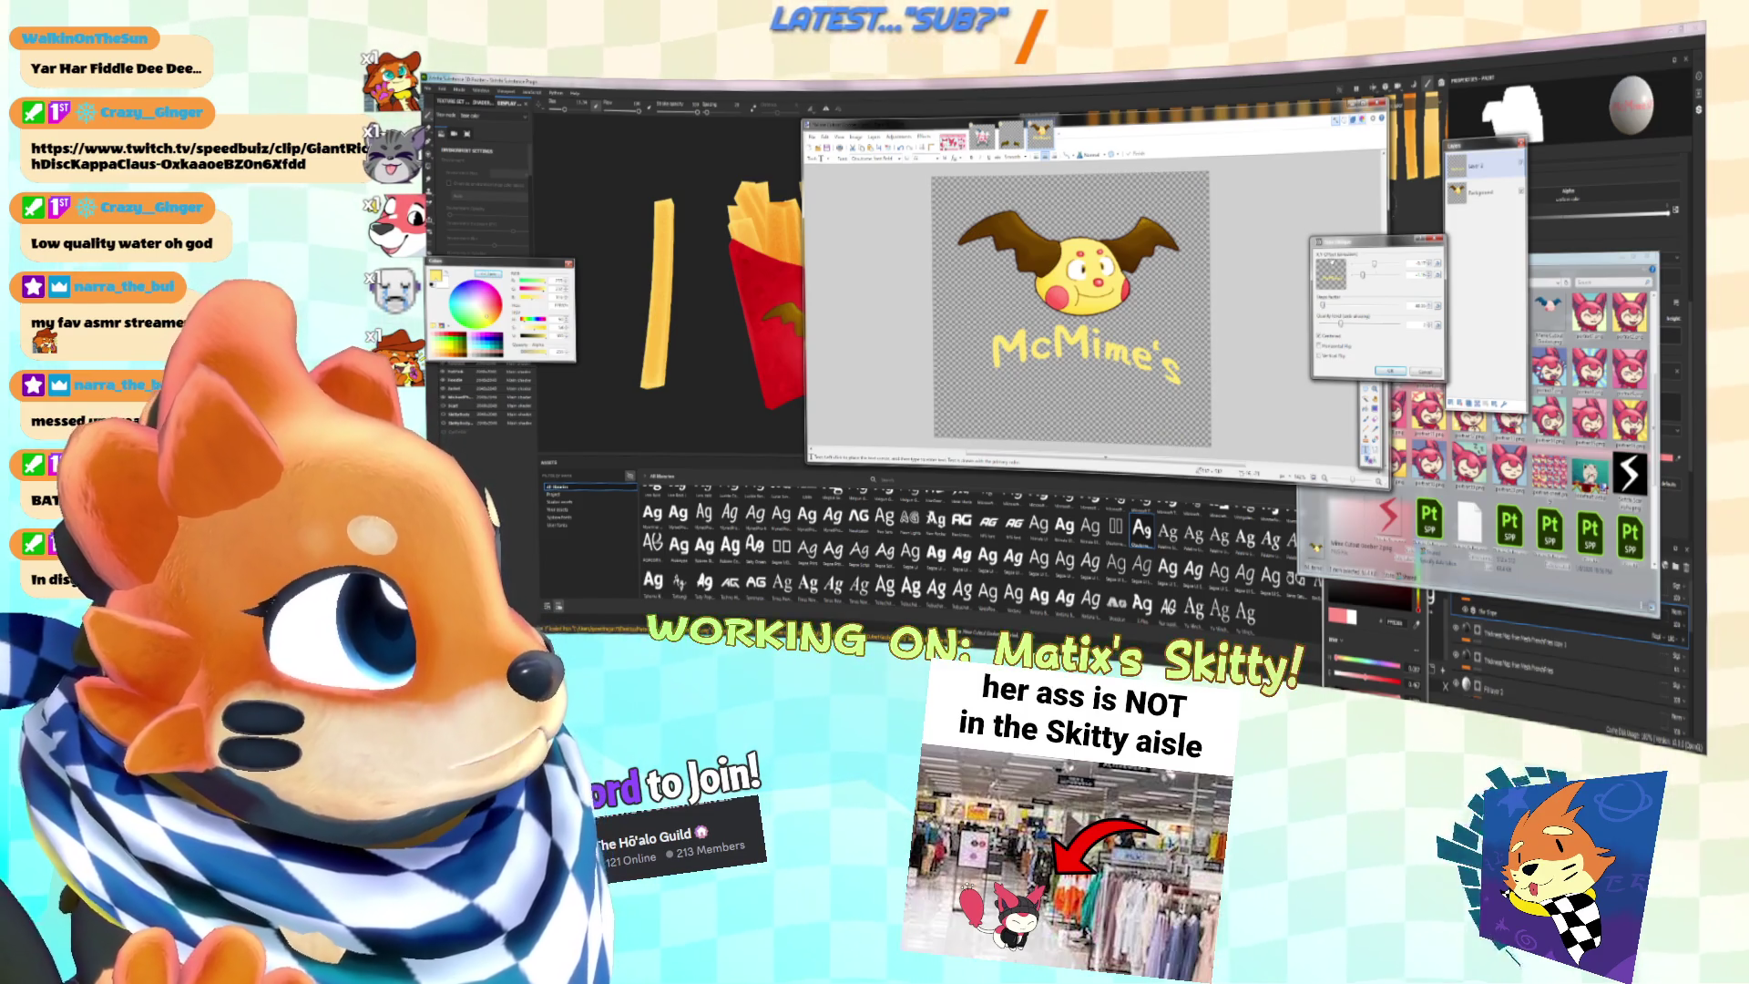
{"action": "left_click_drag", "start_coordinate": [1374, 263], "coordinate": [1380, 263]}
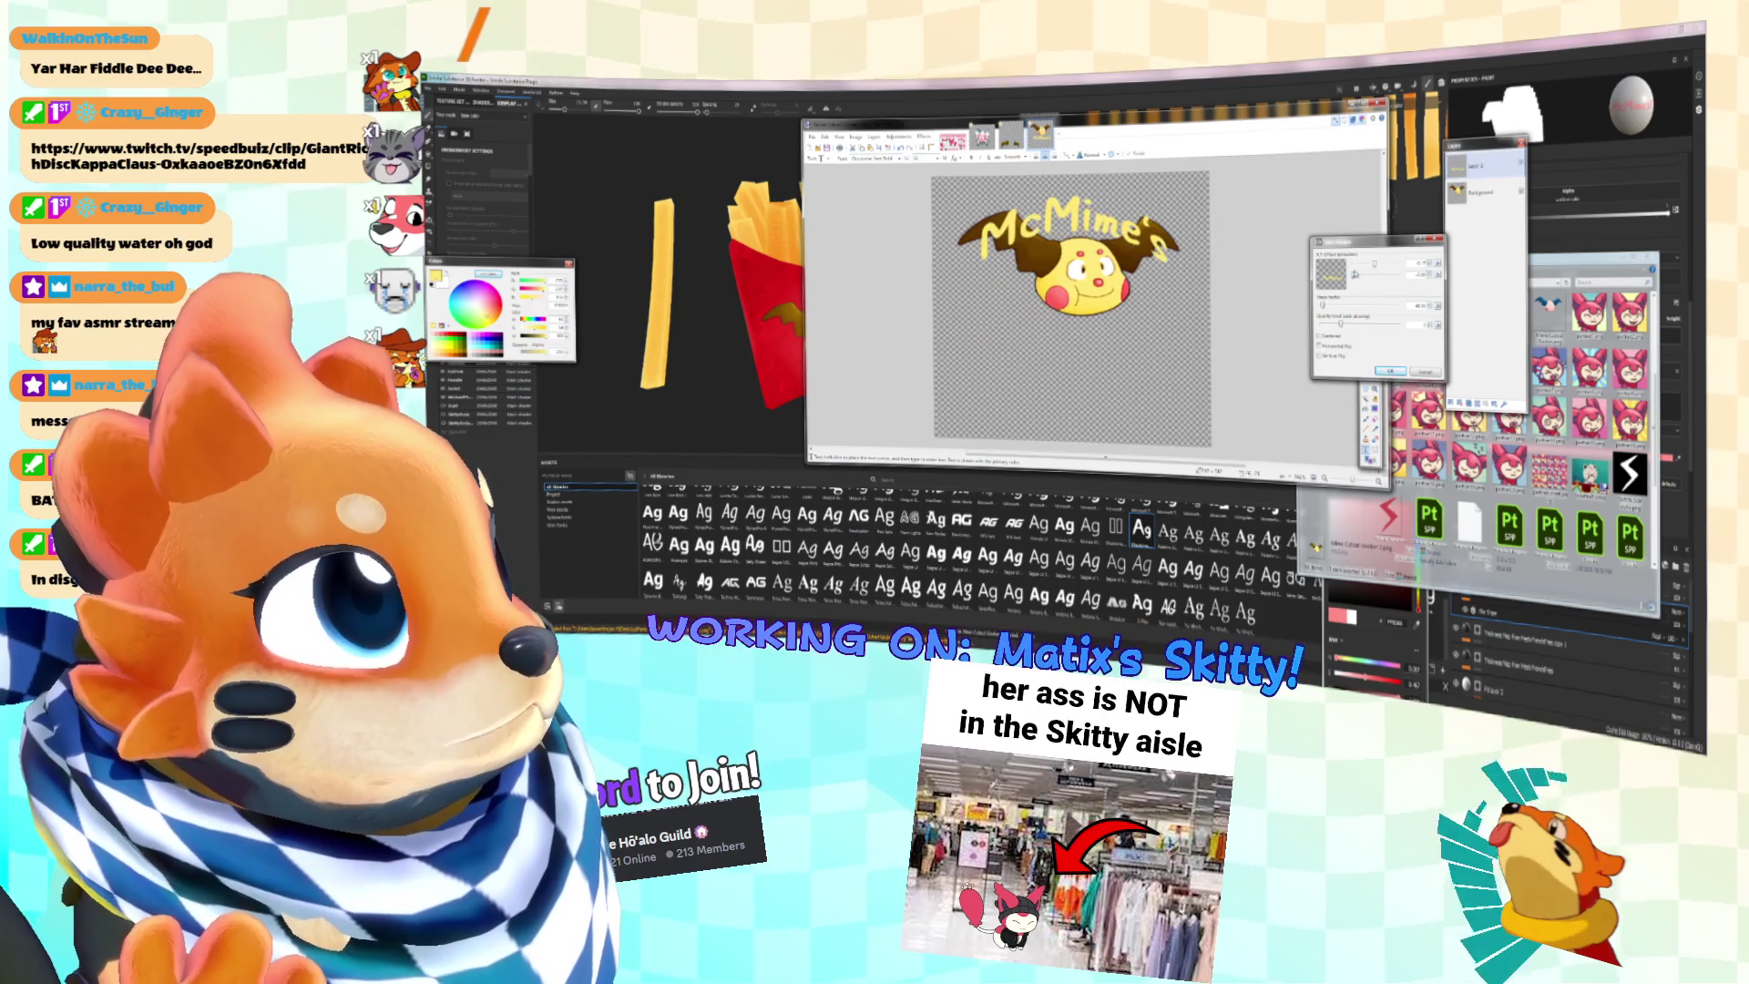
{"action": "left_click_drag", "start_coordinate": [1361, 278], "coordinate": [1387, 275]}
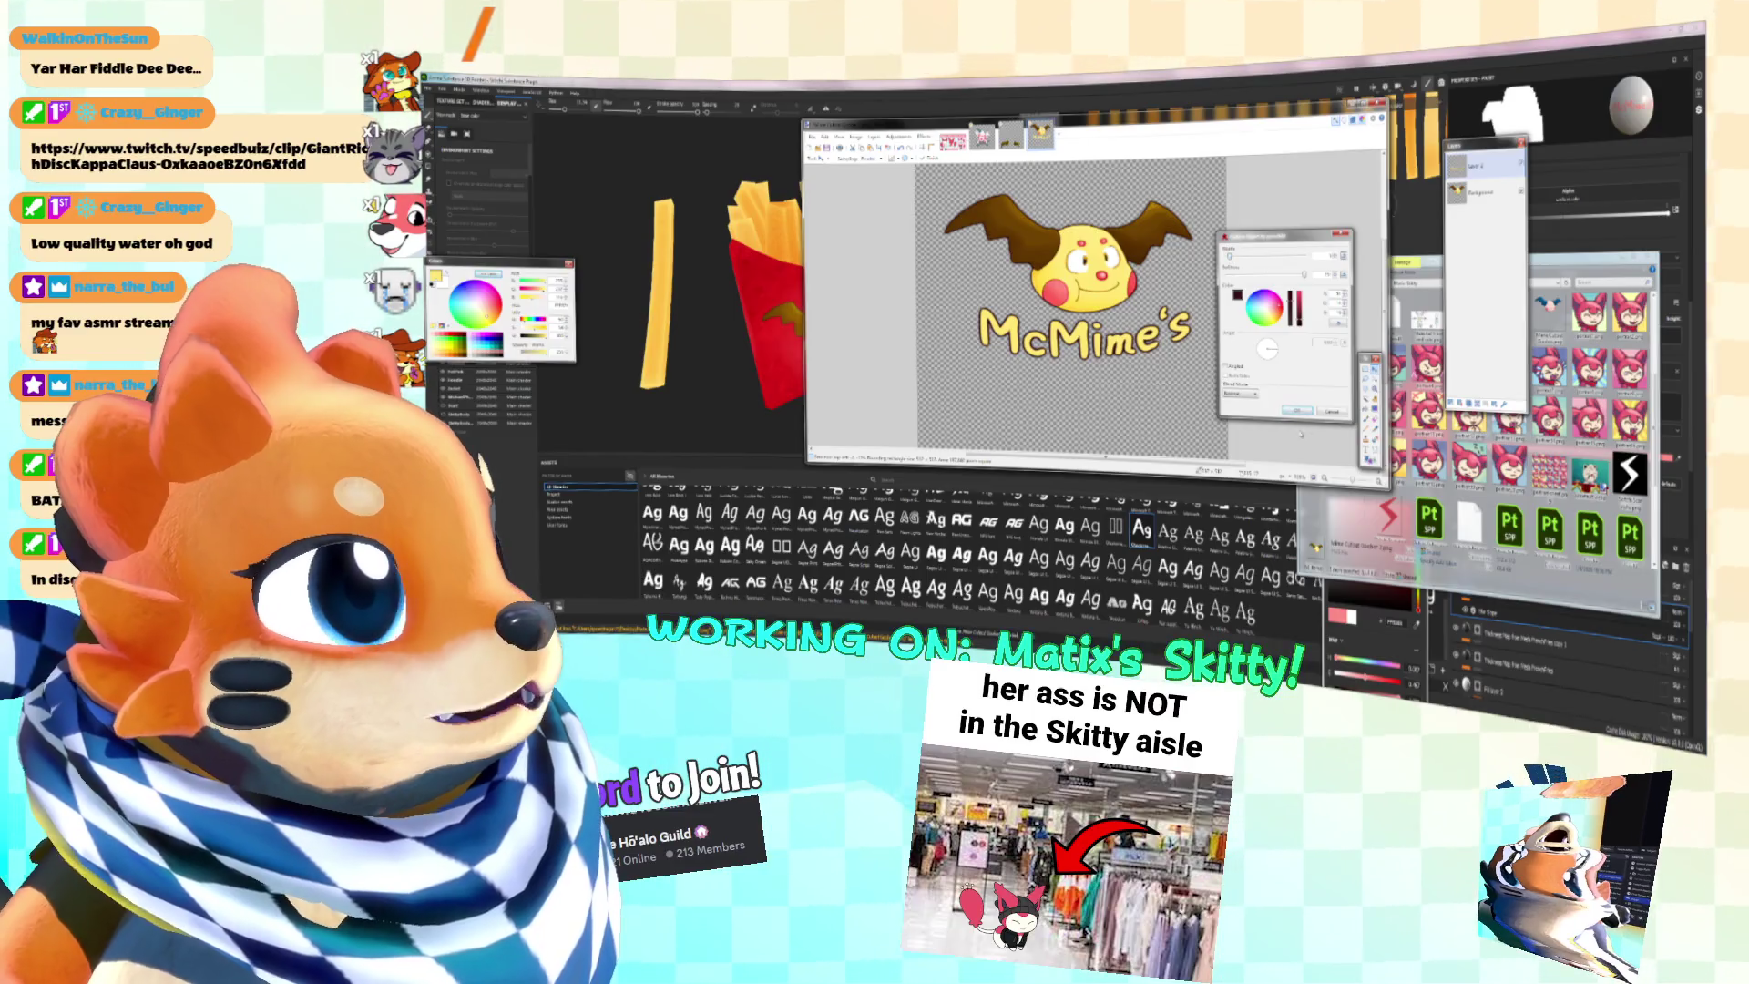
{"action": "left_click", "coordinate": [1296, 412]}
Step: Zoom in on the McMime's logo and sample its dark brown as the paint colour
{"action": "left_click", "coordinate": [1372, 430]}
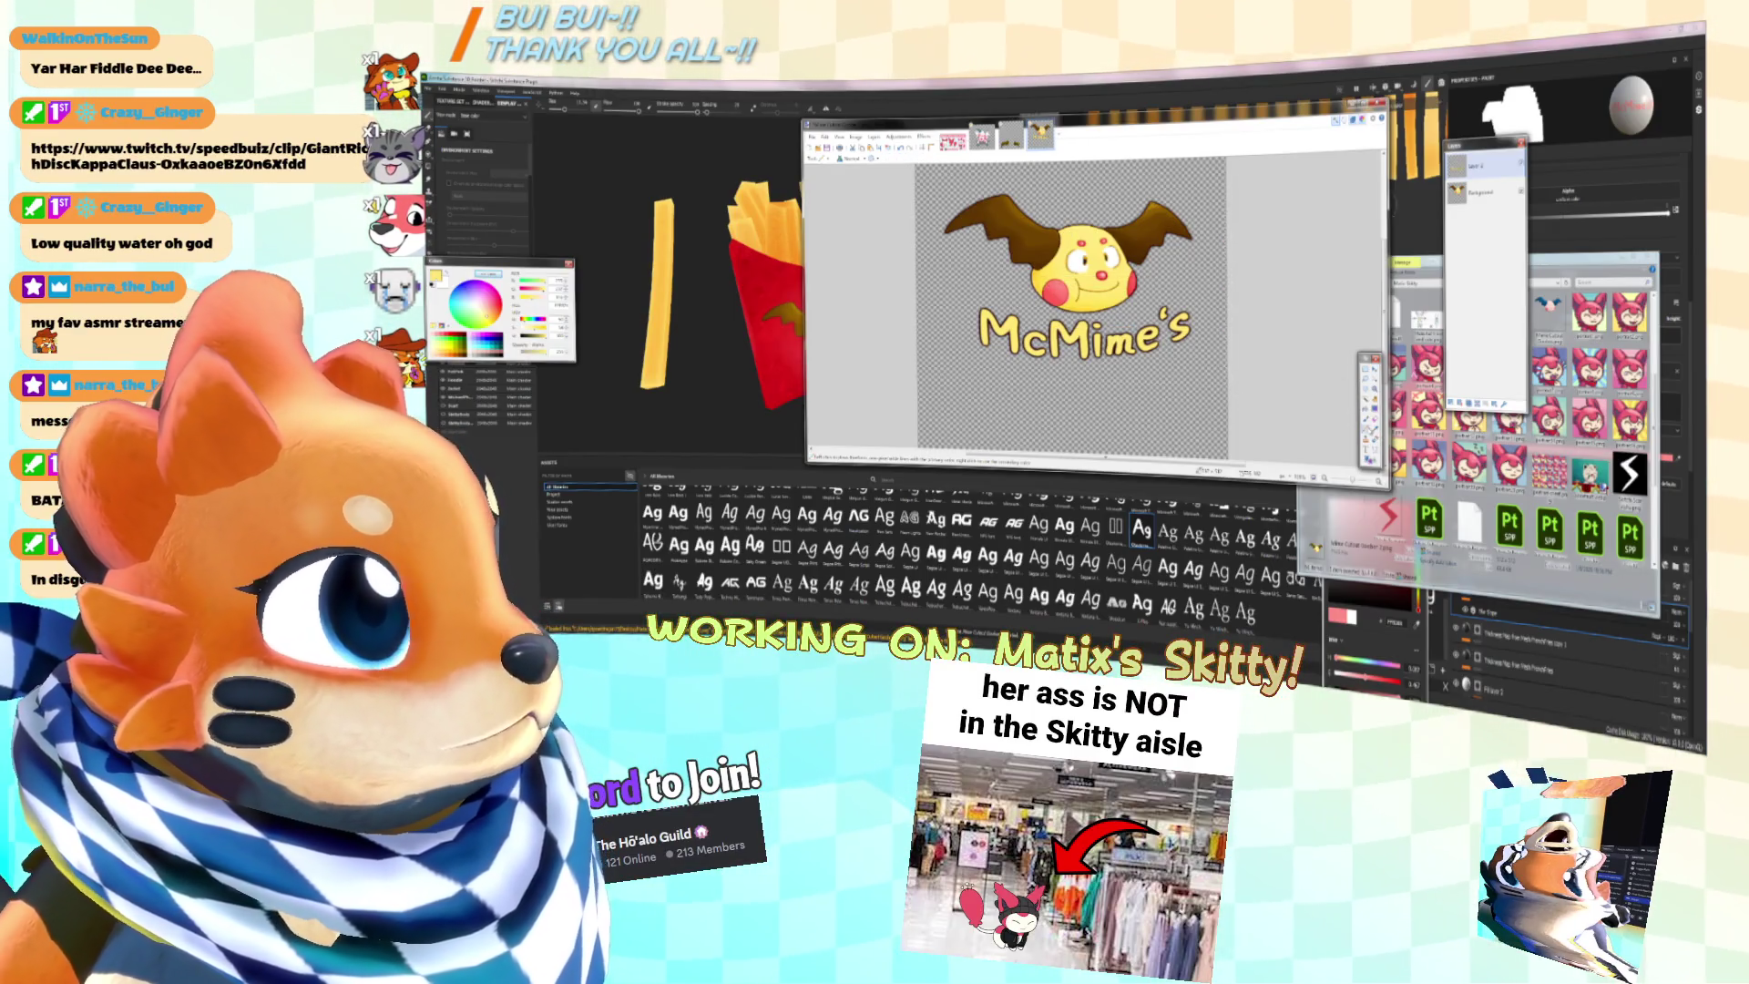
{"action": "key", "text": "ctrl+plus"}
{"action": "key", "text": "k"}
{"action": "left_click", "coordinate": [939, 364]}
{"action": "key", "text": "b"}
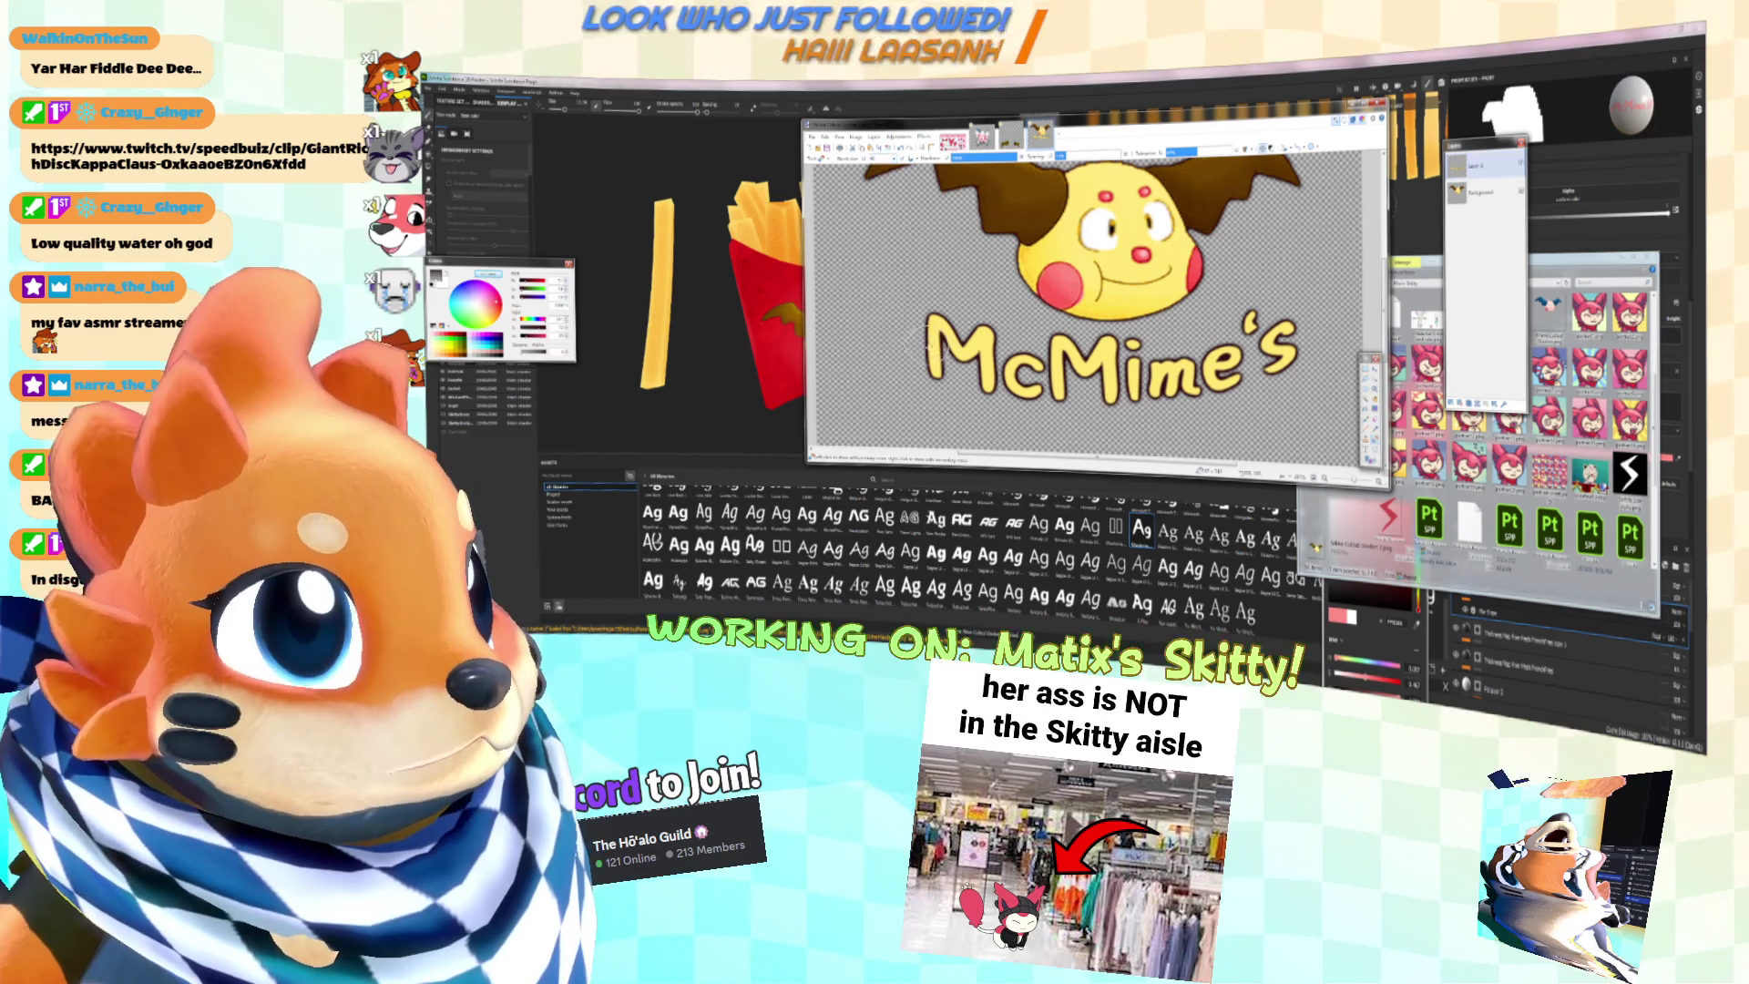
Step: Paint the M of McMime's red on the text layer
{"action": "left_click", "coordinate": [1479, 196]}
{"action": "key", "text": "k"}
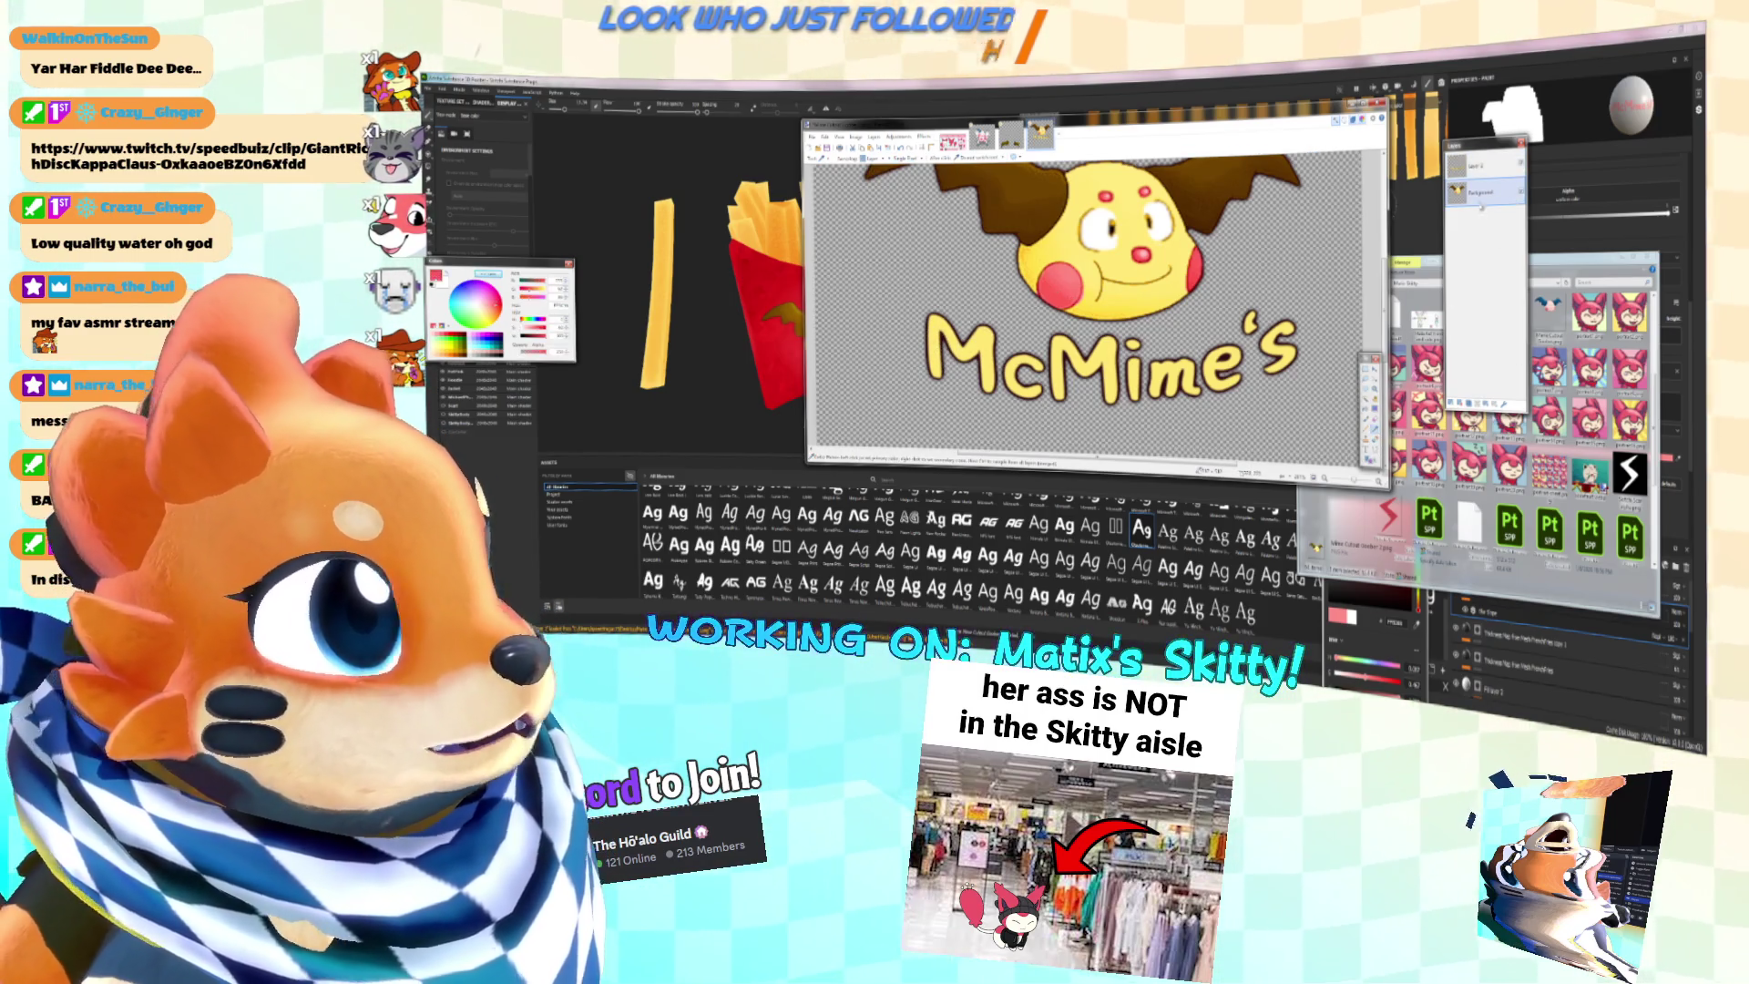
{"action": "left_click", "coordinate": [1470, 164]}
{"action": "left_click", "coordinate": [1373, 437]}
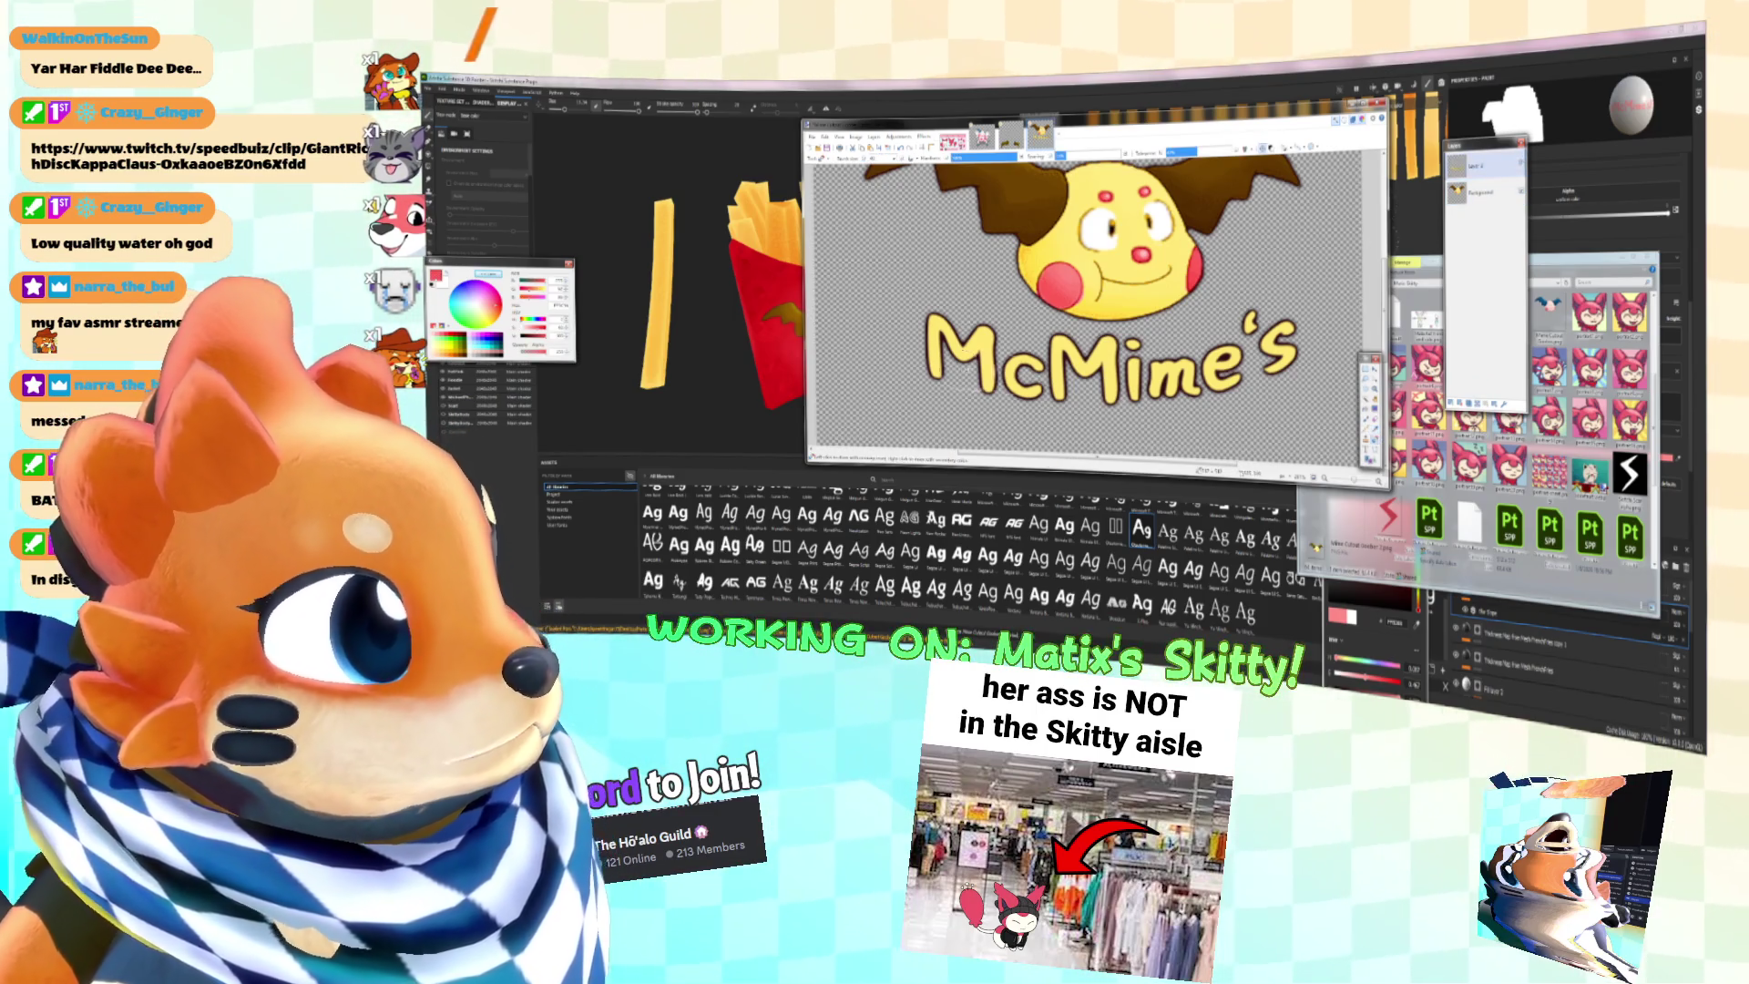
{"action": "mouse_move", "coordinate": [934, 383]}
{"action": "left_mouse_down"}
{"action": "mouse_move", "coordinate": [939, 319]}
{"action": "mouse_move", "coordinate": [980, 387]}
{"action": "mouse_move", "coordinate": [1010, 390]}
{"action": "mouse_move", "coordinate": [1034, 364]}
{"action": "mouse_move", "coordinate": [1025, 401]}
{"action": "mouse_move", "coordinate": [1039, 392]}
{"action": "left_mouse_up"}
{"action": "scroll", "coordinate": [1039, 392], "scroll_direction": "down", "scroll_amount": 3, "text": "ctrl"}
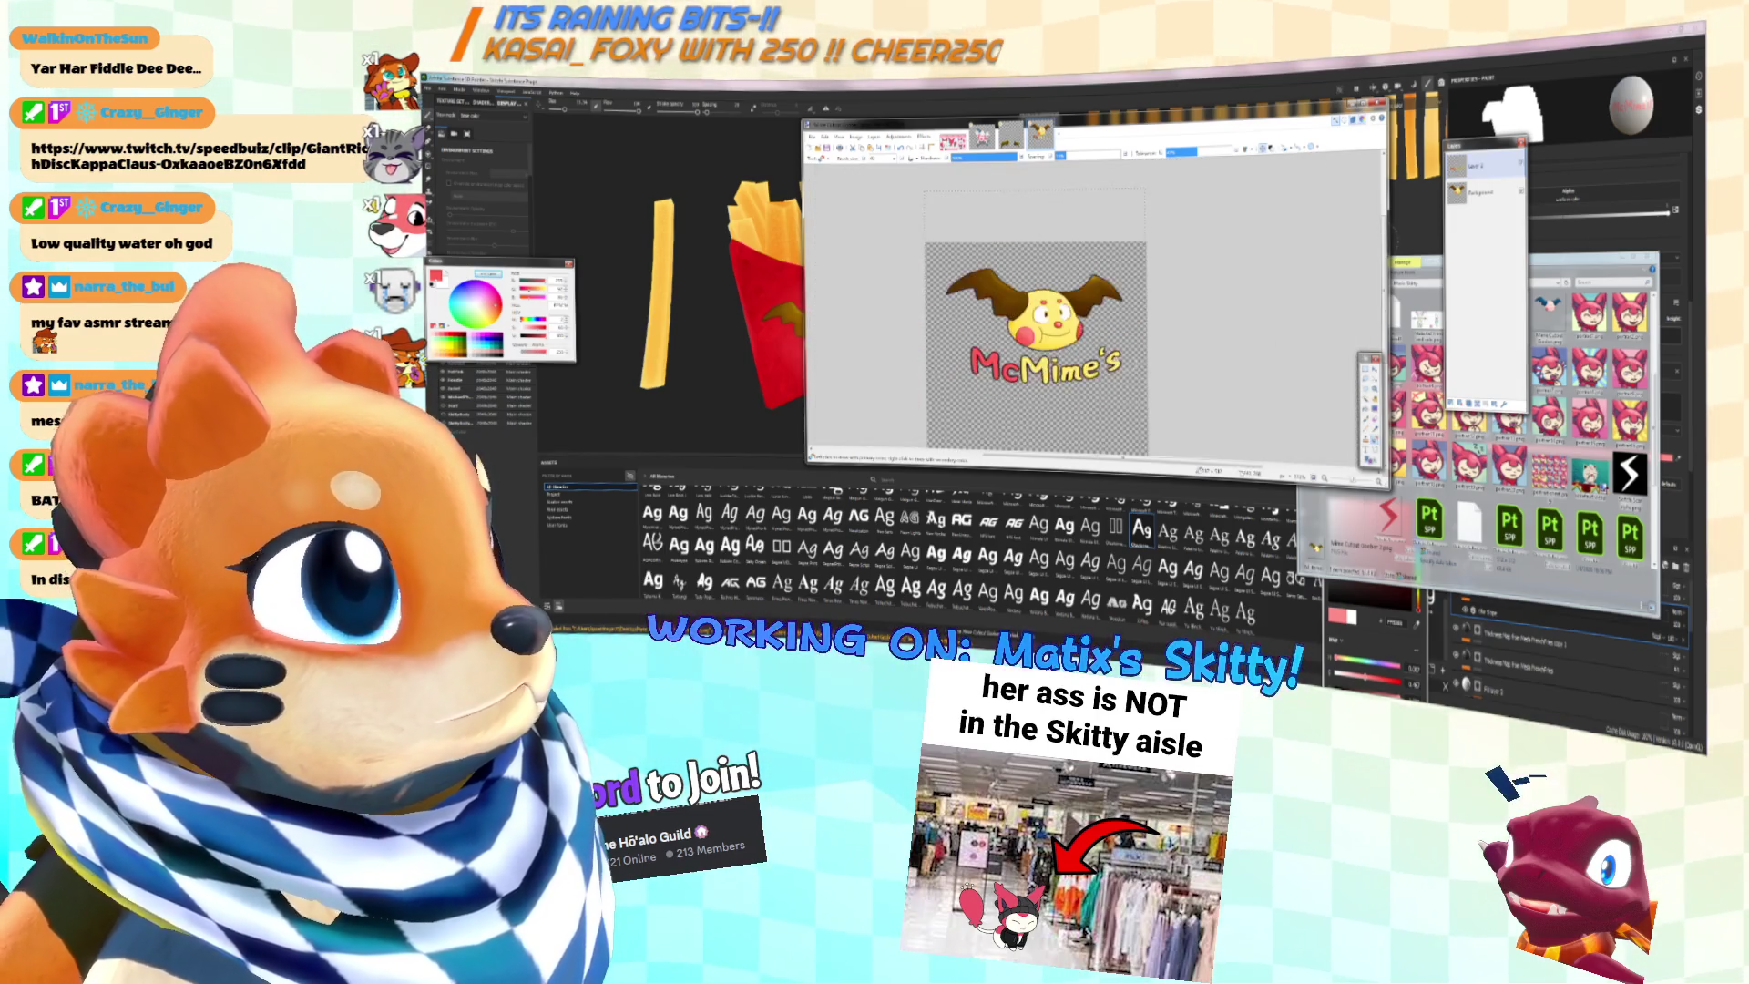
{"action": "scroll", "coordinate": [1143, 358], "scroll_direction": "up", "scroll_amount": 3, "text": "ctrl"}
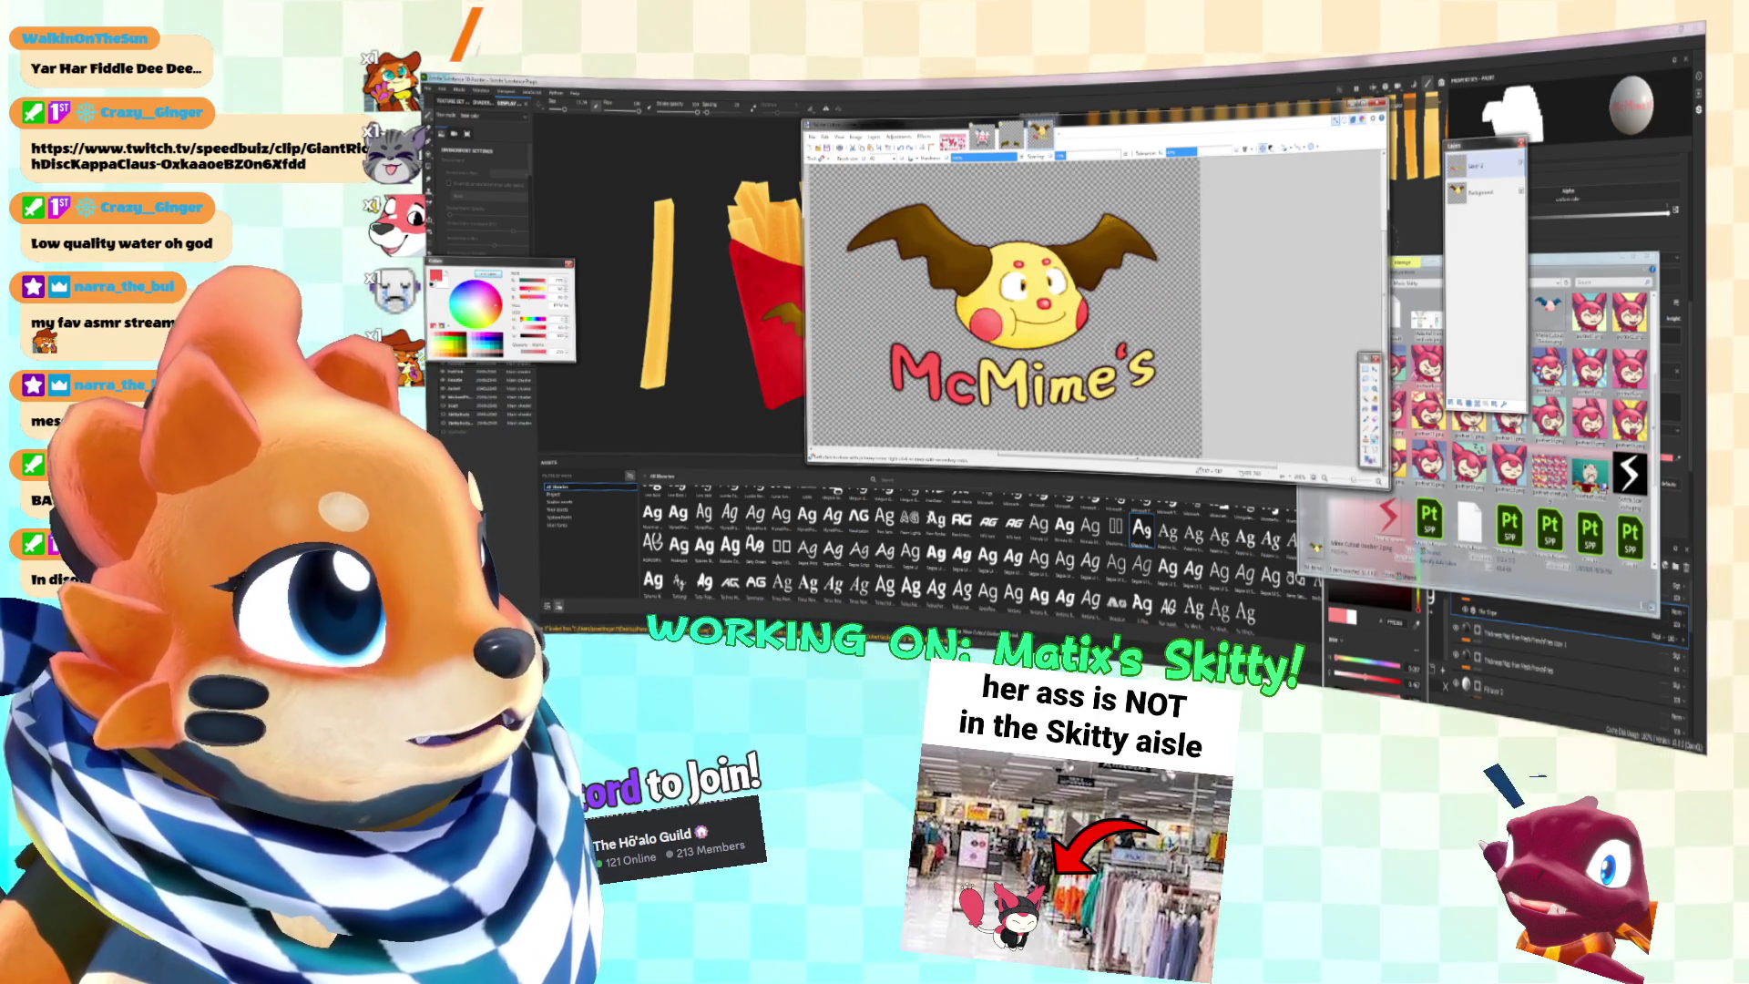
{"action": "scroll", "coordinate": [1107, 339], "scroll_direction": "down", "scroll_amount": 1, "text": "ctrl"}
{"action": "scroll", "coordinate": [1107, 339], "scroll_direction": "up", "scroll_amount": 2, "text": "ctrl"}
{"action": "scroll", "coordinate": [1107, 339], "scroll_direction": "down", "scroll_amount": 1, "text": "ctrl"}
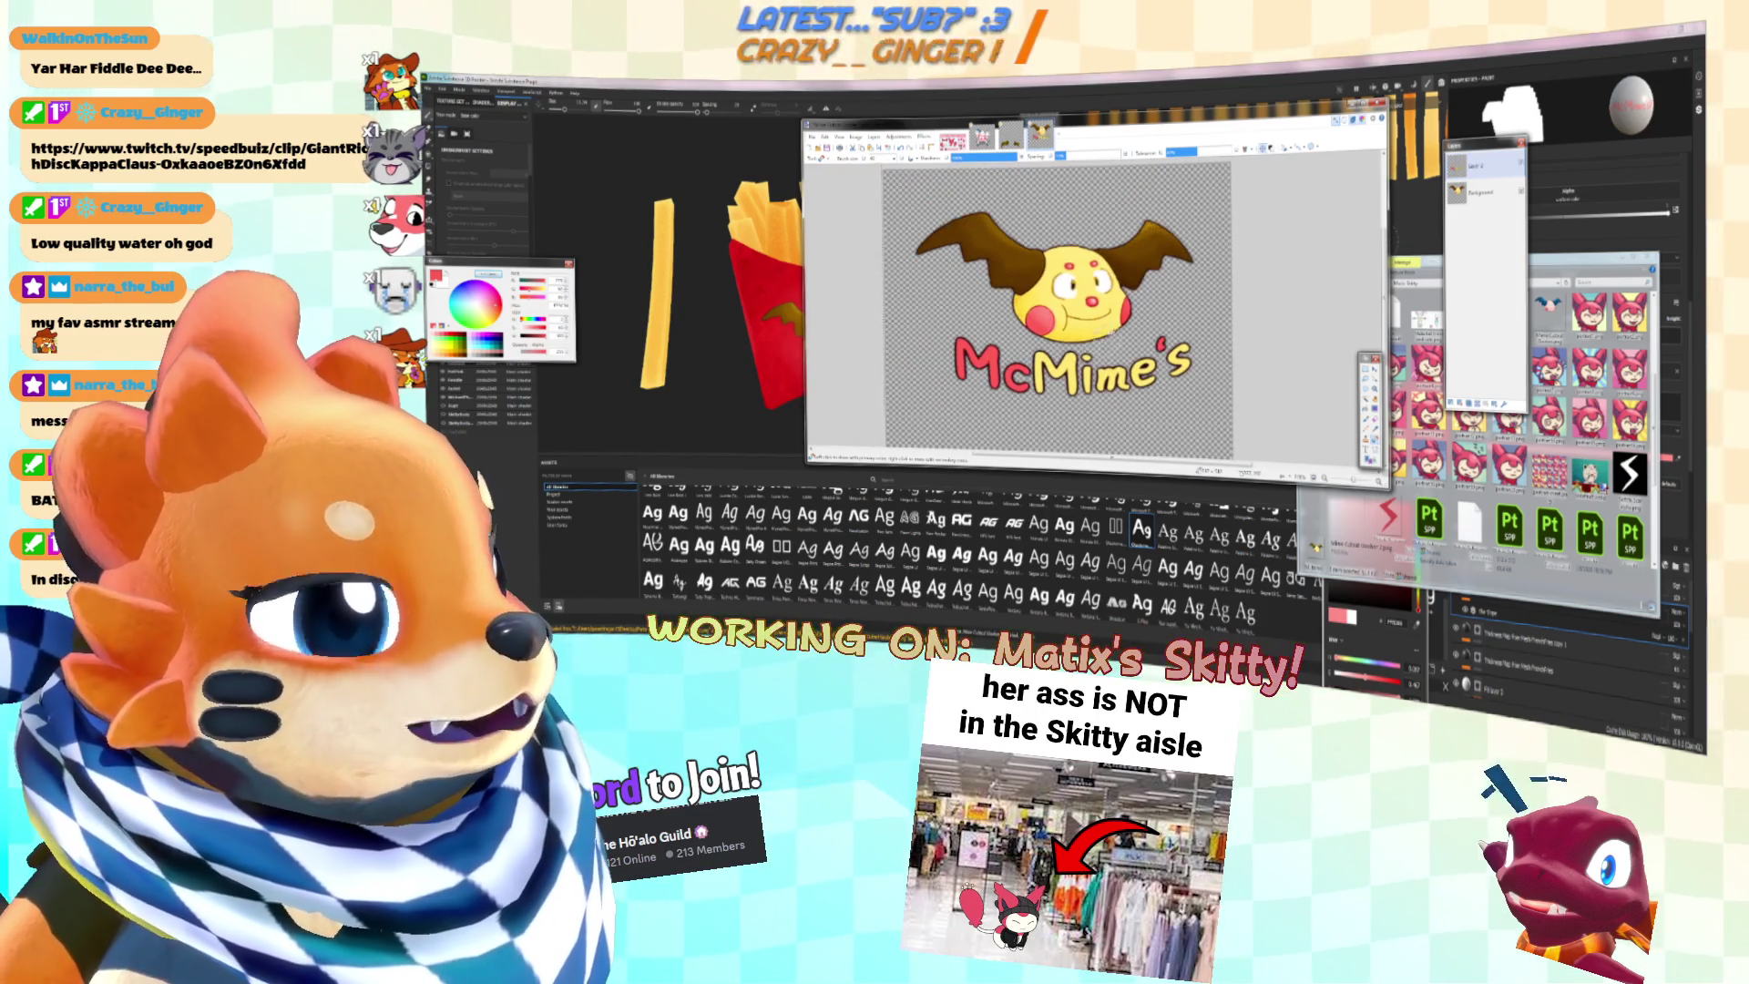
{"action": "scroll", "coordinate": [1083, 313], "scroll_direction": "up", "scroll_amount": 1, "text": "ctrl"}
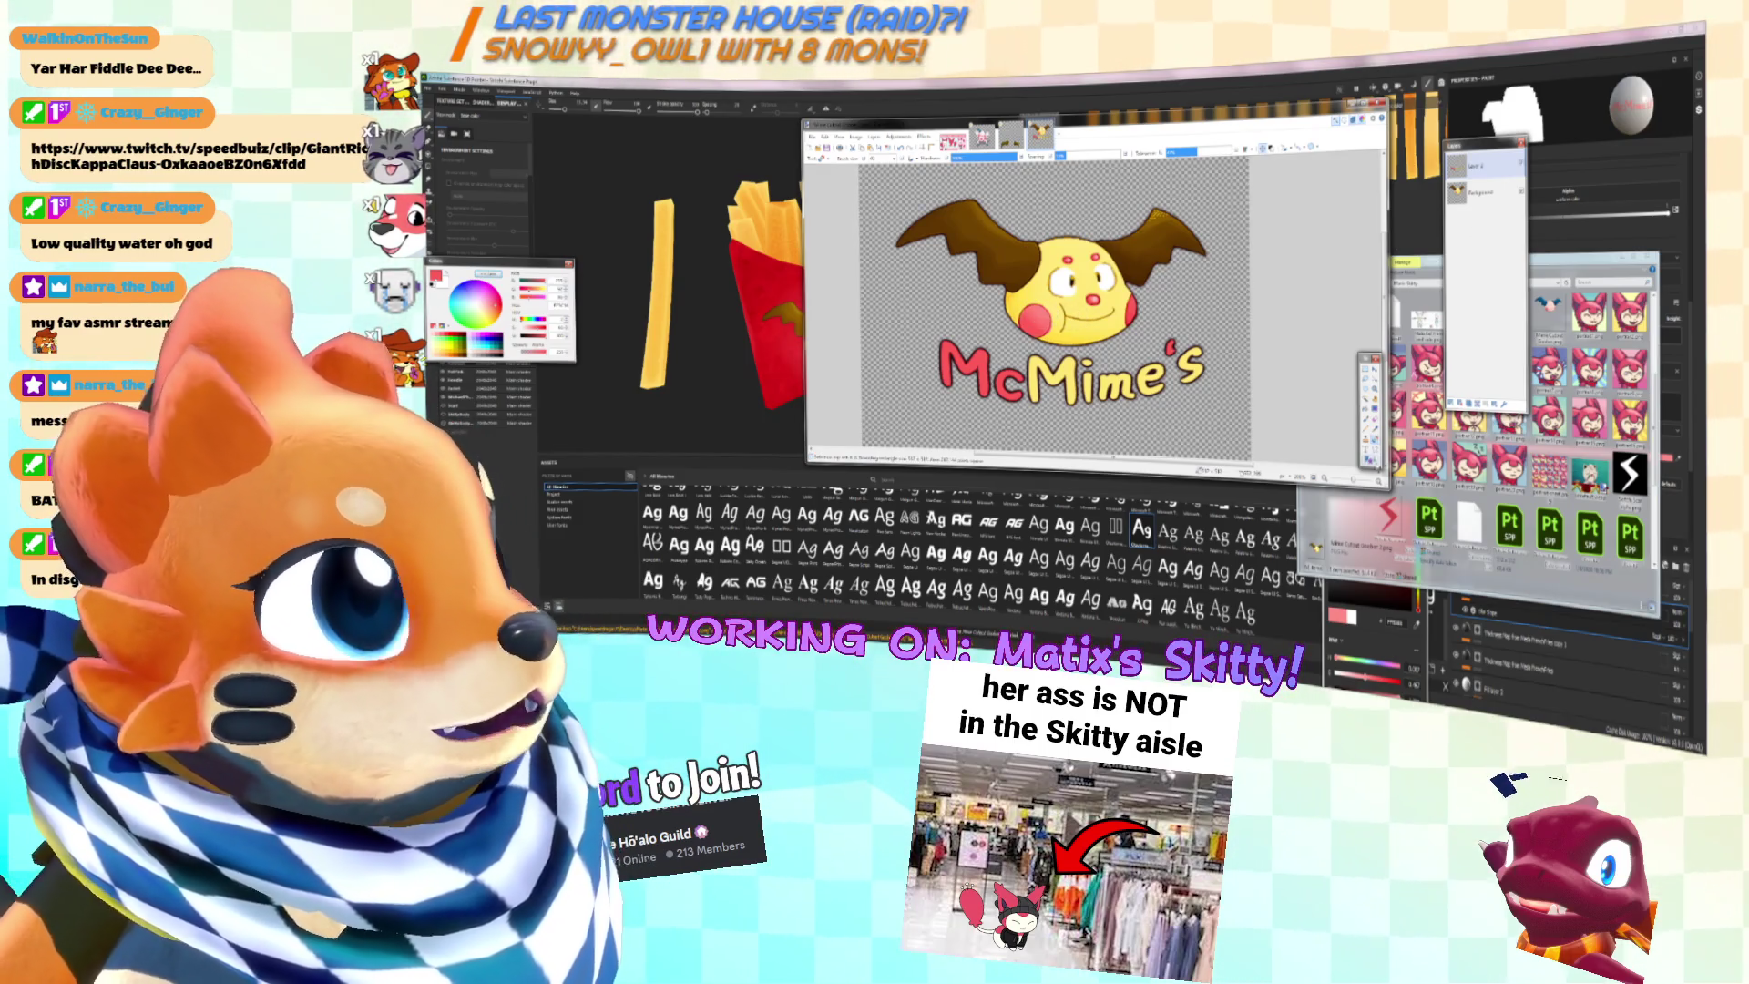
Step: Add a new layer above the artwork and give it a different blend mode in Layer Properties
{"action": "key", "text": "ctrl+shift+v"}
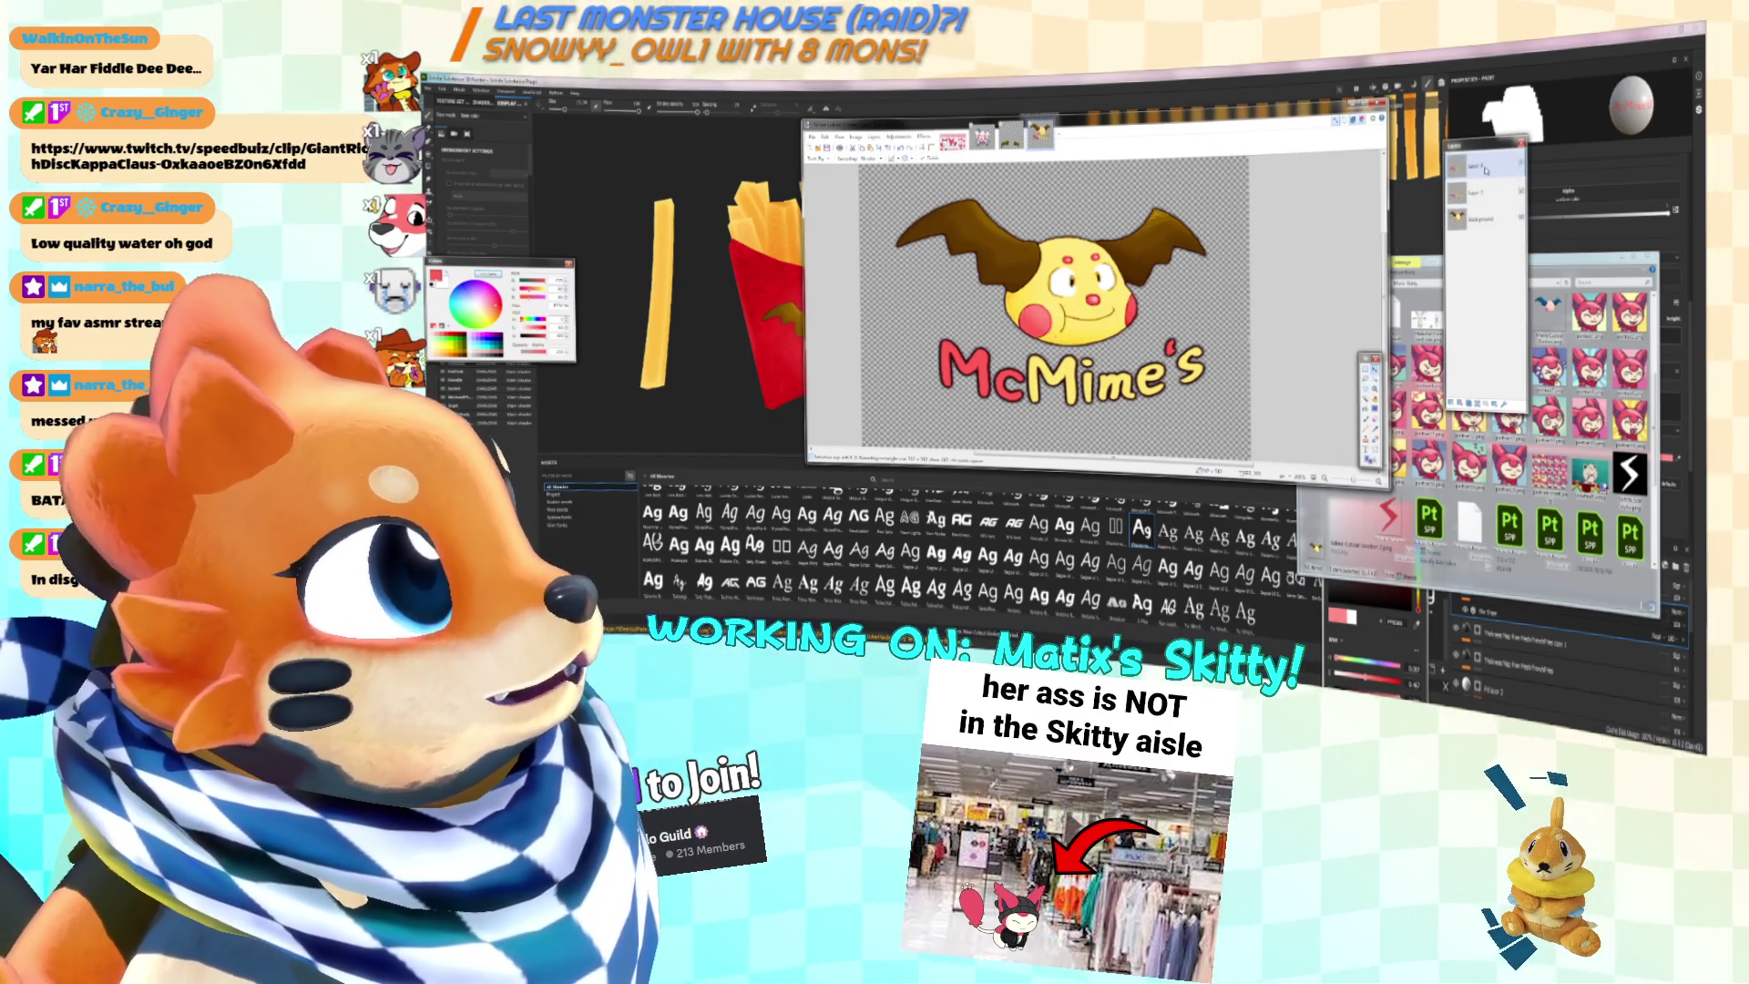
{"action": "double_click", "coordinate": [1467, 166]}
{"action": "left_click", "coordinate": [1090, 309]}
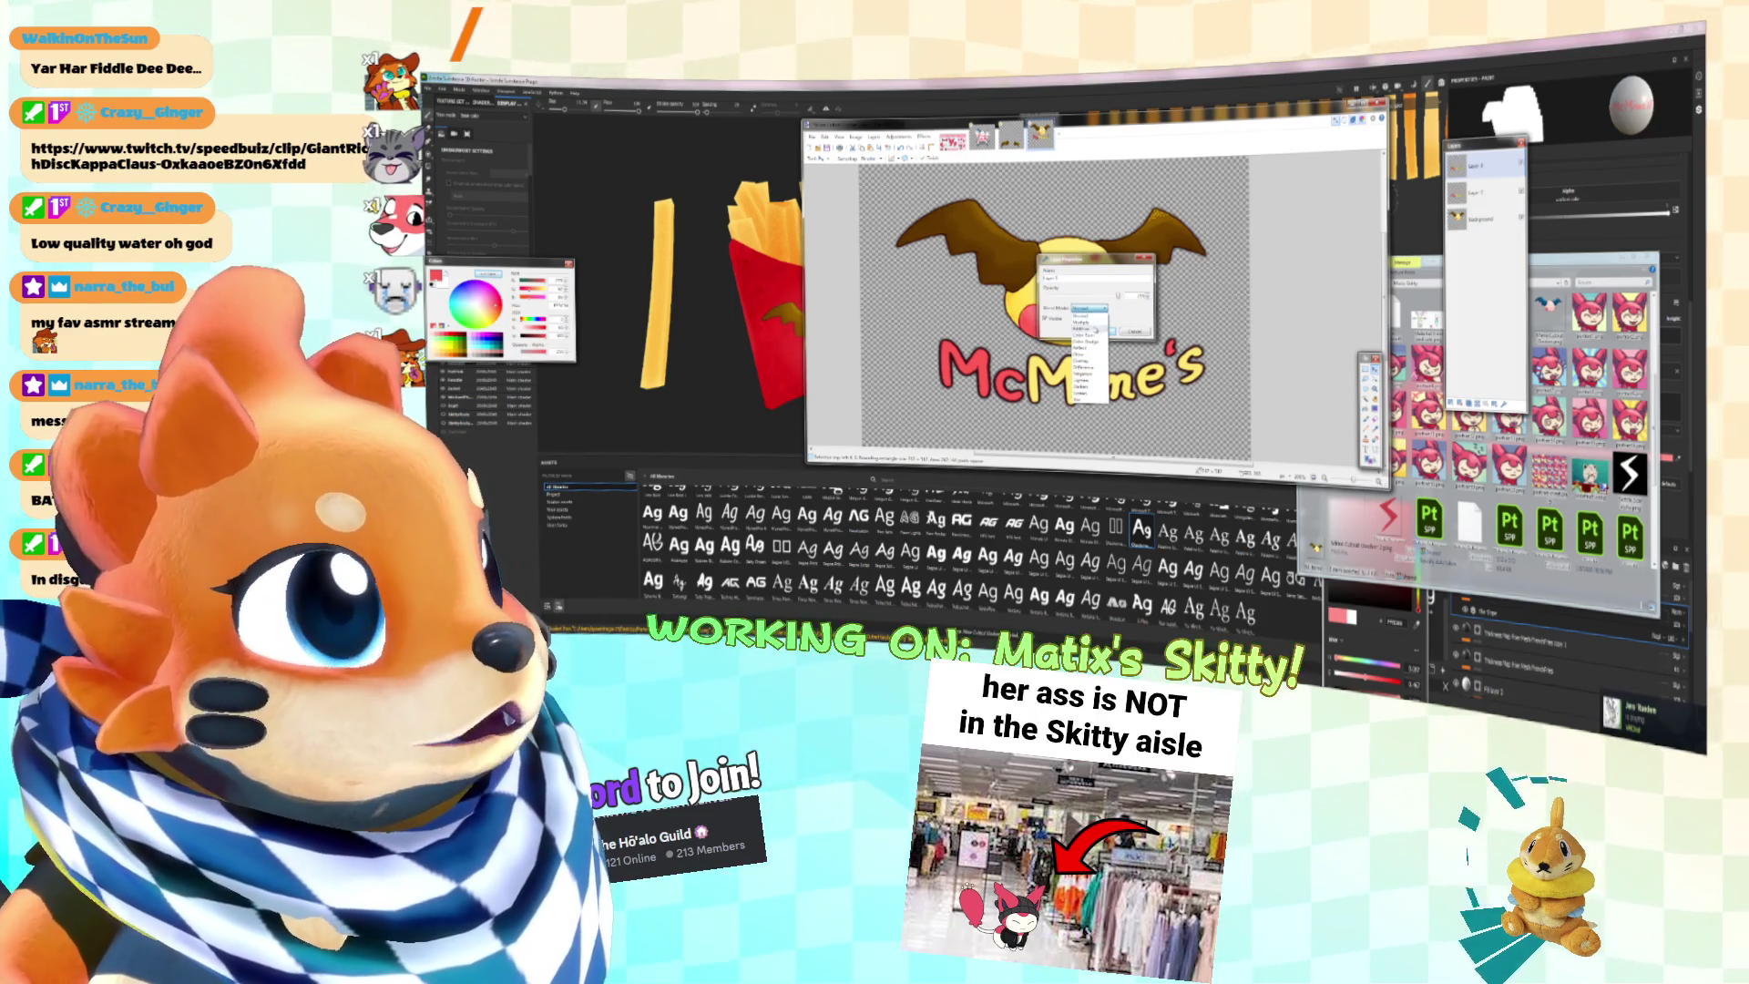
{"action": "left_click", "coordinate": [1094, 335]}
{"action": "left_click", "coordinate": [1099, 331]}
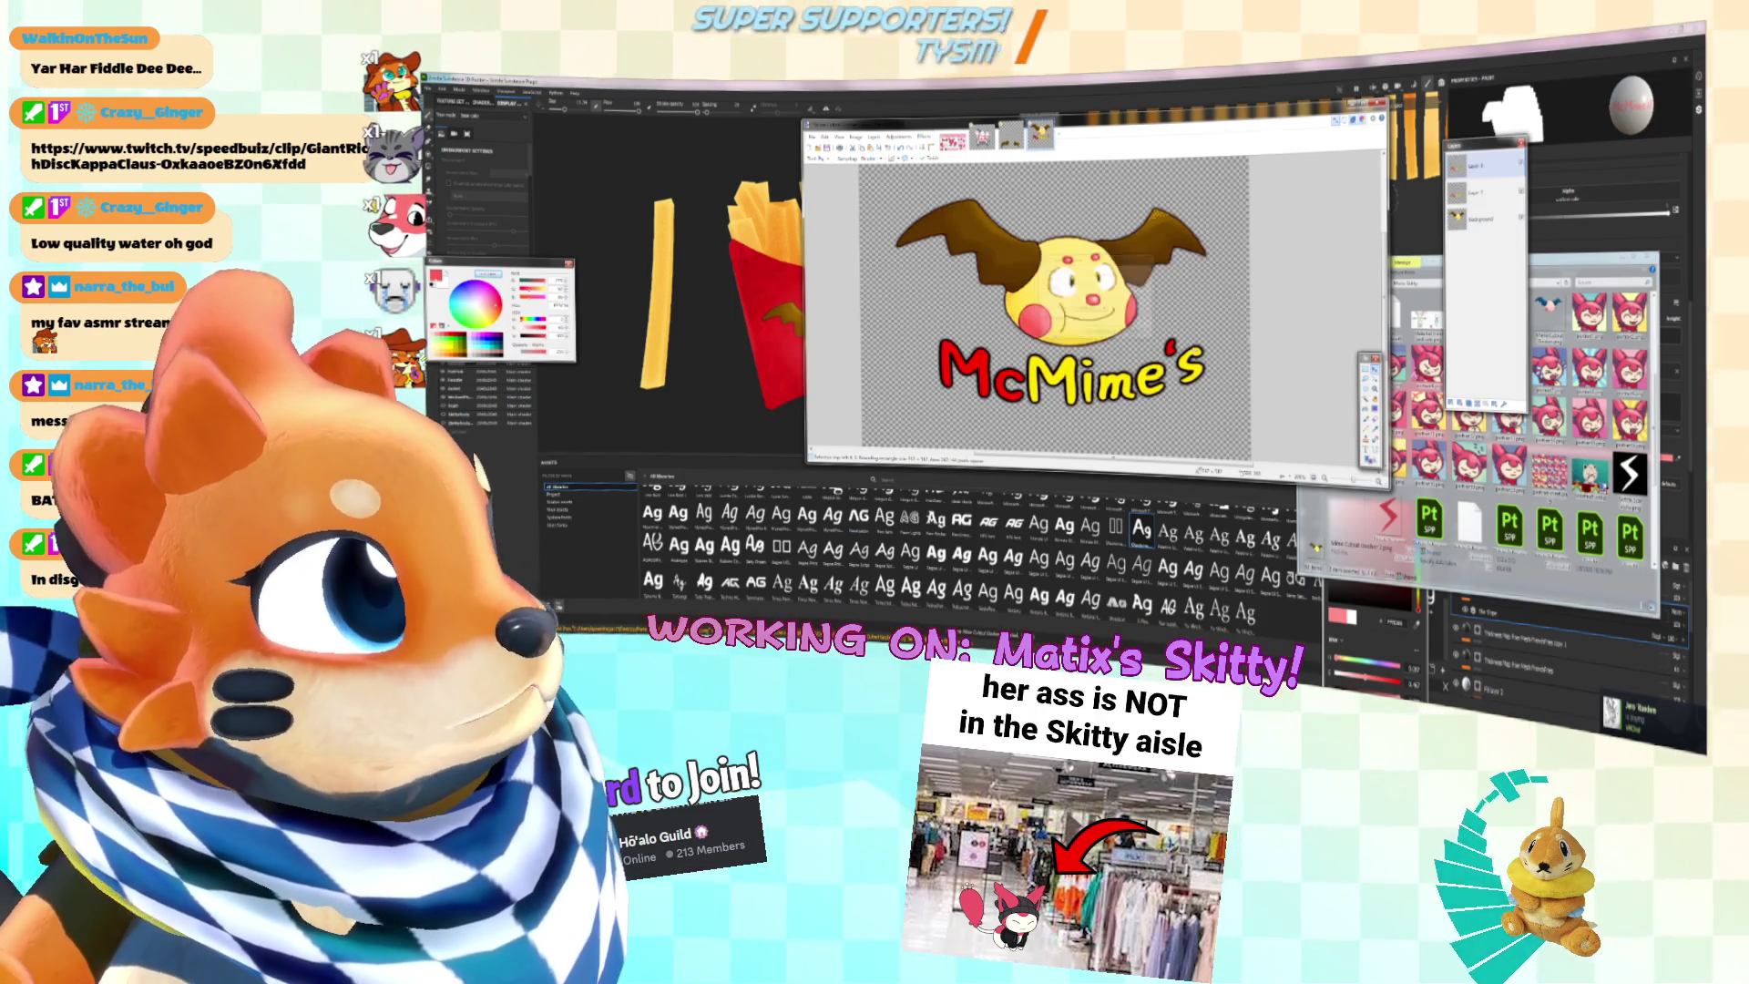
{"action": "key", "text": "m"}
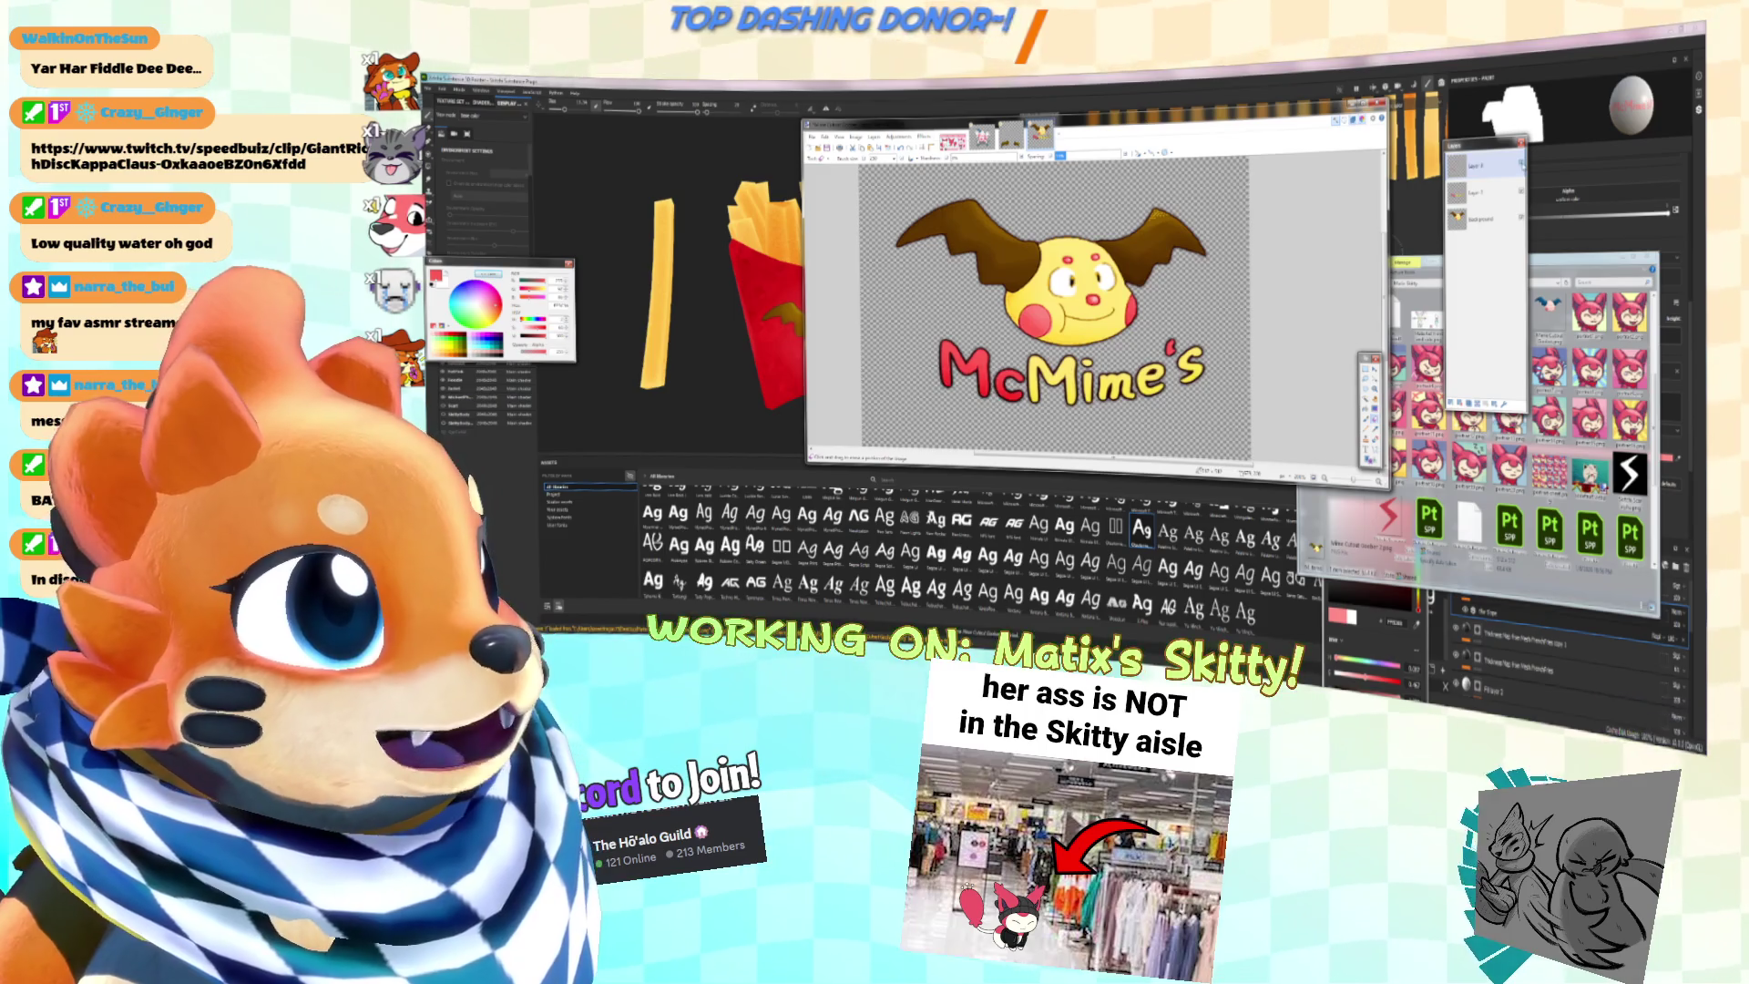
Step: Merge the extra layer down into the McMime's logo image
{"action": "scroll", "coordinate": [1119, 244], "scroll_direction": "up", "scroll_amount": 3, "text": "ctrl"}
{"action": "scroll", "coordinate": [1130, 241], "scroll_direction": "down", "scroll_amount": 3}
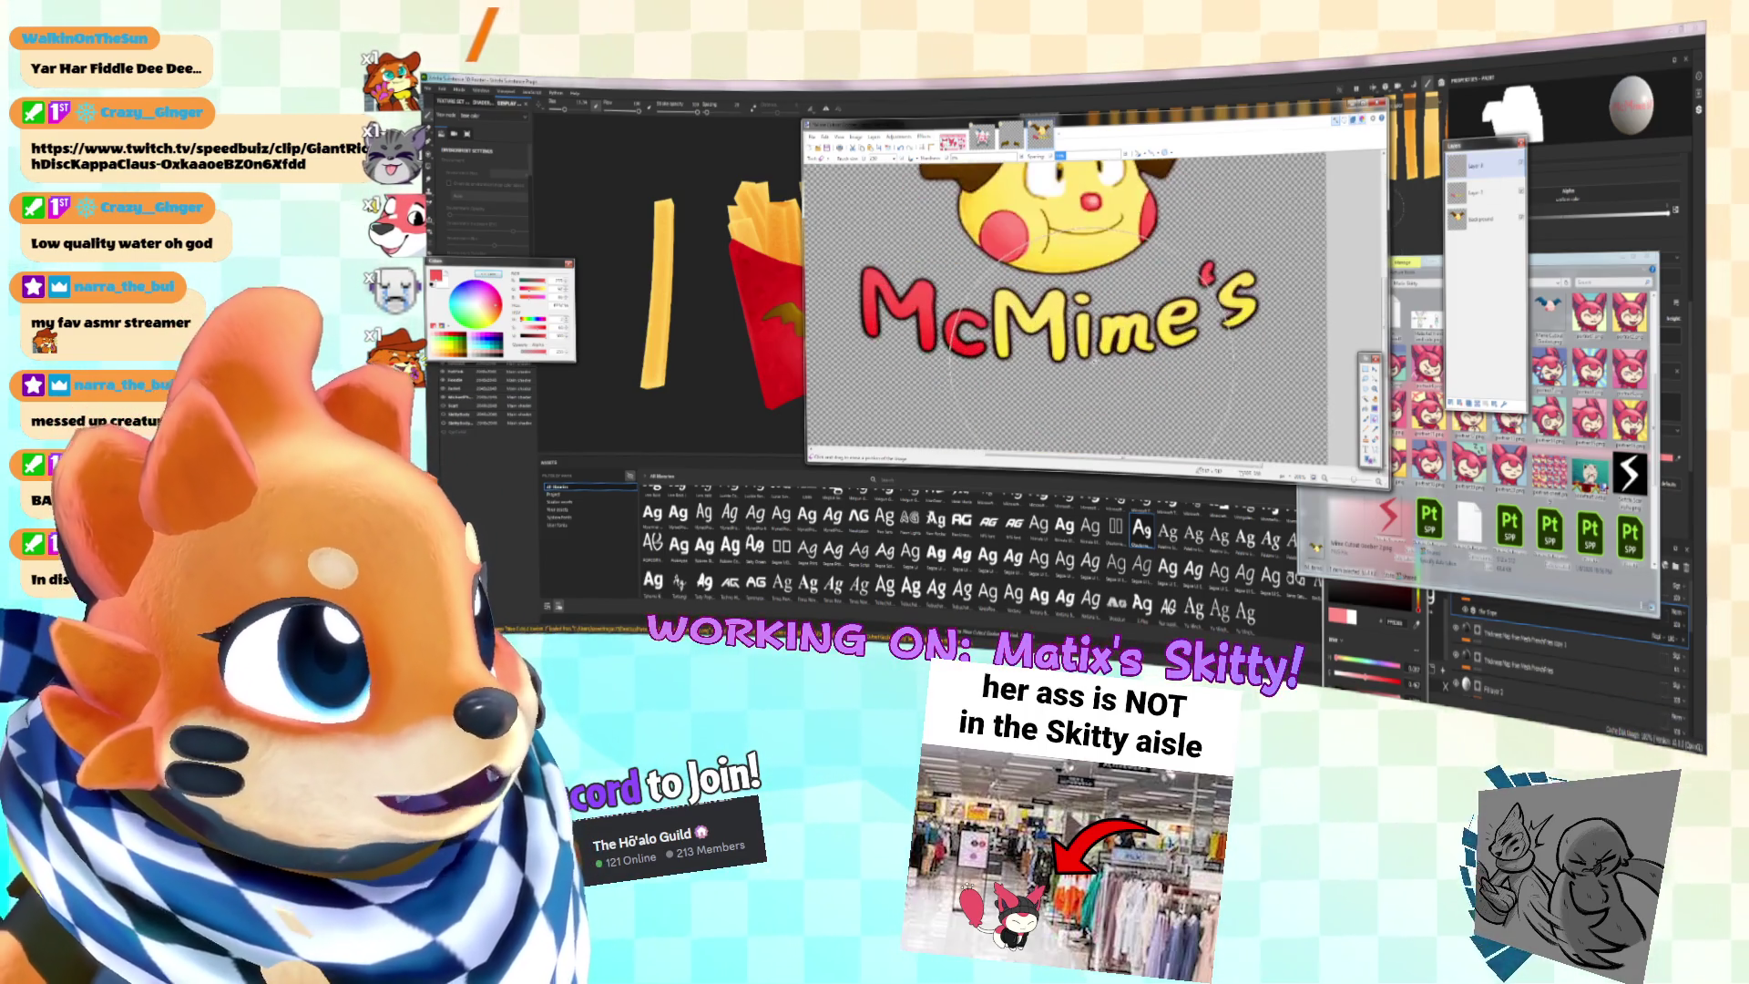
{"action": "scroll", "coordinate": [1139, 241], "scroll_direction": "up", "scroll_amount": 2}
{"action": "scroll", "coordinate": [1150, 238], "scroll_direction": "down", "scroll_amount": 1, "text": "ctrl"}
{"action": "scroll", "coordinate": [1151, 239], "scroll_direction": "down", "scroll_amount": 2, "text": "ctrl"}
{"action": "scroll", "coordinate": [1150, 239], "scroll_direction": "up", "scroll_amount": 1}
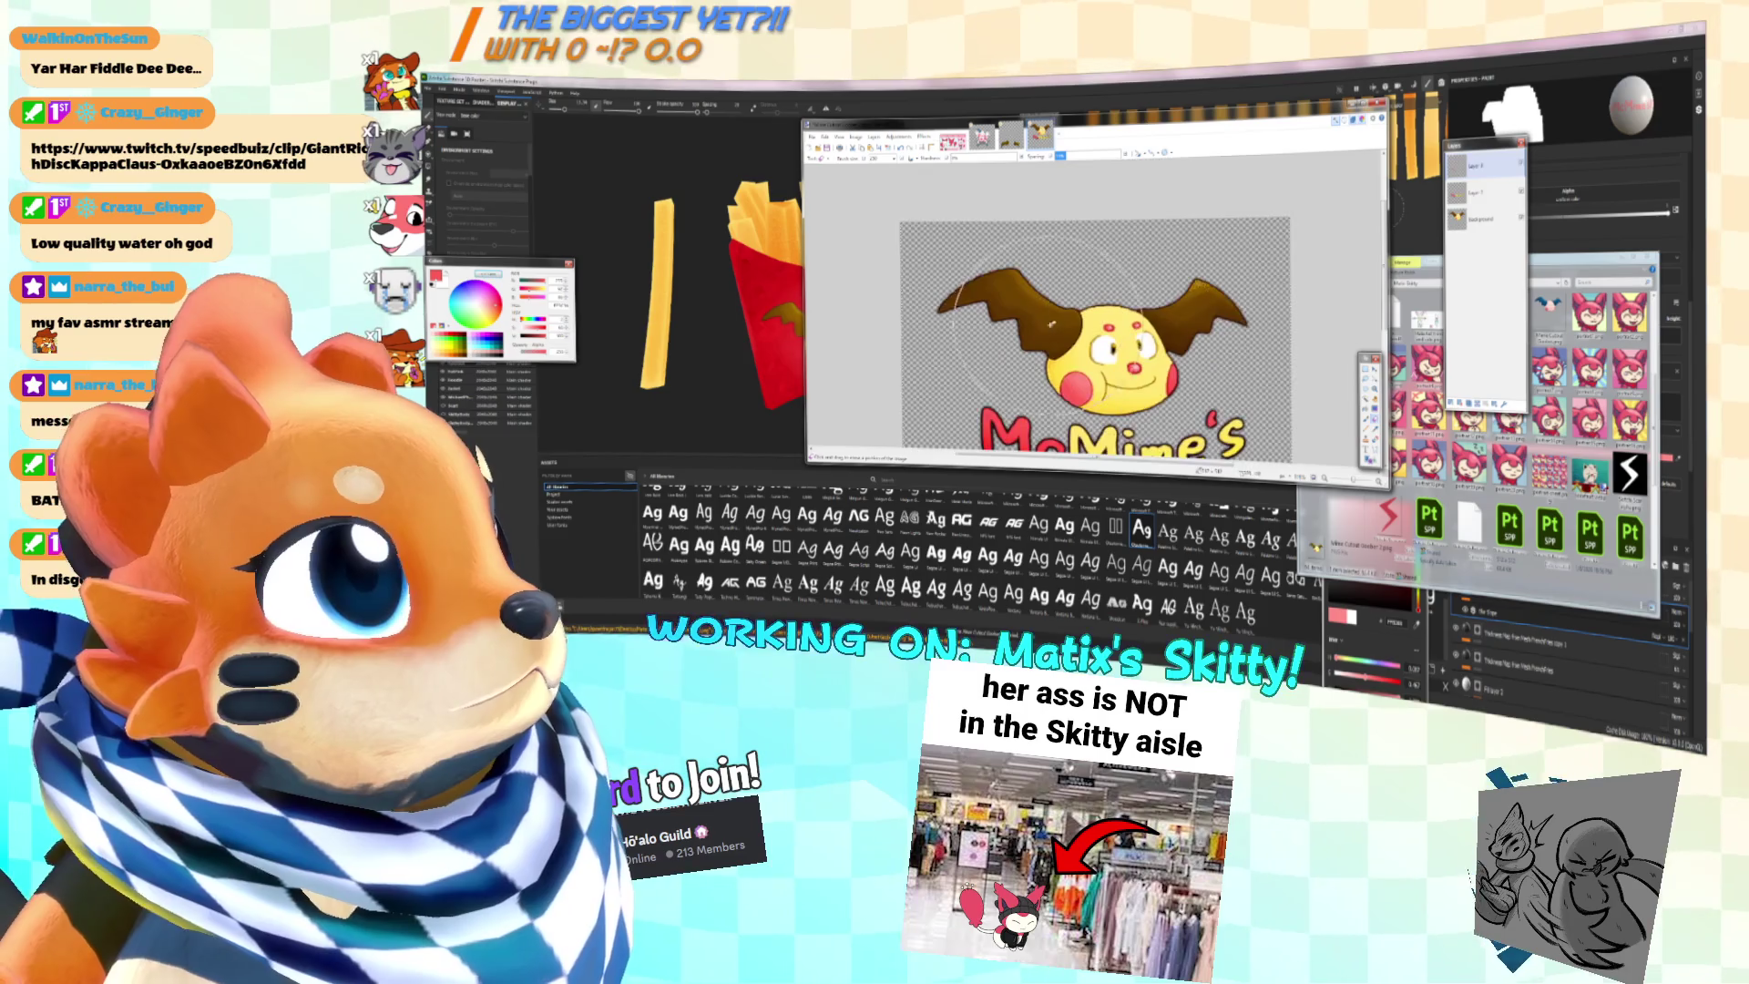
{"action": "scroll", "coordinate": [1151, 239], "scroll_direction": "down", "scroll_amount": 1, "text": "ctrl"}
{"action": "key", "text": "ctrl+shift+Delete"}
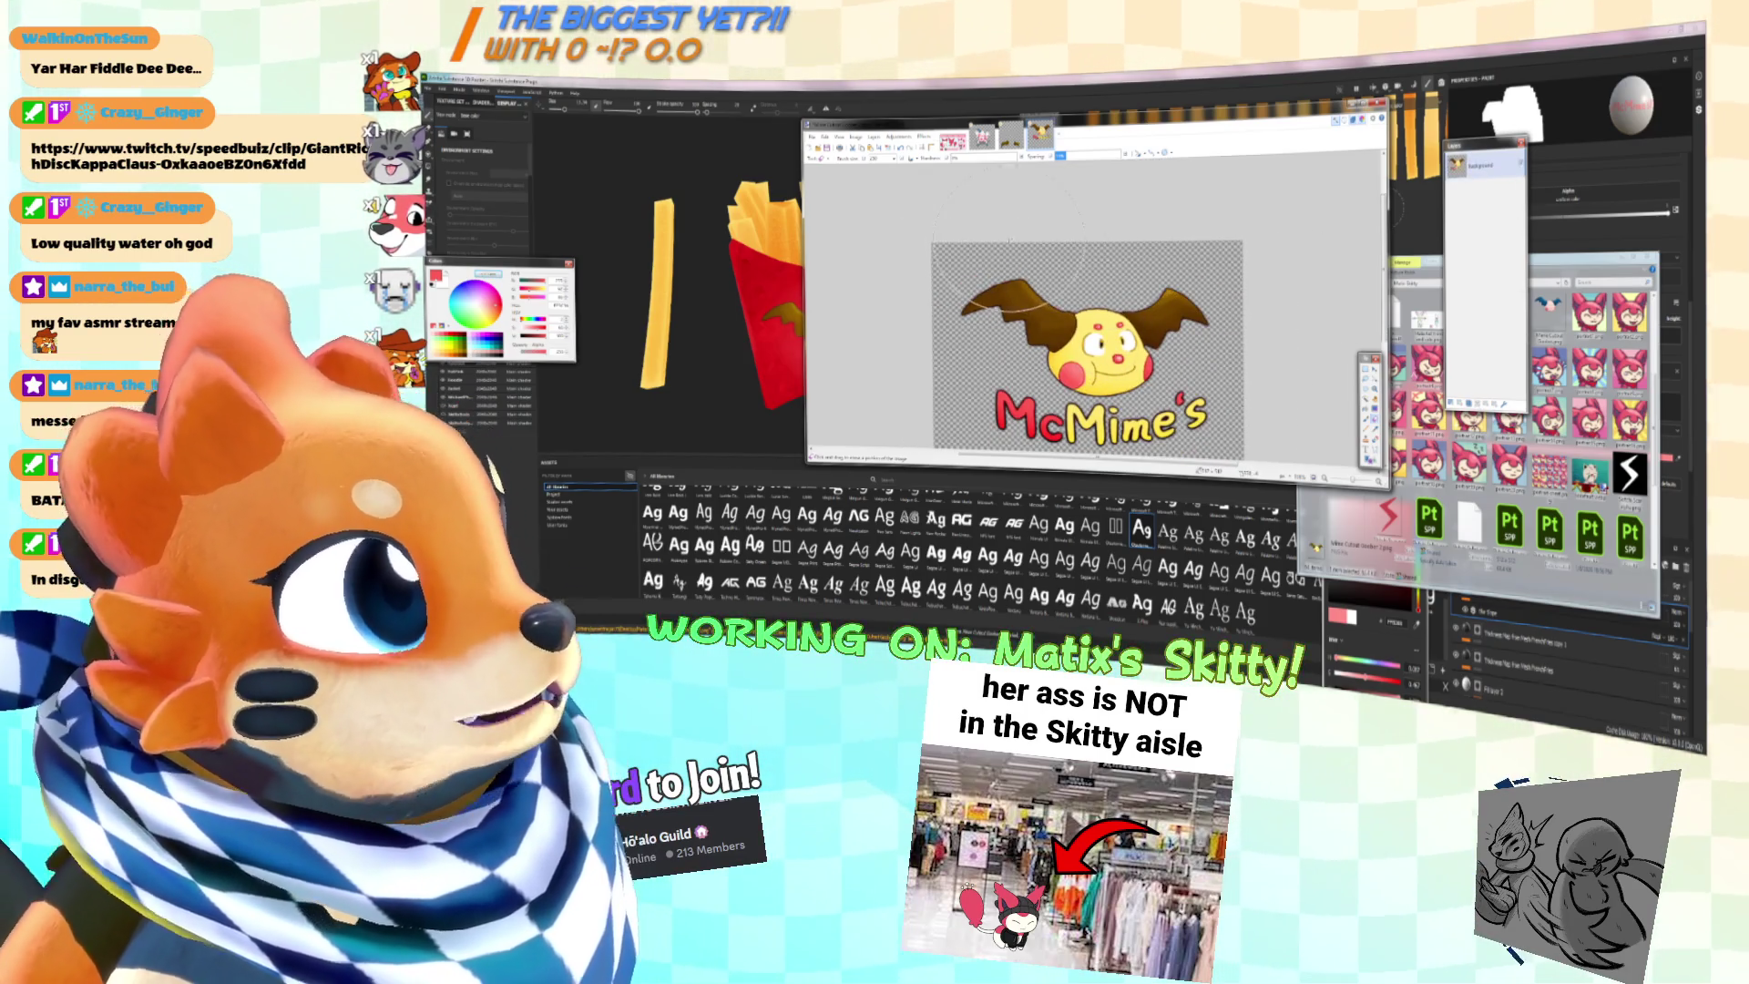
Step: Save the logo as a new flattened image file in the Skitty folder
{"action": "left_click", "coordinate": [811, 137]}
{"action": "left_click", "coordinate": [829, 193]}
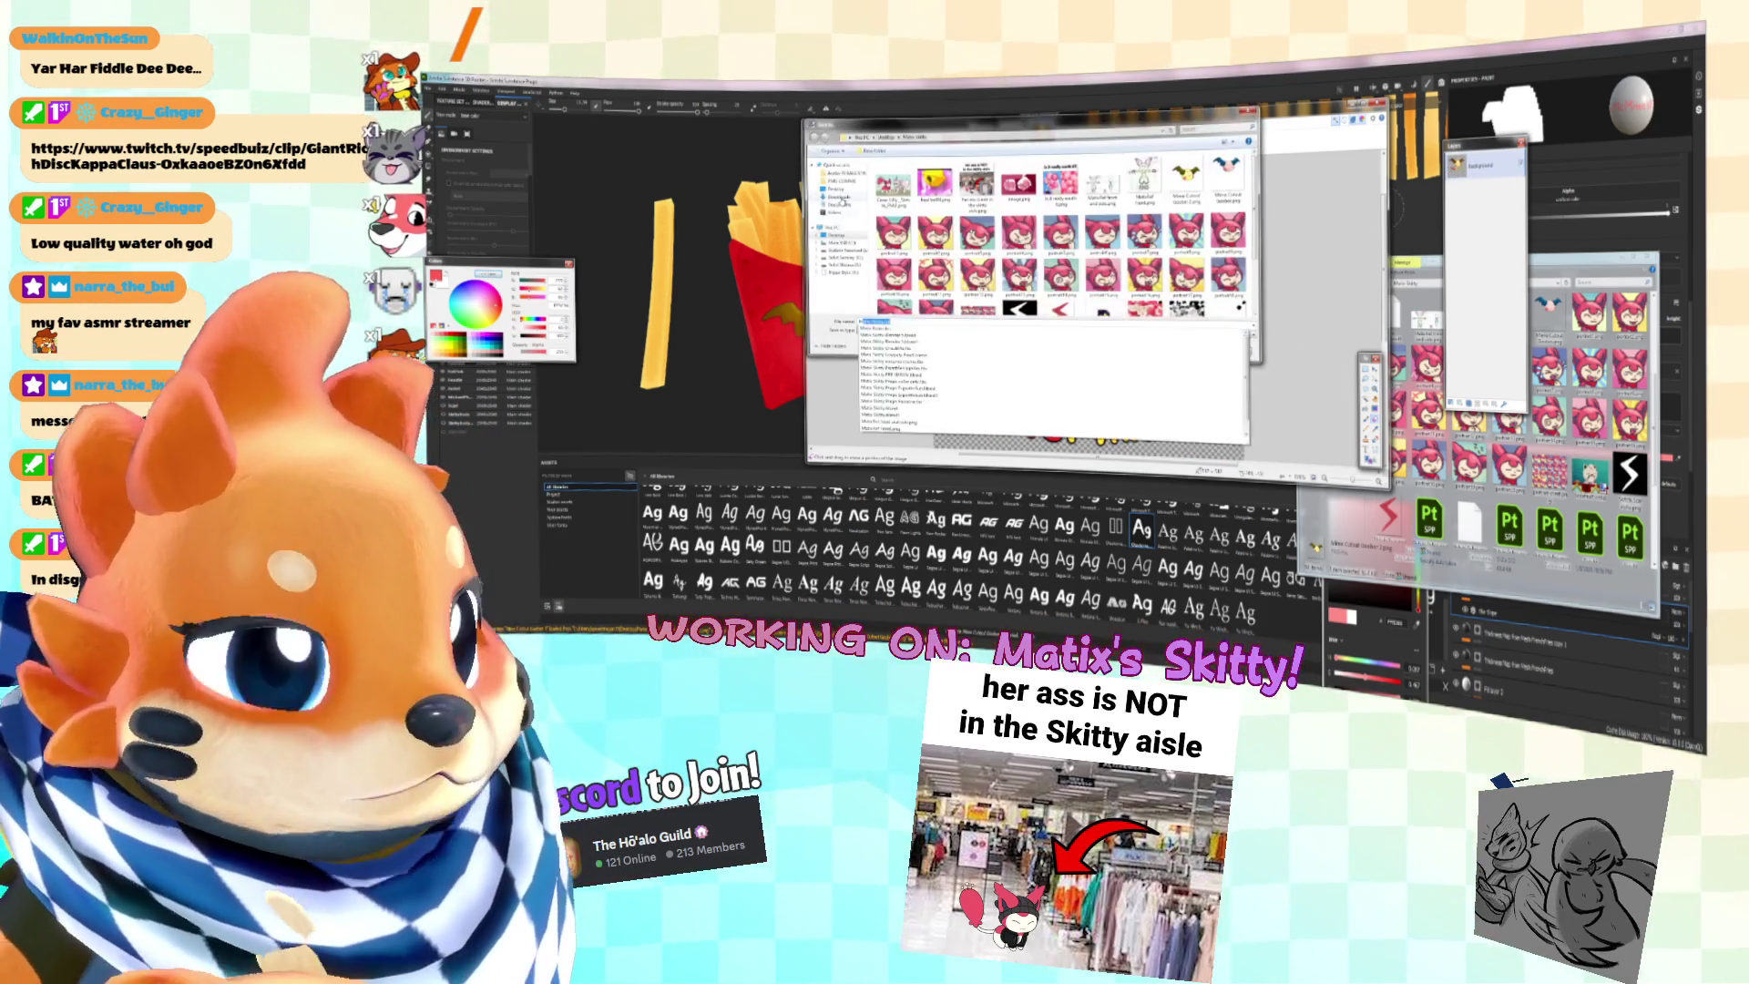
{"action": "key", "text": "Return"}
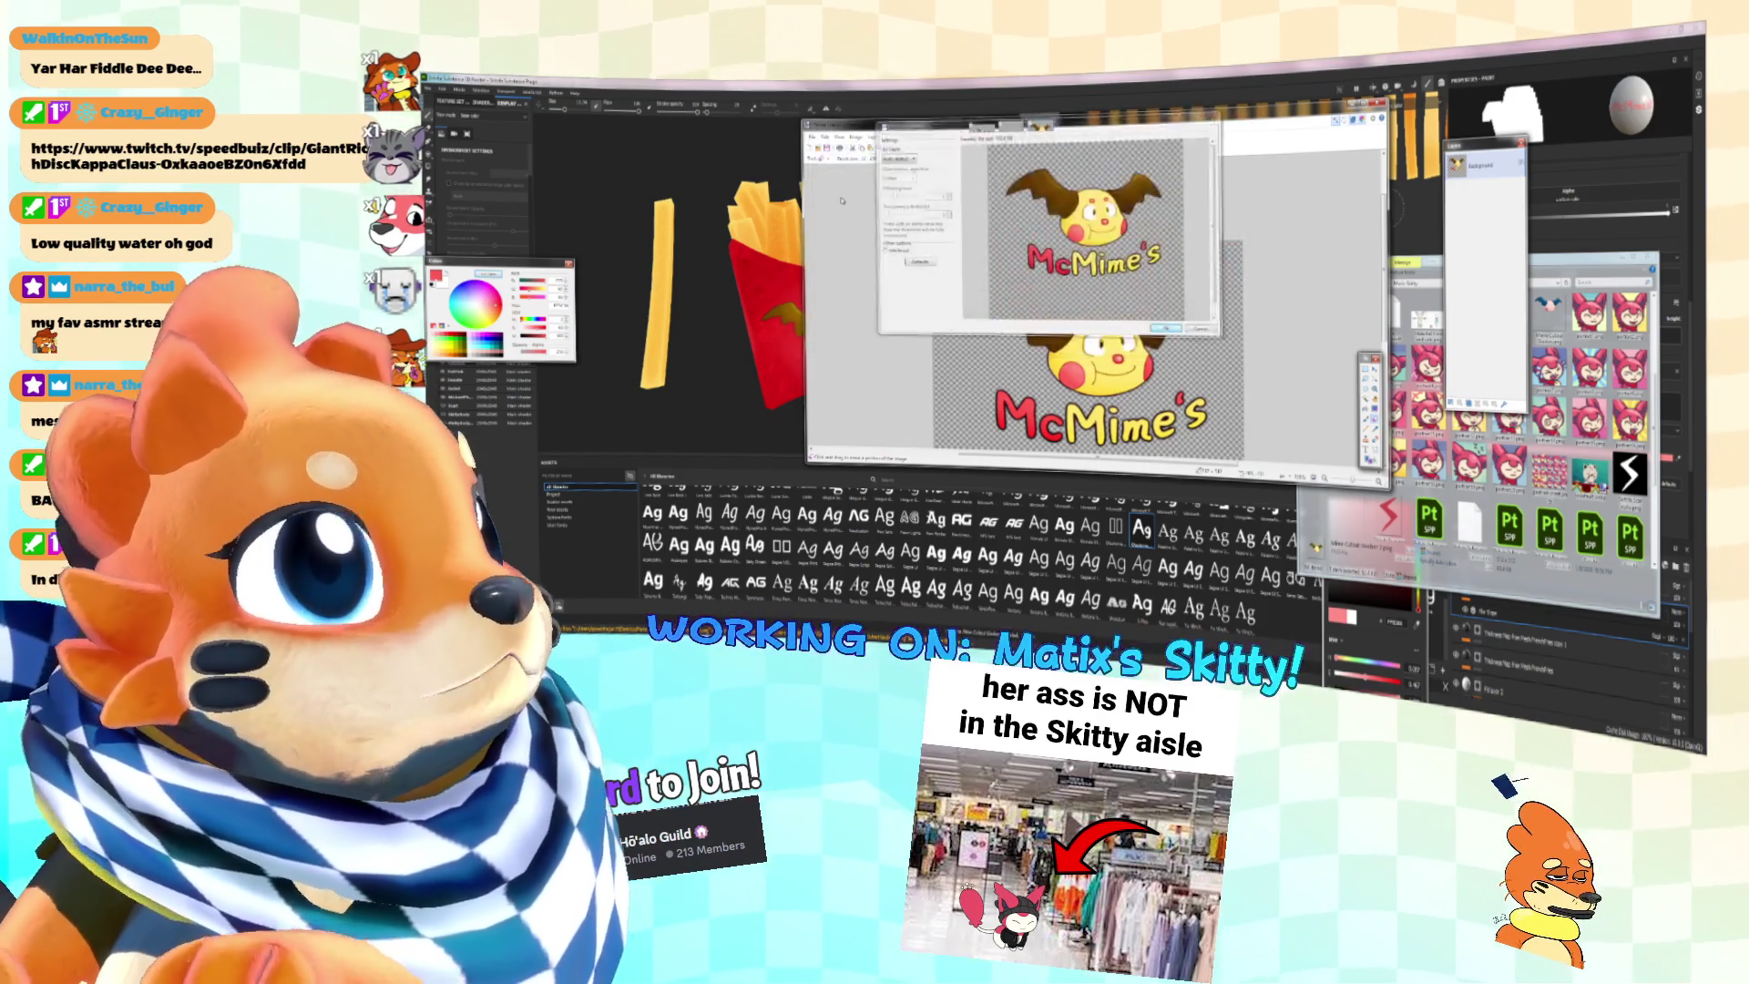
{"action": "key", "text": "alt+Tab"}
{"action": "scroll", "coordinate": [820, 291], "scroll_direction": "up", "scroll_amount": 2}
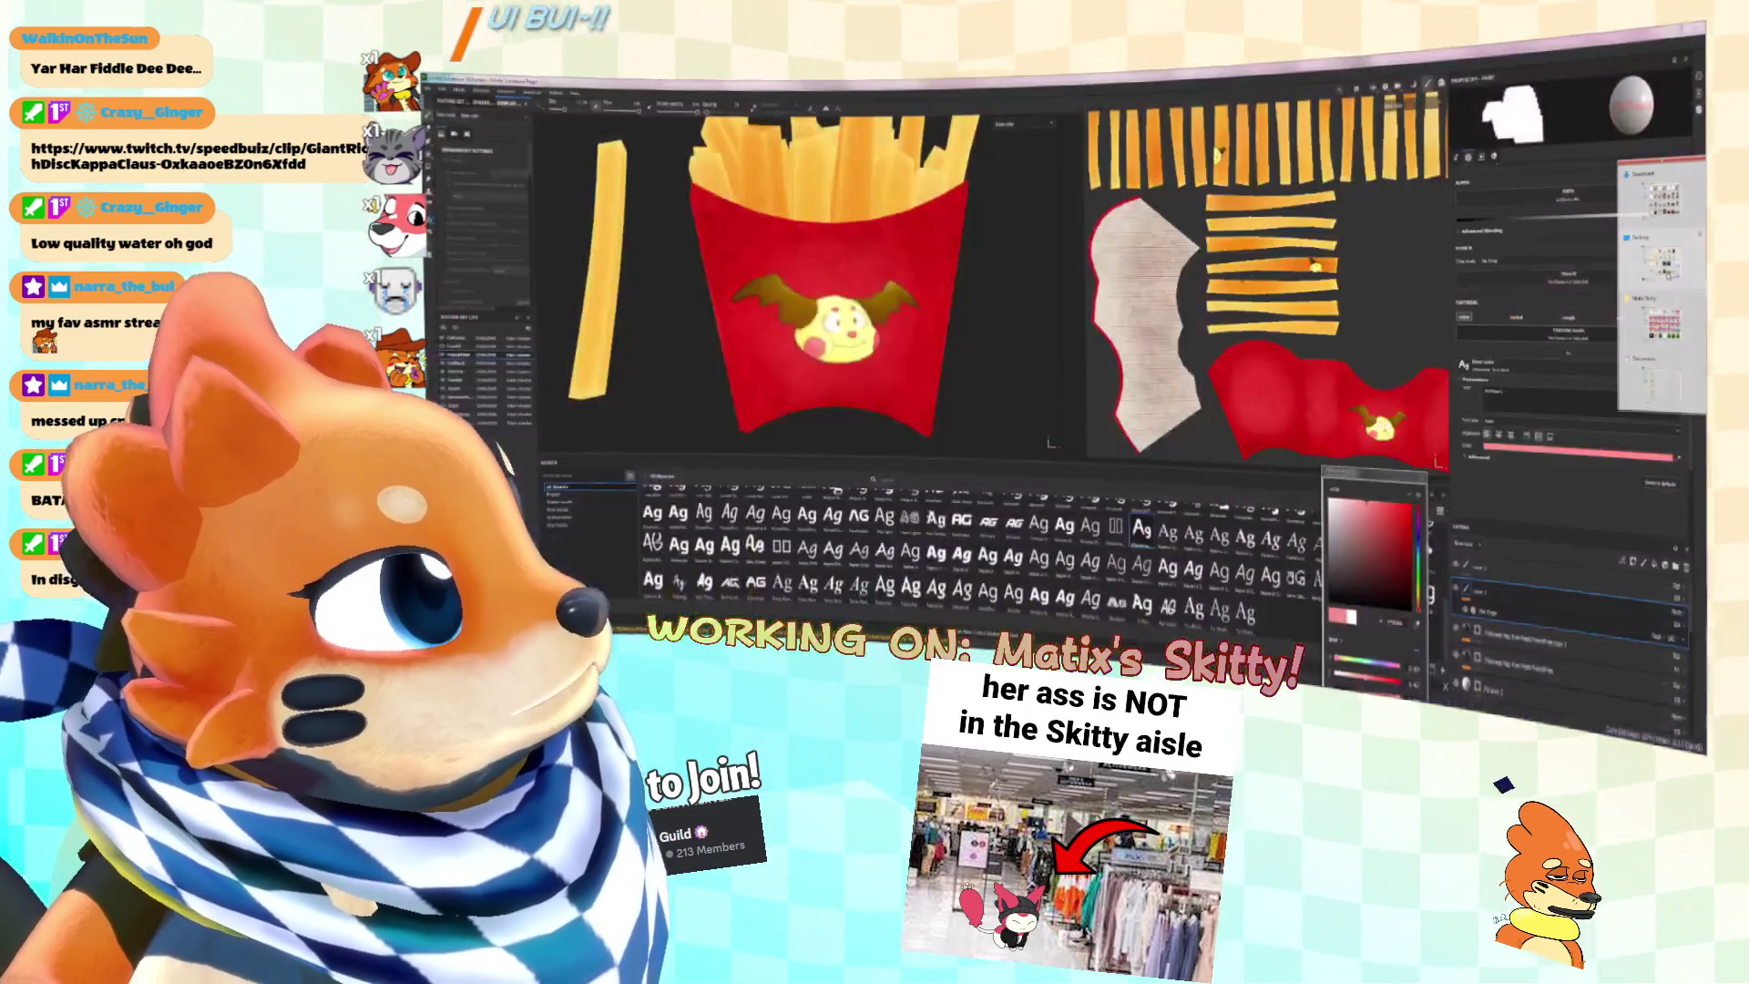
Step: Import the saved McMime's logo PNG into the Assets shelf with the chosen import type
{"action": "key", "text": "alt+Tab"}
{"action": "mouse_move", "coordinate": [1509, 315]}
{"action": "left_mouse_down"}
{"action": "mouse_move", "coordinate": [1458, 347]}
{"action": "mouse_move", "coordinate": [959, 481]}
{"action": "mouse_move", "coordinate": [1020, 500]}
{"action": "mouse_move", "coordinate": [968, 484]}
{"action": "mouse_move", "coordinate": [973, 515]}
{"action": "left_mouse_up"}
{"action": "left_click", "coordinate": [1163, 284]}
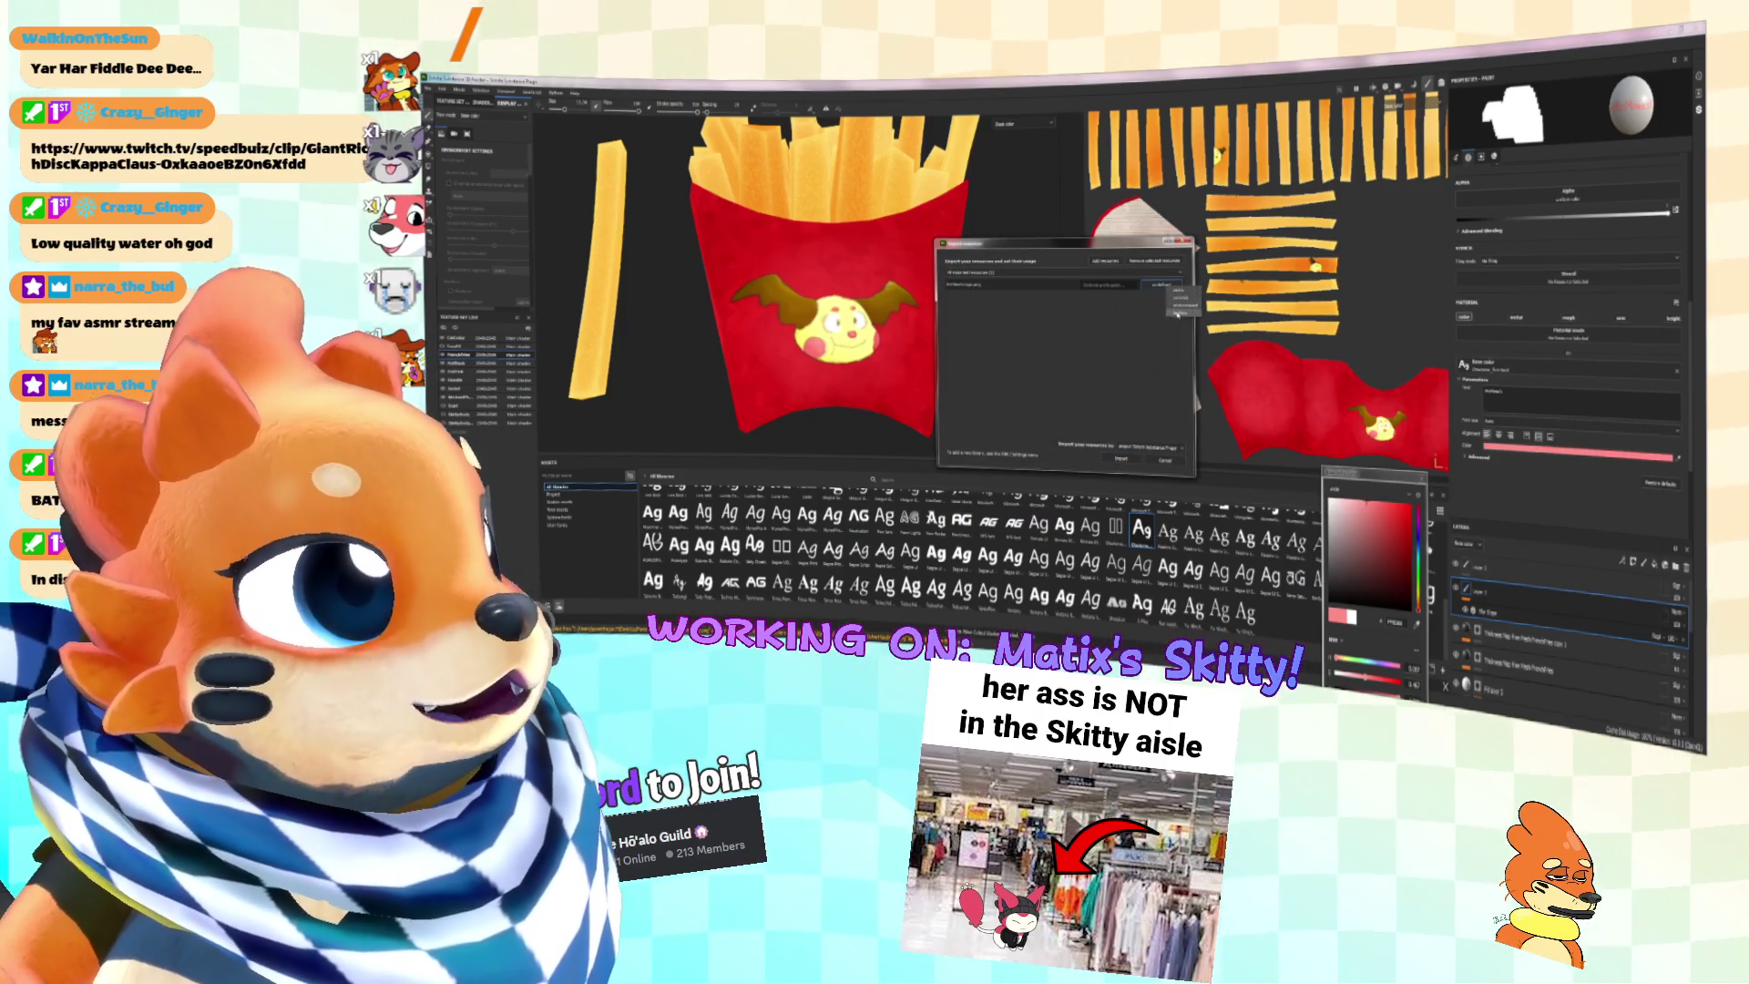
{"action": "left_click", "coordinate": [1125, 461]}
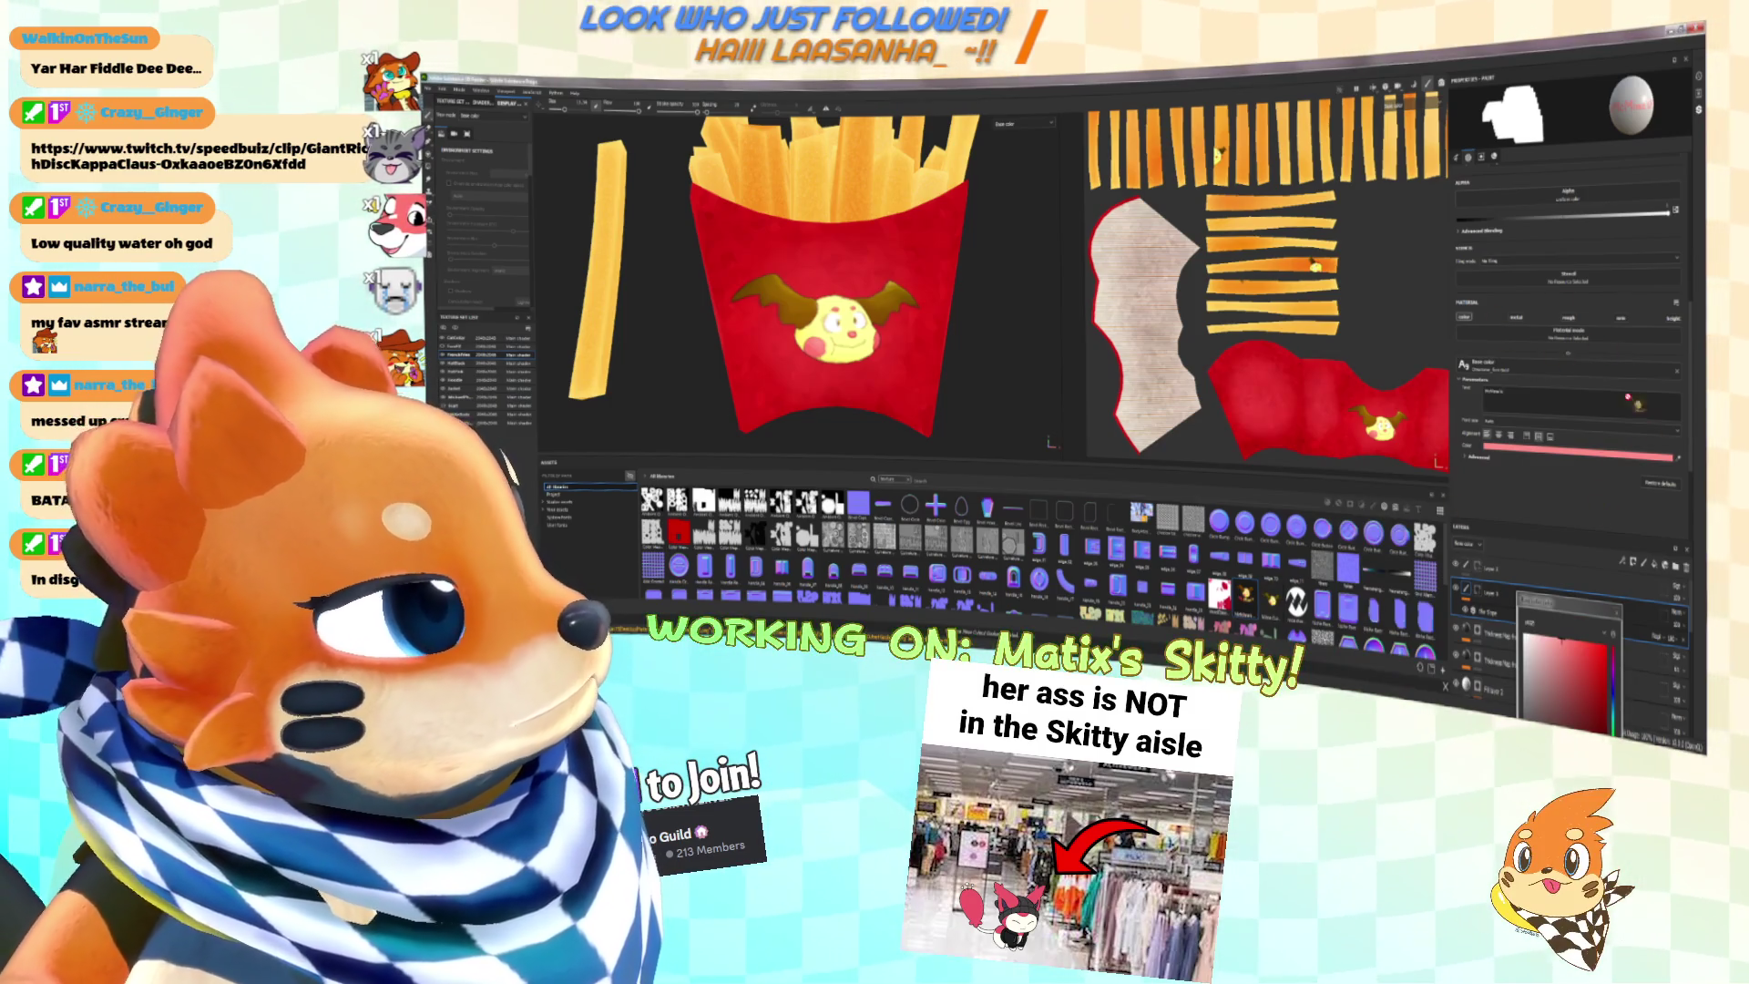
Step: Clear the image from the base colour channel
{"action": "scroll", "coordinate": [1595, 404], "scroll_direction": "up", "scroll_amount": 5}
{"action": "scroll", "coordinate": [1594, 403], "scroll_direction": "down", "scroll_amount": 4}
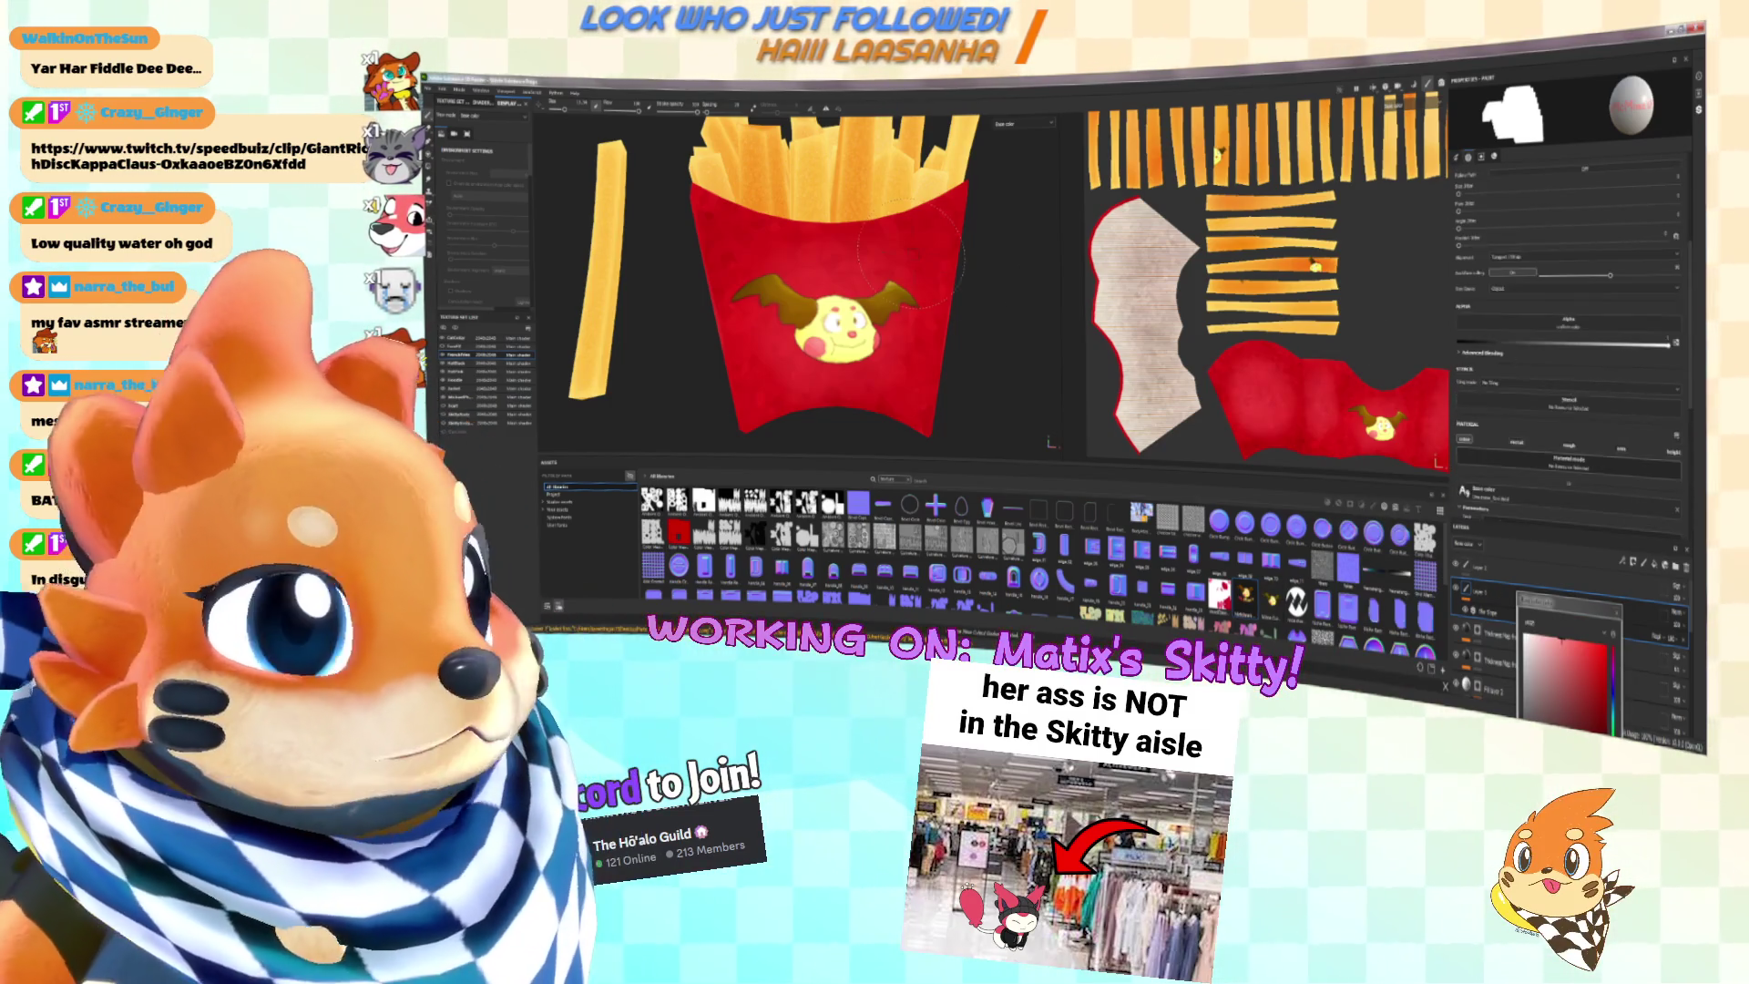
{"action": "scroll", "coordinate": [1679, 344], "scroll_direction": "down", "scroll_amount": 5}
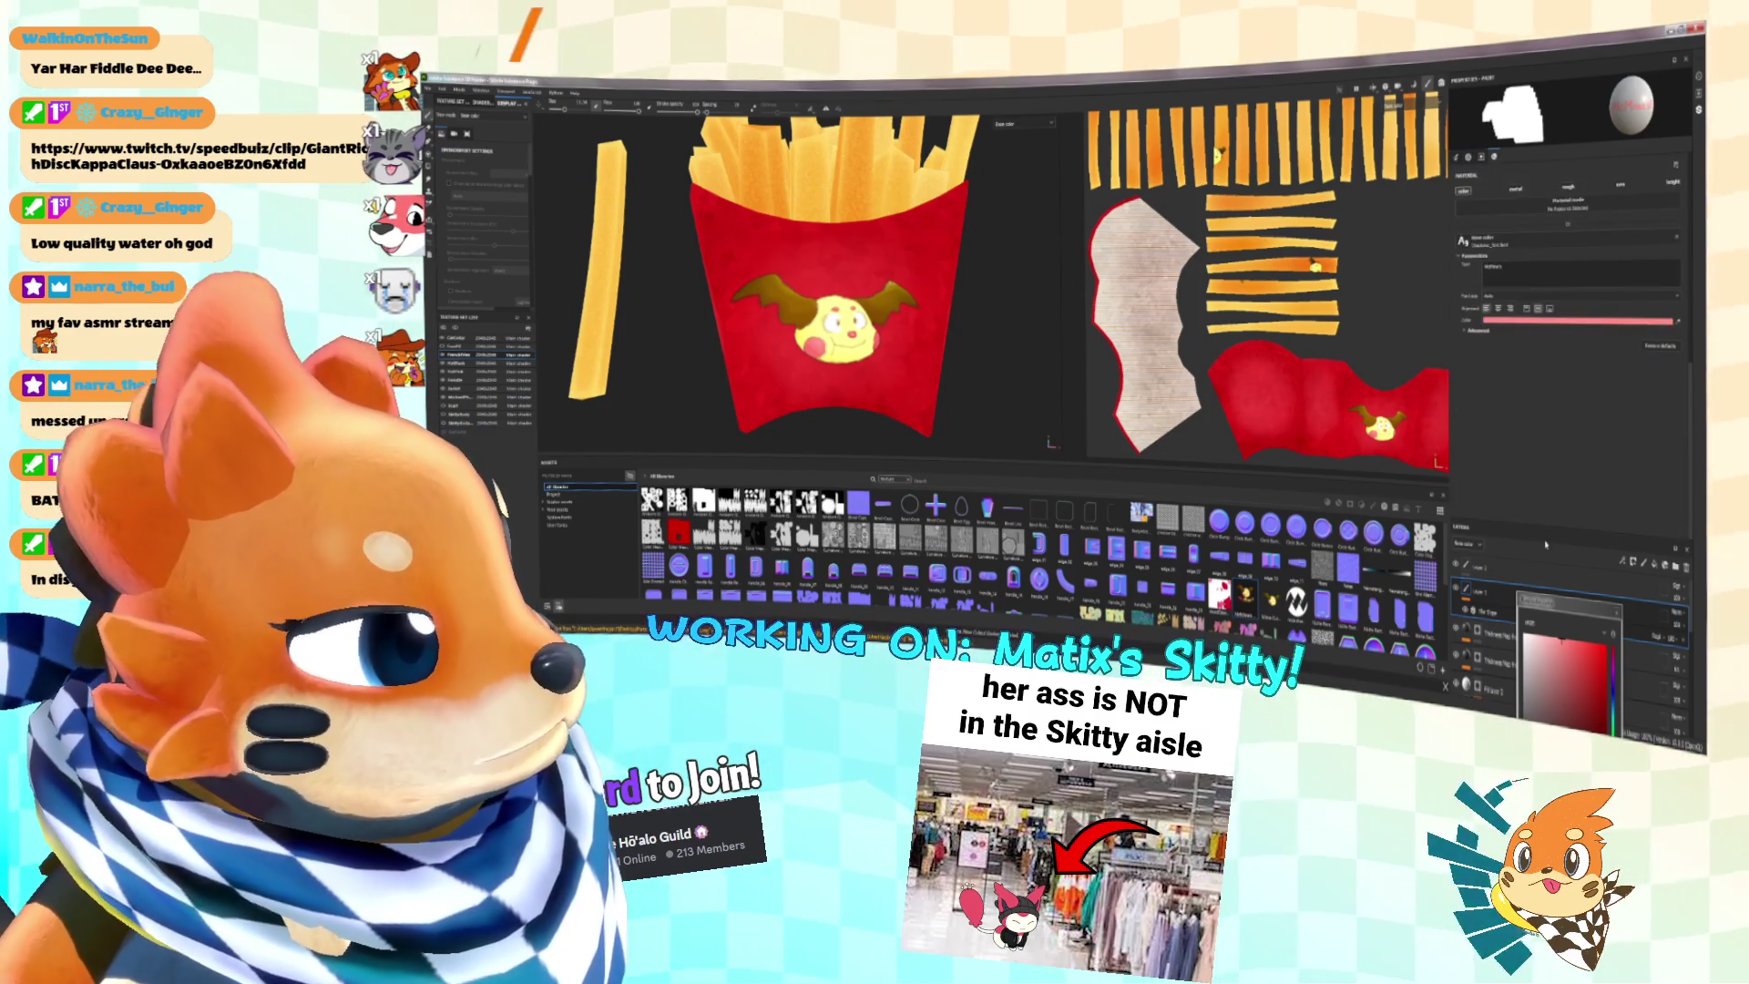
{"action": "left_click", "coordinate": [1680, 345]}
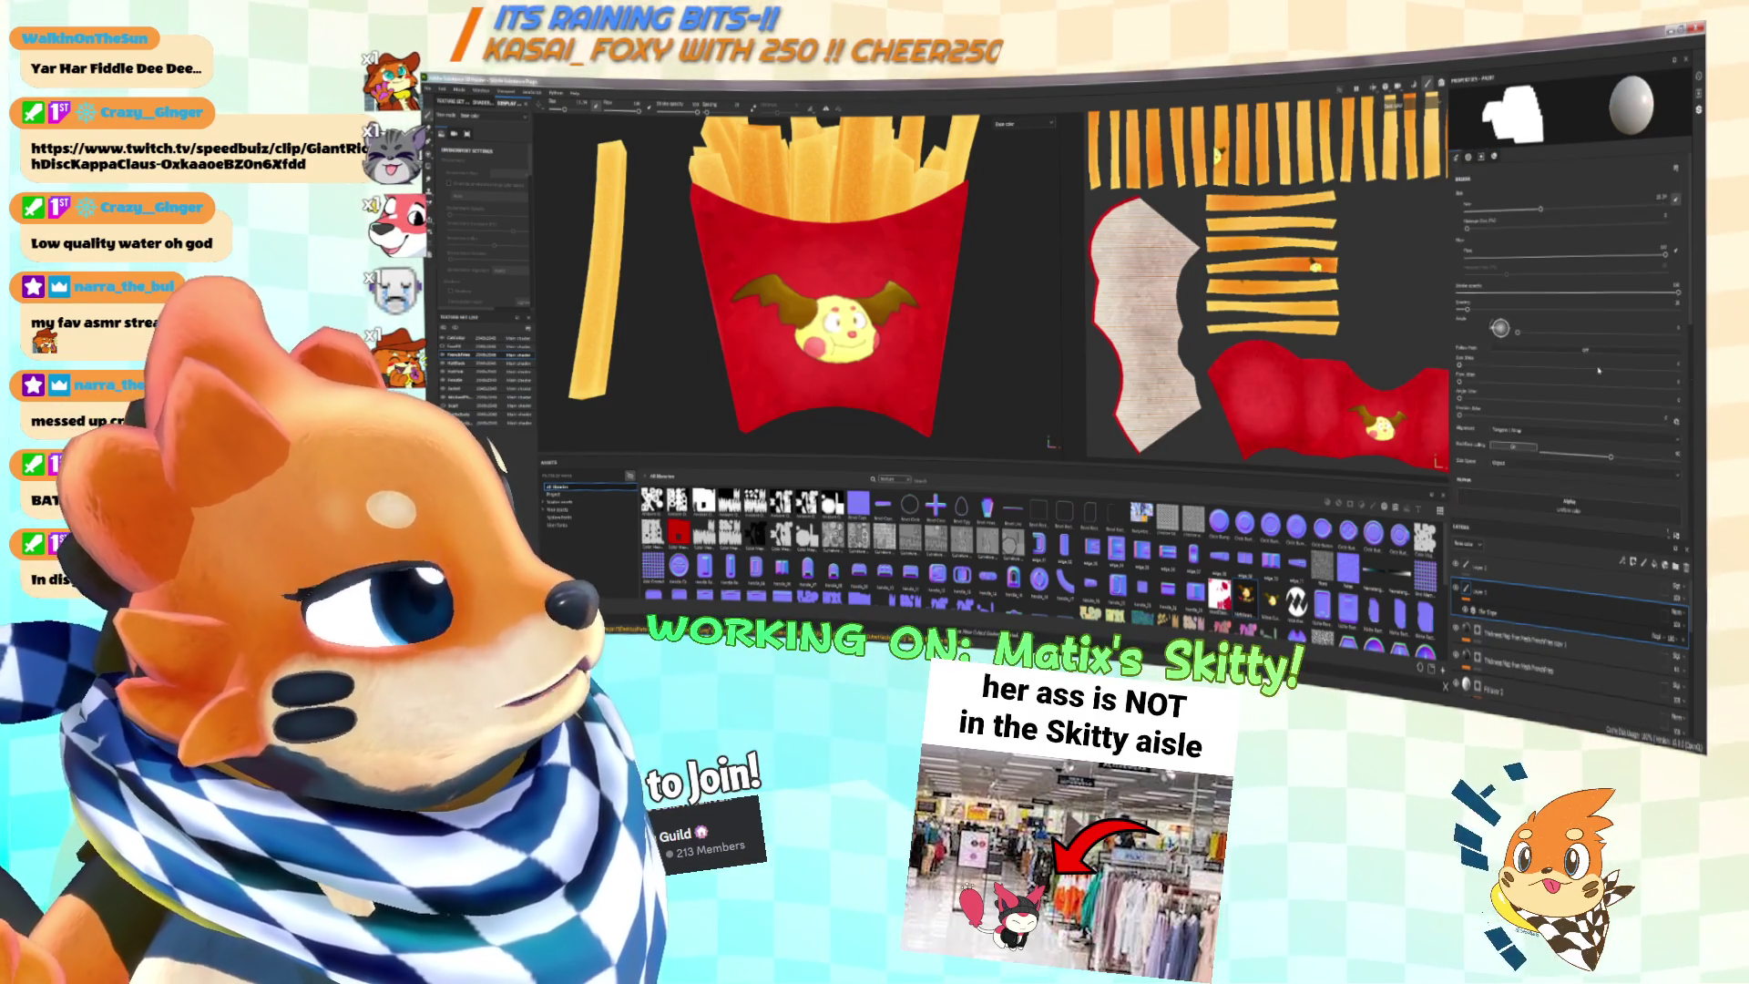
Step: Turn the fries box front-on and erase the old face decal with the Eraser
{"action": "key", "text": "f"}
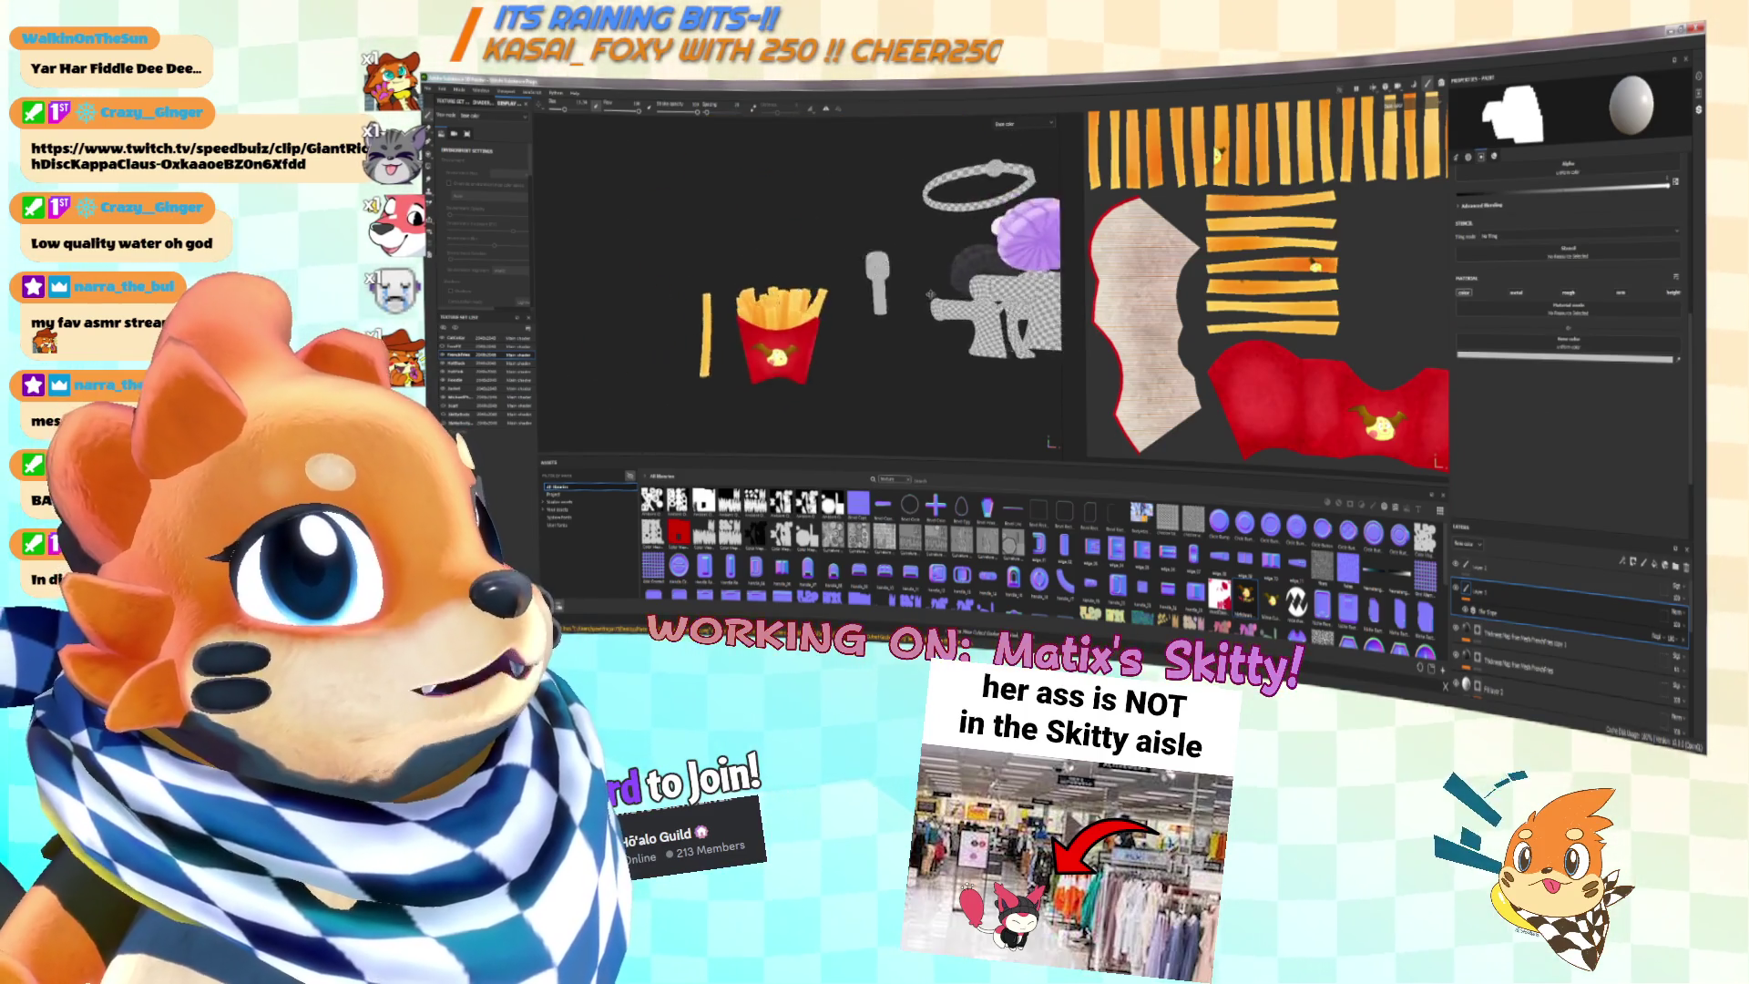
{"action": "mouse_move", "coordinate": [911, 273]}
{"action": "left_mouse_down", "text": "alt"}
{"action": "mouse_move", "coordinate": [1047, 283]}
{"action": "mouse_move", "coordinate": [961, 295]}
{"action": "mouse_move", "coordinate": [930, 321]}
{"action": "left_mouse_up", "text": "alt"}
{"action": "scroll", "coordinate": [929, 322], "scroll_direction": "down", "scroll_amount": 5}
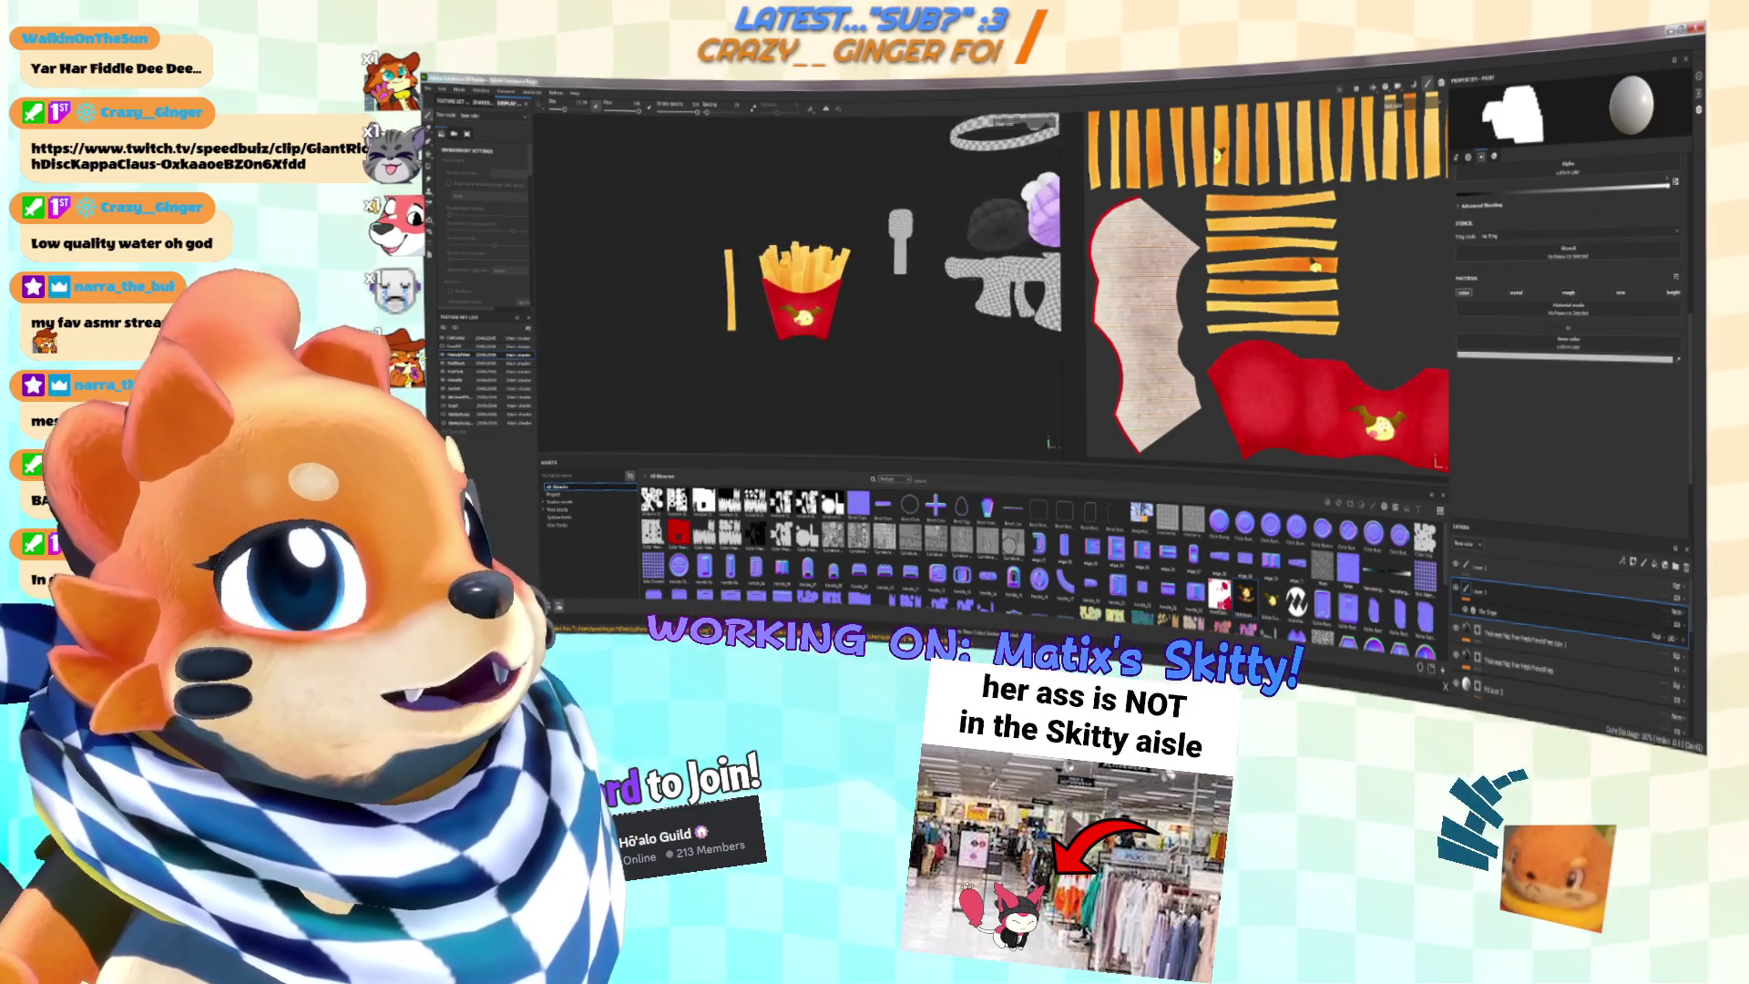
{"action": "scroll", "coordinate": [911, 300], "scroll_direction": "up", "scroll_amount": 3}
{"action": "scroll", "coordinate": [862, 238], "scroll_direction": "up", "scroll_amount": 6}
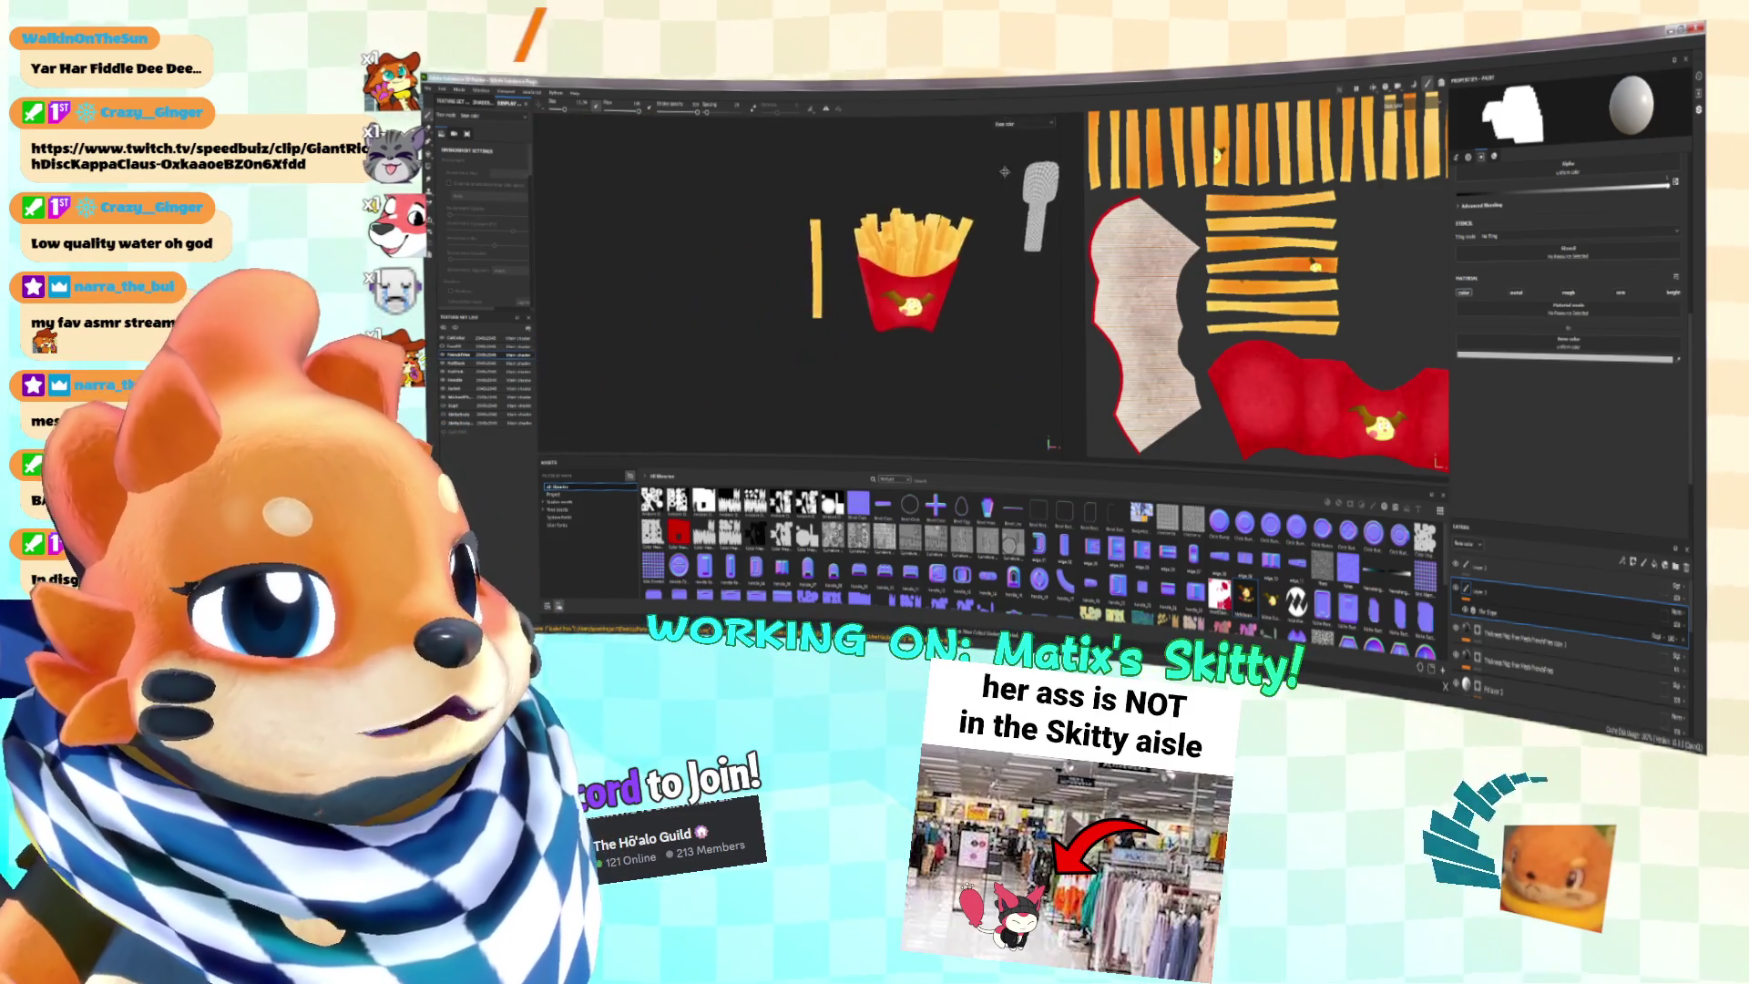
{"action": "left_click_drag", "start_coordinate": [953, 264], "coordinate": [900, 285], "text": "alt"}
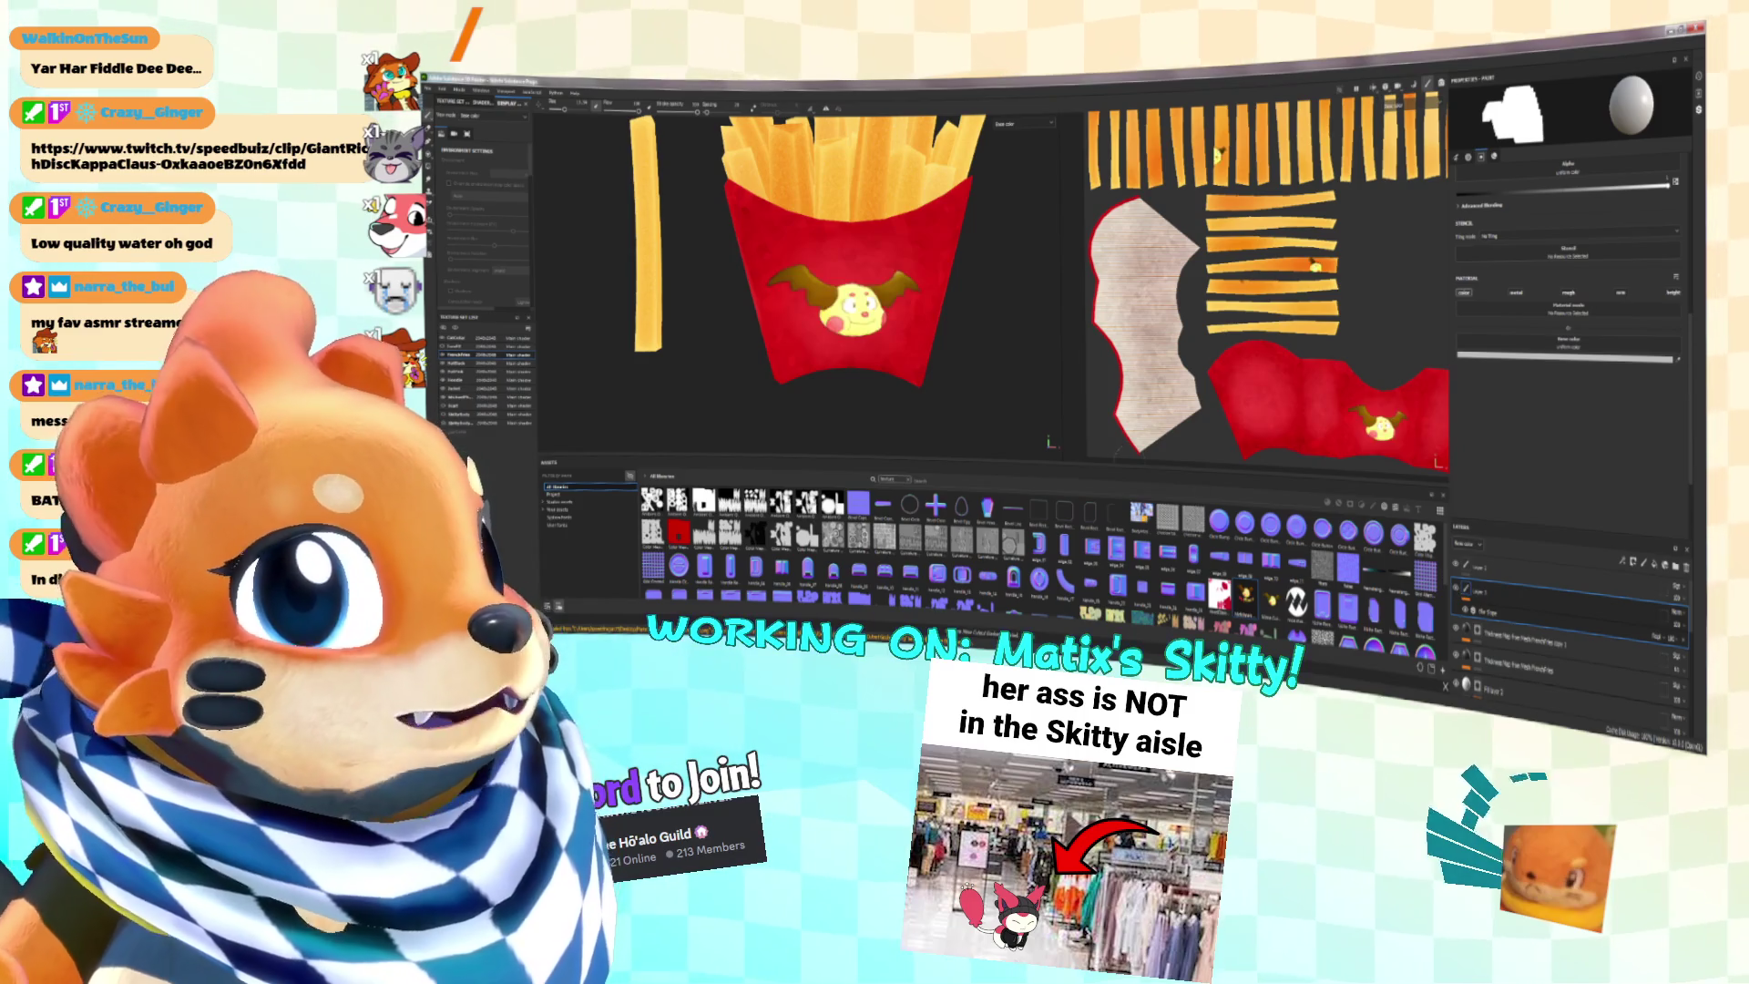
{"action": "left_click_drag", "start_coordinate": [959, 372], "coordinate": [906, 360], "text": "alt"}
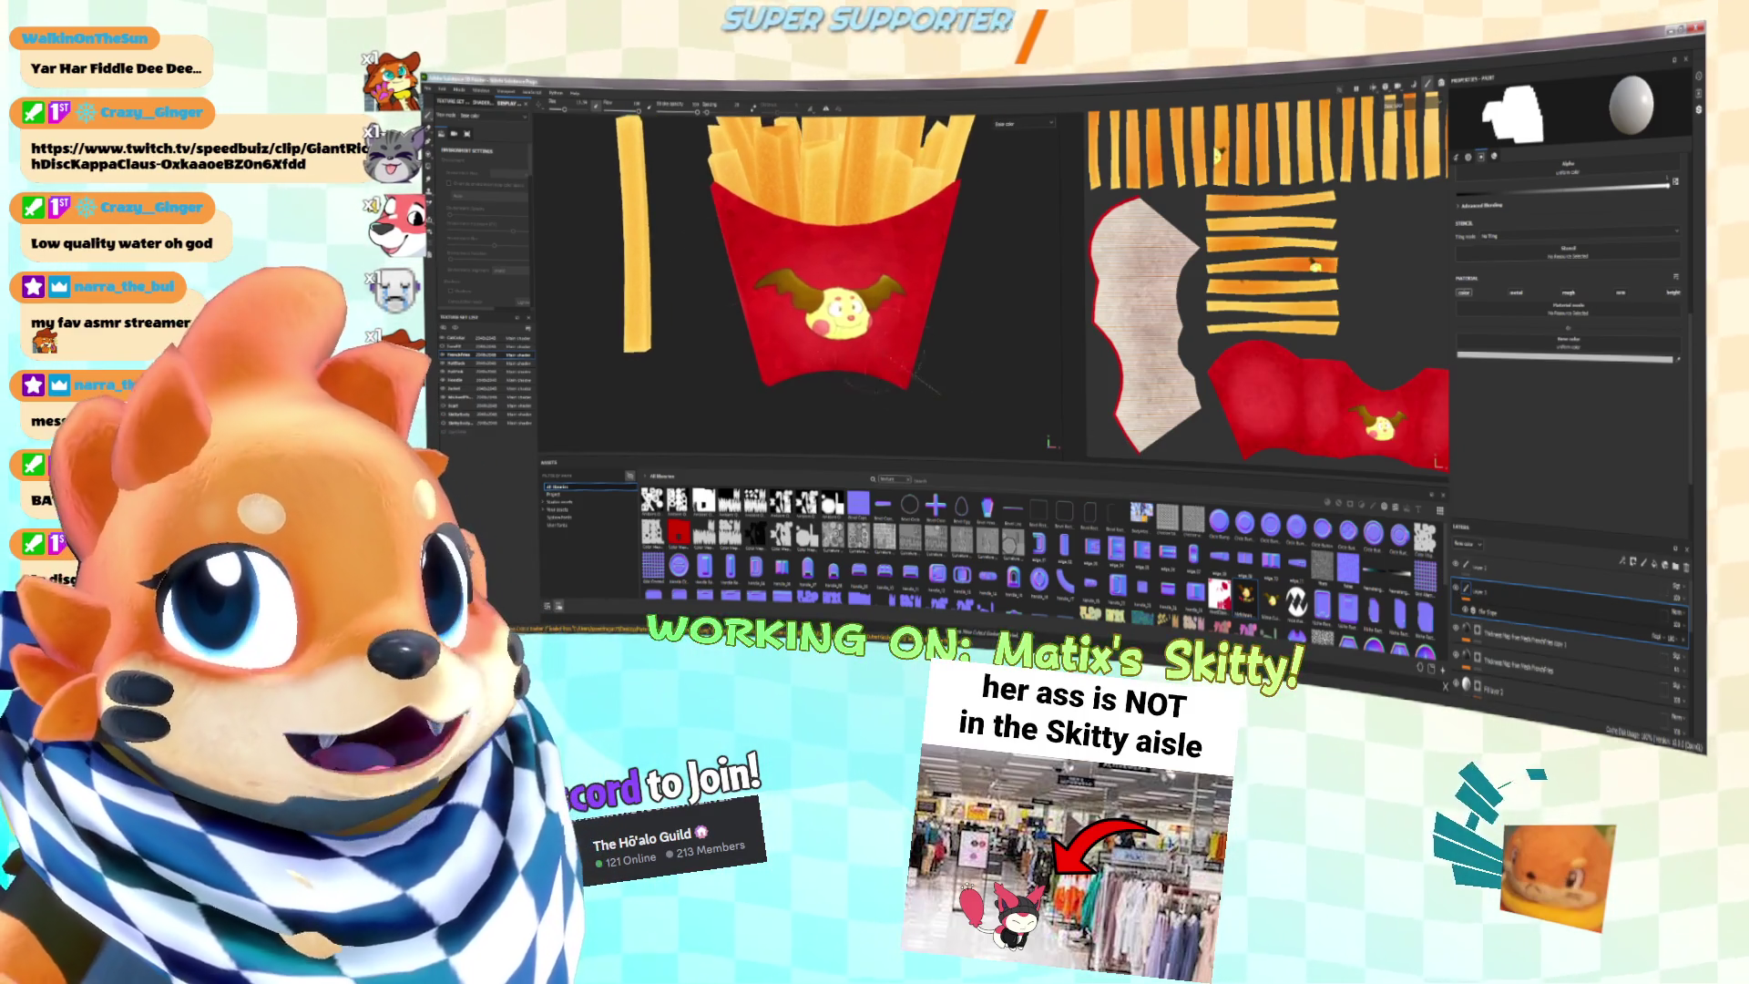
{"action": "key", "text": "e"}
{"action": "left_click", "coordinate": [829, 296]}
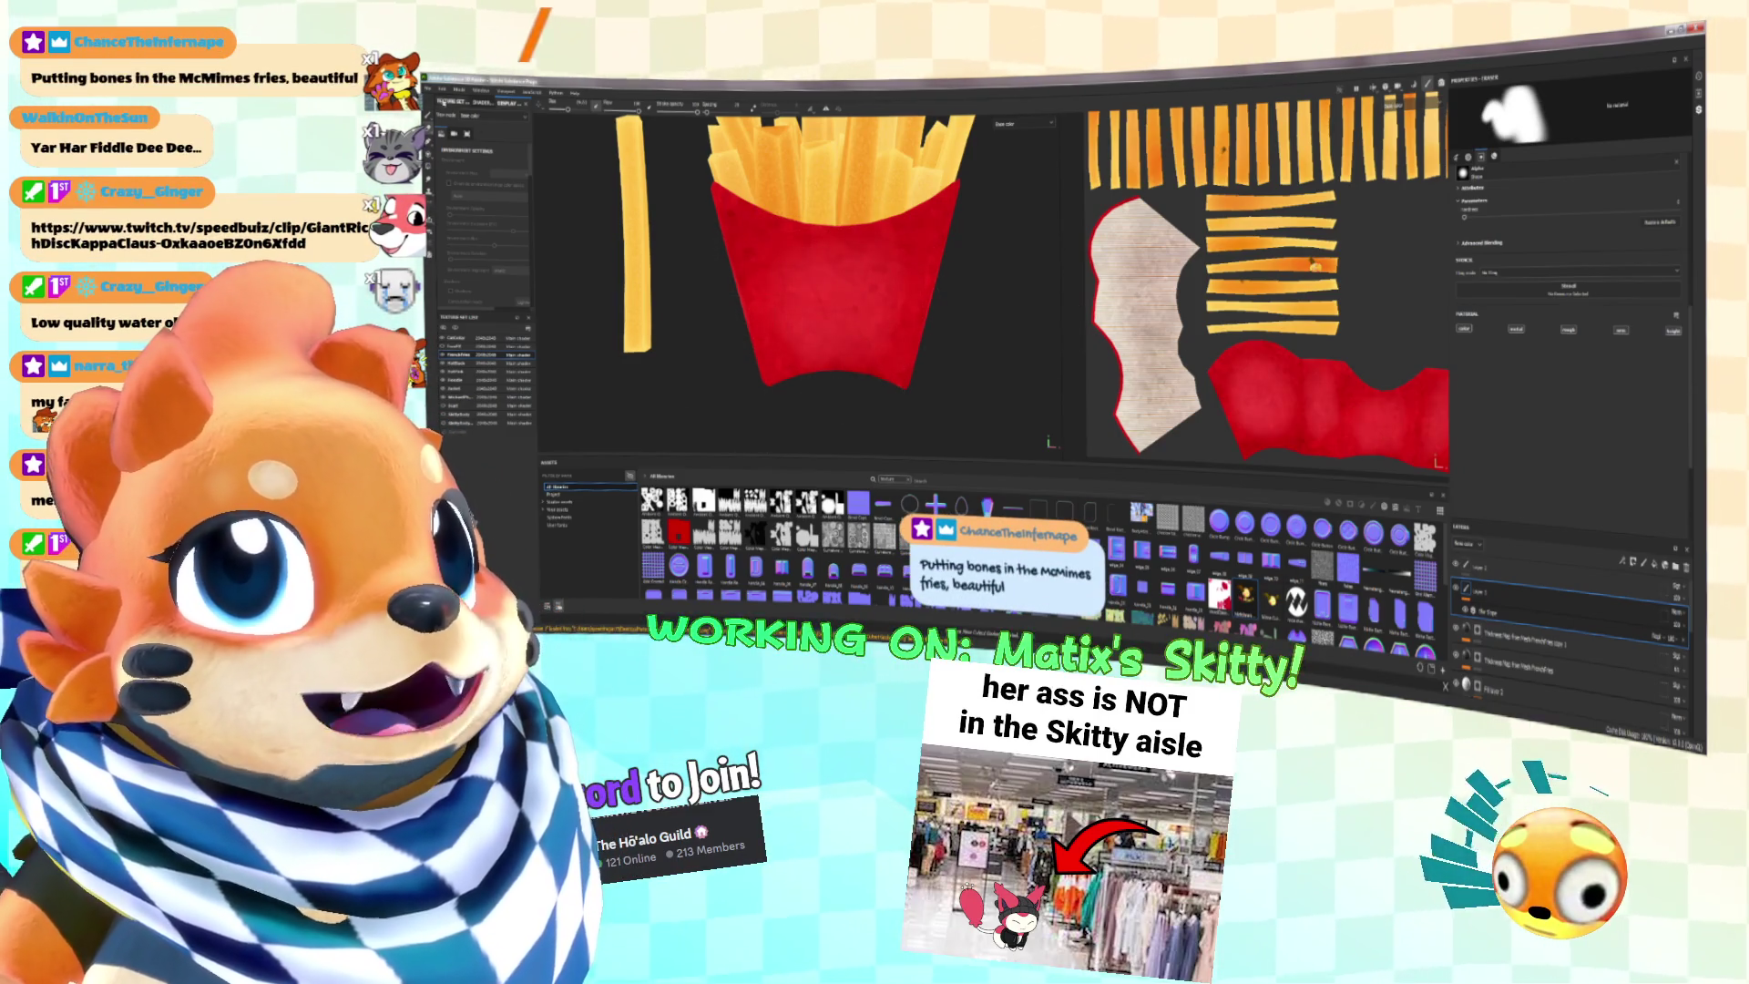
Step: Stamp the new McMime's logo onto the red fries box front
{"action": "key", "text": "p"}
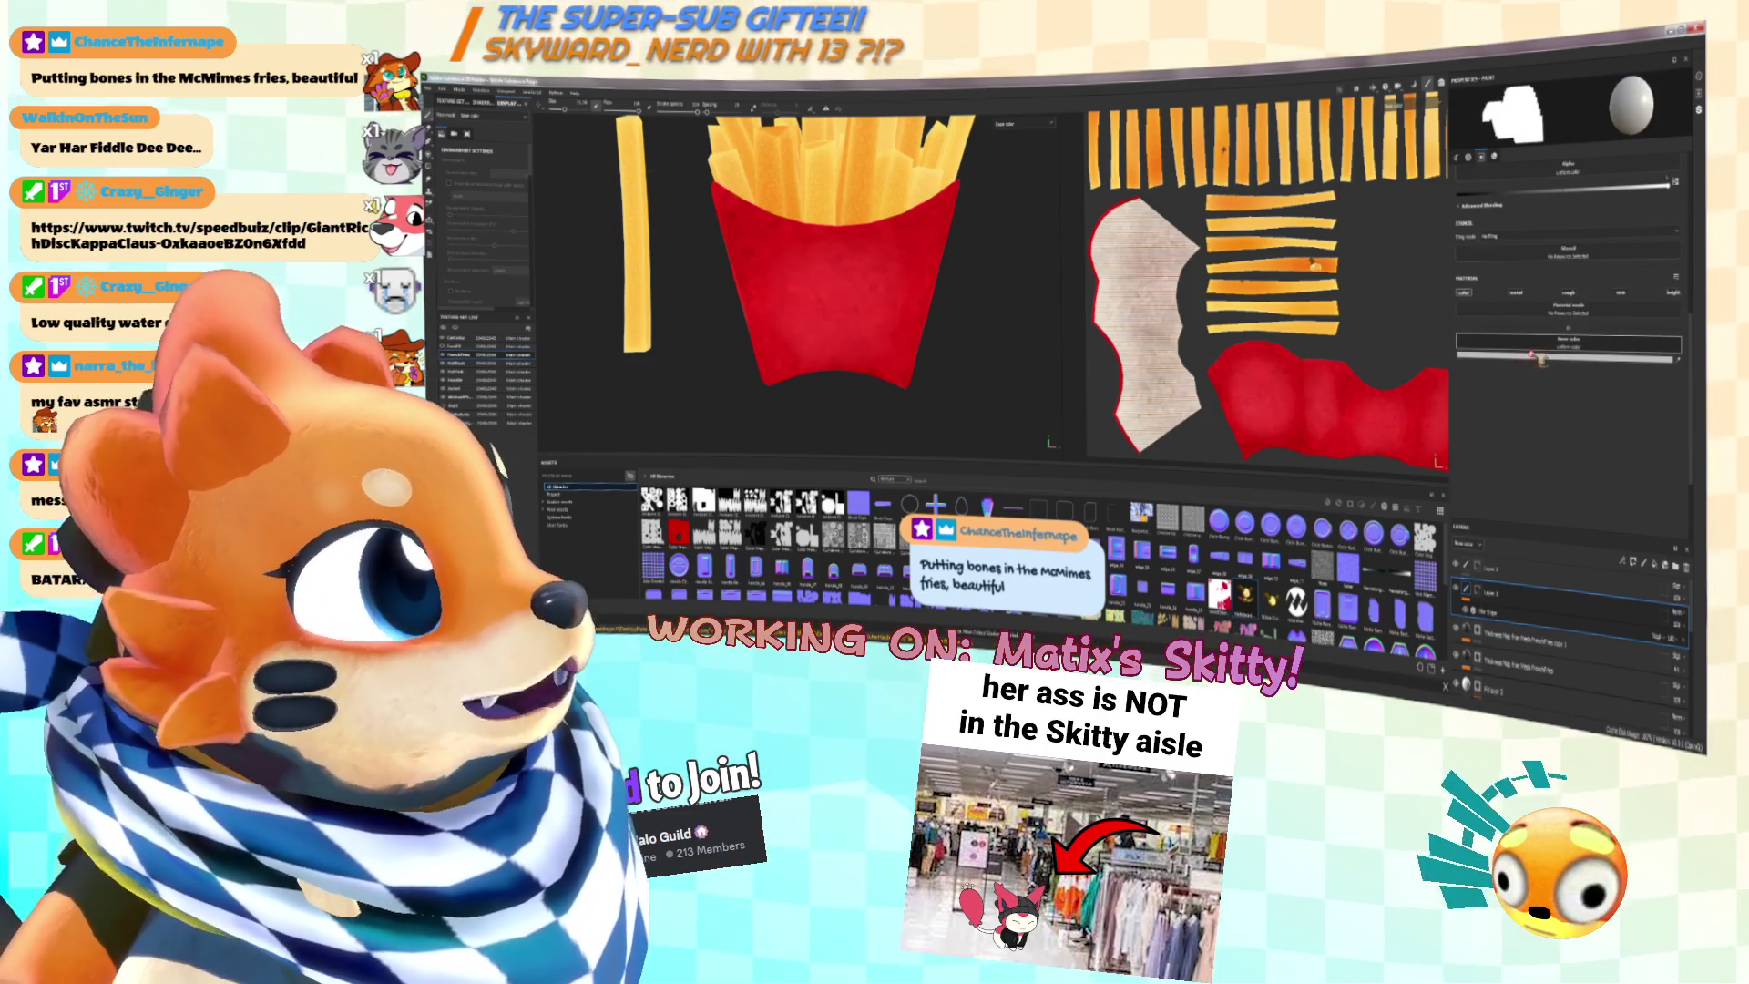
{"action": "scroll", "coordinate": [1558, 346], "scroll_direction": "up", "scroll_amount": 5}
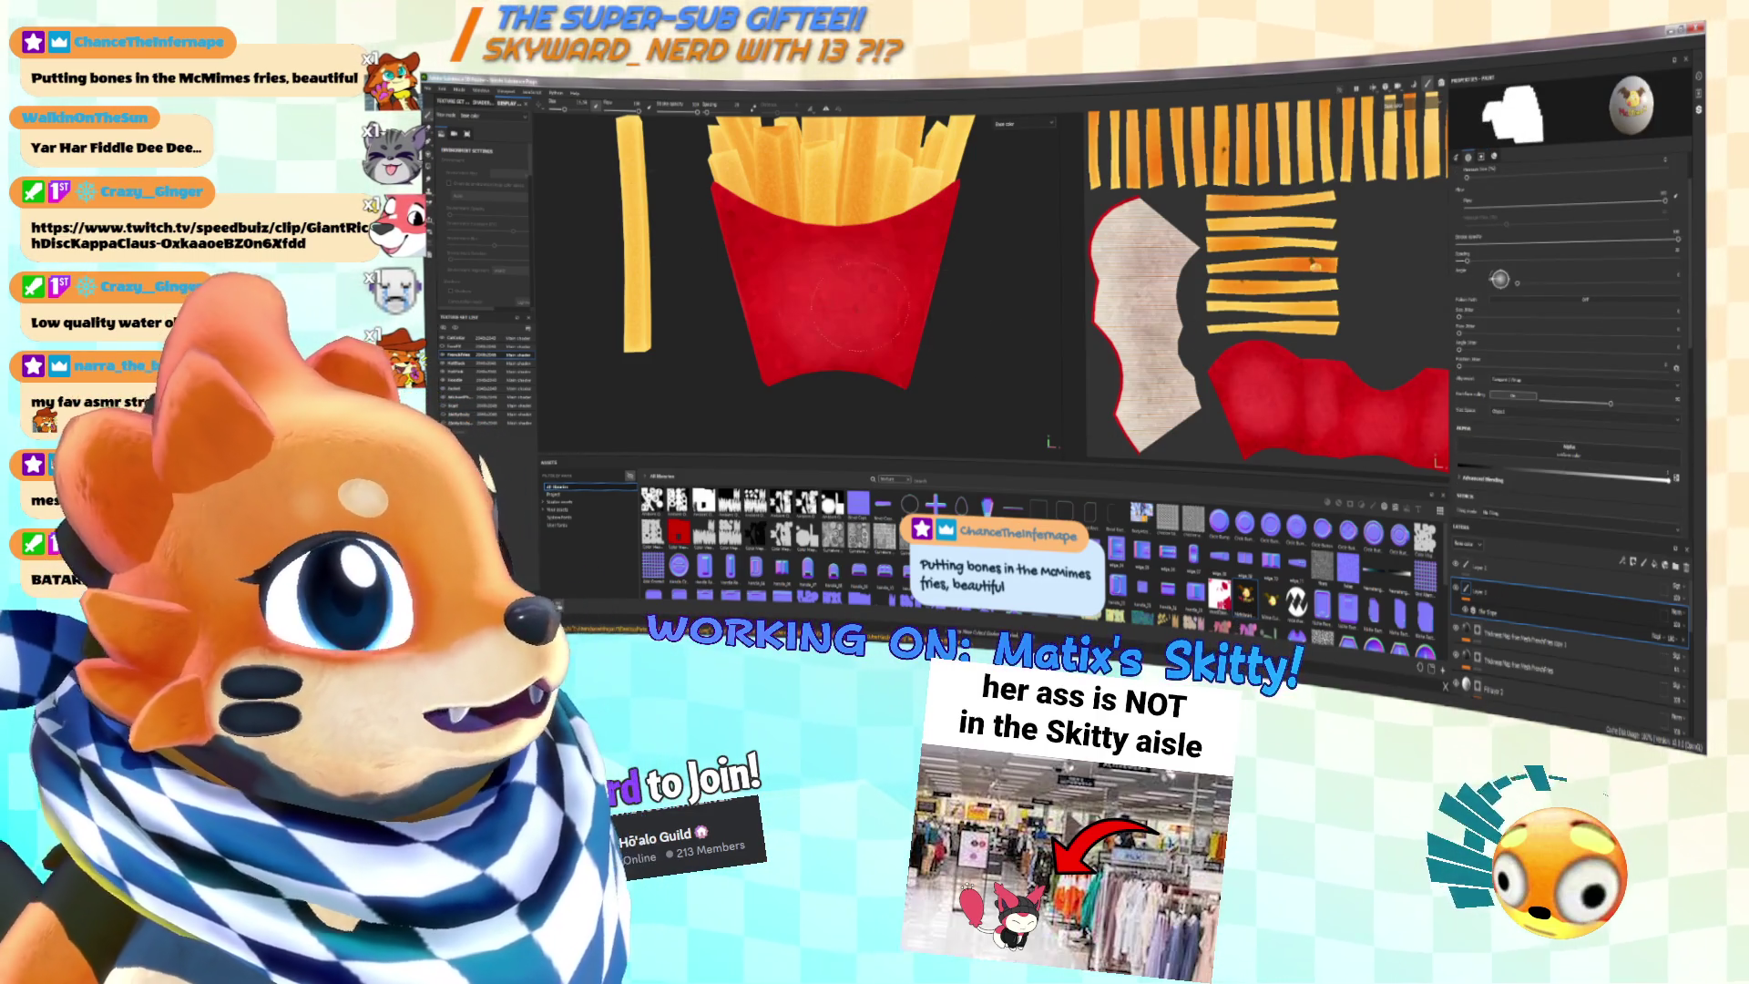
{"action": "left_click", "coordinate": [843, 310]}
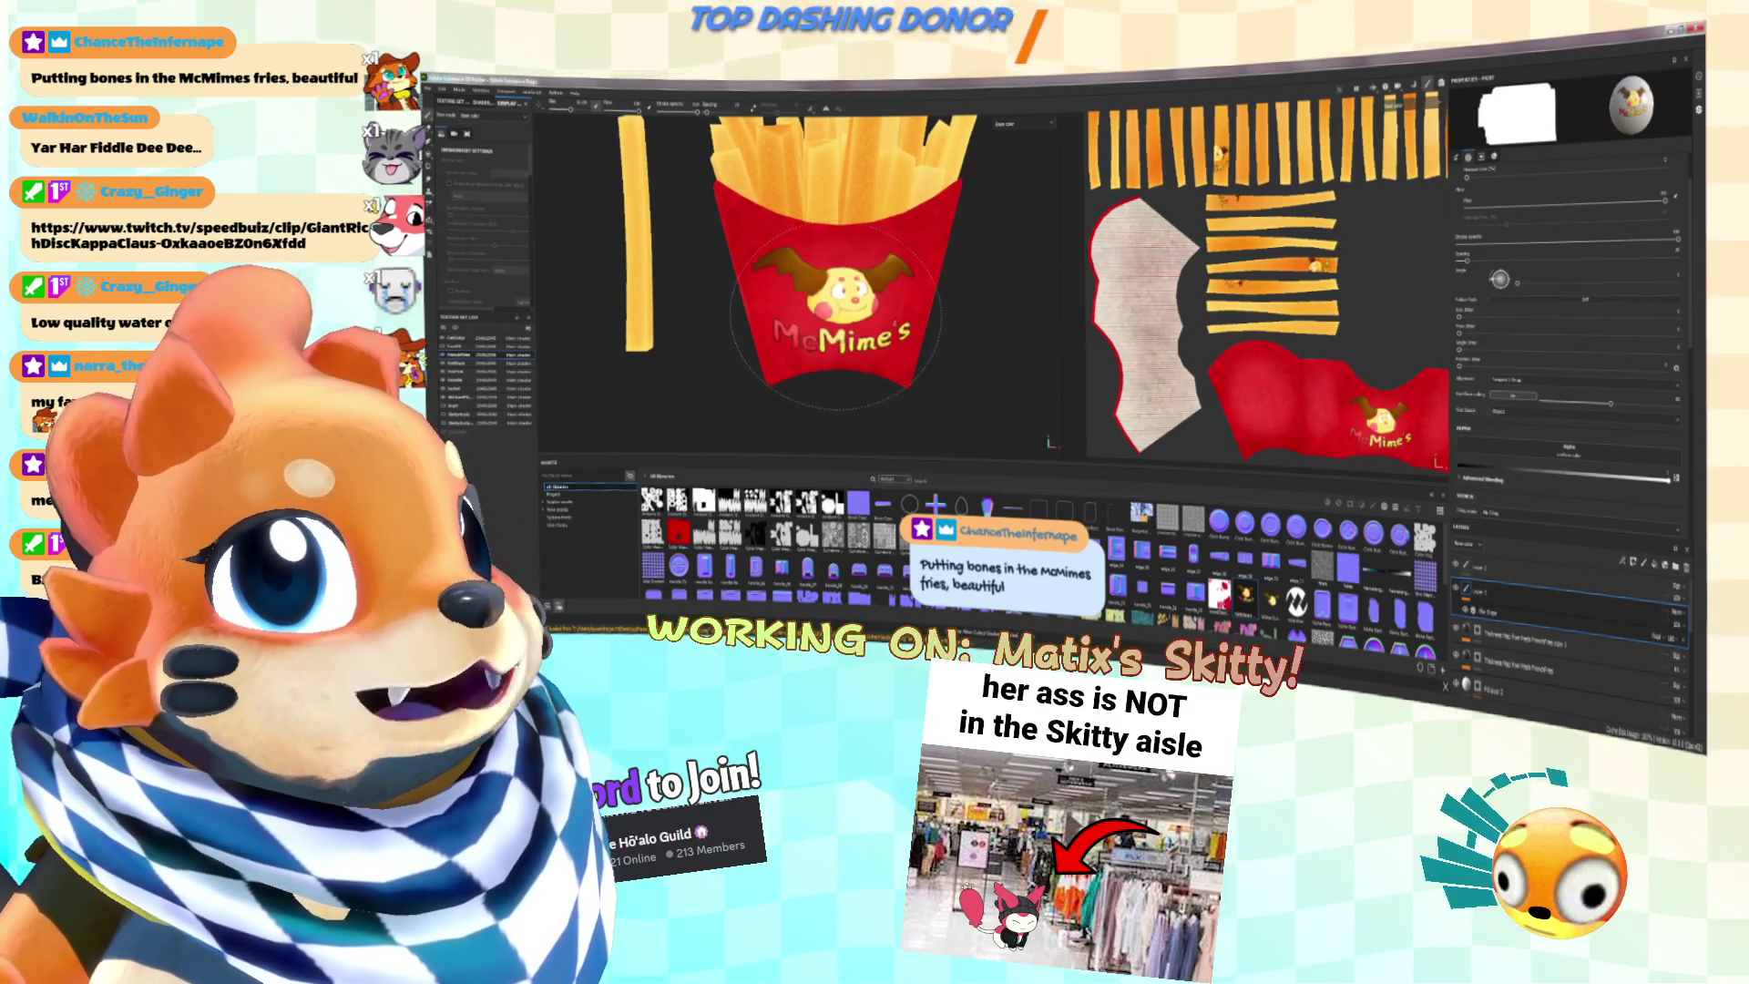
{"action": "scroll", "coordinate": [916, 318], "scroll_direction": "down", "scroll_amount": 3}
{"action": "scroll", "coordinate": [893, 315], "scroll_direction": "up", "scroll_amount": 5}
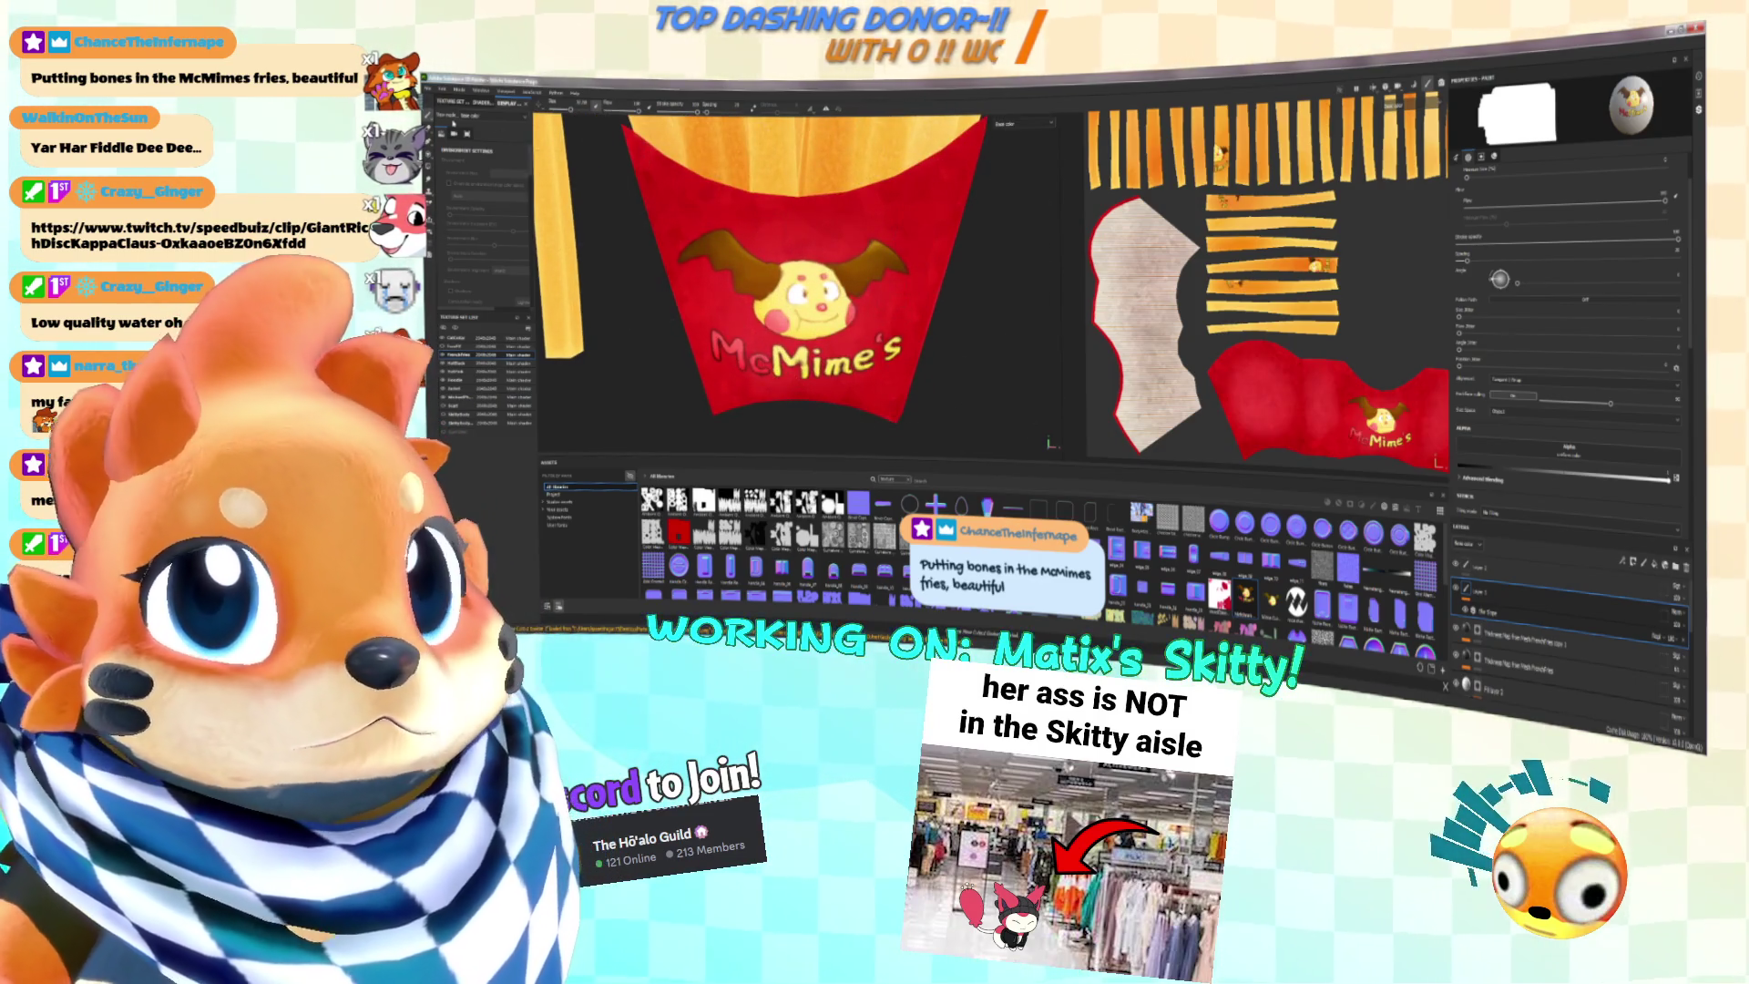
{"action": "scroll", "coordinate": [829, 292], "scroll_direction": "down", "scroll_amount": 5}
Step: Orbit and zoom in close on the lone fry and the fries box, then shrink the brush
{"action": "left_click_drag", "start_coordinate": [830, 291], "coordinate": [938, 273], "text": "alt"}
{"action": "scroll", "coordinate": [861, 275], "scroll_direction": "up", "scroll_amount": 5}
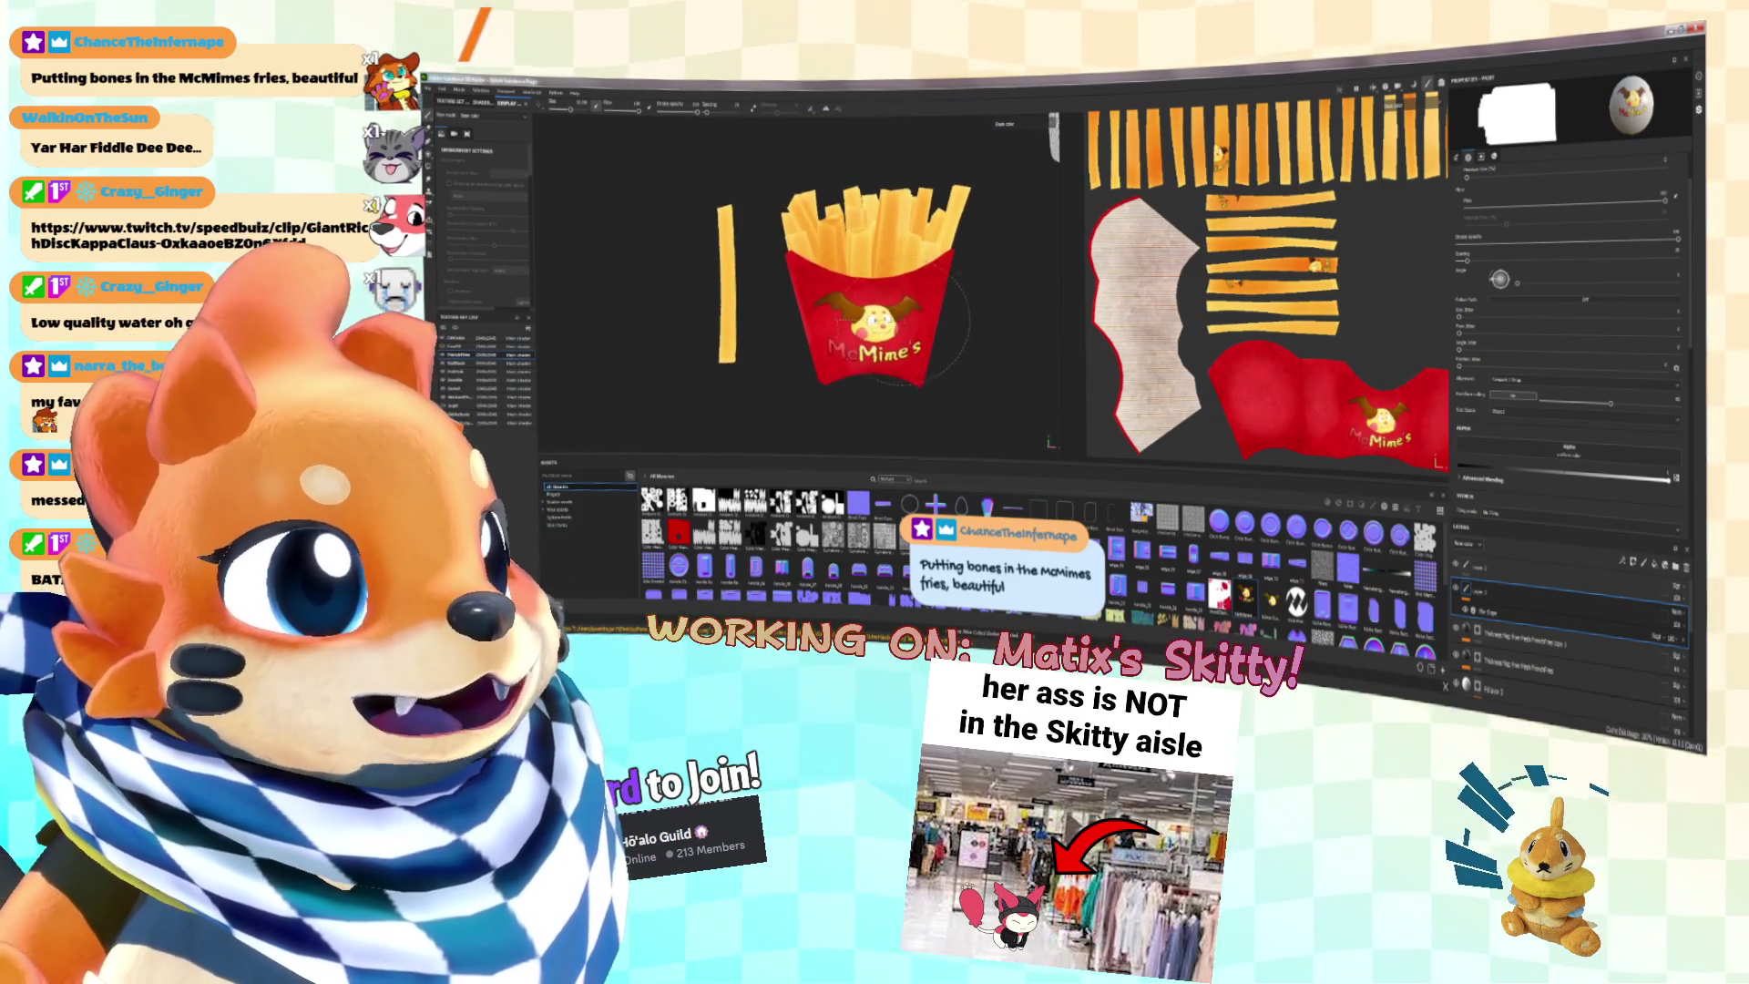
{"action": "mouse_move", "coordinate": [970, 273]}
{"action": "left_mouse_down", "text": "alt"}
{"action": "mouse_move", "coordinate": [699, 273]}
{"action": "mouse_move", "coordinate": [833, 260]}
{"action": "left_mouse_up", "text": "alt"}
{"action": "scroll", "coordinate": [834, 260], "scroll_direction": "down", "scroll_amount": 4}
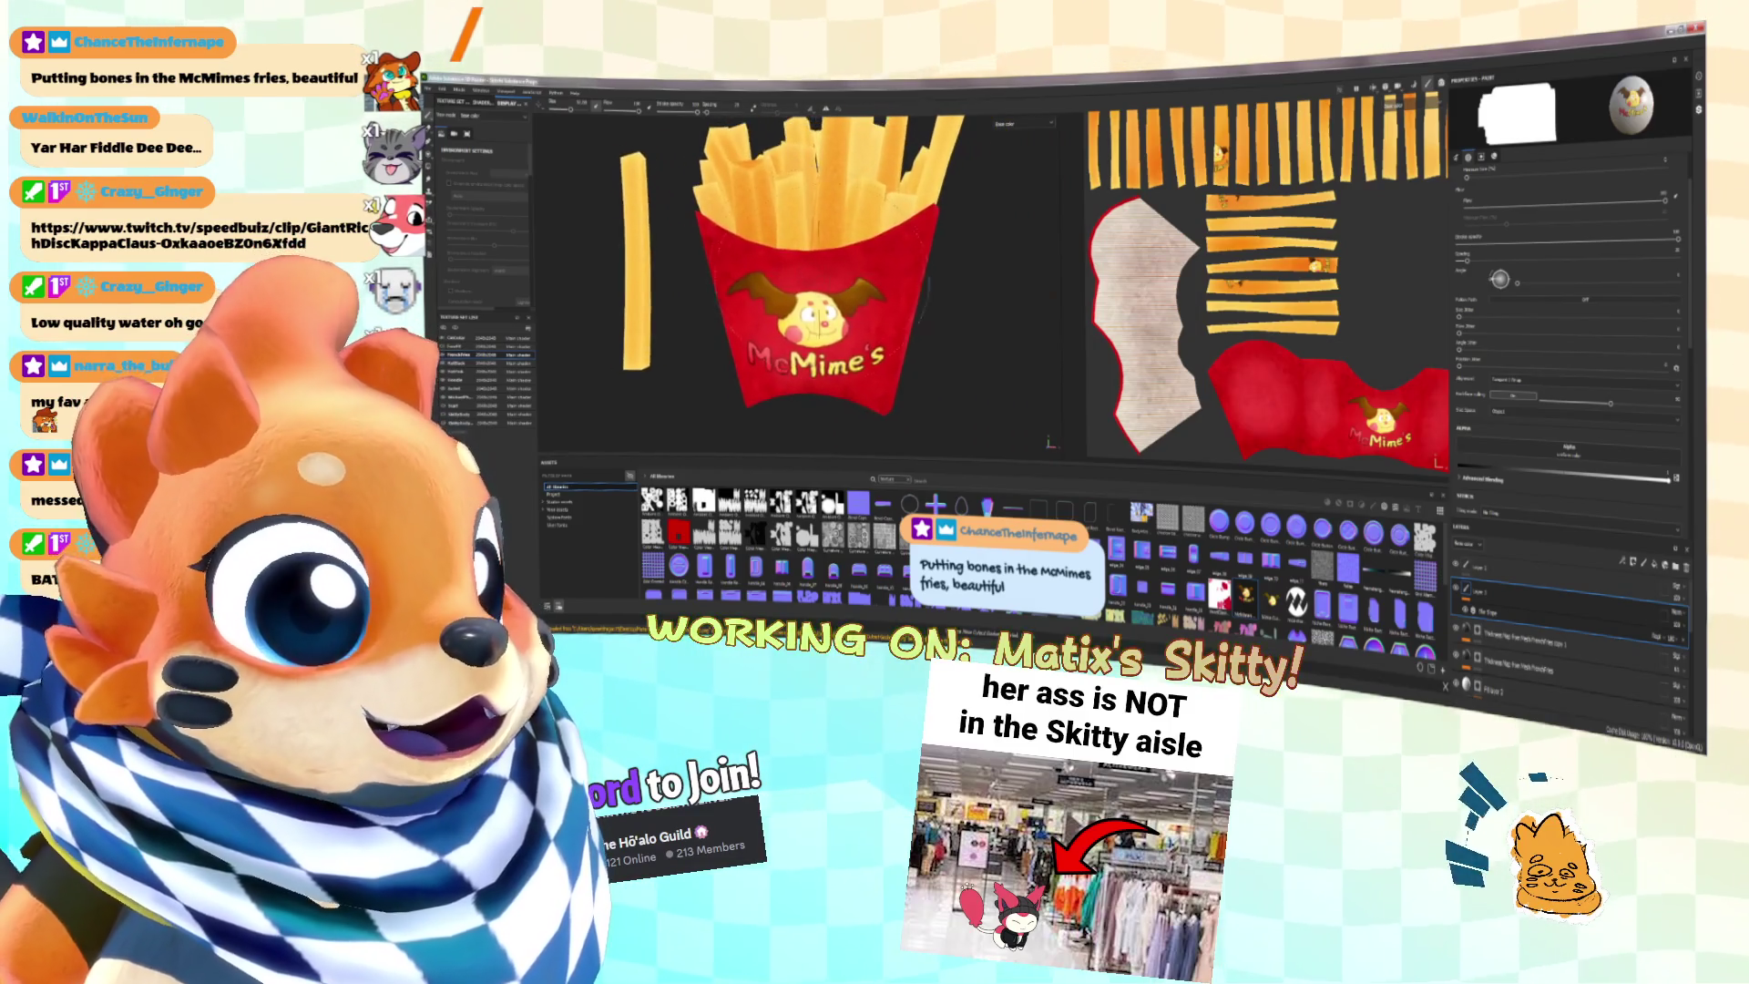
{"action": "scroll", "coordinate": [870, 291], "scroll_direction": "down", "scroll_amount": 3}
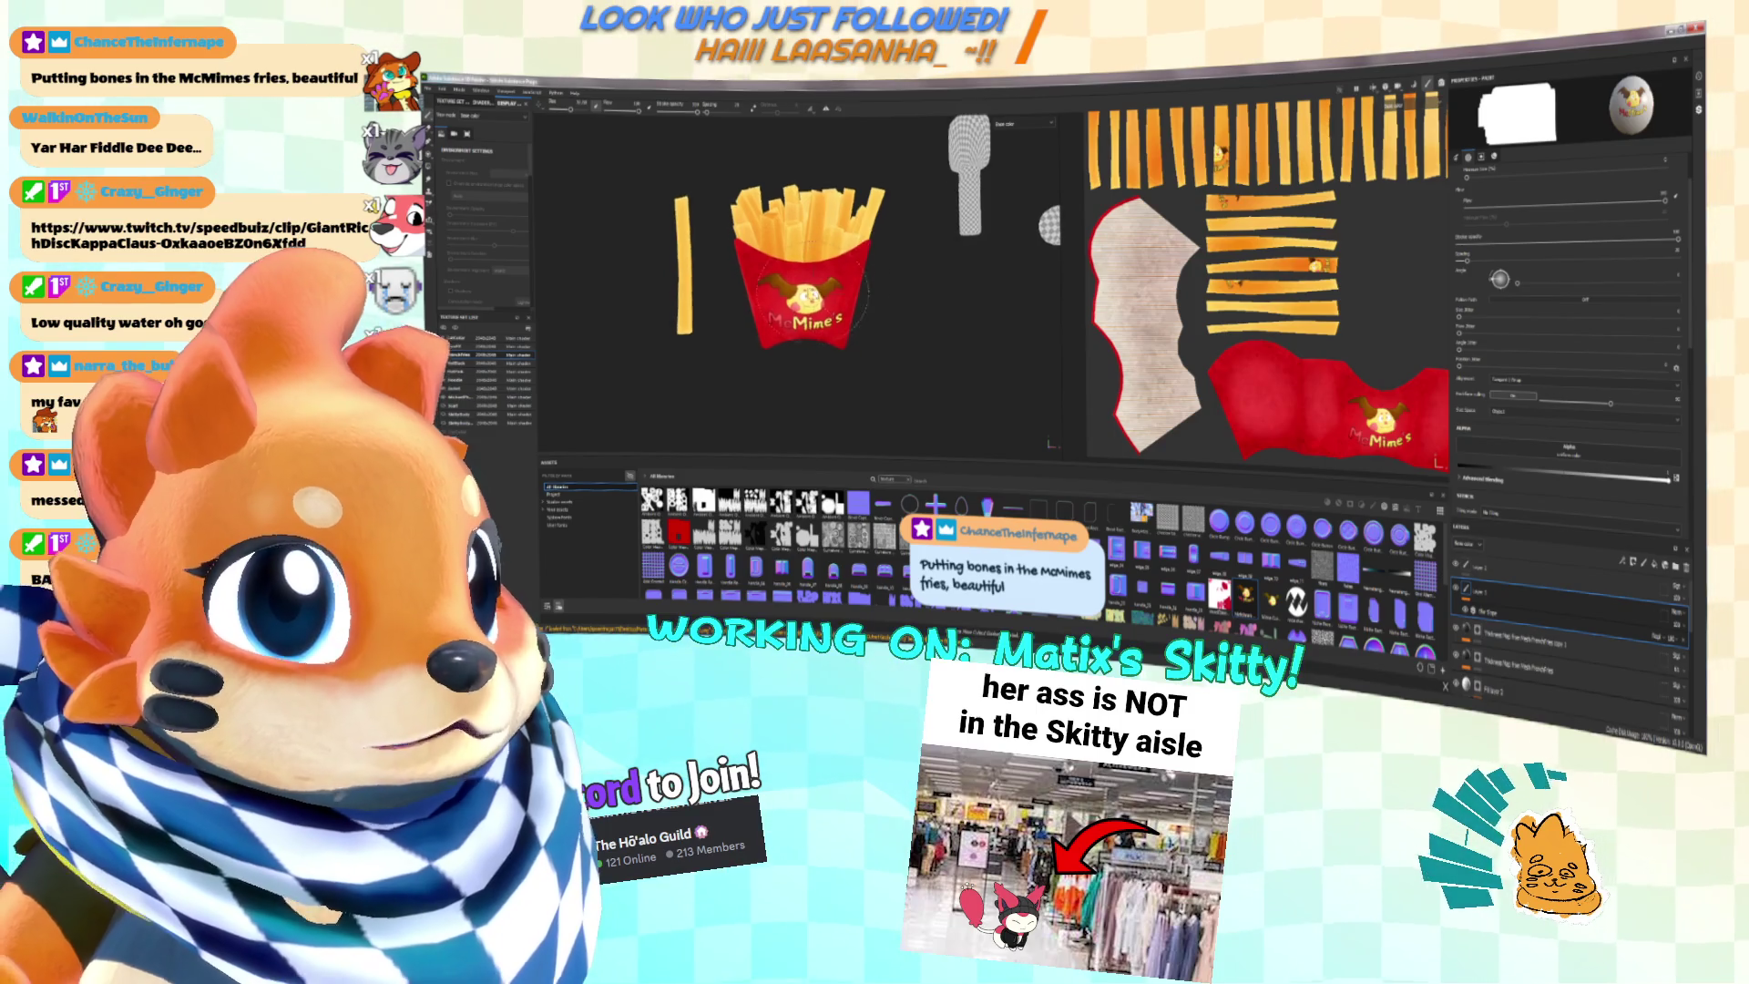
{"action": "scroll", "coordinate": [811, 294], "scroll_direction": "up", "scroll_amount": 5}
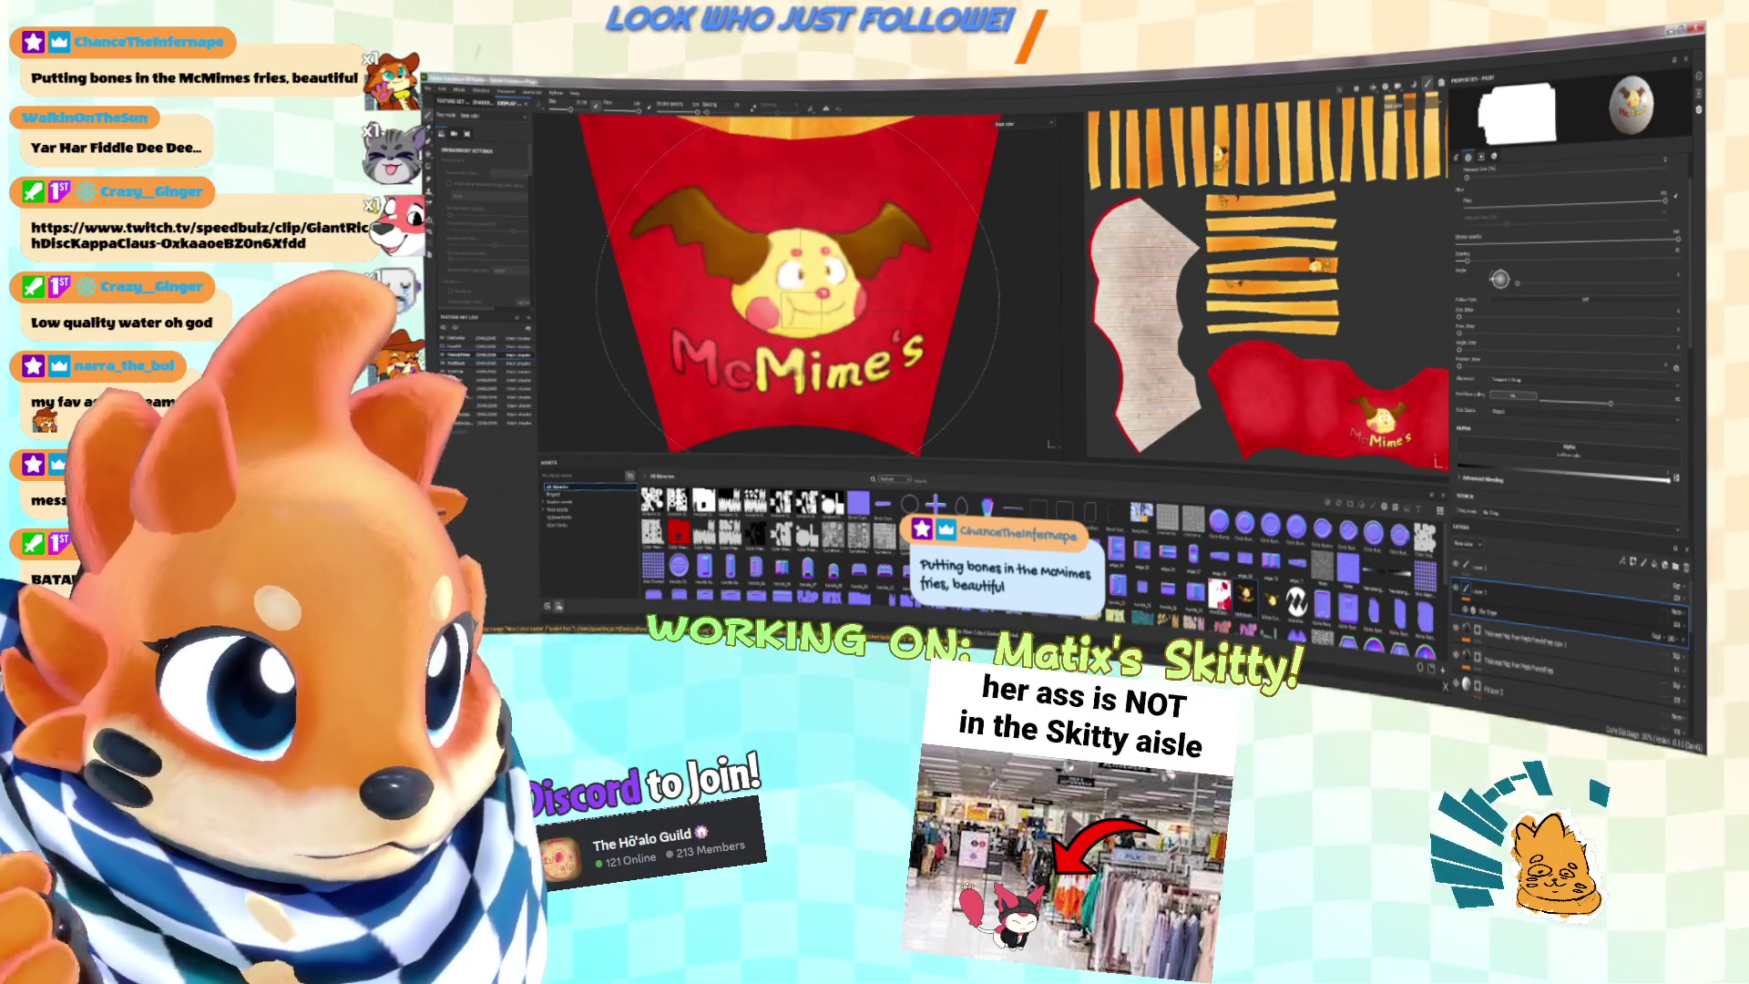
{"action": "scroll", "coordinate": [792, 301], "scroll_direction": "down", "scroll_amount": 6}
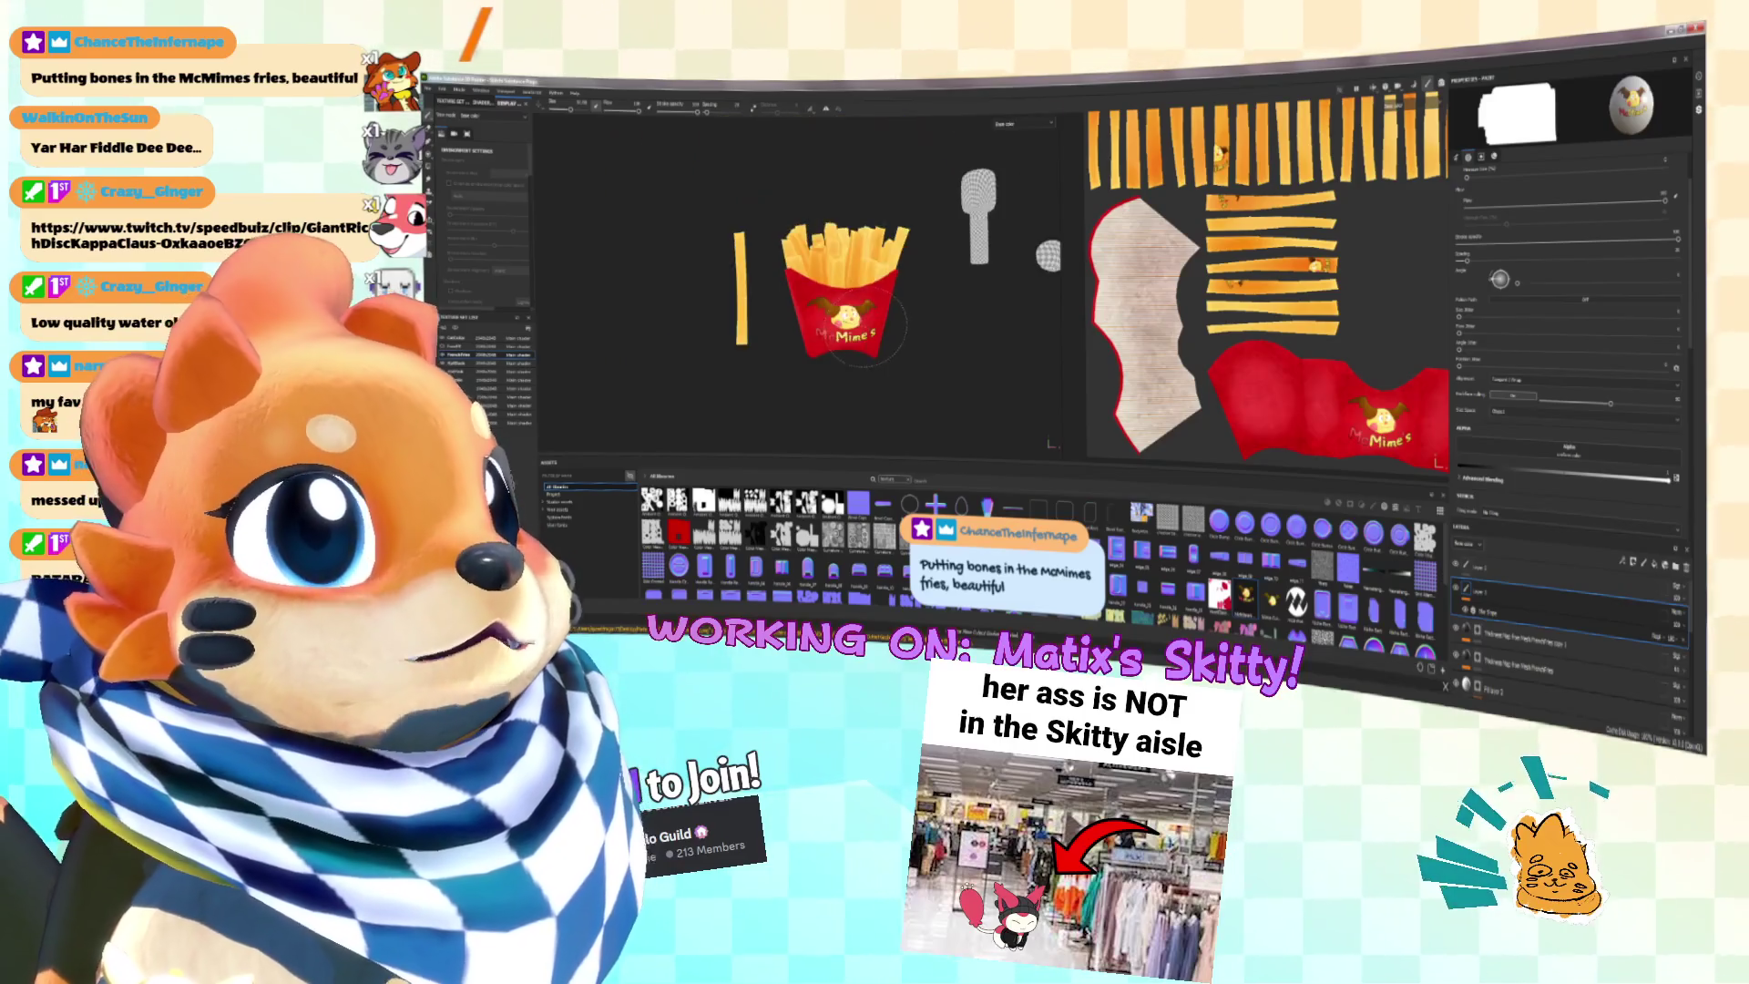
{"action": "left_click_drag", "start_coordinate": [783, 323], "coordinate": [802, 319], "text": "alt"}
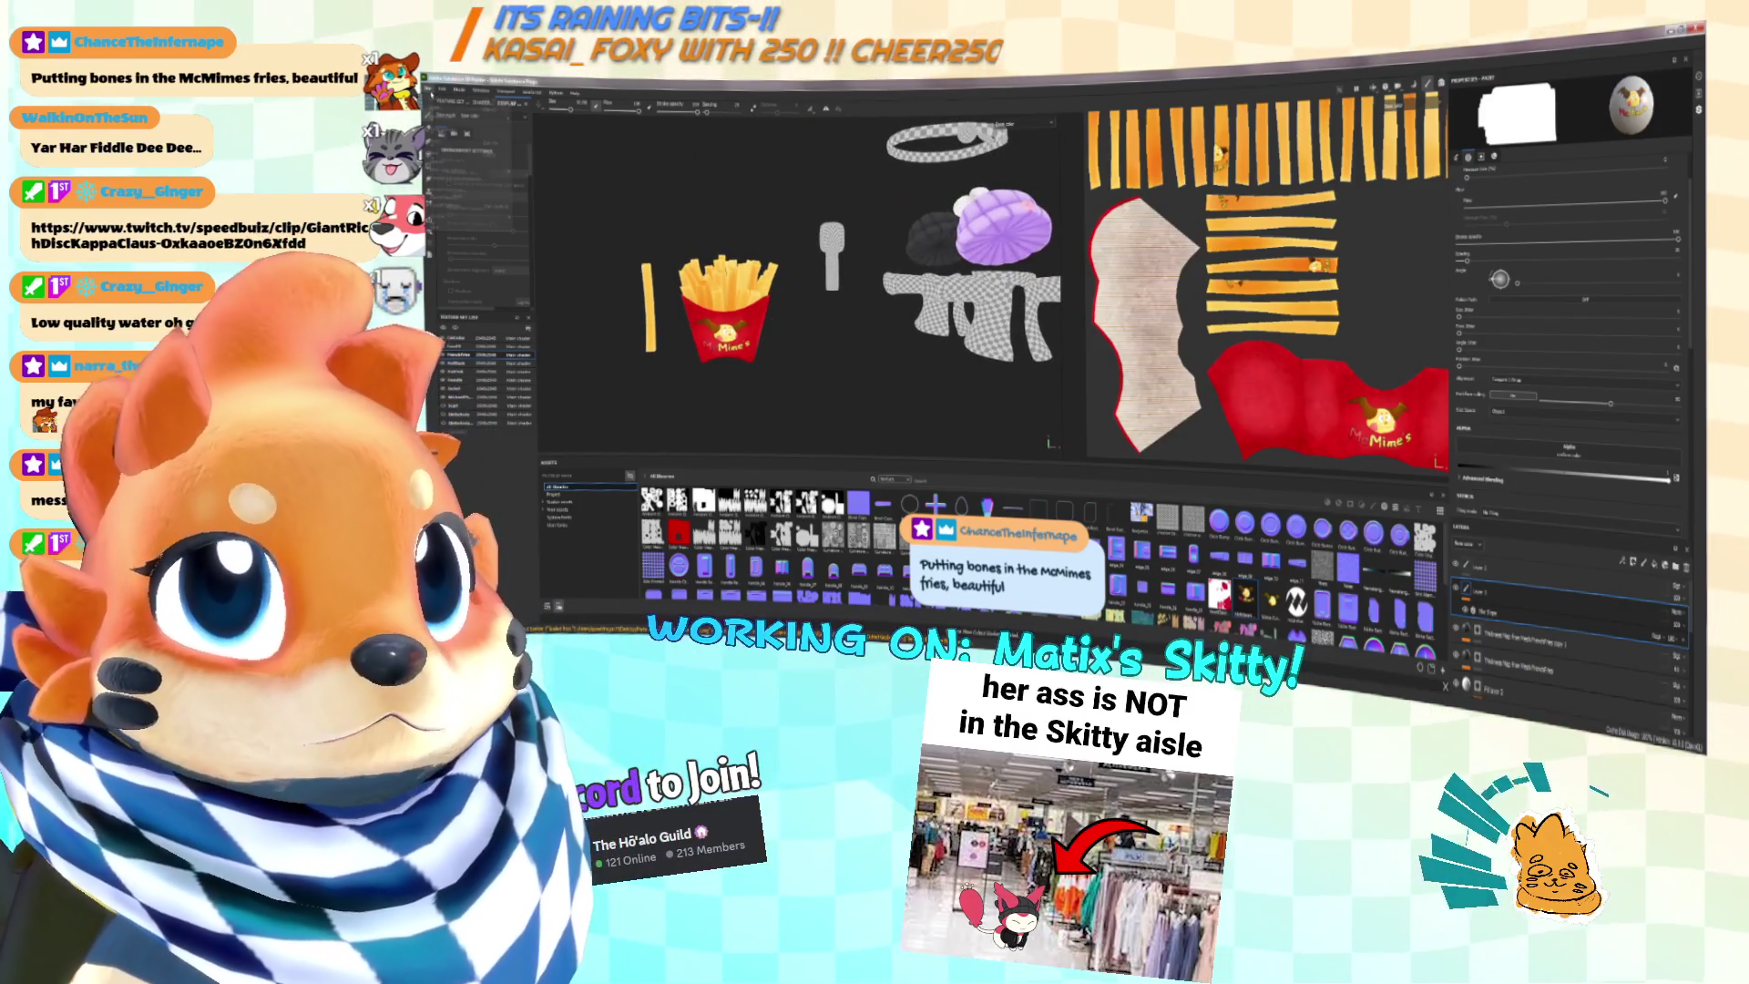
{"action": "scroll", "coordinate": [860, 265], "scroll_direction": "down", "scroll_amount": 3}
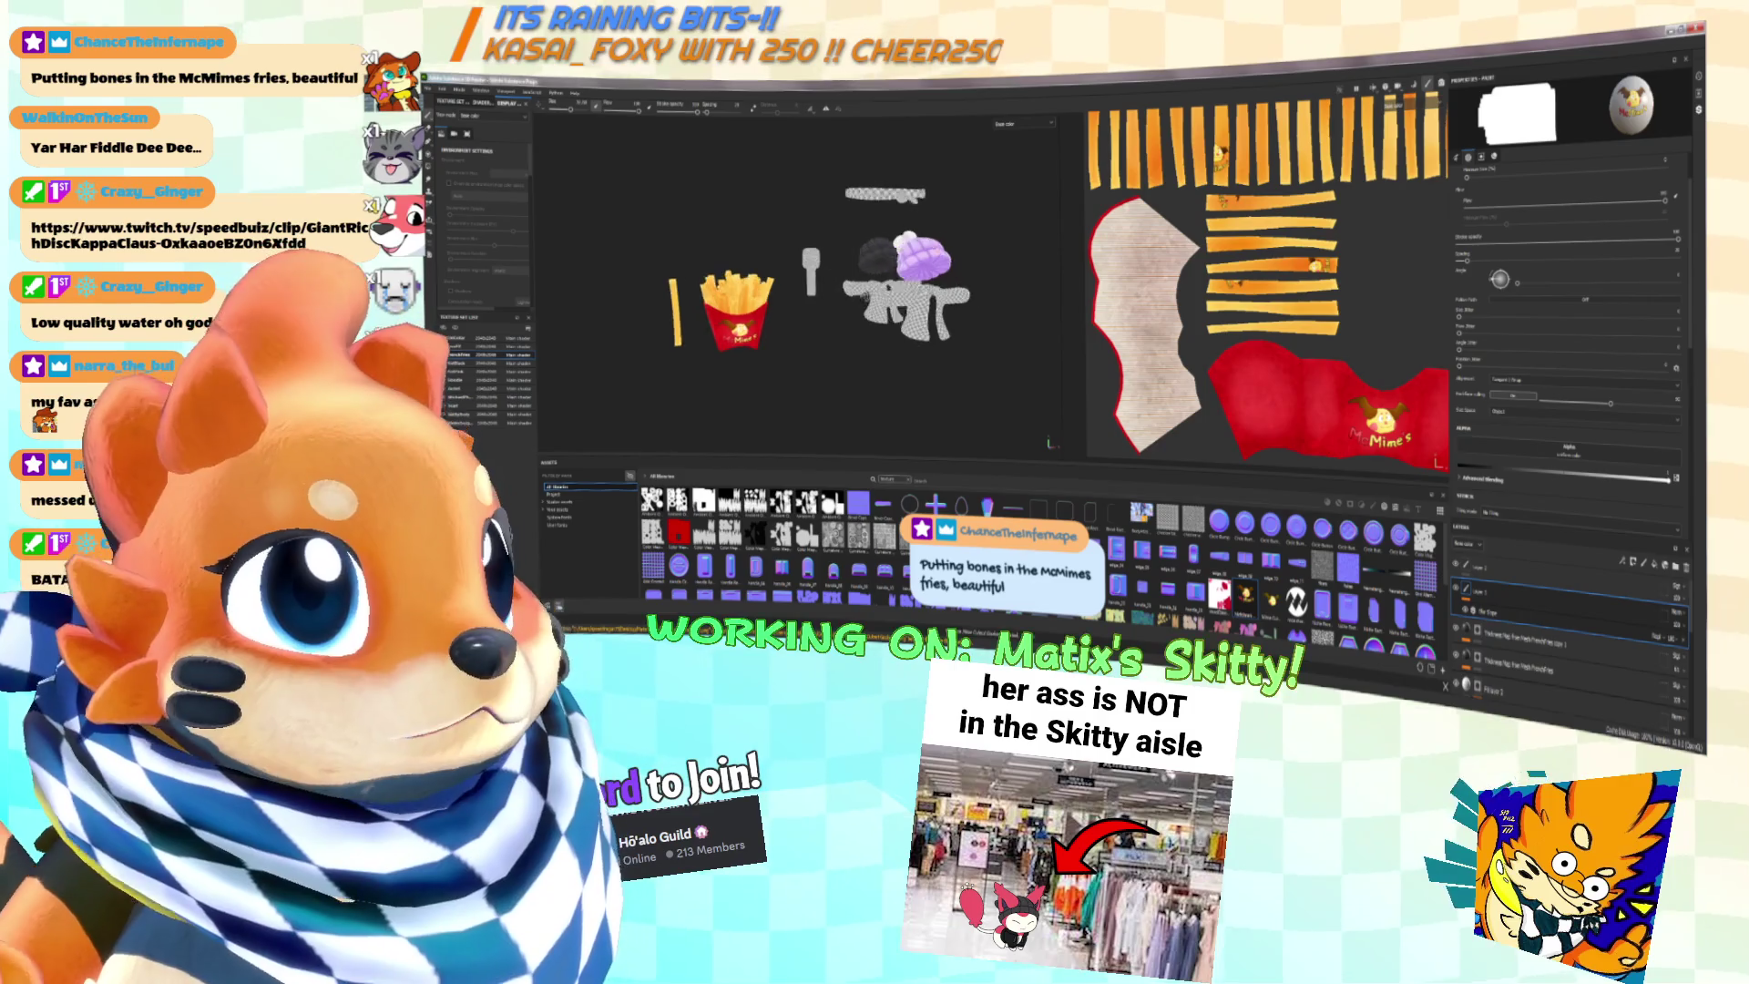
{"action": "scroll", "coordinate": [847, 298], "scroll_direction": "up", "scroll_amount": 5}
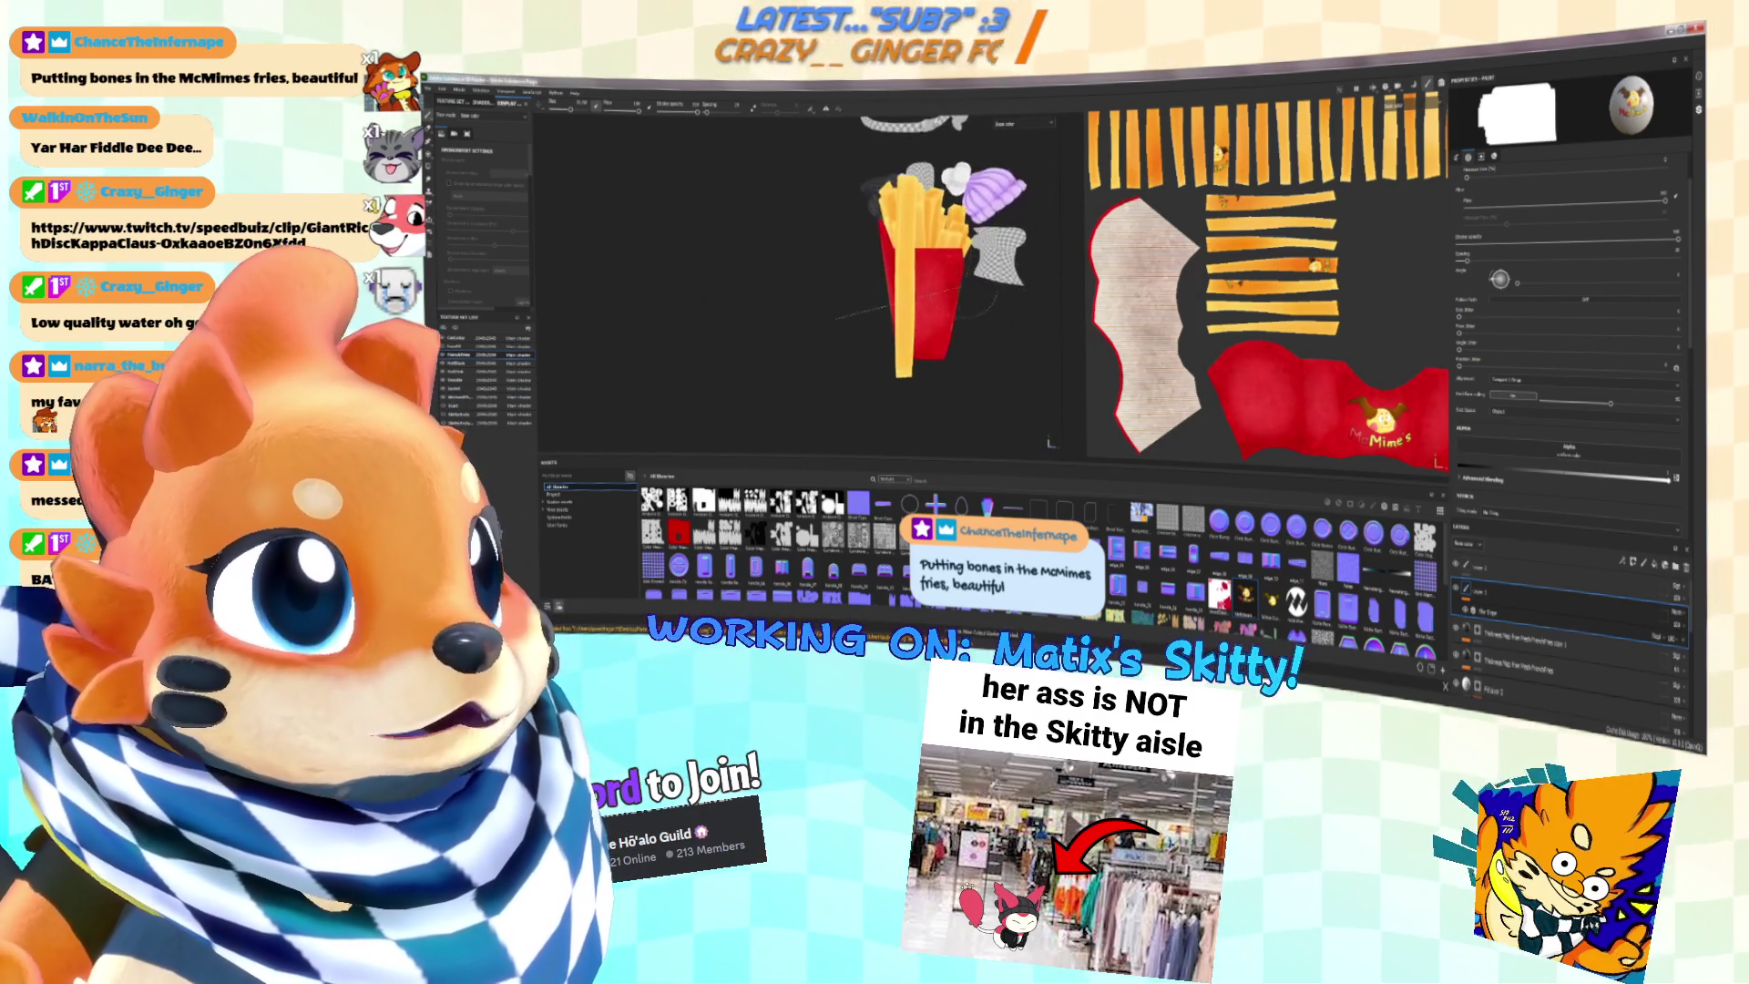
{"action": "scroll", "coordinate": [820, 292], "scroll_direction": "up", "scroll_amount": 3}
{"action": "left_click_drag", "start_coordinate": [812, 290], "coordinate": [847, 292], "text": "alt"}
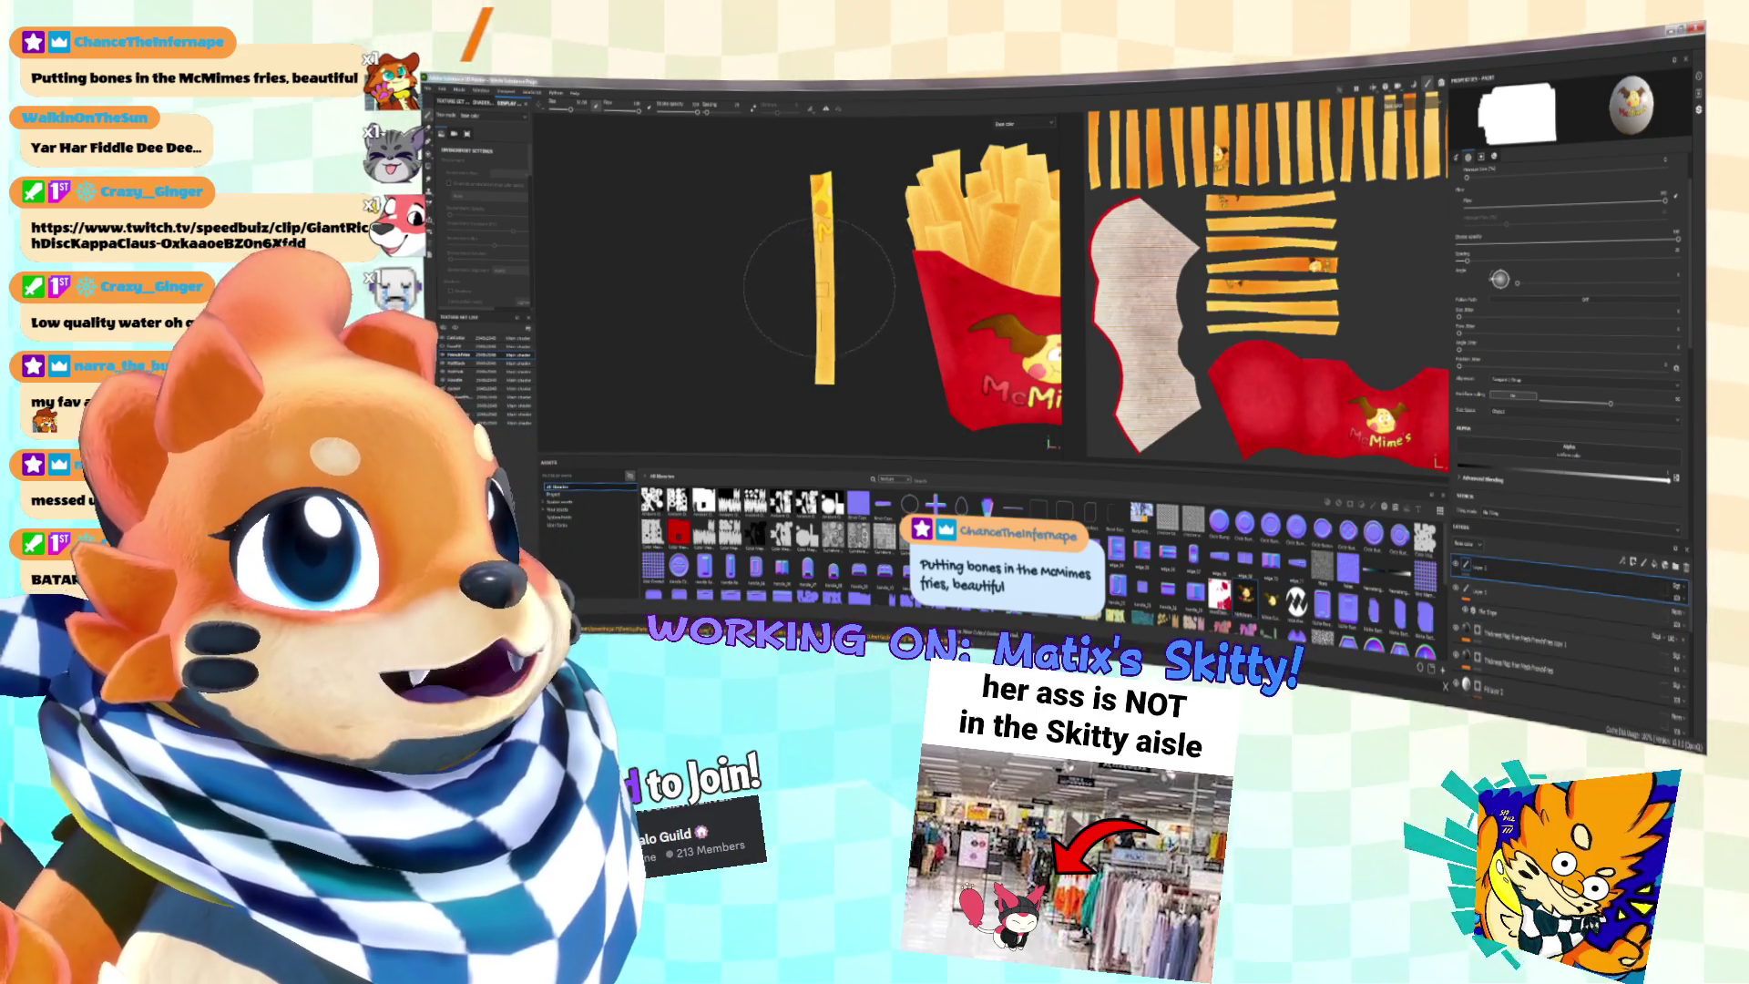
{"action": "key", "text": "["}
{"action": "key", "text": "["}
{"action": "key", "text": "["}
Step: Switch the base colour to uniform and load a soft round brush from the cleared shelf
{"action": "scroll", "coordinate": [825, 256], "scroll_direction": "up", "scroll_amount": 3}
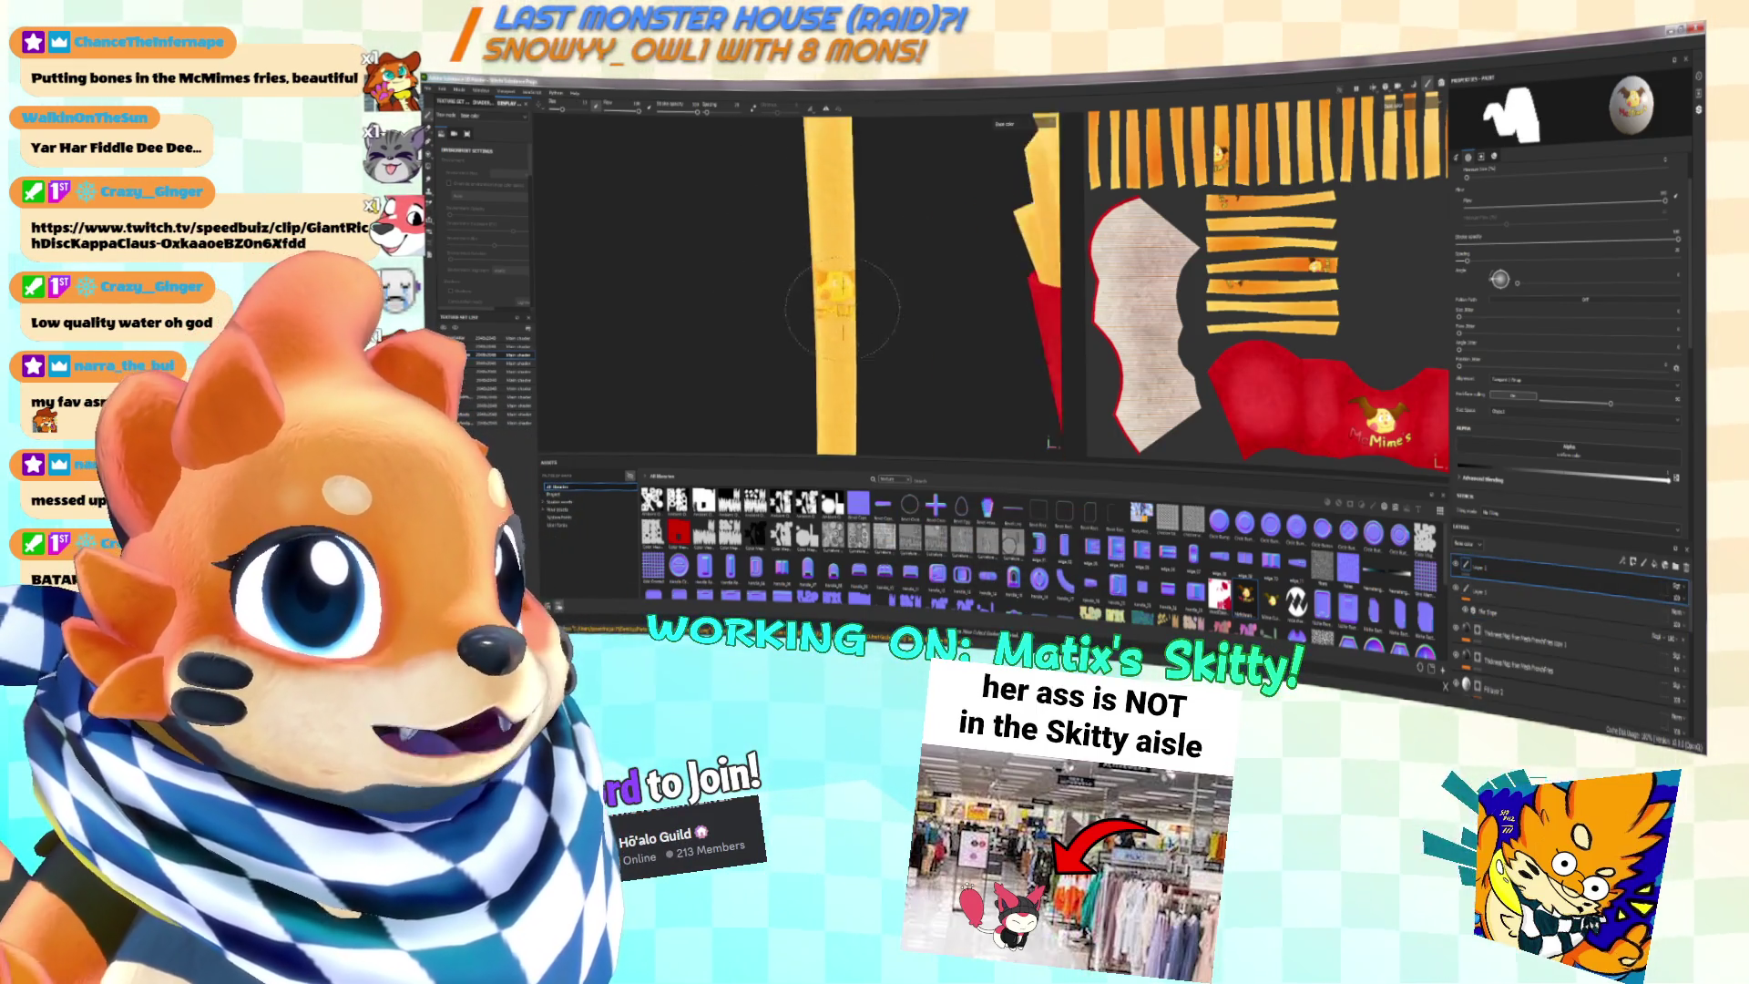
{"action": "scroll", "coordinate": [825, 256], "scroll_direction": "down", "scroll_amount": 1}
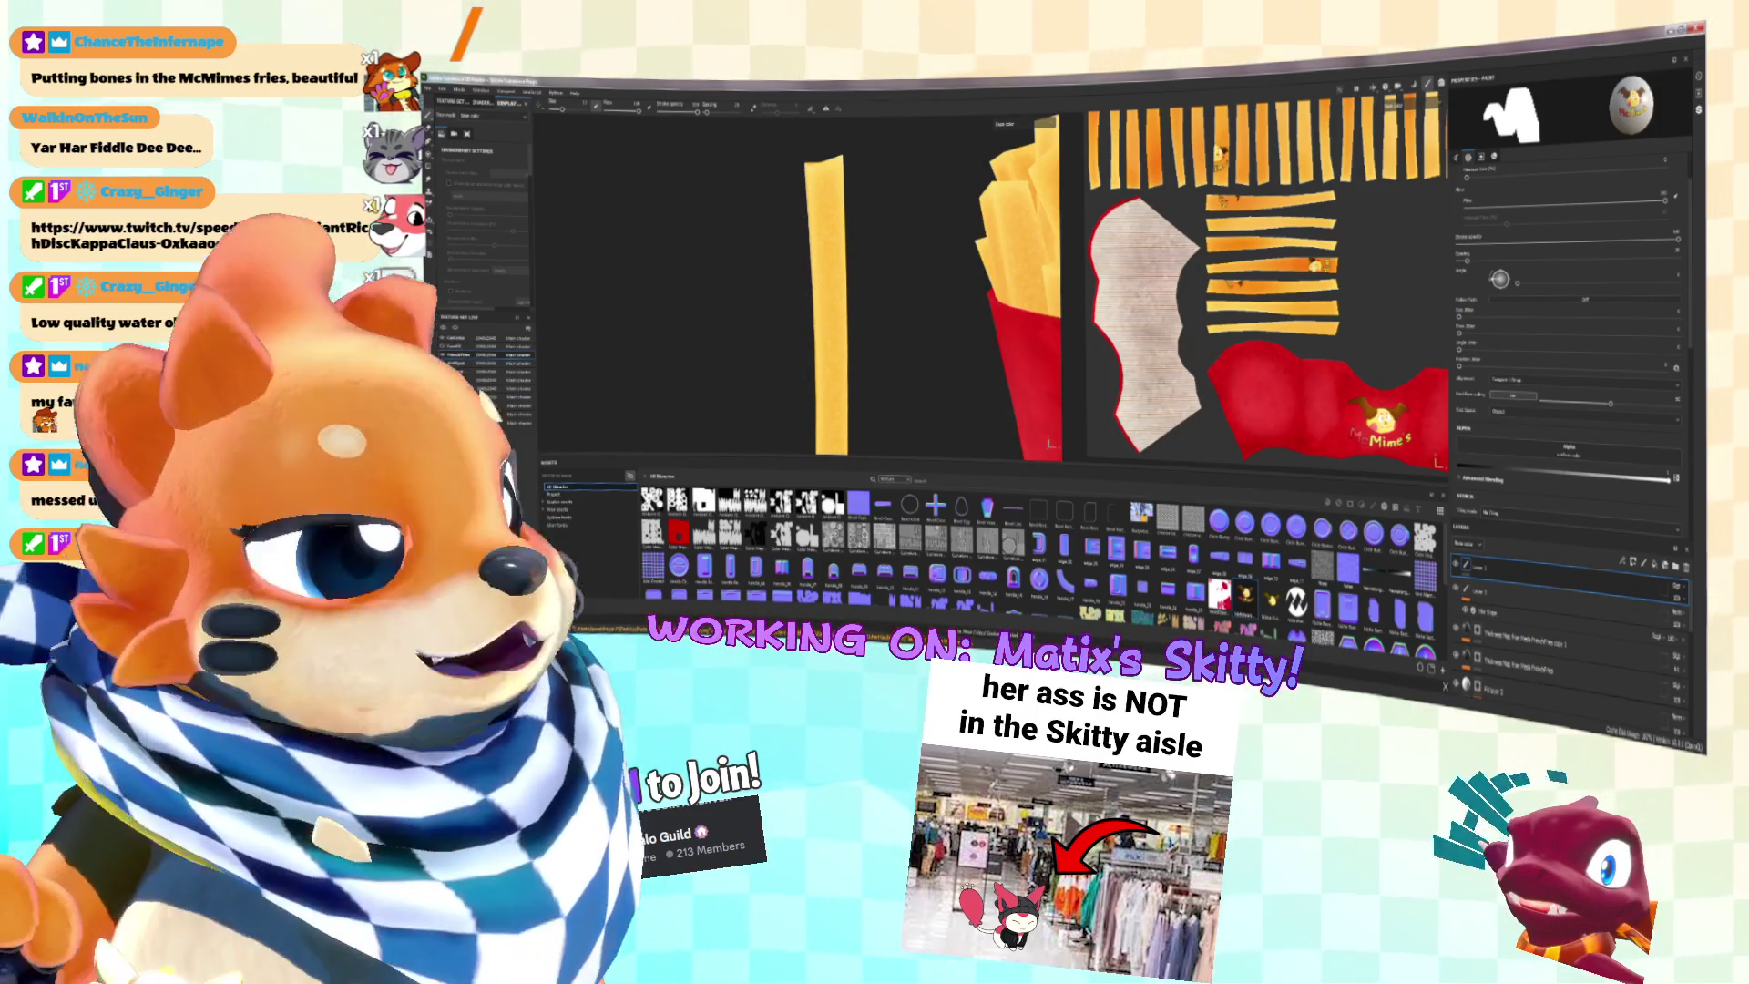
{"action": "scroll", "coordinate": [1579, 446], "scroll_direction": "down", "scroll_amount": 5}
{"action": "left_click", "coordinate": [1679, 440]}
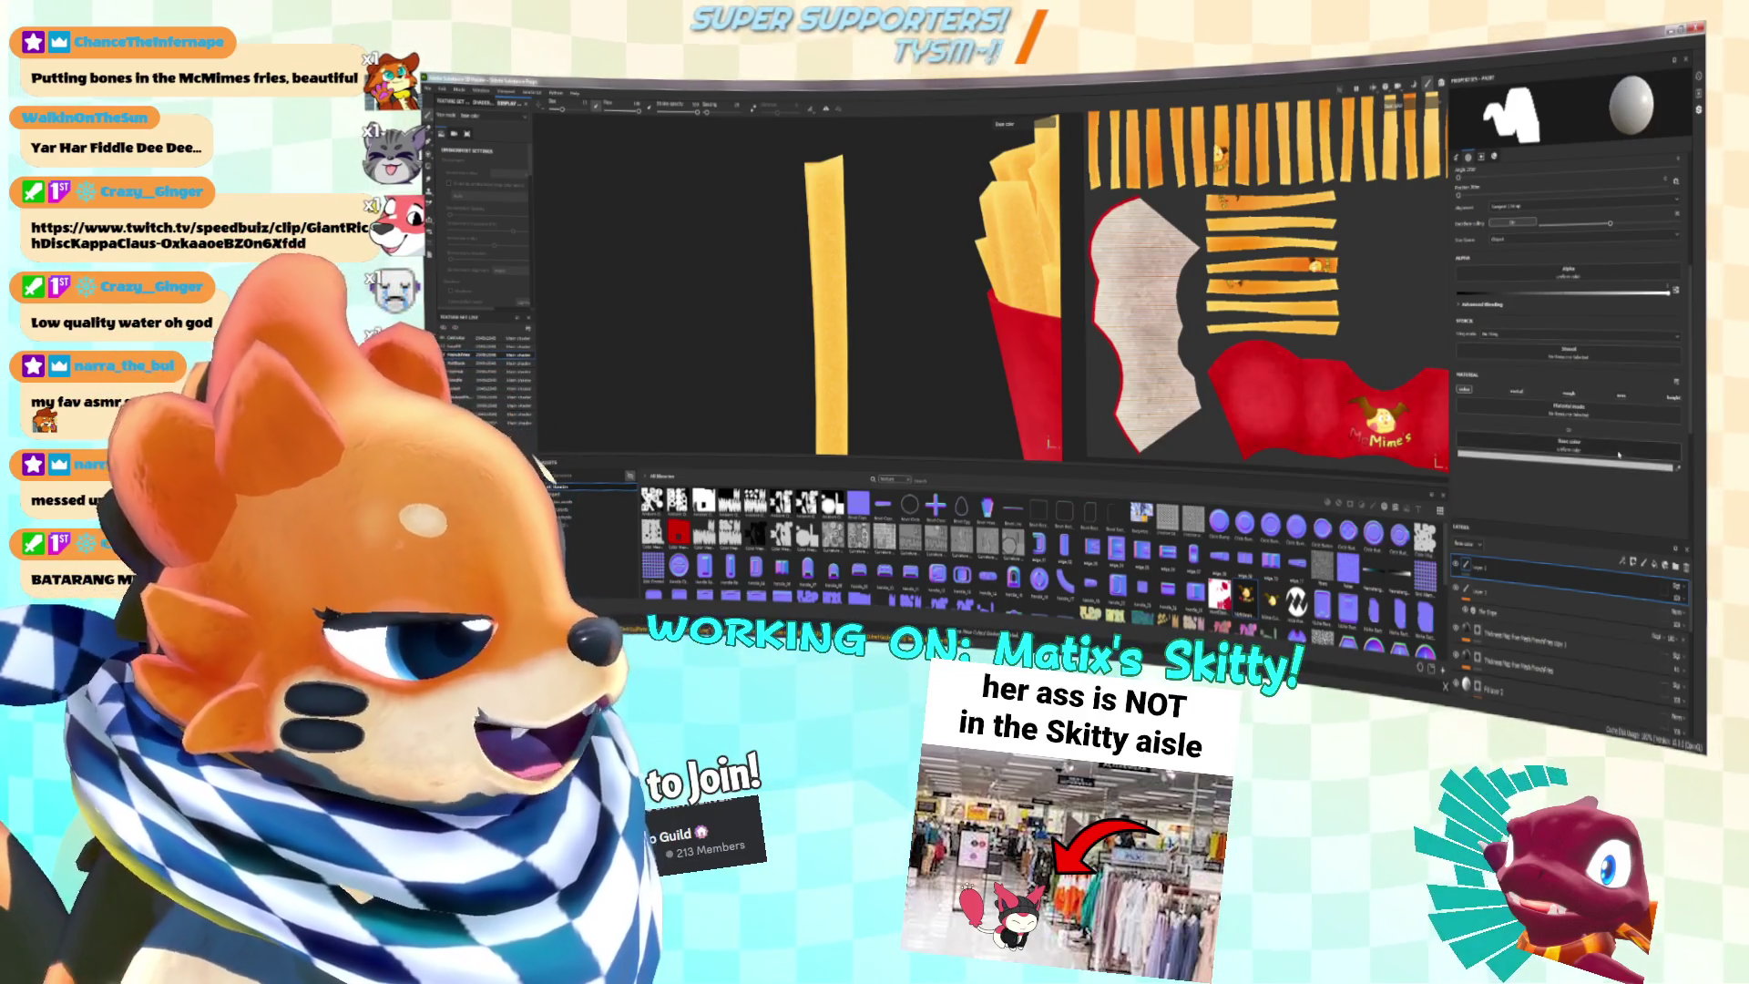
{"action": "left_click", "coordinate": [1372, 508]}
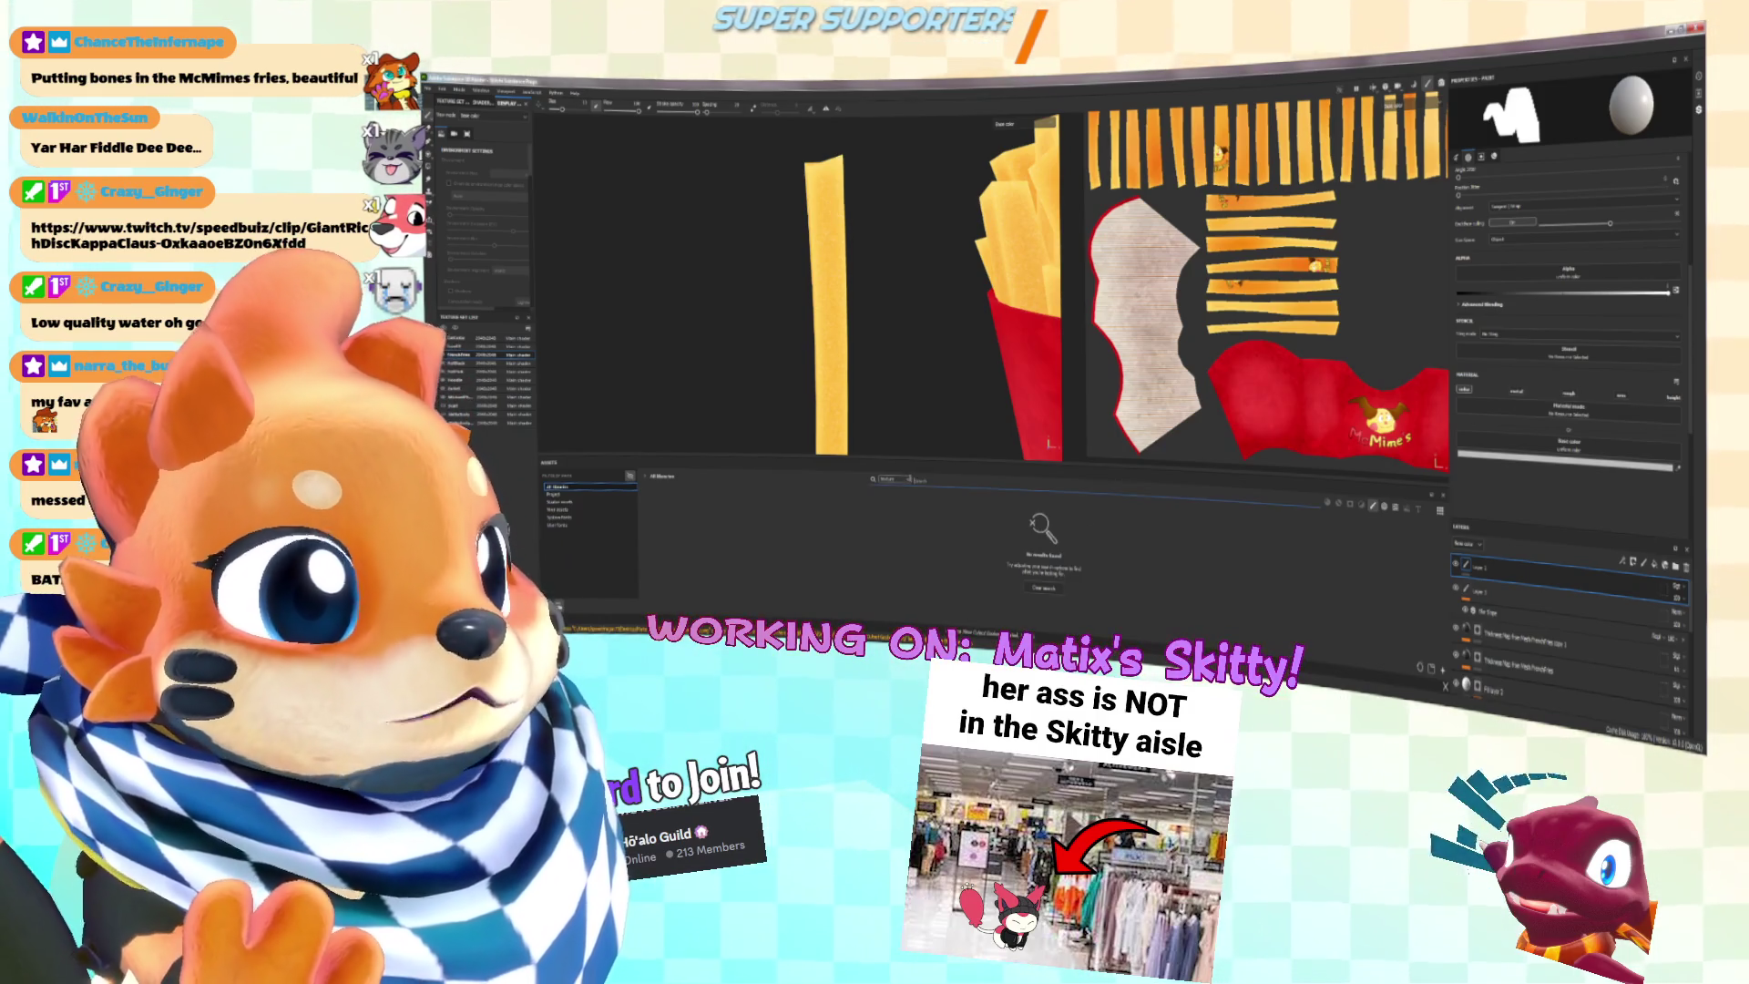
{"action": "left_click", "coordinate": [909, 480]}
{"action": "left_click", "coordinate": [987, 508]}
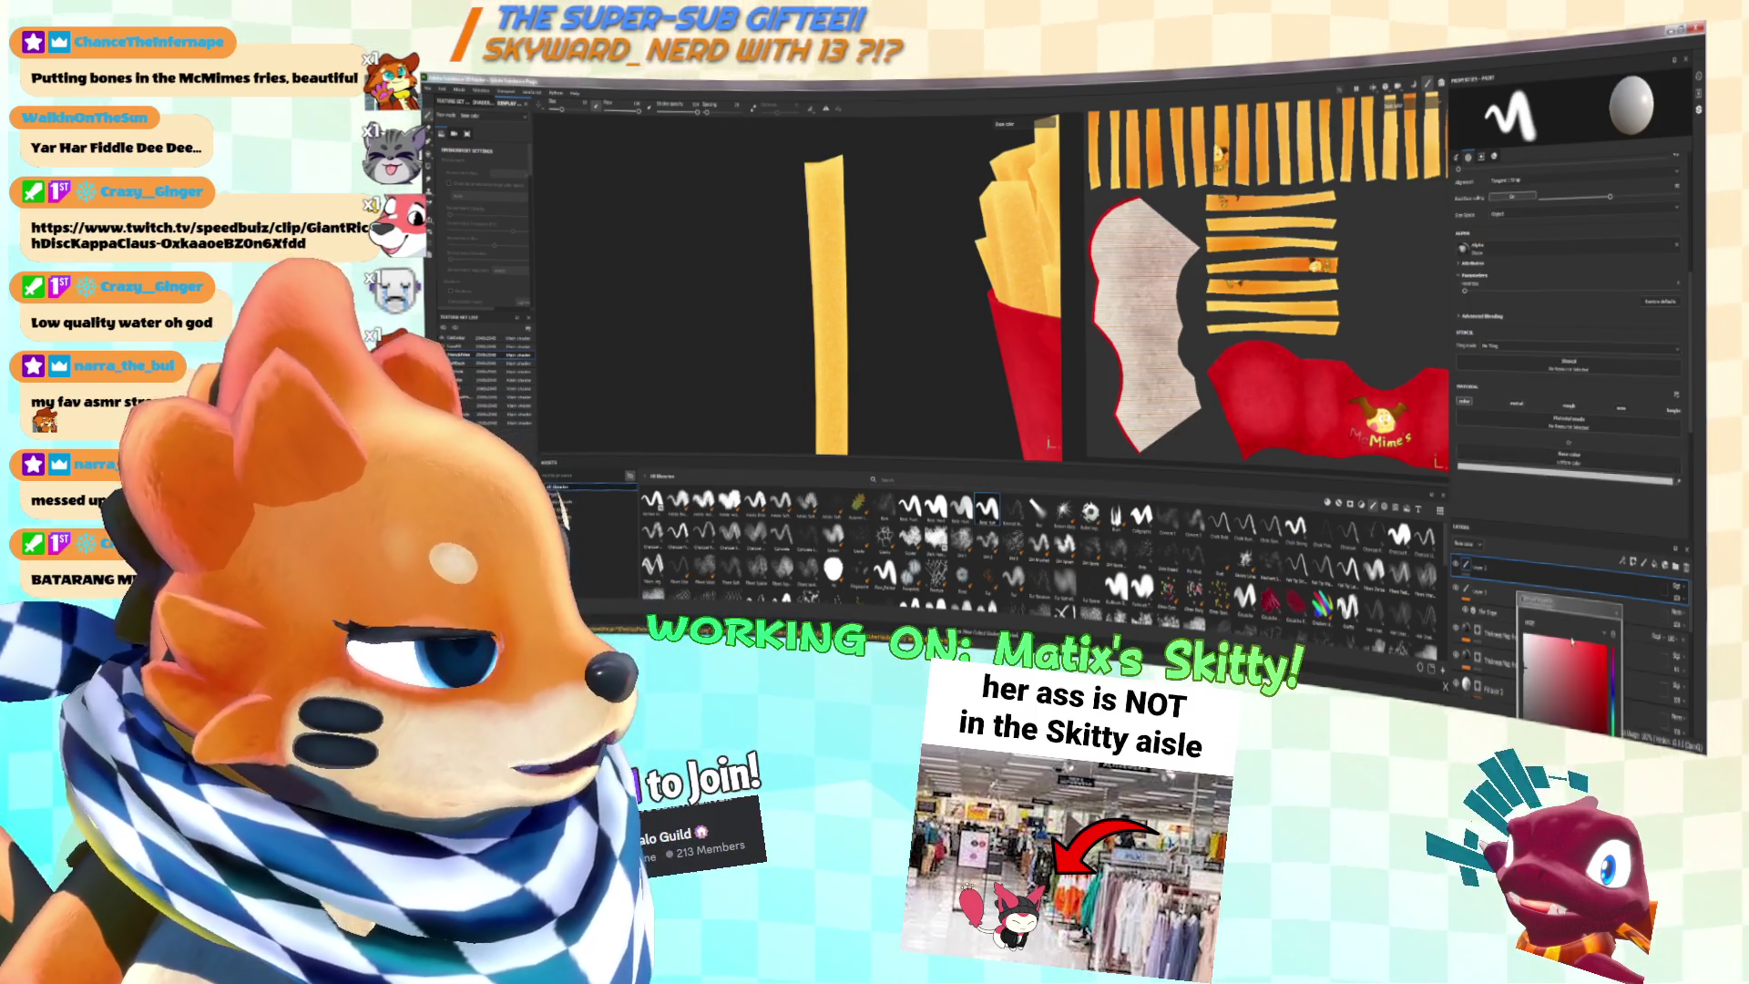
{"action": "left_click", "coordinate": [1544, 479]}
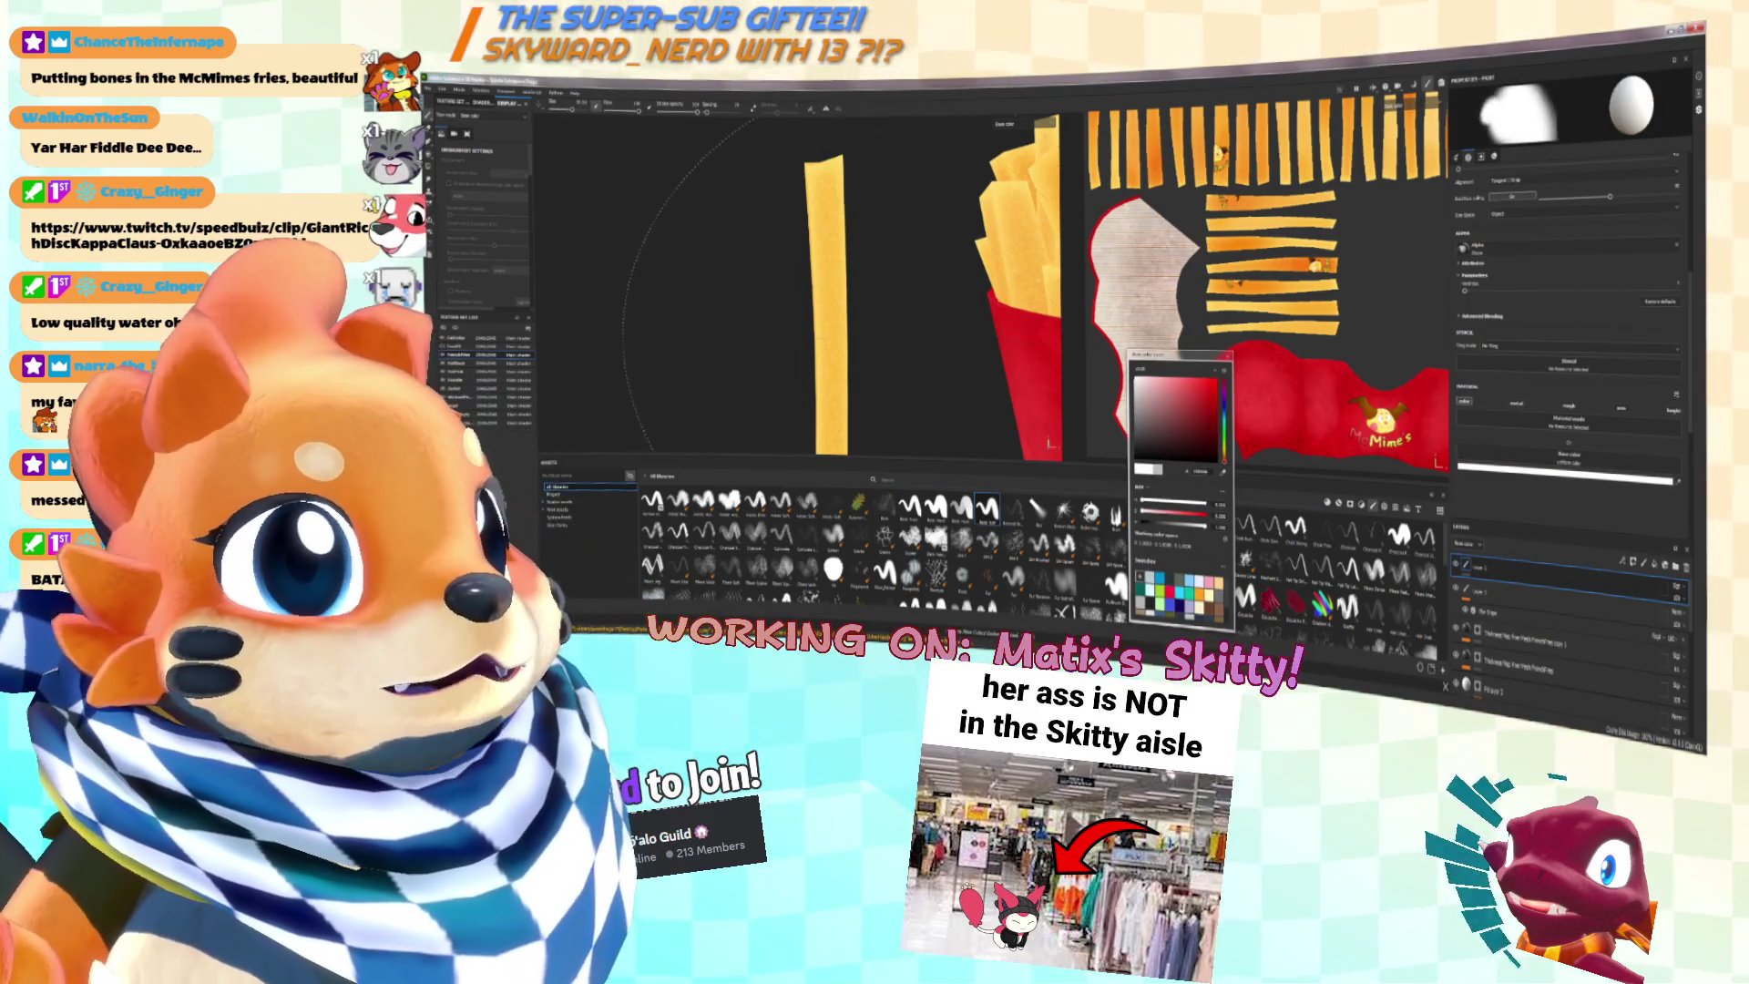
Step: Lower the brush flow and pick a dark base colour while framing the fries box
{"action": "left_click_drag", "start_coordinate": [784, 301], "coordinate": [837, 299], "text": "alt"}
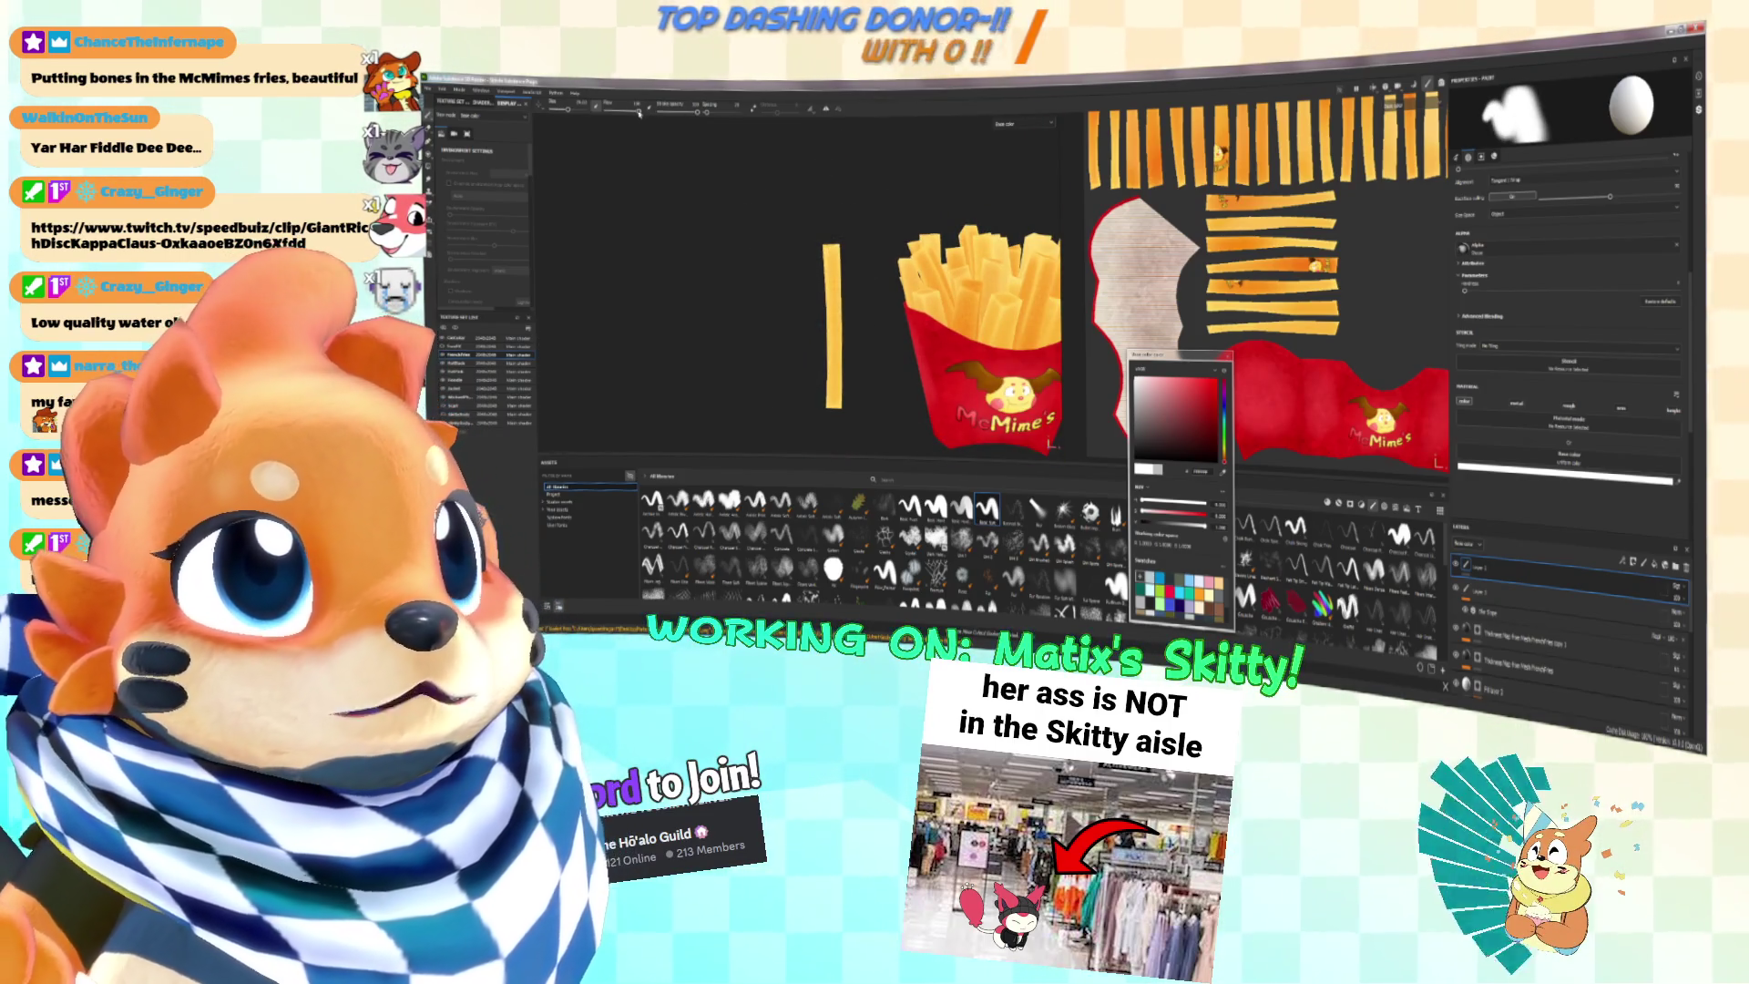
{"action": "left_click_drag", "start_coordinate": [642, 114], "coordinate": [616, 111]}
{"action": "middle_click_drag", "start_coordinate": [831, 253], "coordinate": [847, 216]}
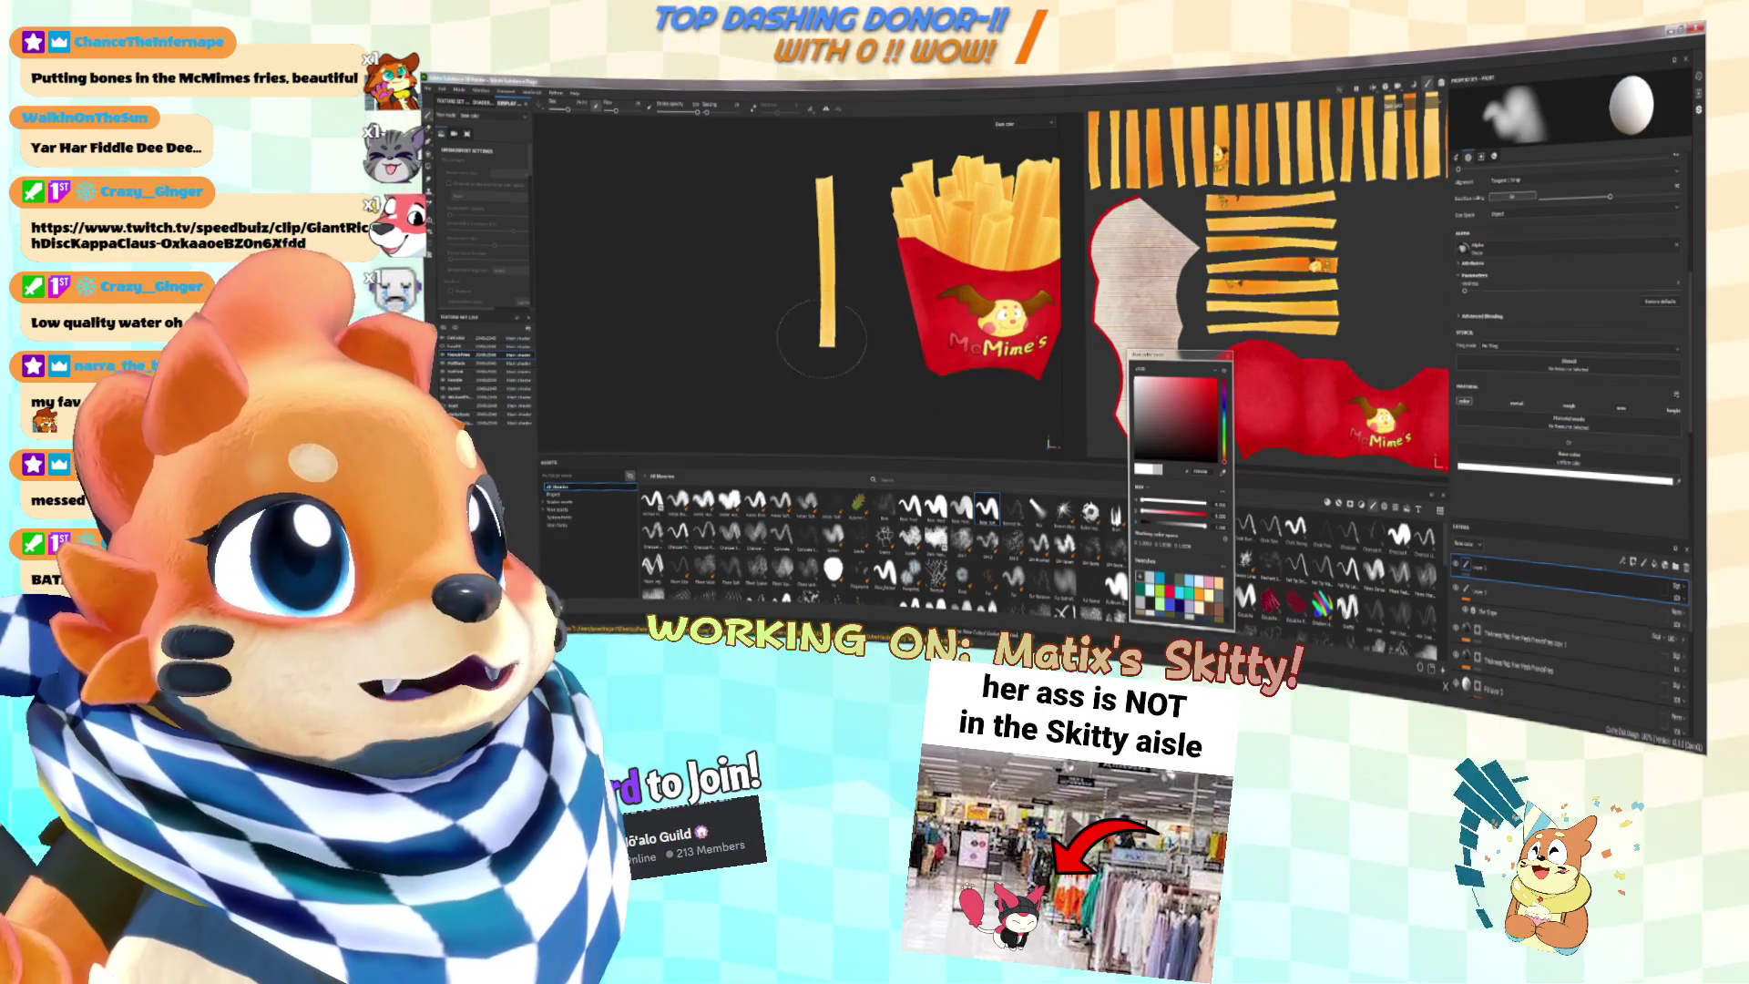
{"action": "middle_click_drag", "start_coordinate": [856, 287], "coordinate": [837, 306]}
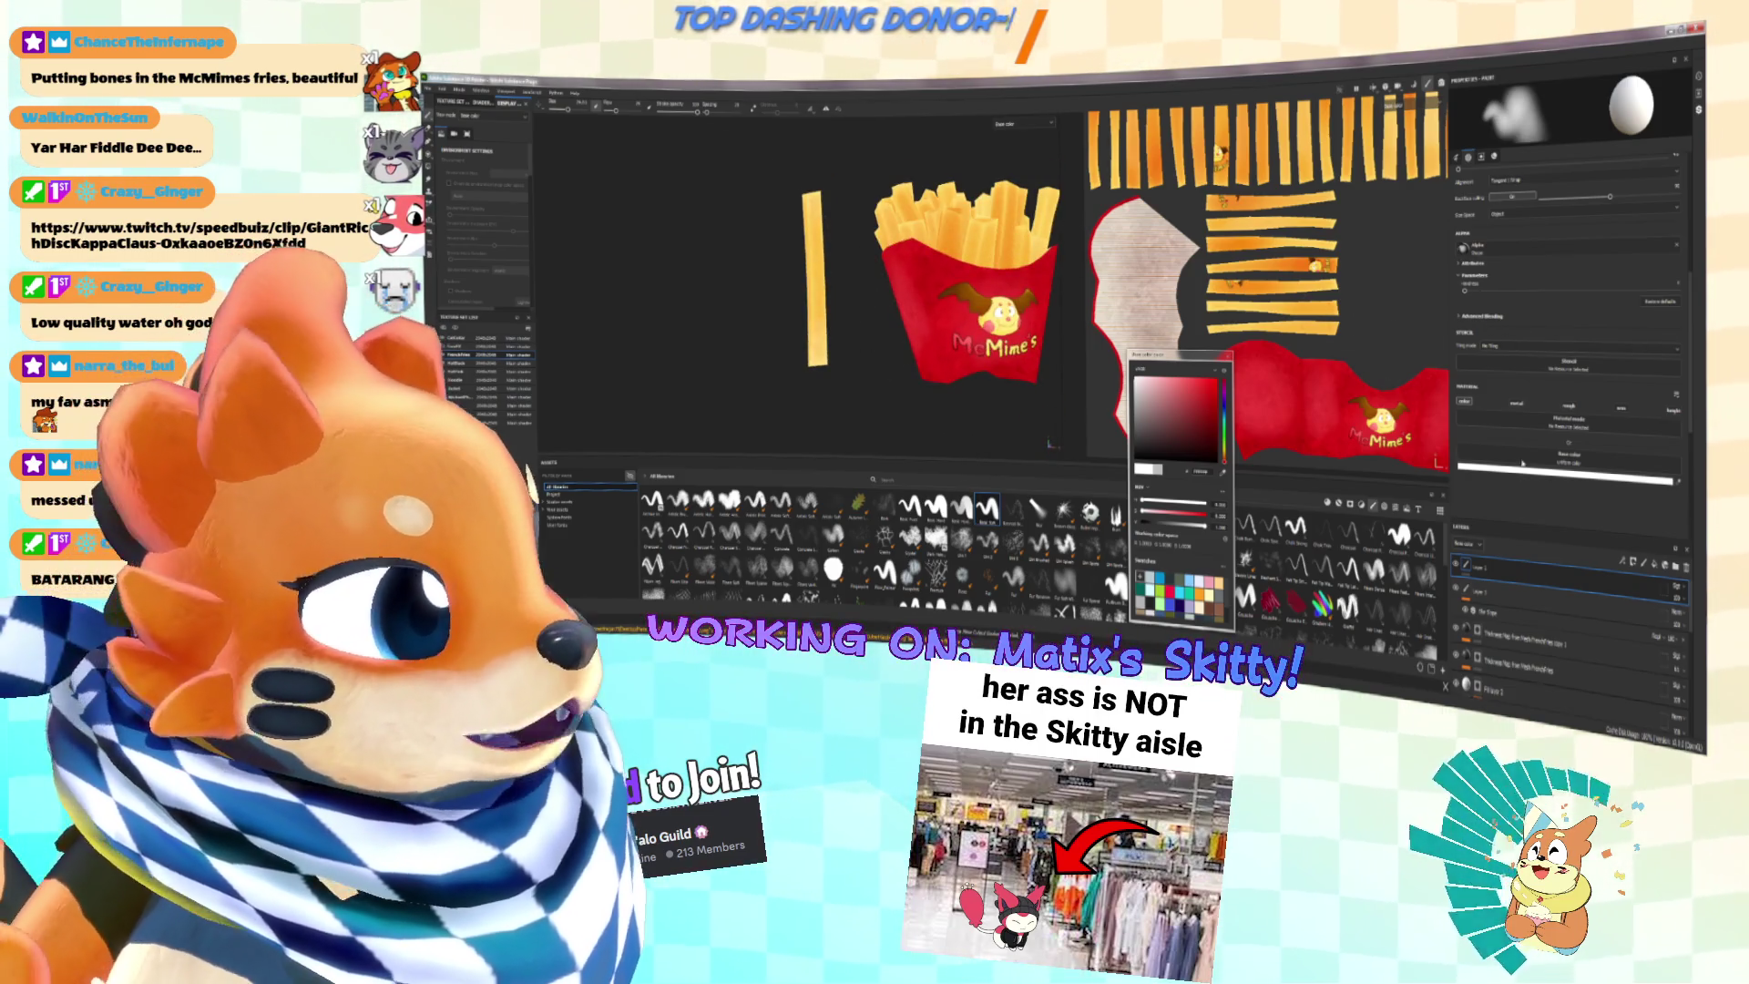
{"action": "left_click", "coordinate": [1135, 448]}
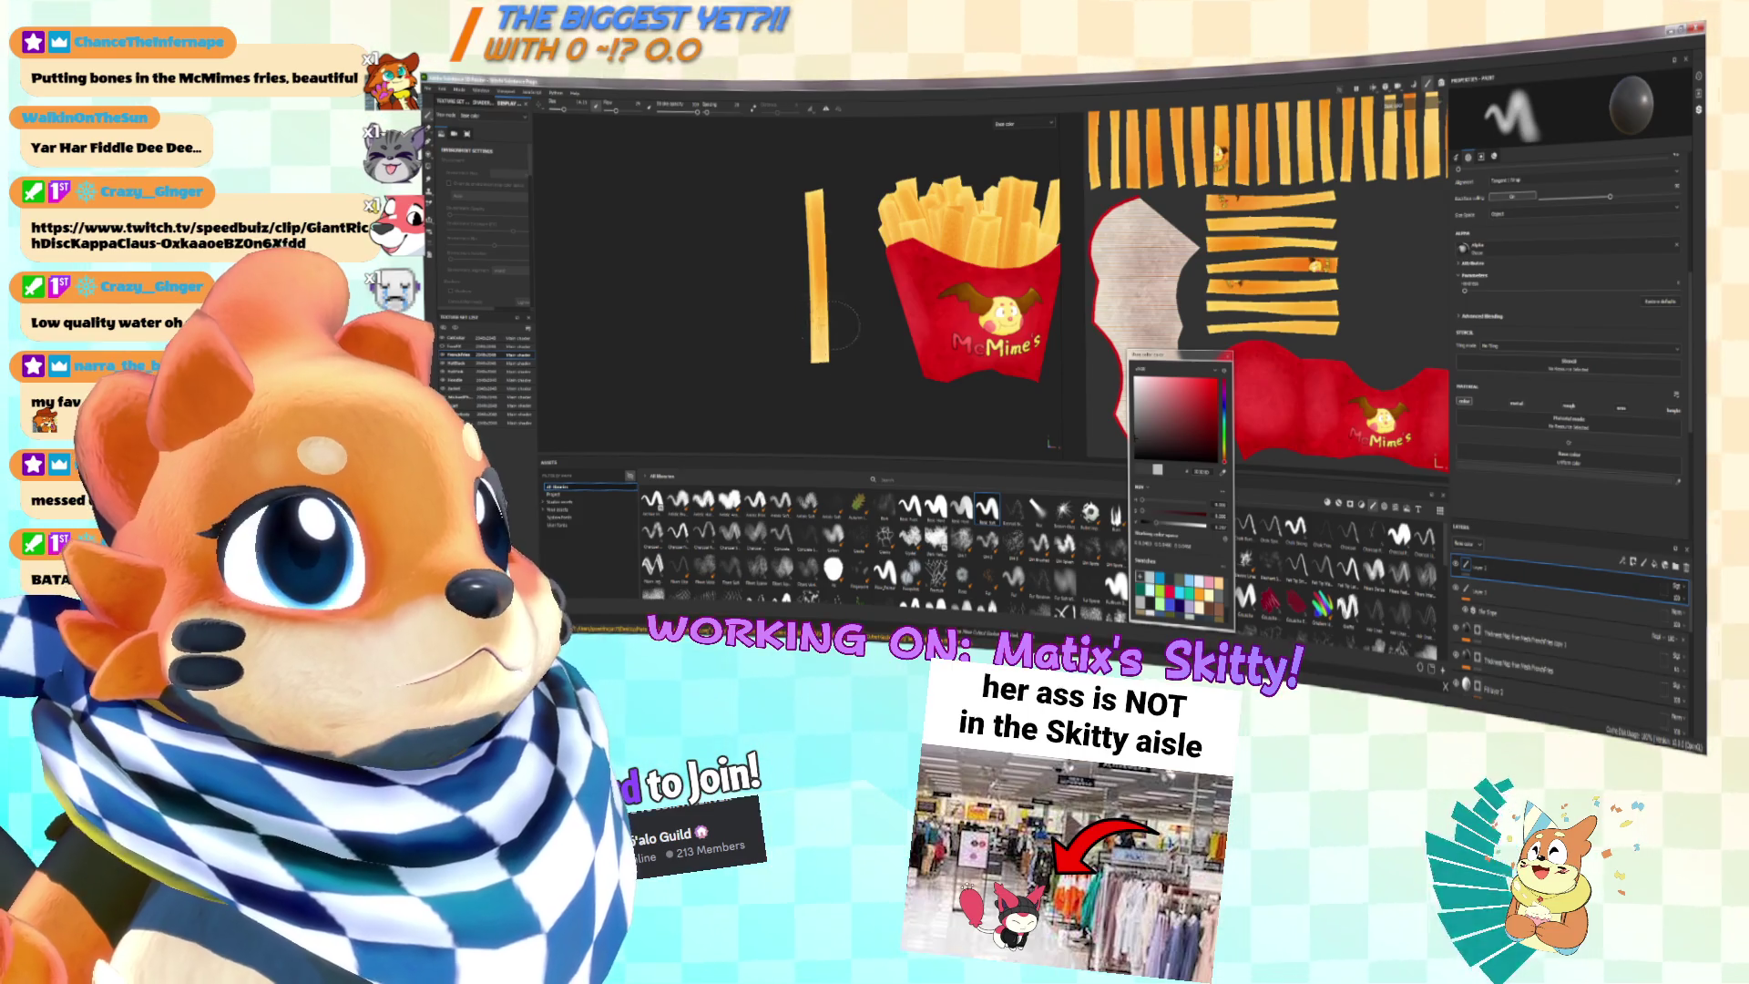
{"action": "left_click_drag", "start_coordinate": [826, 323], "coordinate": [827, 299], "text": "alt"}
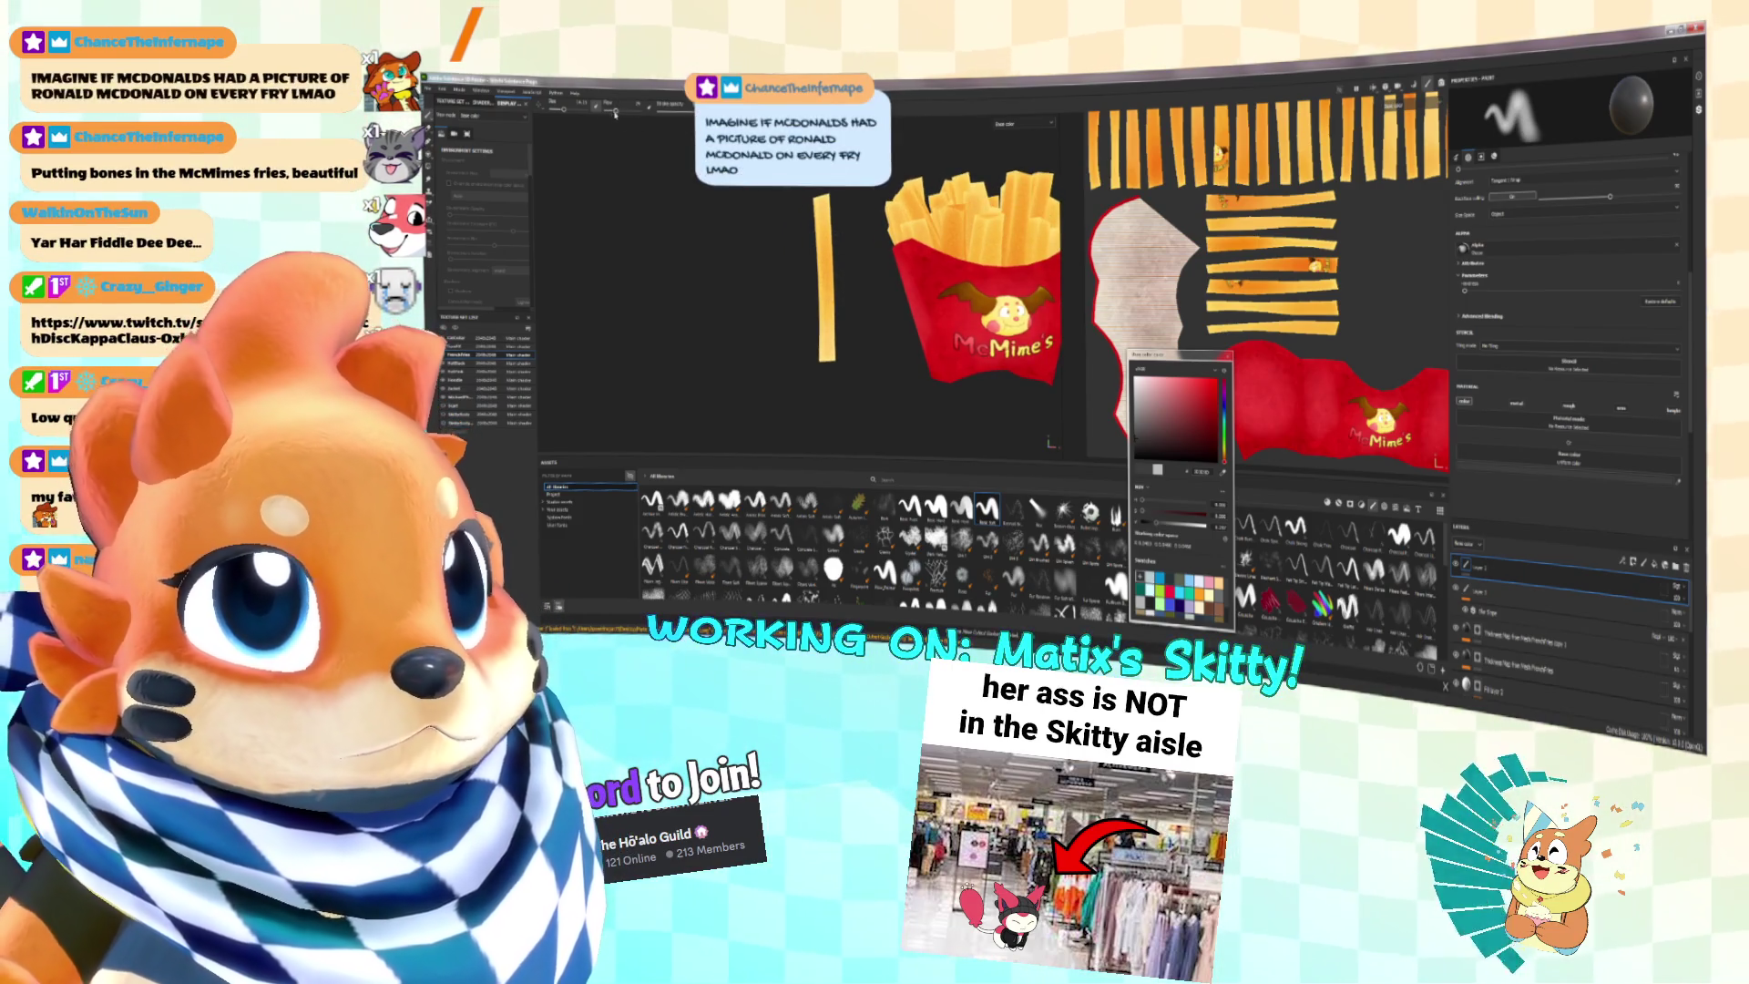
{"action": "left_click_drag", "start_coordinate": [616, 110], "coordinate": [608, 110]}
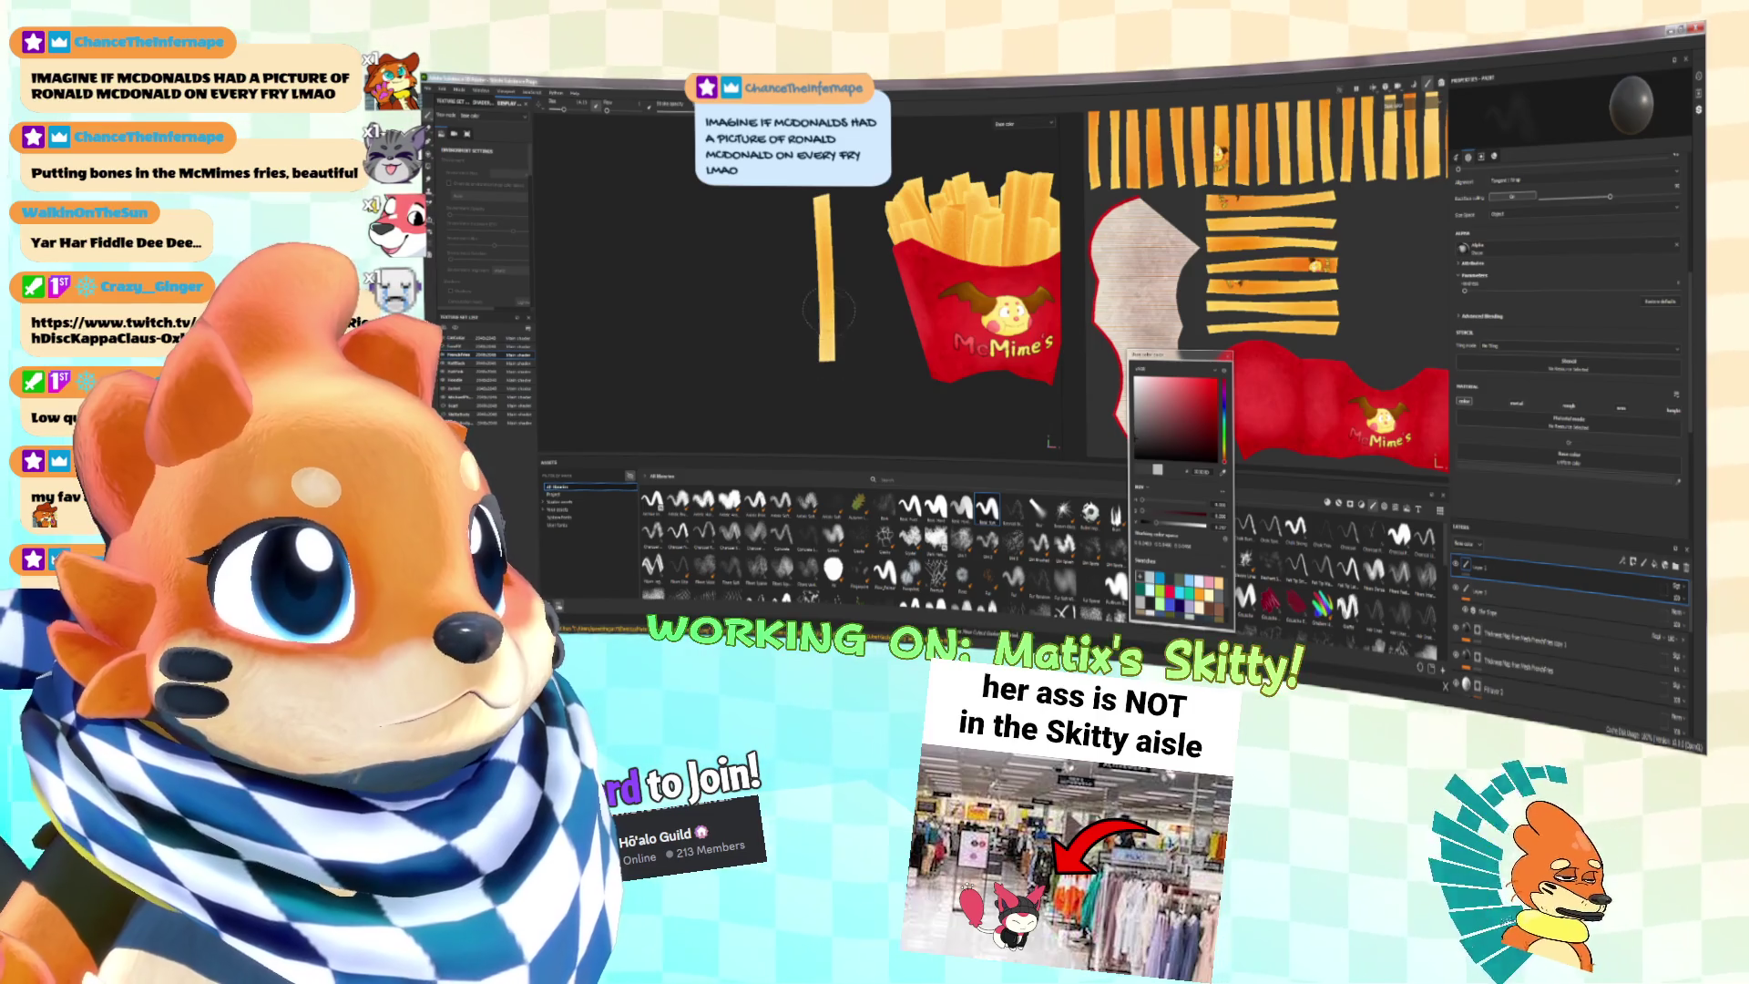
Step: Set the paint colour to white and orbit in close on a single fry strip
{"action": "left_click_drag", "start_coordinate": [812, 281], "coordinate": [902, 285], "text": "alt"}
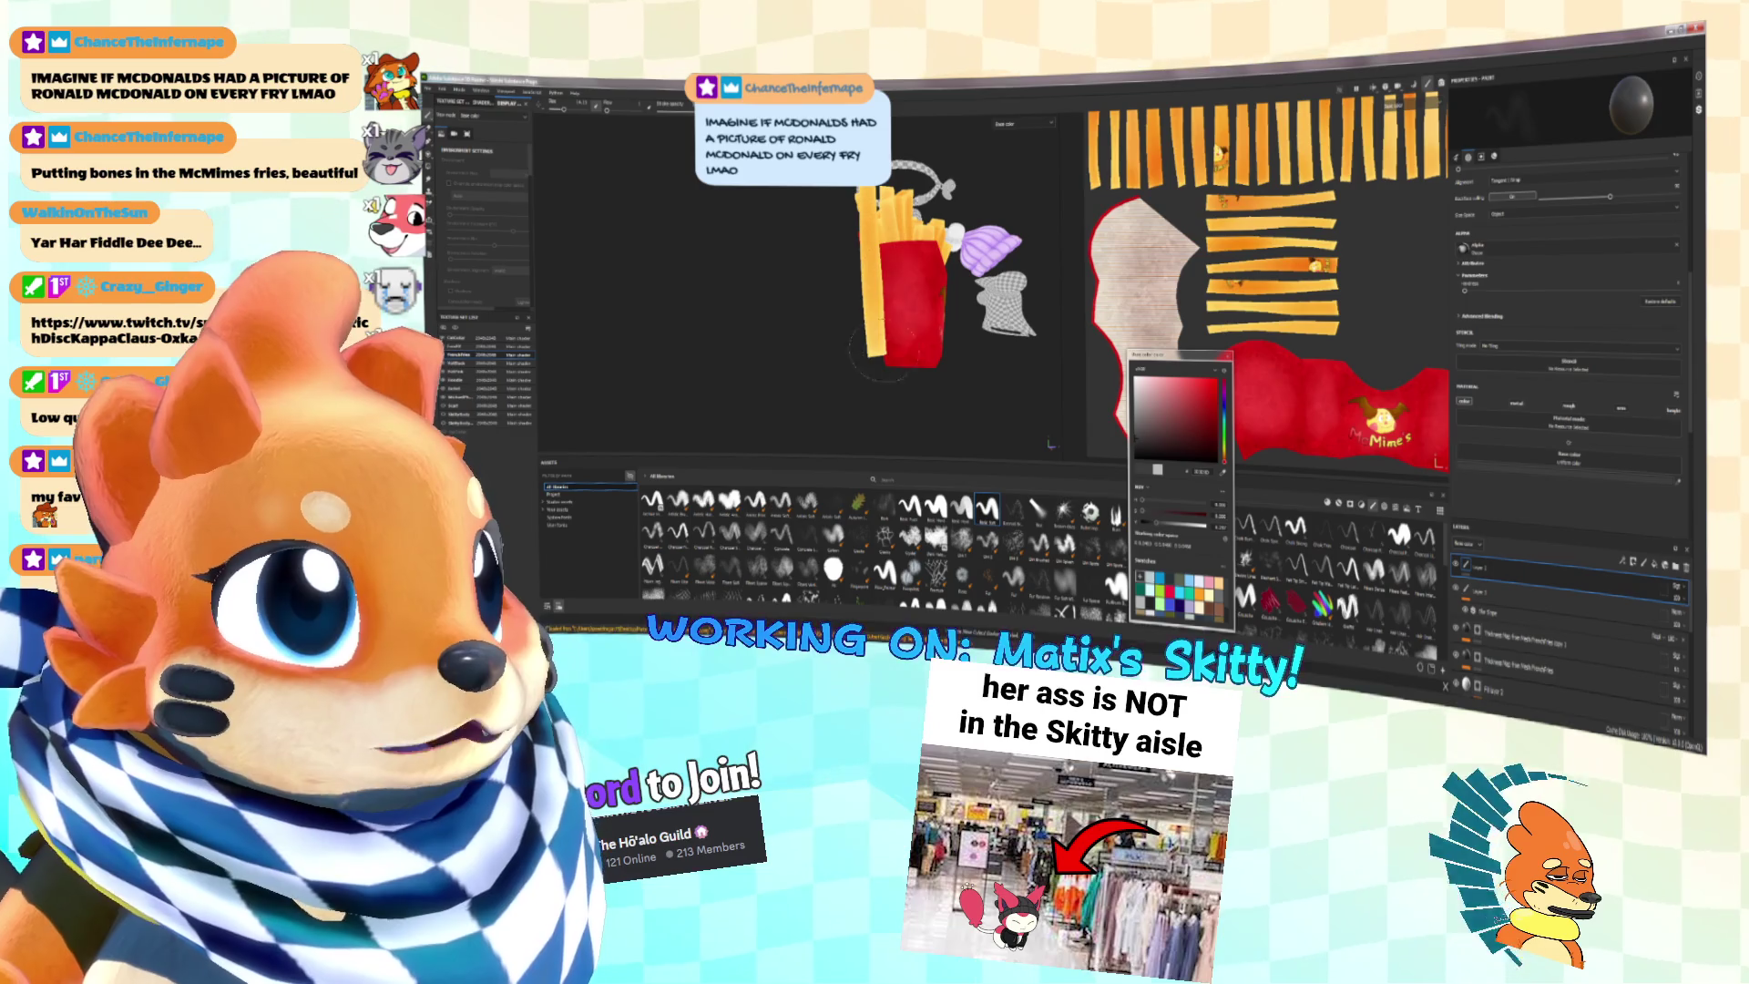
{"action": "left_click_drag", "start_coordinate": [852, 244], "coordinate": [863, 212], "text": "alt"}
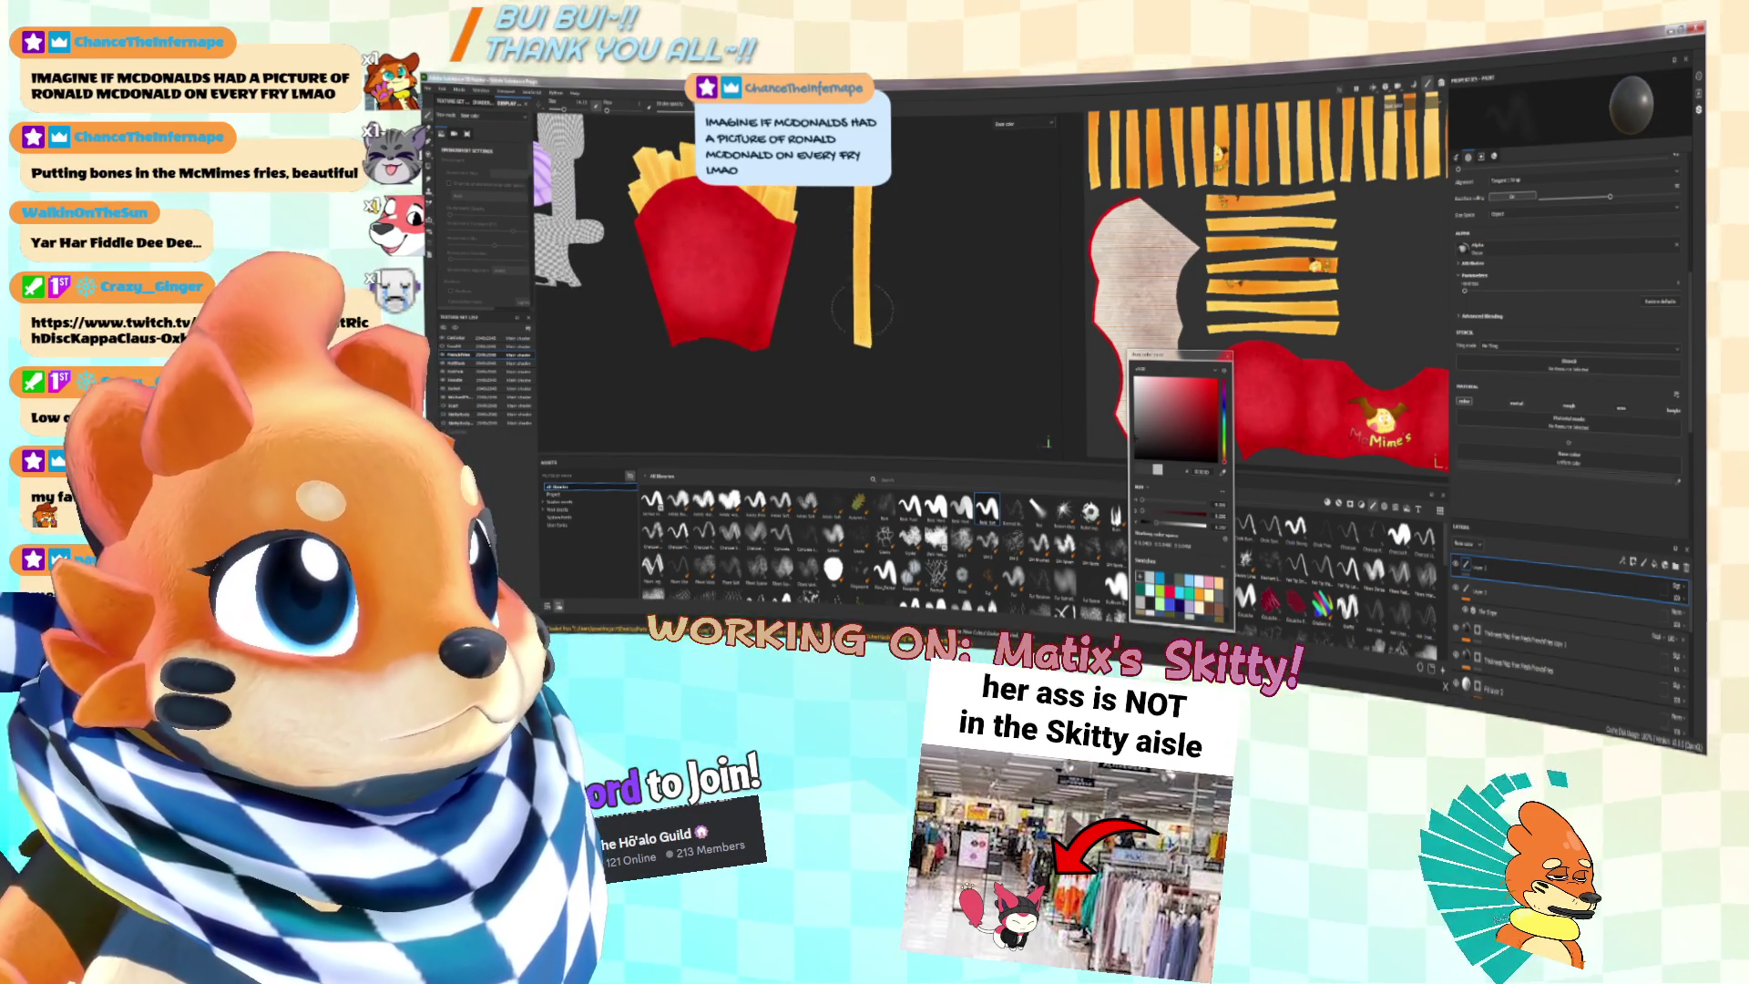
{"action": "scroll", "coordinate": [857, 285], "scroll_direction": "up", "scroll_amount": 3}
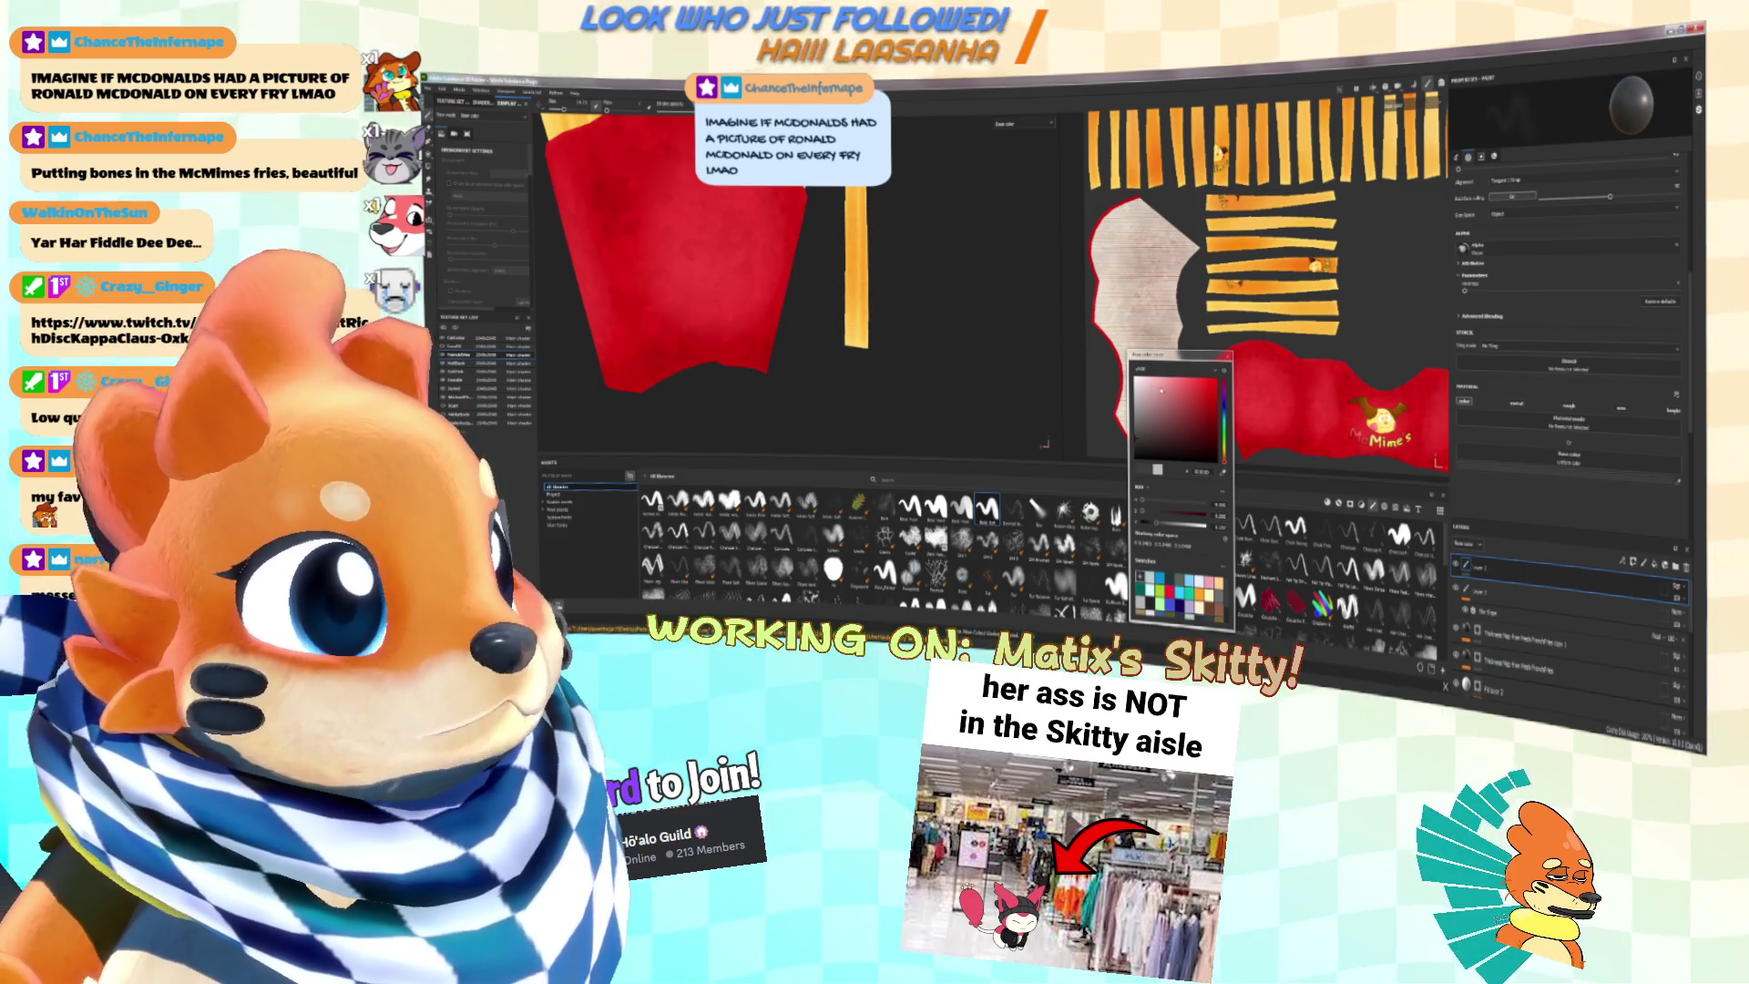
{"action": "left_click", "coordinate": [1137, 377]}
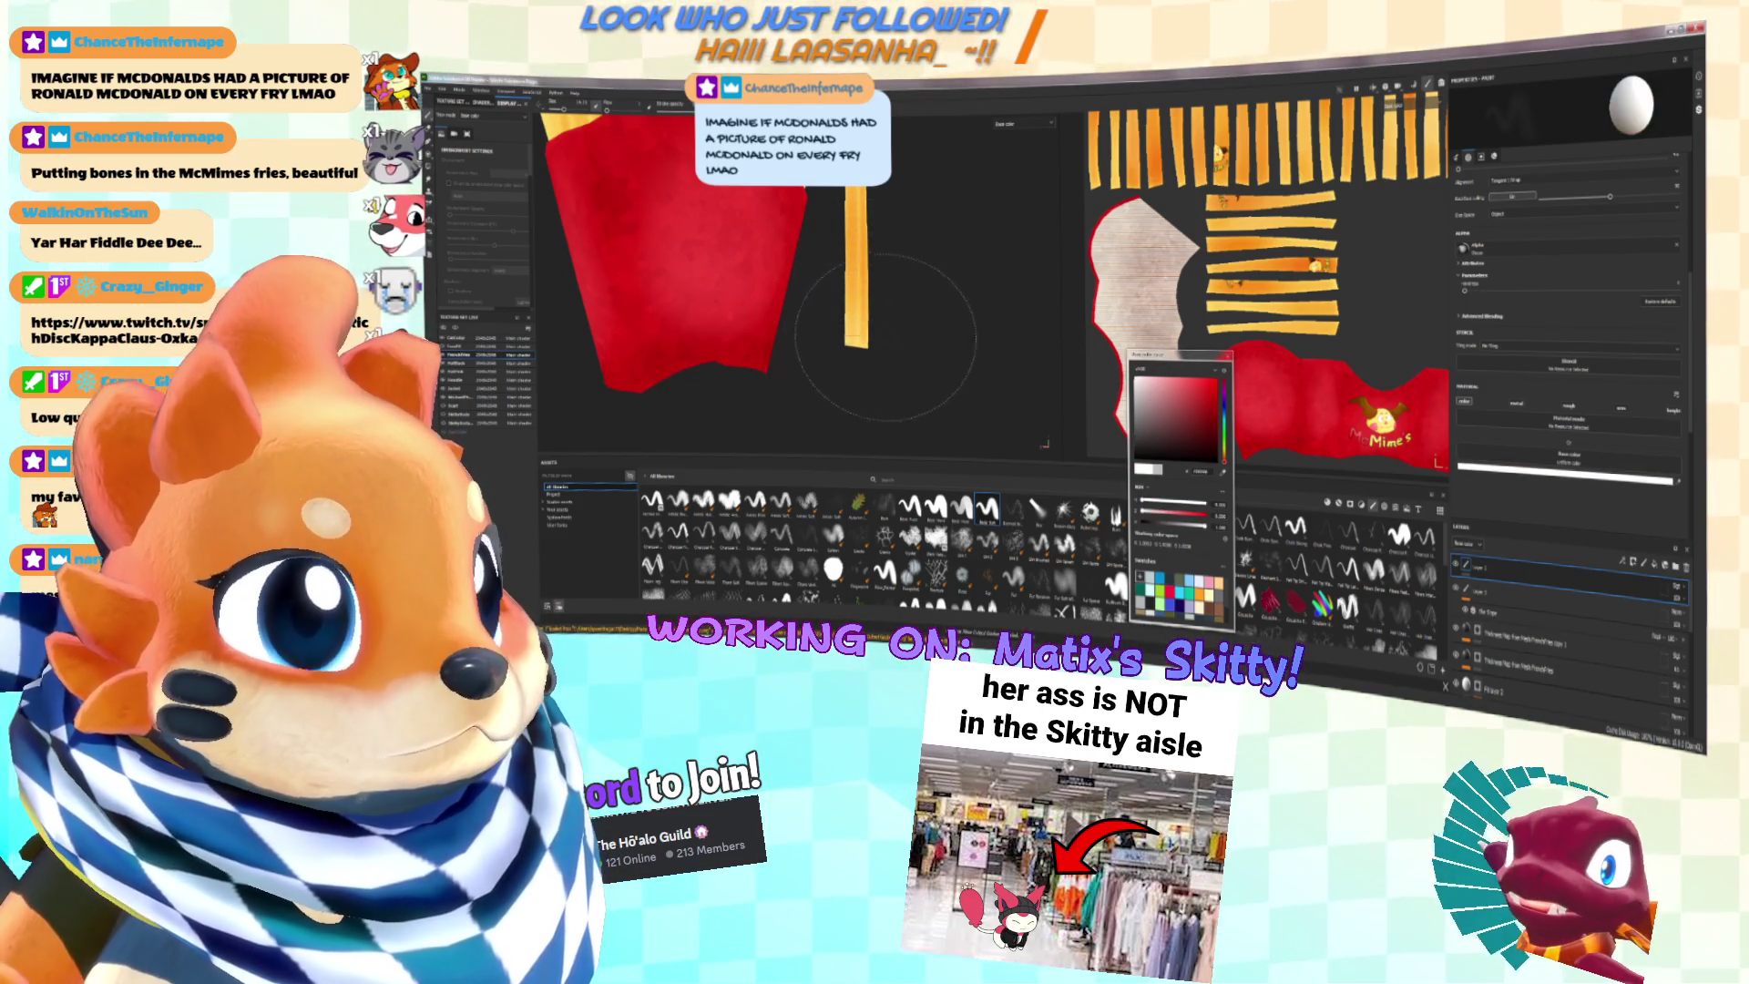
{"action": "scroll", "coordinate": [861, 275], "scroll_direction": "down", "scroll_amount": 3}
{"action": "left_click_drag", "start_coordinate": [859, 274], "coordinate": [728, 355], "text": "alt"}
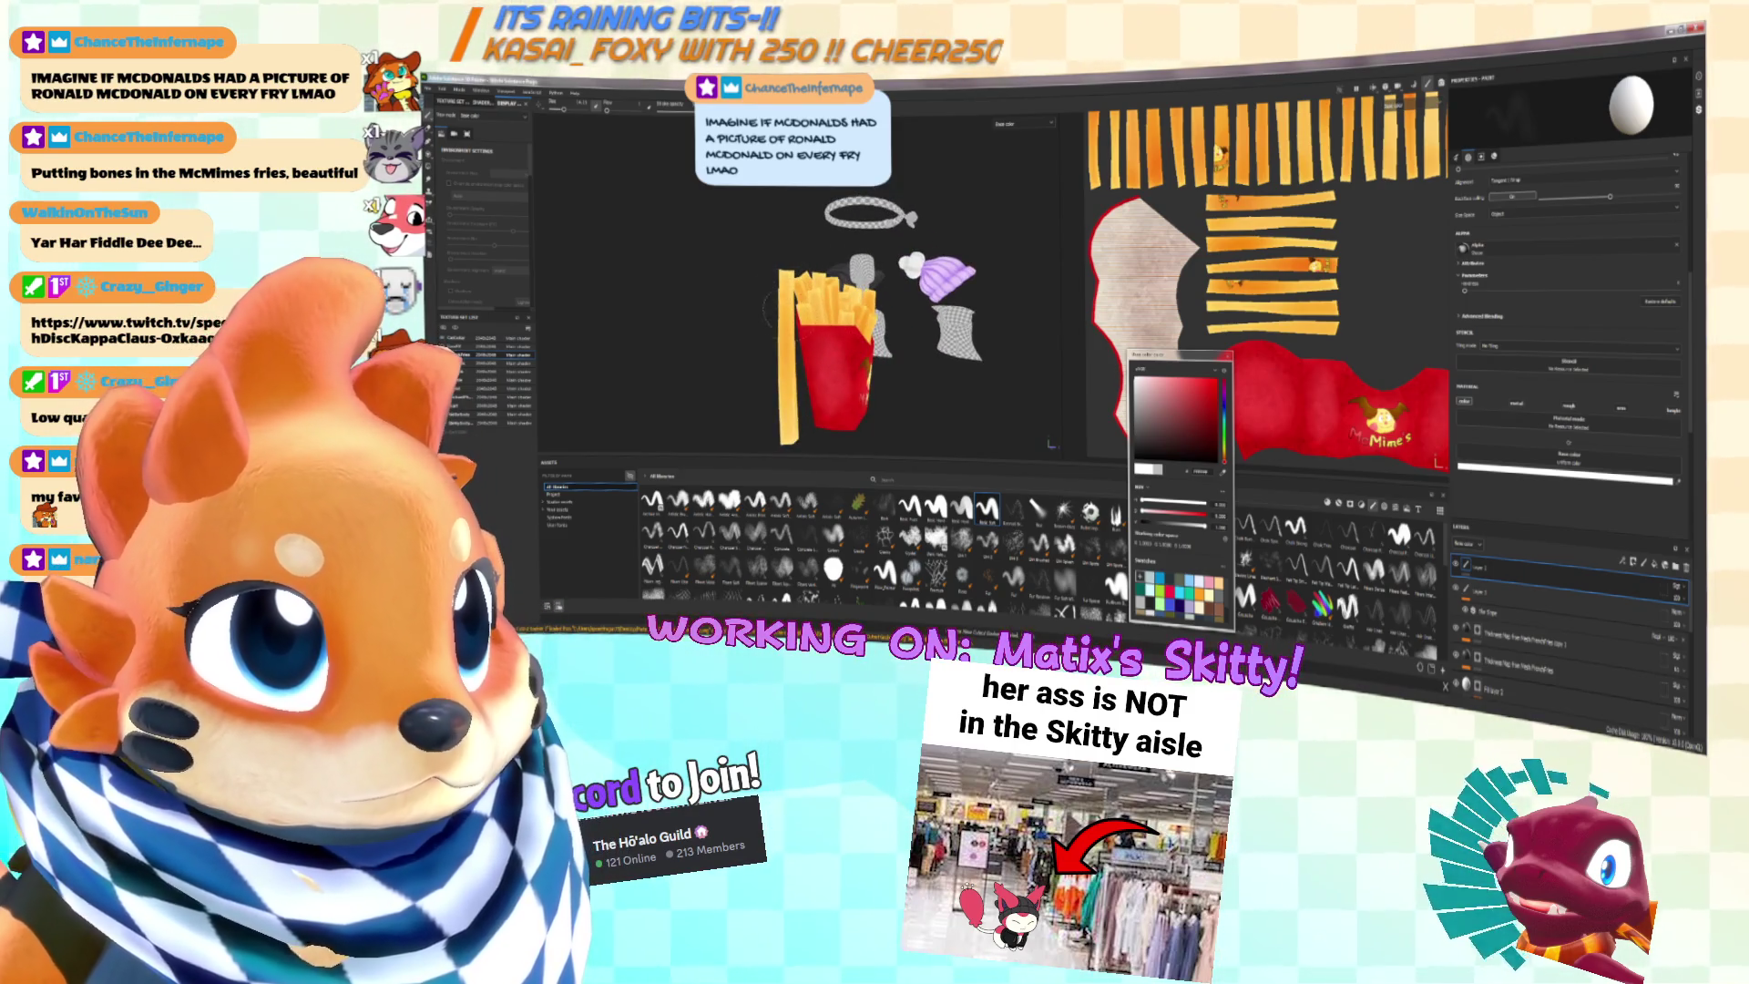
{"action": "key", "text": "f"}
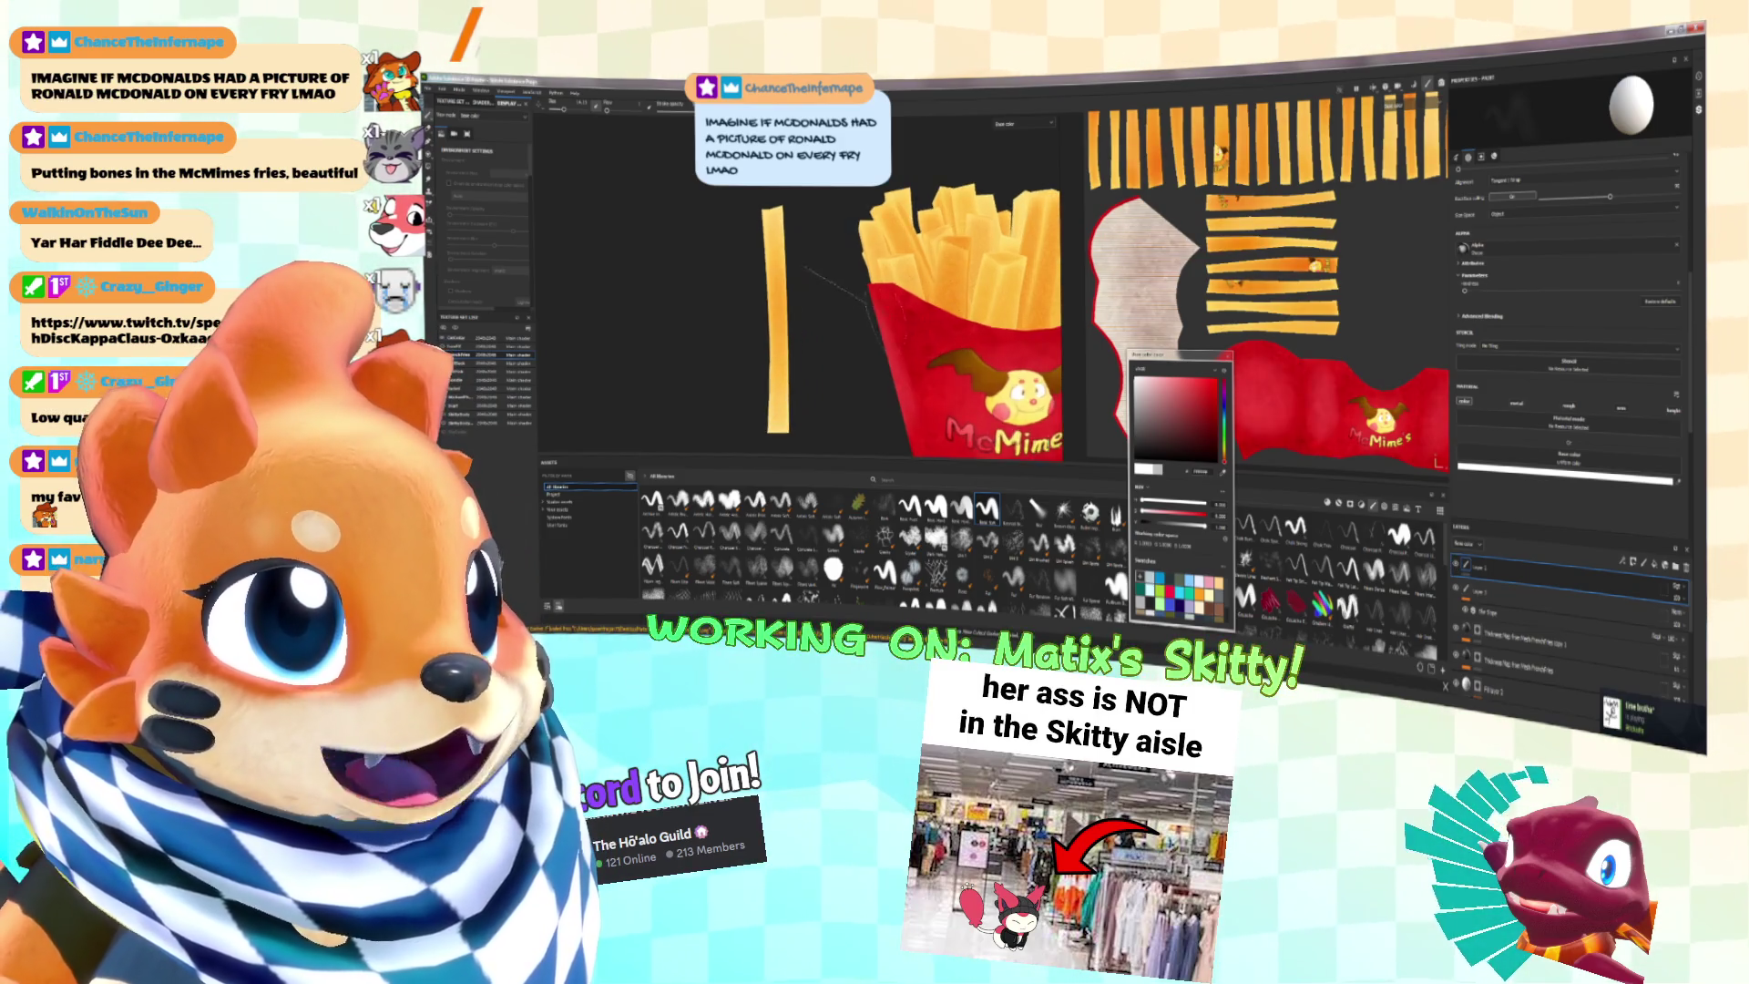
{"action": "scroll", "coordinate": [877, 351], "scroll_direction": "up", "scroll_amount": 2}
{"action": "mouse_move", "coordinate": [877, 351]}
{"action": "left_mouse_down", "text": "alt"}
{"action": "mouse_move", "coordinate": [957, 341]}
{"action": "mouse_move", "coordinate": [865, 317]}
{"action": "mouse_move", "coordinate": [922, 281]}
{"action": "mouse_move", "coordinate": [895, 310]}
{"action": "mouse_move", "coordinate": [891, 273]}
{"action": "left_mouse_up", "text": "alt"}
{"action": "scroll", "coordinate": [891, 273], "scroll_direction": "up", "scroll_amount": 3}
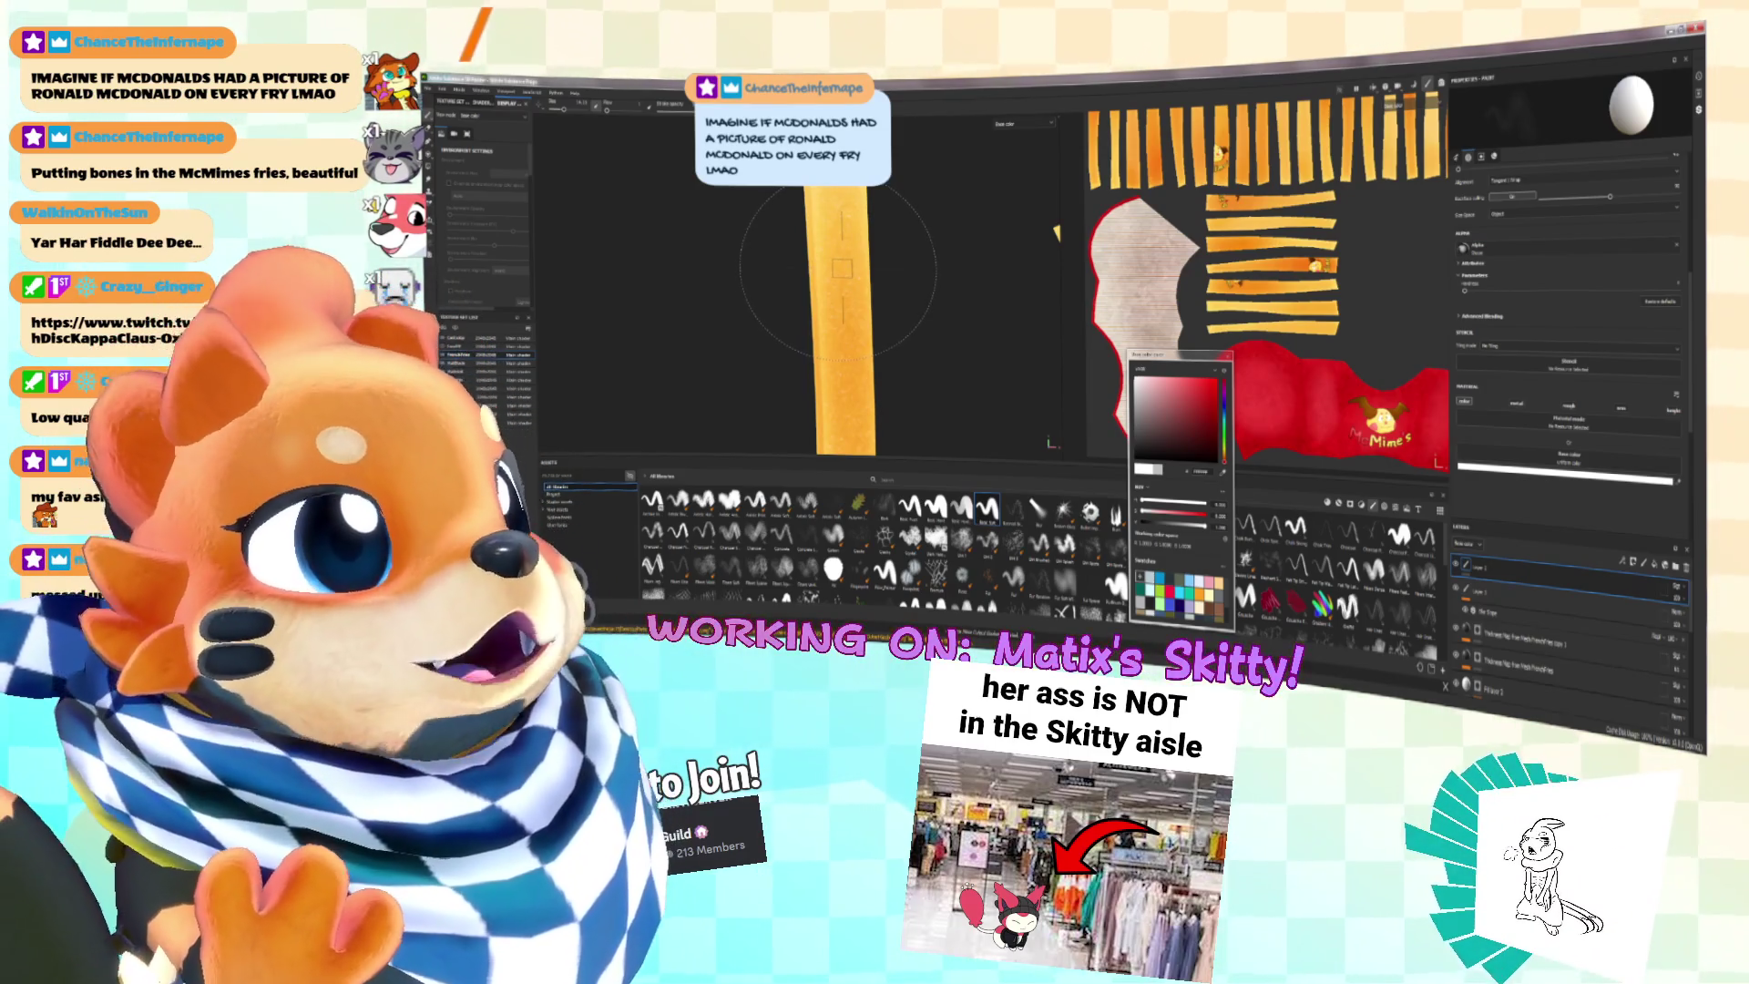
Step: Cycle through the 2D, 3D and split view modes, then rotate and zoom the UV layout onto the fry strips
{"action": "scroll", "coordinate": [1380, 287], "scroll_direction": "up", "scroll_amount": 5}
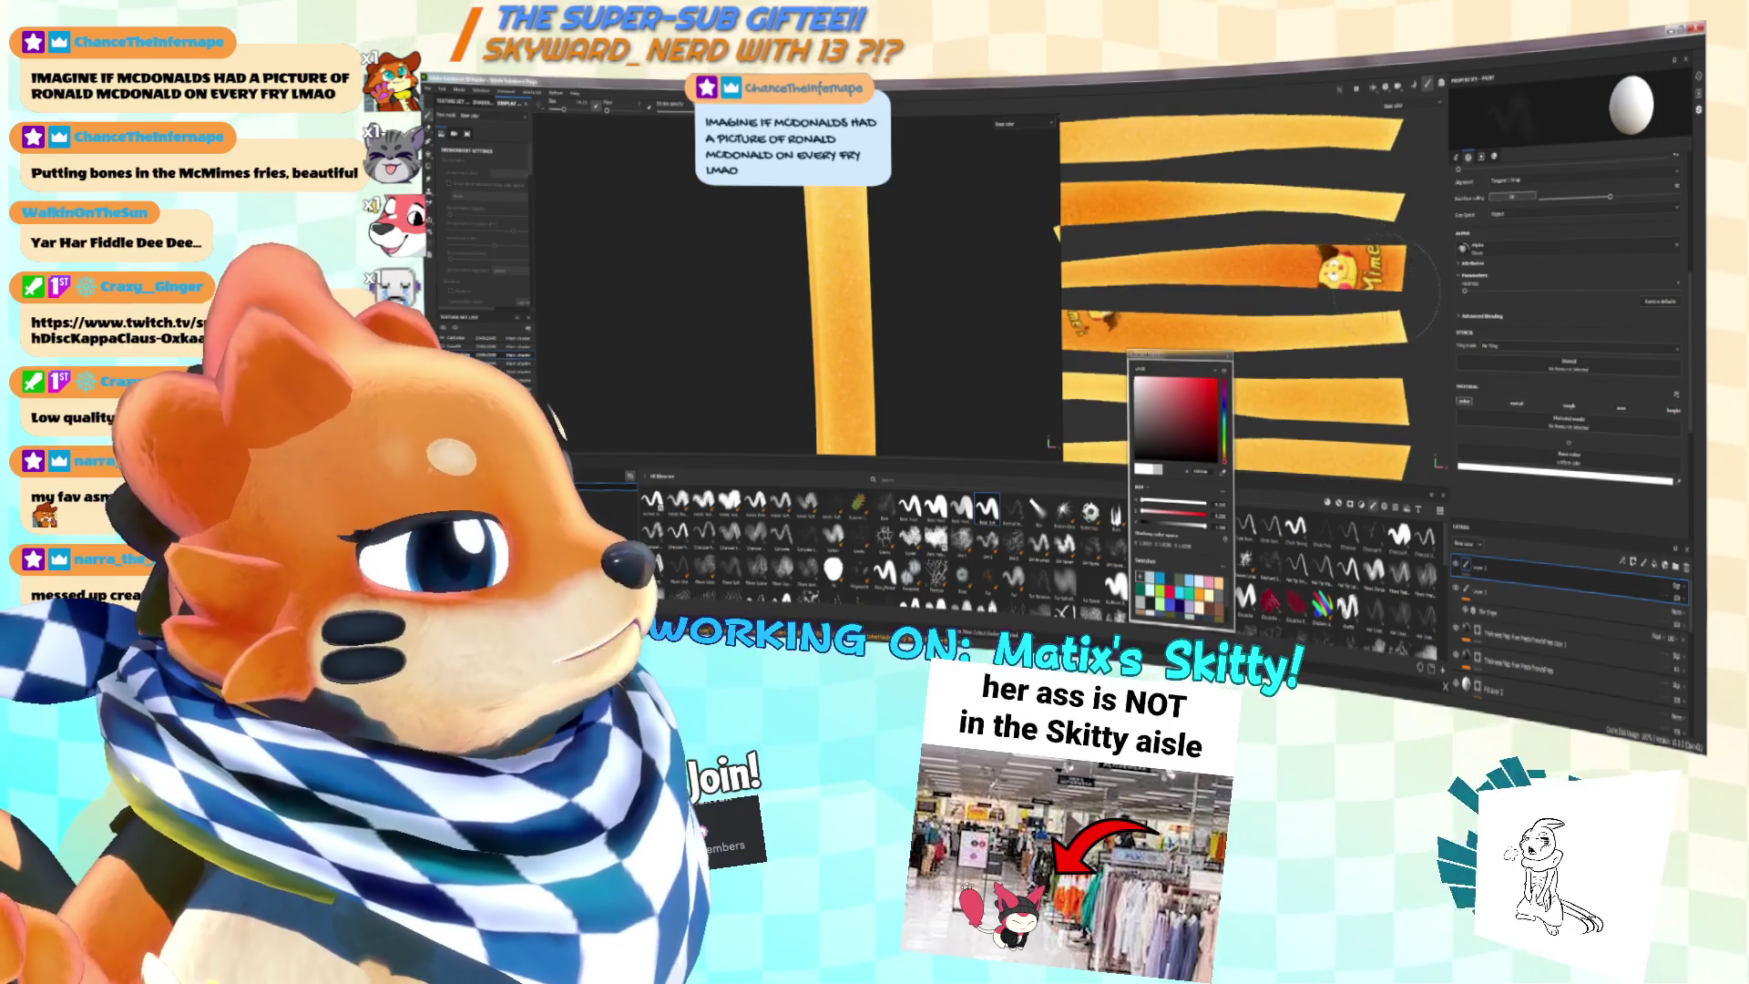
{"action": "key", "text": "F3"}
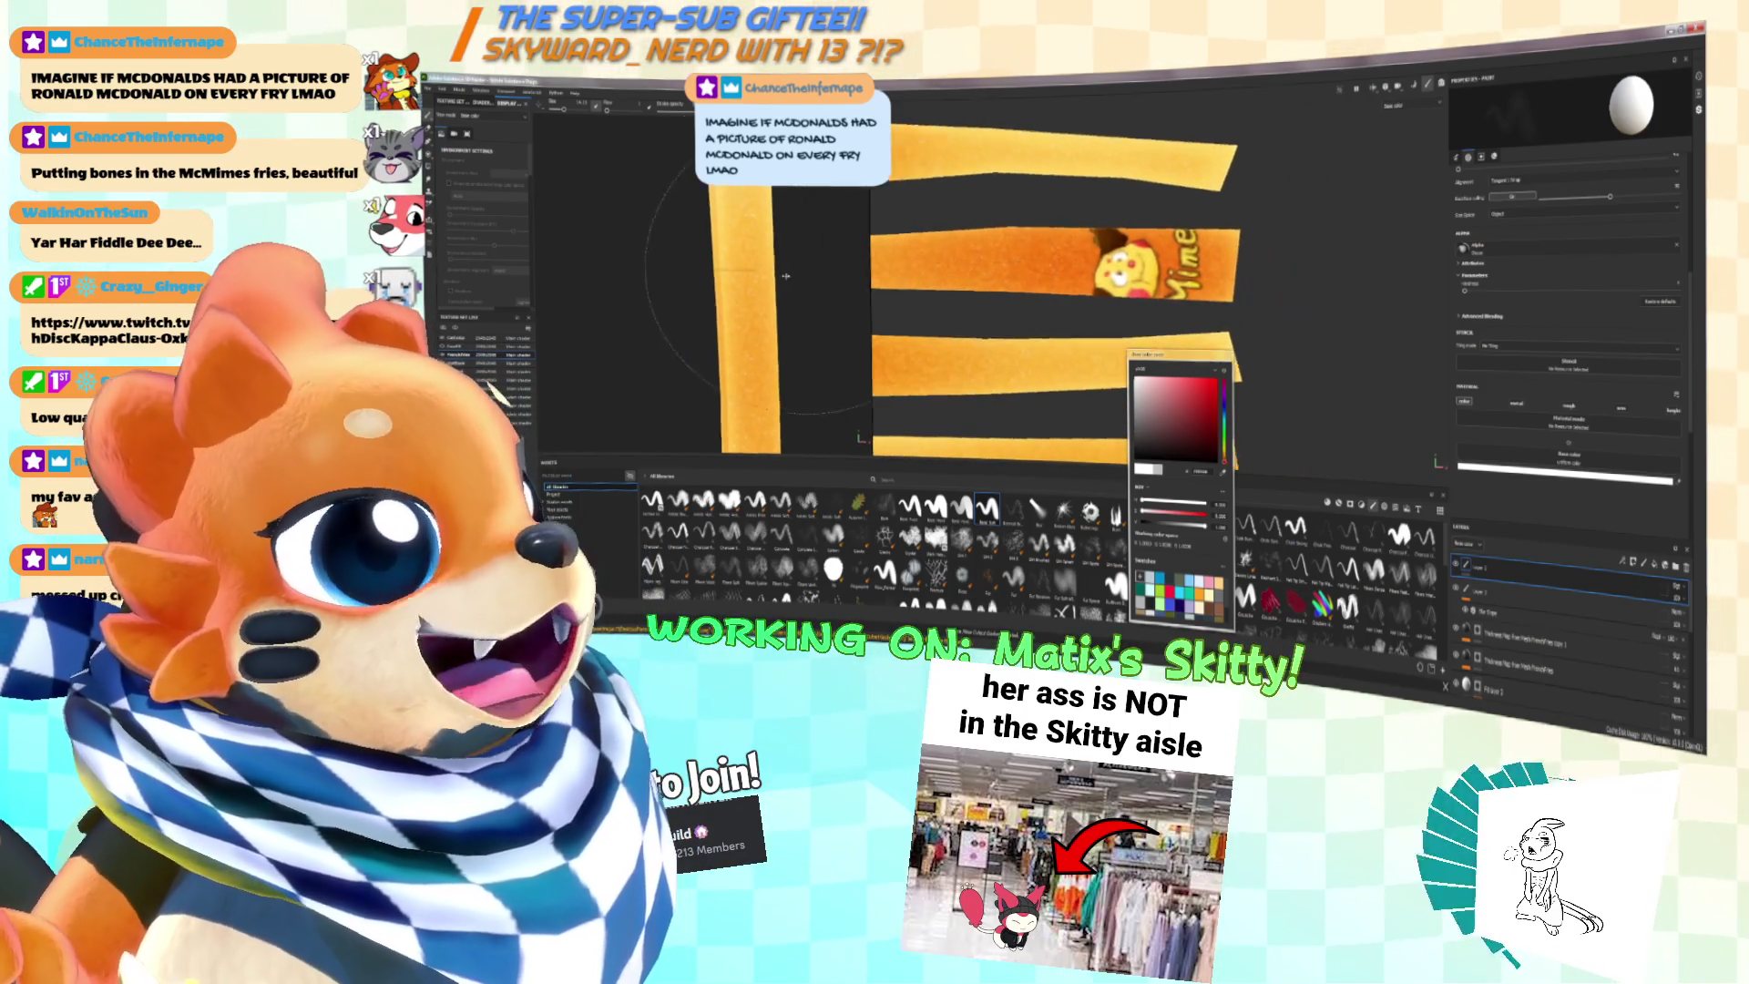
{"action": "scroll", "coordinate": [1175, 287], "scroll_direction": "down", "scroll_amount": 2}
{"action": "key", "text": "F2"}
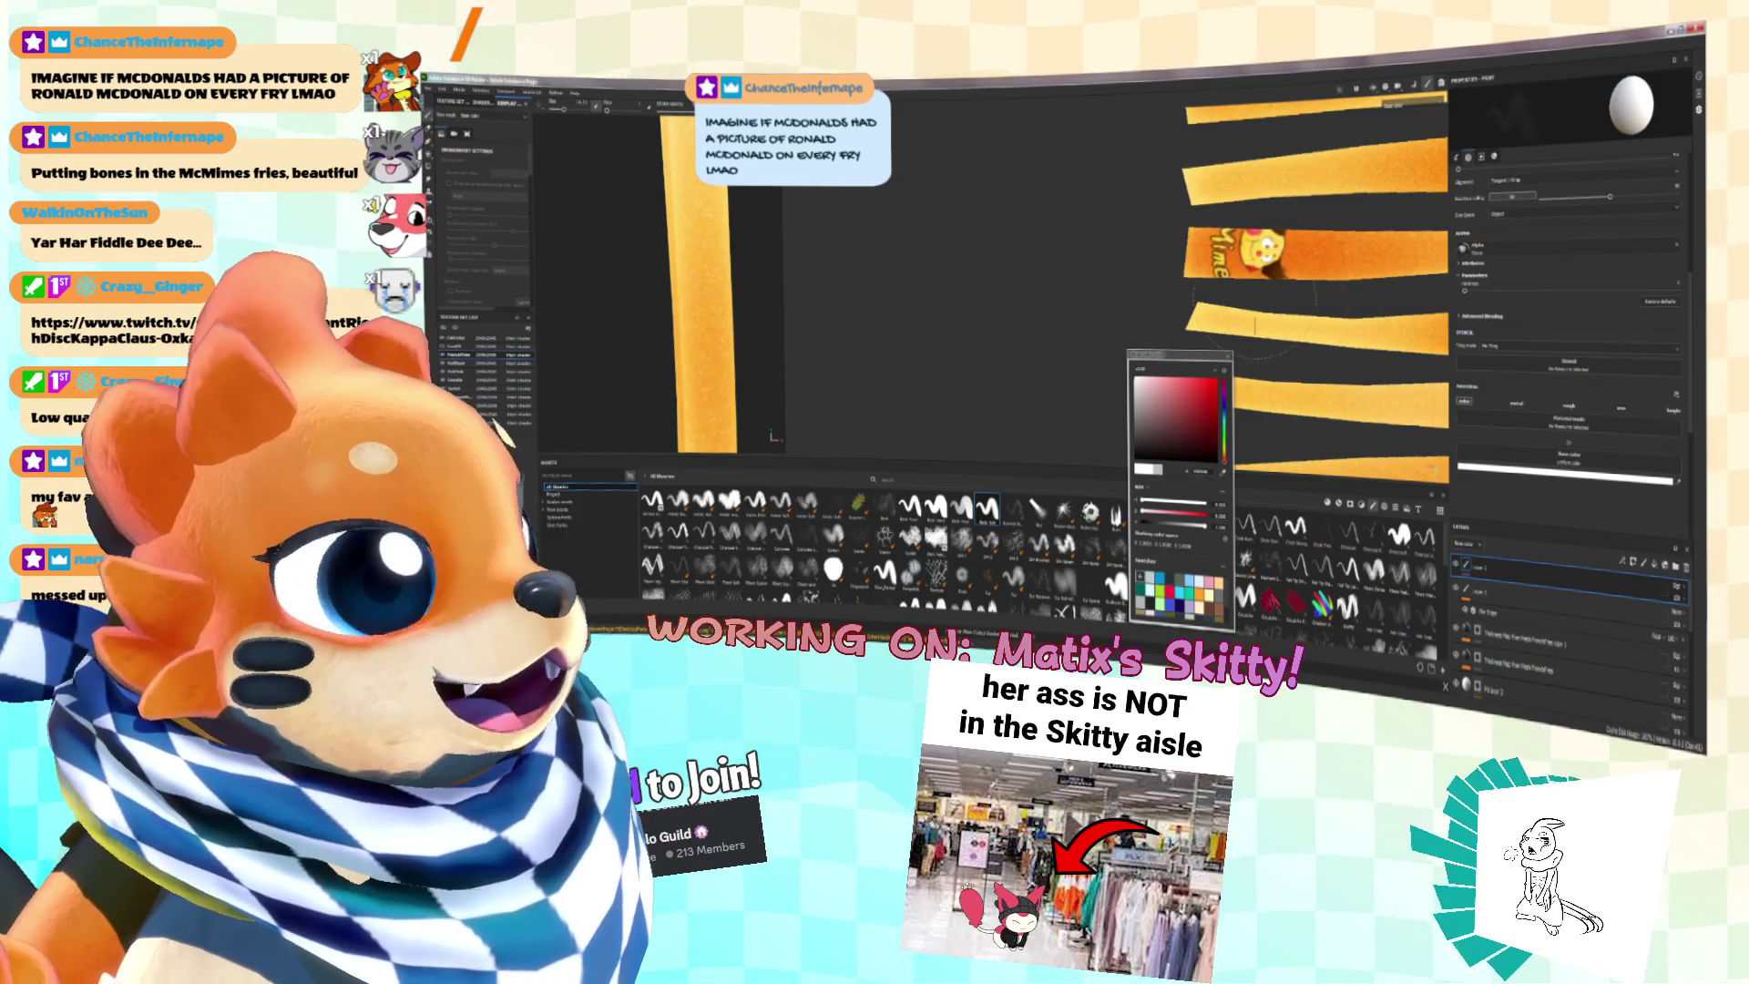
{"action": "left_click_drag", "start_coordinate": [1195, 362], "coordinate": [1537, 432]}
{"action": "scroll", "coordinate": [1226, 287], "scroll_direction": "up", "scroll_amount": 5}
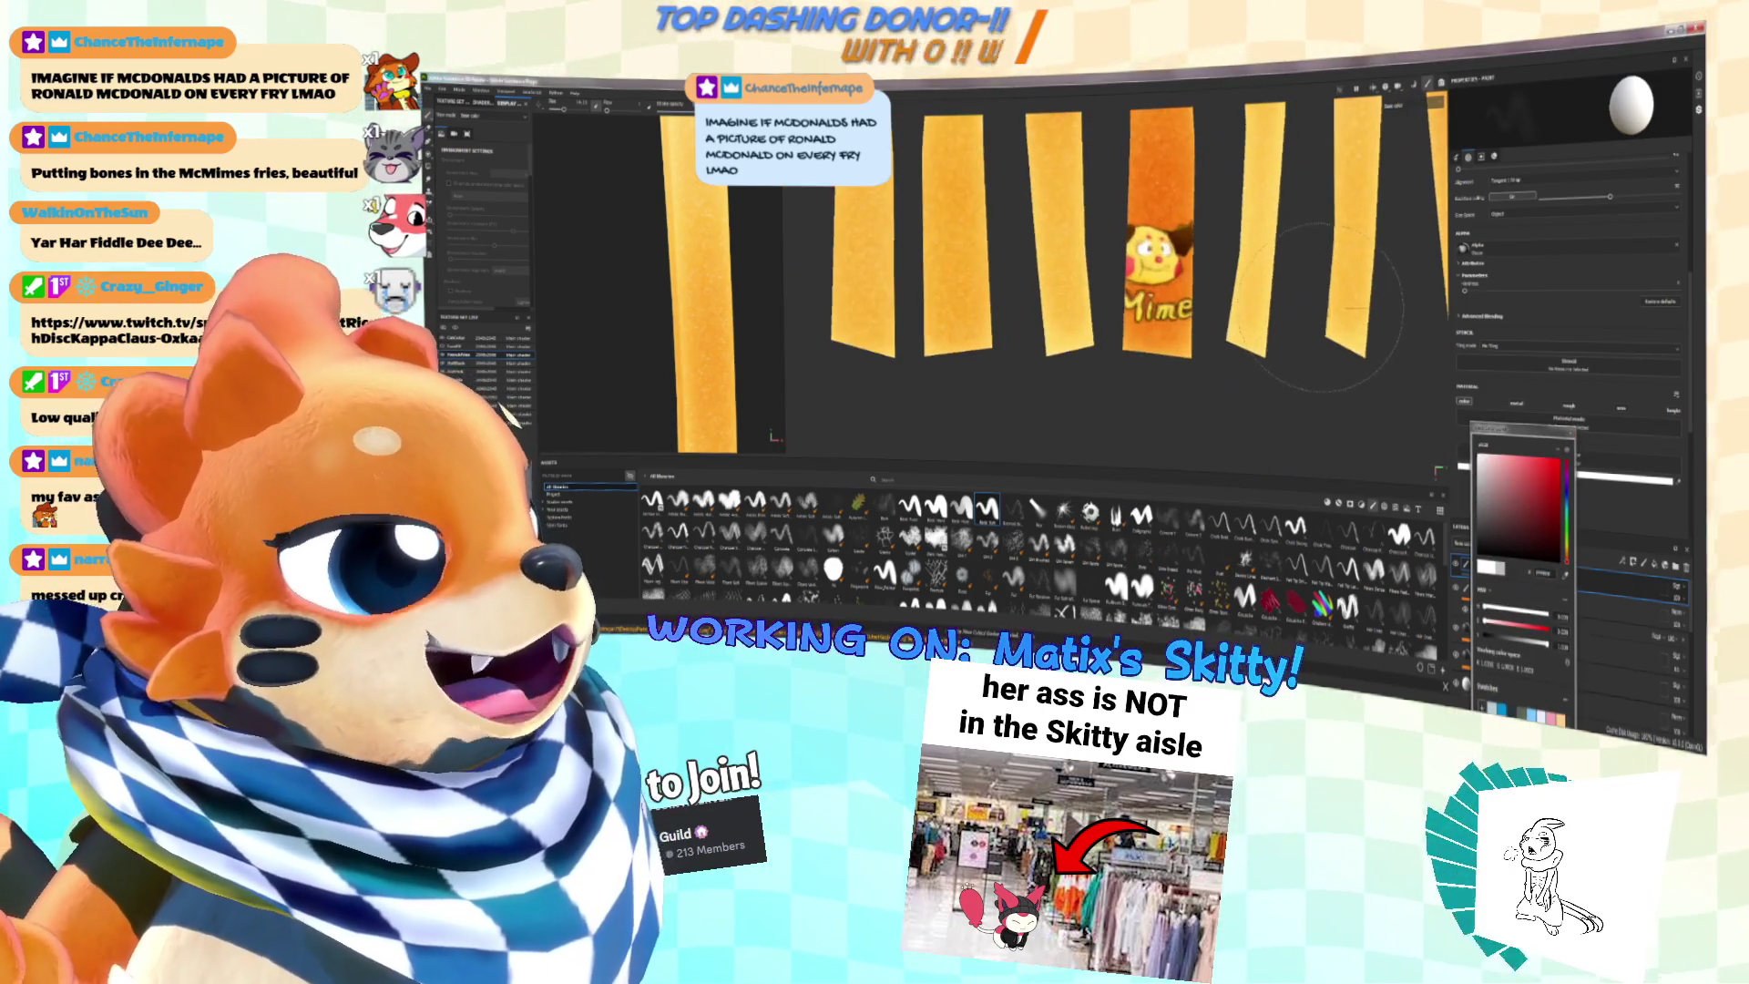
{"action": "key", "text": "F1"}
{"action": "scroll", "coordinate": [1167, 291], "scroll_direction": "down", "scroll_amount": 2}
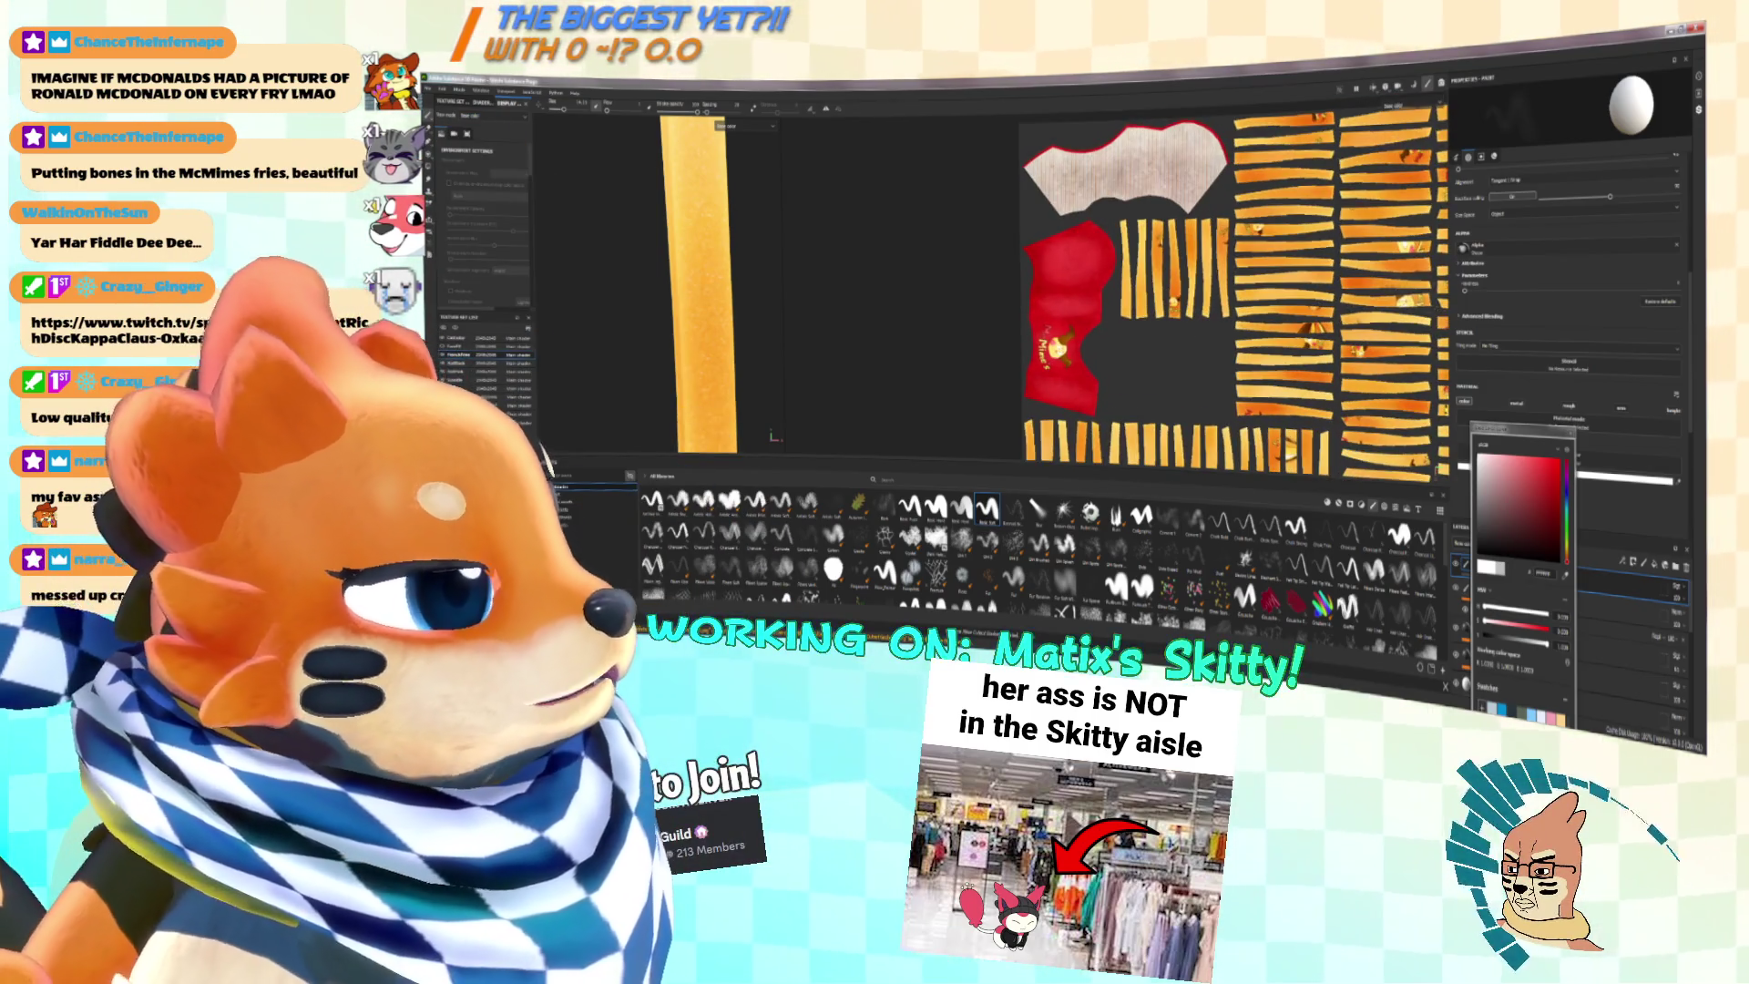
{"action": "scroll", "coordinate": [1192, 333], "scroll_direction": "up", "scroll_amount": 3}
{"action": "left_click_drag", "start_coordinate": [1193, 333], "coordinate": [1233, 273], "text": "alt"}
{"action": "scroll", "coordinate": [1233, 274], "scroll_direction": "up", "scroll_amount": 5}
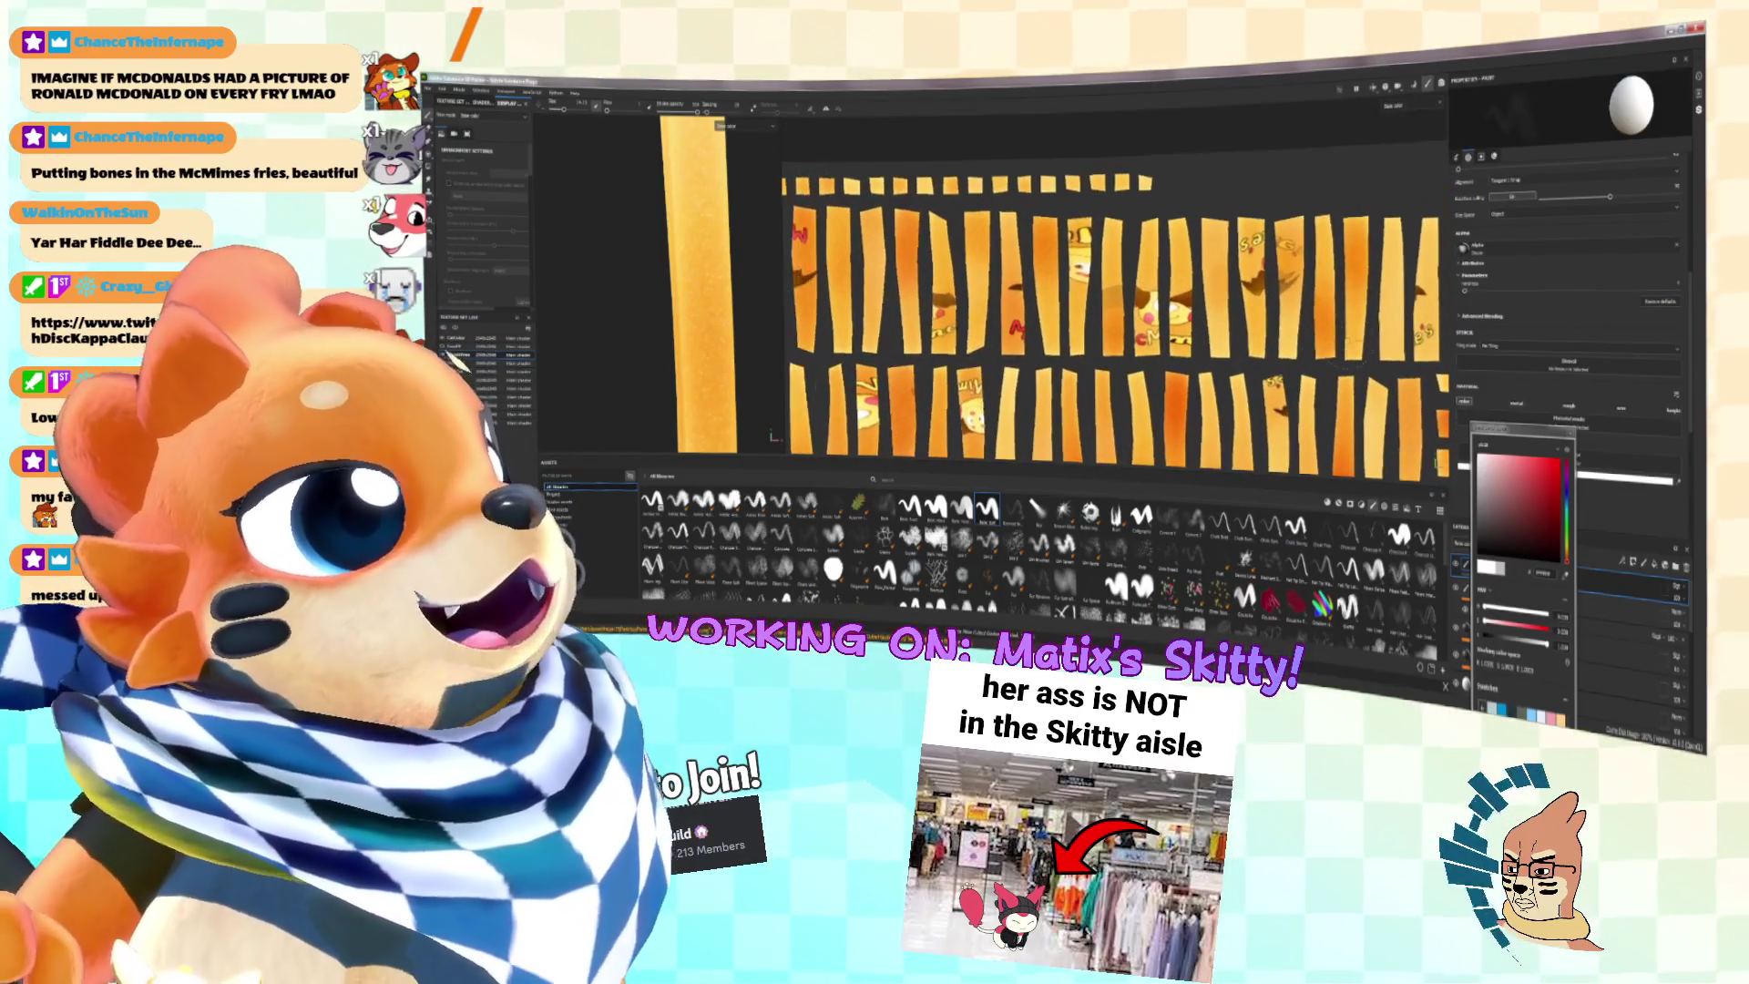
{"action": "scroll", "coordinate": [1102, 292], "scroll_direction": "up", "scroll_amount": 5}
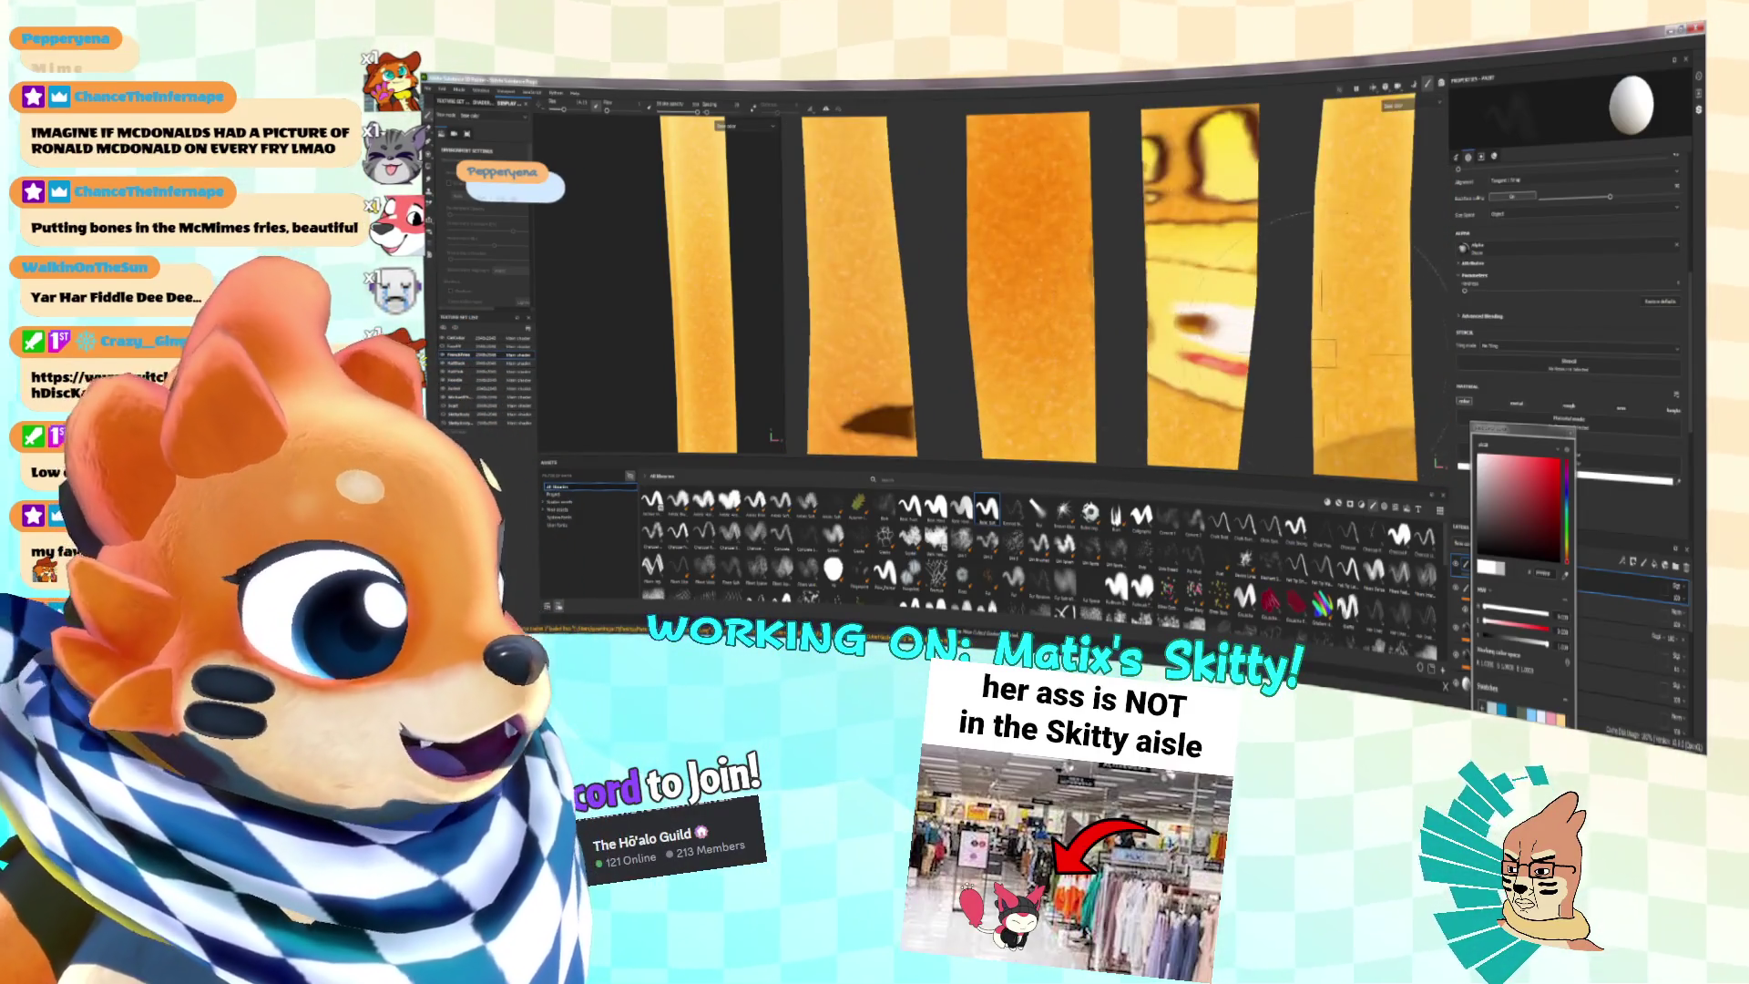
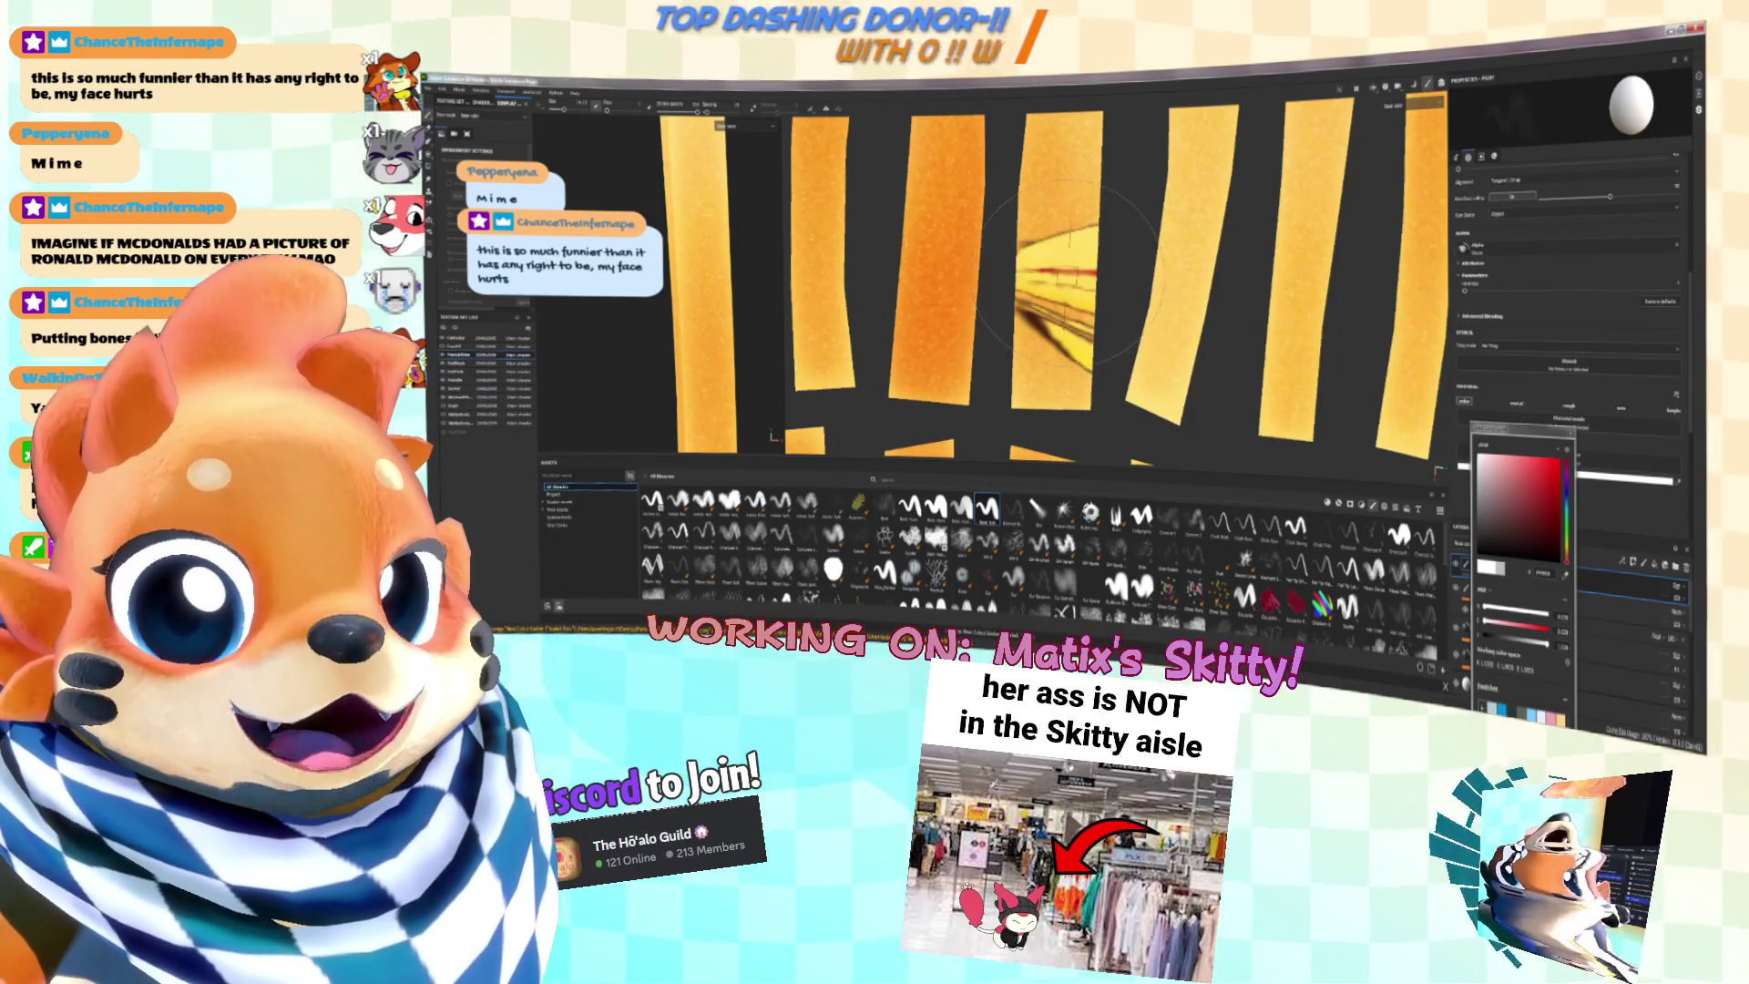
Step: Close the colour picker and add a new paint layer to the fries stack
{"action": "scroll", "coordinate": [1070, 273], "scroll_direction": "down", "scroll_amount": 5}
{"action": "mouse_move", "coordinate": [1212, 292]}
{"action": "left_mouse_down", "text": "alt"}
{"action": "mouse_move", "coordinate": [1433, 462]}
{"action": "mouse_move", "coordinate": [1270, 319]}
{"action": "mouse_move", "coordinate": [1180, 290]}
{"action": "left_mouse_up", "text": "alt"}
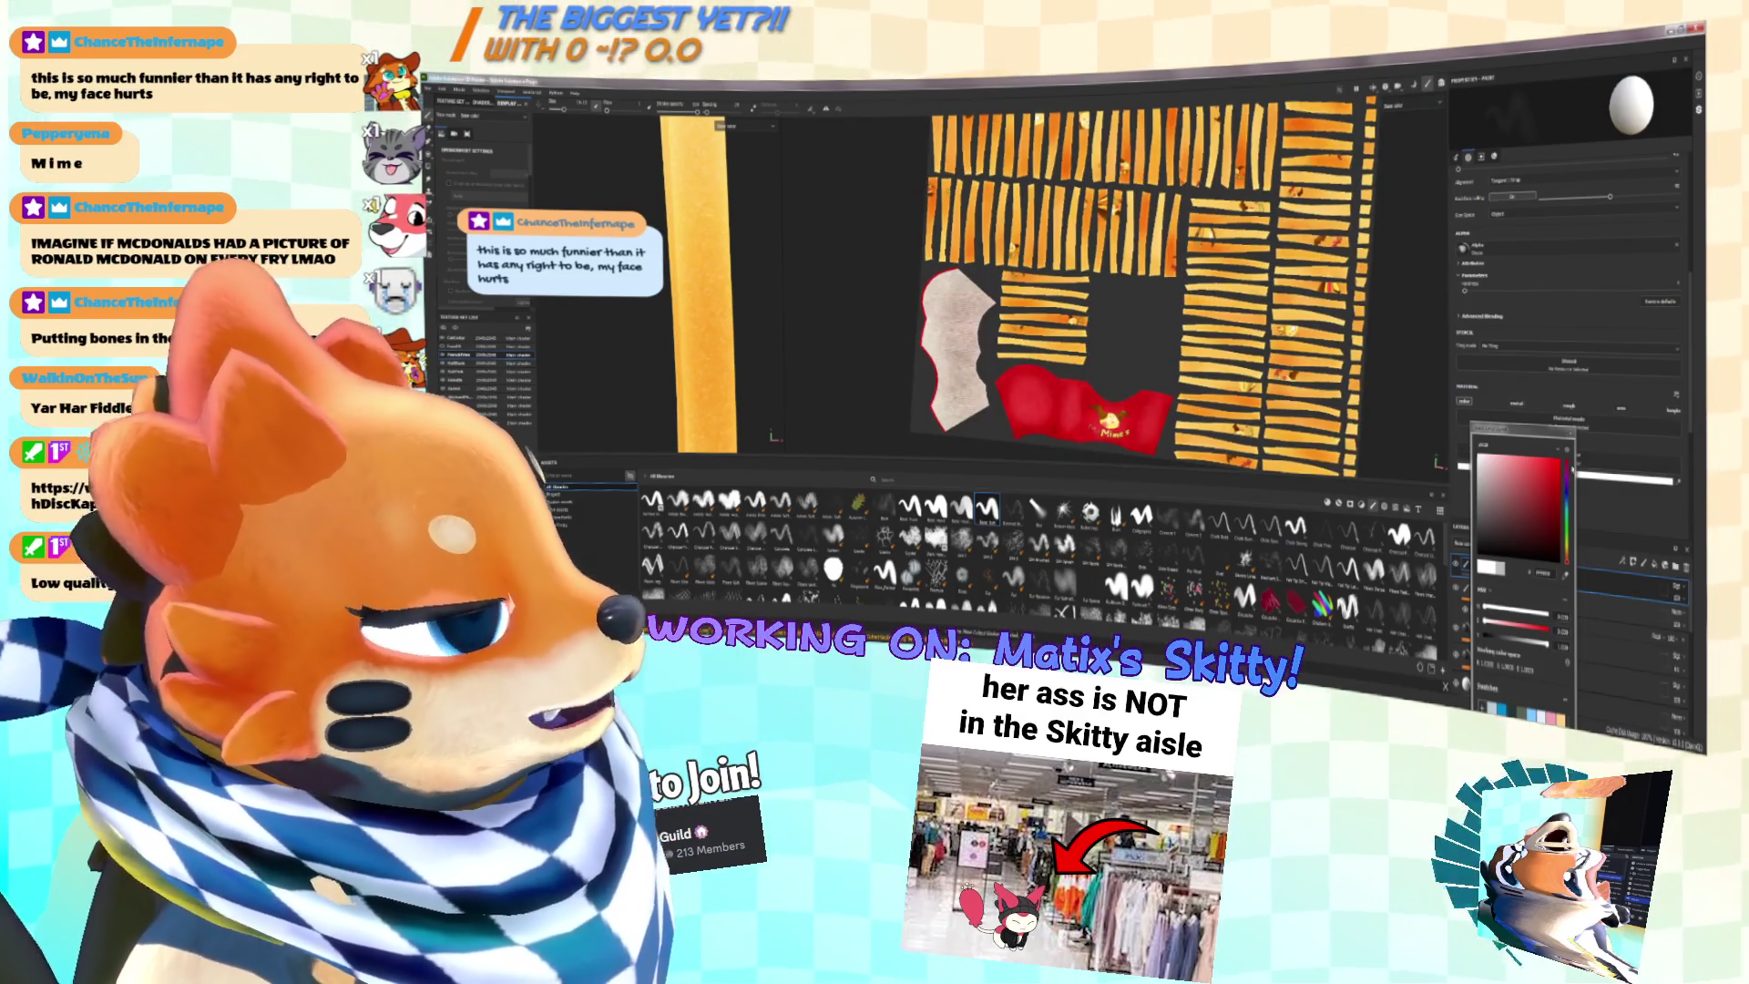
{"action": "left_click", "coordinate": [1463, 584]}
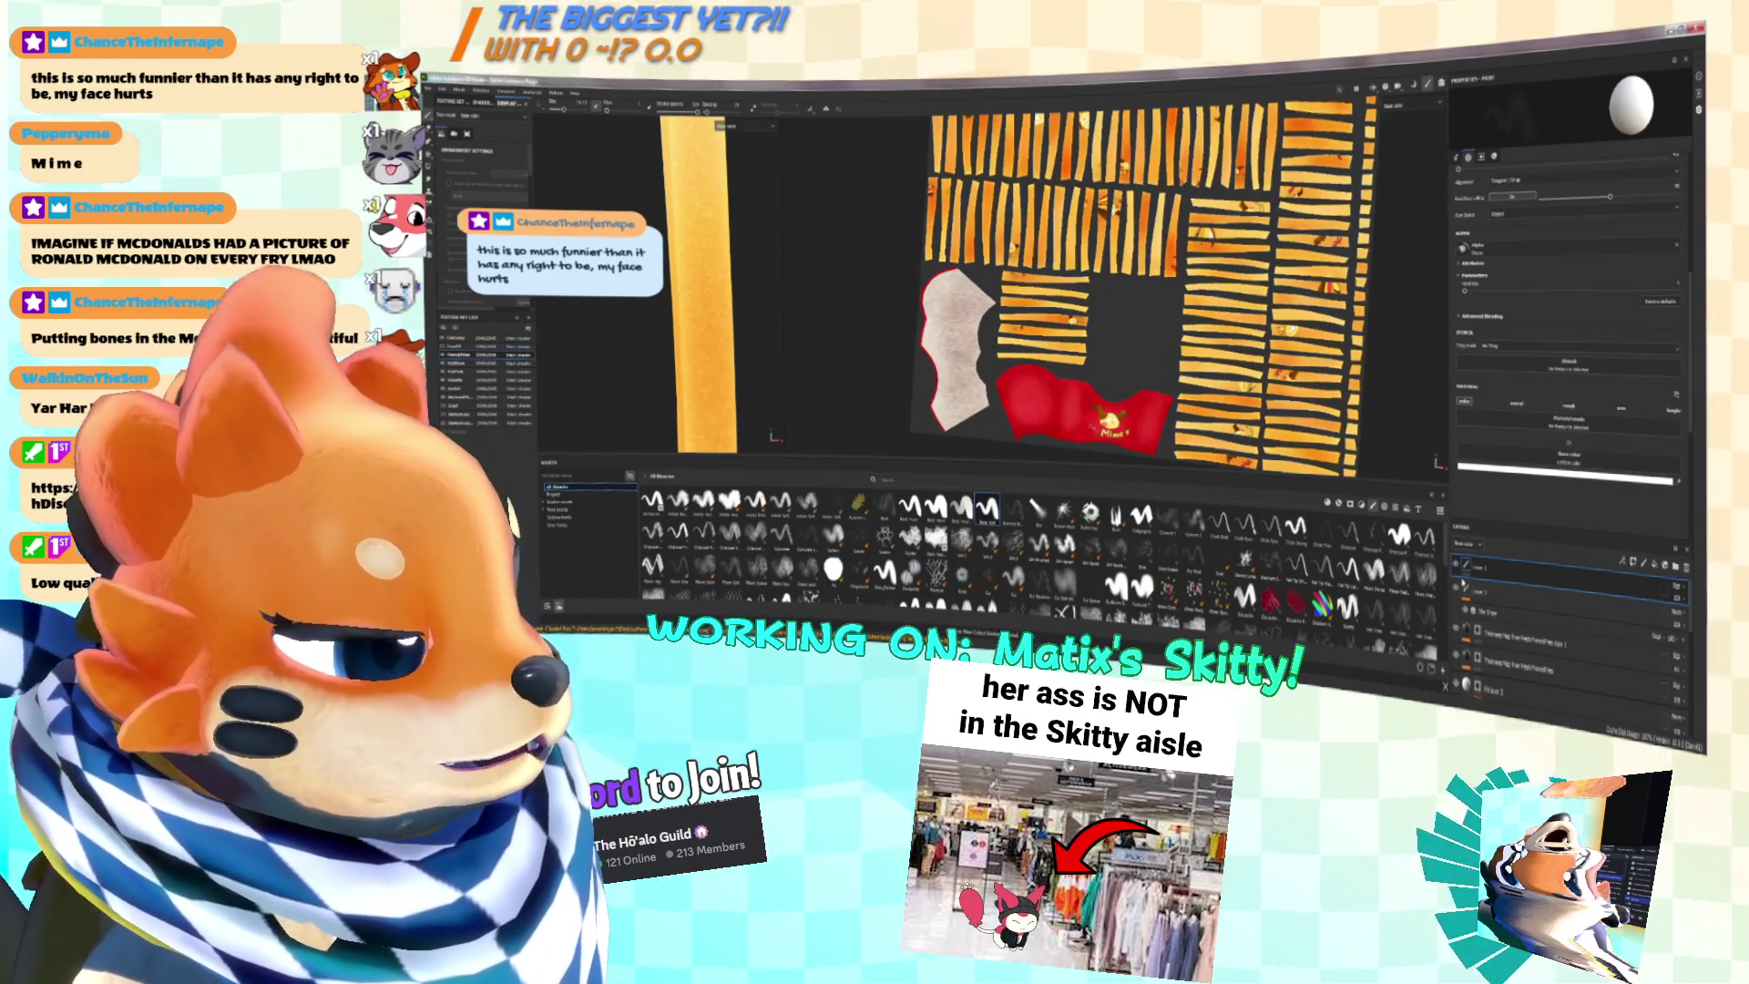
{"action": "left_click", "coordinate": [1516, 609]}
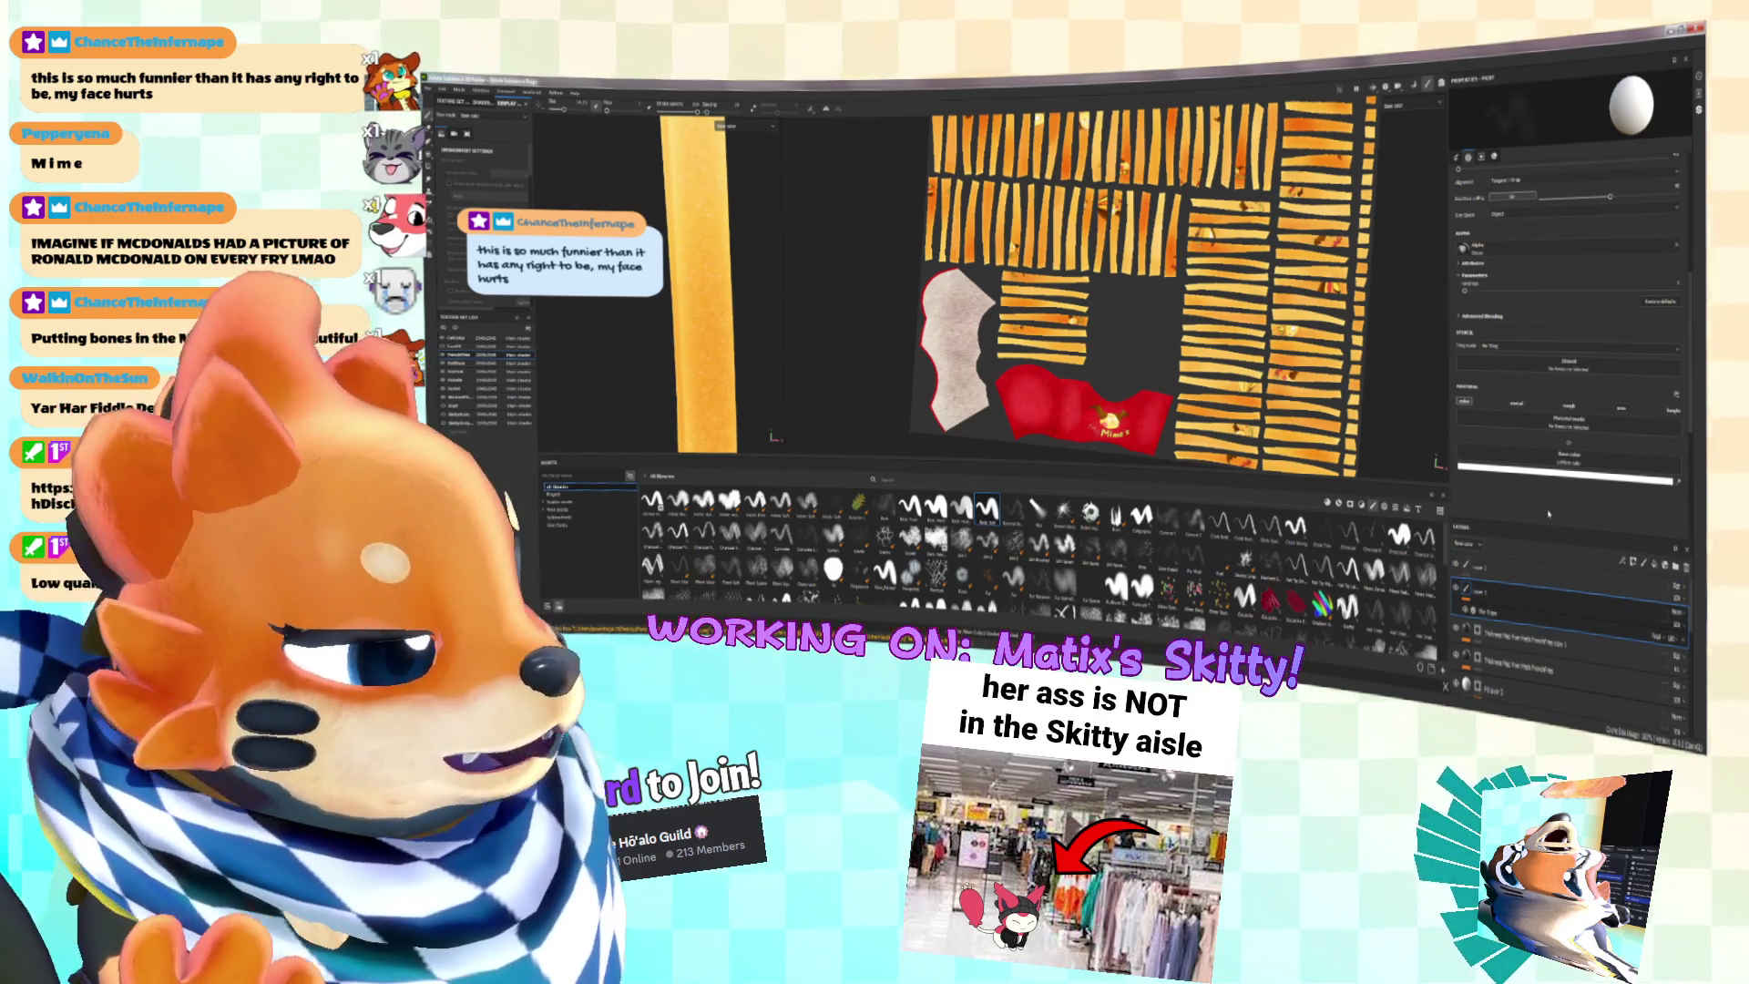
{"action": "right_click", "coordinate": [1495, 609]}
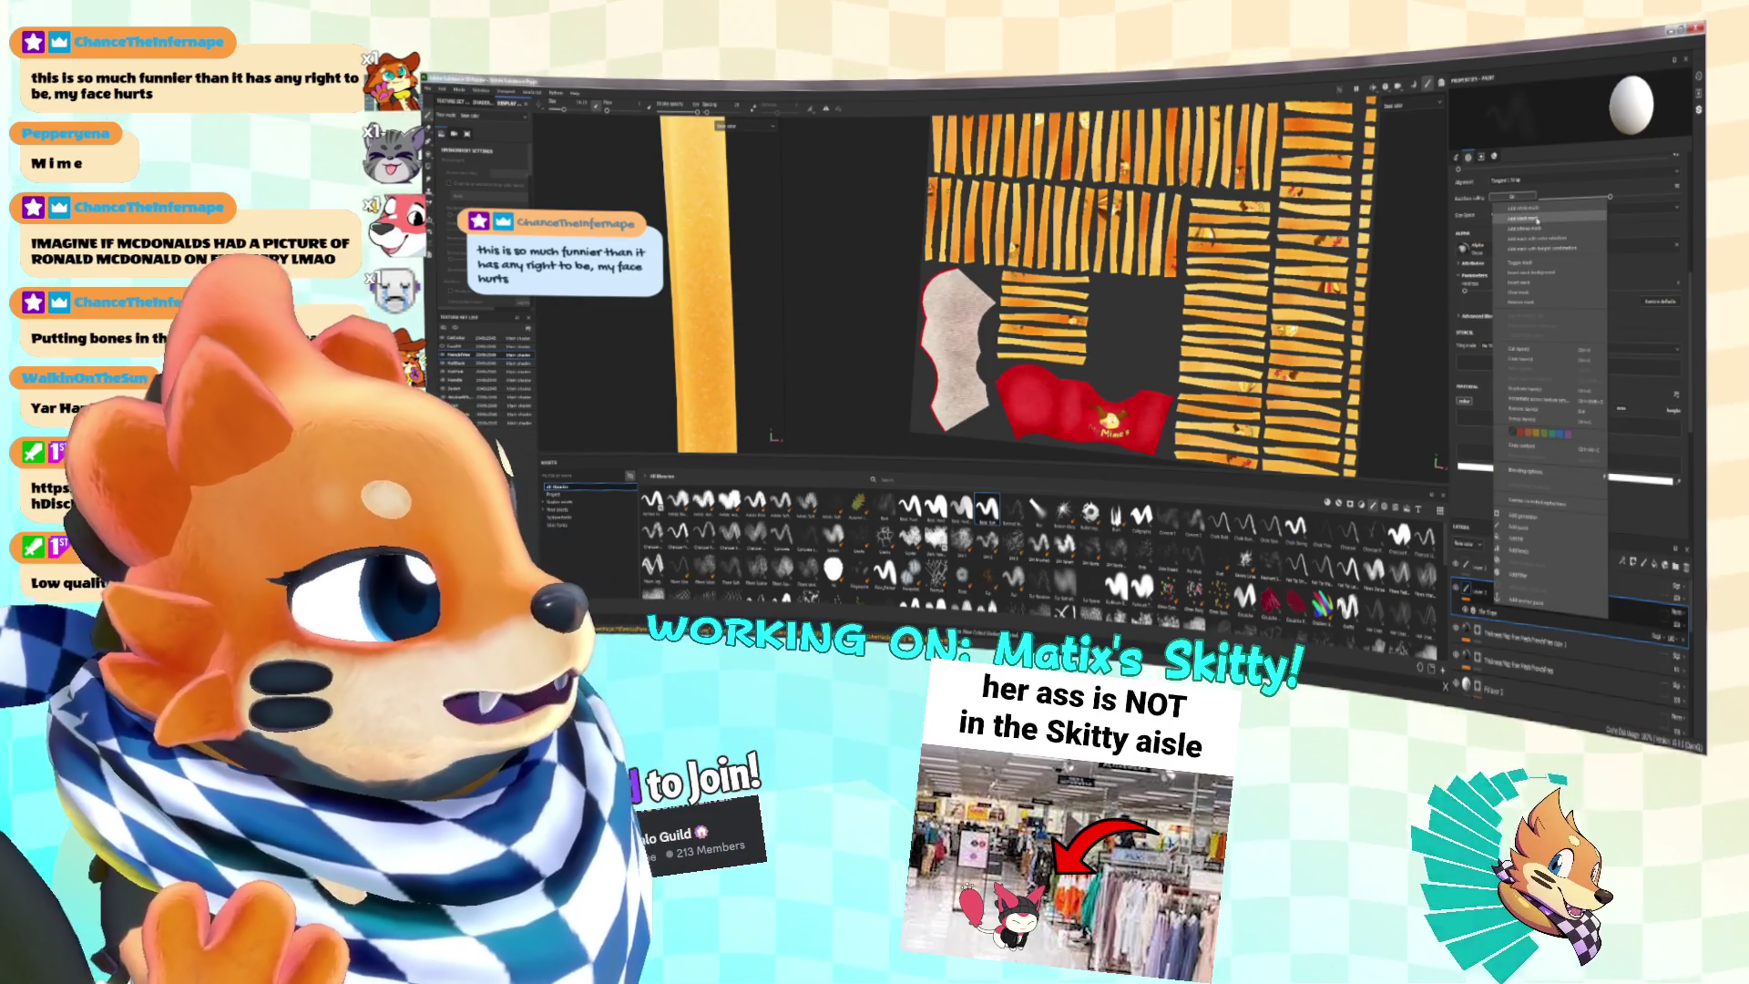
{"action": "left_click", "coordinate": [1536, 220]}
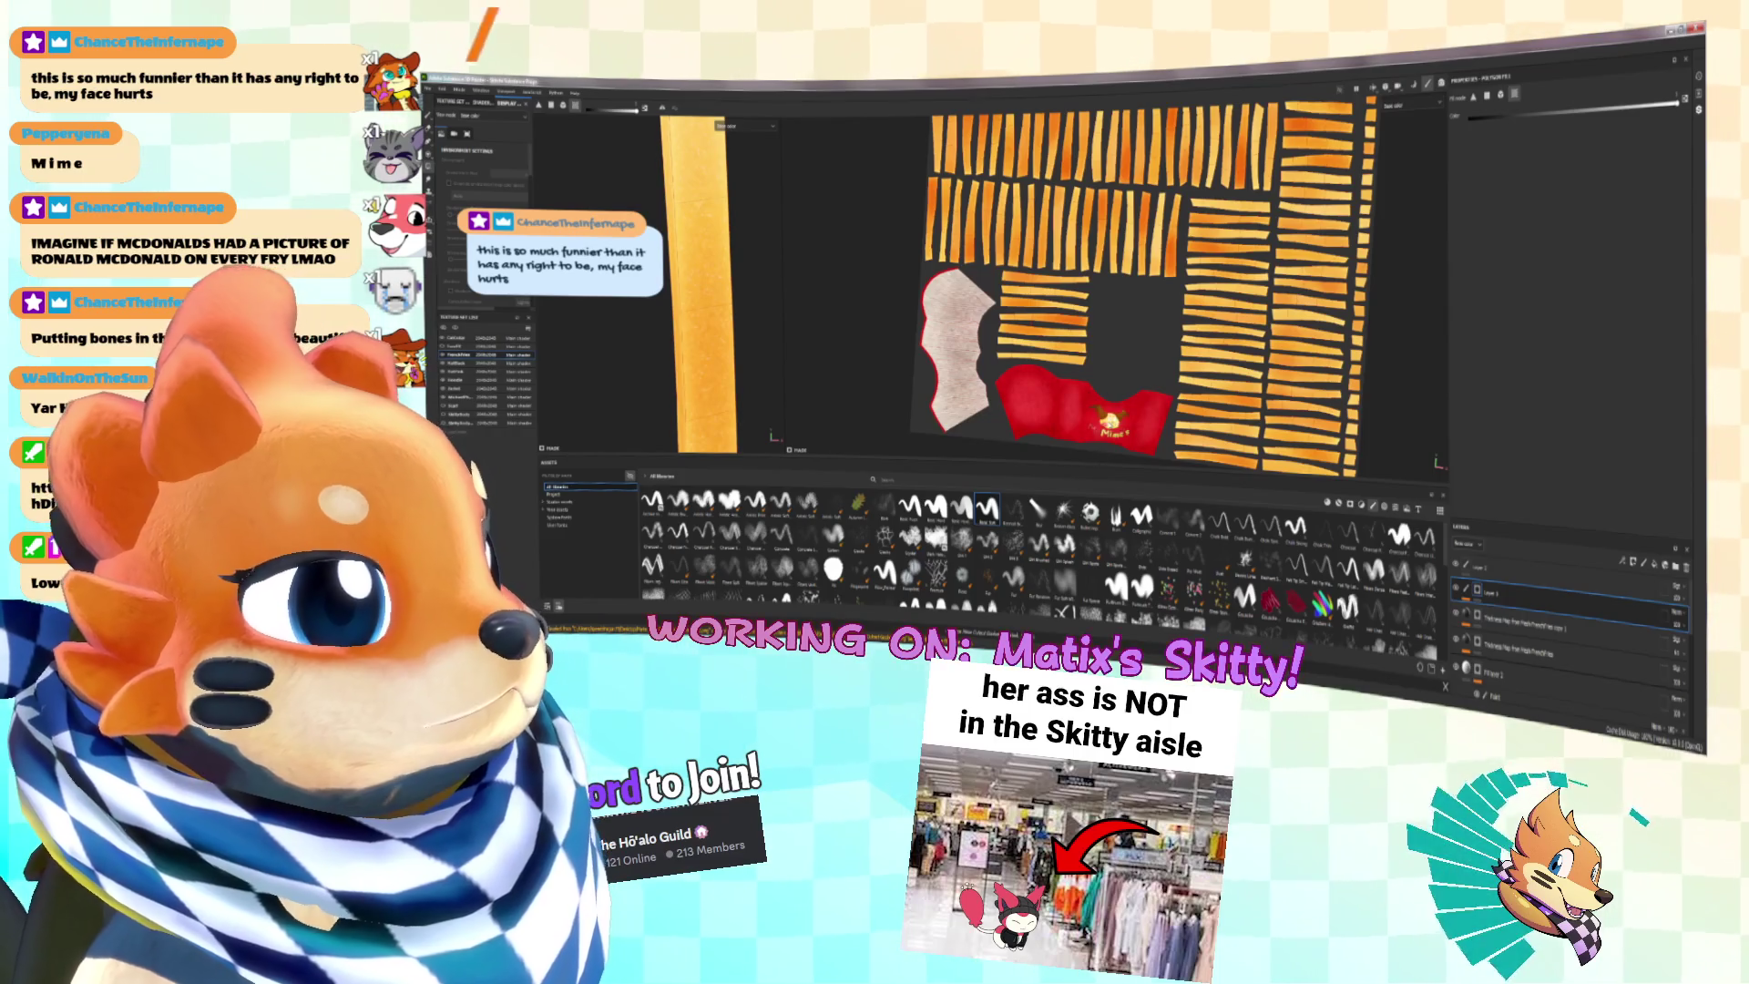
Step: Switch to the brush and set the UV layout view upright
{"action": "key", "text": "1"}
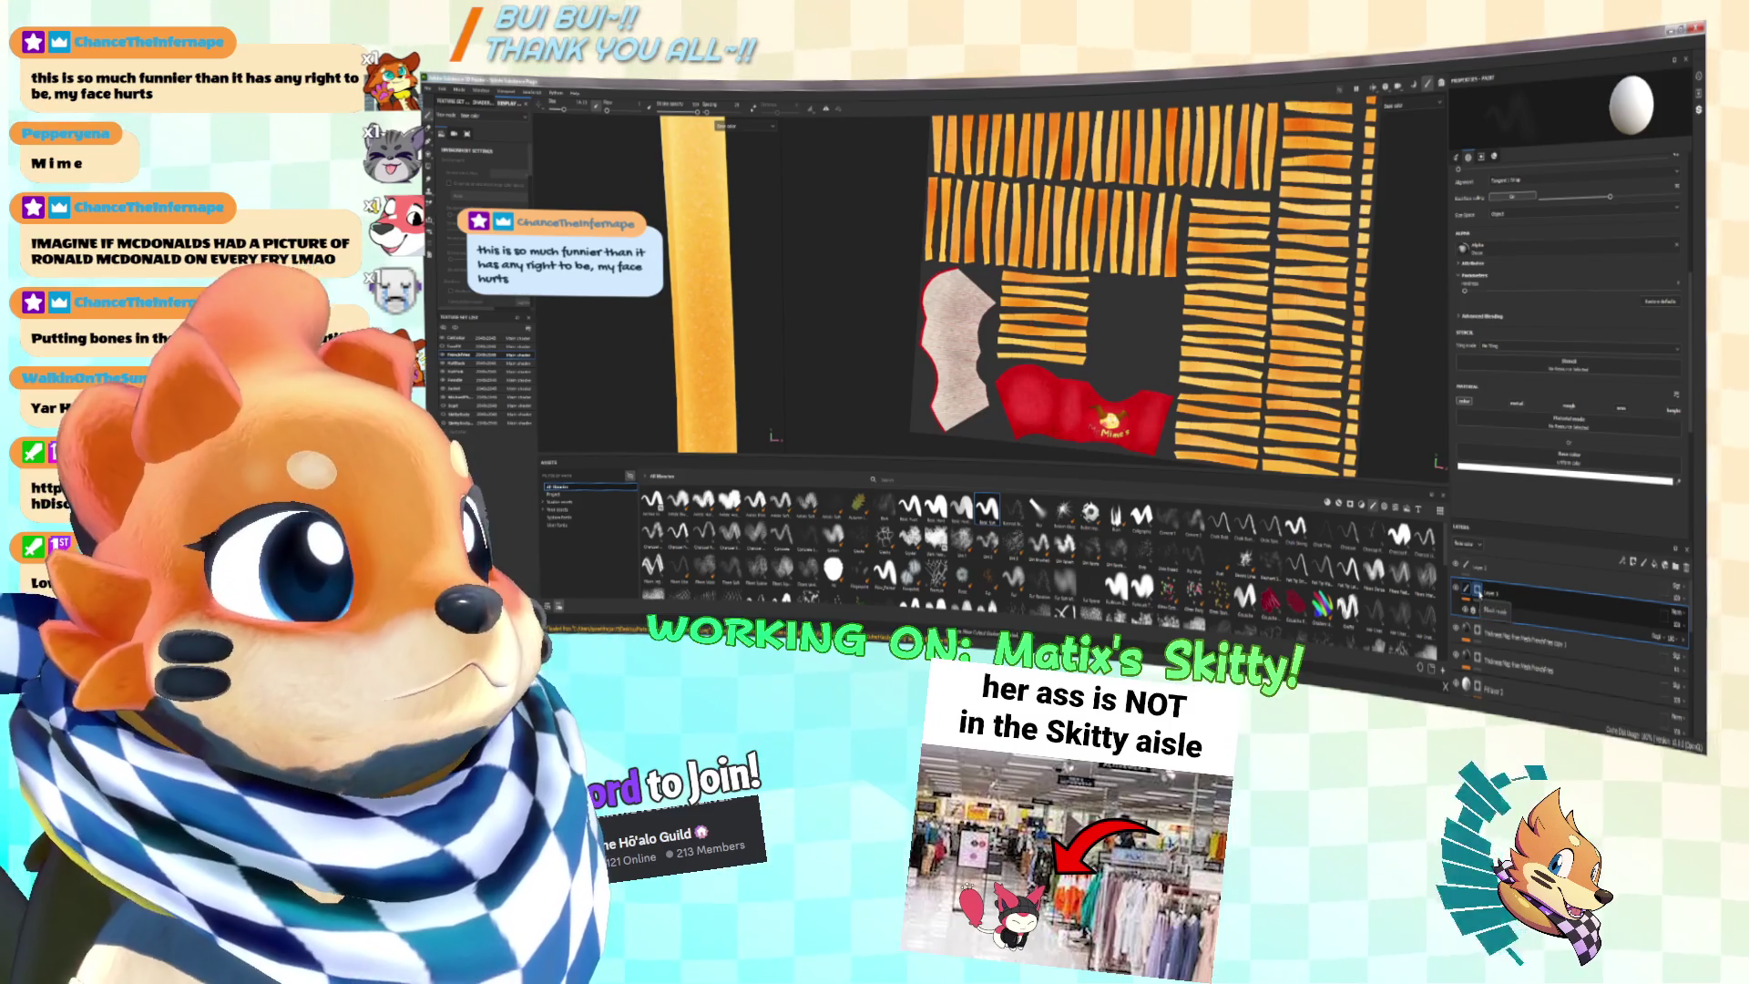
{"action": "mouse_move", "coordinate": [1148, 273]}
{"action": "left_mouse_down", "text": "alt"}
{"action": "mouse_move", "coordinate": [1114, 345]}
{"action": "mouse_move", "coordinate": [1131, 313]}
{"action": "left_mouse_up", "text": "alt"}
{"action": "middle_click_drag", "start_coordinate": [1132, 312], "coordinate": [1128, 337], "text": "alt"}
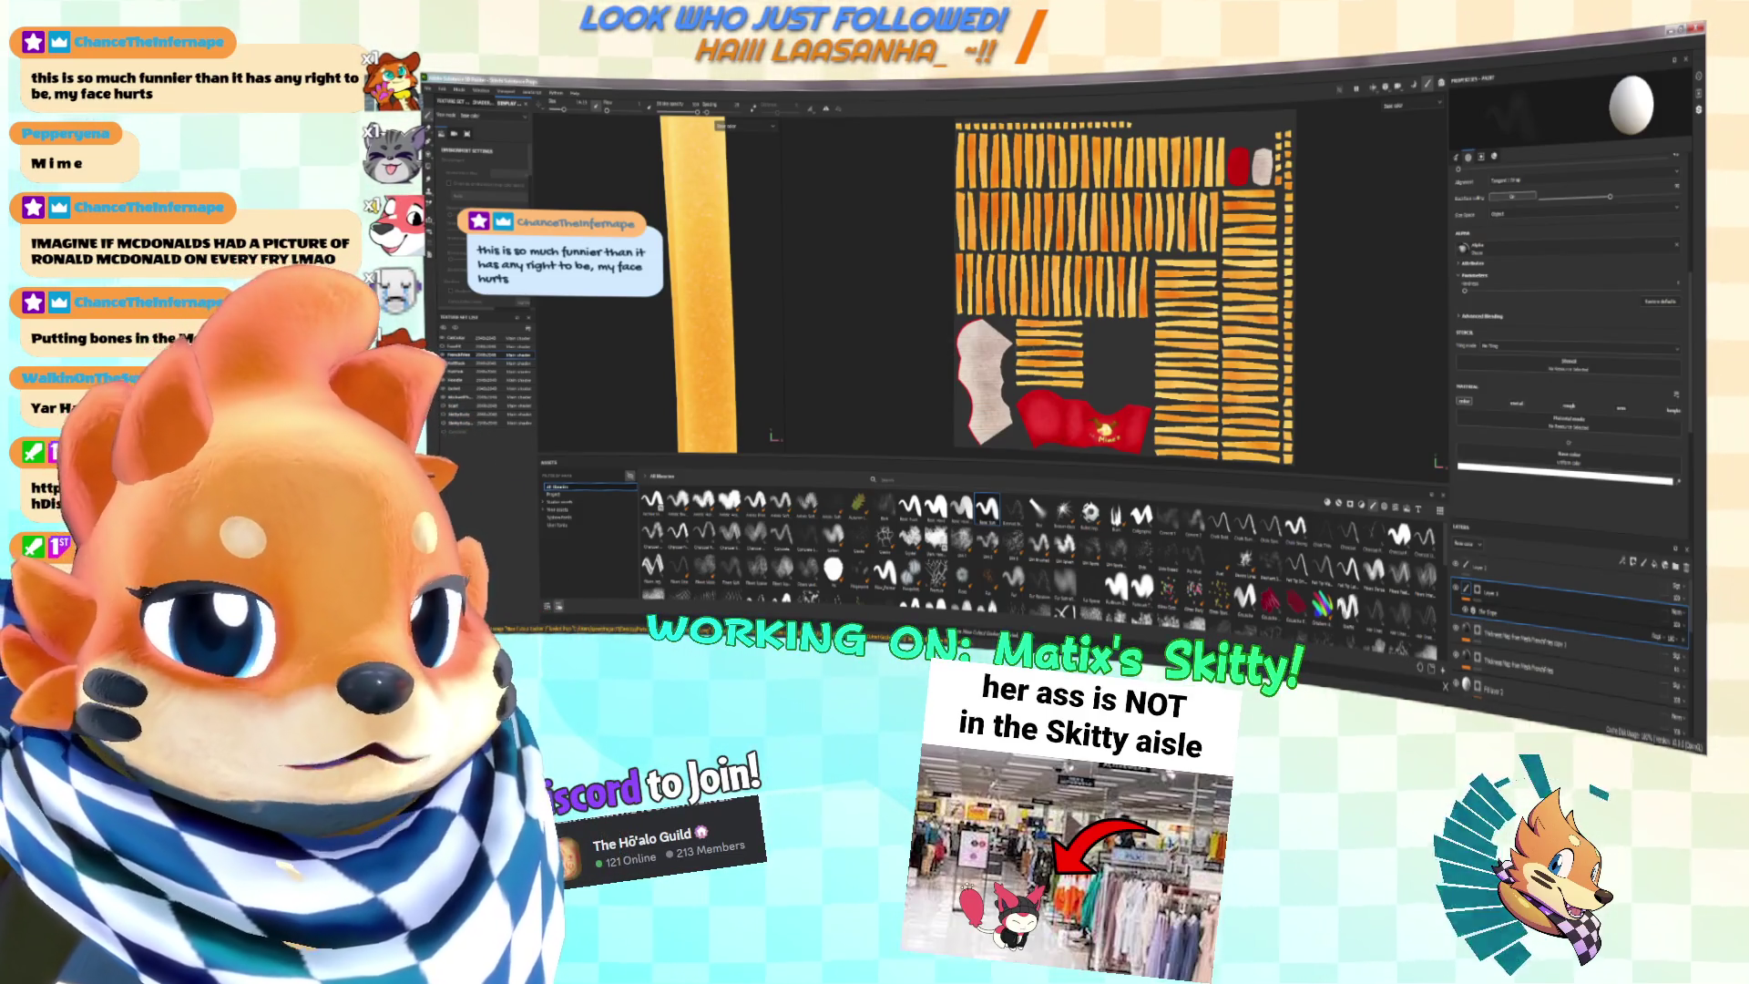
Step: Widen, zoom, pan and orbit the 3D view to inspect the fries box and other models
{"action": "scroll", "coordinate": [693, 283], "scroll_direction": "down", "scroll_amount": 5}
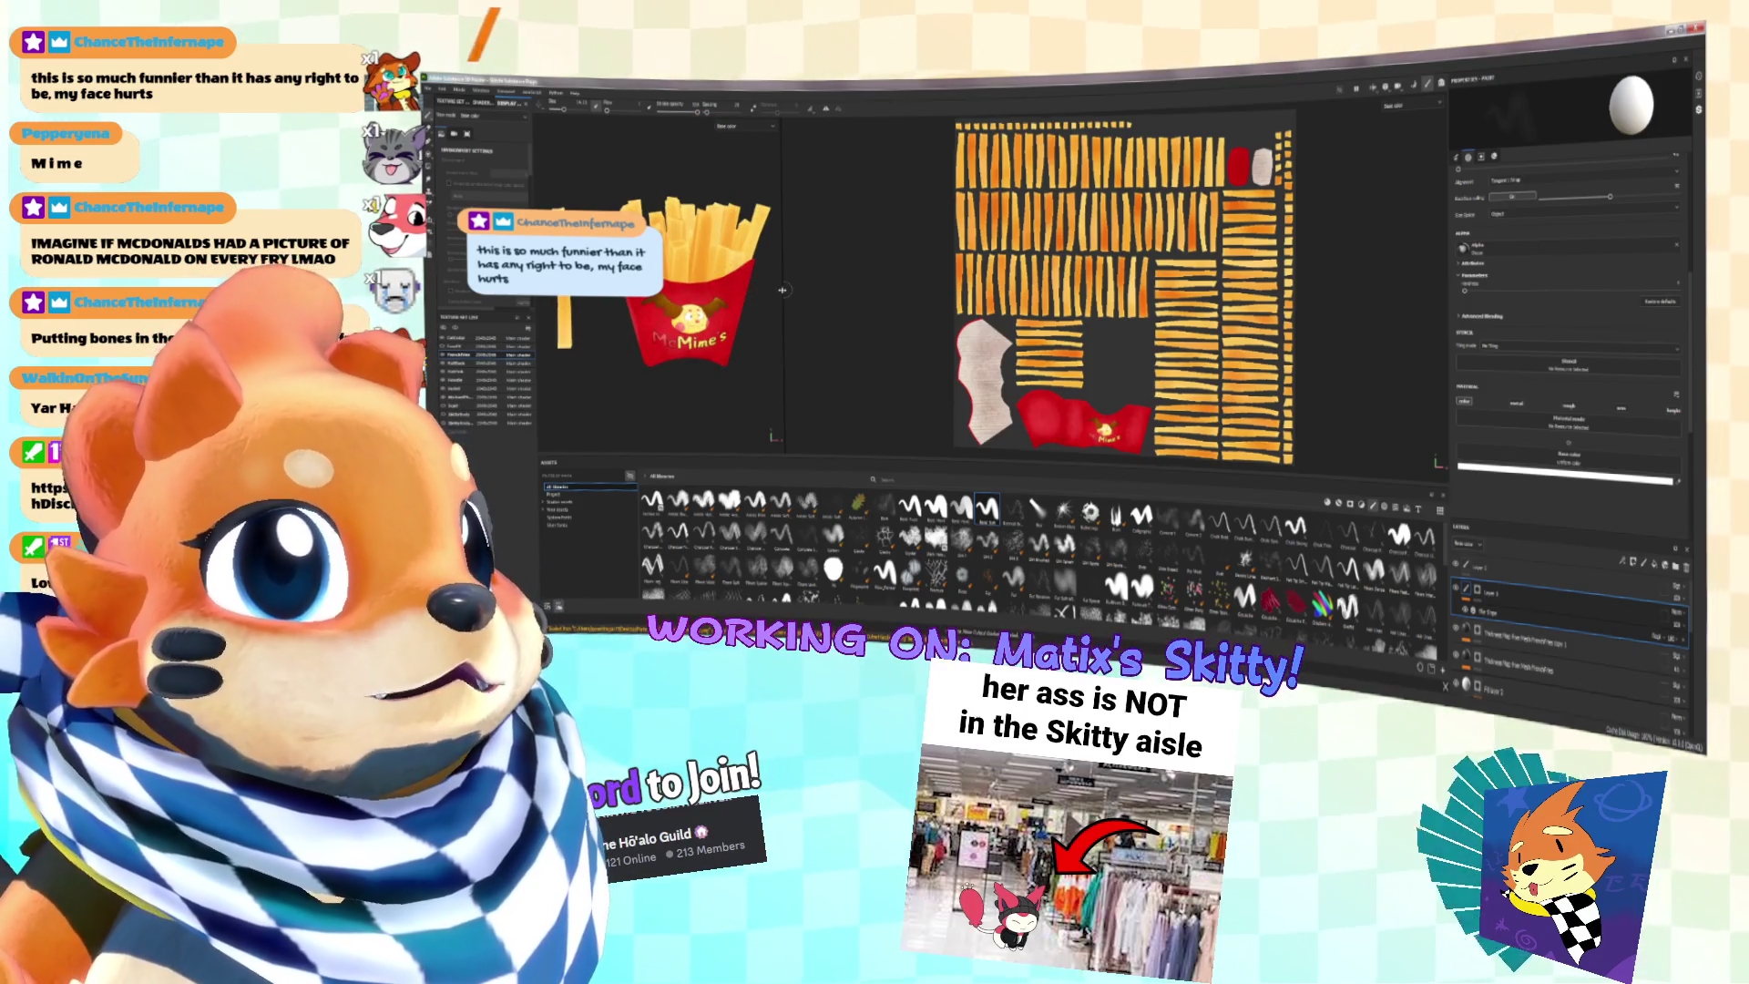
{"action": "left_click_drag", "start_coordinate": [783, 290], "coordinate": [875, 290]}
{"action": "scroll", "coordinate": [802, 284], "scroll_direction": "up", "scroll_amount": 5}
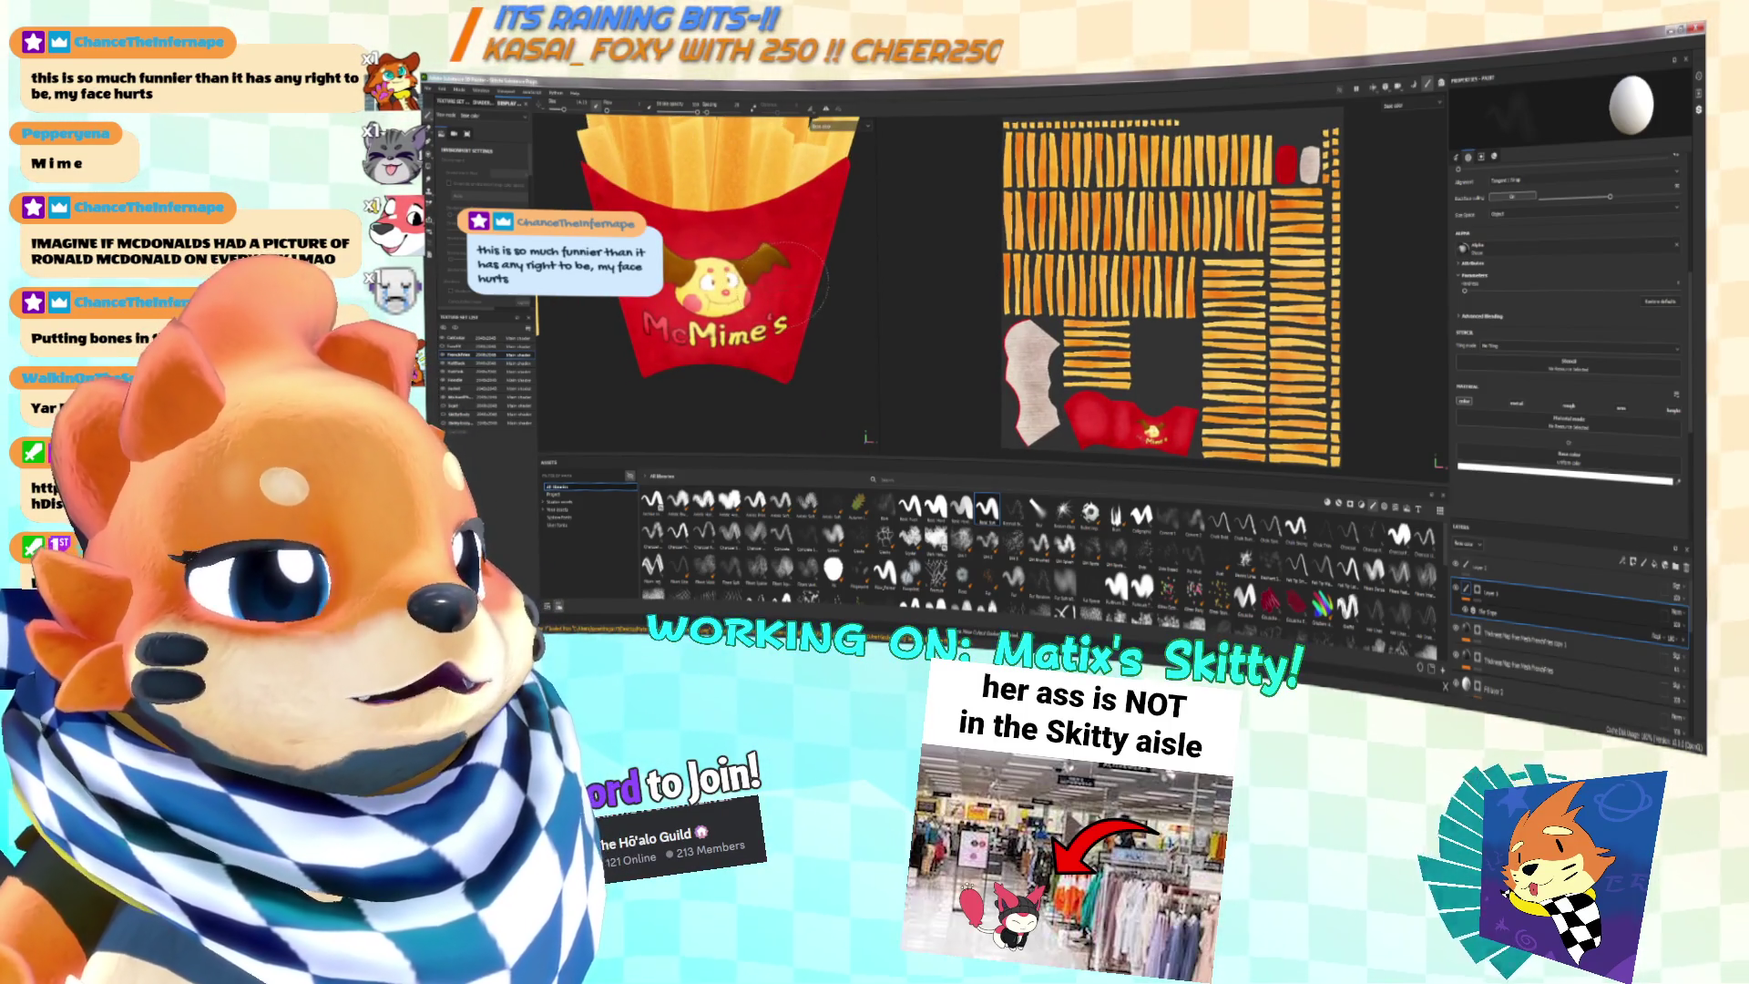
{"action": "scroll", "coordinate": [799, 293], "scroll_direction": "up", "scroll_amount": 3}
{"action": "scroll", "coordinate": [711, 292], "scroll_direction": "up", "scroll_amount": 5}
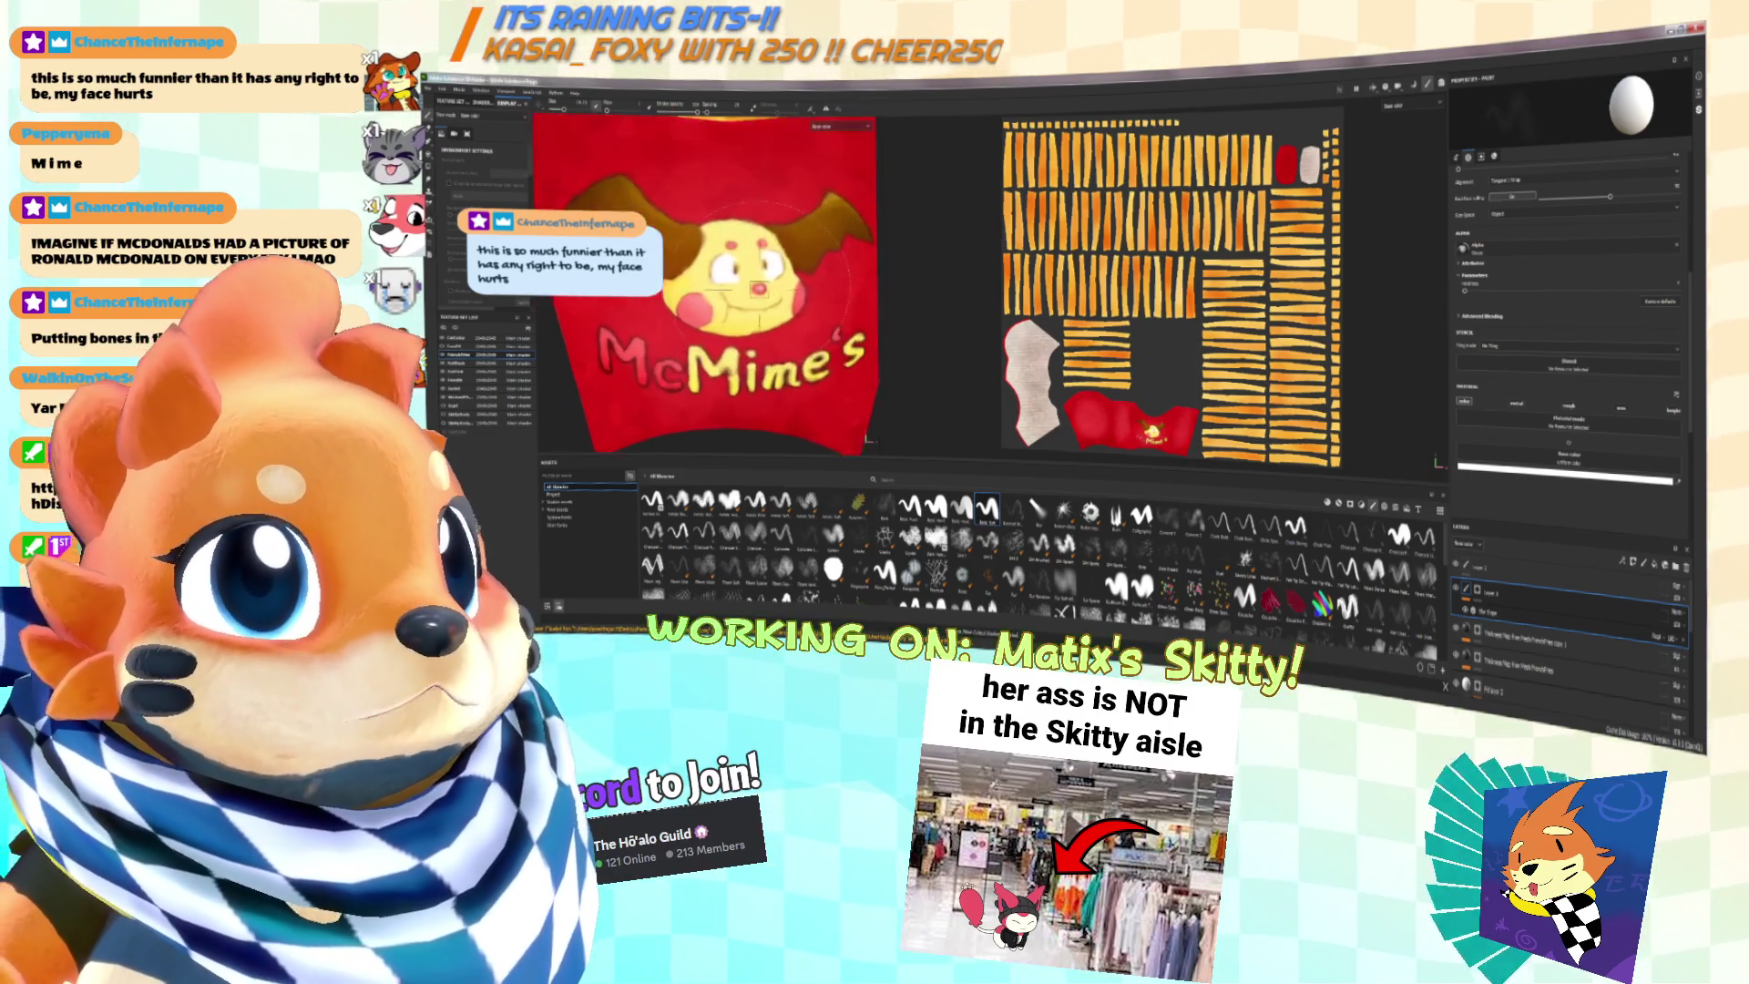
{"action": "scroll", "coordinate": [818, 310], "scroll_direction": "up", "scroll_amount": 2}
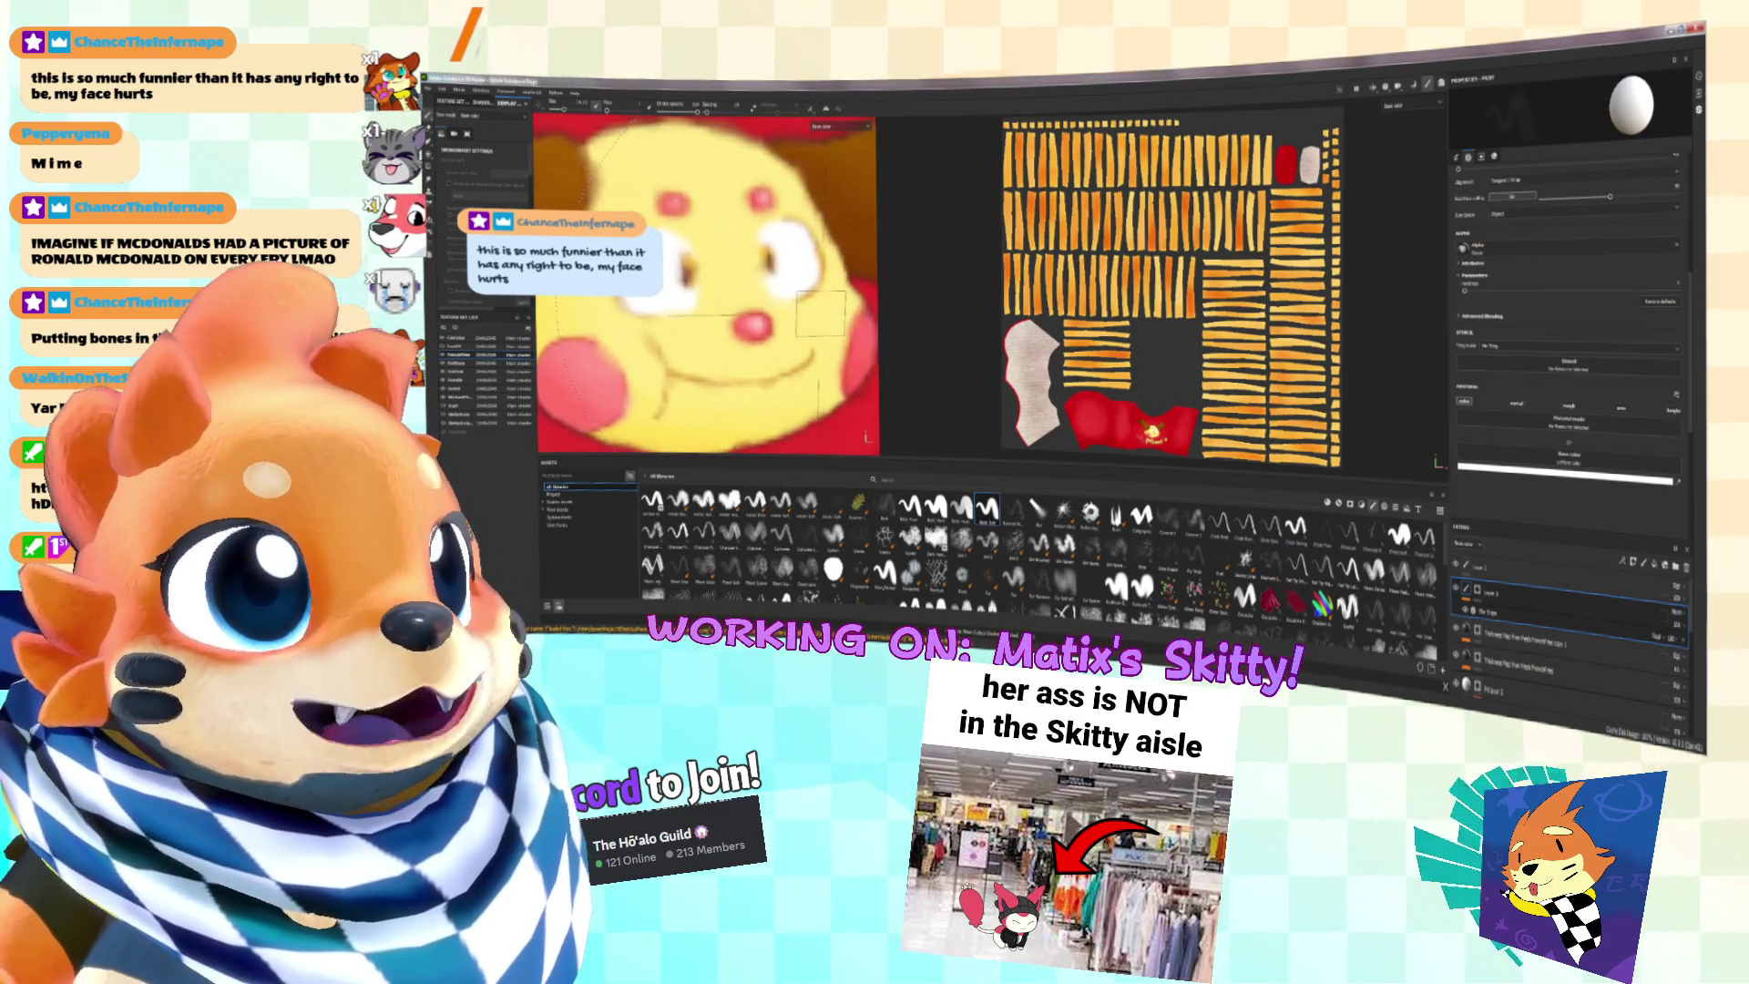
{"action": "scroll", "coordinate": [824, 315], "scroll_direction": "up", "scroll_amount": 2}
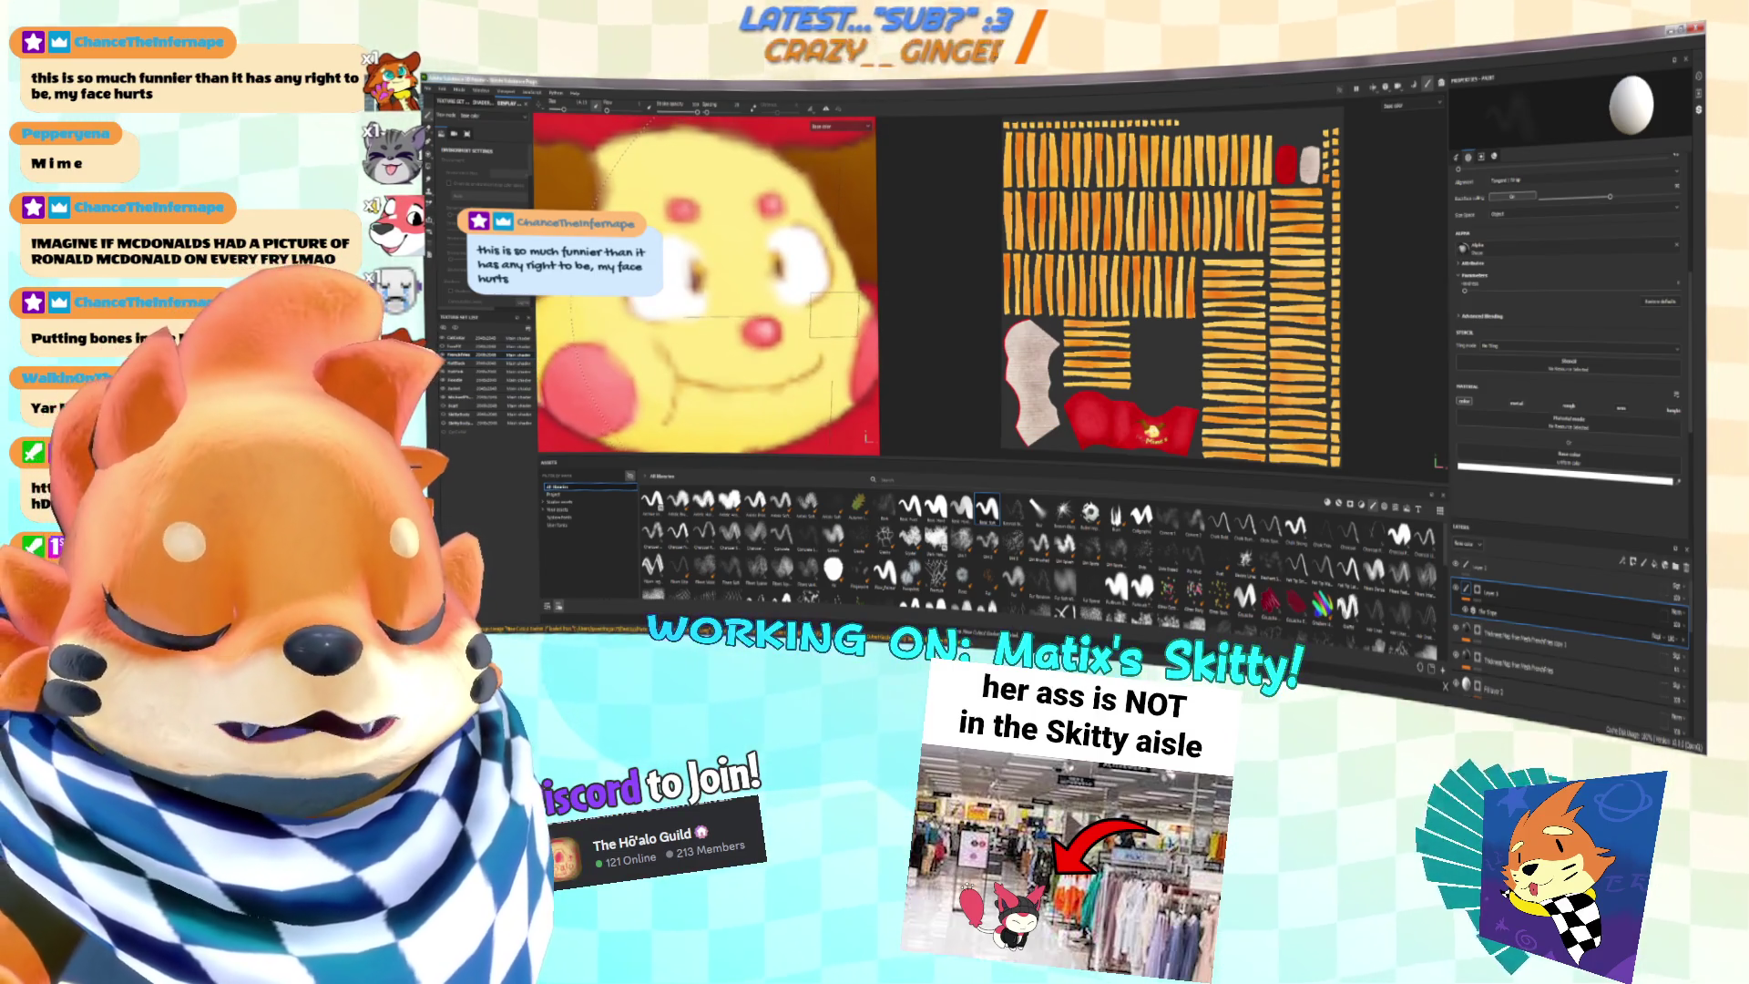
{"action": "scroll", "coordinate": [834, 315], "scroll_direction": "down", "scroll_amount": 5}
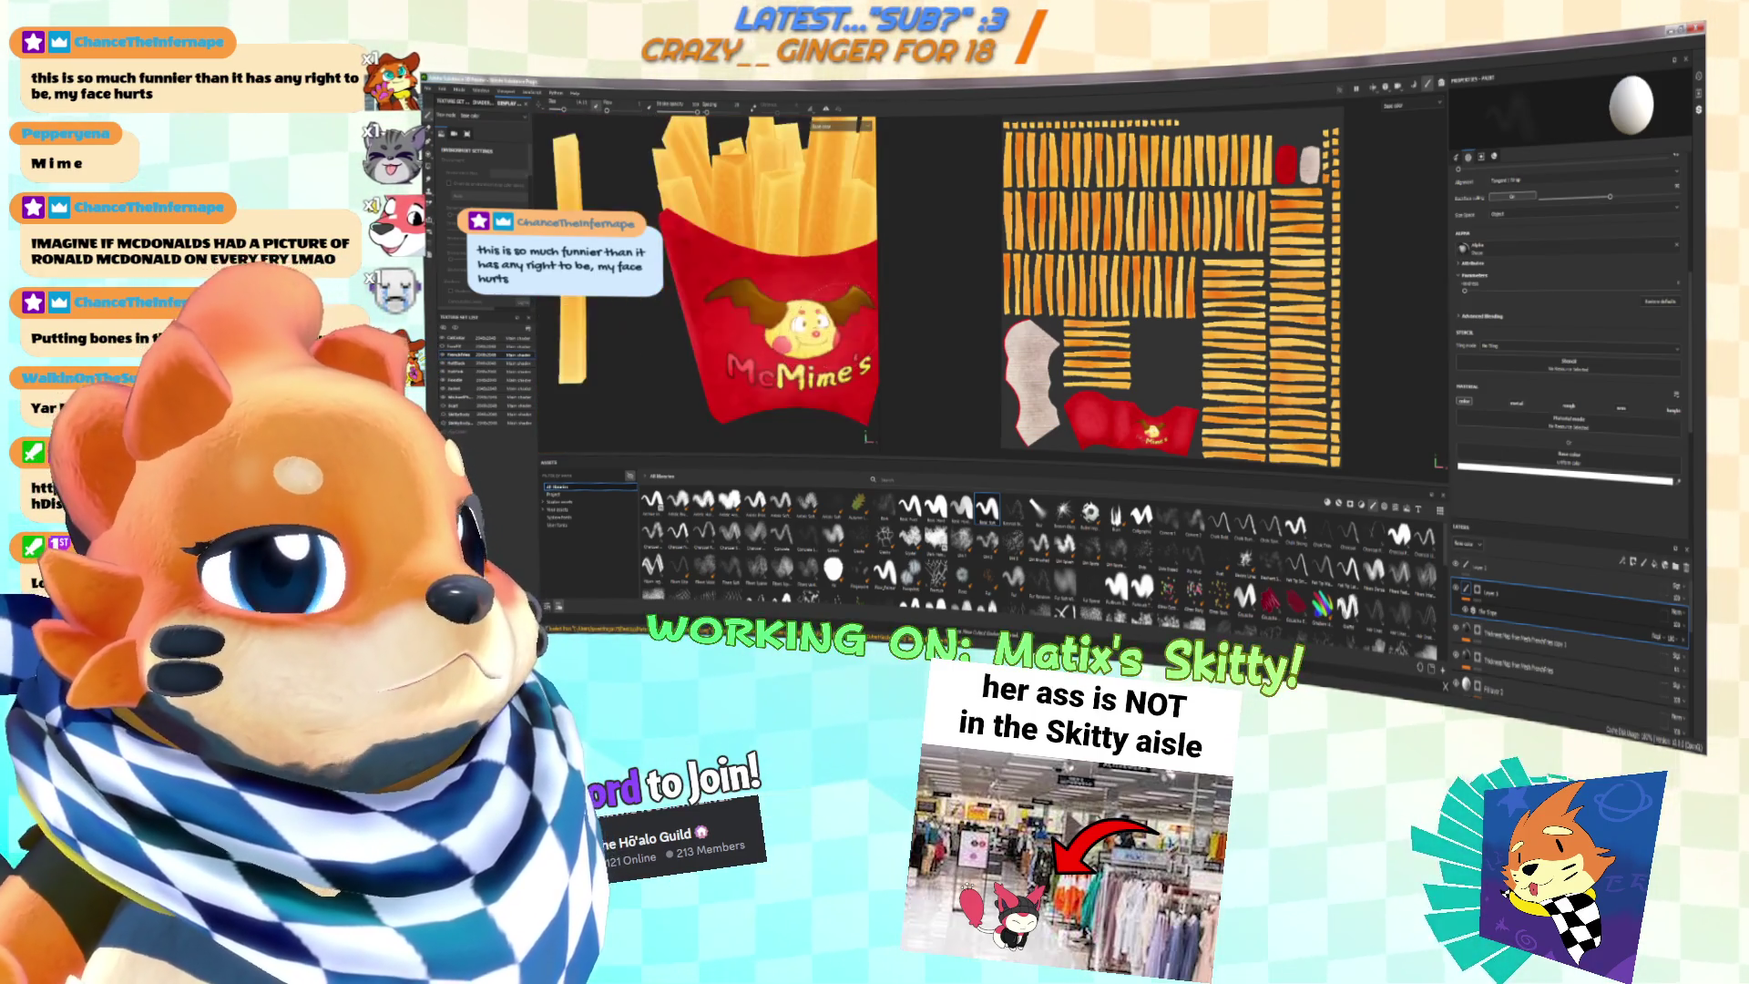
{"action": "scroll", "coordinate": [820, 319], "scroll_direction": "down", "scroll_amount": 5}
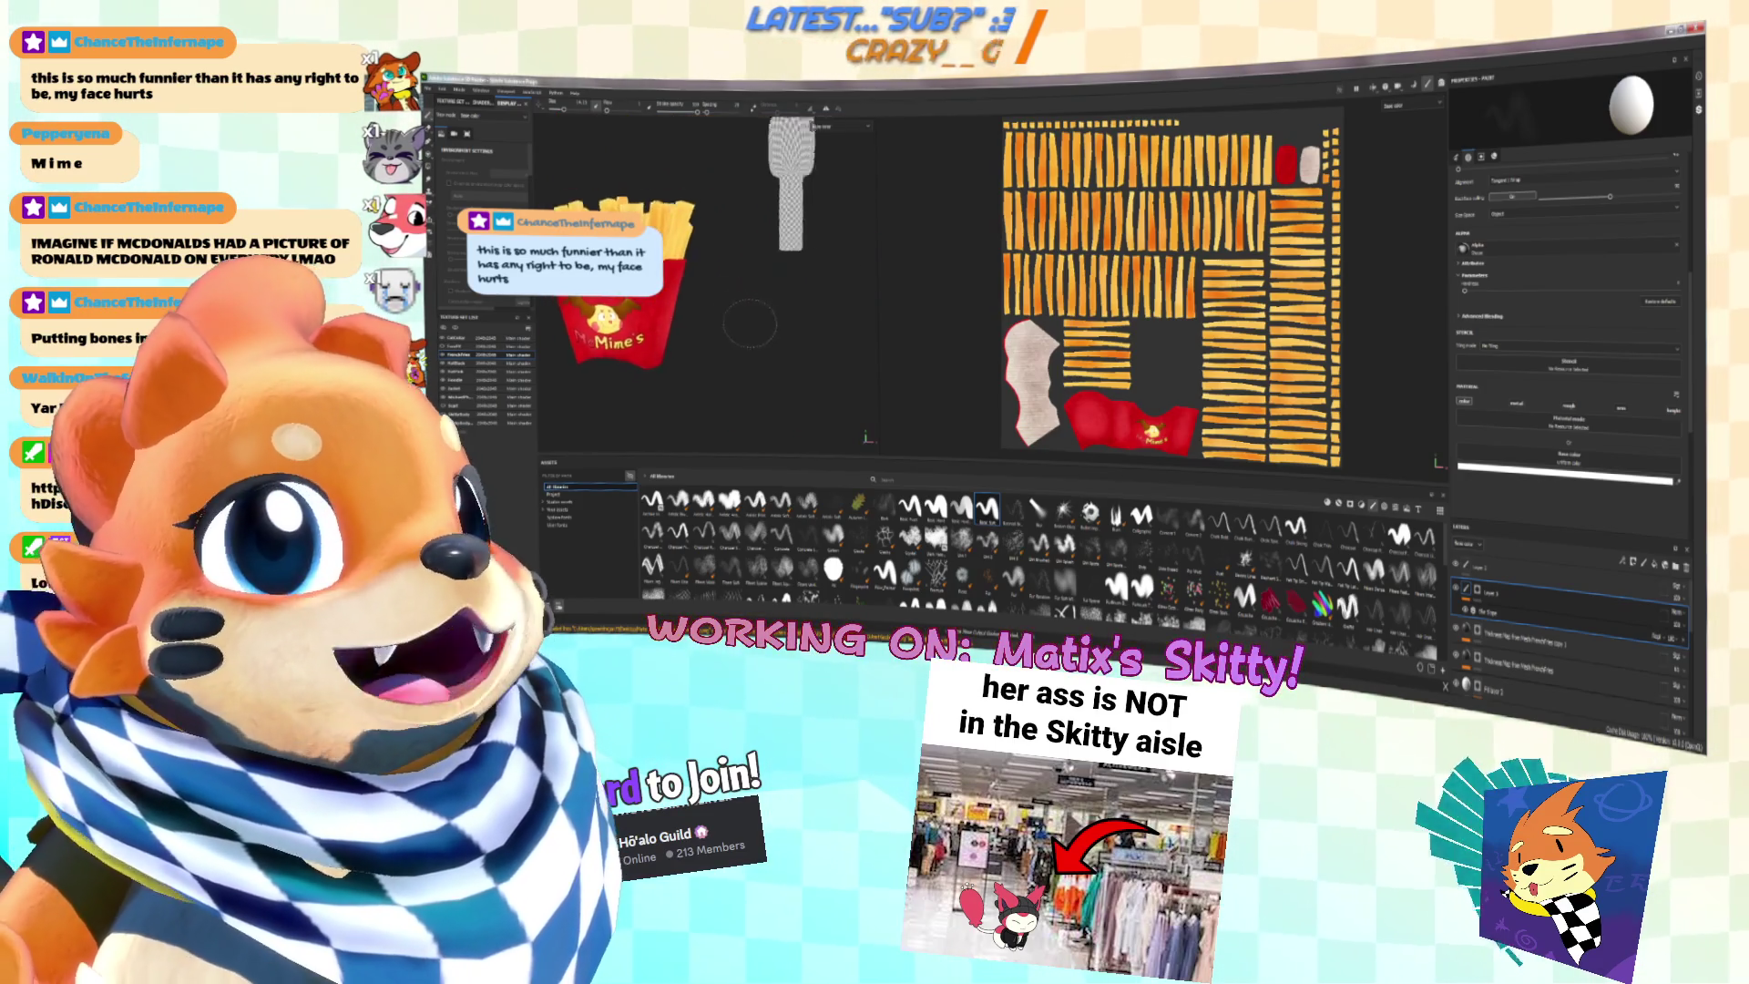
{"action": "scroll", "coordinate": [804, 325], "scroll_direction": "up", "scroll_amount": 2}
{"action": "scroll", "coordinate": [908, 317], "scroll_direction": "up", "scroll_amount": 4}
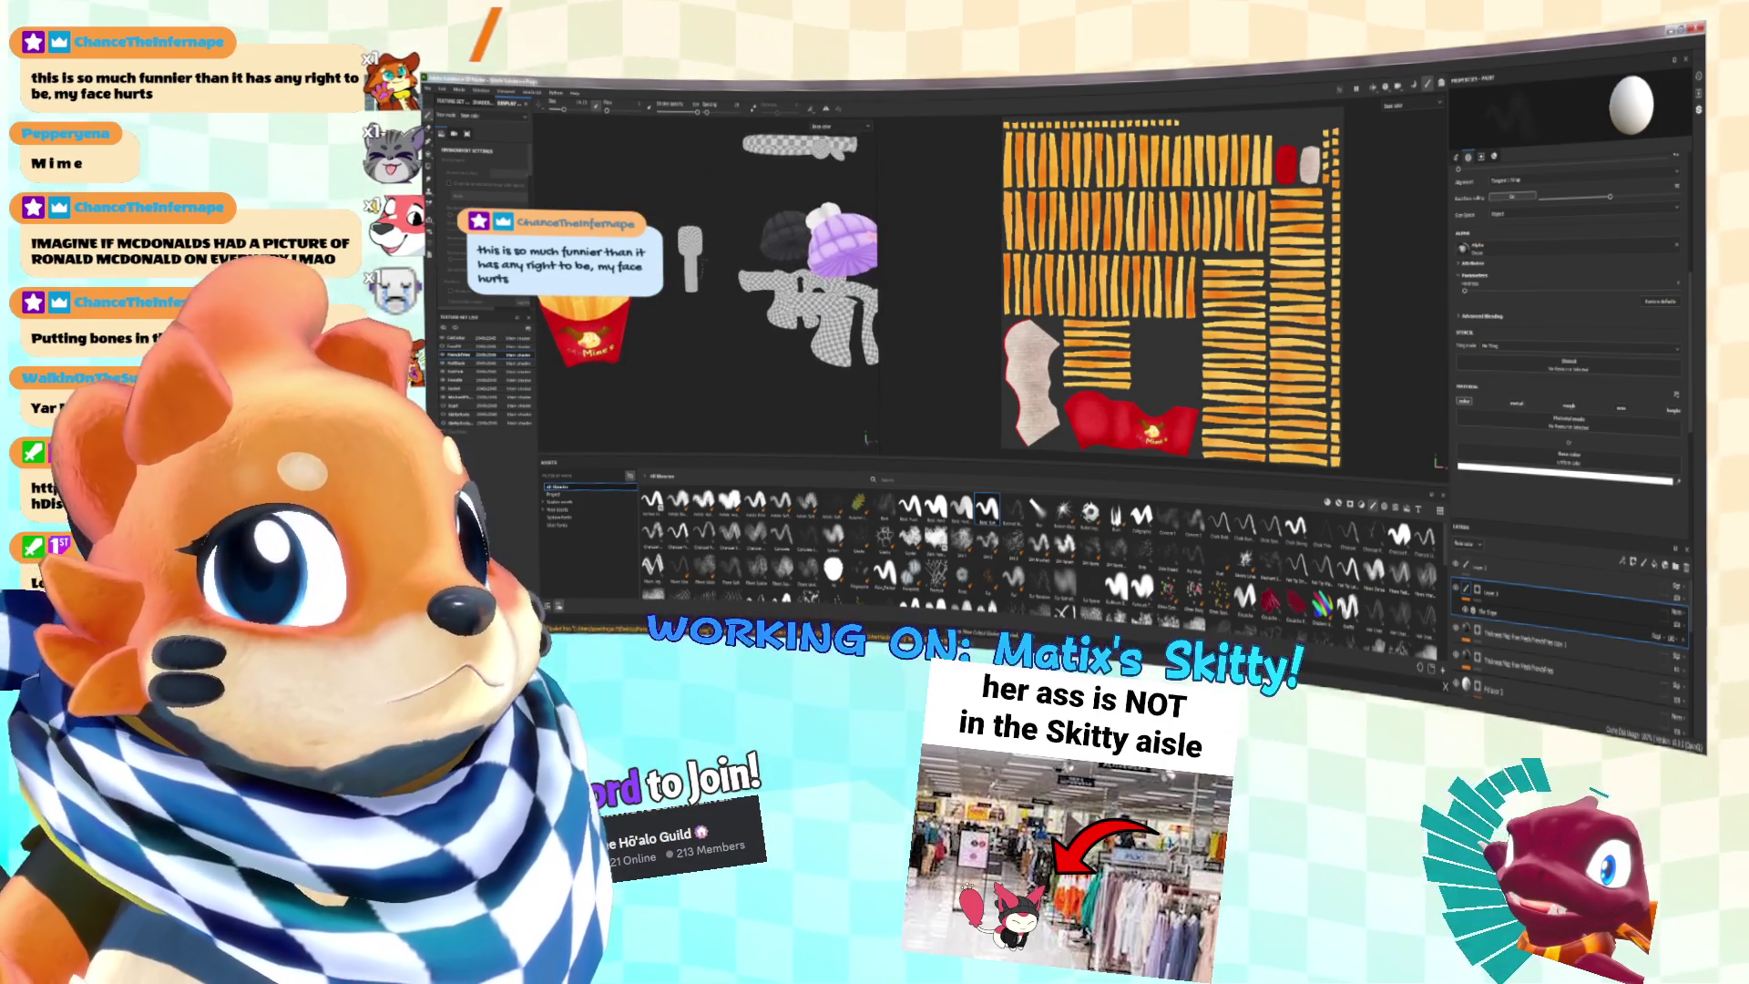
{"action": "scroll", "coordinate": [802, 310], "scroll_direction": "down", "scroll_amount": 3}
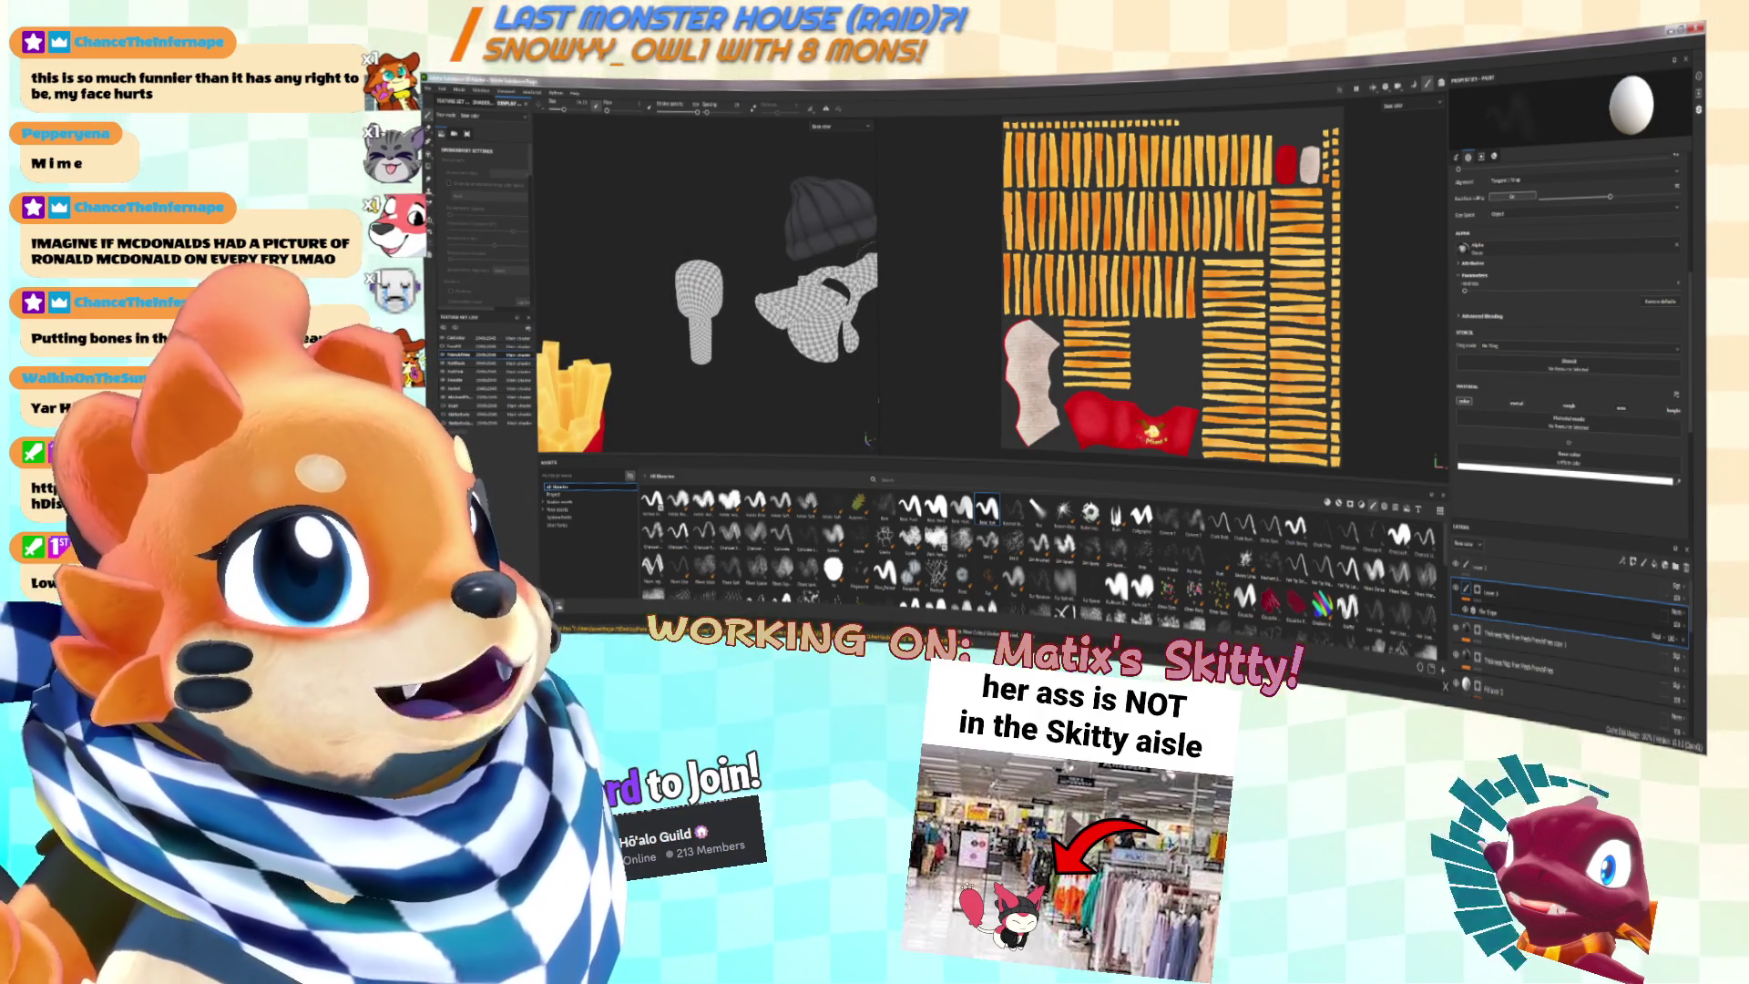
{"action": "left_click_drag", "start_coordinate": [877, 251], "coordinate": [1117, 256]}
{"action": "scroll", "coordinate": [911, 319], "scroll_direction": "down", "scroll_amount": 3}
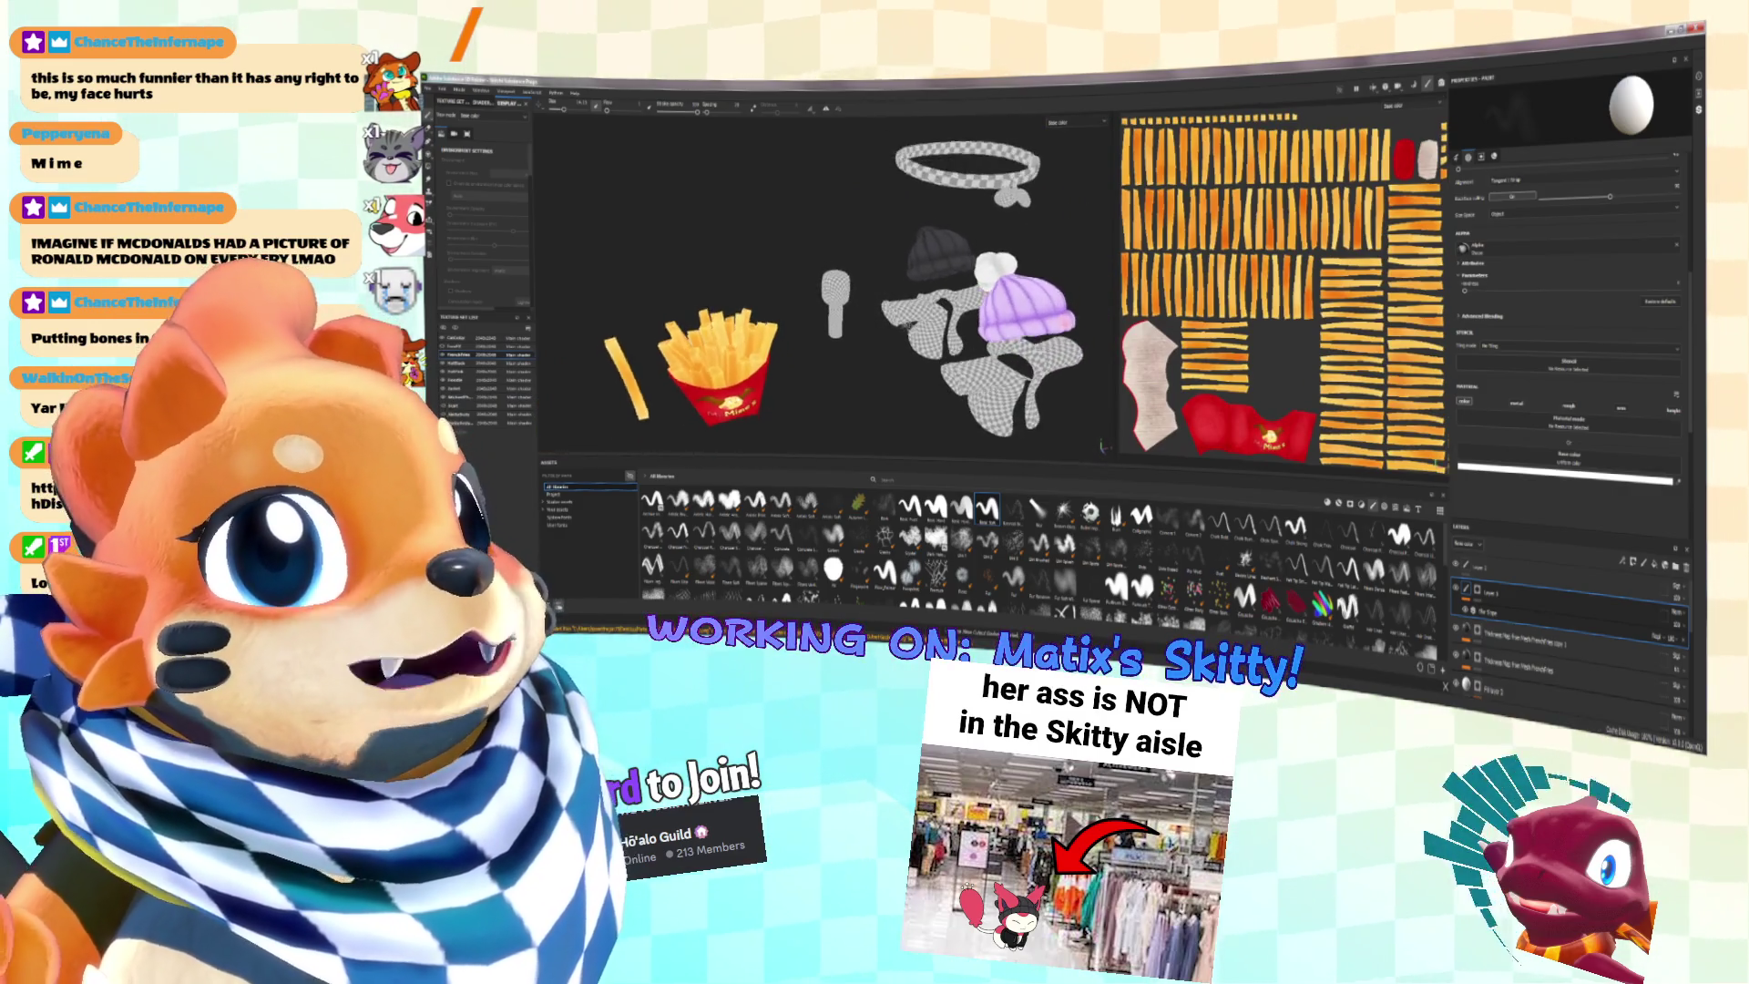
{"action": "scroll", "coordinate": [865, 292], "scroll_direction": "up", "scroll_amount": 5}
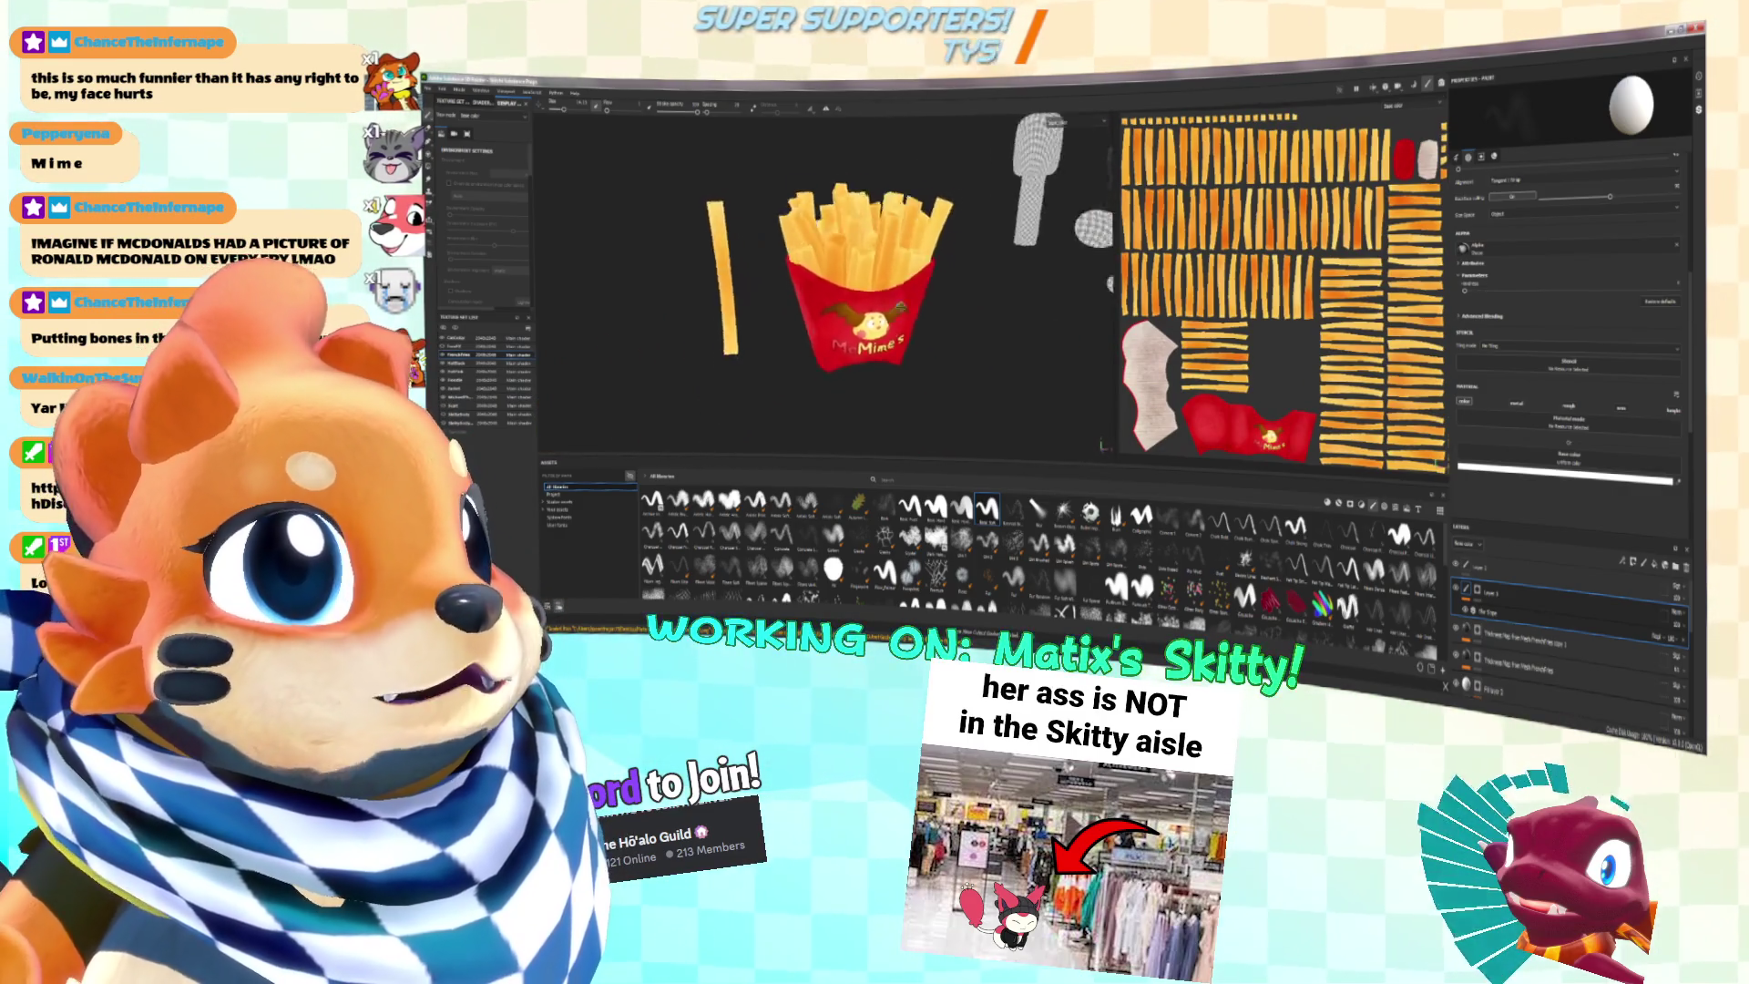
{"action": "scroll", "coordinate": [866, 292], "scroll_direction": "up", "scroll_amount": 5}
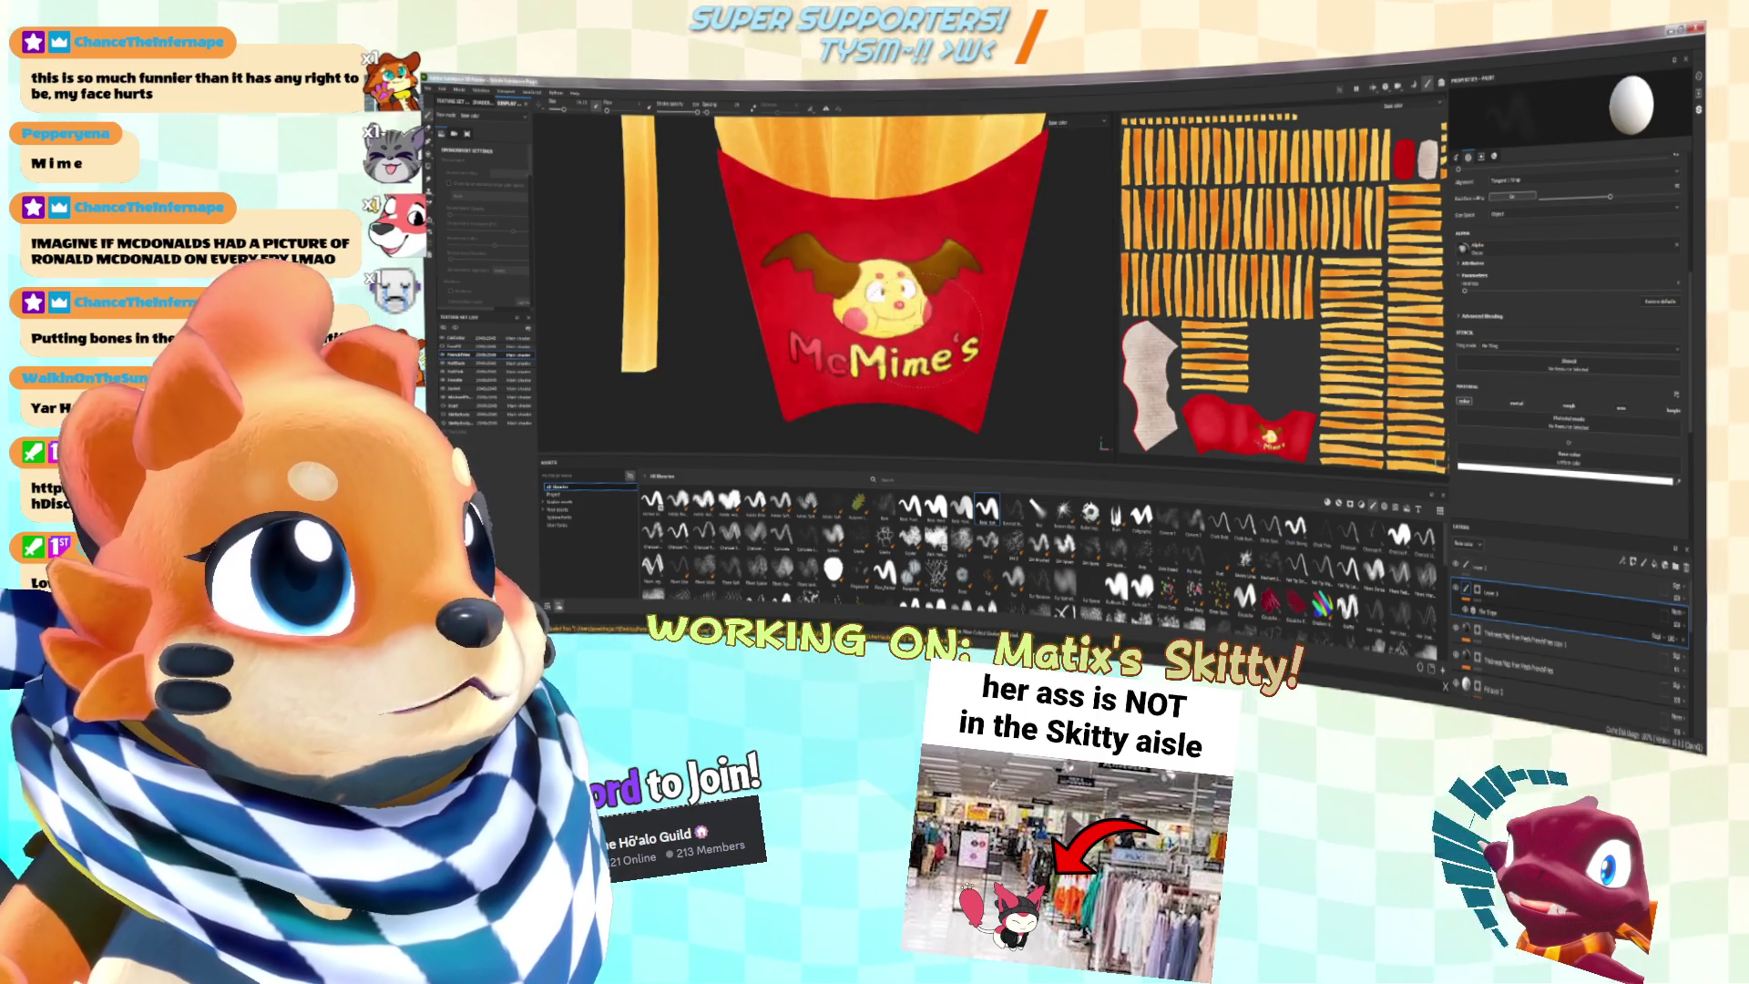
{"action": "scroll", "coordinate": [866, 291], "scroll_direction": "down", "scroll_amount": 3}
{"action": "middle_click_drag", "start_coordinate": [911, 292], "coordinate": [638, 292]}
{"action": "left_click_drag", "start_coordinate": [893, 382], "coordinate": [936, 493], "text": "alt"}
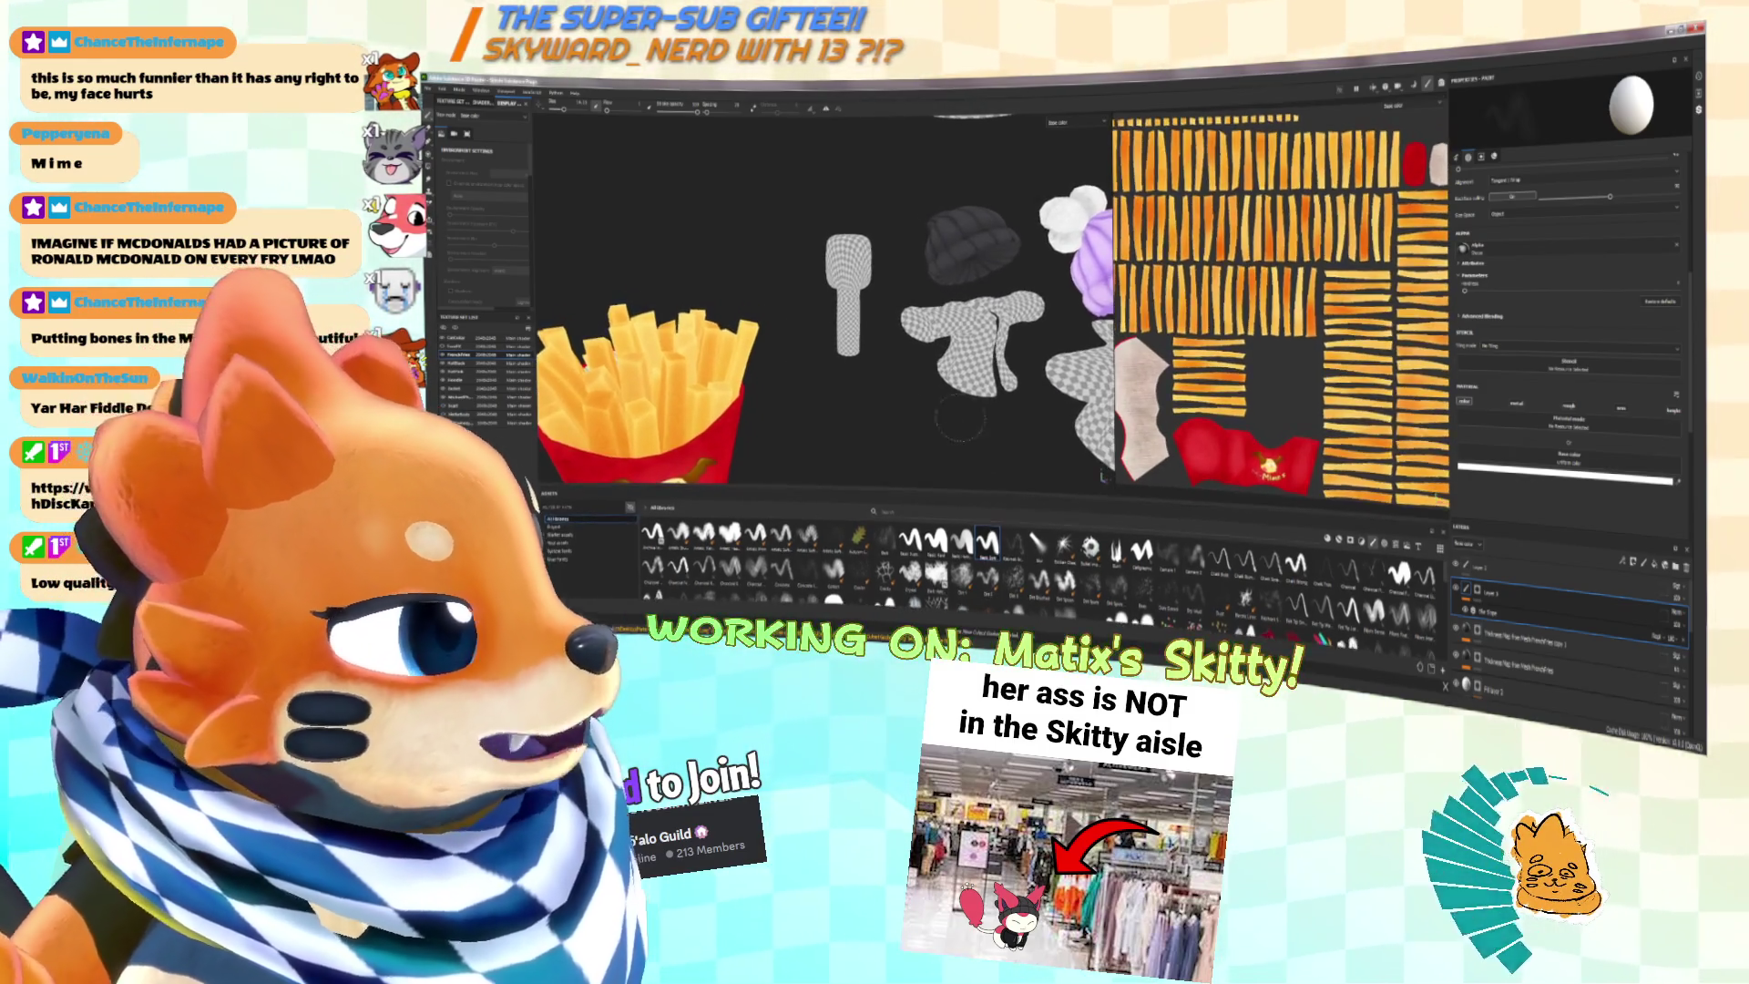
Step: Filter the shelf to material presets and bring the McMime's logo image up in Paint.NET
{"action": "left_click", "coordinate": [1339, 541]}
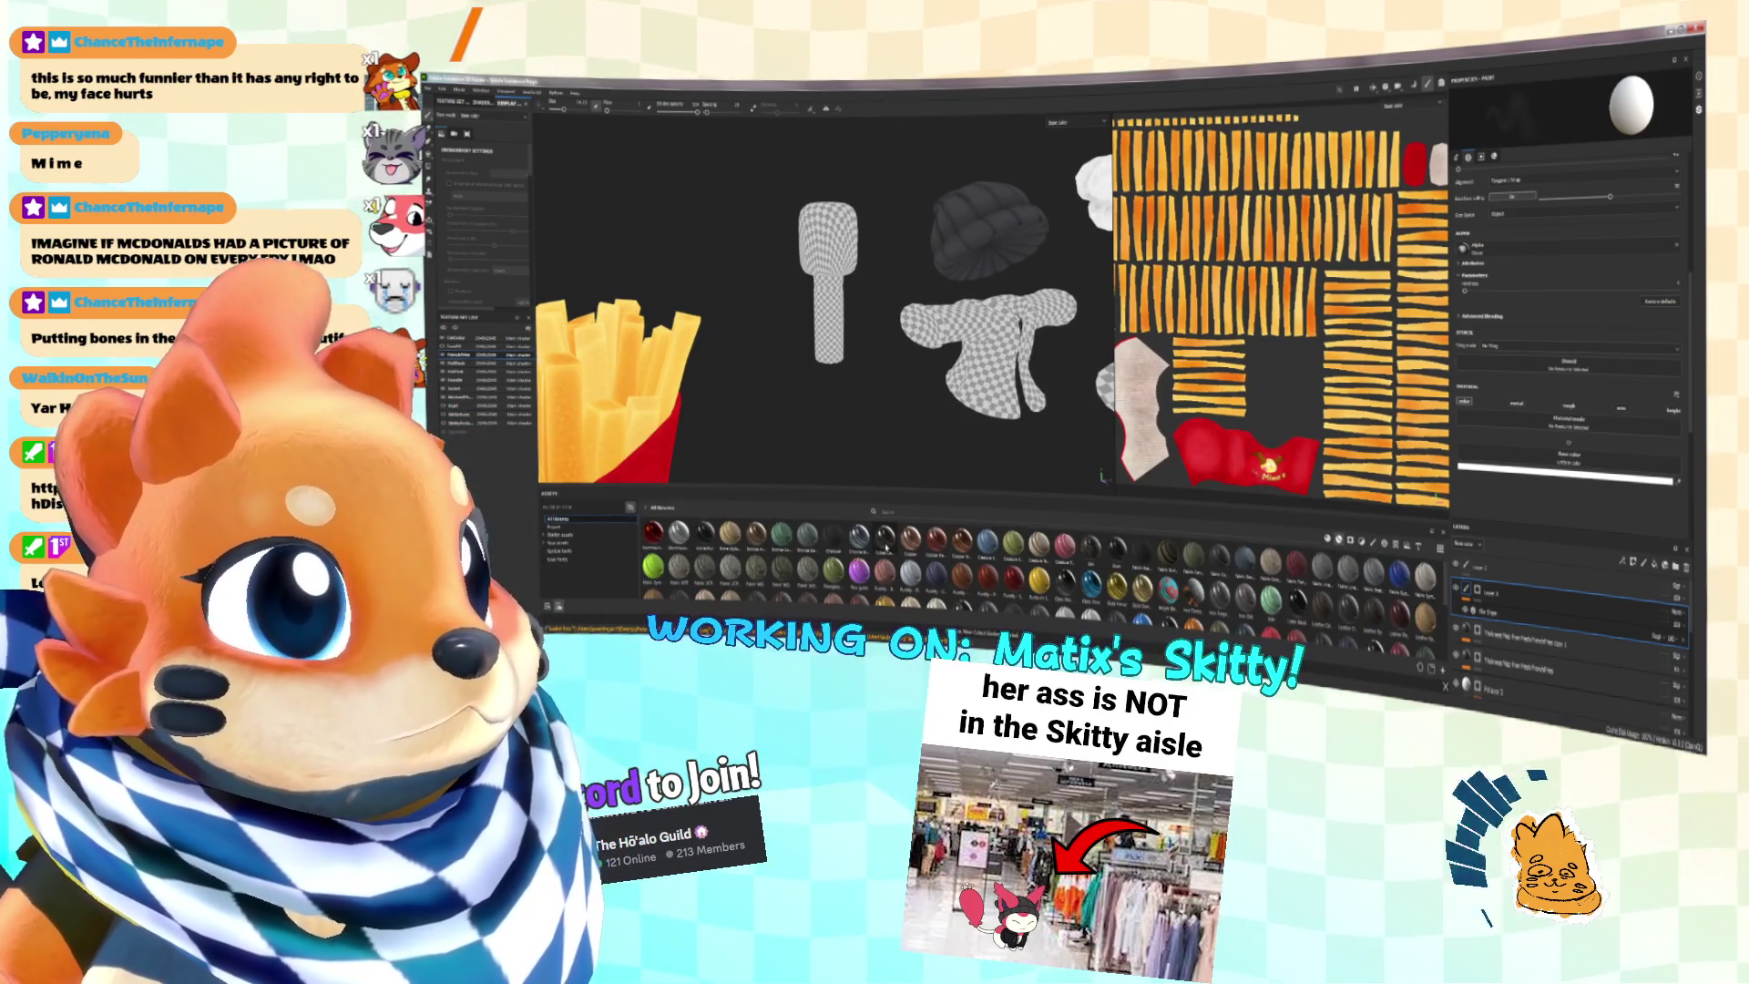
{"action": "scroll", "coordinate": [829, 539], "scroll_direction": "down", "scroll_amount": 3}
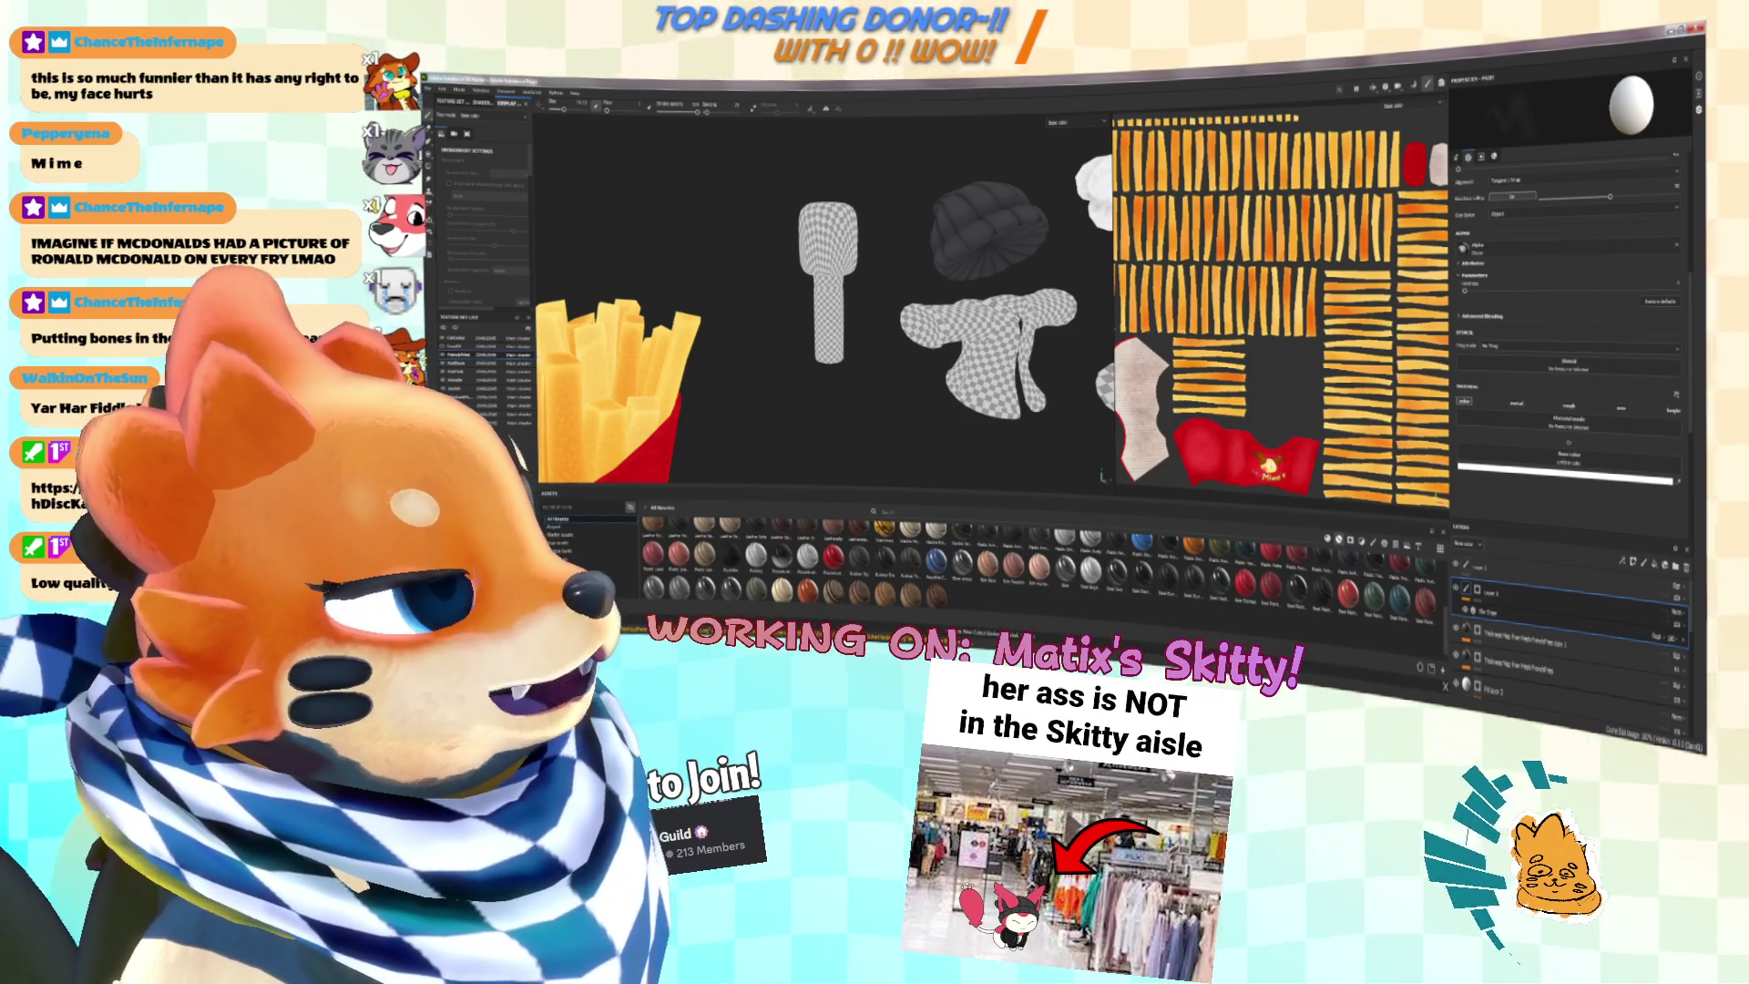
{"action": "key", "text": "alt+Tab"}
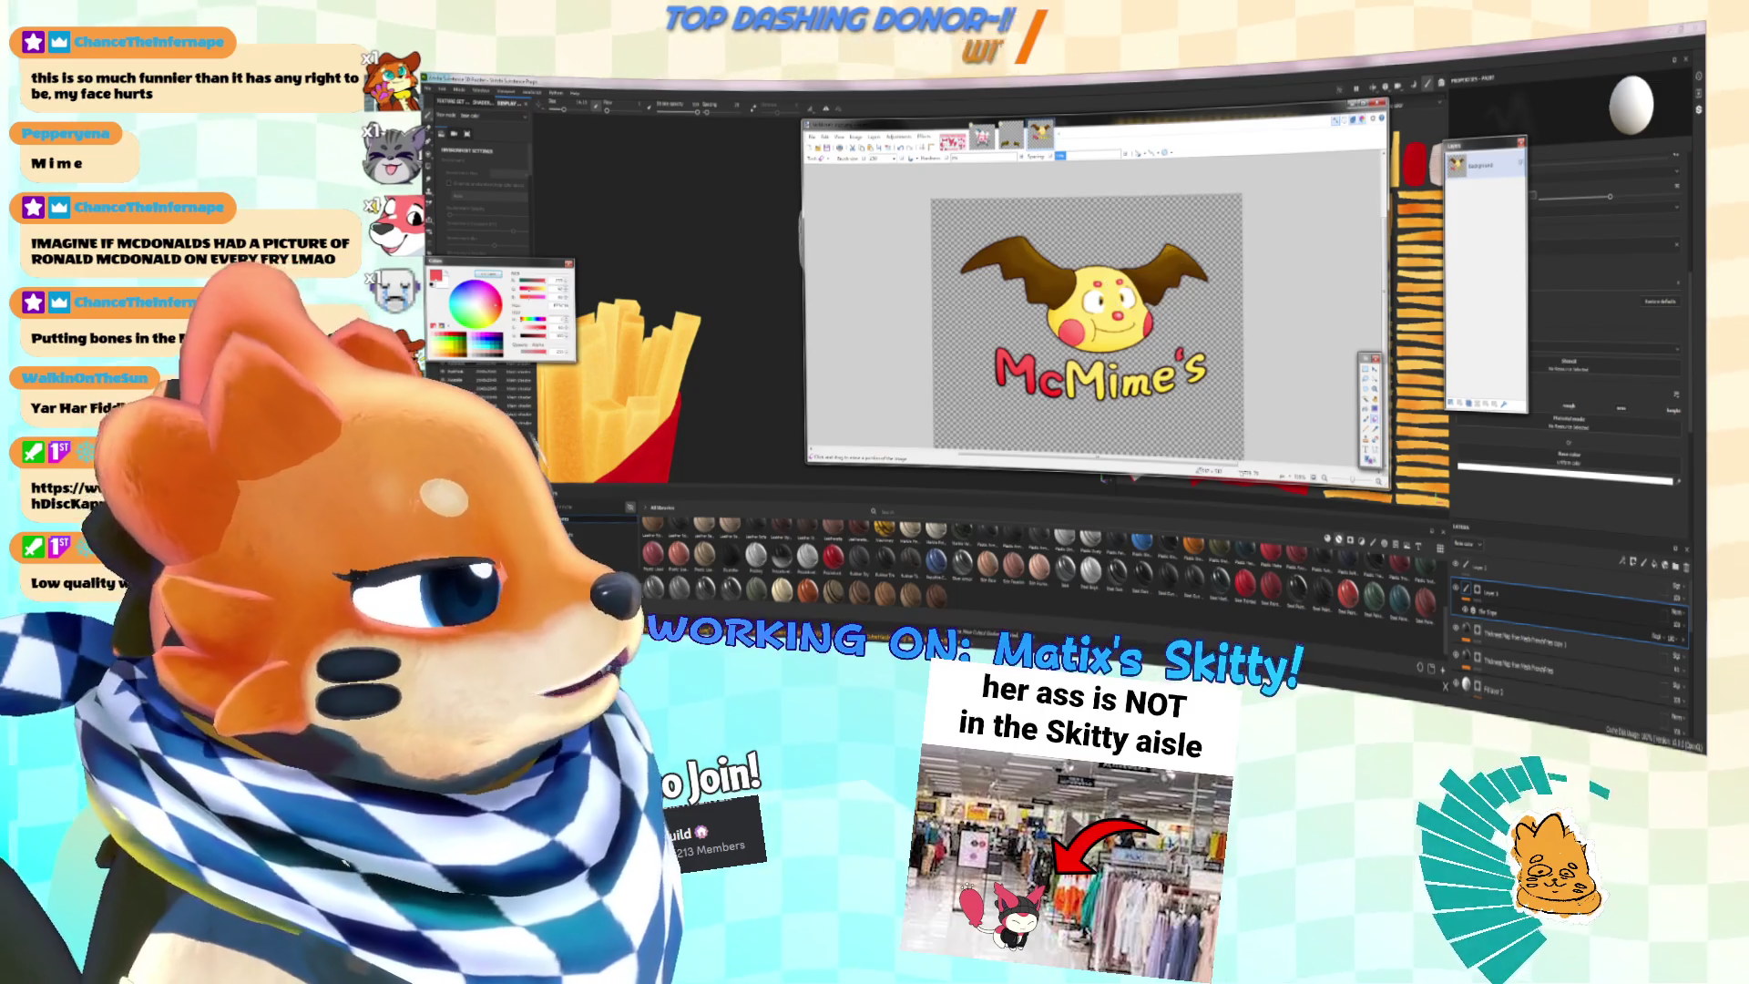
Step: Lasso-select the microphone head in the Paint.NET reference and zoom in on it
{"action": "key", "text": "alt+Tab"}
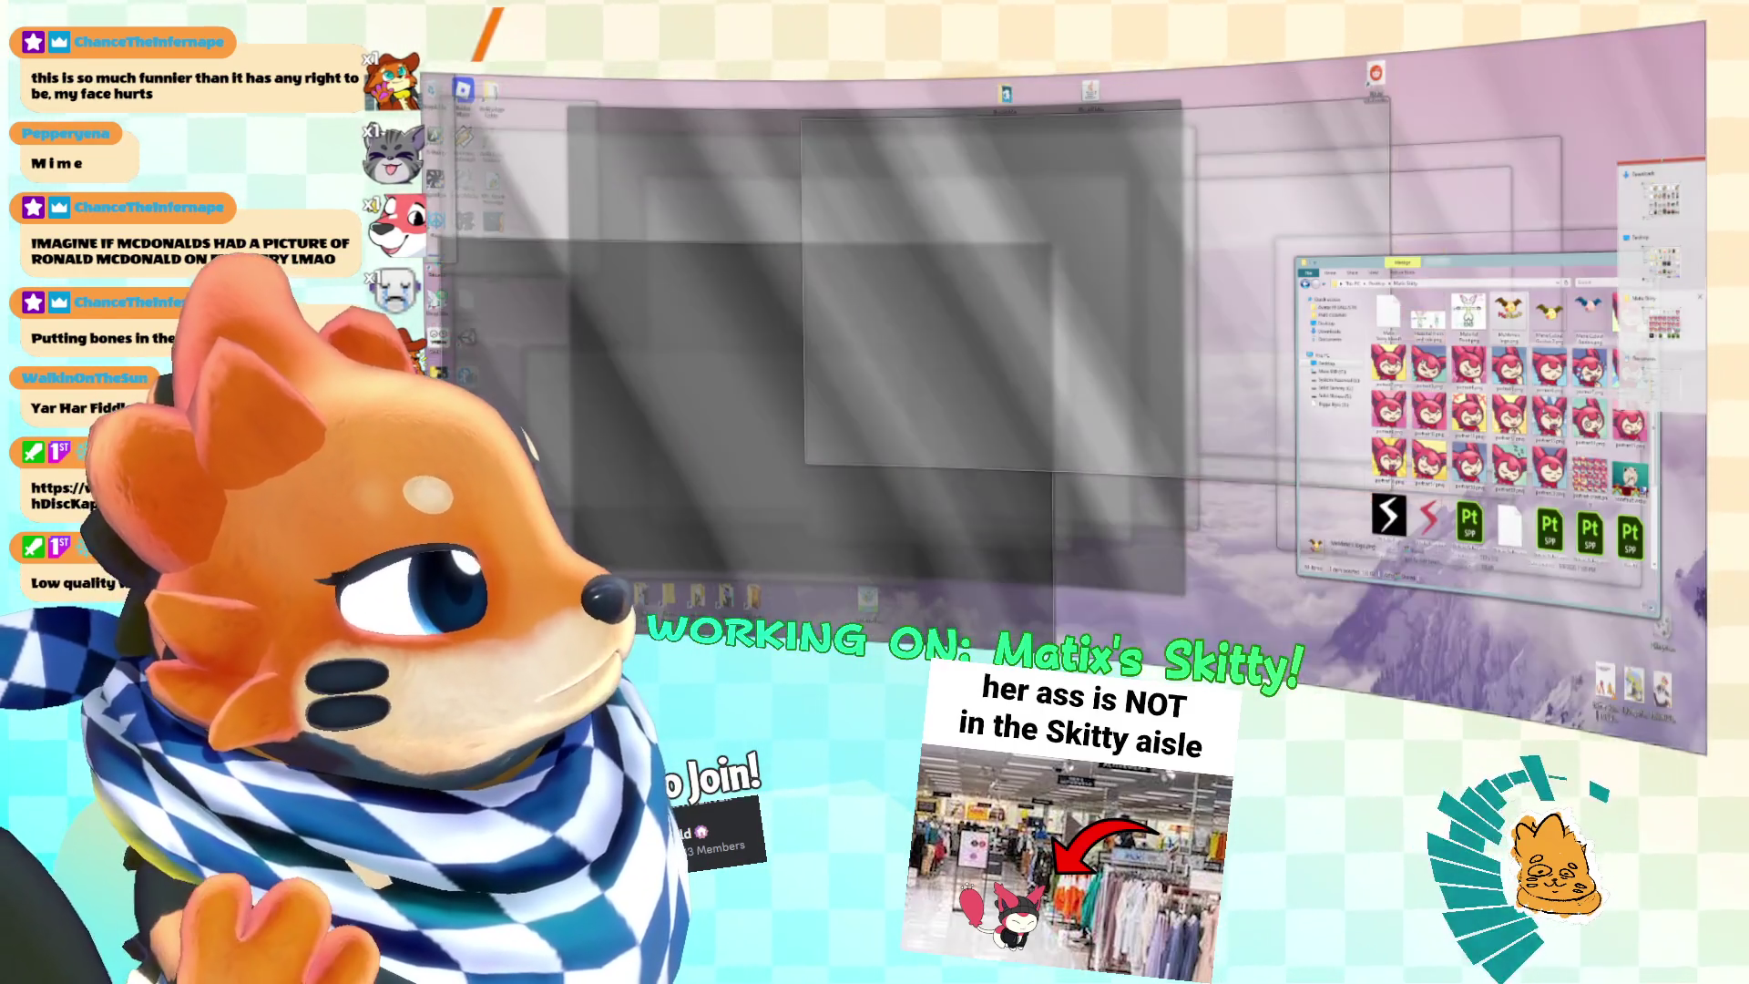
{"action": "key", "text": "ctrl+alt+v"}
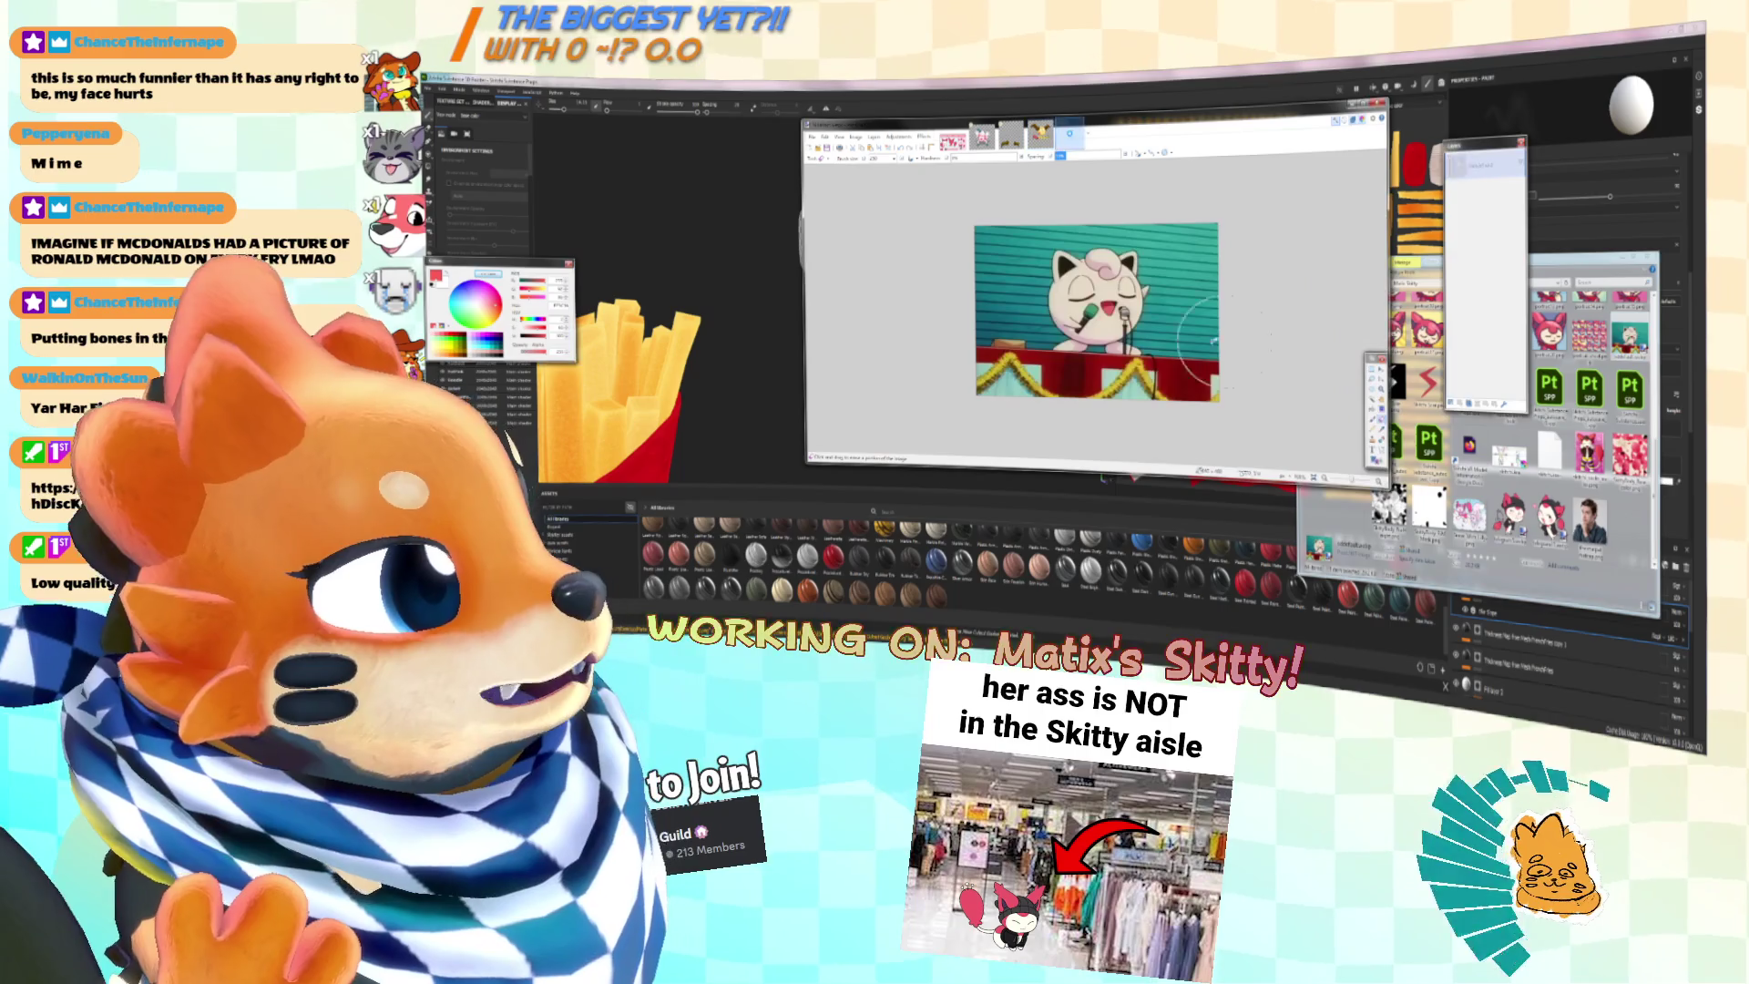
{"action": "scroll", "coordinate": [1081, 321], "scroll_direction": "up", "scroll_amount": 10, "text": "ctrl"}
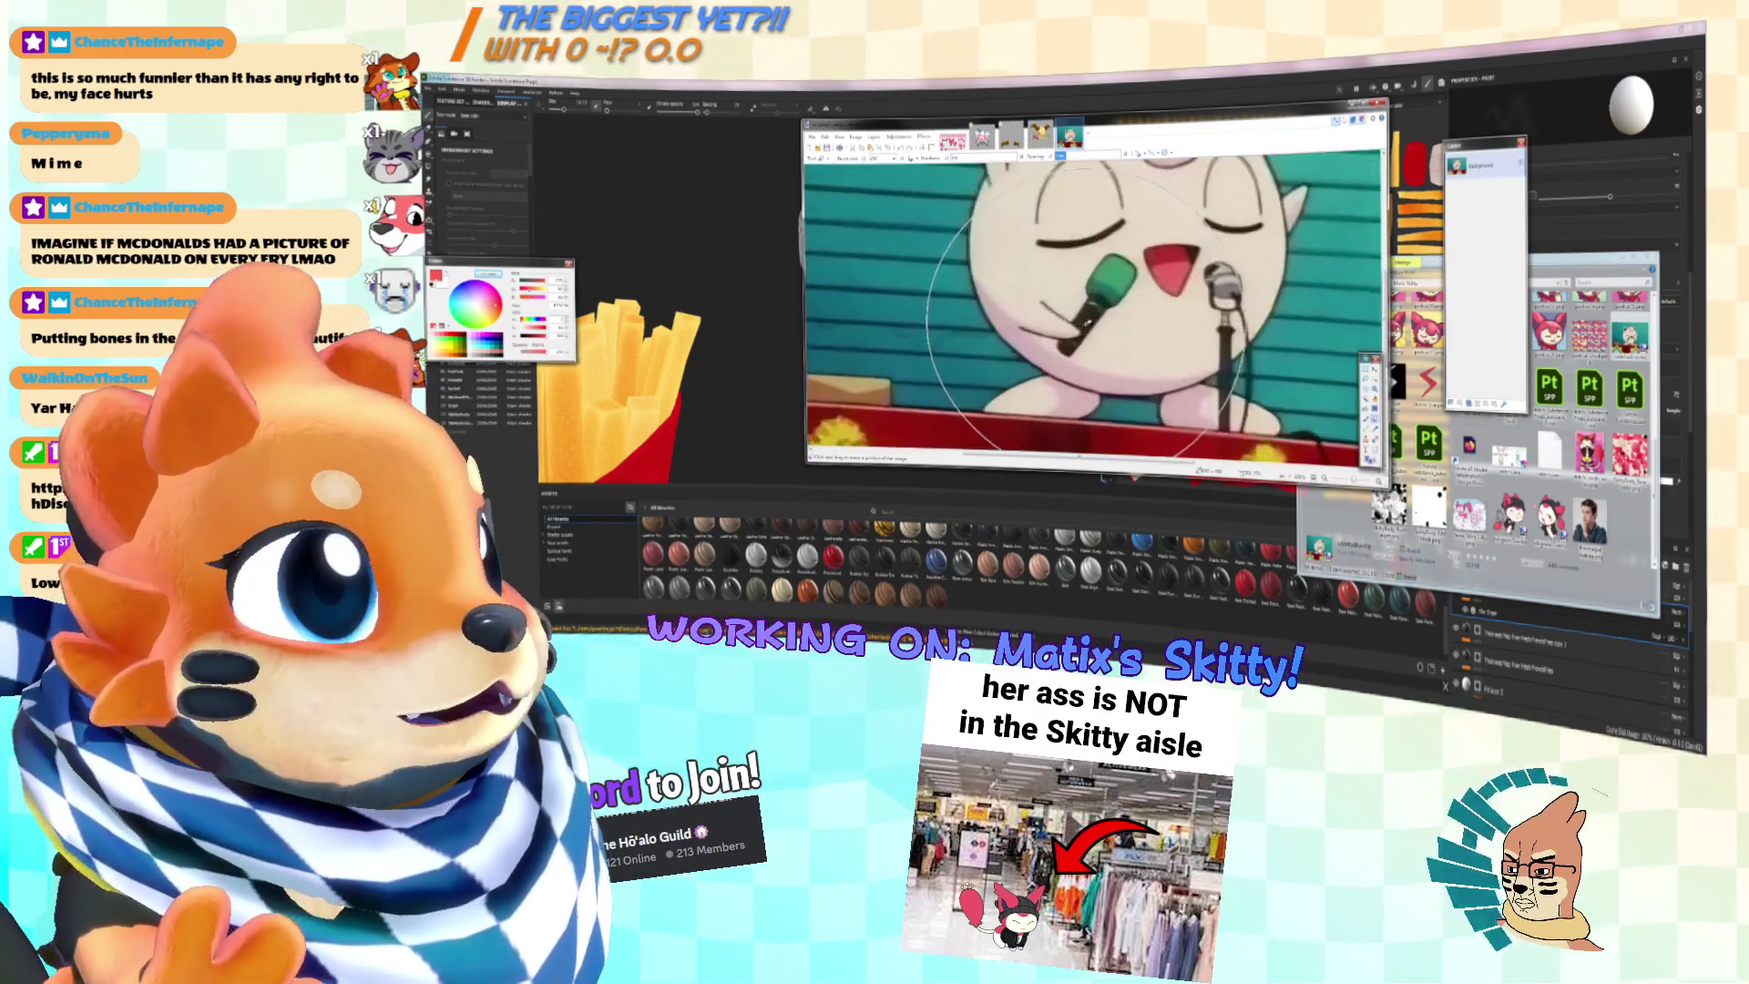
{"action": "key", "text": "s"}
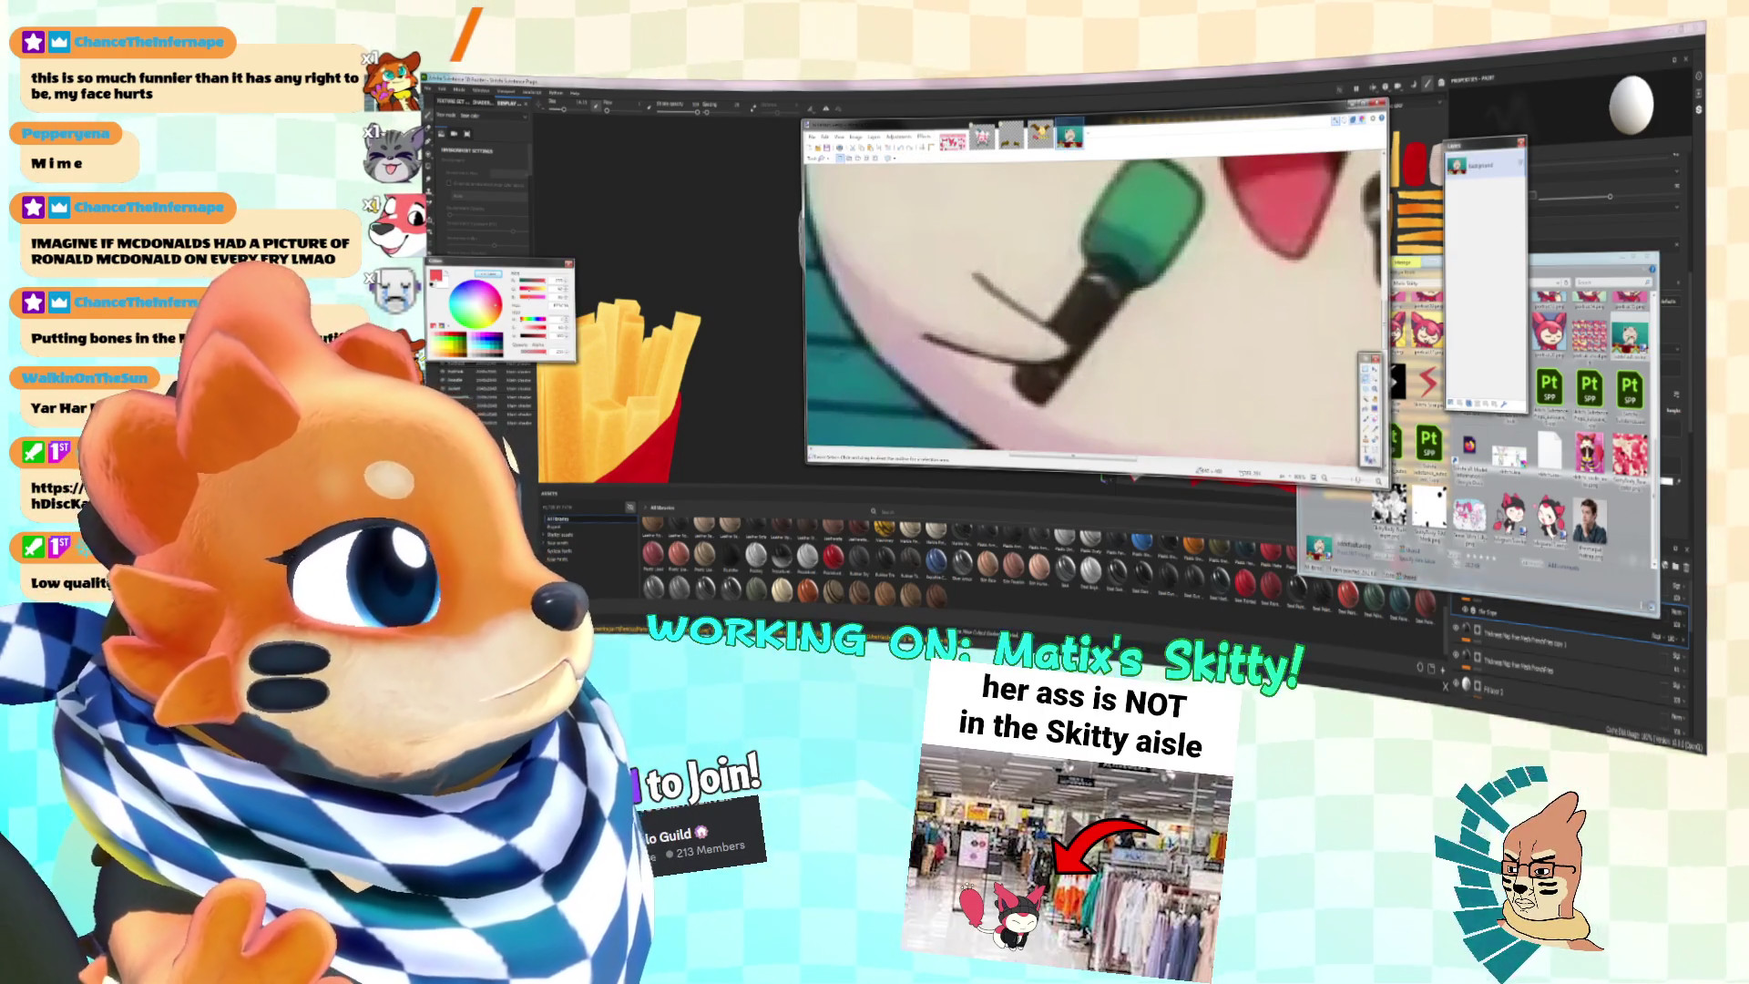
{"action": "mouse_move", "coordinate": [1241, 193]}
{"action": "left_mouse_down"}
{"action": "mouse_move", "coordinate": [1061, 410]}
{"action": "mouse_move", "coordinate": [1239, 196]}
{"action": "left_mouse_up"}
{"action": "scroll", "coordinate": [1093, 310], "scroll_direction": "up", "scroll_amount": 2}
{"action": "mouse_move", "coordinate": [1118, 187]}
{"action": "left_mouse_down"}
{"action": "mouse_move", "coordinate": [1234, 244]}
{"action": "mouse_move", "coordinate": [1155, 401]}
{"action": "left_mouse_up"}
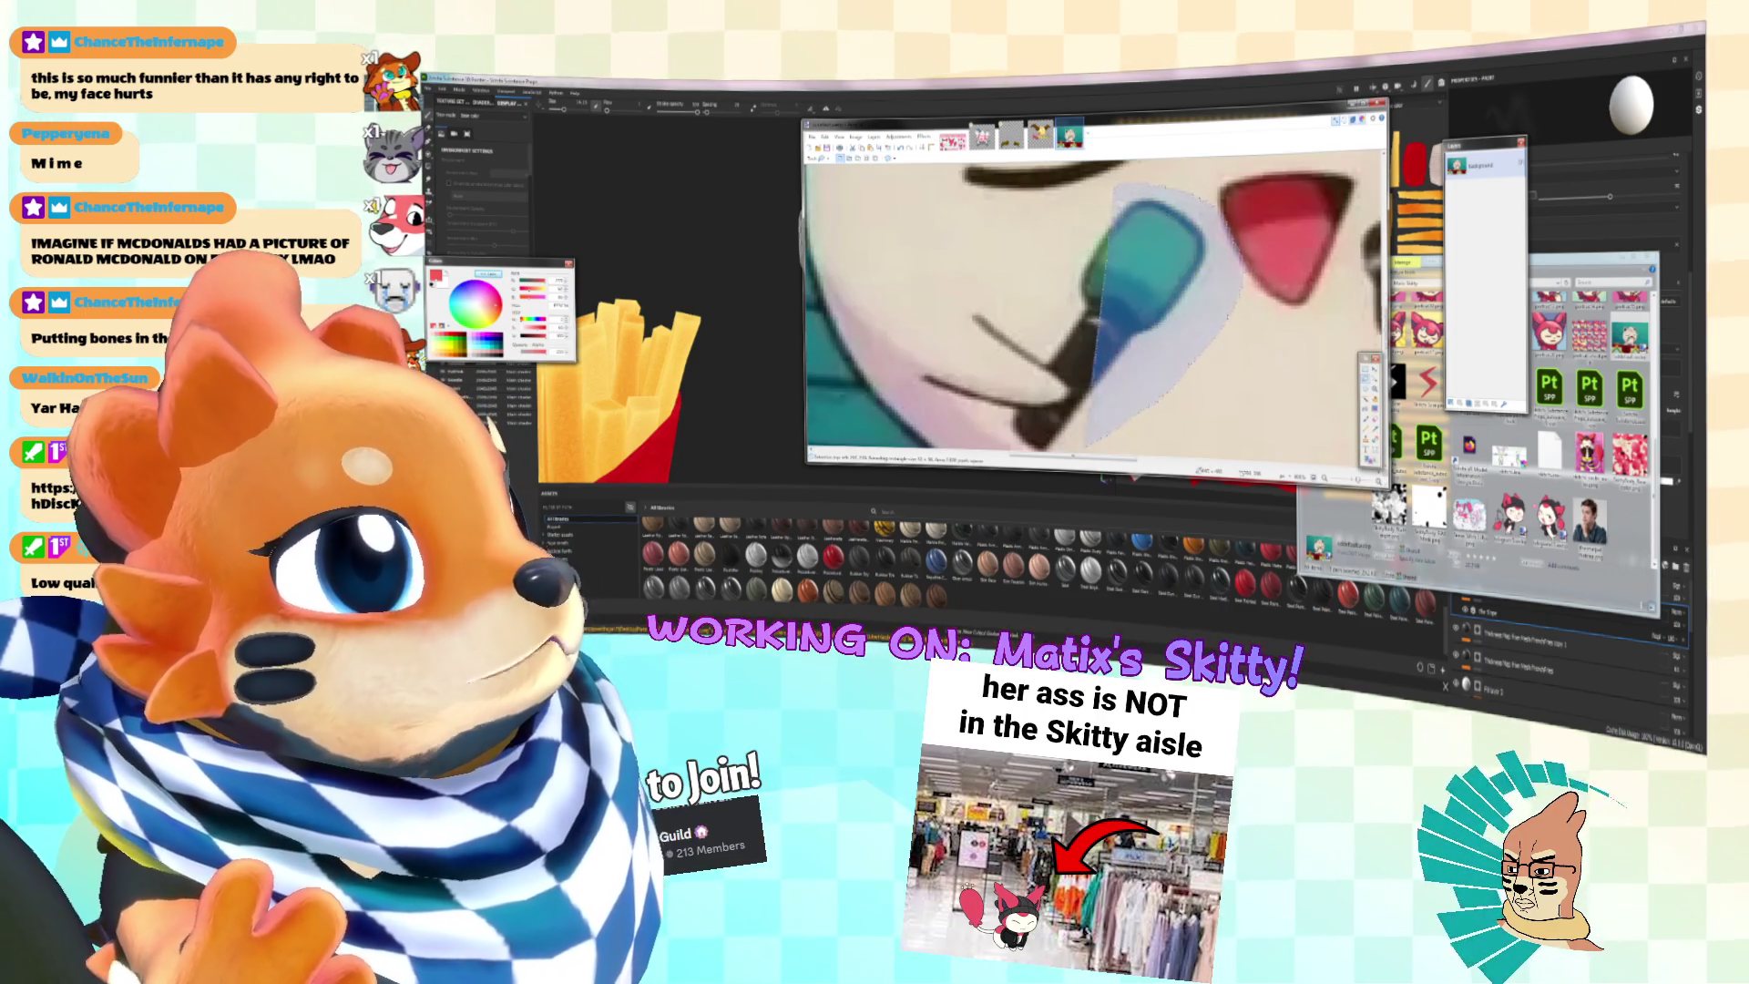
{"action": "scroll", "coordinate": [1037, 353], "scroll_direction": "down", "scroll_amount": 3, "text": "ctrl"}
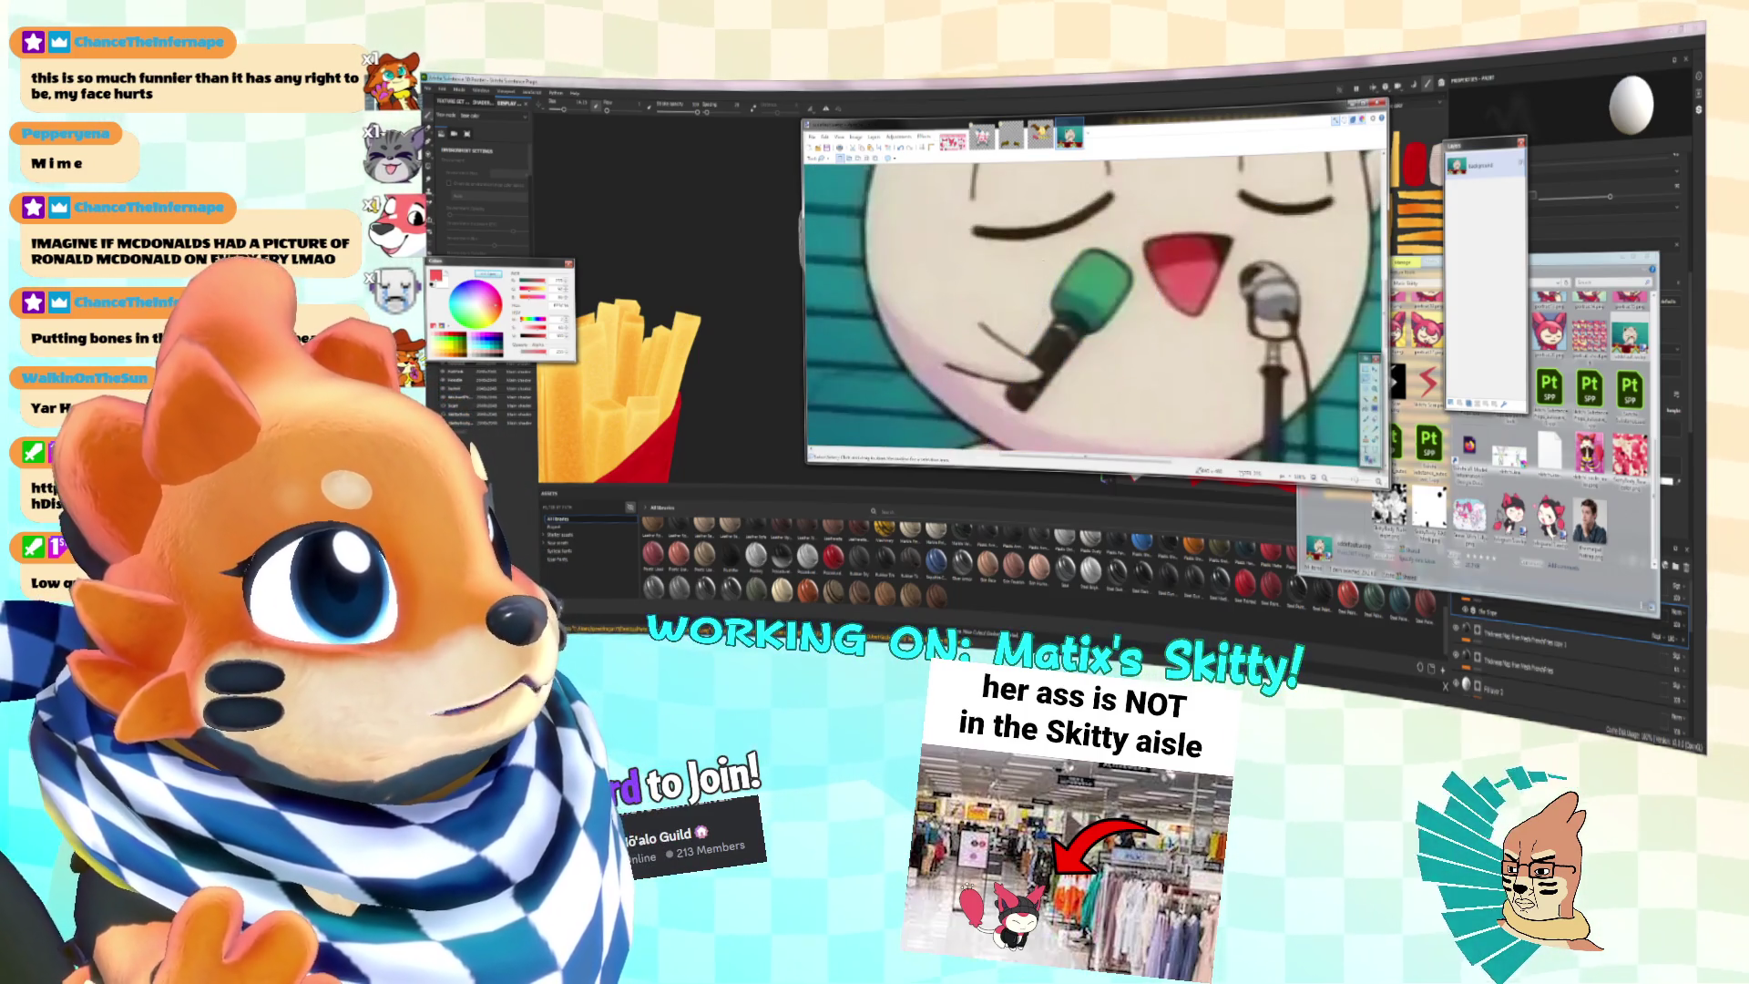
{"action": "scroll", "coordinate": [1036, 353], "scroll_direction": "down", "scroll_amount": 3}
{"action": "scroll", "coordinate": [1093, 309], "scroll_direction": "up", "scroll_amount": 5}
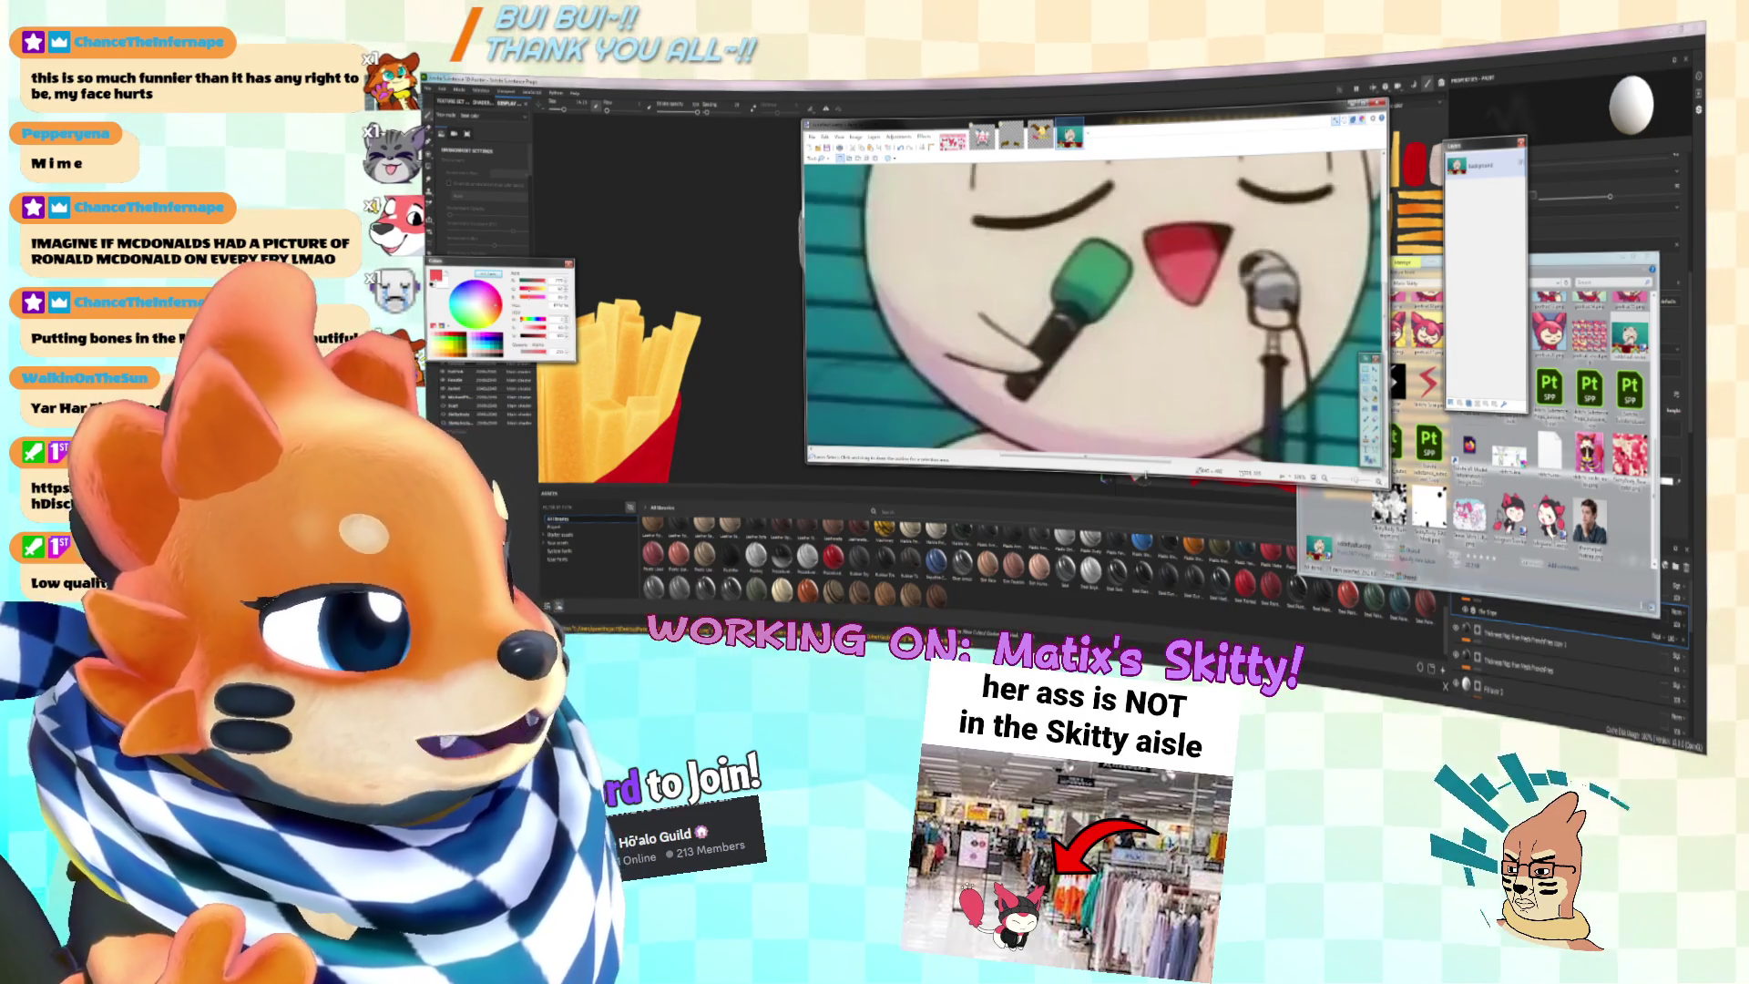
Step: Make the Paint.NET window taller, zoom back out, and return to Substance Painter
{"action": "left_click_drag", "start_coordinate": [1094, 468], "coordinate": [1093, 629]}
{"action": "scroll", "coordinate": [1093, 364], "scroll_direction": "down", "scroll_amount": 2}
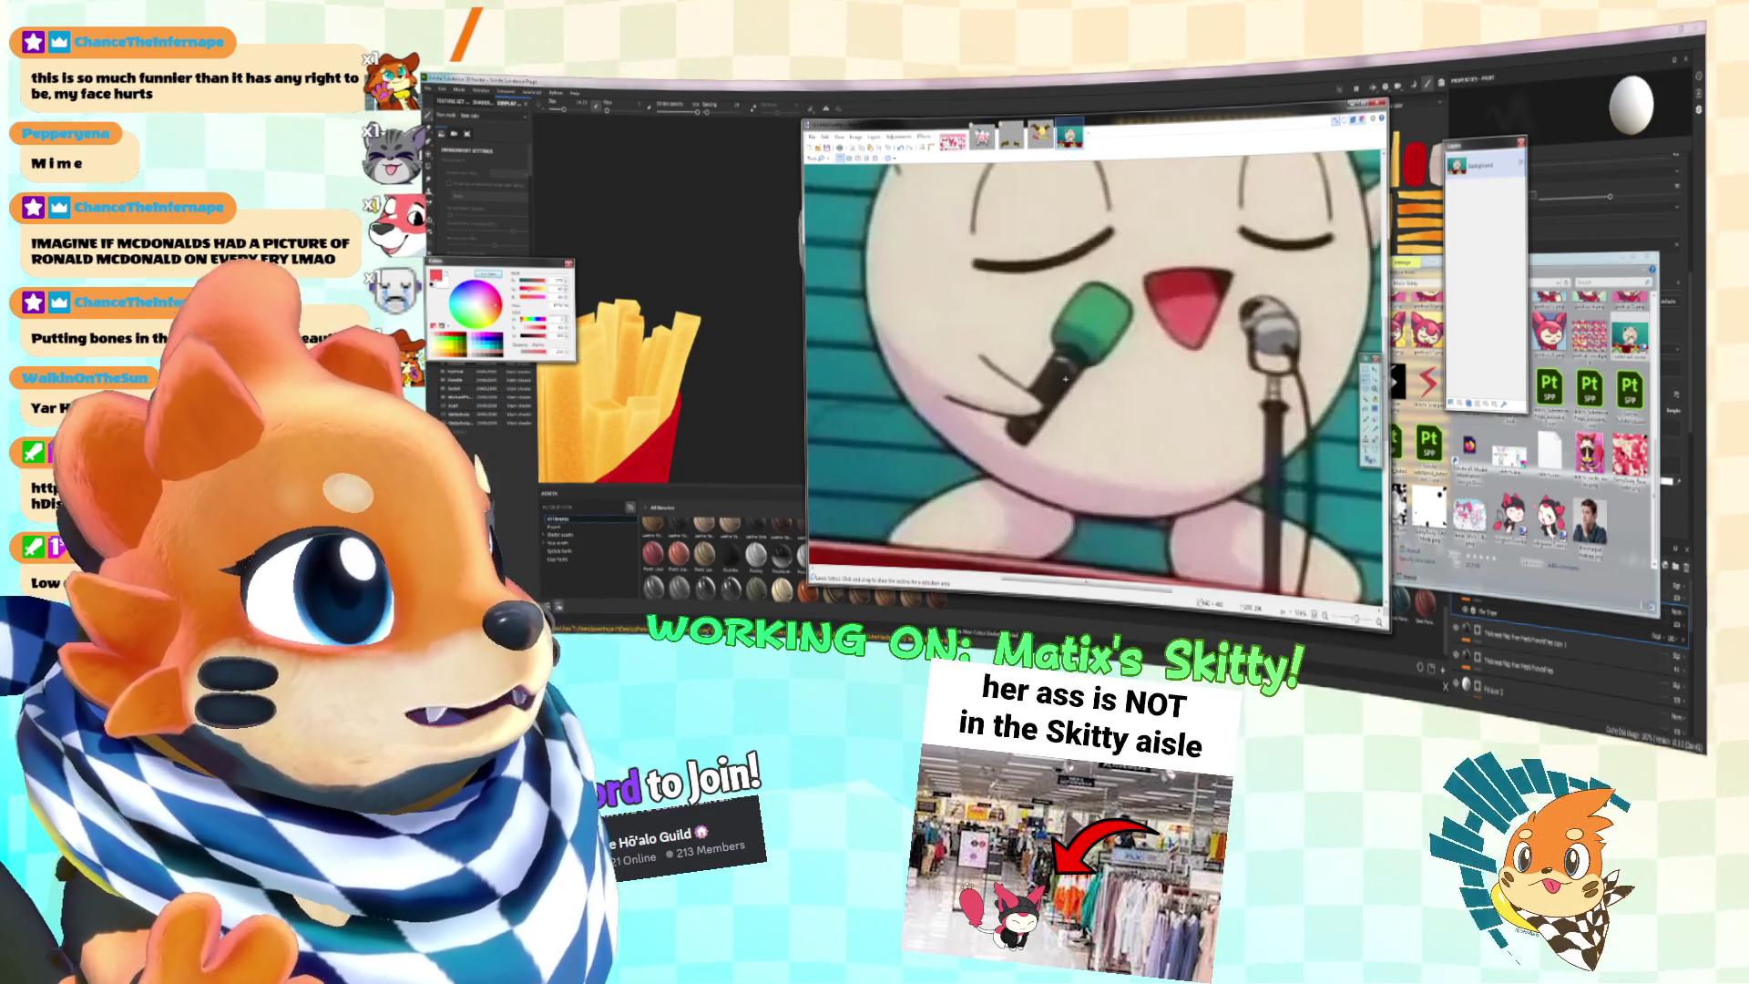
{"action": "scroll", "coordinate": [1064, 379], "scroll_direction": "up", "scroll_amount": 3, "text": "ctrl"}
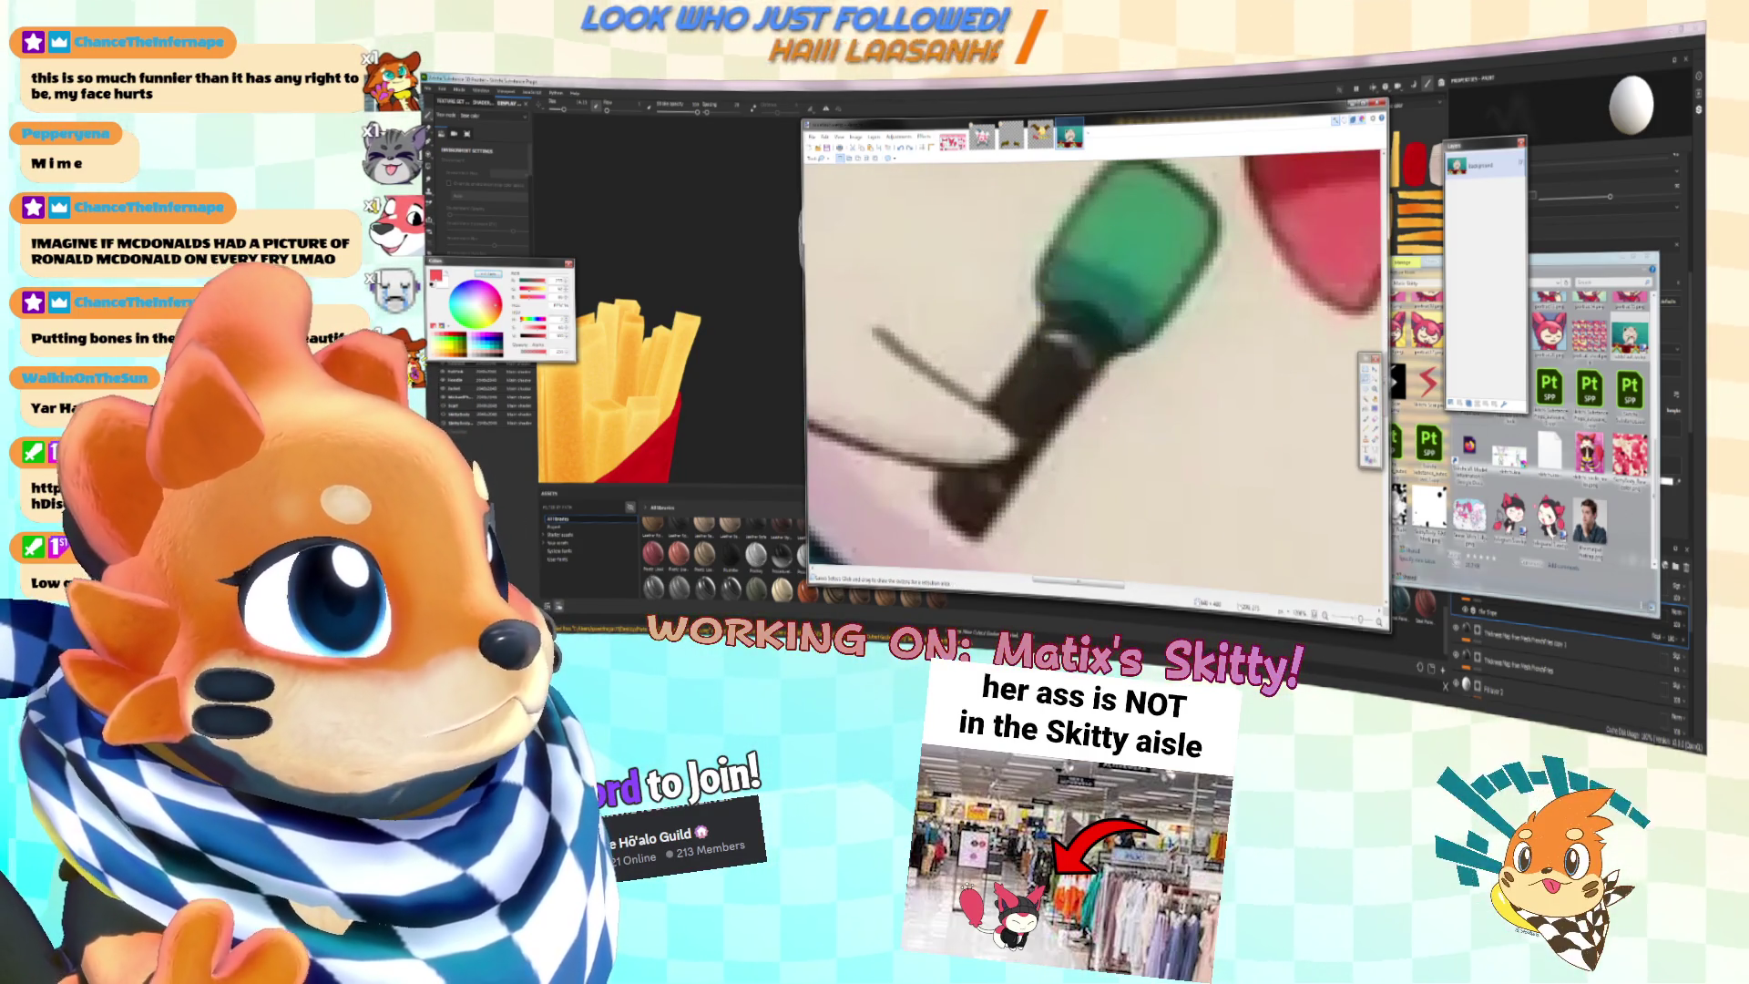
{"action": "scroll", "coordinate": [1120, 402], "scroll_direction": "down", "scroll_amount": 3, "text": "ctrl"}
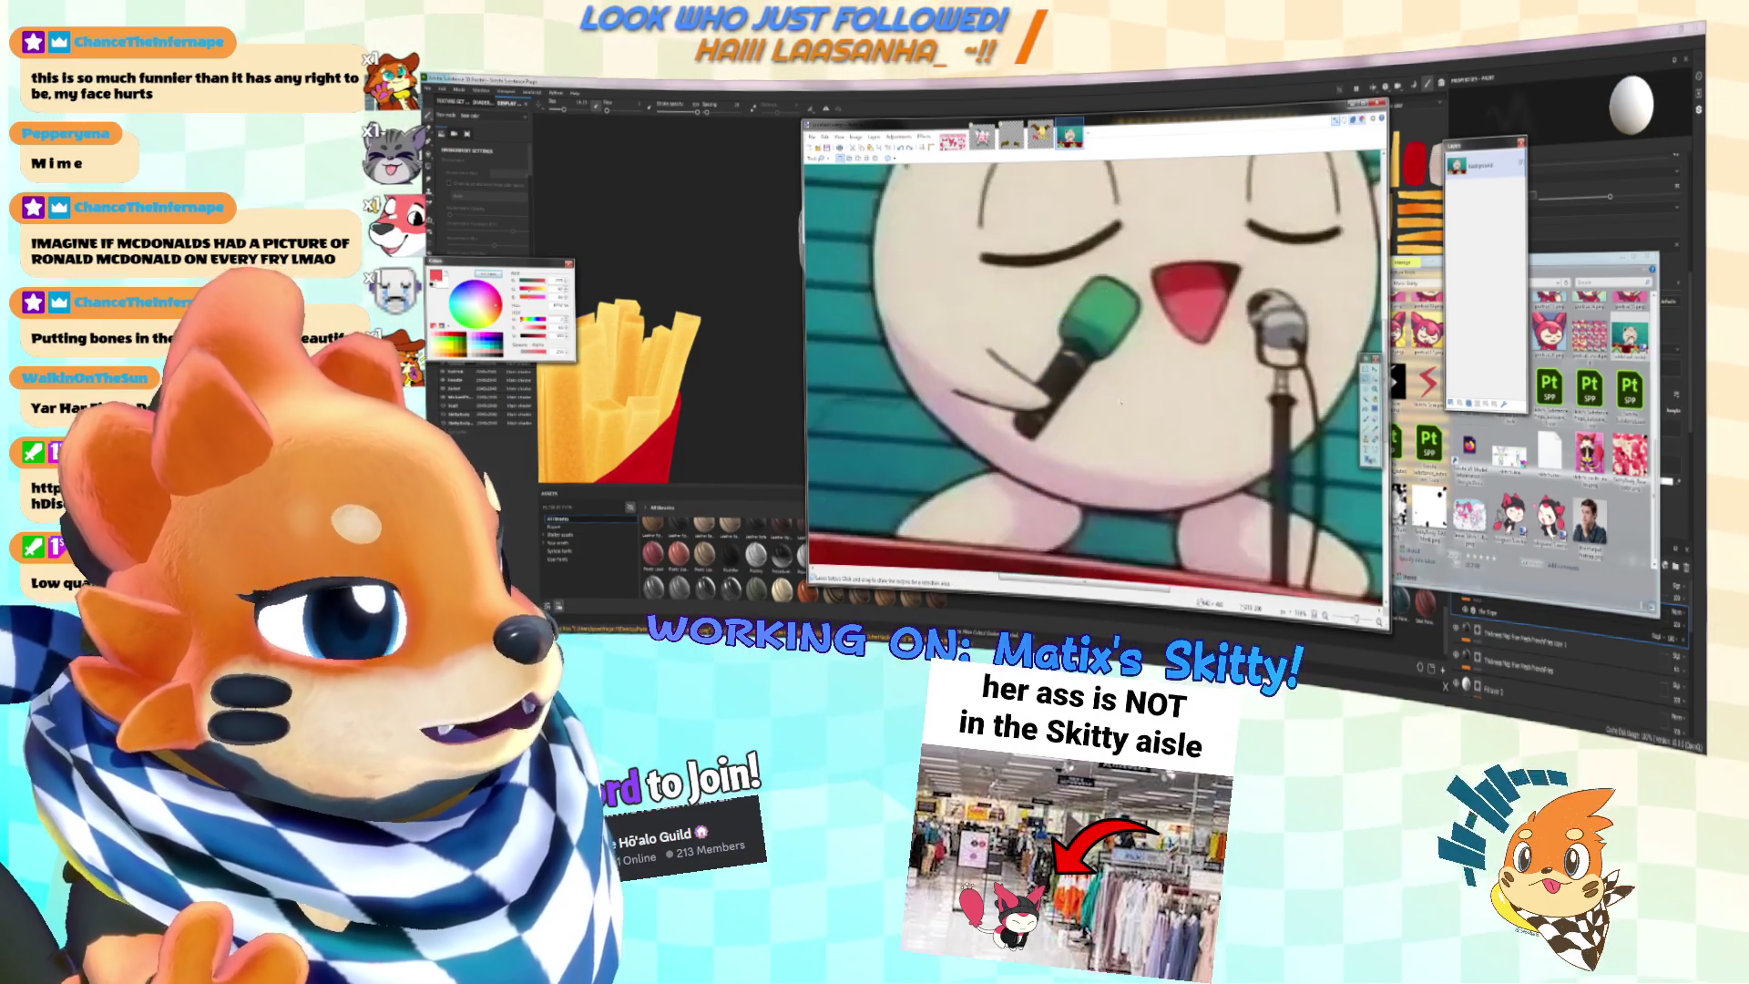
{"action": "left_click", "coordinate": [1199, 102]}
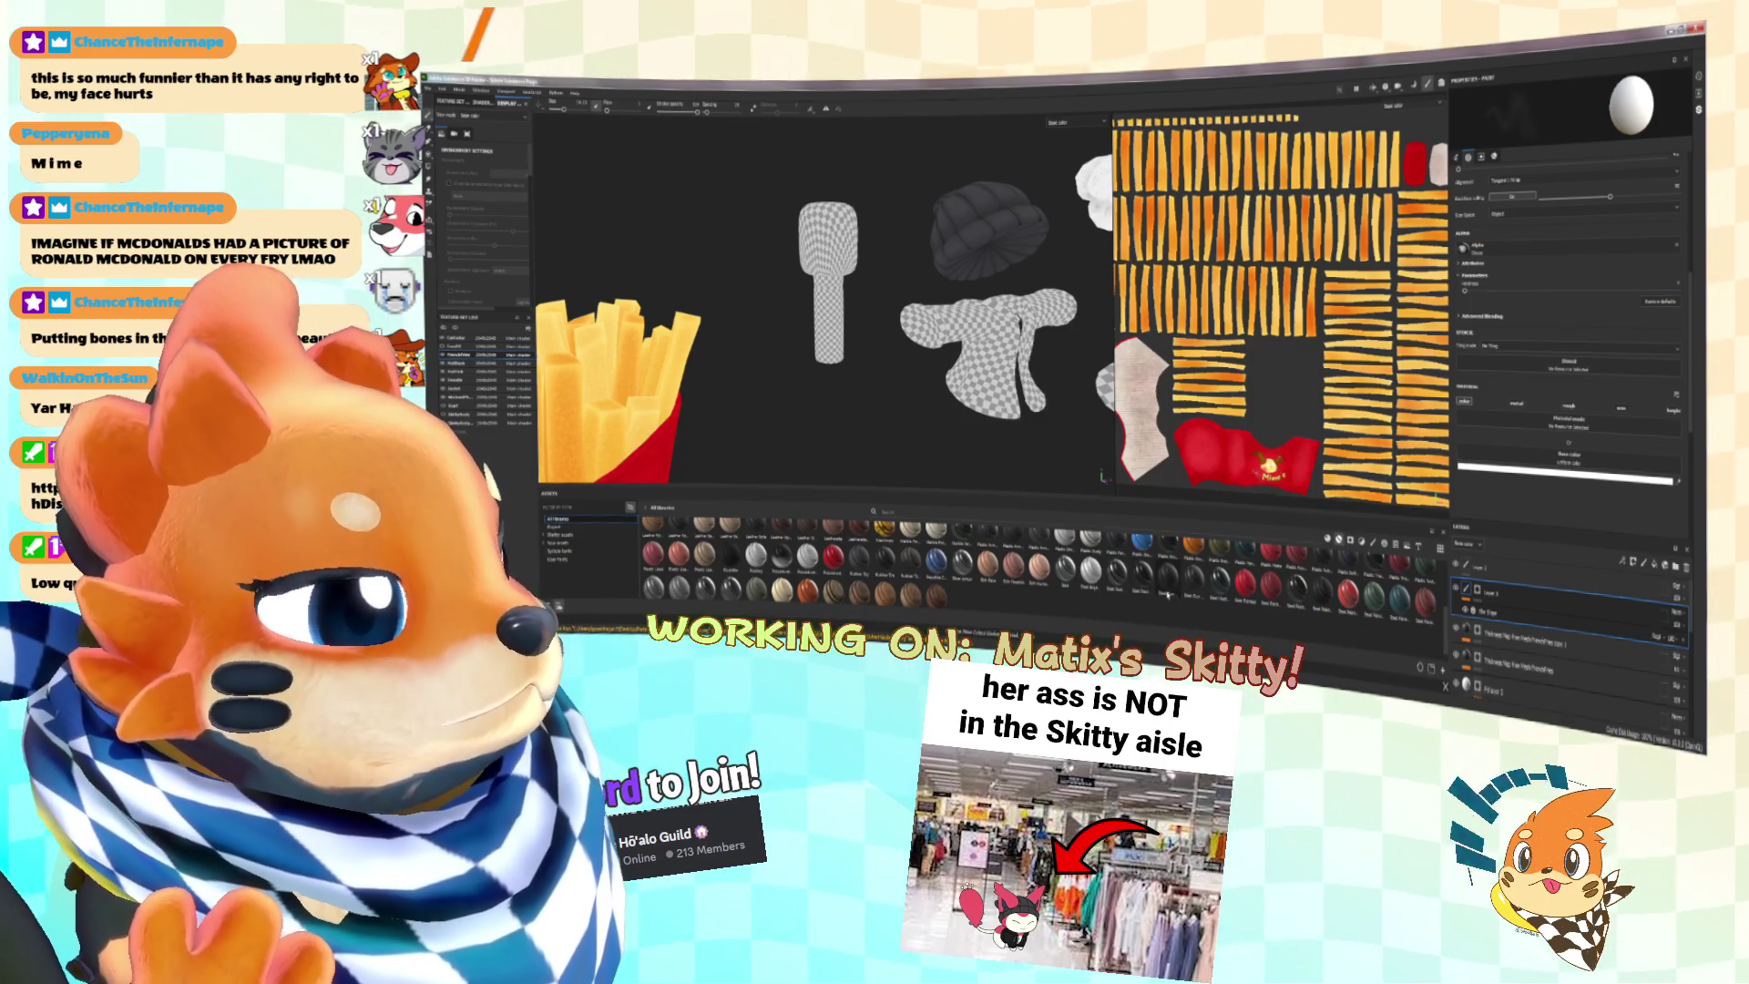
Step: Select the microphone's texture set and switch the viewport to Material shading
{"action": "mouse_move", "coordinate": [1168, 592]}
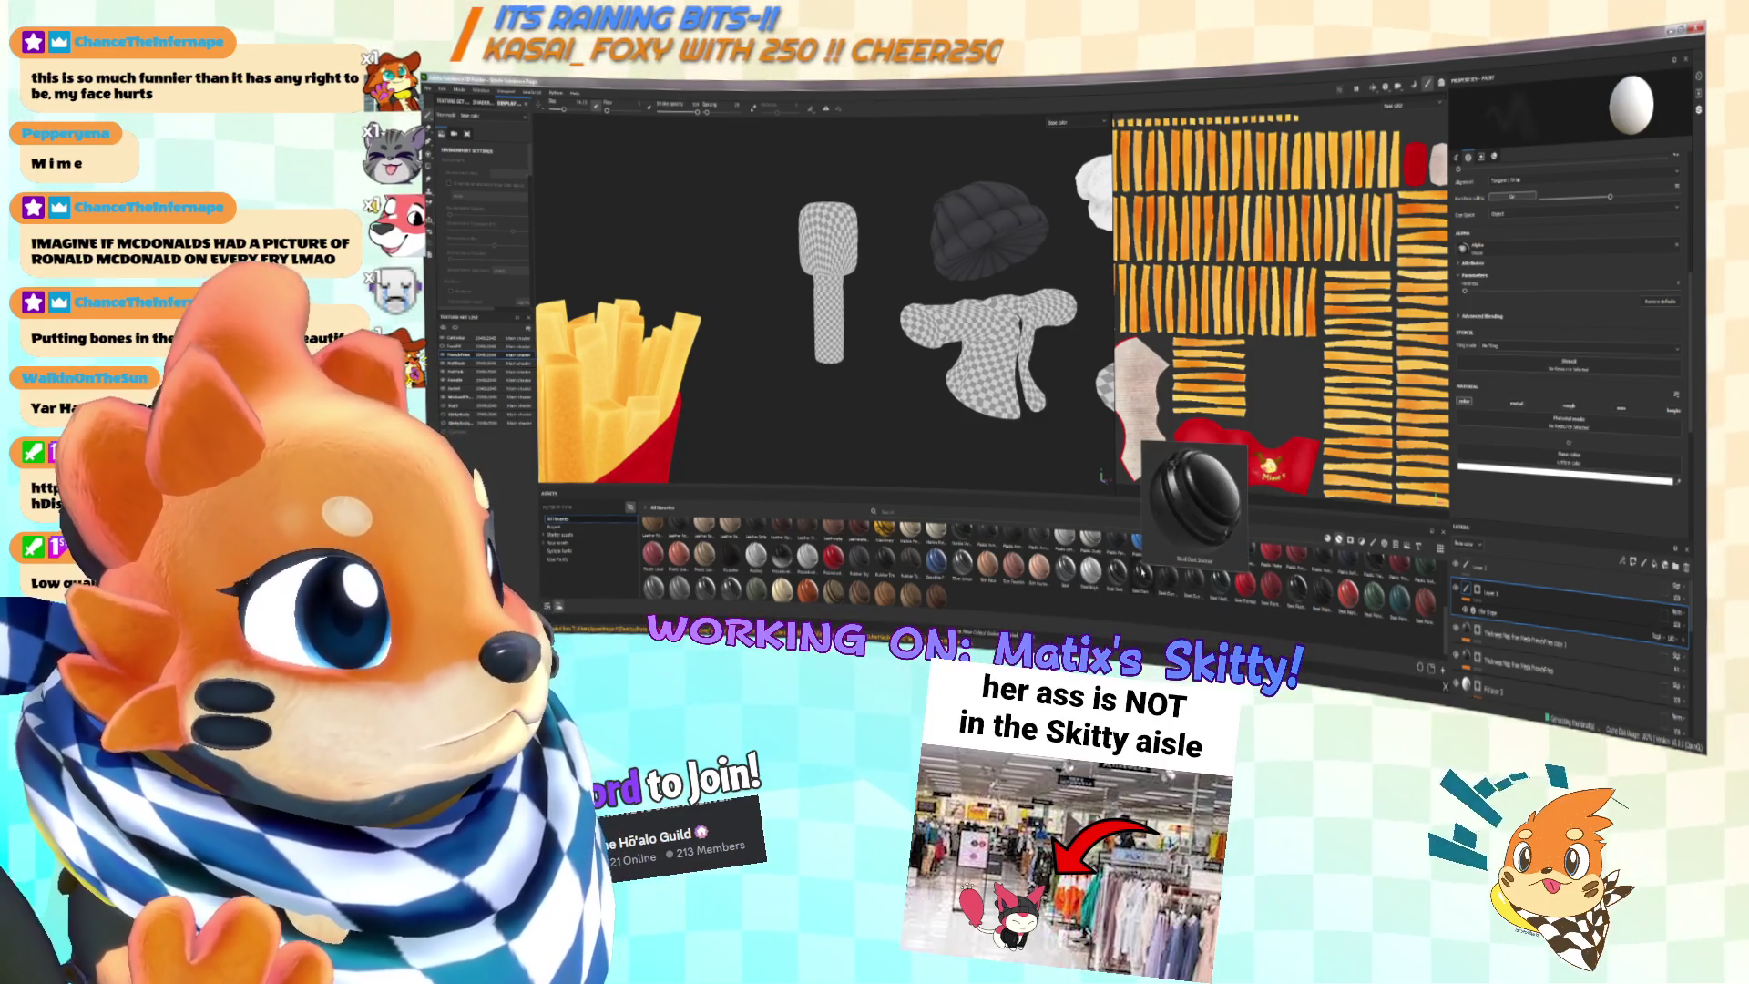
{"action": "right_click", "coordinate": [839, 323], "text": "ctrl"}
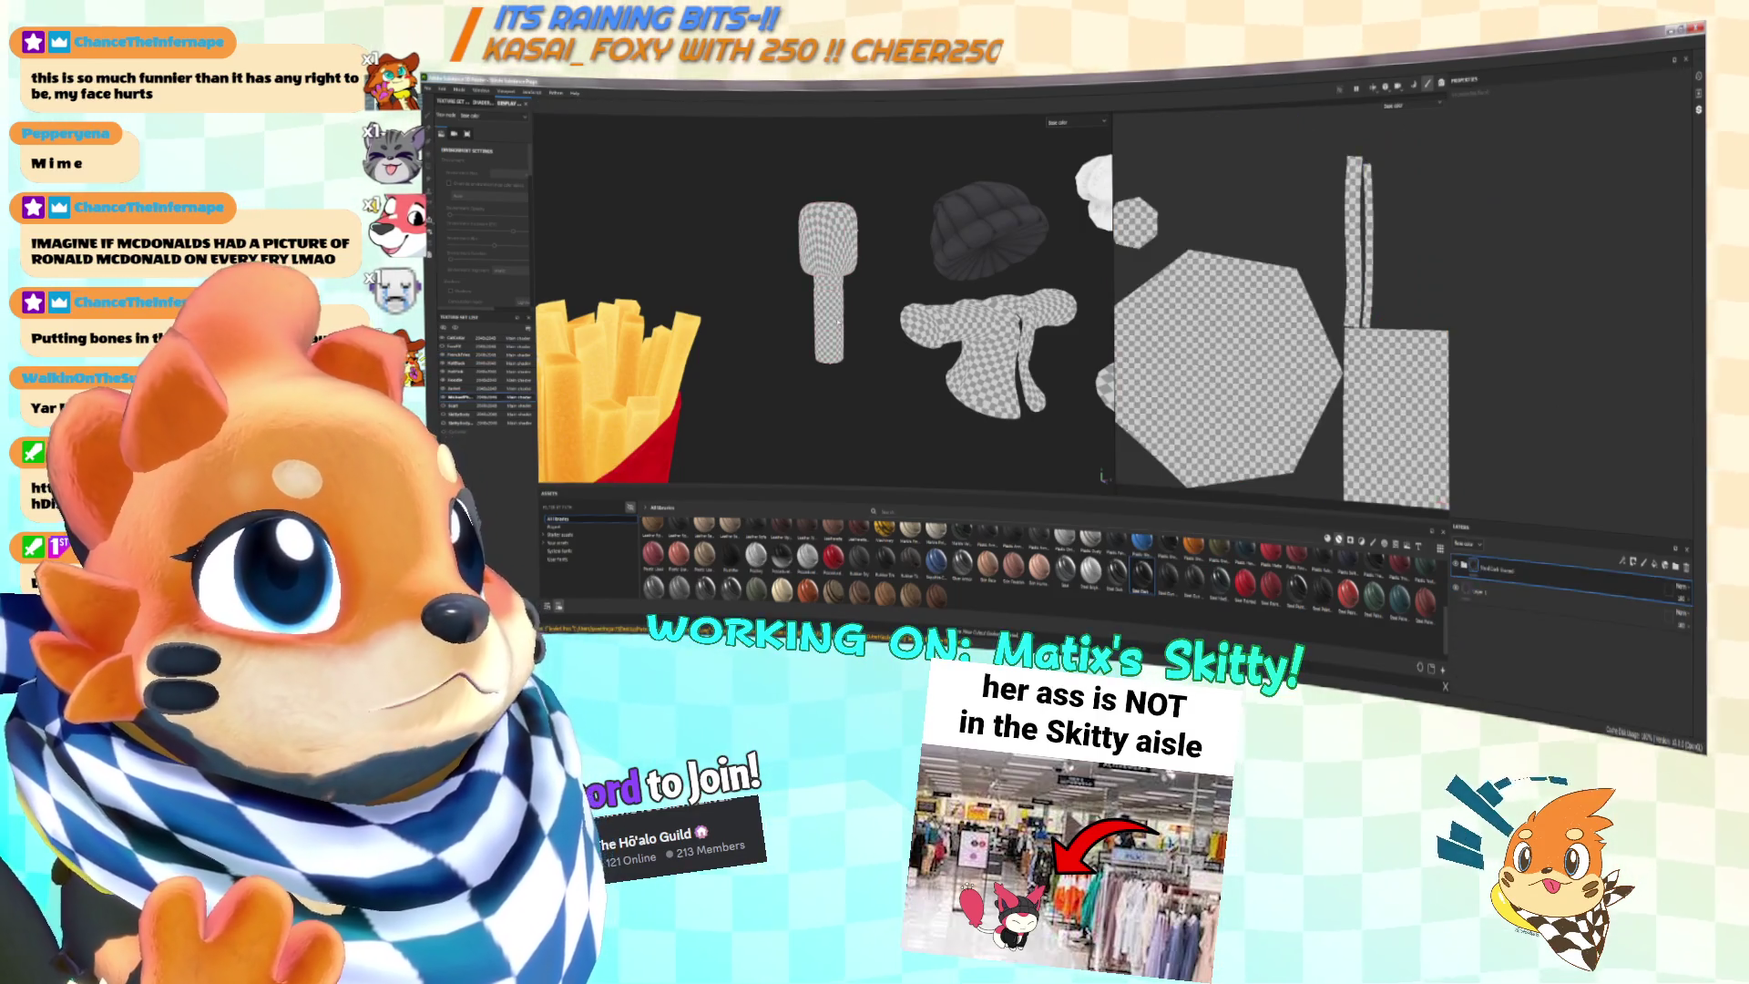
{"action": "scroll", "coordinate": [839, 323], "scroll_direction": "up", "scroll_amount": 5}
{"action": "left_click", "coordinate": [1066, 122]}
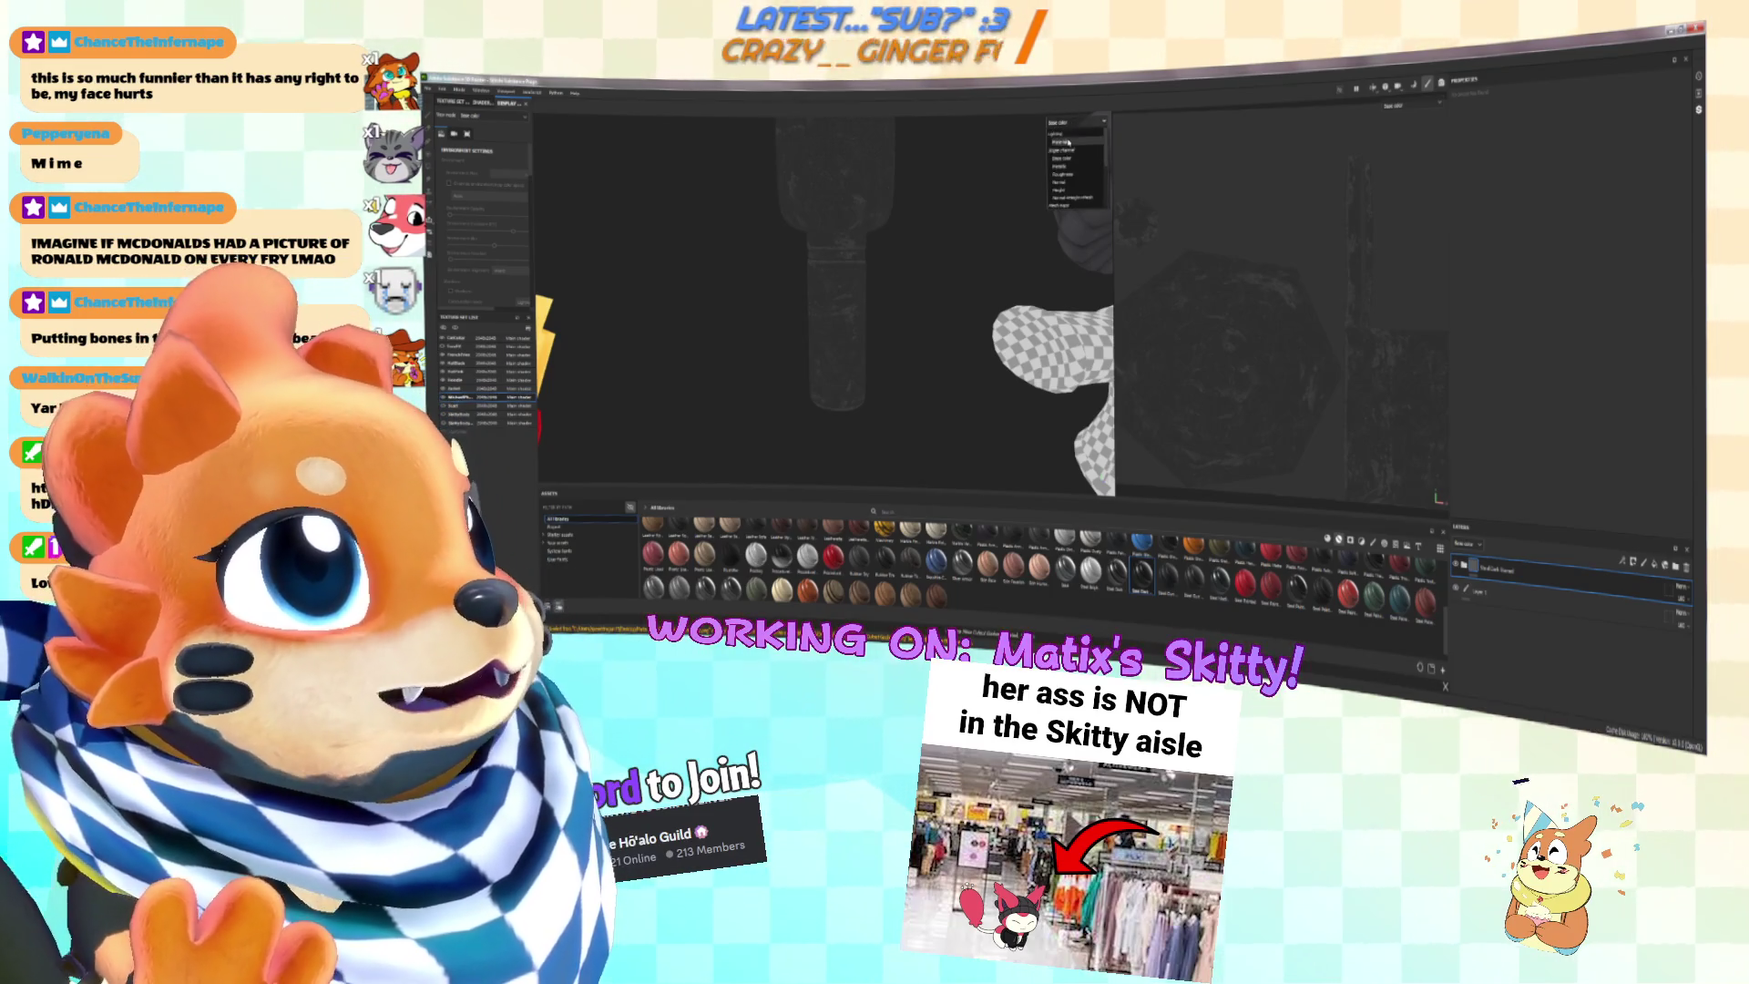
{"action": "left_click", "coordinate": [1062, 127]}
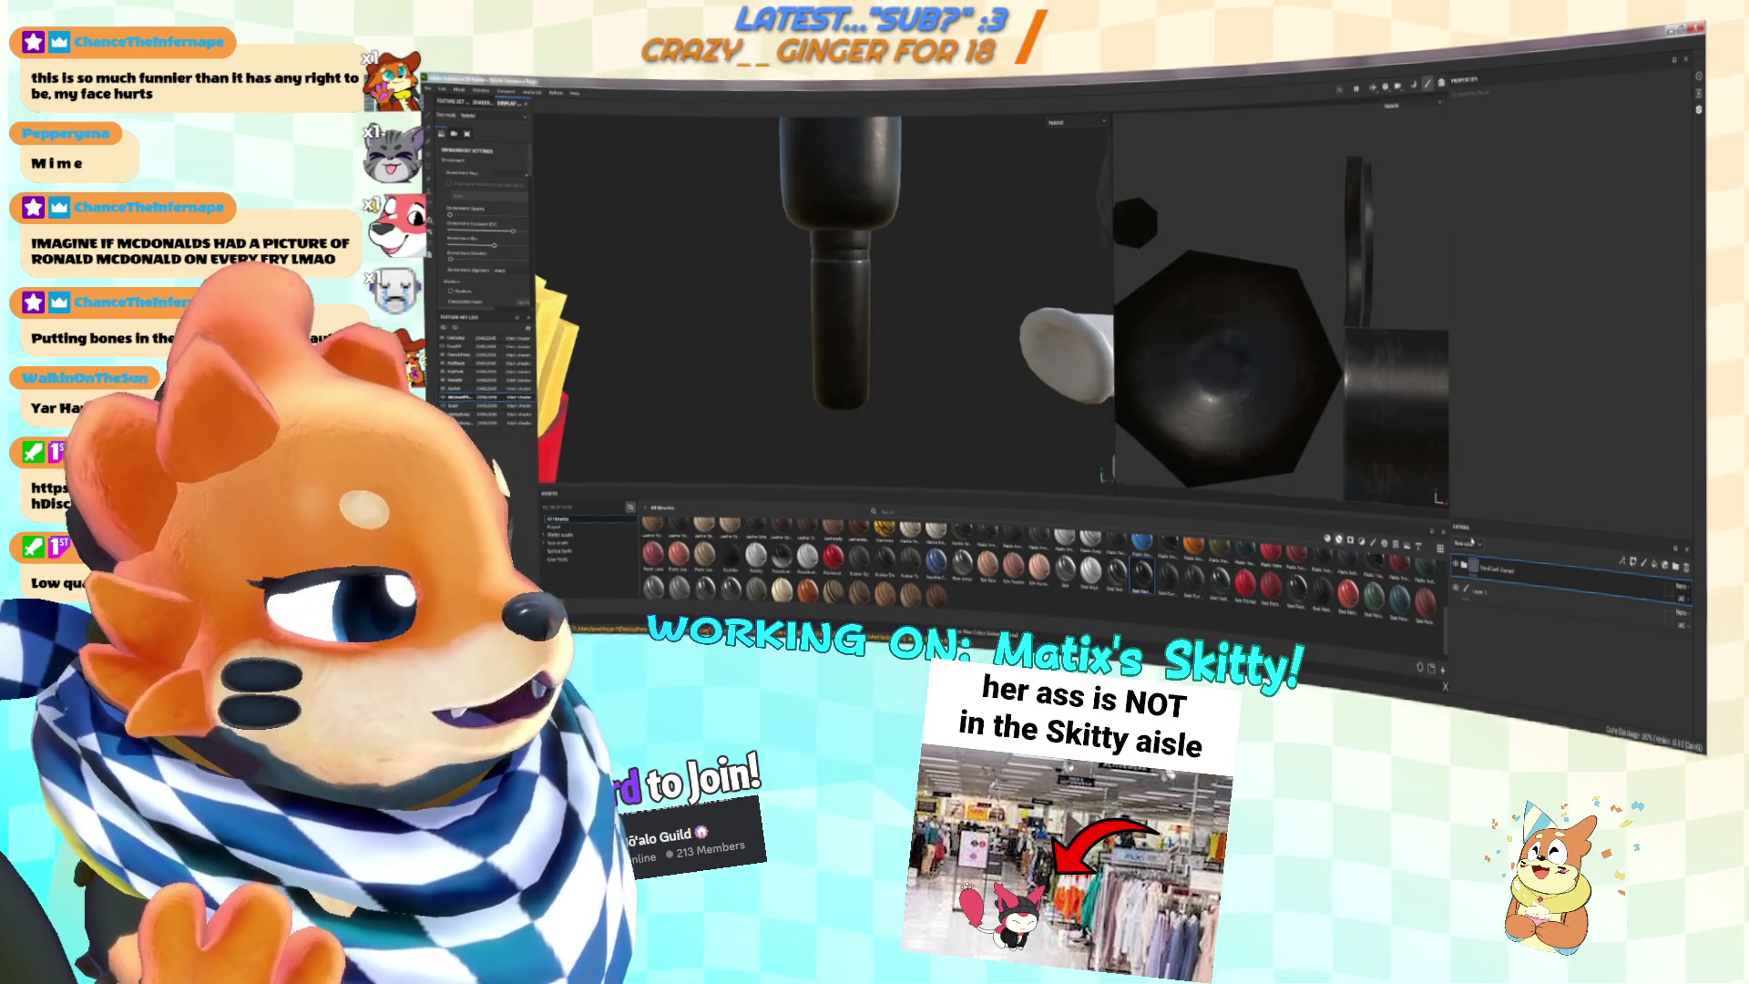
Step: Add a new layer to the microphone stack, move it to the top, and add a filter effect
{"action": "left_click", "coordinate": [1490, 594]}
{"action": "left_click", "coordinate": [1491, 596]}
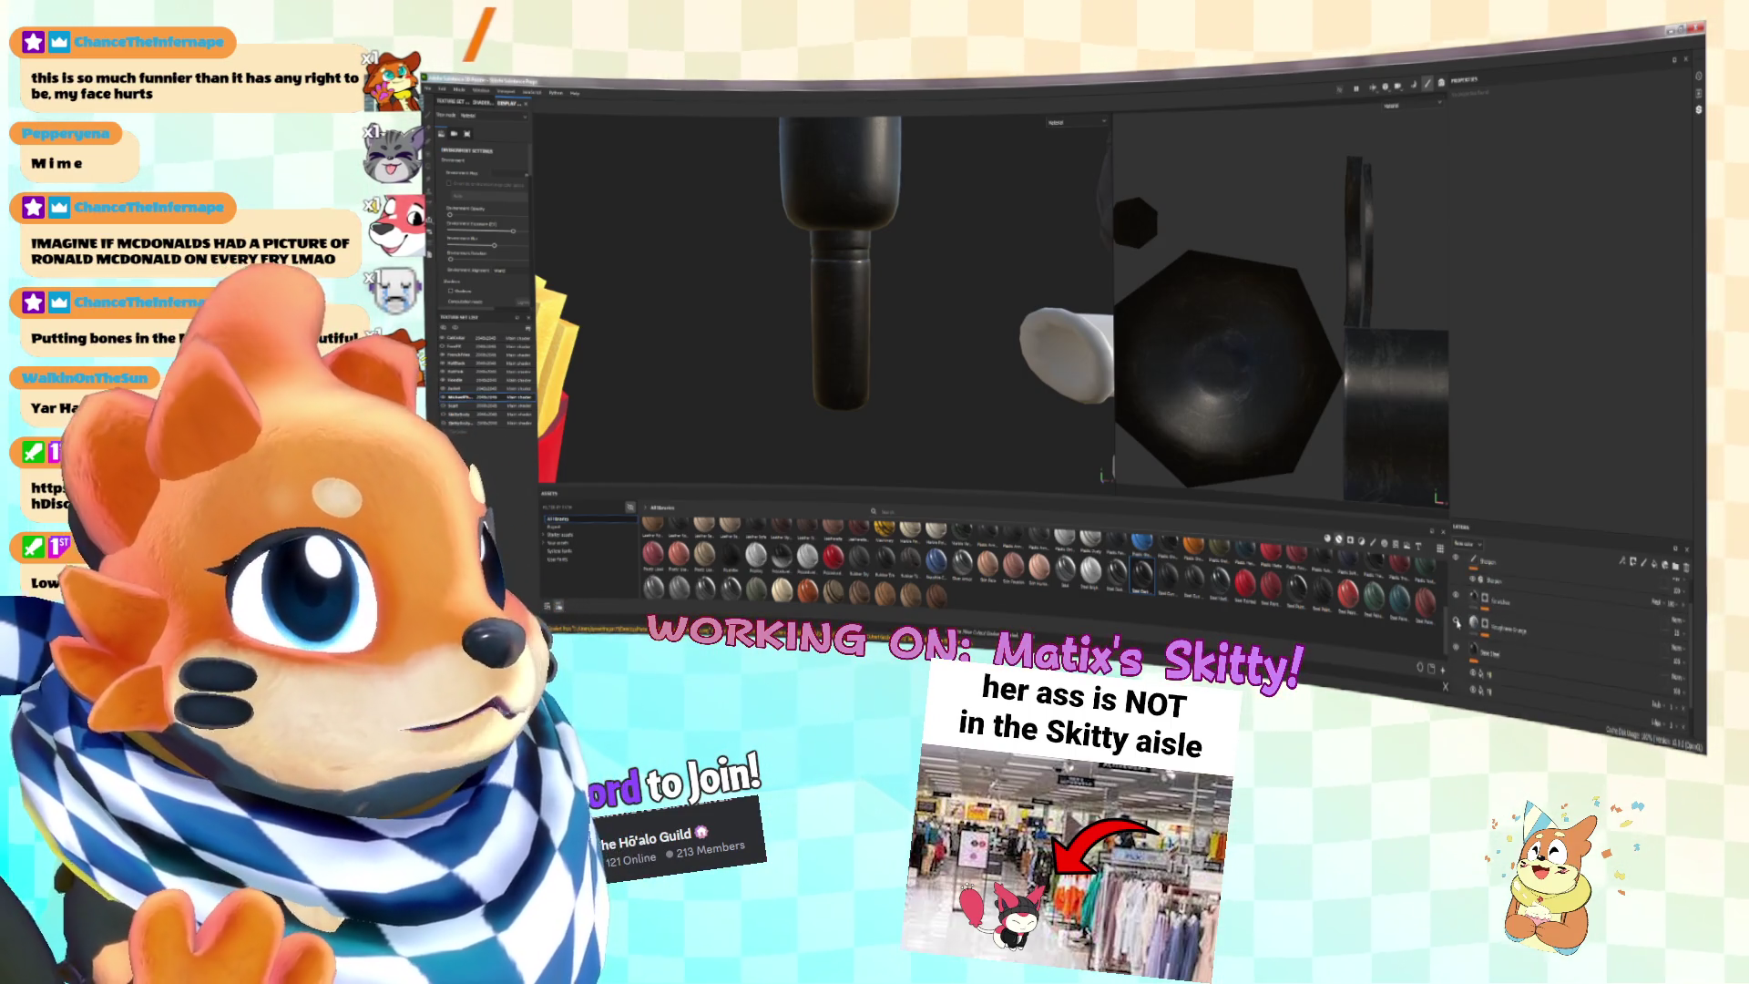
{"action": "left_click_drag", "start_coordinate": [1468, 620], "coordinate": [1566, 544]}
{"action": "left_click", "coordinate": [1627, 570]}
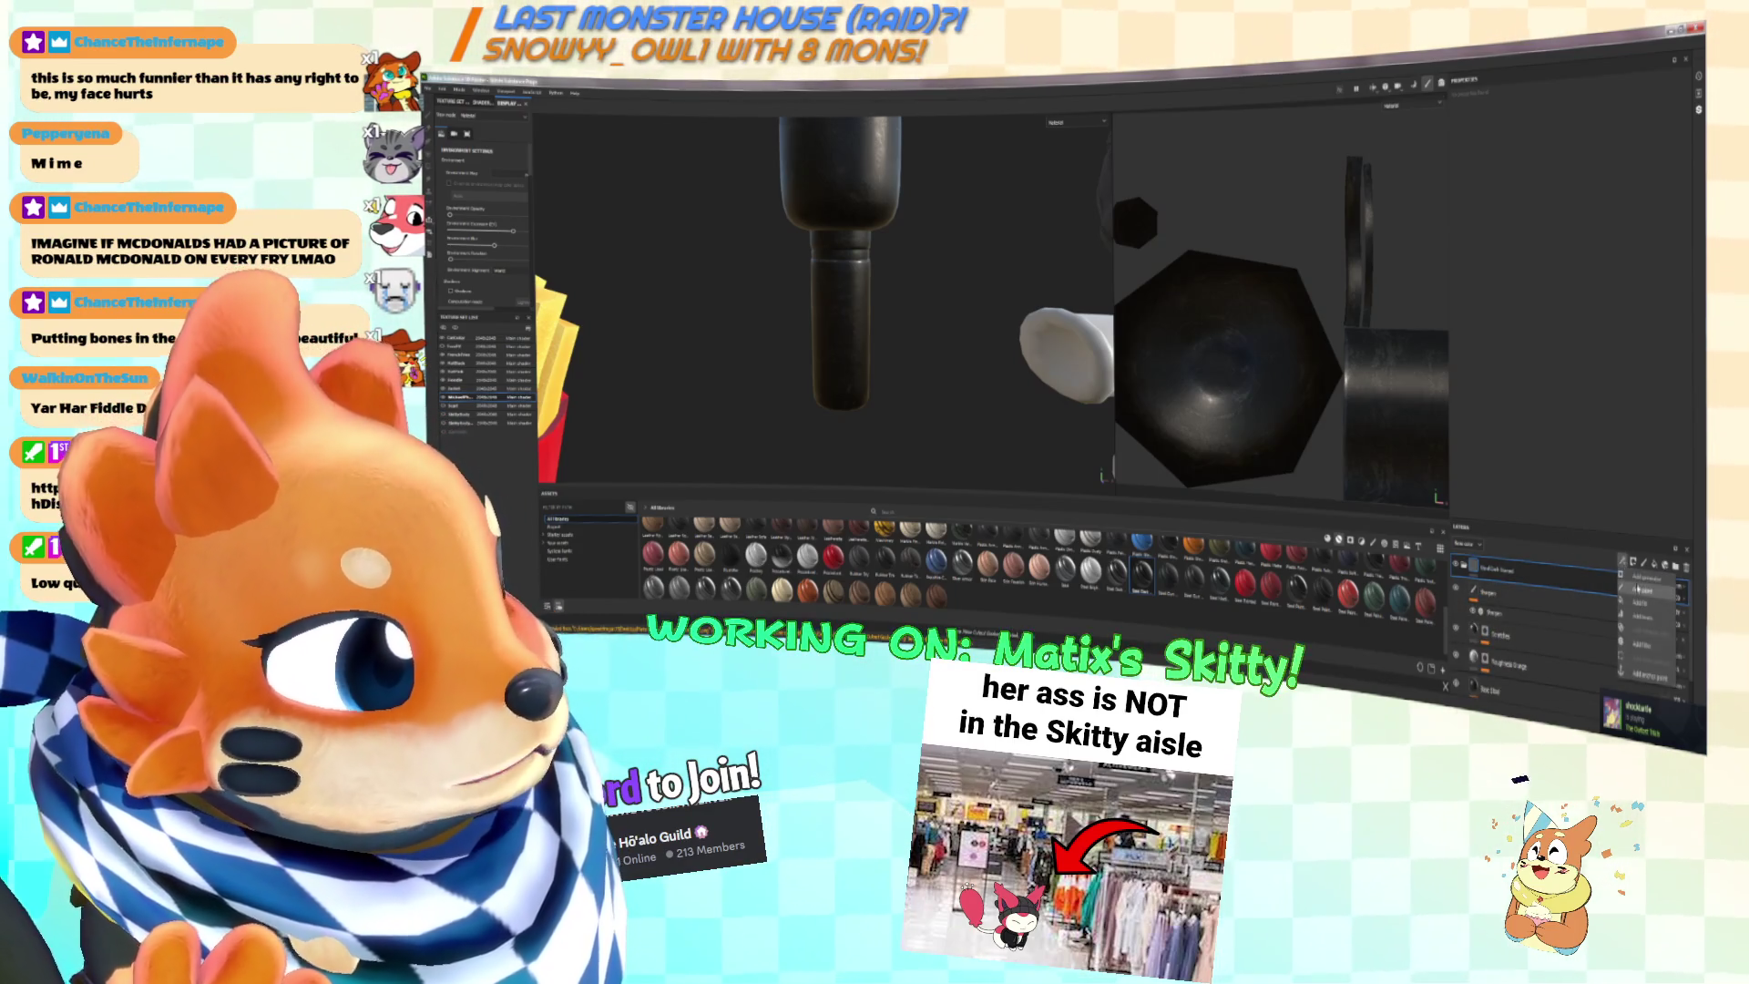
{"action": "left_click", "coordinate": [1640, 586]}
{"action": "left_click", "coordinate": [1569, 128]}
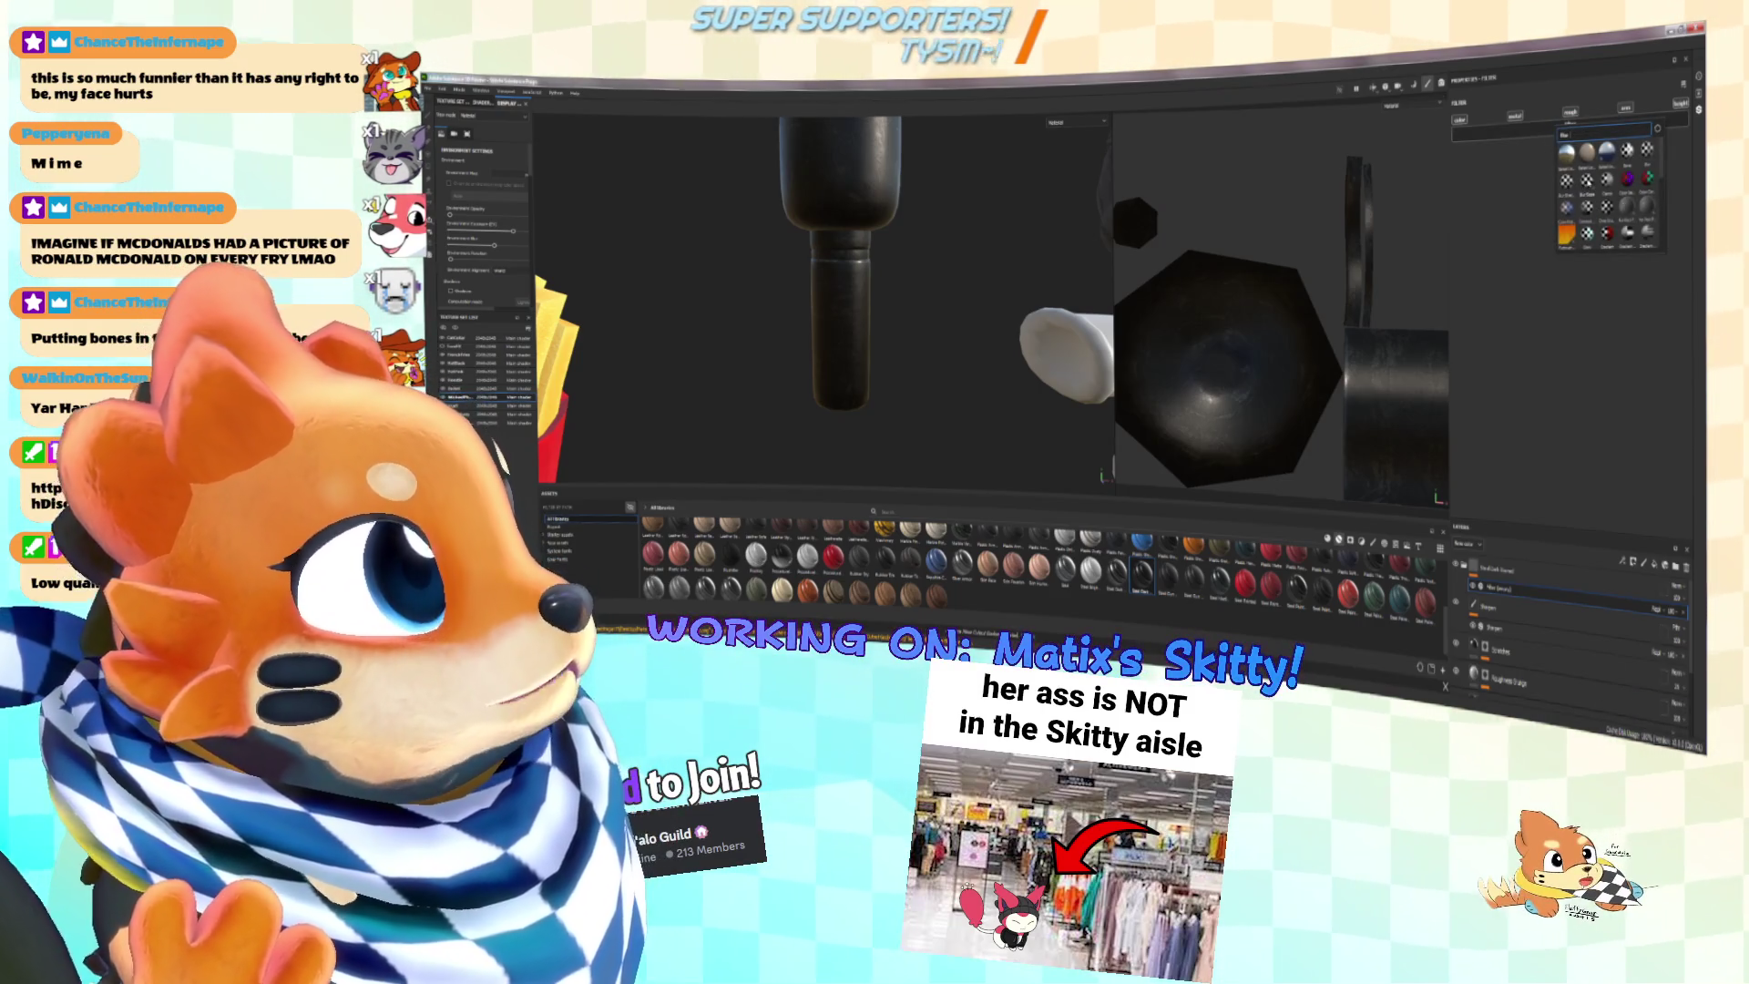
Step: Apply the chosen filter to the microphone layer's new effect
{"action": "left_click", "coordinate": [1608, 178]}
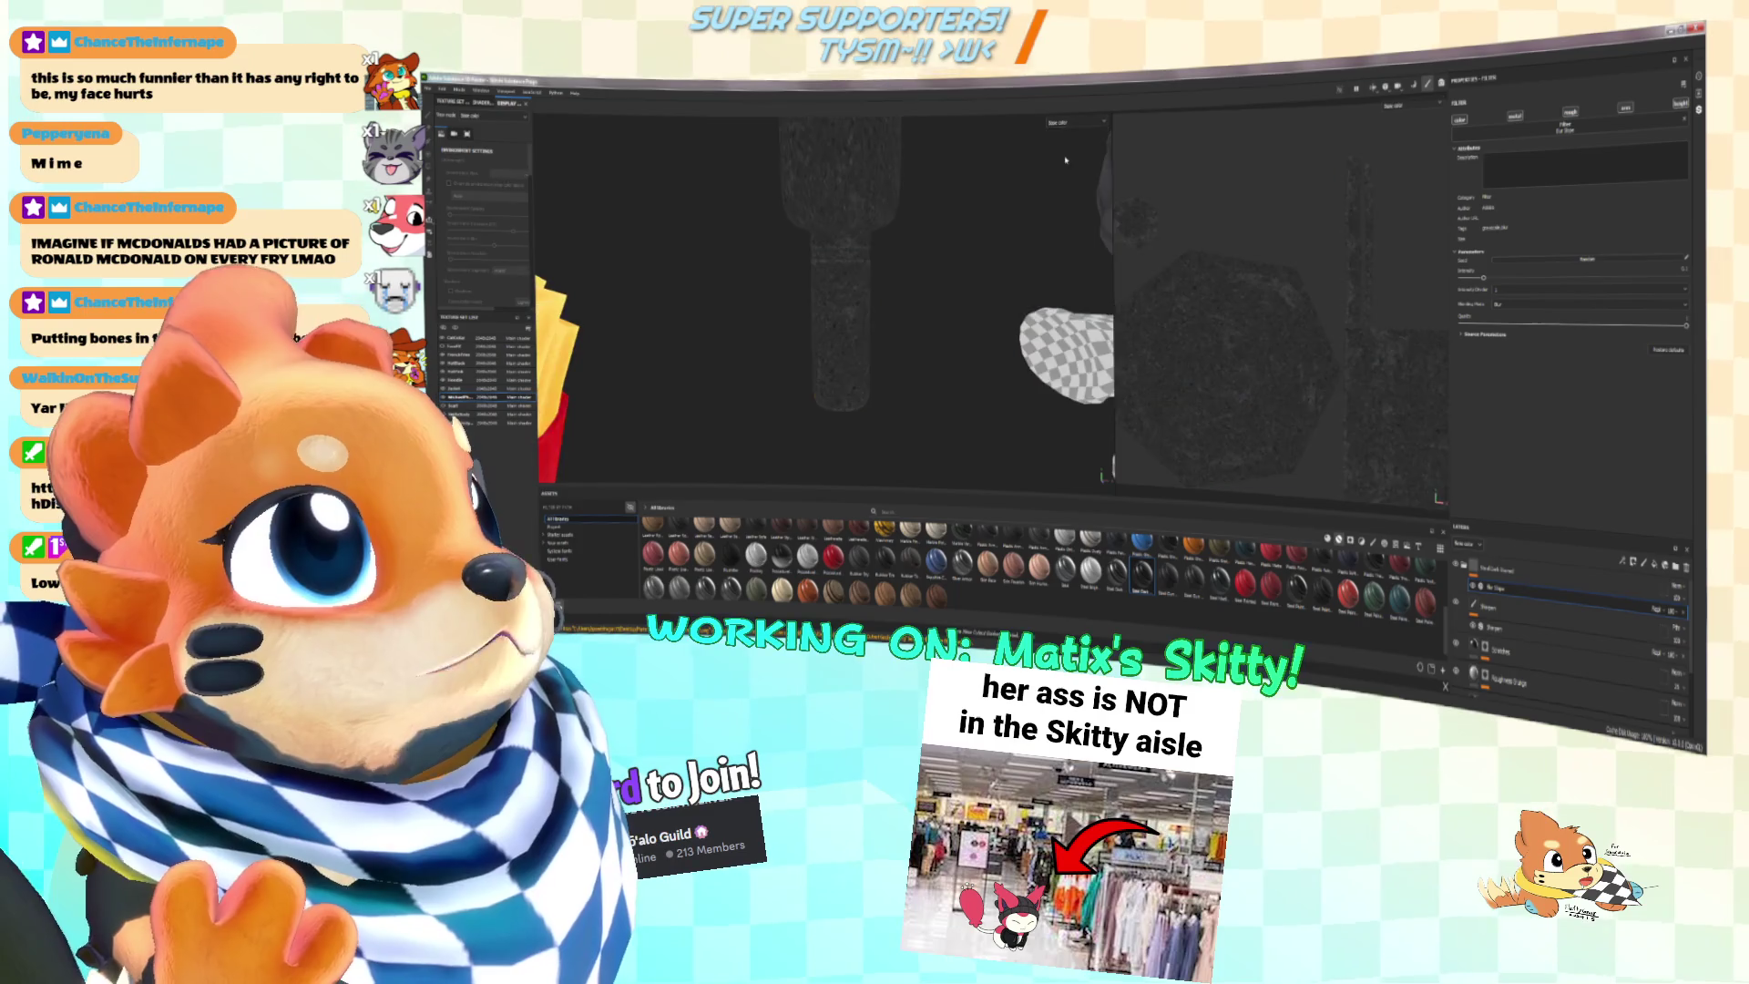
{"action": "scroll", "coordinate": [839, 260], "scroll_direction": "up", "scroll_amount": 2}
{"action": "scroll", "coordinate": [1503, 620], "scroll_direction": "down", "scroll_amount": 2}
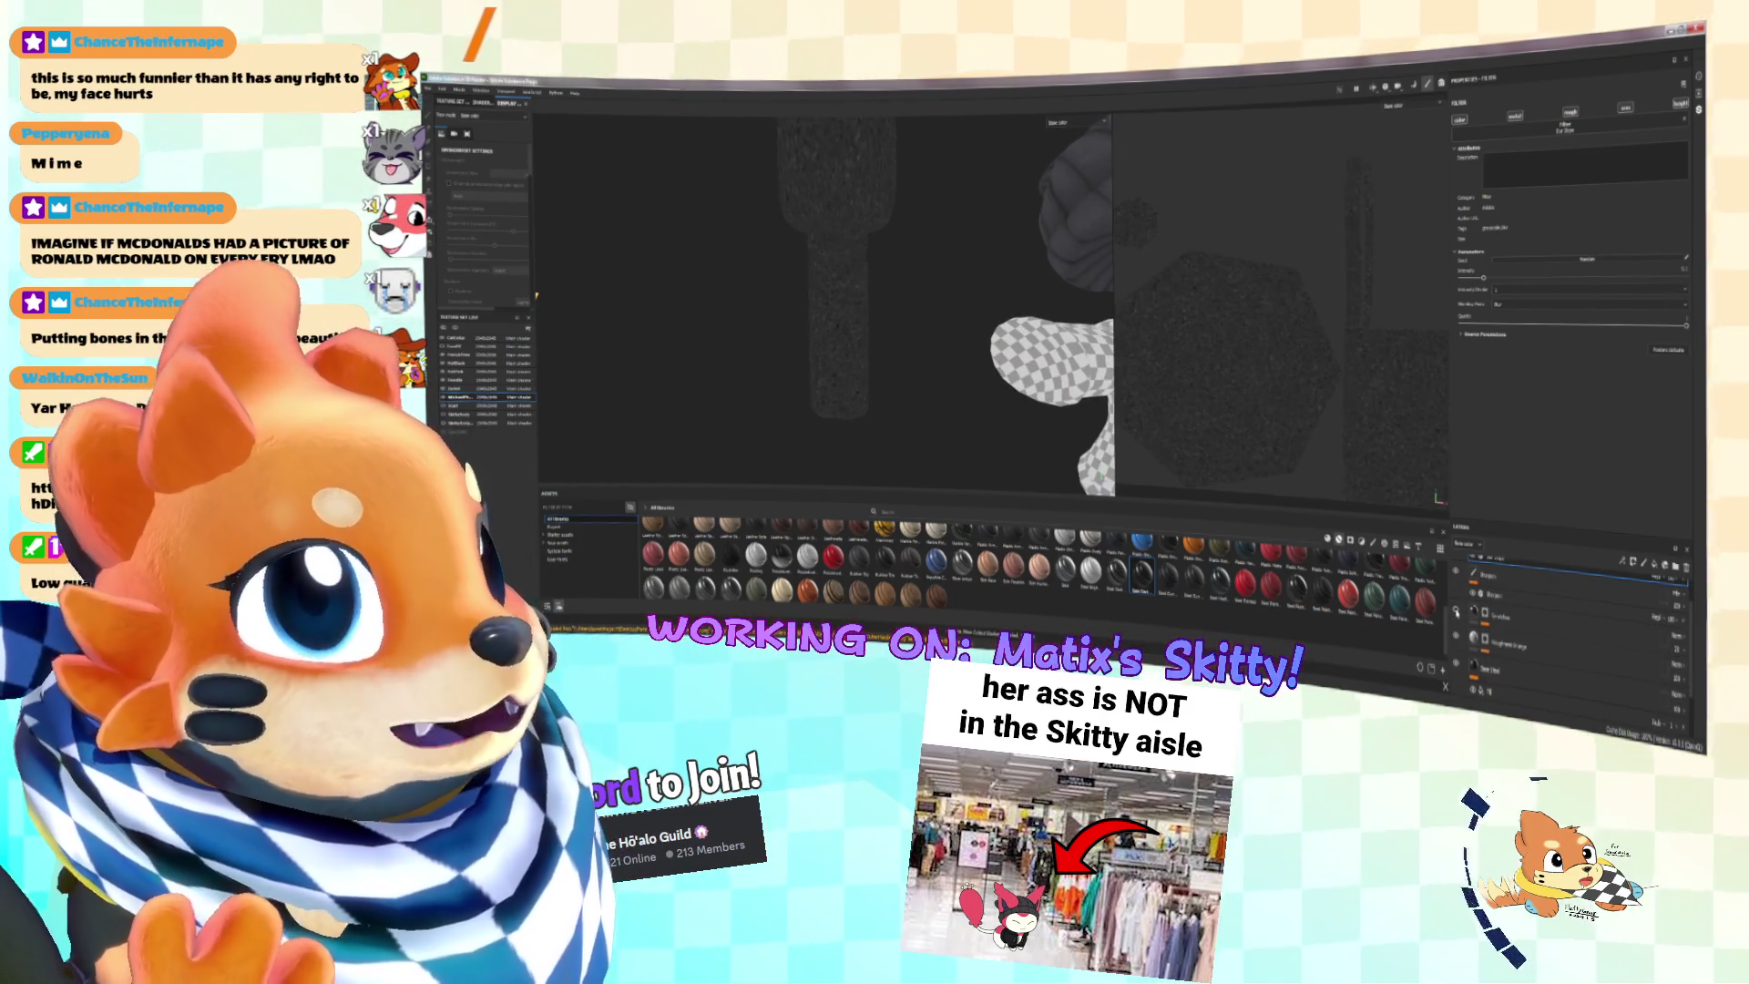
{"action": "scroll", "coordinate": [1467, 608], "scroll_direction": "up", "scroll_amount": 2}
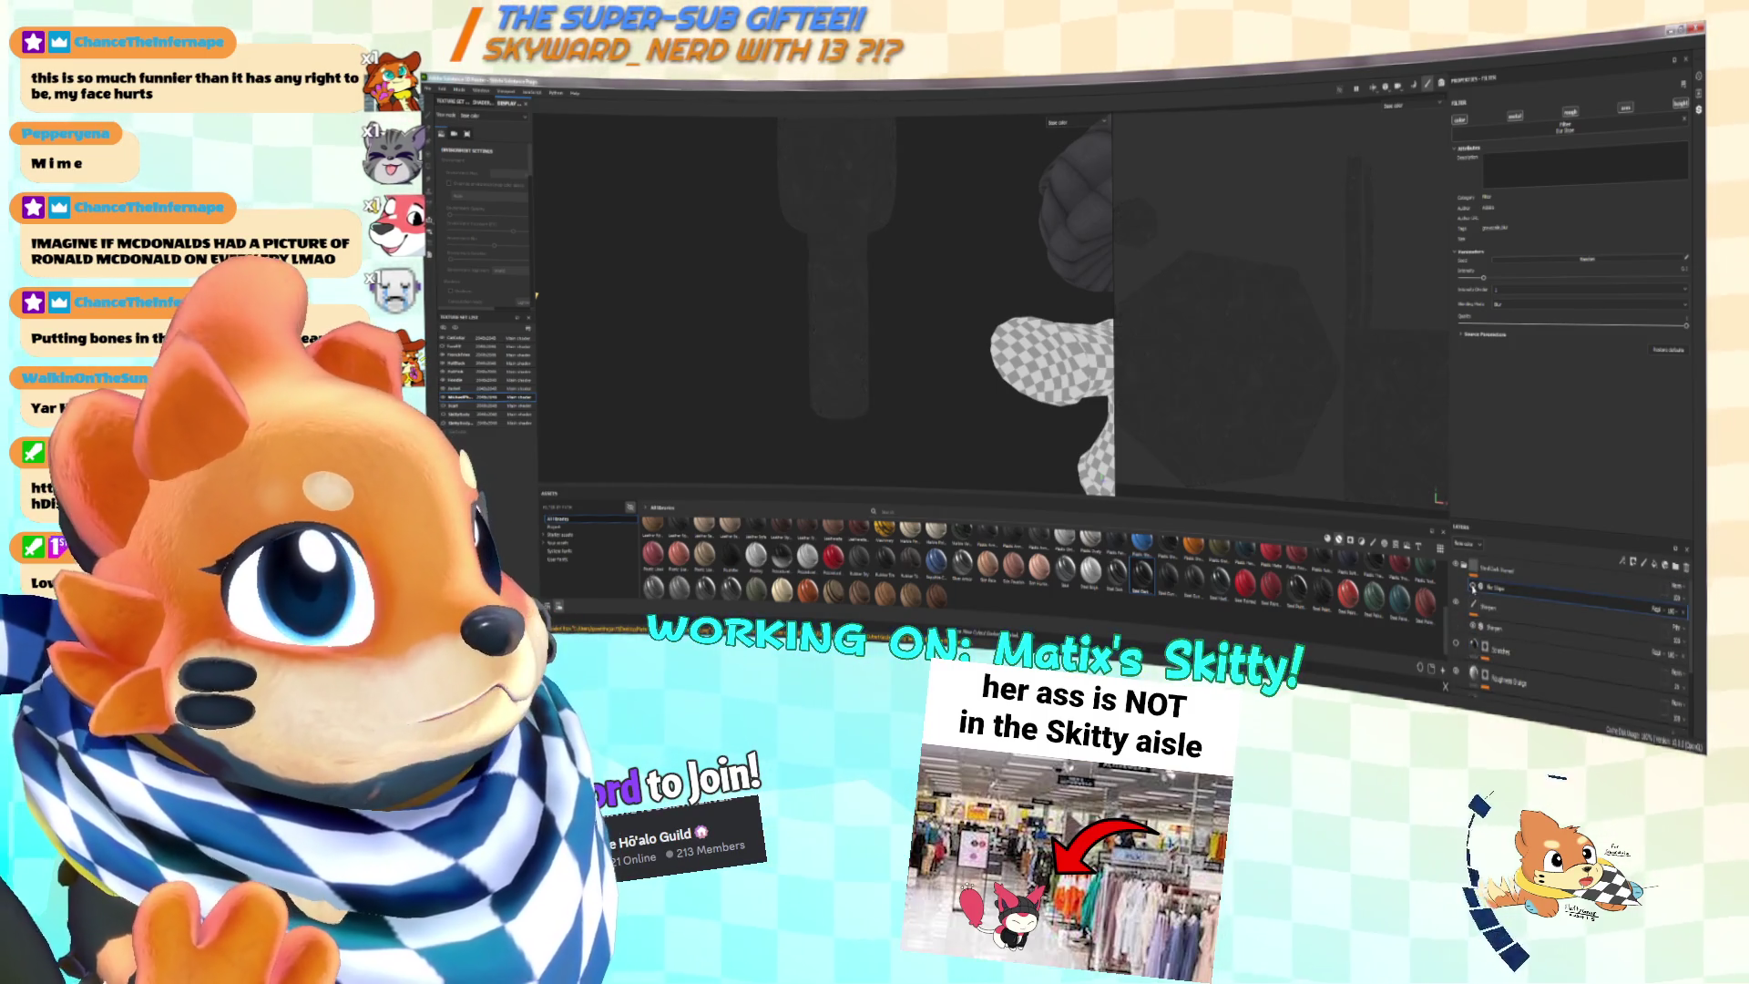
{"action": "scroll", "coordinate": [1468, 656], "scroll_direction": "down", "scroll_amount": 3}
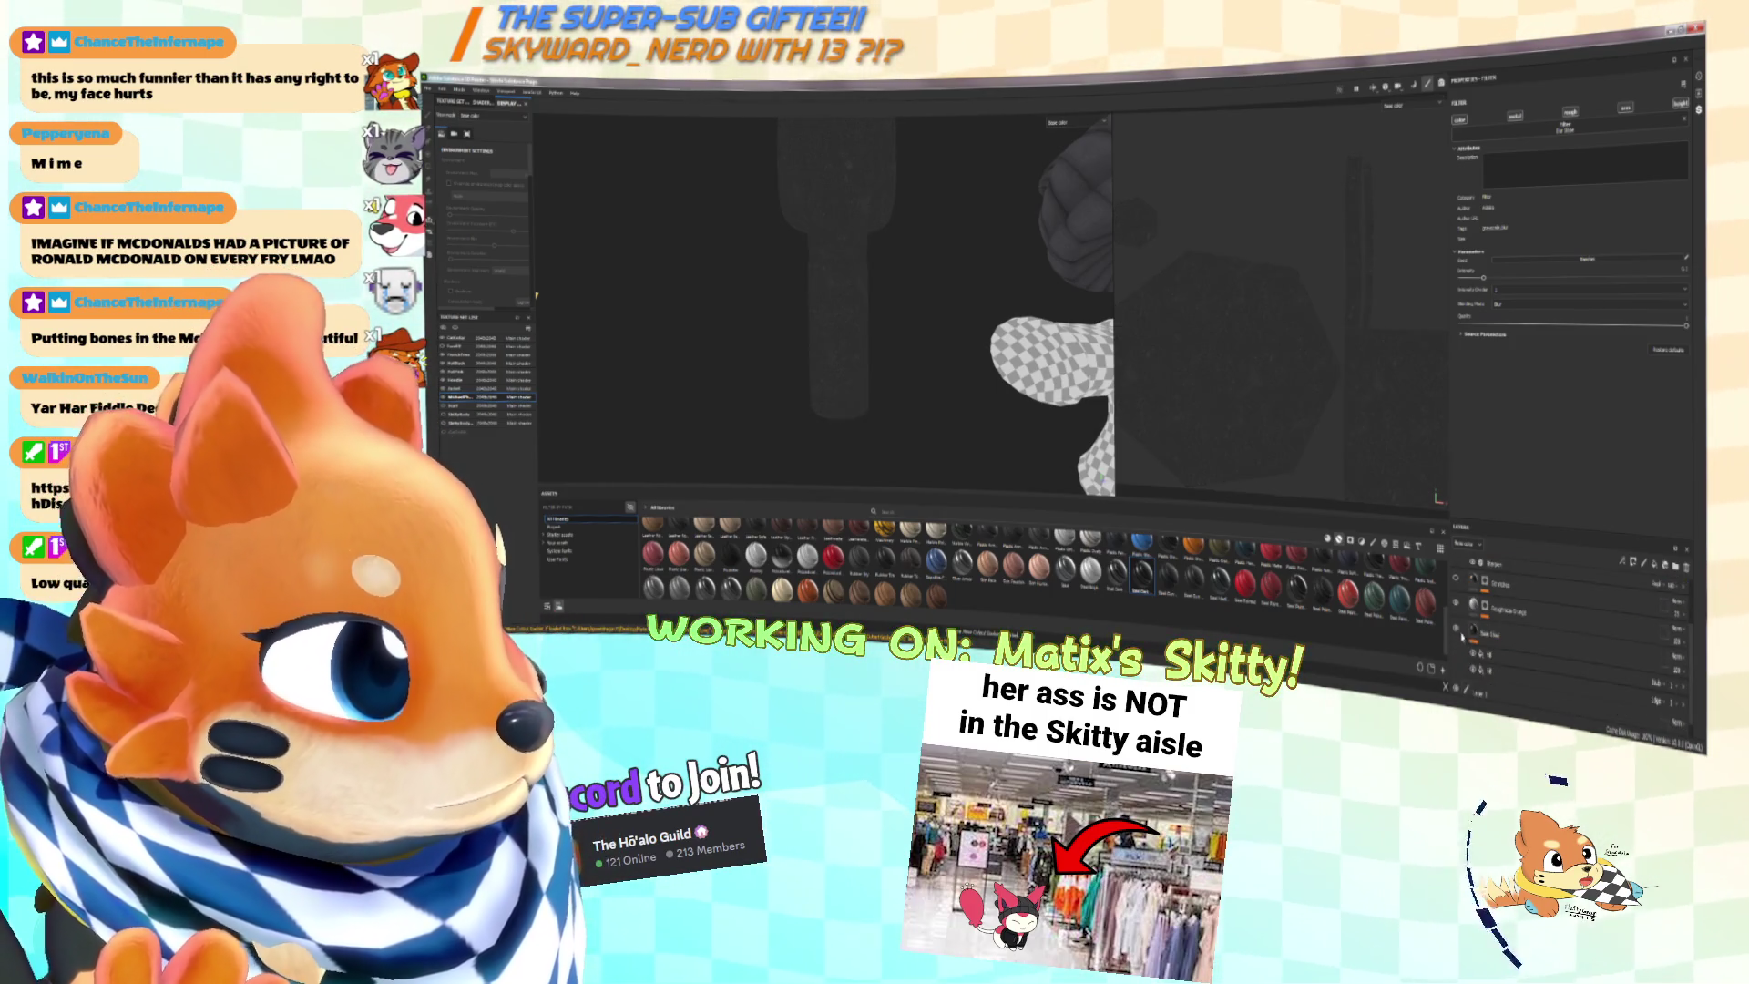
Step: Switch the viewport to Material shading and orbit to the black microphone handle
{"action": "left_click", "coordinate": [1080, 122]}
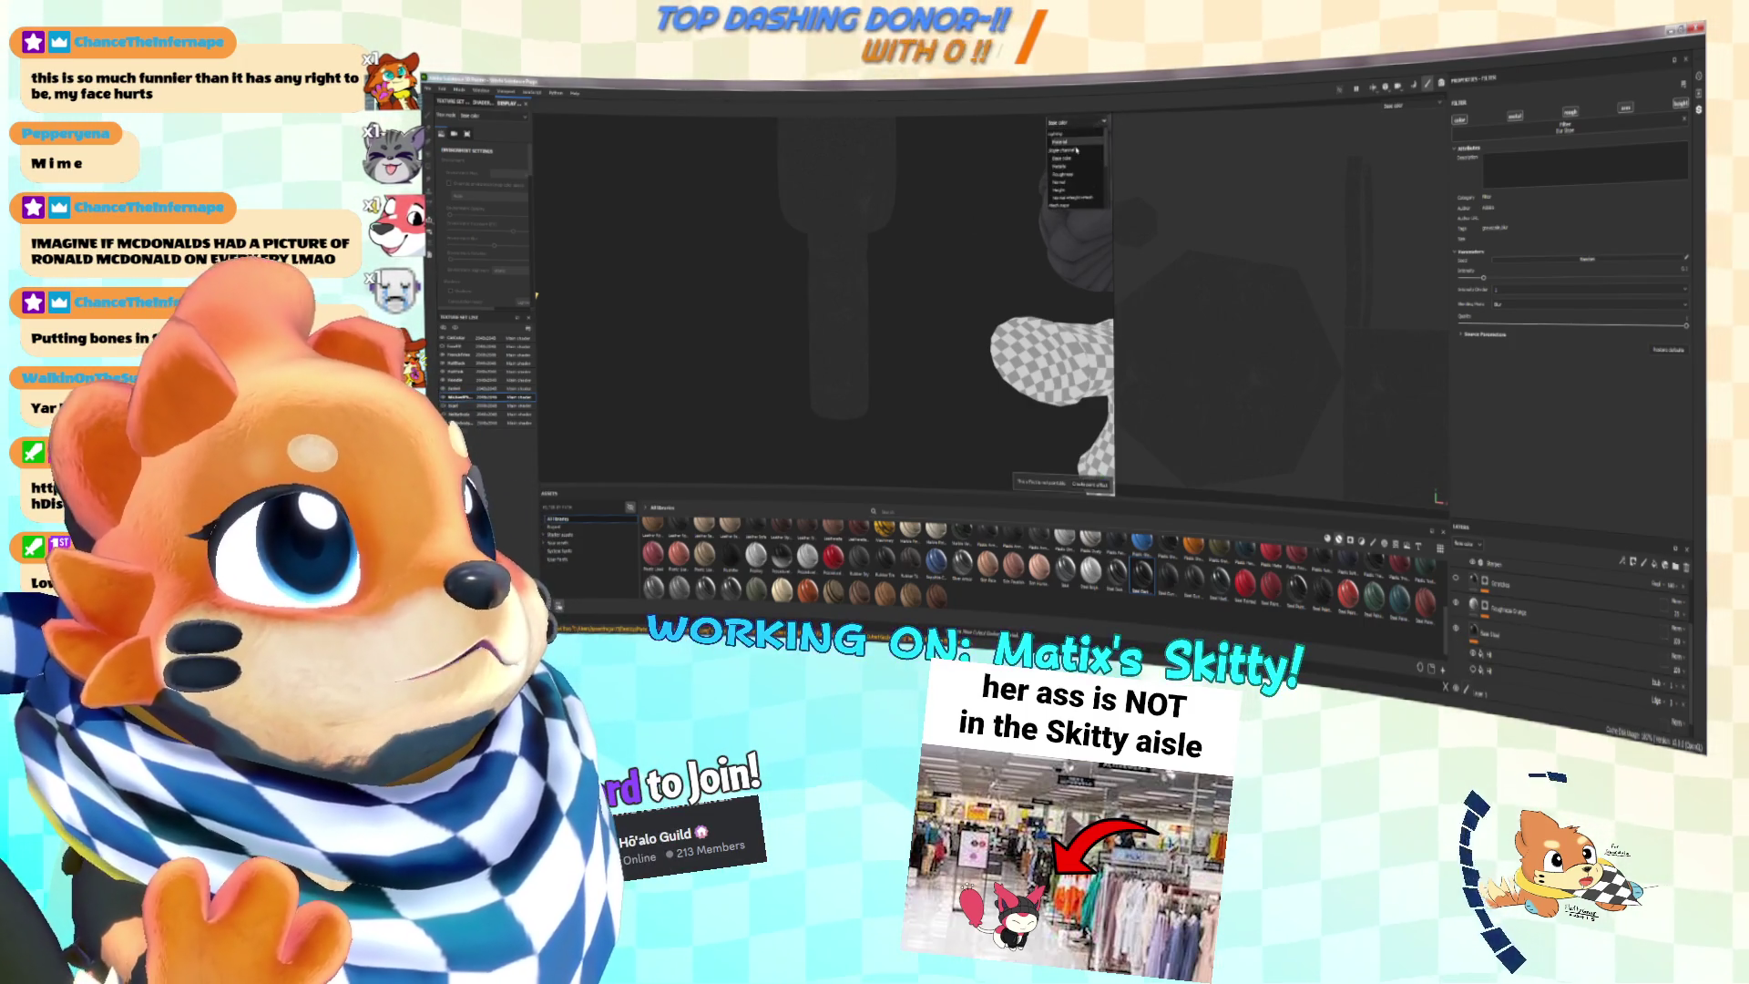
{"action": "left_click", "coordinate": [1076, 143]}
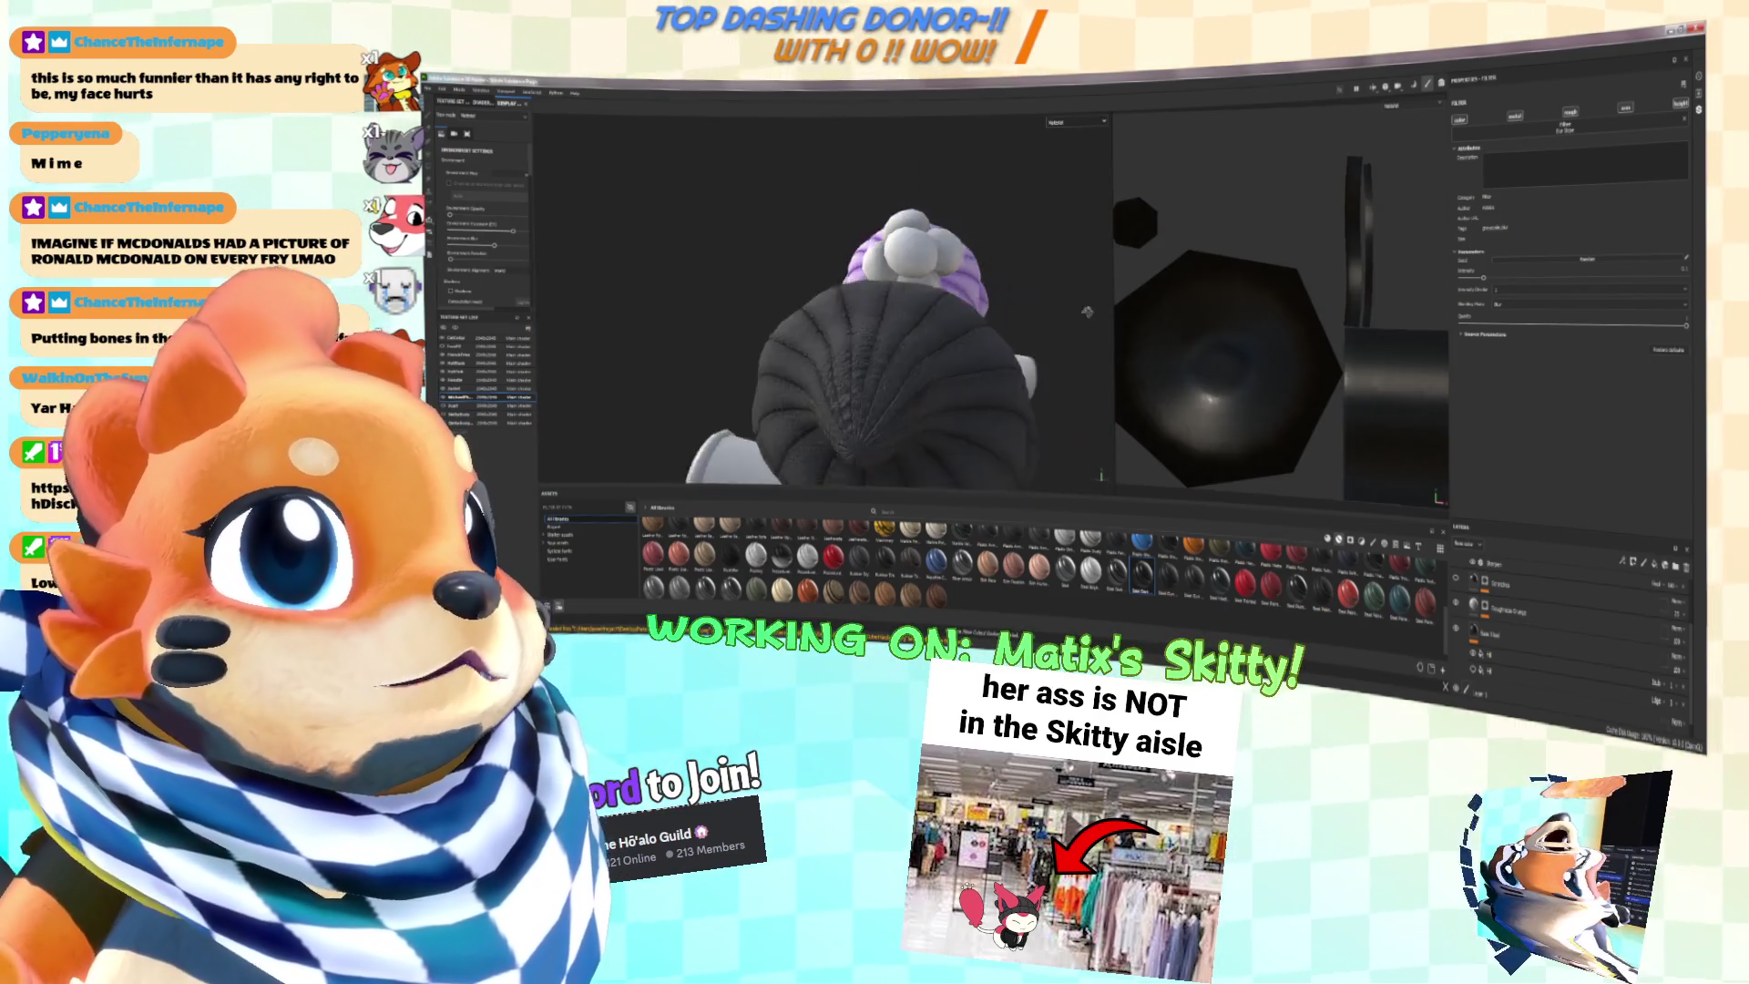
{"action": "mouse_move", "coordinate": [1027, 254]}
{"action": "left_mouse_down", "text": "alt"}
{"action": "mouse_move", "coordinate": [1011, 283]}
{"action": "mouse_move", "coordinate": [1024, 317]}
{"action": "mouse_move", "coordinate": [921, 269]}
{"action": "mouse_move", "coordinate": [943, 290]}
{"action": "left_mouse_up", "text": "alt"}
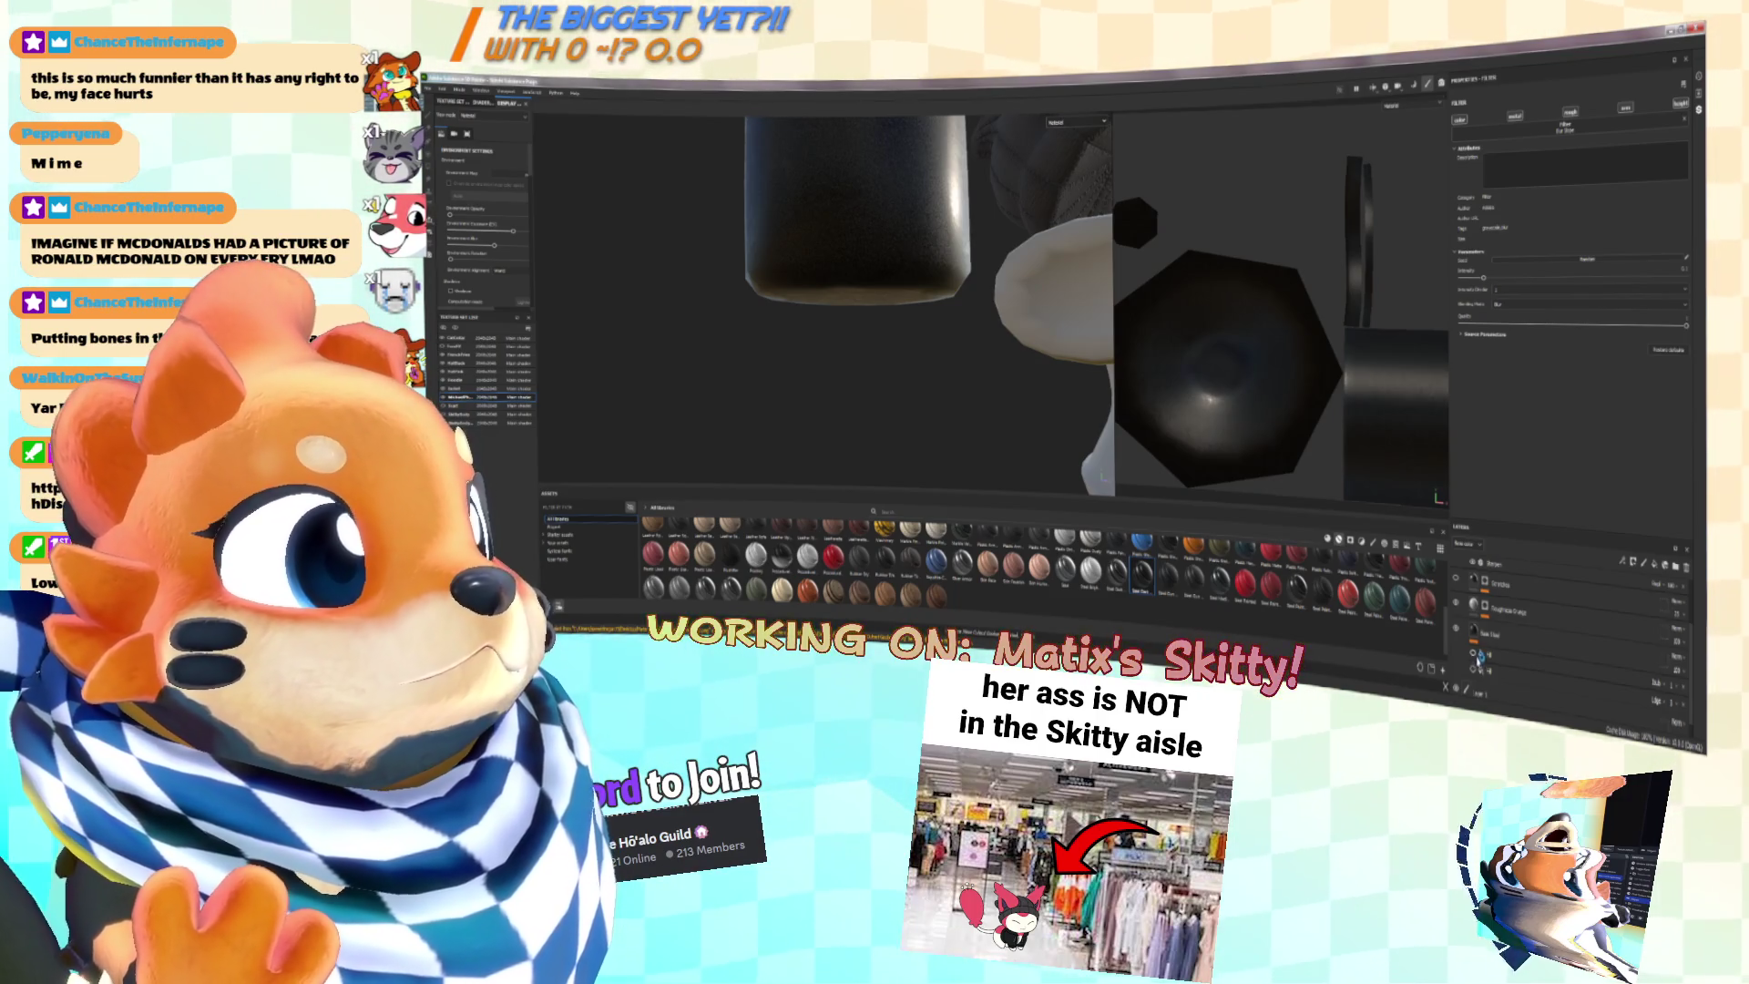
{"action": "scroll", "coordinate": [1477, 653], "scroll_direction": "up", "scroll_amount": 3}
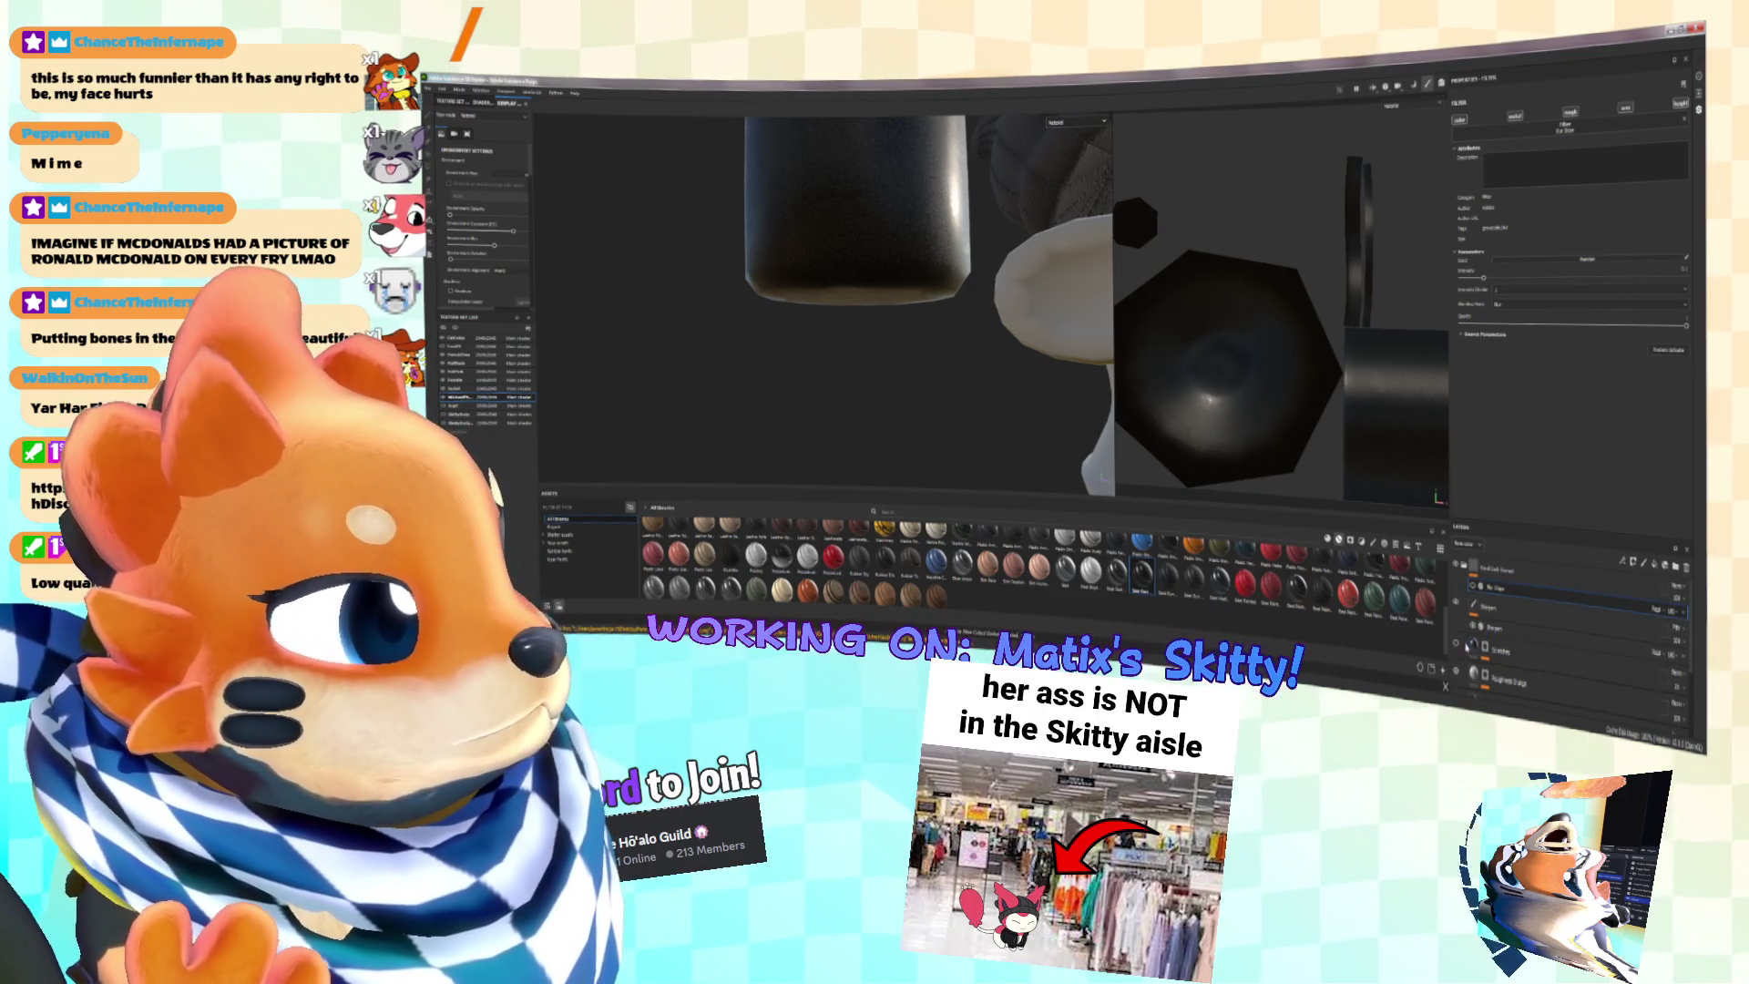
{"action": "scroll", "coordinate": [1470, 647], "scroll_direction": "down", "scroll_amount": 4}
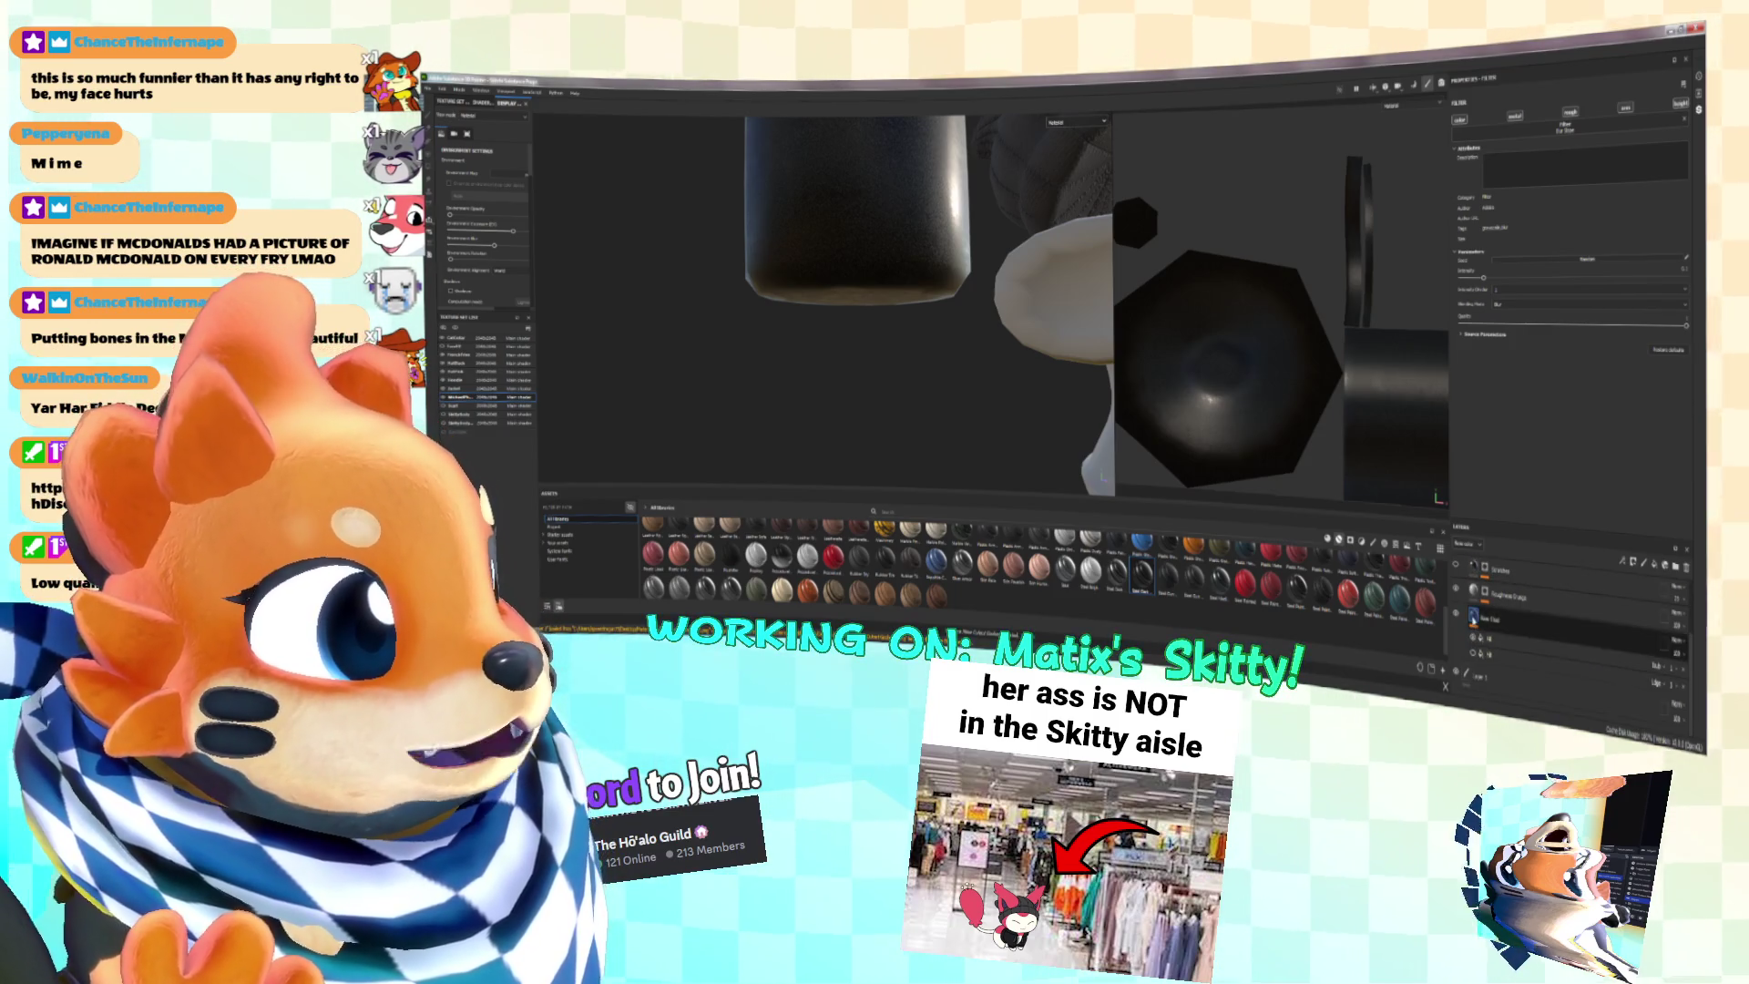
Step: Pick a darker base colour for the microphone's fill layer
{"action": "left_click", "coordinate": [1494, 619]}
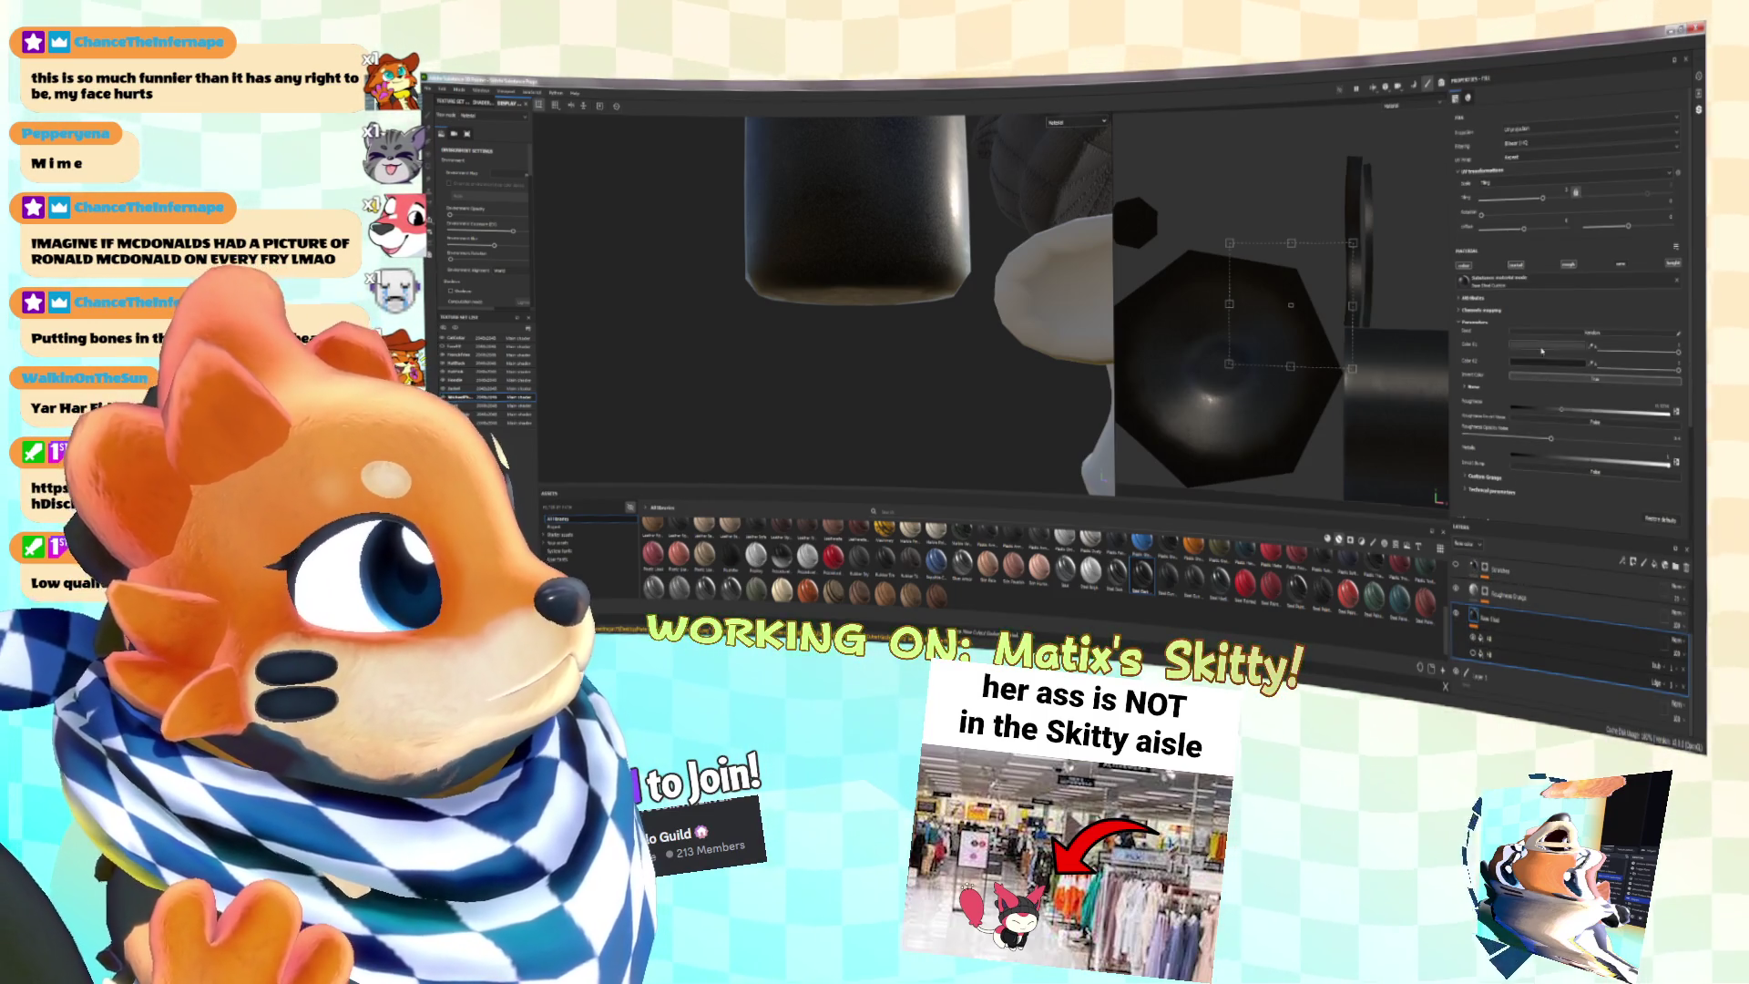
{"action": "left_click", "coordinate": [1541, 346]}
{"action": "left_click_drag", "start_coordinate": [1046, 350], "coordinate": [1367, 425], "text": "alt"}
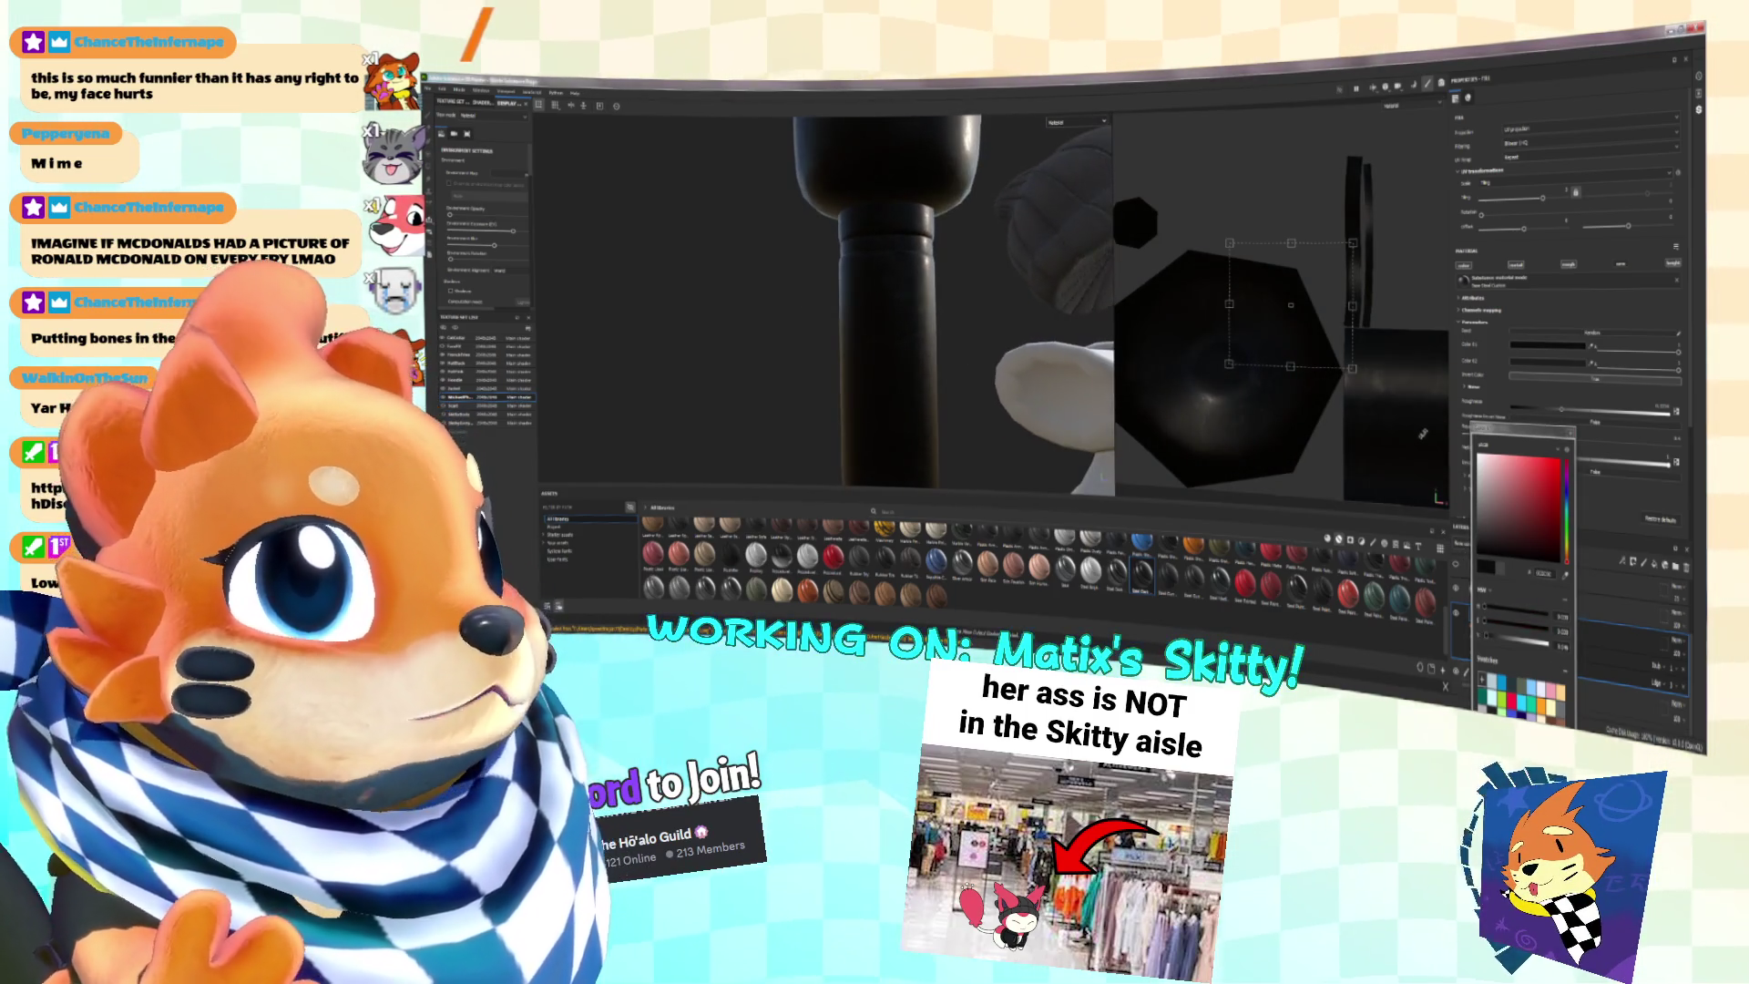
{"action": "left_click", "coordinate": [1570, 351]}
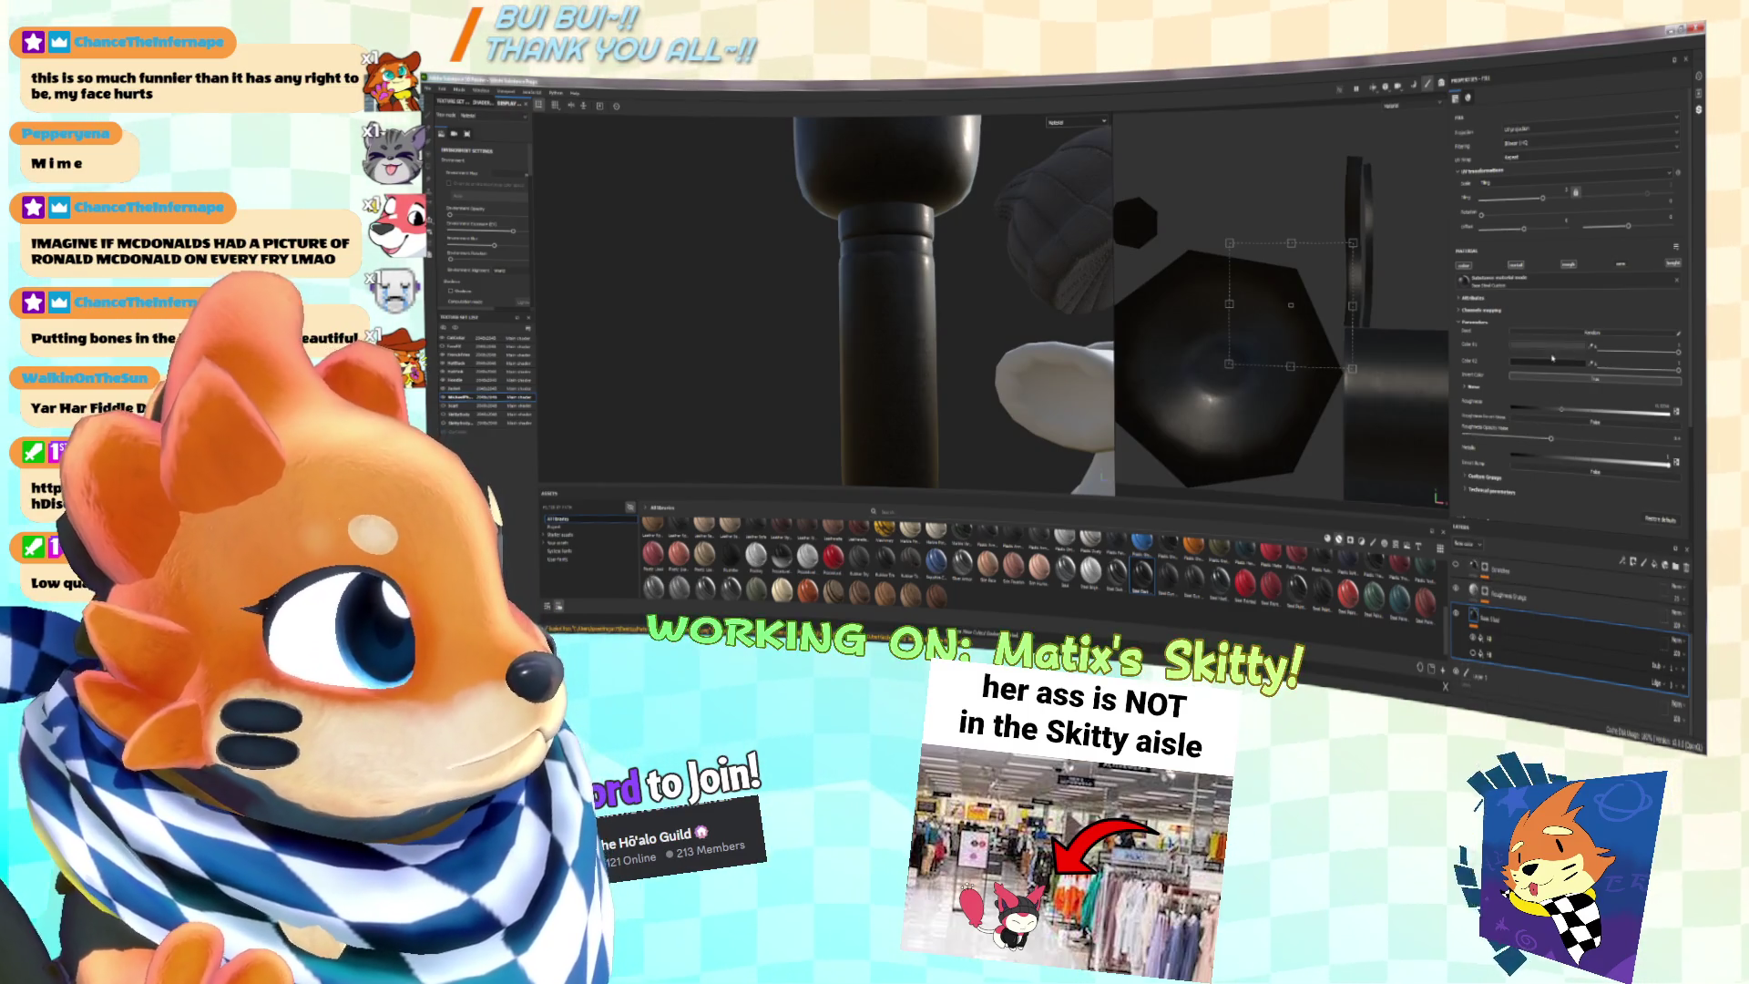
{"action": "left_click", "coordinate": [1547, 361]}
{"action": "left_click", "coordinate": [1477, 536]}
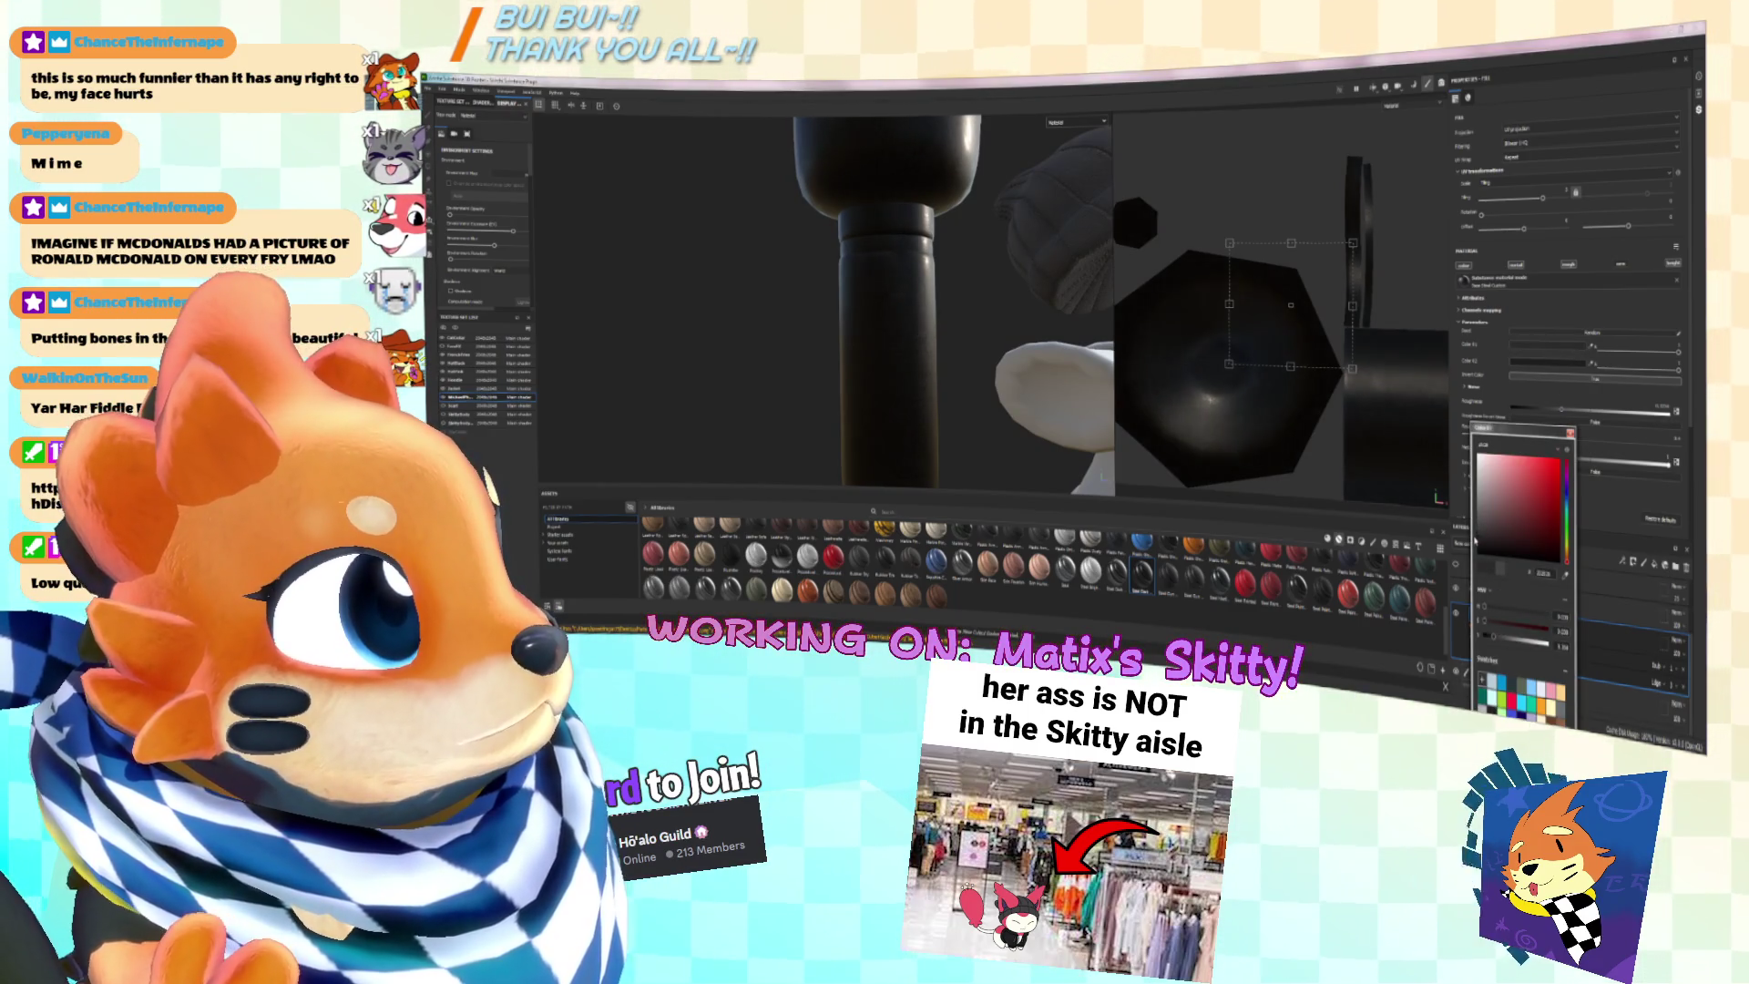
{"action": "left_click", "coordinate": [873, 287]}
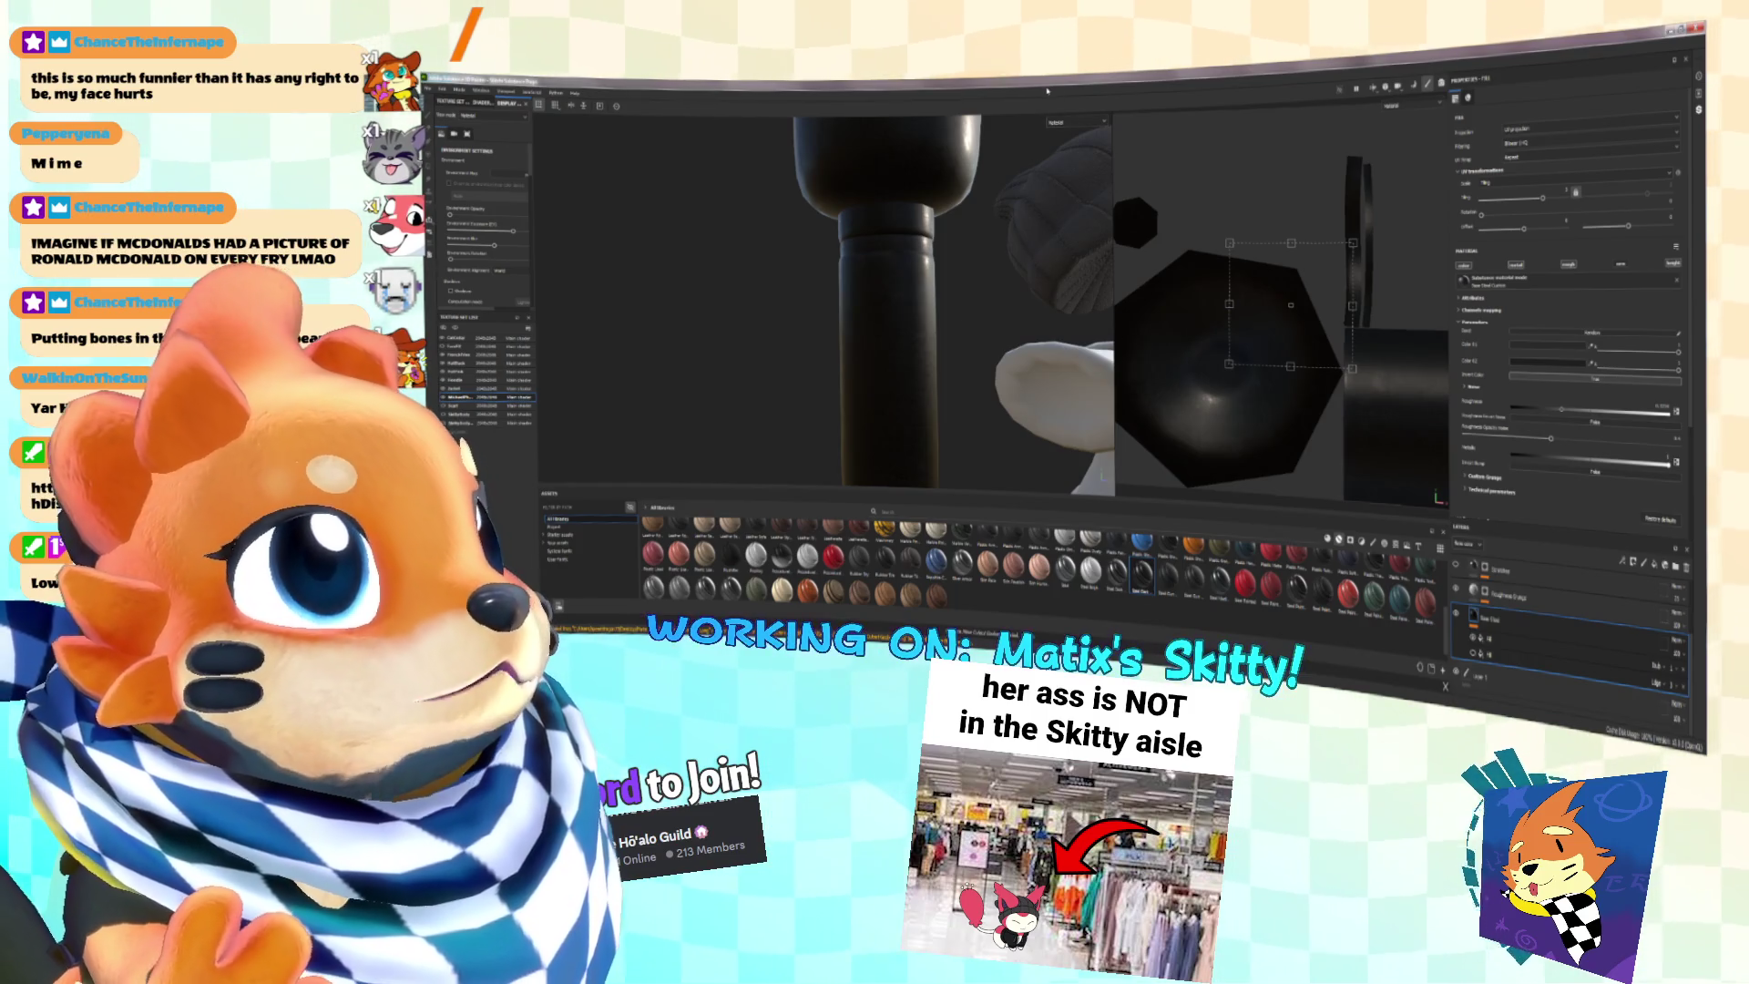
Step: View the base colour channel and select the filter layer in the expanded stack
{"action": "key", "text": "c"}
{"action": "left_click_drag", "start_coordinate": [934, 270], "coordinate": [950, 271], "text": "alt"}
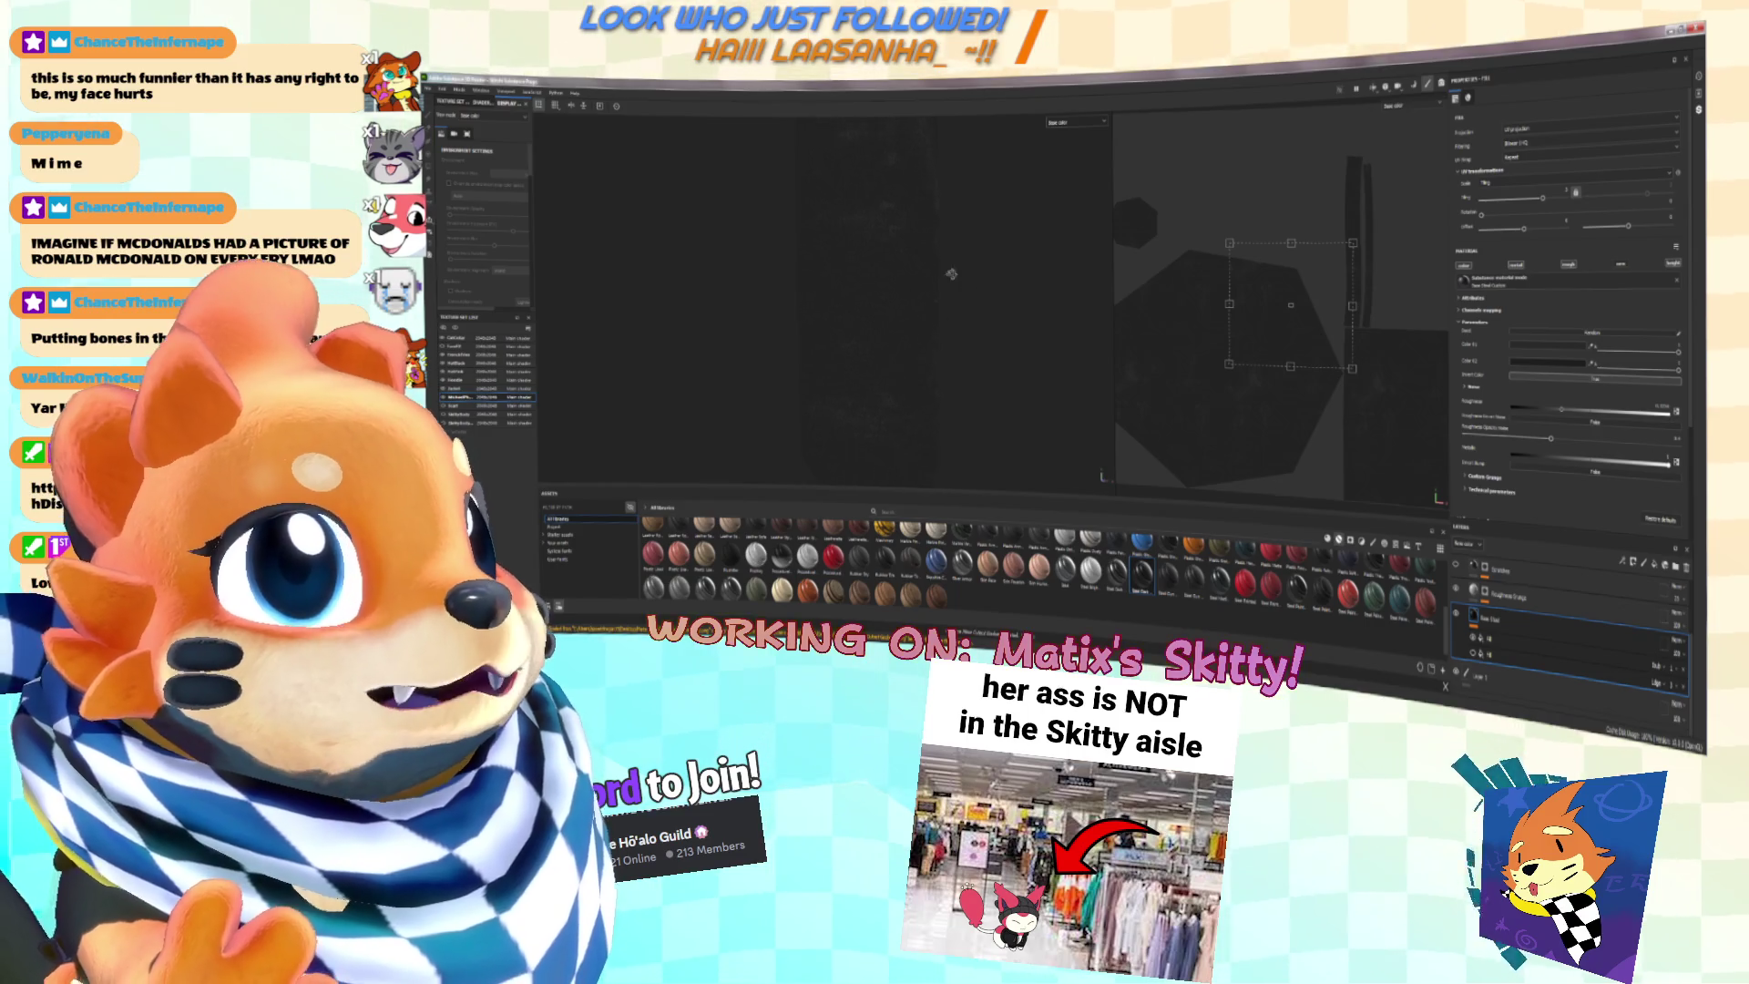
{"action": "left_click", "coordinate": [1606, 631]}
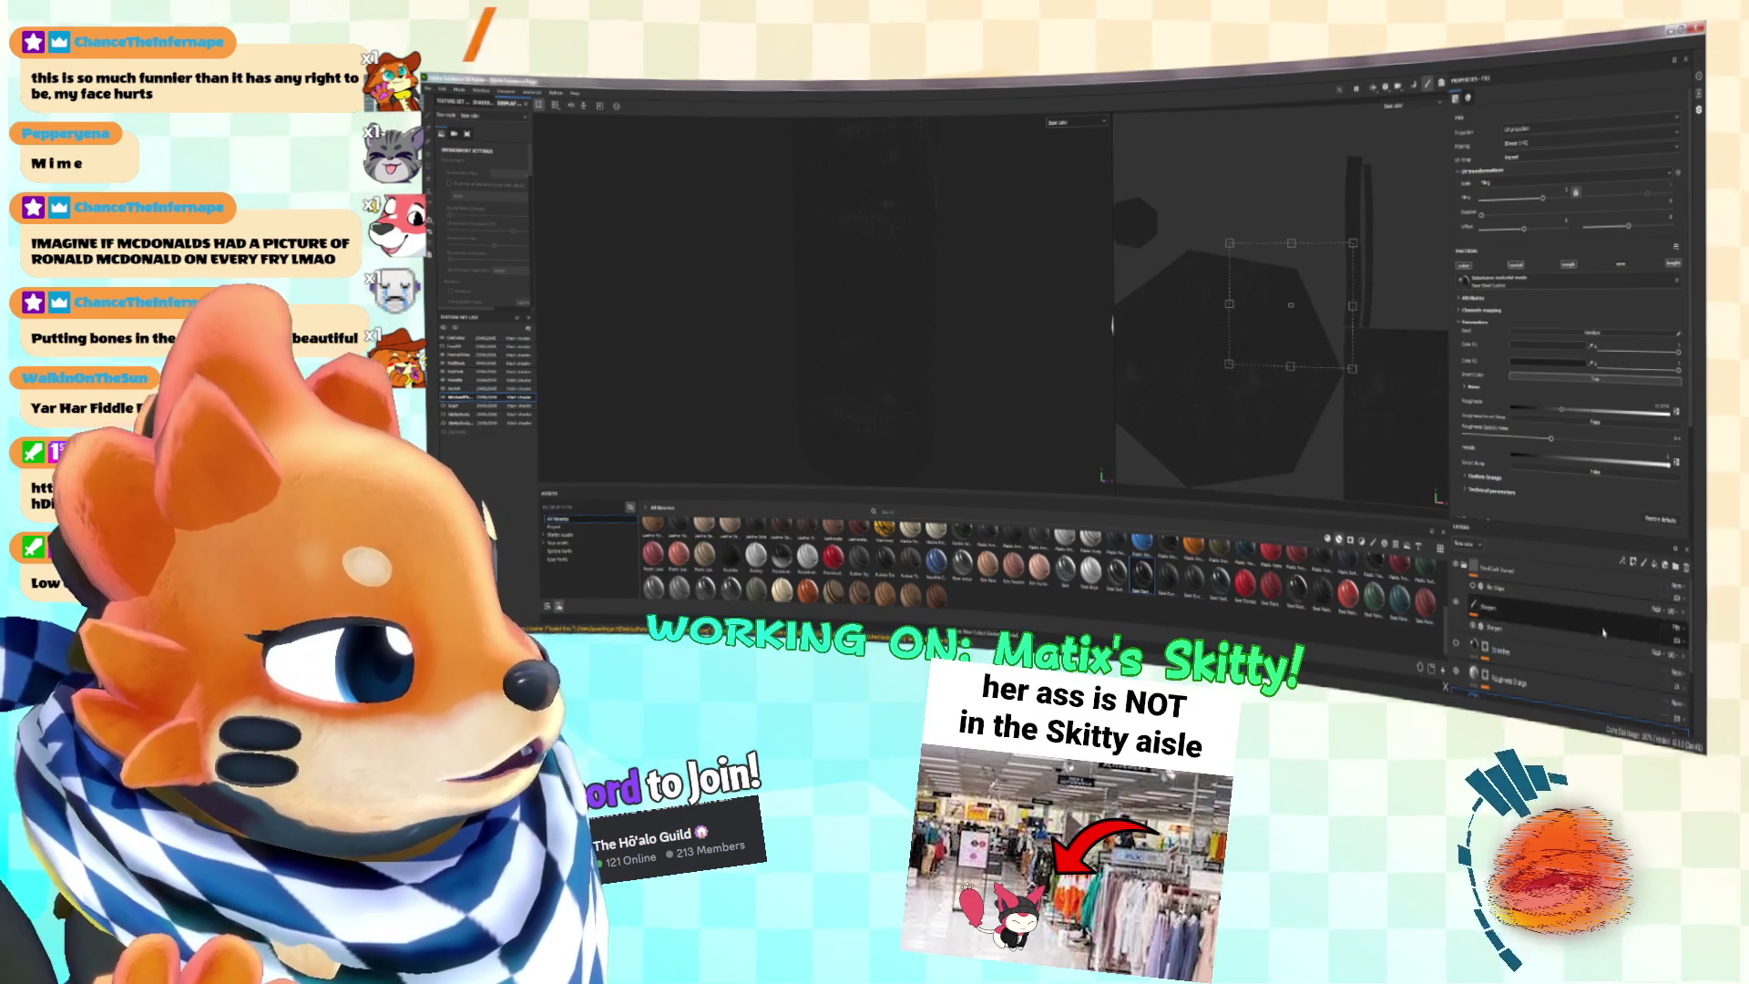
{"action": "left_click", "coordinate": [1531, 587]}
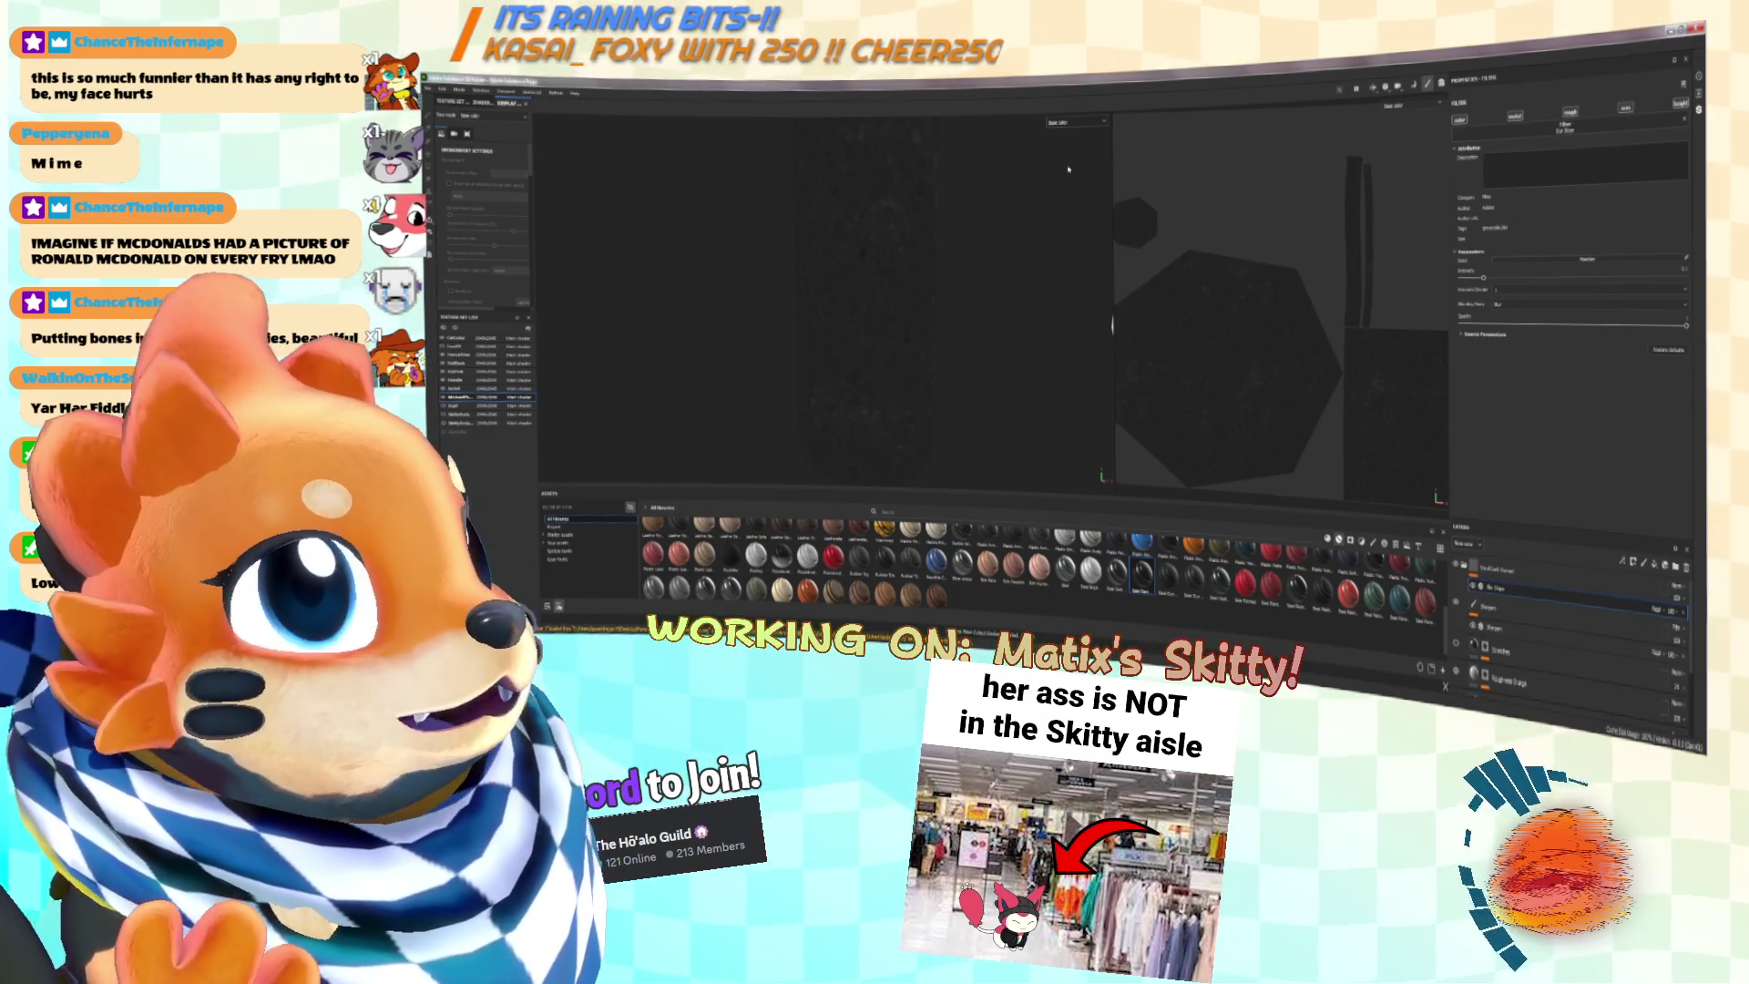
{"action": "left_click", "coordinate": [1075, 122]}
{"action": "left_click", "coordinate": [1070, 159]}
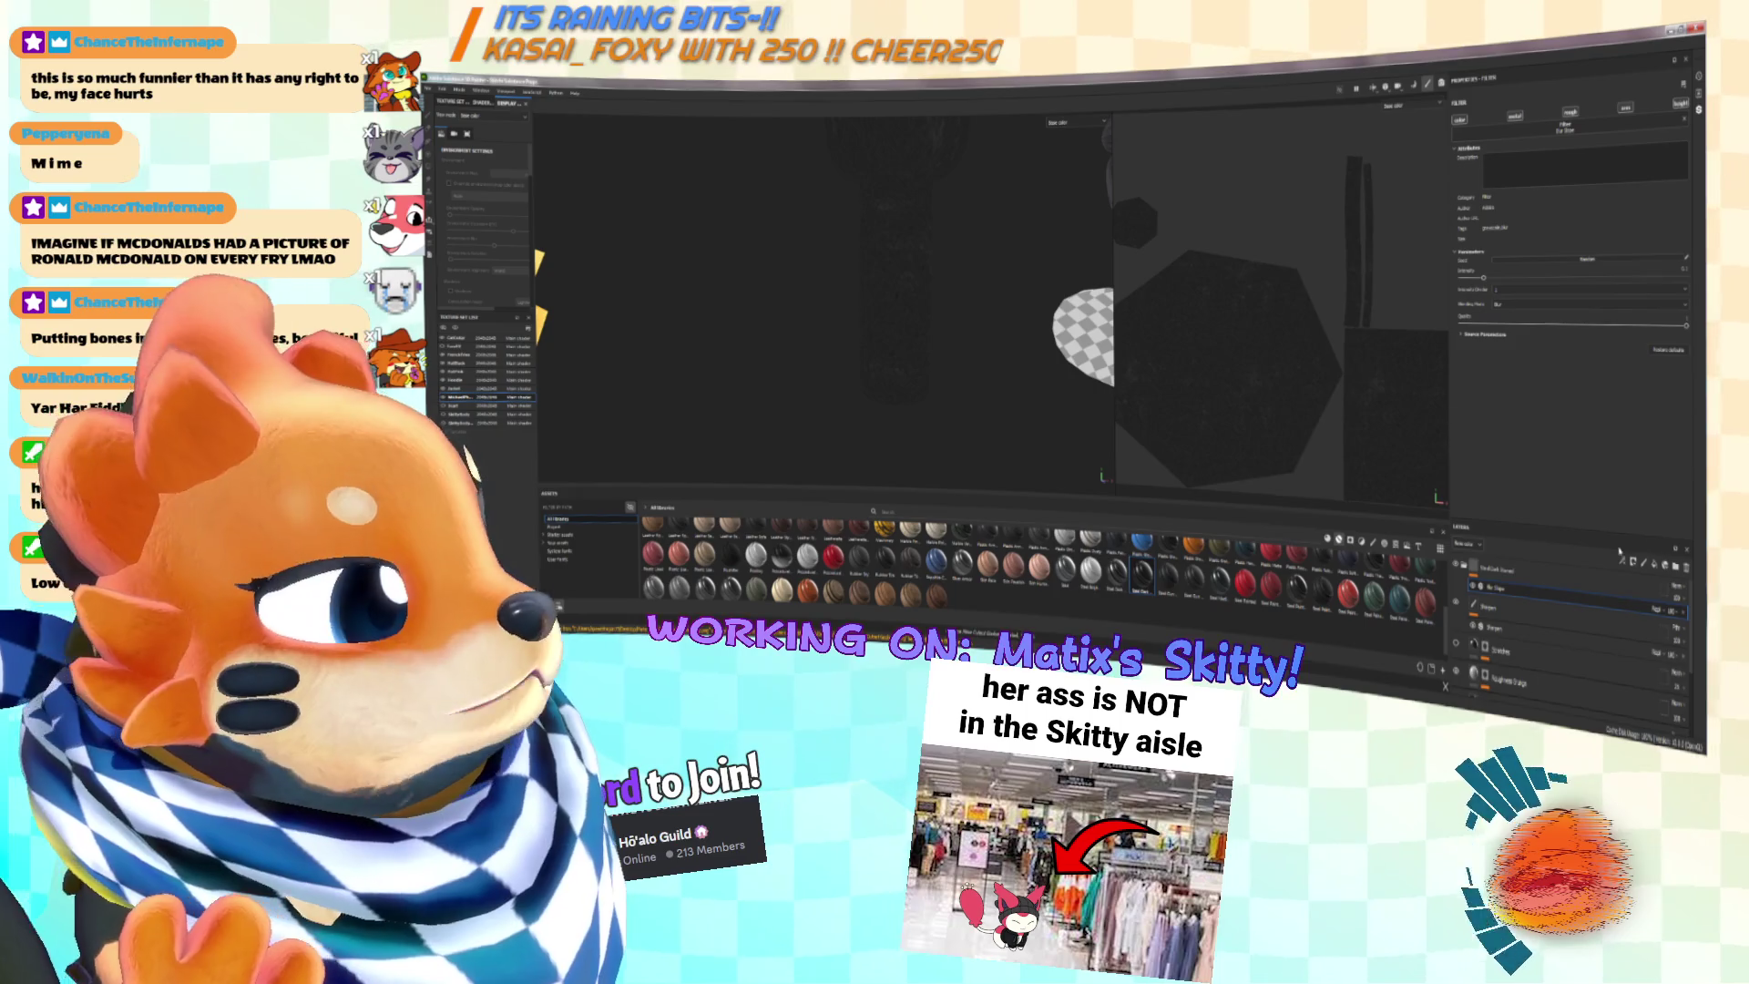
Step: Add a new filter effect to the layer, then return the viewport to Material shading
{"action": "left_click", "coordinate": [1622, 559]}
{"action": "left_click", "coordinate": [1640, 629]}
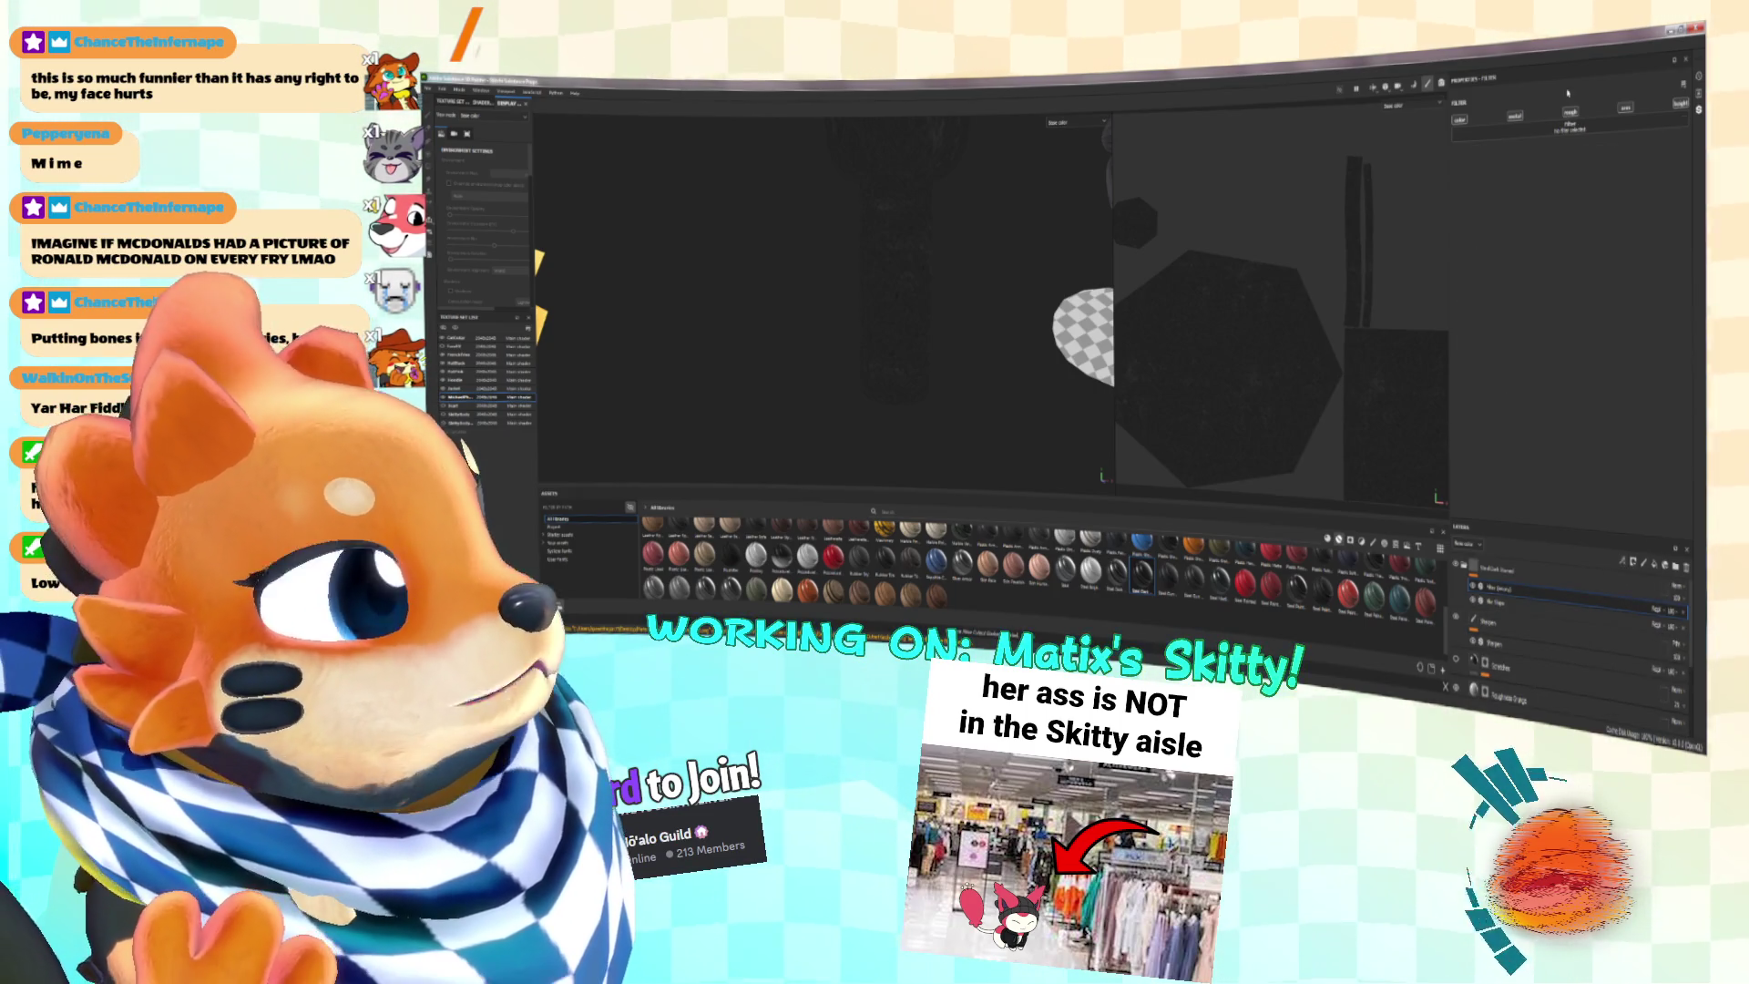
{"action": "left_click", "coordinate": [1570, 125]}
{"action": "left_click", "coordinate": [1663, 151]}
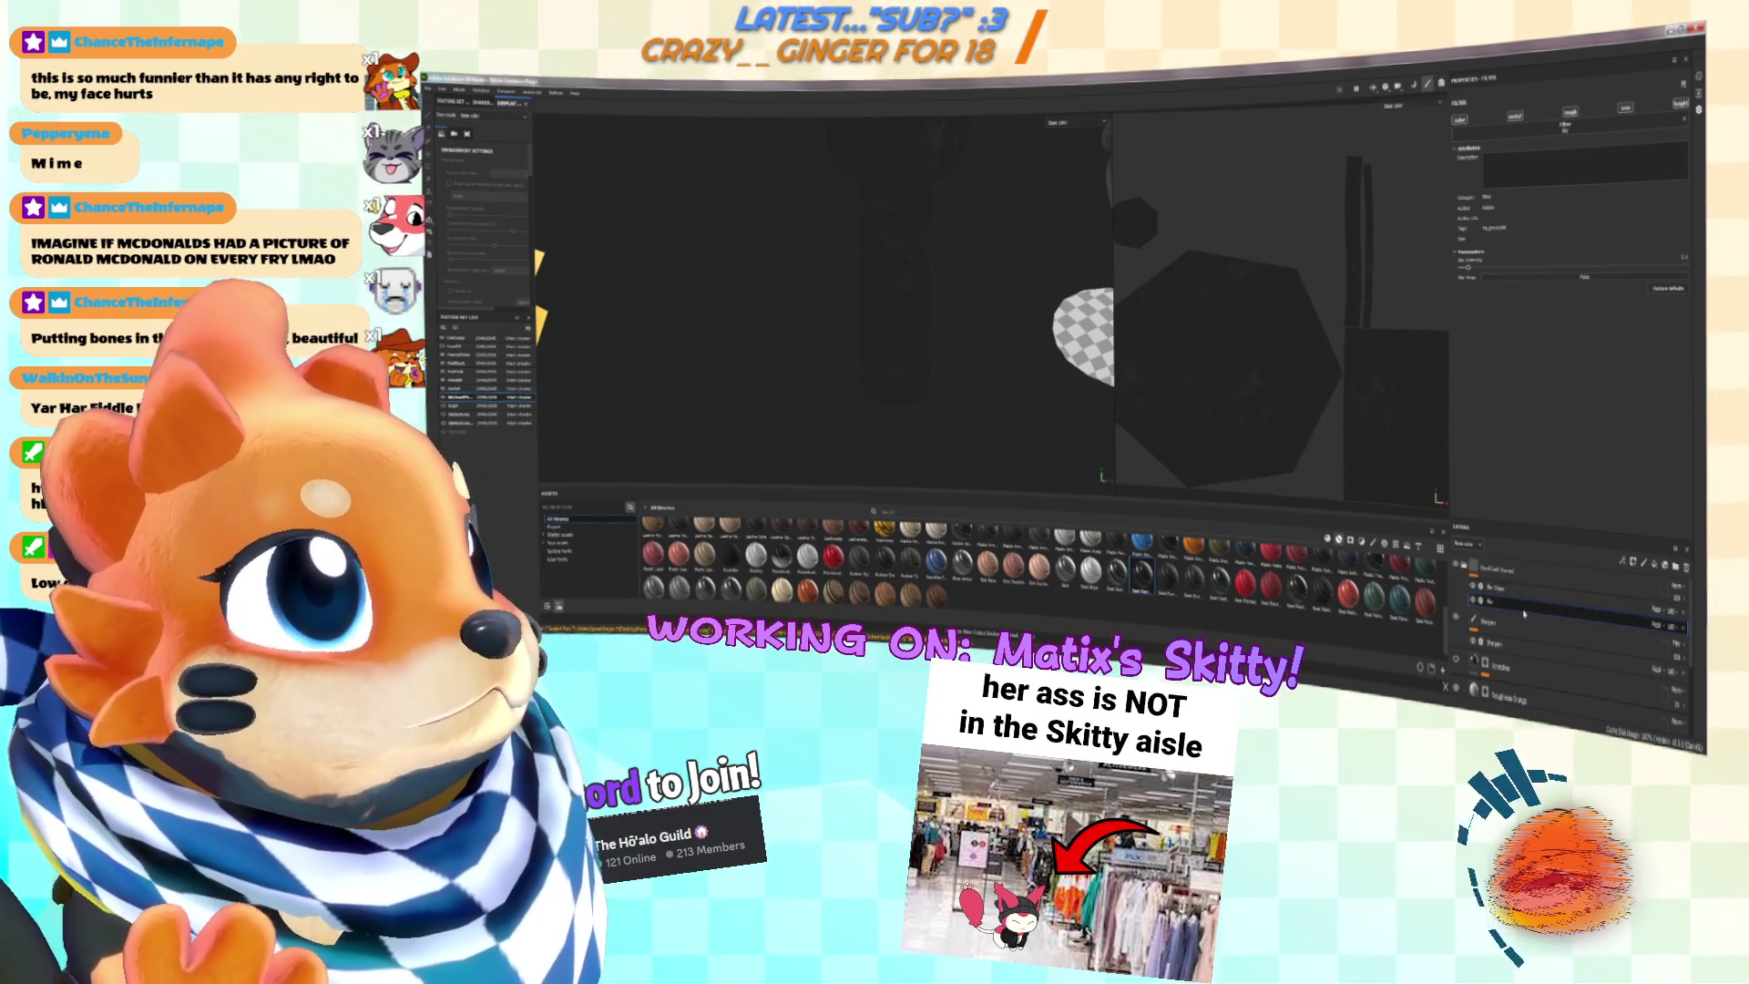
{"action": "left_click", "coordinate": [1070, 135]}
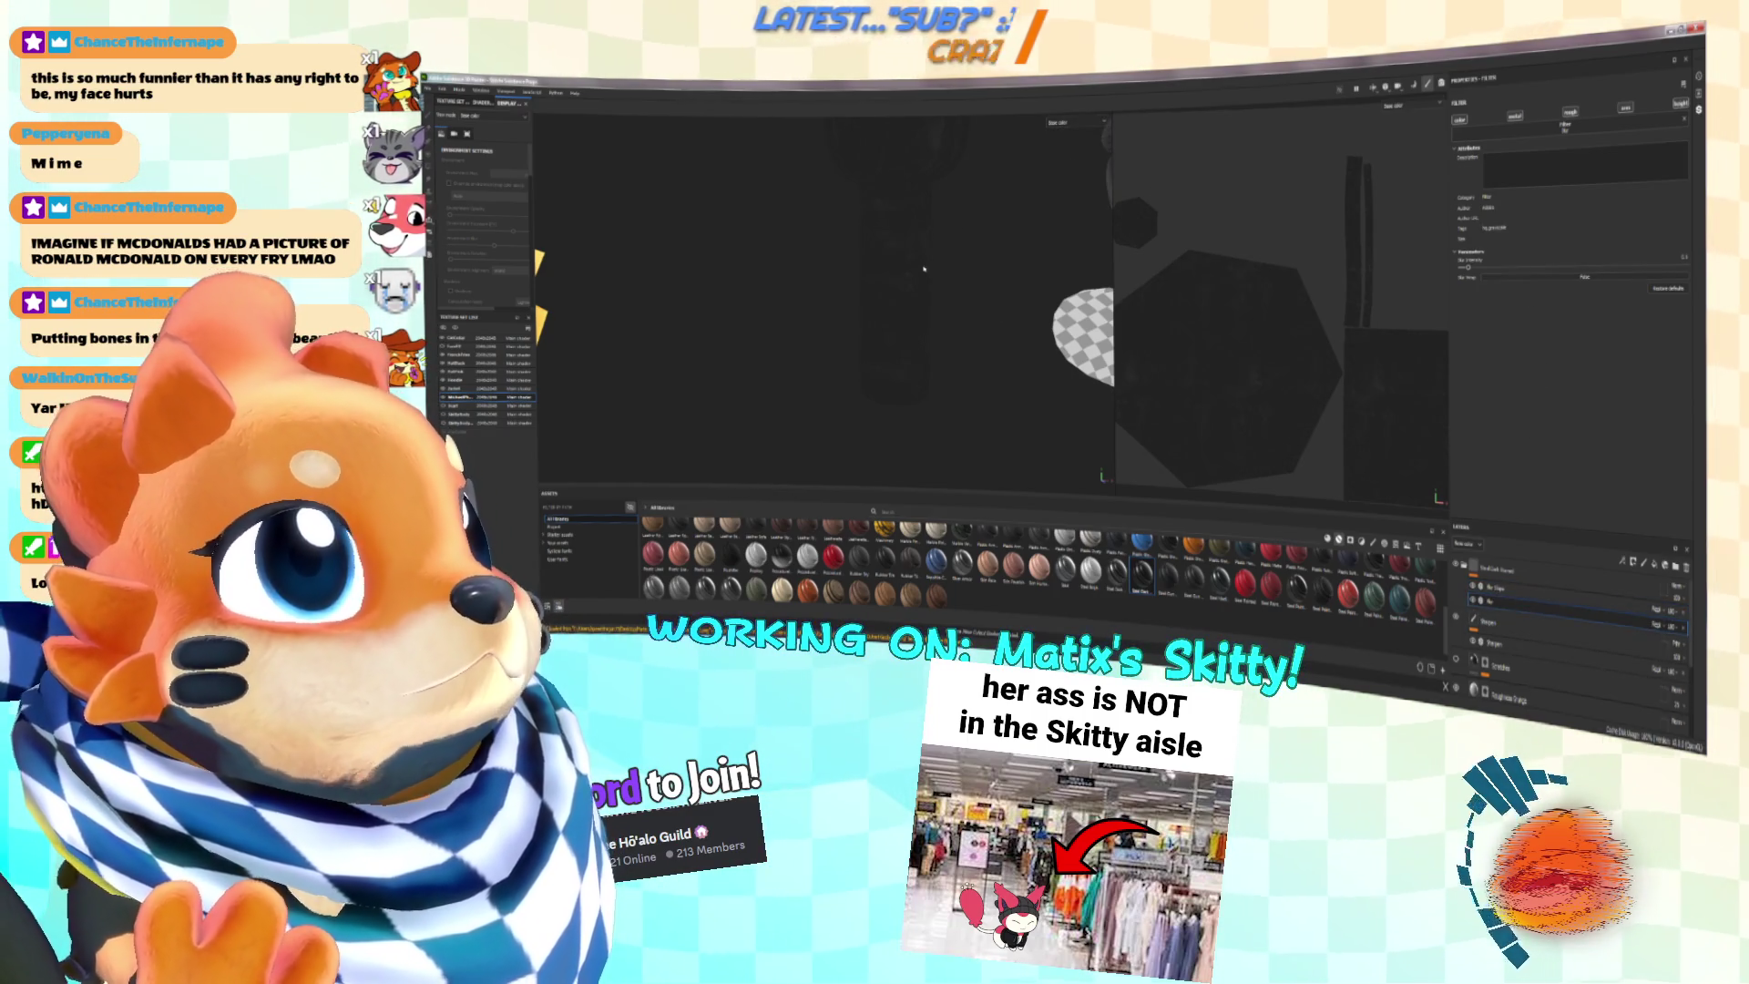
{"action": "left_click", "coordinate": [1066, 122]}
{"action": "left_click", "coordinate": [1061, 146]}
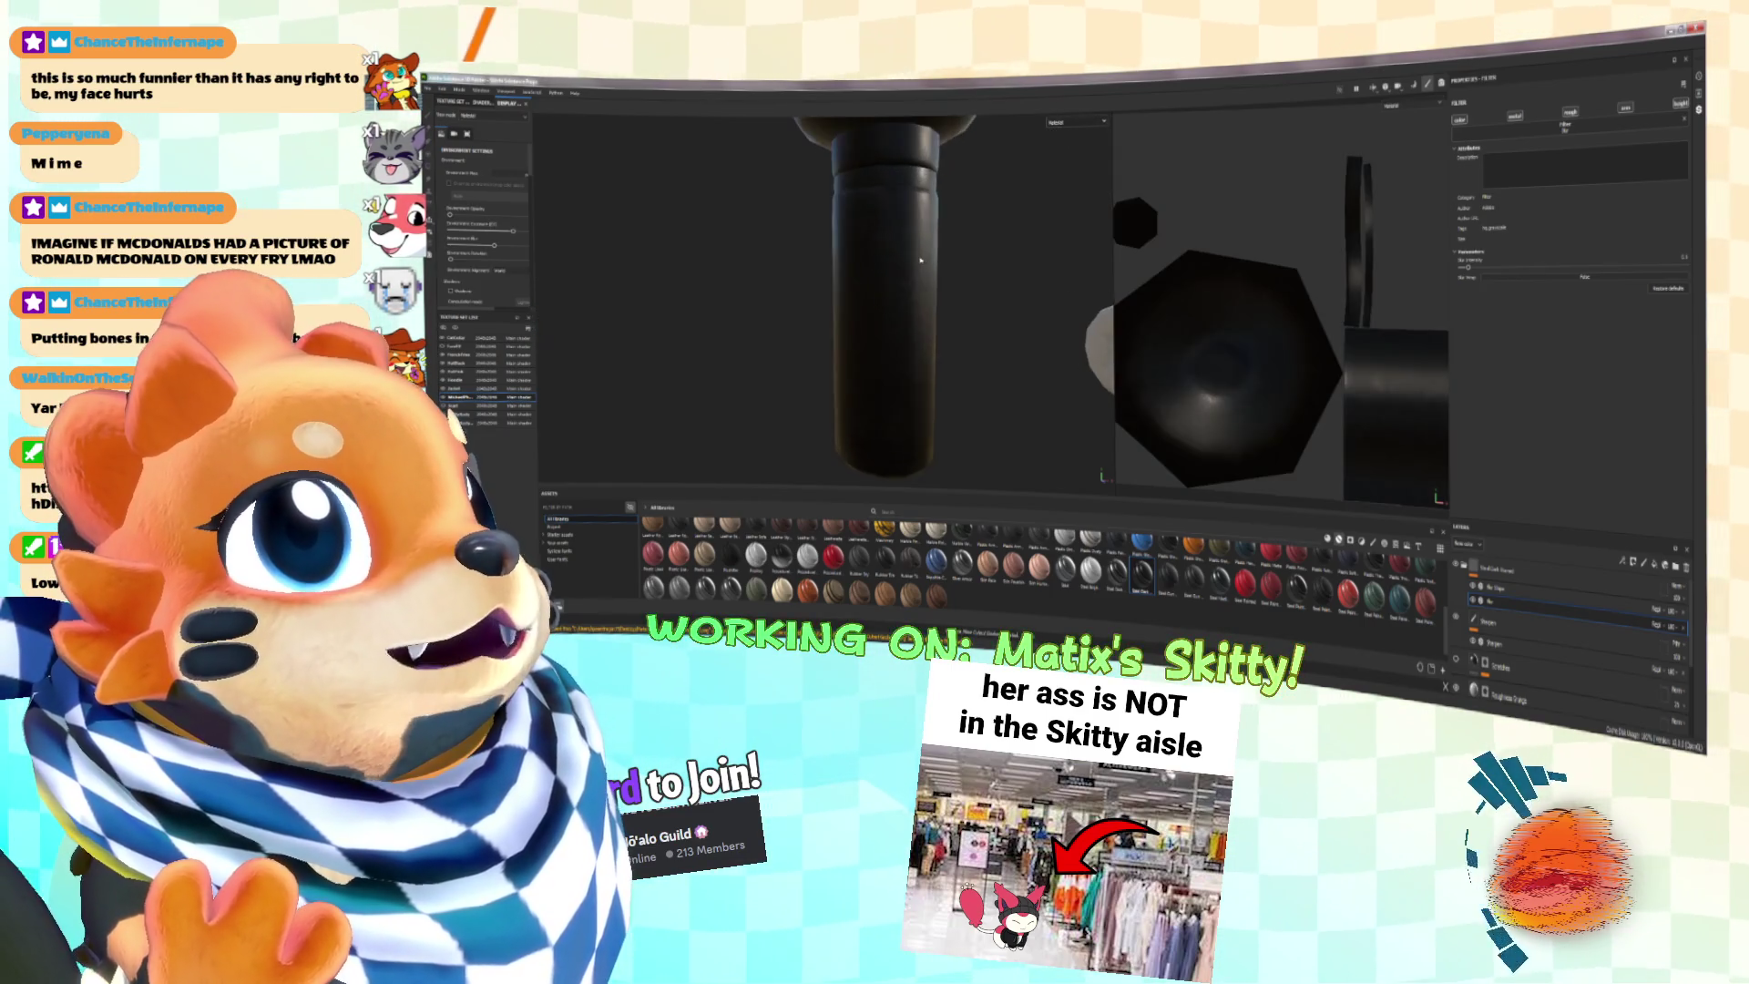
{"action": "left_click_drag", "start_coordinate": [973, 291], "coordinate": [980, 298], "text": "alt"}
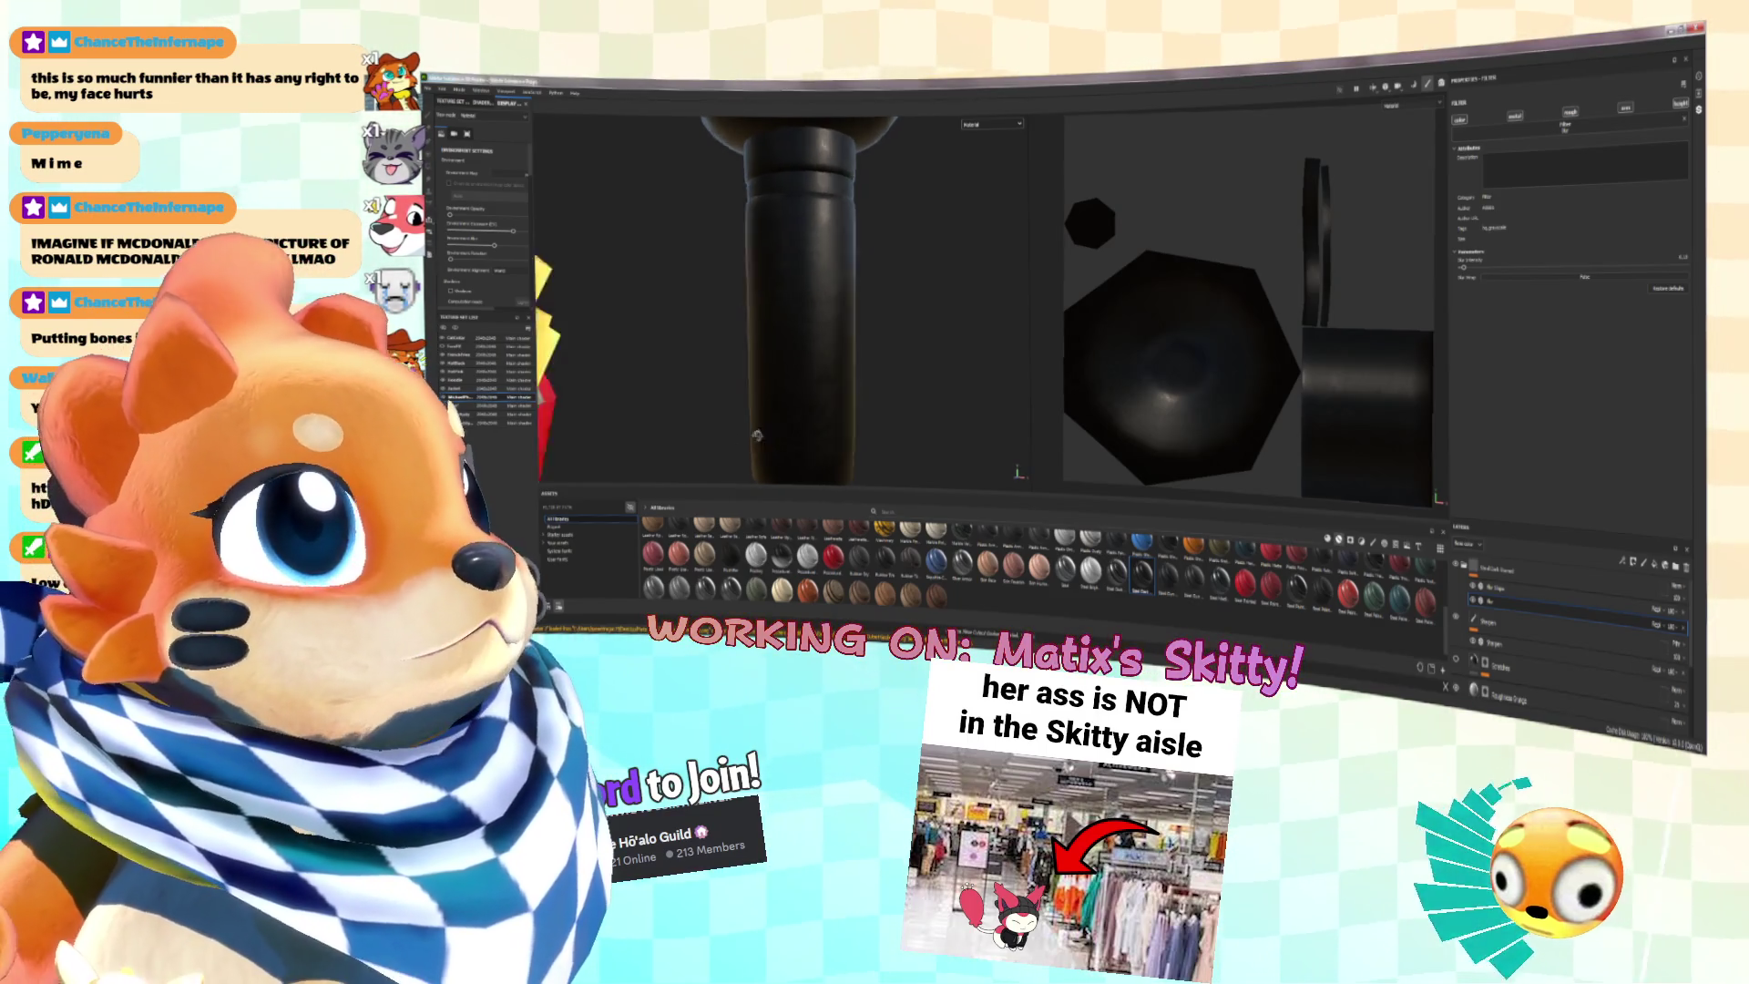
Step: Drag the fuzzy grey fabric material from the enlarged shelf onto the microphone mesh
{"action": "middle_click_drag", "start_coordinate": [731, 437], "coordinate": [641, 424]}
{"action": "middle_click_drag", "start_coordinate": [751, 420], "coordinate": [866, 404]}
{"action": "left_click_drag", "start_coordinate": [691, 399], "coordinate": [839, 401], "text": "alt"}
{"action": "scroll", "coordinate": [1119, 603], "scroll_direction": "down", "scroll_amount": 3}
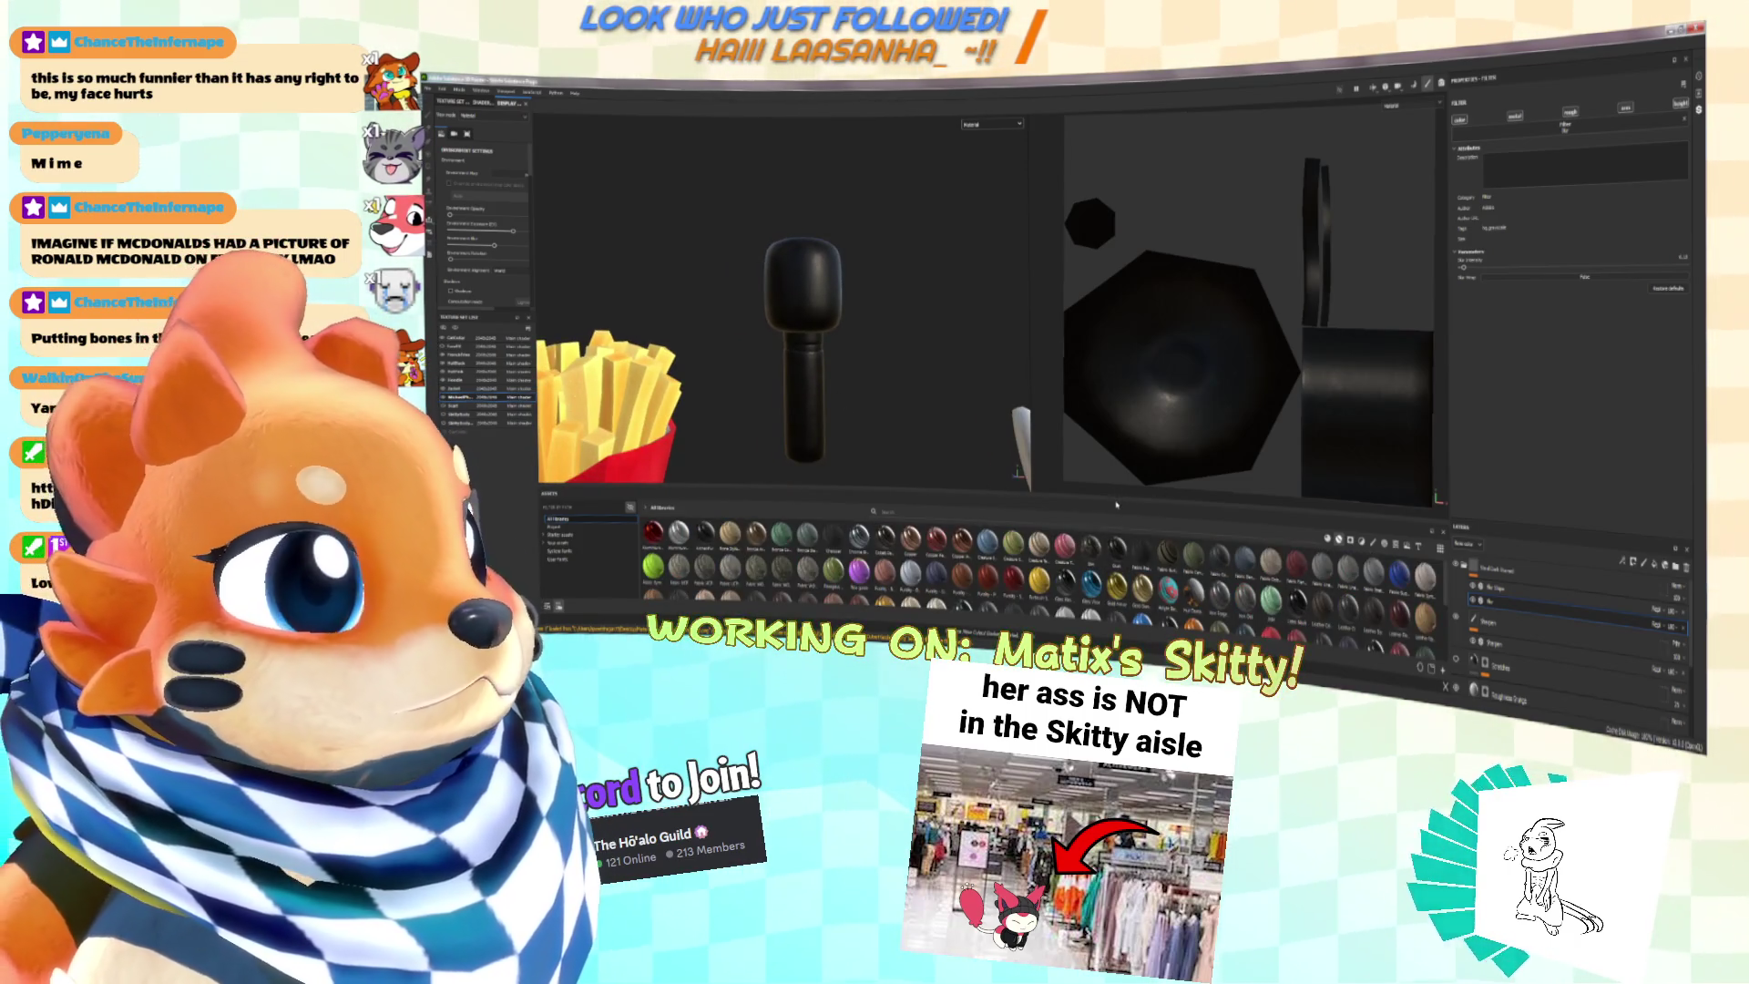
{"action": "left_click_drag", "start_coordinate": [1118, 500], "coordinate": [1118, 394]}
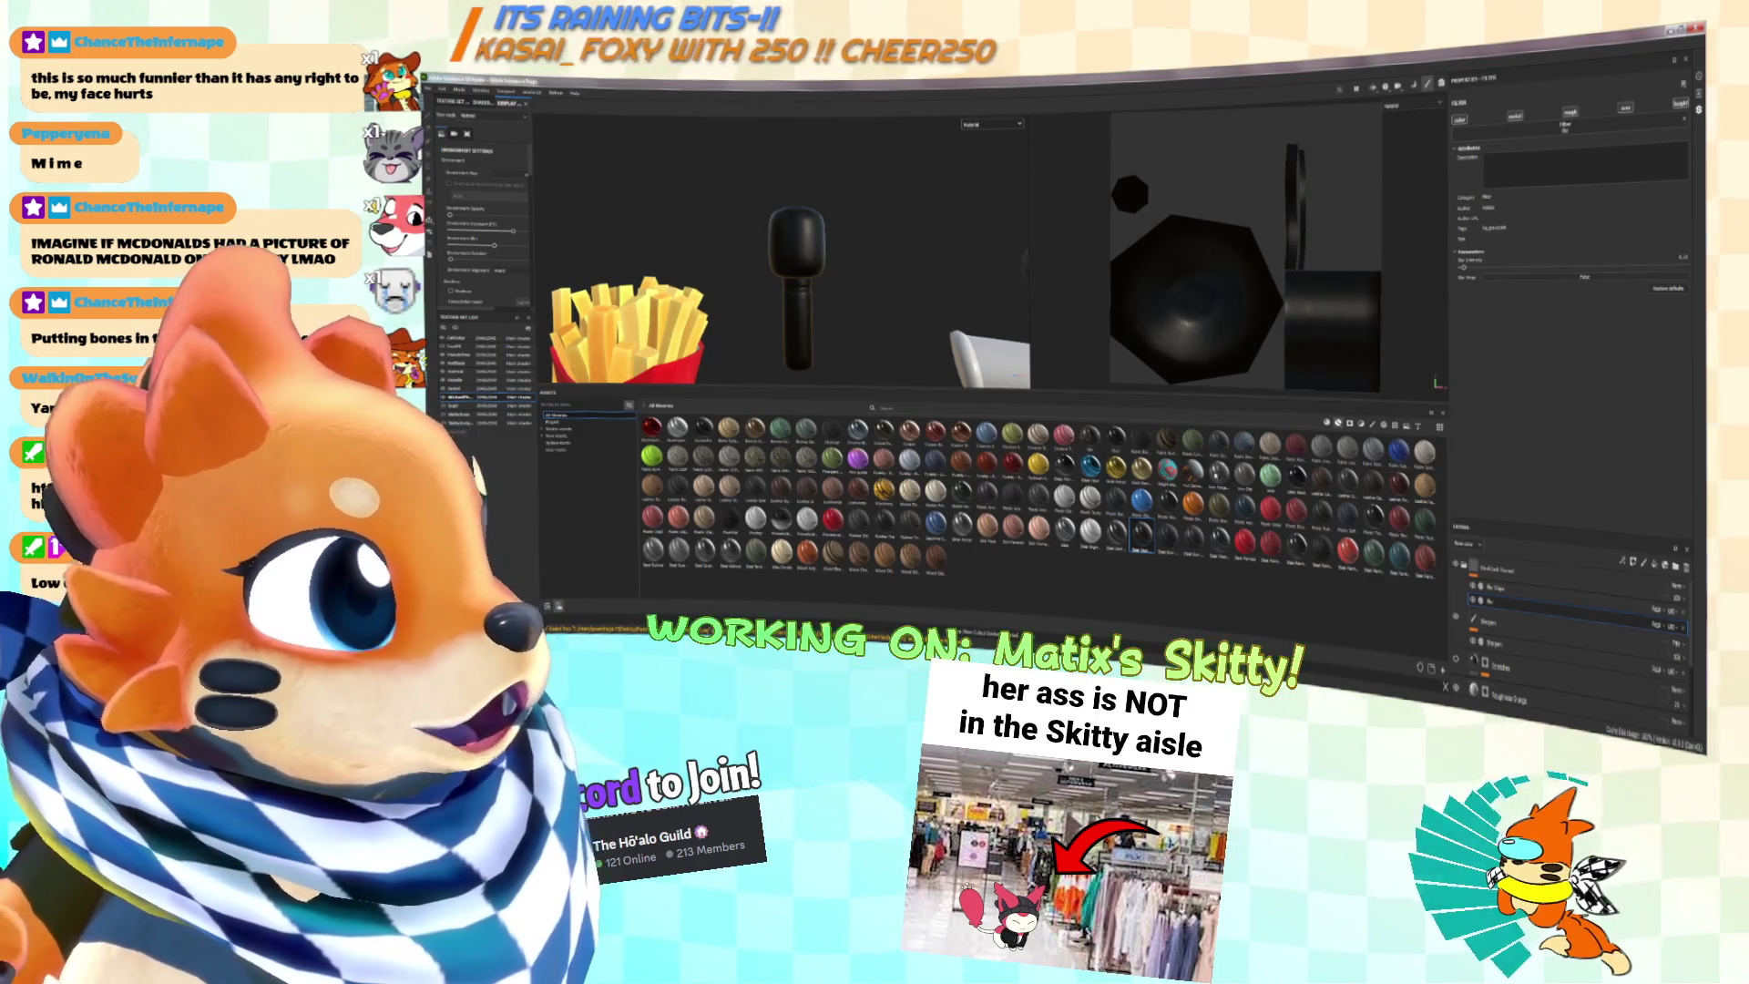
{"action": "scroll", "coordinate": [783, 256], "scroll_direction": "up", "scroll_amount": 5}
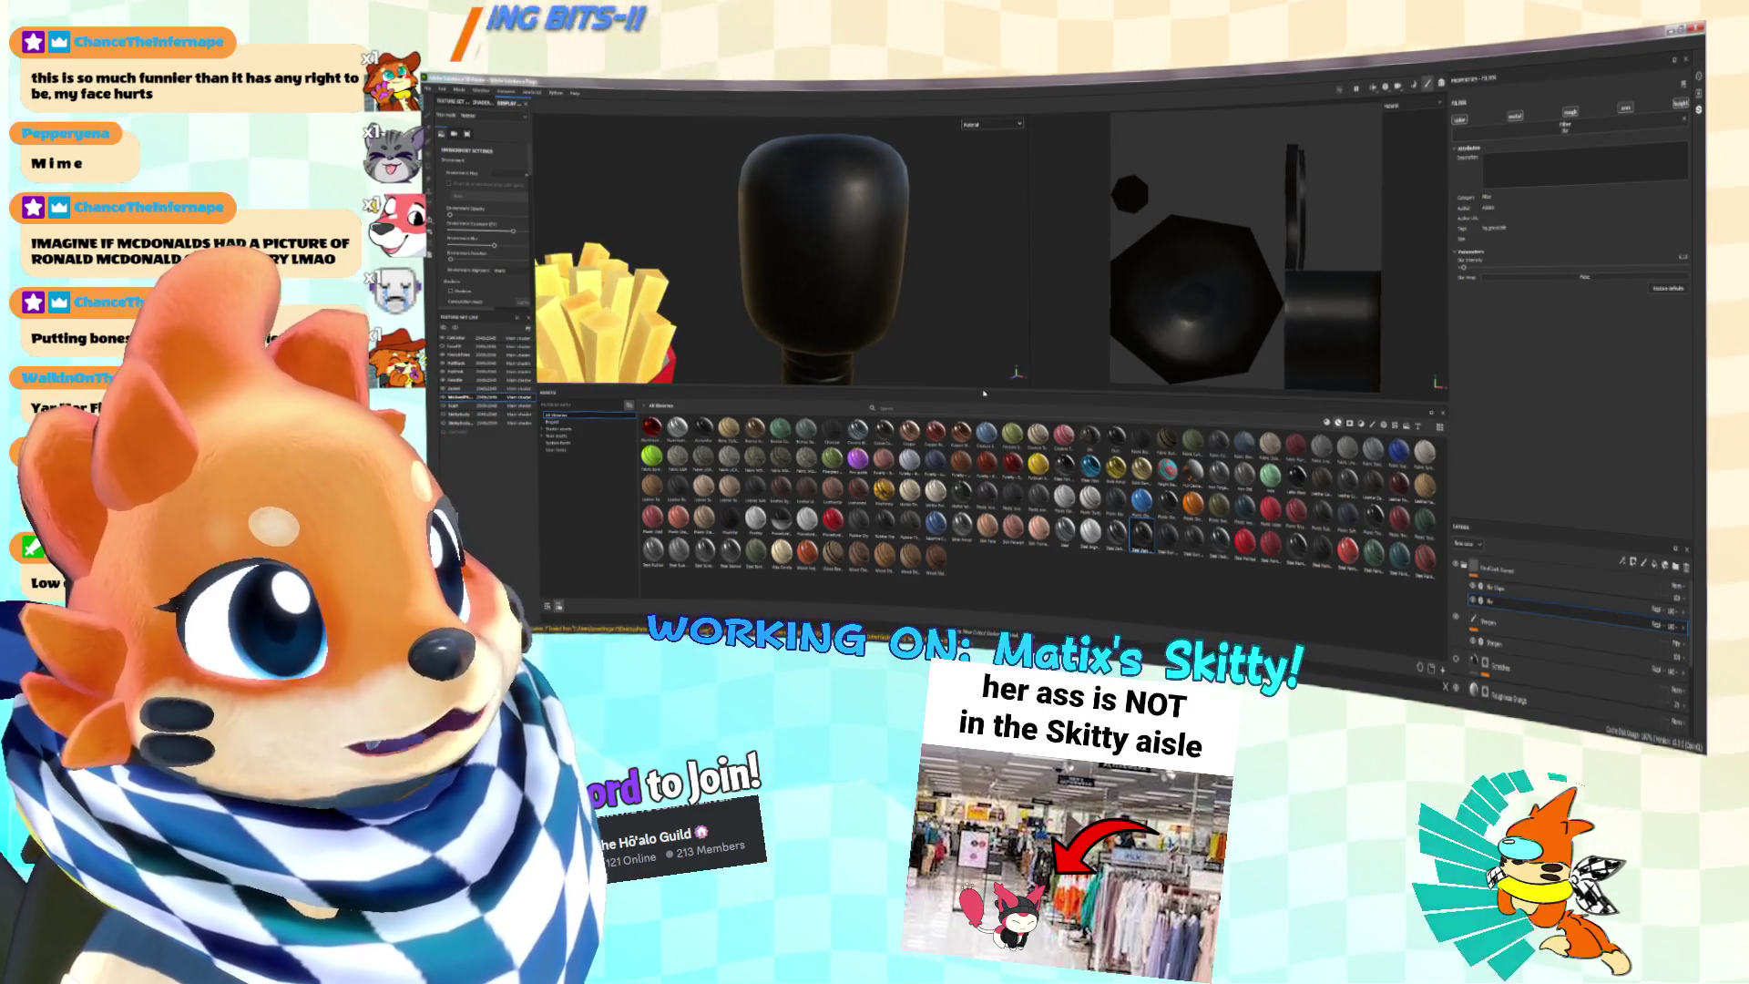
{"action": "left_click_drag", "start_coordinate": [984, 392], "coordinate": [984, 424]}
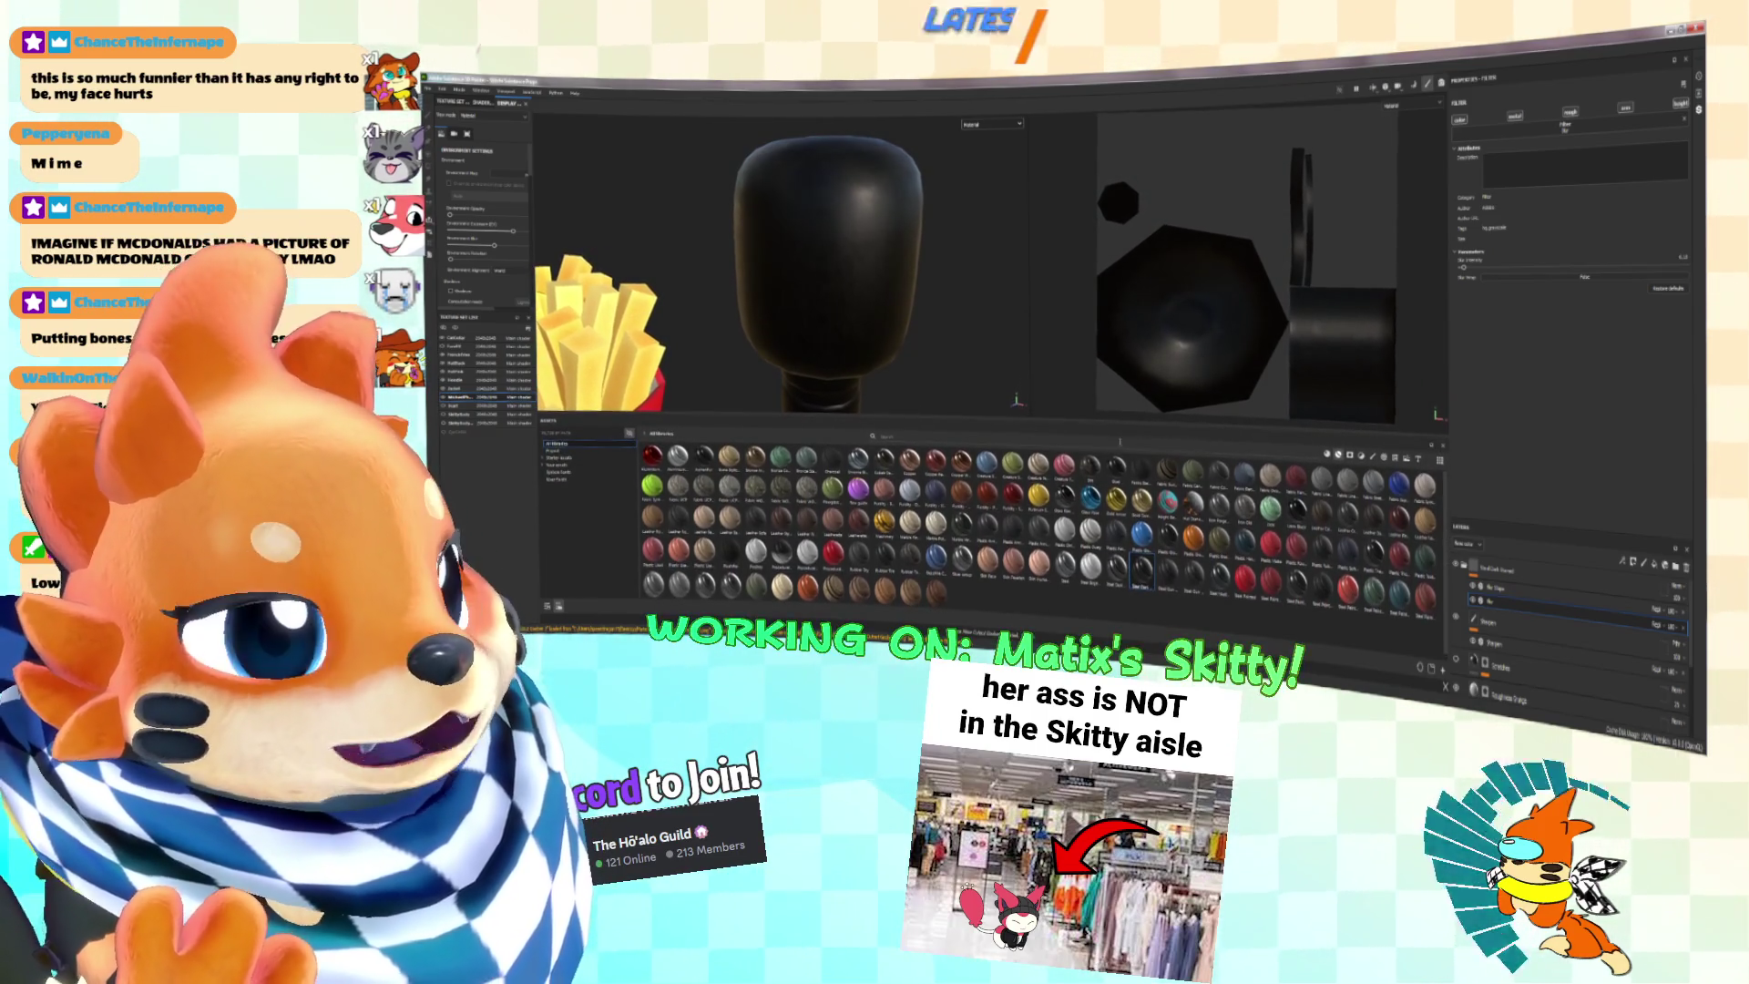
{"action": "scroll", "coordinate": [1039, 519], "scroll_direction": "up", "scroll_amount": 5}
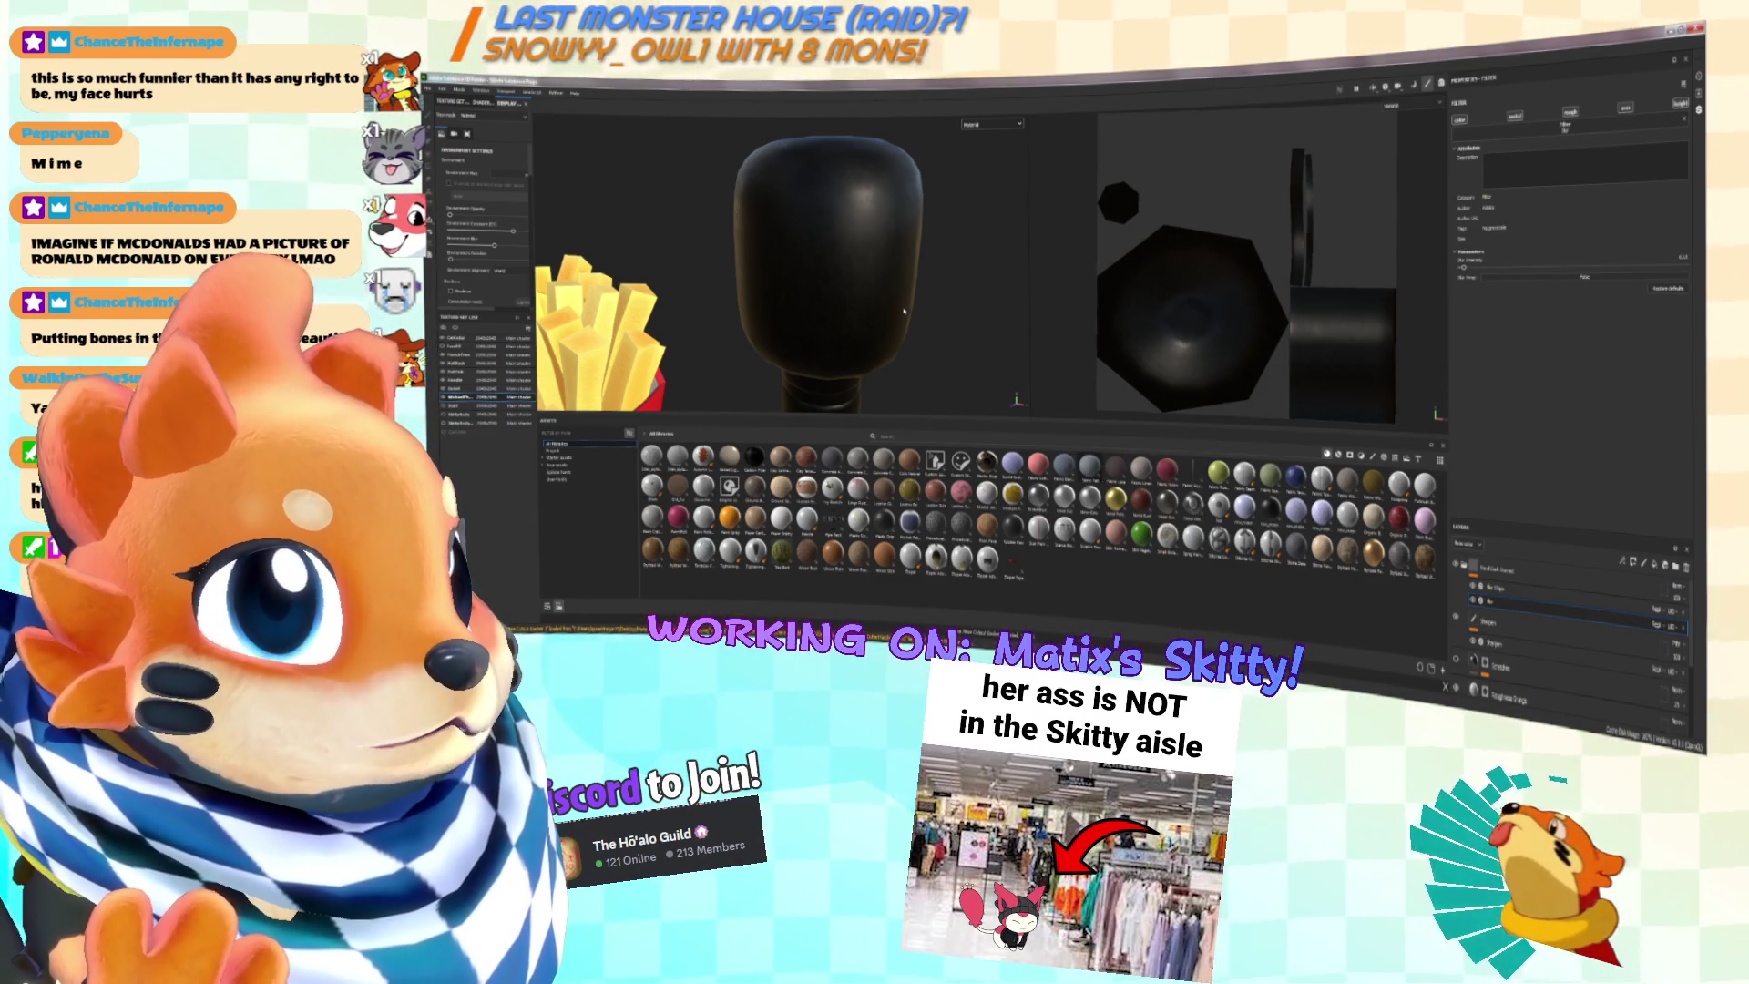
{"action": "mouse_move", "coordinate": [1090, 468]}
{"action": "left_mouse_down"}
{"action": "mouse_move", "coordinate": [1066, 406]}
{"action": "mouse_move", "coordinate": [888, 314]}
{"action": "mouse_move", "coordinate": [968, 307]}
{"action": "mouse_move", "coordinate": [915, 310]}
{"action": "mouse_move", "coordinate": [987, 385]}
{"action": "left_mouse_up"}
{"action": "scroll", "coordinate": [898, 310], "scroll_direction": "up", "scroll_amount": 2}
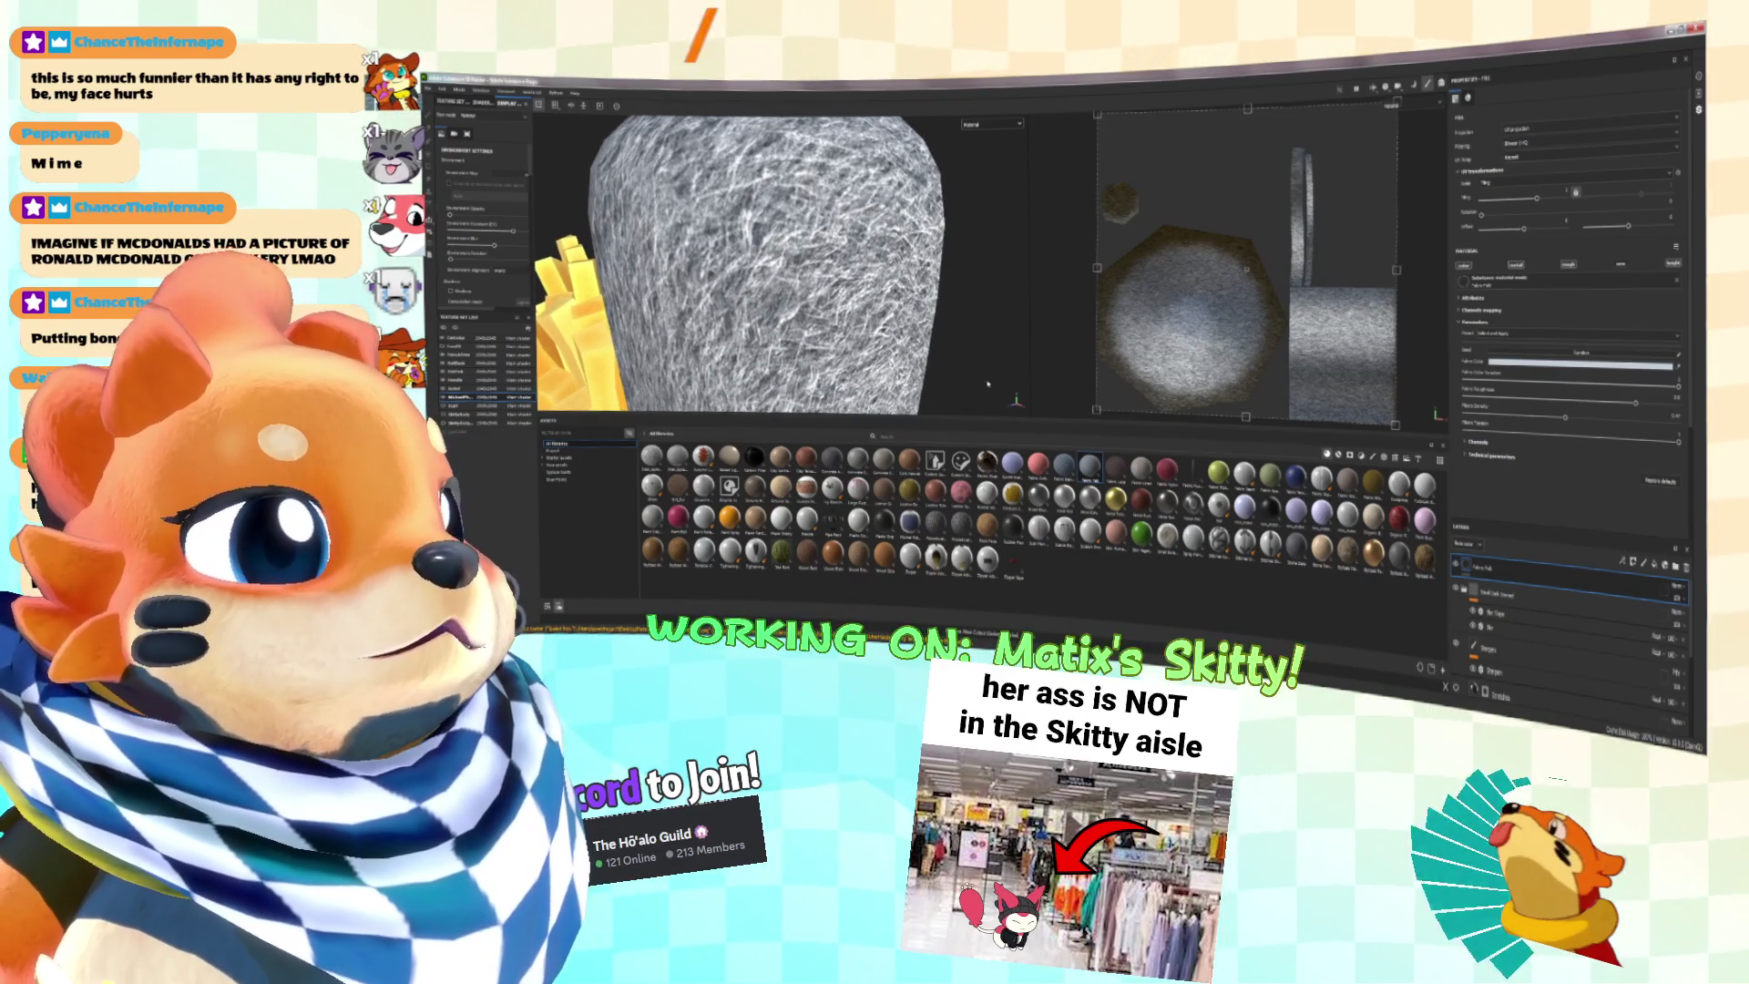
Step: Swap the fill to a dark leather-like material and reframe the microphone
{"action": "left_click", "coordinate": [909, 460]}
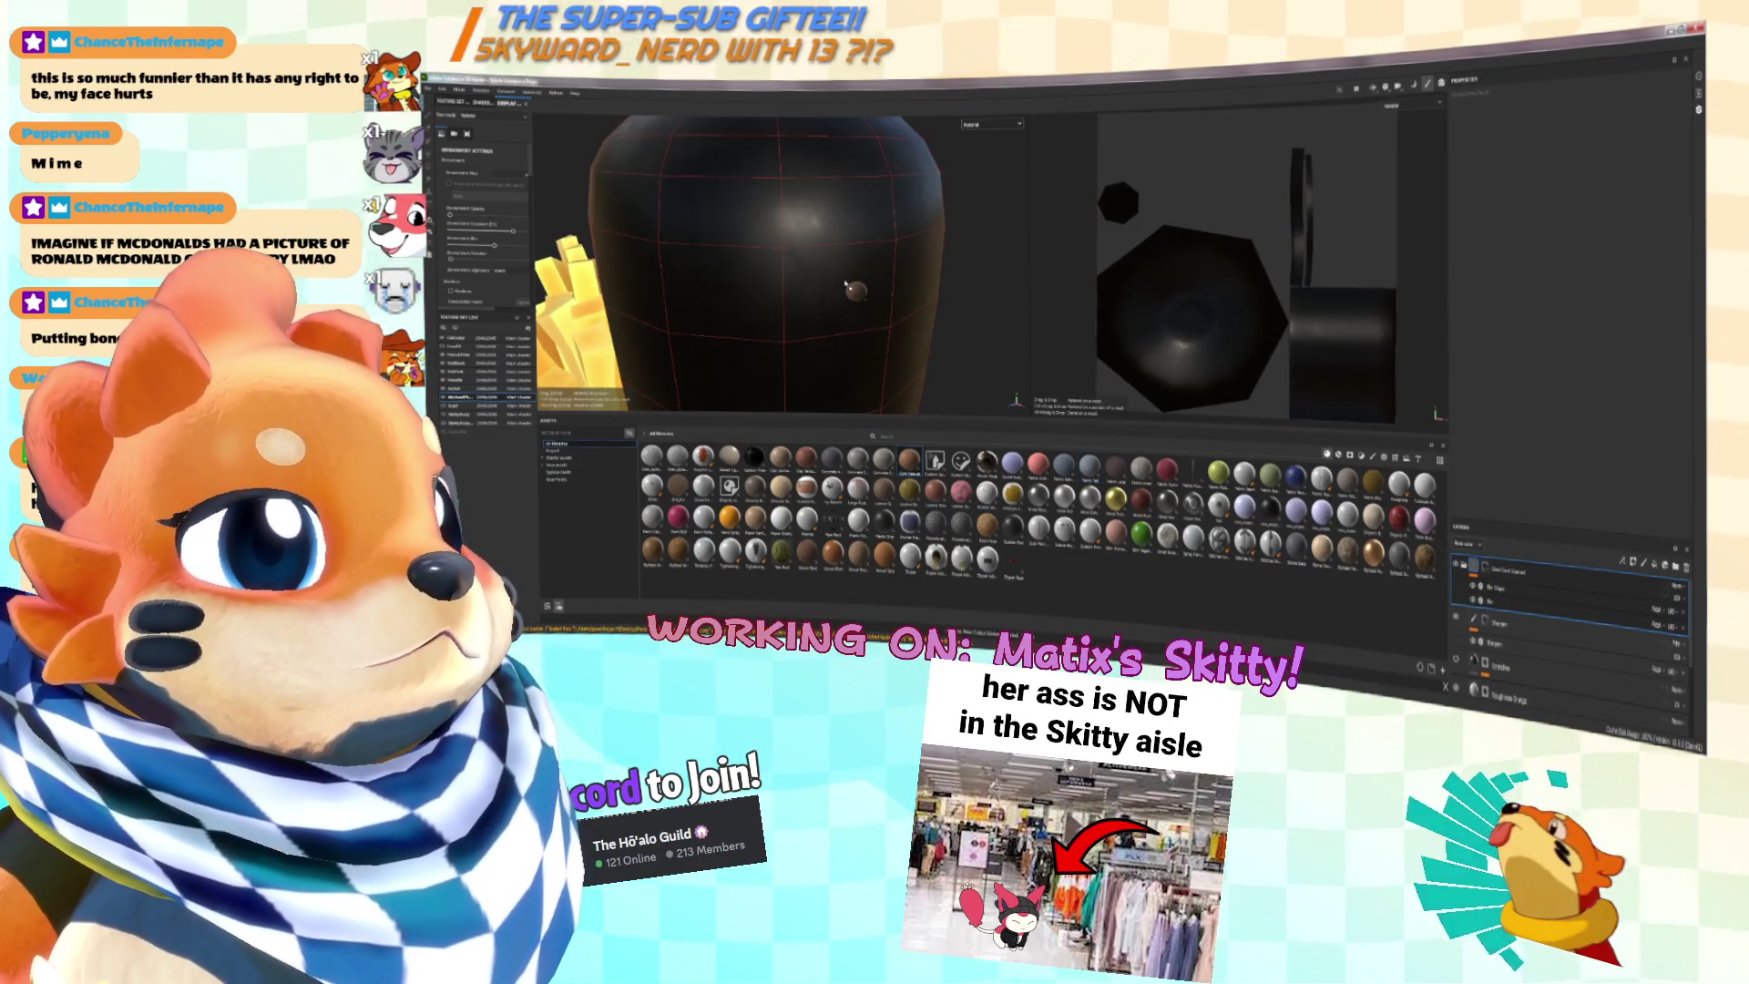
{"action": "left_click_drag", "start_coordinate": [863, 306], "coordinate": [857, 315], "text": "alt"}
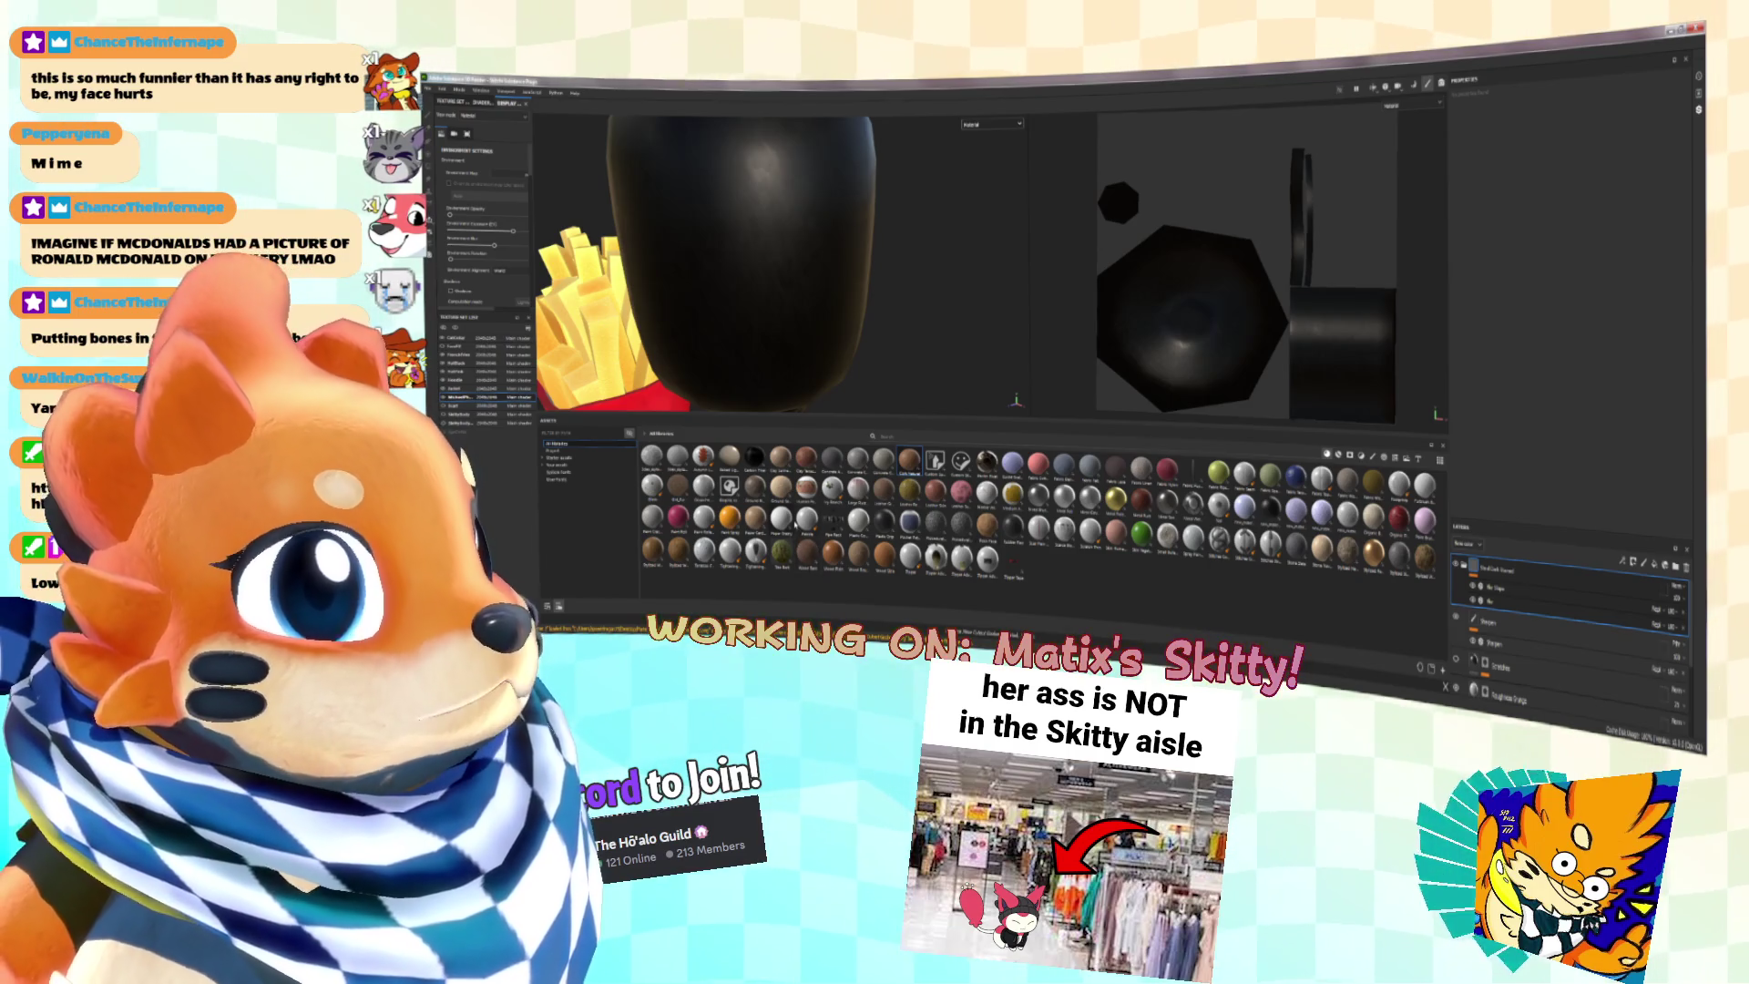
{"action": "key", "text": "f"}
{"action": "mouse_move", "coordinate": [878, 328]}
{"action": "left_mouse_down", "text": "alt"}
{"action": "mouse_move", "coordinate": [921, 336]}
{"action": "mouse_move", "coordinate": [974, 401]}
{"action": "mouse_move", "coordinate": [951, 434]}
{"action": "left_mouse_up", "text": "alt"}
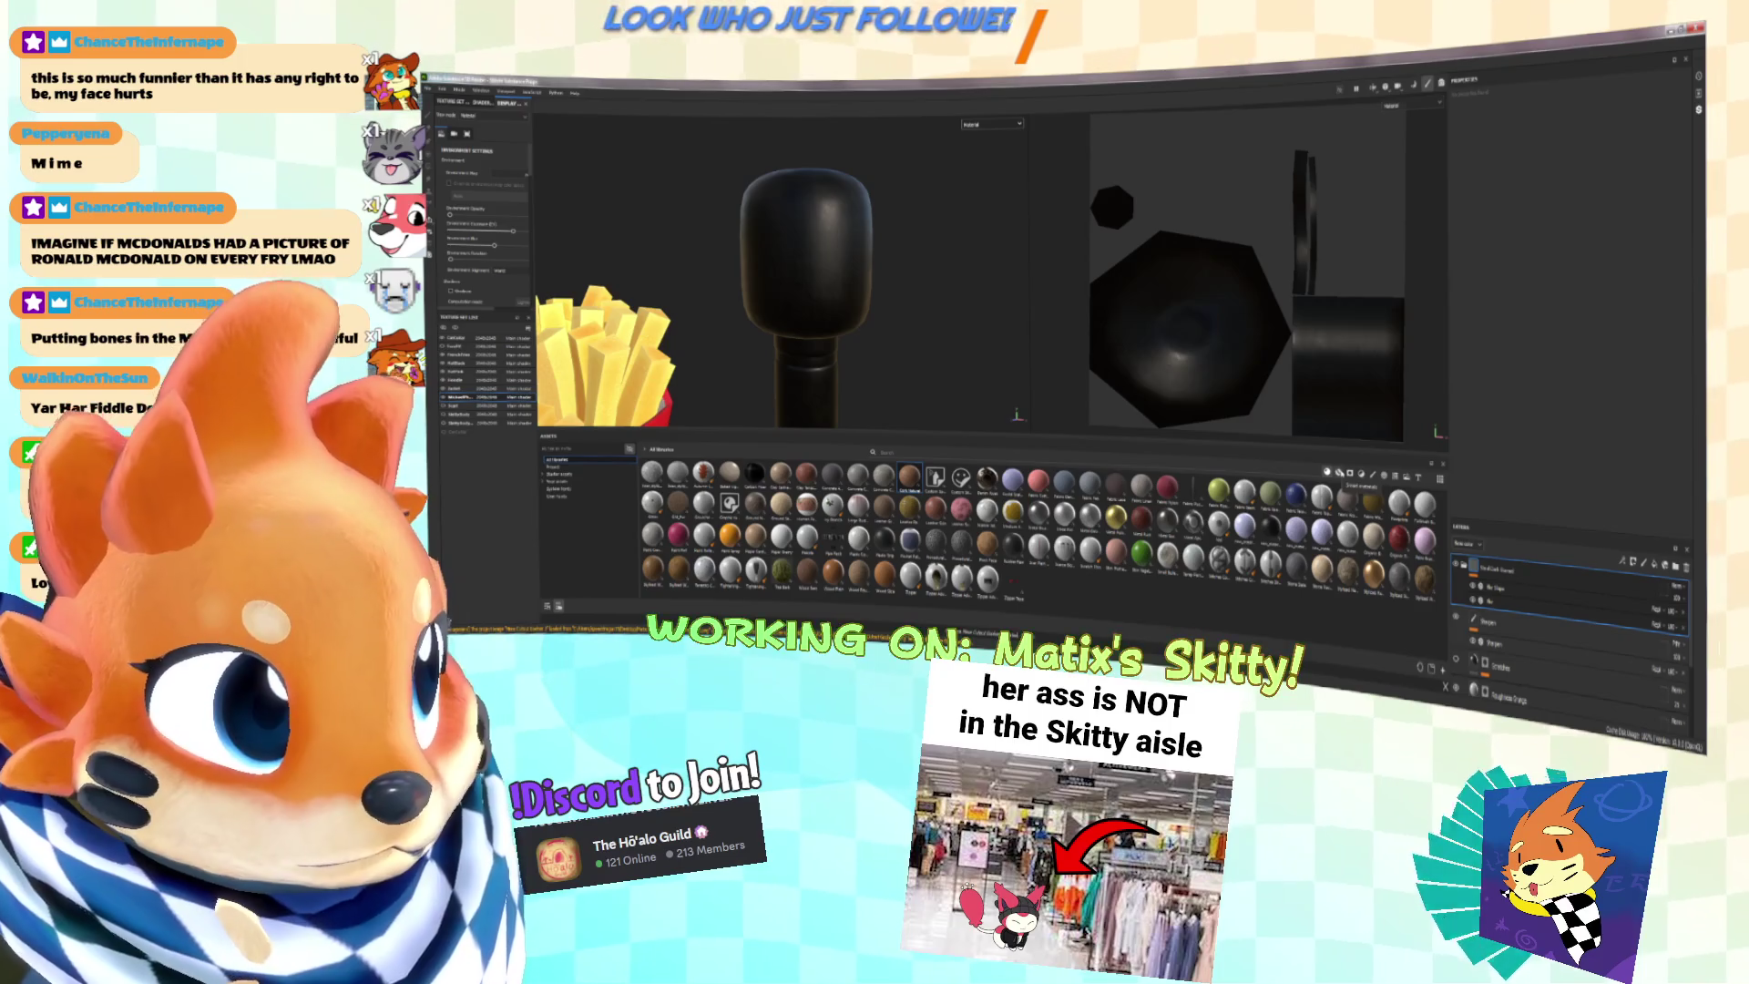
Step: Try patterned, blue and green fabric materials on the microphone, undoing each
{"action": "mouse_move", "coordinate": [1356, 505]}
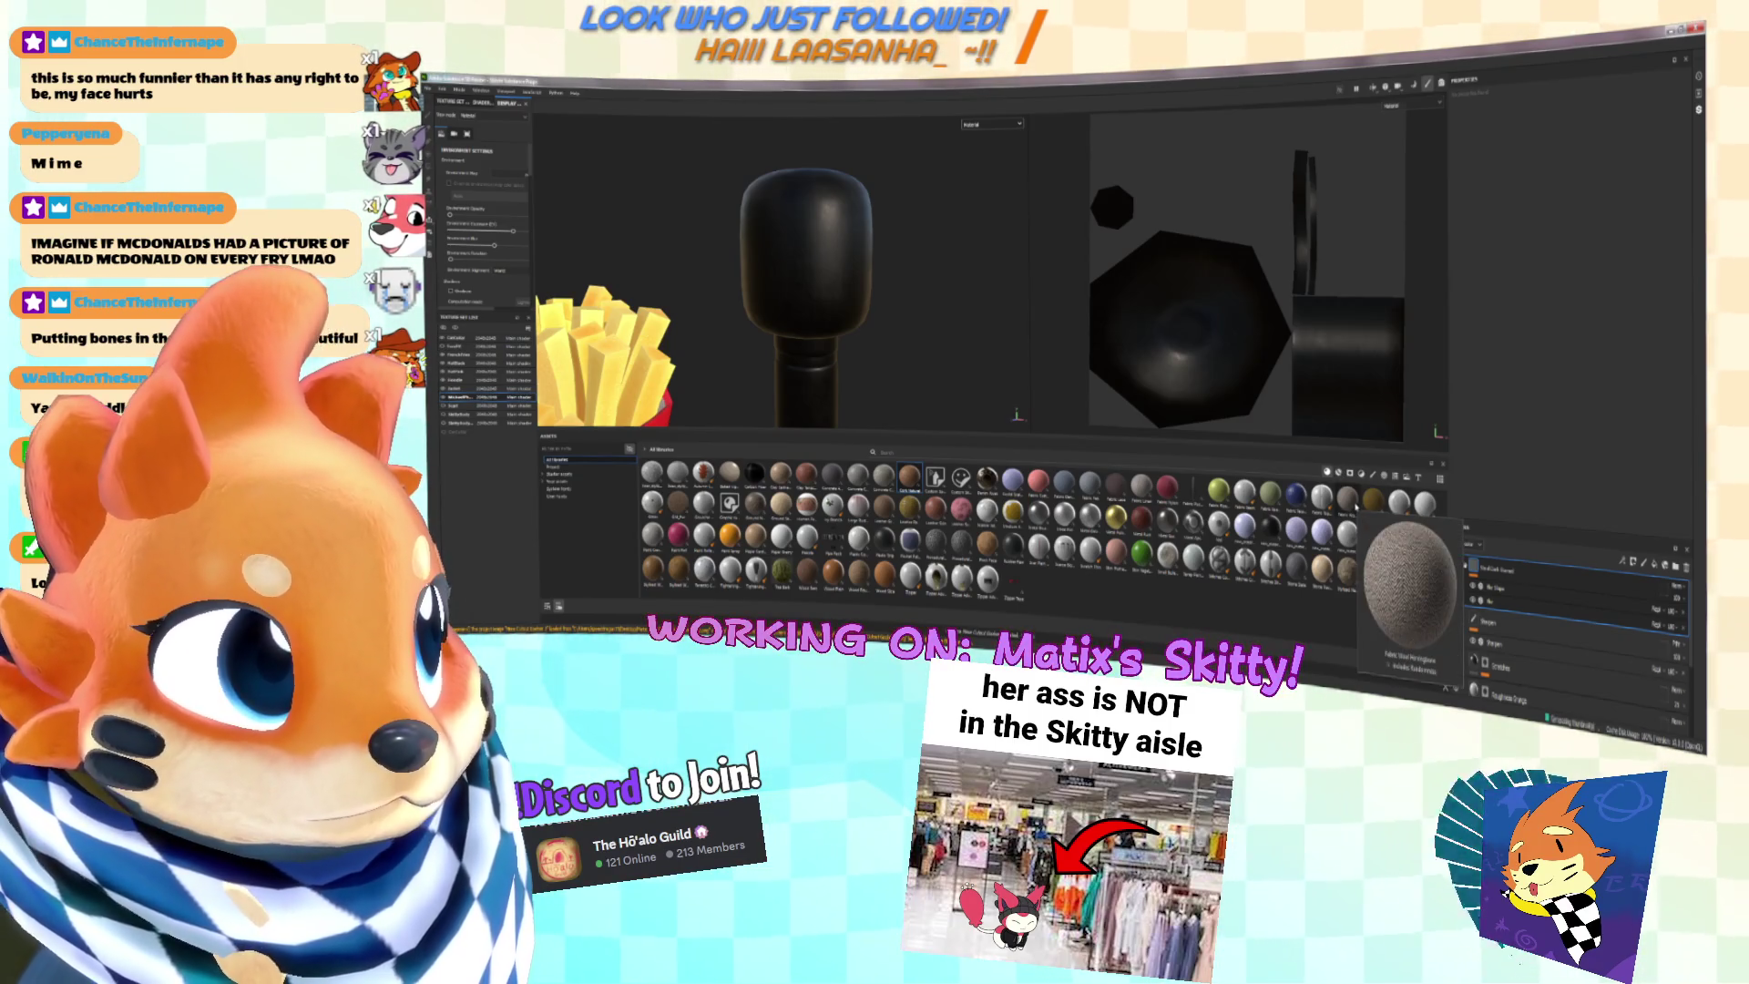
{"action": "left_click_drag", "start_coordinate": [1348, 503], "coordinate": [807, 365]}
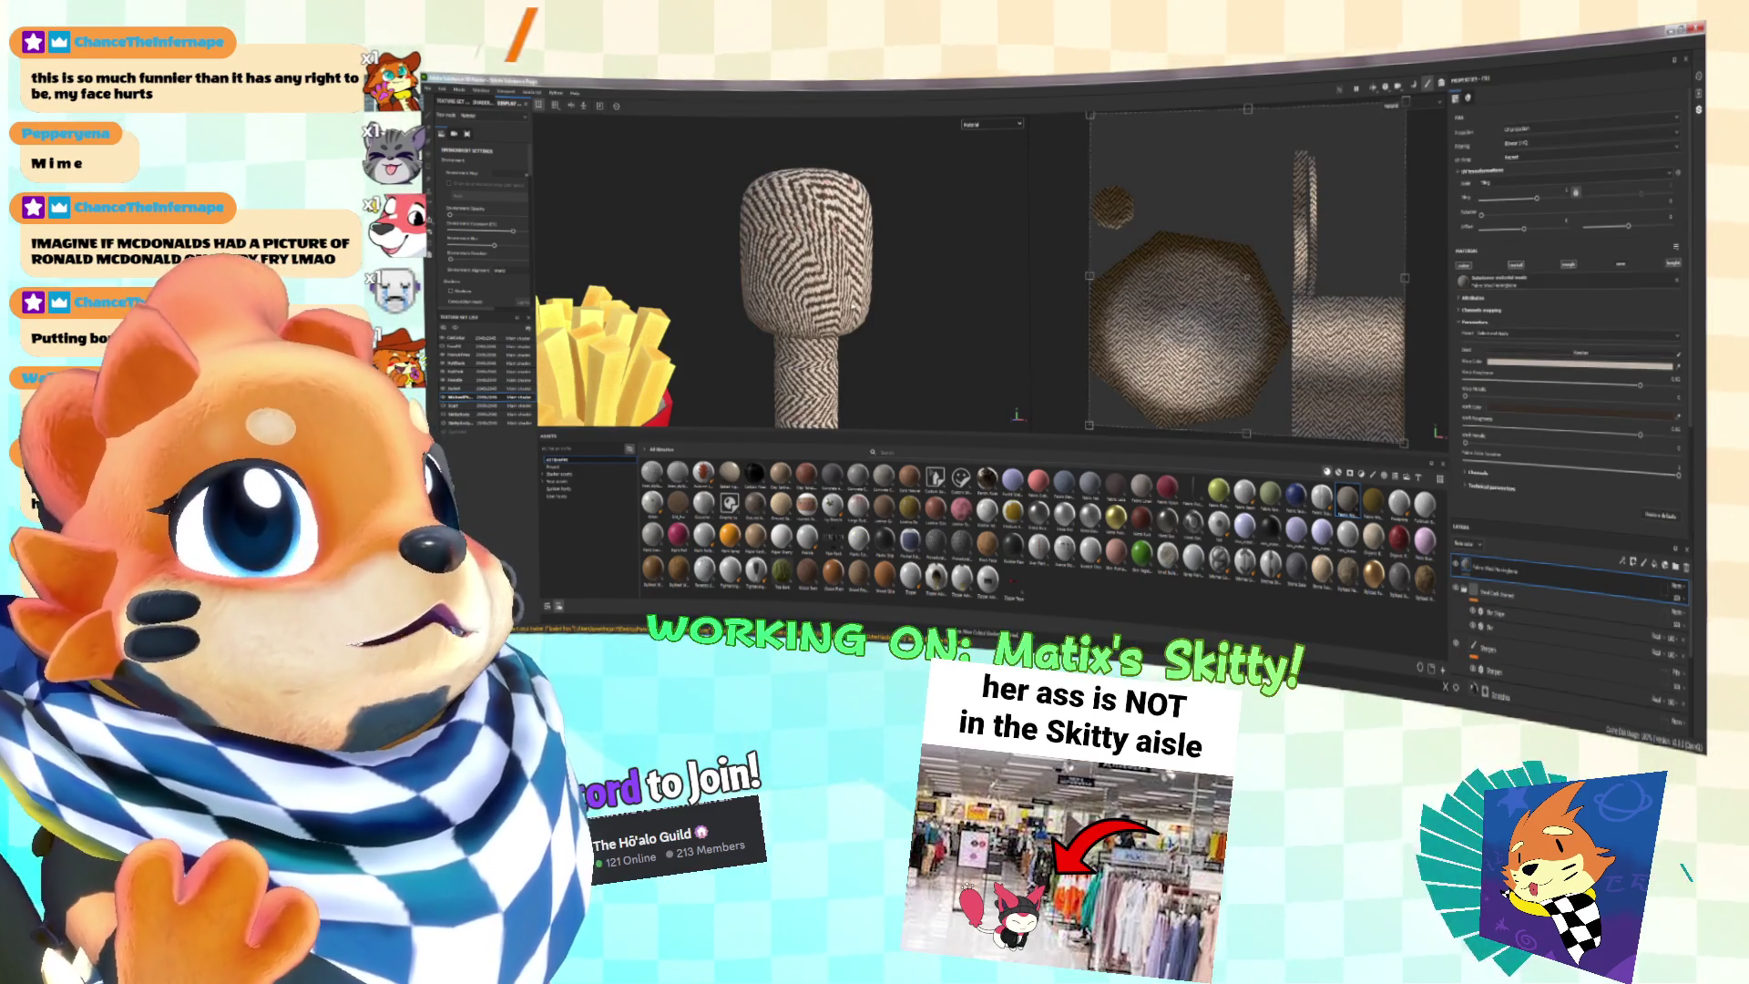
{"action": "key", "text": "ctrl+z"}
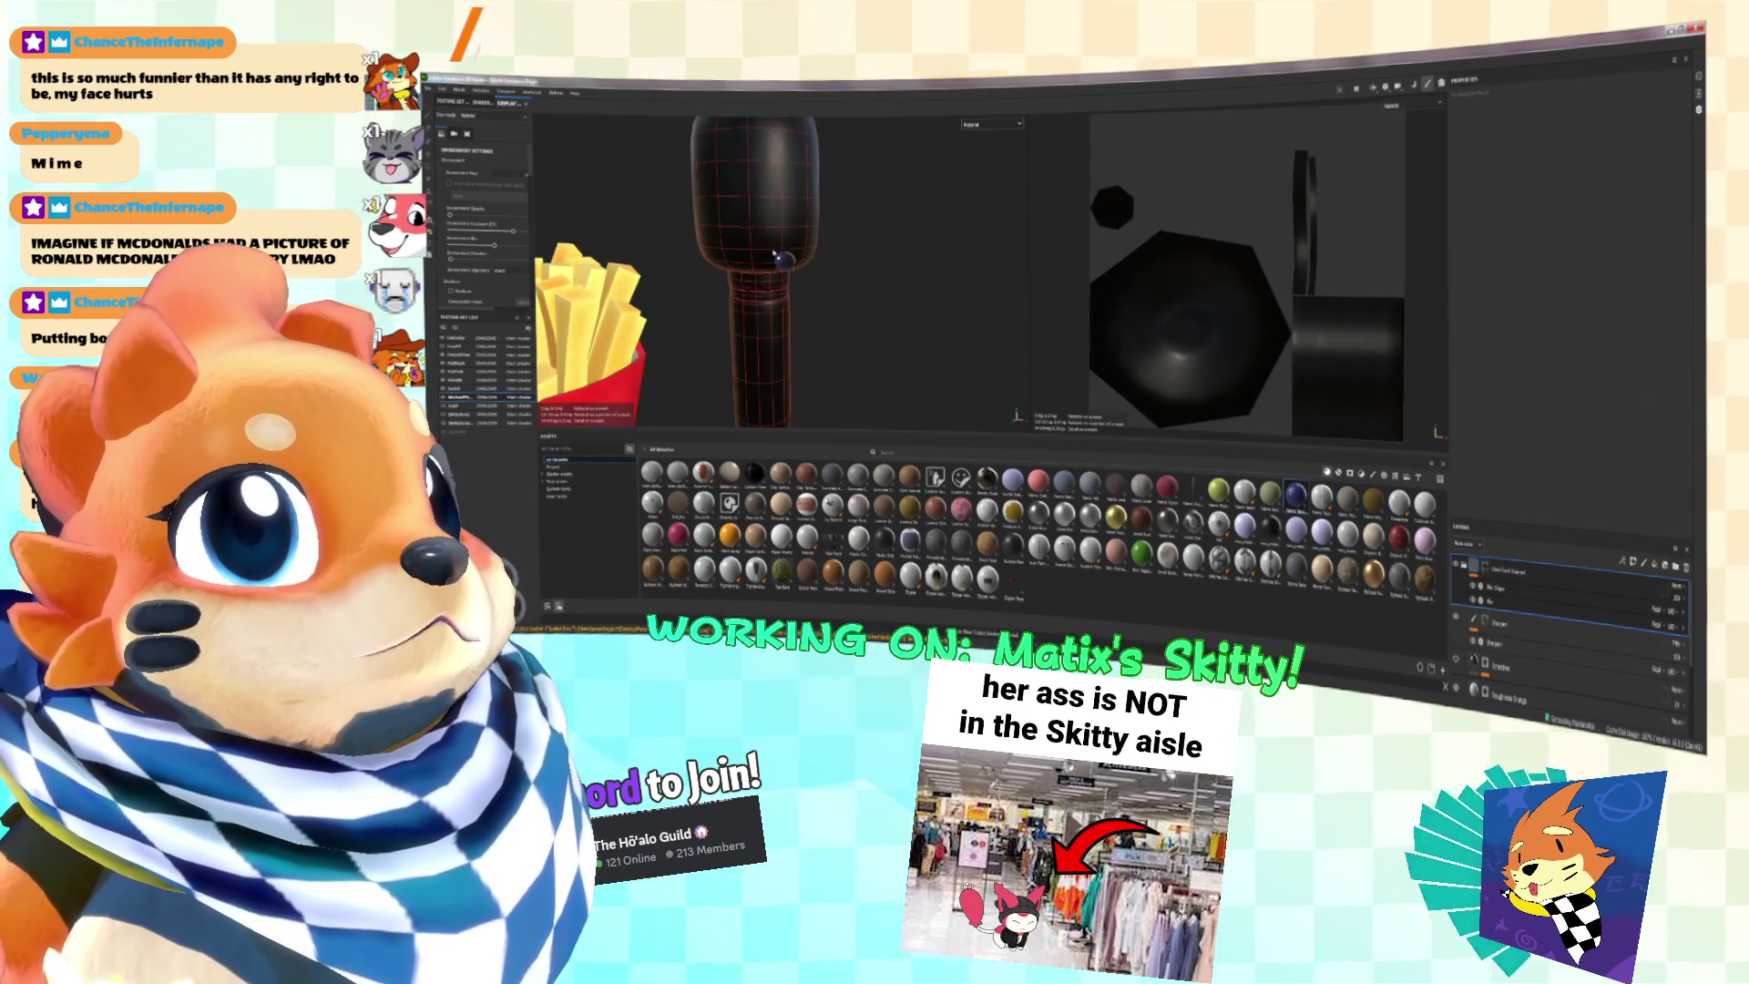
{"action": "left_click_drag", "start_coordinate": [1295, 497], "coordinate": [876, 348]}
{"action": "key", "text": "ctrl+z"}
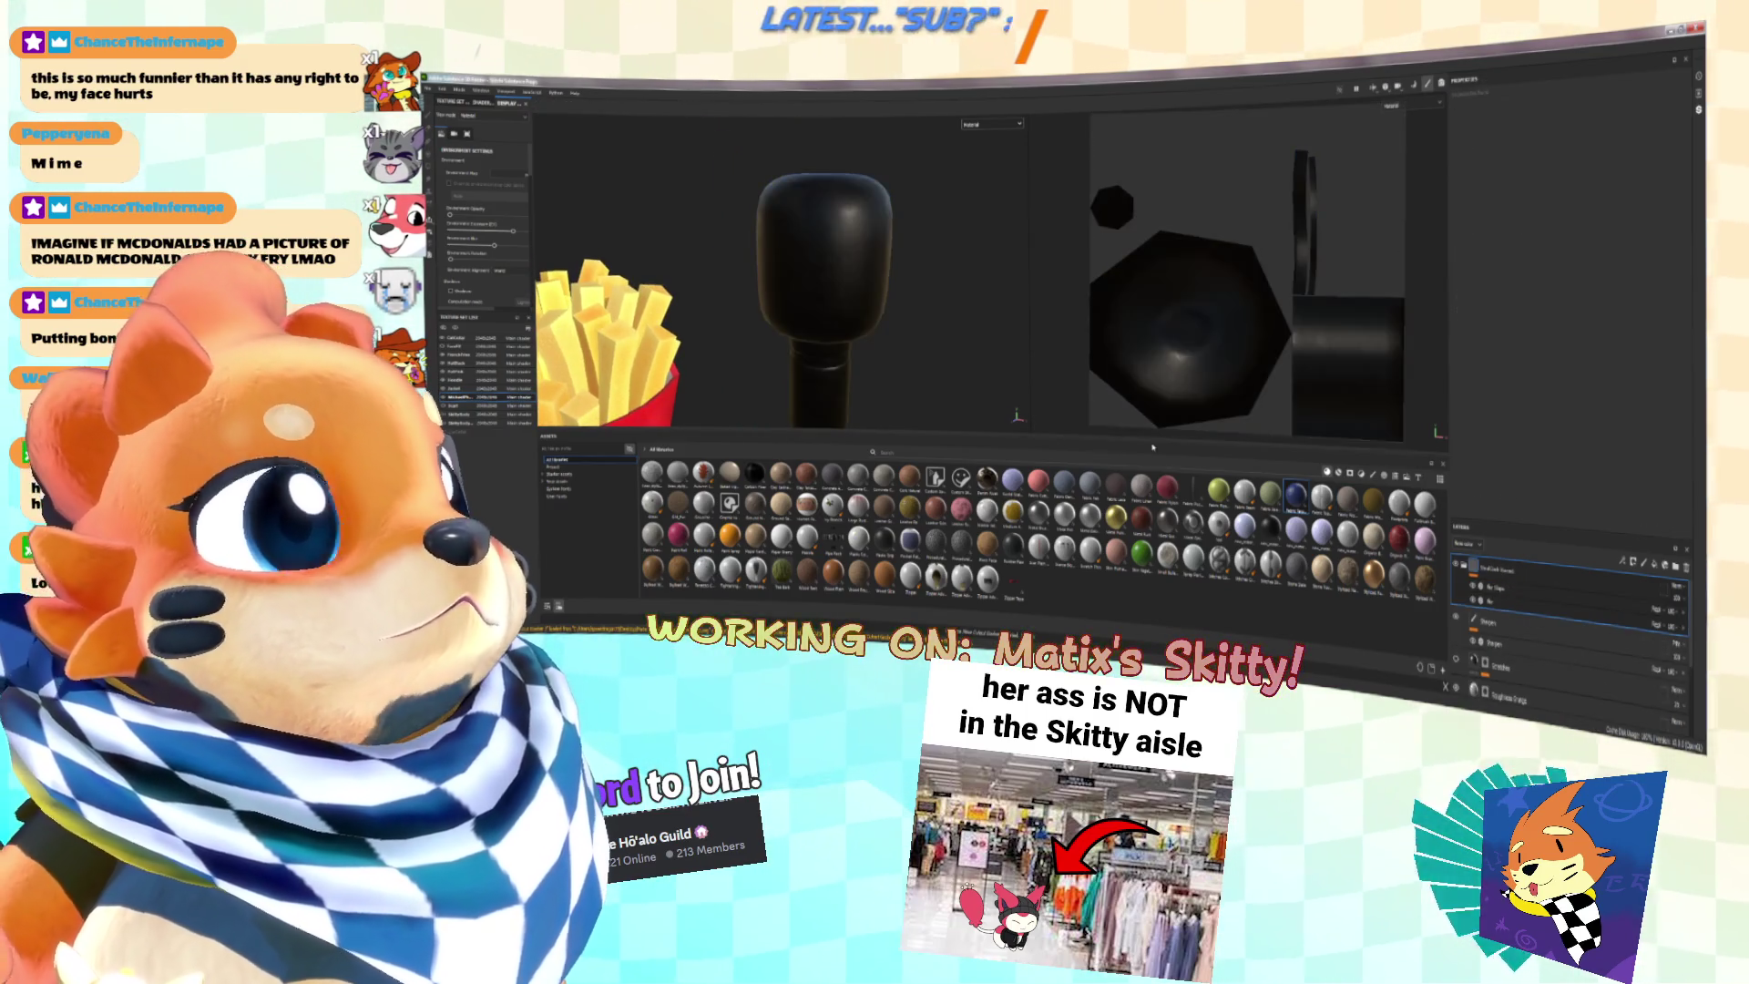
{"action": "mouse_move", "coordinate": [1280, 503]}
{"action": "mouse_move", "coordinate": [1280, 504]}
{"action": "left_mouse_down"}
{"action": "mouse_move", "coordinate": [820, 360]}
{"action": "mouse_move", "coordinate": [848, 274]}
{"action": "left_mouse_up"}
{"action": "key", "text": "ctrl+z"}
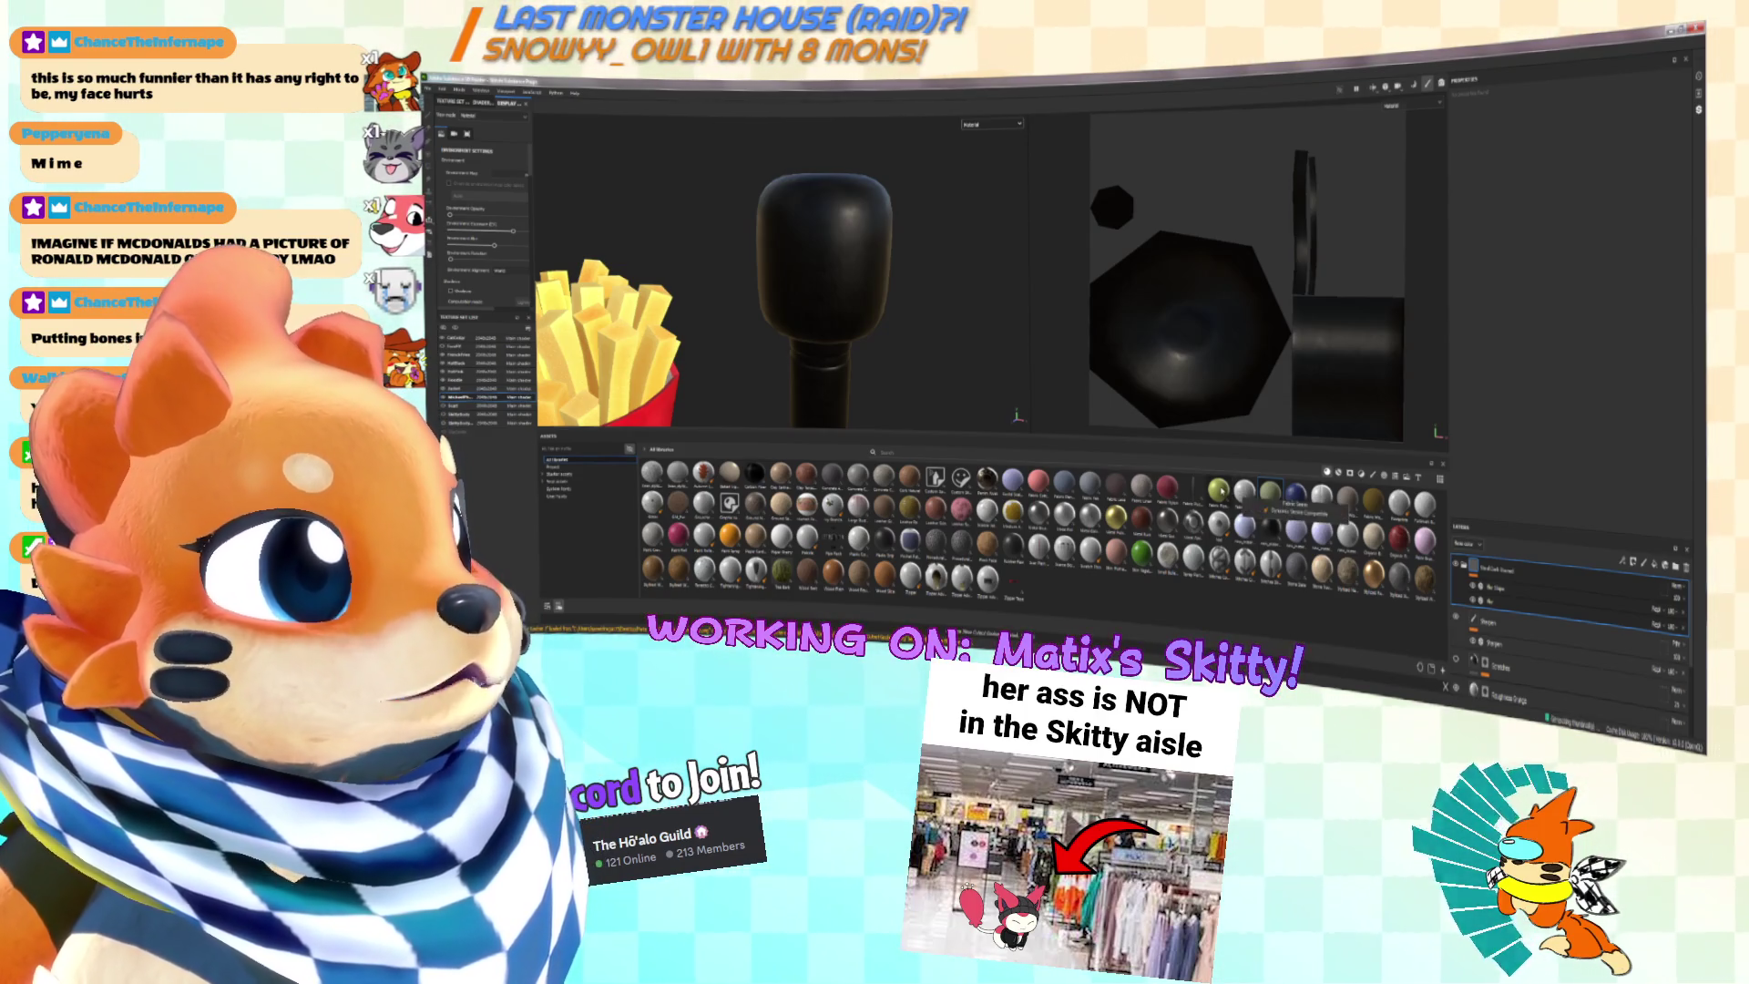
Step: Retry the green fabric, then red and pink materials, undoing each one
{"action": "mouse_move", "coordinate": [1219, 492]}
{"action": "mouse_move", "coordinate": [1219, 492]}
{"action": "left_mouse_down"}
{"action": "mouse_move", "coordinate": [820, 346]}
{"action": "mouse_move", "coordinate": [843, 290]}
{"action": "left_mouse_up"}
{"action": "key", "text": "ctrl+z"}
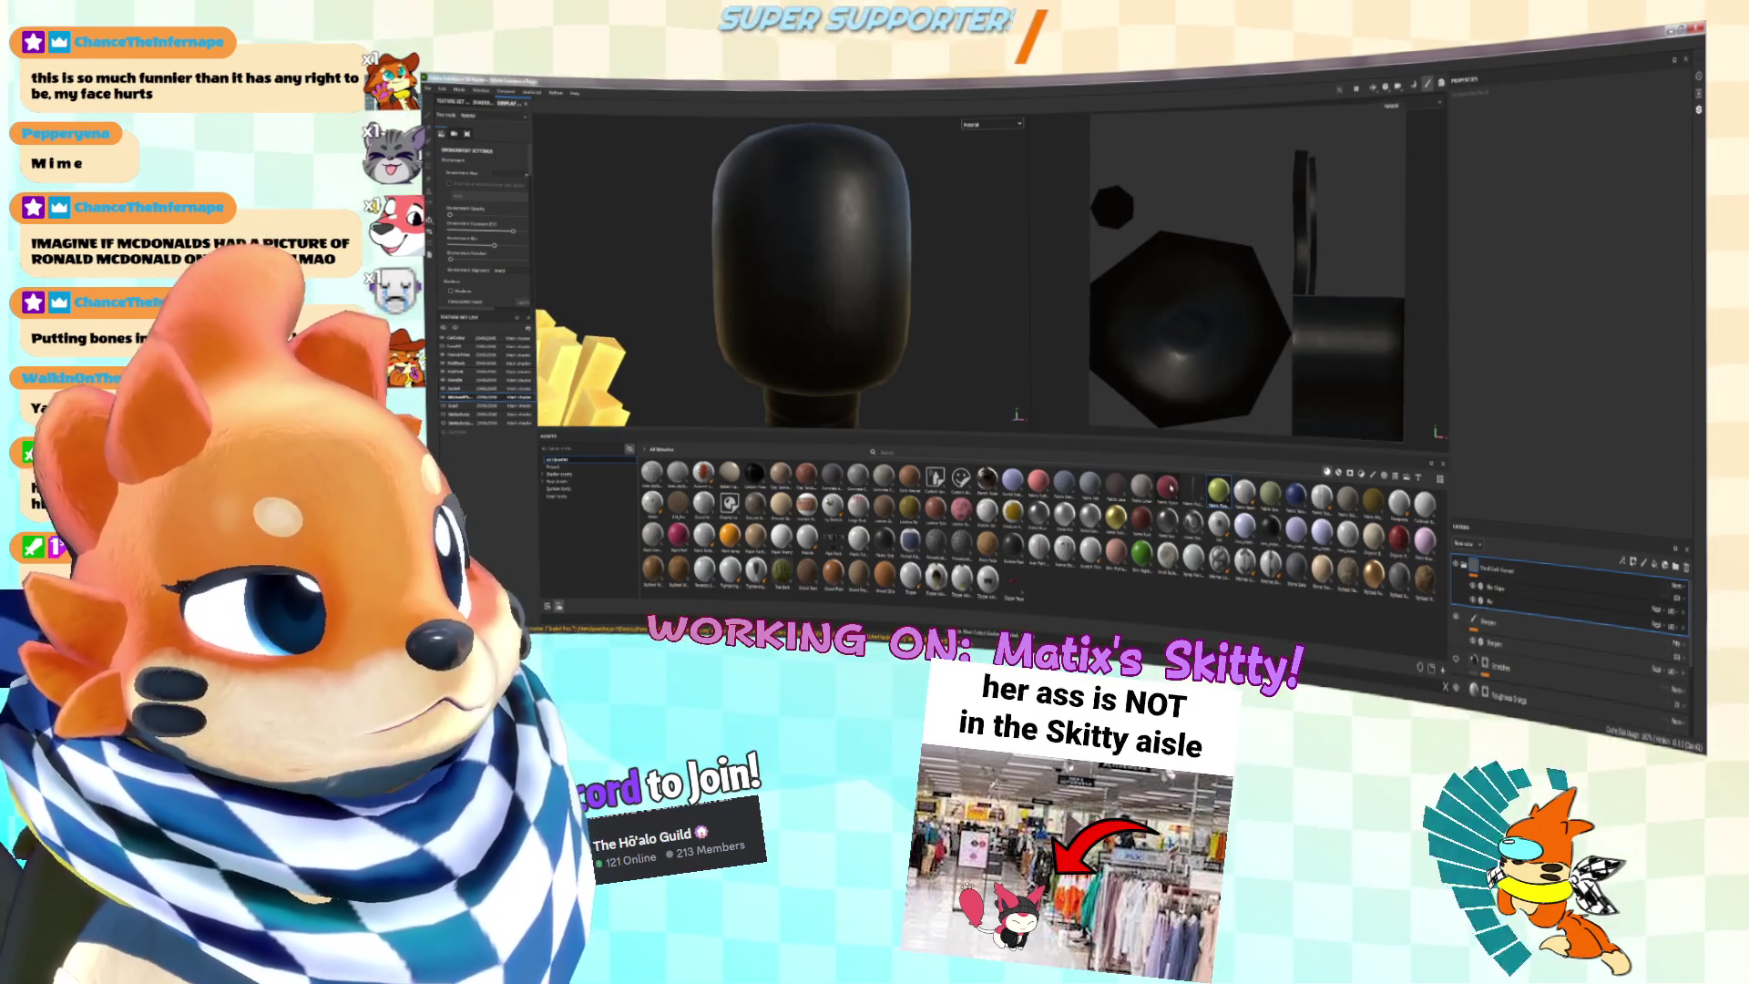
{"action": "left_click_drag", "start_coordinate": [1167, 487], "coordinate": [856, 299]}
{"action": "key", "text": "ctrl+z"}
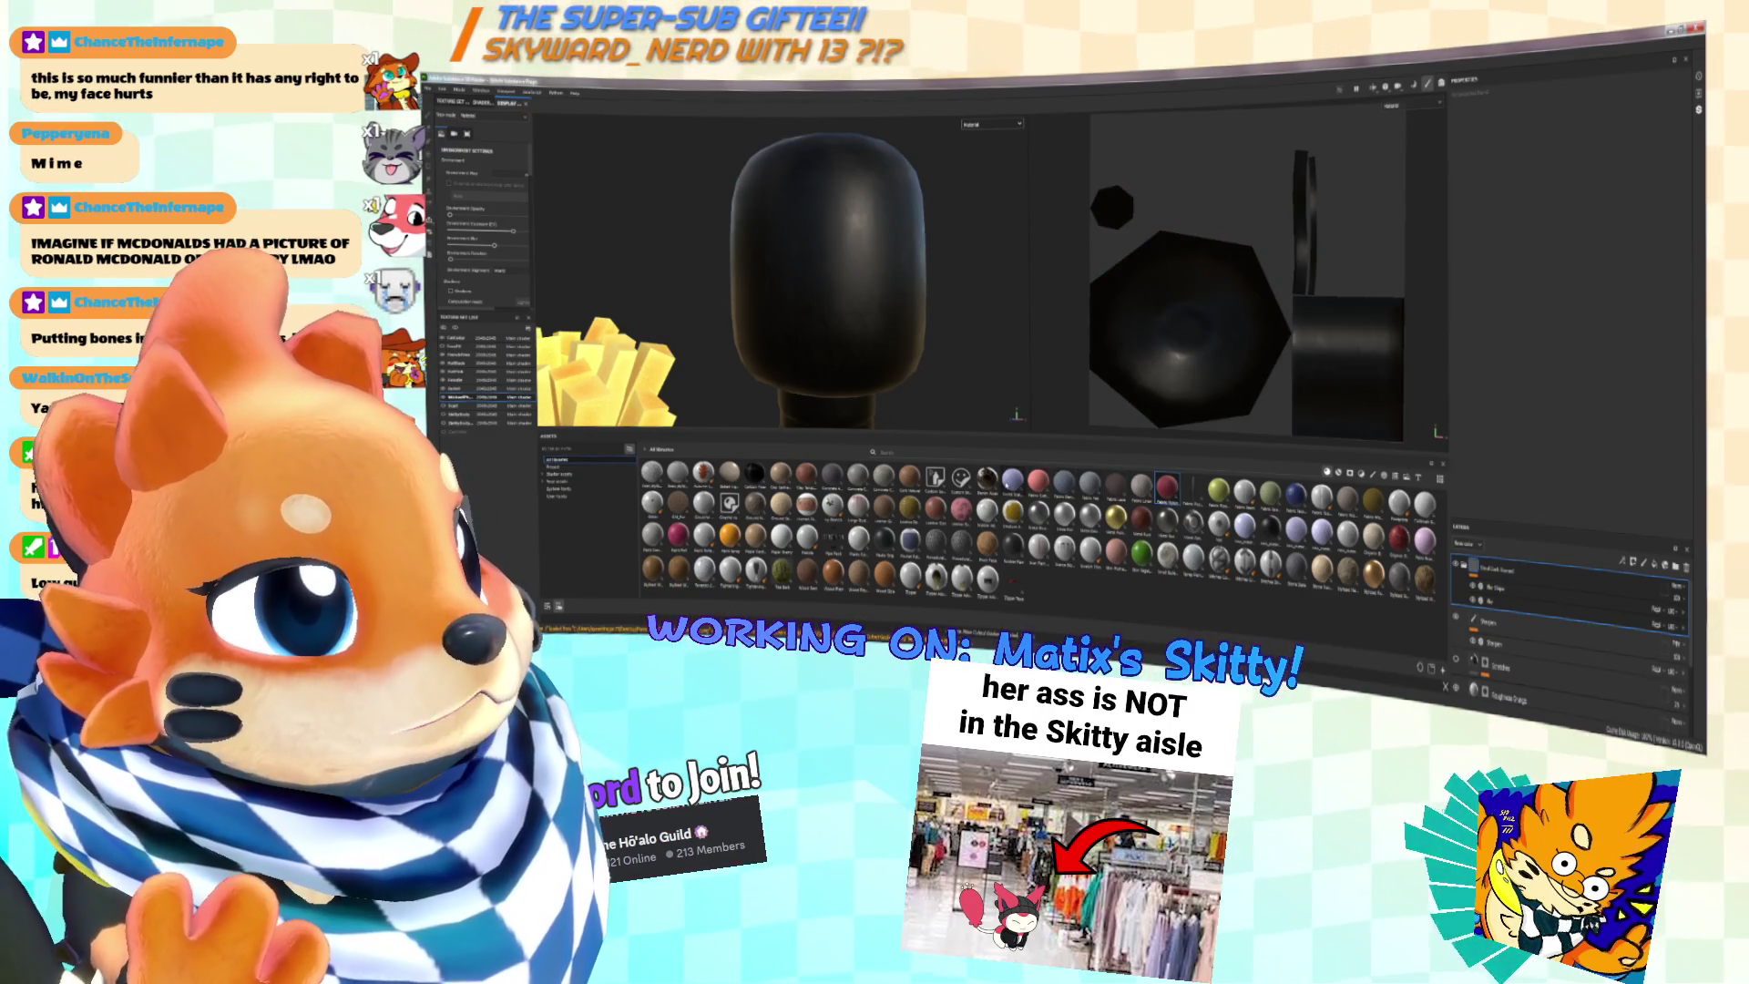
{"action": "mouse_move", "coordinate": [1038, 490]}
{"action": "left_mouse_down"}
{"action": "mouse_move", "coordinate": [838, 405]}
{"action": "mouse_move", "coordinate": [827, 334]}
{"action": "mouse_move", "coordinate": [873, 355]}
{"action": "left_mouse_up"}
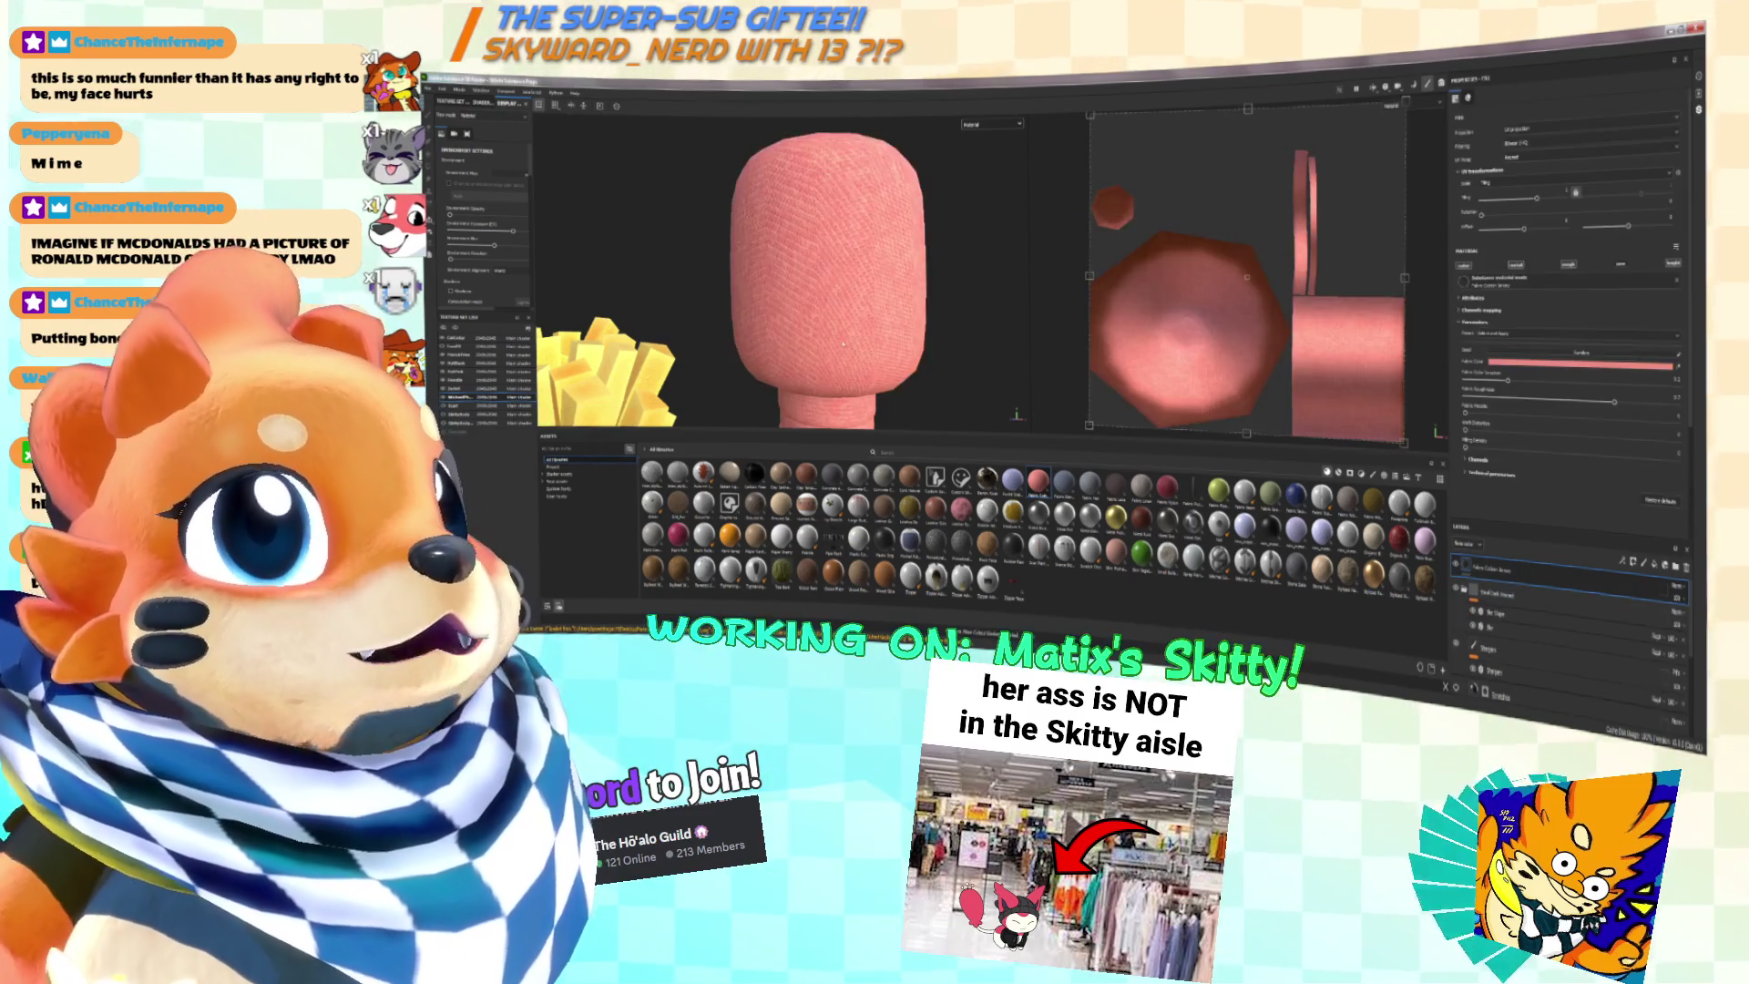
{"action": "key", "text": "ctrl+z"}
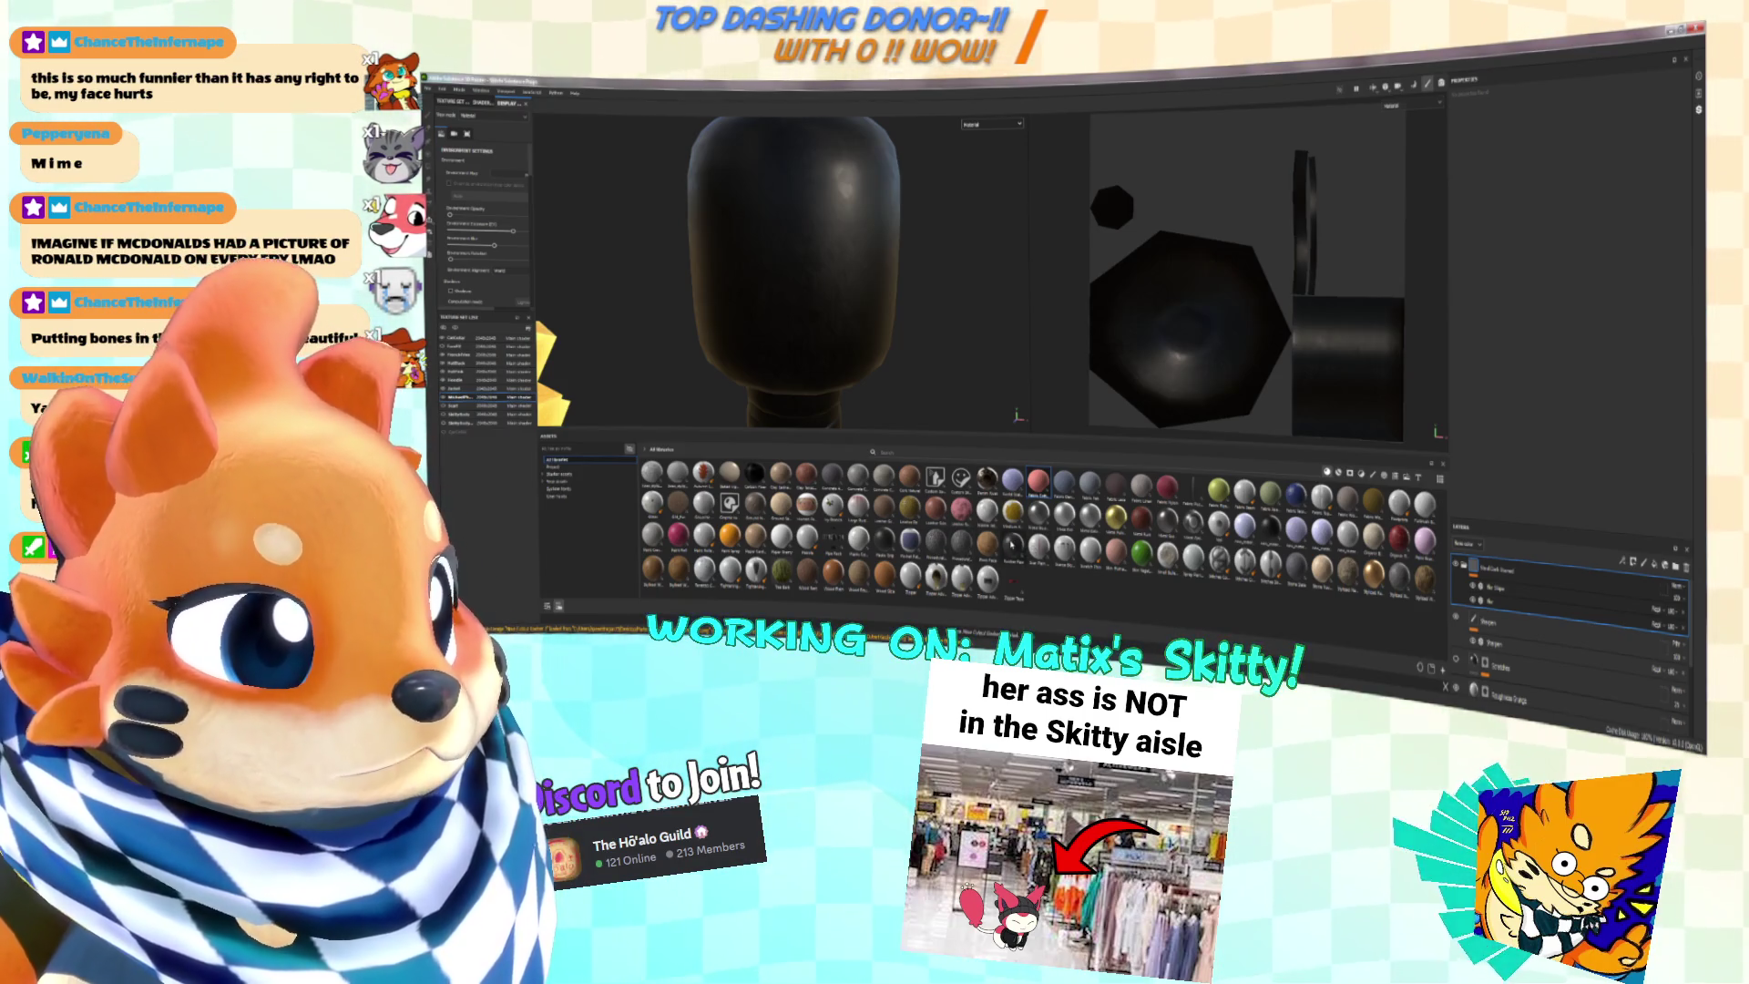
Step: Add a fill layer from a shelf material and give it a polygon fill mask
{"action": "mouse_move", "coordinate": [1013, 547]}
{"action": "left_mouse_down"}
{"action": "mouse_move", "coordinate": [826, 336]}
{"action": "mouse_move", "coordinate": [931, 312]}
{"action": "left_mouse_up"}
{"action": "right_click", "coordinate": [1025, 529]}
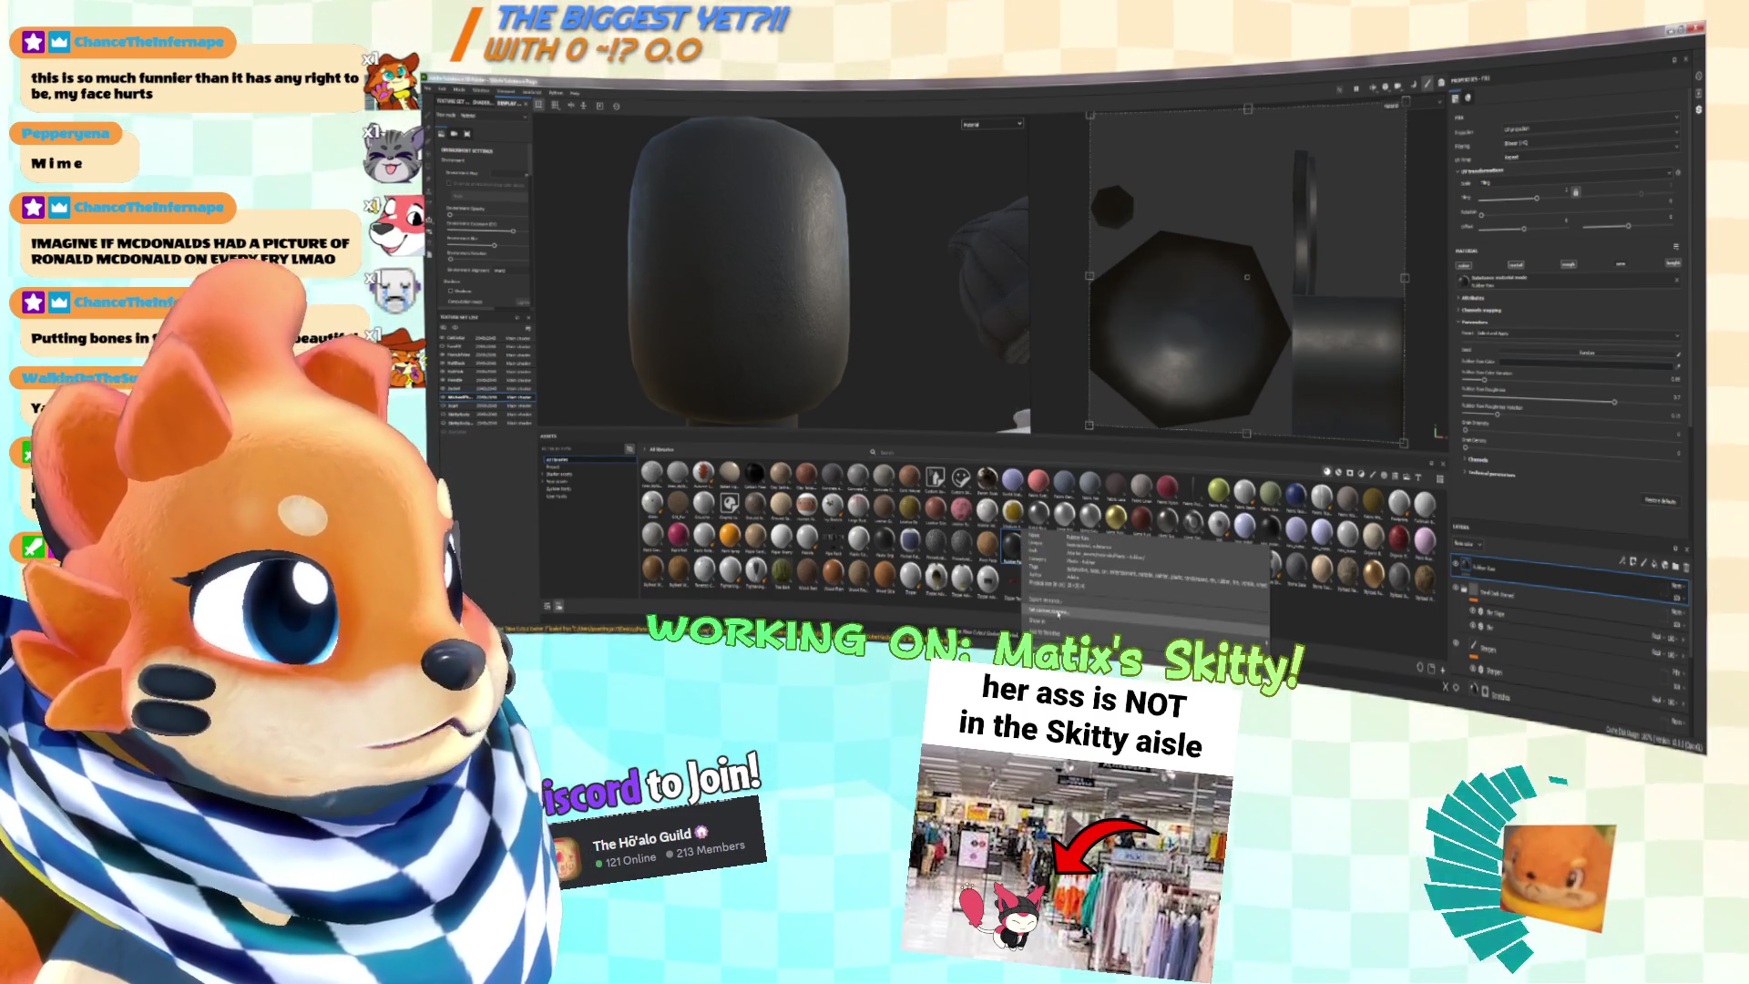
{"action": "left_click", "coordinate": [1055, 616]}
{"action": "right_click", "coordinate": [1517, 576]}
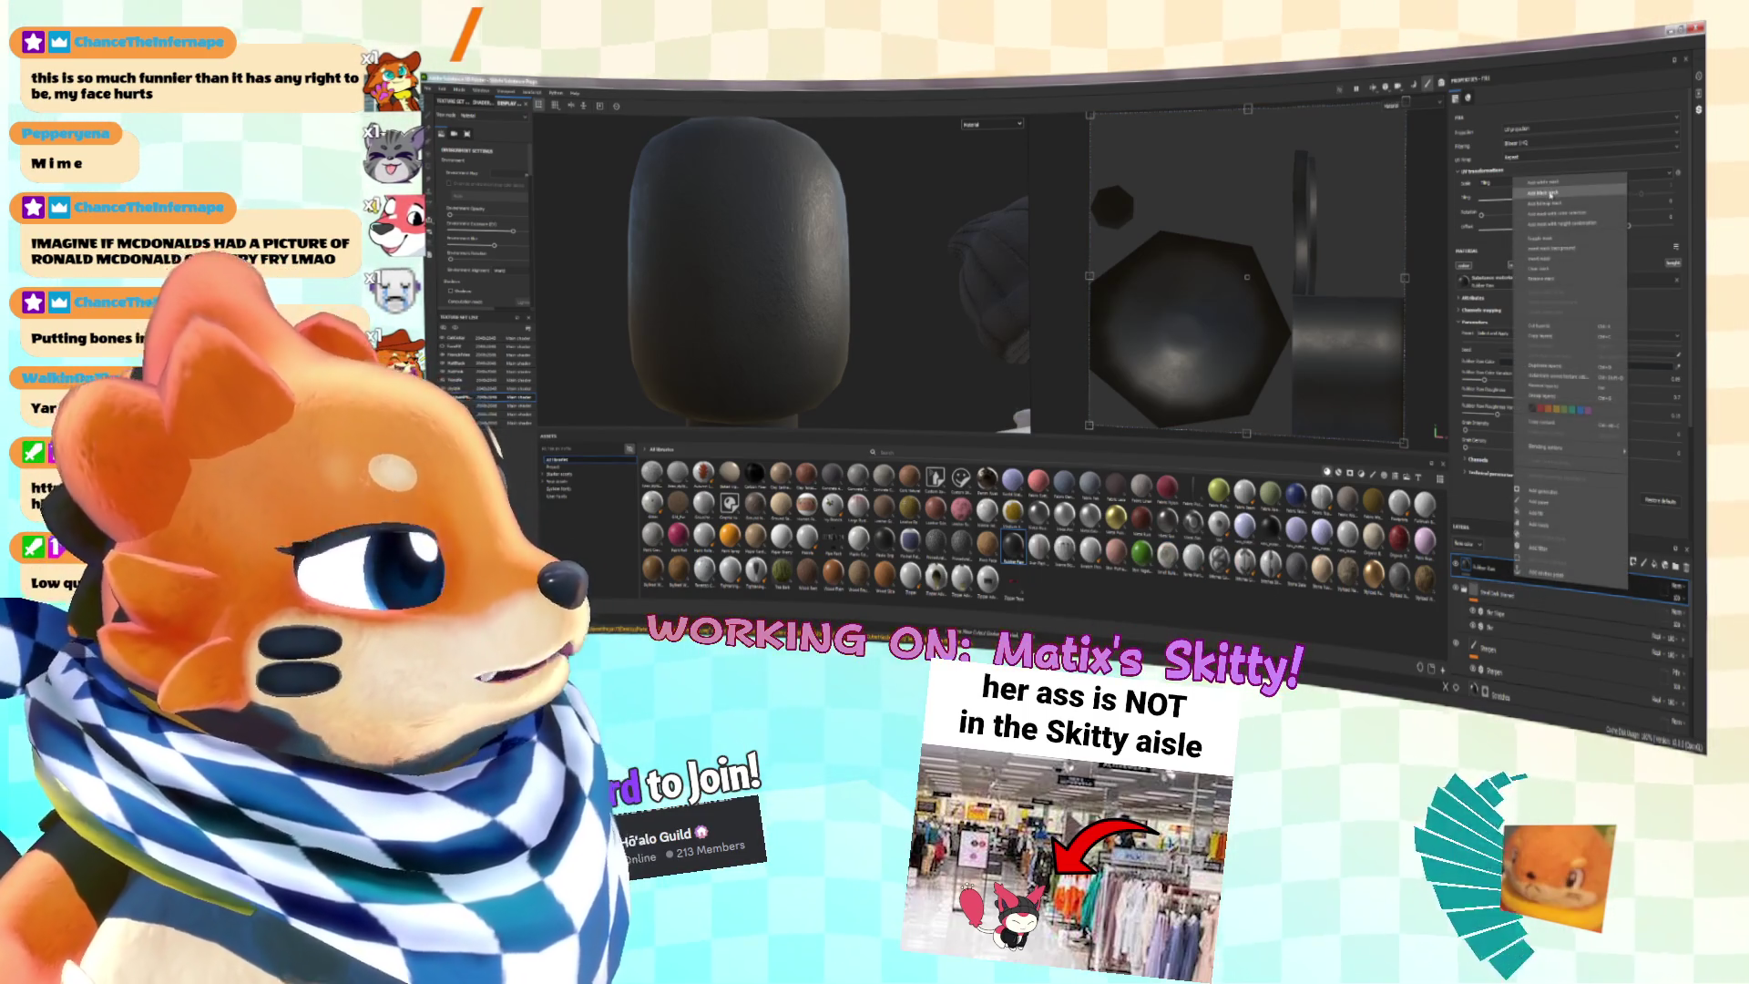
{"action": "left_click", "coordinate": [1552, 193]}
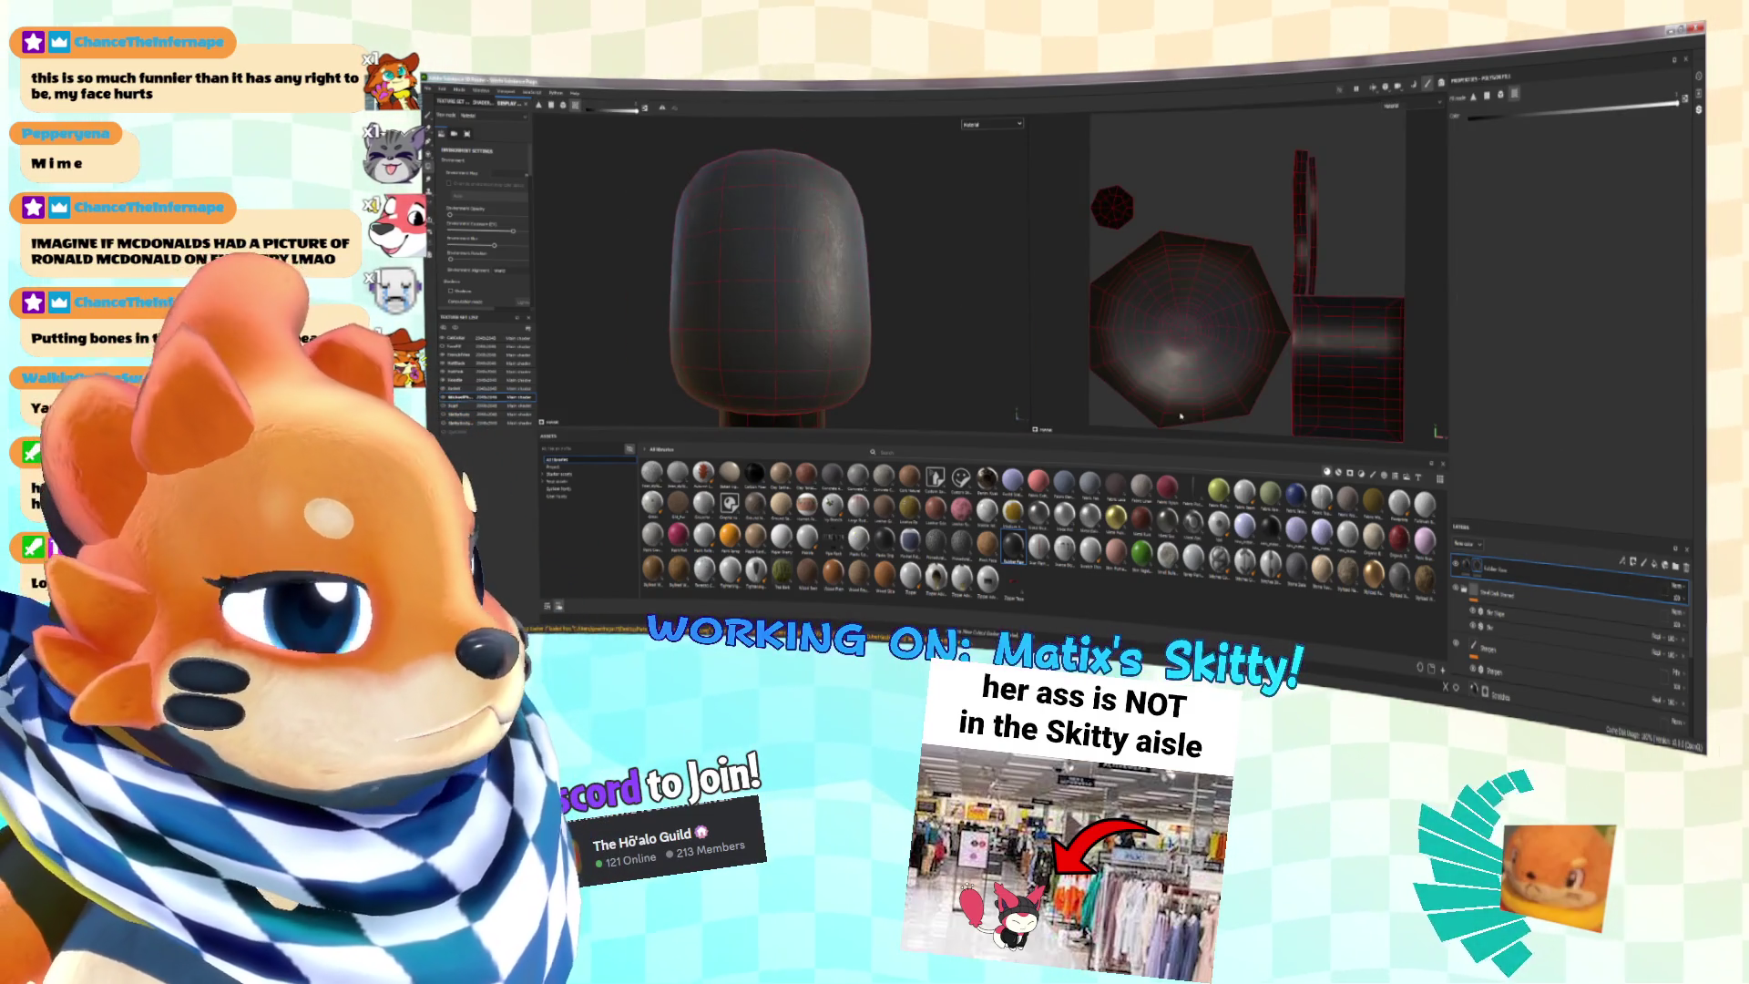
Step: Set the fill layer's base colour to green after checking the Paint.NET reference
{"action": "left_click", "coordinate": [1467, 566]}
{"action": "left_click_drag", "start_coordinate": [1529, 527], "coordinate": [1544, 502]}
{"action": "left_click", "coordinate": [1524, 363]}
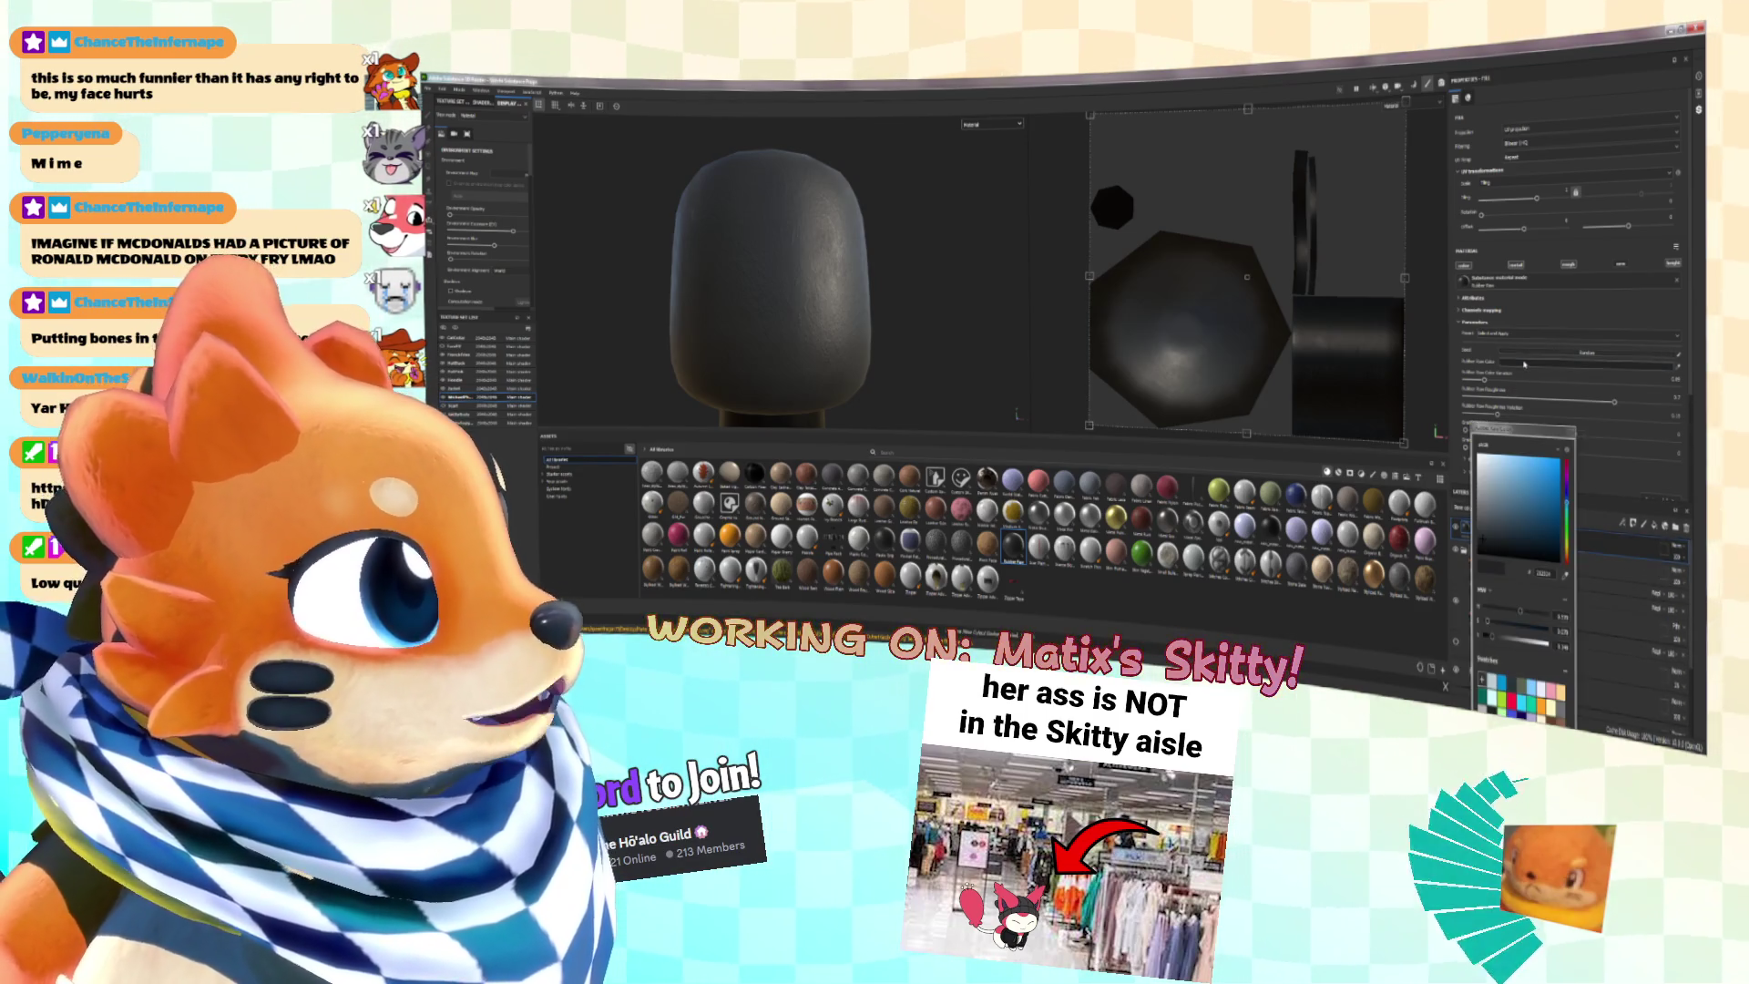
{"action": "key", "text": "alt+Tab"}
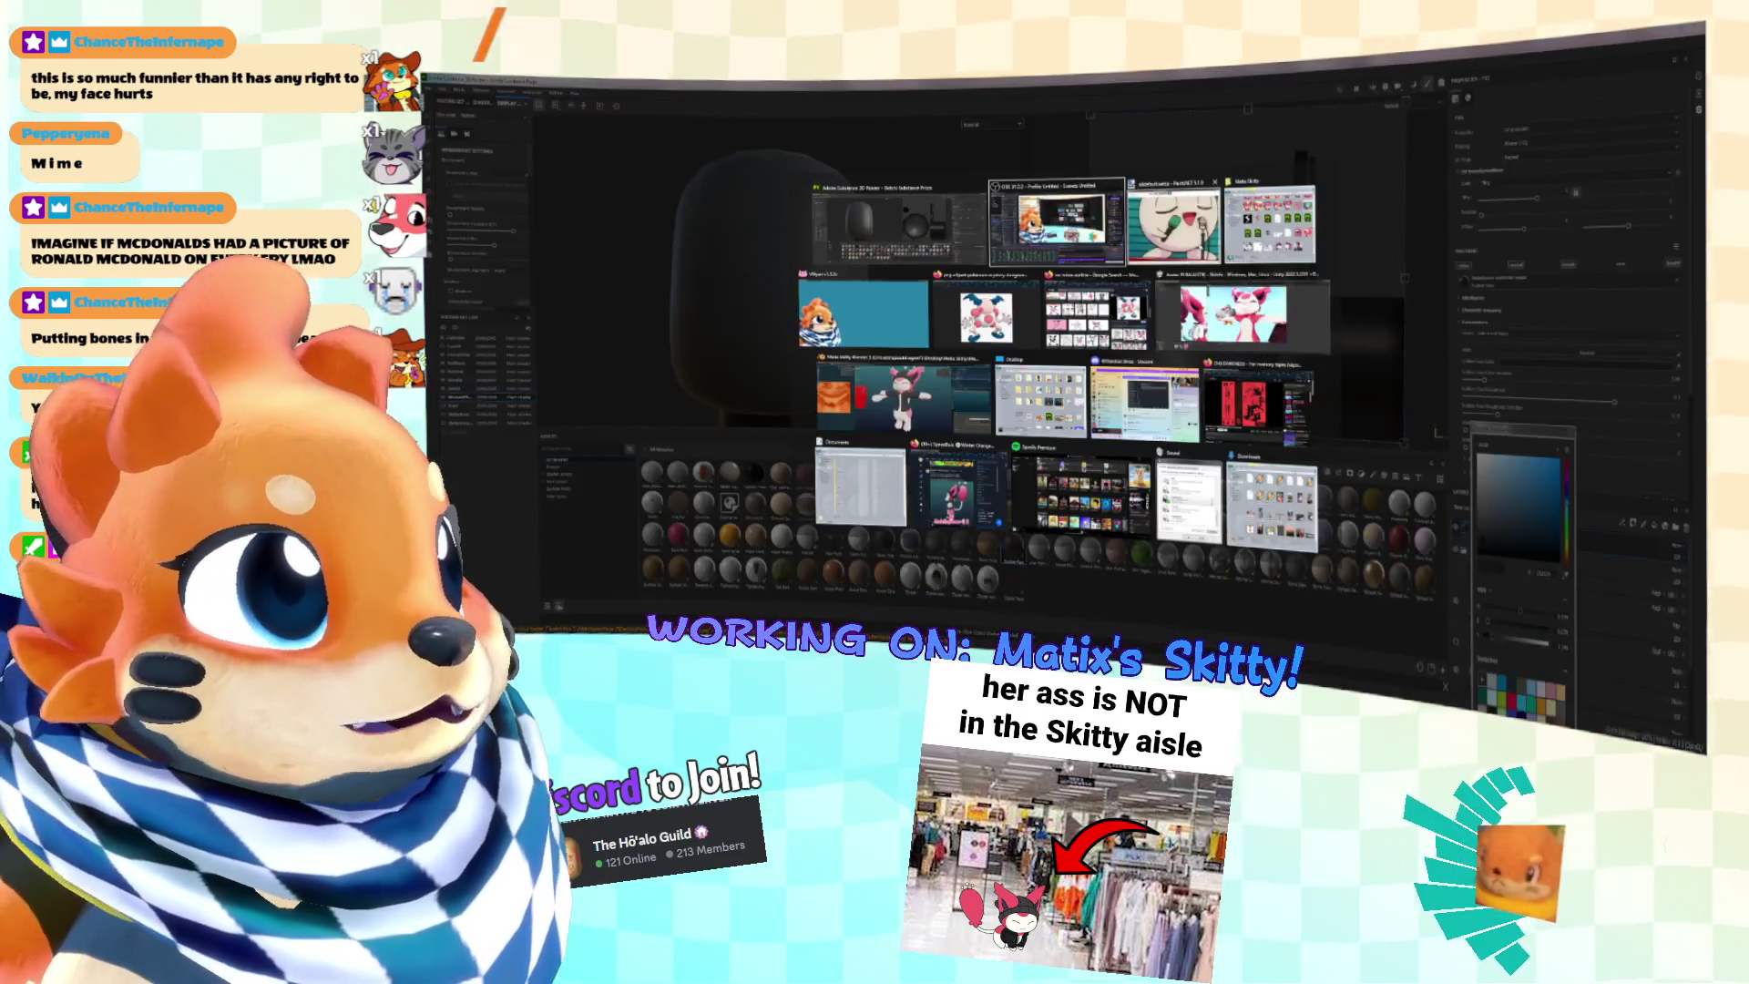
{"action": "key", "text": "alt+Tab"}
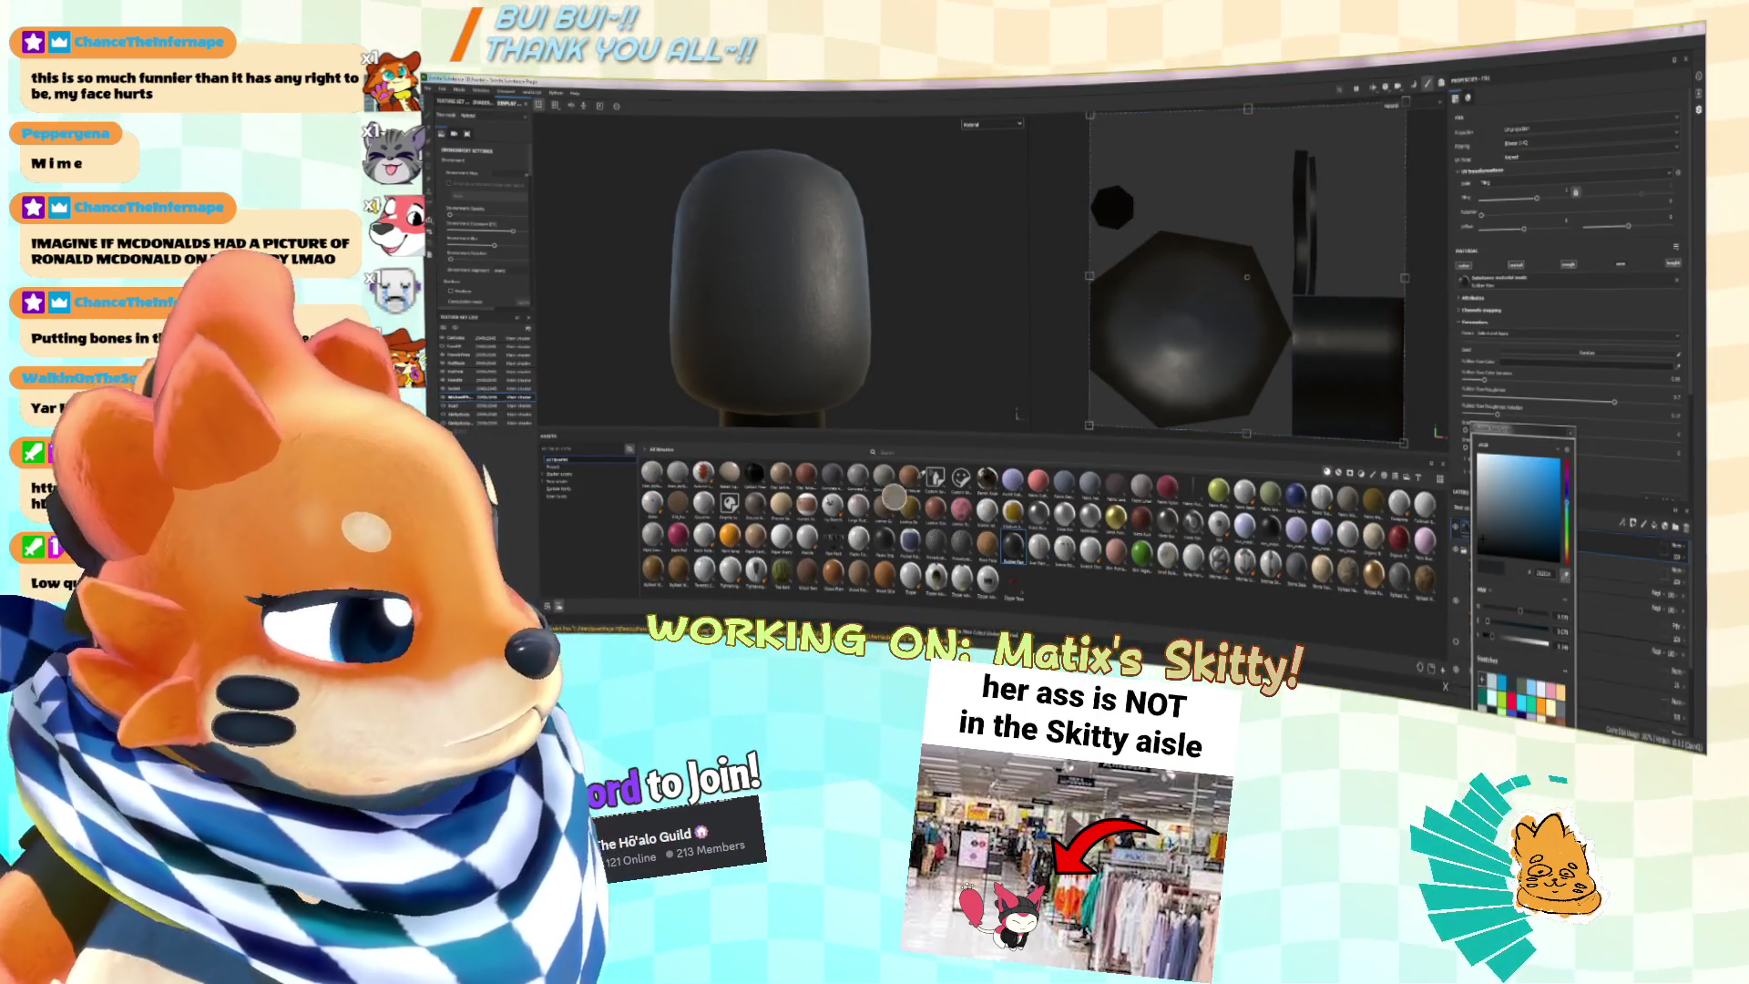
{"action": "left_click", "coordinate": [1565, 576]}
{"action": "left_click", "coordinate": [918, 330]}
{"action": "left_click_drag", "start_coordinate": [918, 329], "coordinate": [853, 314], "text": "alt"}
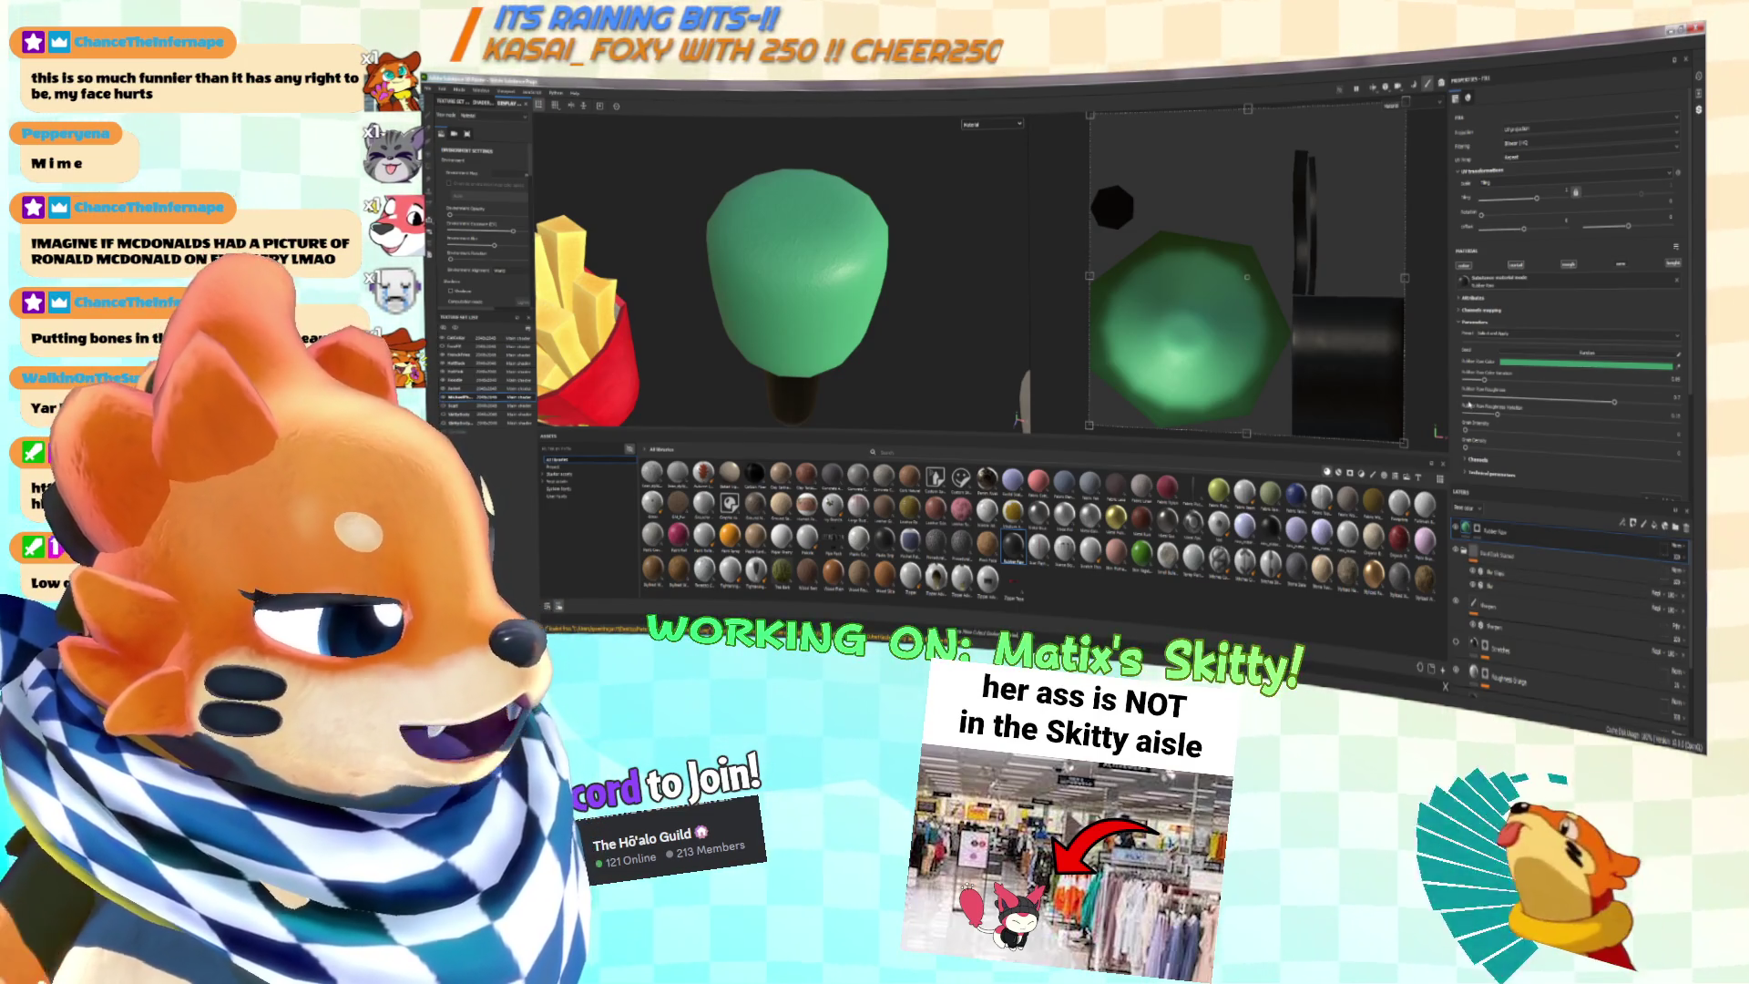
Step: Tune the green head's roughness and a foam parameter slider for a matte look
{"action": "key", "text": "f"}
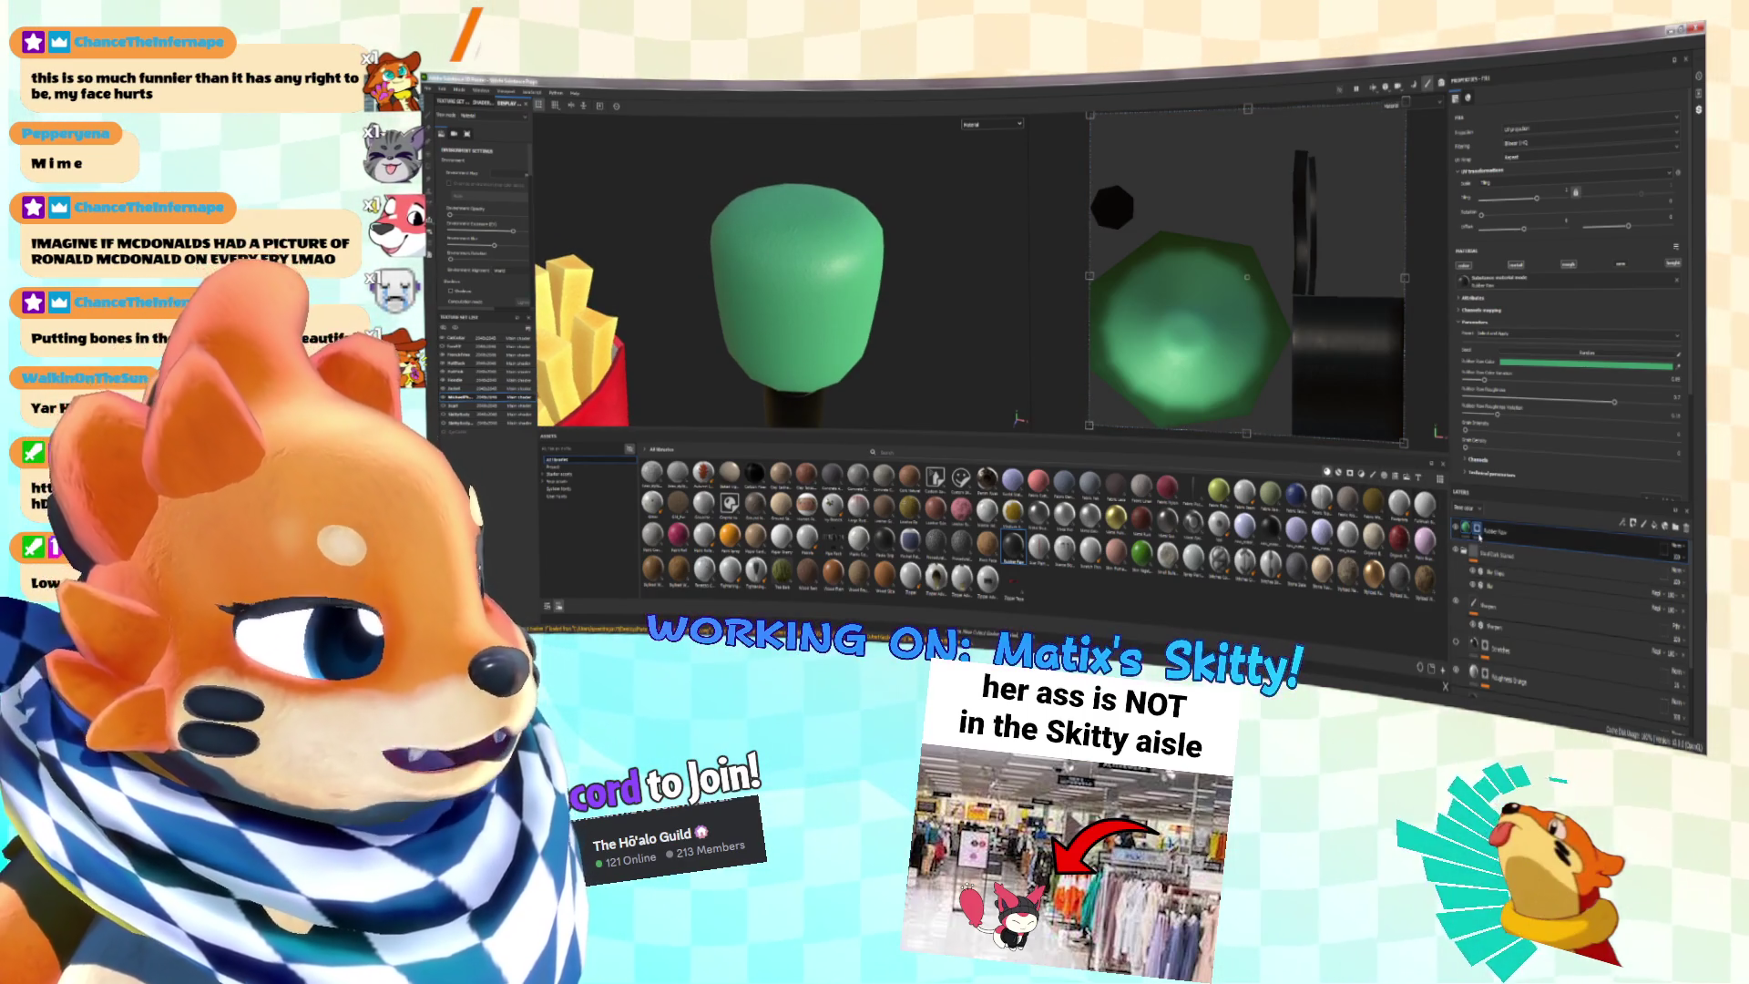
{"action": "scroll", "coordinate": [1517, 235], "scroll_direction": "down", "scroll_amount": 2}
{"action": "left_click", "coordinate": [1517, 235]}
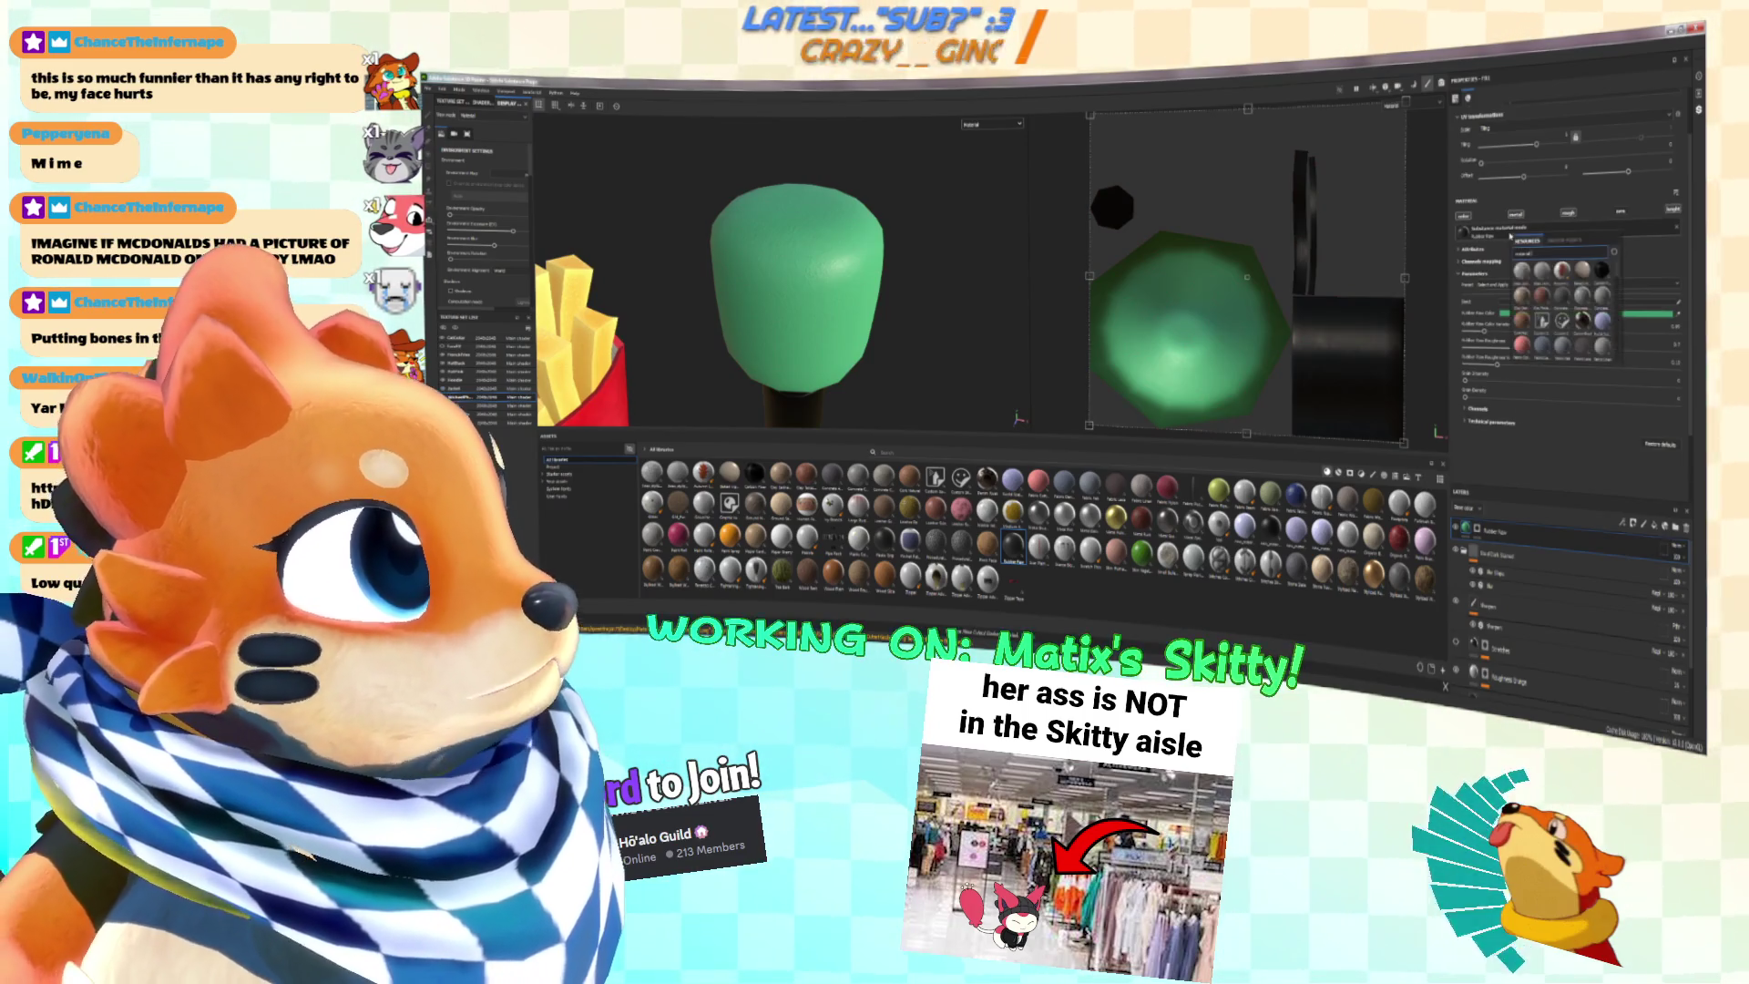
{"action": "left_click", "coordinate": [1593, 262]}
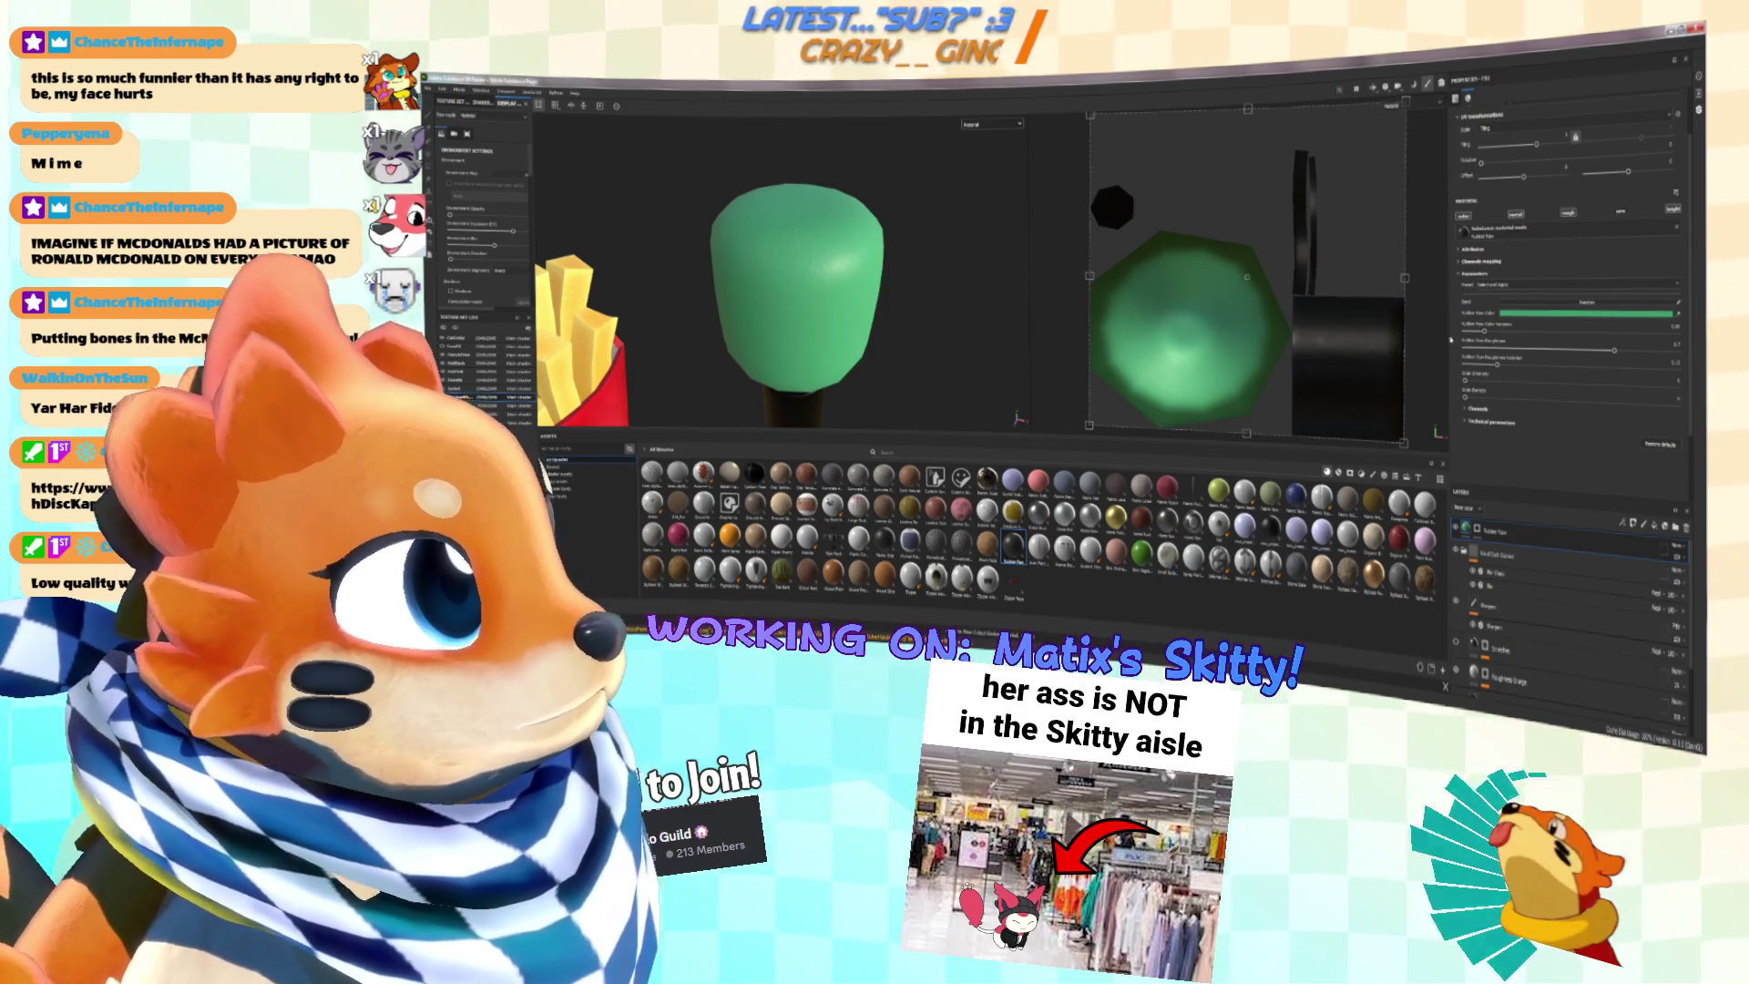
{"action": "mouse_move", "coordinate": [1548, 352]}
{"action": "left_mouse_down"}
{"action": "mouse_move", "coordinate": [1567, 351]}
{"action": "mouse_move", "coordinate": [1465, 349]}
{"action": "mouse_move", "coordinate": [1678, 350]}
{"action": "left_mouse_up"}
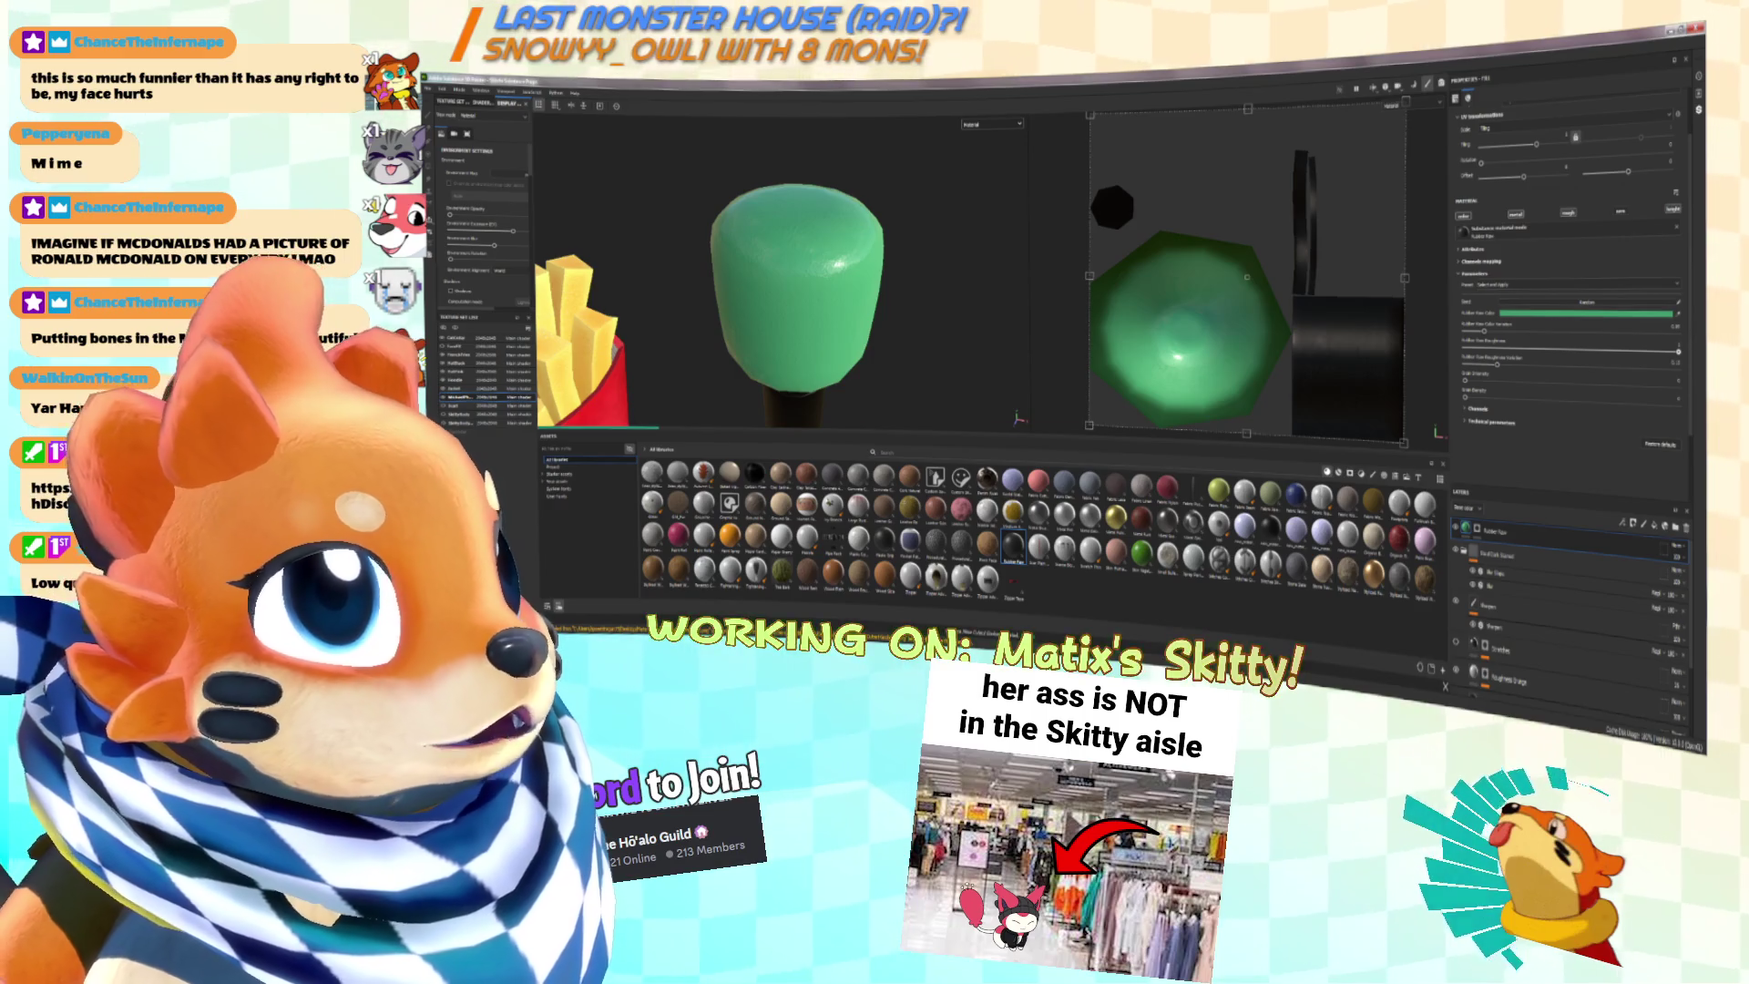
{"action": "left_click_drag", "start_coordinate": [772, 267], "coordinate": [716, 247], "text": "alt"}
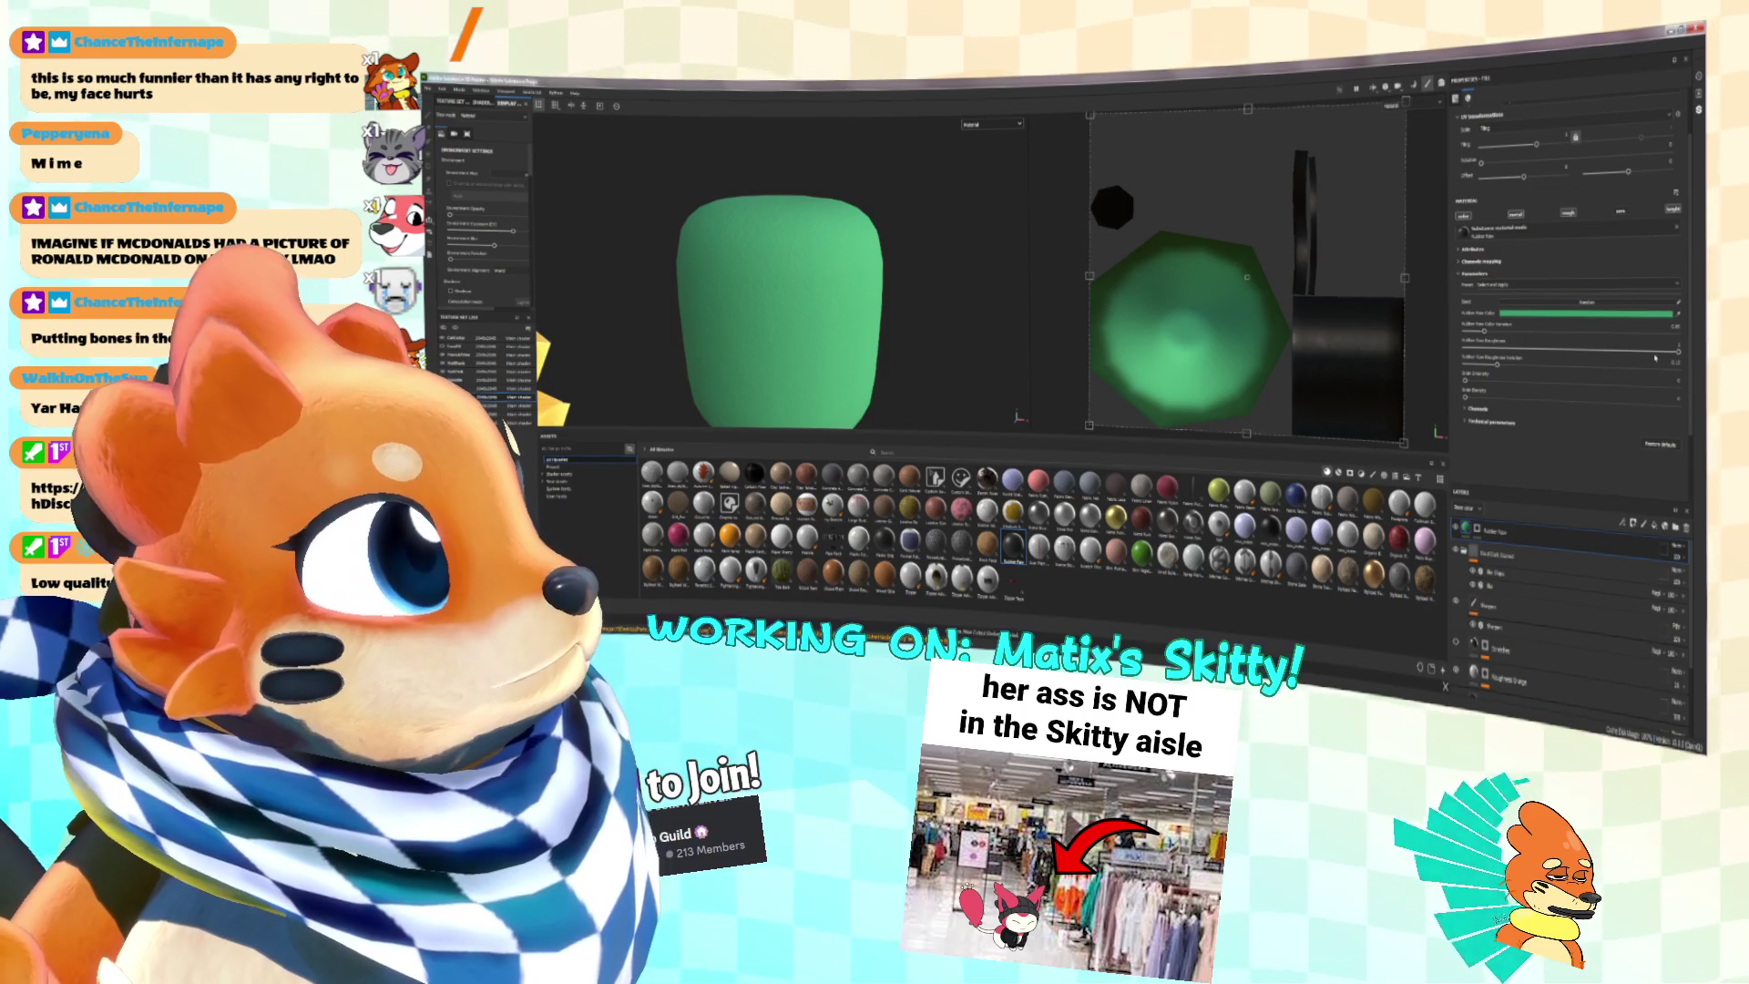
{"action": "mouse_move", "coordinate": [1666, 351]}
{"action": "left_mouse_down"}
{"action": "mouse_move", "coordinate": [1631, 349]}
{"action": "mouse_move", "coordinate": [1650, 349]}
{"action": "left_mouse_up"}
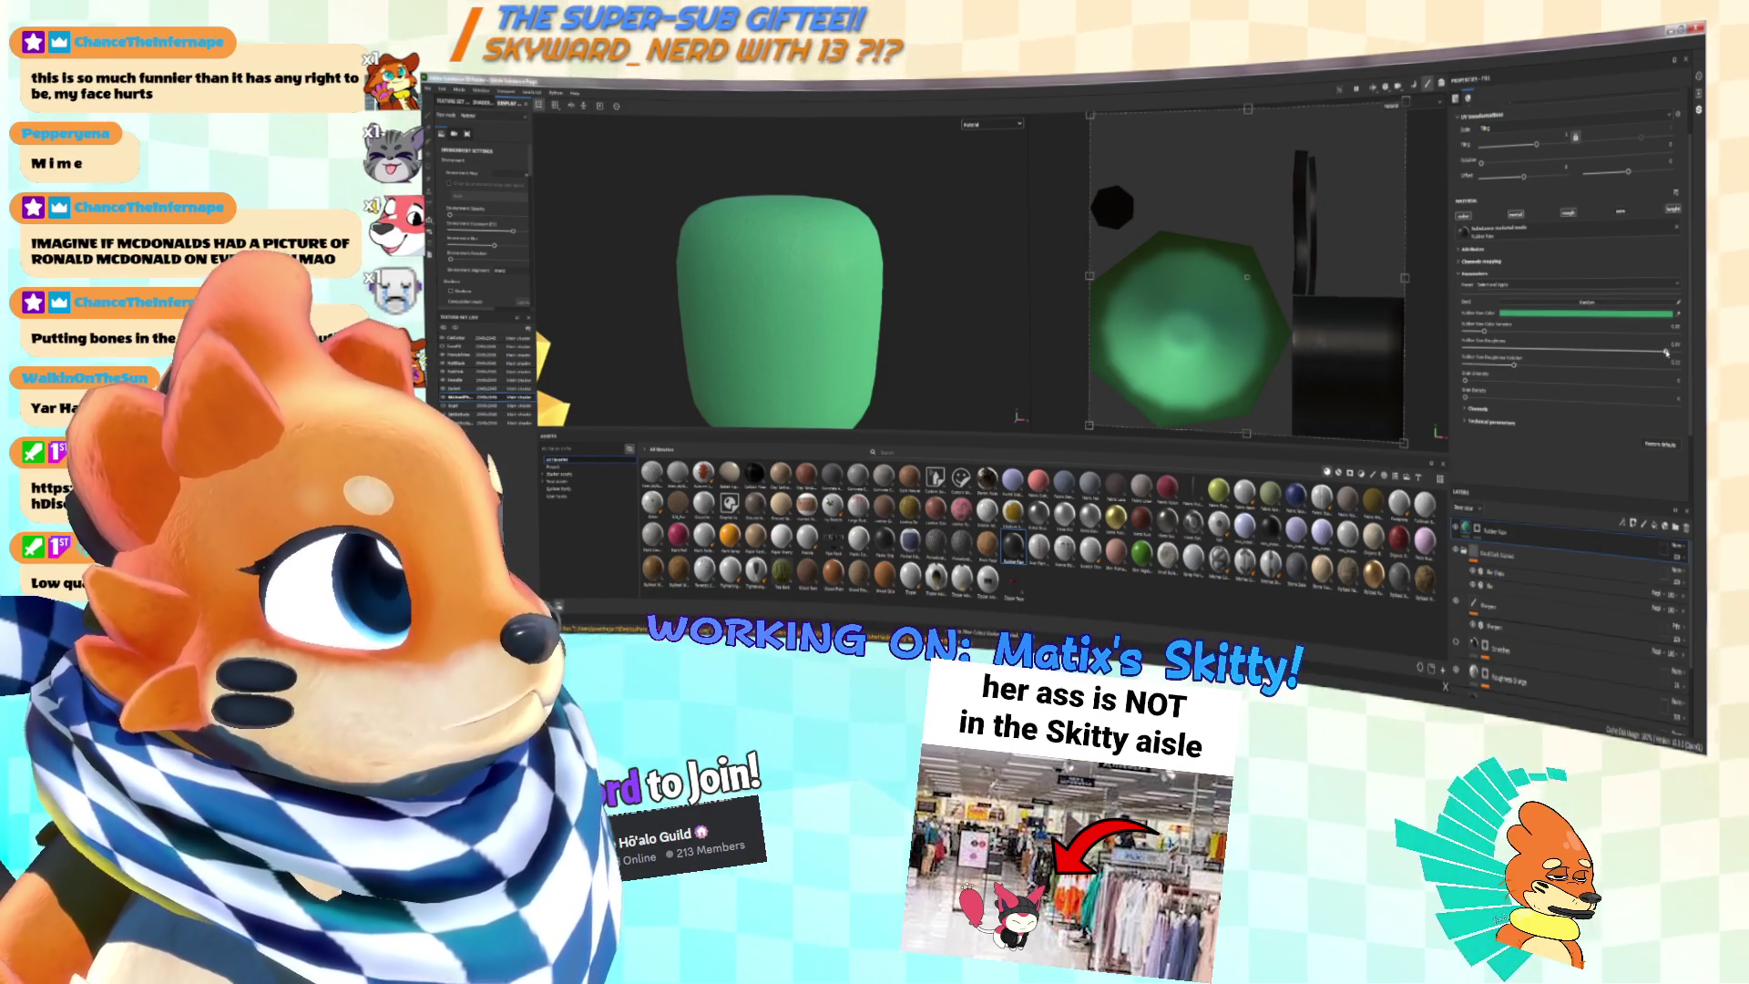
{"action": "left_click_drag", "start_coordinate": [1508, 381], "coordinate": [1664, 383]}
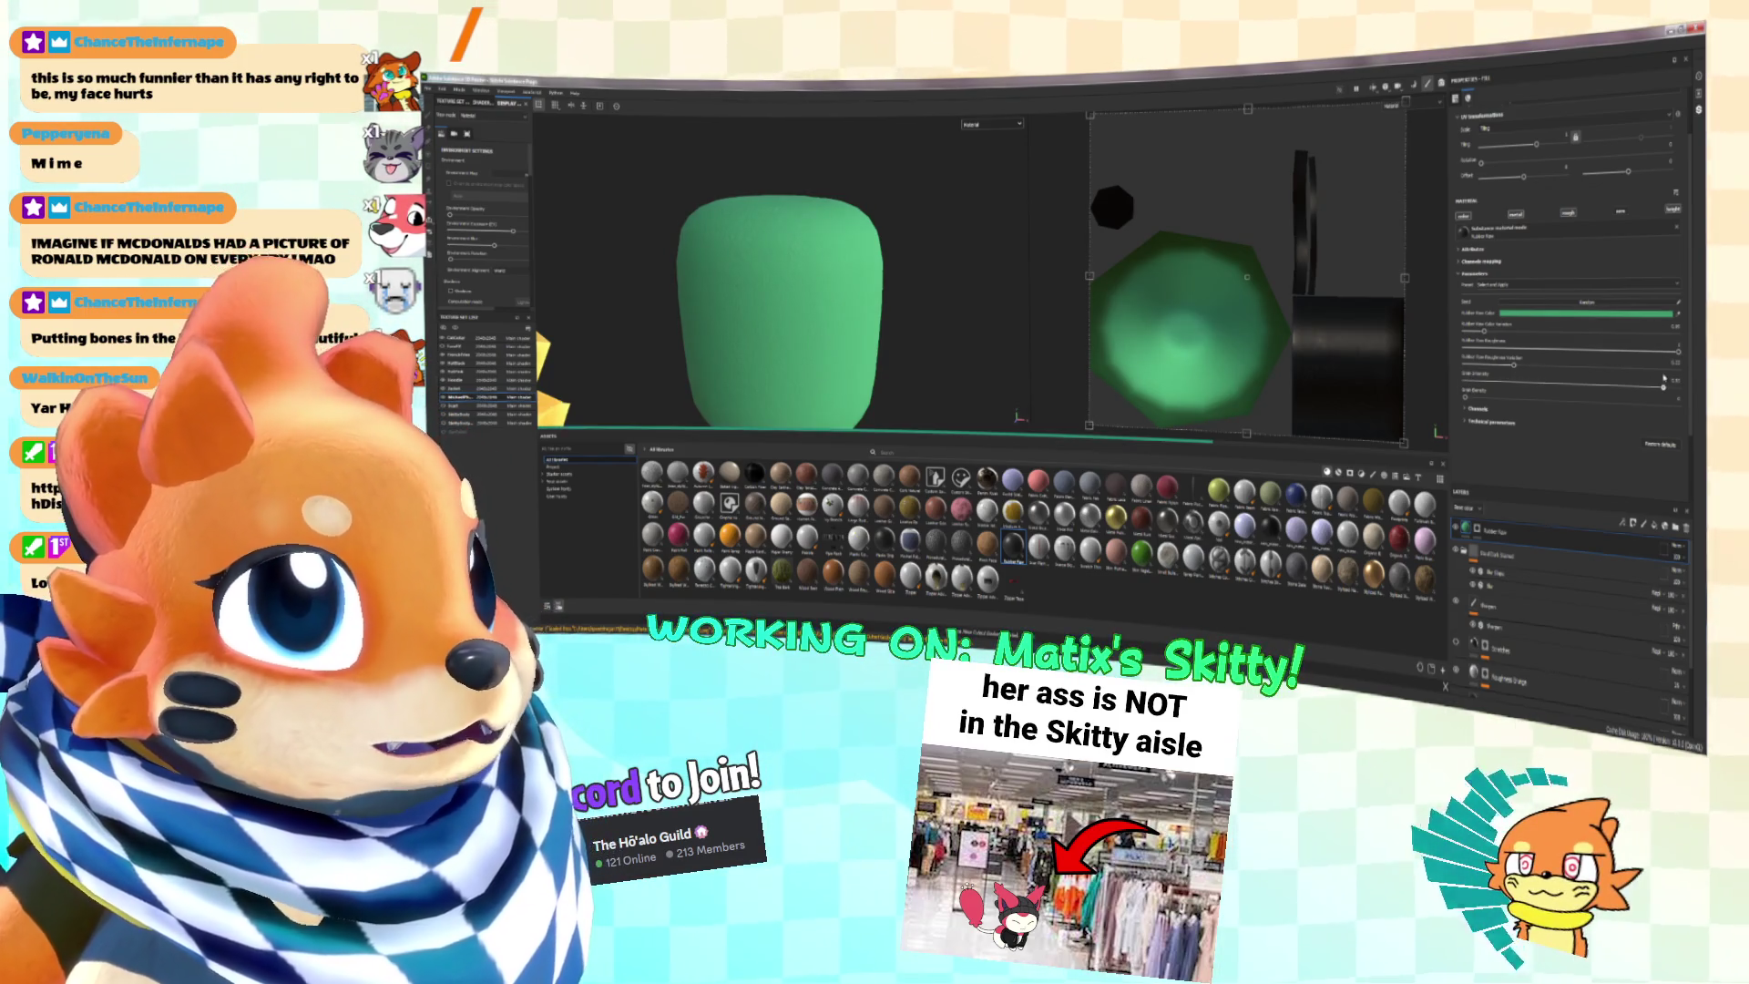
Step: Raise the foam's Grain density for a denser, bumpier texture on the green head
{"action": "scroll", "coordinate": [896, 257], "scroll_direction": "up", "scroll_amount": 5}
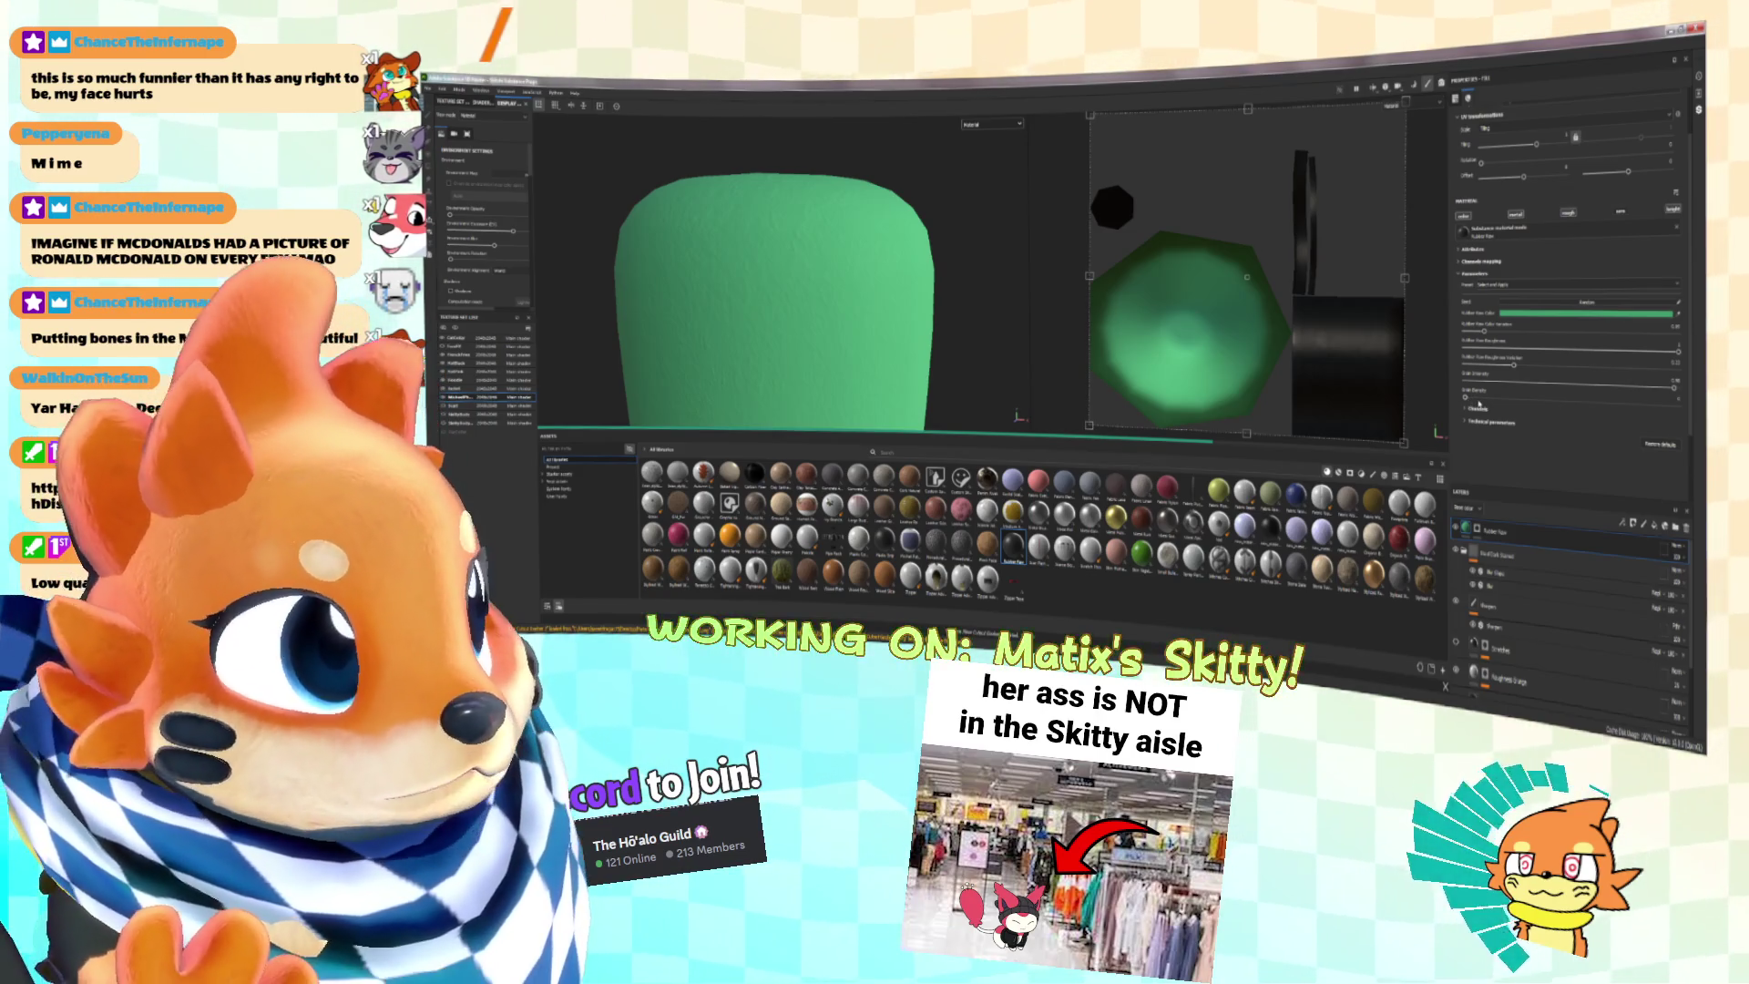
{"action": "left_click", "coordinate": [1479, 400]}
{"action": "mouse_move", "coordinate": [820, 292]}
{"action": "left_mouse_down", "text": "alt"}
{"action": "mouse_move", "coordinate": [1002, 291]}
{"action": "mouse_move", "coordinate": [880, 285]}
{"action": "mouse_move", "coordinate": [877, 308]}
{"action": "mouse_move", "coordinate": [847, 273]}
{"action": "mouse_move", "coordinate": [890, 297]}
{"action": "left_mouse_up", "text": "alt"}
{"action": "scroll", "coordinate": [877, 308], "scroll_direction": "down", "scroll_amount": 5}
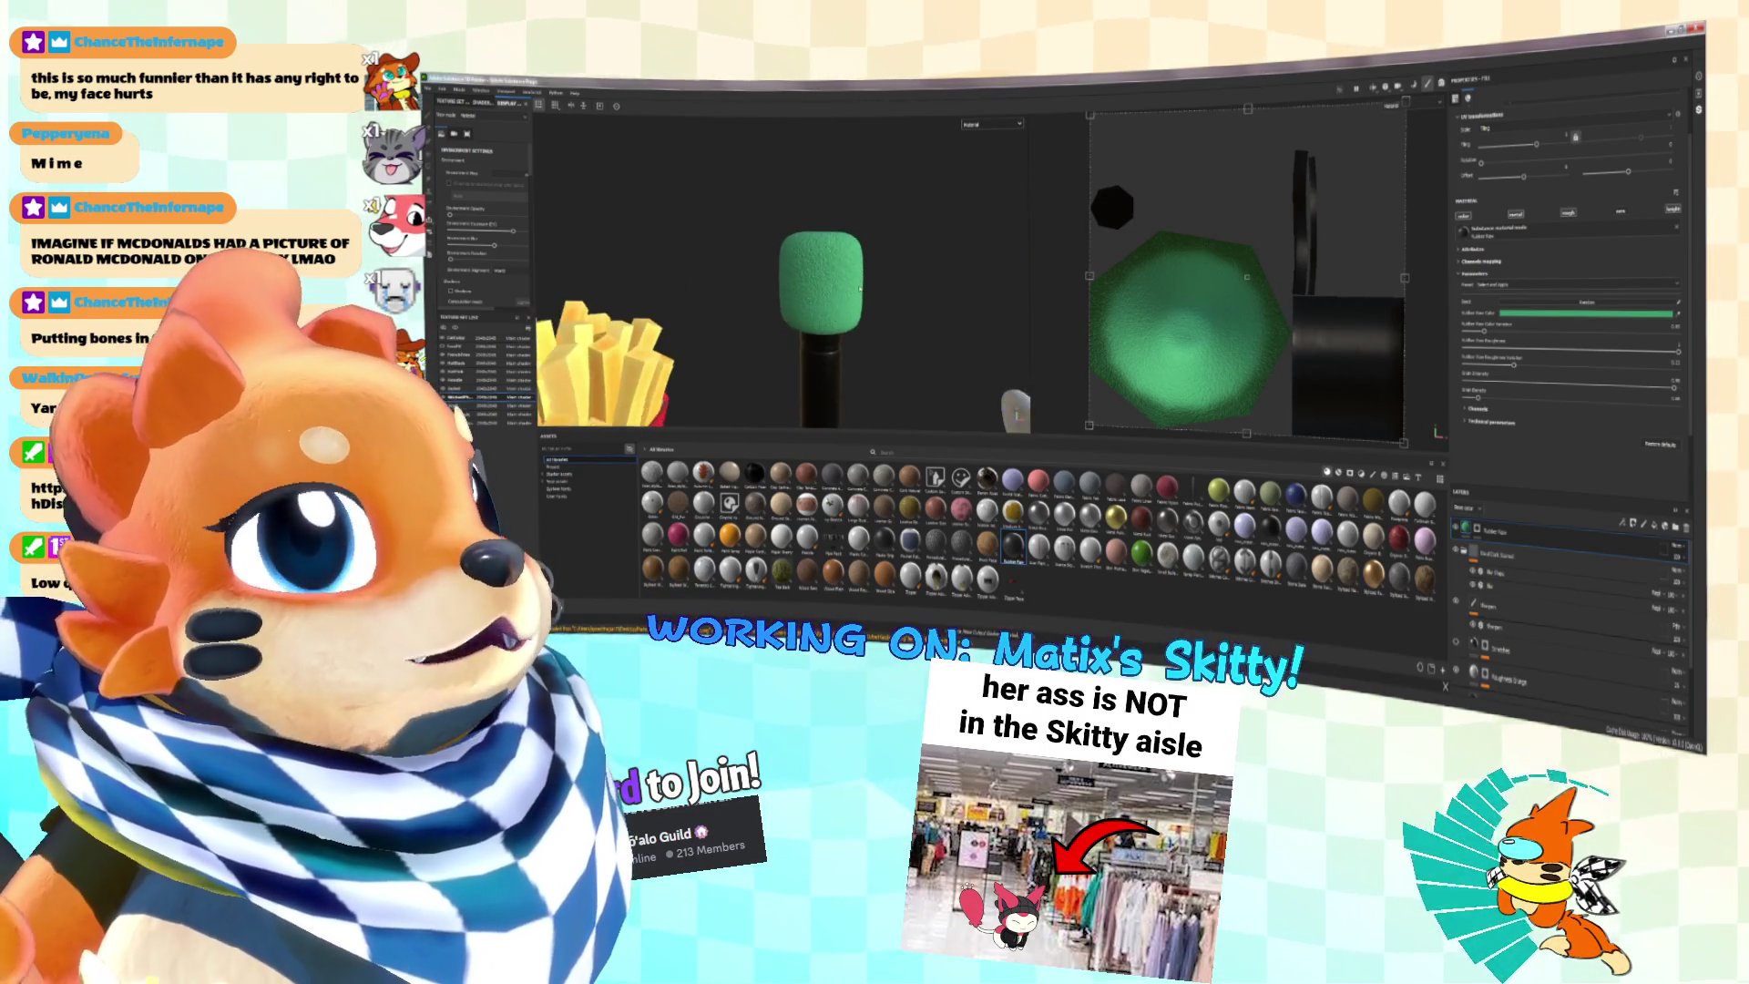
{"action": "scroll", "coordinate": [847, 283], "scroll_direction": "up", "scroll_amount": 5}
{"action": "scroll", "coordinate": [831, 278], "scroll_direction": "down", "scroll_amount": 2}
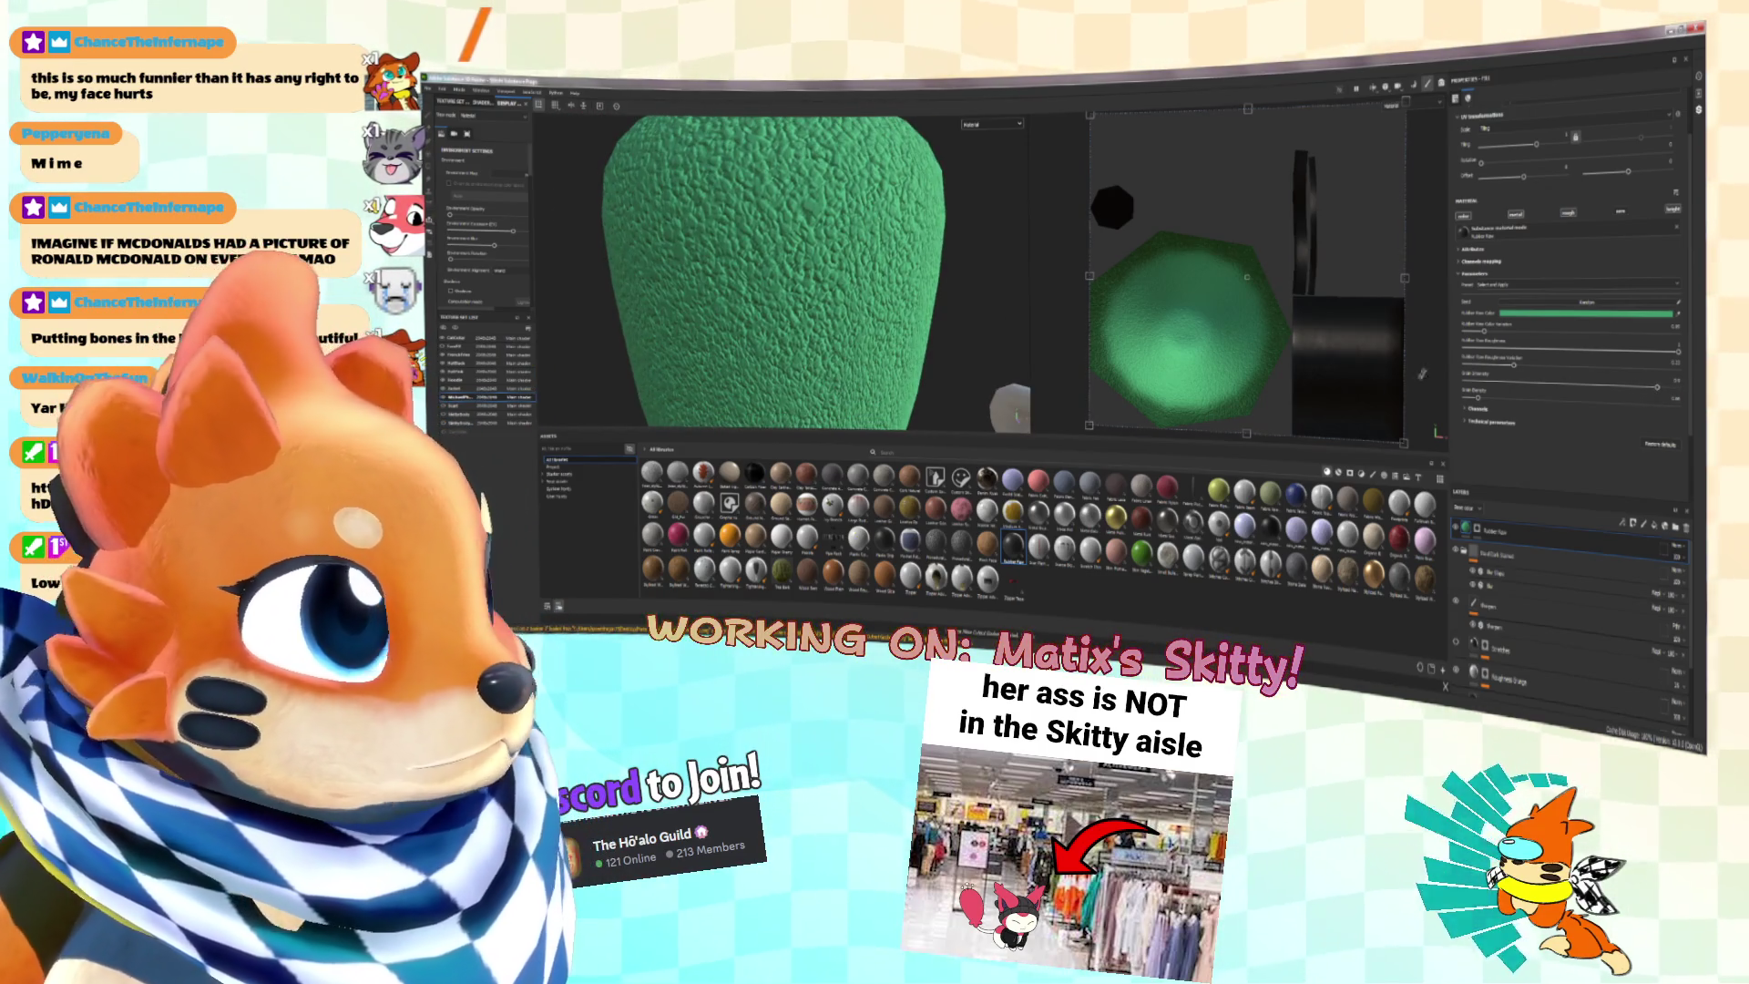
{"action": "left_click_drag", "start_coordinate": [1480, 399], "coordinate": [1636, 404]}
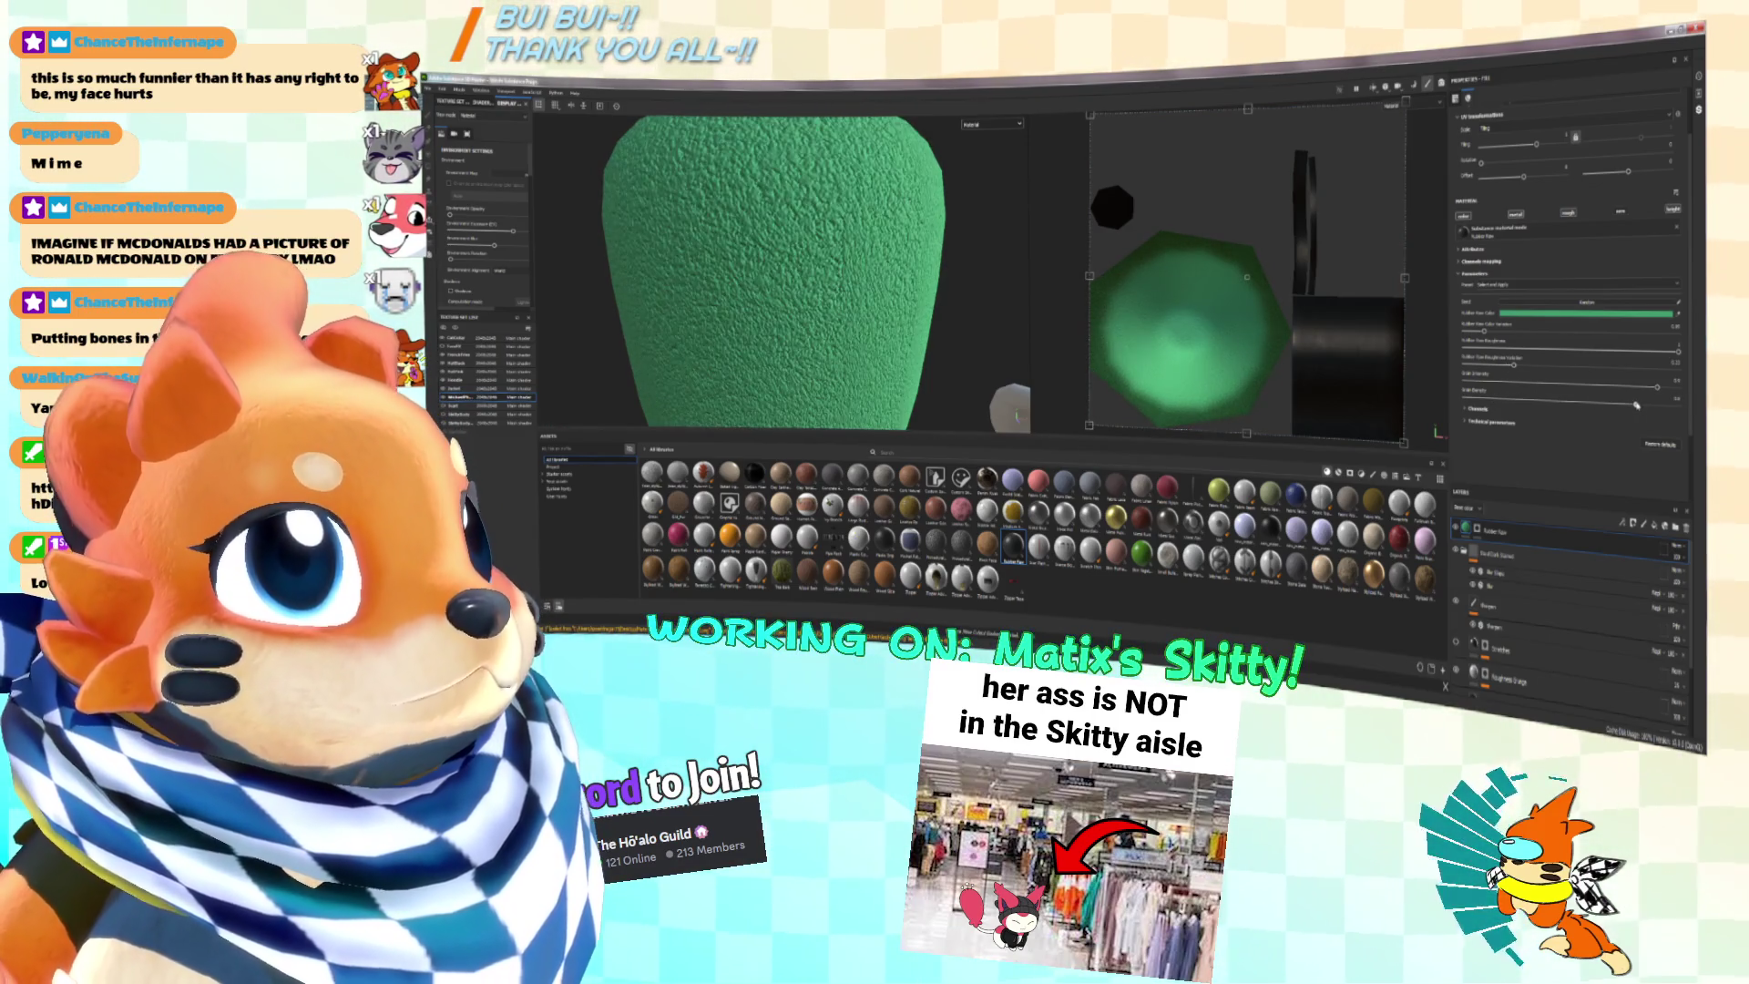
Step: Increase Roughness variation and Color variation across the foam surface
{"action": "scroll", "coordinate": [841, 296], "scroll_direction": "down", "scroll_amount": 3}
{"action": "scroll", "coordinate": [841, 296], "scroll_direction": "up", "scroll_amount": 3}
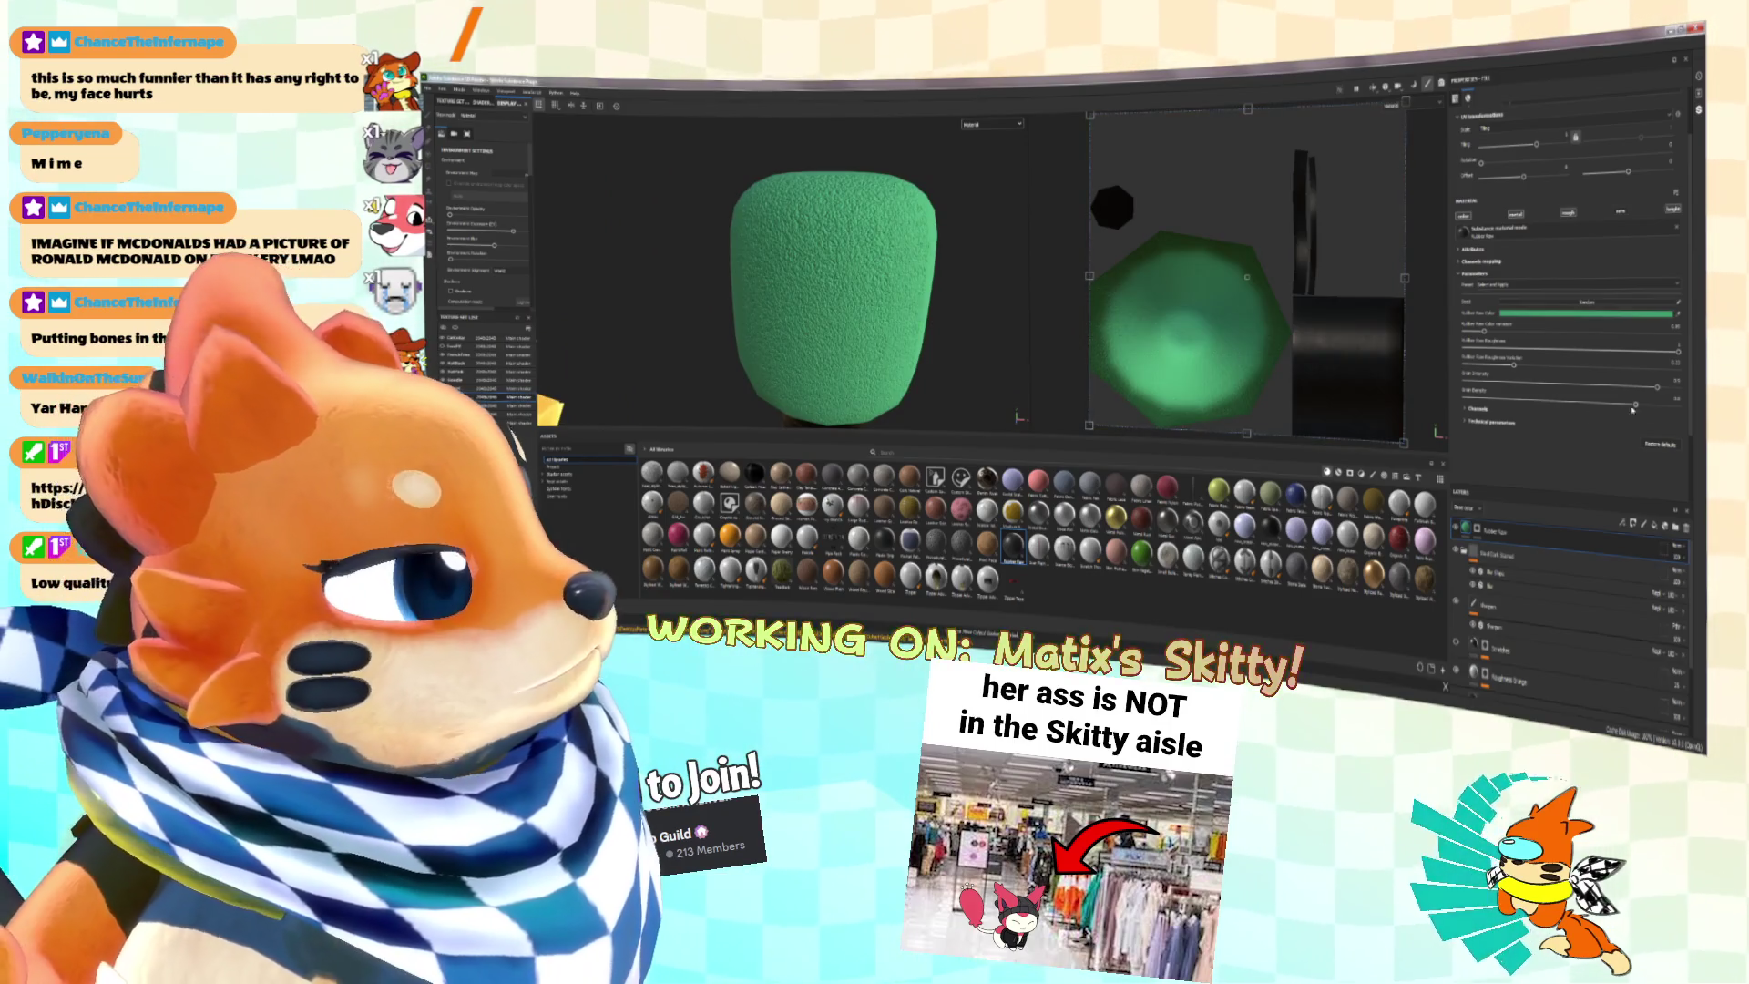
{"action": "scroll", "coordinate": [870, 377], "scroll_direction": "down", "scroll_amount": 3}
{"action": "mouse_move", "coordinate": [870, 377]}
{"action": "left_mouse_down", "text": "alt"}
{"action": "mouse_move", "coordinate": [774, 310]}
{"action": "mouse_move", "coordinate": [879, 321]}
{"action": "left_mouse_up", "text": "alt"}
{"action": "scroll", "coordinate": [762, 302], "scroll_direction": "up", "scroll_amount": 5}
{"action": "scroll", "coordinate": [852, 318], "scroll_direction": "down", "scroll_amount": 5}
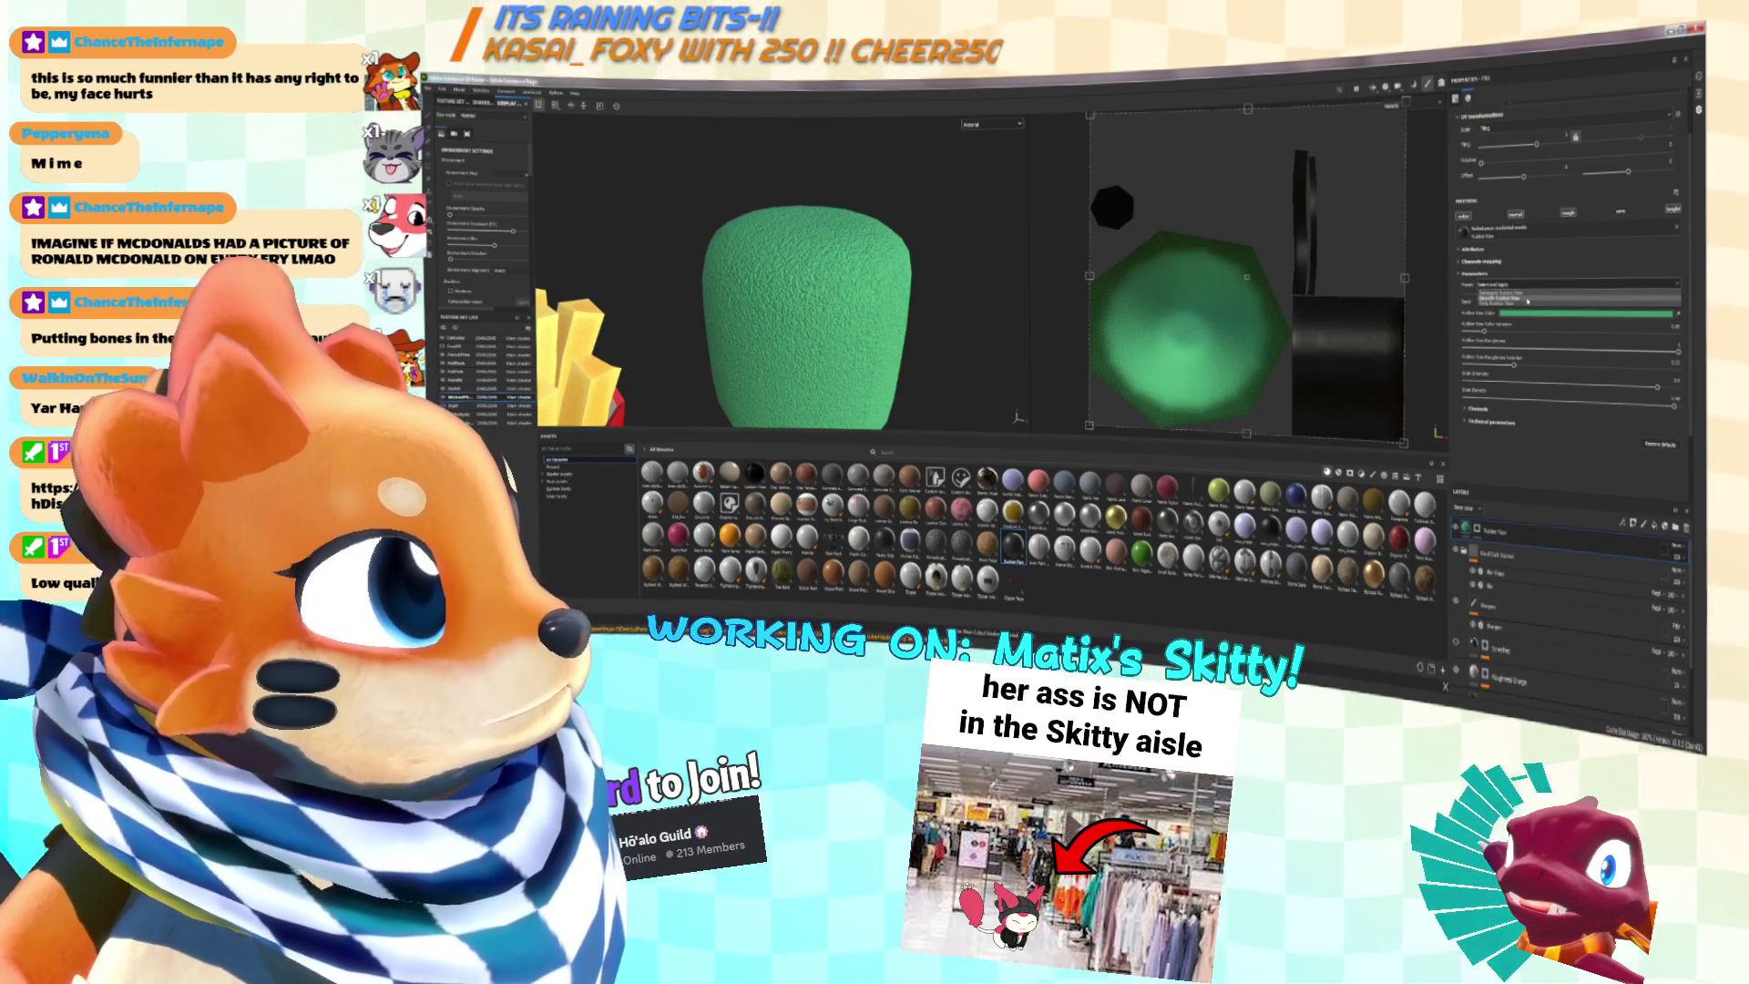
{"action": "mouse_move", "coordinate": [1512, 364]}
{"action": "left_mouse_down"}
{"action": "mouse_move", "coordinate": [1555, 369]}
{"action": "mouse_move", "coordinate": [1542, 382]}
{"action": "left_mouse_up"}
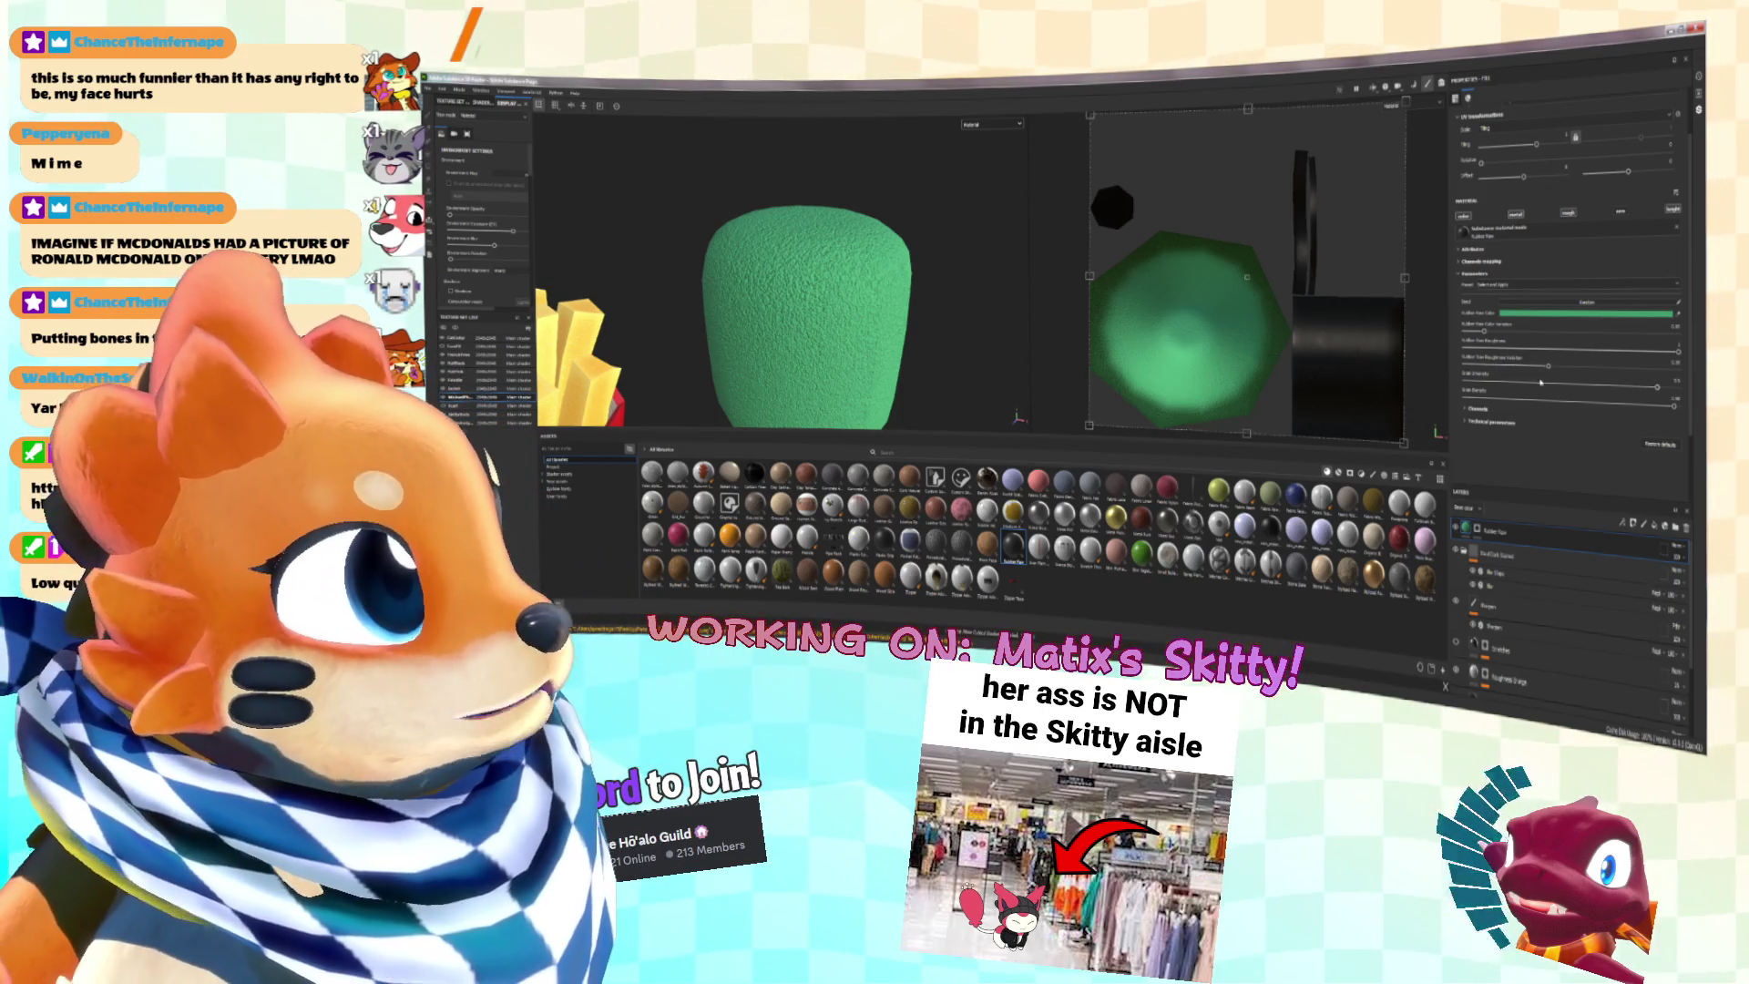
{"action": "left_click_drag", "start_coordinate": [1484, 332], "coordinate": [1564, 339]}
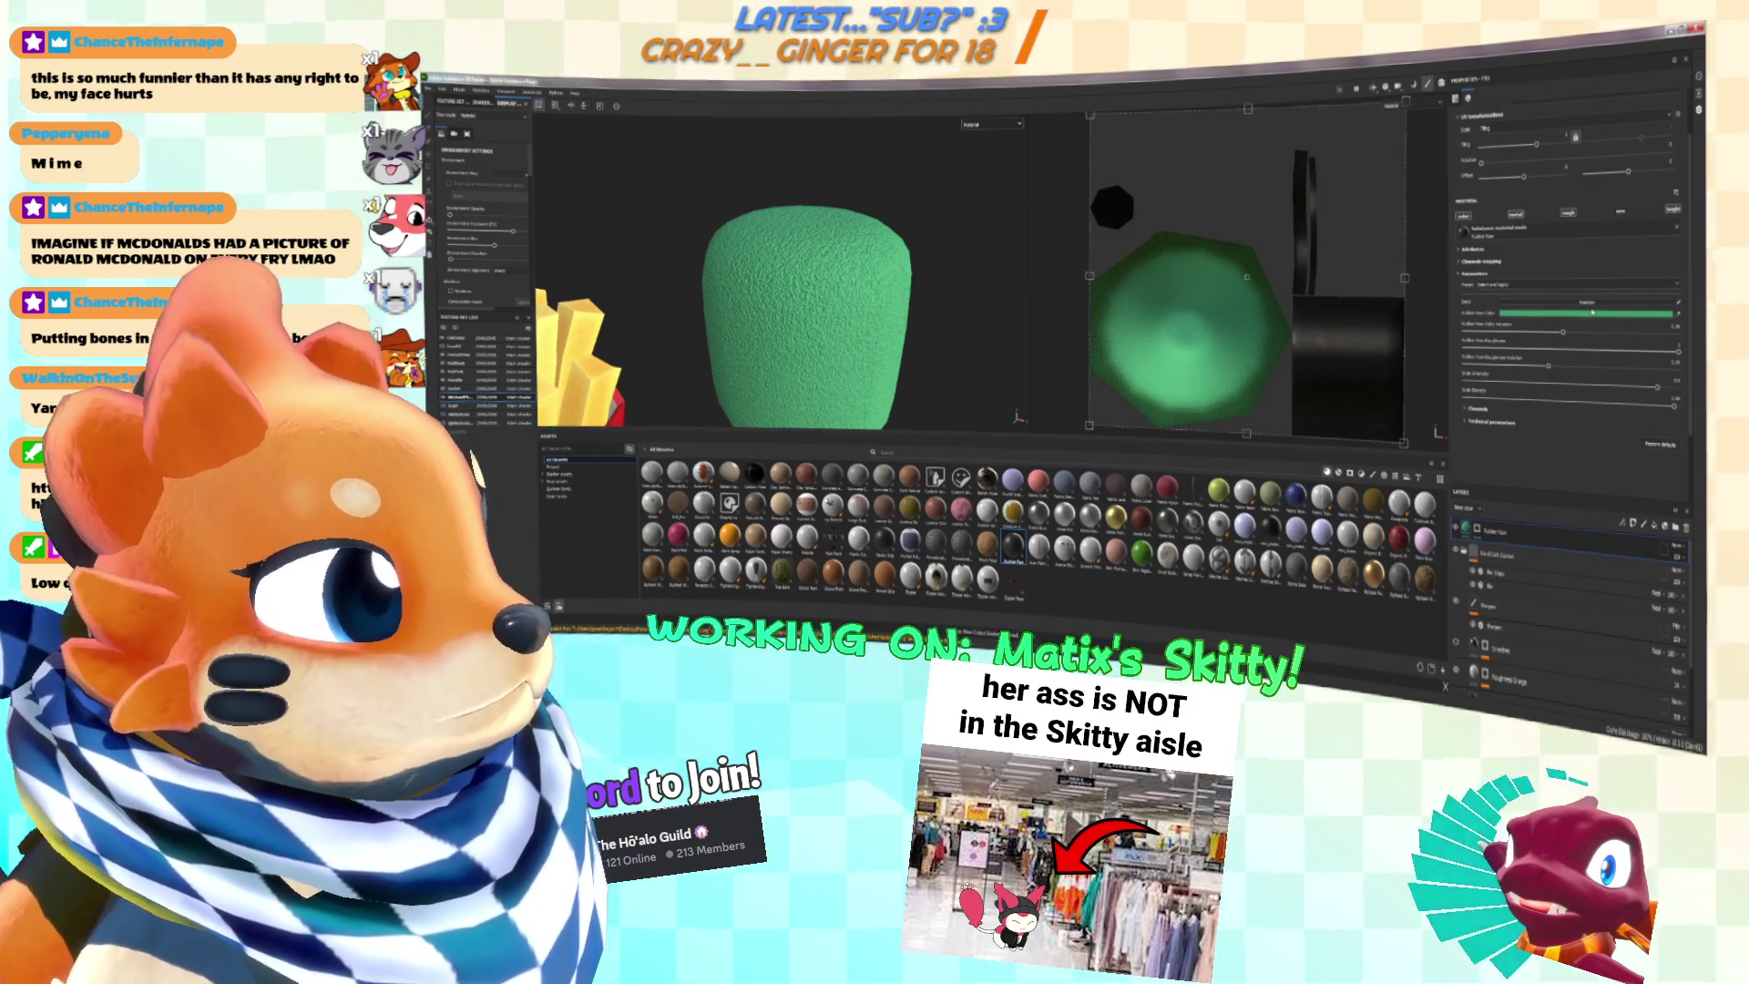
{"action": "left_click", "coordinate": [1602, 316]}
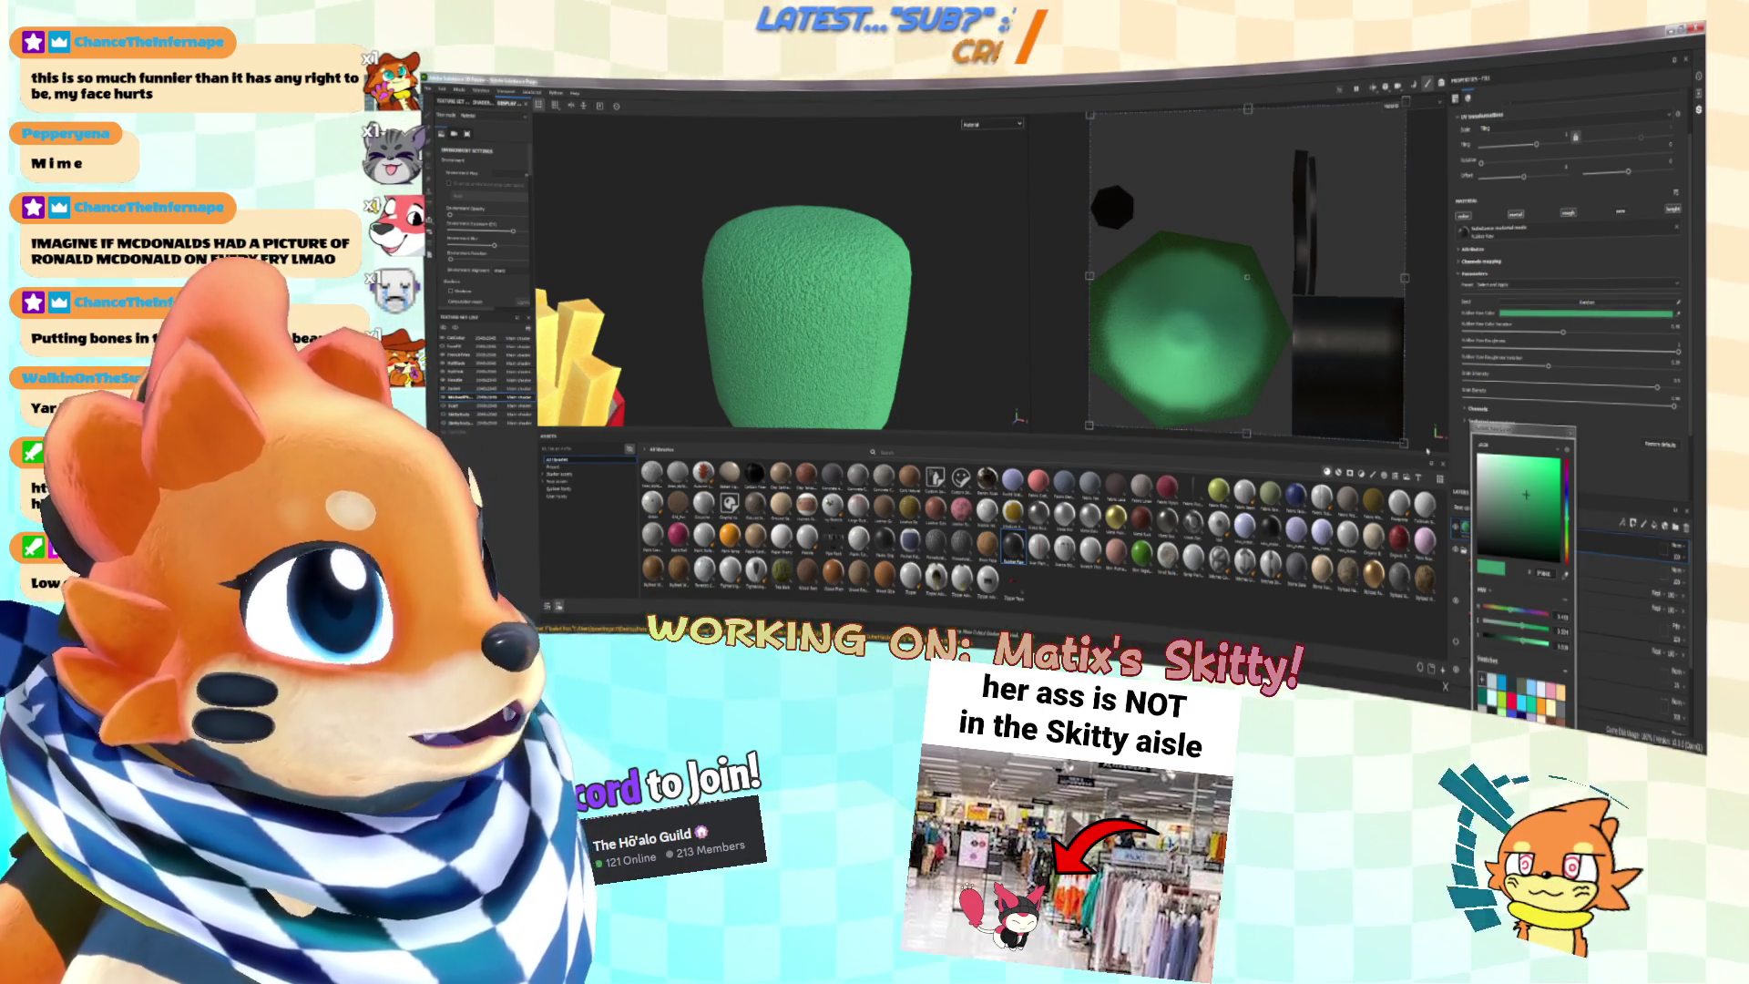
Step: Show only the base colour on the model and inspect the material's channels section
{"action": "key", "text": "c"}
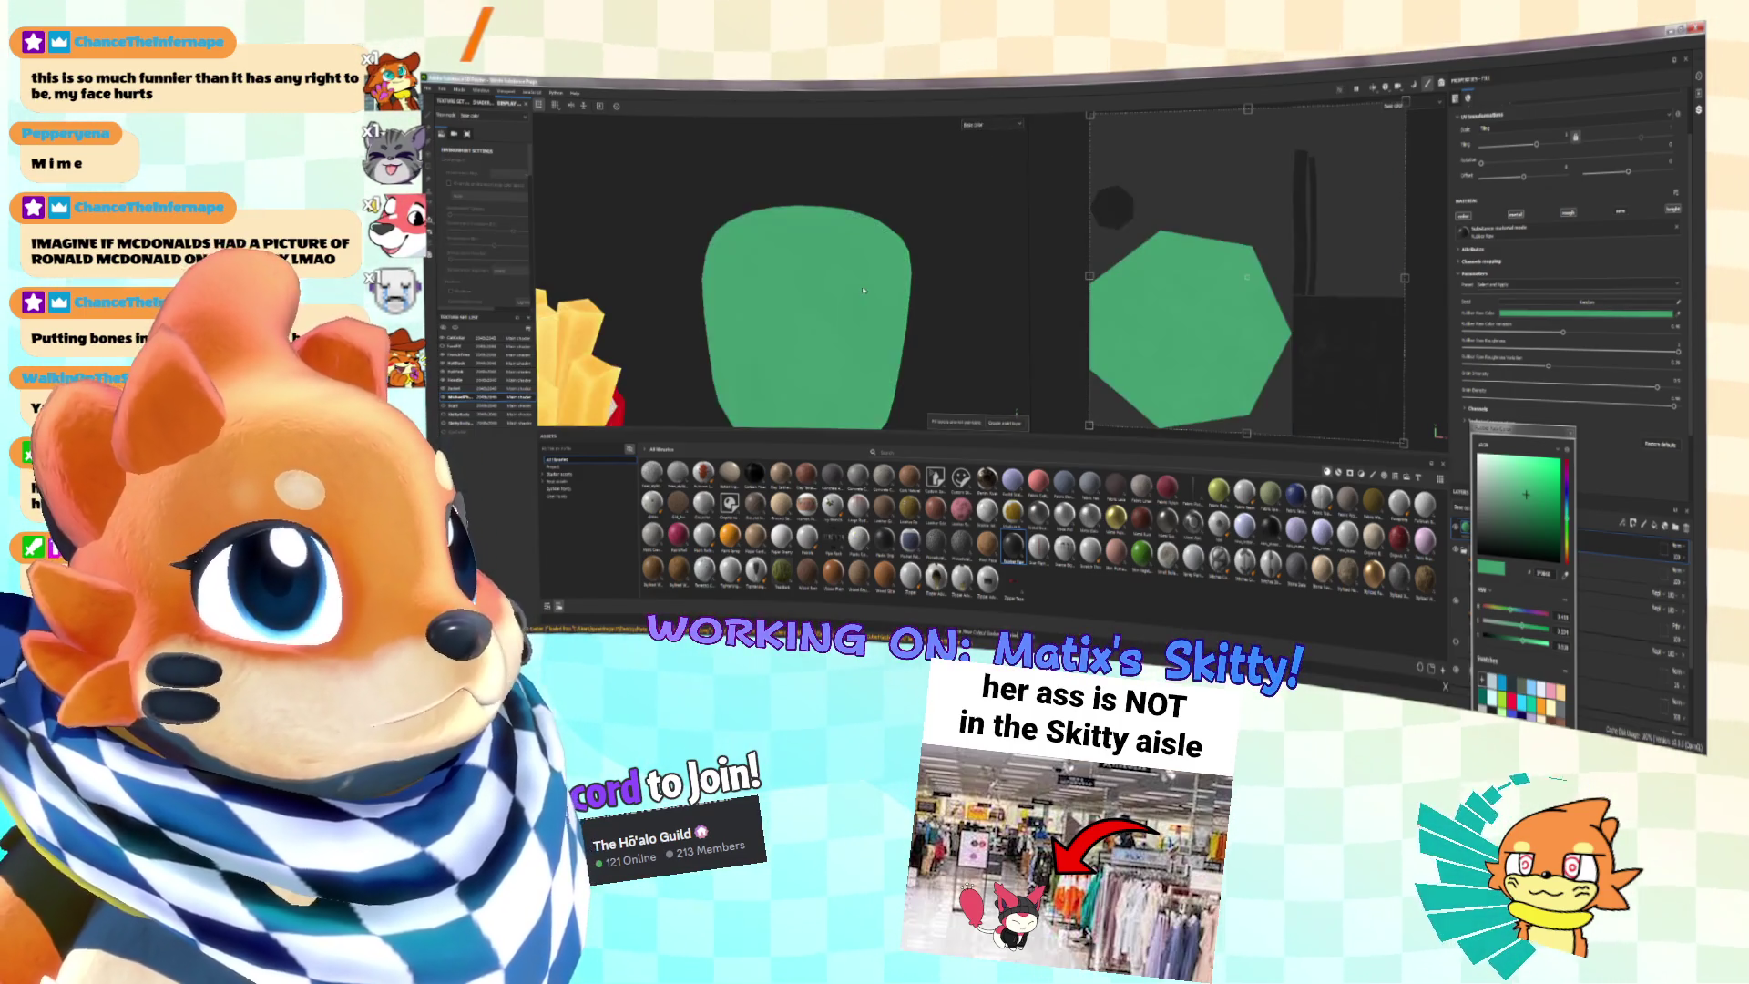
{"action": "scroll", "coordinate": [1596, 301], "scroll_direction": "down", "scroll_amount": 4}
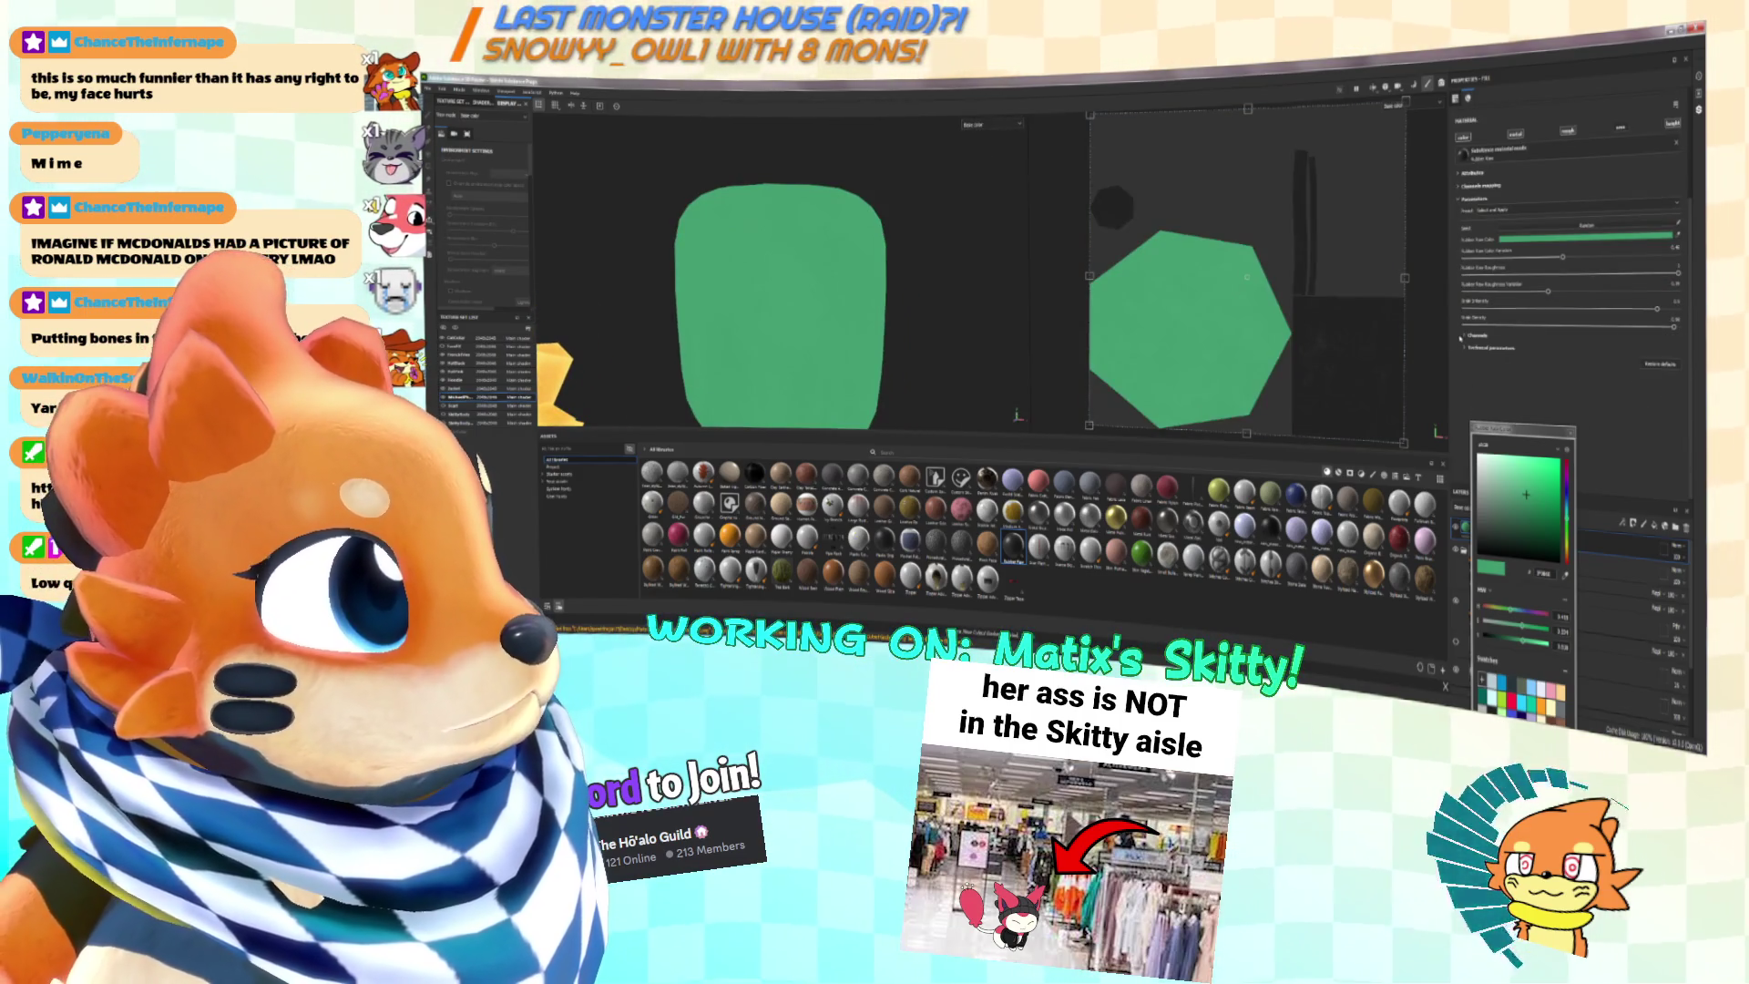
{"action": "left_click", "coordinate": [1468, 337]}
{"action": "scroll", "coordinate": [1468, 337], "scroll_direction": "down", "scroll_amount": 1}
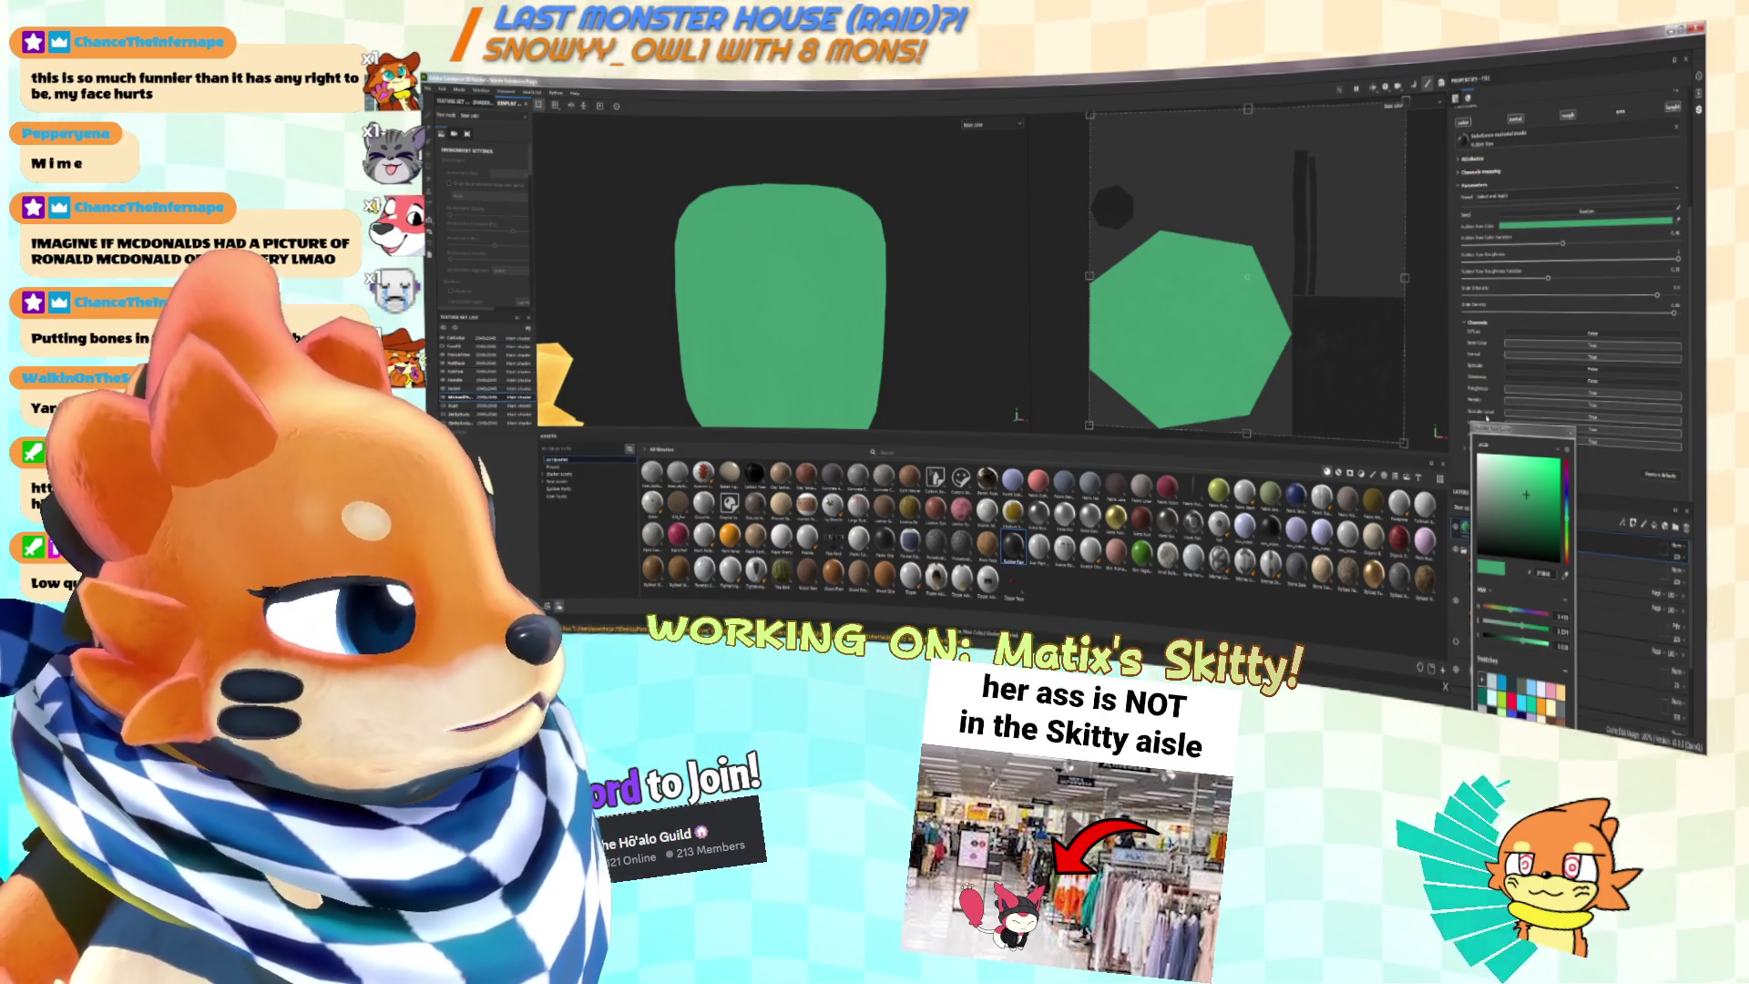
{"action": "left_click_drag", "start_coordinate": [1482, 421], "coordinate": [1312, 400]}
{"action": "scroll", "coordinate": [1540, 424], "scroll_direction": "down", "scroll_amount": 4}
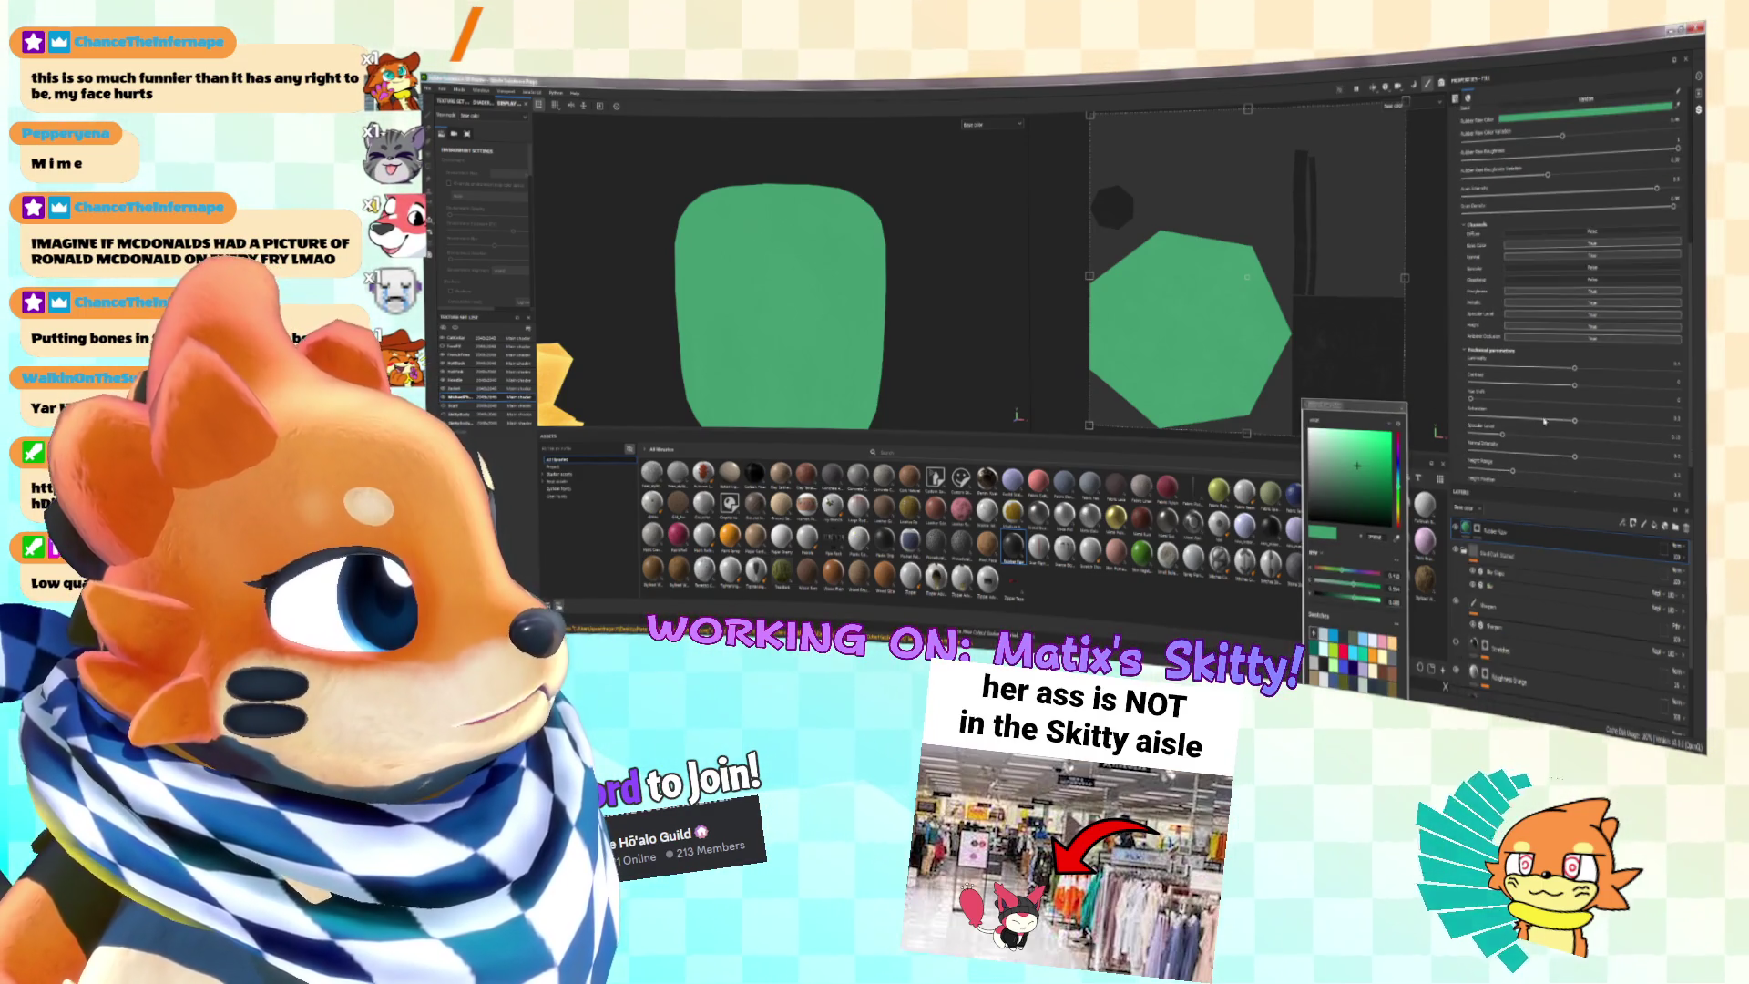
{"action": "scroll", "coordinate": [1539, 423], "scroll_direction": "up", "scroll_amount": 5}
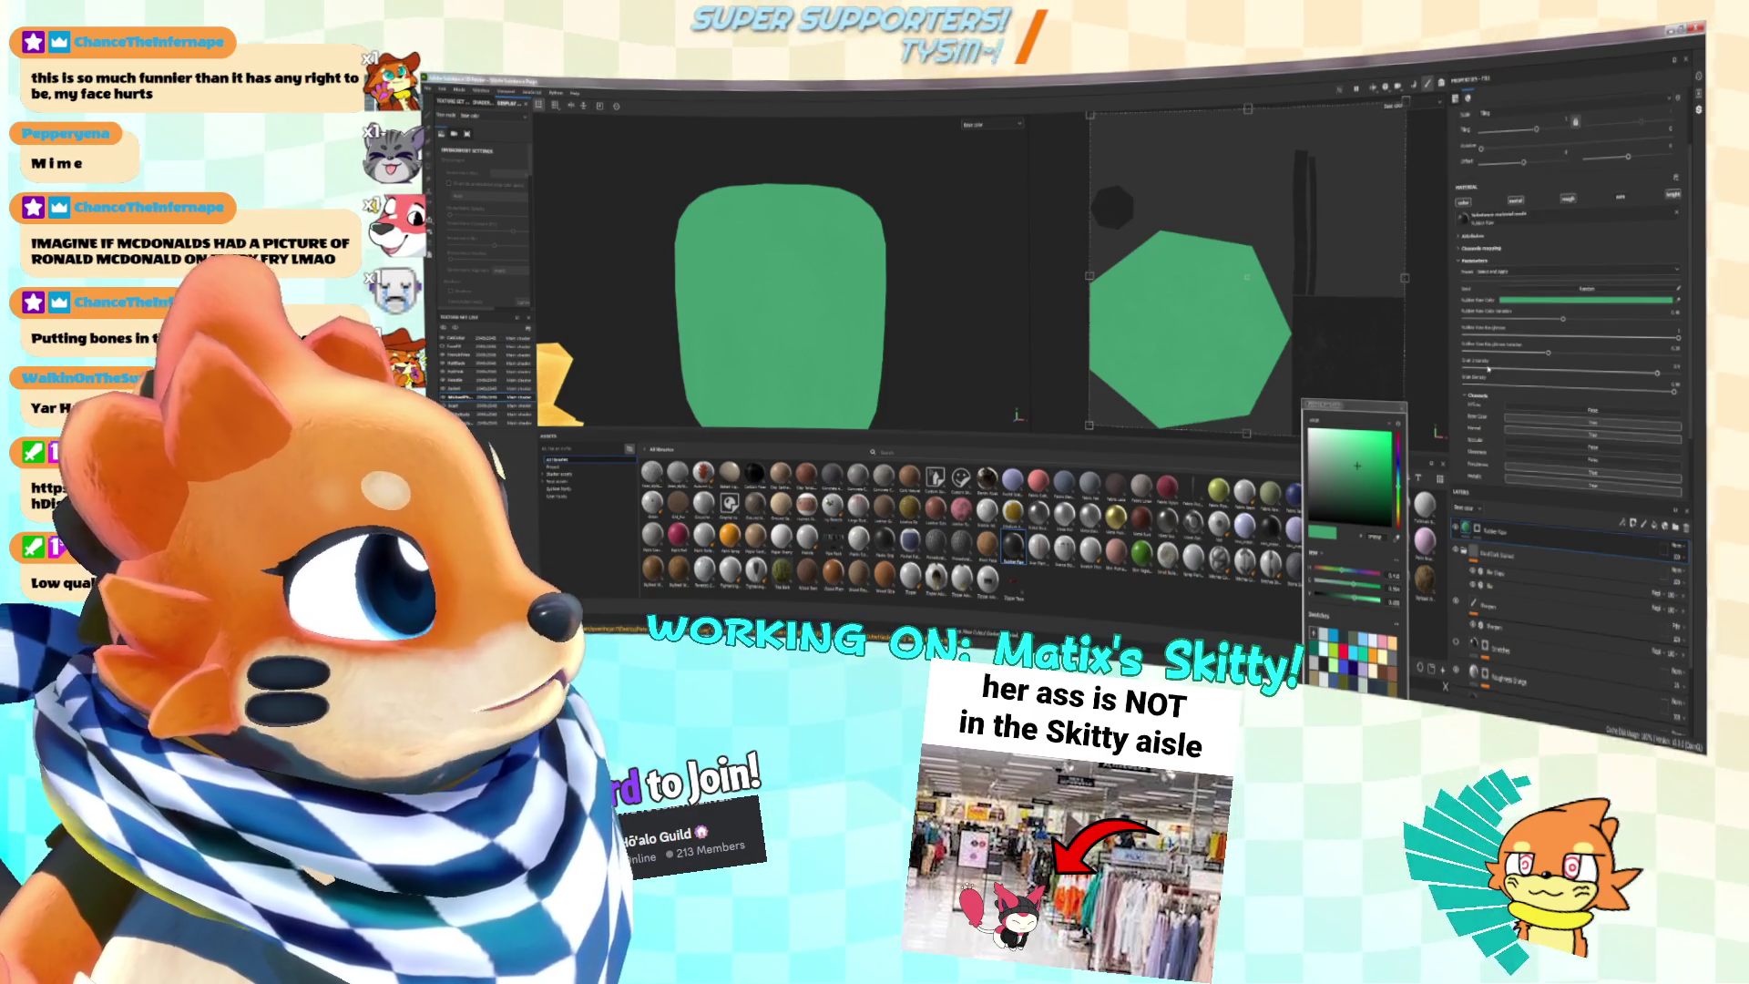
{"action": "left_click", "coordinate": [1479, 397]}
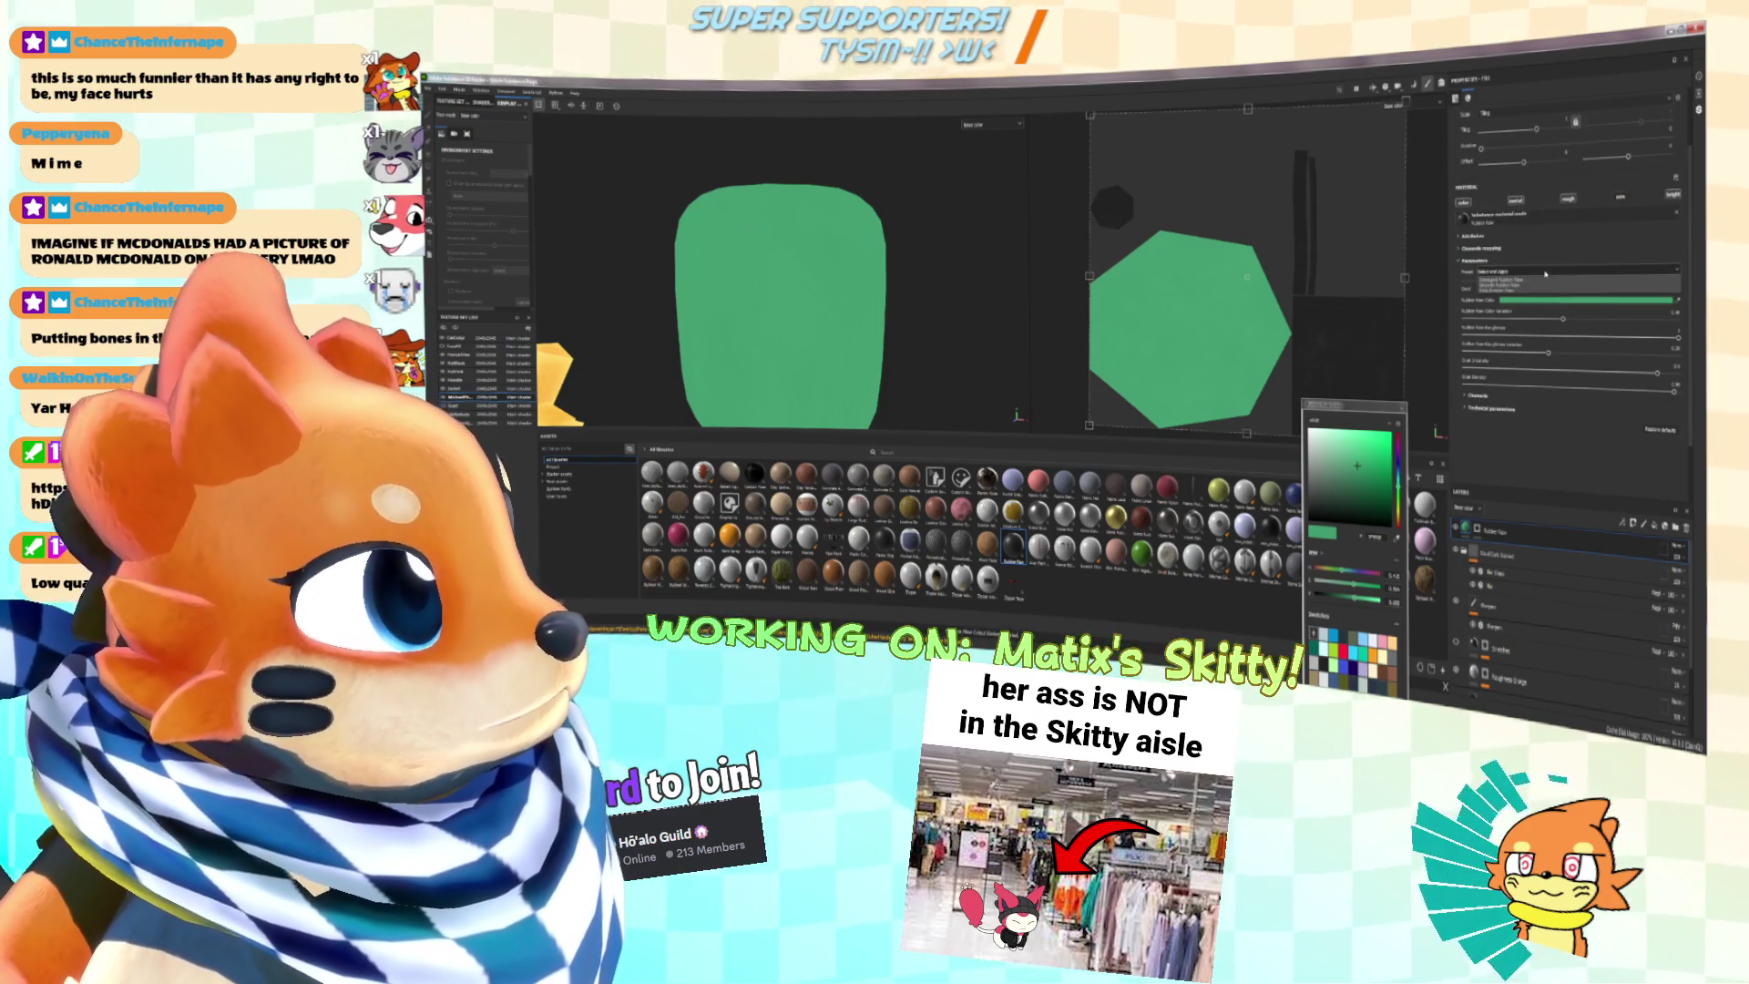
Step: Pick a new green for the foam's base colour in the colour picker
{"action": "left_click", "coordinate": [1533, 305]}
{"action": "left_click", "coordinate": [1536, 303]}
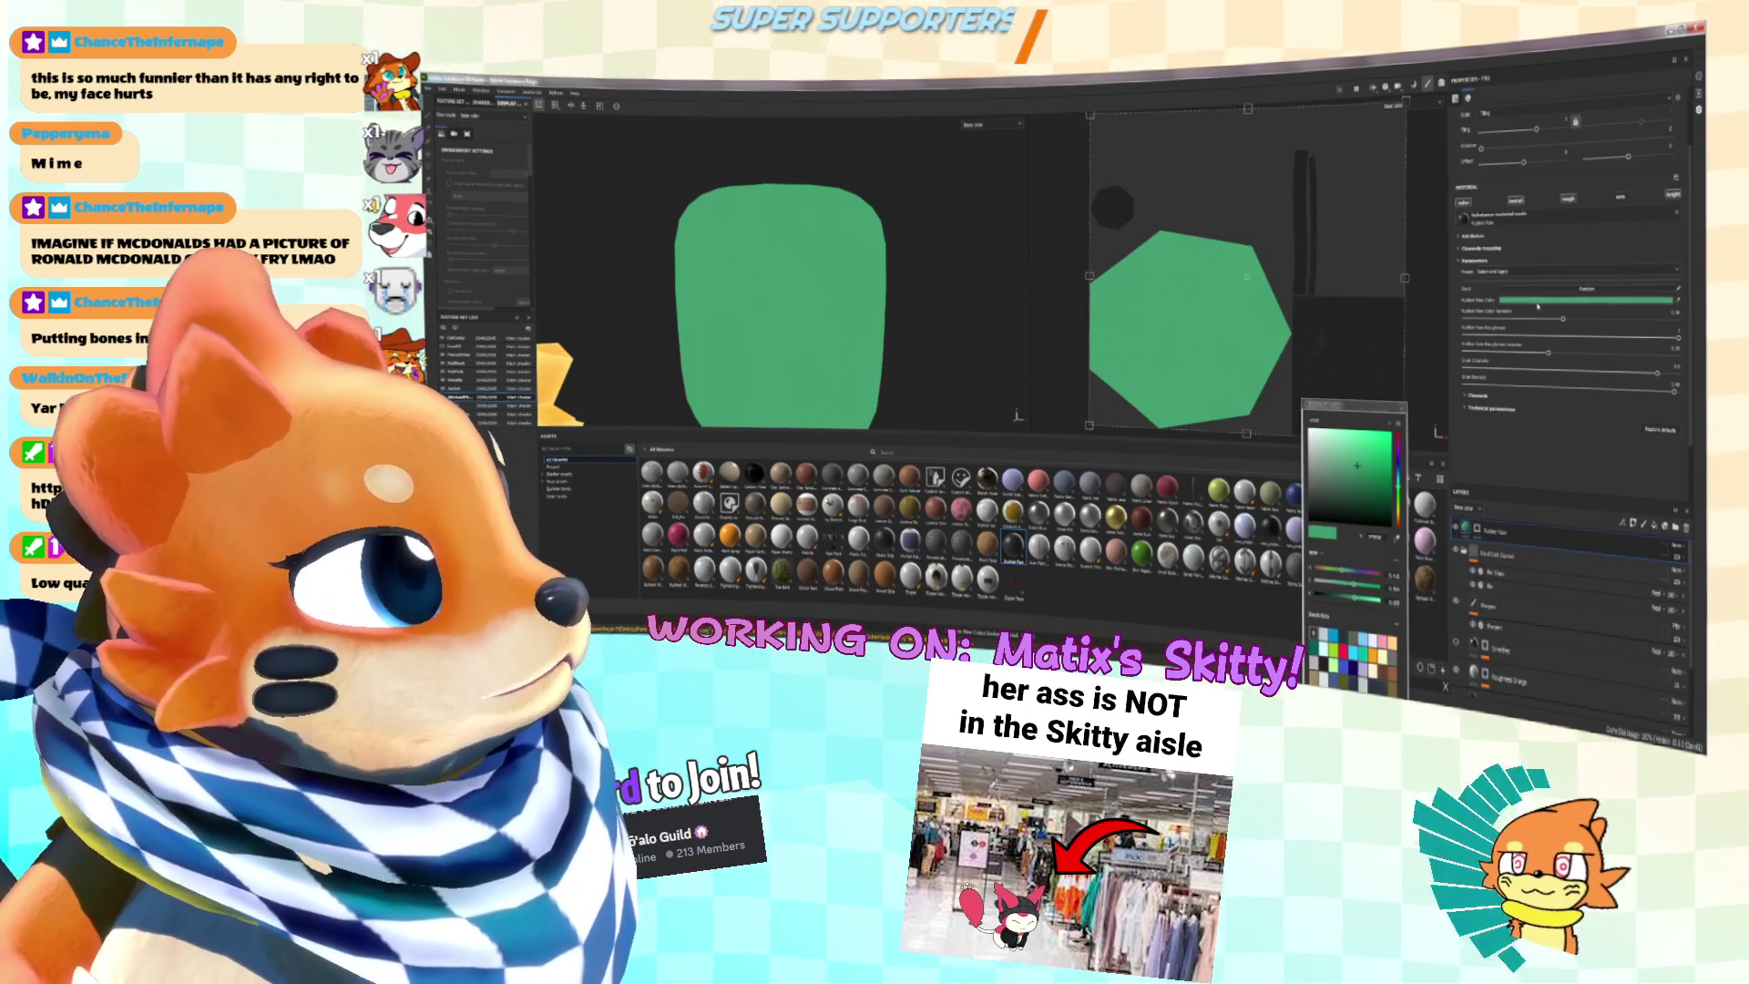
{"action": "left_click", "coordinate": [1378, 463]}
{"action": "left_click_drag", "start_coordinate": [1364, 454], "coordinate": [1373, 471]}
{"action": "scroll", "coordinate": [789, 208], "scroll_direction": "up", "scroll_amount": 6}
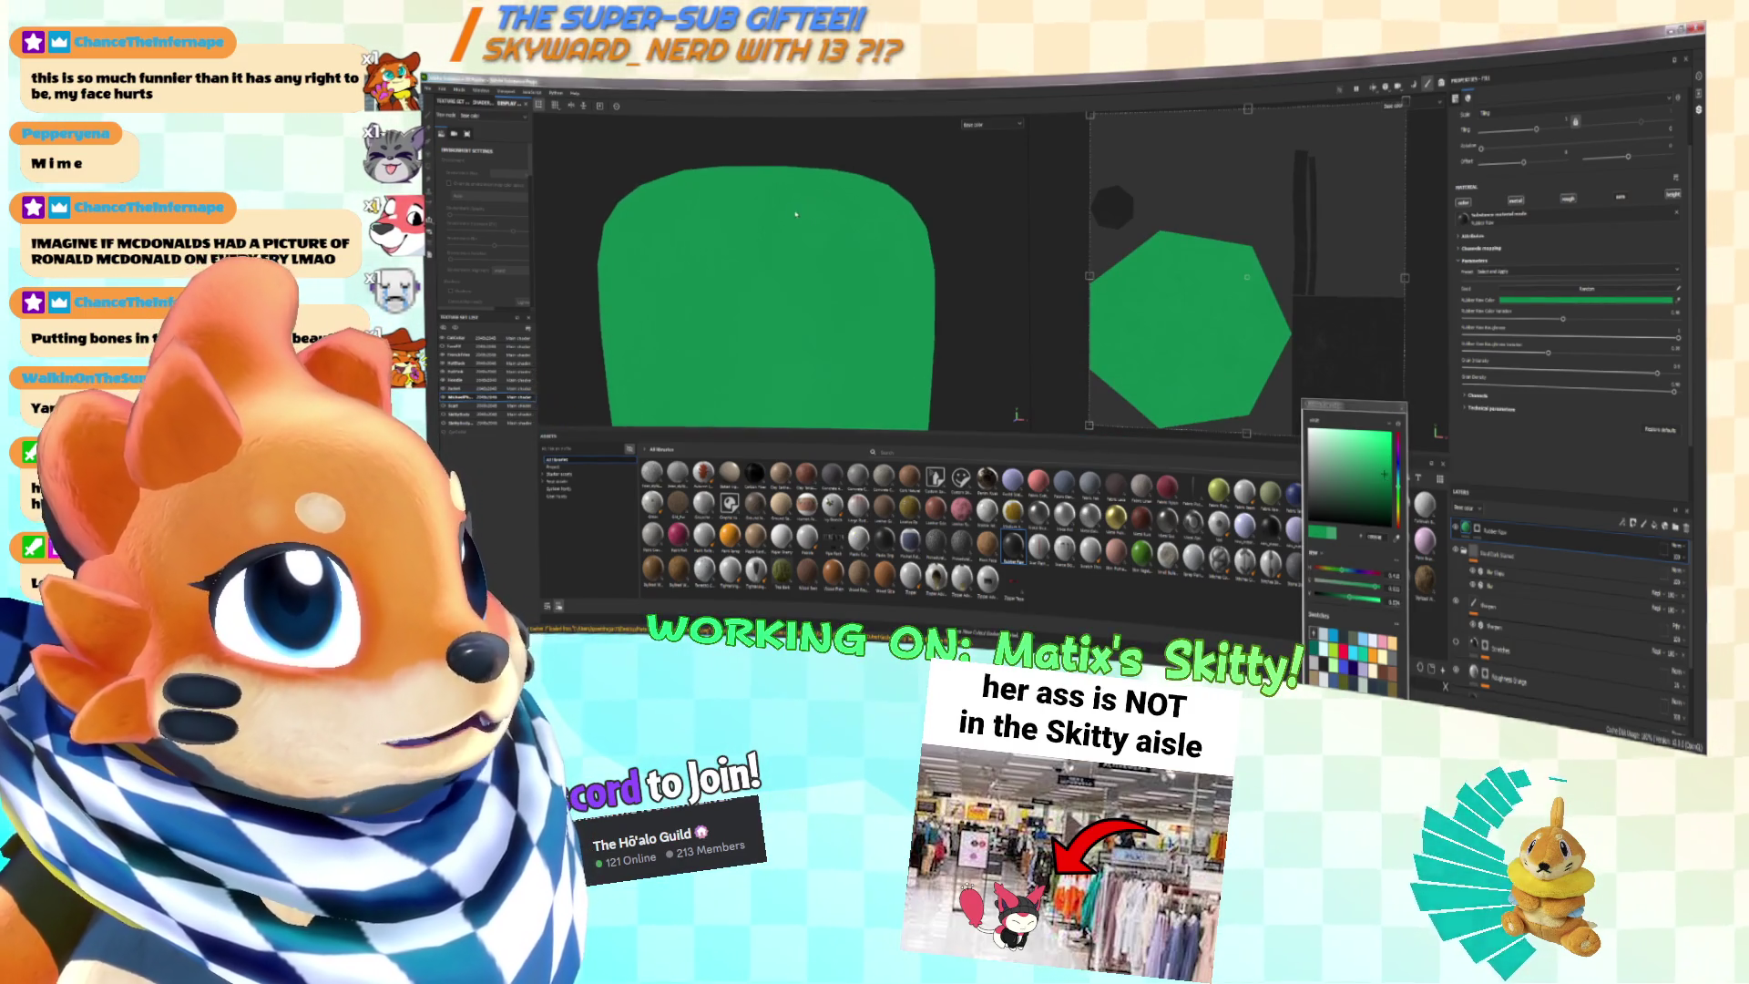
{"action": "scroll", "coordinate": [789, 208], "scroll_direction": "up", "scroll_amount": 2}
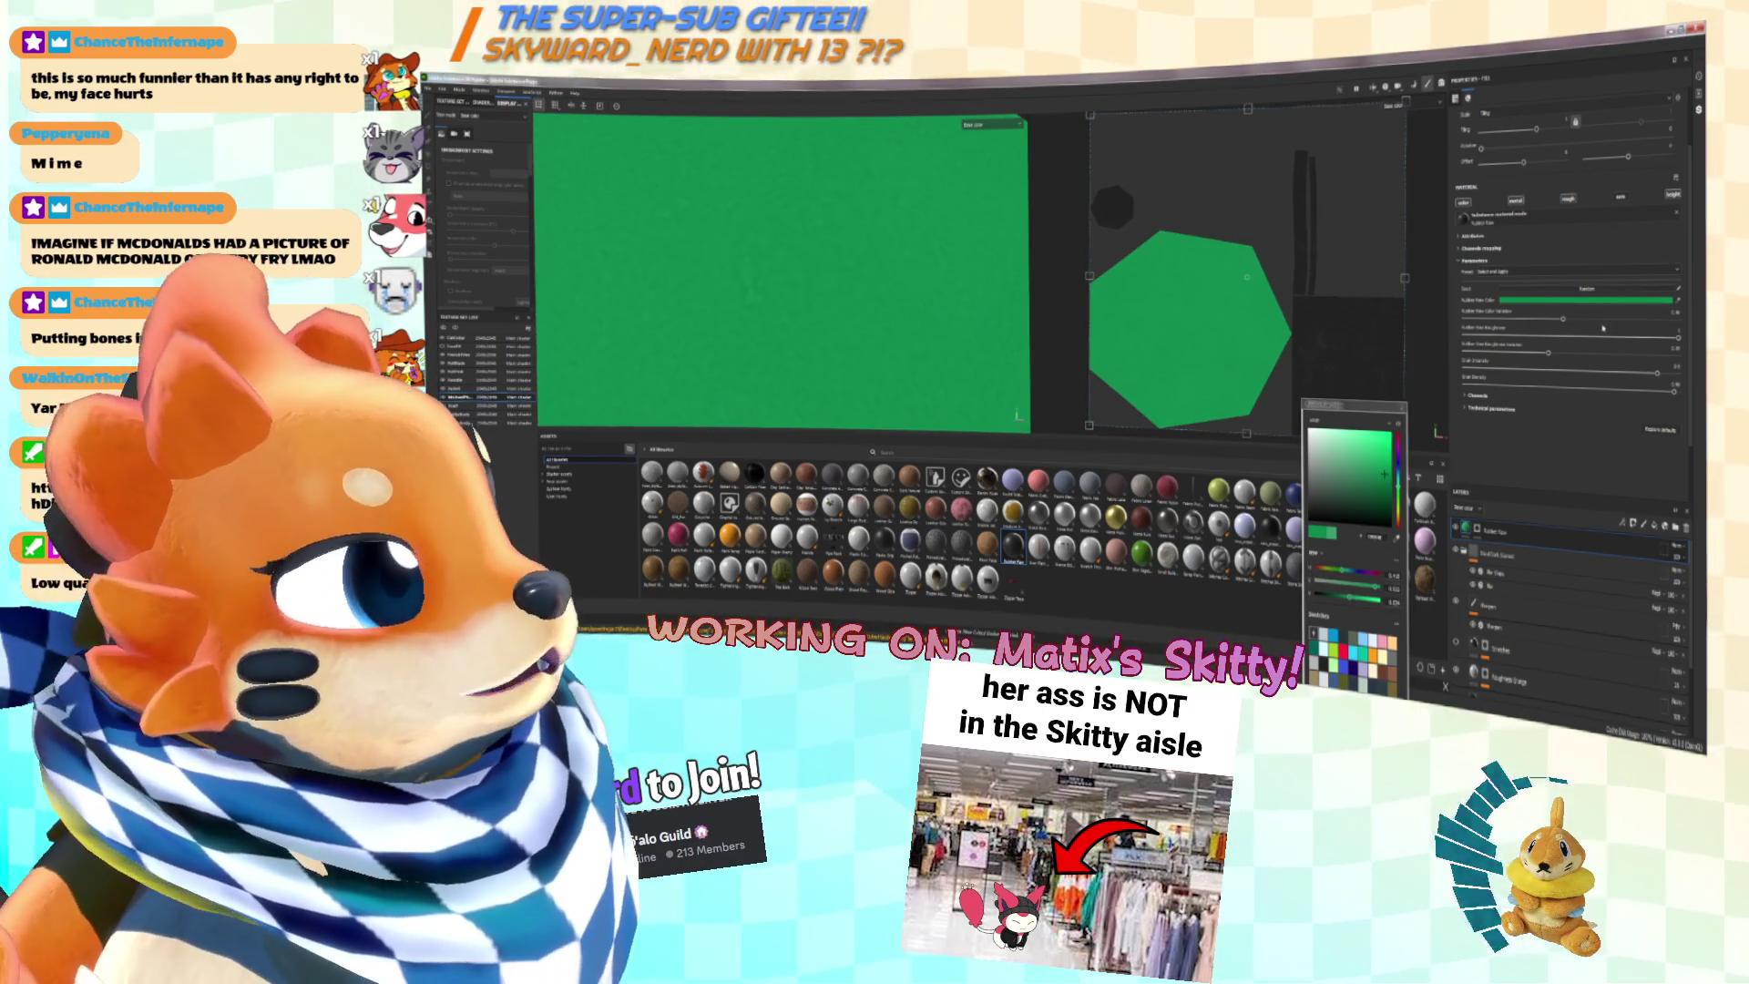
Step: Remove most of the foam's colour variation and fine-tune the green base colour's brightness
{"action": "left_click_drag", "start_coordinate": [1567, 320], "coordinate": [1662, 320]}
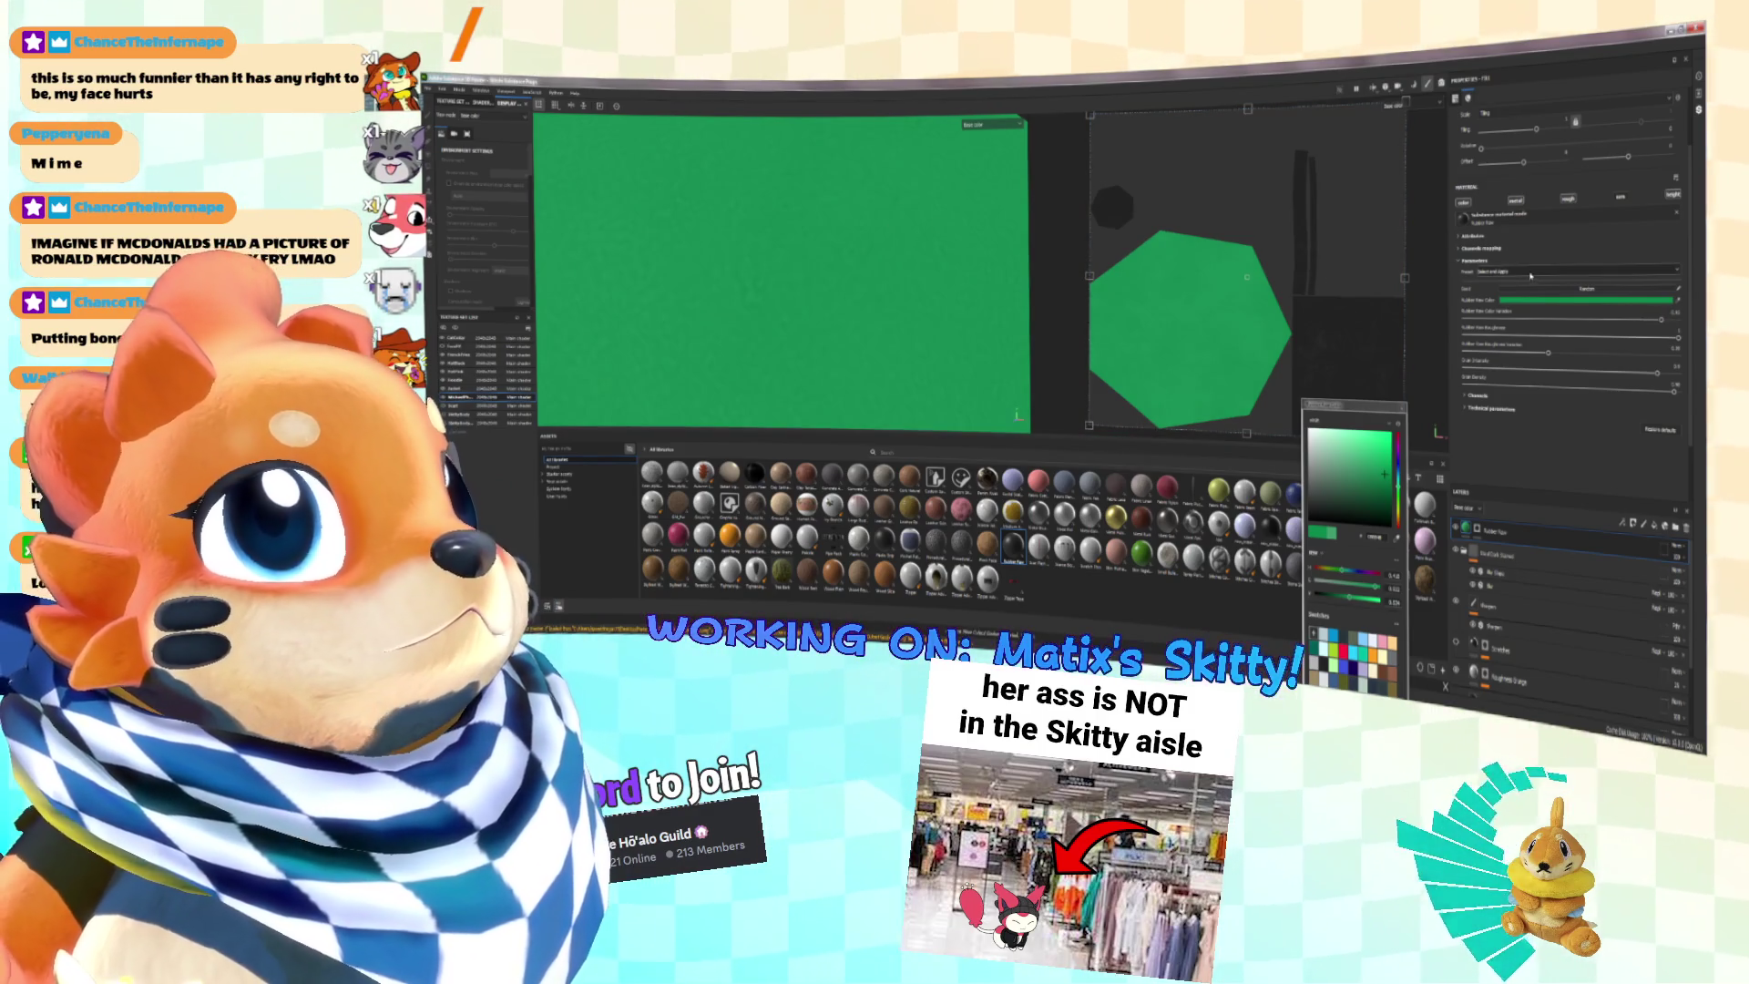
{"action": "scroll", "coordinate": [898, 206], "scroll_direction": "down", "scroll_amount": 5}
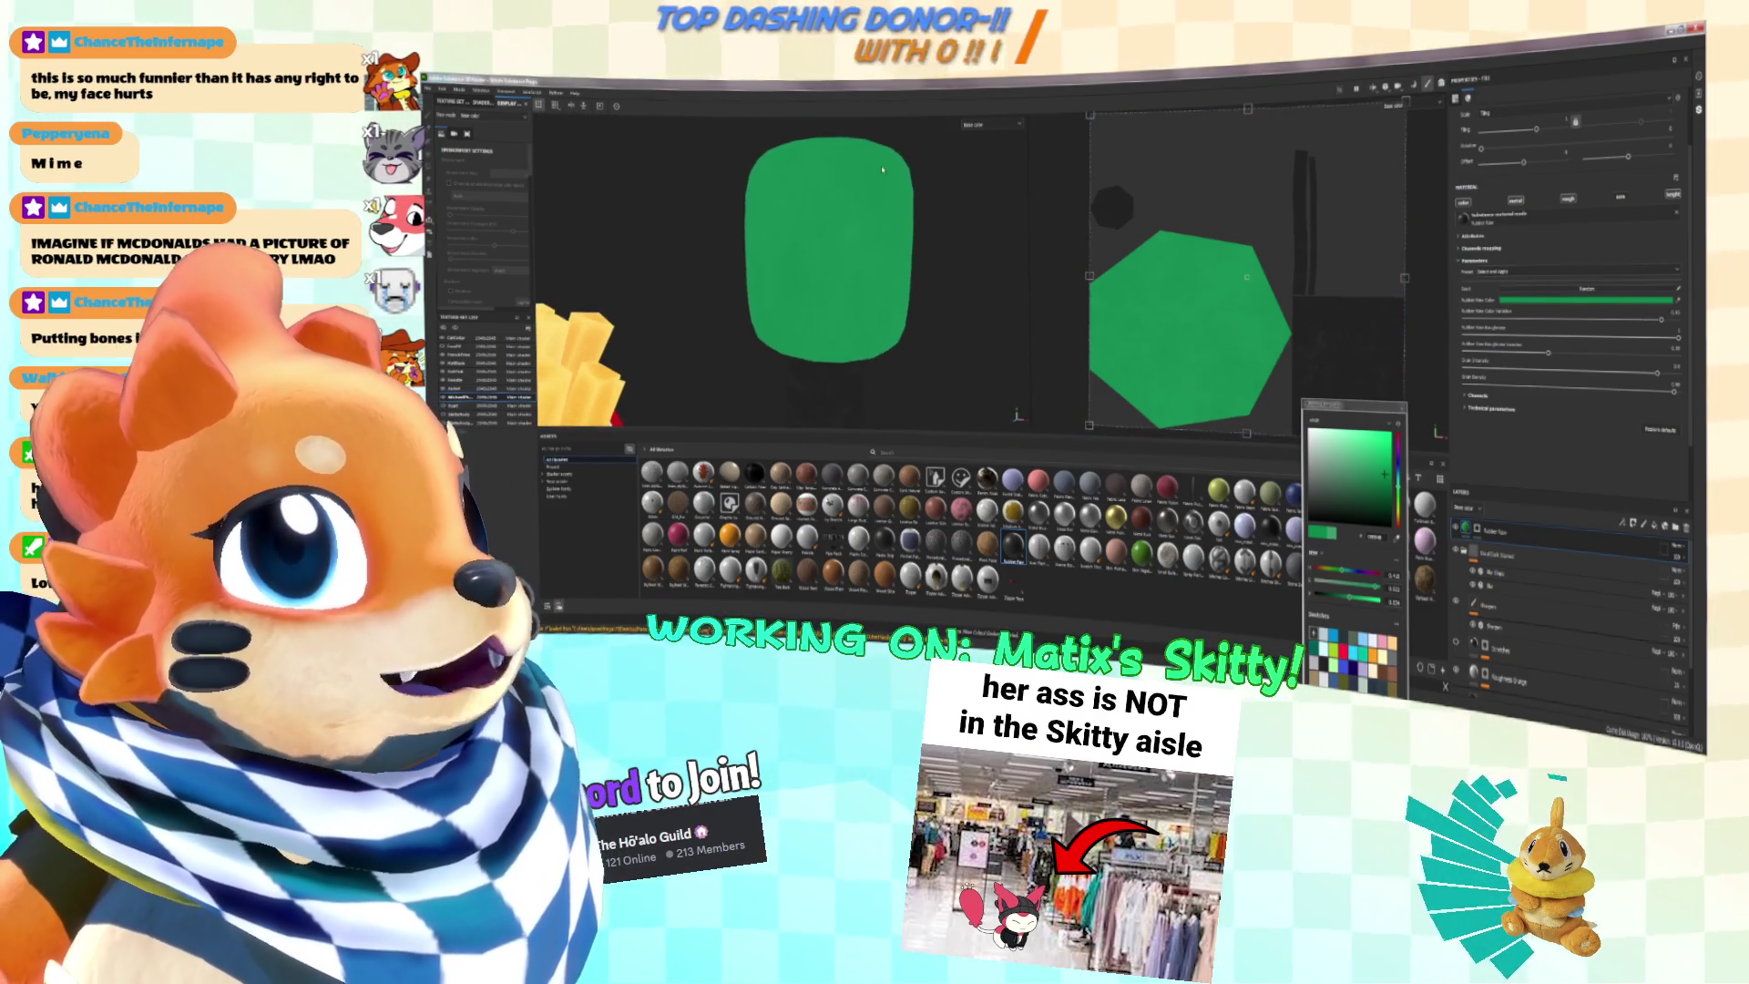
{"action": "left_click_drag", "start_coordinate": [820, 273], "coordinate": [765, 300], "text": "alt"}
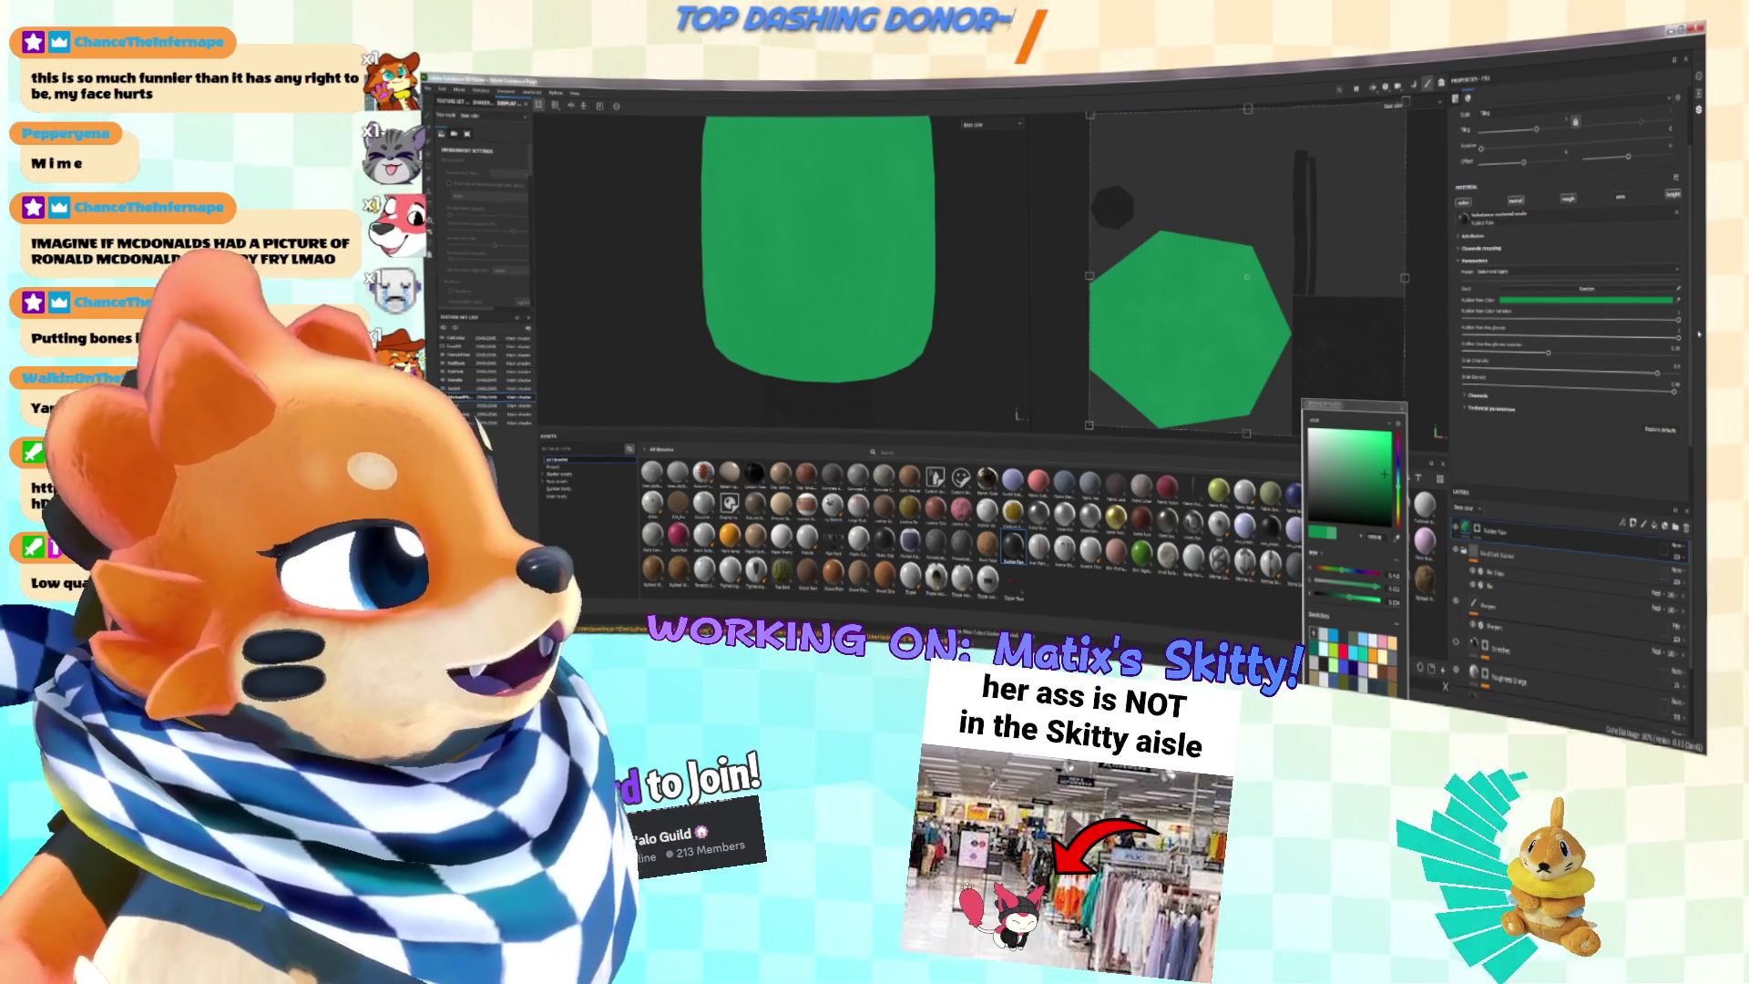
{"action": "left_click_drag", "start_coordinate": [1677, 320], "coordinate": [1465, 319]}
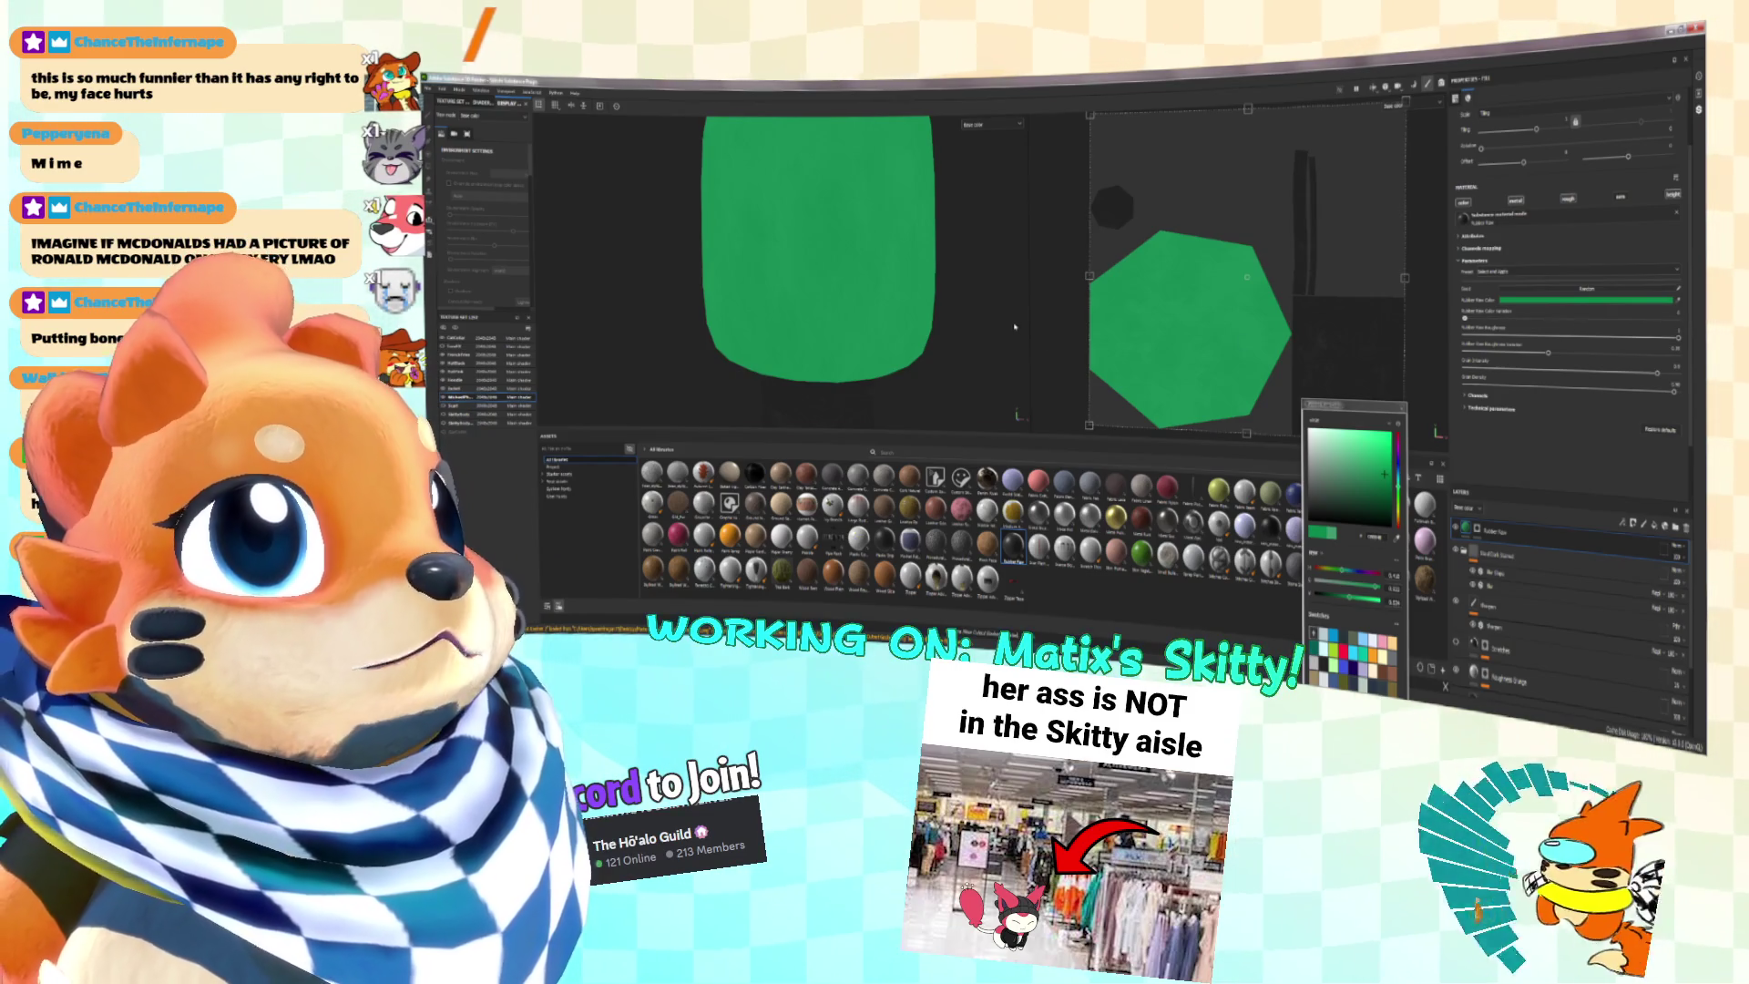
{"action": "scroll", "coordinate": [944, 357], "scroll_direction": "up", "scroll_amount": 5}
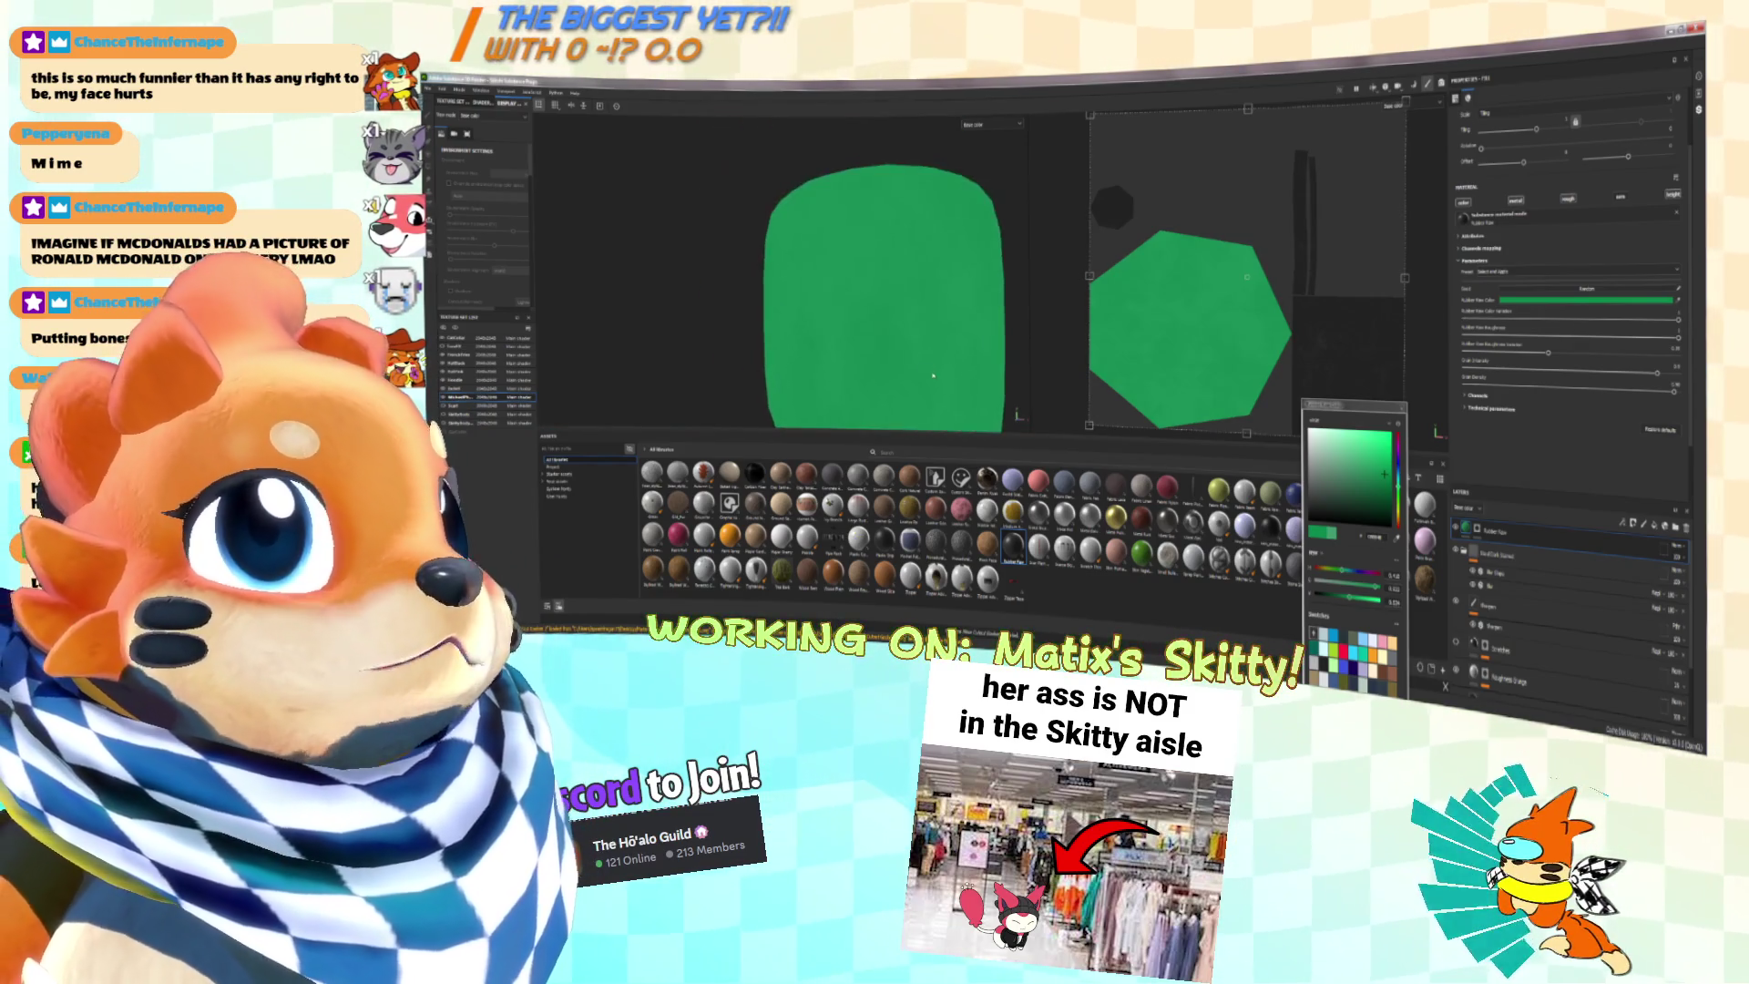
{"action": "left_click_drag", "start_coordinate": [944, 357], "coordinate": [861, 360], "text": "alt"}
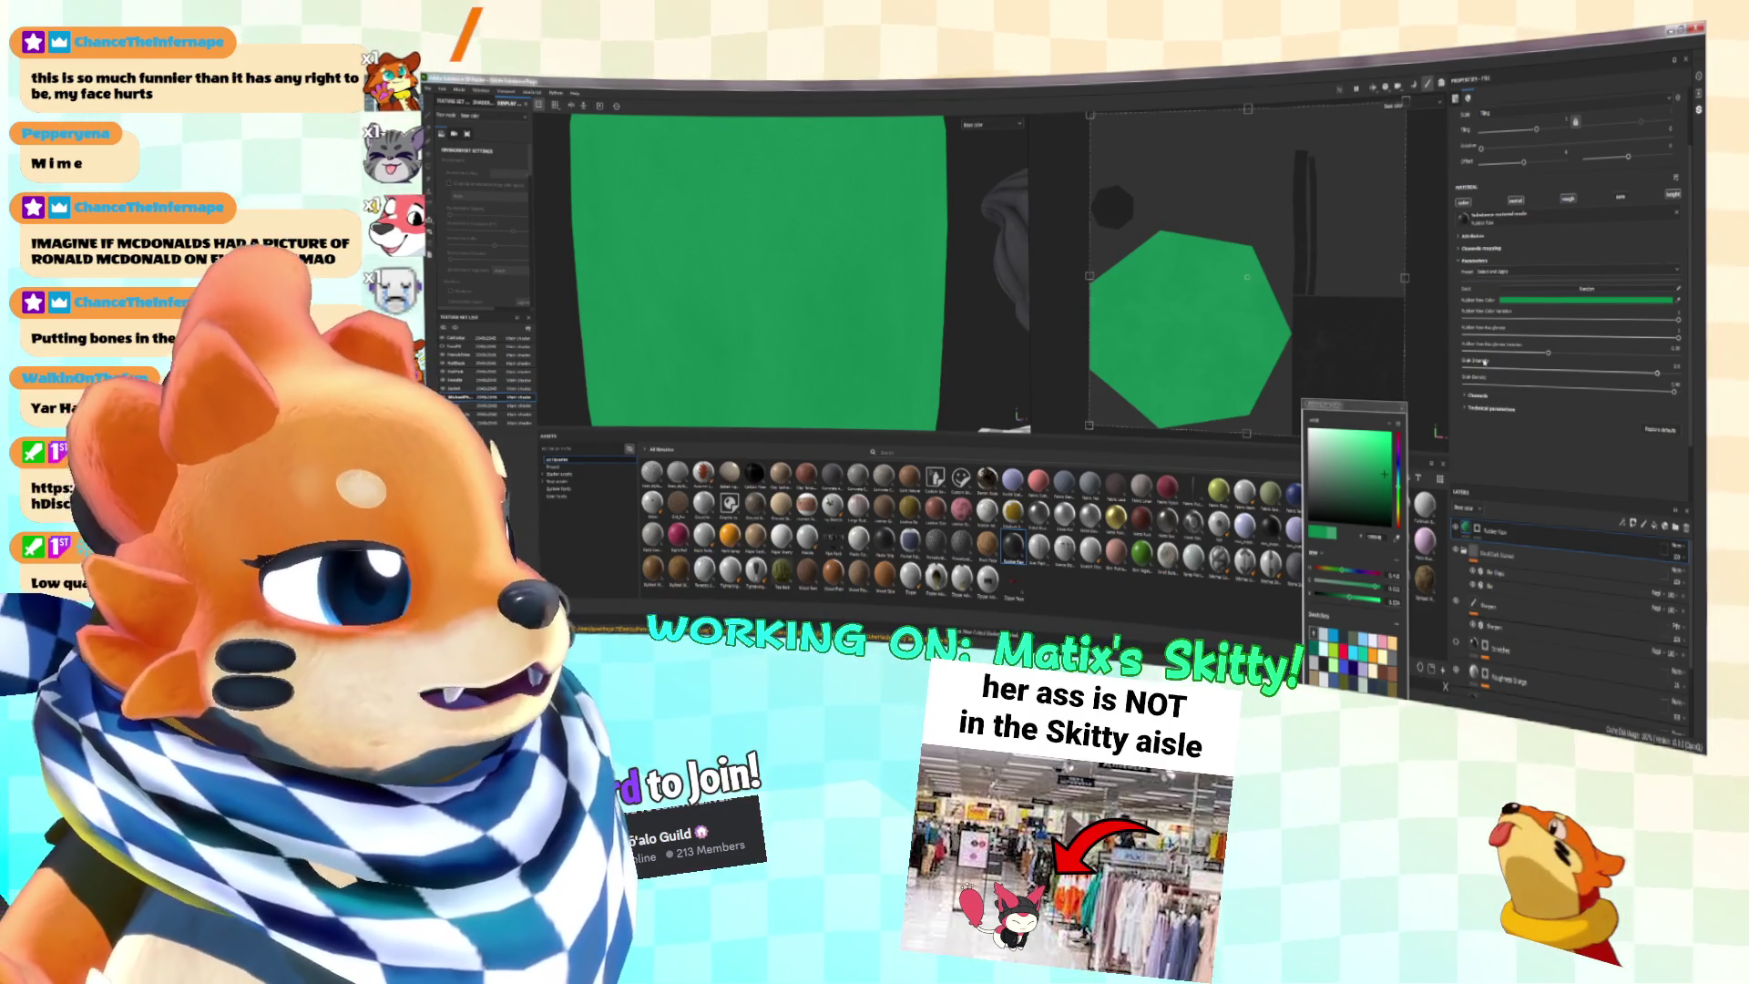
{"action": "mouse_move", "coordinate": [893, 328]}
{"action": "left_mouse_down", "text": "alt"}
{"action": "mouse_move", "coordinate": [960, 330]}
{"action": "mouse_move", "coordinate": [917, 314]}
{"action": "mouse_move", "coordinate": [937, 314]}
{"action": "mouse_move", "coordinate": [1025, 333]}
{"action": "left_mouse_up", "text": "alt"}
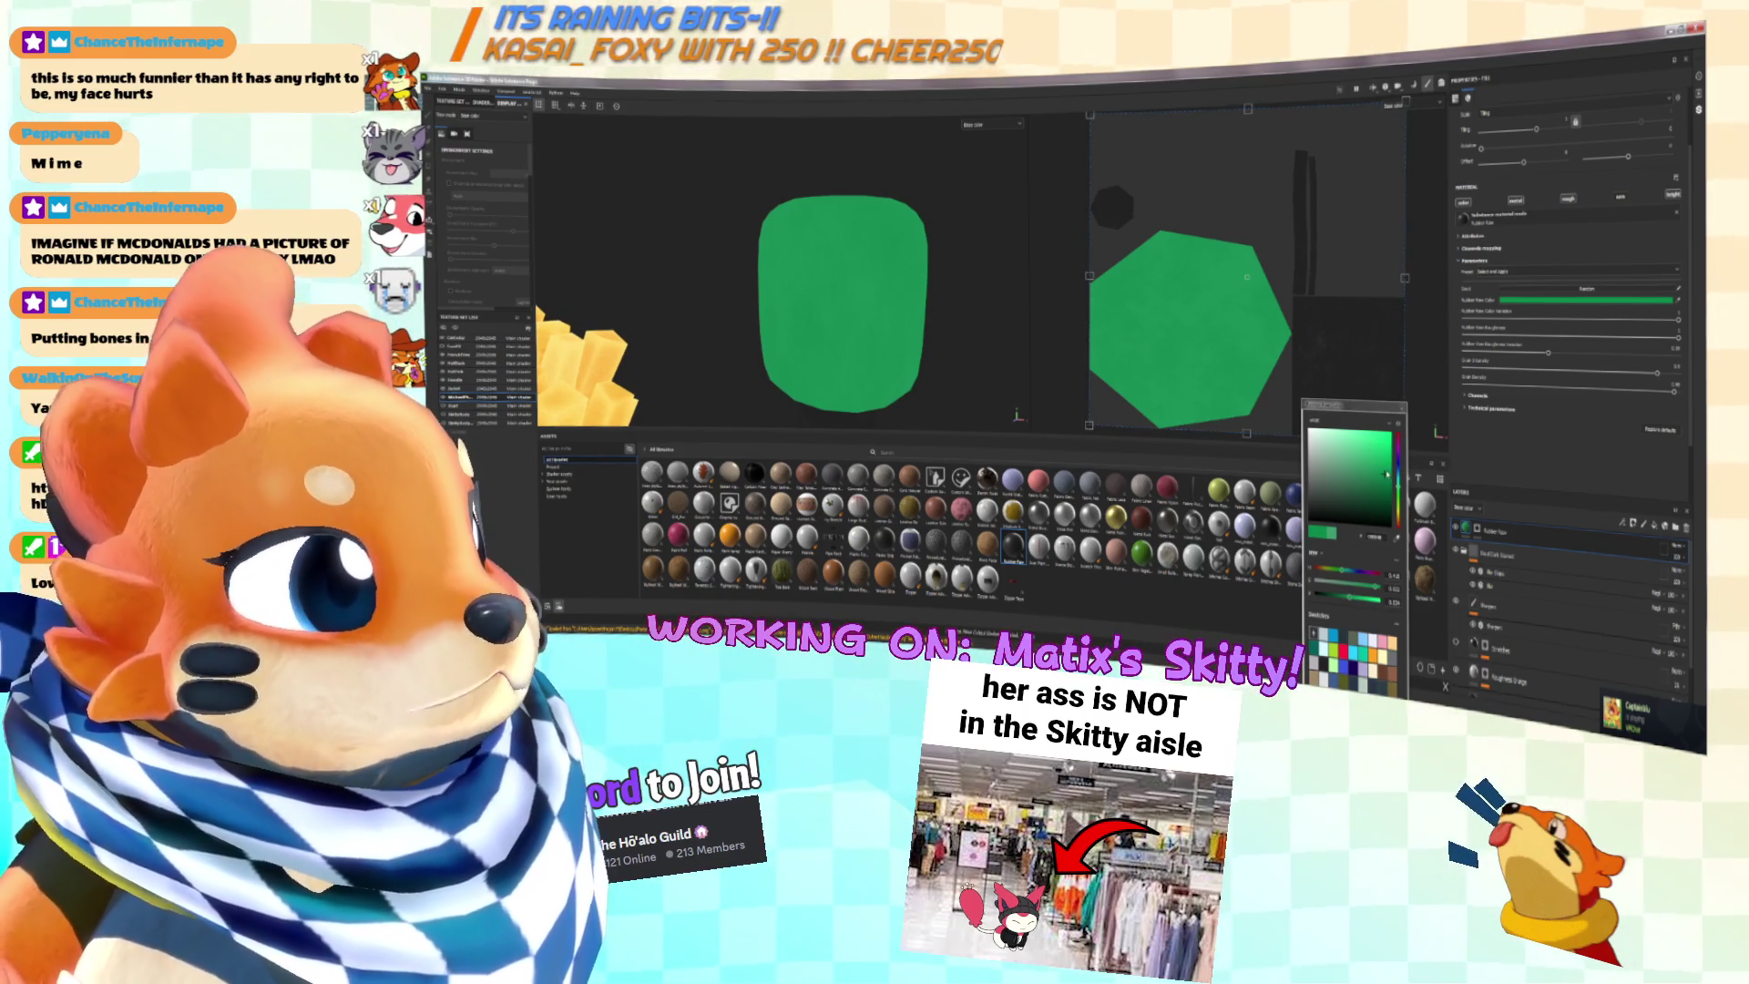
{"action": "left_click_drag", "start_coordinate": [1358, 458], "coordinate": [1381, 450]}
{"action": "left_click", "coordinate": [1357, 470]}
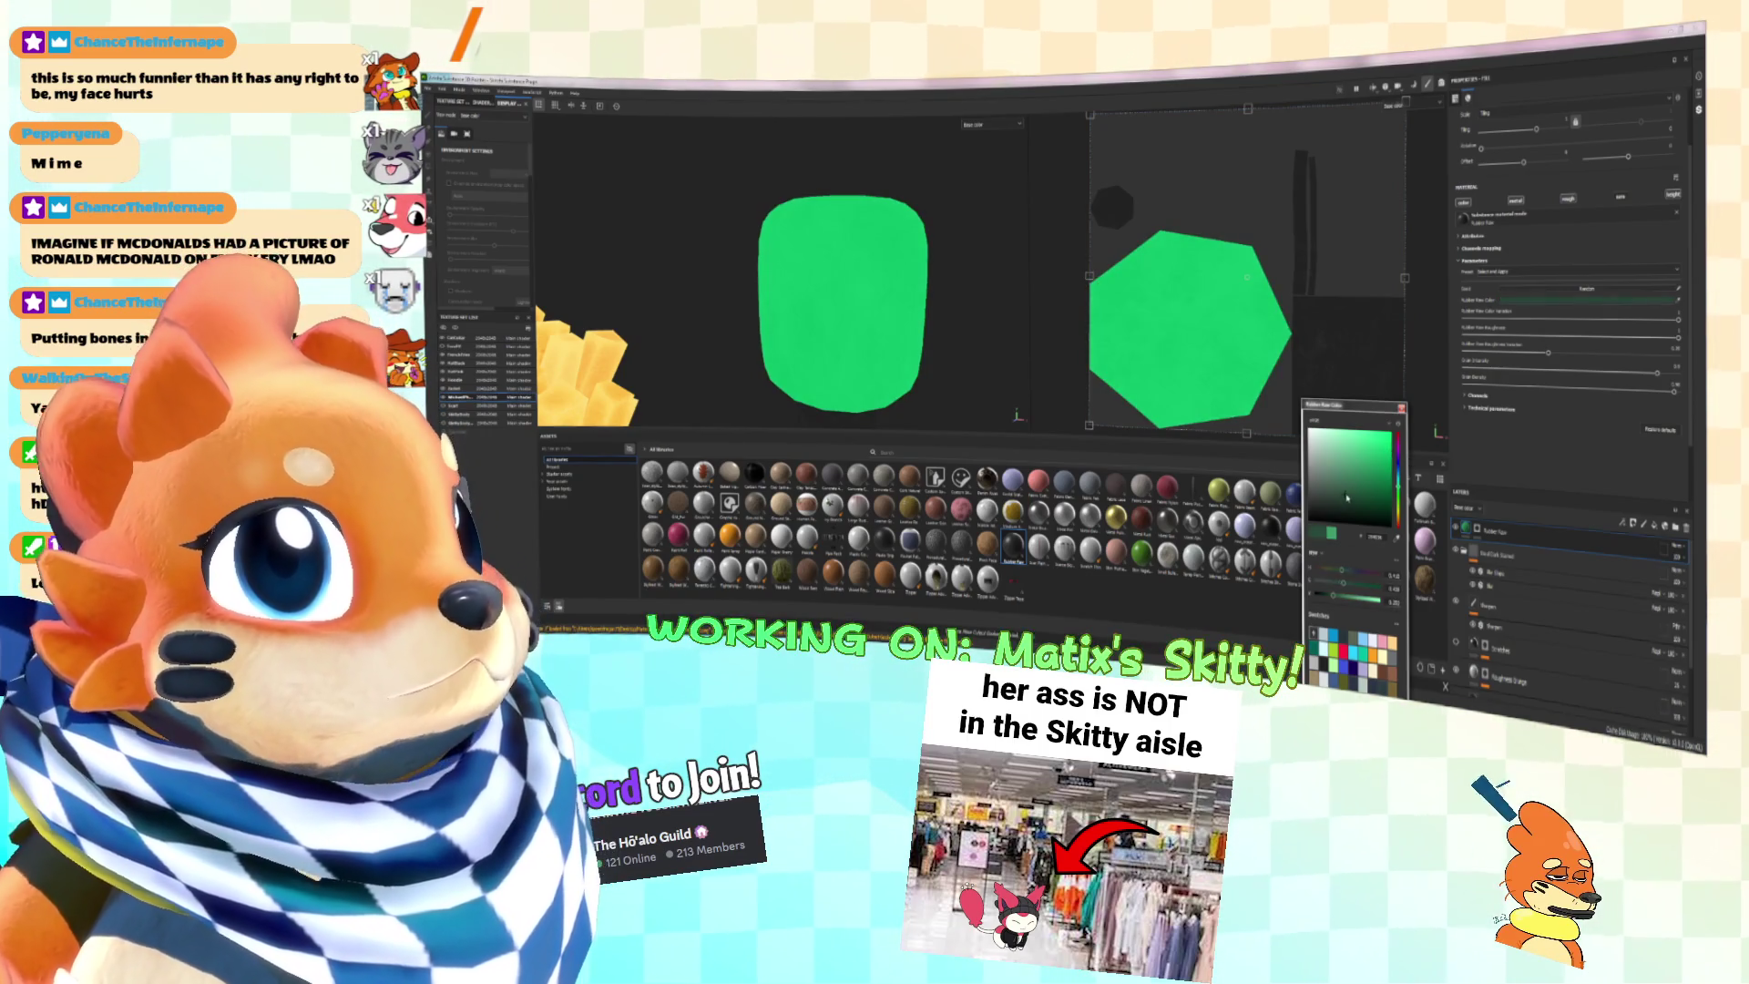
{"action": "left_click", "coordinate": [1367, 463]}
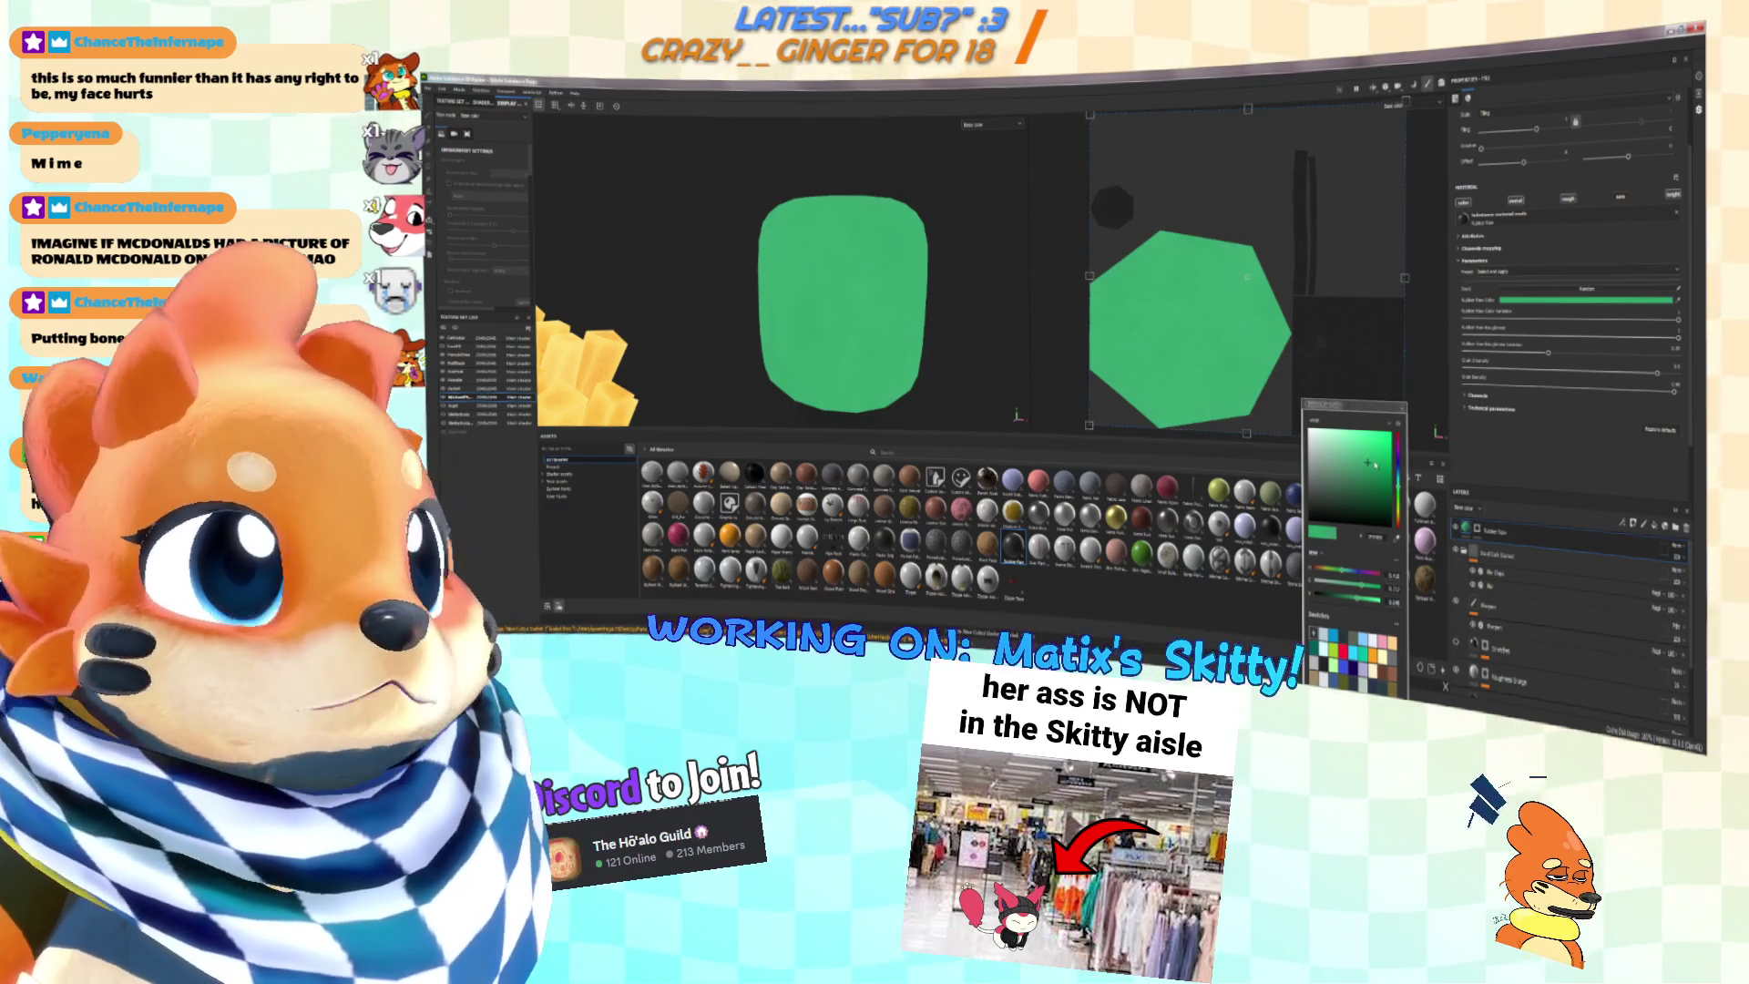
Step: Return the viewport to the shaded Material view and add a filter effect to the foam layer
{"action": "left_click", "coordinate": [992, 124]}
{"action": "left_click", "coordinate": [988, 138]}
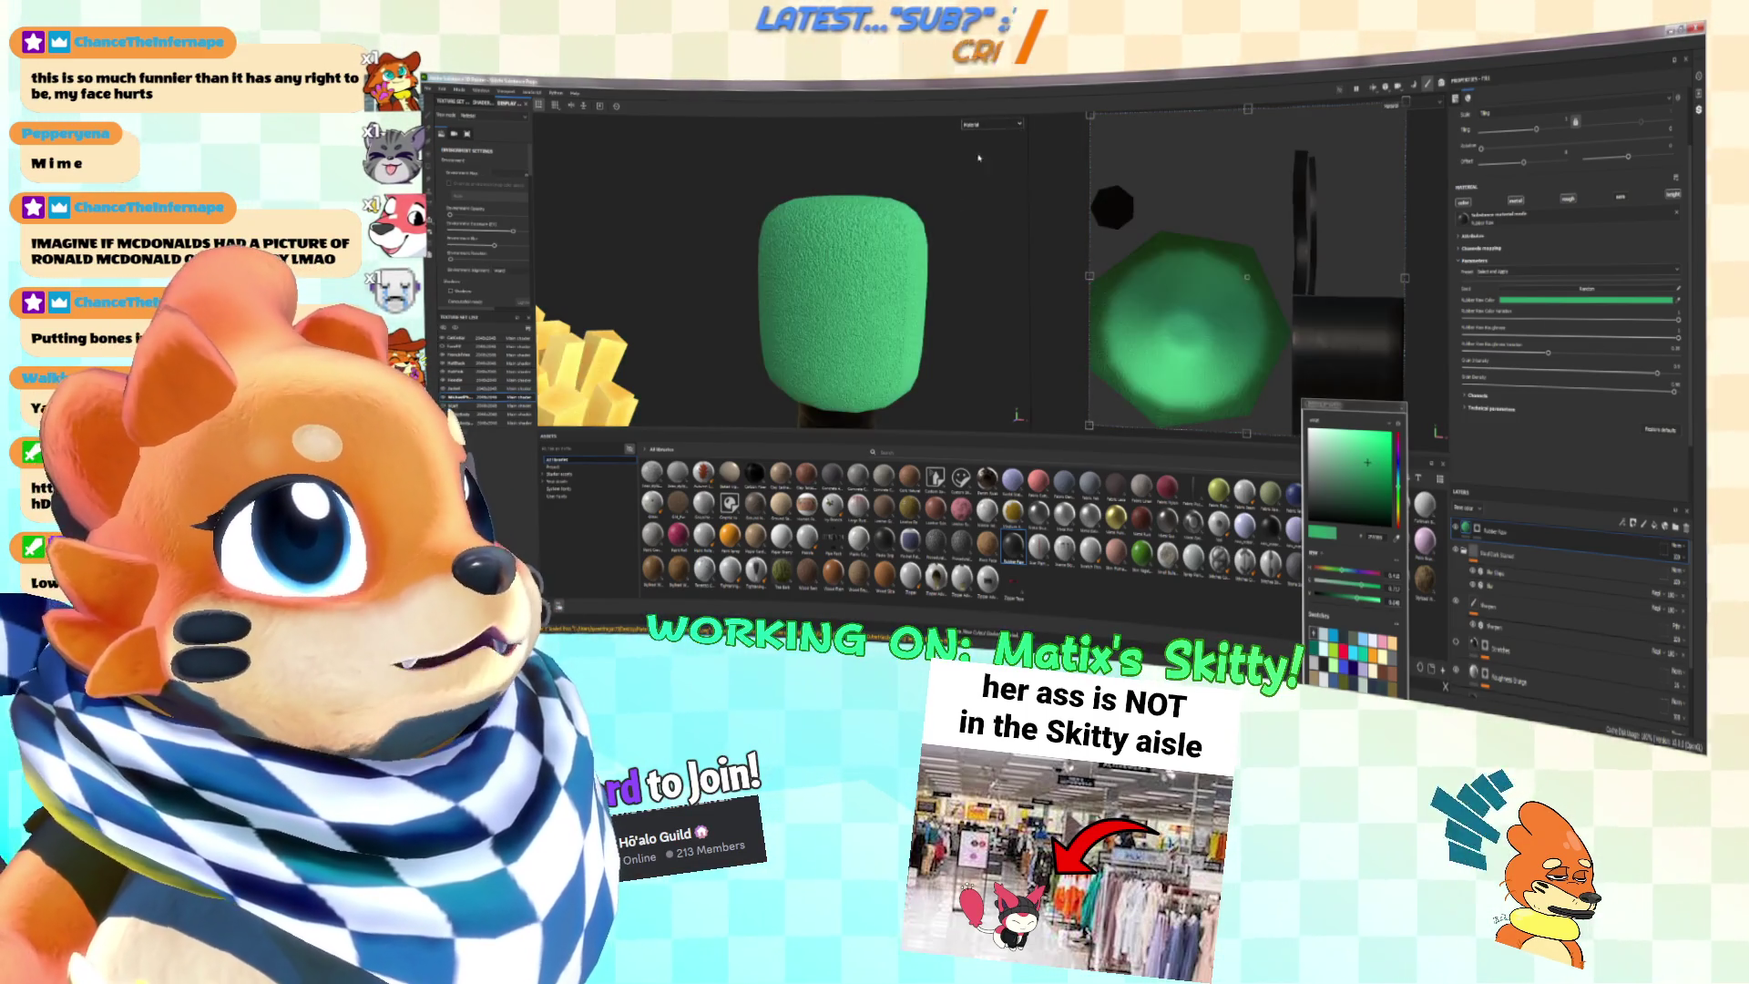
{"action": "mouse_move", "coordinate": [926, 306]}
{"action": "left_mouse_down", "text": "alt"}
{"action": "mouse_move", "coordinate": [870, 281]}
{"action": "mouse_move", "coordinate": [888, 260]}
{"action": "mouse_move", "coordinate": [906, 273]}
{"action": "left_mouse_up", "text": "alt"}
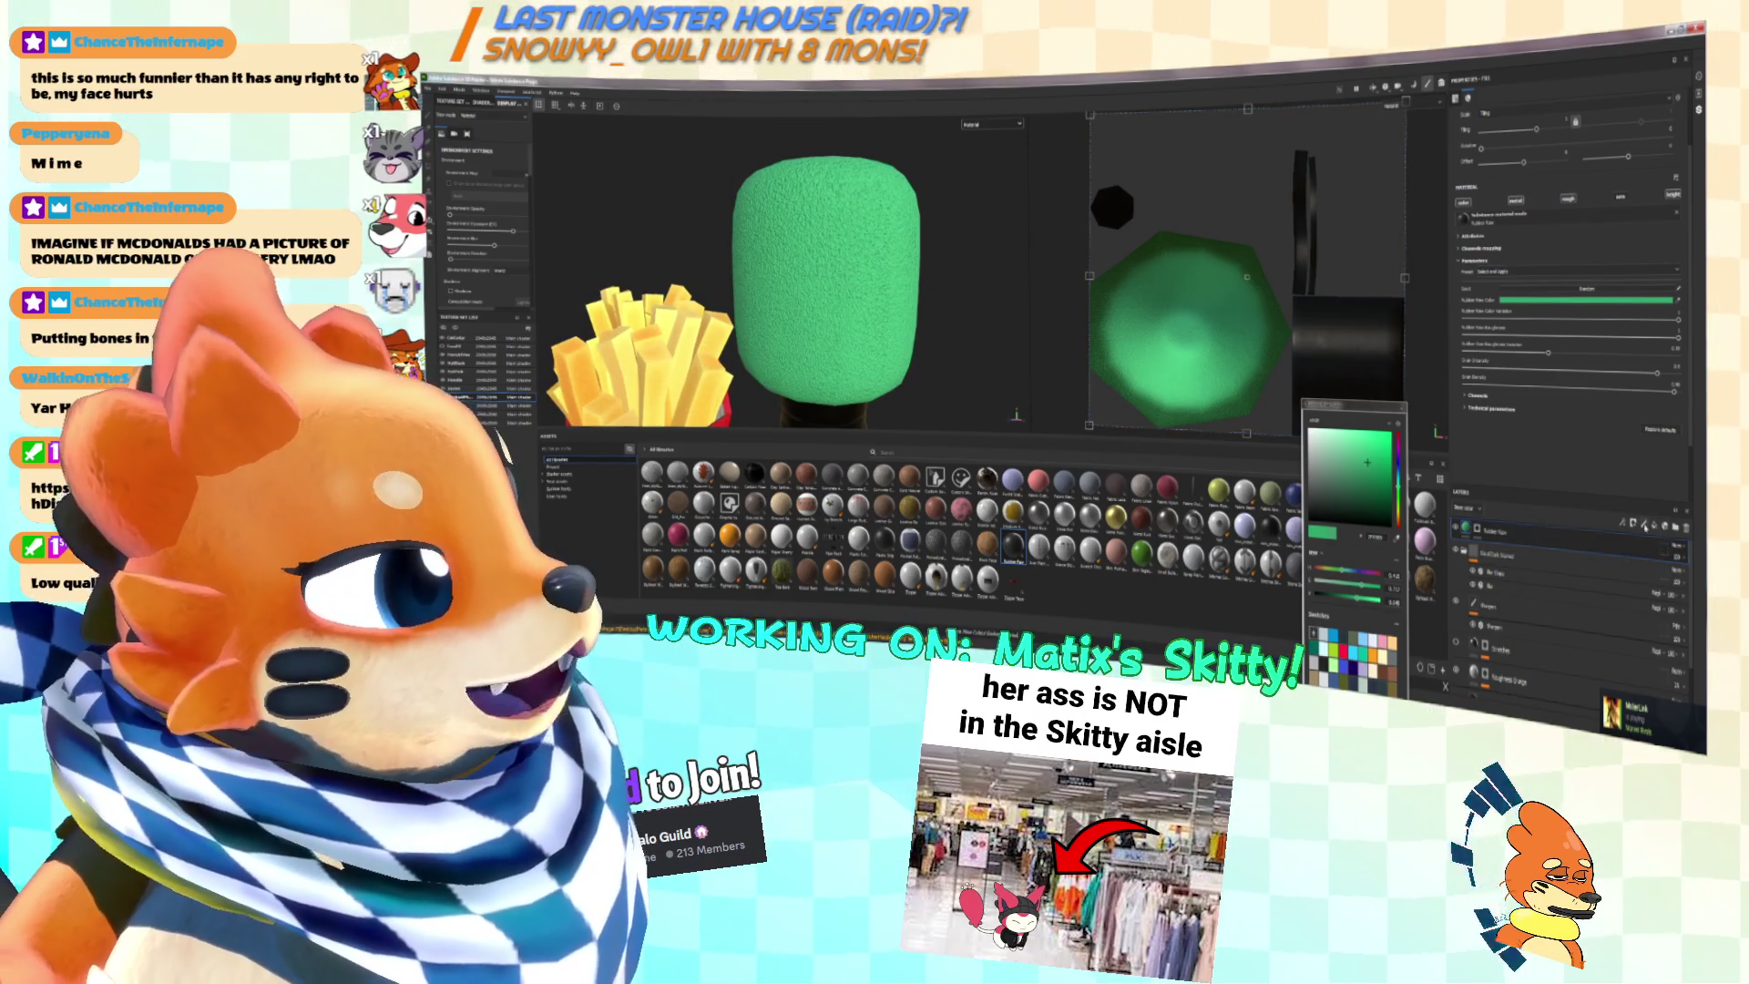
{"action": "left_click", "coordinate": [1629, 527]}
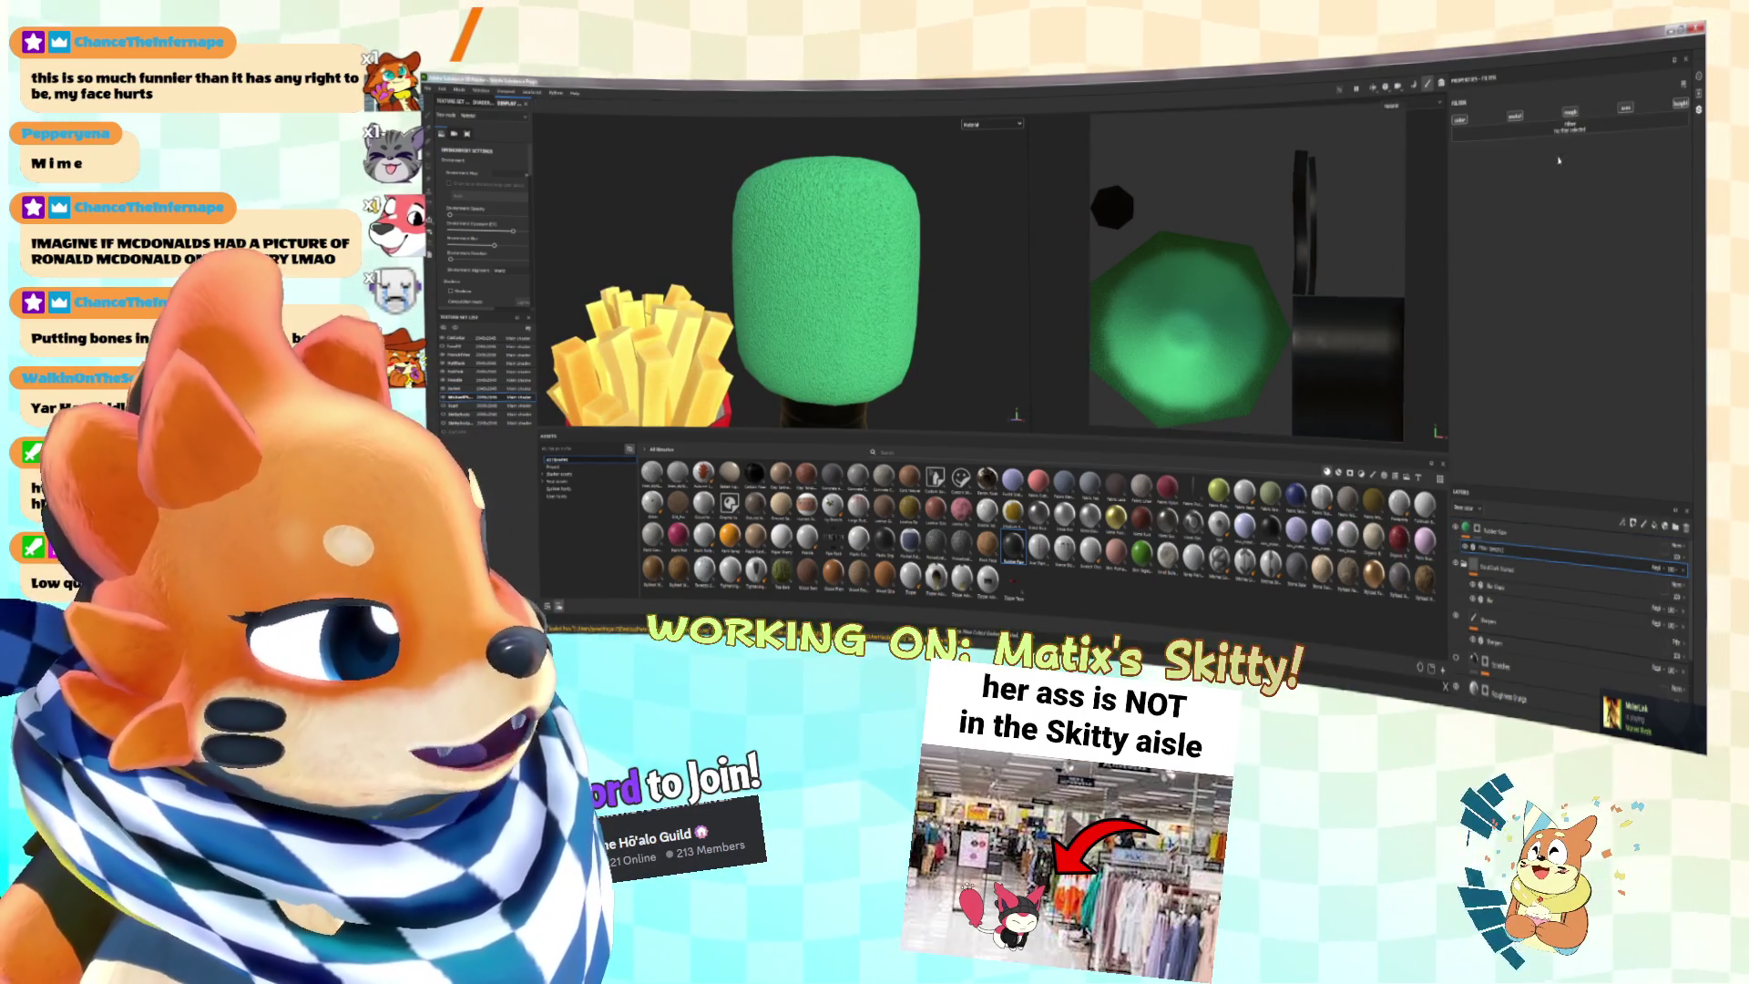
Step: Choose a filter from the resource list for the foam layer's new effect
{"action": "left_click", "coordinate": [1568, 128]}
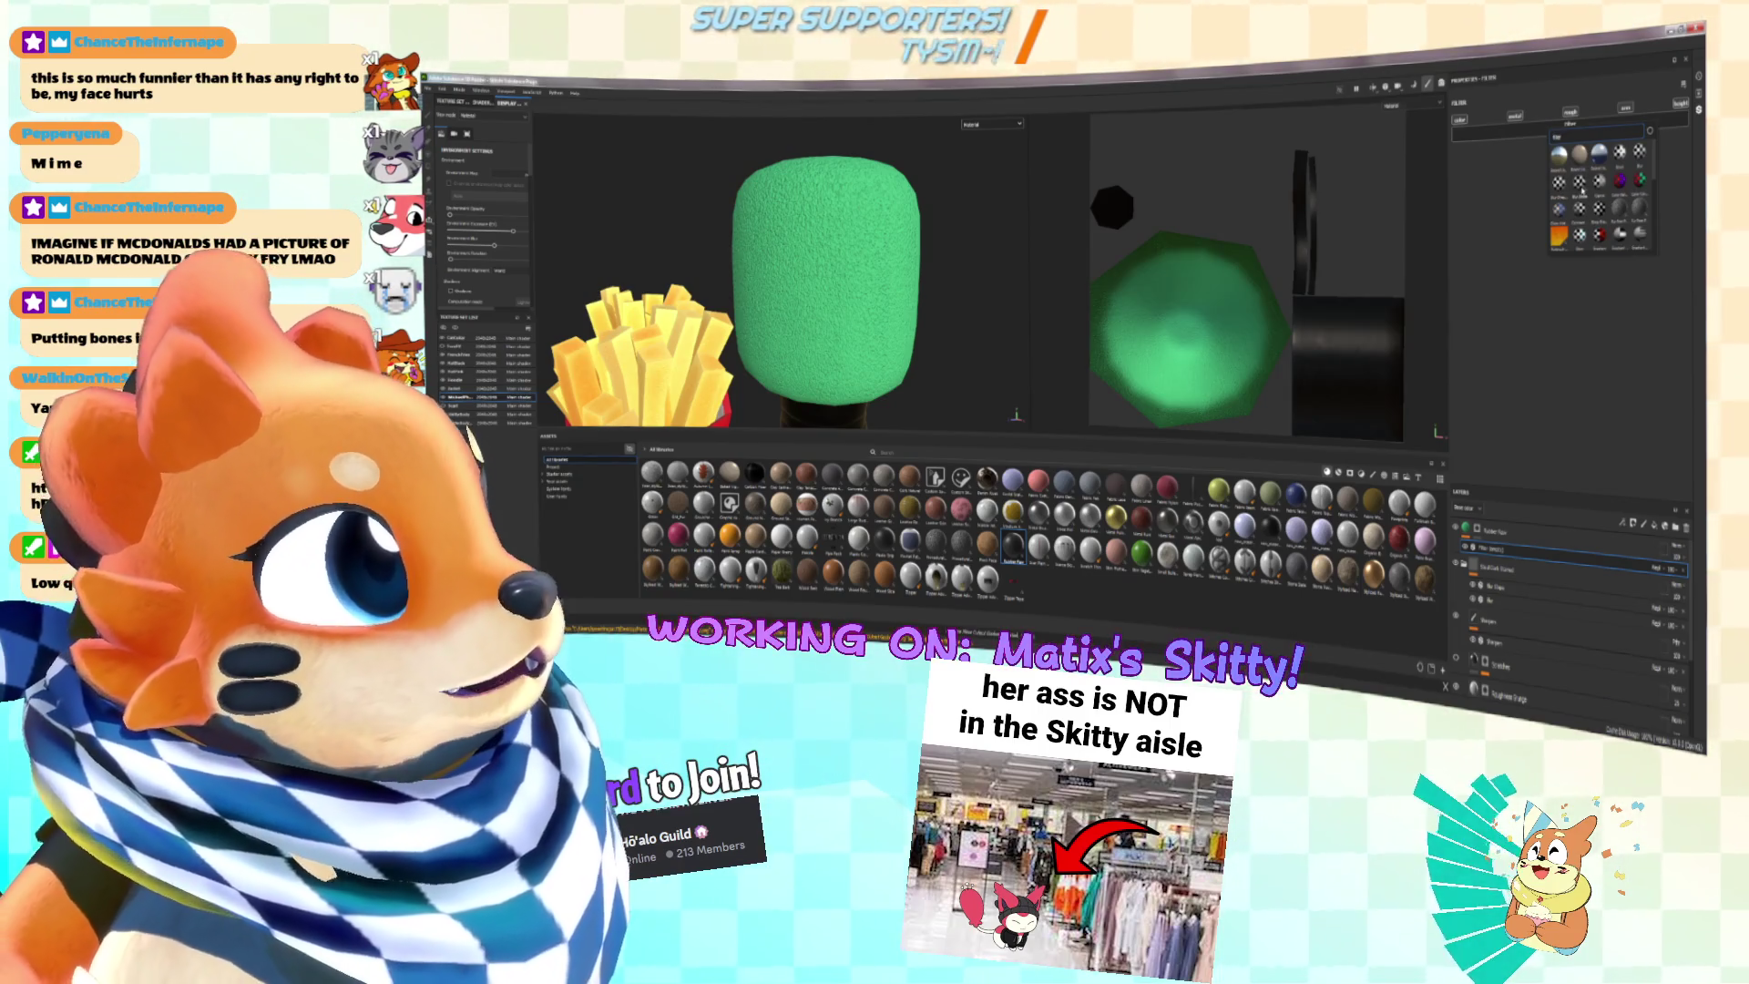
{"action": "left_click", "coordinate": [1564, 190]}
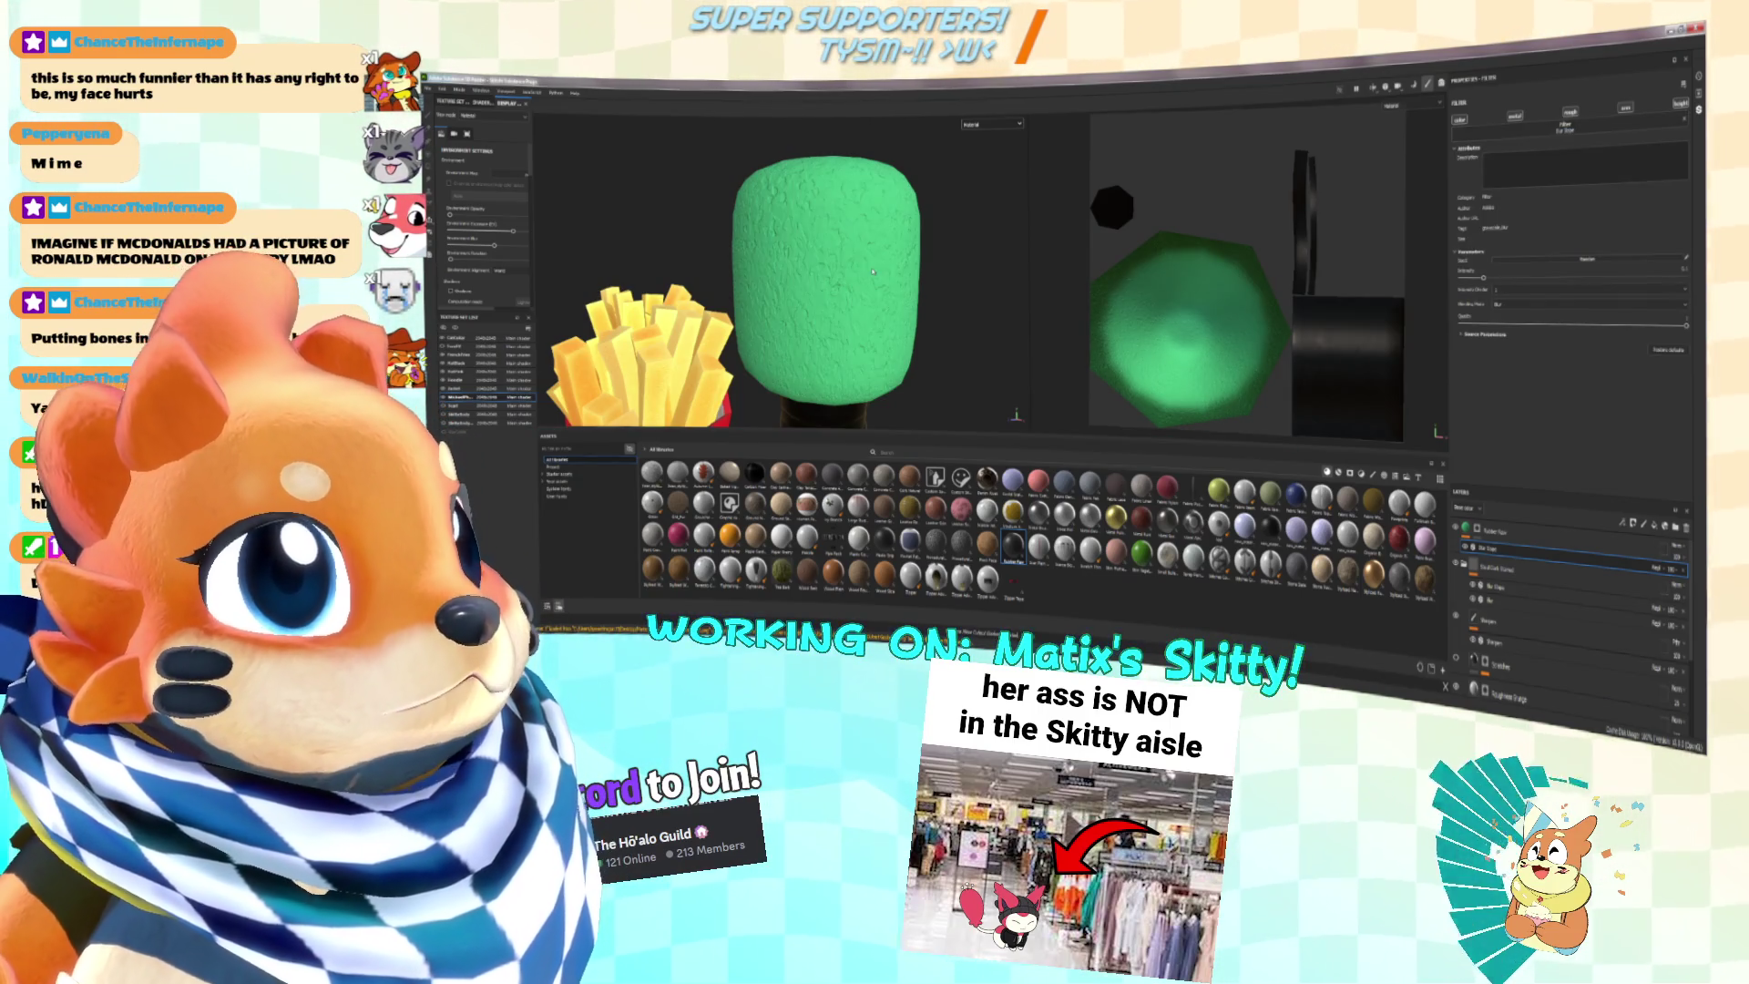
{"action": "scroll", "coordinate": [847, 264], "scroll_direction": "down", "scroll_amount": 2}
{"action": "scroll", "coordinate": [820, 255], "scroll_direction": "up", "scroll_amount": 4}
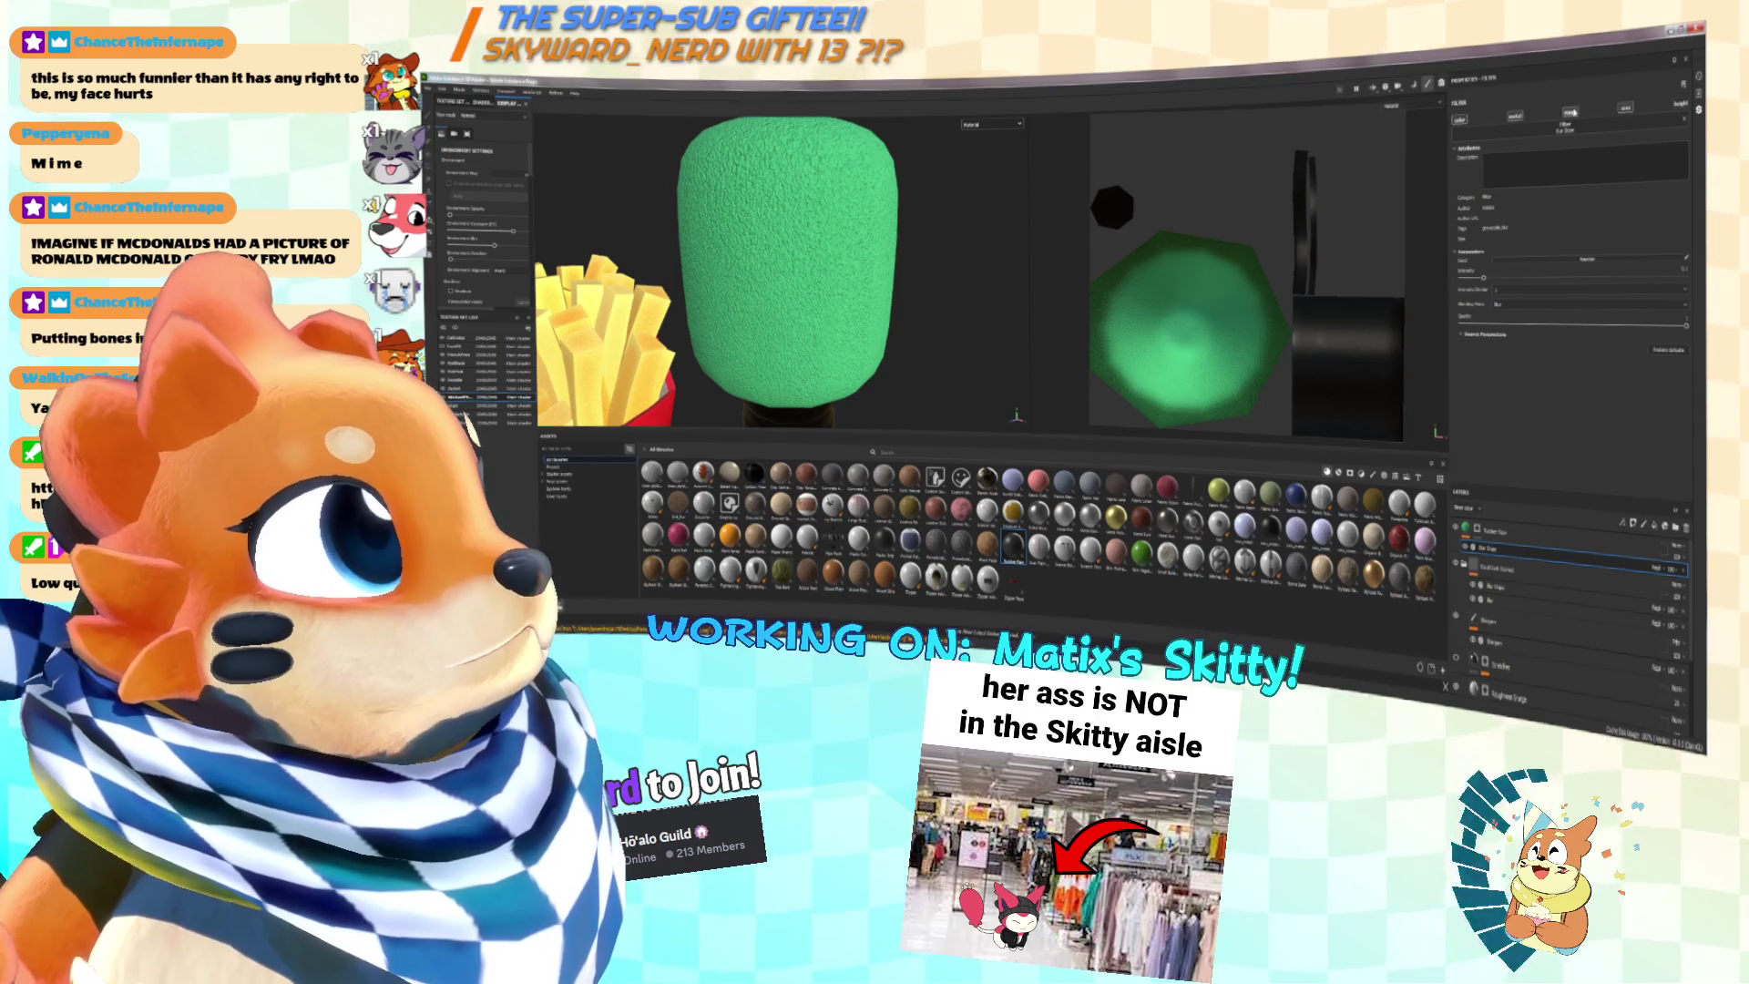
{"action": "scroll", "coordinate": [891, 276], "scroll_direction": "down", "scroll_amount": 2}
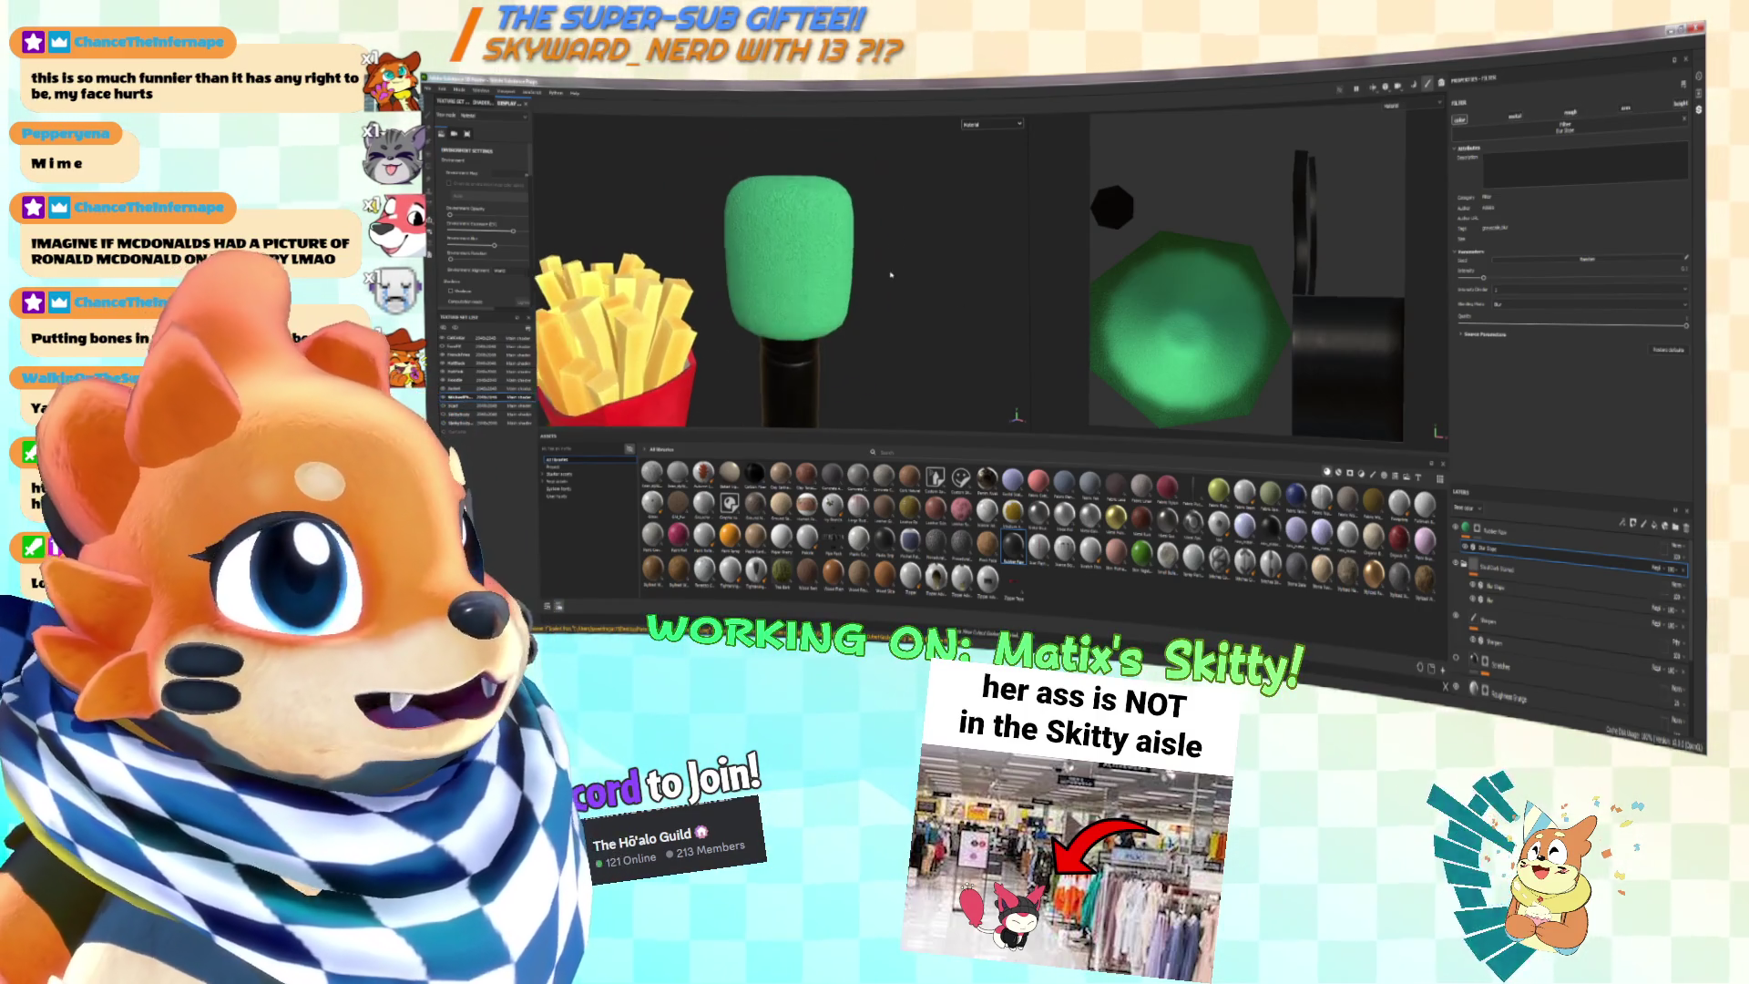
{"action": "left_click", "coordinate": [1642, 547]}
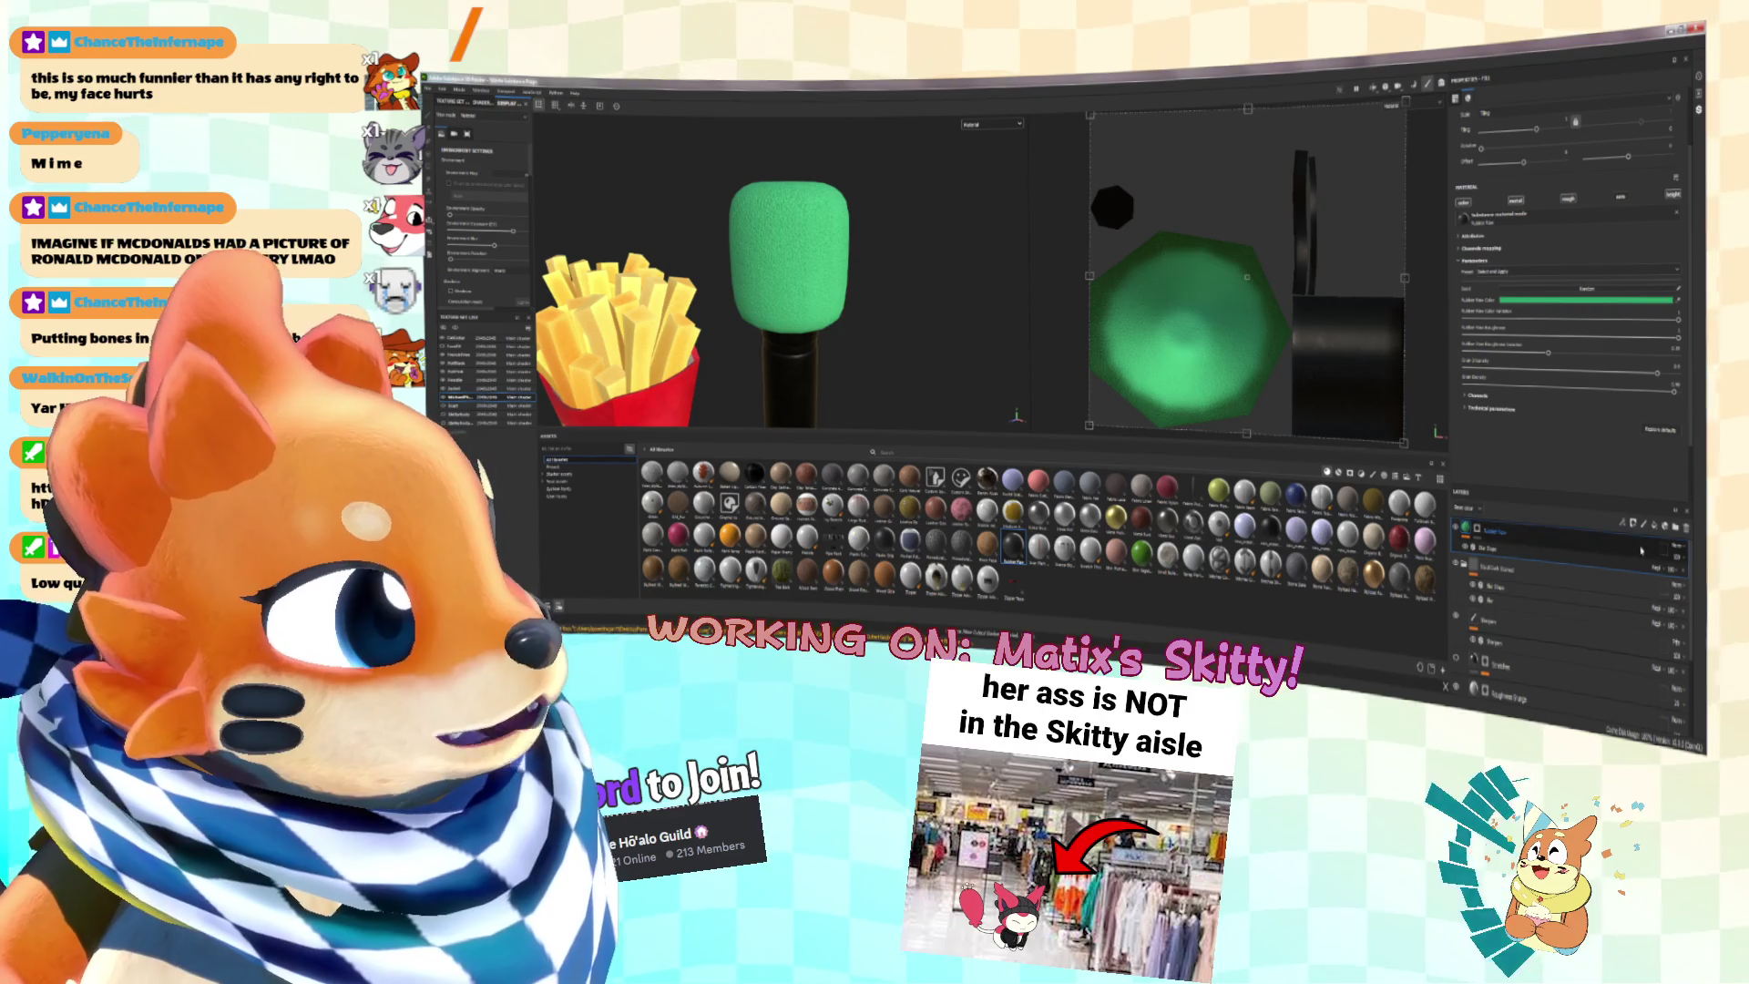
{"action": "left_click", "coordinate": [1623, 523]}
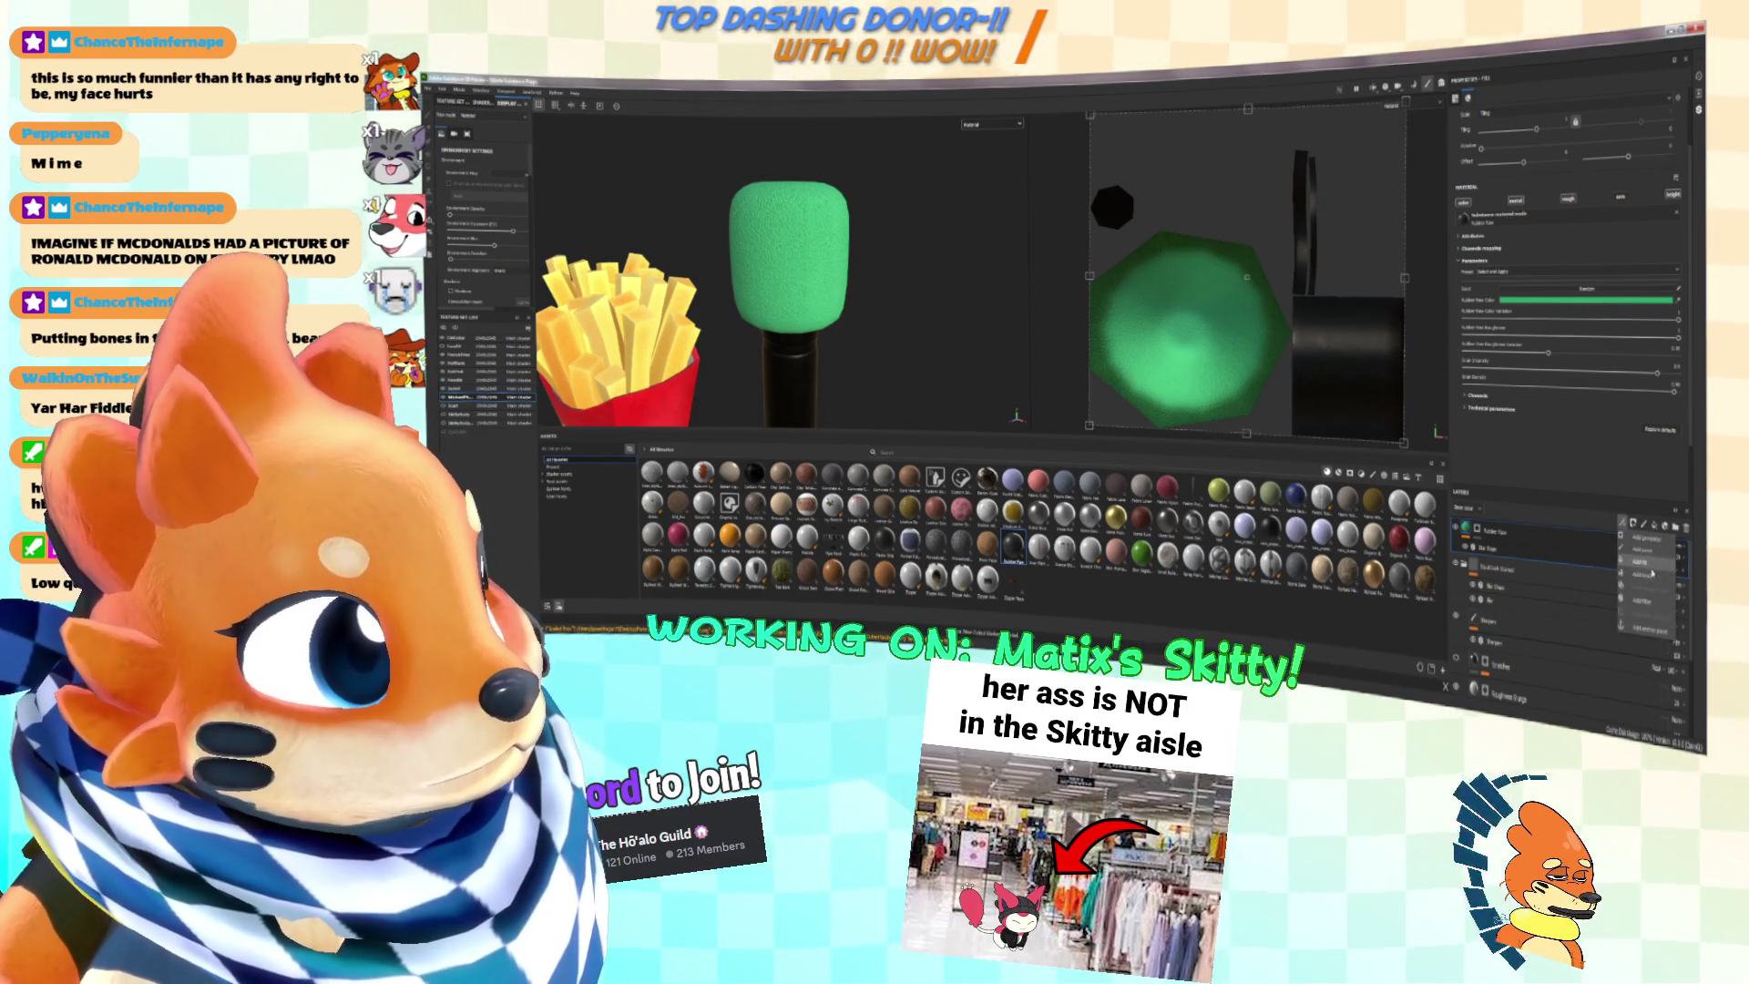
Step: Add a non-metallic fill layer with a green noise texture as base colour, Scale about 21
{"action": "left_click", "coordinate": [1651, 564]}
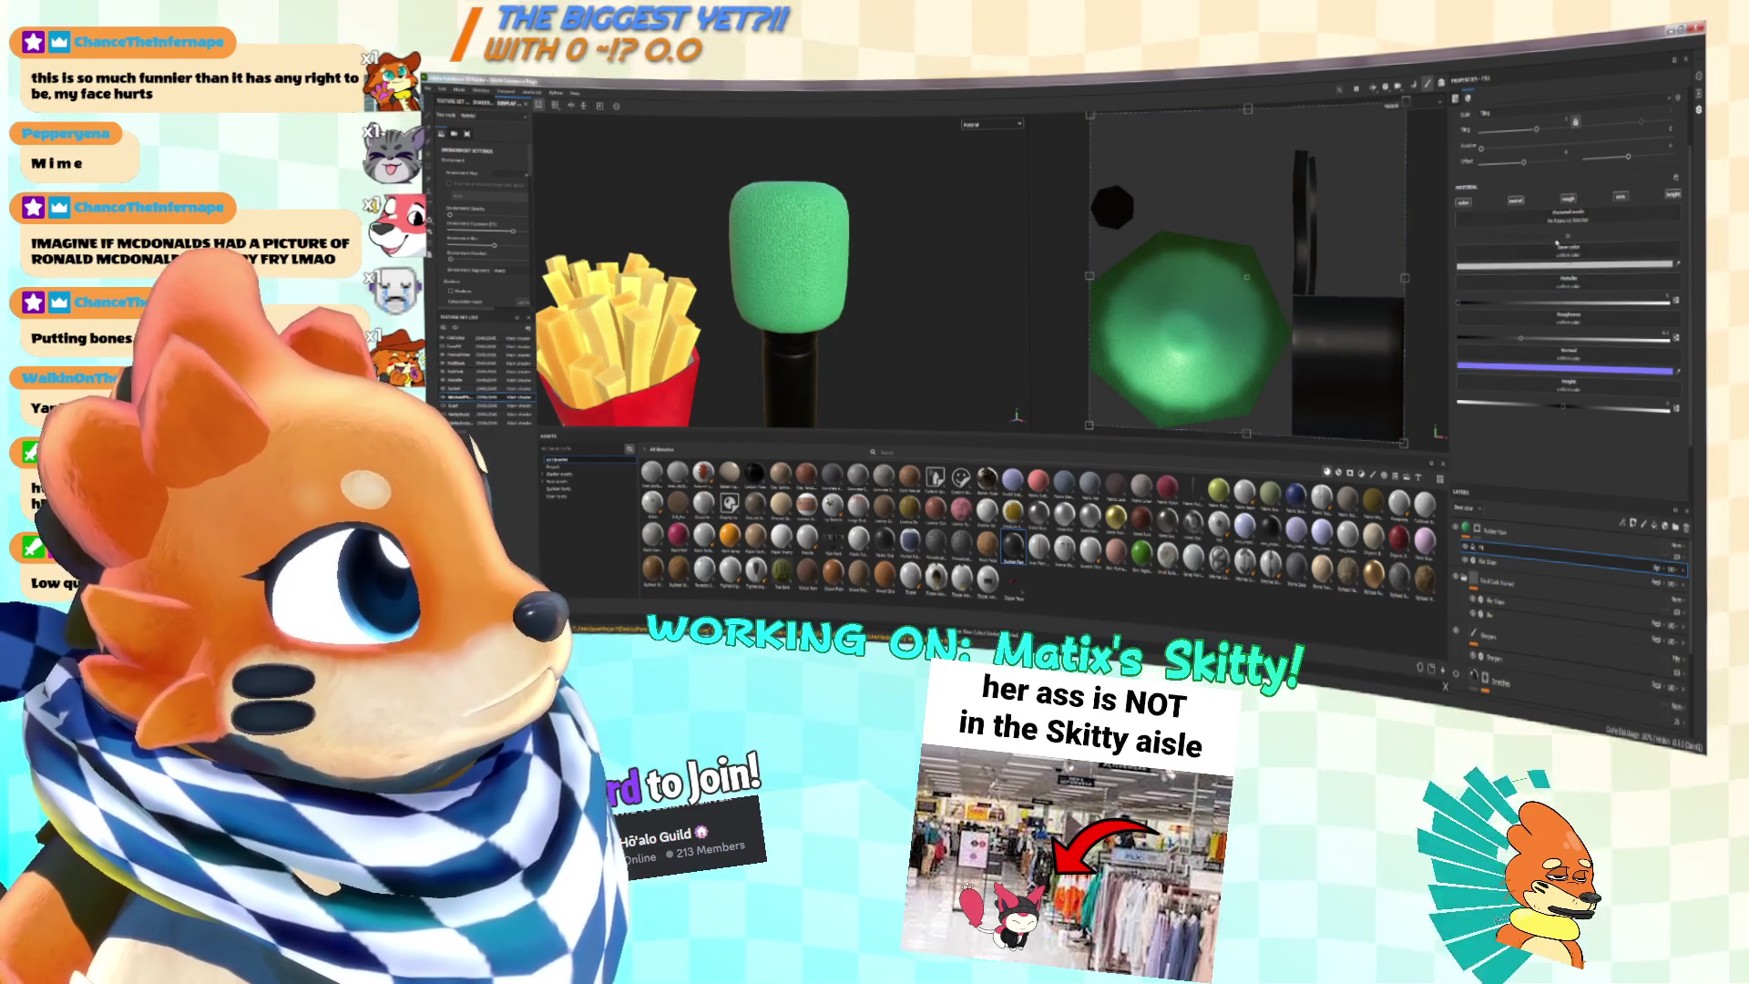
{"action": "left_click", "coordinate": [1516, 200]}
{"action": "left_click", "coordinate": [1568, 257]}
{"action": "type", "text": "s"}
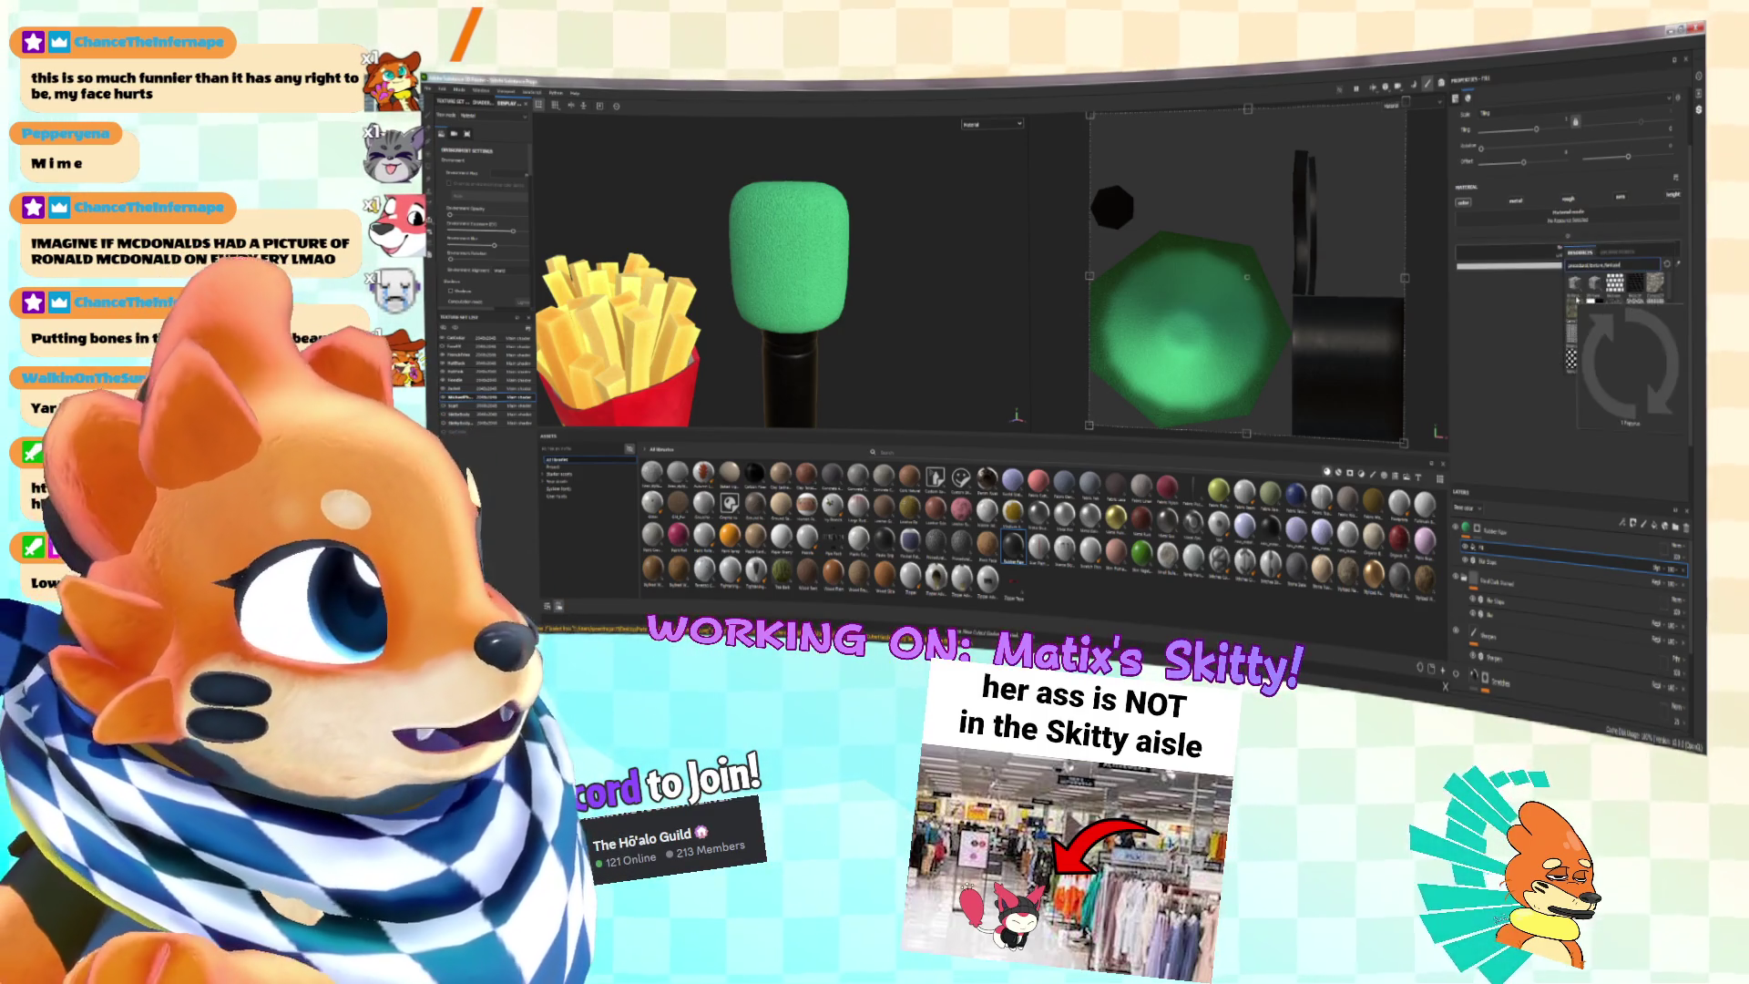
{"action": "left_click", "coordinate": [1617, 286]}
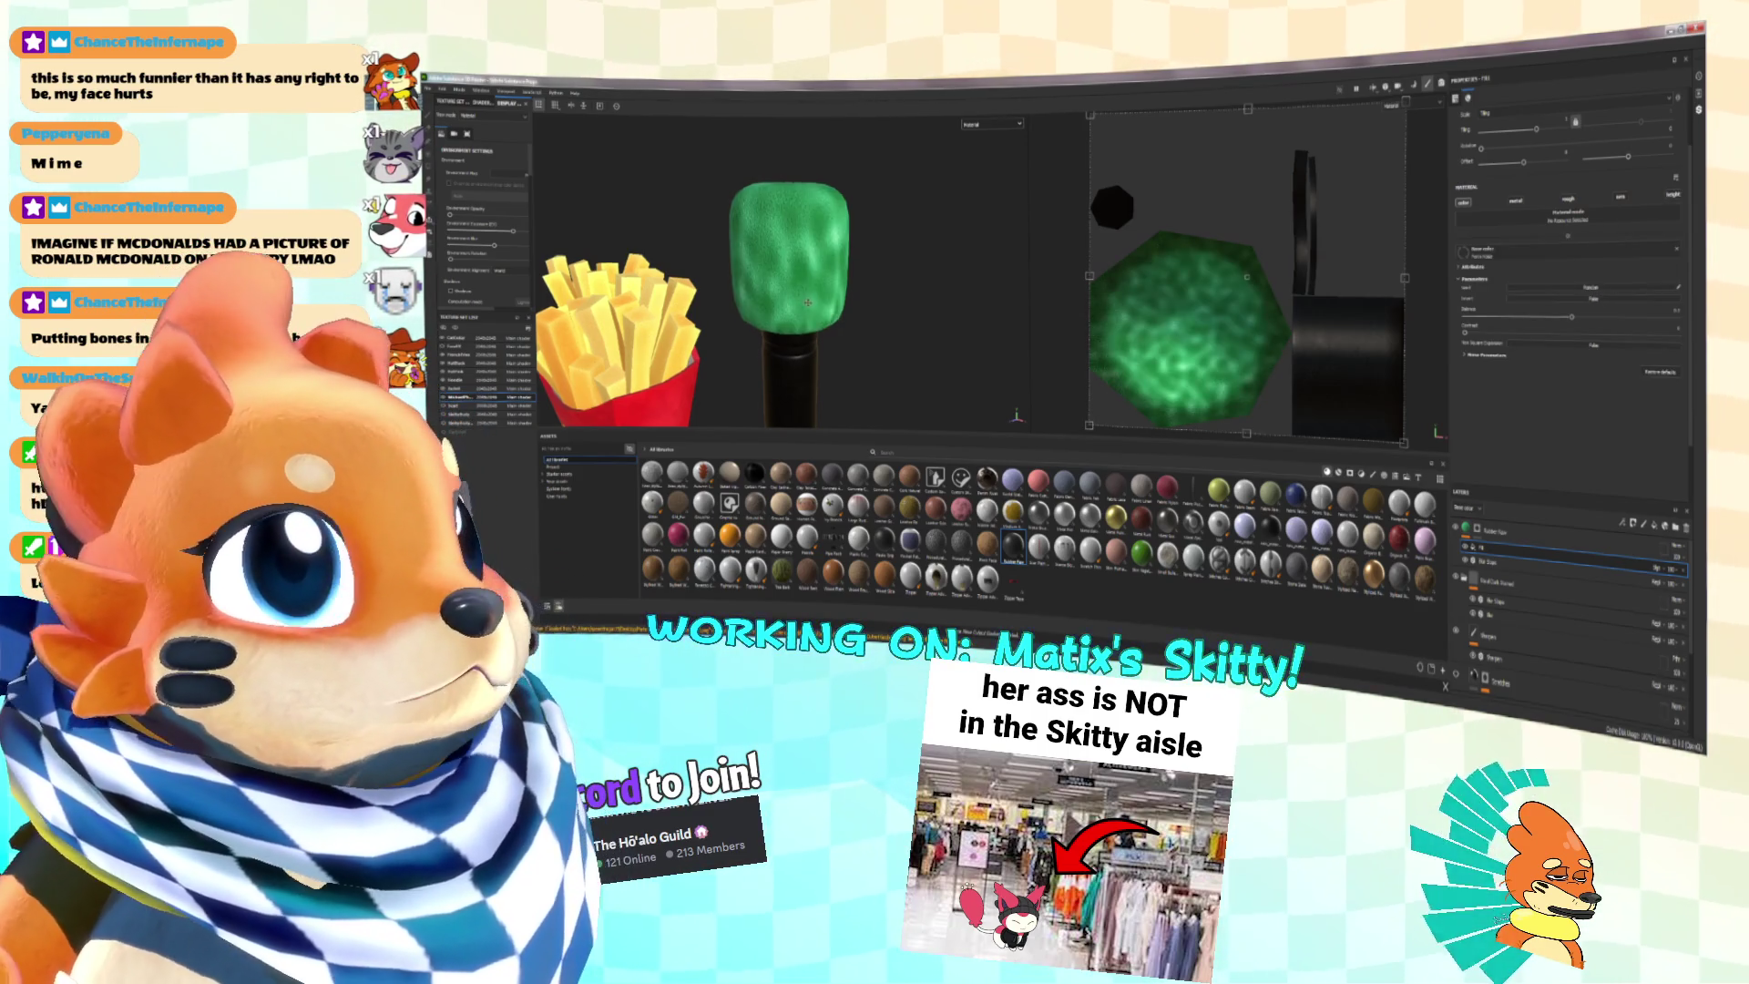
{"action": "left_click_drag", "start_coordinate": [1536, 128], "coordinate": [1561, 128]}
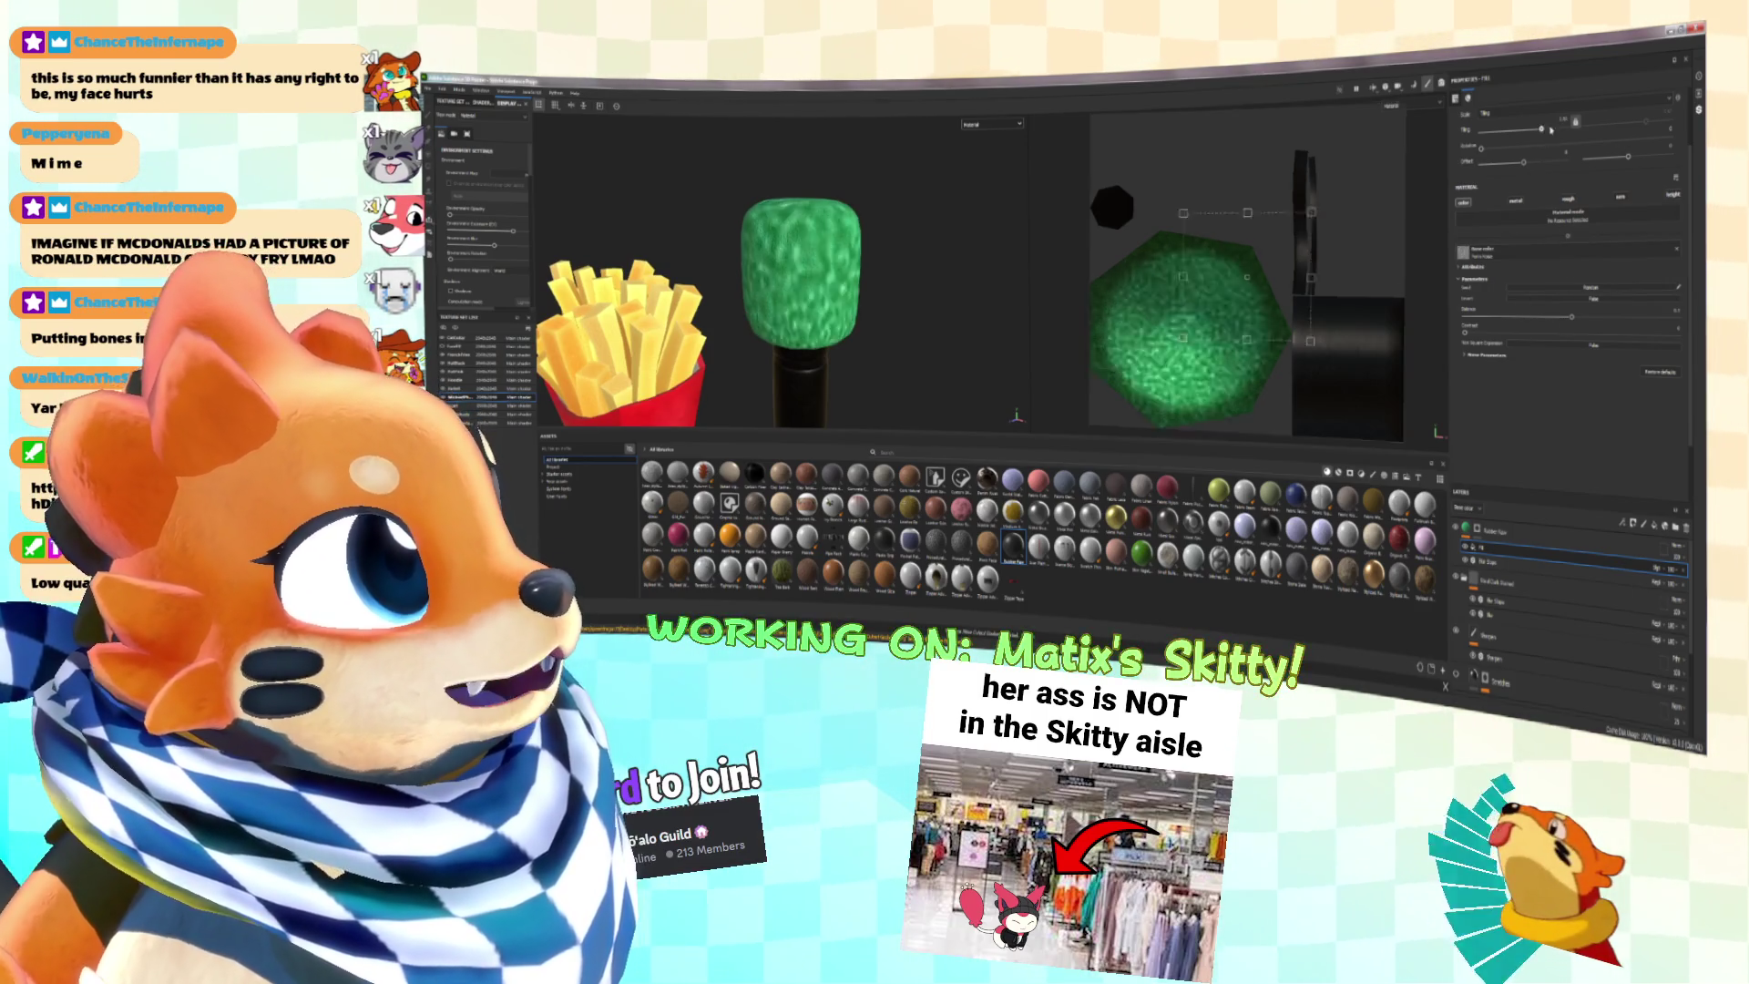
{"action": "scroll", "coordinate": [798, 244], "scroll_direction": "up", "scroll_amount": 5}
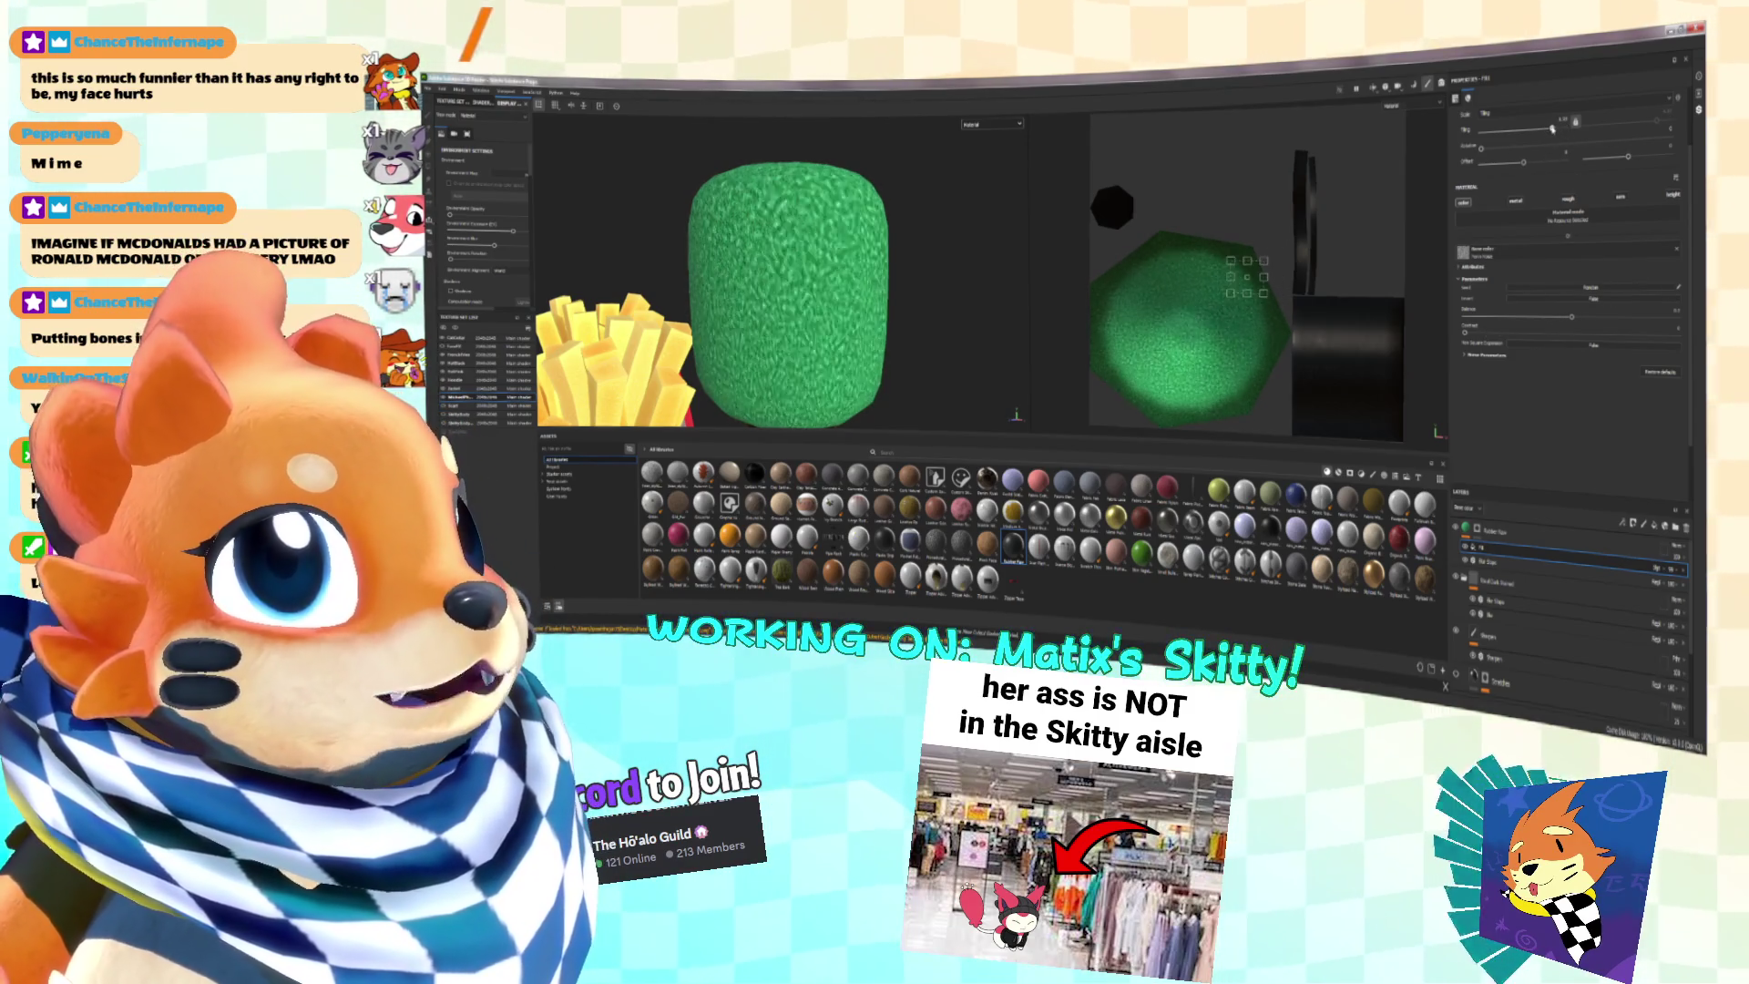
{"action": "left_click", "coordinate": [1676, 572]}
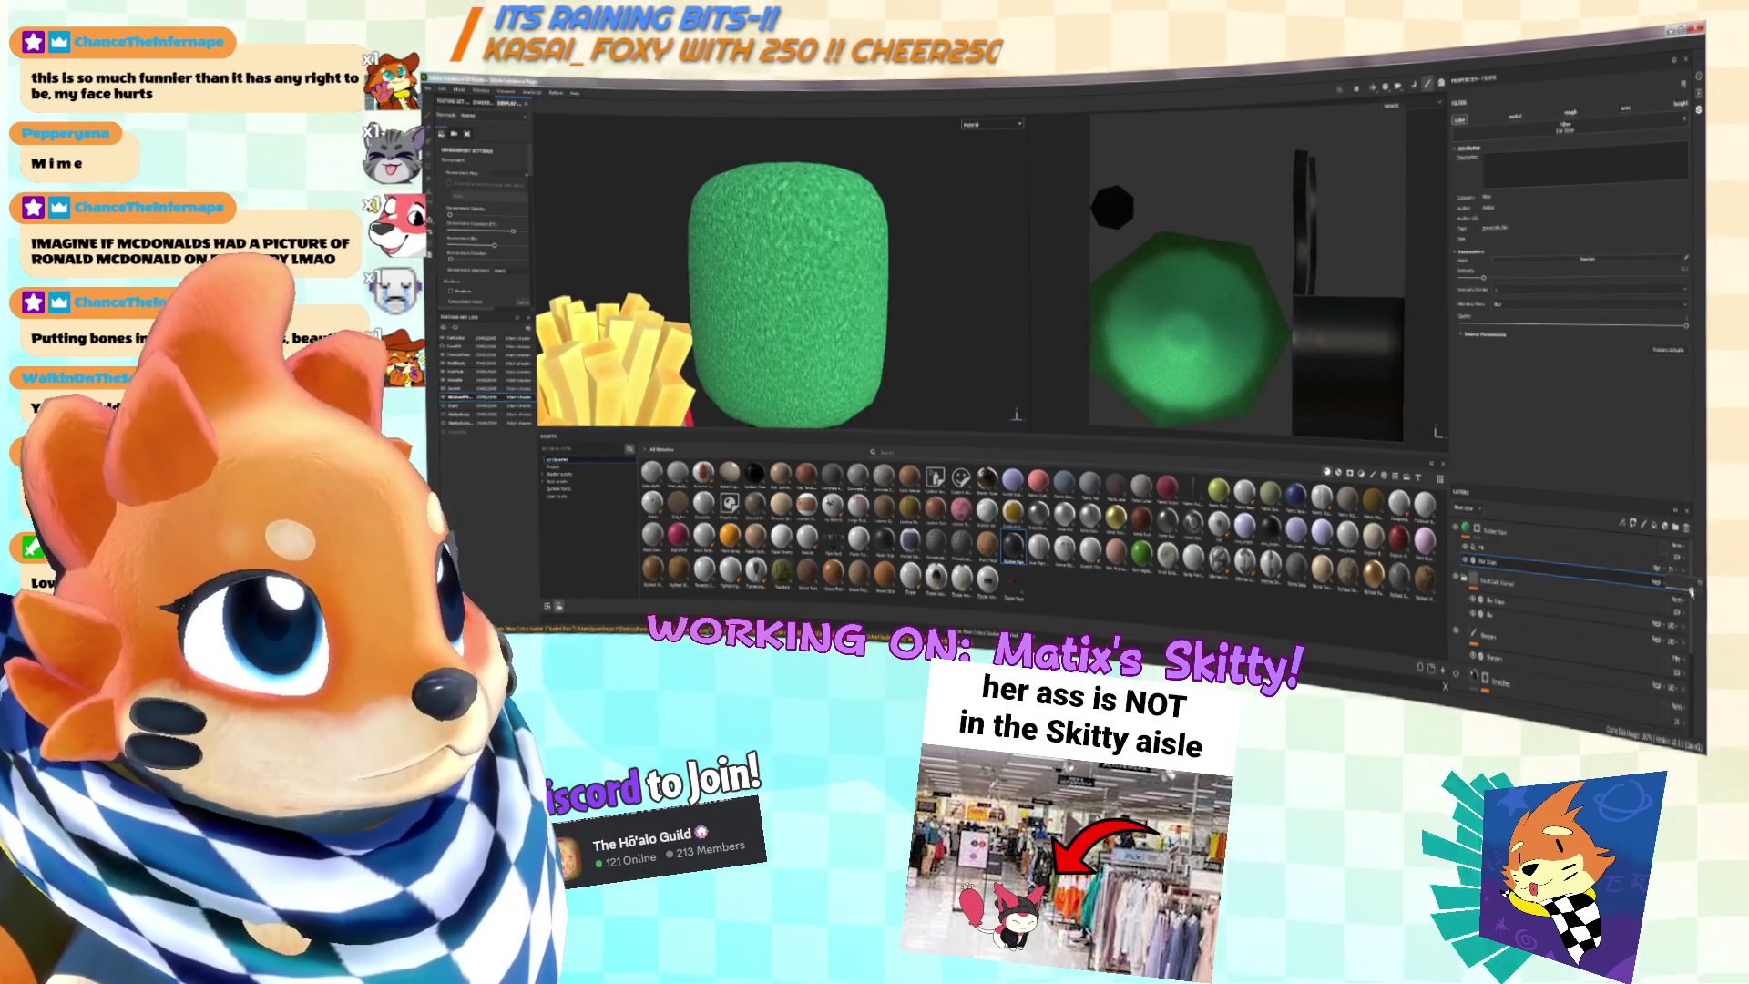
Step: Select the noise layer, frame the model, and show only the Base color channel
{"action": "scroll", "coordinate": [789, 291], "scroll_direction": "up", "scroll_amount": 3}
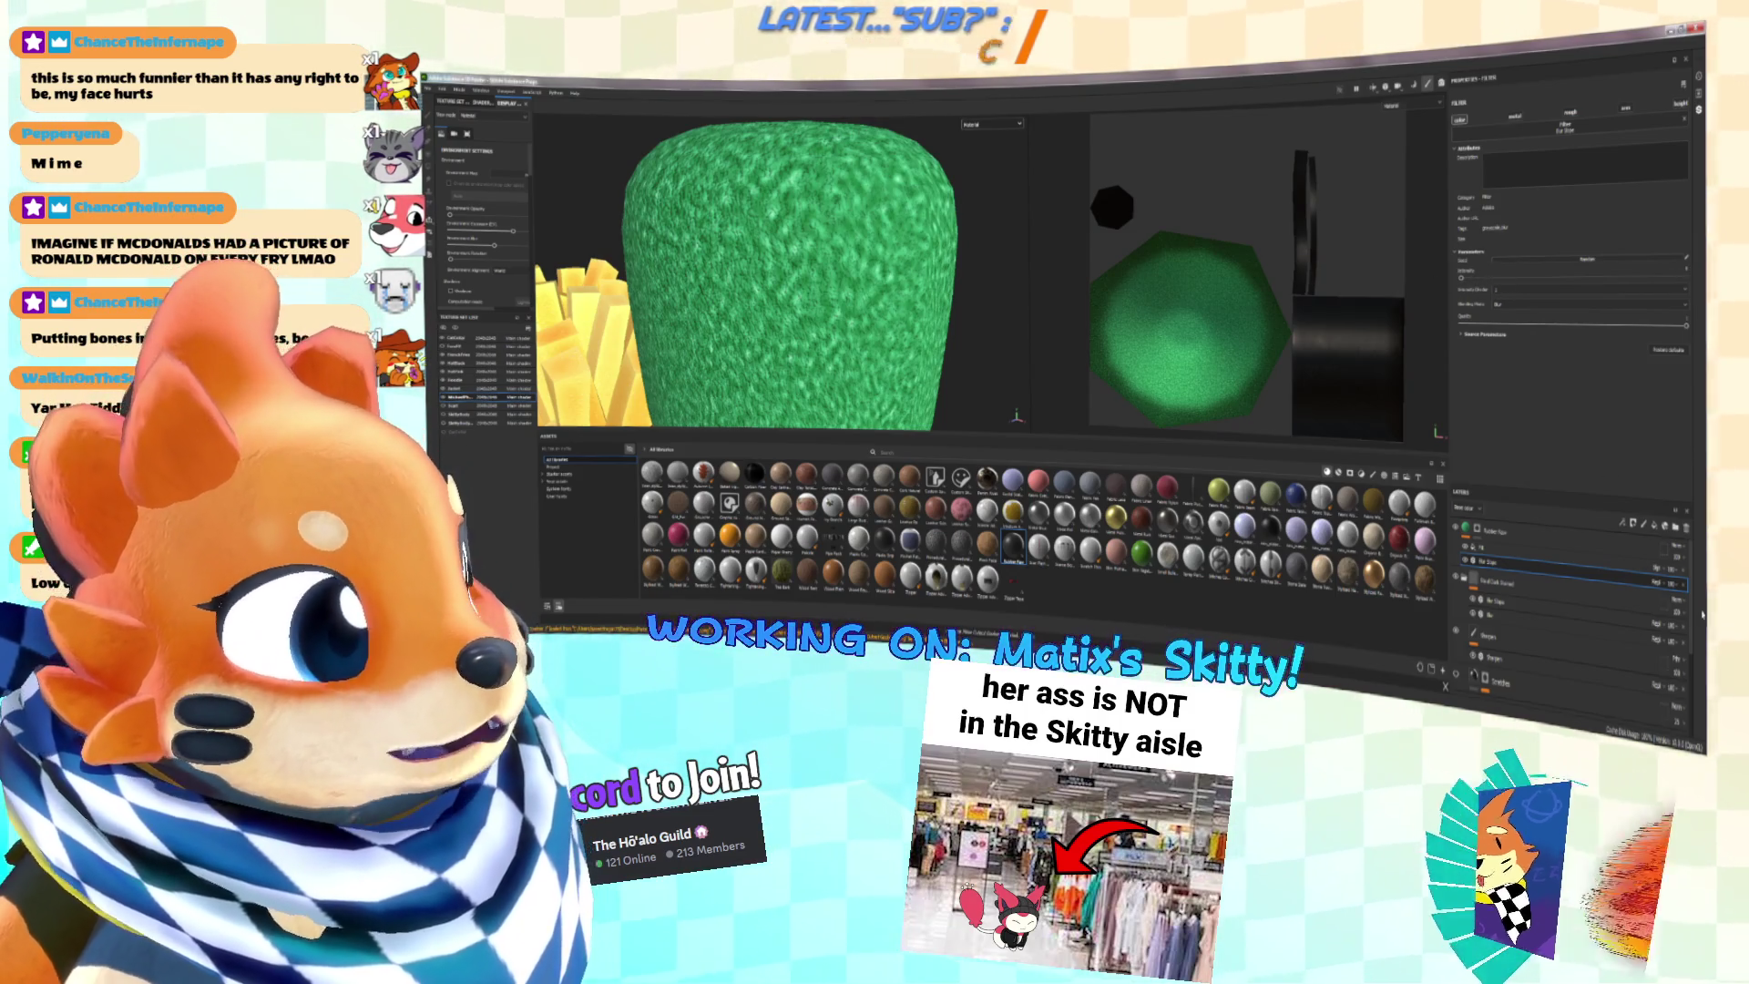
{"action": "left_click", "coordinate": [1514, 571]}
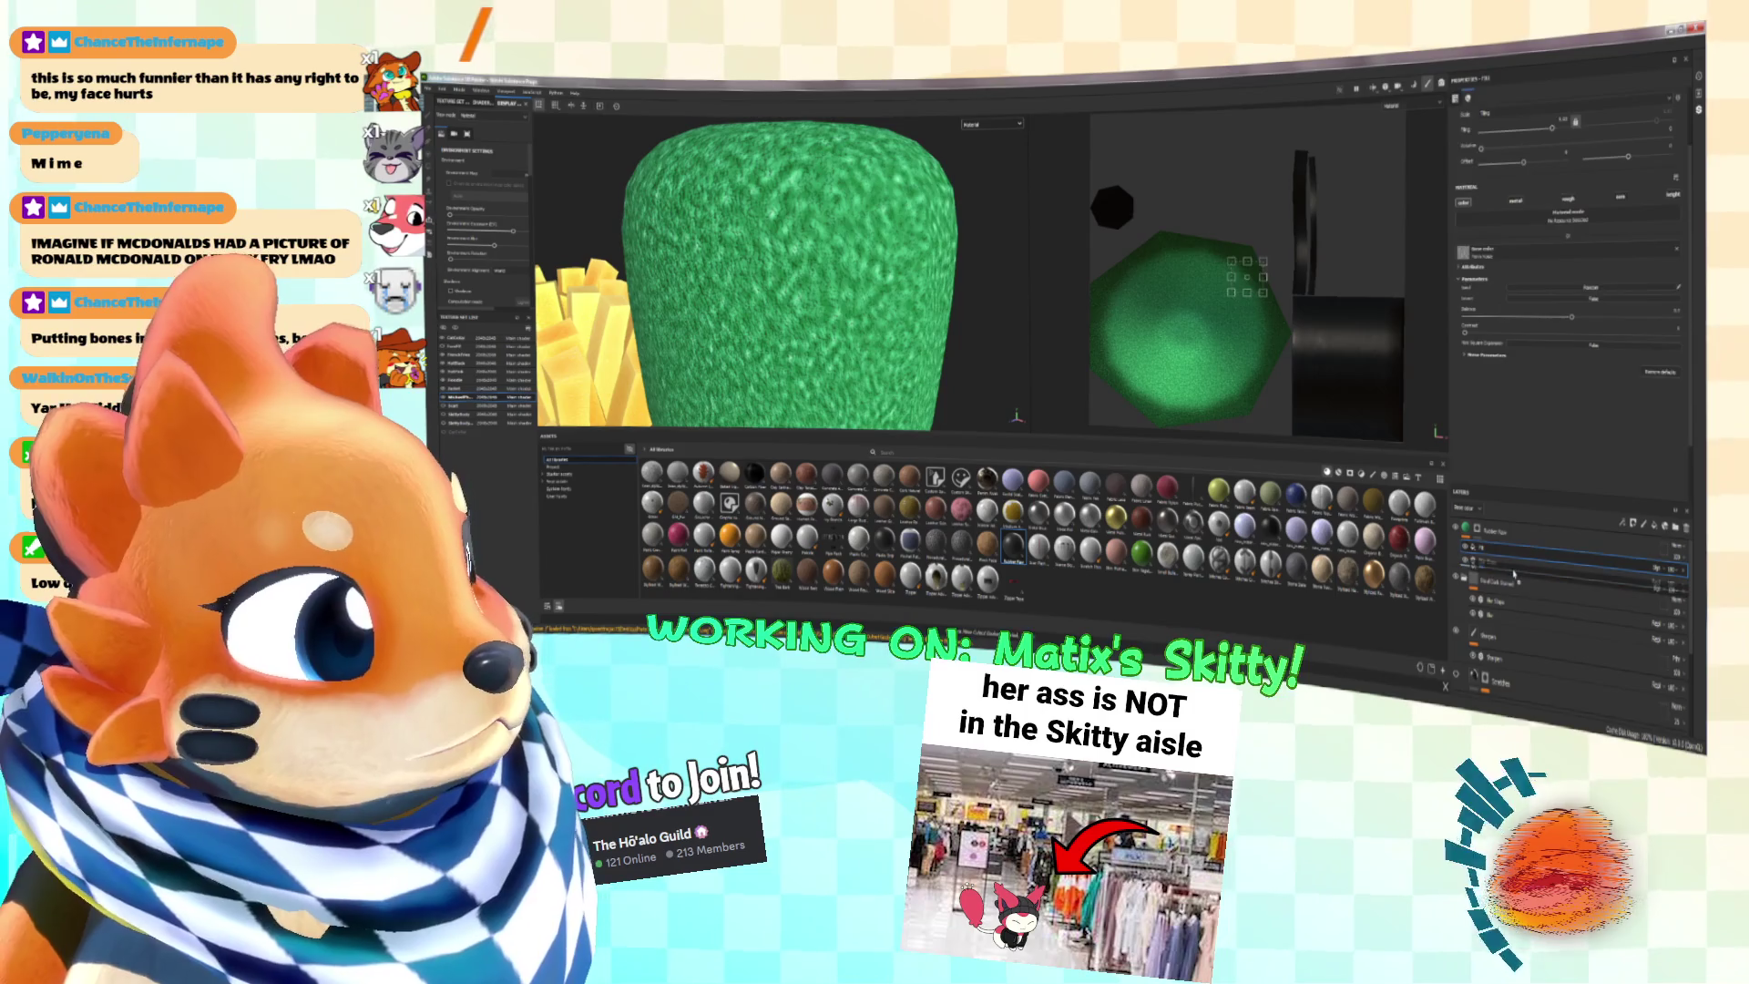
{"action": "left_click_drag", "start_coordinate": [1515, 571], "coordinate": [1514, 572]}
{"action": "key", "text": "f"}
{"action": "left_click", "coordinate": [991, 123]}
{"action": "left_click", "coordinate": [978, 160]}
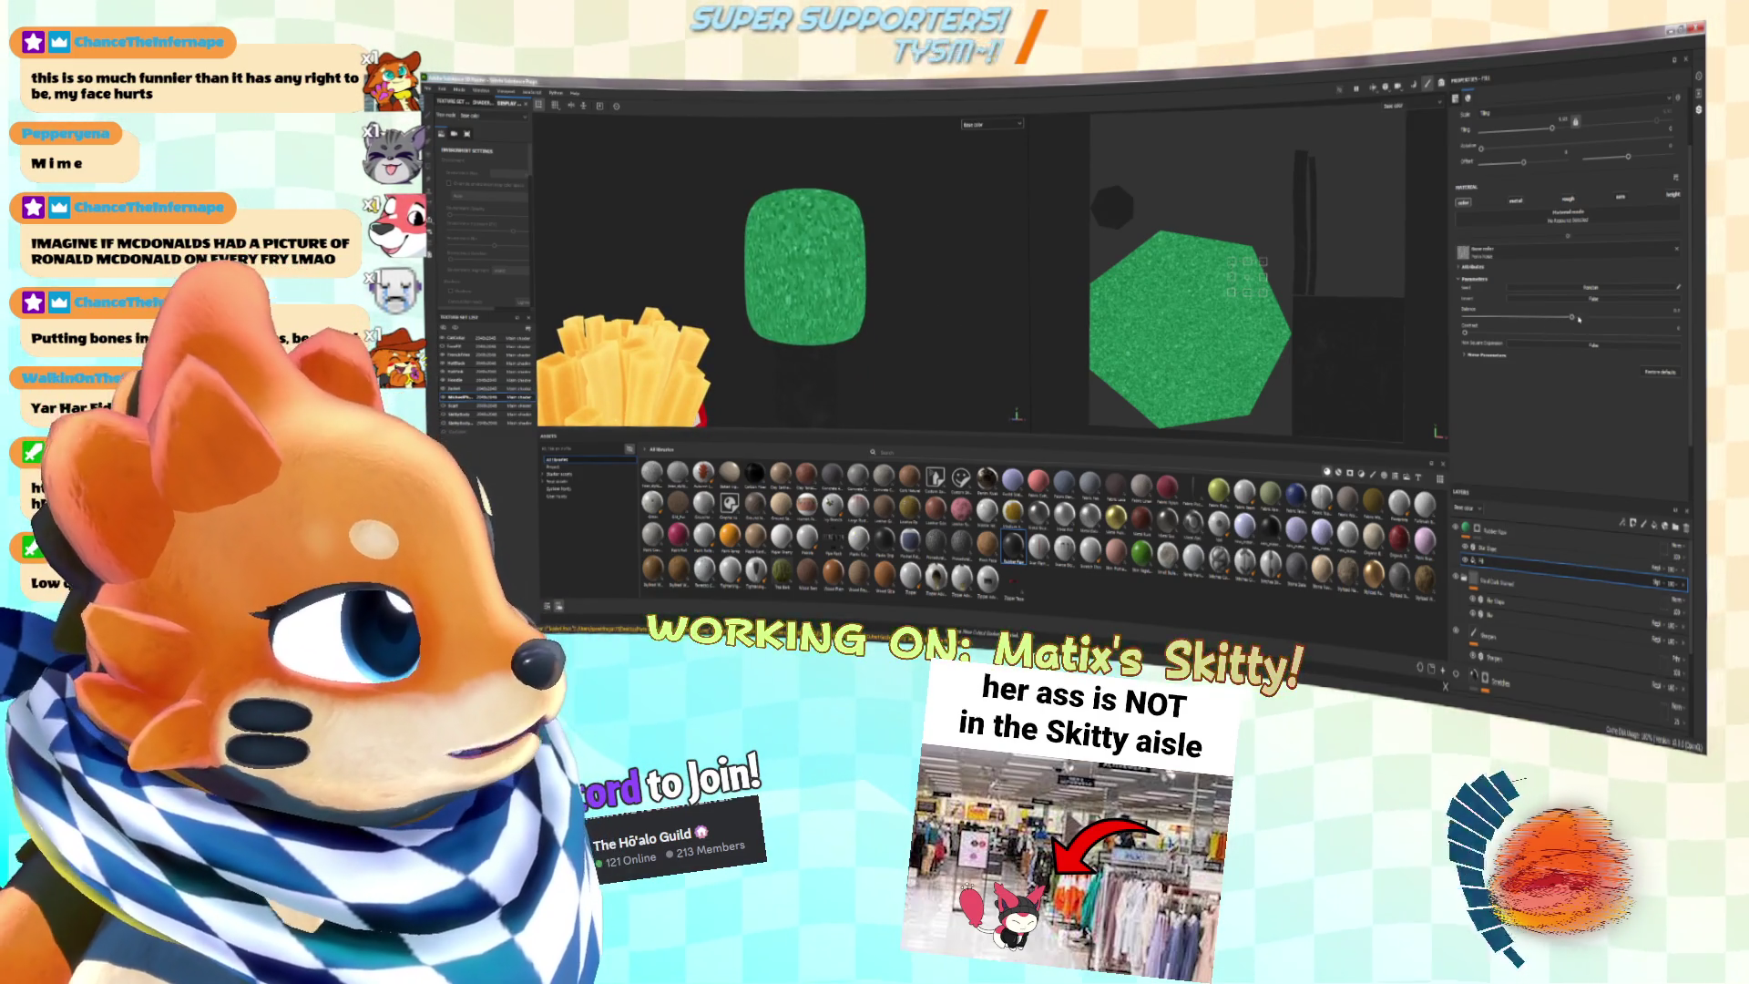
Step: Lower the noise layer's settings until the grain fades into a smooth green
{"action": "mouse_move", "coordinate": [1565, 319]}
{"action": "left_mouse_down"}
{"action": "mouse_move", "coordinate": [1494, 317]}
{"action": "mouse_move", "coordinate": [1571, 317]}
{"action": "left_mouse_up"}
{"action": "left_click_drag", "start_coordinate": [1548, 135], "coordinate": [1600, 141]}
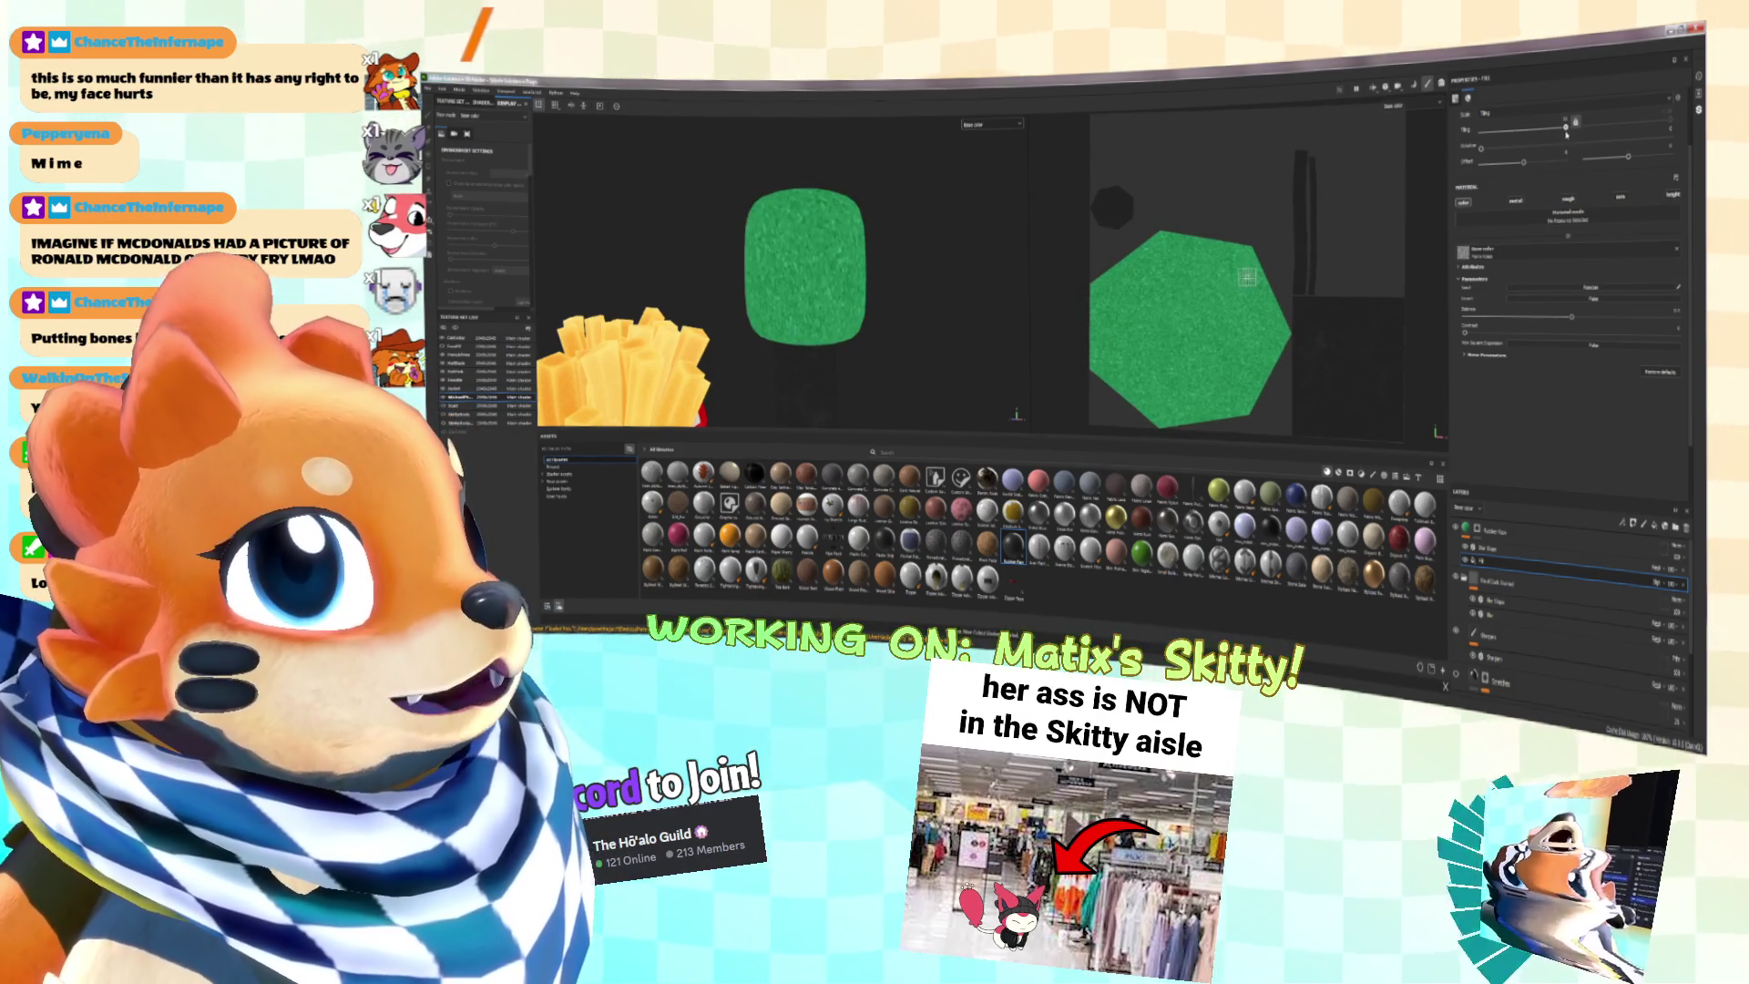
{"action": "left_click_drag", "start_coordinate": [1674, 590], "coordinate": [1684, 607]}
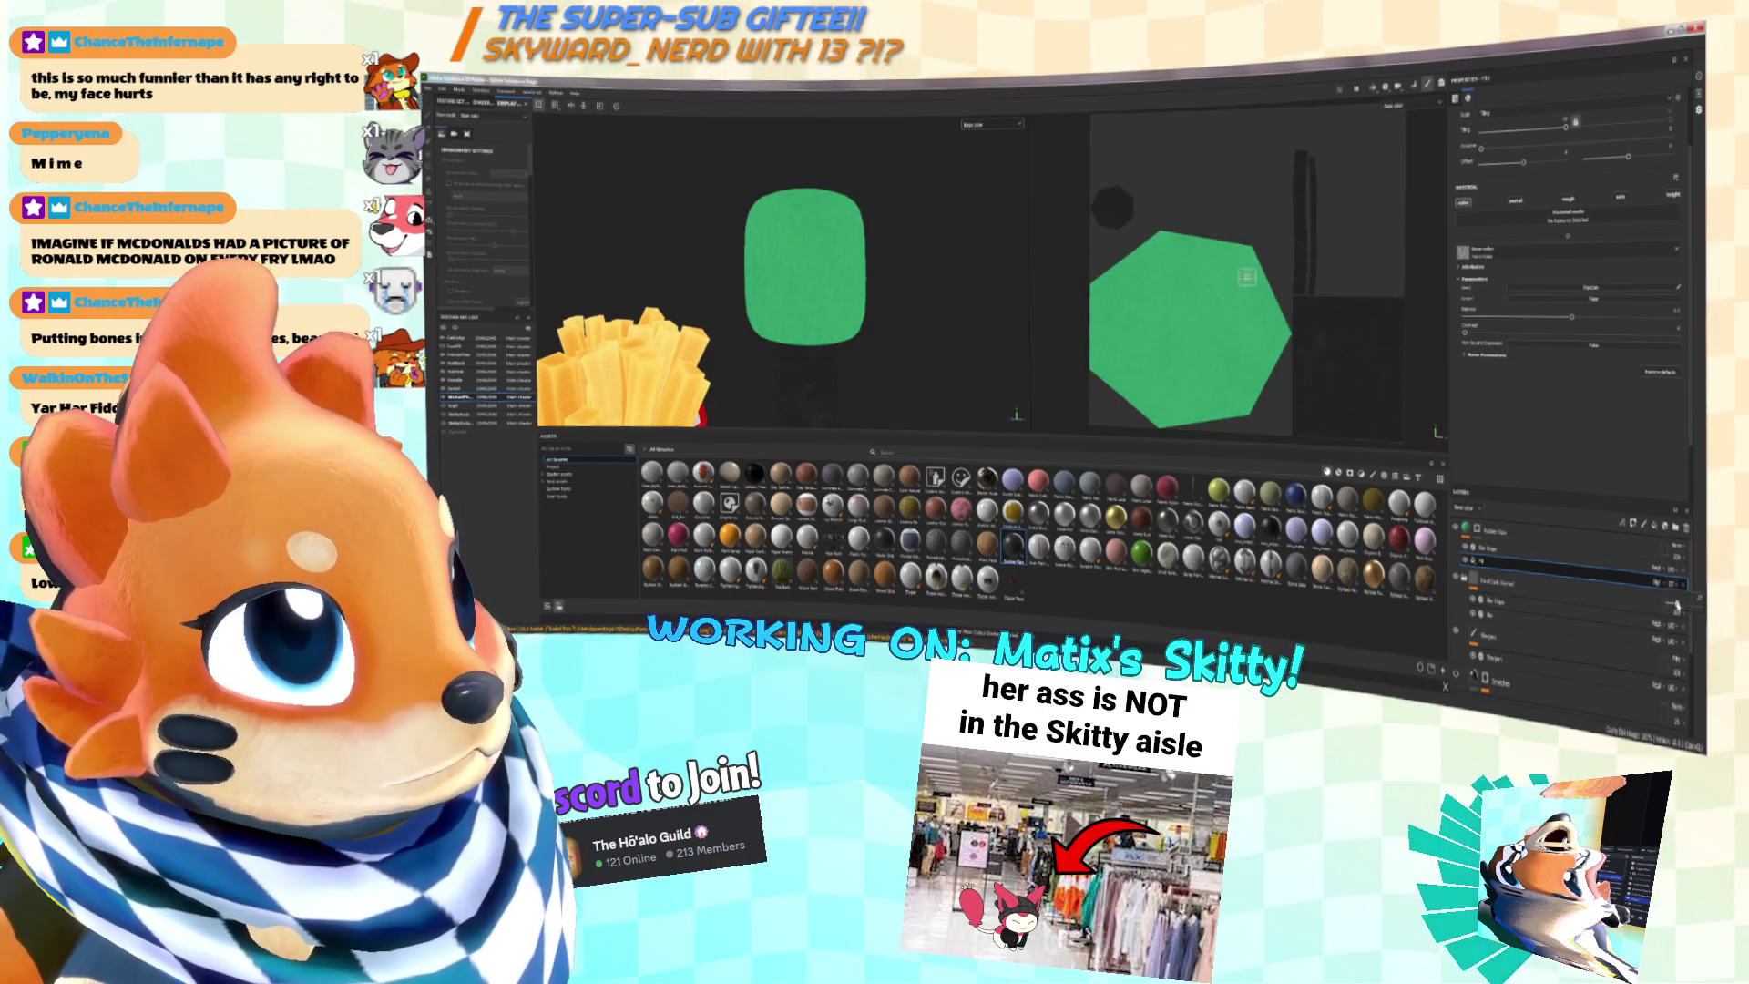
{"action": "left_click", "coordinate": [991, 124]}
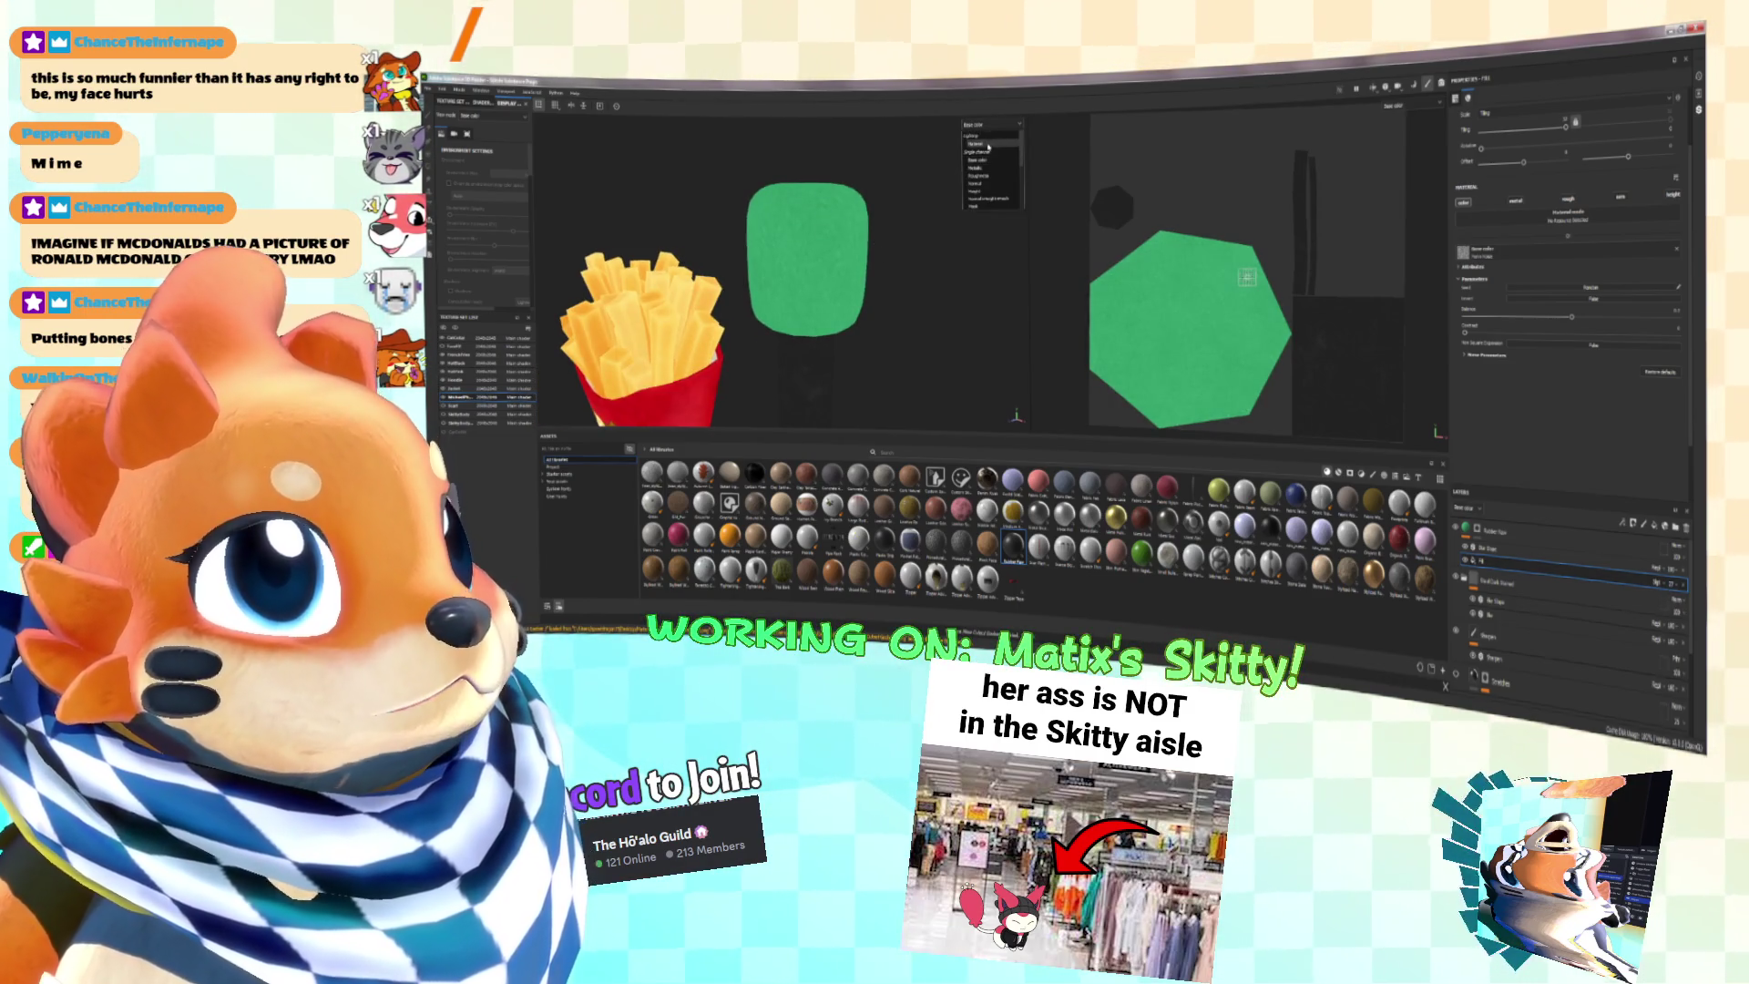
Step: Switch the viewport back to Material, change the layer stack's displayed channel, and orbit the foam head
{"action": "left_click", "coordinate": [977, 144]}
{"action": "mouse_move", "coordinate": [897, 207]}
{"action": "left_mouse_down", "text": "alt"}
{"action": "mouse_move", "coordinate": [934, 244]}
{"action": "mouse_move", "coordinate": [811, 266]}
{"action": "left_mouse_up", "text": "alt"}
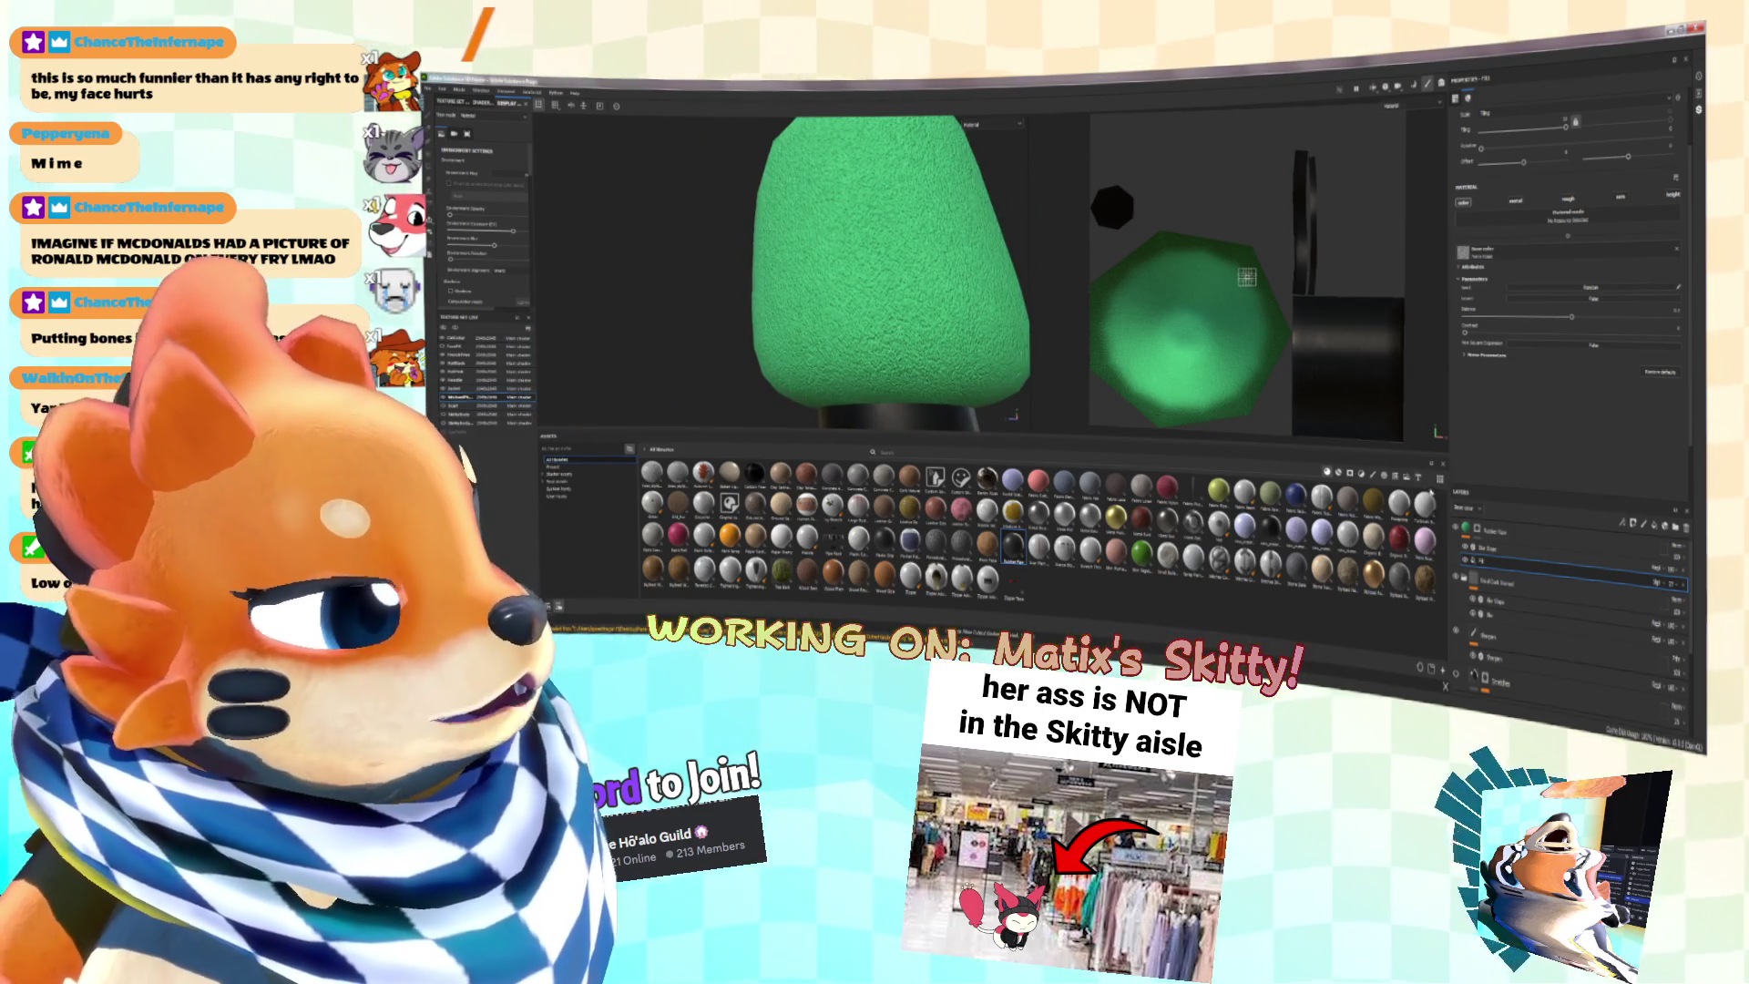
{"action": "left_click", "coordinate": [1464, 507]}
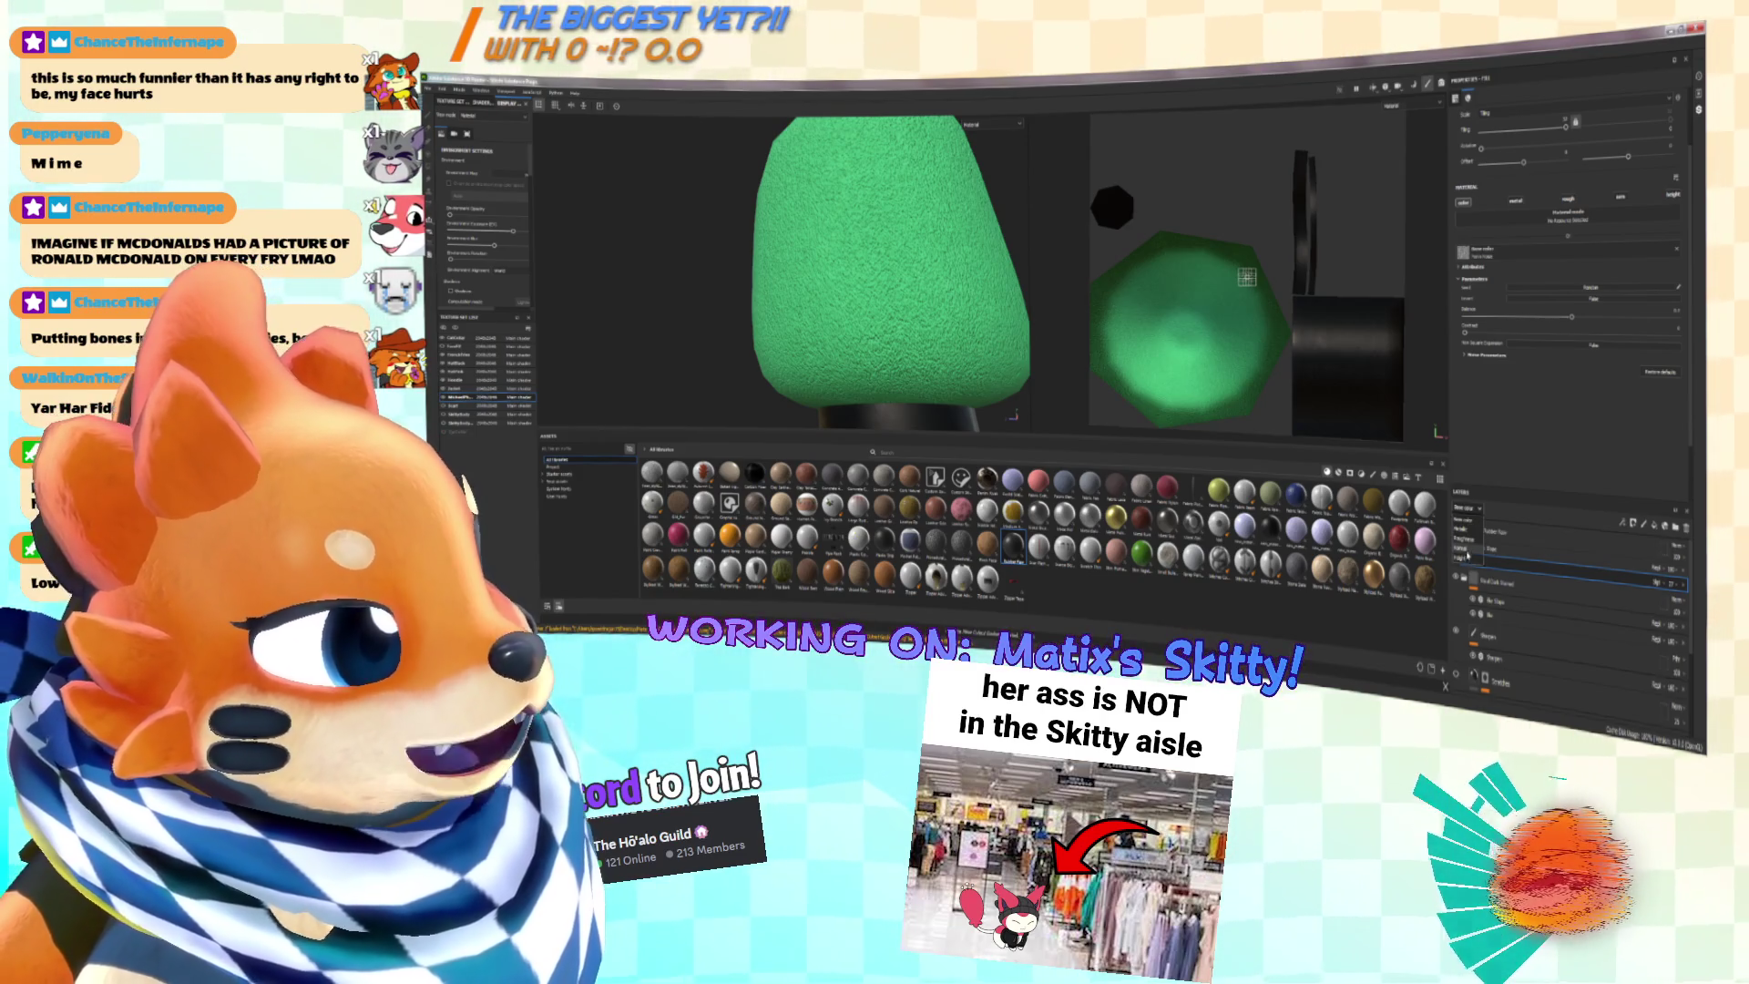
{"action": "left_click", "coordinate": [1467, 554]}
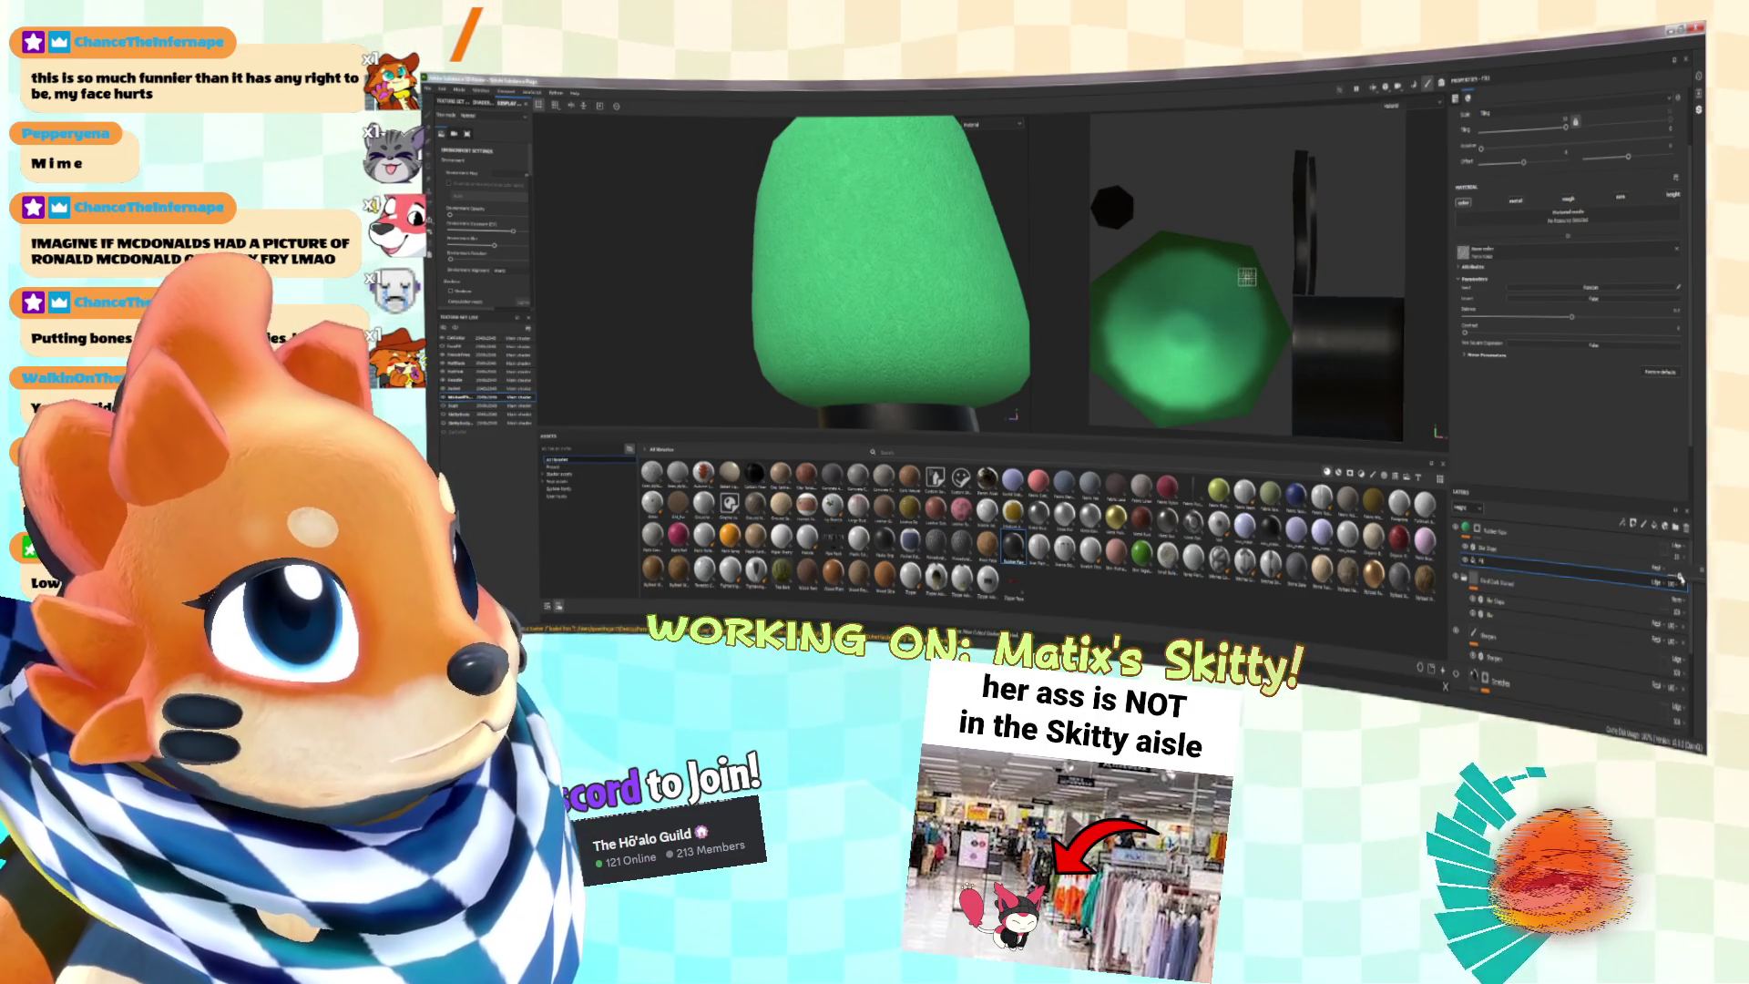
{"action": "left_click_drag", "start_coordinate": [934, 310], "coordinate": [974, 324], "text": "alt"}
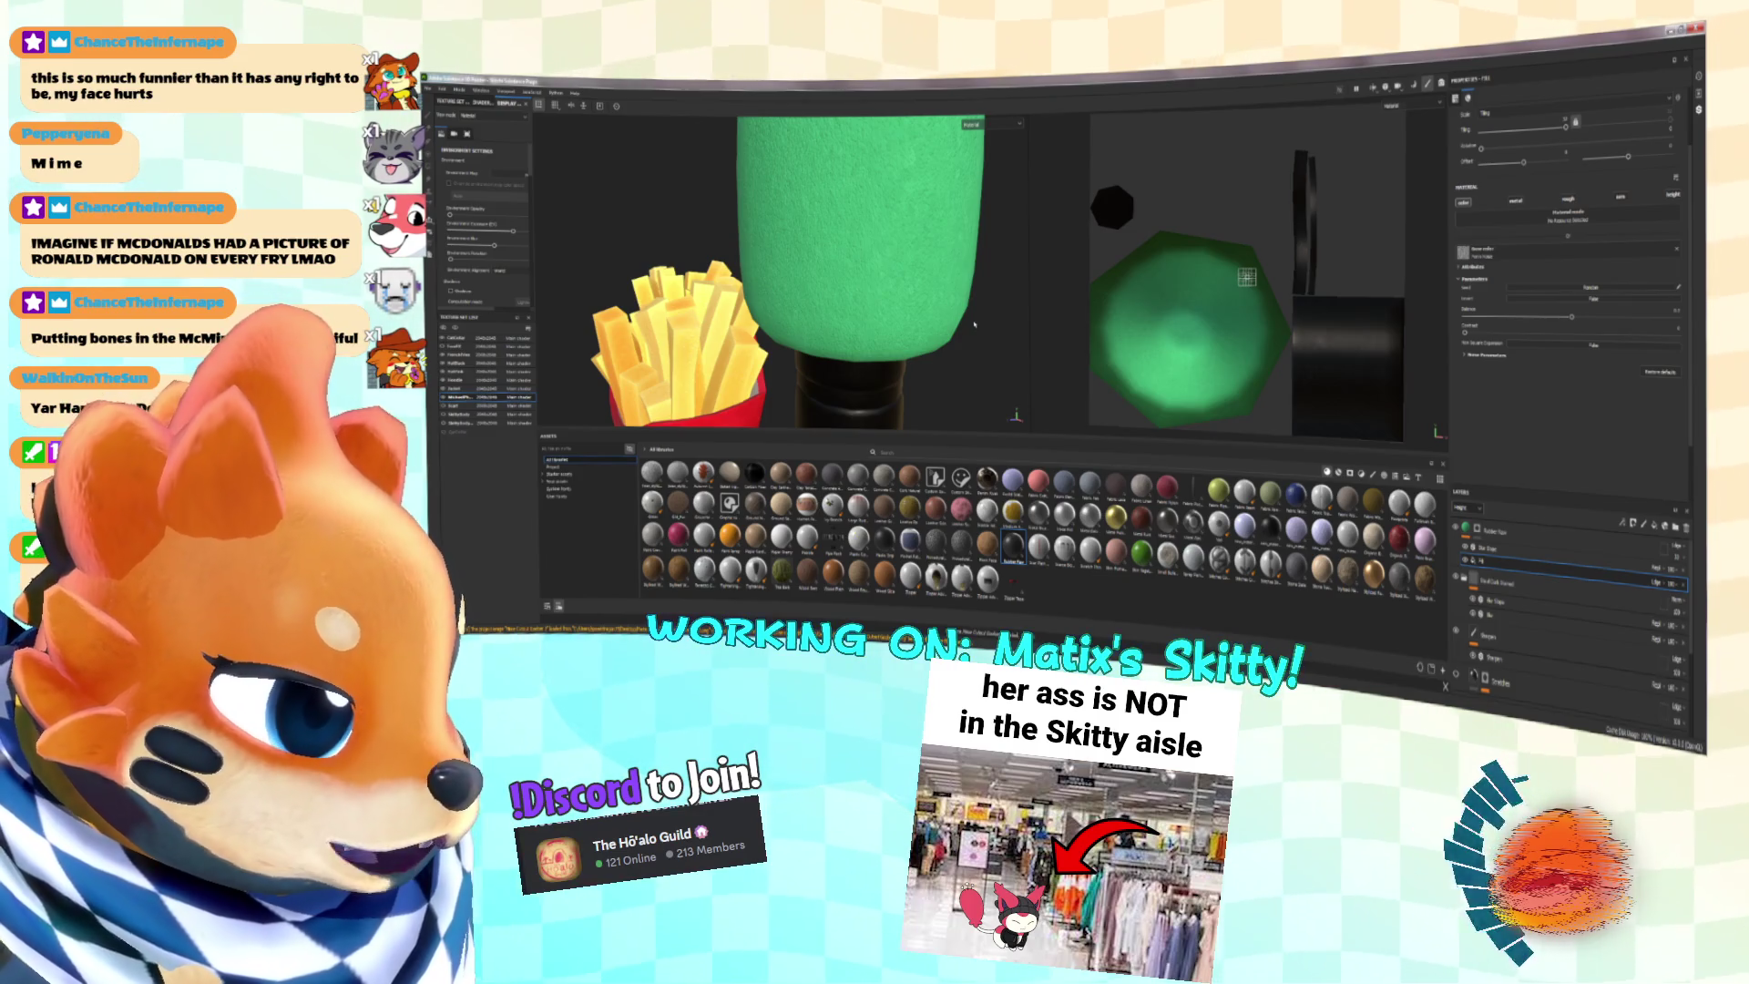
{"action": "left_click_drag", "start_coordinate": [974, 324], "coordinate": [904, 338], "text": "alt"}
{"action": "scroll", "coordinate": [920, 333], "scroll_direction": "up", "scroll_amount": 4}
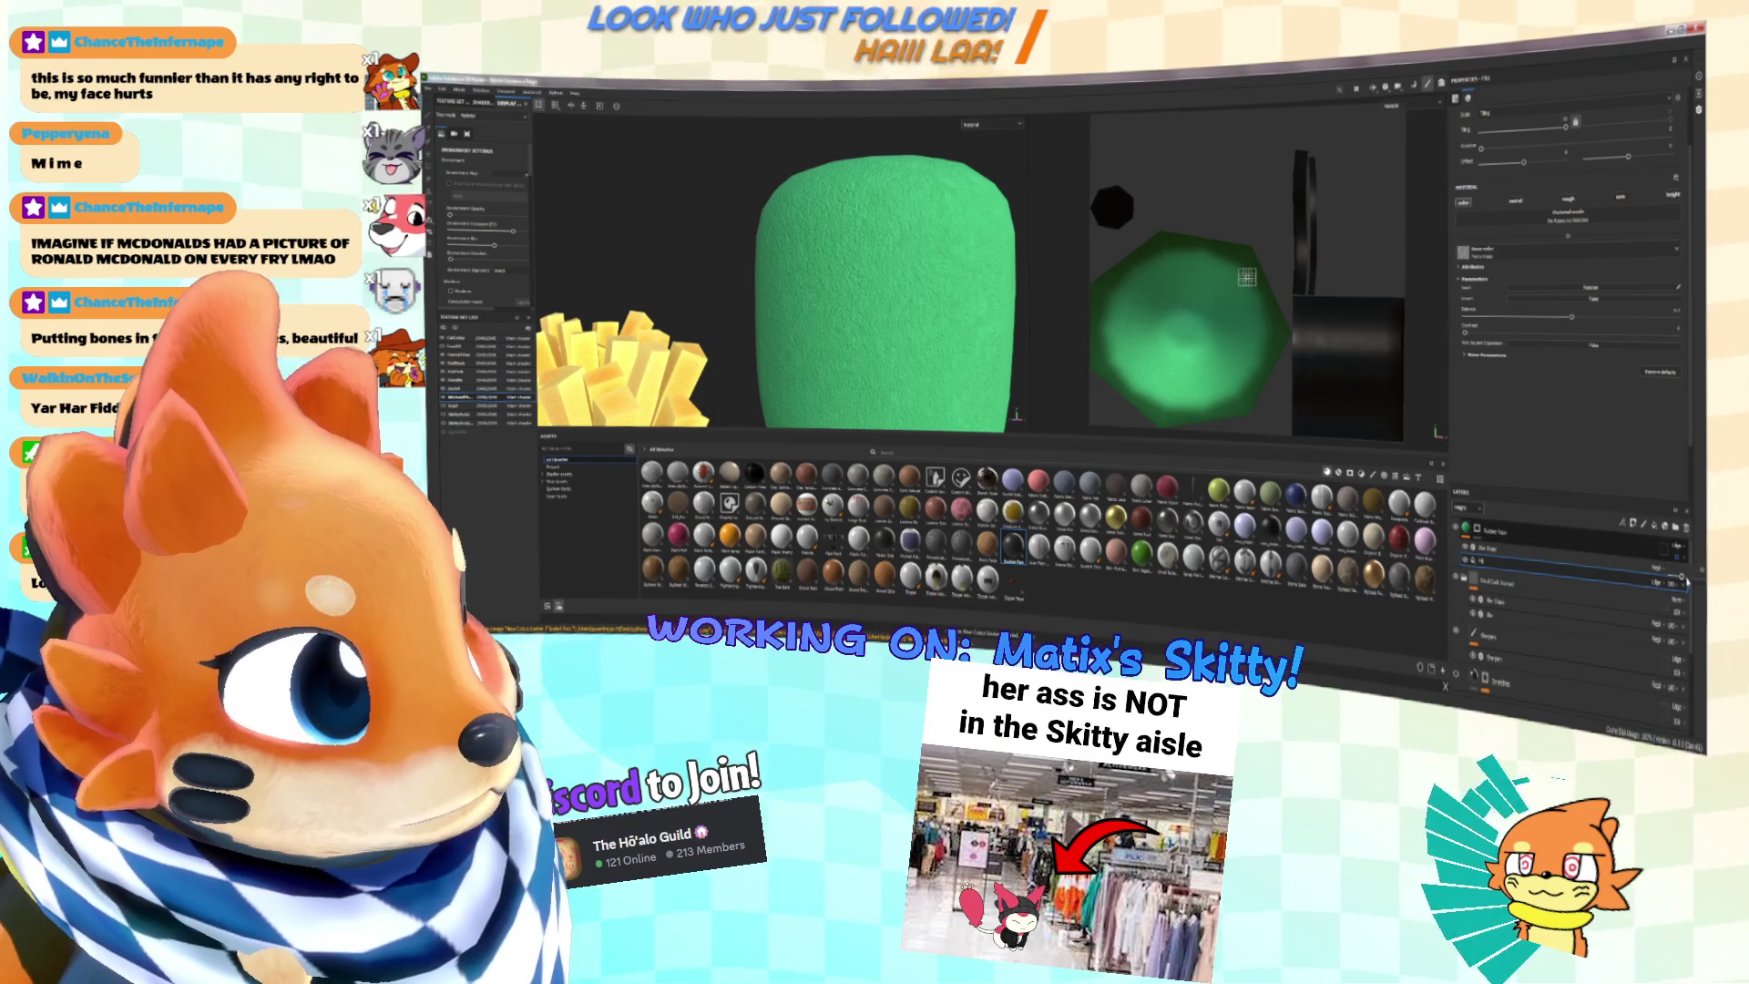
{"action": "scroll", "coordinate": [1029, 307], "scroll_direction": "down", "scroll_amount": 5}
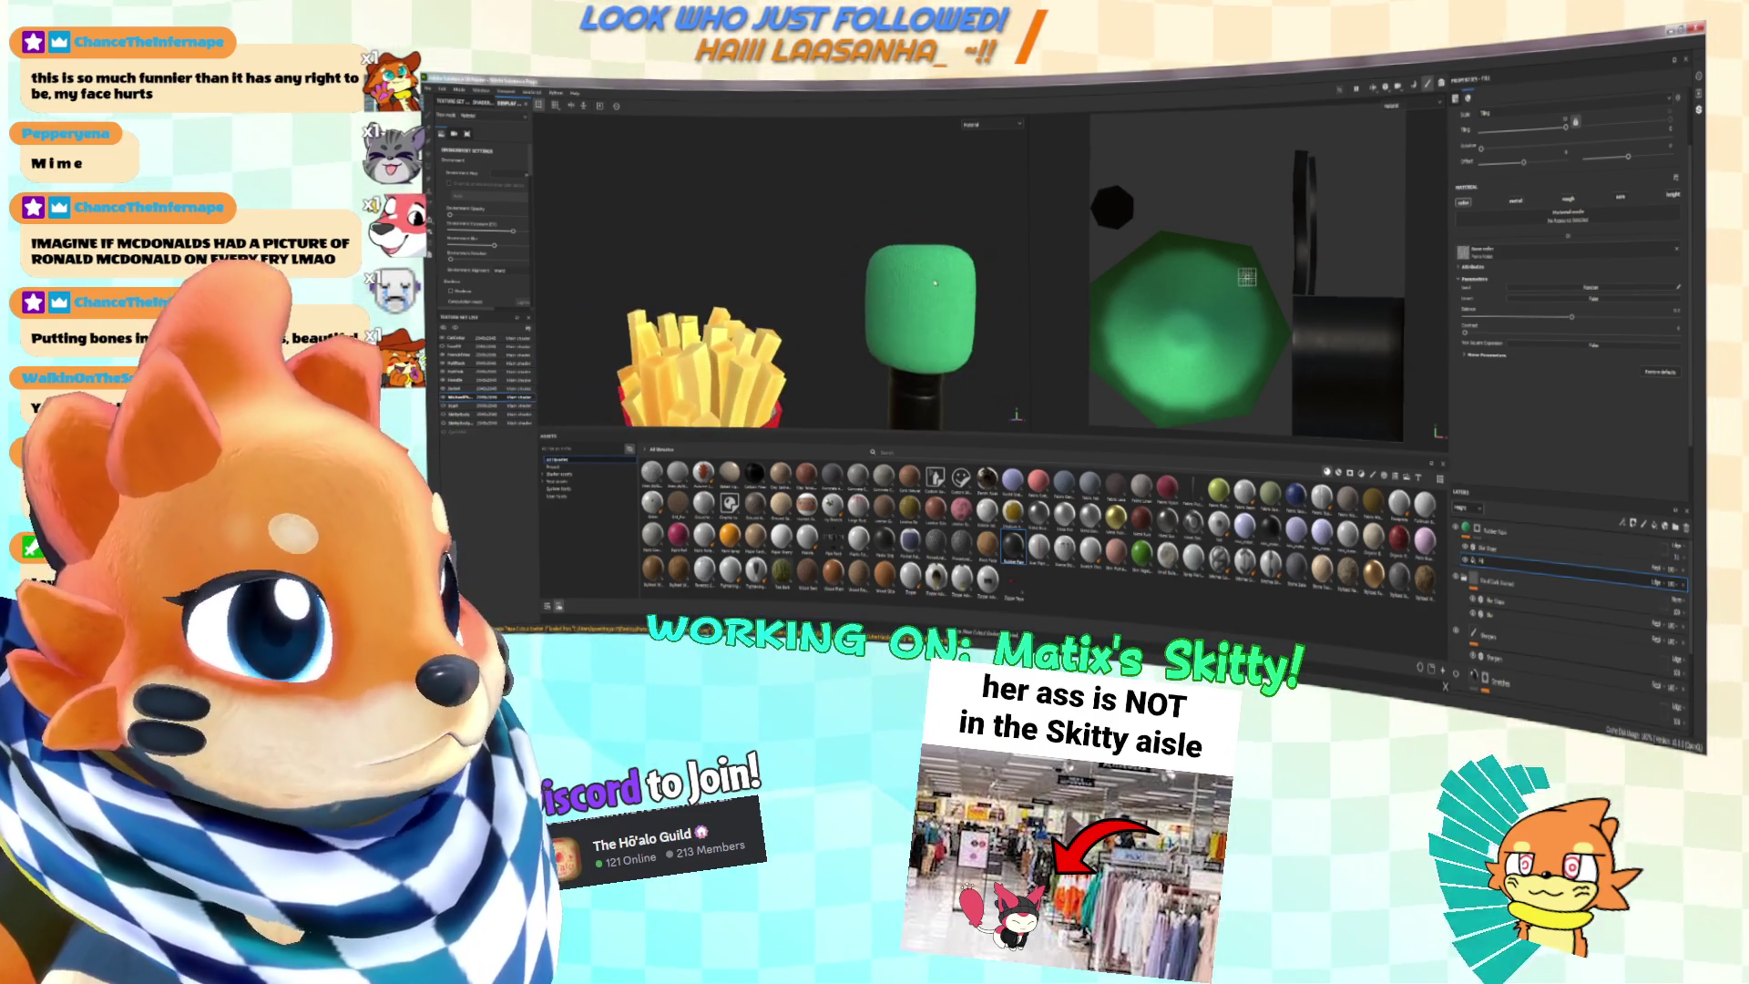
Step: Select the filter layer and give it a different blend mode
{"action": "left_click", "coordinate": [1470, 558]}
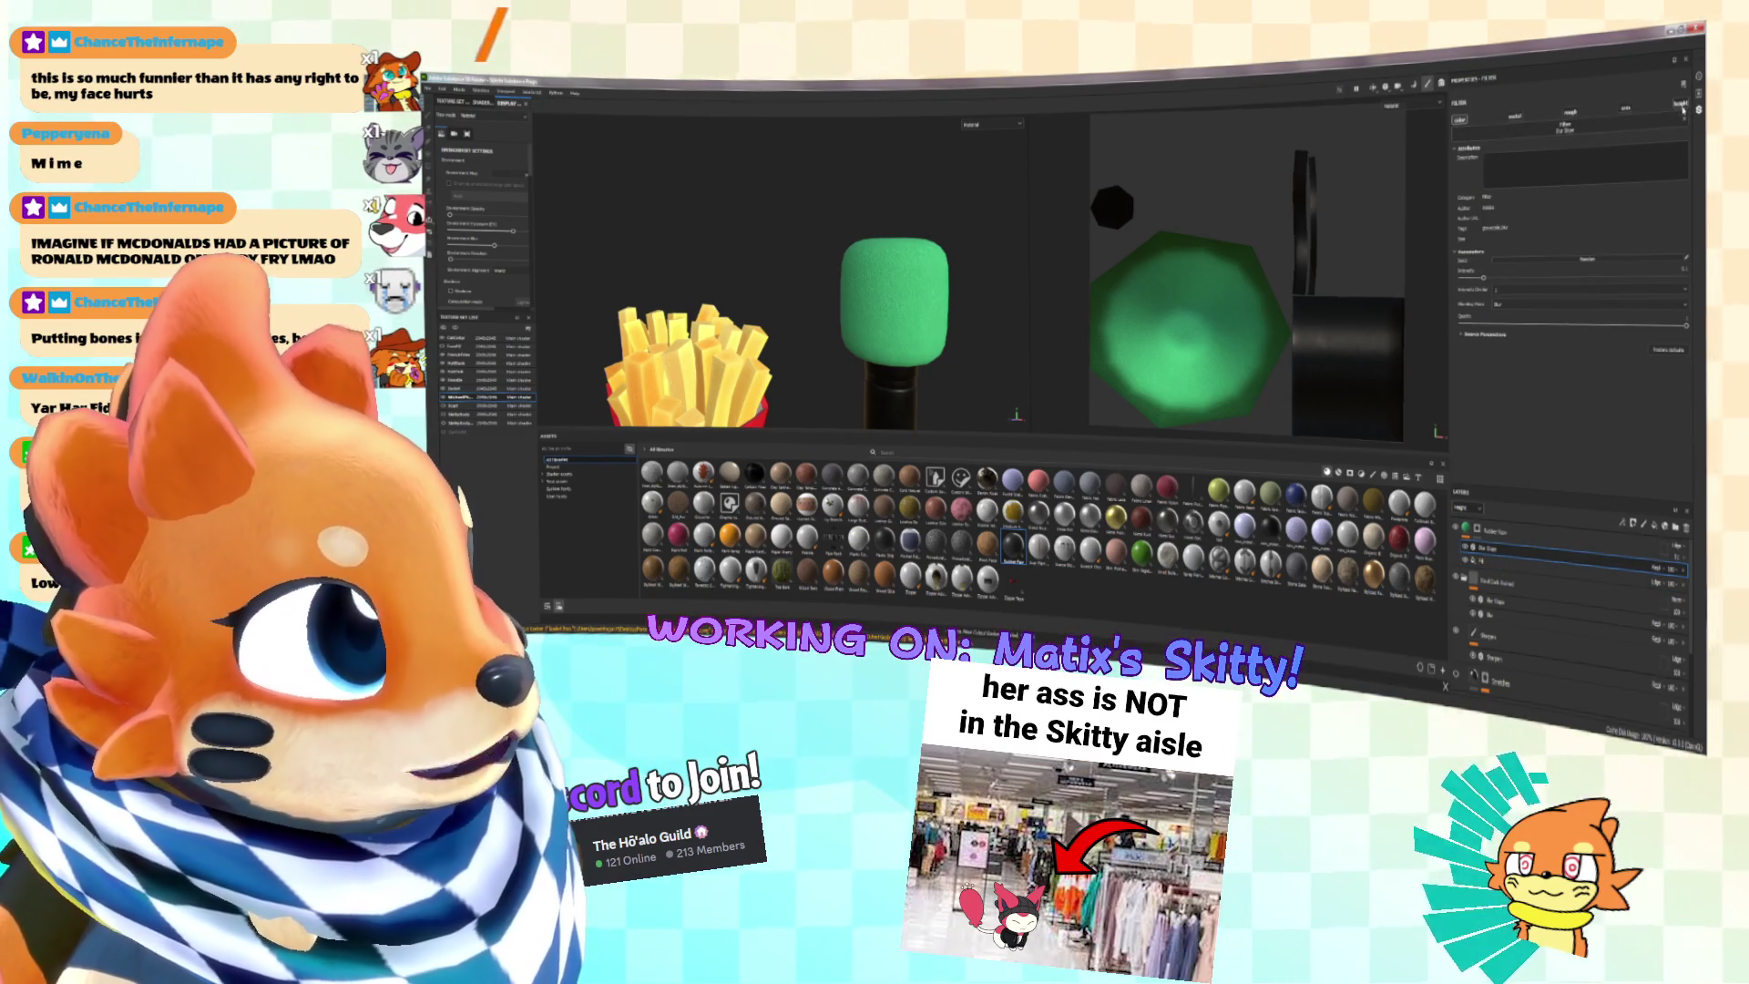
{"action": "key", "text": "f"}
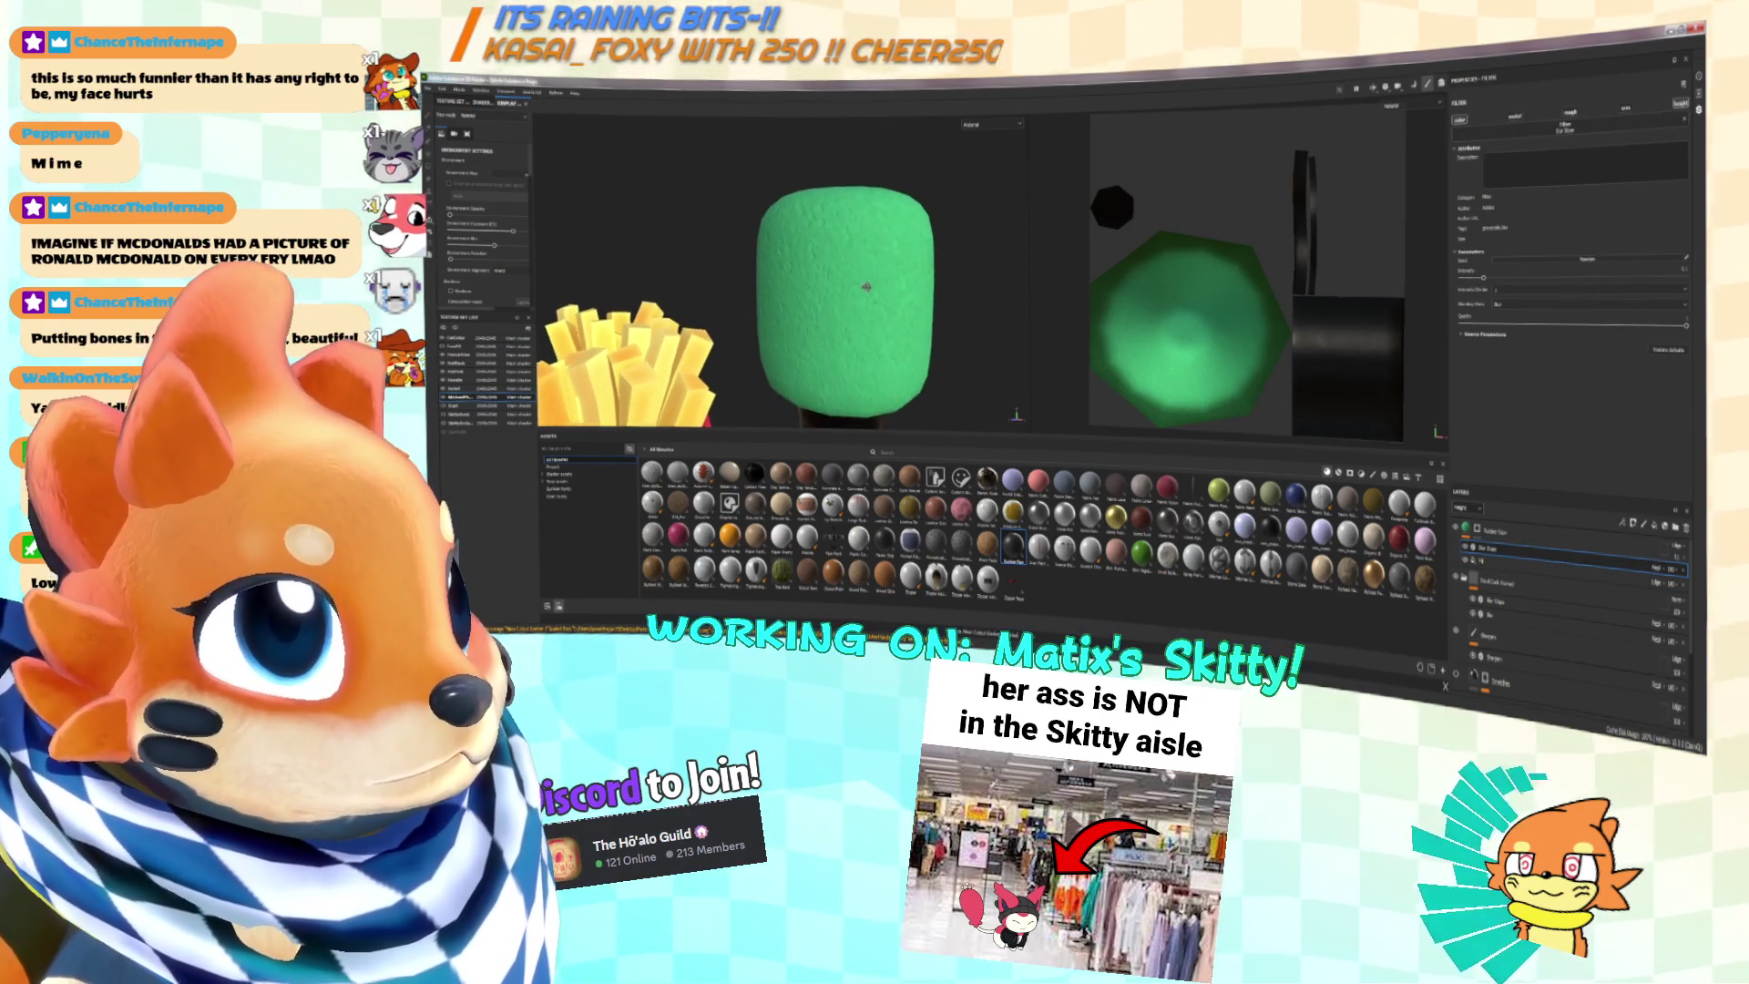
{"action": "left_click", "coordinate": [1676, 568]}
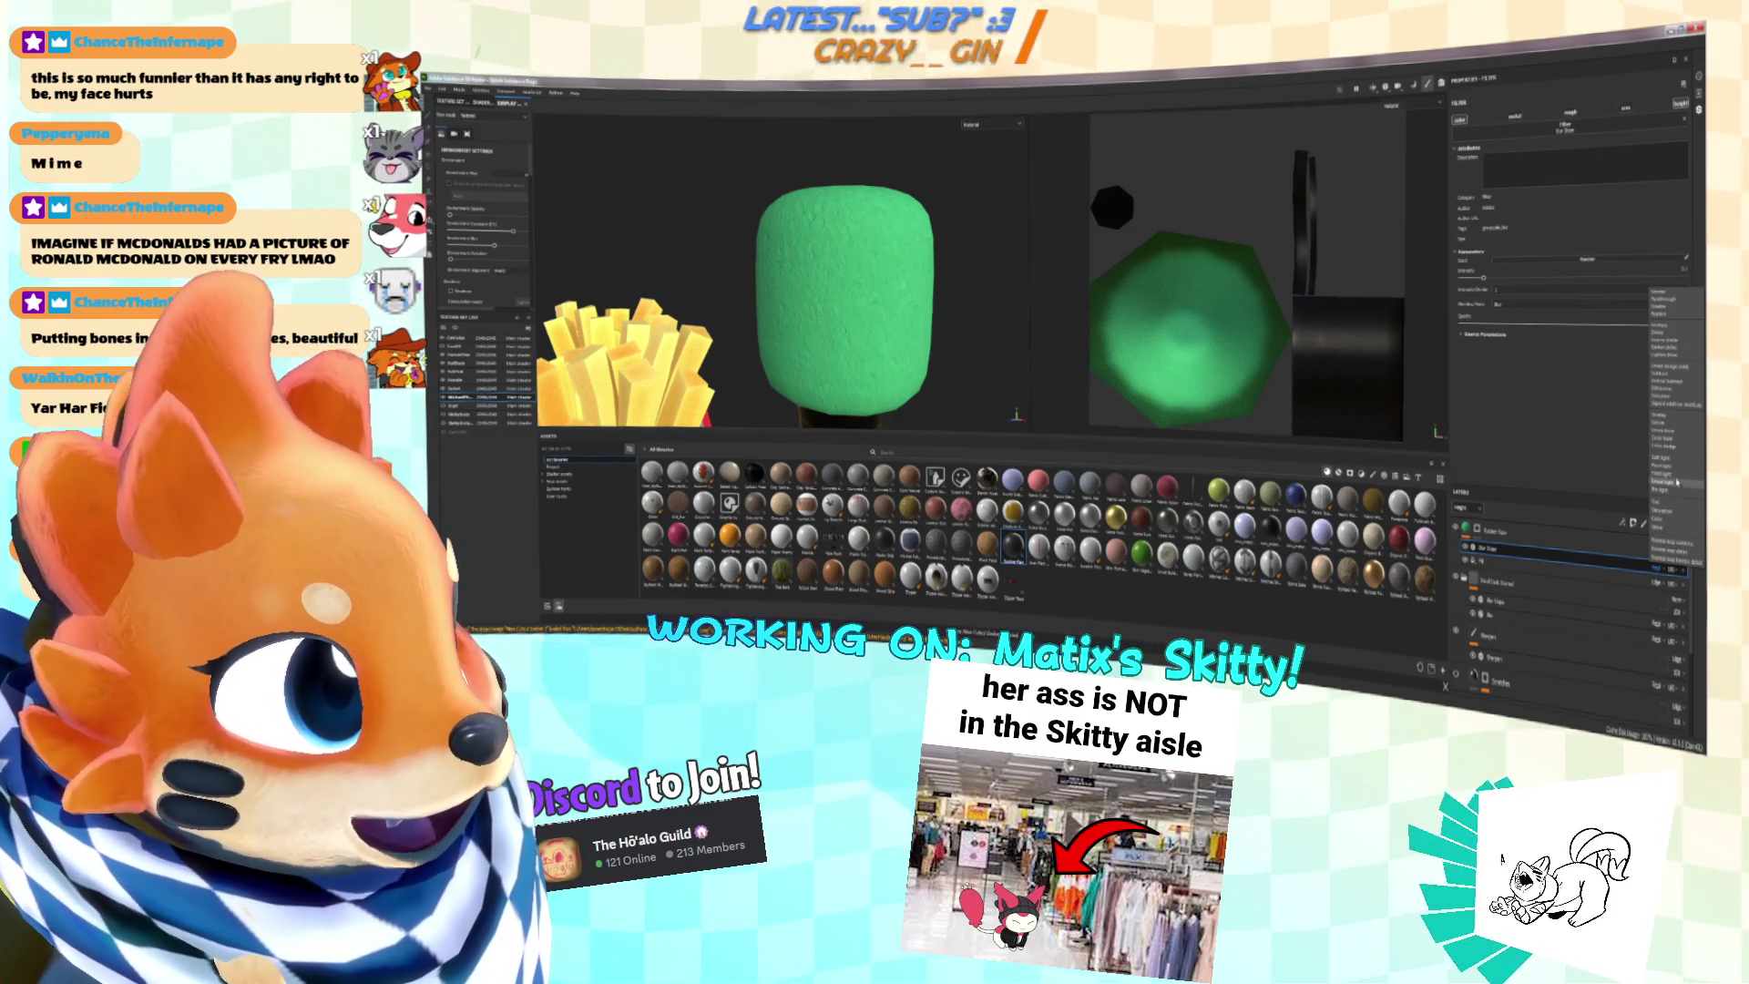
{"action": "left_click", "coordinate": [1667, 369]}
Step: Zoom onto the microphone handle in Material view, then select a different layer
{"action": "right_click_drag", "start_coordinate": [743, 283], "coordinate": [1065, 193], "text": "alt"}
{"action": "left_click", "coordinate": [987, 128]}
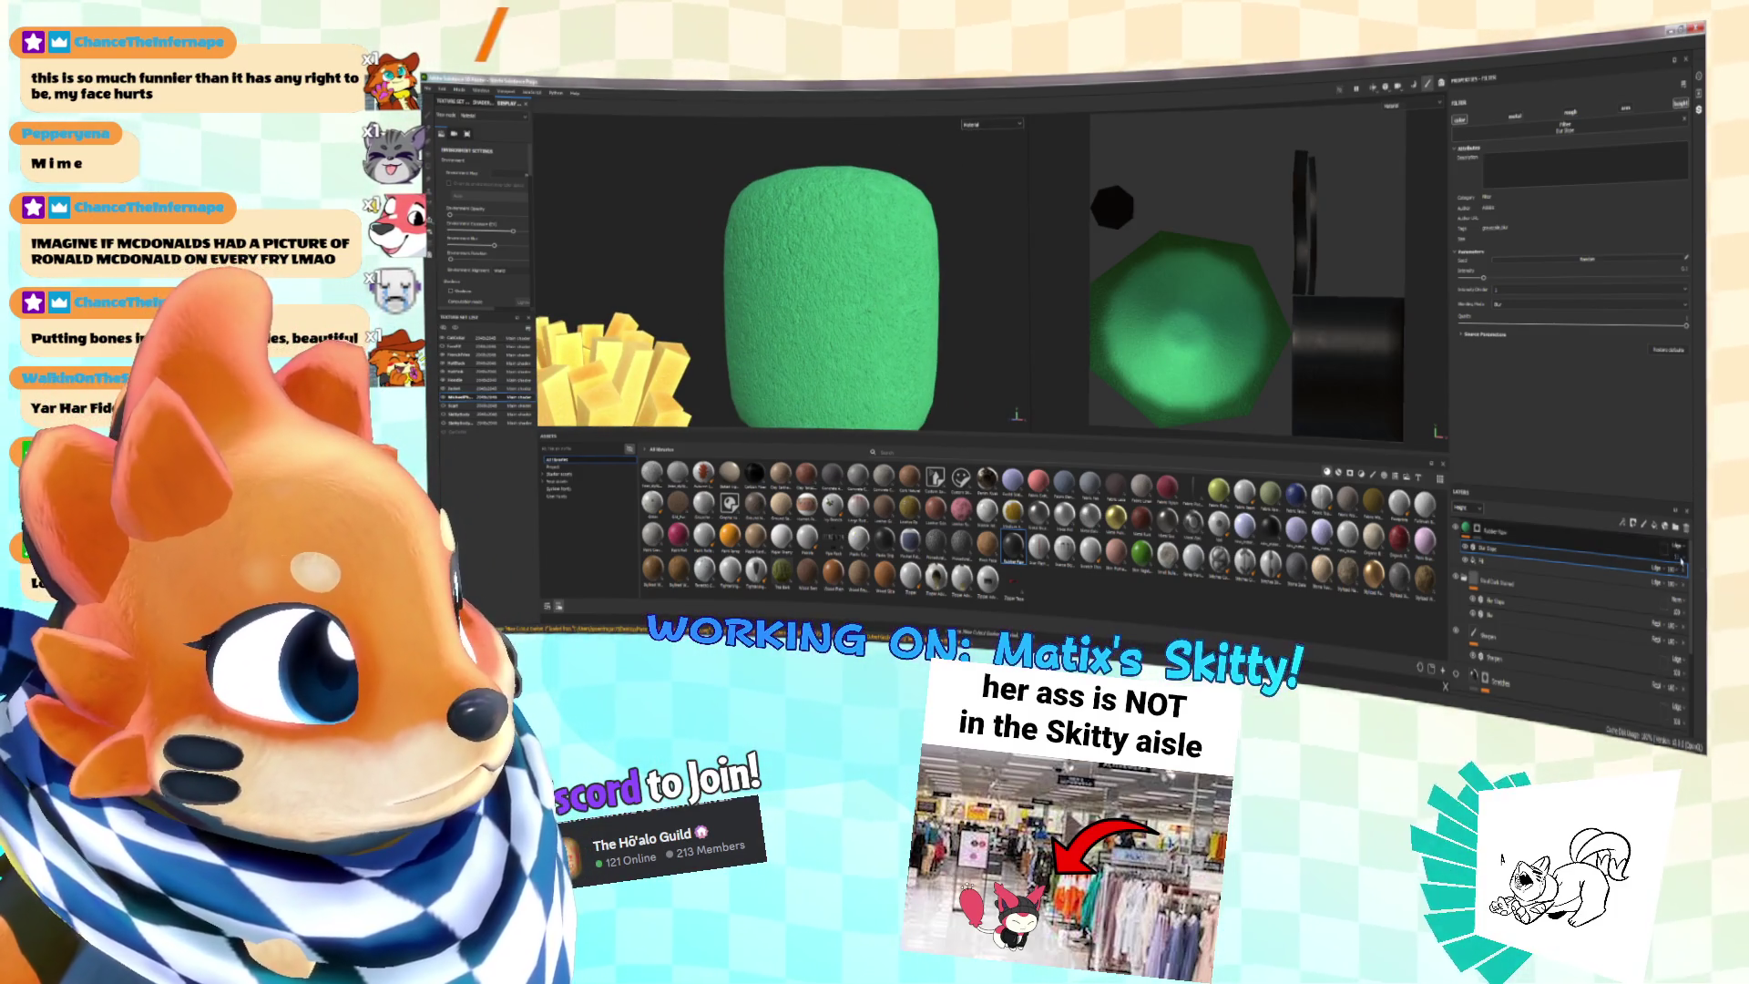
{"action": "scroll", "coordinate": [914, 312], "scroll_direction": "down", "scroll_amount": 5}
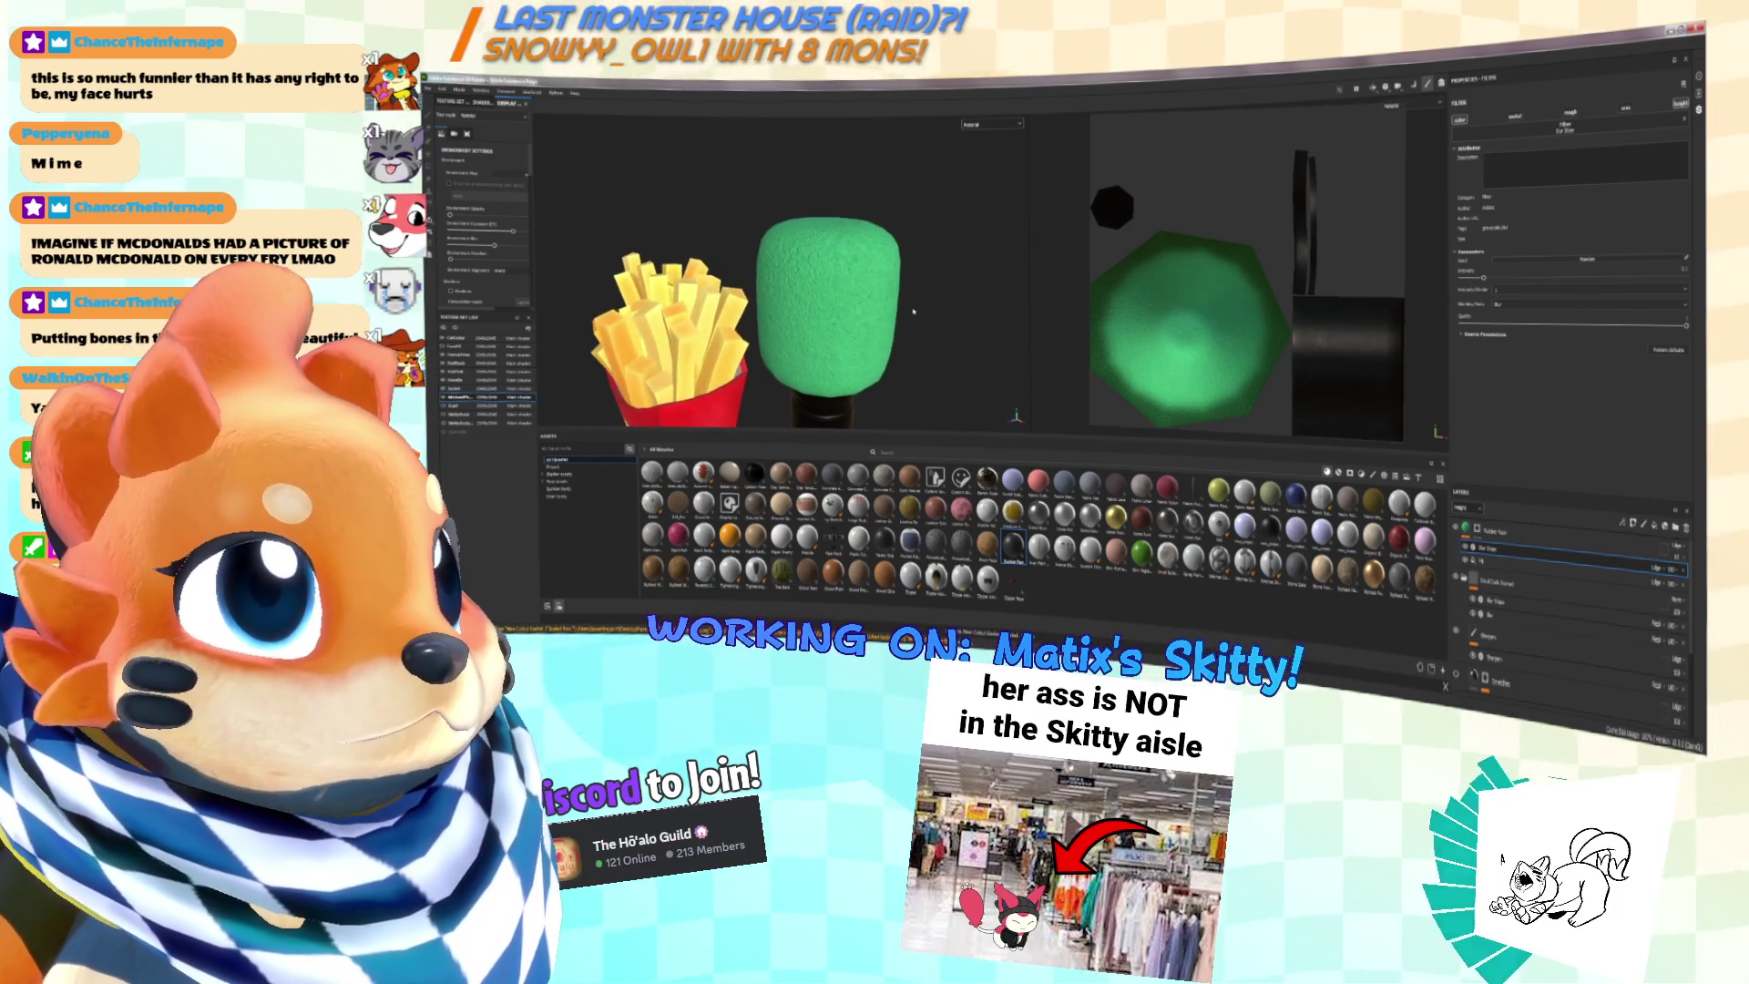
{"action": "left_click_drag", "start_coordinate": [914, 312], "coordinate": [877, 293], "text": "alt"}
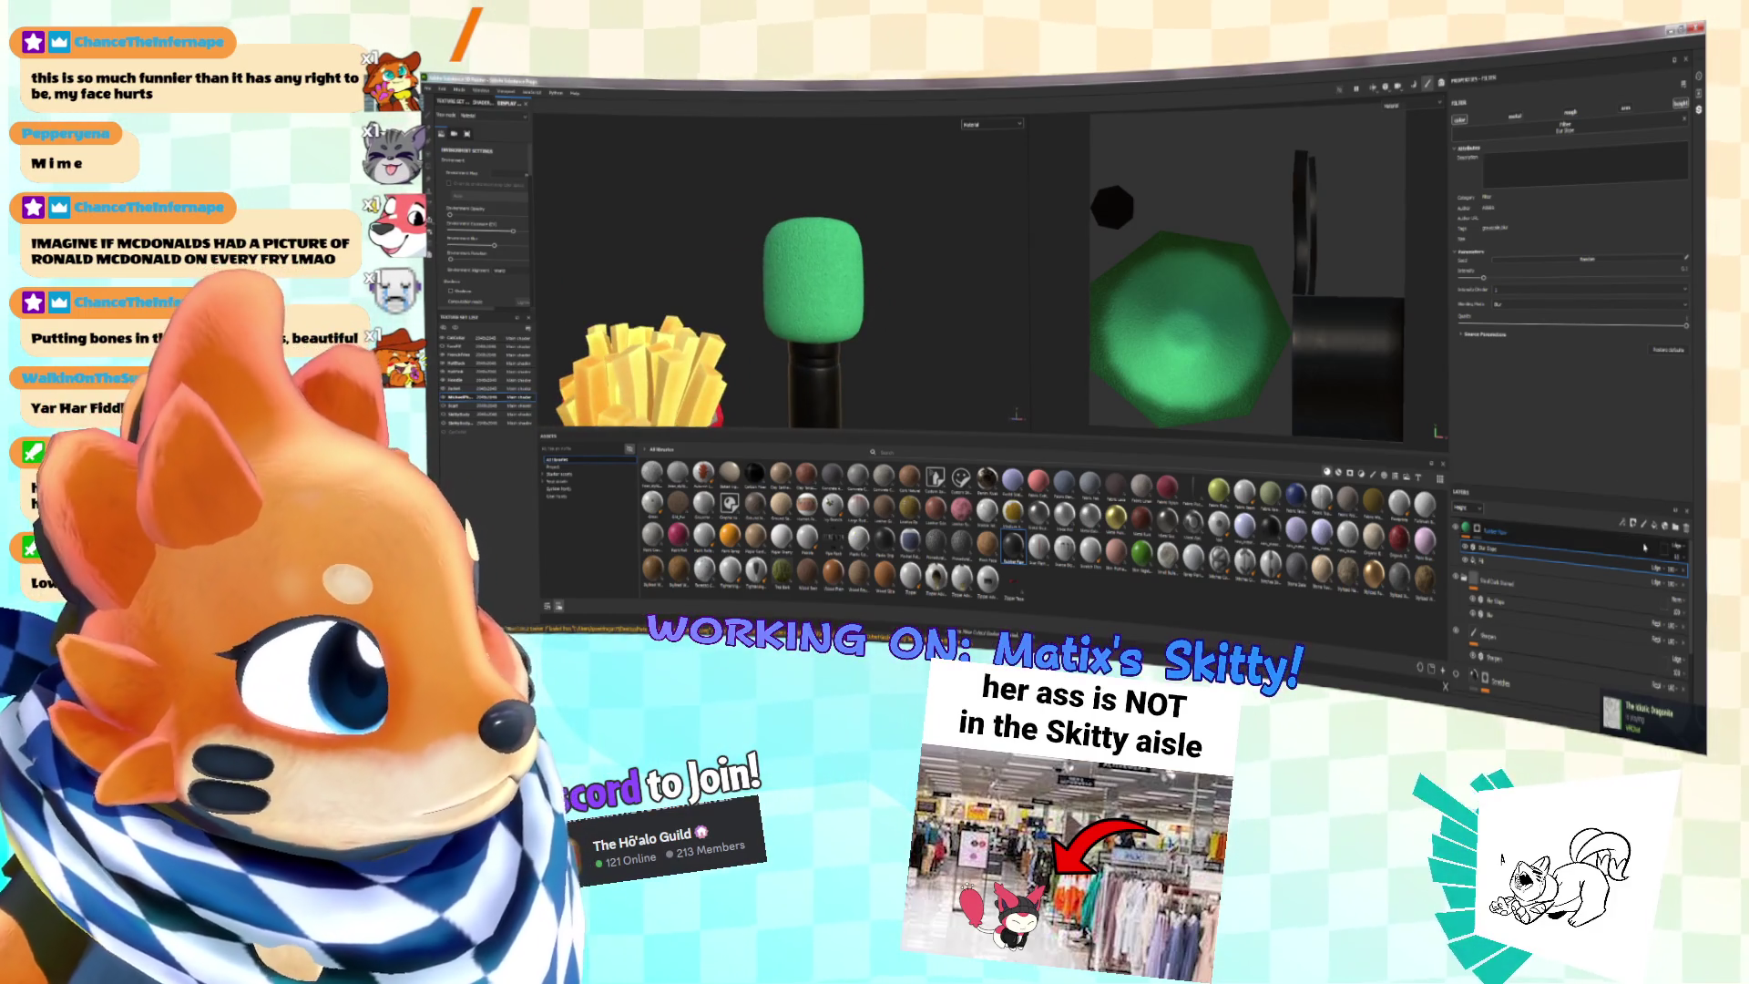
{"action": "left_click_drag", "start_coordinate": [967, 363], "coordinate": [968, 292], "text": "alt"}
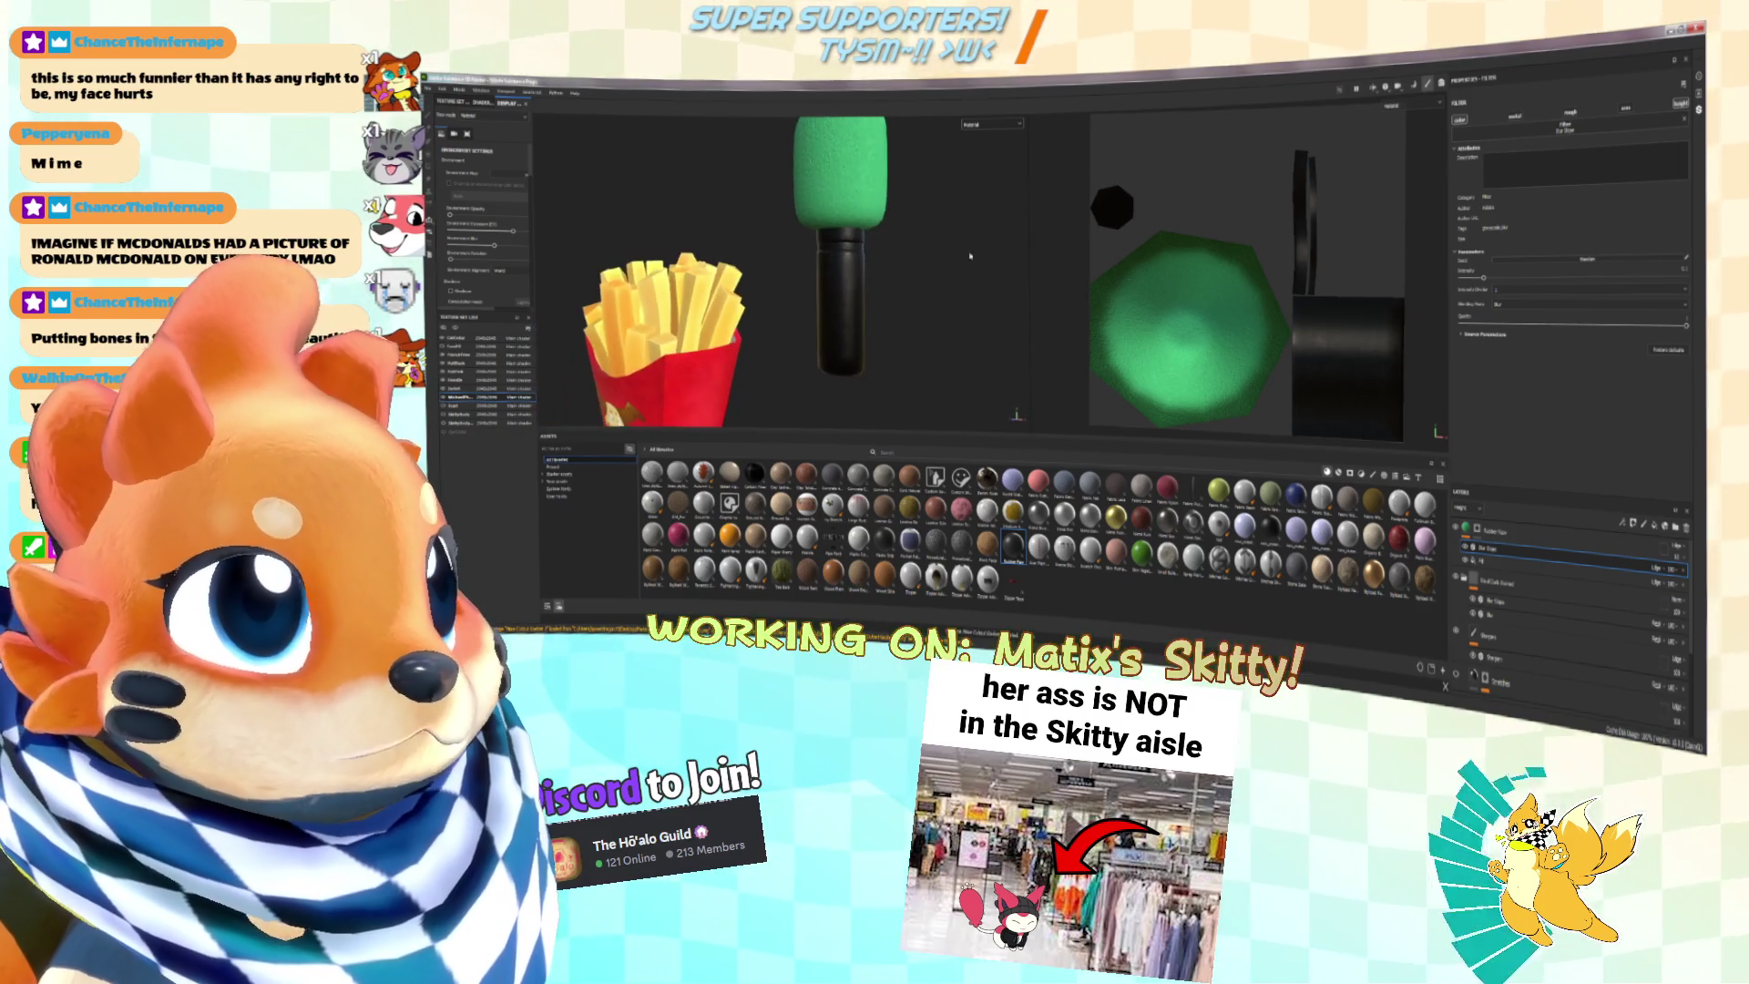
{"action": "scroll", "coordinate": [949, 260], "scroll_direction": "up", "scroll_amount": 4}
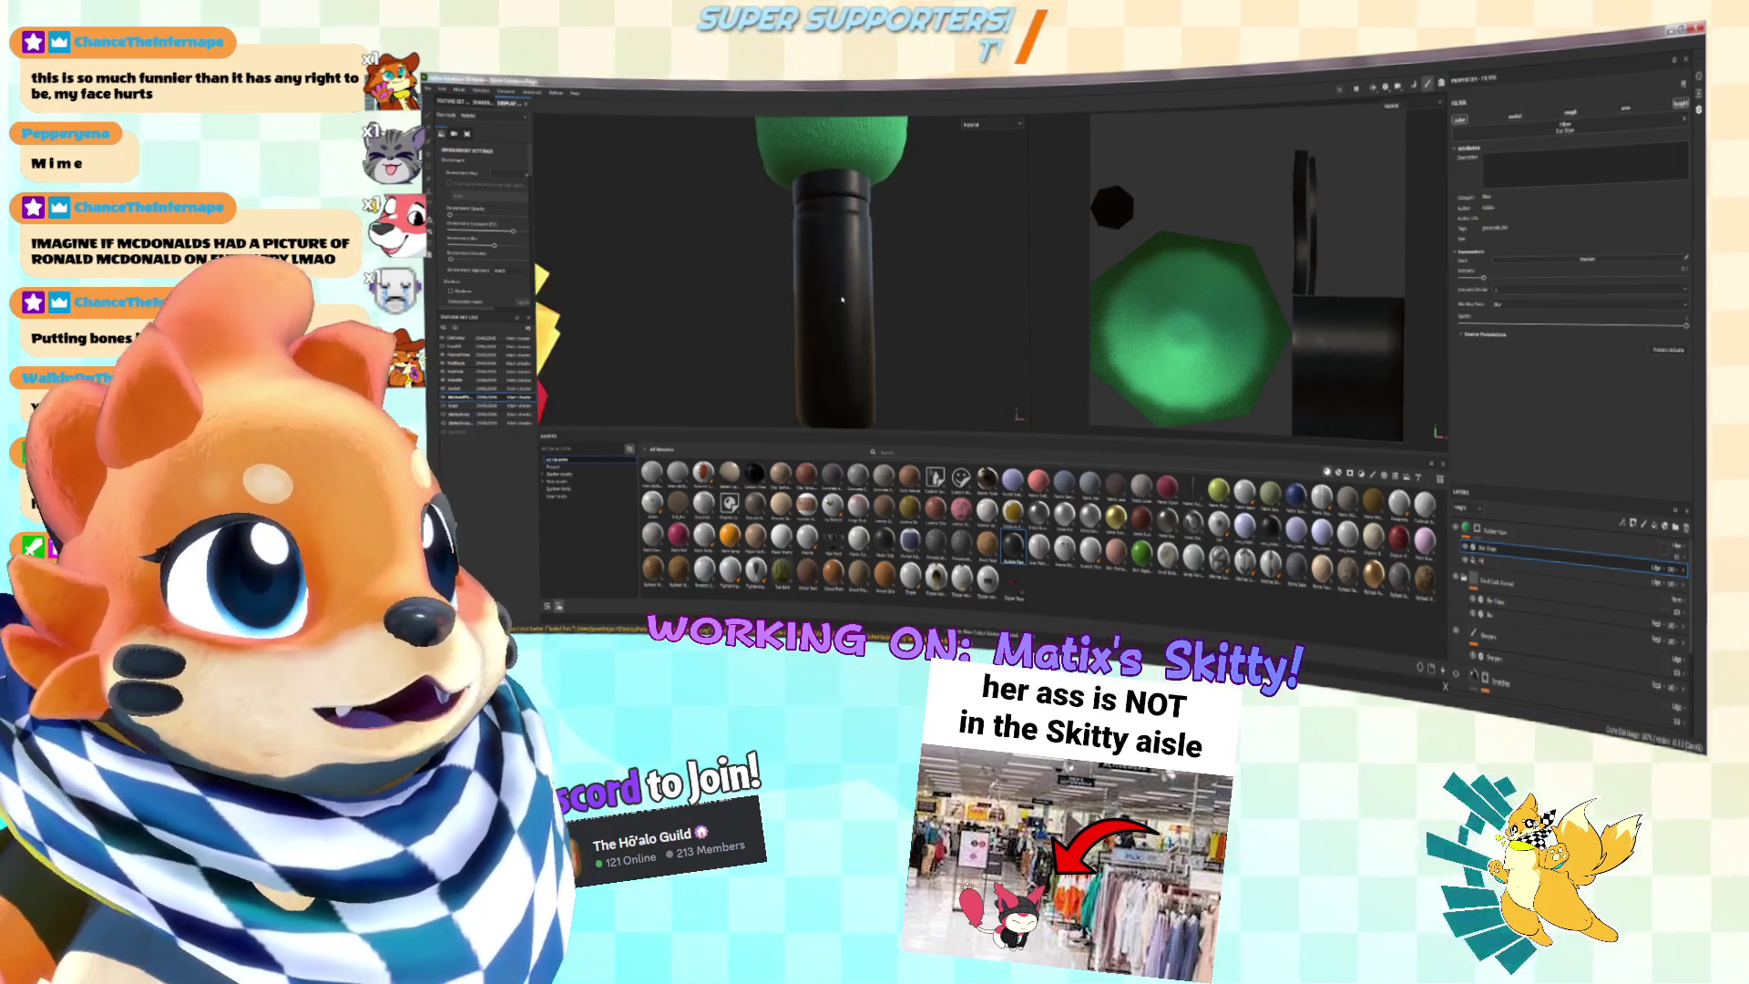
{"action": "scroll", "coordinate": [1535, 650], "scroll_direction": "down", "scroll_amount": 2}
{"action": "left_click", "coordinate": [1474, 635]}
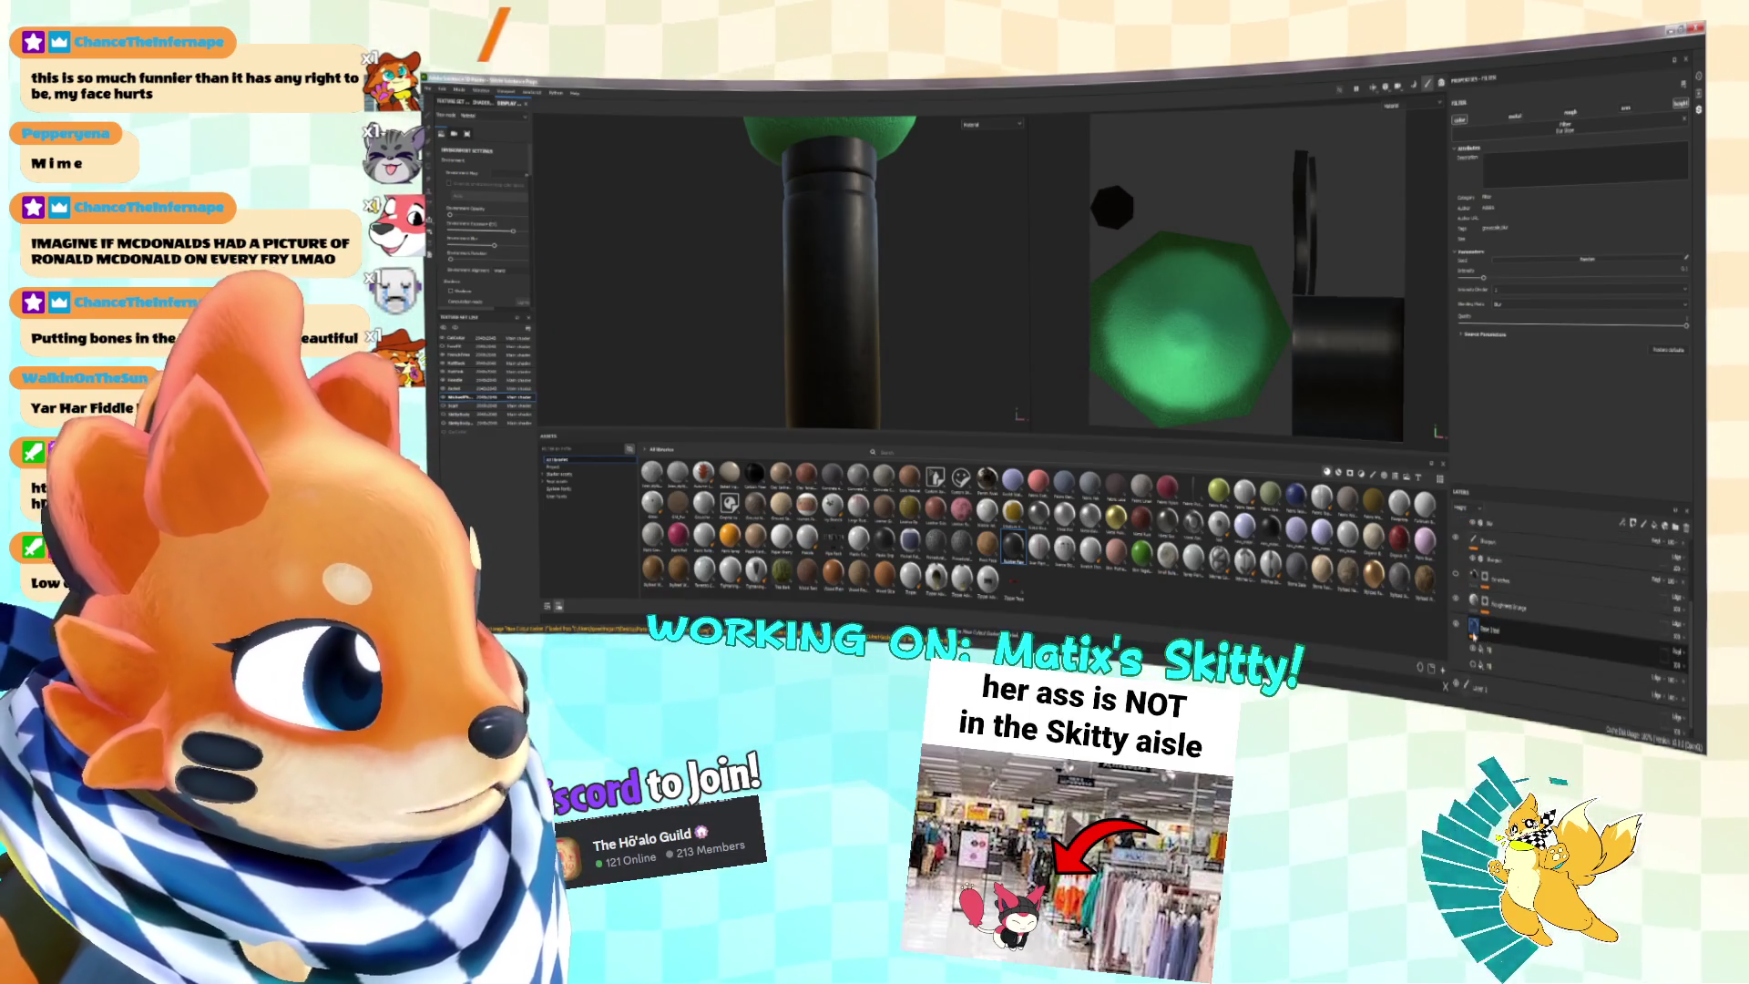
Step: Lighten the layer colour to pale grey and show only the Base color channel
{"action": "left_click", "coordinate": [1536, 301]}
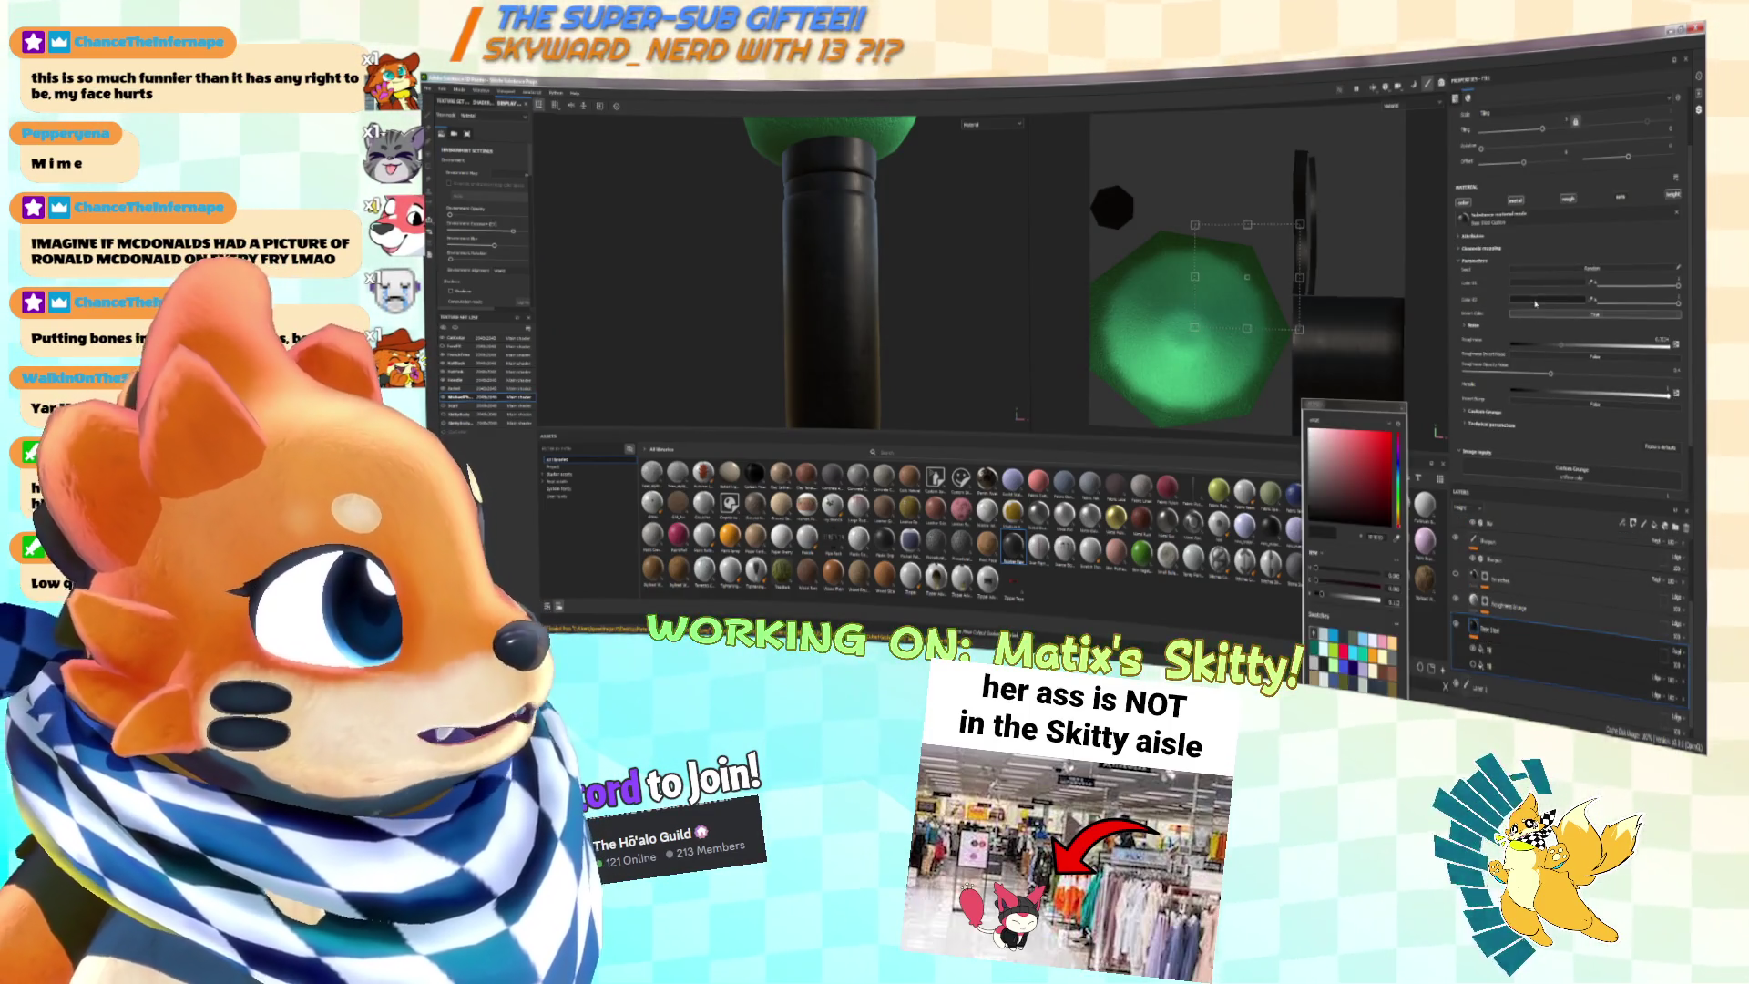
{"action": "left_click_drag", "start_coordinate": [1314, 512], "coordinate": [1305, 496]}
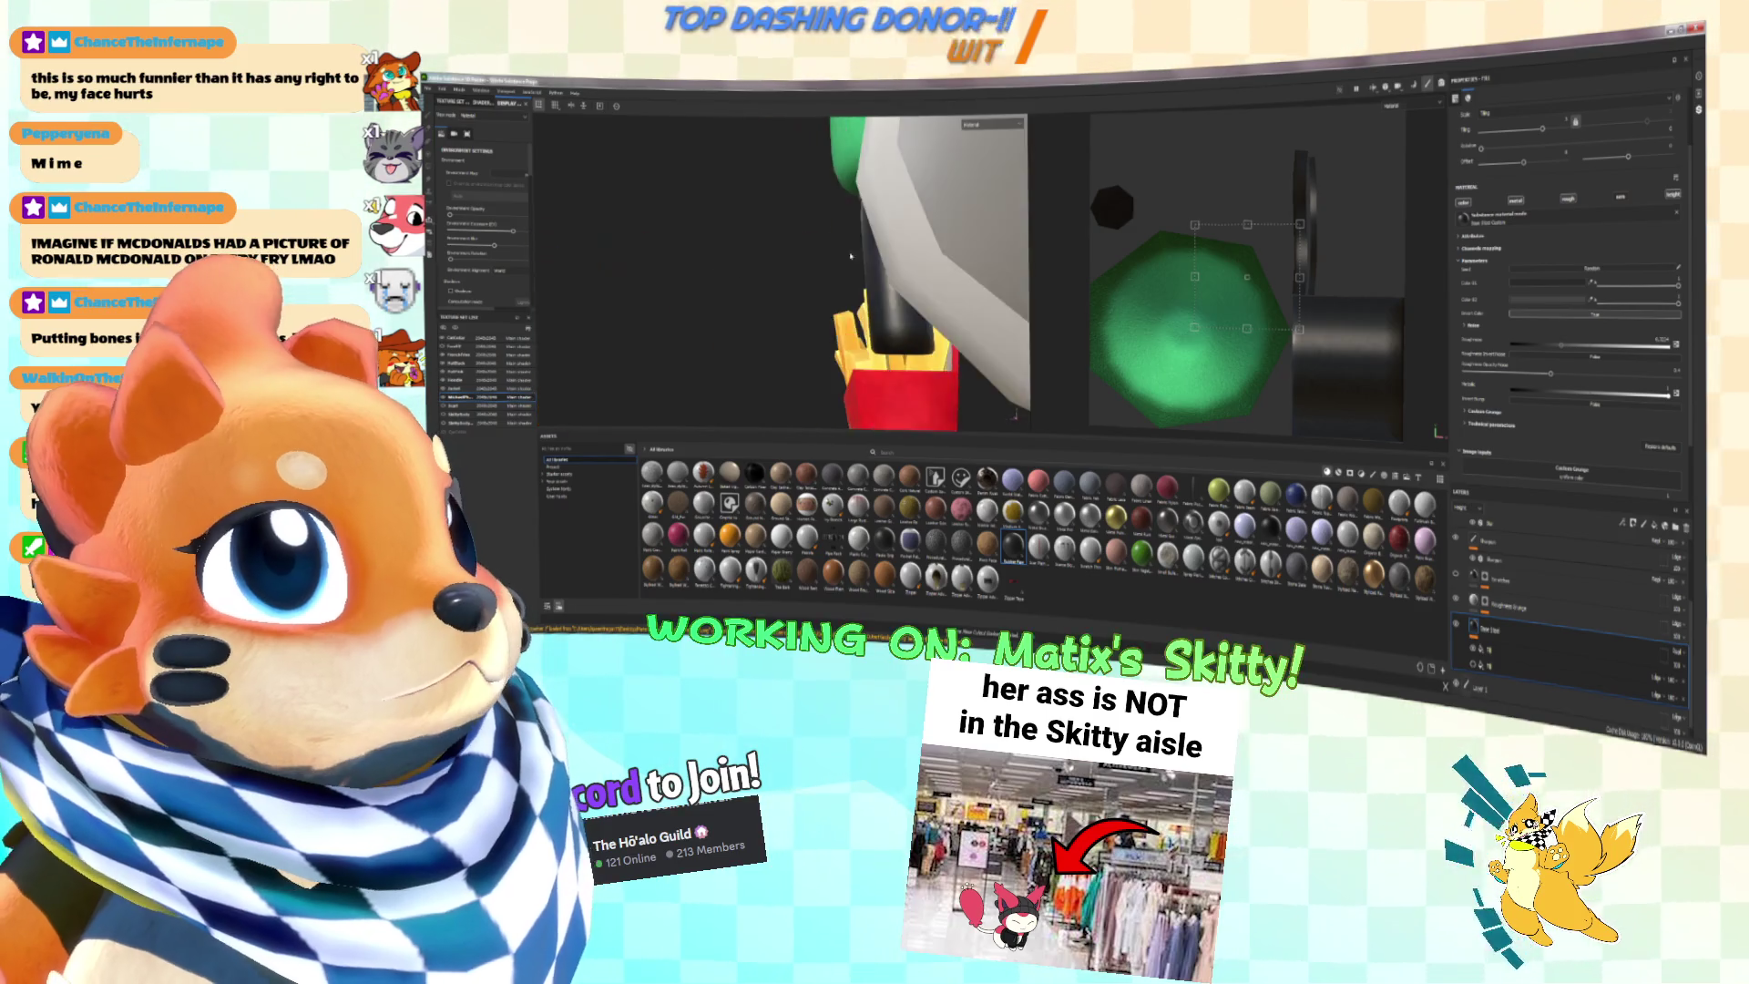
{"action": "left_click", "coordinate": [991, 124]}
{"action": "left_click", "coordinate": [989, 159]}
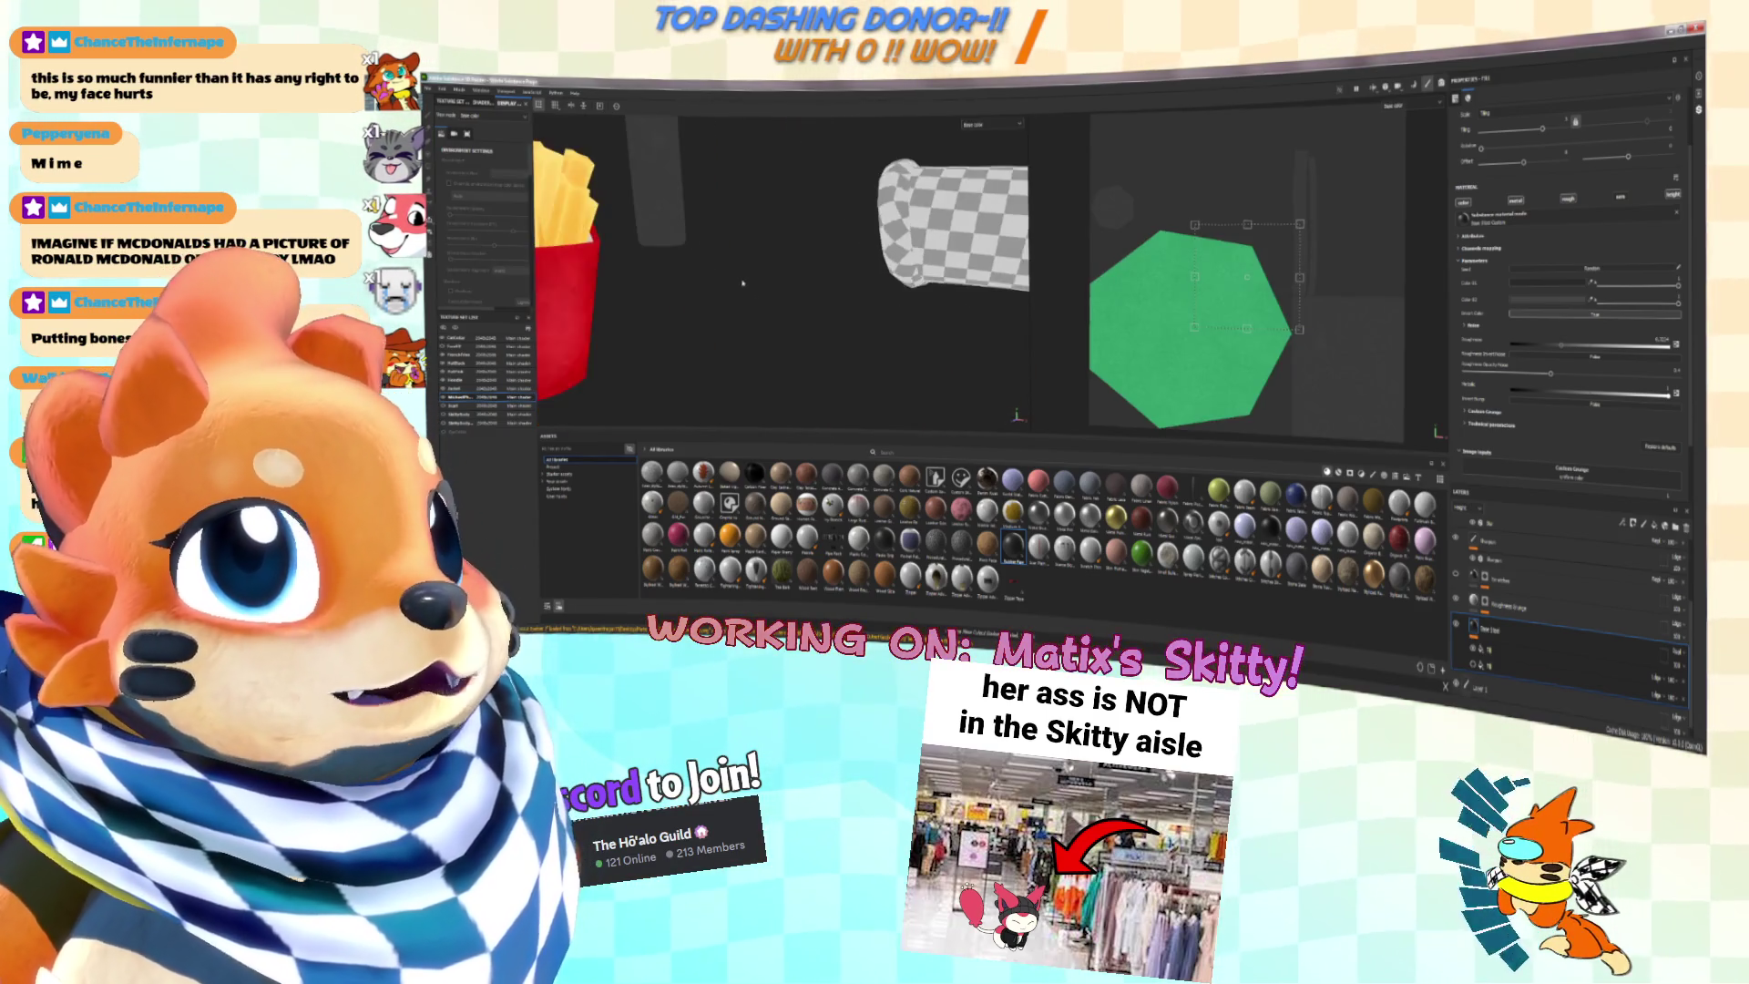
{"action": "mouse_move", "coordinate": [808, 316]}
{"action": "left_mouse_down", "text": "alt"}
{"action": "mouse_move", "coordinate": [957, 376]}
{"action": "mouse_move", "coordinate": [963, 428]}
{"action": "mouse_move", "coordinate": [885, 361]}
{"action": "mouse_move", "coordinate": [778, 349]}
{"action": "mouse_move", "coordinate": [868, 310]}
{"action": "left_mouse_up", "text": "alt"}
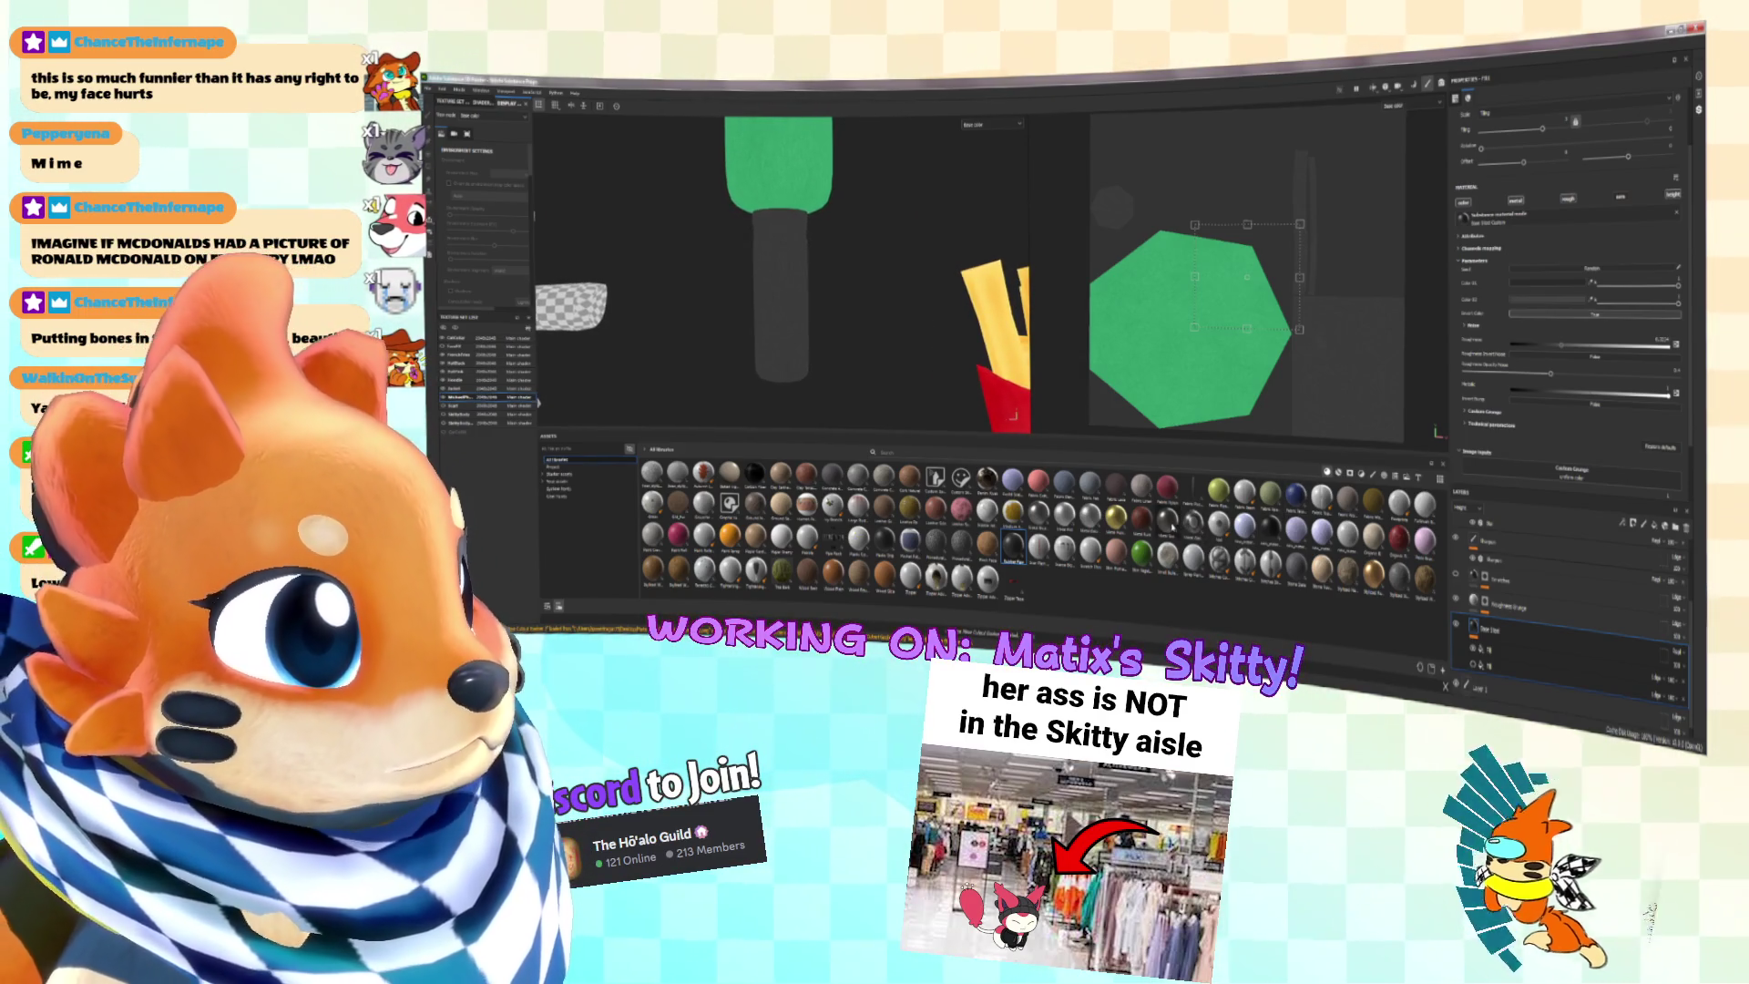
Step: Add a Metal Brushed layer and polygon-fill a band around the microphone handle
{"action": "mouse_move", "coordinate": [1170, 524]}
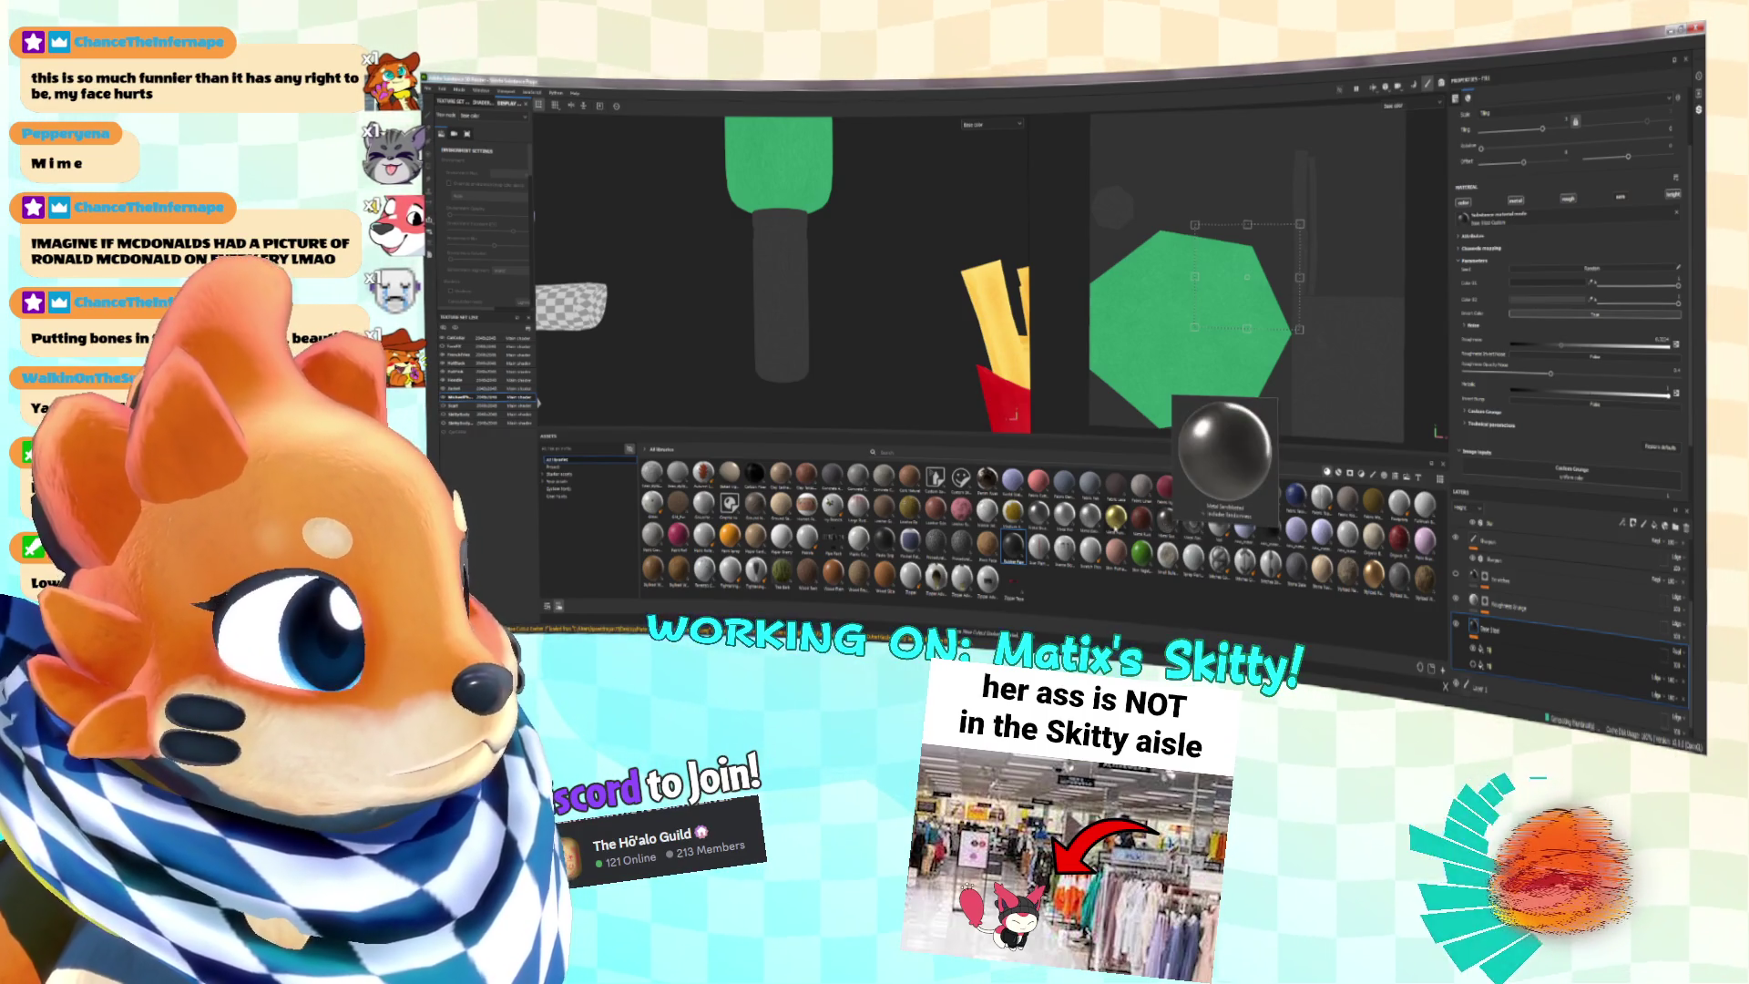
{"action": "mouse_move", "coordinate": [1013, 547]}
{"action": "left_mouse_down"}
{"action": "mouse_move", "coordinate": [1276, 565]}
{"action": "mouse_move", "coordinate": [1495, 629]}
{"action": "mouse_move", "coordinate": [1499, 527]}
{"action": "mouse_move", "coordinate": [1498, 542]}
{"action": "left_mouse_up"}
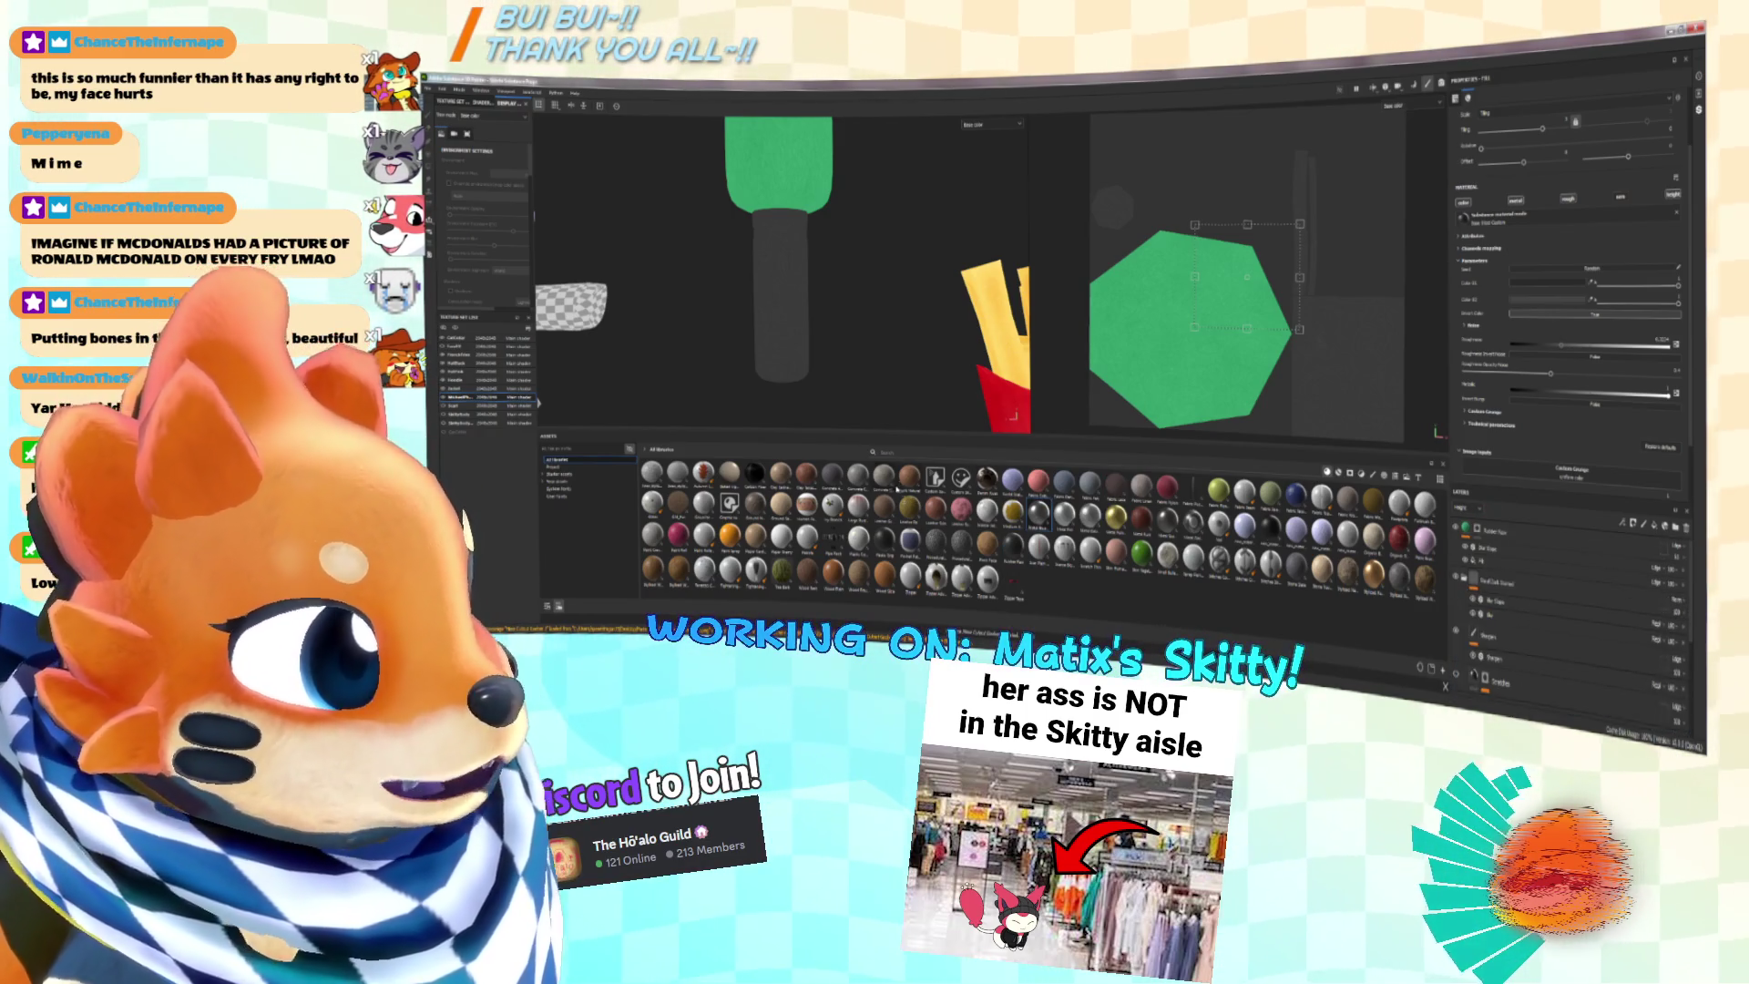
{"action": "left_click_drag", "start_coordinate": [1039, 512], "coordinate": [1508, 533]}
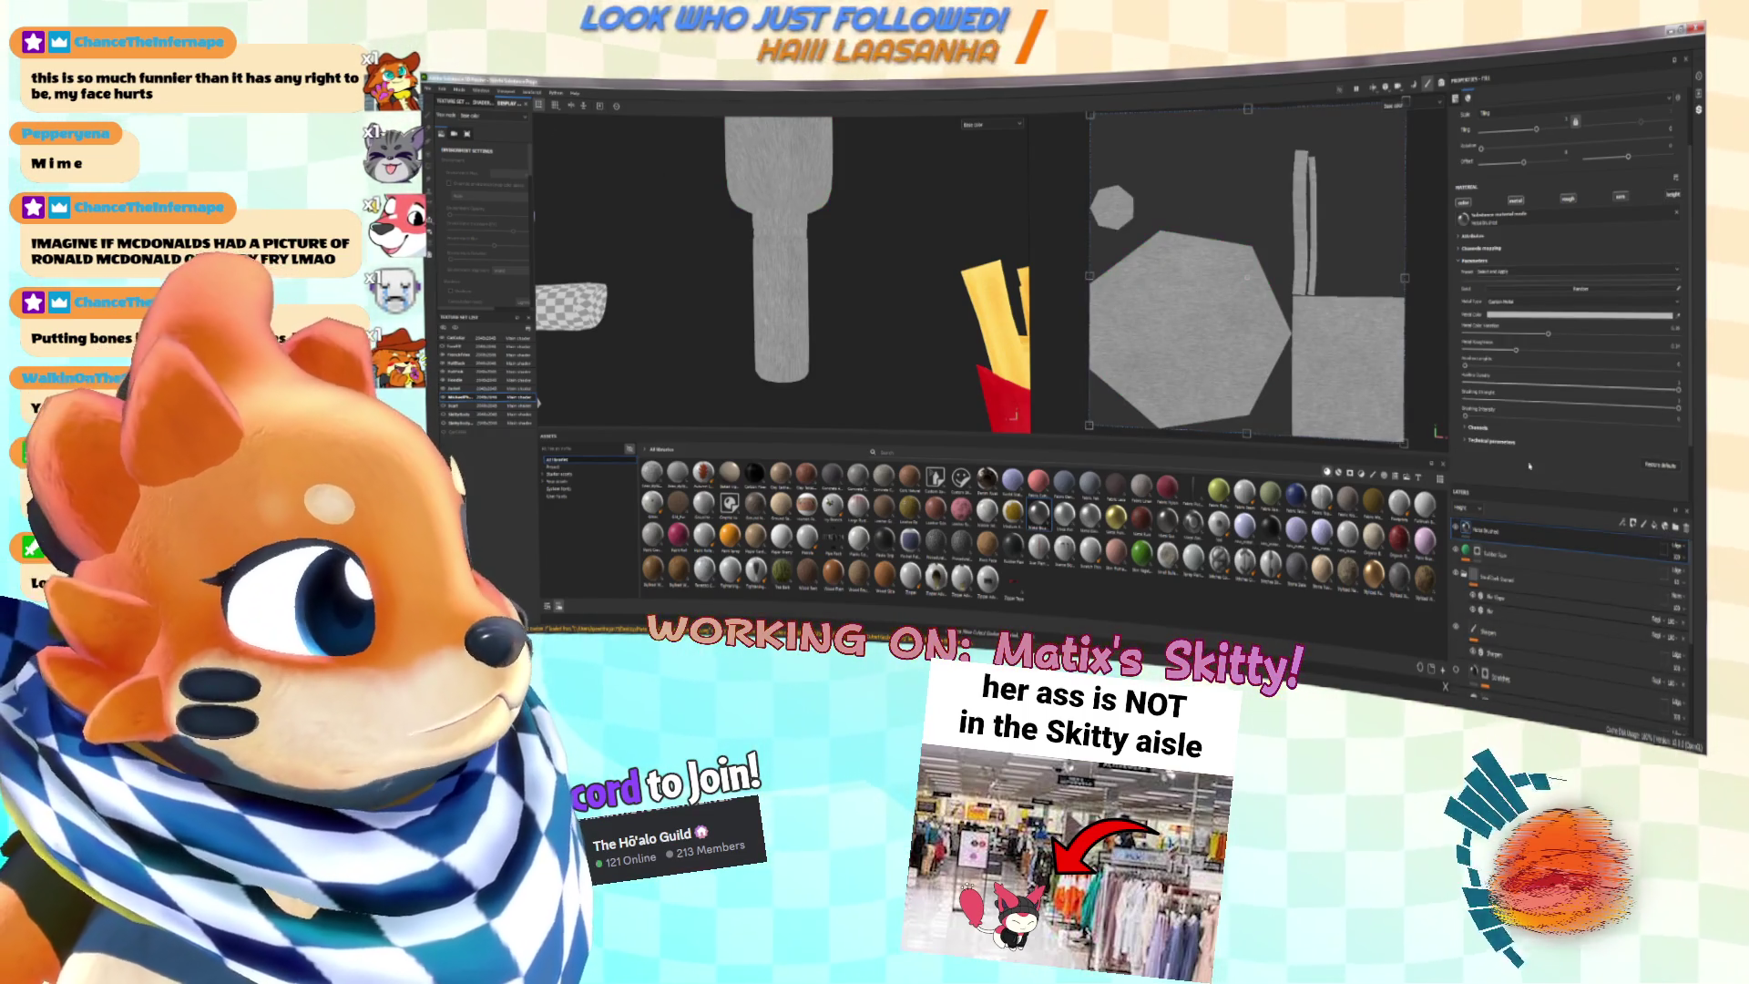
{"action": "key", "text": "4"}
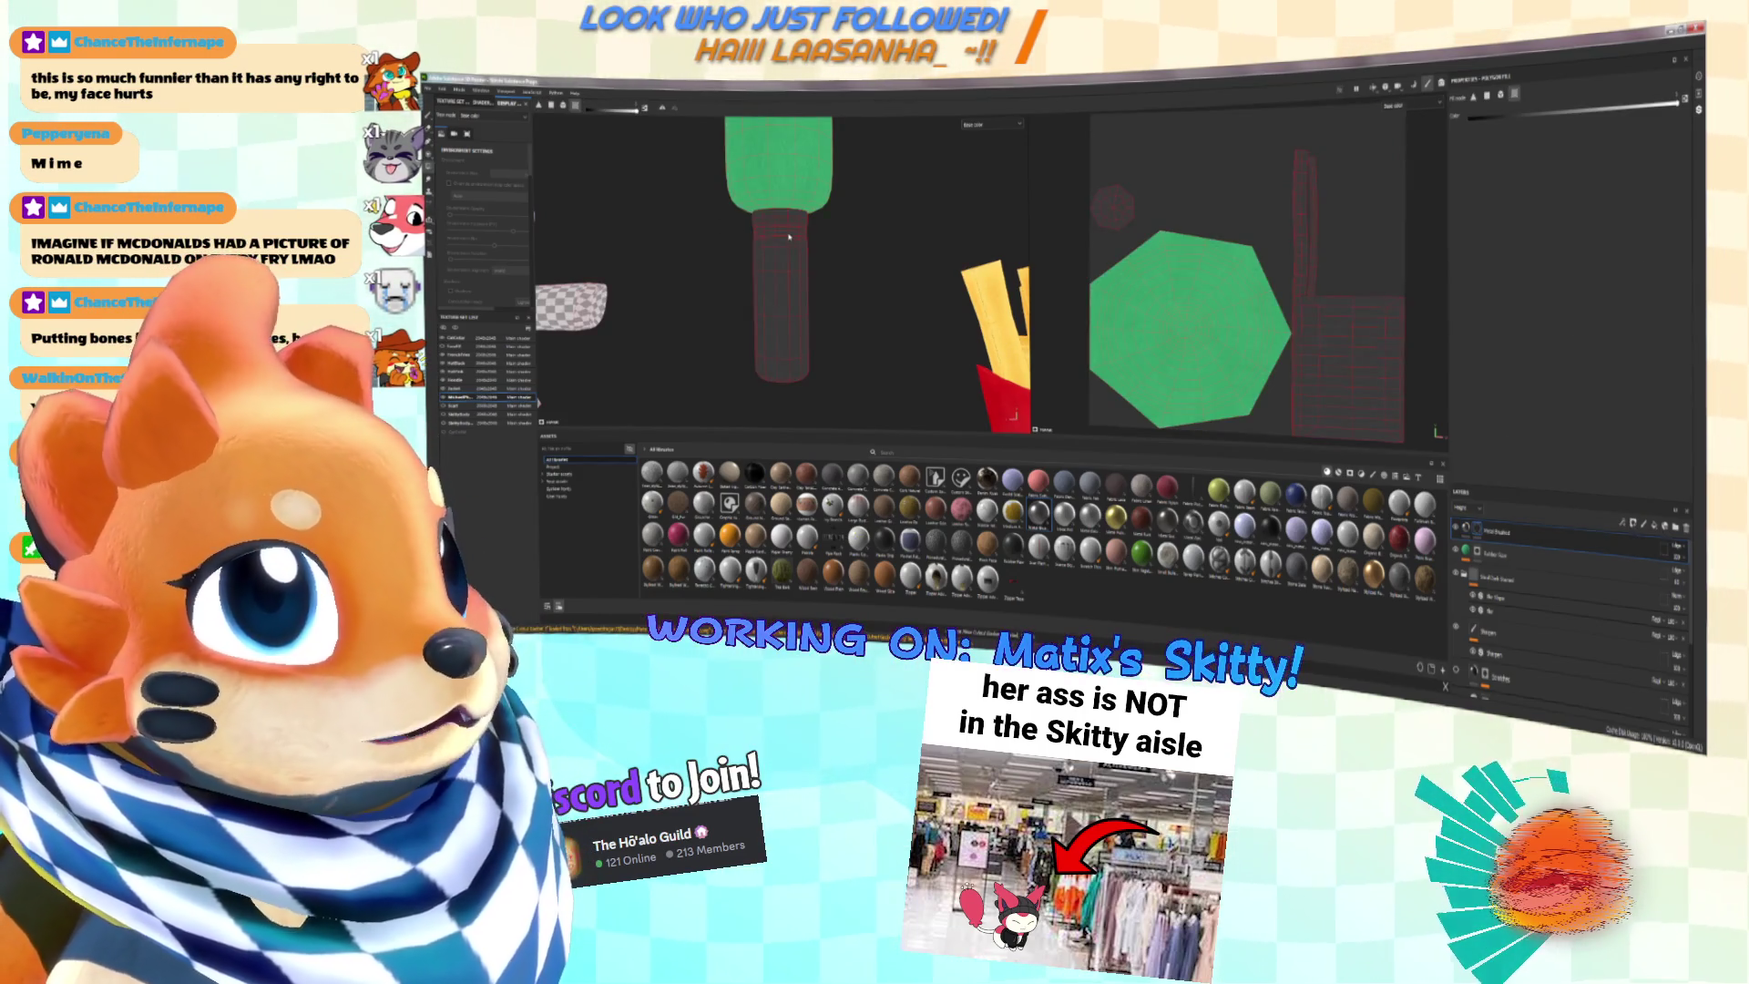
{"action": "mouse_move", "coordinate": [789, 237]}
{"action": "left_mouse_down", "text": "alt"}
{"action": "mouse_move", "coordinate": [836, 304]}
{"action": "mouse_move", "coordinate": [793, 284]}
{"action": "mouse_move", "coordinate": [888, 274]}
{"action": "left_mouse_up", "text": "alt"}
{"action": "key", "text": "f"}
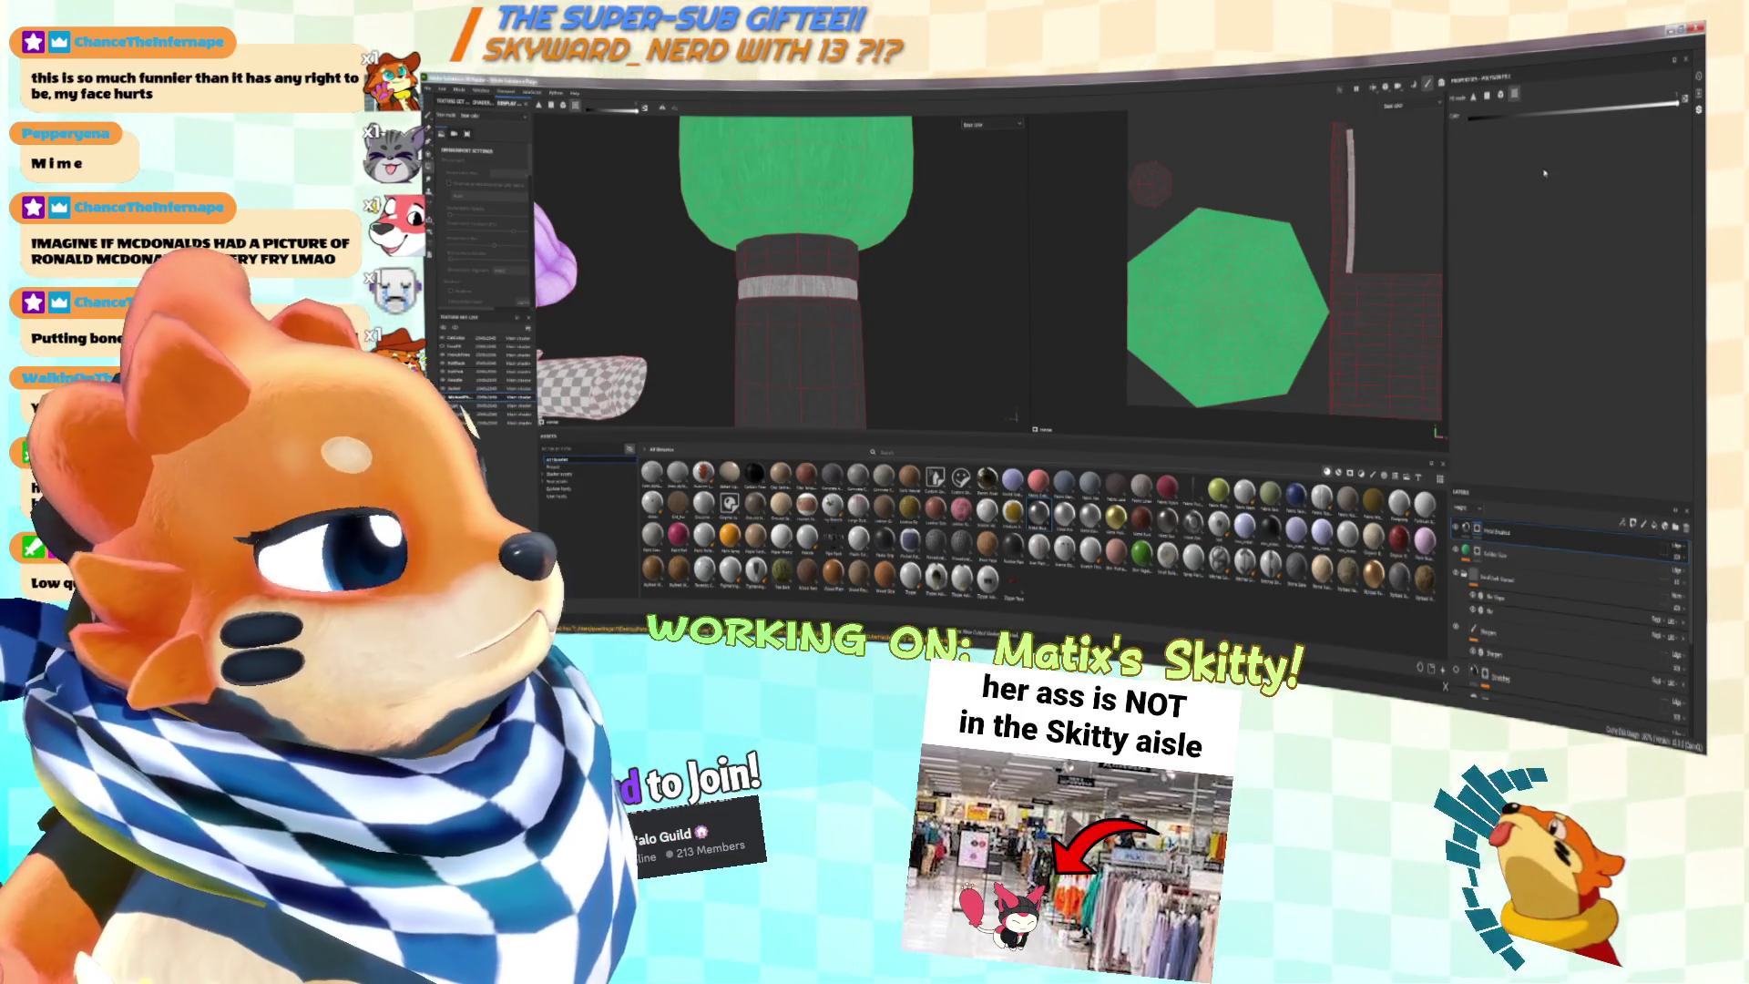
Step: Pull back to the upright handle and switch to the paint brush with shortcut 1
{"action": "scroll", "coordinate": [1294, 291], "scroll_direction": "down", "scroll_amount": 2}
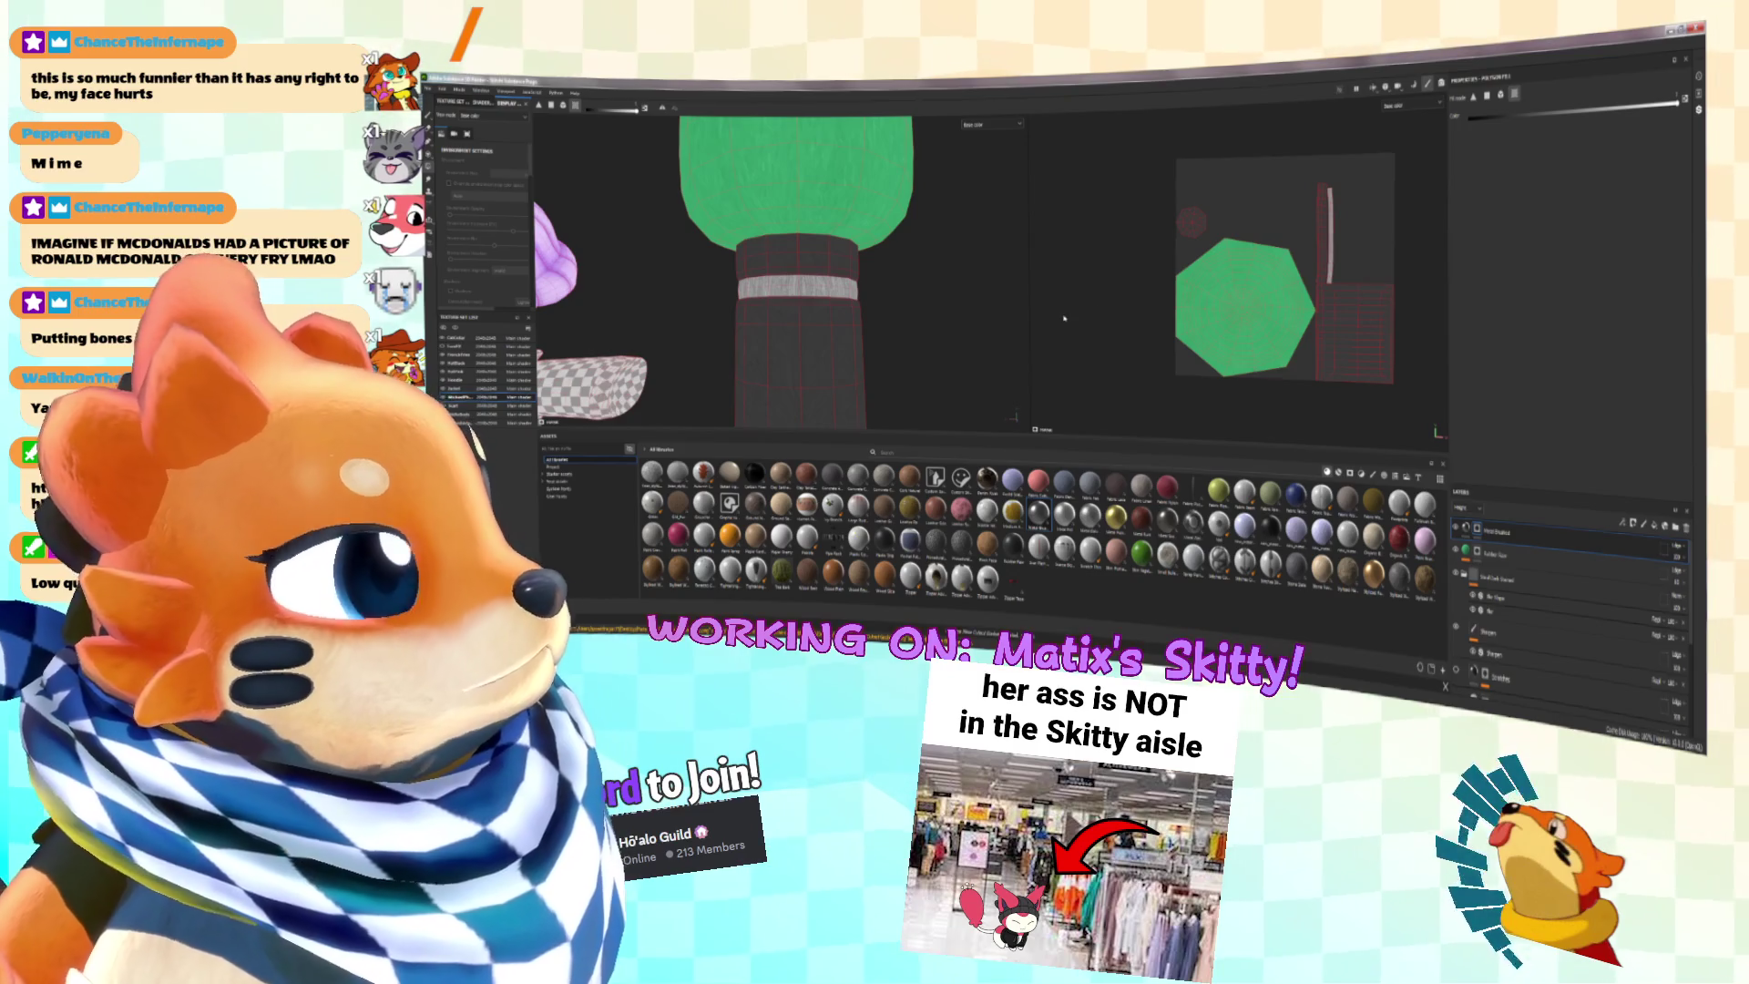
{"action": "left_click_drag", "start_coordinate": [928, 311], "coordinate": [838, 337], "text": "alt"}
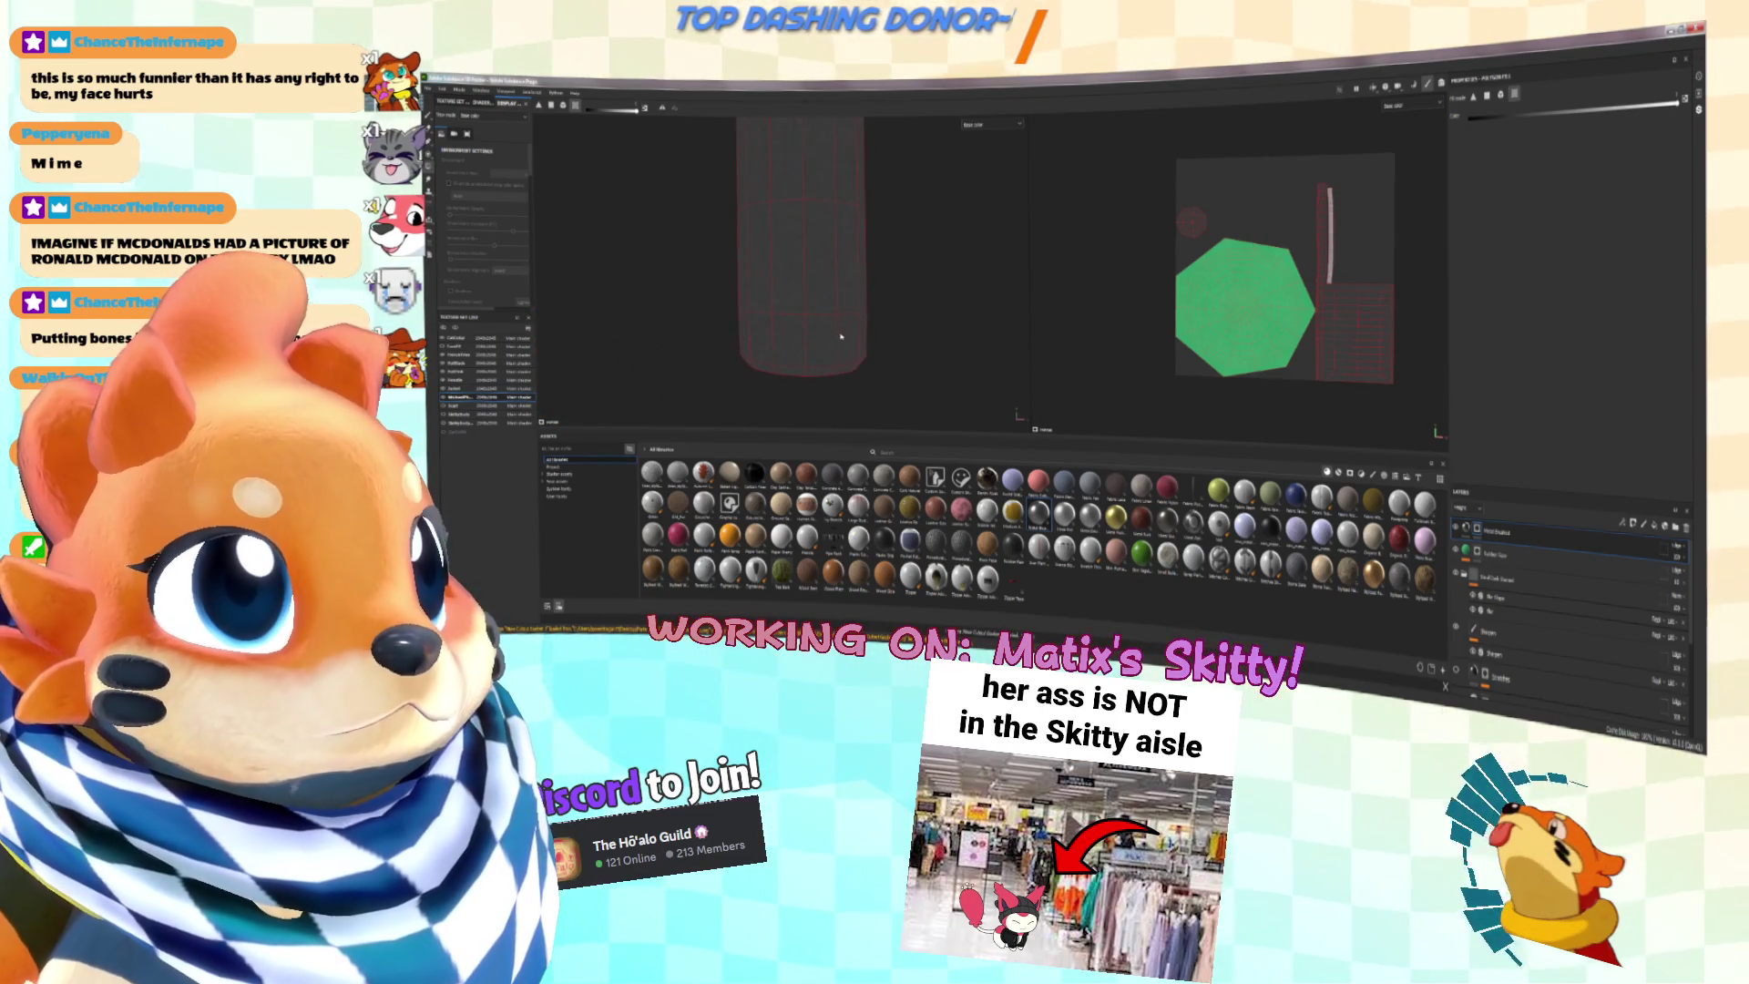
{"action": "key", "text": "1"}
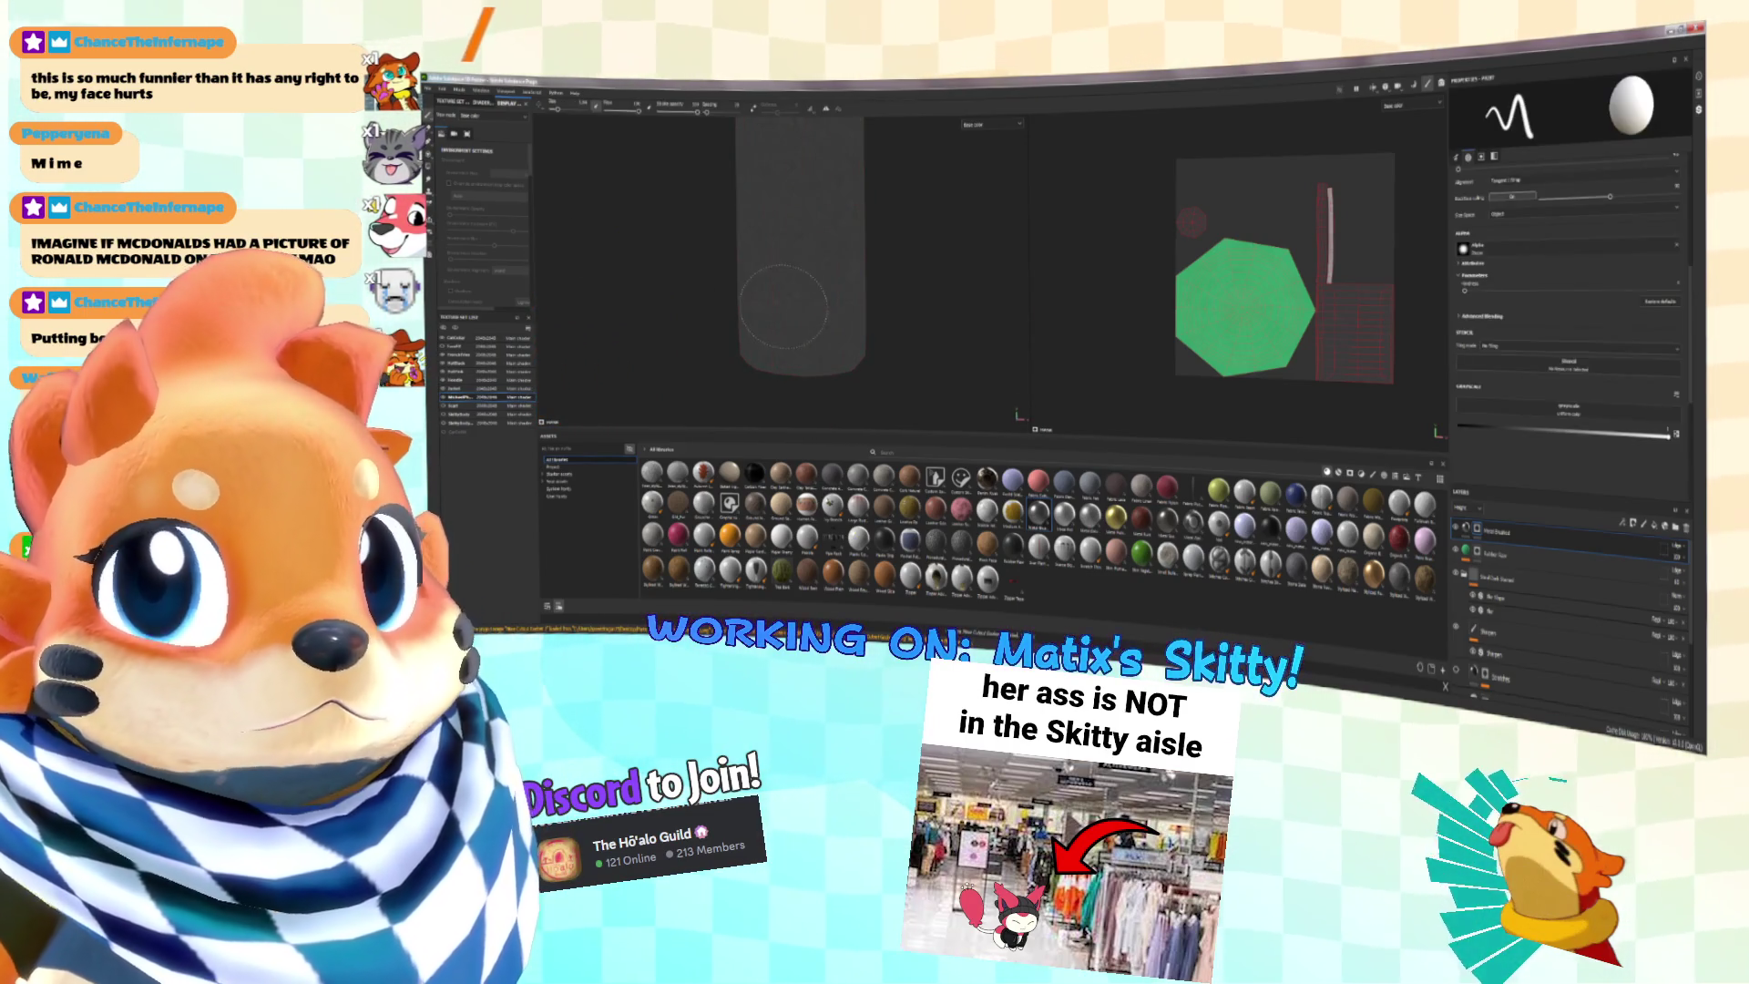
{"action": "key", "text": "alt+Tab"}
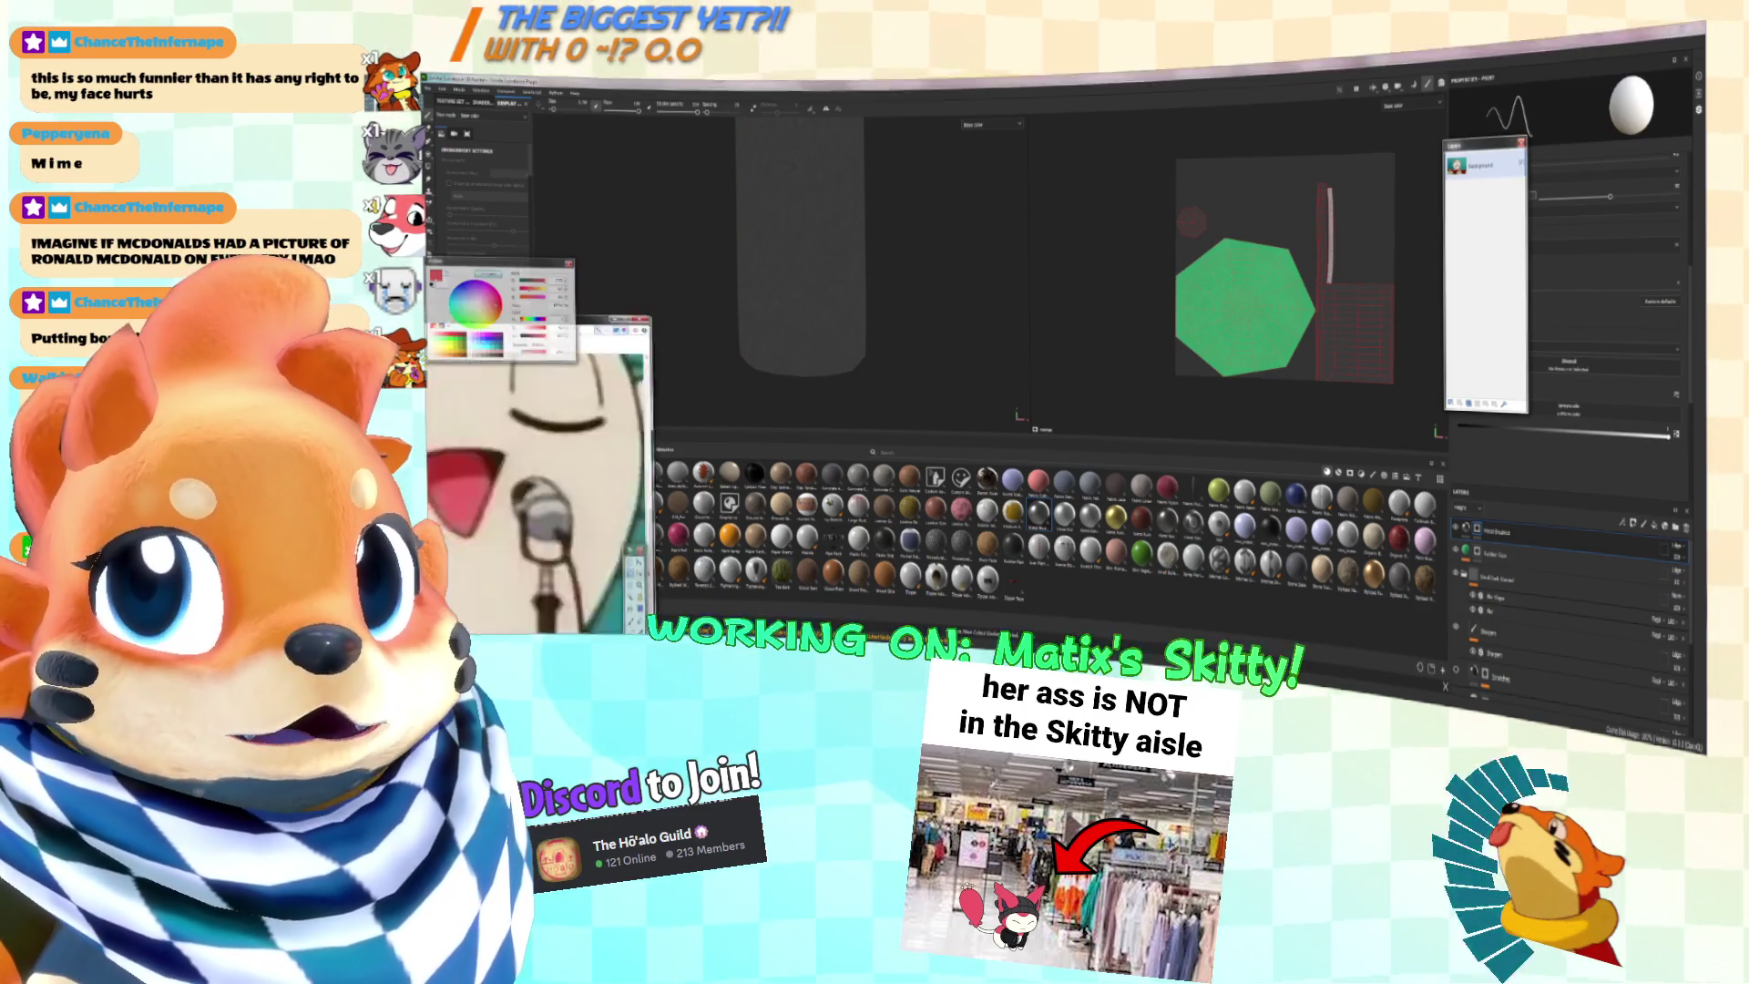
Step: Zoom and lasso-select parts of the microphone in the Paint.NET reference, deselect, and return to Substance Painter
{"action": "scroll", "coordinate": [1002, 410], "scroll_direction": "up", "scroll_amount": 5}
{"action": "mouse_move", "coordinate": [948, 364]}
{"action": "left_mouse_down"}
{"action": "mouse_move", "coordinate": [1011, 382]}
{"action": "mouse_move", "coordinate": [1089, 373]}
{"action": "left_mouse_up"}
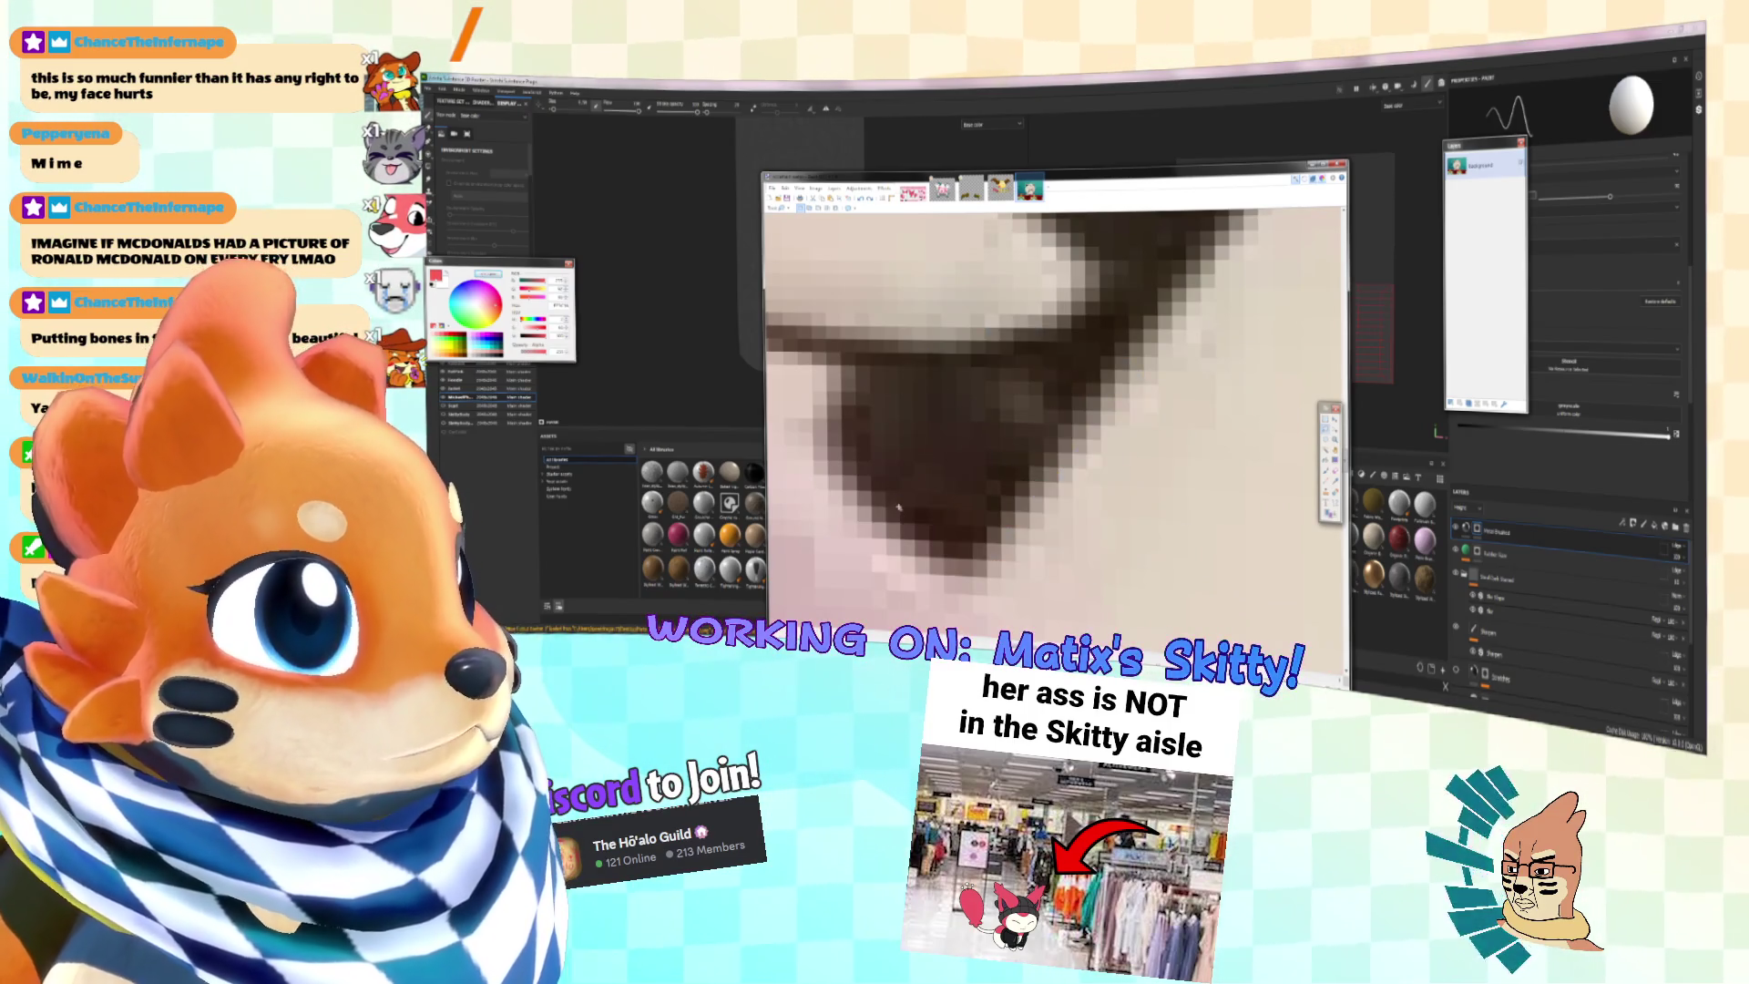
{"action": "scroll", "coordinate": [1048, 410], "scroll_direction": "down", "scroll_amount": 5}
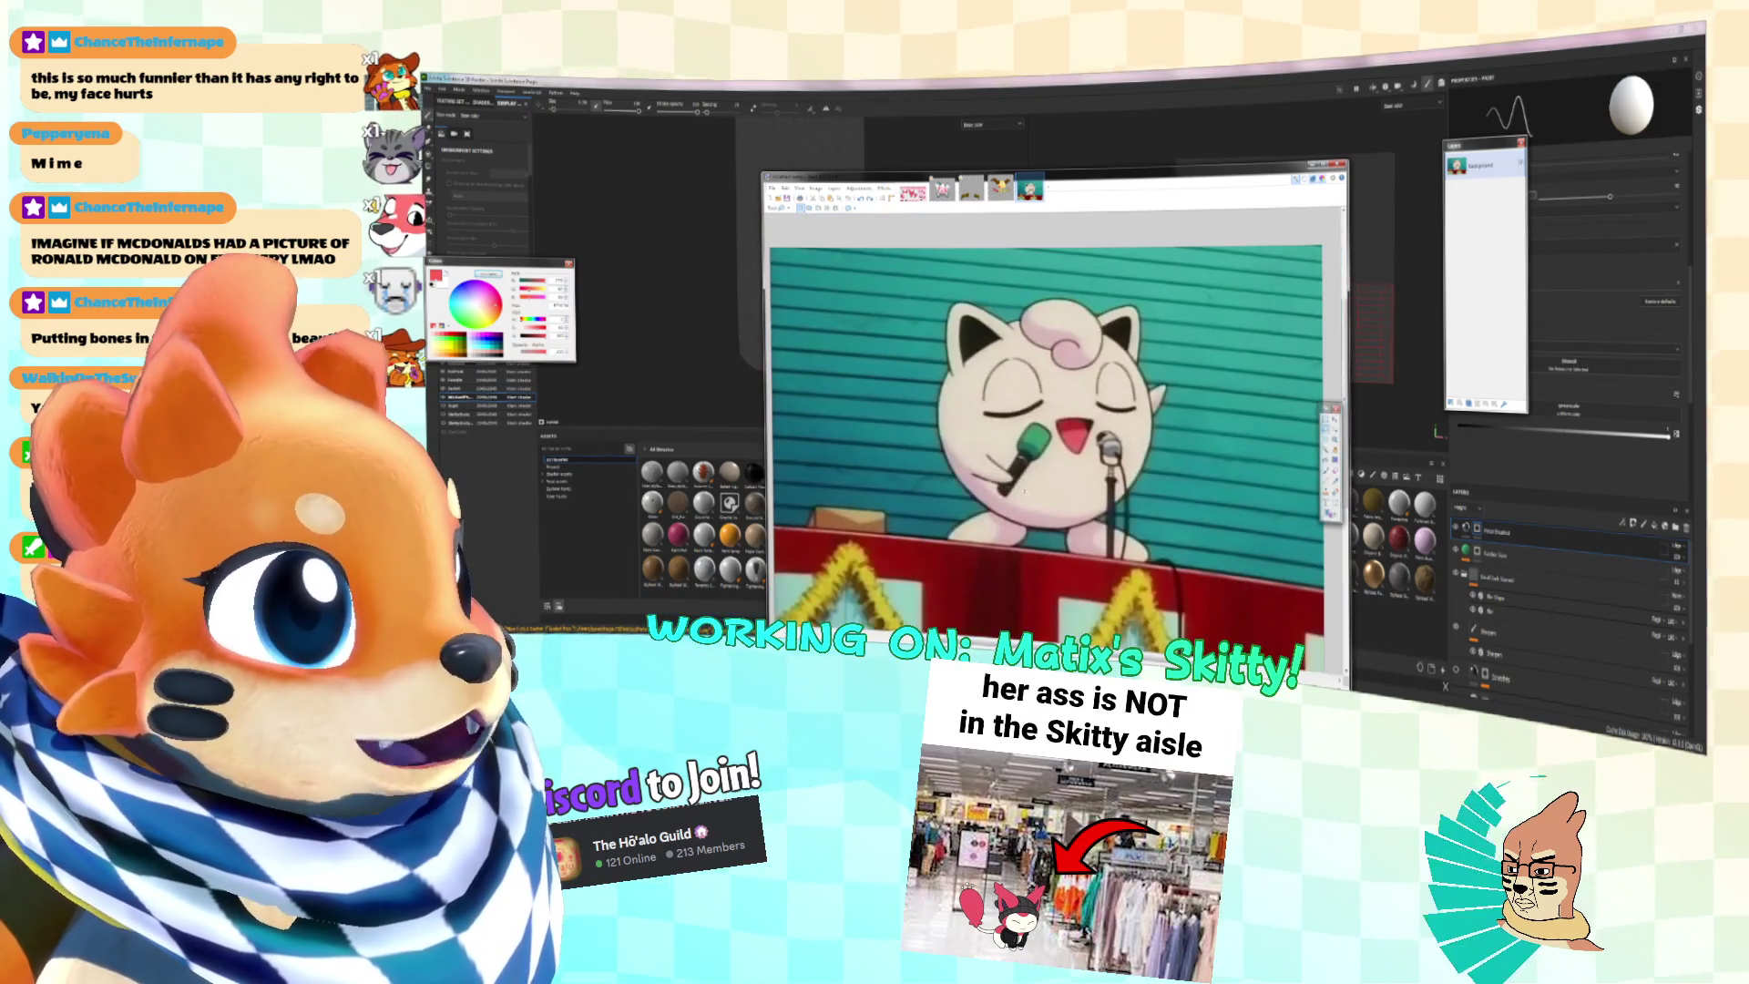
{"action": "scroll", "coordinate": [1073, 495], "scroll_direction": "up", "scroll_amount": 5}
{"action": "left_click_drag", "start_coordinate": [1030, 383], "coordinate": [1058, 408]}
{"action": "left_click", "coordinate": [1058, 408]}
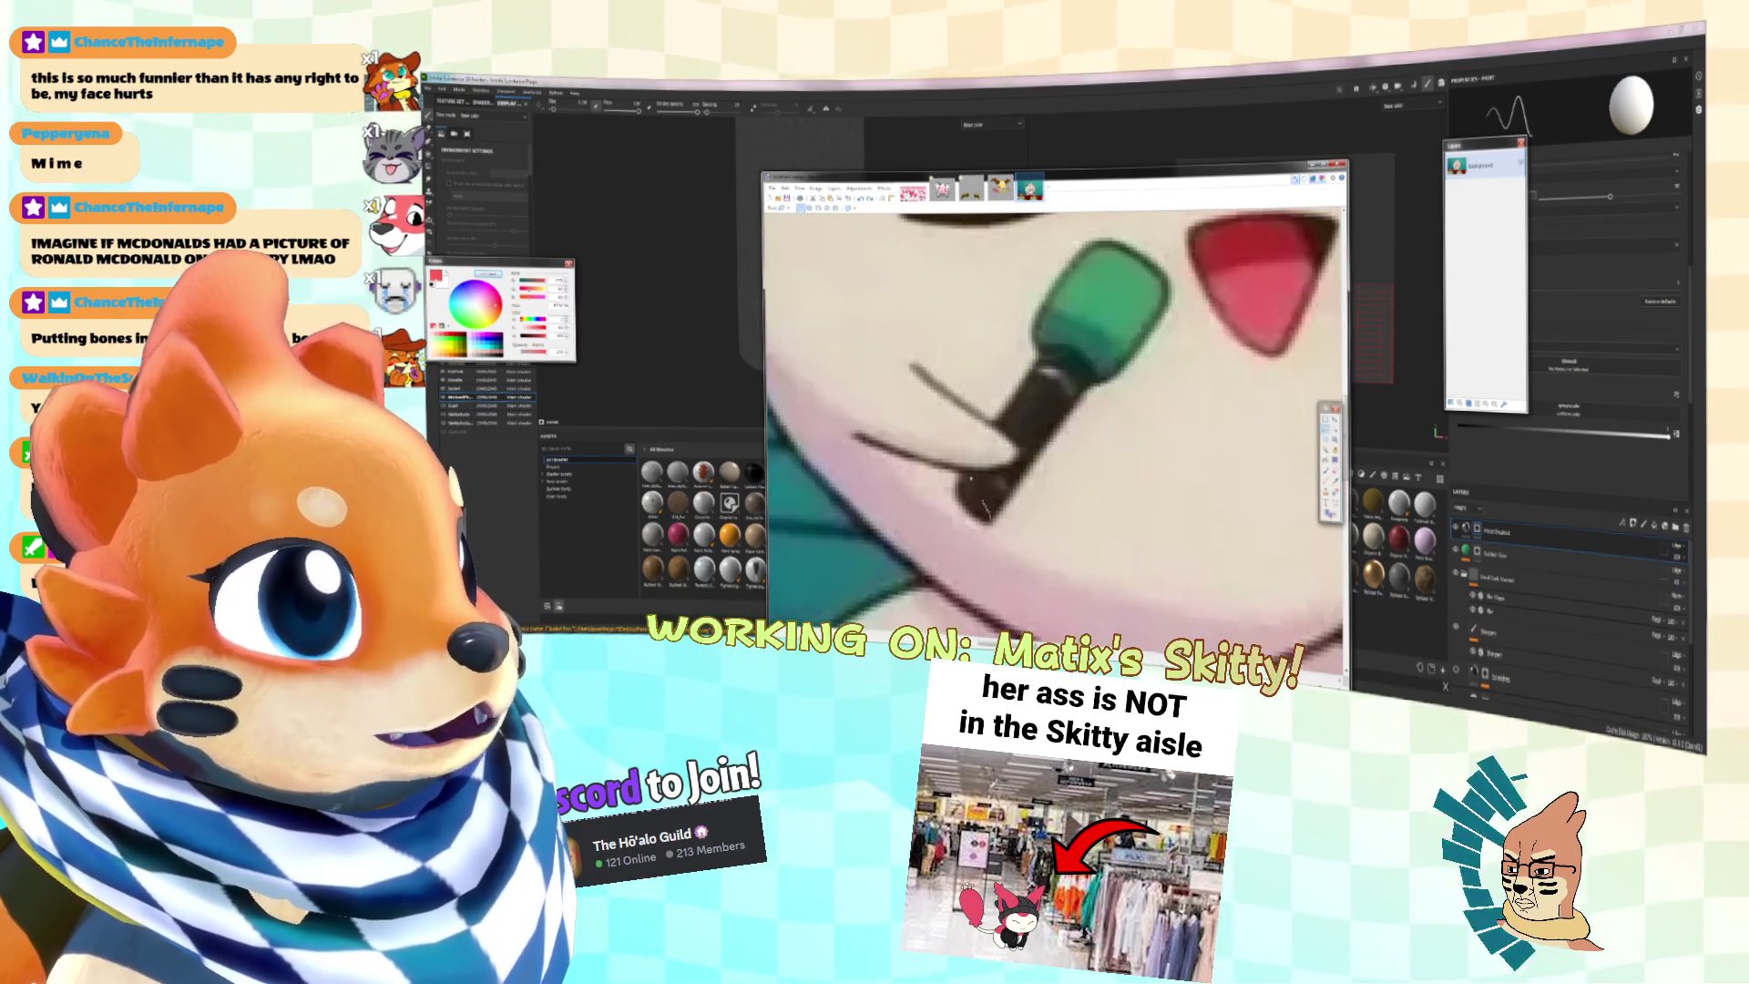
{"action": "left_click", "coordinate": [1084, 94]}
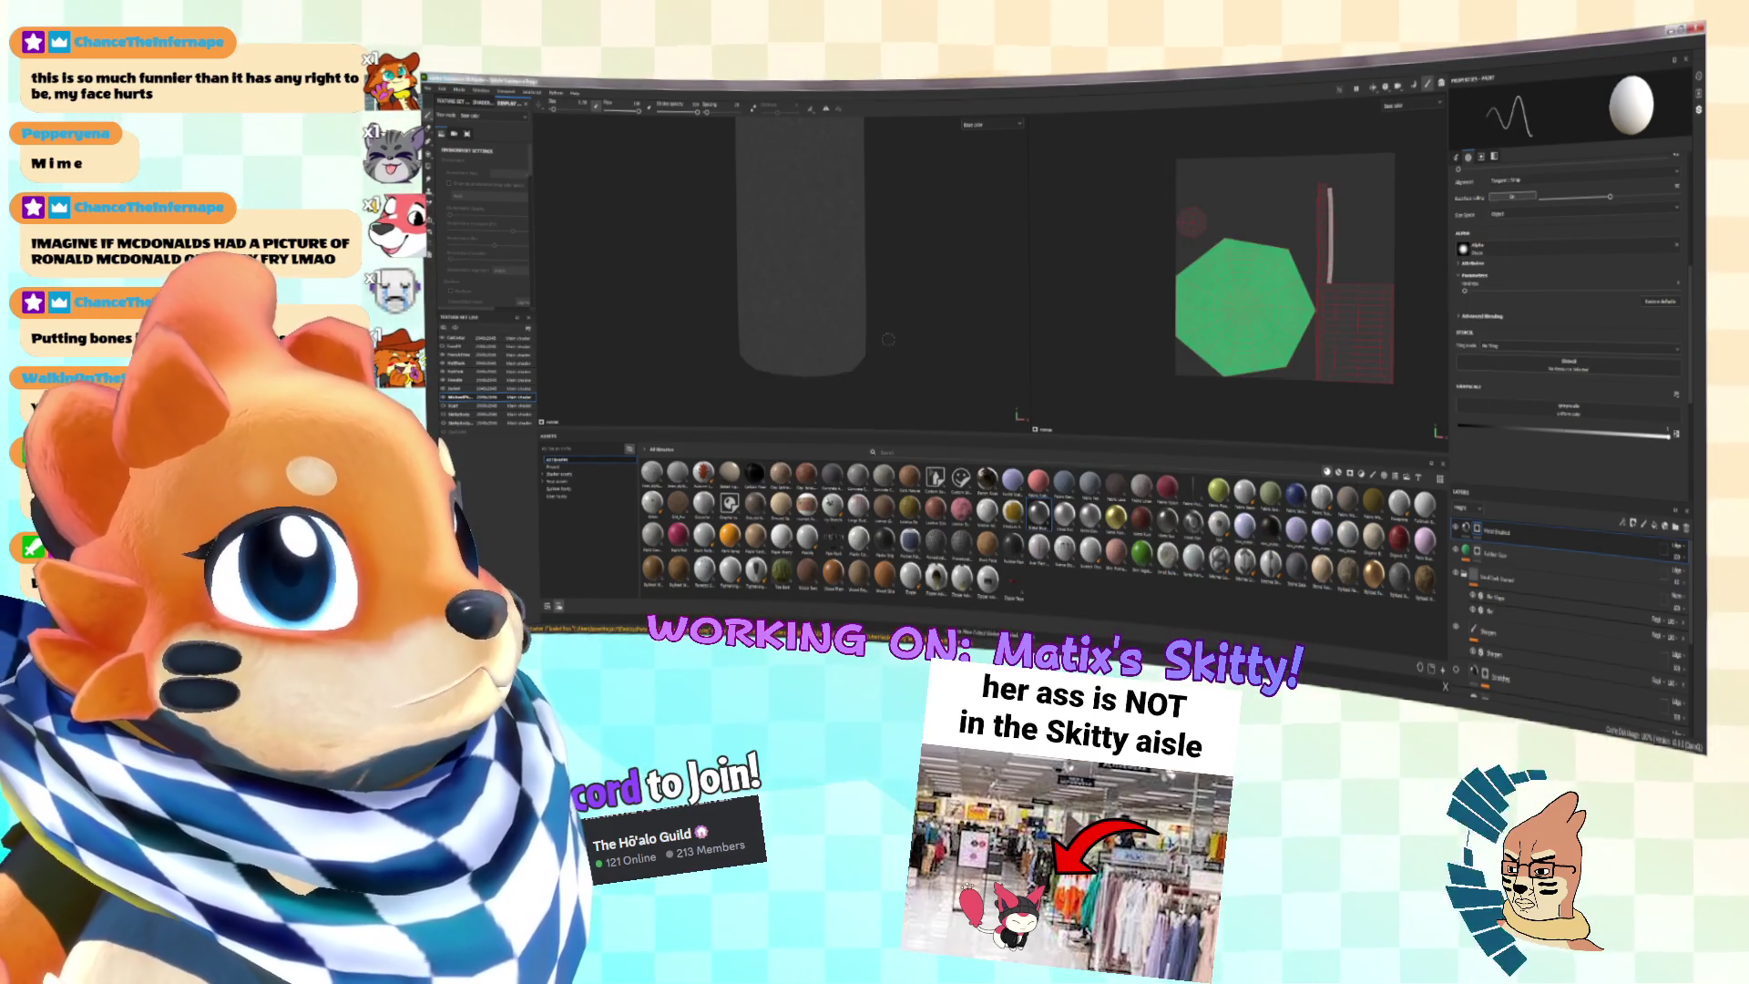
Step: Select the top layer in the microphone's stack and add a new fill layer above it
{"action": "scroll", "coordinate": [888, 339], "scroll_direction": "down", "scroll_amount": 4}
{"action": "scroll", "coordinate": [846, 325], "scroll_direction": "up", "scroll_amount": 4}
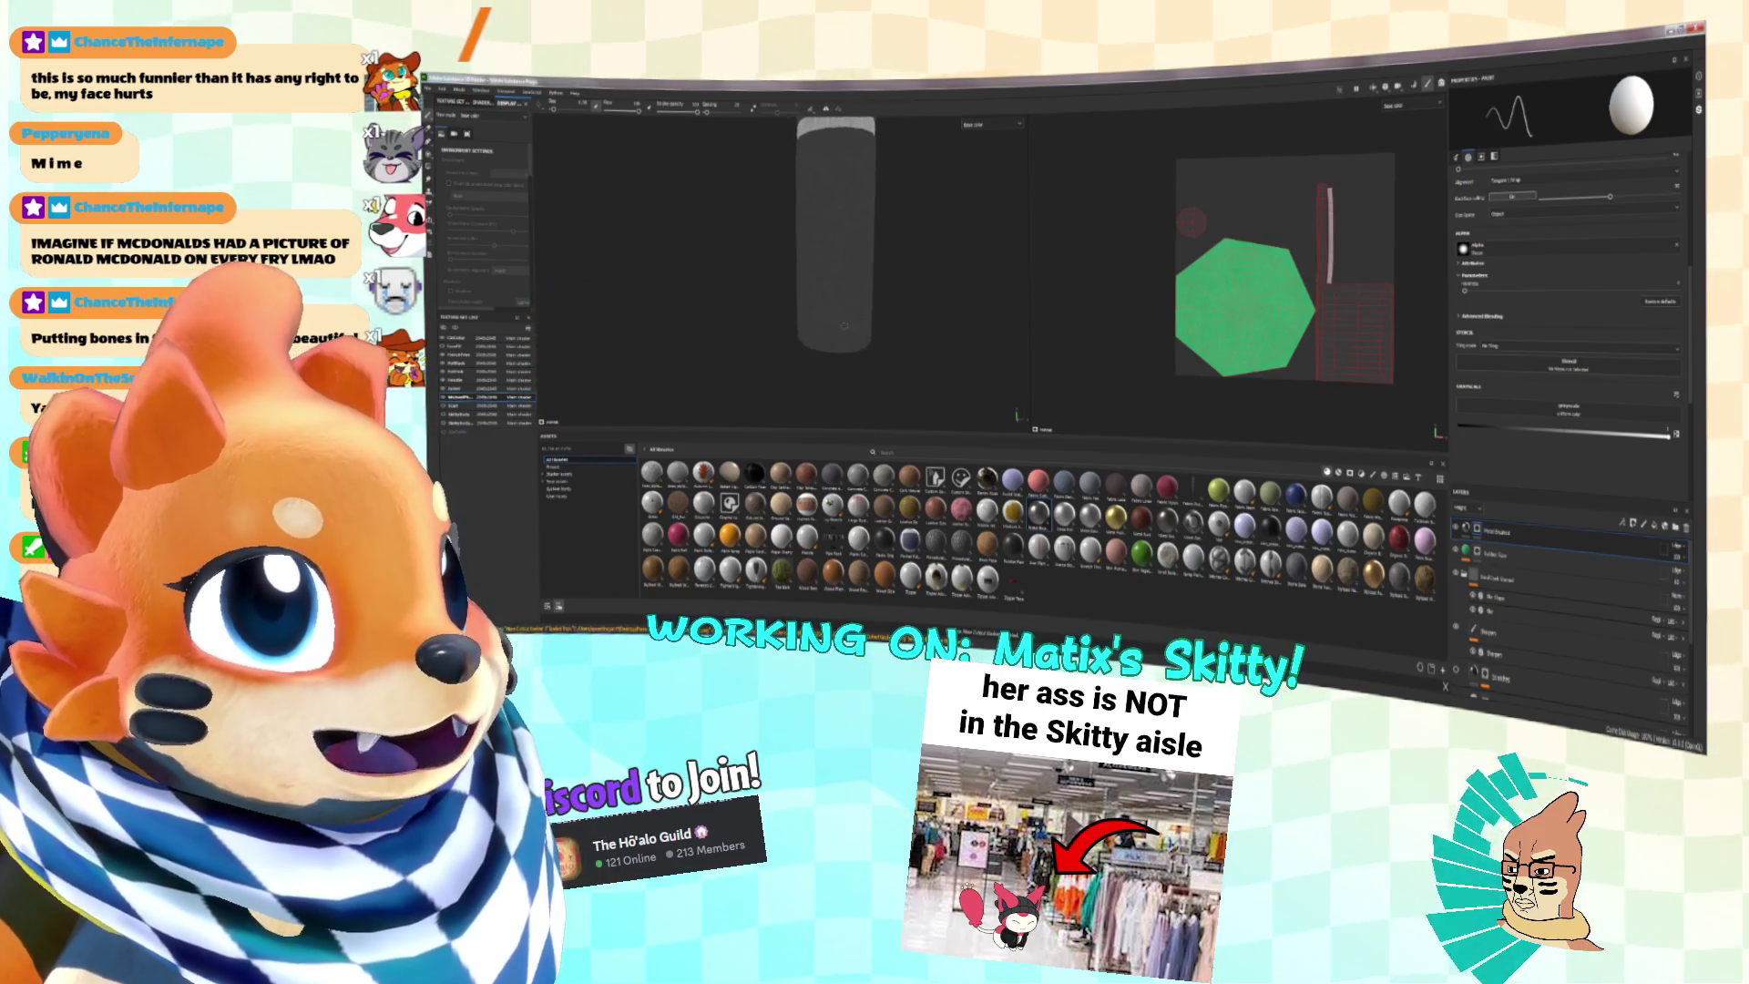
{"action": "scroll", "coordinate": [846, 325], "scroll_direction": "down", "scroll_amount": 3}
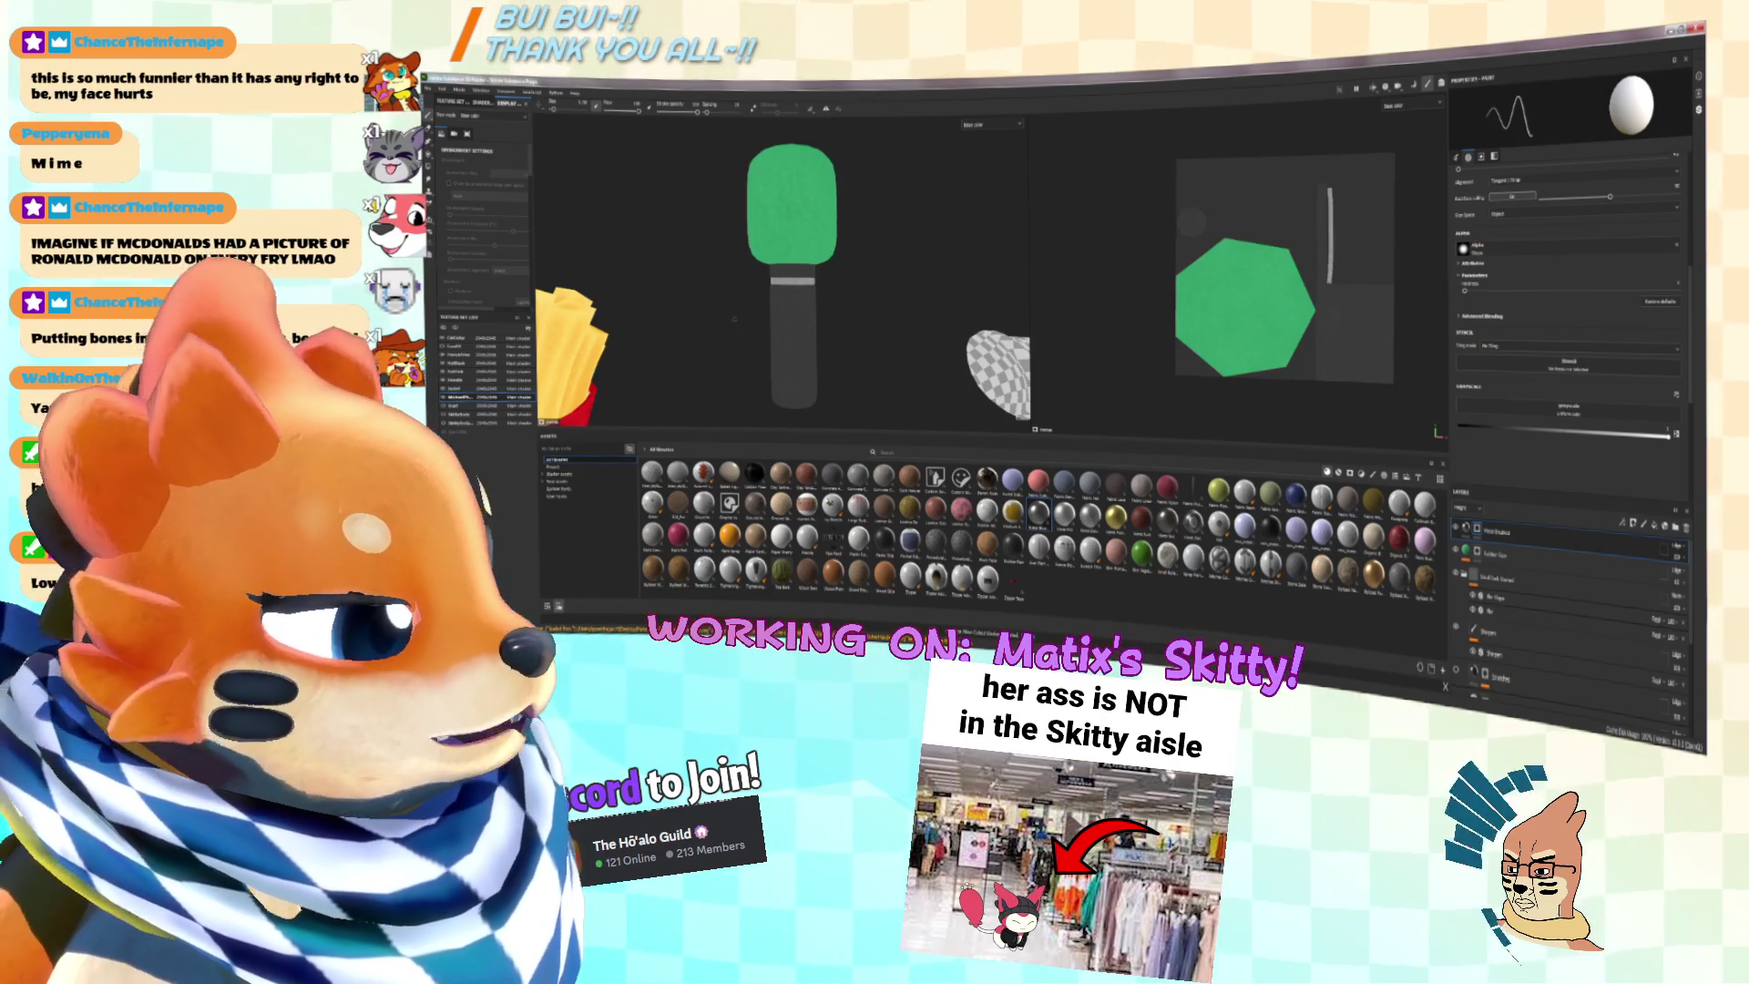
{"action": "scroll", "coordinate": [737, 327], "scroll_direction": "up", "scroll_amount": 3}
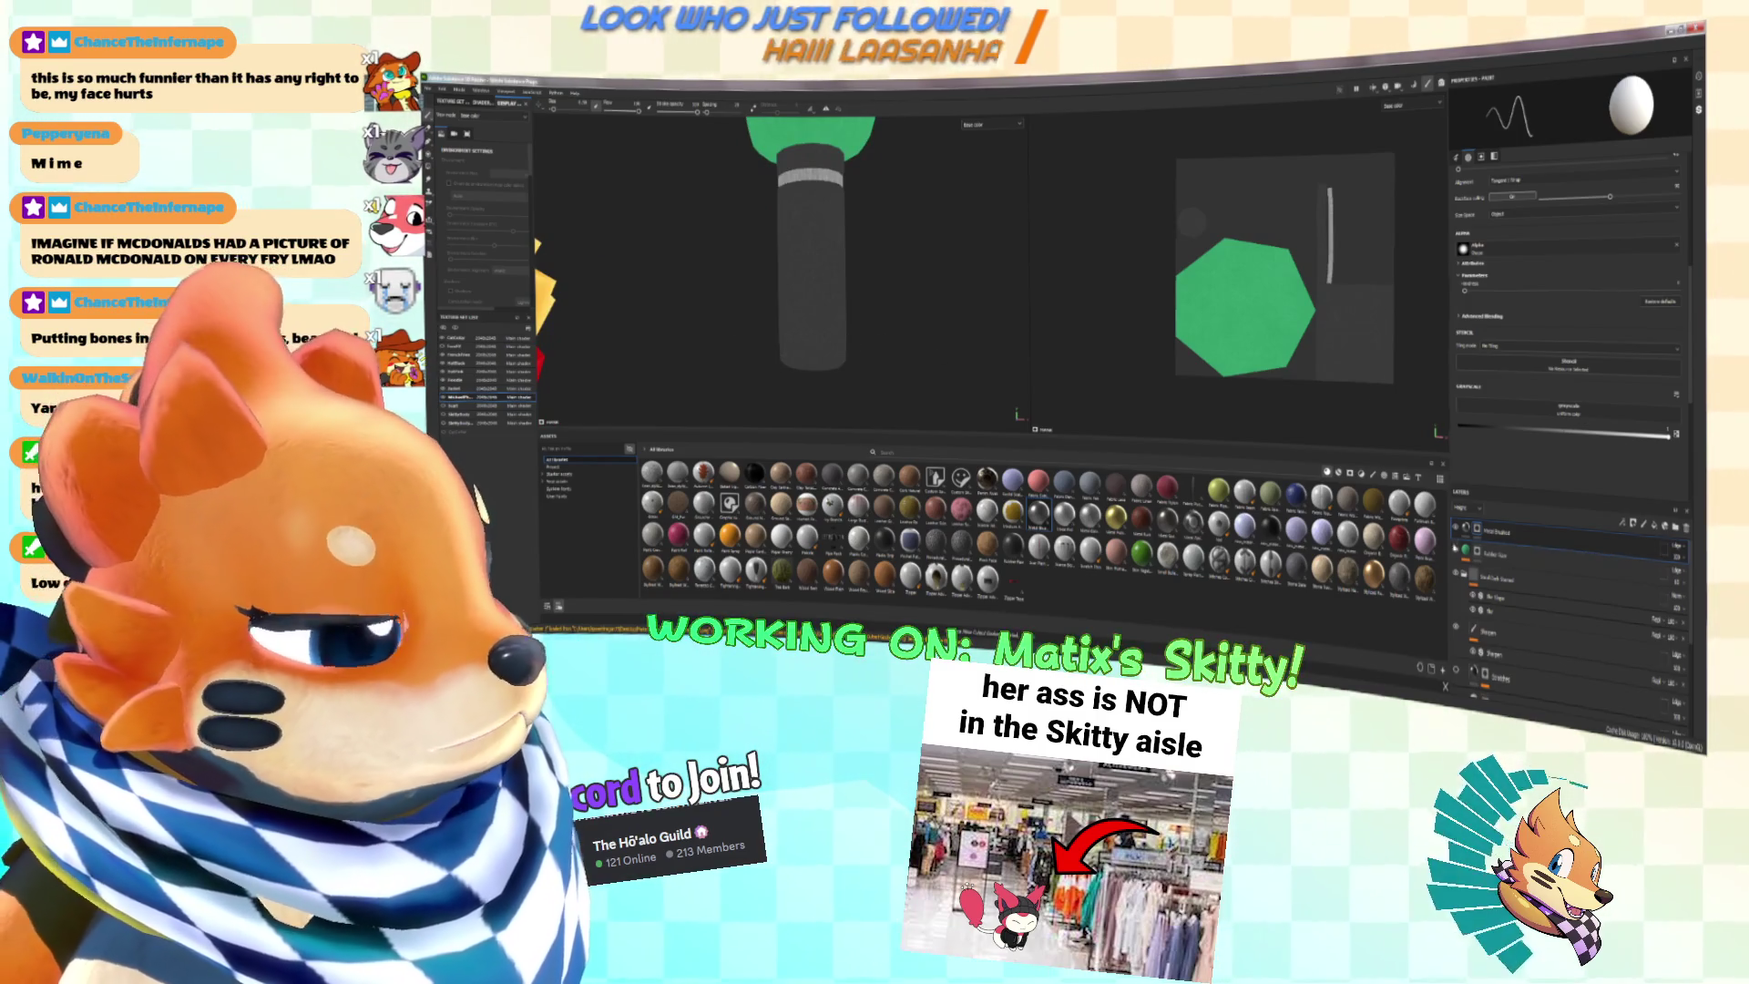
{"action": "left_click", "coordinate": [1583, 547]}
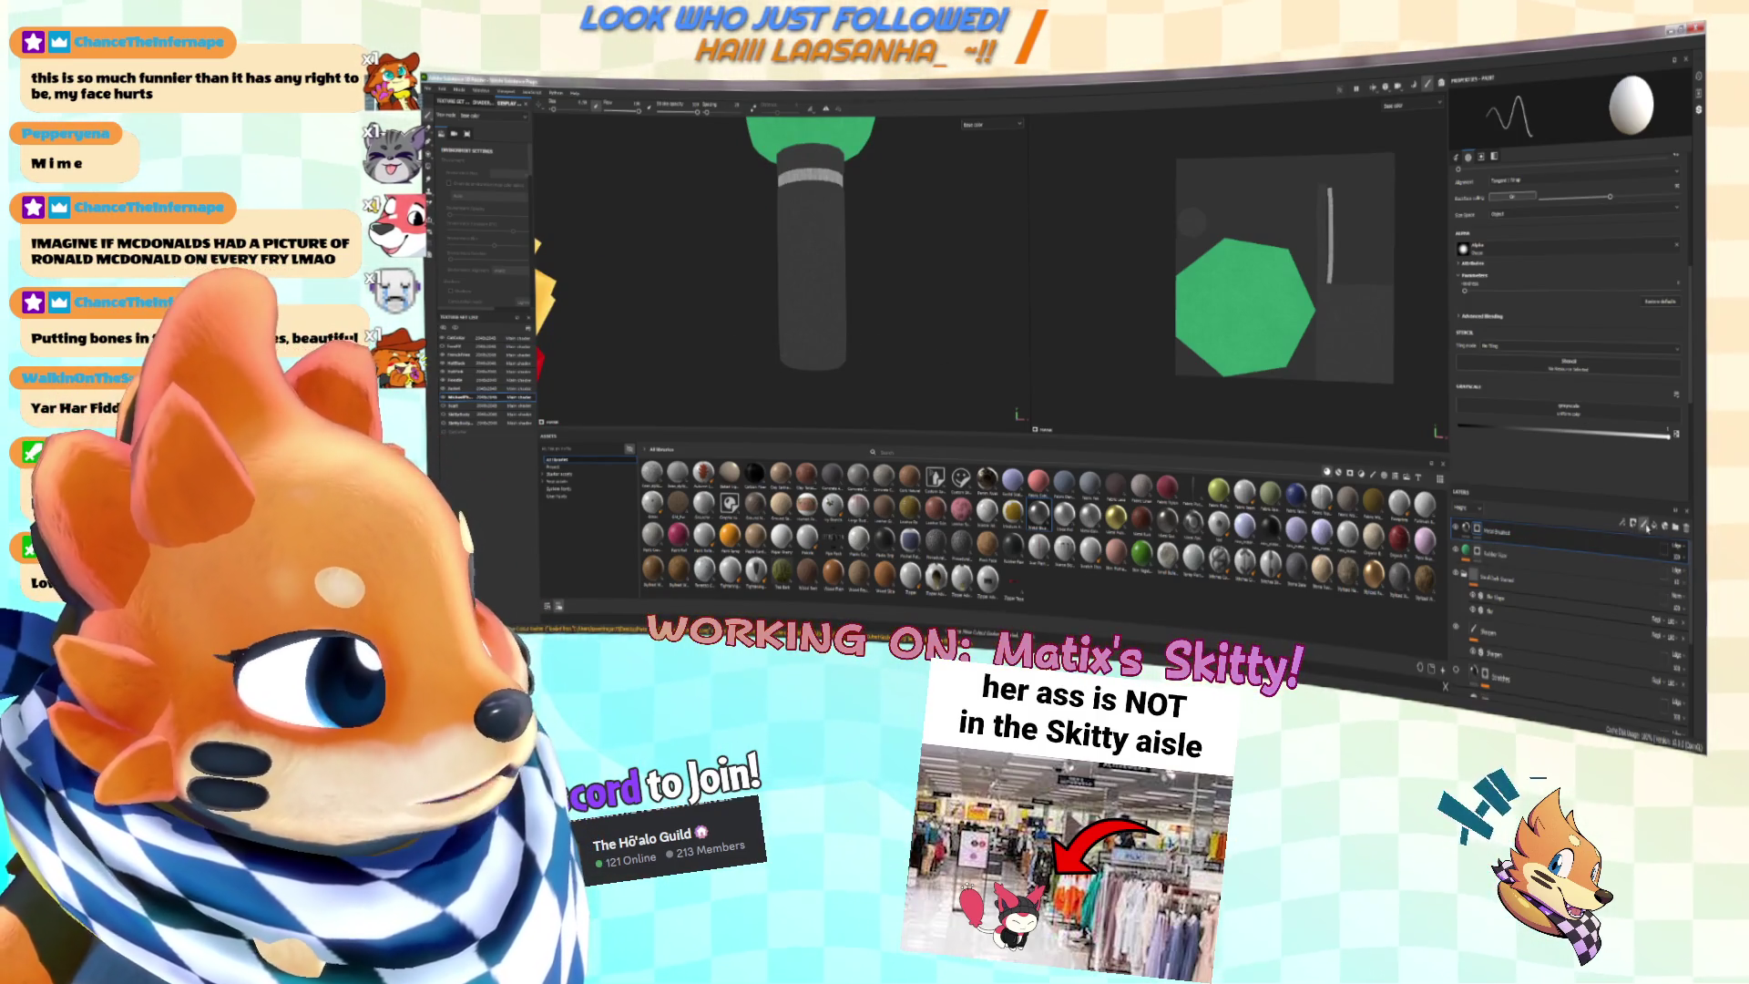
{"action": "left_click", "coordinate": [1644, 525]}
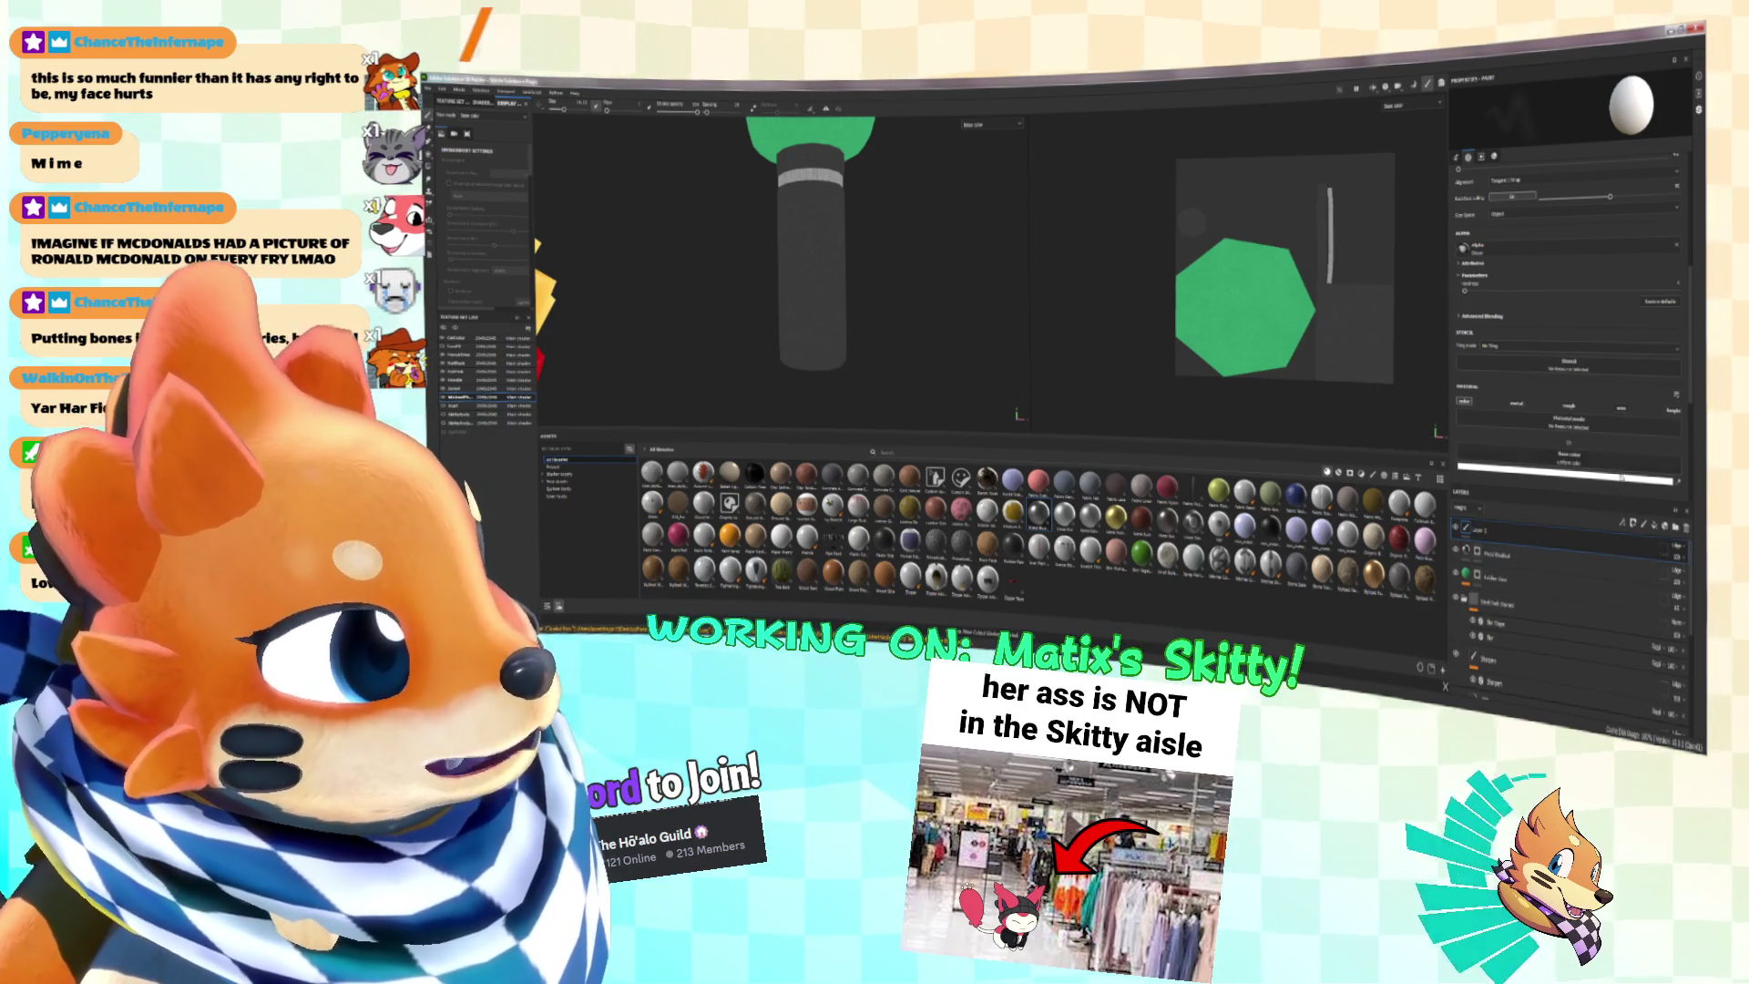
Step: Disable the fill's color channel so only Height stays, and switch the viewport from Base color to Material
{"action": "left_click", "coordinate": [1464, 401]}
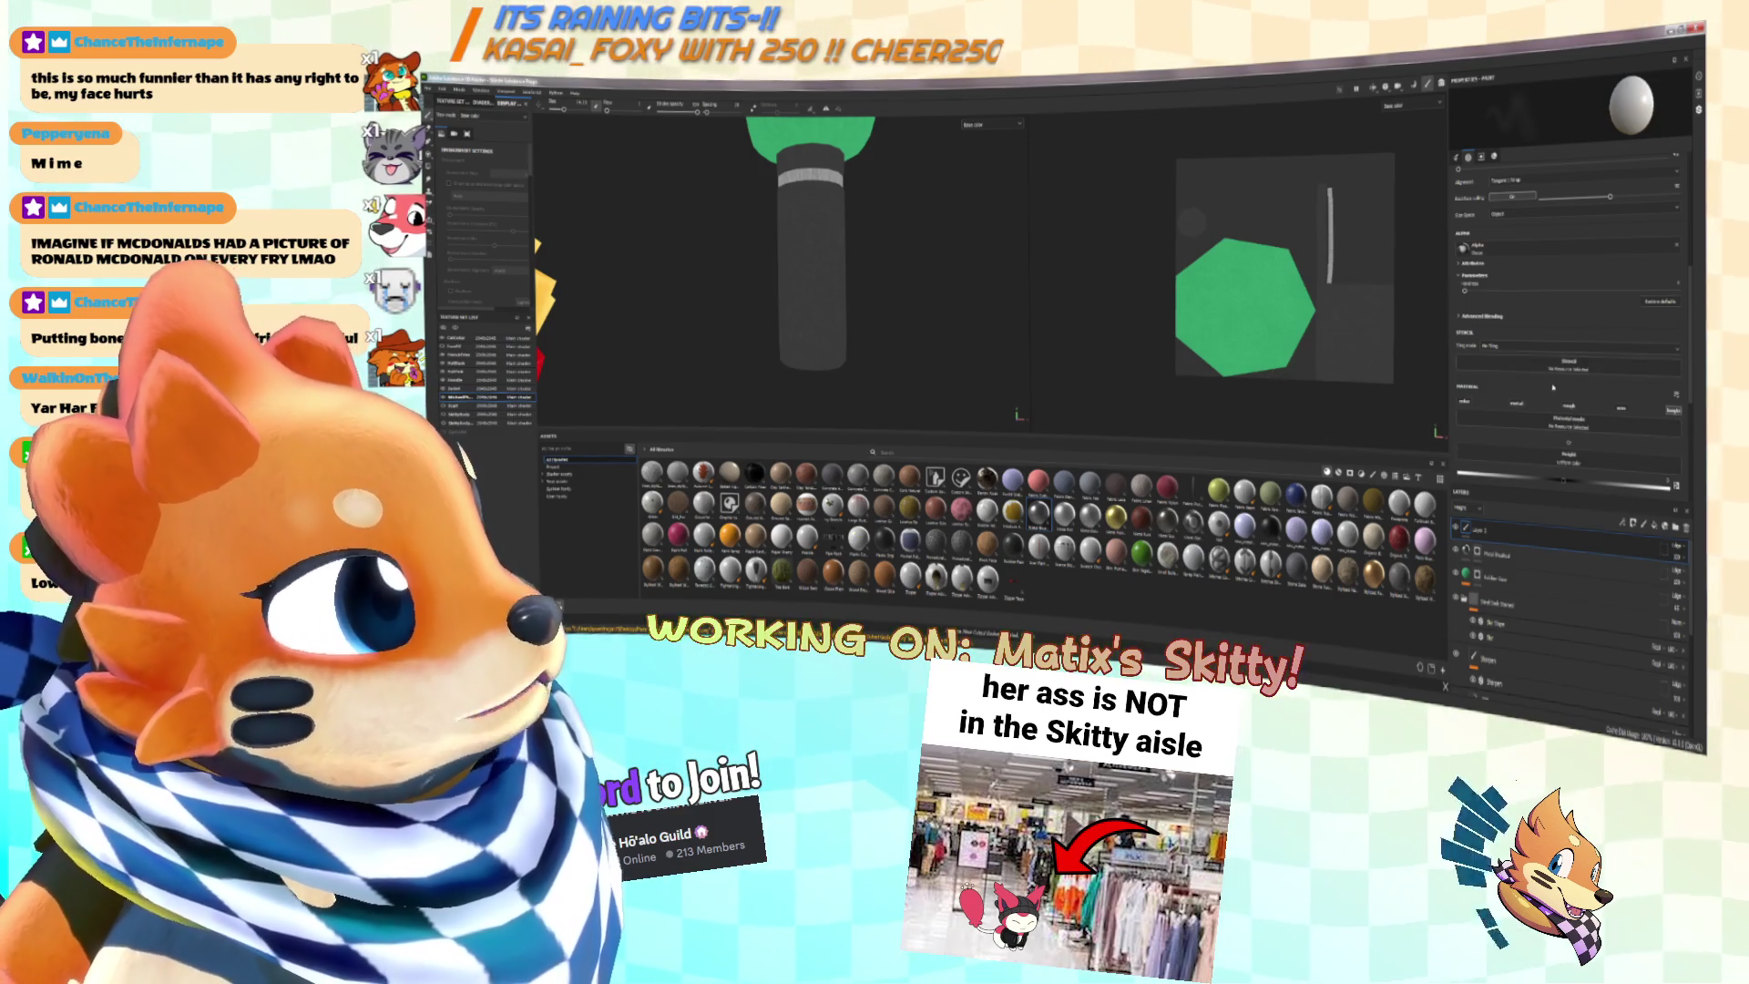
{"action": "scroll", "coordinate": [1549, 376], "scroll_direction": "up", "scroll_amount": 2}
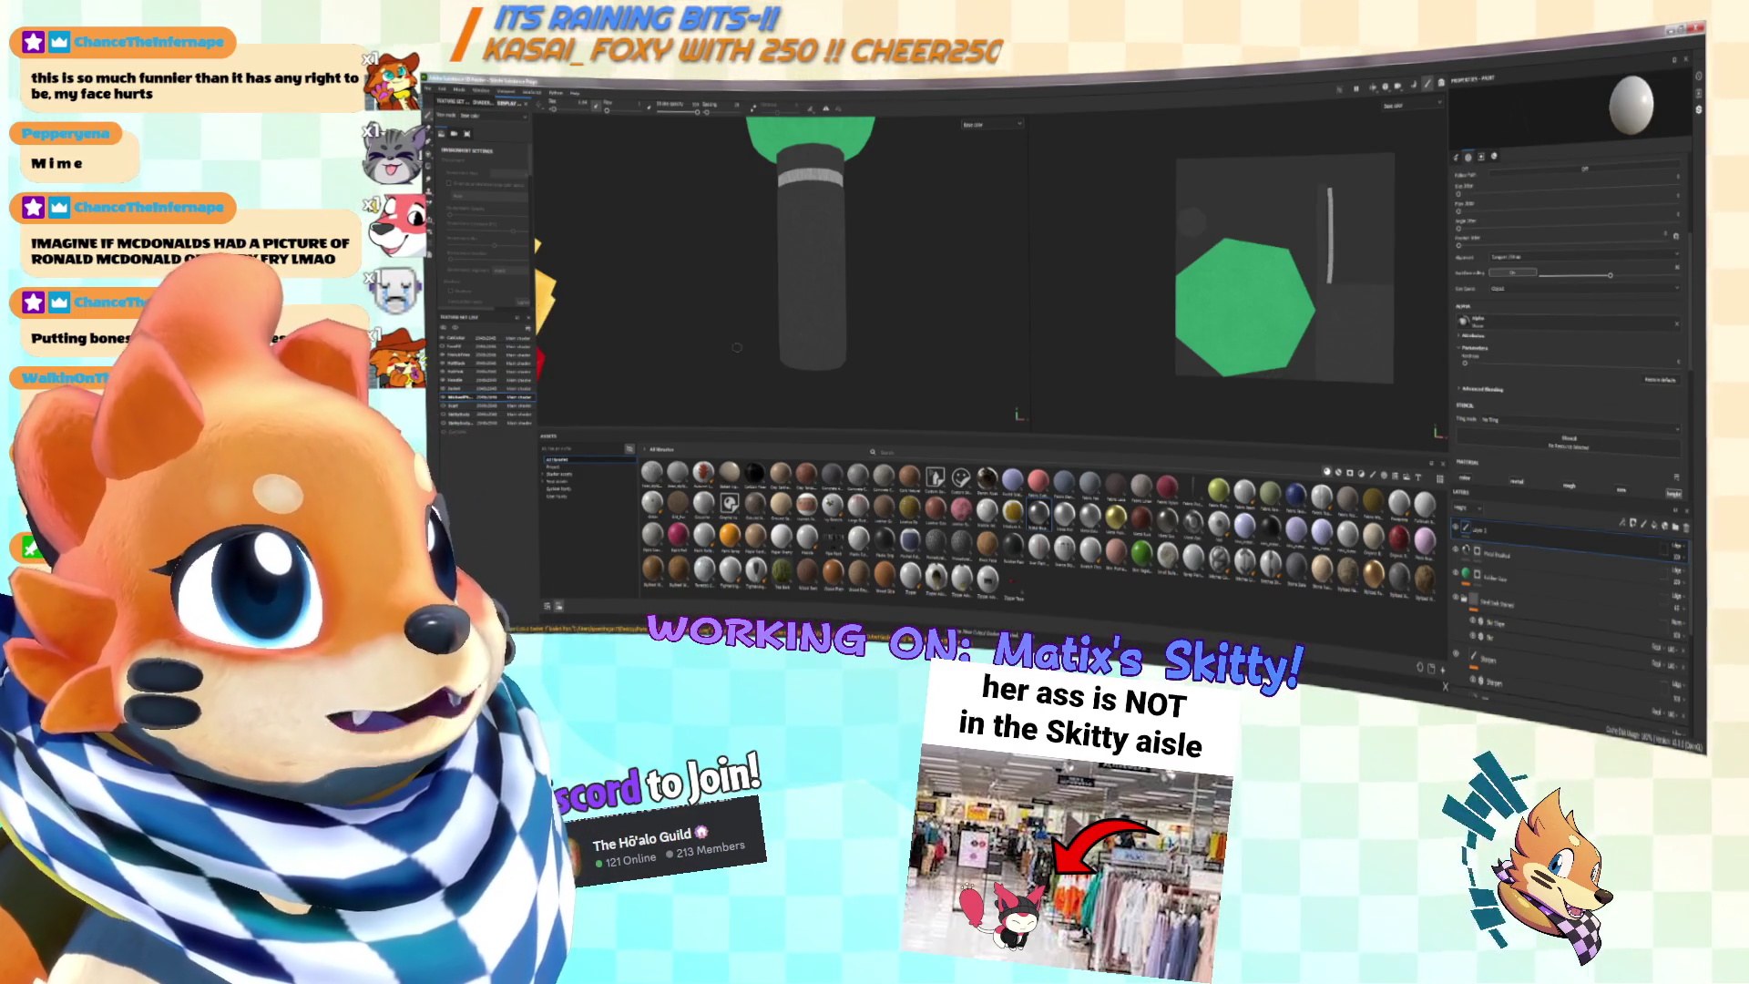
{"action": "scroll", "coordinate": [1560, 335], "scroll_direction": "down", "scroll_amount": 5}
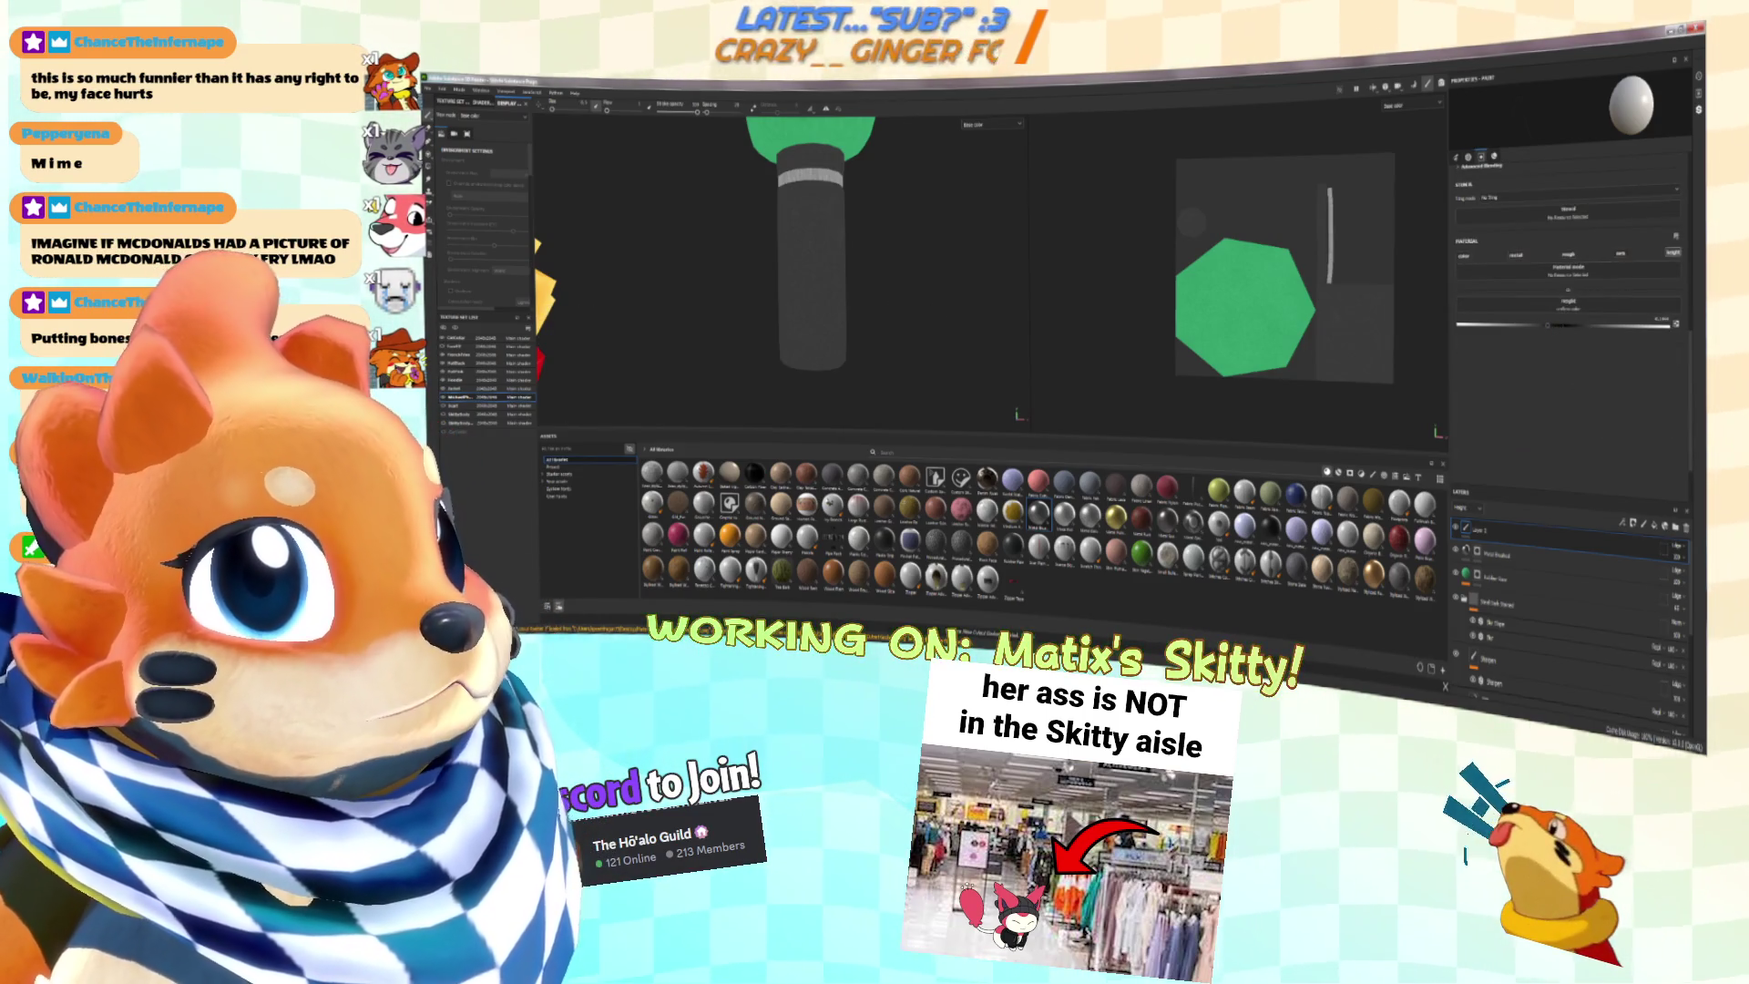
{"action": "left_click", "coordinate": [991, 124]}
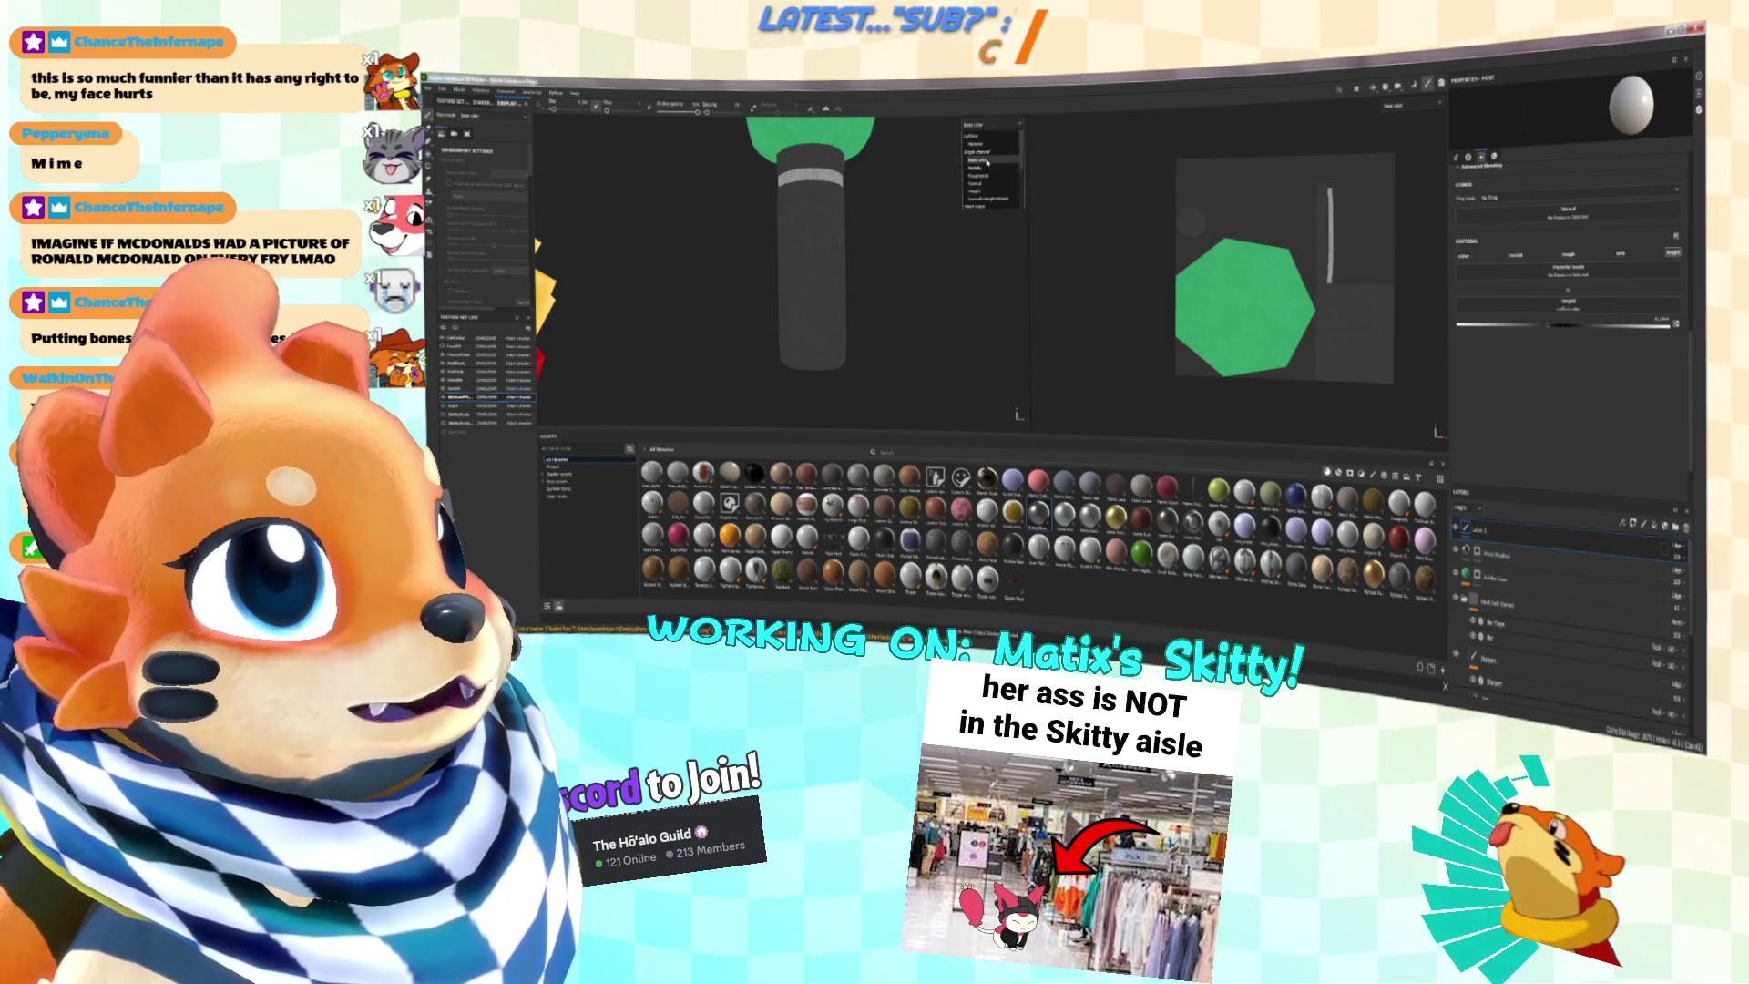
{"action": "left_click", "coordinate": [977, 144]}
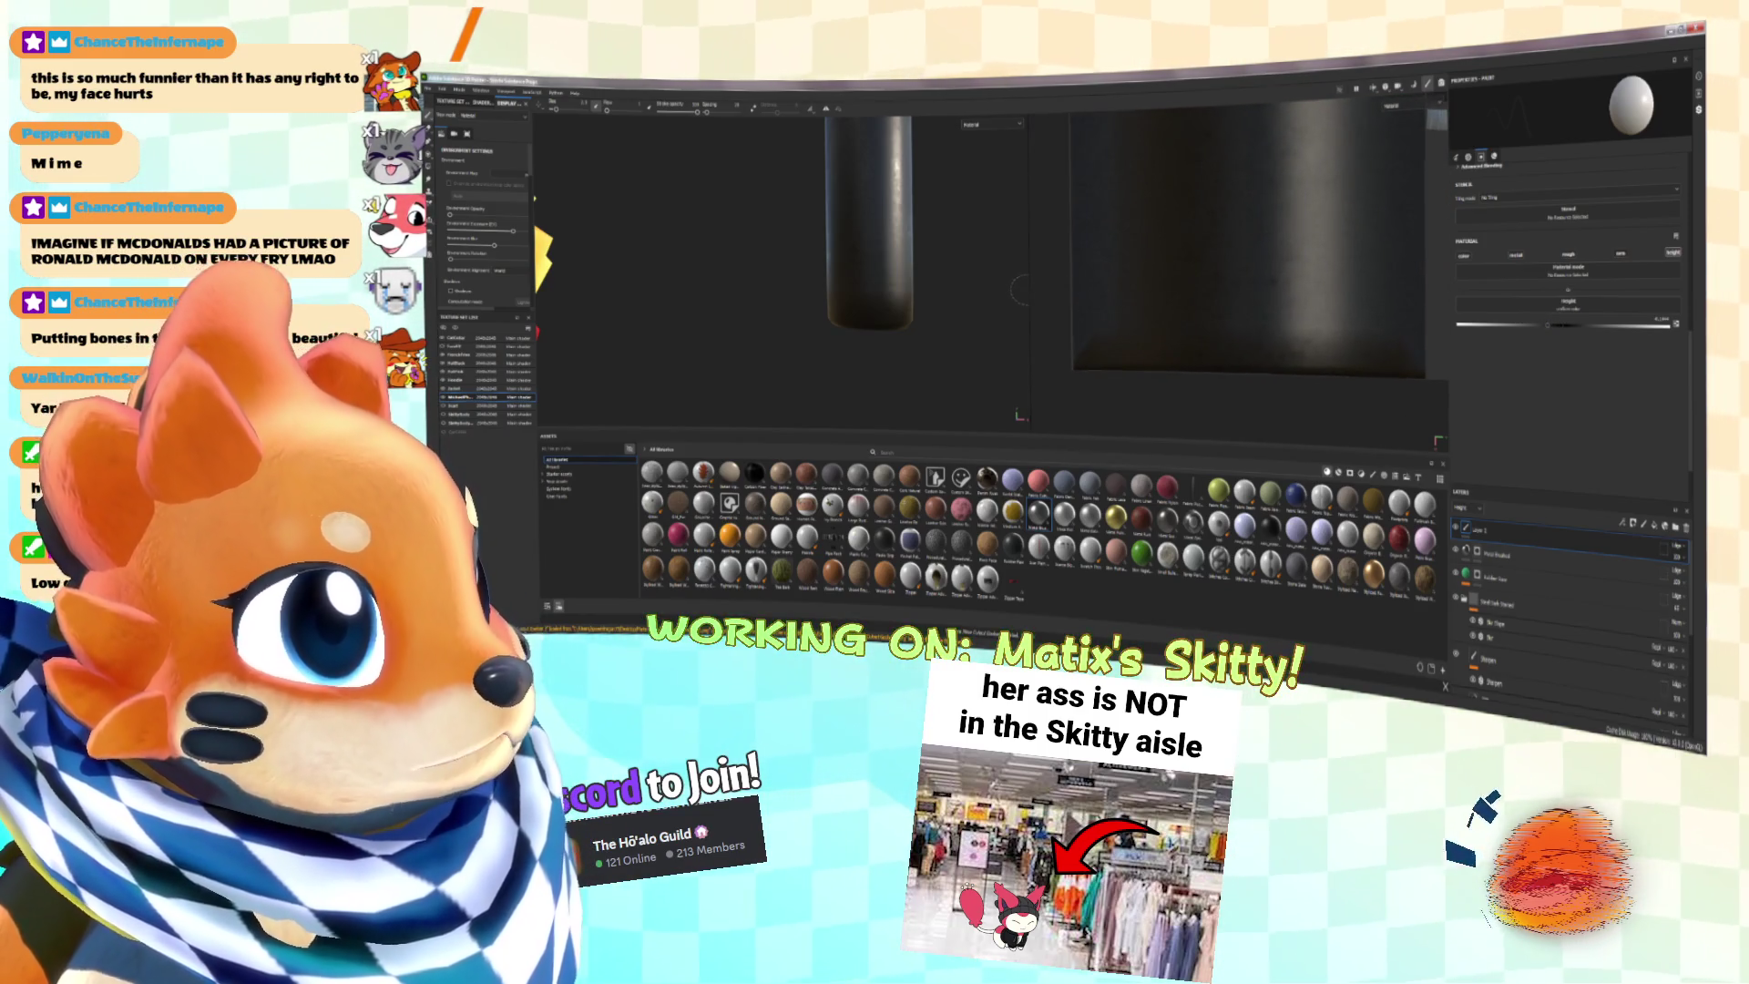
Step: Widen the 2D view, enable base colour, and paint a straight horizontal stroke across the texture
{"action": "left_click_drag", "start_coordinate": [1019, 289], "coordinate": [929, 292]}
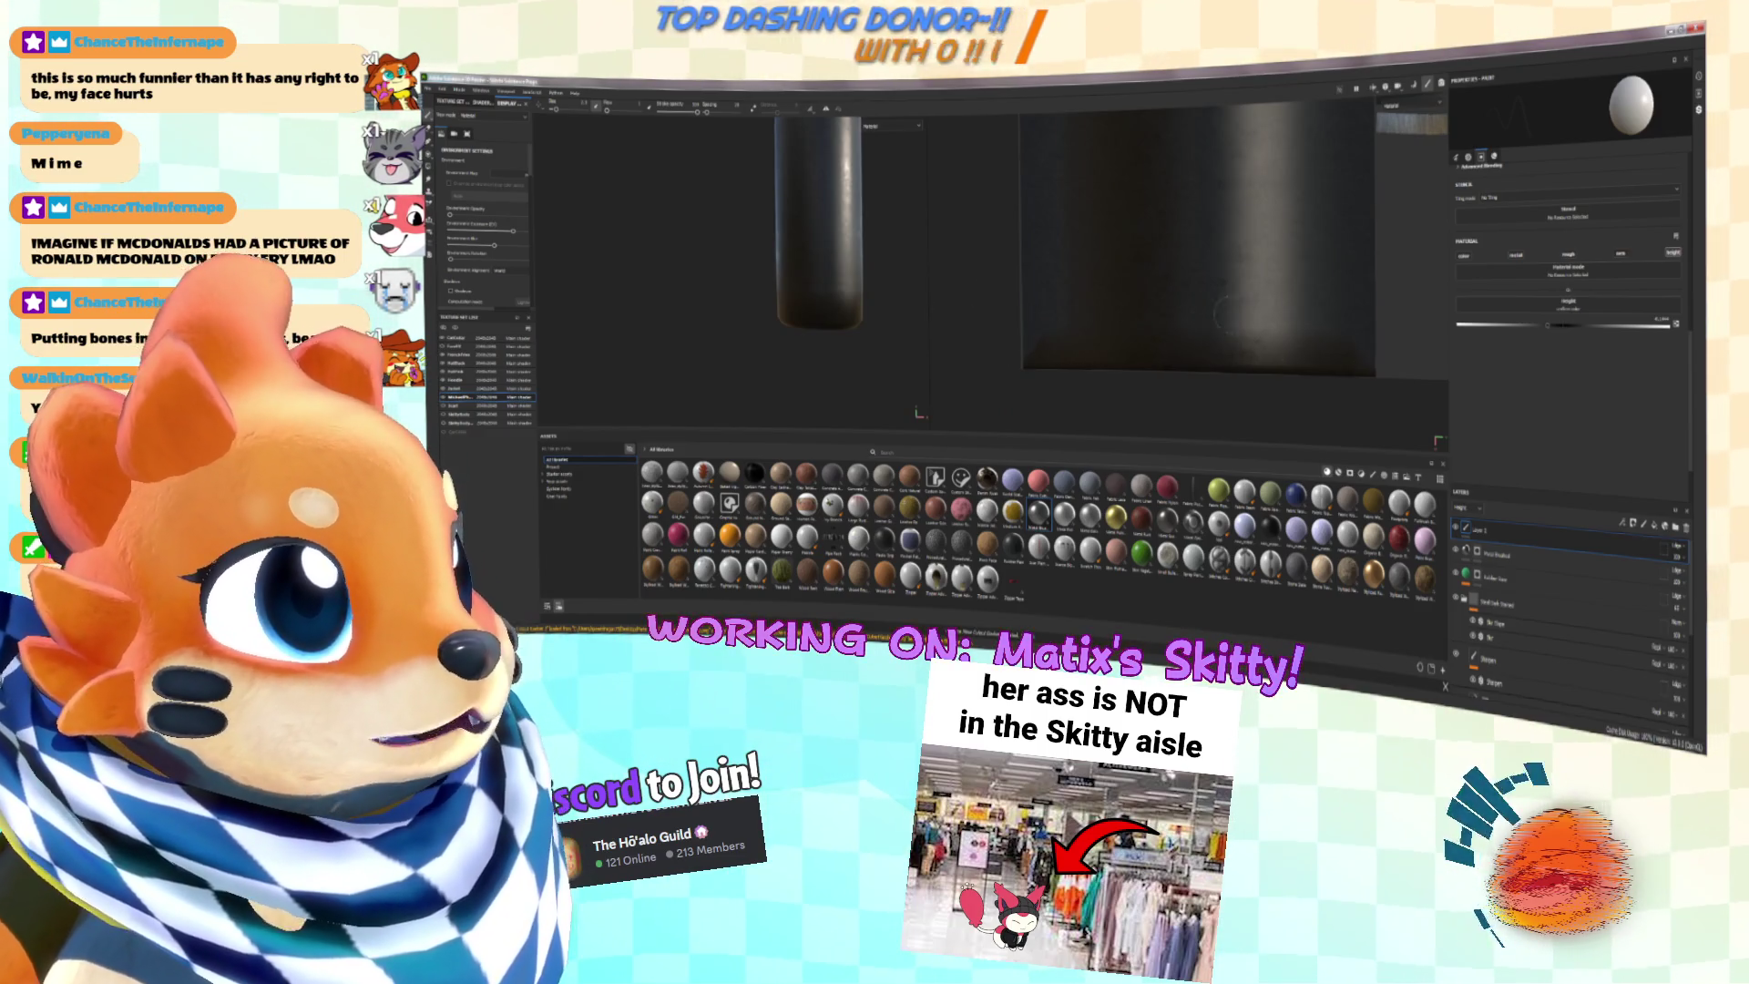
{"action": "left_click", "coordinate": [1463, 256]}
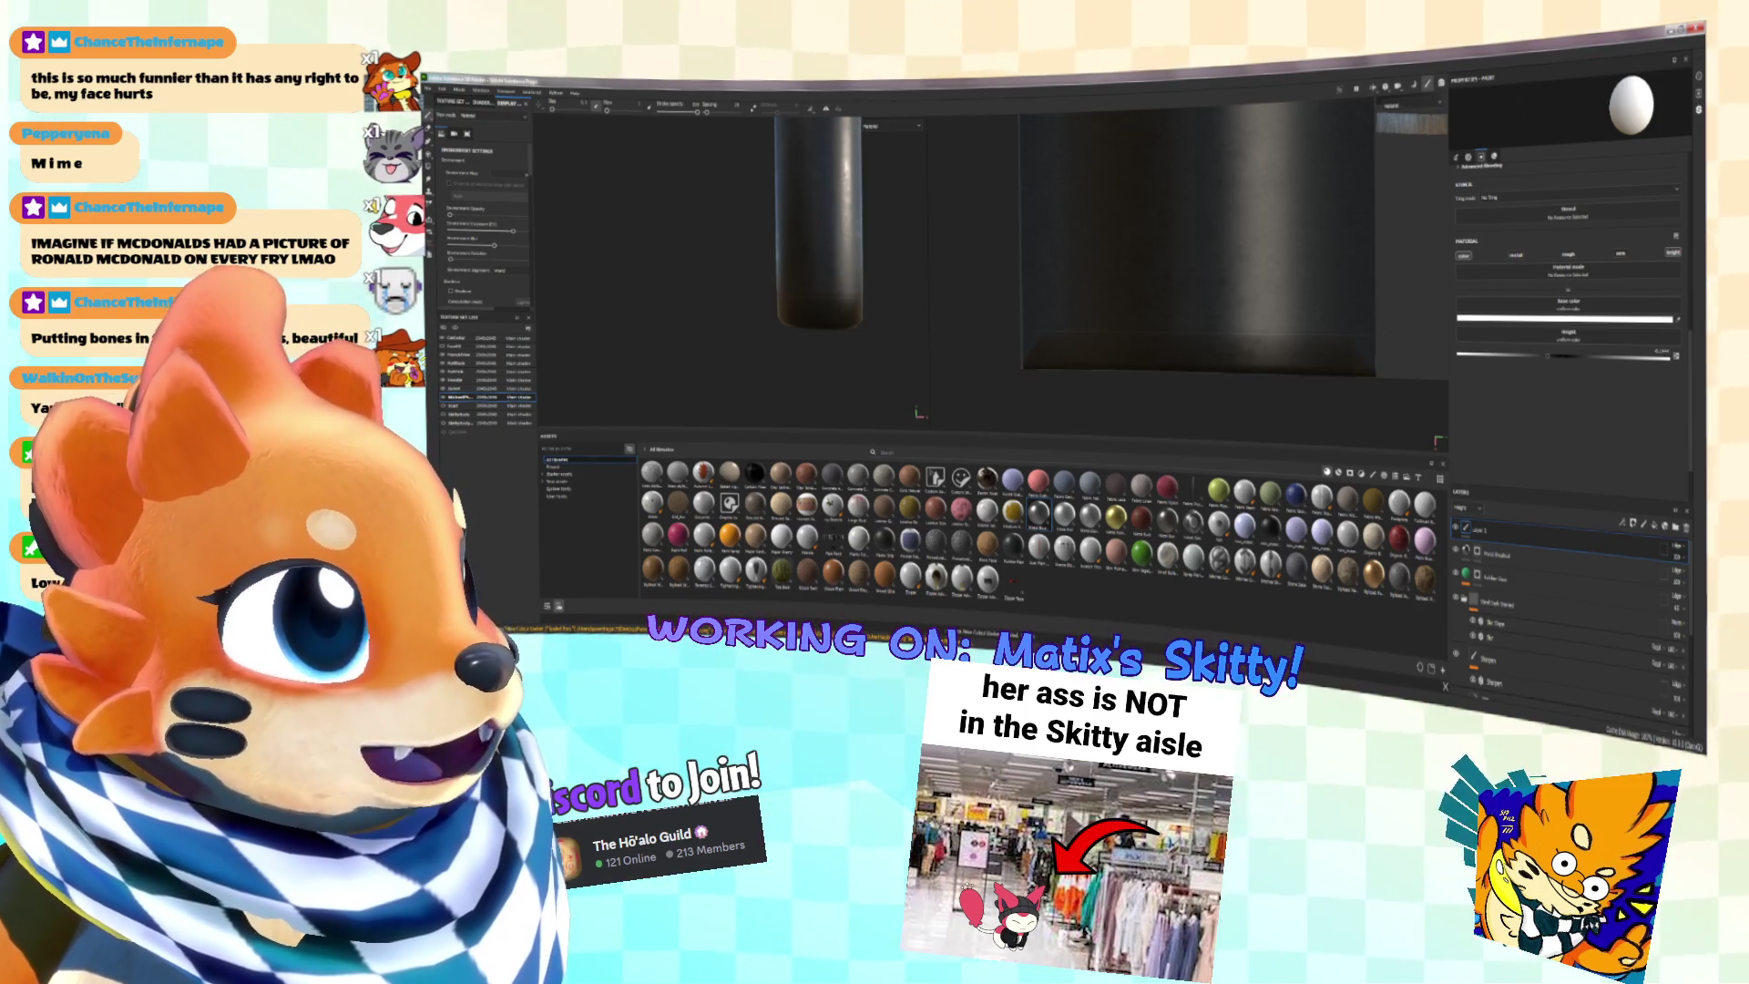
{"action": "key", "text": "shift"}
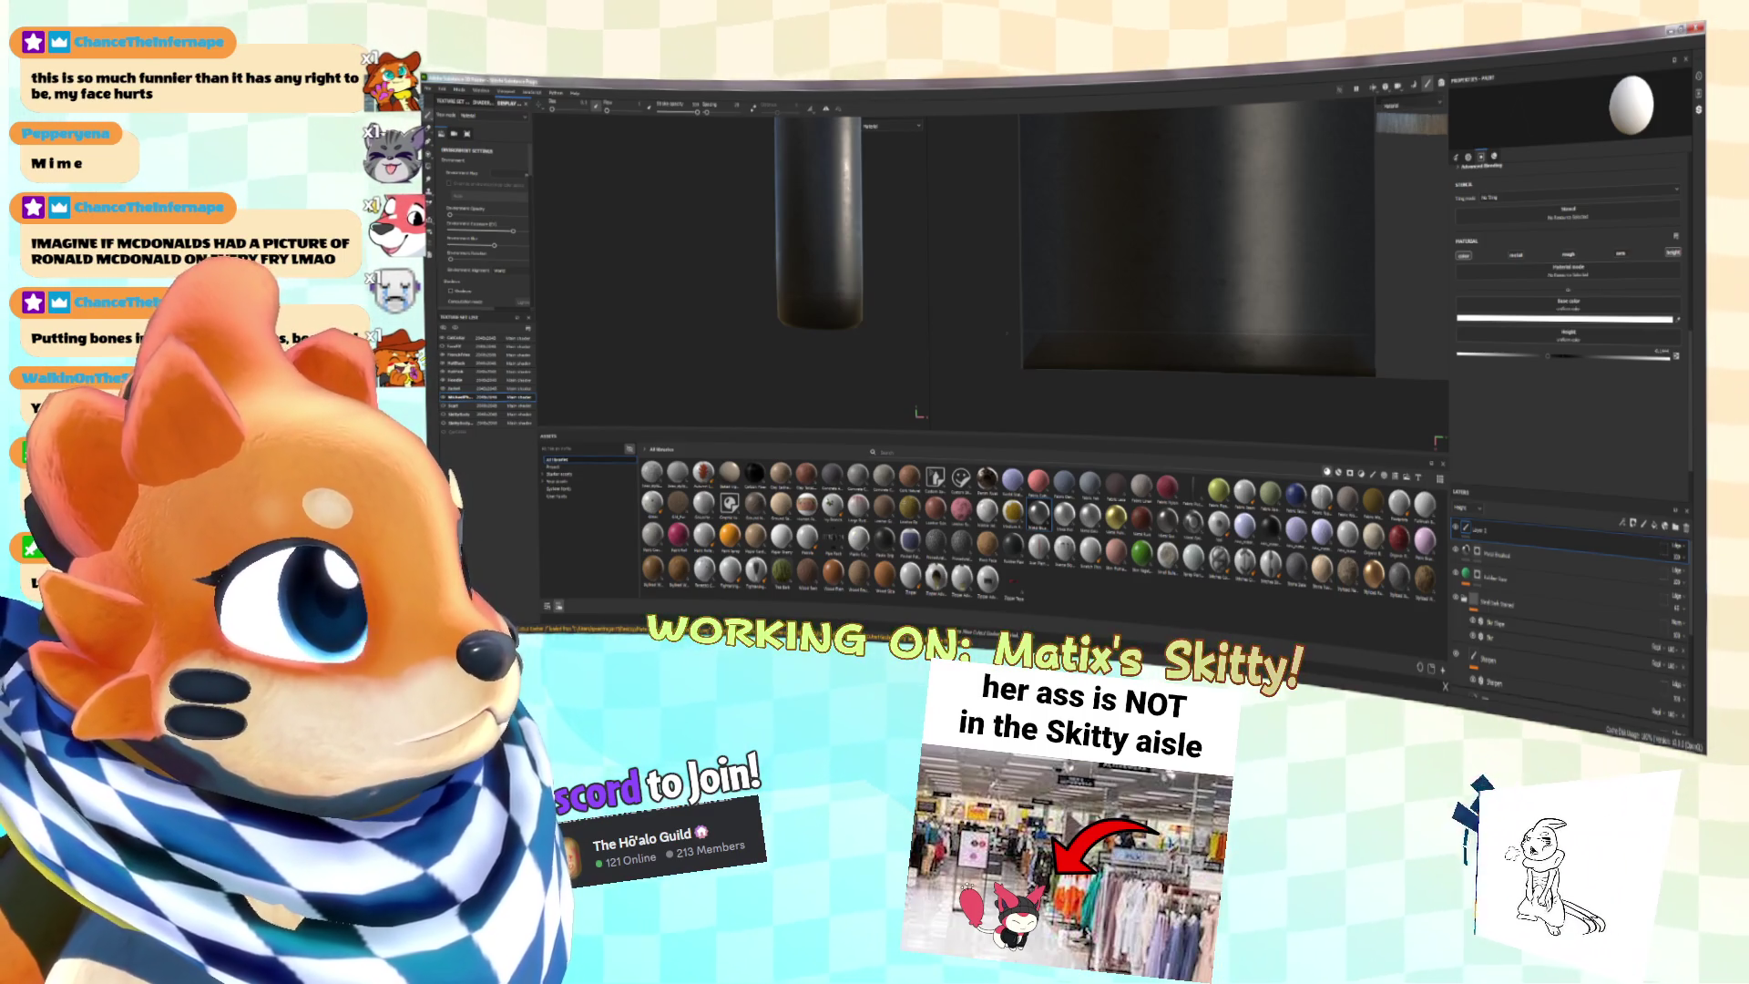
{"action": "key", "text": "shift"}
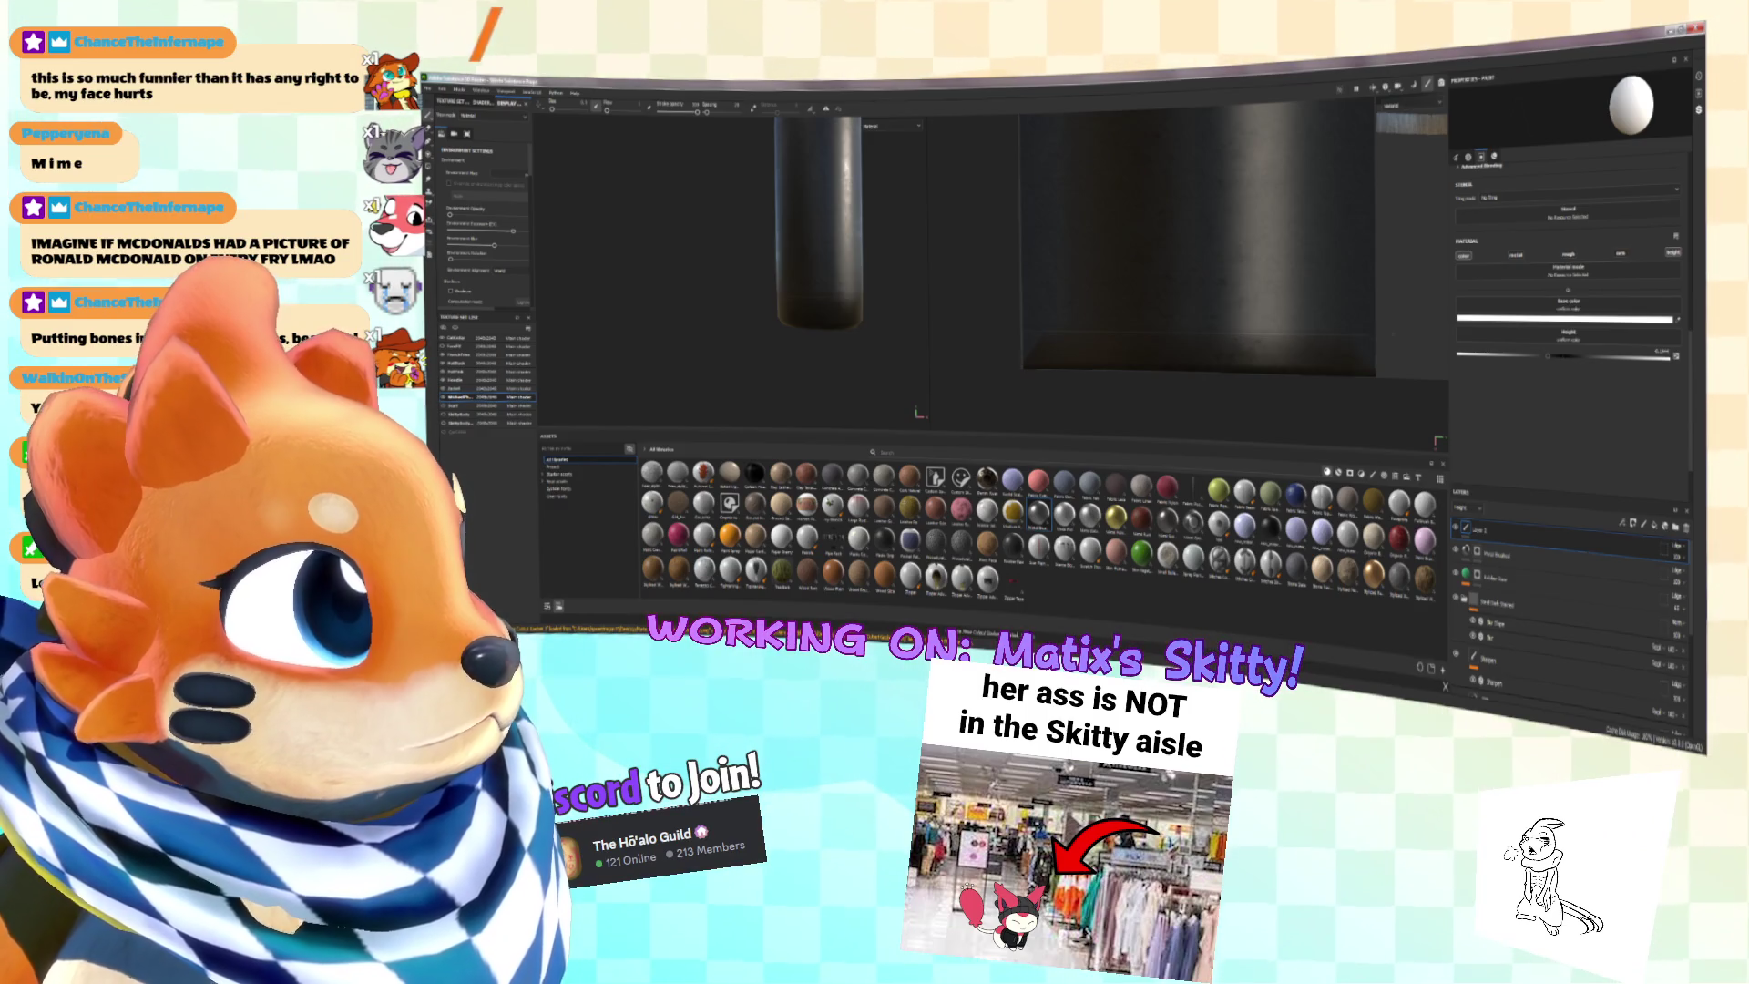
{"action": "key", "text": "shift"}
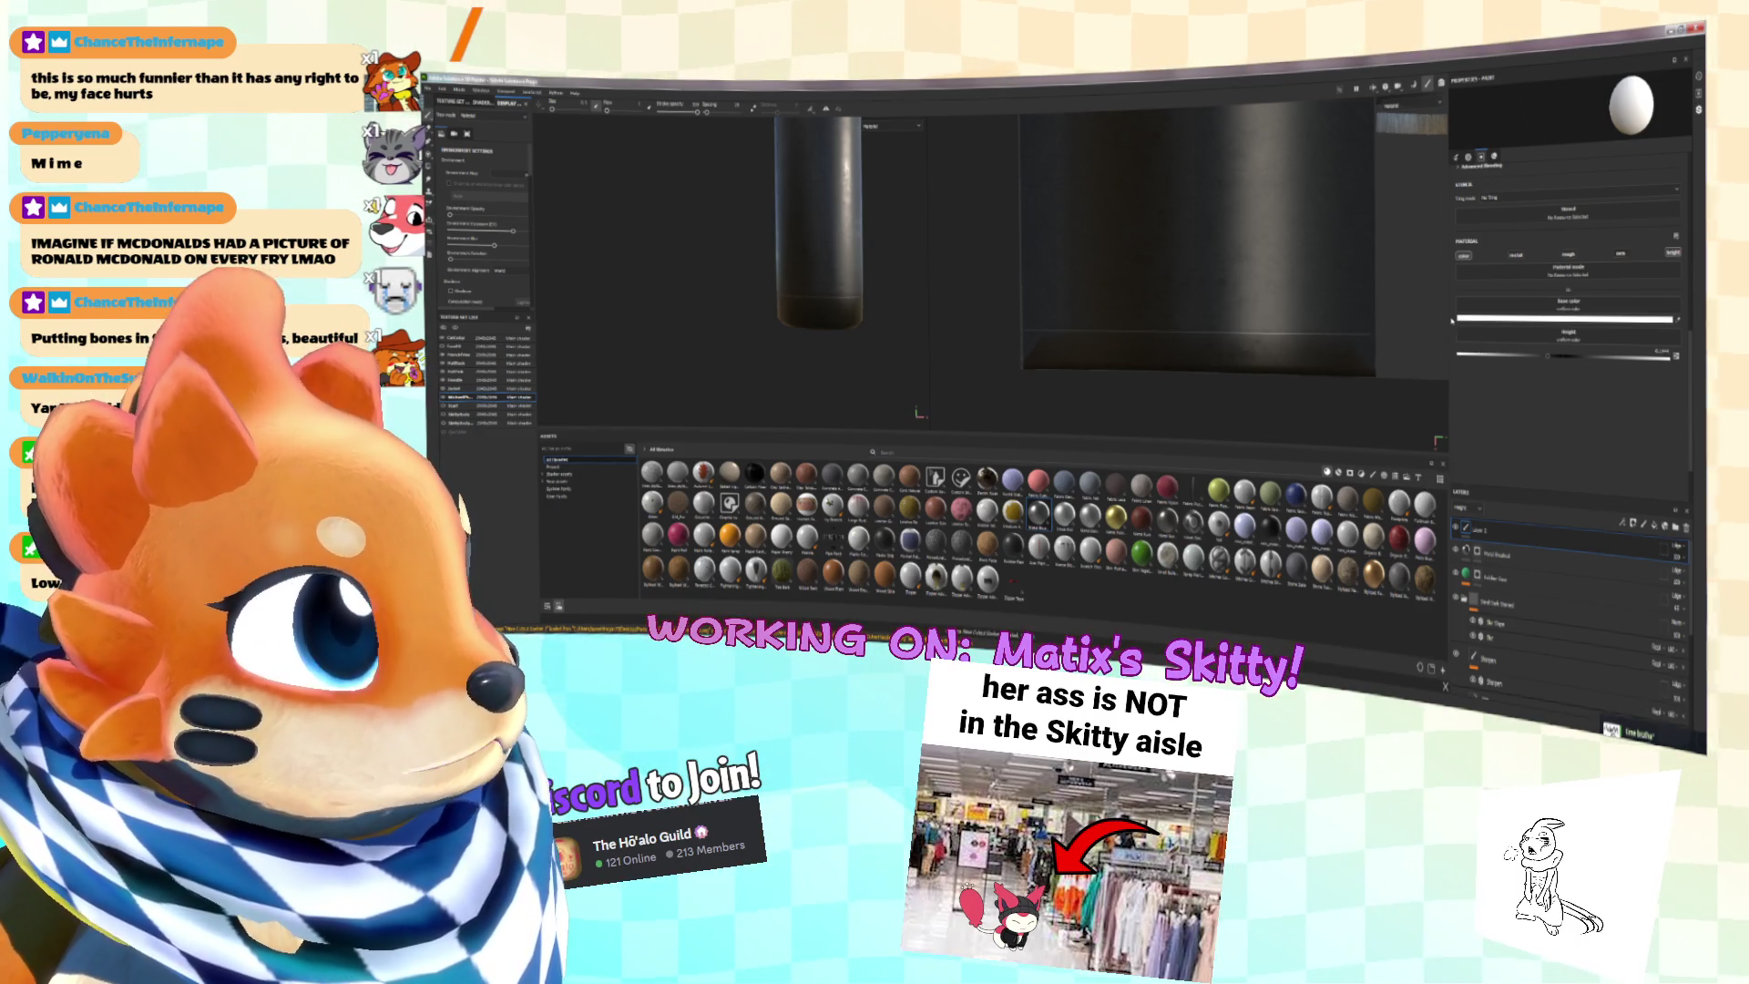
{"action": "left_click", "coordinate": [1398, 335], "text": "shift"}
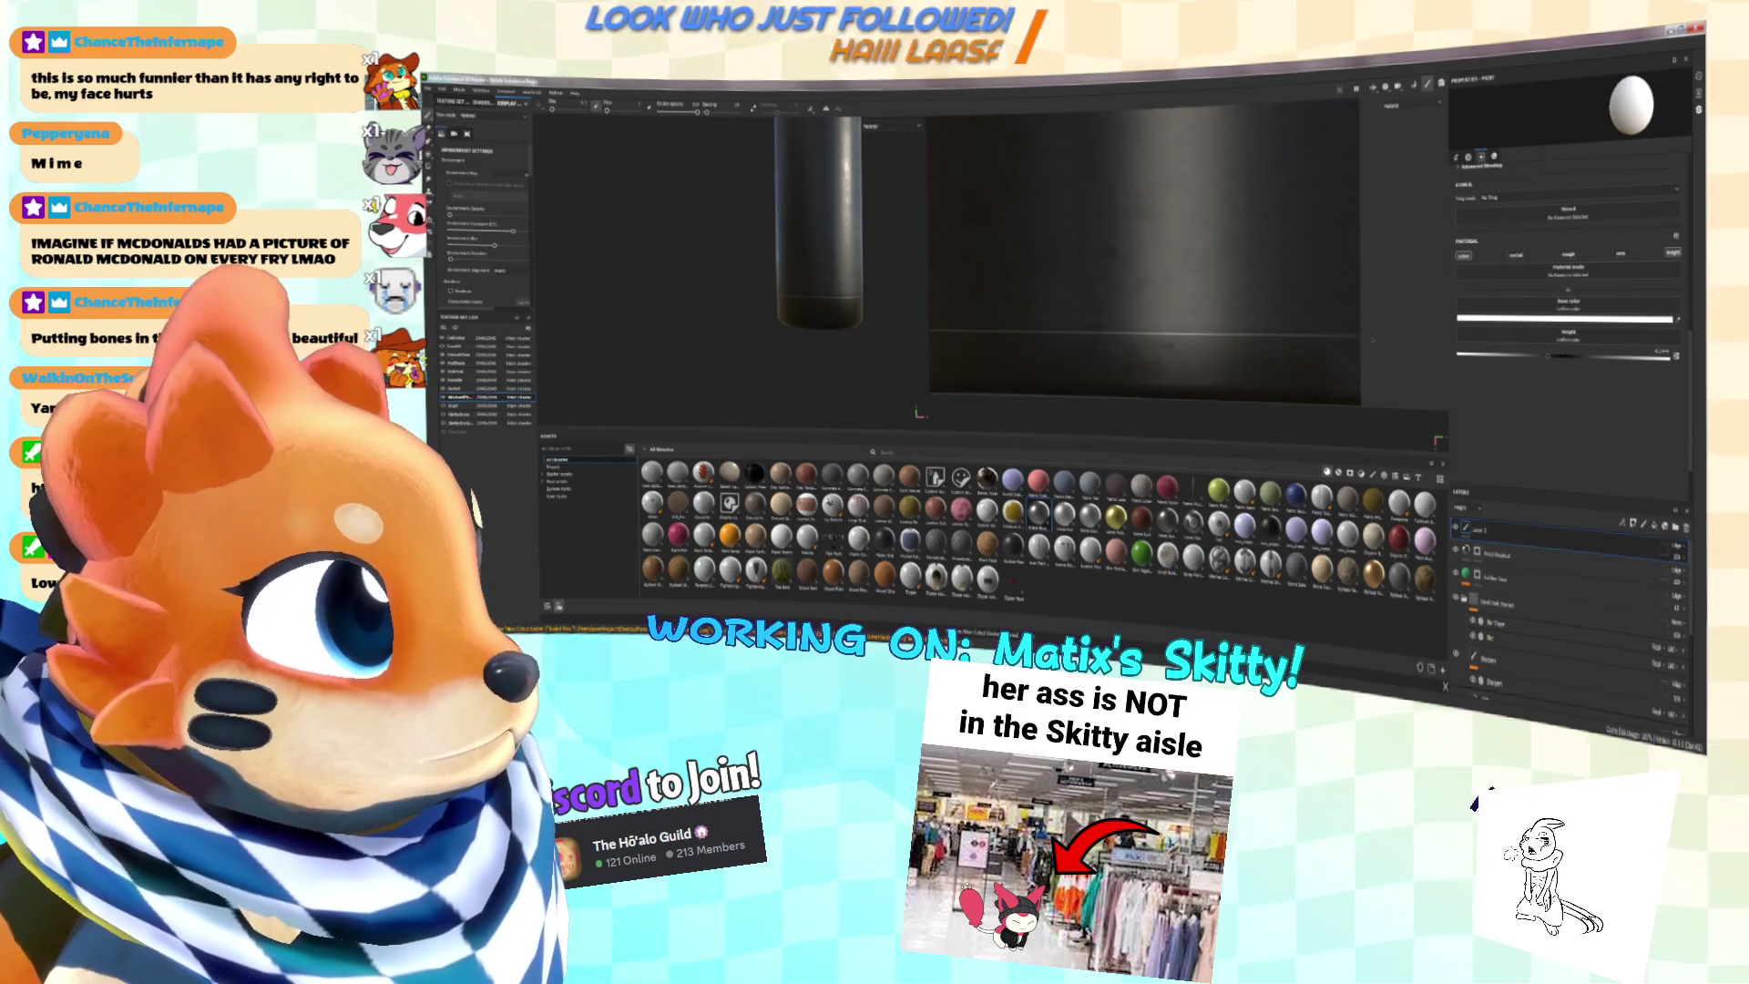
Step: Orbit the 3D view and pan the 2D texture view to inspect the handle
{"action": "mouse_move", "coordinate": [728, 274]}
{"action": "left_mouse_down", "text": "alt"}
{"action": "mouse_move", "coordinate": [870, 255]}
{"action": "mouse_move", "coordinate": [703, 323]}
{"action": "mouse_move", "coordinate": [718, 315]}
{"action": "left_mouse_up", "text": "alt"}
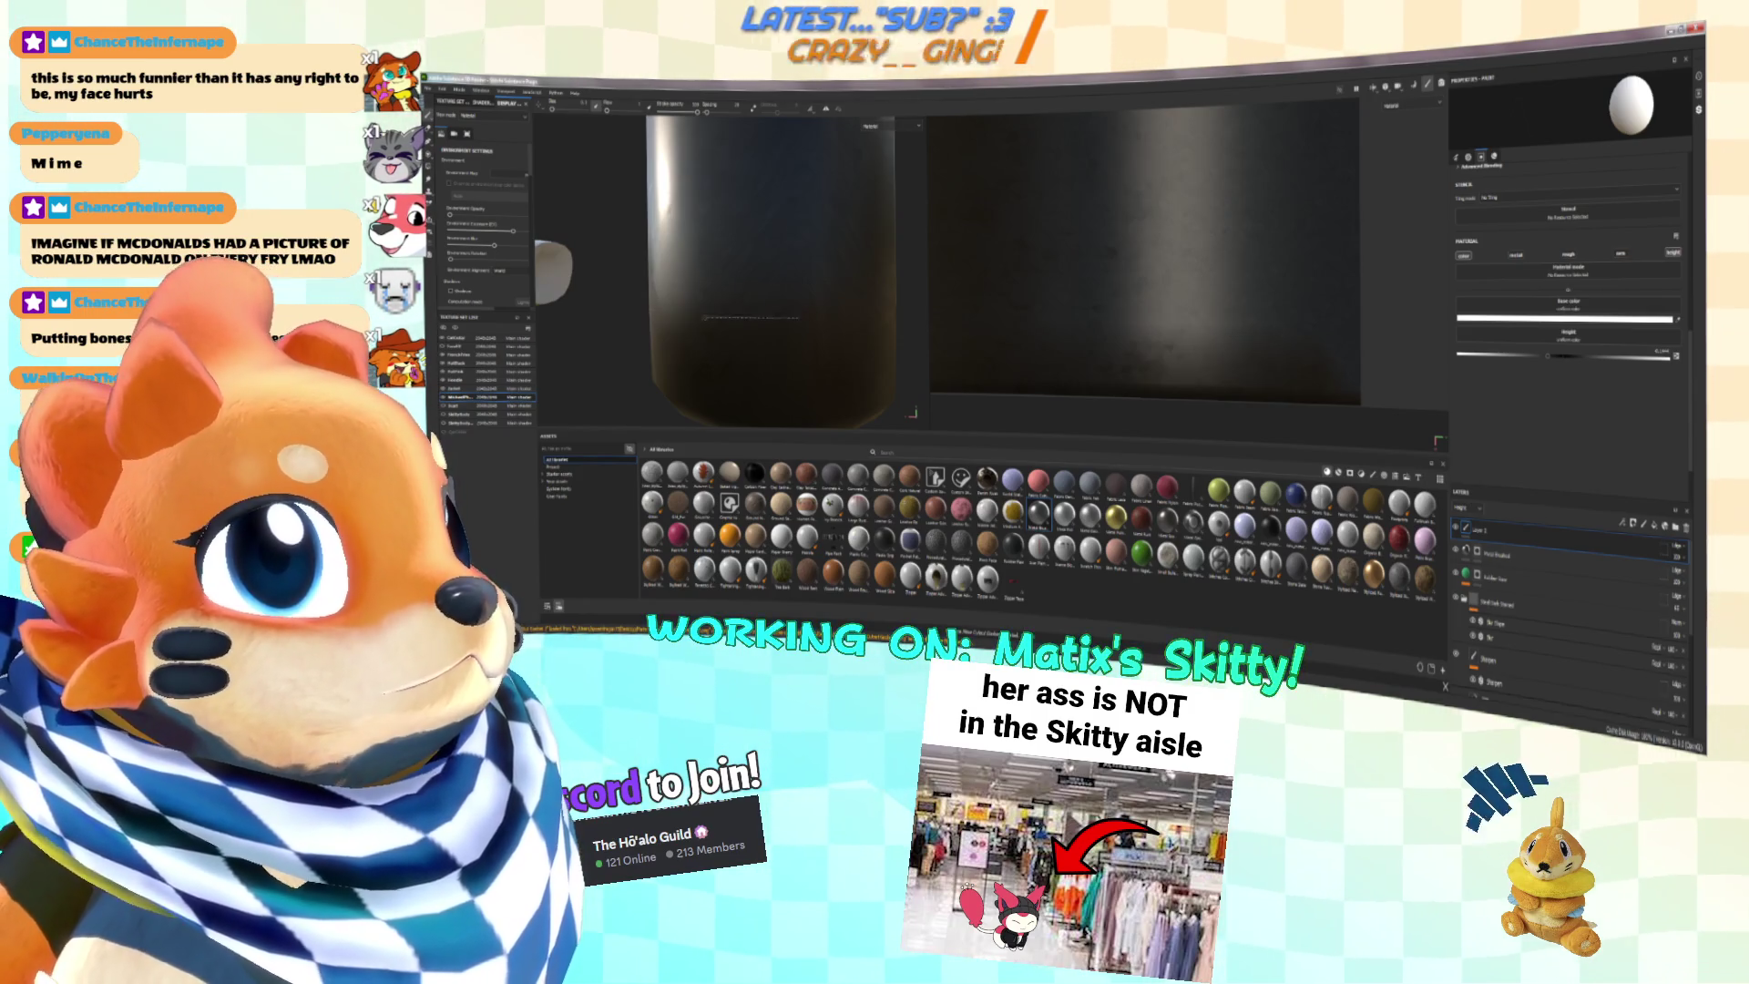
{"action": "mouse_move", "coordinate": [756, 319]}
{"action": "left_mouse_down", "text": "alt"}
{"action": "mouse_move", "coordinate": [803, 295]}
{"action": "mouse_move", "coordinate": [784, 273]}
{"action": "left_mouse_up", "text": "alt"}
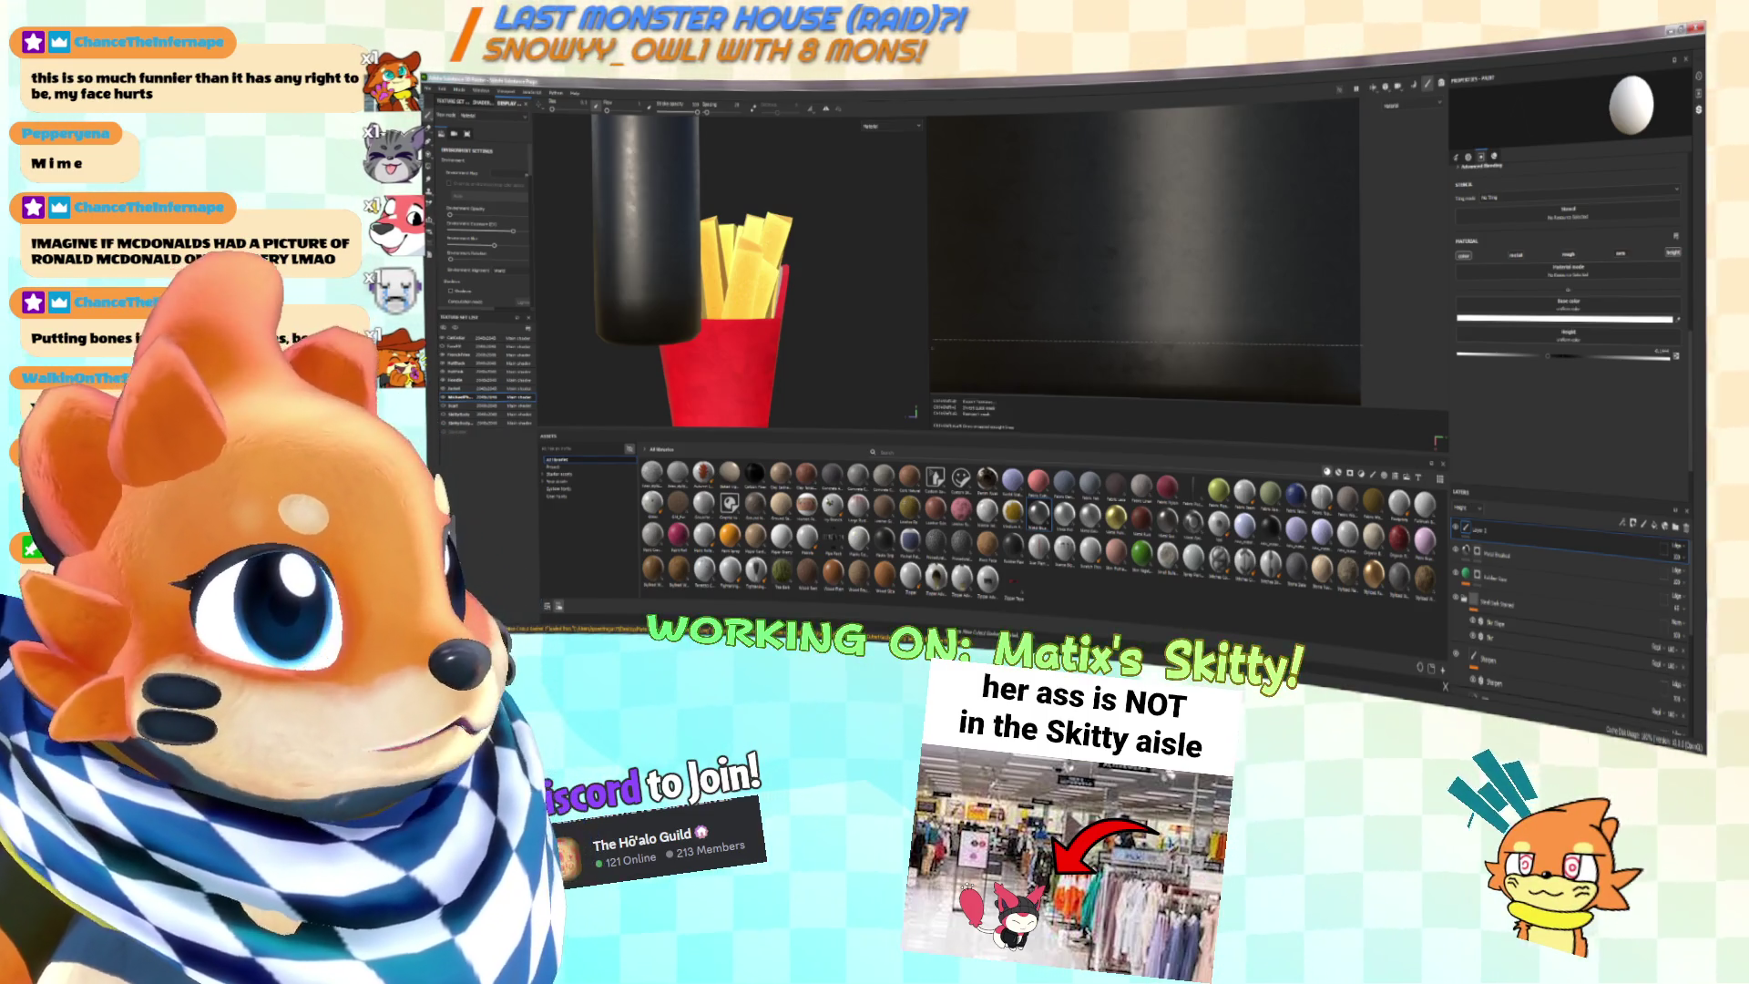
{"action": "middle_click_drag", "start_coordinate": [1155, 342], "coordinate": [1256, 333]}
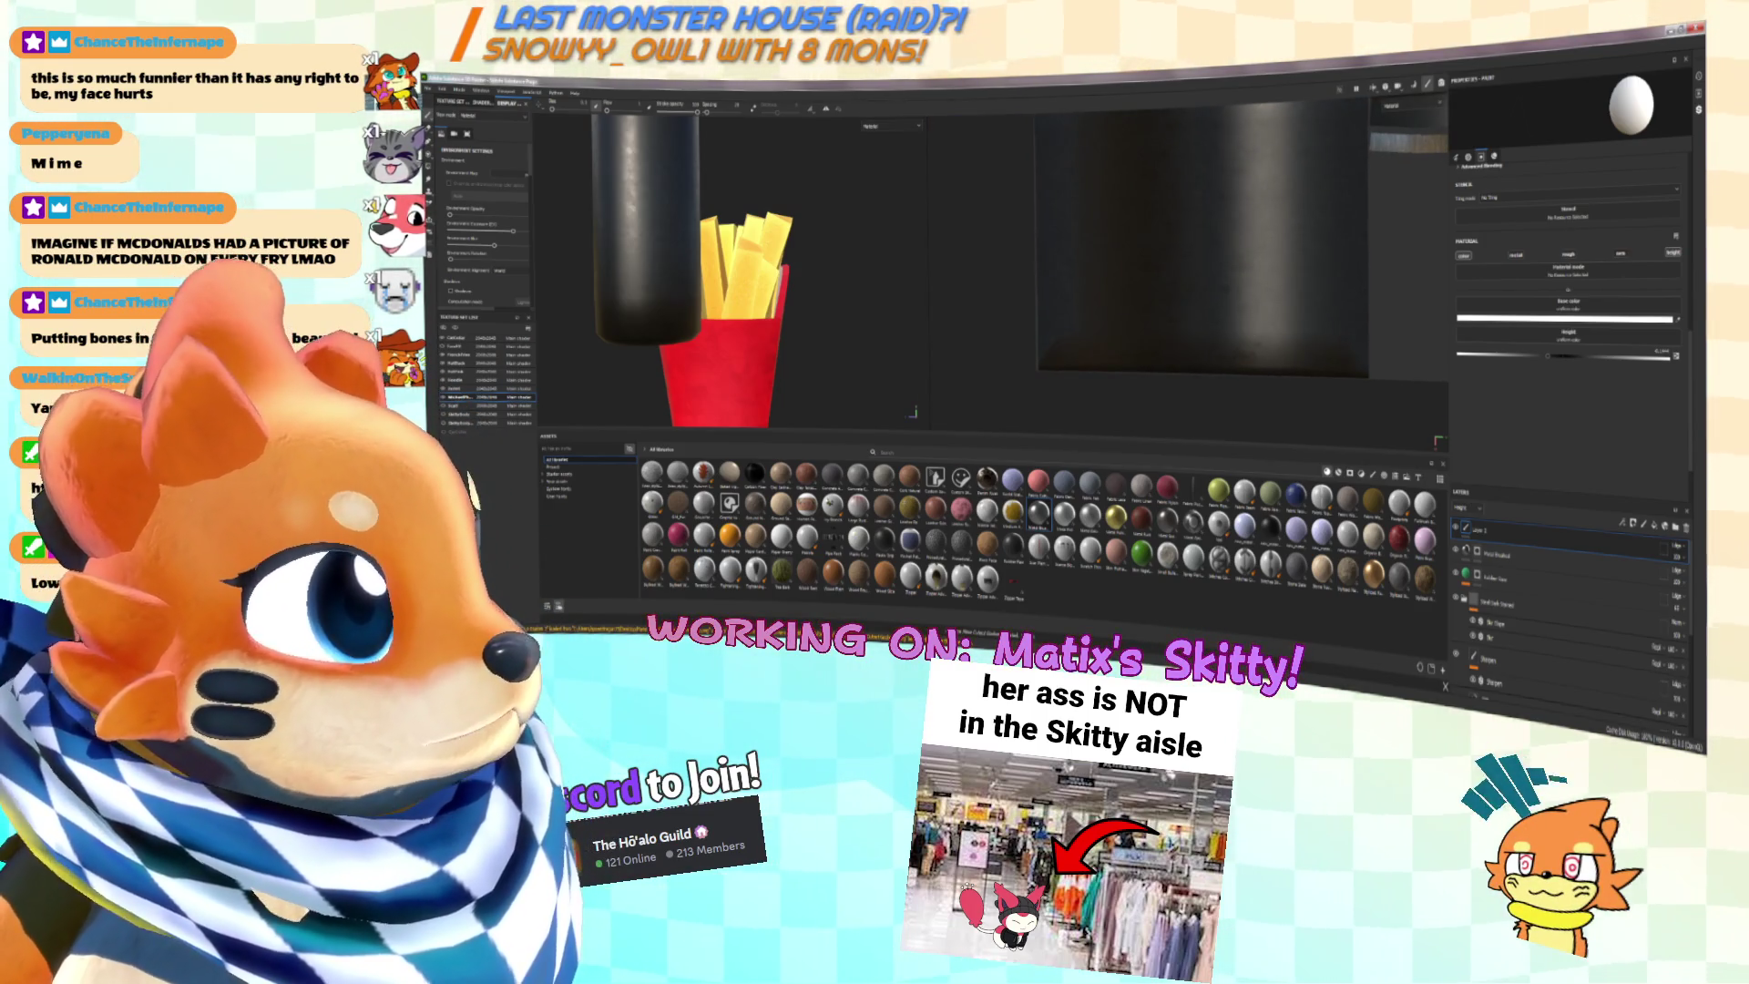
{"action": "middle_click_drag", "start_coordinate": [1185, 274], "coordinate": [1176, 365]}
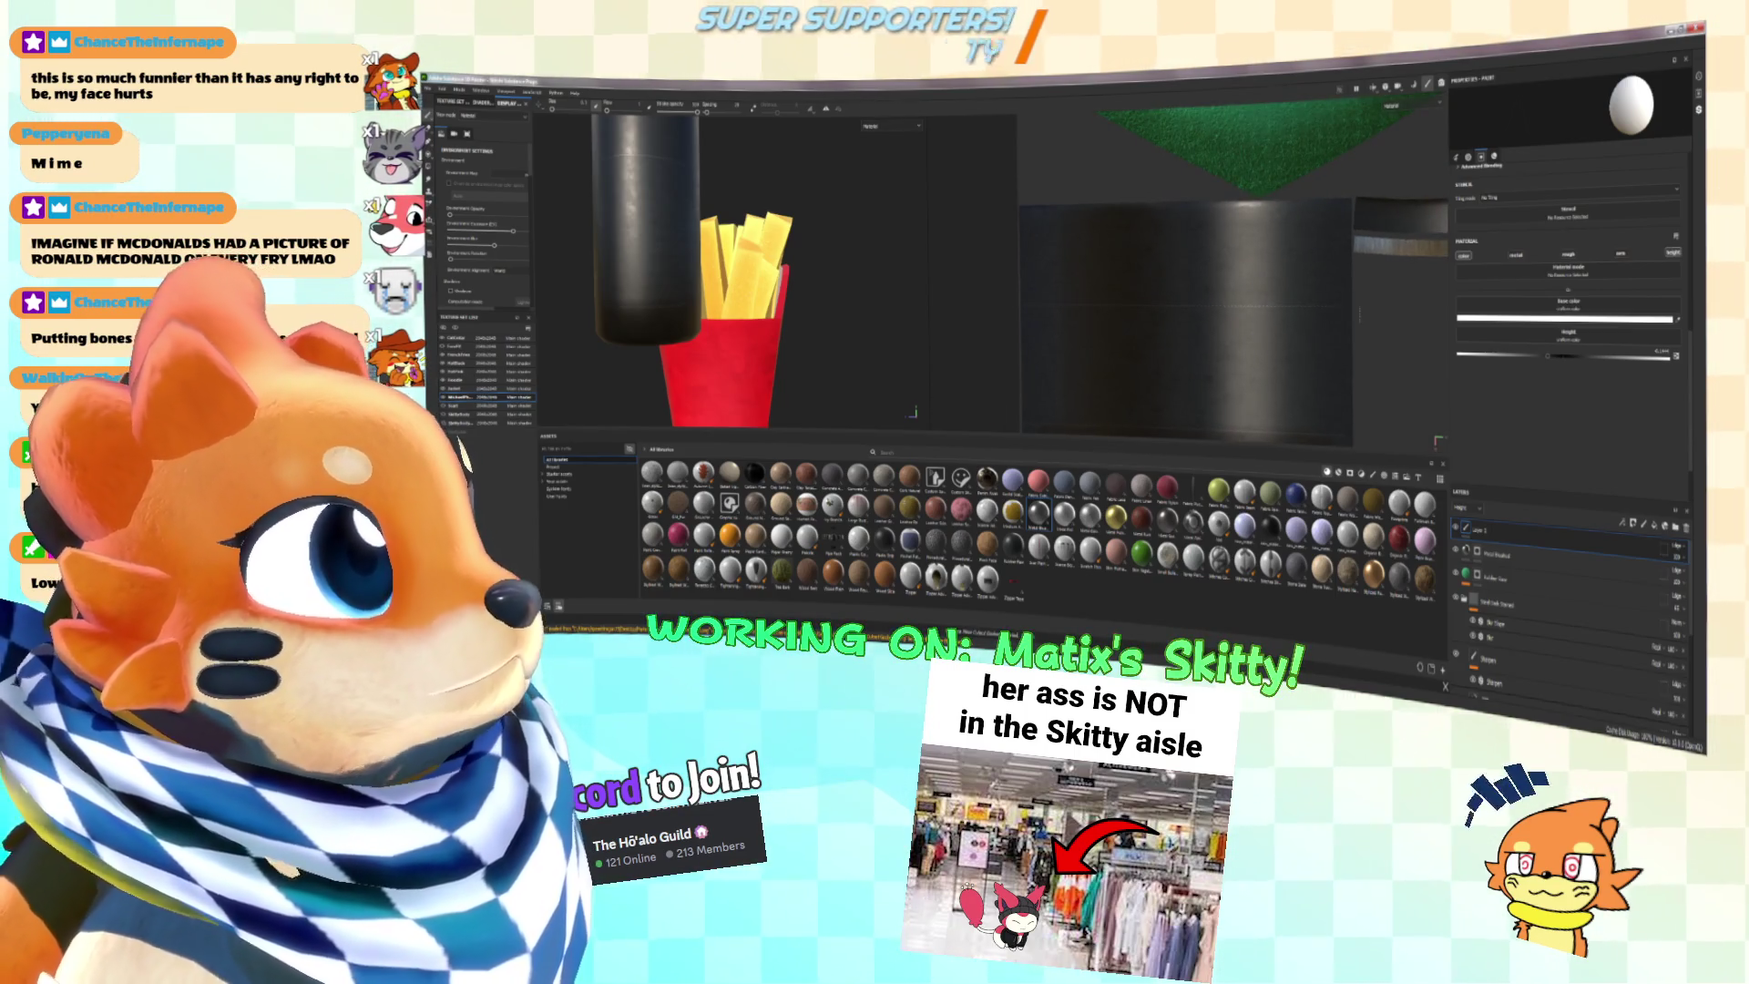
Step: Orbit the 3D view around the microphone to frame the dark handle on its own
{"action": "mouse_move", "coordinate": [729, 273]}
{"action": "left_mouse_down", "text": "alt"}
{"action": "mouse_move", "coordinate": [802, 236]}
{"action": "mouse_move", "coordinate": [826, 311]}
{"action": "left_mouse_up", "text": "alt"}
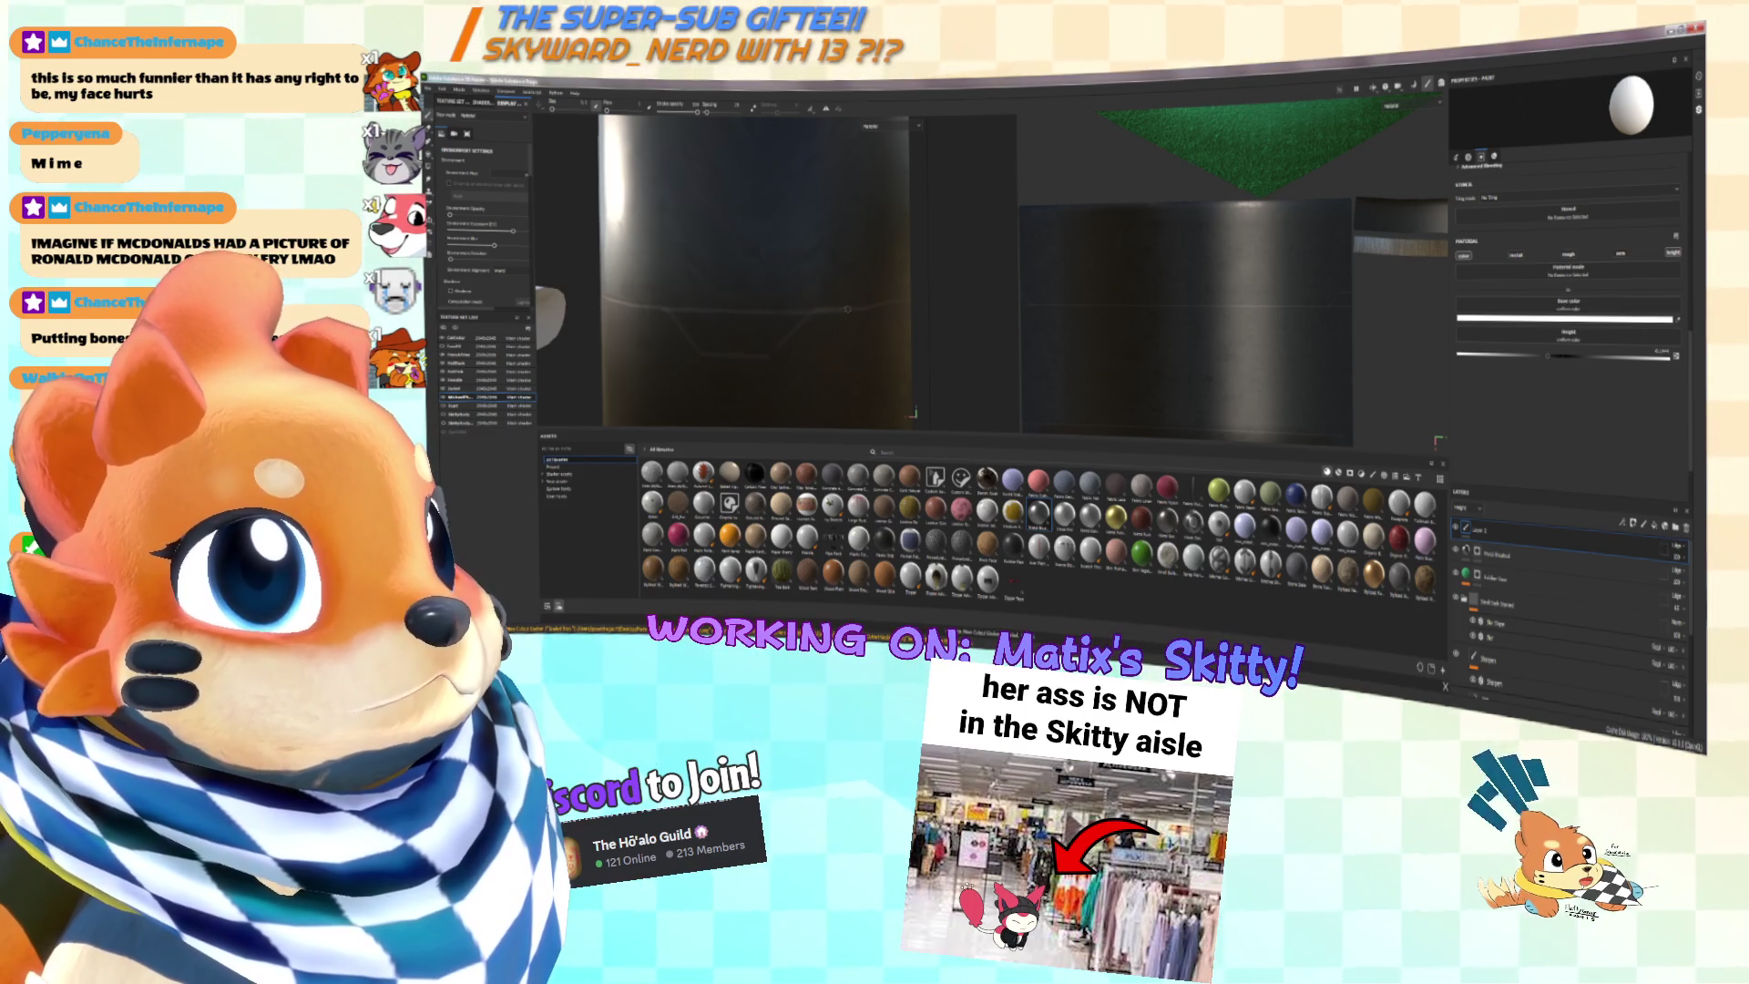
{"action": "left_click_drag", "start_coordinate": [867, 308], "coordinate": [729, 297], "text": "alt"}
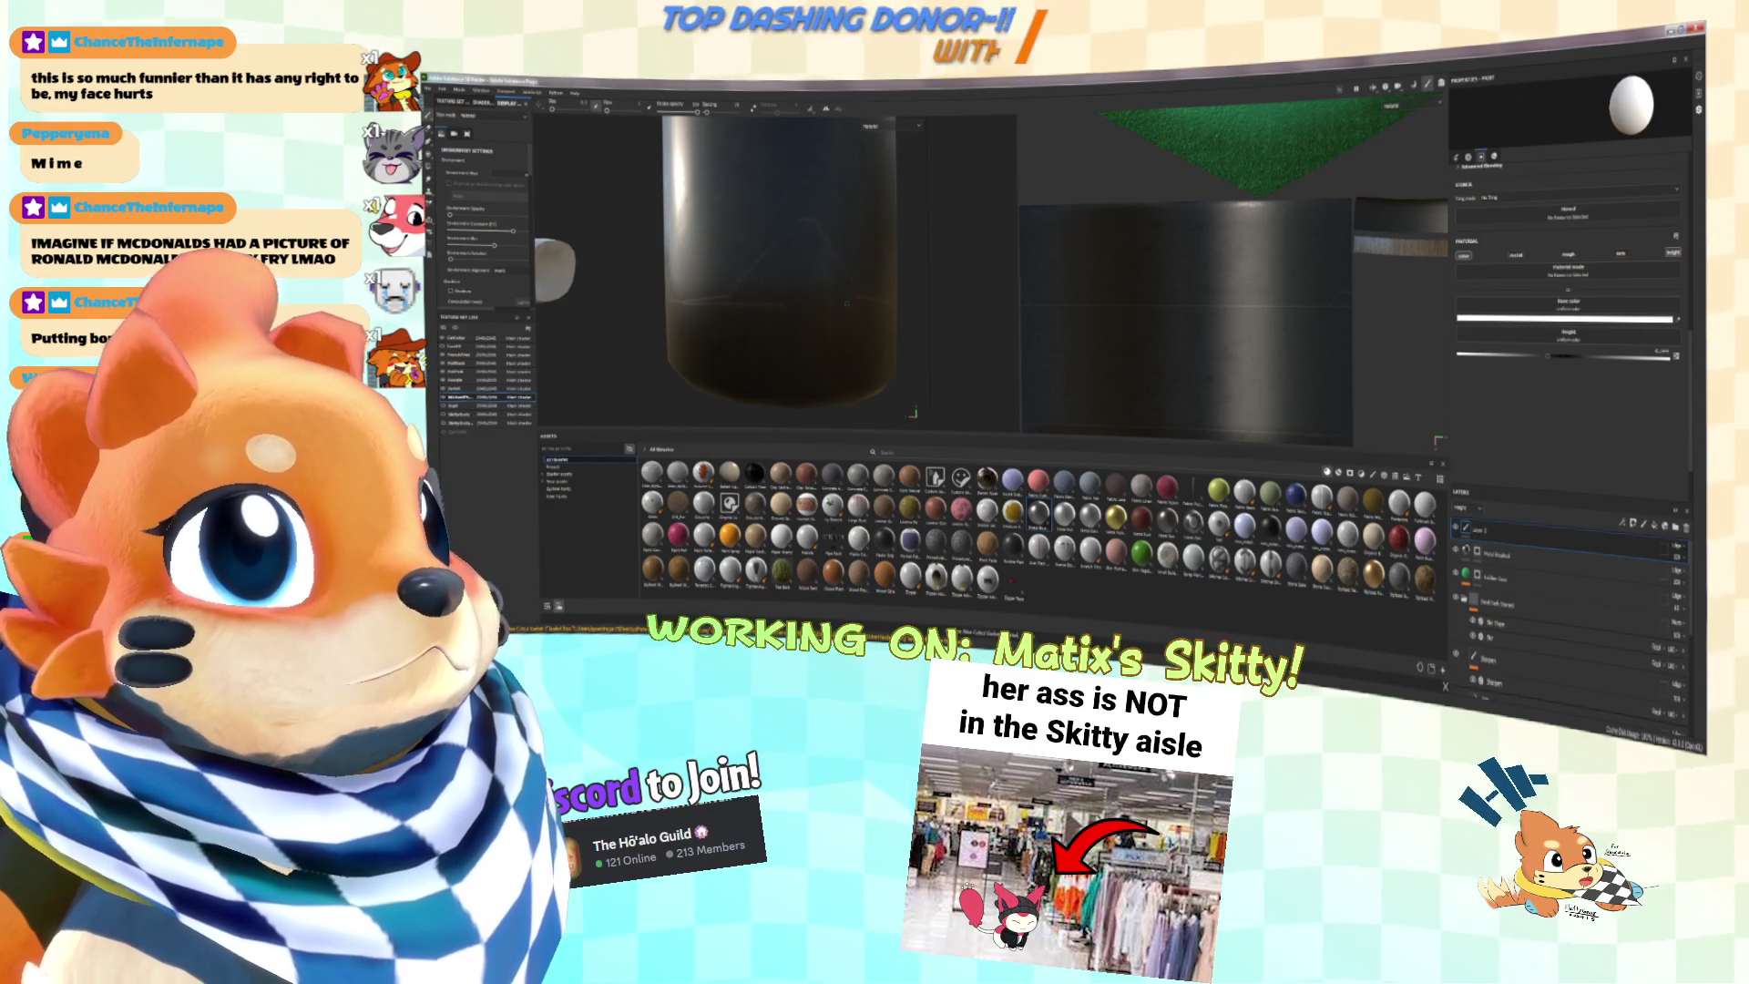
{"action": "mouse_move", "coordinate": [729, 296]}
{"action": "left_mouse_down", "text": "alt"}
{"action": "mouse_move", "coordinate": [656, 301]}
{"action": "mouse_move", "coordinate": [729, 319]}
{"action": "mouse_move", "coordinate": [742, 291]}
{"action": "mouse_move", "coordinate": [829, 312]}
{"action": "mouse_move", "coordinate": [783, 320]}
{"action": "left_mouse_up", "text": "alt"}
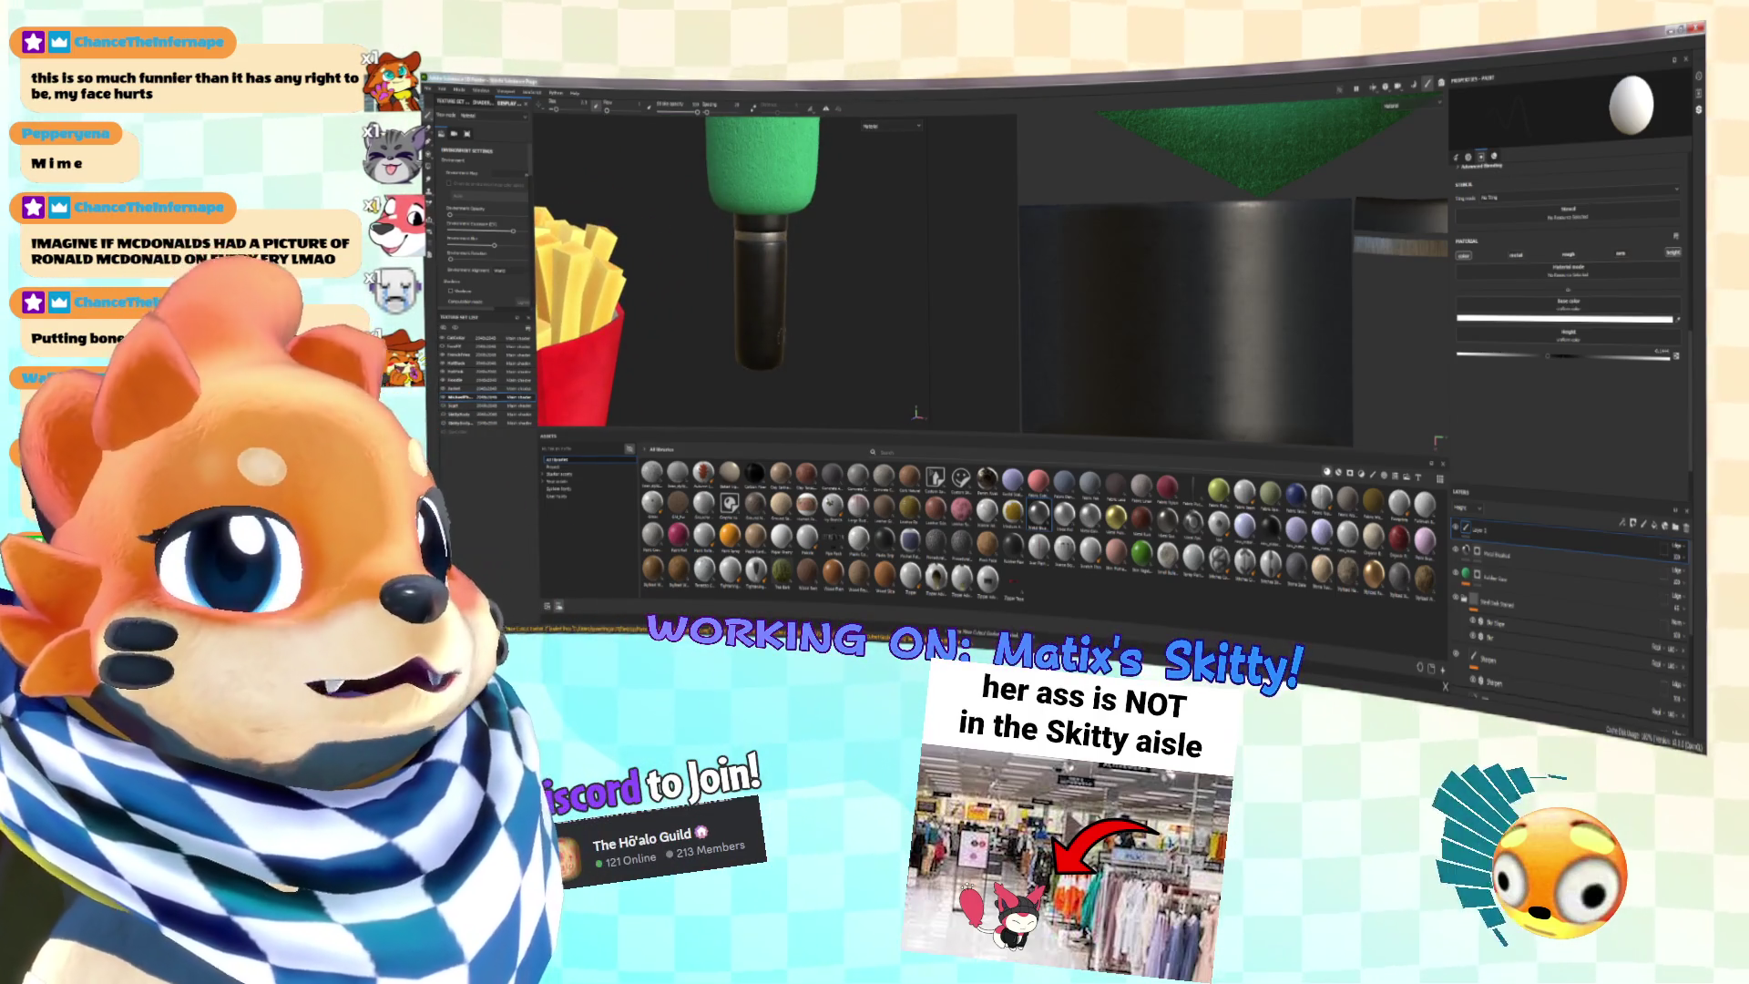
{"action": "left_click_drag", "start_coordinate": [790, 341], "coordinate": [791, 313], "text": "alt"}
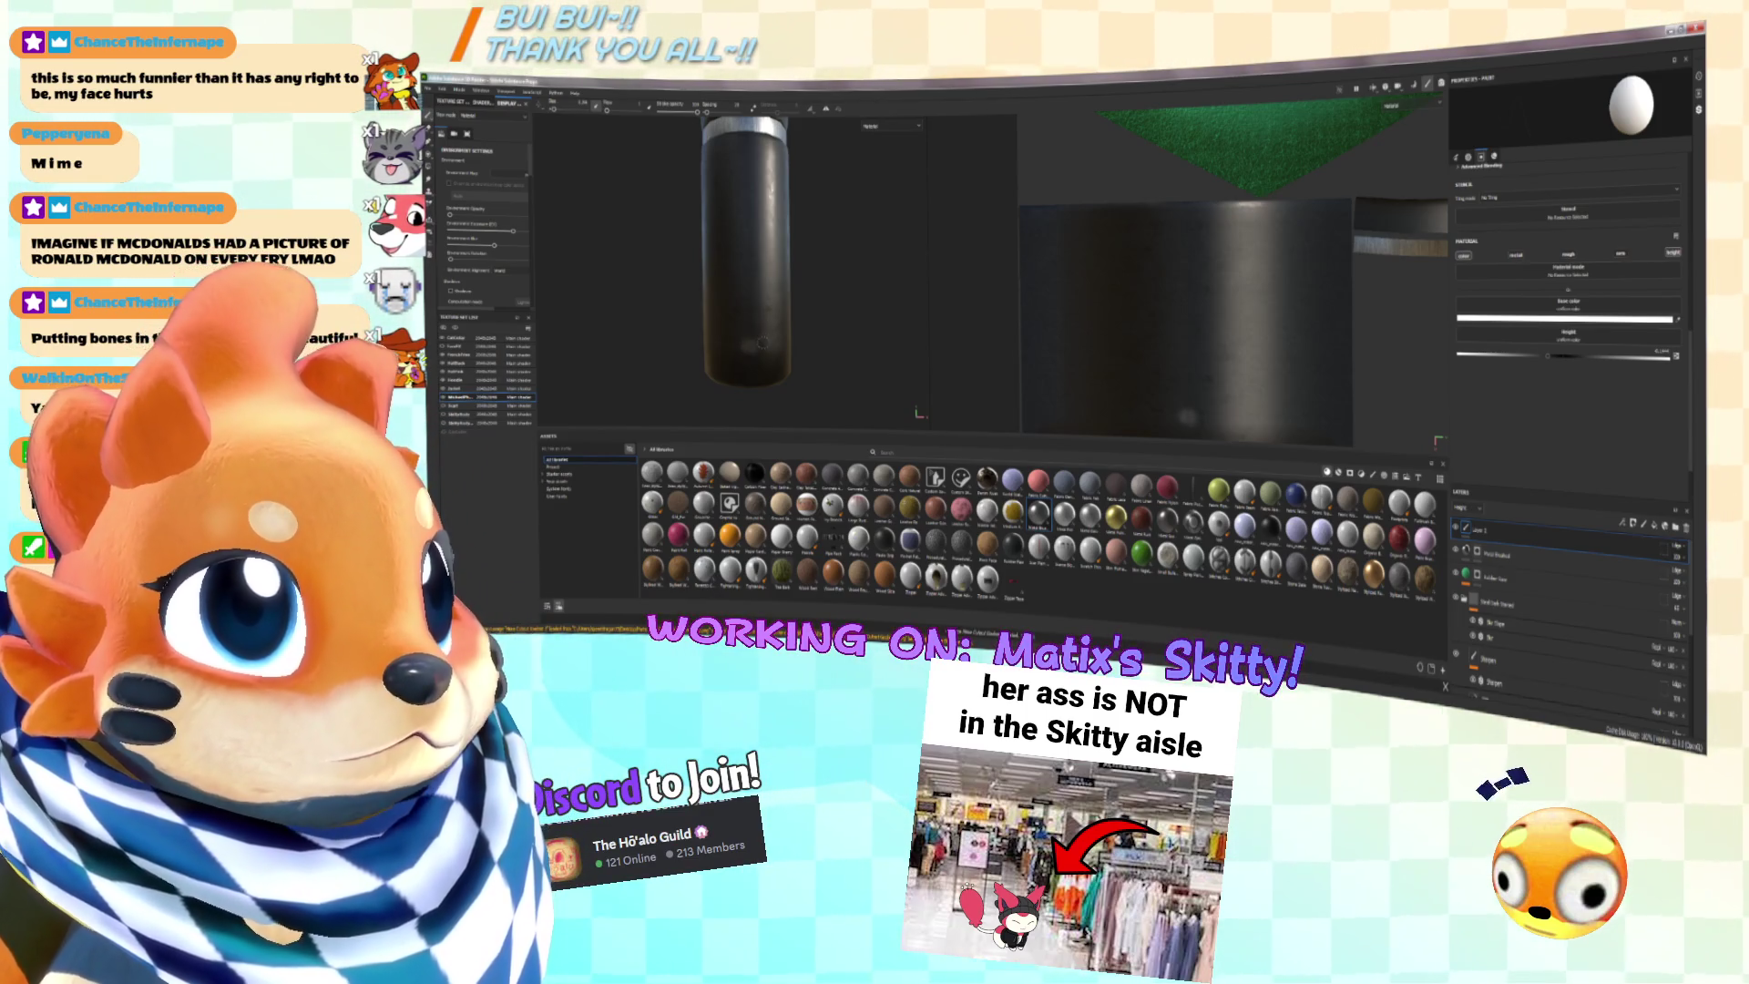
{"action": "scroll", "coordinate": [722, 298], "scroll_direction": "up", "scroll_amount": 3}
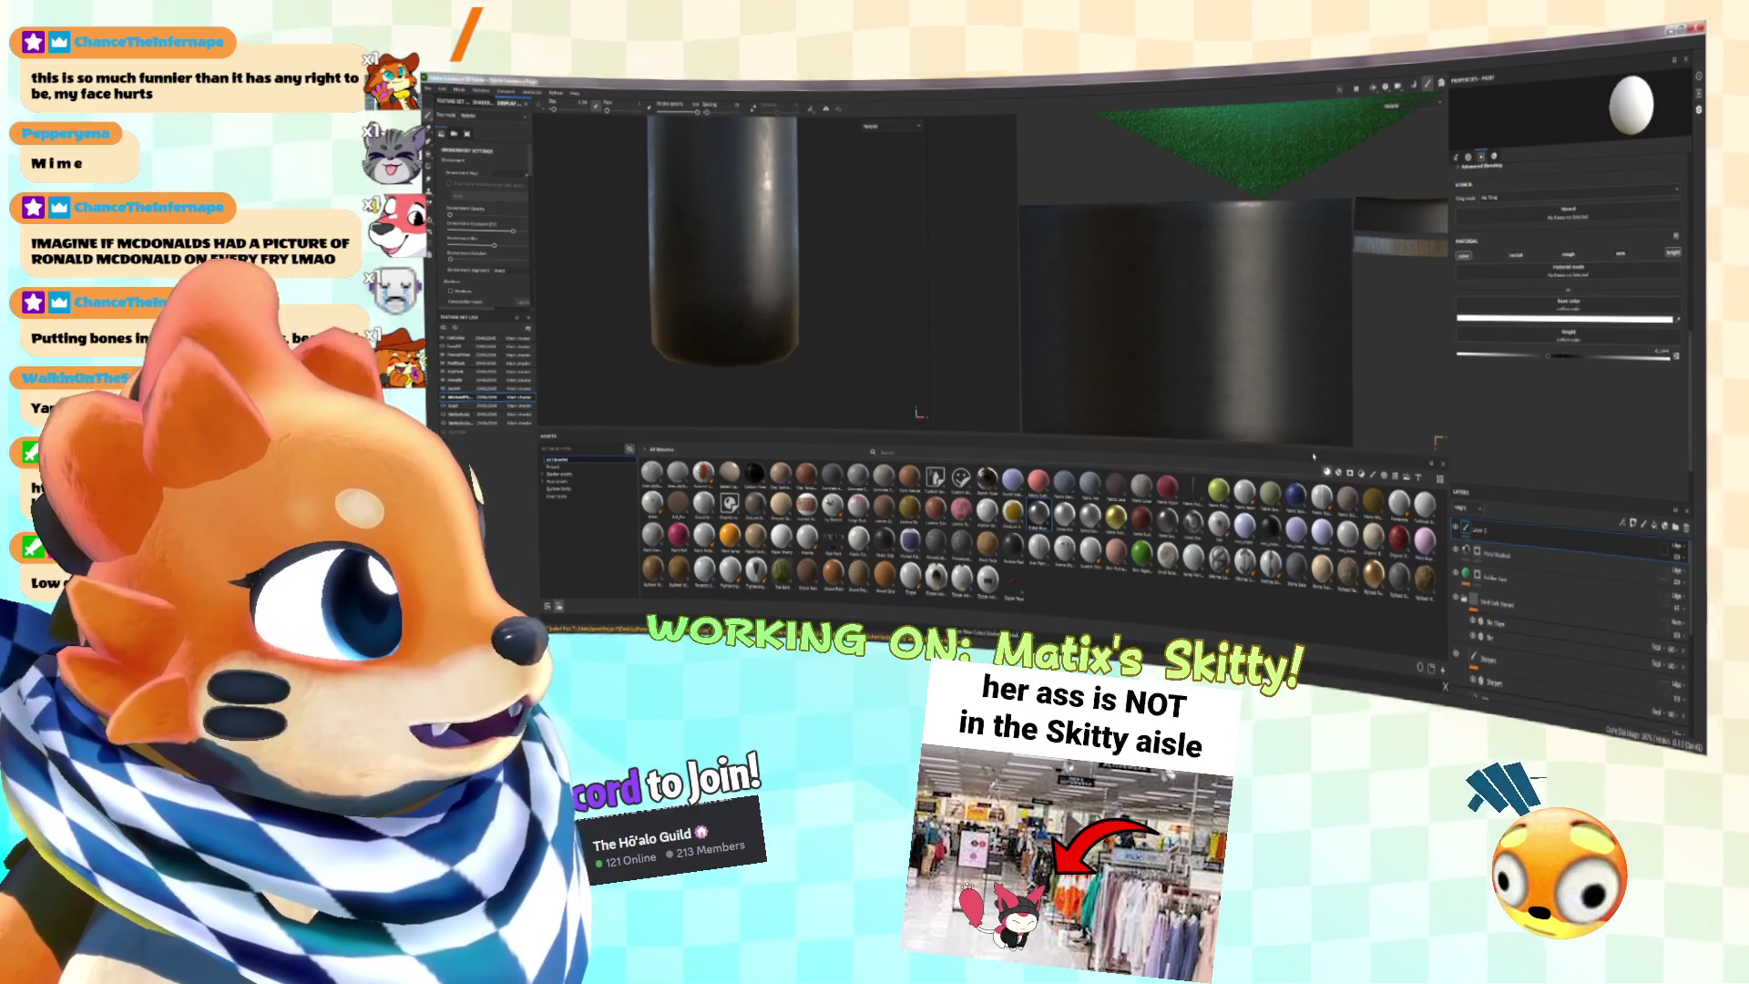
Step: Filter the asset shelf to textures and alphas and load the purple stamp shape into the brush's Height slot
{"action": "left_click", "coordinate": [1351, 473]}
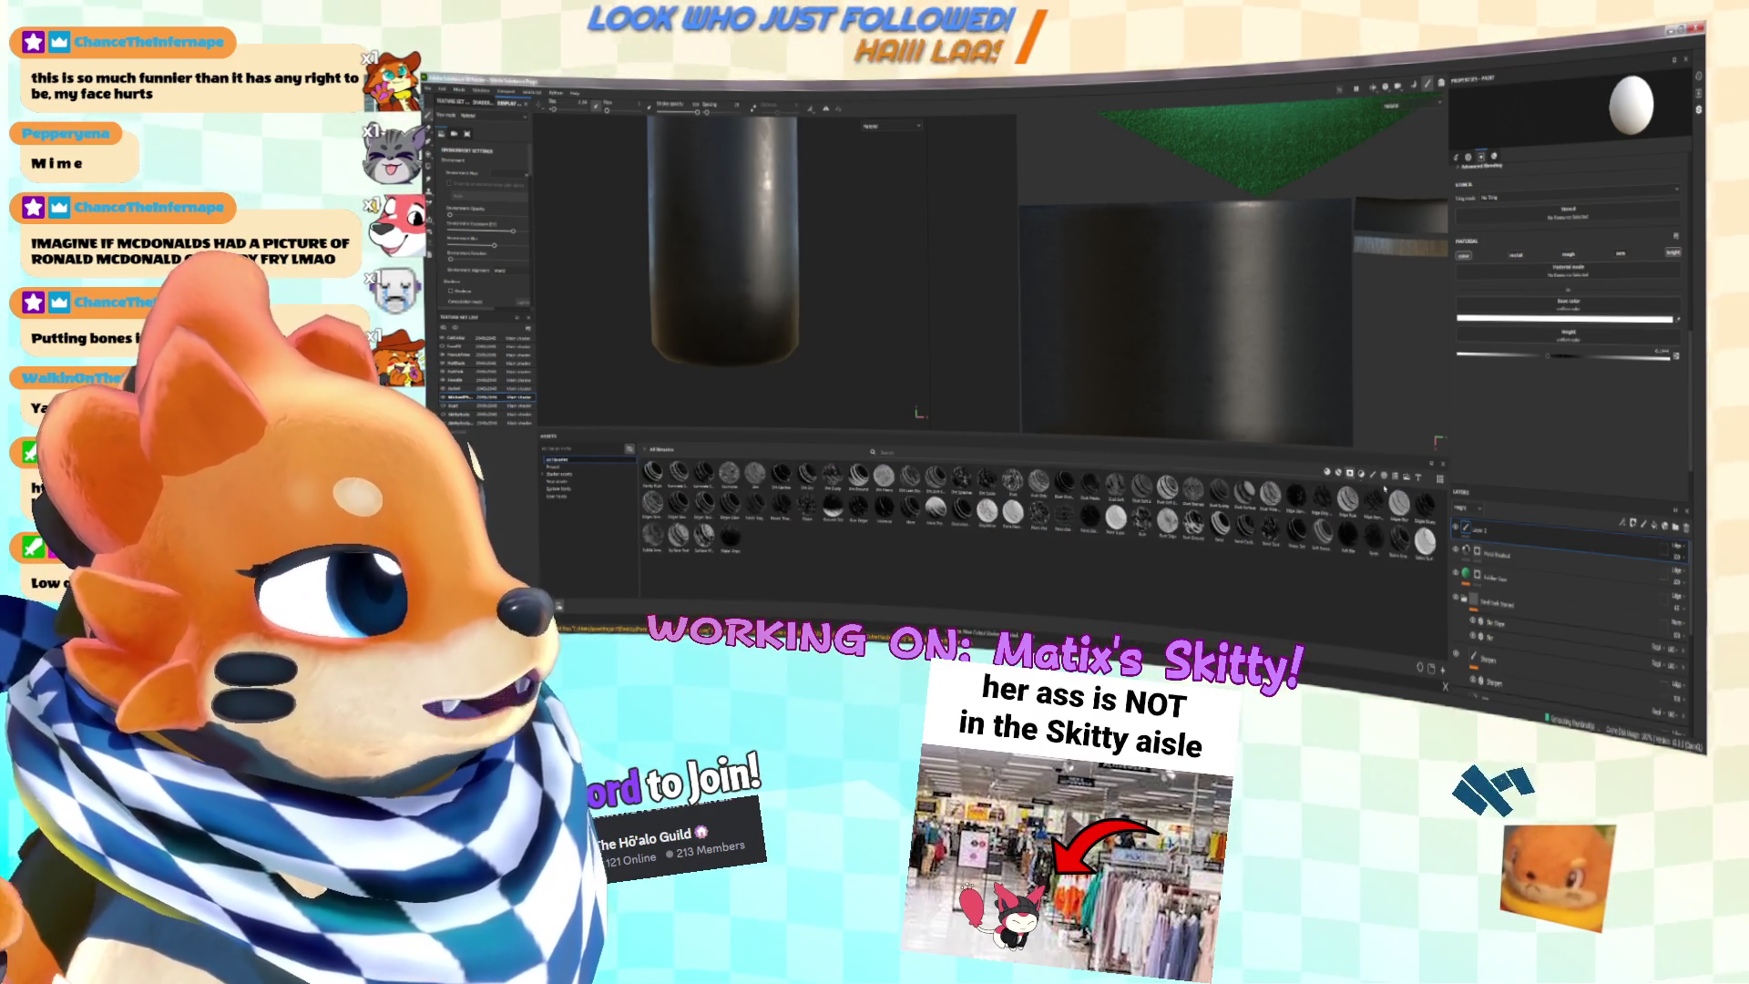
{"action": "left_click", "coordinate": [1395, 477]}
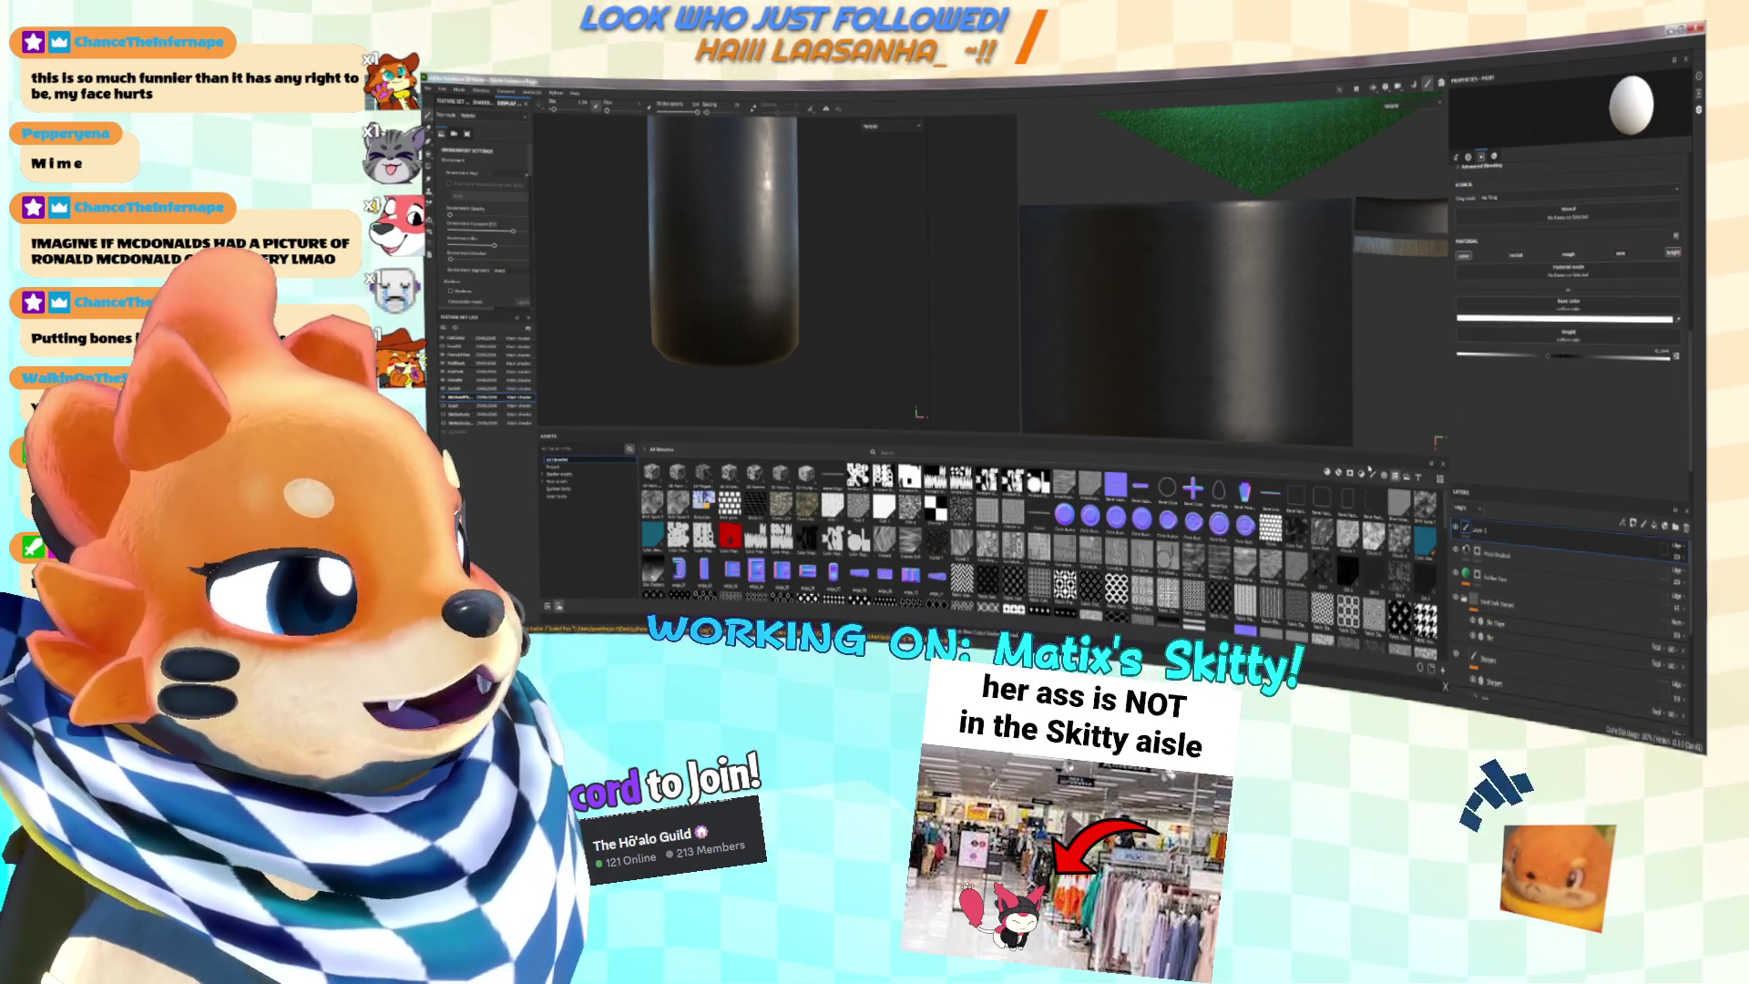
{"action": "left_click", "coordinate": [1245, 492]}
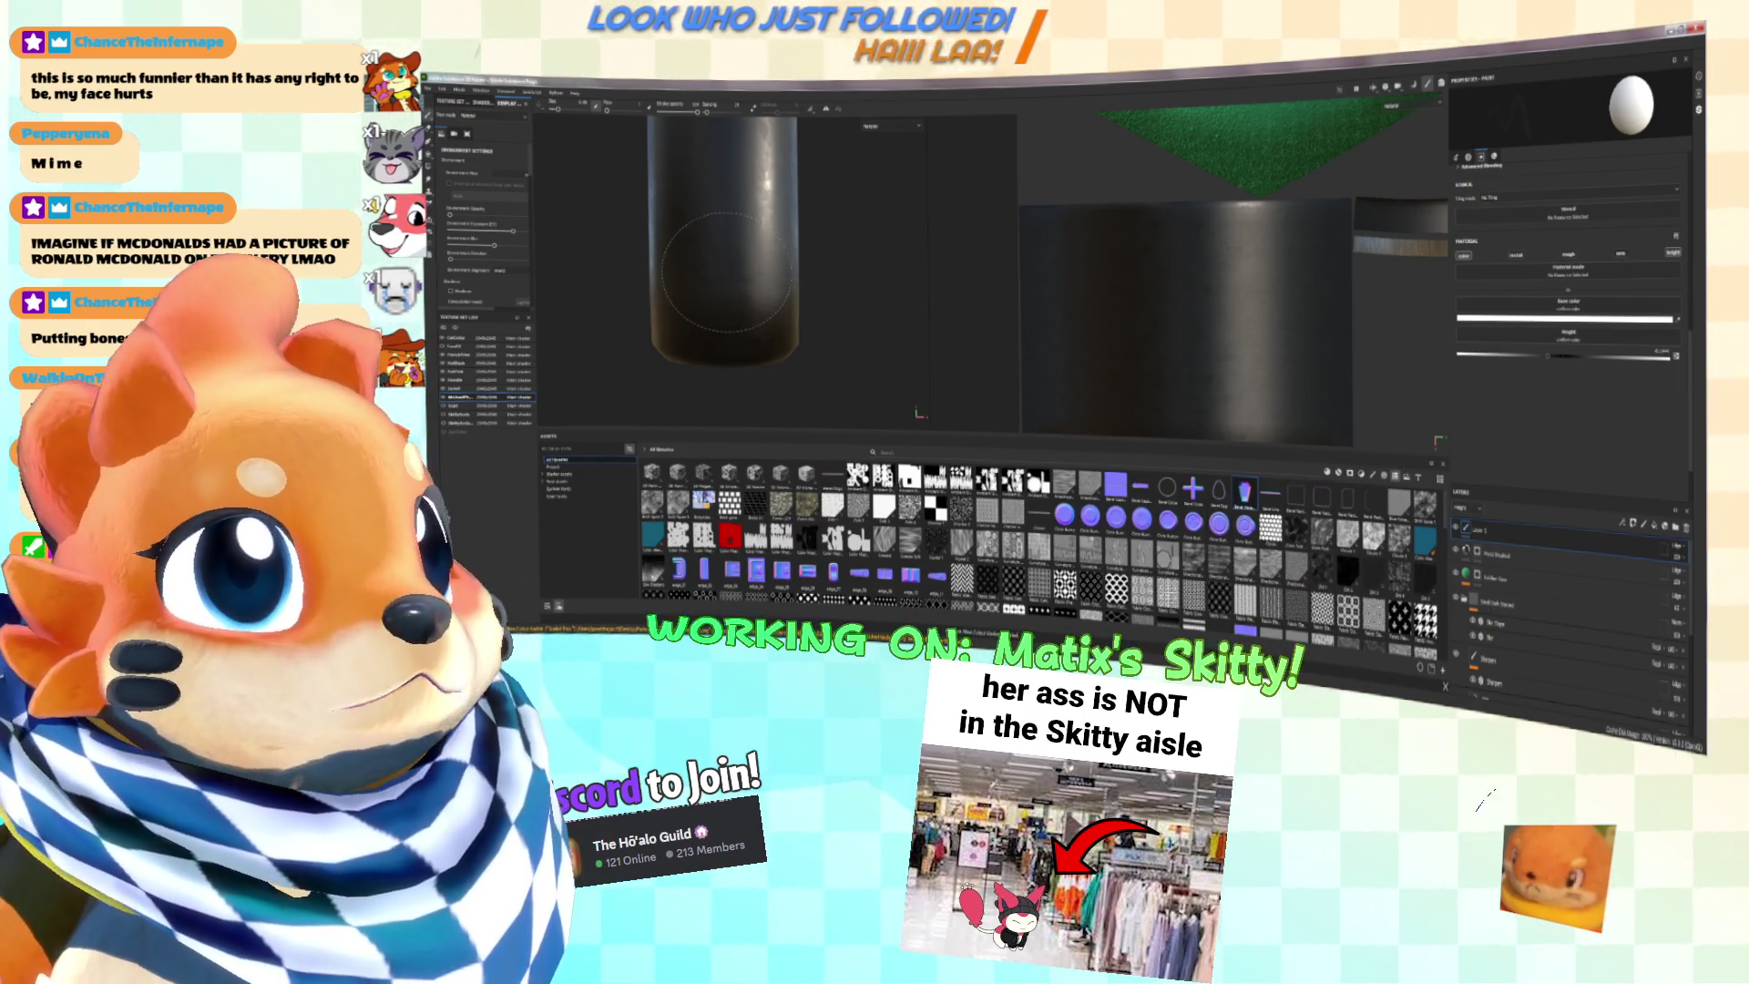
{"action": "mouse_move", "coordinate": [1245, 497]}
{"action": "left_mouse_down"}
{"action": "mouse_move", "coordinate": [1487, 529]}
{"action": "mouse_move", "coordinate": [1654, 298]}
{"action": "mouse_move", "coordinate": [1592, 356]}
{"action": "mouse_move", "coordinate": [1576, 337]}
{"action": "left_mouse_up"}
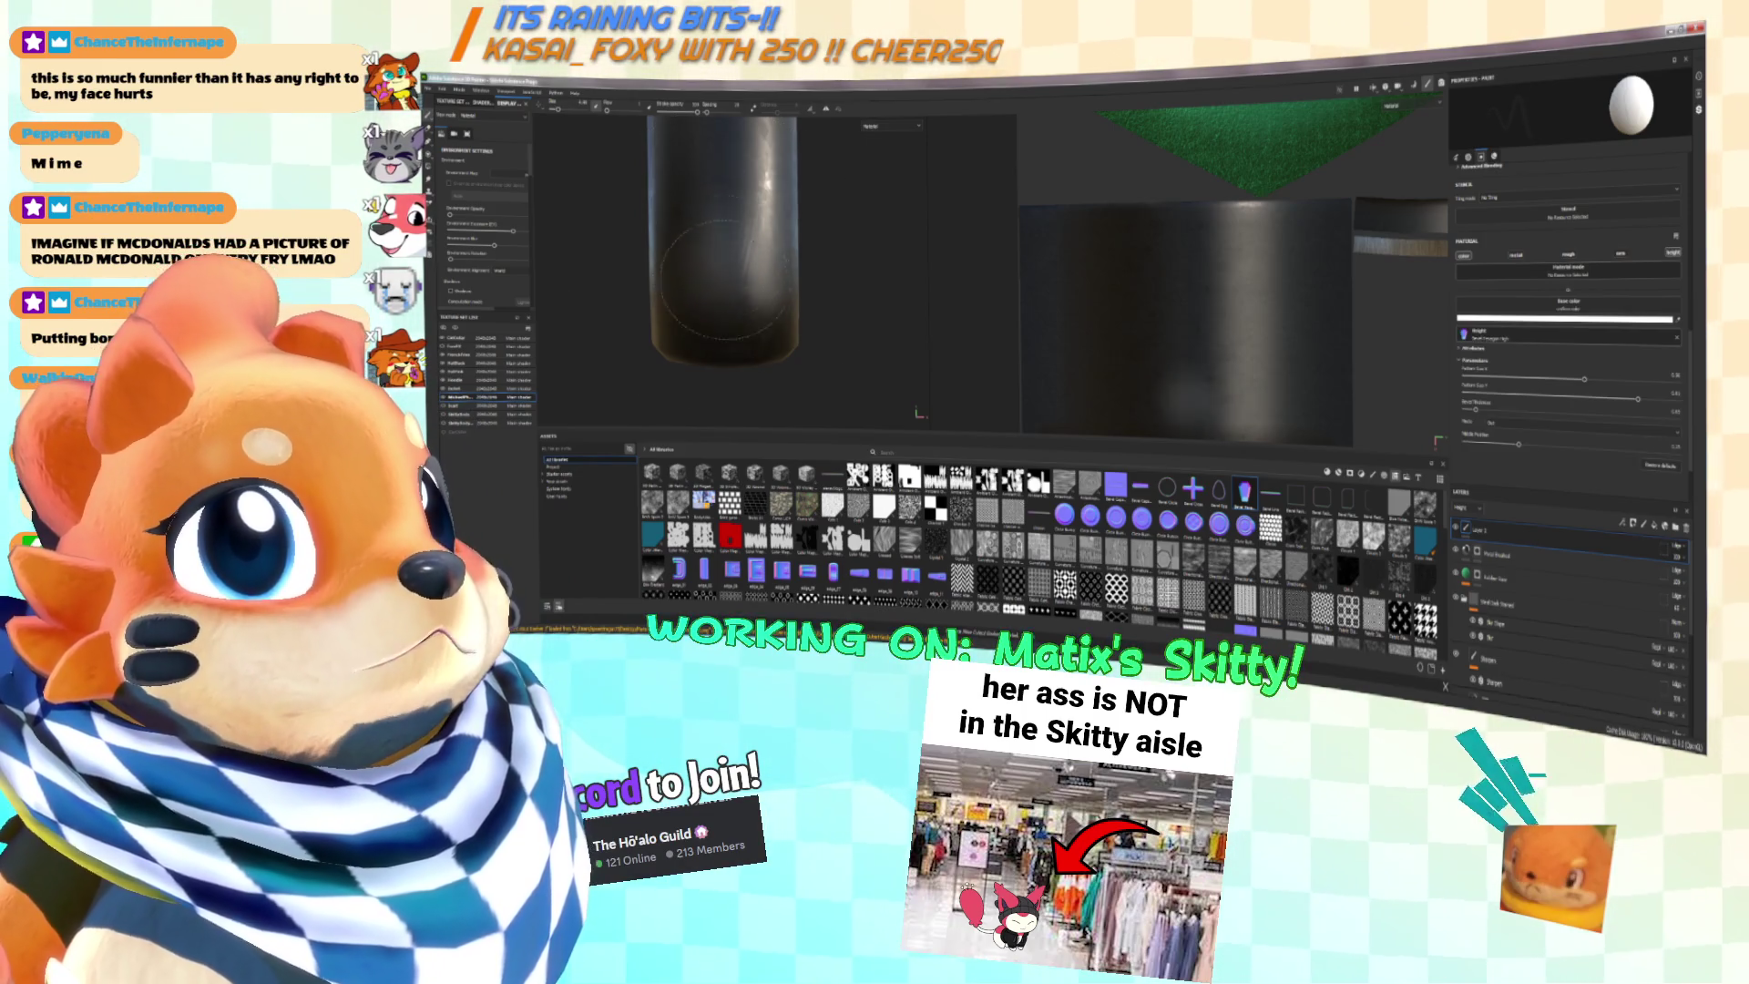
Step: Turn off the brush's colour channel, test a hexagon stamp on the handle, then undo it
{"action": "left_click", "coordinate": [1464, 257]}
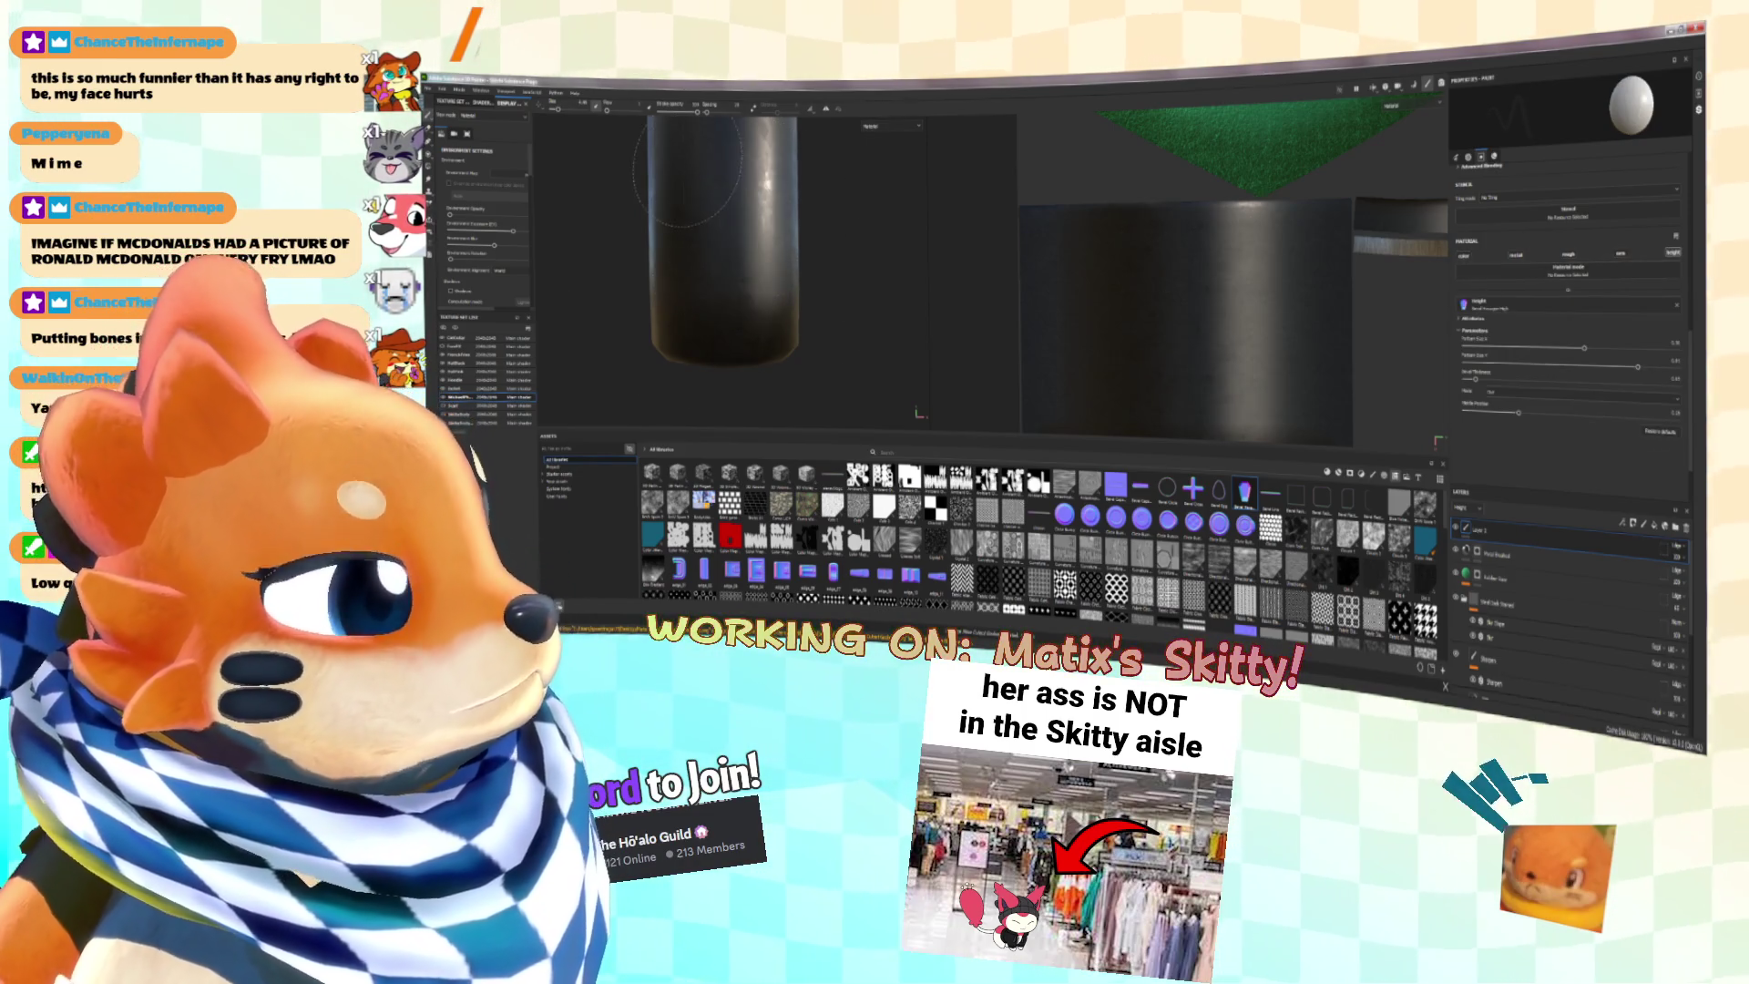
{"action": "left_click", "coordinate": [734, 260]}
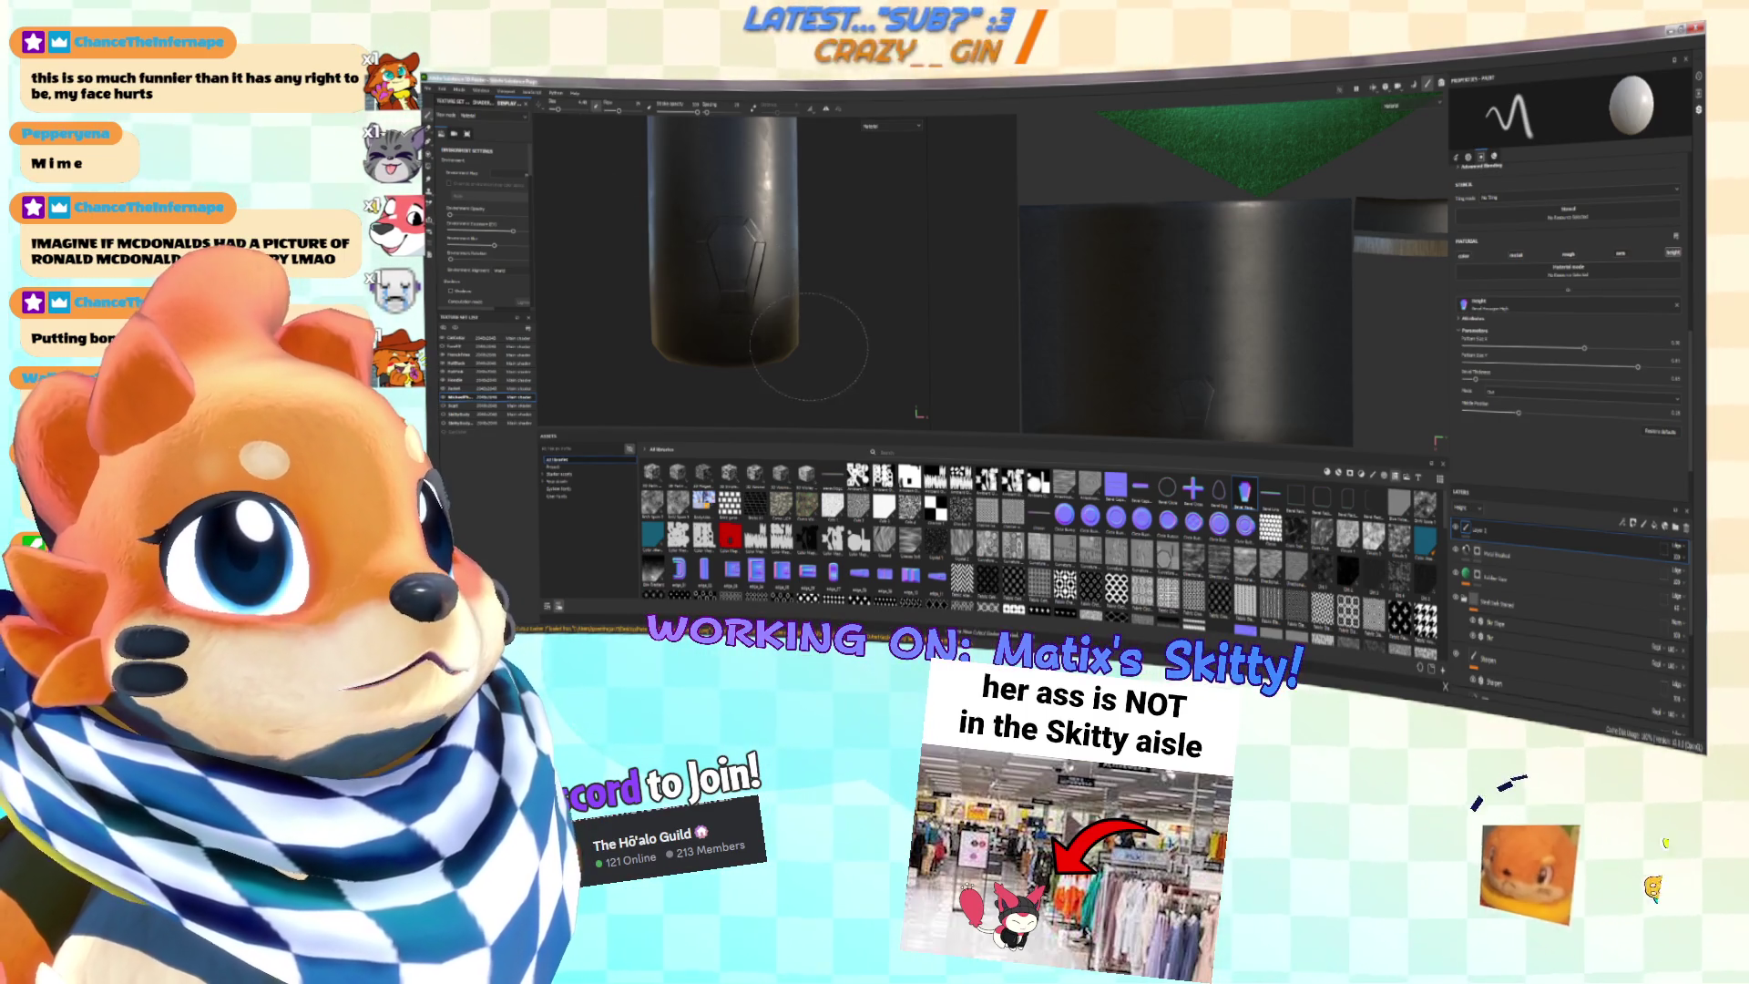
{"action": "key", "text": "ctrl+z"}
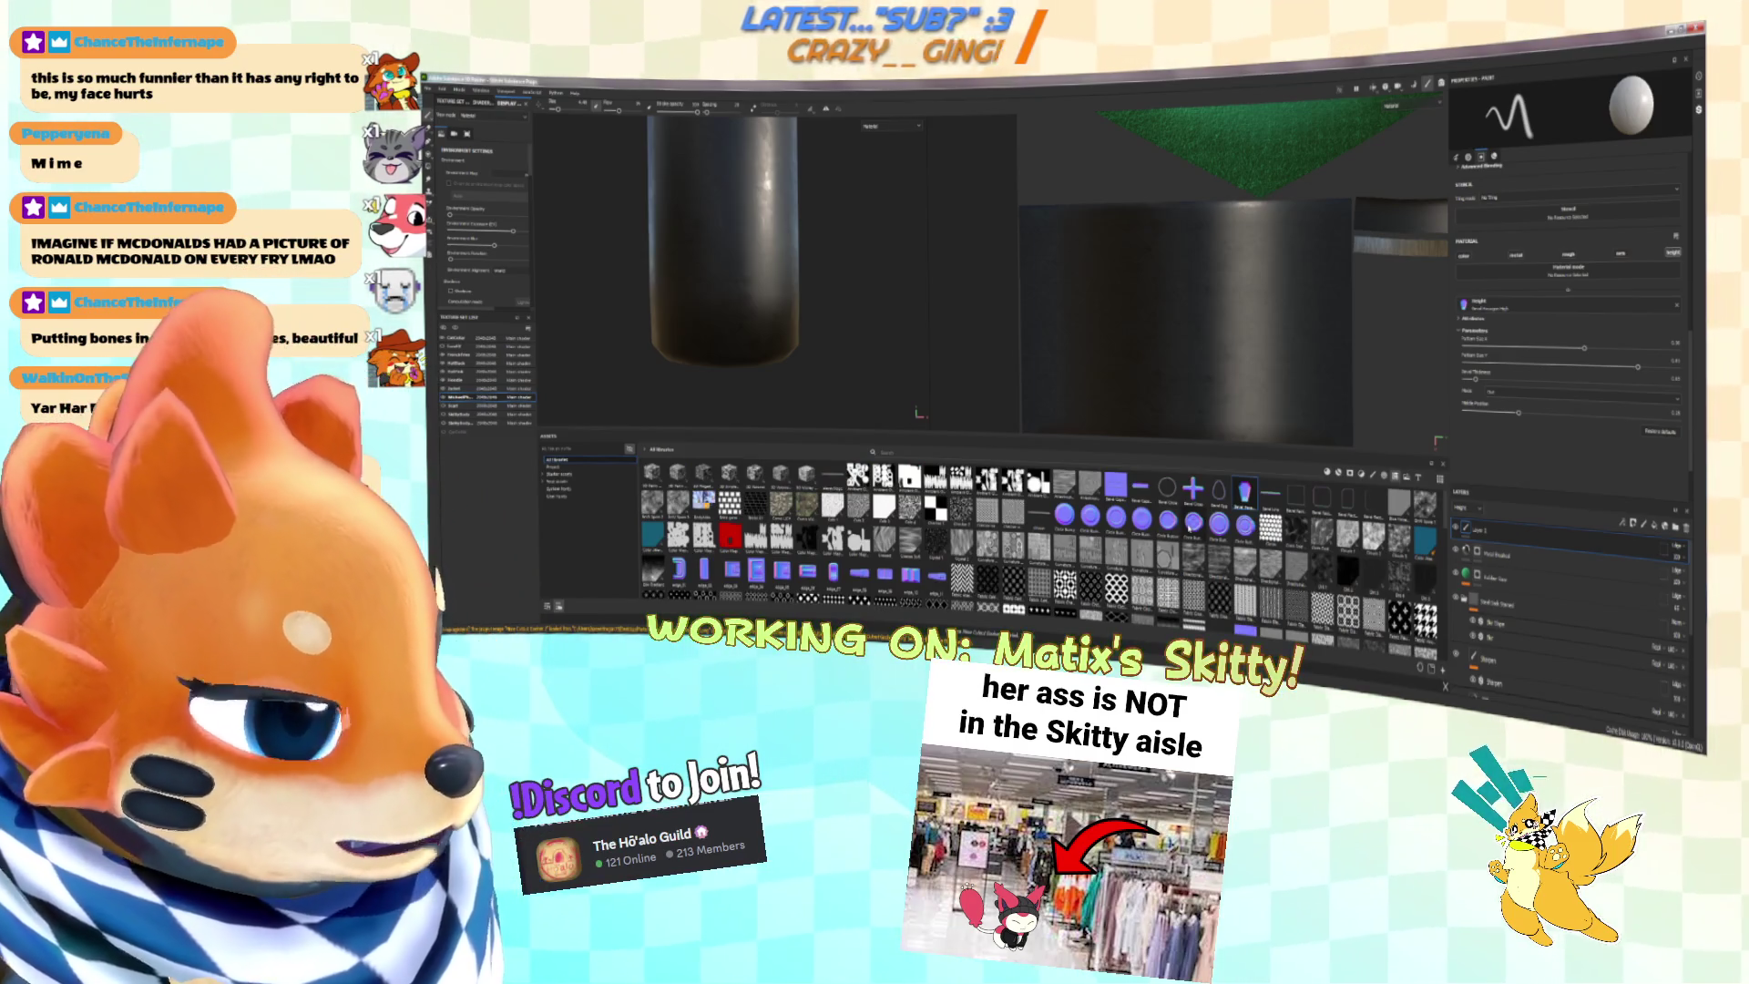
Step: Orbit to look down on the handle's end and add a new paint layer
{"action": "mouse_move", "coordinate": [1190, 526]}
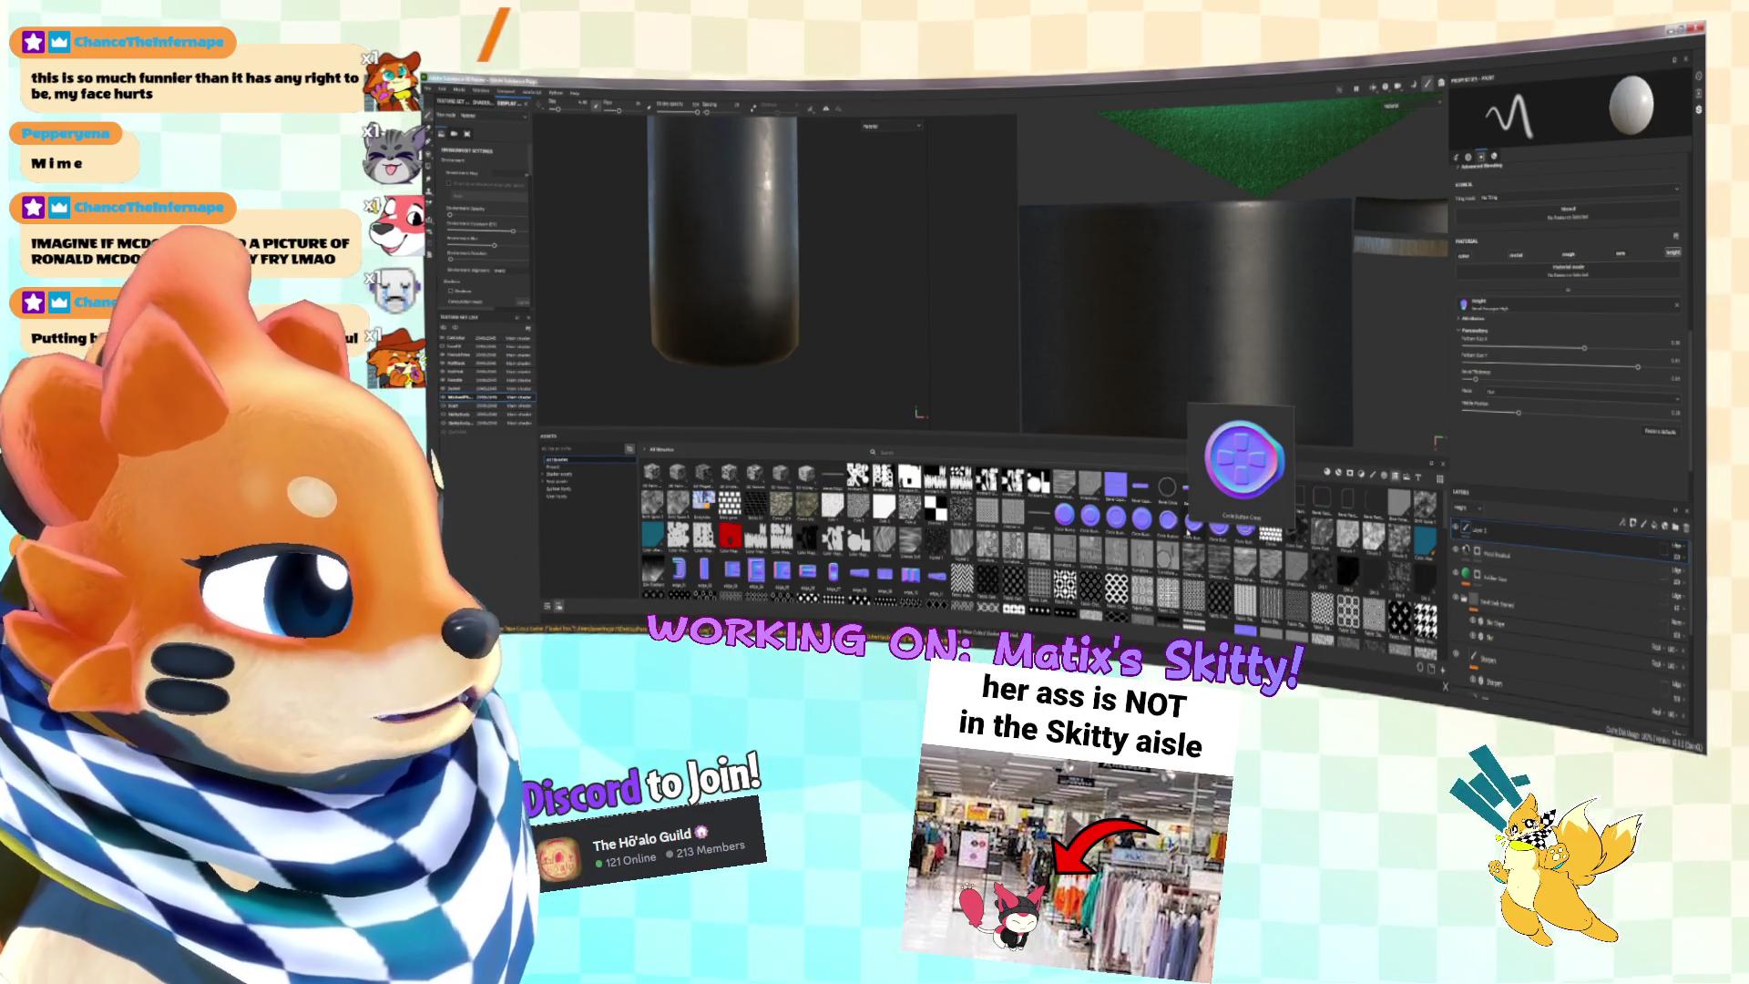
{"action": "scroll", "coordinate": [1190, 526], "scroll_direction": "down", "scroll_amount": 5}
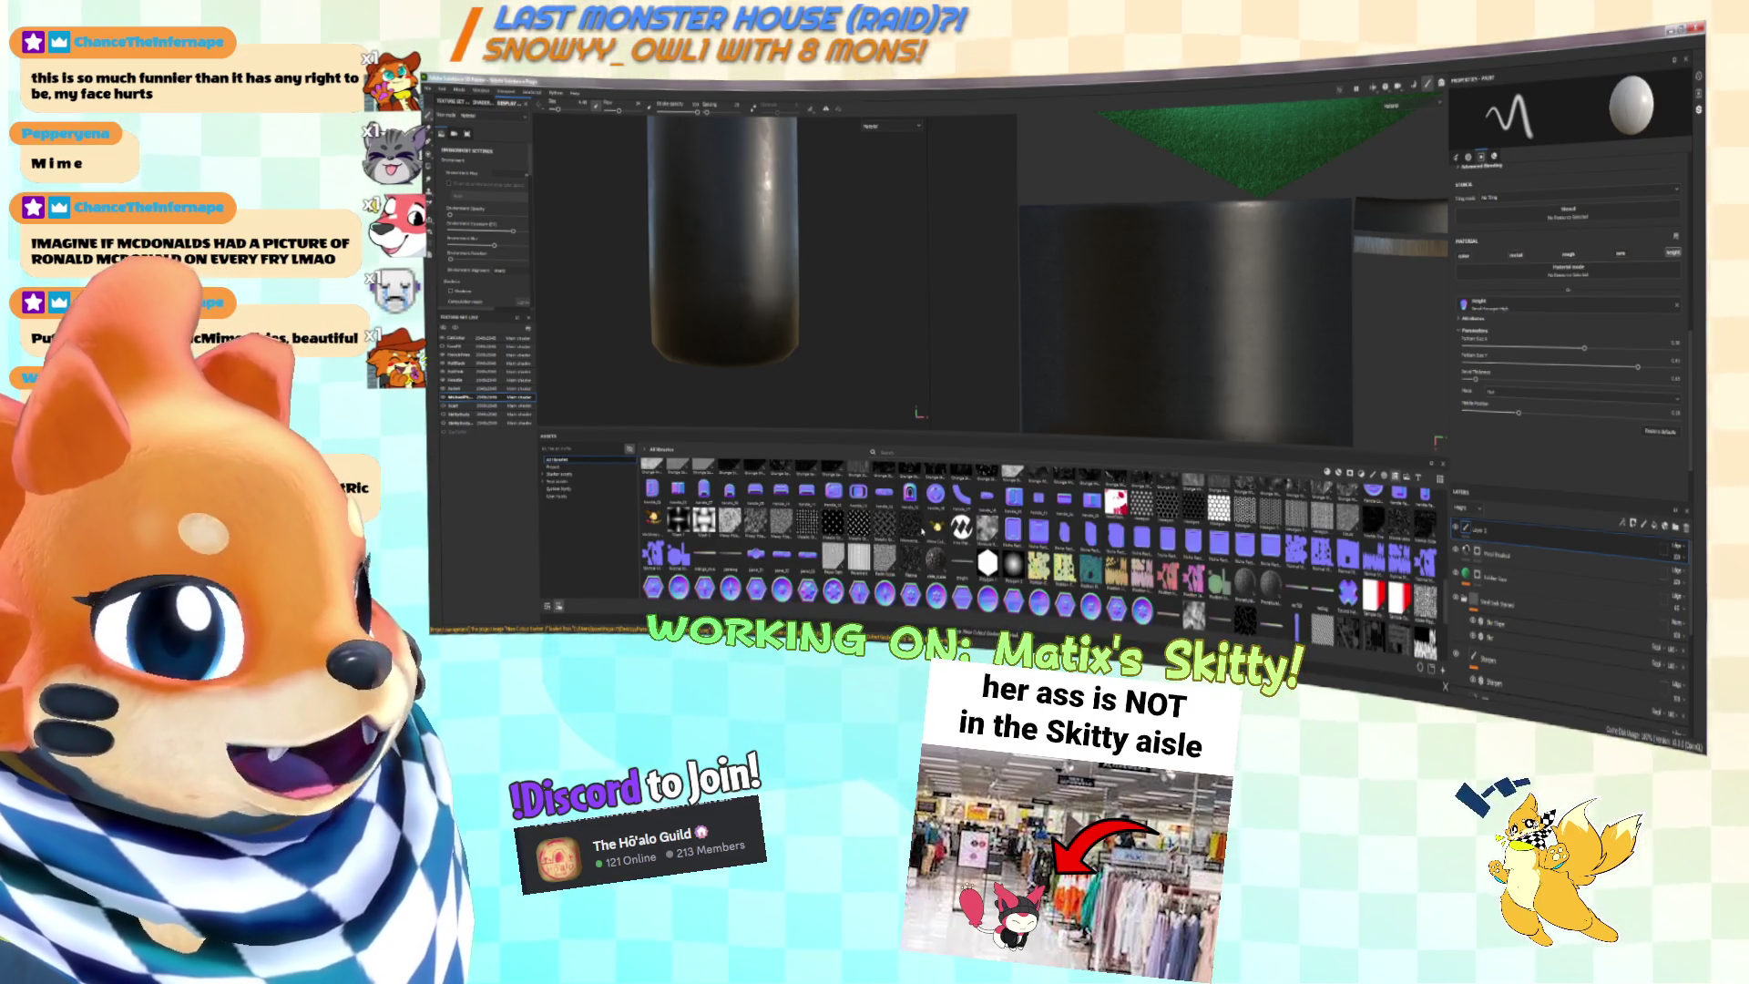
{"action": "scroll", "coordinate": [1244, 541], "scroll_direction": "down", "scroll_amount": 4}
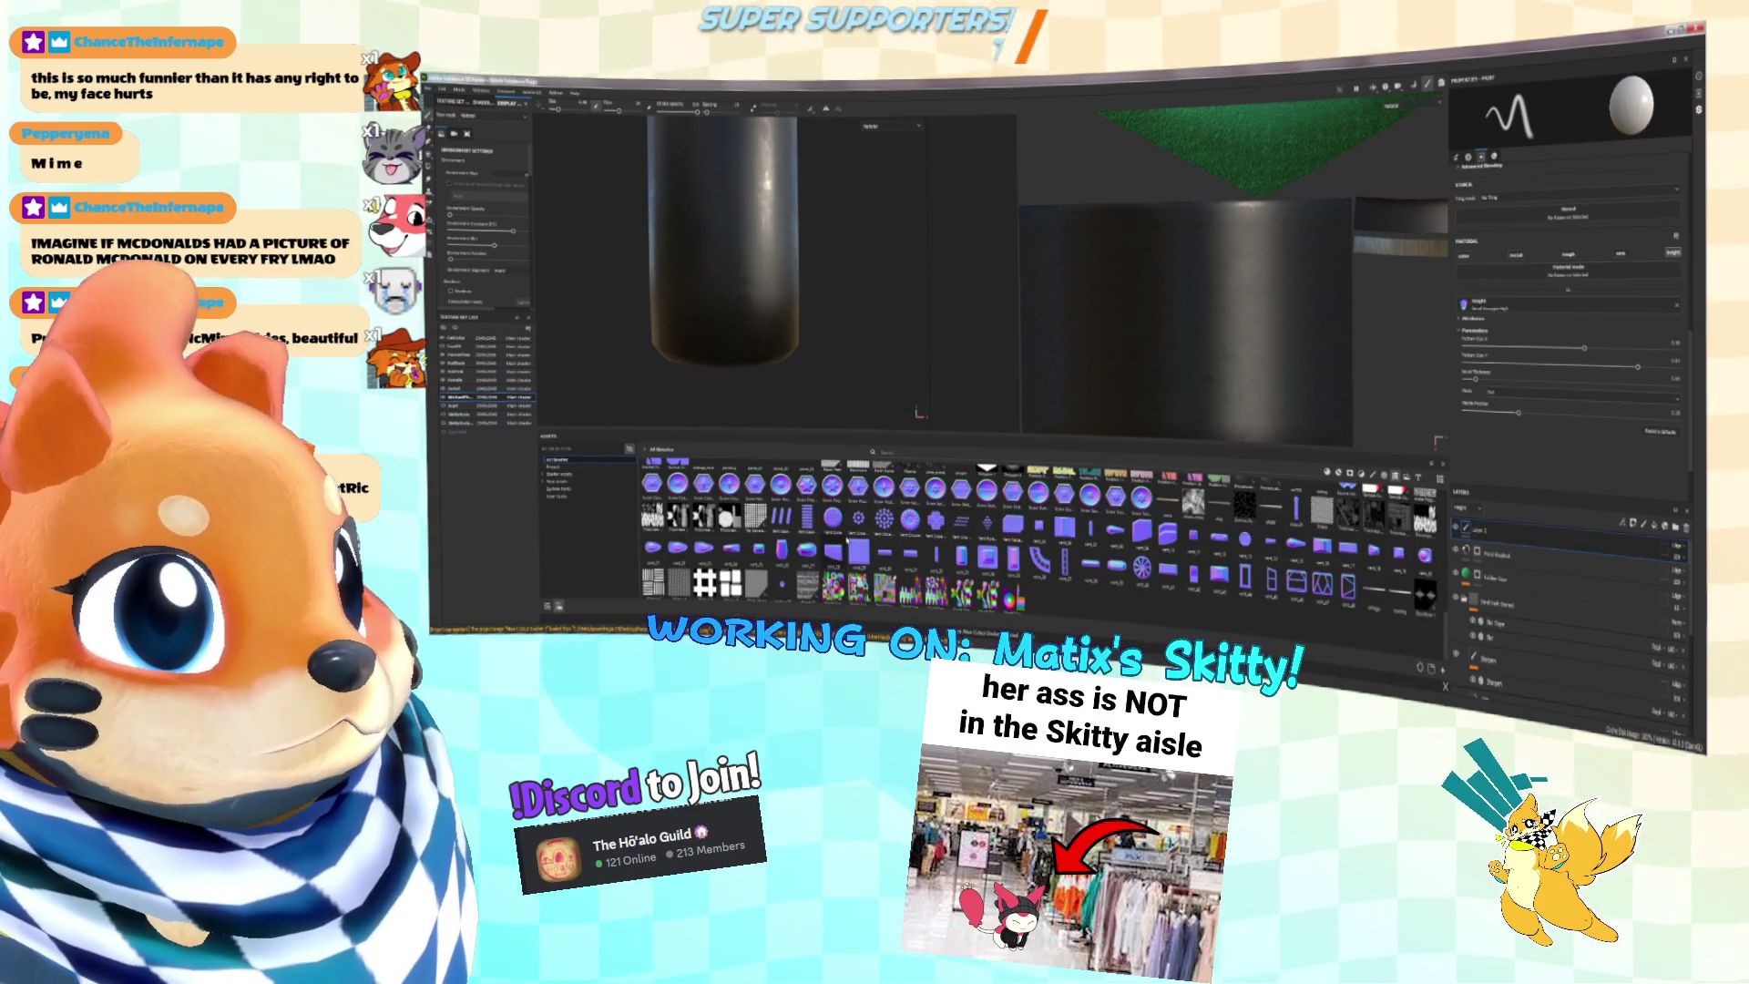
{"action": "scroll", "coordinate": [872, 544], "scroll_direction": "down", "scroll_amount": 5}
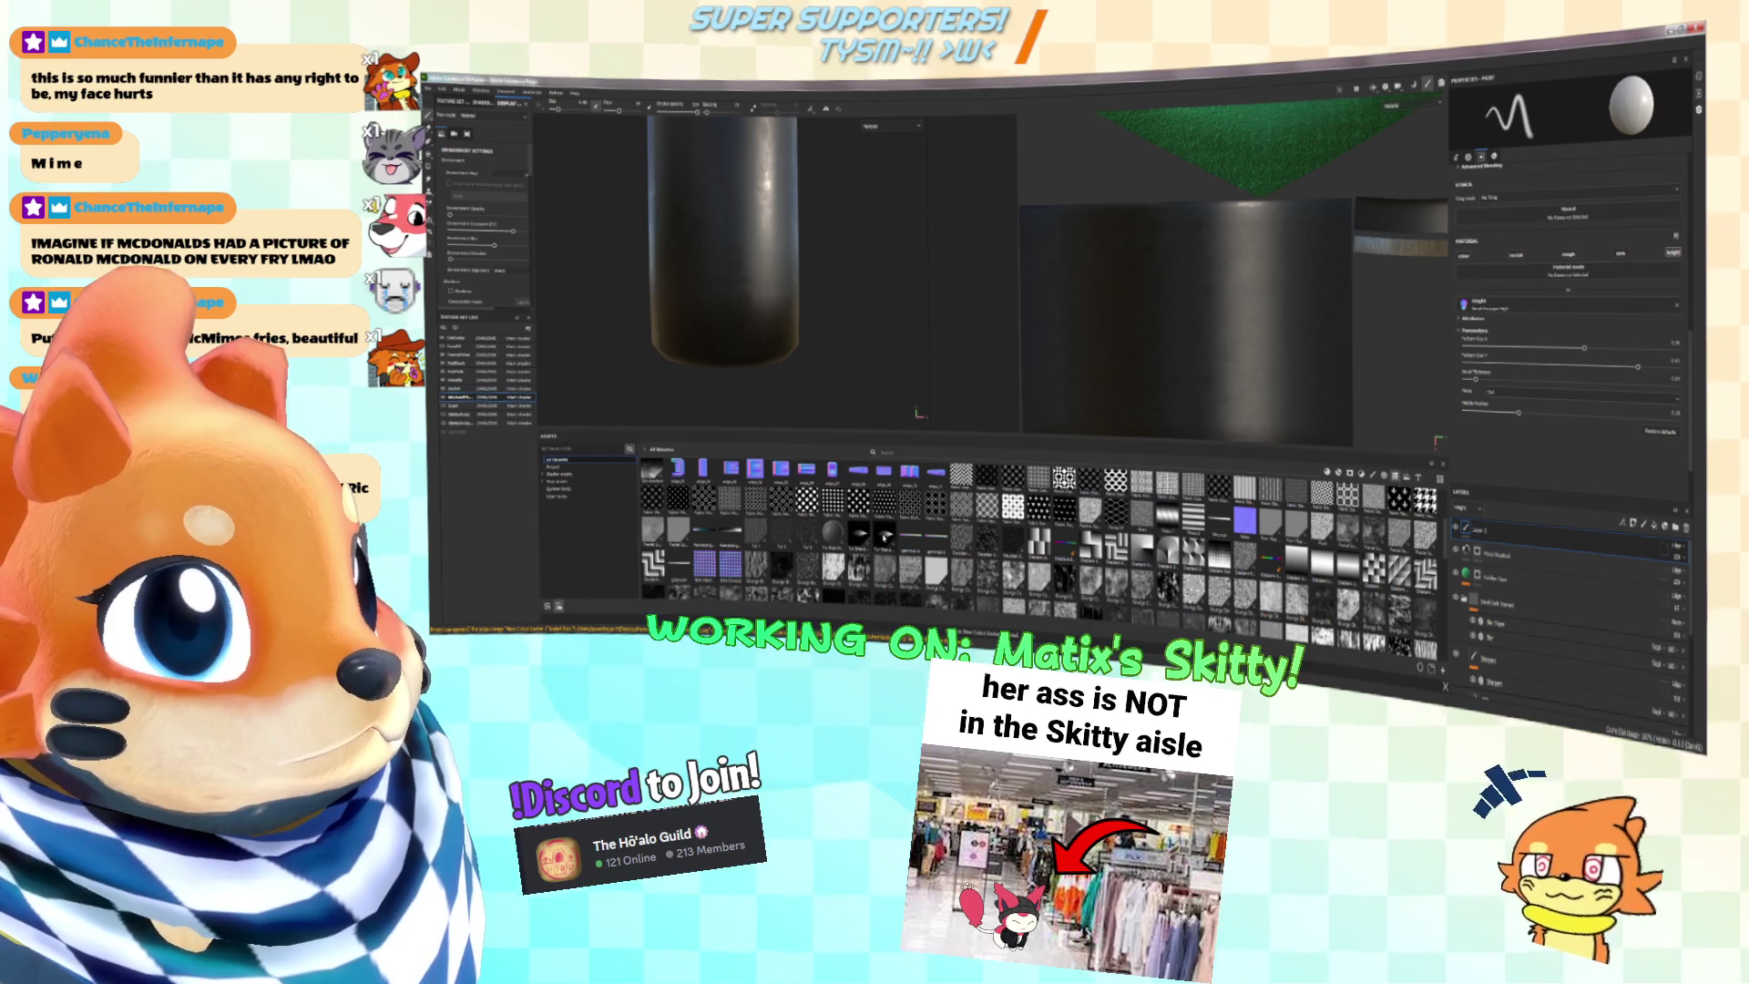
{"action": "left_click_drag", "start_coordinate": [763, 261], "coordinate": [770, 365], "text": "alt"}
{"action": "scroll", "coordinate": [1038, 537], "scroll_direction": "up", "scroll_amount": 5}
{"action": "mouse_move", "coordinate": [1185, 520]}
{"action": "left_mouse_down"}
{"action": "mouse_move", "coordinate": [1248, 496]}
{"action": "mouse_move", "coordinate": [1458, 552]}
{"action": "mouse_move", "coordinate": [1512, 537]}
{"action": "left_mouse_up"}
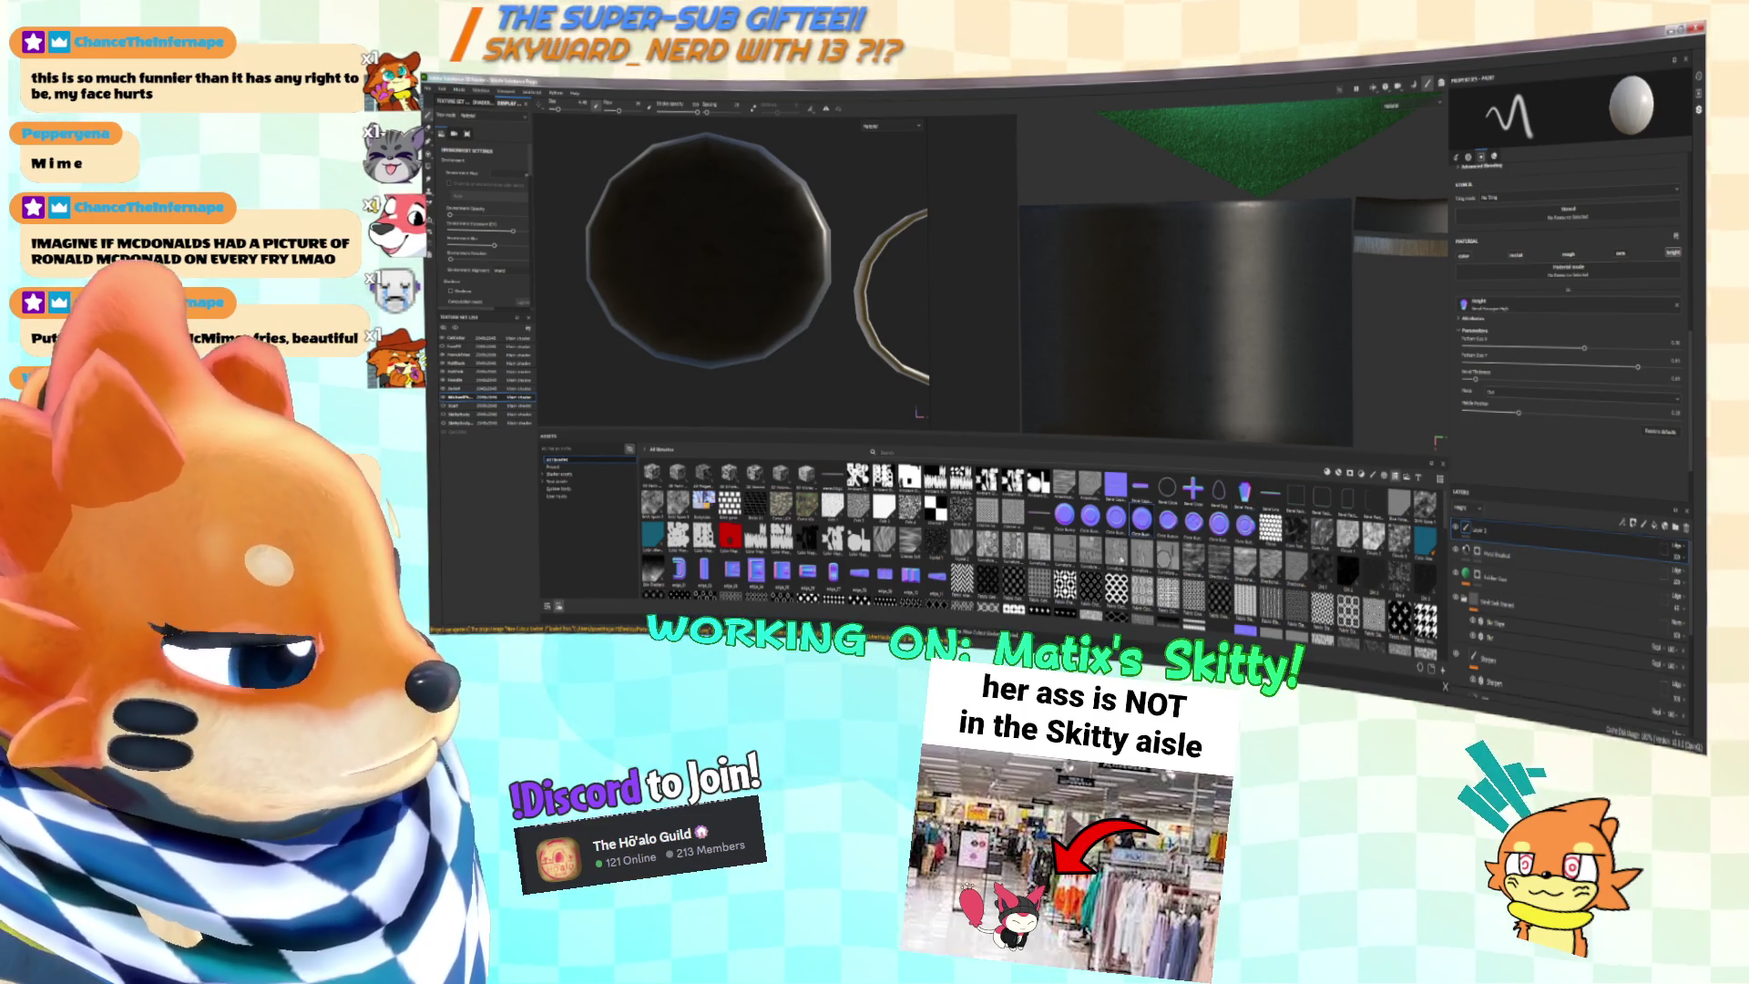
Step: Collapse the Height parameters and stamp ridged rings onto the handle's round end disc
{"action": "left_click", "coordinate": [1494, 310]}
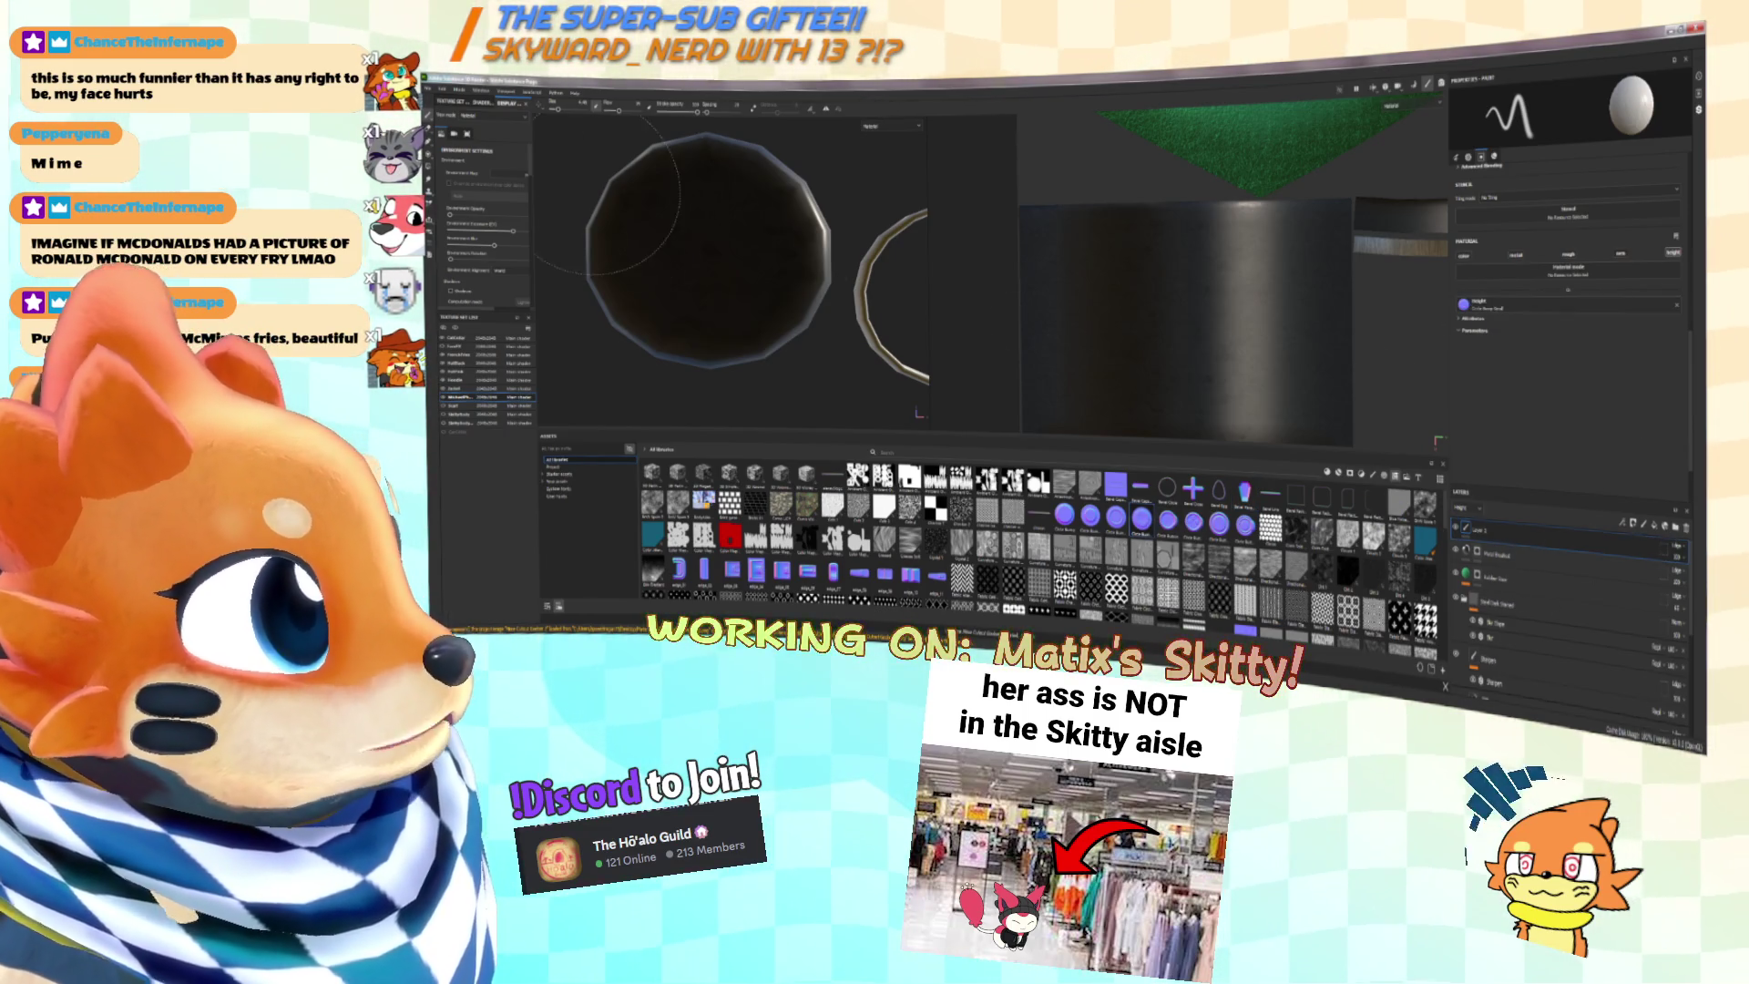
{"action": "left_click", "coordinate": [696, 246]}
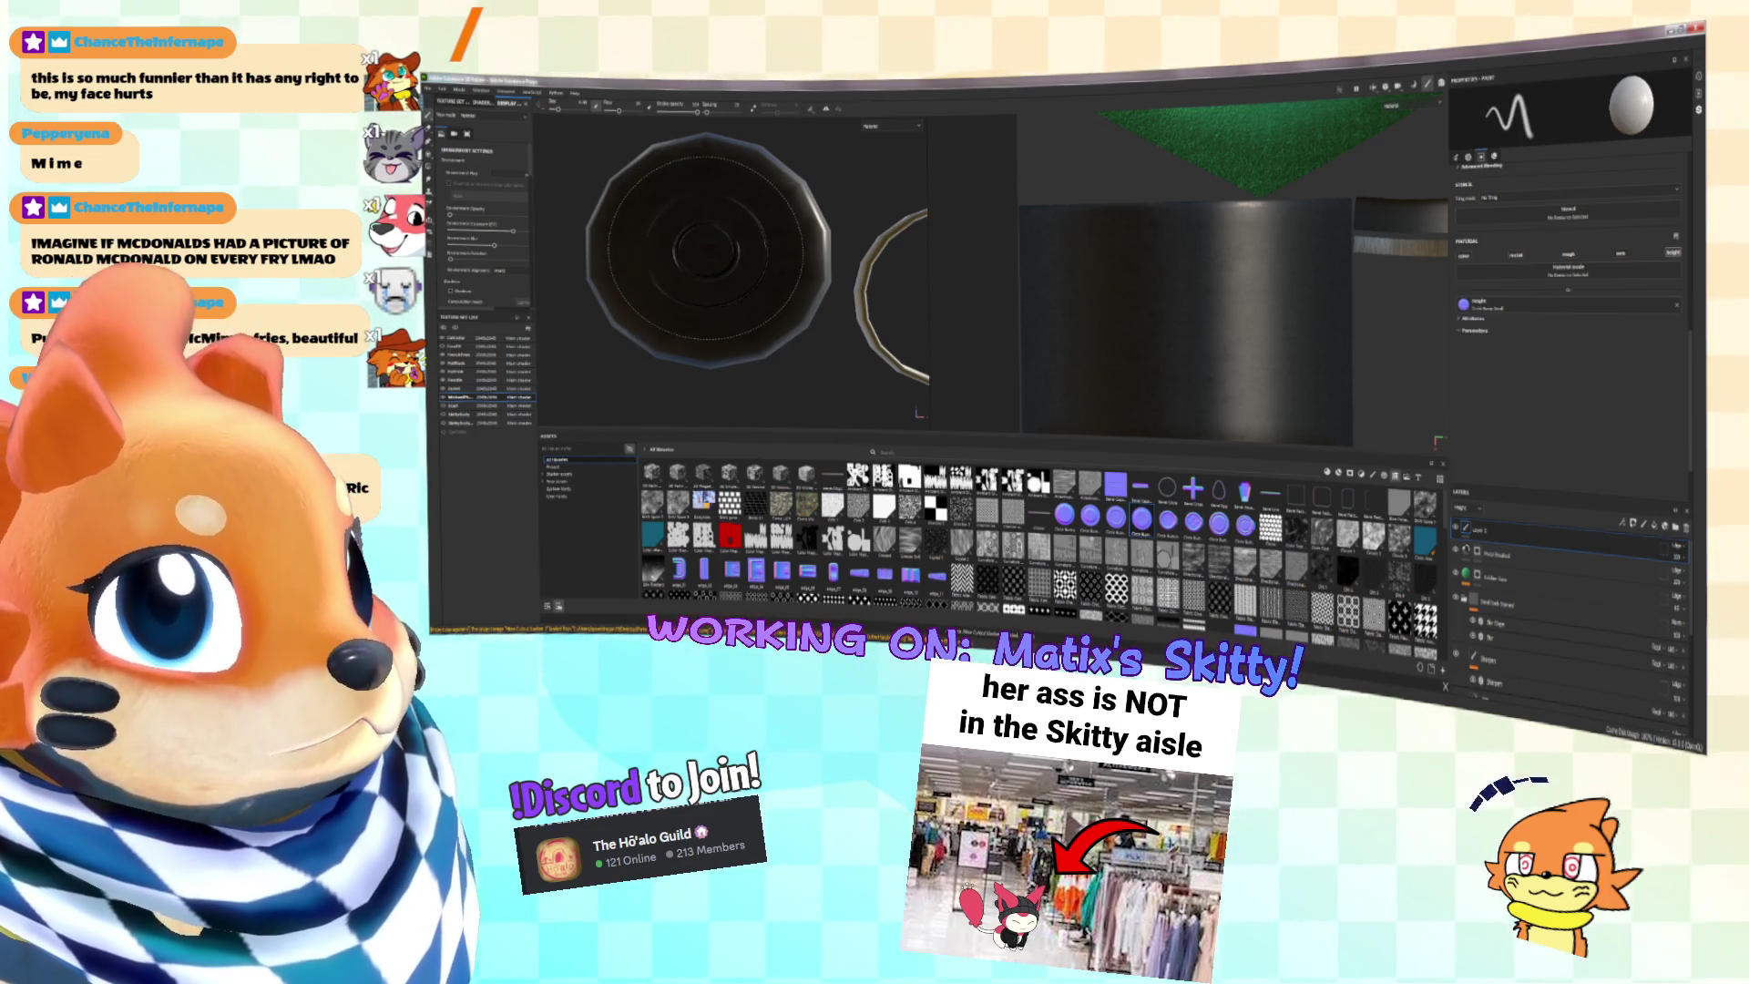
{"action": "mouse_move", "coordinate": [701, 248]}
{"action": "left_mouse_down", "text": "alt"}
{"action": "mouse_move", "coordinate": [761, 287]}
{"action": "mouse_move", "coordinate": [774, 360]}
{"action": "mouse_move", "coordinate": [791, 323]}
{"action": "mouse_move", "coordinate": [766, 269]}
{"action": "mouse_move", "coordinate": [820, 302]}
{"action": "left_mouse_up", "text": "alt"}
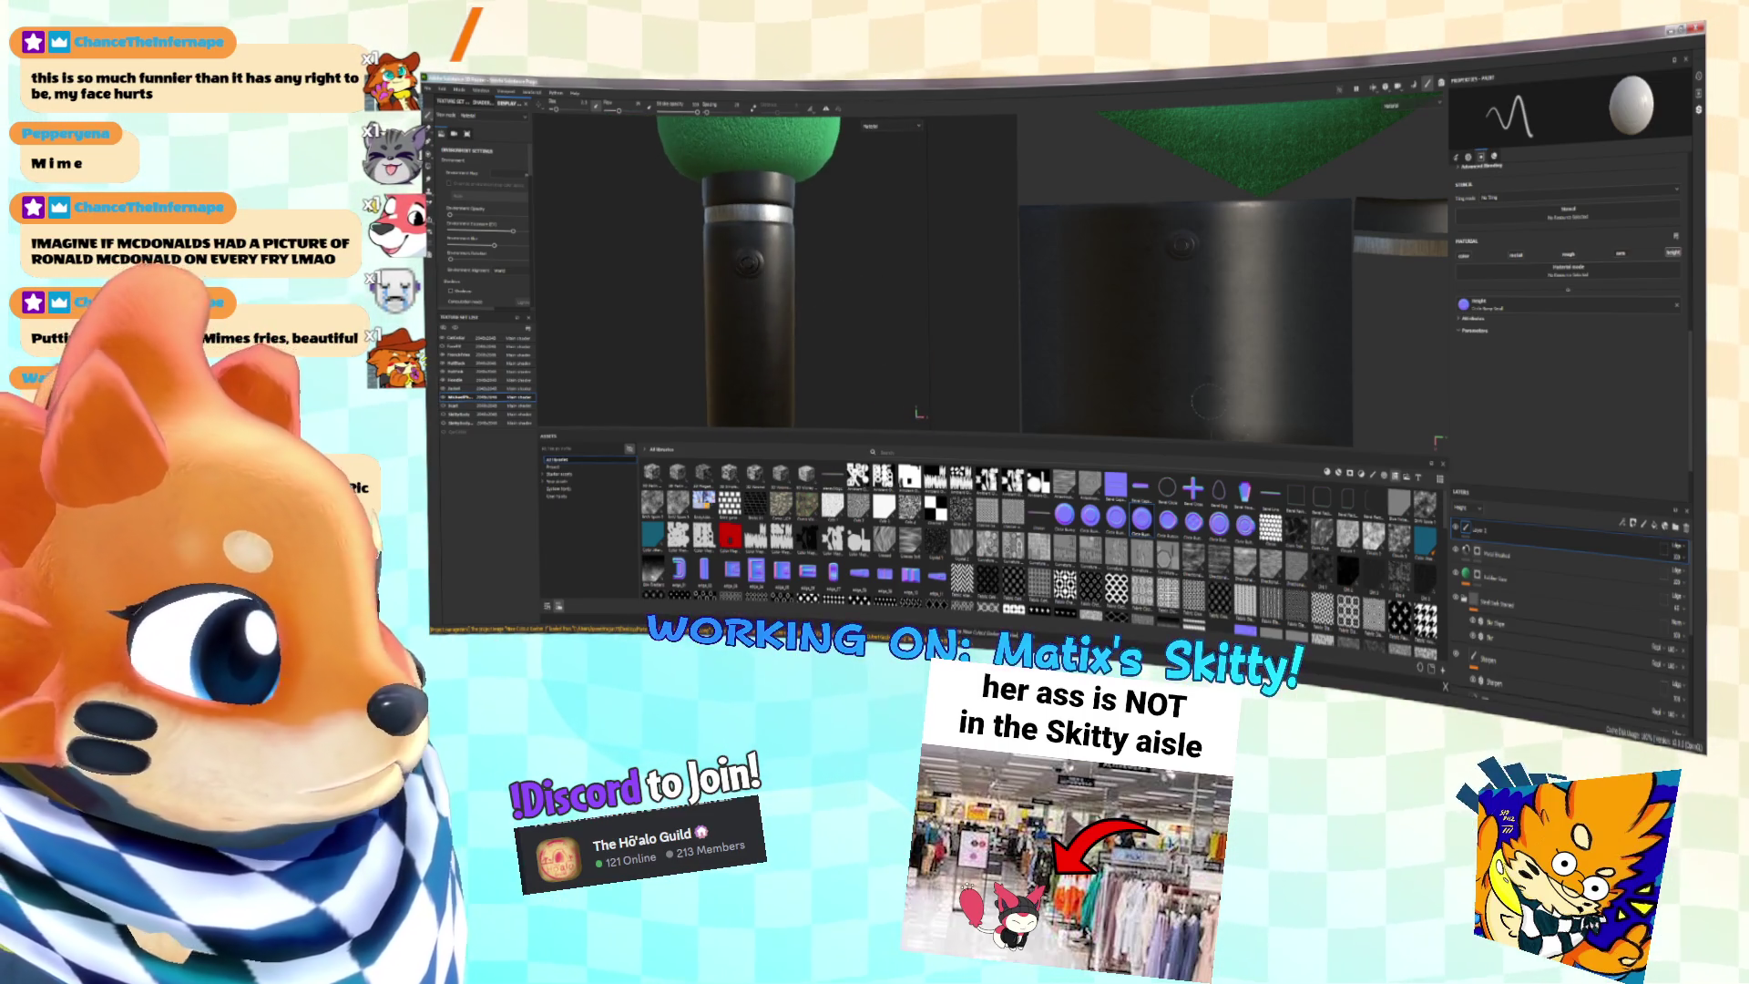
Step: Pan the view onto the microphone handle while scrolling through the asset shelf
{"action": "scroll", "coordinate": [1039, 537], "scroll_direction": "up", "scroll_amount": 5}
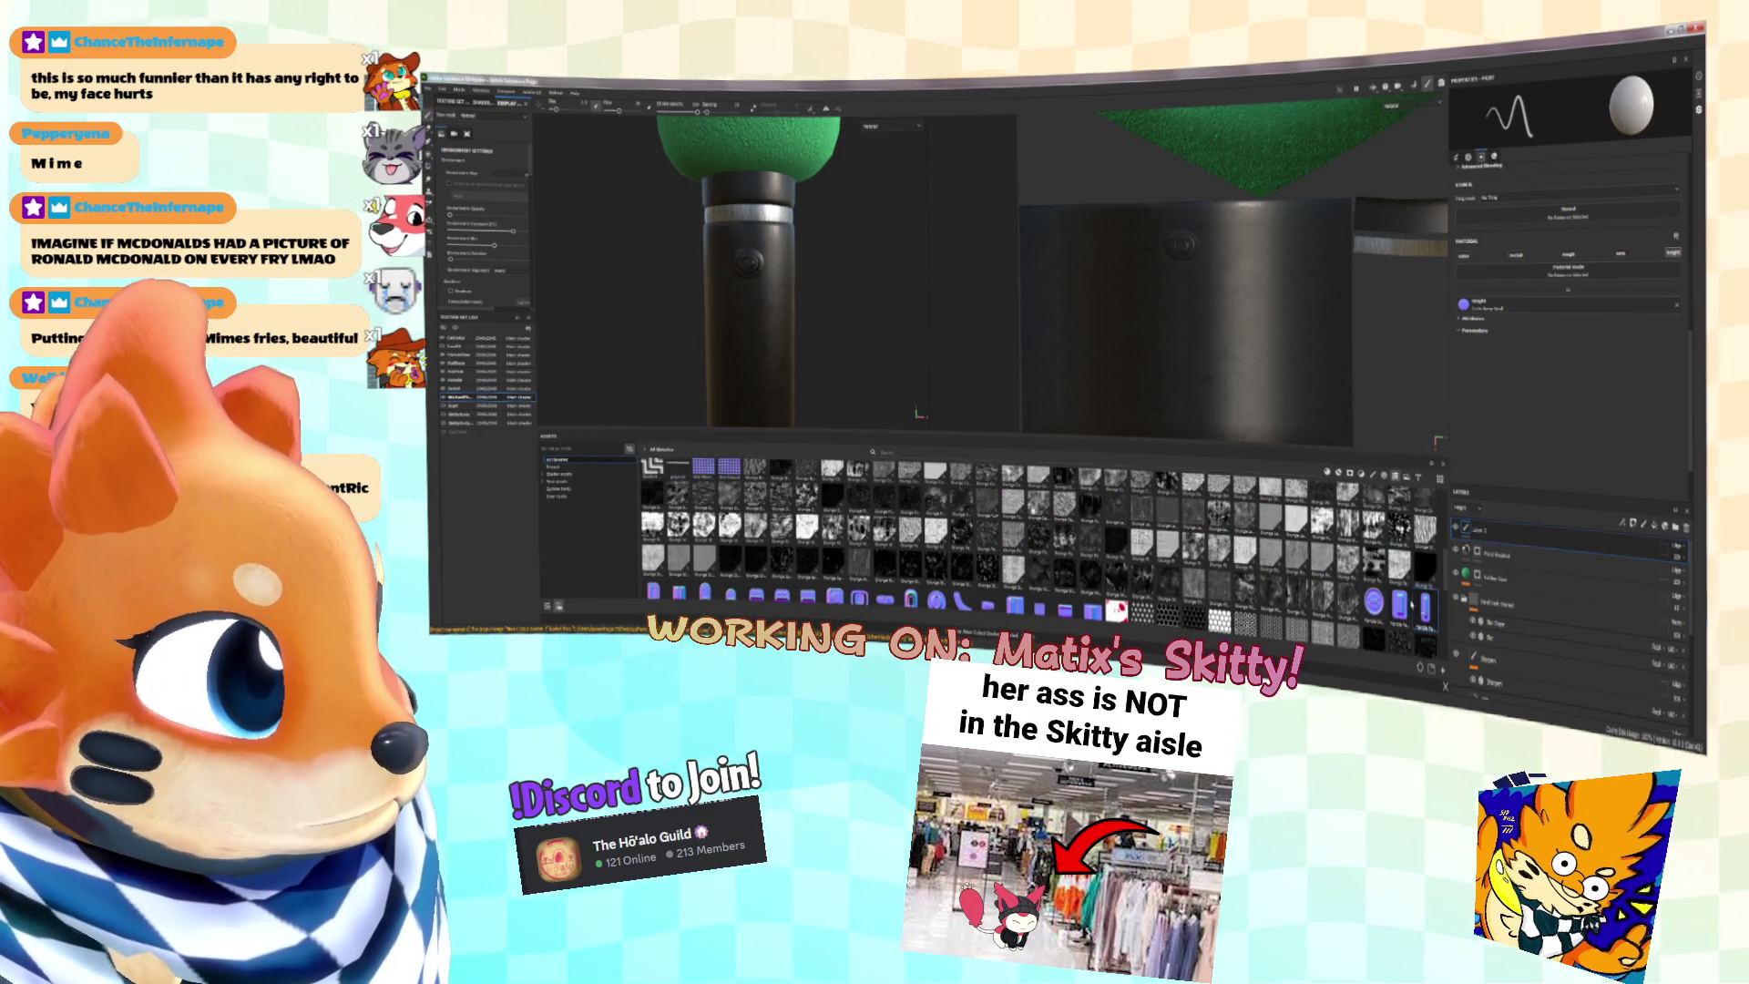
{"action": "key", "text": "ctrl"}
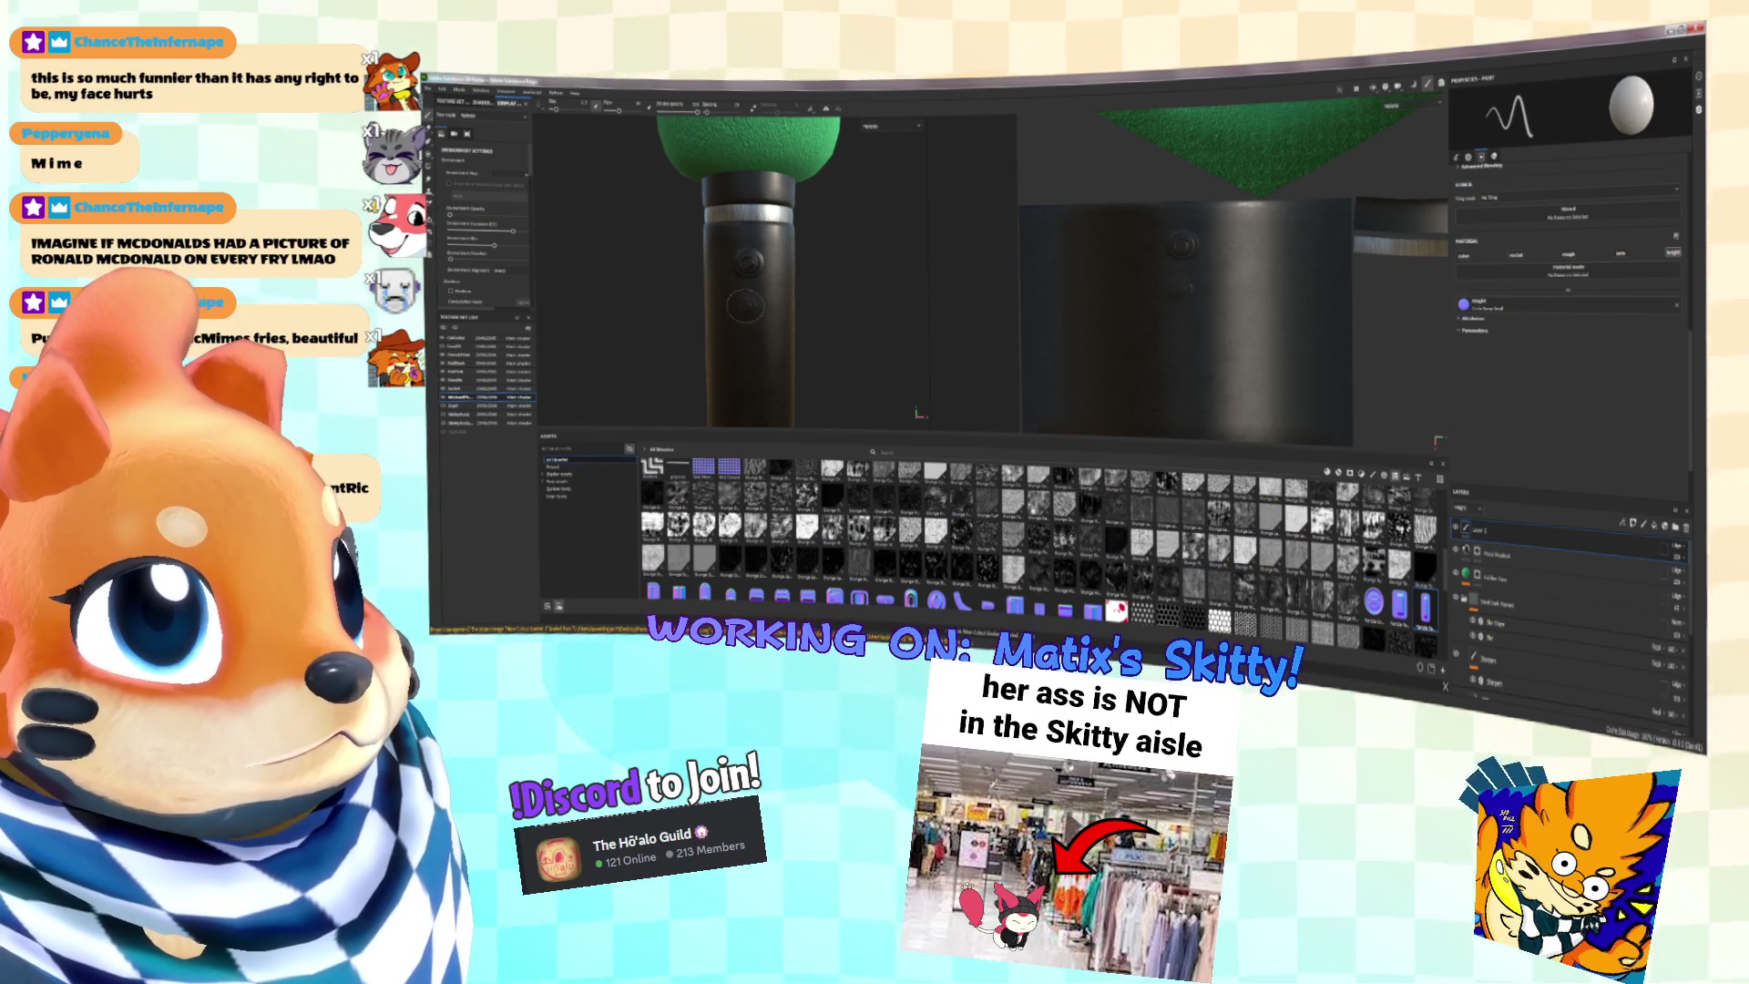
{"action": "mouse_move", "coordinate": [752, 315]}
{"action": "middle_mouse_down"}
{"action": "mouse_move", "coordinate": [801, 300]}
{"action": "mouse_move", "coordinate": [860, 342]}
{"action": "mouse_move", "coordinate": [800, 290]}
{"action": "middle_mouse_up"}
{"action": "scroll", "coordinate": [1039, 538], "scroll_direction": "down", "scroll_amount": 3}
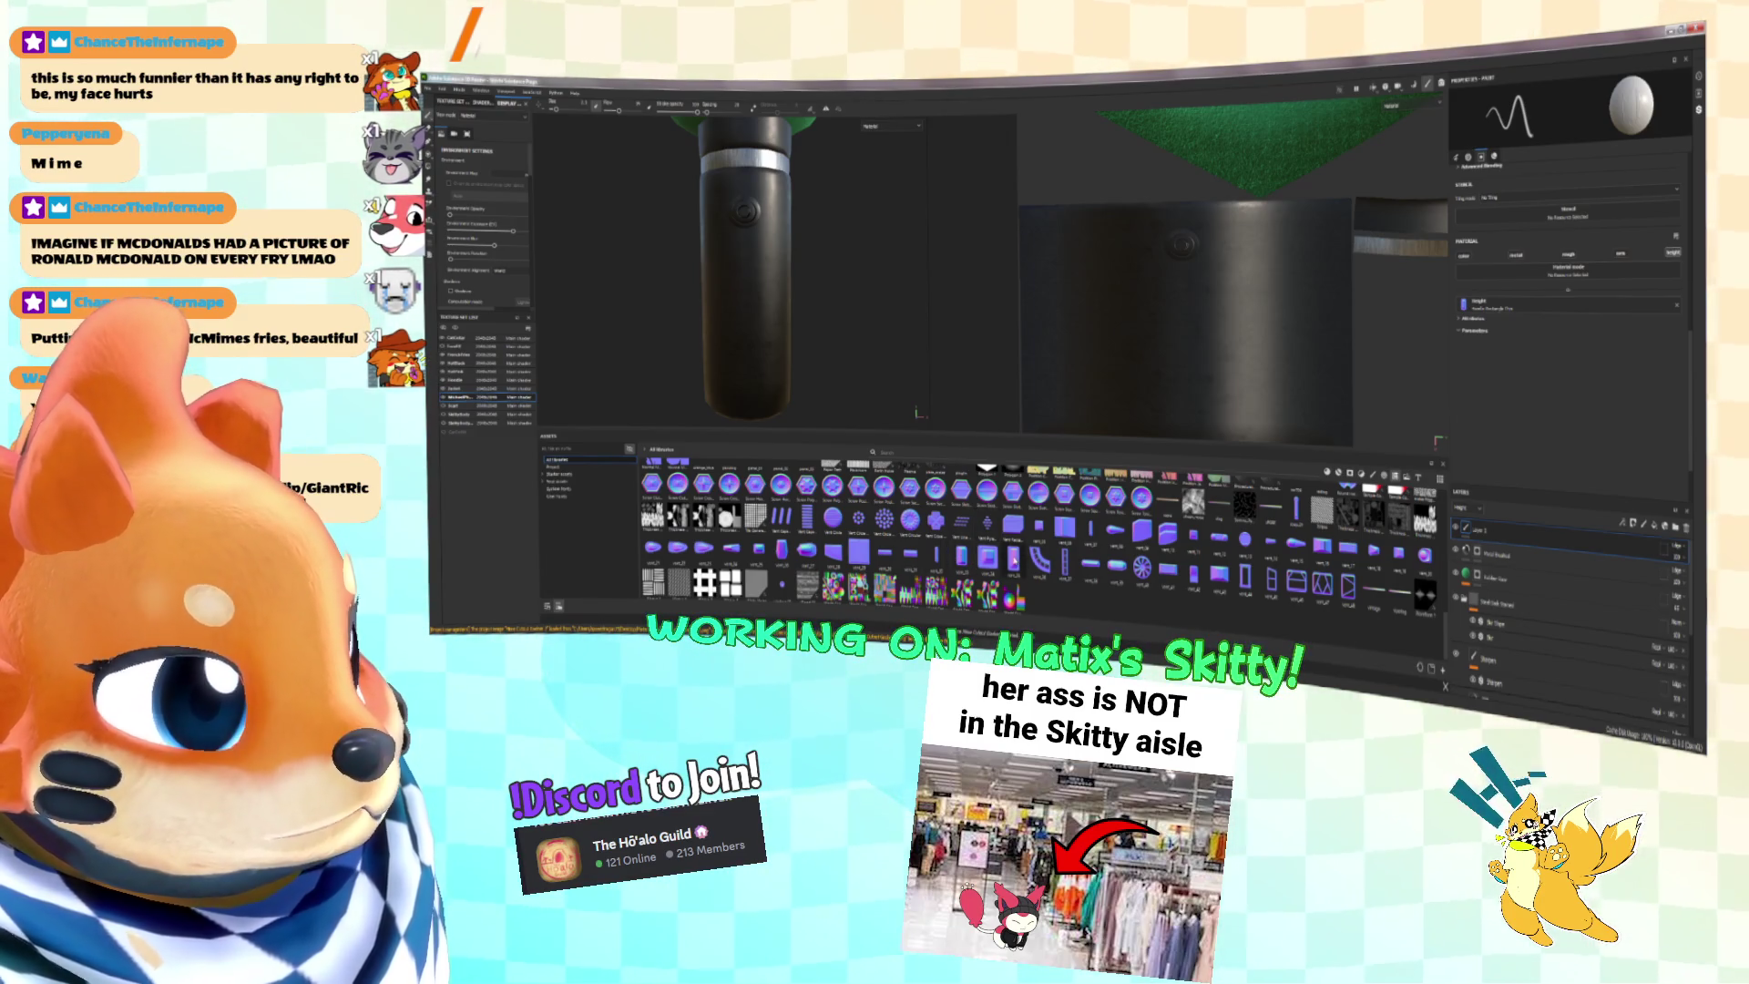
{"action": "mouse_move", "coordinate": [1066, 529]}
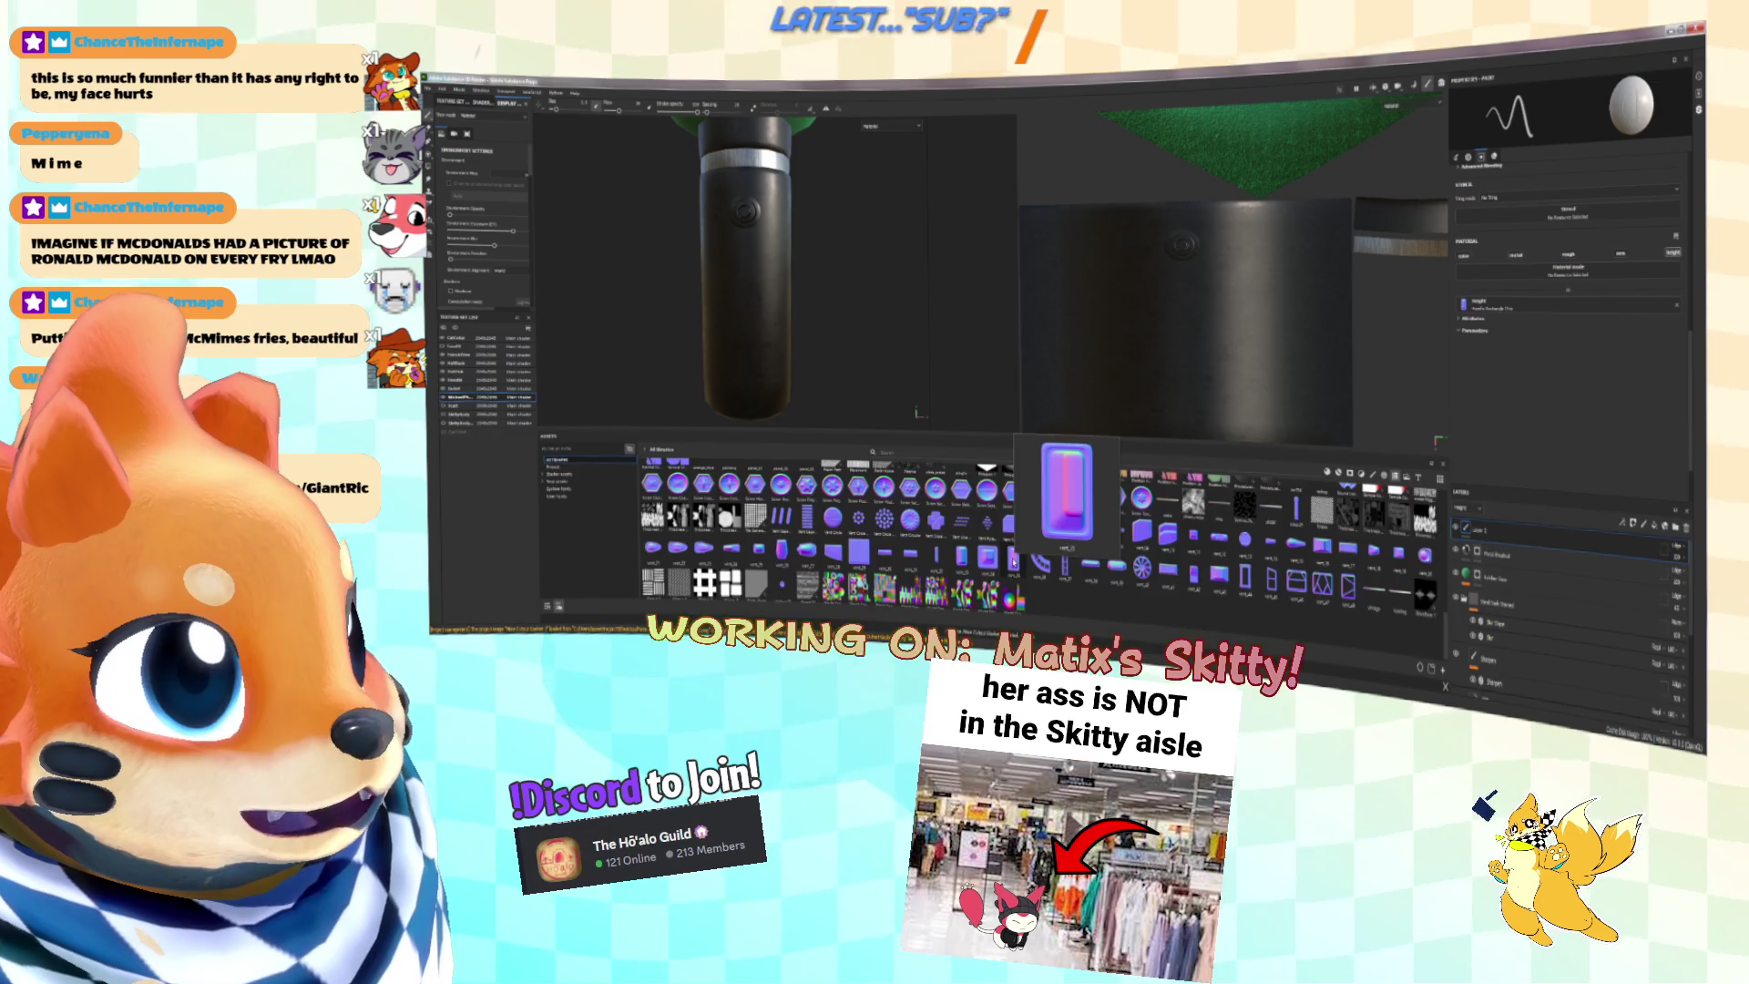
{"action": "scroll", "coordinate": [1013, 560], "scroll_direction": "up", "scroll_amount": 3}
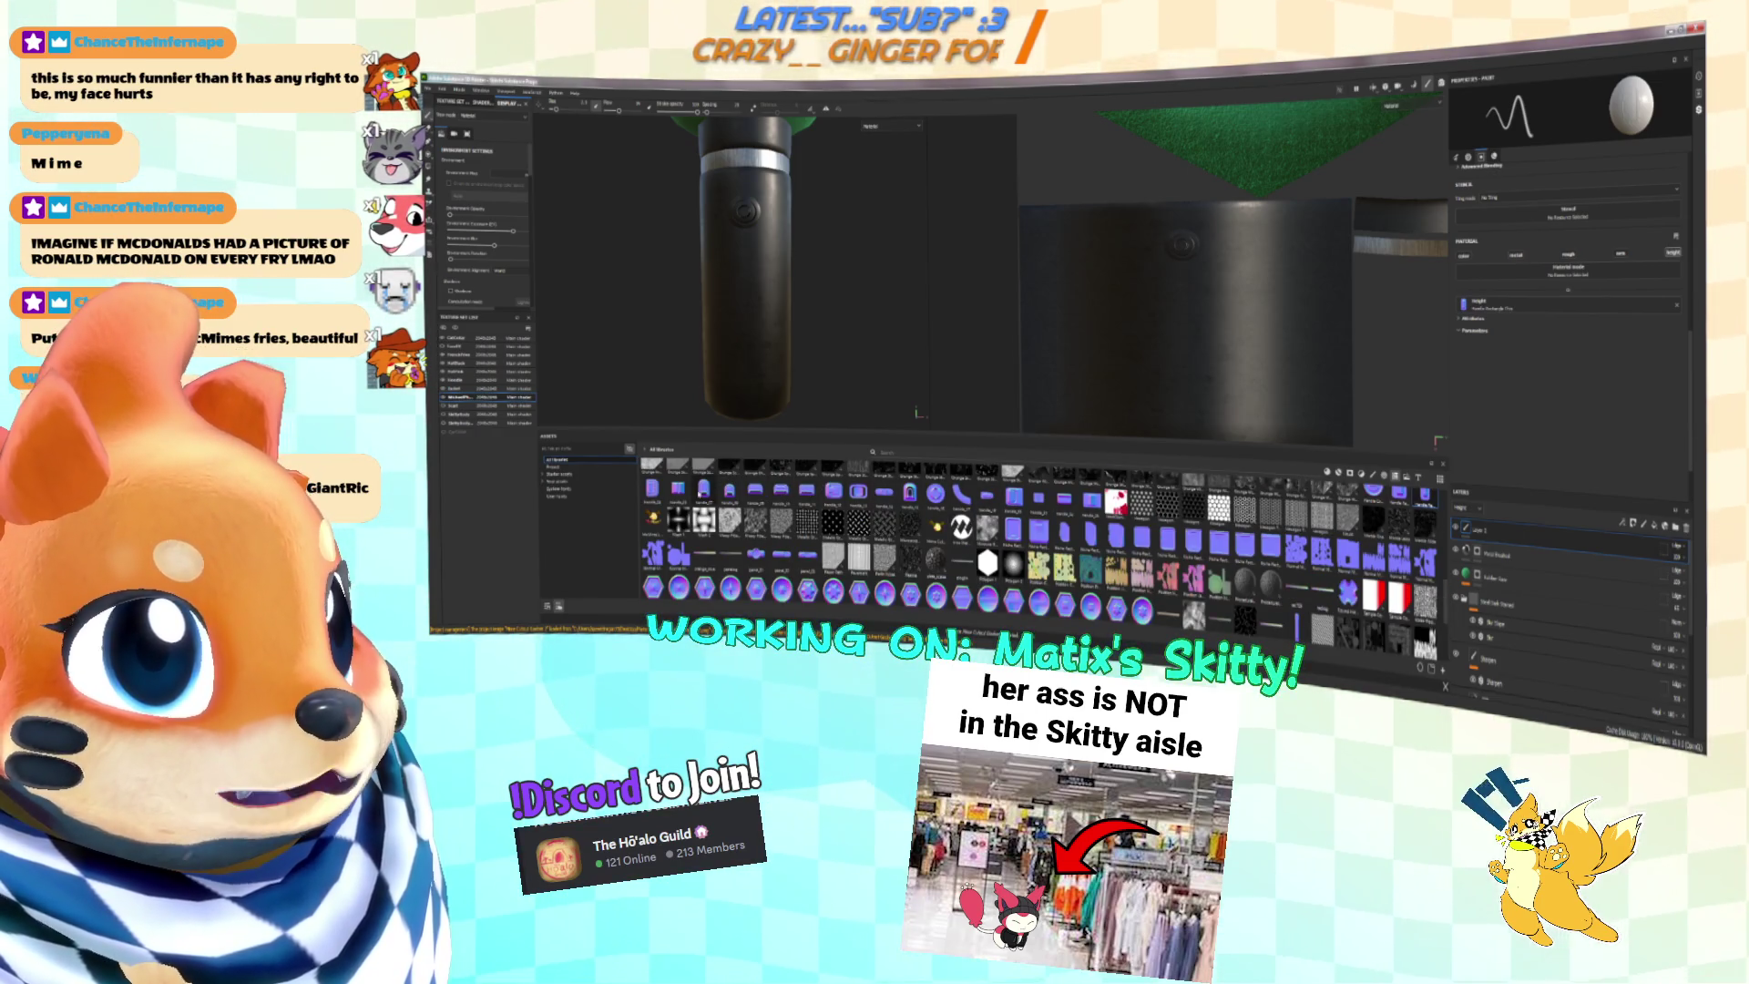
Step: Bring the handle's lower end up close and scroll the asset shelf down to brushes and alphas
{"action": "mouse_move", "coordinate": [703, 492]}
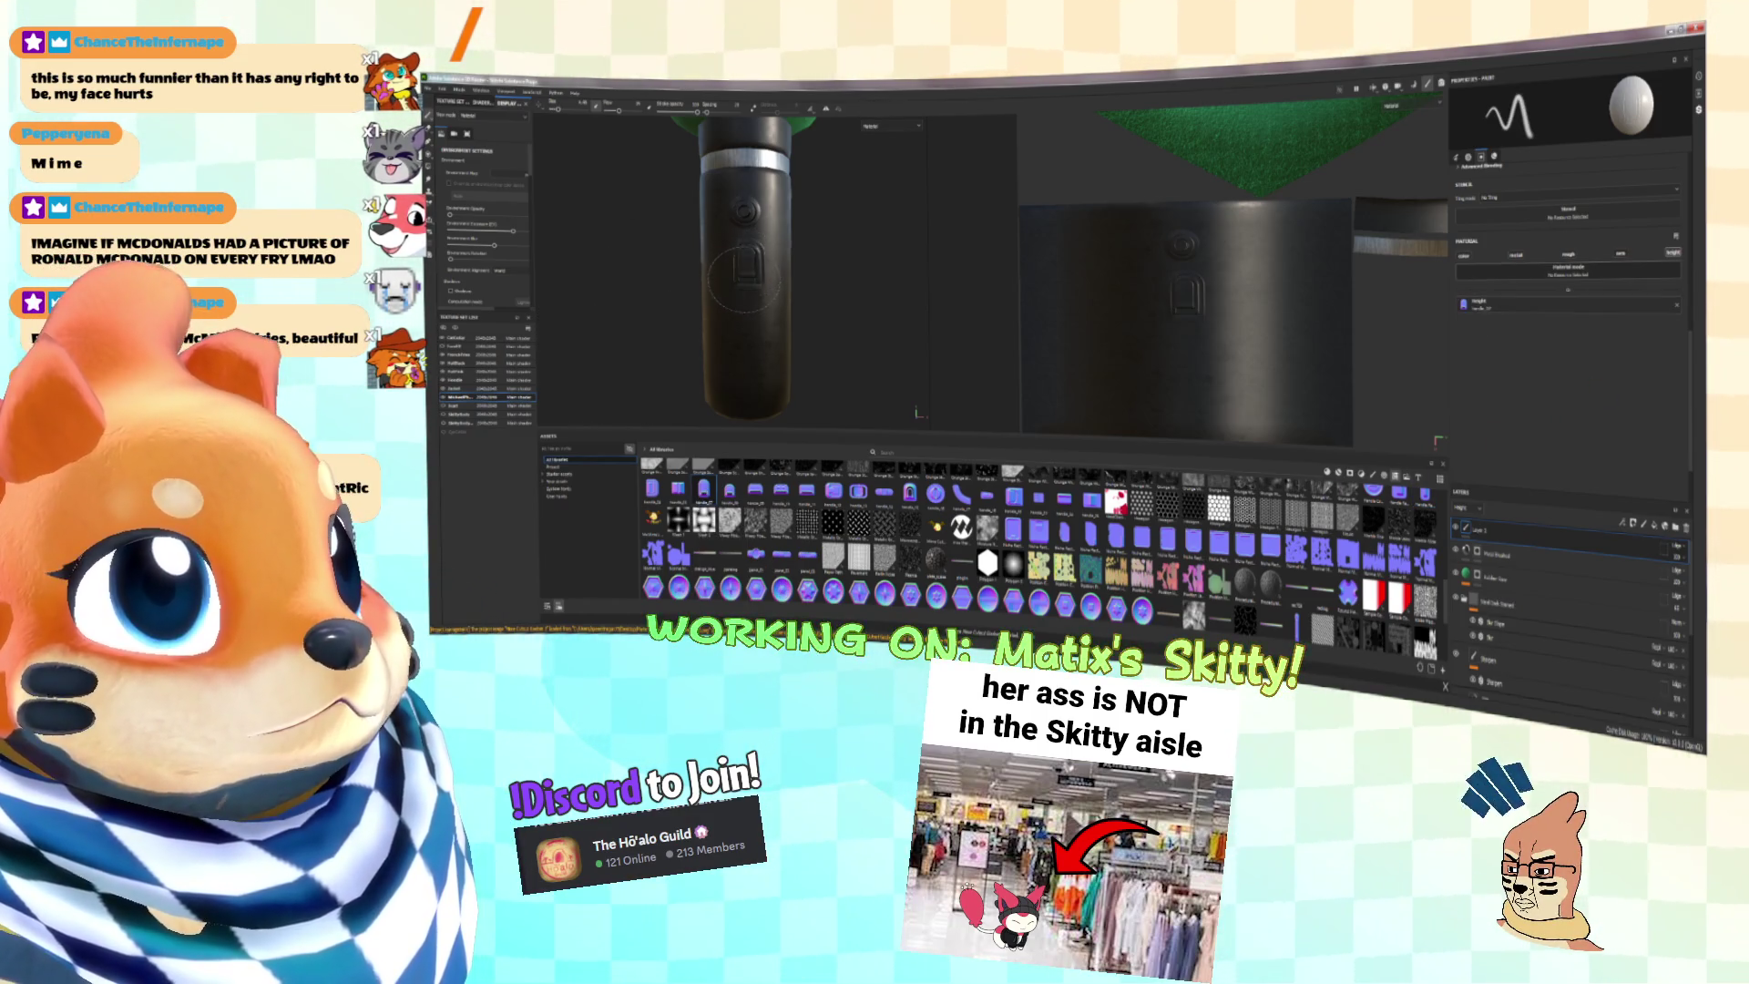
{"action": "key", "text": "ctrl"}
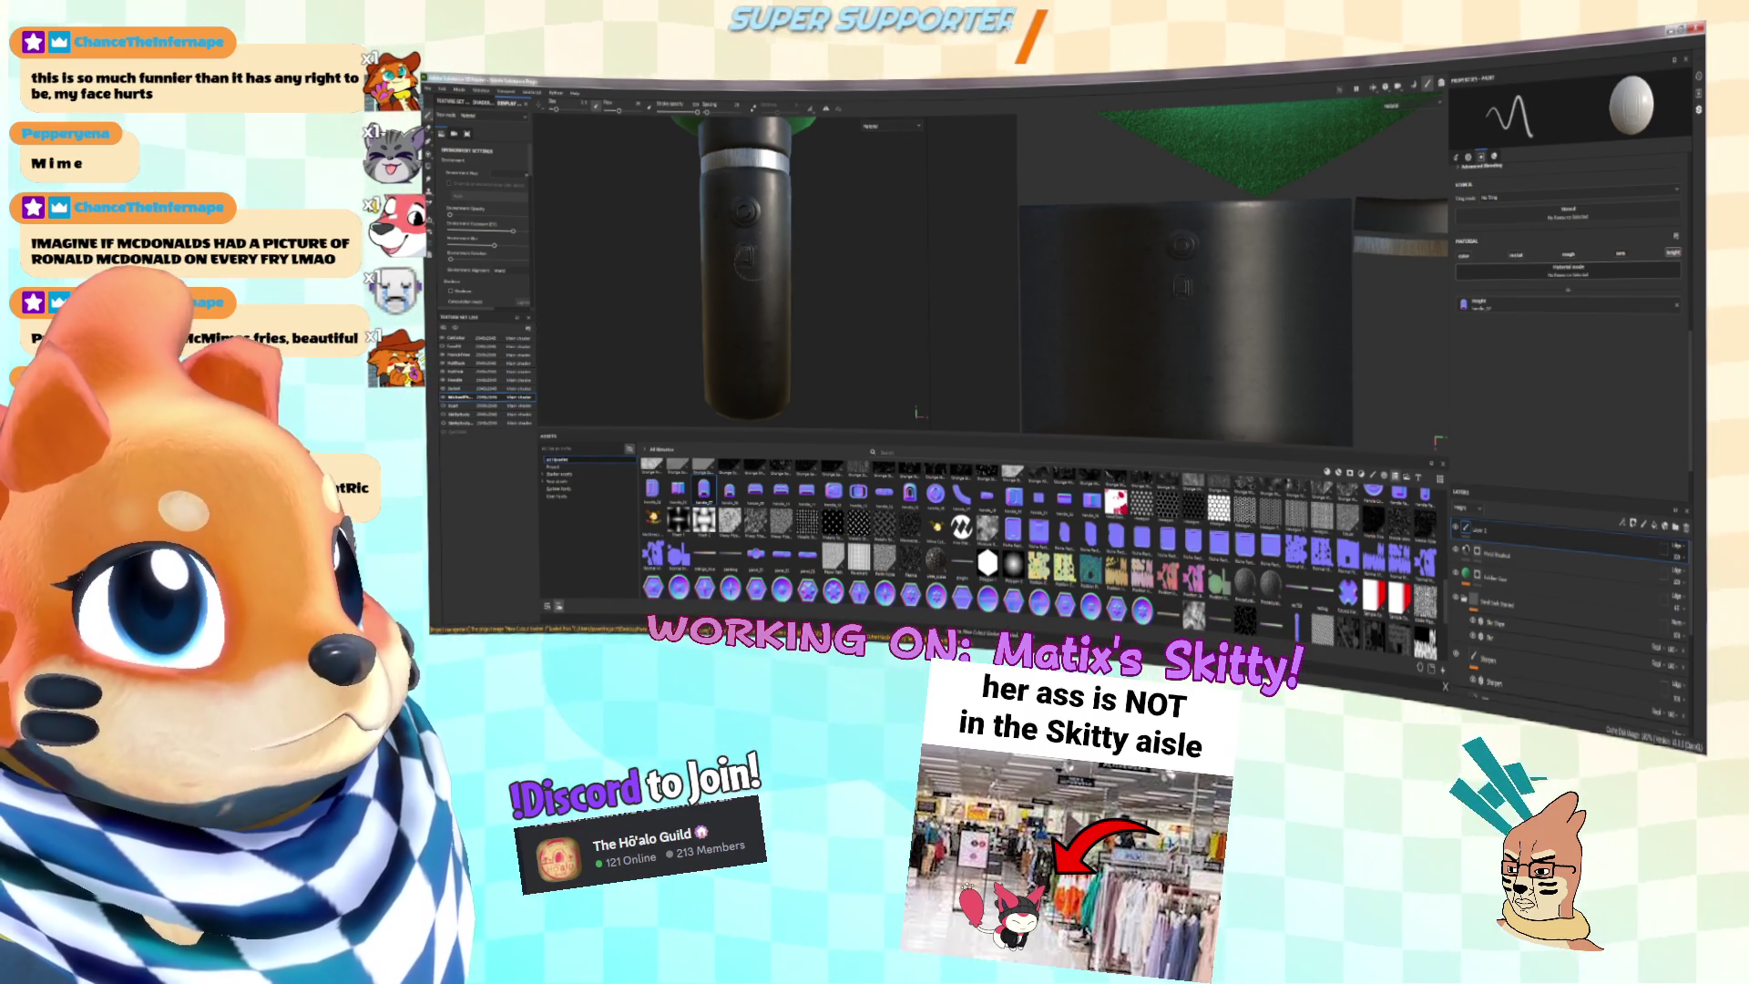
{"action": "left_click_drag", "start_coordinate": [785, 332], "coordinate": [824, 355], "text": "alt"}
{"action": "scroll", "coordinate": [1003, 529], "scroll_direction": "down", "scroll_amount": 3}
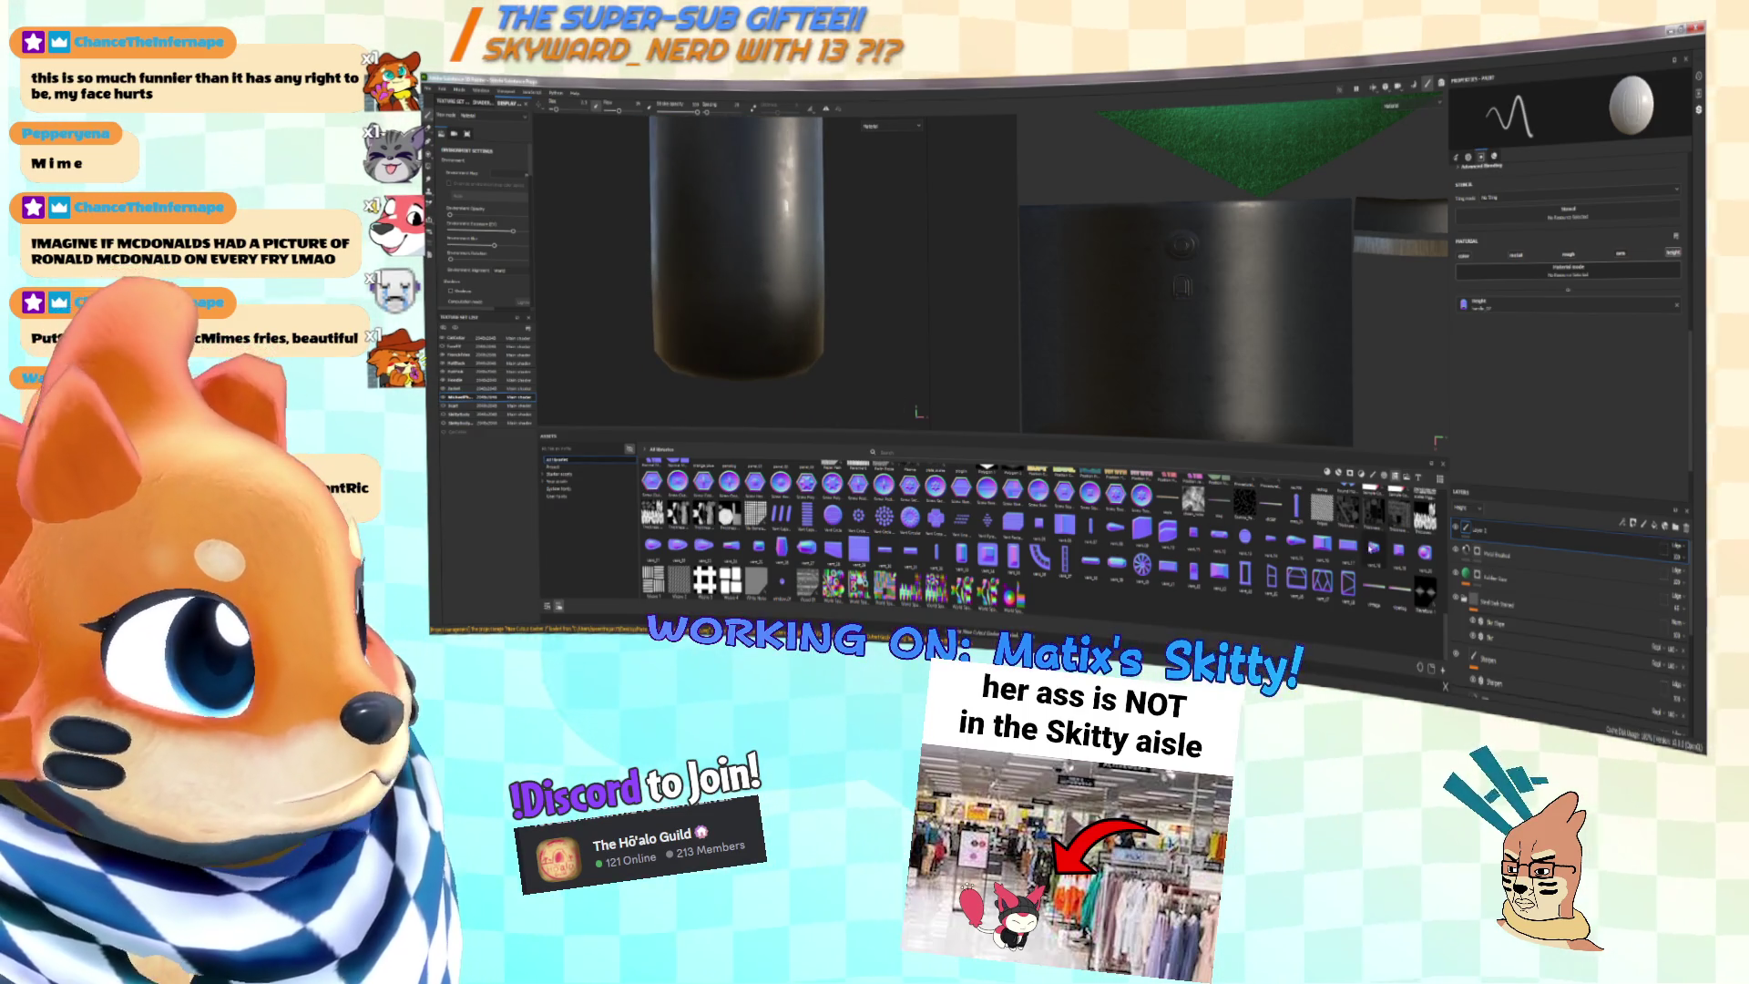
{"action": "scroll", "coordinate": [1359, 565], "scroll_direction": "down", "scroll_amount": 3}
{"action": "scroll", "coordinate": [1038, 537], "scroll_direction": "up", "scroll_amount": 3}
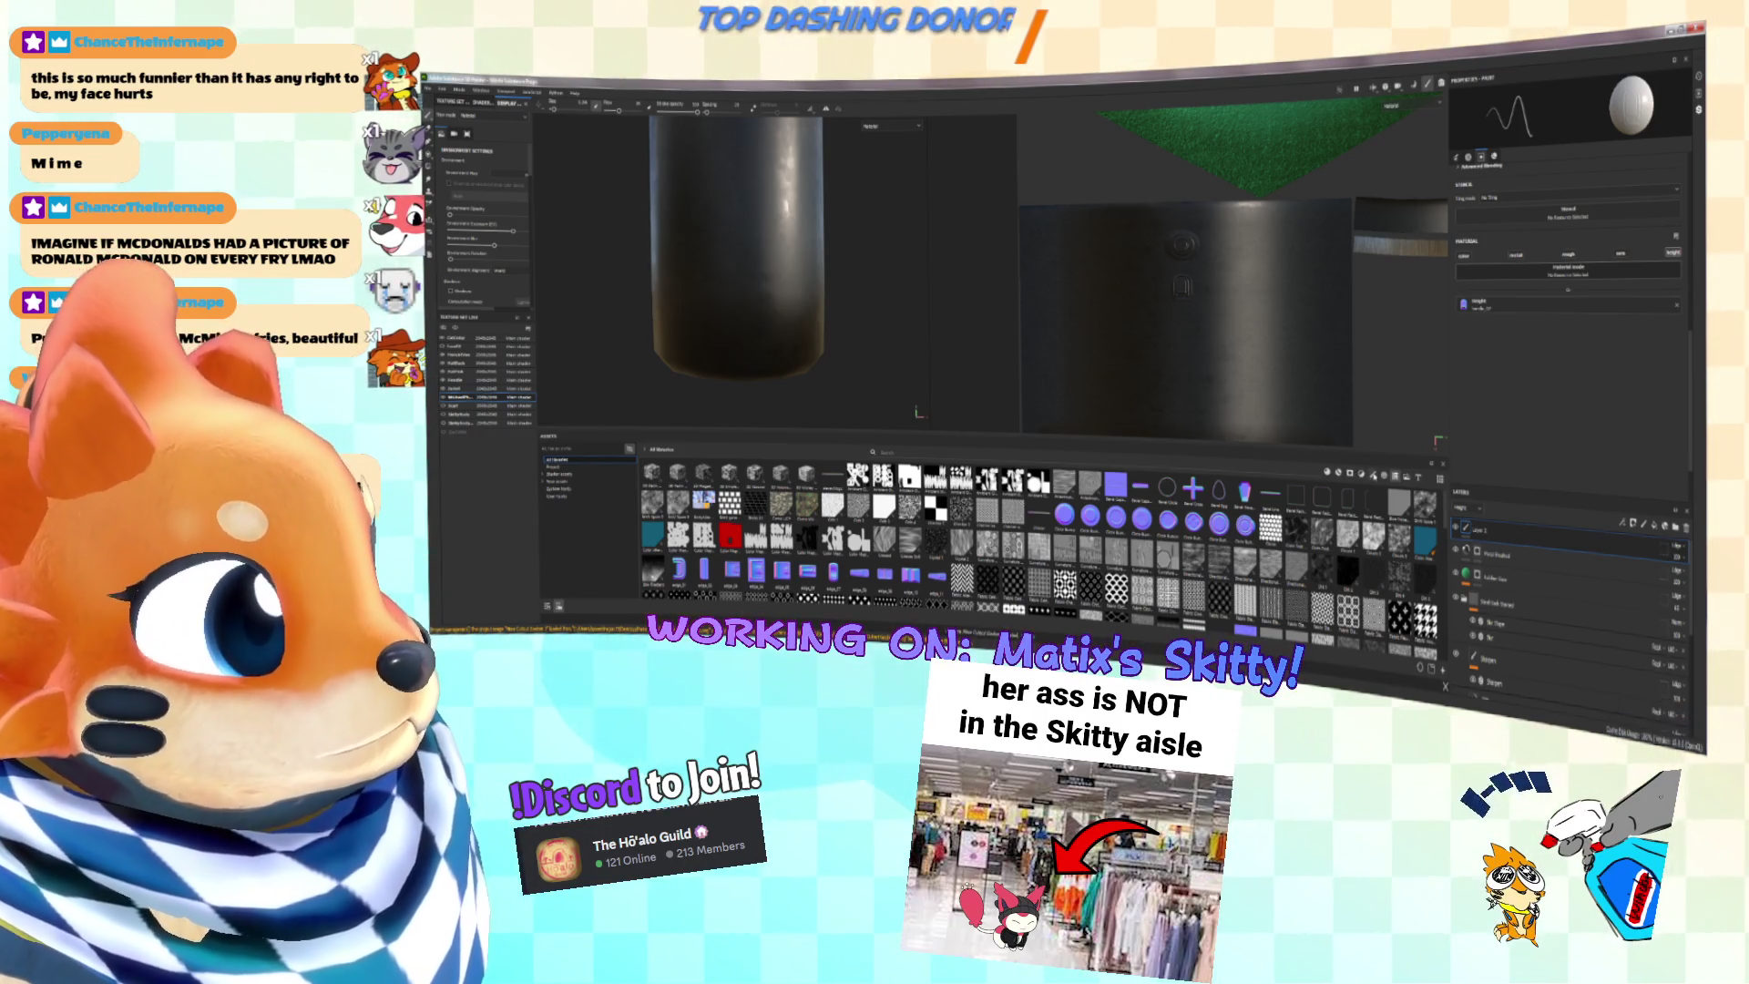
{"action": "scroll", "coordinate": [1345, 500], "scroll_direction": "down", "scroll_amount": 5}
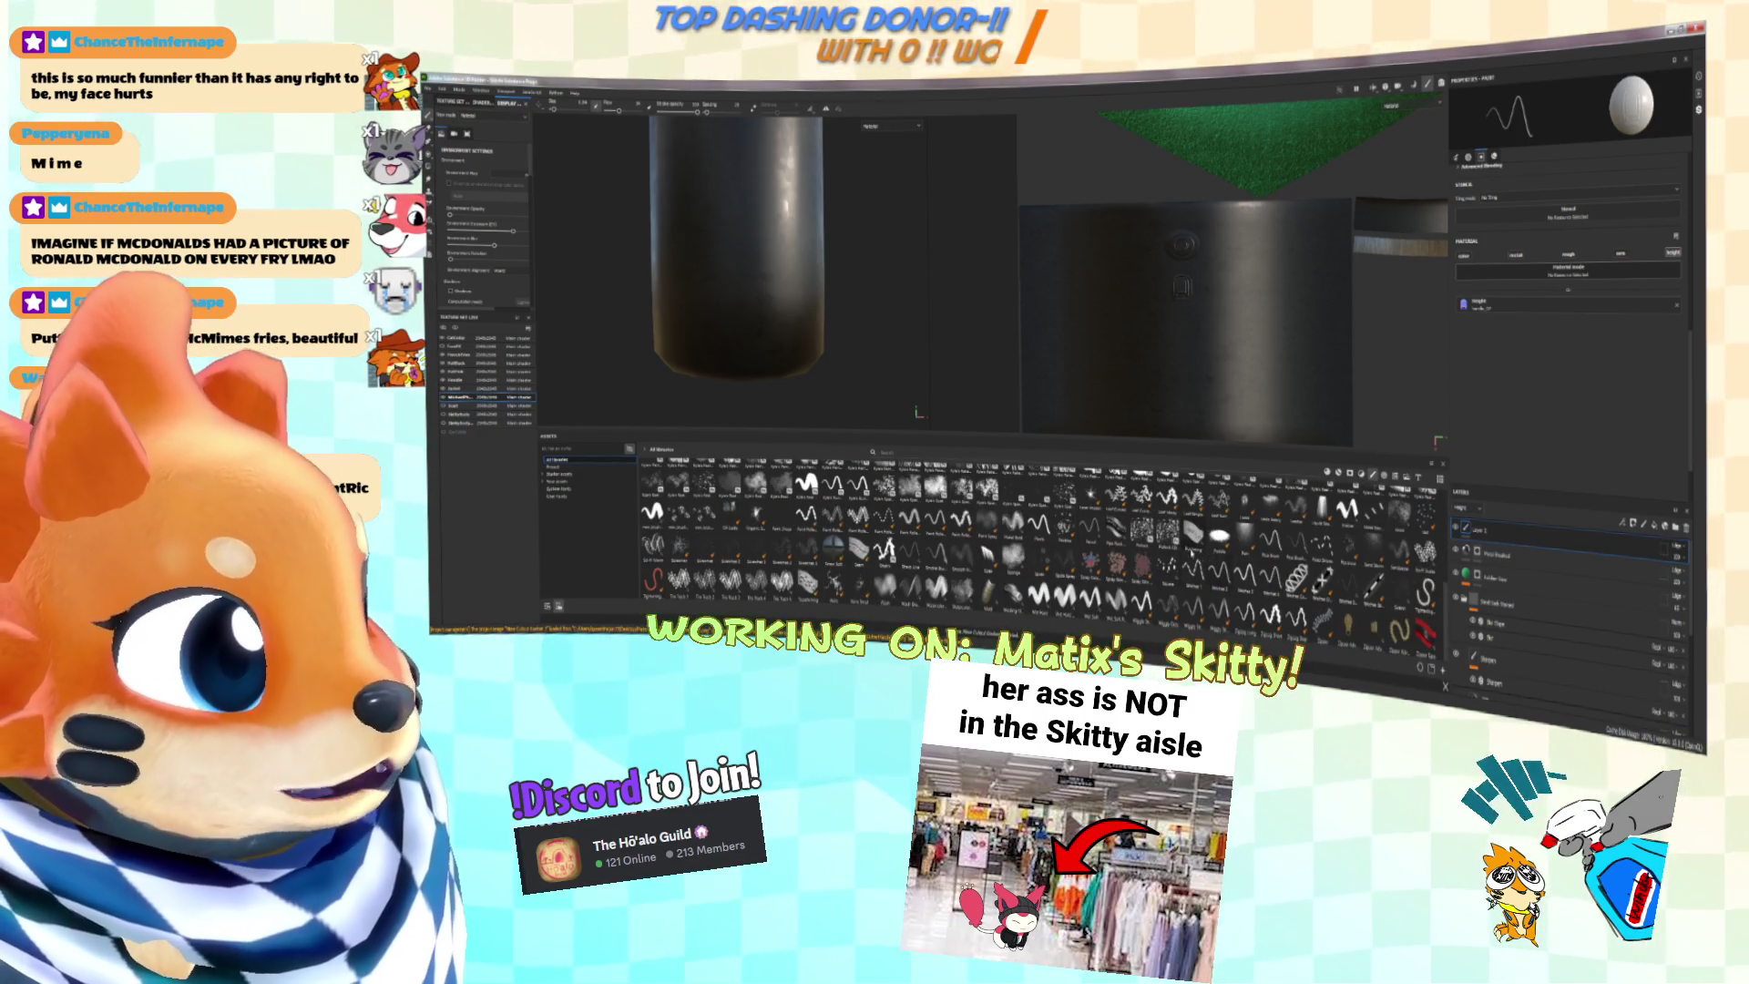
Step: Test a Skitty stamp on the microphone handle, undo it, and rotate to the cylinder's top
{"action": "scroll", "coordinate": [1194, 549], "scroll_direction": "down", "scroll_amount": 5}
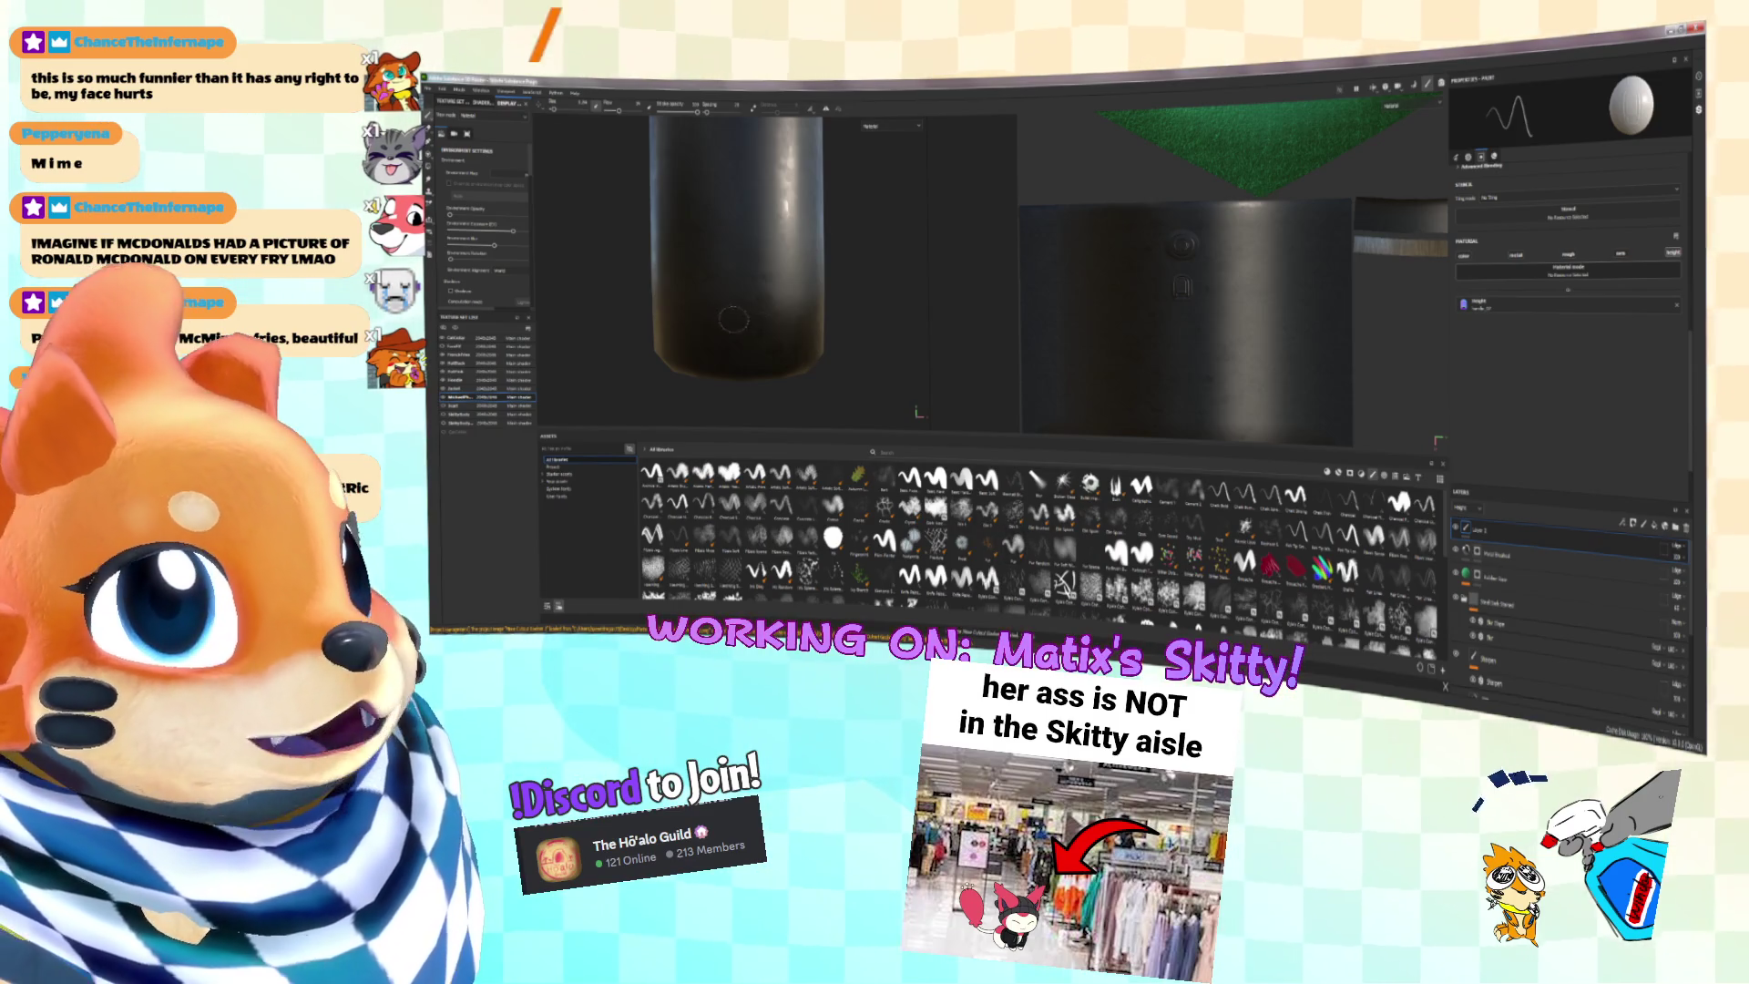
{"action": "left_click", "coordinate": [747, 301]}
{"action": "key", "text": "ctrl+z"}
{"action": "mouse_move", "coordinate": [747, 310]}
{"action": "left_mouse_down", "text": "alt"}
{"action": "mouse_move", "coordinate": [752, 326]}
{"action": "mouse_move", "coordinate": [727, 291]}
{"action": "left_mouse_up", "text": "alt"}
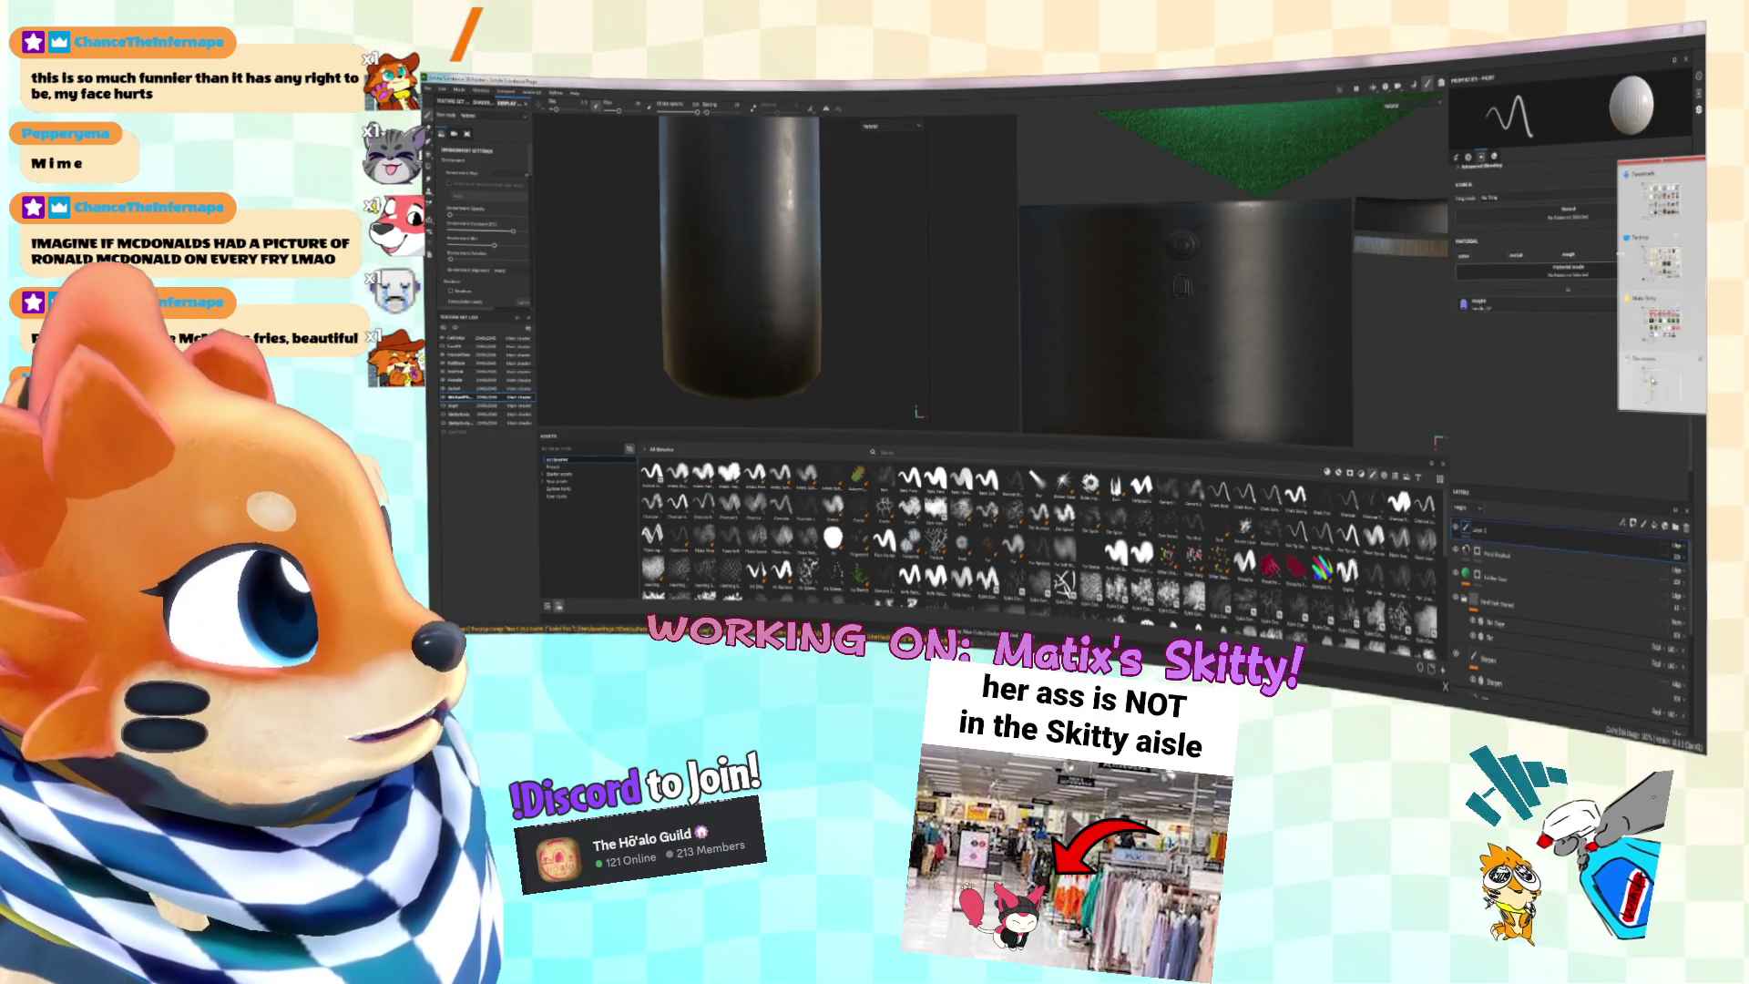
Step: Look for the image file through File Explorer and Windows search, then close those windows
{"action": "key", "text": "super+e"}
{"action": "scroll", "coordinate": [1350, 366], "scroll_direction": "down", "scroll_amount": 3}
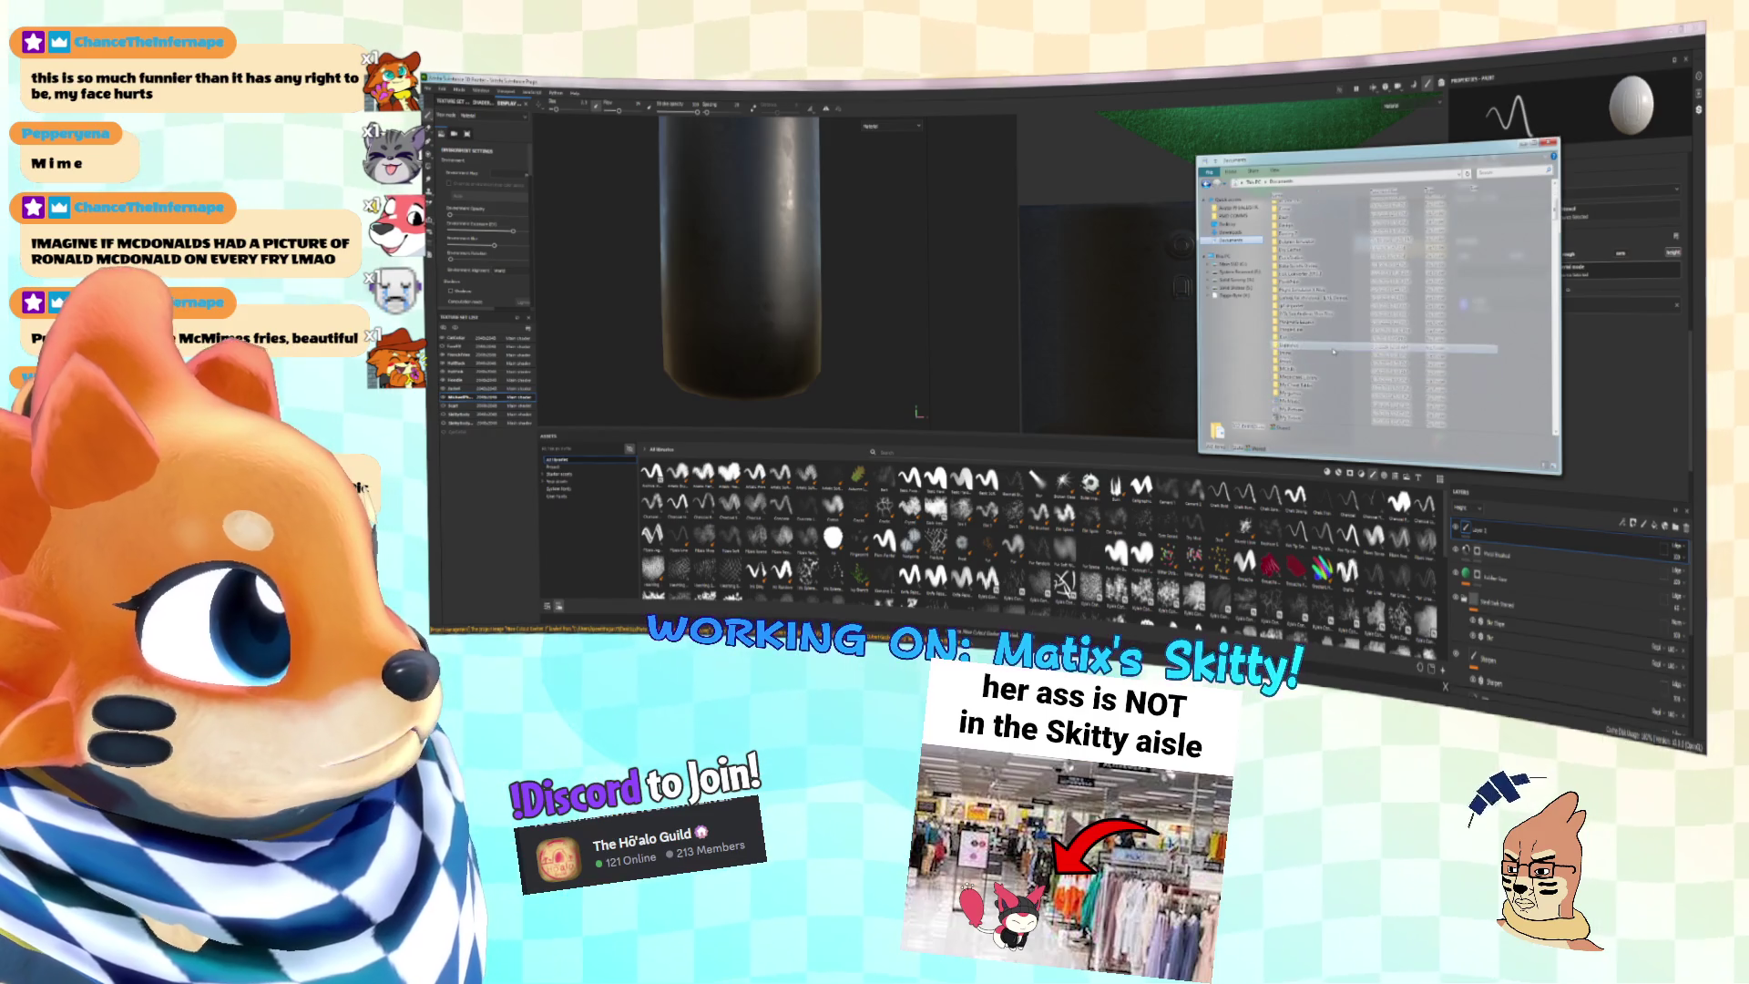
{"action": "key", "text": "alt+Tab"}
{"action": "key", "text": "ctrl+f"}
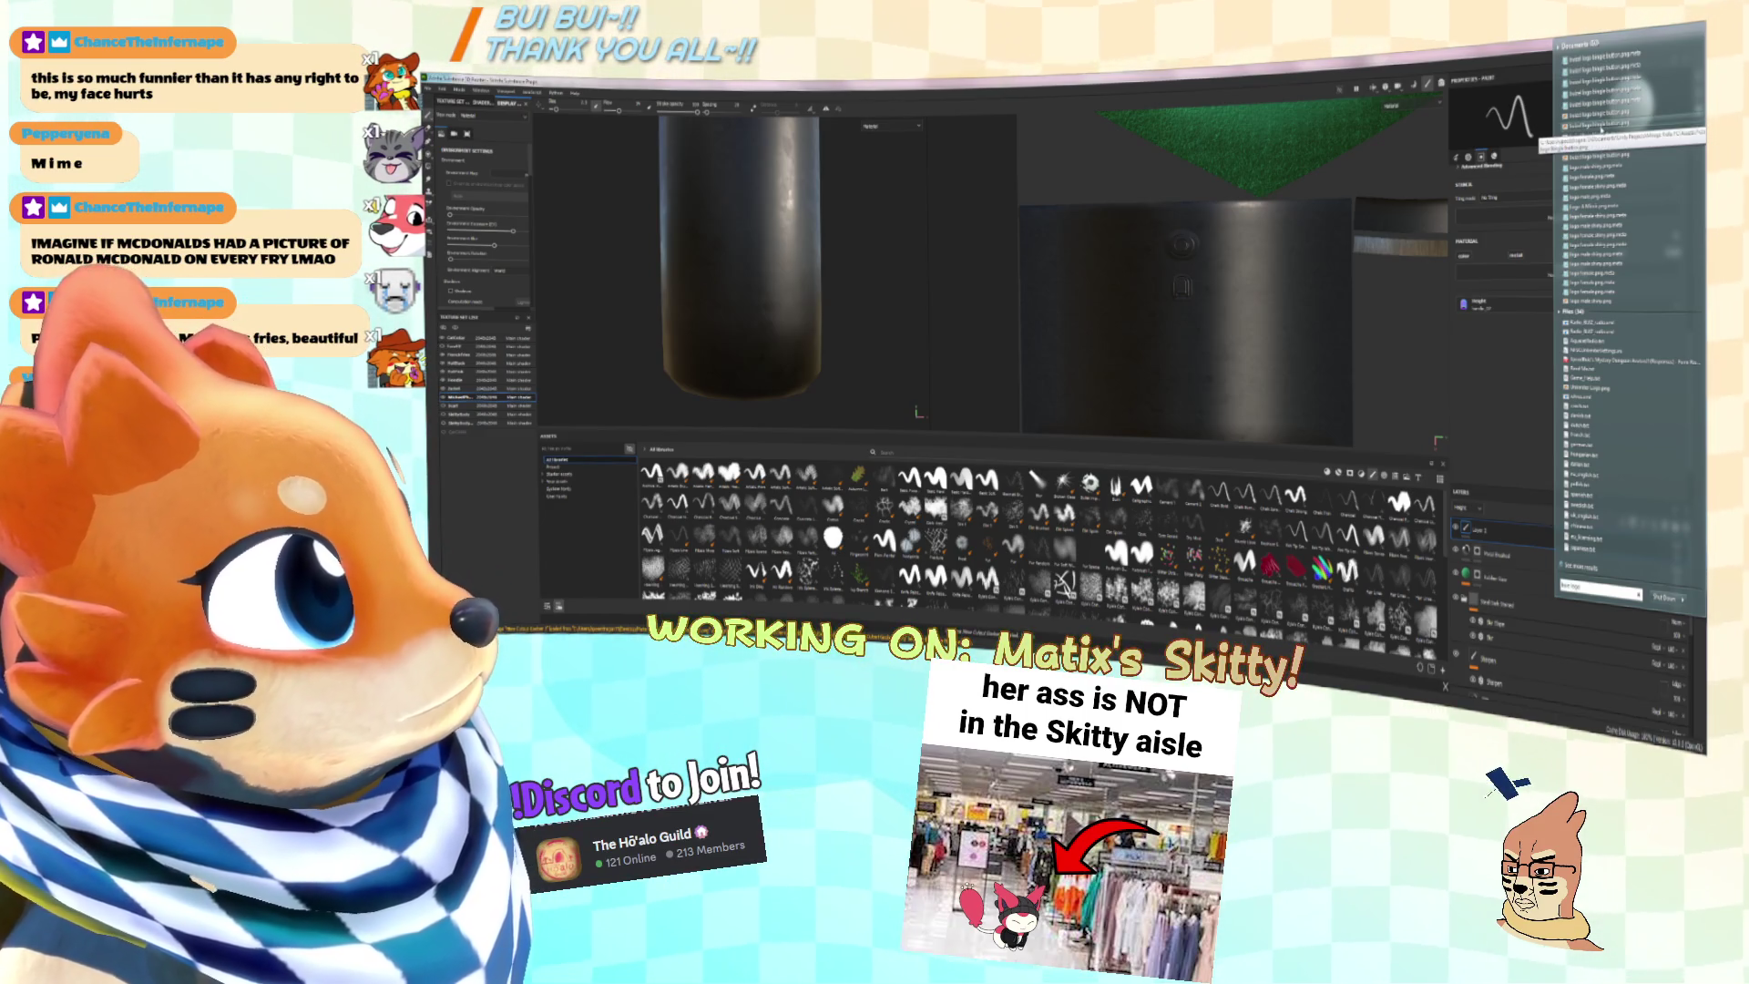
{"action": "left_click", "coordinate": [1601, 130]}
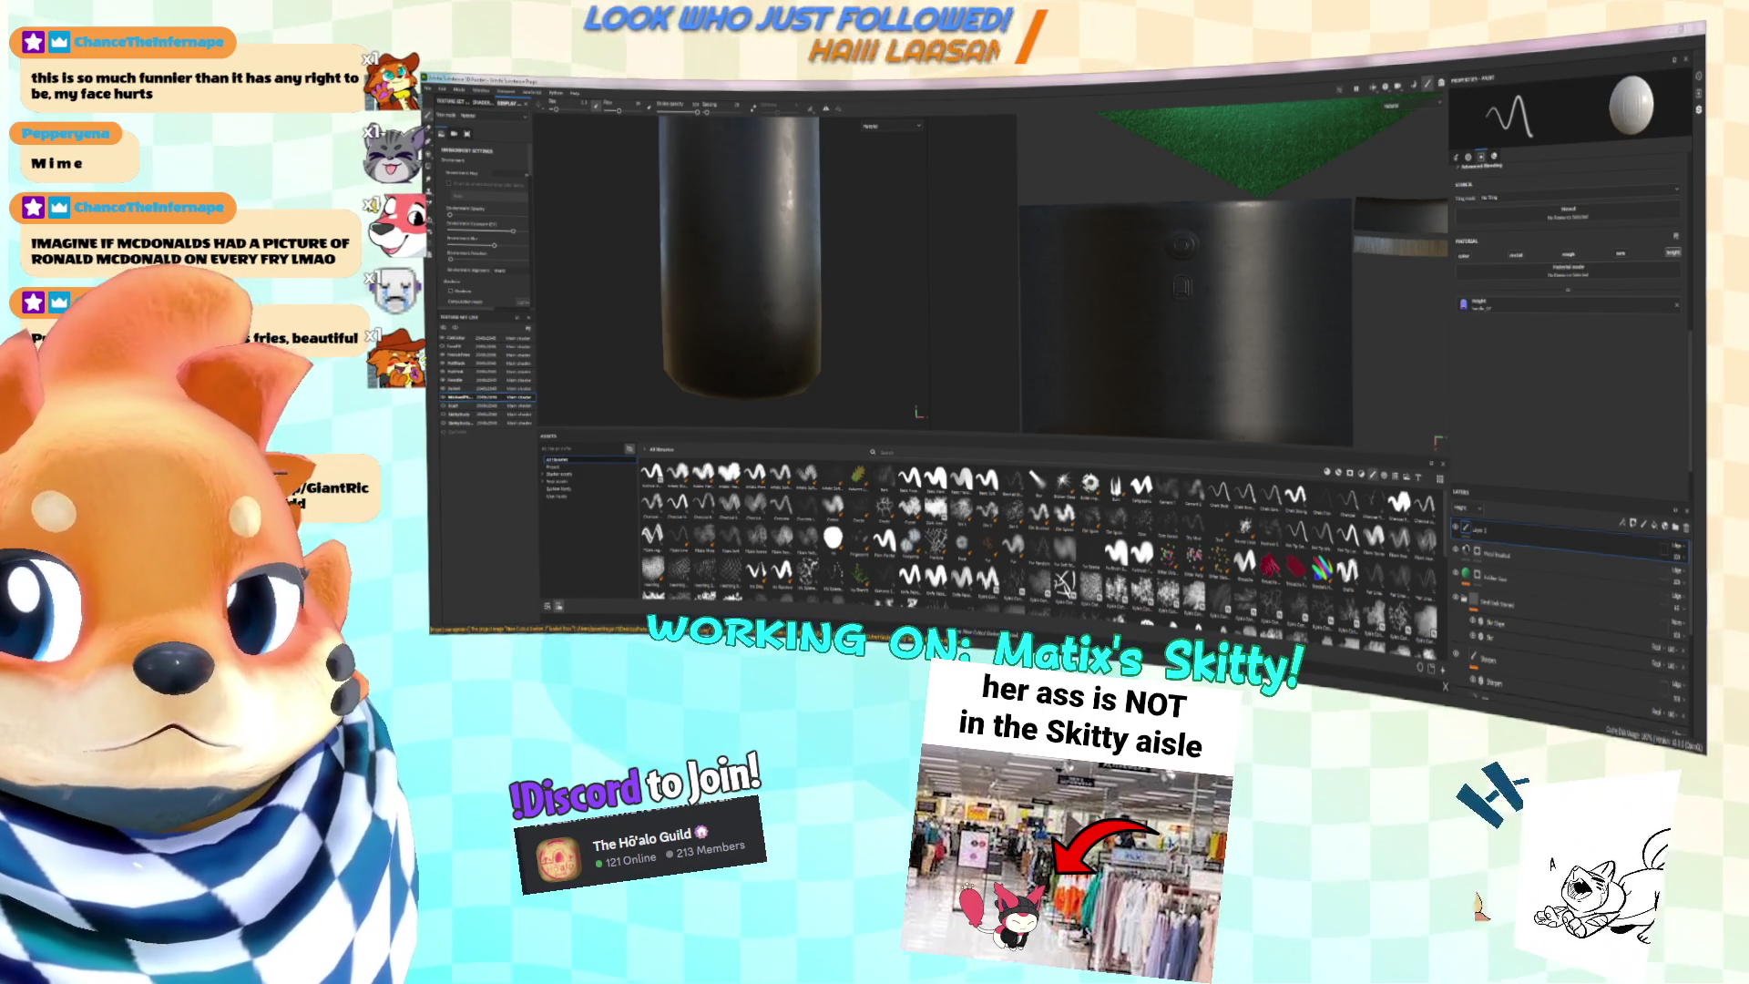
{"action": "key", "text": "alt+F4"}
{"action": "key", "text": "super"}
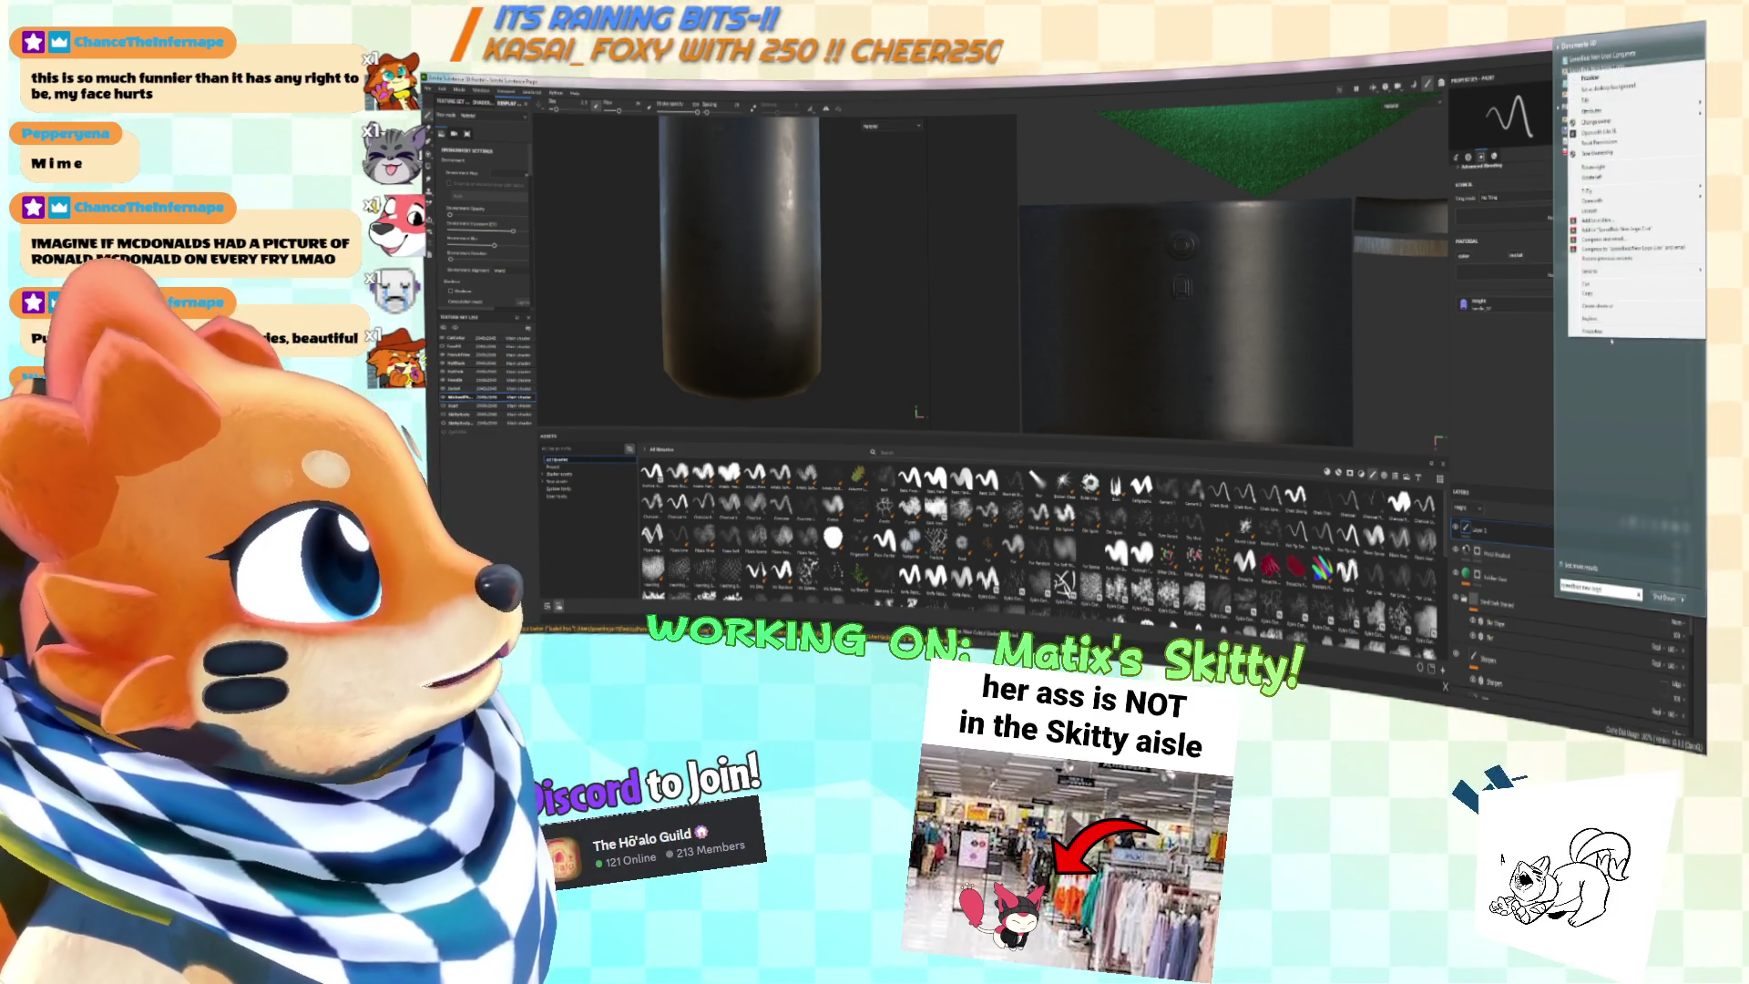
{"action": "key", "text": "Escape"}
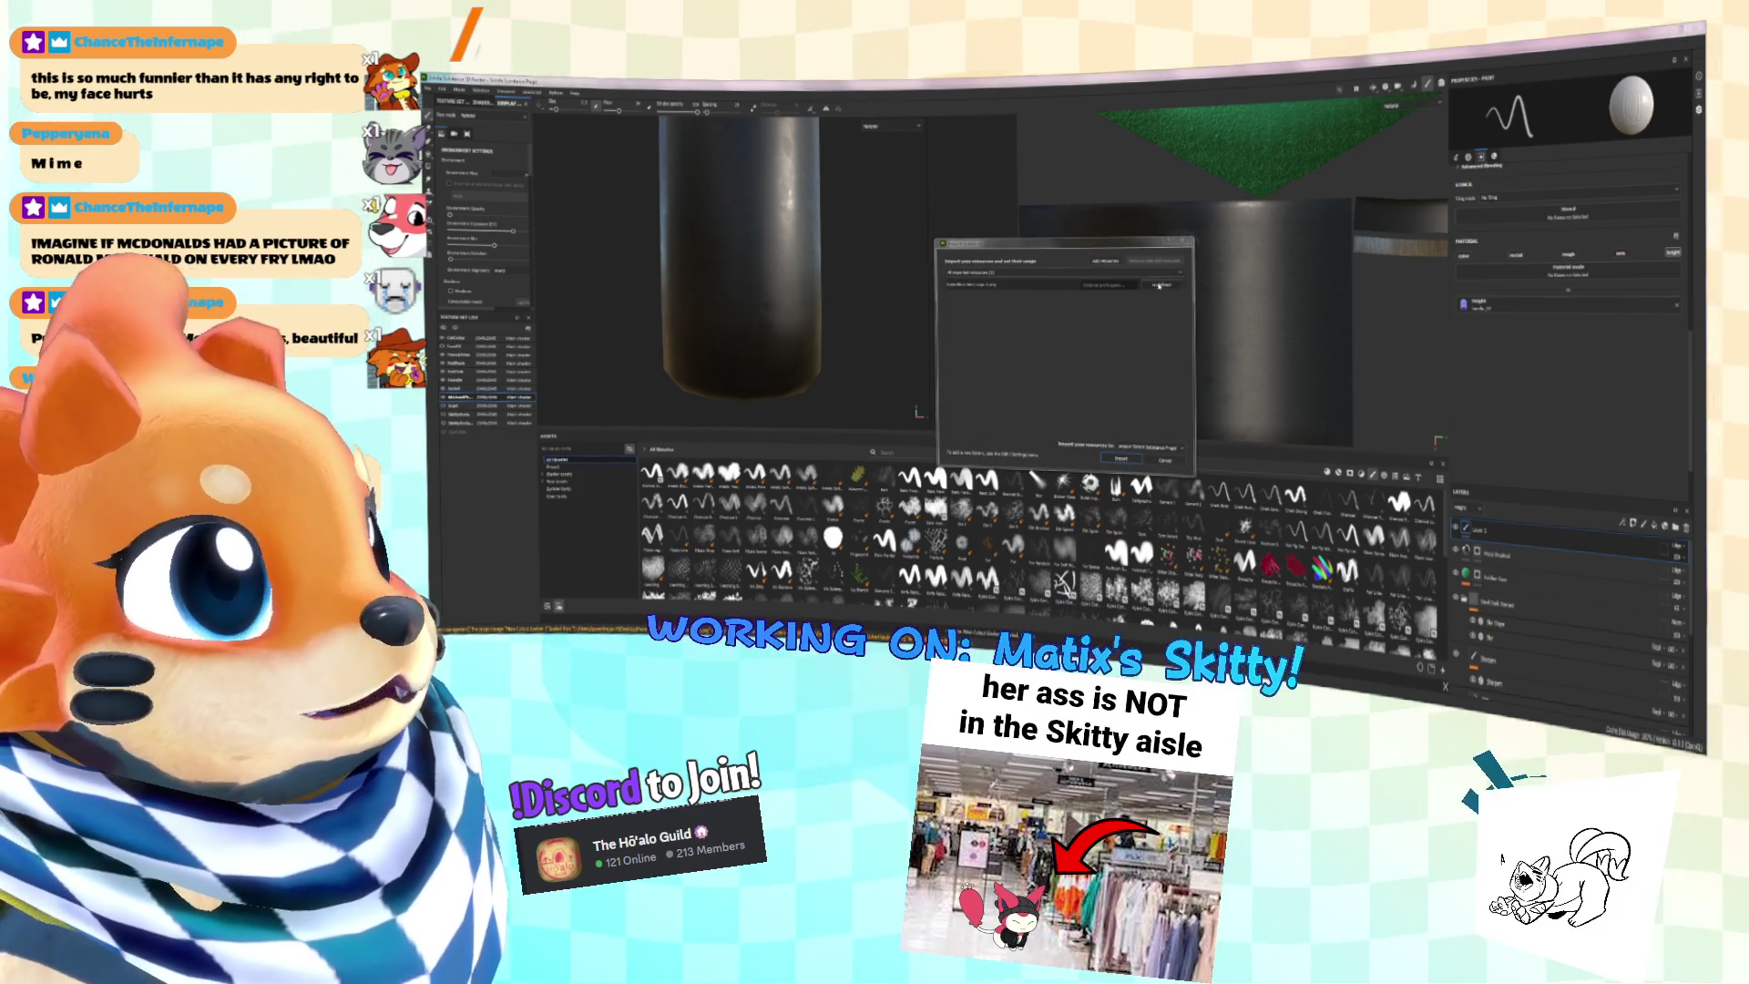
Step: Import the new resource with its type set, and load it as the brush's Base color texture
{"action": "left_click", "coordinate": [1169, 285]}
{"action": "left_click", "coordinate": [1181, 312]}
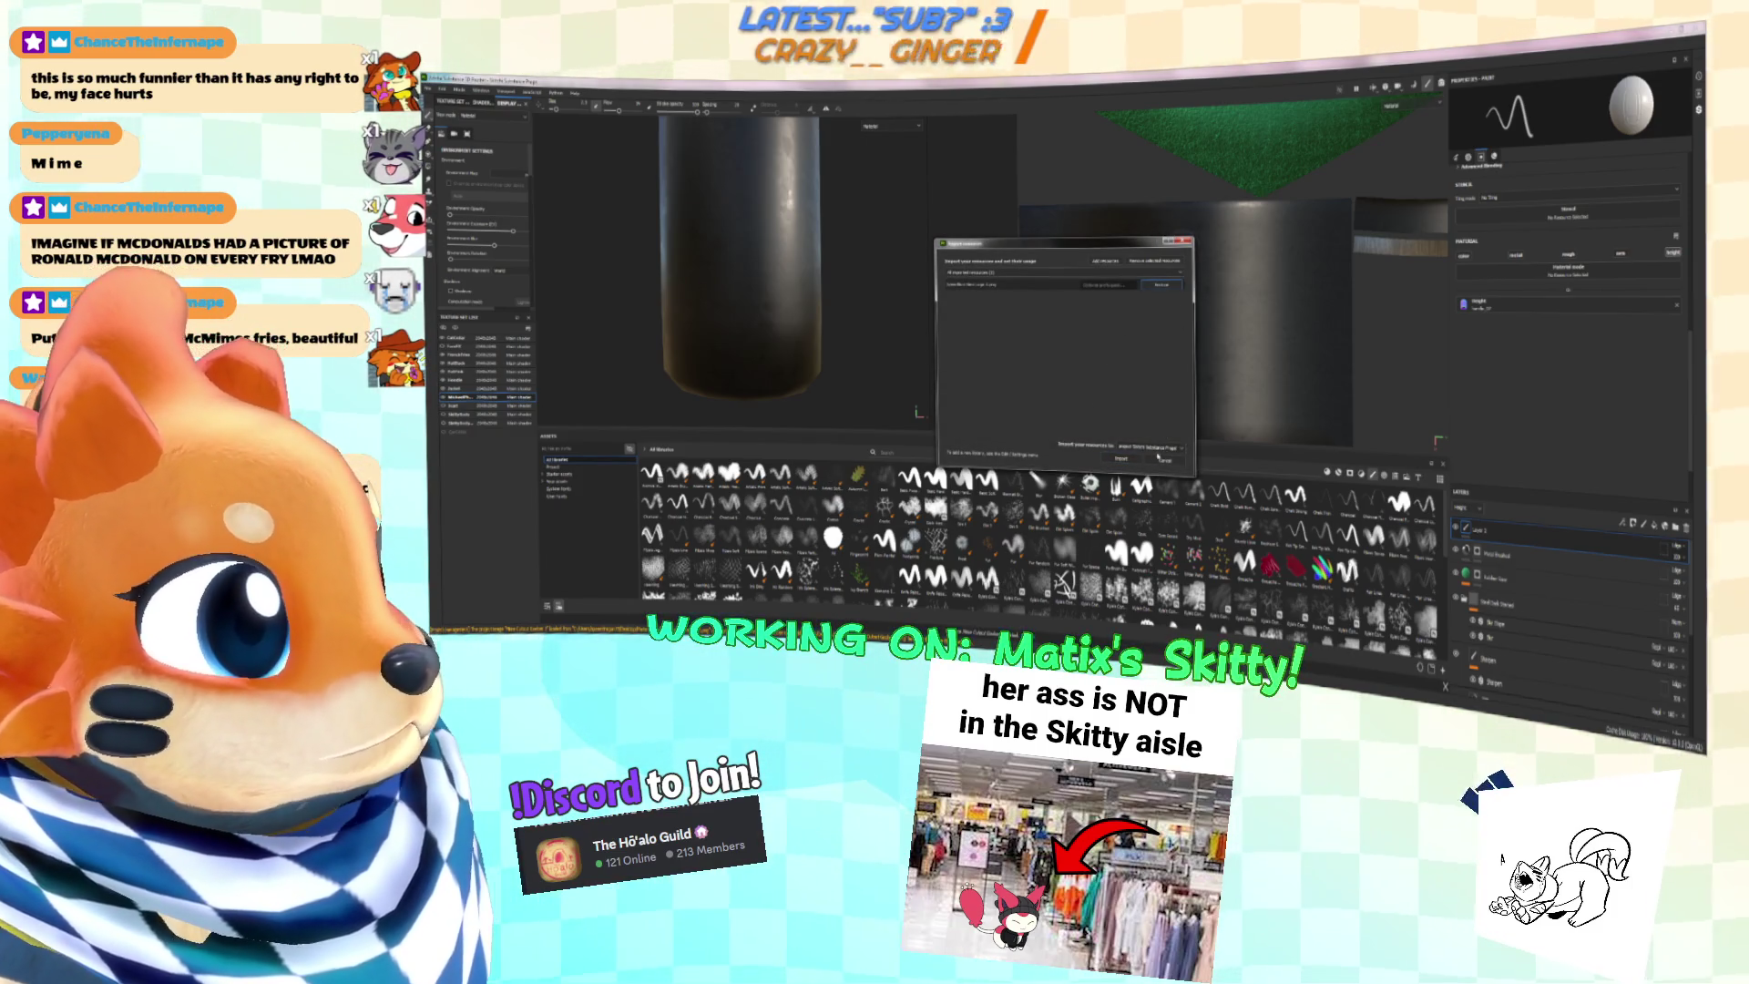
{"action": "left_click", "coordinate": [1167, 459]}
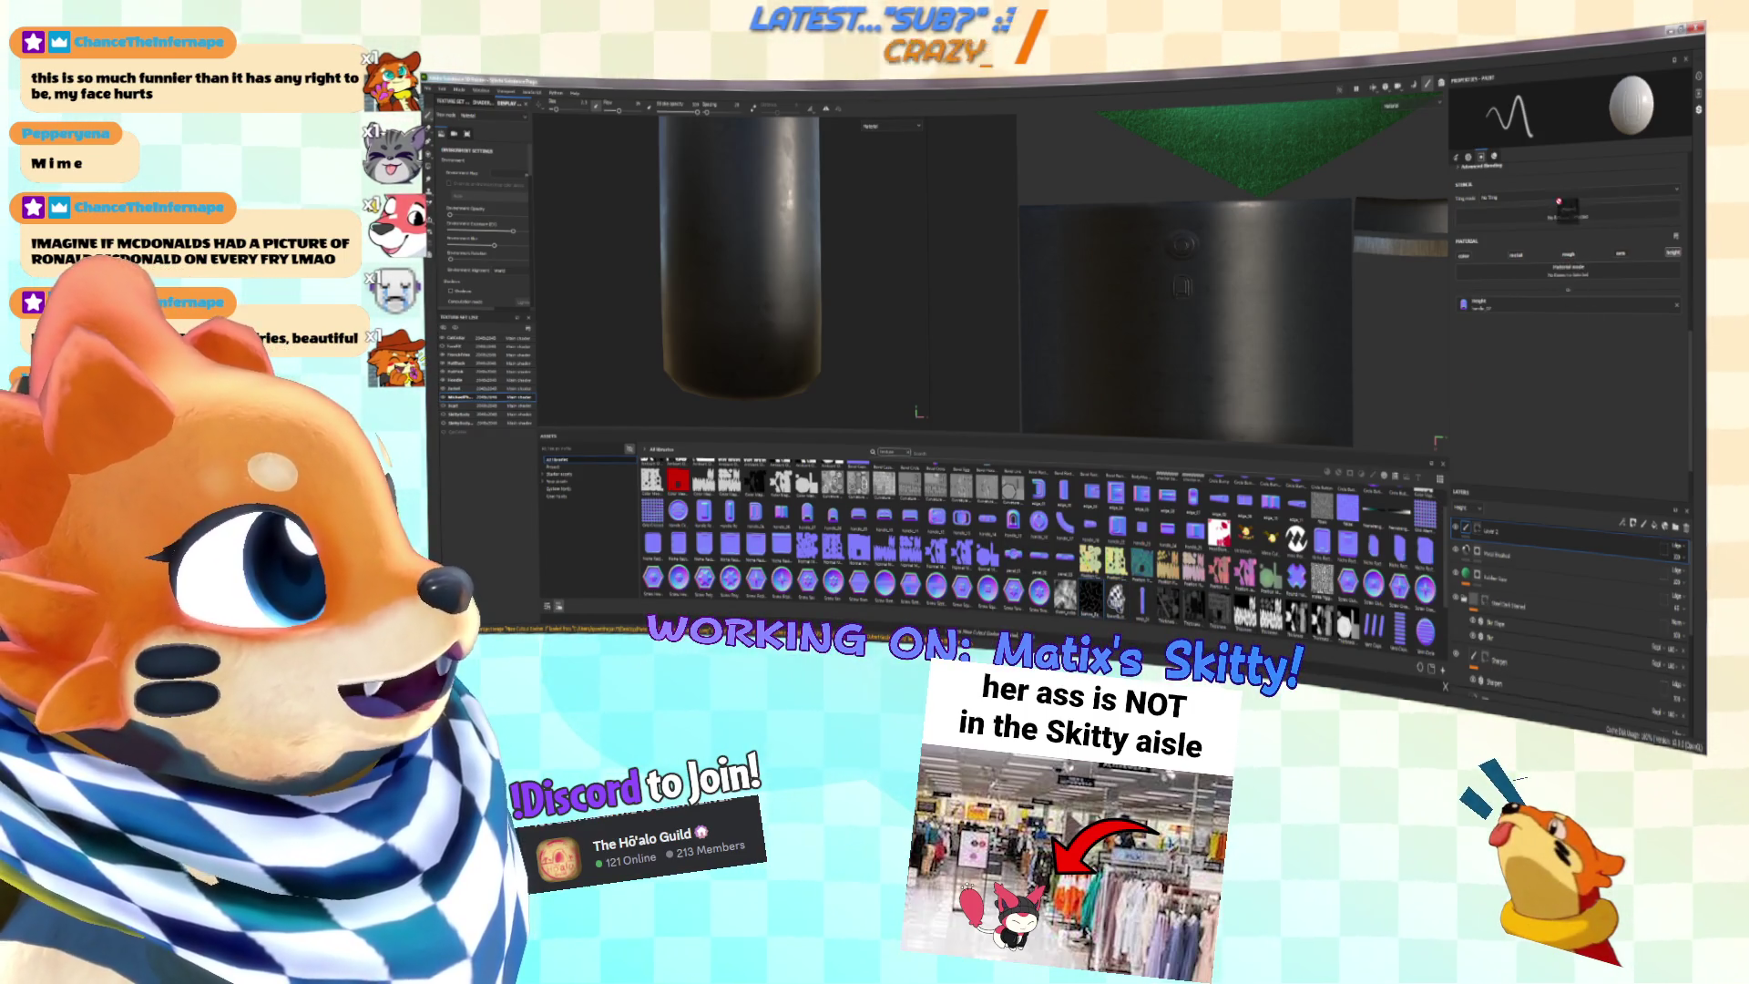
{"action": "left_click", "coordinate": [1463, 256]}
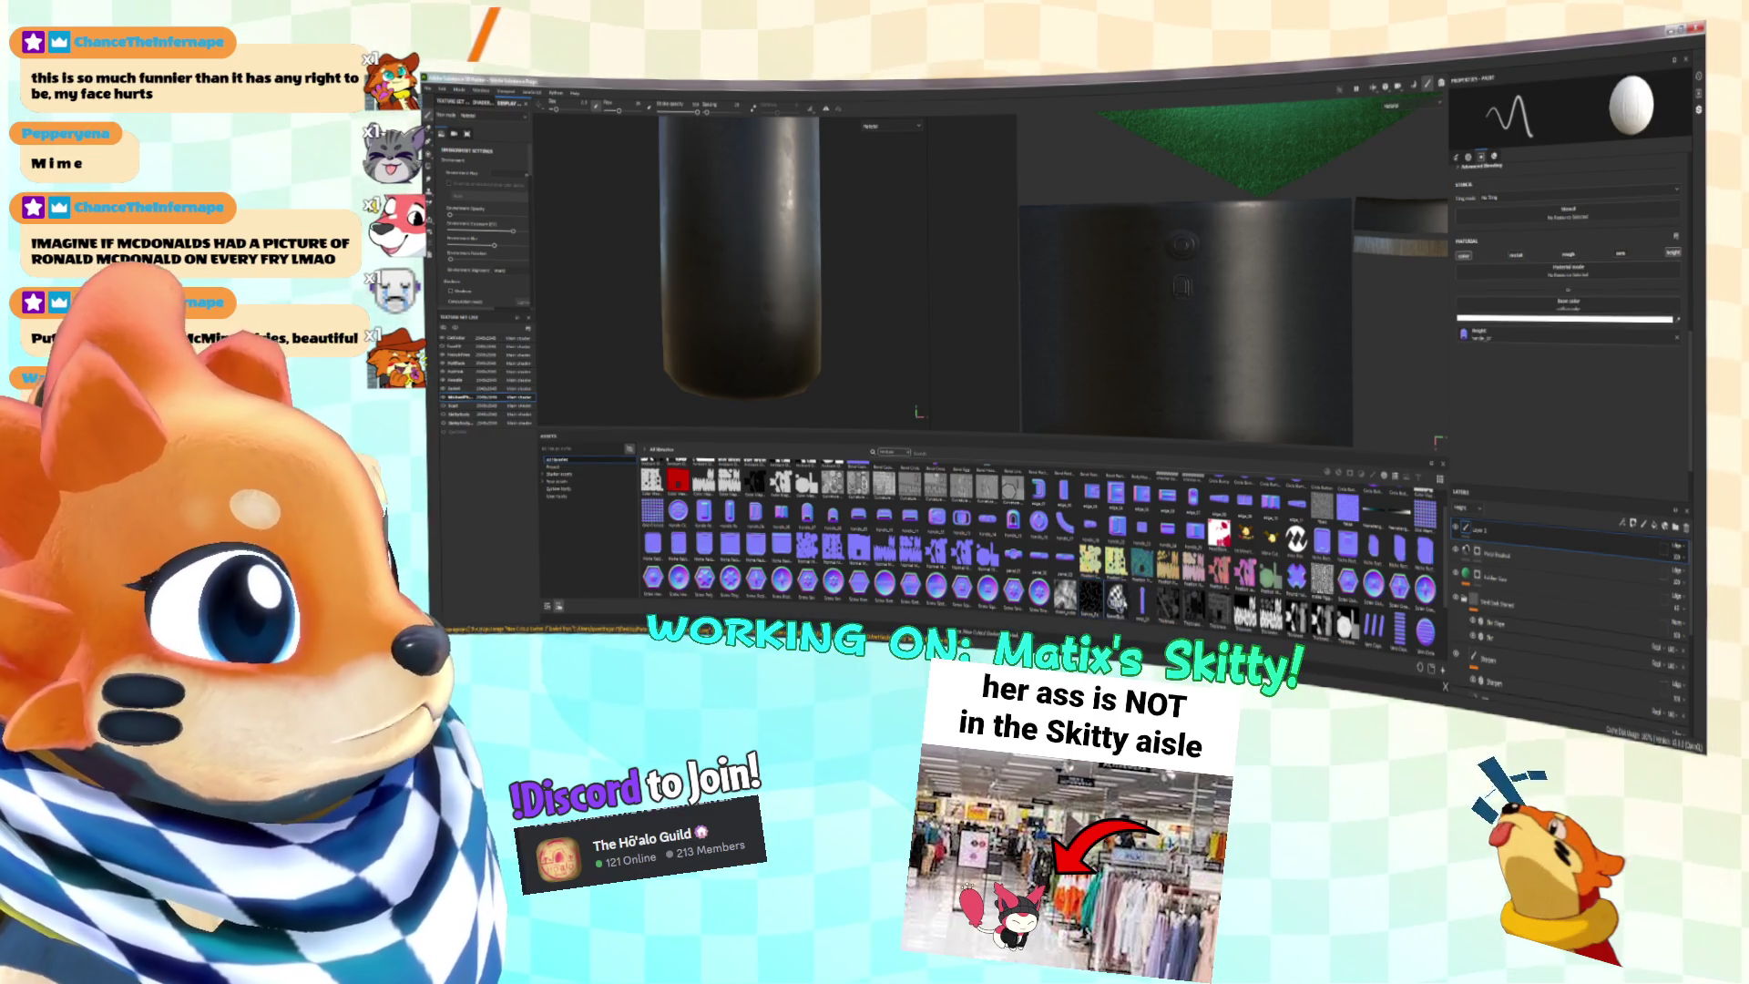
{"action": "left_click", "coordinate": [1463, 306]}
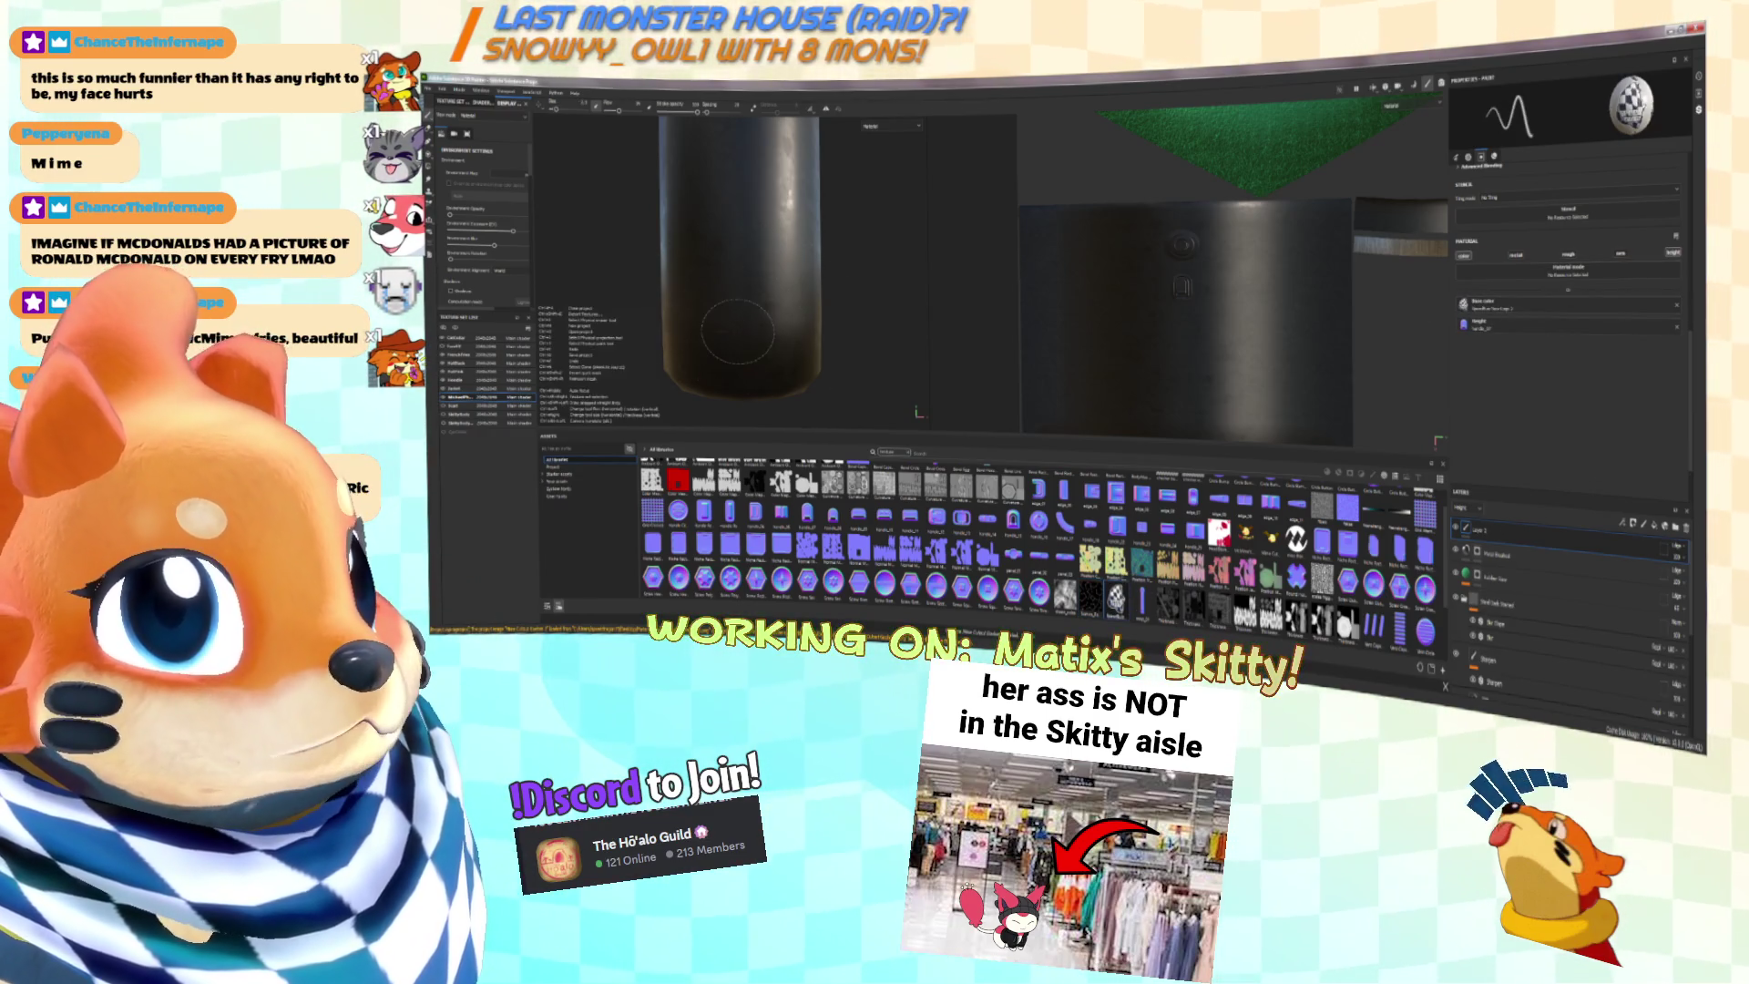
Step: Turn off the brush's height channel, review its alpha settings, and bring Paint.NET's reference back up
{"action": "left_click_drag", "start_coordinate": [738, 330], "coordinate": [761, 355], "text": "alt"}
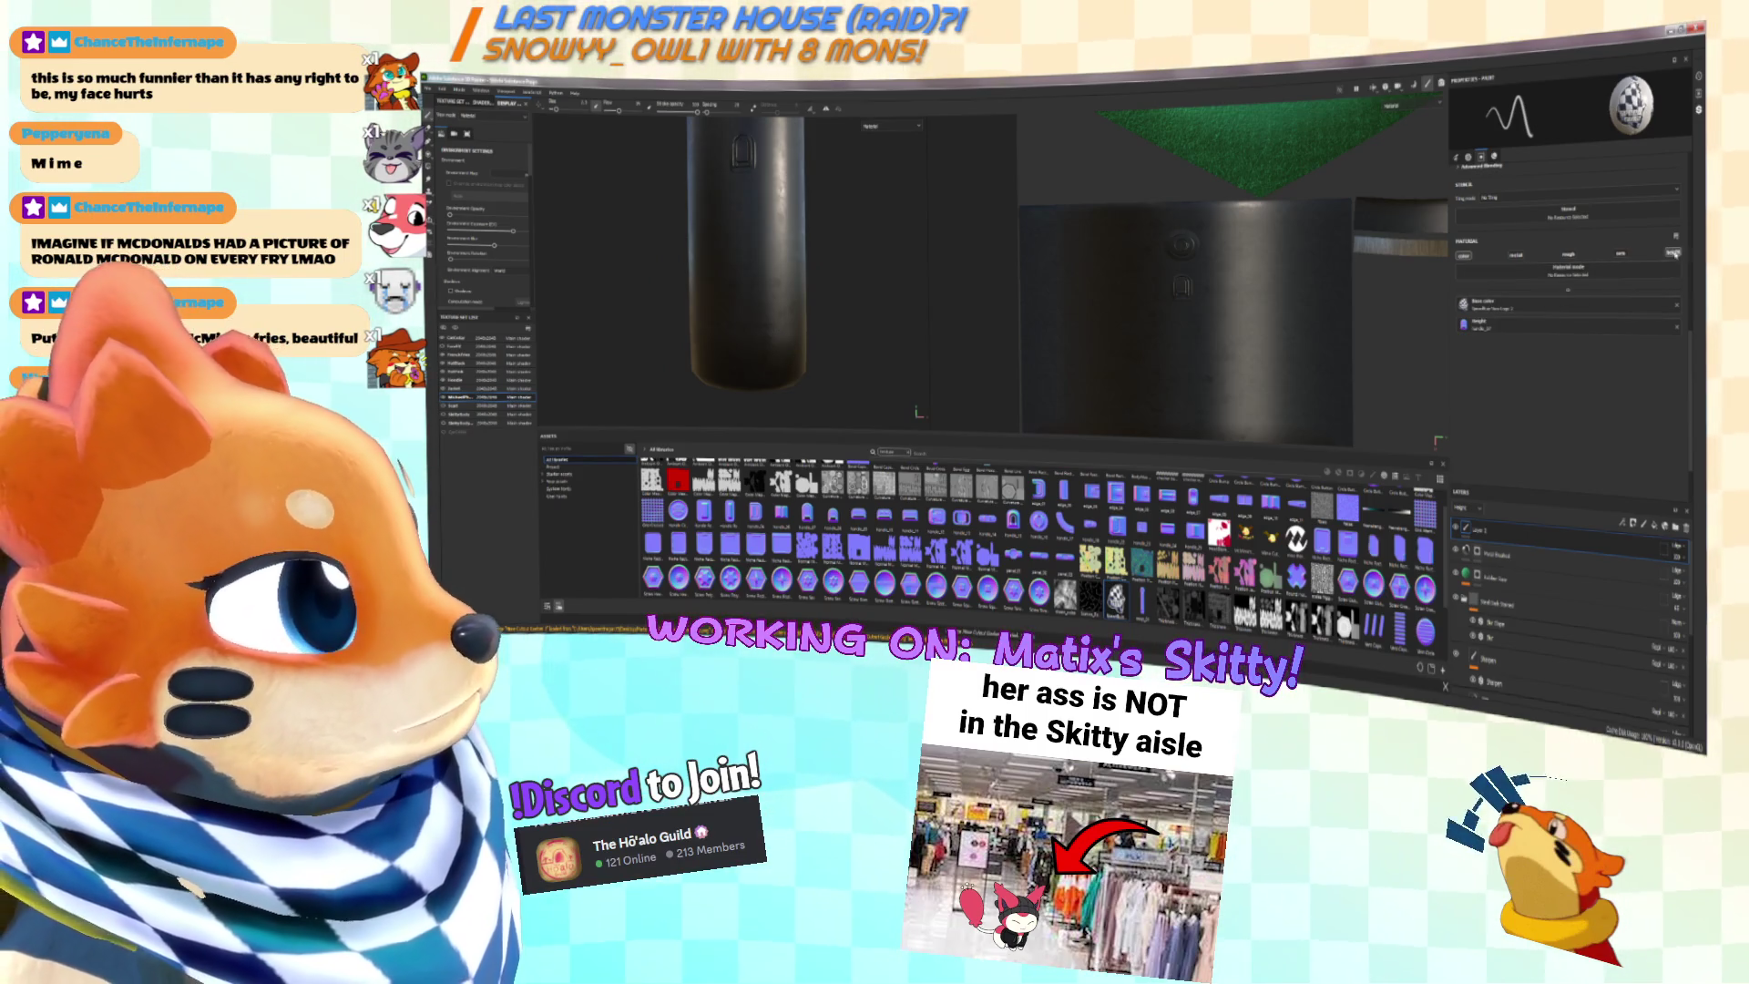
{"action": "left_click", "coordinate": [1674, 253]}
{"action": "left_click", "coordinate": [1679, 178]}
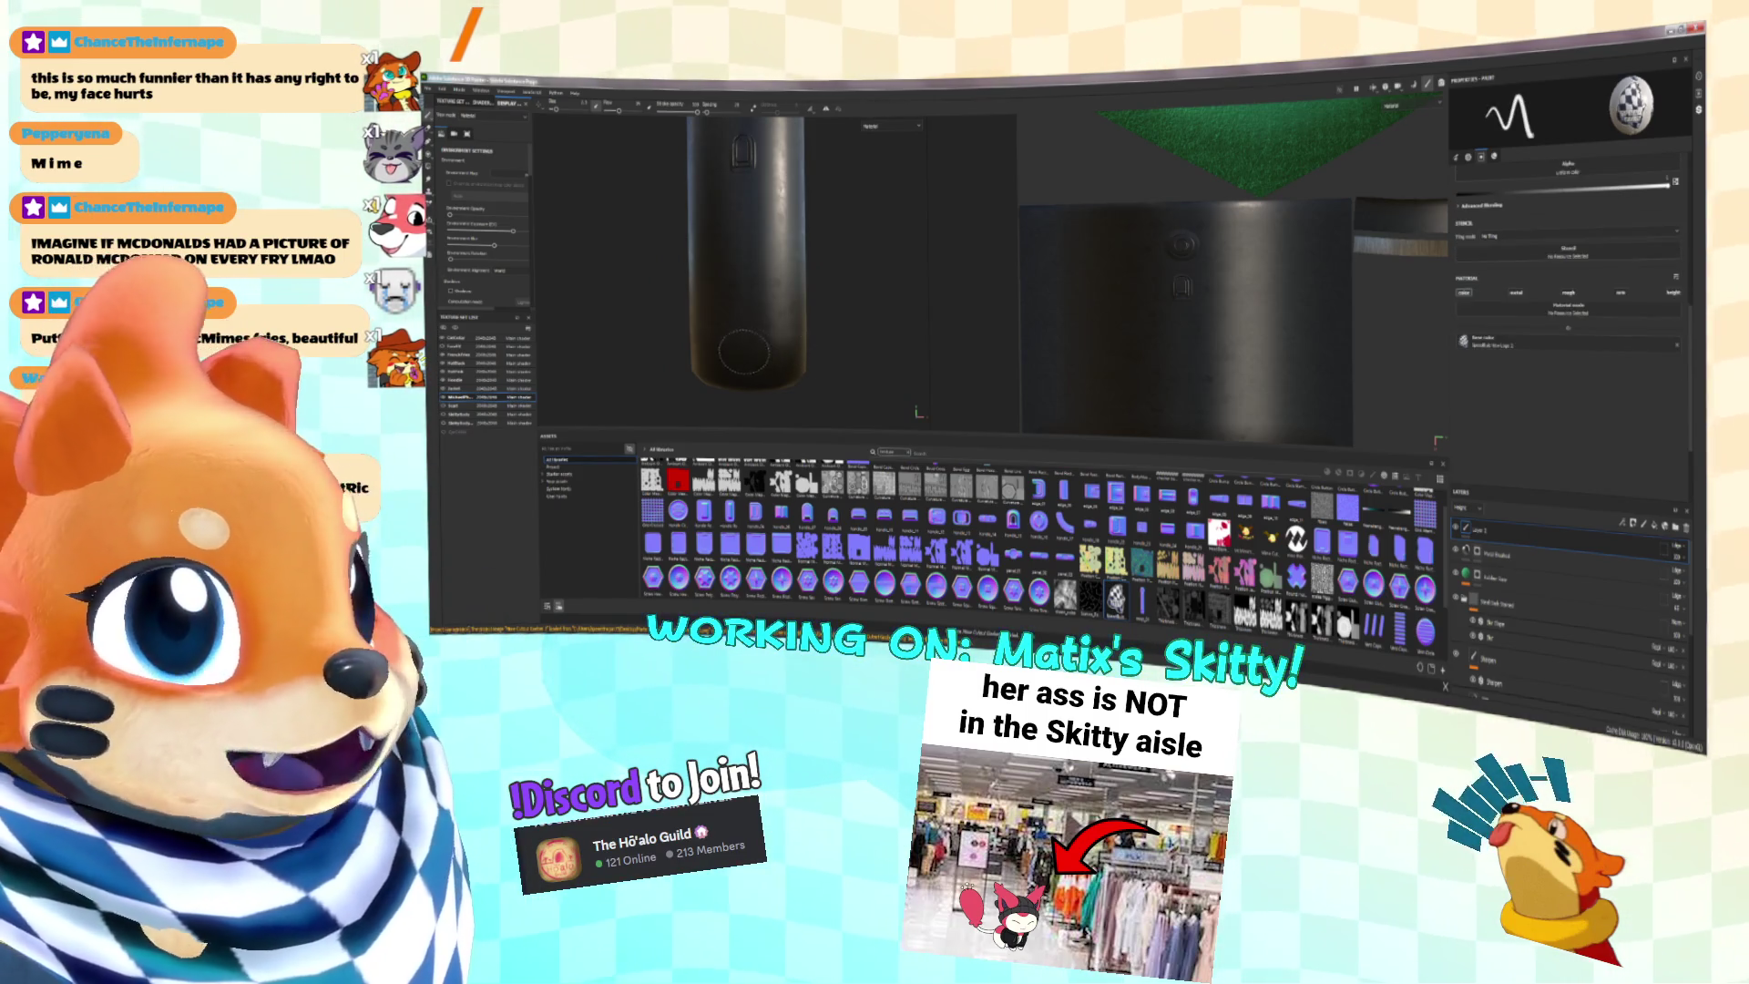
{"action": "scroll", "coordinate": [749, 357], "scroll_direction": "down", "scroll_amount": 4}
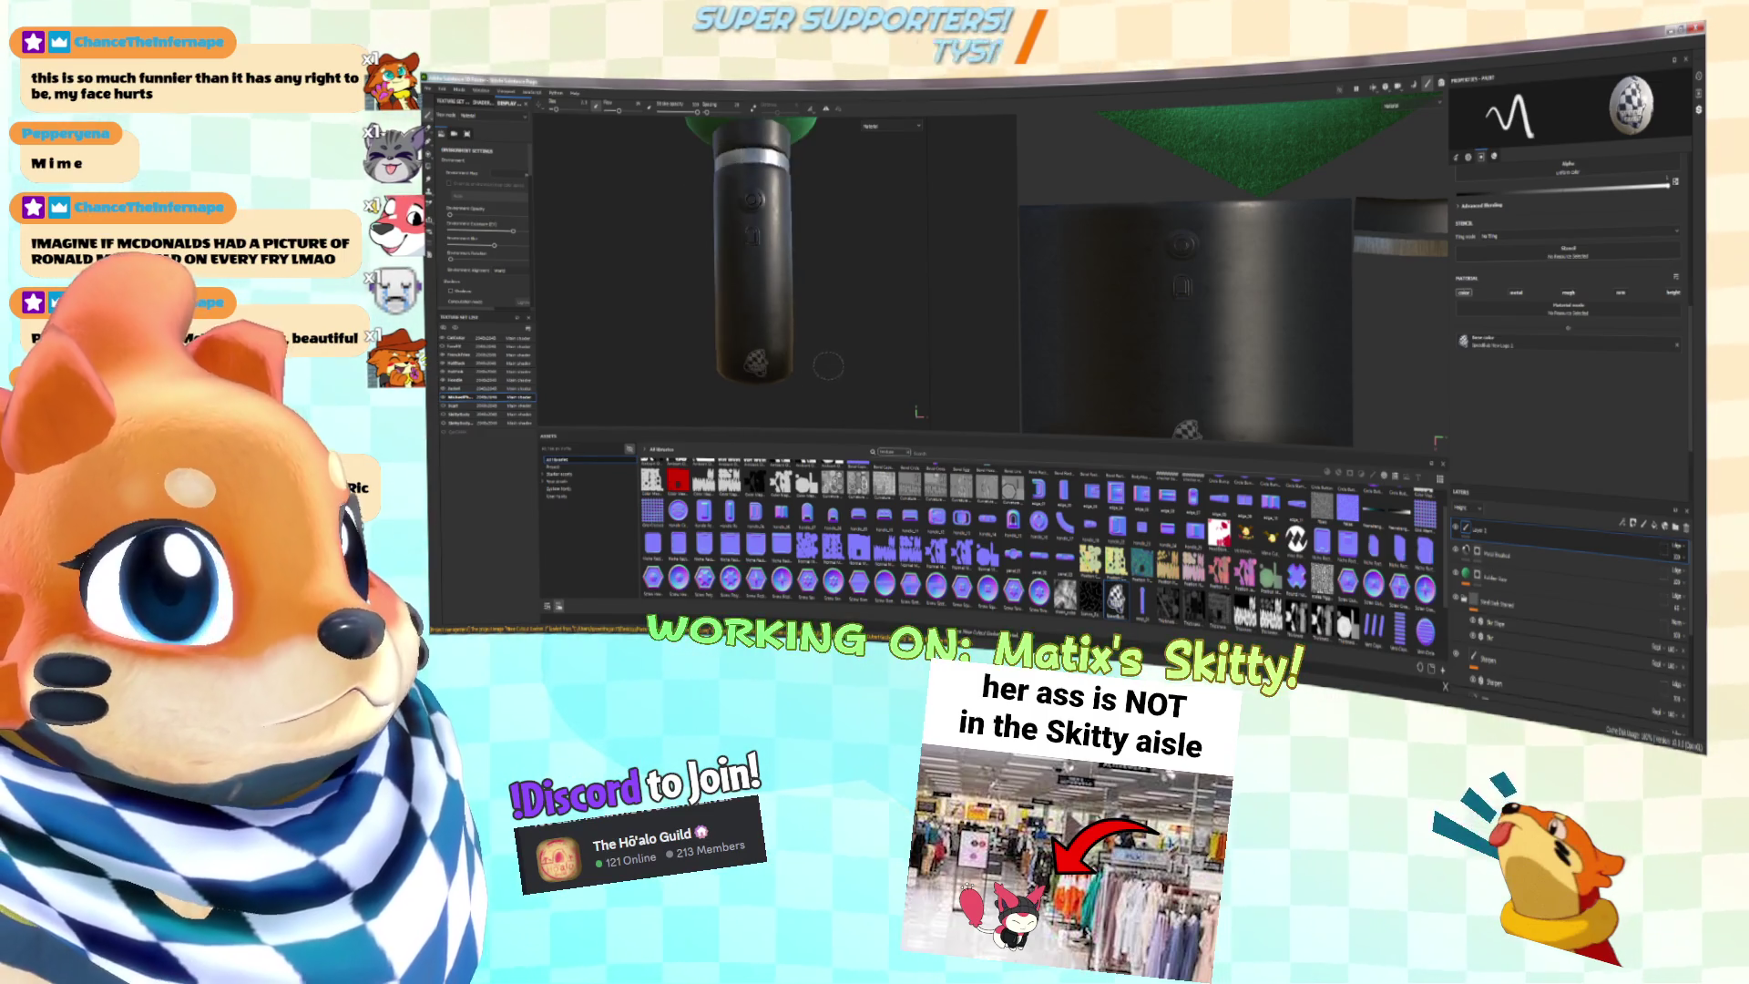
{"action": "scroll", "coordinate": [799, 373], "scroll_direction": "up", "scroll_amount": 2}
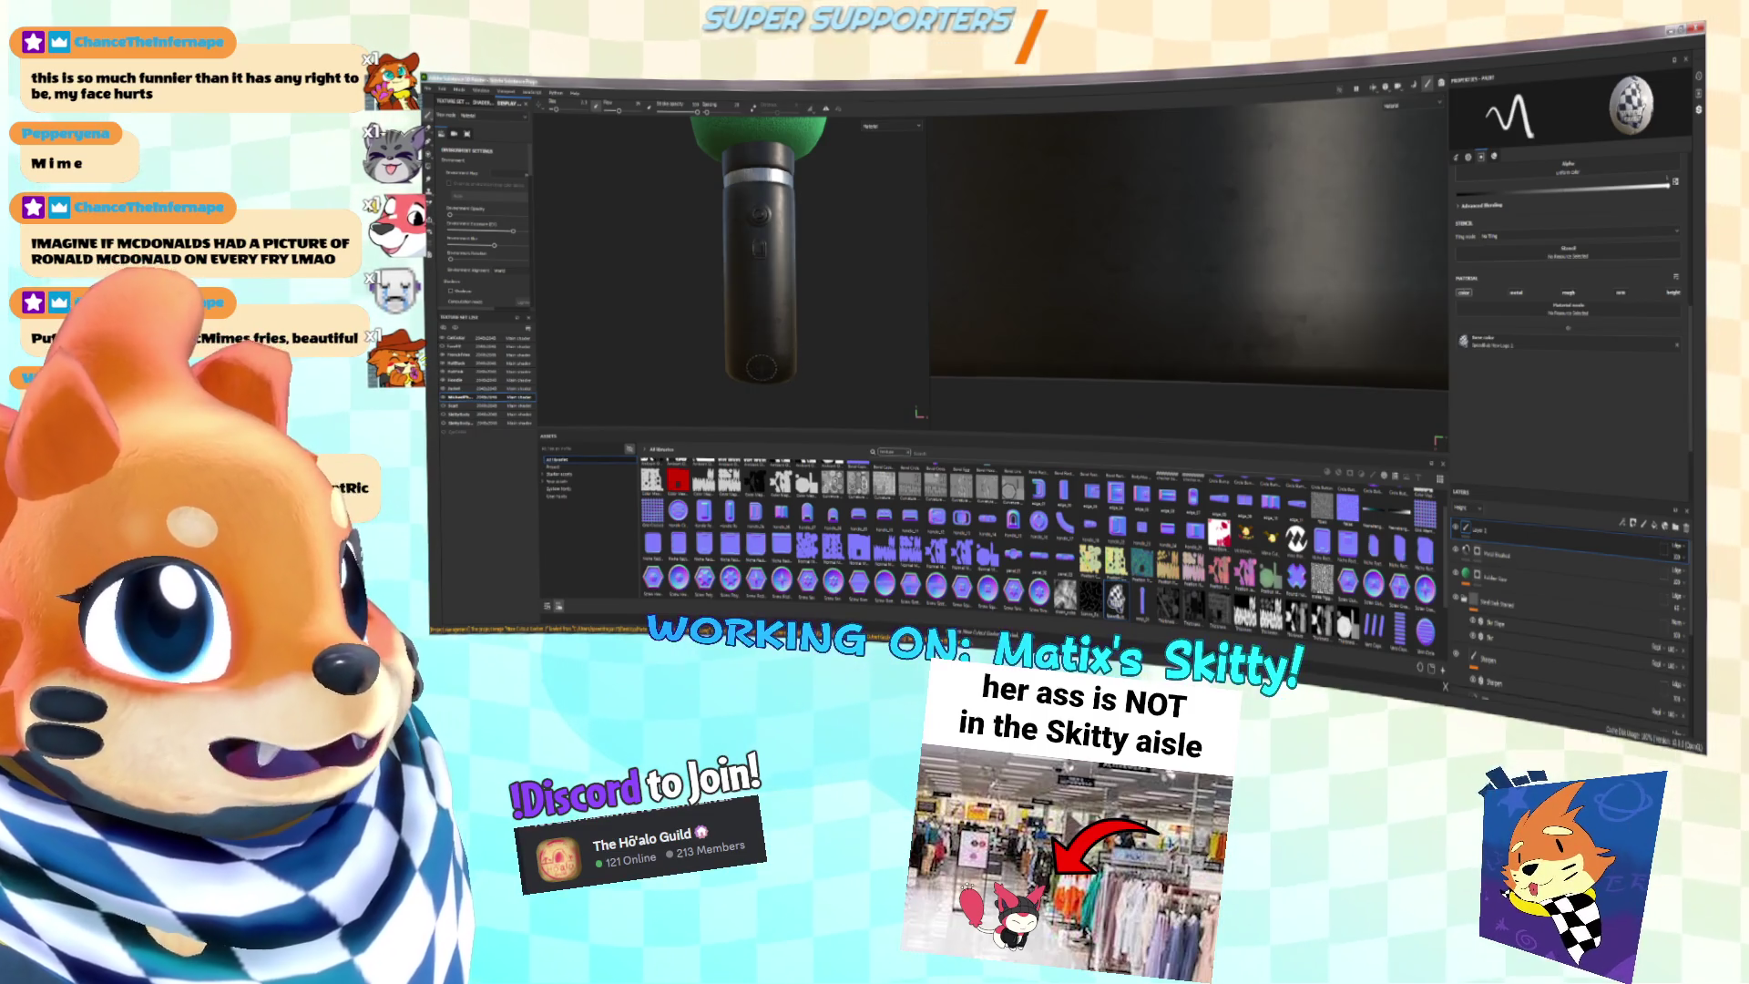
{"action": "scroll", "coordinate": [784, 362], "scroll_direction": "up", "scroll_amount": 2}
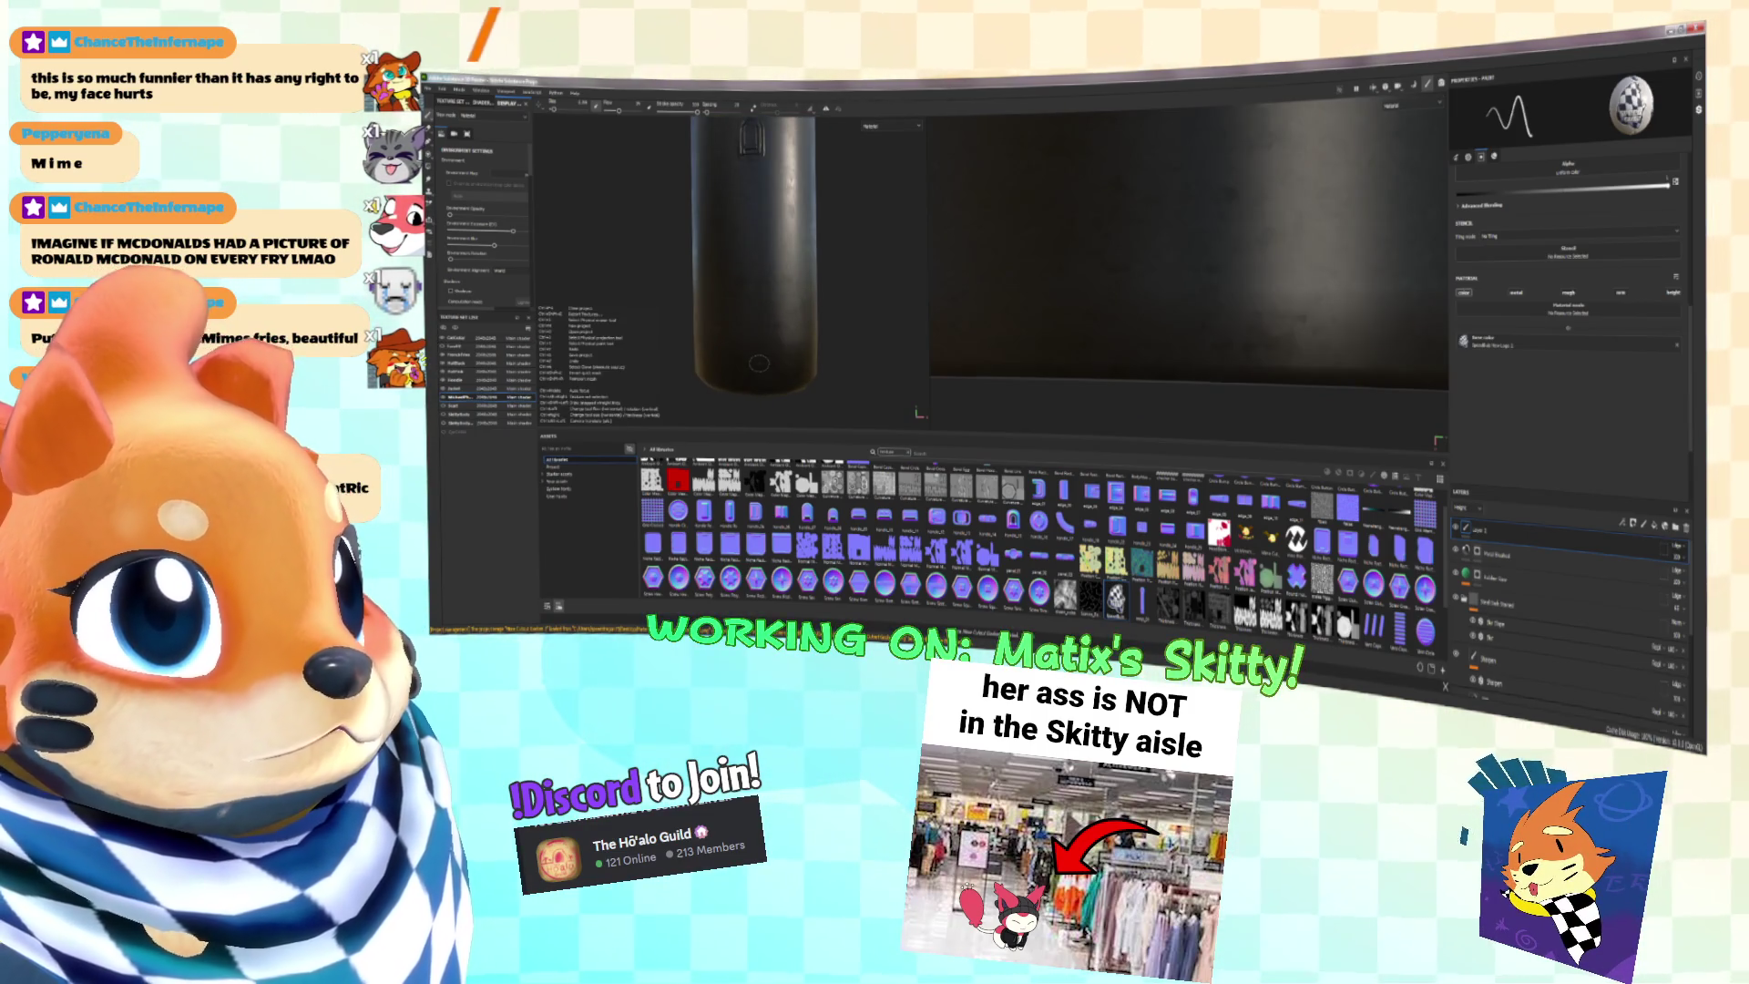
{"action": "scroll", "coordinate": [766, 369], "scroll_direction": "down", "scroll_amount": 4}
{"action": "scroll", "coordinate": [799, 383], "scroll_direction": "up", "scroll_amount": 4}
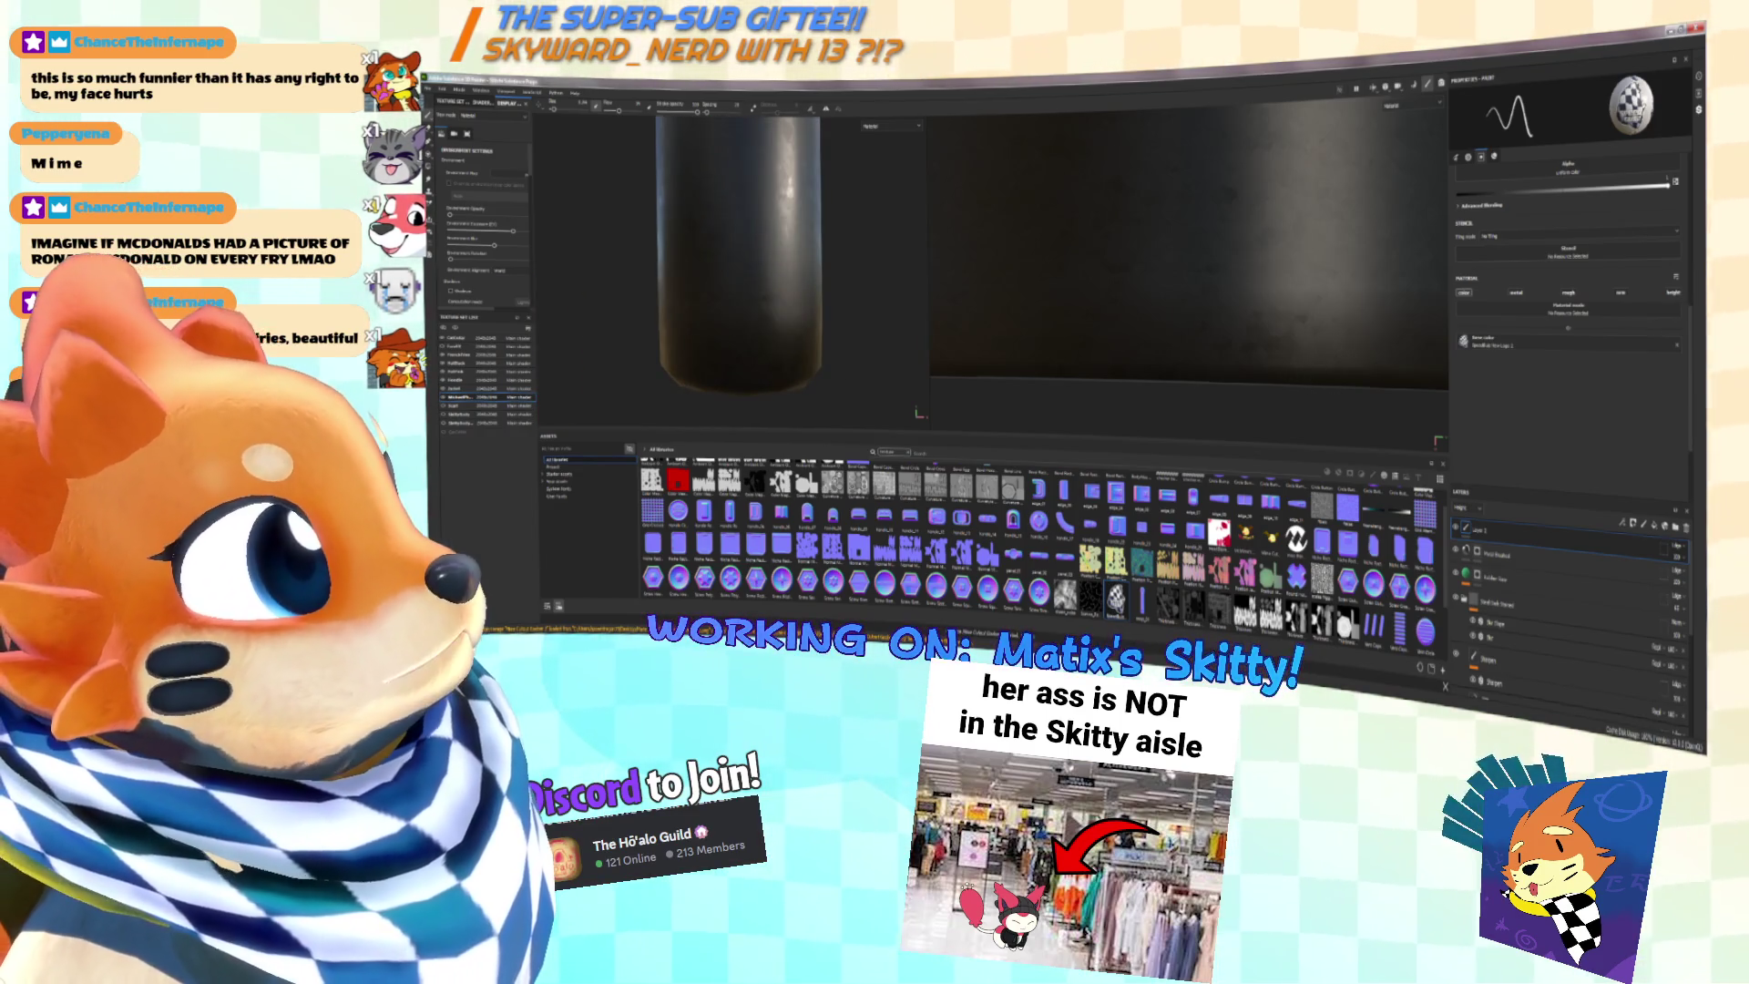
{"action": "left_click", "coordinate": [1660, 354]}
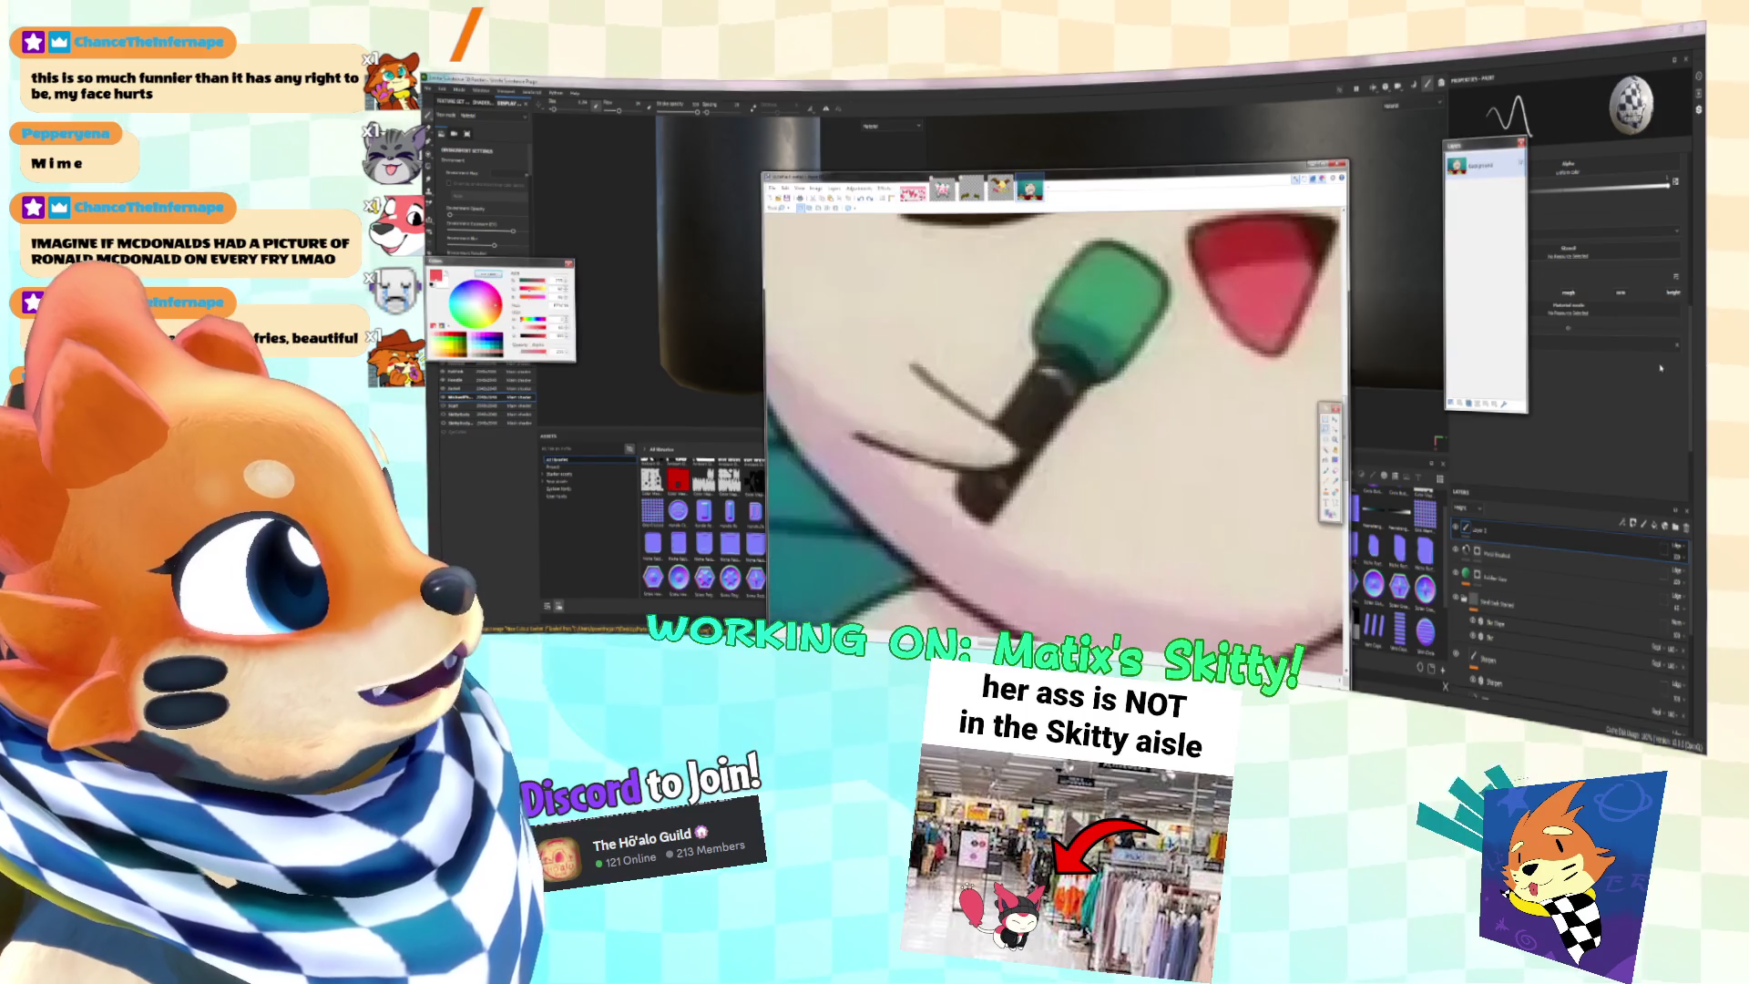
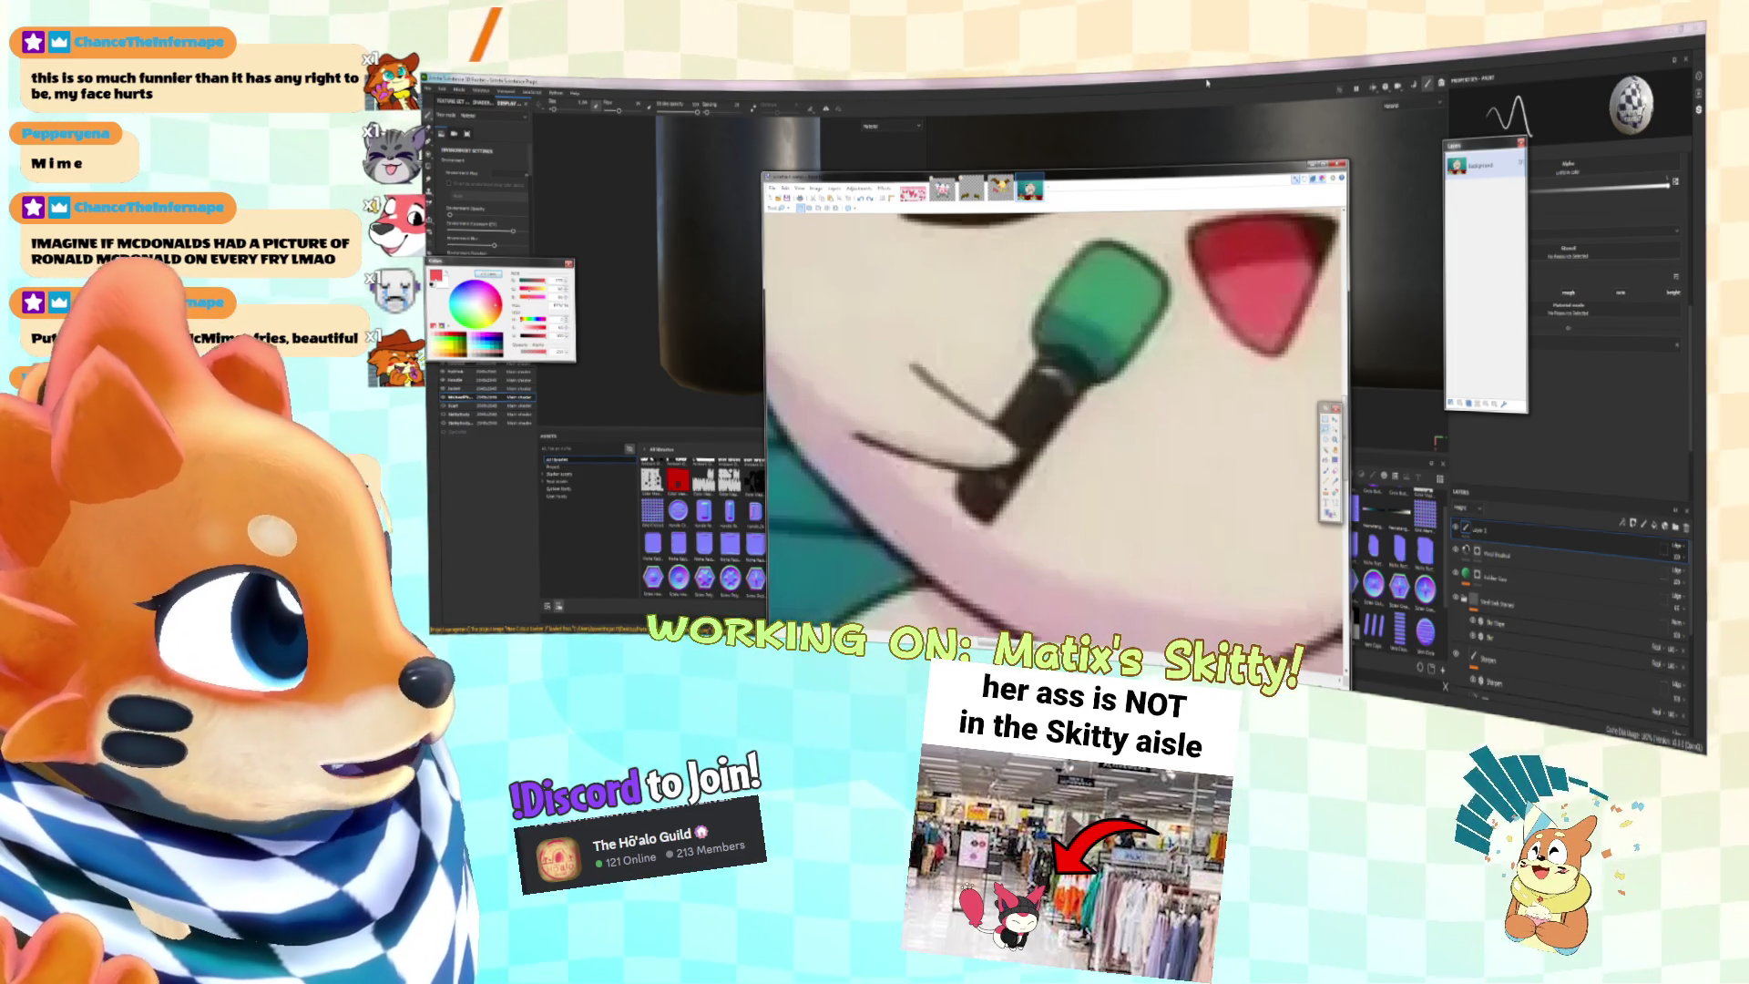
Step: In Chrome, search for 'rotom' in a new tab and show the image results
{"action": "mouse_move", "coordinate": [1700, 164]}
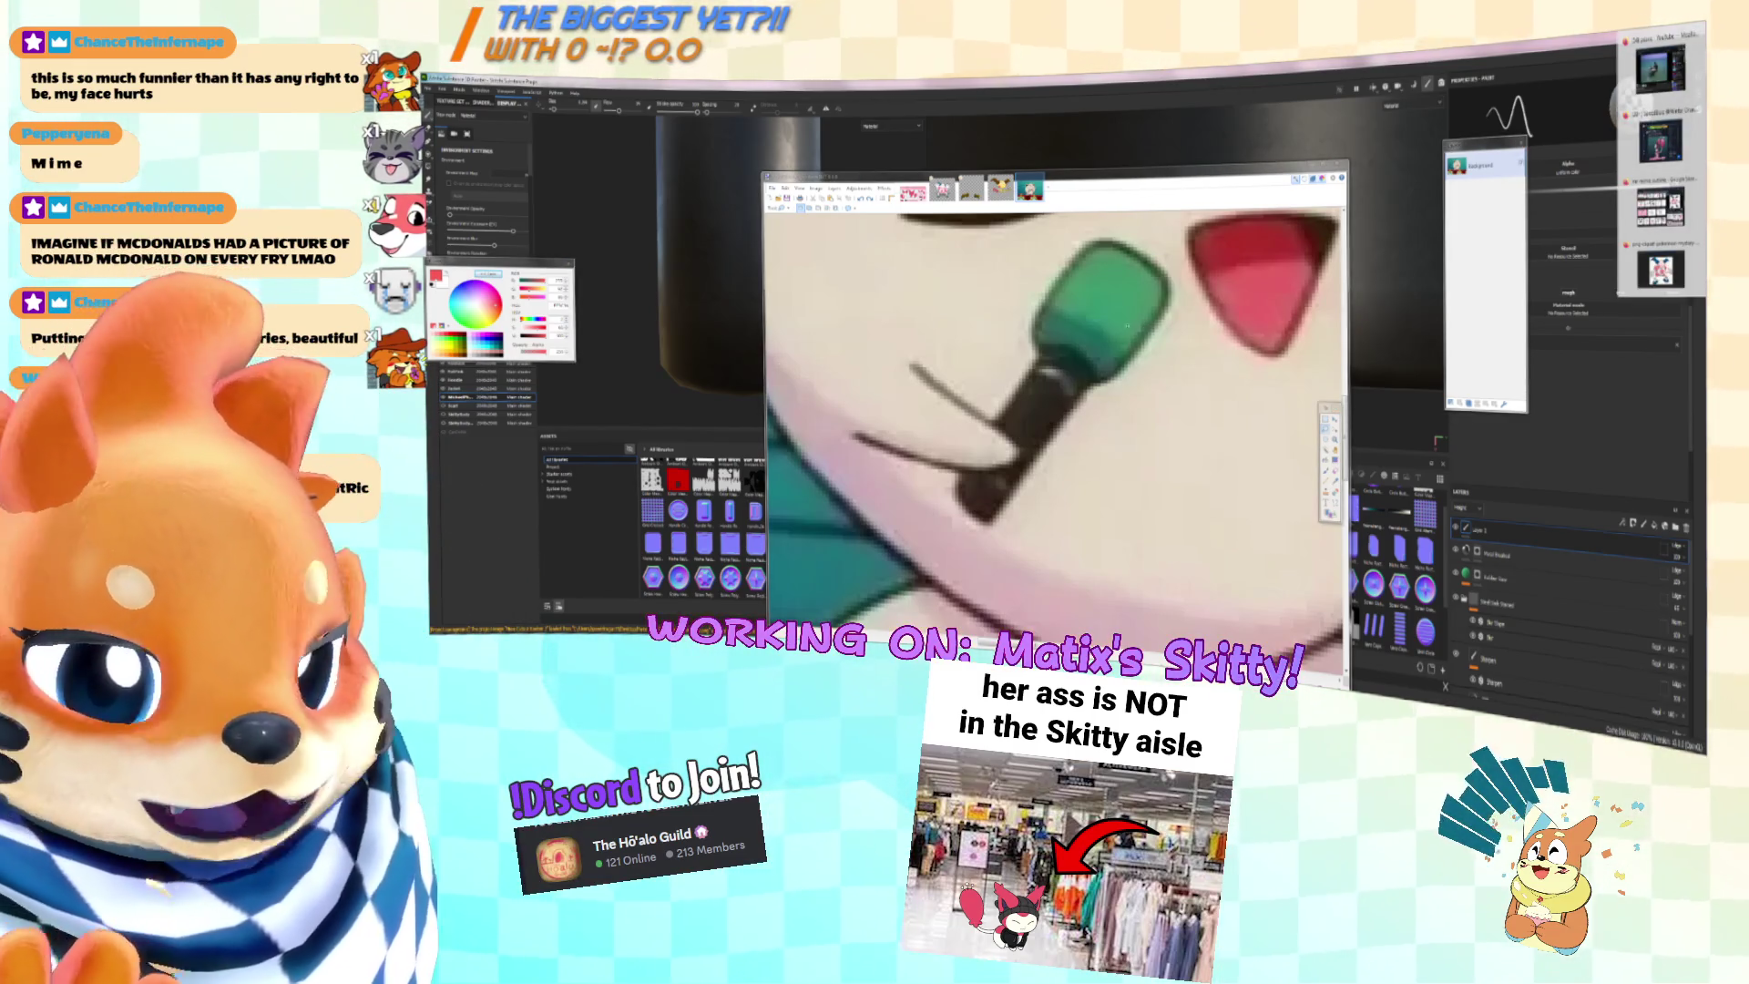
{"action": "left_click", "coordinate": [1658, 141]}
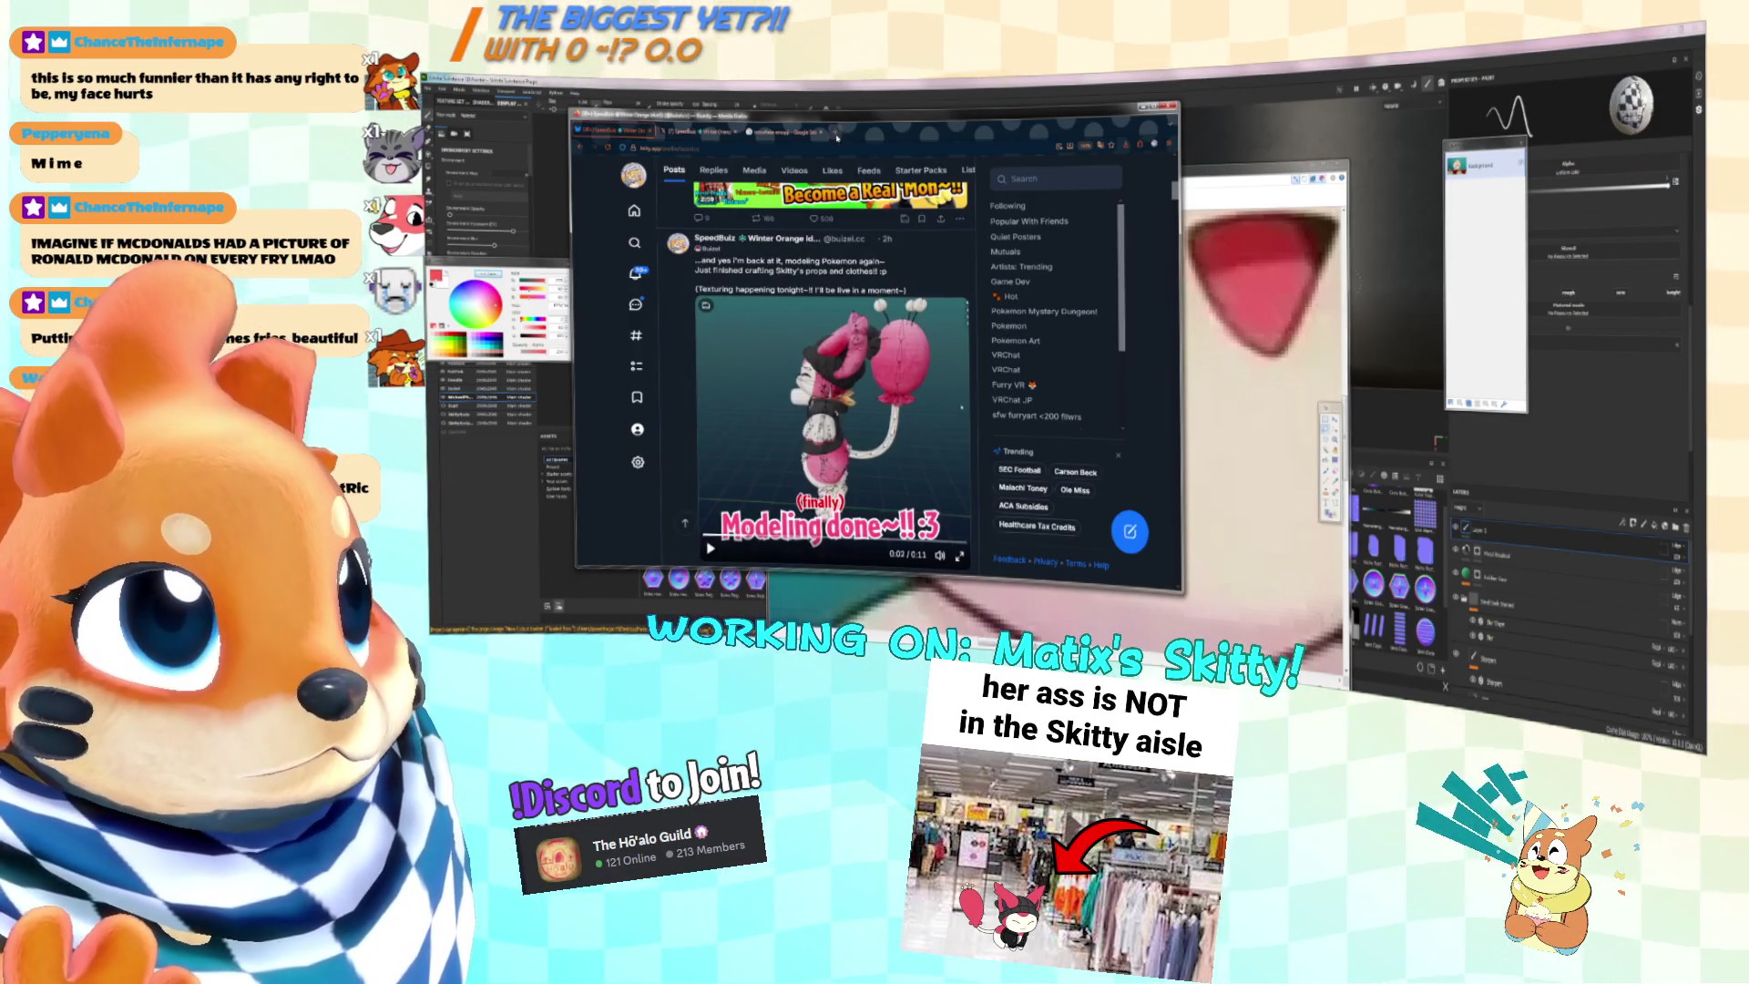
{"action": "left_click", "coordinate": [837, 138]}
{"action": "type", "text": "m"}
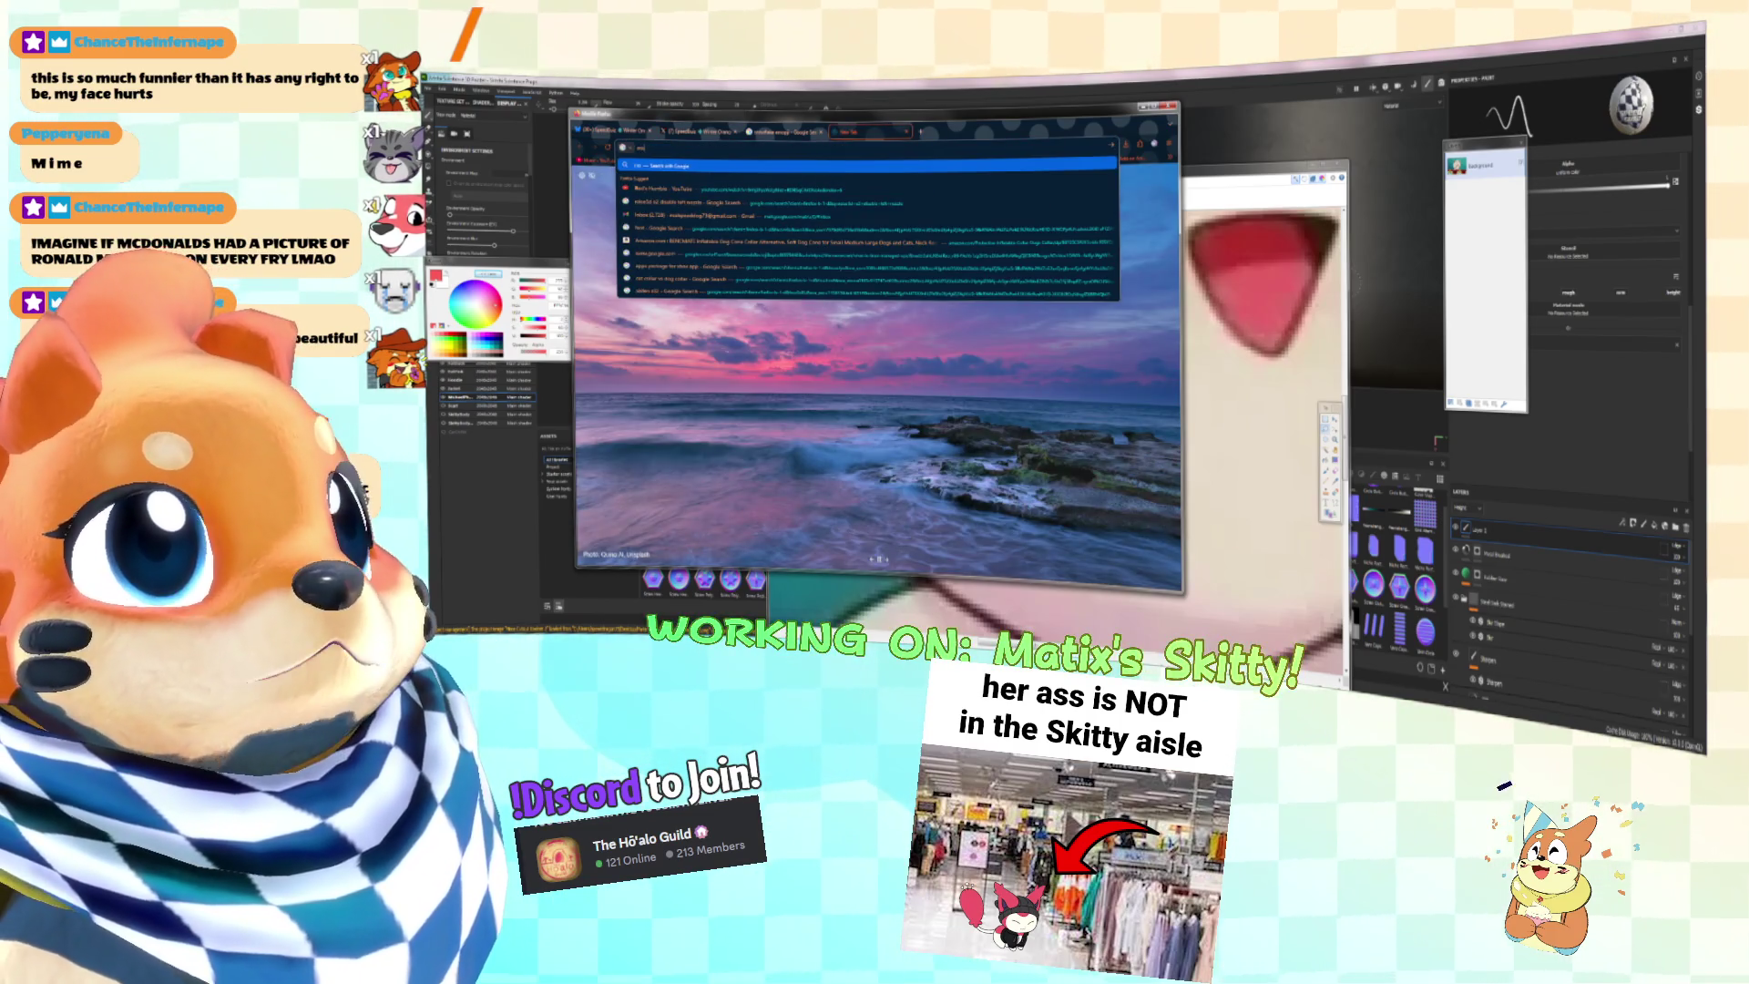
{"action": "type", "text": "i"}
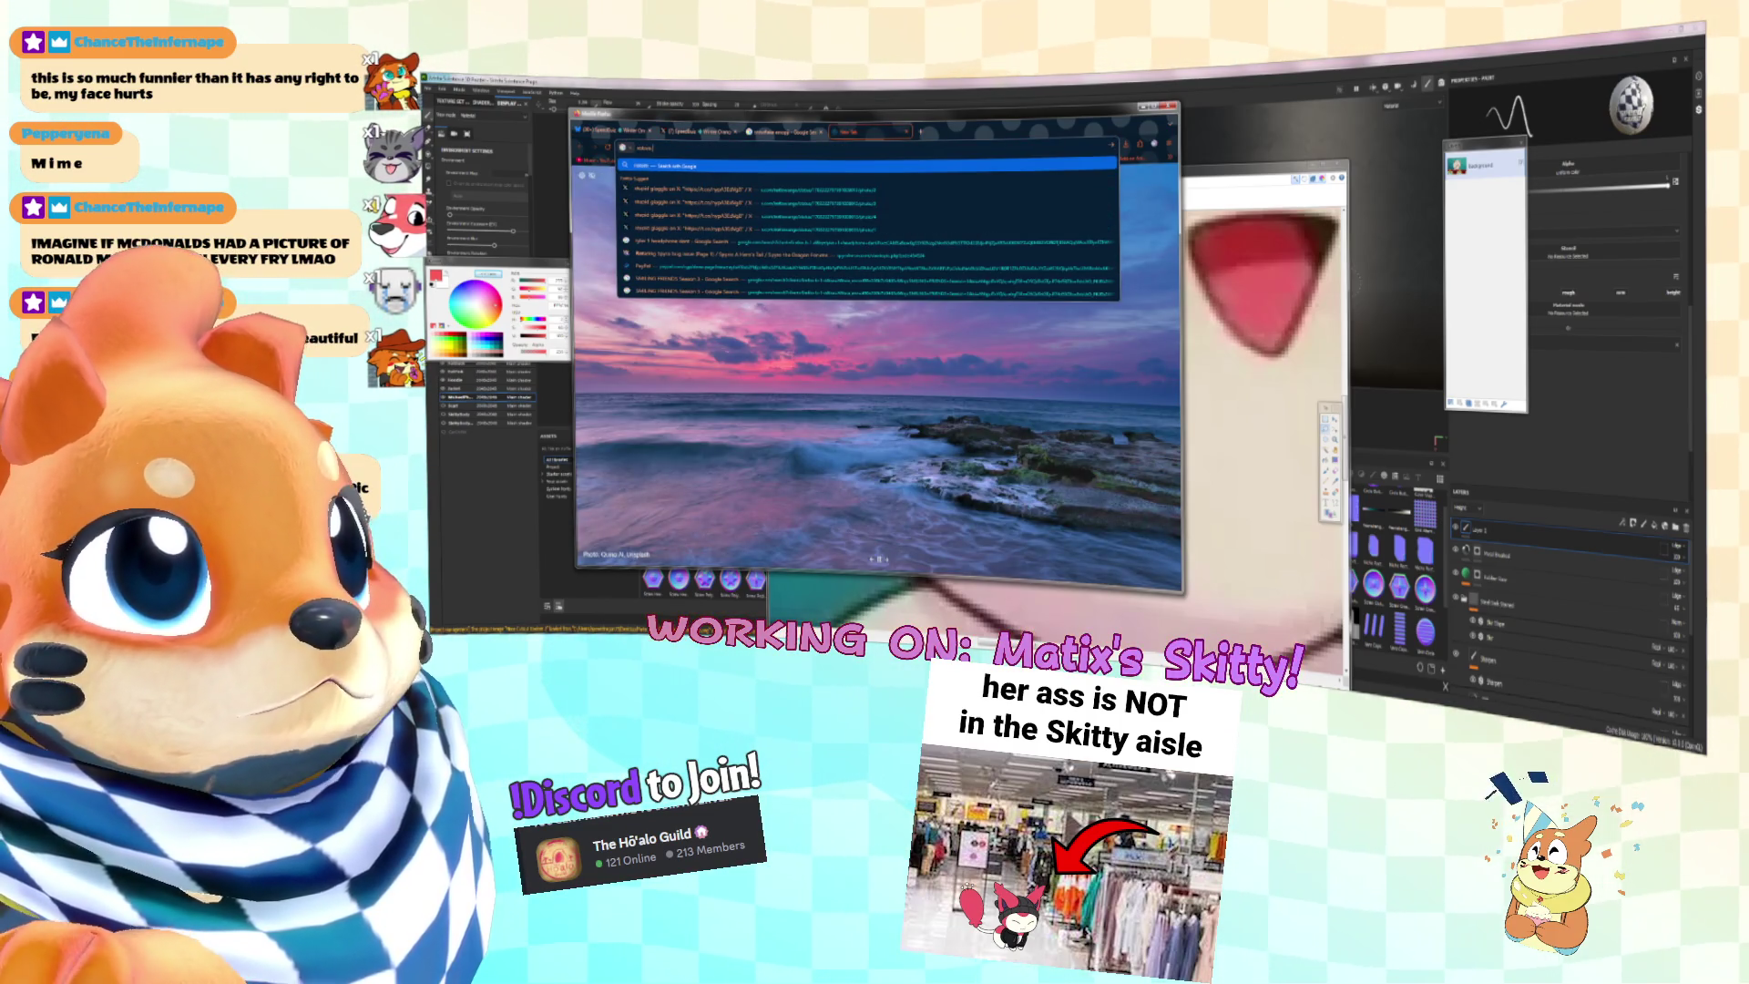
{"action": "key", "text": "Return"}
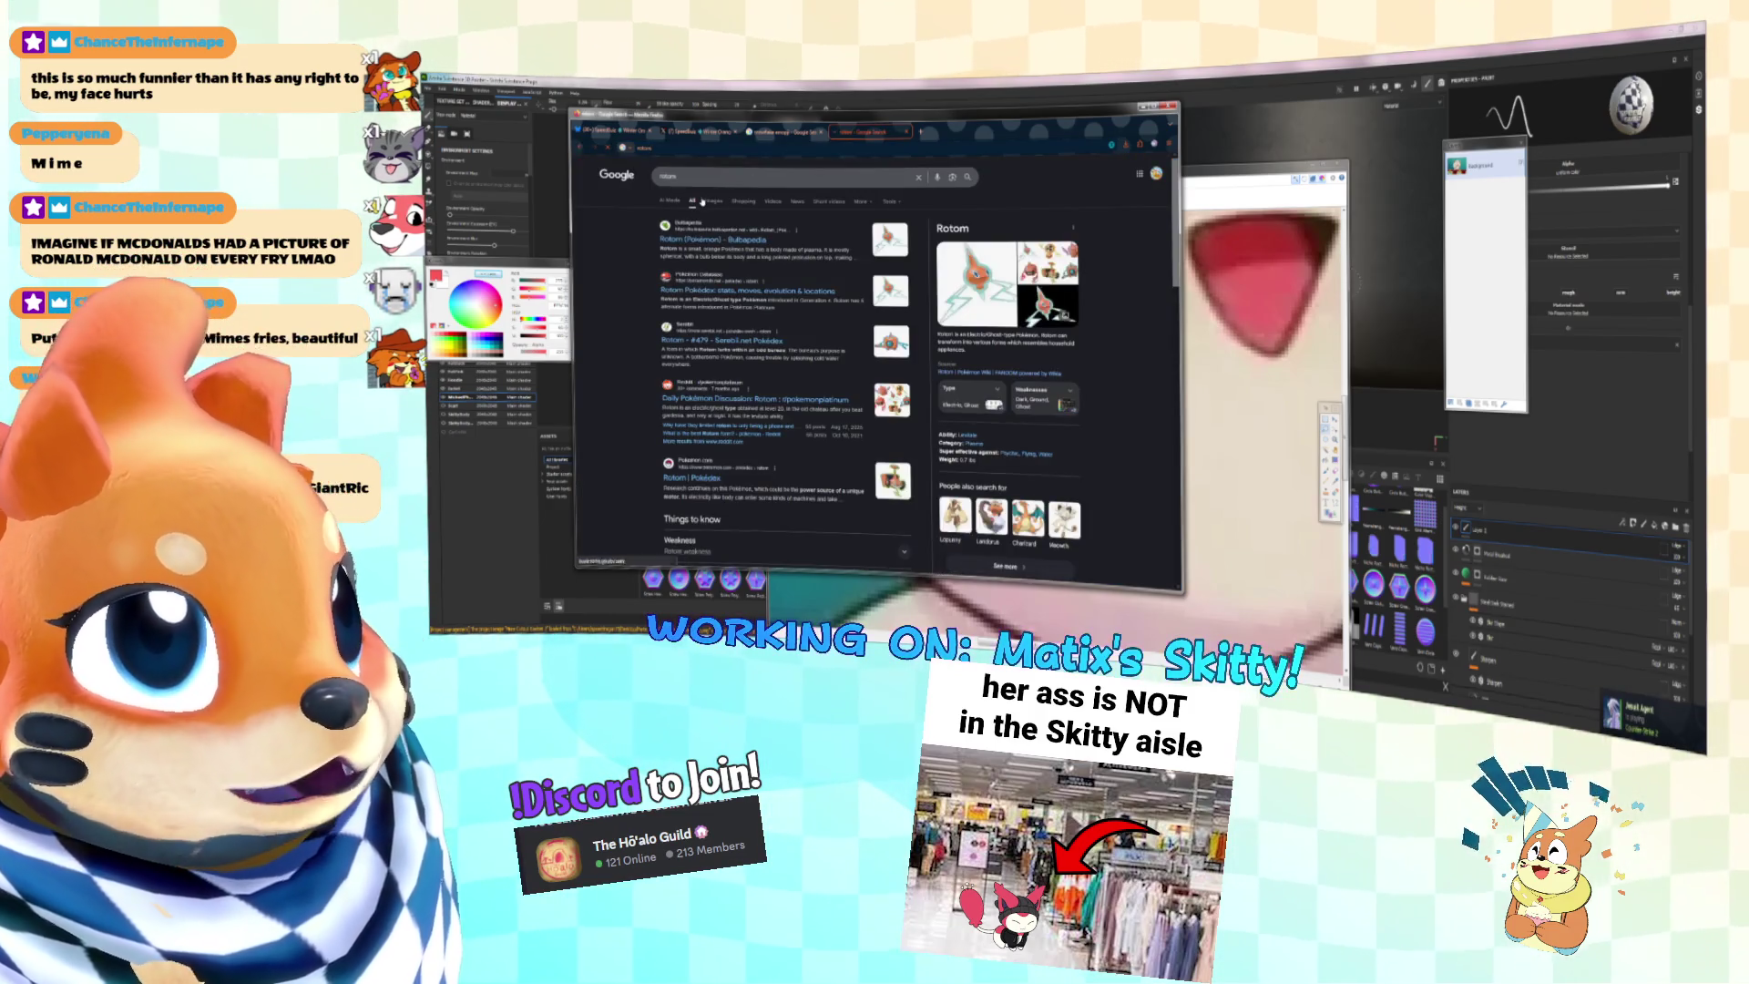
{"action": "left_click", "coordinate": [703, 201]}
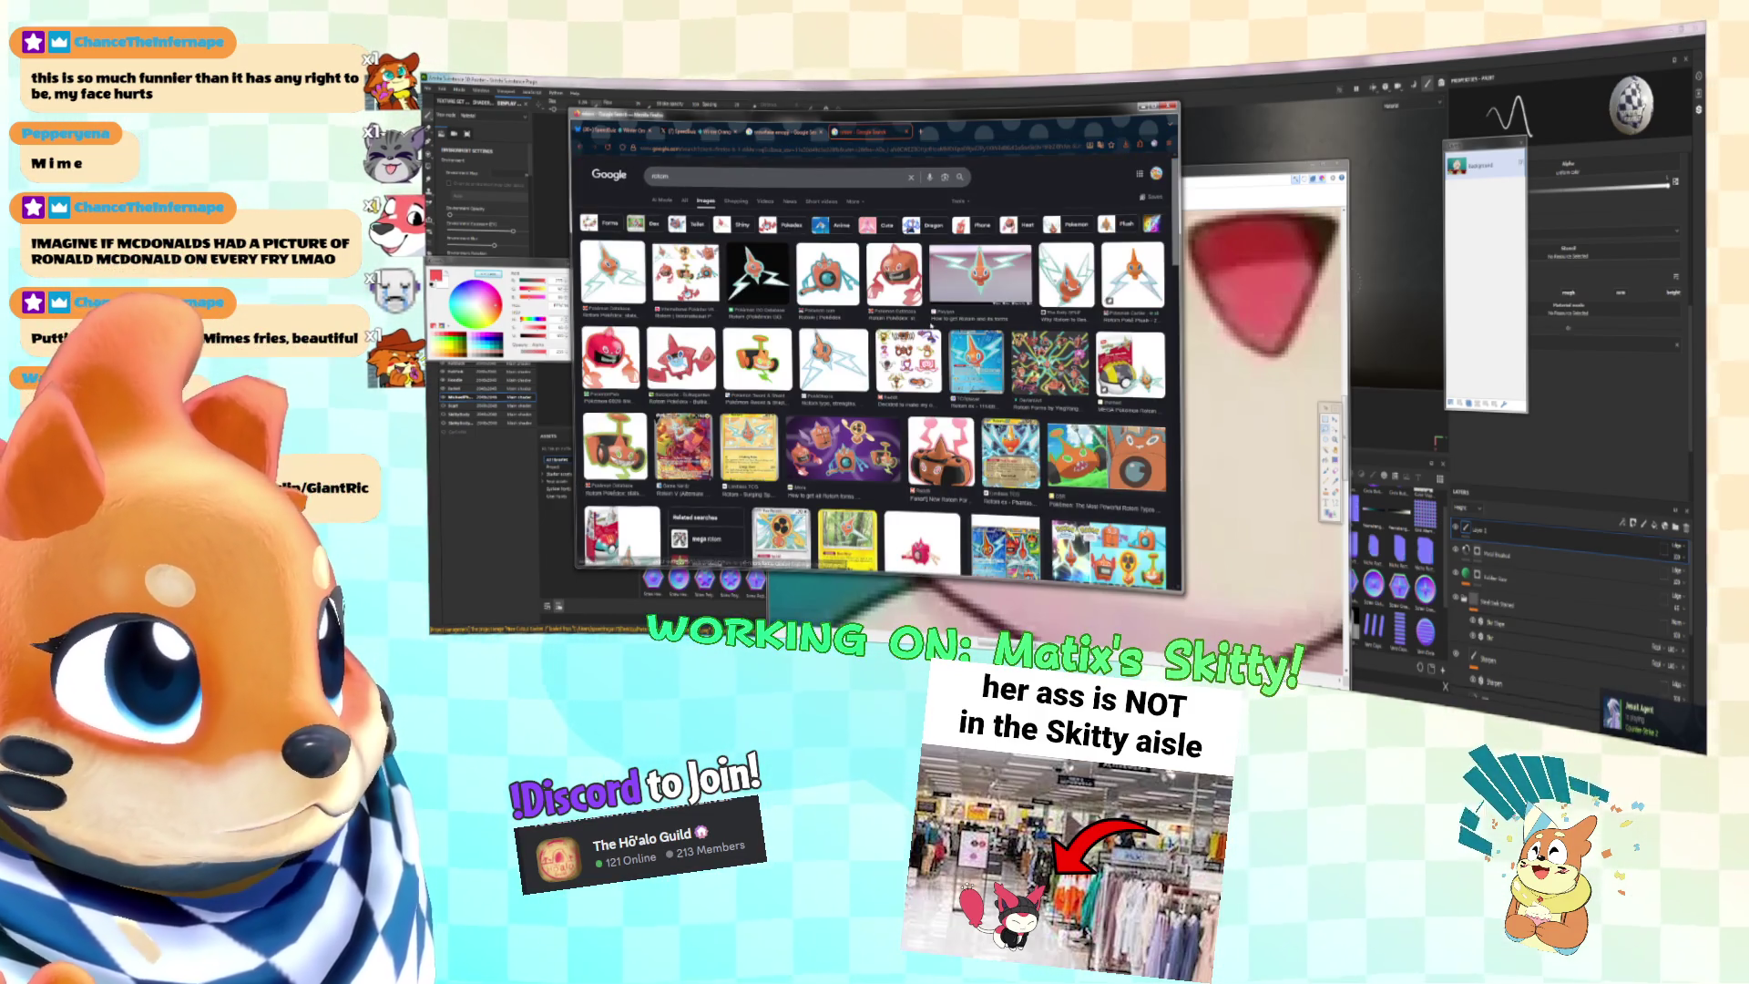
Step: Open a front-view Rotom picture in its own tab, then return to Paint.NET
{"action": "left_click", "coordinate": [979, 274]}
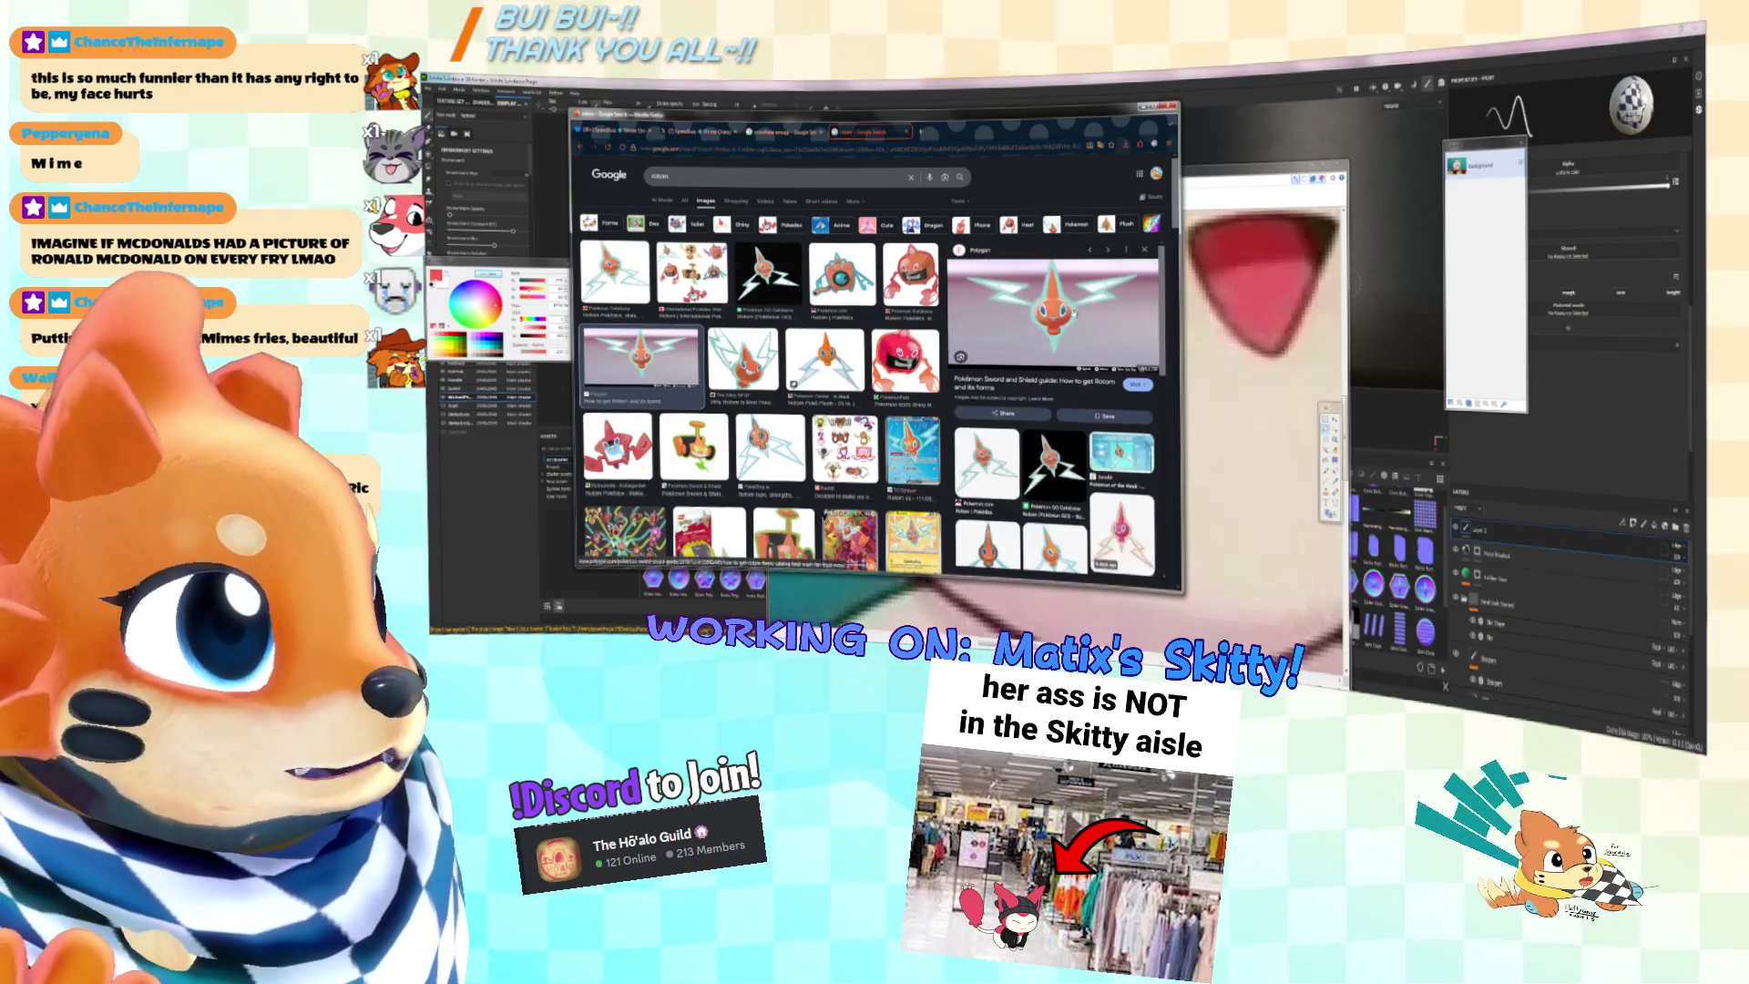
{"action": "right_click", "coordinate": [1064, 319]}
{"action": "left_click", "coordinate": [1103, 427]}
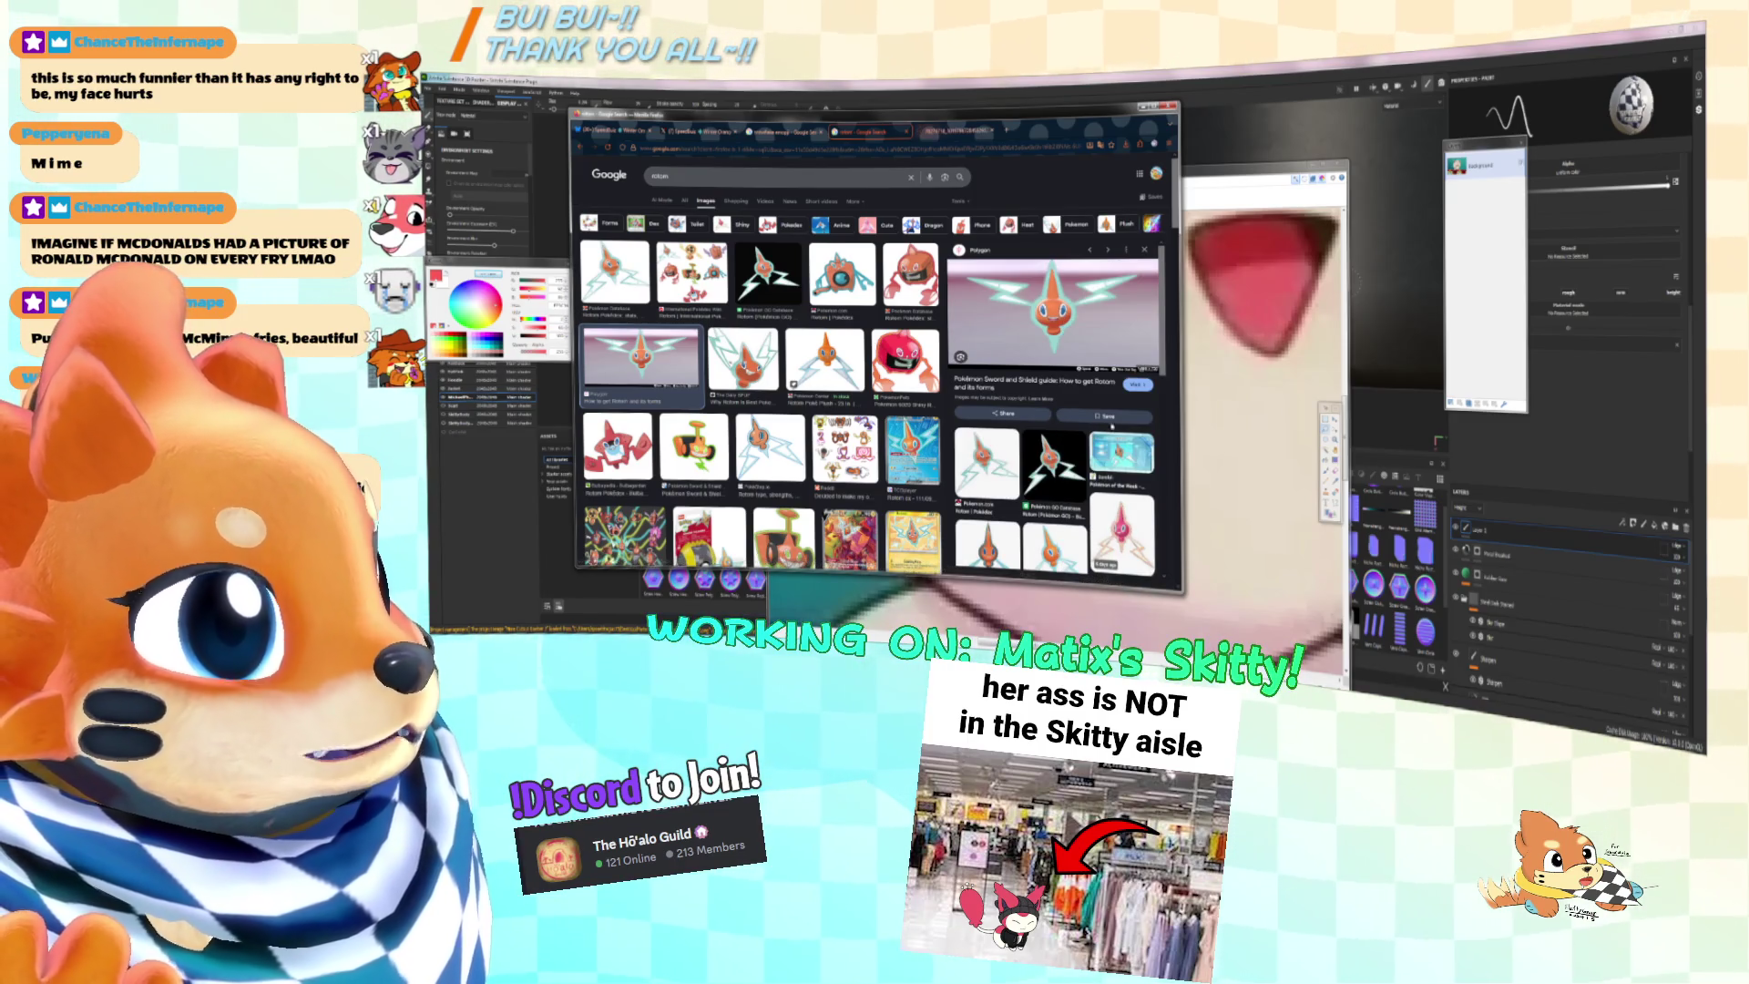
{"action": "key", "text": "alt+Tab"}
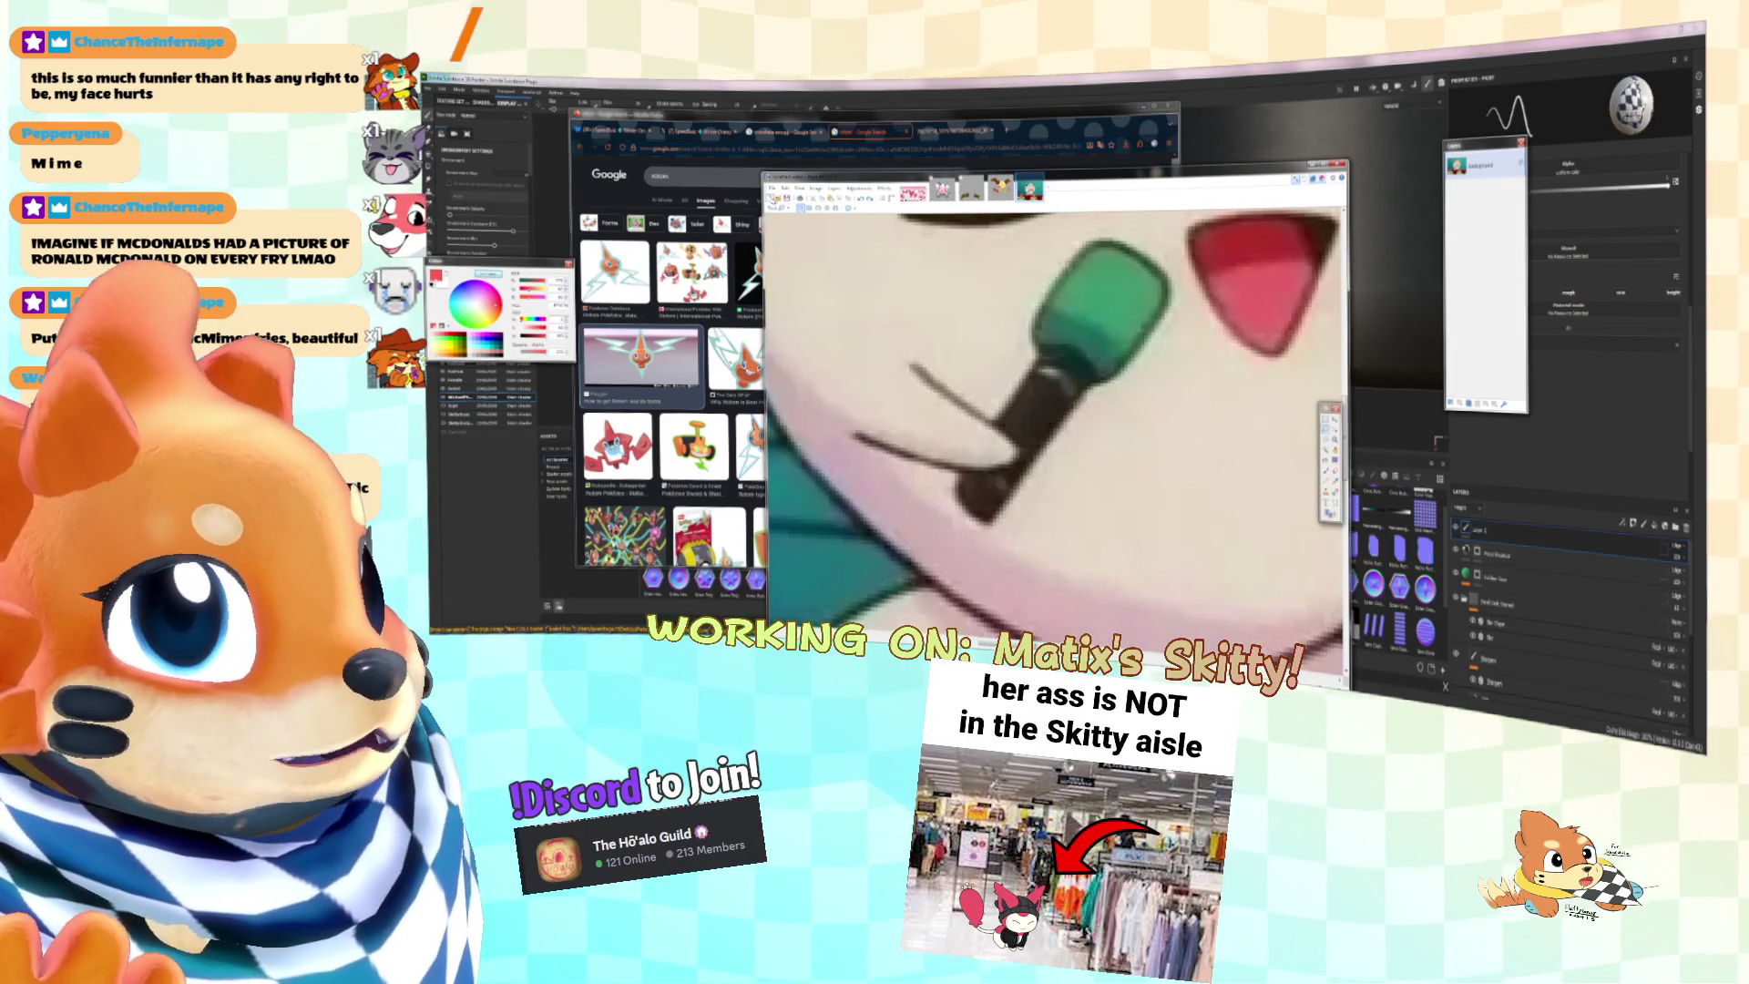
Step: Paste the Rotom screenshot into Paint.NET as a new image
{"action": "key", "text": "ctrl+alt+v"}
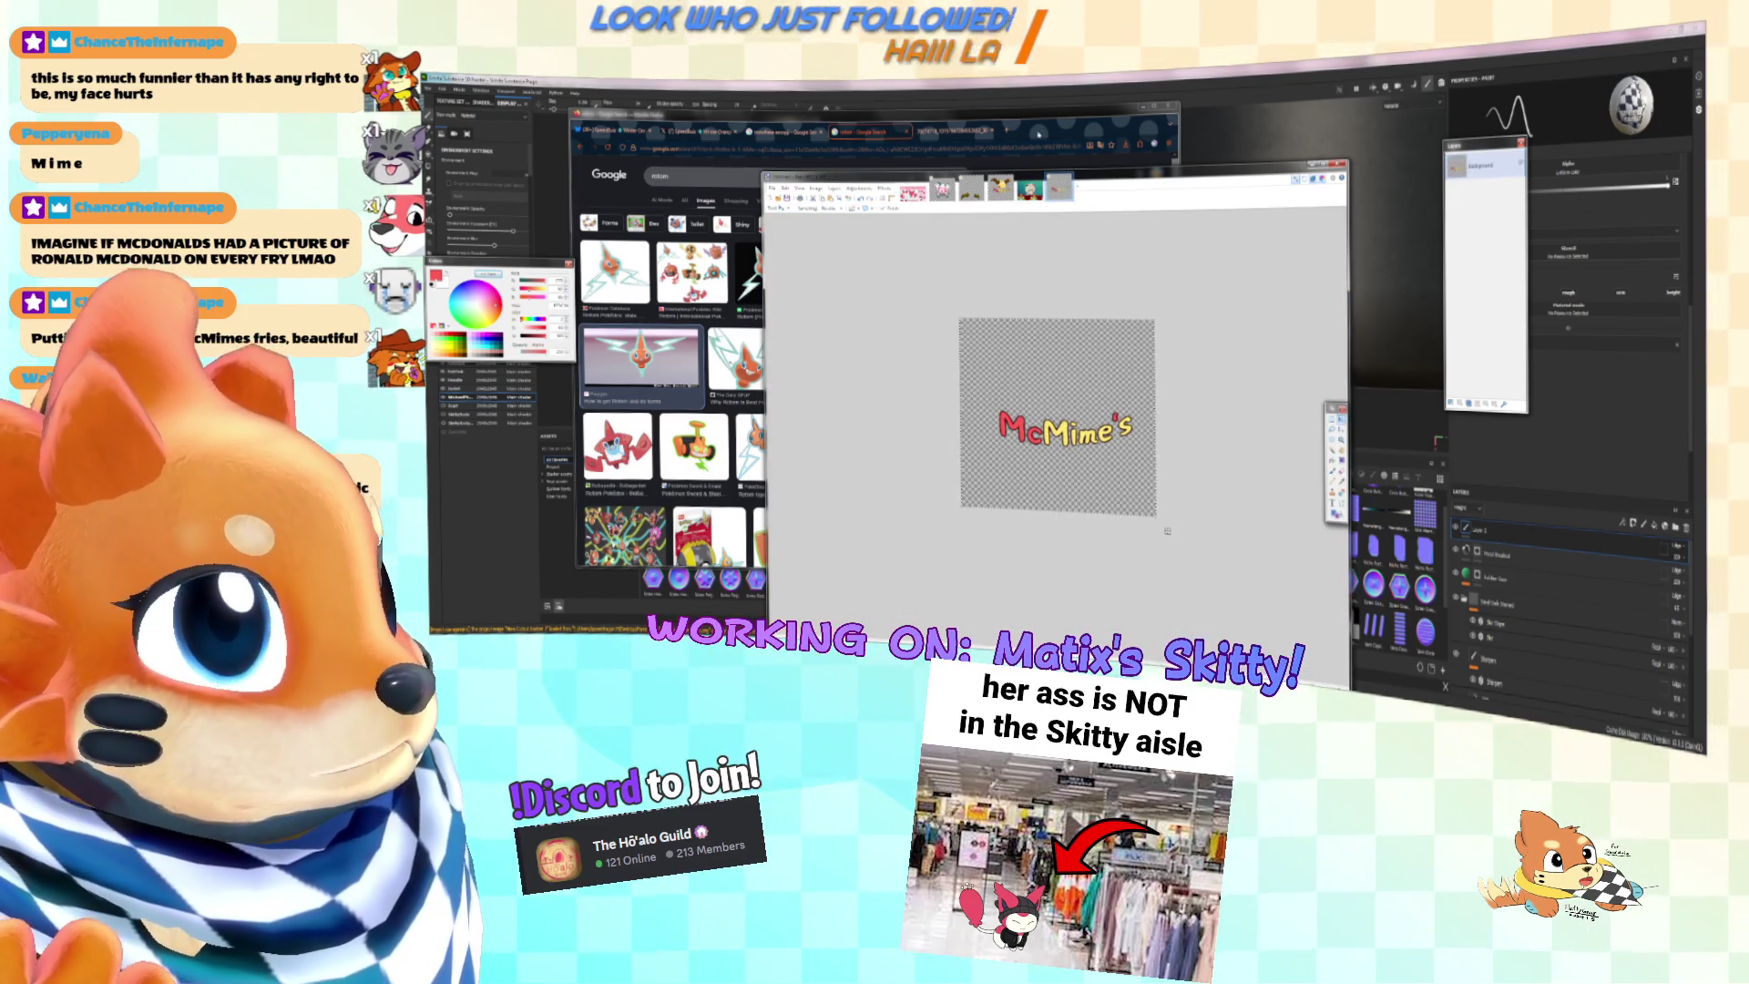
{"action": "left_click", "coordinate": [1034, 132]}
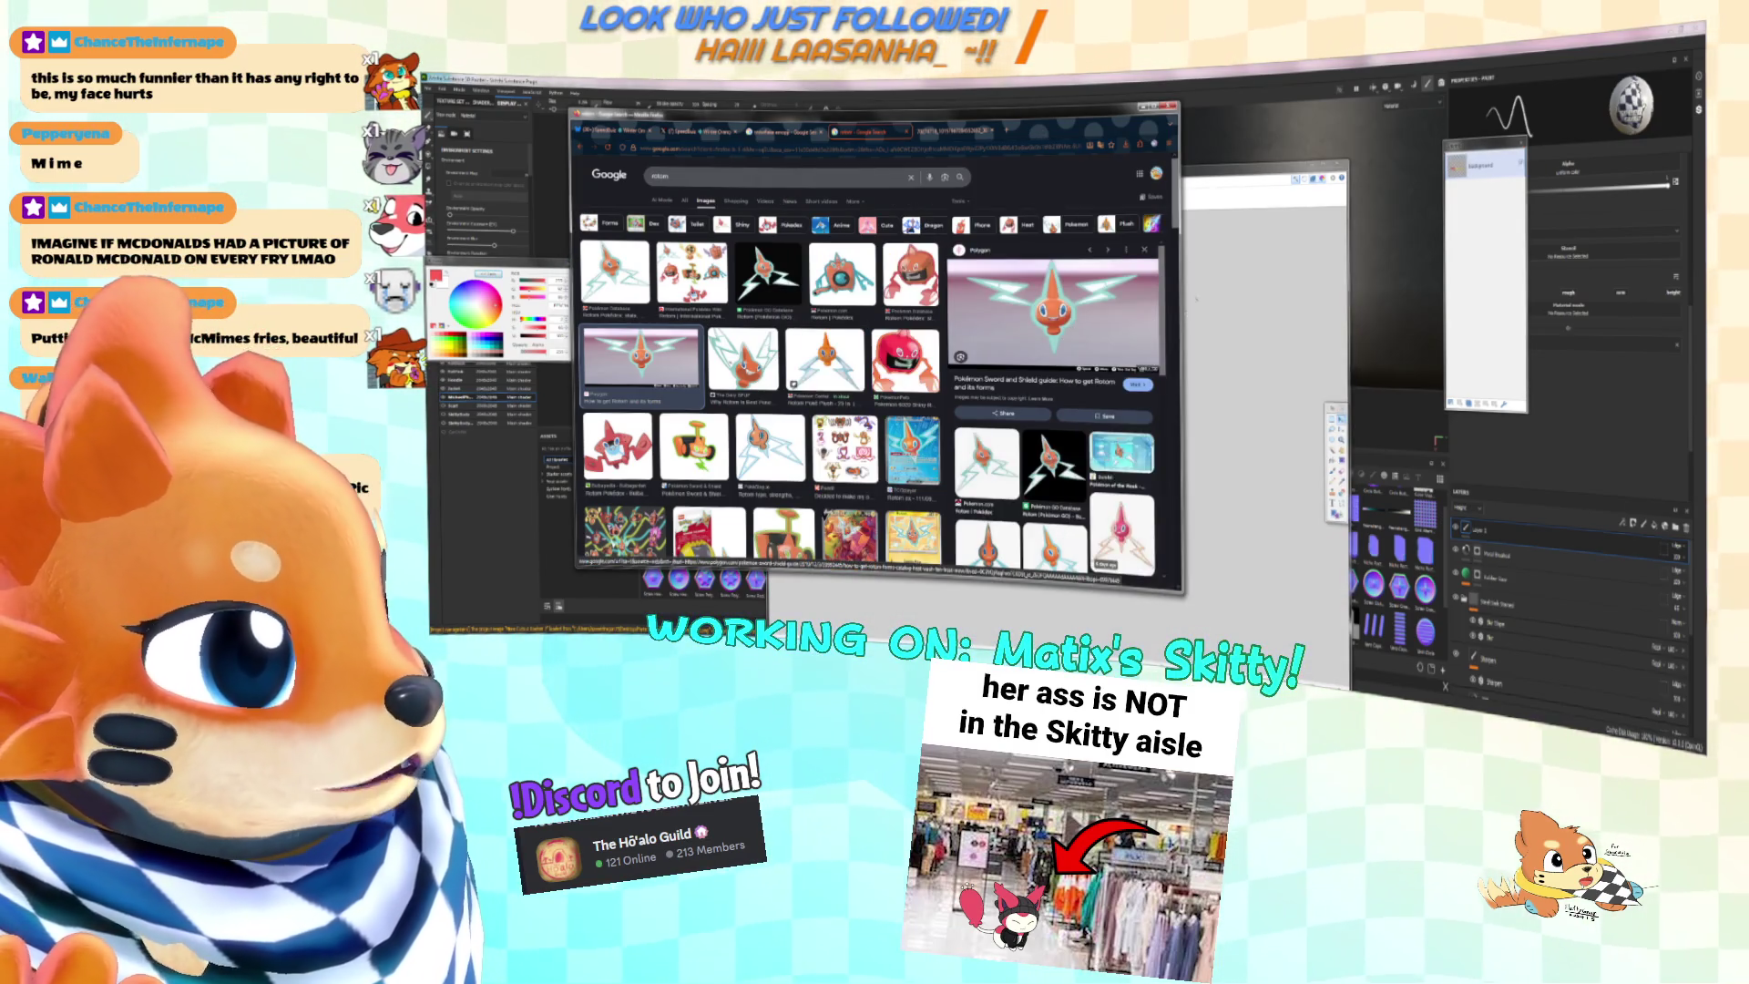
{"action": "key", "text": "alt+Tab"}
{"action": "key", "text": "ctrl+alt+v"}
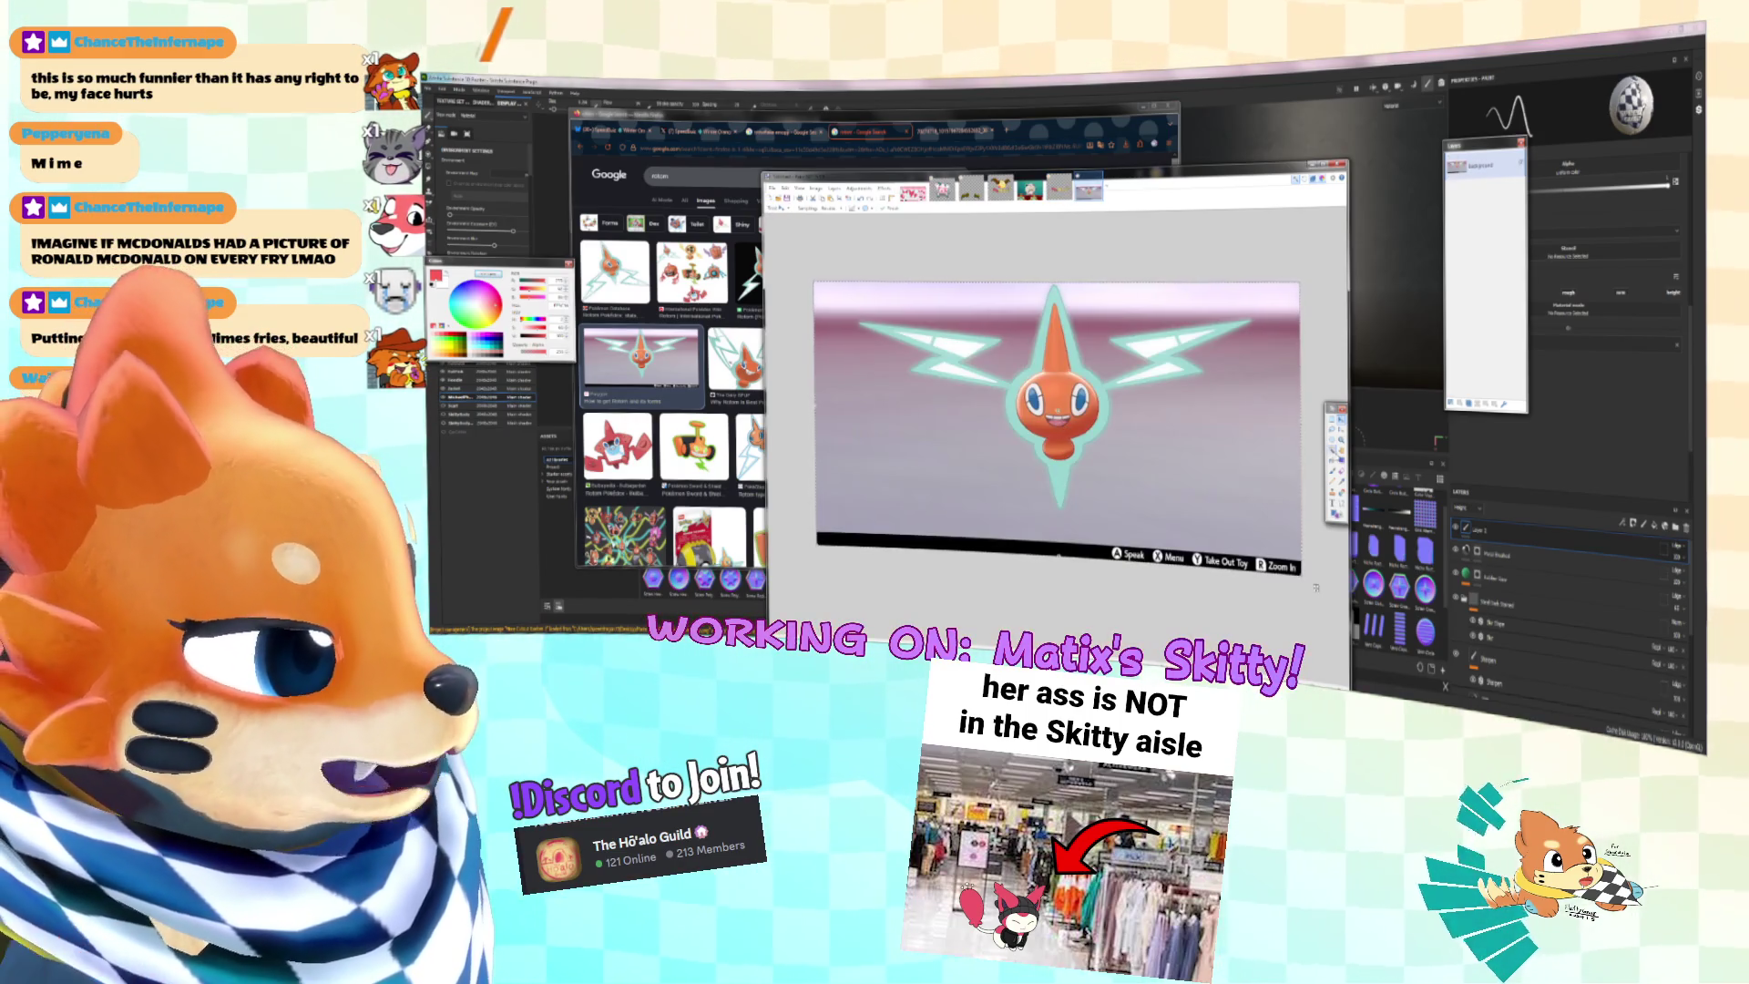
Step: Erase the pink background and the lavender top band around Rotom to transparency
{"action": "left_click", "coordinate": [1130, 442]}
{"action": "left_click", "coordinate": [953, 219]}
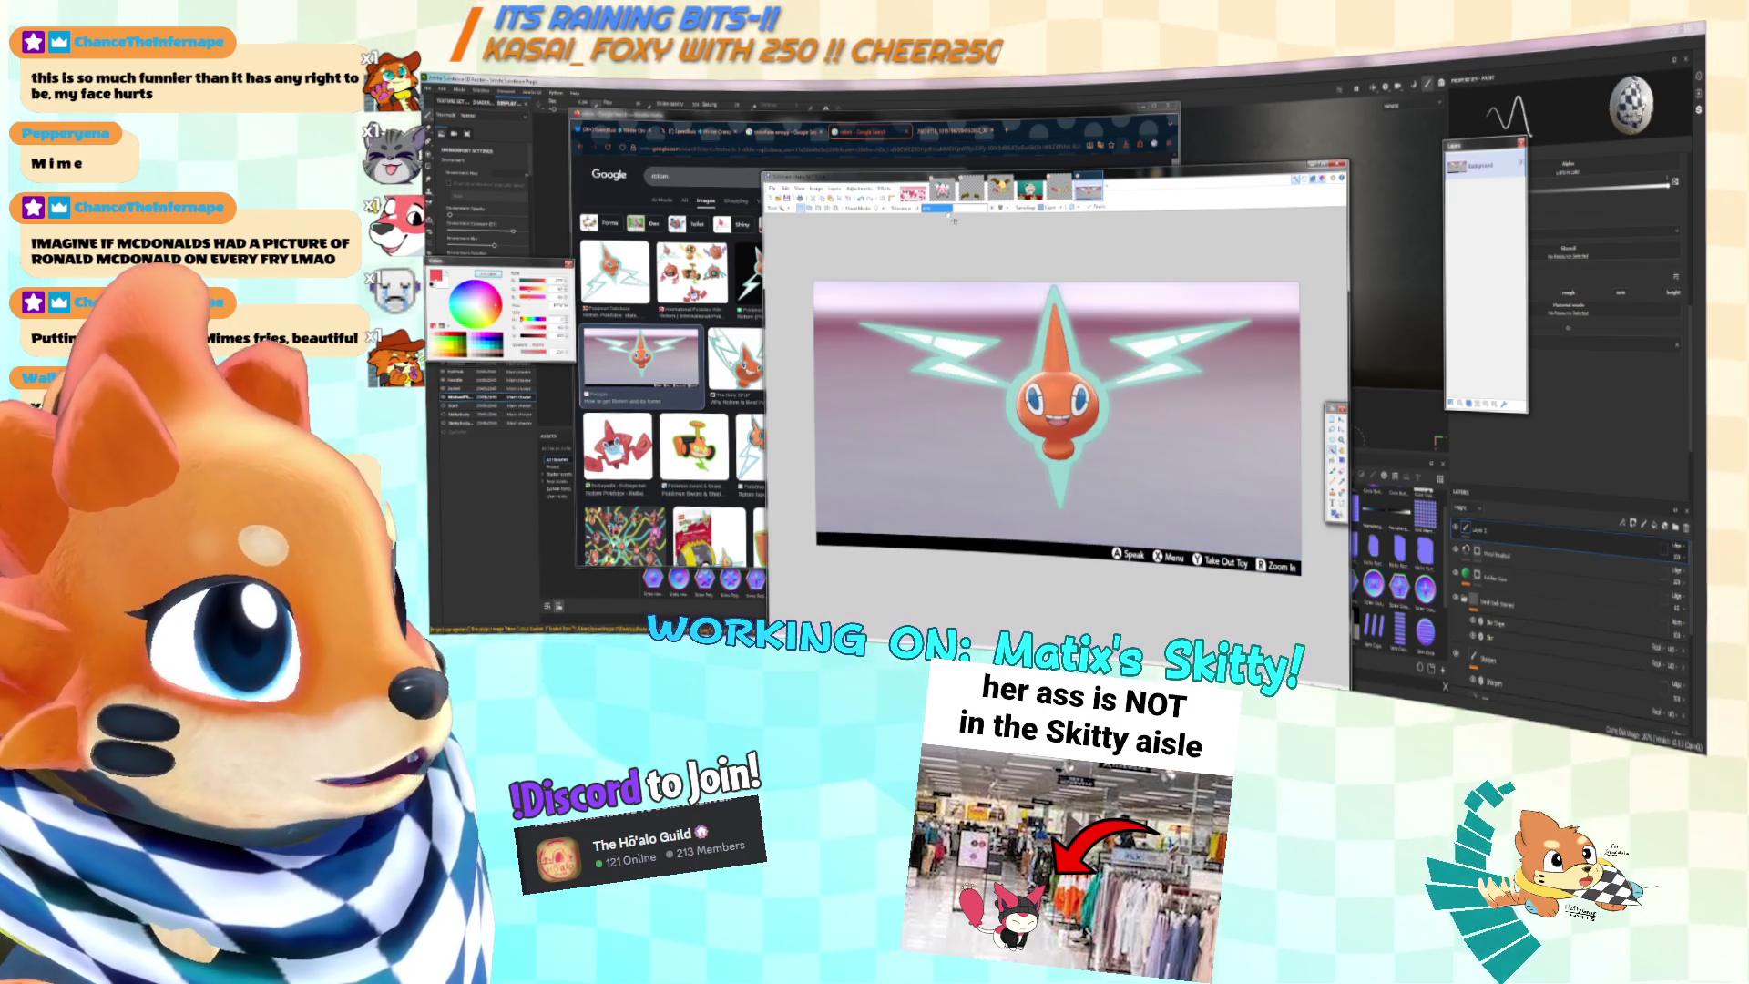
{"action": "left_click", "coordinate": [1113, 413]}
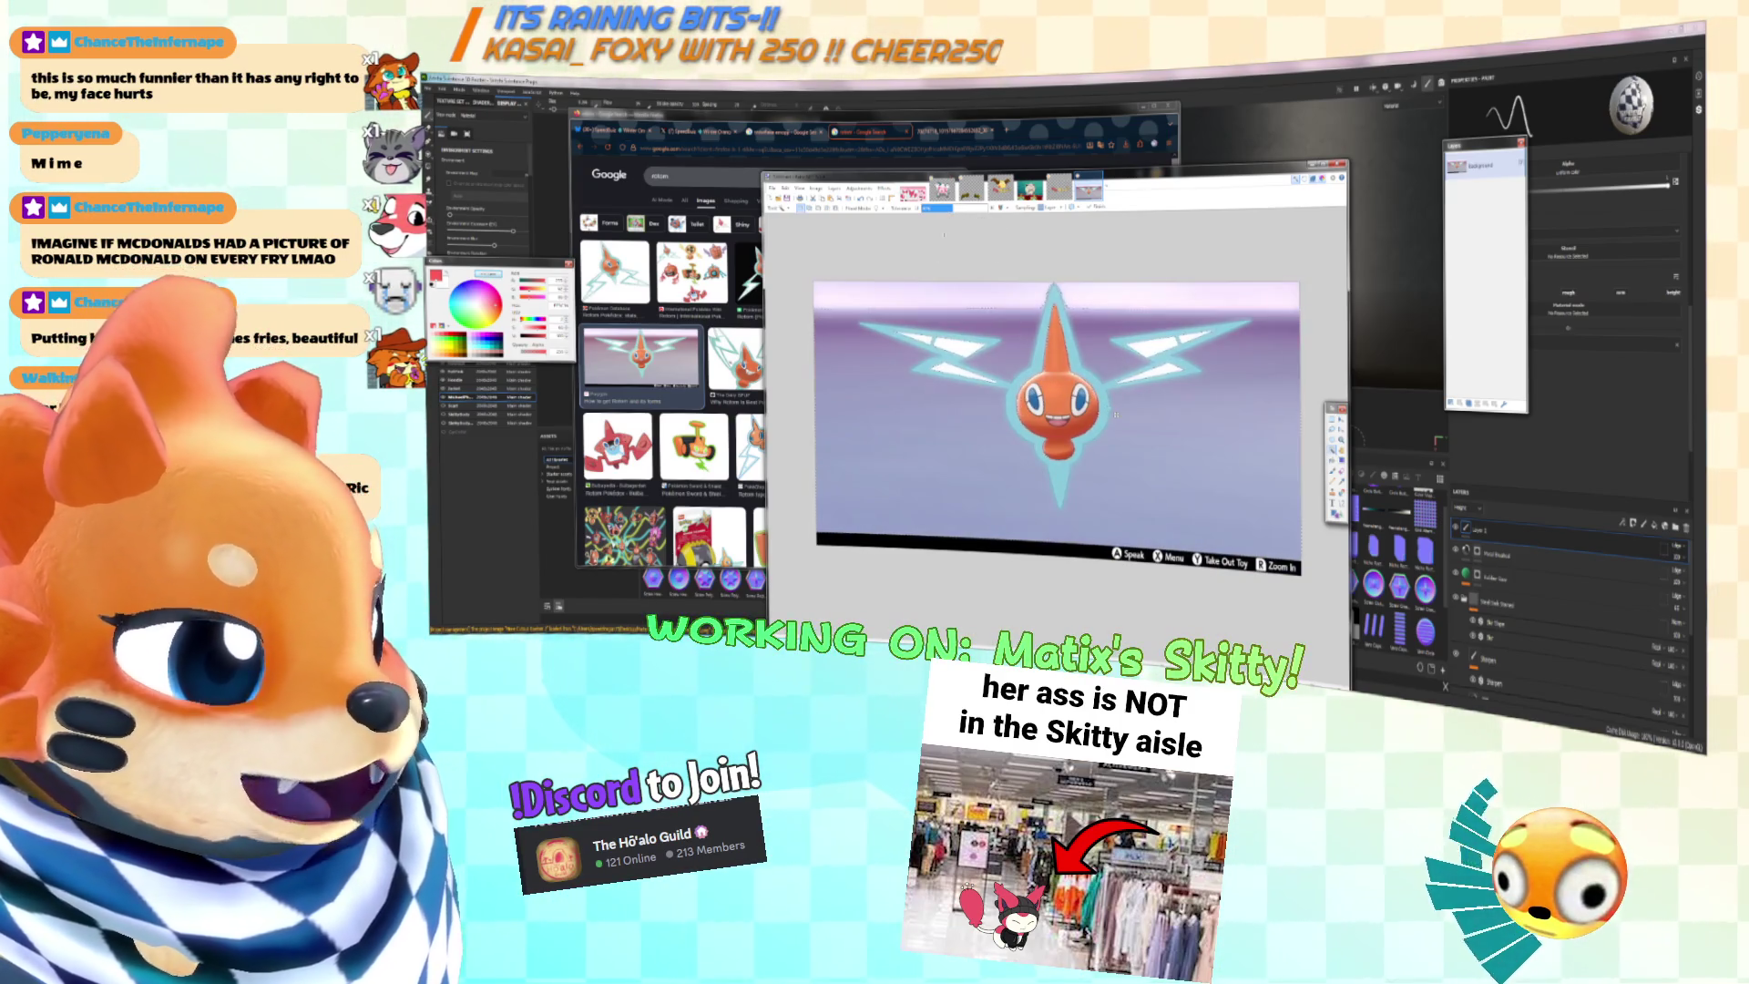
{"action": "key", "text": "Delete"}
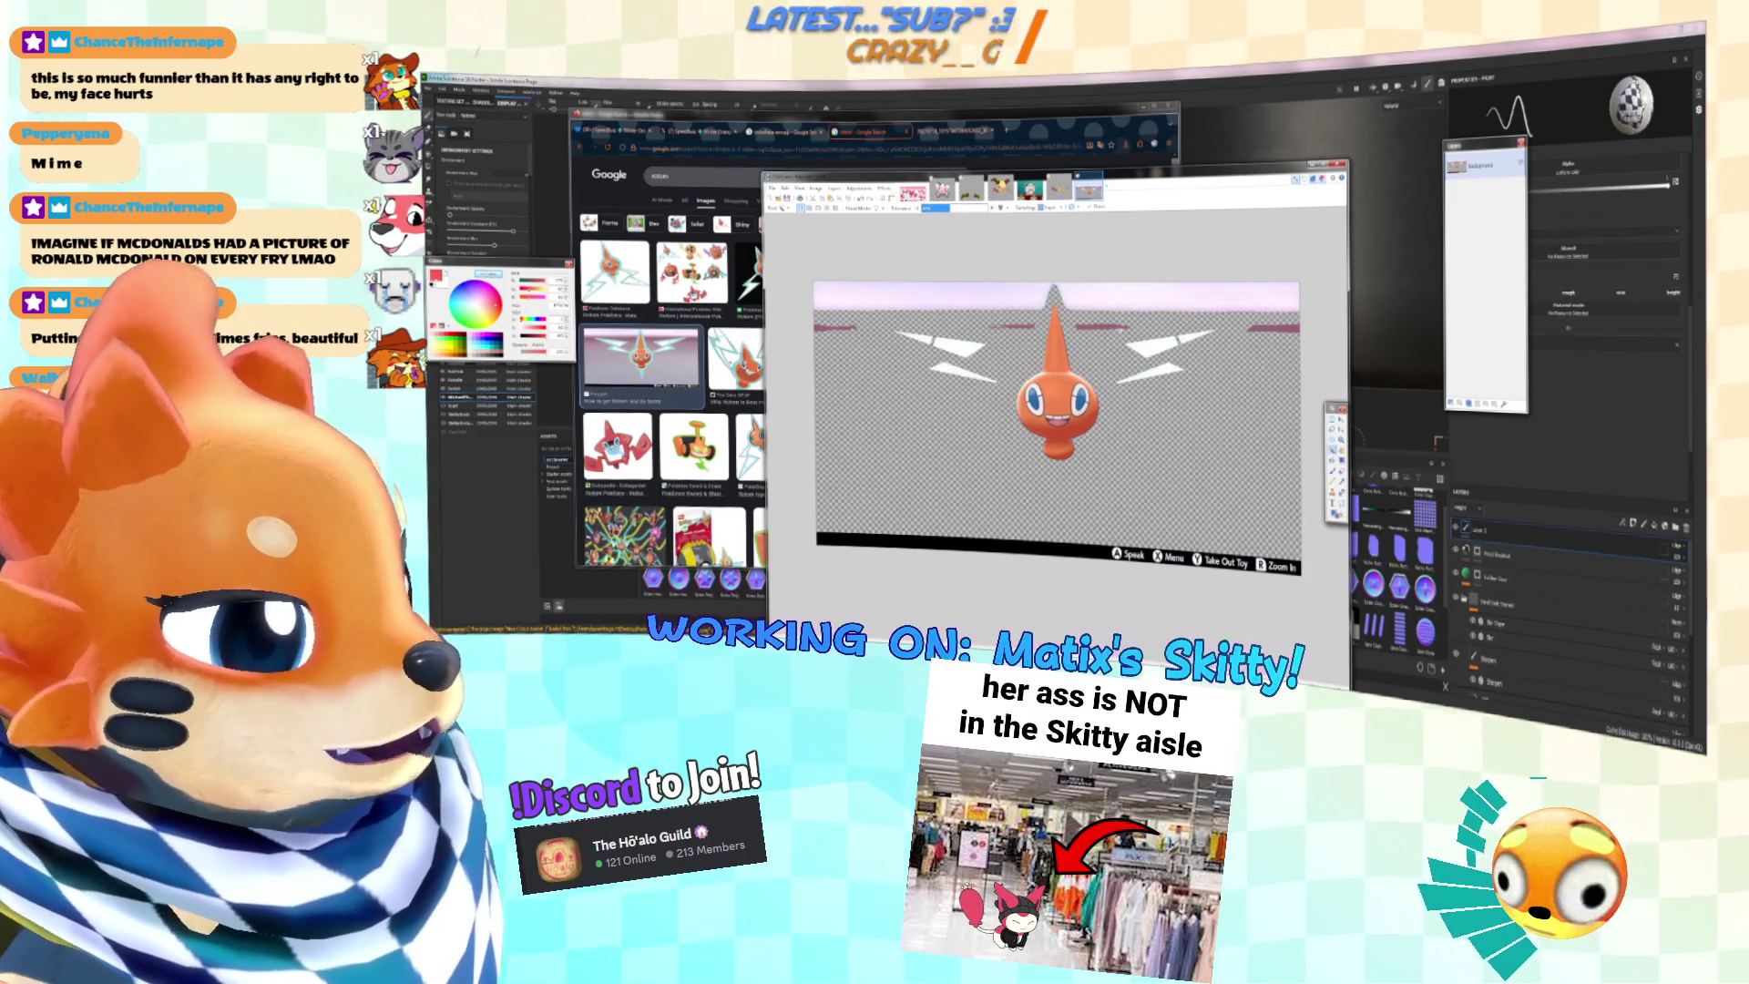
{"action": "left_click", "coordinate": [1128, 318]}
{"action": "key", "text": "Delete"}
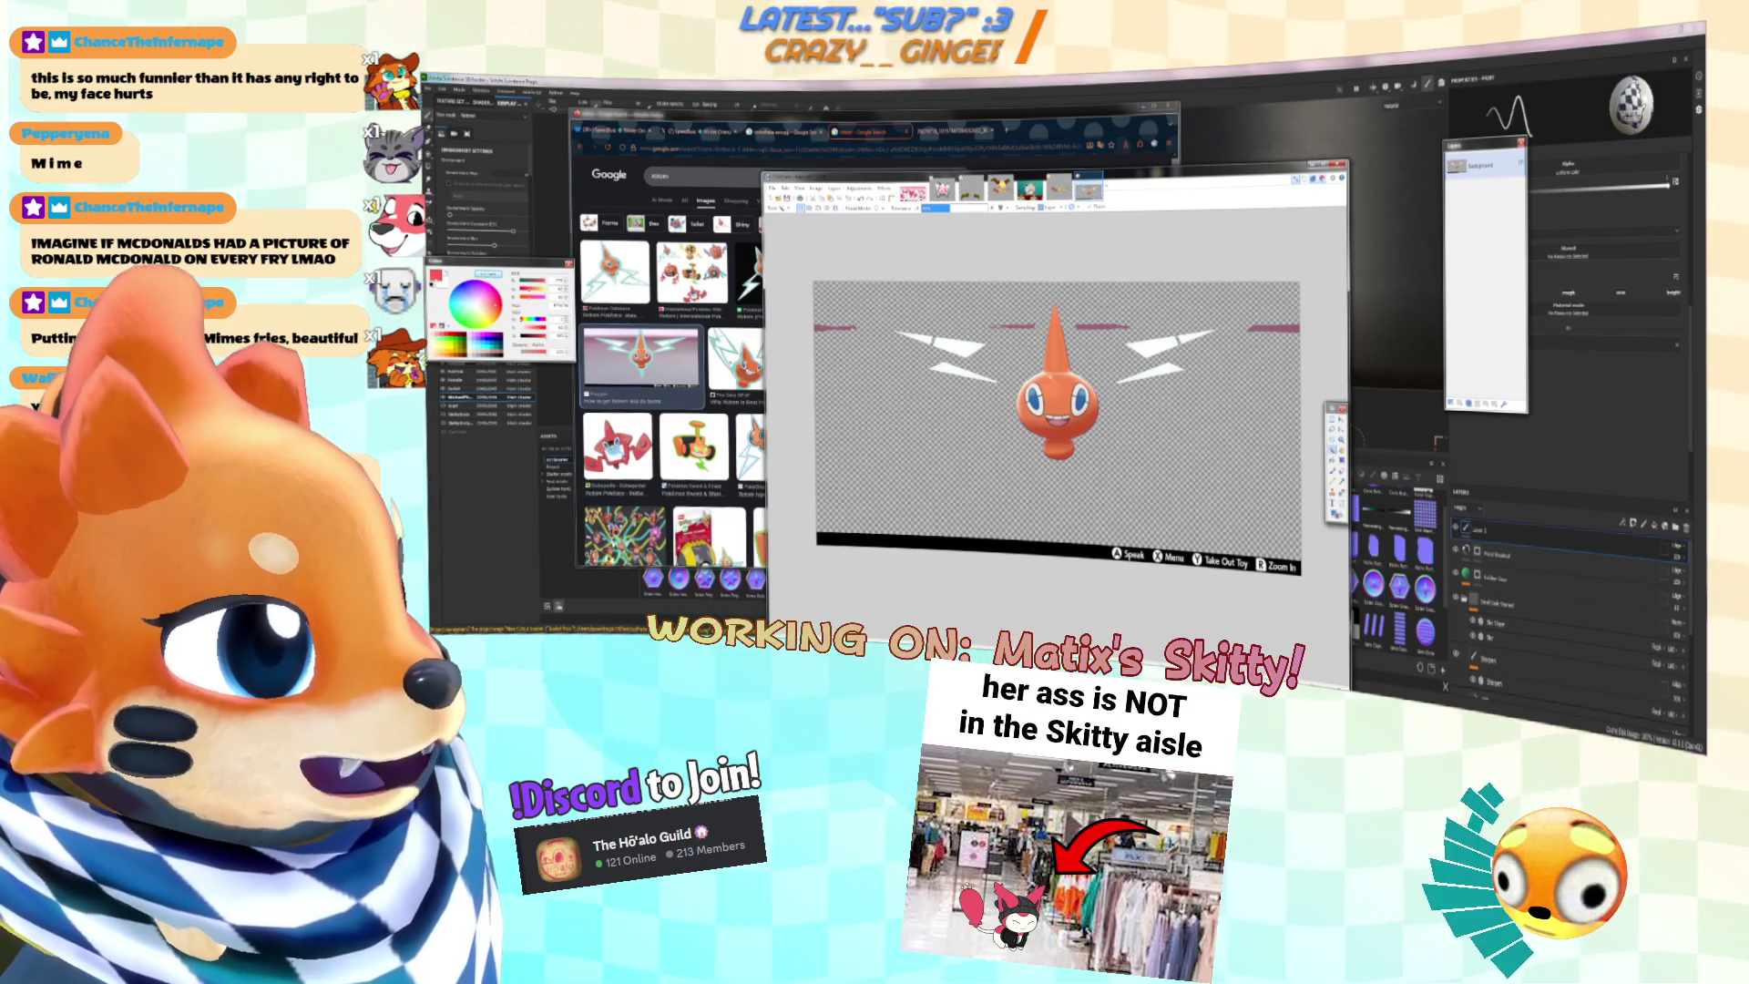
Step: Select the Rotom body, copy it and paste it into a new image
{"action": "left_click", "coordinate": [1059, 385]}
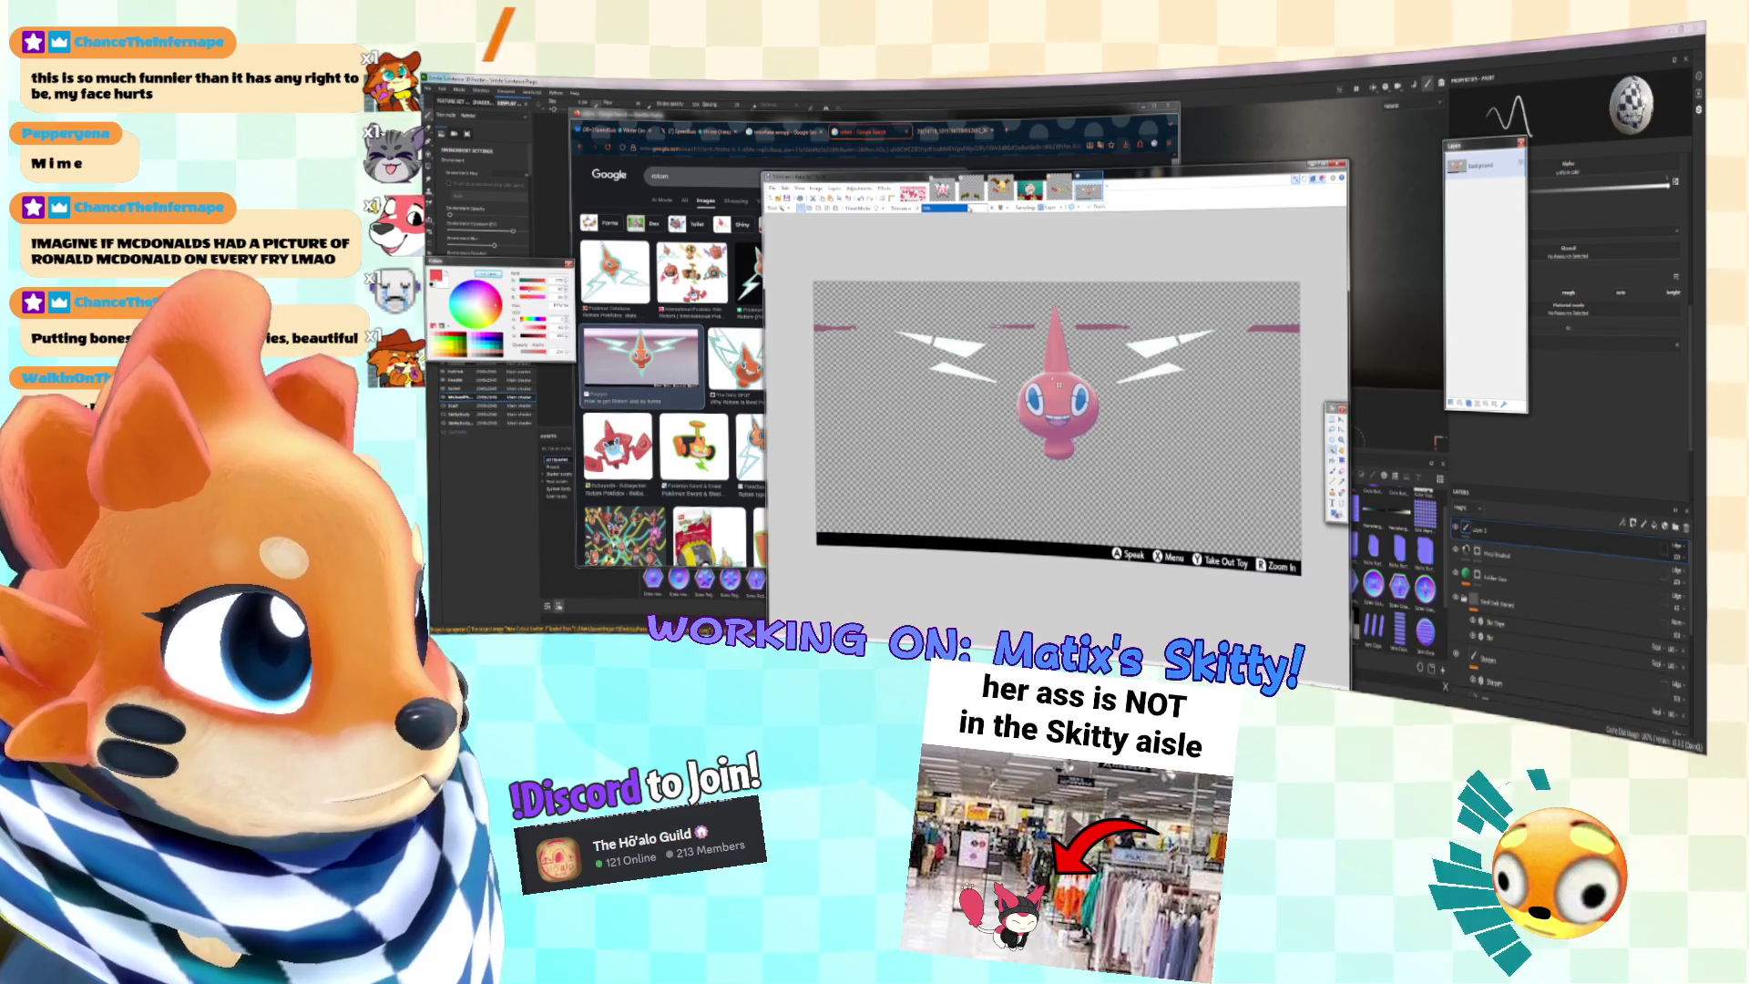
{"action": "key", "text": "ctrl+i"}
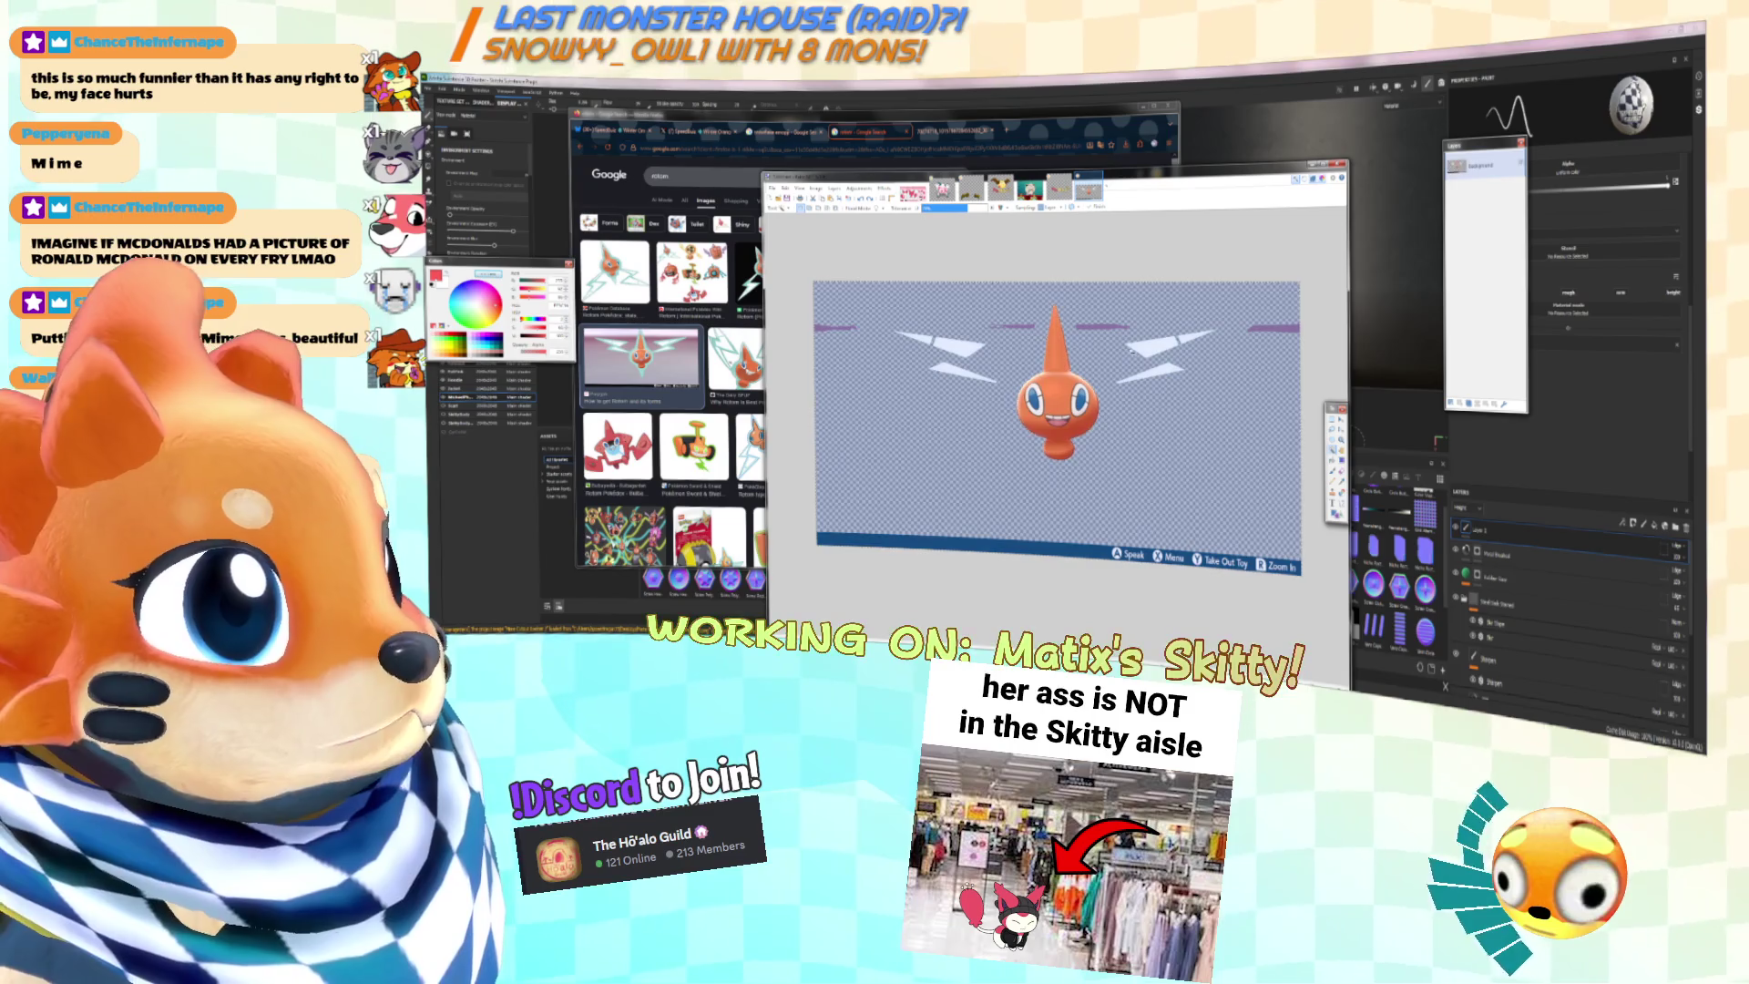
{"action": "key", "text": "ctrl+i"}
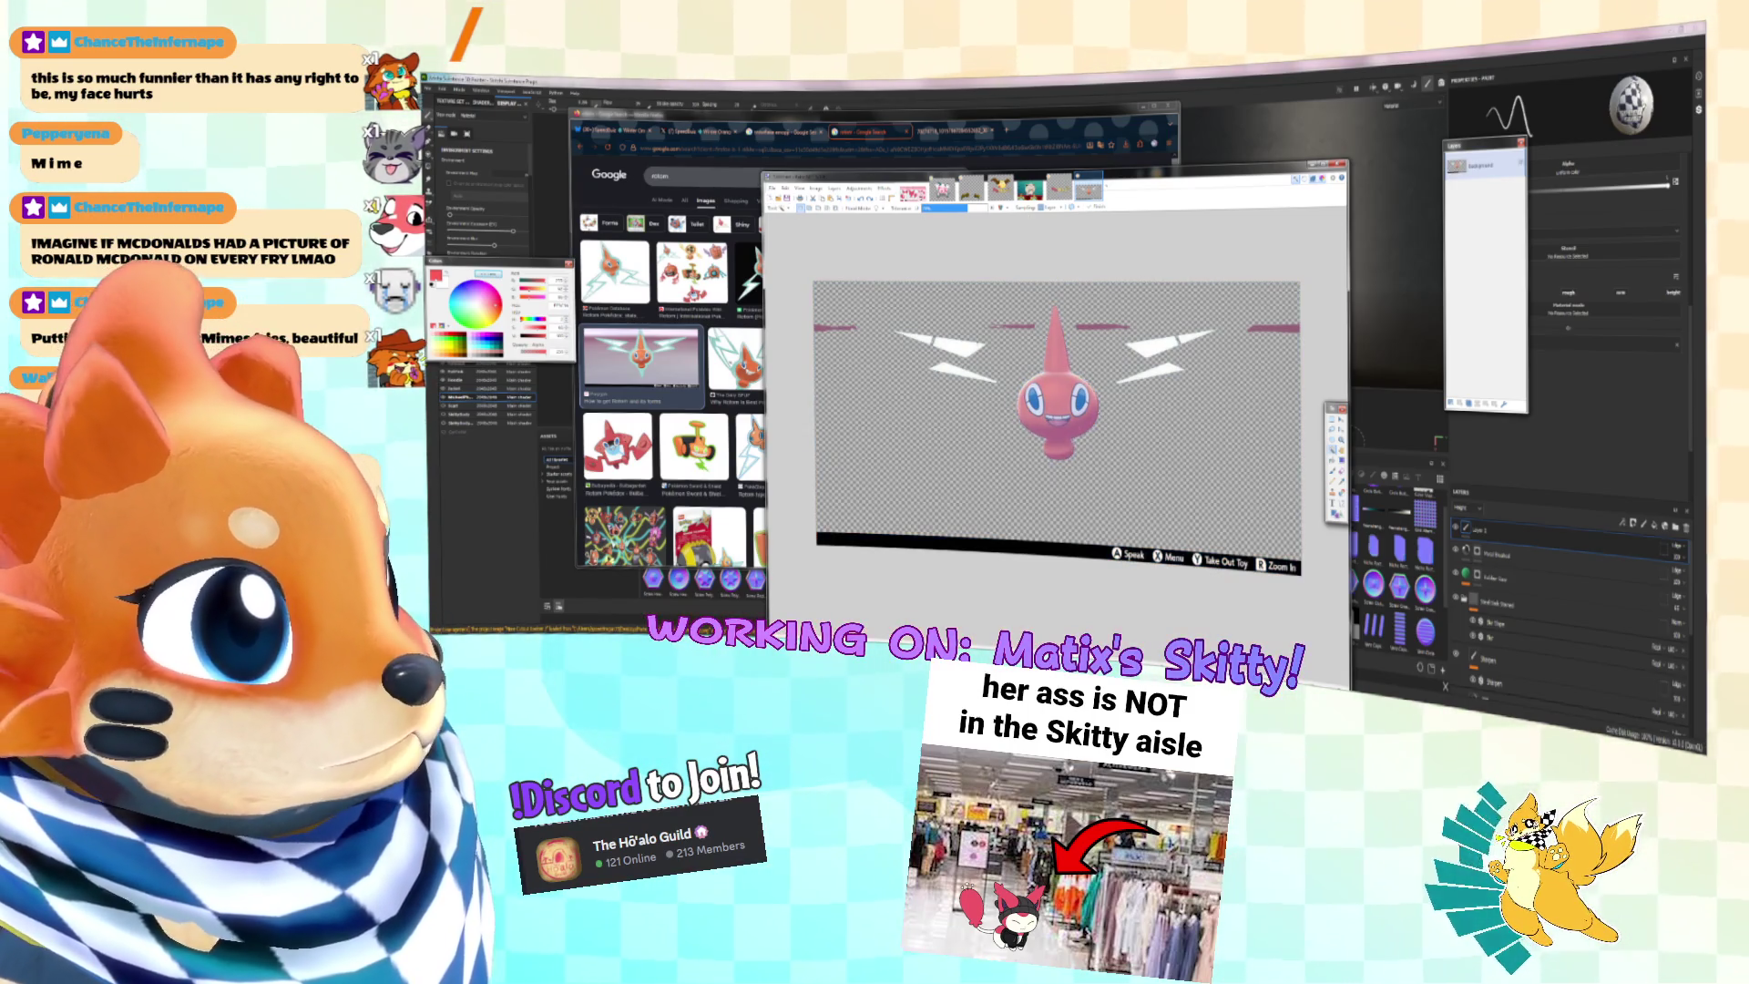
{"action": "key", "text": "ctrl+c"}
{"action": "key", "text": "ctrl+alt+v"}
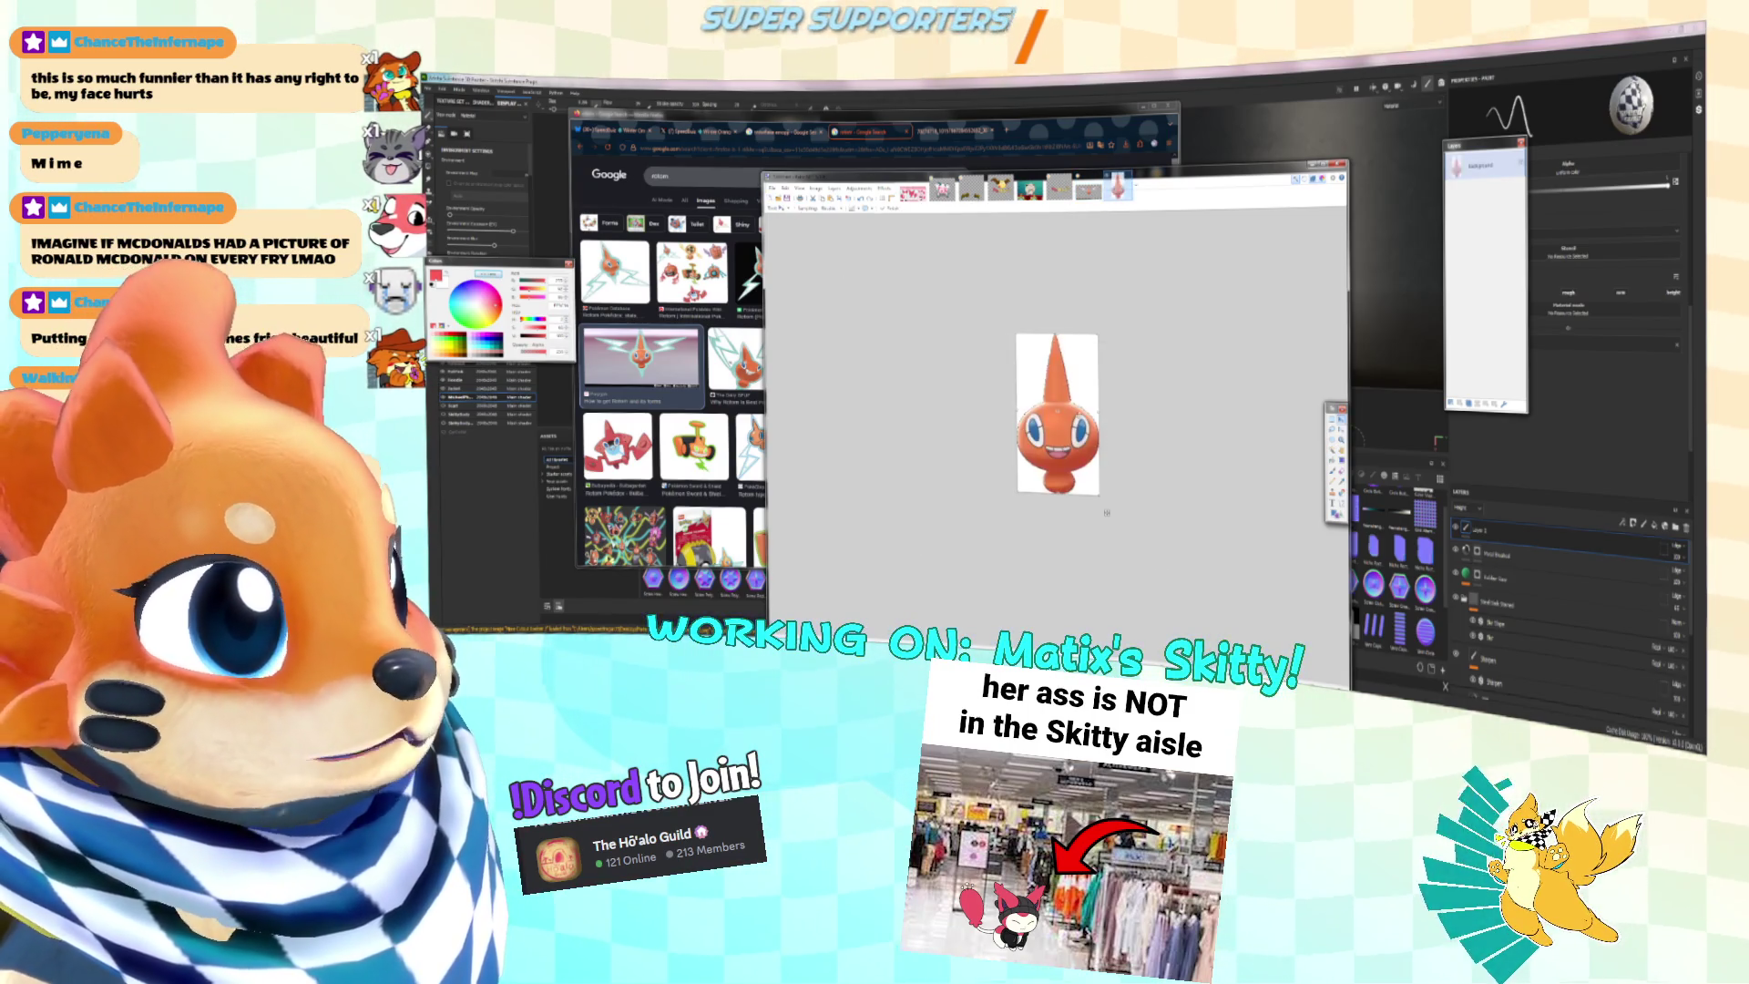
Step: Discard the extra pasted image and crop the screenshot to a rectangle around Rotom
{"action": "left_click", "coordinate": [1334, 419]}
{"action": "left_click", "coordinate": [1079, 313]}
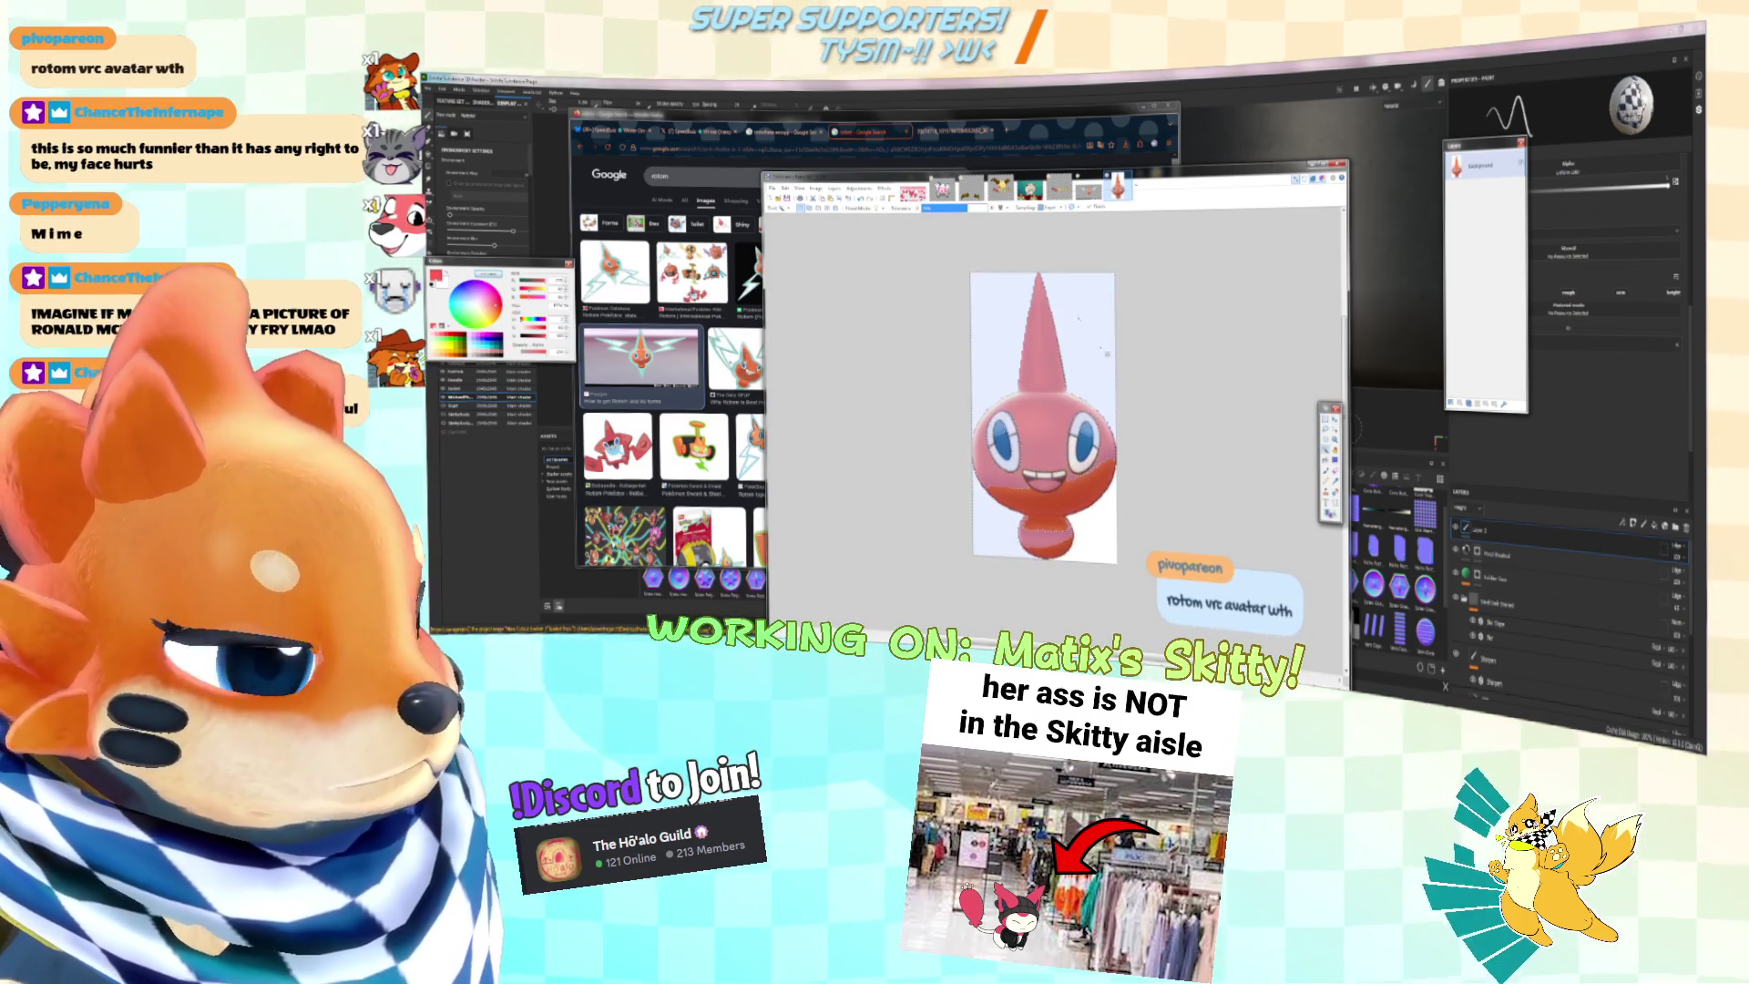
{"action": "key", "text": "ctrl+d"}
{"action": "key", "text": "ctrl+z"}
{"action": "key", "text": "ctrl+z"}
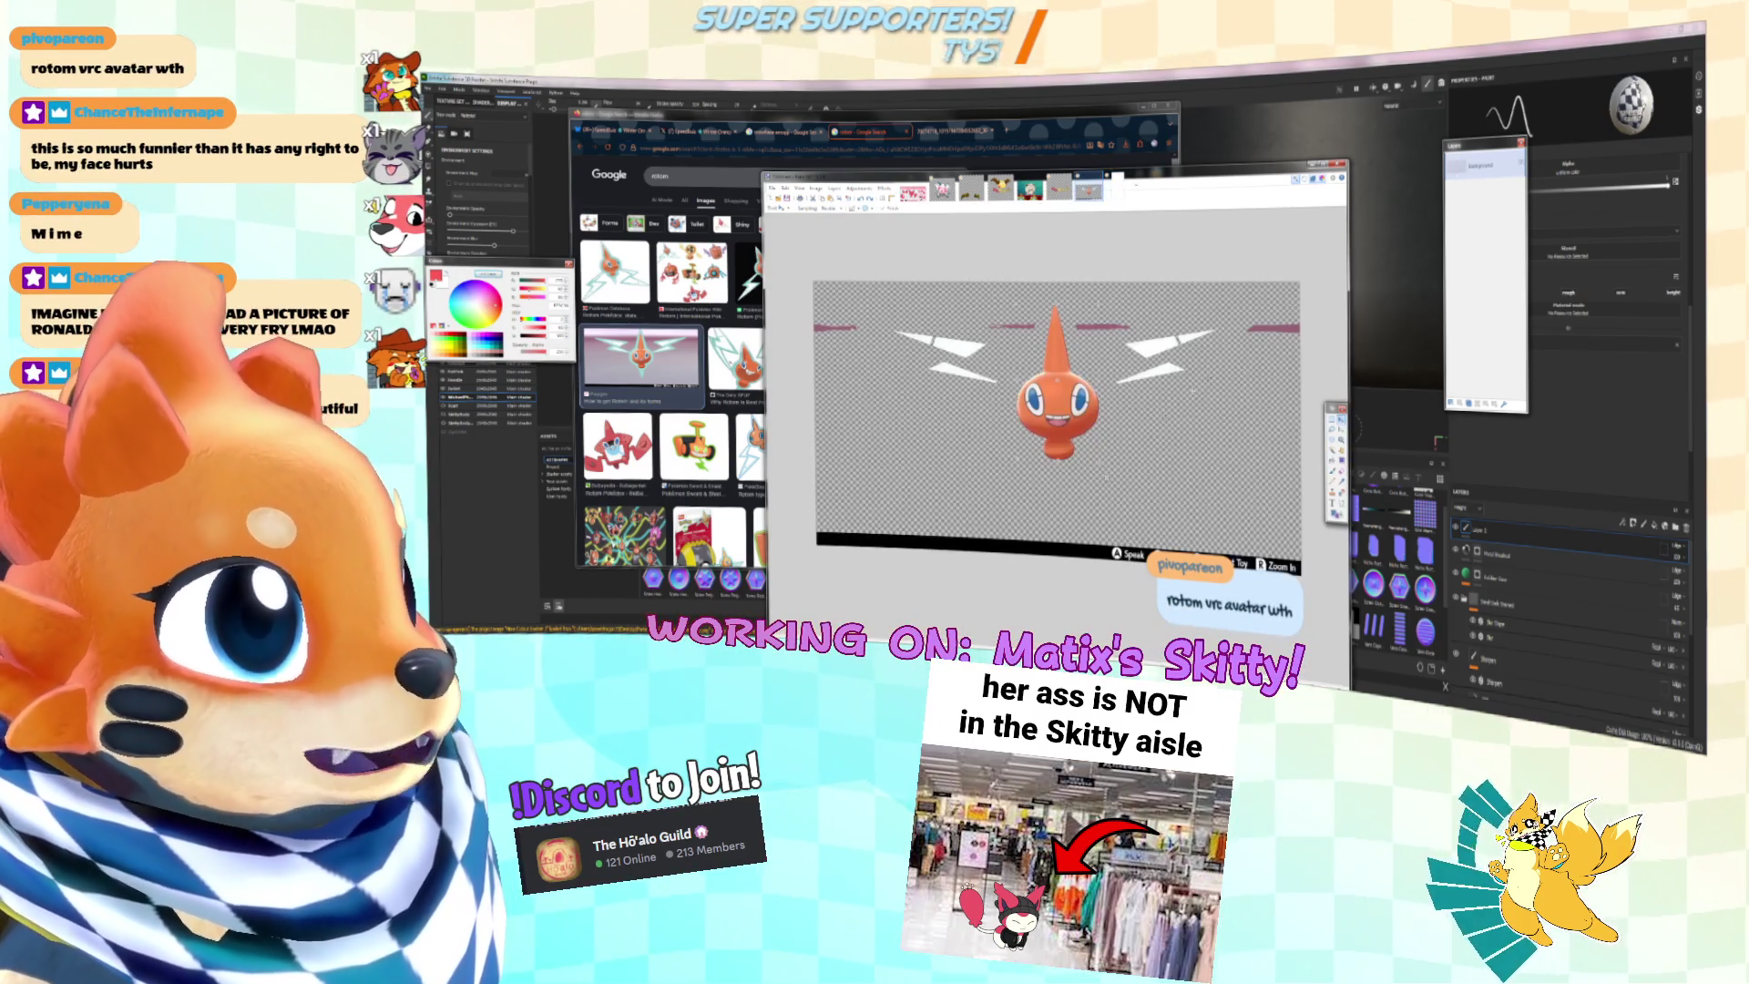
{"action": "key", "text": "Delete"}
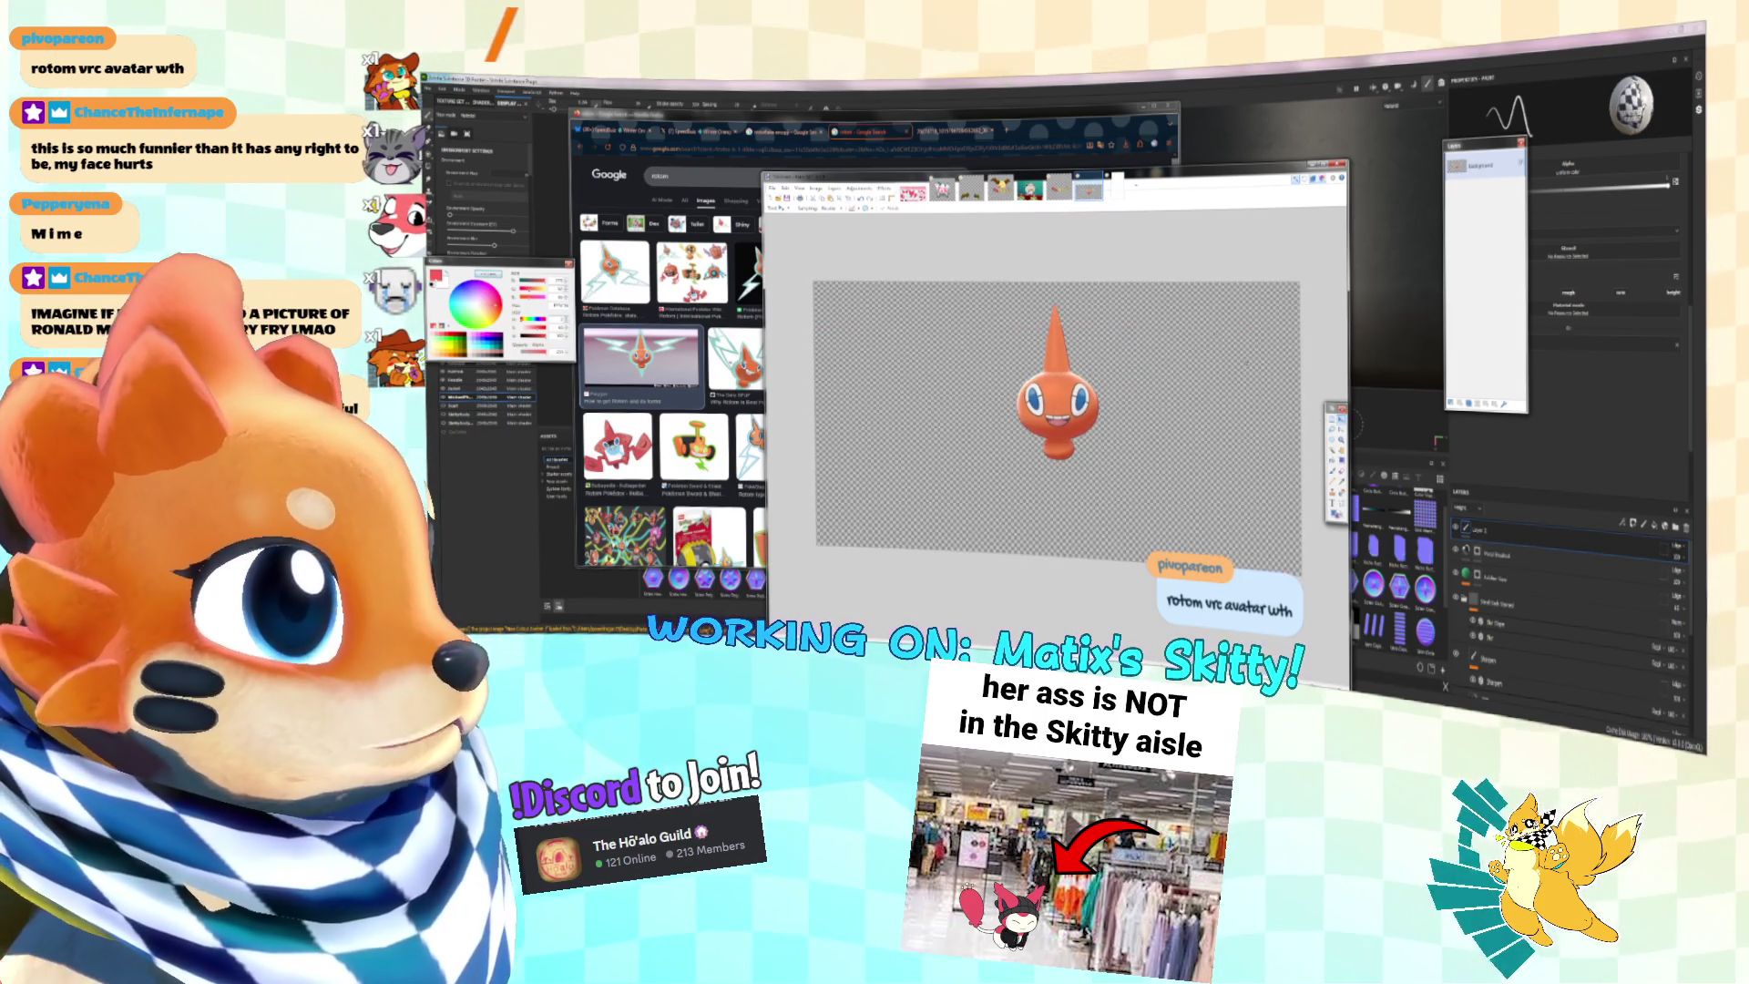
{"action": "key", "text": "s"}
{"action": "left_click_drag", "start_coordinate": [981, 298], "coordinate": [1175, 492]}
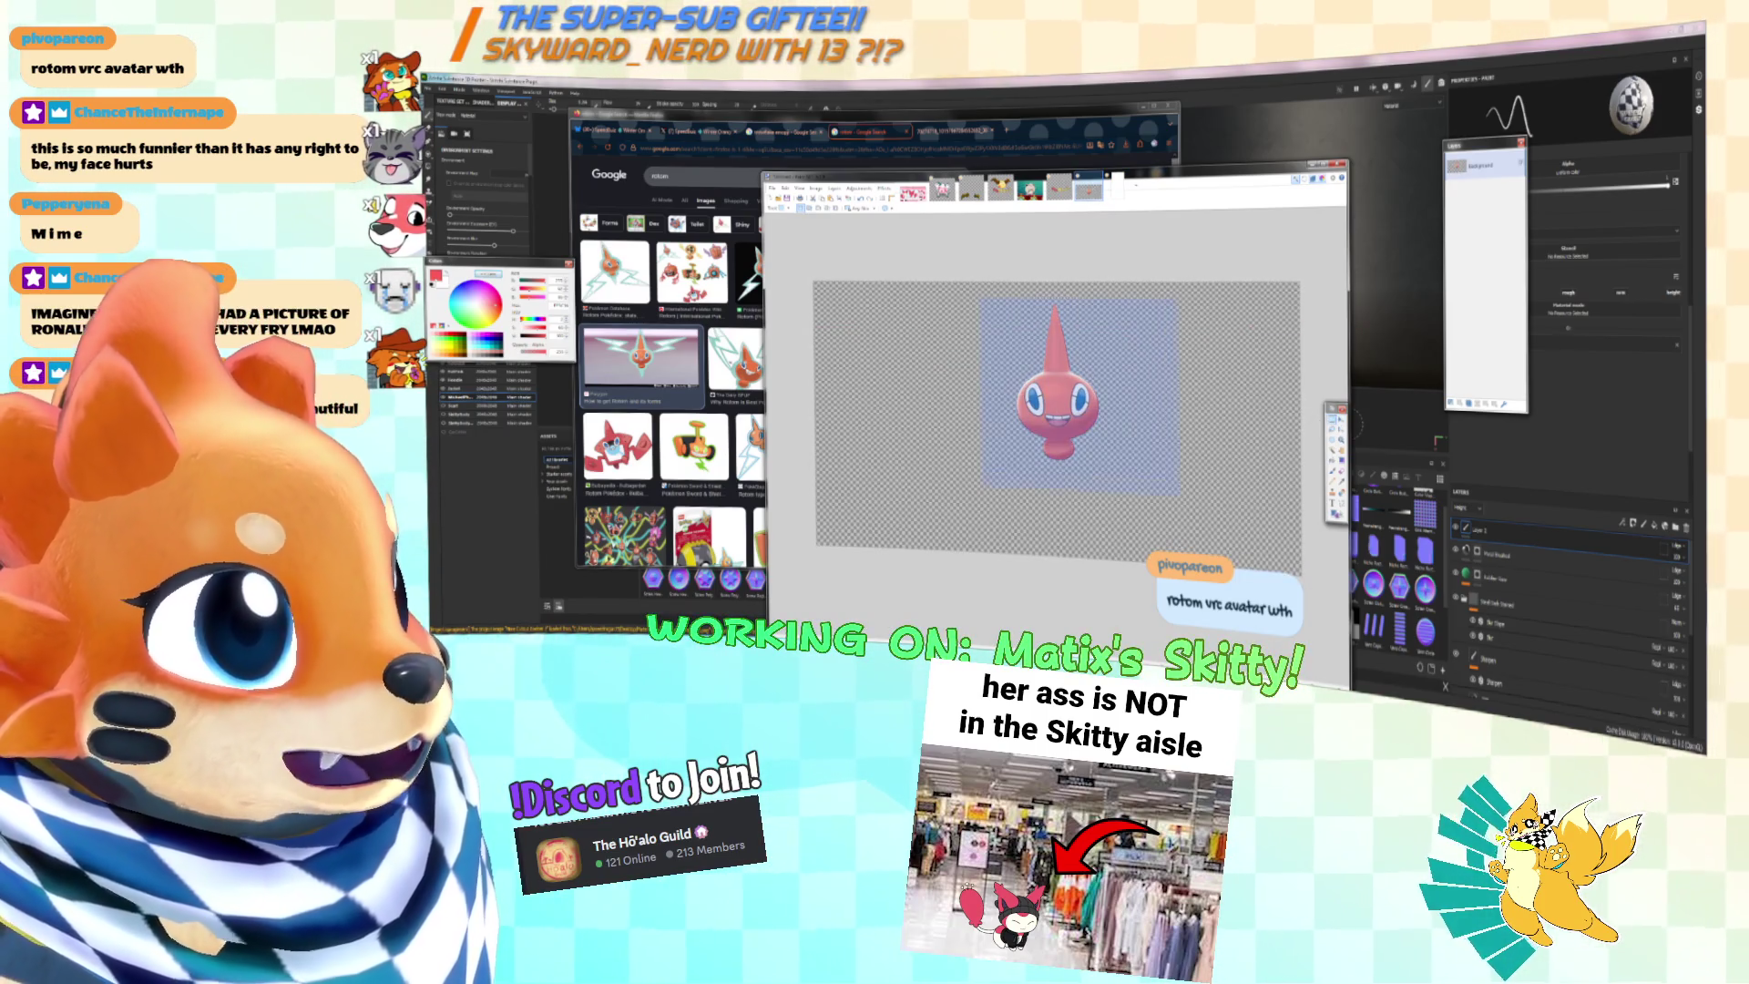
{"action": "key", "text": "ctrl+shift+x"}
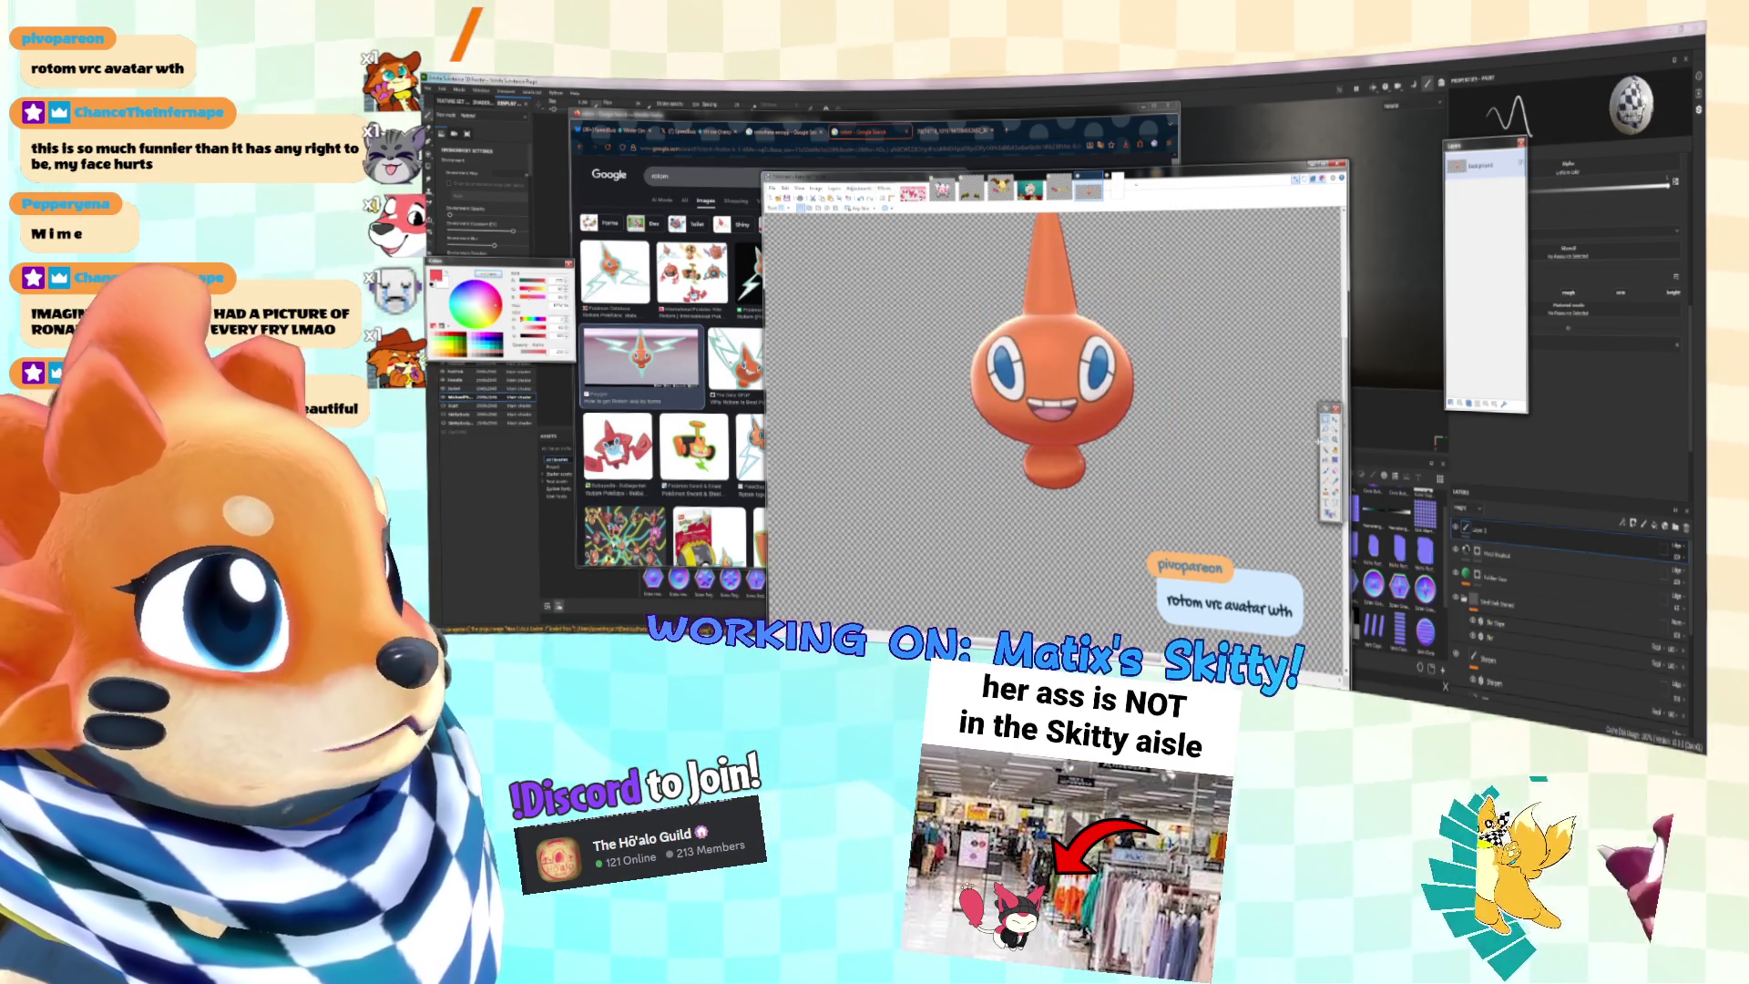
Step: Try a colour fill on Rotom's body, then undo it
{"action": "key", "text": "f"}
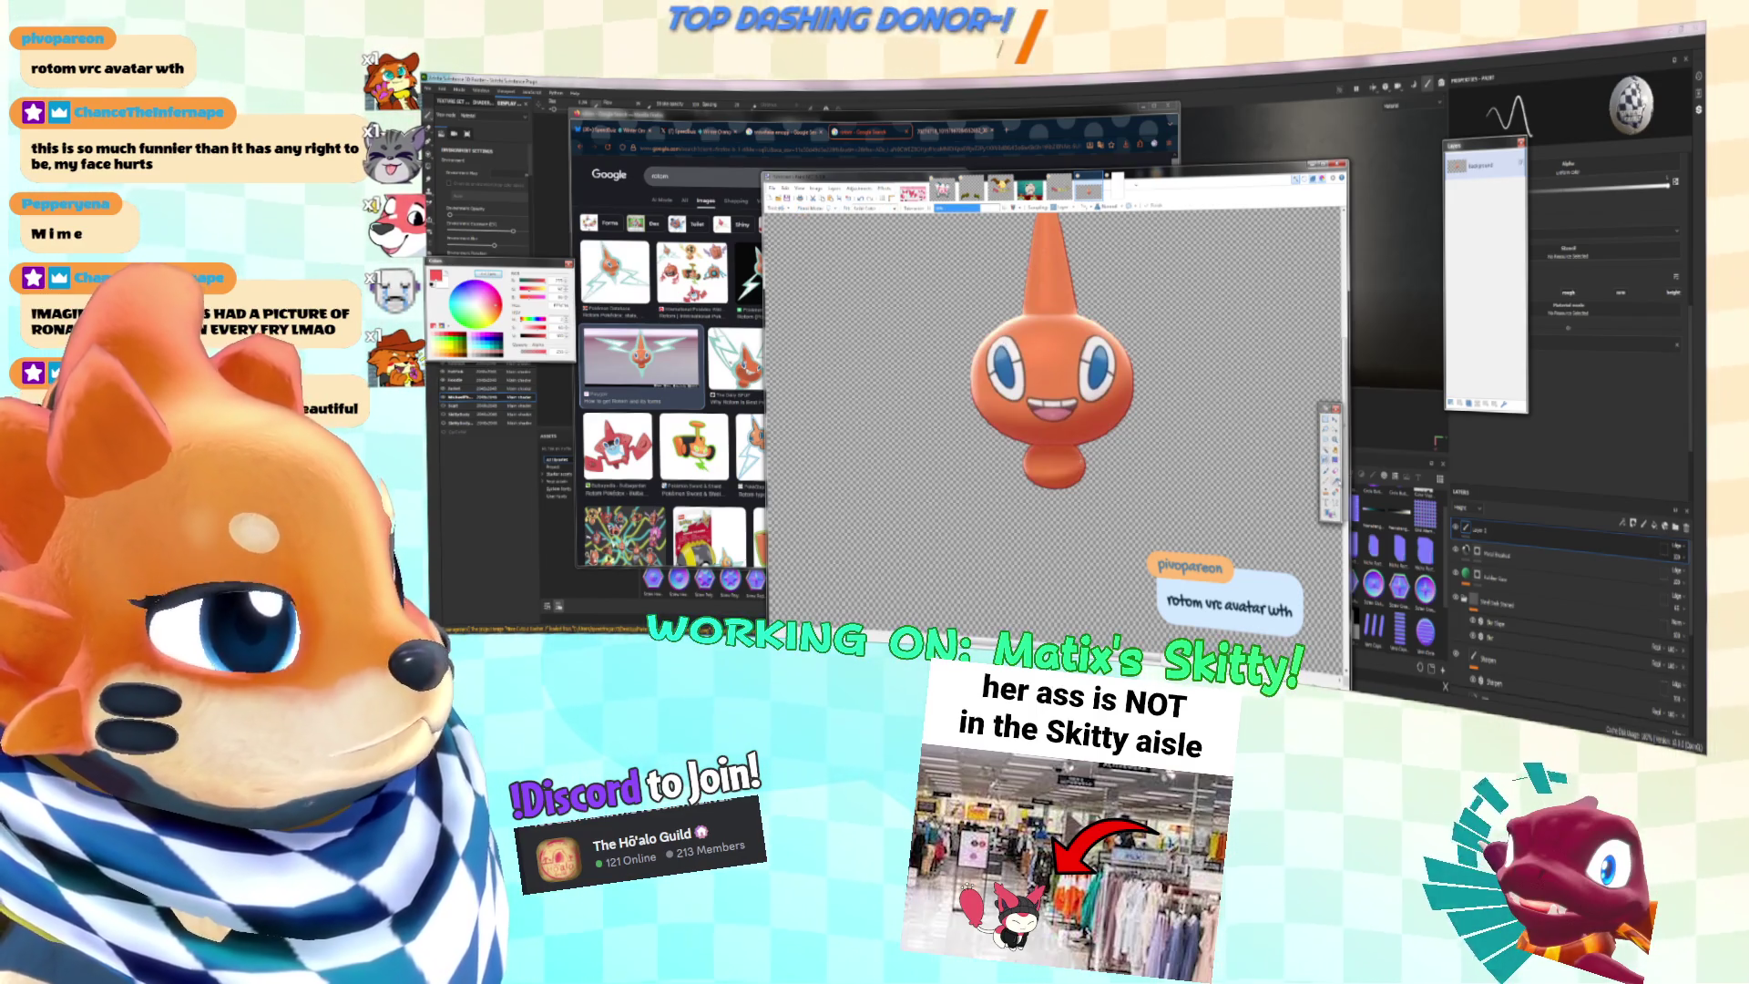
{"action": "left_click", "coordinate": [1053, 382]}
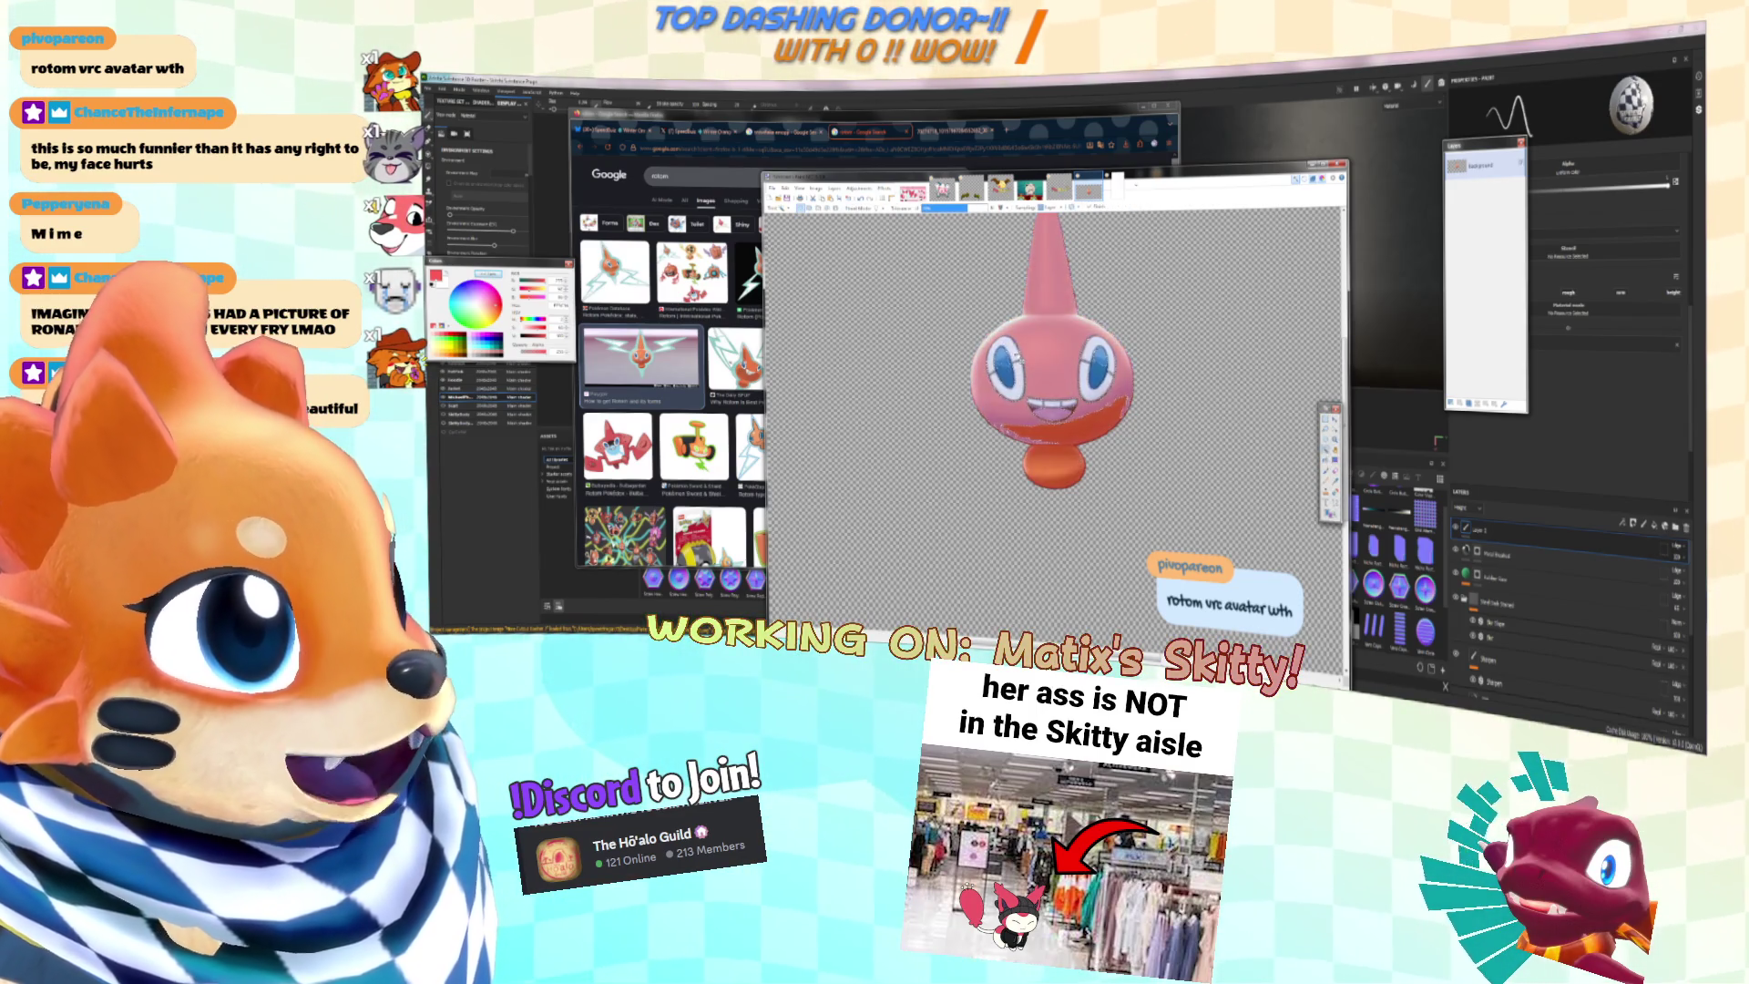
{"action": "key", "text": "ctrl+z"}
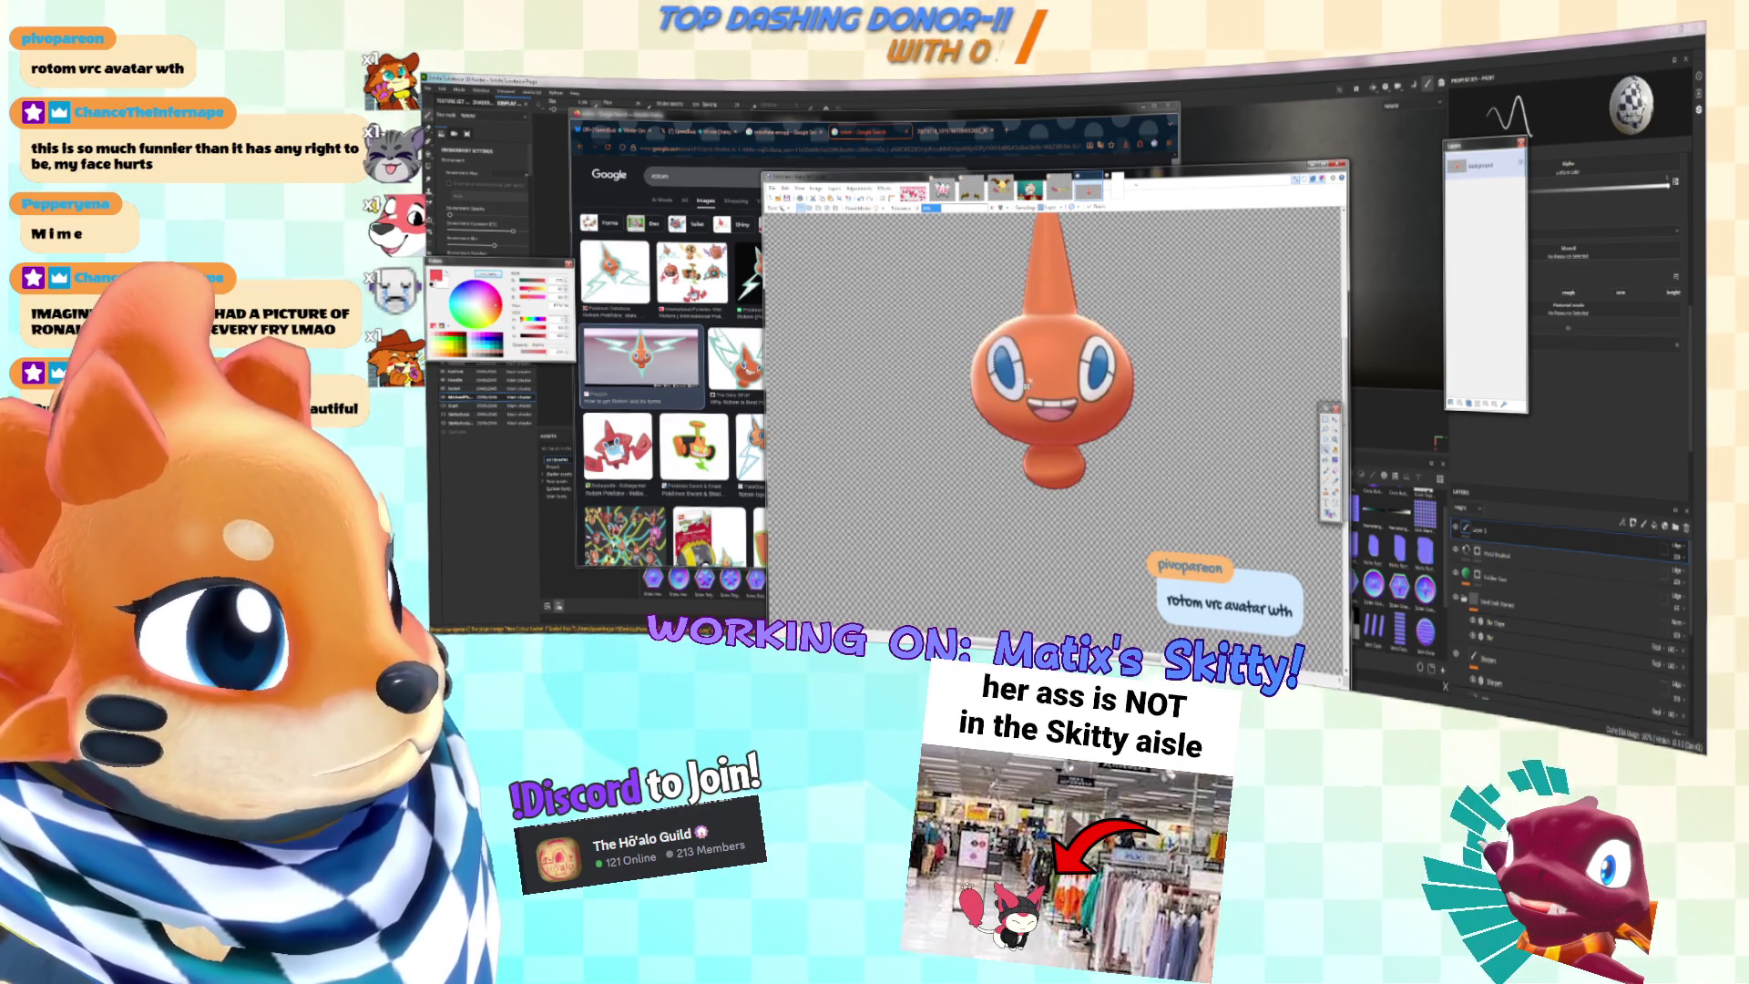
Step: Zoom in and magic-wand select the lower outline of Rotom's right eye
{"action": "scroll", "coordinate": [1097, 369], "scroll_direction": "up", "scroll_amount": 2, "text": "ctrl"}
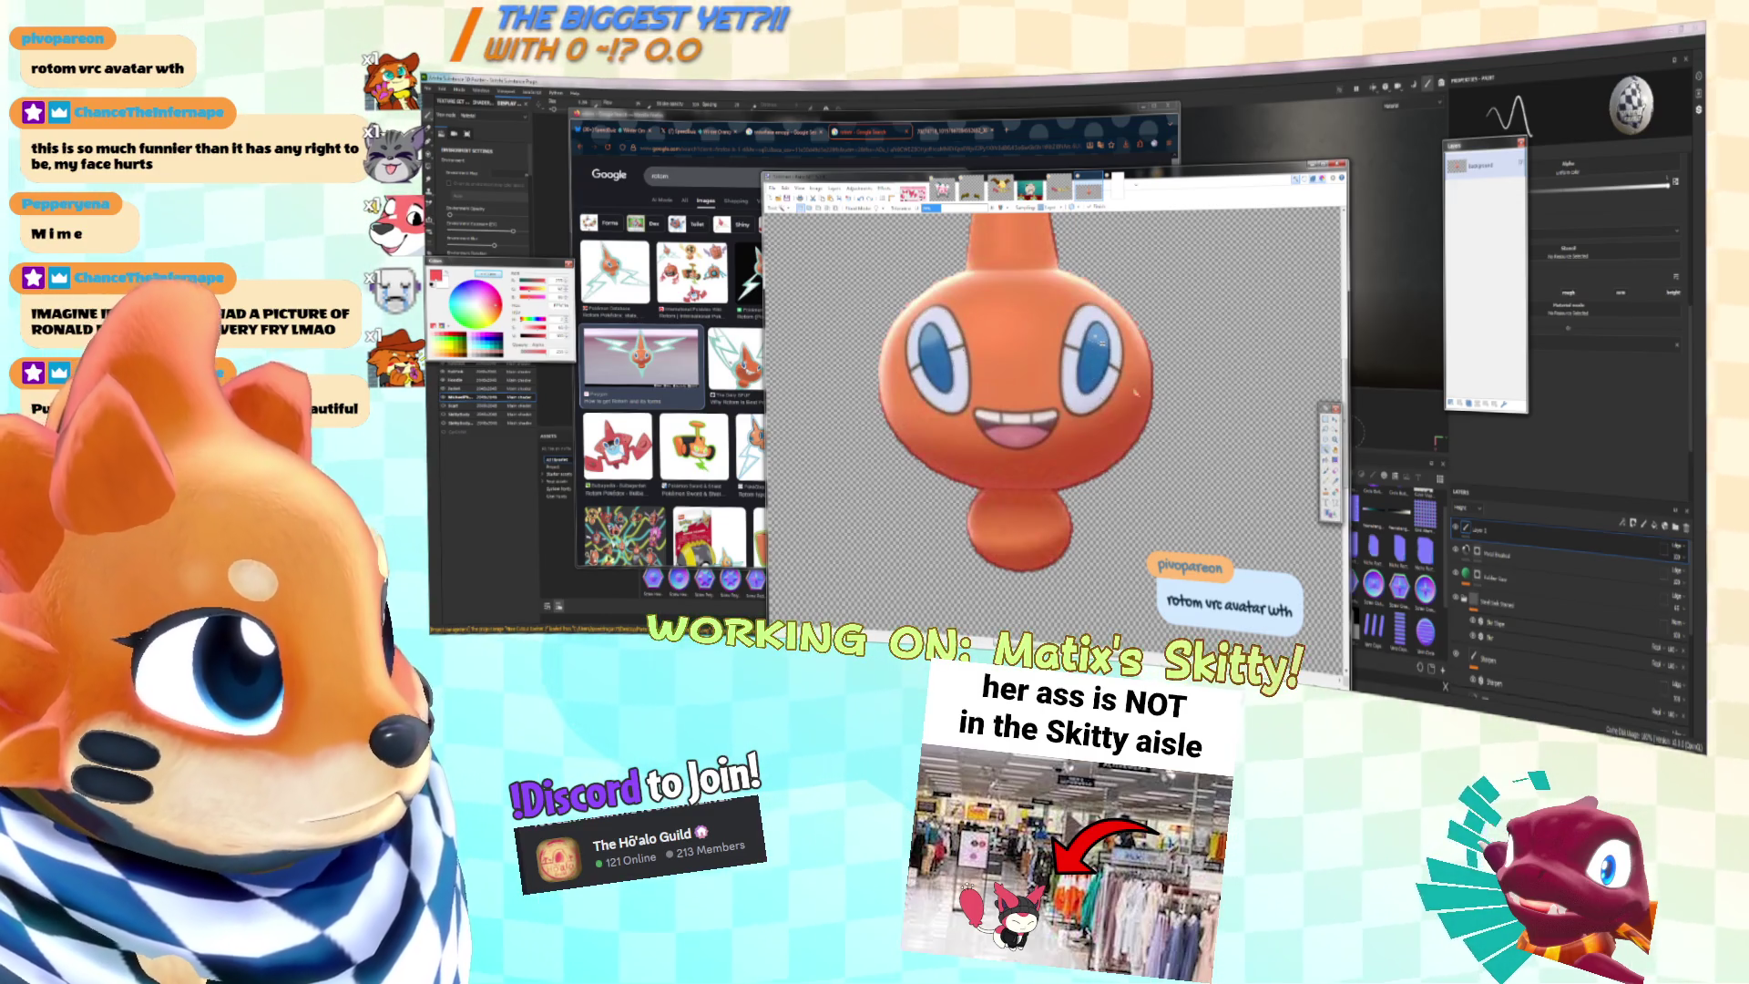
{"action": "scroll", "coordinate": [1056, 387], "scroll_direction": "up", "scroll_amount": 2, "text": "ctrl"}
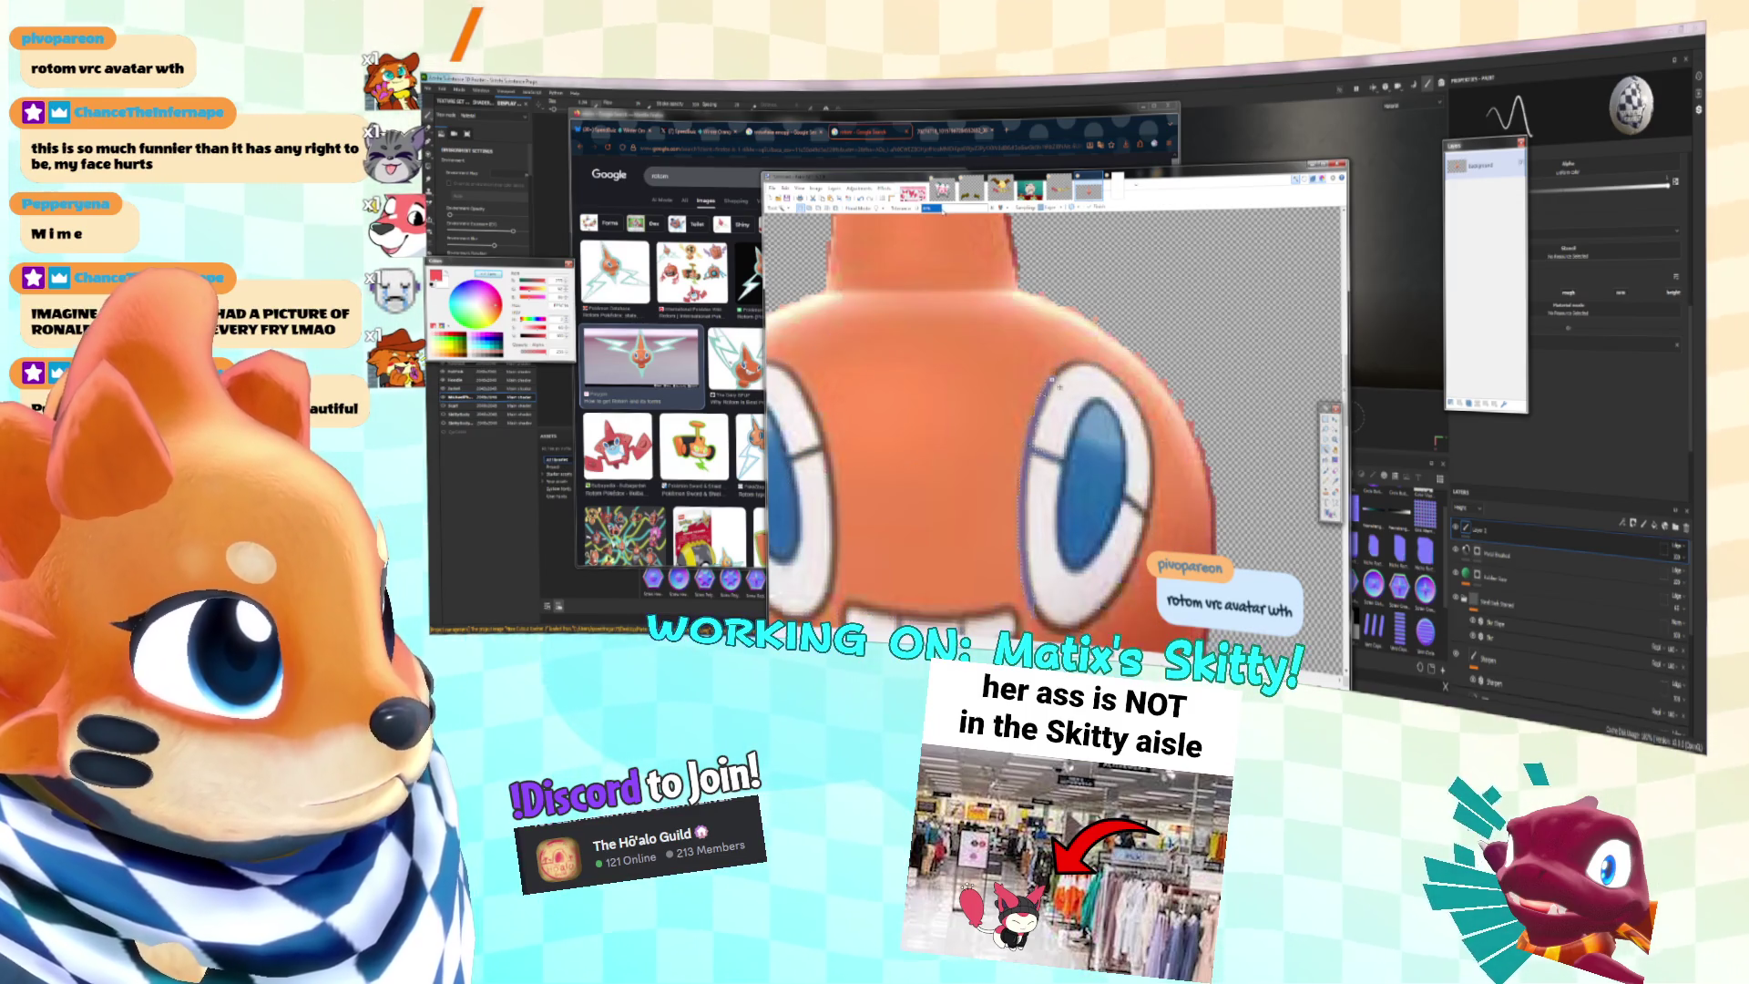
{"action": "left_click", "coordinate": [1088, 425]}
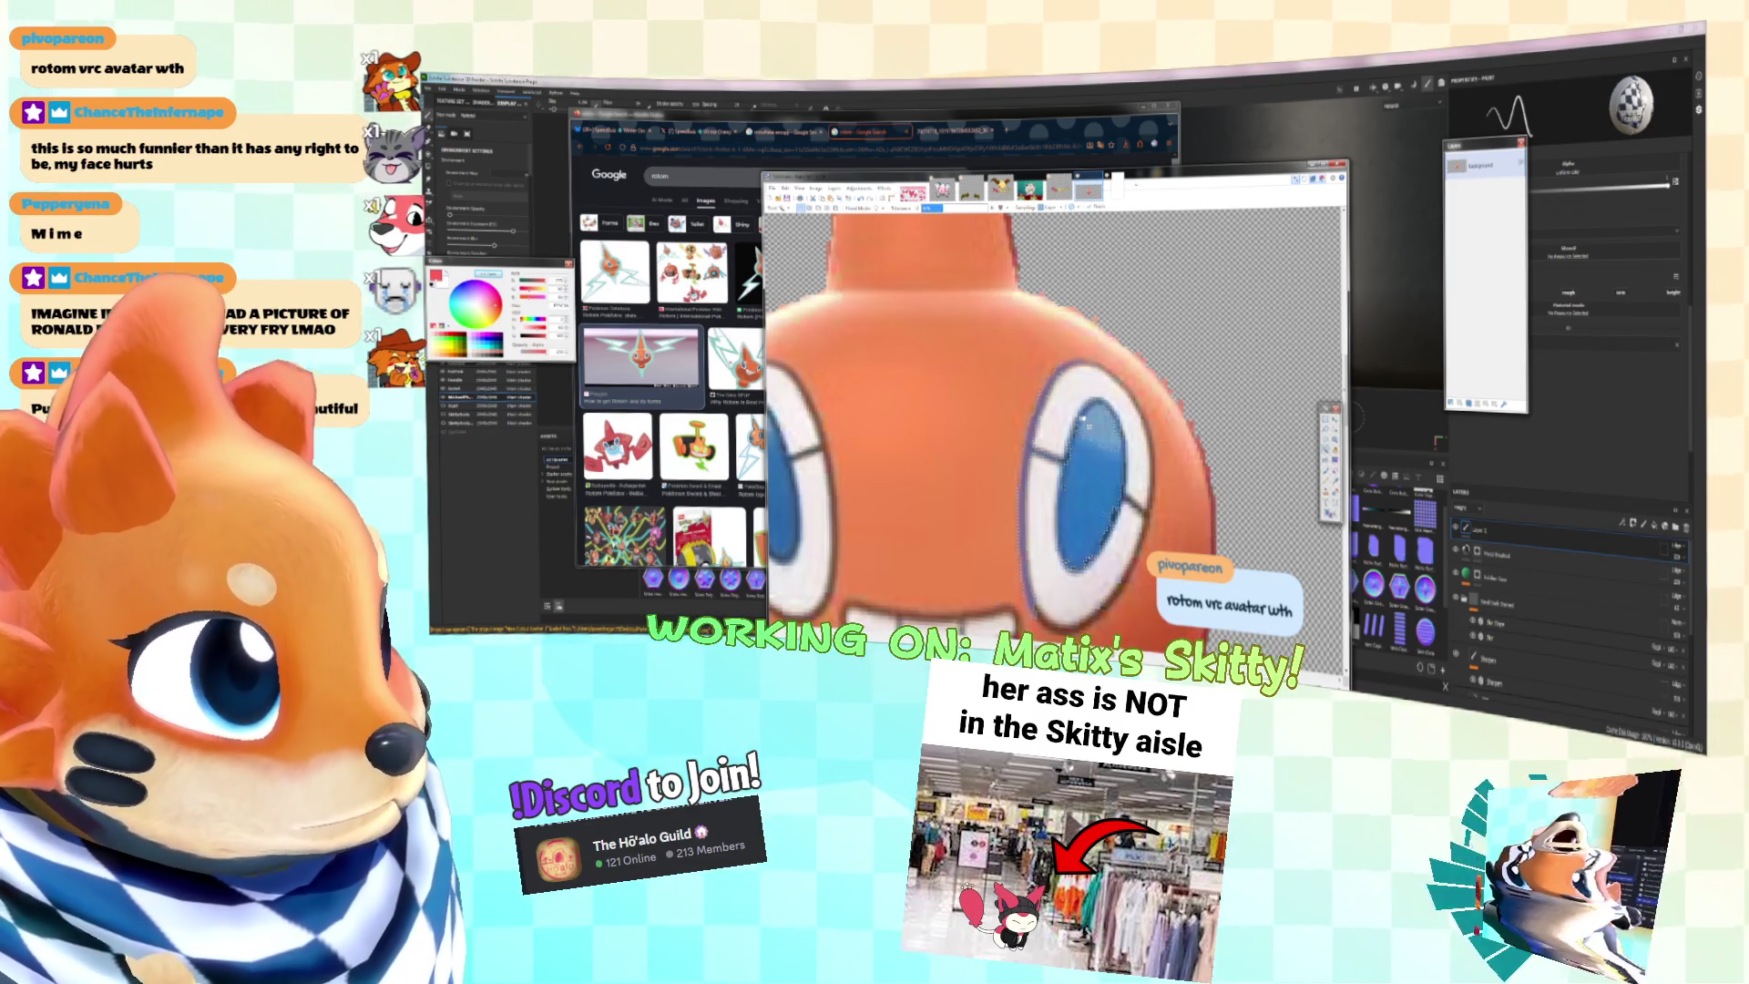
{"action": "key", "text": "ctrl+d"}
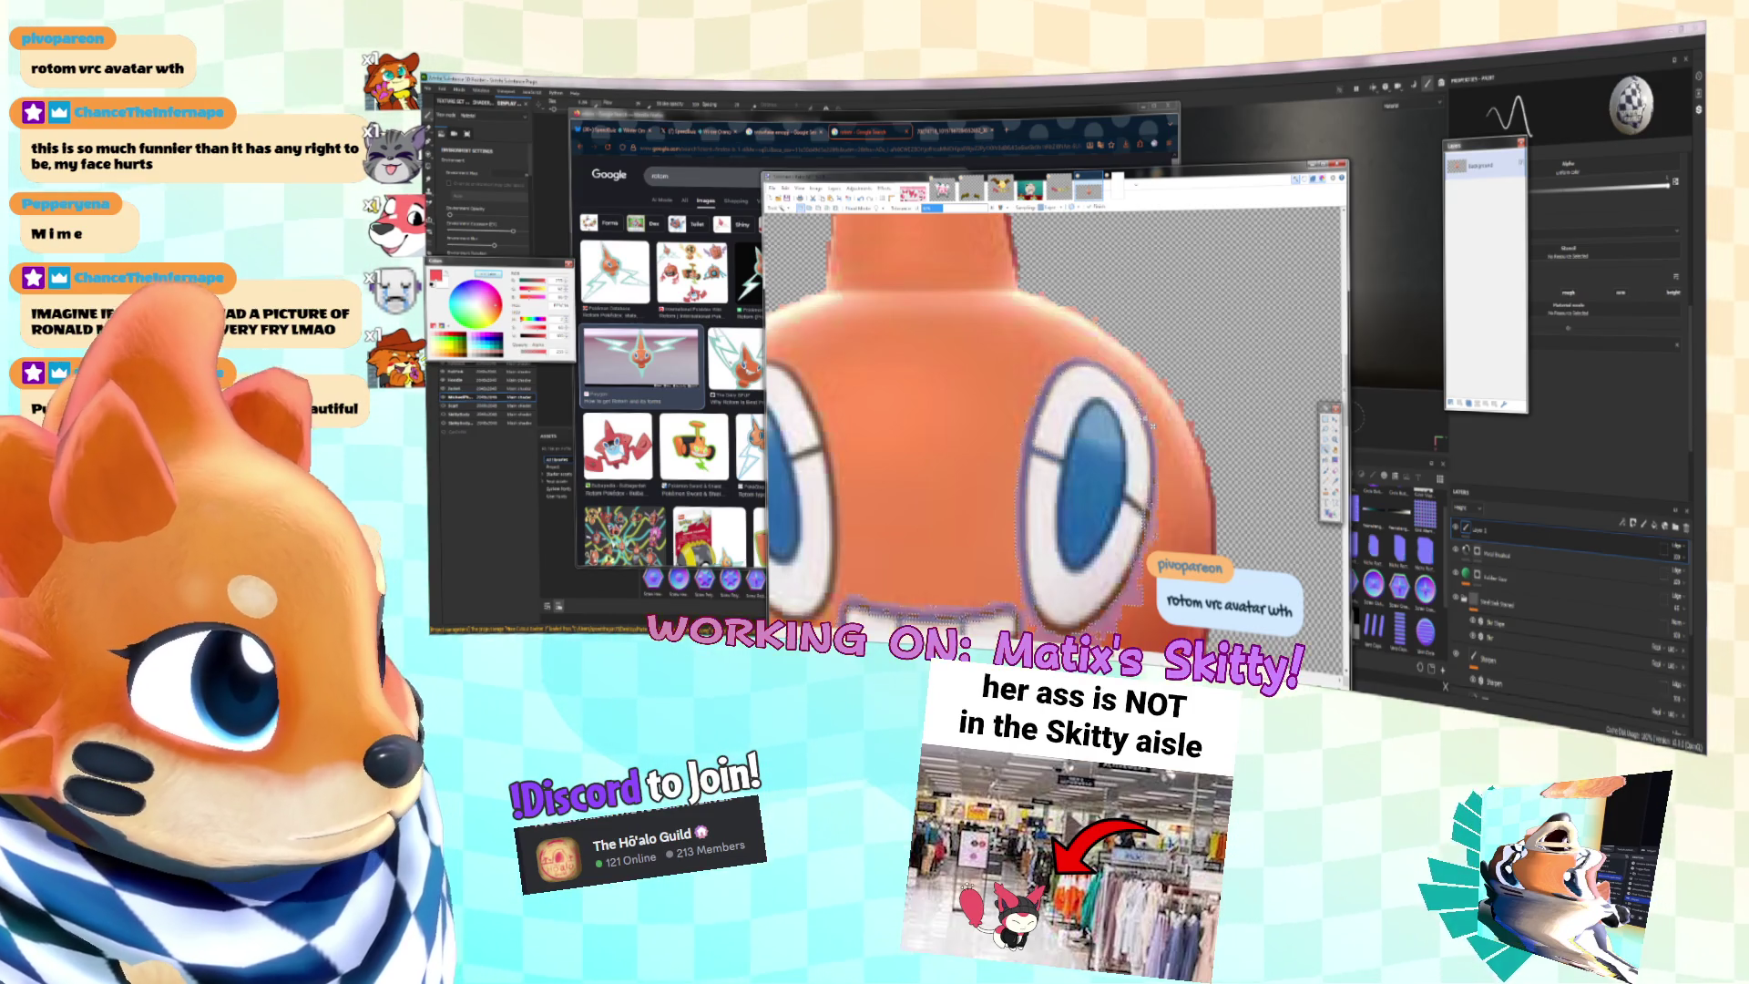
{"action": "scroll", "coordinate": [1144, 437], "scroll_direction": "down", "scroll_amount": 2}
{"action": "left_click", "coordinate": [1139, 513]}
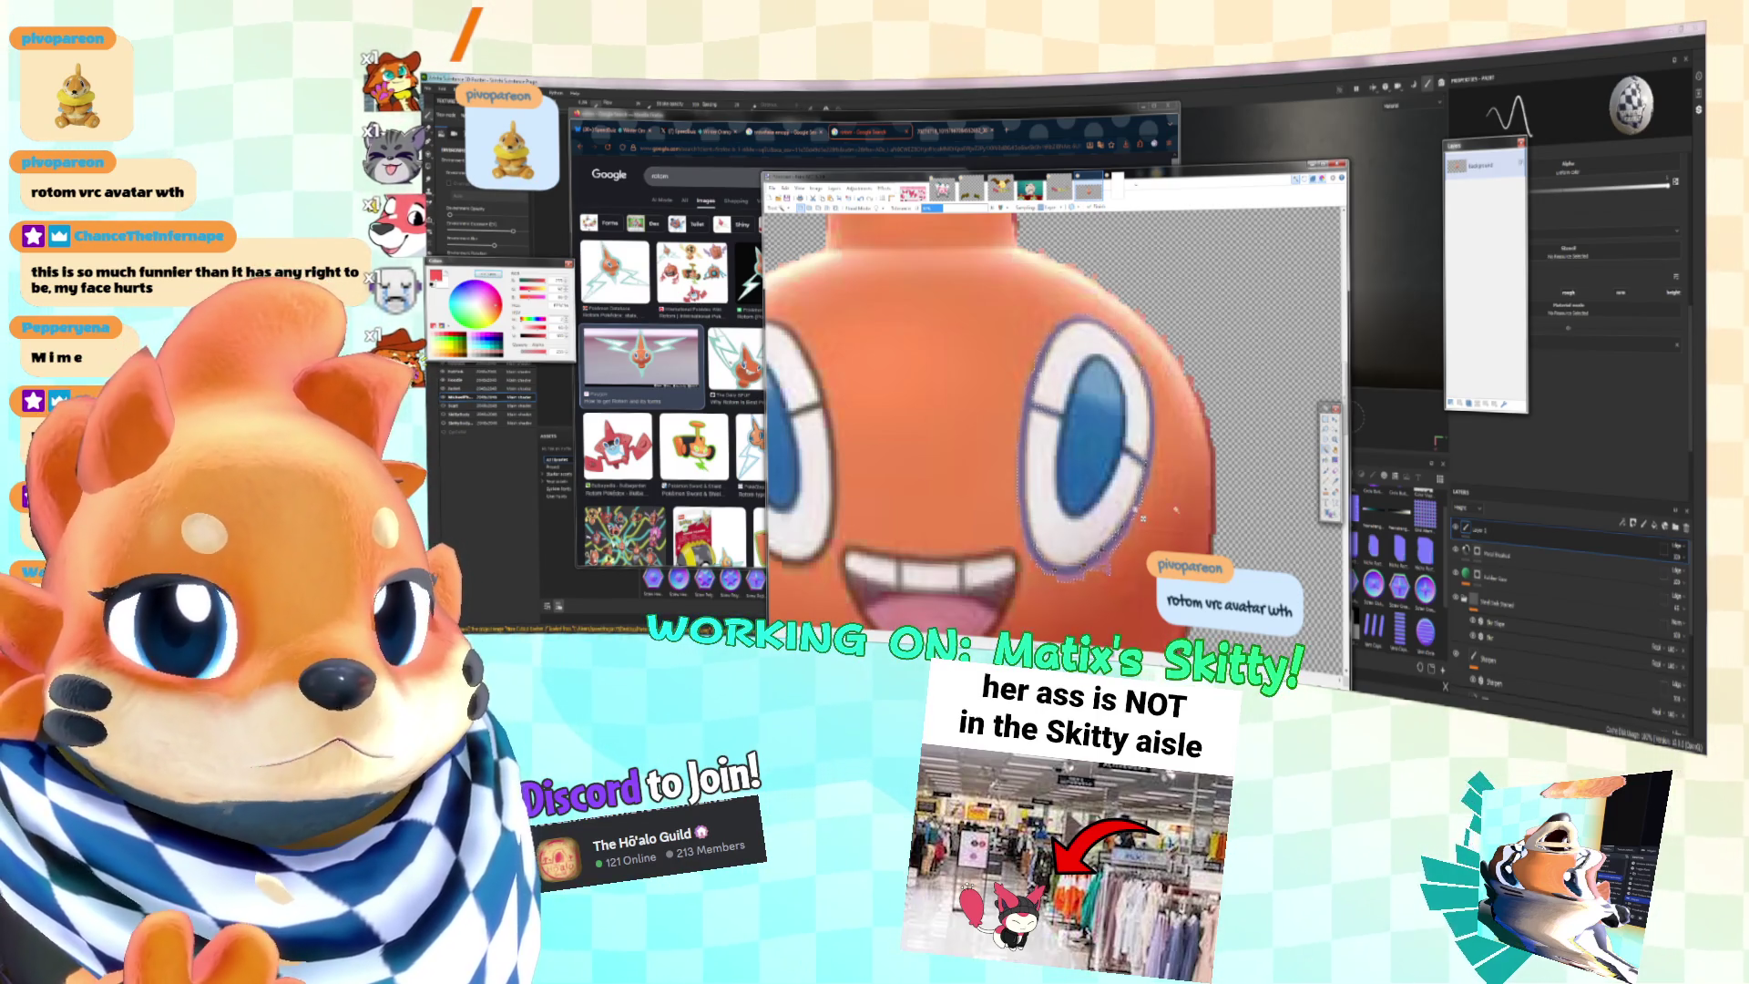
Step: View the whole Rotom image, then switch to Substance 3D Painter
{"action": "key", "text": "ctrl+b"}
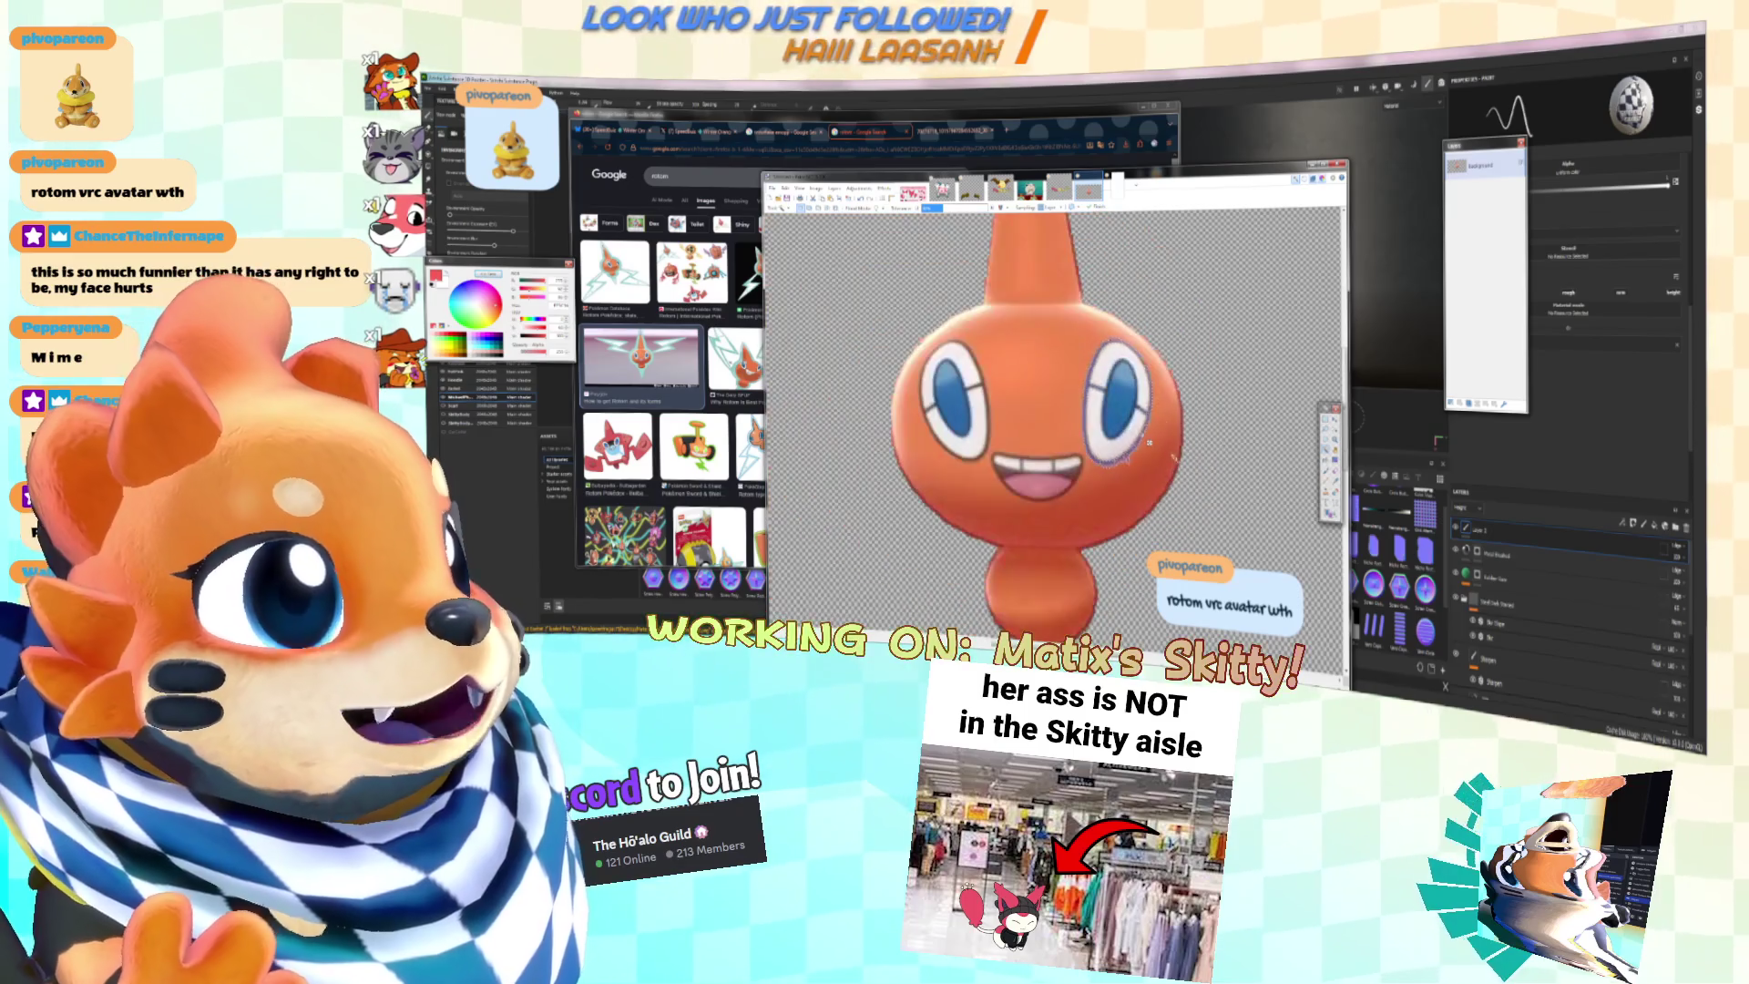
{"action": "key", "text": "alt+Tab"}
{"action": "key", "text": "Tab"}
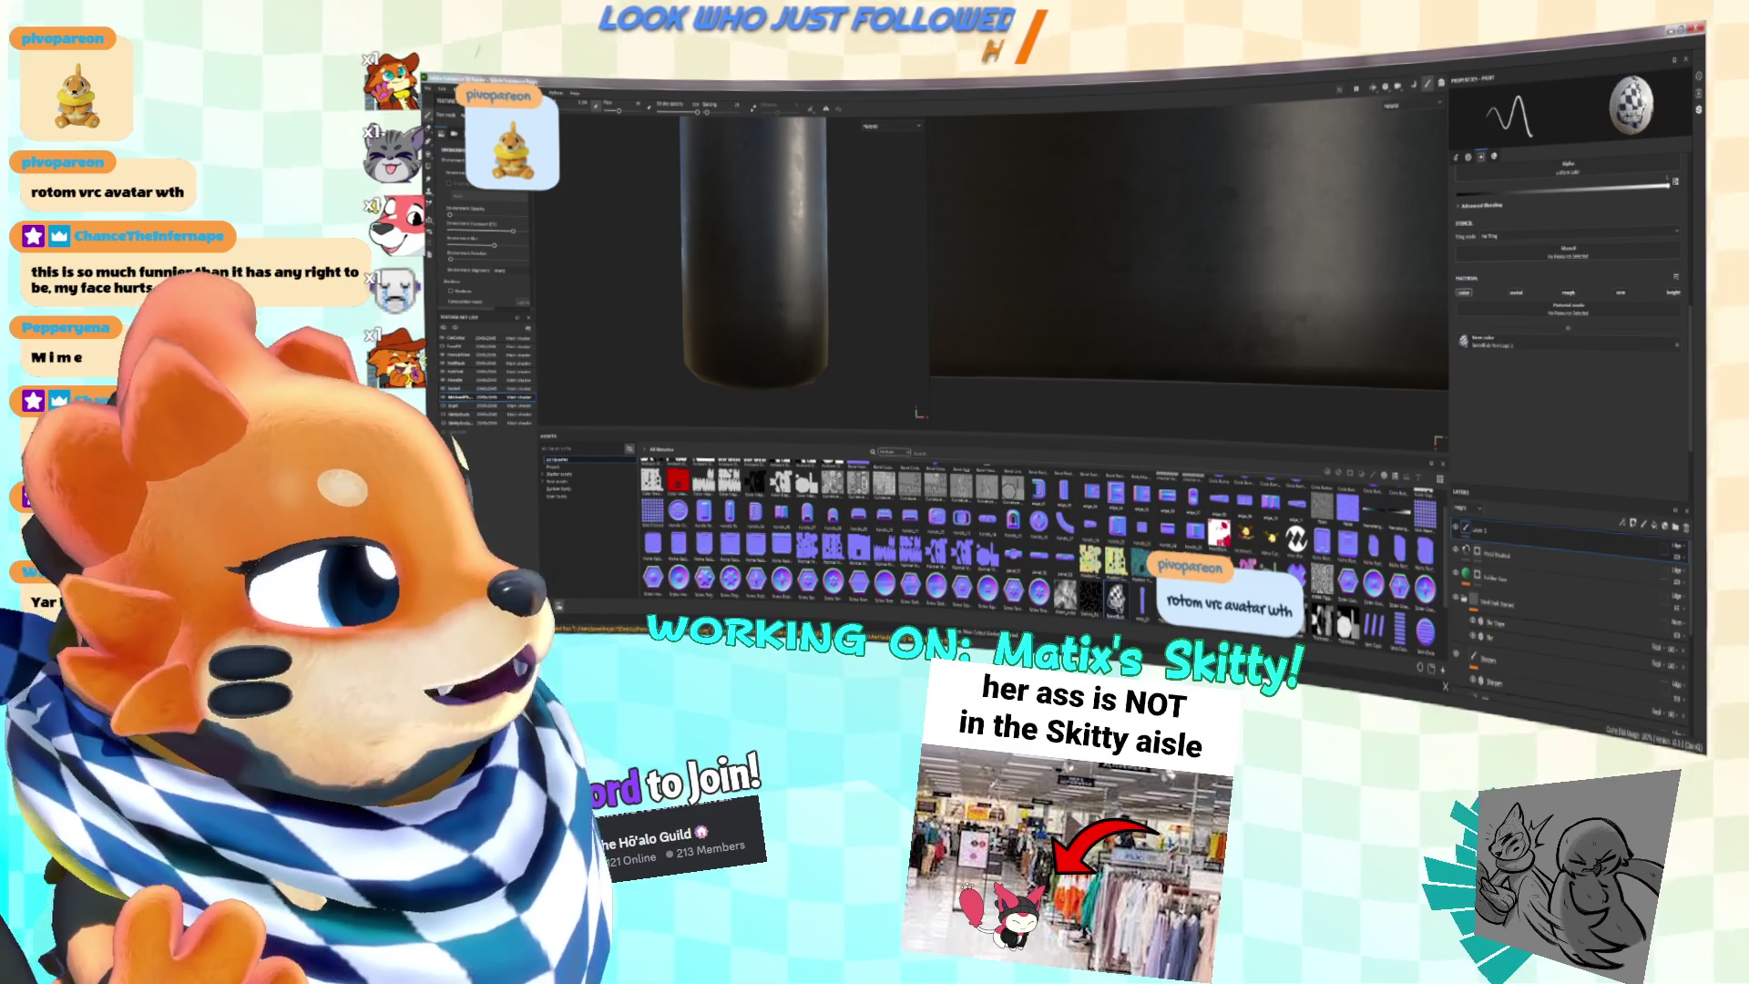
{"action": "key", "text": "alt+Tab"}
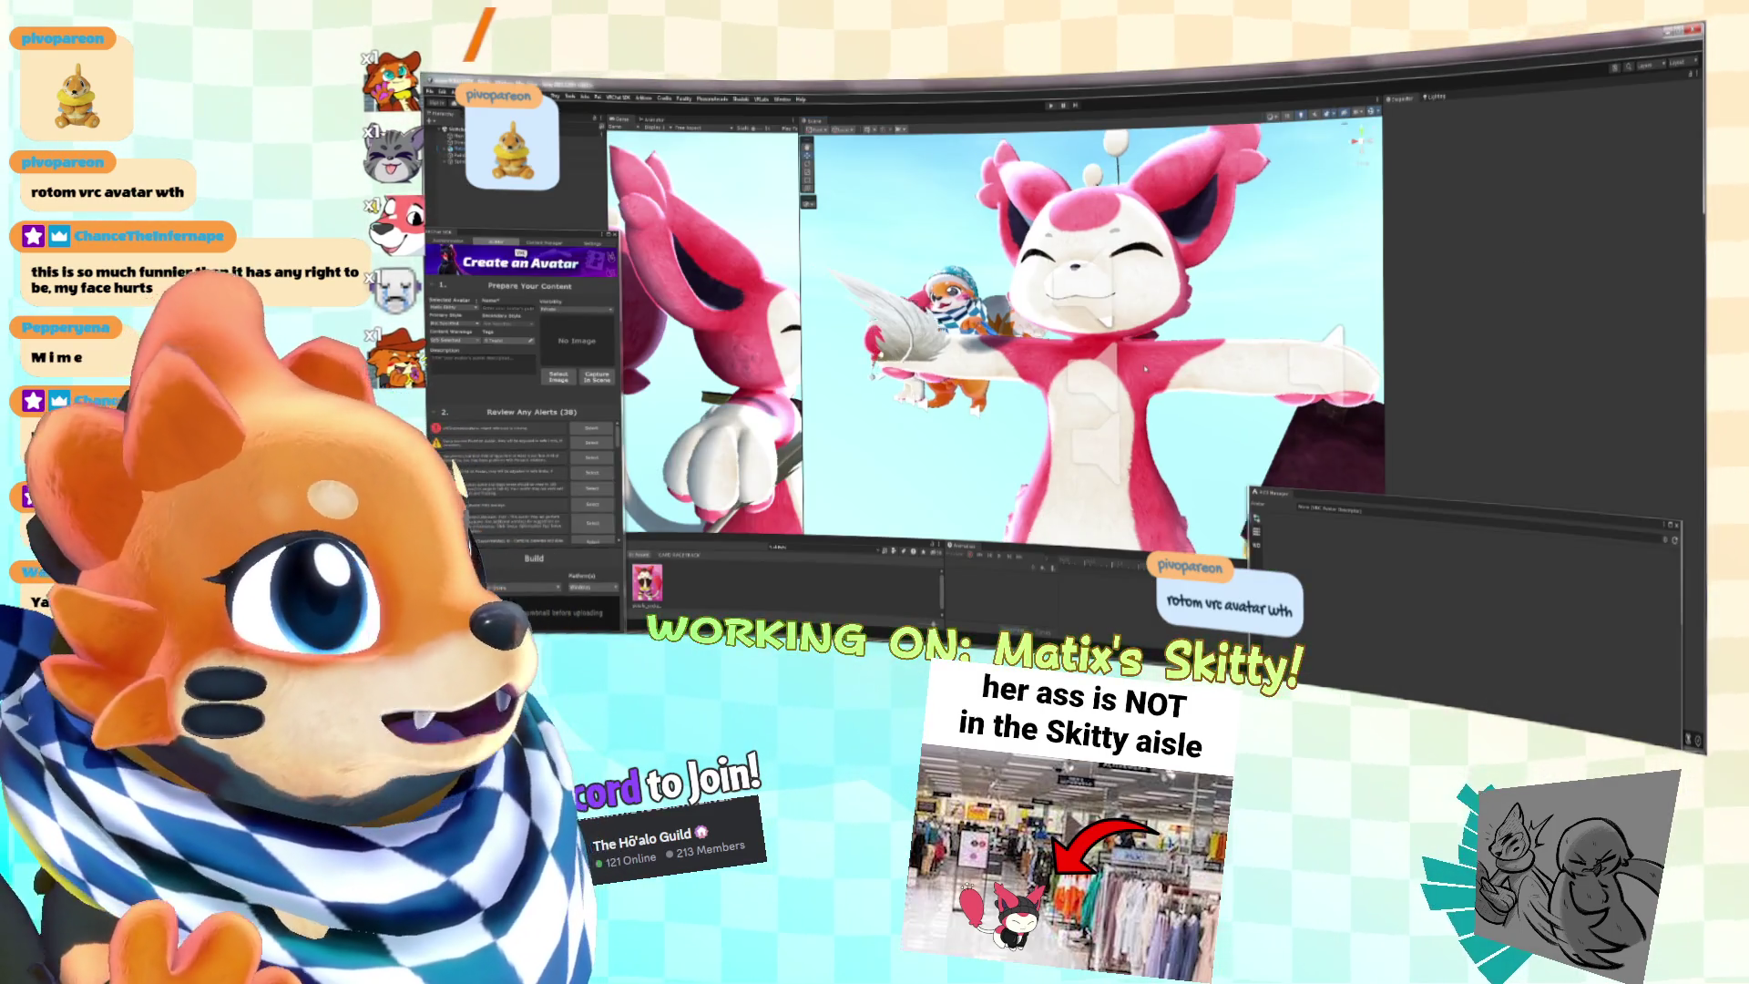
{"action": "scroll", "coordinate": [1353, 392], "scroll_direction": "up", "scroll_amount": 5}
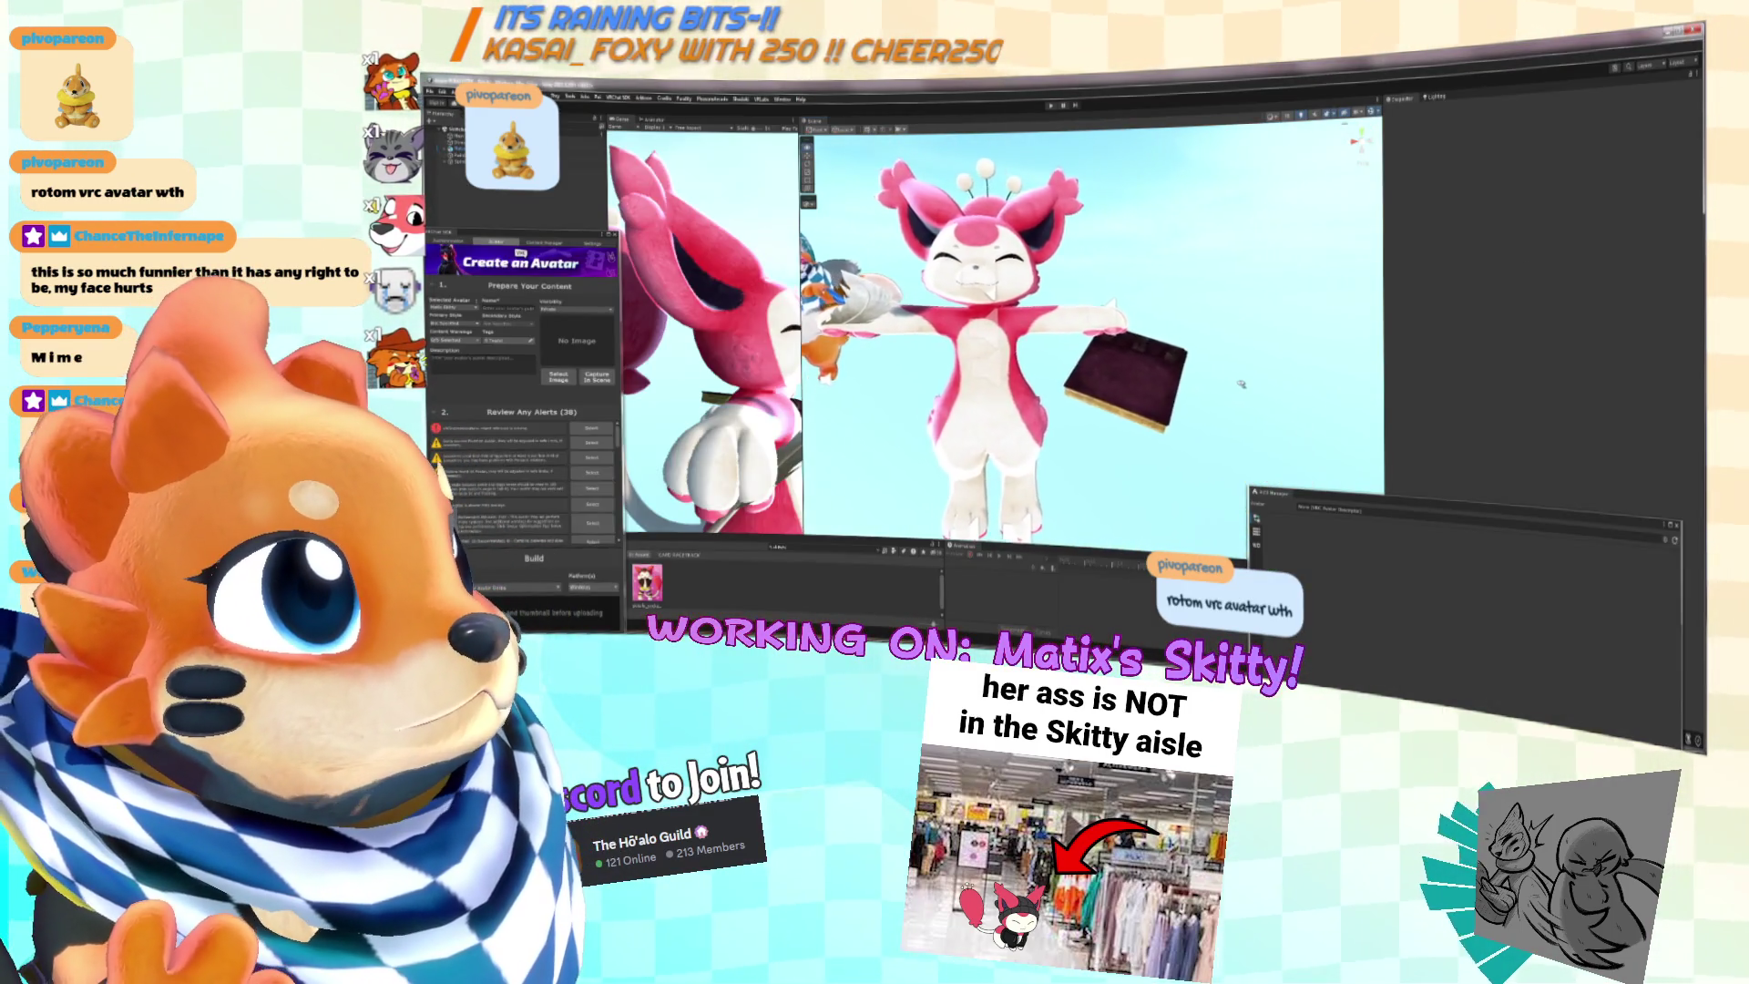
{"action": "mouse_move", "coordinate": [1352, 392]}
{"action": "left_mouse_down", "text": "alt"}
{"action": "mouse_move", "coordinate": [1366, 246]}
{"action": "mouse_move", "coordinate": [1312, 218]}
{"action": "left_mouse_up", "text": "alt"}
{"action": "scroll", "coordinate": [1089, 341], "scroll_direction": "down", "scroll_amount": 3}
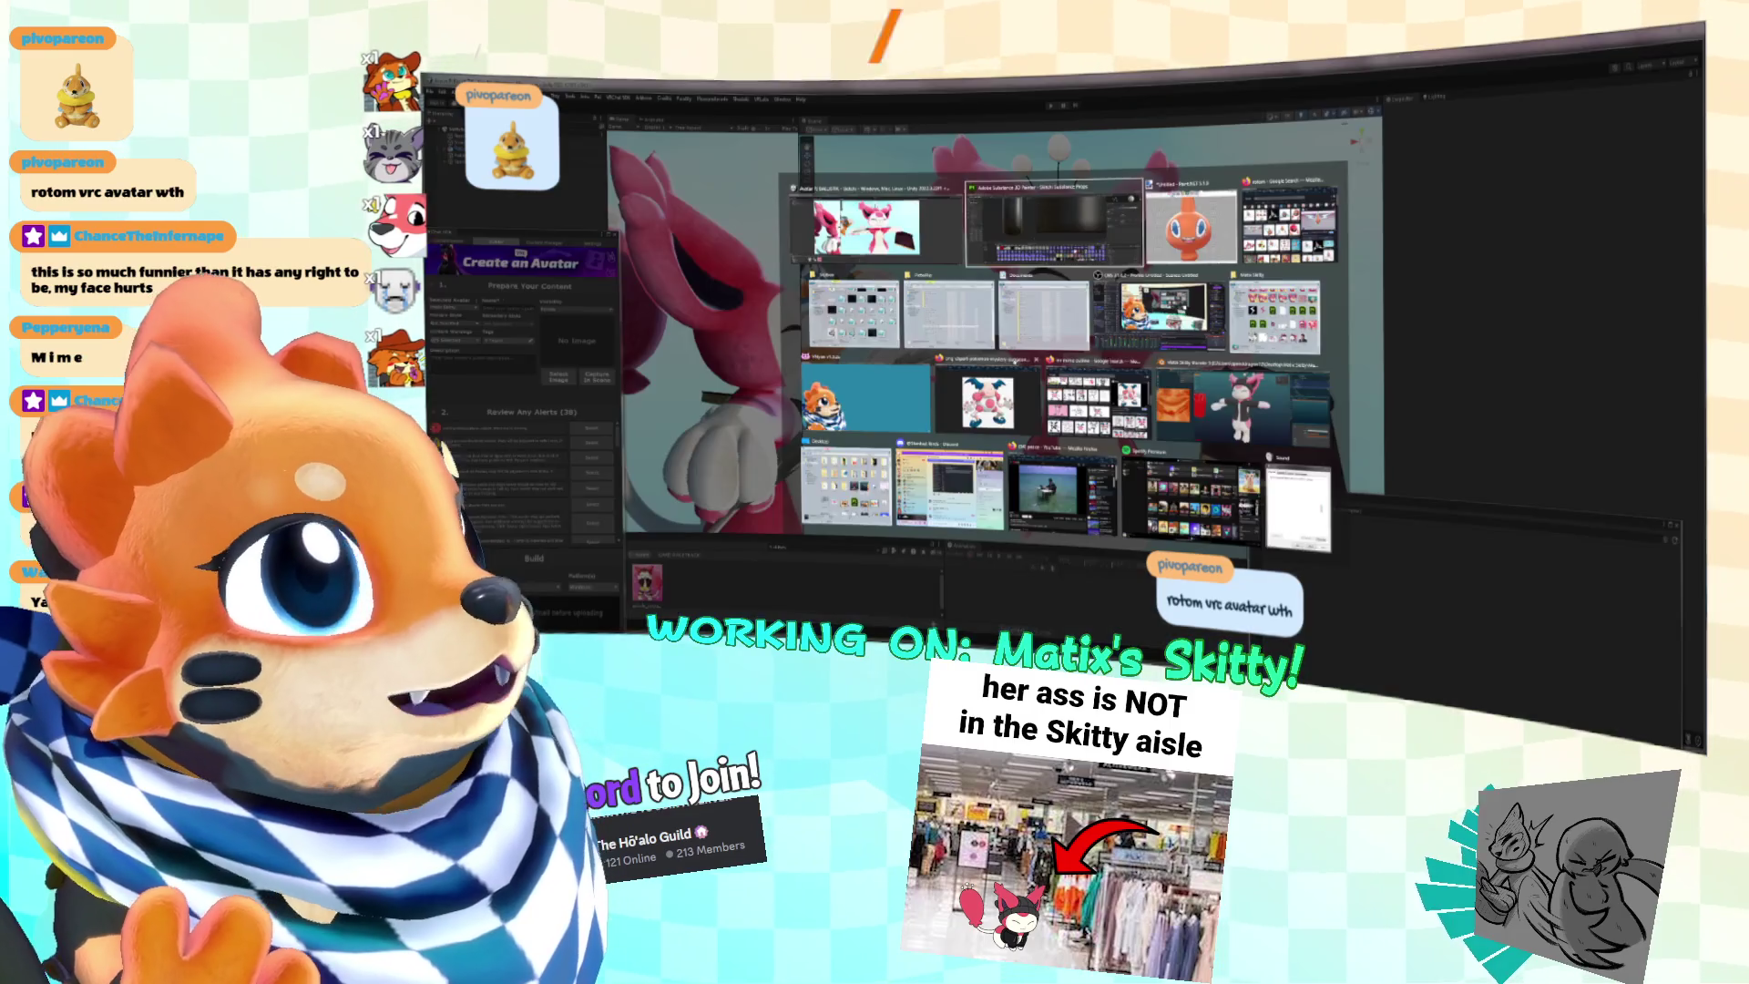
{"action": "key", "text": "alt+Tab"}
{"action": "left_click", "coordinate": [1109, 244]}
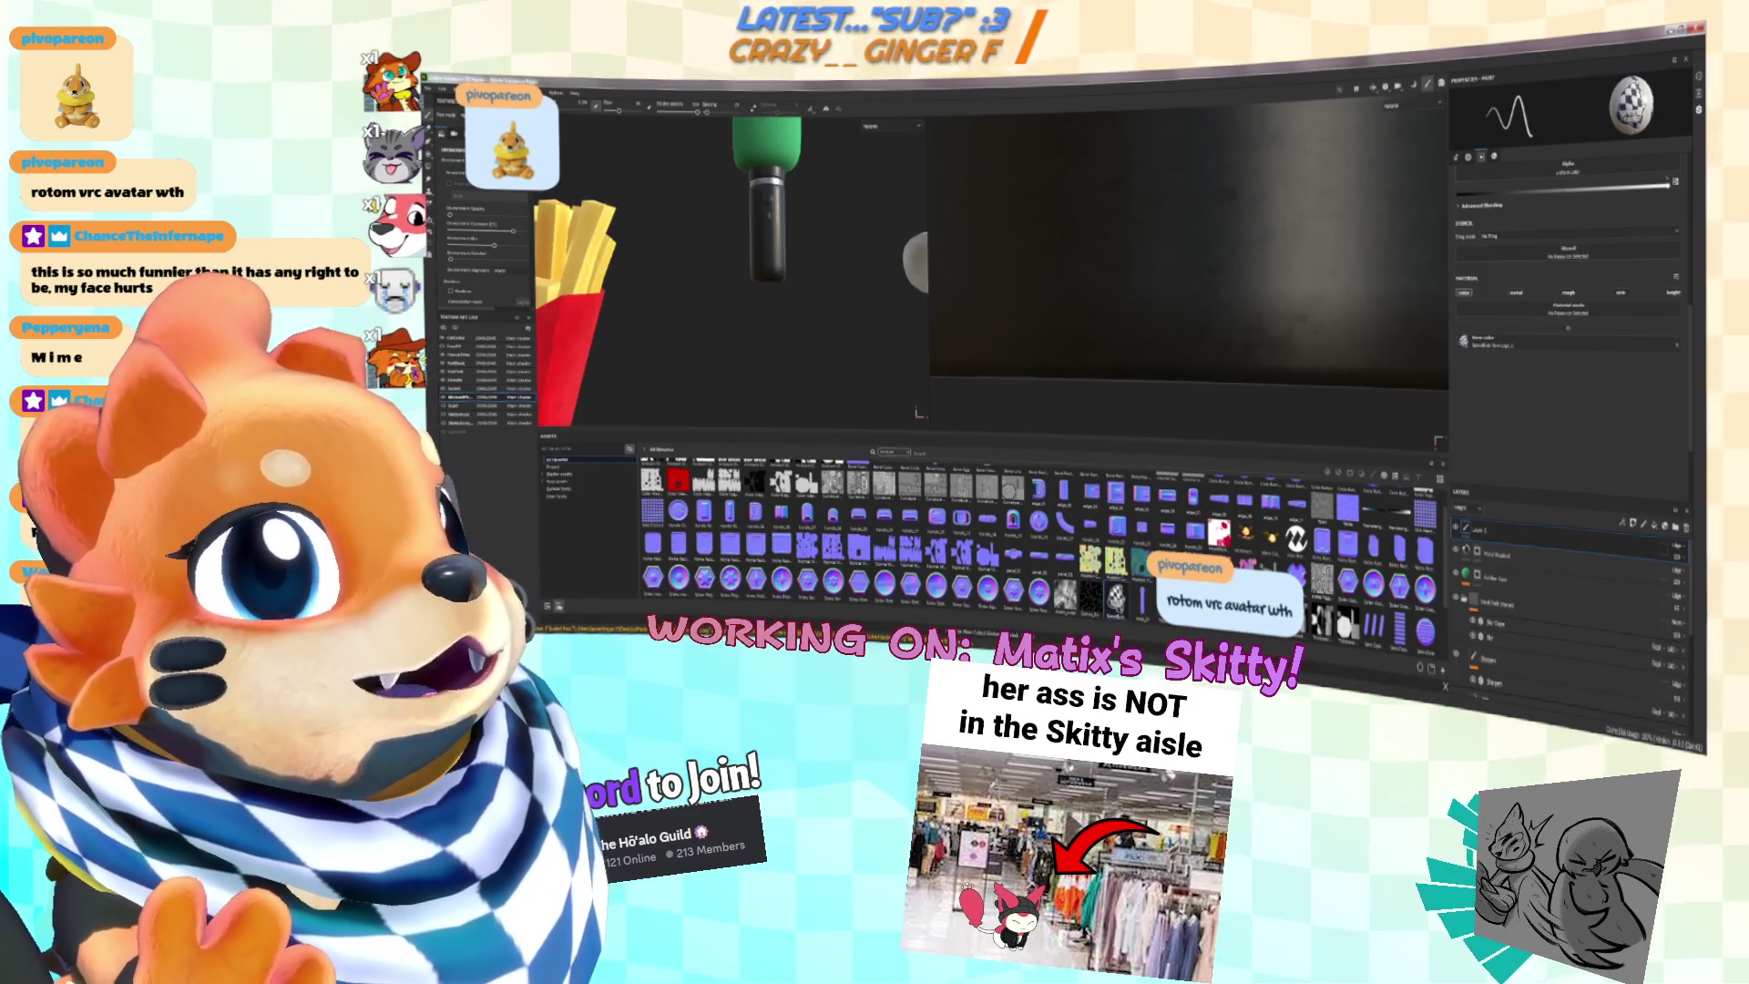
Step: Enlarge the 3D view and layer stack, orbit the fries box, and select the fries texture set
{"action": "scroll", "coordinate": [858, 225], "scroll_direction": "up", "scroll_amount": 5}
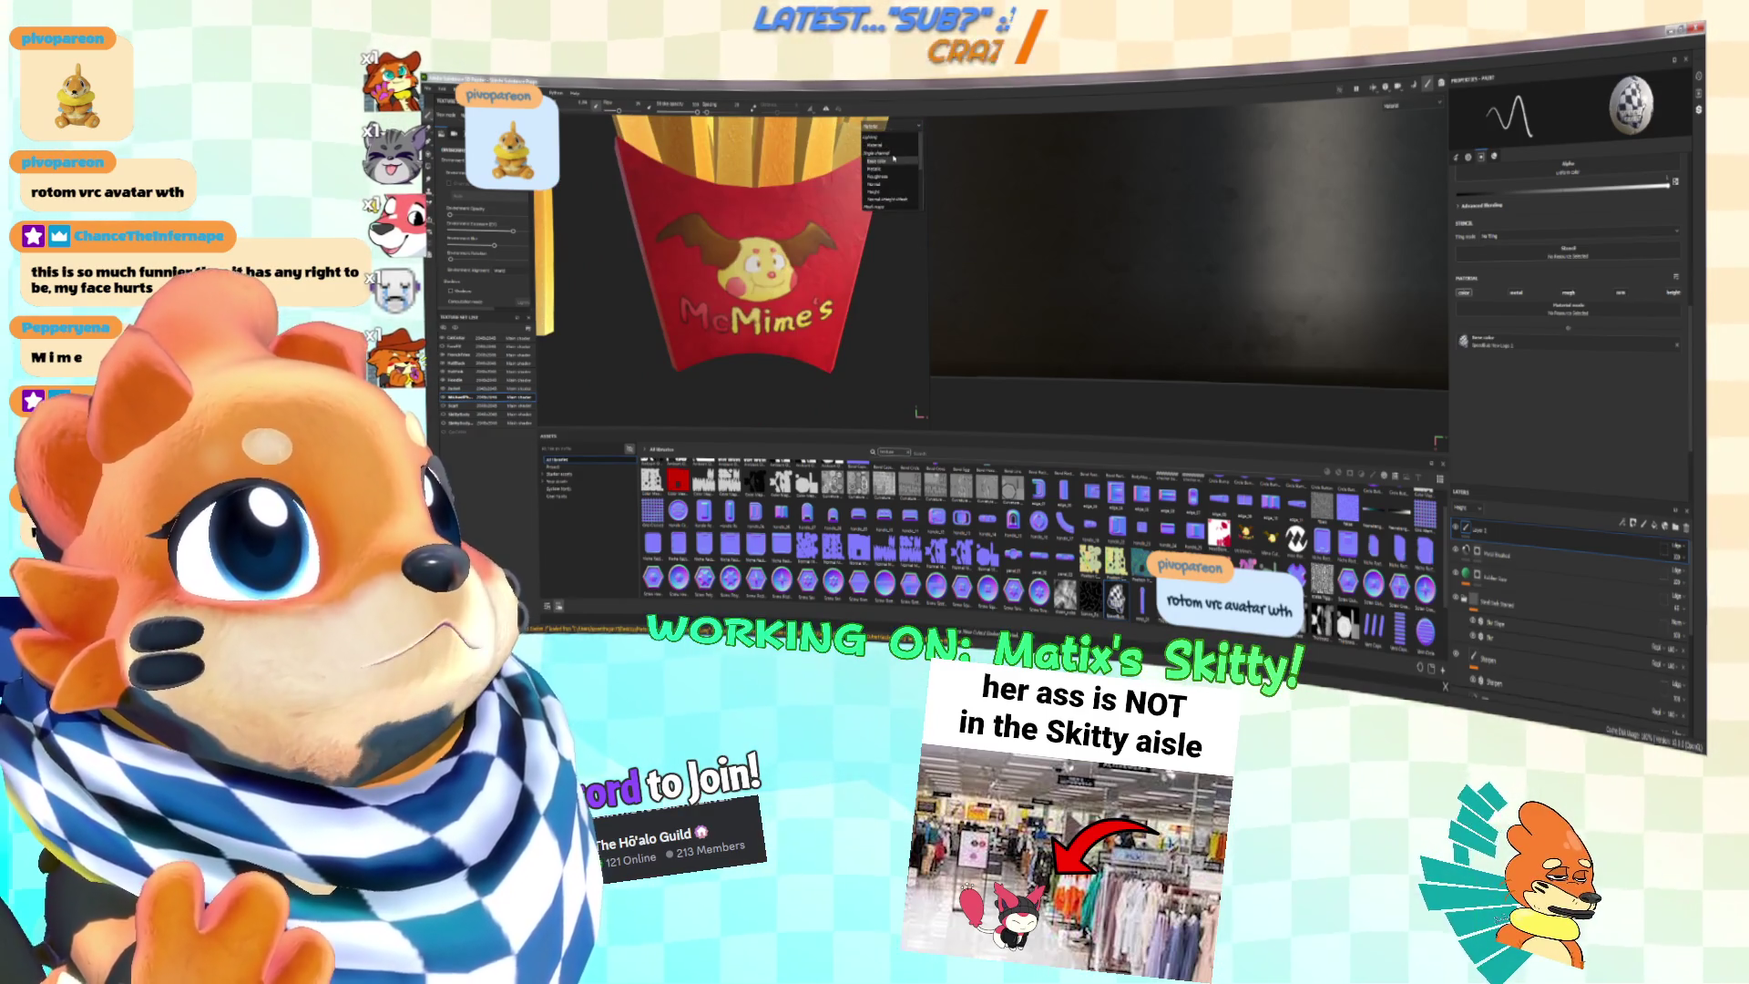
{"action": "scroll", "coordinate": [891, 145], "scroll_direction": "up", "scroll_amount": 2}
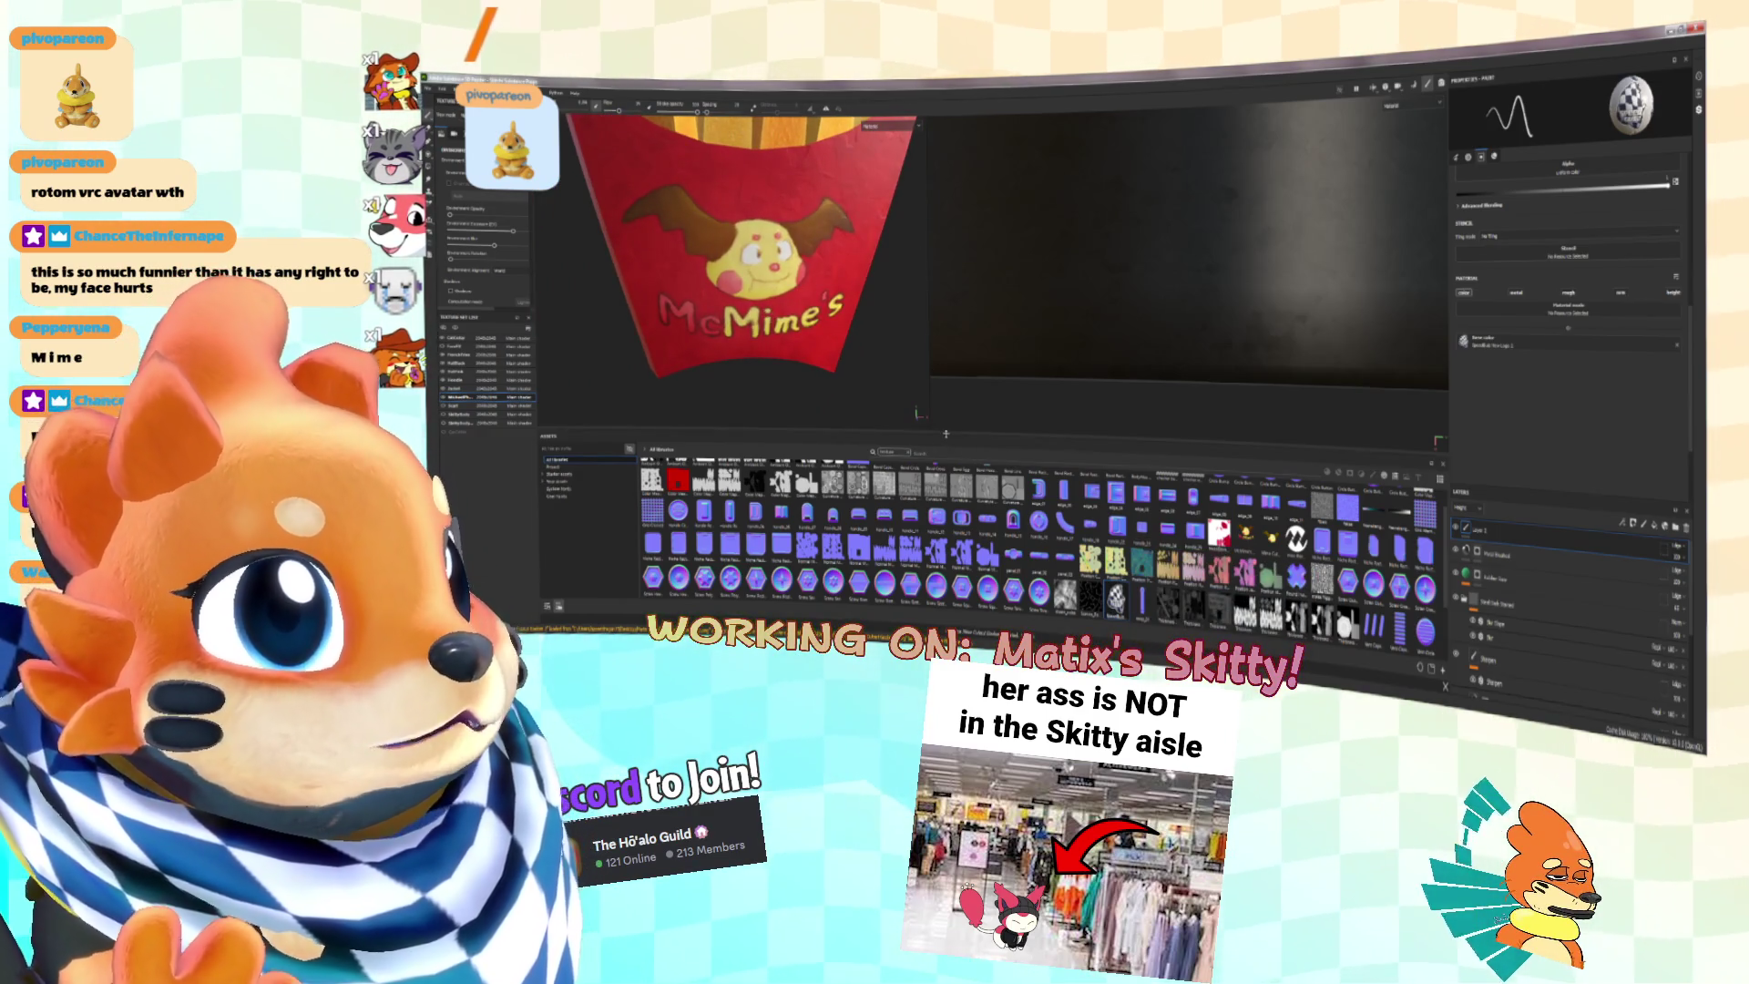
{"action": "left_click_drag", "start_coordinate": [946, 434], "coordinate": [946, 536]}
{"action": "left_click_drag", "start_coordinate": [774, 383], "coordinate": [1139, 481], "text": "alt"}
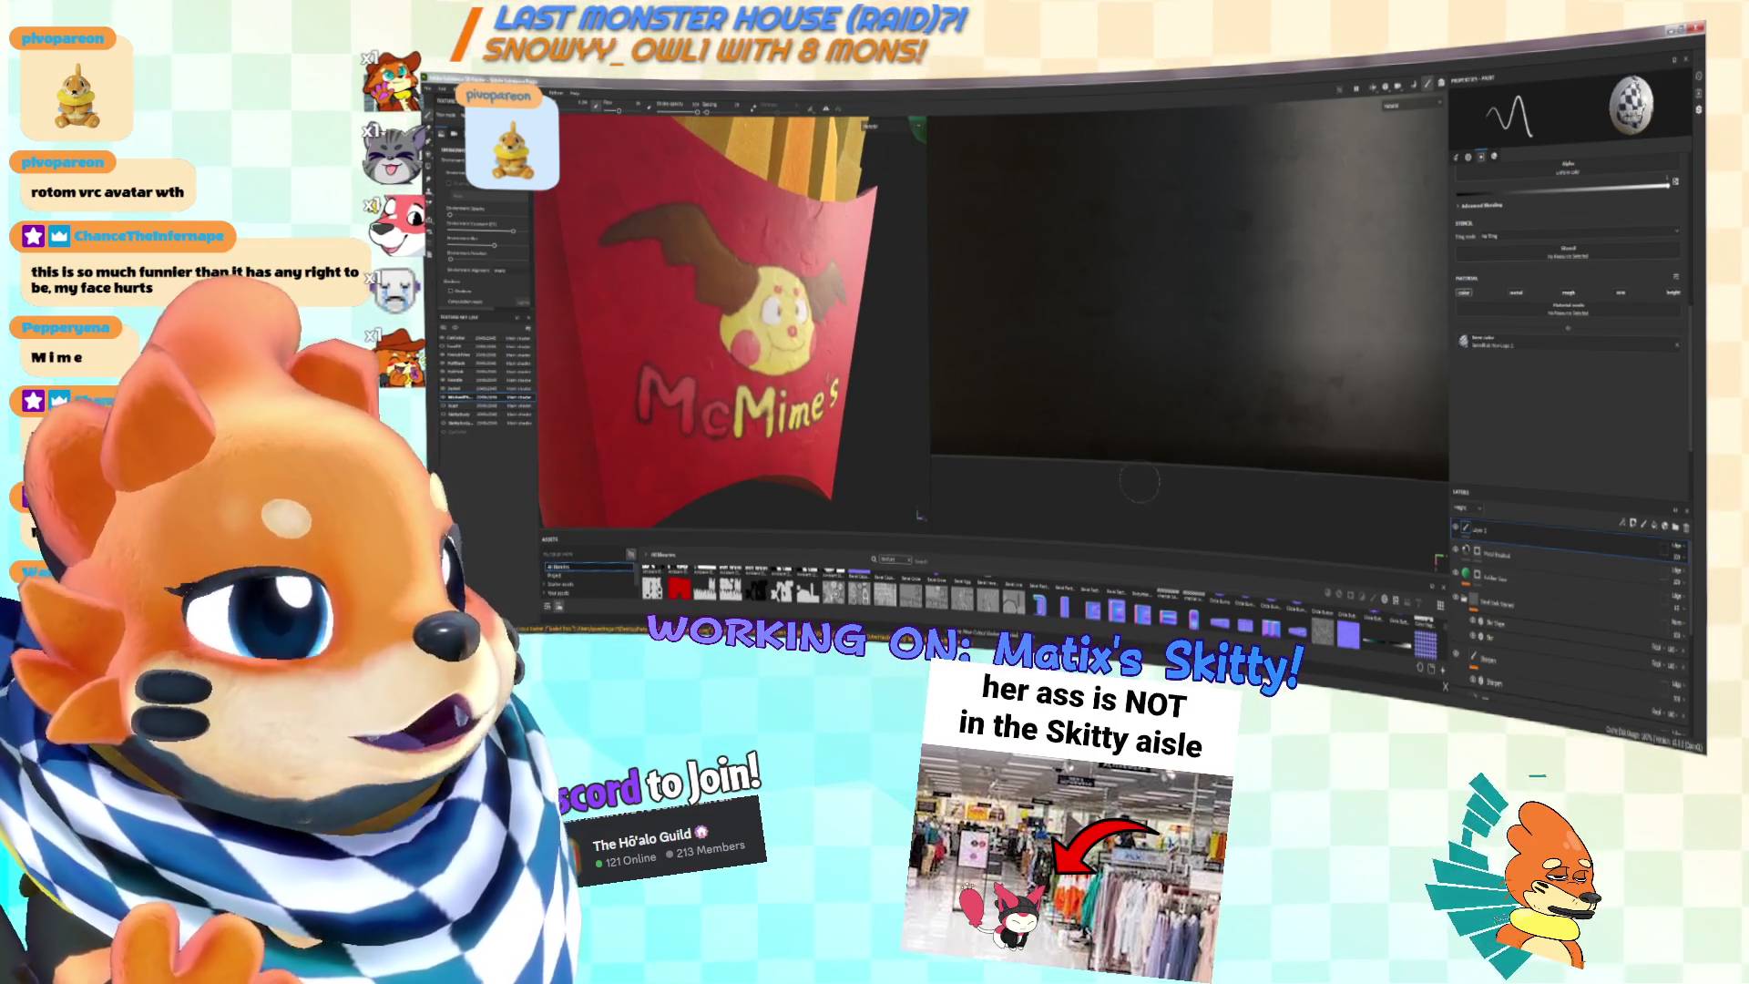
{"action": "scroll", "coordinate": [1503, 574], "scroll_direction": "down", "scroll_amount": 3}
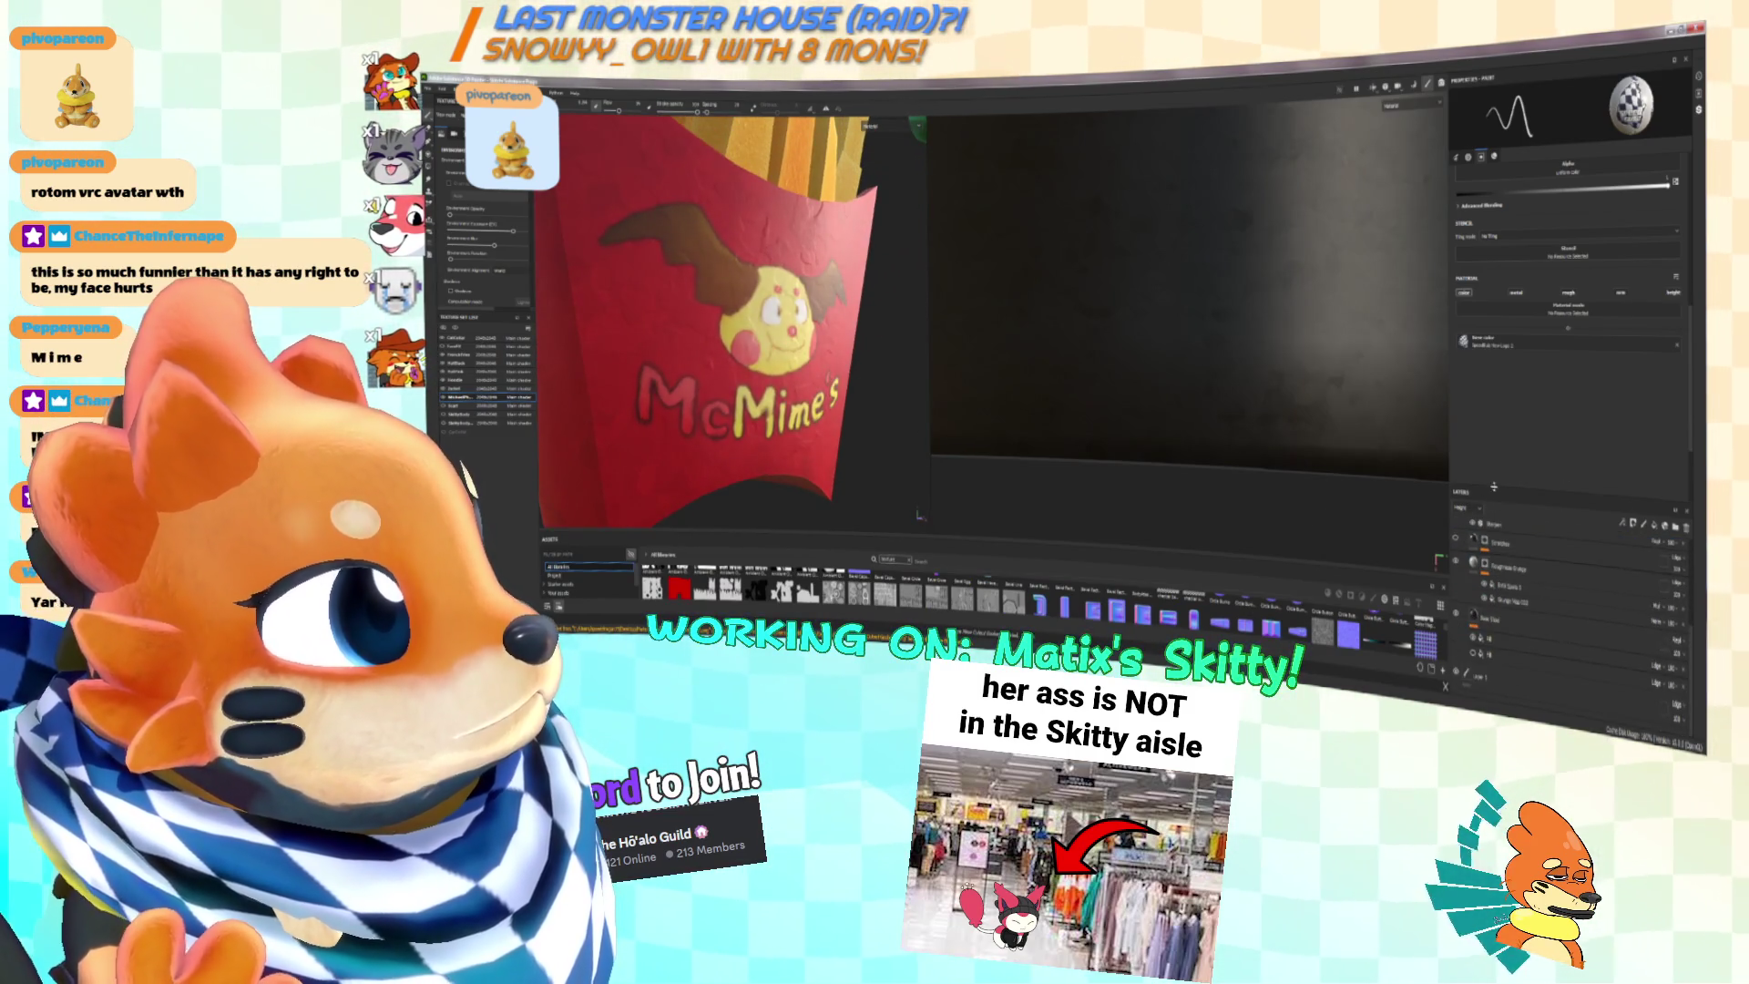
{"action": "left_click_drag", "start_coordinate": [1494, 488], "coordinate": [1494, 401]}
{"action": "scroll", "coordinate": [1495, 635], "scroll_direction": "up", "scroll_amount": 3}
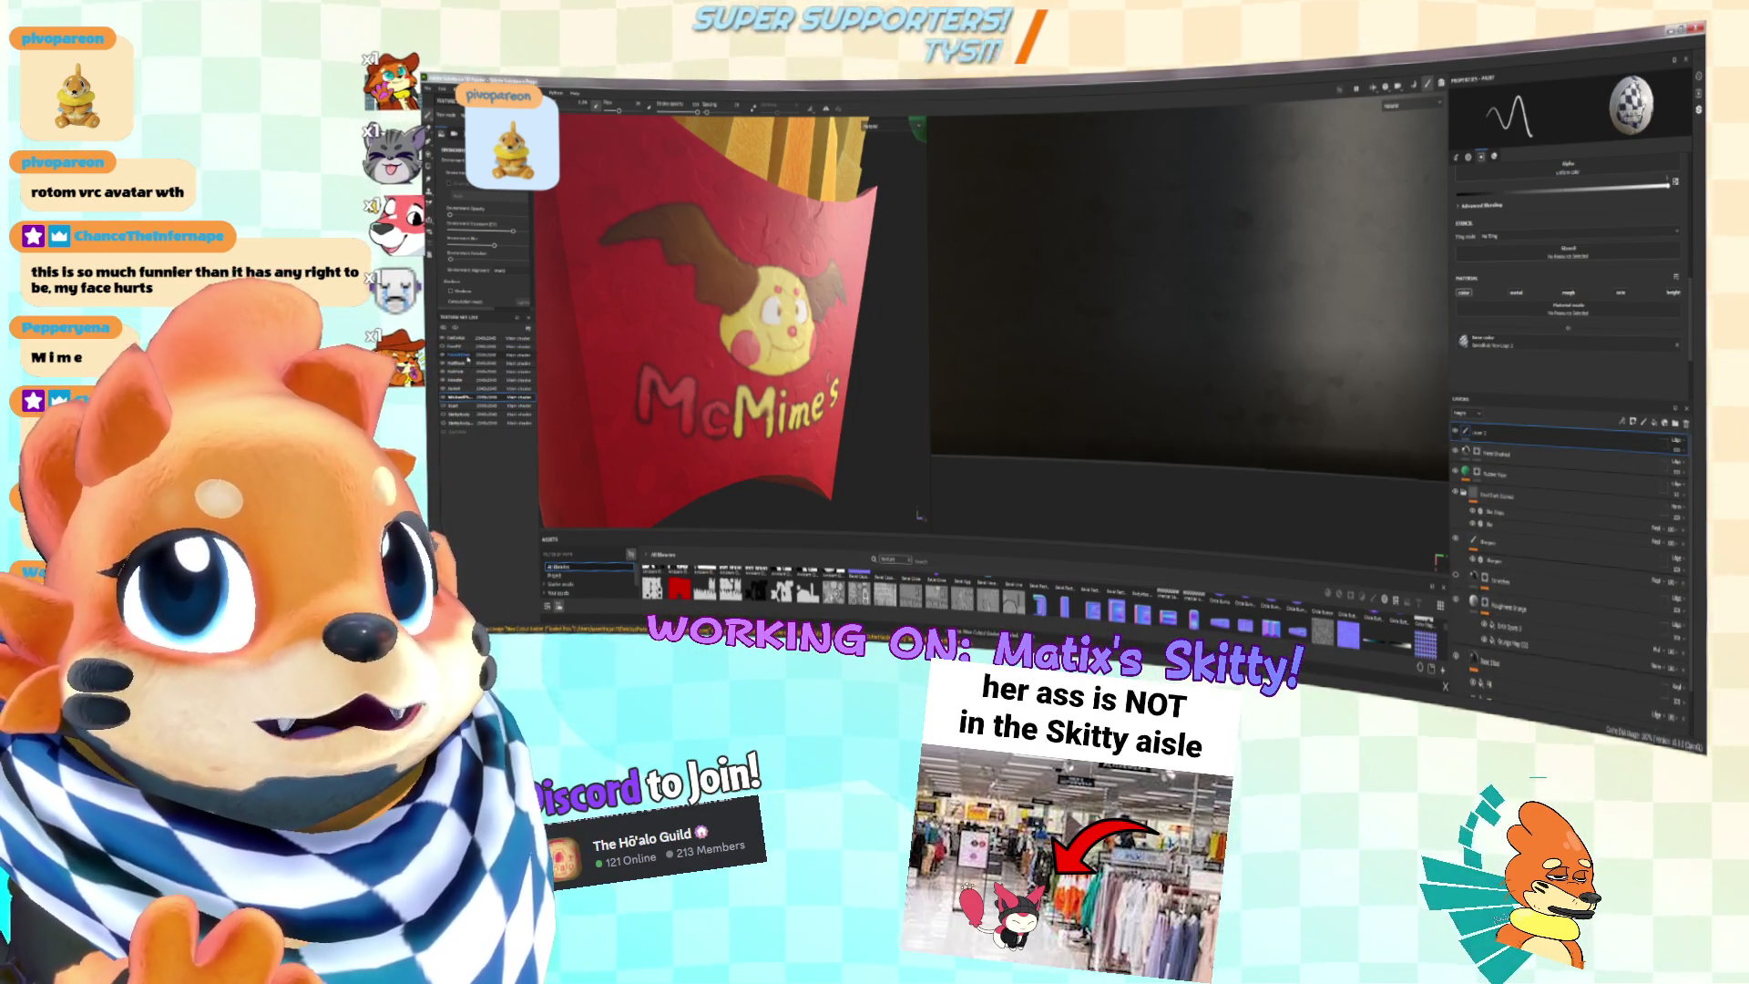
{"action": "left_click", "coordinate": [458, 397]}
{"action": "scroll", "coordinate": [840, 277], "scroll_direction": "up", "scroll_amount": 3}
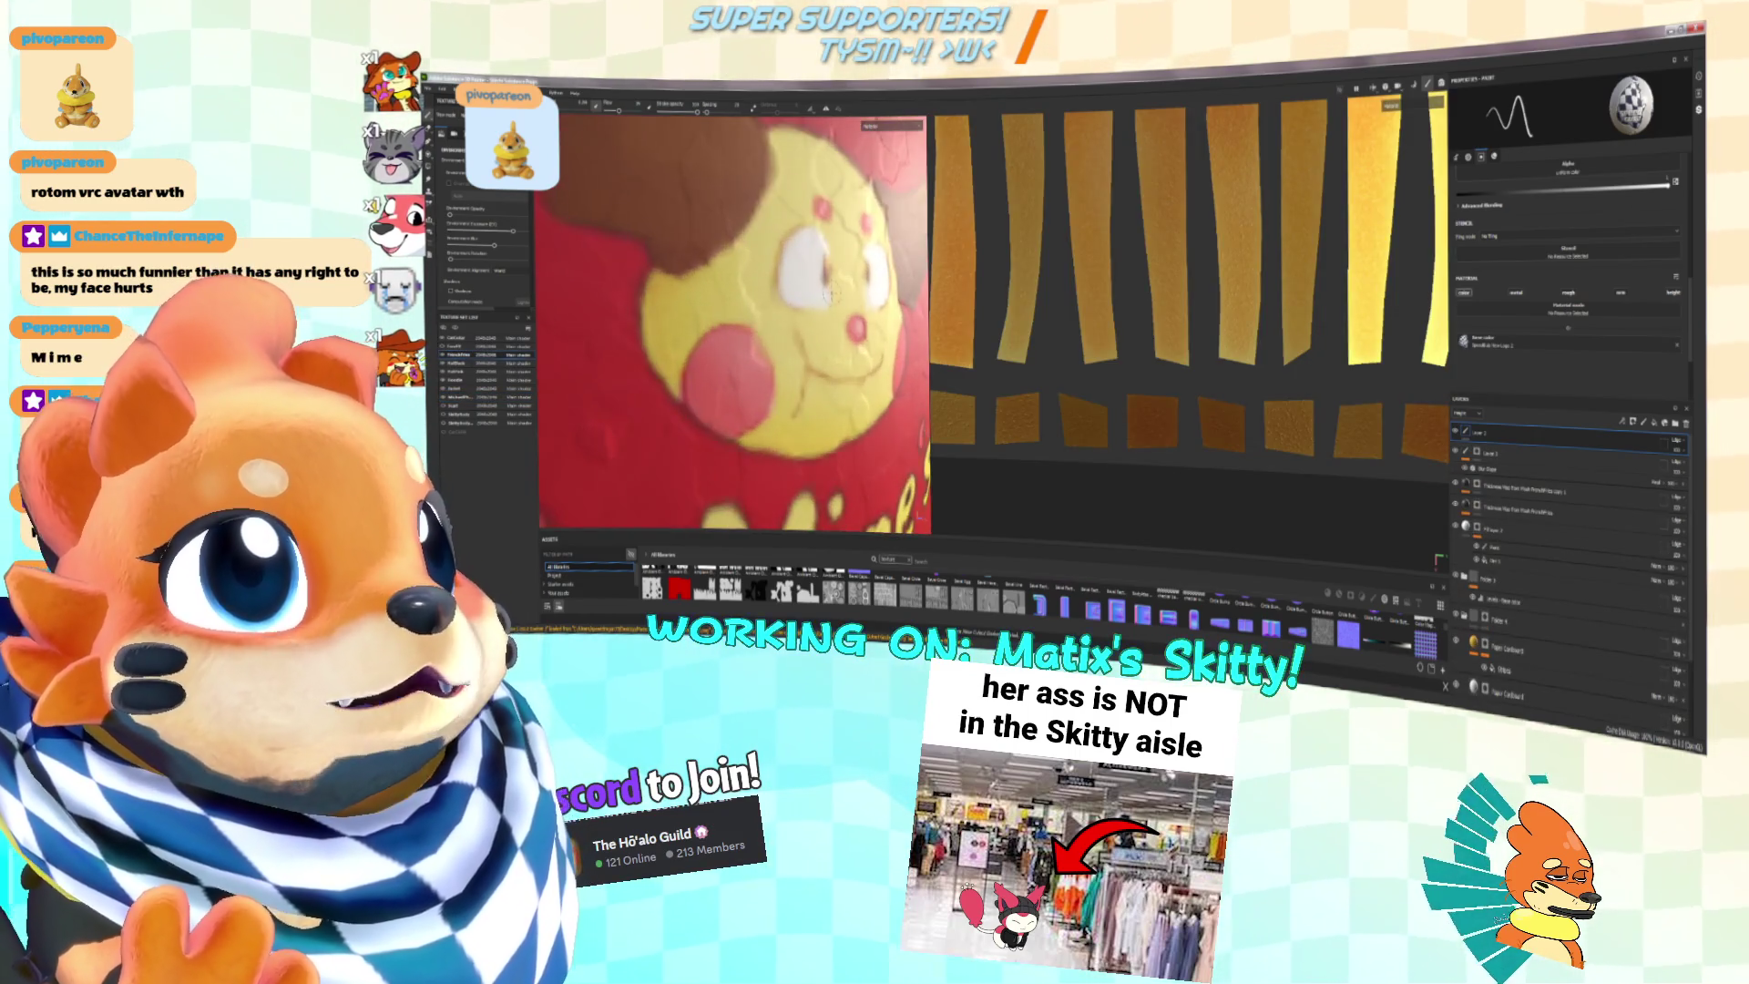
Step: Select Folder 4 and its Paper Cardboard fill layer, then orbit to the fries box's side
{"action": "scroll", "coordinate": [1491, 574], "scroll_direction": "down", "scroll_amount": 3}
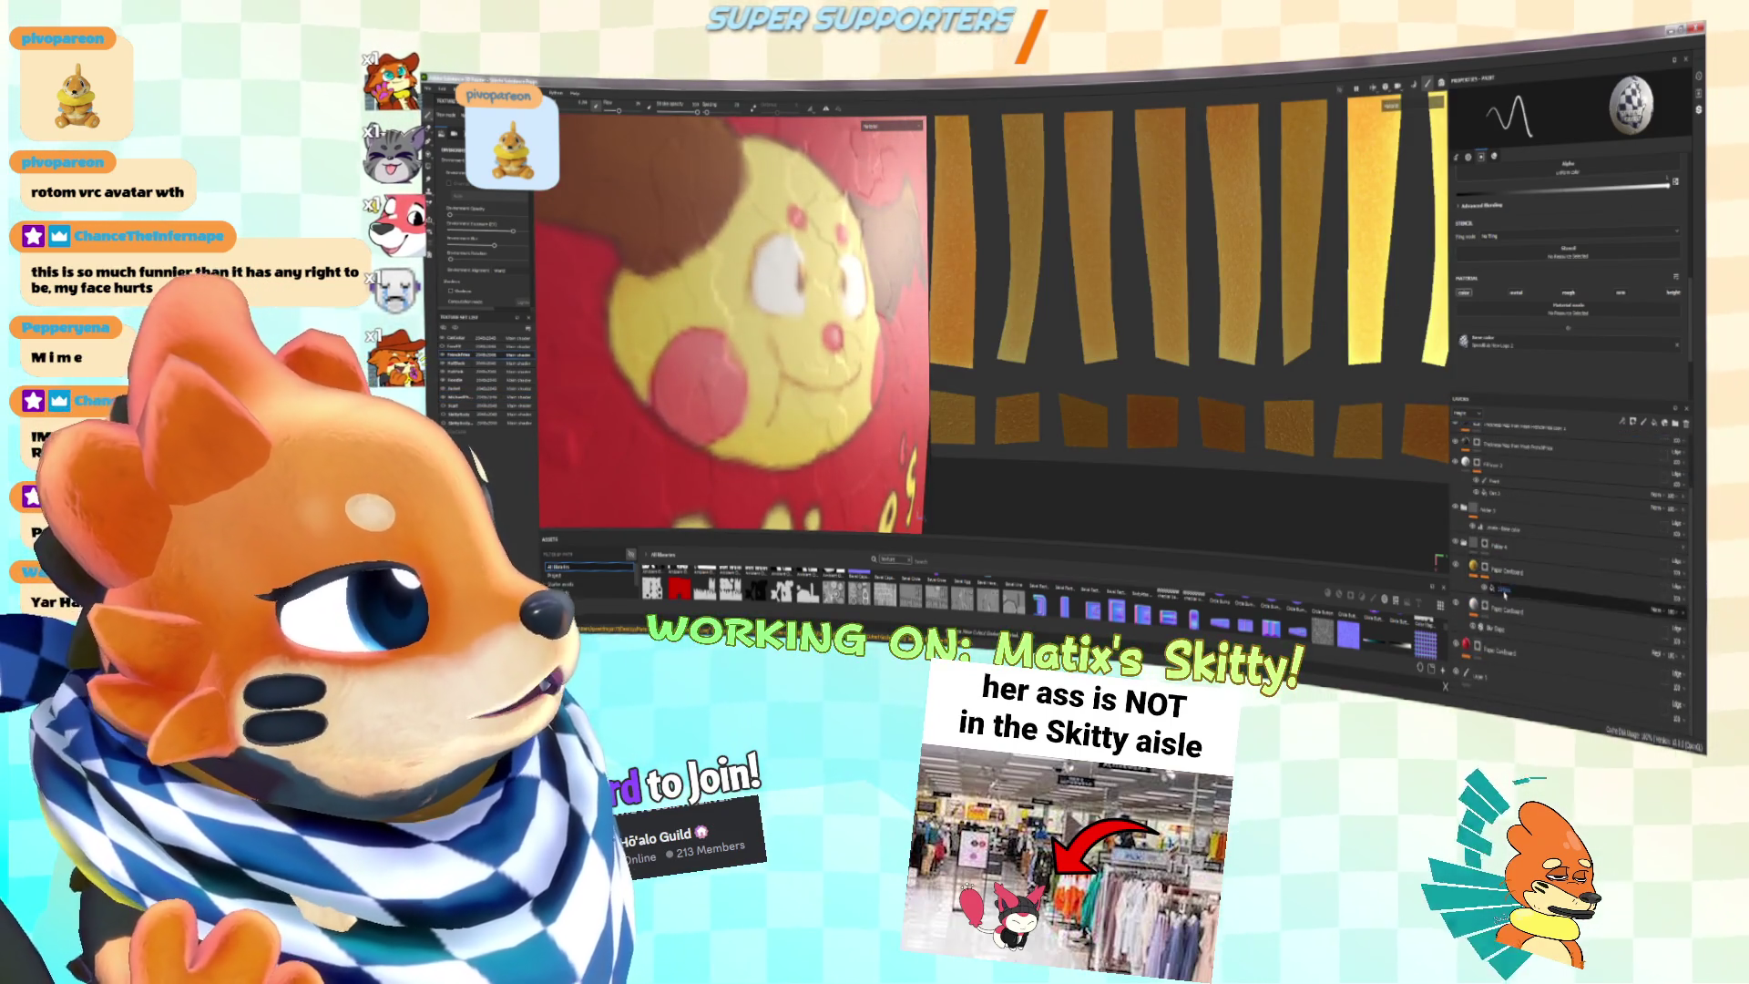
{"action": "scroll", "coordinate": [1494, 560], "scroll_direction": "up", "scroll_amount": 3}
{"action": "scroll", "coordinate": [1542, 501], "scroll_direction": "down", "scroll_amount": 3}
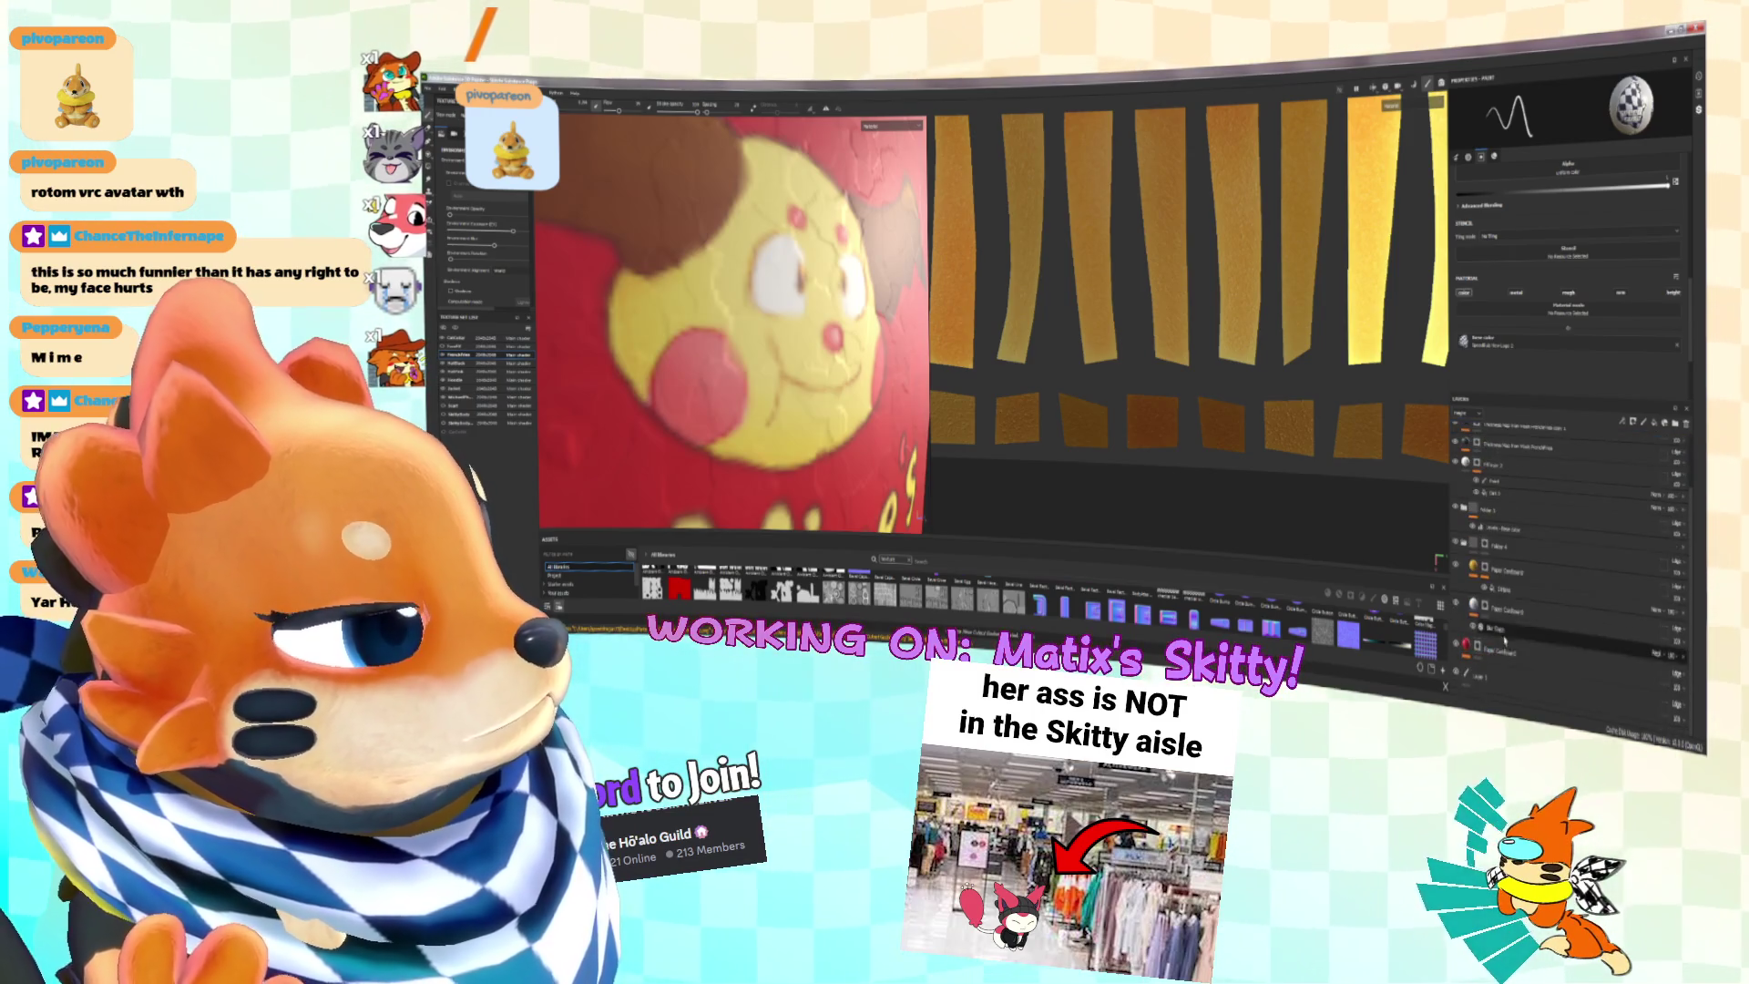
{"action": "left_click", "coordinate": [1542, 501]}
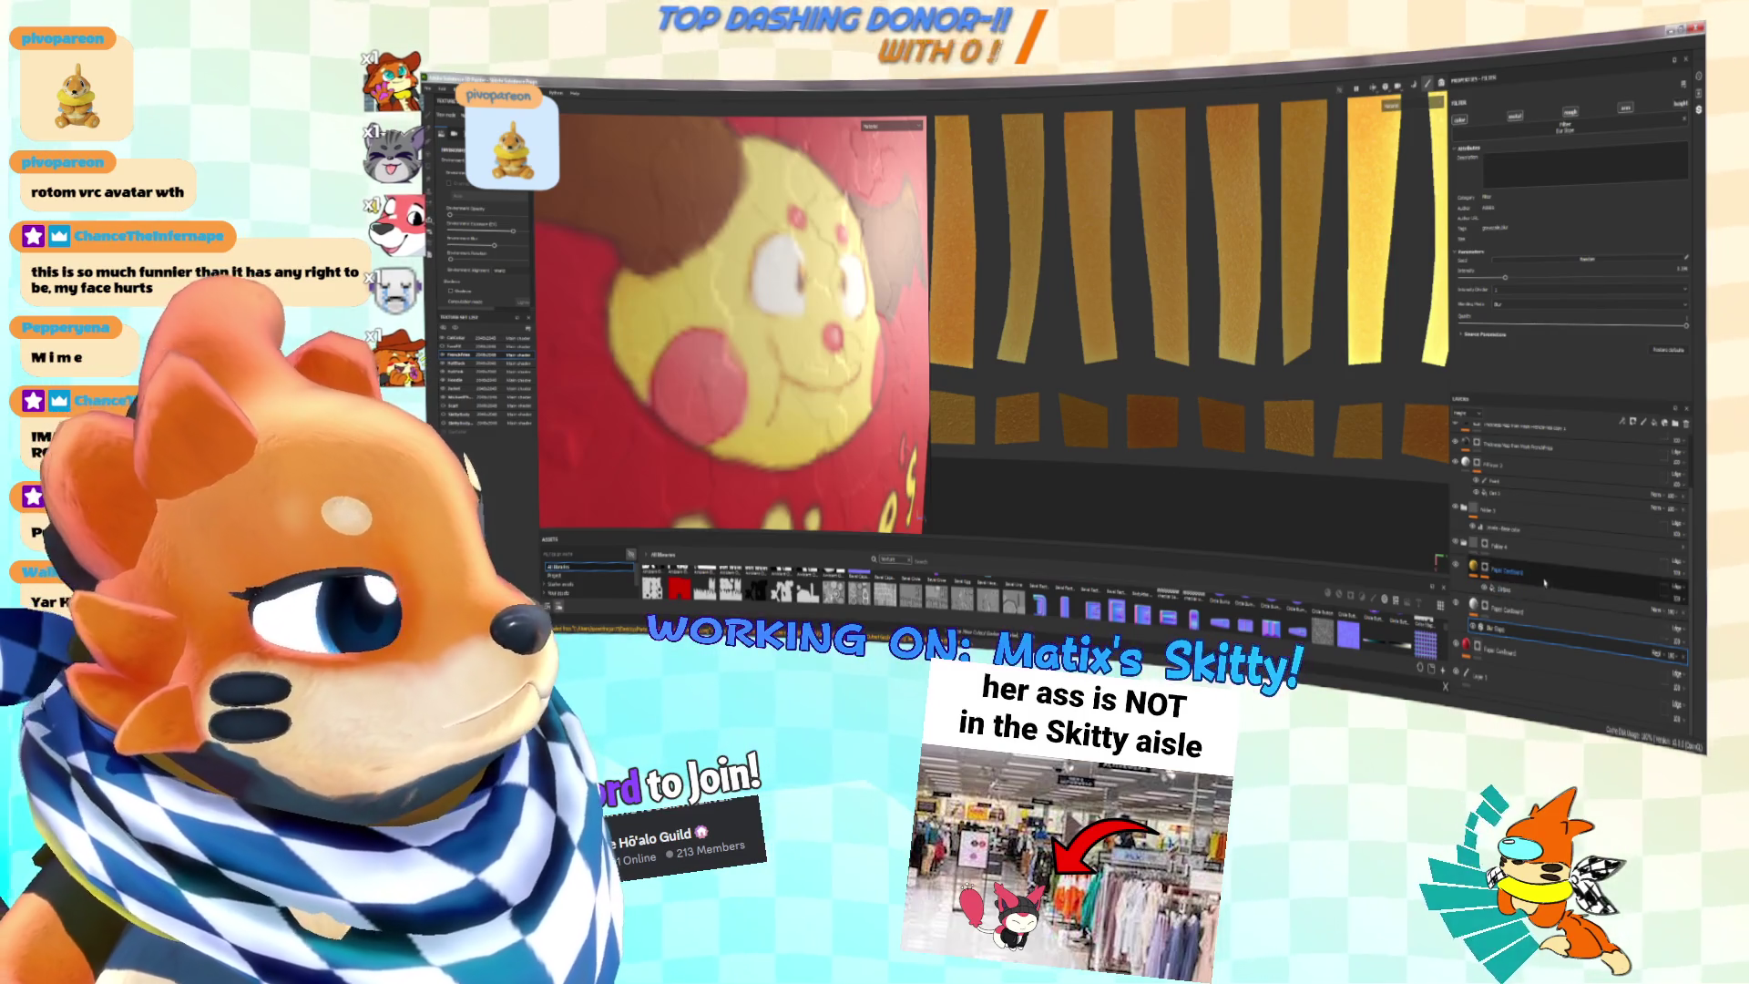
{"action": "left_click", "coordinate": [1476, 545]}
{"action": "left_click", "coordinate": [1498, 651]}
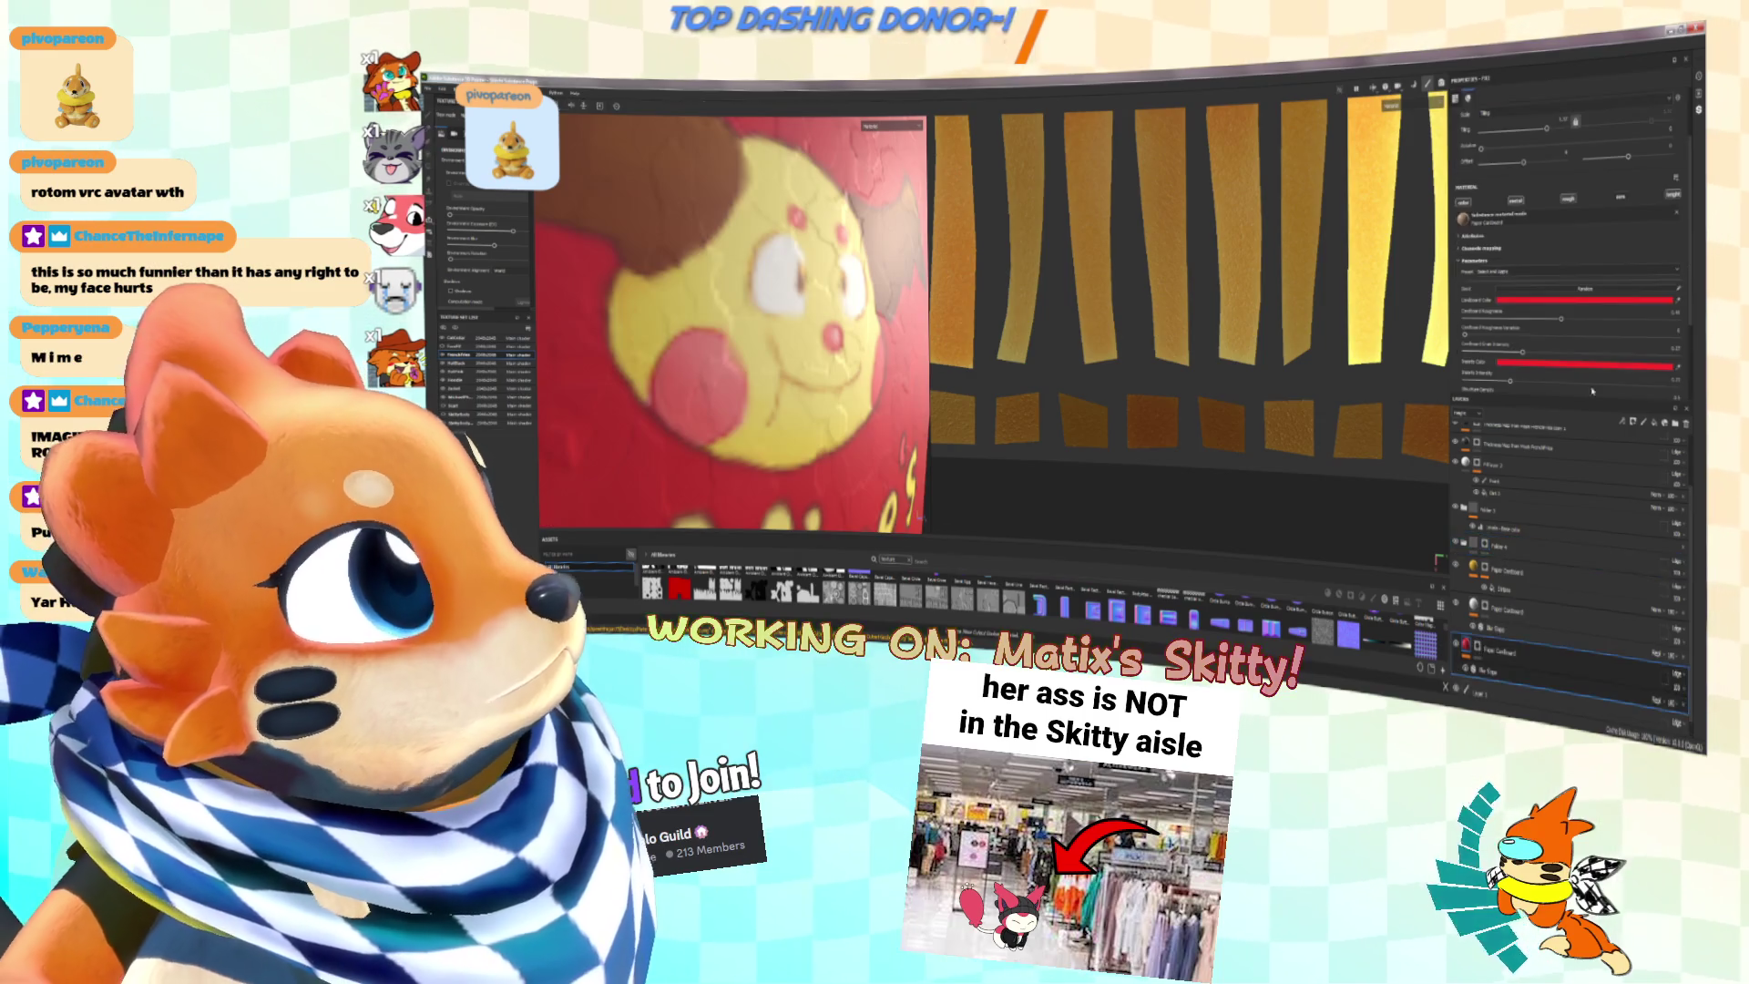
{"action": "scroll", "coordinate": [780, 293], "scroll_direction": "down", "scroll_amount": 10}
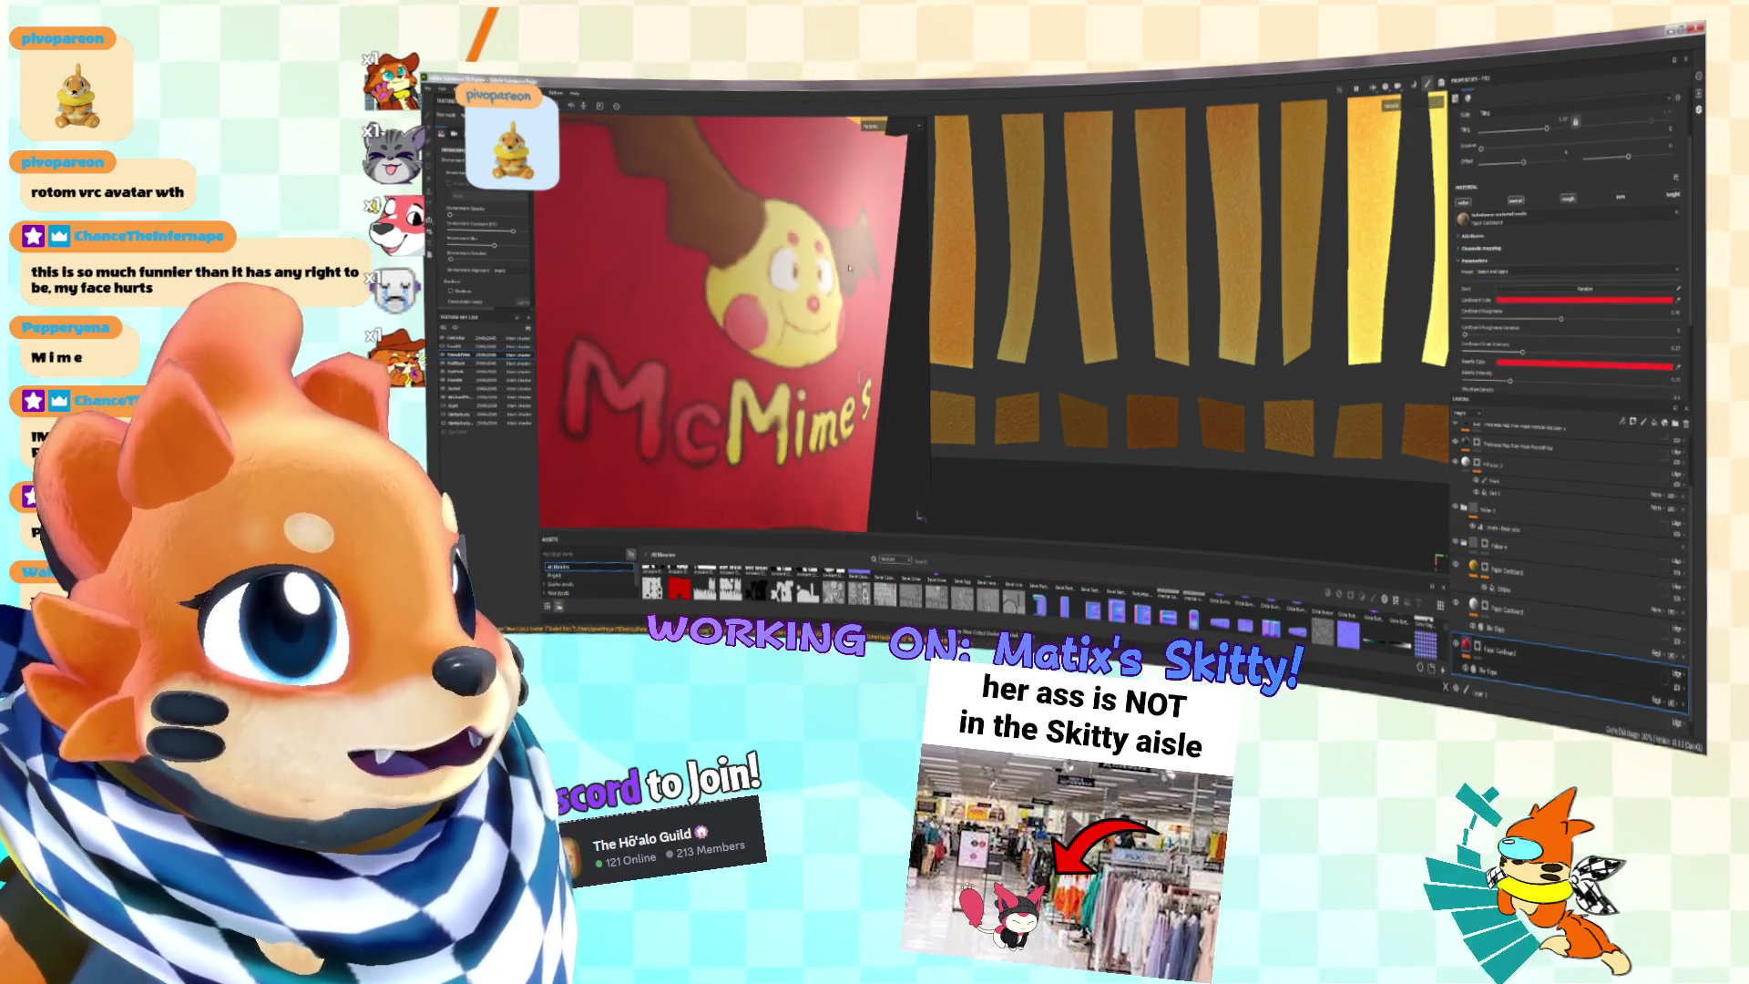
{"action": "mouse_move", "coordinate": [781, 293]}
{"action": "left_mouse_down", "text": "alt"}
{"action": "mouse_move", "coordinate": [853, 273]}
{"action": "mouse_move", "coordinate": [689, 250]}
{"action": "left_mouse_up", "text": "alt"}
{"action": "scroll", "coordinate": [757, 270], "scroll_direction": "down", "scroll_amount": 5}
{"action": "scroll", "coordinate": [757, 271], "scroll_direction": "up", "scroll_amount": 5}
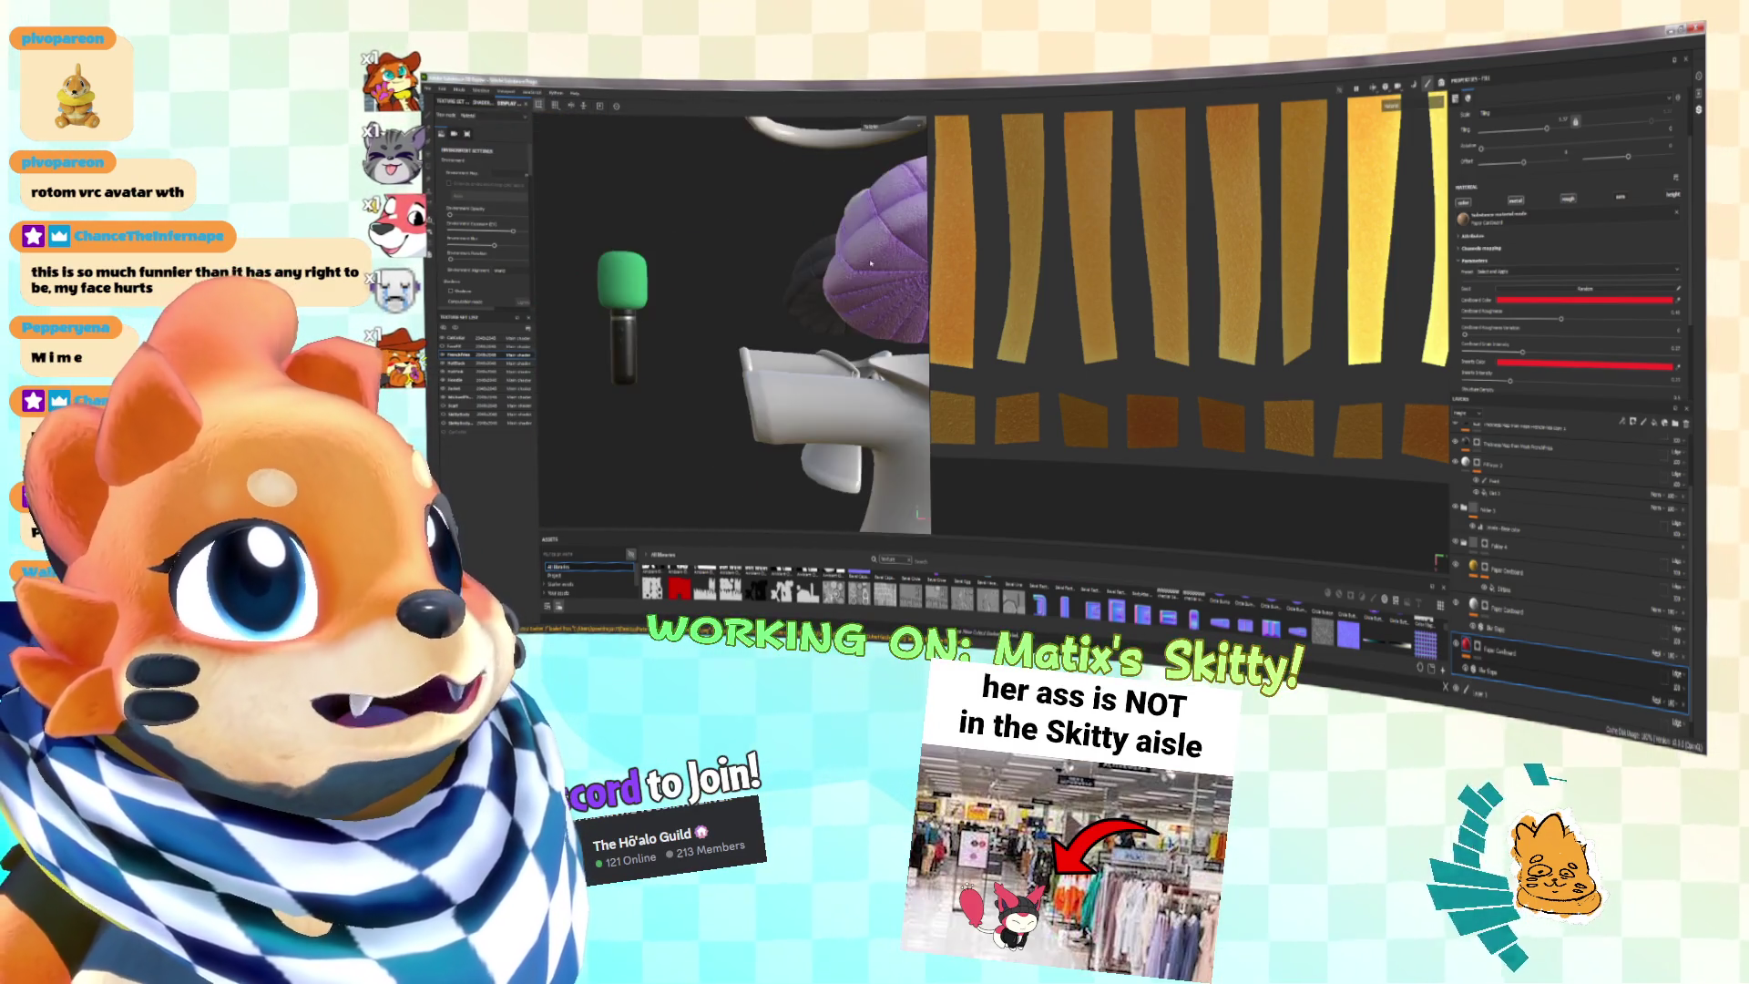
Step: Glance at Unity, orbit the Painter view toward the microphone, then bring Blender's Skitty forward
{"action": "key", "text": "alt+Tab"}
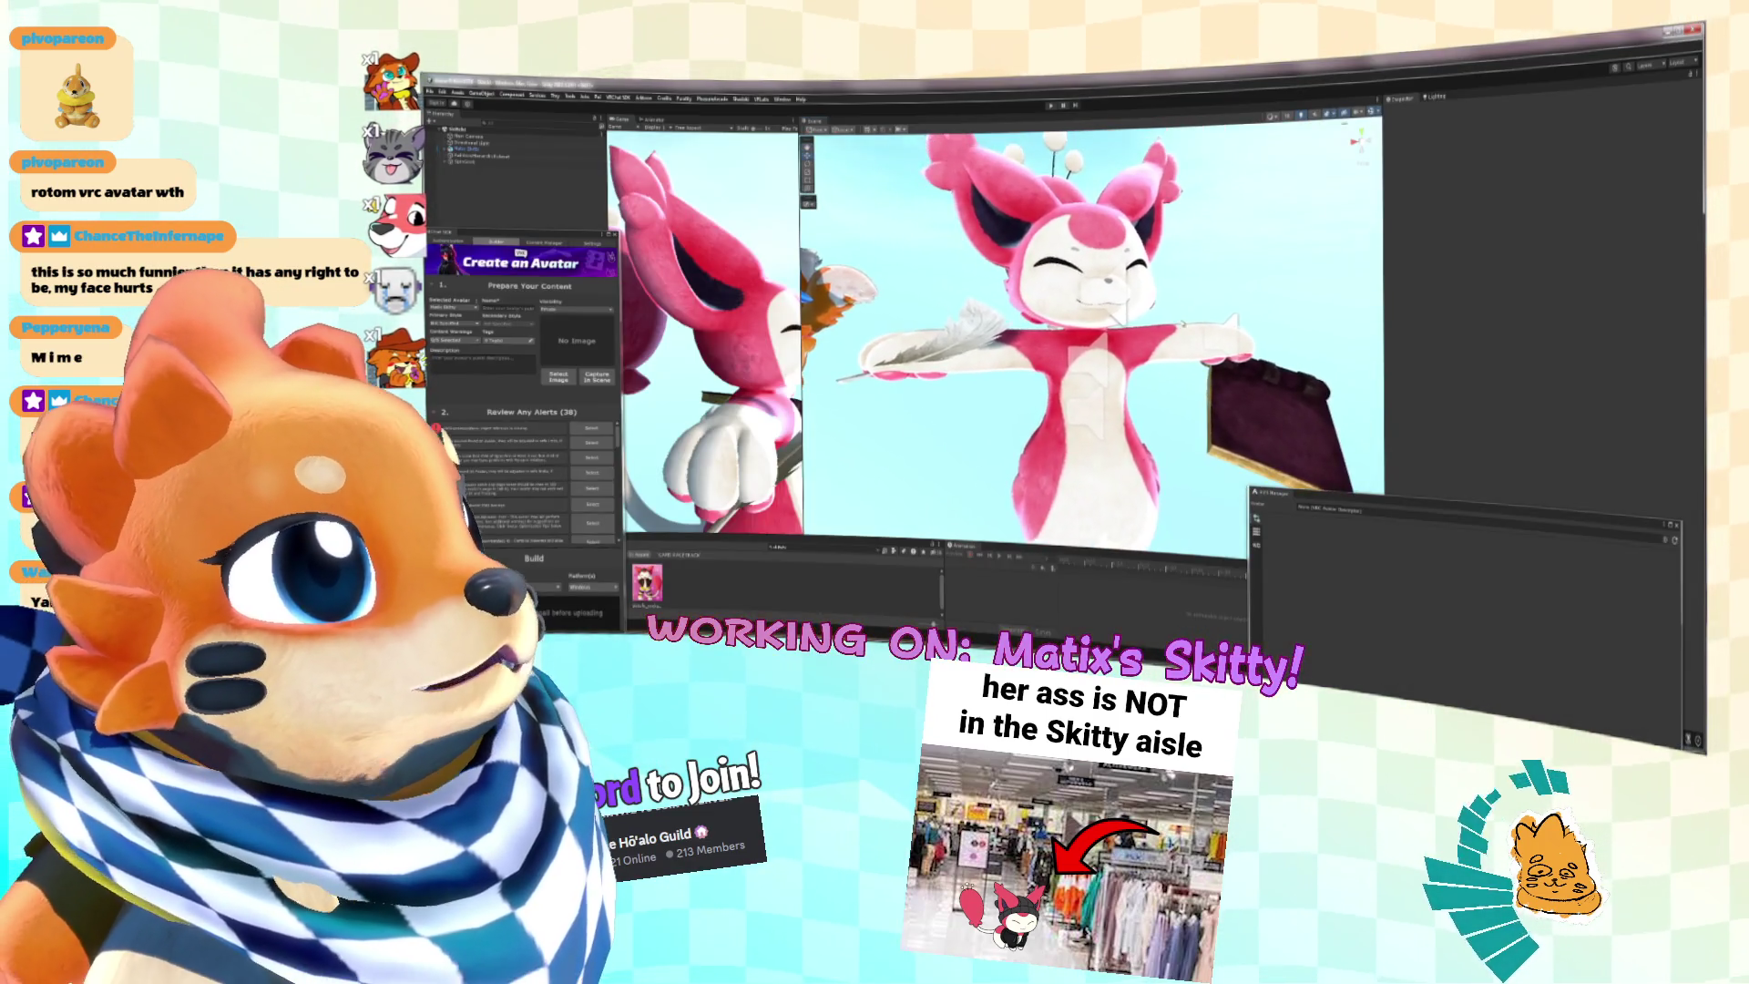
{"action": "key", "text": "alt+Tab"}
{"action": "mouse_move", "coordinate": [752, 310]}
{"action": "left_mouse_down", "text": "alt"}
{"action": "mouse_move", "coordinate": [810, 324]}
{"action": "mouse_move", "coordinate": [726, 311]}
{"action": "left_mouse_up", "text": "alt"}
{"action": "scroll", "coordinate": [737, 308], "scroll_direction": "down", "scroll_amount": 5}
{"action": "scroll", "coordinate": [726, 311], "scroll_direction": "down", "scroll_amount": 5}
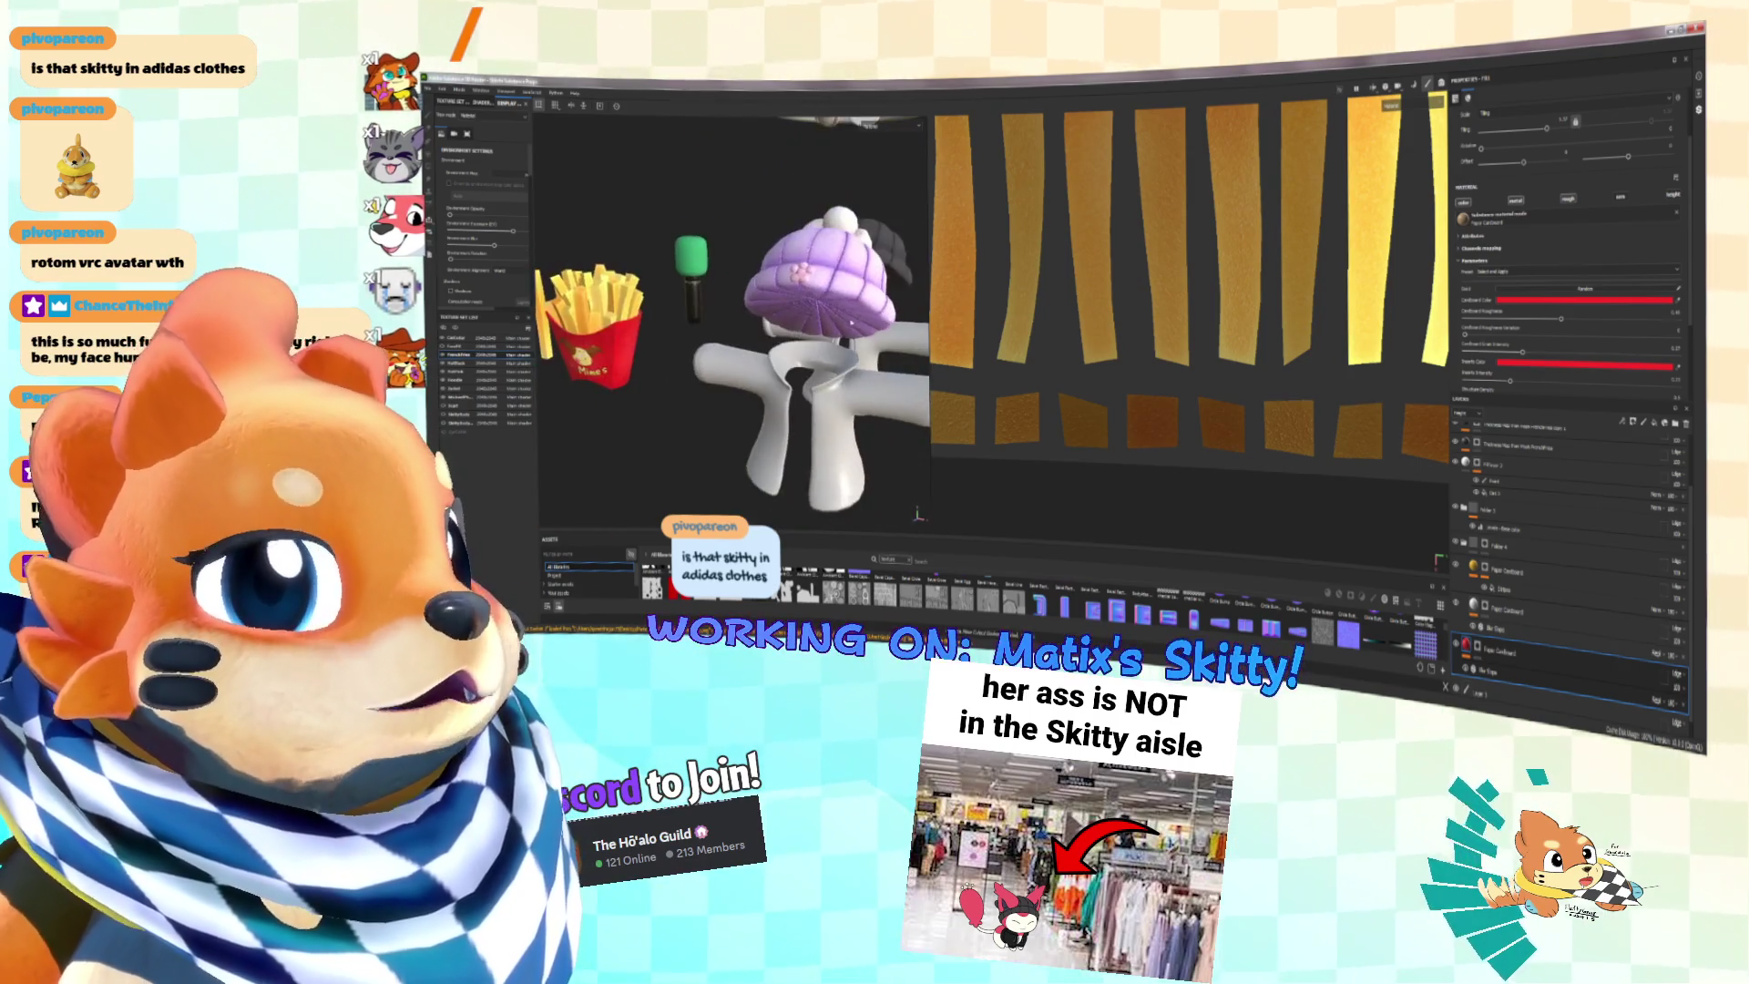
{"action": "key", "text": "alt+Tab"}
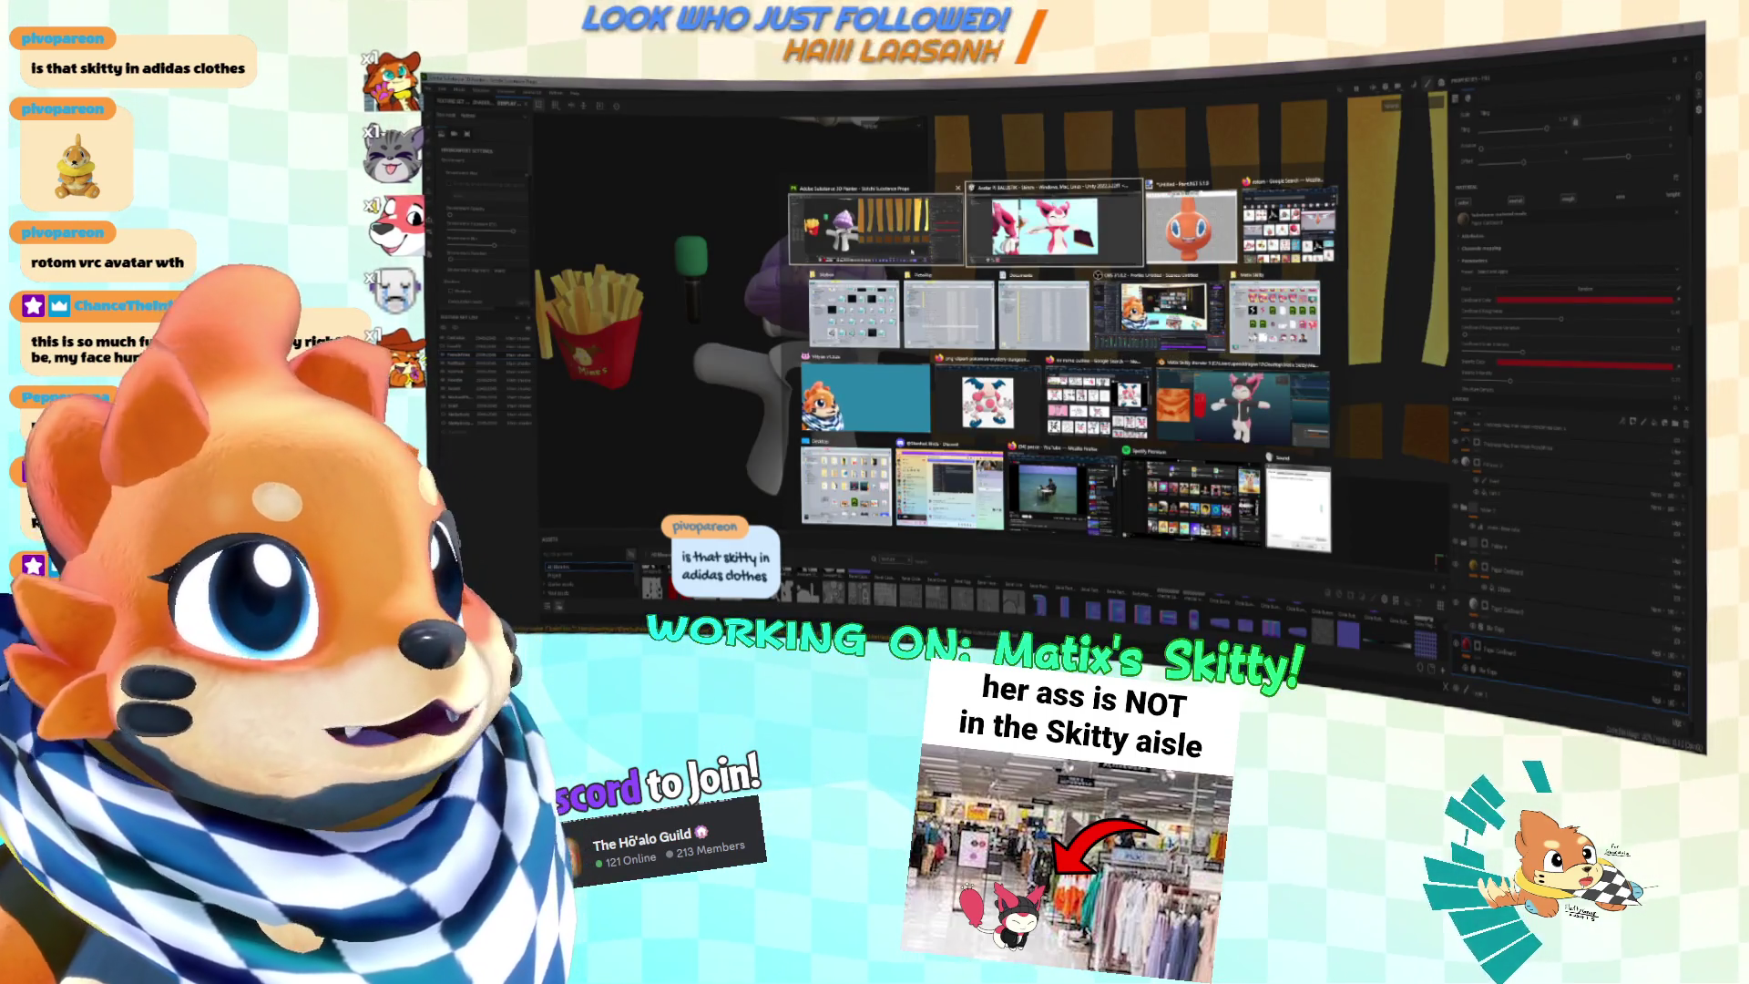
{"action": "left_click", "coordinate": [1157, 397]}
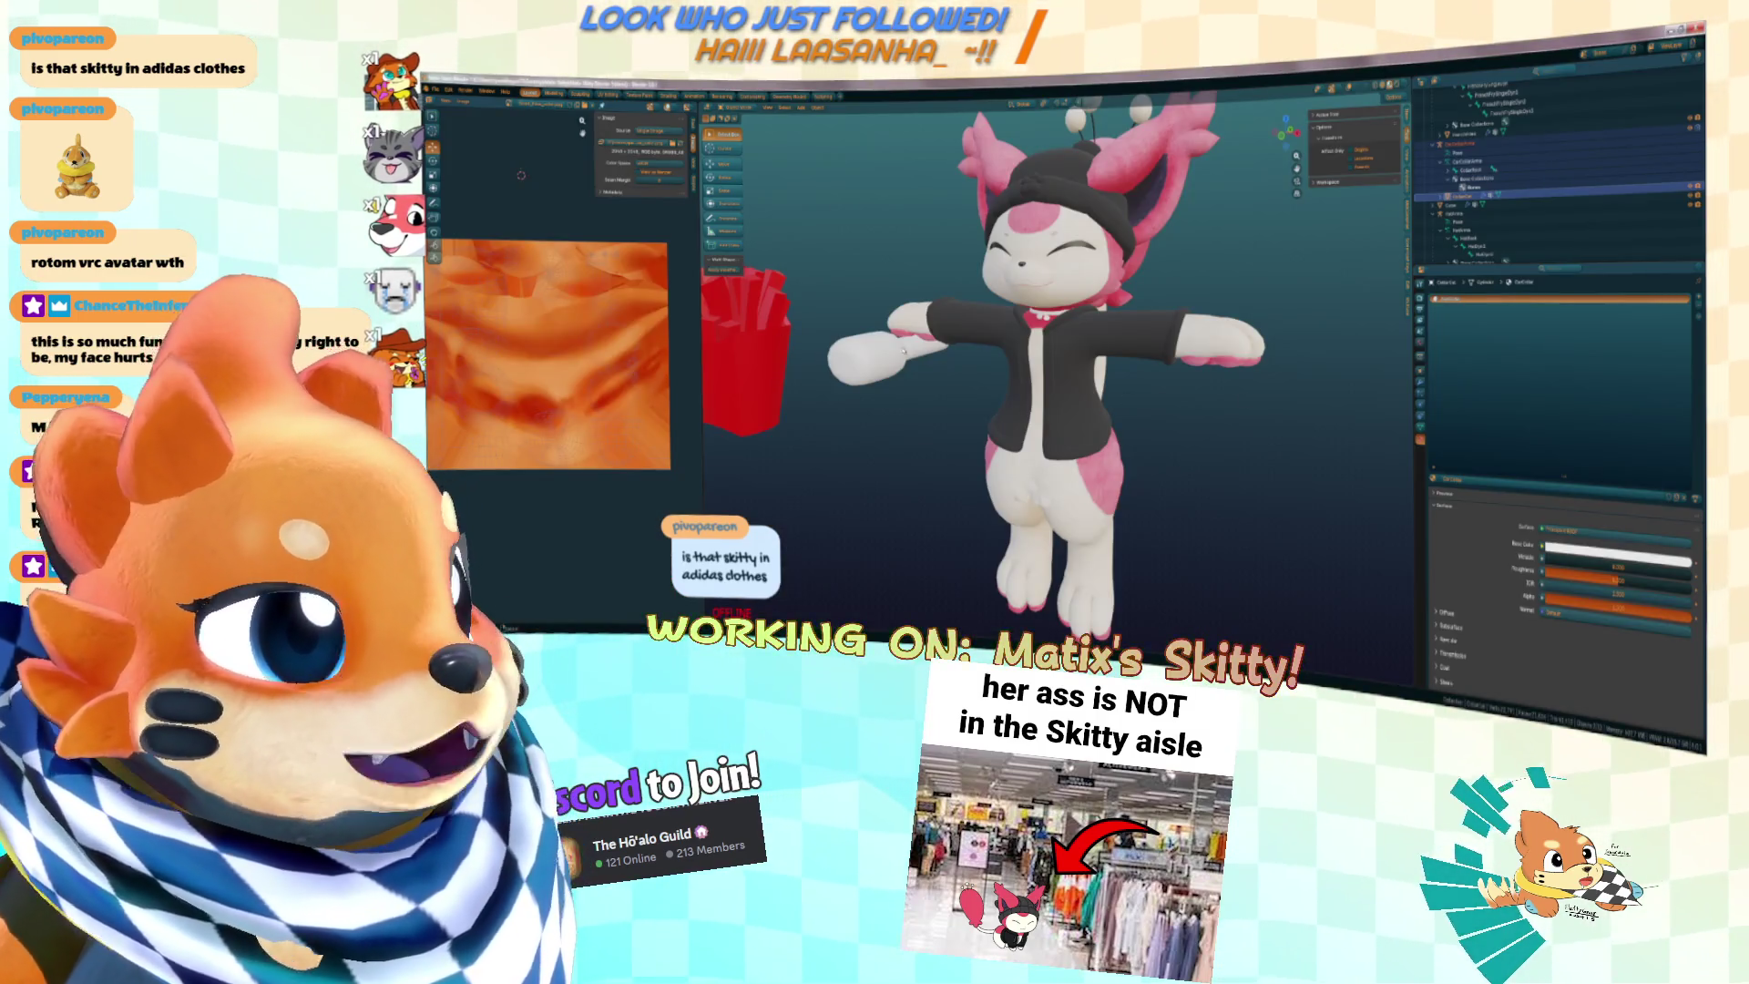
Step: Play the Skitty animation in Blender, check Unity, then switch to the Rotom image in Paint.NET
{"action": "key", "text": "space"}
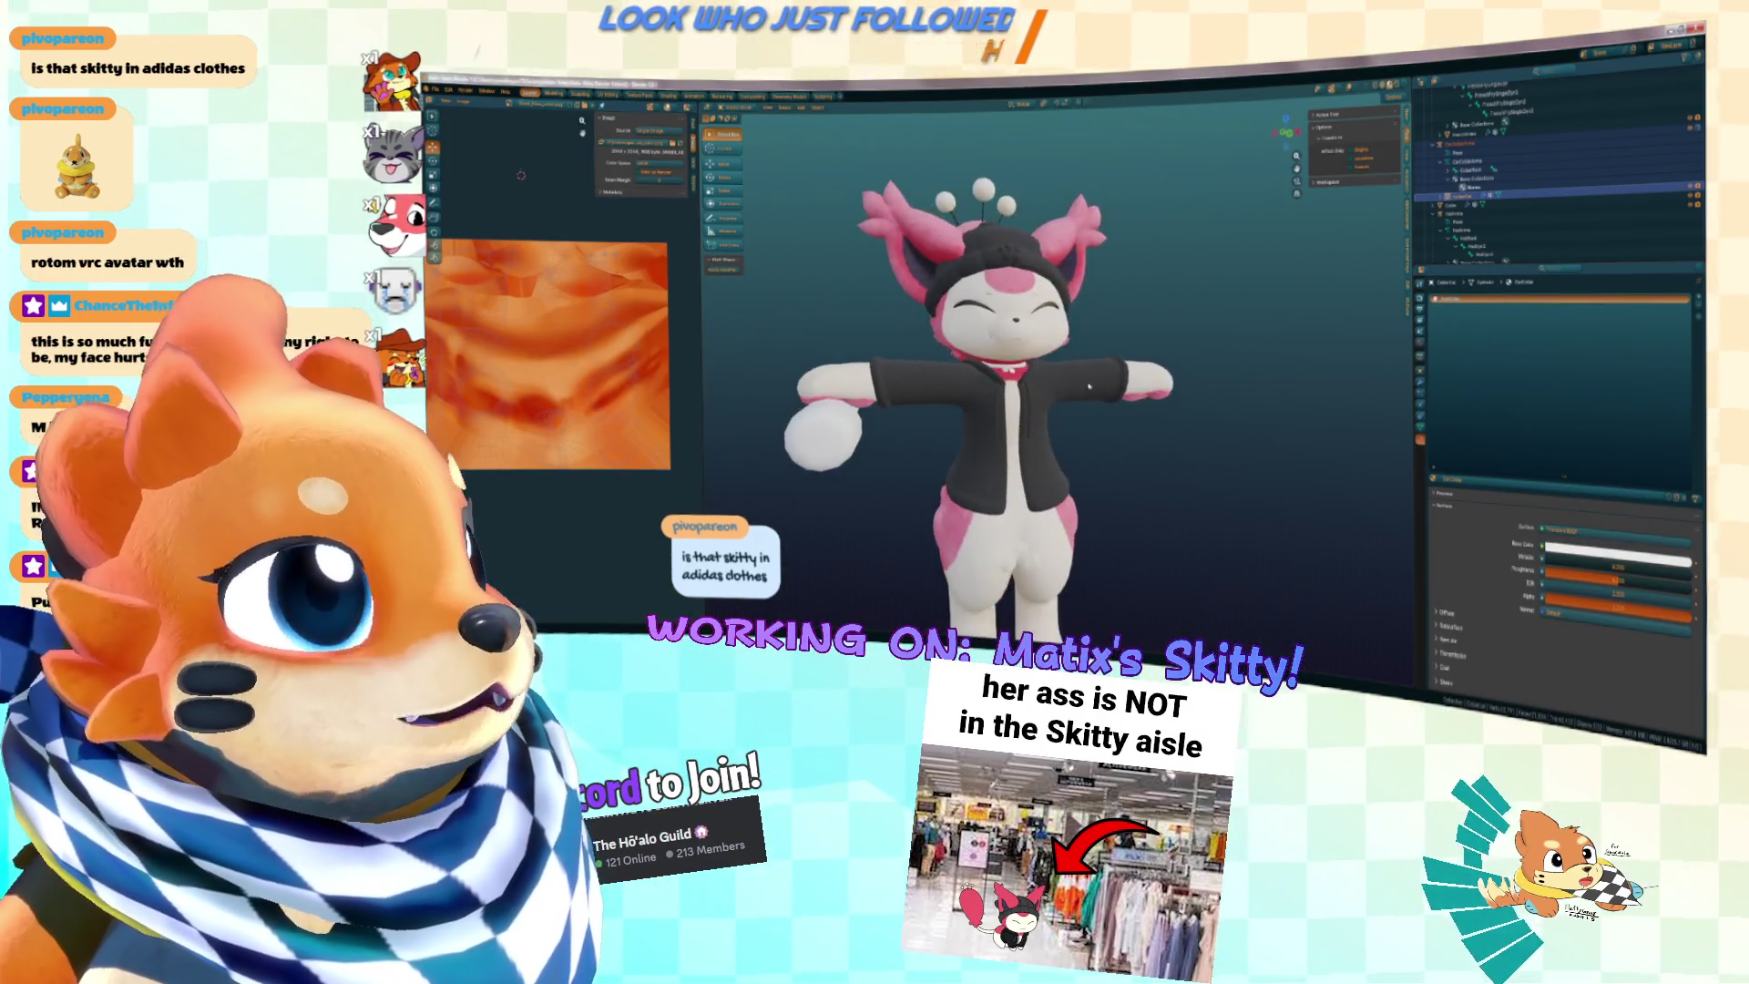
{"action": "key", "text": "alt+Tab"}
{"action": "left_click", "coordinate": [1221, 384]}
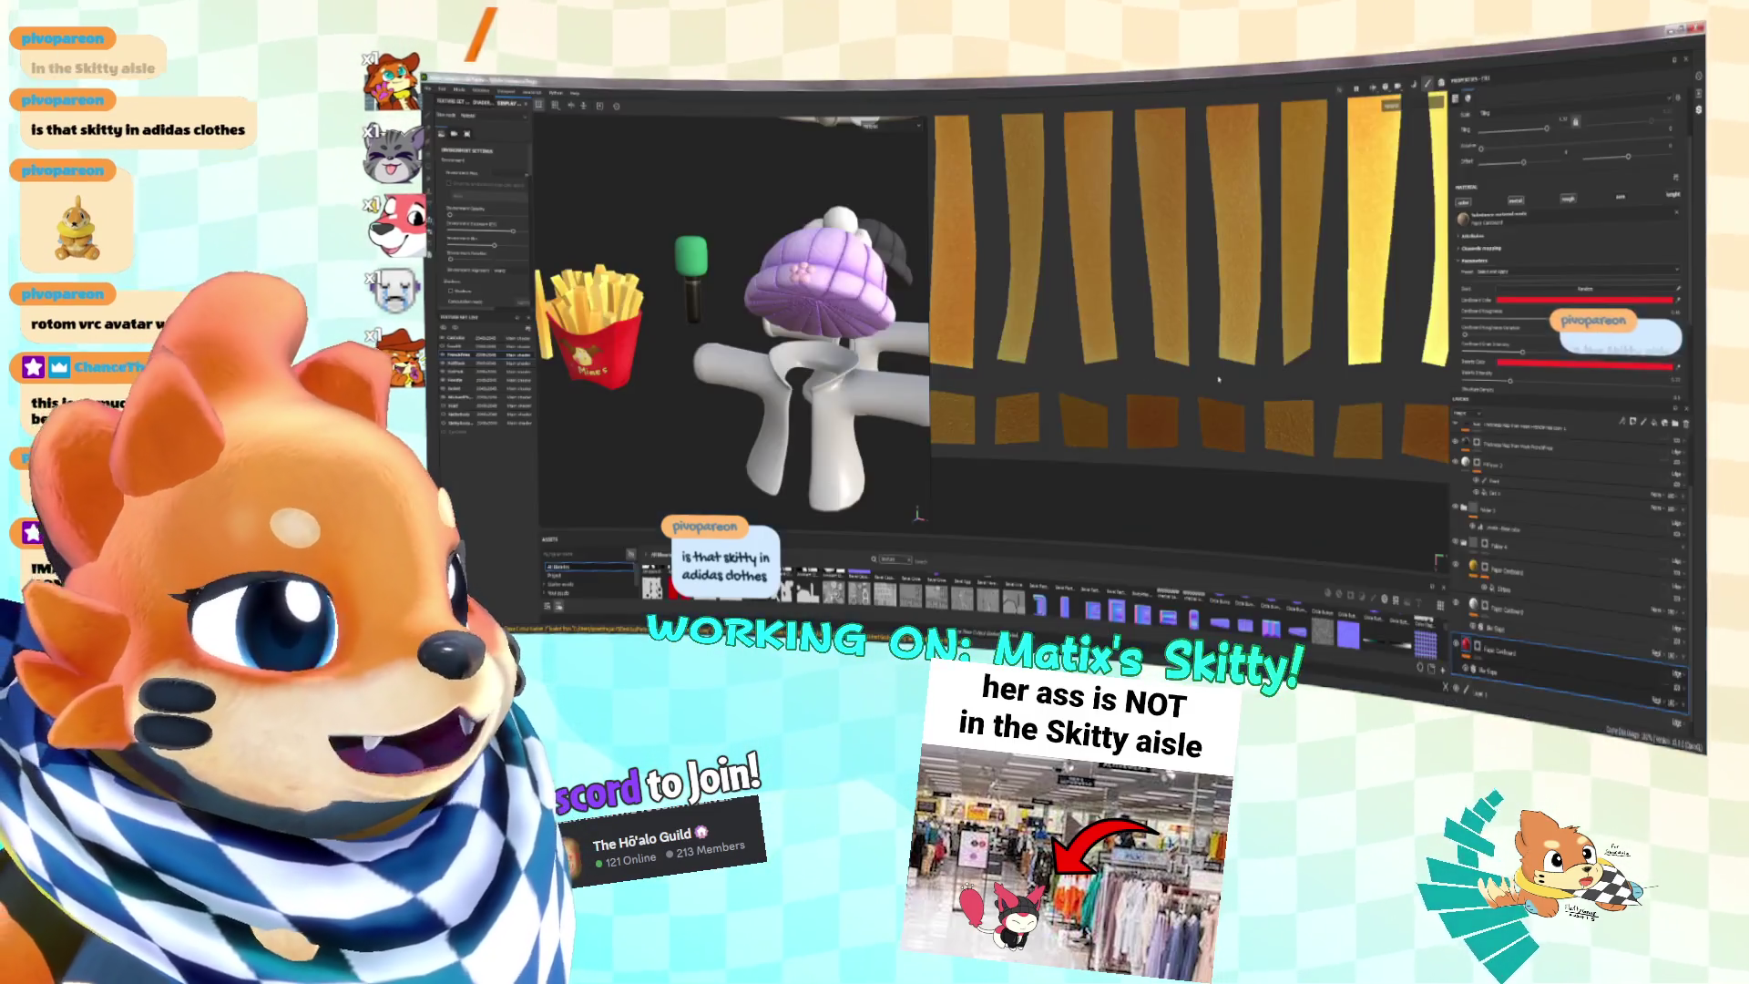
{"action": "key", "text": "alt+Tab"}
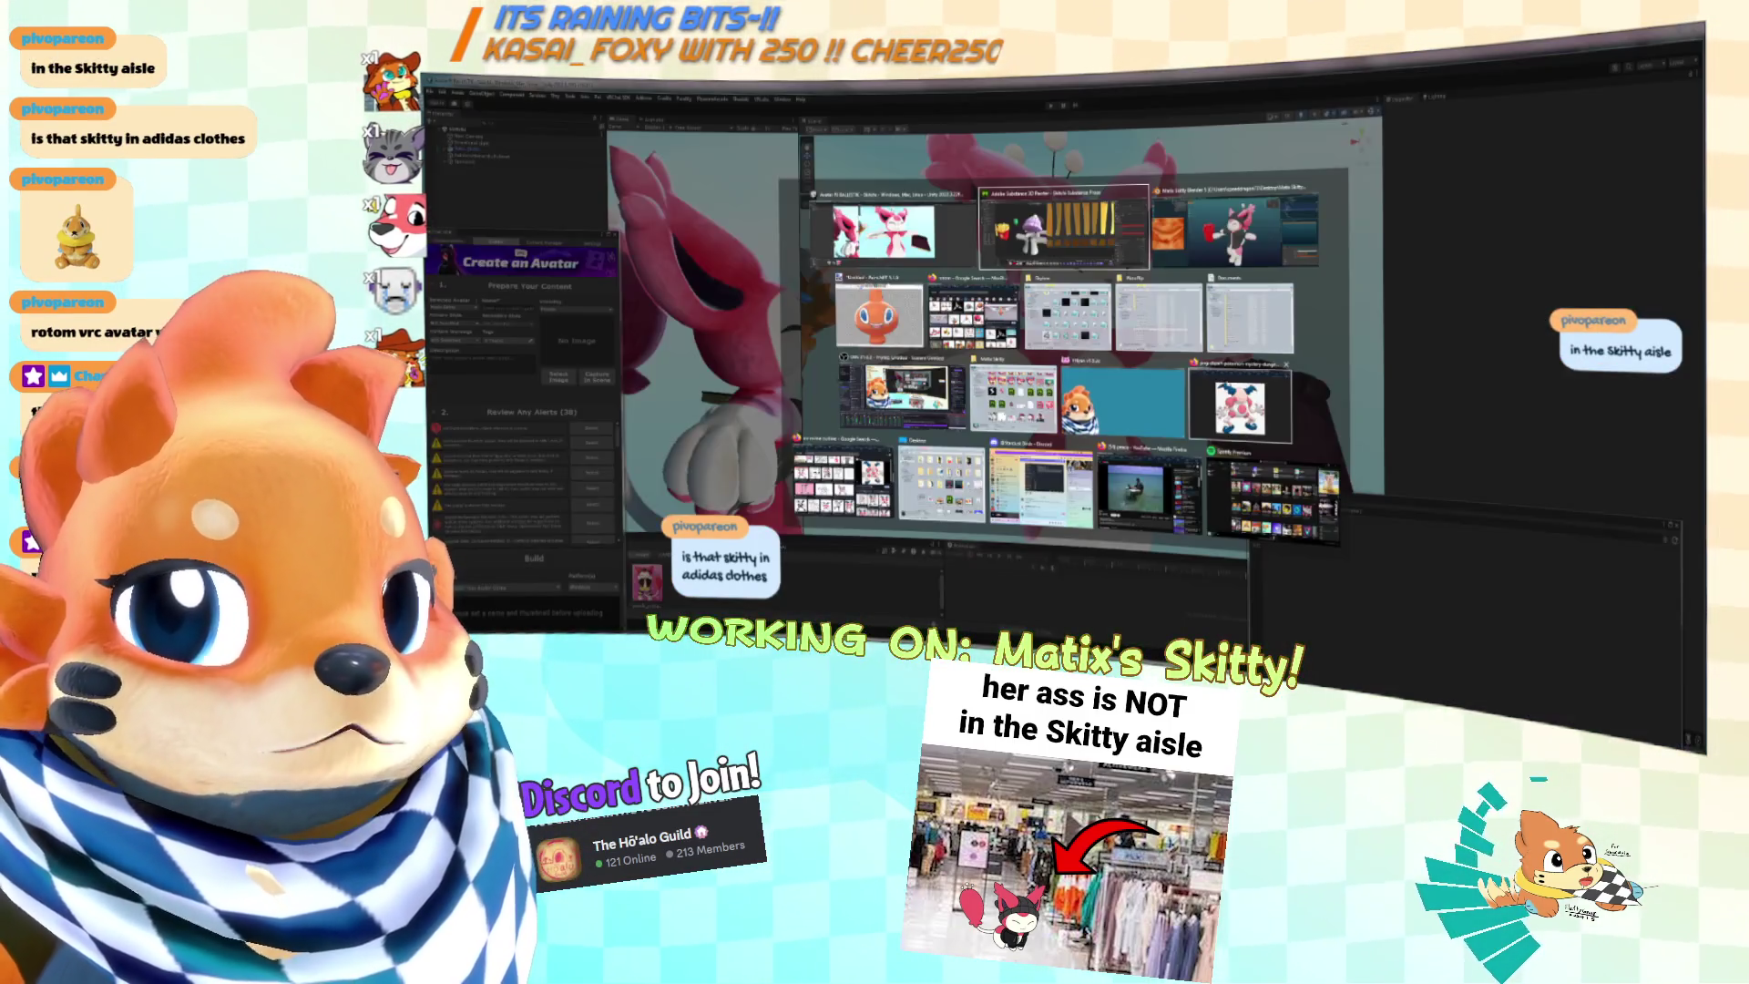
{"action": "left_click", "coordinate": [1222, 239]}
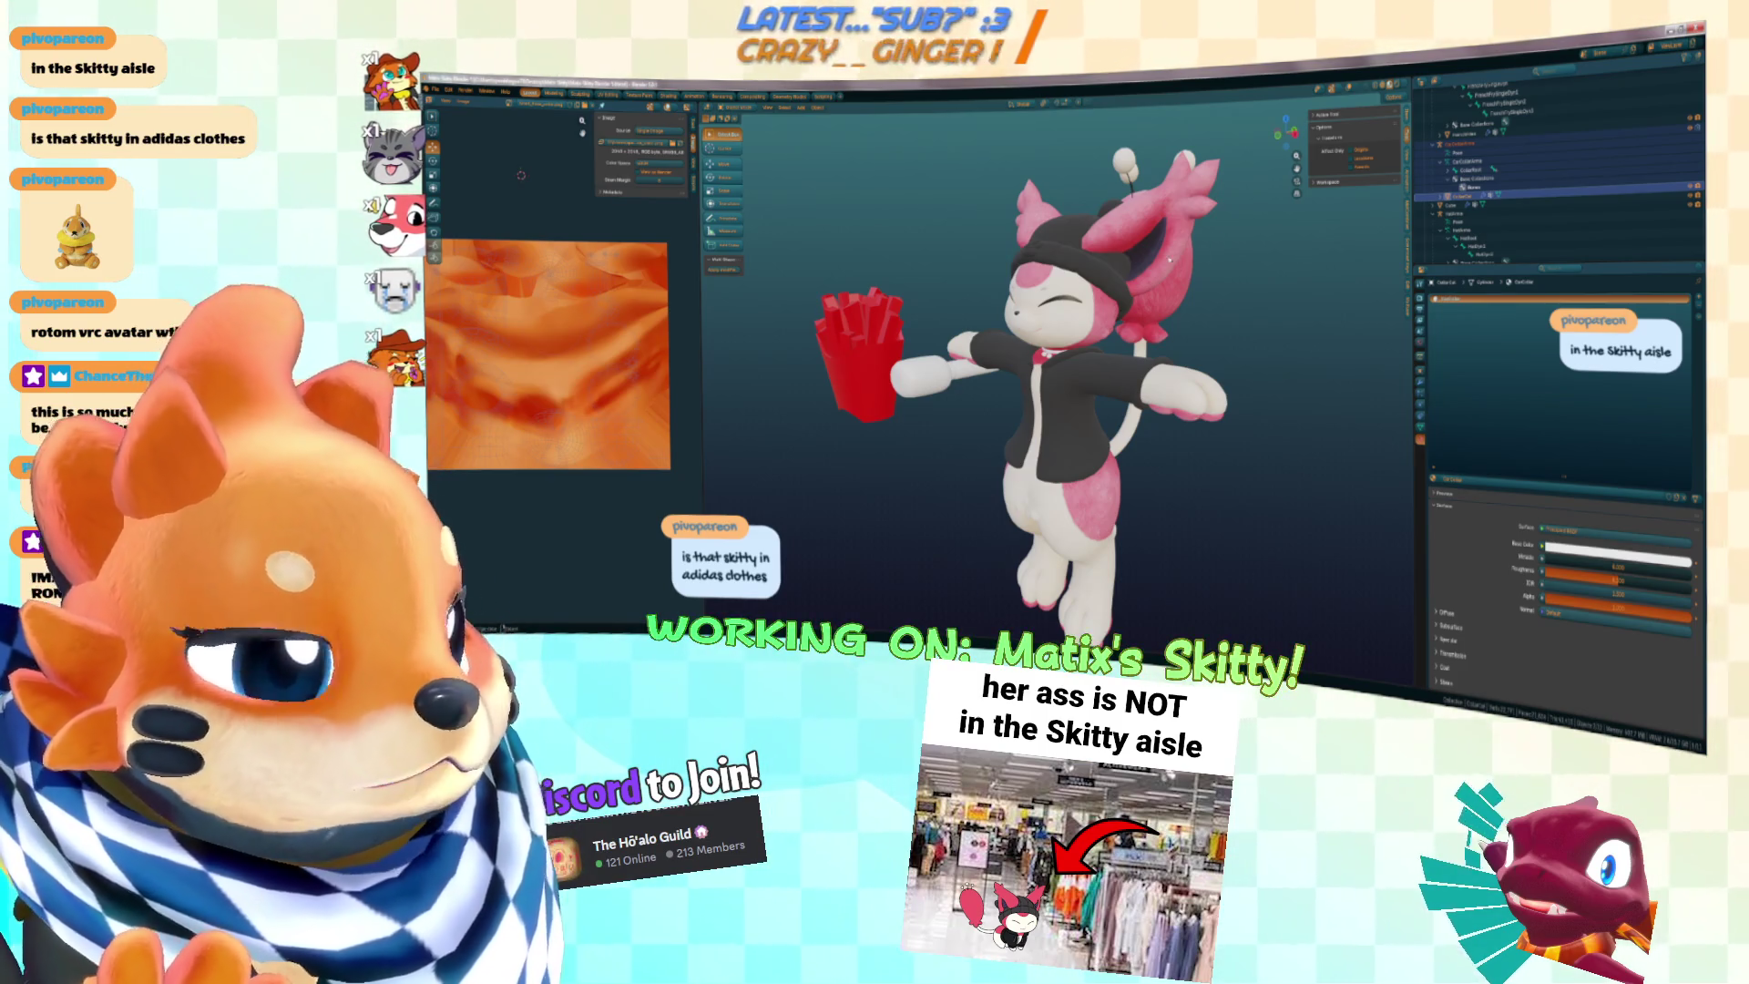
{"action": "key", "text": "alt+Tab"}
{"action": "key", "text": "alt+Tab"}
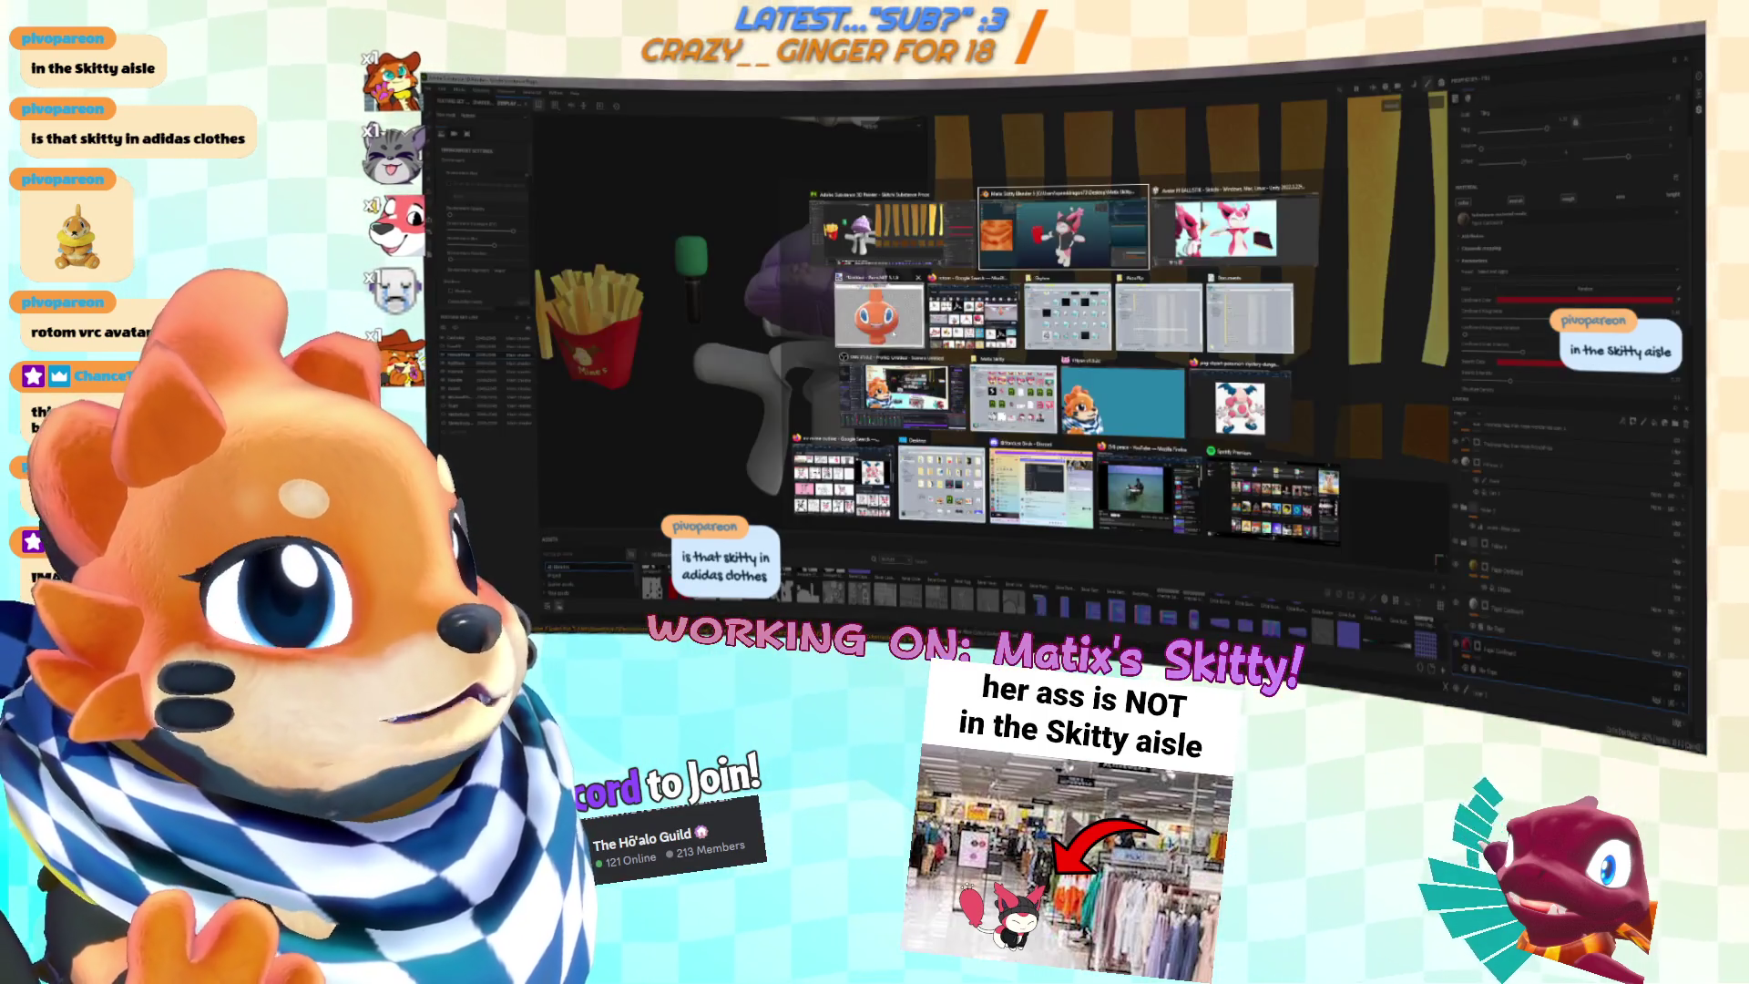
{"action": "key", "text": "Tab"}
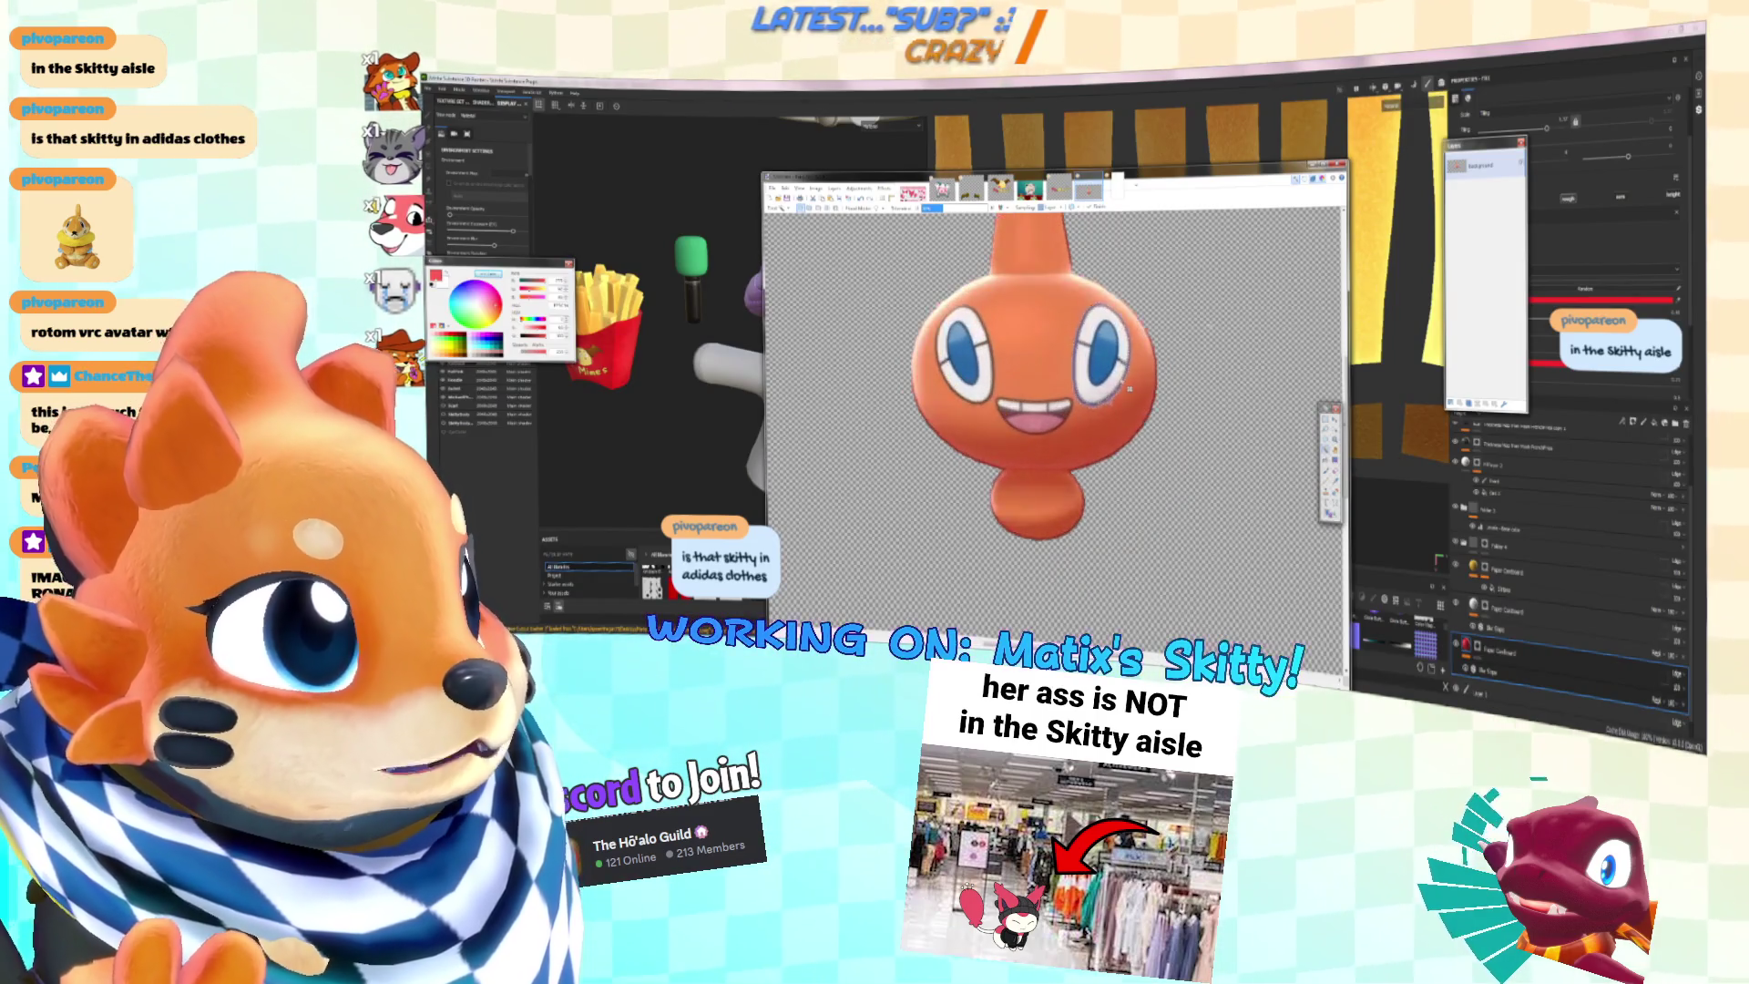
Step: Zoom in and out on the Rotom image, then start a new Rotom search in Chrome's address bar
{"action": "scroll", "coordinate": [1130, 364], "scroll_direction": "up", "scroll_amount": 2, "text": "ctrl"}
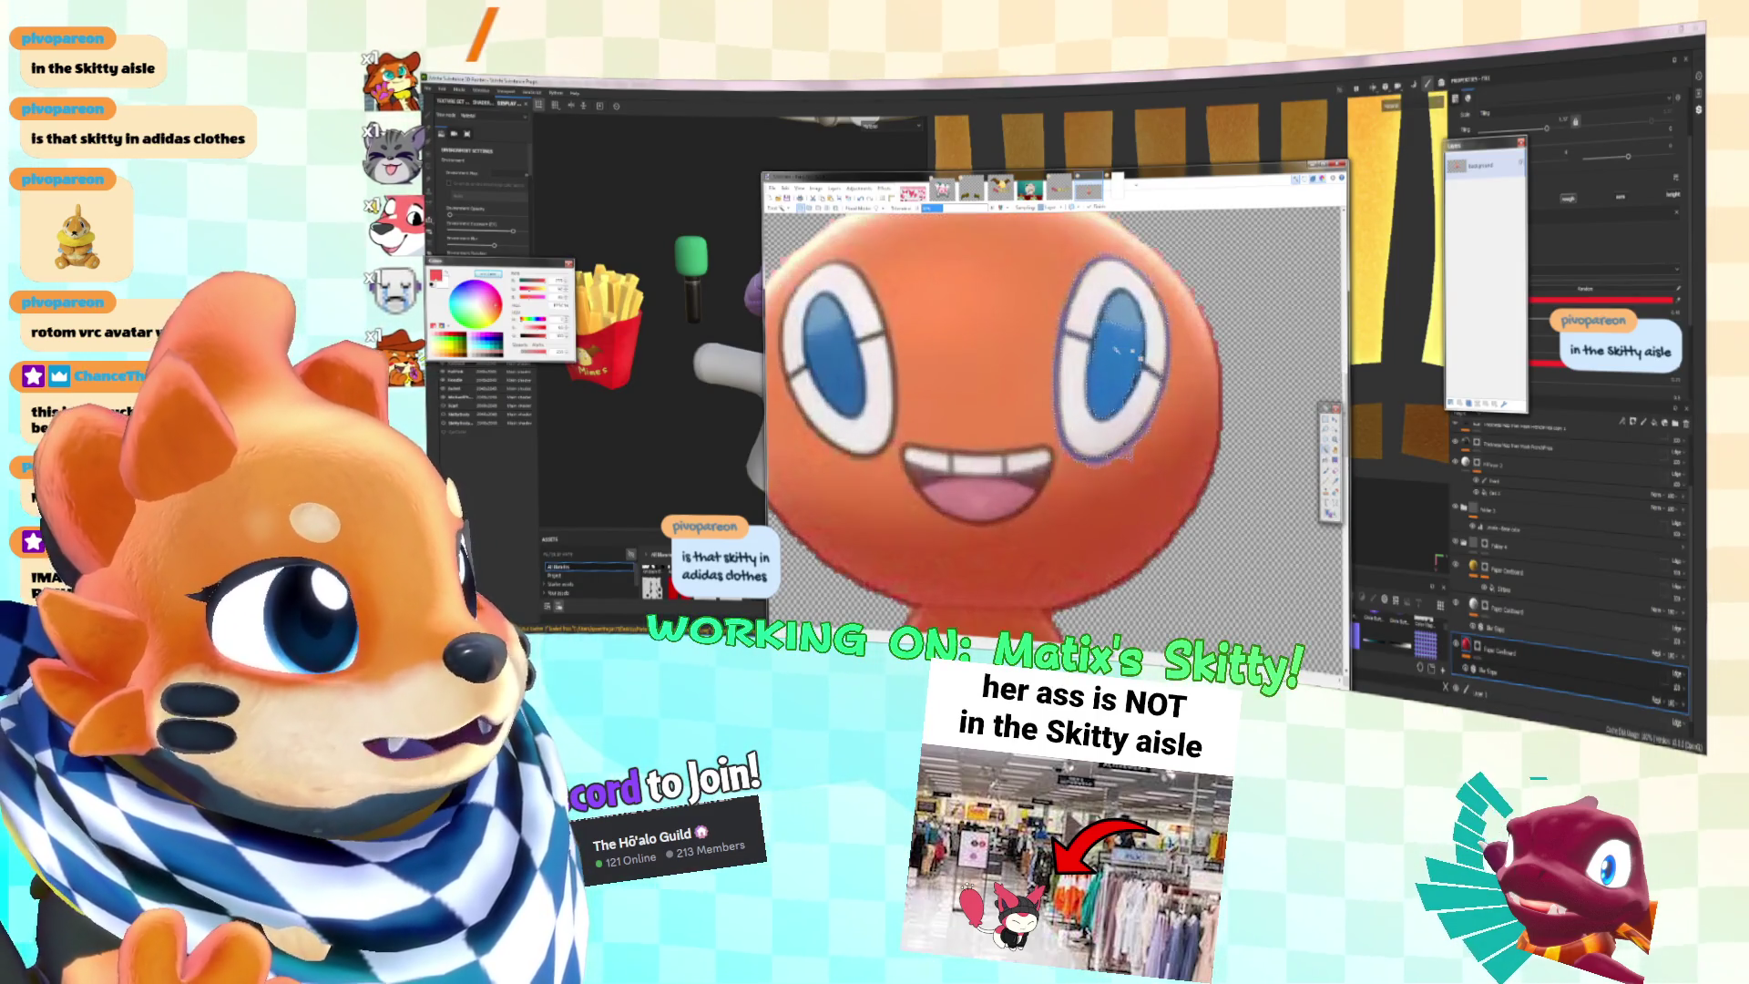
{"action": "scroll", "coordinate": [1130, 364], "scroll_direction": "down", "scroll_amount": 4, "text": "ctrl"}
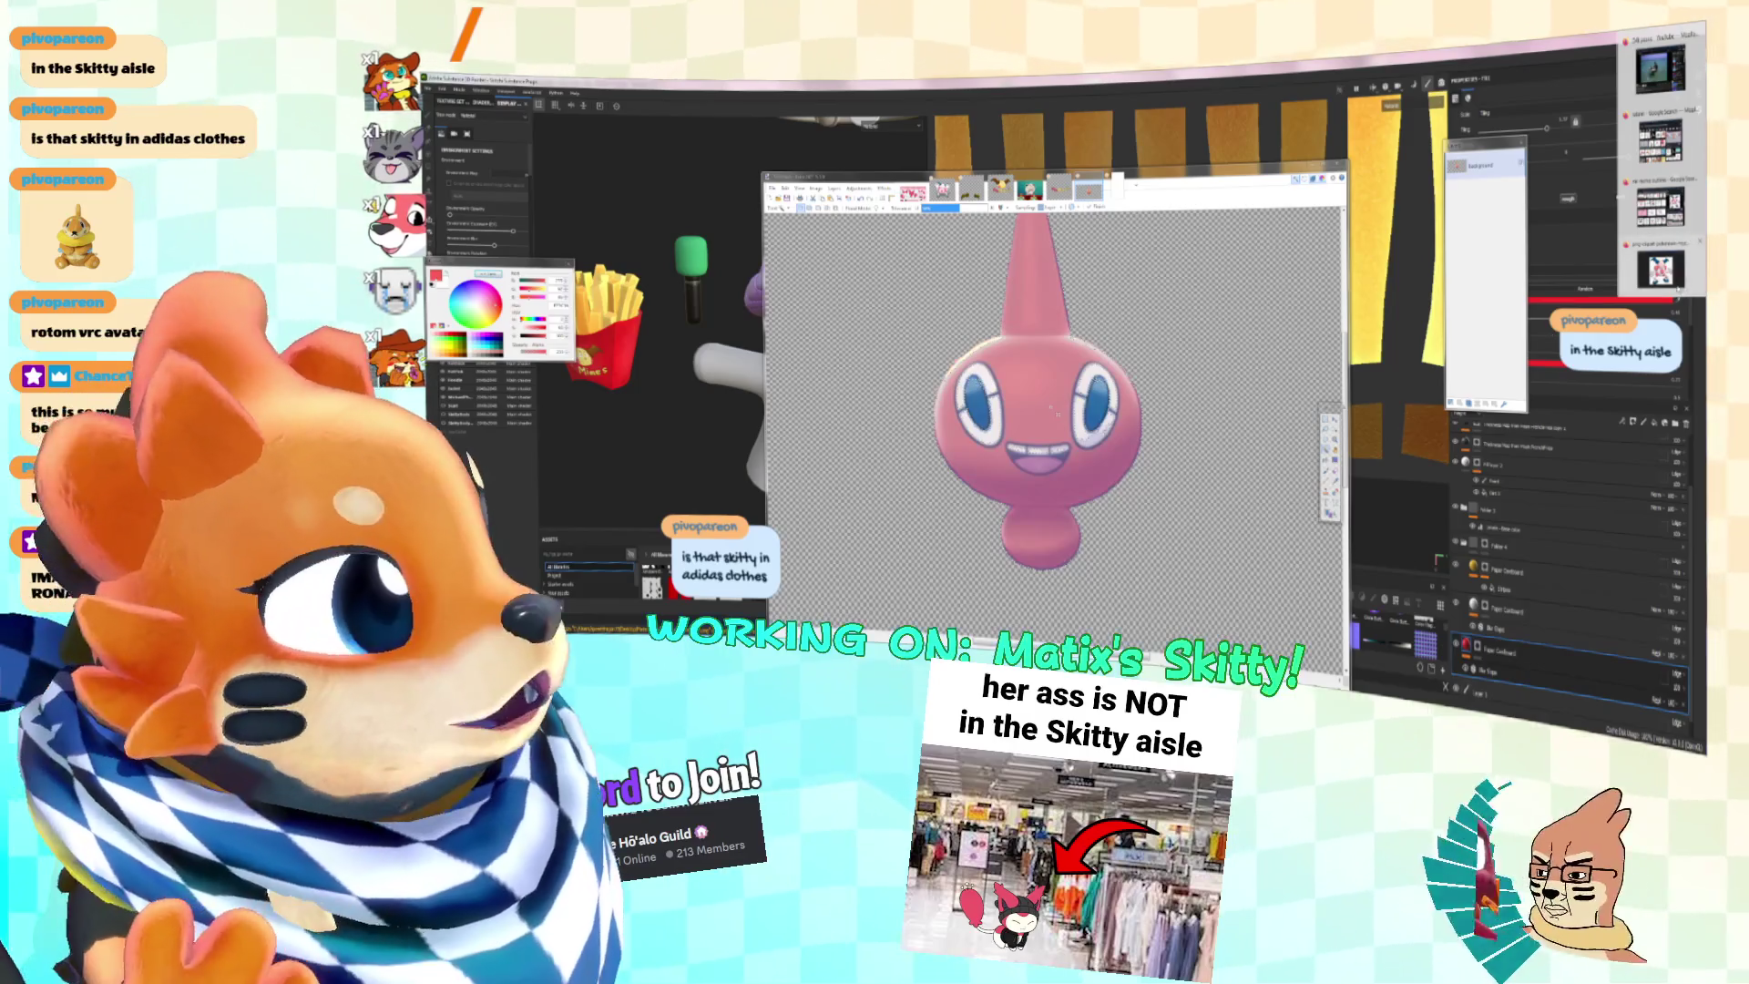
{"action": "left_click", "coordinate": [1660, 269]}
{"action": "key", "text": "ctrl+l"}
{"action": "type", "text": "rotom le"}
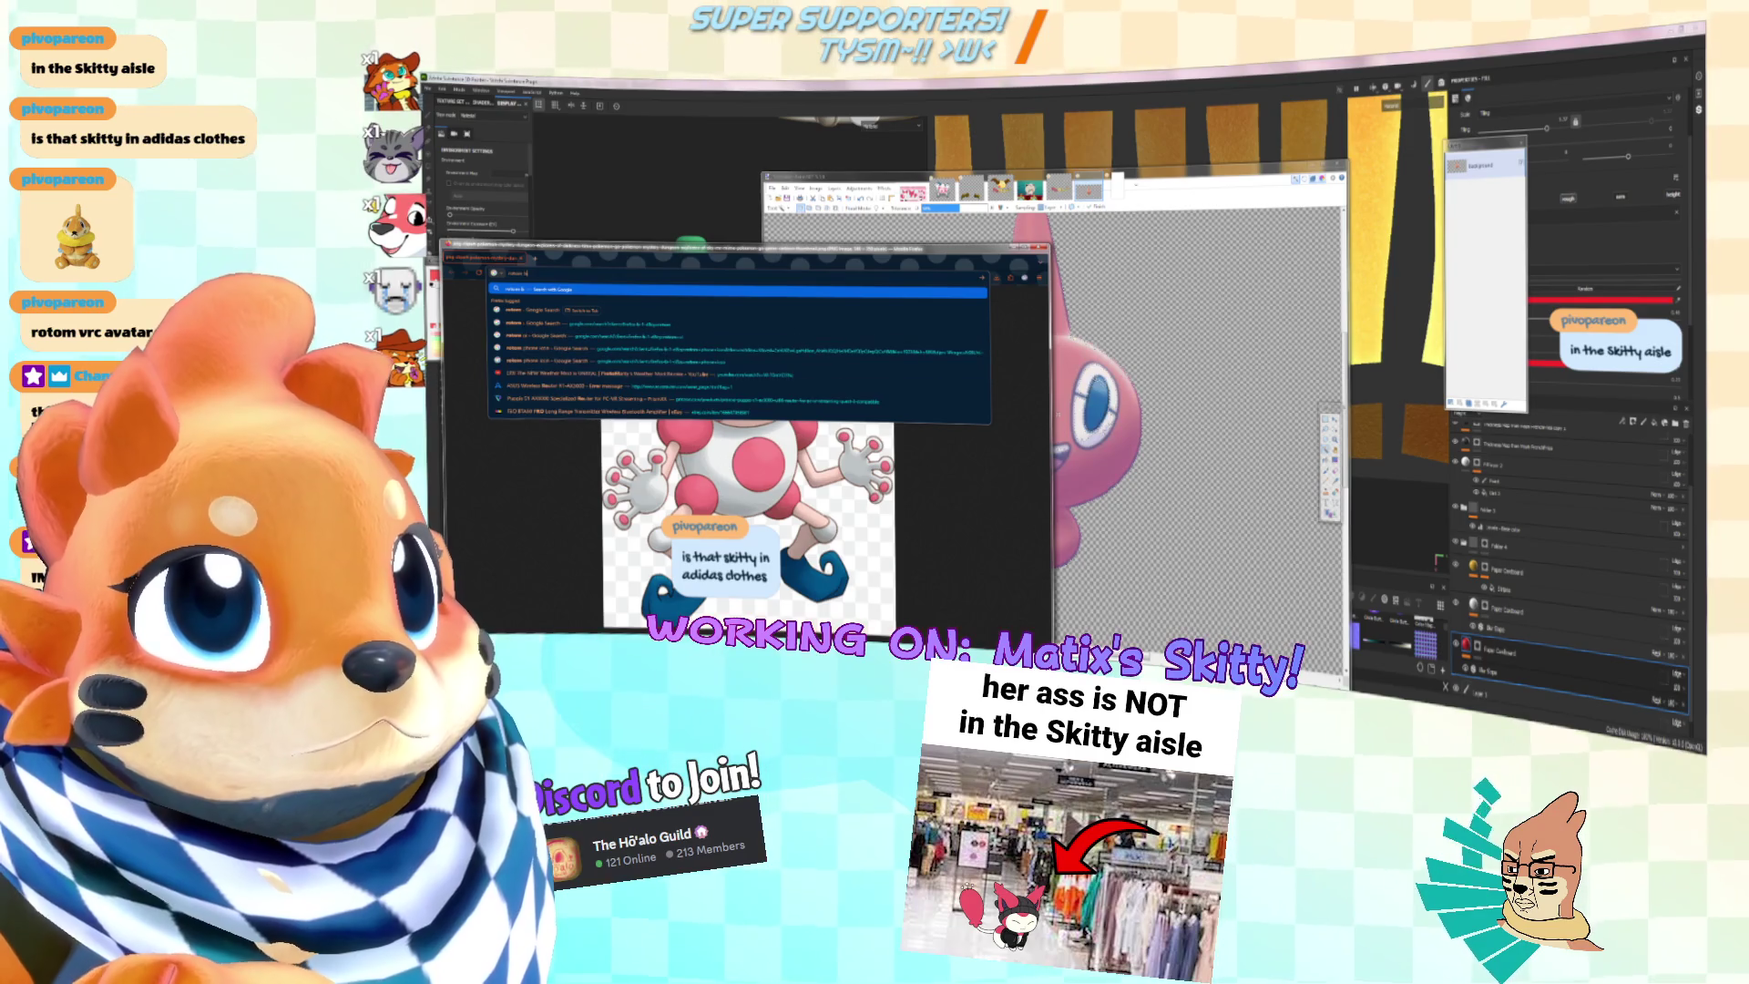
Step: Correct and run the Rotom search, then show only image results
{"action": "key", "text": "BackSpace"}
{"action": "key", "text": "BackSpace"}
{"action": "type", "text": "c"}
{"action": "key", "text": "Return"}
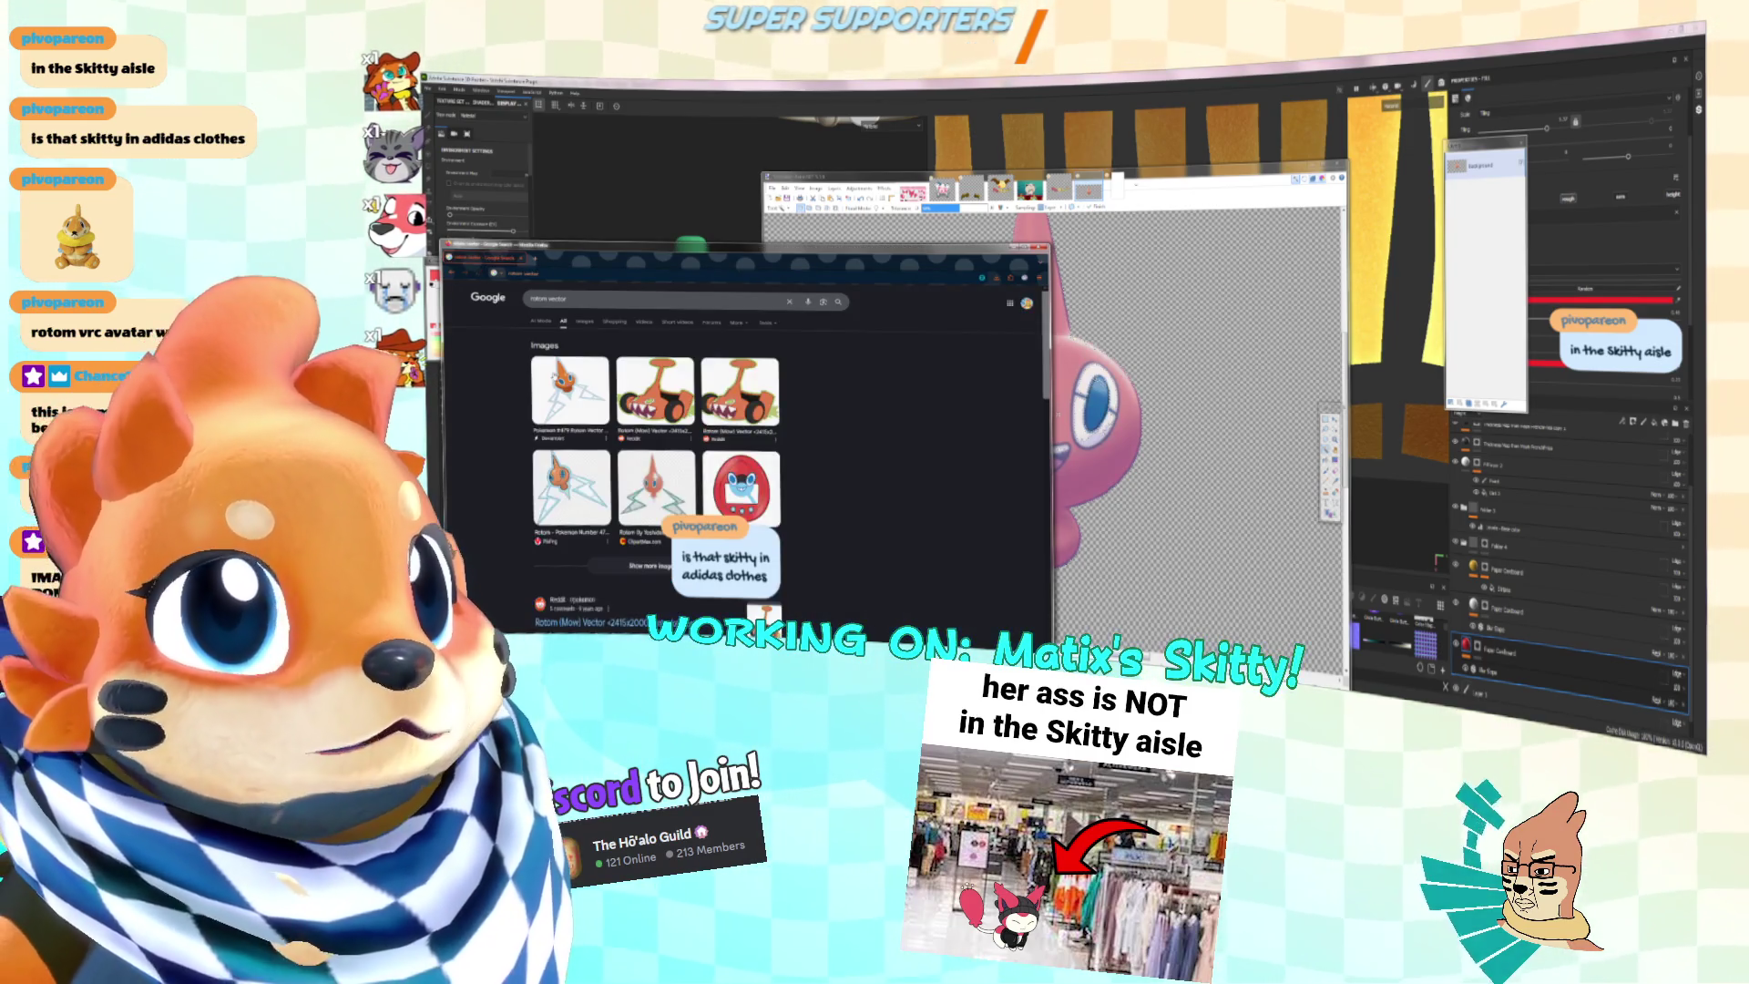
{"action": "left_click", "coordinate": [586, 323]}
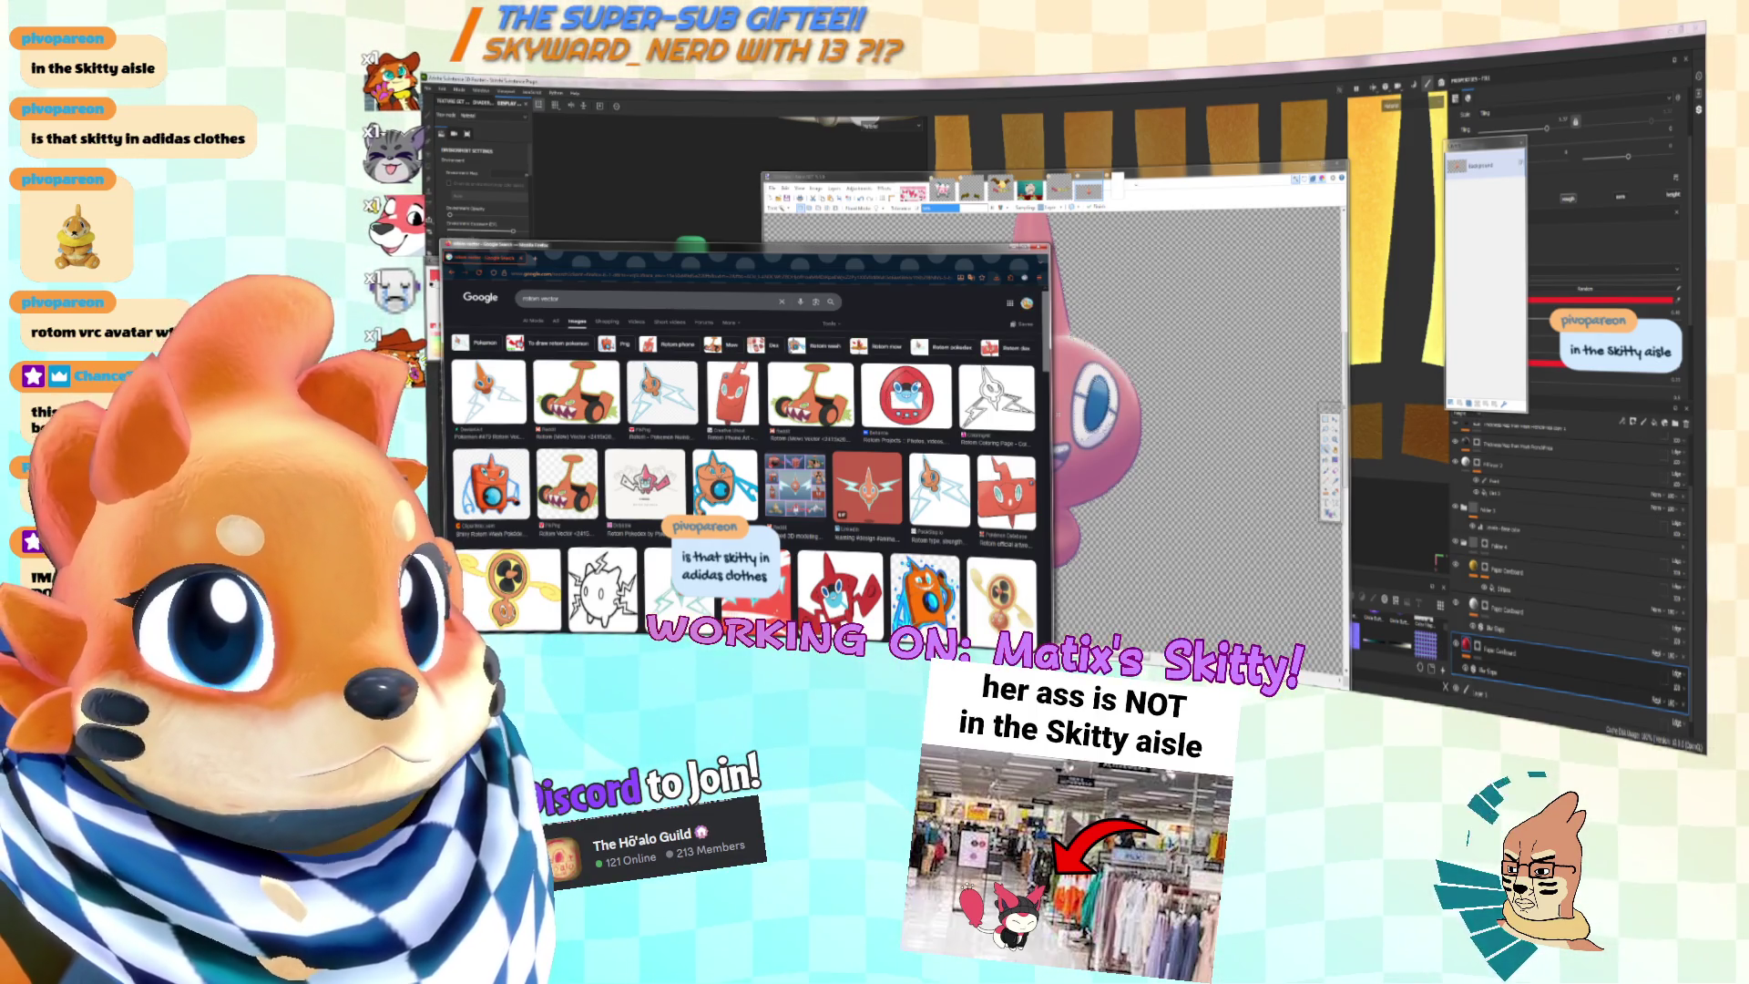
Step: Preview candidate pictures: Shiny Rotom Wash, Rotom Phone Art, red winged Rotom, Pikawolfe's Rotom Pokedex
{"action": "left_click", "coordinate": [724, 483]}
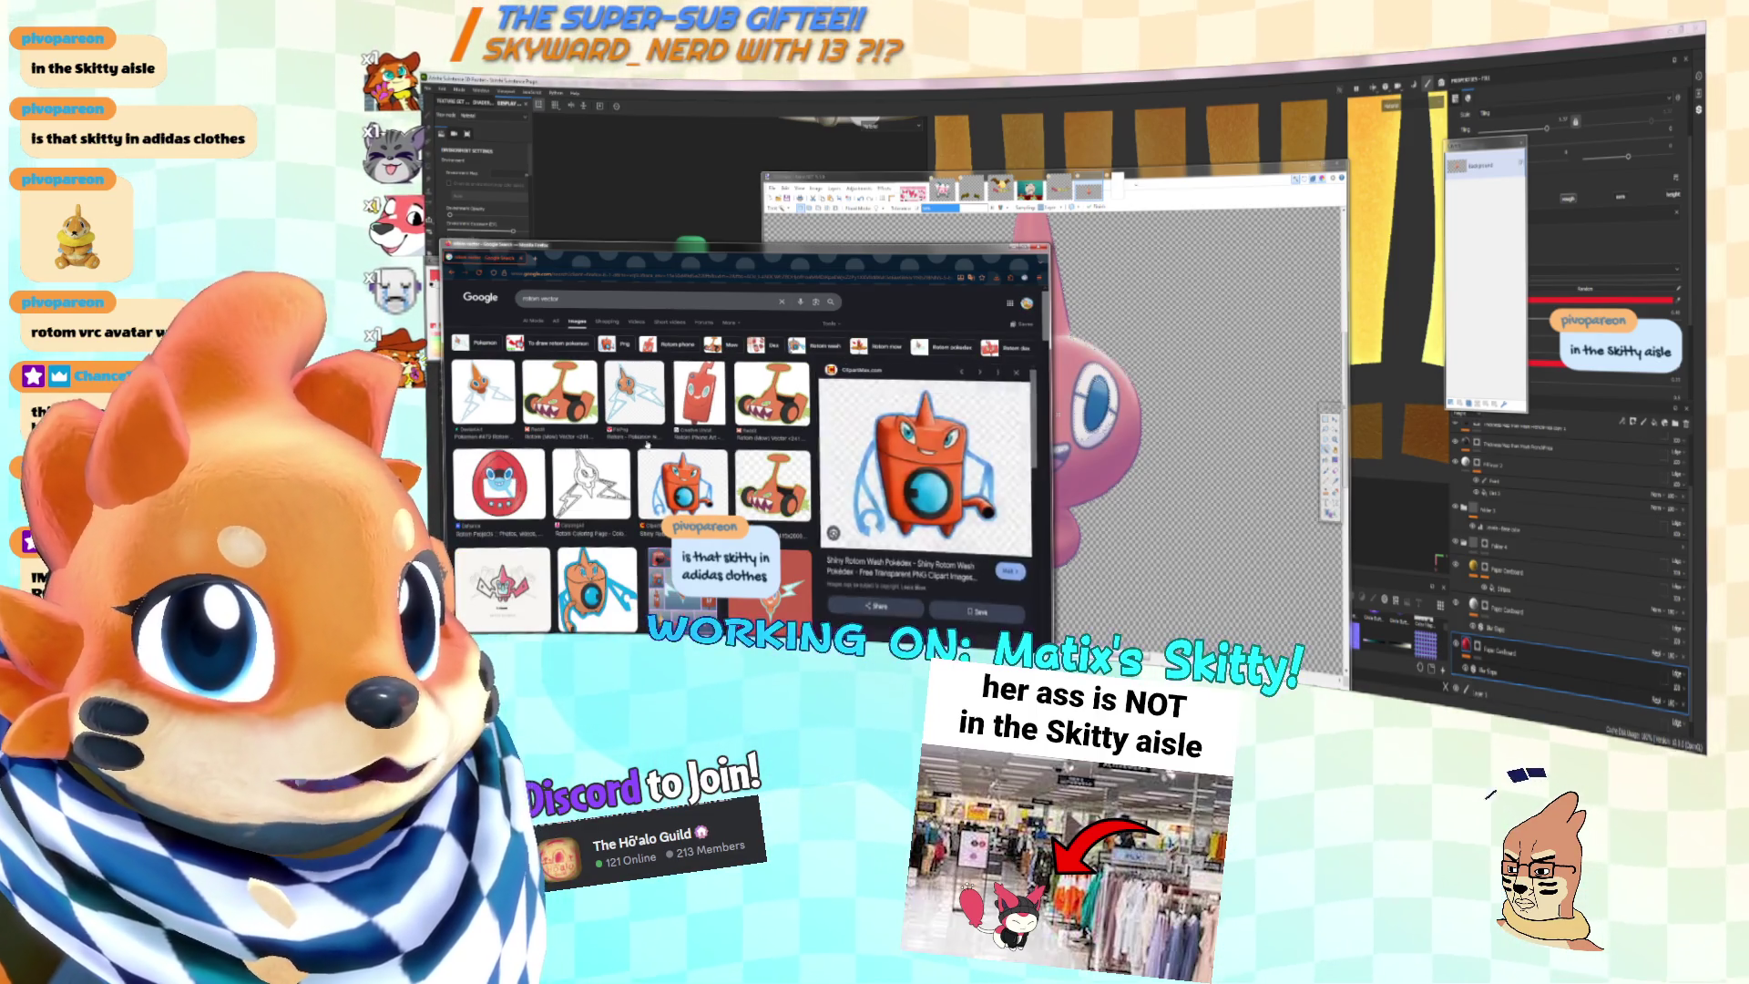
{"action": "left_click_drag", "start_coordinate": [903, 258], "coordinate": [1042, 220]}
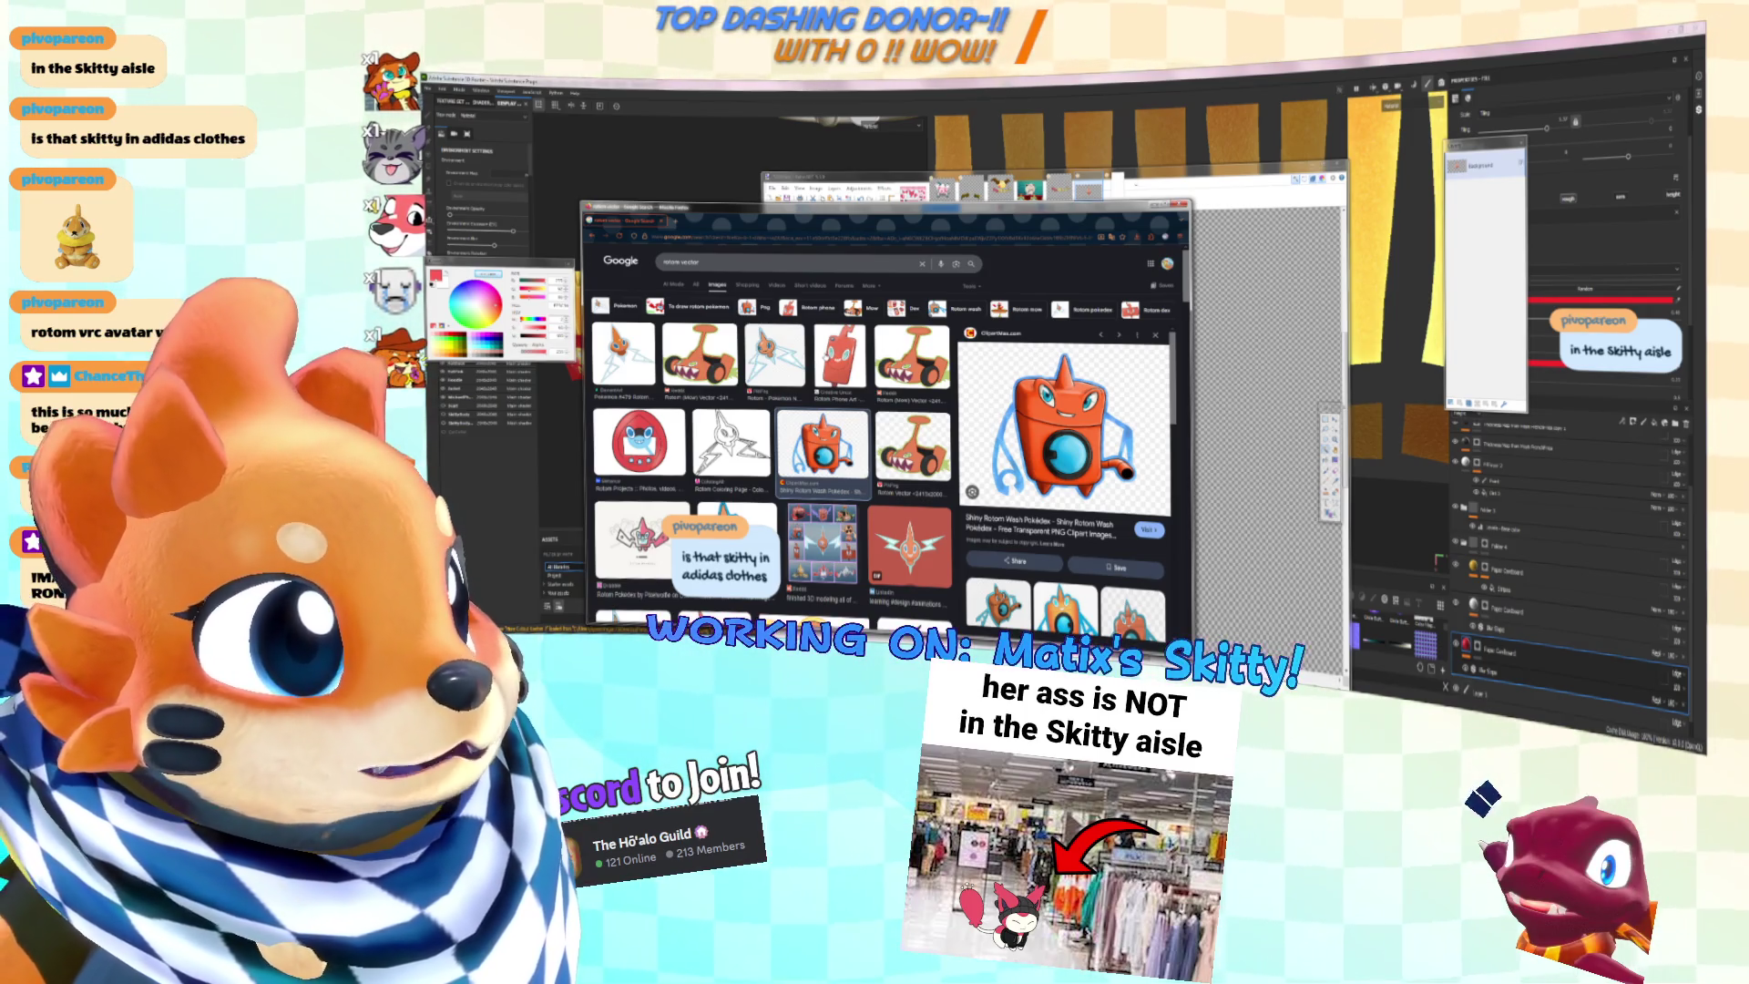
{"action": "left_click", "coordinate": [839, 359]}
{"action": "scroll", "coordinate": [883, 437], "scroll_direction": "down", "scroll_amount": 3}
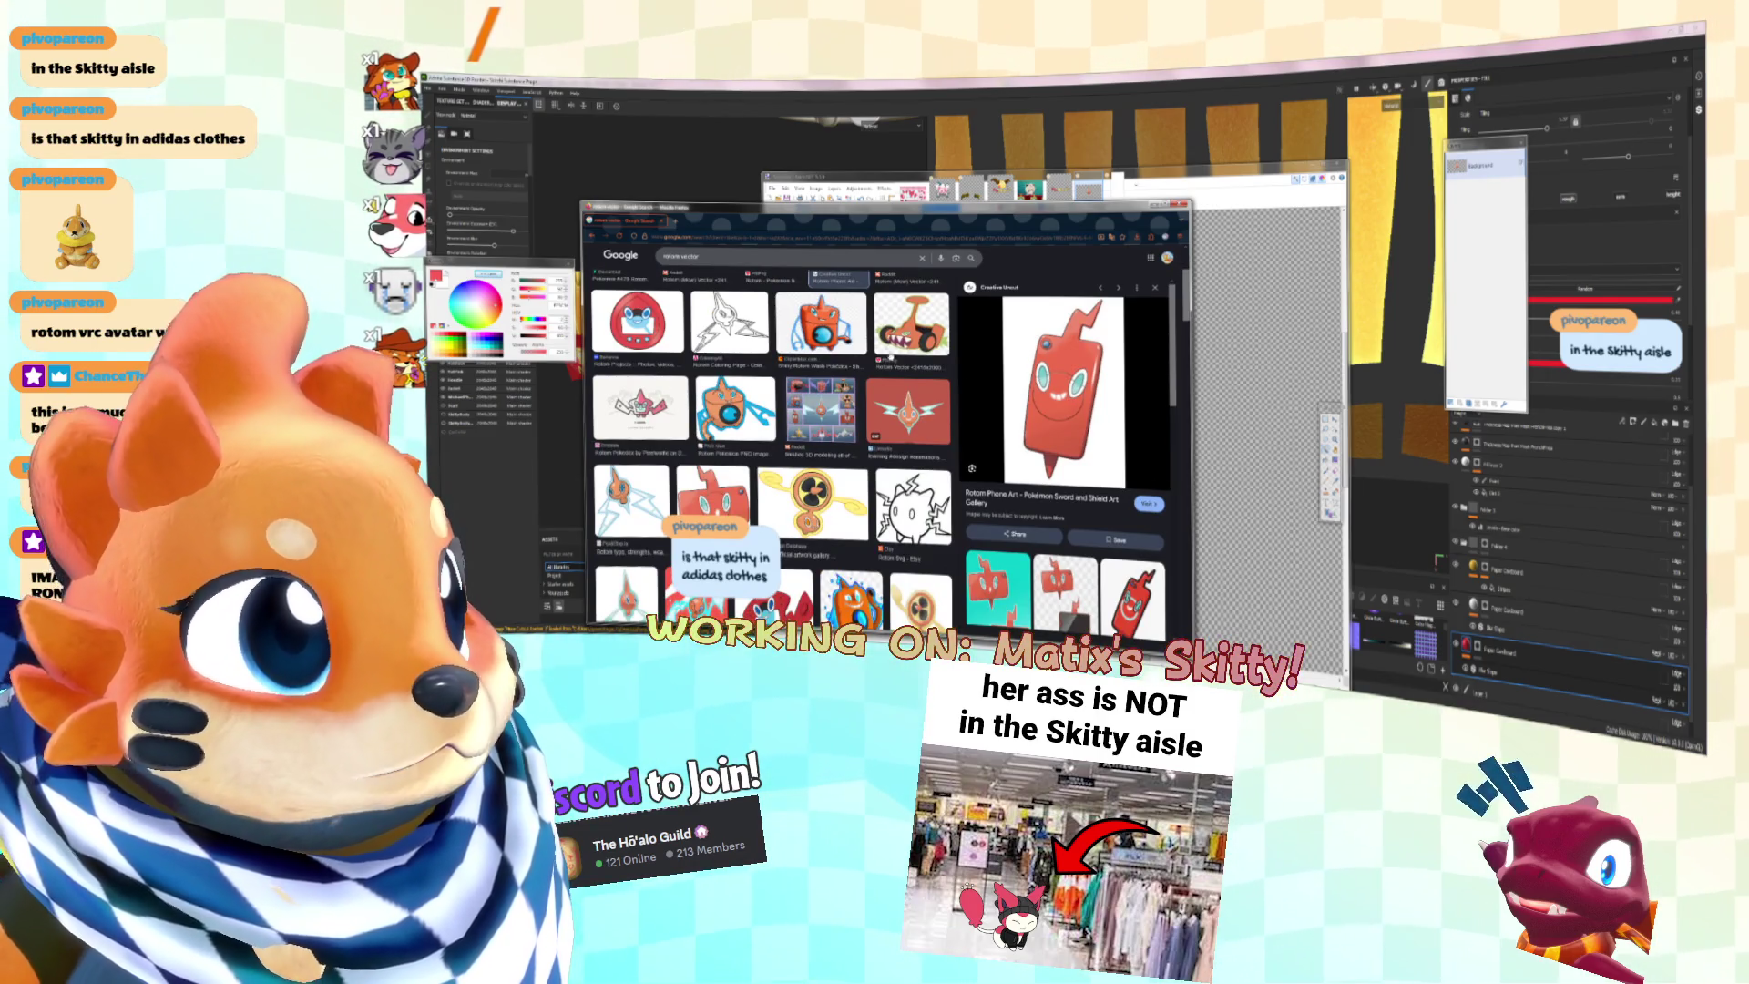
{"action": "left_click", "coordinate": [923, 433]}
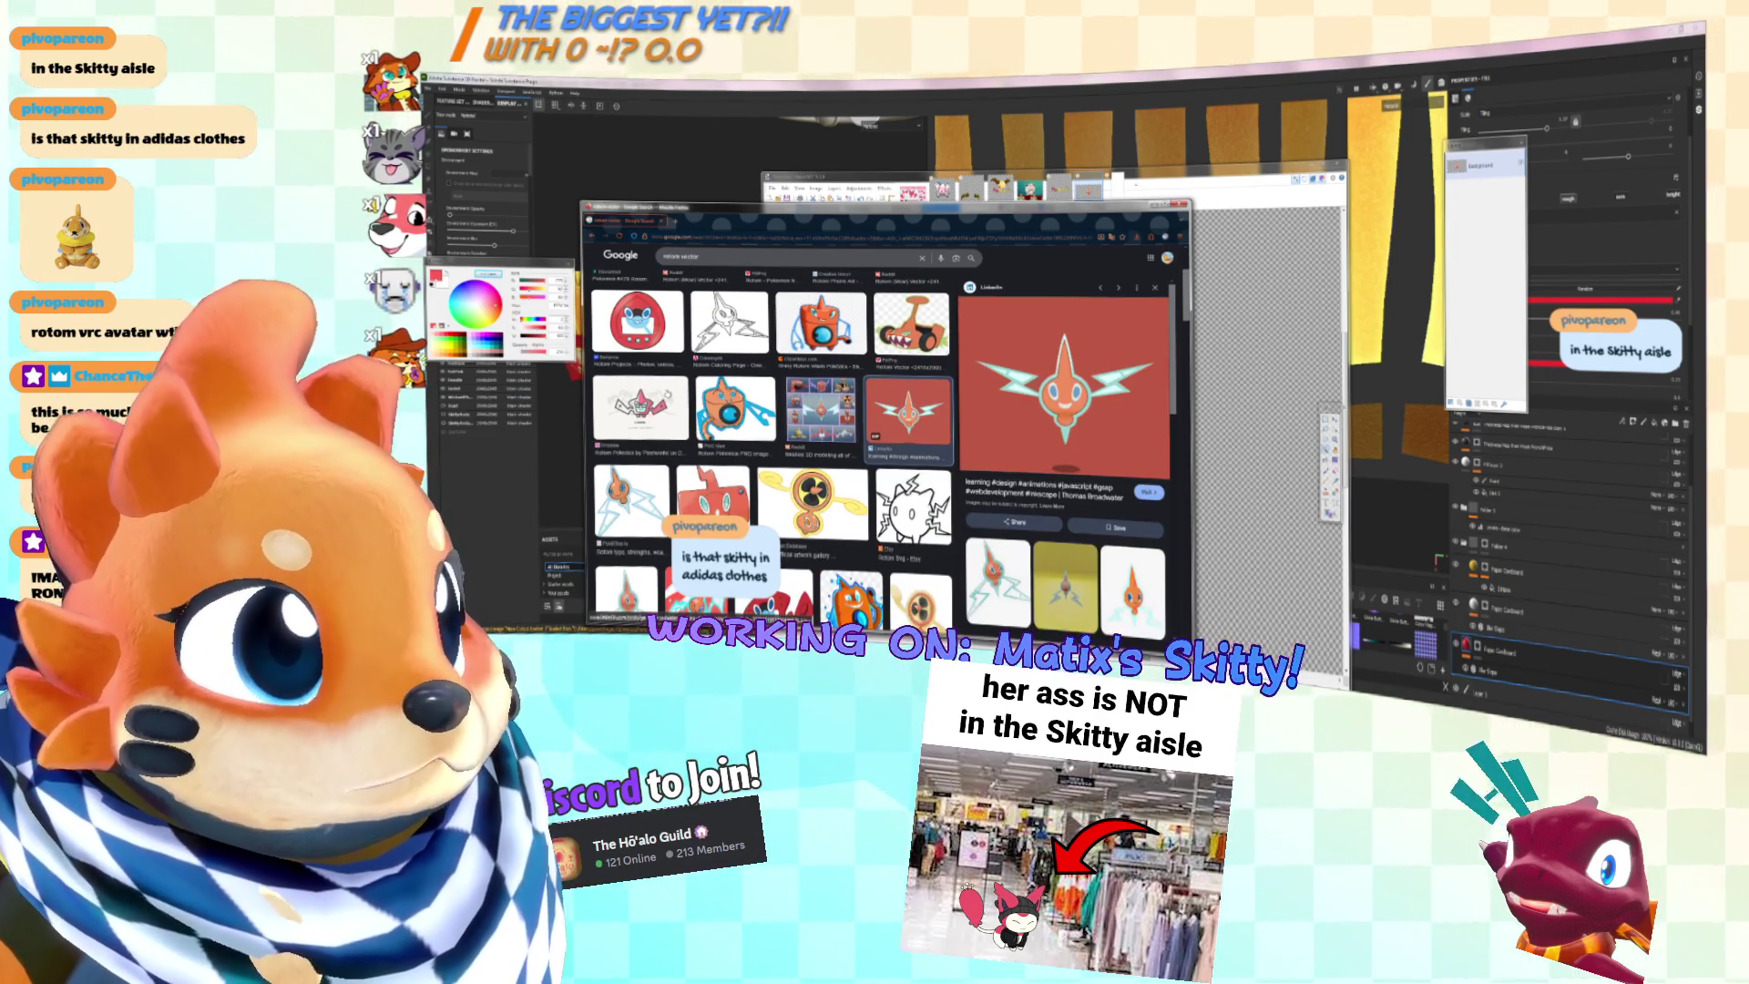
{"action": "left_click", "coordinate": [640, 406]}
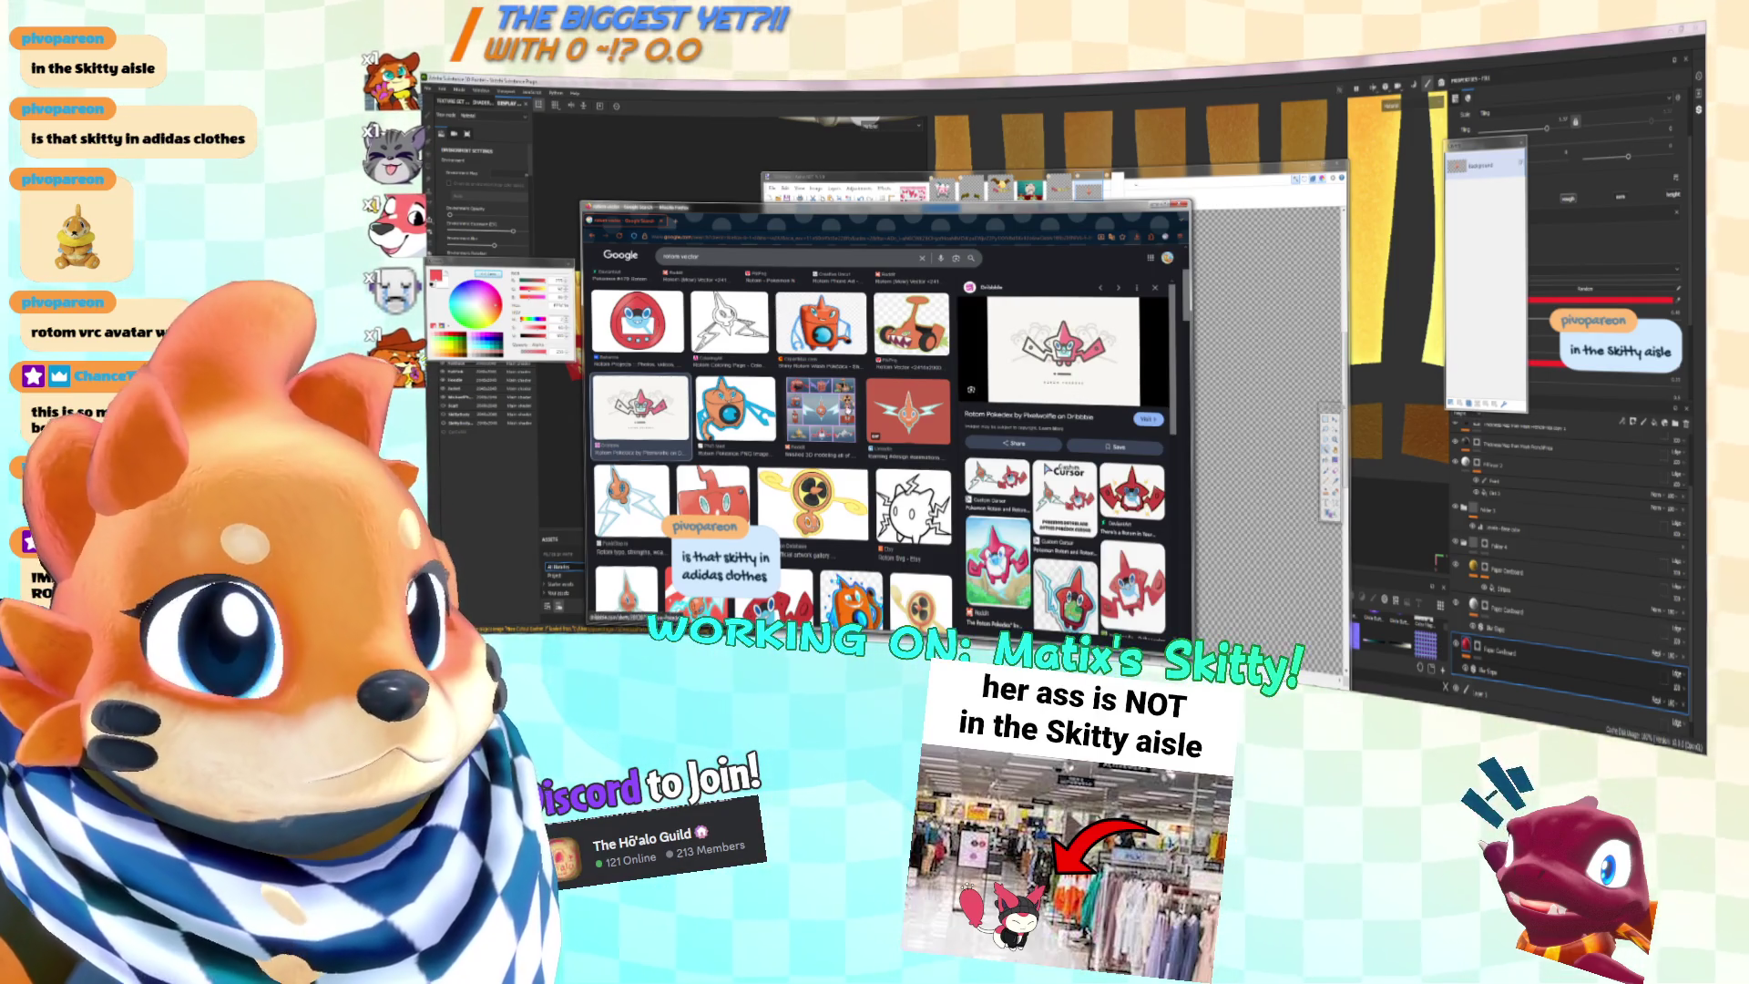
{"action": "scroll", "coordinate": [888, 398], "scroll_direction": "down", "scroll_amount": 4}
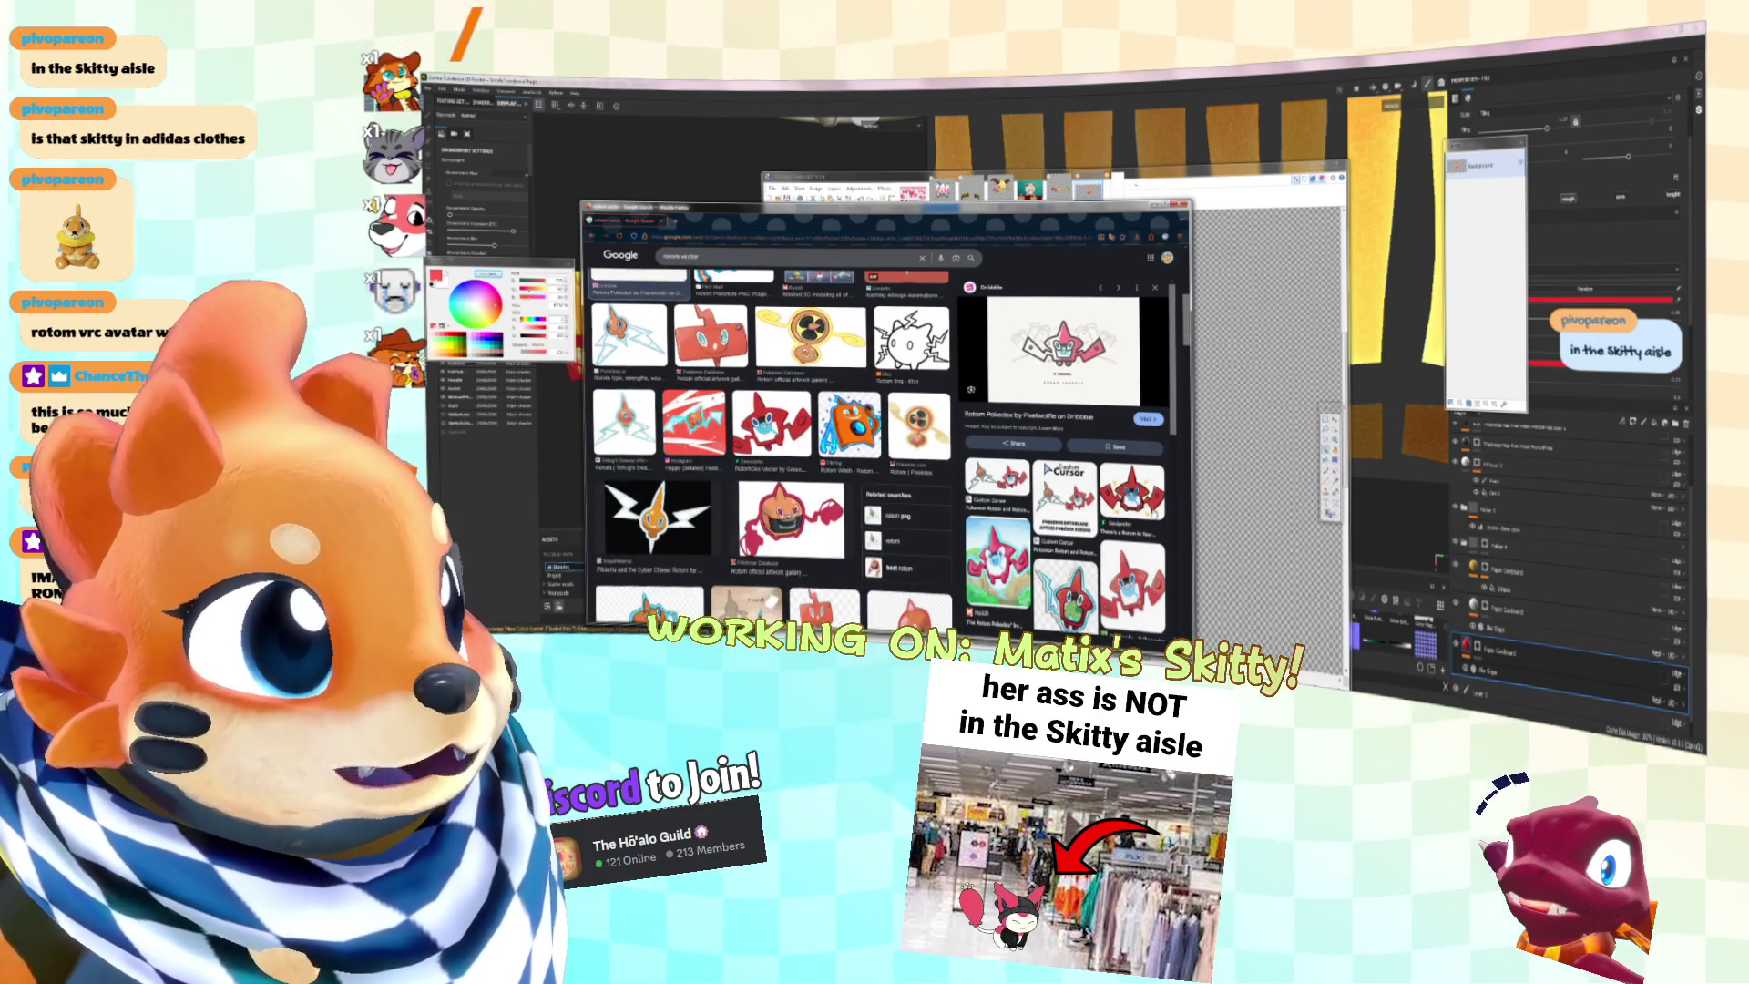
{"action": "scroll", "coordinate": [920, 442], "scroll_direction": "down", "scroll_amount": 2}
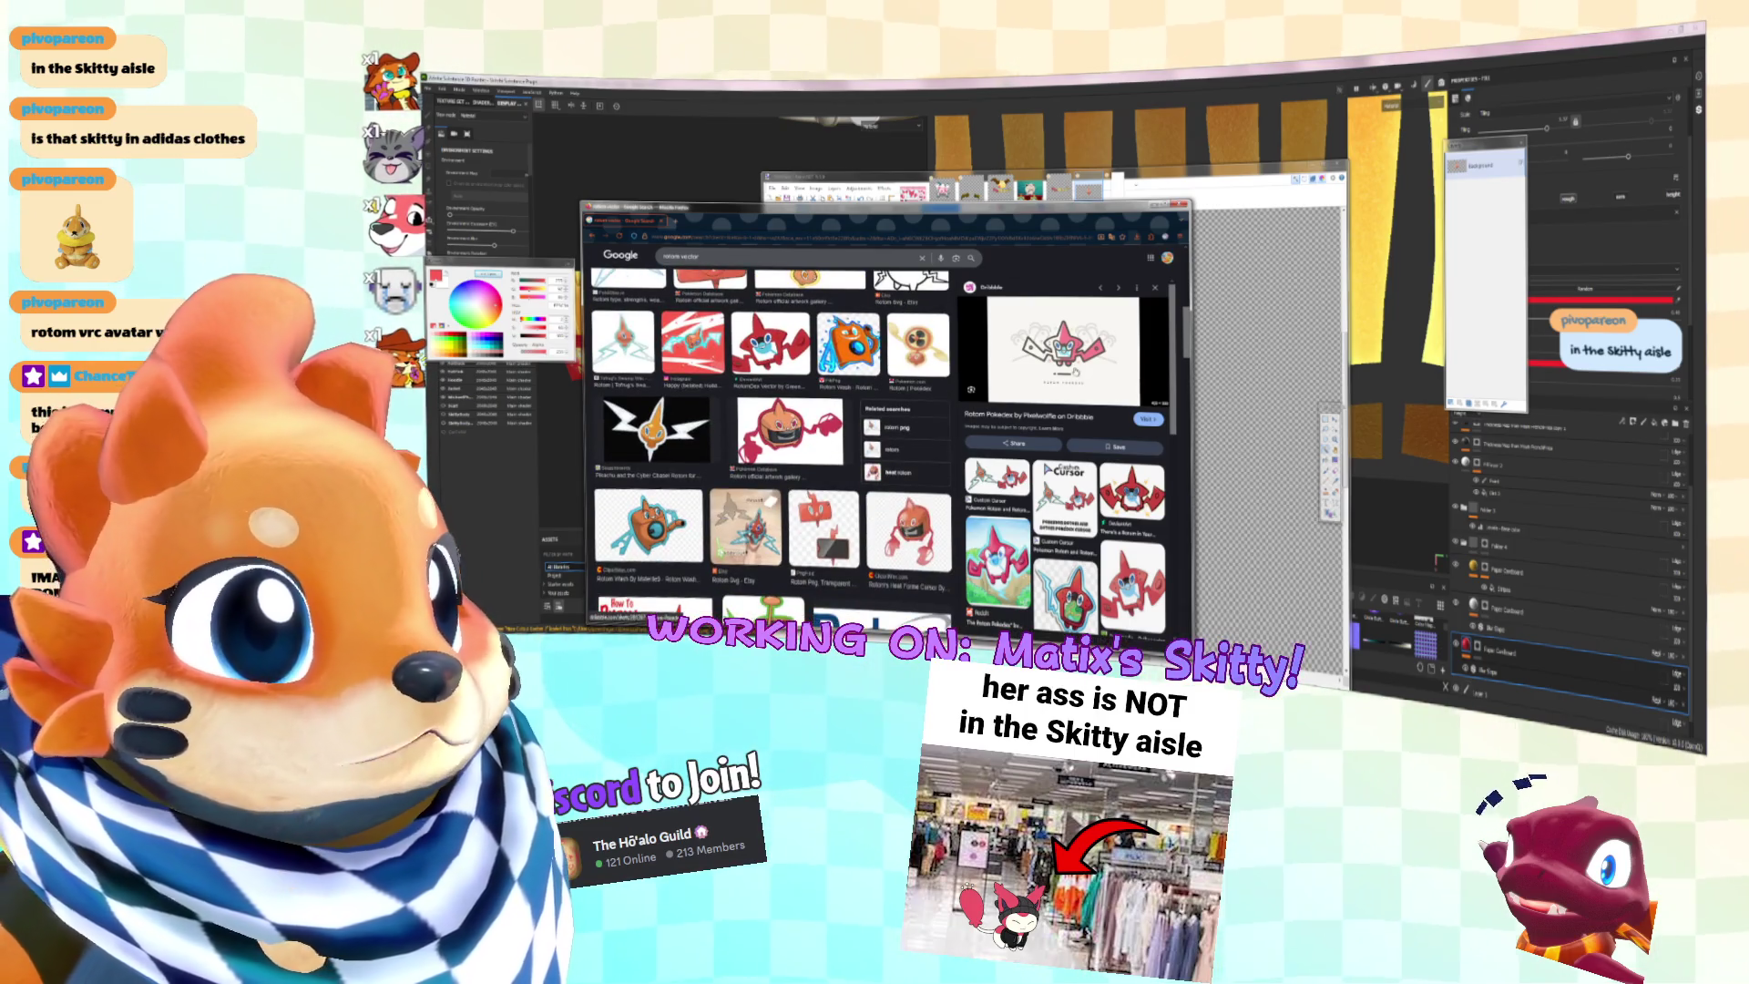
{"action": "scroll", "coordinate": [874, 447], "scroll_direction": "up", "scroll_amount": 4}
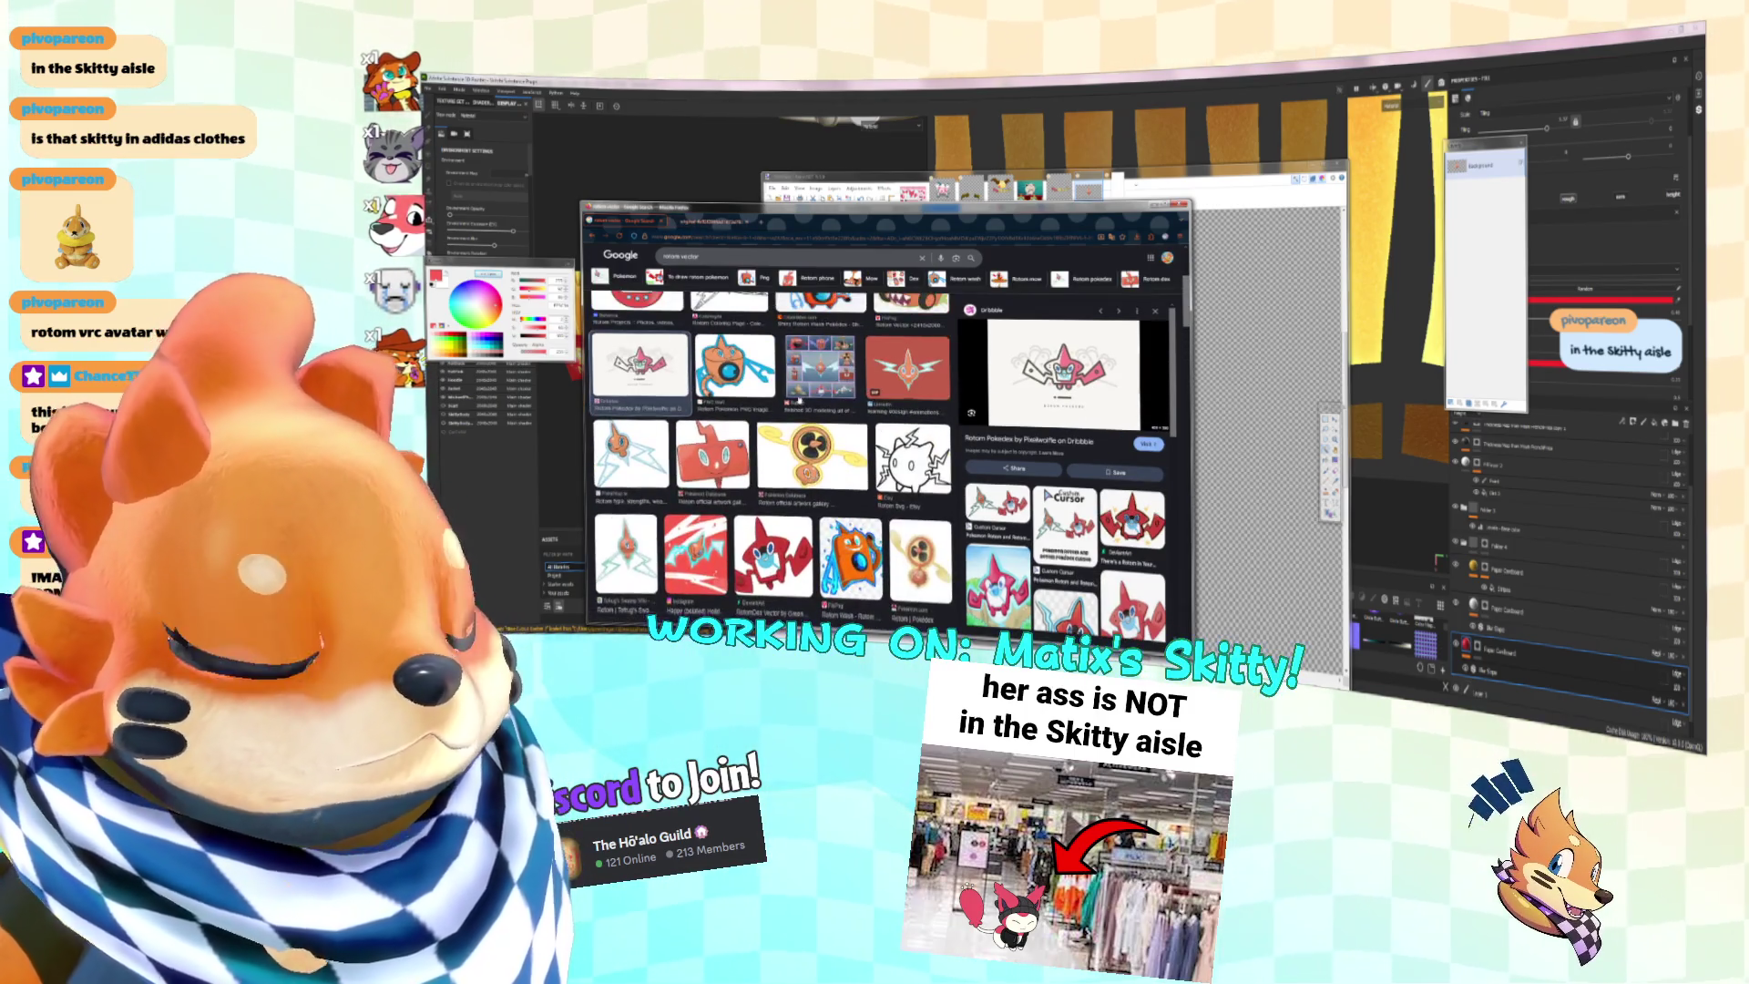
{"action": "scroll", "coordinate": [944, 506], "scroll_direction": "up", "scroll_amount": 3}
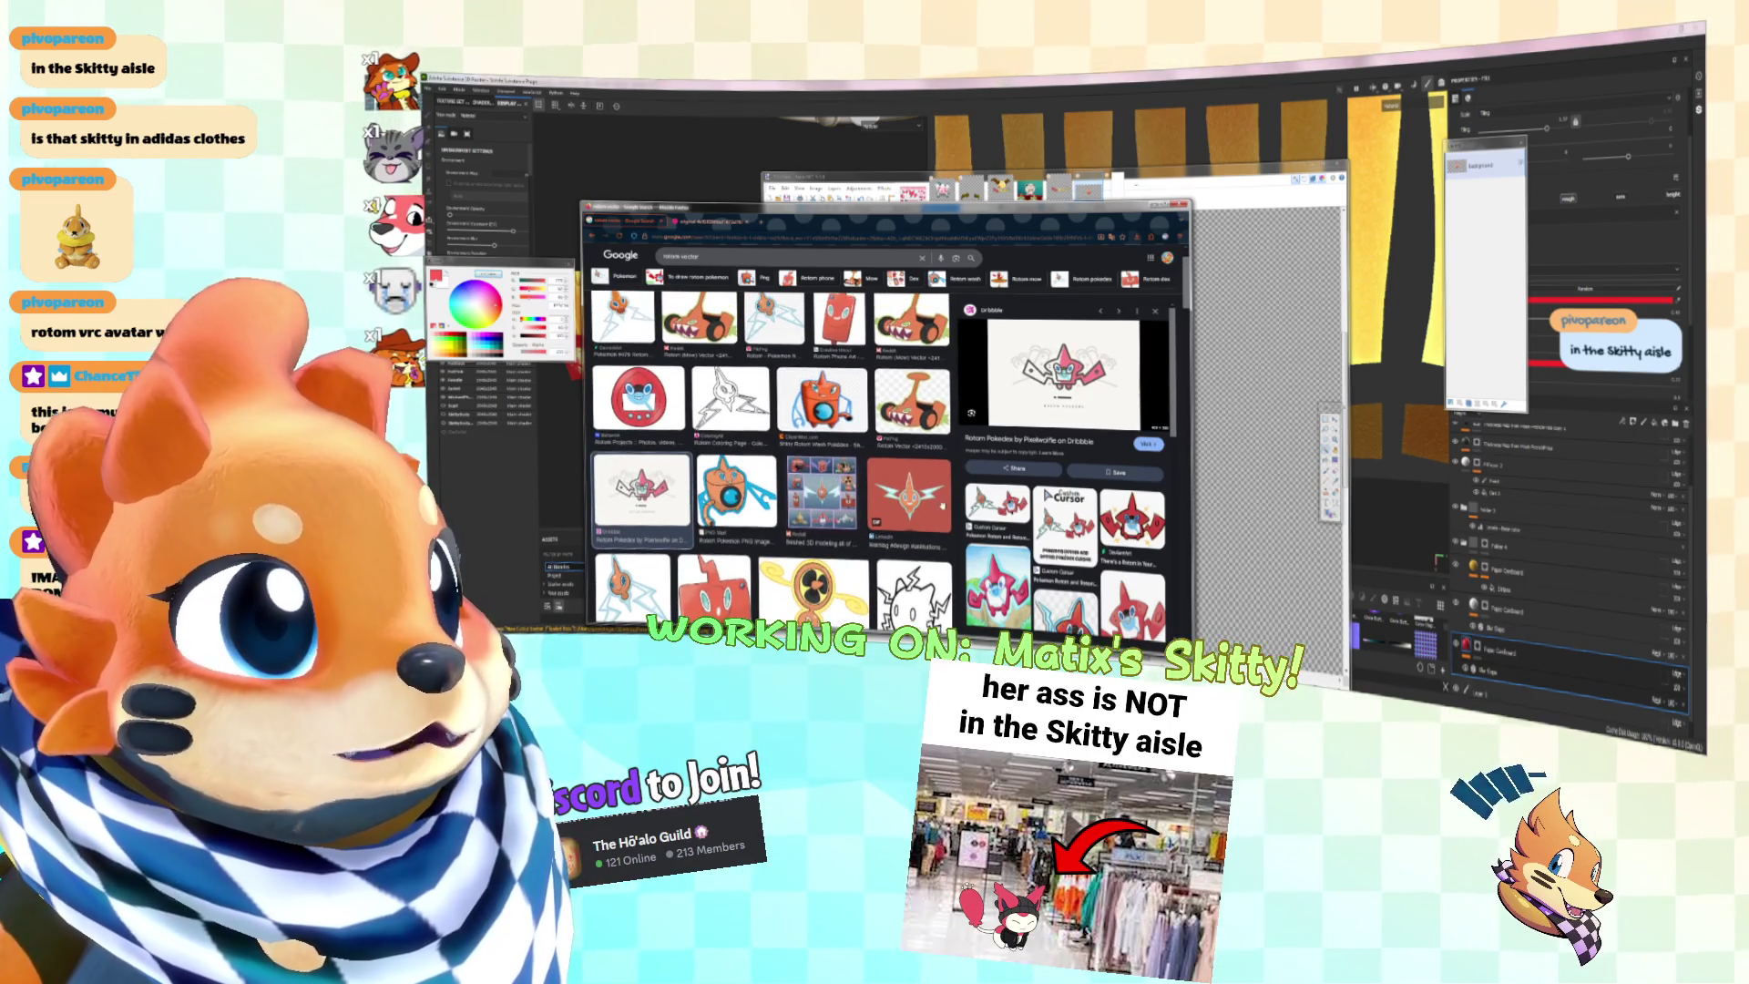
Step: Preview the red Rotom image and browse further down the results
{"action": "left_click", "coordinate": [944, 507]}
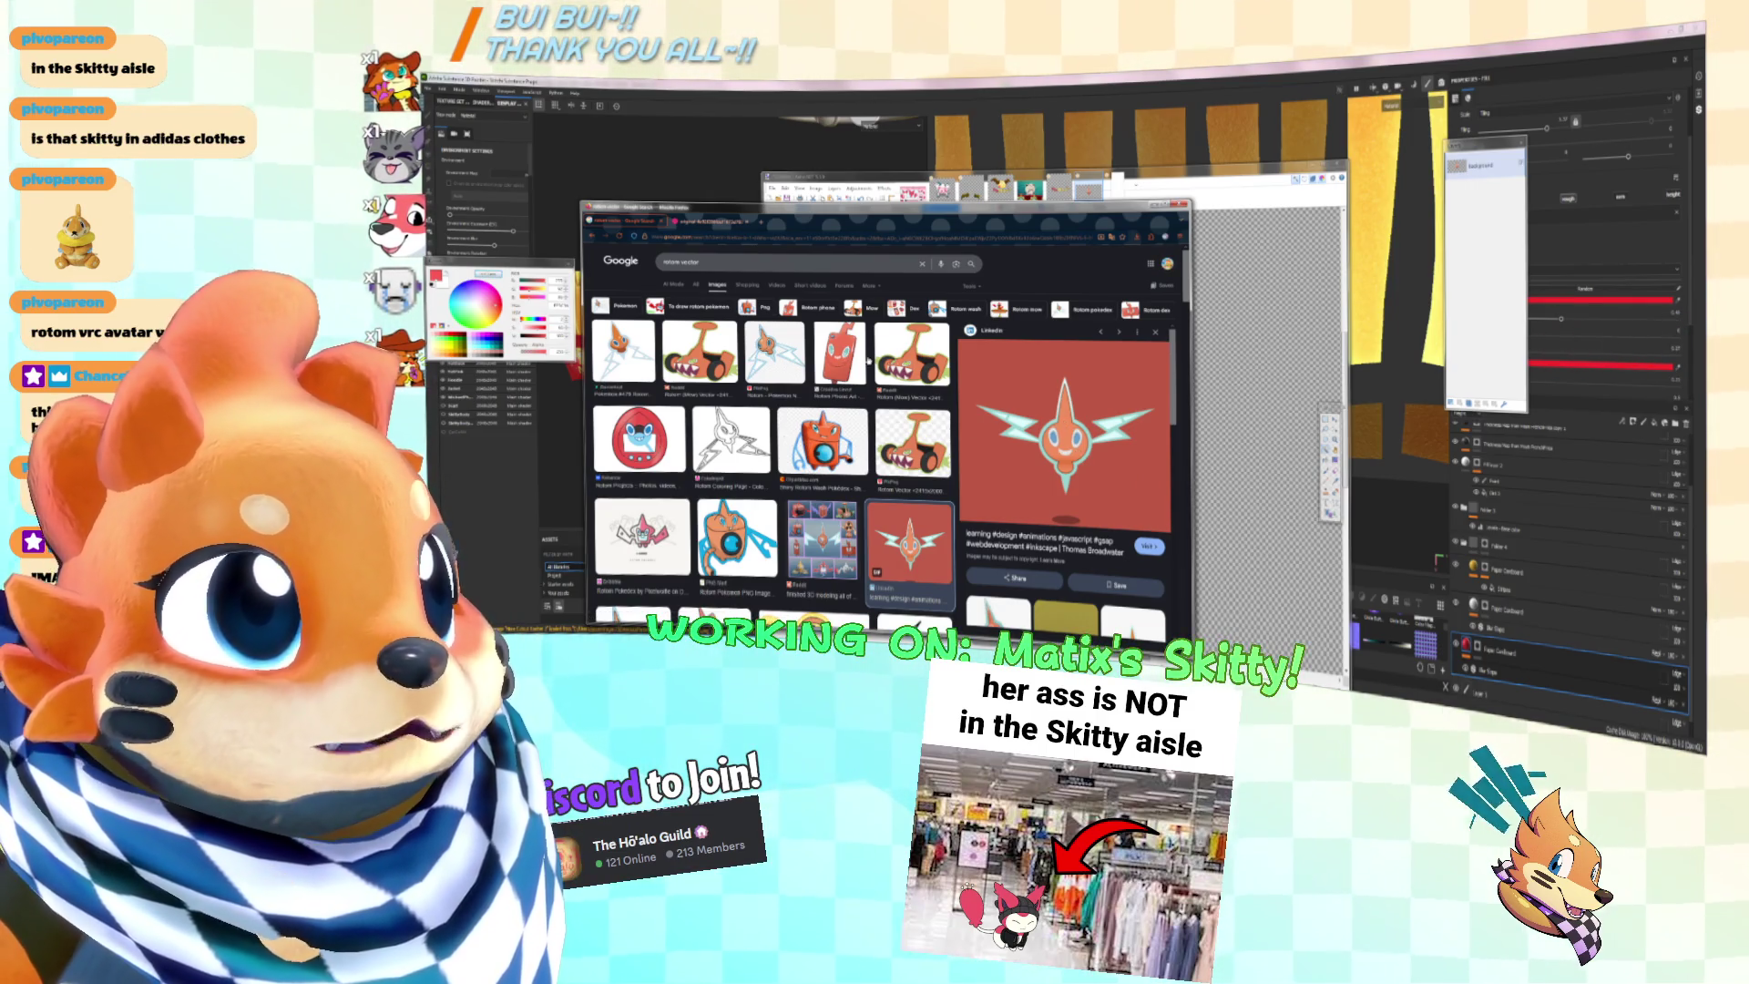
{"action": "scroll", "coordinate": [642, 358], "scroll_direction": "down", "scroll_amount": 3}
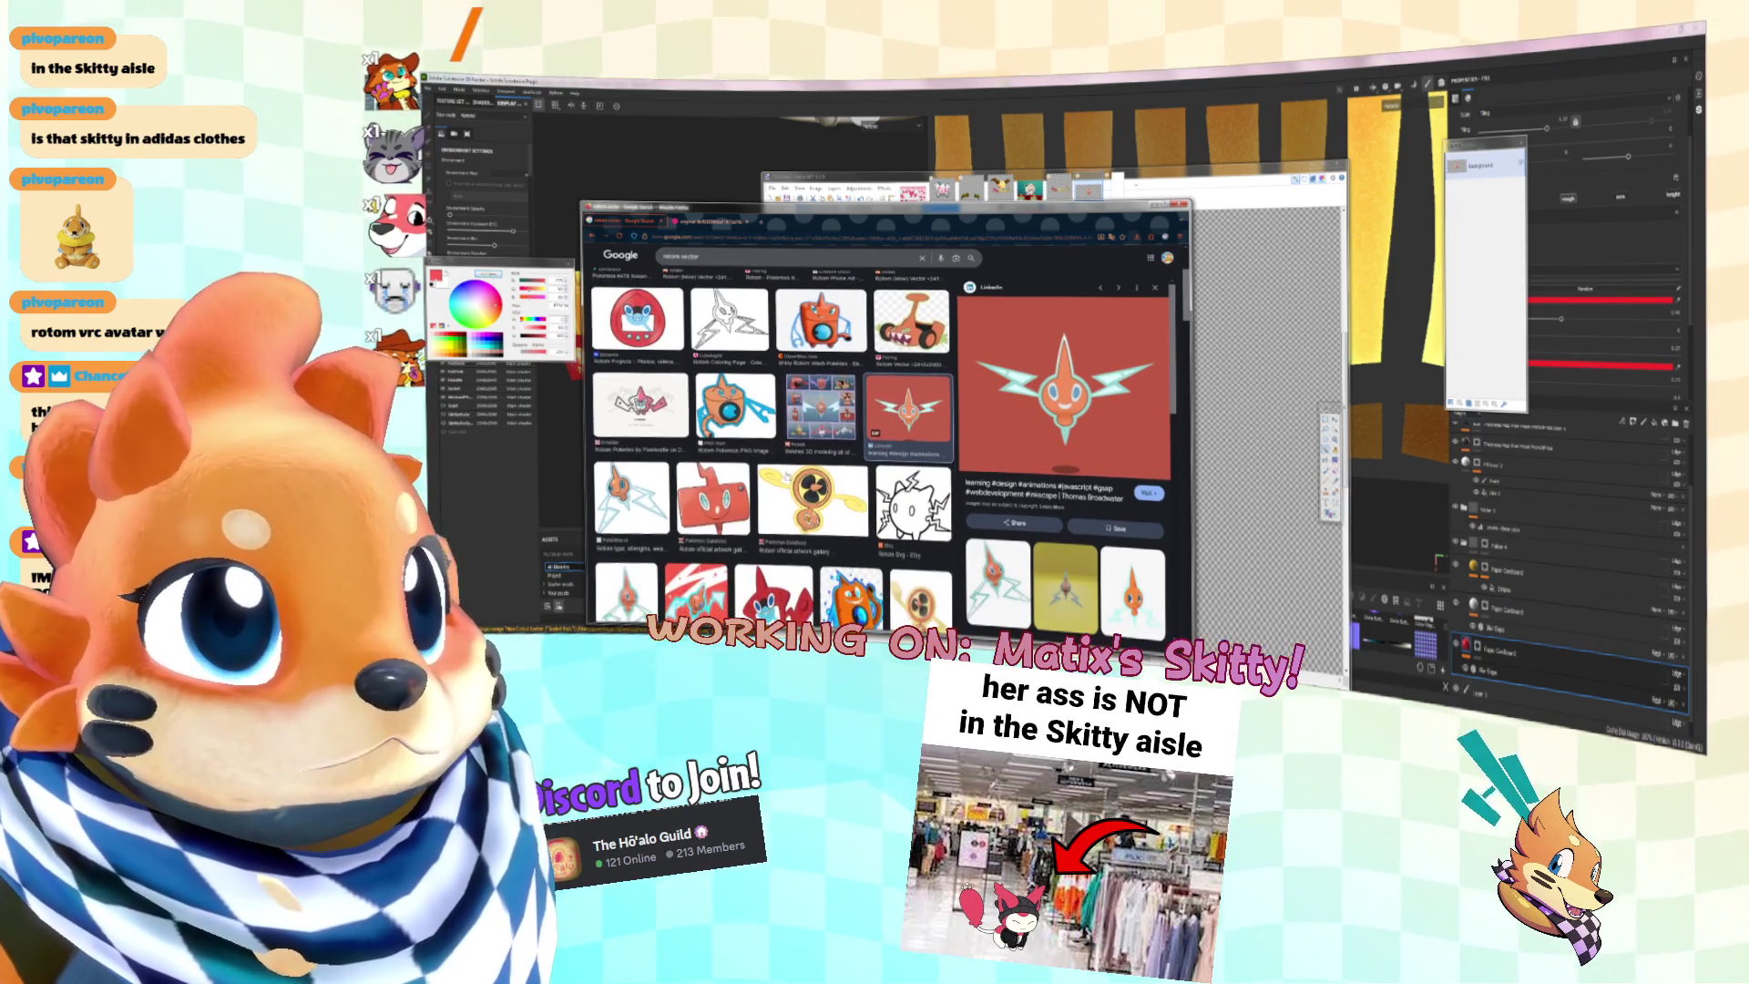
{"action": "scroll", "coordinate": [852, 481], "scroll_direction": "down", "scroll_amount": 3}
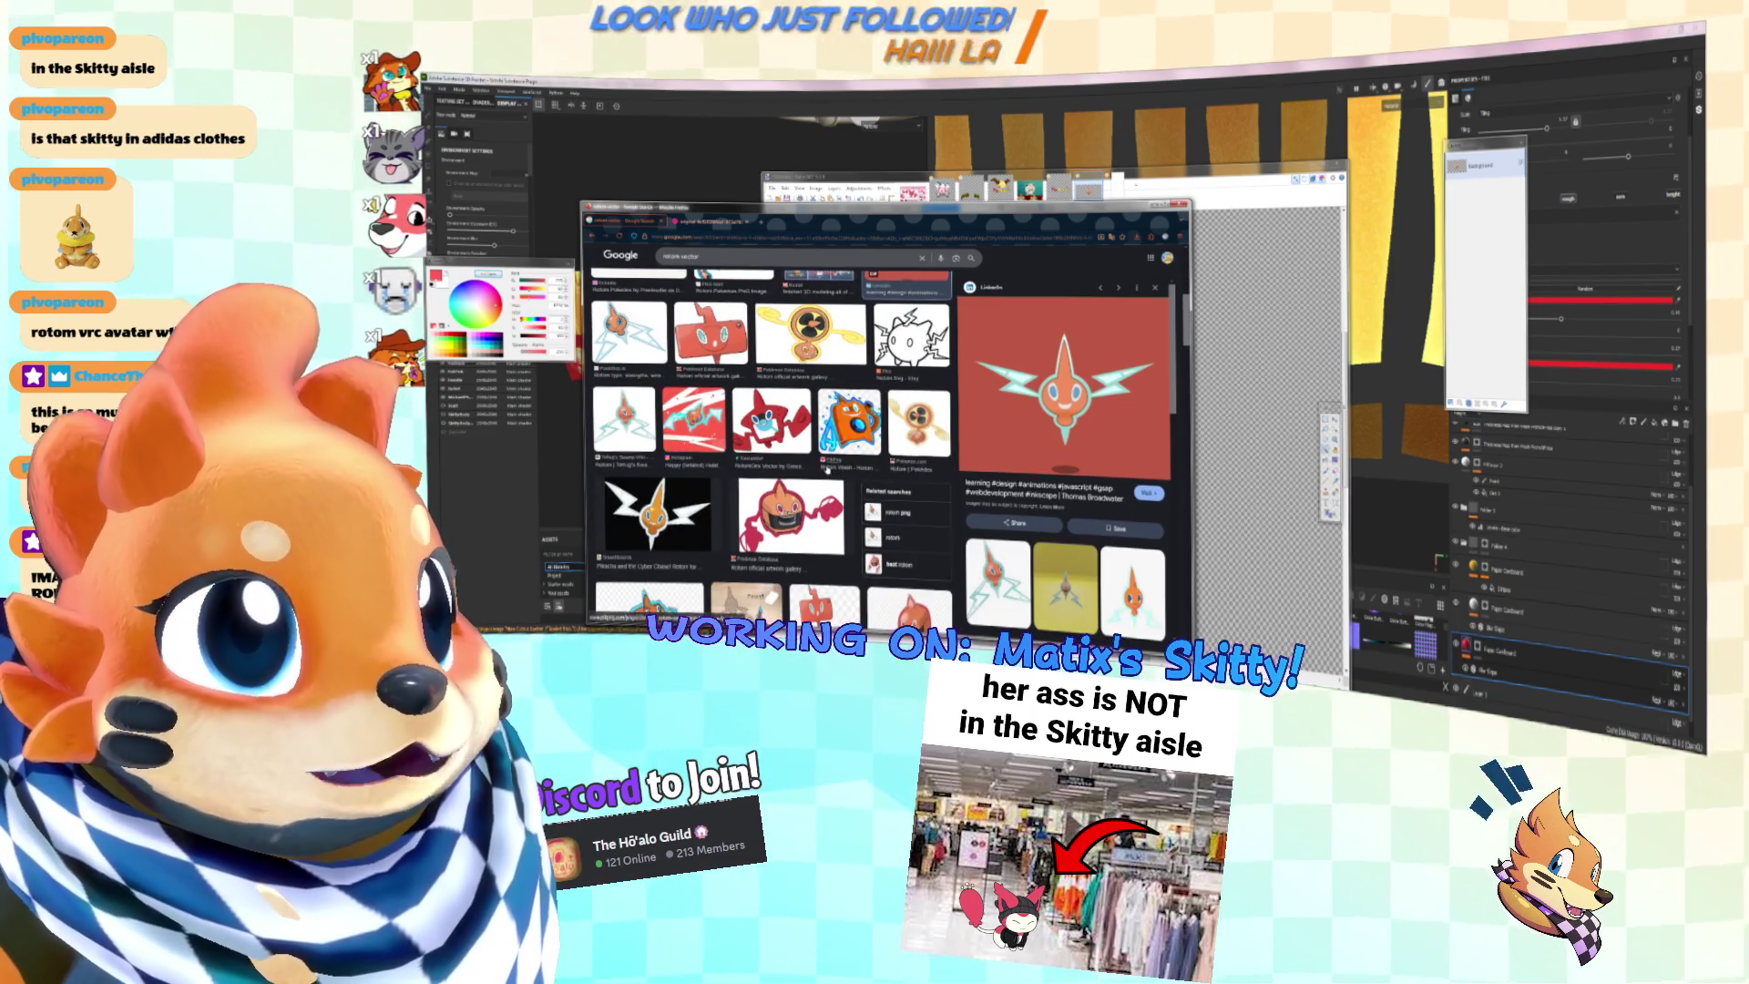
{"action": "scroll", "coordinate": [828, 470], "scroll_direction": "down", "scroll_amount": 1}
{"action": "scroll", "coordinate": [656, 447], "scroll_direction": "down", "scroll_amount": 1}
Step: Open the Rotom with lightning wings full size, copy it, and return to Paint.NET
{"action": "left_click", "coordinate": [656, 426]}
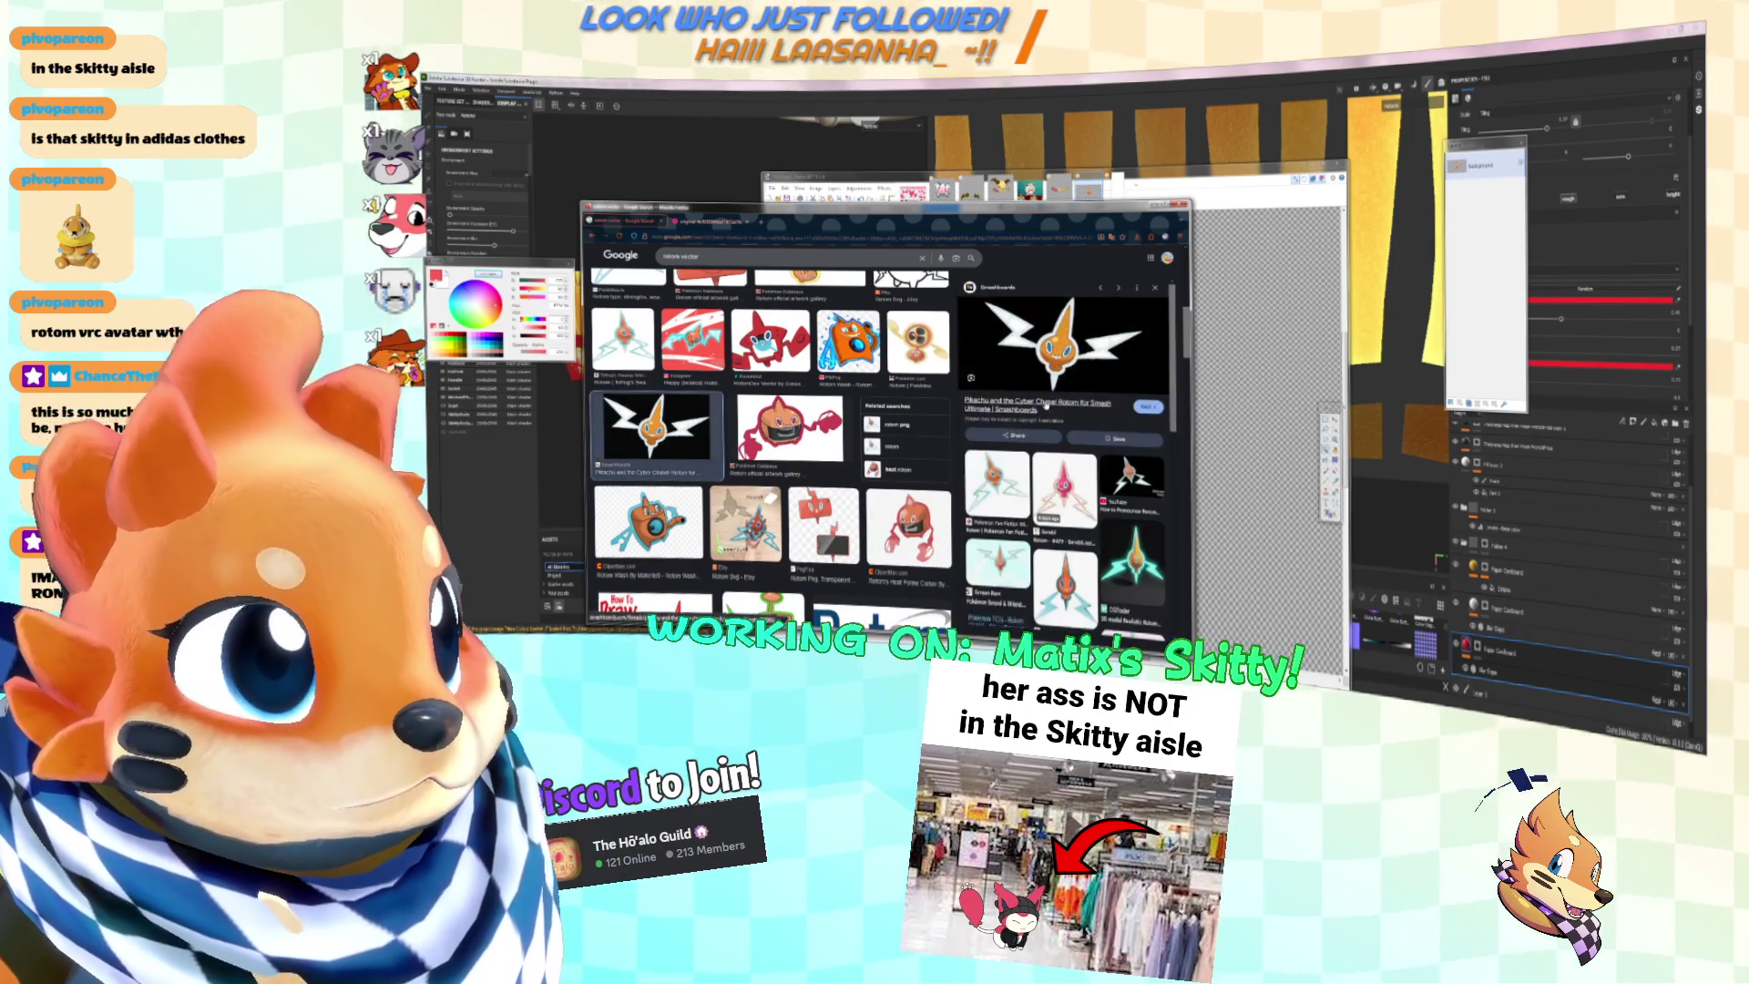
{"action": "right_click", "coordinate": [1071, 360]}
{"action": "left_click", "coordinate": [1107, 474]}
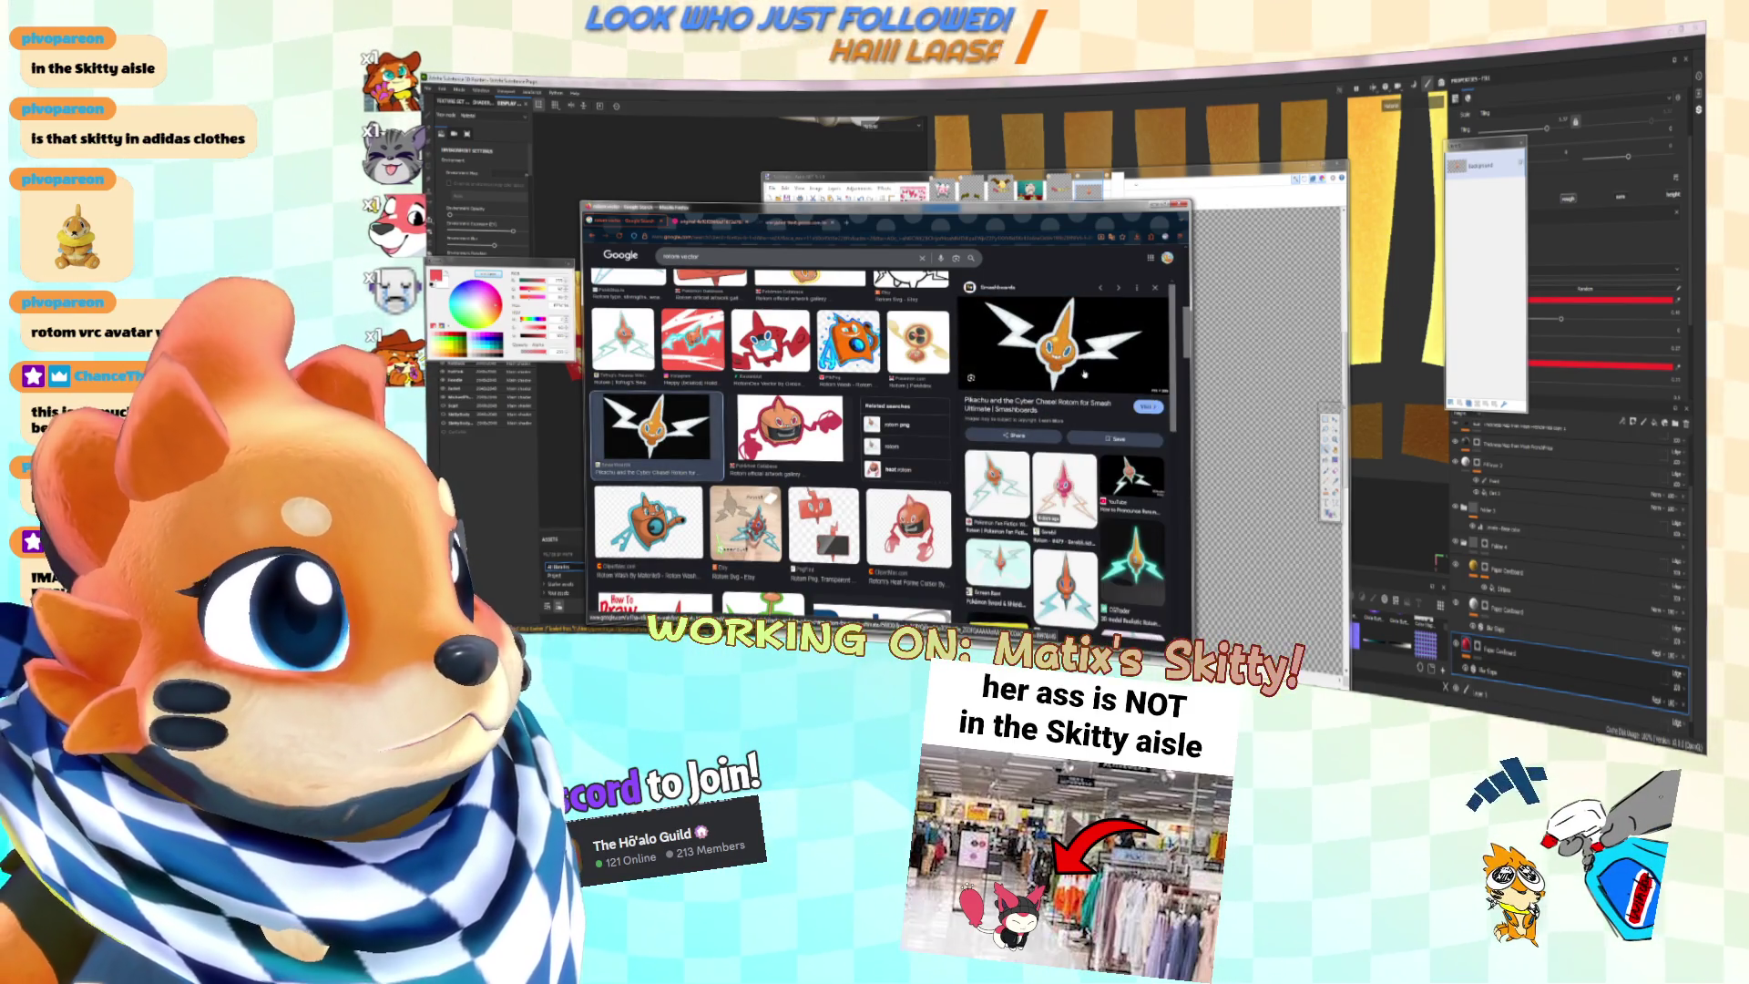
{"action": "left_click", "coordinate": [797, 222]}
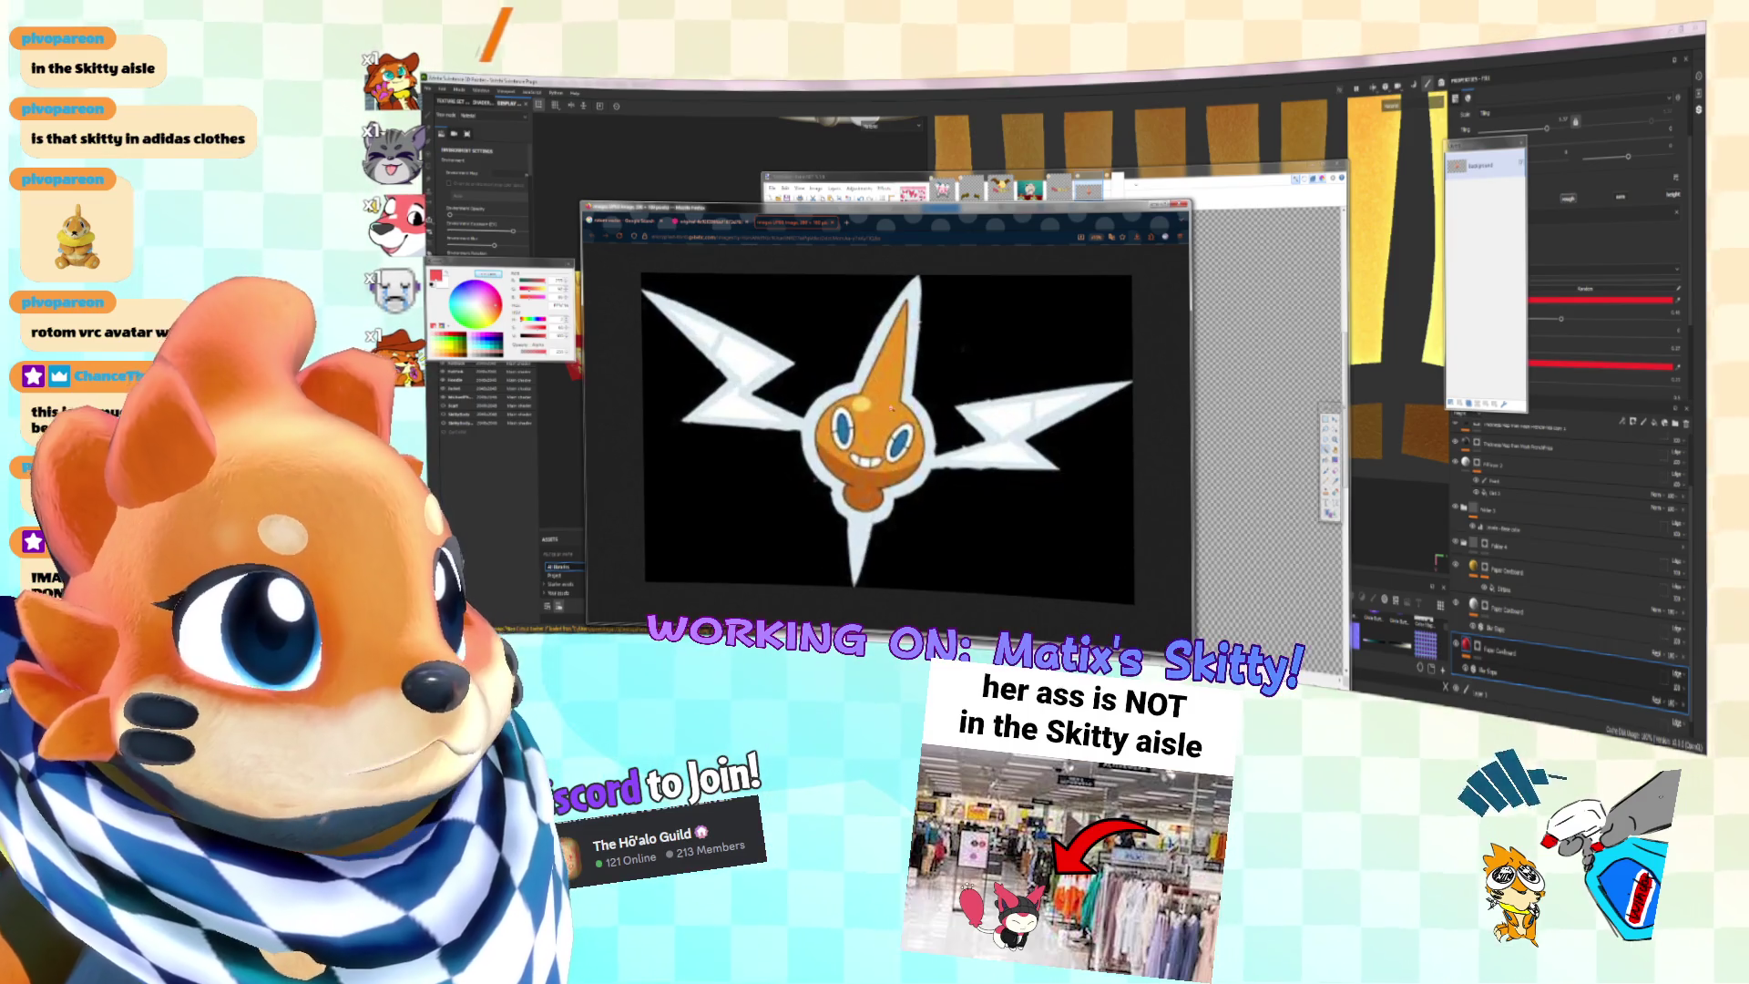
{"action": "right_click", "coordinate": [893, 412]}
{"action": "left_click", "coordinate": [920, 453]}
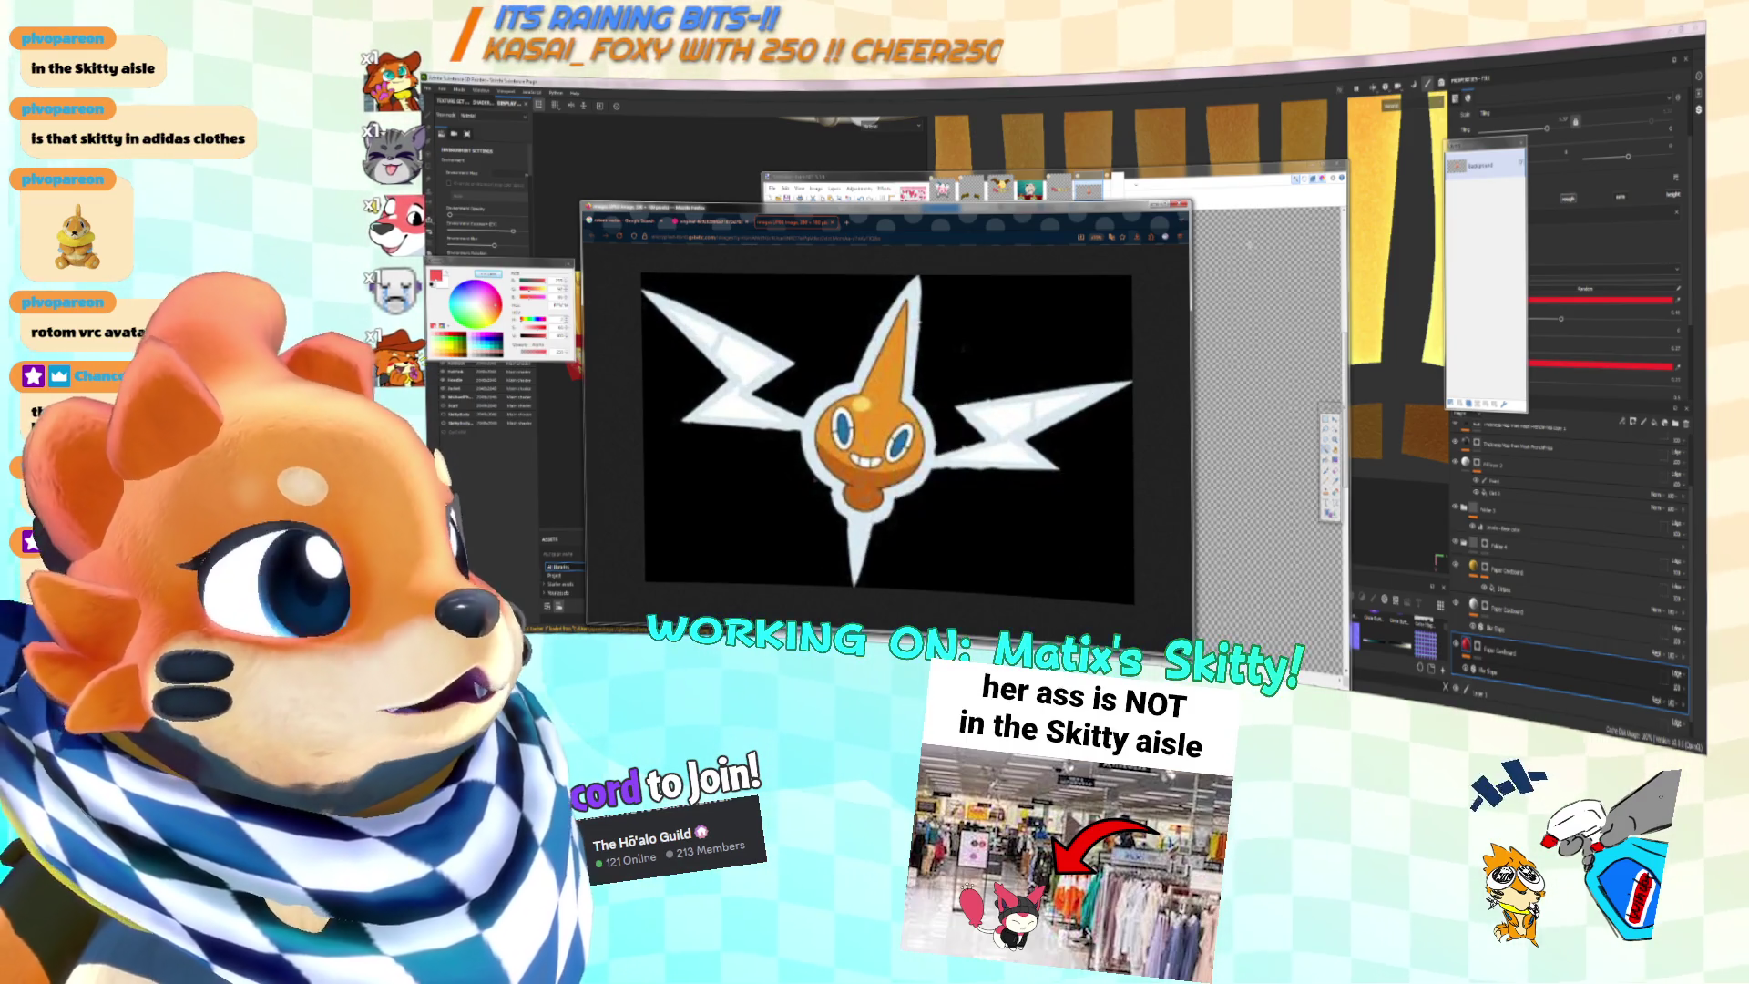
{"action": "key", "text": "alt+Tab"}
{"action": "right_click", "coordinate": [1058, 414]}
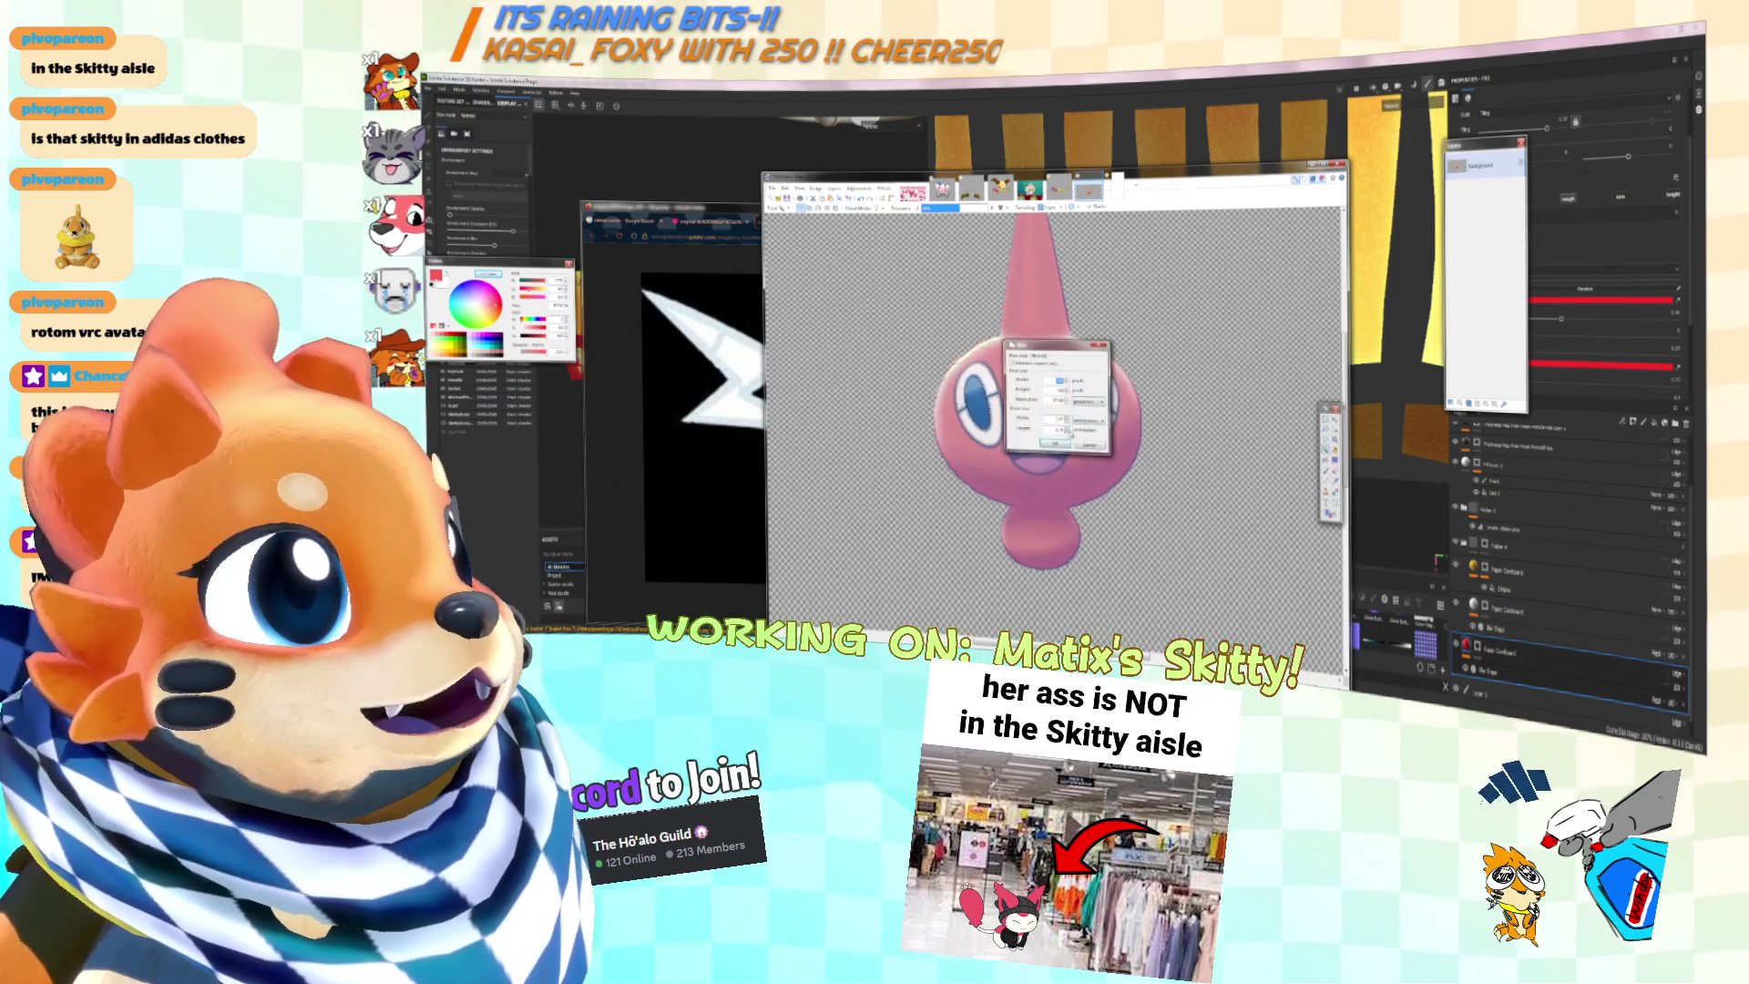
Step: Paste the copied Rotom as a new image and switch to the 3D Rotom render
{"action": "left_click", "coordinate": [1055, 446]}
{"action": "scroll", "coordinate": [1066, 383], "scroll_direction": "up", "scroll_amount": 5, "text": "ctrl"}
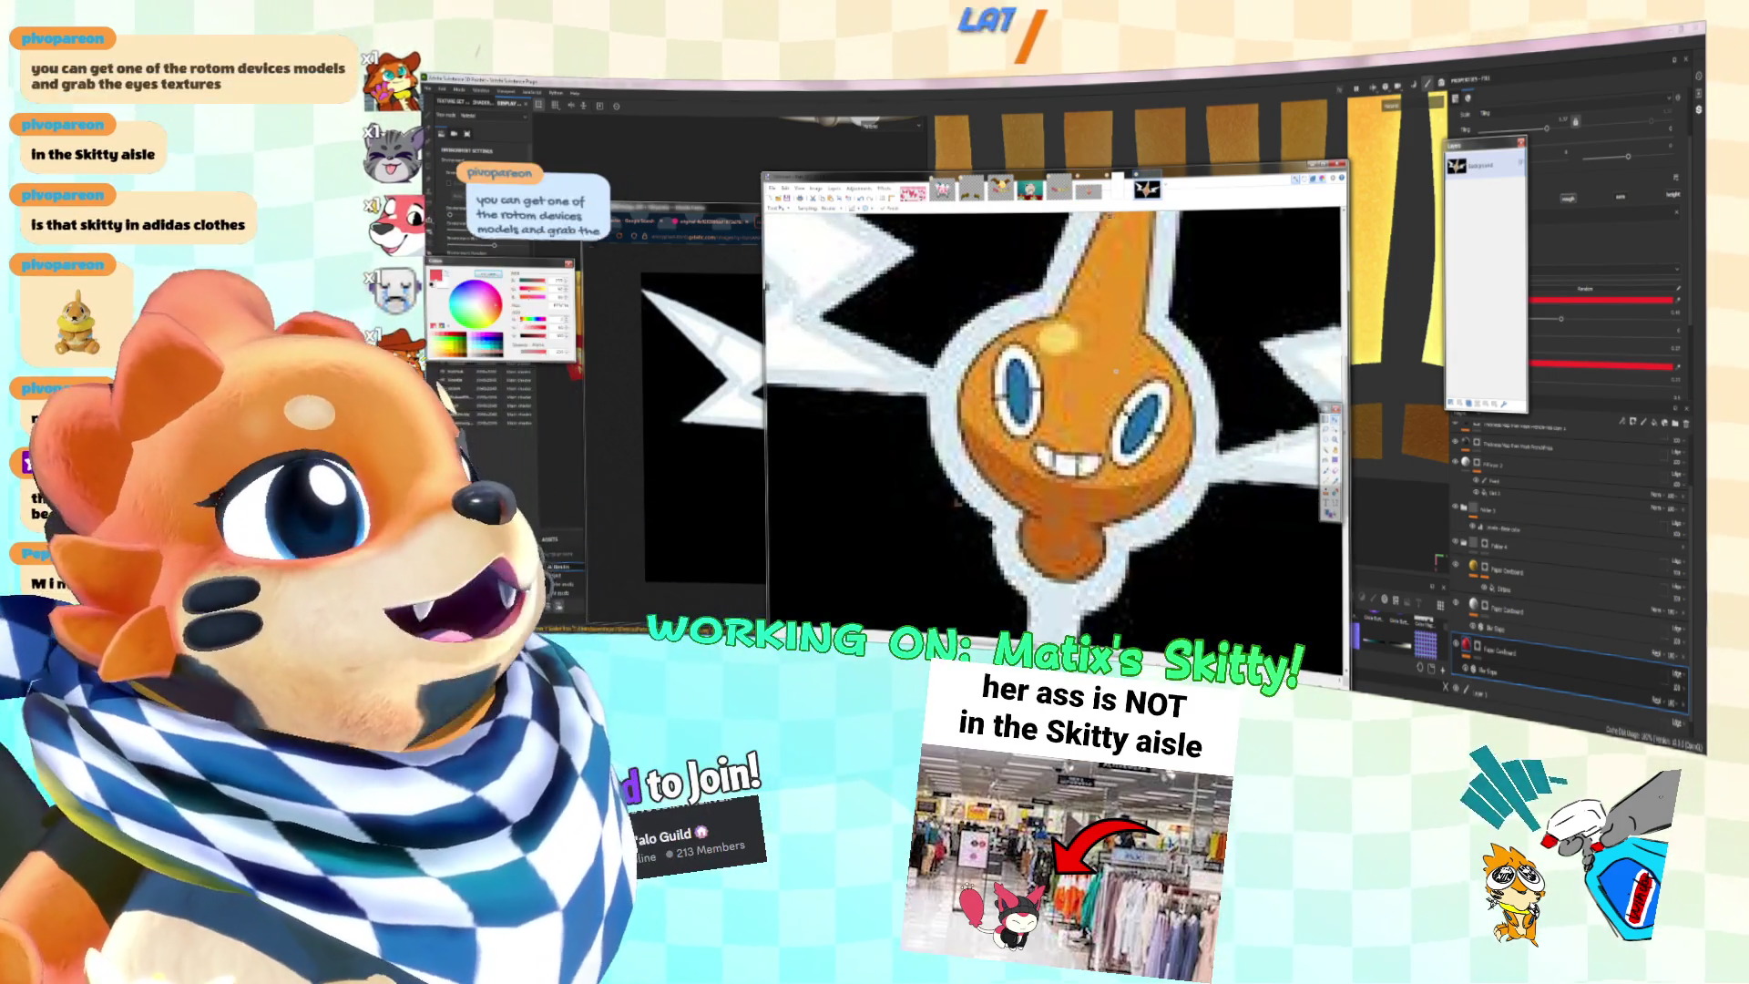
{"action": "left_click", "coordinate": [1117, 189]}
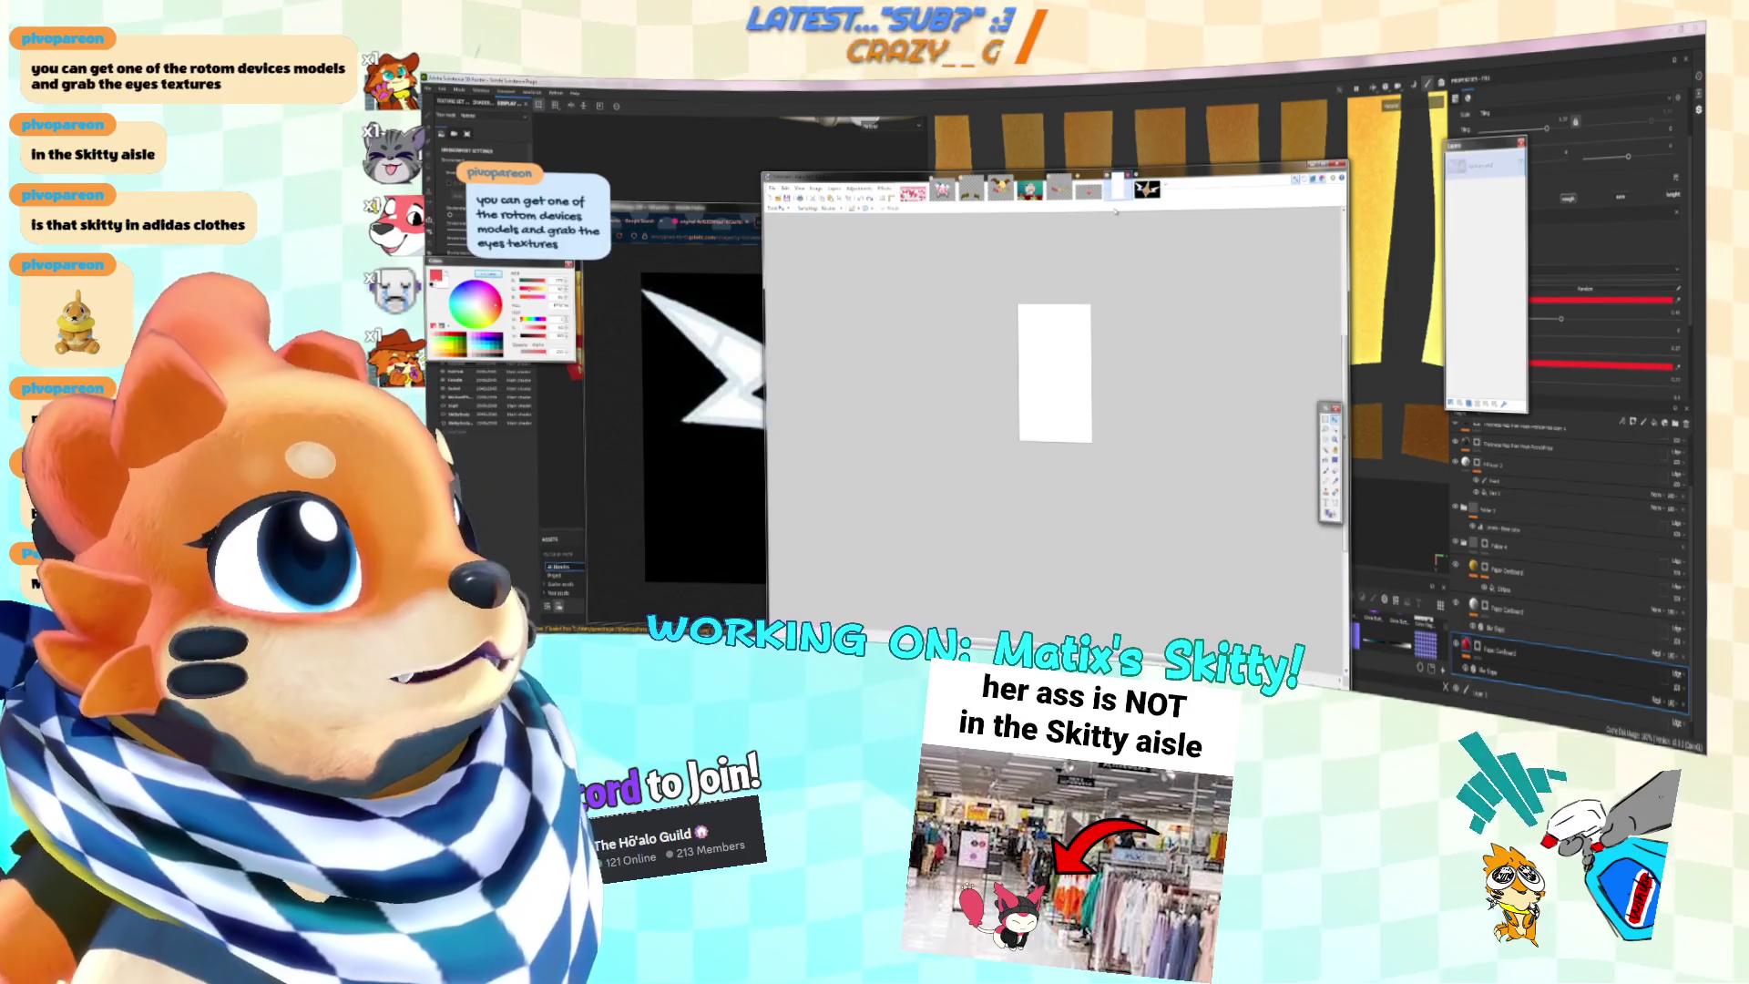
{"action": "left_click", "coordinate": [1147, 190]}
{"action": "left_click", "coordinate": [1088, 190]}
{"action": "left_click", "coordinate": [1029, 189]}
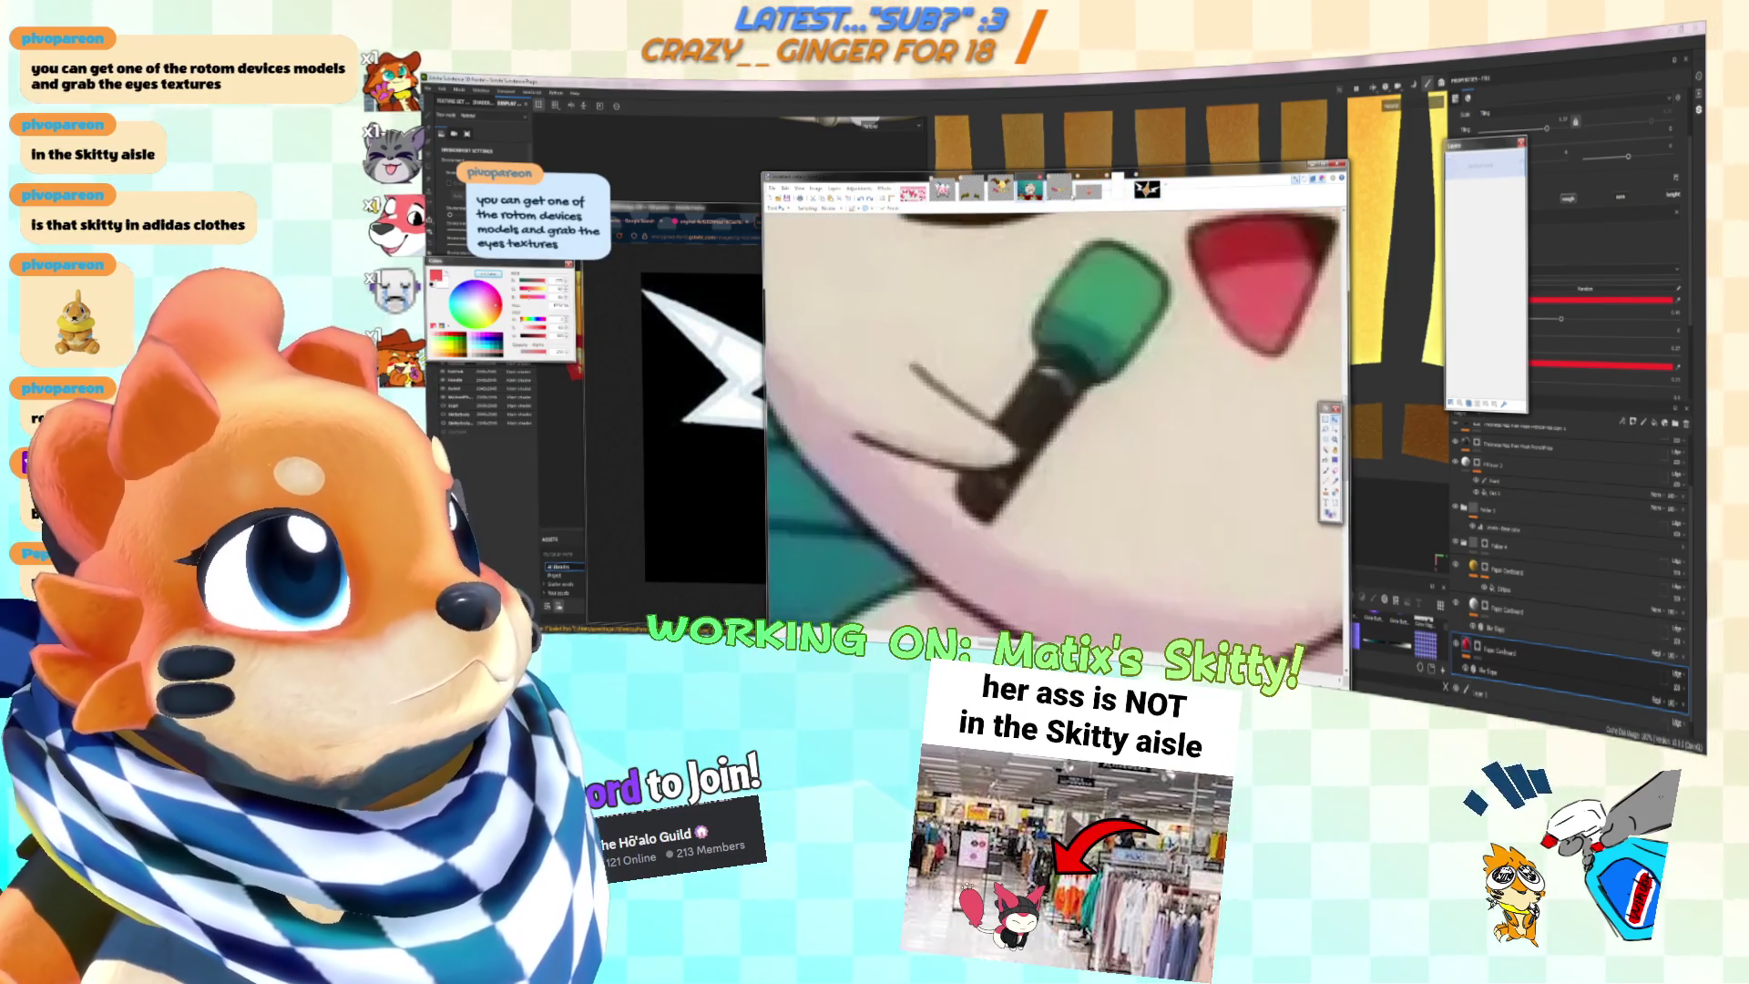
{"action": "left_click", "coordinate": [1087, 189]}
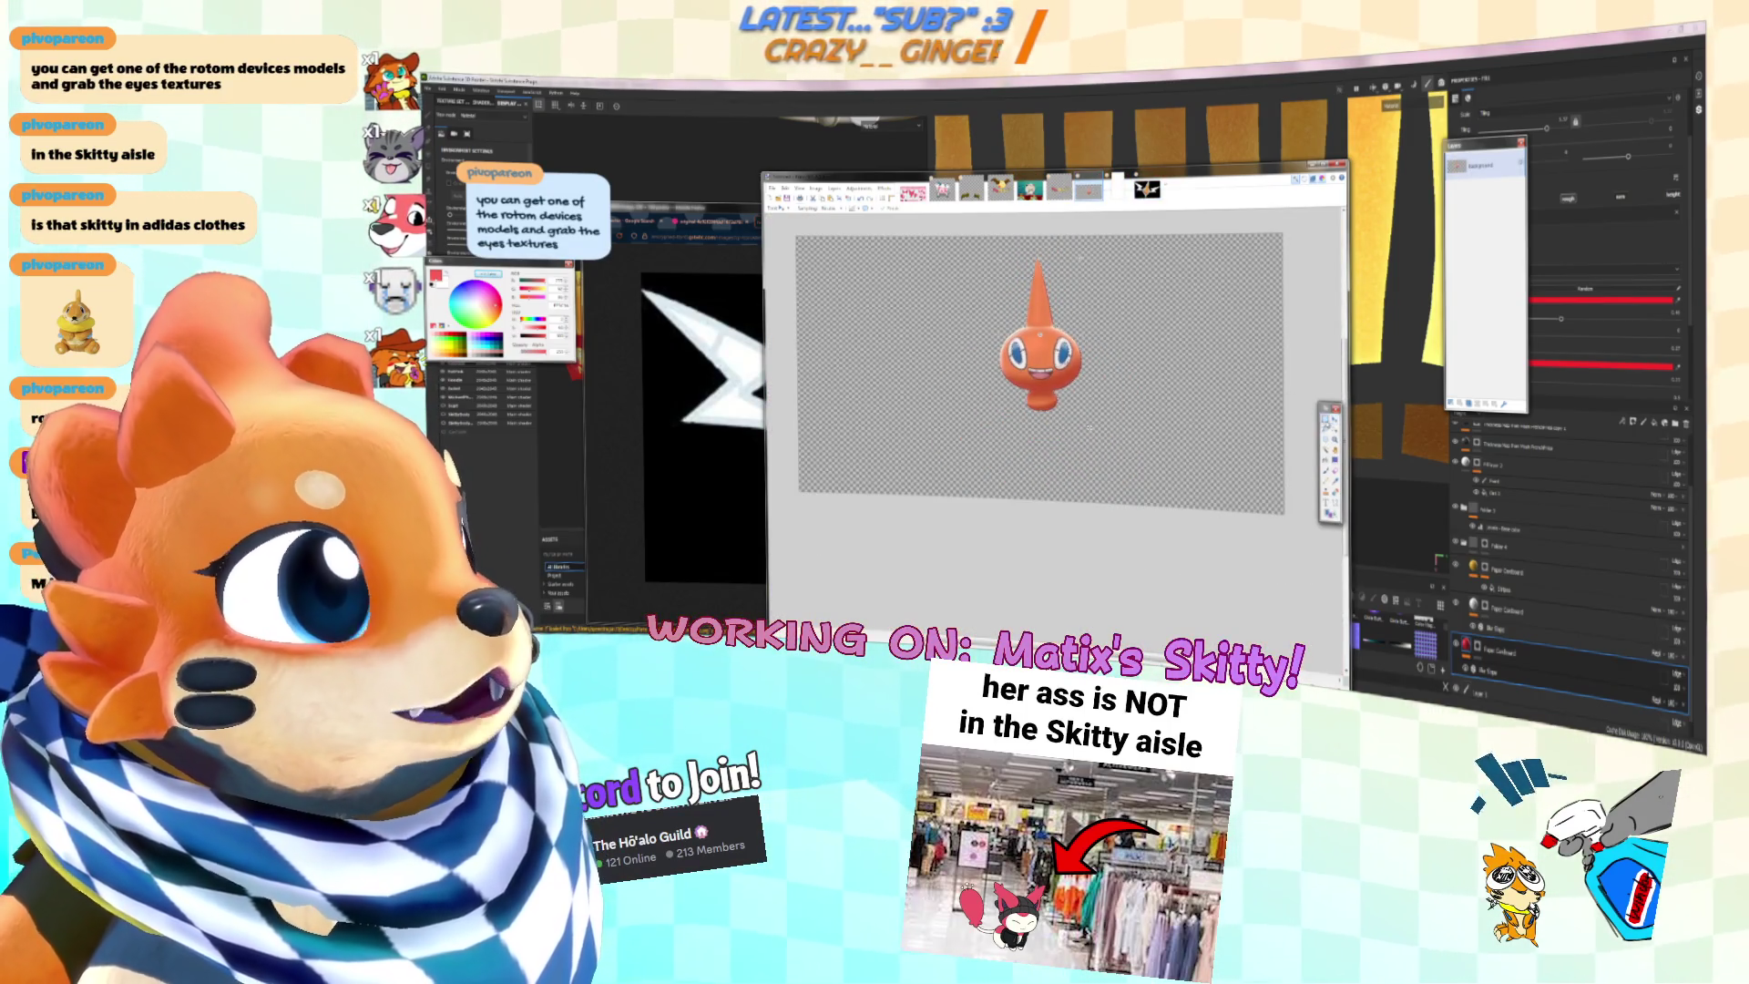
{"action": "scroll", "coordinate": [1045, 363], "scroll_direction": "up", "scroll_amount": 2, "text": "ctrl"}
Step: Shift the Rotom's hue toward pink, then drain its colour to grey
{"action": "left_click", "coordinate": [858, 189]}
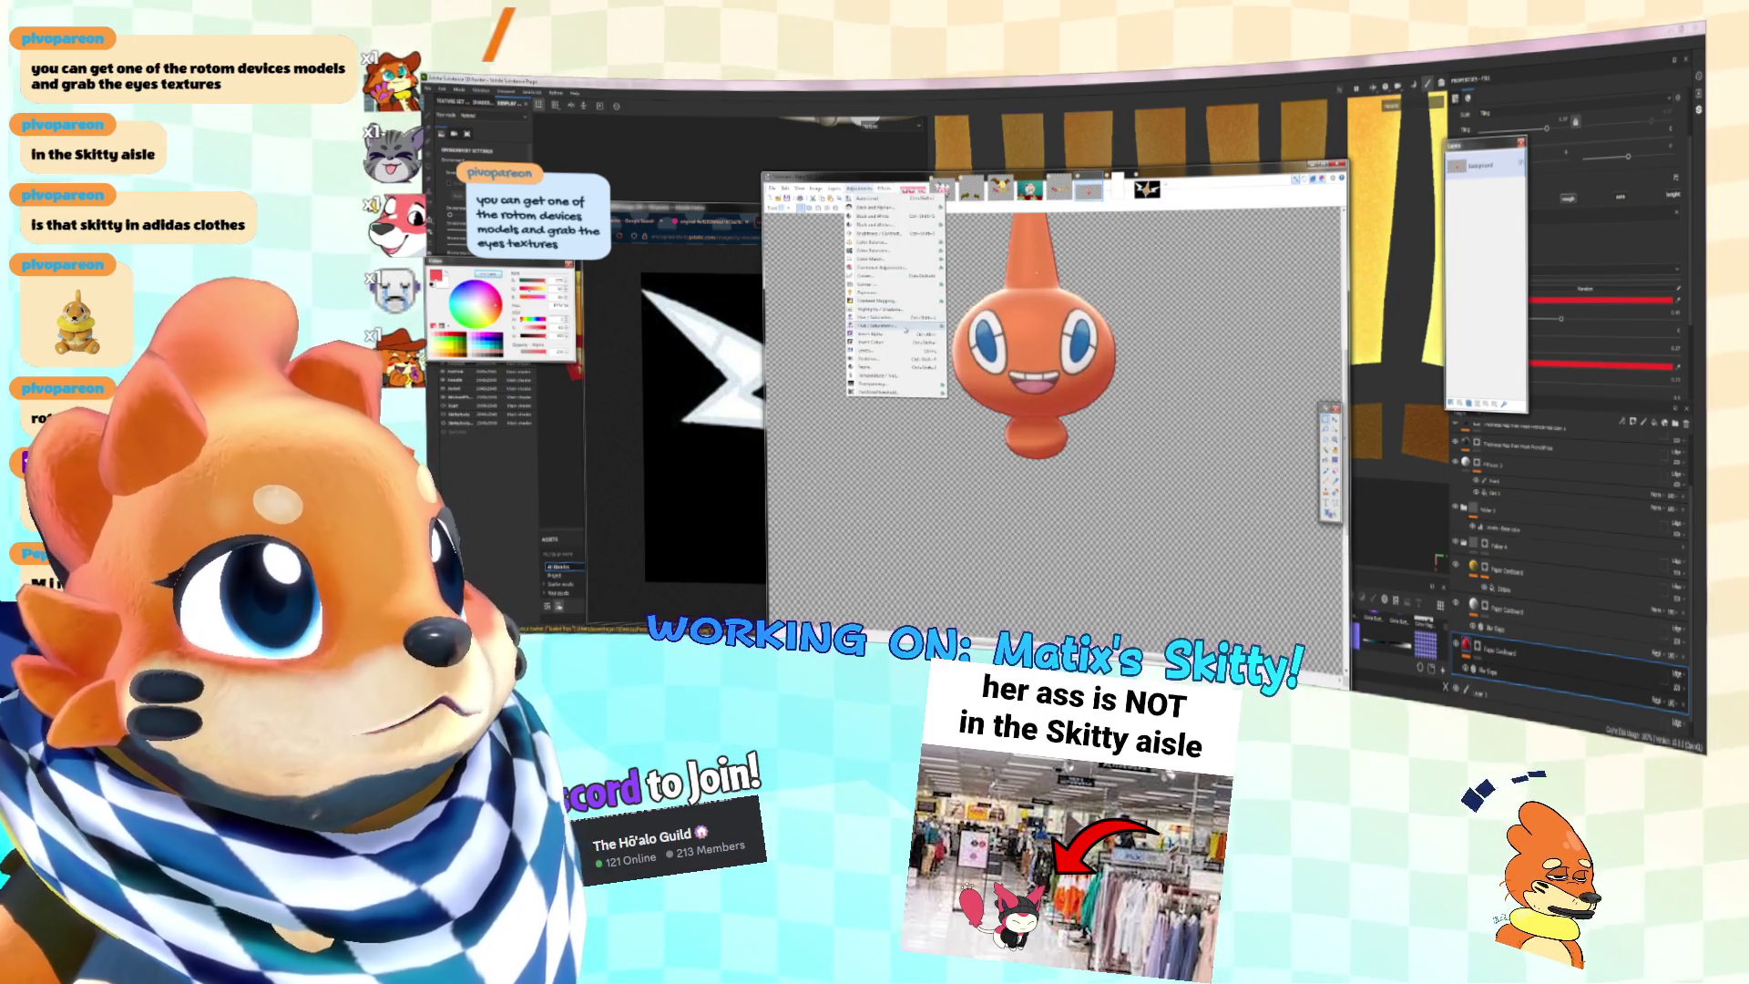
{"action": "left_click", "coordinate": [906, 328]}
{"action": "left_click_drag", "start_coordinate": [1038, 376], "coordinate": [1002, 376]}
{"action": "left_click", "coordinate": [1068, 429]}
{"action": "left_click", "coordinate": [858, 188]}
{"action": "left_click", "coordinate": [914, 334]}
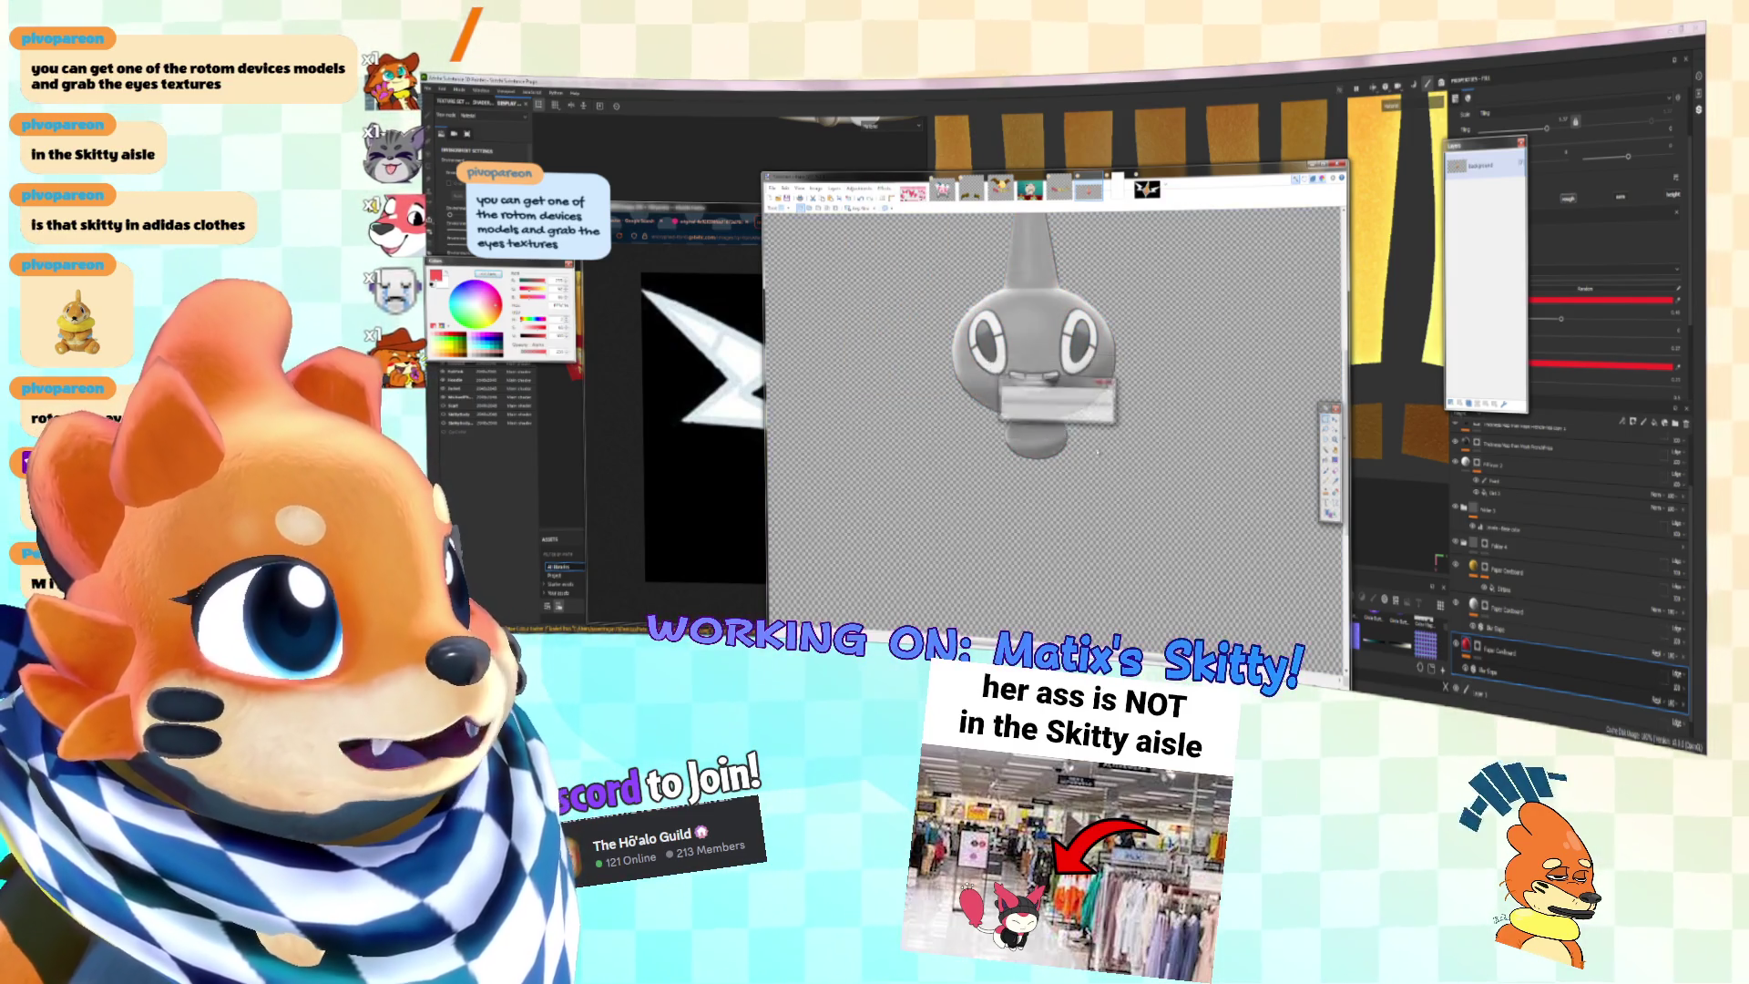
{"action": "left_click", "coordinate": [1068, 429]}
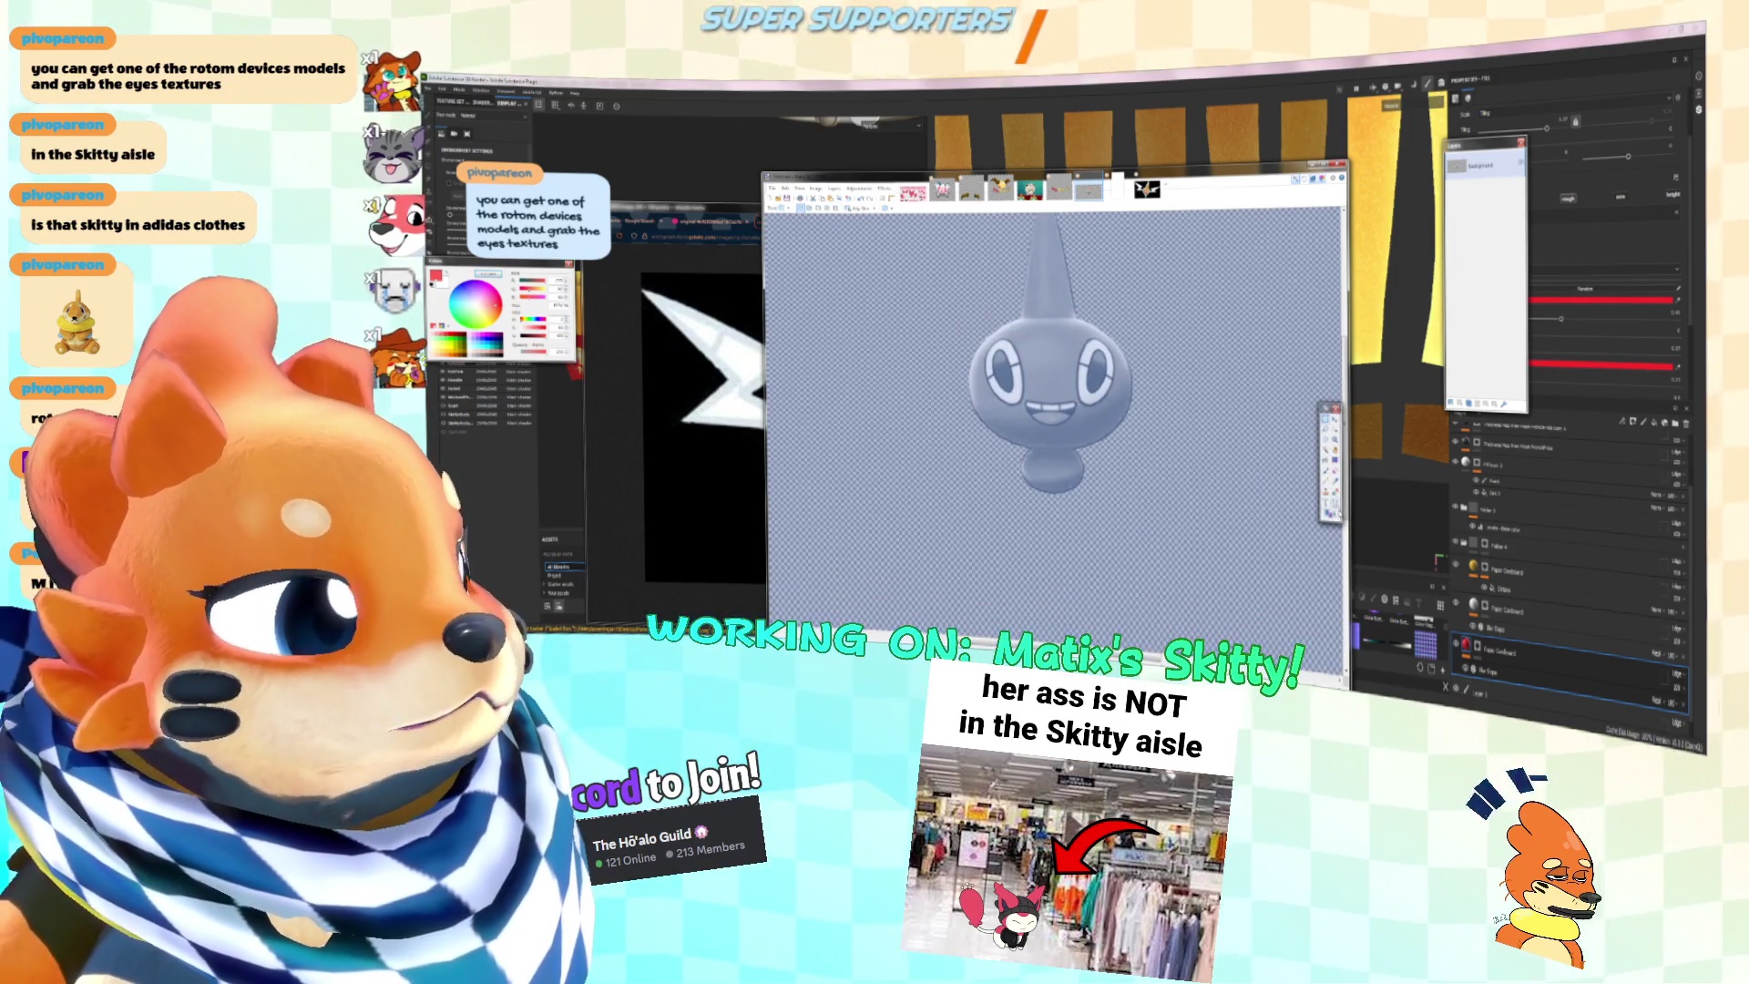
Step: On a new layer, mirror the left-eye area and fill a rectangle over the eye
{"action": "left_click", "coordinate": [1452, 402]}
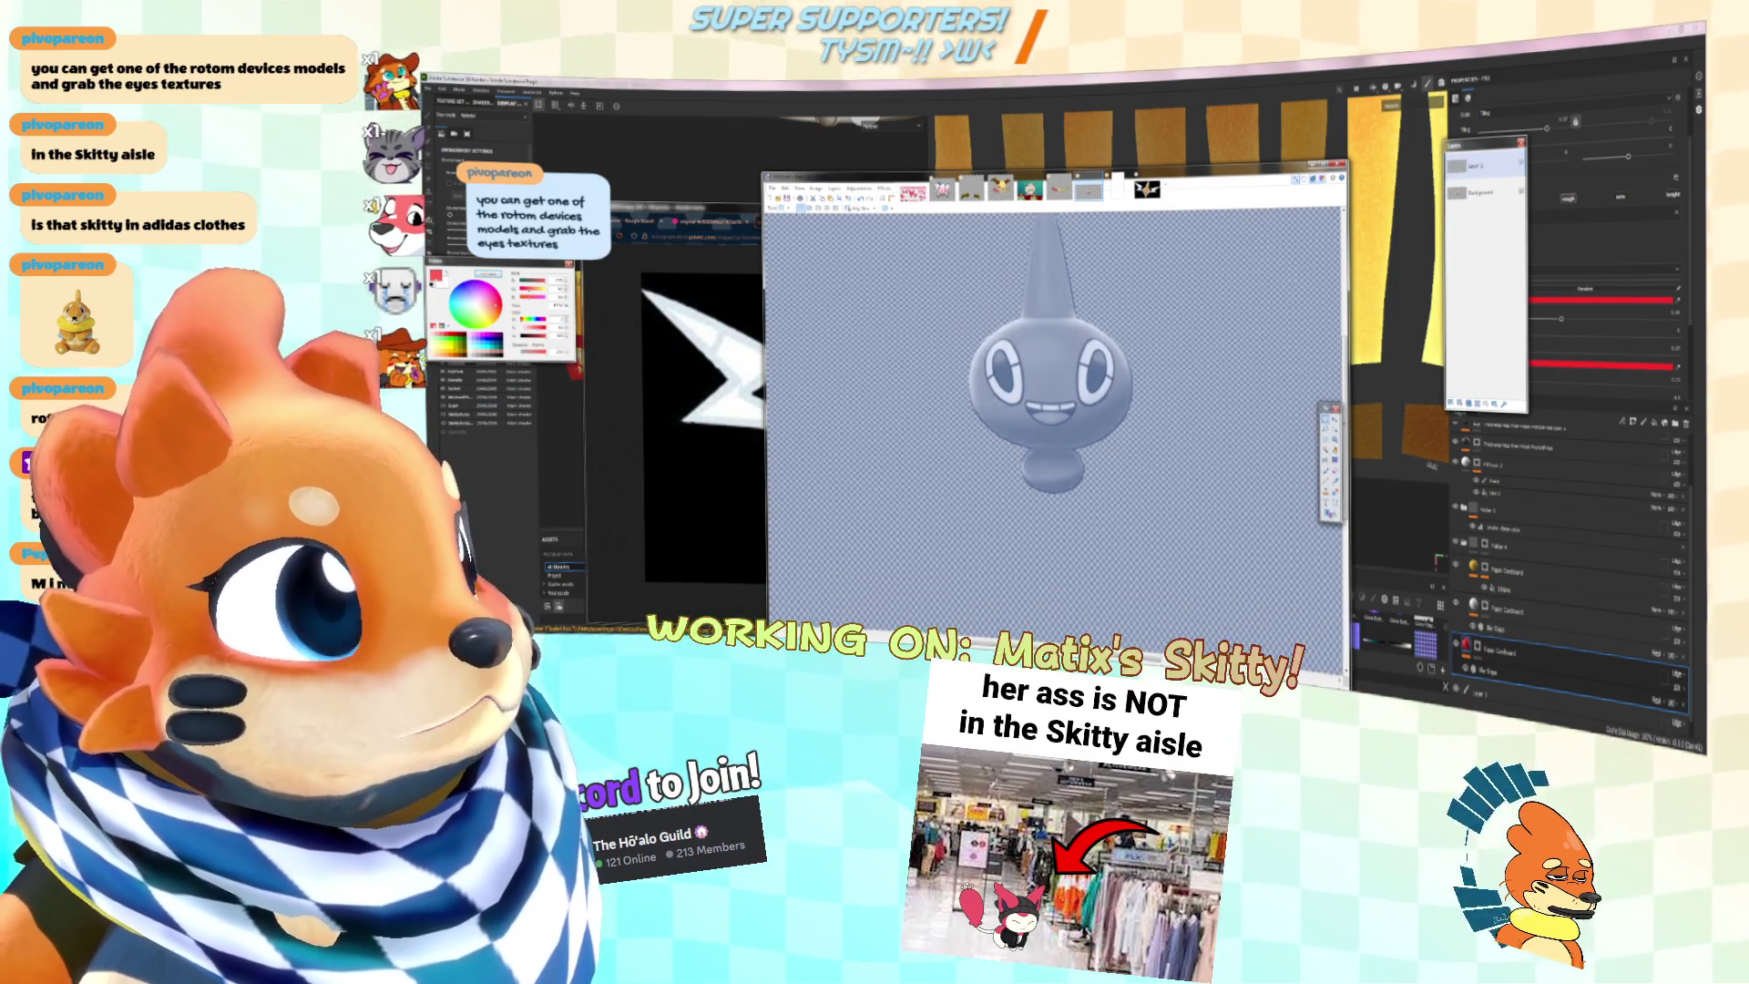
{"action": "mouse_move", "coordinate": [998, 351]}
{"action": "left_mouse_down"}
{"action": "mouse_move", "coordinate": [1030, 401]}
{"action": "mouse_move", "coordinate": [997, 396]}
{"action": "left_mouse_up"}
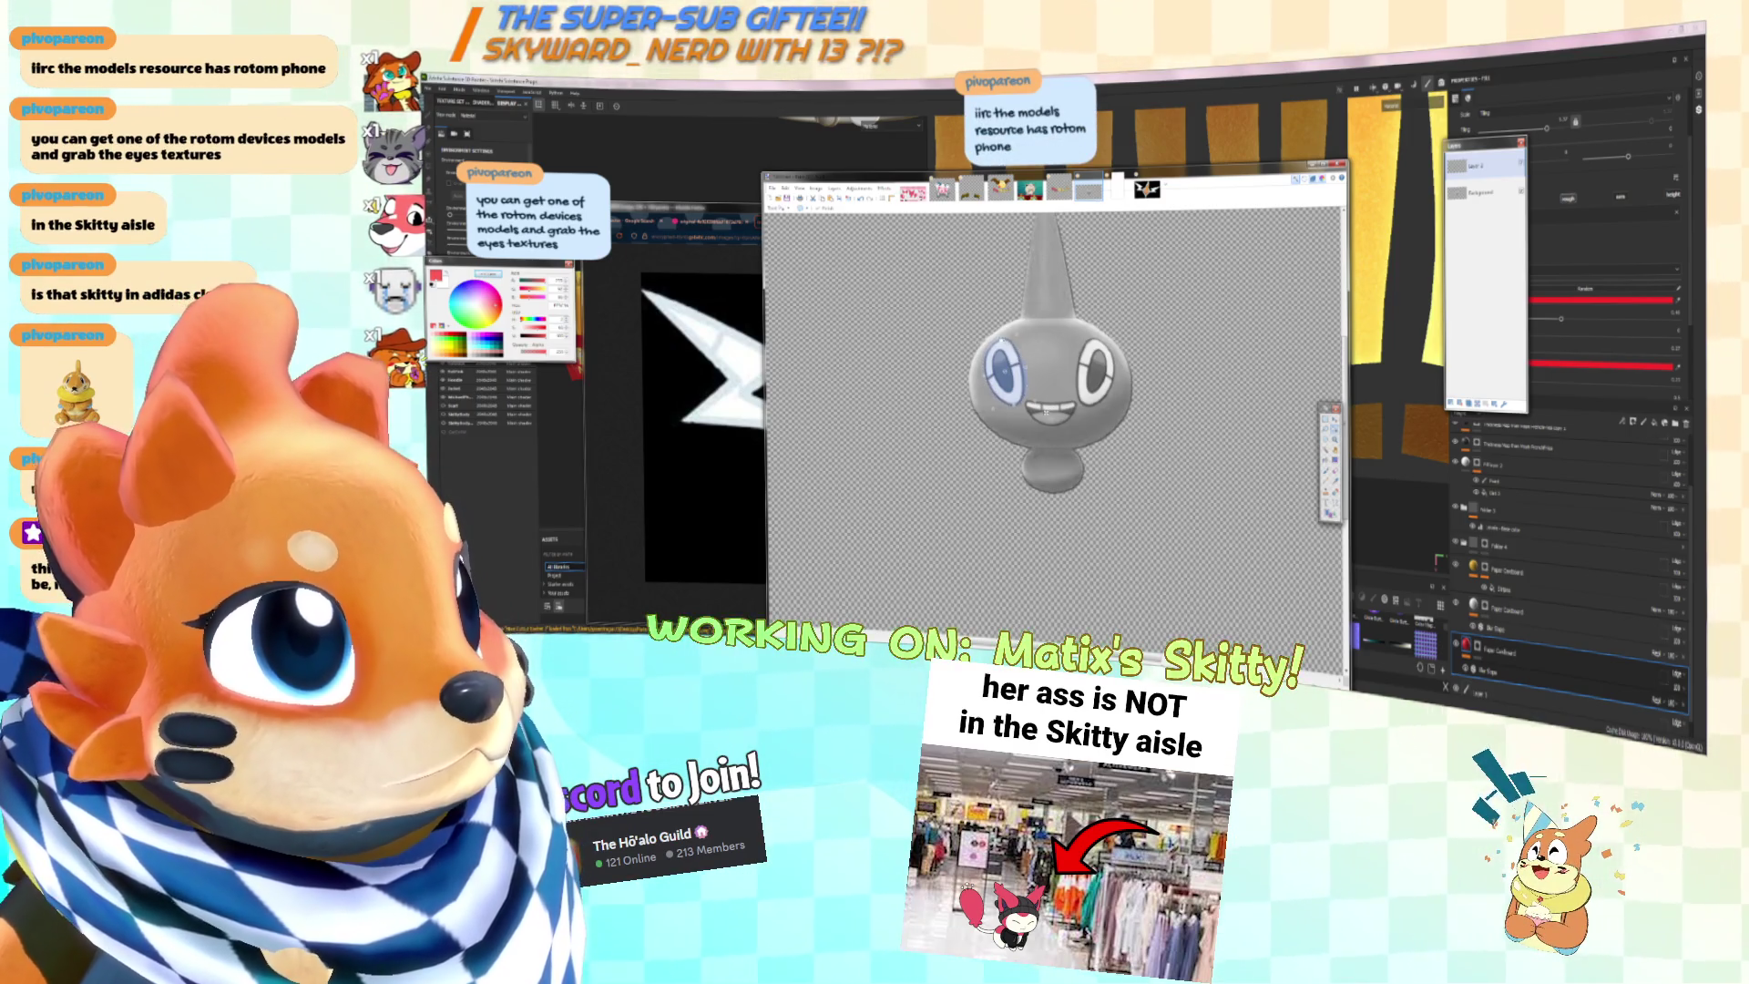
{"action": "key", "text": "ctrl+v"}
{"action": "key", "text": "ctrl+d"}
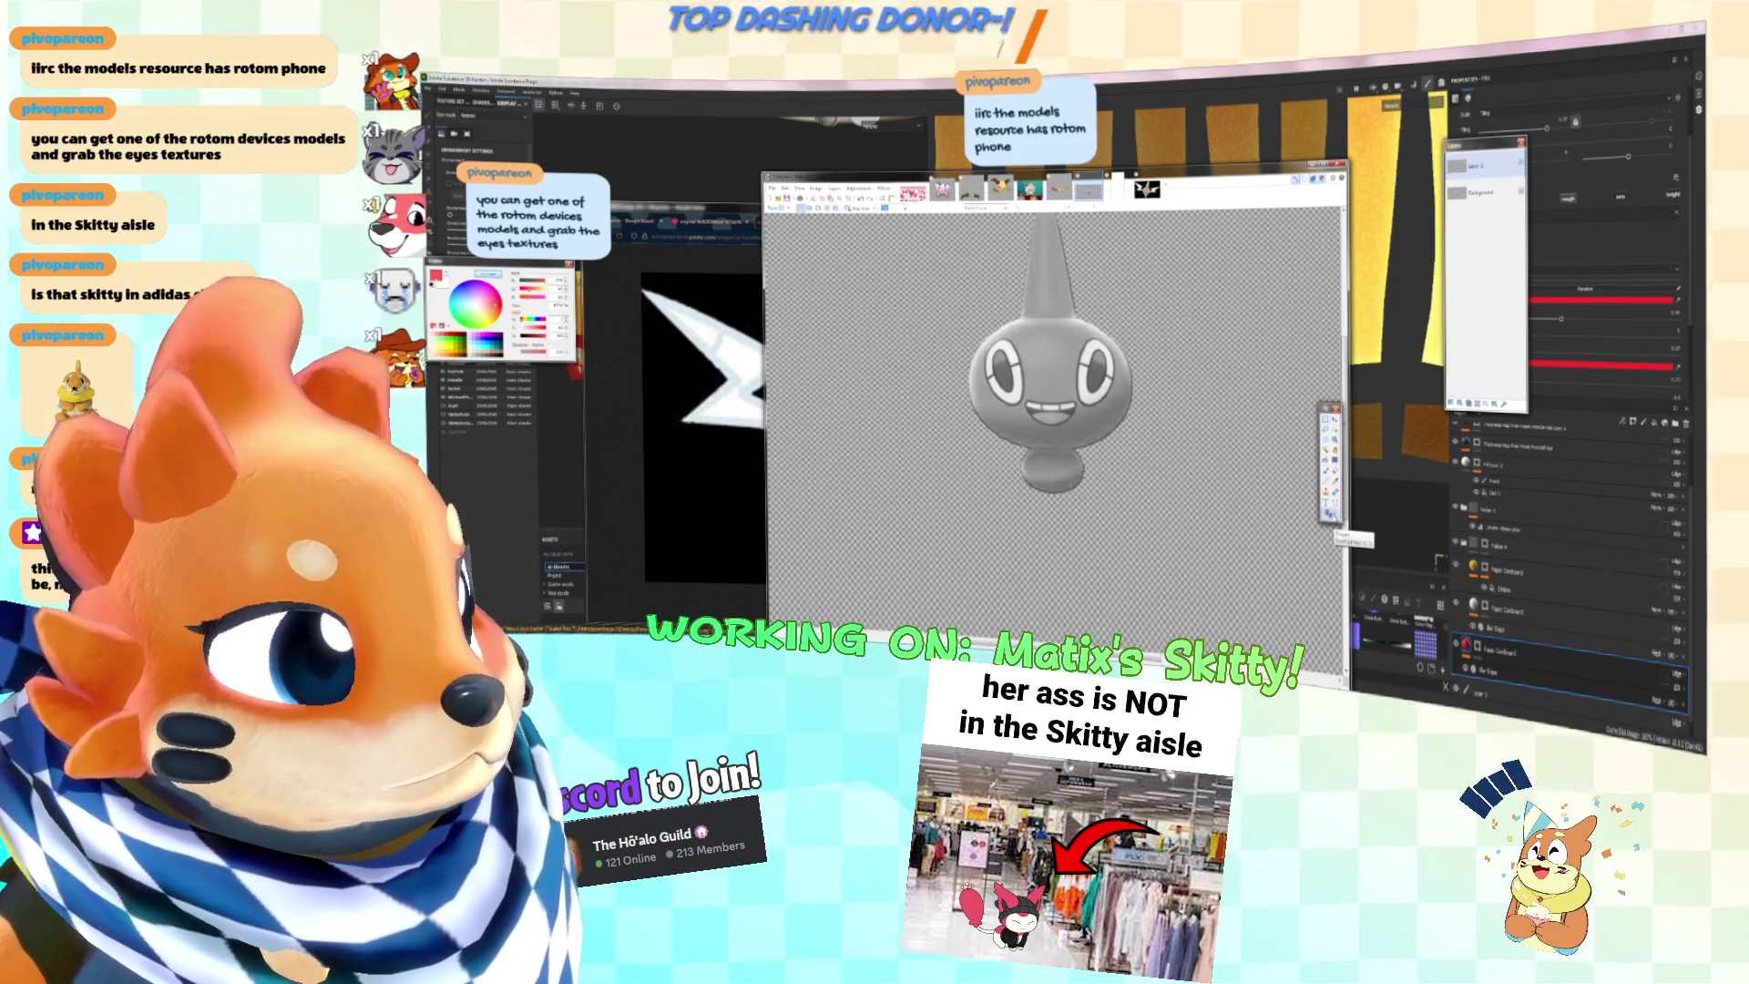
{"action": "key", "text": "s"}
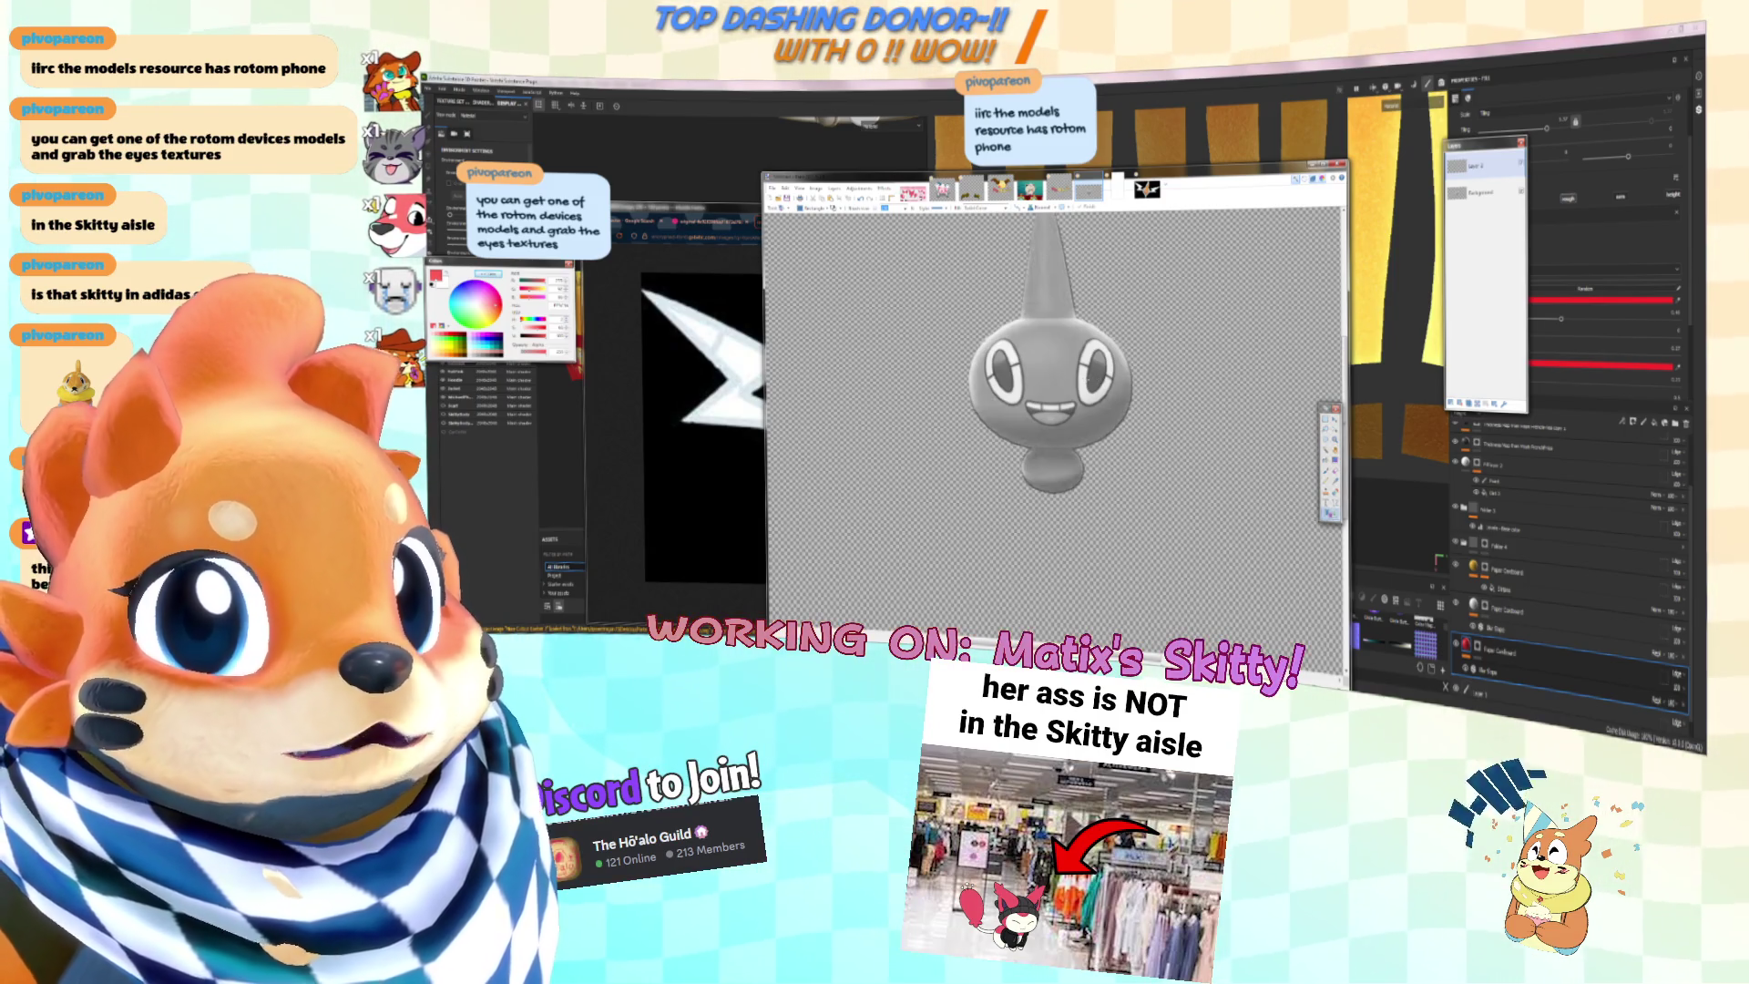
{"action": "key", "text": "BackSpace"}
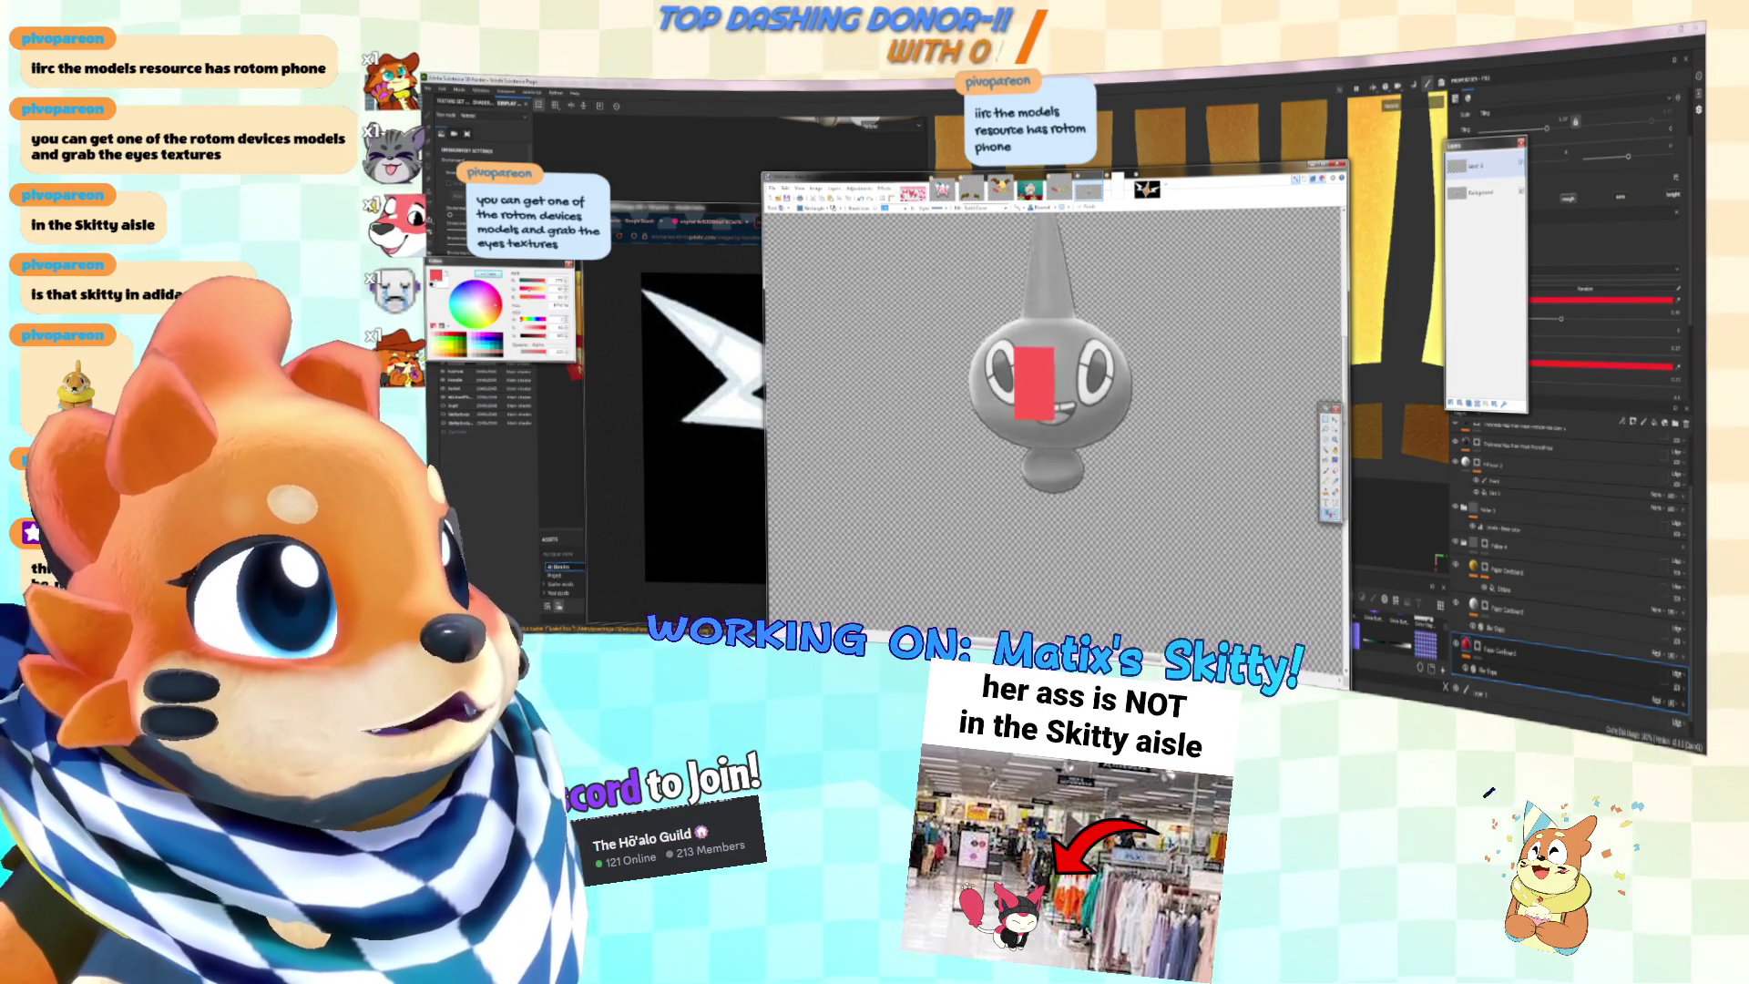
Step: Remove the stray rectangle and draw an ellipse ring sized around the Rotom's left eye
{"action": "key", "text": "ctrl+z"}
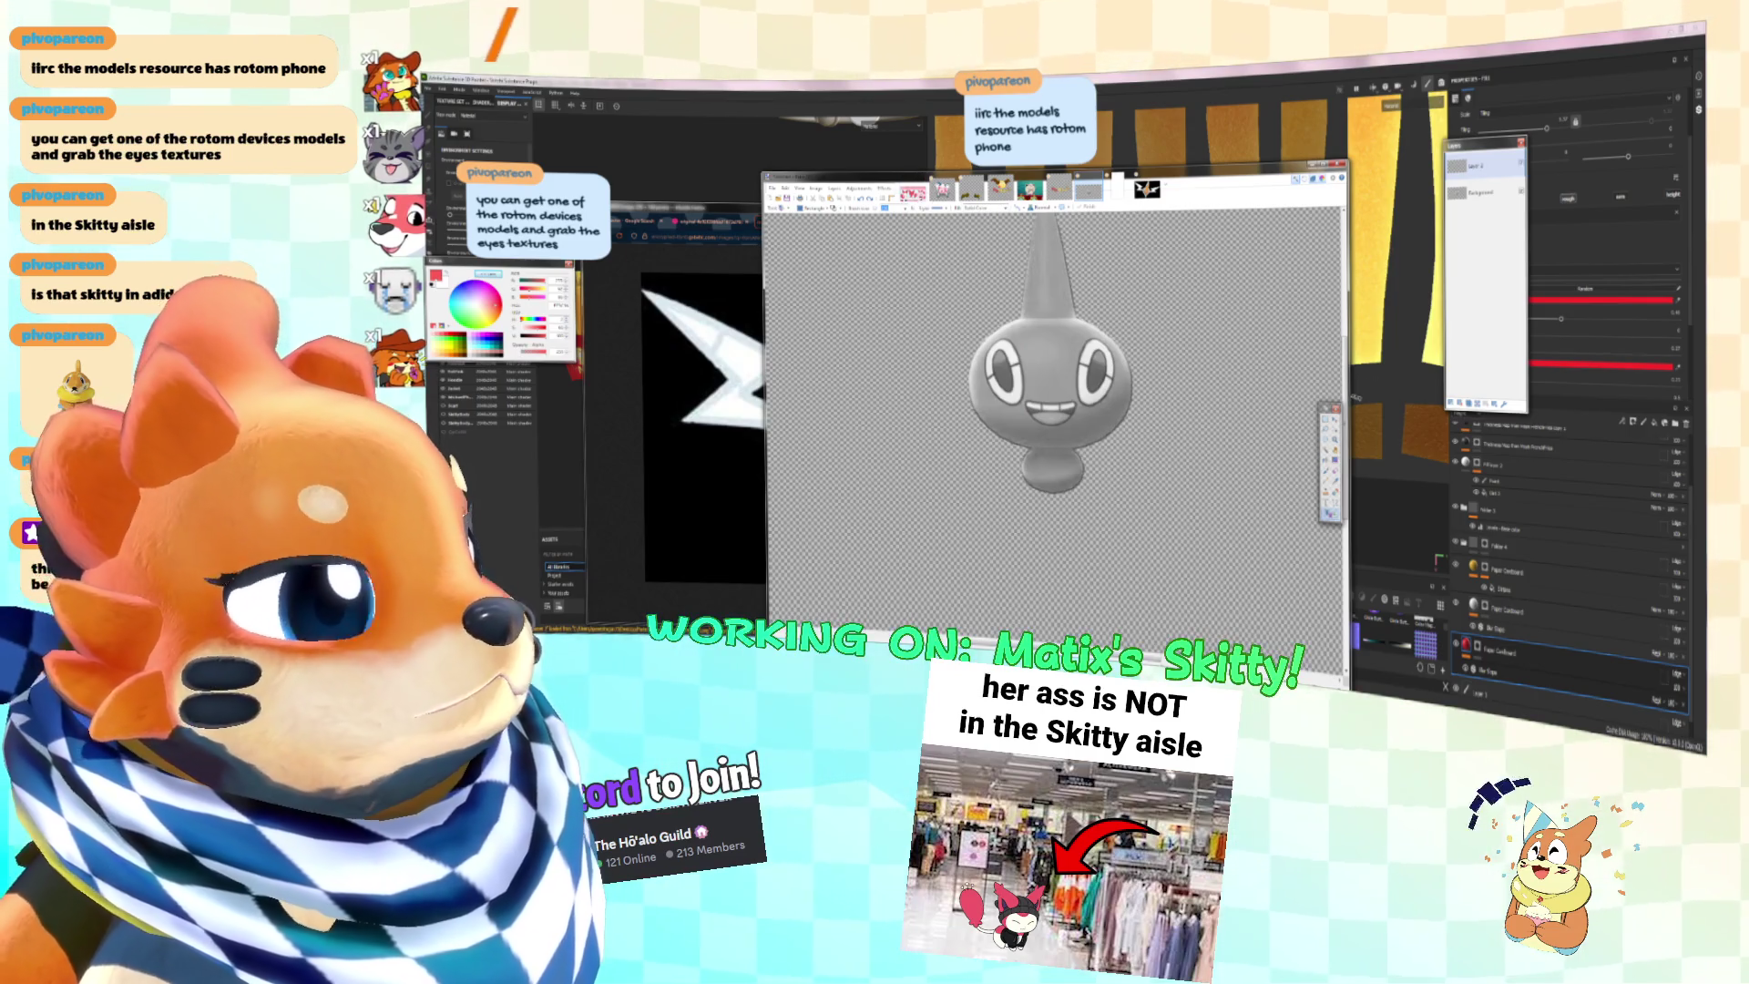
{"action": "left_click", "coordinate": [811, 208]}
{"action": "left_click", "coordinate": [831, 228]}
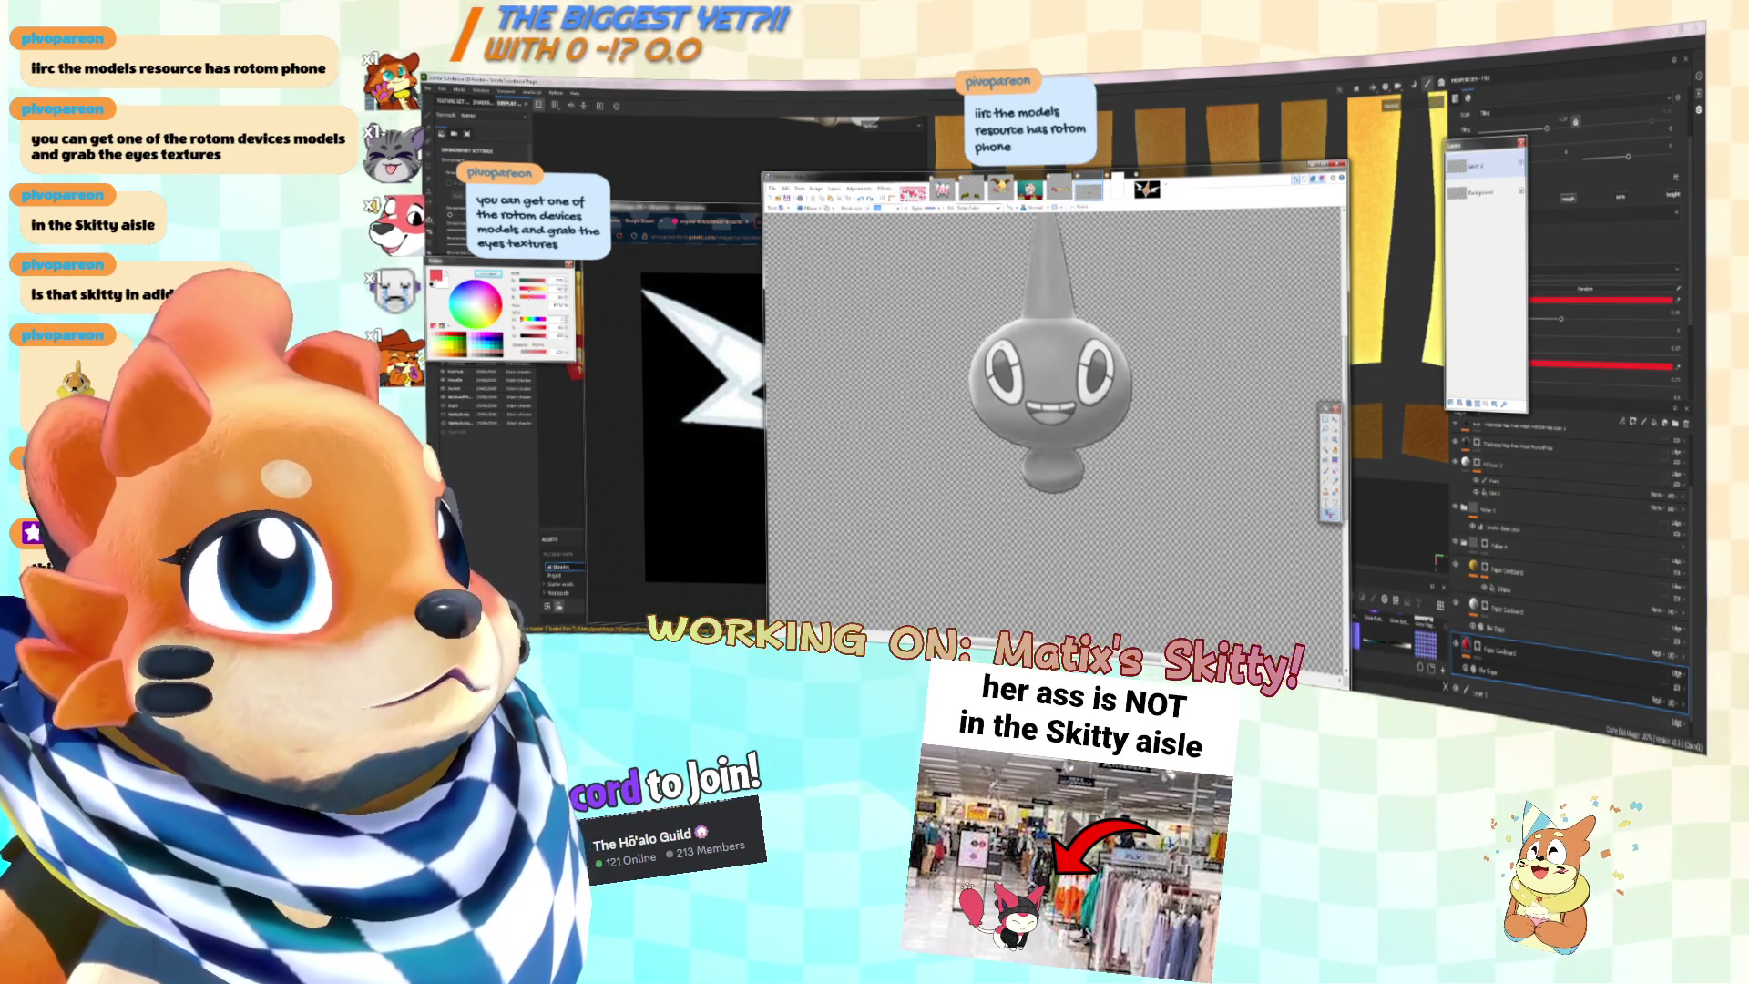
{"action": "left_click_drag", "start_coordinate": [902, 260], "coordinate": [1089, 434]}
{"action": "key", "text": "ctrl+z"}
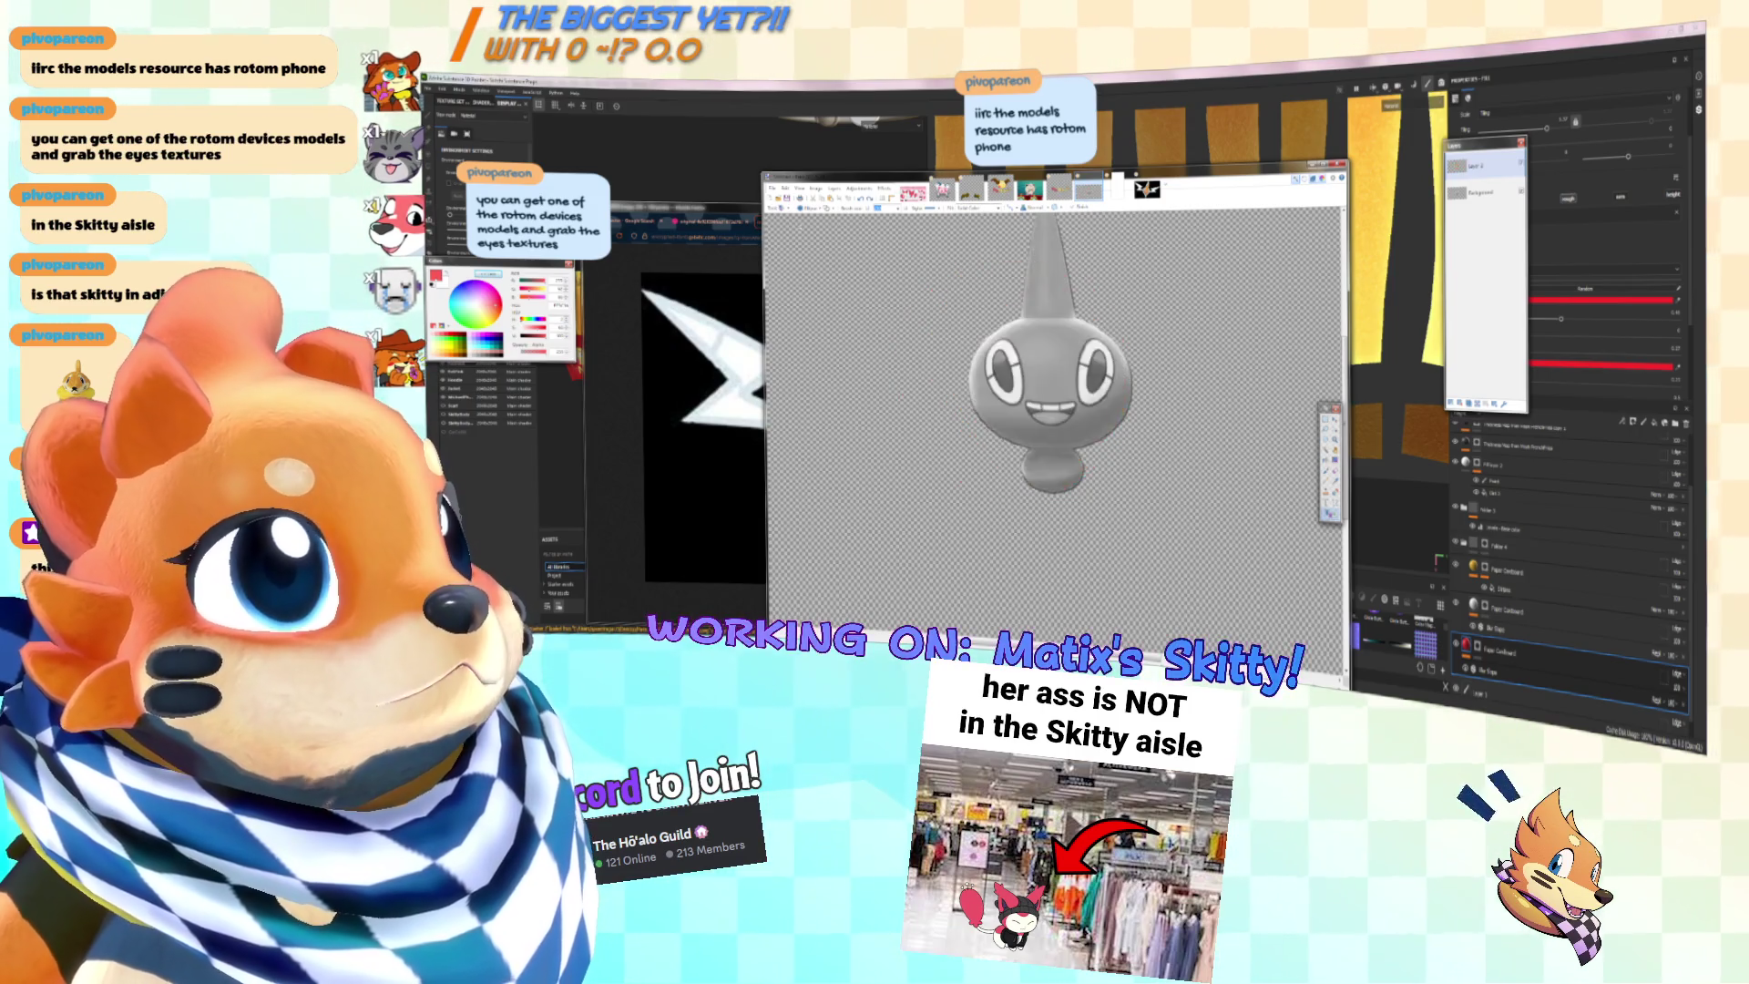
{"action": "left_click", "coordinate": [811, 208]}
{"action": "left_click", "coordinate": [831, 228]}
{"action": "left_click_drag", "start_coordinate": [893, 263], "coordinate": [1116, 483]}
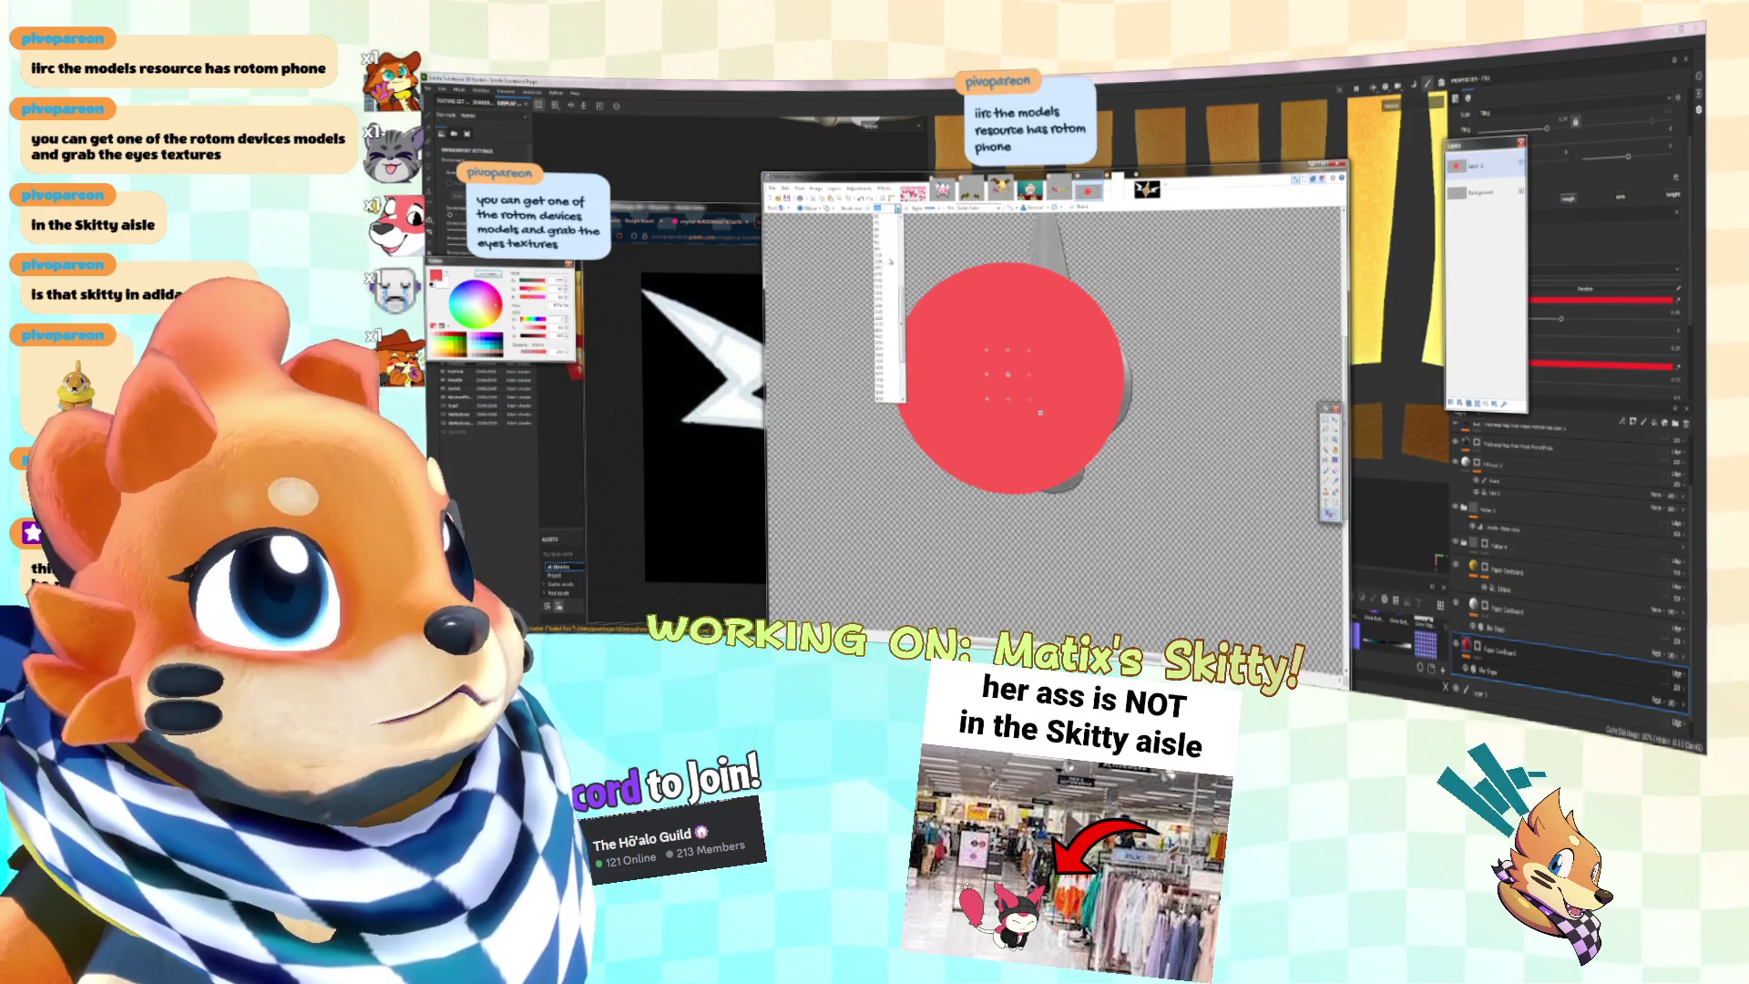
{"action": "mouse_move", "coordinate": [1040, 413]}
{"action": "left_mouse_down"}
{"action": "mouse_move", "coordinate": [1039, 369]}
{"action": "mouse_move", "coordinate": [1041, 504]}
{"action": "mouse_move", "coordinate": [1034, 456]}
{"action": "mouse_move", "coordinate": [1002, 460]}
{"action": "mouse_move", "coordinate": [992, 409]}
{"action": "left_mouse_up"}
{"action": "scroll", "coordinate": [1042, 504], "scroll_direction": "up", "scroll_amount": 1, "text": "ctrl"}
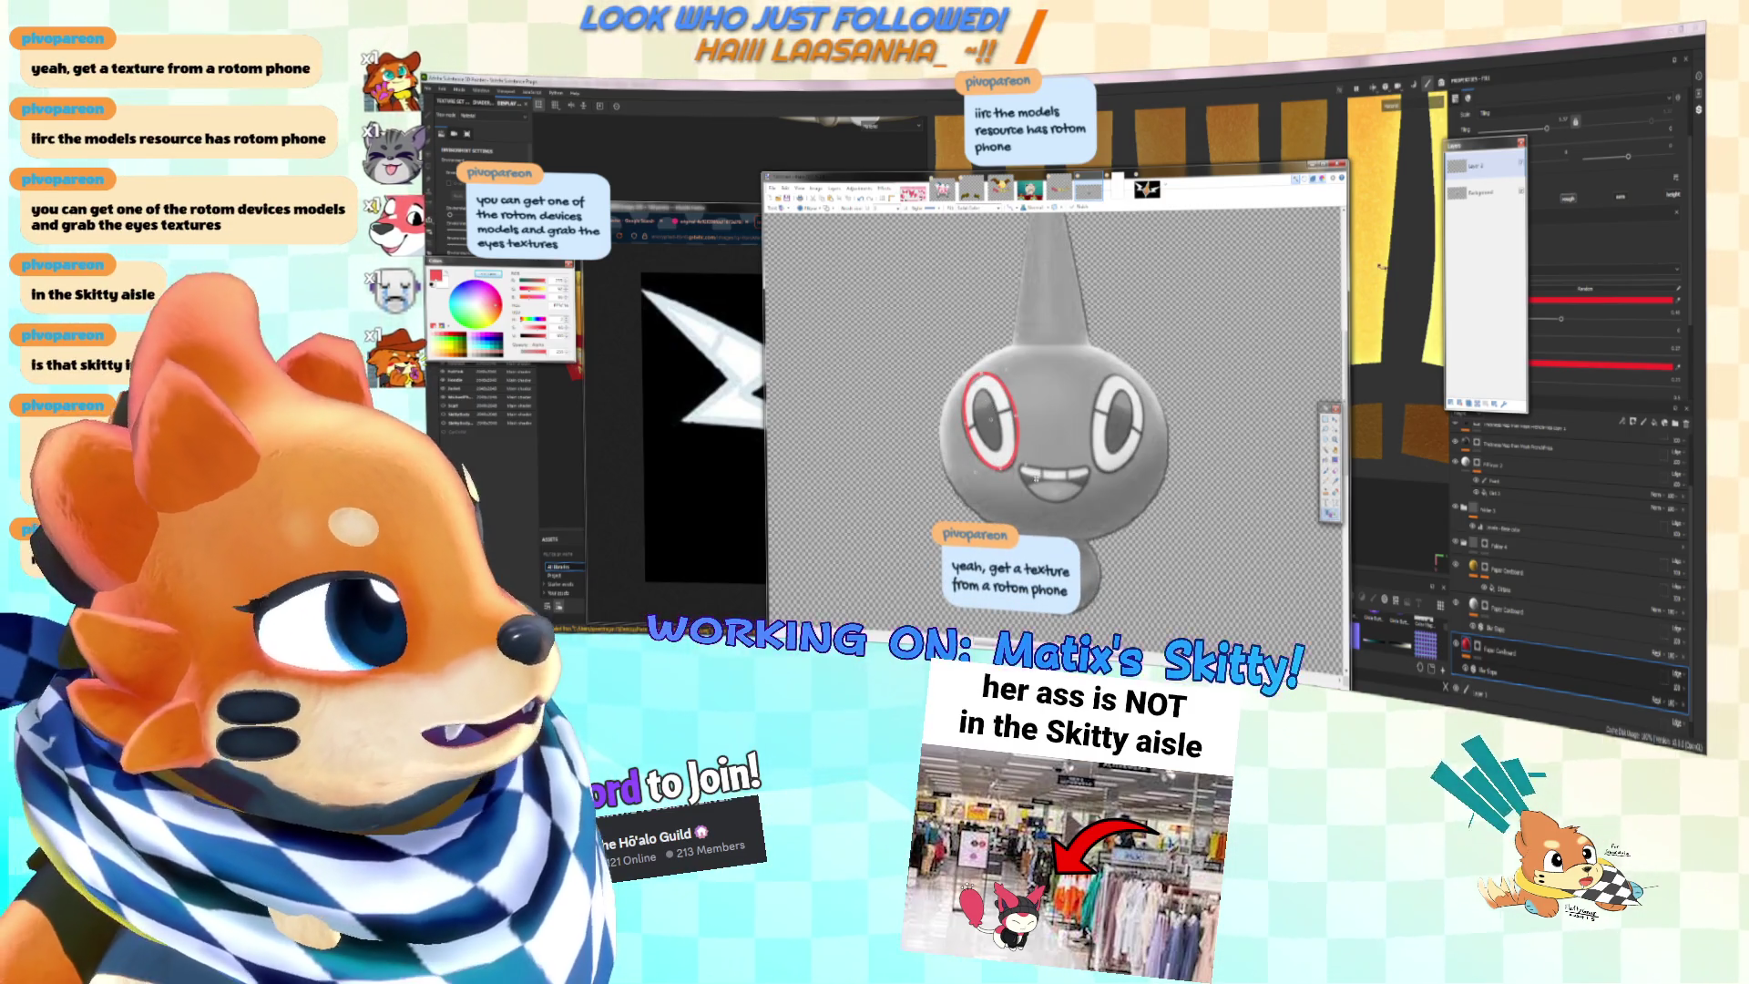
Step: Make the eye ring black, finish it, and brush the left eye's pupil darker
{"action": "left_click_drag", "start_coordinate": [501, 263], "coordinate": [1392, 281]}
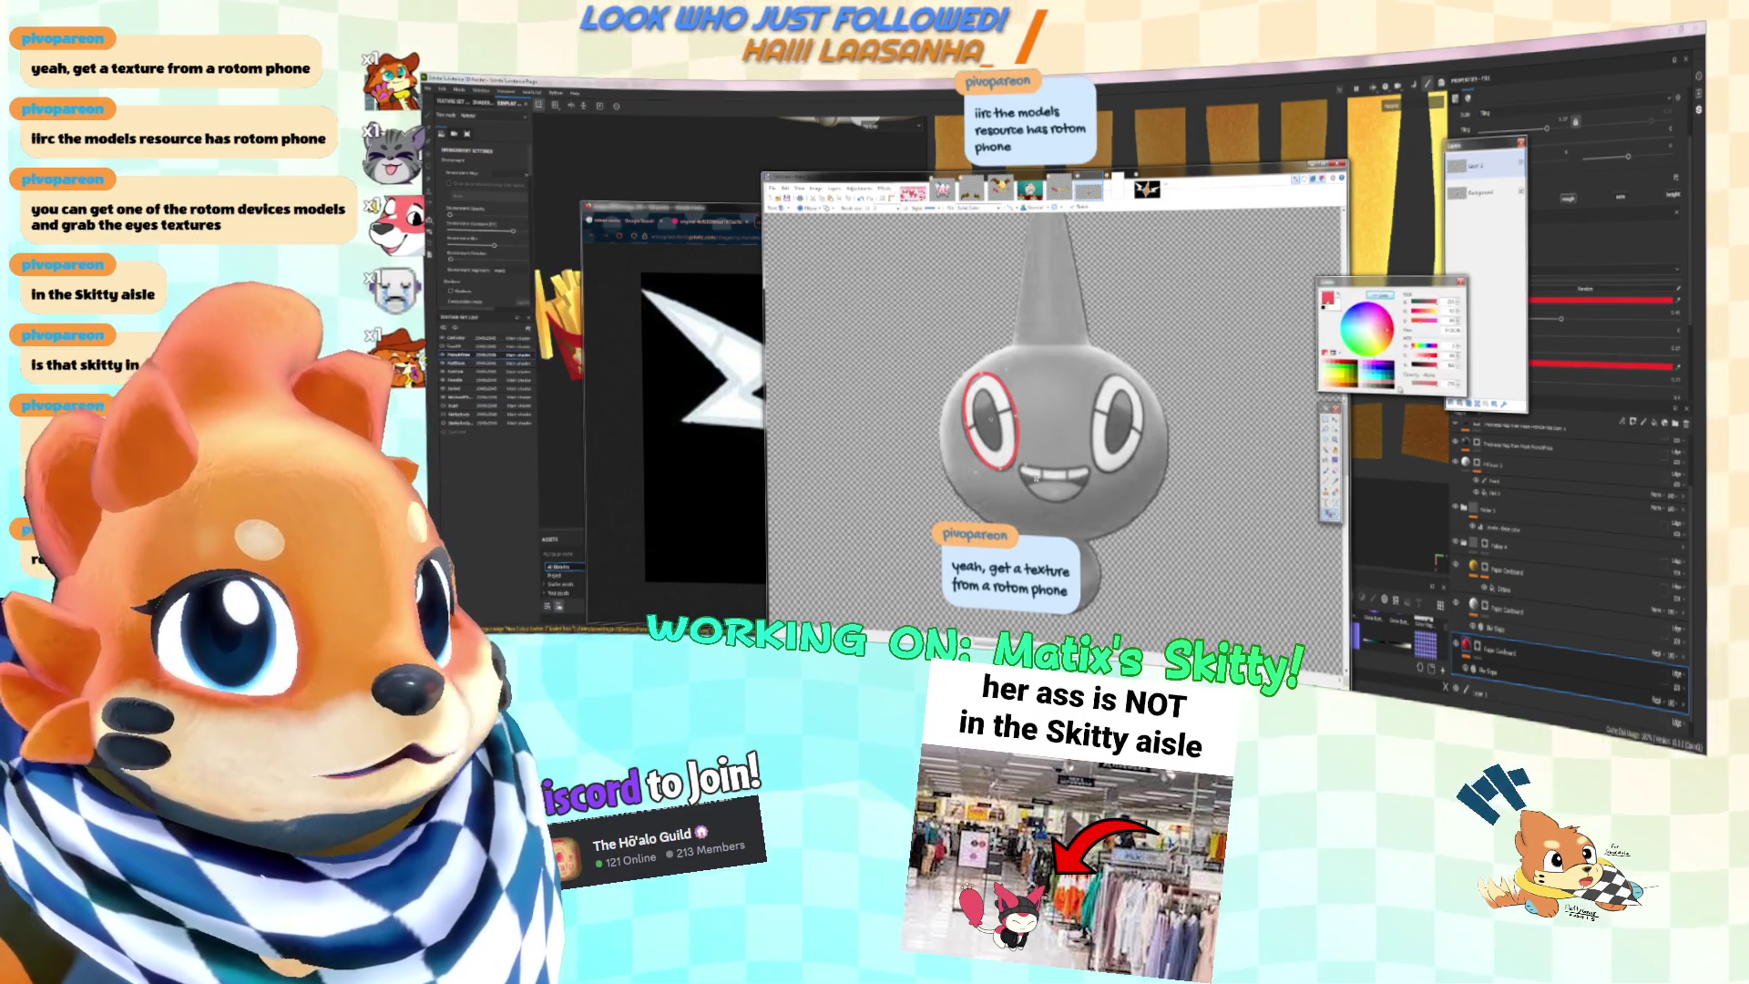
{"action": "left_click", "coordinate": [1328, 364]}
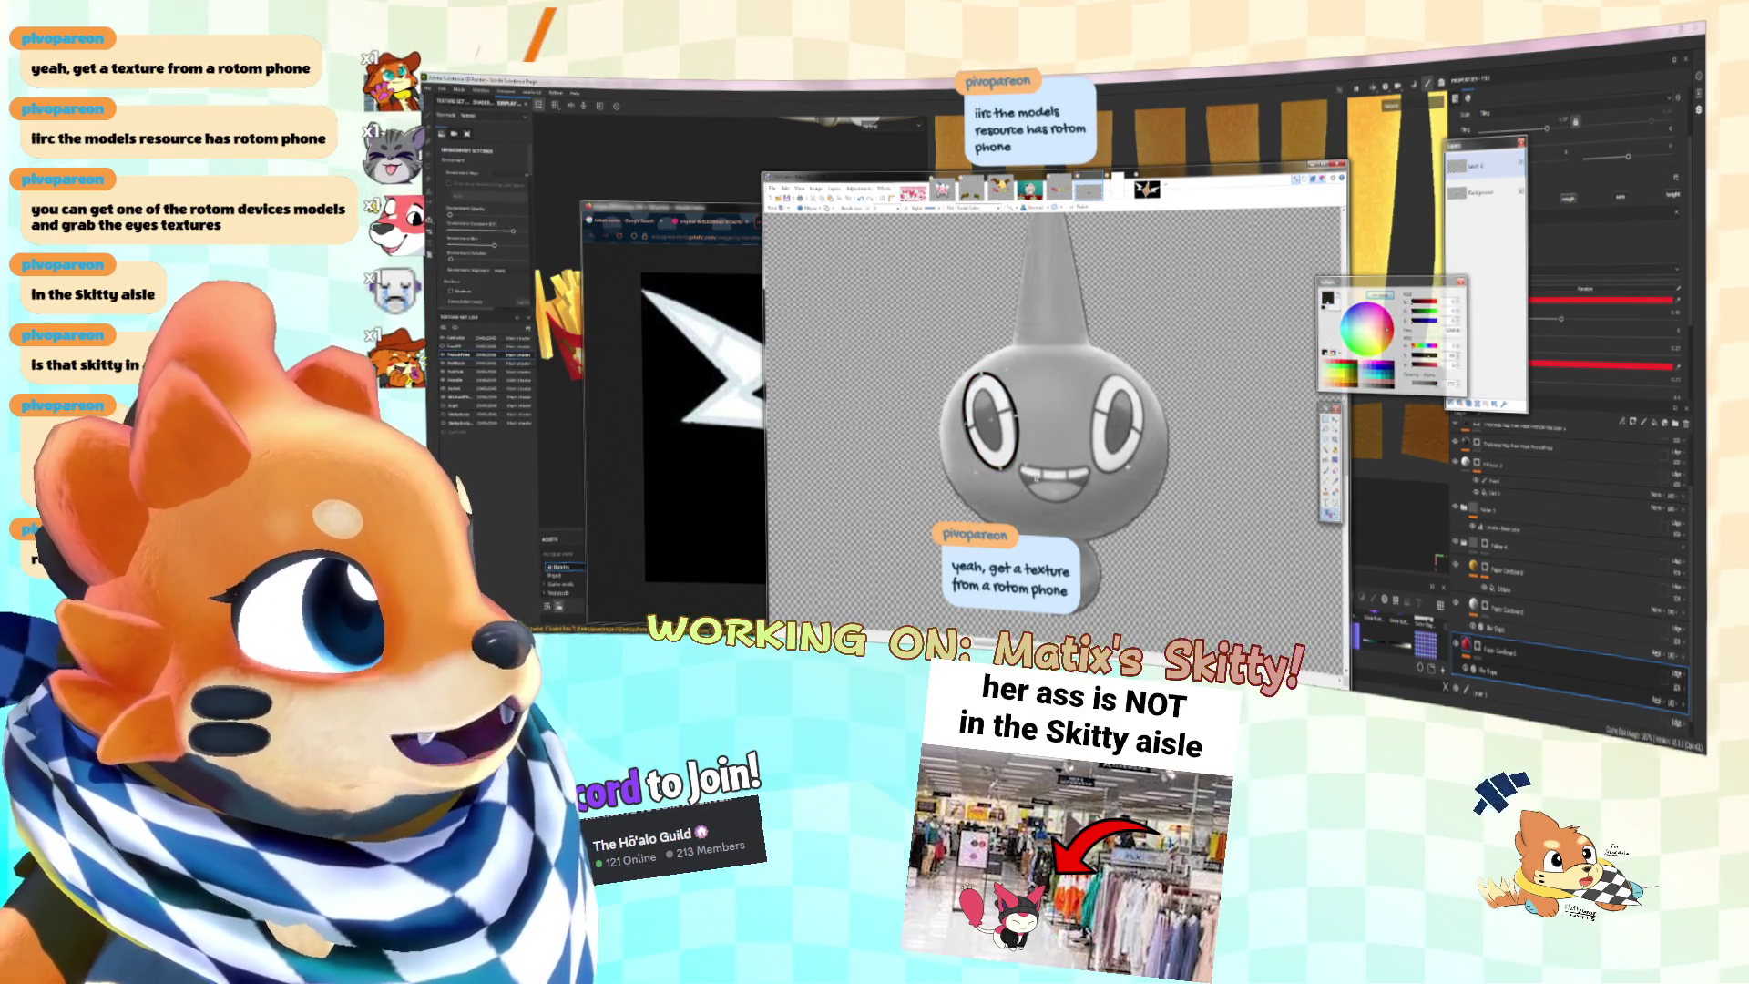
{"action": "left_click_drag", "start_coordinate": [1035, 477], "coordinate": [1022, 463]}
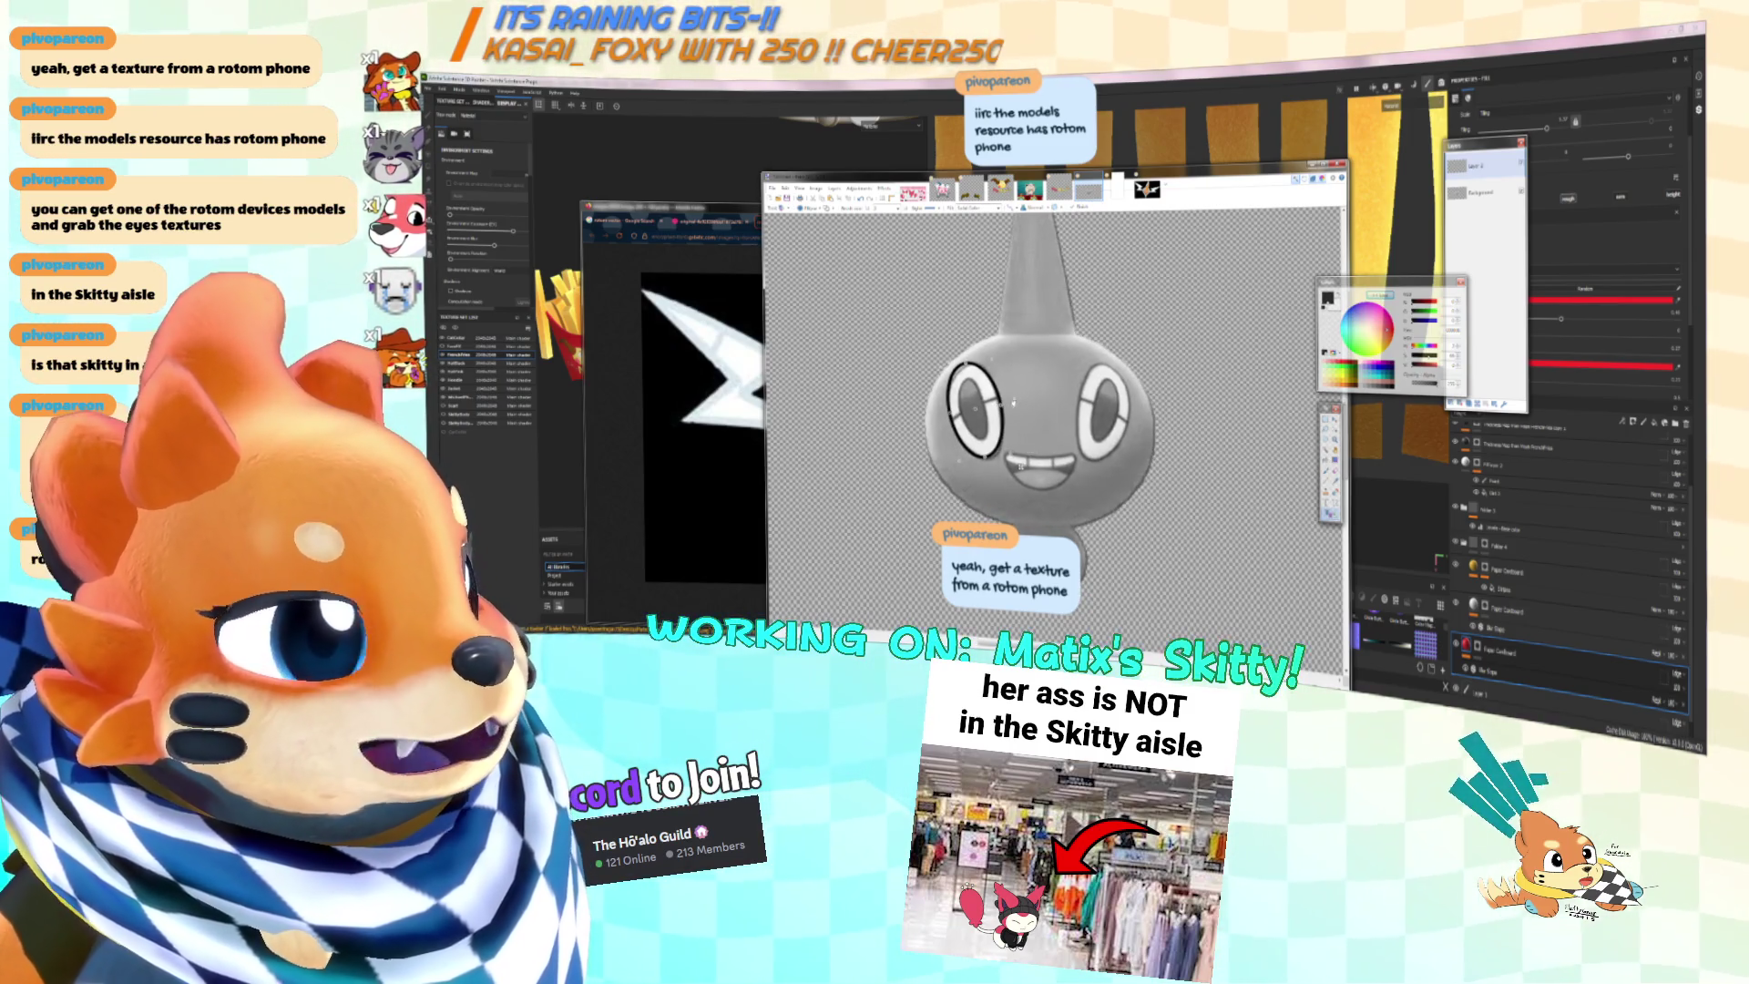
{"action": "key", "text": "k"}
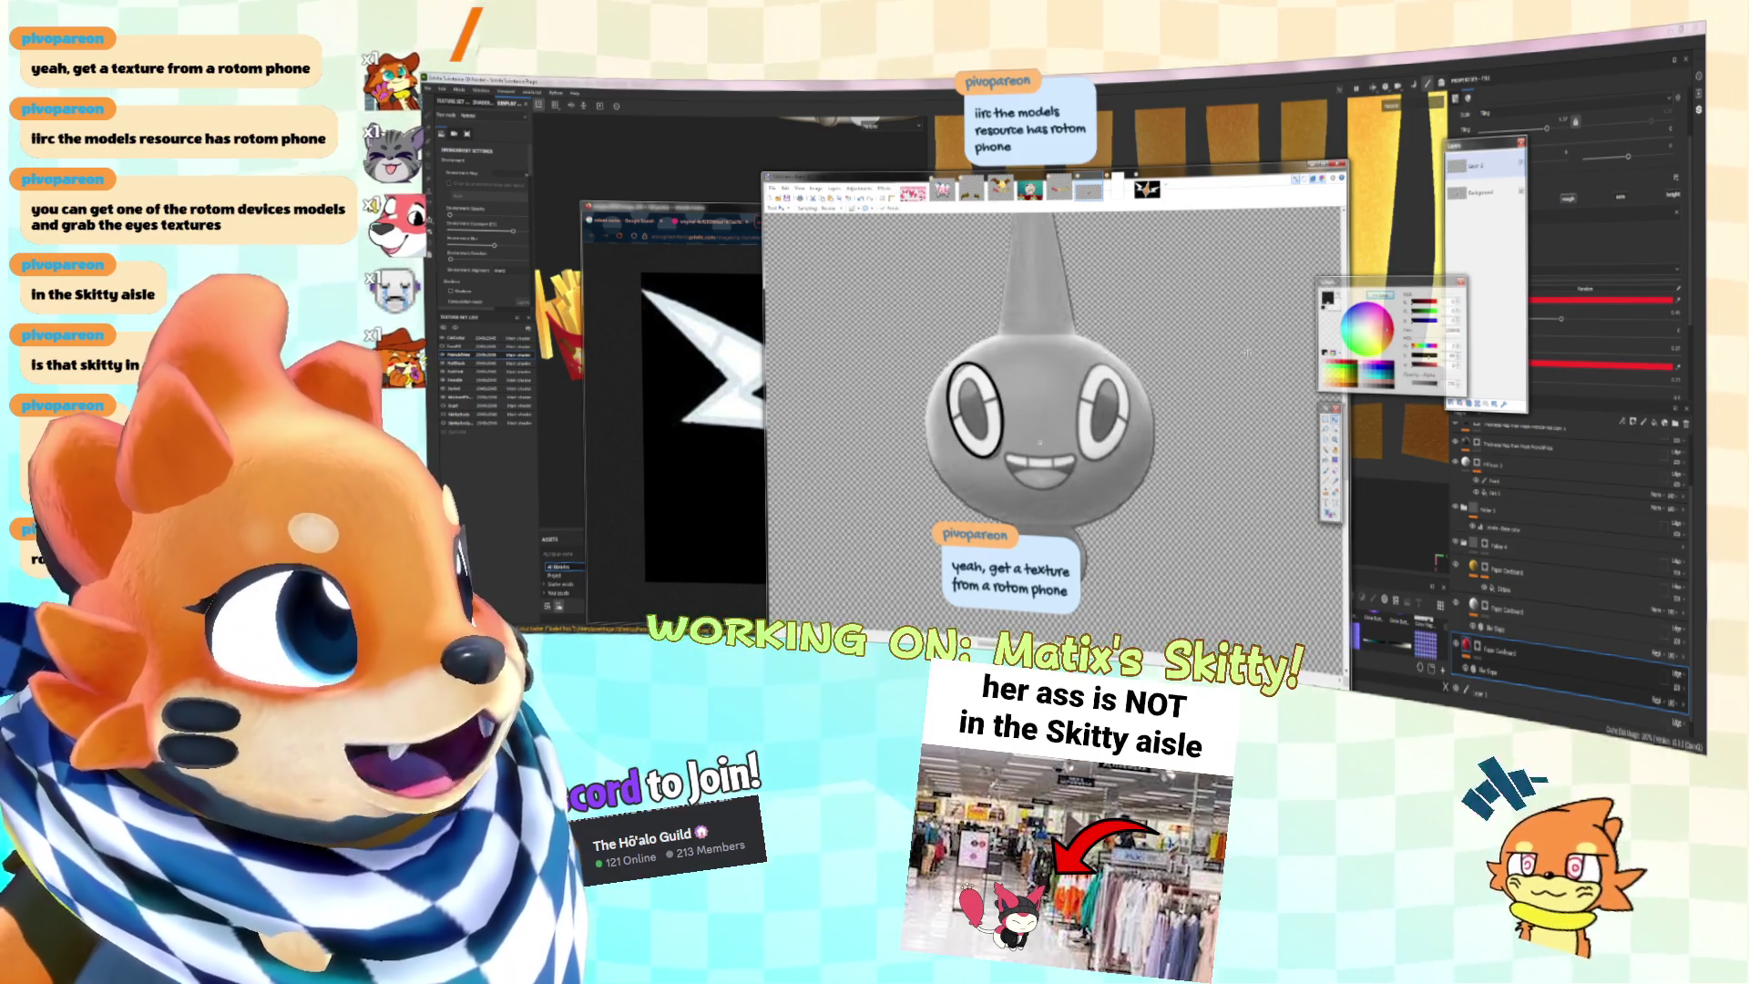
{"action": "left_click", "coordinate": [1333, 501]}
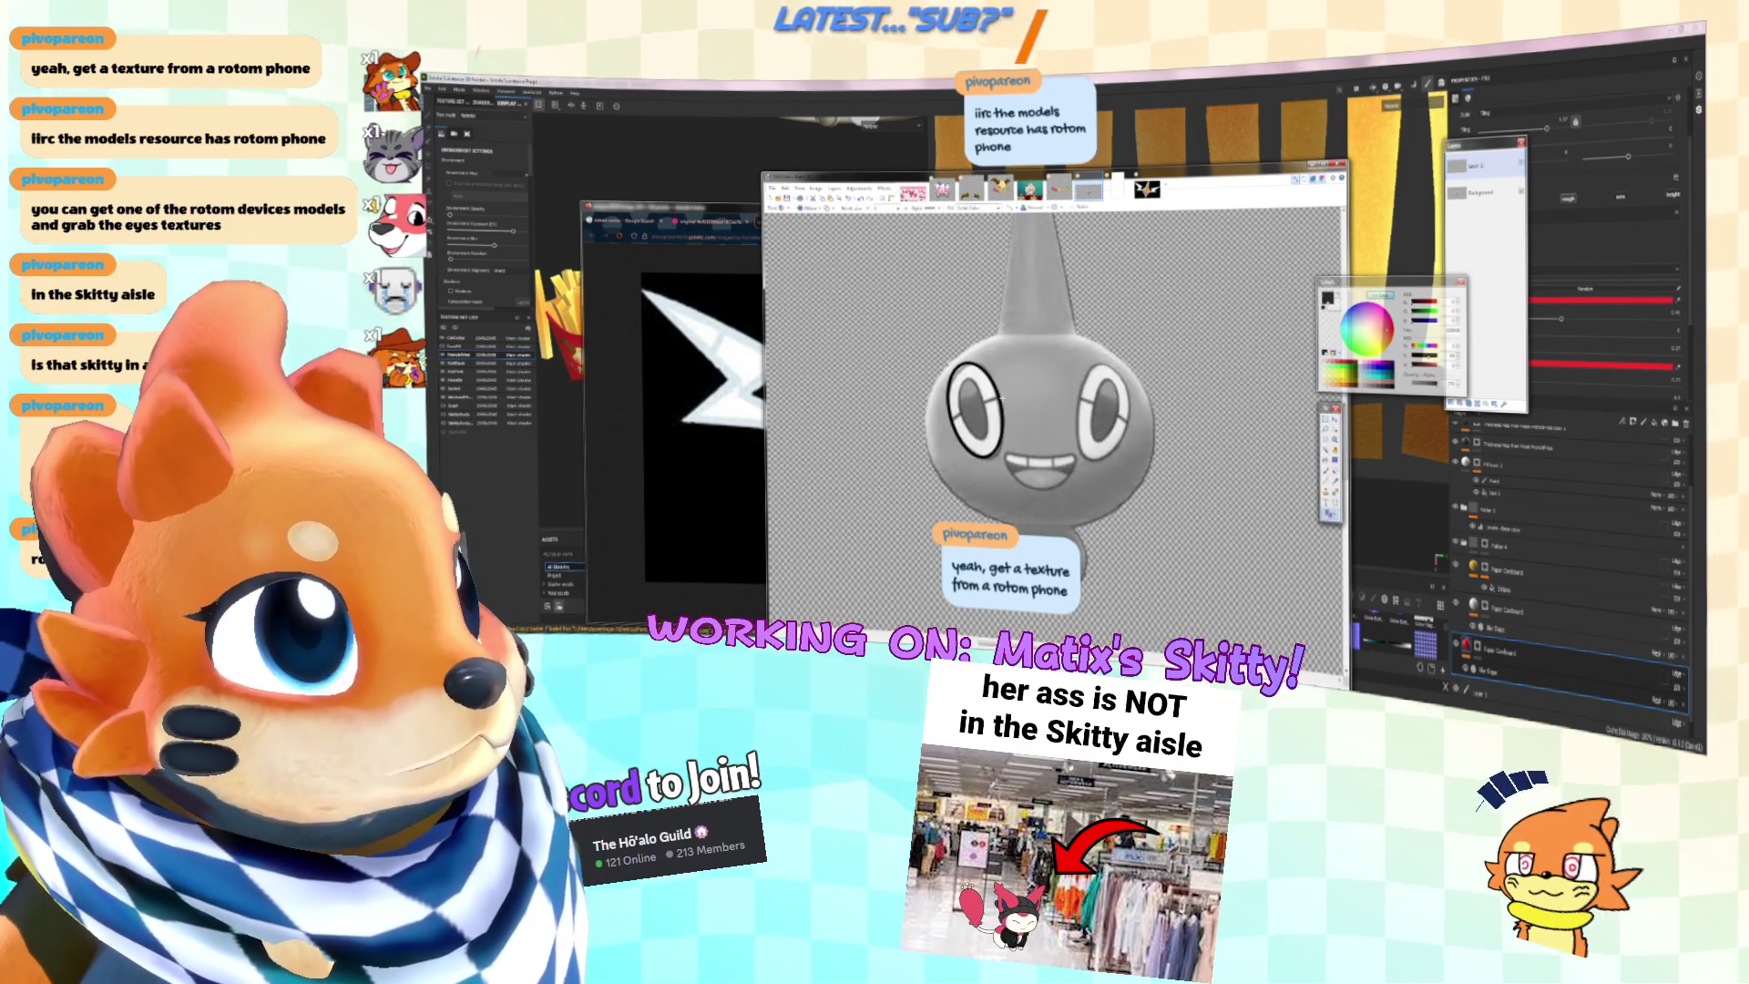
{"action": "mouse_move", "coordinate": [967, 388]}
{"action": "left_mouse_down"}
{"action": "mouse_move", "coordinate": [984, 424]}
{"action": "mouse_move", "coordinate": [979, 391]}
{"action": "mouse_move", "coordinate": [986, 406]}
{"action": "mouse_move", "coordinate": [962, 410]}
{"action": "left_mouse_up"}
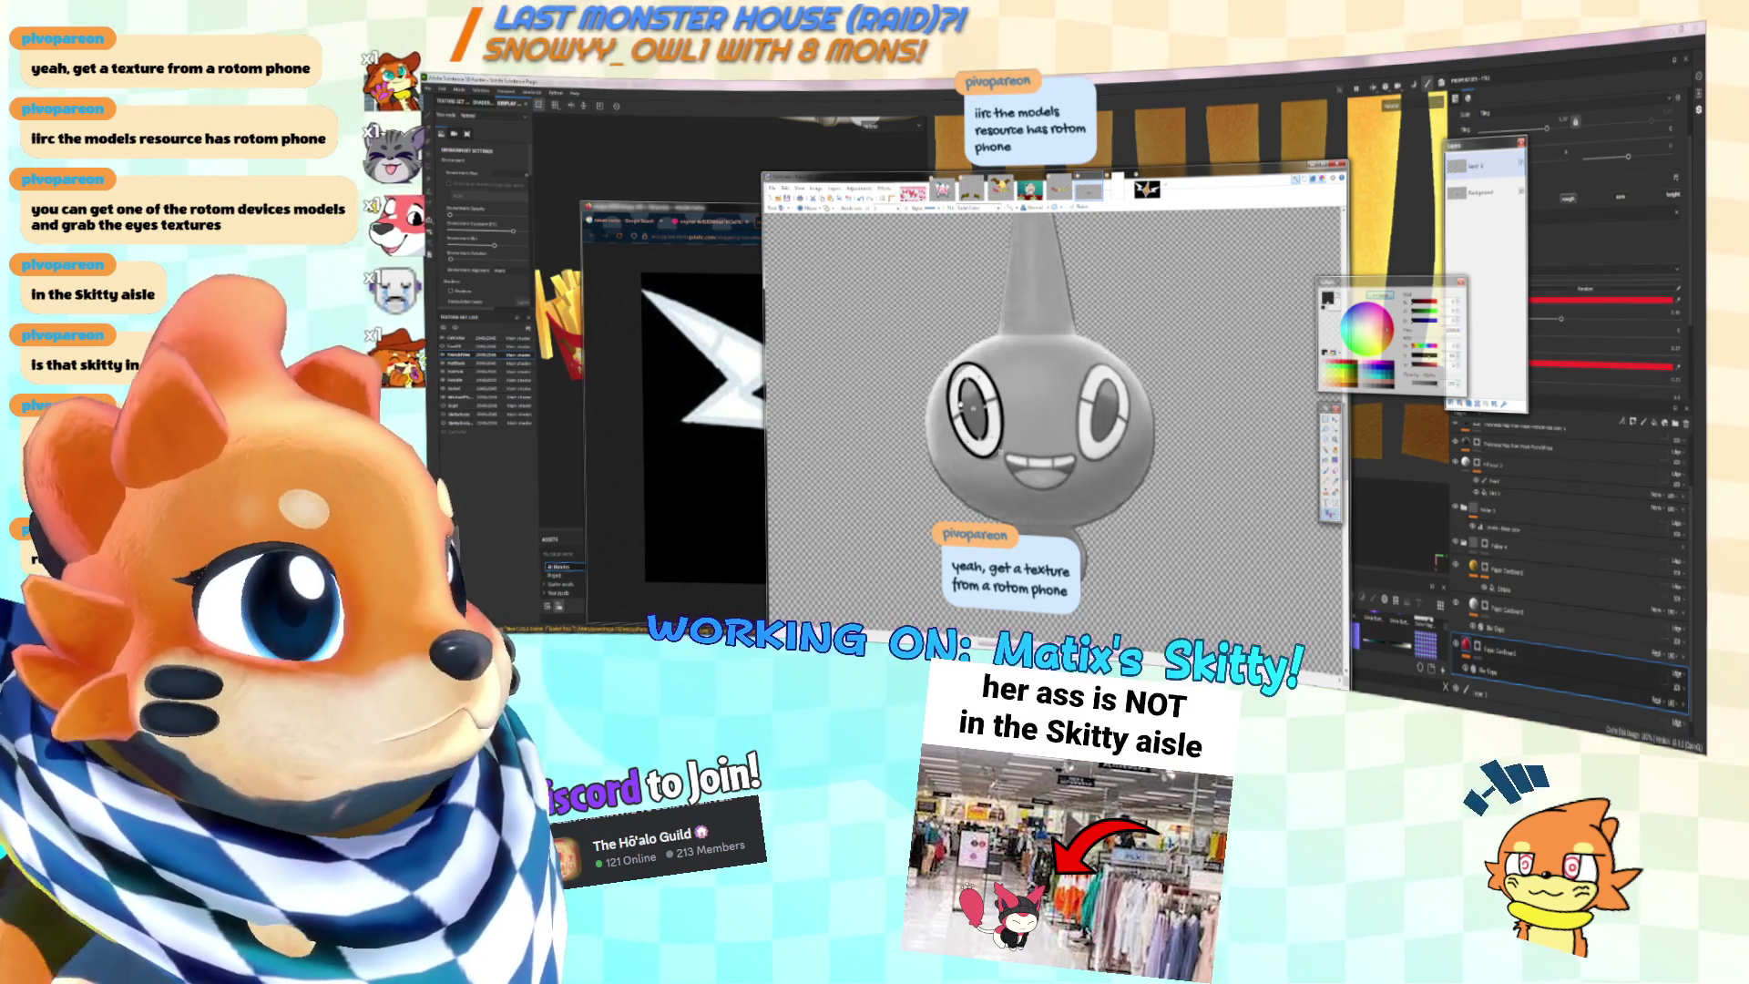
{"action": "left_click_drag", "start_coordinate": [963, 381], "coordinate": [980, 399]}
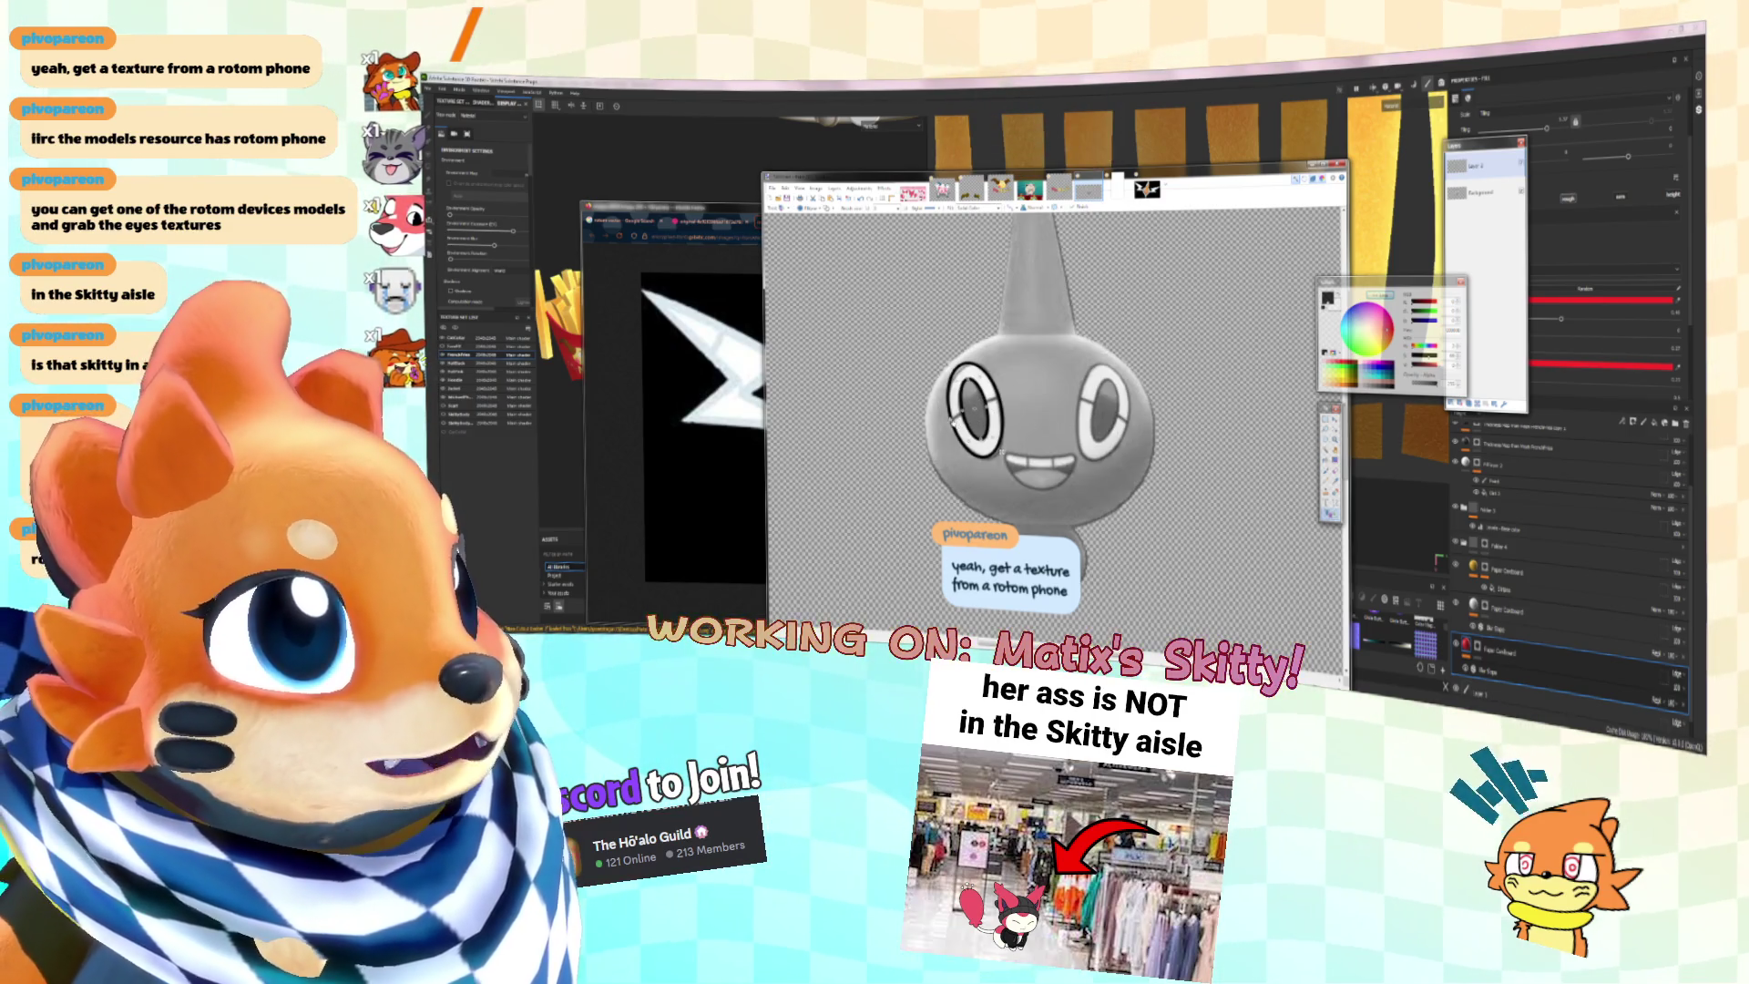
Step: Choose the Paintbrush and set its size for outlining the mouth
{"action": "scroll", "coordinate": [957, 422], "scroll_direction": "up", "scroll_amount": 1, "text": "ctrl"}
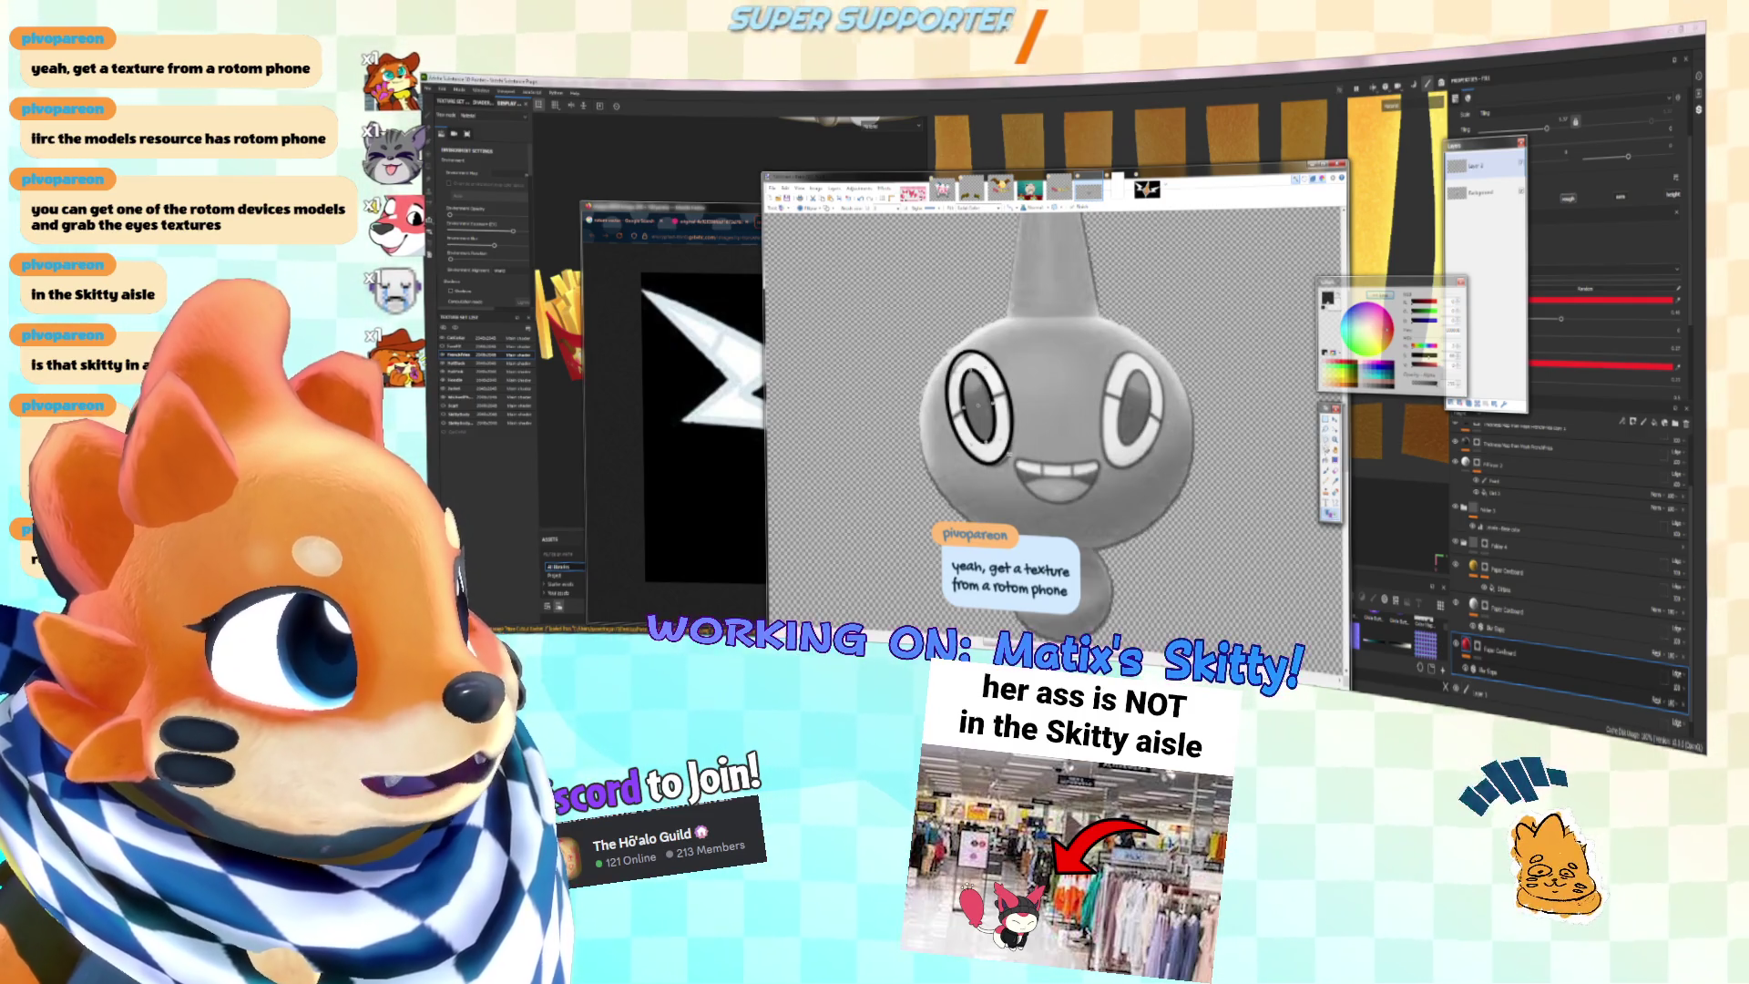
{"action": "left_click", "coordinate": [1326, 474]}
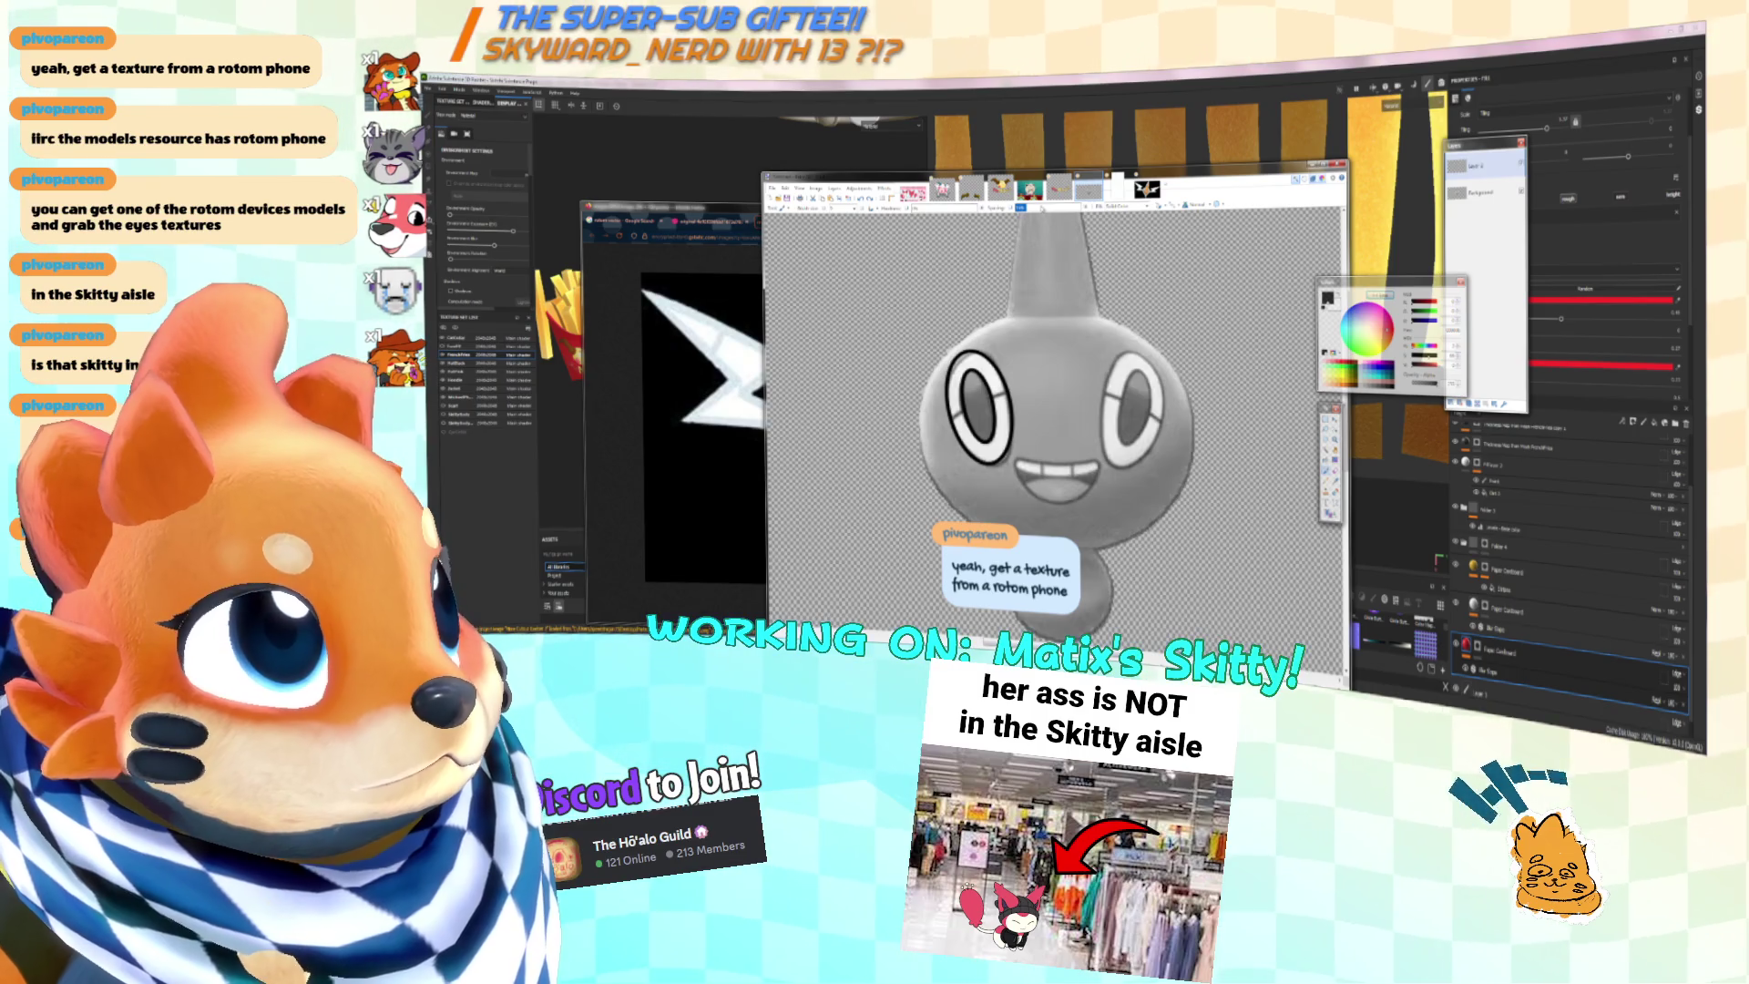
{"action": "left_click", "coordinate": [948, 207]}
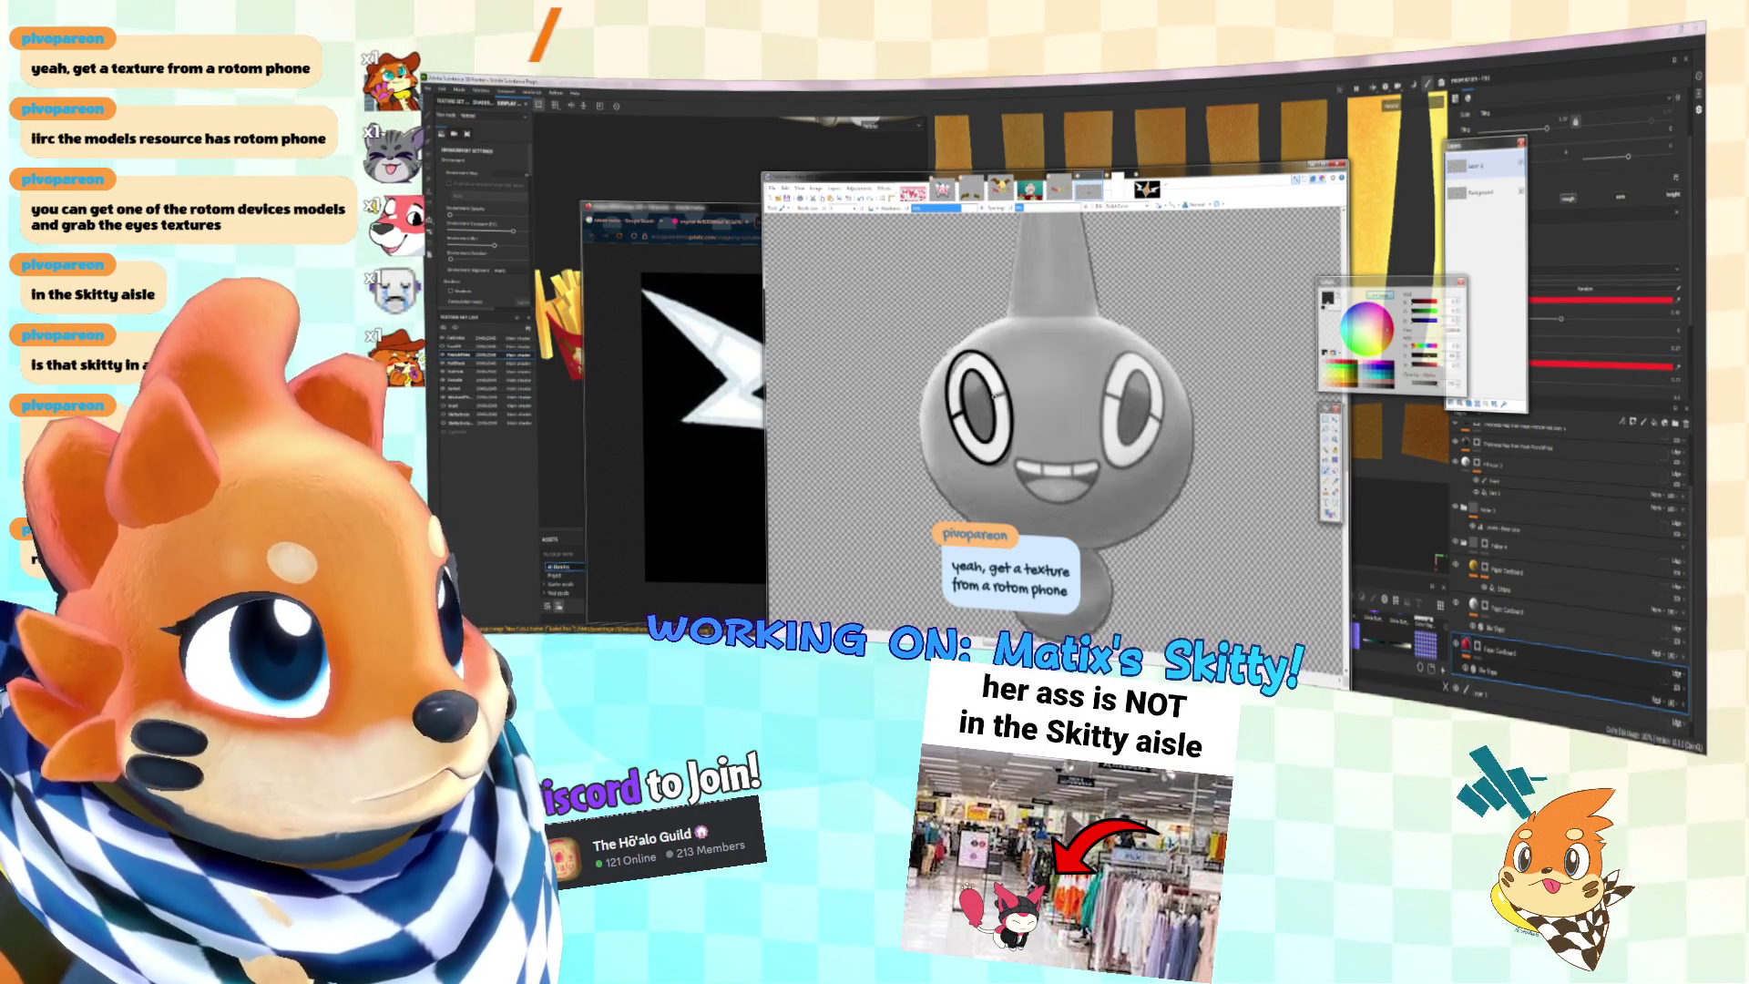
{"action": "mouse_move", "coordinate": [1039, 392]}
{"action": "left_mouse_down"}
{"action": "mouse_move", "coordinate": [954, 372]}
{"action": "mouse_move", "coordinate": [995, 378]}
{"action": "mouse_move", "coordinate": [1011, 403]}
{"action": "mouse_move", "coordinate": [960, 412]}
{"action": "mouse_move", "coordinate": [1023, 466]}
{"action": "left_mouse_up"}
{"action": "scroll", "coordinate": [978, 428], "scroll_direction": "up", "scroll_amount": 2, "text": "ctrl"}
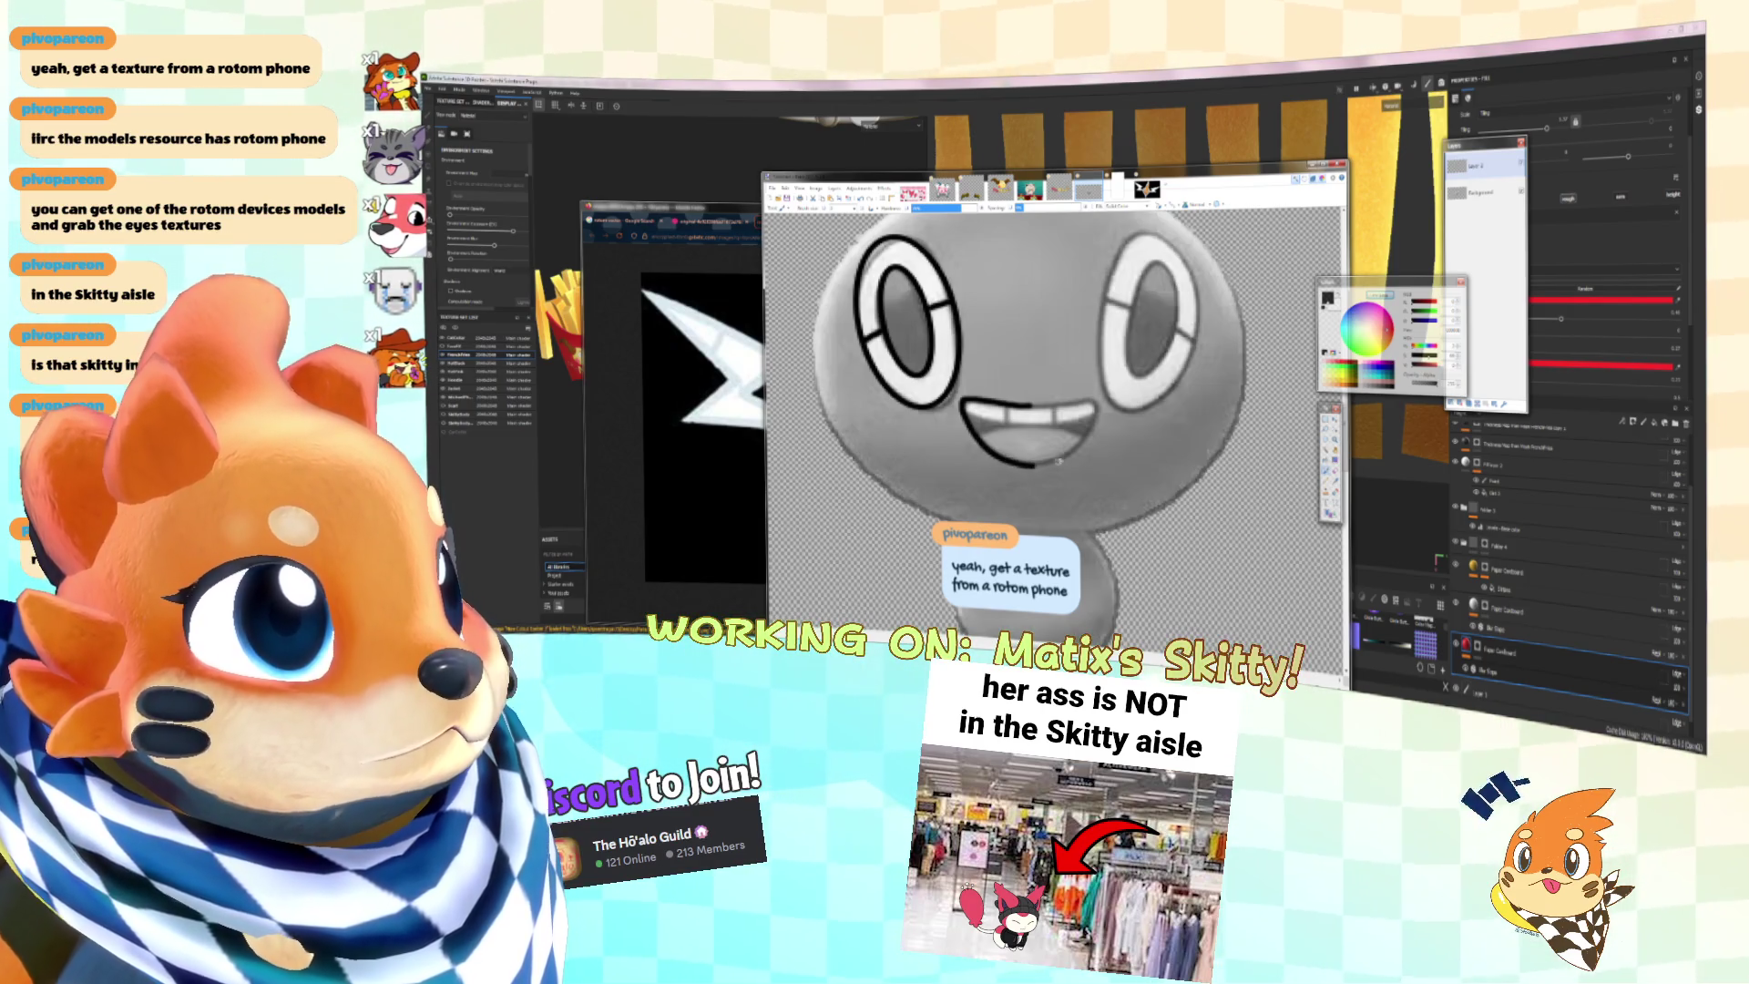
Step: Copy the left half of the face and move the copied eye ring onto the right eye
{"action": "key", "text": "s"}
{"action": "left_click_drag", "start_coordinate": [892, 287], "coordinate": [1031, 470]}
{"action": "key", "text": "ctrl+v"}
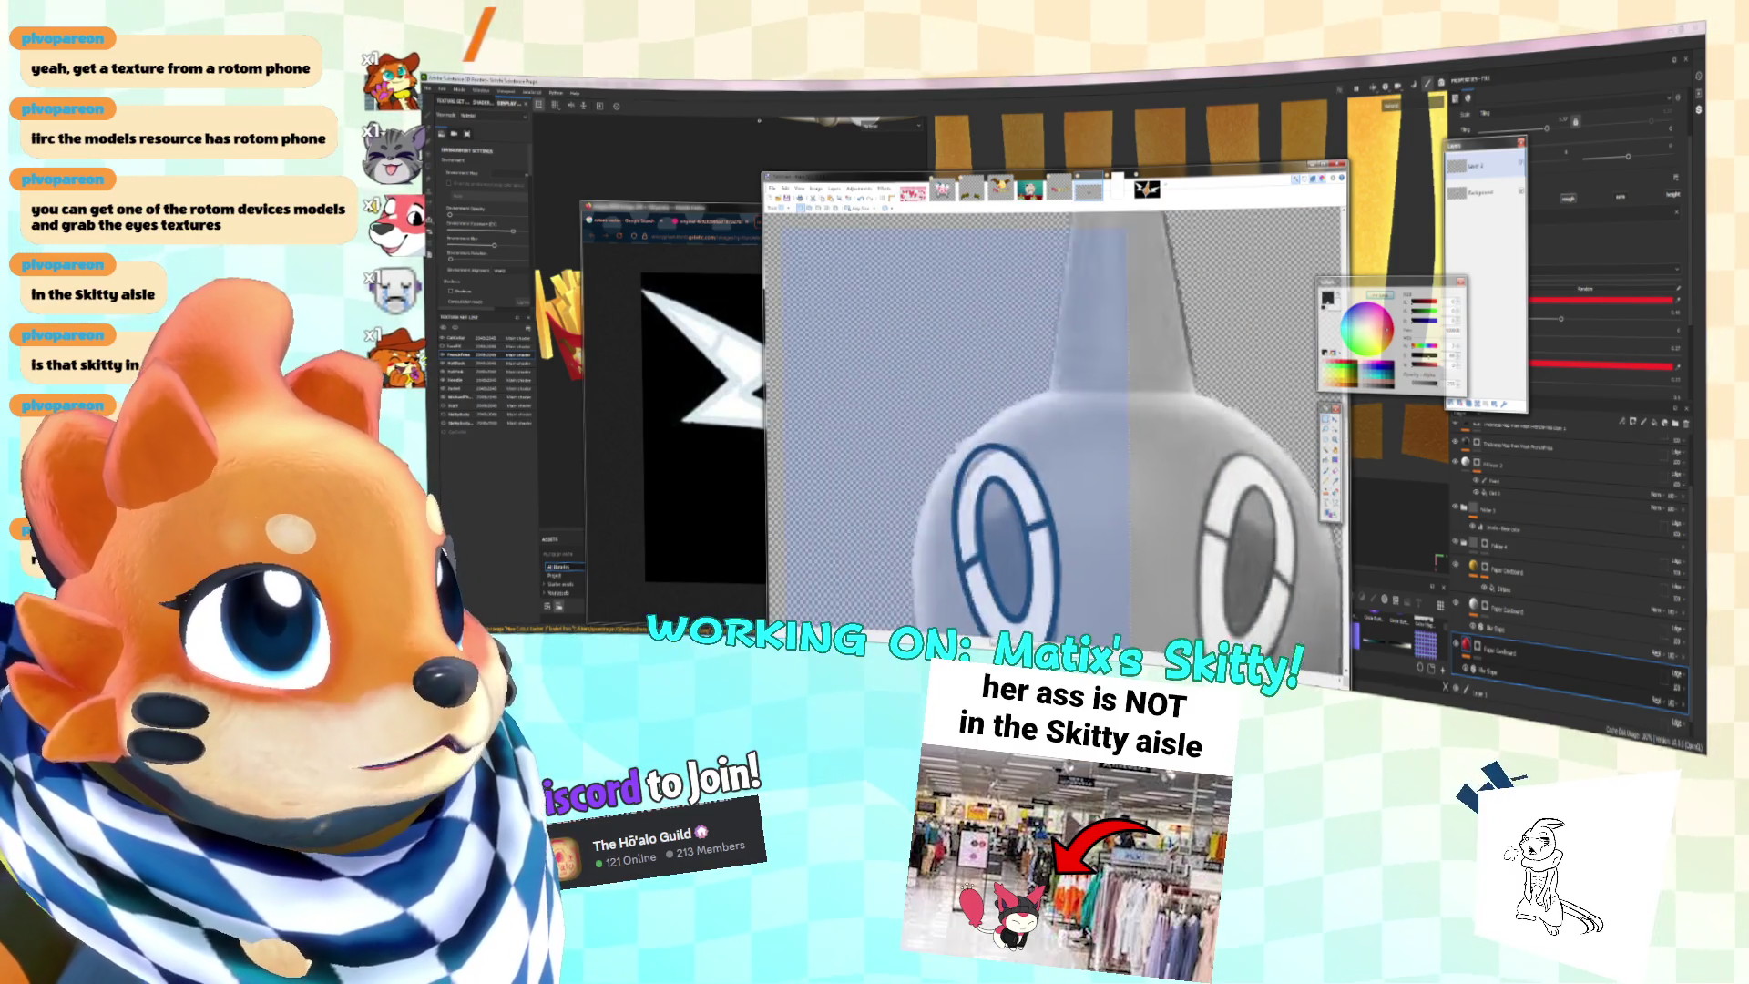
{"action": "scroll", "coordinate": [1161, 314], "scroll_direction": "up", "scroll_amount": 3, "text": "ctrl"}
{"action": "scroll", "coordinate": [1160, 315], "scroll_direction": "down", "scroll_amount": 4, "text": "ctrl"}
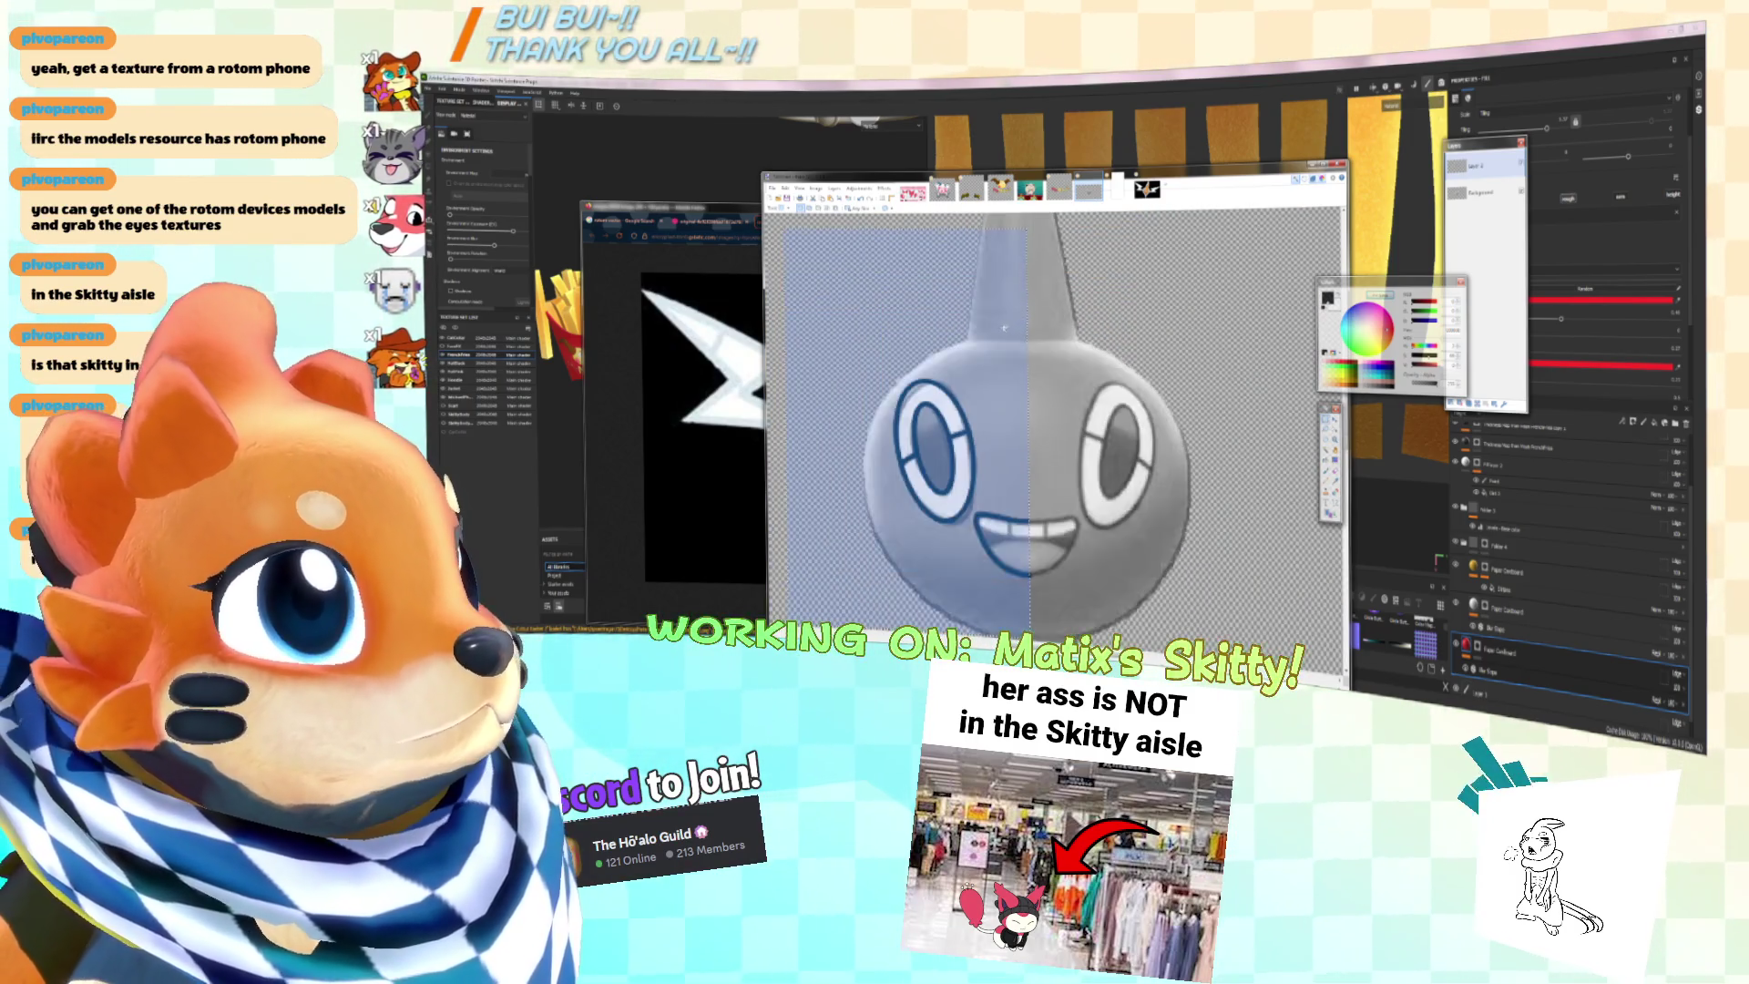
{"action": "key", "text": "k"}
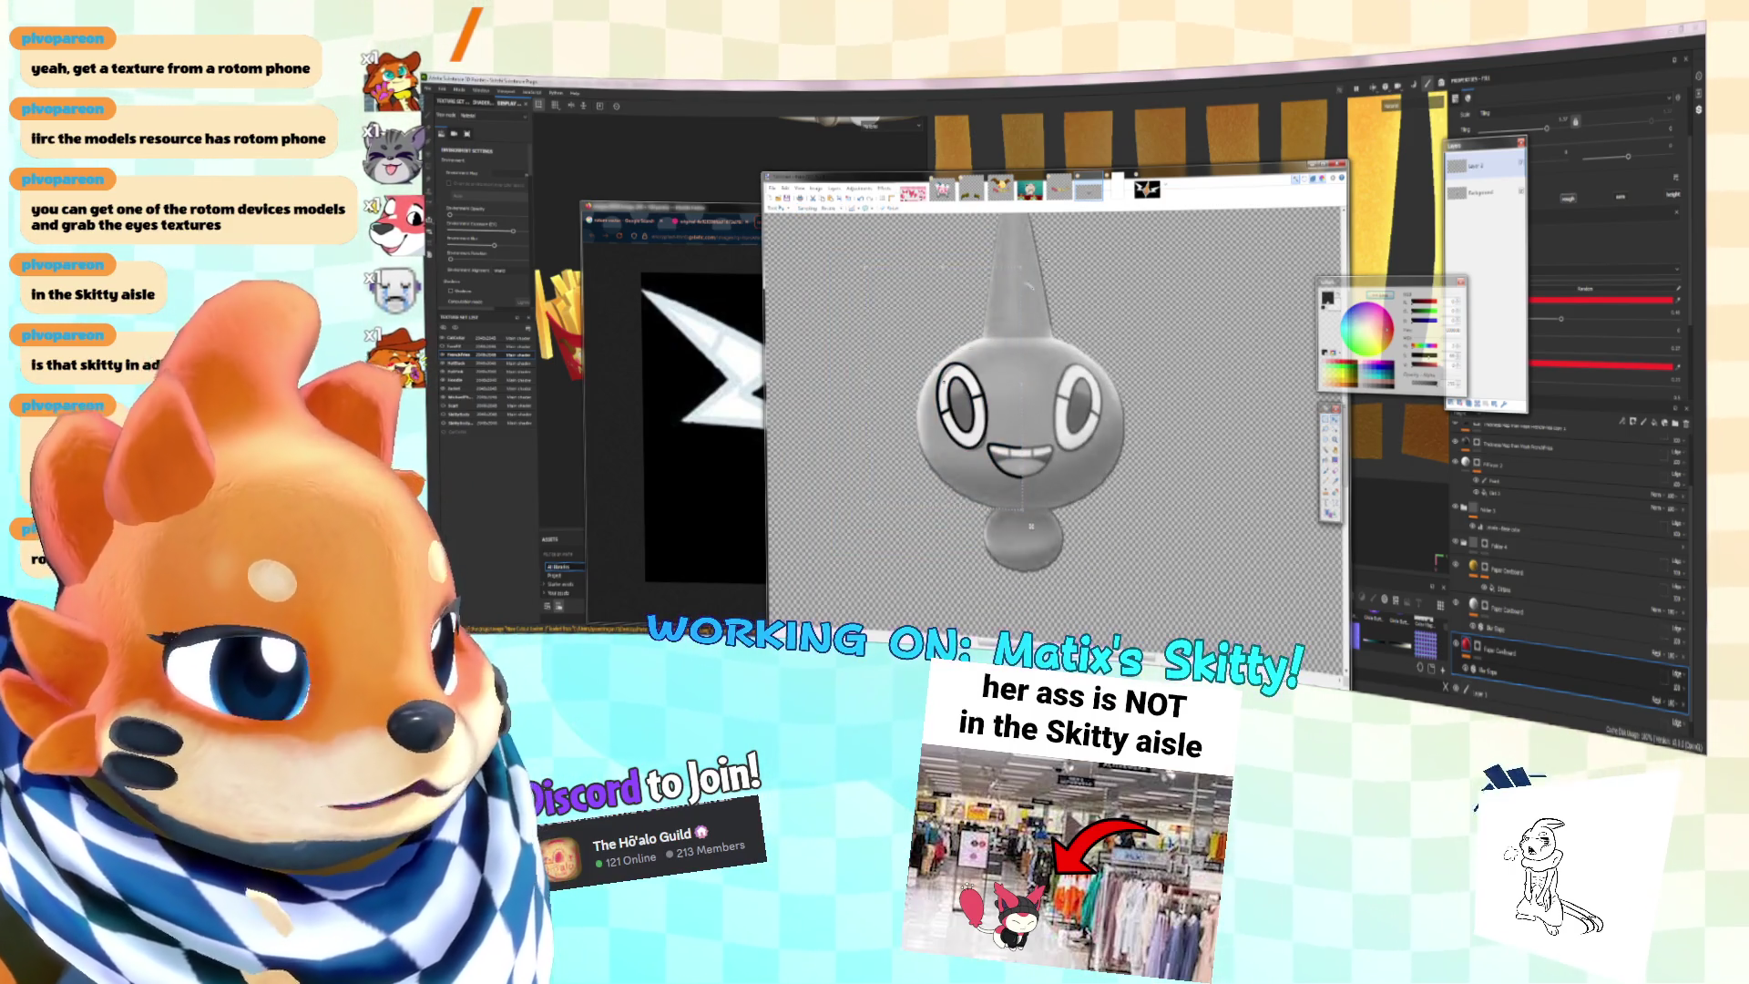
{"action": "double_click", "coordinate": [884, 182]}
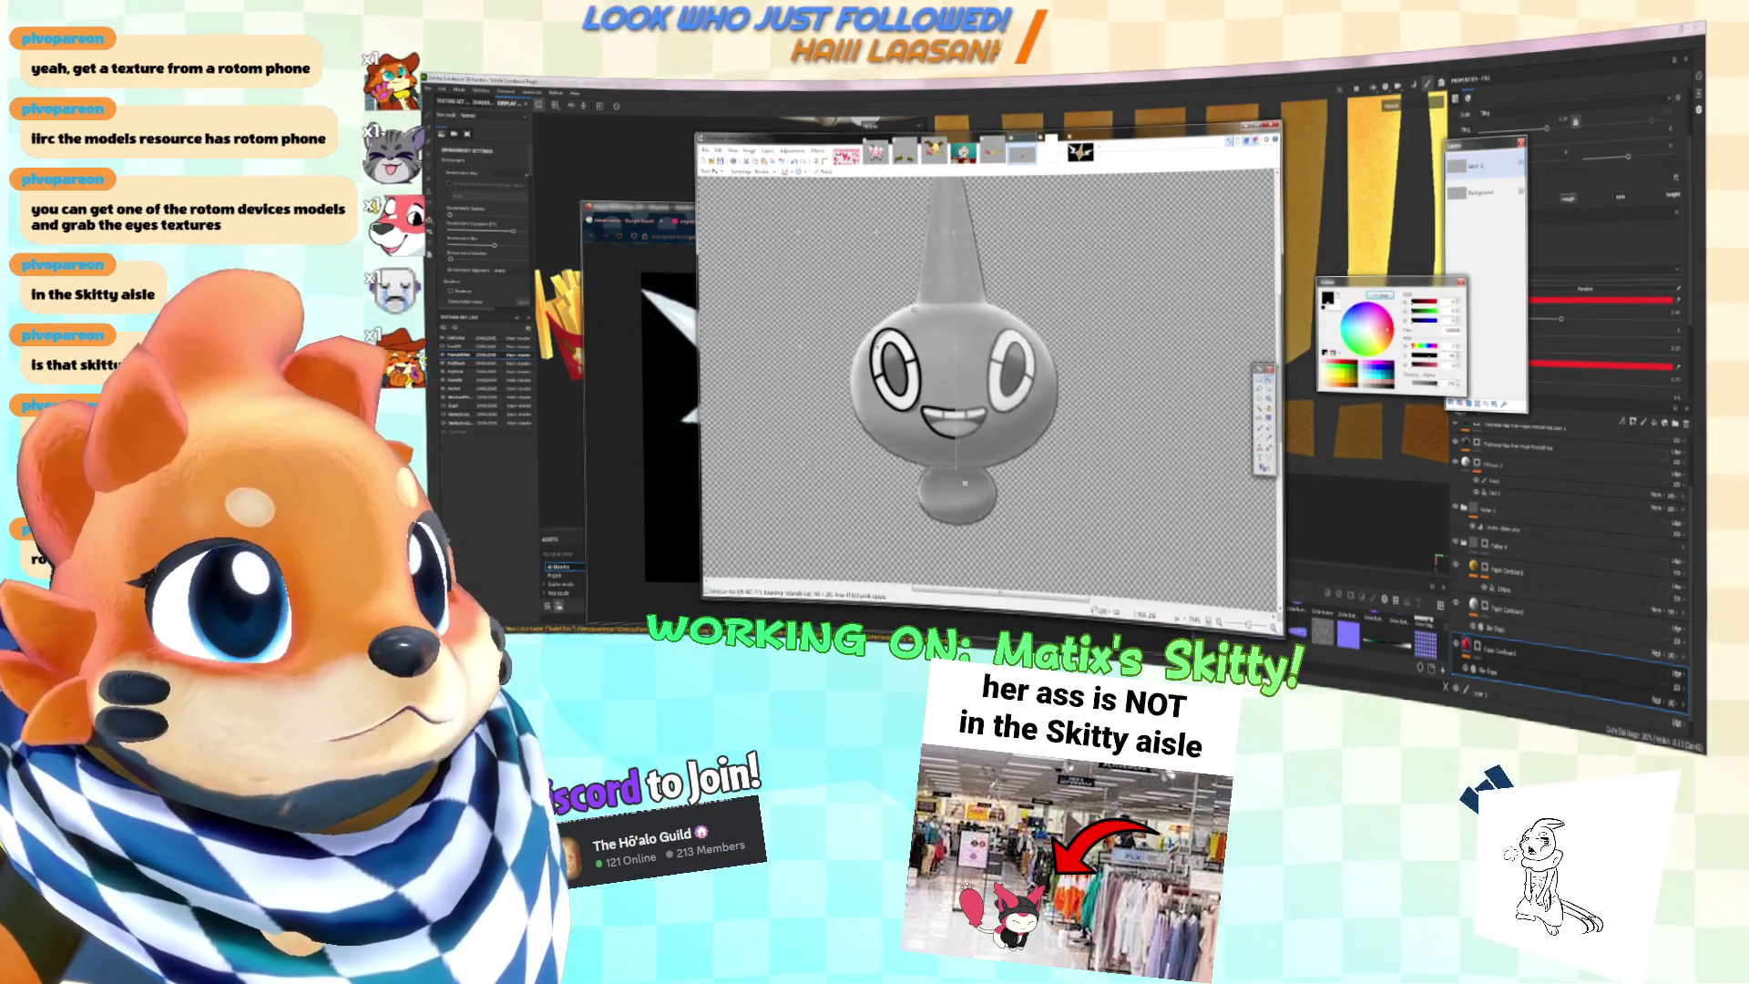
{"action": "left_click_drag", "start_coordinate": [797, 347], "coordinate": [915, 351]}
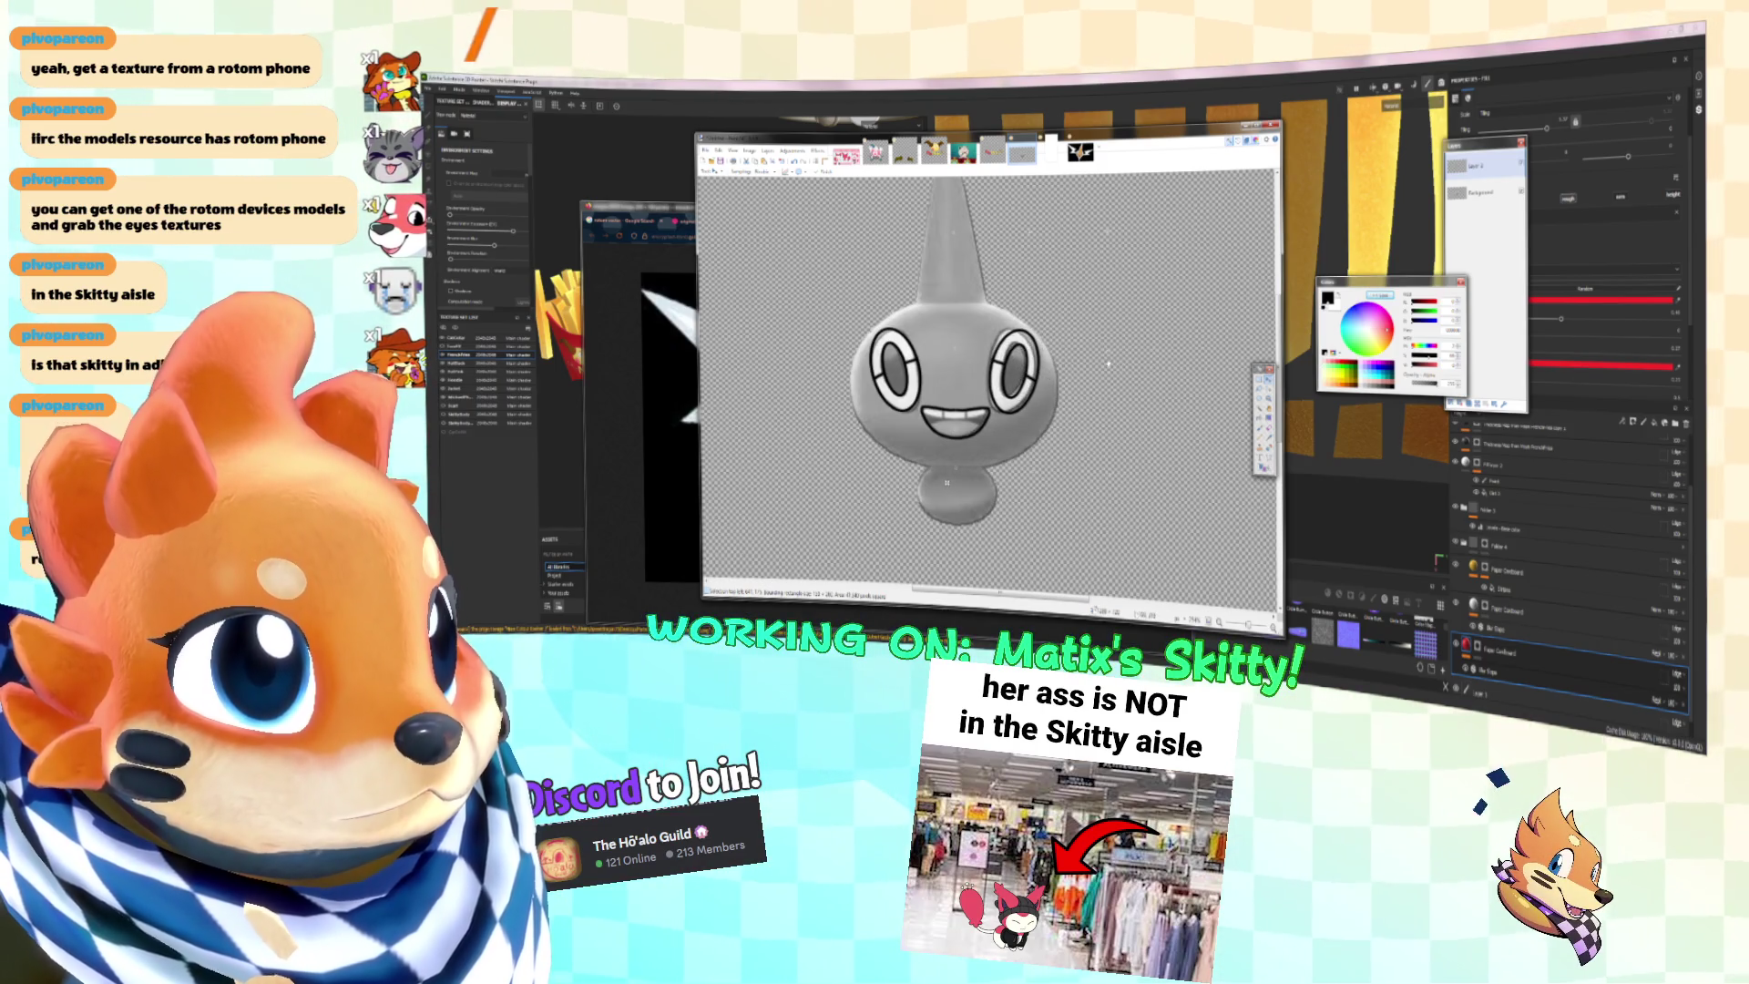
{"action": "left_click_drag", "start_coordinate": [947, 482], "coordinate": [965, 493]}
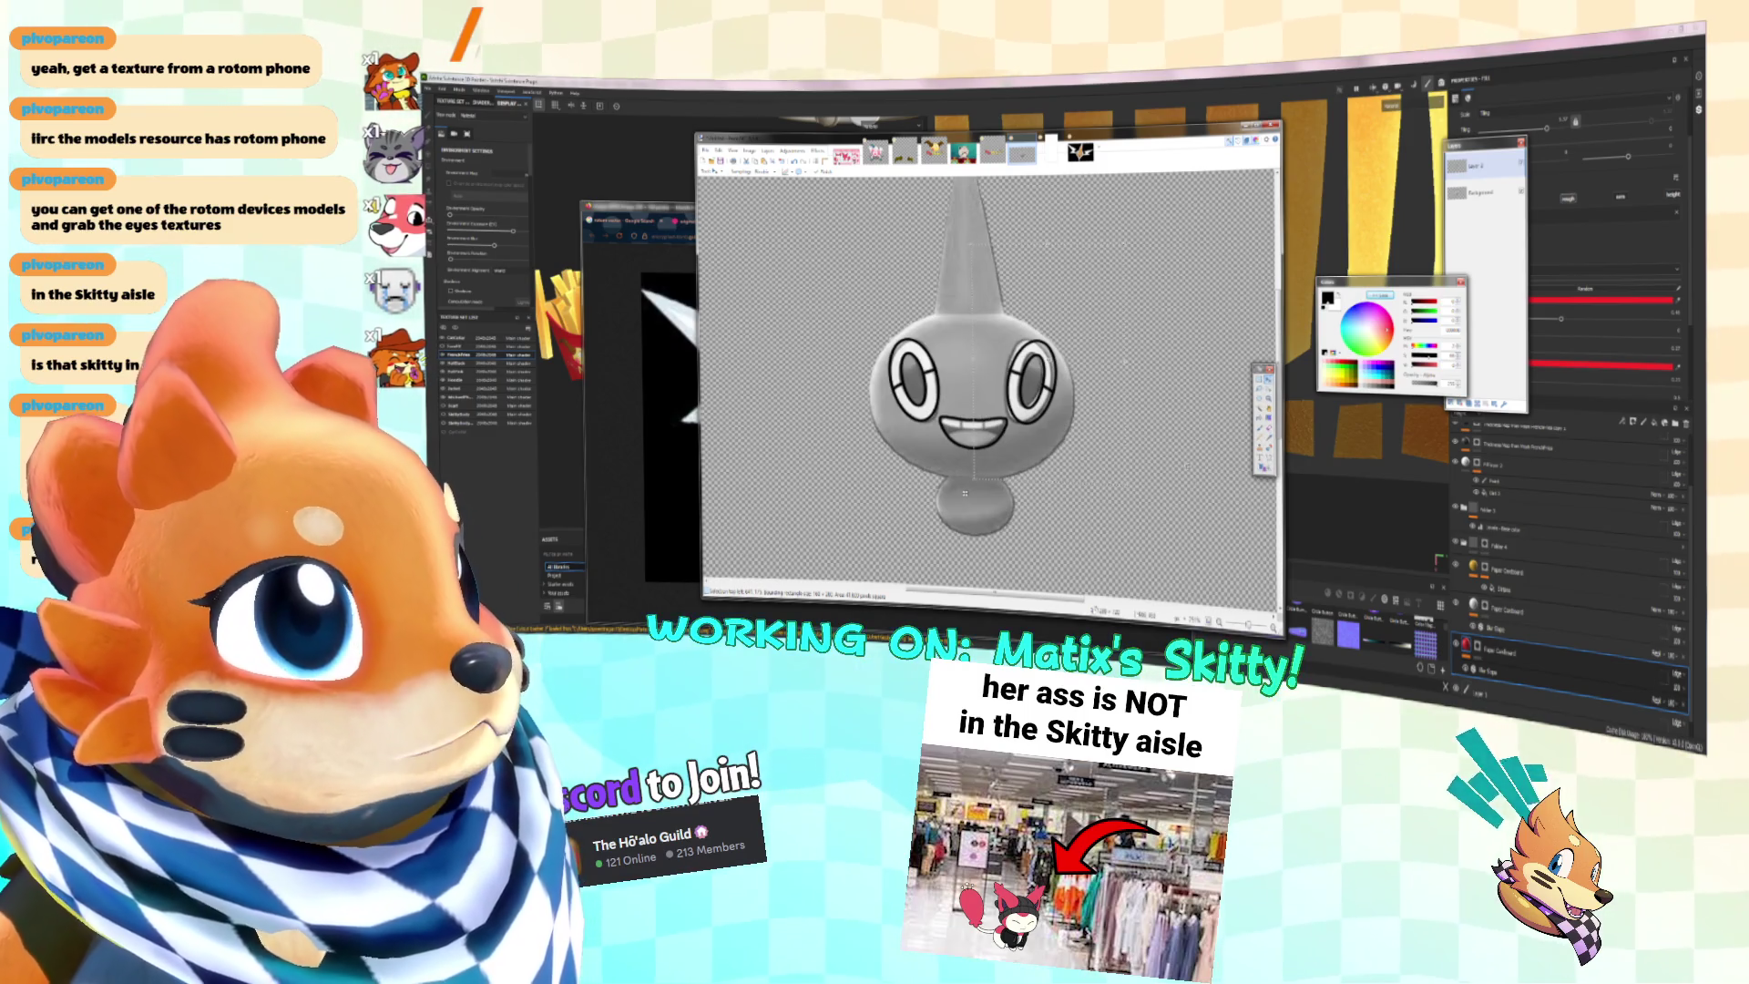
{"action": "scroll", "coordinate": [965, 493], "scroll_direction": "up", "scroll_amount": 4, "text": "ctrl"}
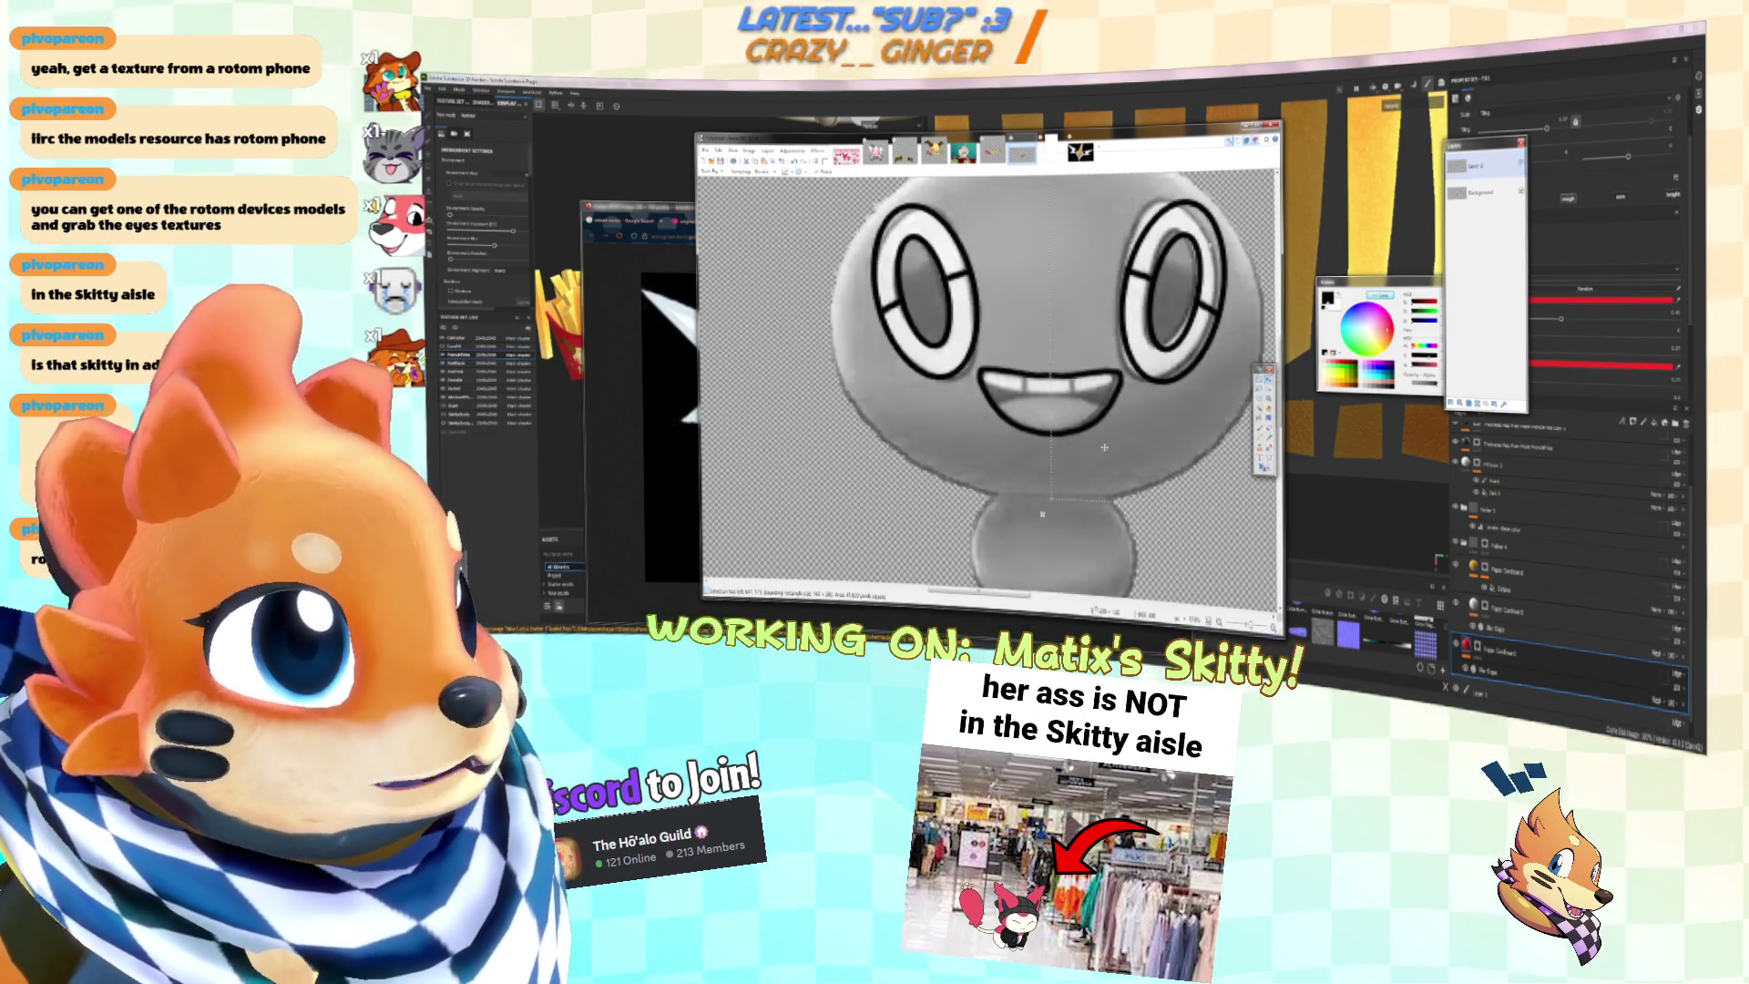
{"action": "scroll", "coordinate": [981, 426], "scroll_direction": "right", "scroll_amount": 2}
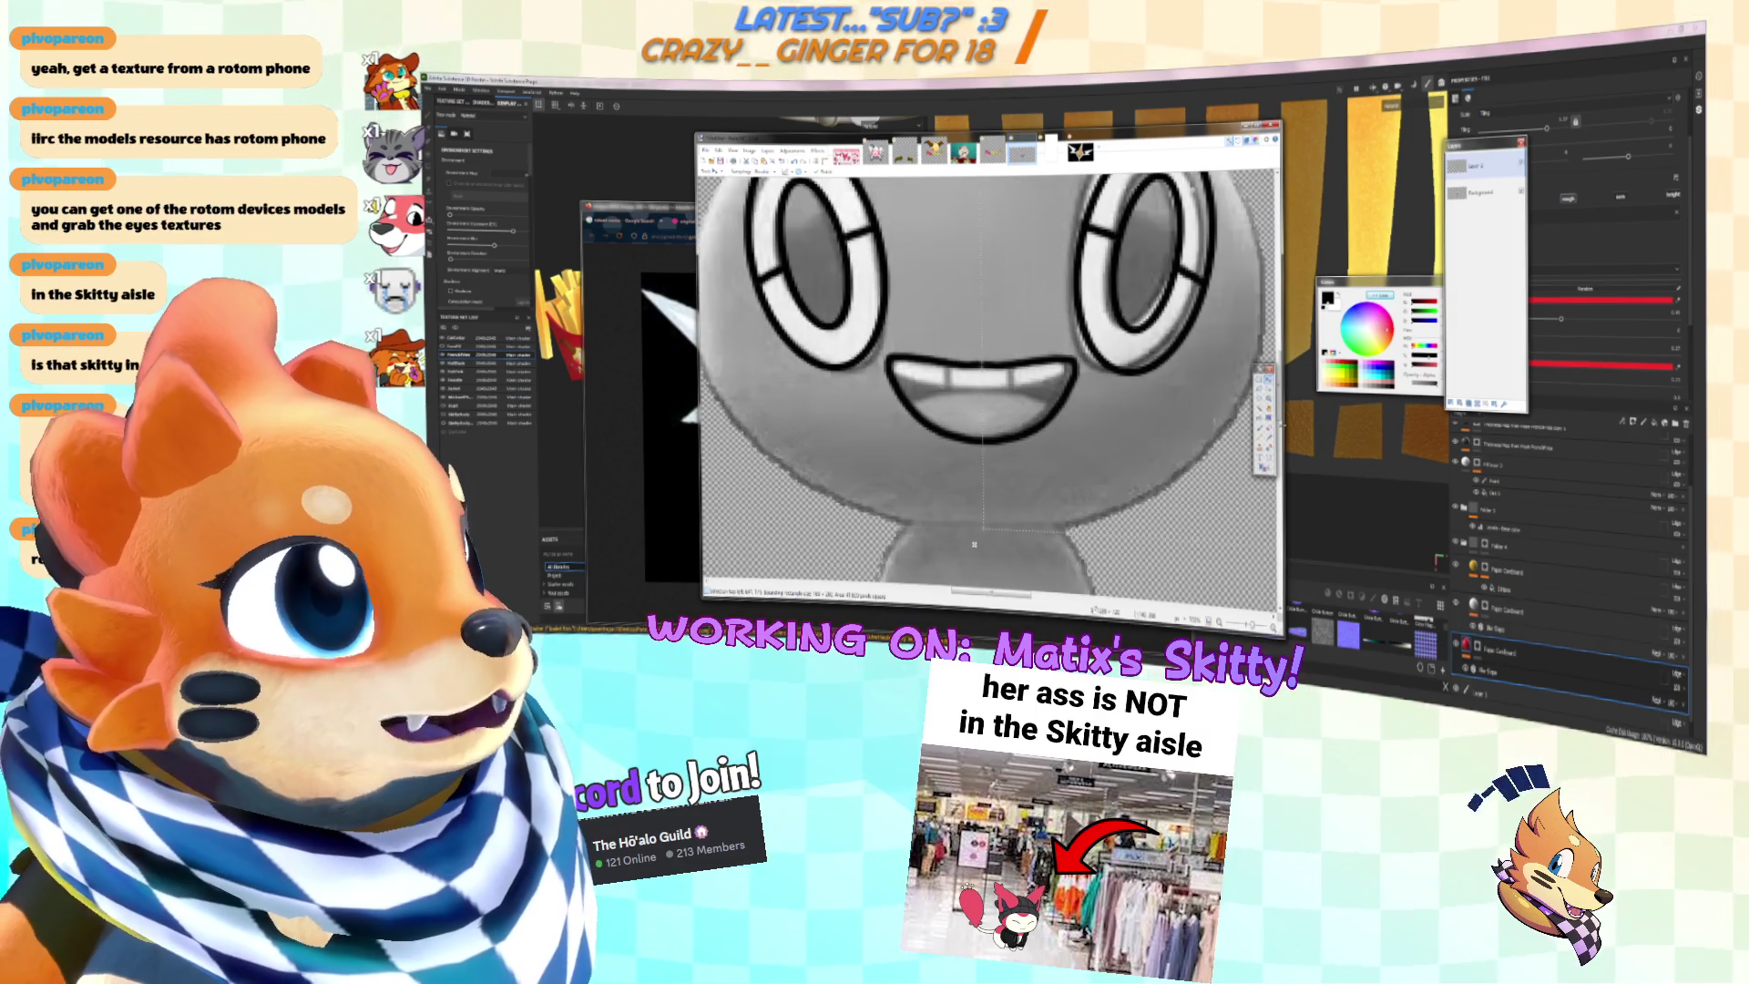
{"action": "key", "text": "b"}
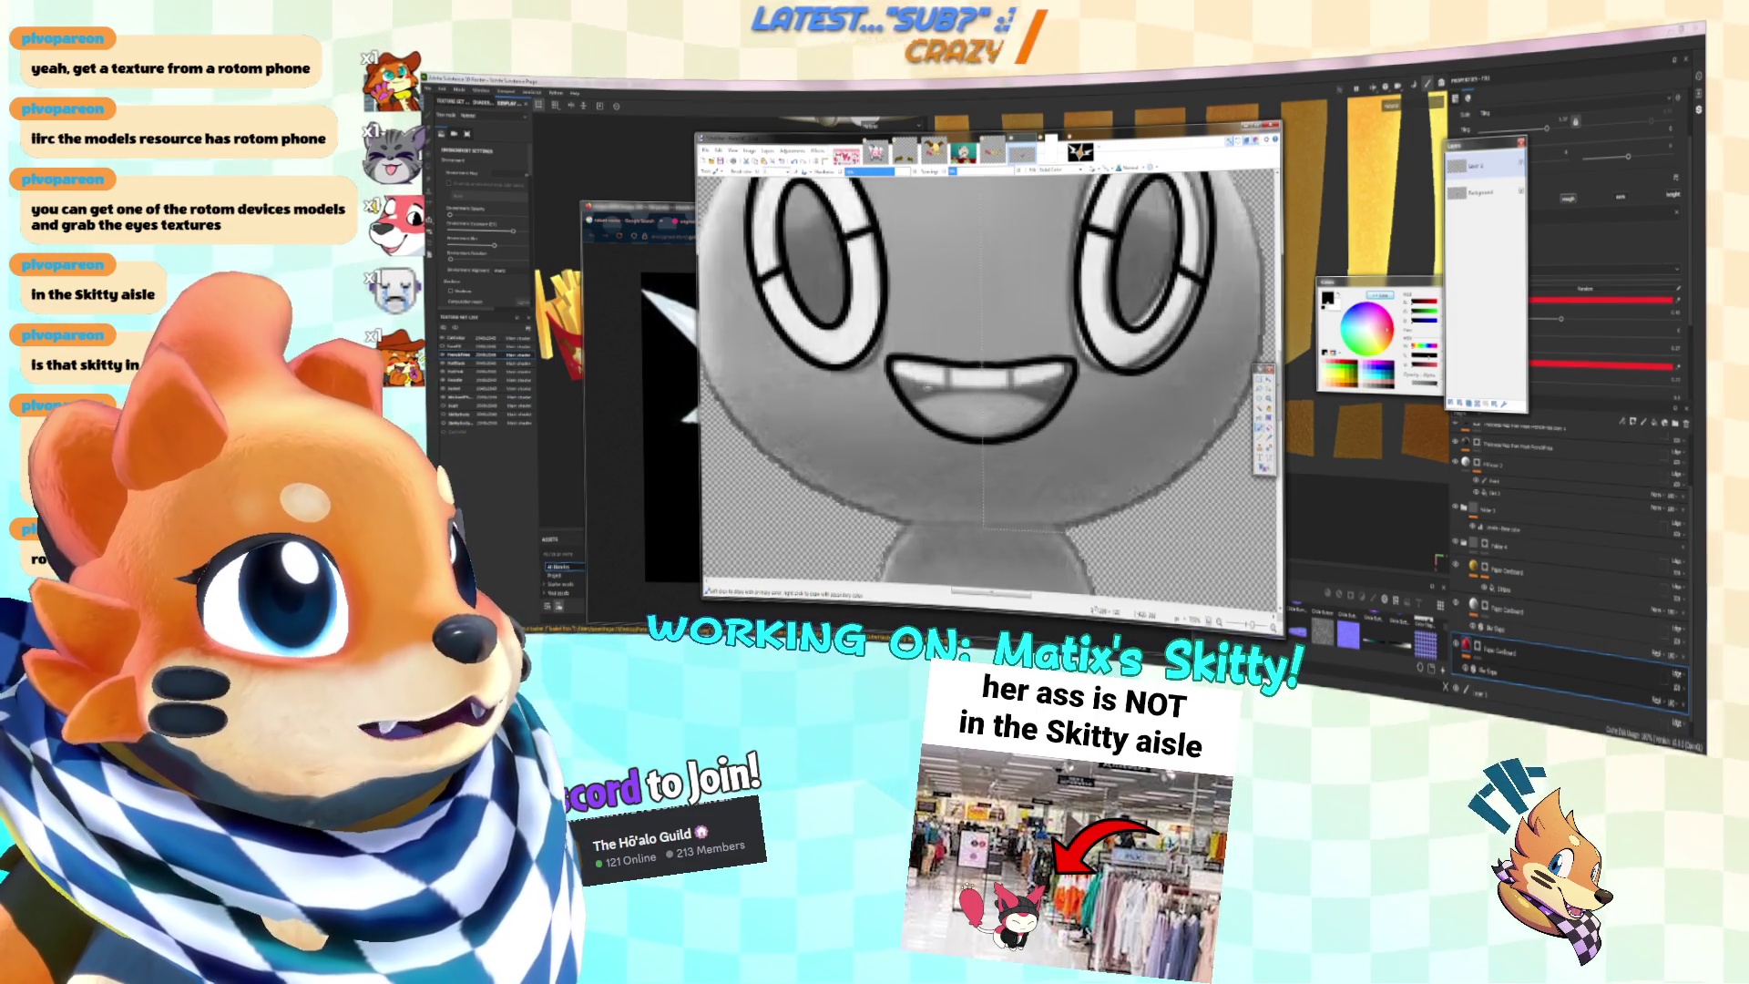
{"action": "mouse_move", "coordinate": [894, 373]}
{"action": "left_mouse_down"}
{"action": "mouse_move", "coordinate": [981, 392]}
{"action": "mouse_move", "coordinate": [949, 389]}
{"action": "left_mouse_up"}
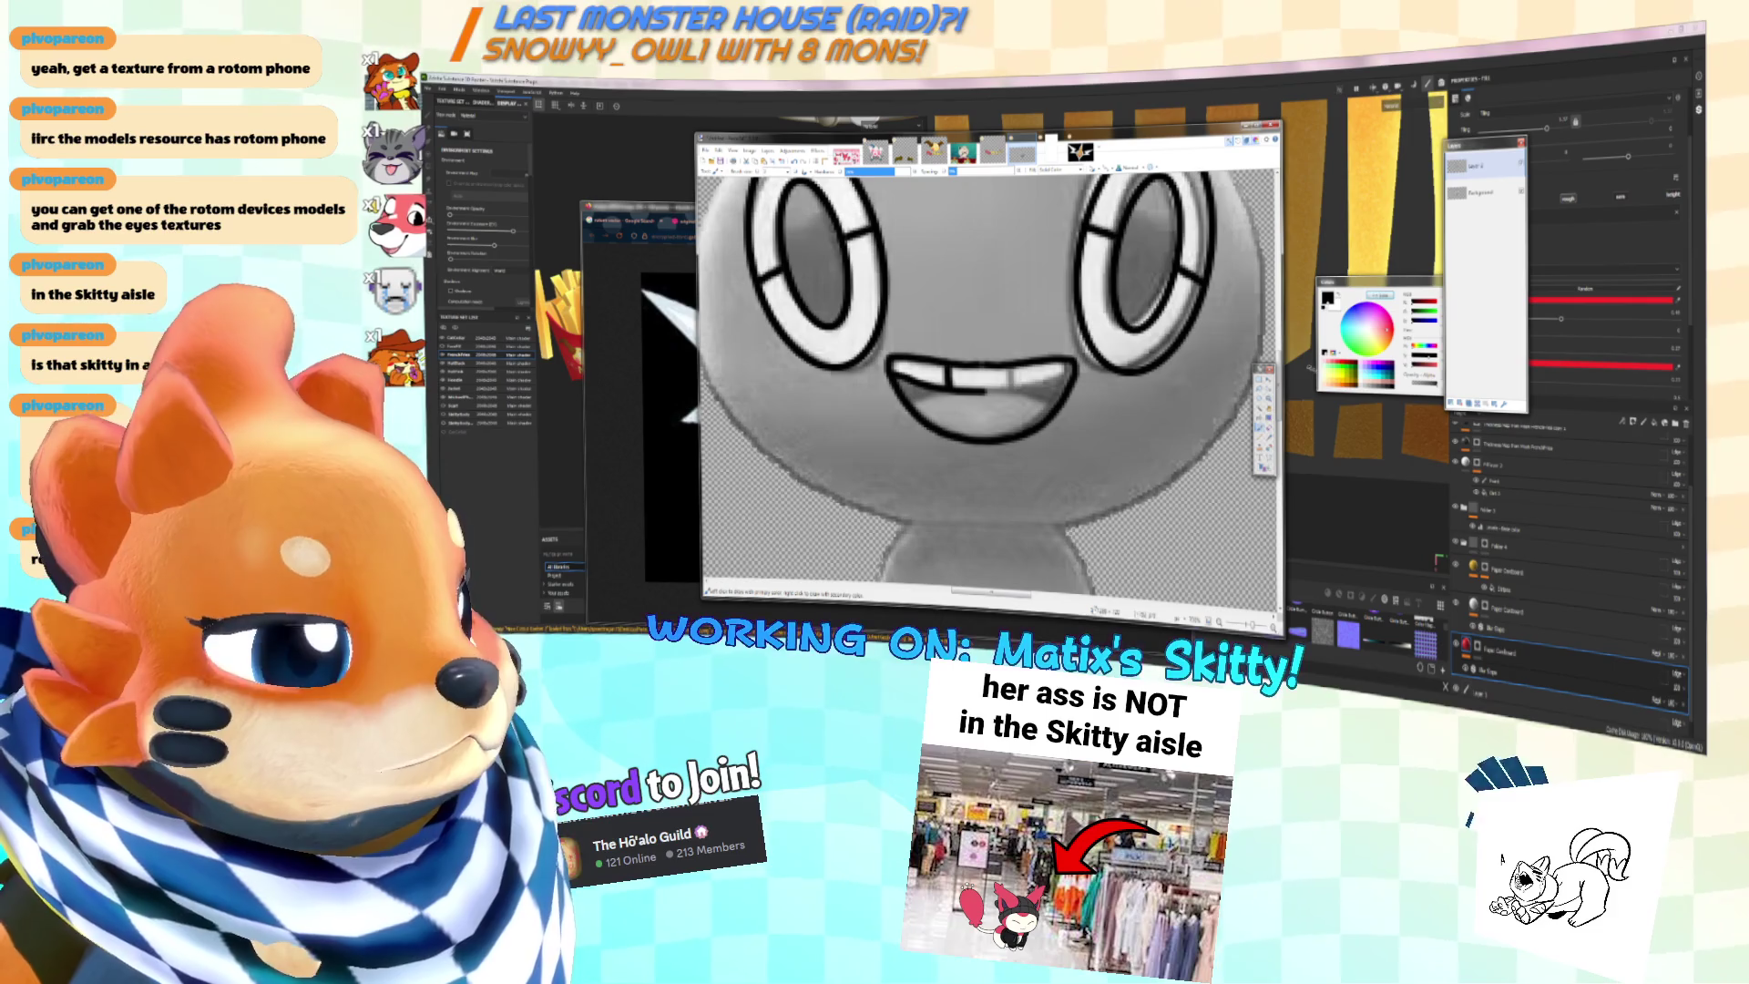
{"action": "key", "text": "s"}
{"action": "key", "text": "ctrl+a"}
{"action": "key", "text": "ctrl+d"}
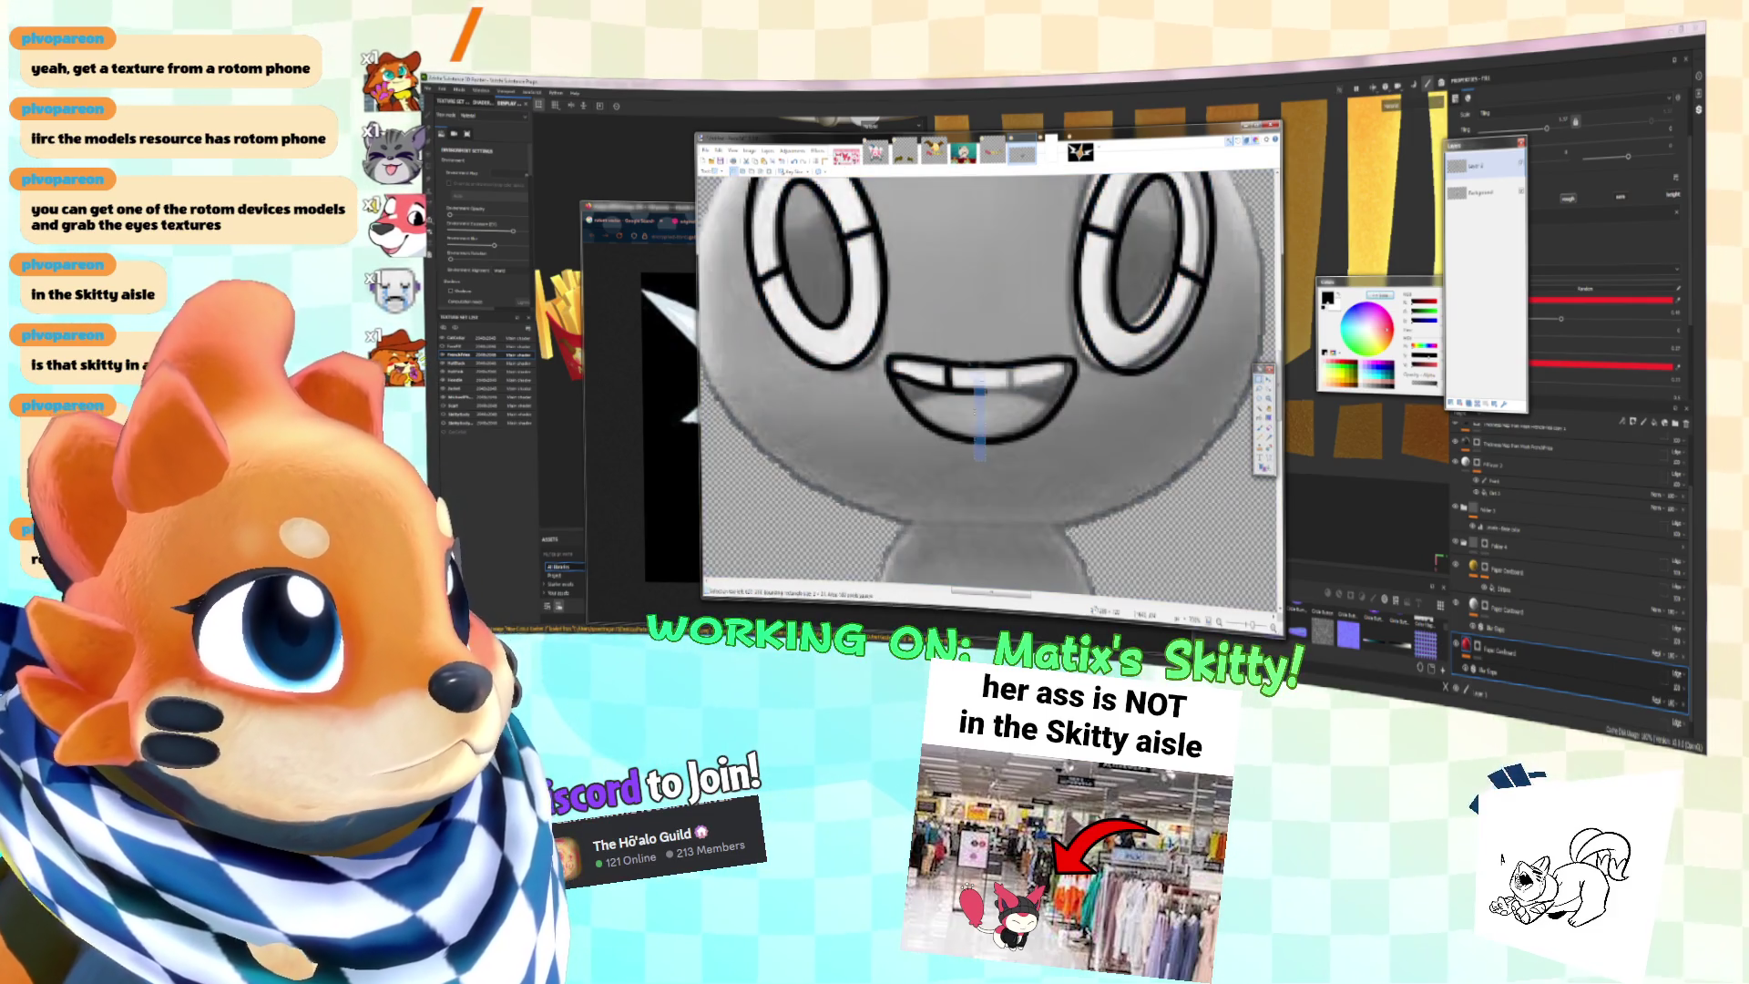
{"action": "mouse_move", "coordinate": [980, 353]}
{"action": "left_mouse_down"}
{"action": "mouse_move", "coordinate": [978, 388]}
{"action": "mouse_move", "coordinate": [884, 453]}
{"action": "left_mouse_up"}
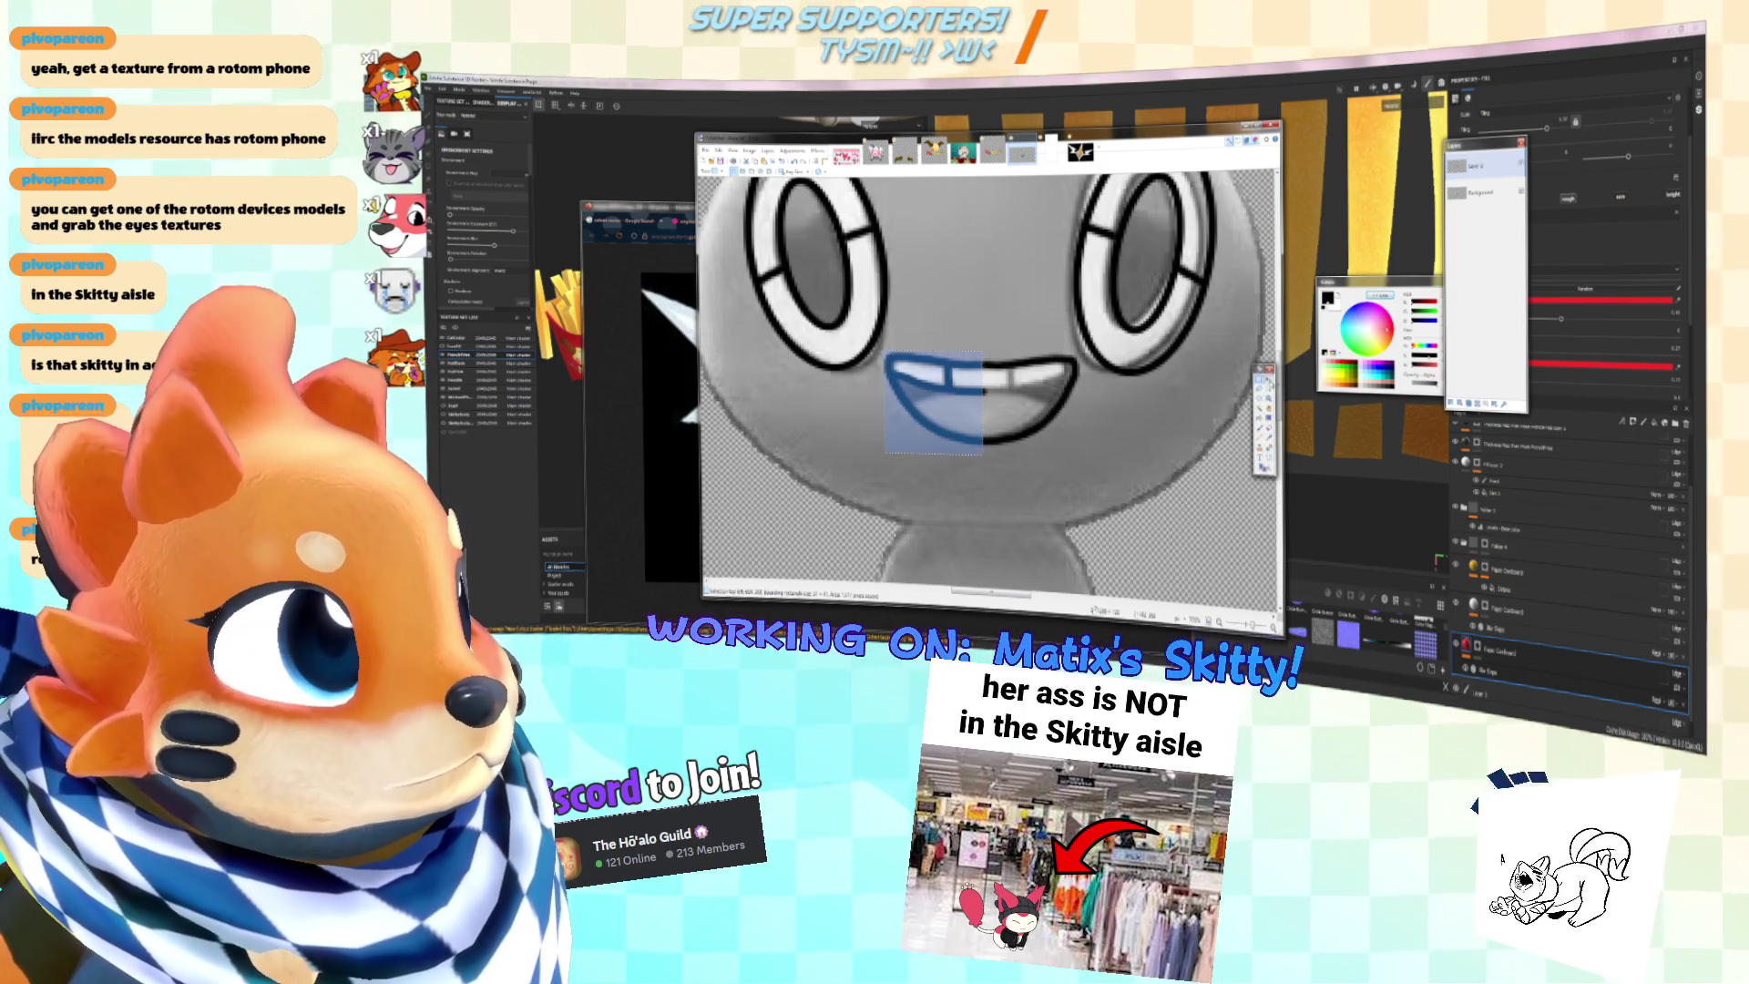
{"action": "left_click", "coordinate": [1261, 377]}
{"action": "left_click_drag", "start_coordinate": [993, 468], "coordinate": [1078, 399]}
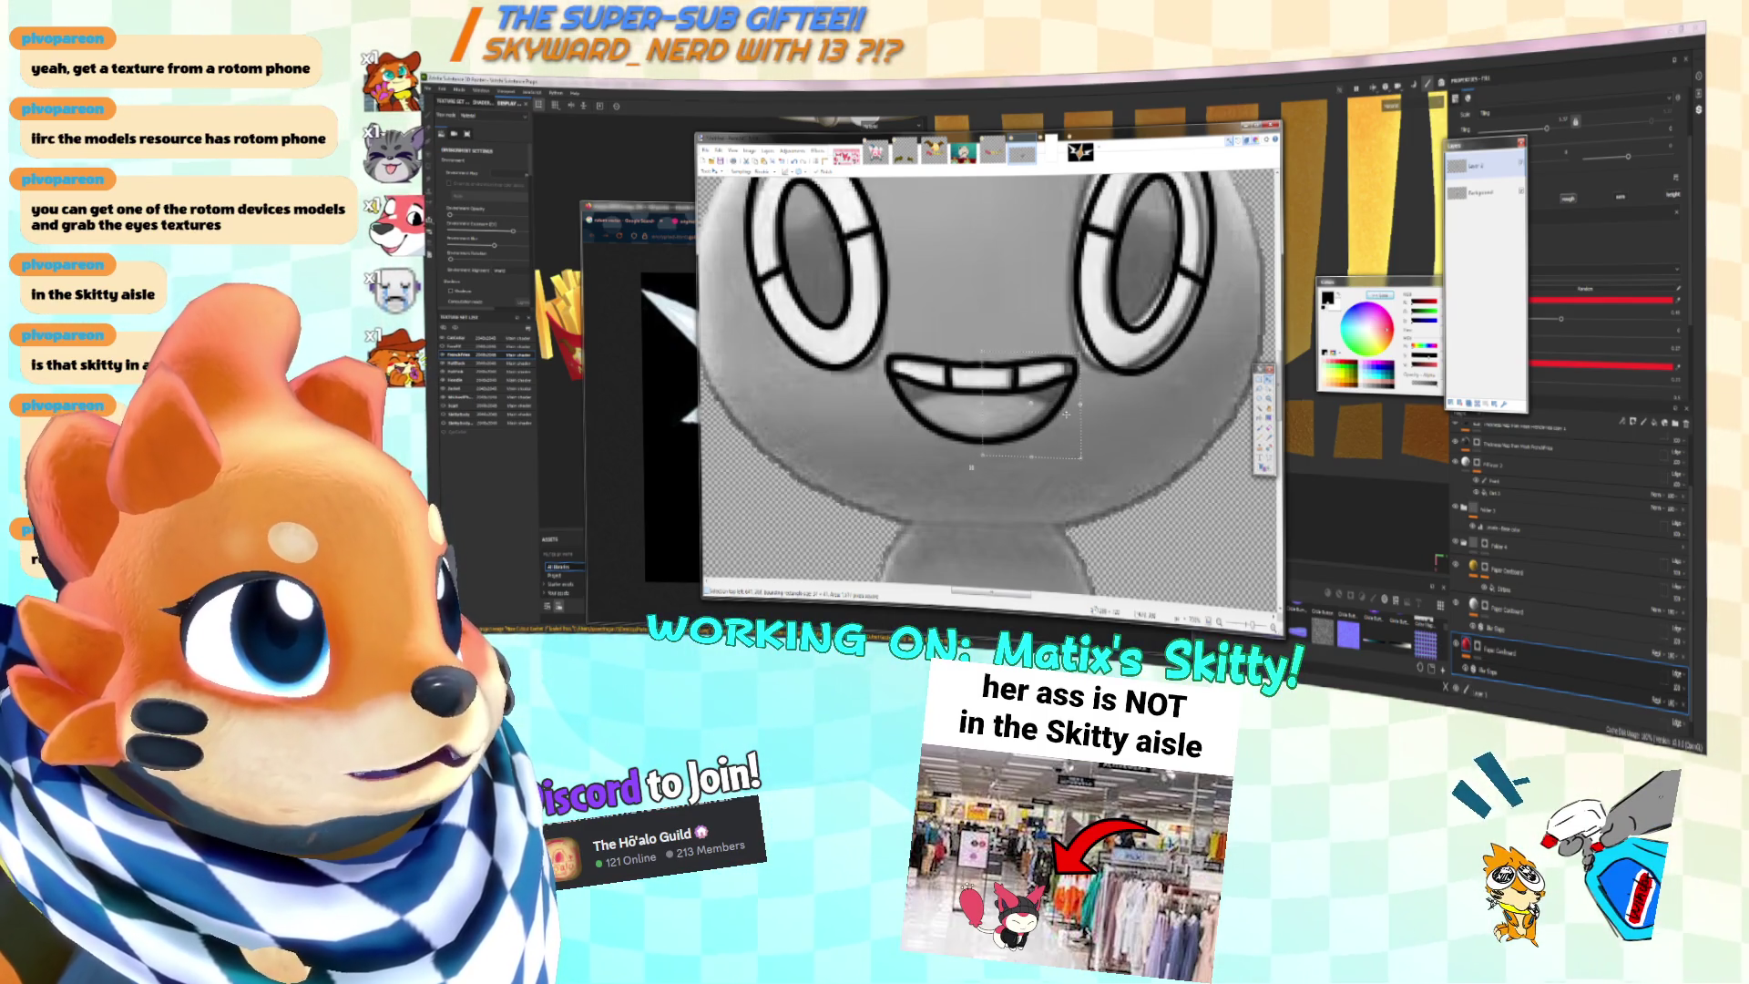
{"action": "scroll", "coordinate": [1070, 412], "scroll_direction": "down", "scroll_amount": 5, "text": "ctrl"}
{"action": "scroll", "coordinate": [999, 337], "scroll_direction": "up", "scroll_amount": 6, "text": "ctrl"}
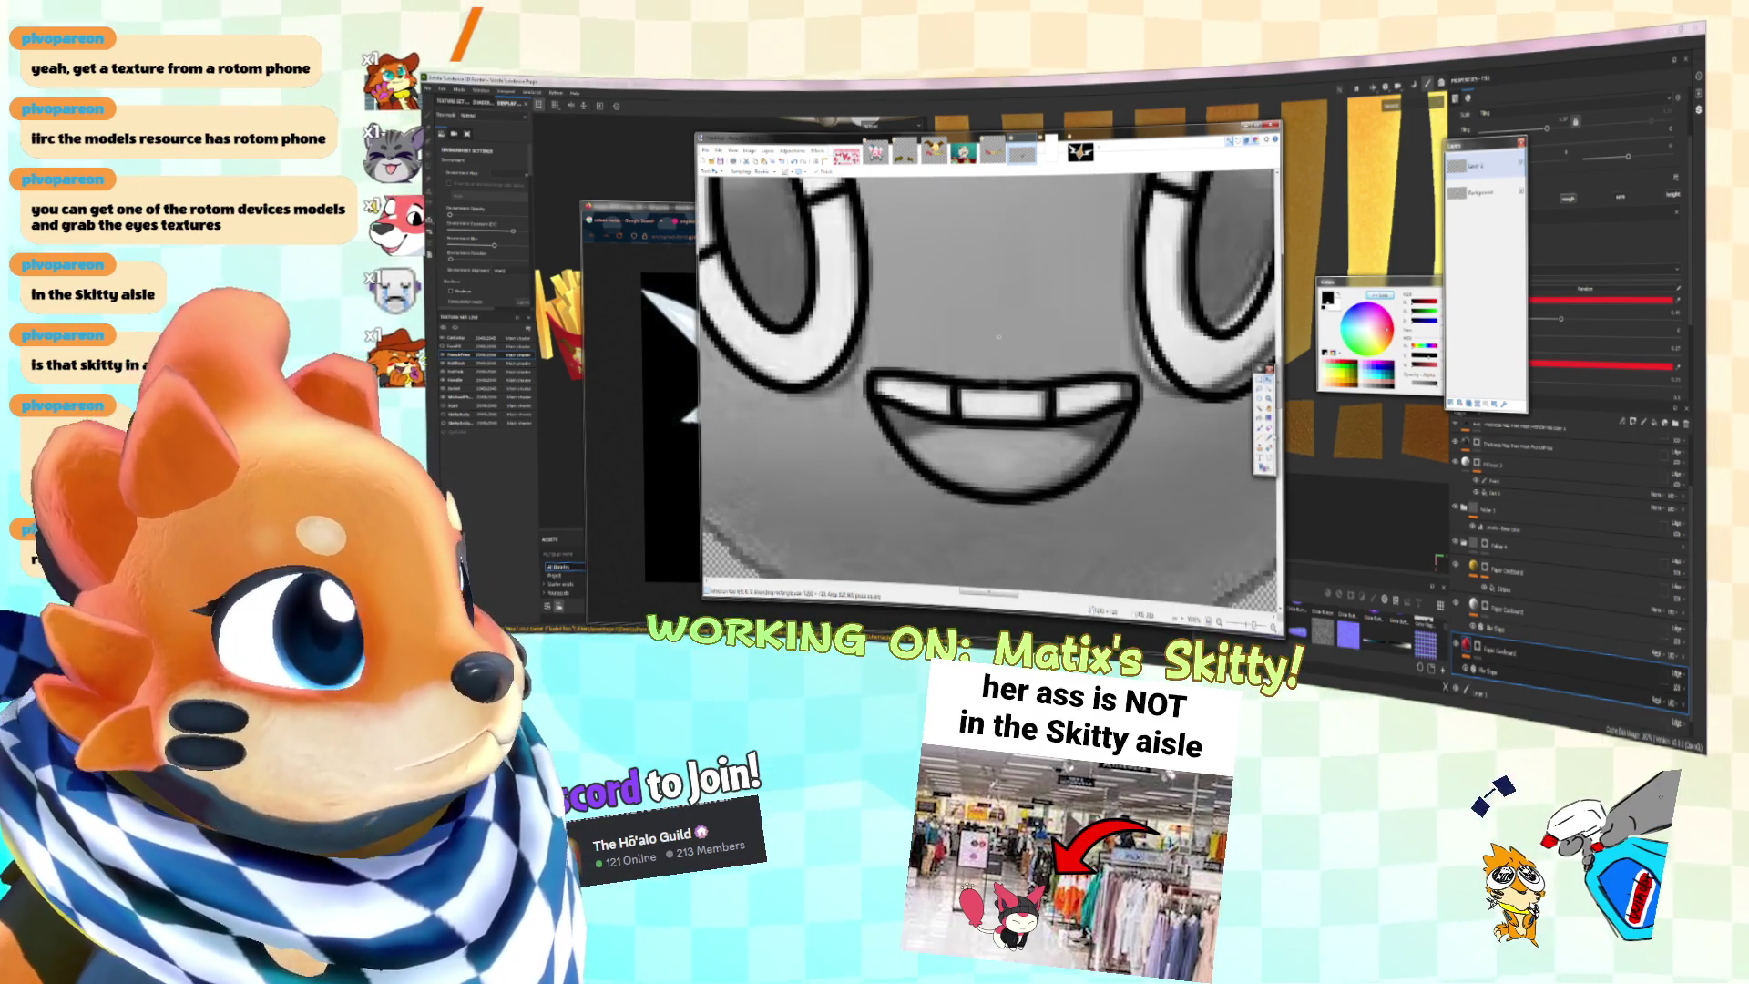
{"action": "key", "text": "b"}
{"action": "scroll", "coordinate": [998, 369], "scroll_direction": "up", "scroll_amount": 2, "text": "ctrl"}
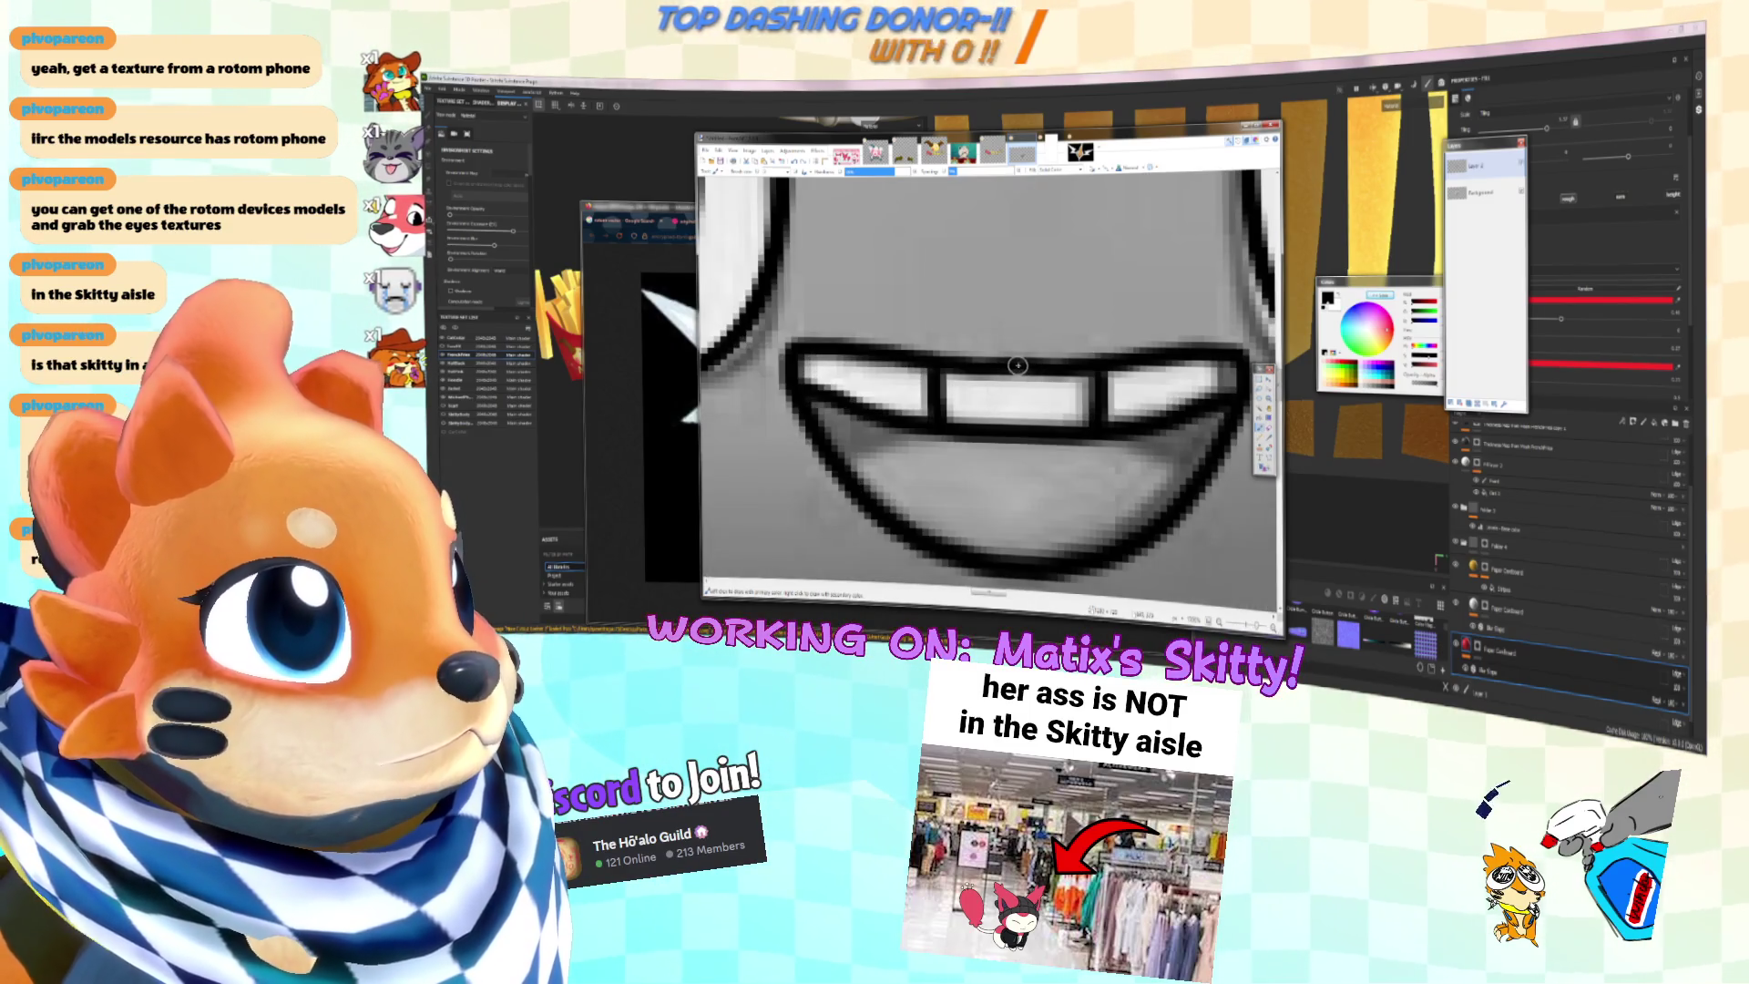
{"action": "key", "text": "s"}
{"action": "left_click", "coordinate": [1012, 360]}
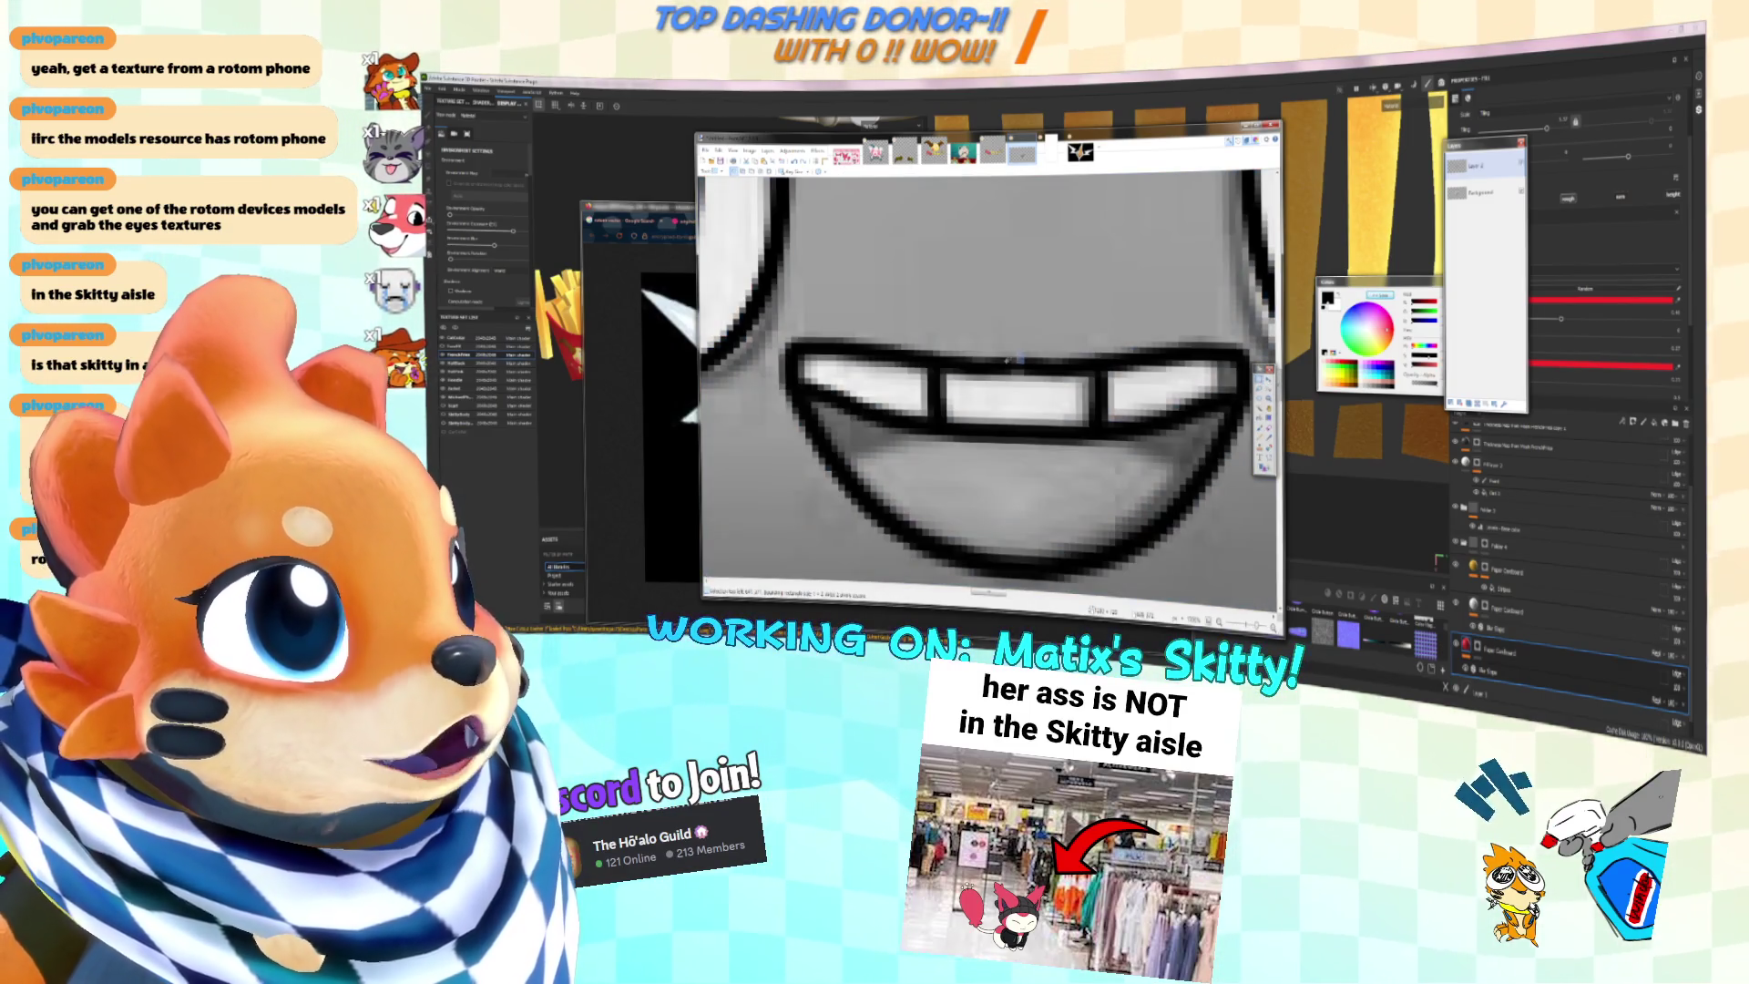
{"action": "key", "text": "k"}
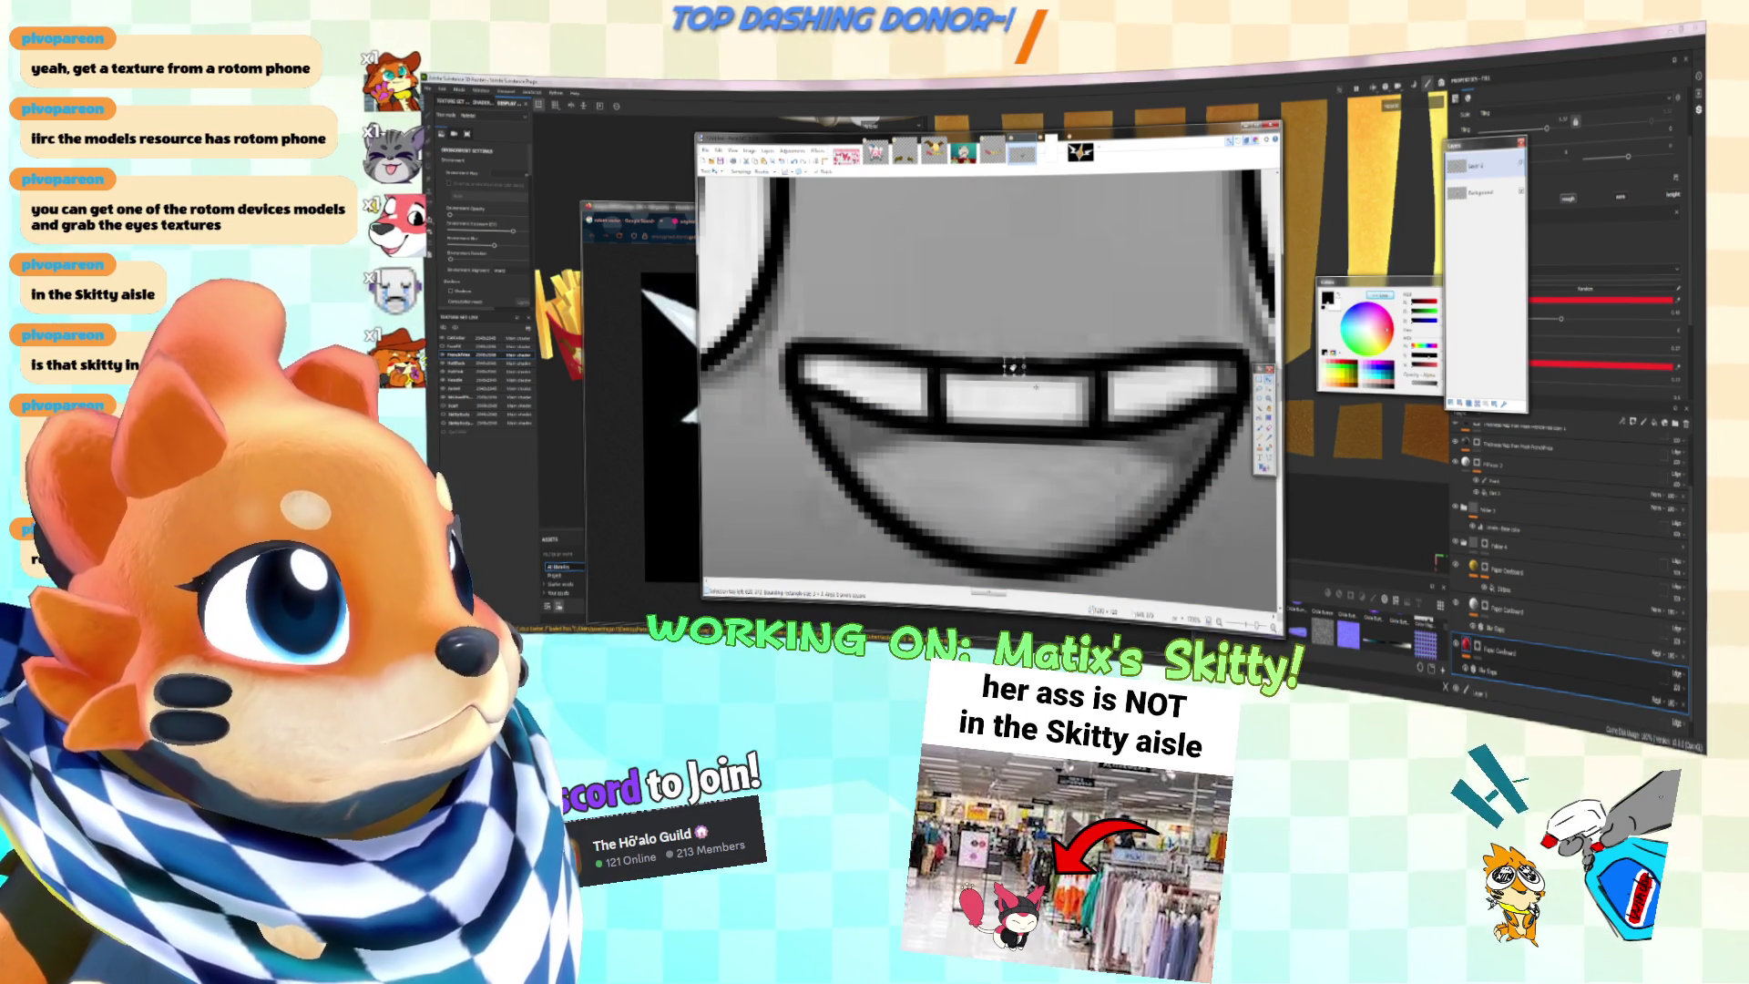
{"action": "scroll", "coordinate": [1014, 367], "scroll_direction": "down", "scroll_amount": 6, "text": "ctrl"}
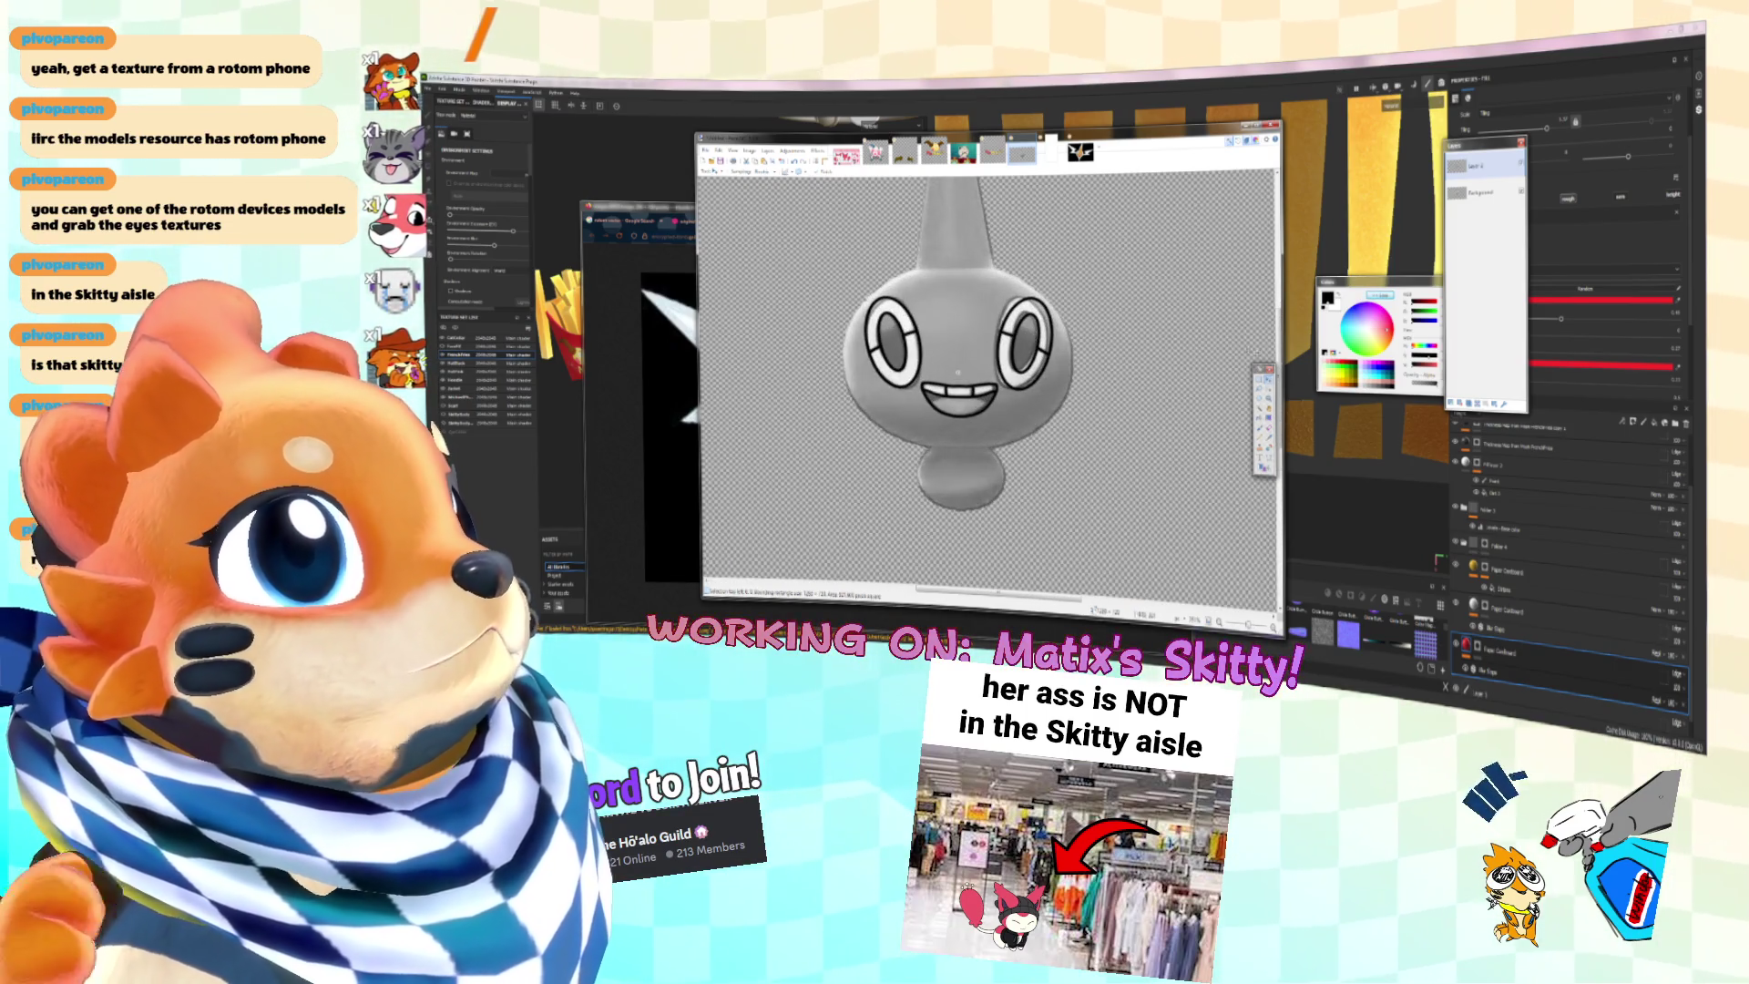
Step: Hide and reshow the Background layer to check the outlines, then return to the brush
{"action": "left_click", "coordinate": [1481, 192]}
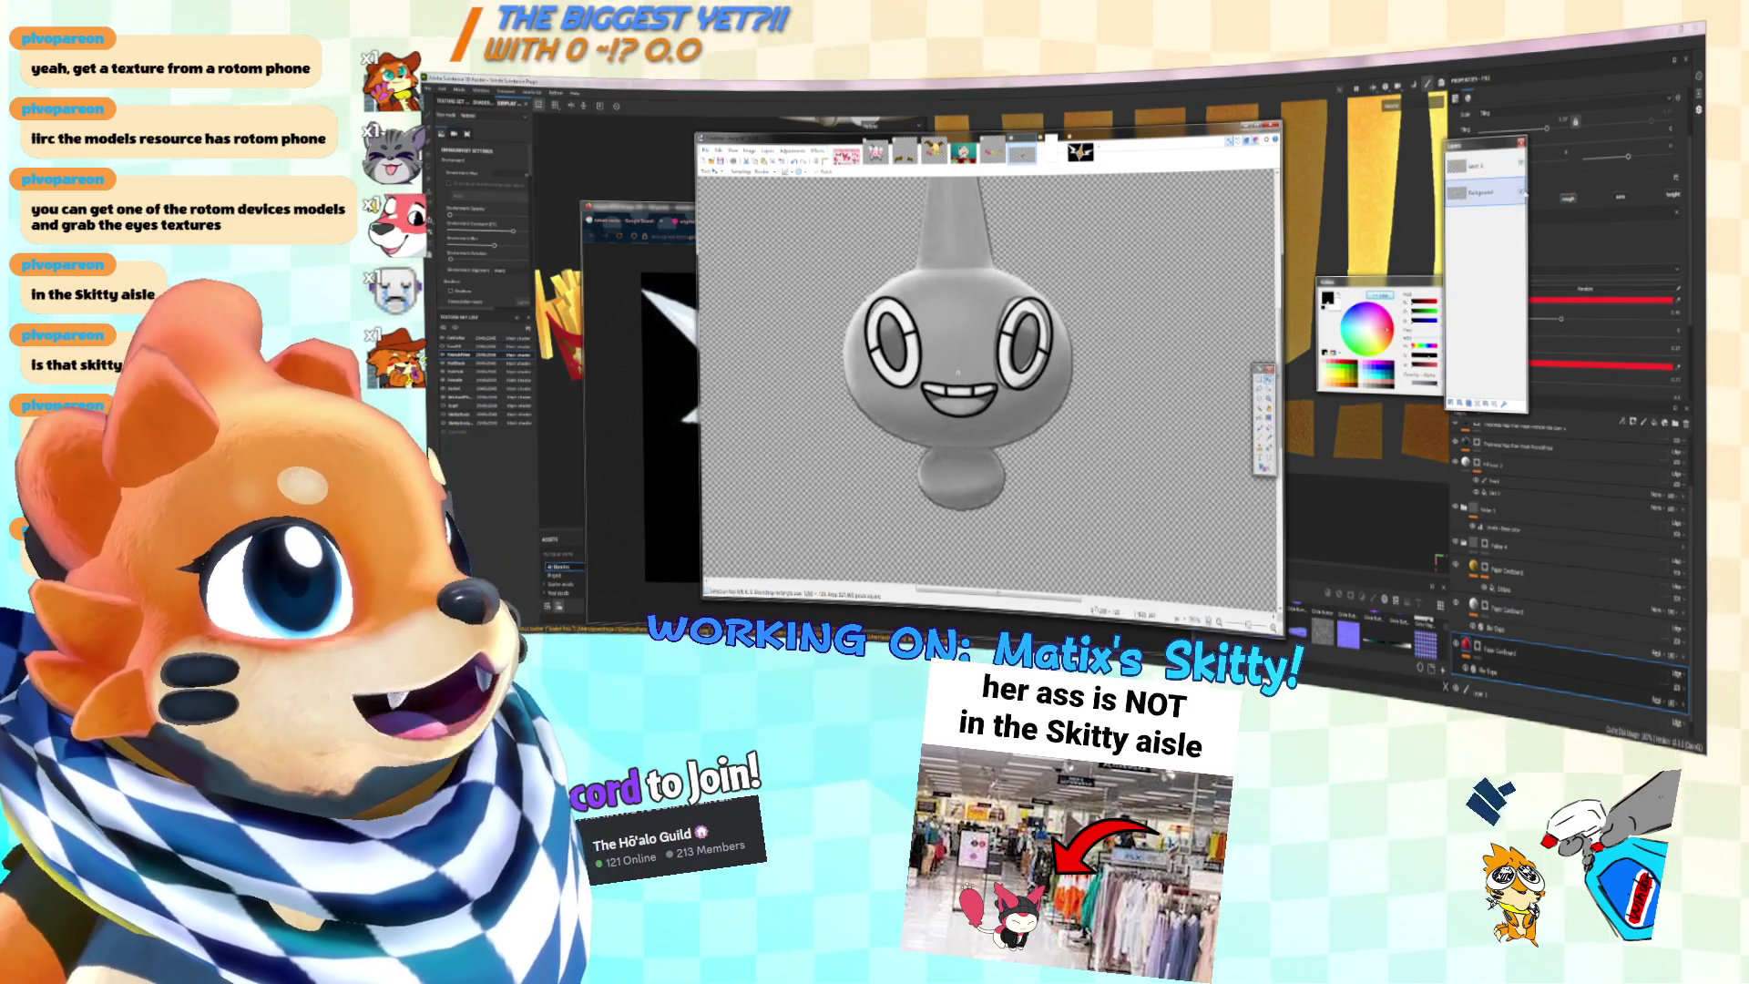
{"action": "left_click", "coordinate": [1521, 193]}
{"action": "left_click", "coordinate": [1522, 192]}
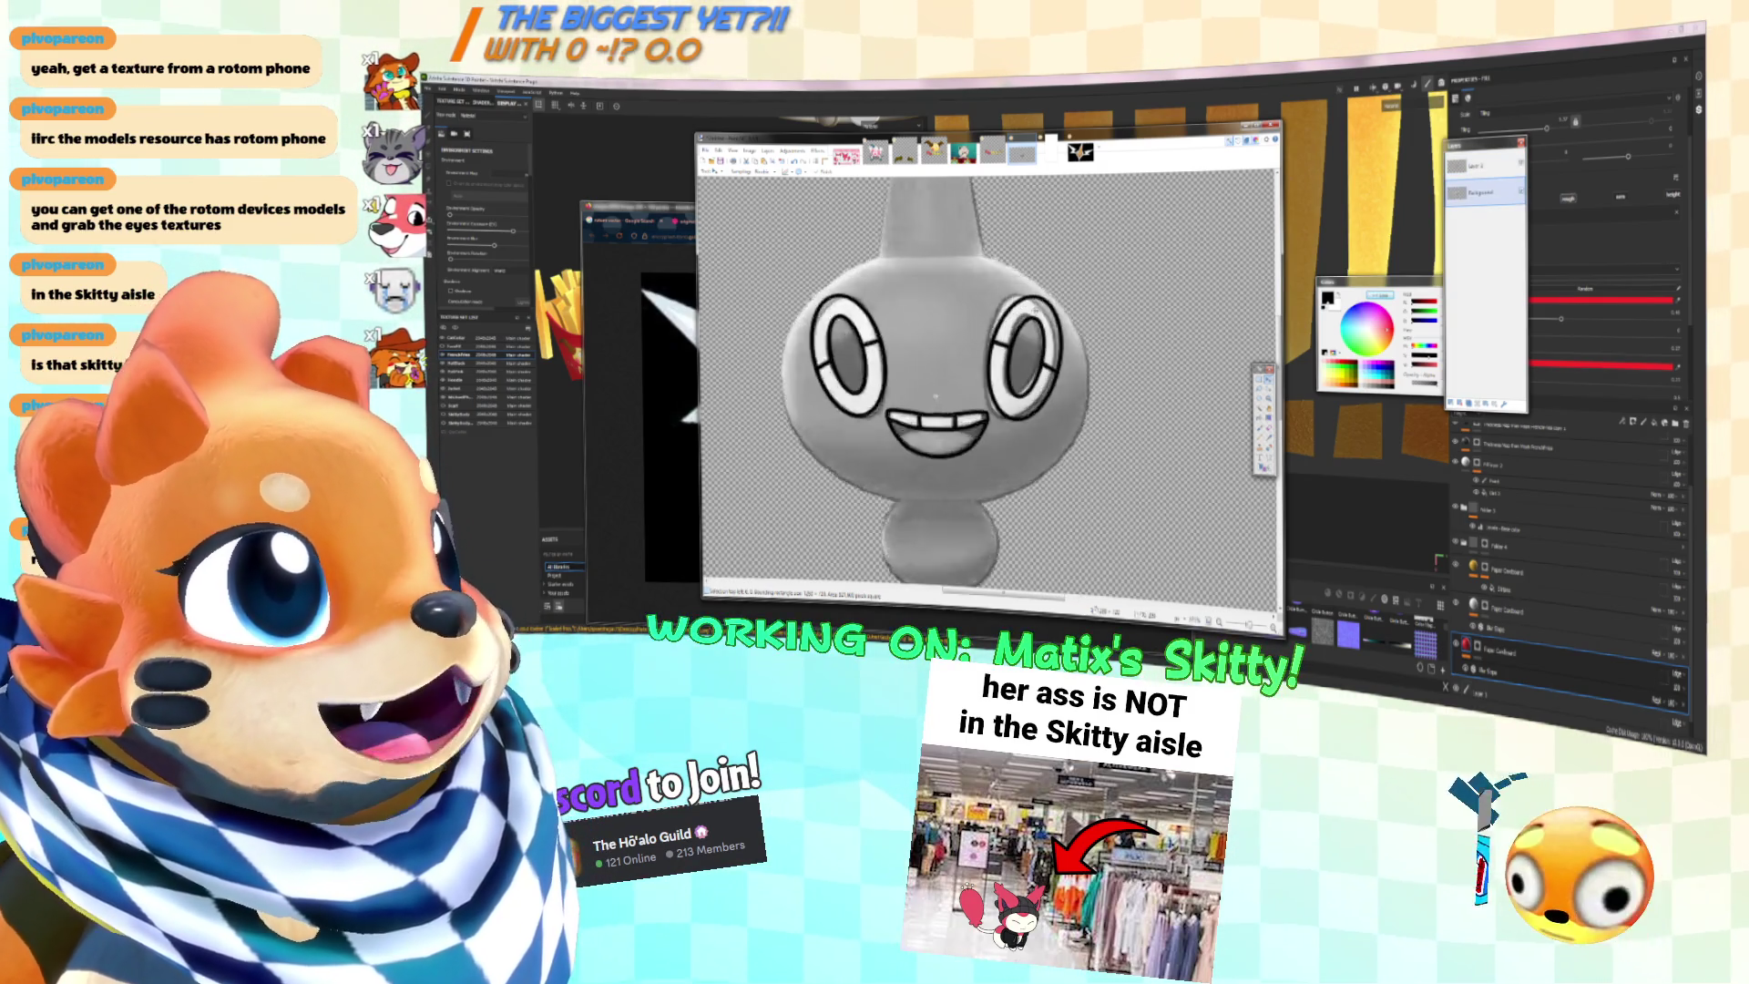
{"action": "scroll", "coordinate": [977, 374], "scroll_direction": "up", "scroll_amount": 5, "text": "ctrl"}
{"action": "key", "text": "b"}
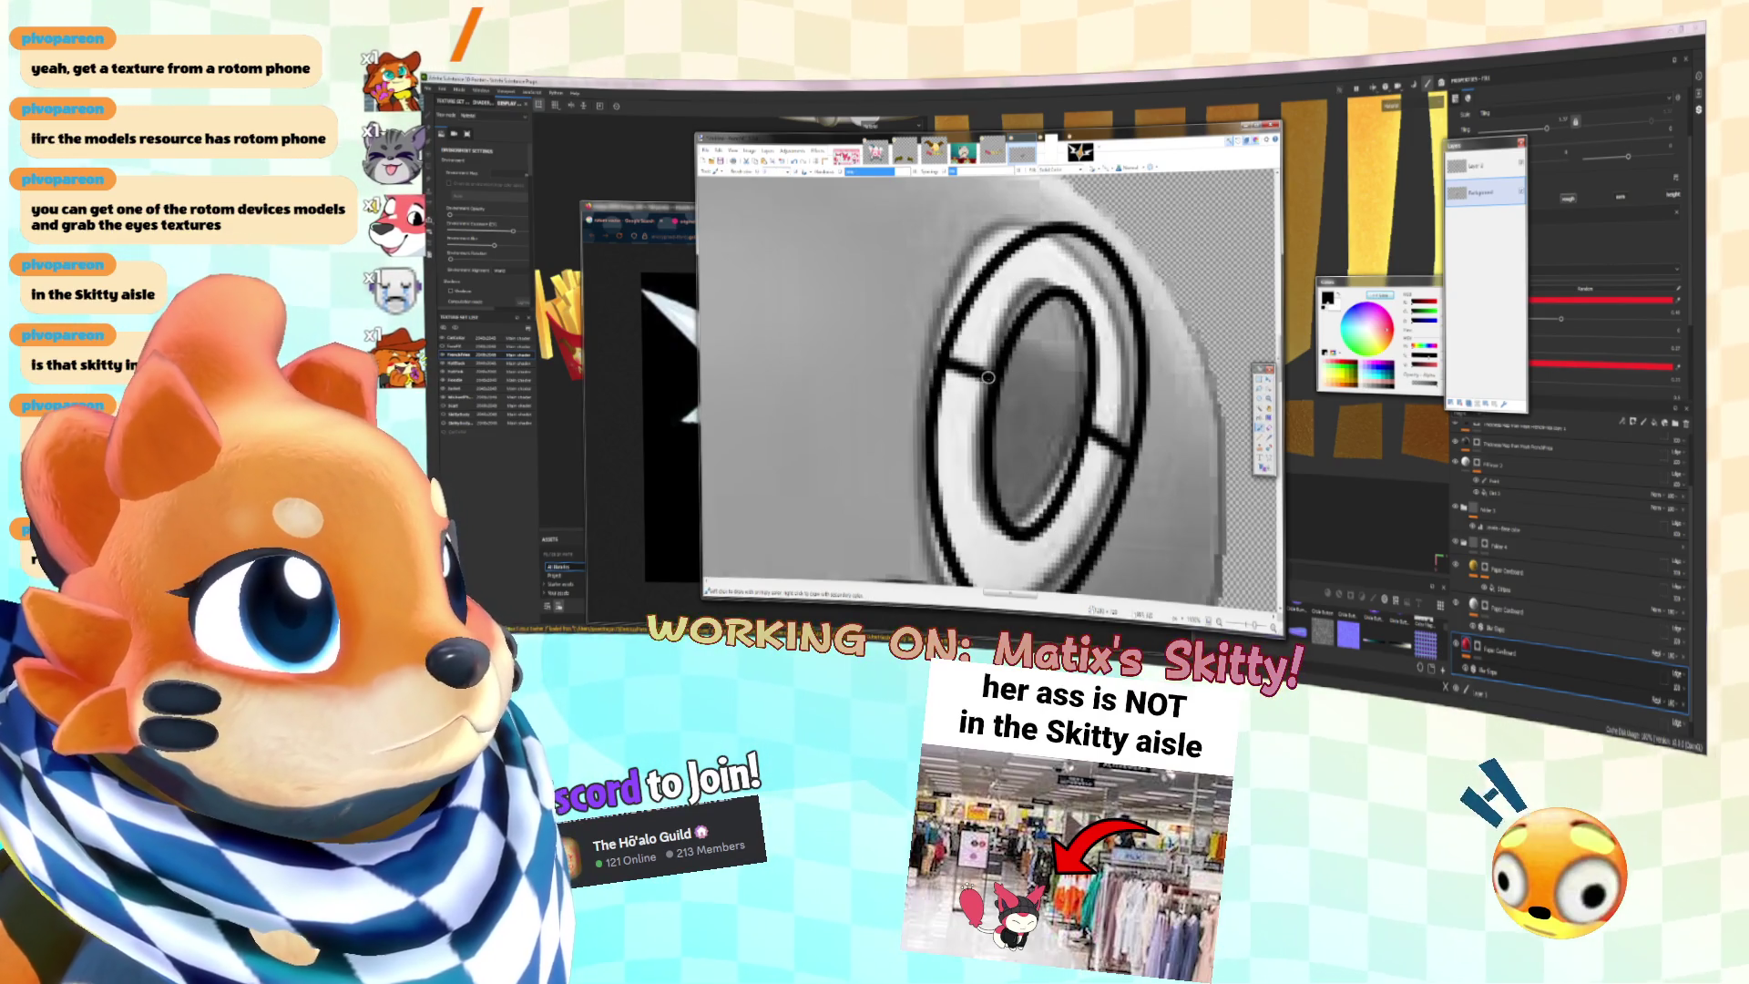
{"action": "scroll", "coordinate": [1095, 435], "scroll_direction": "down", "scroll_amount": 5, "text": "ctrl"}
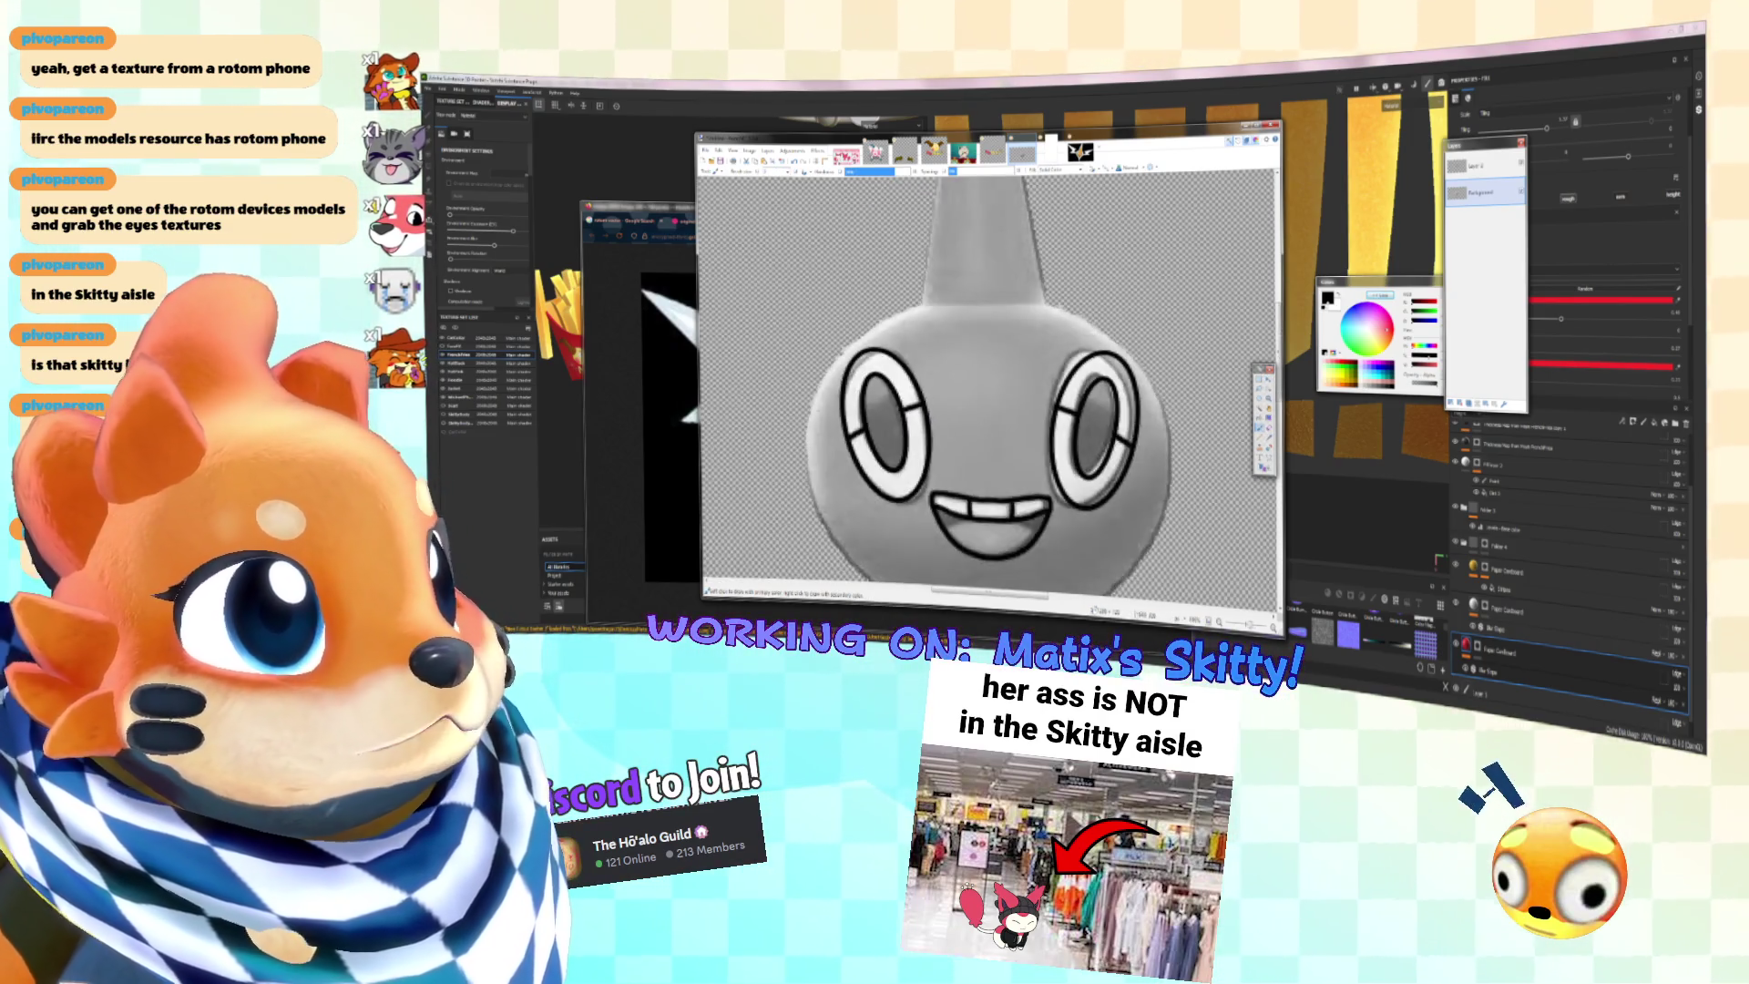
{"action": "scroll", "coordinate": [970, 375], "scroll_direction": "up", "scroll_amount": 5, "text": "ctrl"}
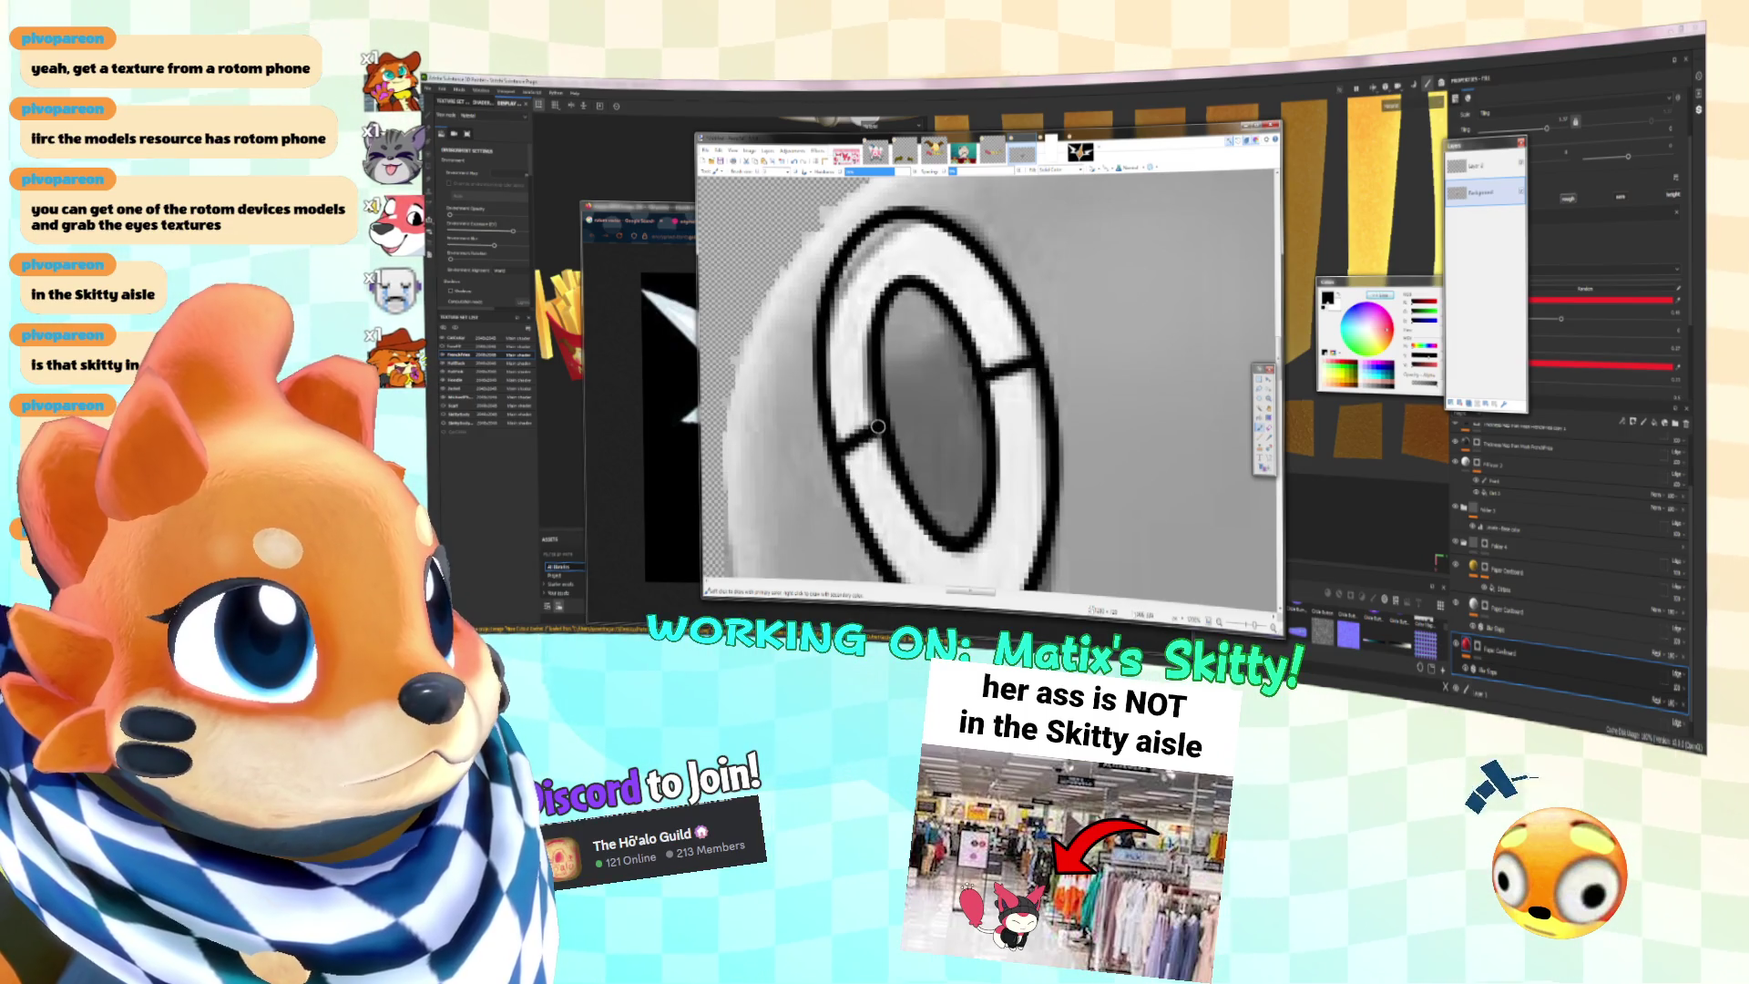
{"action": "scroll", "coordinate": [875, 430], "scroll_direction": "down", "scroll_amount": 4, "text": "ctrl"}
{"action": "scroll", "coordinate": [937, 432], "scroll_direction": "up", "scroll_amount": 1, "text": "ctrl"}
{"action": "scroll", "coordinate": [936, 433], "scroll_direction": "down", "scroll_amount": 2, "text": "ctrl"}
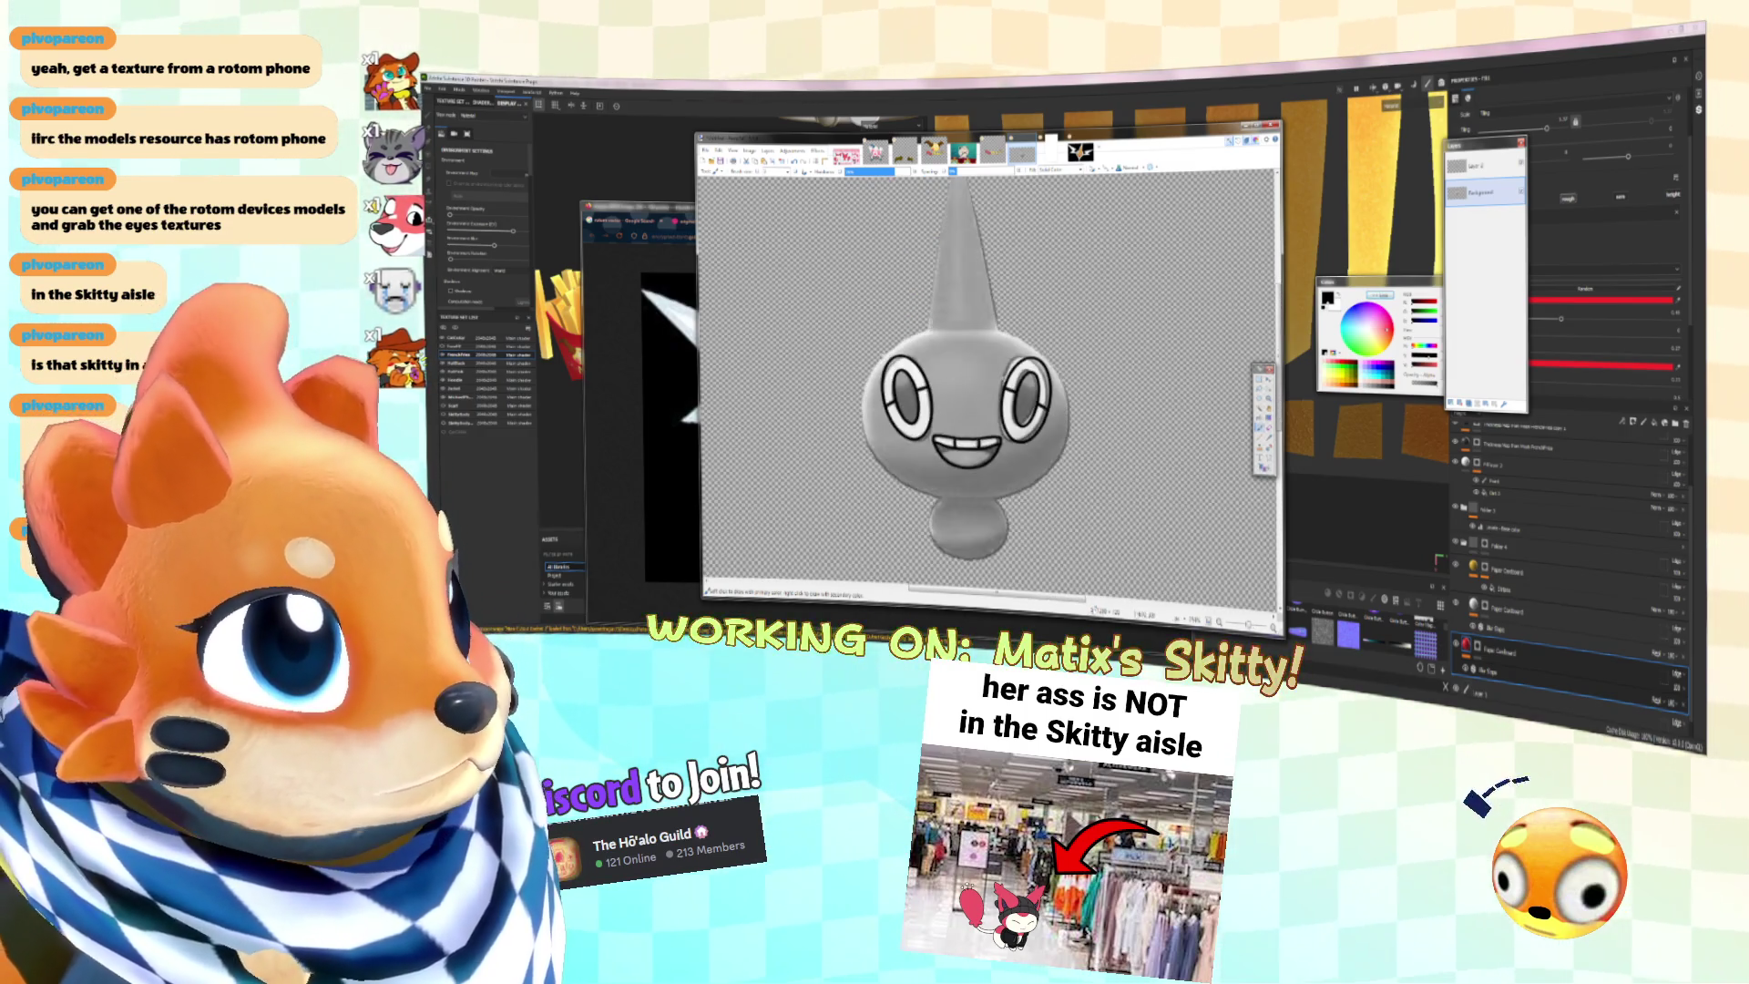
{"action": "scroll", "coordinate": [966, 401], "scroll_direction": "up", "scroll_amount": 1, "text": "ctrl"}
{"action": "scroll", "coordinate": [966, 401], "scroll_direction": "down", "scroll_amount": 1, "text": "ctrl"}
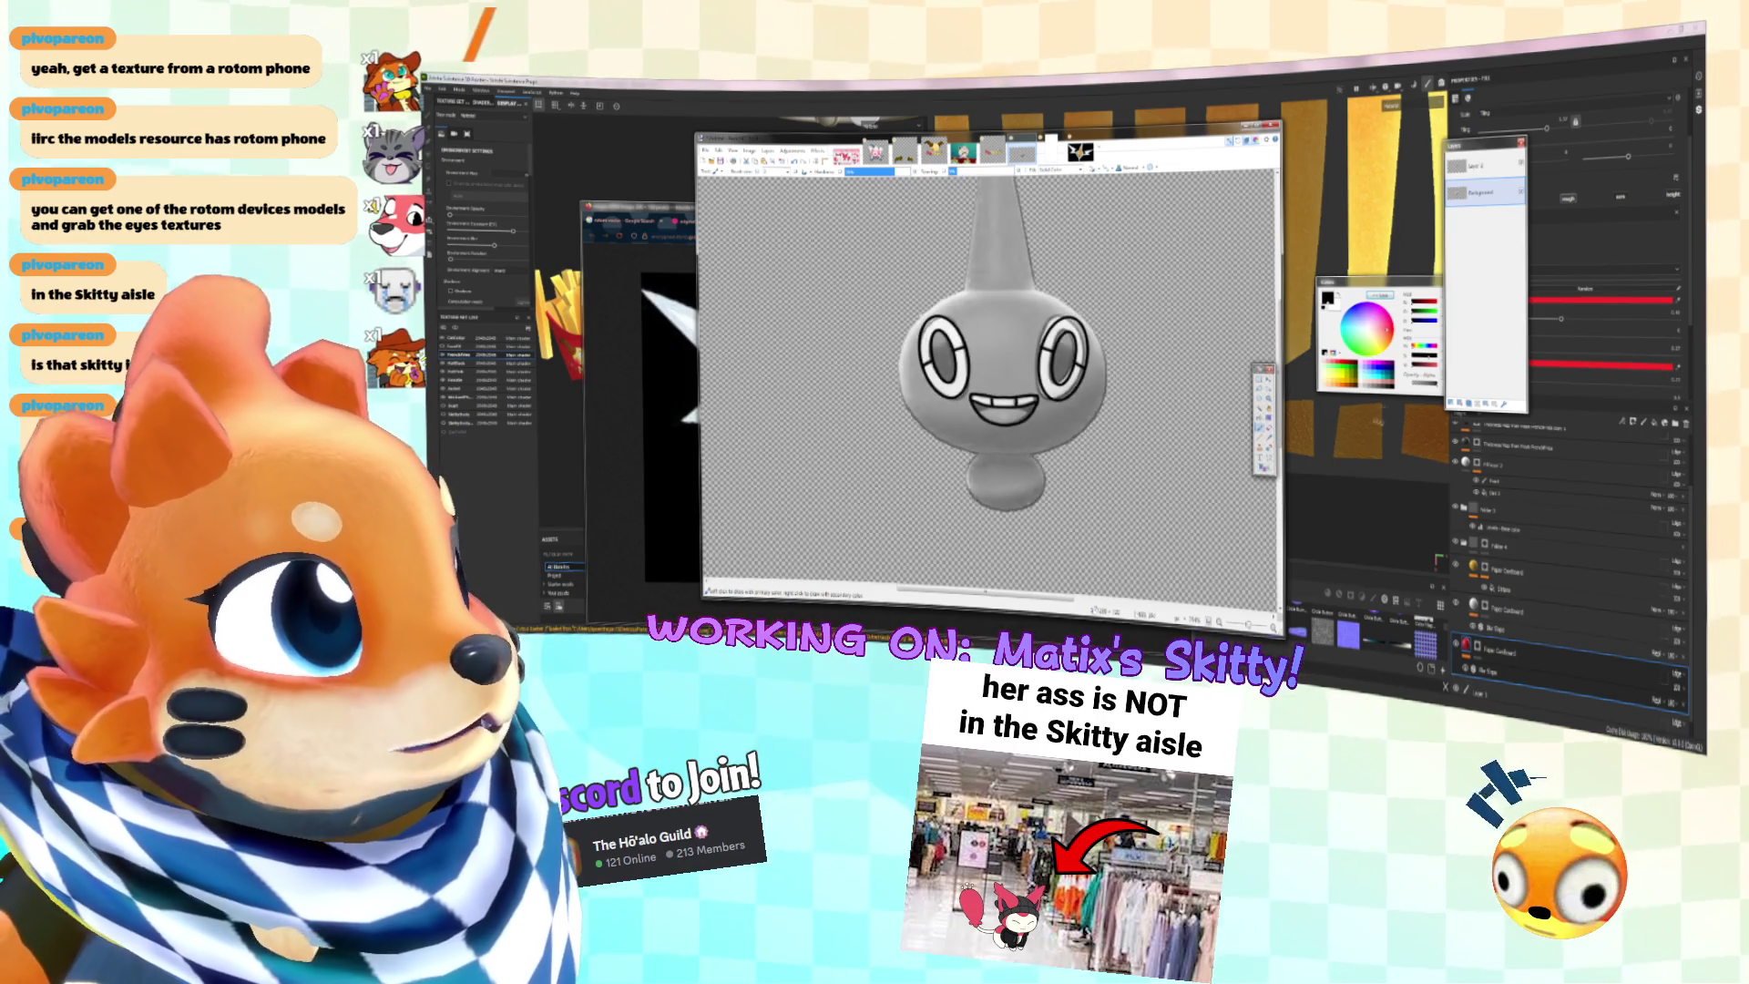
Step: Add a new empty layer above Layer 1 with Ctrl+Shift+N and select the second layer
{"action": "left_click", "coordinate": [1480, 166]}
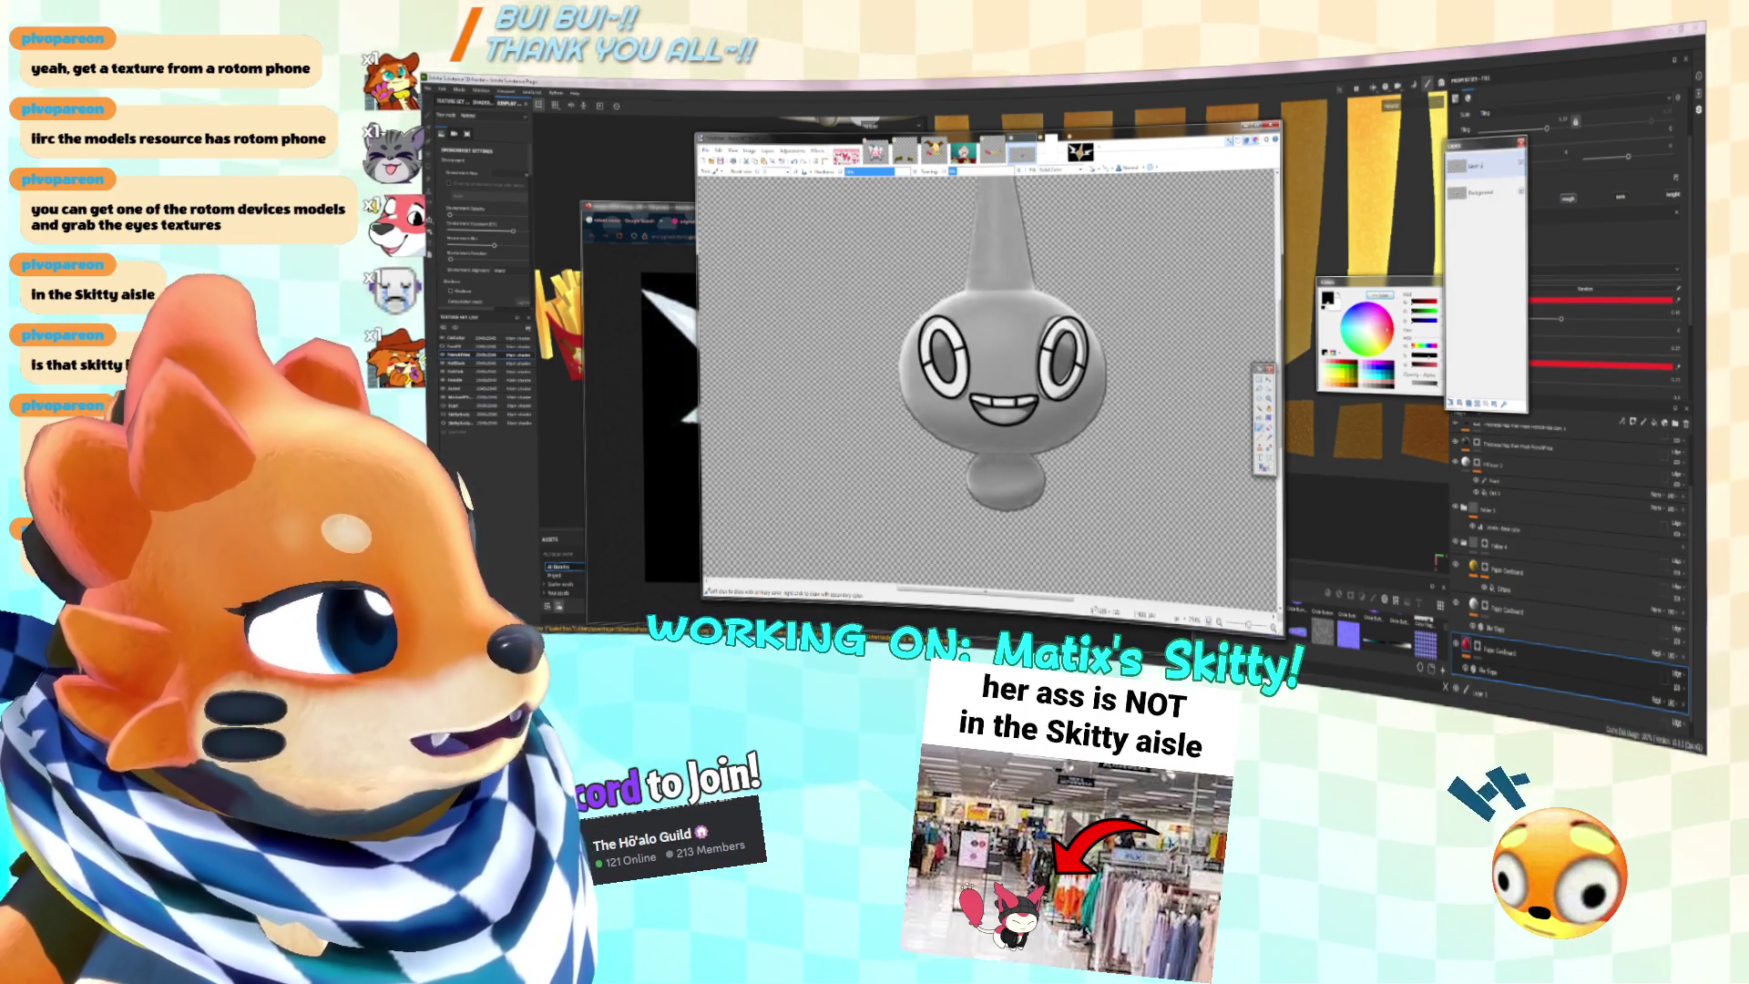
{"action": "key", "text": "ctrl+shift+n"}
{"action": "scroll", "coordinate": [939, 347], "scroll_direction": "up", "scroll_amount": 2, "text": "ctrl"}
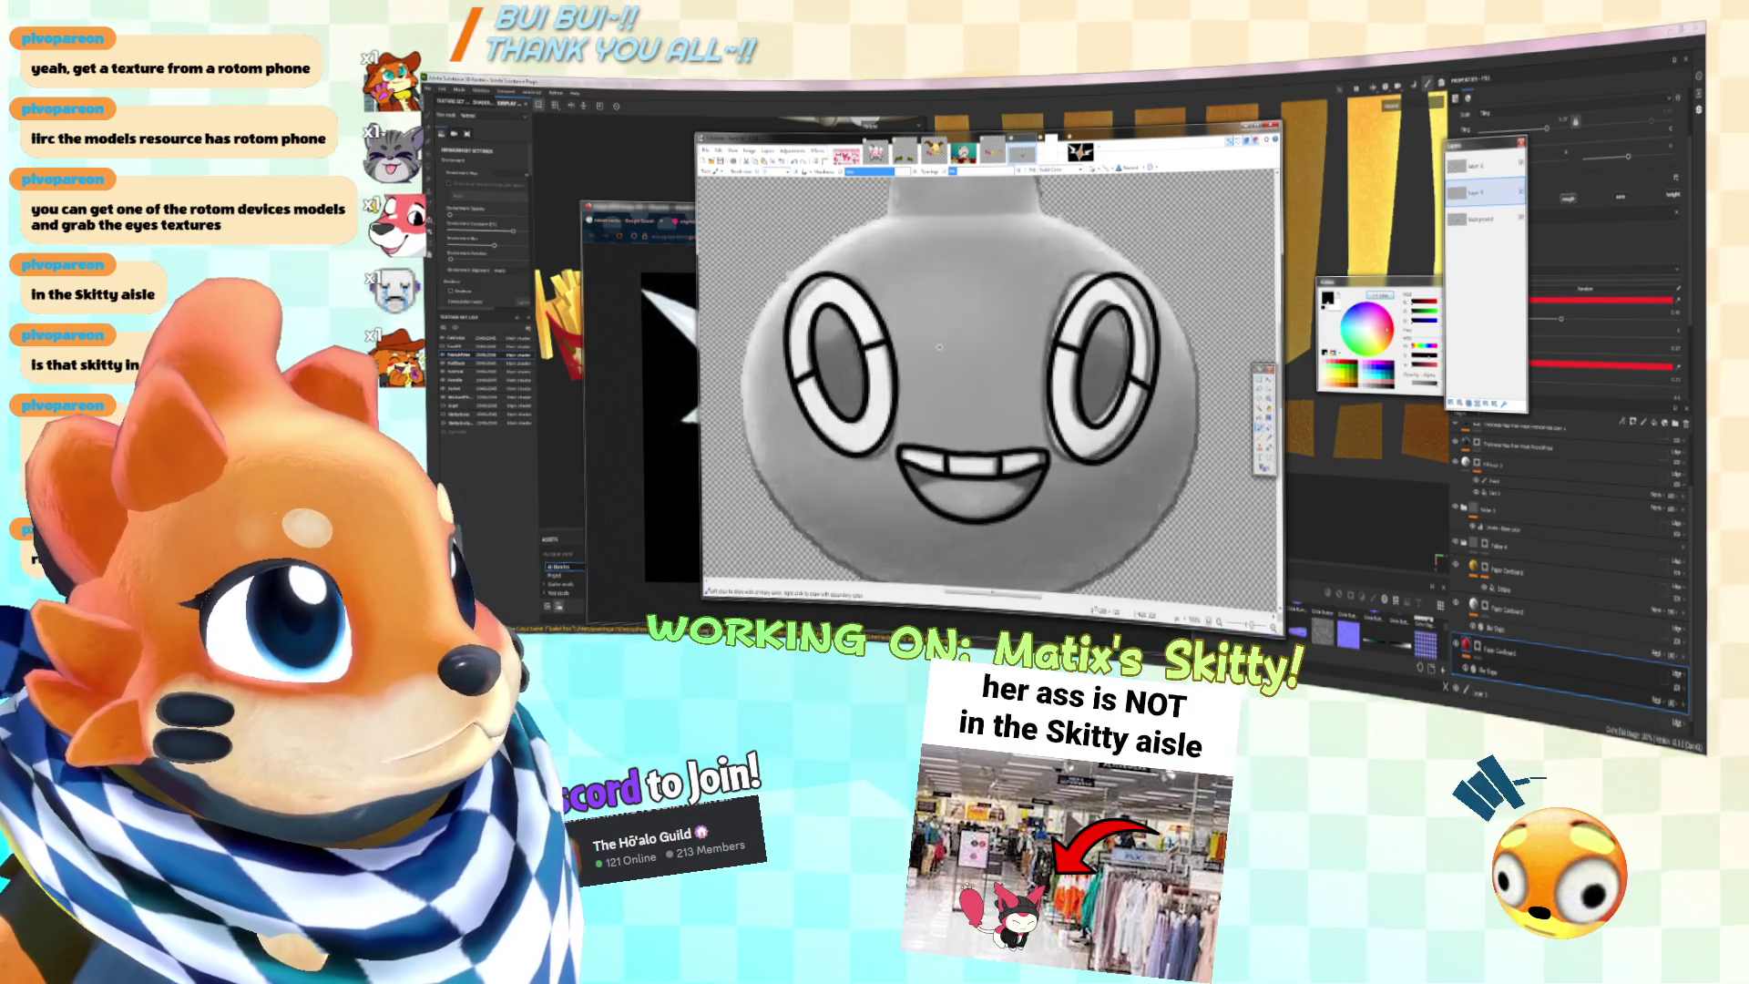
{"action": "left_click", "coordinate": [1481, 166]}
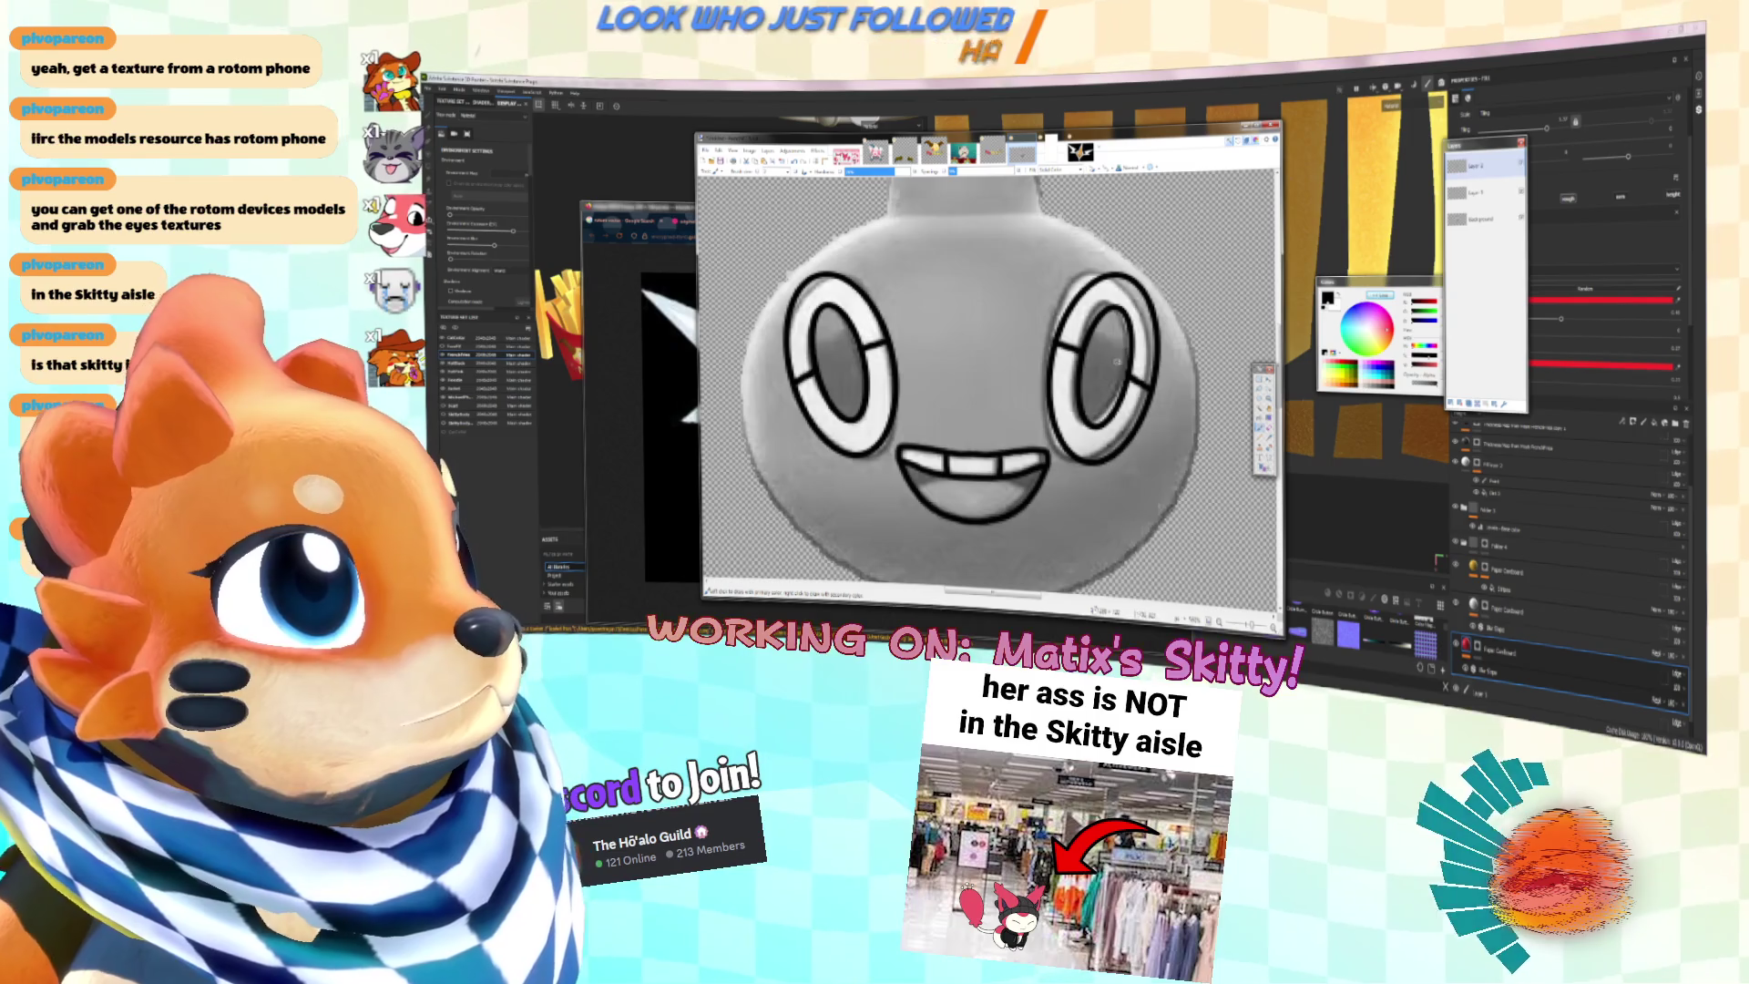
{"action": "left_click", "coordinate": [1476, 193]}
Step: On the second layer, select the round Rotom body with Magic Wand and Ellipse Select
{"action": "left_click", "coordinate": [1520, 163]}
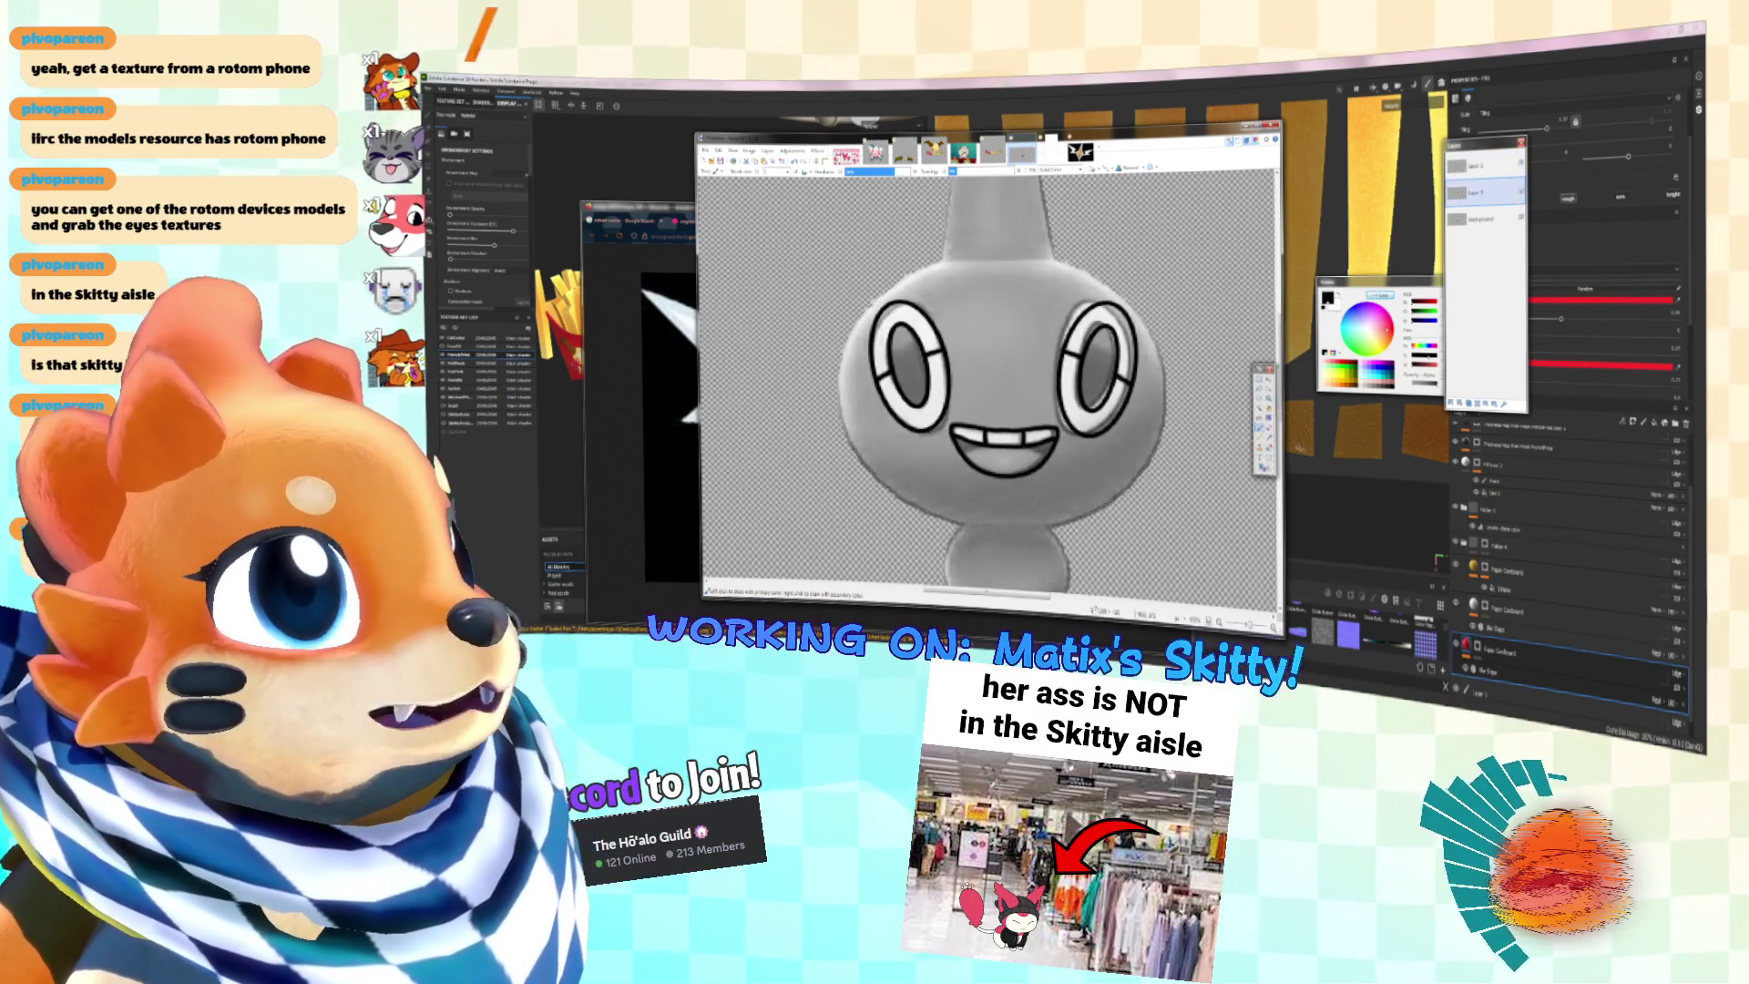
{"action": "left_click", "coordinate": [1262, 399]}
{"action": "left_click", "coordinate": [1066, 301]}
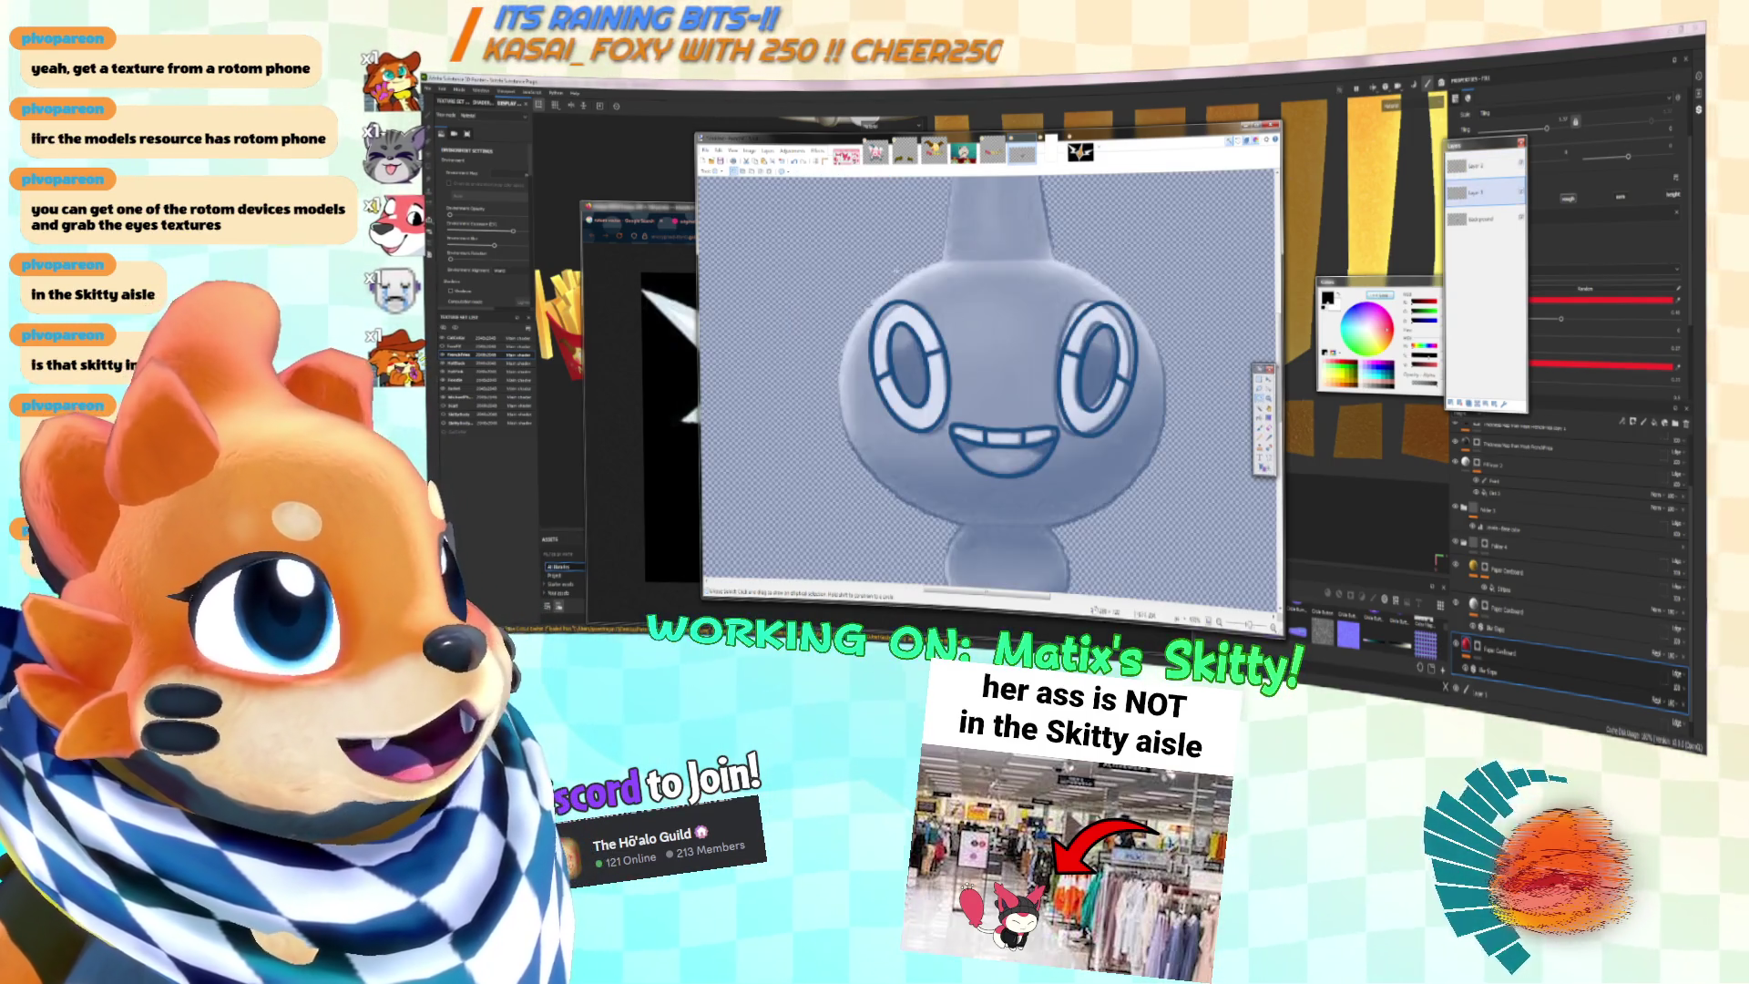
{"action": "left_click", "coordinate": [1002, 533], "text": "ctrl"}
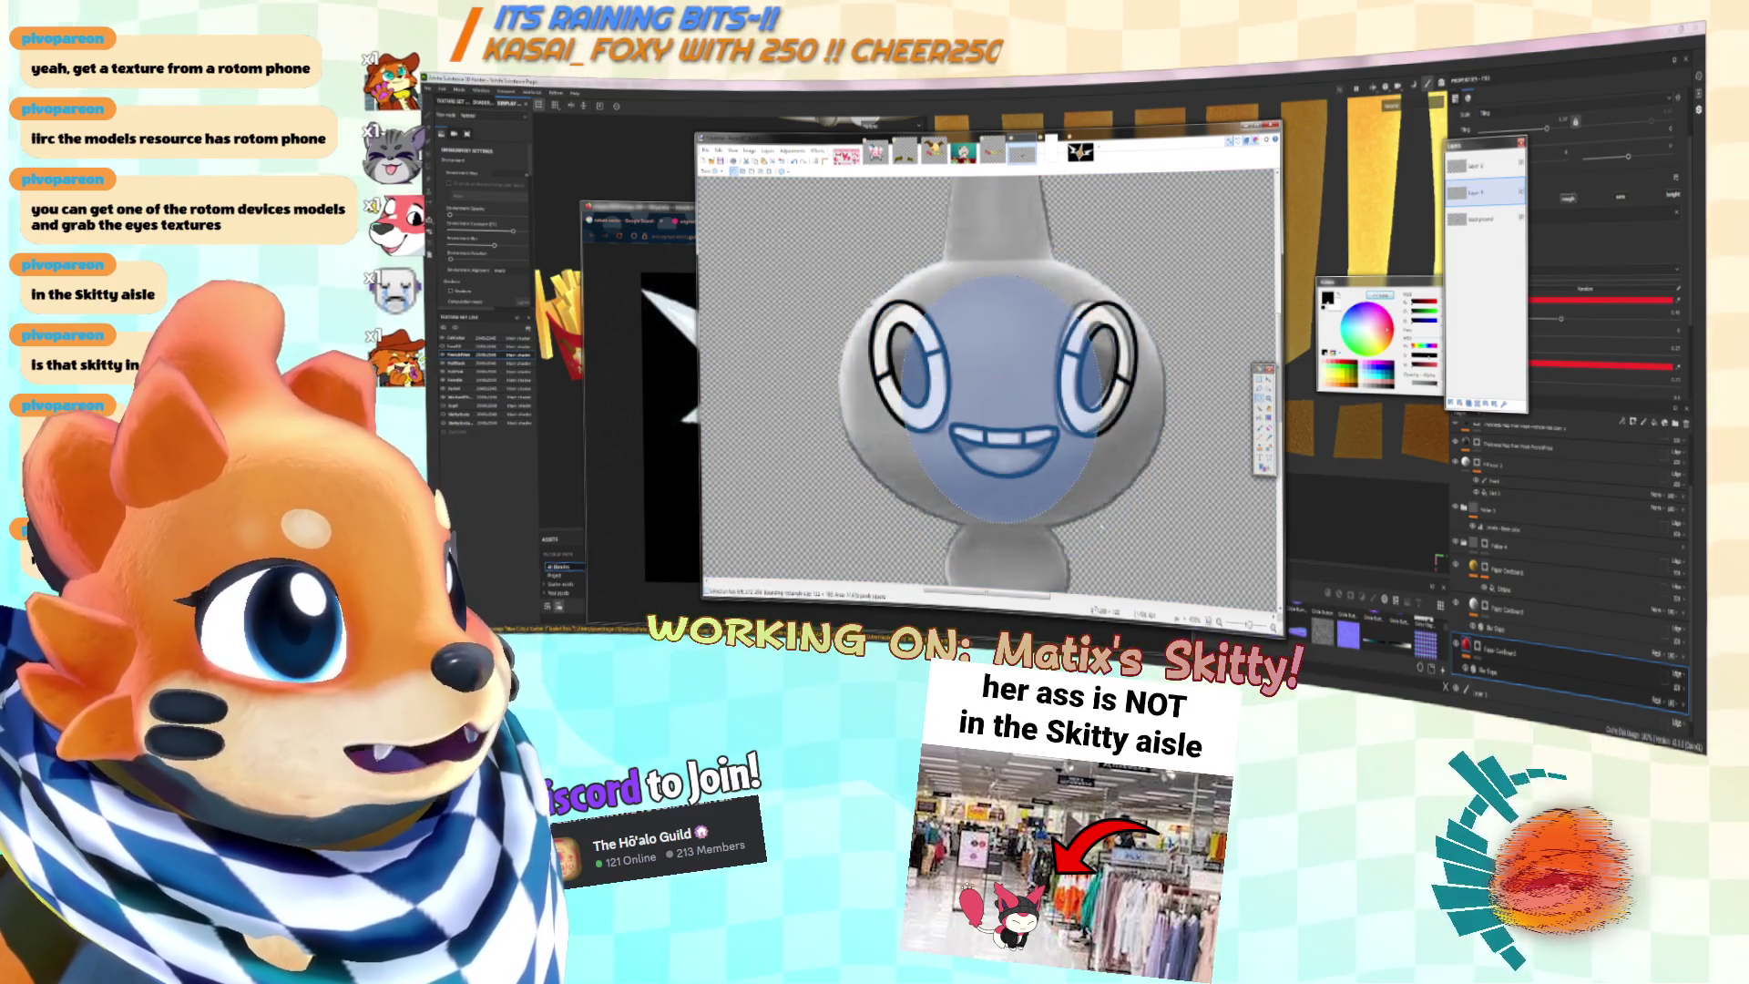
{"action": "key", "text": "ctrl+z"}
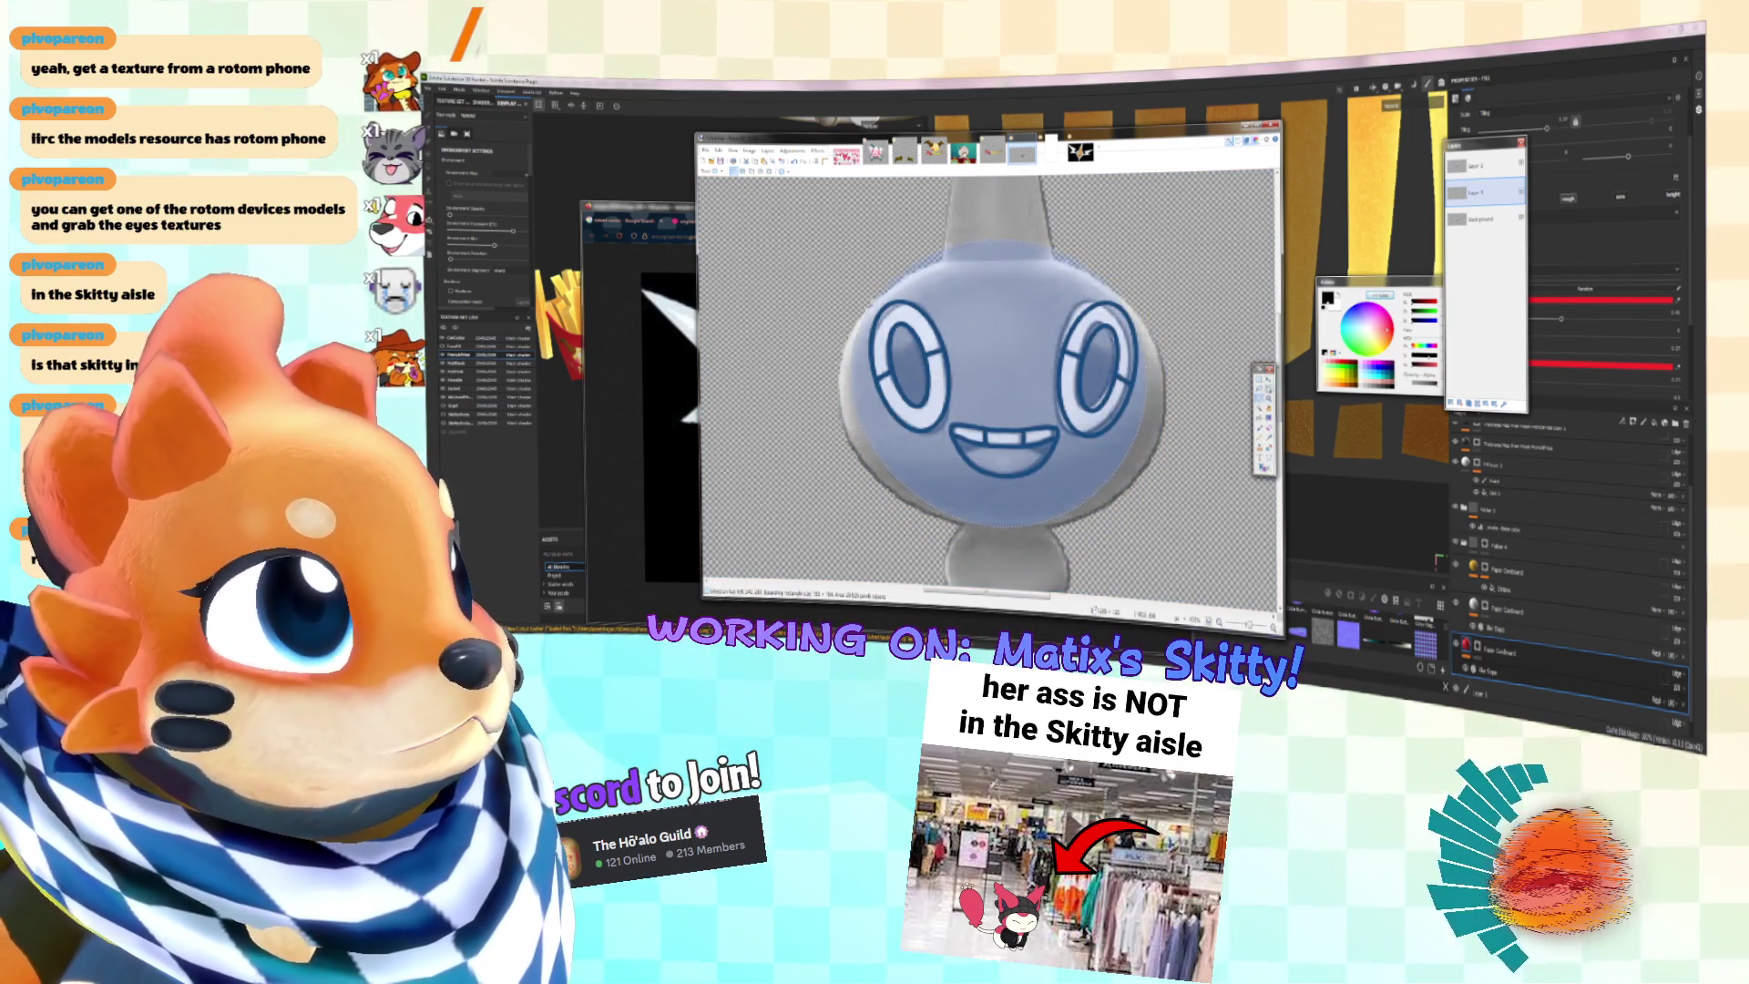
{"action": "left_click", "coordinate": [1266, 387]}
{"action": "left_click_drag", "start_coordinate": [849, 259], "coordinate": [1150, 528]}
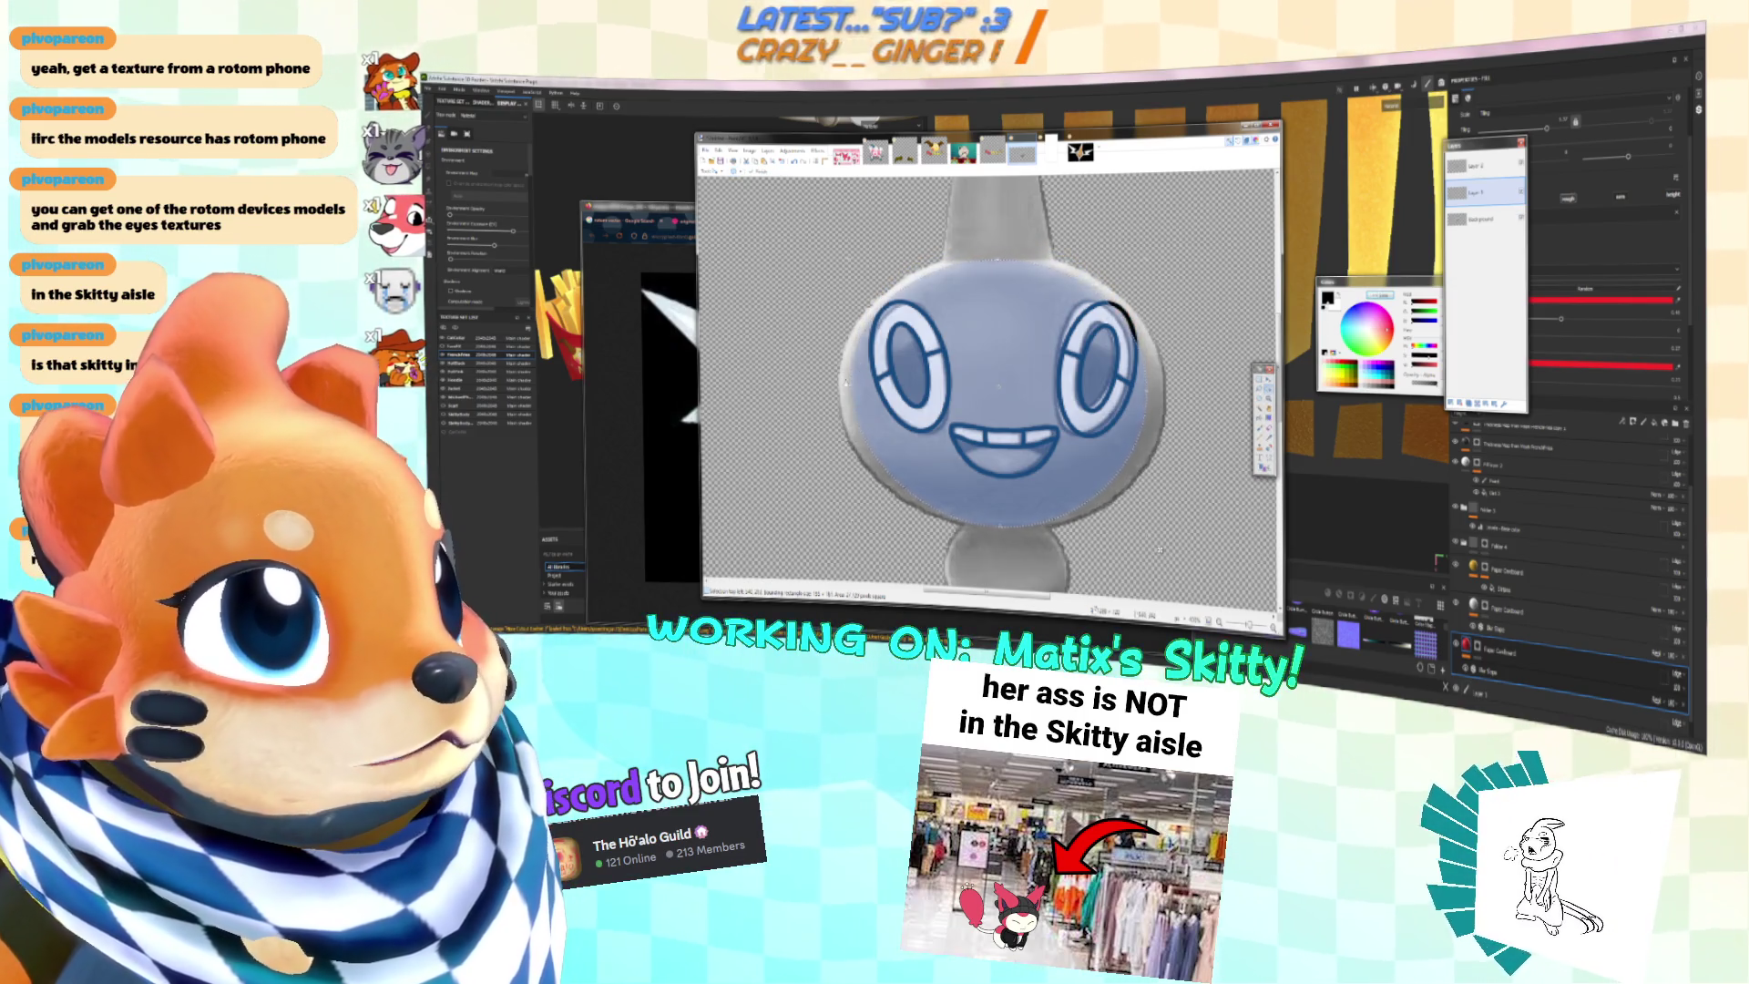
{"action": "left_click_drag", "start_coordinate": [847, 381], "coordinate": [834, 383]}
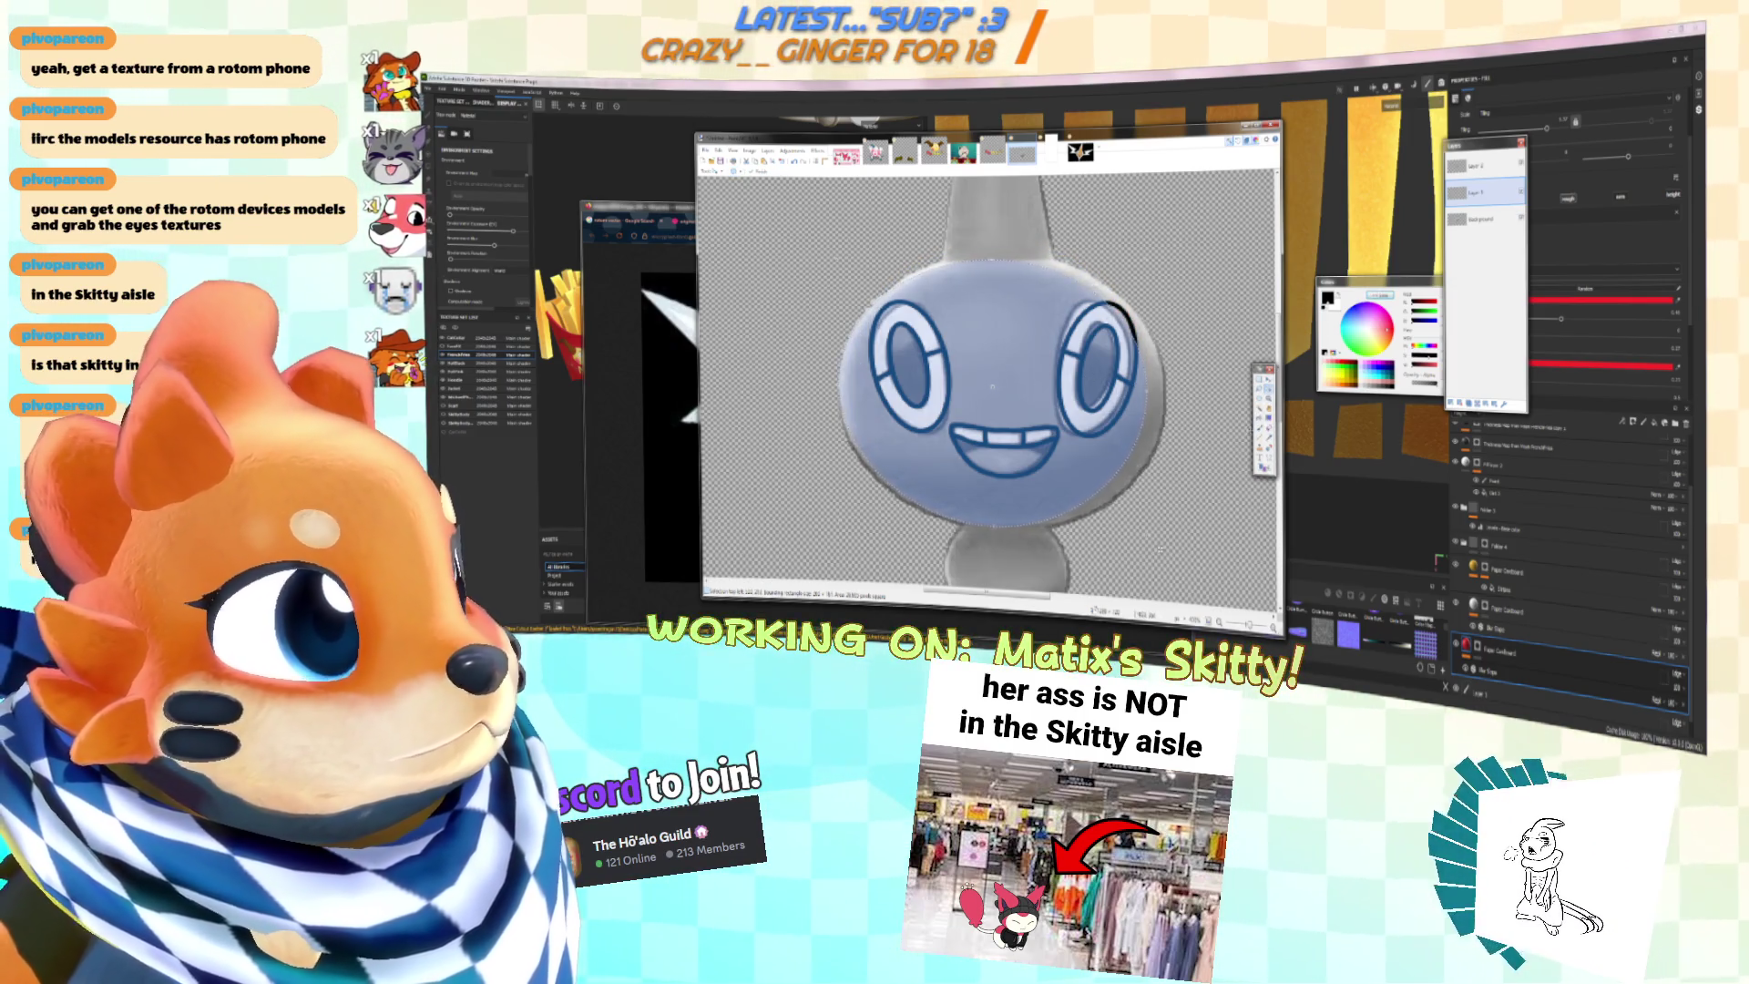
Step: Deselect, then draw a black ellipse ring around the face and stretch its edges to fit
{"action": "left_click", "coordinate": [1267, 465]}
{"action": "key", "text": "ctrl+d"}
{"action": "mouse_move", "coordinate": [993, 407]}
{"action": "left_mouse_down"}
{"action": "mouse_move", "coordinate": [1097, 311]}
{"action": "mouse_move", "coordinate": [1183, 453]}
{"action": "mouse_move", "coordinate": [1102, 428]}
{"action": "mouse_move", "coordinate": [1084, 442]}
{"action": "mouse_move", "coordinate": [1092, 469]}
{"action": "mouse_move", "coordinate": [1012, 465]}
{"action": "left_mouse_up"}
{"action": "scroll", "coordinate": [1089, 465], "scroll_direction": "down", "scroll_amount": 2}
{"action": "key", "text": "Return"}
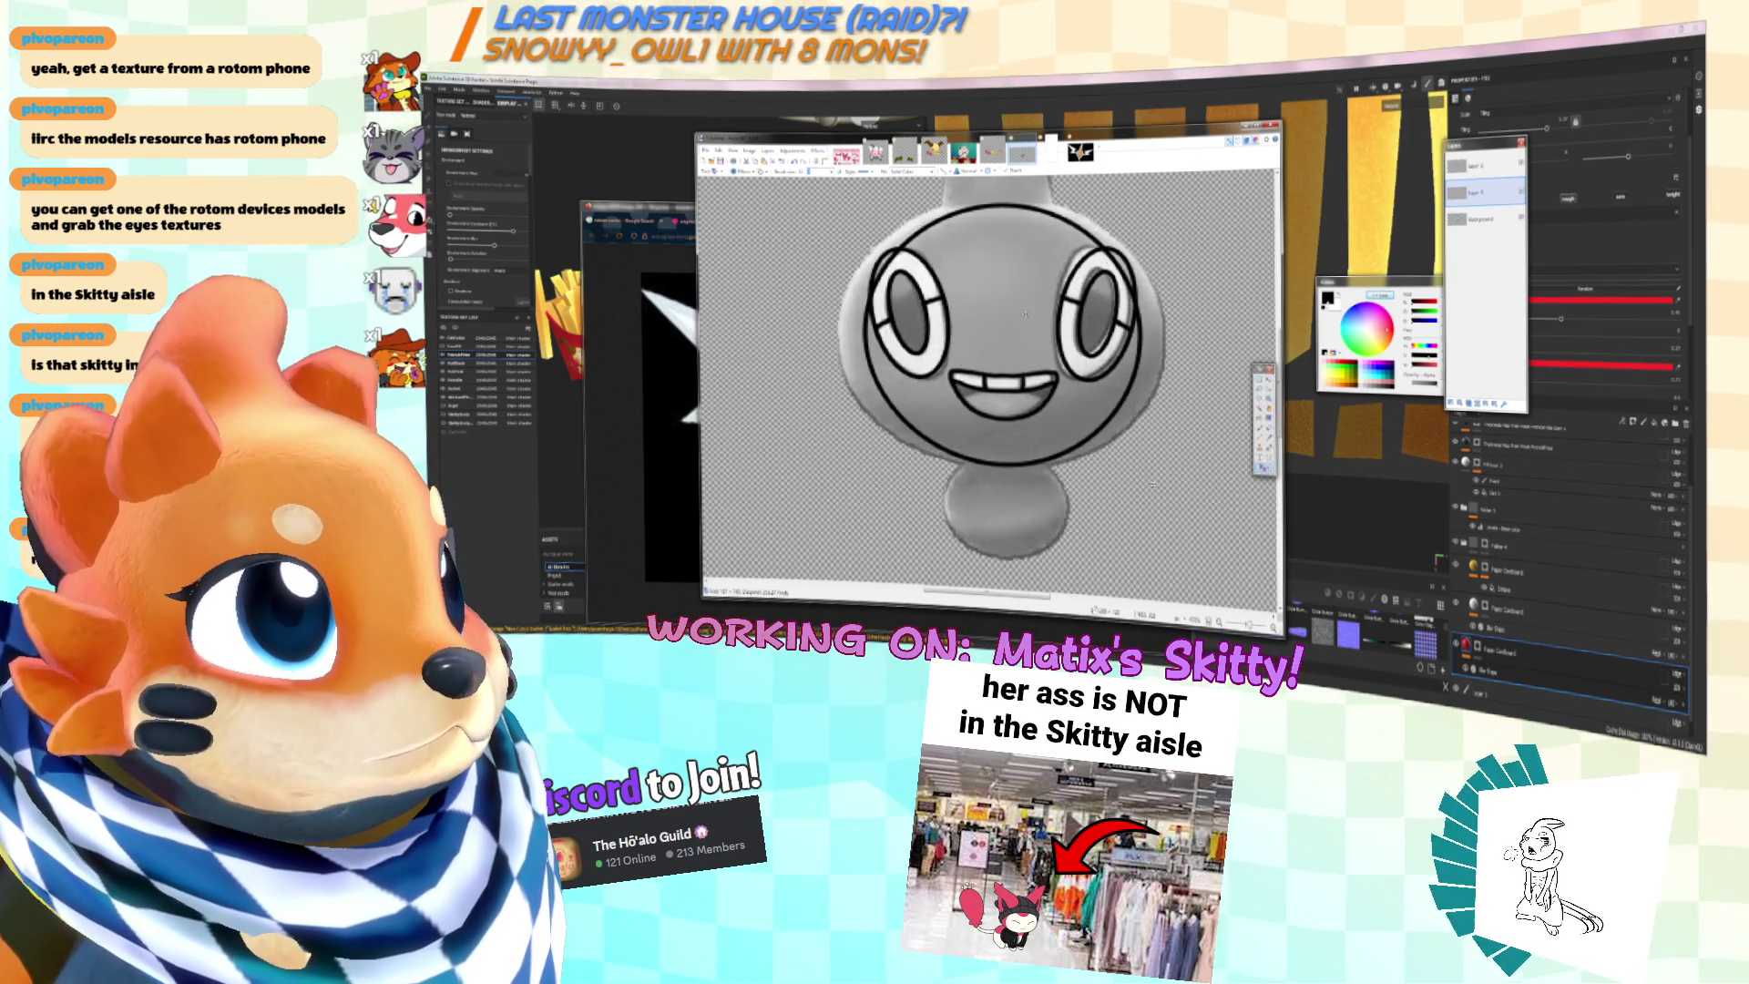
{"action": "left_click_drag", "start_coordinate": [866, 333], "coordinate": [840, 333]}
{"action": "left_click_drag", "start_coordinate": [1142, 335], "coordinate": [1164, 337]}
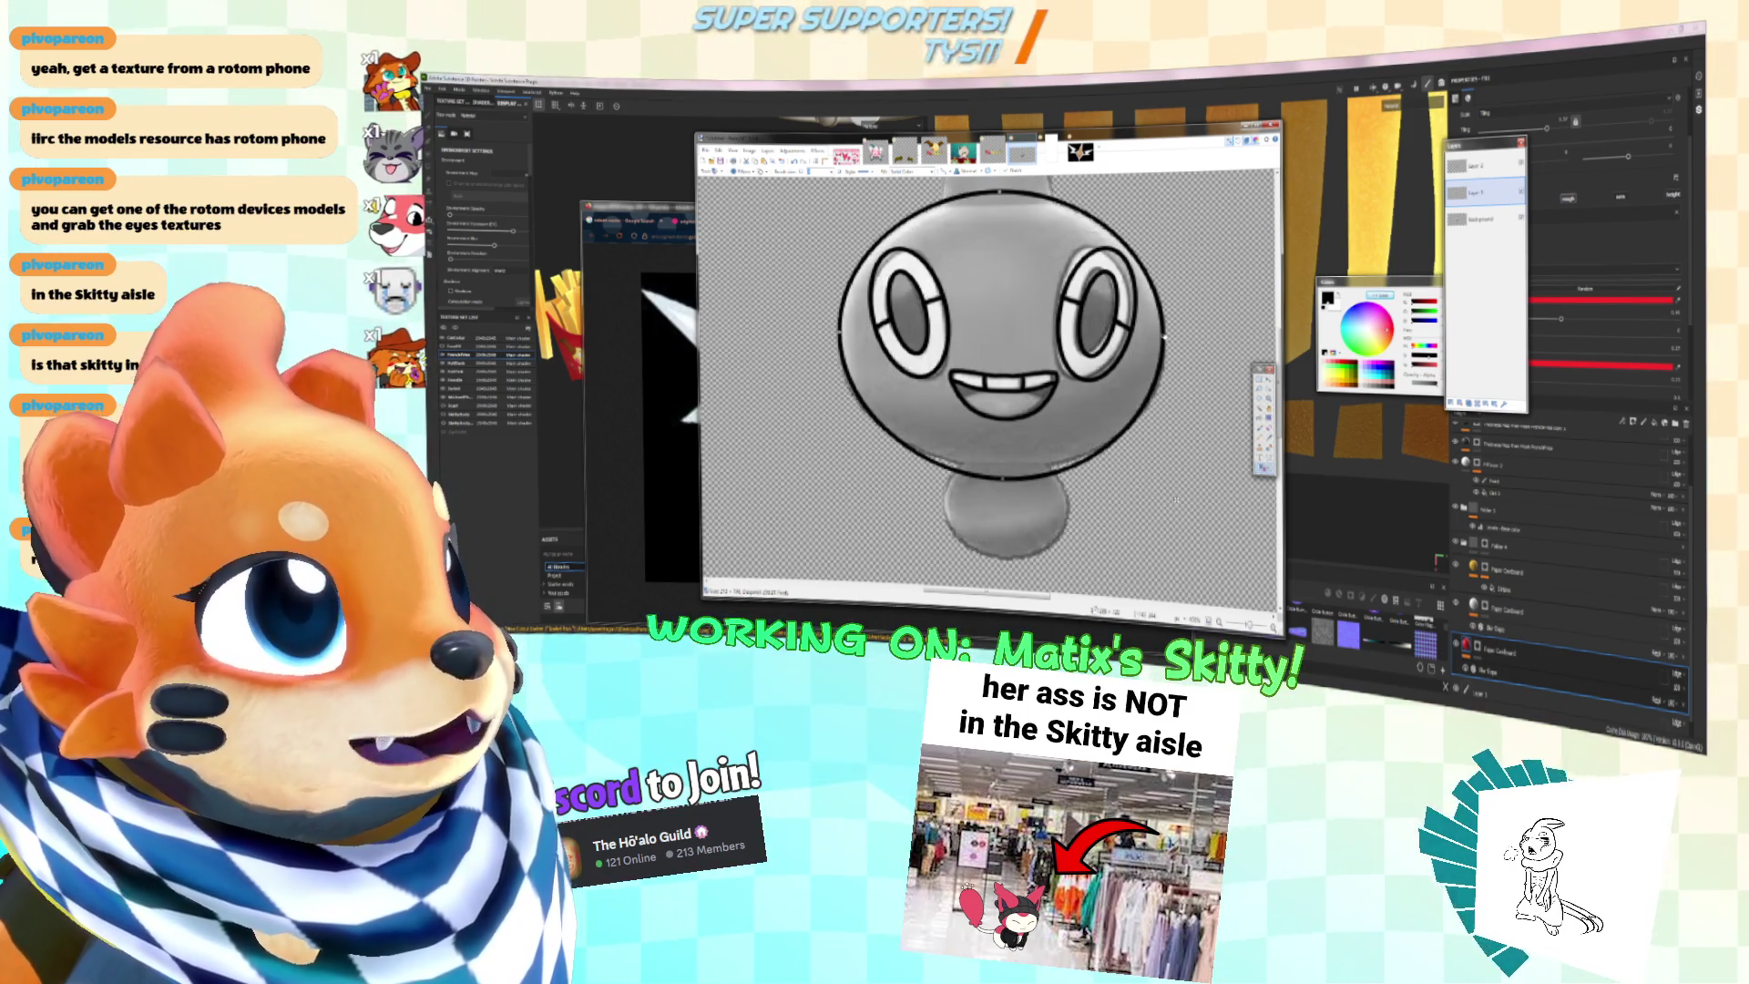
{"action": "scroll", "coordinate": [1070, 337], "scroll_direction": "up", "scroll_amount": 1, "text": "ctrl"}
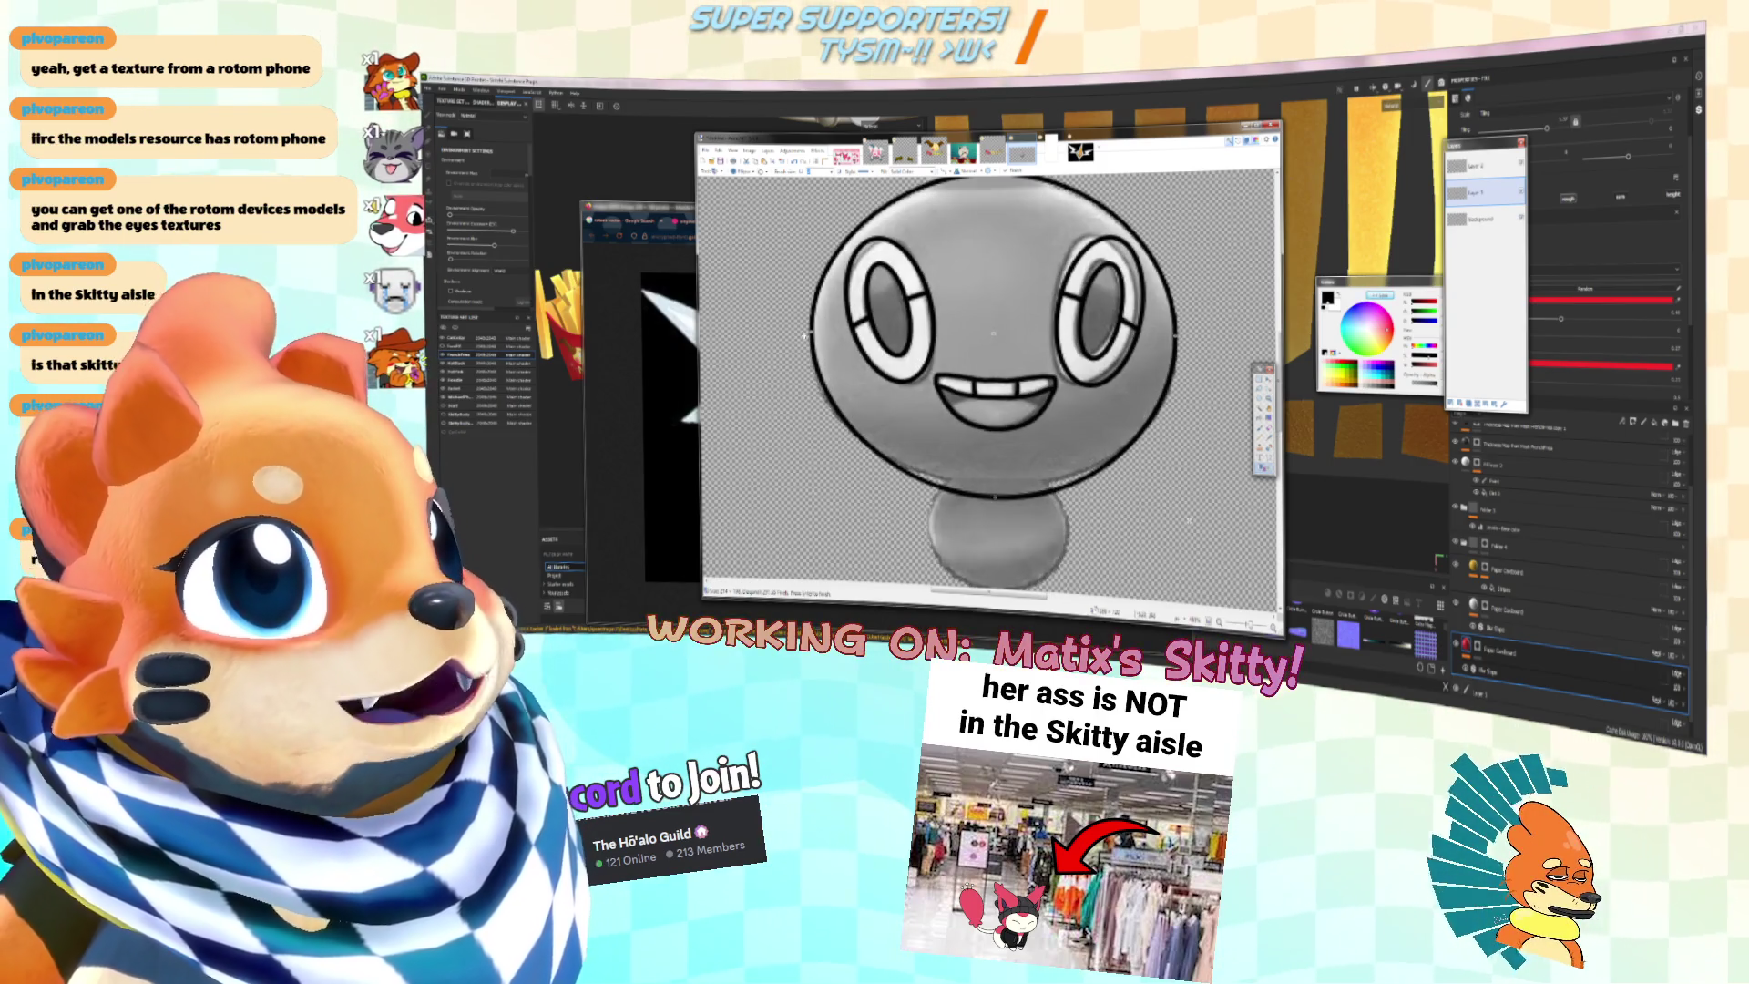
{"action": "scroll", "coordinate": [1082, 339], "scroll_direction": "up", "scroll_amount": 2}
{"action": "left_click_drag", "start_coordinate": [991, 264], "coordinate": [992, 270]}
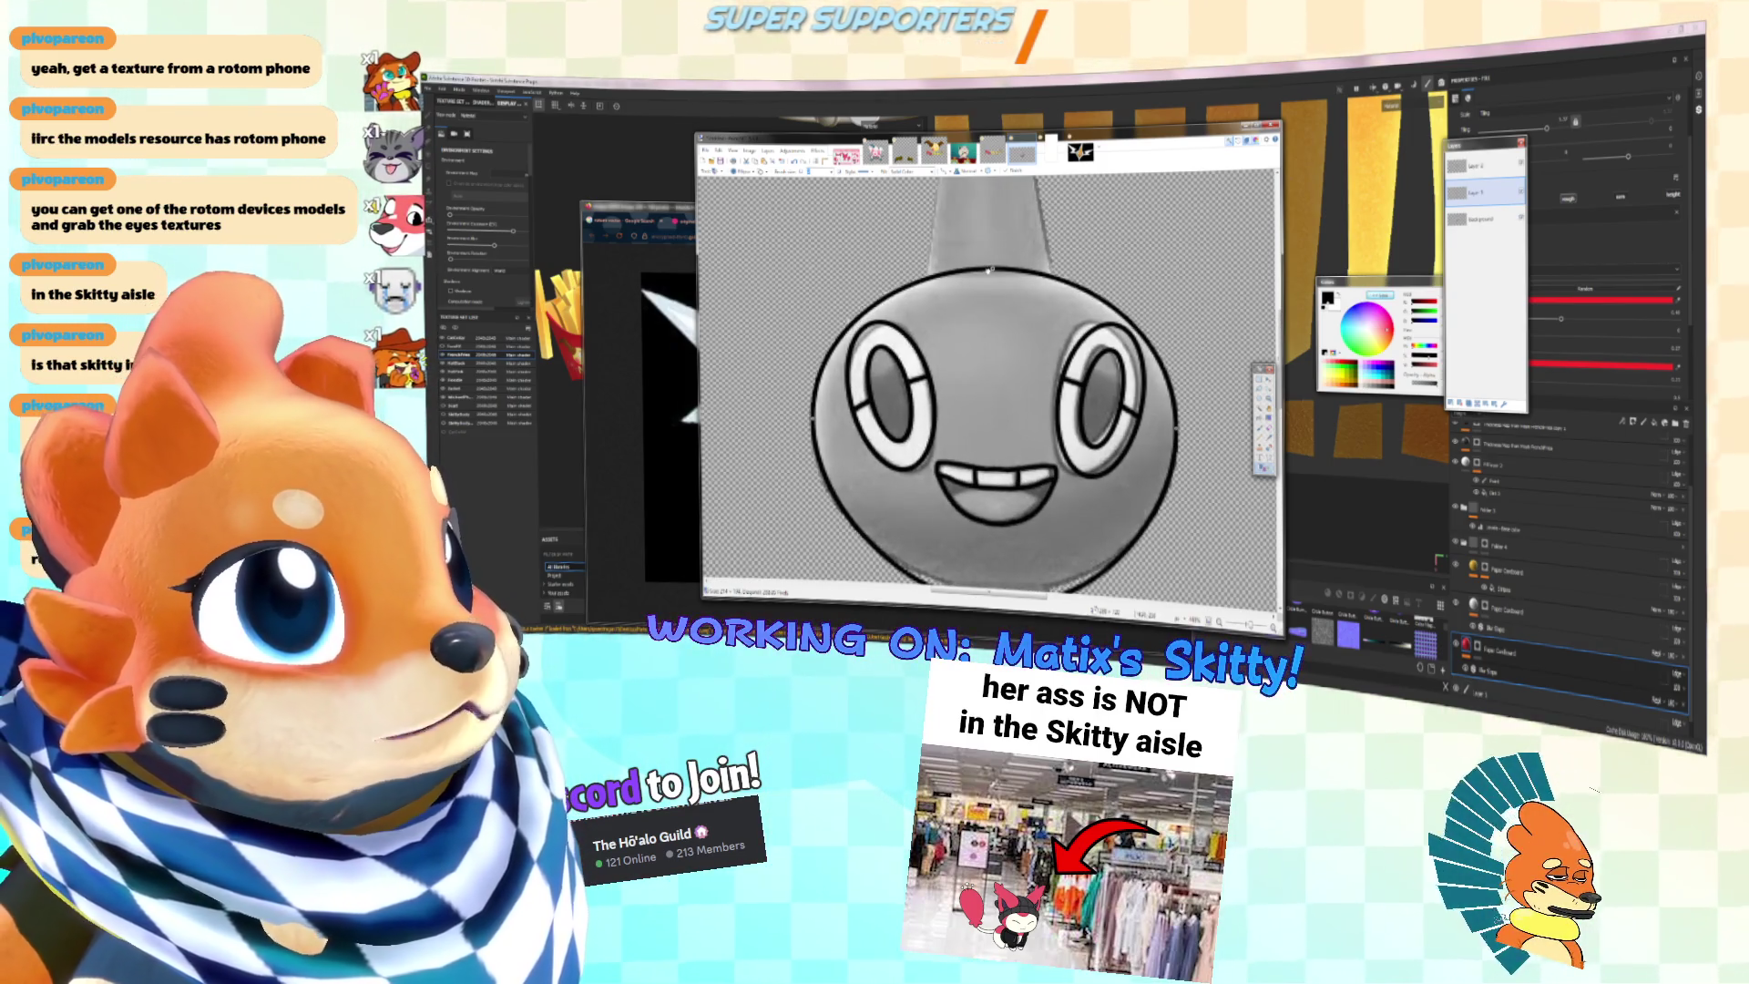
{"action": "scroll", "coordinate": [1025, 348], "scroll_direction": "down", "scroll_amount": 1}
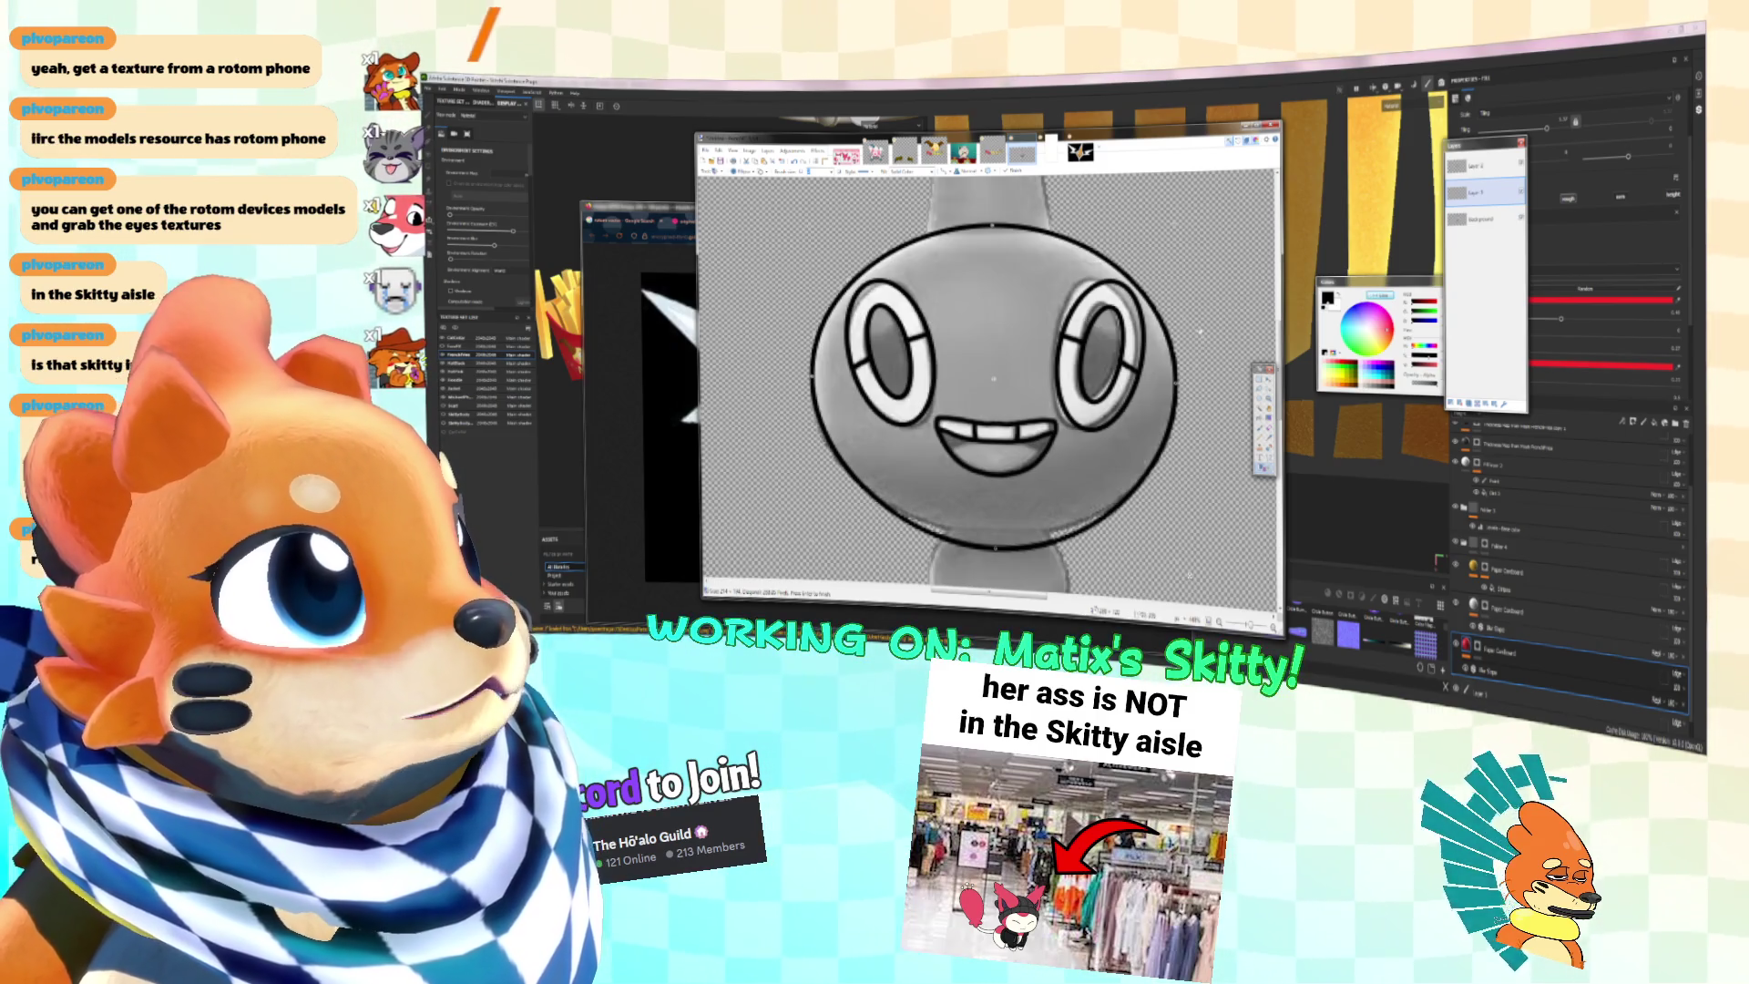
{"action": "left_click_drag", "start_coordinate": [1175, 384], "coordinate": [1180, 384]}
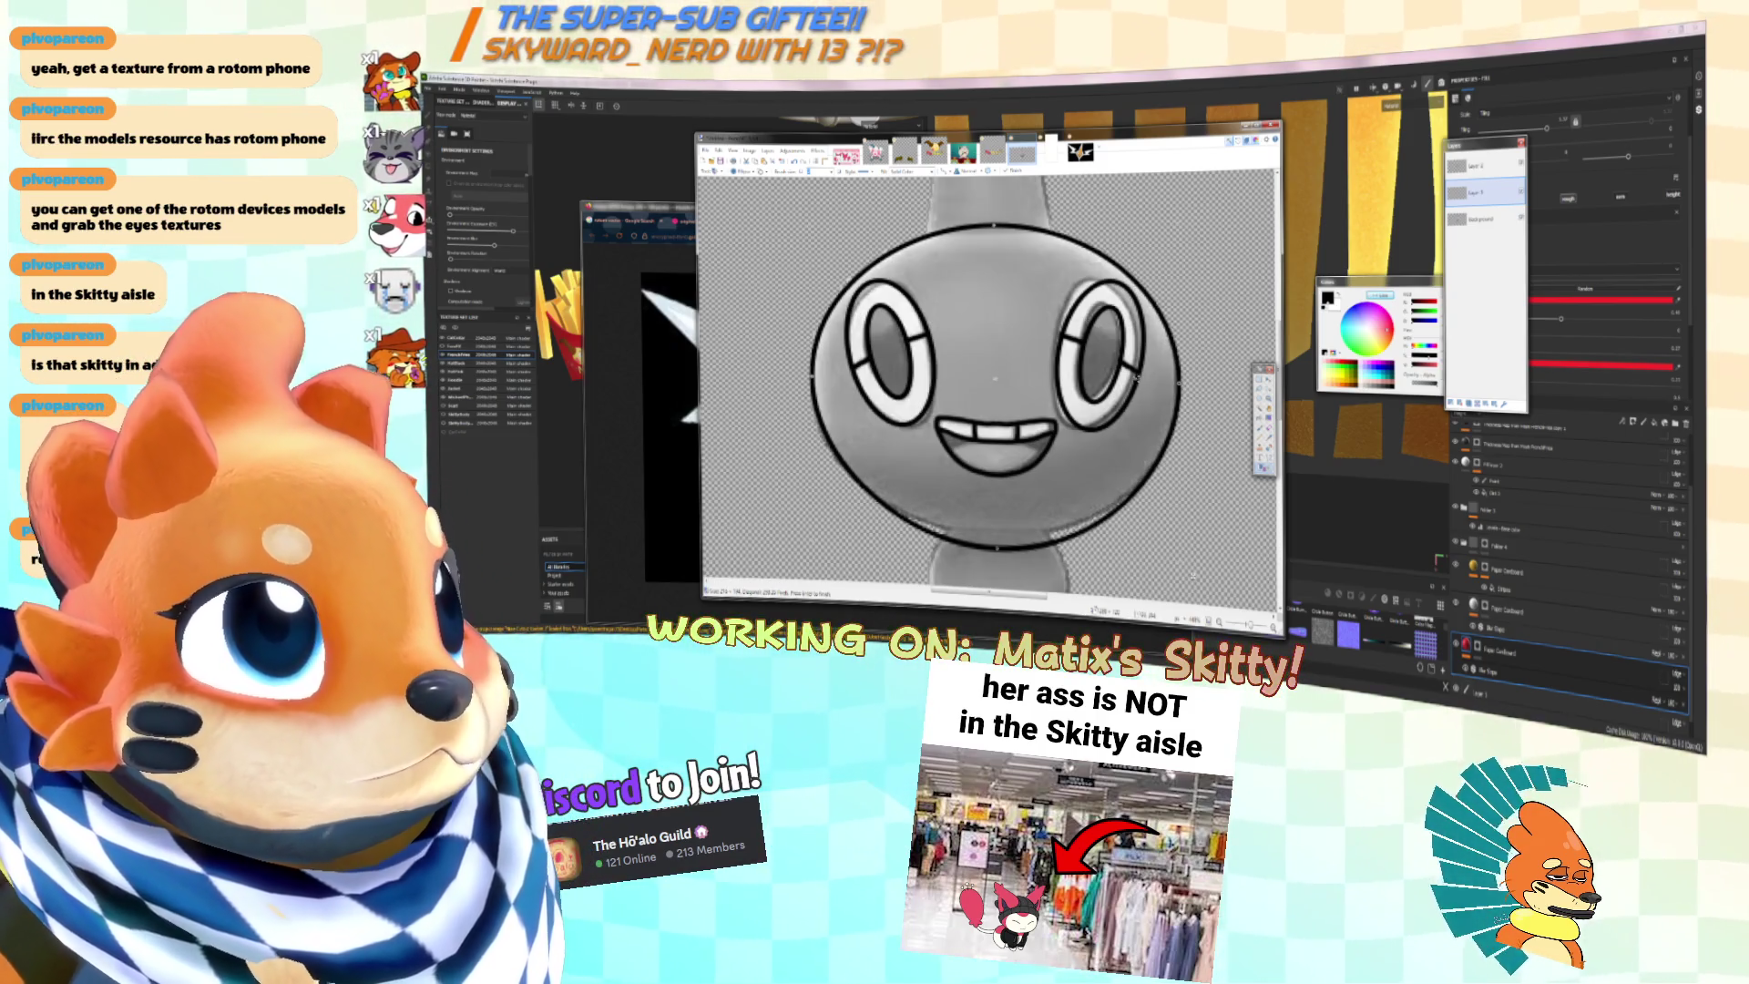
{"action": "scroll", "coordinate": [1035, 366], "scroll_direction": "down", "scroll_amount": 2}
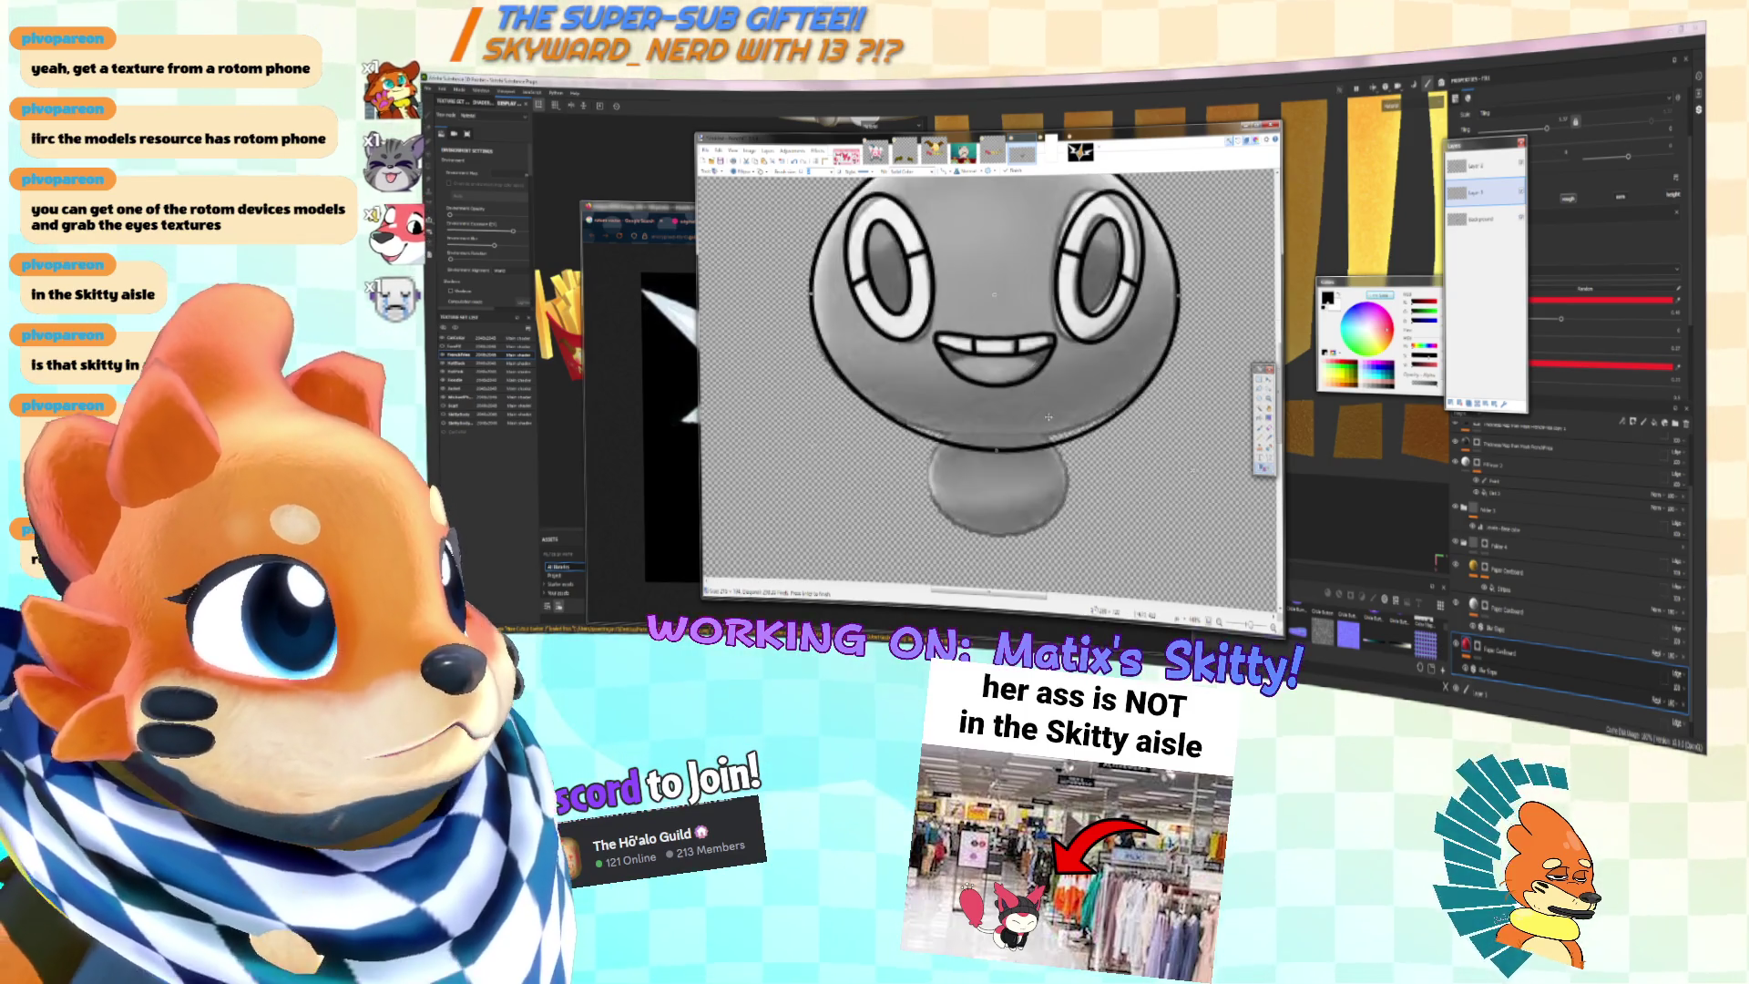
{"action": "scroll", "coordinate": [1192, 561], "scroll_direction": "up", "scroll_amount": 2}
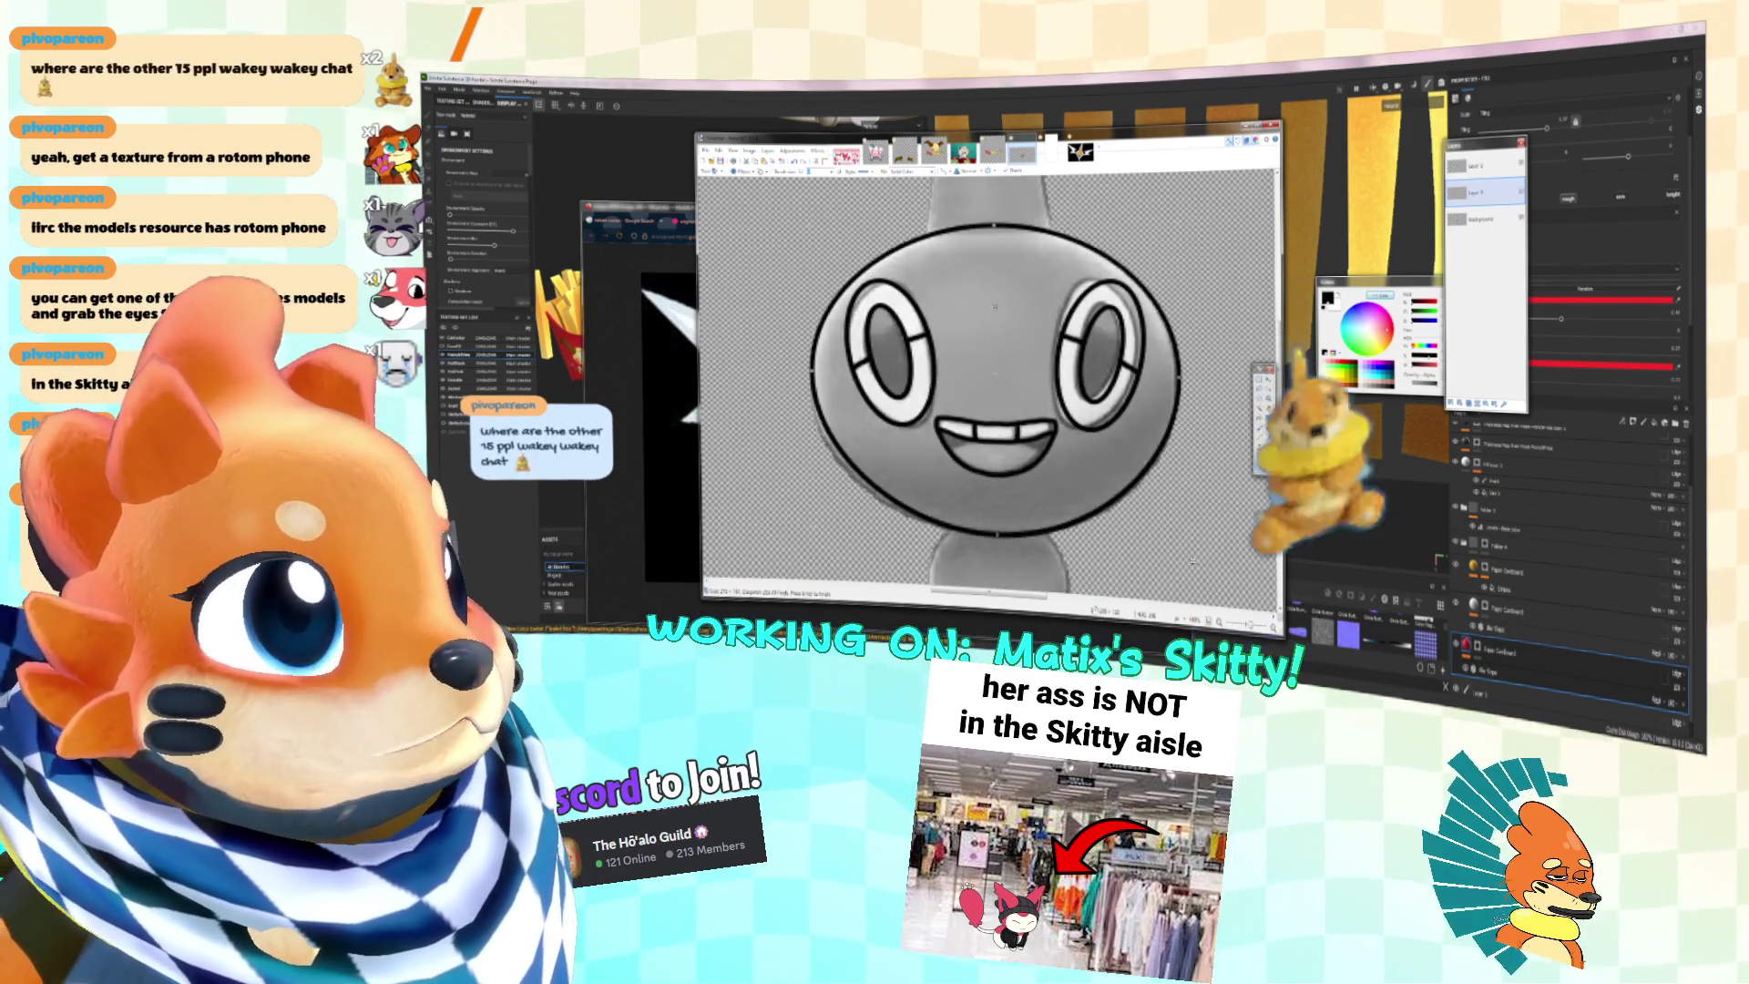